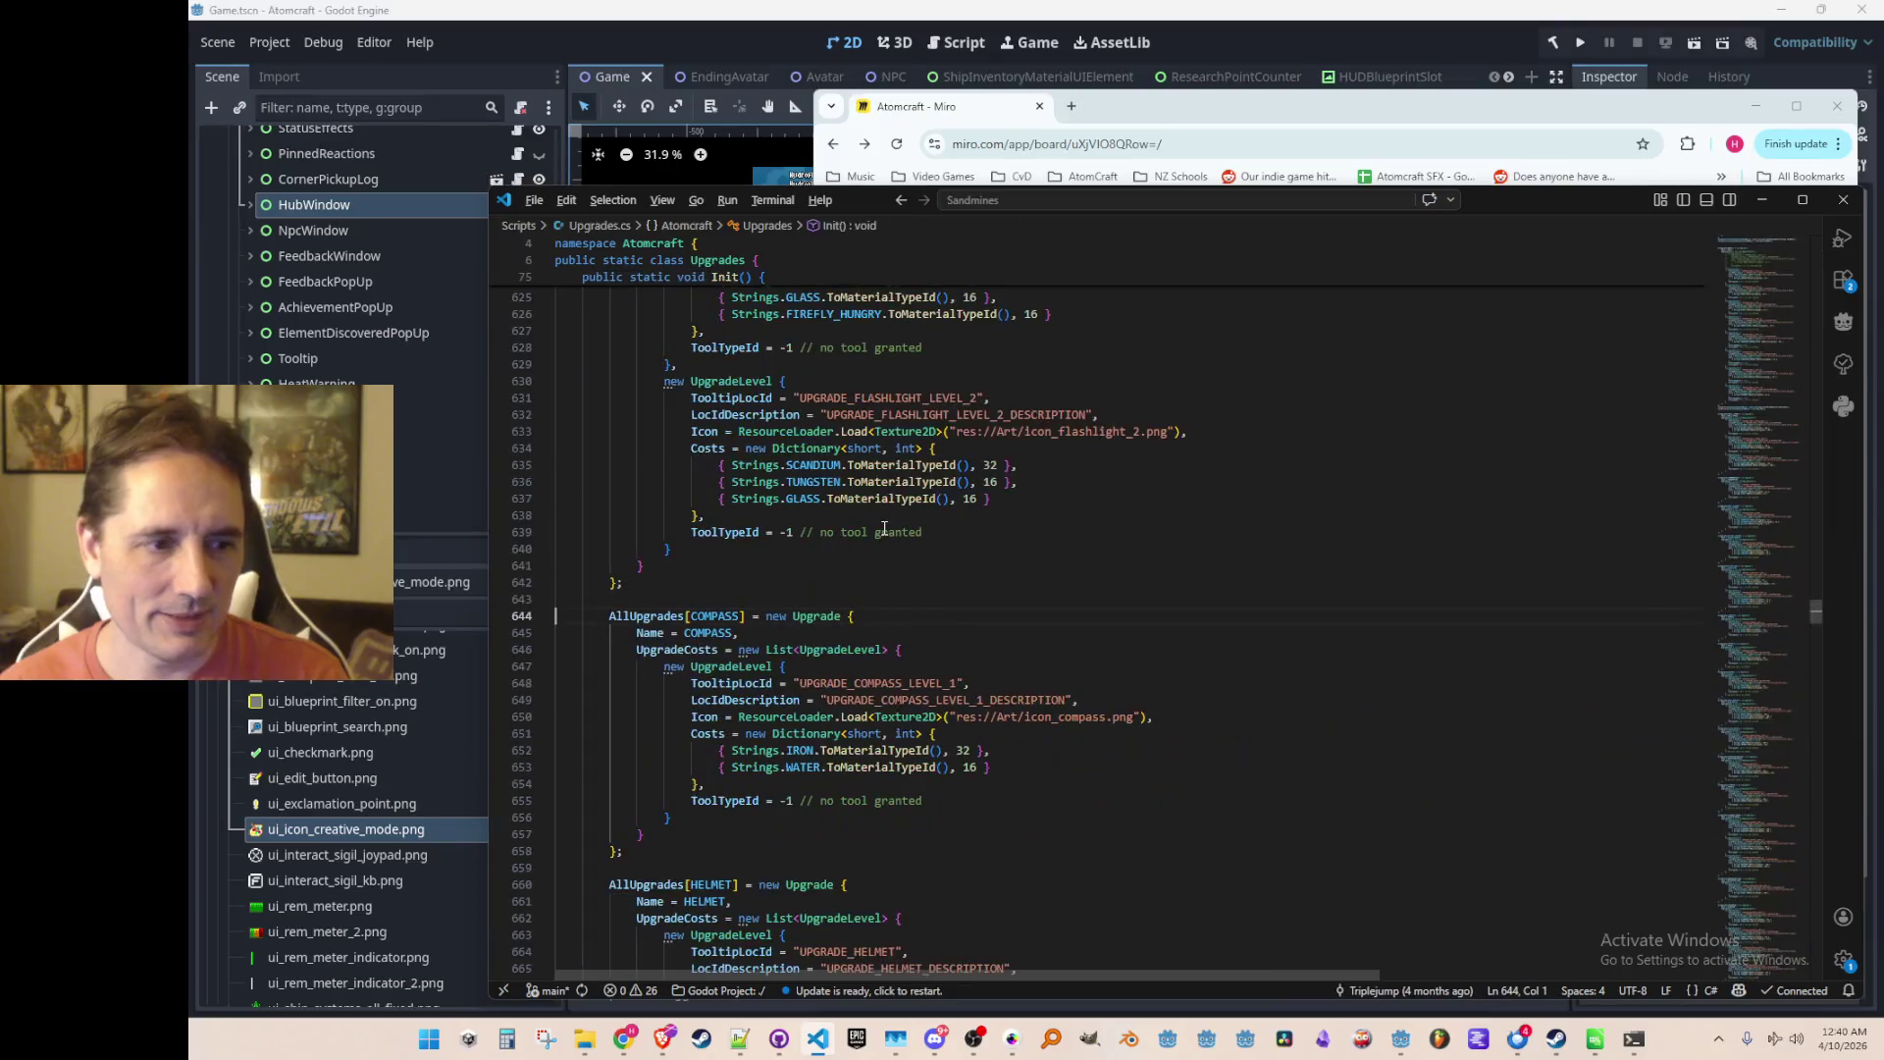
# Step: Switch from VS Code to the Atomcraft upgrade board in Miro
pyautogui.hotkey('alt', 'Tab')
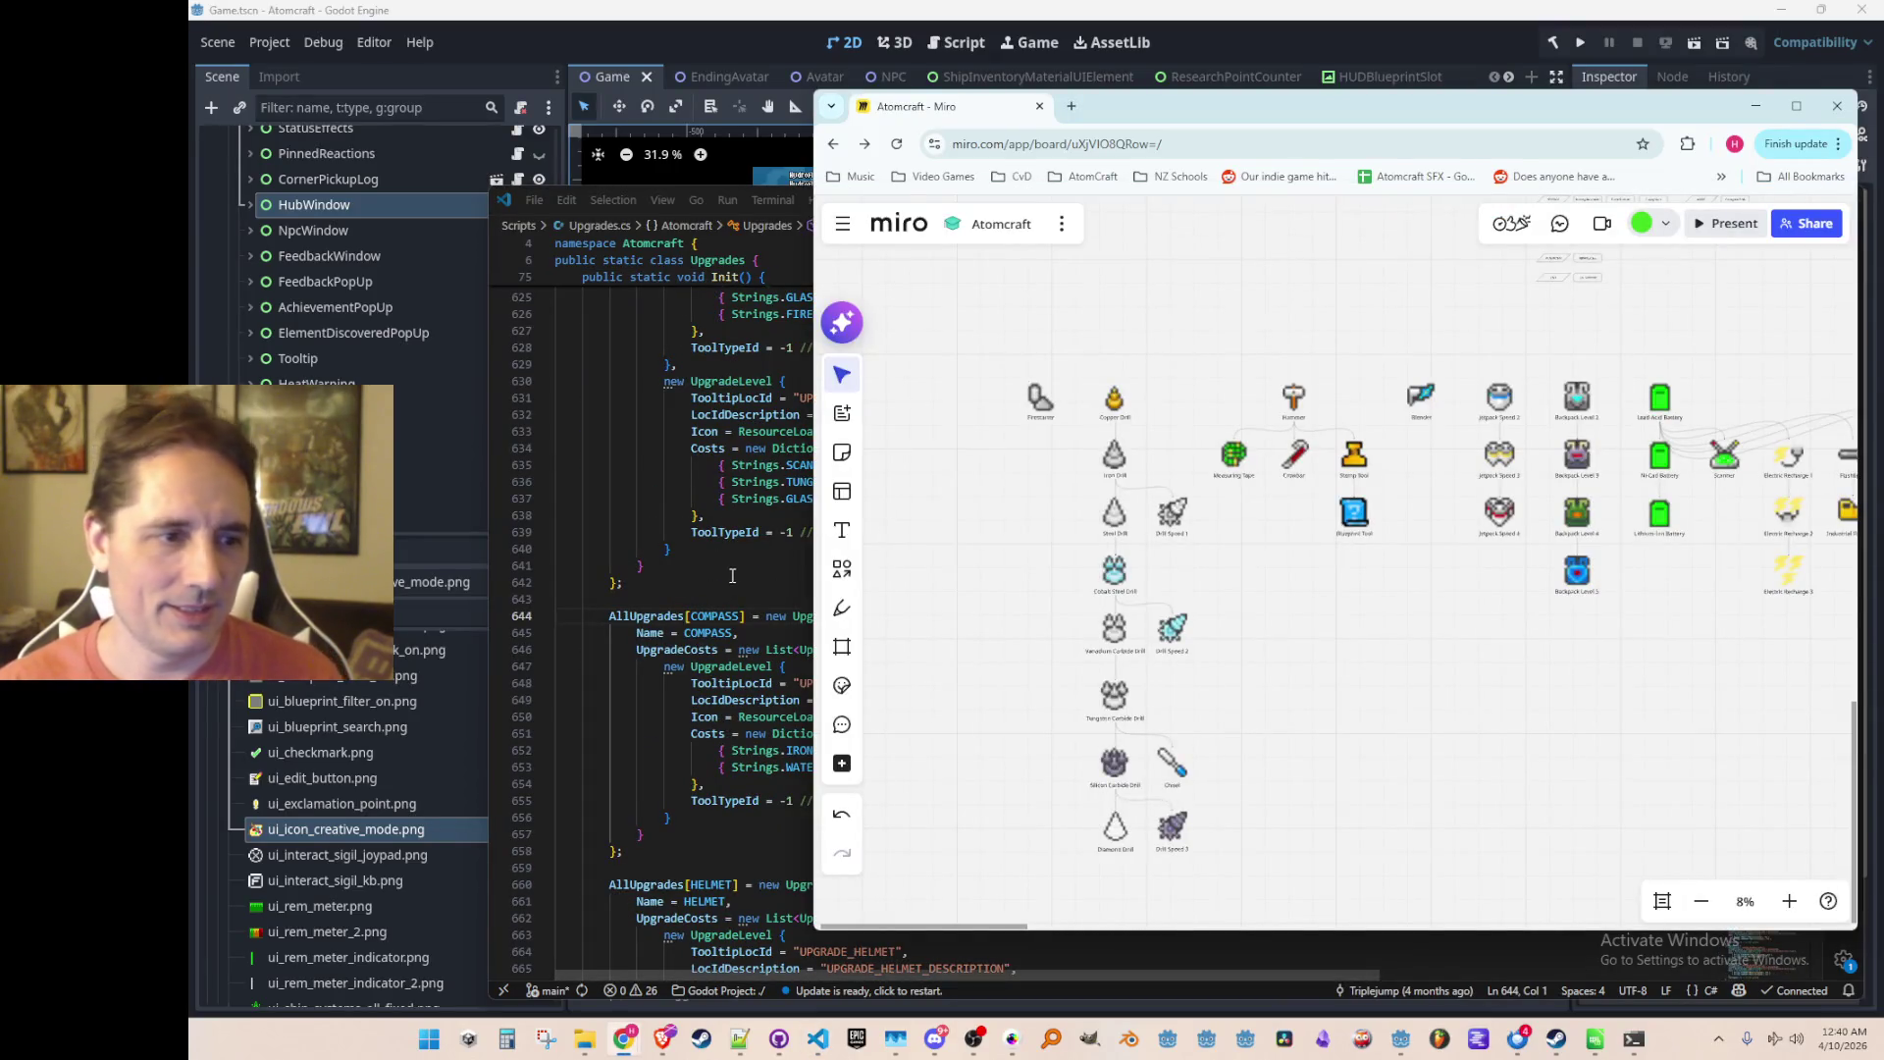
pyautogui.hotkey('alt', 'Tab')
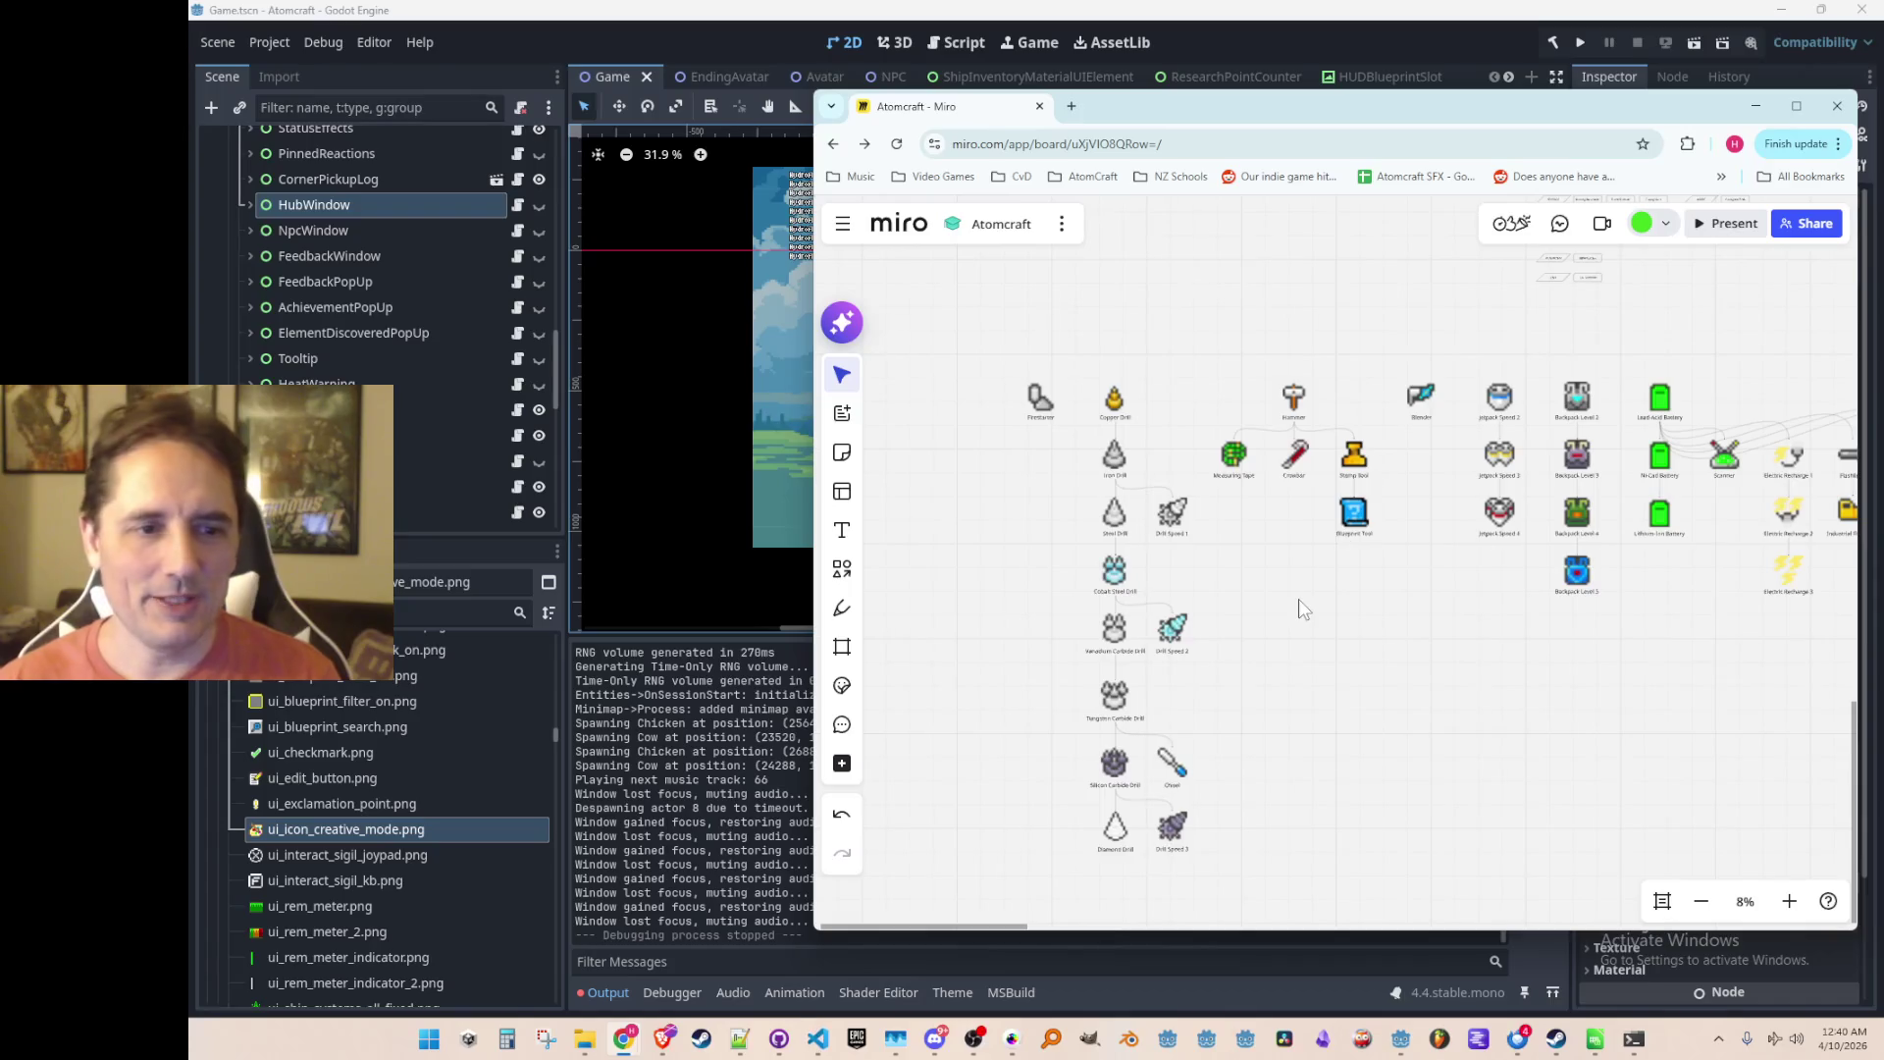
pyautogui.hscroll(1, 1367, 638)
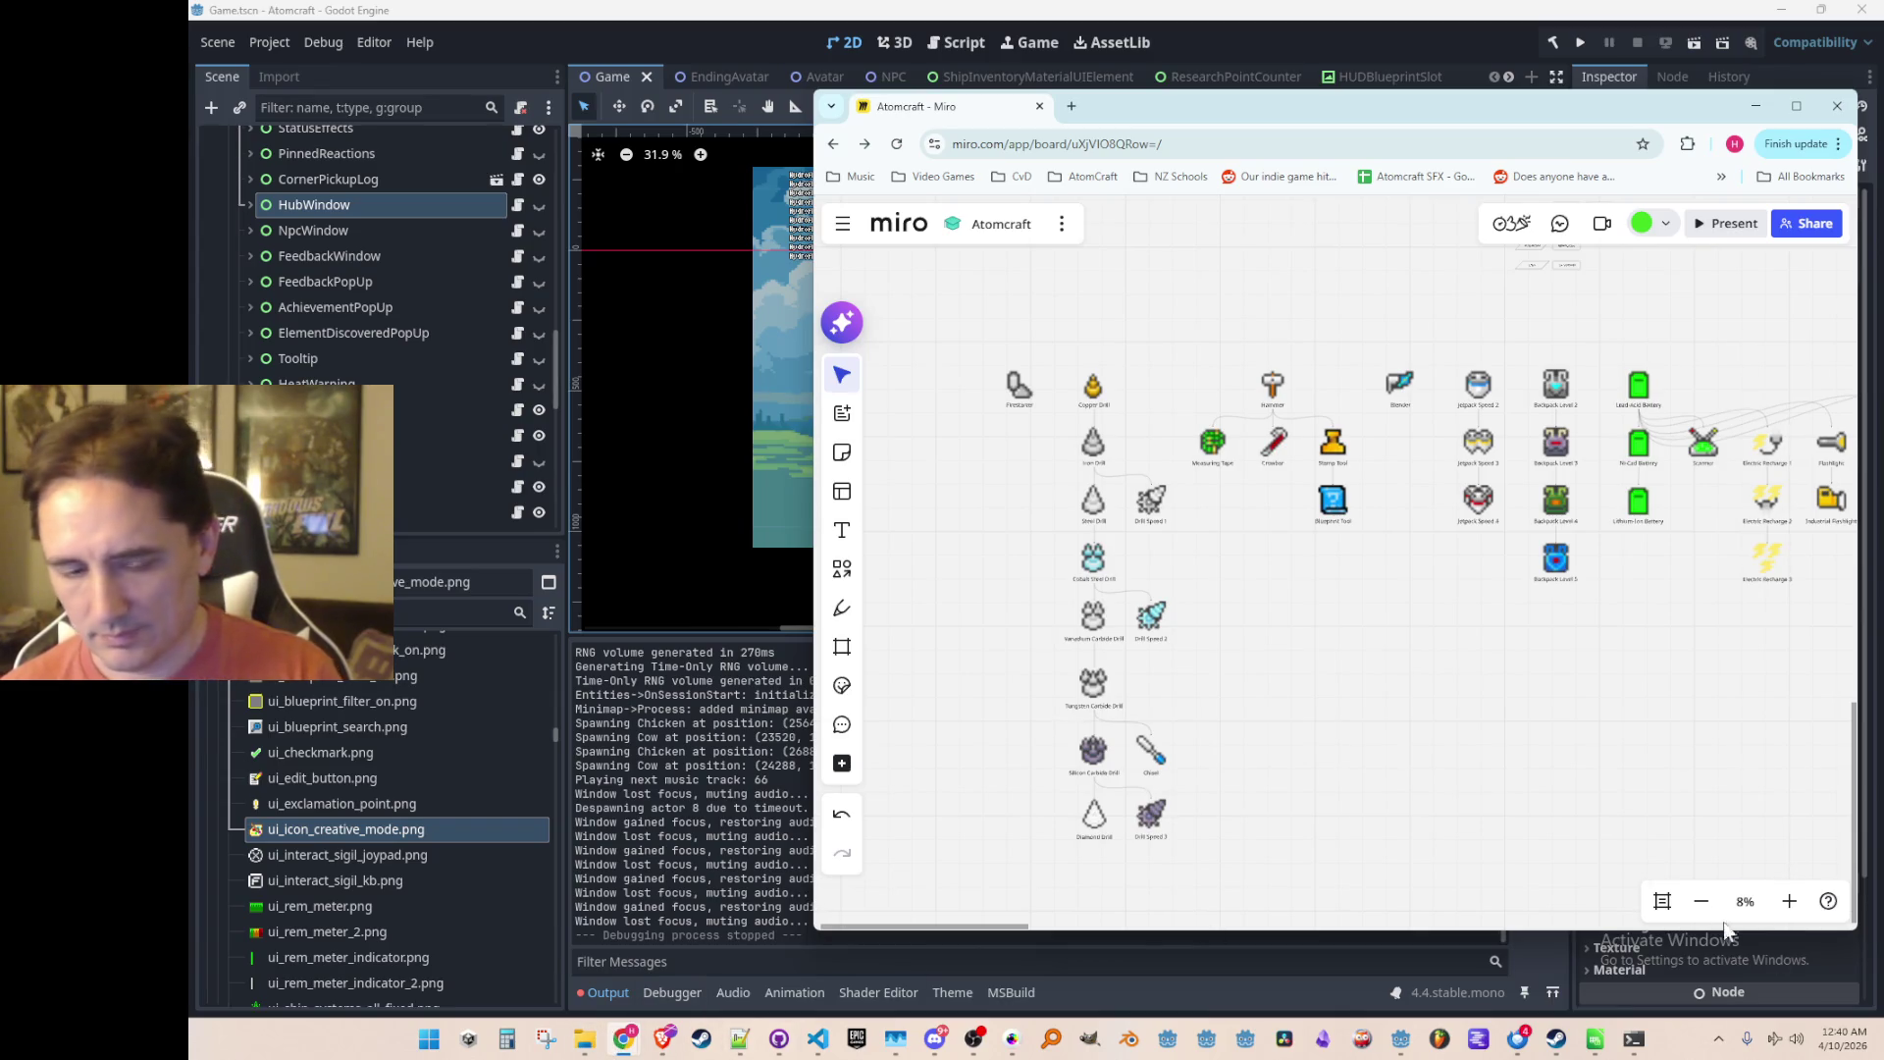
# Step: In the Polish and Iteration spreadsheet, insert a blank row 33 above STEAM WORKSHOP
pyautogui.moveTo(1608, 1028)
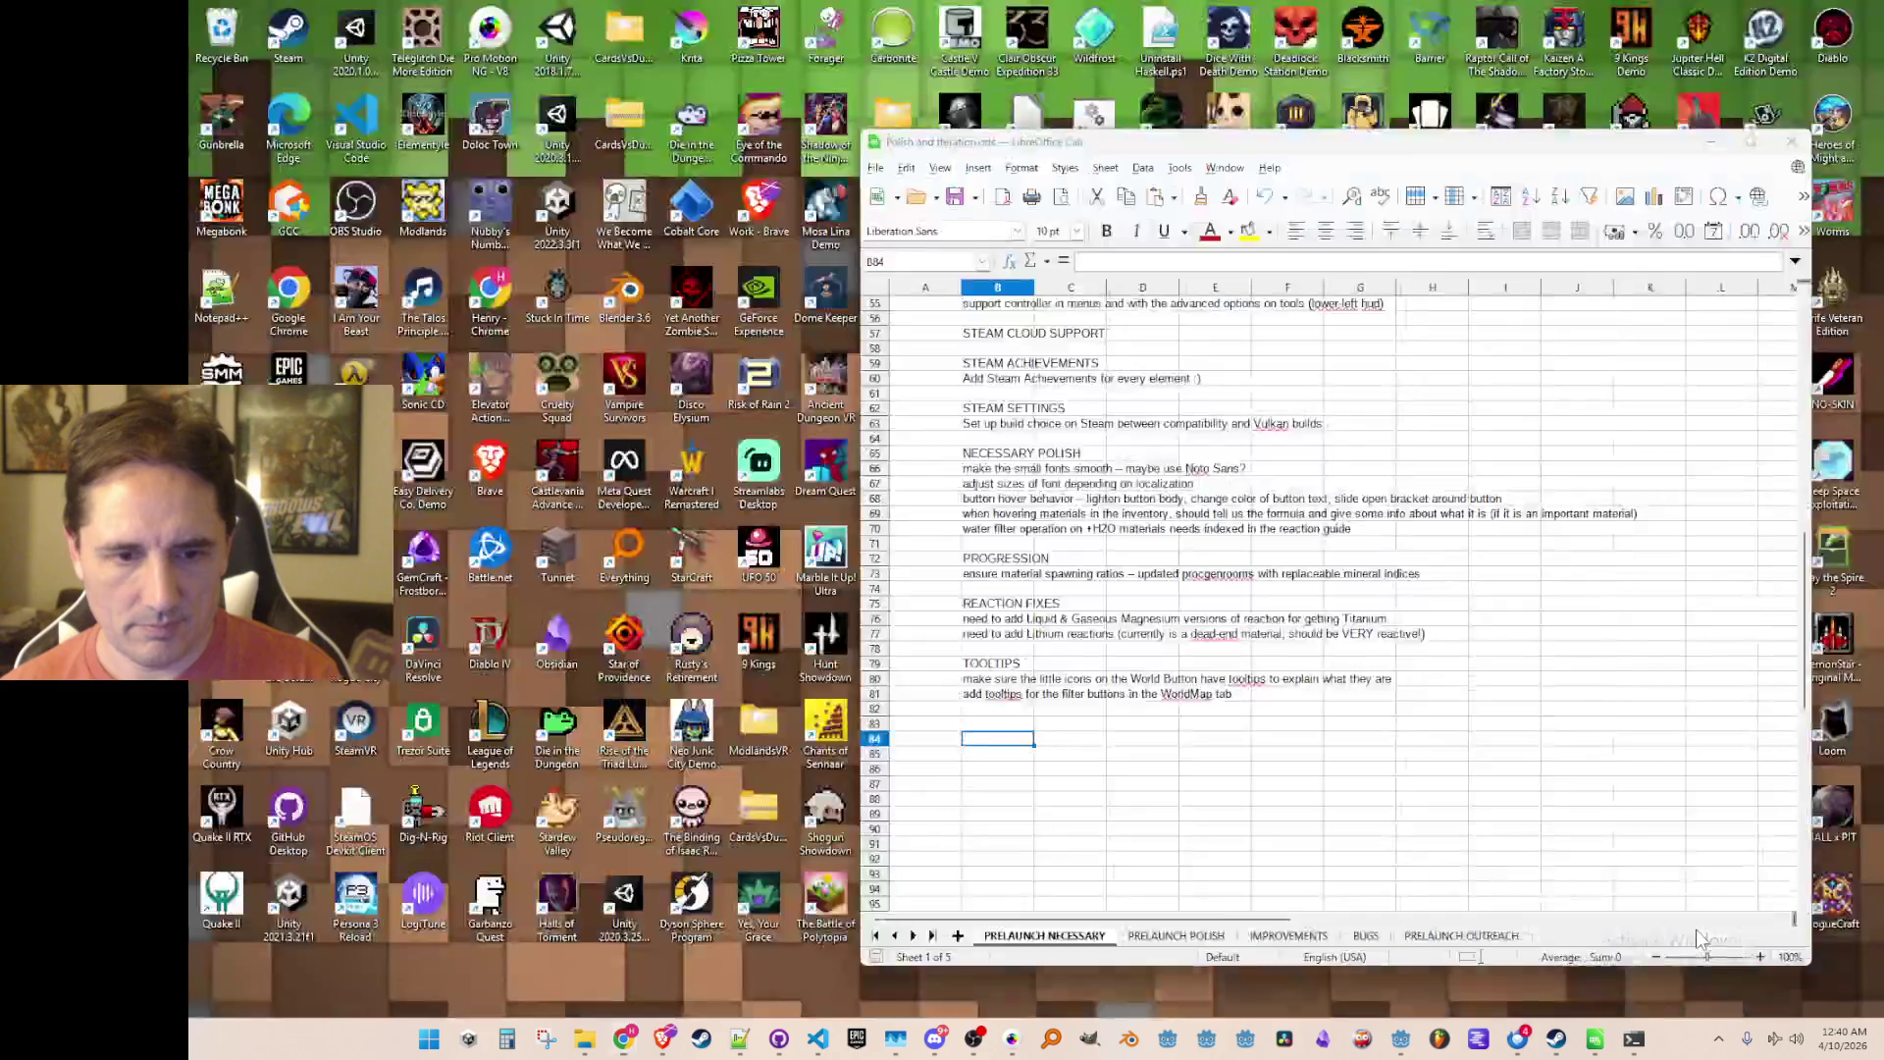
pyautogui.click(1696, 929)
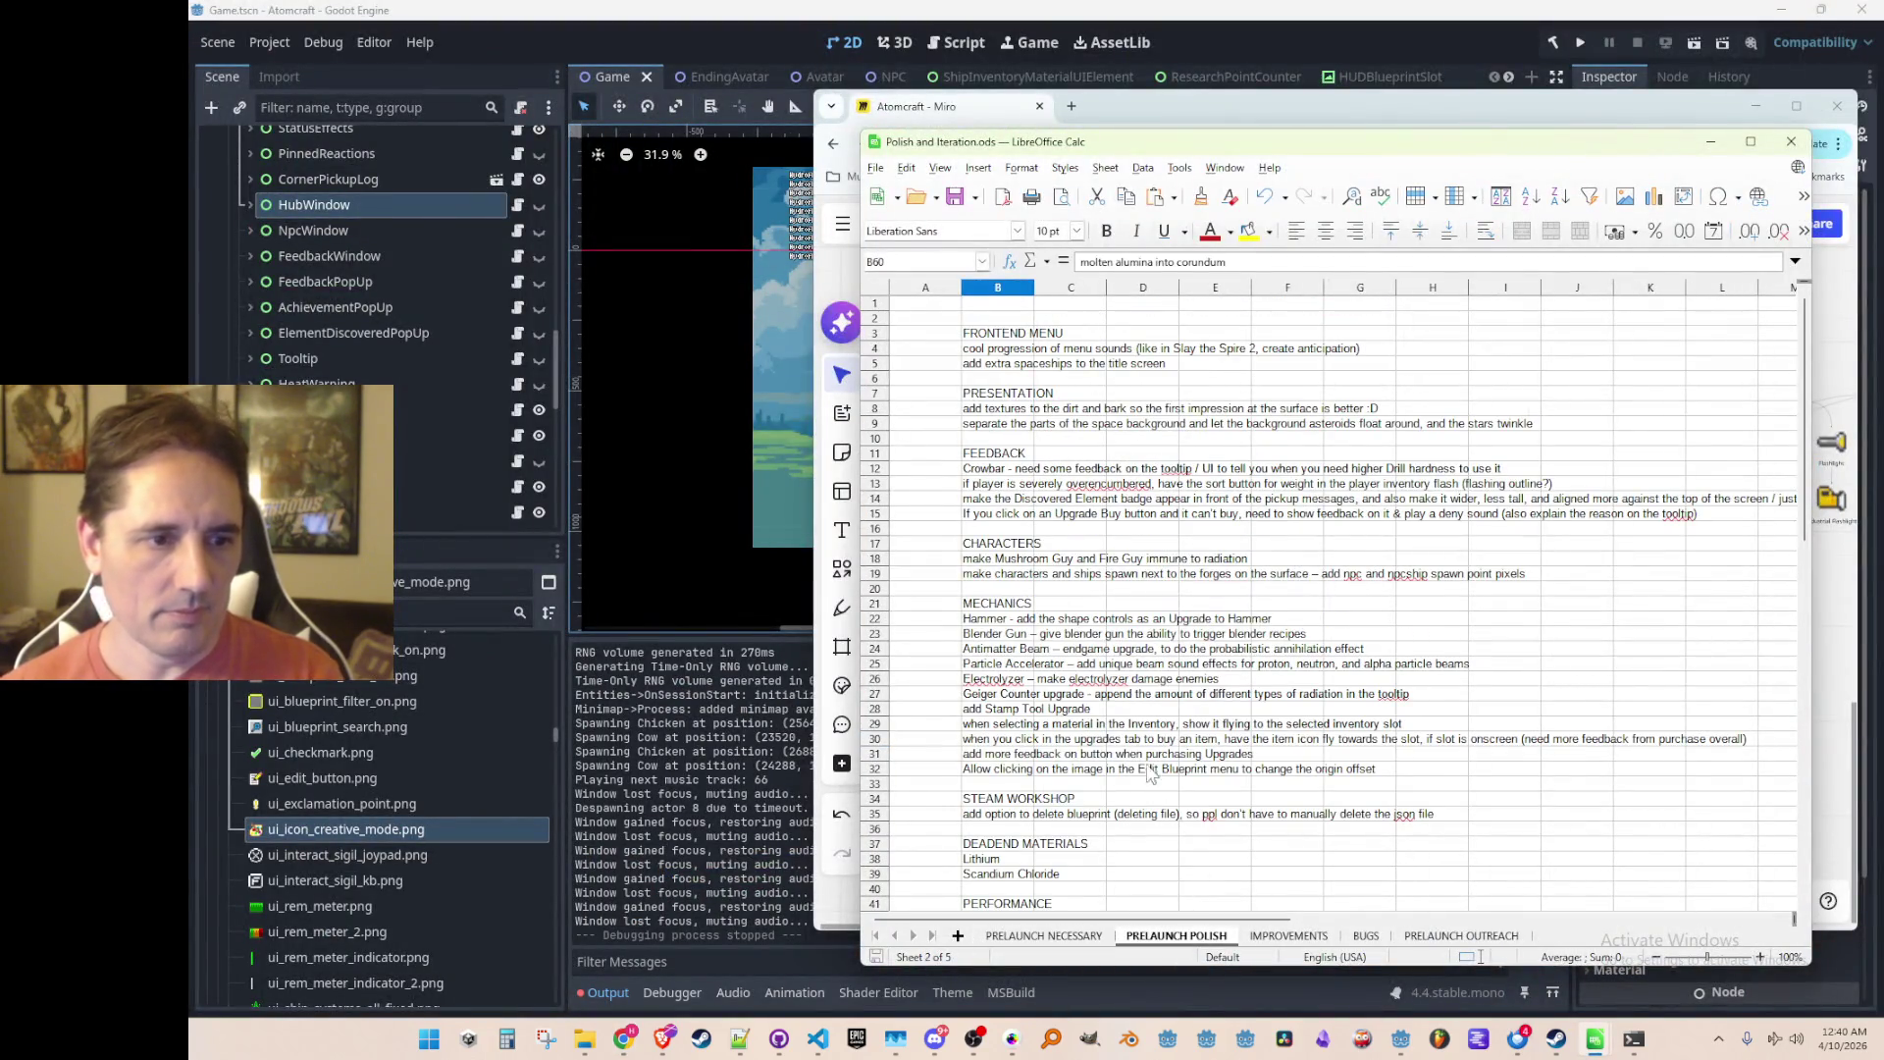
pyautogui.scroll(-3, 1080, 755)
pyautogui.click(886, 648)
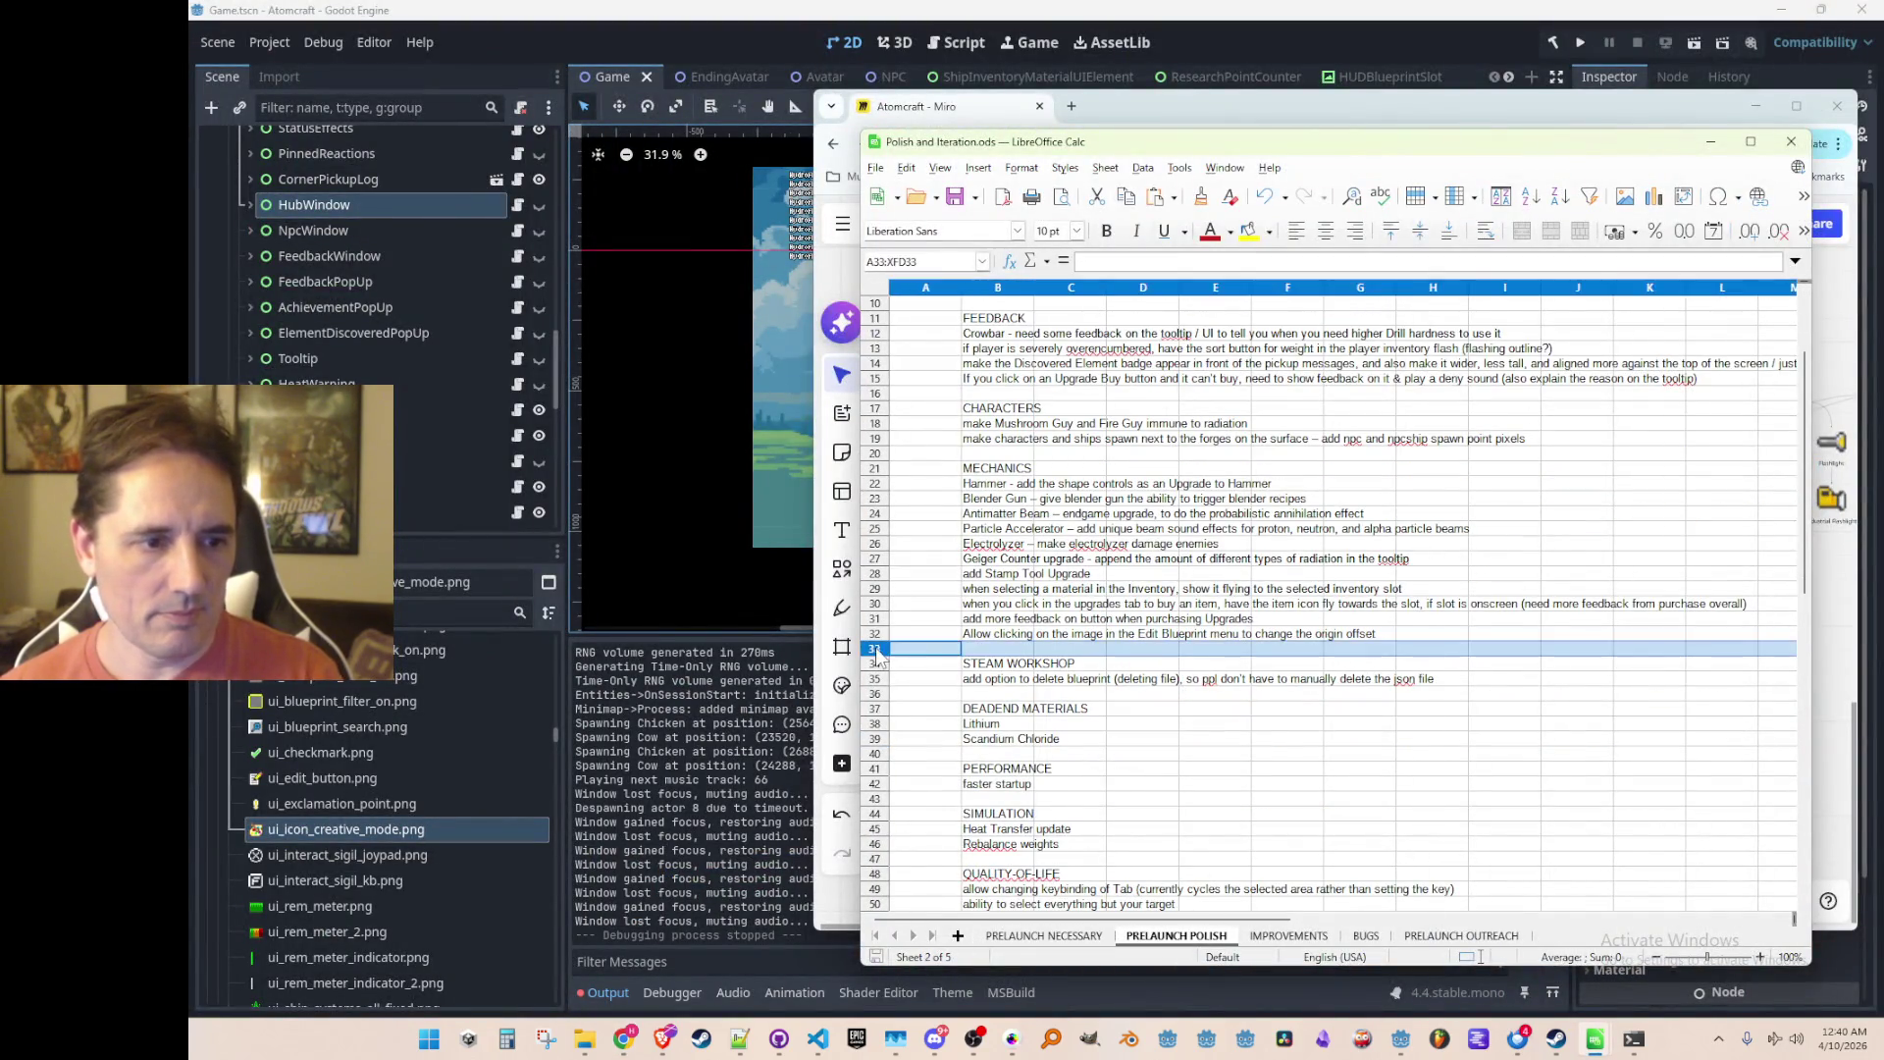
pyautogui.rightClick(886, 649)
pyautogui.click(969, 742)
pyautogui.click(1021, 624)
# Step: Enter 'Add Lodestone / Magnetite to the surface for making the Compass' in B33, then minimize Calc
pyautogui.click(1013, 648)
pyautogui.write('Add Lodestone / Magnetite to the surface for making the Compass')
pyautogui.press('Return')
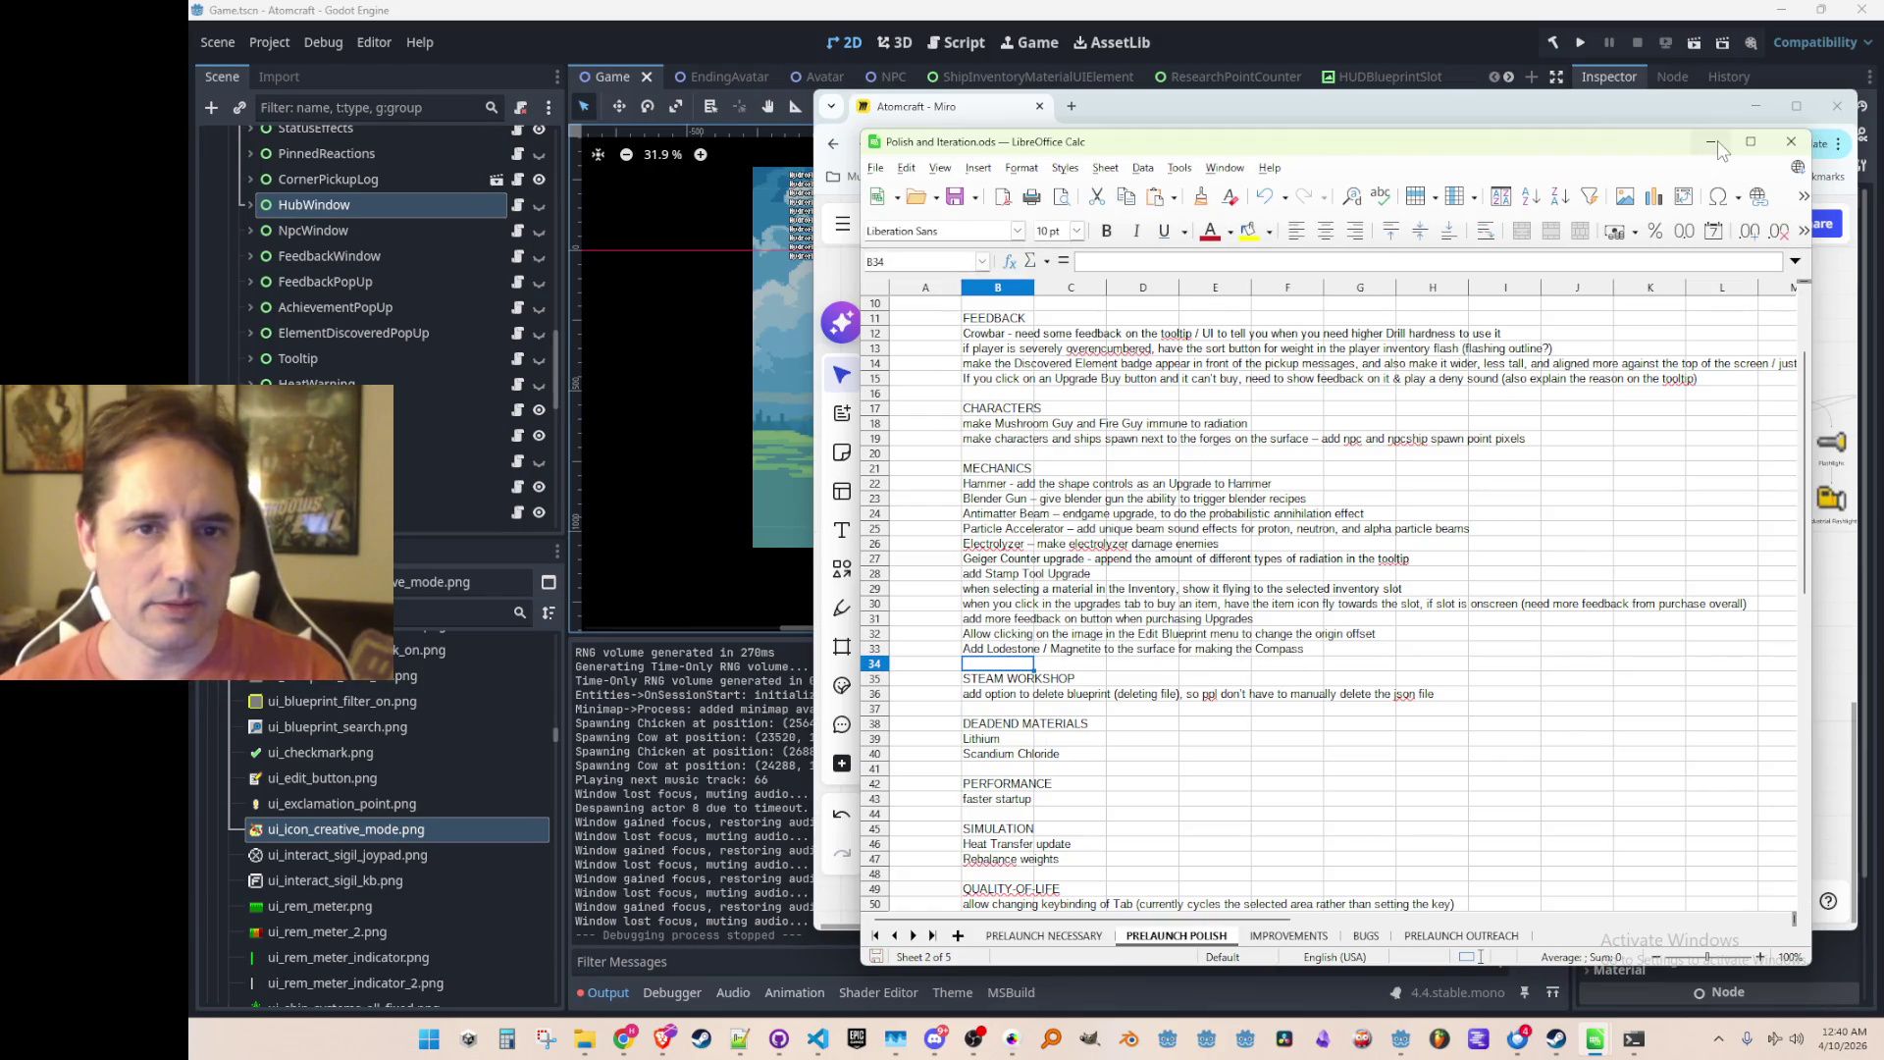
pyautogui.click(1715, 144)
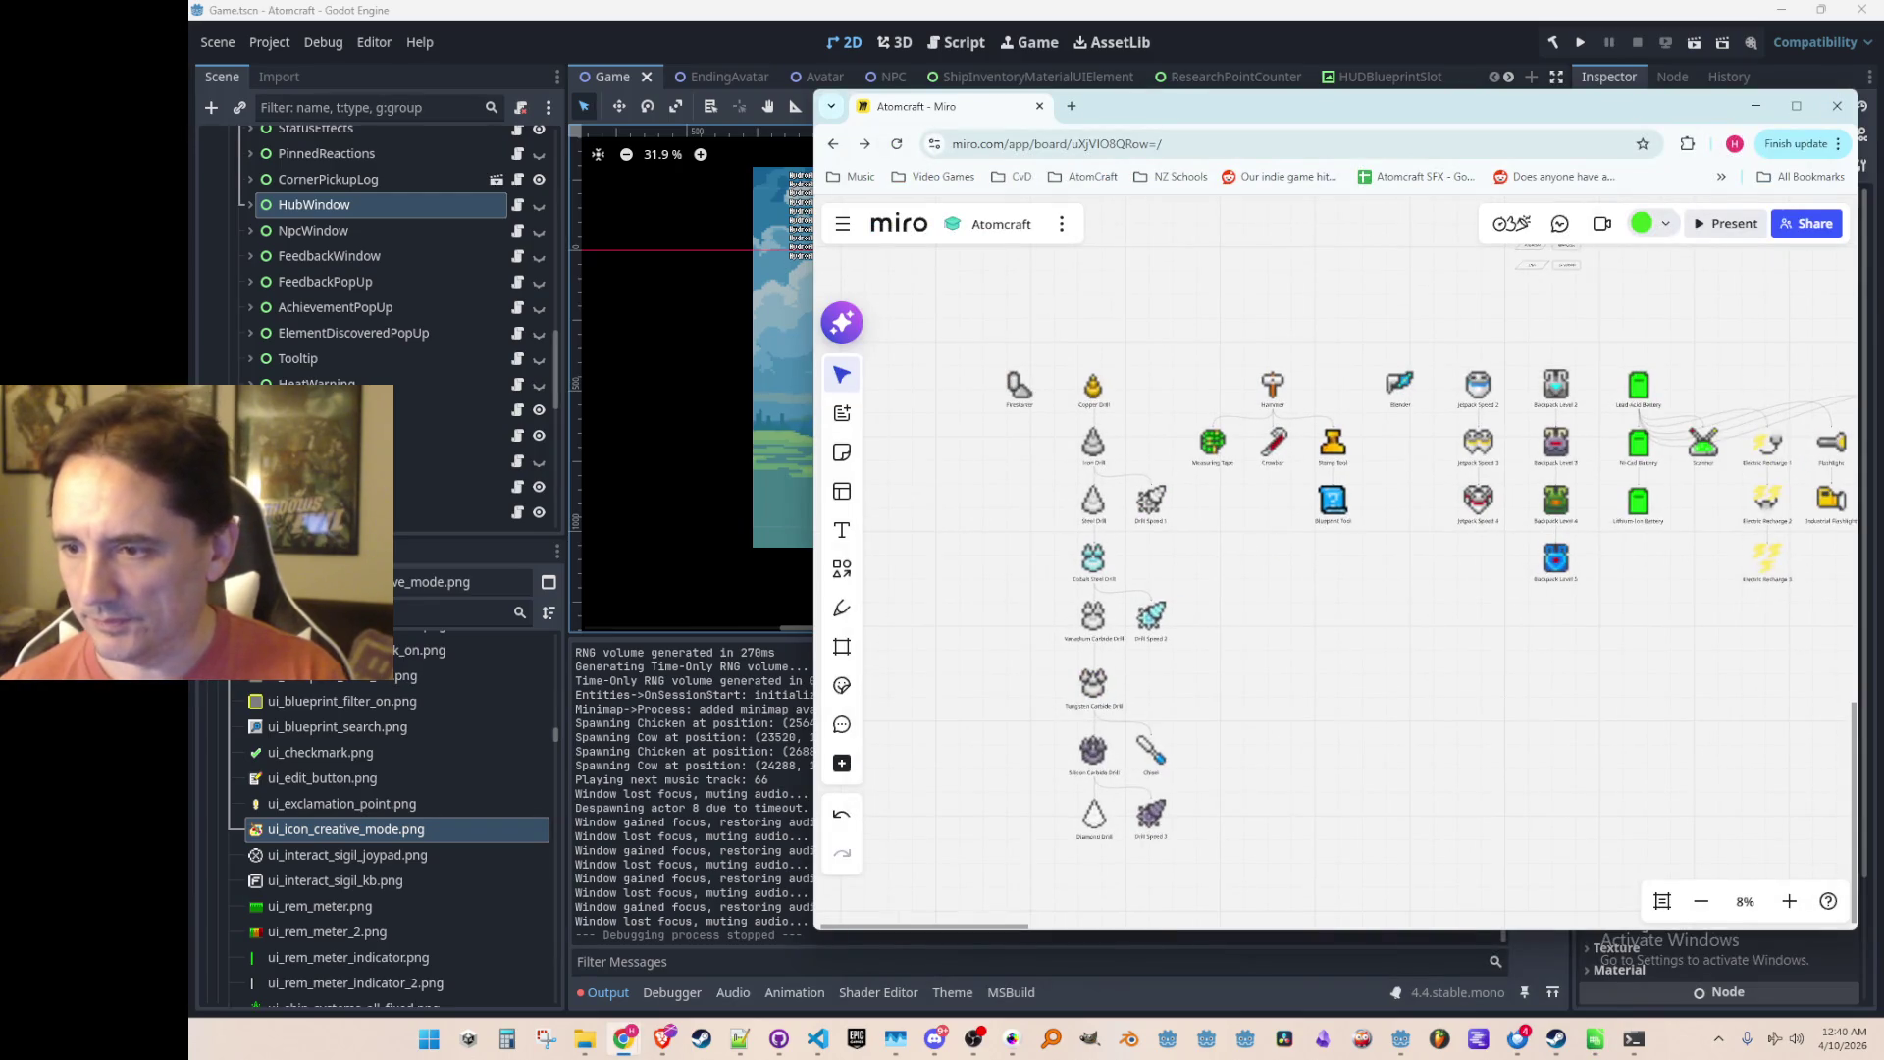
pyautogui.press('super+e')
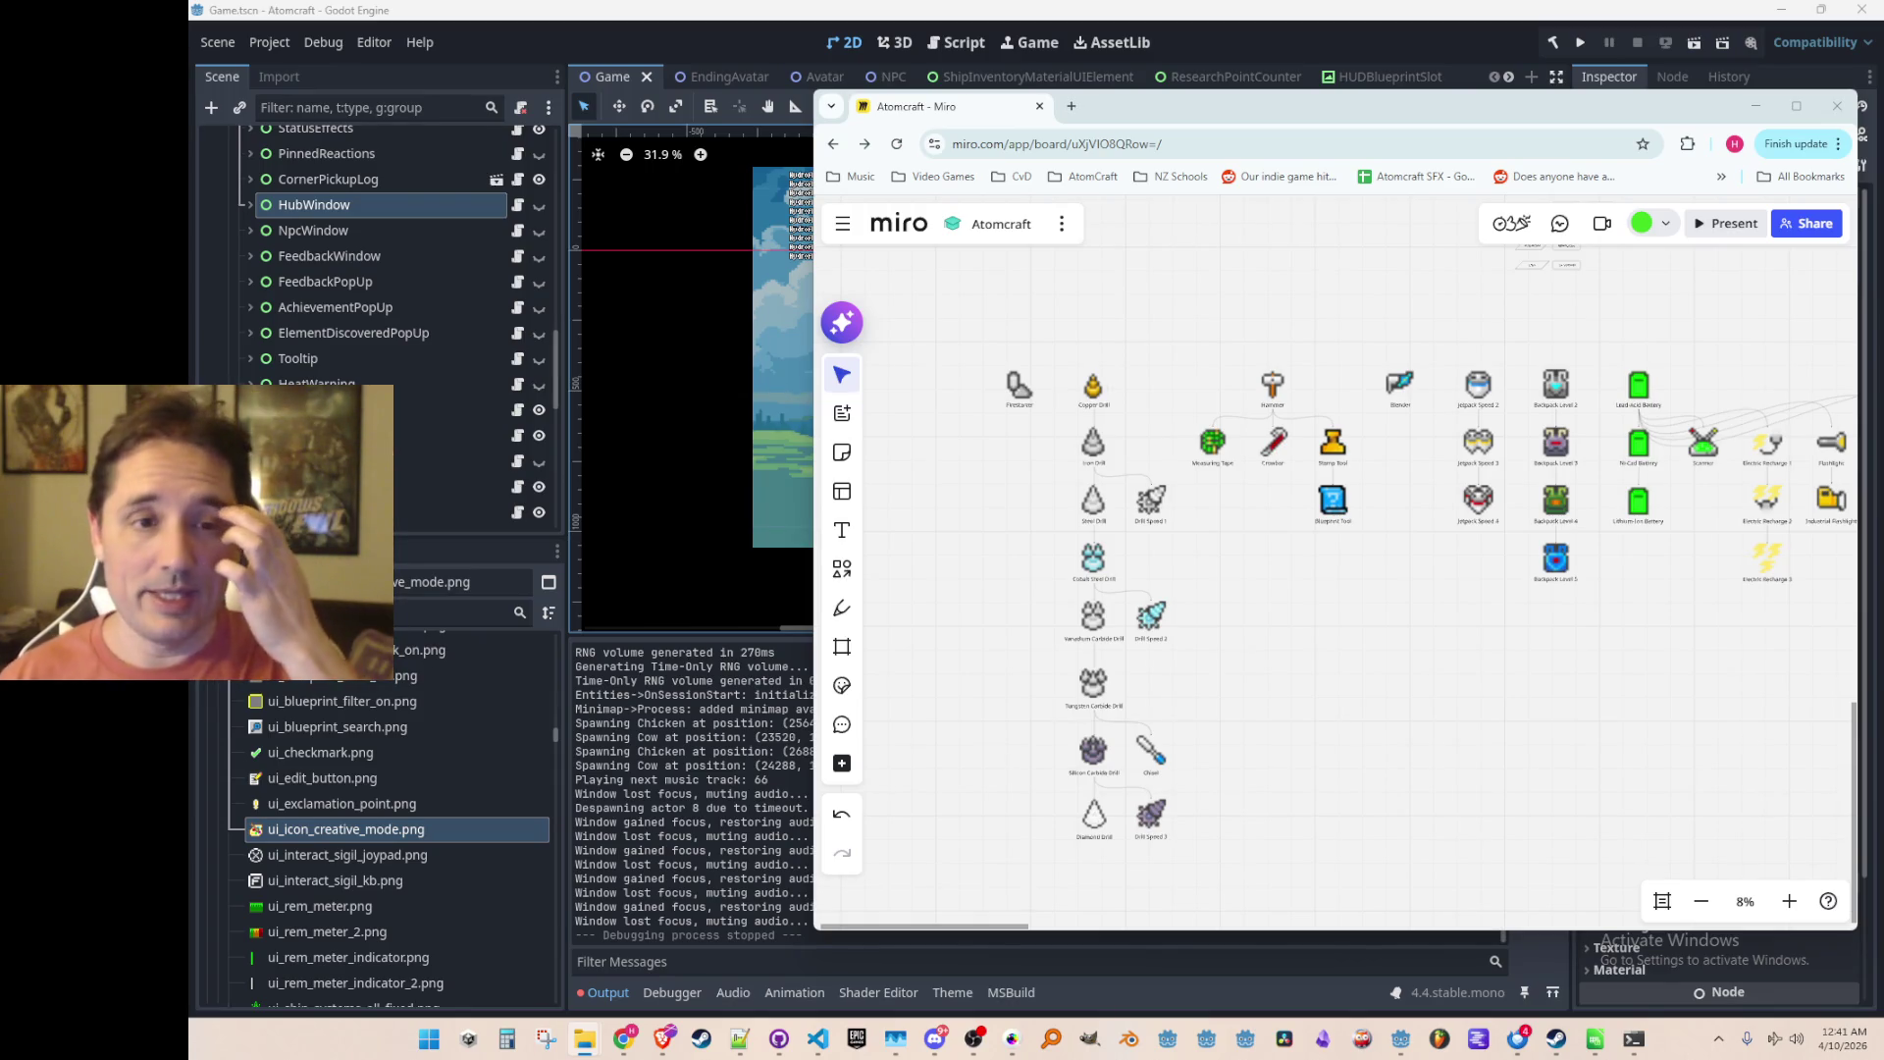
pyautogui.scroll(3, 1398, 409)
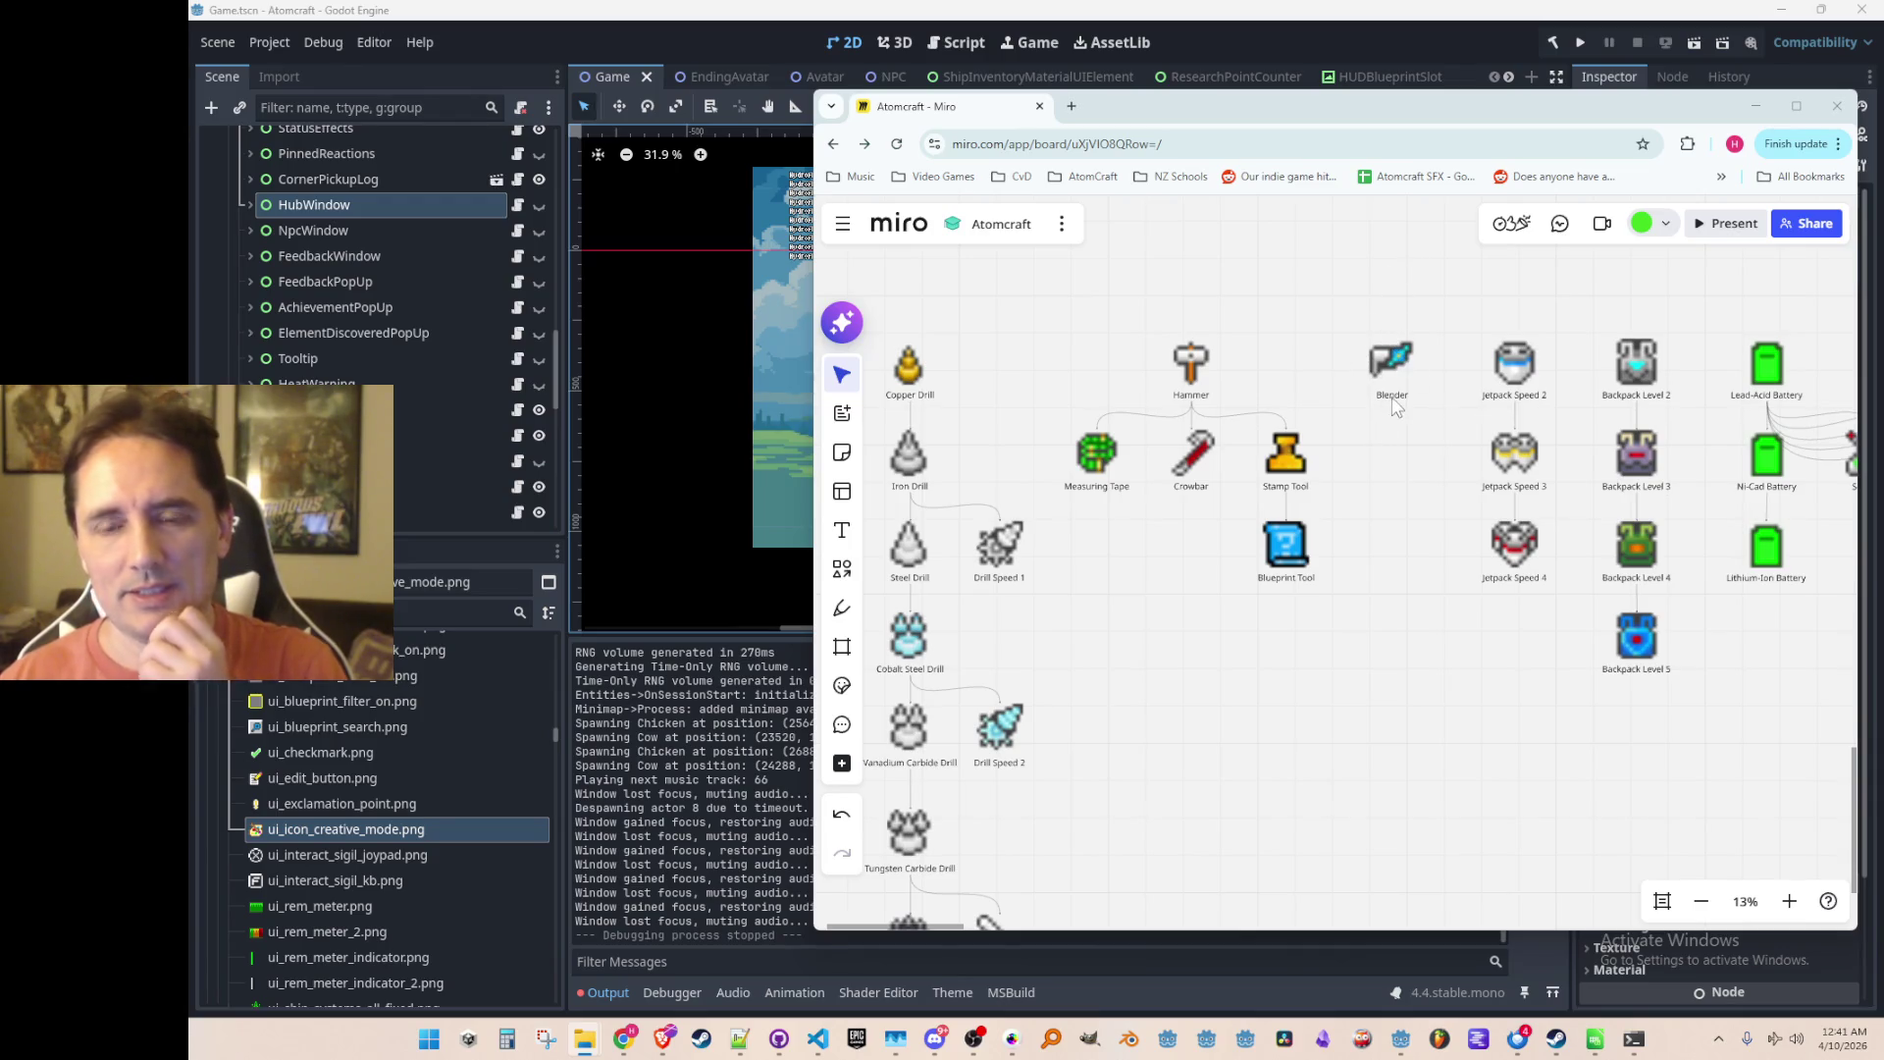
pyautogui.scroll(-5, 1410, 444)
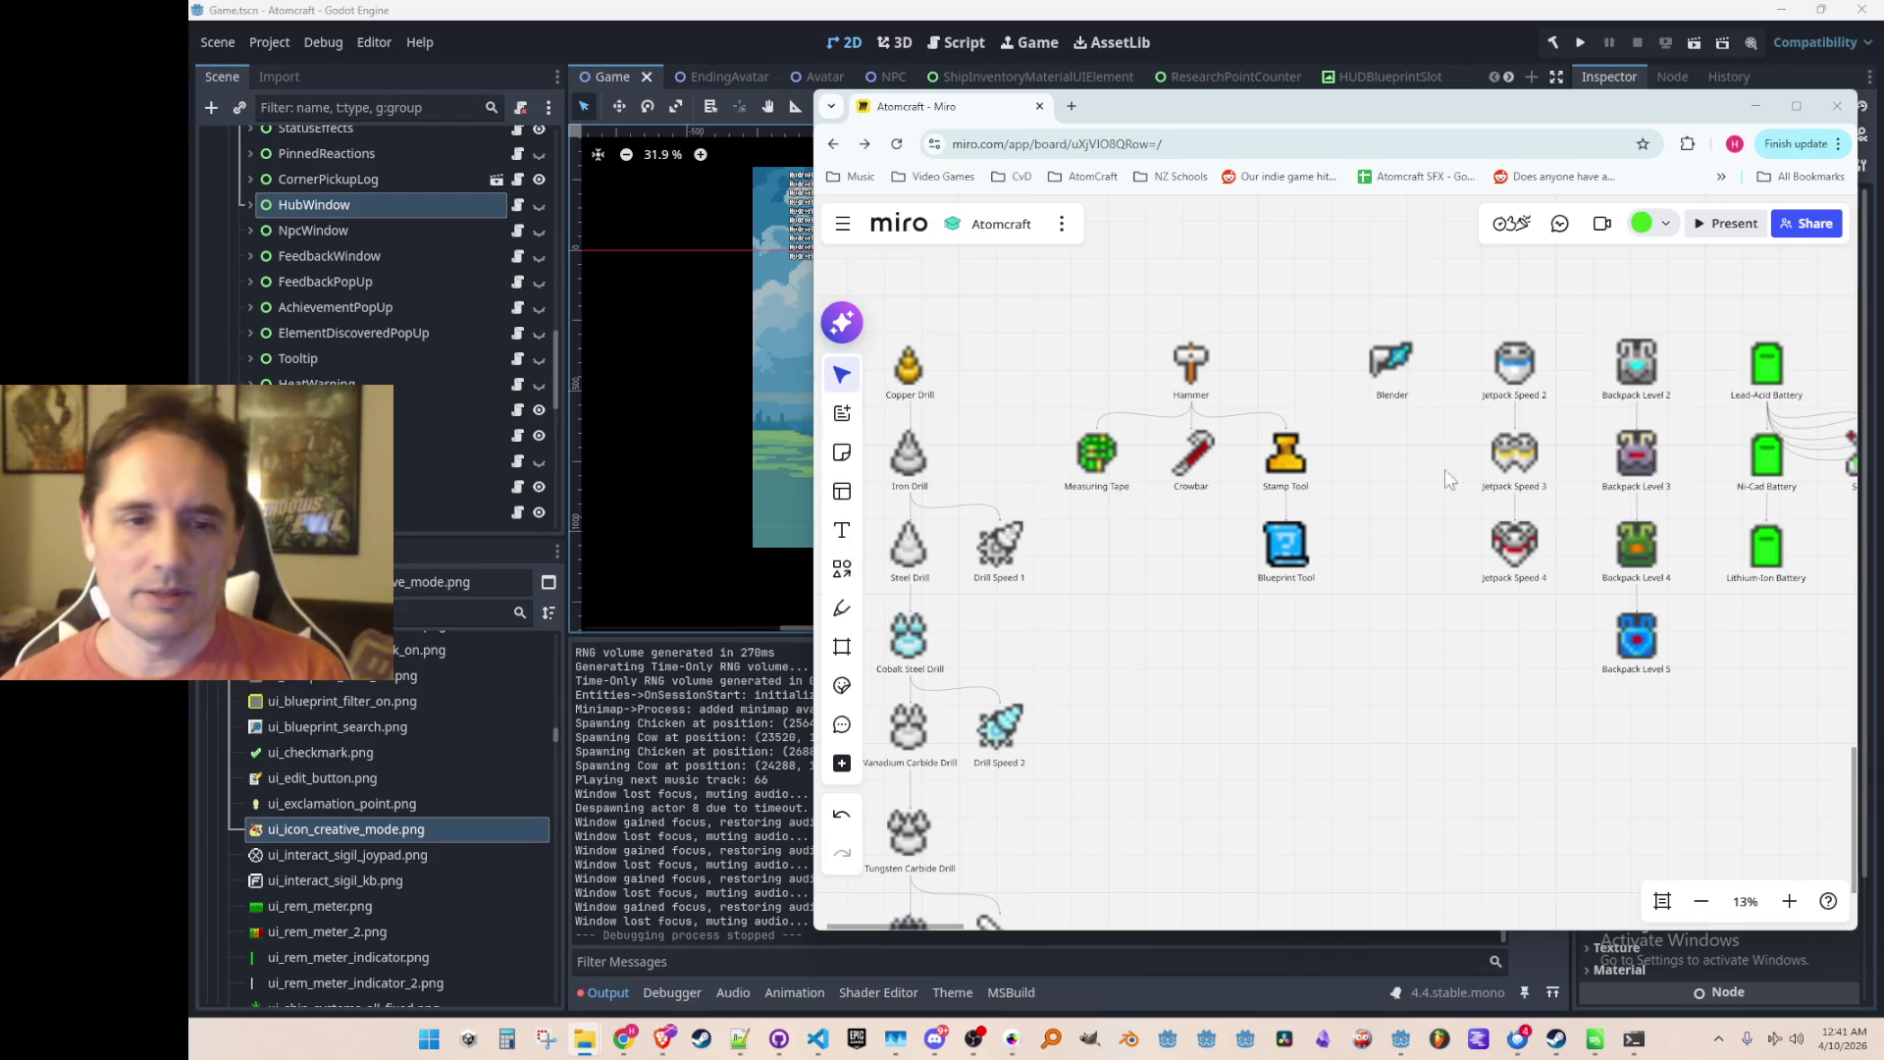
pyautogui.scroll(-1, 1306, 520)
pyautogui.hscroll(2, 1276, 500)
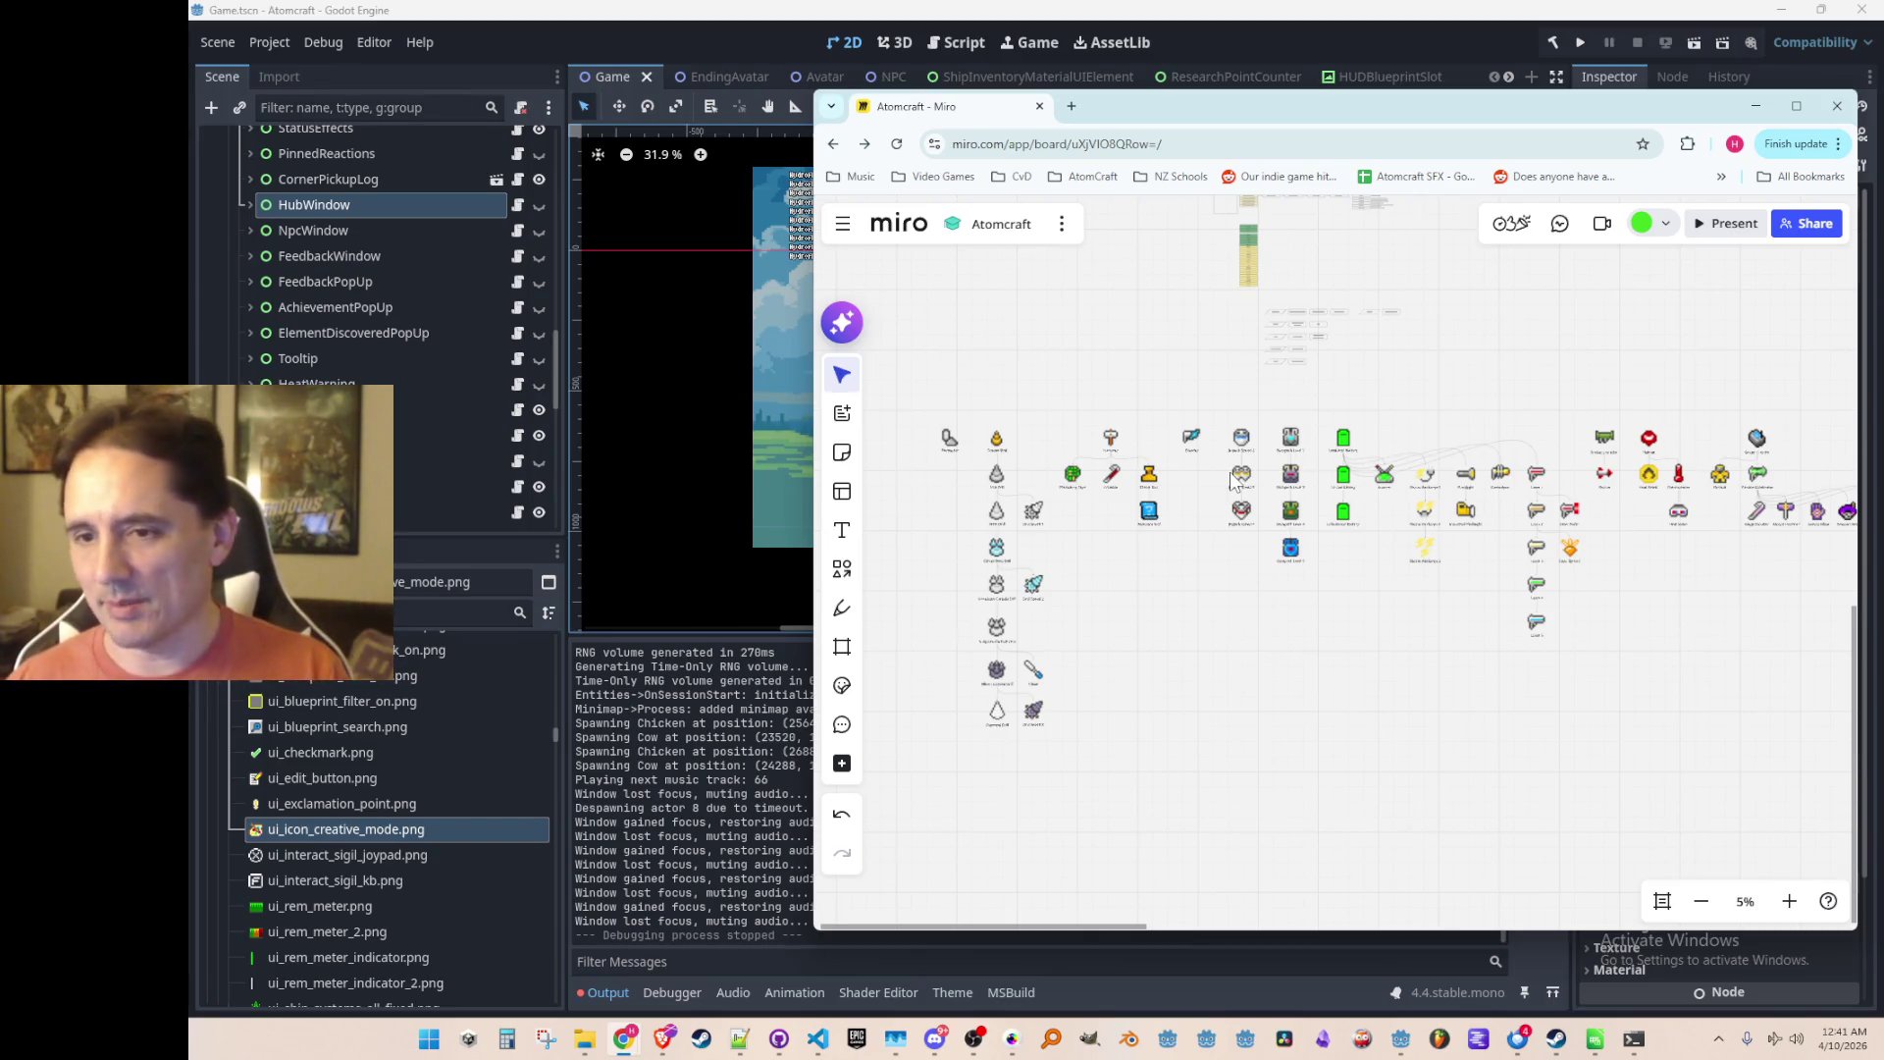
pyautogui.scroll(1, 1231, 520)
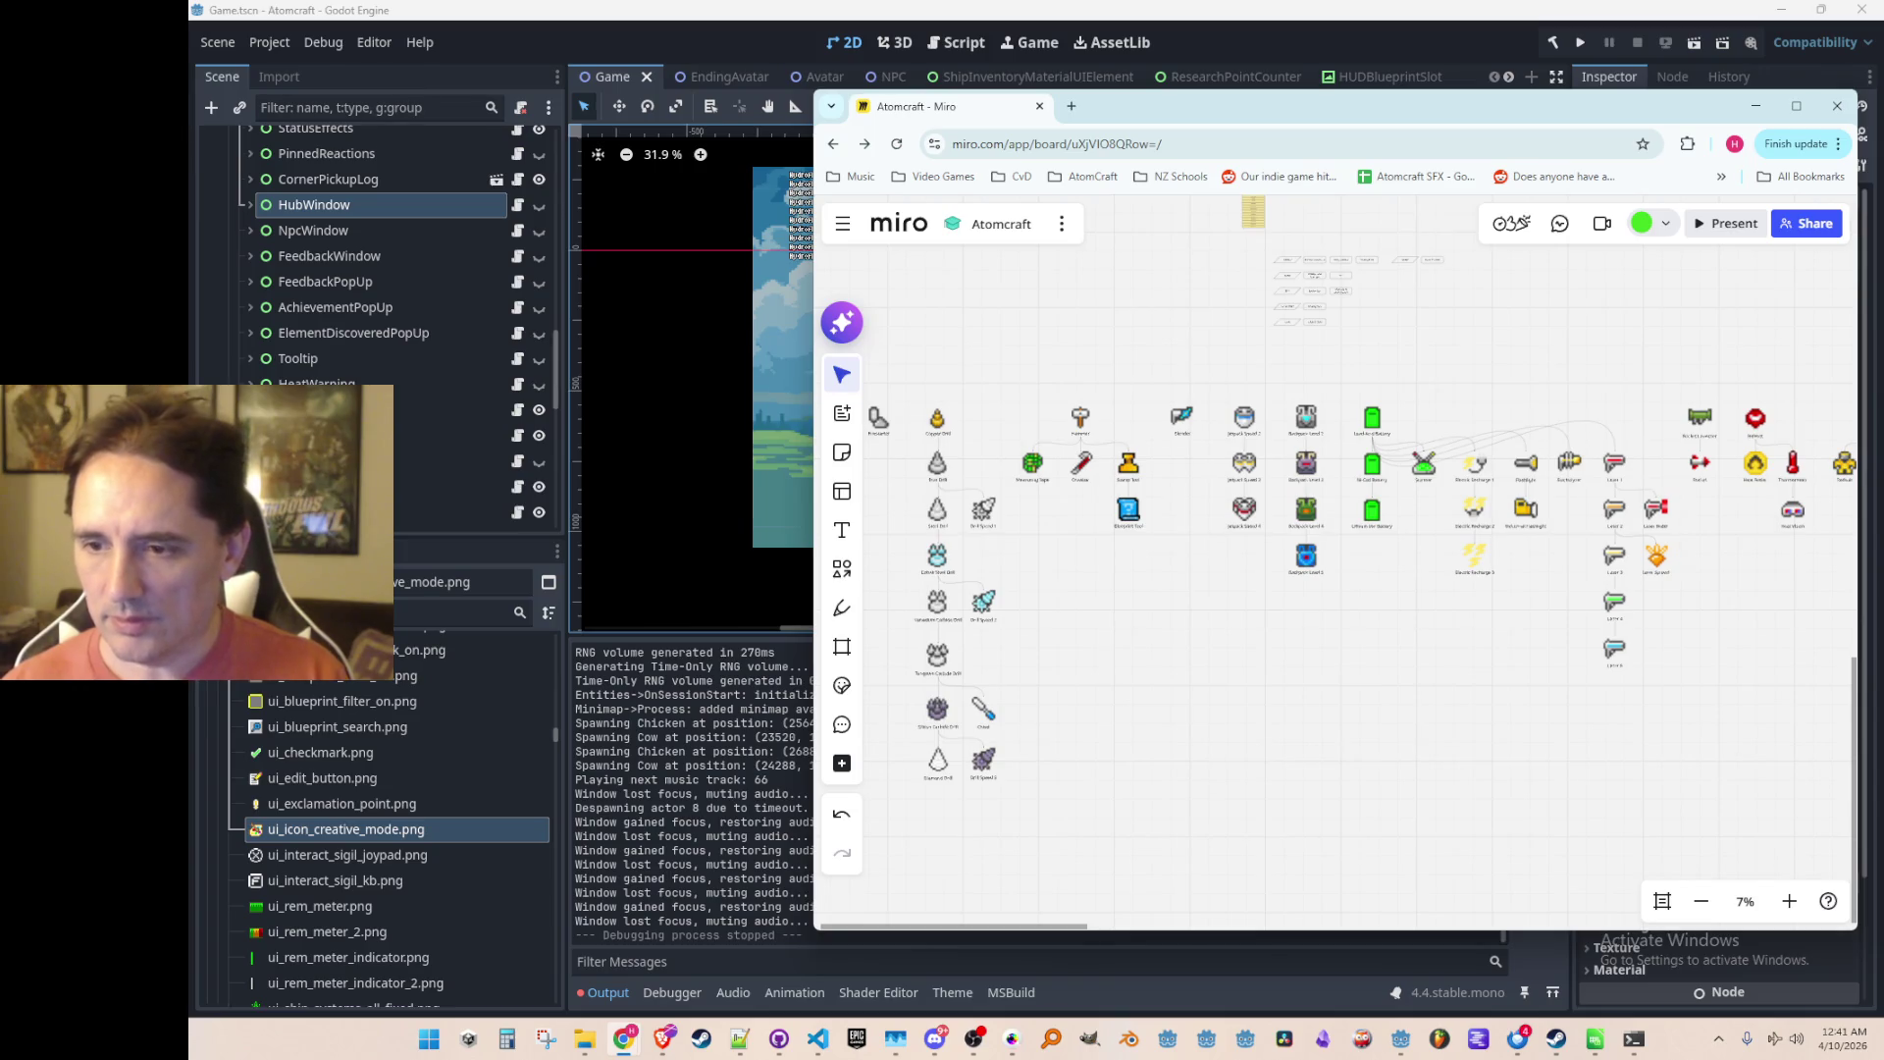
pyautogui.click(585, 1039)
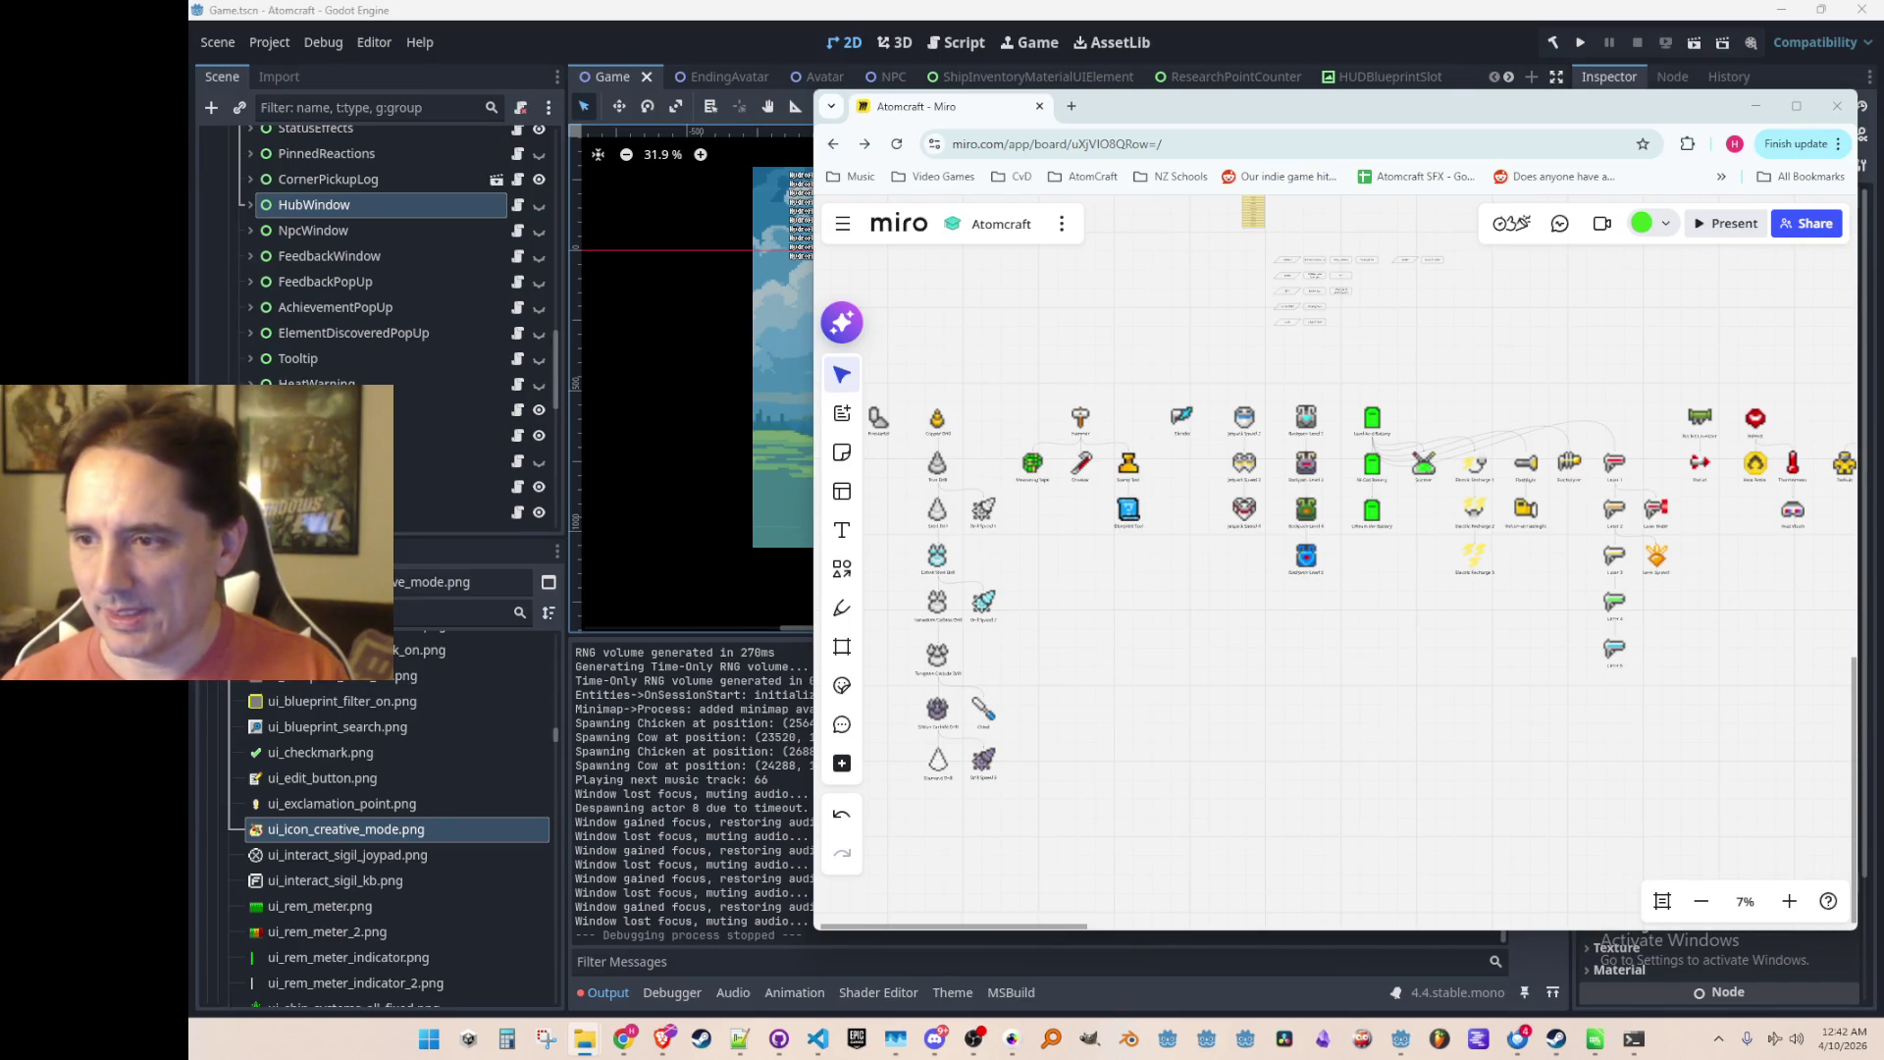
# Step: Drop icon_guide_4.png onto the board, enlarge it and place it in the top row beside Blender
pyautogui.moveTo(1748, 644); pyautogui.dragTo(1459, 572)
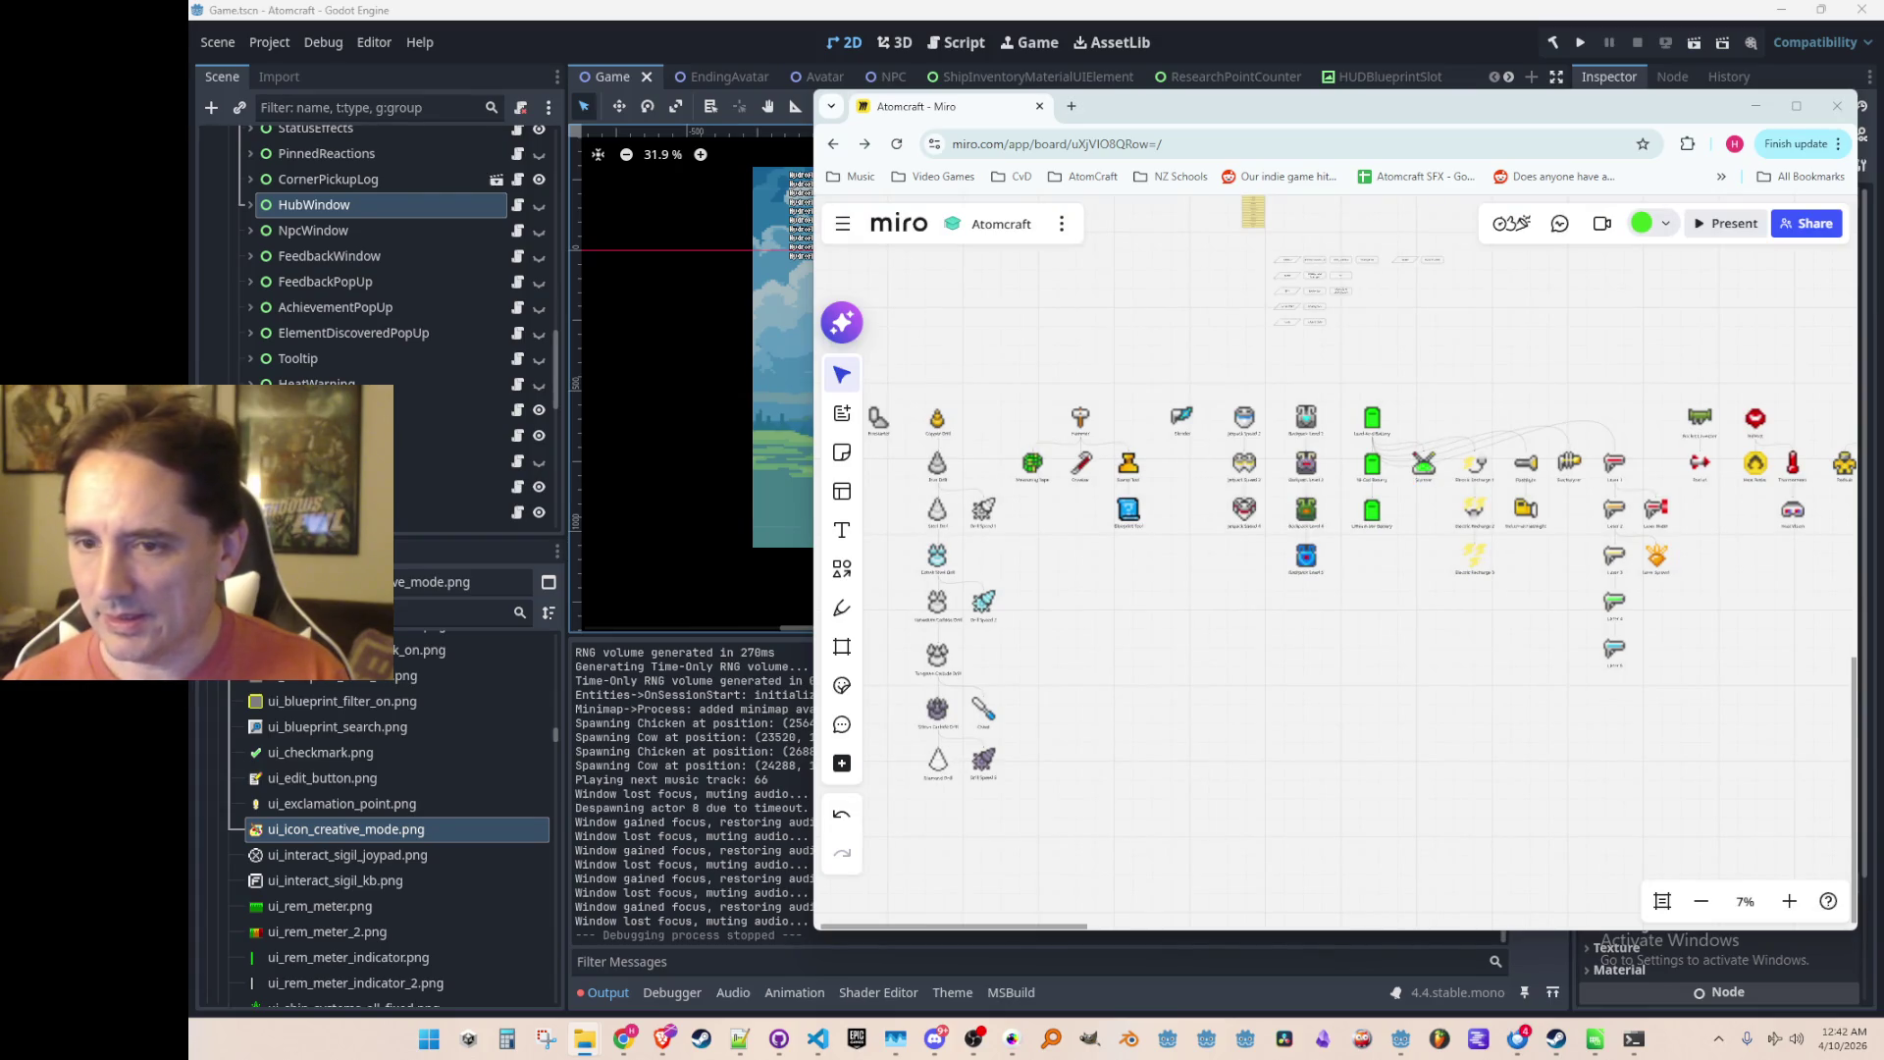
pyautogui.moveTo(1705, 586)
pyautogui.mouseDown()
pyautogui.moveTo(1281, 469)
pyautogui.moveTo(1176, 475)
pyautogui.mouseUp()
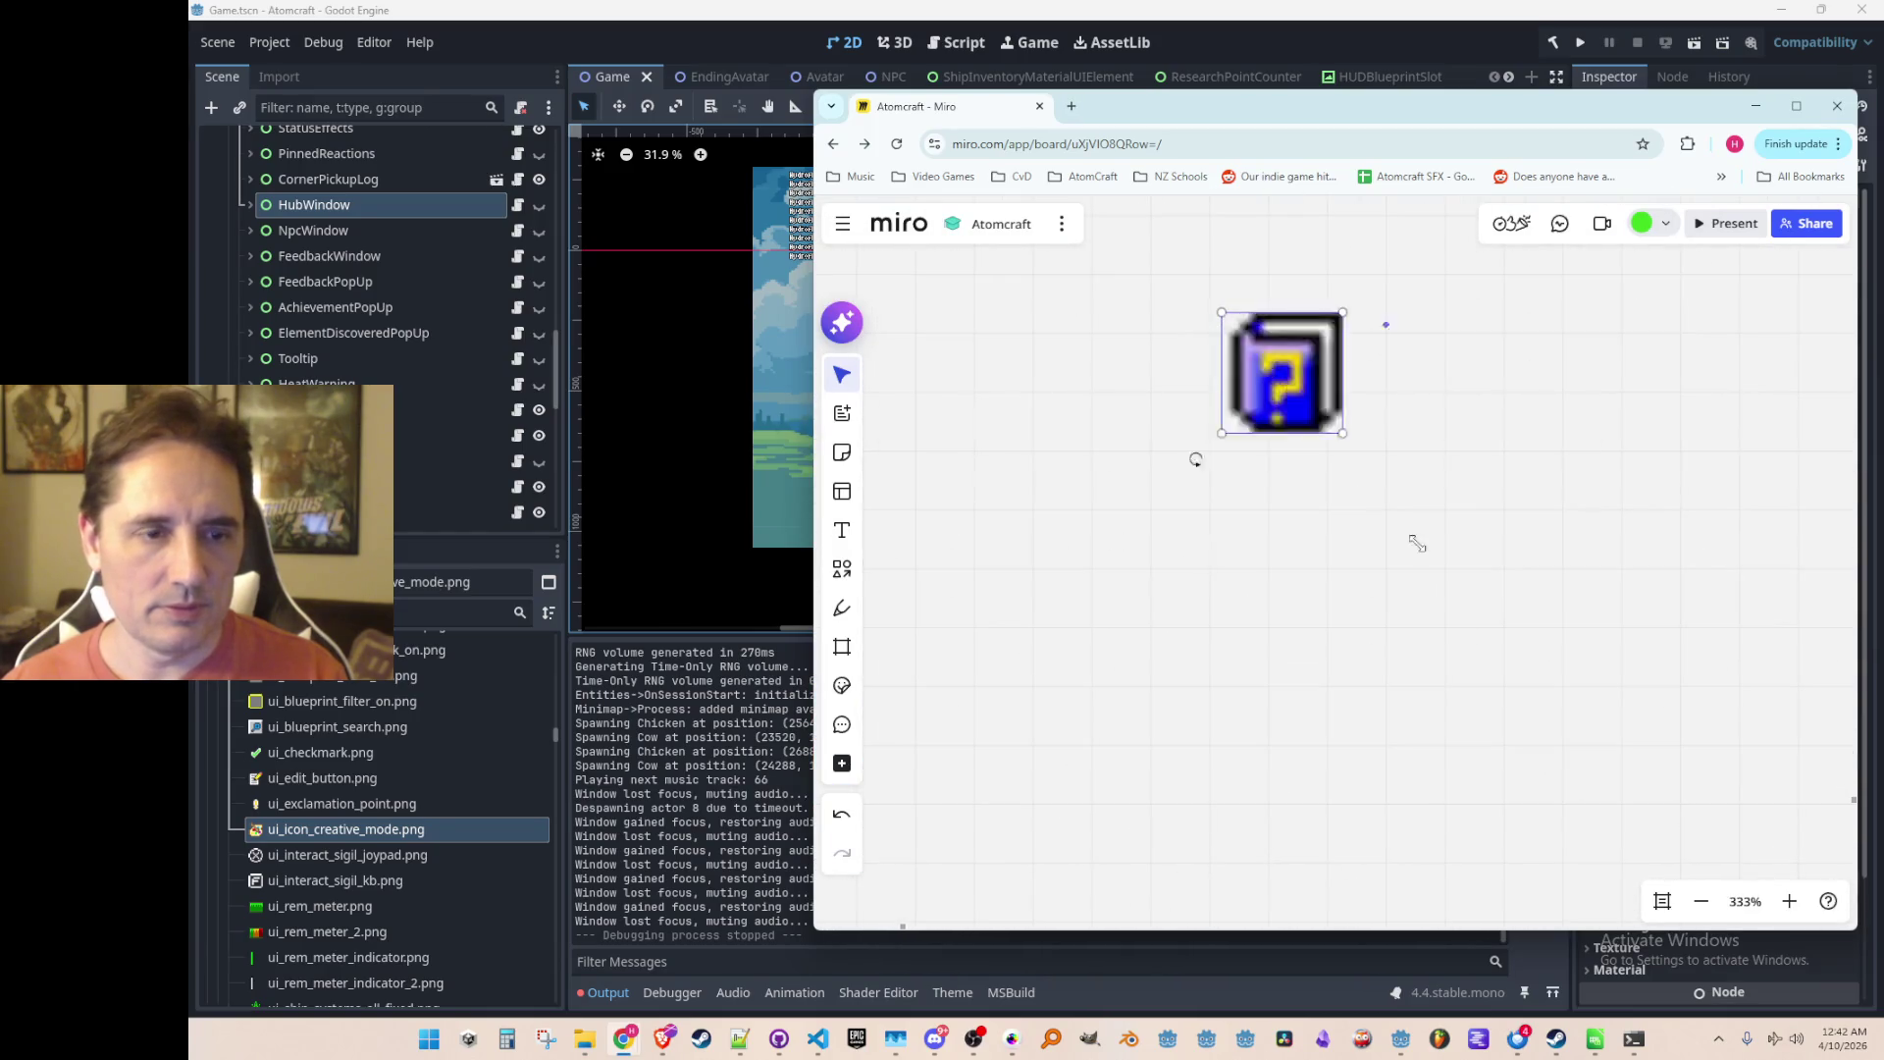
pyautogui.scroll(-10, 1545, 639)
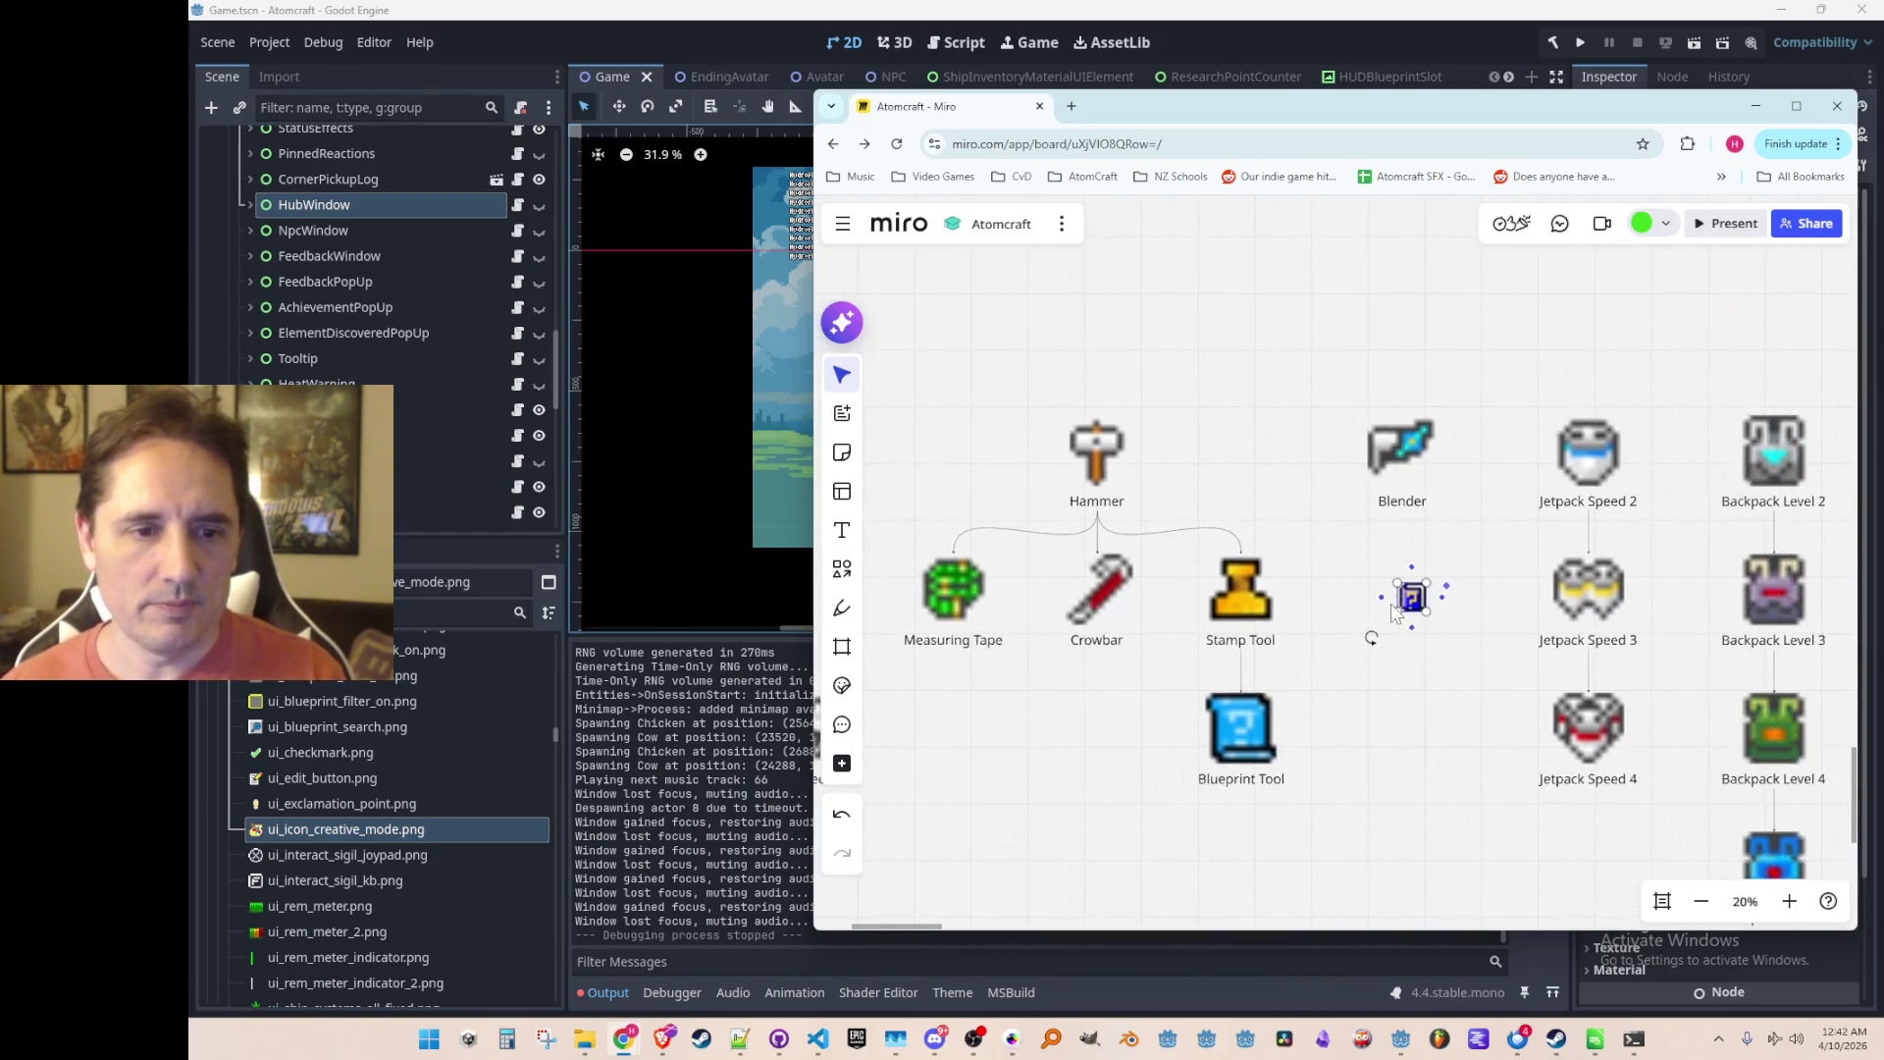
pyautogui.scroll(3, 1393, 608)
pyautogui.moveTo(1422, 593)
pyautogui.mouseDown()
pyautogui.moveTo(1456, 581)
pyautogui.moveTo(1458, 623)
pyautogui.moveTo(1369, 500)
pyautogui.moveTo(1389, 539)
pyautogui.mouseUp()
pyautogui.moveTo(1506, 587); pyautogui.dragTo(1538, 609)
pyautogui.moveTo(1471, 545); pyautogui.dragTo(1461, 534)
pyautogui.moveTo(1503, 595); pyautogui.dragTo(1398, 586)
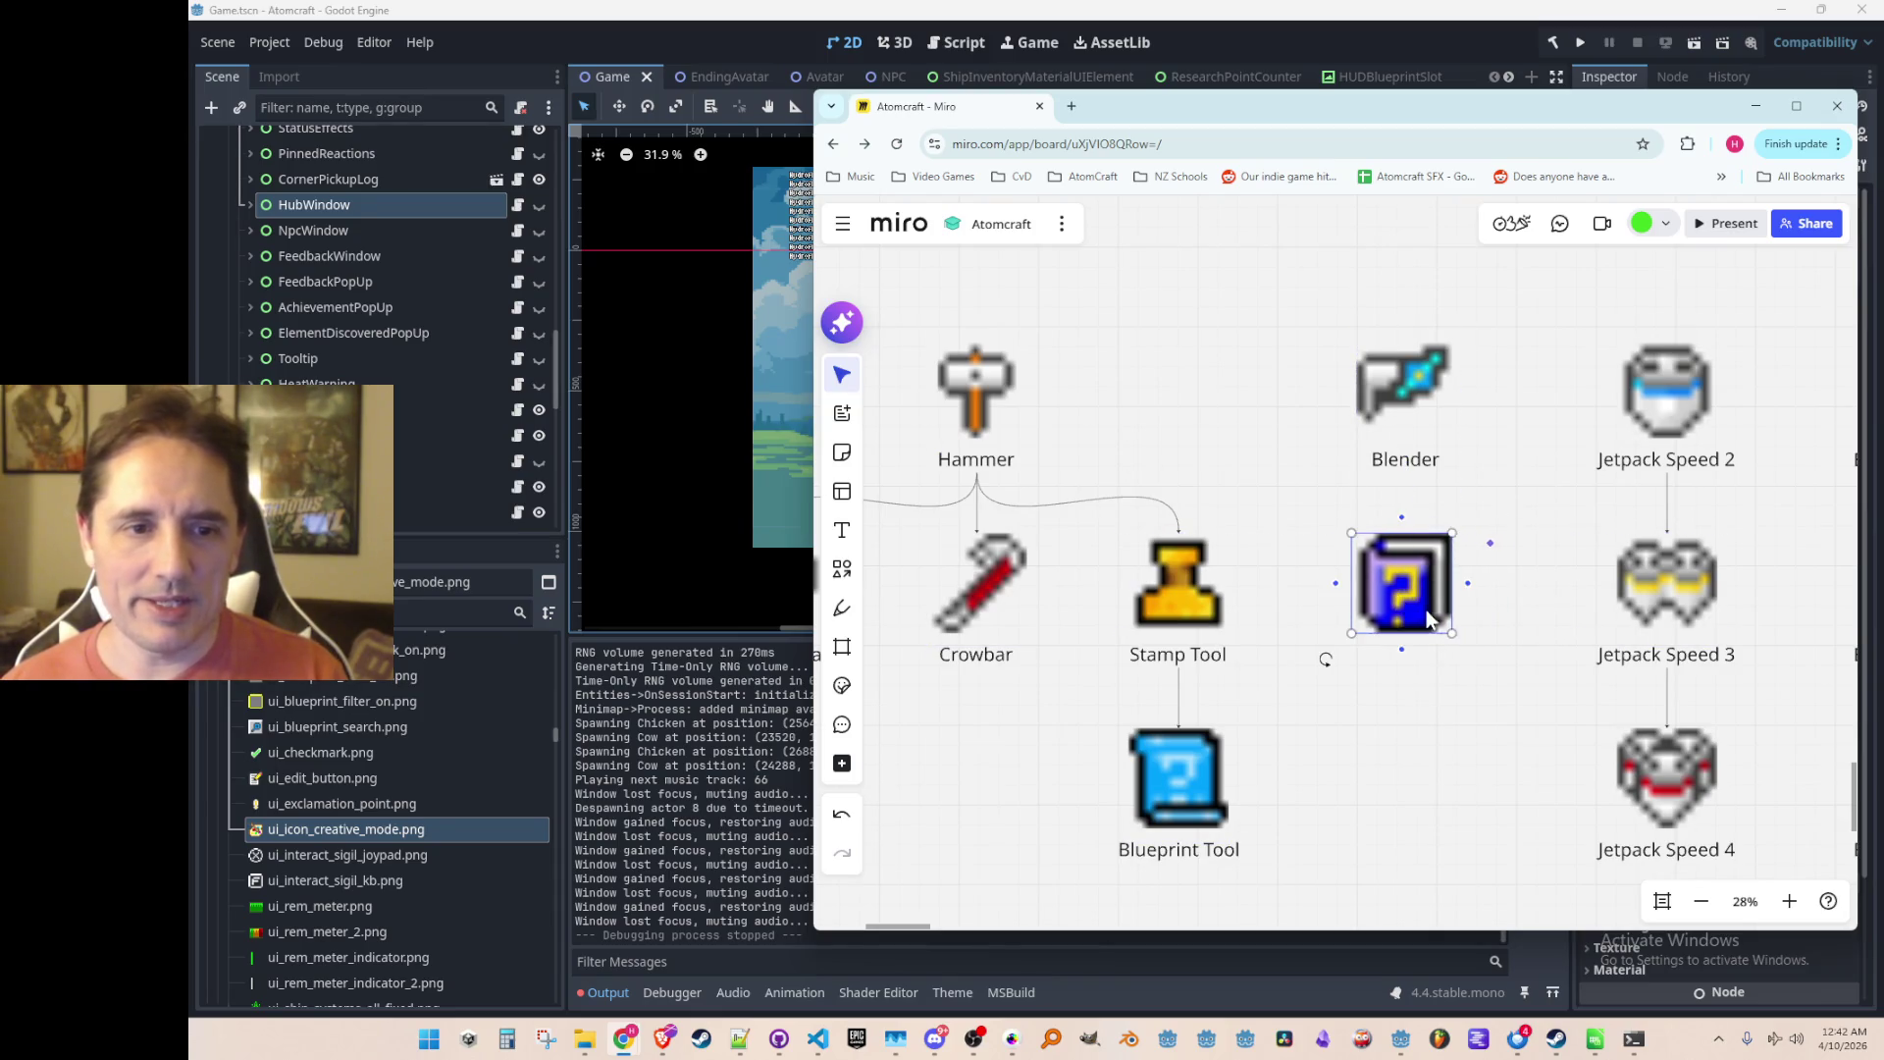
pyautogui.moveTo(1404, 586)
pyautogui.mouseDown()
pyautogui.moveTo(1239, 412)
pyautogui.moveTo(1299, 437)
pyautogui.moveTo(1239, 391)
pyautogui.mouseUp()
# Step: Duplicate the Blender label under the ? icon and rename it 'Material Guide'
pyautogui.click(1405, 459)
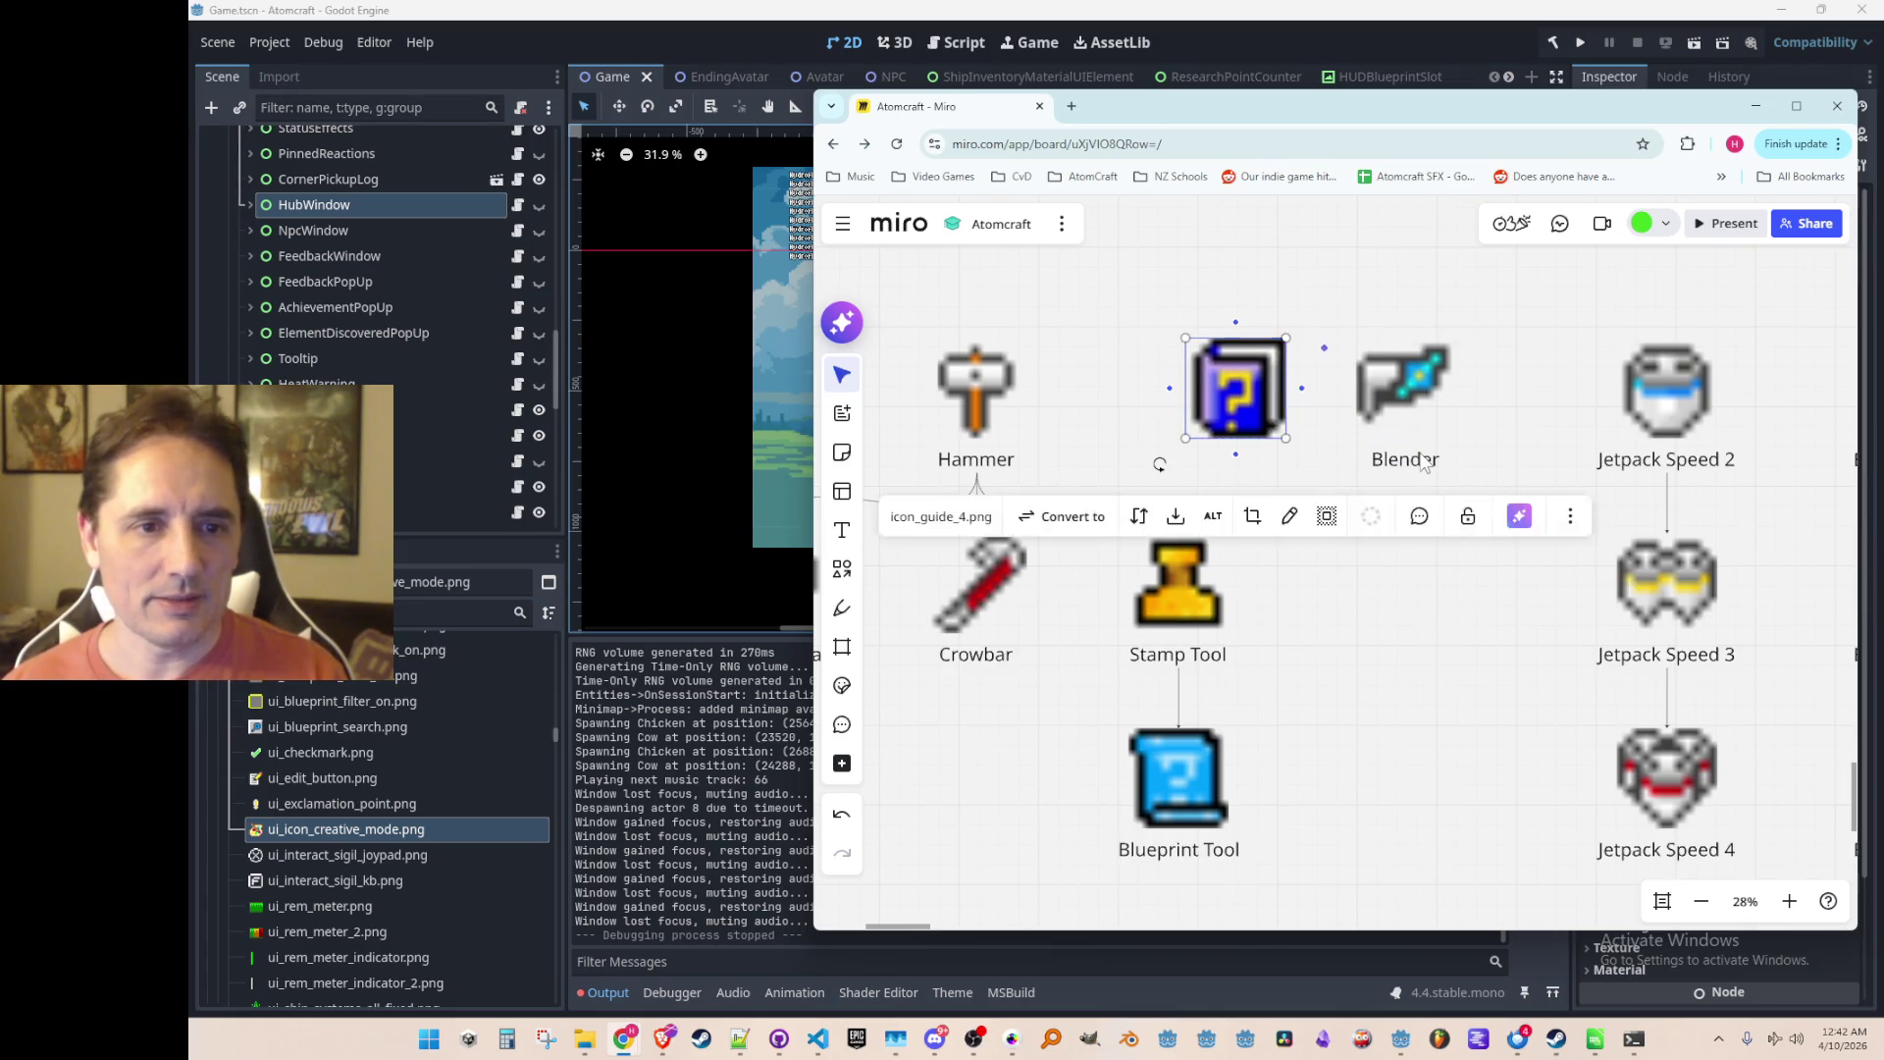
pyautogui.hotkey('ctrl', 'd')
pyautogui.moveTo(1373, 486); pyautogui.dragTo(1237, 465)
pyautogui.press('Return')
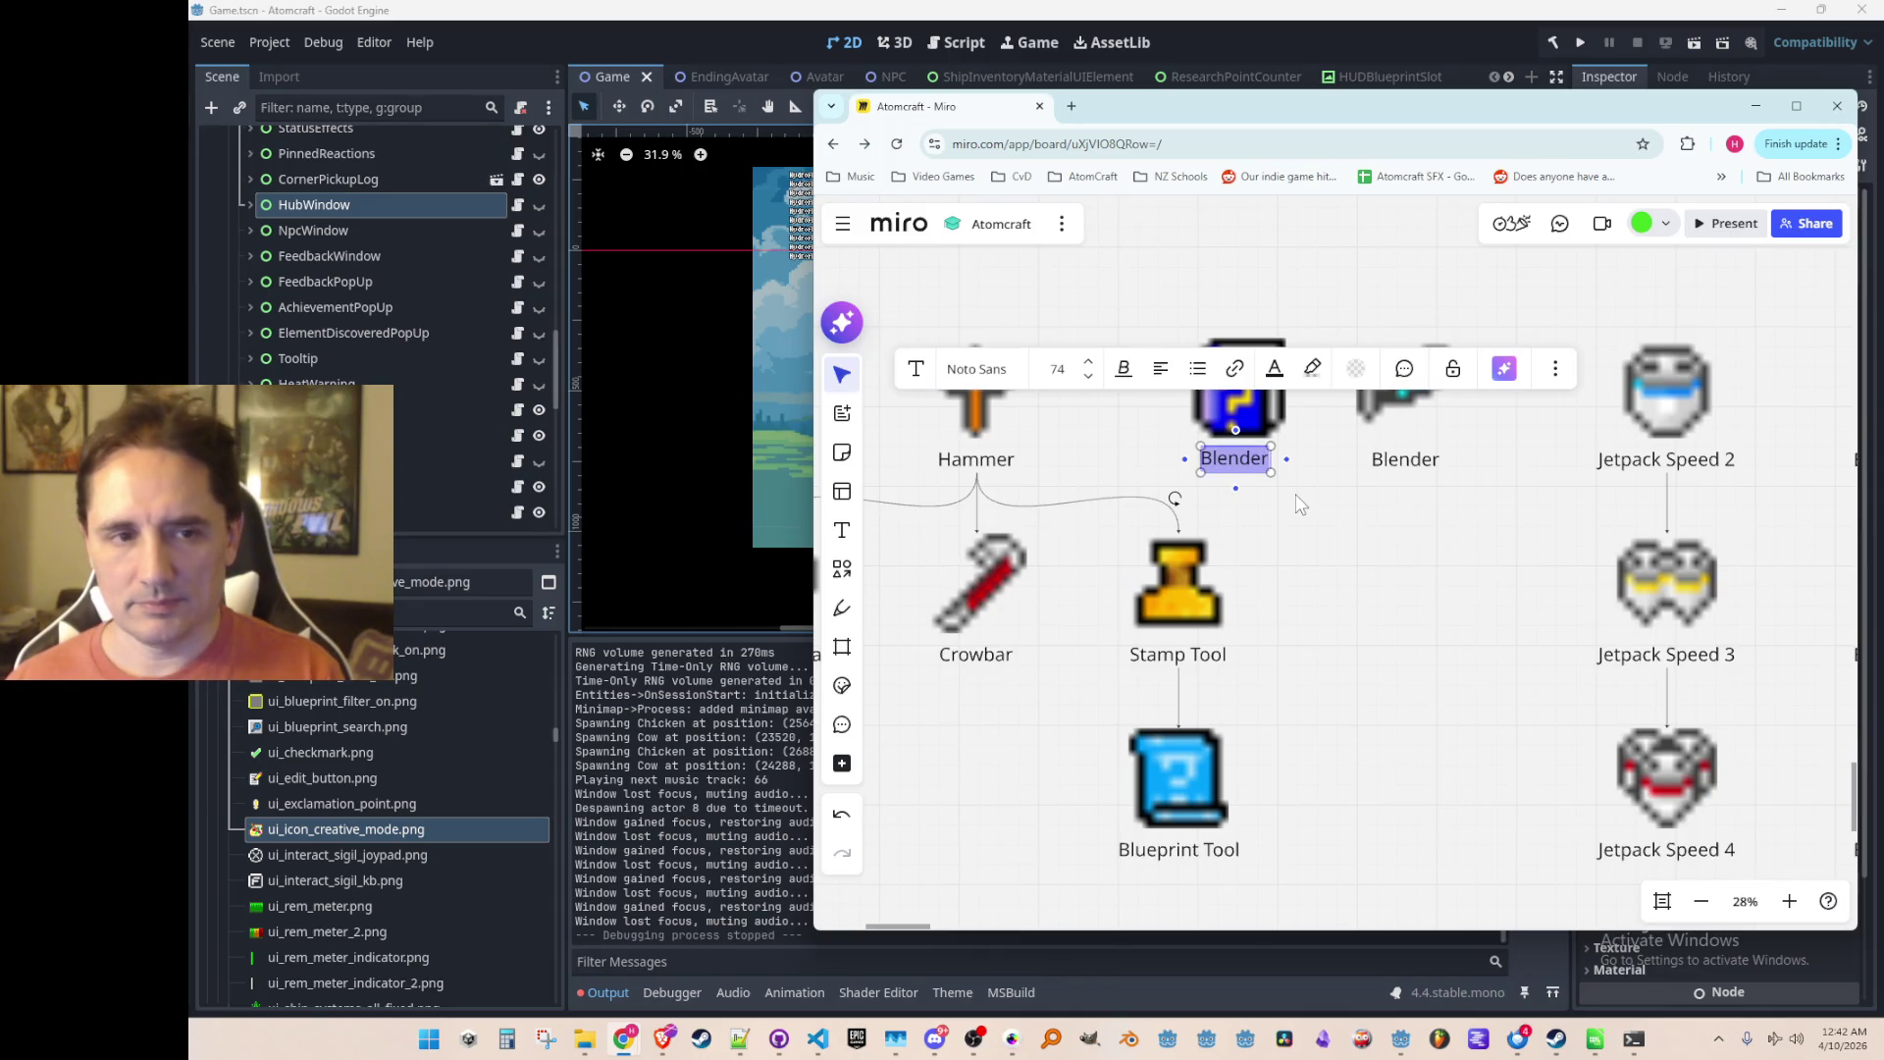
pyautogui.write('Material Guide')
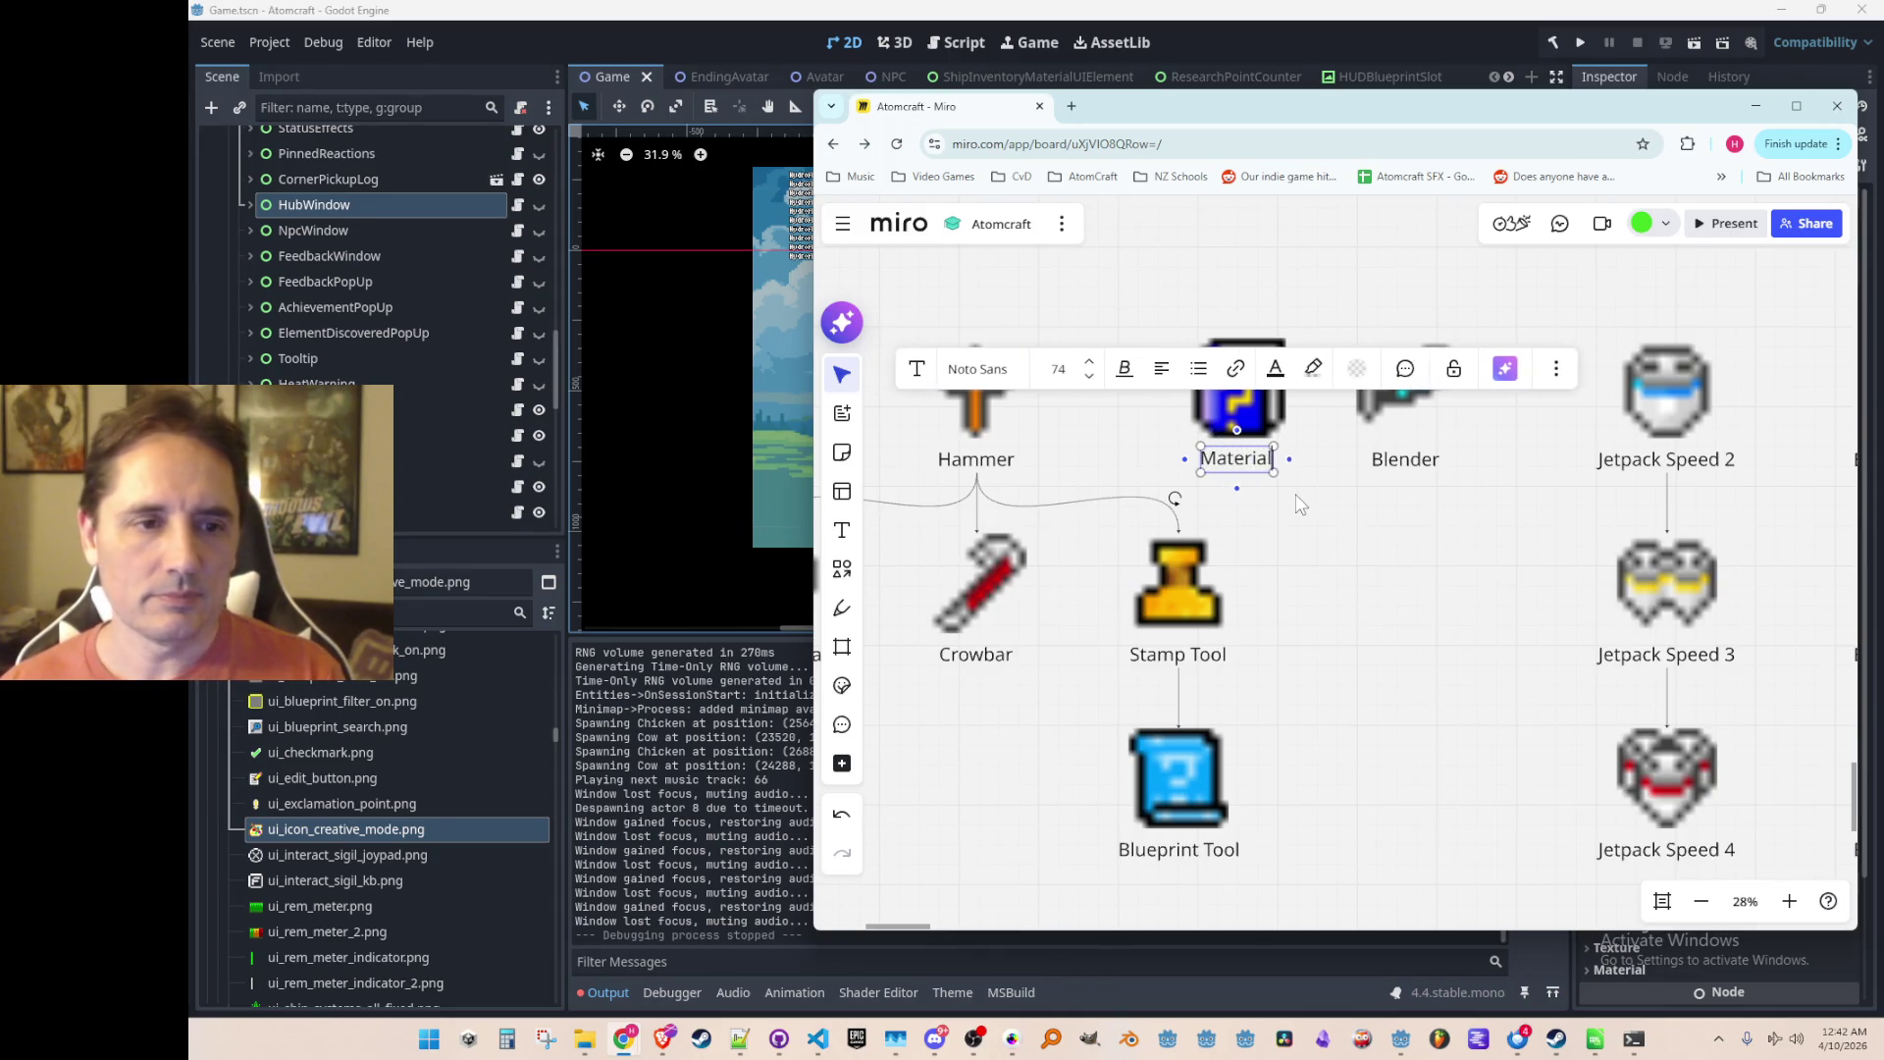
pyautogui.click(1295, 496)
pyautogui.moveTo(1271, 464); pyautogui.dragTo(1236, 464)
pyautogui.click(1417, 402)
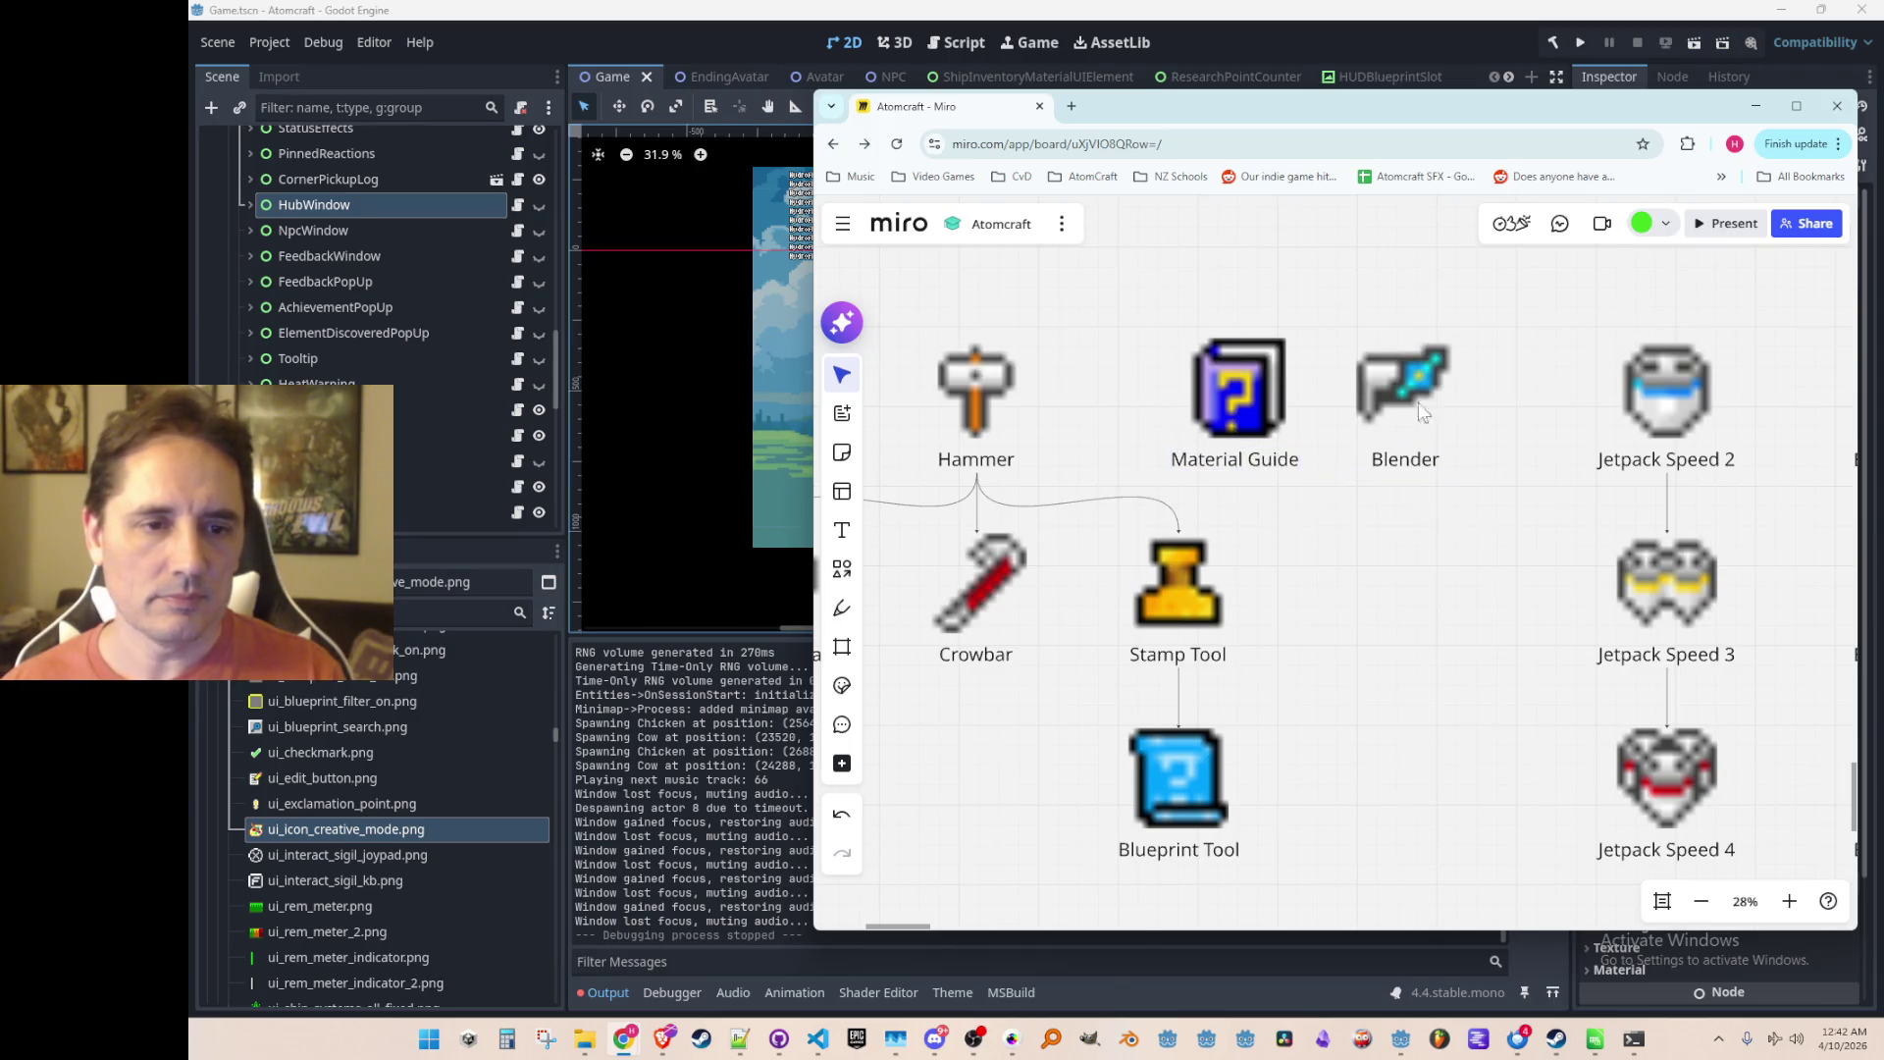
# Step: Move Blender down level with Stamp Tool and set Material Guide directly above it
pyautogui.scroll(-5, 1266, 398)
pyautogui.moveTo(1362, 397); pyautogui.dragTo(1350, 501)
pyautogui.click(1250, 391)
pyautogui.moveTo(1249, 390); pyautogui.dragTo(1342, 409)
pyautogui.scroll(4, 1376, 537)
pyautogui.click(1334, 360)
pyautogui.click(1323, 407)
pyautogui.scroll(-4, 1350, 645)
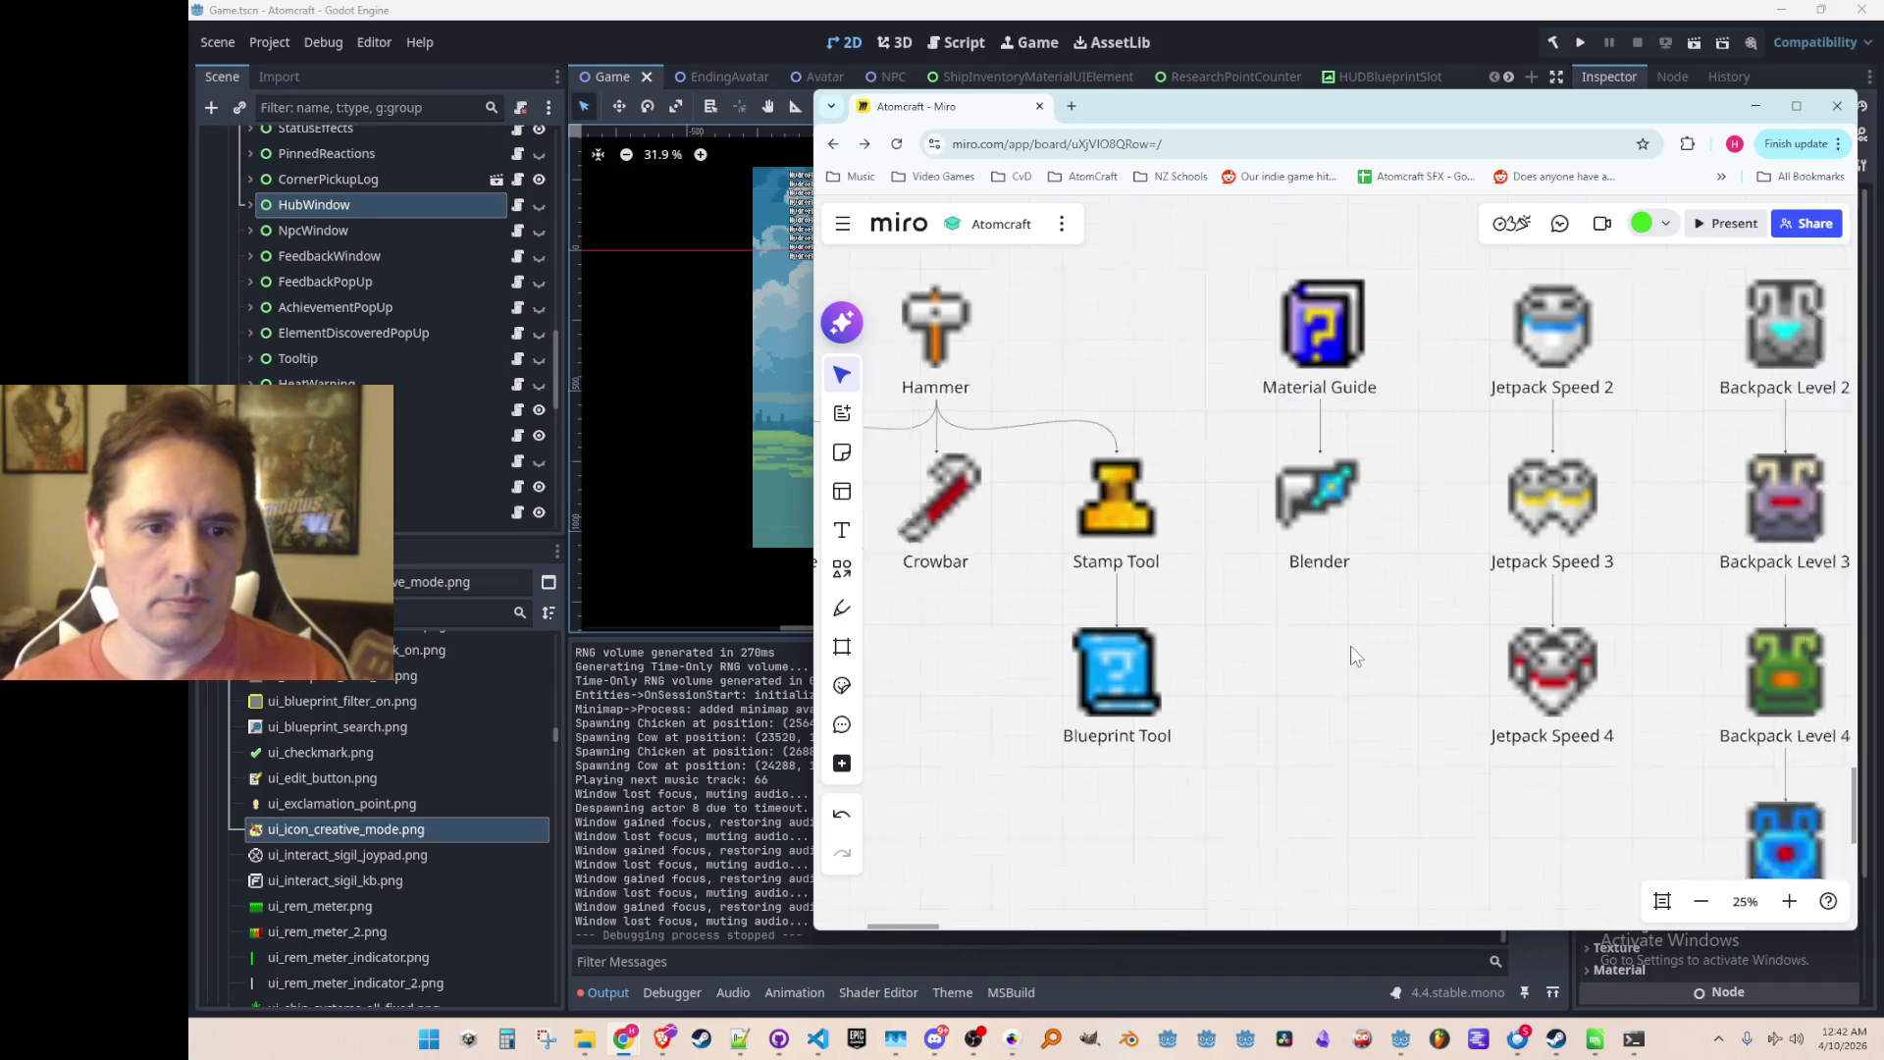
pyautogui.scroll(-5, 1380, 657)
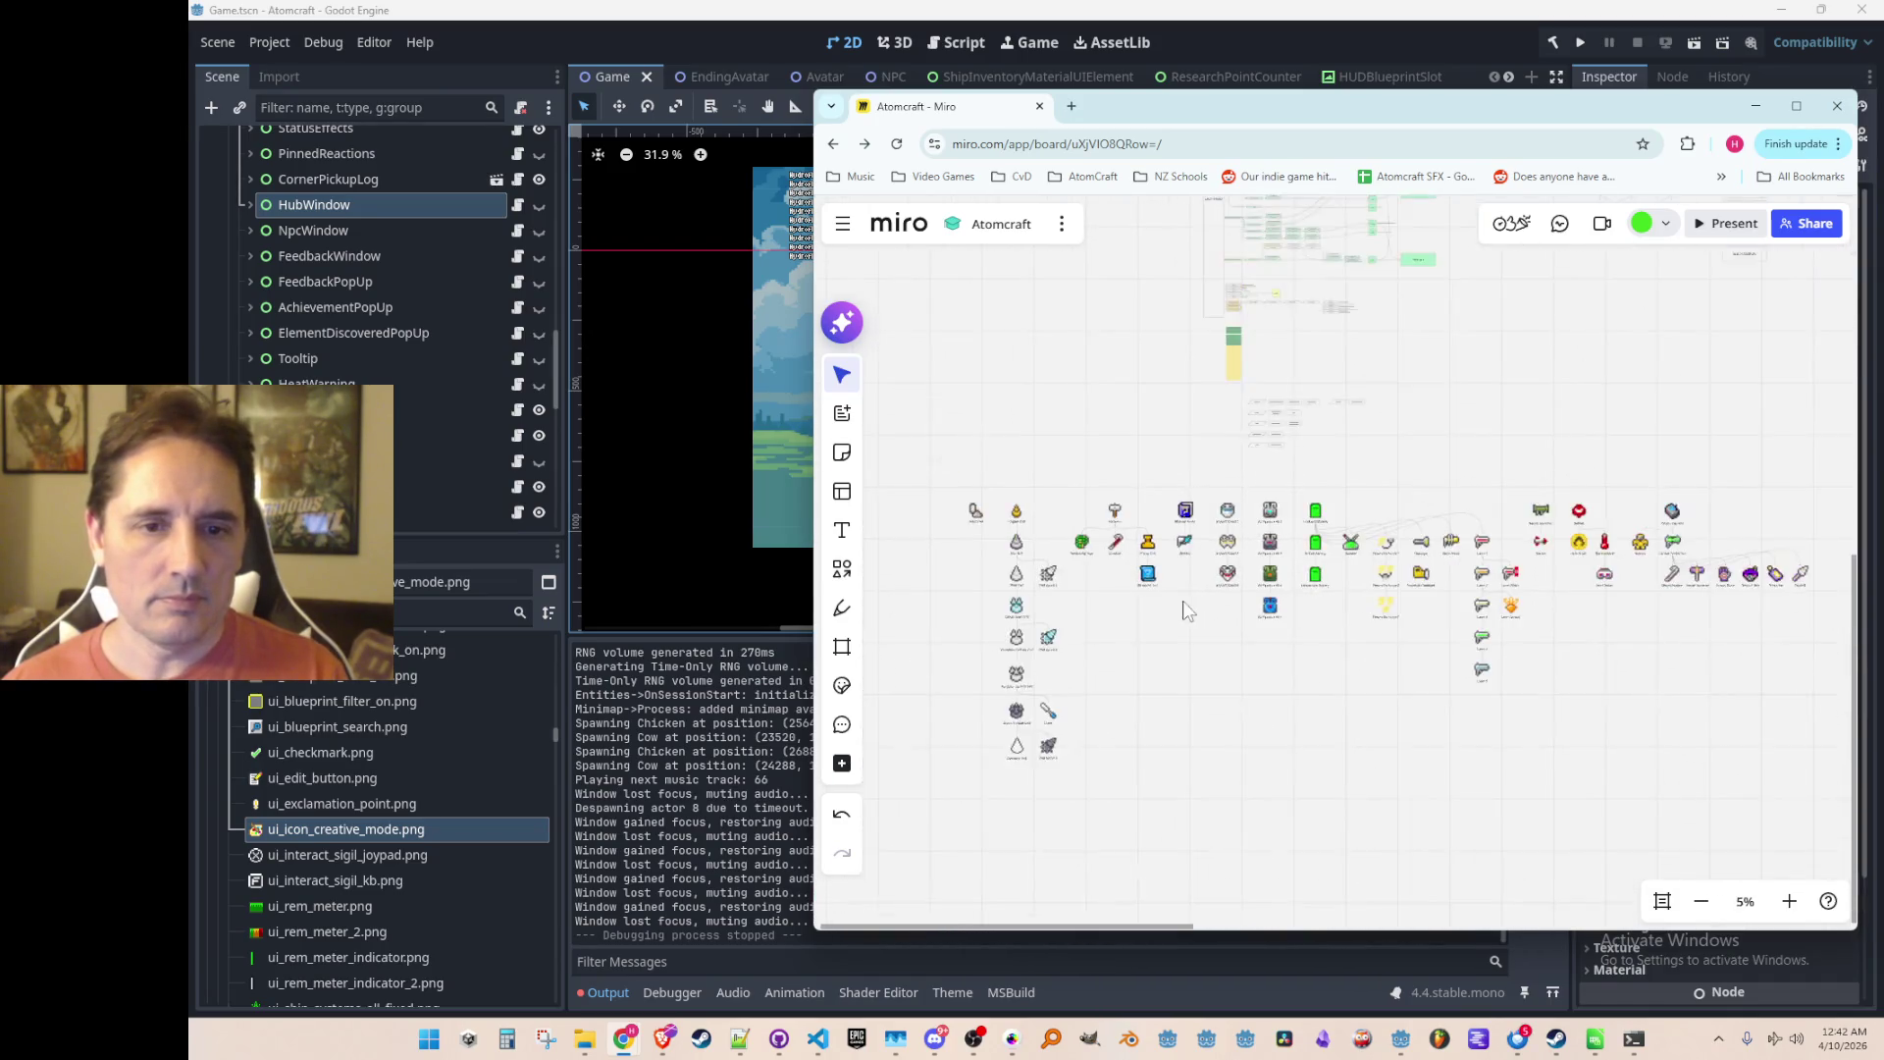
pyautogui.scroll(3, 1123, 585)
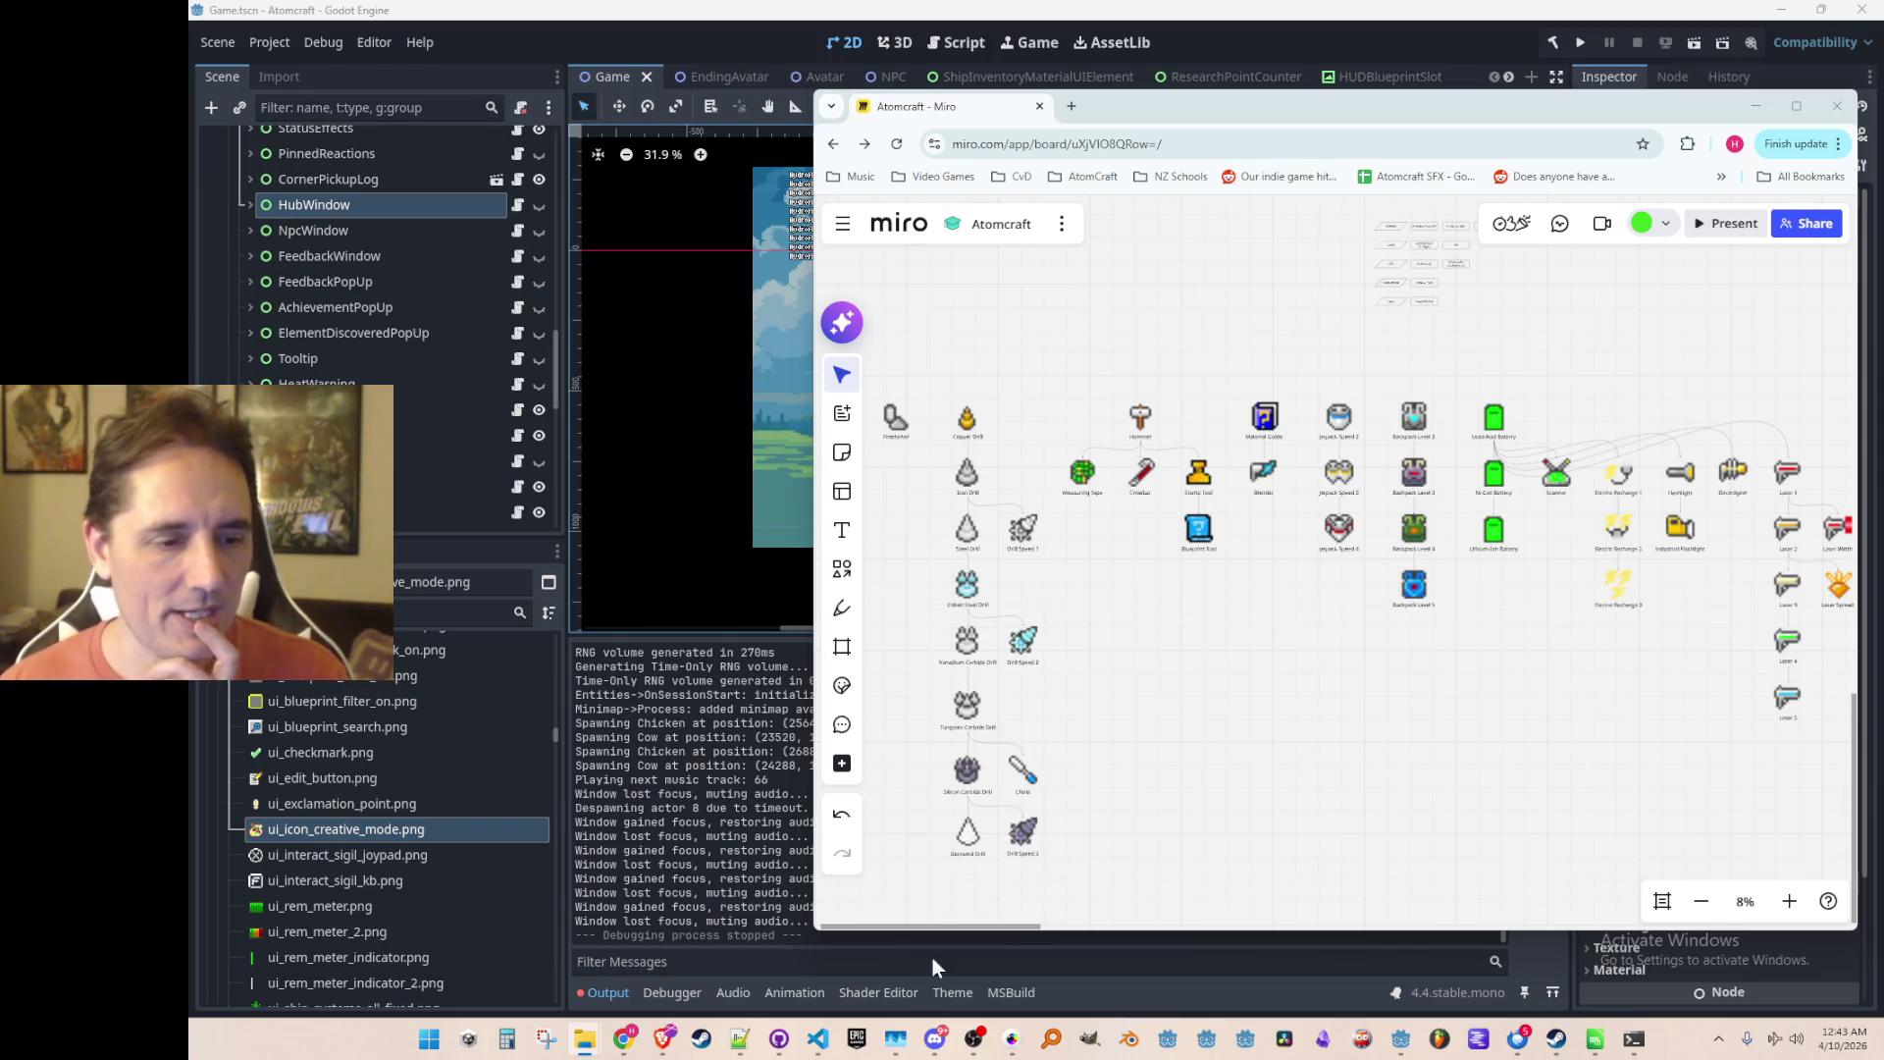
pyautogui.click(816, 1040)
pyautogui.click(817, 1042)
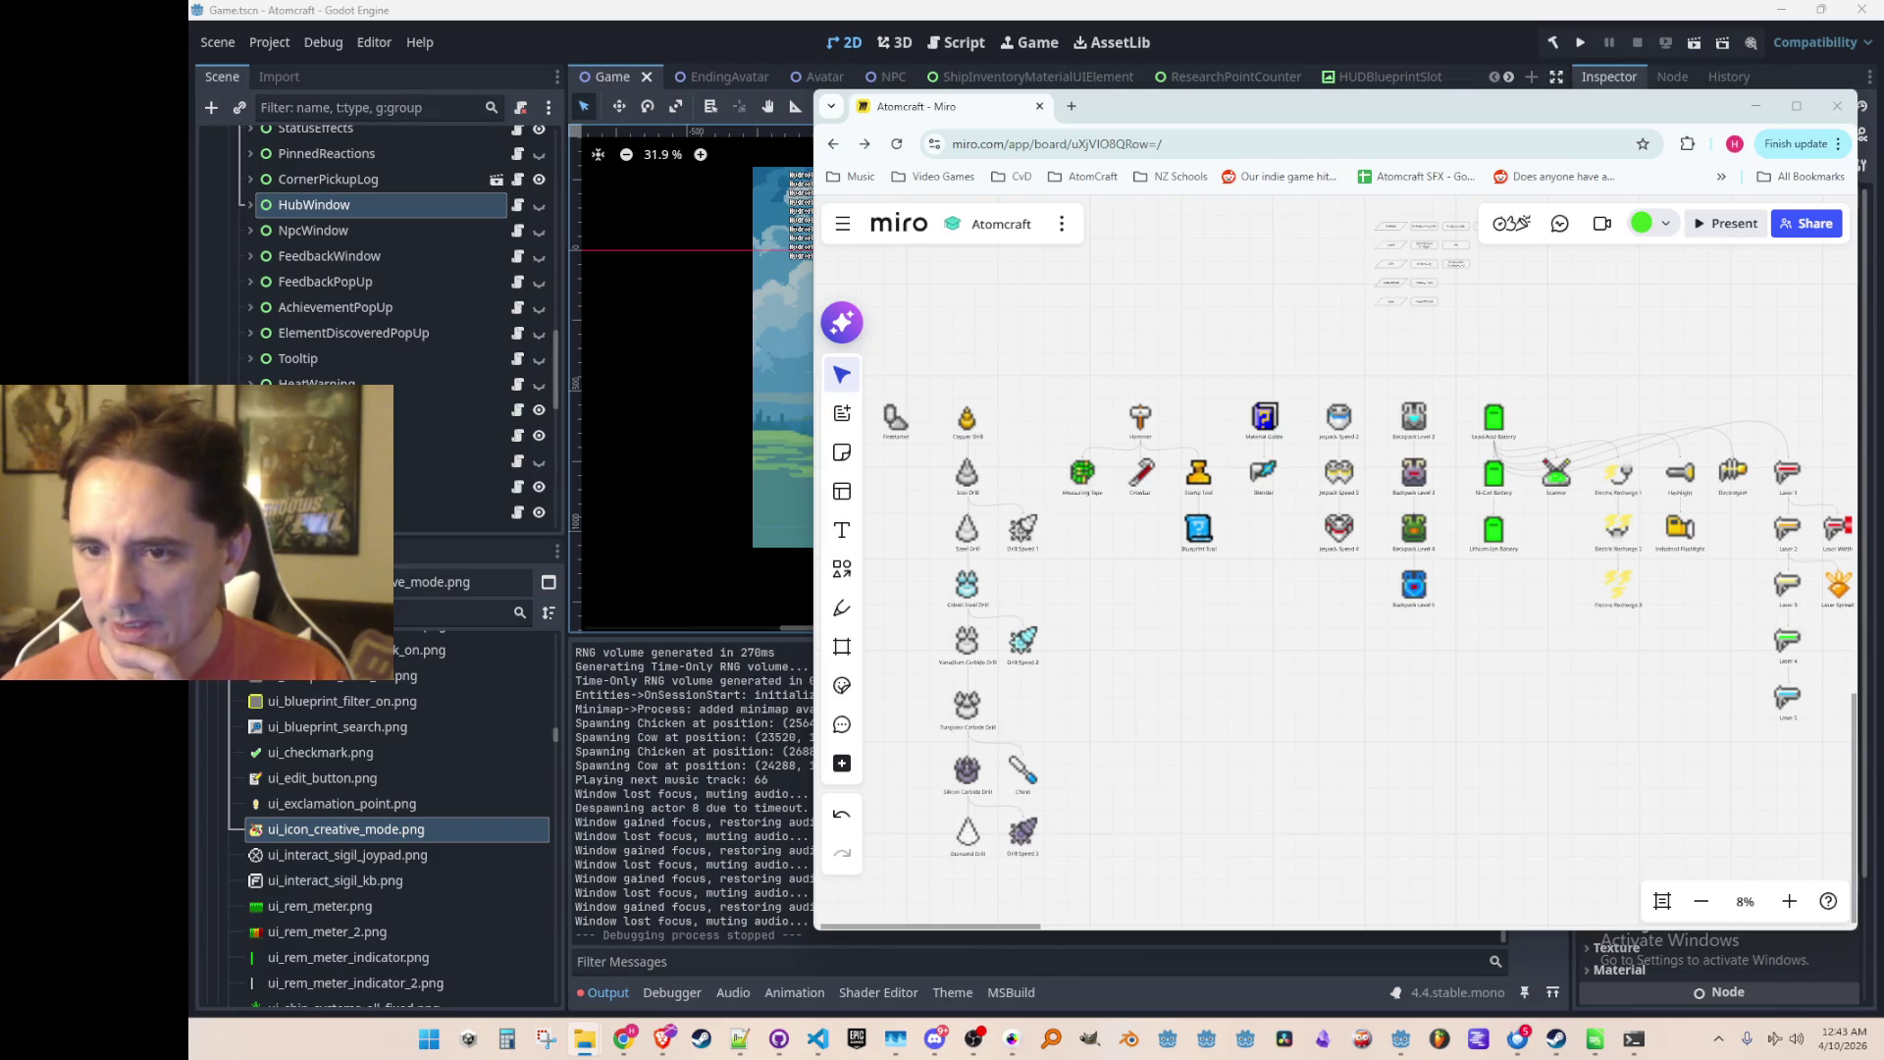
pyautogui.scroll(3, 1276, 555)
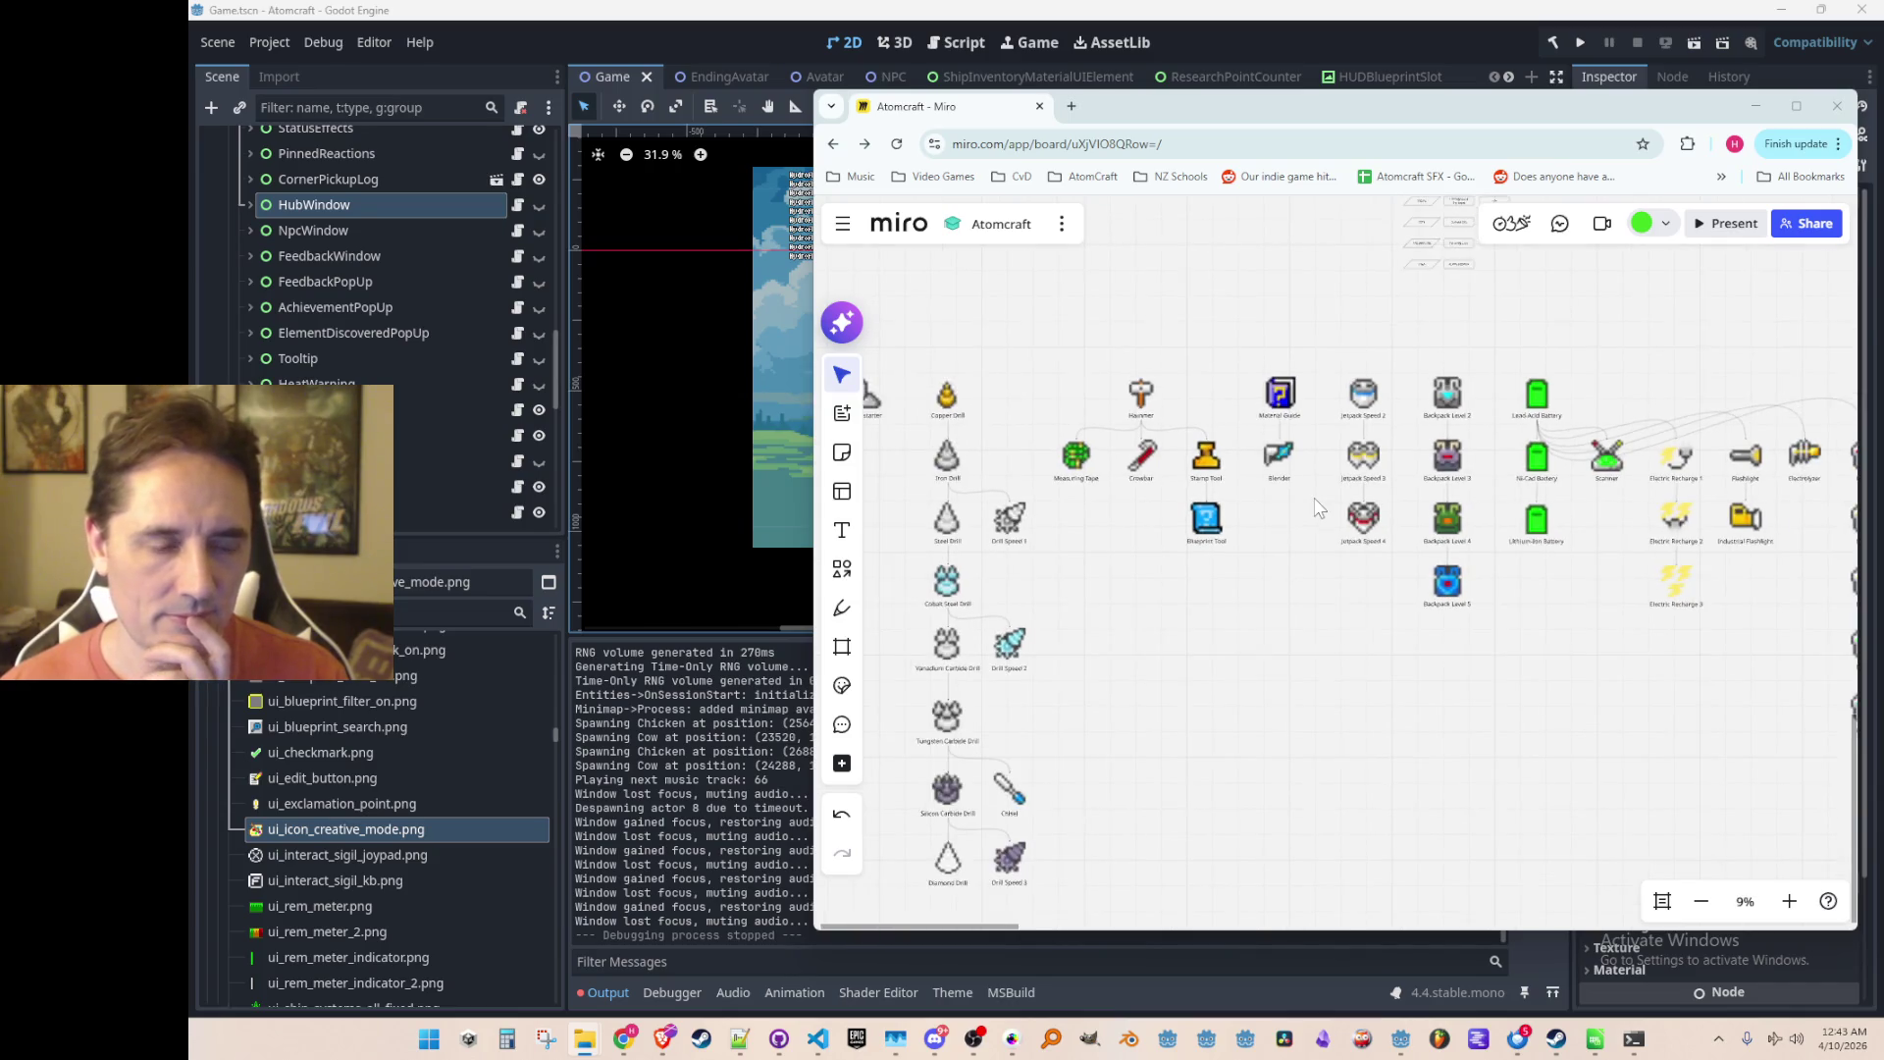
pyautogui.scroll(-1, 1373, 520)
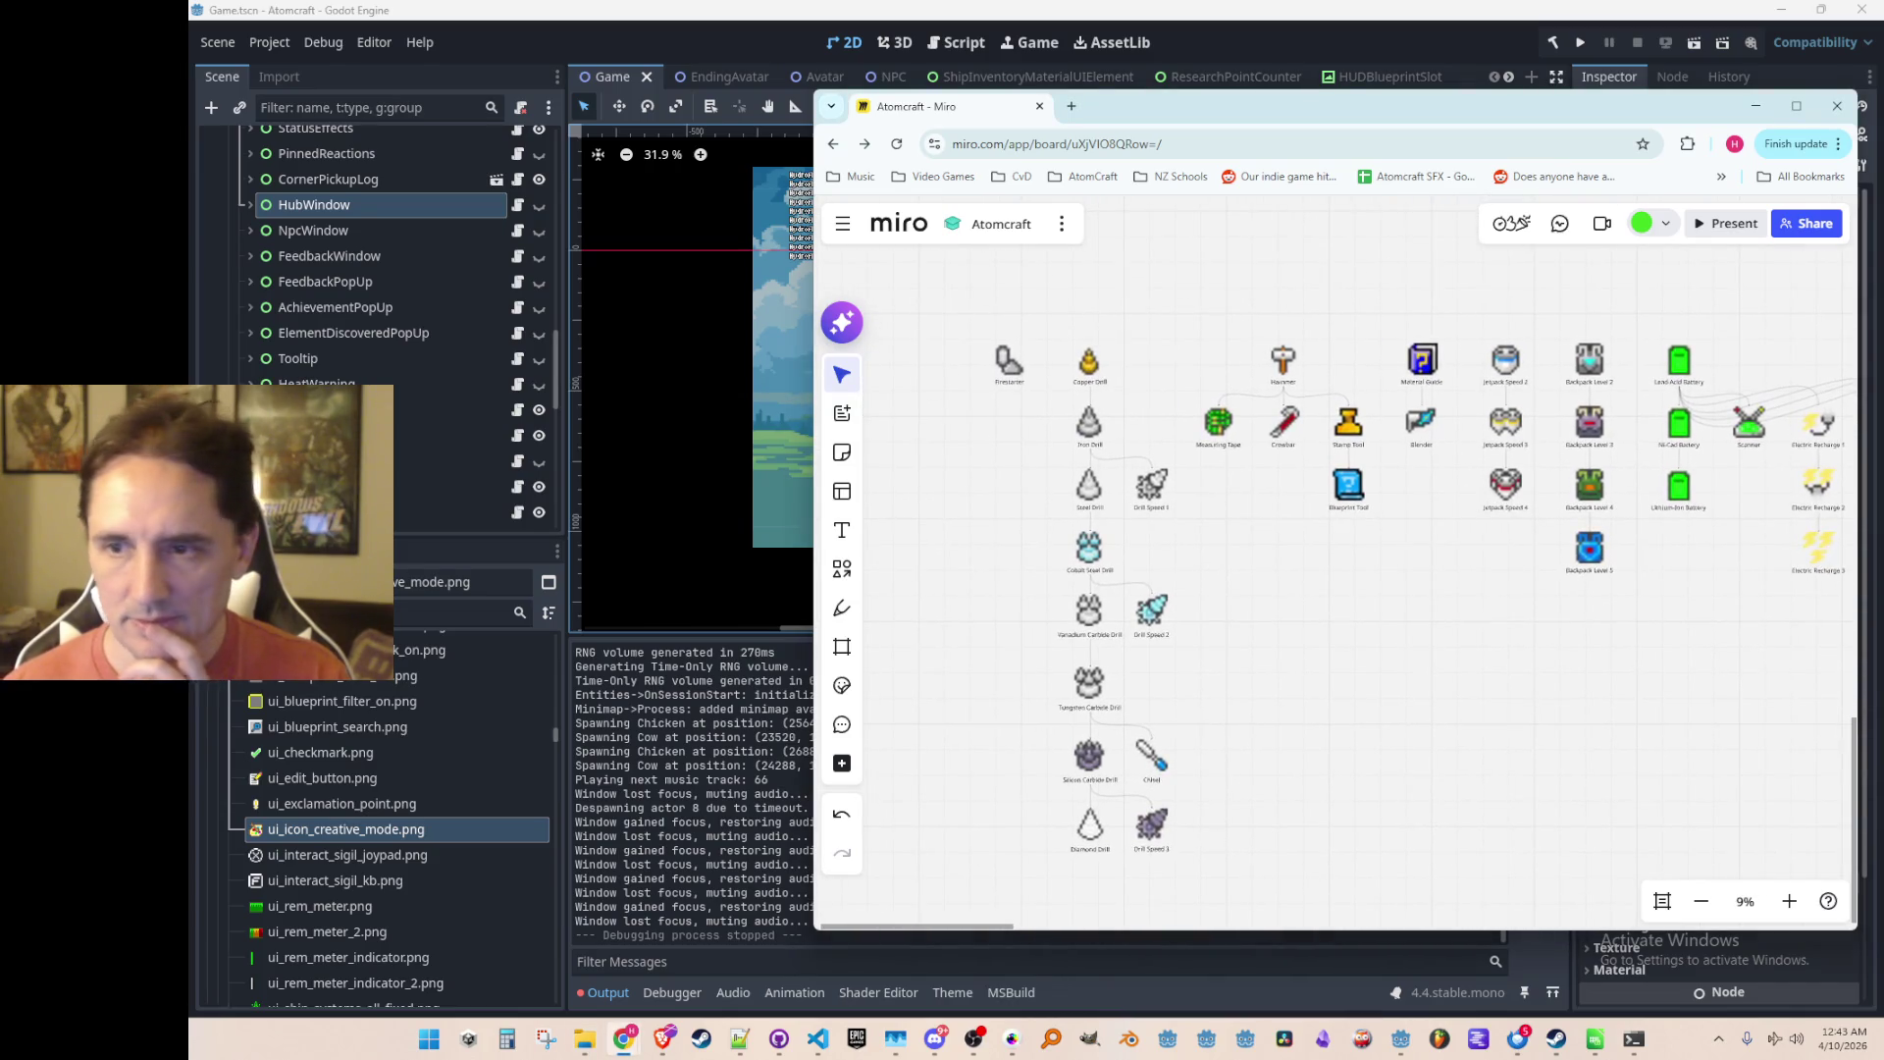
pyautogui.moveTo(346, 829); pyautogui.dragTo(1027, 504)
# Step: Zoom out and pan the board to show the upgrade tree and the new compass image
pyautogui.scroll(10, 951, 473)
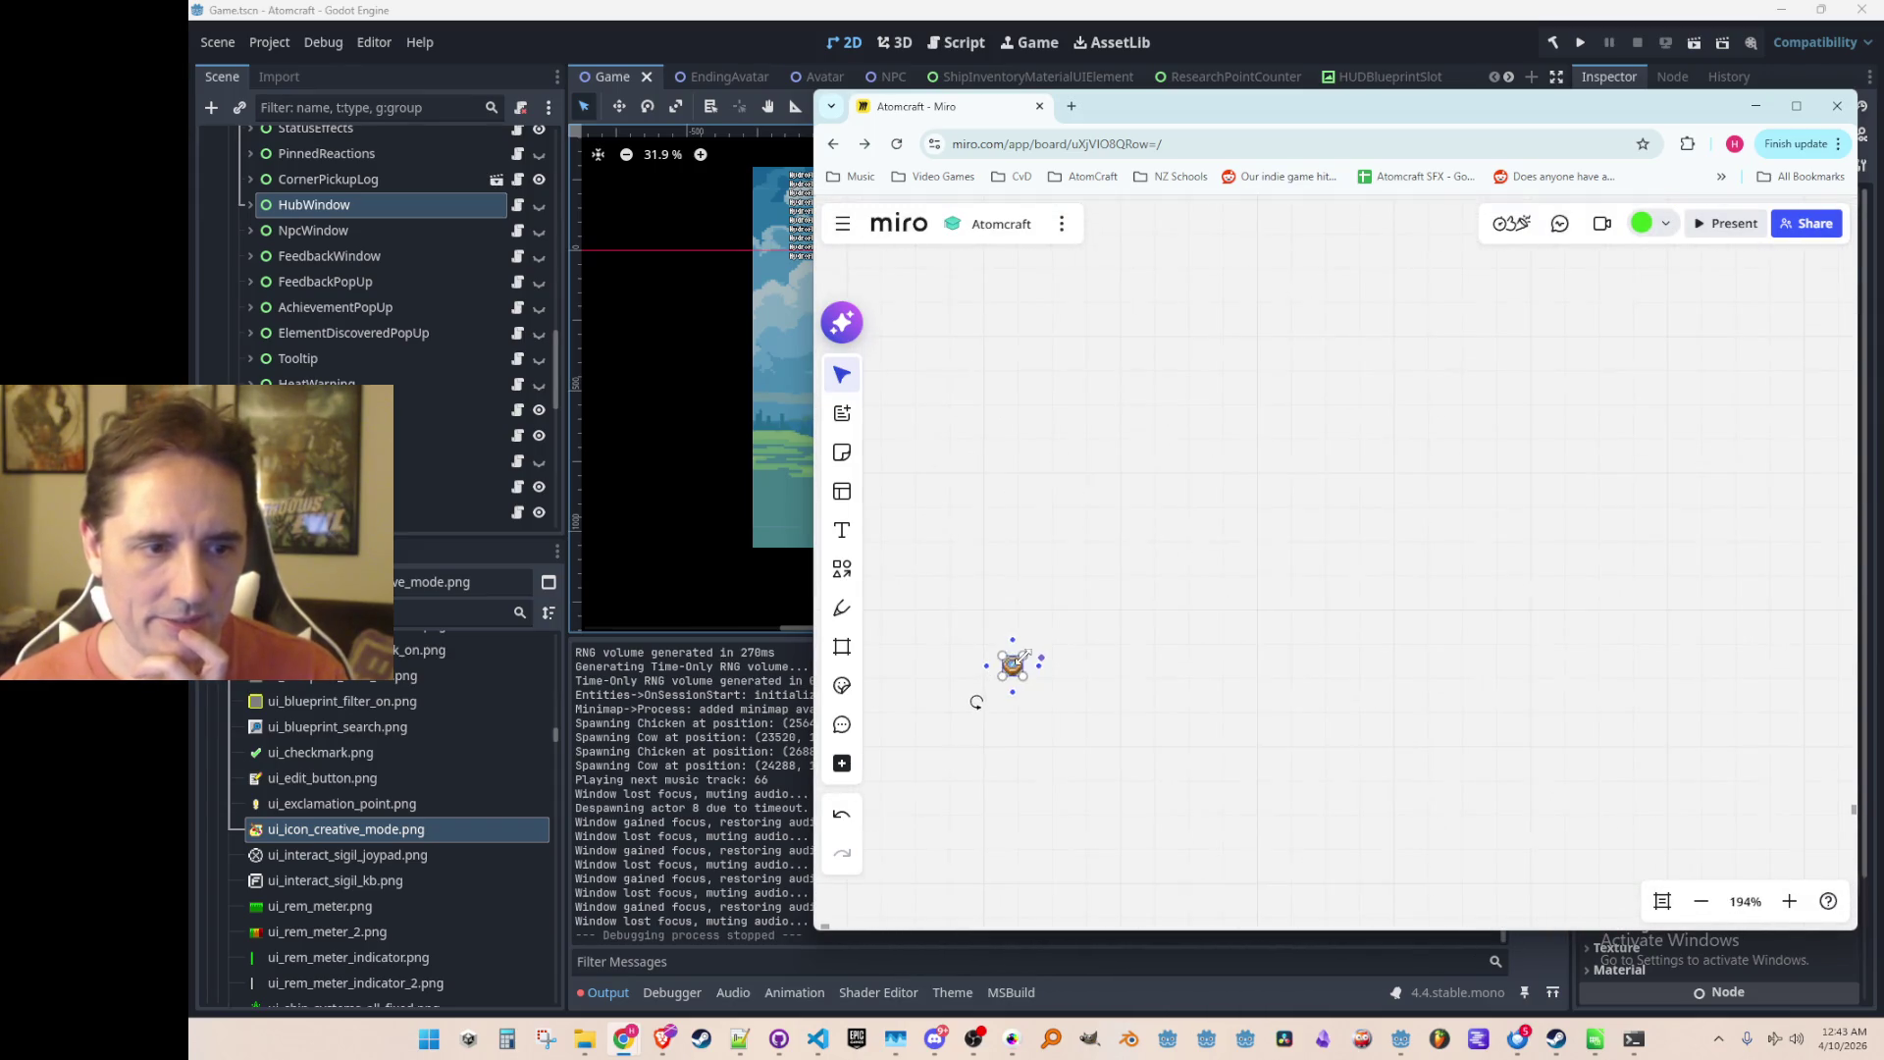
pyautogui.scroll(-5, 1575, 432)
pyautogui.scroll(-4, 1575, 431)
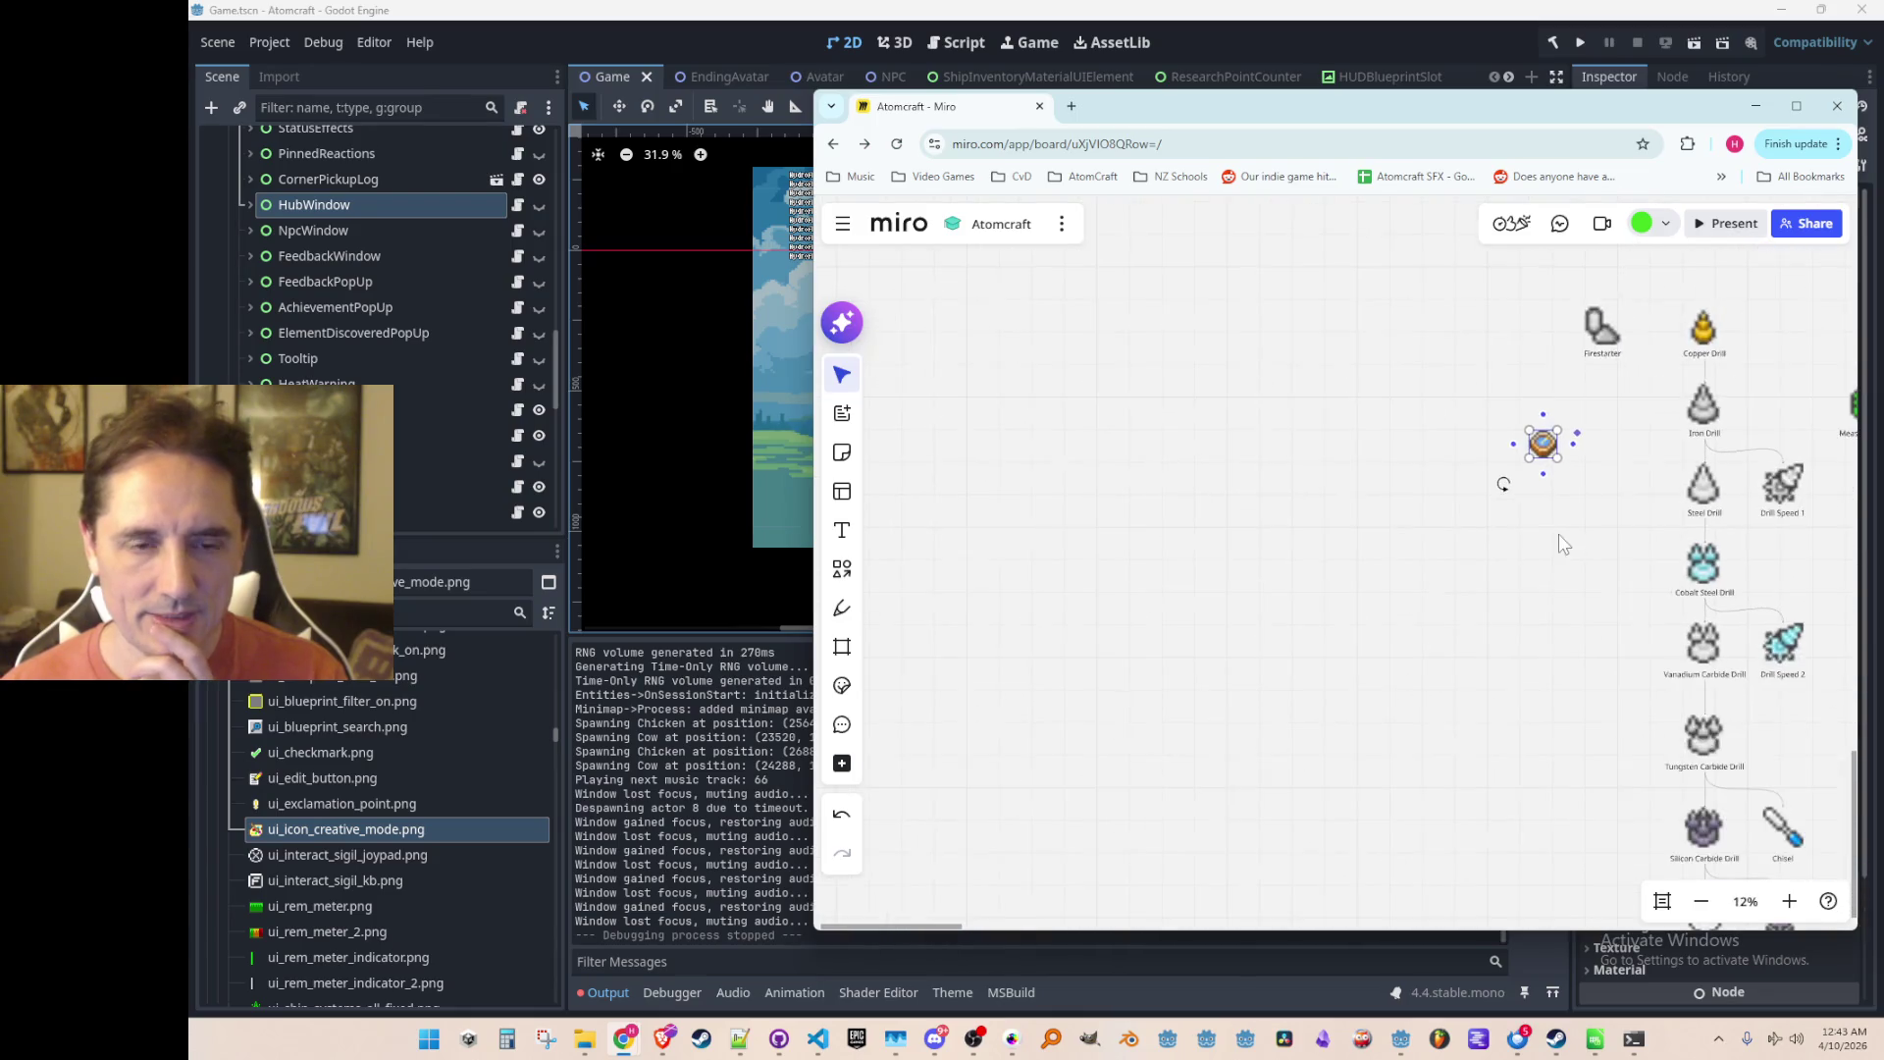
pyautogui.moveTo(1573, 526); pyautogui.dragTo(1342, 614)
pyautogui.moveTo(1381, 552); pyautogui.dragTo(1244, 582)
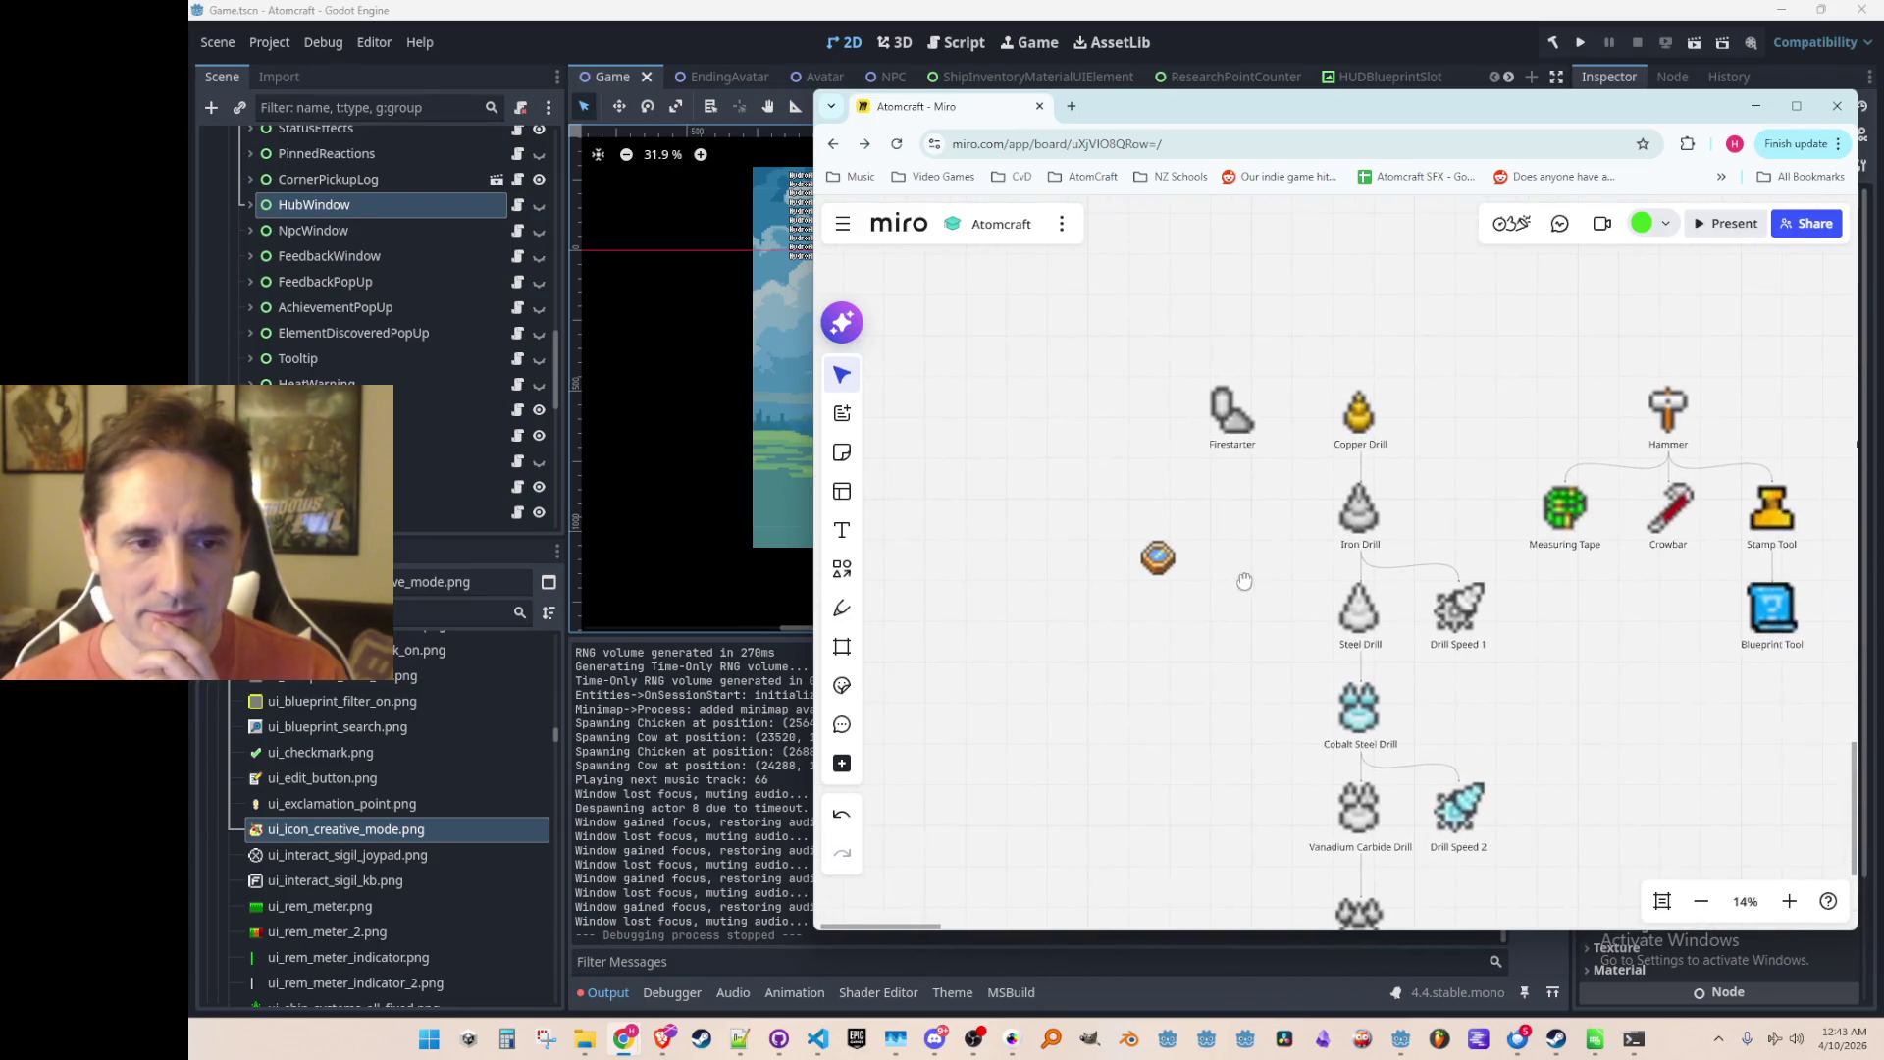
pyautogui.click(1164, 563)
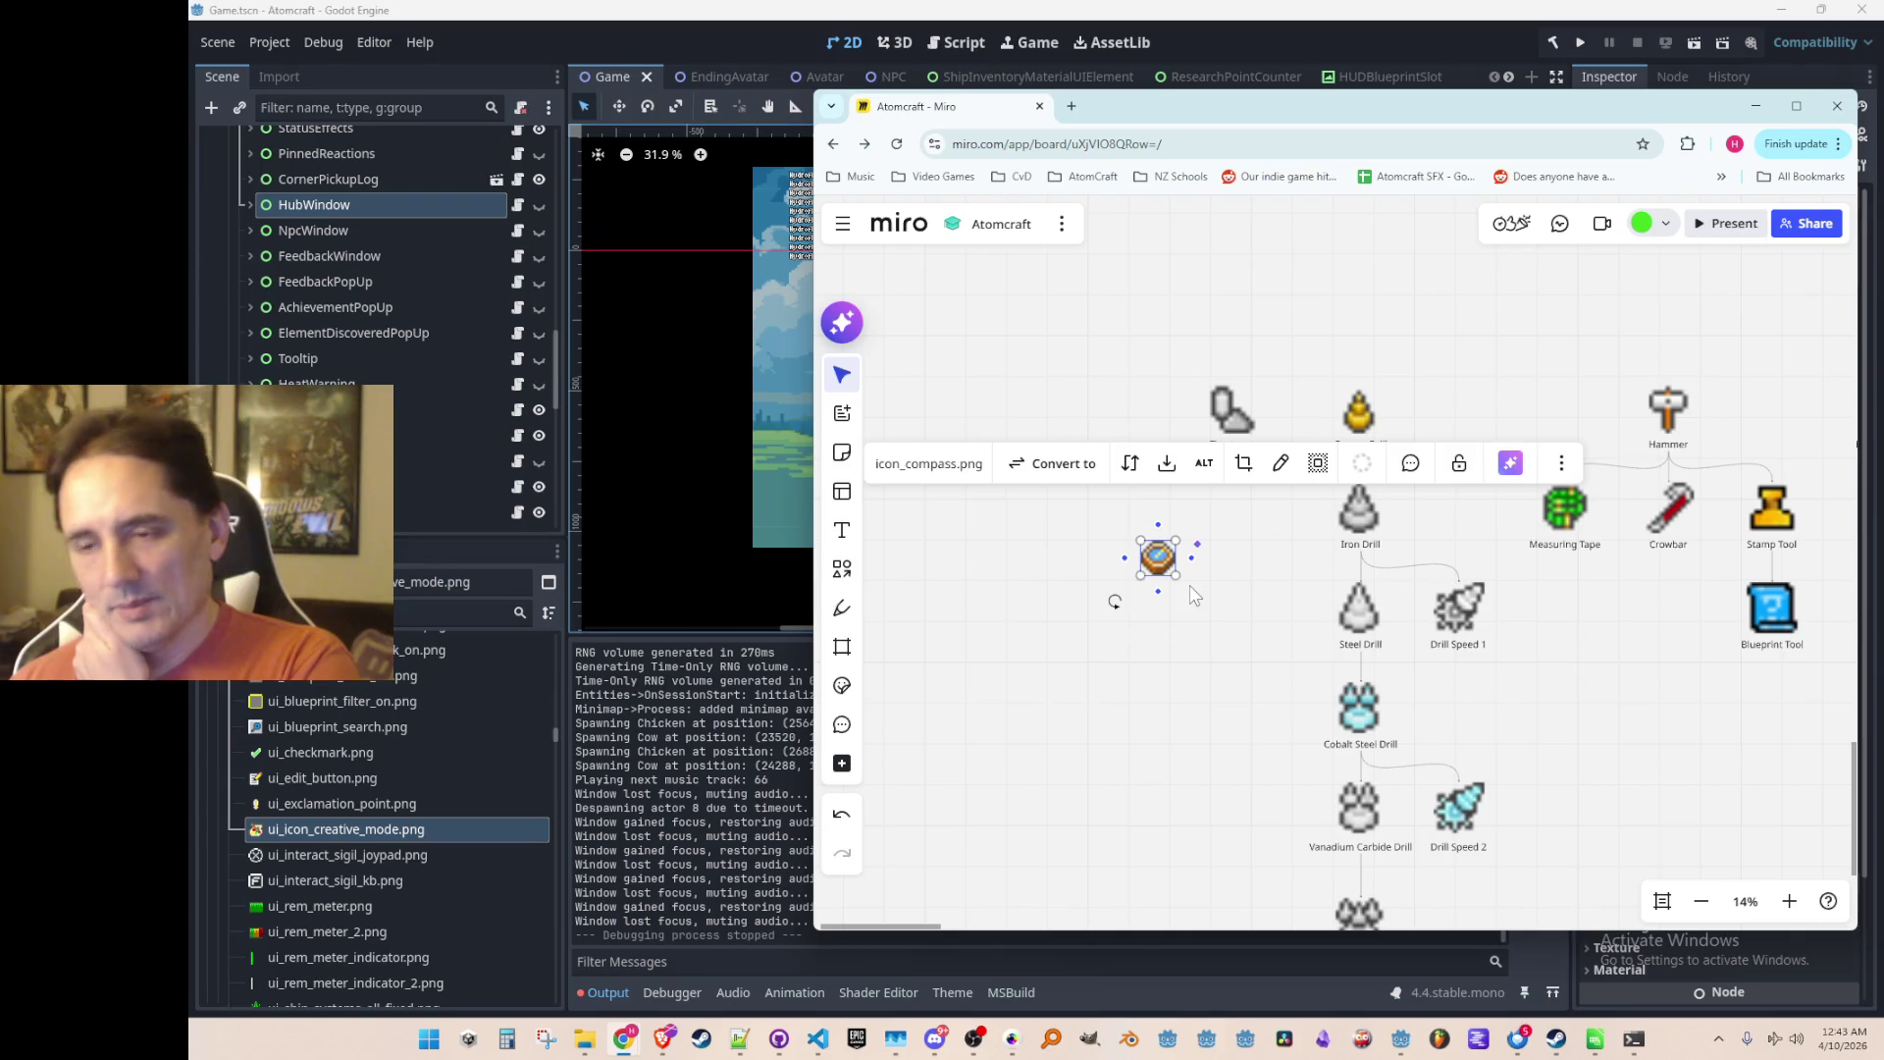
# Step: Drag the compass image into the empty space left of the drill column
pyautogui.scroll(-5, 1051, 589)
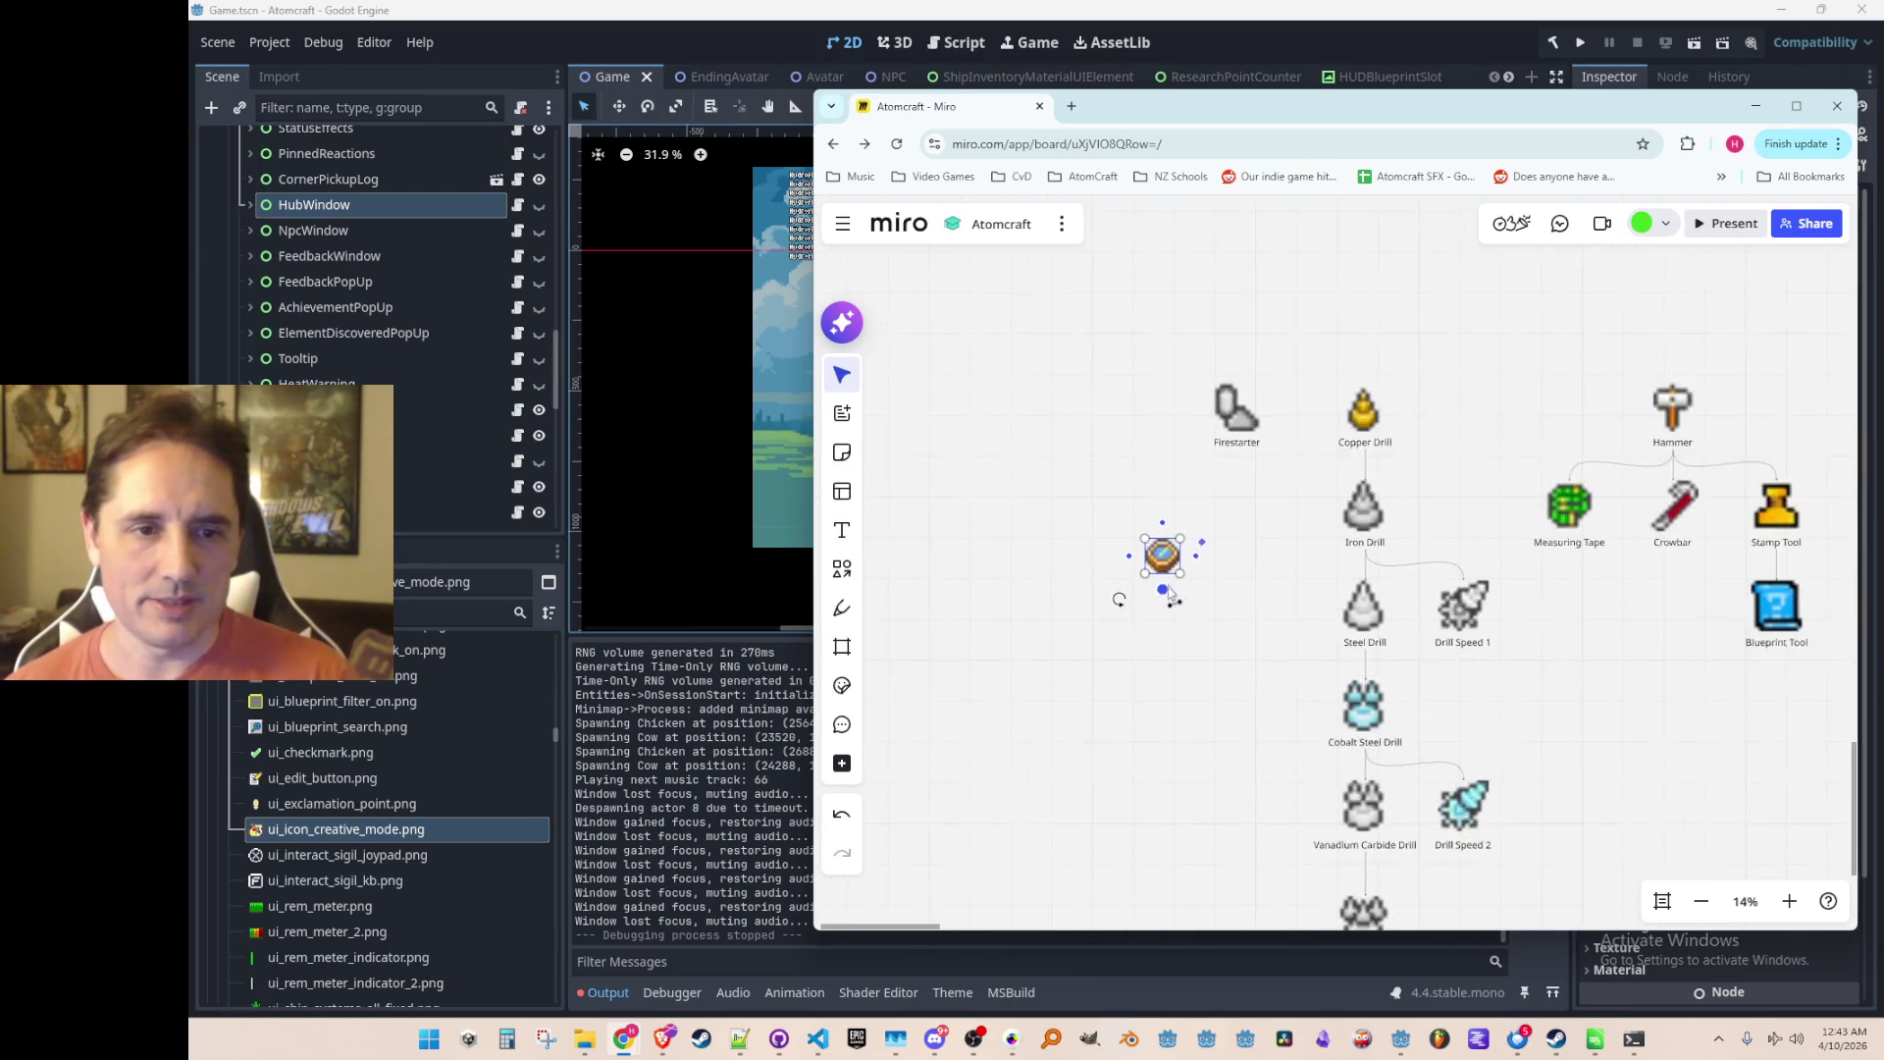
pyautogui.moveTo(1051, 596); pyautogui.dragTo(957, 554)
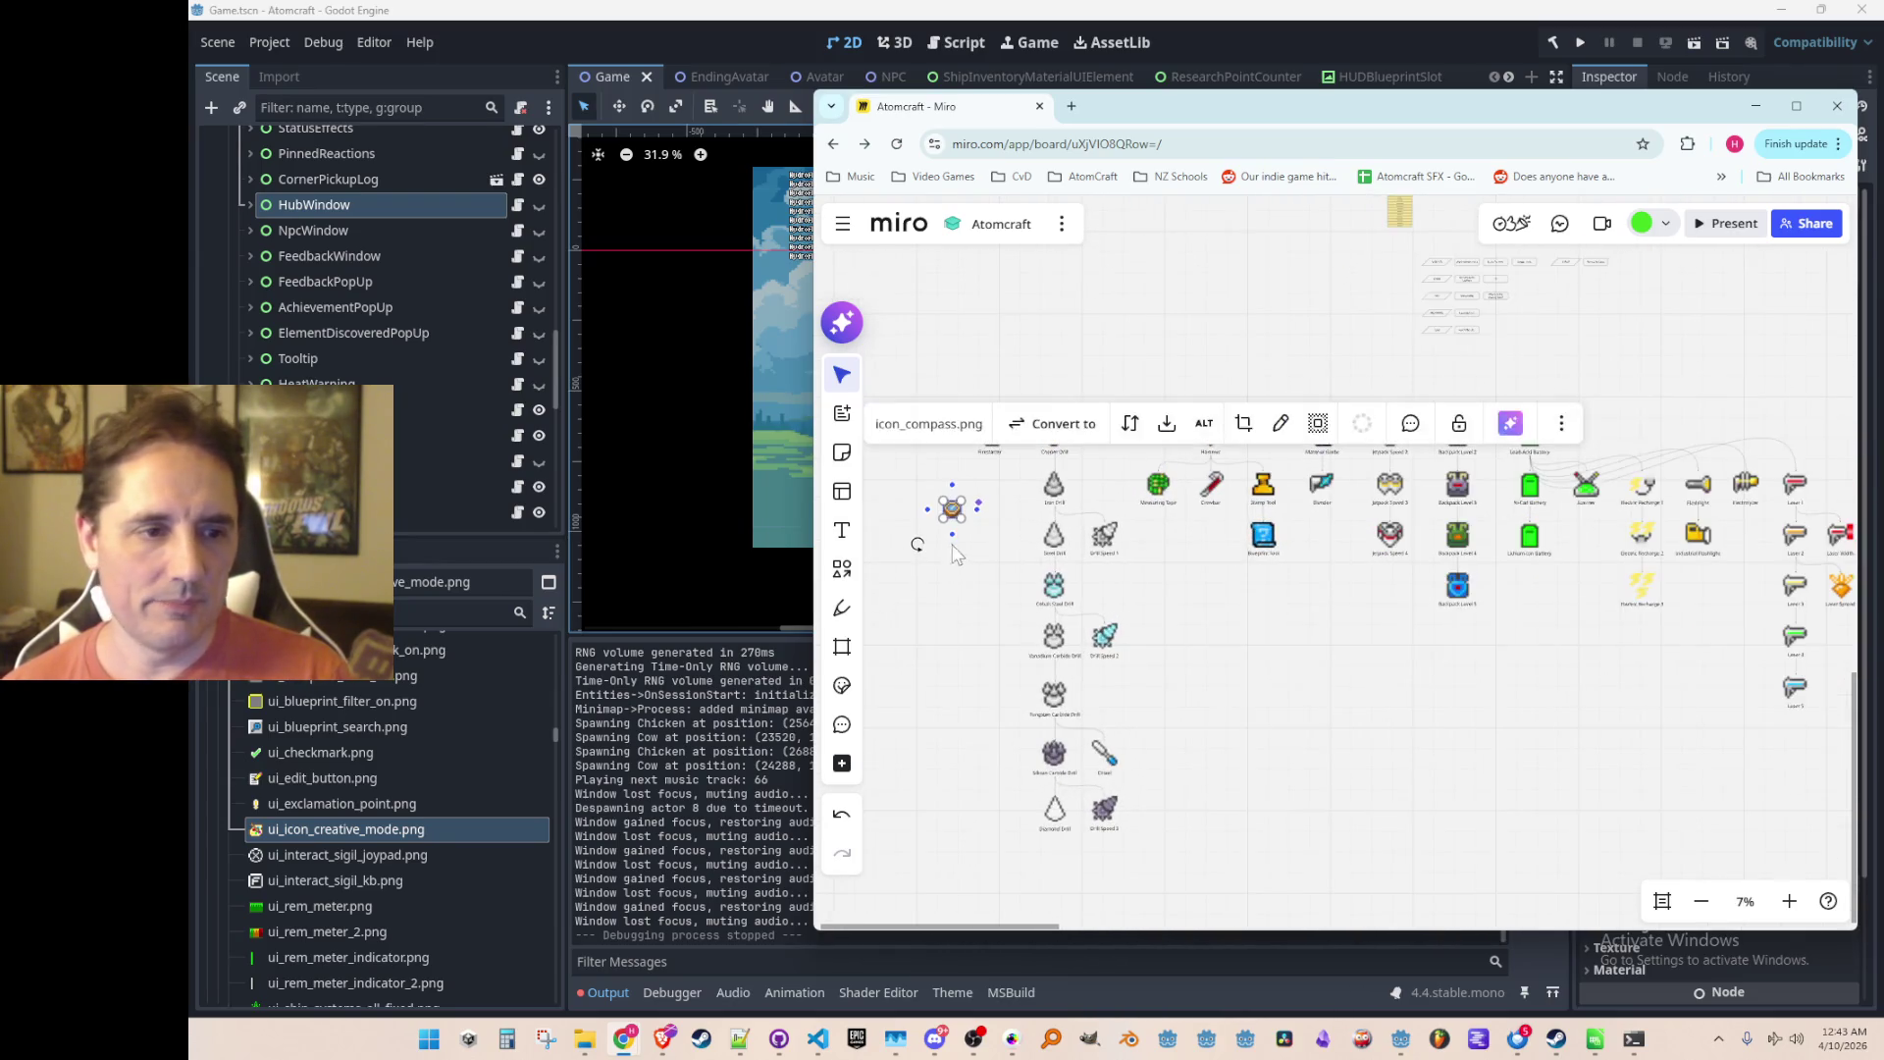
pyautogui.hscroll(10, 1016, 574)
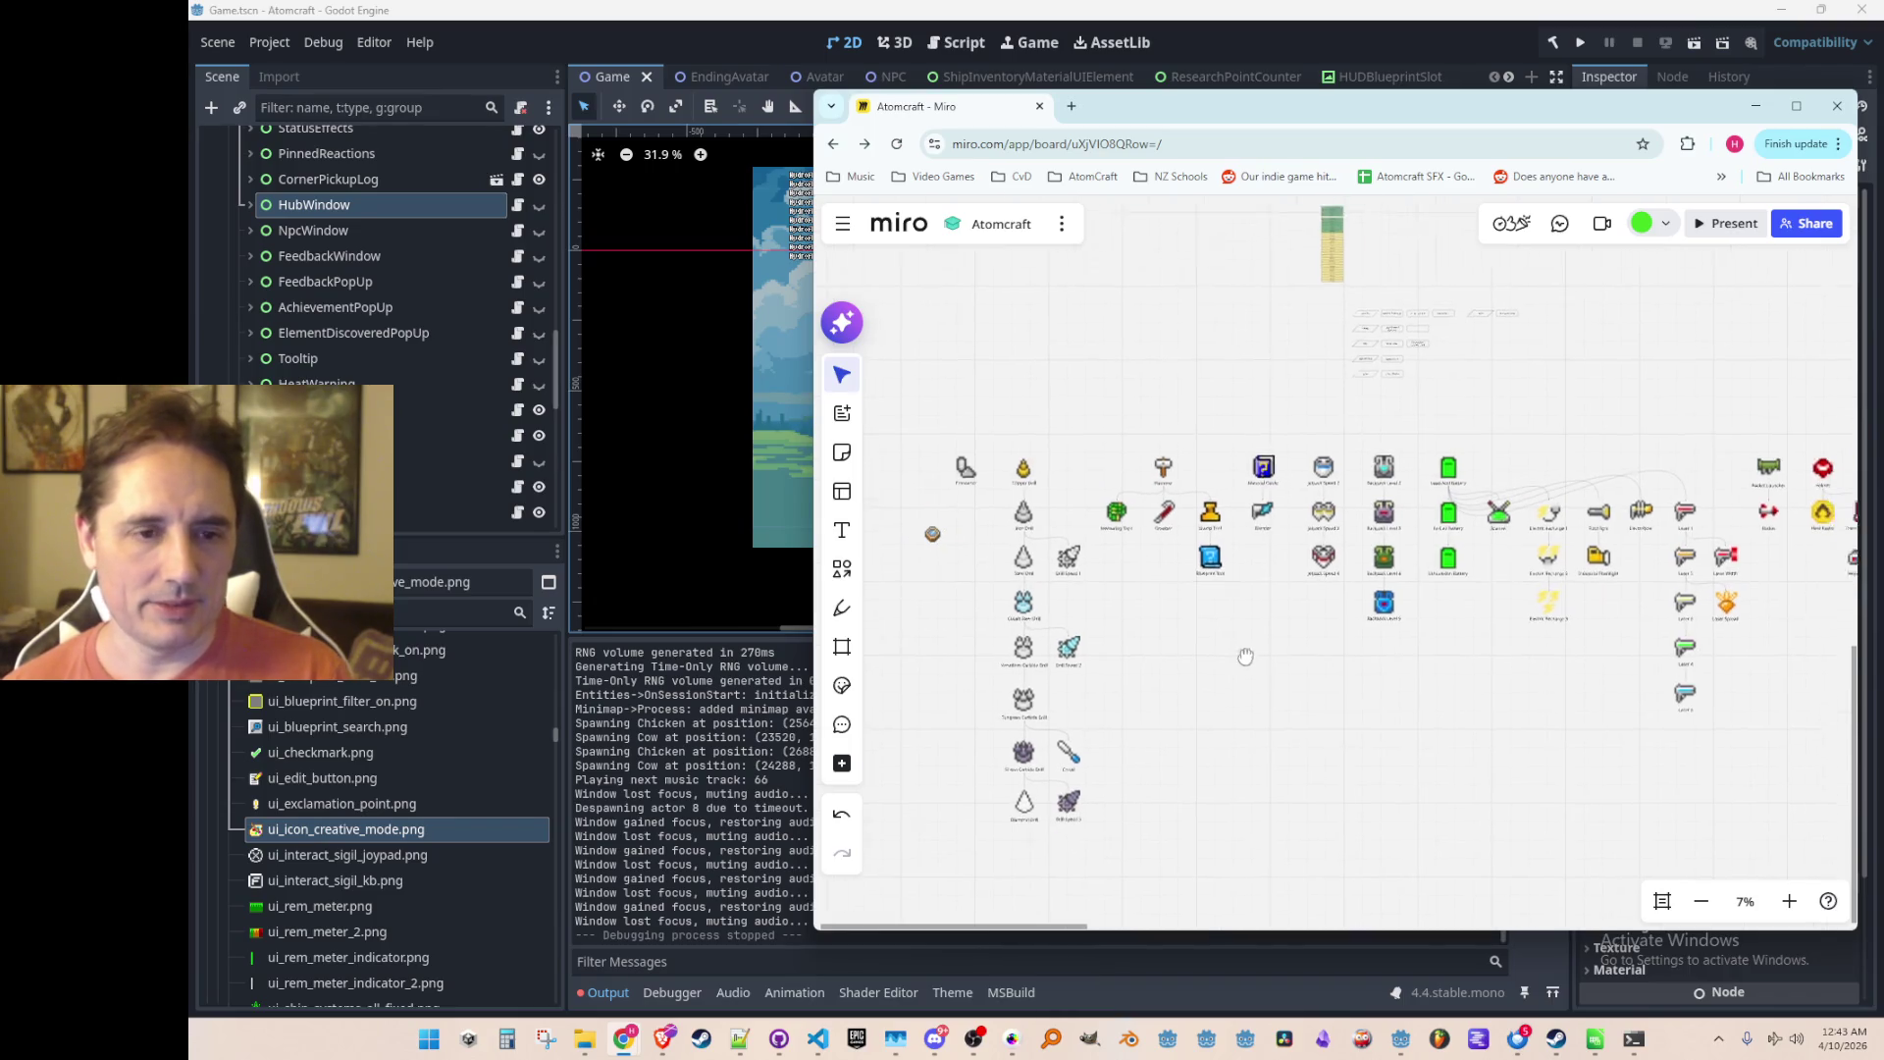
pyautogui.hscroll(-5, 1080, 618)
pyautogui.moveTo(1371, 622); pyautogui.dragTo(1175, 629)
pyautogui.hscroll(-3, 1178, 629)
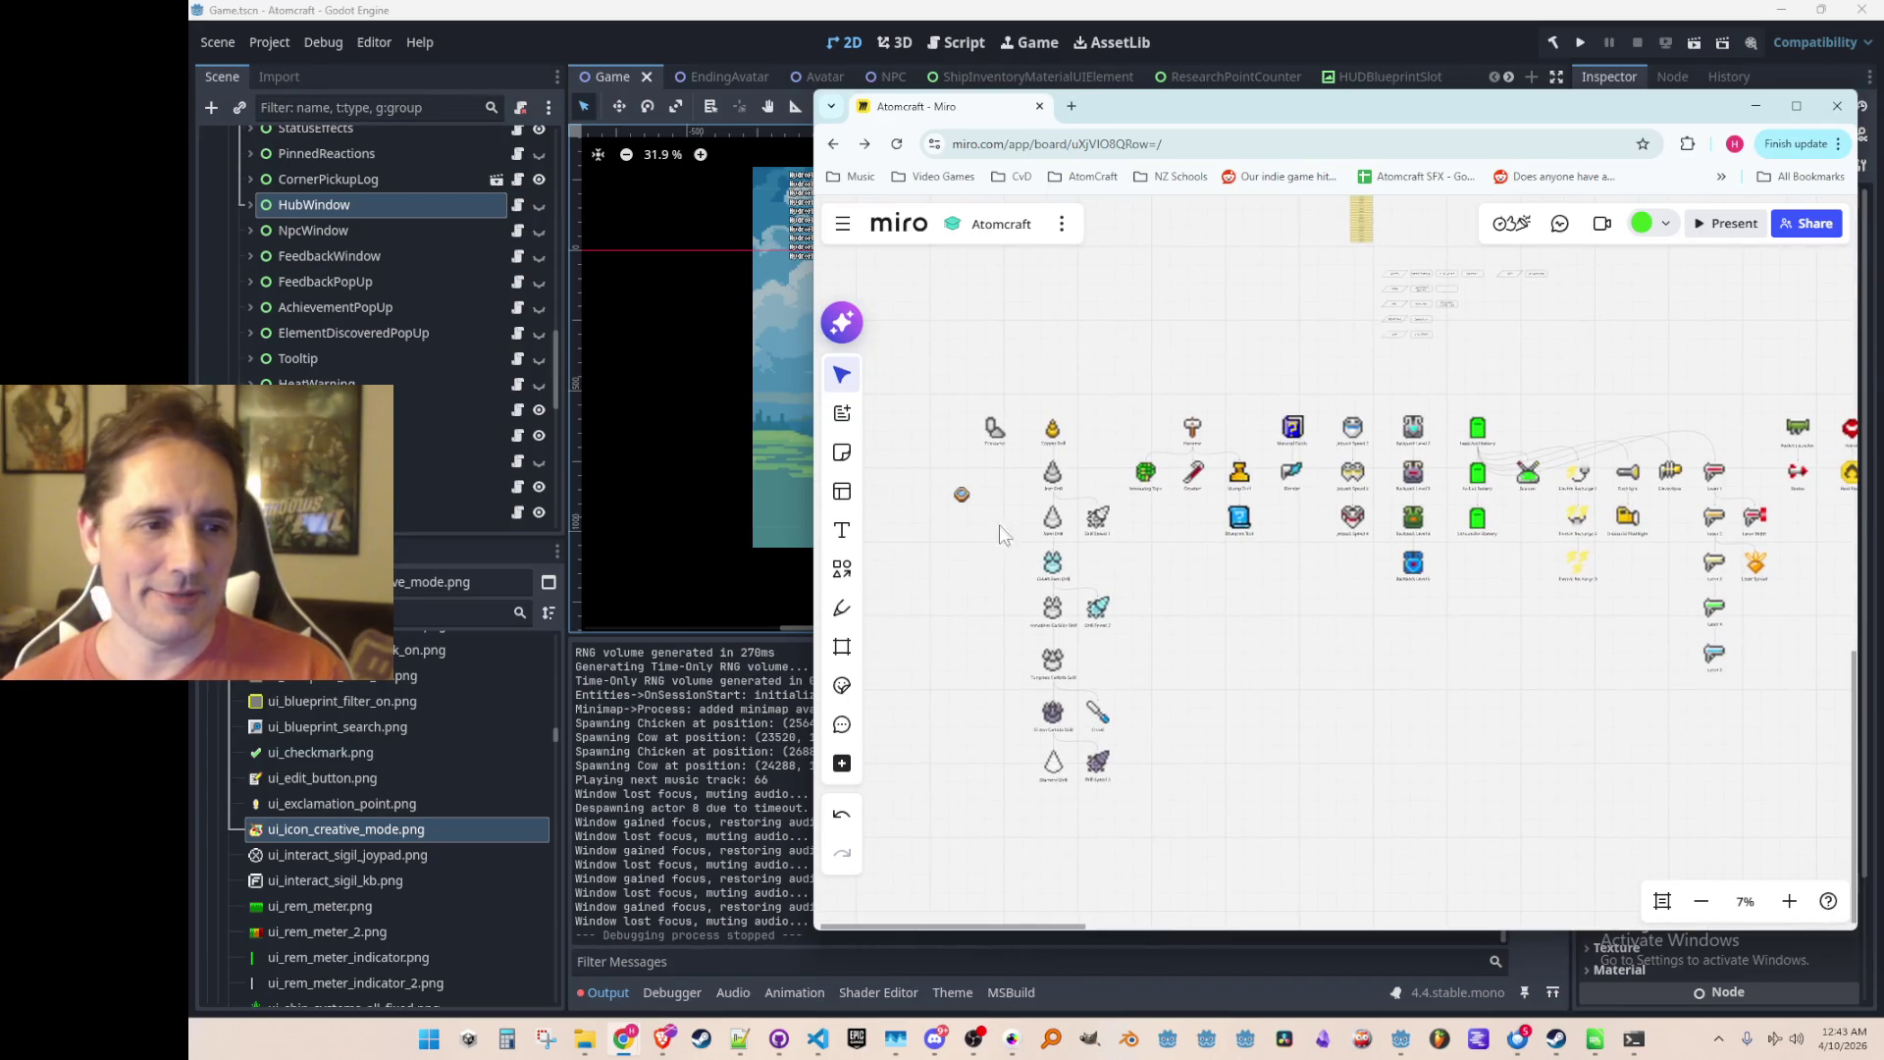
pyautogui.moveTo(965, 503)
pyautogui.mouseDown()
pyautogui.moveTo(1310, 311)
pyautogui.moveTo(1291, 349)
pyautogui.moveTo(1326, 334)
pyautogui.moveTo(1305, 323)
pyautogui.moveTo(1262, 368)
pyautogui.moveTo(1109, 404)
pyautogui.moveTo(1133, 375)
pyautogui.moveTo(986, 512)
pyautogui.moveTo(1010, 516)
pyautogui.mouseUp()
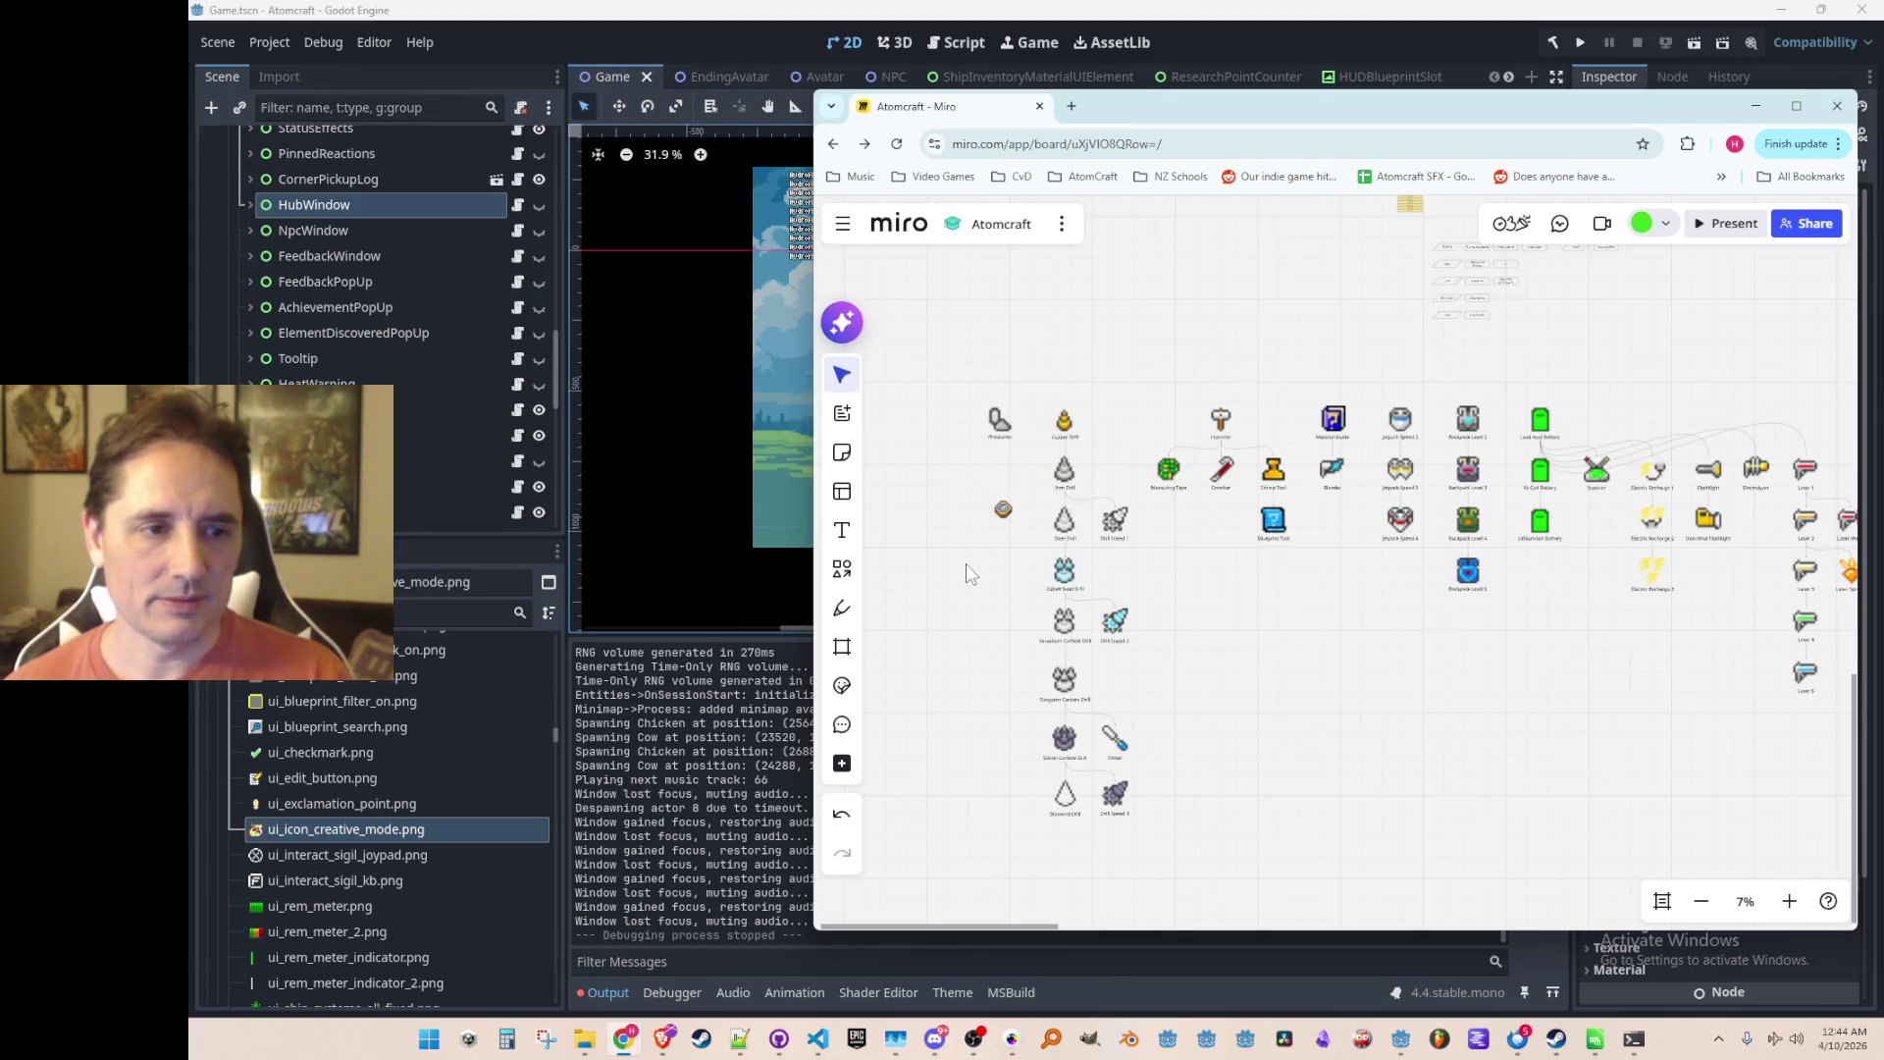
pyautogui.scroll(3, 1006, 540)
pyautogui.hscroll(-2, 1028, 535)
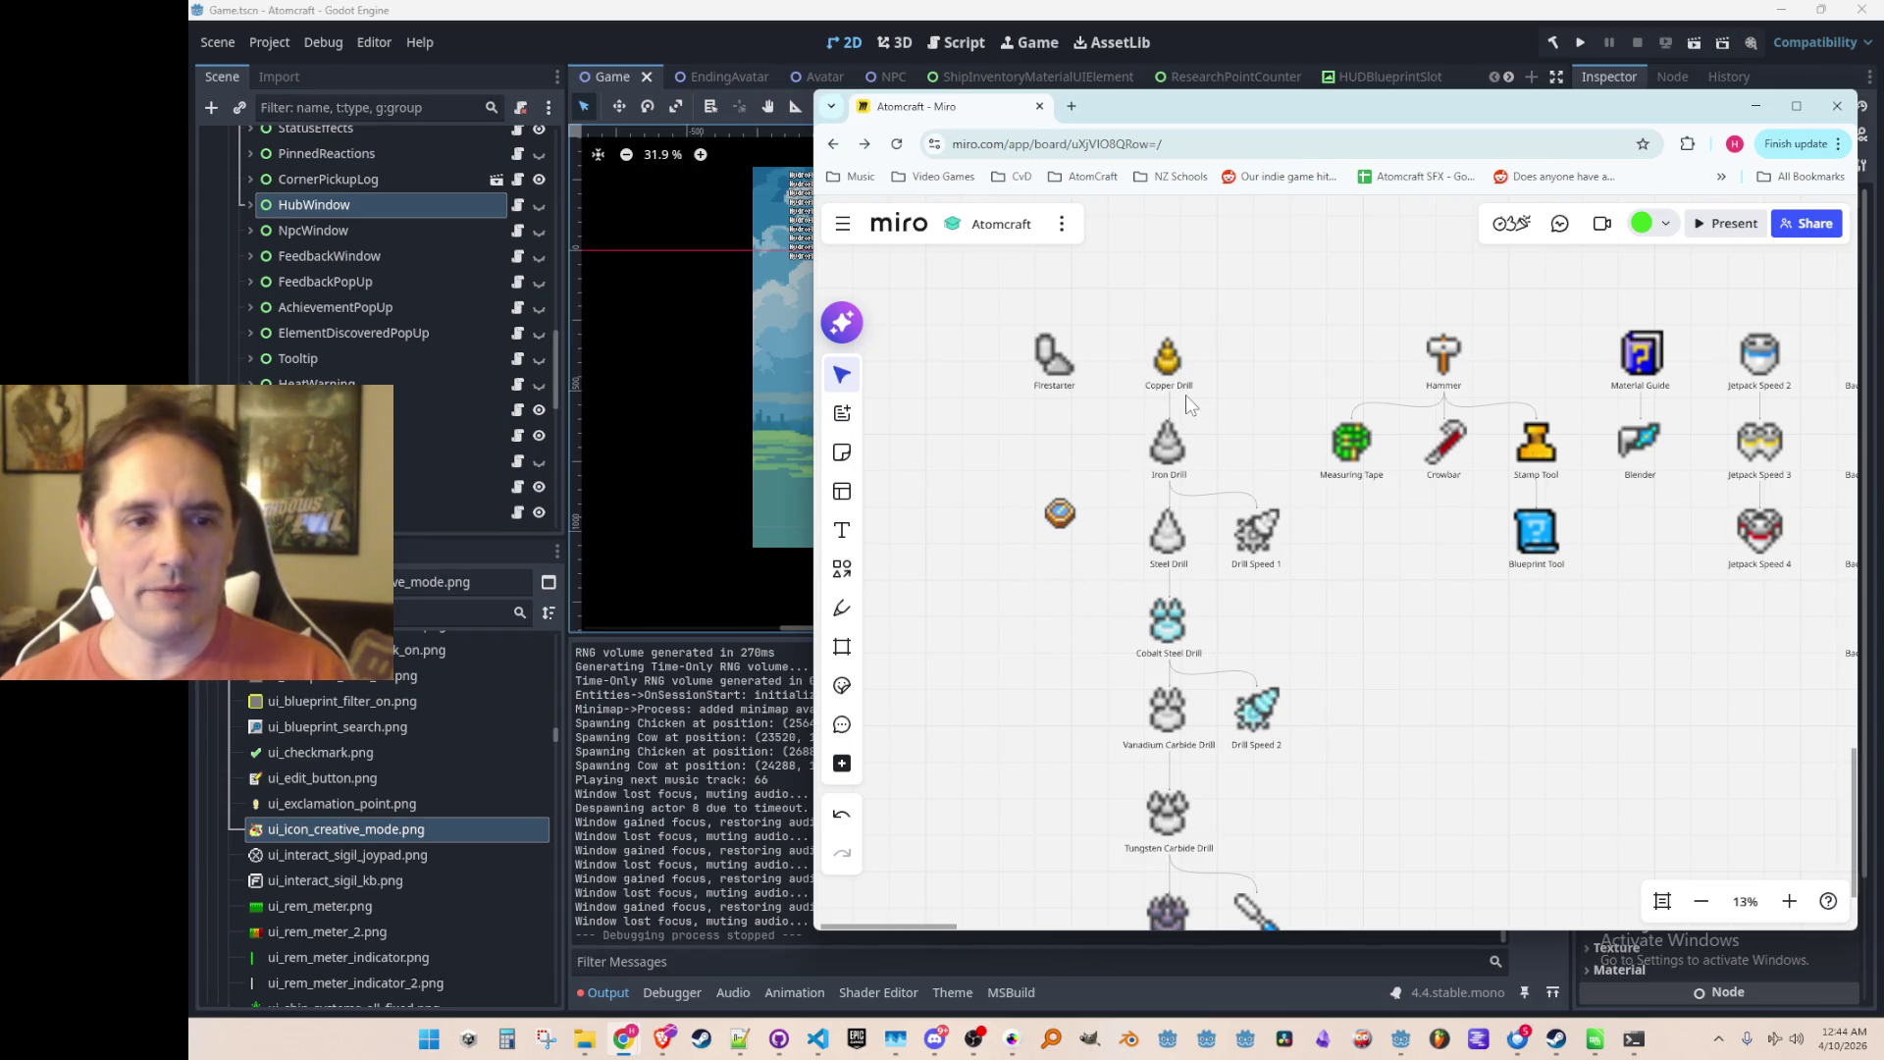
# Step: Move the compass image up beside Iron Drill
pyautogui.scroll(3, 1166, 486)
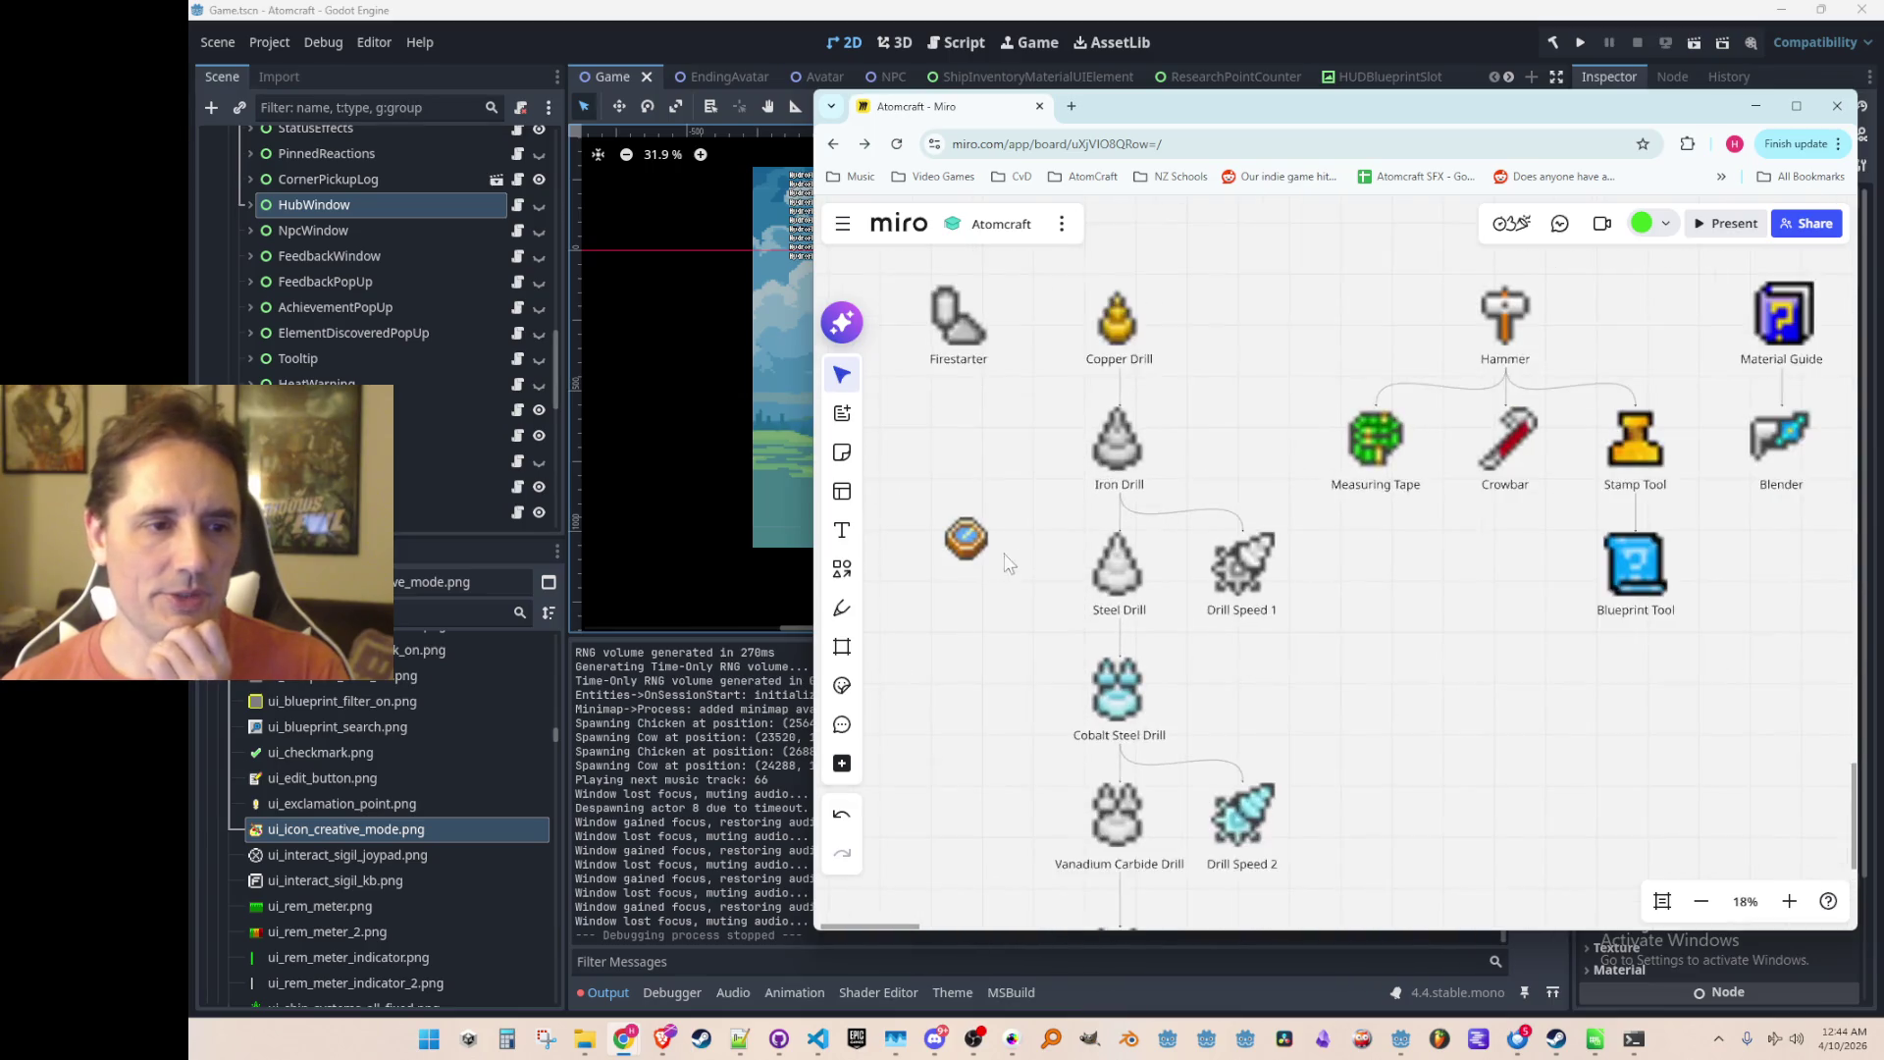
pyautogui.moveTo(951, 594)
pyautogui.mouseDown()
pyautogui.moveTo(1175, 485)
pyautogui.moveTo(1217, 492)
pyautogui.mouseUp()
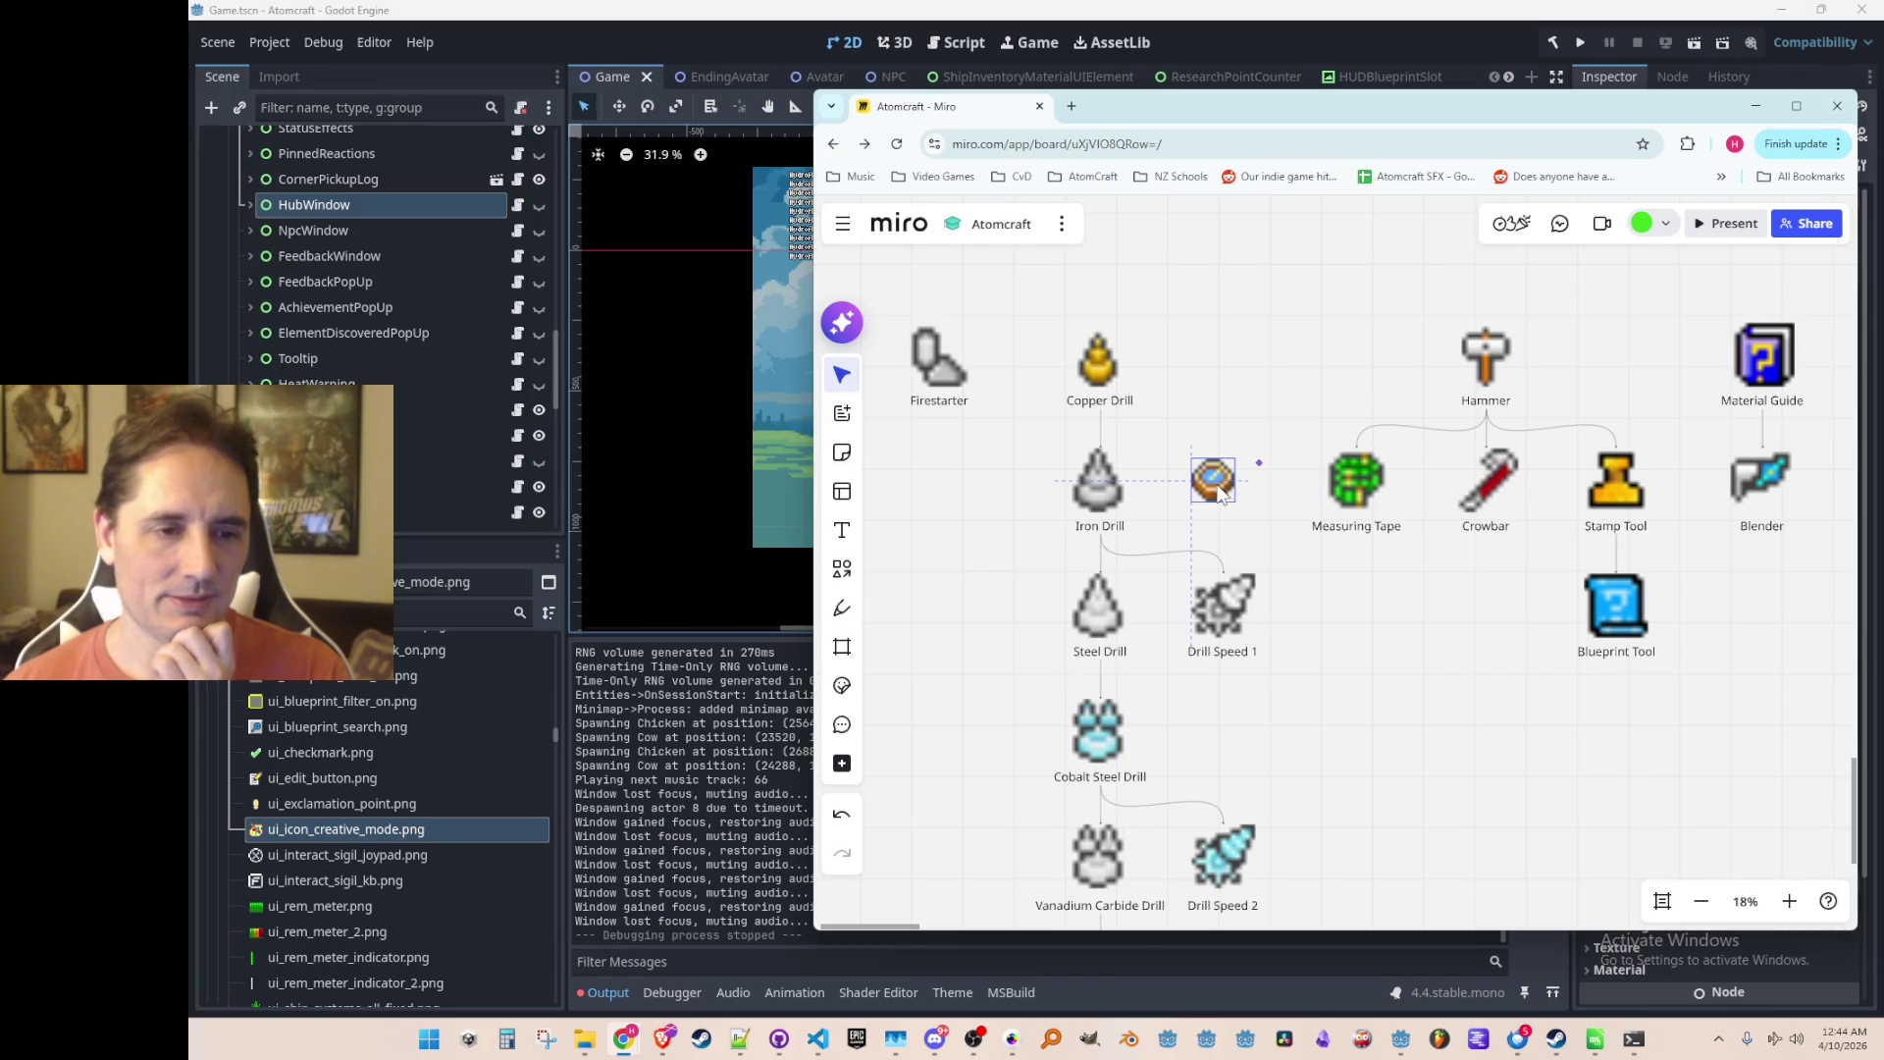
pyautogui.scroll(-4, 1222, 499)
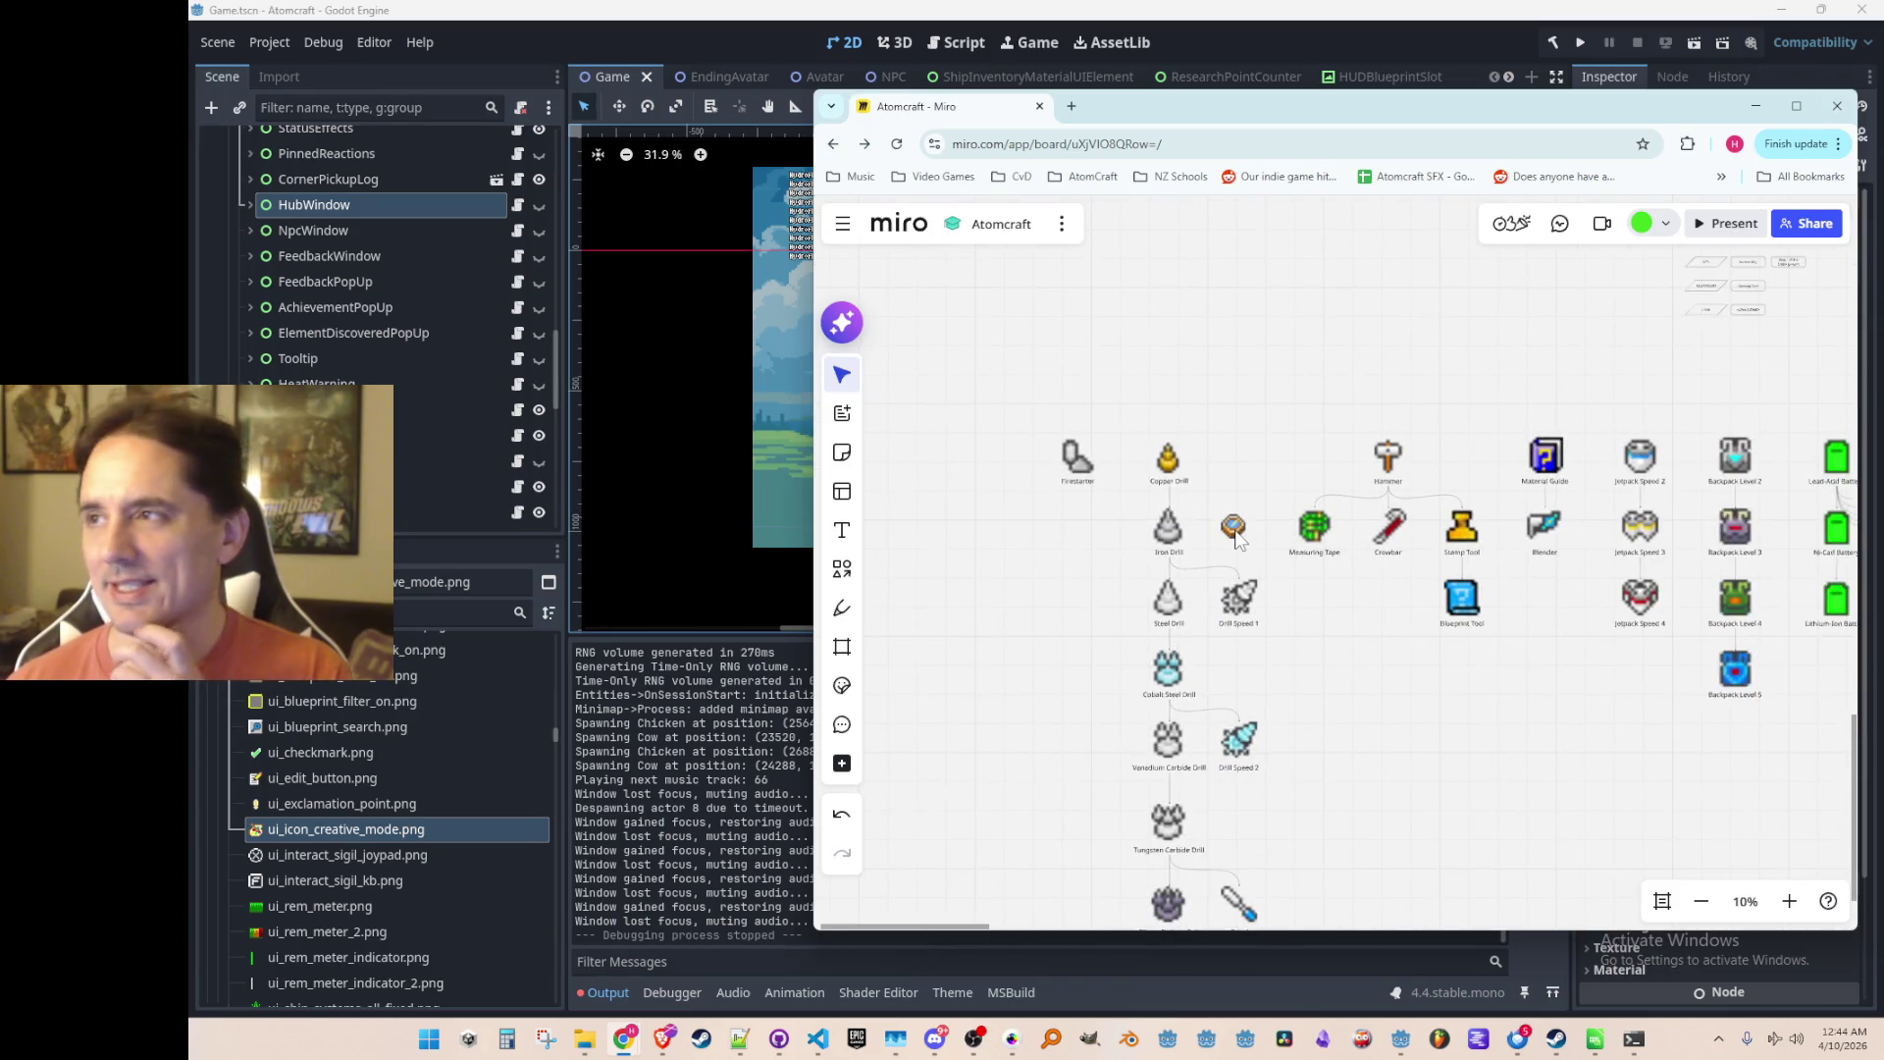
pyautogui.scroll(-3, 1233, 540)
pyautogui.scroll(5, 1205, 691)
pyautogui.scroll(-2, 1250, 674)
pyautogui.scroll(-2, 1254, 631)
pyautogui.scroll(2, 1103, 561)
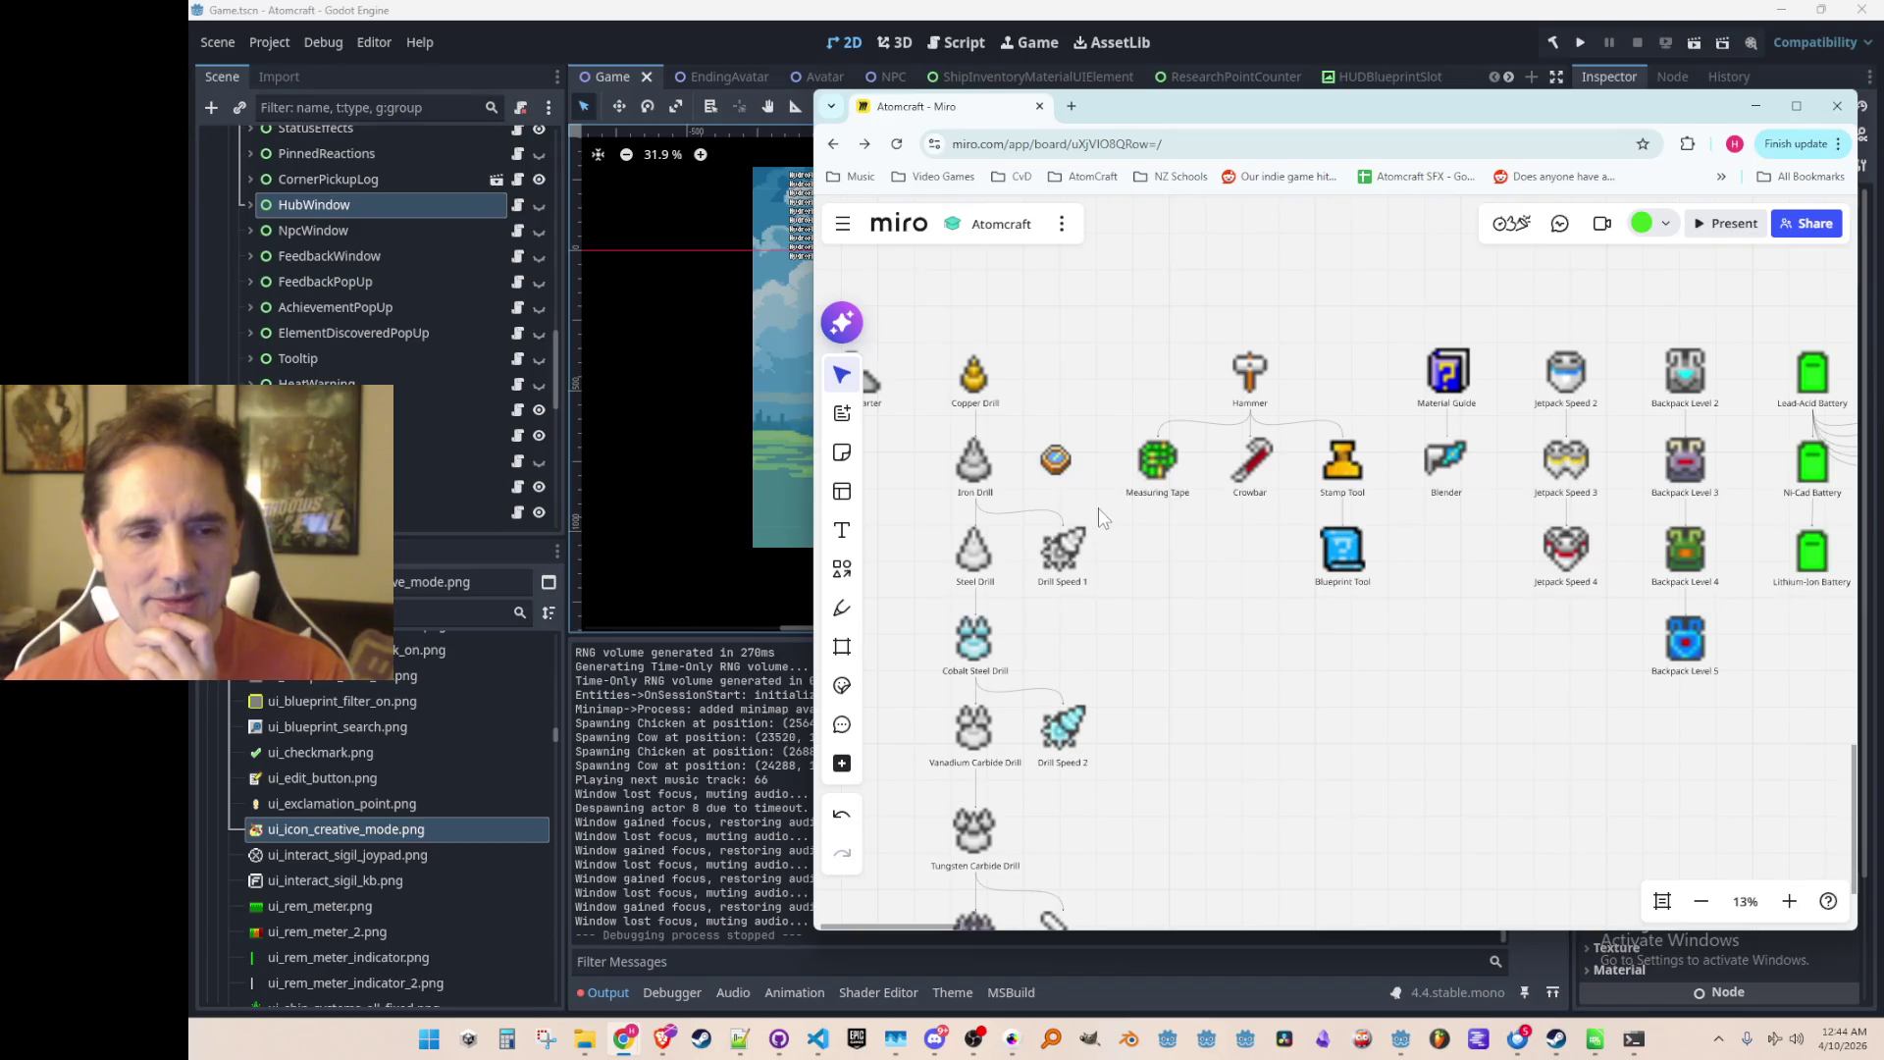
pyautogui.scroll(2, 1077, 493)
pyautogui.scroll(-3, 1074, 499)
pyautogui.scroll(3, 1068, 502)
pyautogui.scroll(5, 1067, 496)
# Step: Align the compass with Iron Drill and enlarge it to match the neighbouring icons
pyautogui.click(1114, 517)
pyautogui.moveTo(1118, 528); pyautogui.dragTo(1114, 510)
pyautogui.moveTo(1148, 447); pyautogui.dragTo(1177, 434)
pyautogui.click(1274, 697)
pyautogui.scroll(-3, 1246, 564)
pyautogui.scroll(-2, 1201, 549)
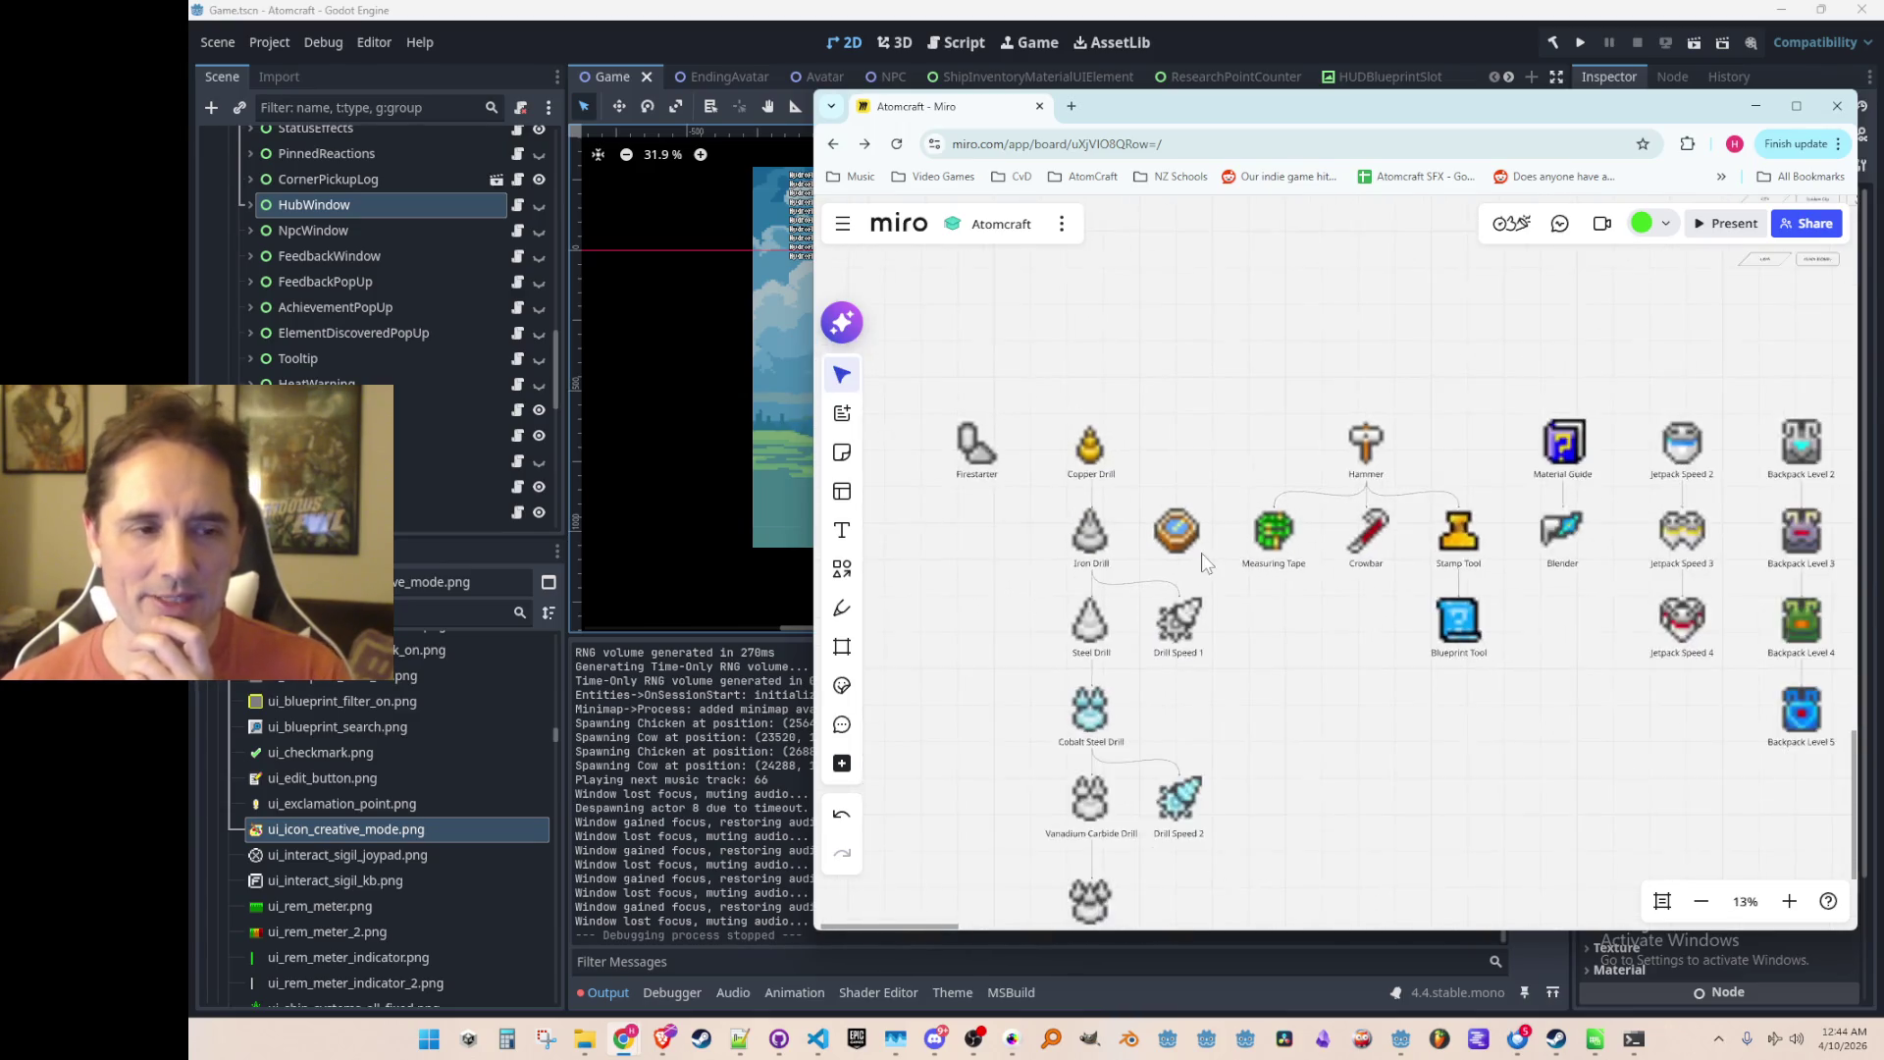
pyautogui.scroll(2, 1182, 574)
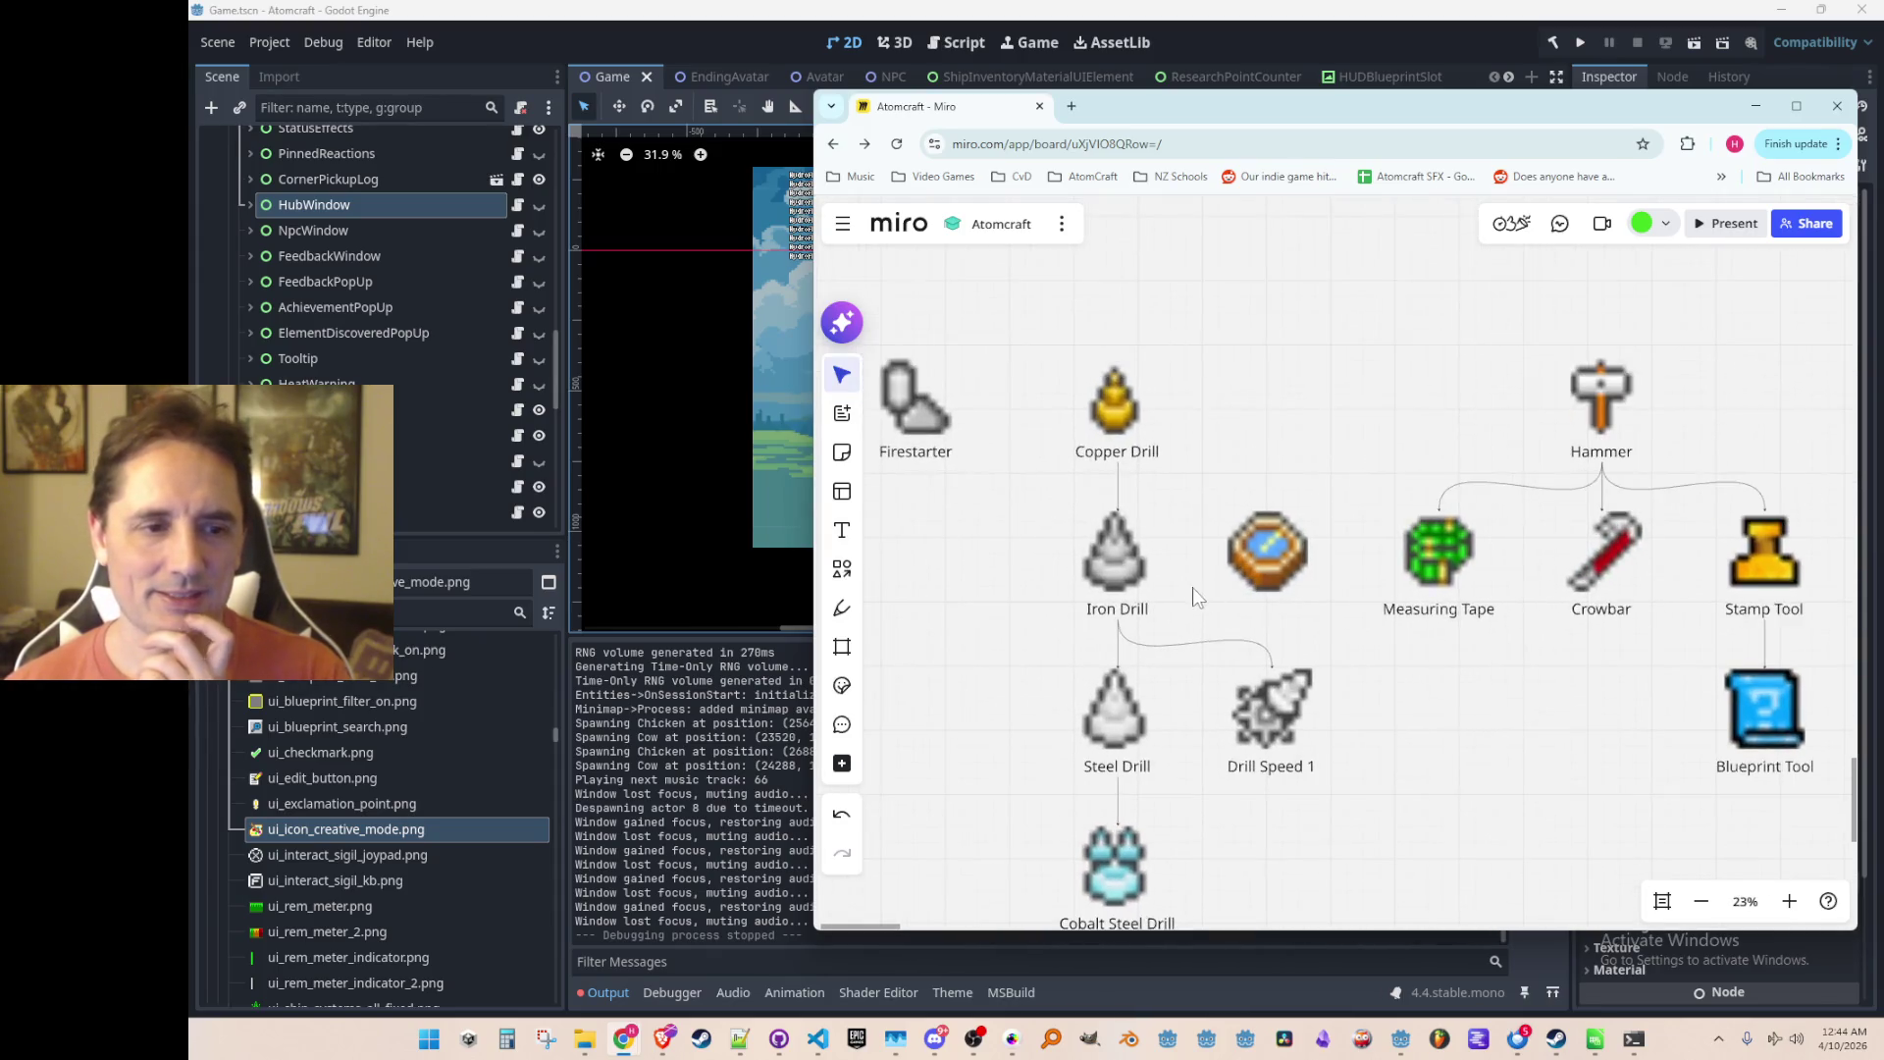
# Step: Copy the Iron Drill label under the compass and retype it as 'Compass'
pyautogui.click(1124, 606)
pyautogui.hotkey('ctrl', 'c')
pyautogui.hotkey('ctrl', 'v')
pyautogui.moveTo(1246, 628); pyautogui.dragTo(1265, 619)
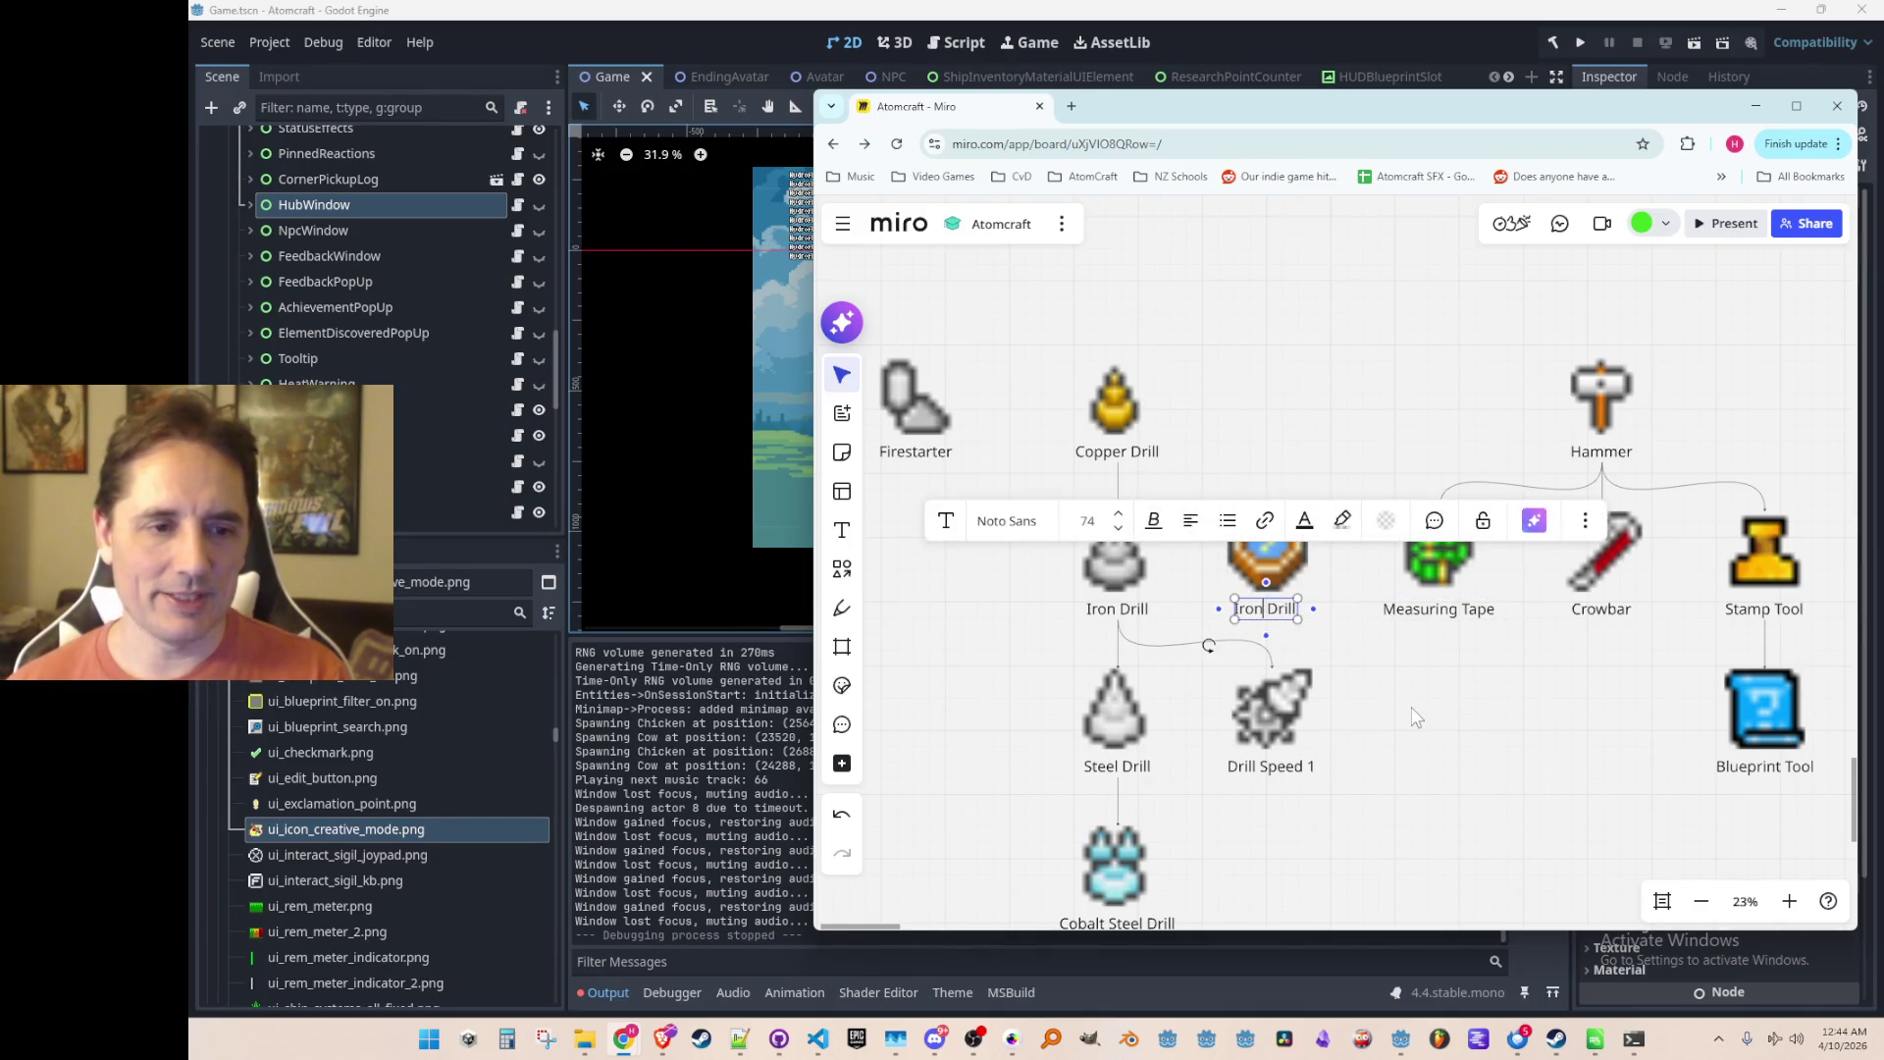
pyautogui.hotkey('ctrl', 'shift', 'Left')
pyautogui.hotkey('ctrl', 'shift', 'Left')
pyautogui.write('Compass')
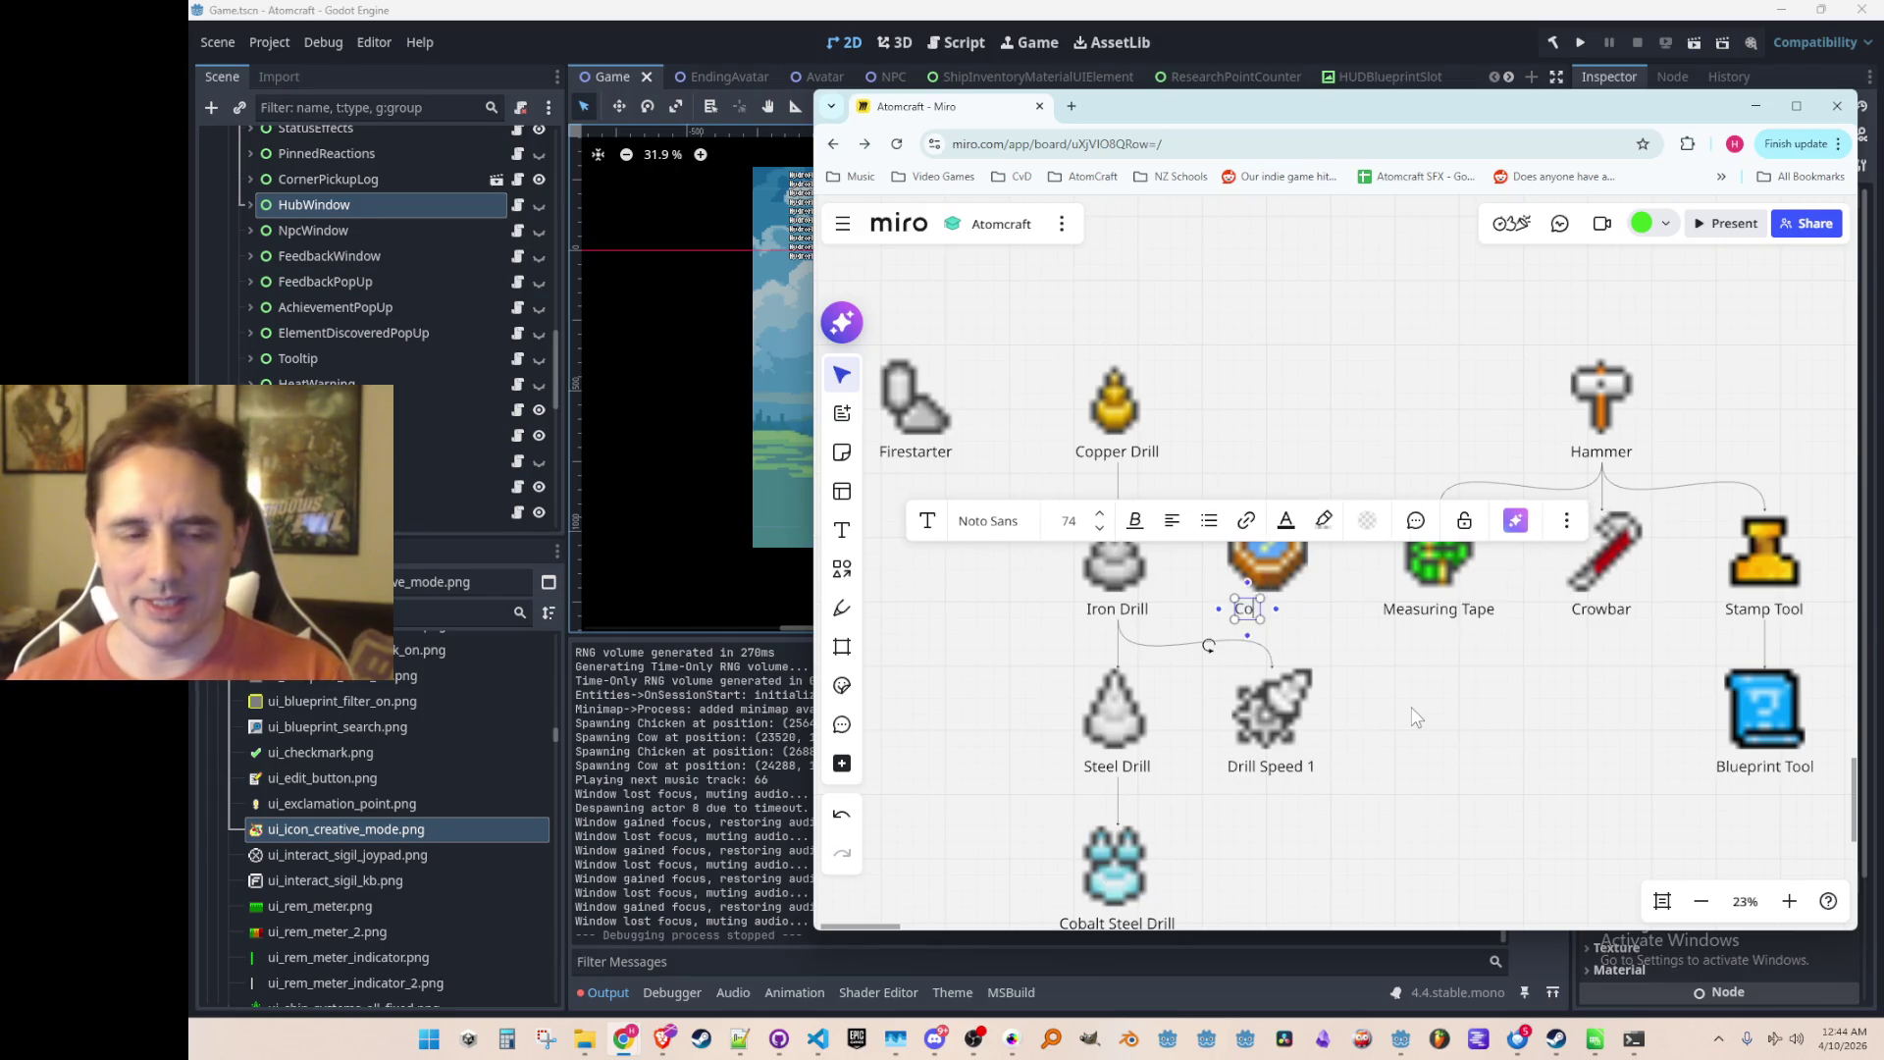
pyautogui.click(1296, 653)
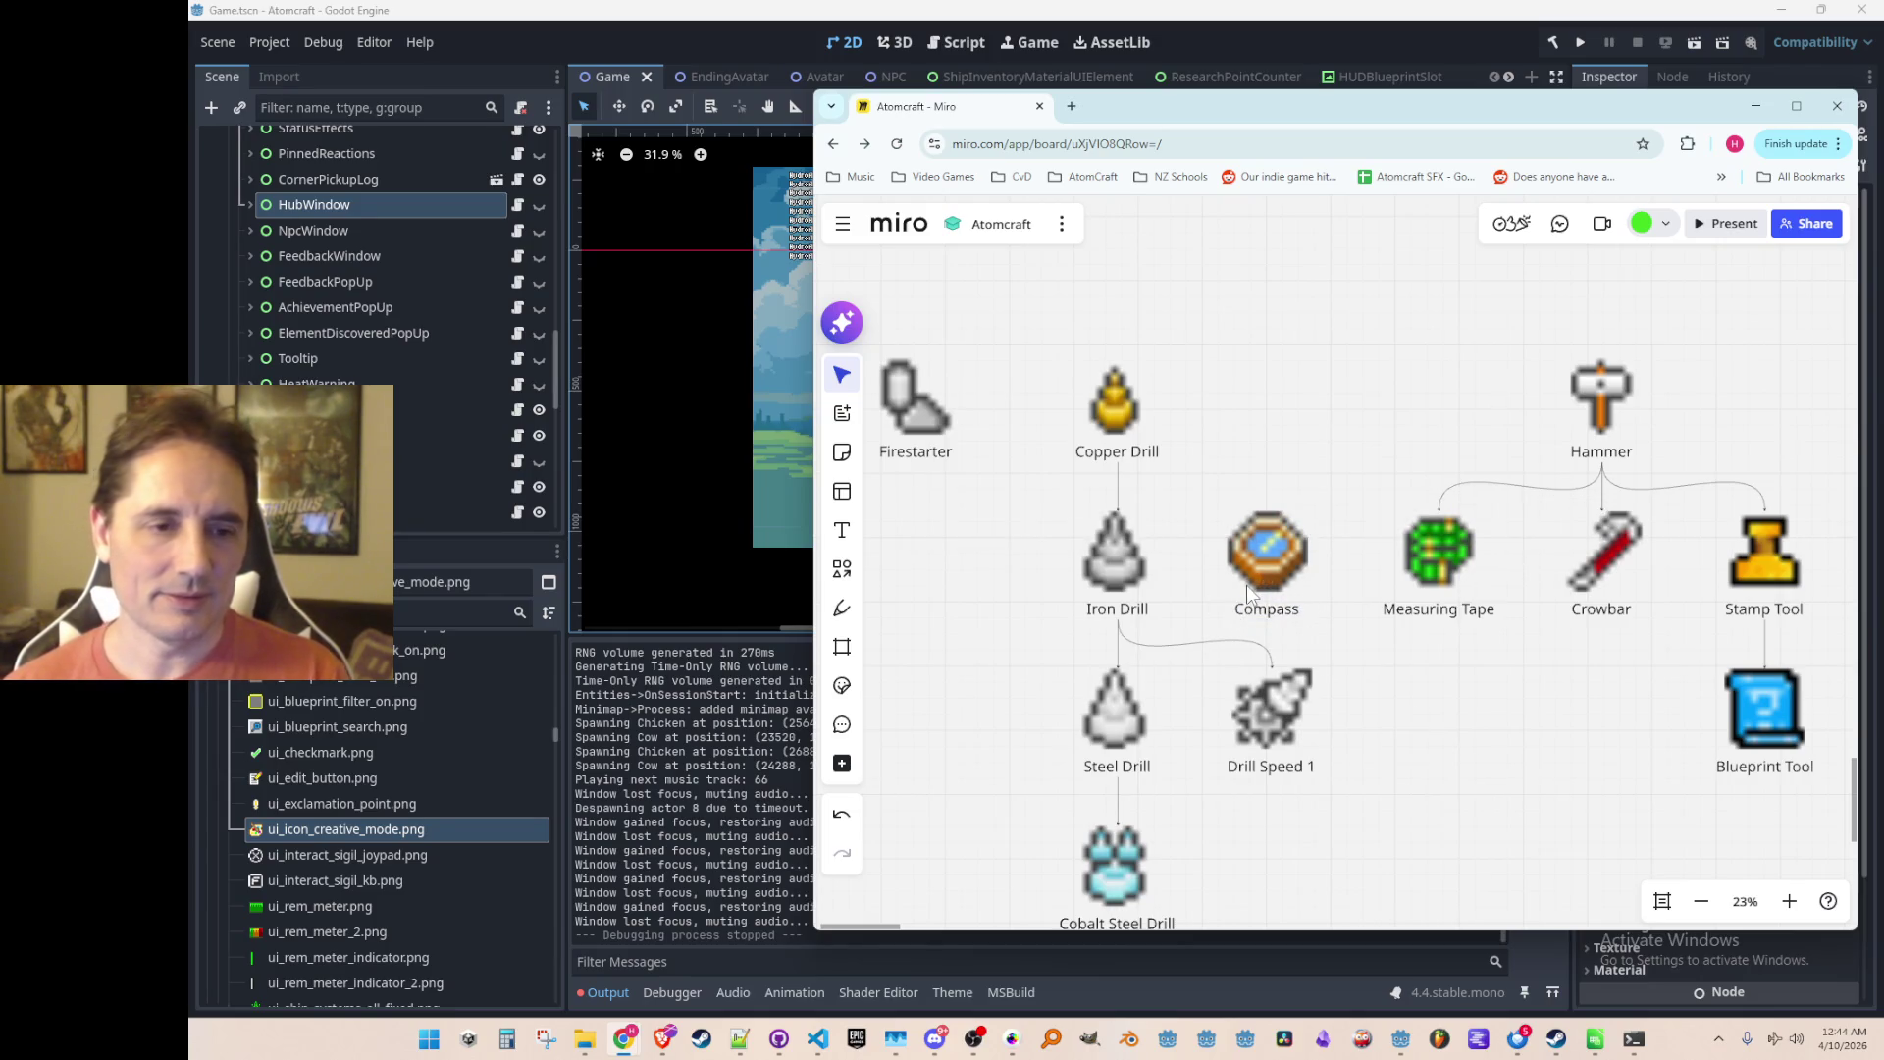
# Step: Move the labelled Compass left of Iron Drill, directly below Firestarter
pyautogui.scroll(-3, 1295, 585)
pyautogui.scroll(1, 1369, 604)
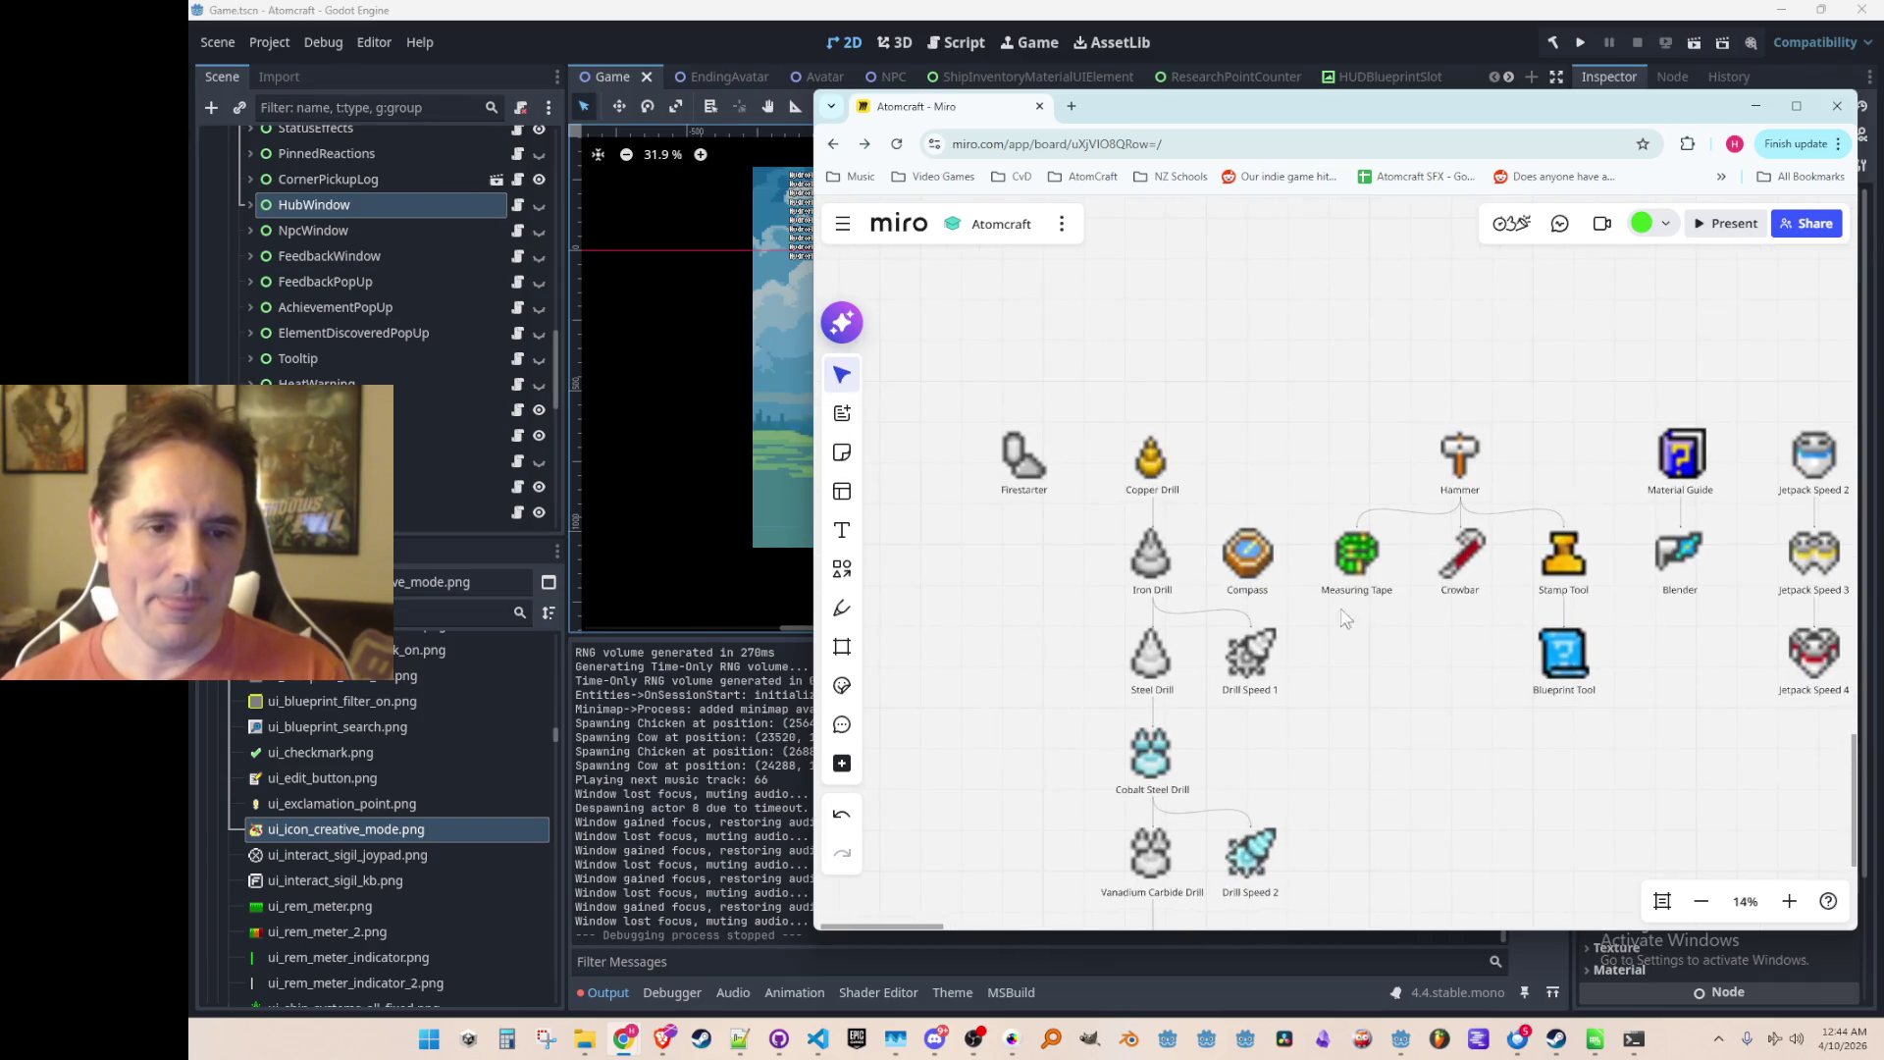
pyautogui.moveTo(1362, 639); pyautogui.dragTo(1230, 635)
pyautogui.scroll(-1, 1217, 599)
pyautogui.hscroll(-2, 1257, 559)
pyautogui.click(1285, 586)
pyautogui.moveTo(1285, 587)
pyautogui.mouseDown()
pyautogui.moveTo(1023, 607)
pyautogui.moveTo(1083, 594)
pyautogui.mouseUp()
pyautogui.click(1081, 646)
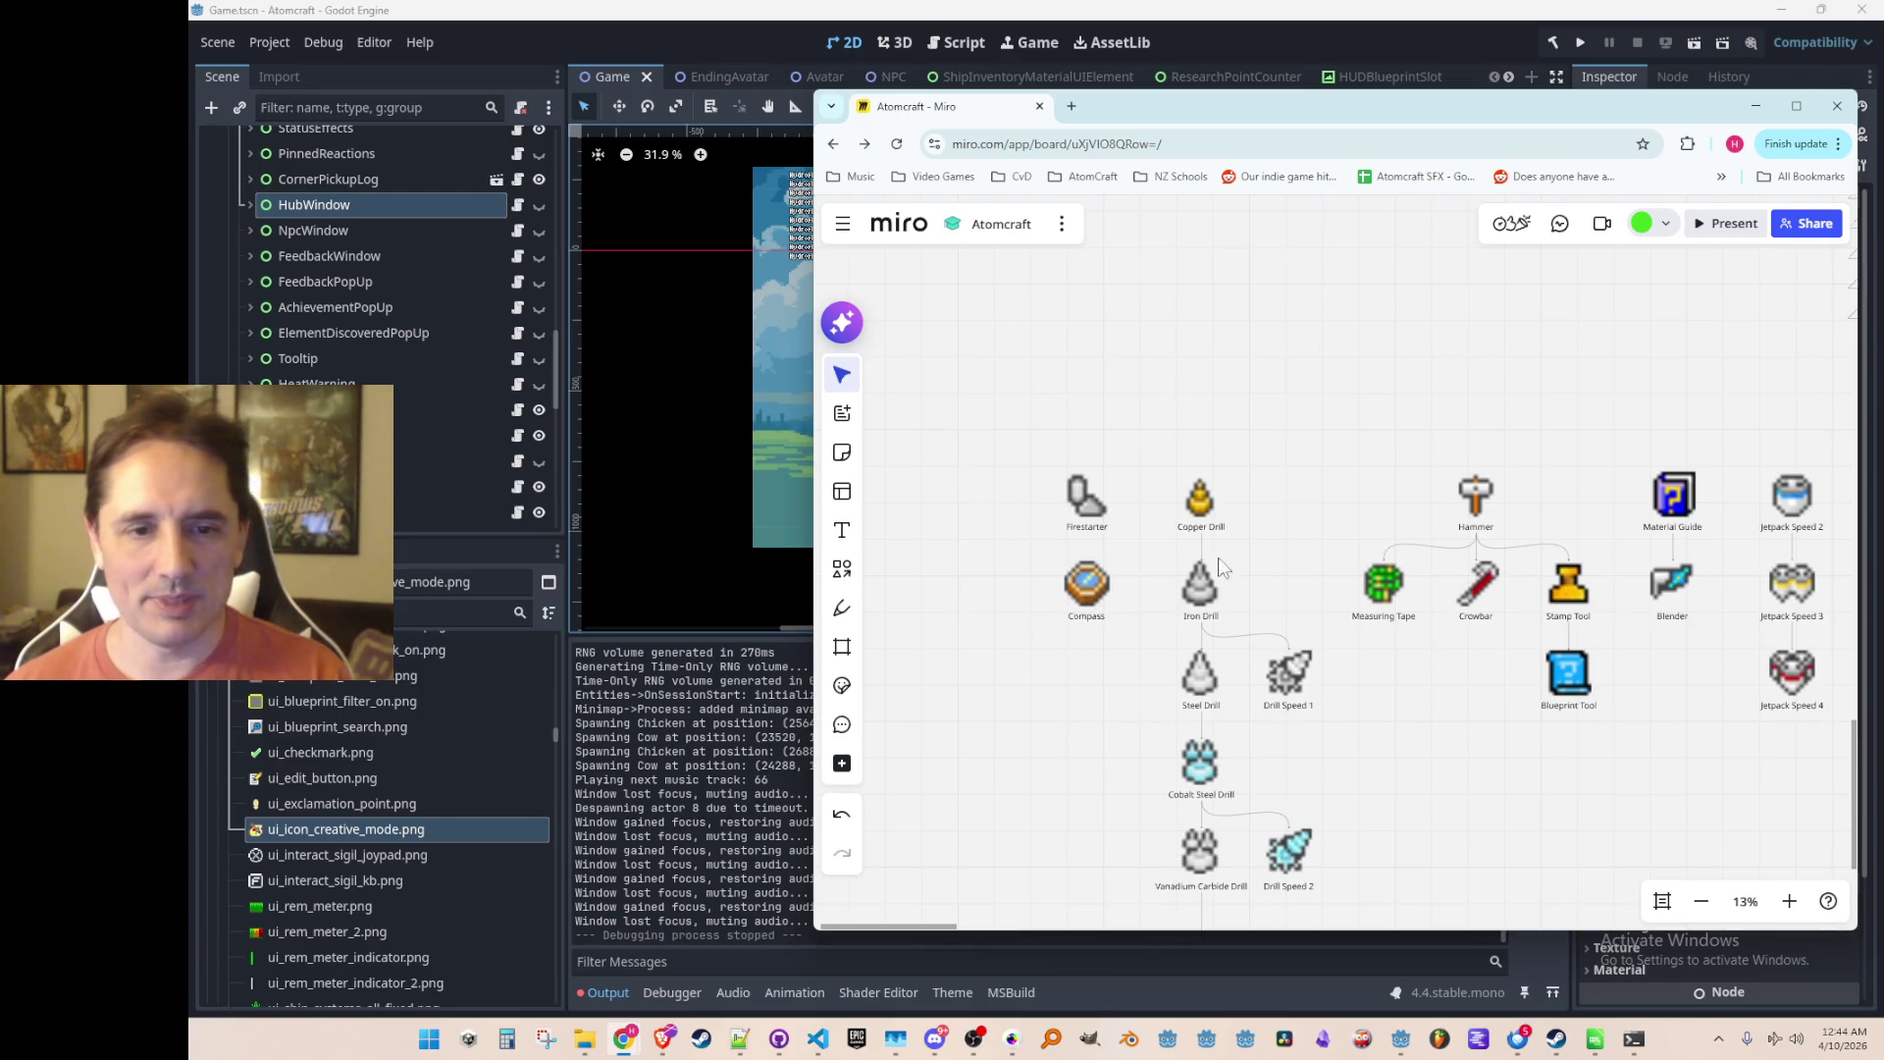
# Step: Pan and zoom across the board to survey the rest of the upgrade tree, including its right side
pyautogui.scroll(-3, 1376, 687)
pyautogui.moveTo(1376, 687); pyautogui.dragTo(1222, 624)
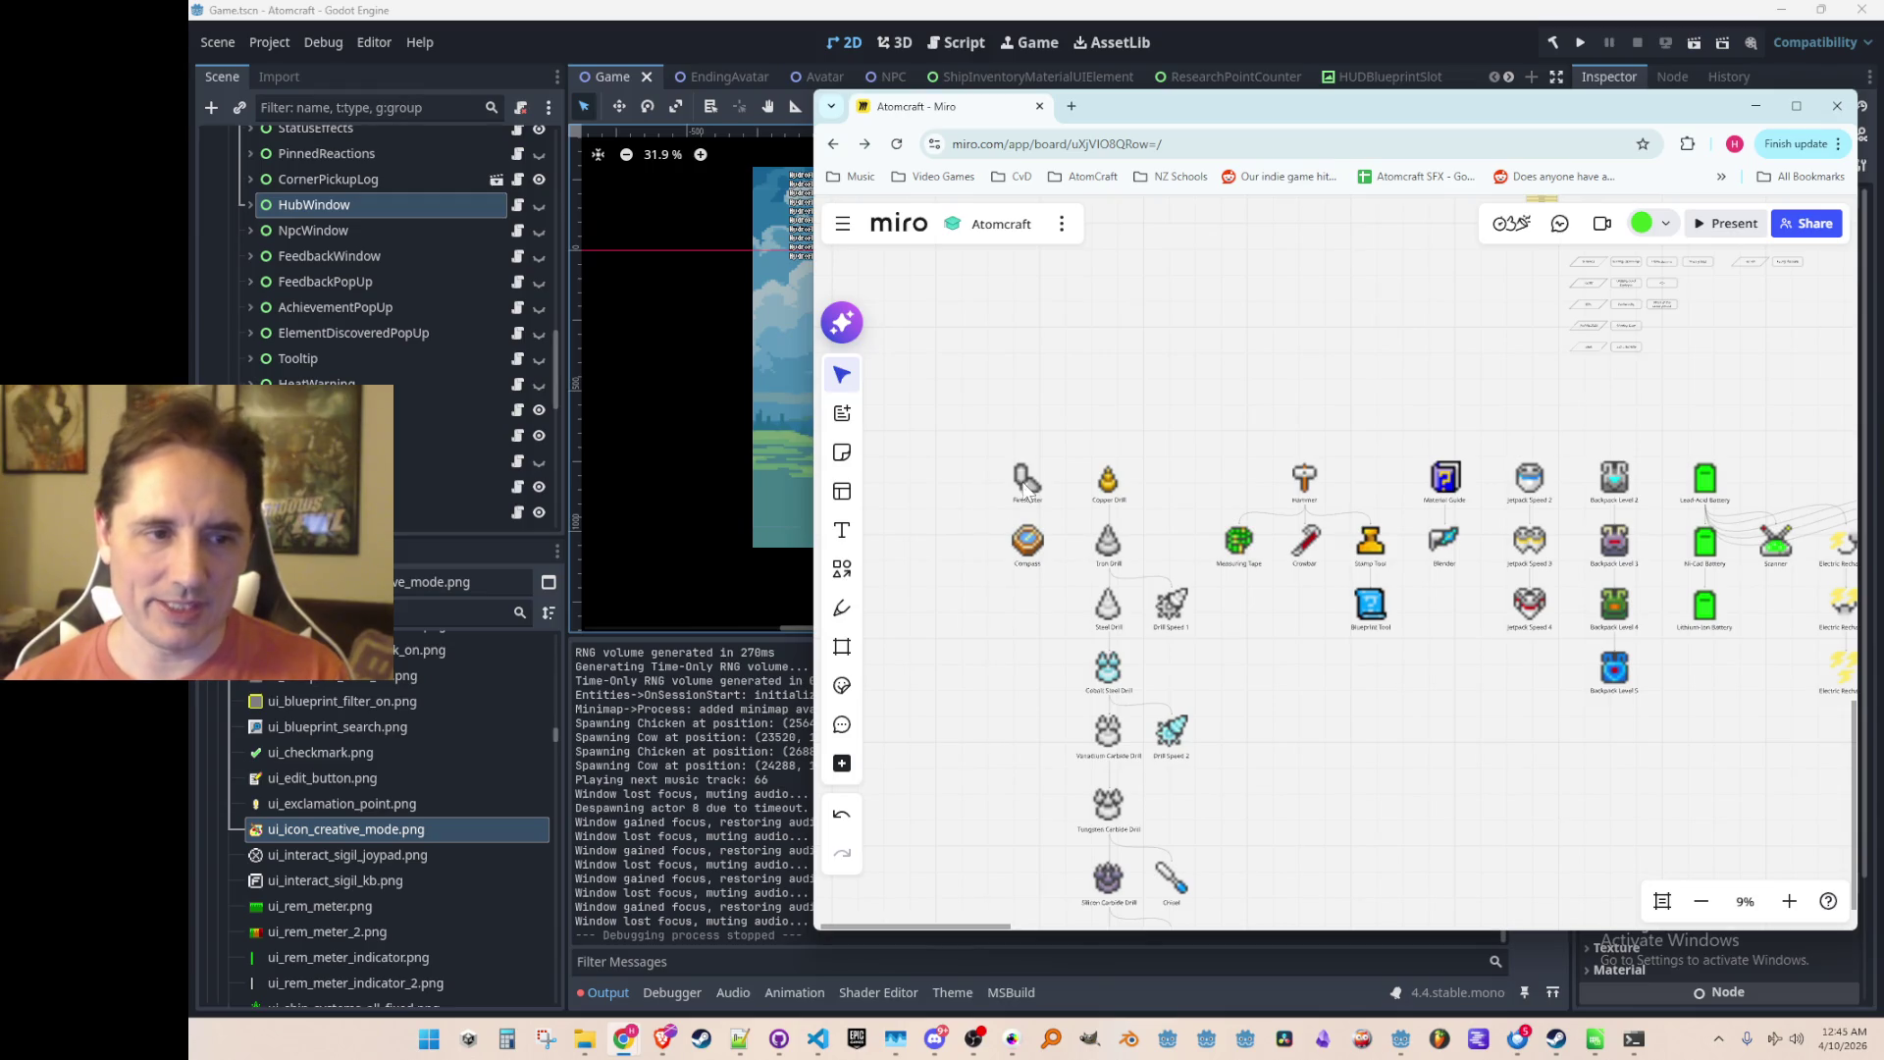
pyautogui.scroll(1, 1006, 609)
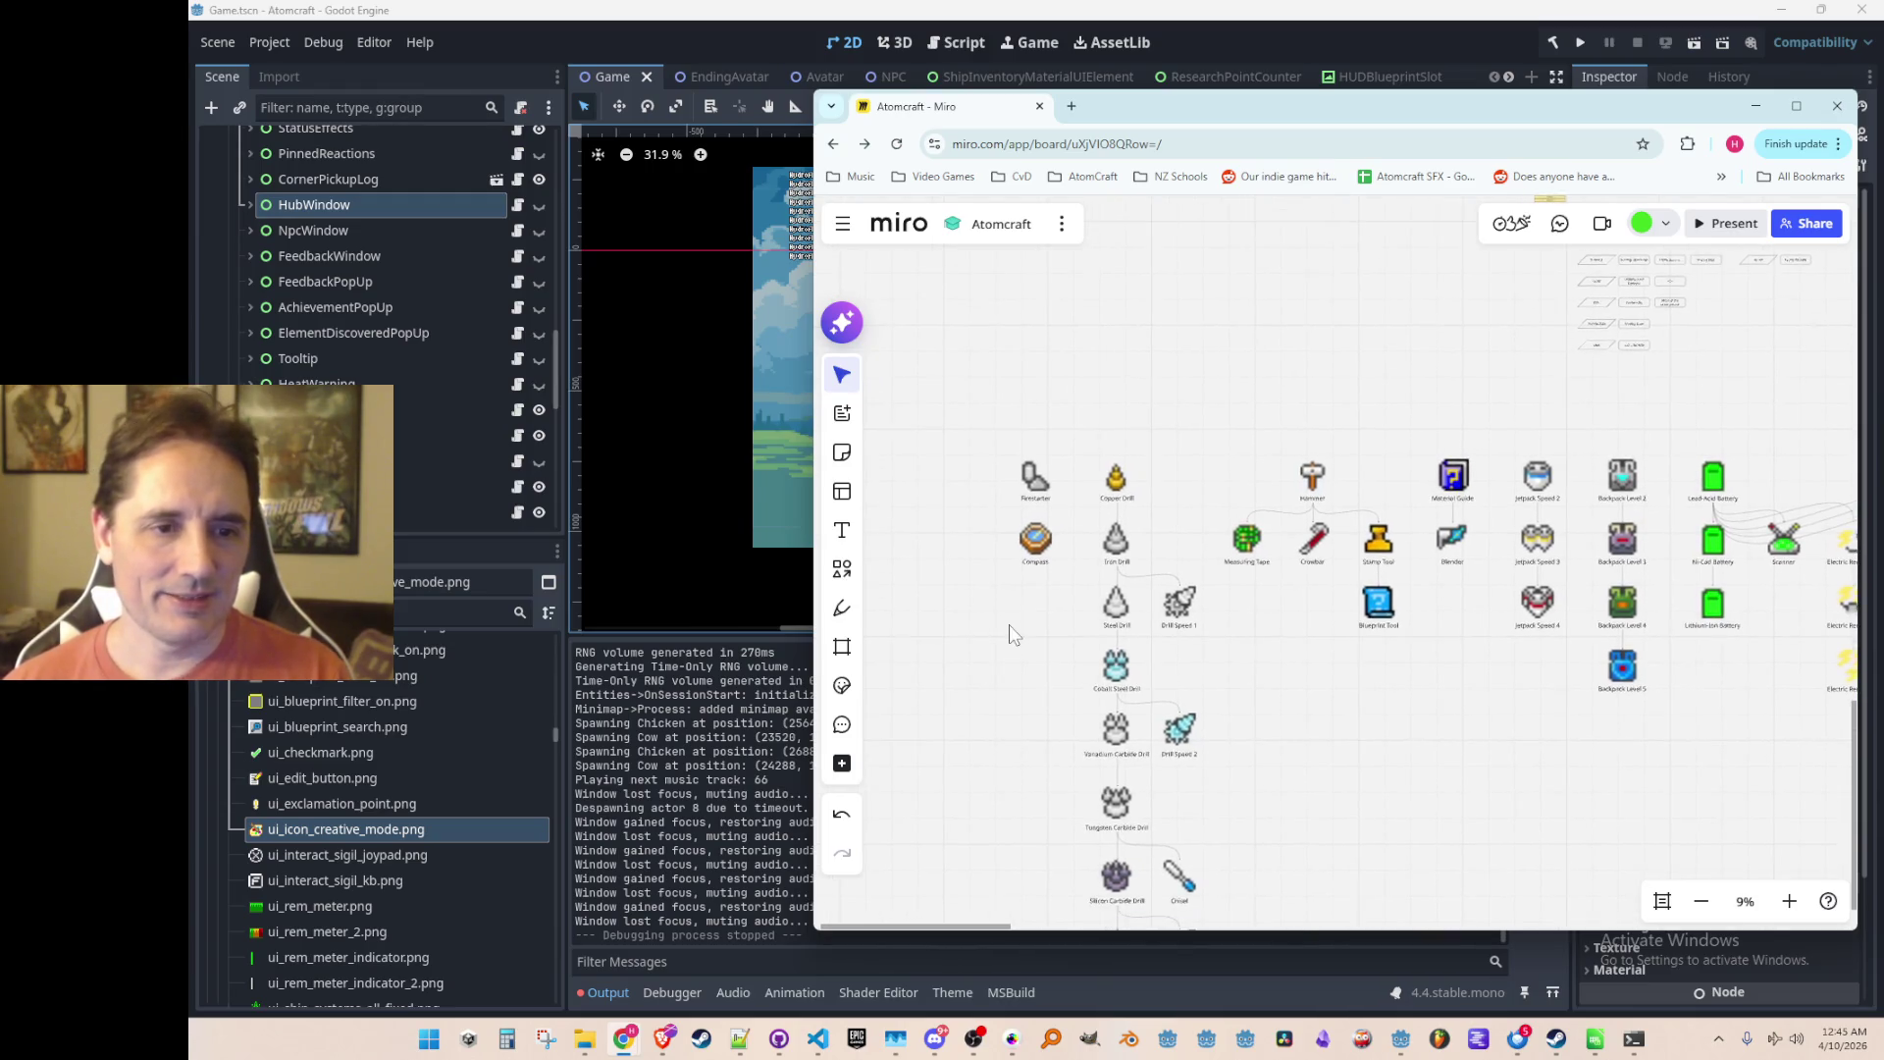
pyautogui.scroll(-3, 1281, 633)
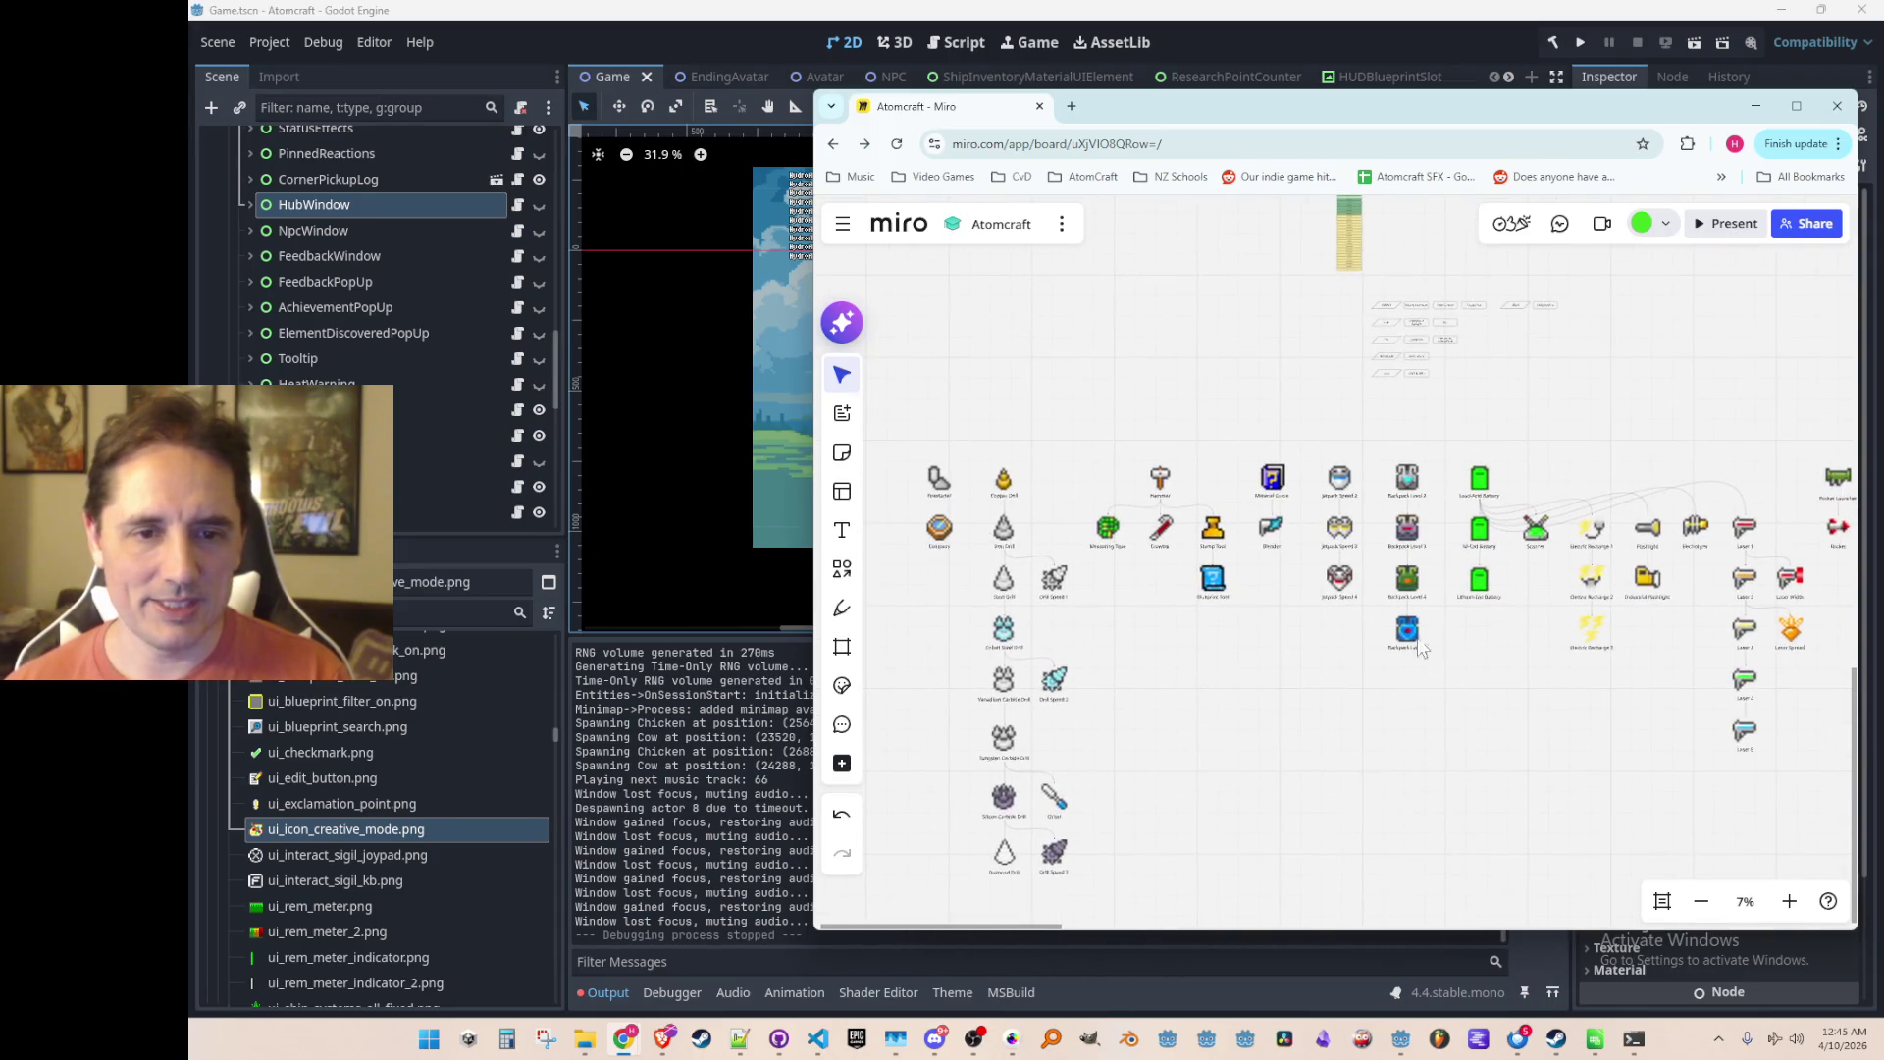
pyautogui.scroll(-1, 1415, 675)
pyautogui.moveTo(1415, 675)
pyautogui.mouseDown()
pyautogui.moveTo(1124, 618)
pyautogui.moveTo(1179, 673)
pyautogui.mouseUp()
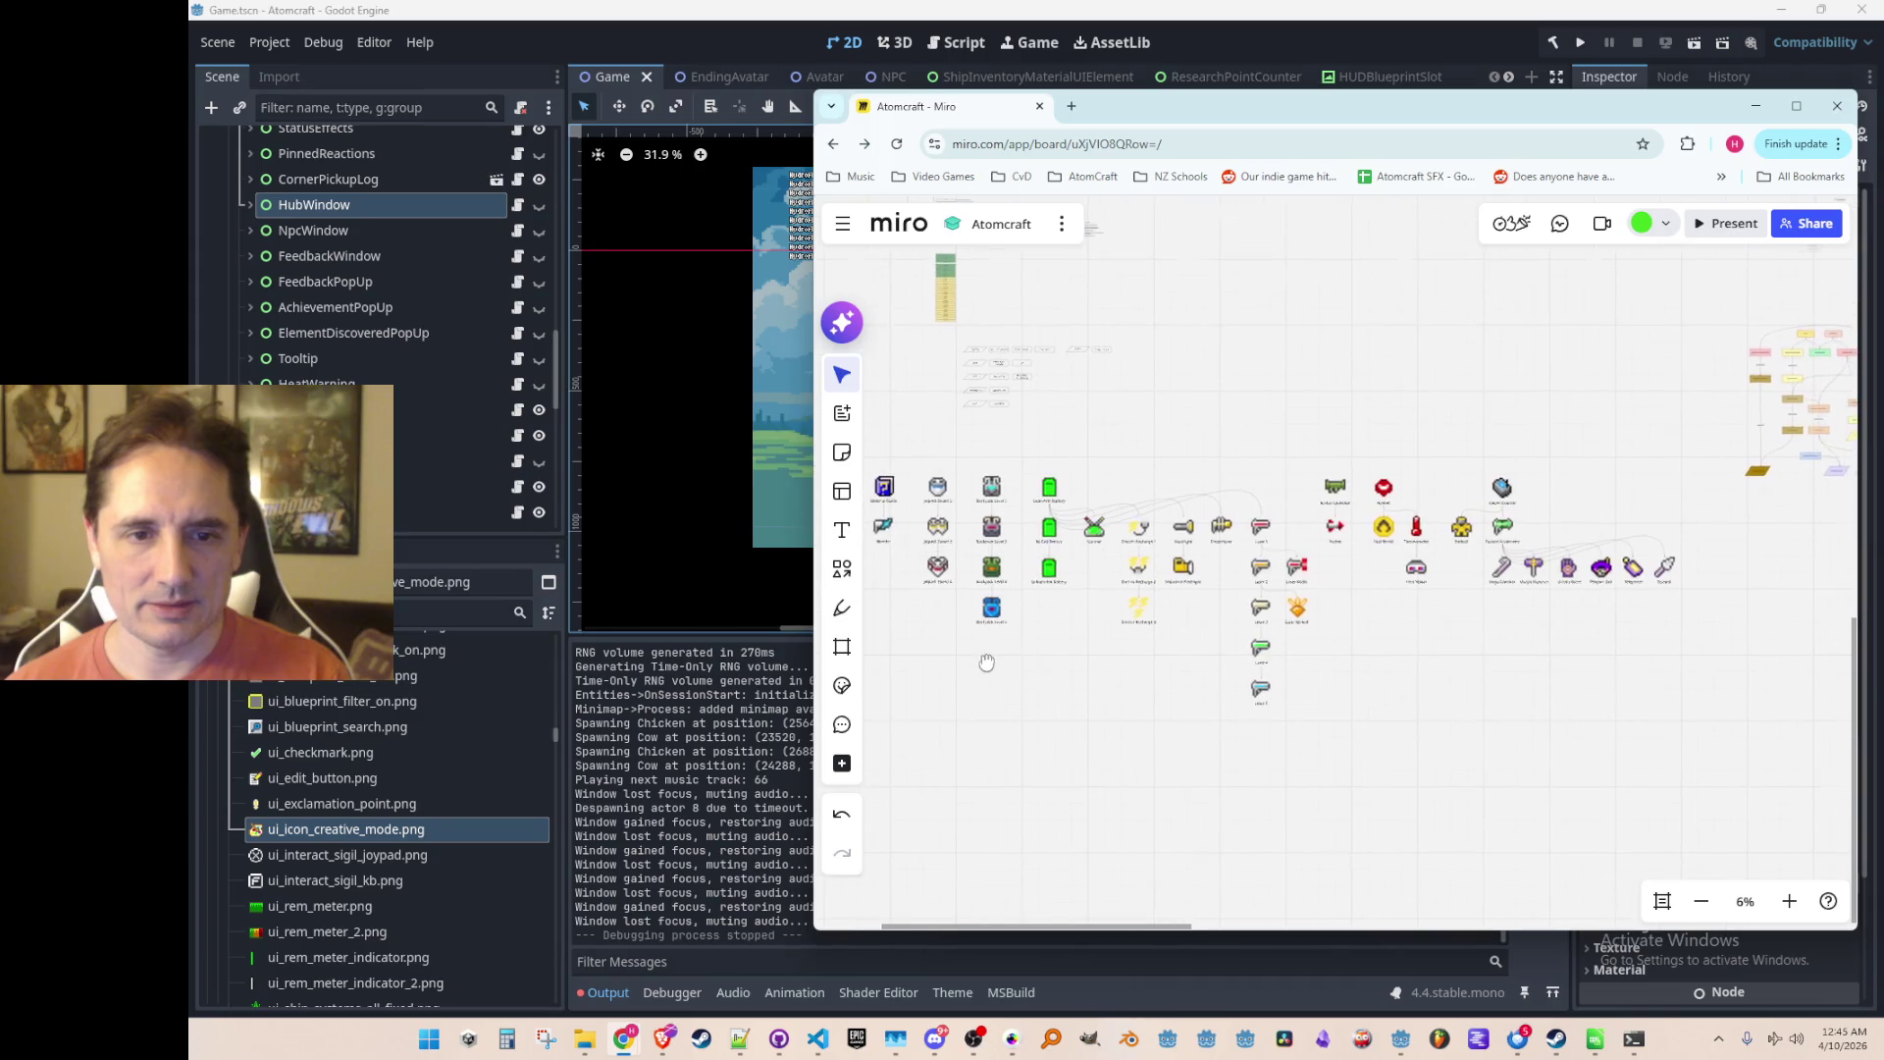
pyautogui.scroll(3, 1173, 639)
pyautogui.scroll(2, 1188, 581)
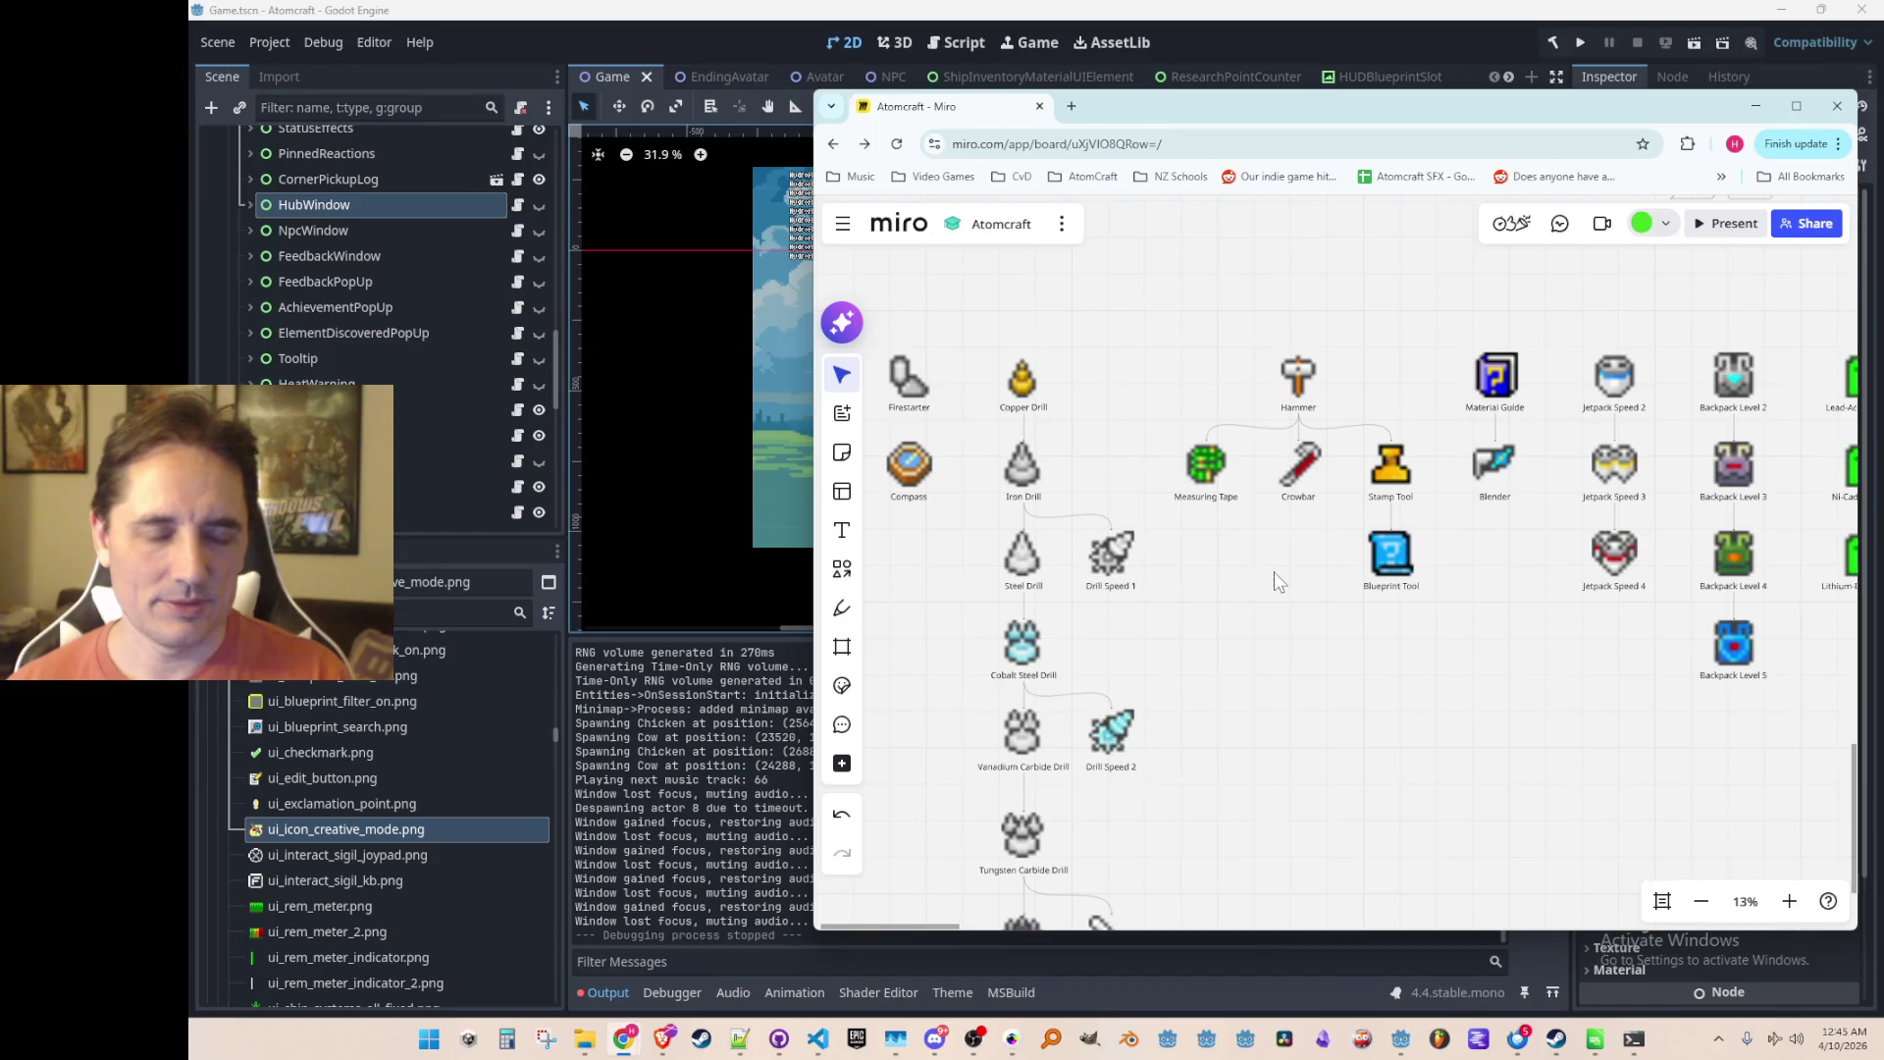
pyautogui.moveTo(1274, 581); pyautogui.dragTo(1257, 611)
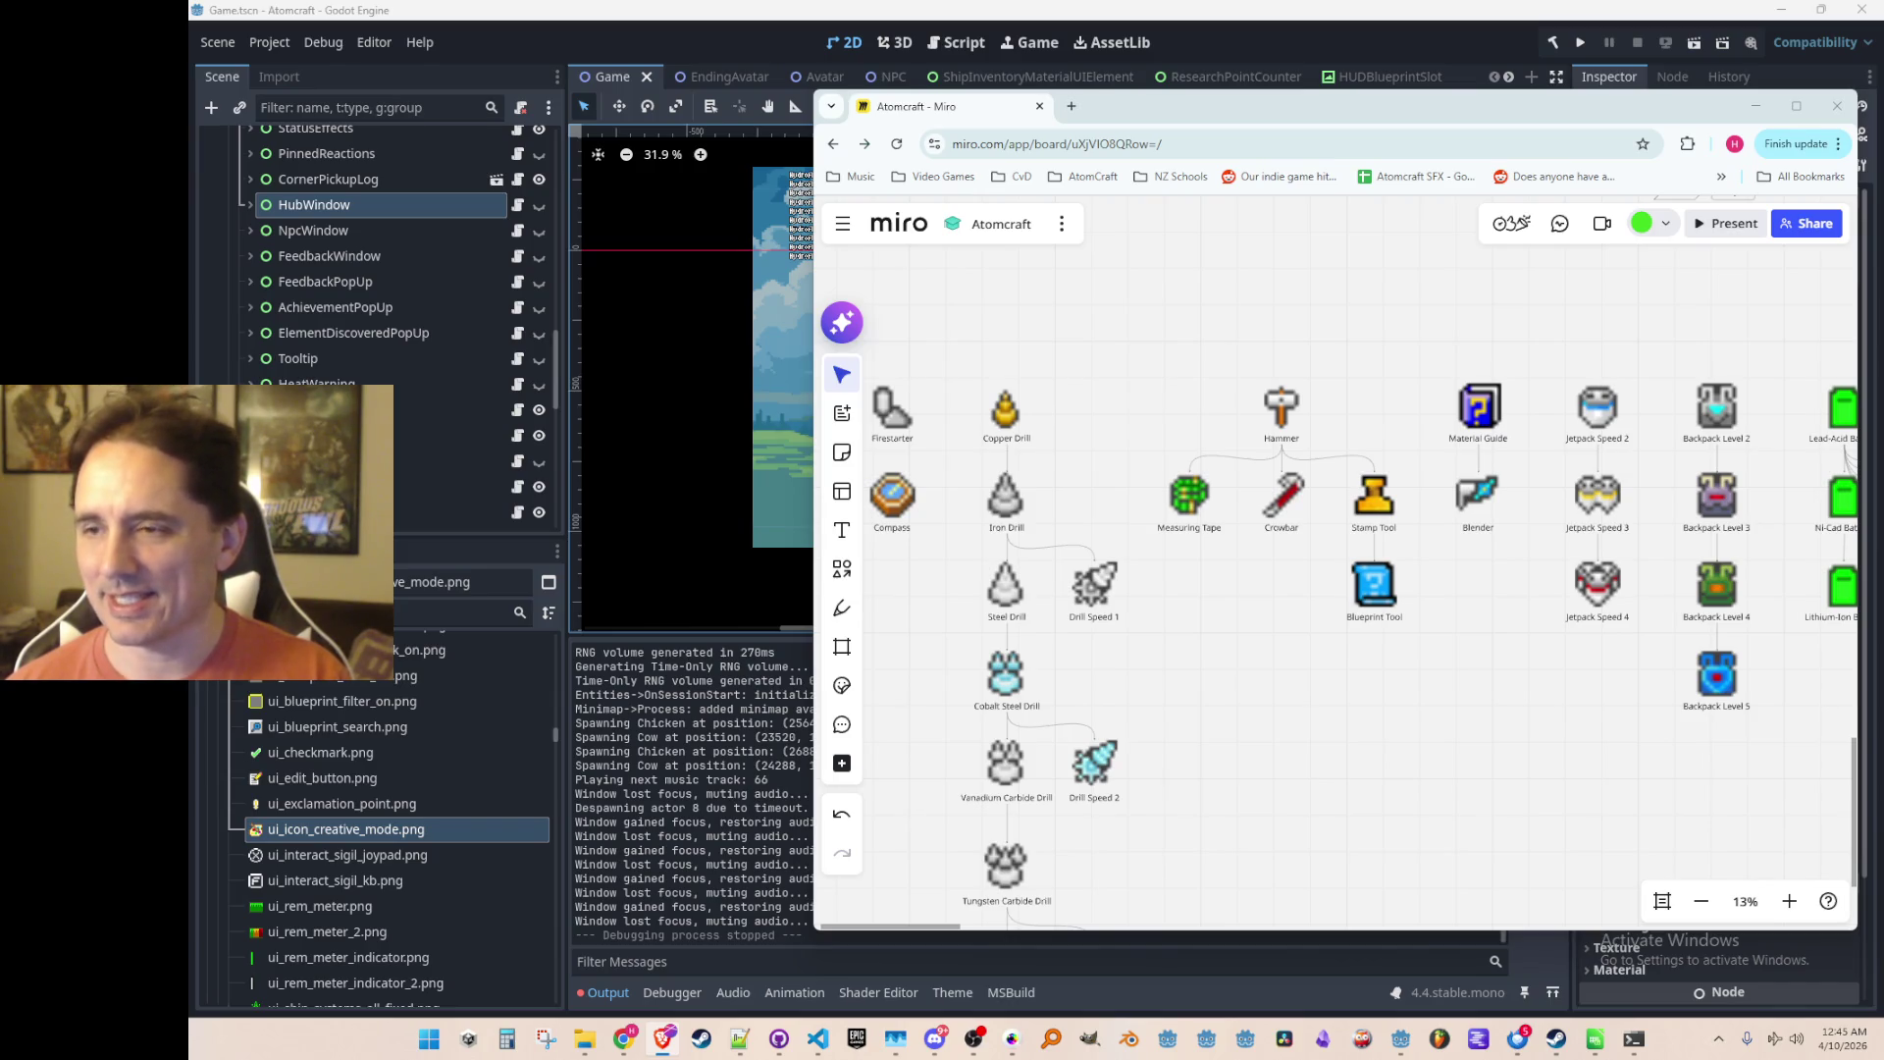
pyautogui.scroll(-2, 1401, 694)
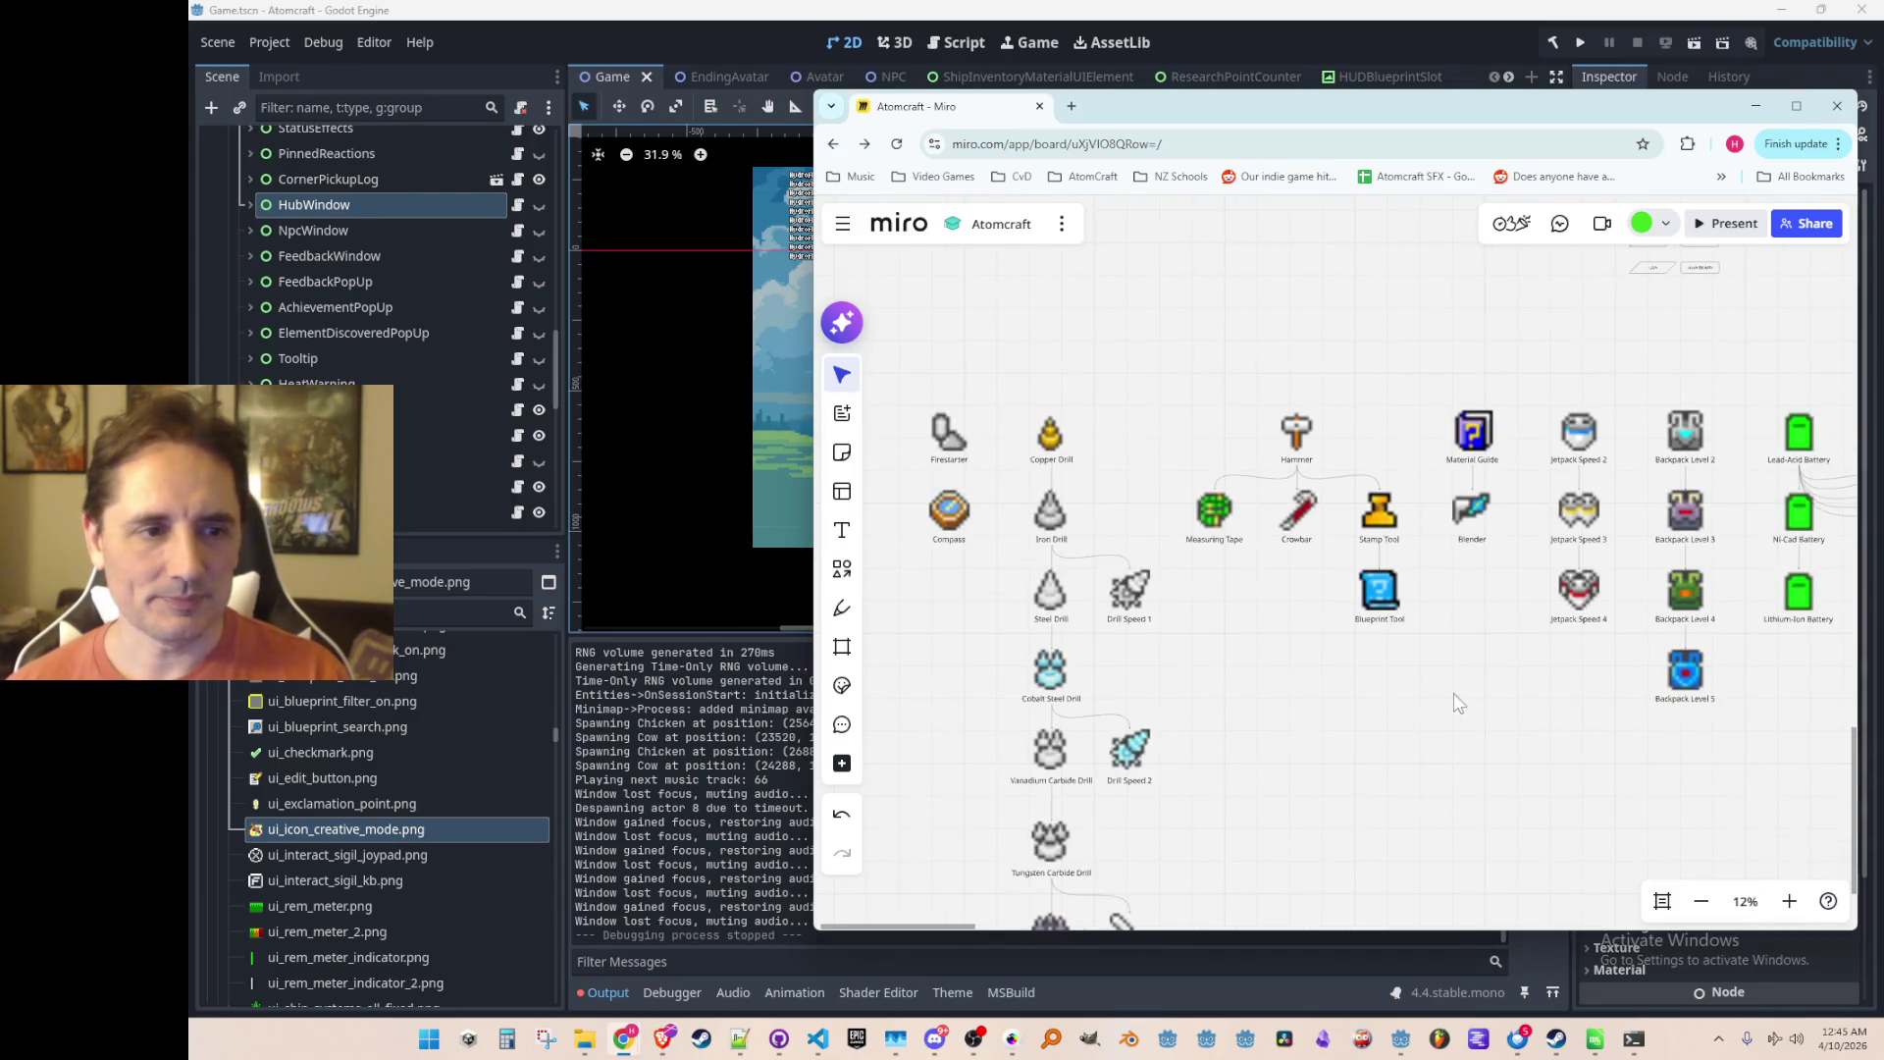
pyautogui.scroll(-2, 1472, 677)
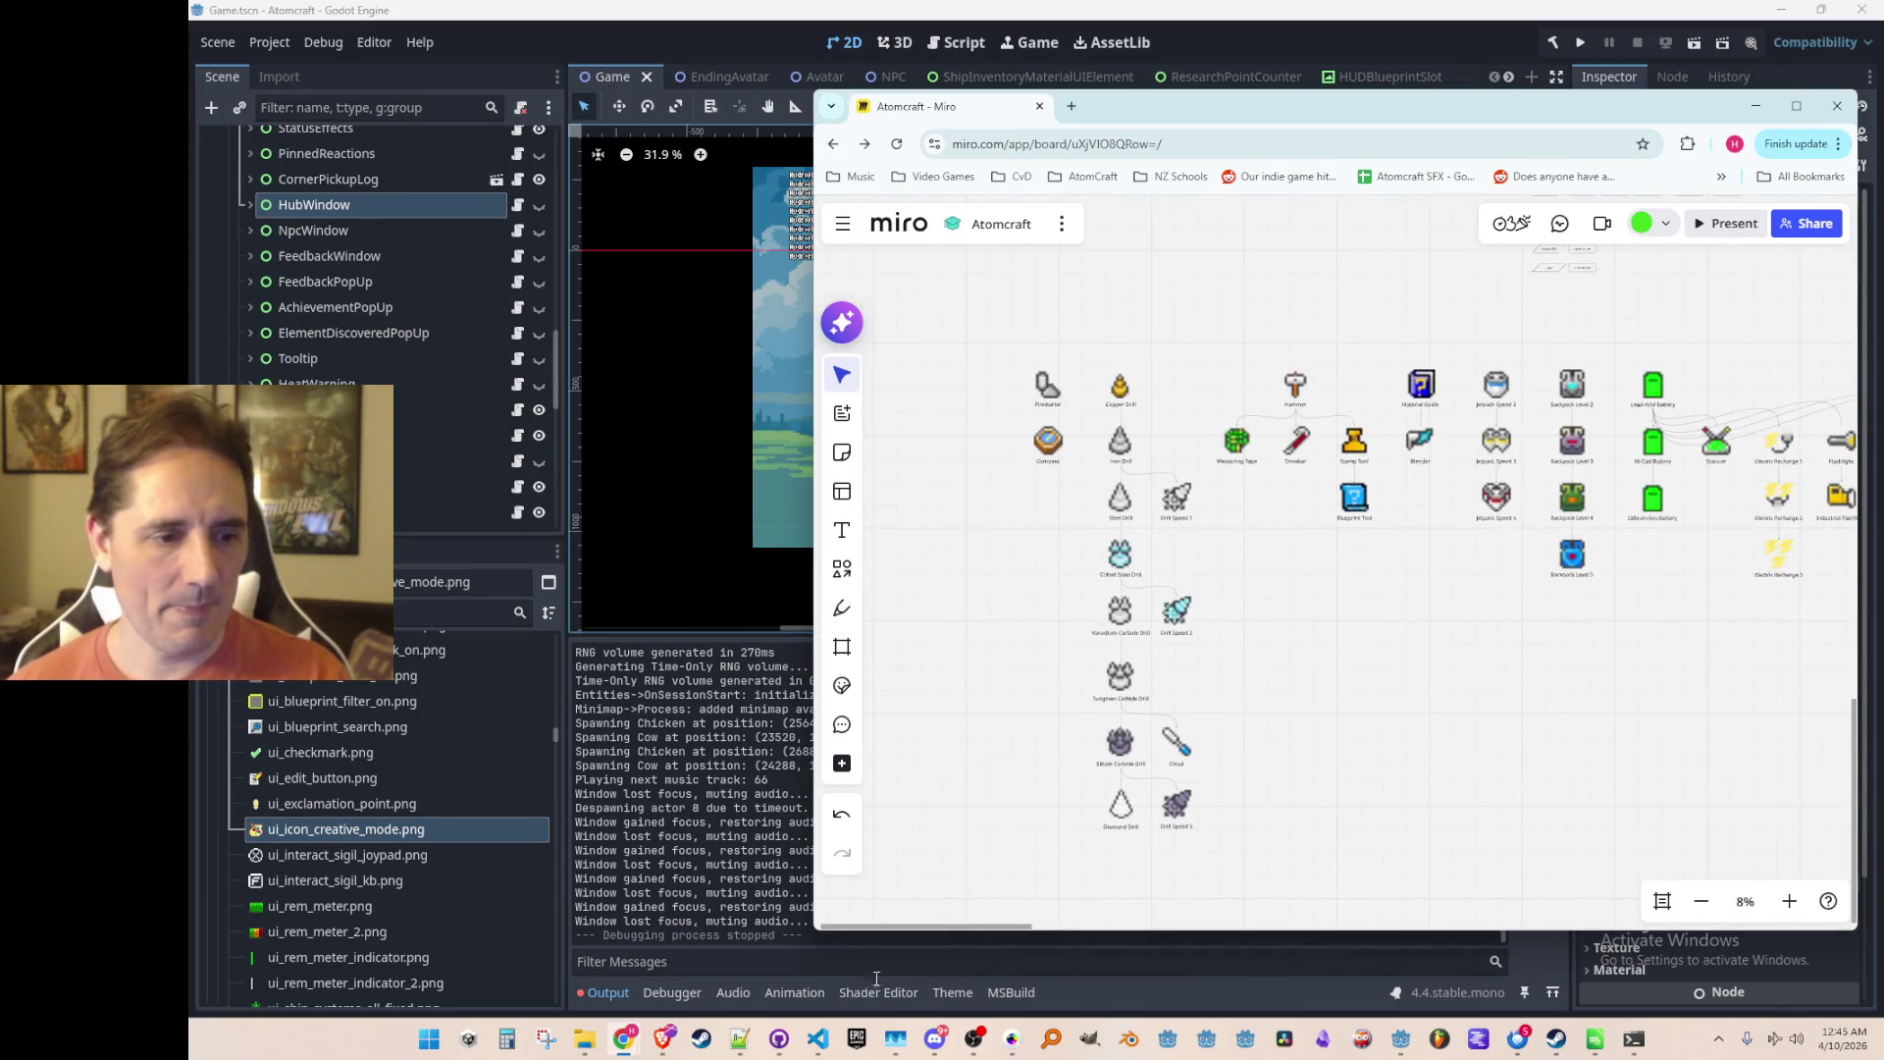
pyautogui.click(818, 1038)
# Step: Open UpgradesWindow.cs to check that COMPASS is in the TabSuit list, then return to Miro
pyautogui.click(1267, 485)
pyautogui.scroll(3, 1267, 489)
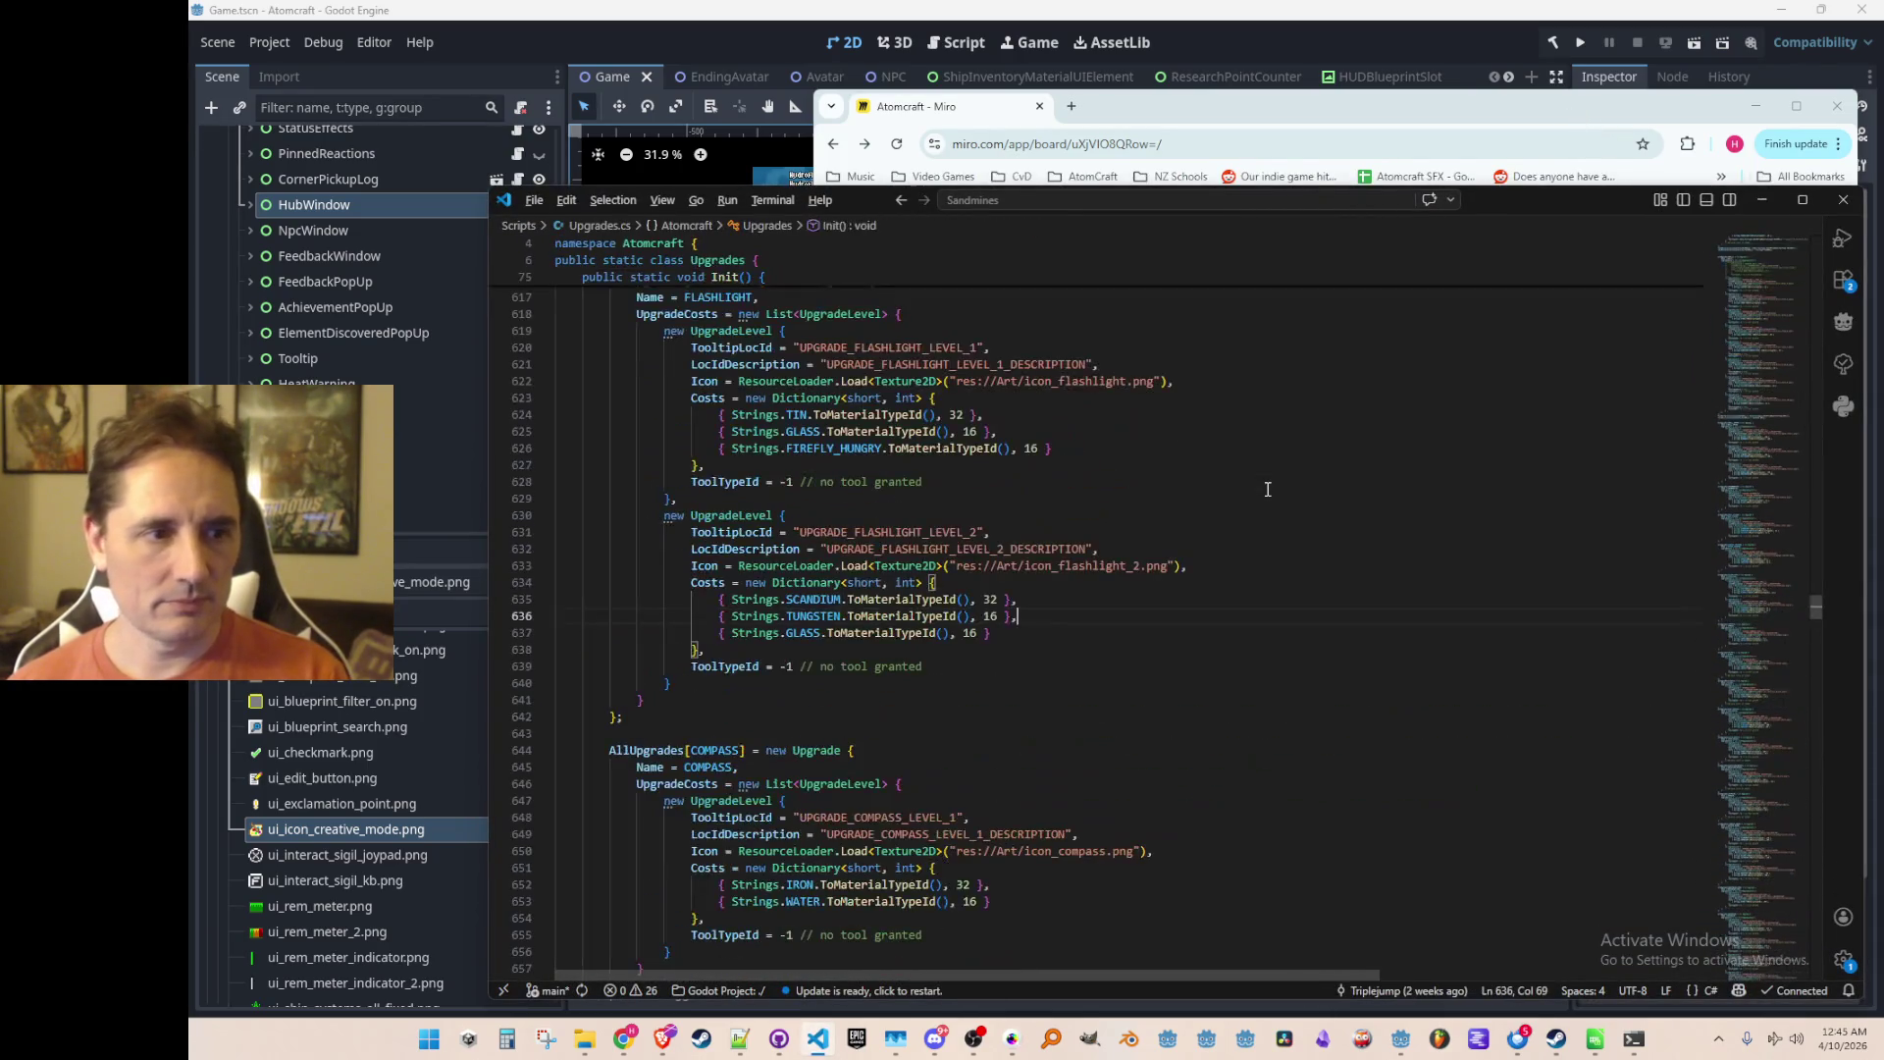
pyautogui.hotkey('ctrl', 'p')
pyautogui.write('Upgrade')
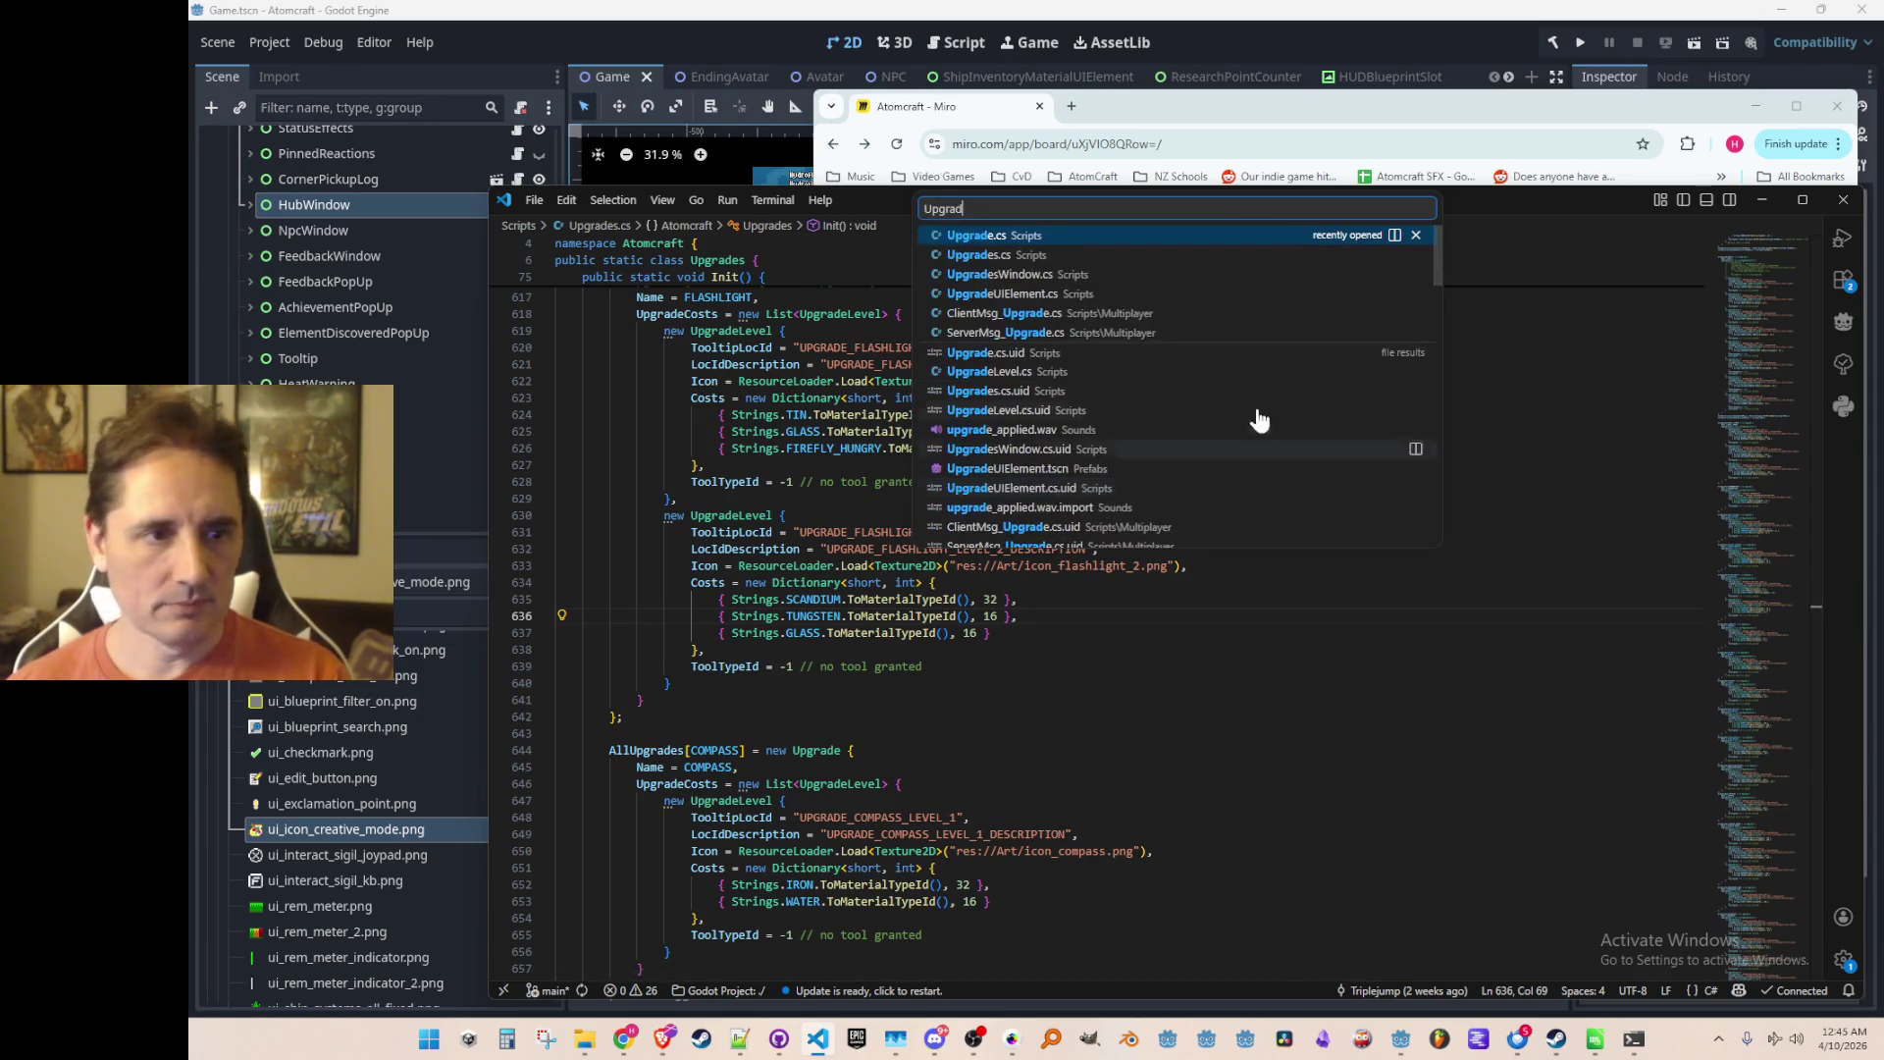
pyautogui.click(1080, 279)
pyautogui.click(1089, 596)
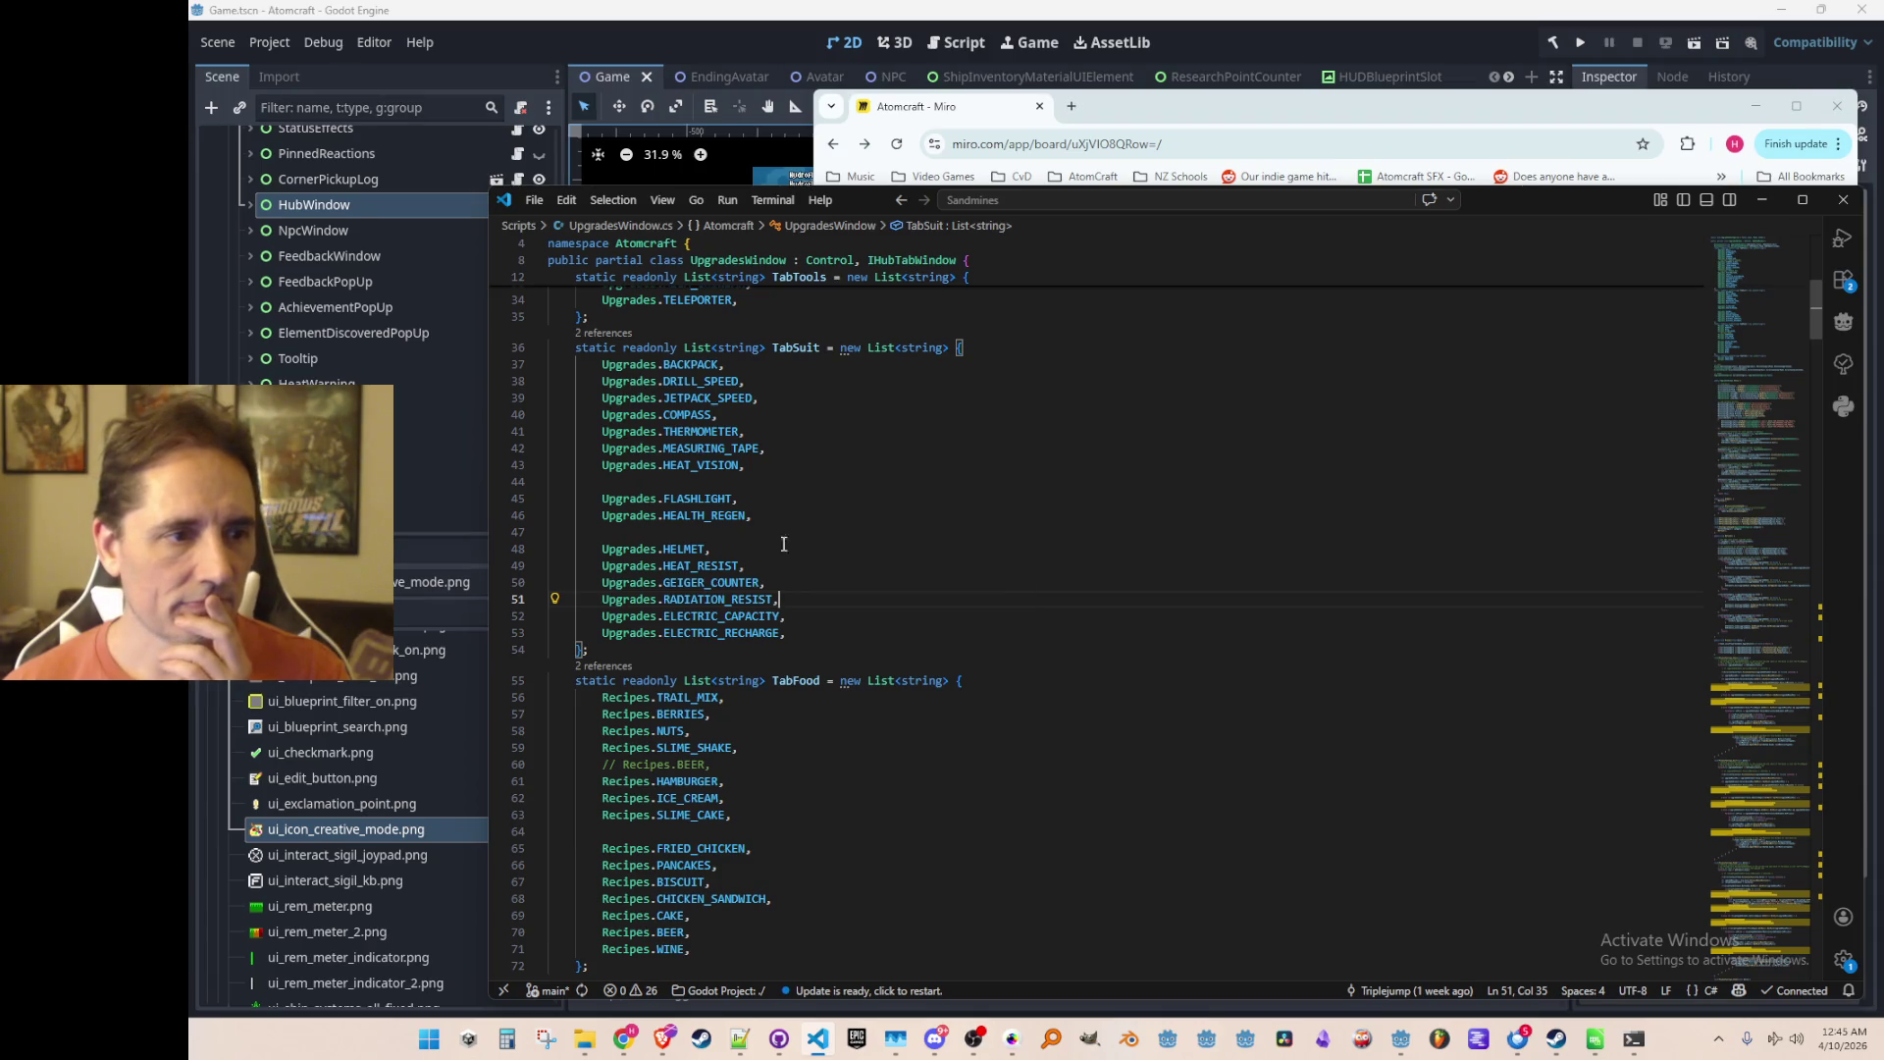
pyautogui.scroll(-2, 1222, 504)
pyautogui.scroll(1, 1222, 502)
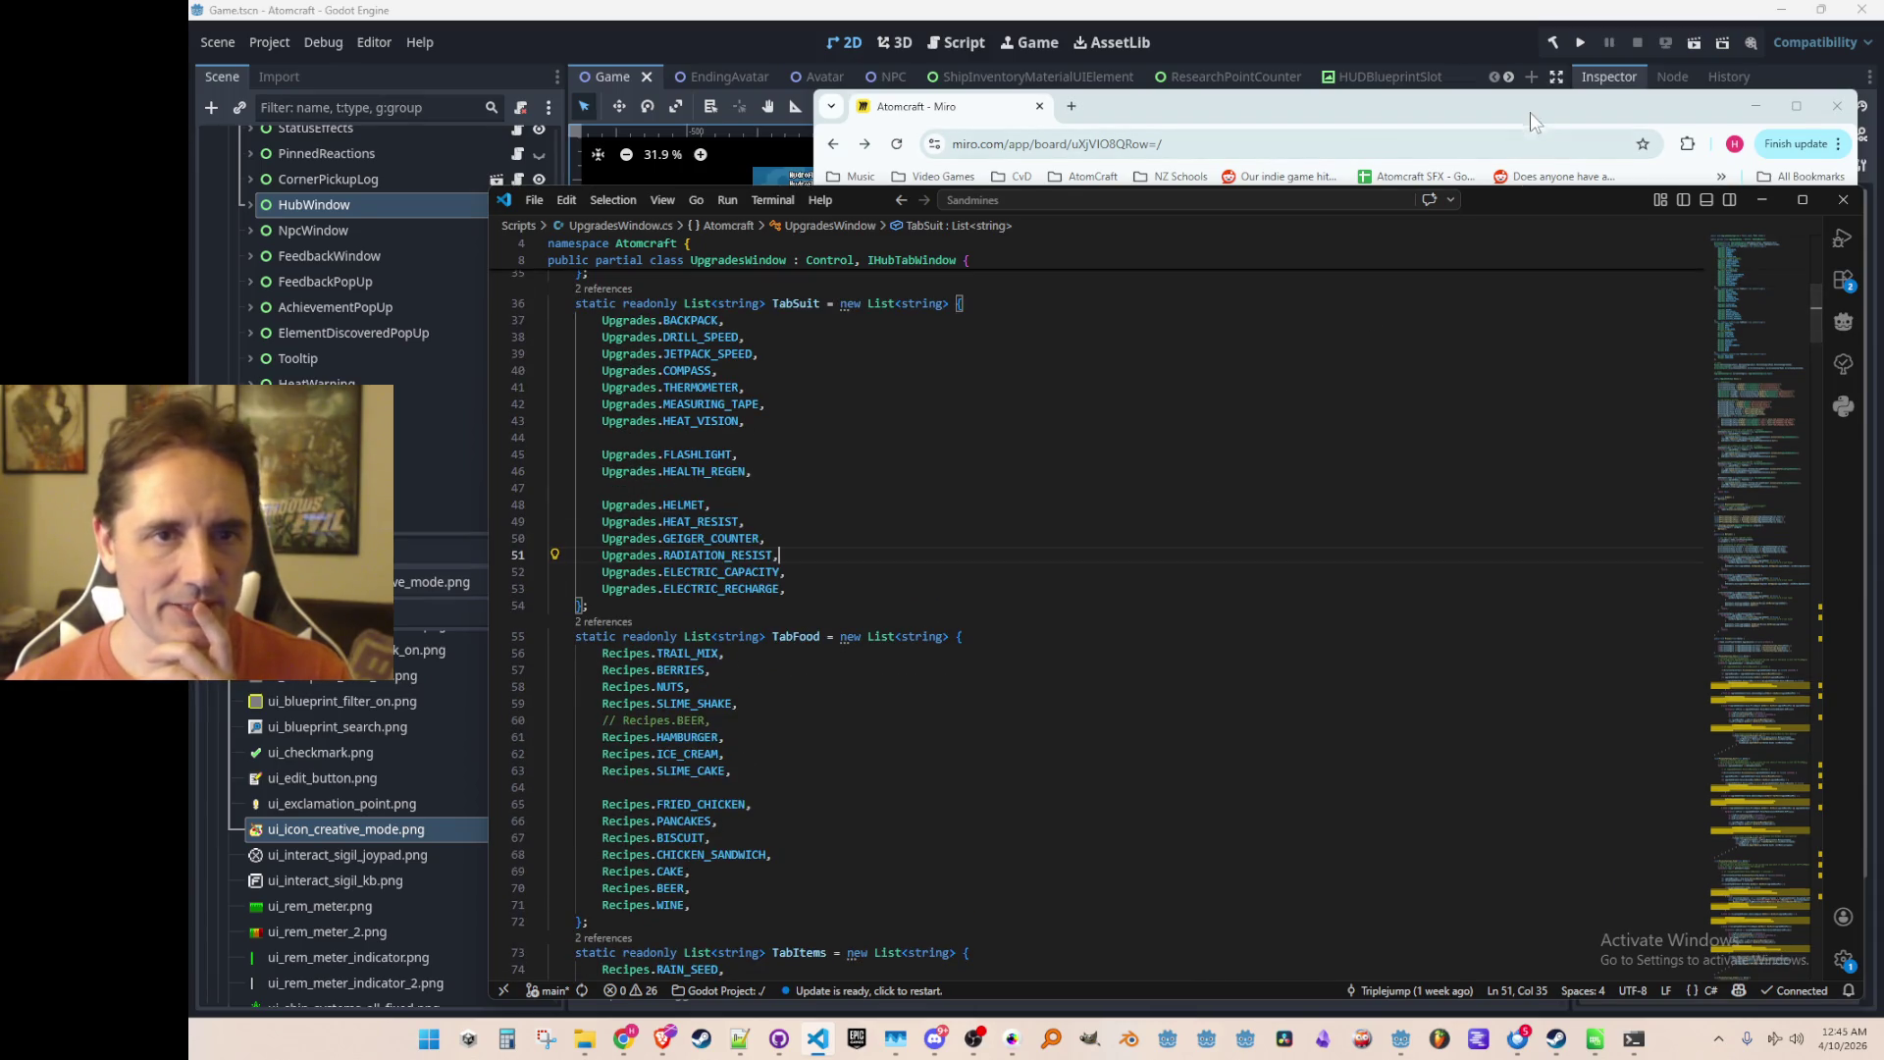
pyautogui.click(1530, 114)
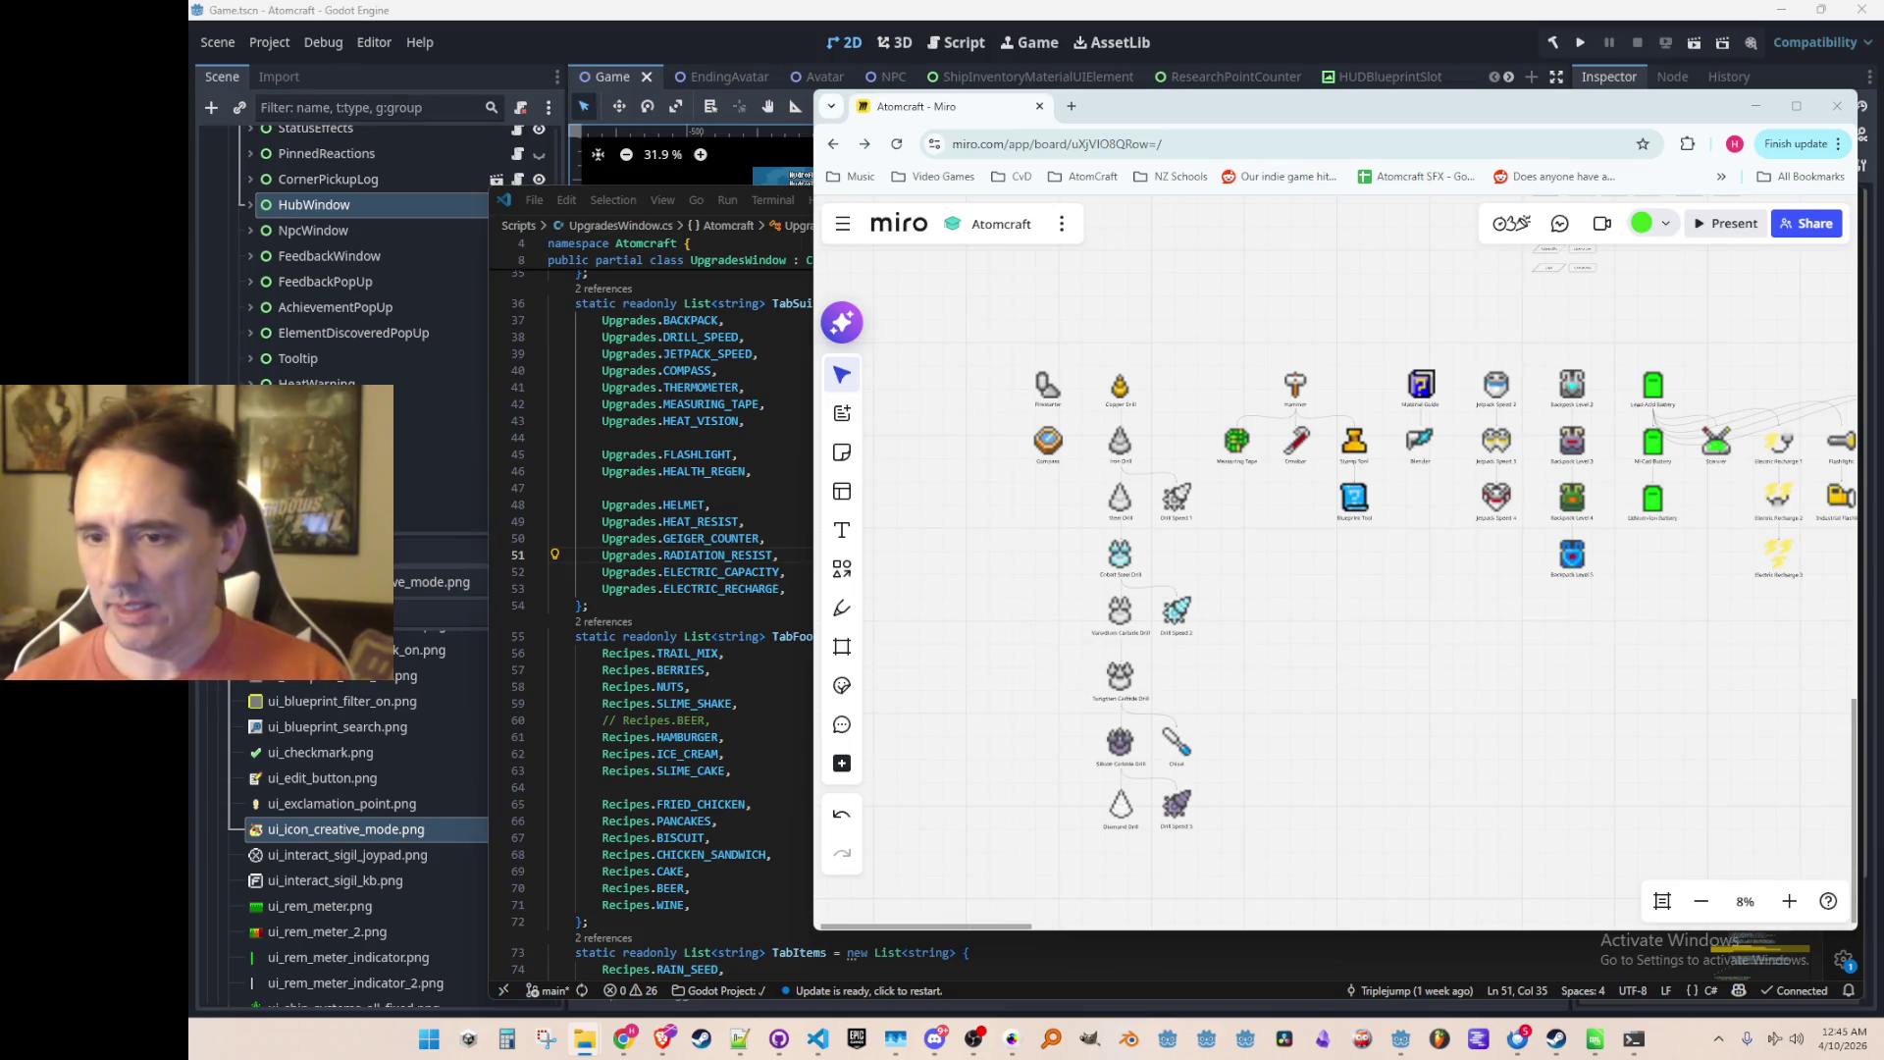
# Step: Drop the glove image beside Steel Drill and place a copy of the Steel Drill label under it
pyautogui.scroll(3, 1358, 601)
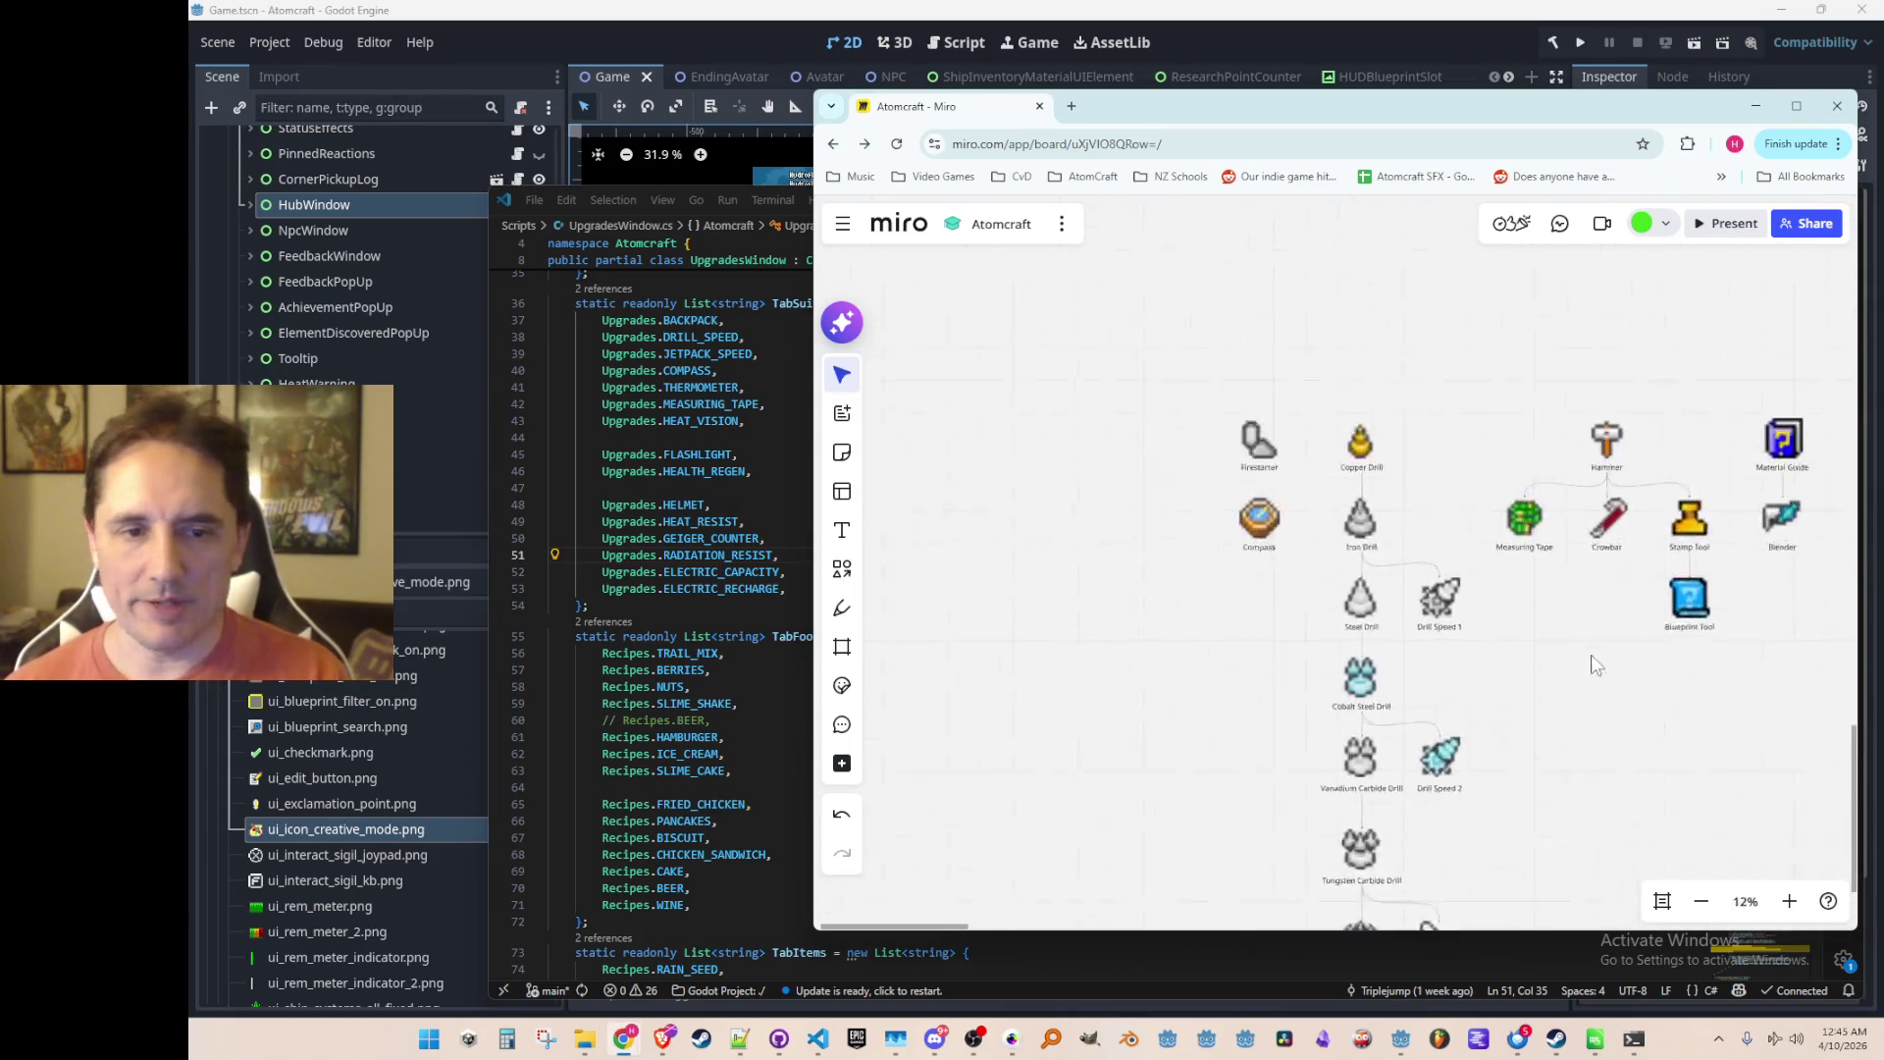
pyautogui.scroll(3, 1432, 628)
pyautogui.moveTo(295, 582)
pyautogui.mouseDown()
pyautogui.moveTo(1126, 580)
pyautogui.moveTo(1091, 573)
pyautogui.mouseUp()
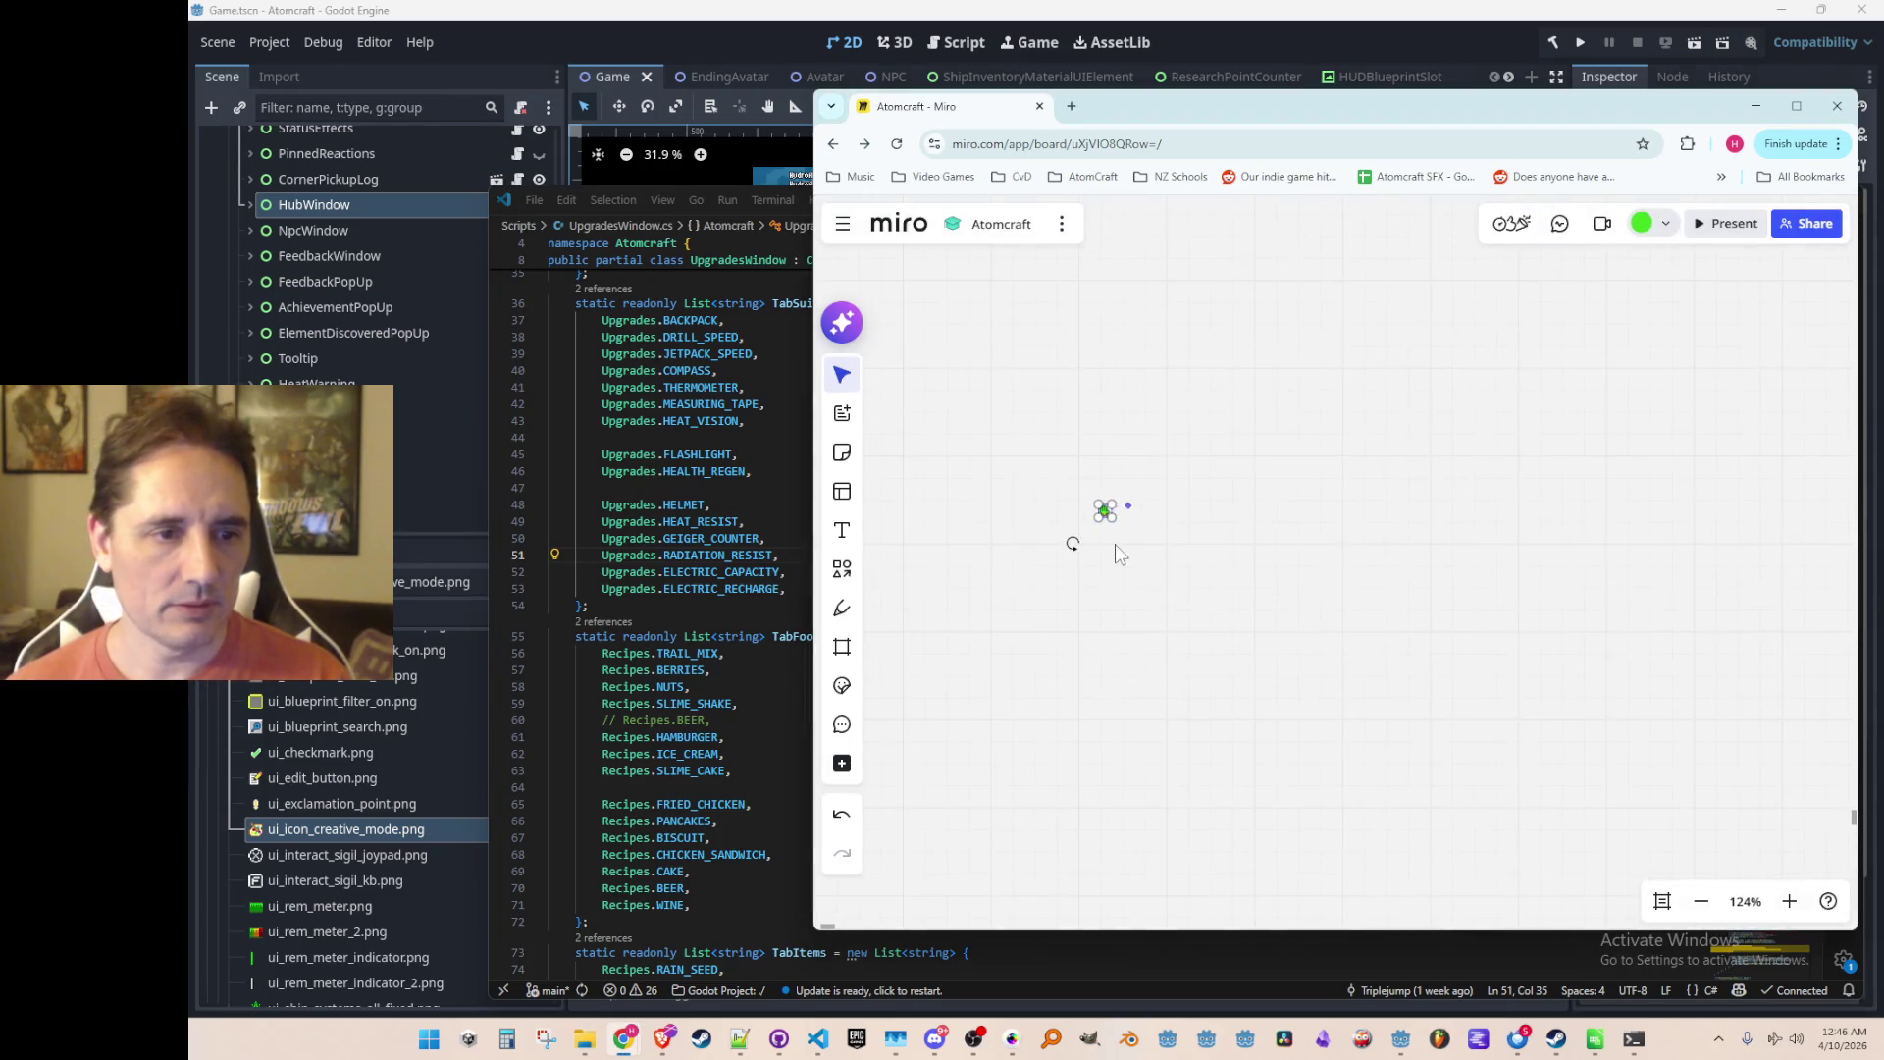
pyautogui.scroll(-5, 1515, 703)
pyautogui.moveTo(1256, 622)
pyautogui.mouseDown()
pyautogui.moveTo(1256, 593)
pyautogui.moveTo(1409, 594)
pyautogui.moveTo(1355, 529)
pyautogui.moveTo(1370, 540)
pyautogui.mouseUp()
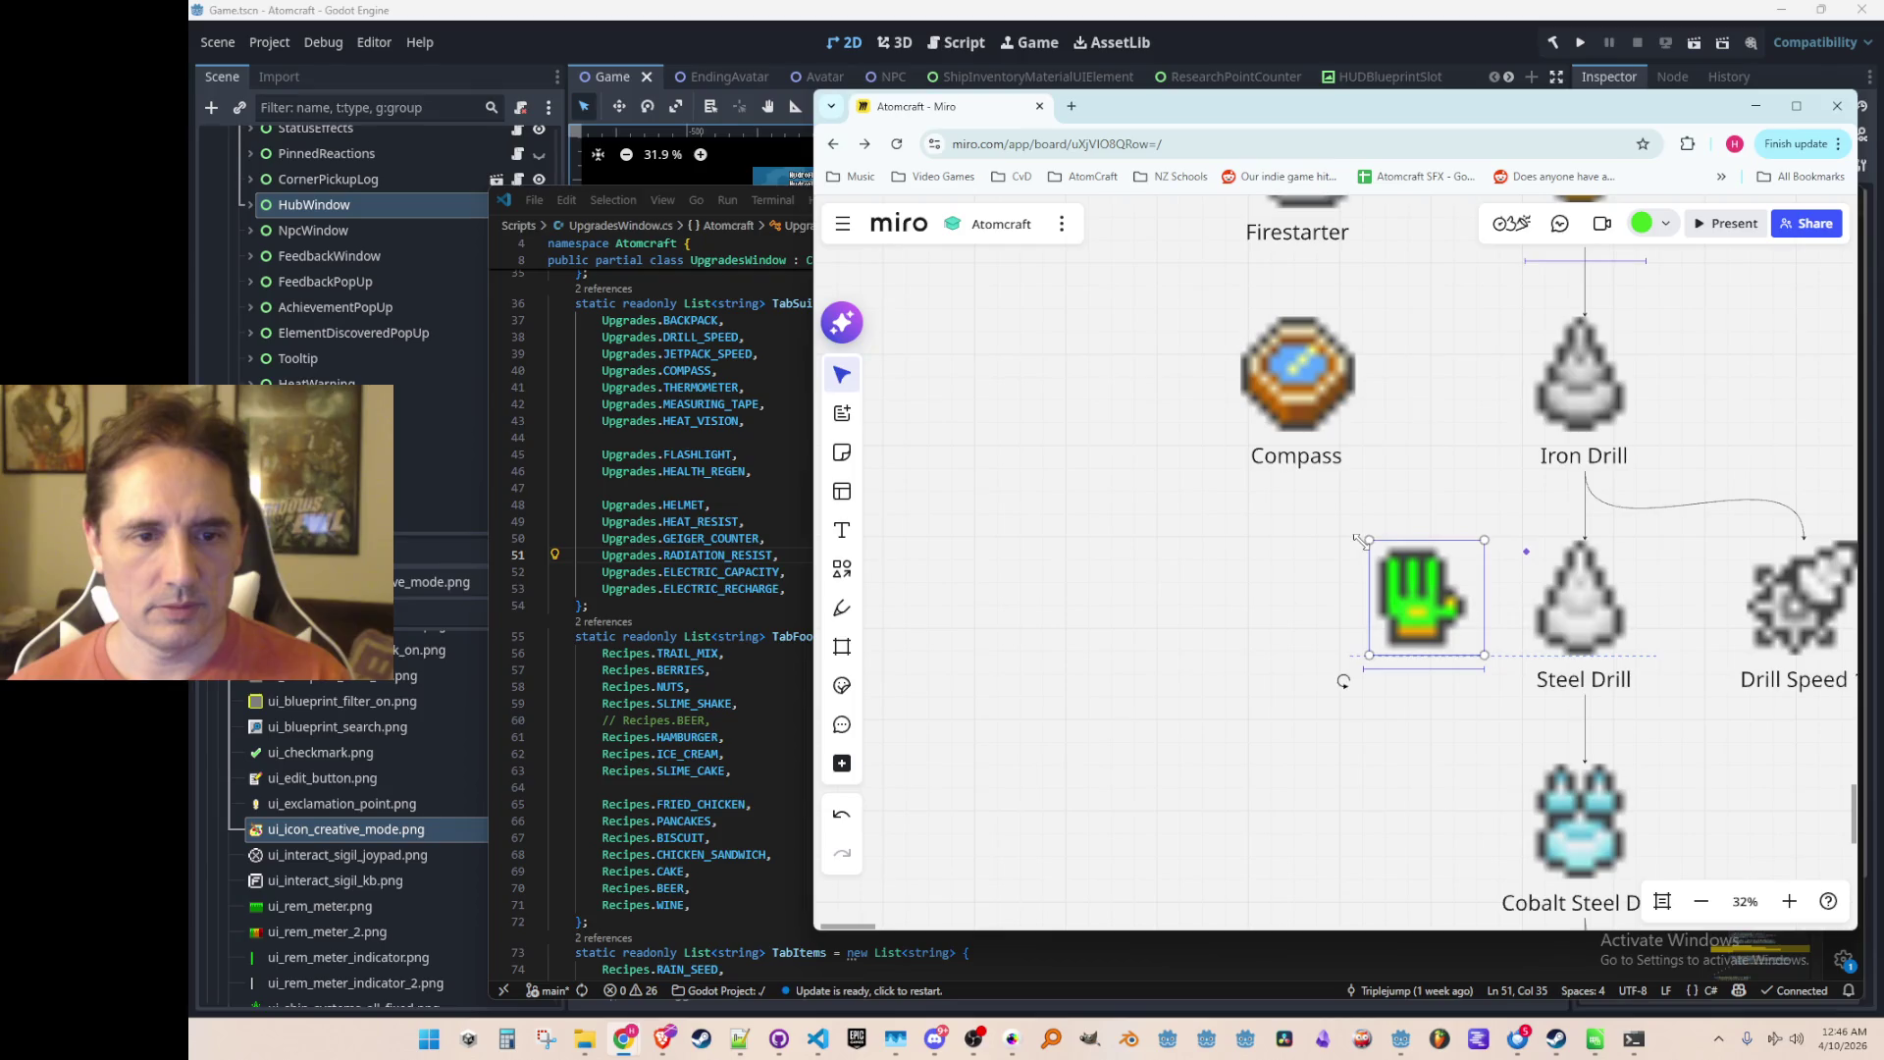
pyautogui.click(1564, 689)
pyautogui.moveTo(1564, 689); pyautogui.dragTo(1429, 689)
# Step: Move the glove and label beneath Compass and rename the label 'Farmer's Glove'
pyautogui.moveTo(1486, 535); pyautogui.dragTo(1349, 716)
pyautogui.moveTo(1430, 616)
pyautogui.mouseDown()
pyautogui.moveTo(1275, 613)
pyautogui.moveTo(1297, 605)
pyautogui.mouseUp()
pyautogui.click(1297, 696)
pyautogui.moveTo(1316, 686); pyautogui.dragTo(1316, 685)
pyautogui.click(1316, 685)
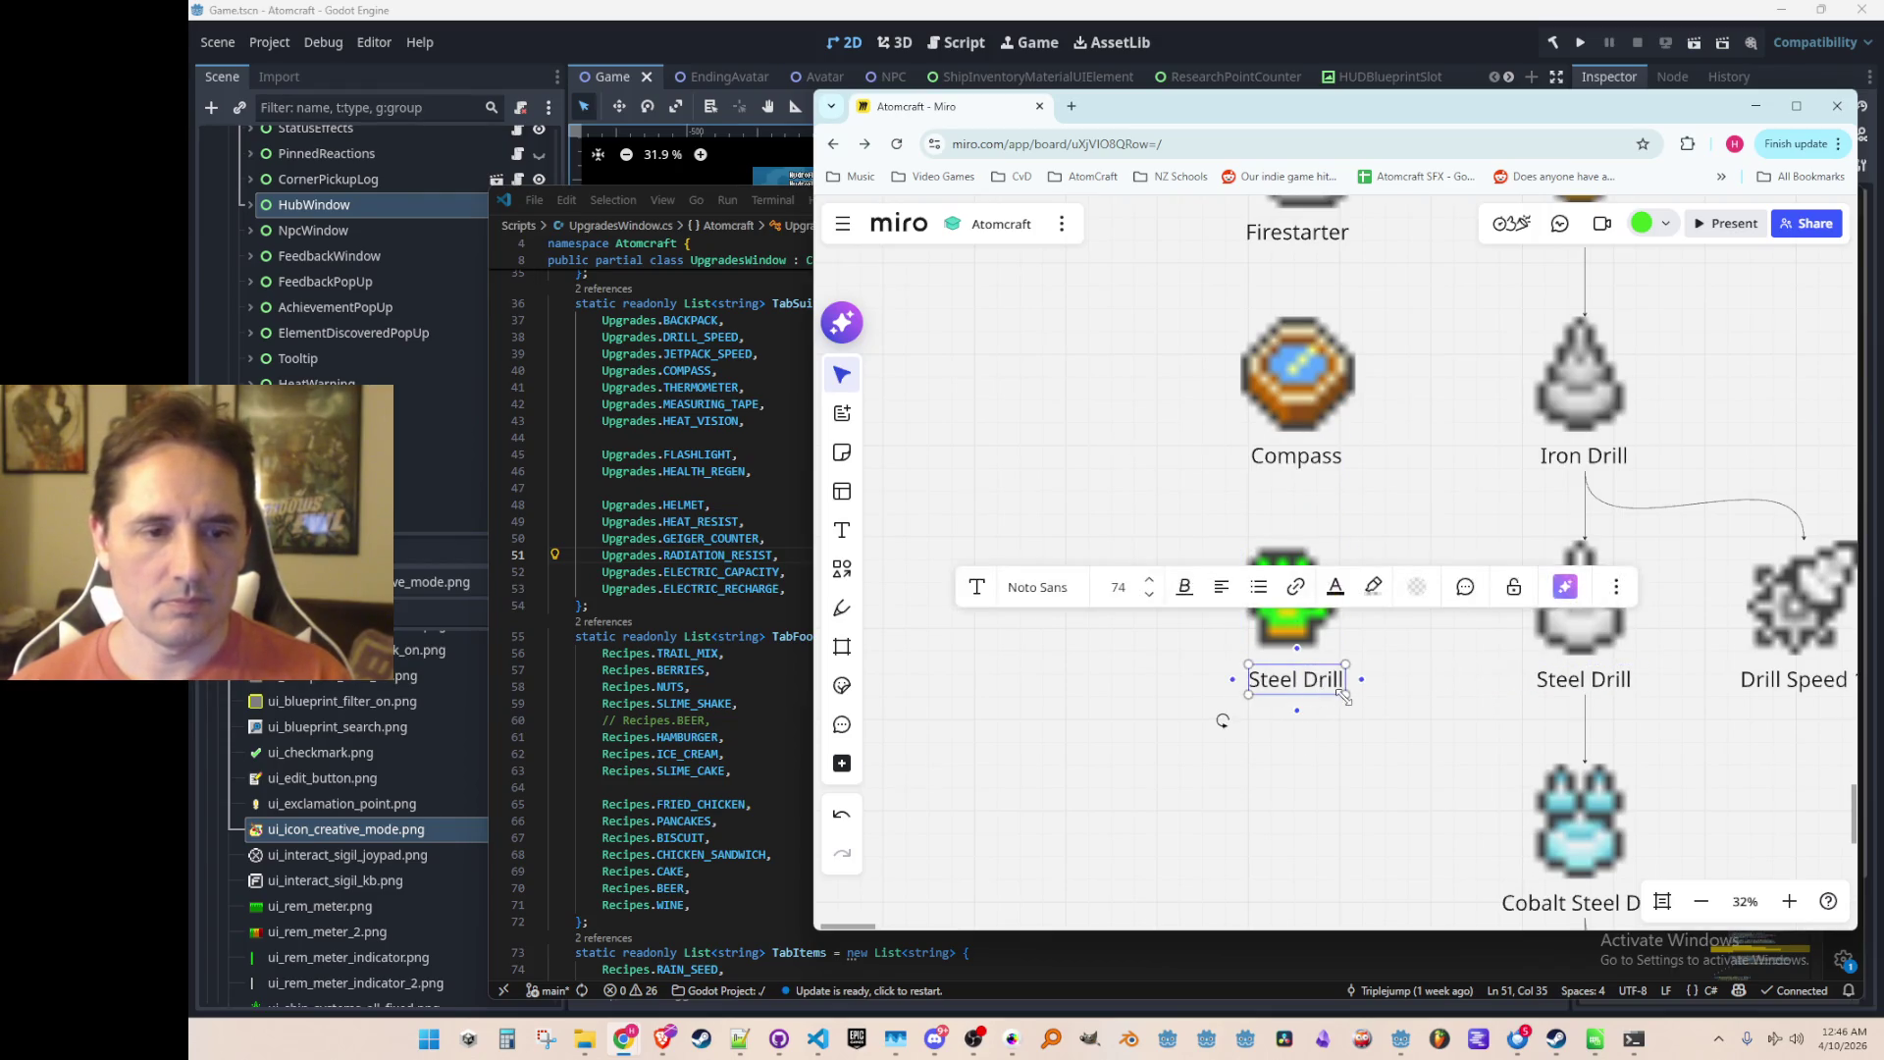
pyautogui.doubleClick(1323, 680)
pyautogui.hotkey('ctrl', 'a')
pyautogui.write("Farmer's Glove")
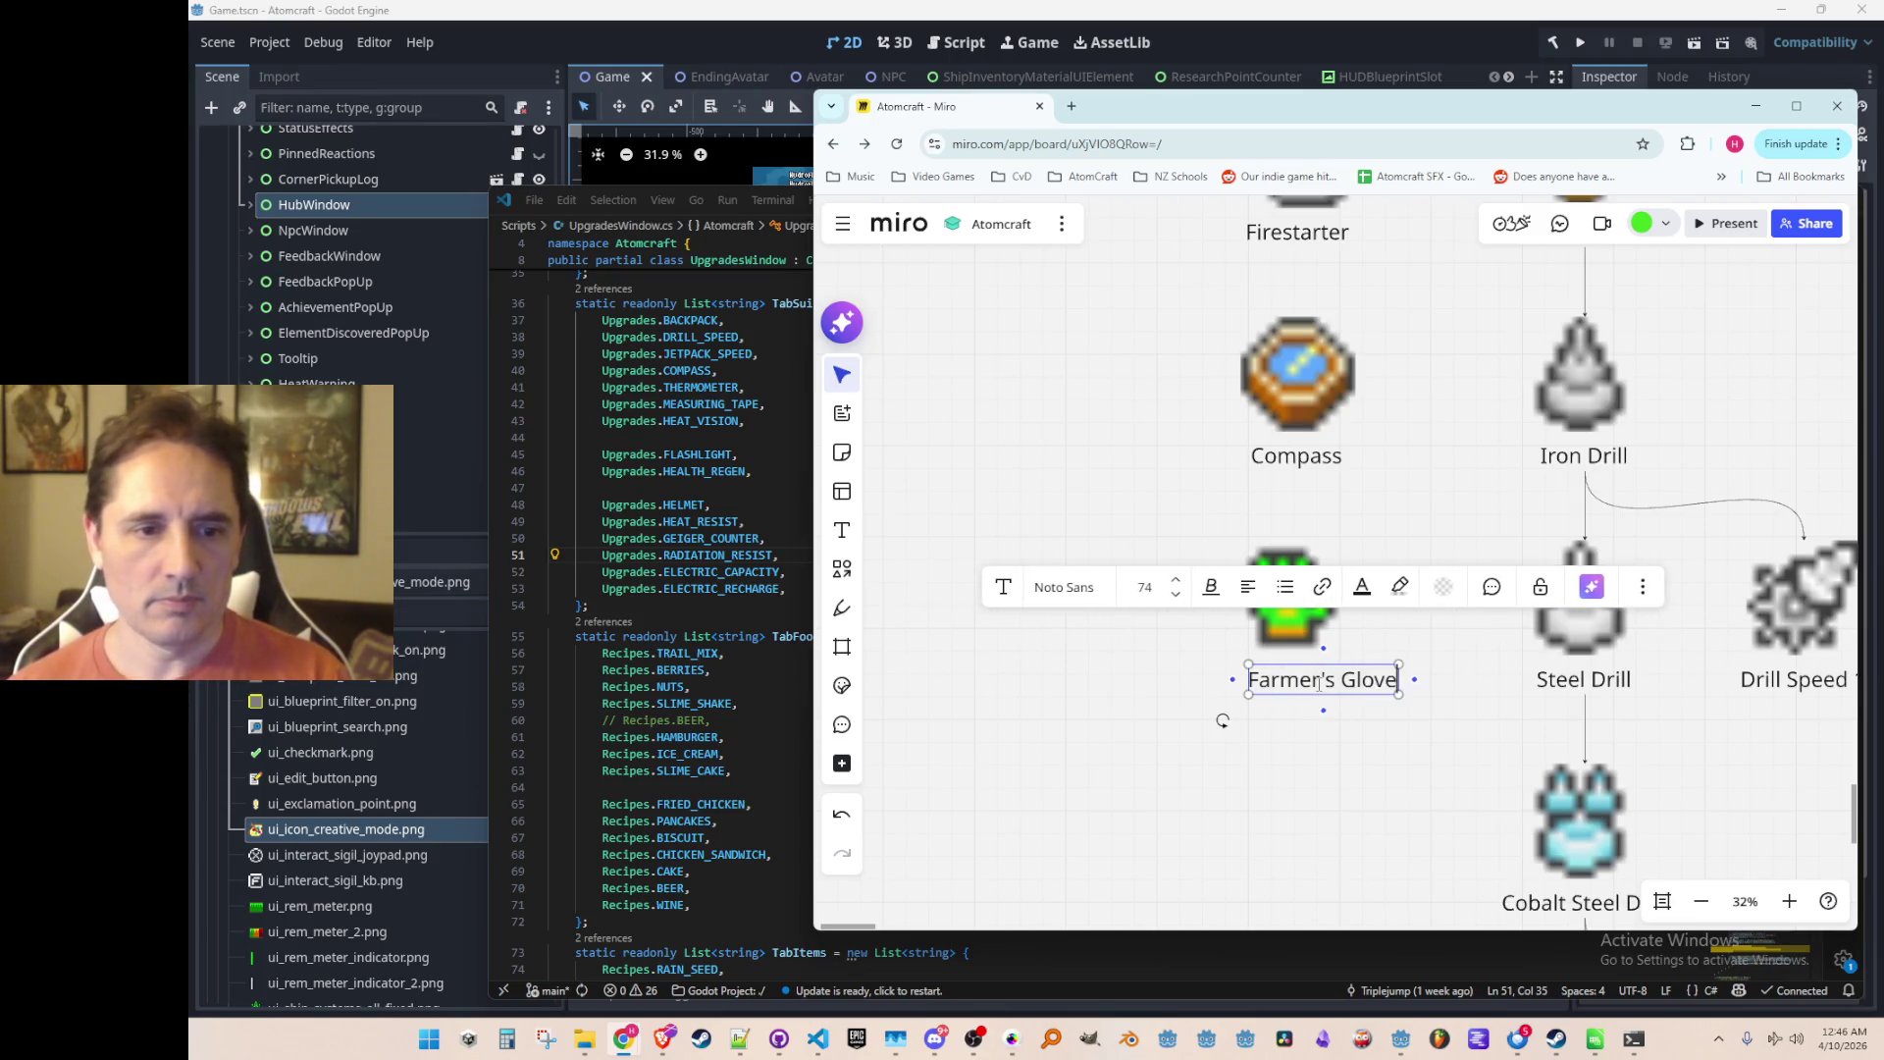
pyautogui.click(1288, 696)
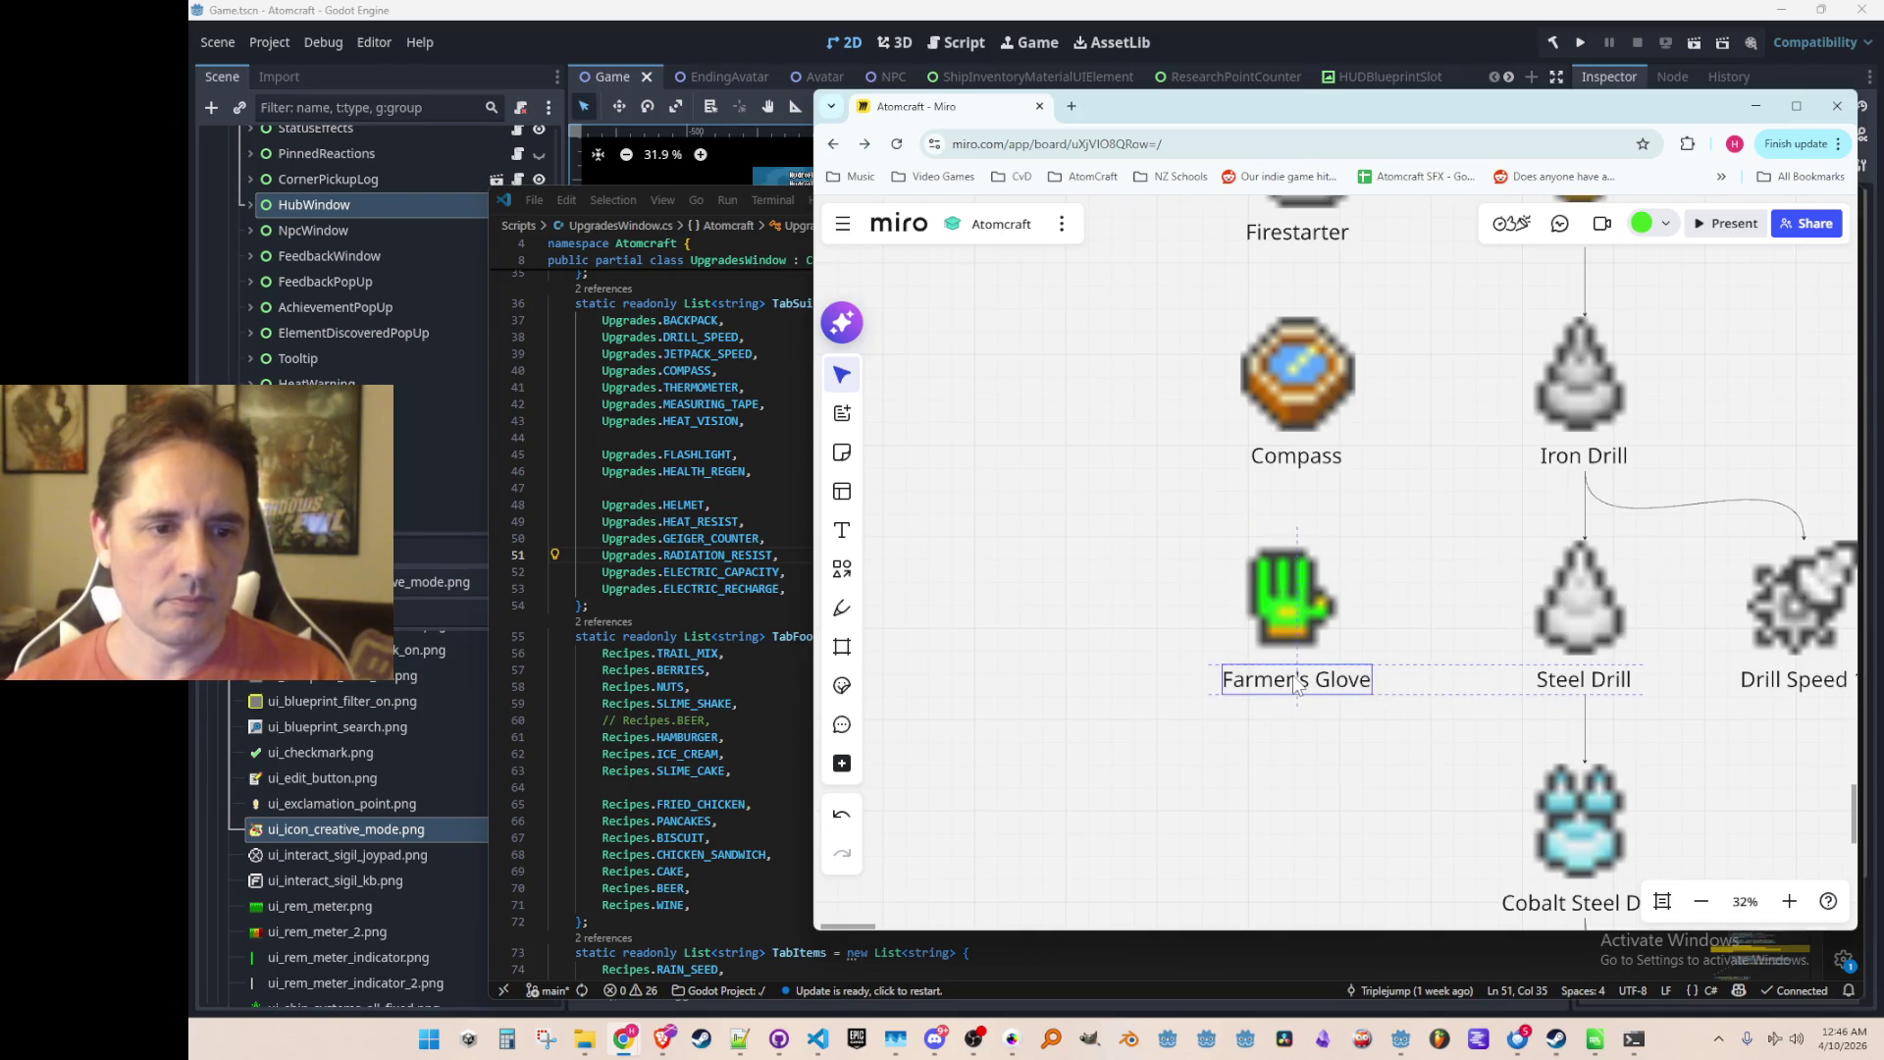
pyautogui.scroll(-5, 1338, 747)
pyautogui.scroll(2, 1347, 791)
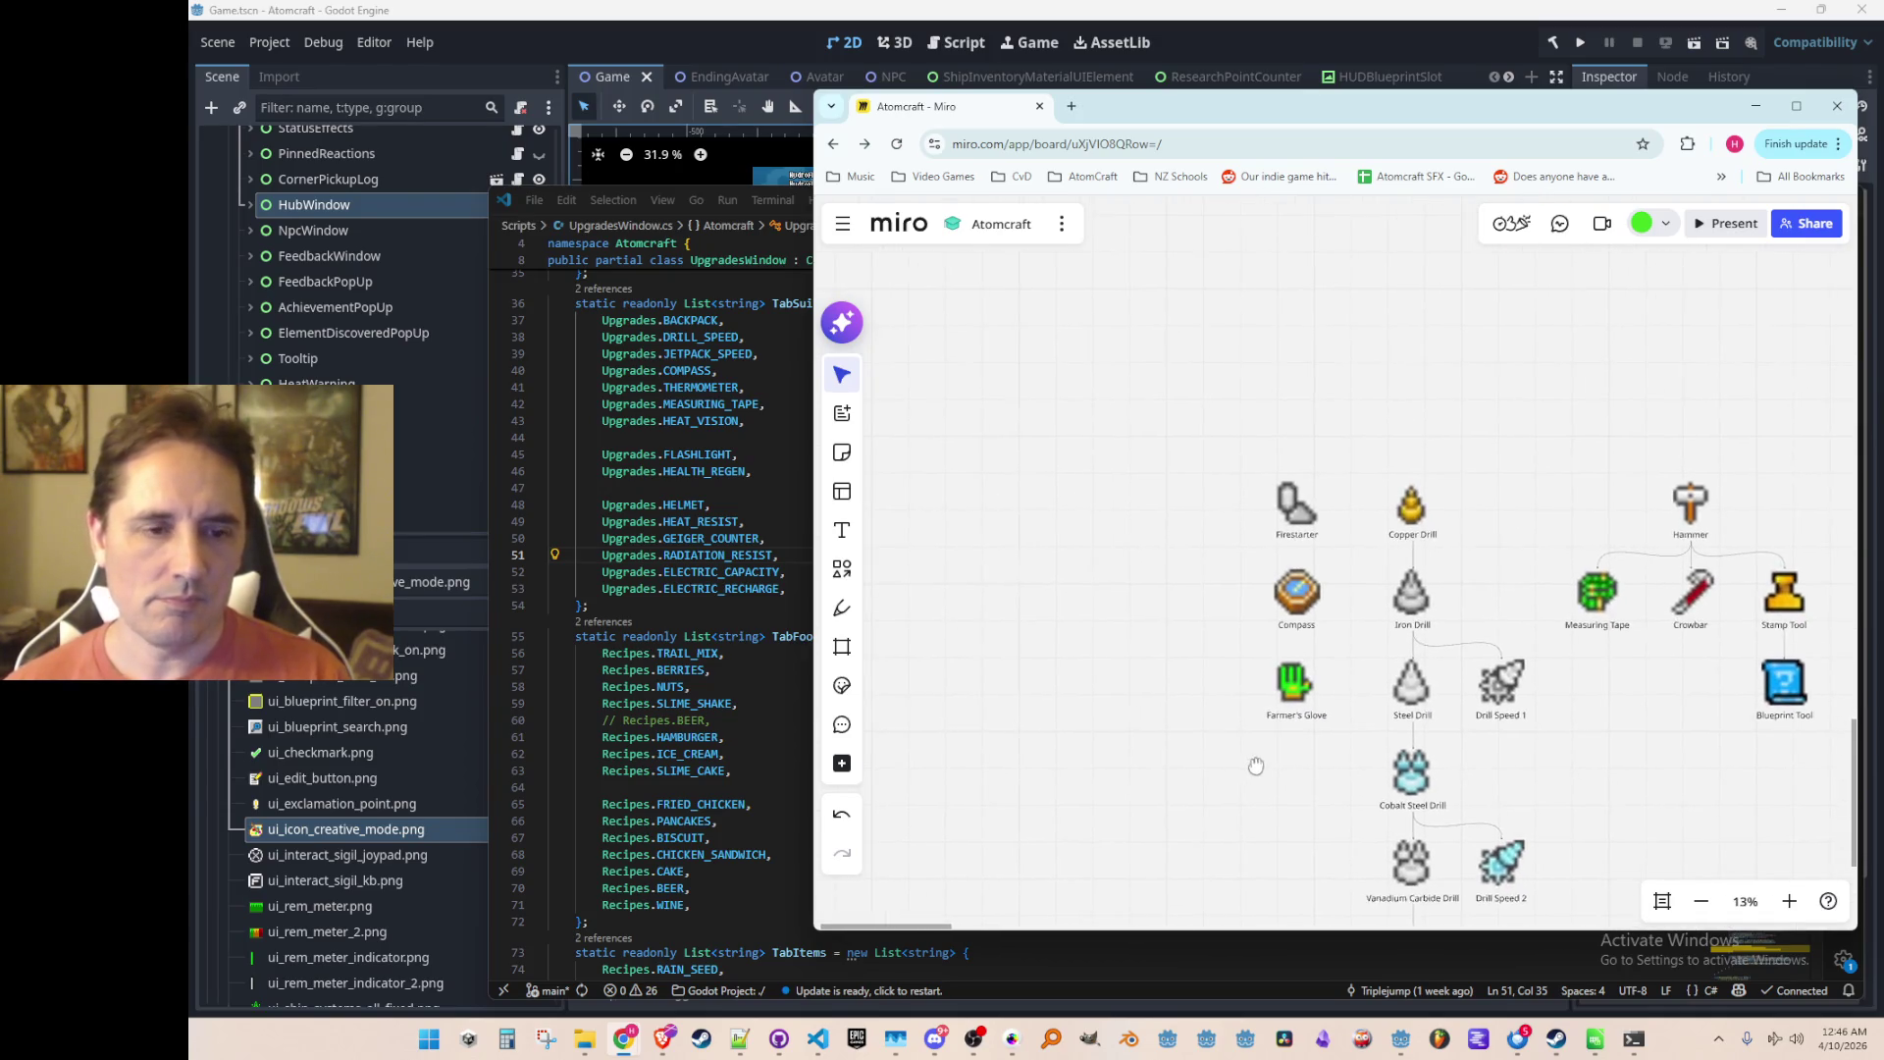
pyautogui.scroll(-2, 1168, 703)
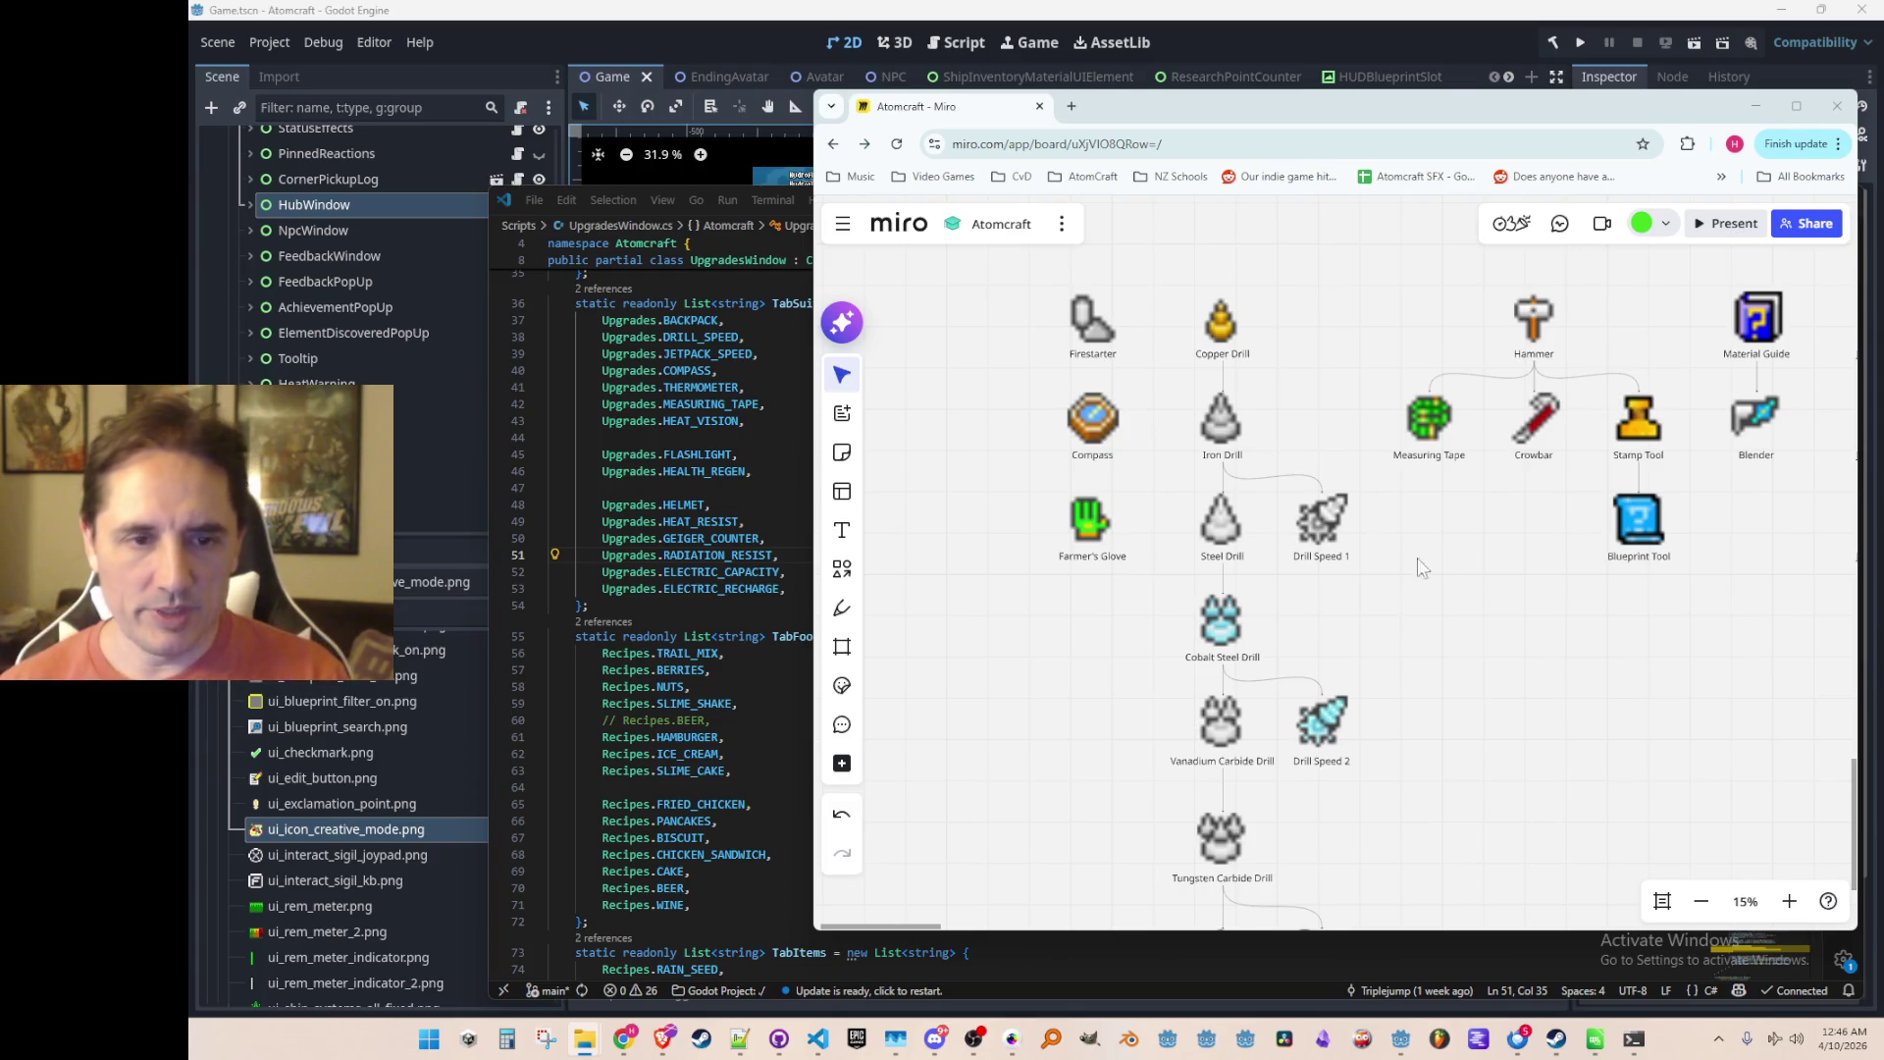
pyautogui.scroll(-5, 1422, 567)
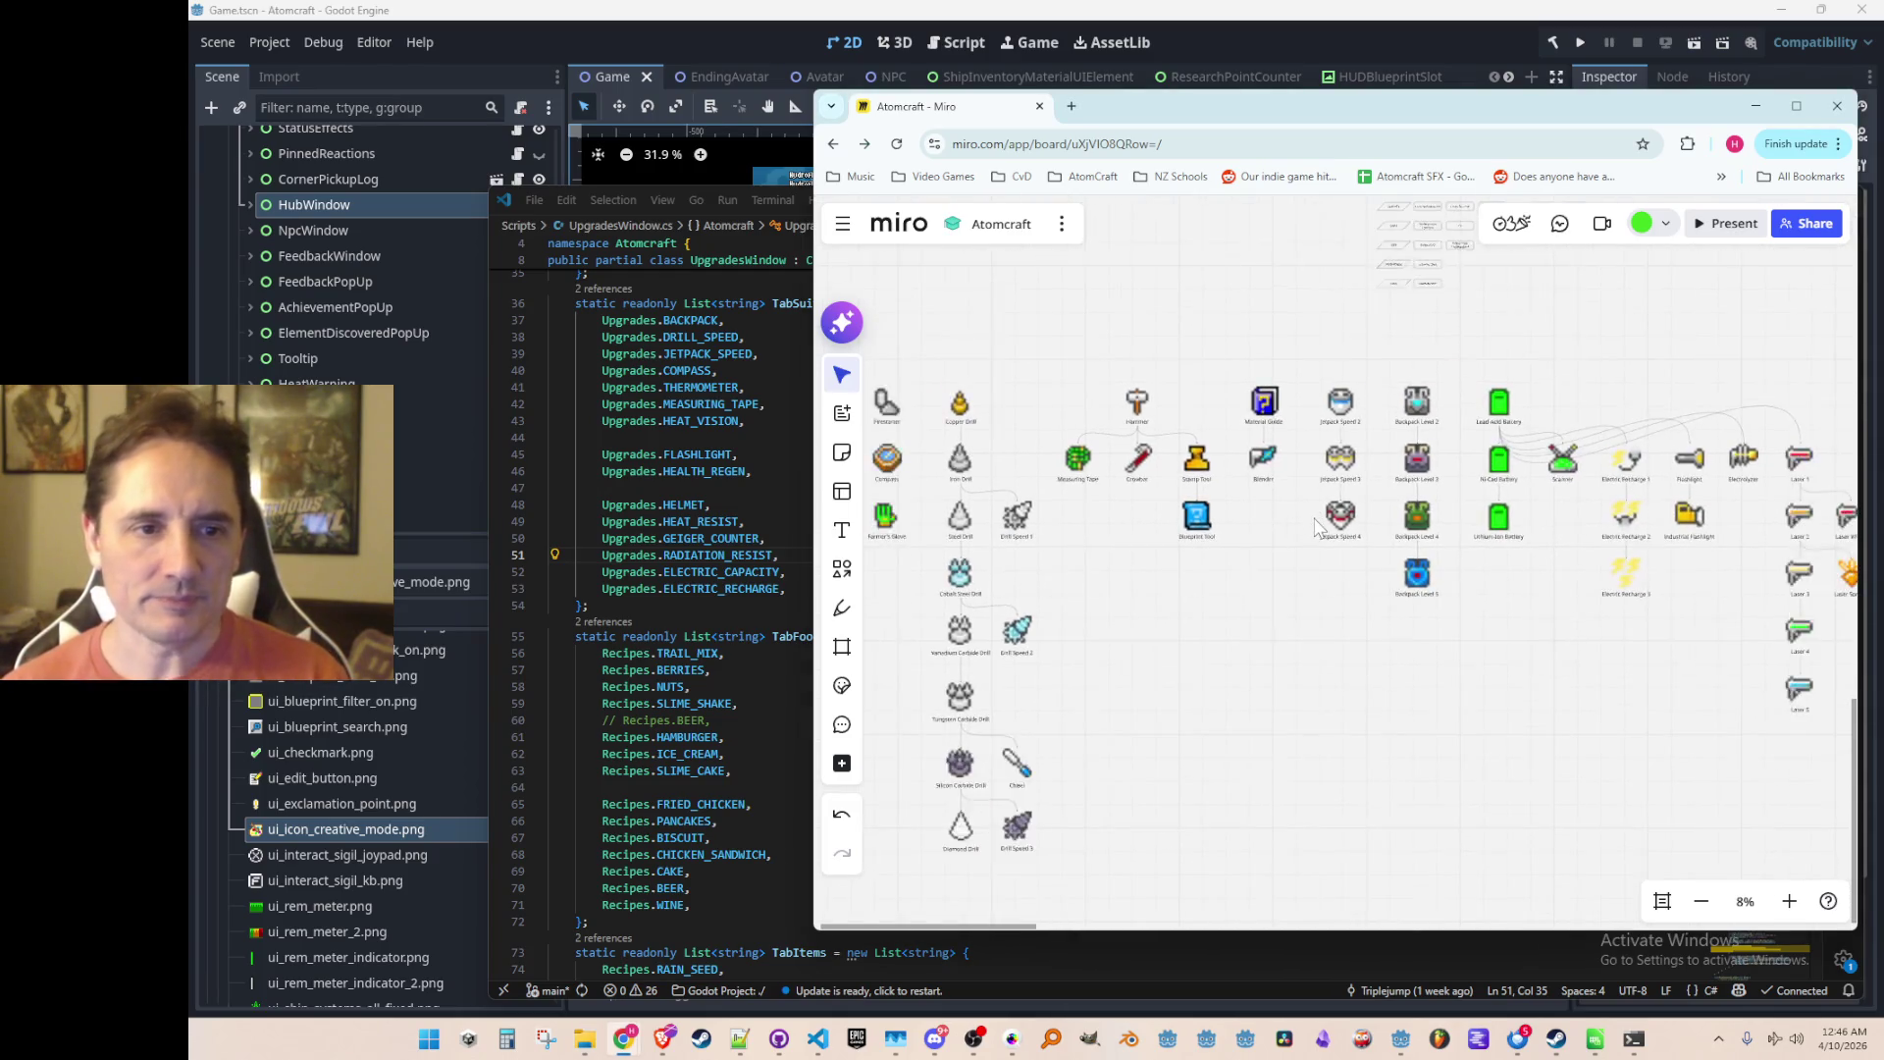
pyautogui.scroll(3, 1299, 528)
pyautogui.scroll(-10, 1272, 555)
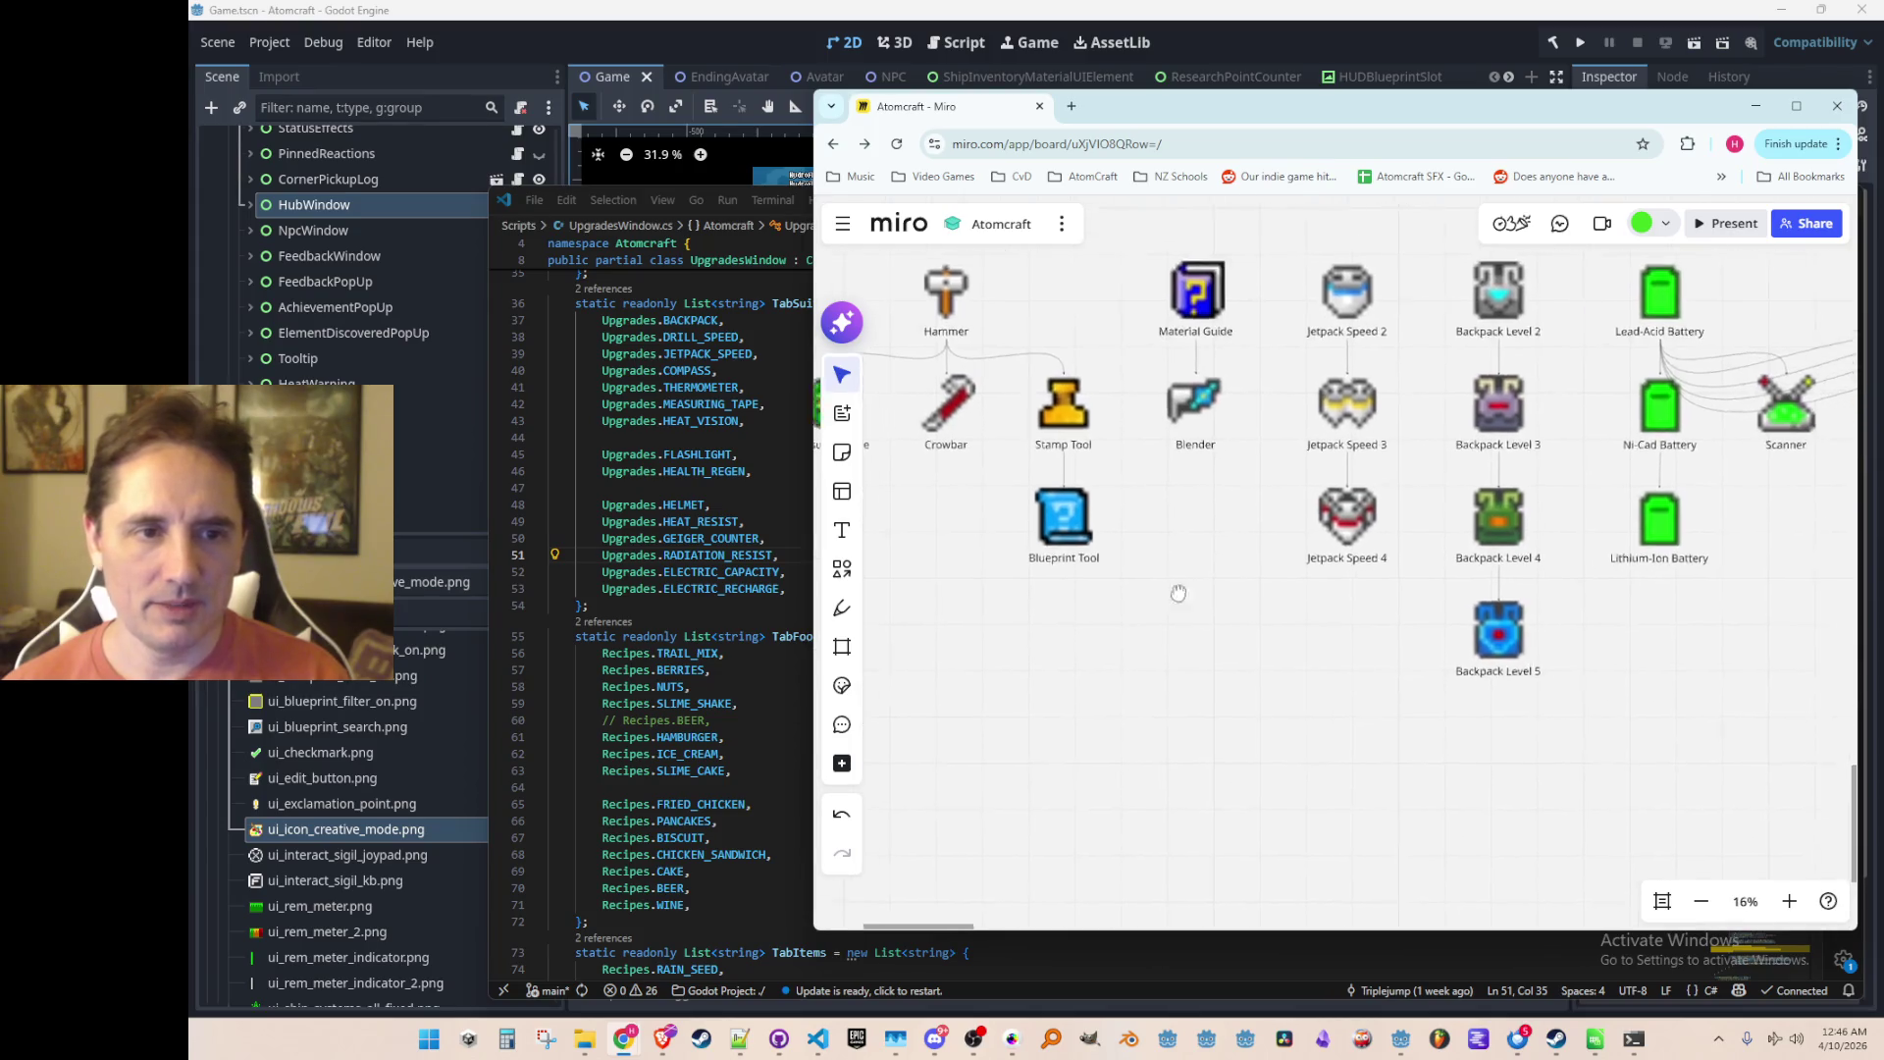
pyautogui.scroll(-2, 1143, 667)
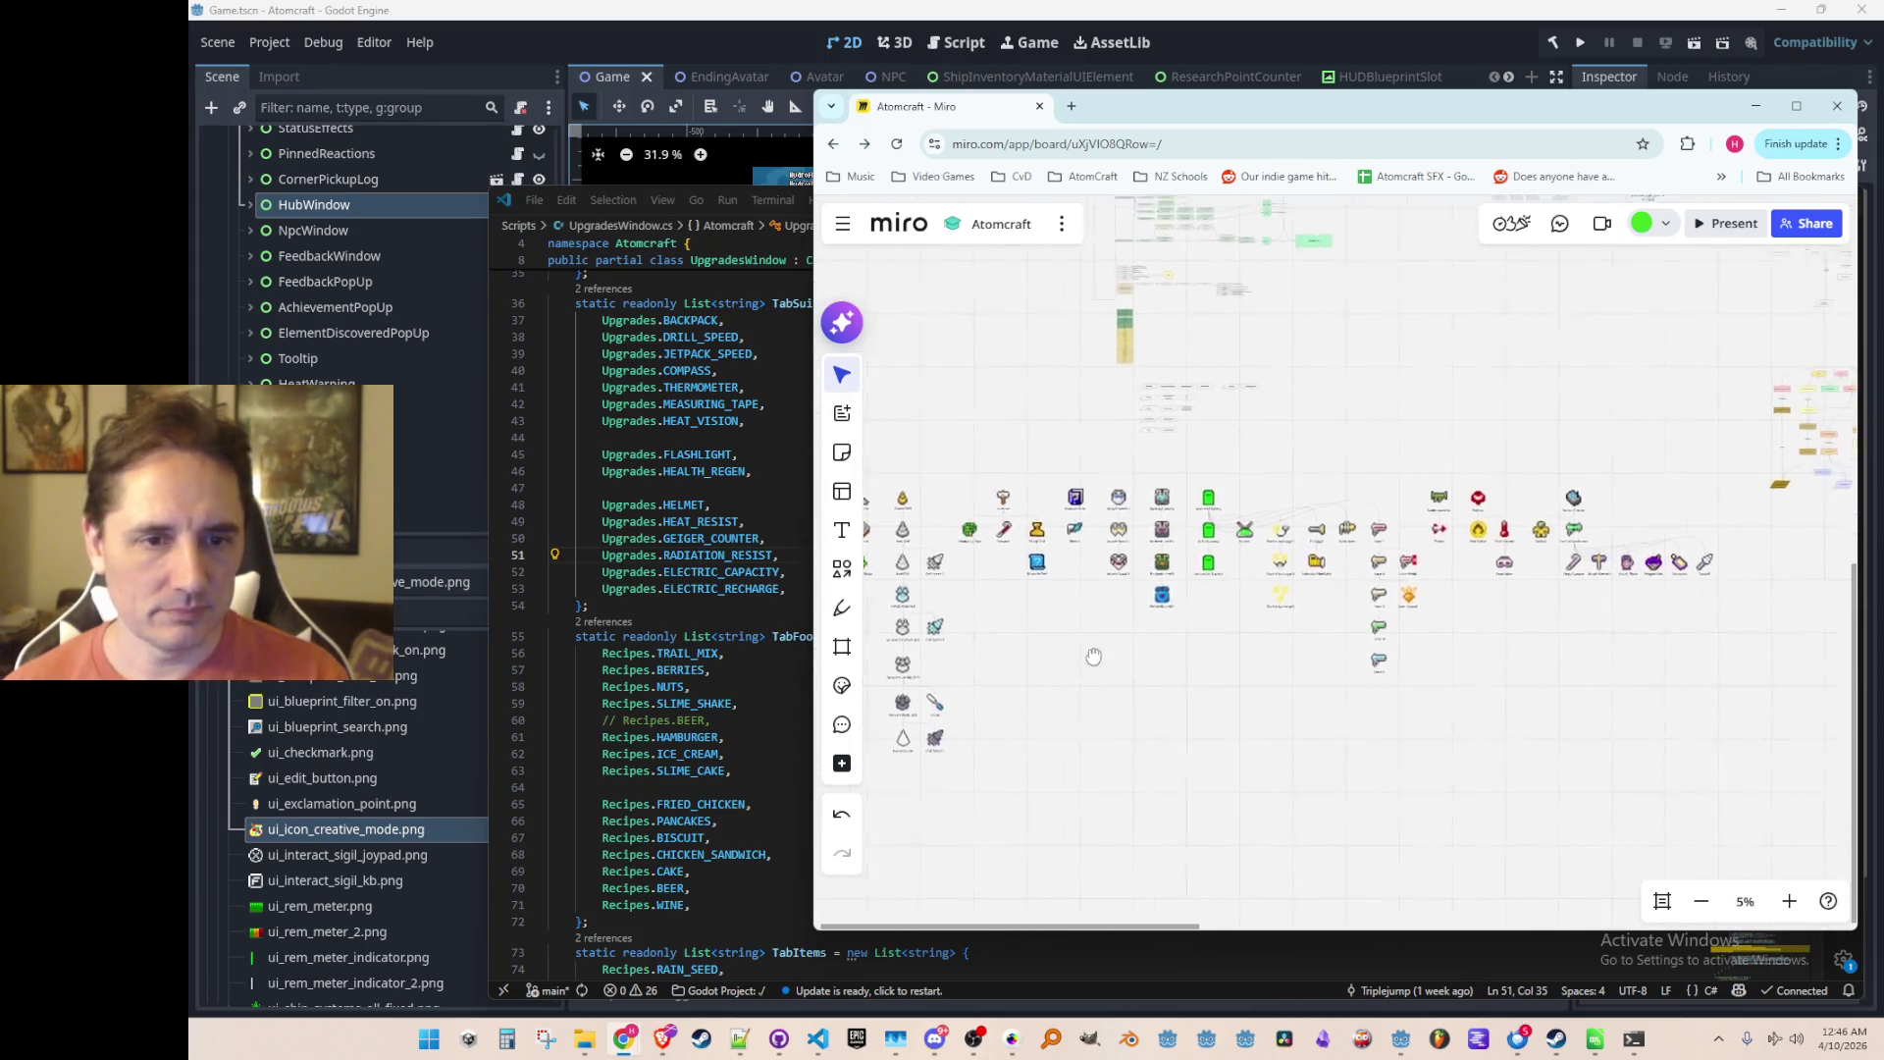
pyautogui.moveTo(937, 458)
pyautogui.mouseDown()
pyautogui.moveTo(1292, 739)
pyautogui.moveTo(1529, 776)
pyautogui.moveTo(1316, 762)
pyautogui.mouseUp()
pyautogui.scroll(5, 1316, 763)
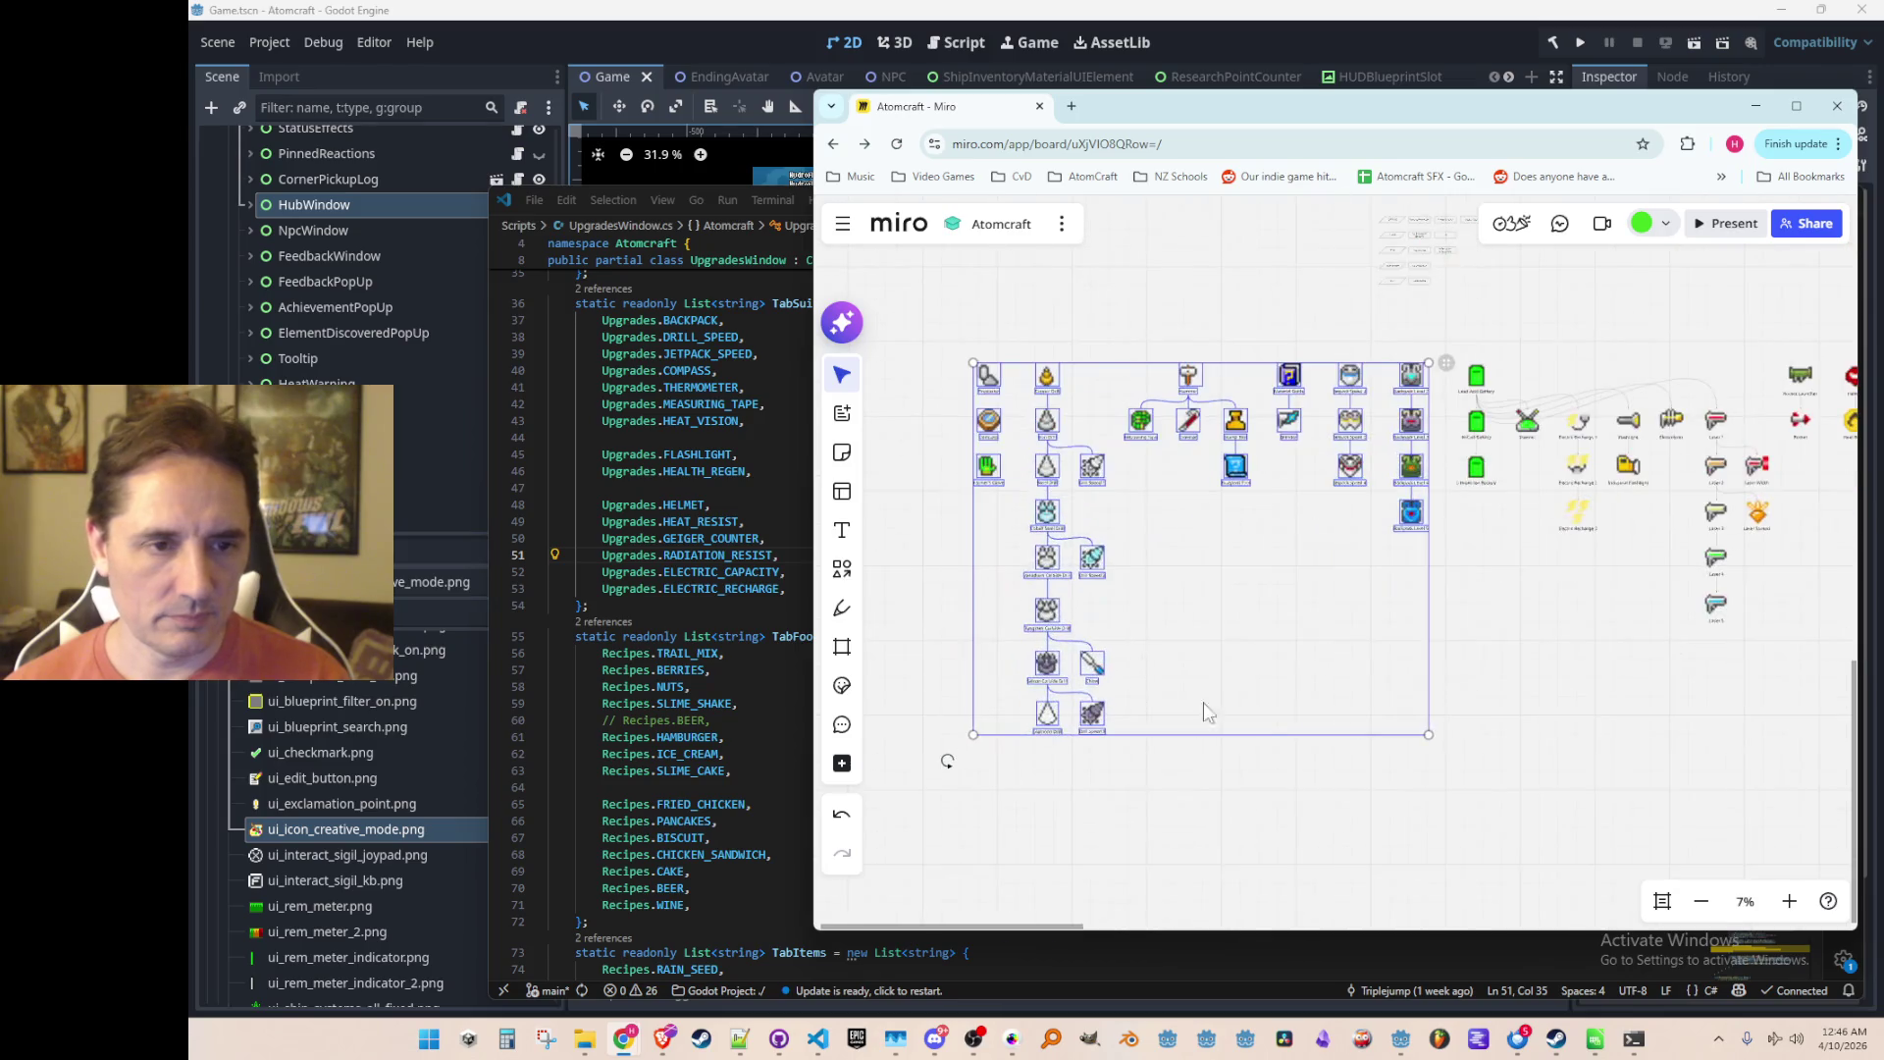
pyautogui.moveTo(944, 311)
pyautogui.mouseDown()
pyautogui.moveTo(1280, 673)
pyautogui.moveTo(1352, 779)
pyautogui.moveTo(1462, 787)
pyautogui.mouseUp()
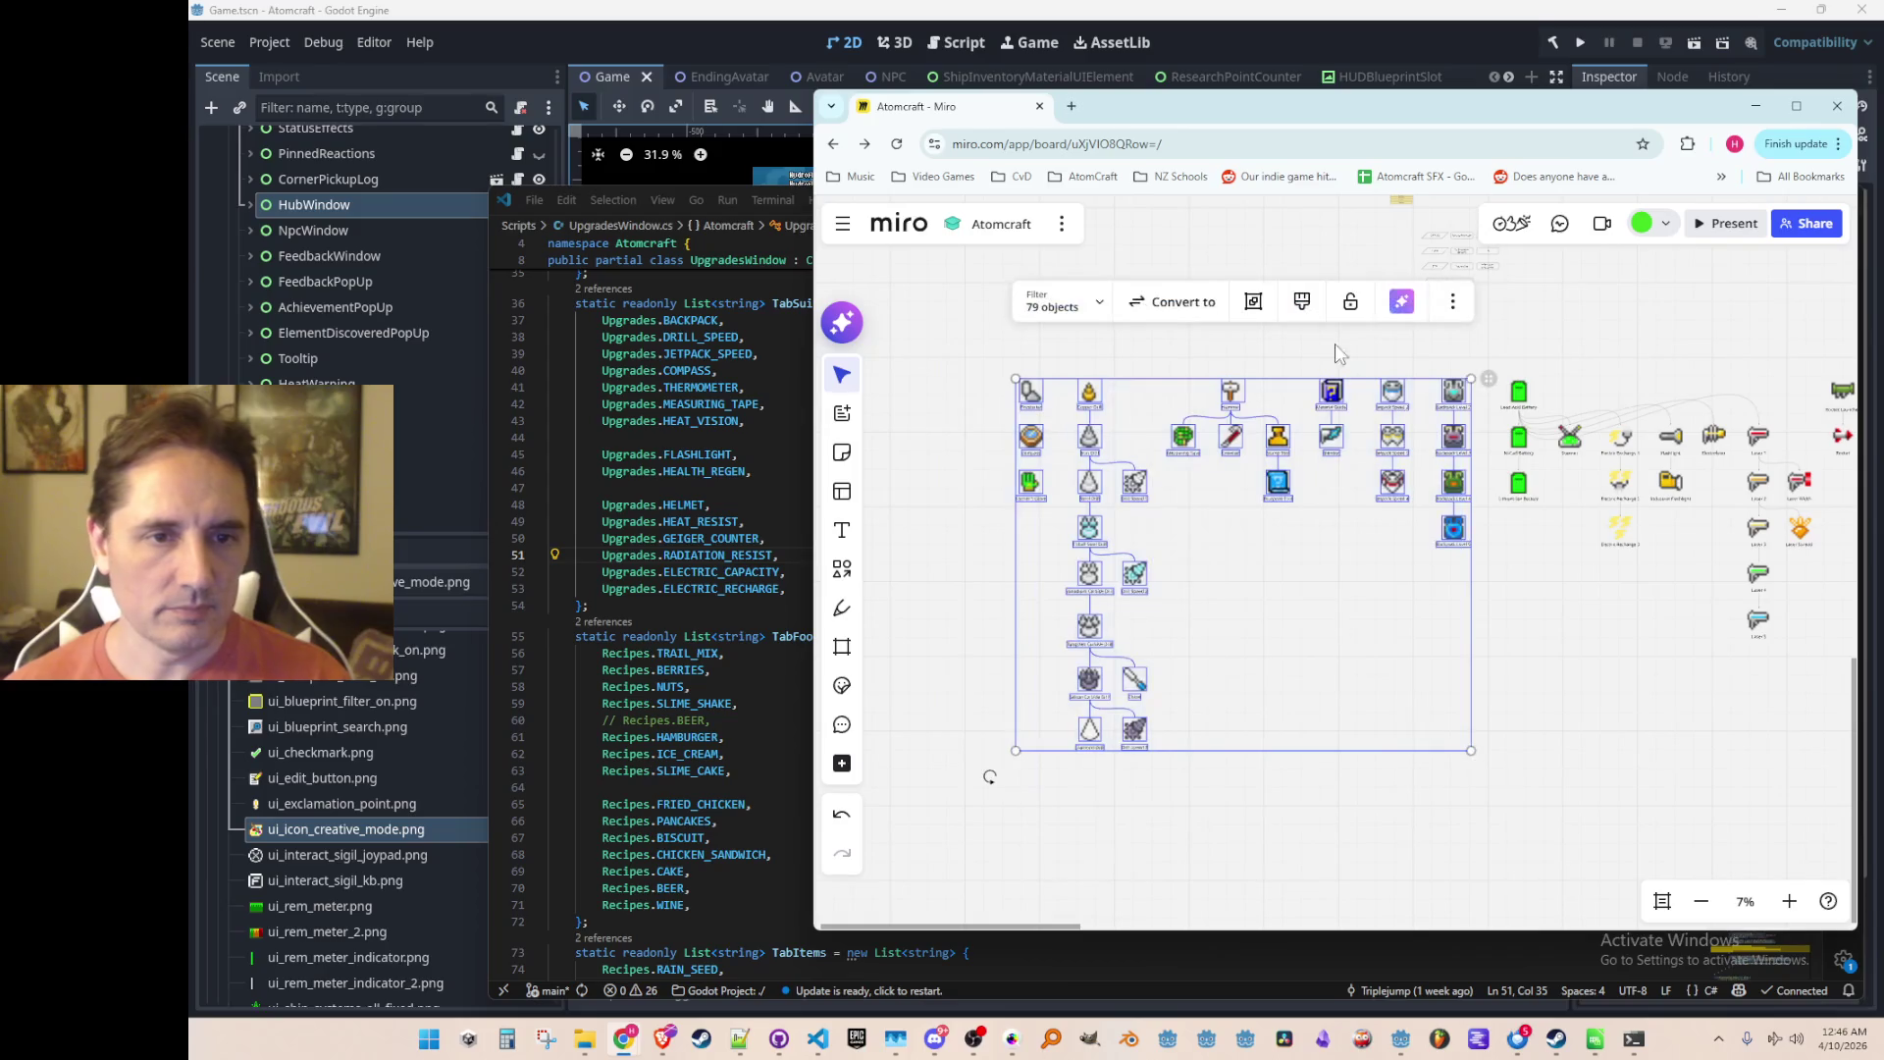
pyautogui.click(1521, 625)
pyautogui.moveTo(952, 320); pyautogui.dragTo(1815, 842)
pyautogui.moveTo(1518, 412); pyautogui.dragTo(1483, 408)
pyautogui.hotkey('ctrl', 'z')
pyautogui.click(1463, 780)
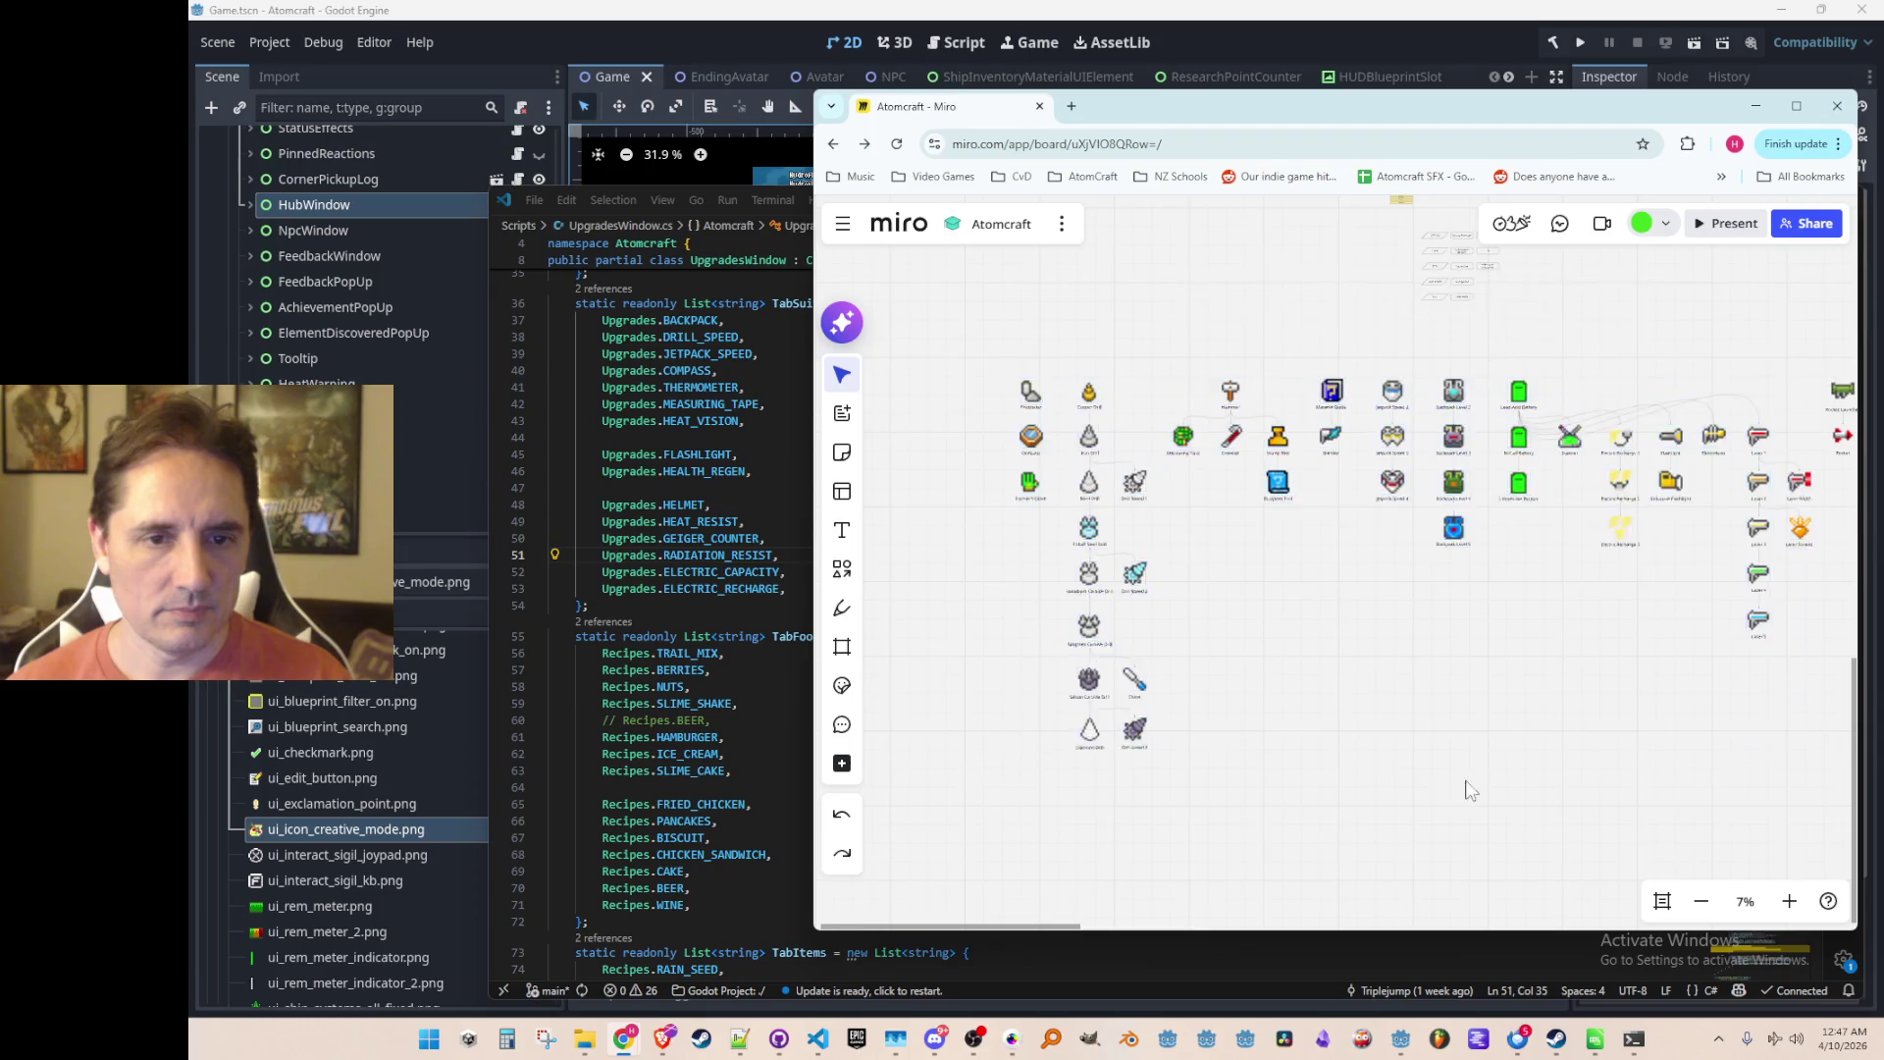
# Step: Pan the board to bring the laser and helmet icons into view
pyautogui.scroll(5, 1383, 354)
pyautogui.scroll(2, 1403, 387)
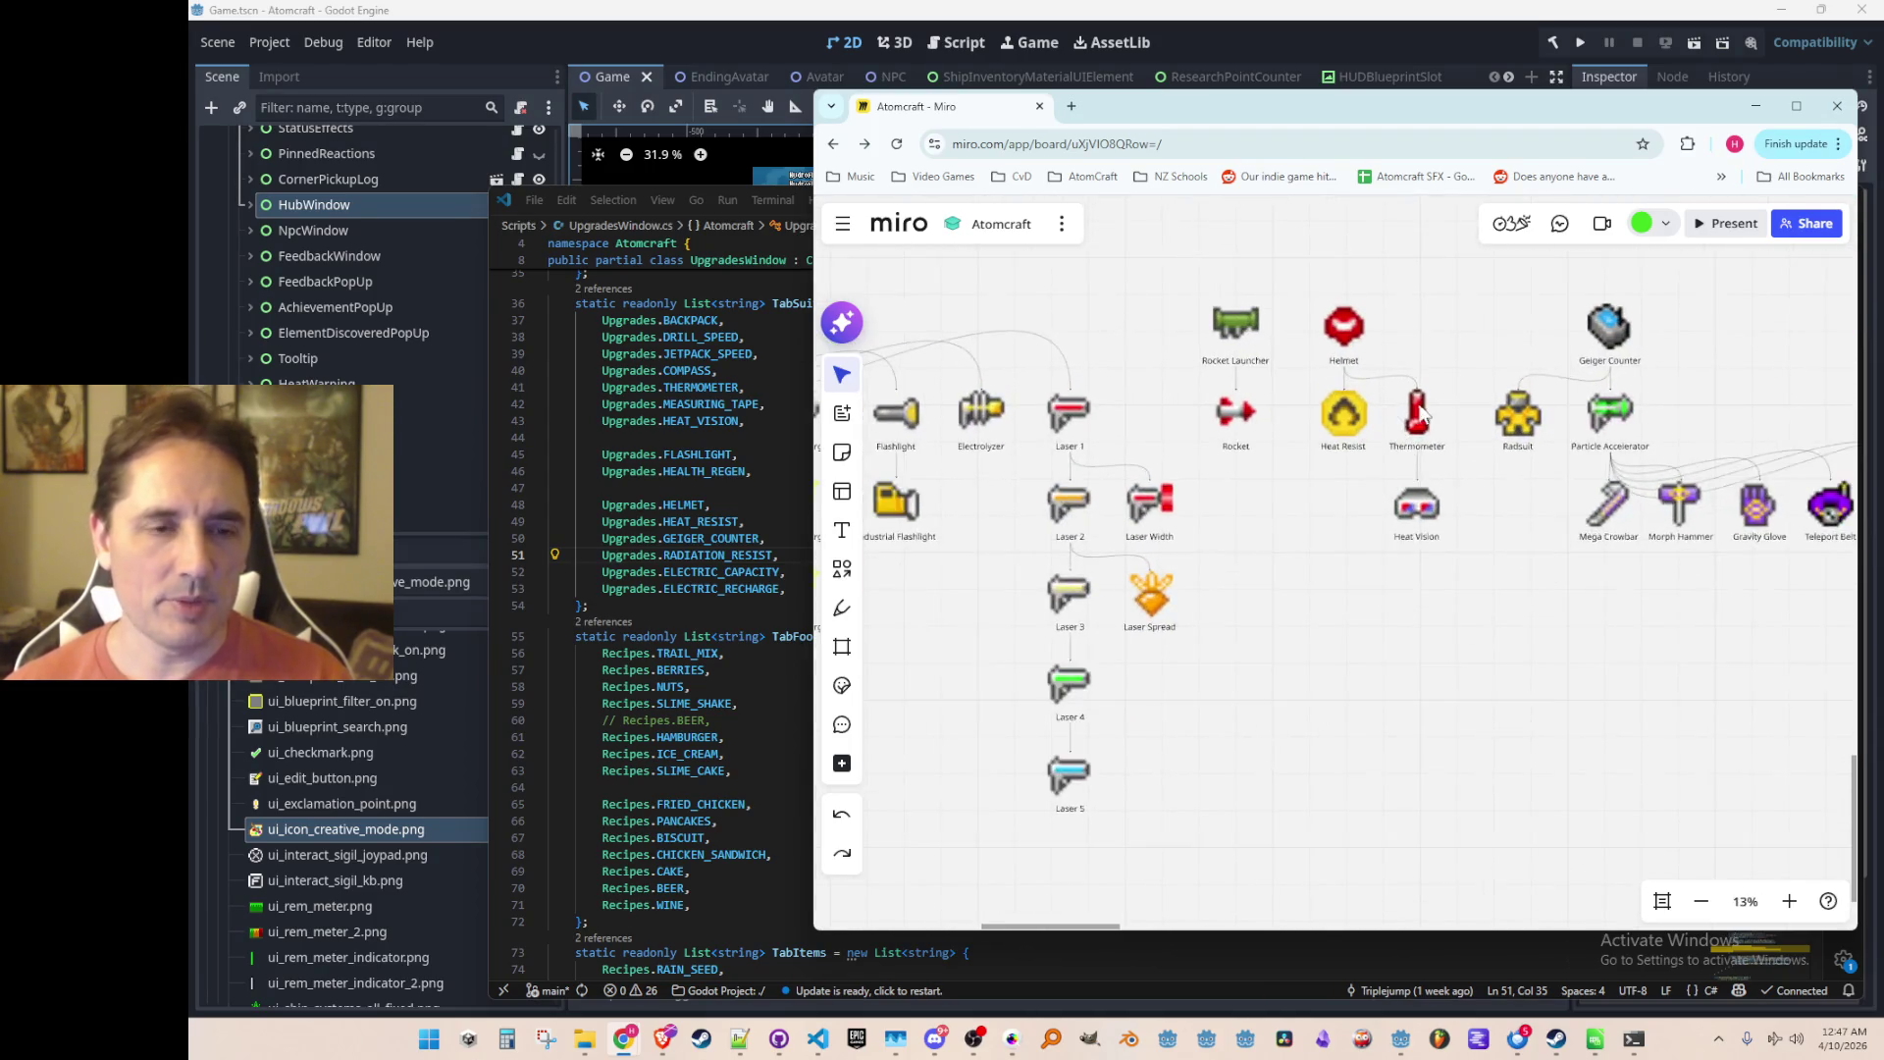
pyautogui.scroll(-2, 1421, 410)
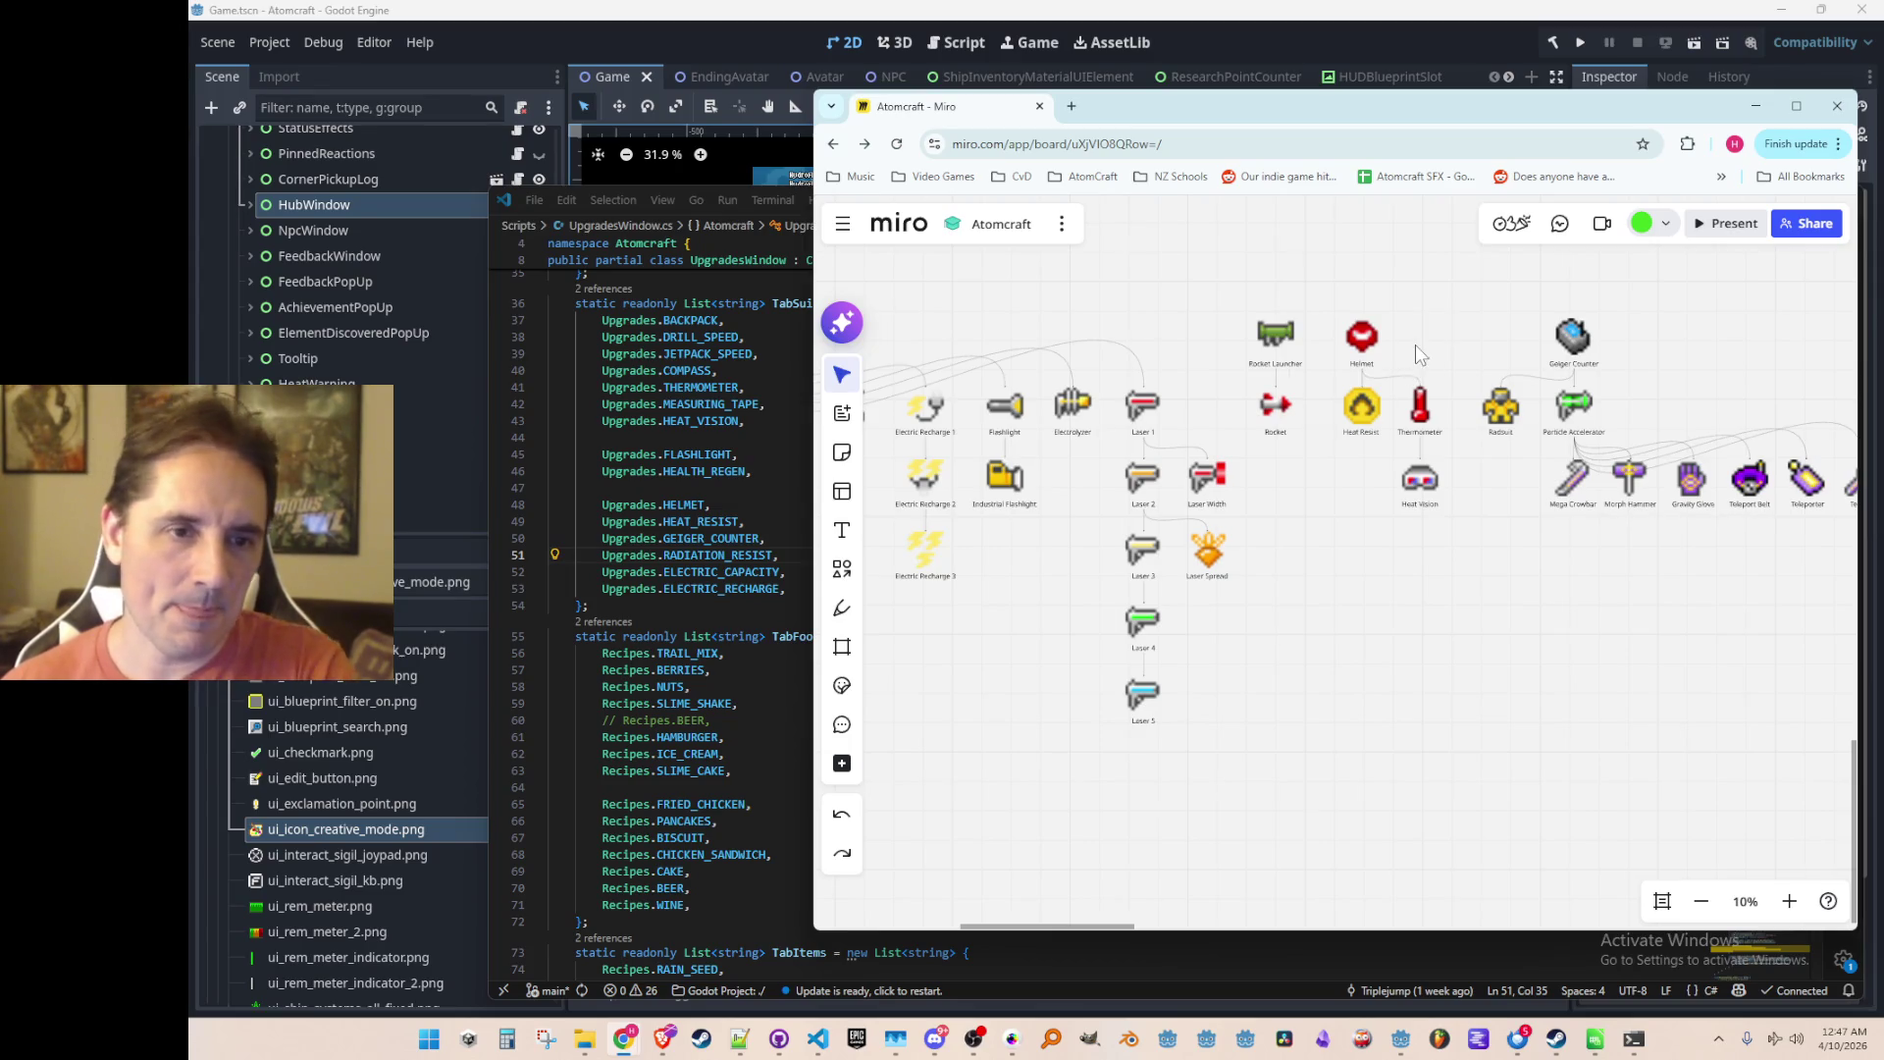
pyautogui.scroll(2, 1416, 343)
pyautogui.moveTo(1409, 348); pyautogui.dragTo(1280, 385)
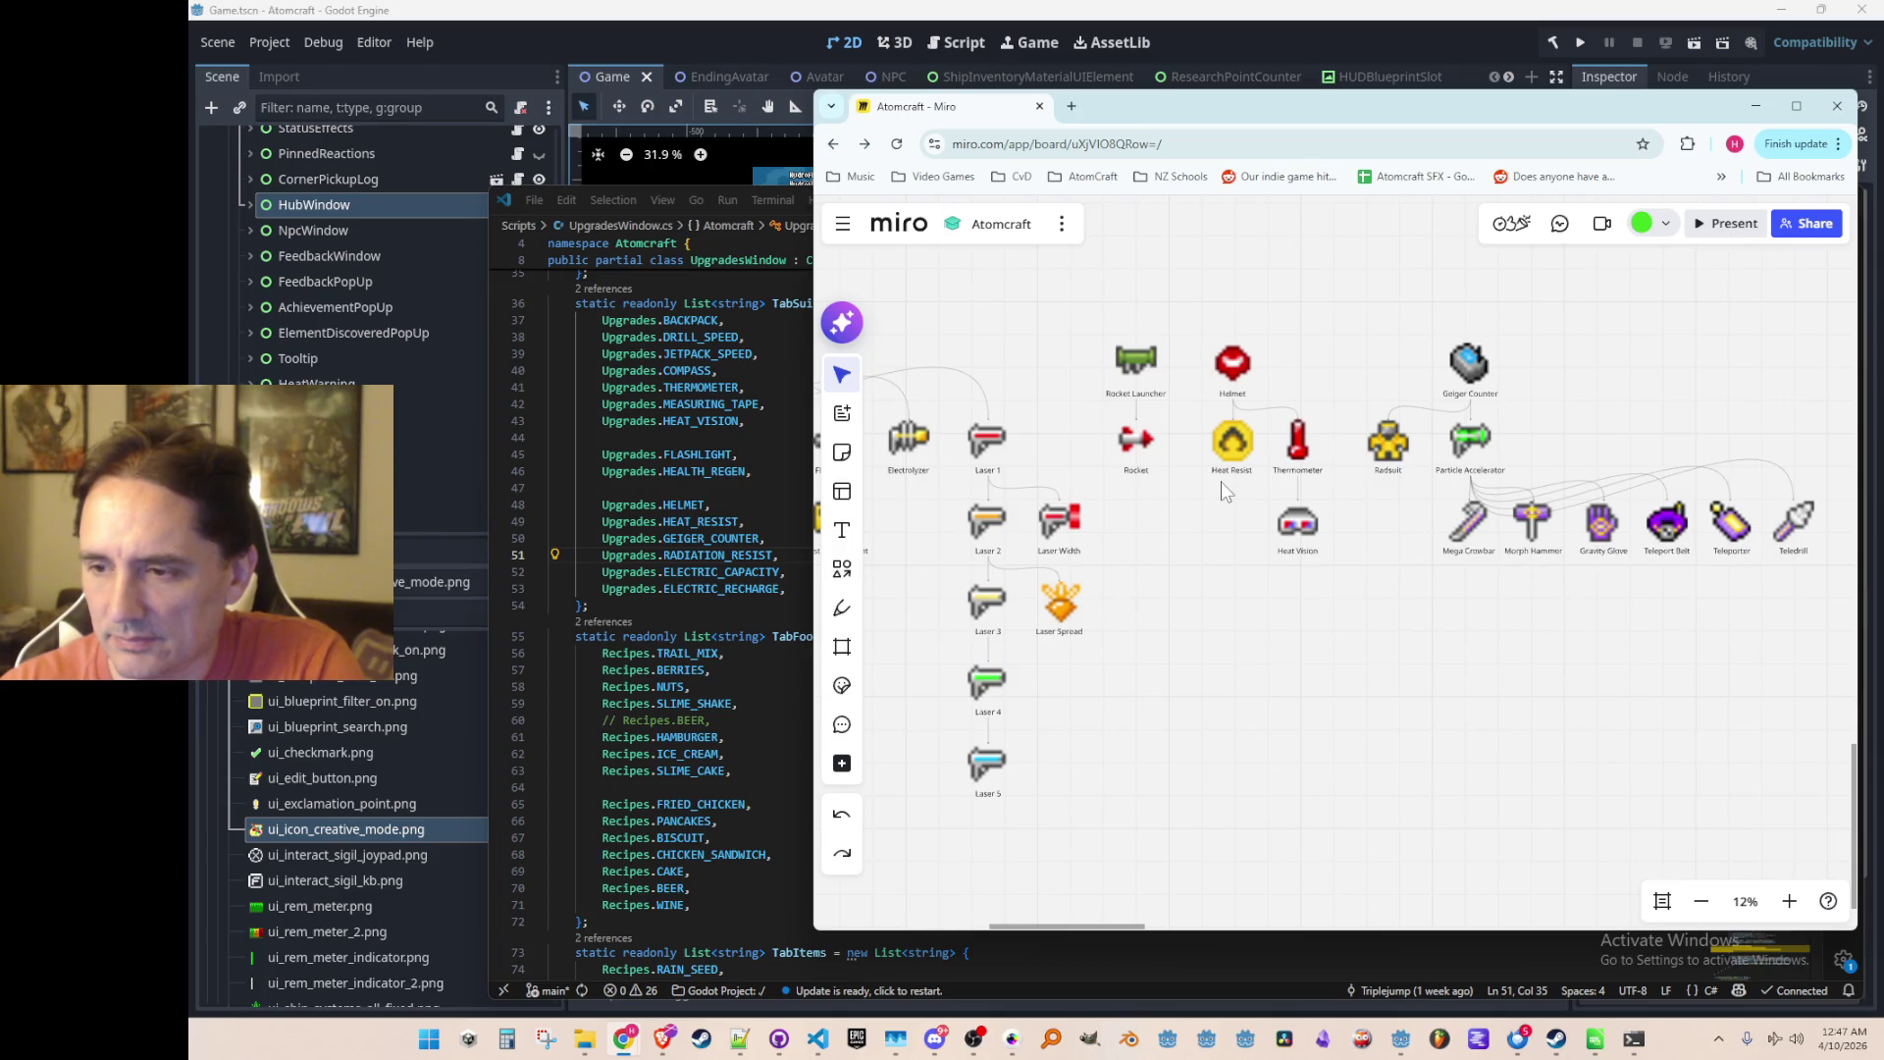
# Step: Add the green plus image from File Explorer, enlarge it and set it beside Laser Width
pyautogui.hotkey('alt', 'Tab')
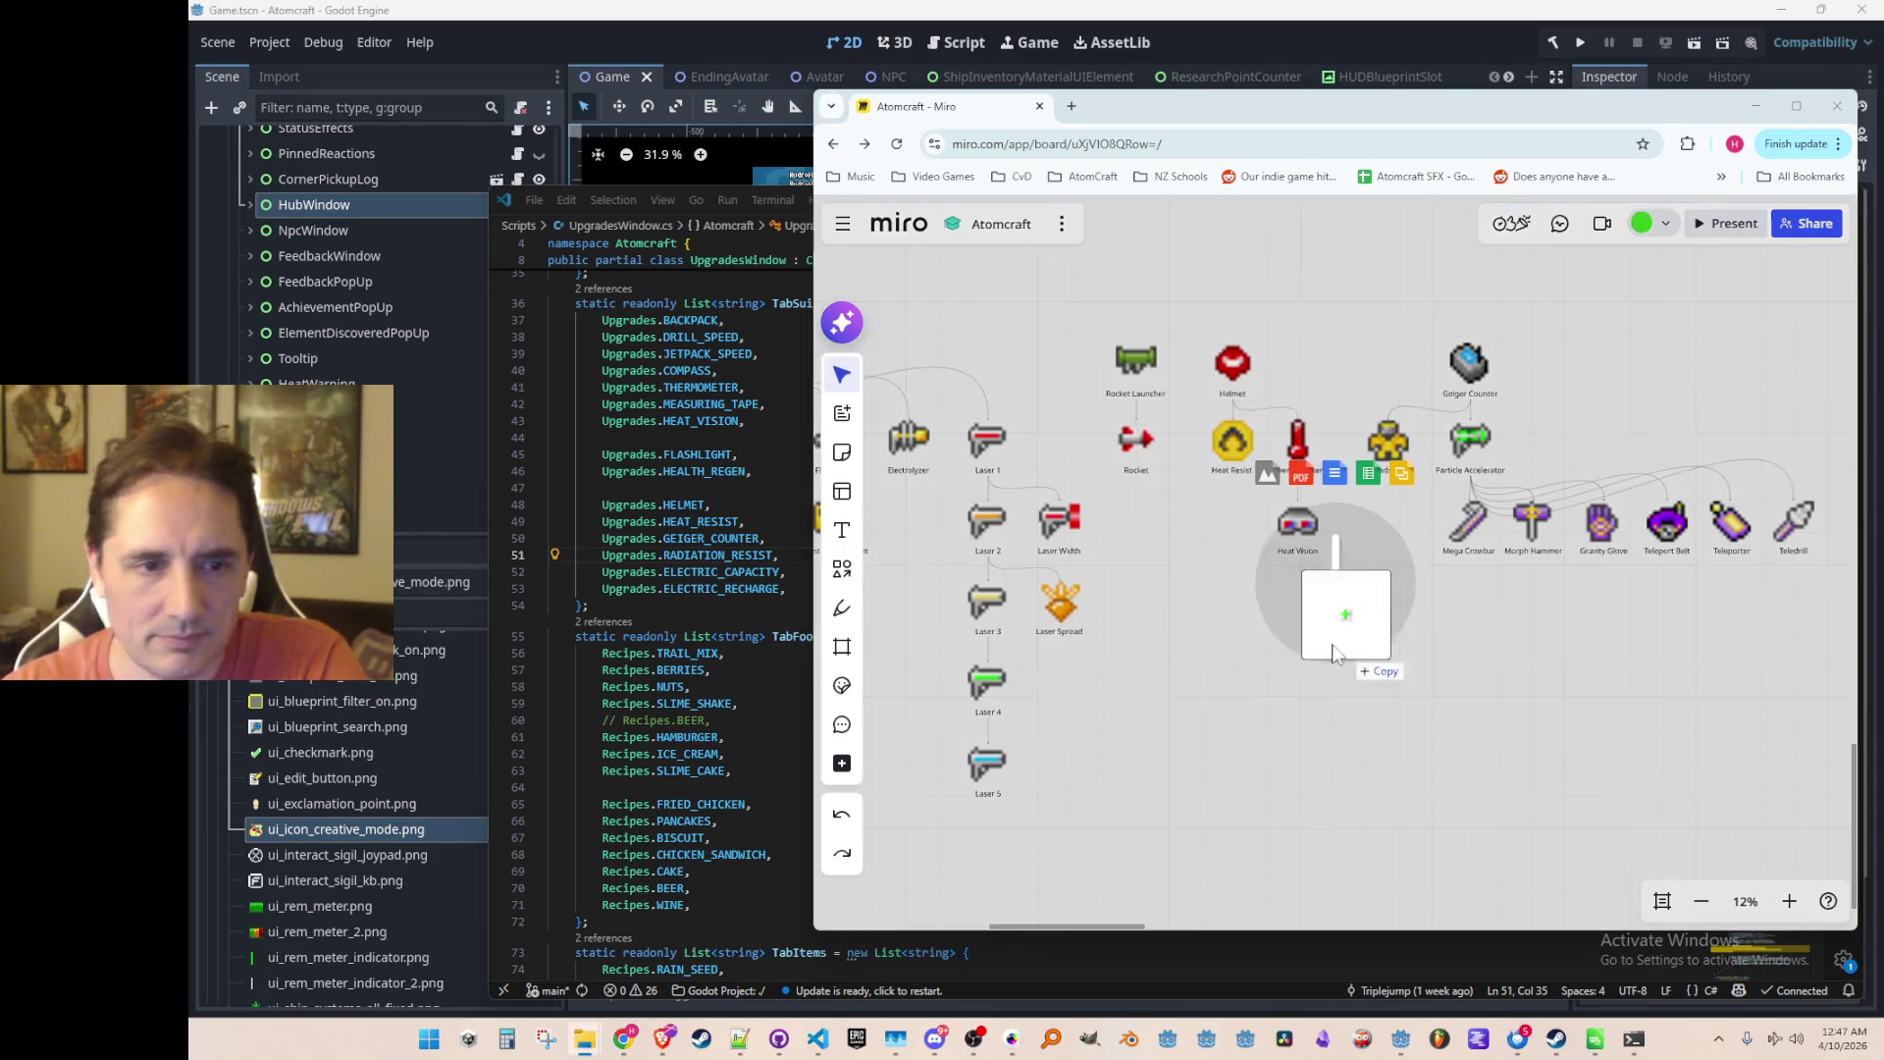
pyautogui.moveTo(1335, 668)
pyautogui.mouseDown()
pyautogui.moveTo(1205, 524)
pyautogui.moveTo(1203, 539)
pyautogui.mouseUp()
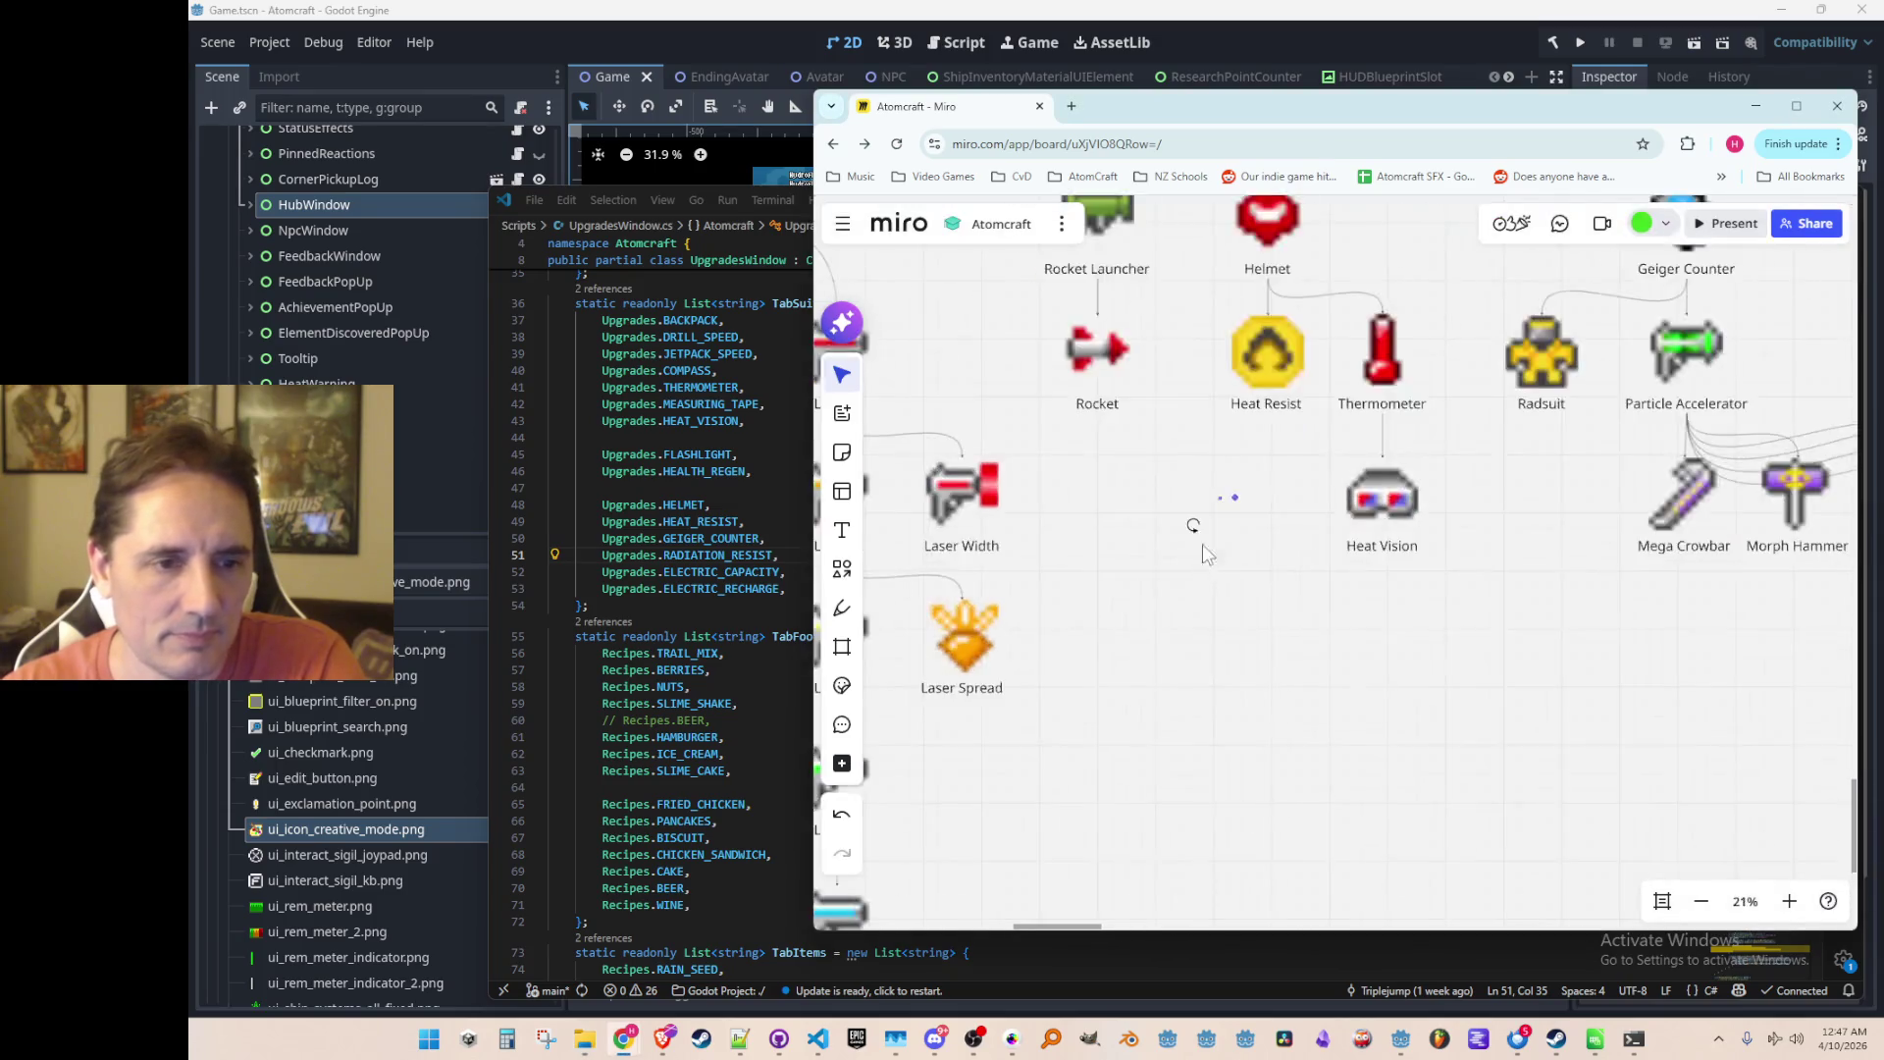
pyautogui.moveTo(1228, 385); pyautogui.dragTo(1706, 898)
pyautogui.scroll(-10, 1550, 699)
pyautogui.click(1466, 785)
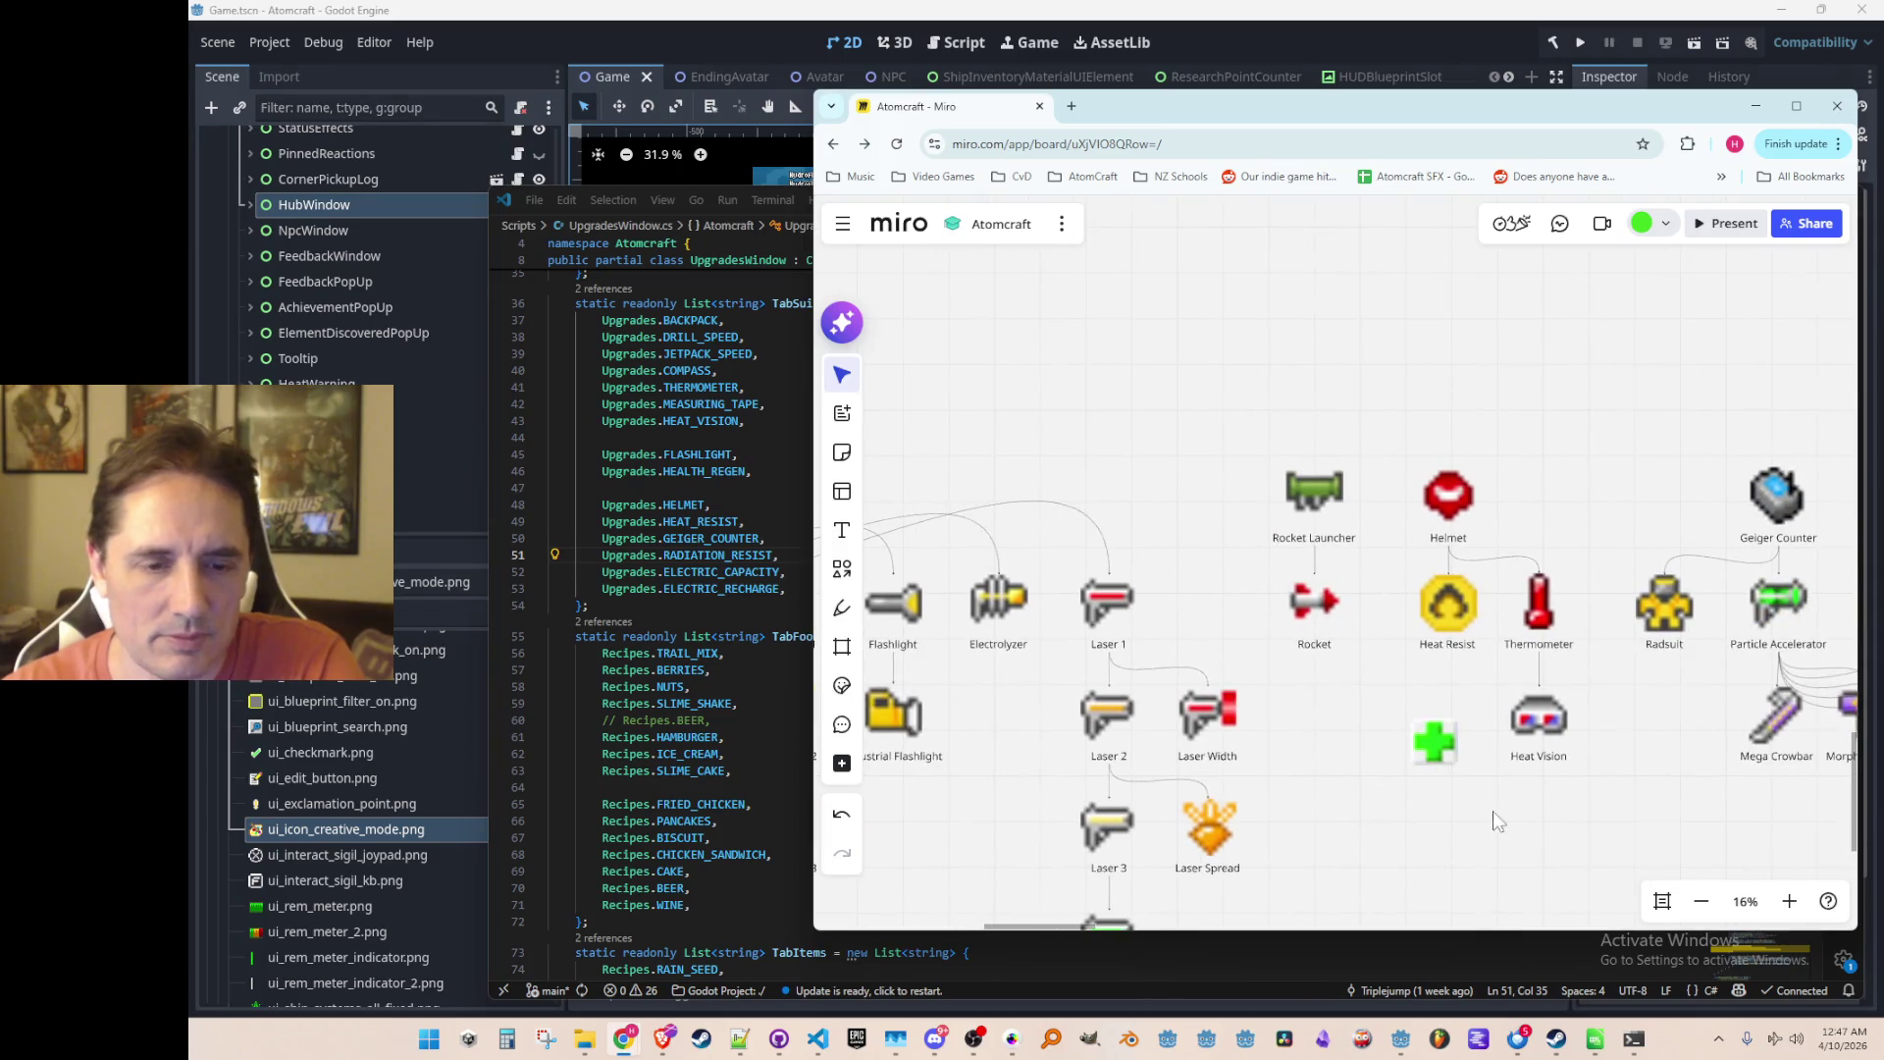
pyautogui.scroll(-5, 1400, 791)
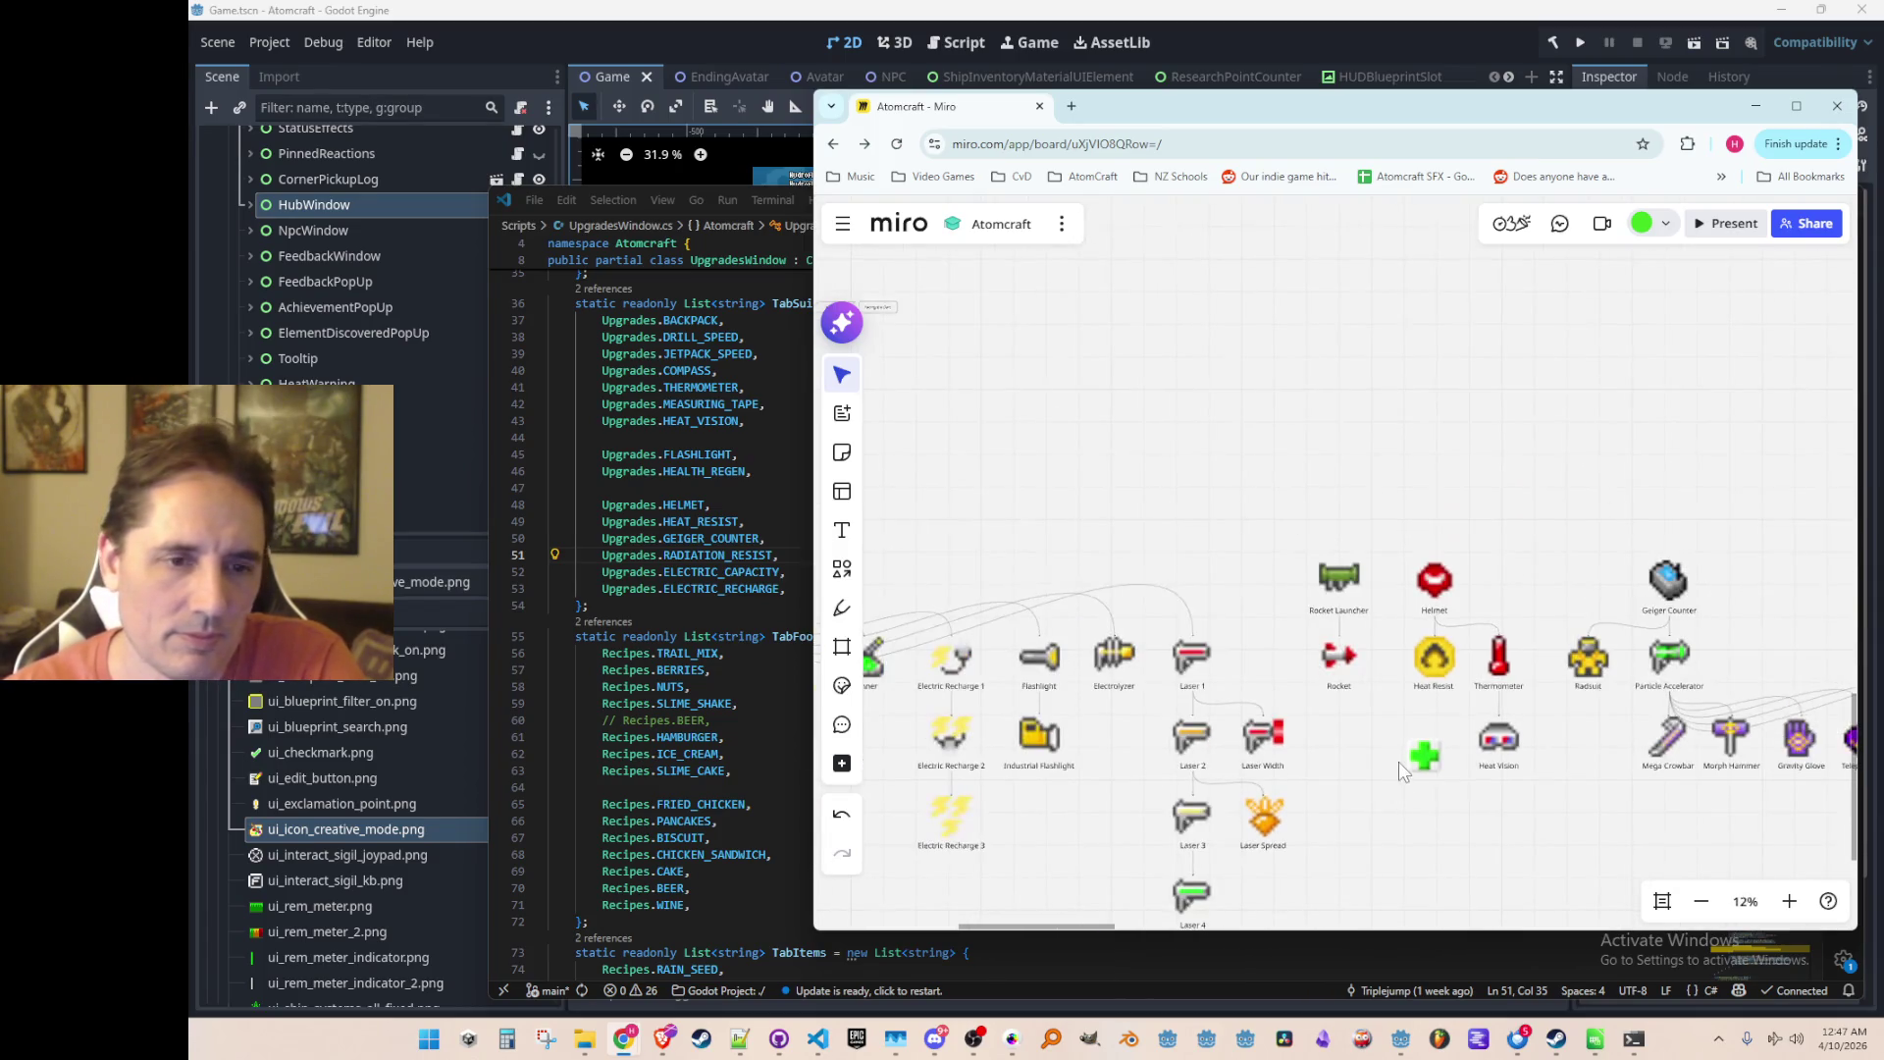
pyautogui.moveTo(1322, 714); pyautogui.dragTo(1263, 709)
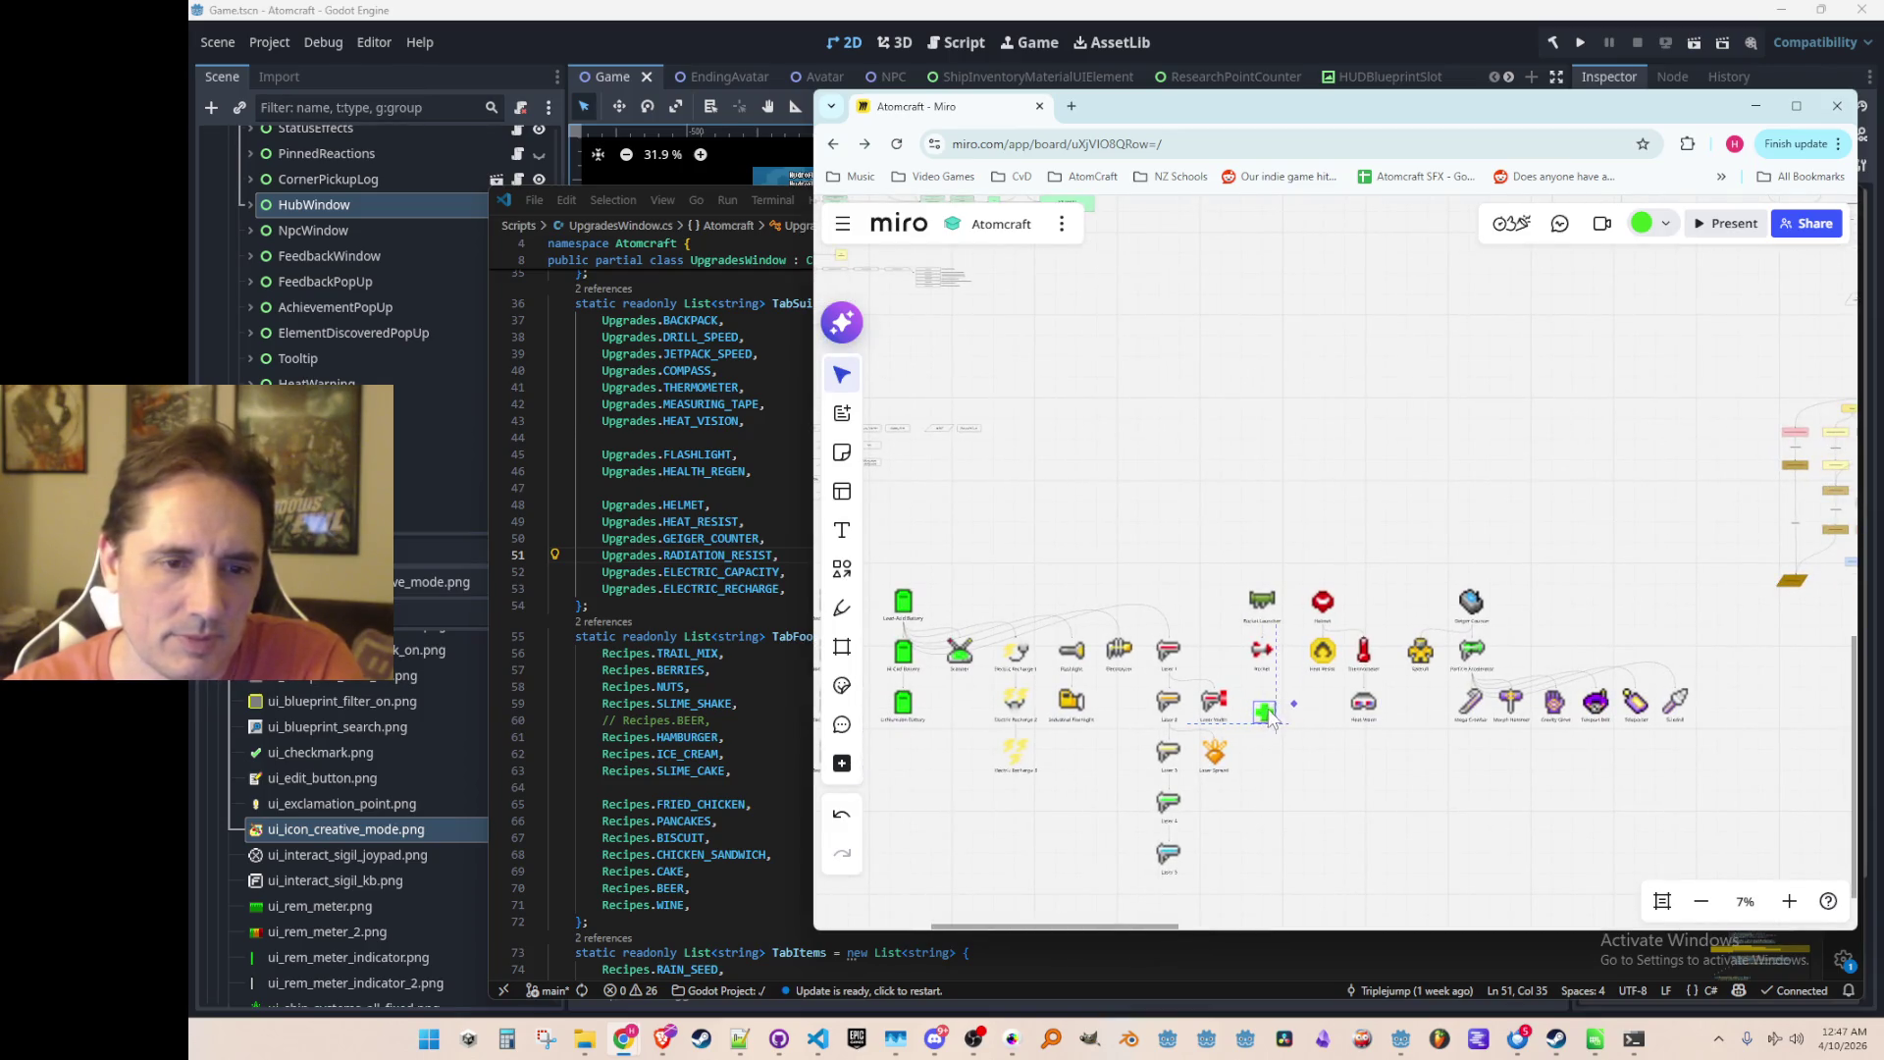
# Step: Bring the left upgrade icons into view and nudge the green plus icon
pyautogui.scroll(-3, 1249, 729)
pyautogui.moveTo(1249, 730)
pyautogui.mouseDown()
pyautogui.moveTo(1451, 603)
pyautogui.moveTo(1522, 602)
pyautogui.mouseUp()
pyautogui.moveTo(921, 461); pyautogui.dragTo(1456, 780)
pyautogui.click(1494, 552)
pyautogui.moveTo(1390, 582)
pyautogui.mouseDown()
pyautogui.moveTo(944, 618)
pyautogui.moveTo(916, 564)
pyautogui.moveTo(827, 579)
pyautogui.moveTo(1032, 505)
pyautogui.moveTo(1049, 550)
pyautogui.moveTo(1168, 591)
pyautogui.moveTo(1322, 608)
pyautogui.mouseUp()
# Step: Shift the left icon group, the Backpack column and the Jetpack Speed column left
pyautogui.scroll(2, 1215, 615)
pyautogui.scroll(2, 1215, 615)
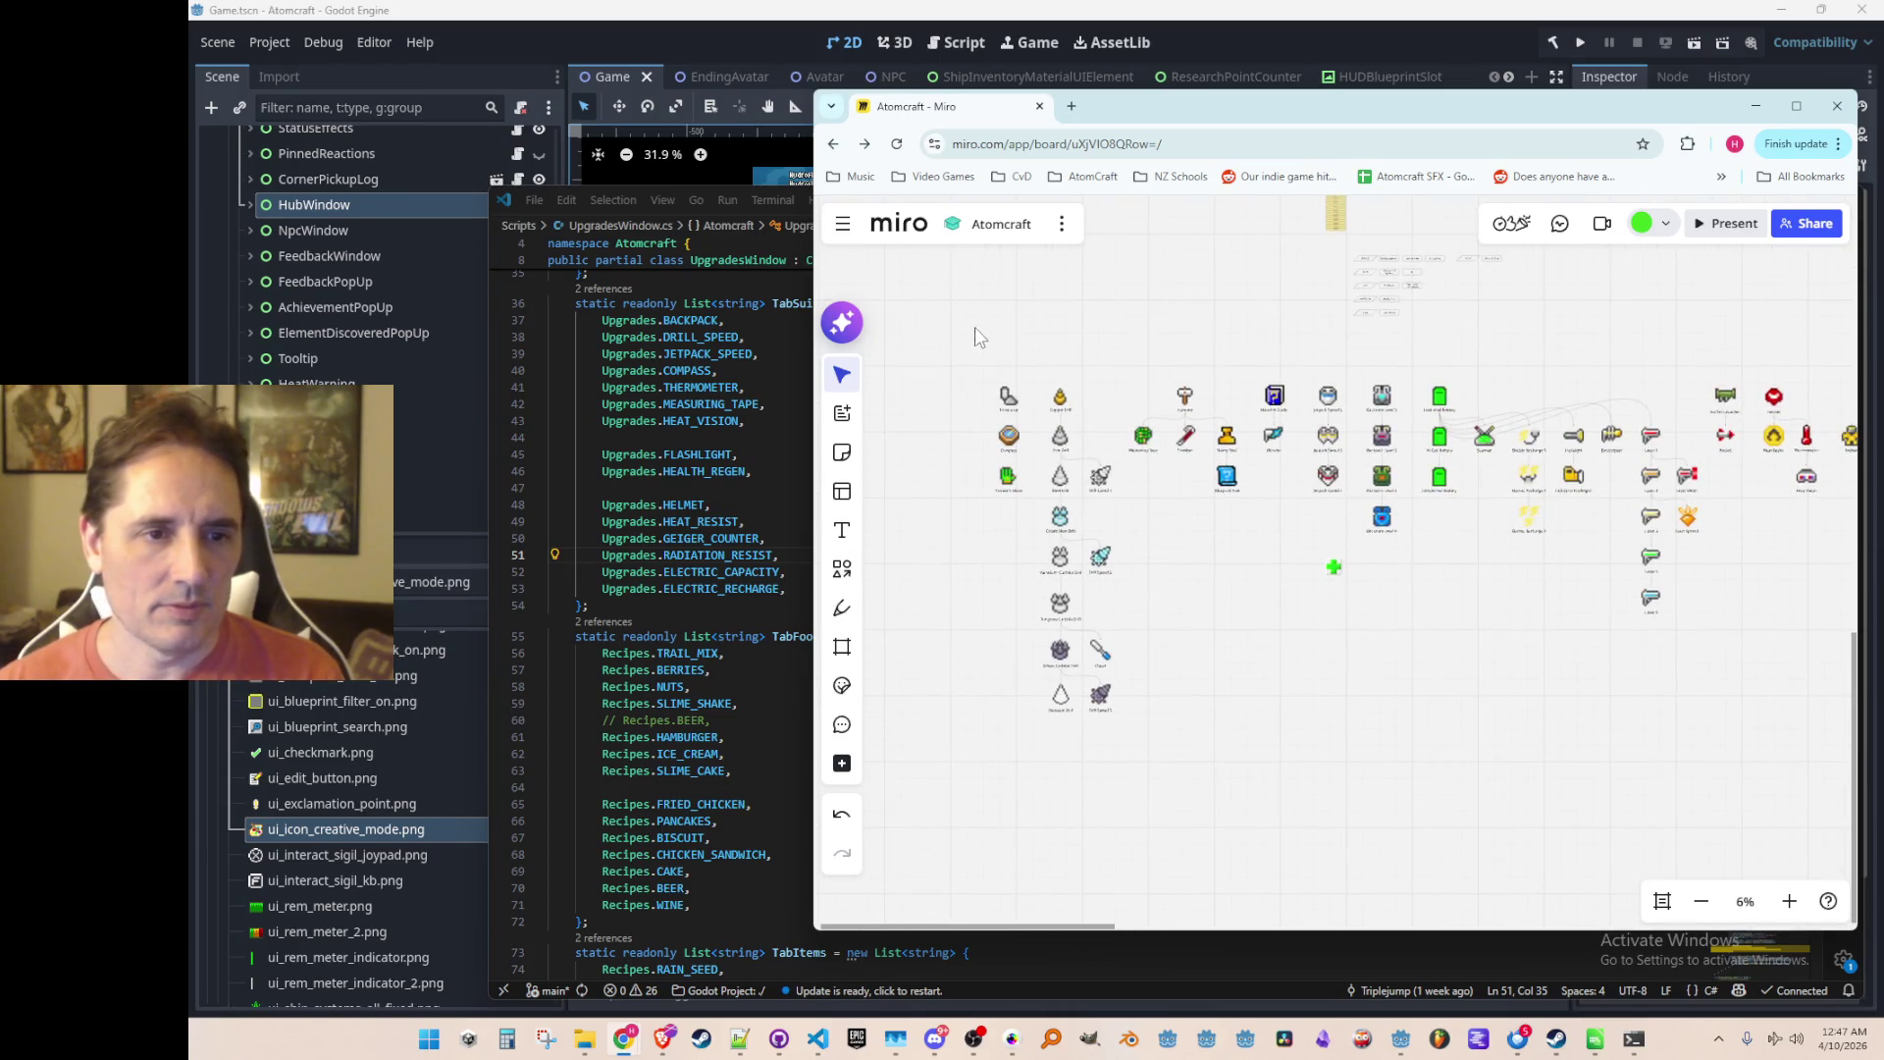
pyautogui.moveTo(967, 353)
pyautogui.mouseDown()
pyautogui.moveTo(1033, 551)
pyautogui.moveTo(1222, 755)
pyautogui.moveTo(1320, 761)
pyautogui.moveTo(1279, 755)
pyautogui.mouseUp()
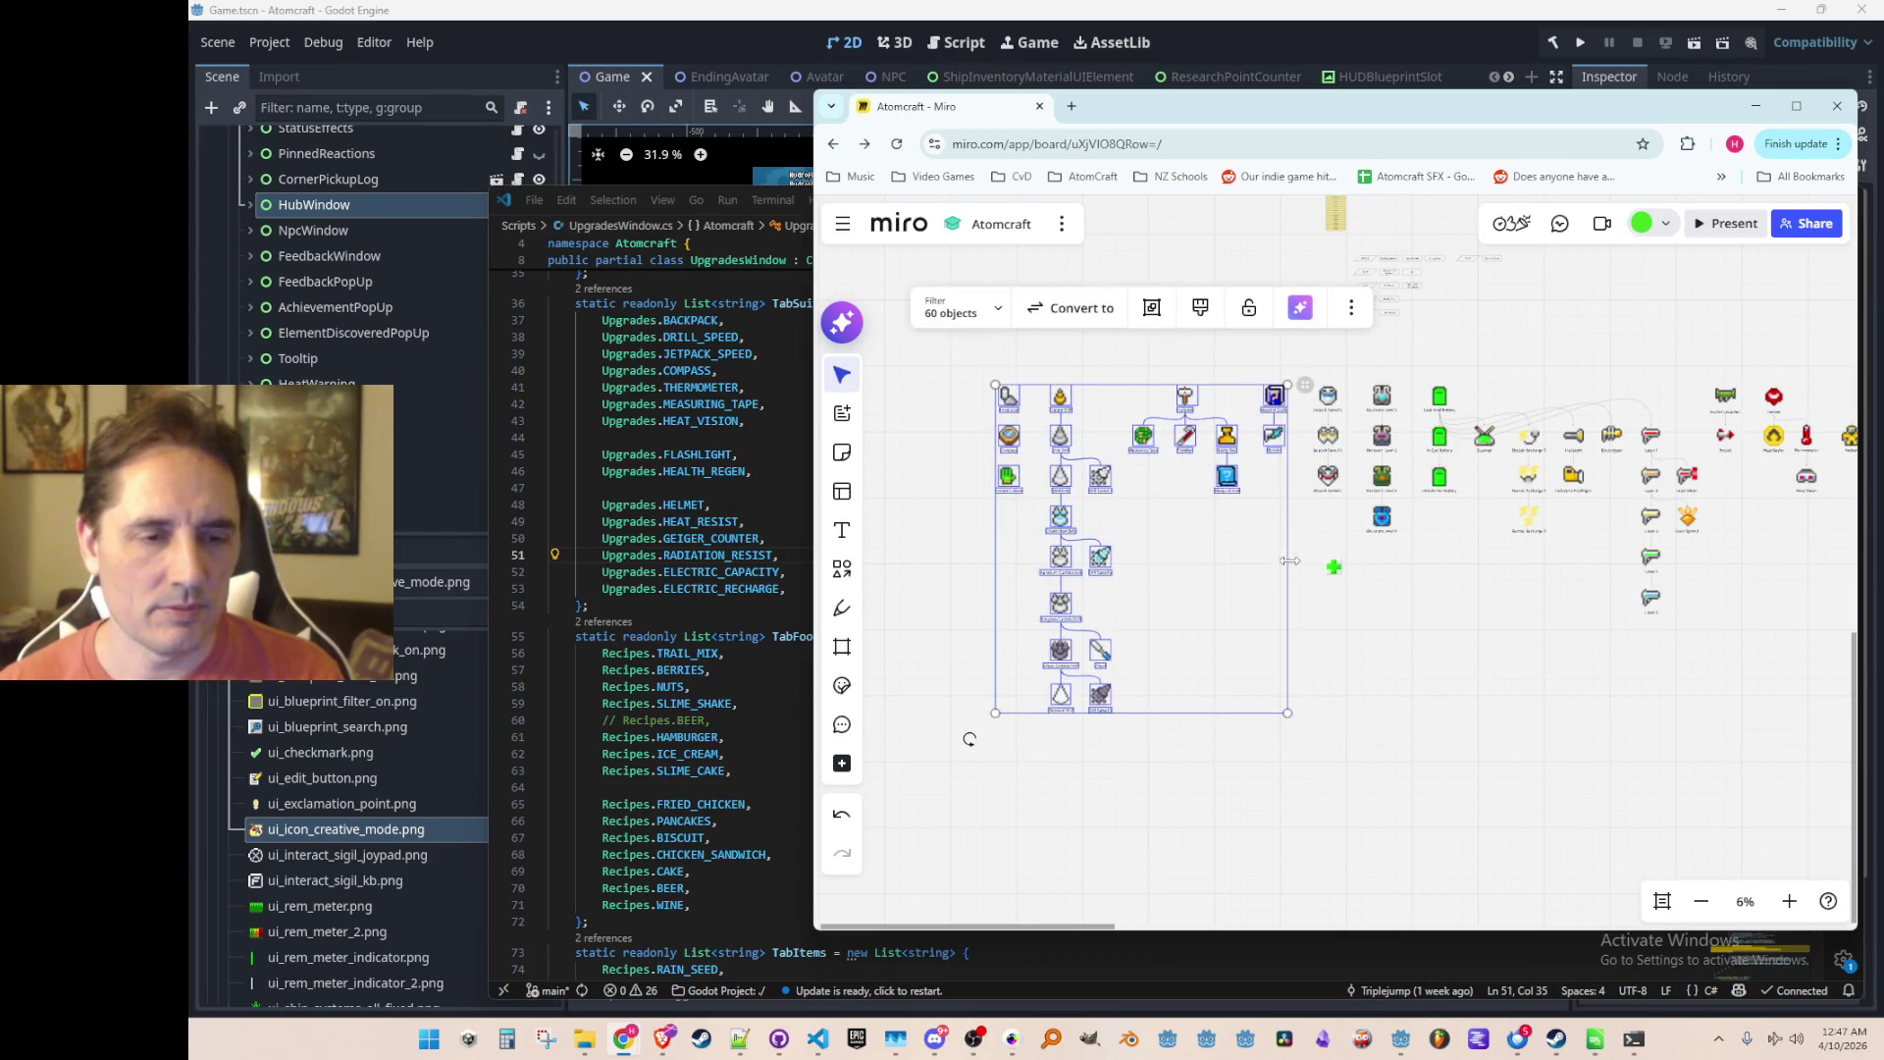
pyautogui.moveTo(1272, 438); pyautogui.dragTo(1190, 438)
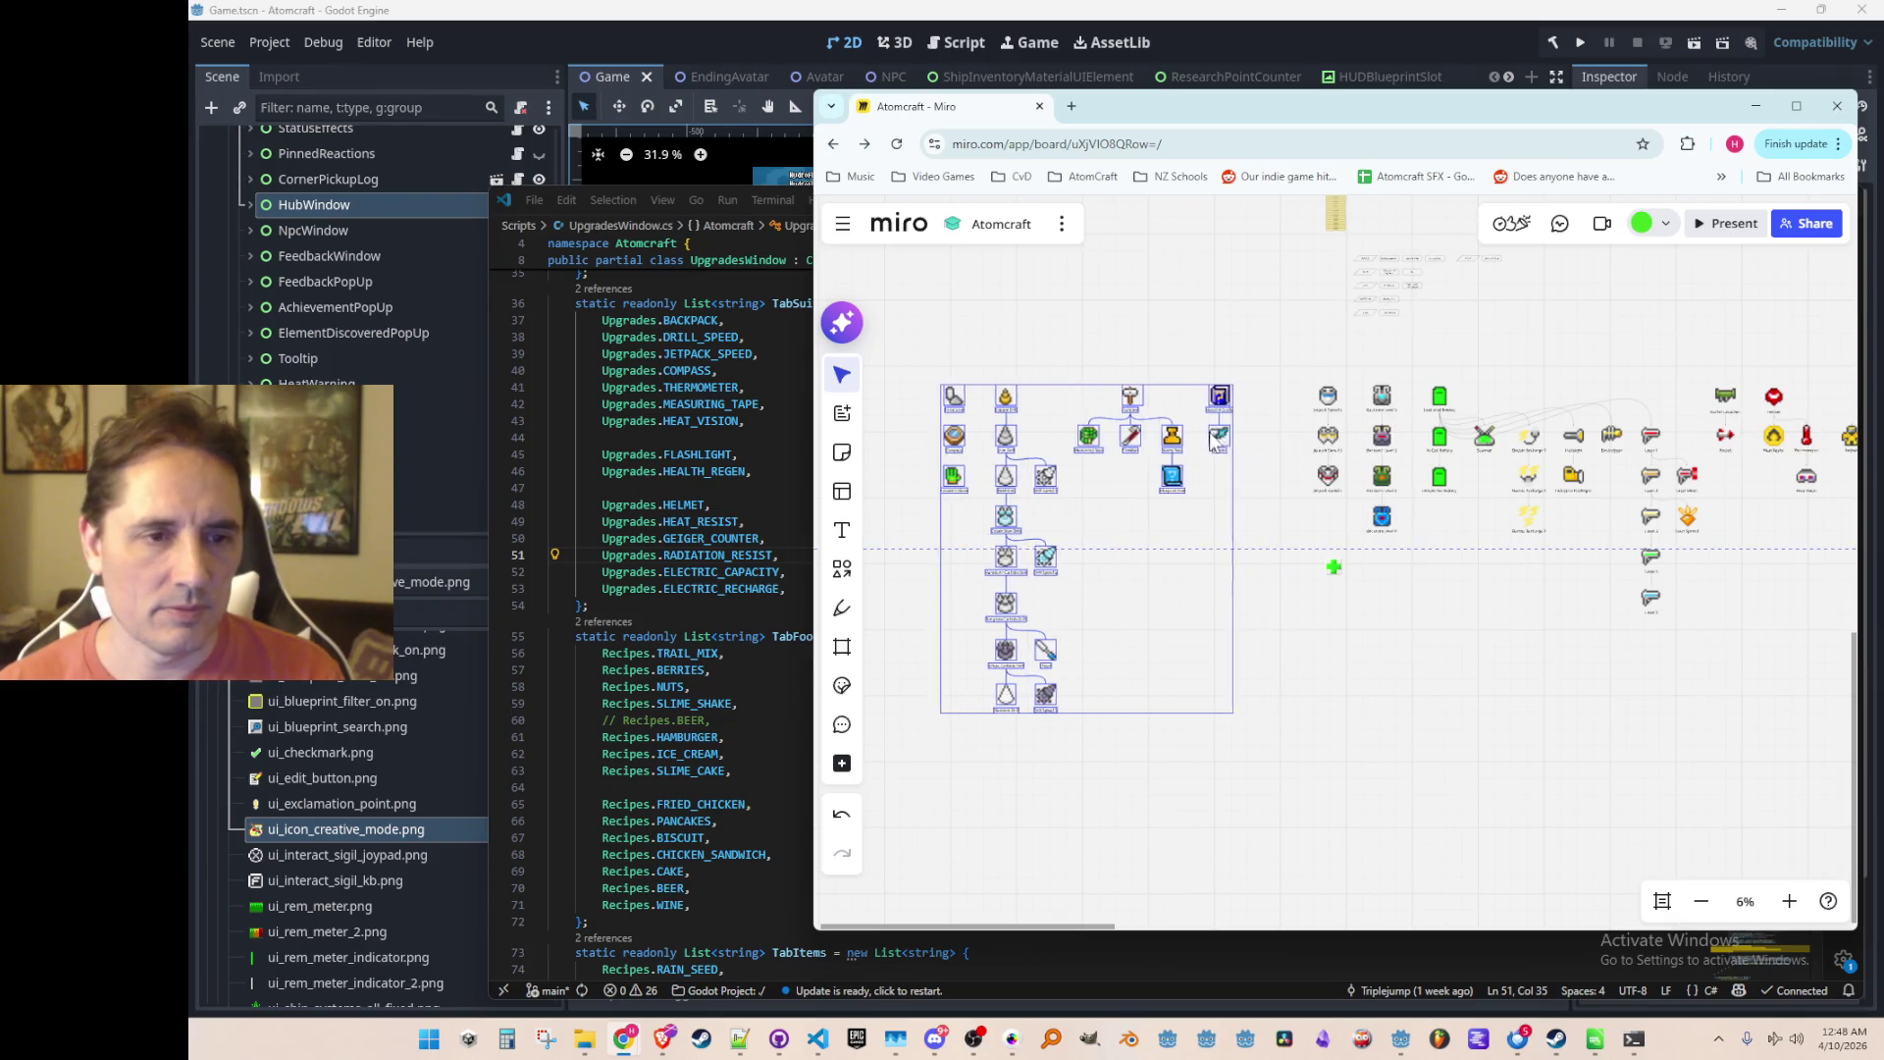
pyautogui.click(1382, 442)
pyautogui.moveTo(1382, 444); pyautogui.dragTo(1408, 534)
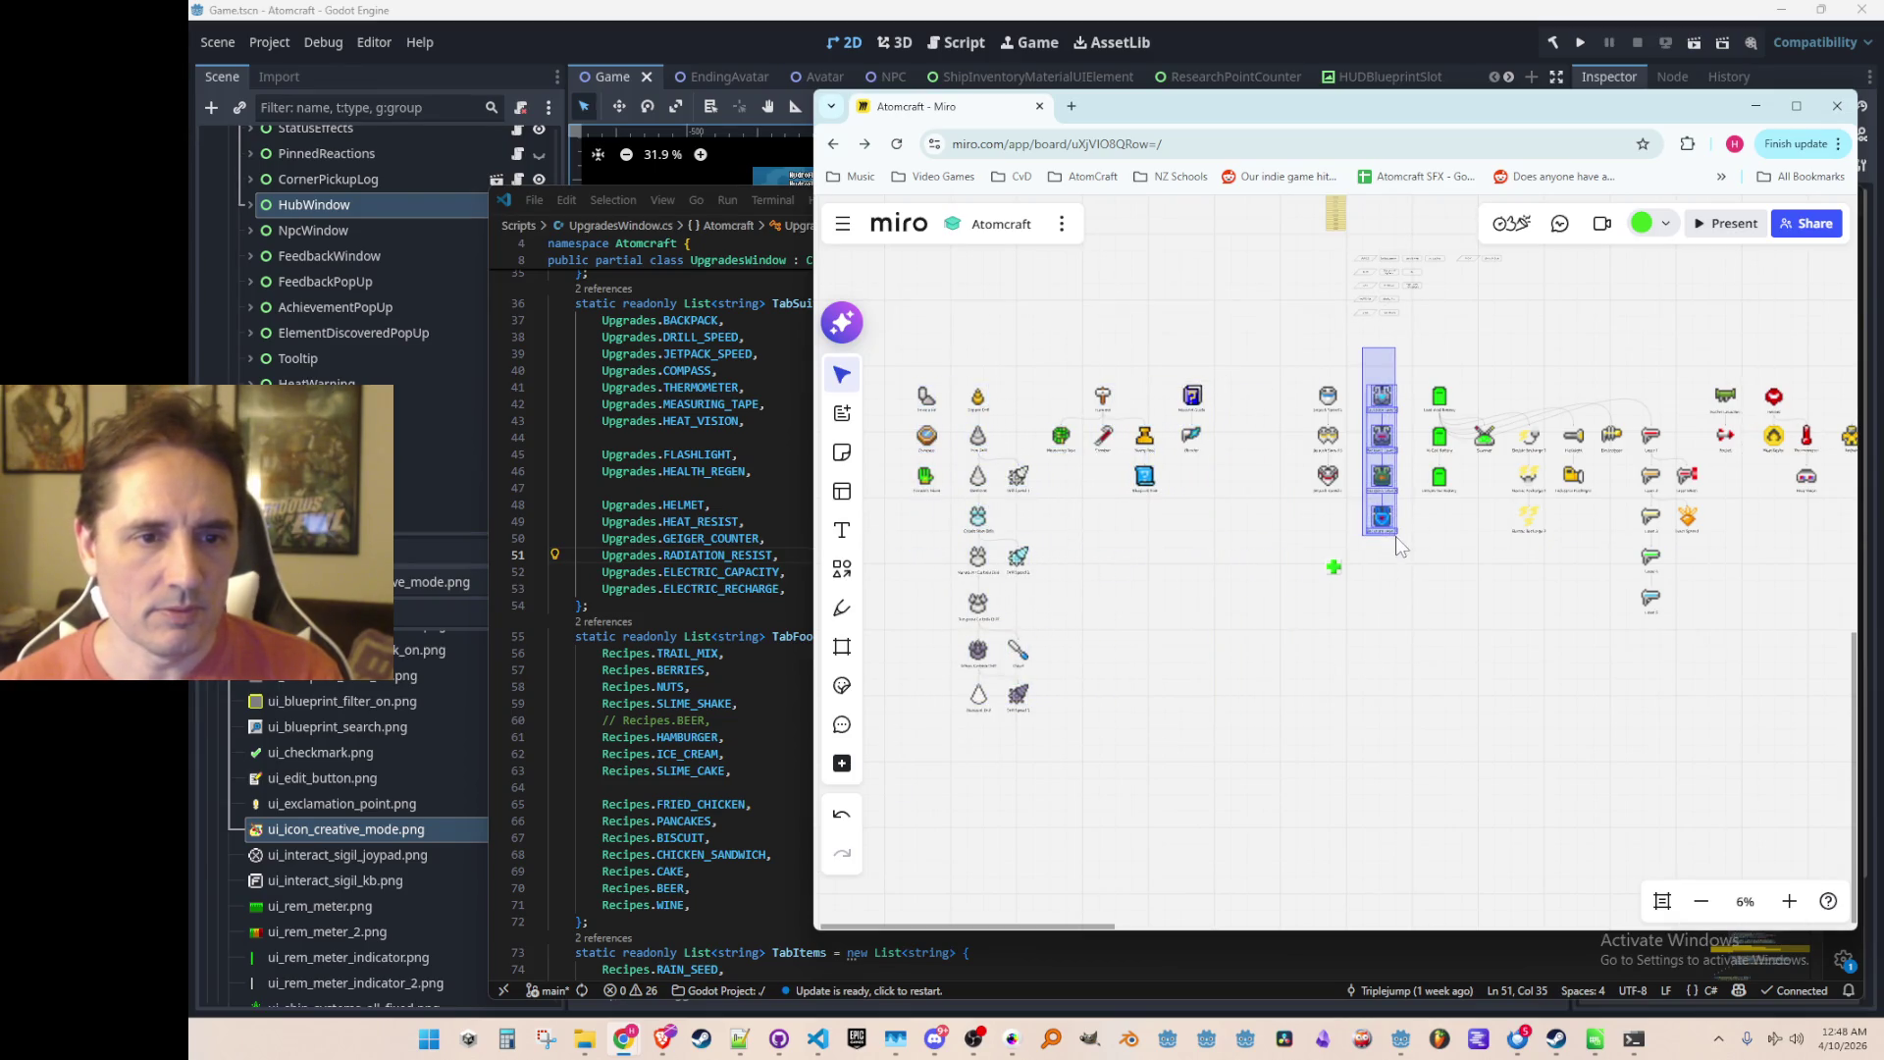
pyautogui.moveTo(1382, 396); pyautogui.dragTo(1241, 396)
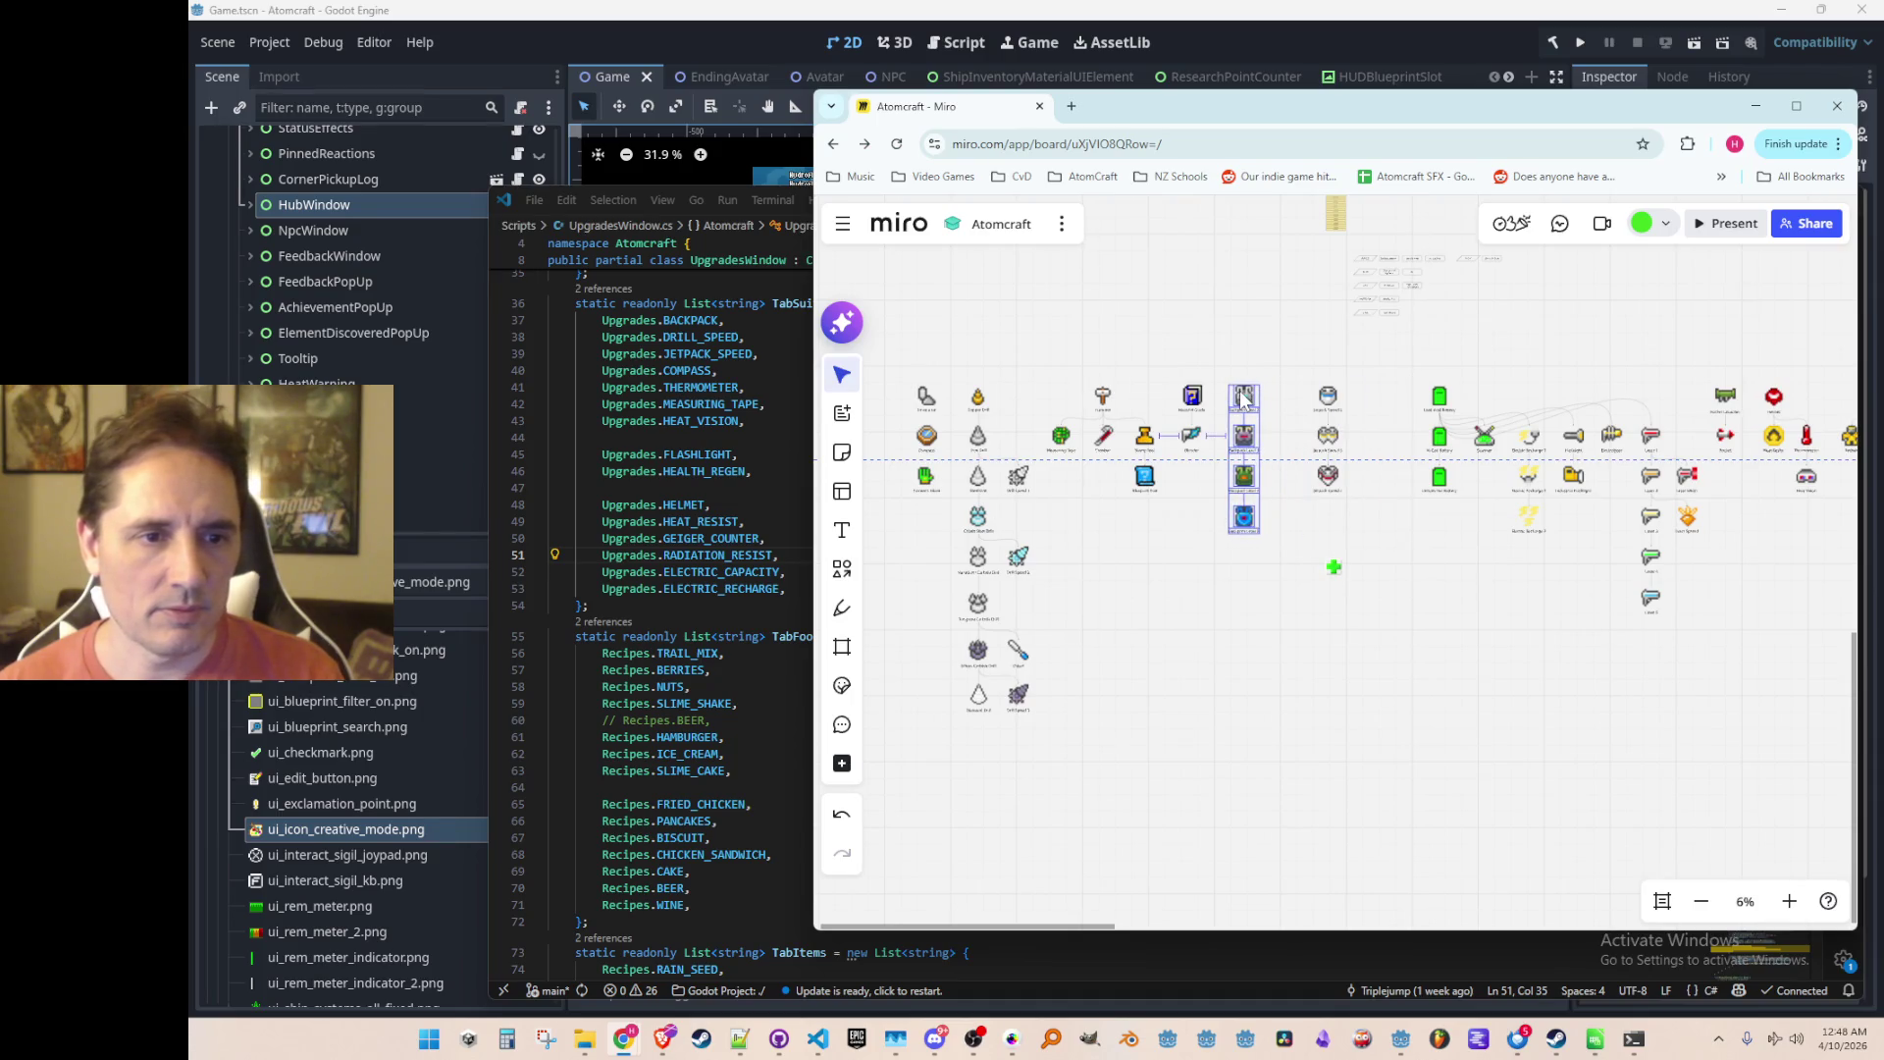
pyautogui.moveTo(1354, 373); pyautogui.dragTo(1305, 511)
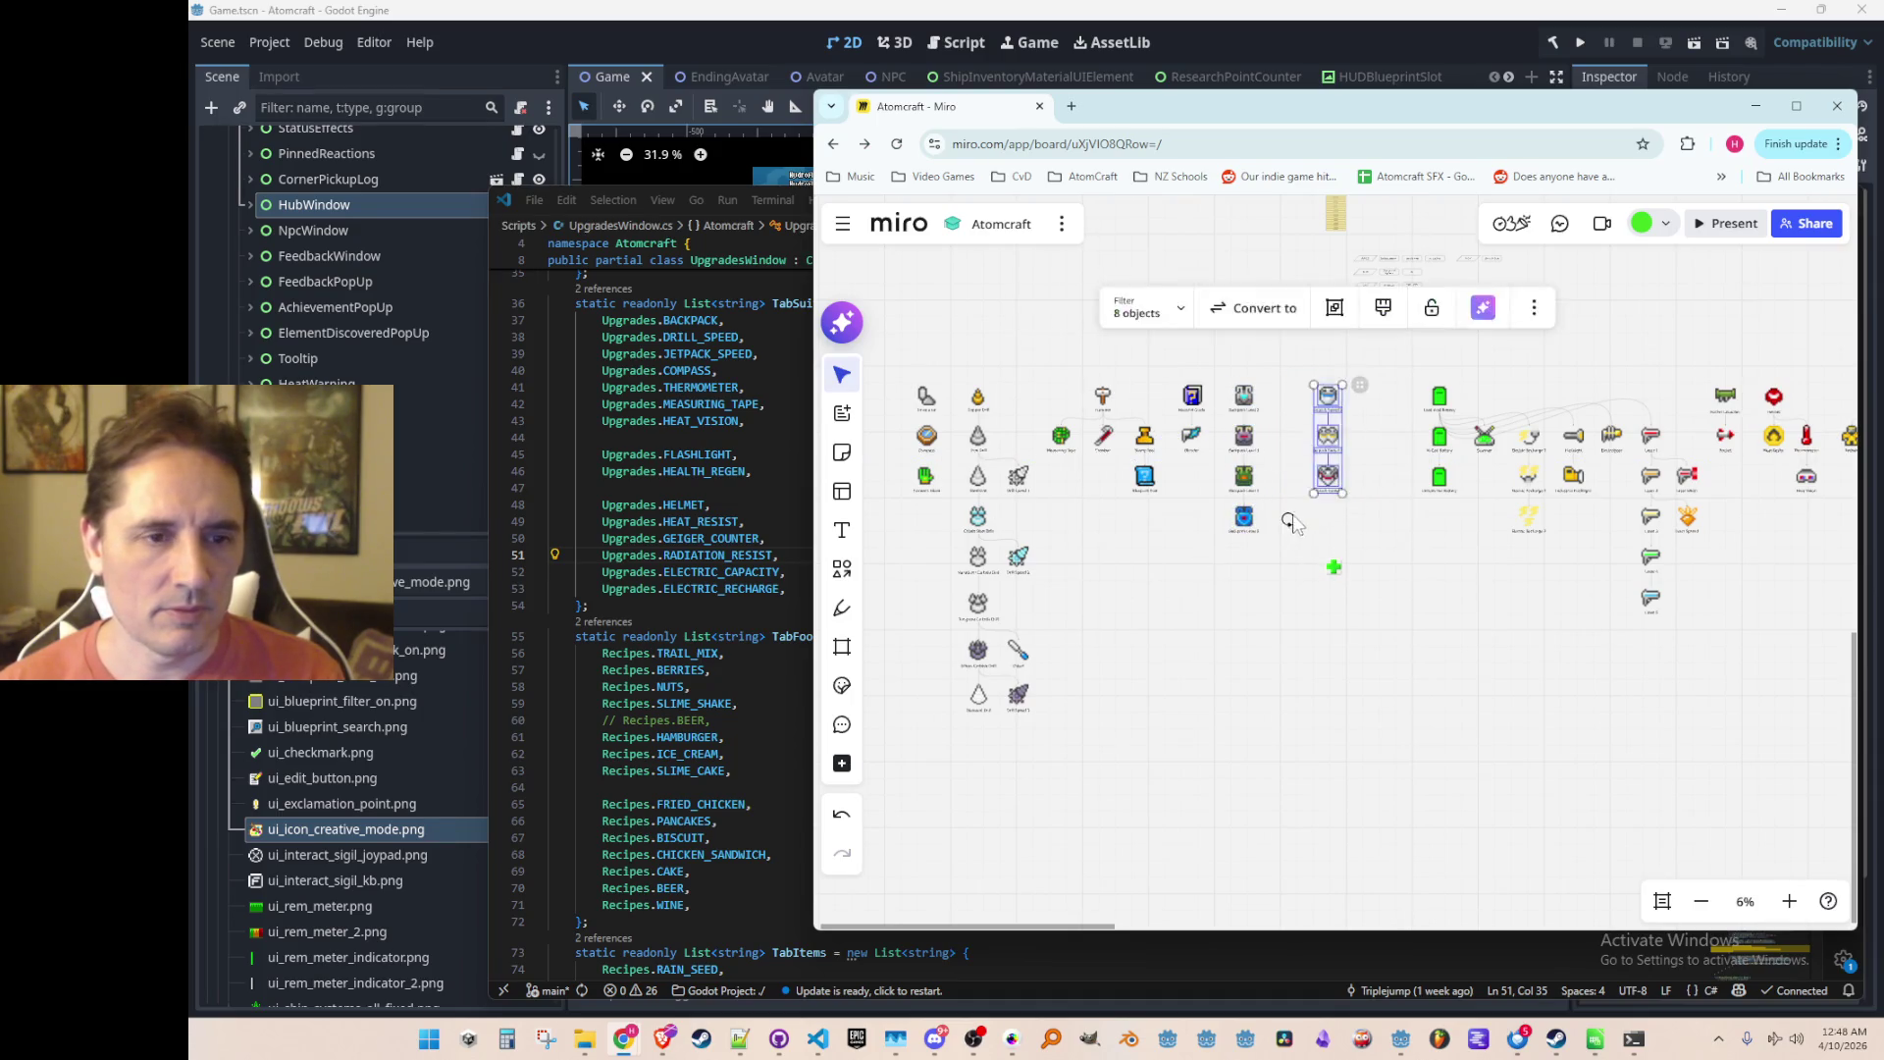
pyautogui.scroll(3, 1305, 456)
pyautogui.moveTo(1340, 383); pyautogui.dragTo(1297, 371)
# Step: Move the green plus icon beside Jetpack Speed 2 and enlarge it to match the others
pyautogui.click(1398, 535)
pyautogui.moveTo(1351, 629); pyautogui.dragTo(1359, 361)
pyautogui.scroll(5, 1358, 359)
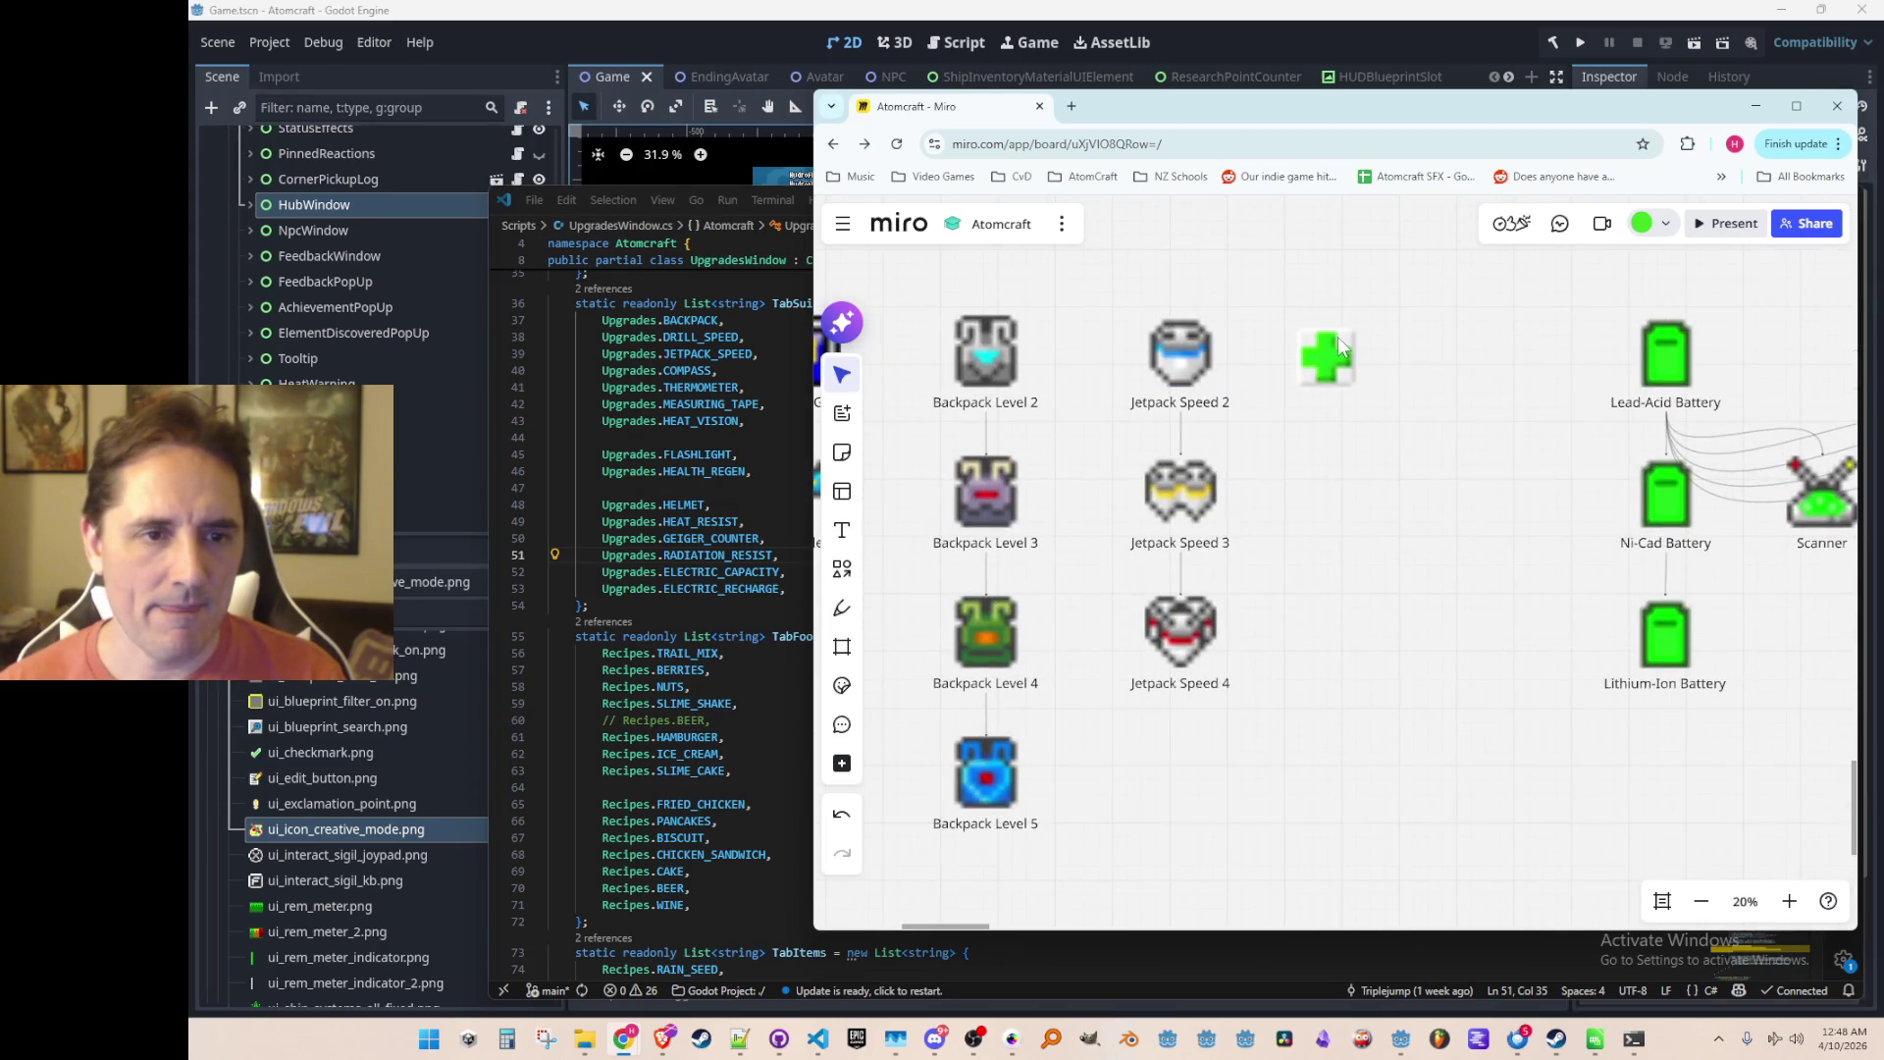
pyautogui.moveTo(1356, 327); pyautogui.dragTo(1365, 319)
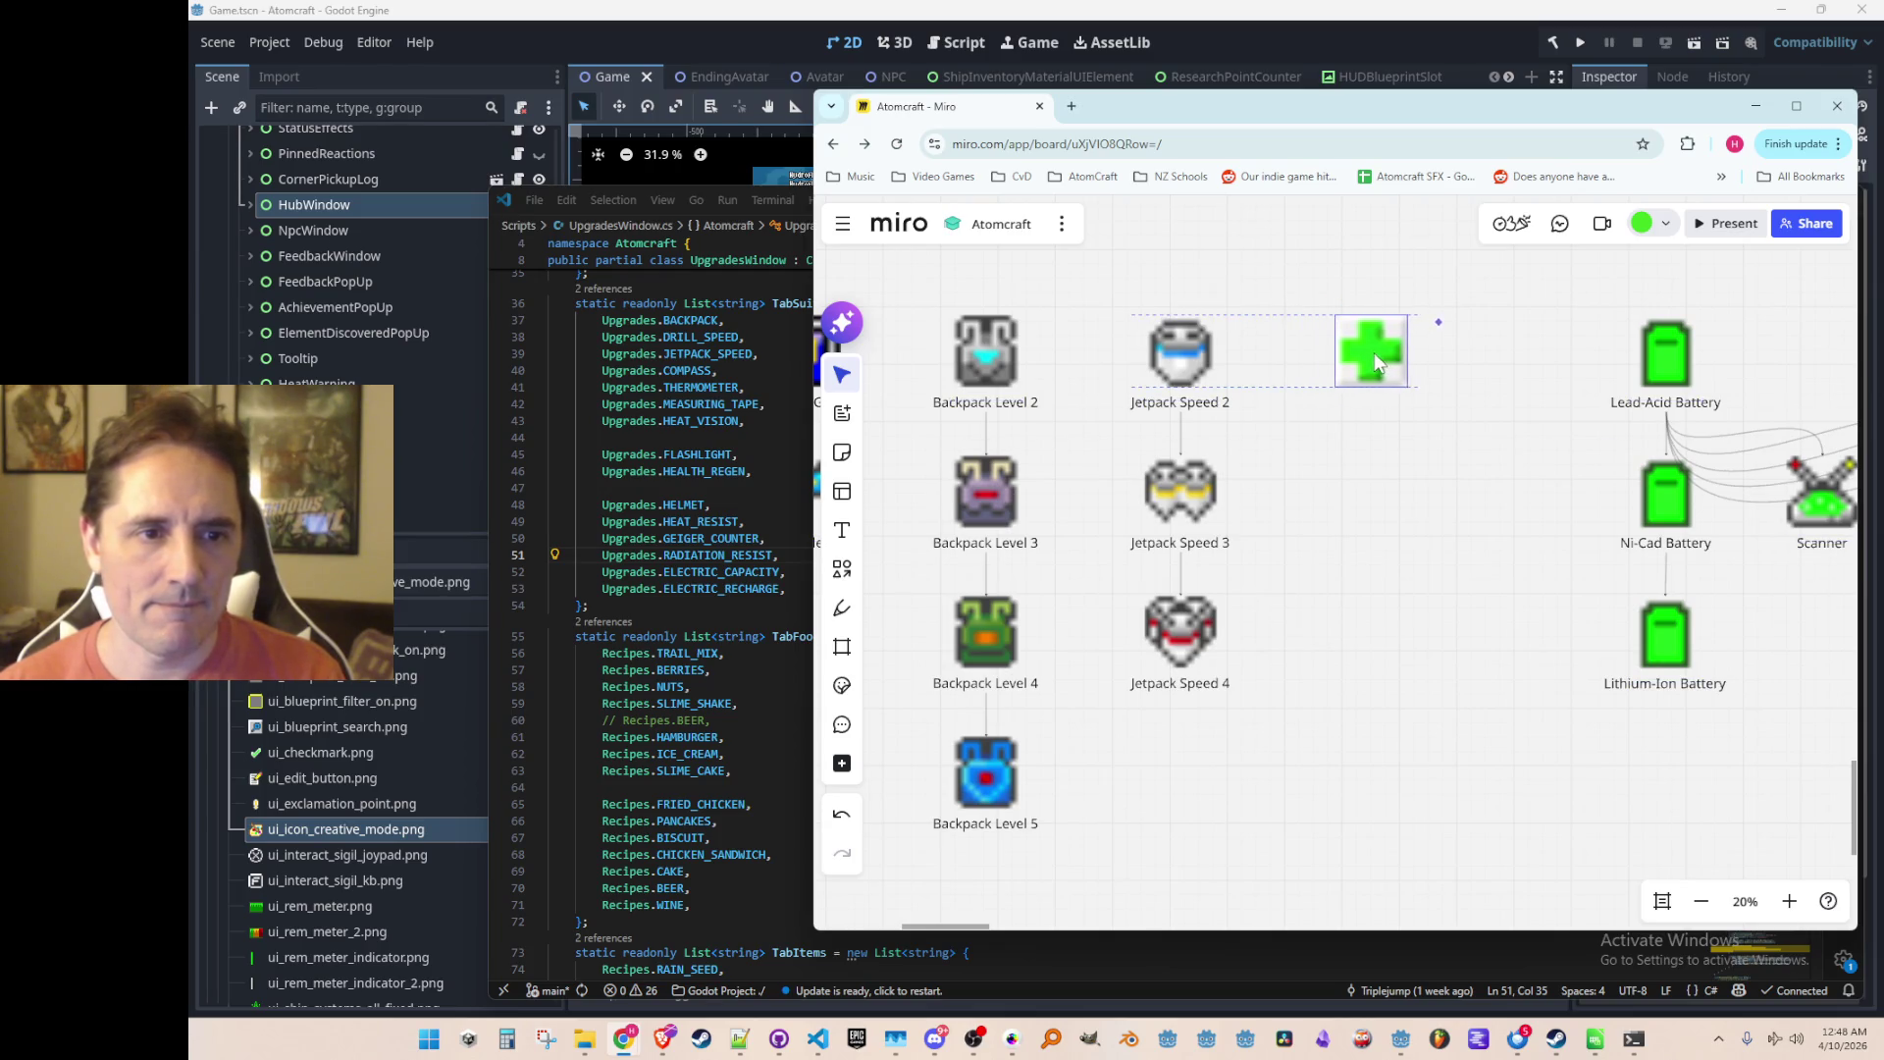
pyautogui.click(1353, 488)
pyautogui.scroll(-5, 1352, 510)
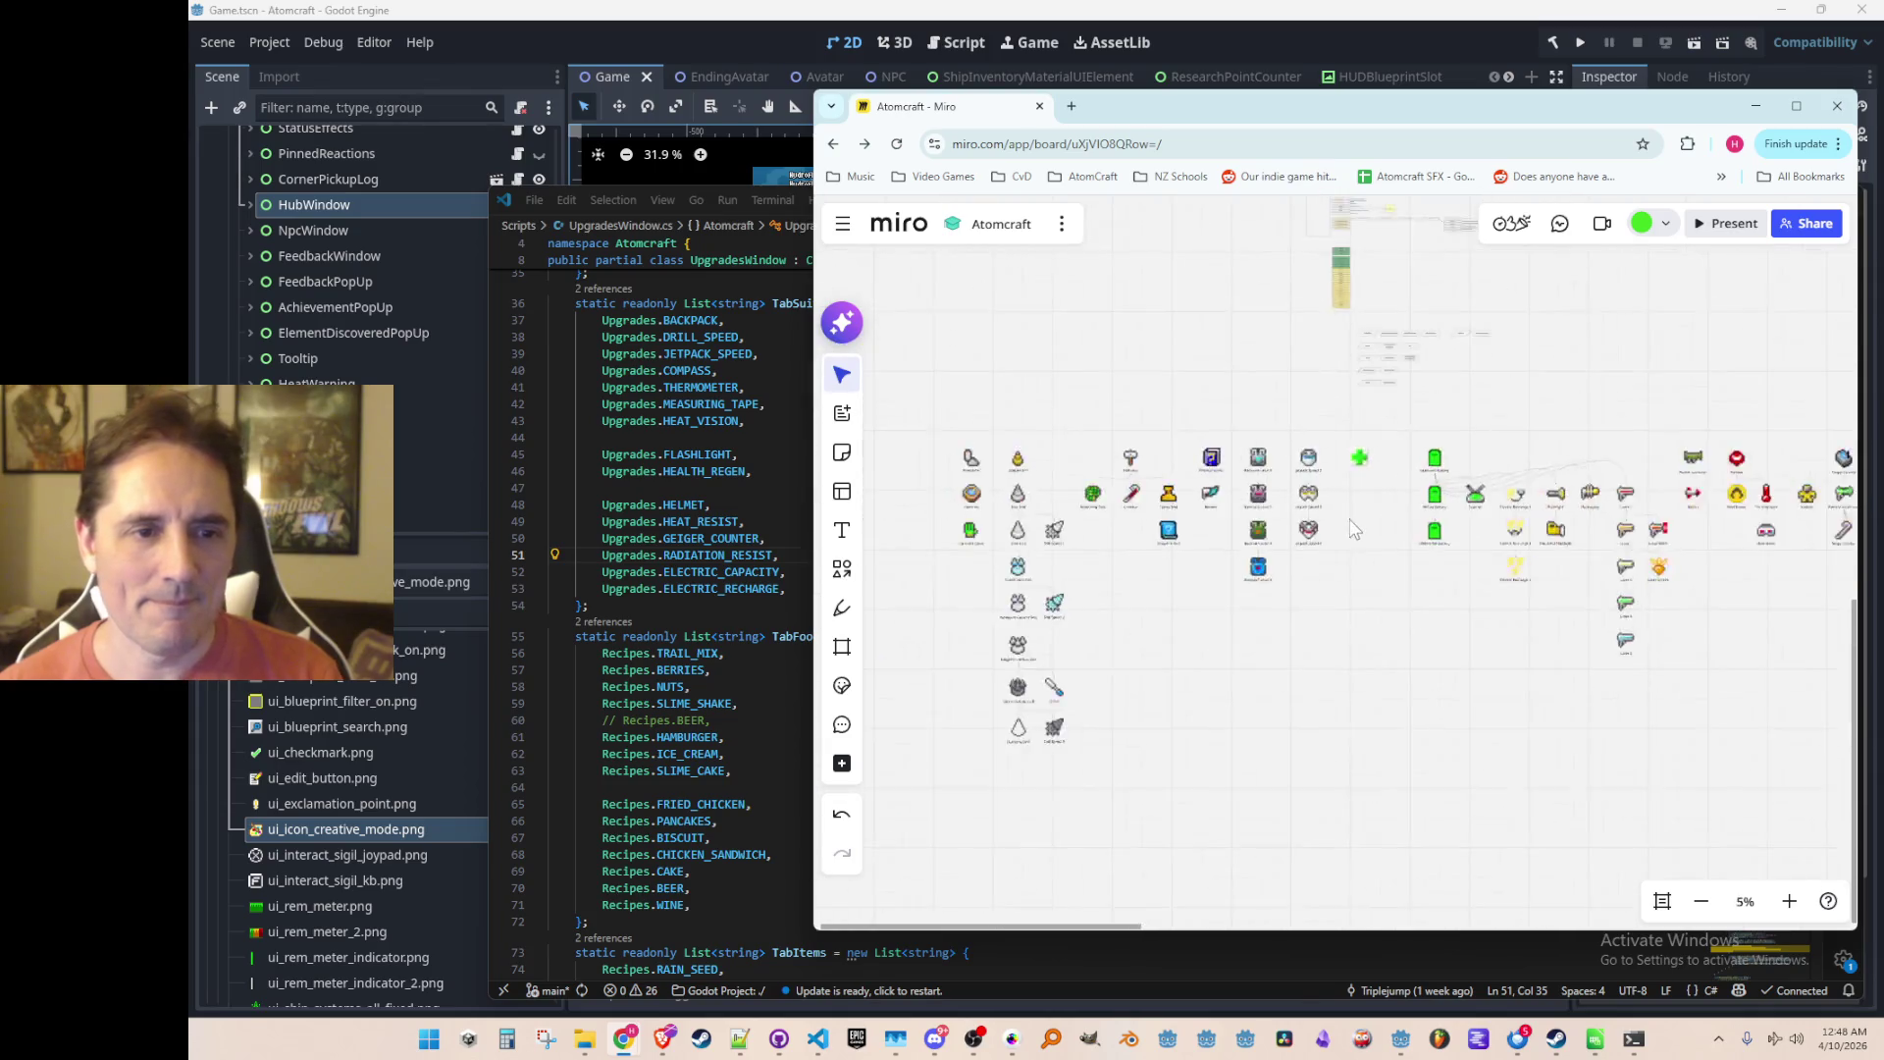
pyautogui.scroll(2, 1369, 515)
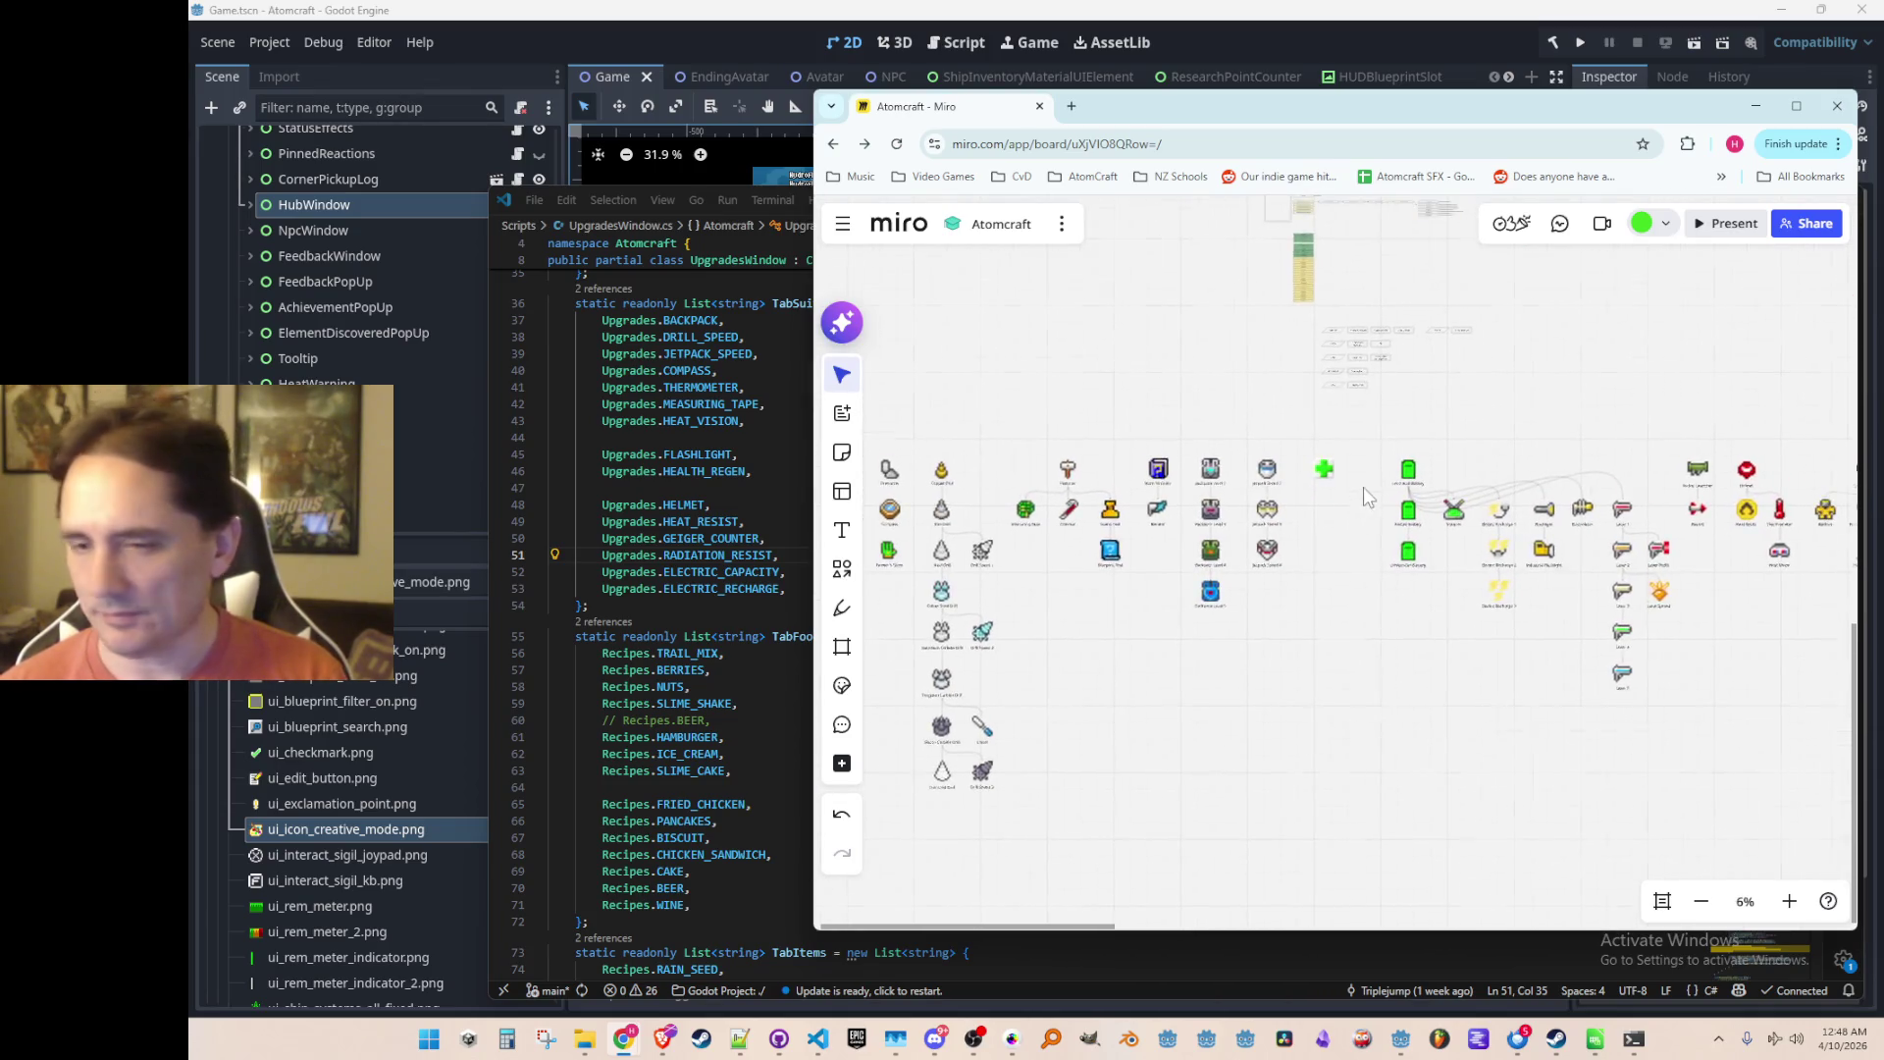
# Step: Copy the Jetpack Speed 2 label under the plus icon and rename it 'Health Regen 1'
pyautogui.scroll(6, 1281, 548)
pyautogui.click(1104, 437)
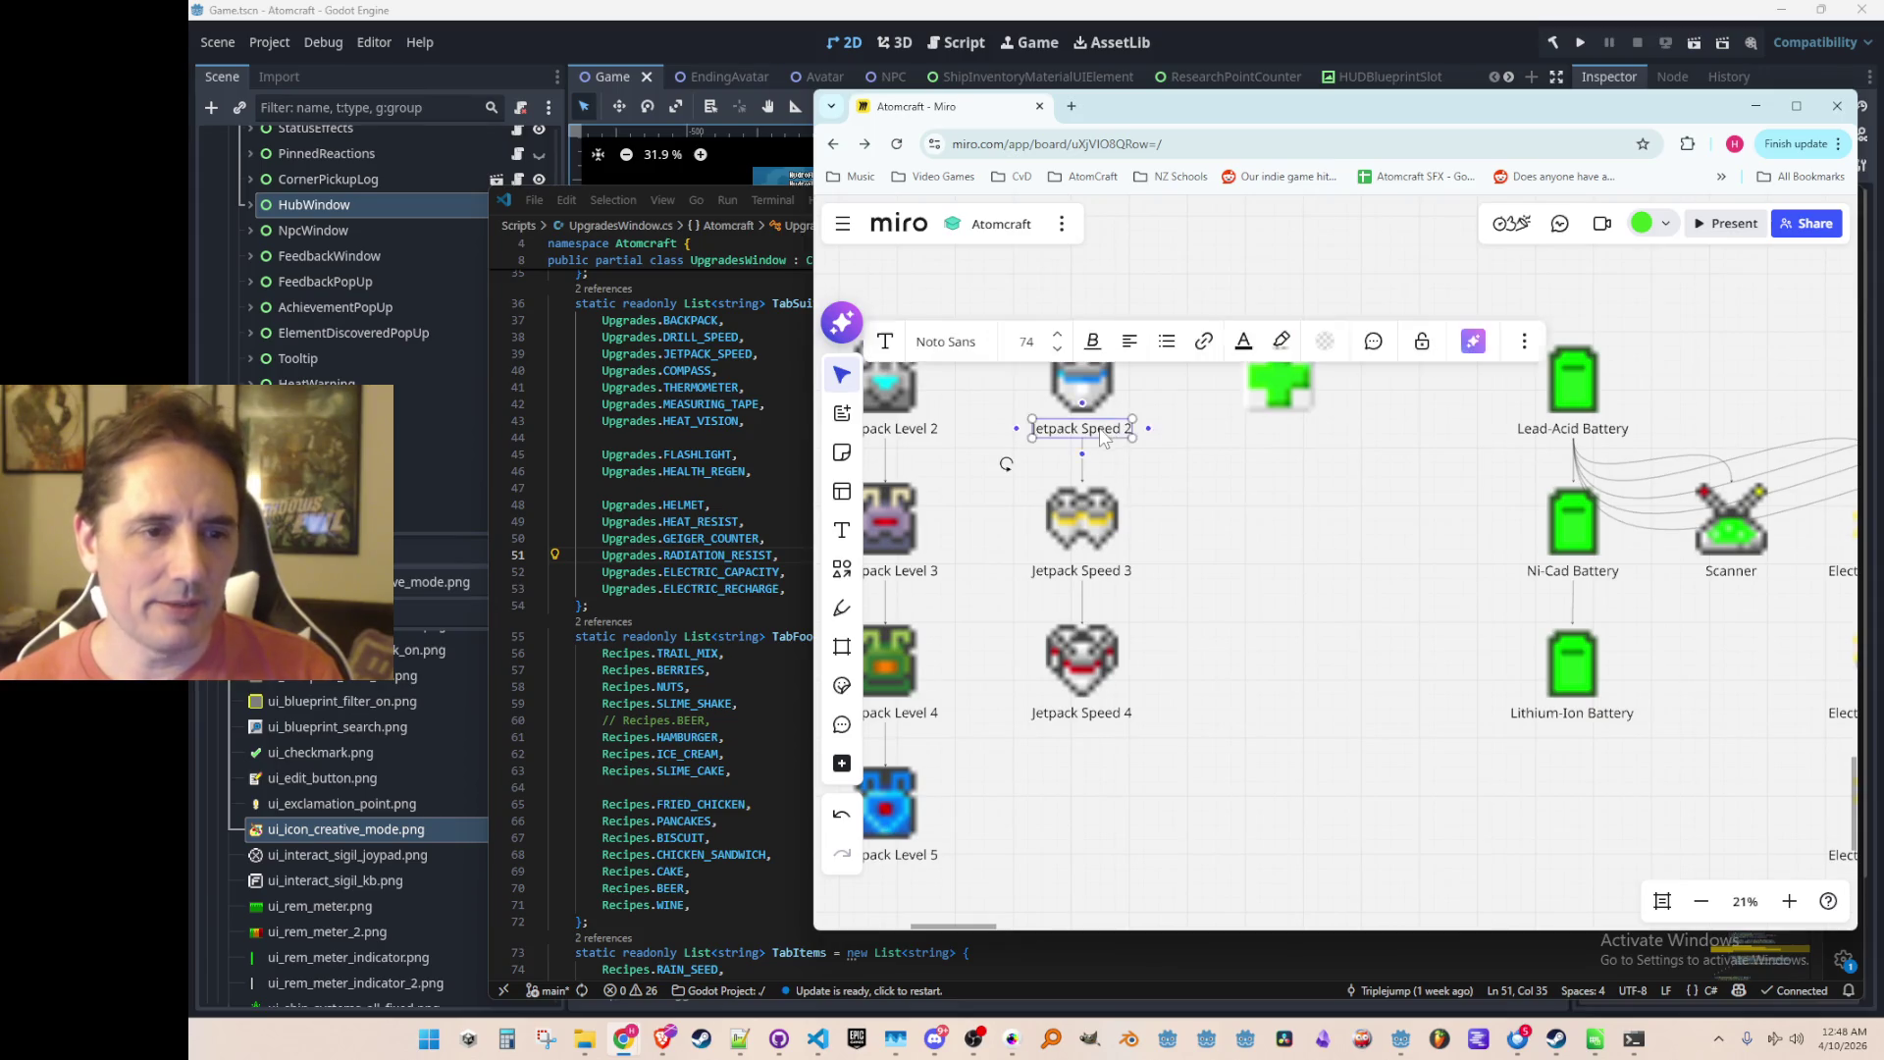
pyautogui.hotkey('ctrl', 'c')
pyautogui.hotkey('ctrl', 'v')
pyautogui.moveTo(1192, 449); pyautogui.dragTo(1272, 440)
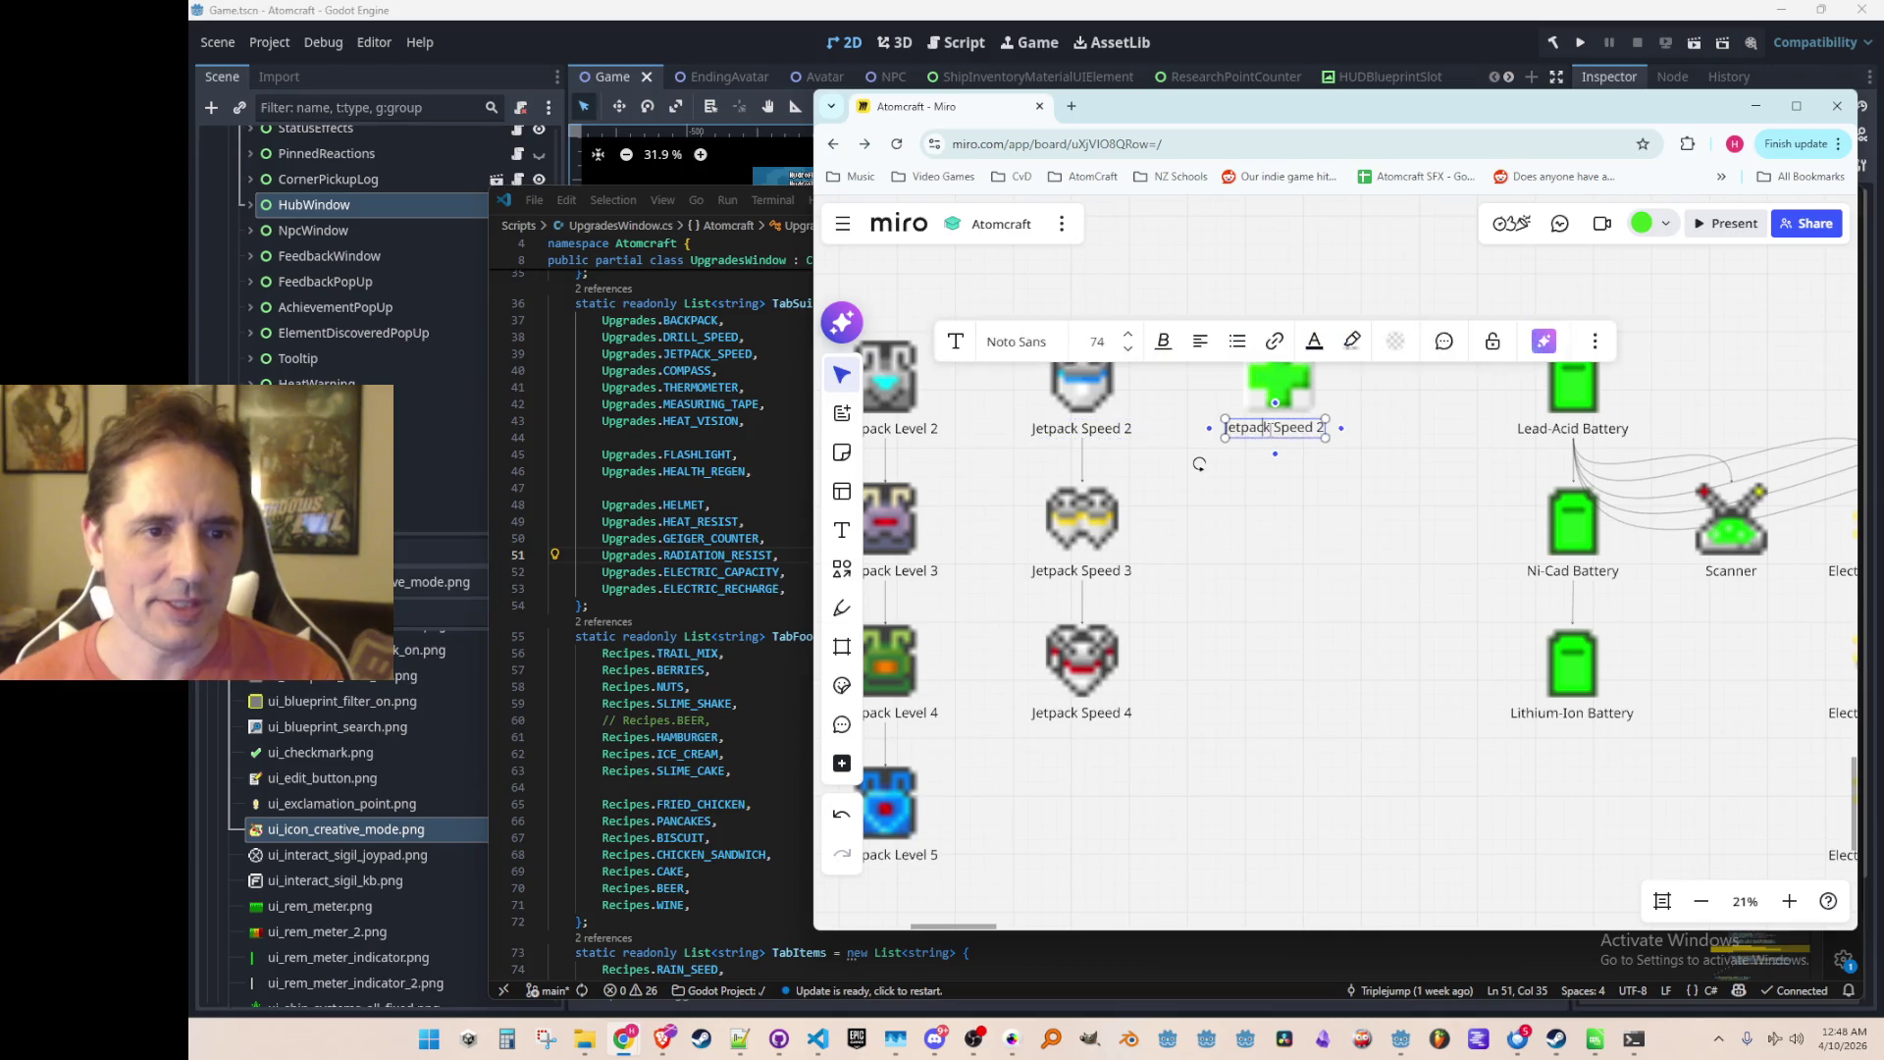
pyautogui.doubleClick(1271, 439)
pyautogui.write('Health Regen 1')
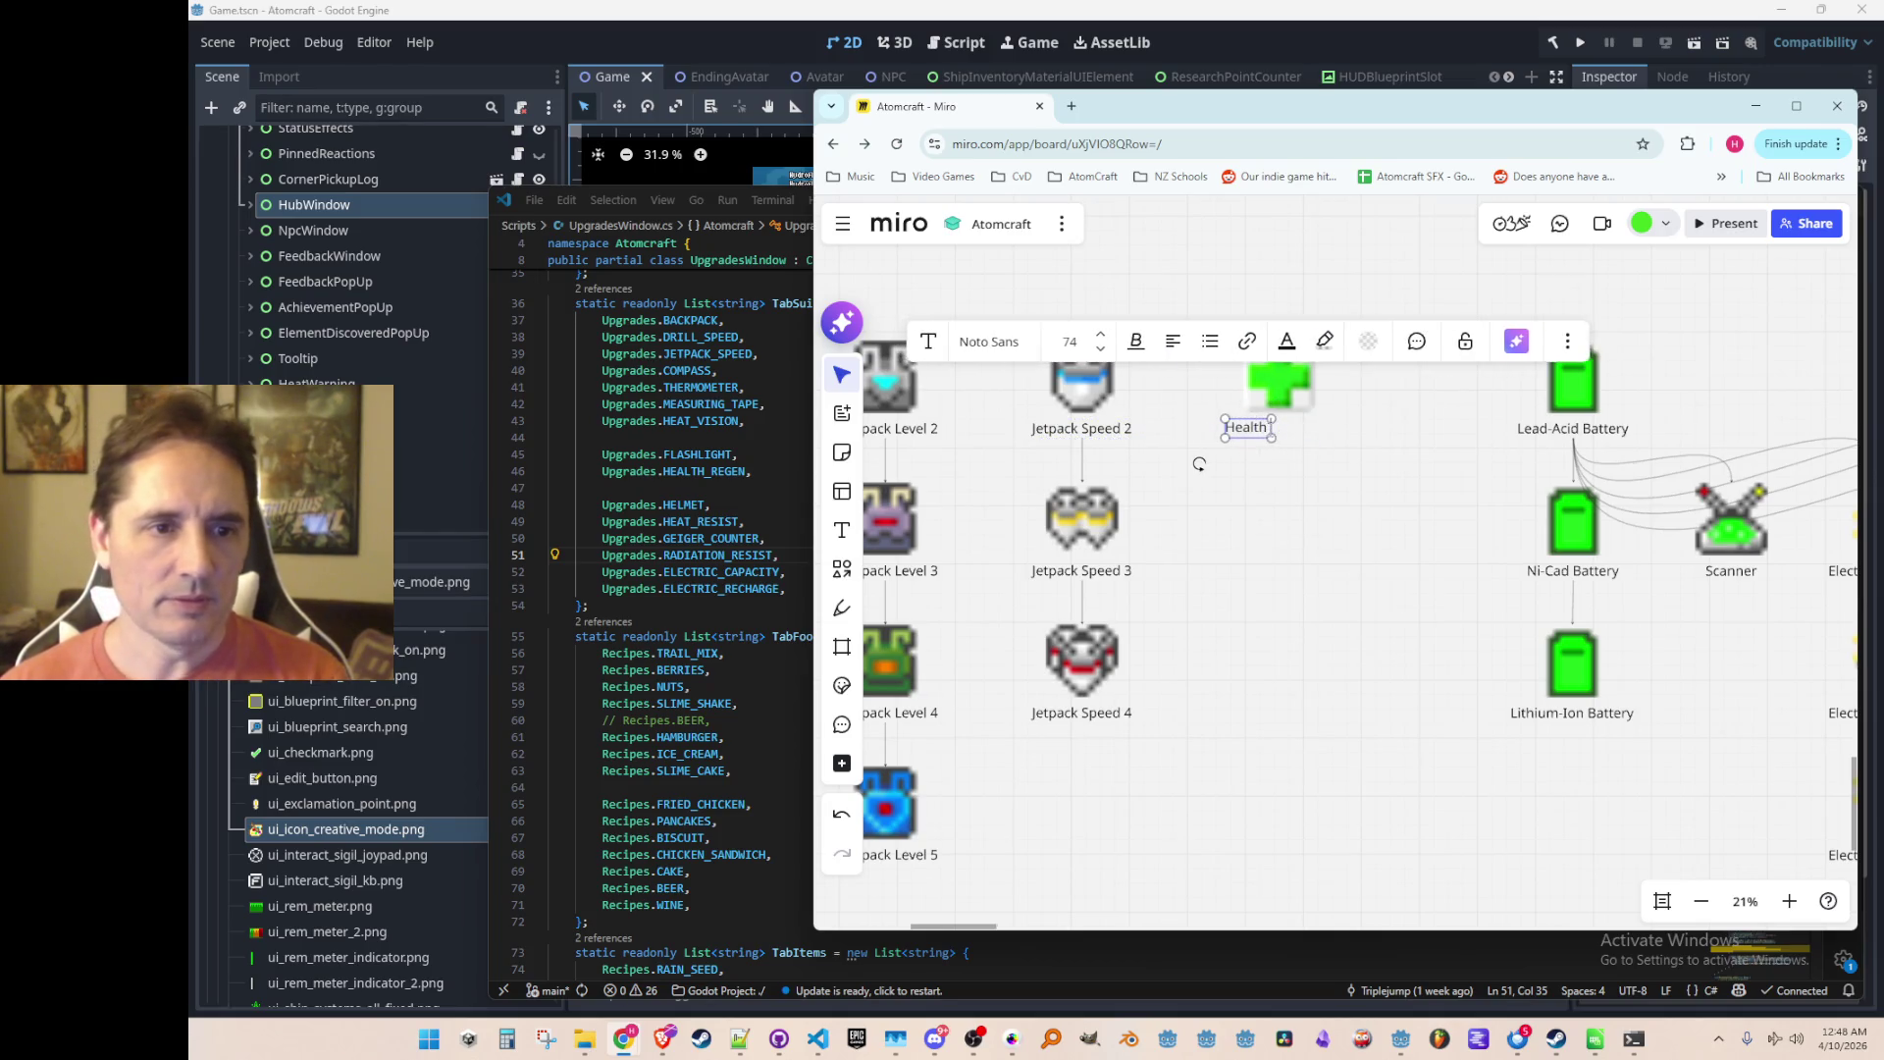
pyautogui.click(1200, 463)
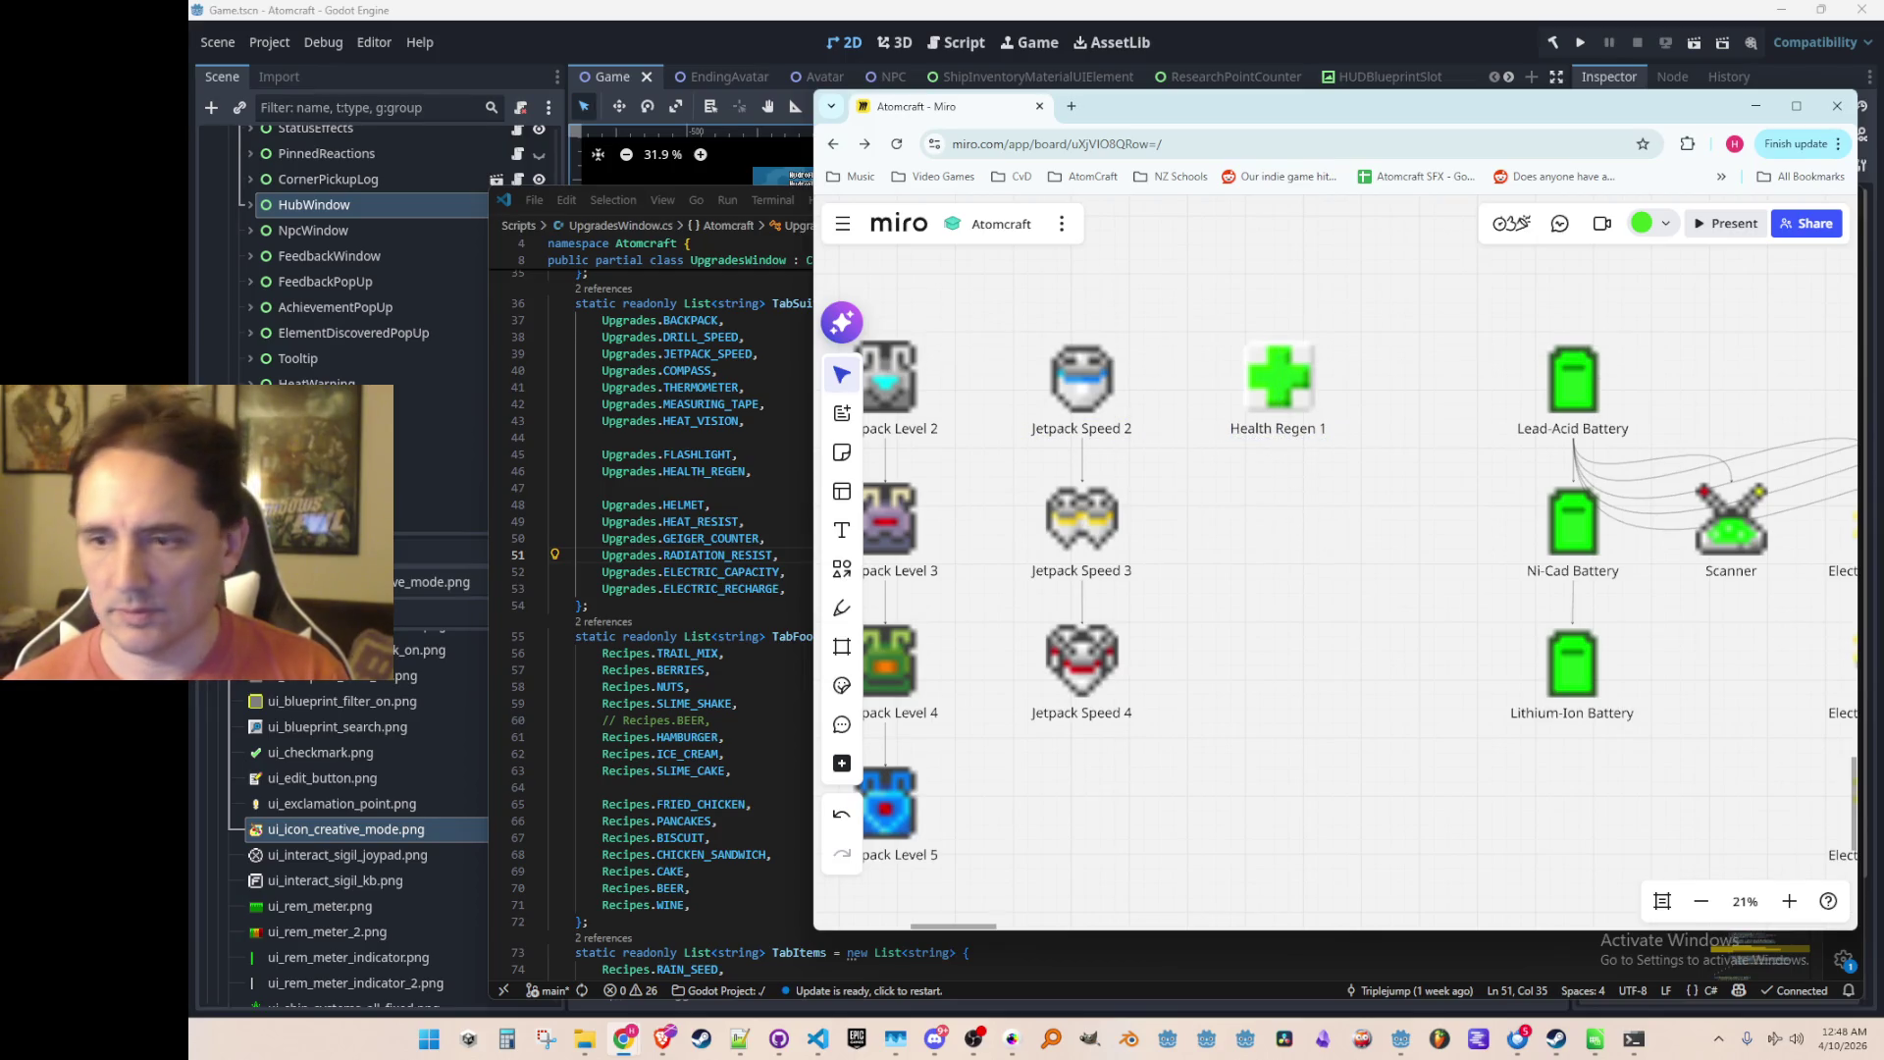
# Step: Drop the second health-regen image onto the board, shrunk and aligned under Health Regen 1
pyautogui.moveTo(345, 829)
pyautogui.mouseDown()
pyautogui.moveTo(1472, 633)
pyautogui.moveTo(1233, 524)
pyautogui.mouseUp()
pyautogui.scroll(-10, 1472, 814)
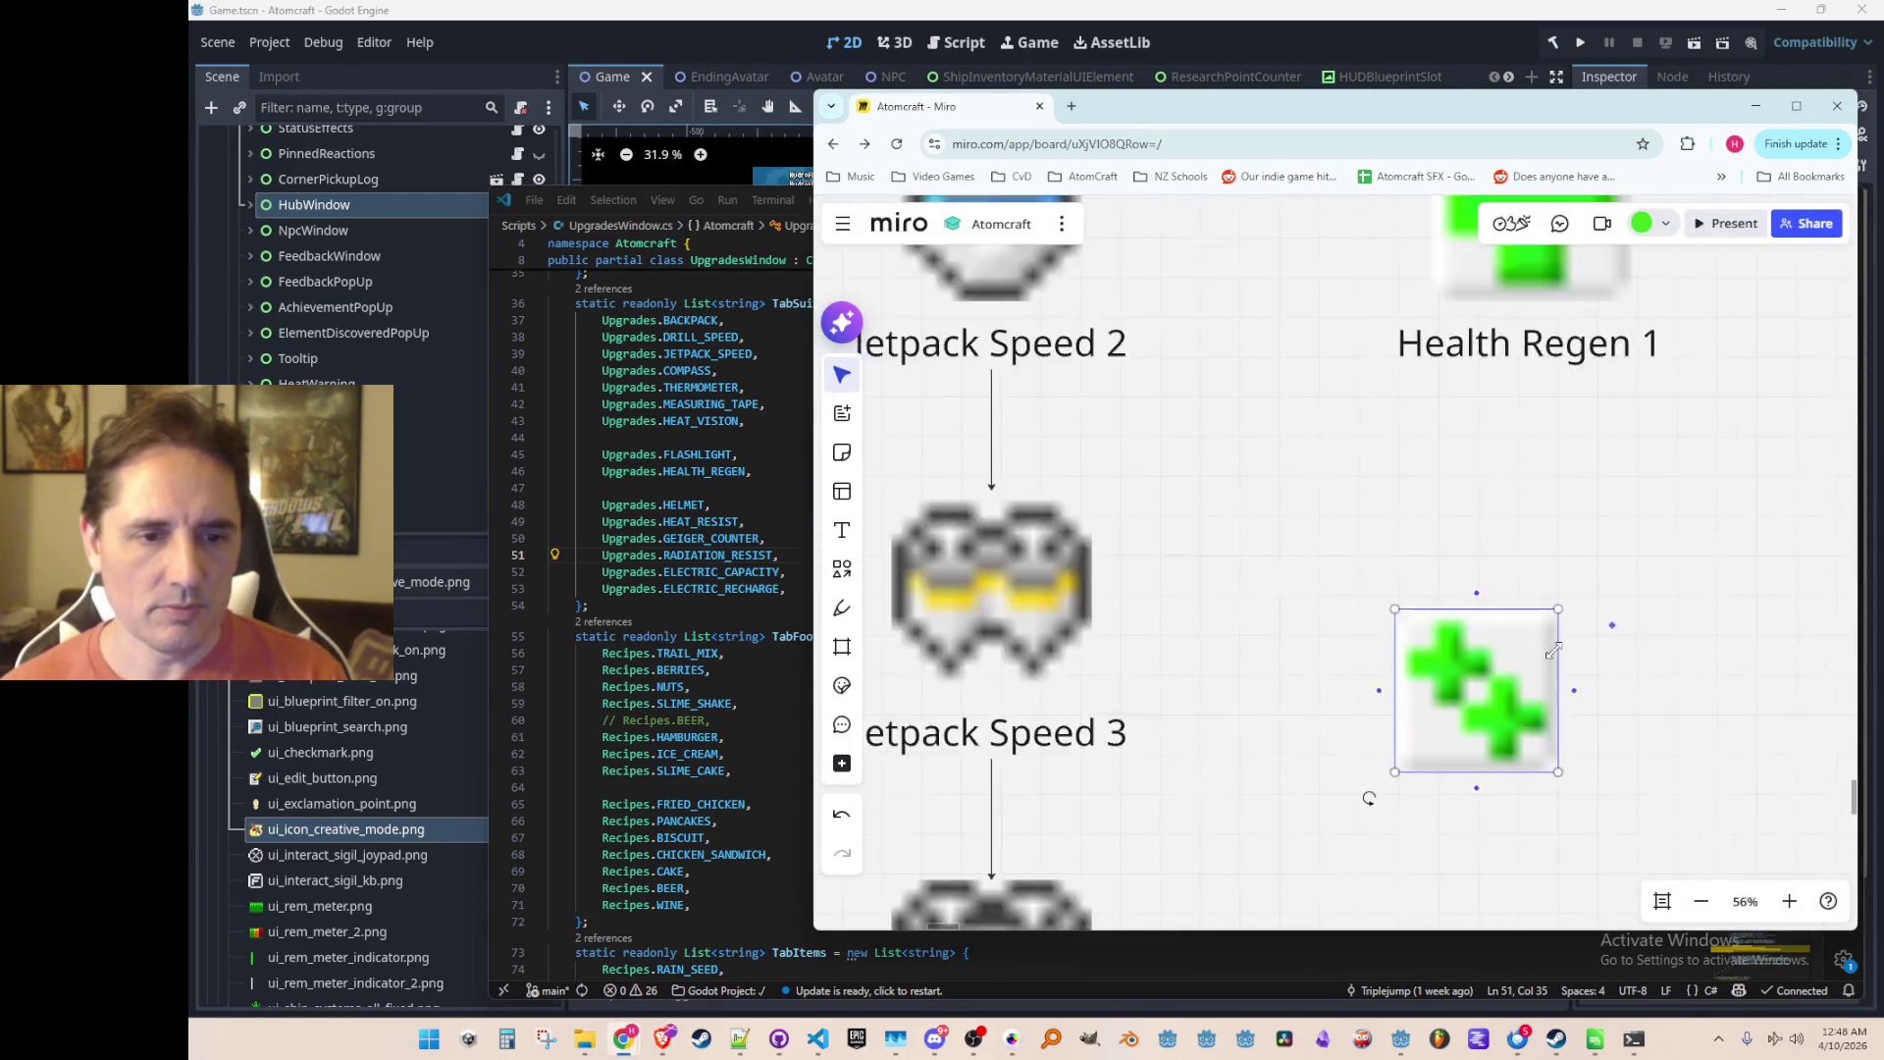
pyautogui.scroll(2, 1472, 638)
pyautogui.moveTo(1443, 577)
pyautogui.mouseDown()
pyautogui.moveTo(1434, 512)
pyautogui.moveTo(1434, 548)
pyautogui.moveTo(1502, 500)
pyautogui.mouseUp()
pyautogui.click(1491, 601)
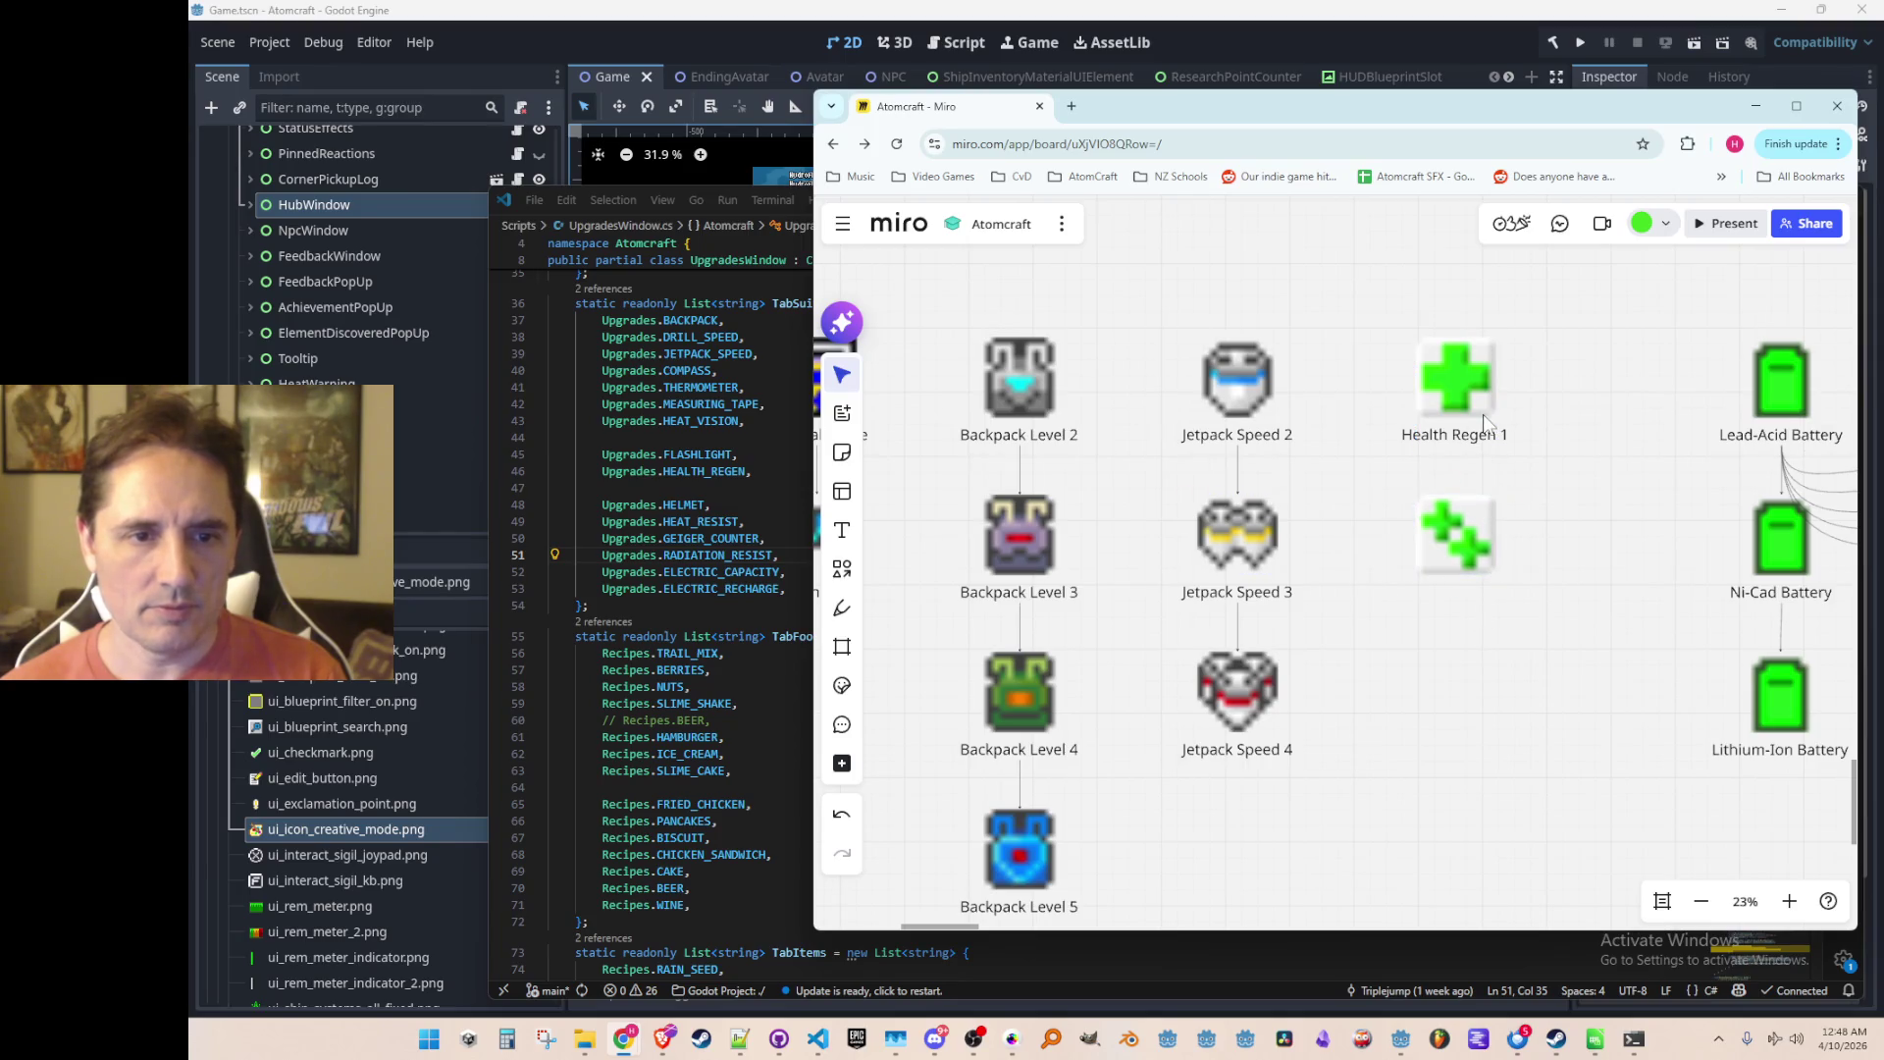
# Step: Duplicate the label under the new image and rename it 'Health Regen 2'
pyautogui.click(1479, 444)
pyautogui.hotkey('ctrl', 'c')
pyautogui.hotkey('ctrl', 'v')
pyautogui.moveTo(1516, 483); pyautogui.dragTo(1464, 604)
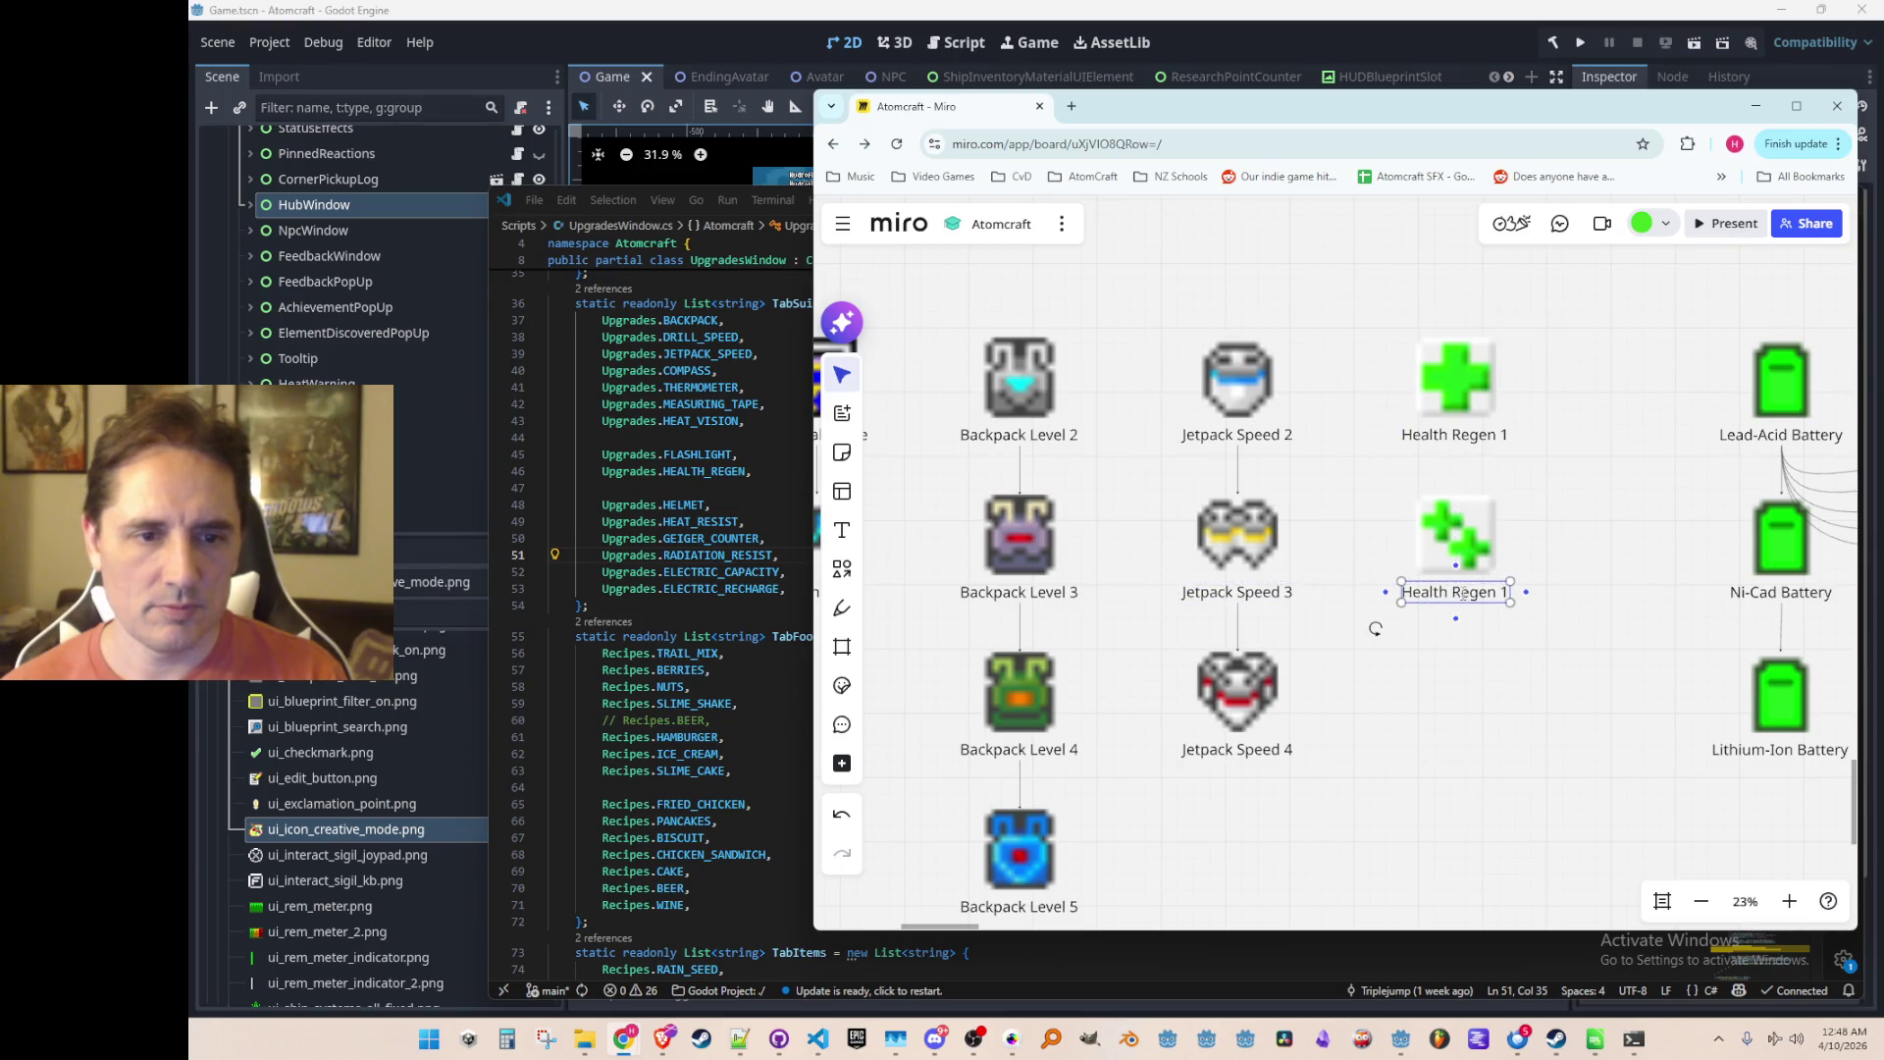
pyautogui.doubleClick(1462, 593)
pyautogui.click(1472, 461)
# Step: Draw a connector from Health Regen 1 down to Health Regen 2
pyautogui.click(1455, 434)
pyautogui.moveTo(1456, 451); pyautogui.dragTo(1457, 525)
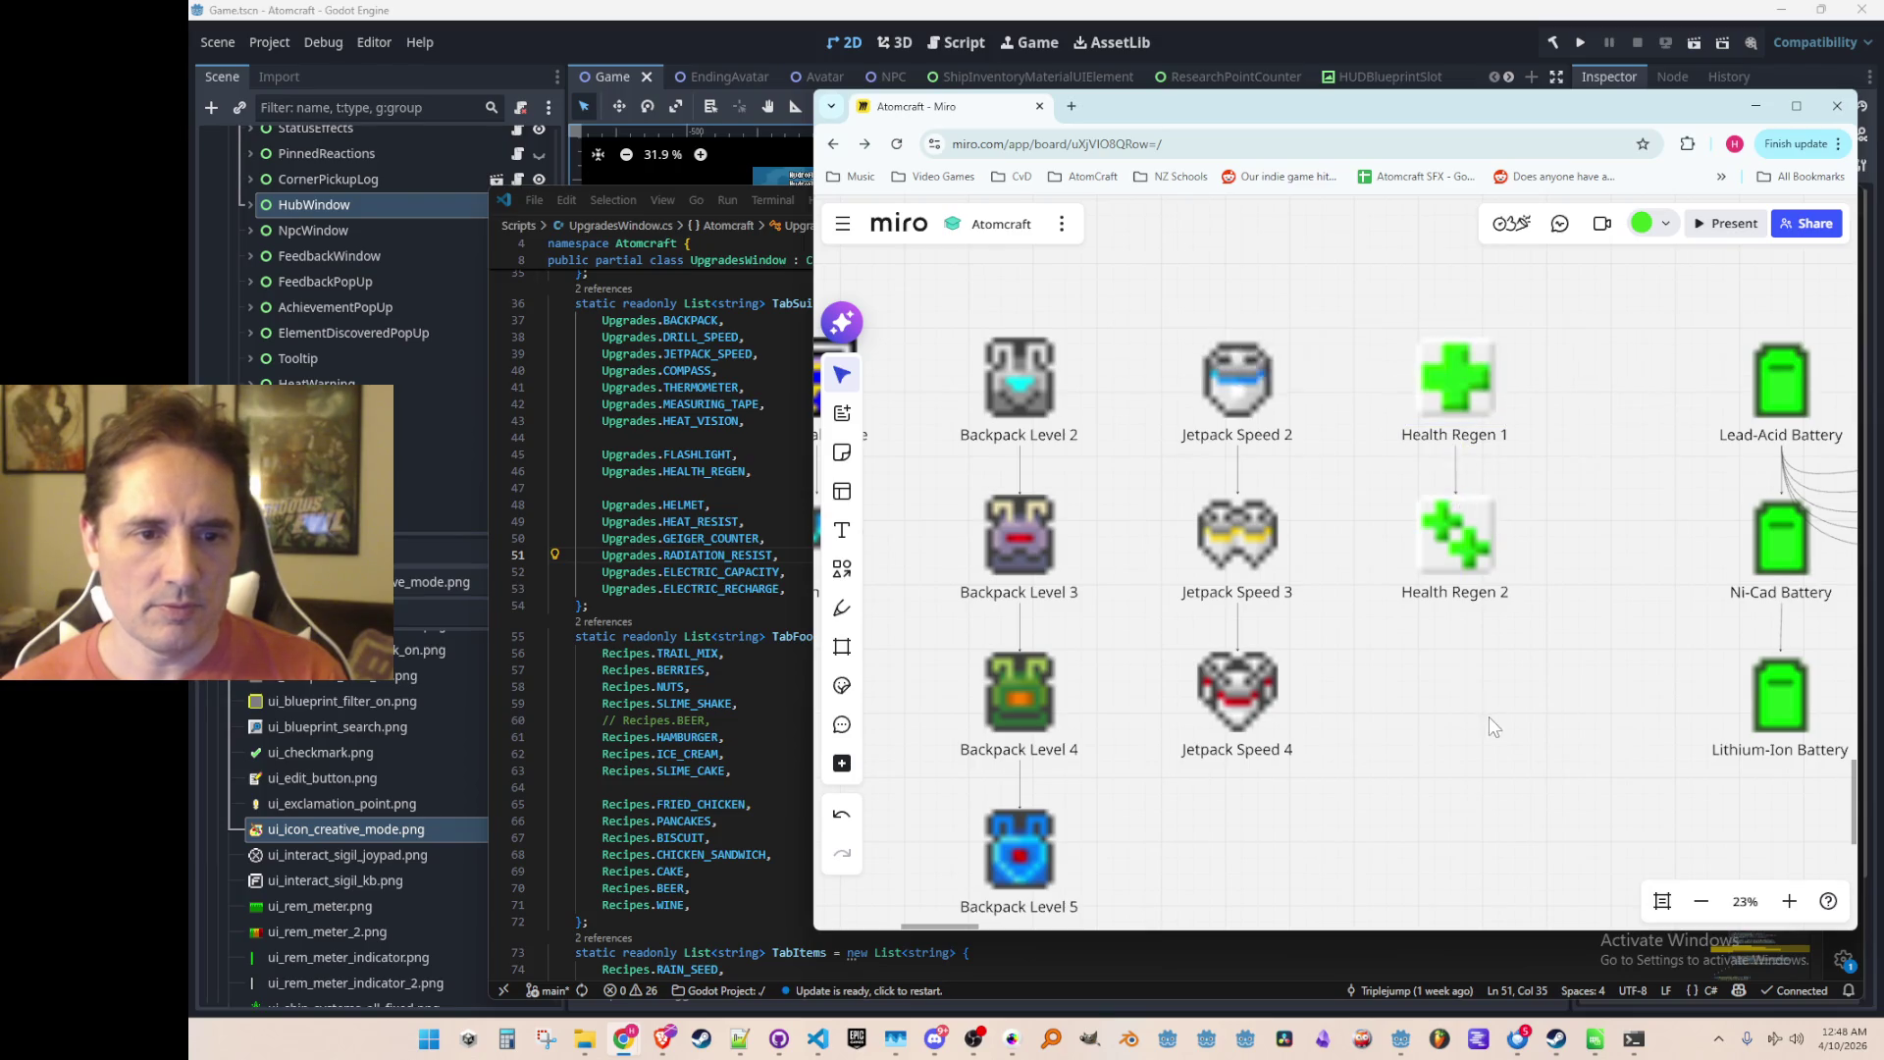
pyautogui.scroll(-3, 1490, 674)
pyautogui.scroll(-5, 1495, 699)
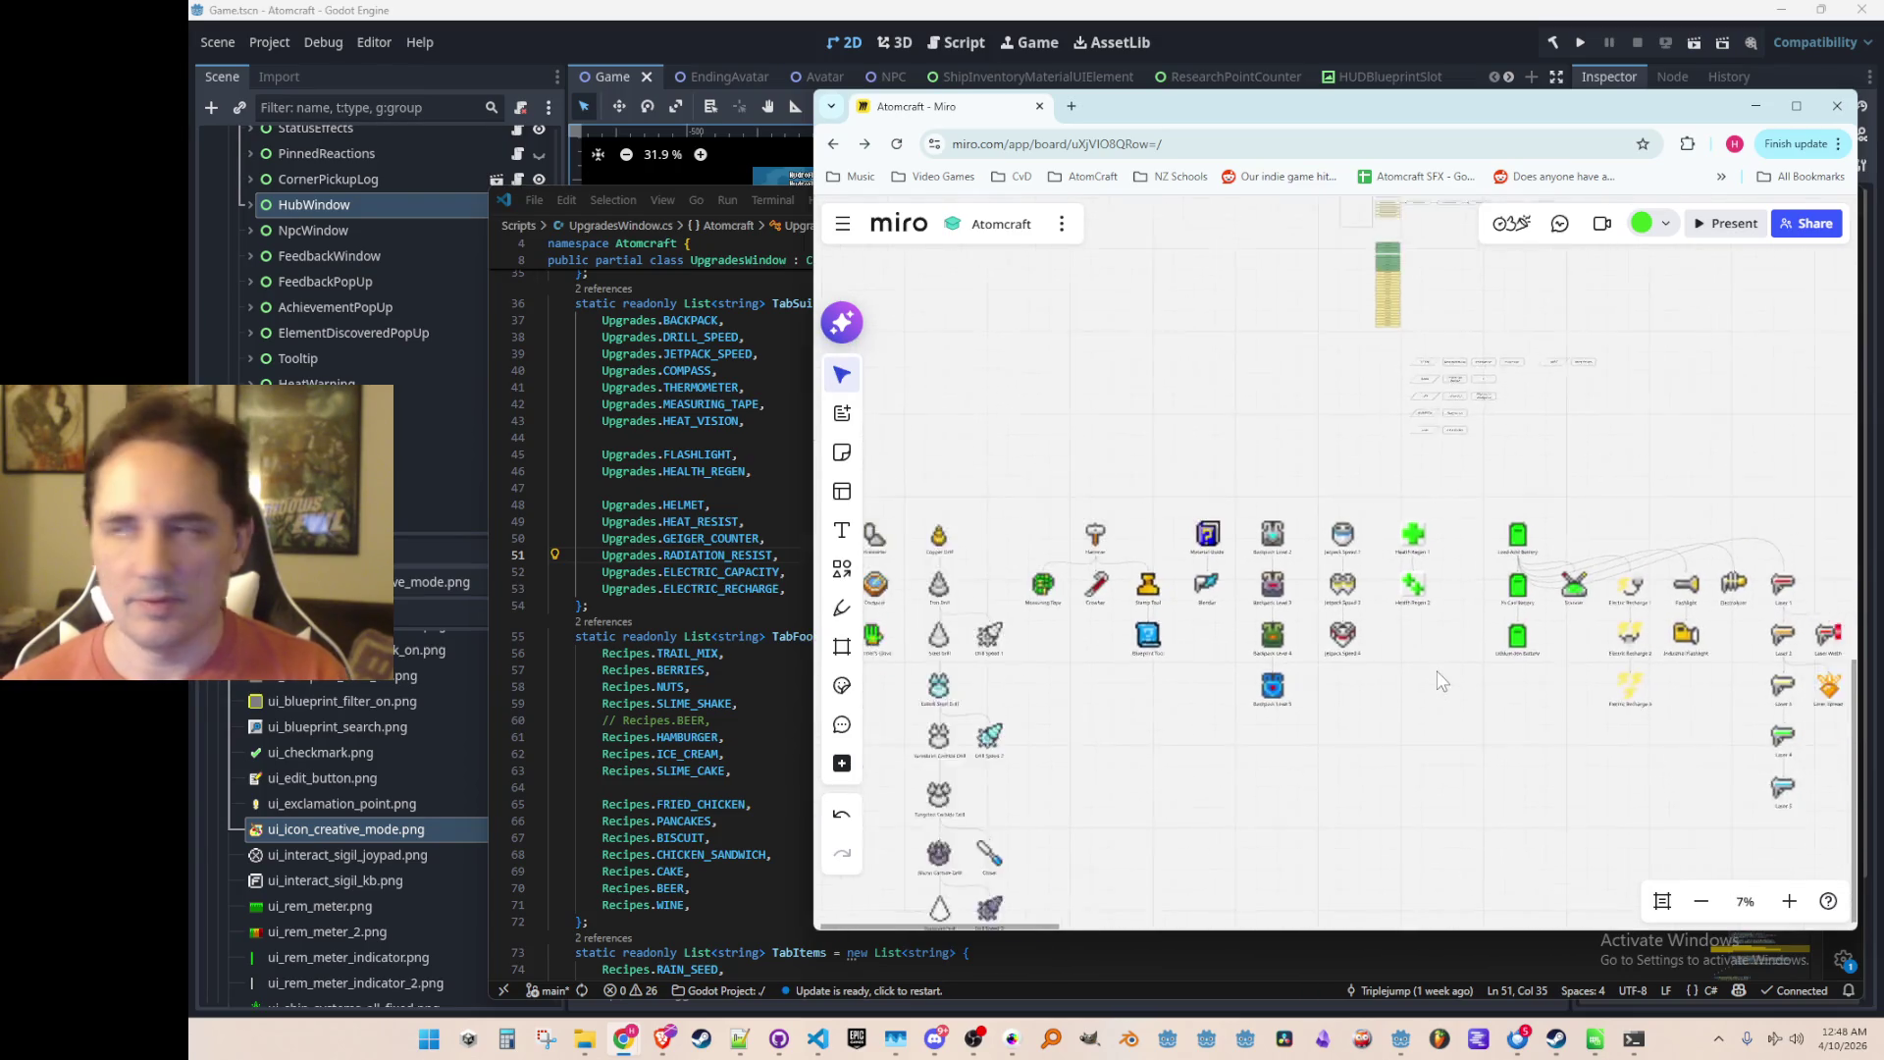
# Step: Marquee-select the large block of upgrade icons and shift it slightly left
pyautogui.scroll(2, 1504, 628)
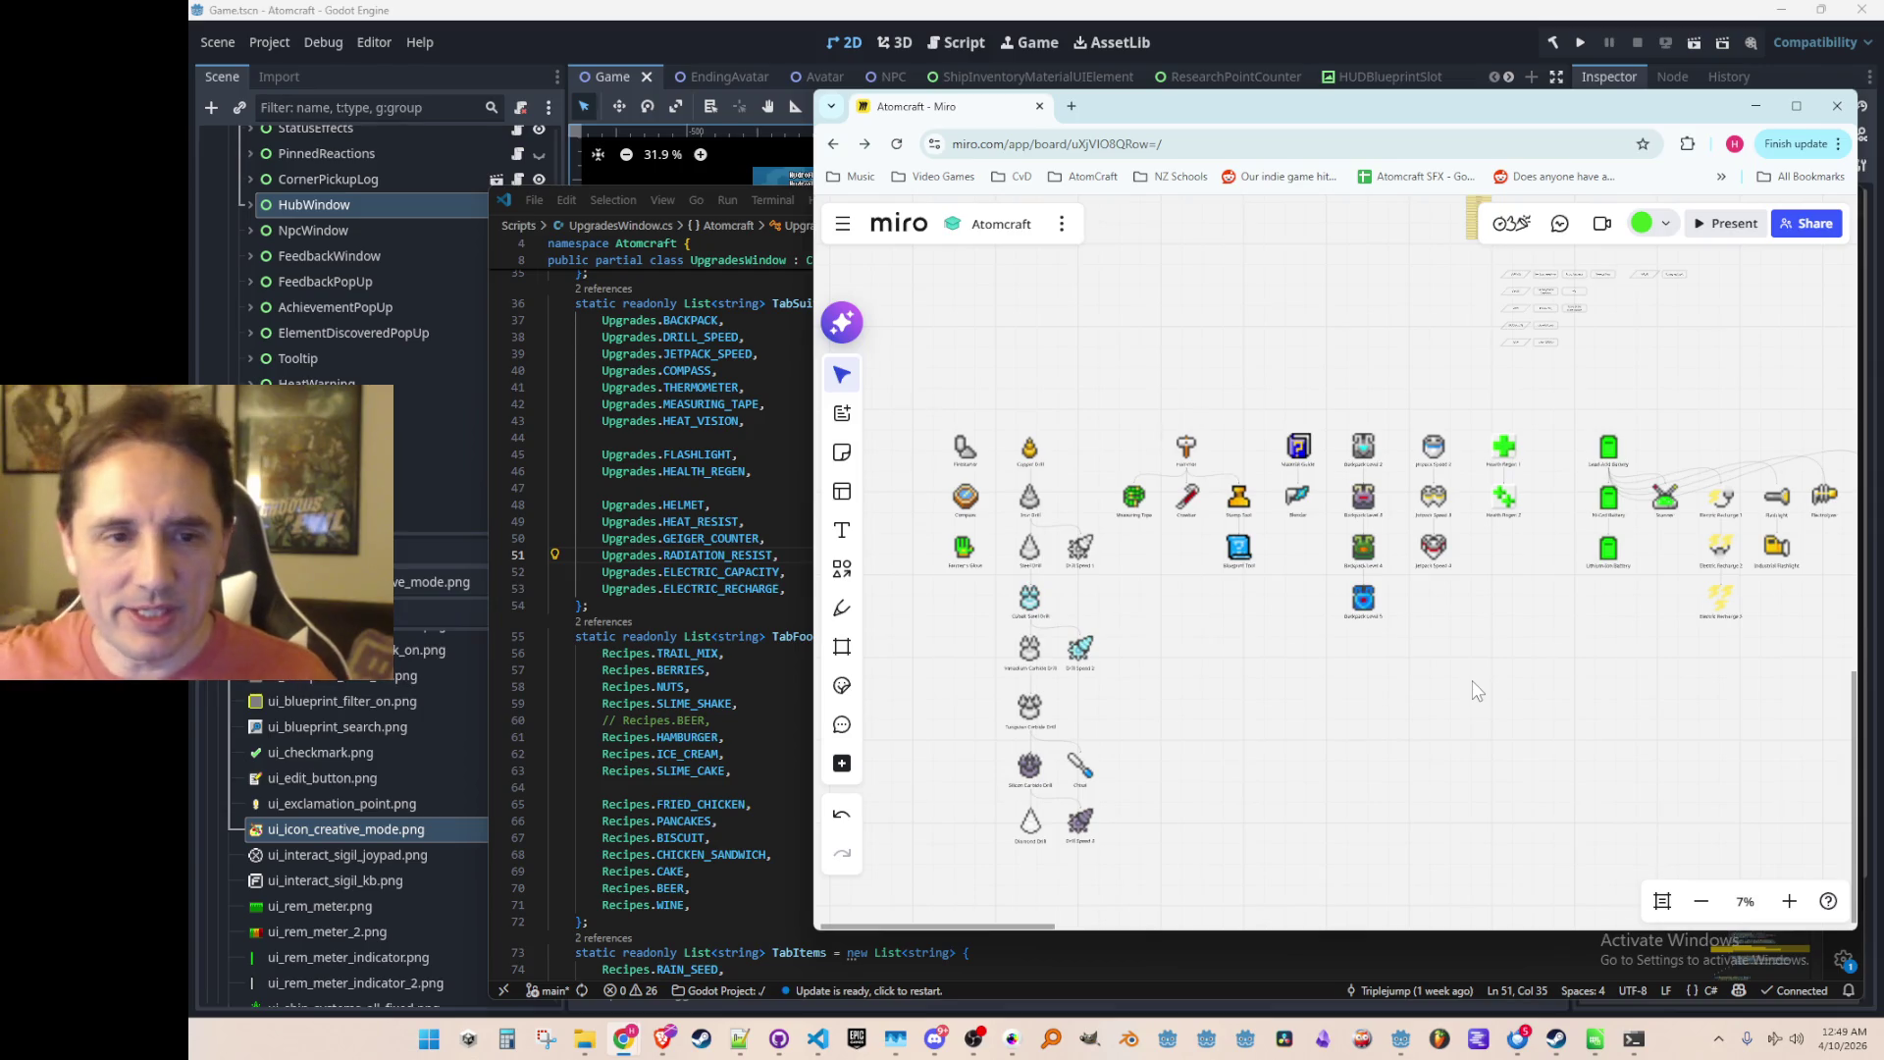
pyautogui.scroll(-2, 1442, 635)
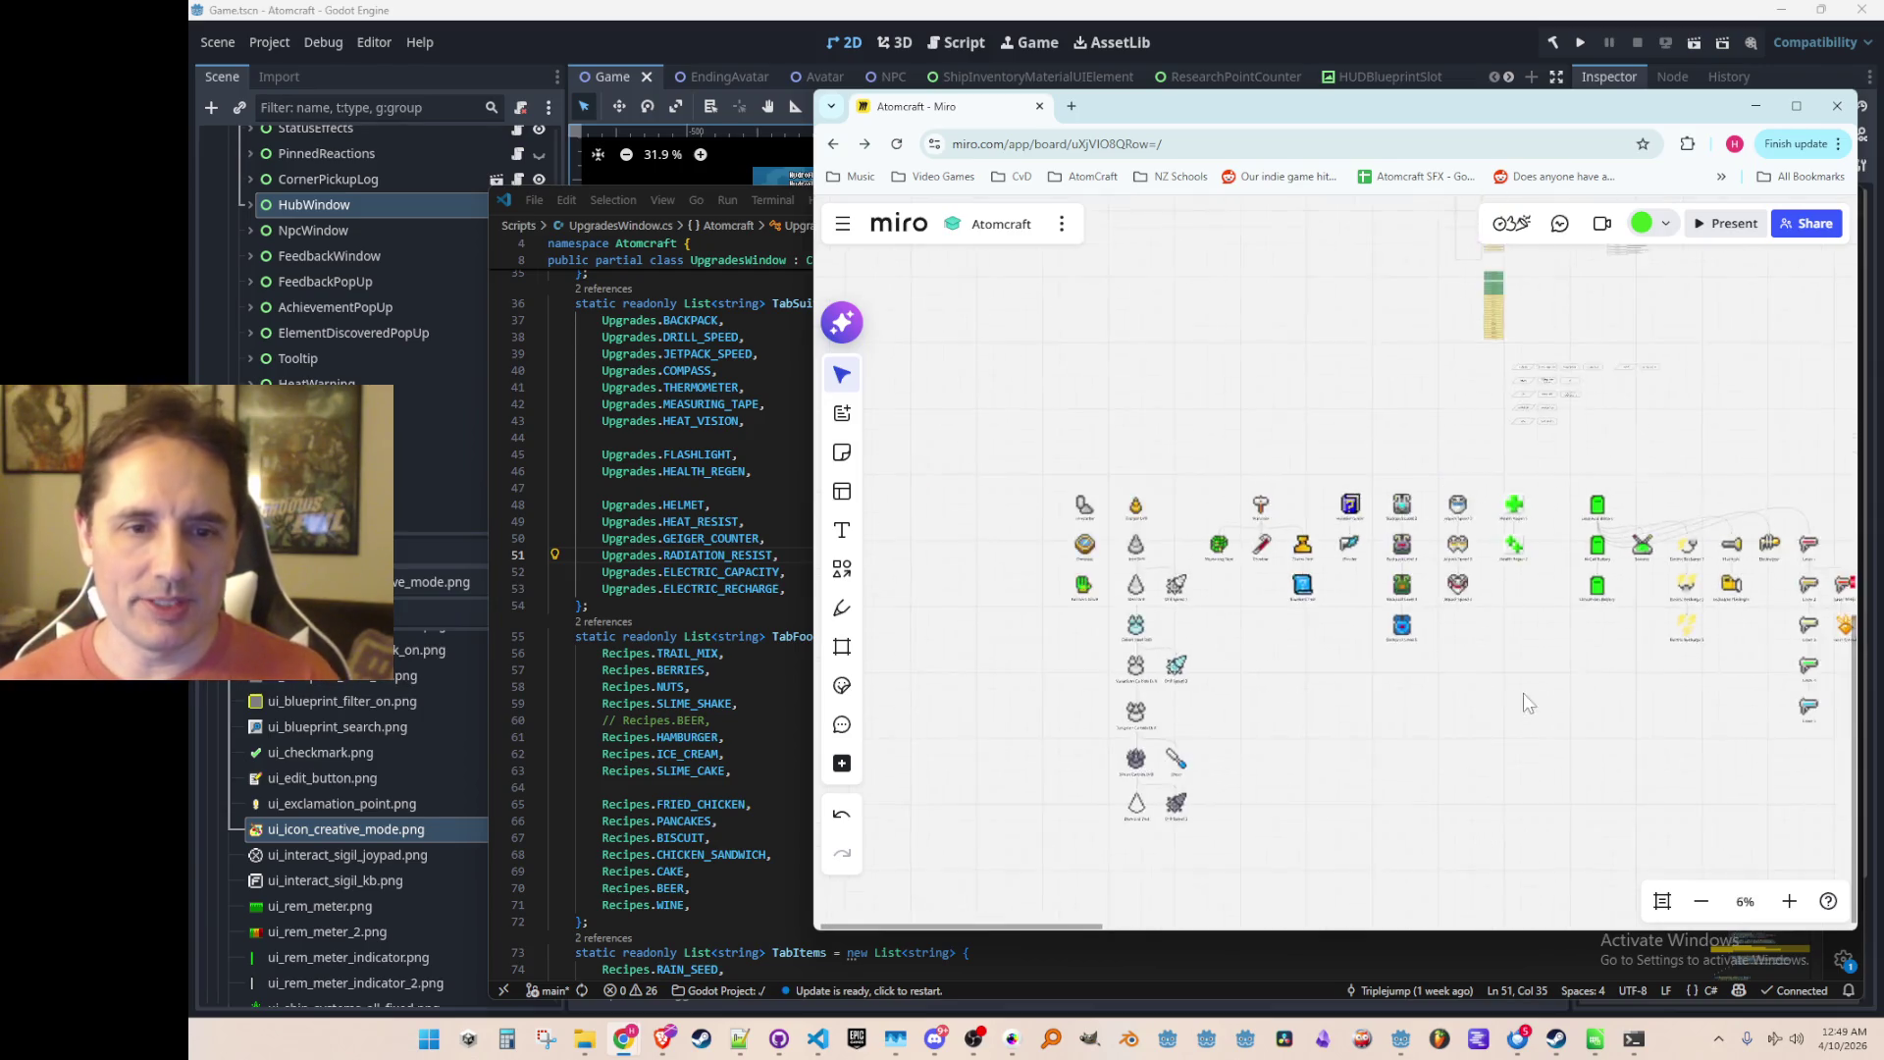
pyautogui.moveTo(1150, 447); pyautogui.dragTo(1727, 781)
pyautogui.scroll(2, 1148, 539)
pyautogui.moveTo(1197, 435); pyautogui.dragTo(1150, 427)
pyautogui.click(1032, 703)
# Step: Zoom and pan around the board to check the rearranged upgrade tree
pyautogui.scroll(-5, 1017, 687)
pyautogui.scroll(3, 1130, 611)
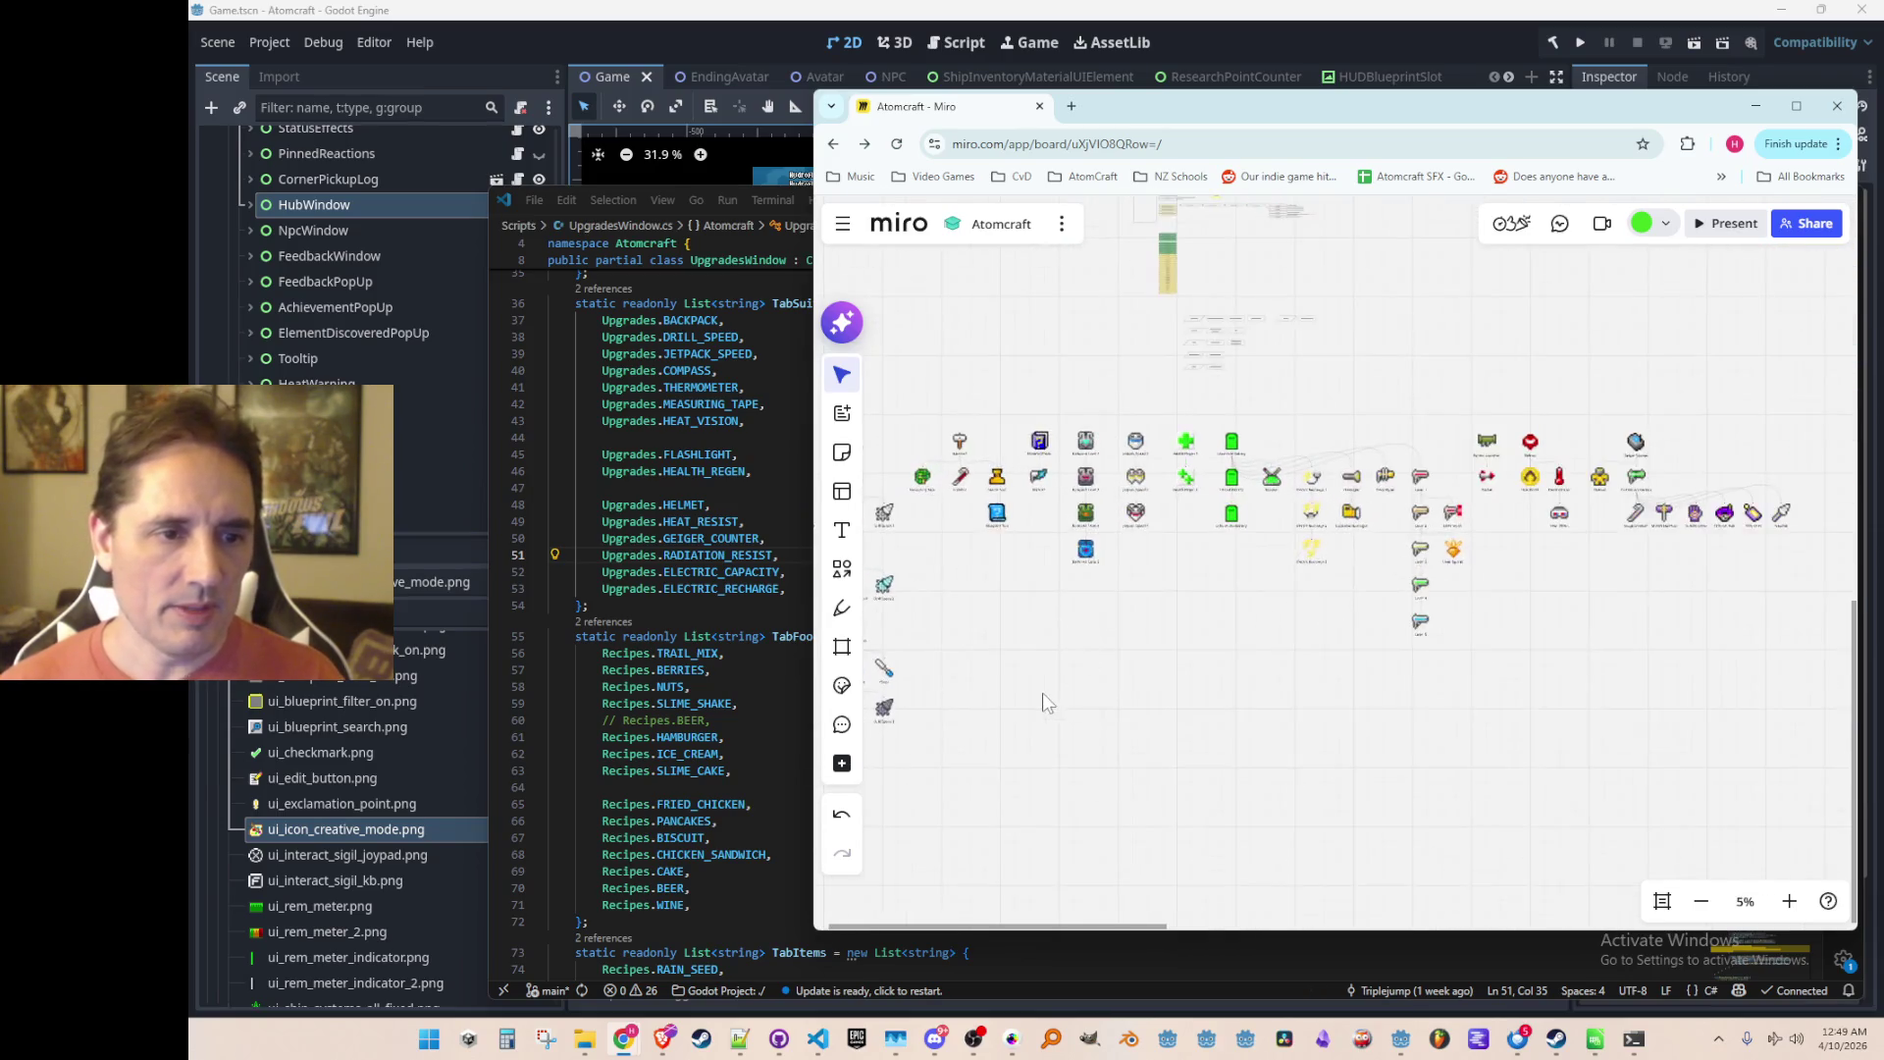
pyautogui.scroll(3, 1357, 565)
pyautogui.hscroll(6, 1097, 683)
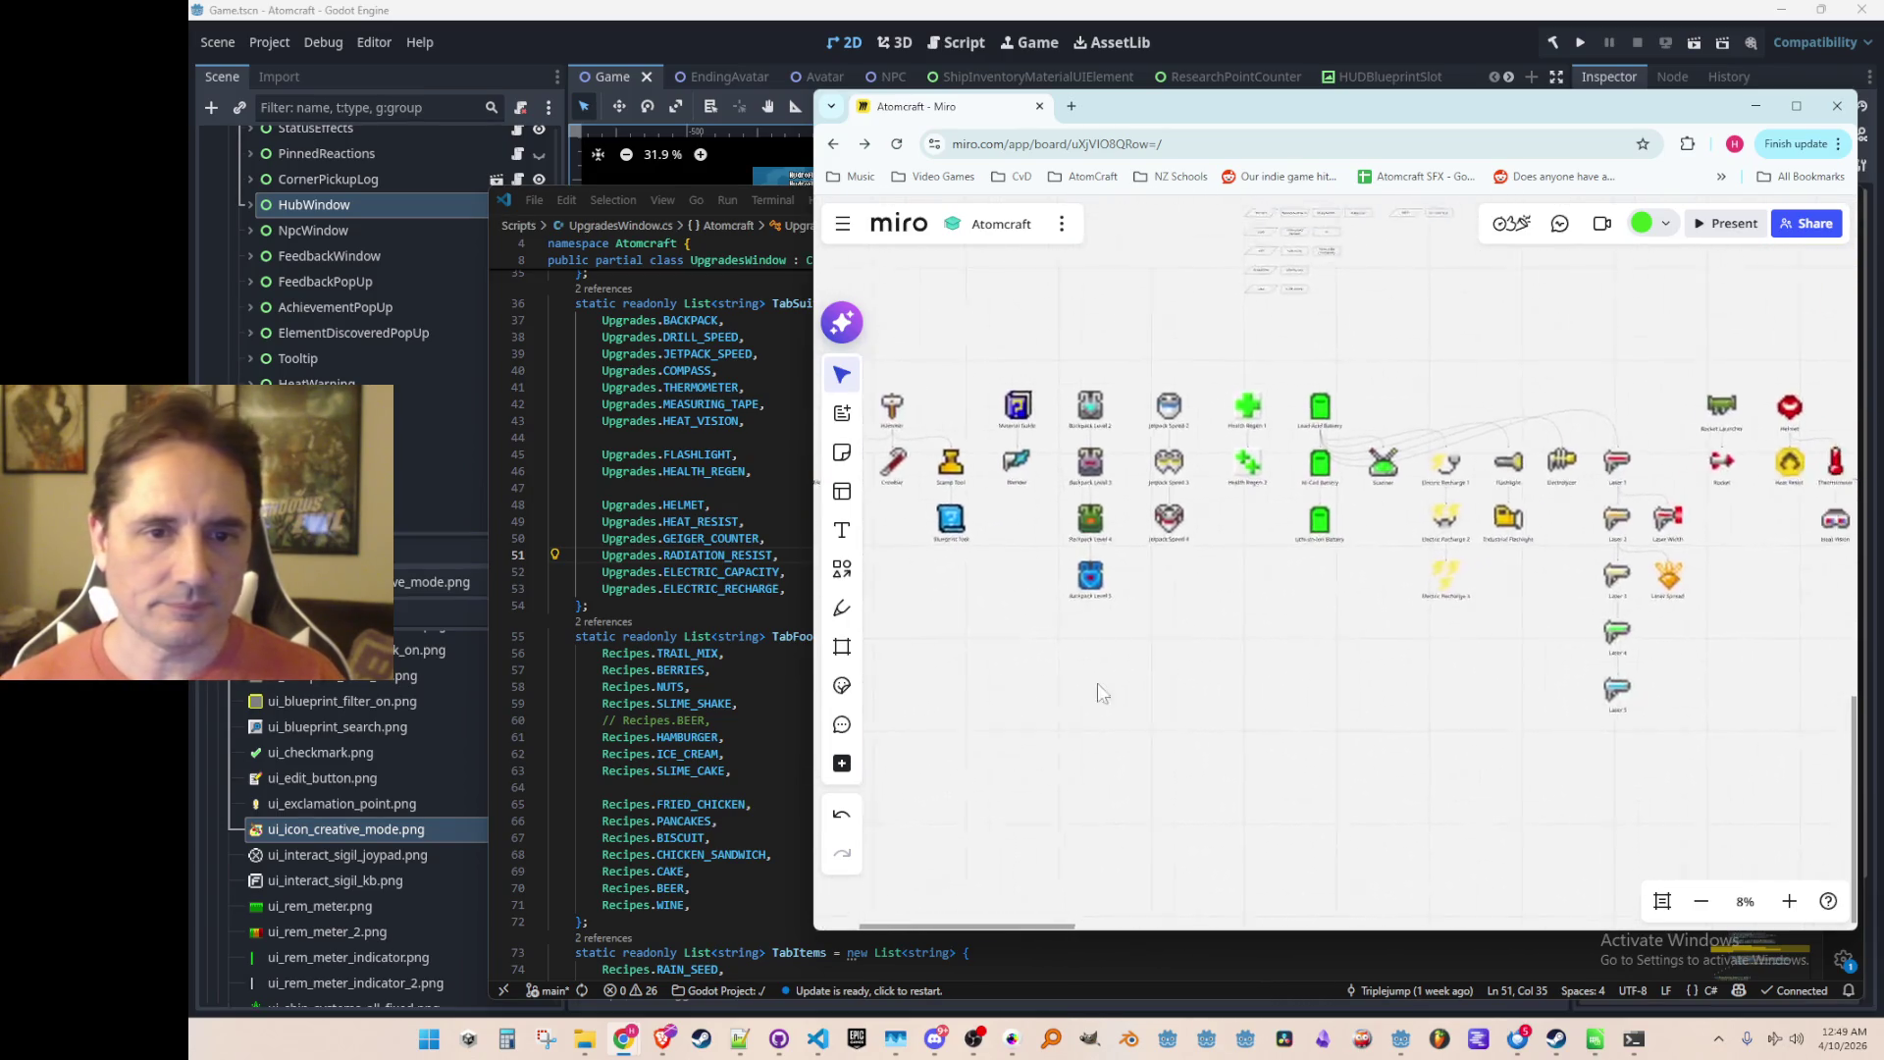
pyautogui.hscroll(-6, 1106, 700)
pyautogui.scroll(-1, 1079, 692)
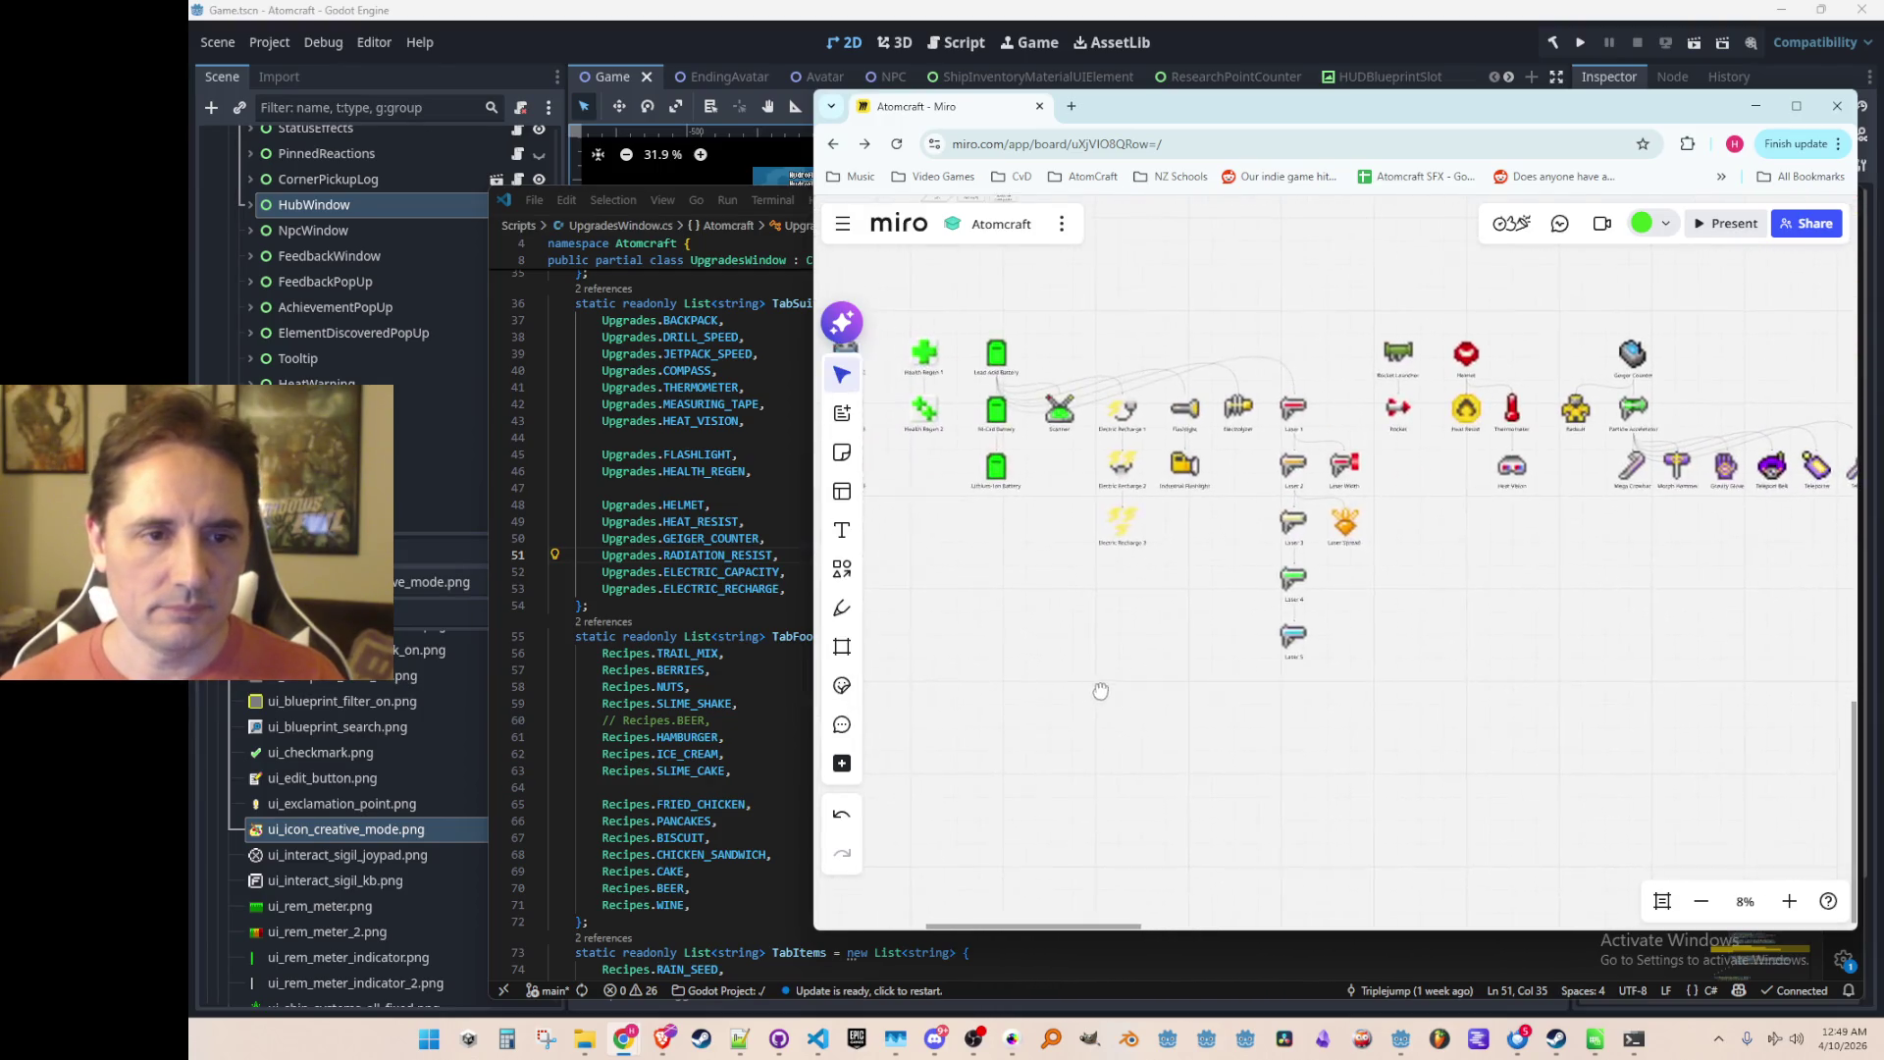
pyautogui.scroll(1, 1016, 692)
pyautogui.hscroll(-8, 1072, 703)
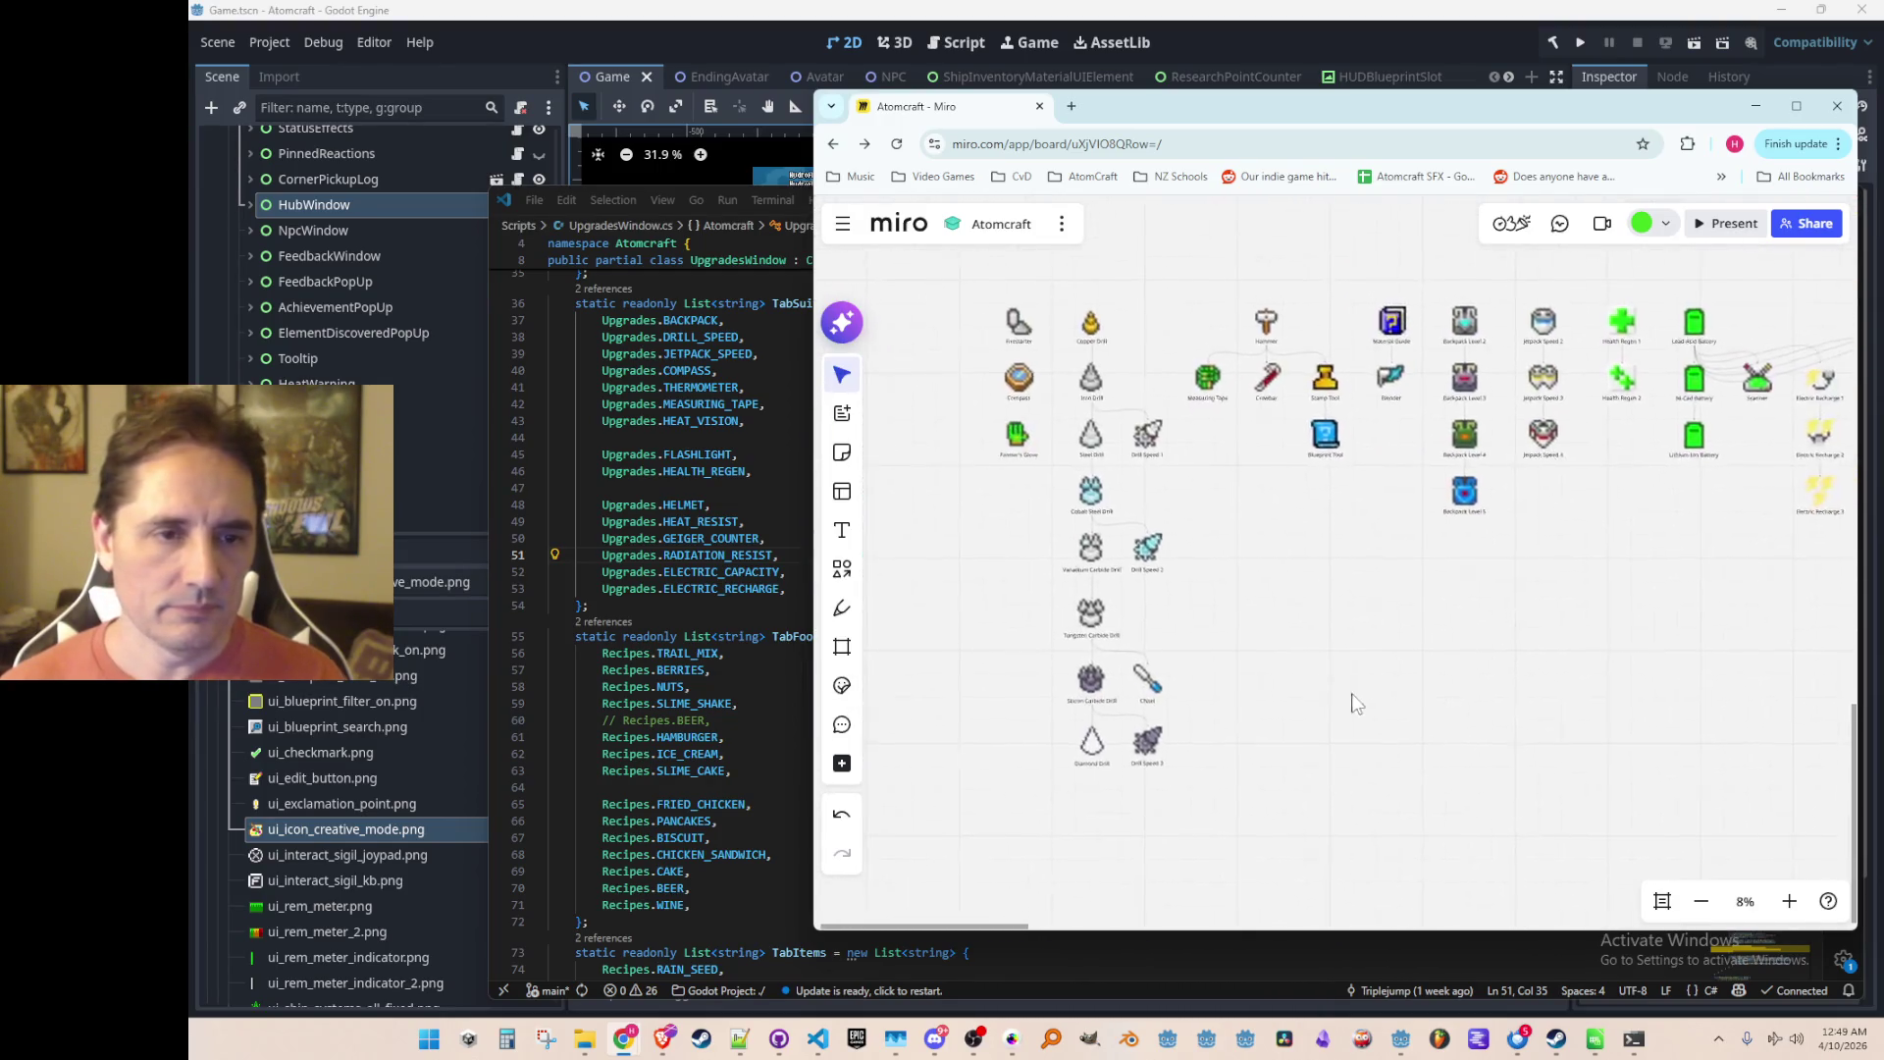
pyautogui.scroll(2, 1286, 559)
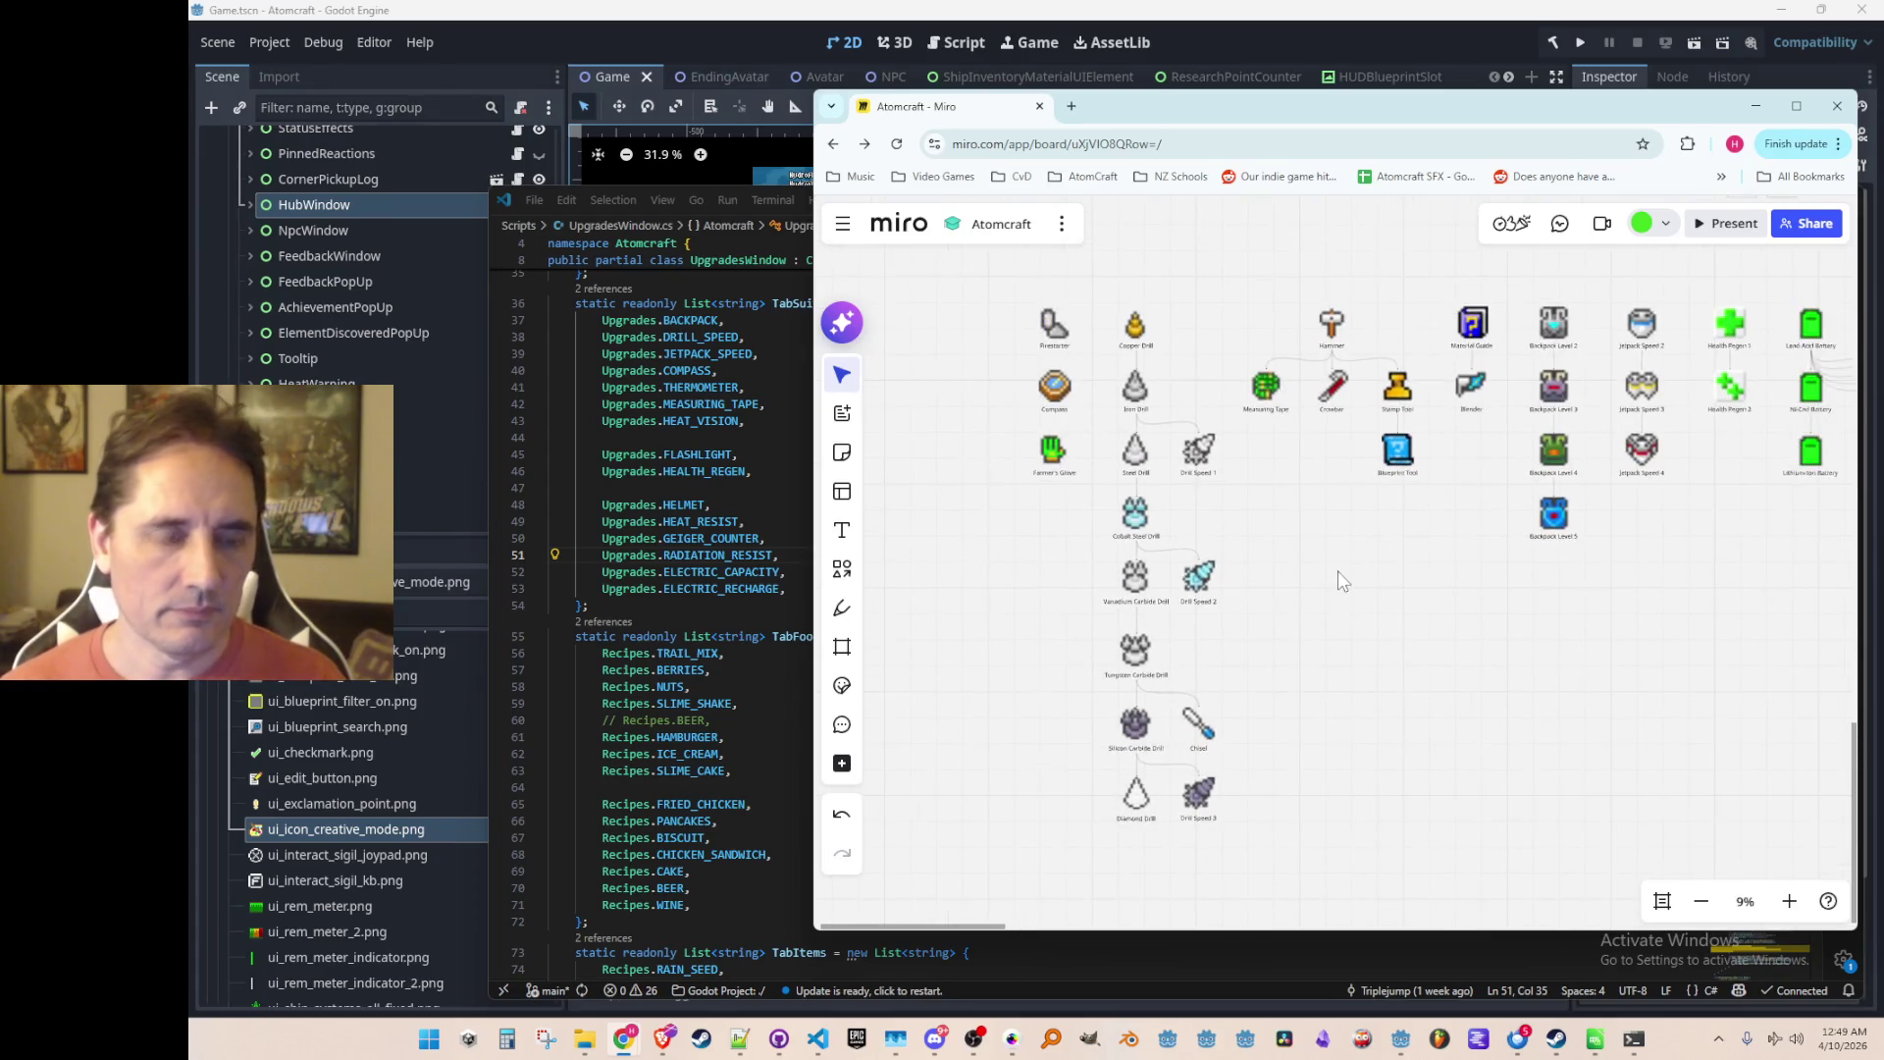
pyautogui.hscroll(1, 1311, 583)
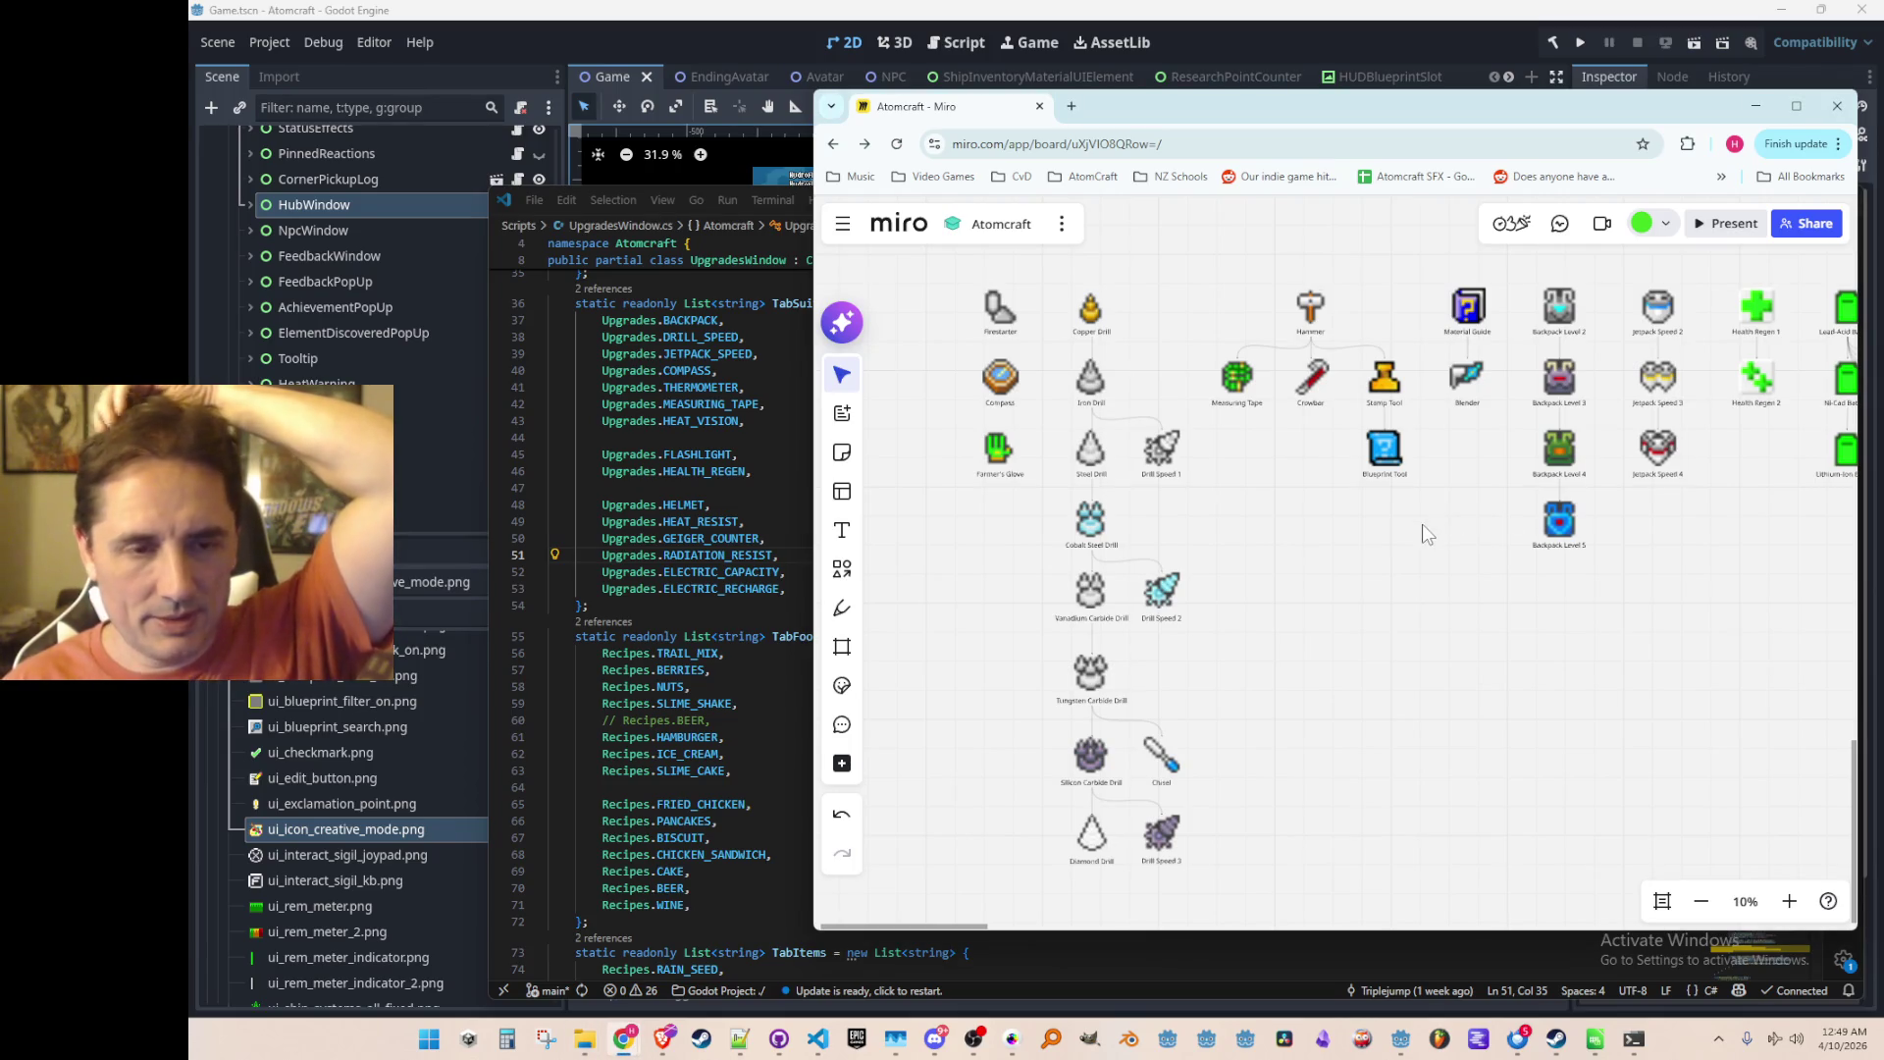
# Step: Review the Miro upgrade tree, then bring Pro Motion NG's sprite sheet to the front
pyautogui.scroll(2, 1422, 524)
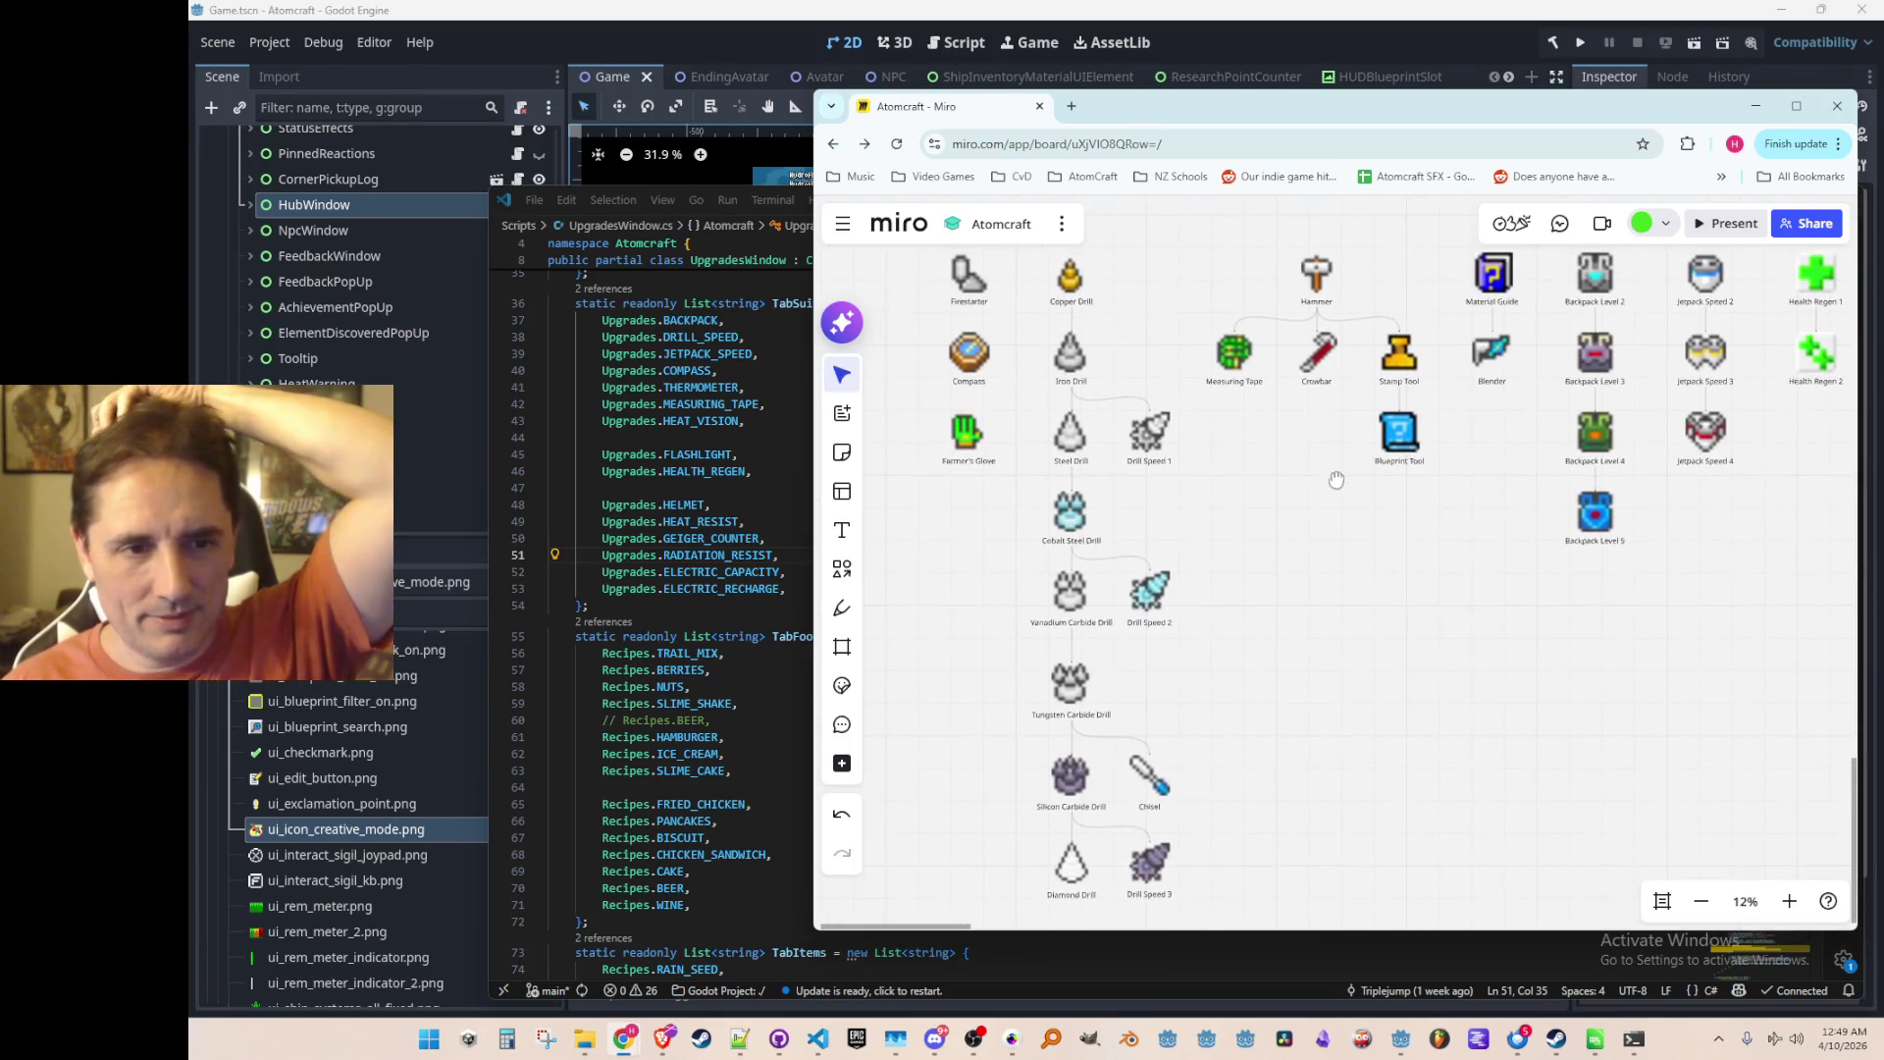
pyautogui.moveTo(1337, 480); pyautogui.dragTo(1336, 498)
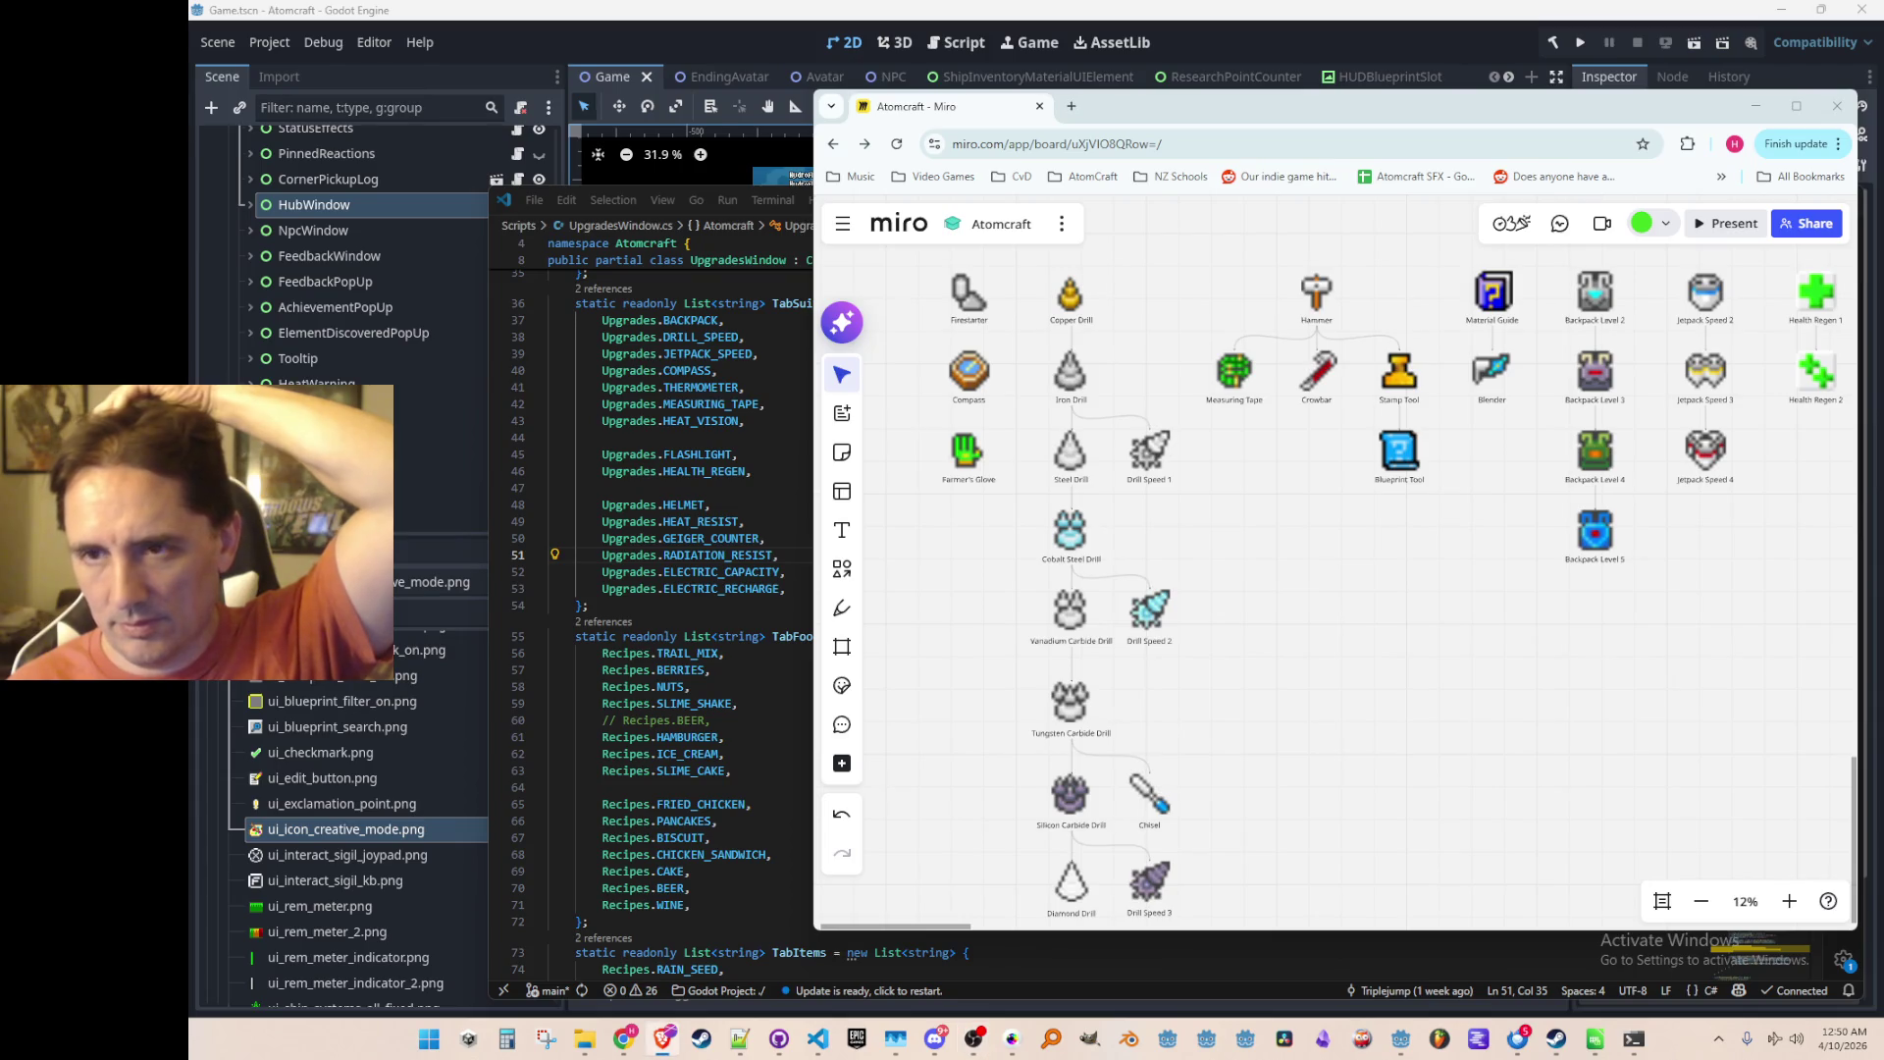
pyautogui.scroll(1, 1312, 327)
pyautogui.scroll(1, 1312, 327)
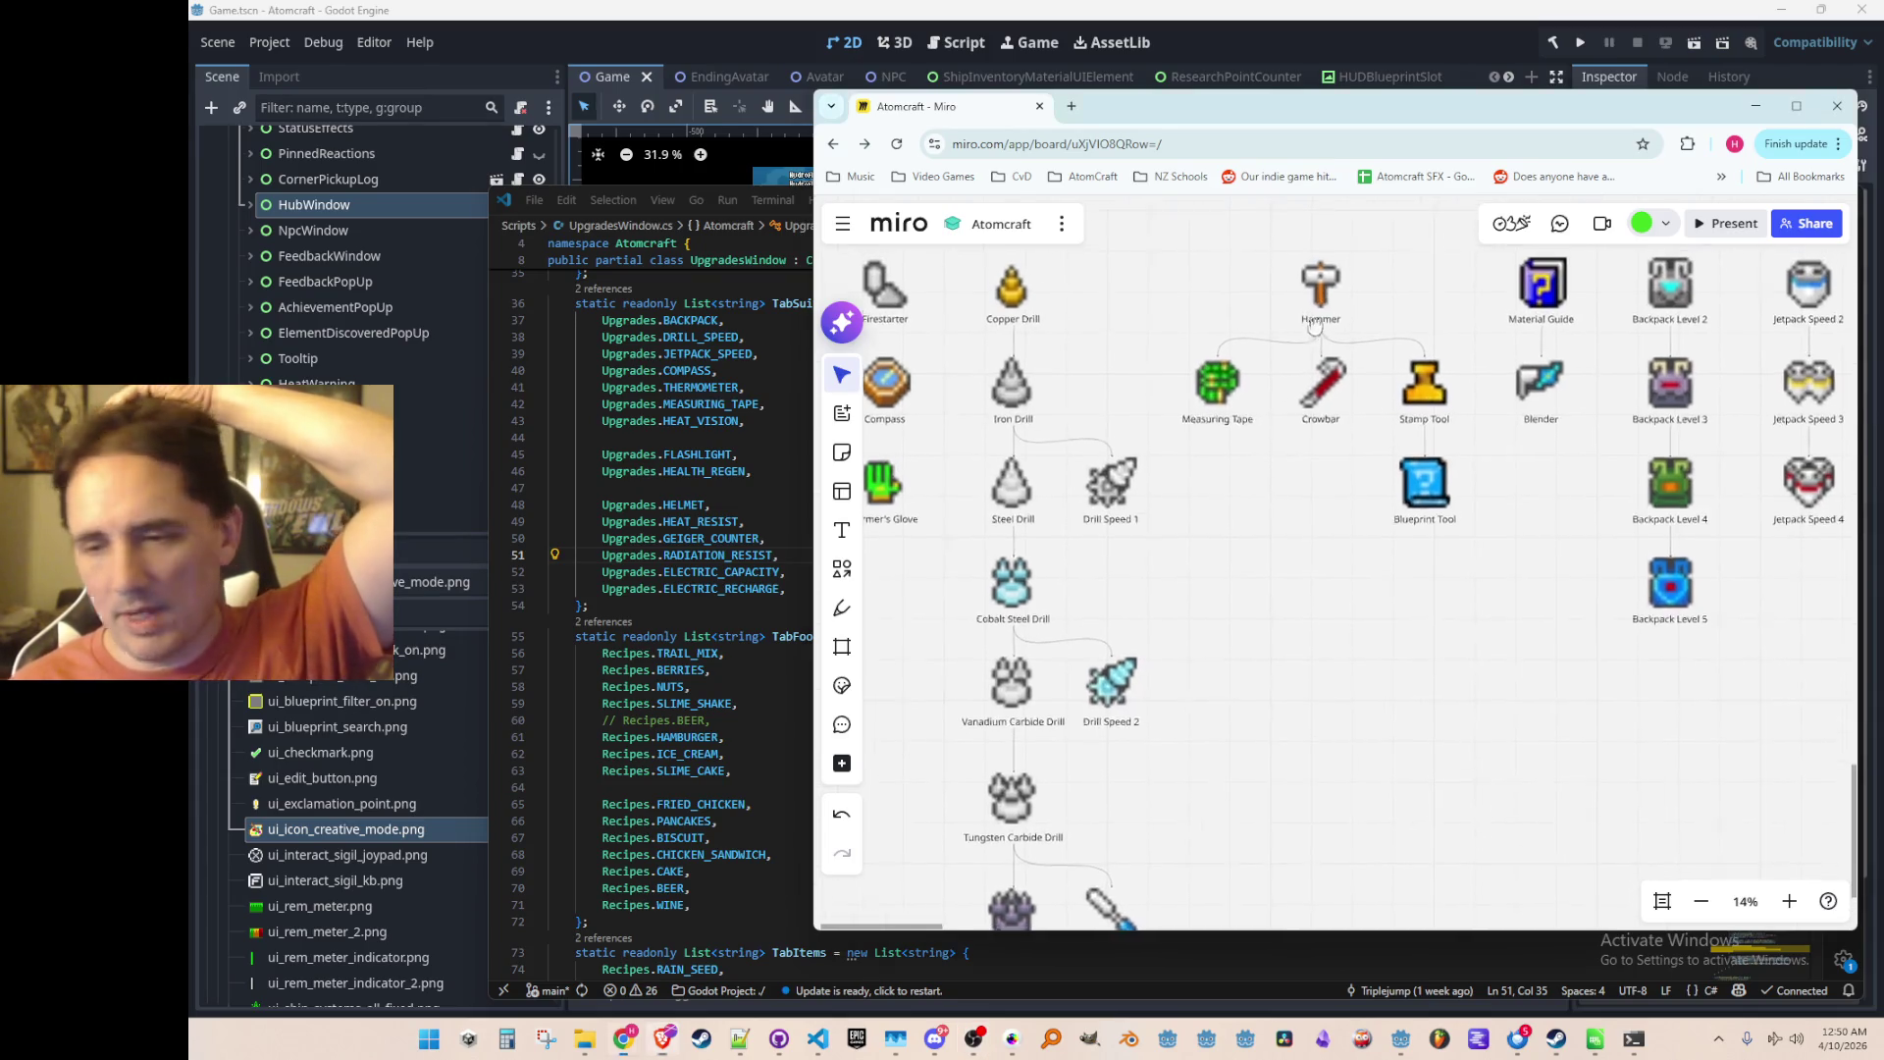
pyautogui.scroll(1, 1356, 417)
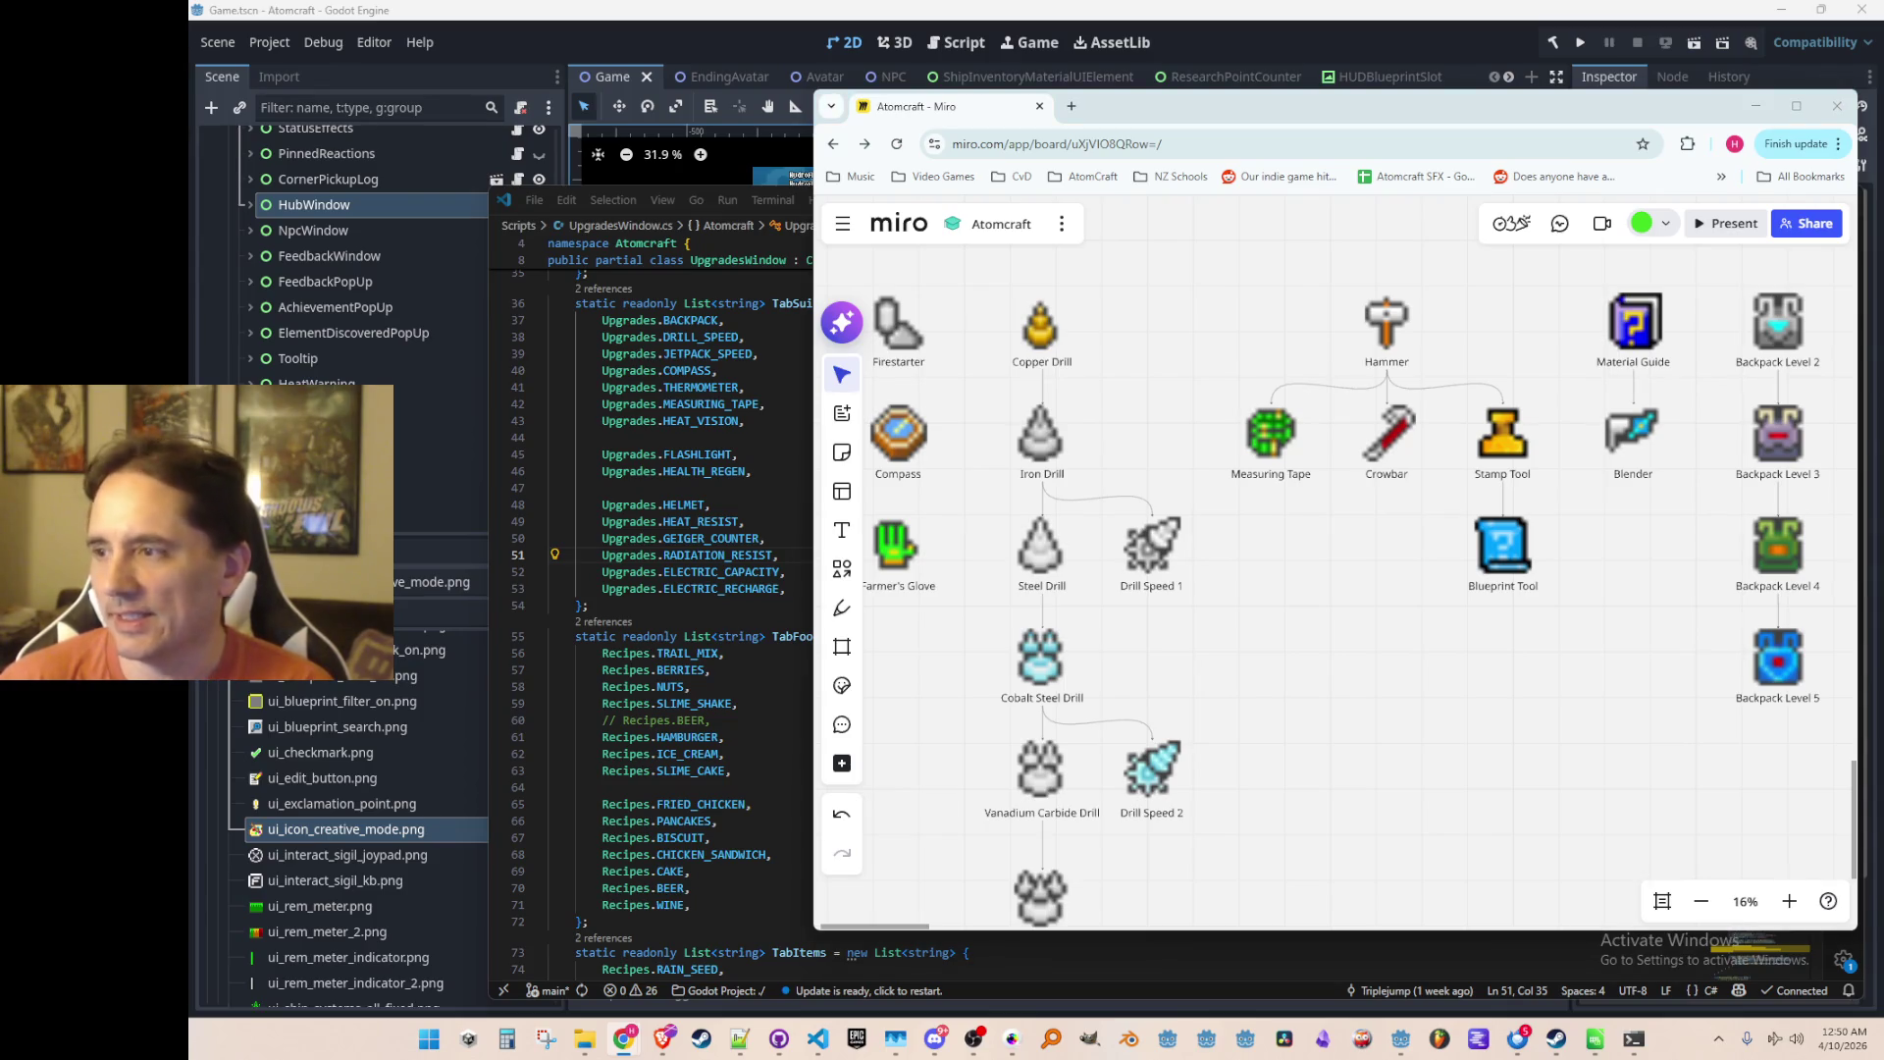
pyautogui.hscroll(2, 1359, 568)
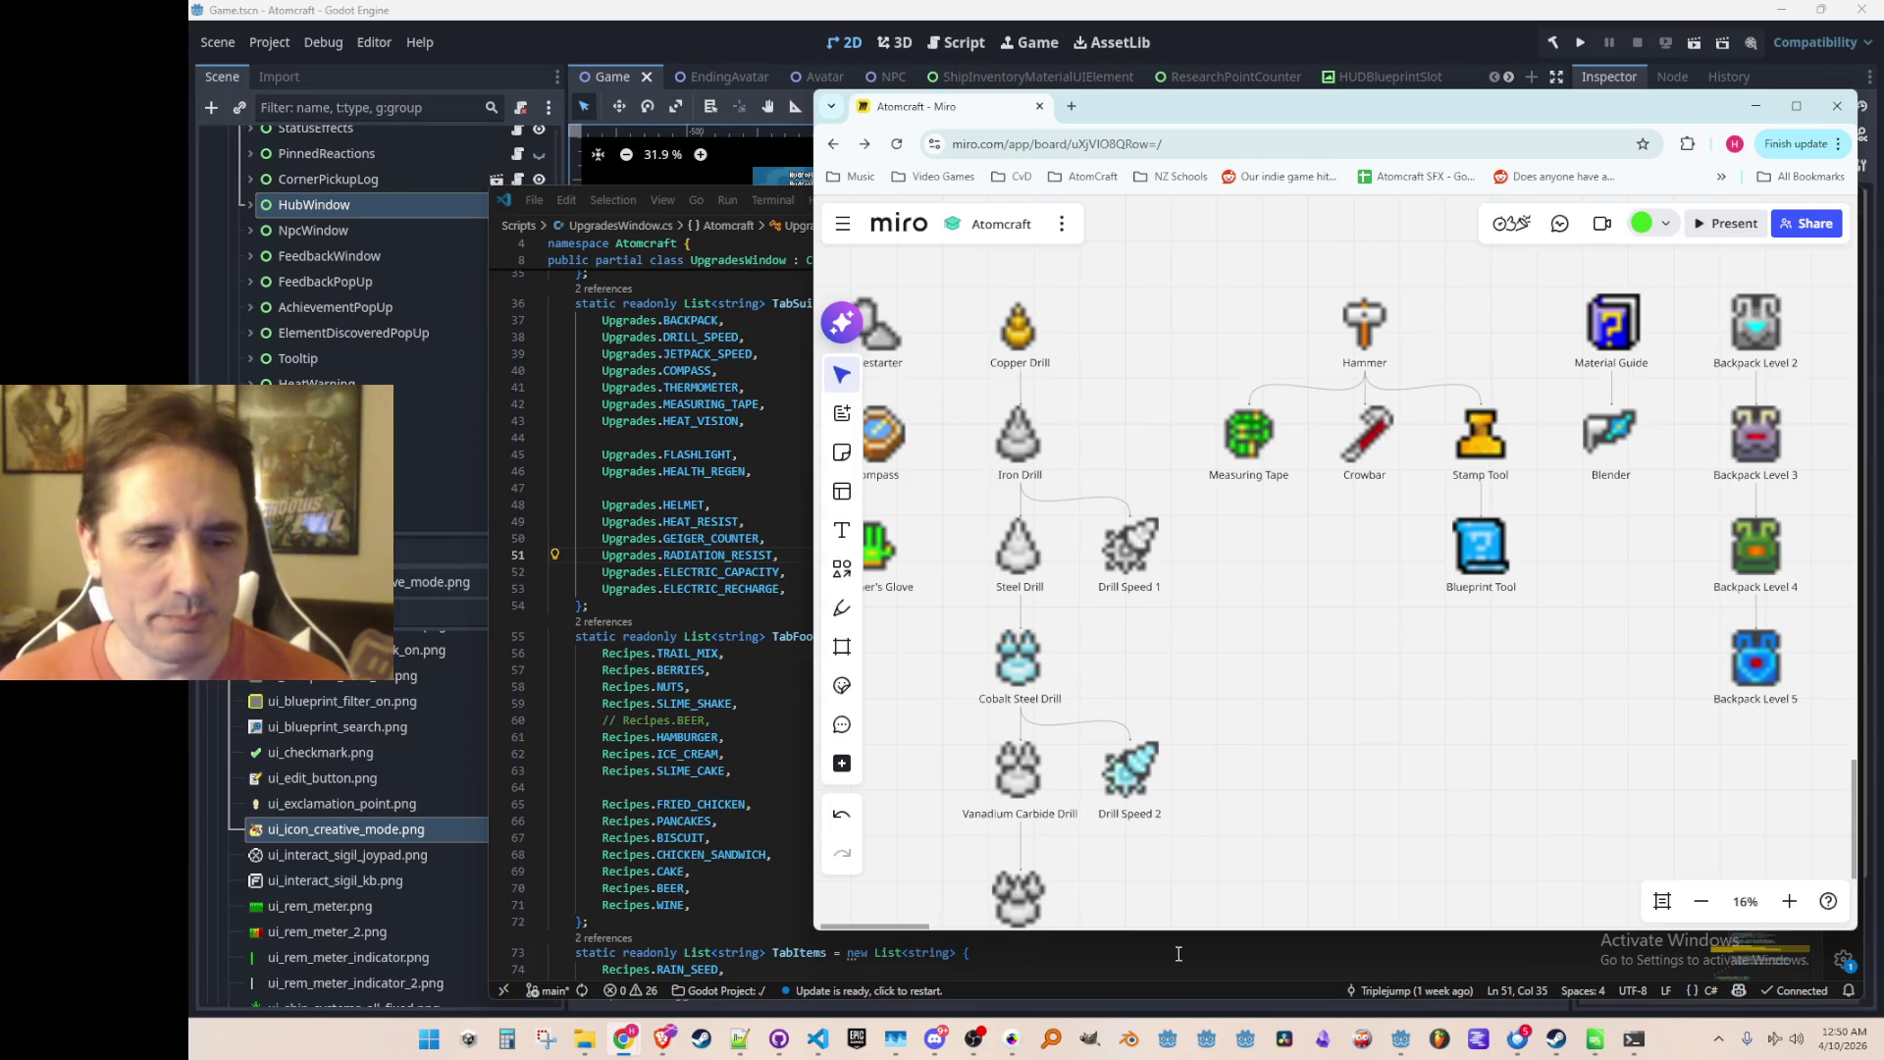
pyautogui.click(1012, 1038)
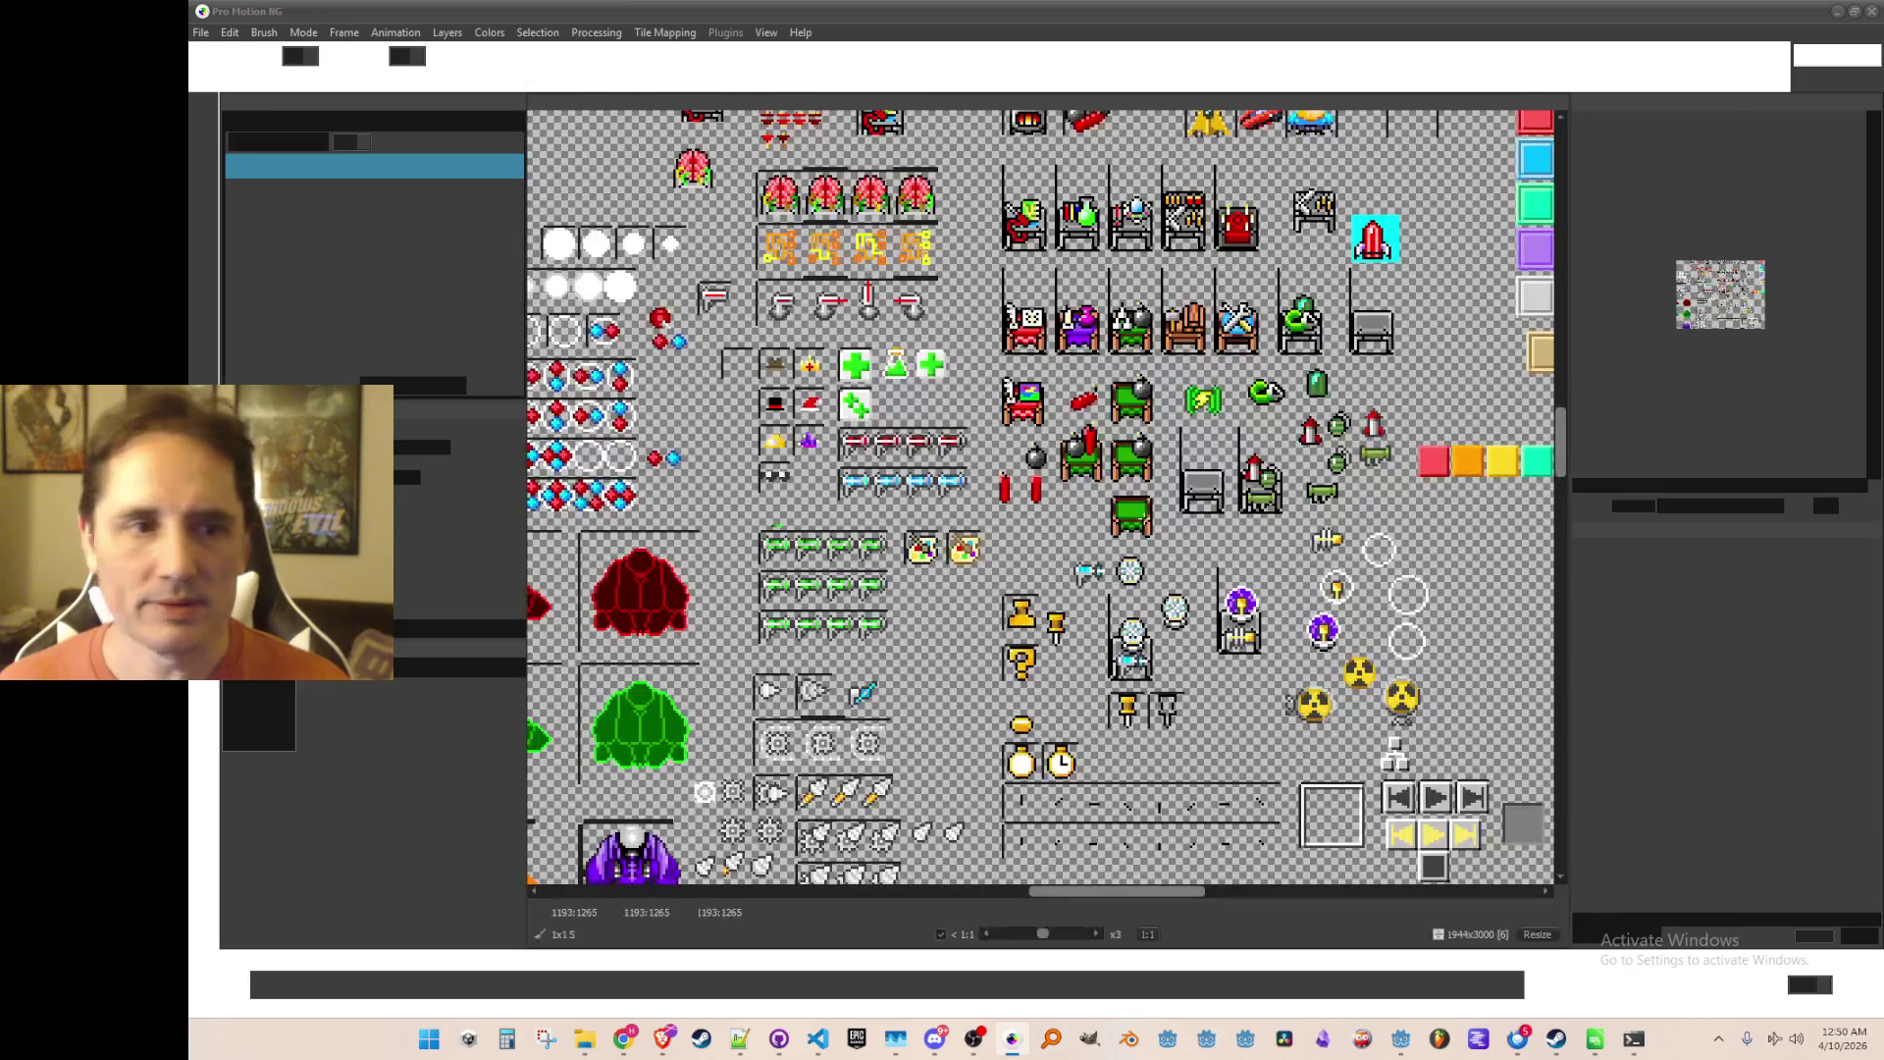
# Step: Activate the Grab Brush with B and zoom around the sprite sheet
pyautogui.scroll(-1, 1088, 594)
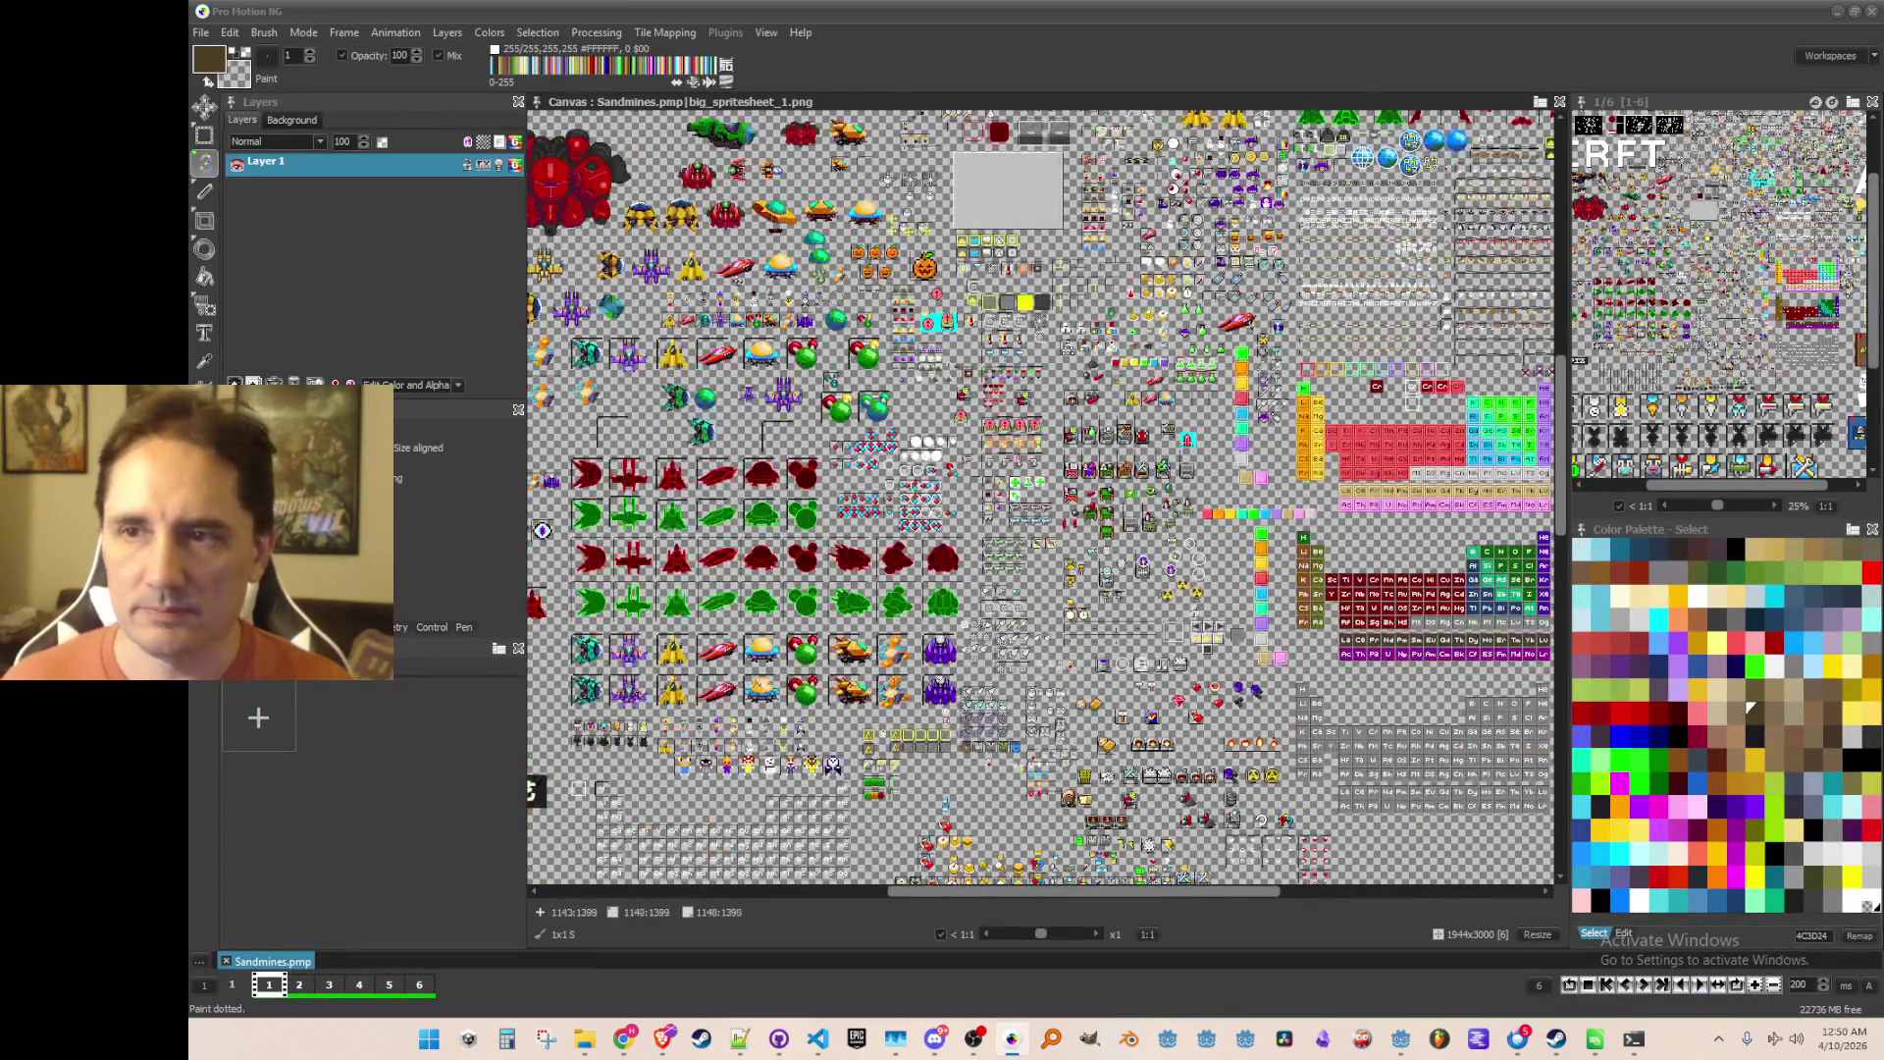
pyautogui.press('b')
pyautogui.scroll(1, 1088, 593)
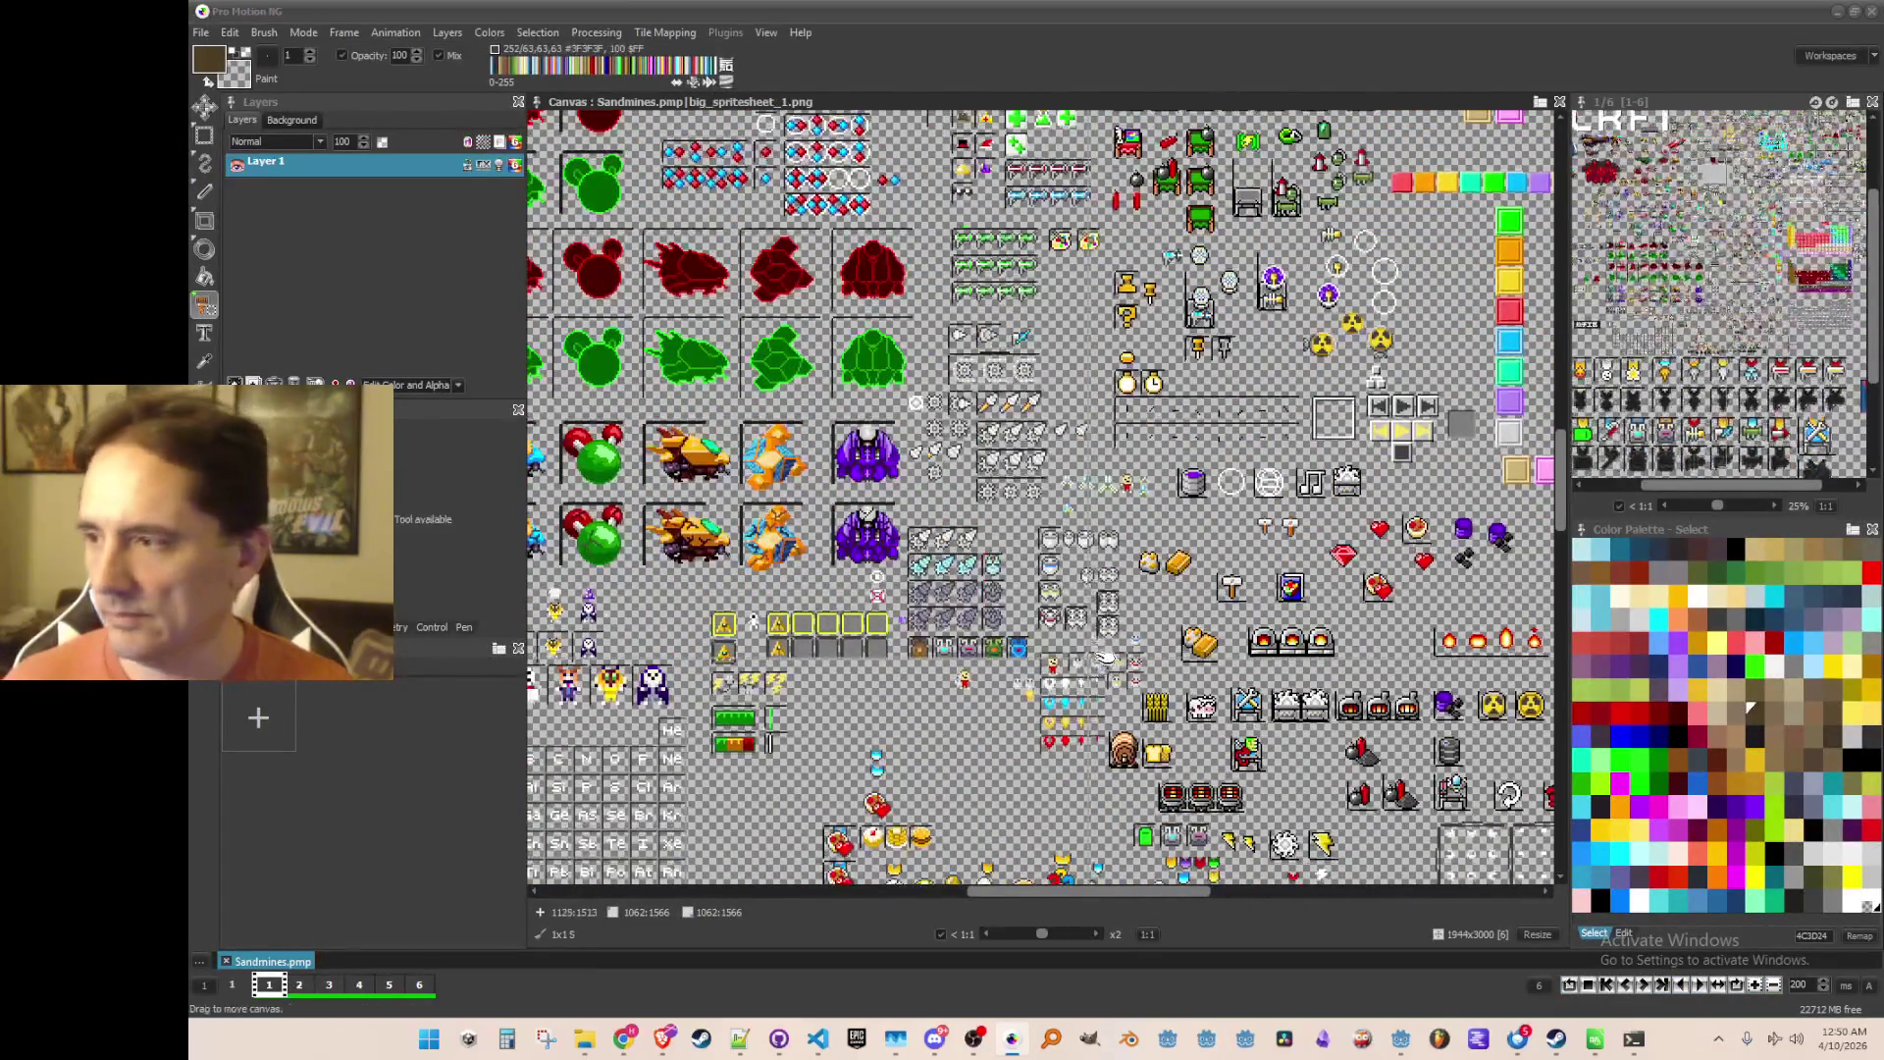
pyautogui.scroll(-2, 1088, 593)
pyautogui.scroll(1, 1158, 609)
pyautogui.scroll(-2, 1158, 610)
pyautogui.scroll(1, 1168, 594)
pyautogui.scroll(3, 1178, 579)
pyautogui.scroll(5, 1187, 567)
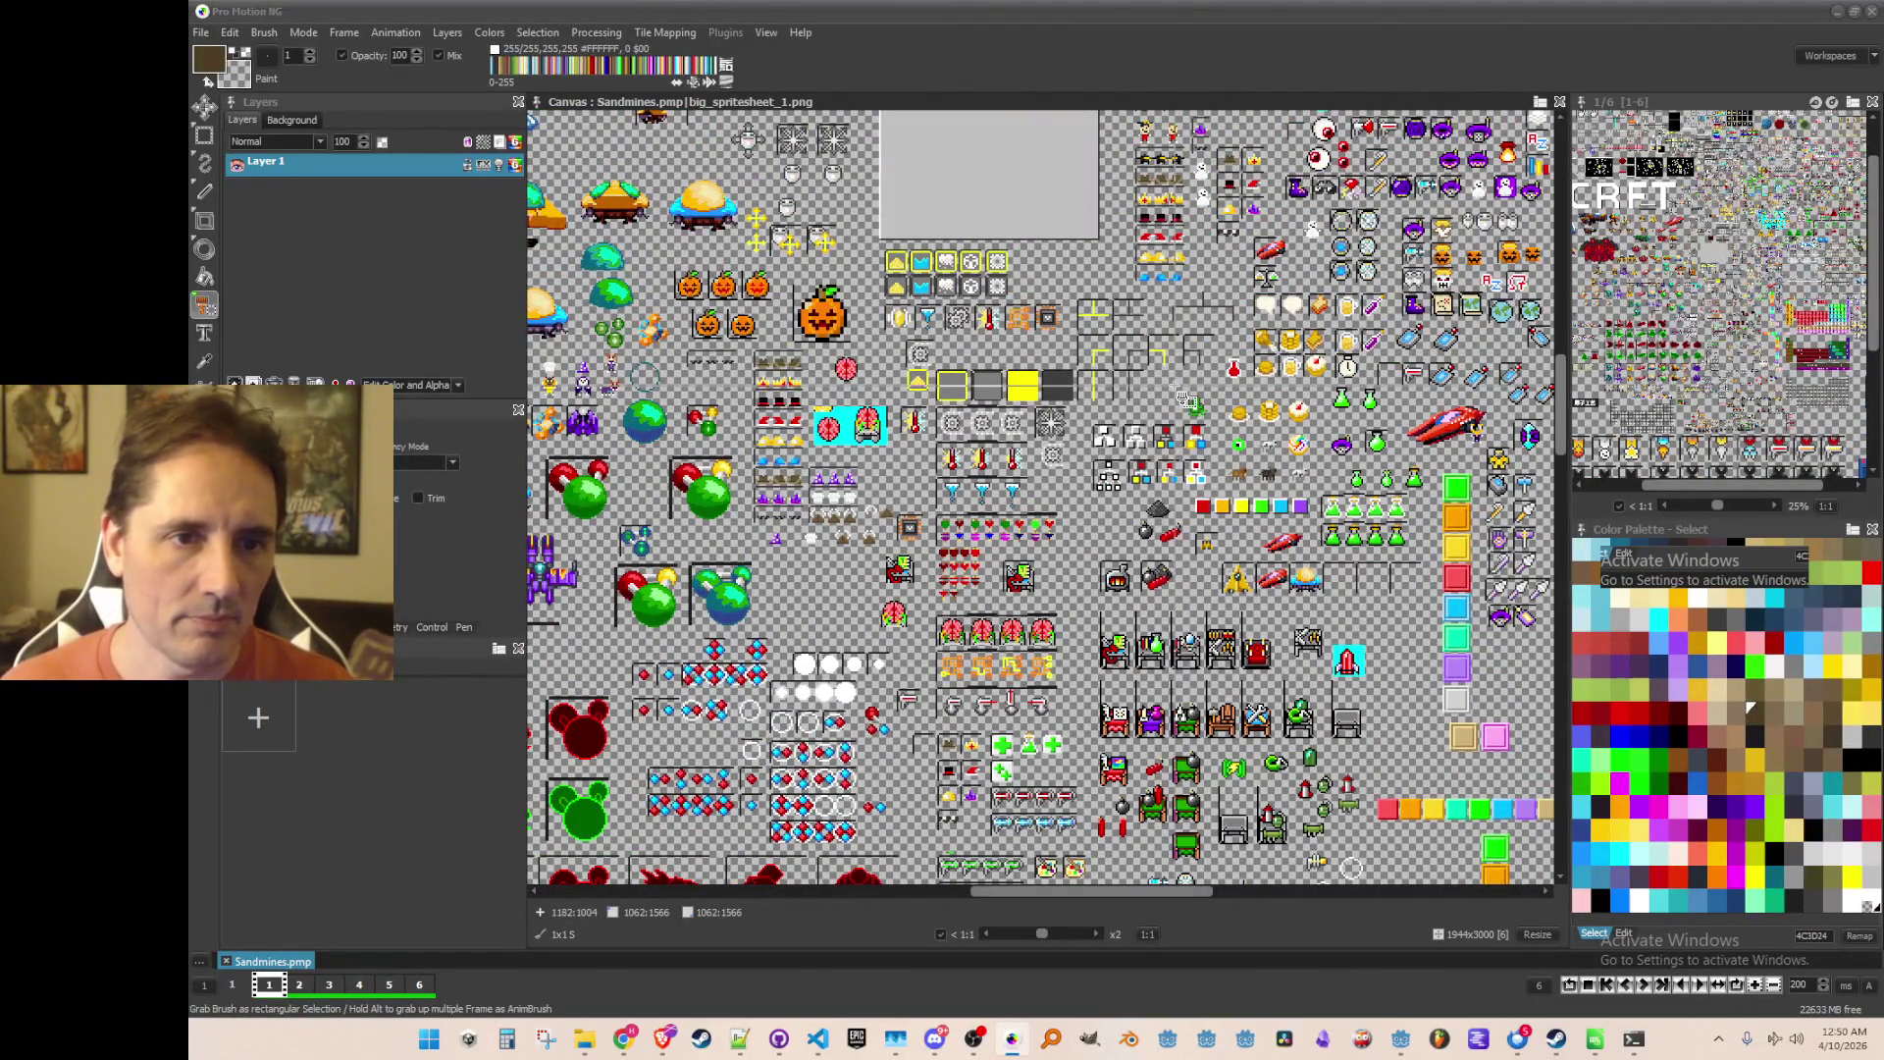
# Step: Pan the sheet past the periodic-table, jet and font sprites, then return to Miro
pyautogui.moveTo(1335, 505); pyautogui.dragTo(953, 377)
pyautogui.scroll(4, 1152, 448)
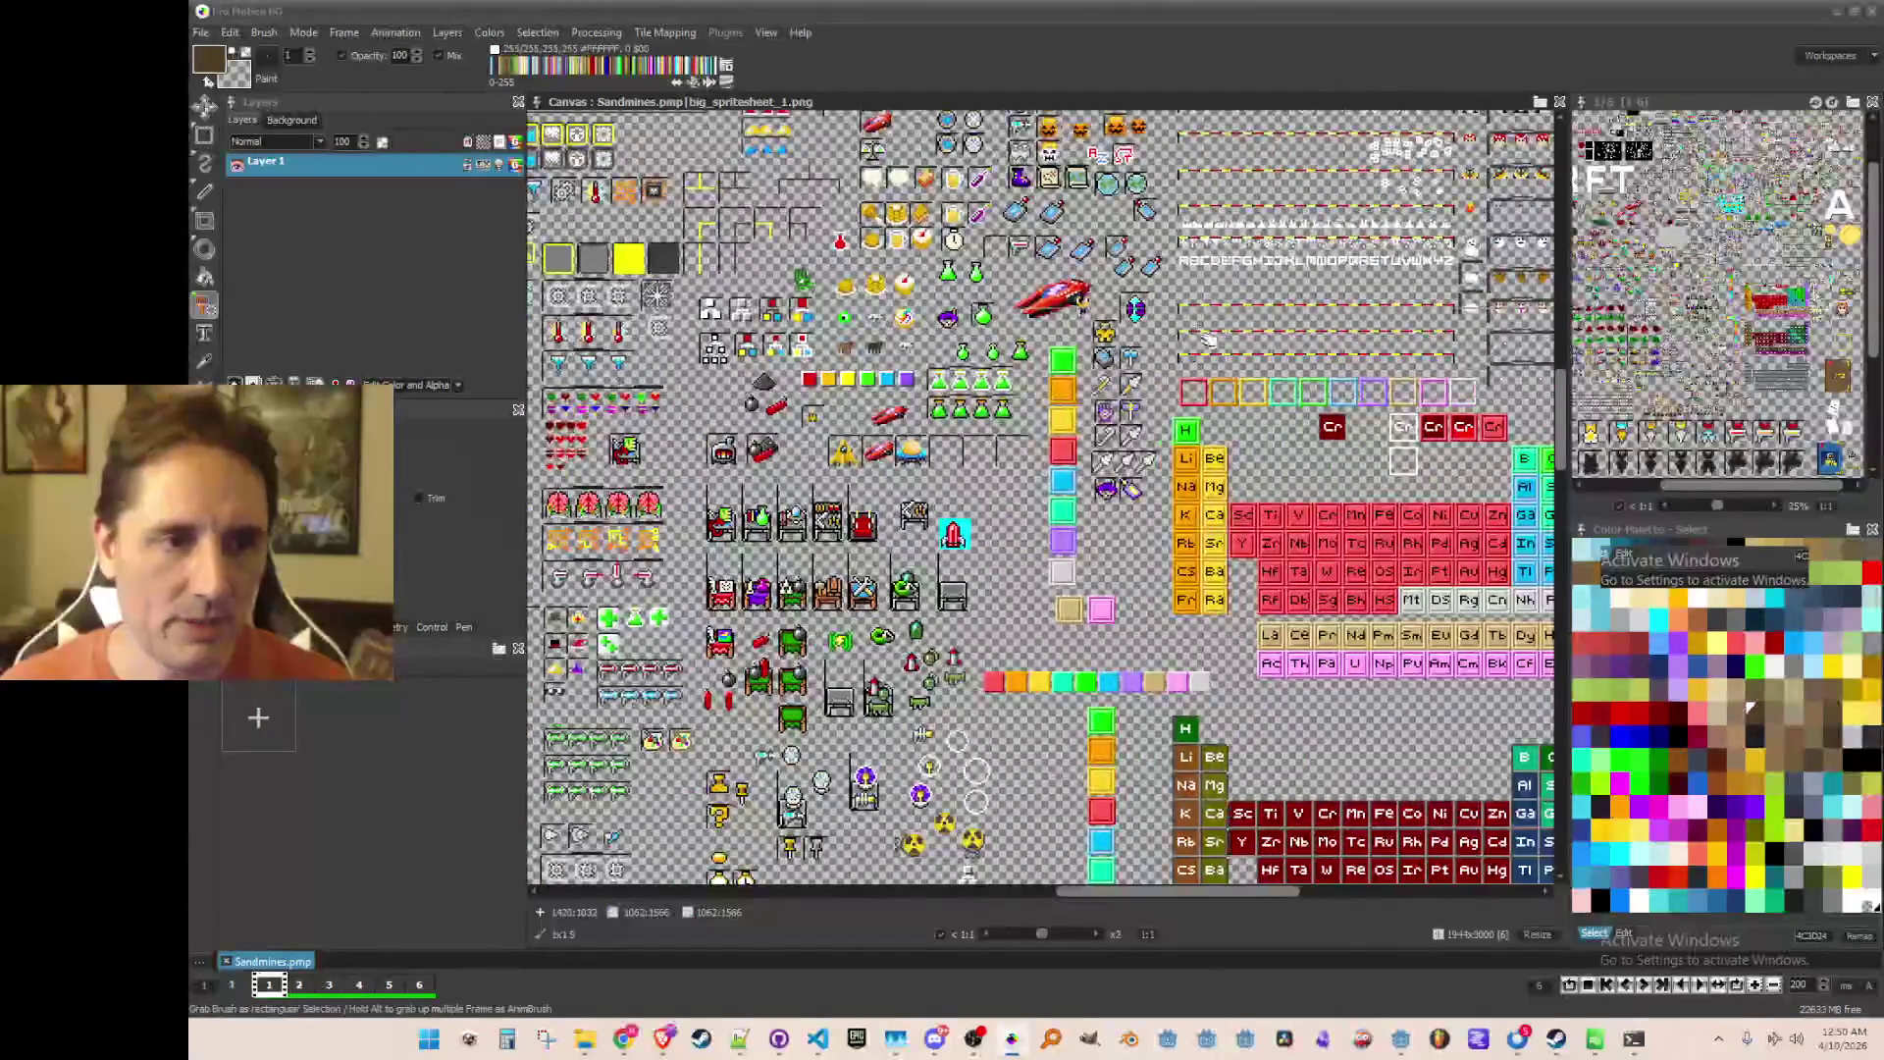
pyautogui.scroll(1, 1152, 448)
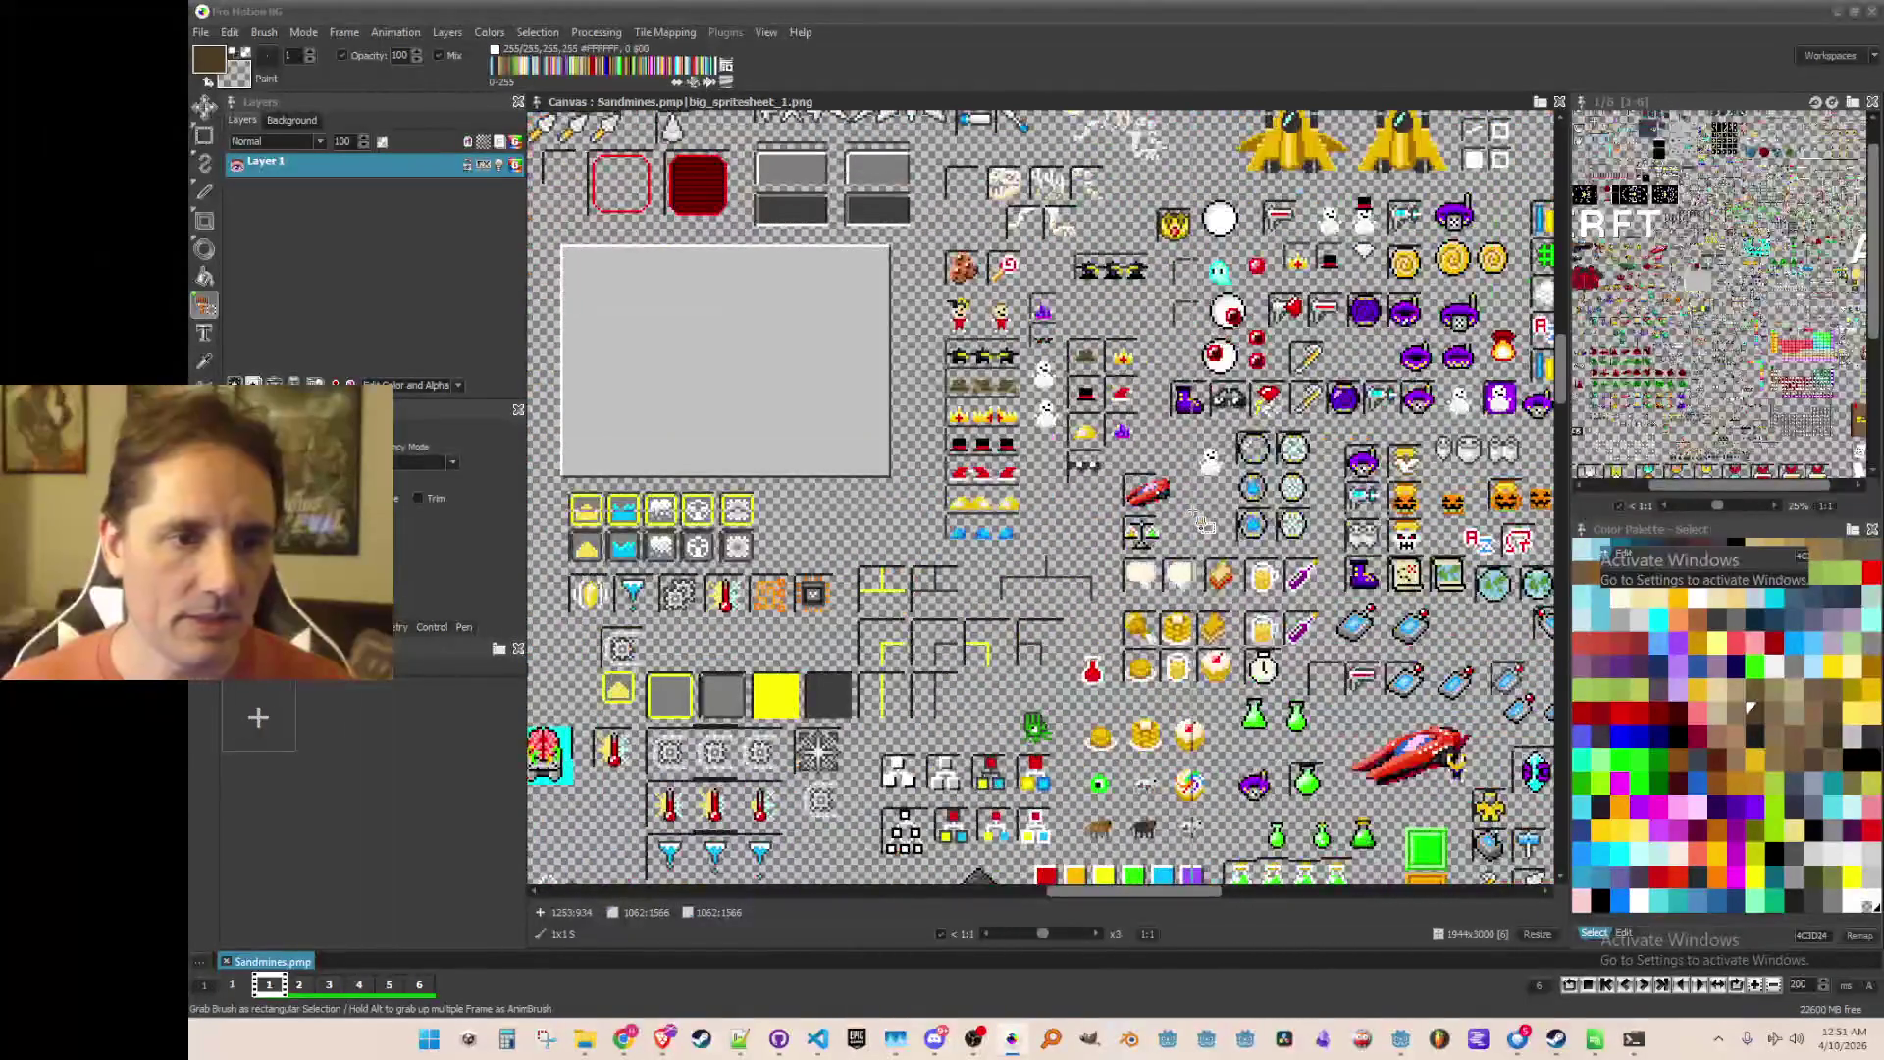
pyautogui.moveTo(1359, 513); pyautogui.dragTo(897, 590)
pyautogui.scroll(-5, 902, 596)
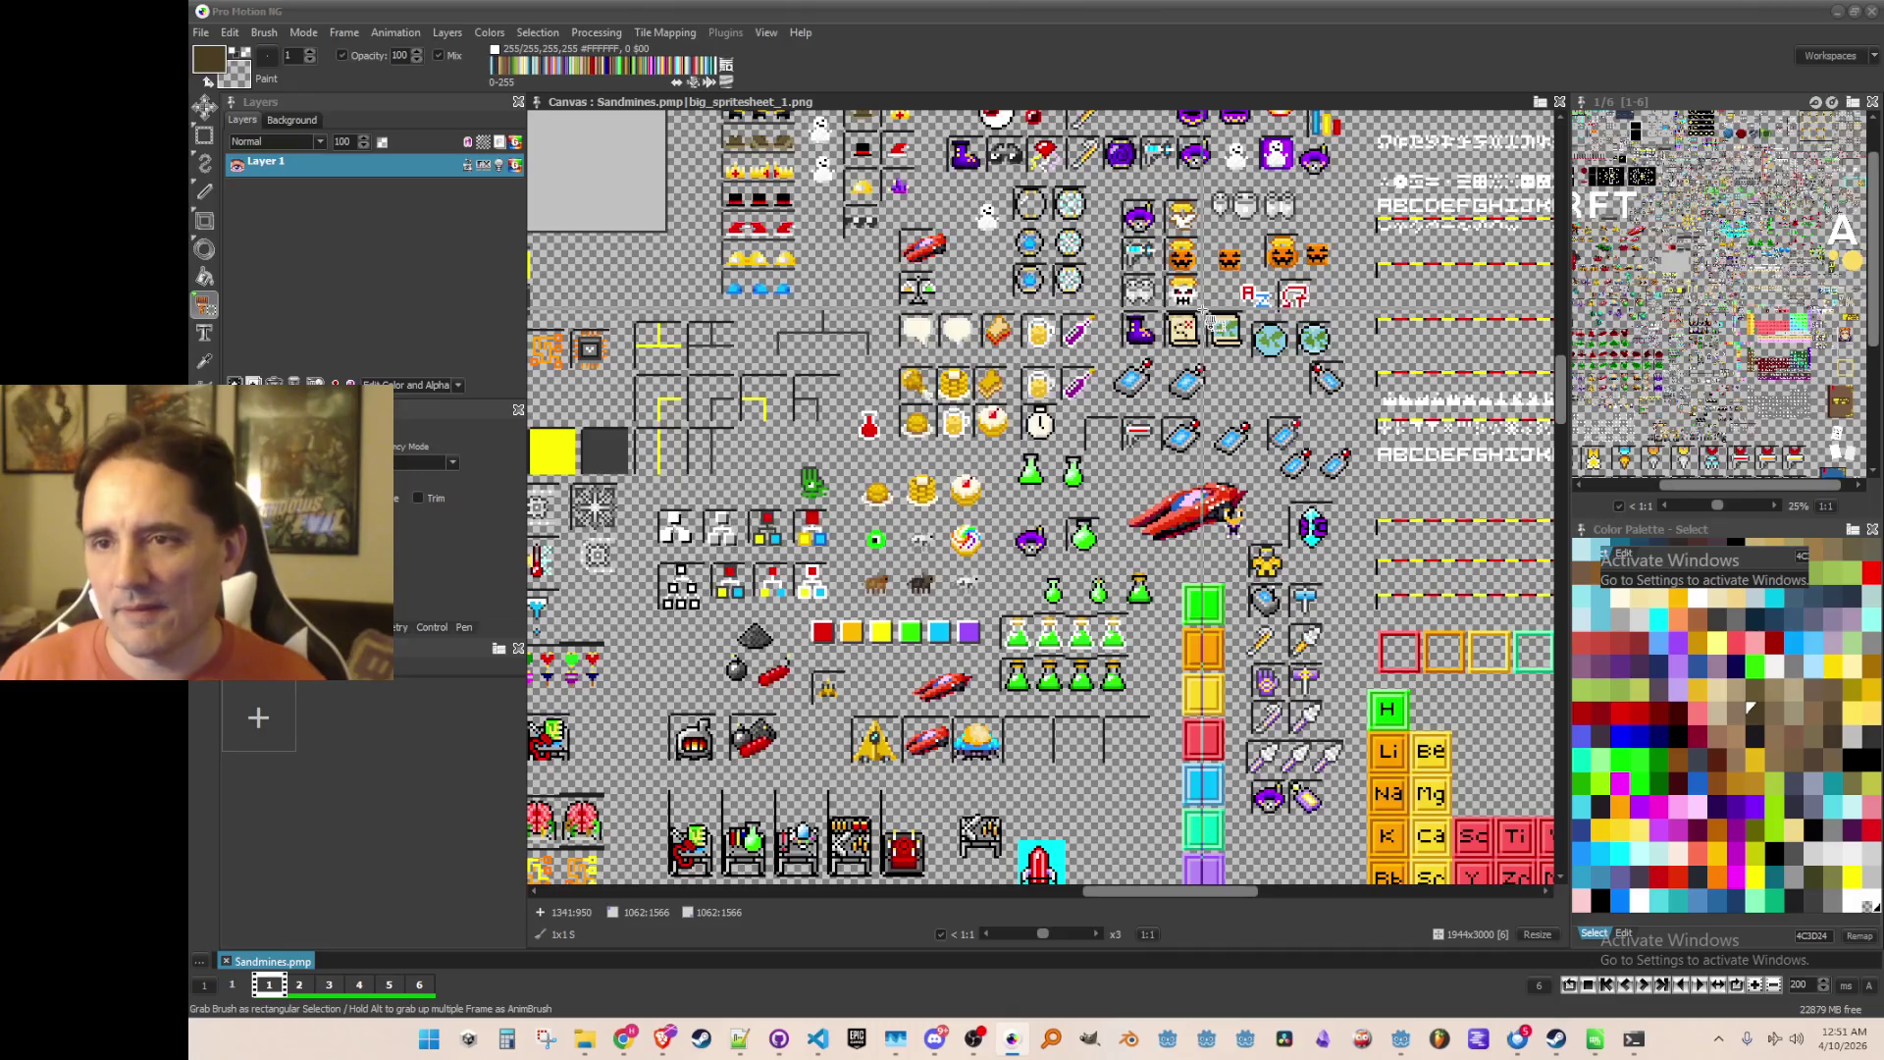
pyautogui.hotkey('alt', 'Tab')
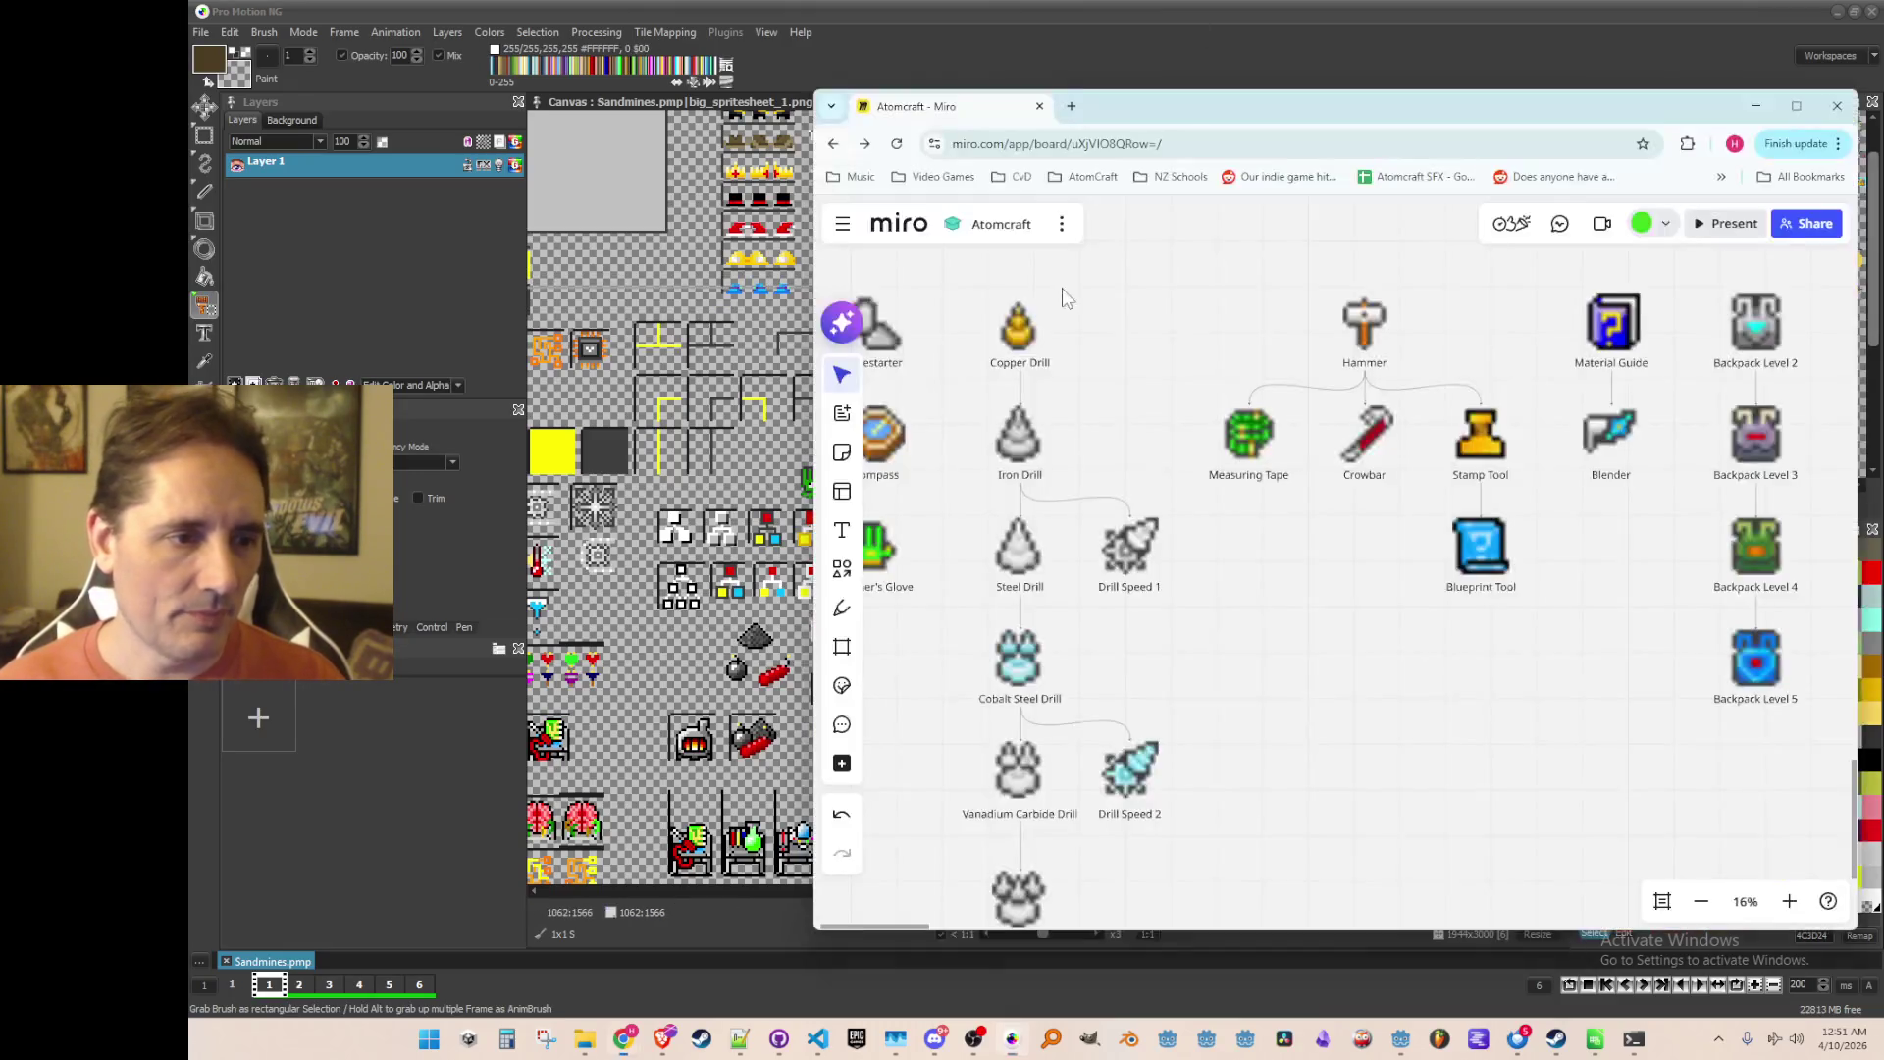
# Step: Return to the Pro Motion NG sprite sheet and grab the hammer sprite as a brush
pyautogui.click(1230, 10)
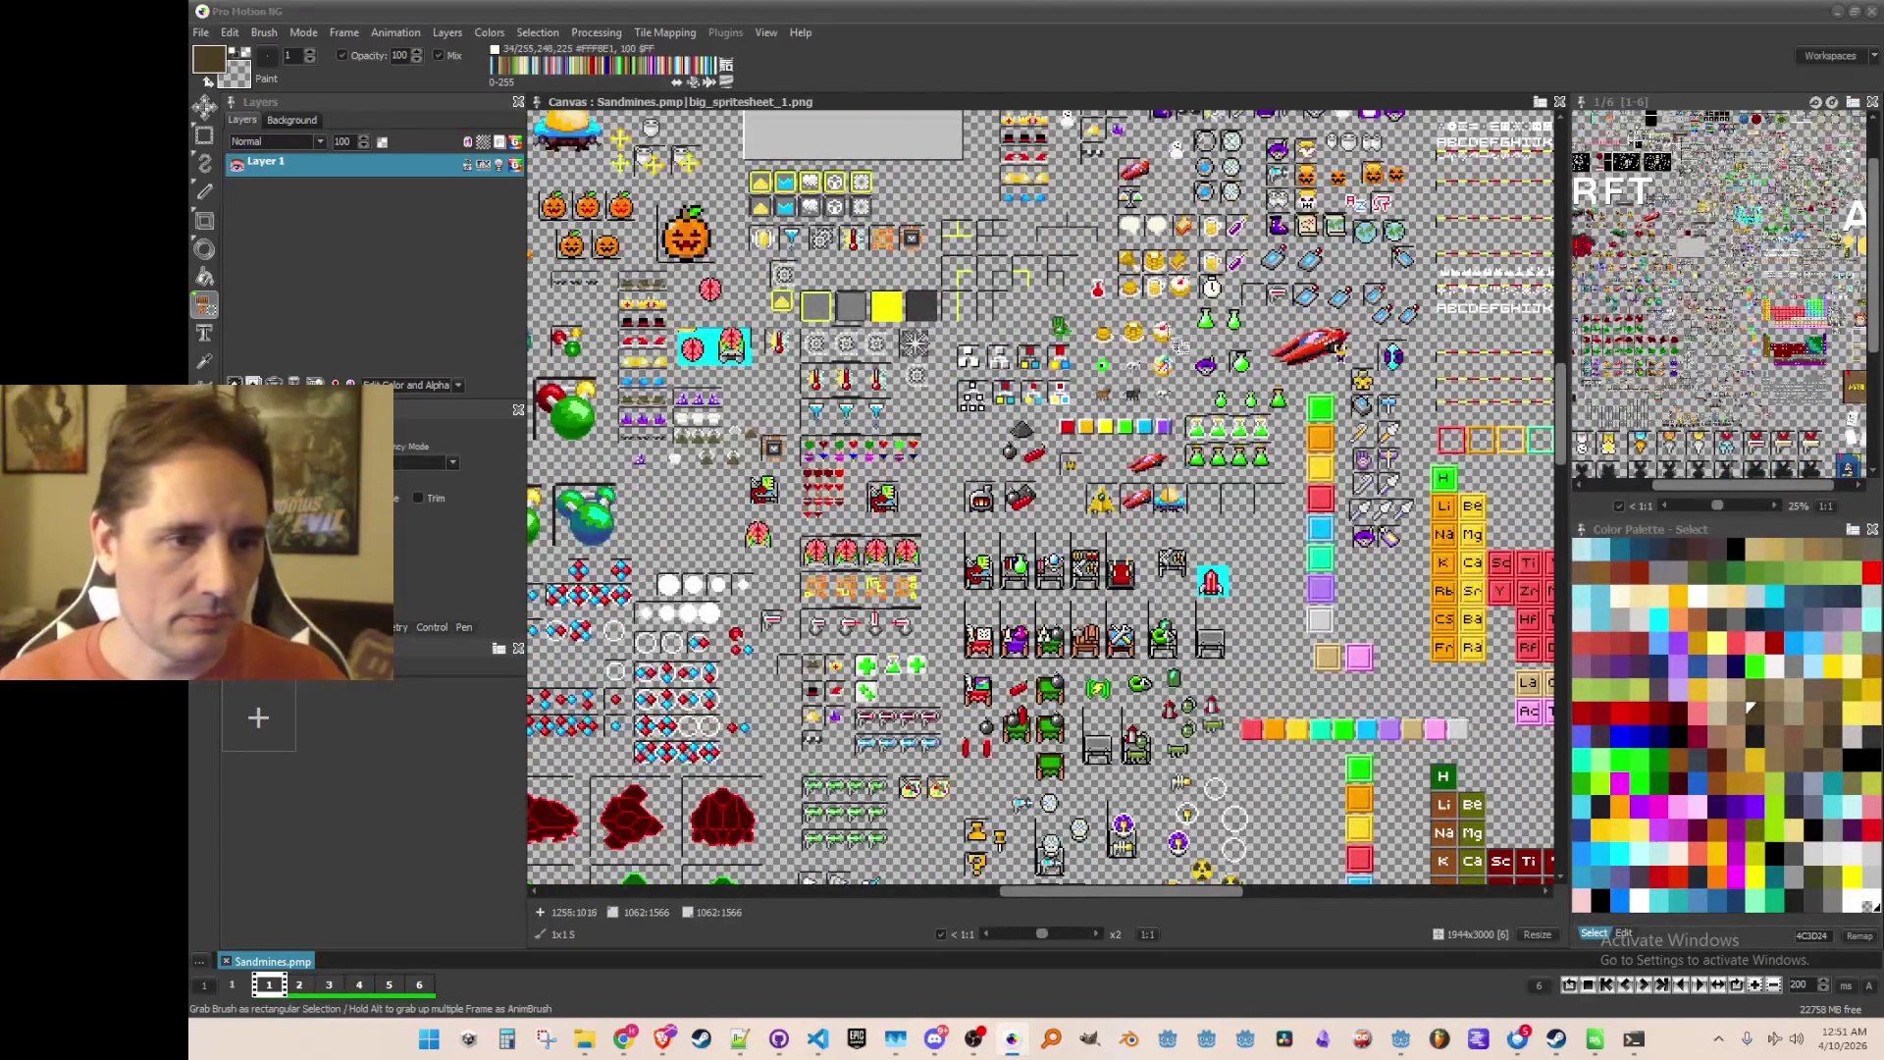
pyautogui.moveTo(1316, 356); pyautogui.dragTo(1398, 534)
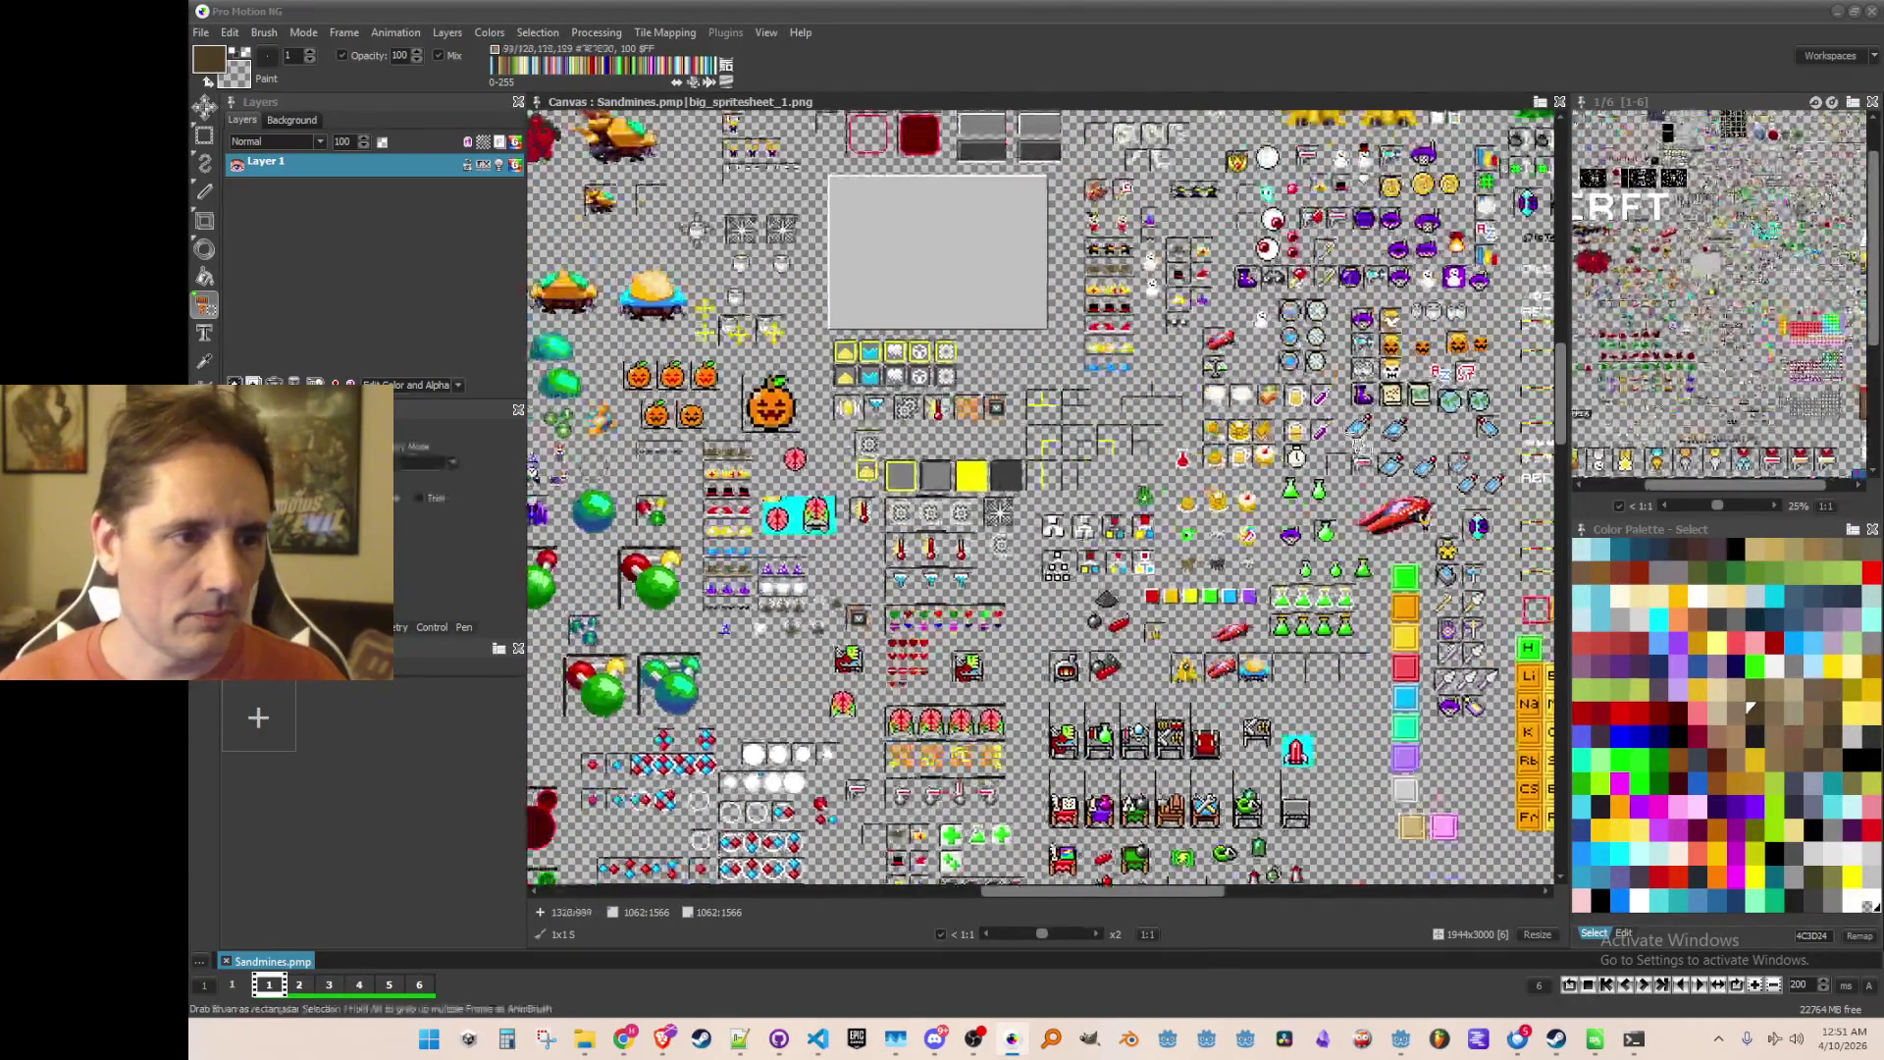
pyautogui.moveTo(1118, 147); pyautogui.dragTo(1034, 547)
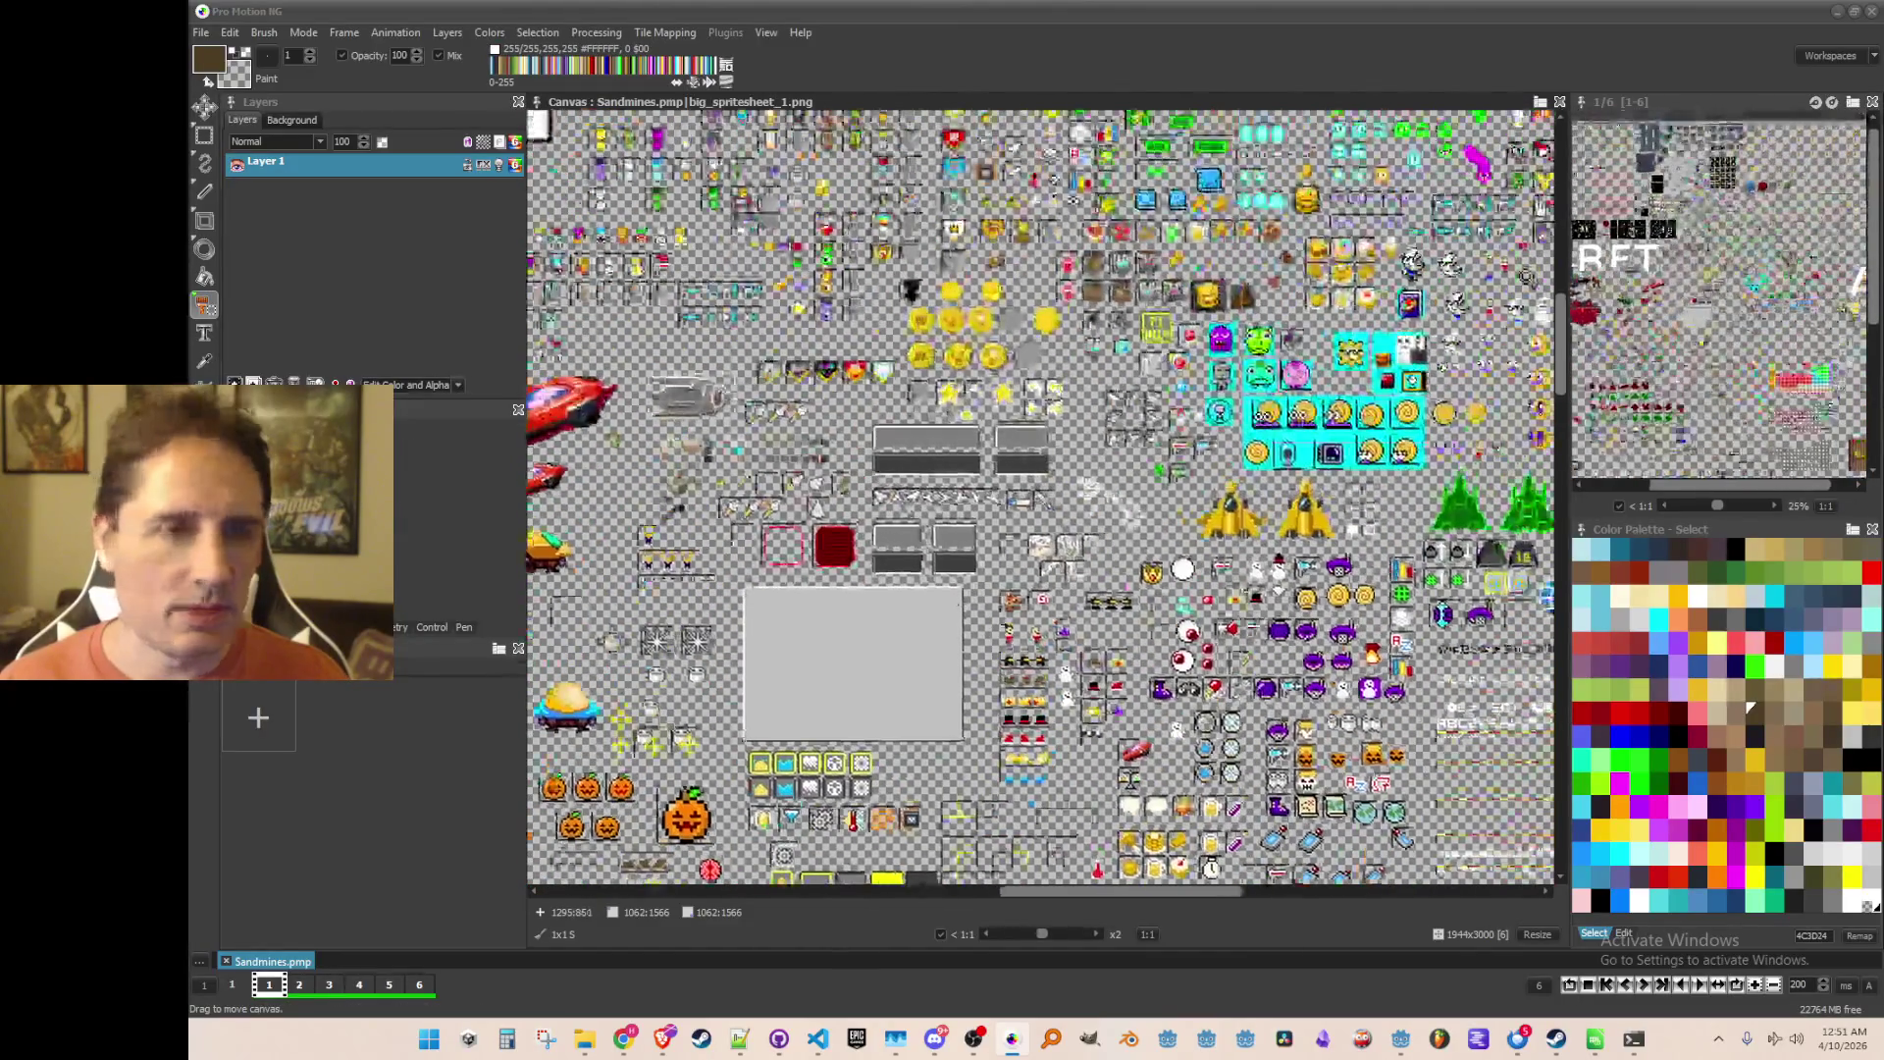
pyautogui.moveTo(1038, 260)
pyautogui.mouseDown()
pyautogui.moveTo(1035, 424)
pyautogui.moveTo(1130, 514)
pyautogui.mouseUp()
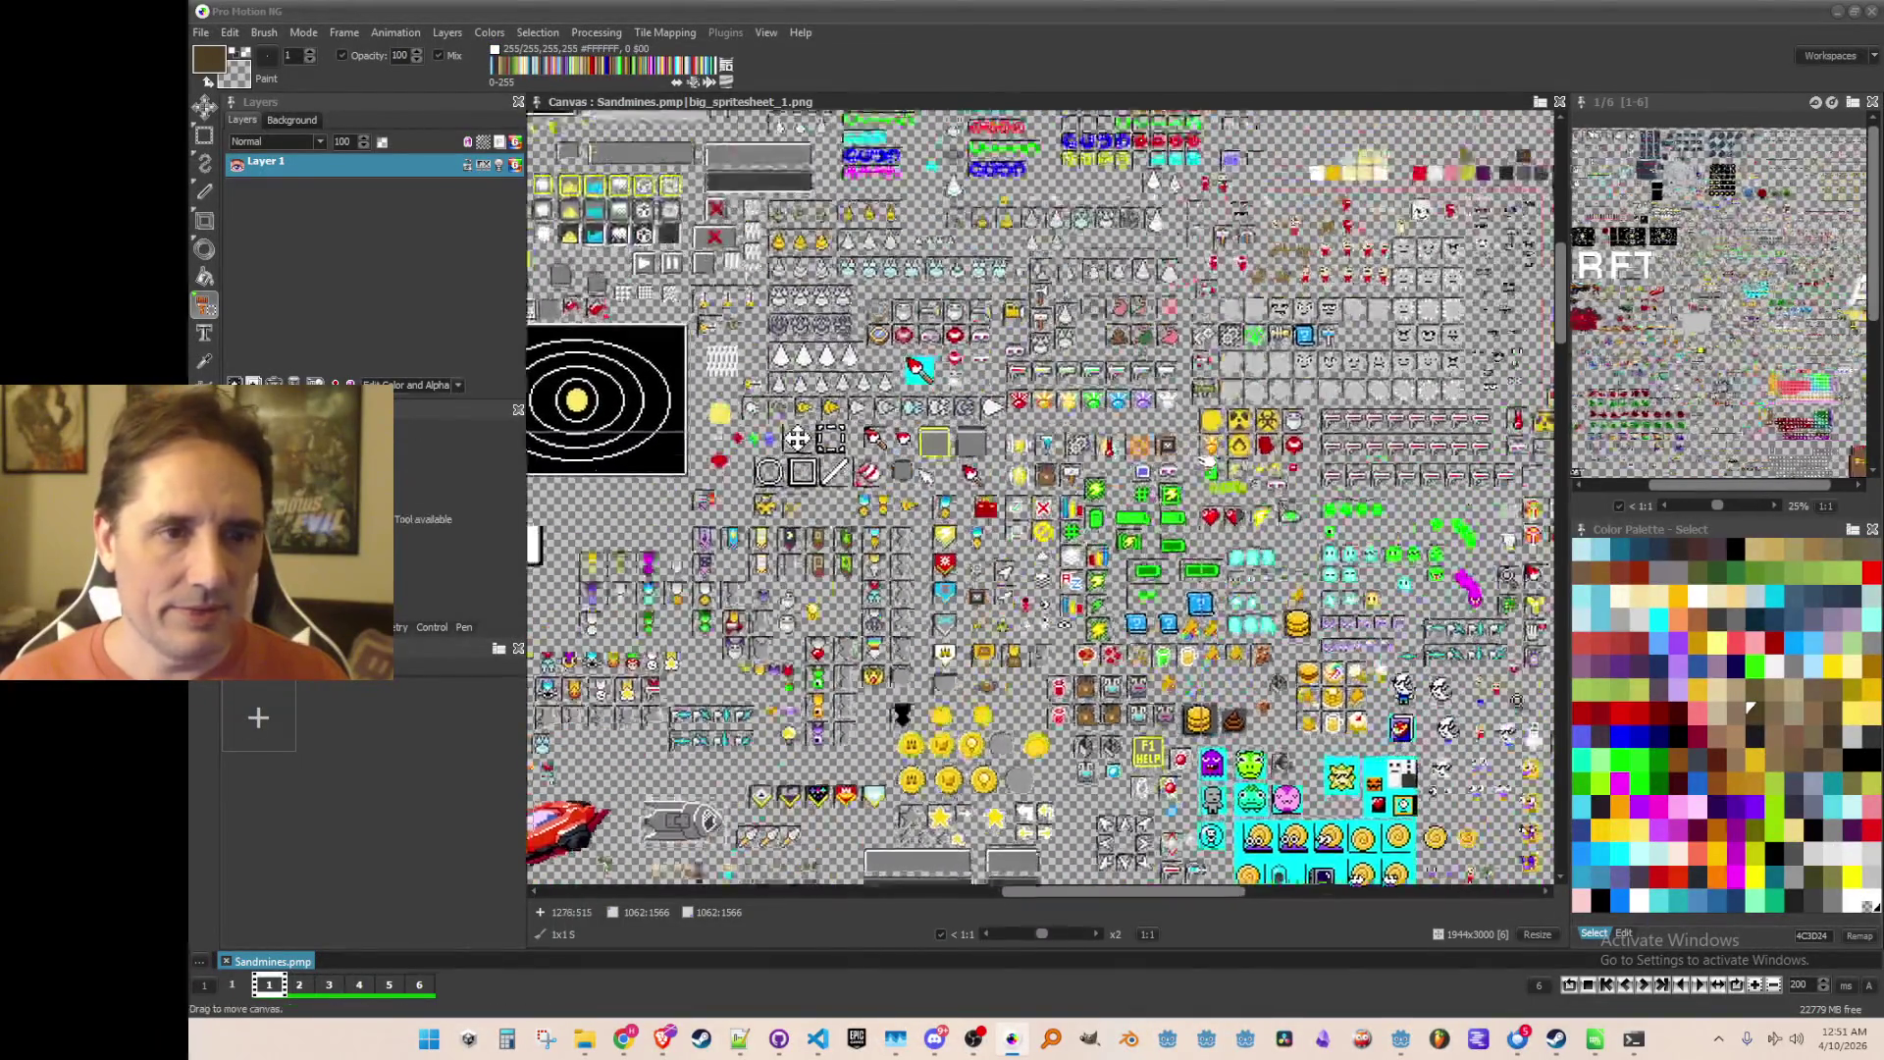
pyautogui.scroll(3, 989, 312)
pyautogui.moveTo(921, 224)
pyautogui.mouseDown()
pyautogui.moveTo(1089, 283)
pyautogui.moveTo(1103, 422)
pyautogui.mouseUp()
# Step: Stamp a copy of the hammer into the empty area beside the yellow-framed slots
pyautogui.scroll(-4, 1103, 424)
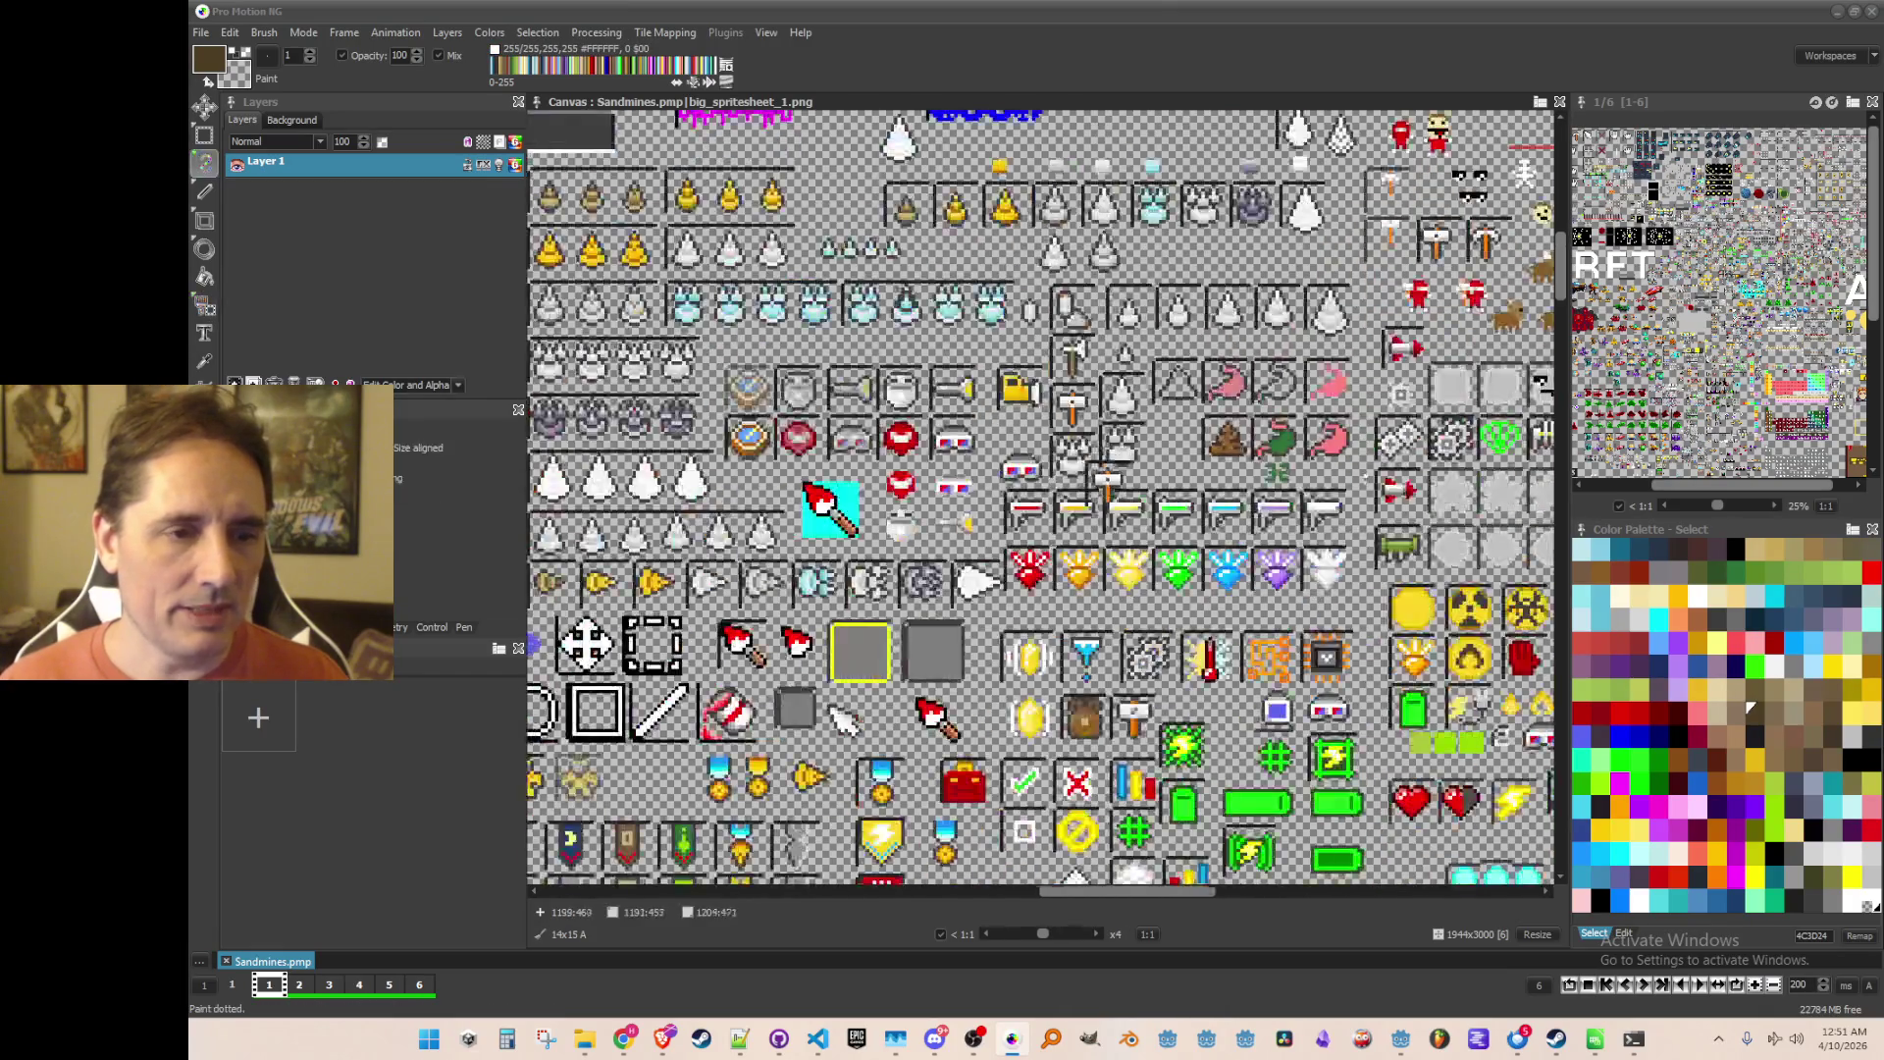
pyautogui.scroll(-5, 1103, 424)
pyautogui.scroll(3, 1001, 780)
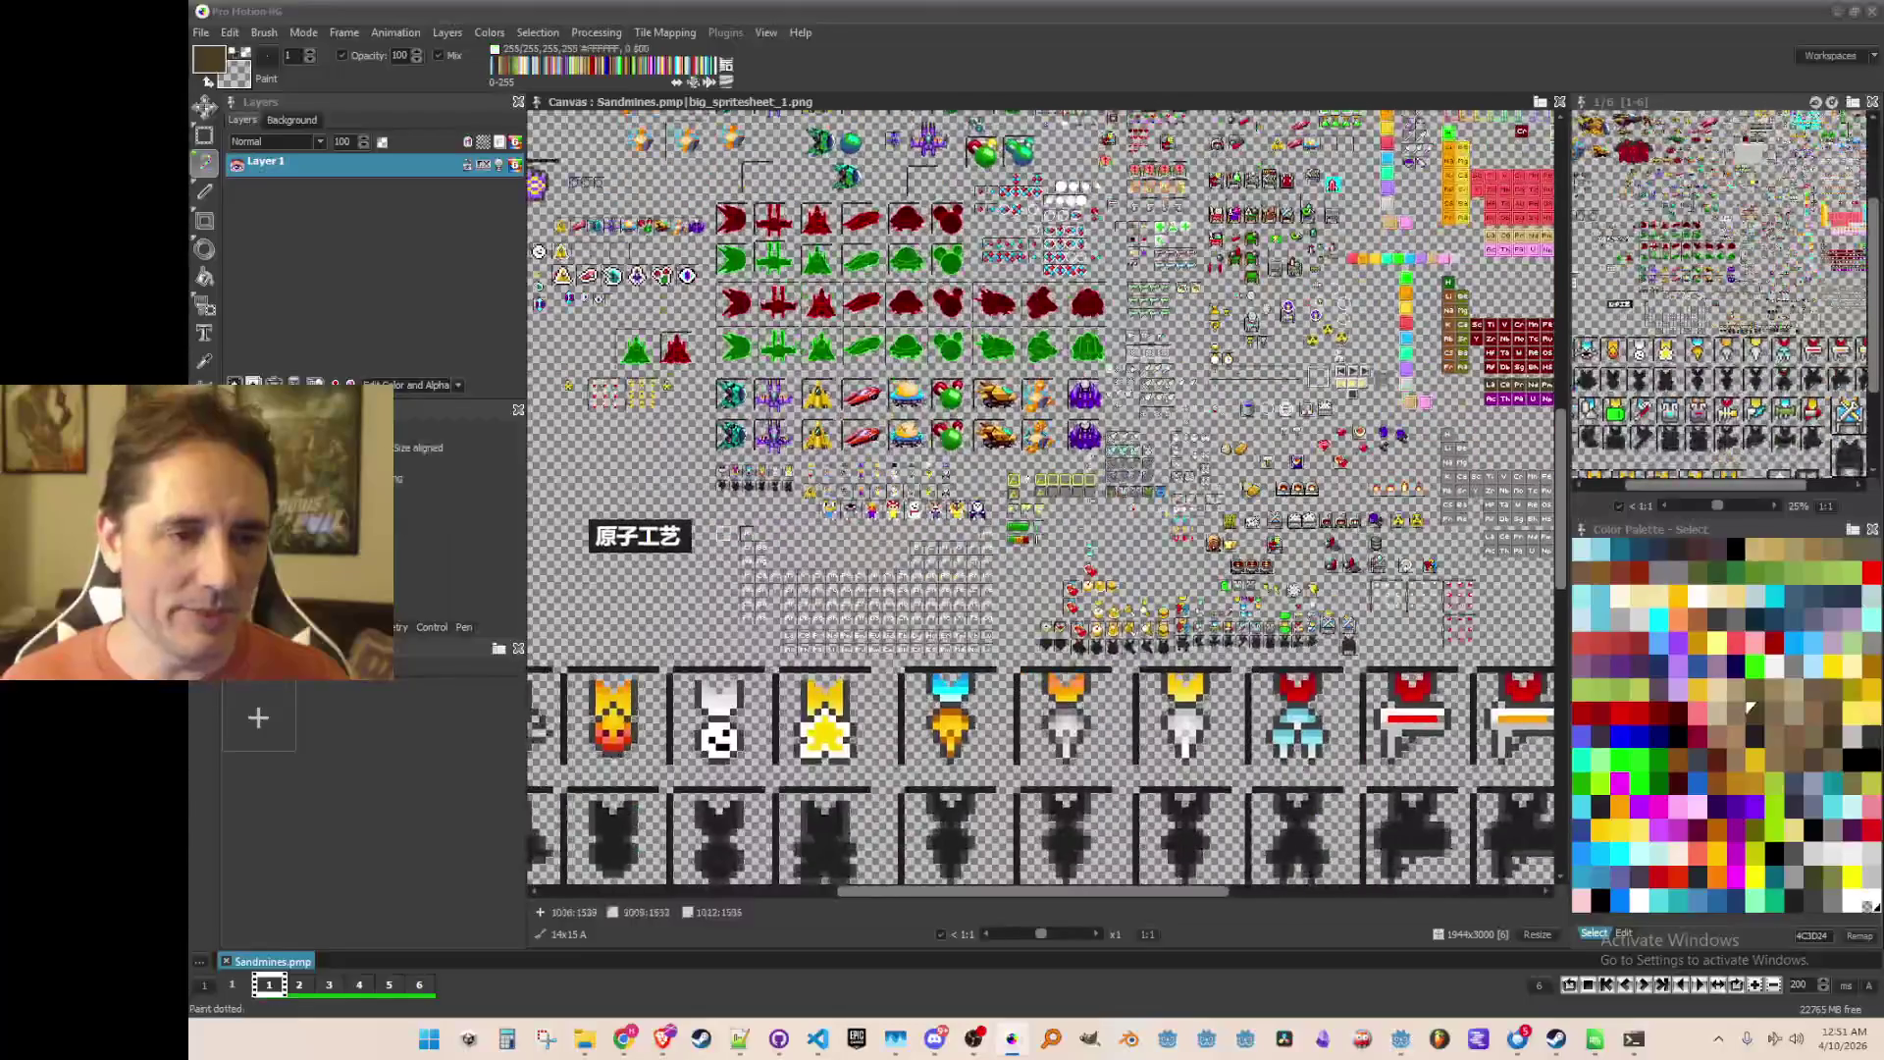
pyautogui.scroll(-2, 1040, 589)
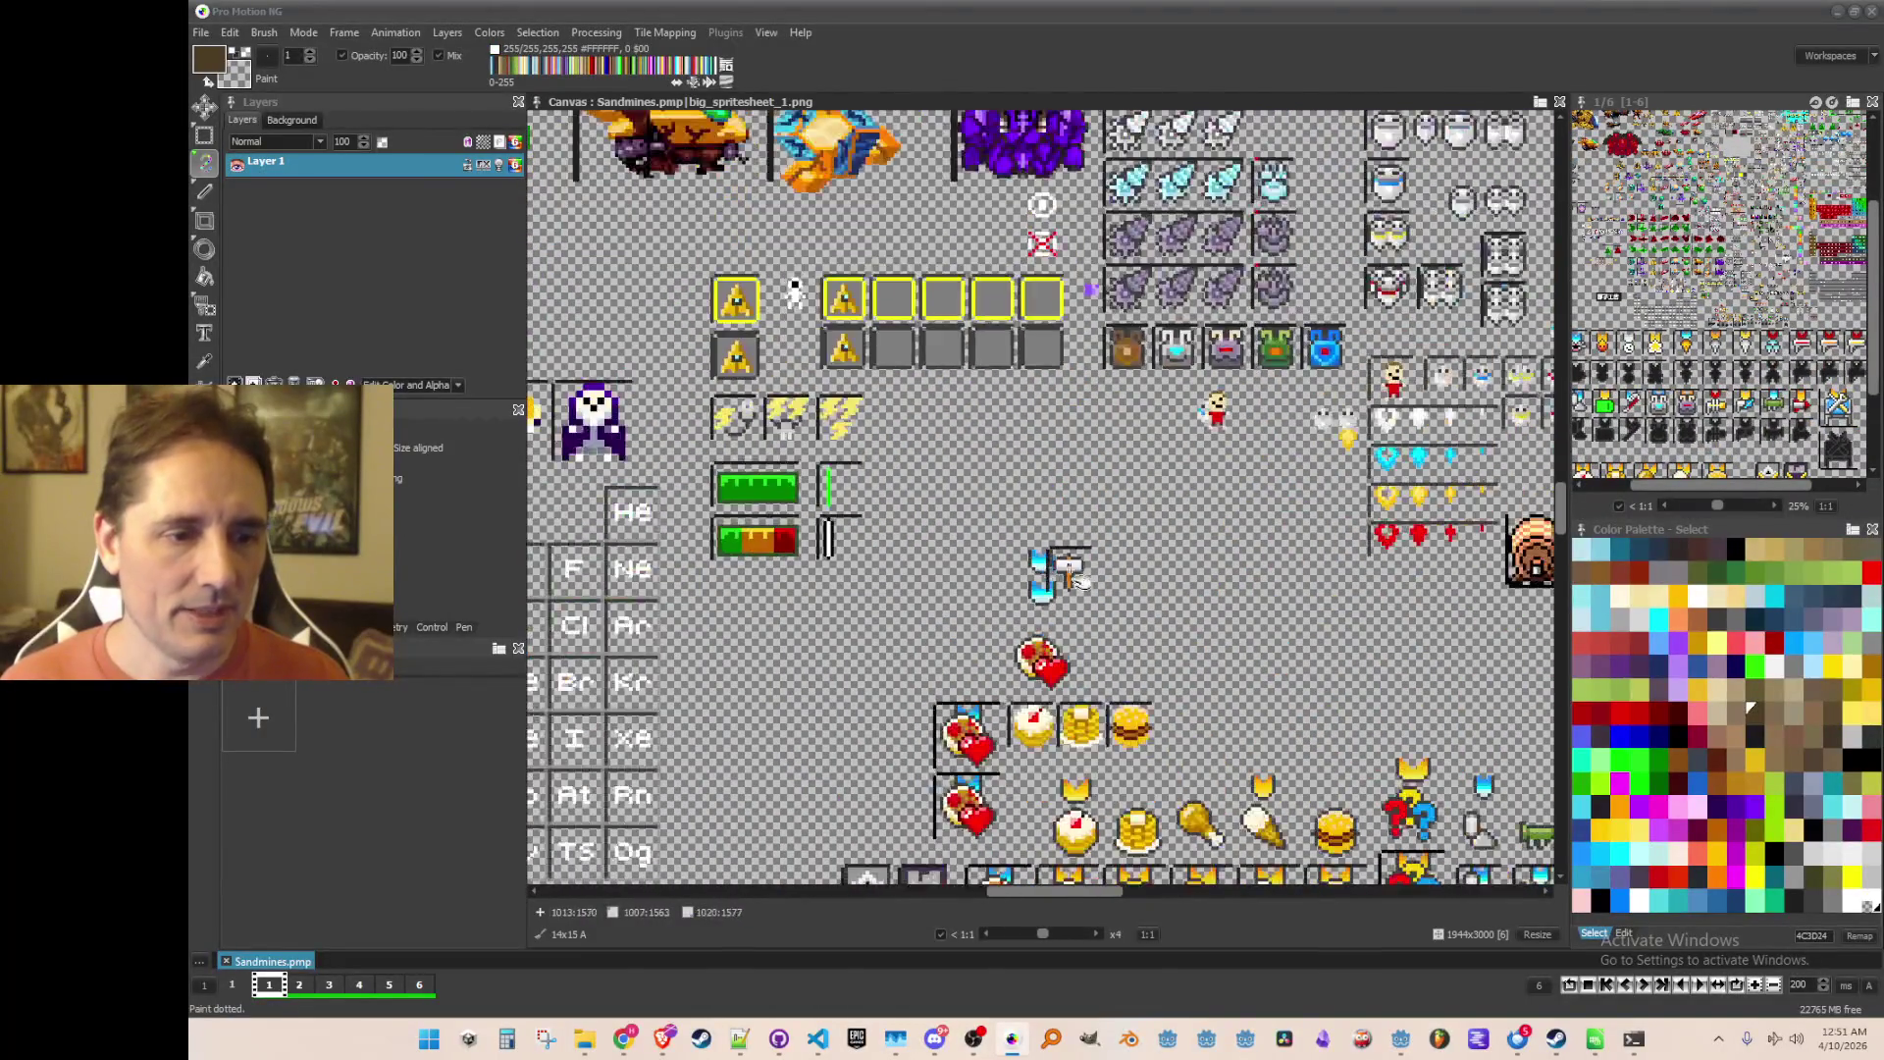
pyautogui.scroll(-3, 1040, 588)
pyautogui.scroll(1, 1040, 589)
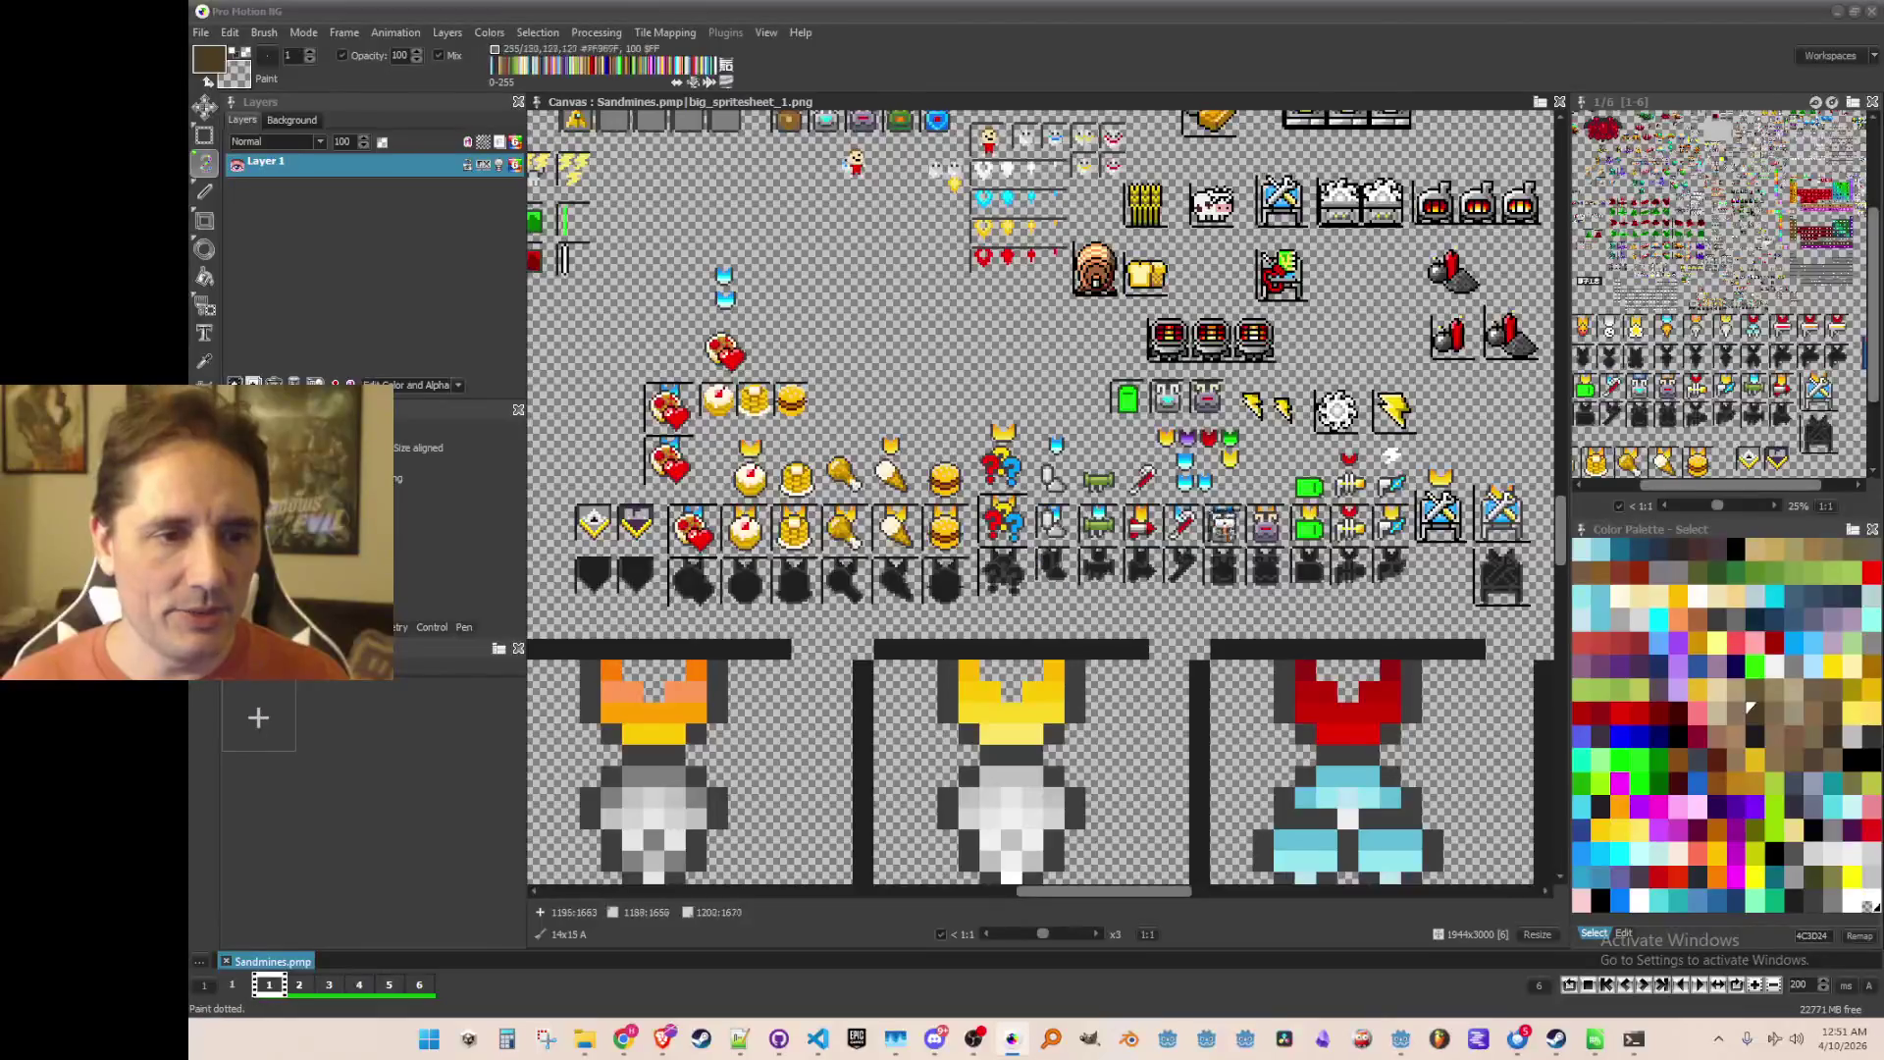
pyautogui.scroll(-2, 908, 505)
pyautogui.scroll(1, 907, 505)
pyautogui.scroll(1, 908, 506)
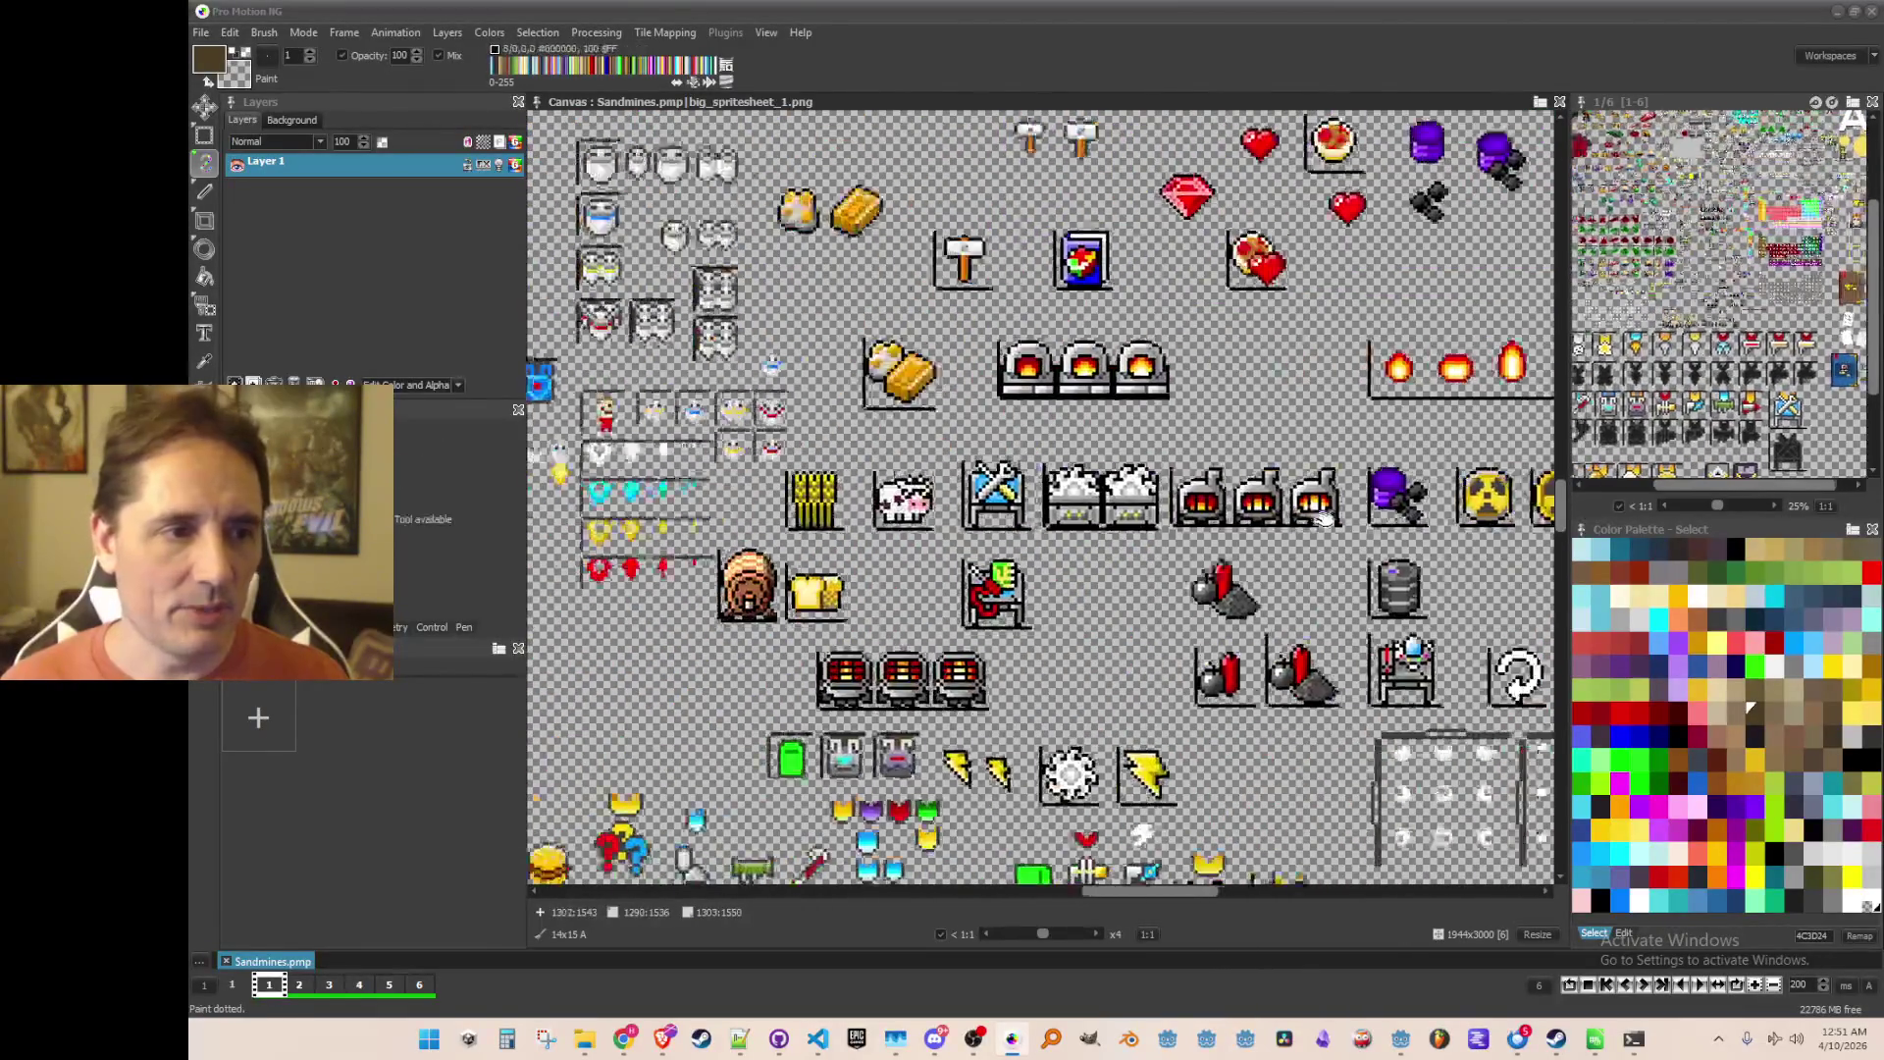
pyautogui.hscroll(-1, 908, 506)
pyautogui.scroll(-3, 908, 505)
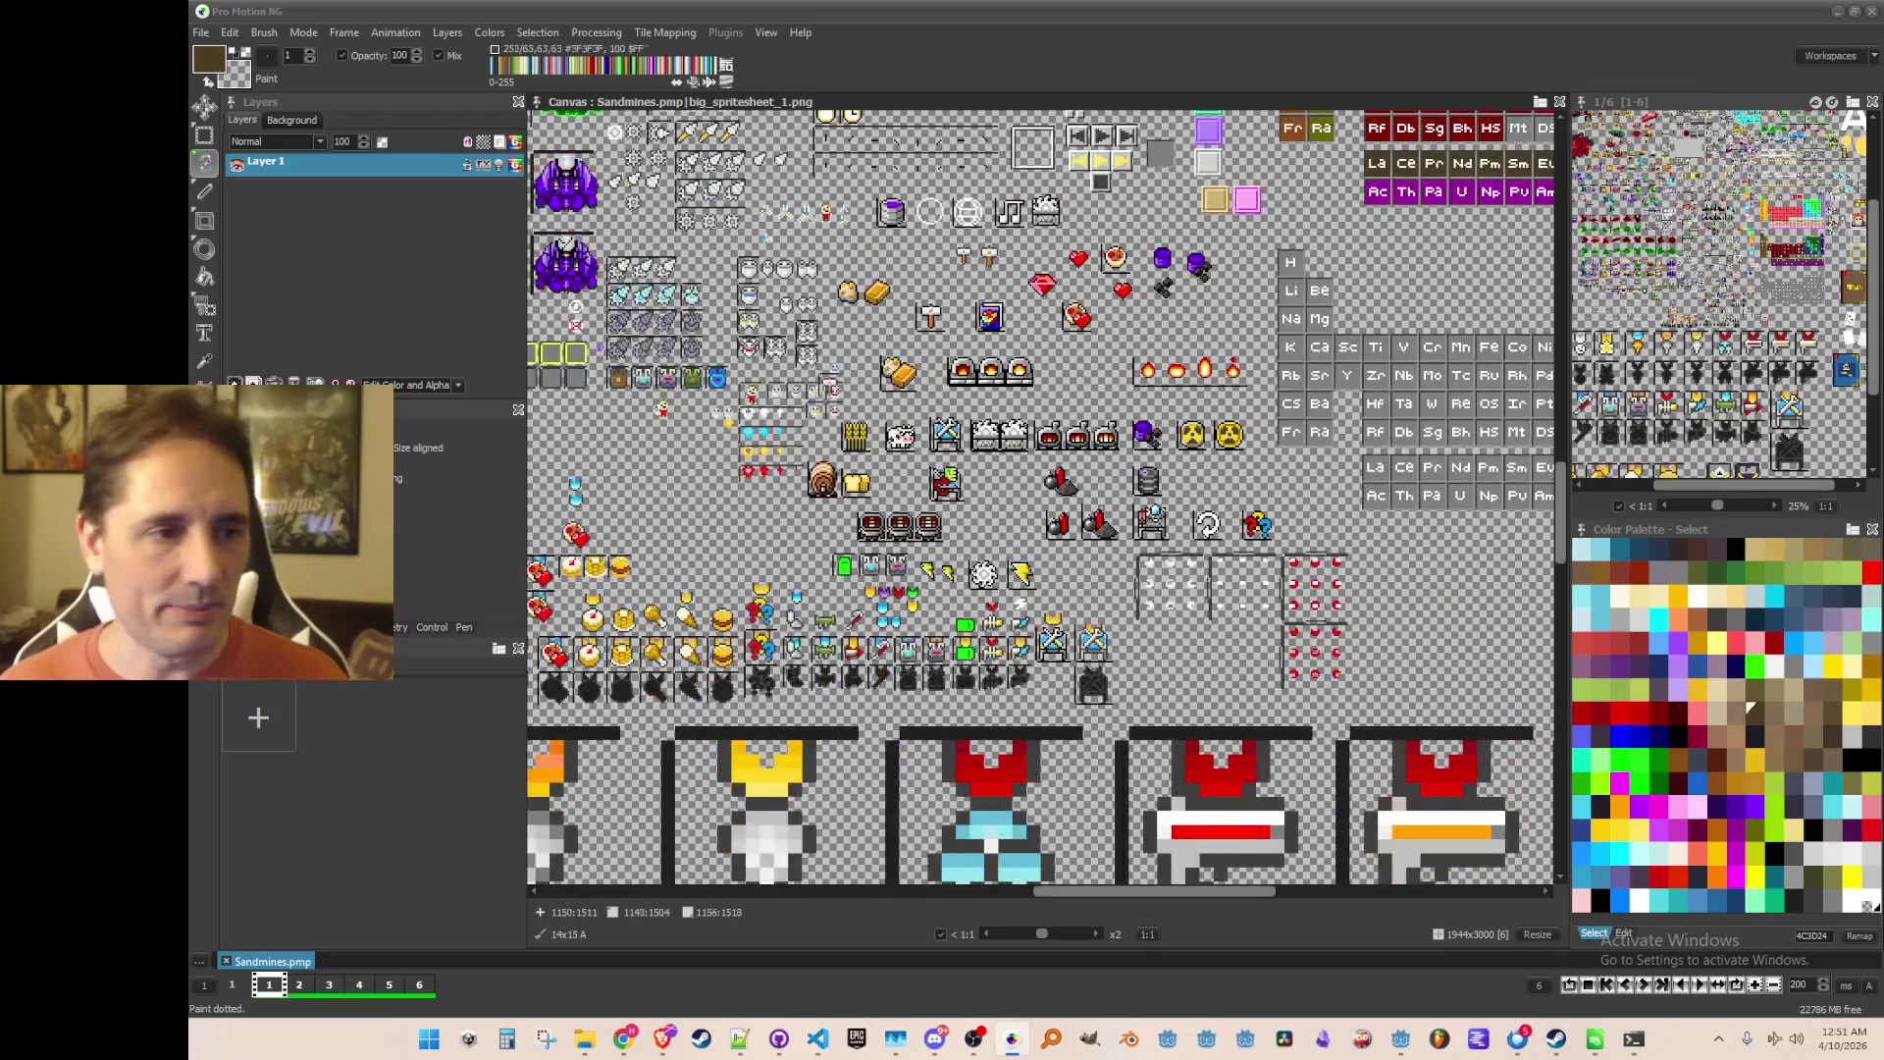
pyautogui.scroll(4, 908, 505)
pyautogui.scroll(-1, 790, 417)
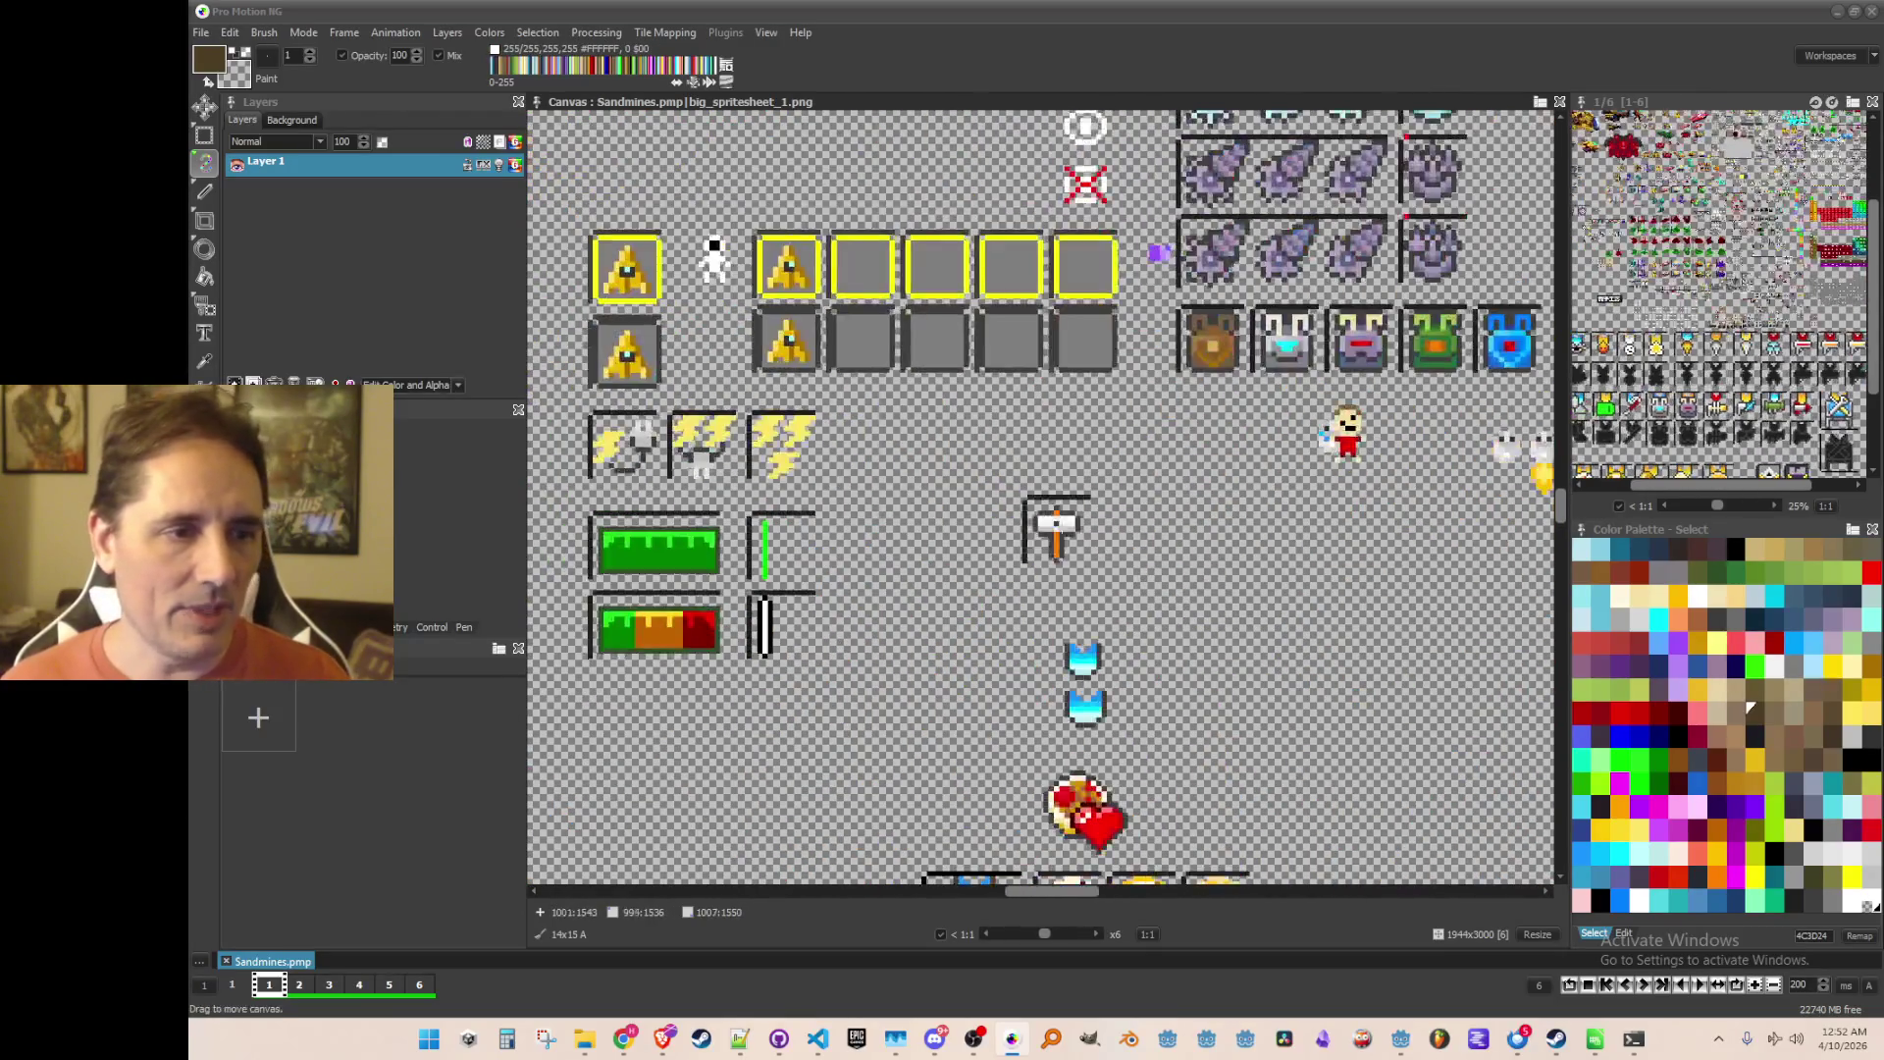
pyautogui.scroll(3, 790, 417)
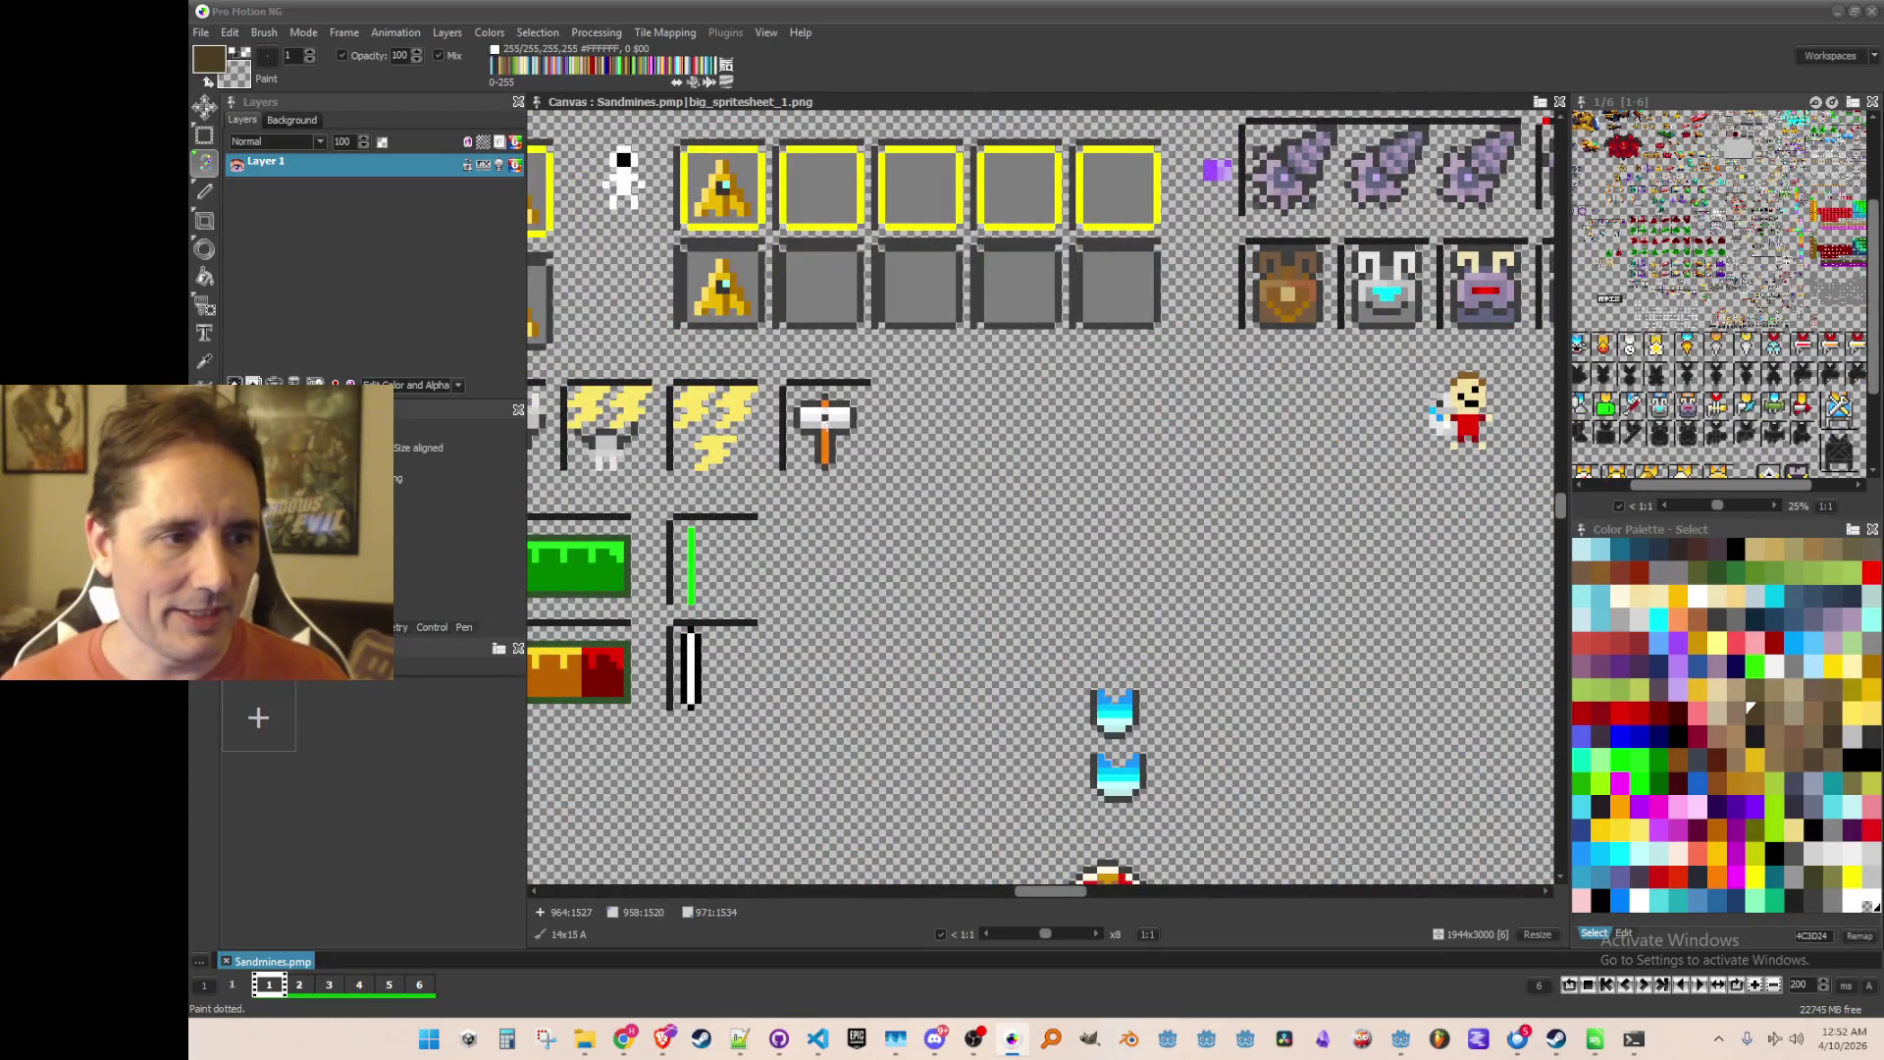
pyautogui.click(1030, 425)
# Step: Grab the new hammer icon together with its frame as a brush
pyautogui.scroll(2, 1030, 396)
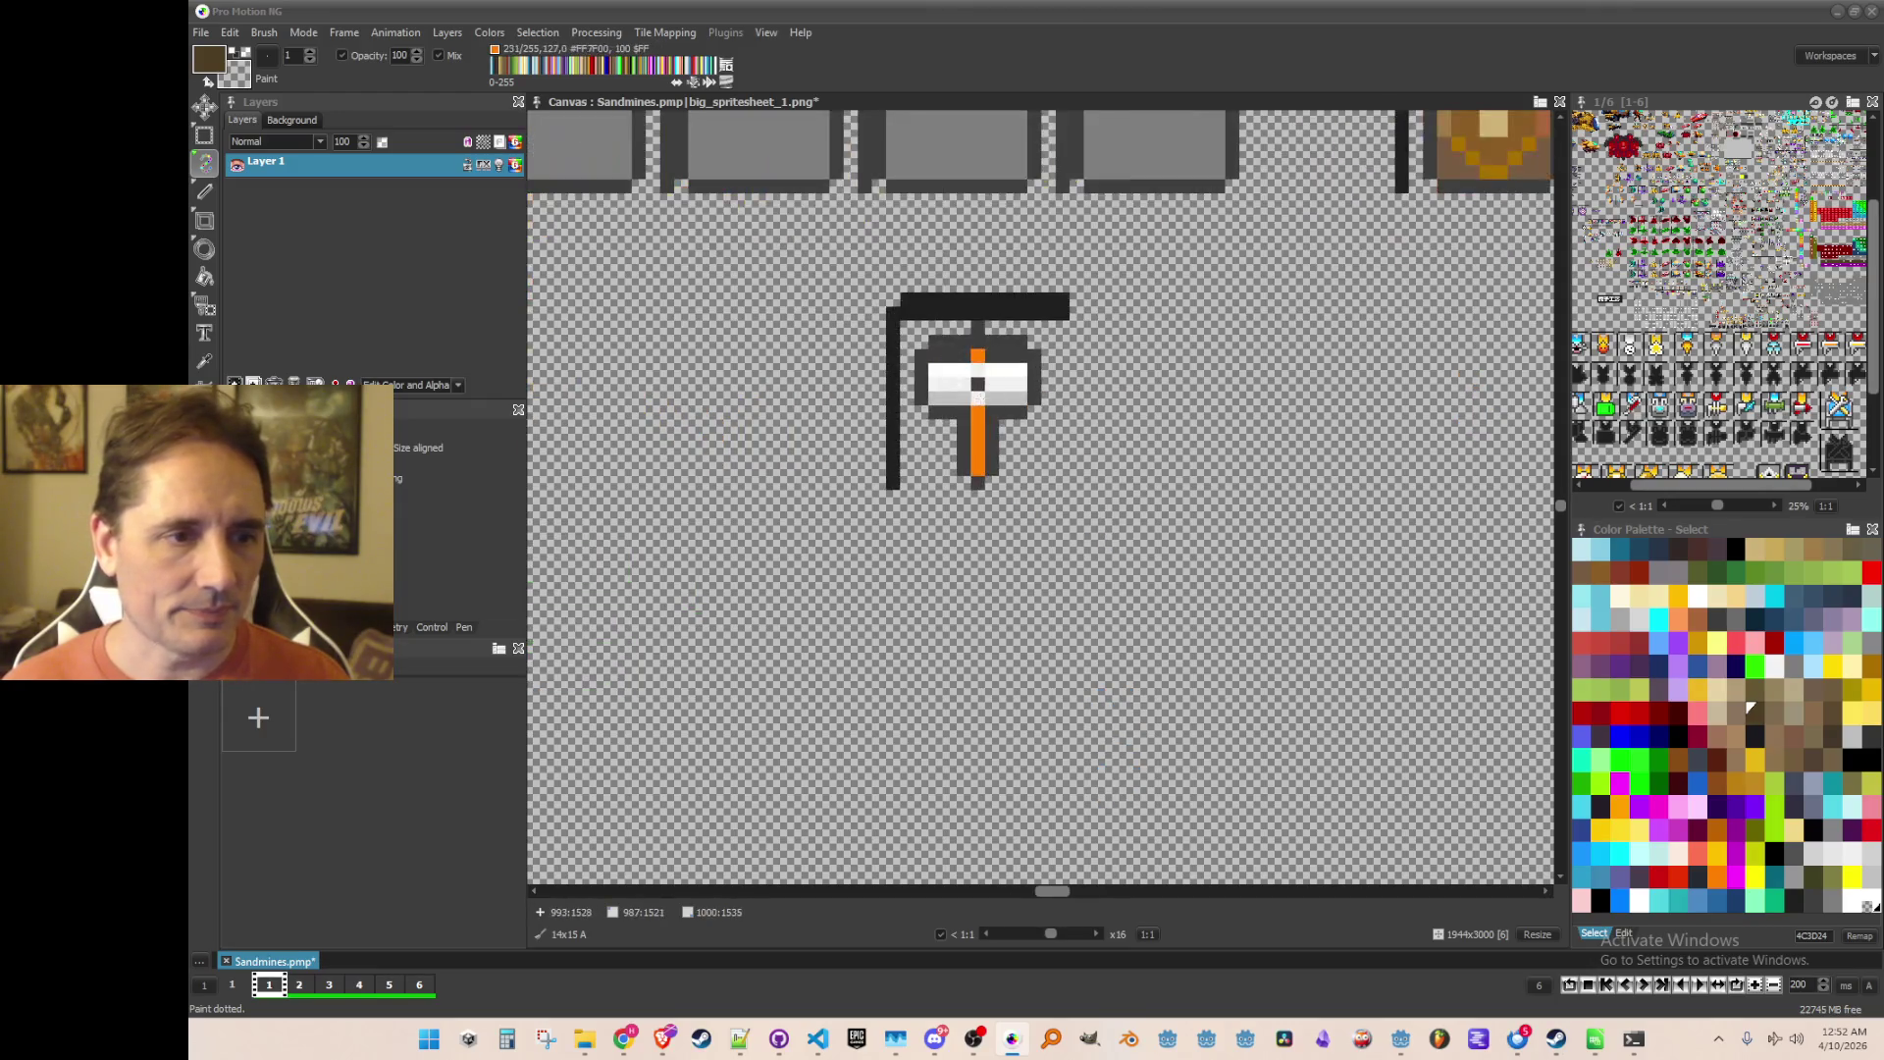
pyautogui.press('b')
pyautogui.moveTo(949, 377); pyautogui.dragTo(1104, 601)
pyautogui.scroll(1, 1080, 579)
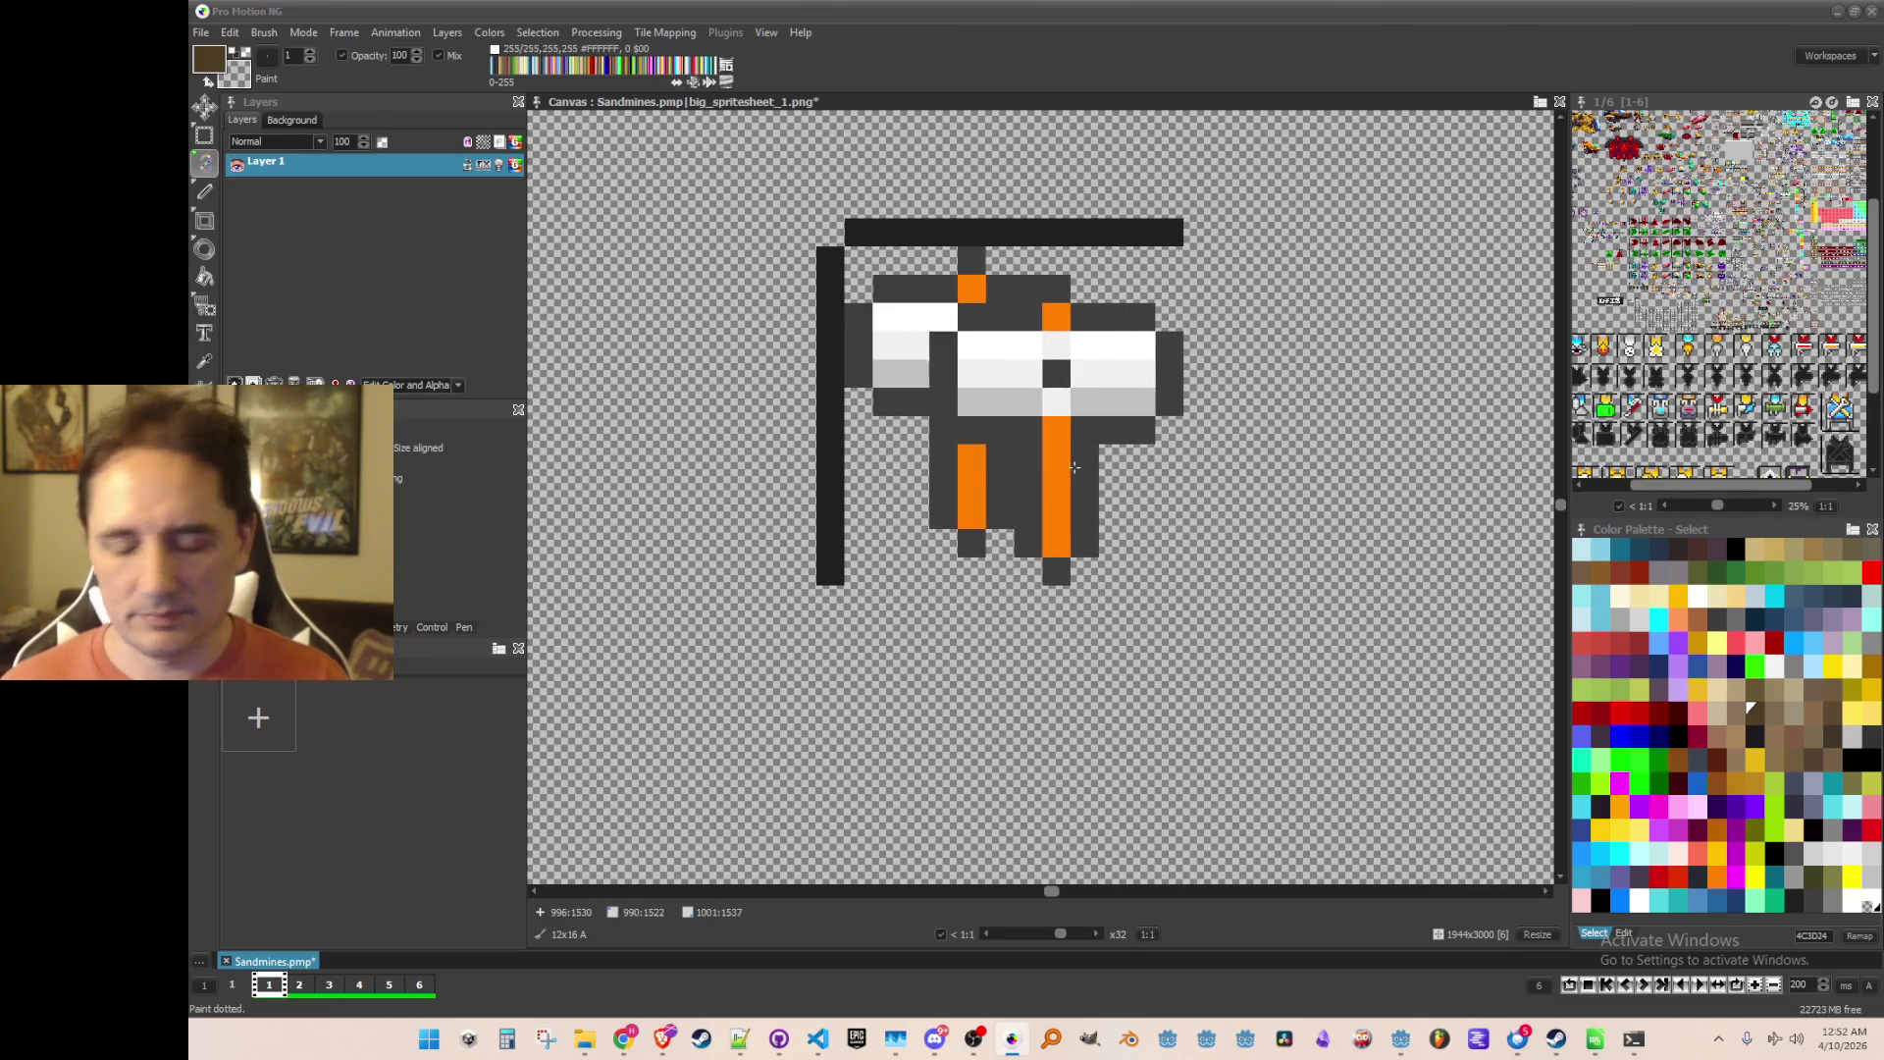
# Step: Paint small red, yellow and blue blocks from the palette beside the hammer
pyautogui.click(1659, 615)
pyautogui.scroll(1, 1102, 504)
pyautogui.scroll(-1, 1015, 479)
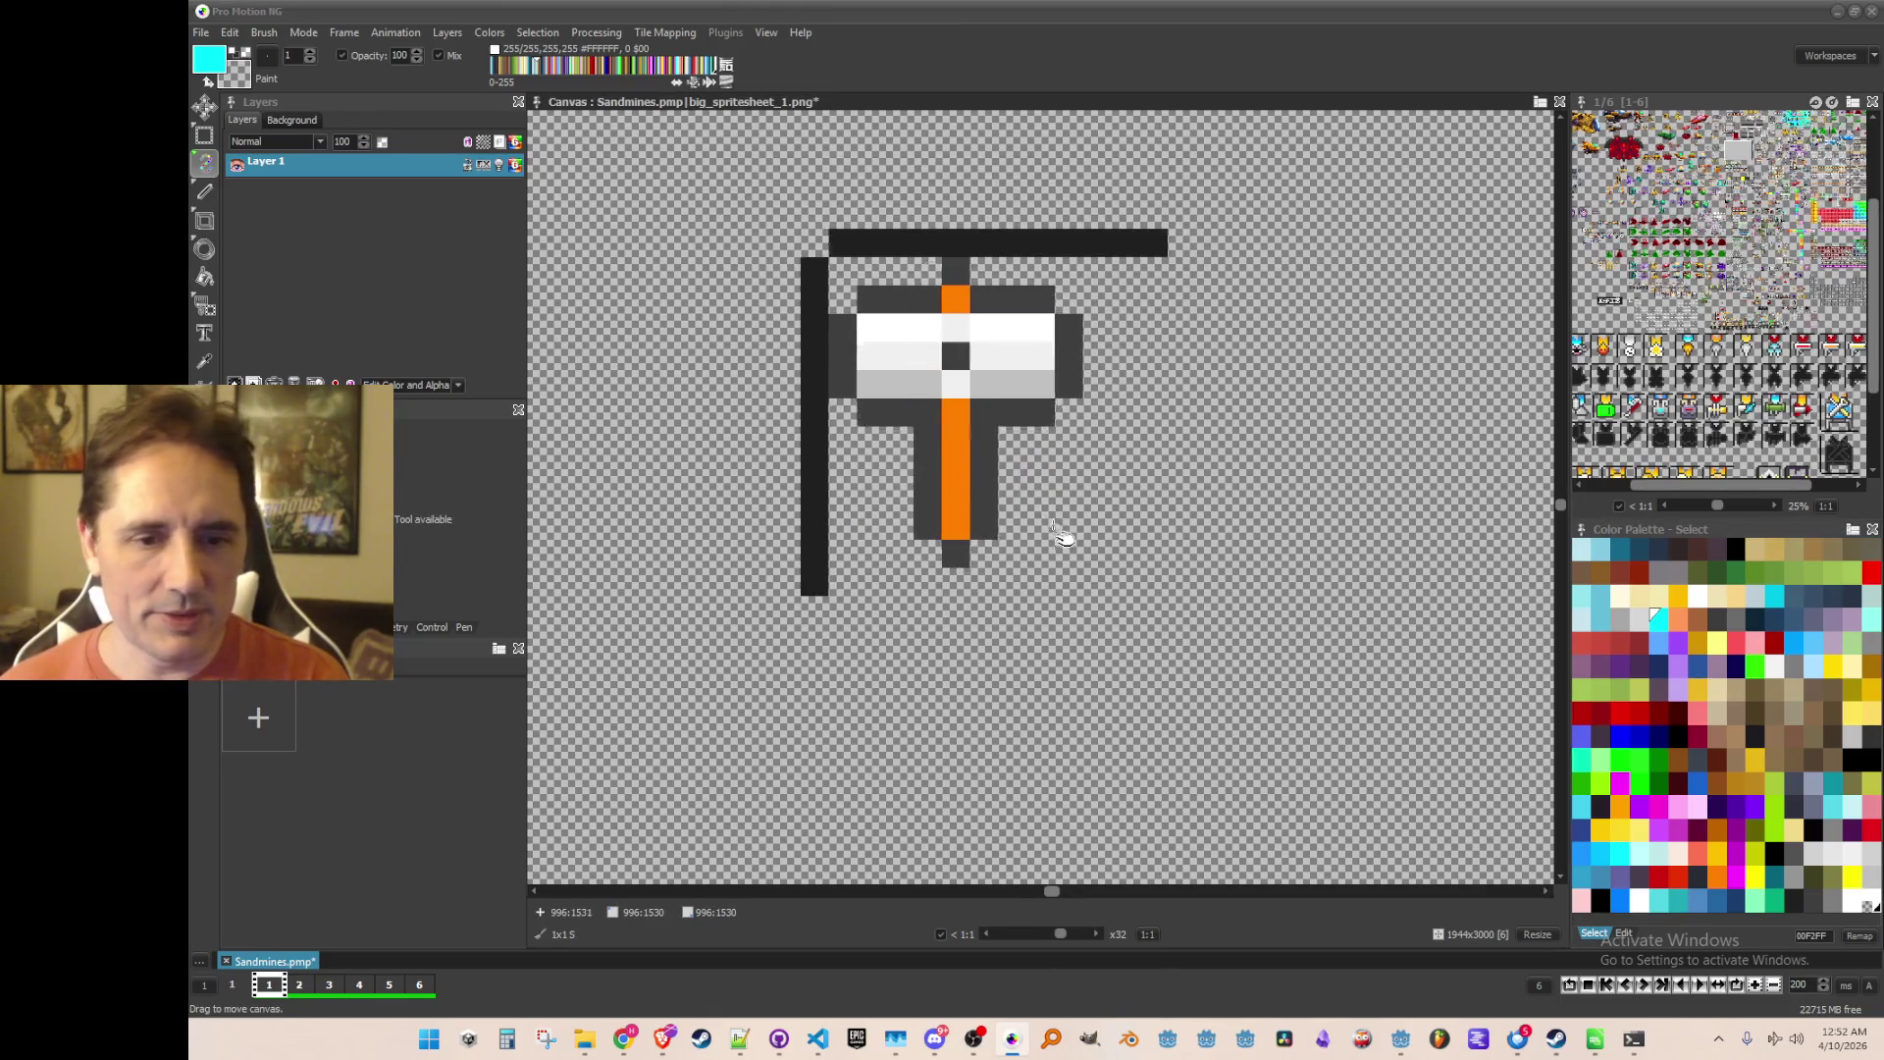
pyautogui.scroll(1, 1064, 534)
pyautogui.click(1617, 712)
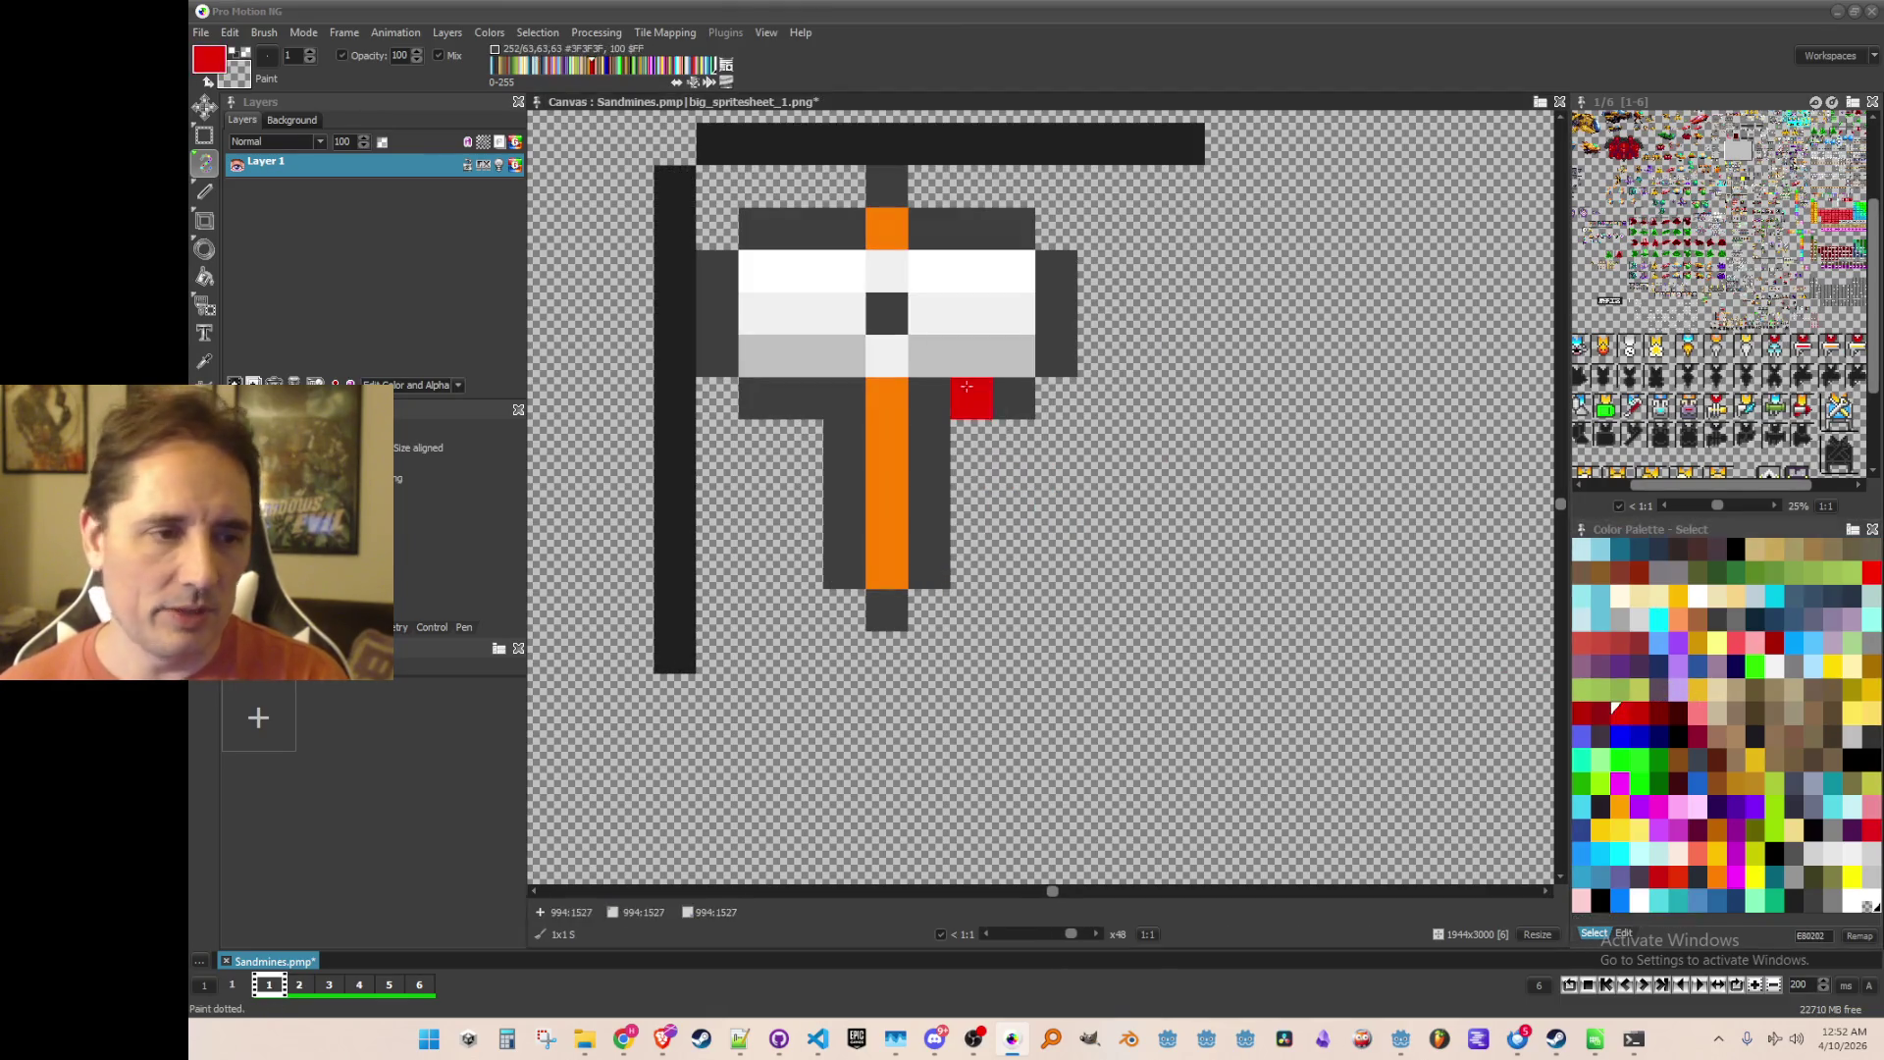
pyautogui.click(1056, 482)
pyautogui.moveTo(1056, 482)
pyautogui.mouseDown()
pyautogui.moveTo(1056, 440)
pyautogui.moveTo(1099, 483)
pyautogui.moveTo(1056, 483)
pyautogui.moveTo(1017, 528)
pyautogui.moveTo(1020, 570)
pyautogui.mouseUp()
pyautogui.click(1755, 854)
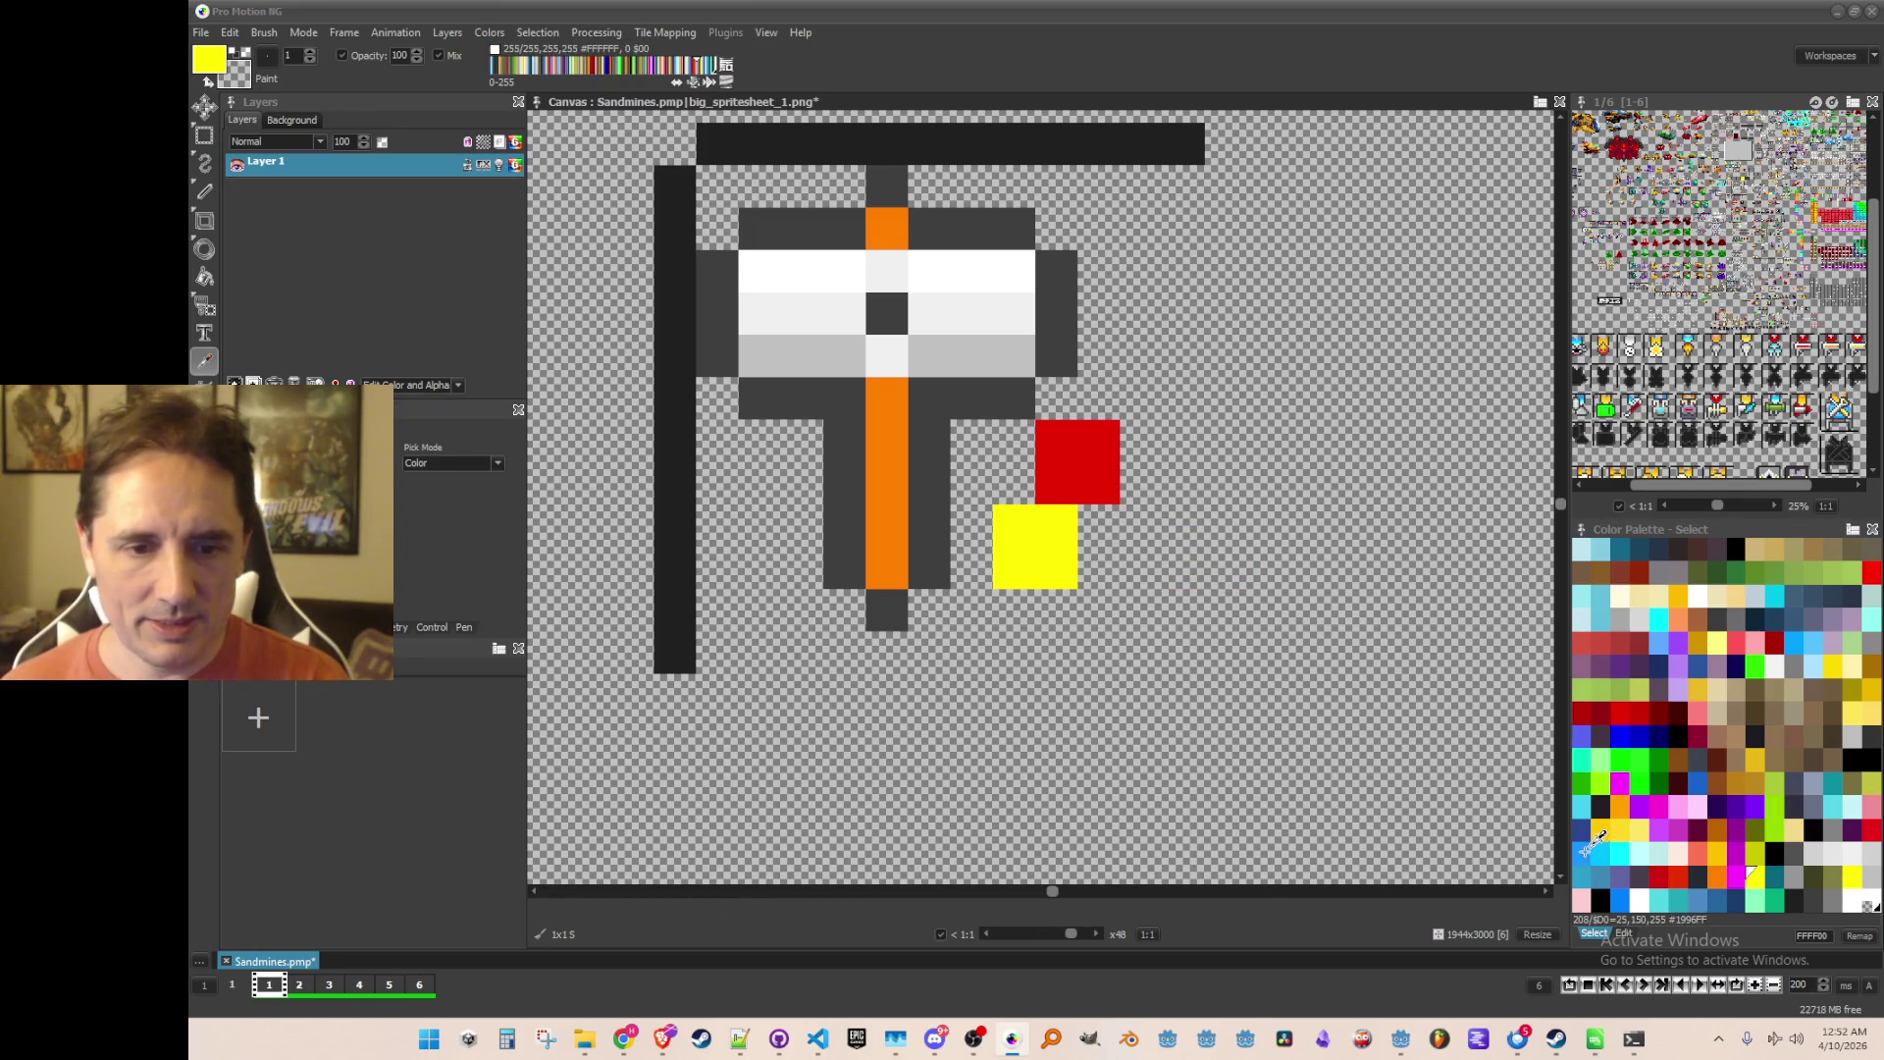
pyautogui.click(1620, 897)
pyautogui.moveTo(1141, 569)
pyautogui.mouseDown()
pyautogui.moveTo(1099, 568)
pyautogui.moveTo(1147, 554)
pyautogui.mouseUp()
pyautogui.scroll(-2, 1147, 554)
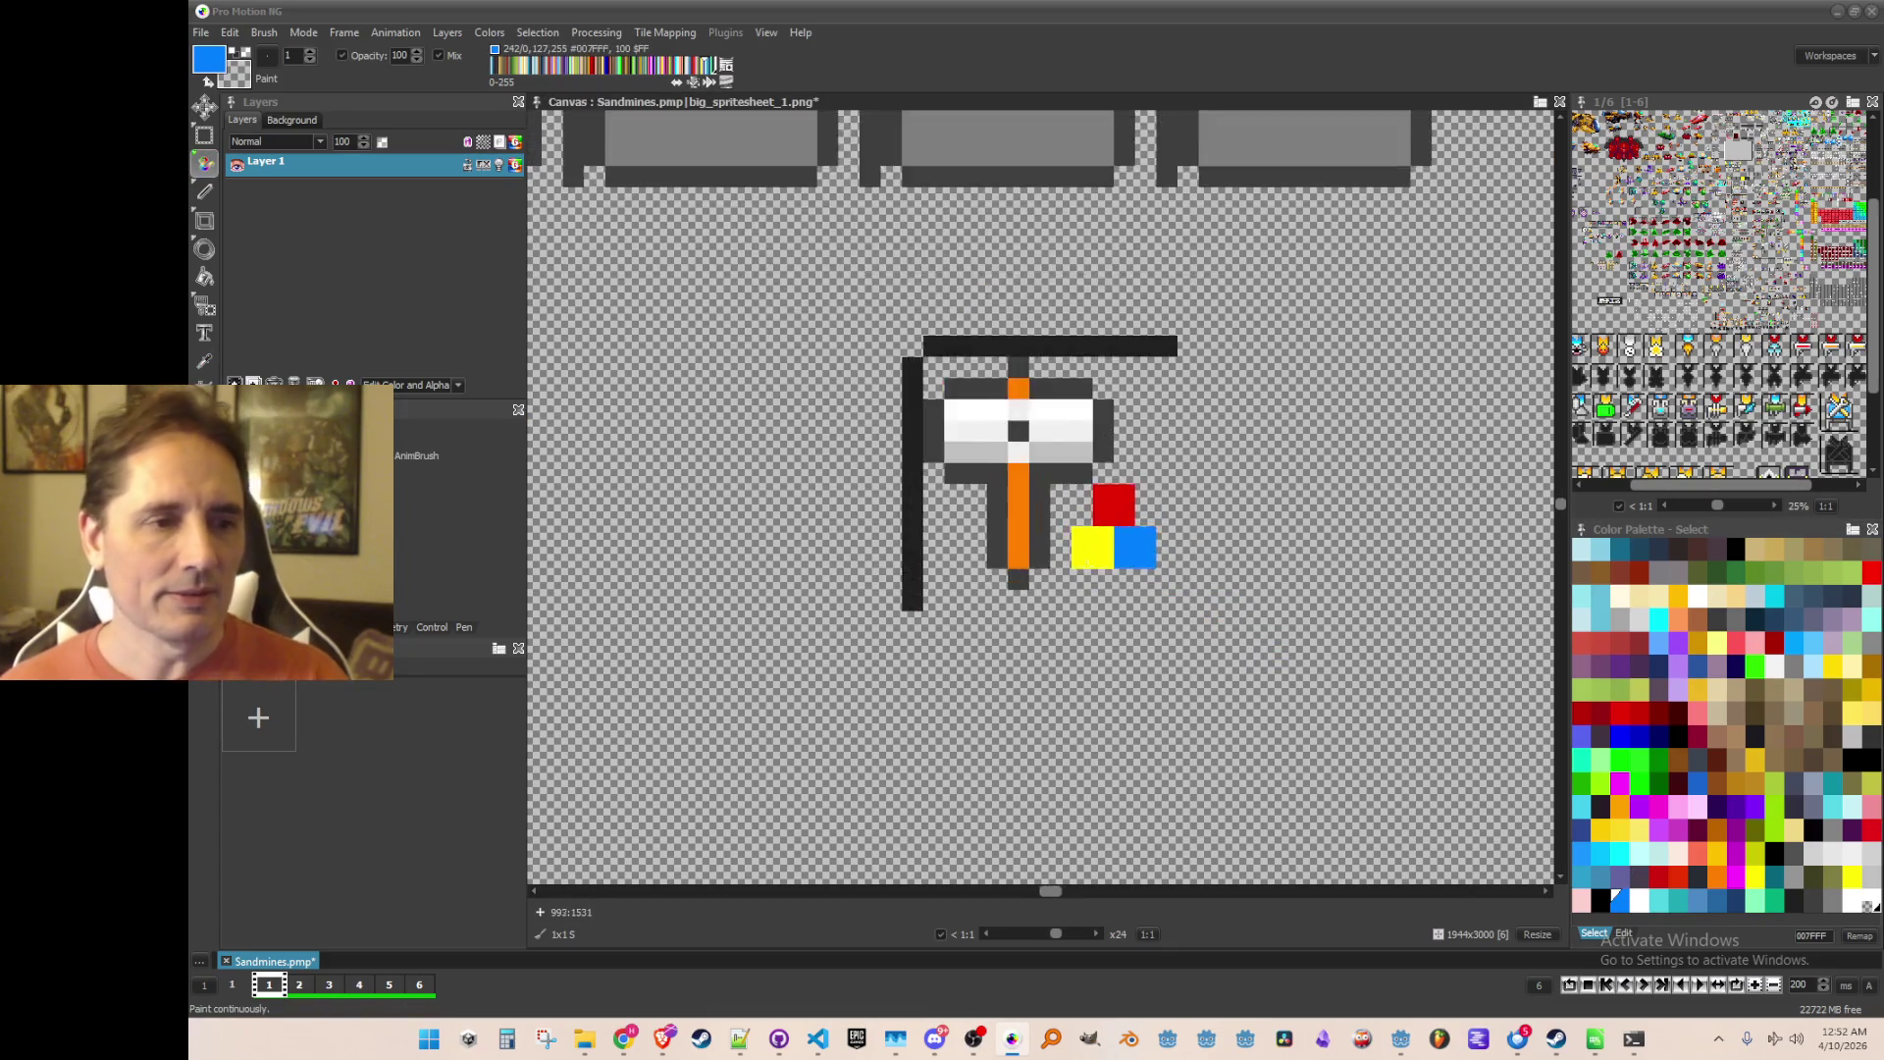
pyautogui.scroll(2, 1147, 553)
# Step: Lift the red block as a brush and place it above the yellow and blue blocks
pyautogui.press('b')
pyautogui.moveTo(1031, 439); pyautogui.dragTo(1243, 649)
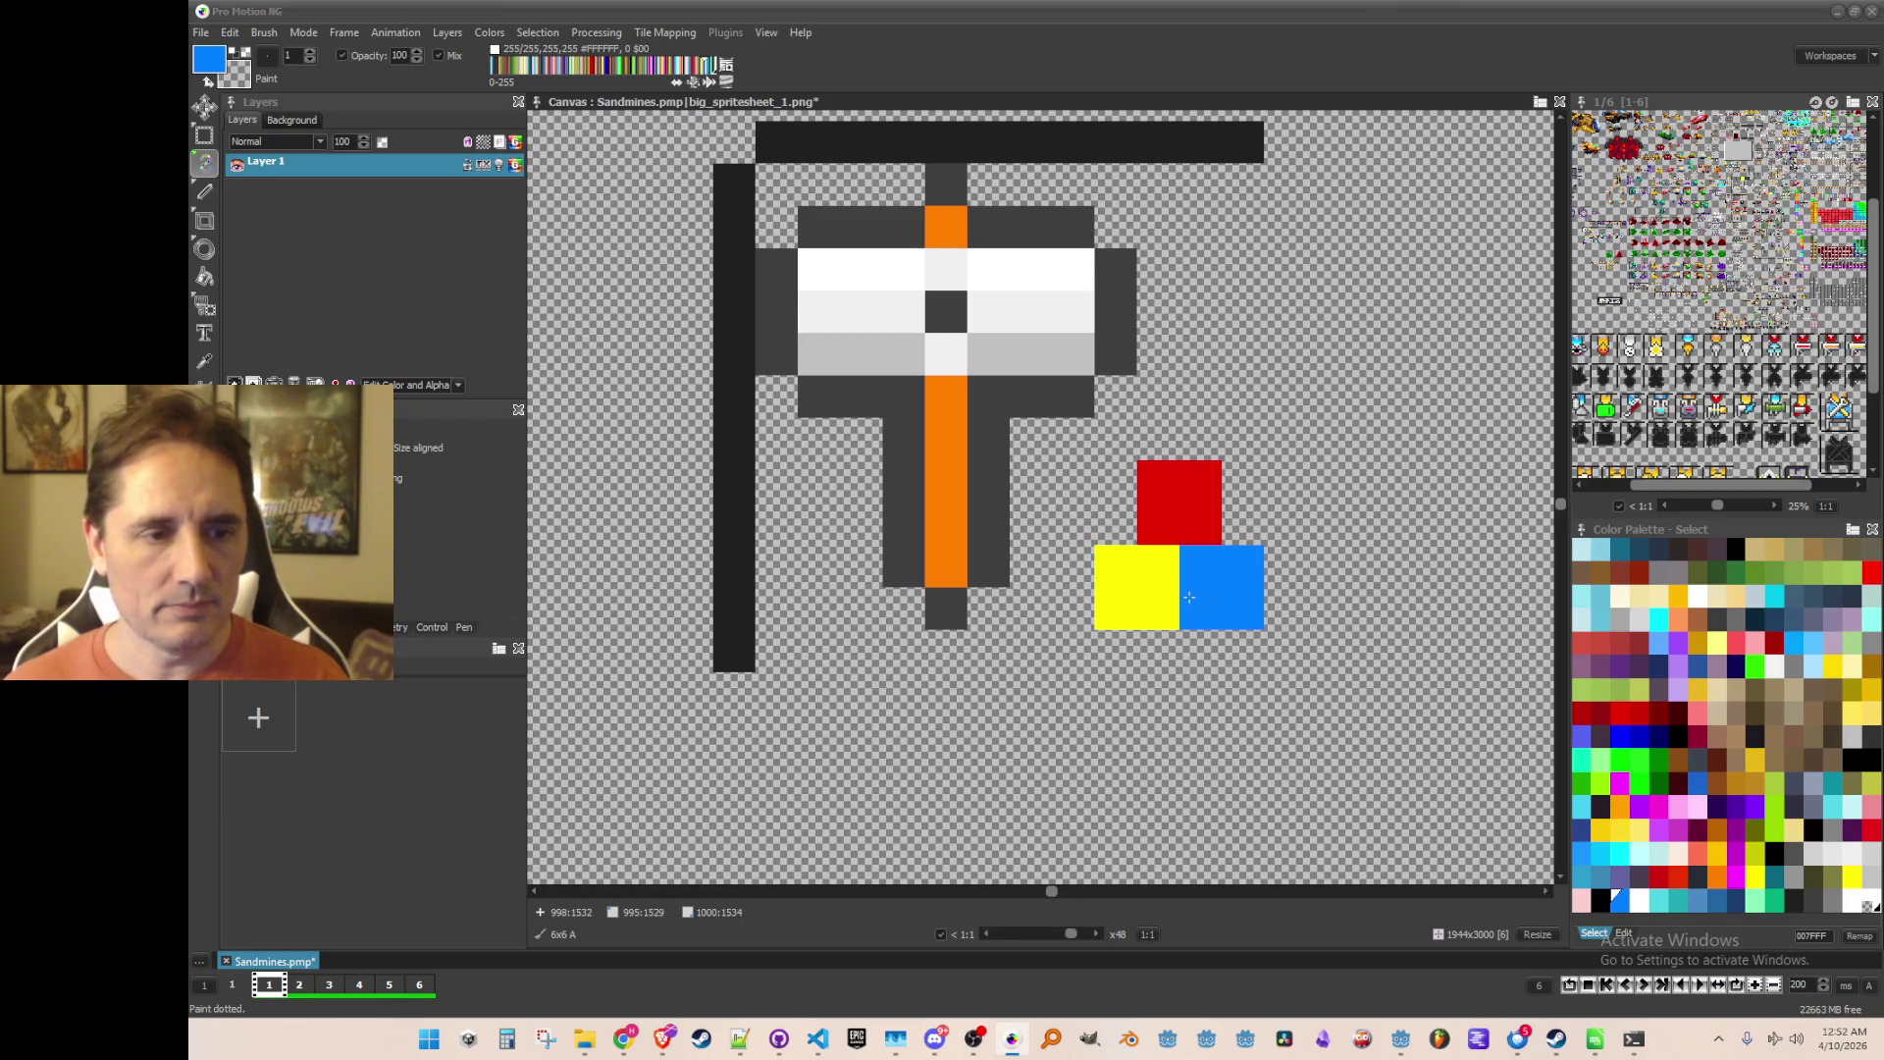
pyautogui.press('b')
pyautogui.moveTo(1148, 465); pyautogui.dragTo(1215, 538)
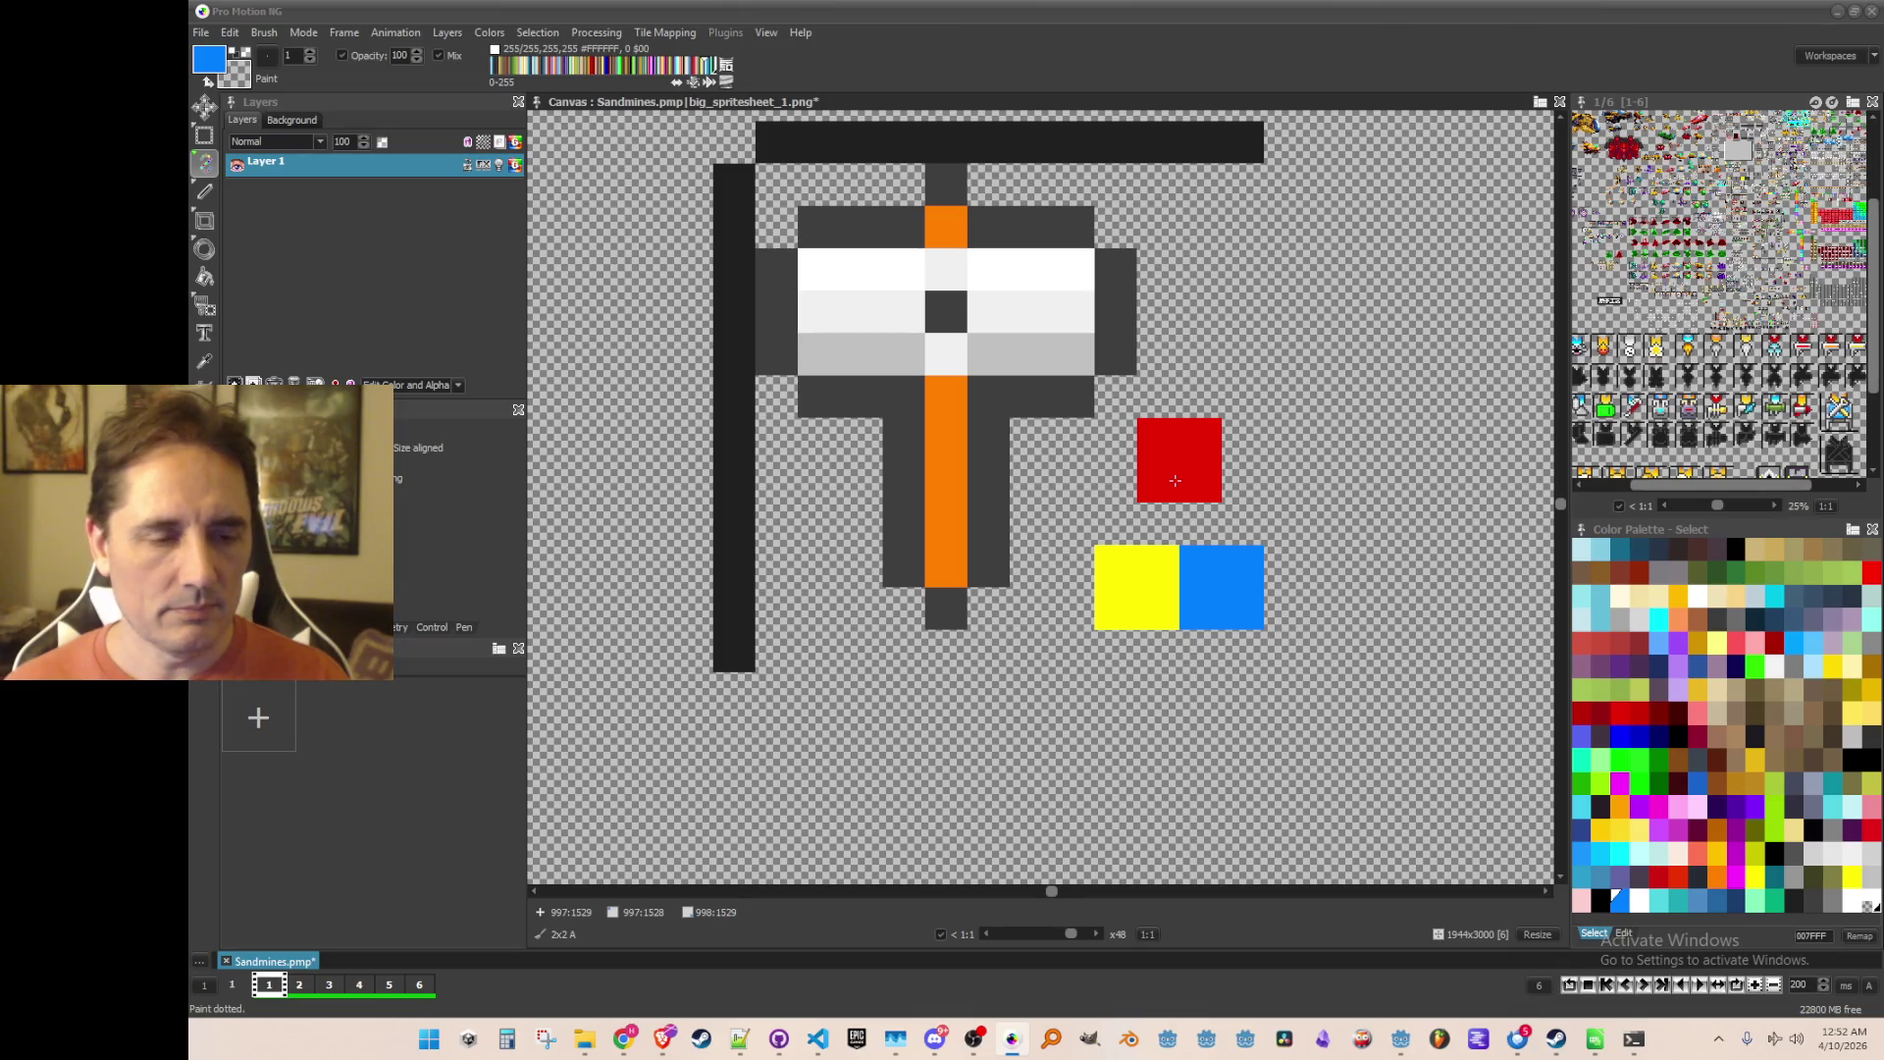
pyautogui.click(1178, 522)
pyautogui.scroll(-3, 1178, 522)
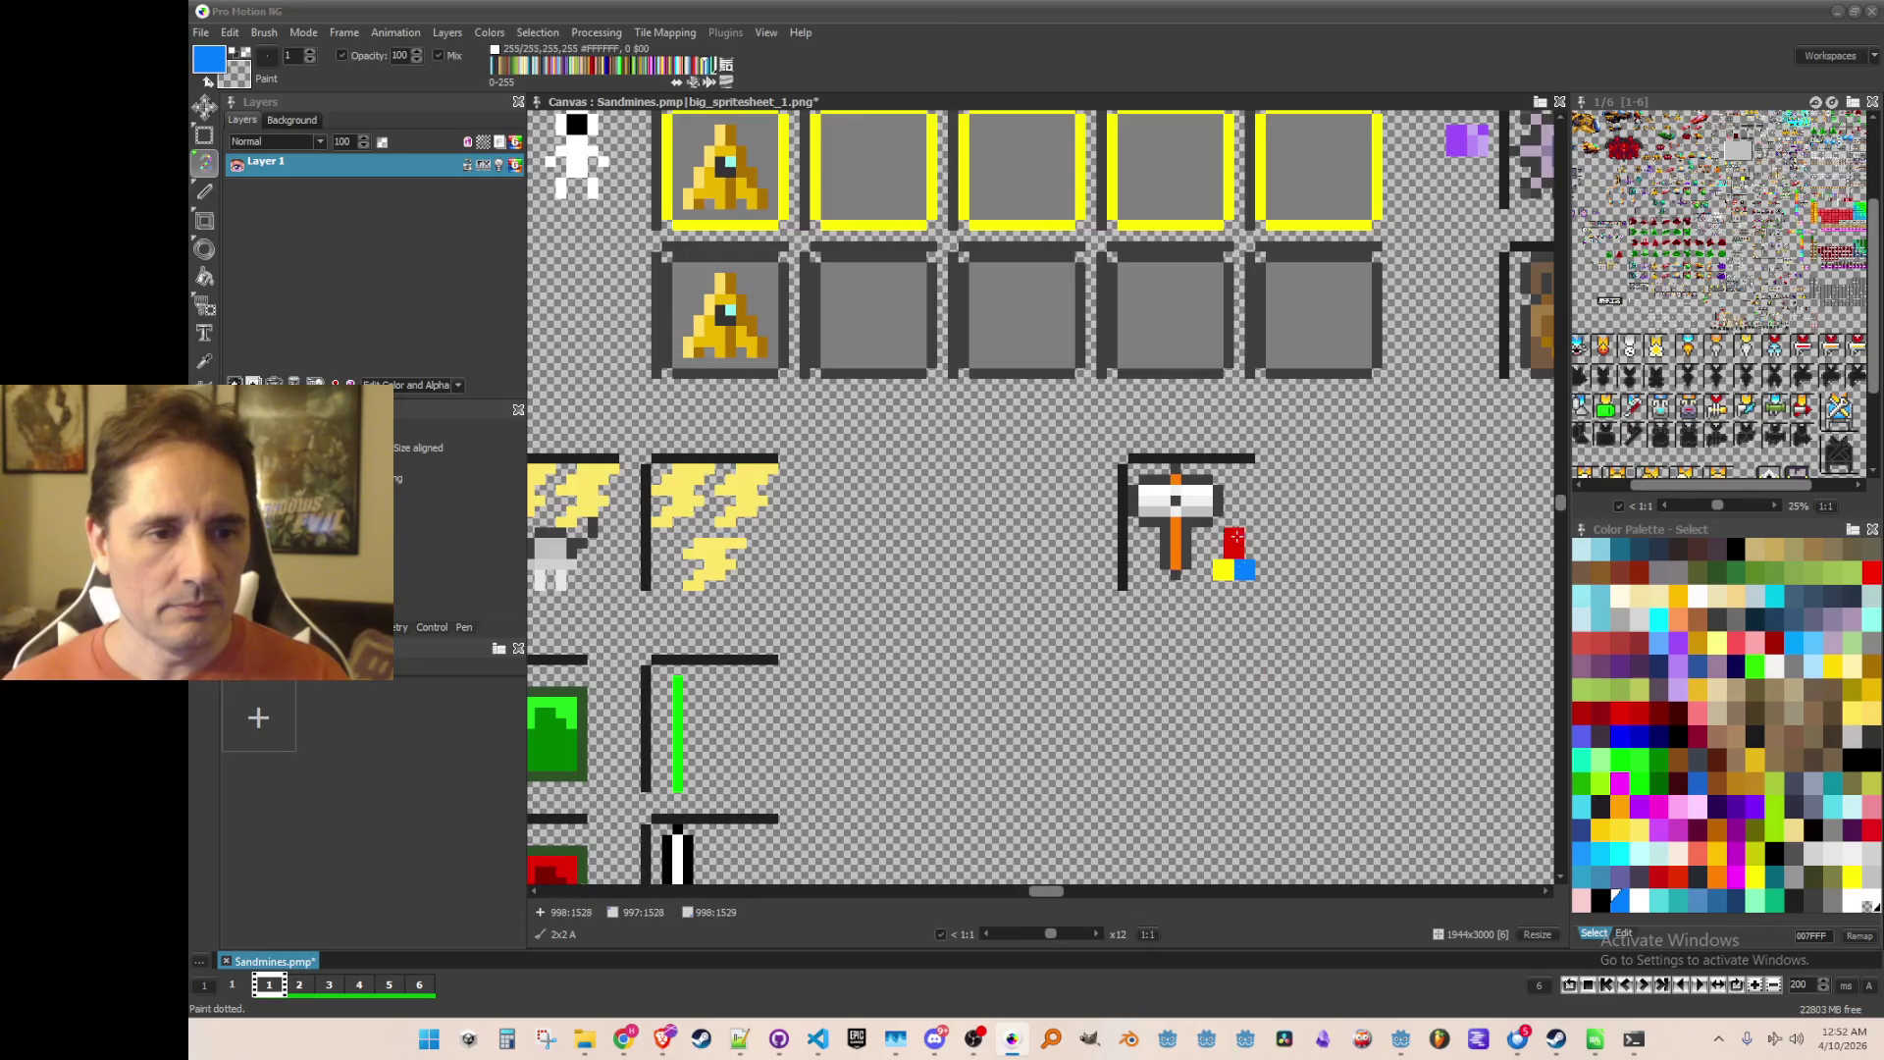
pyautogui.scroll(2, 1236, 537)
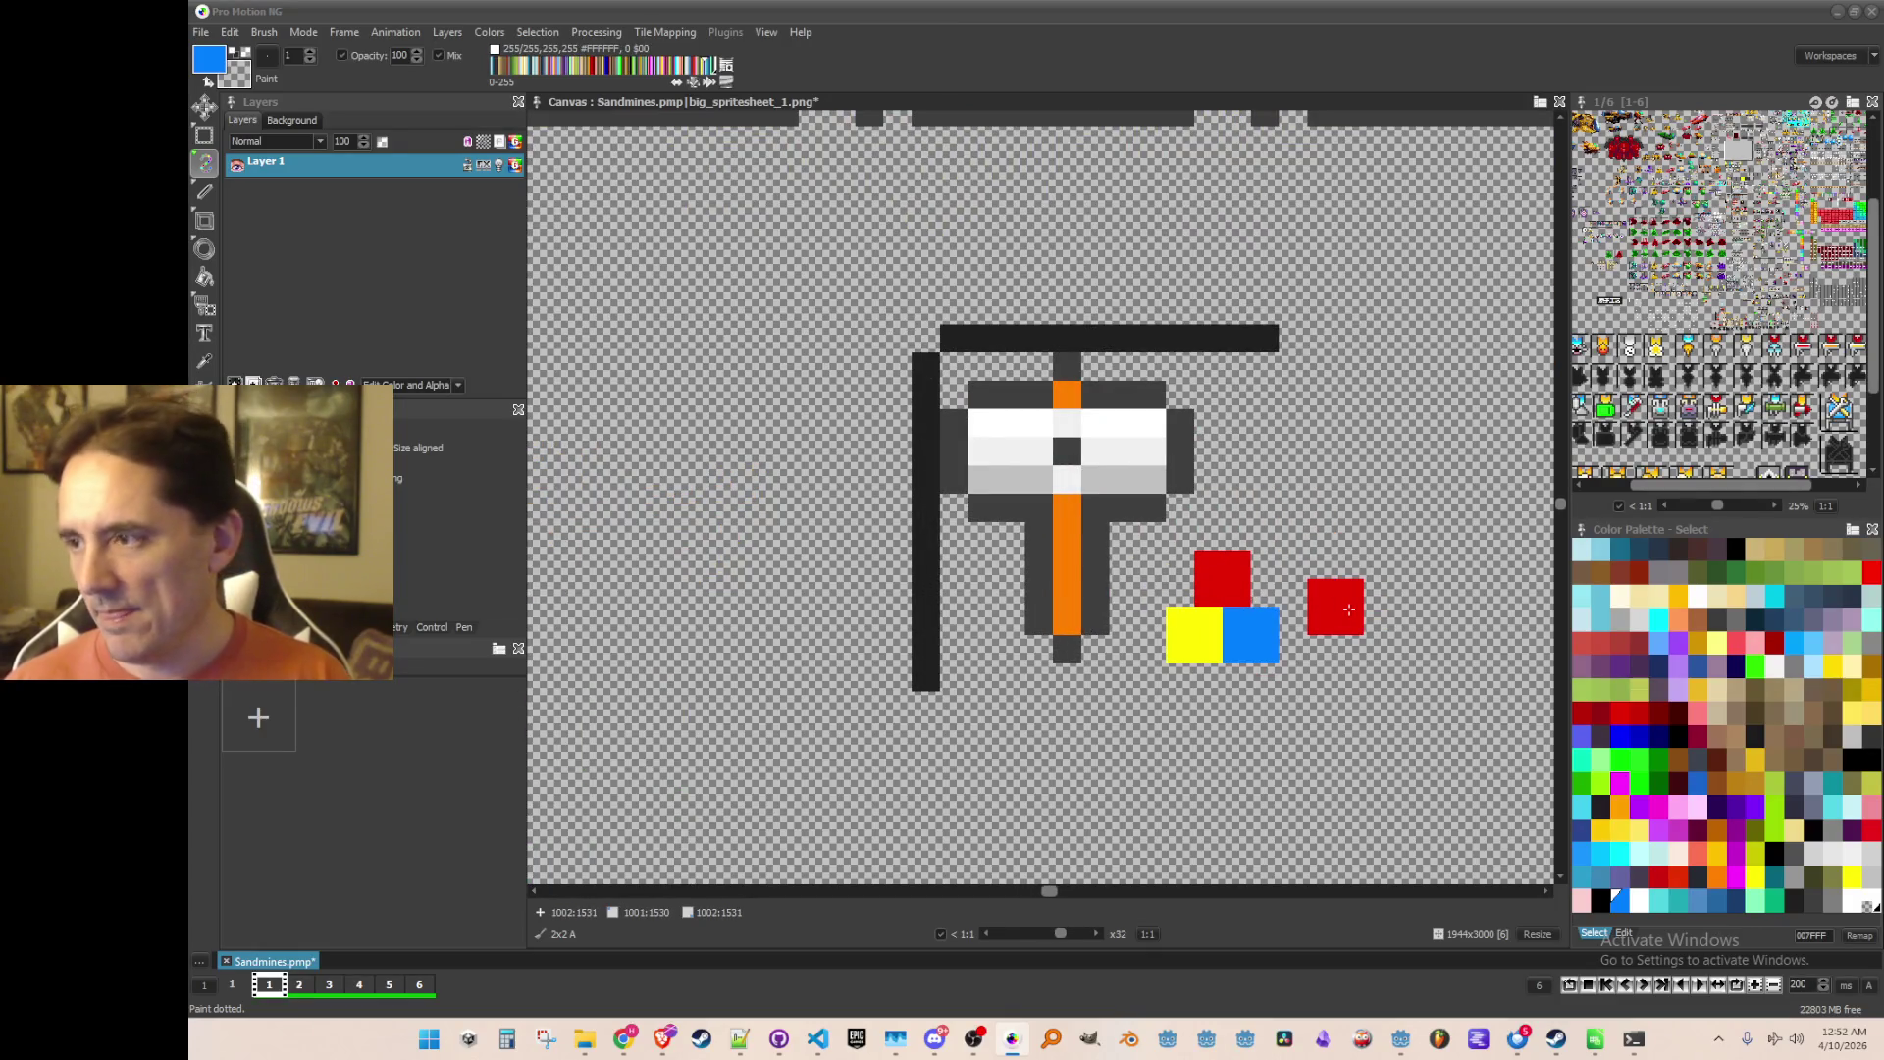
# Step: Enlarge the blue block to 3x3 using blue picked from the canvas
pyautogui.press('k')
pyautogui.scroll(1, 1246, 620)
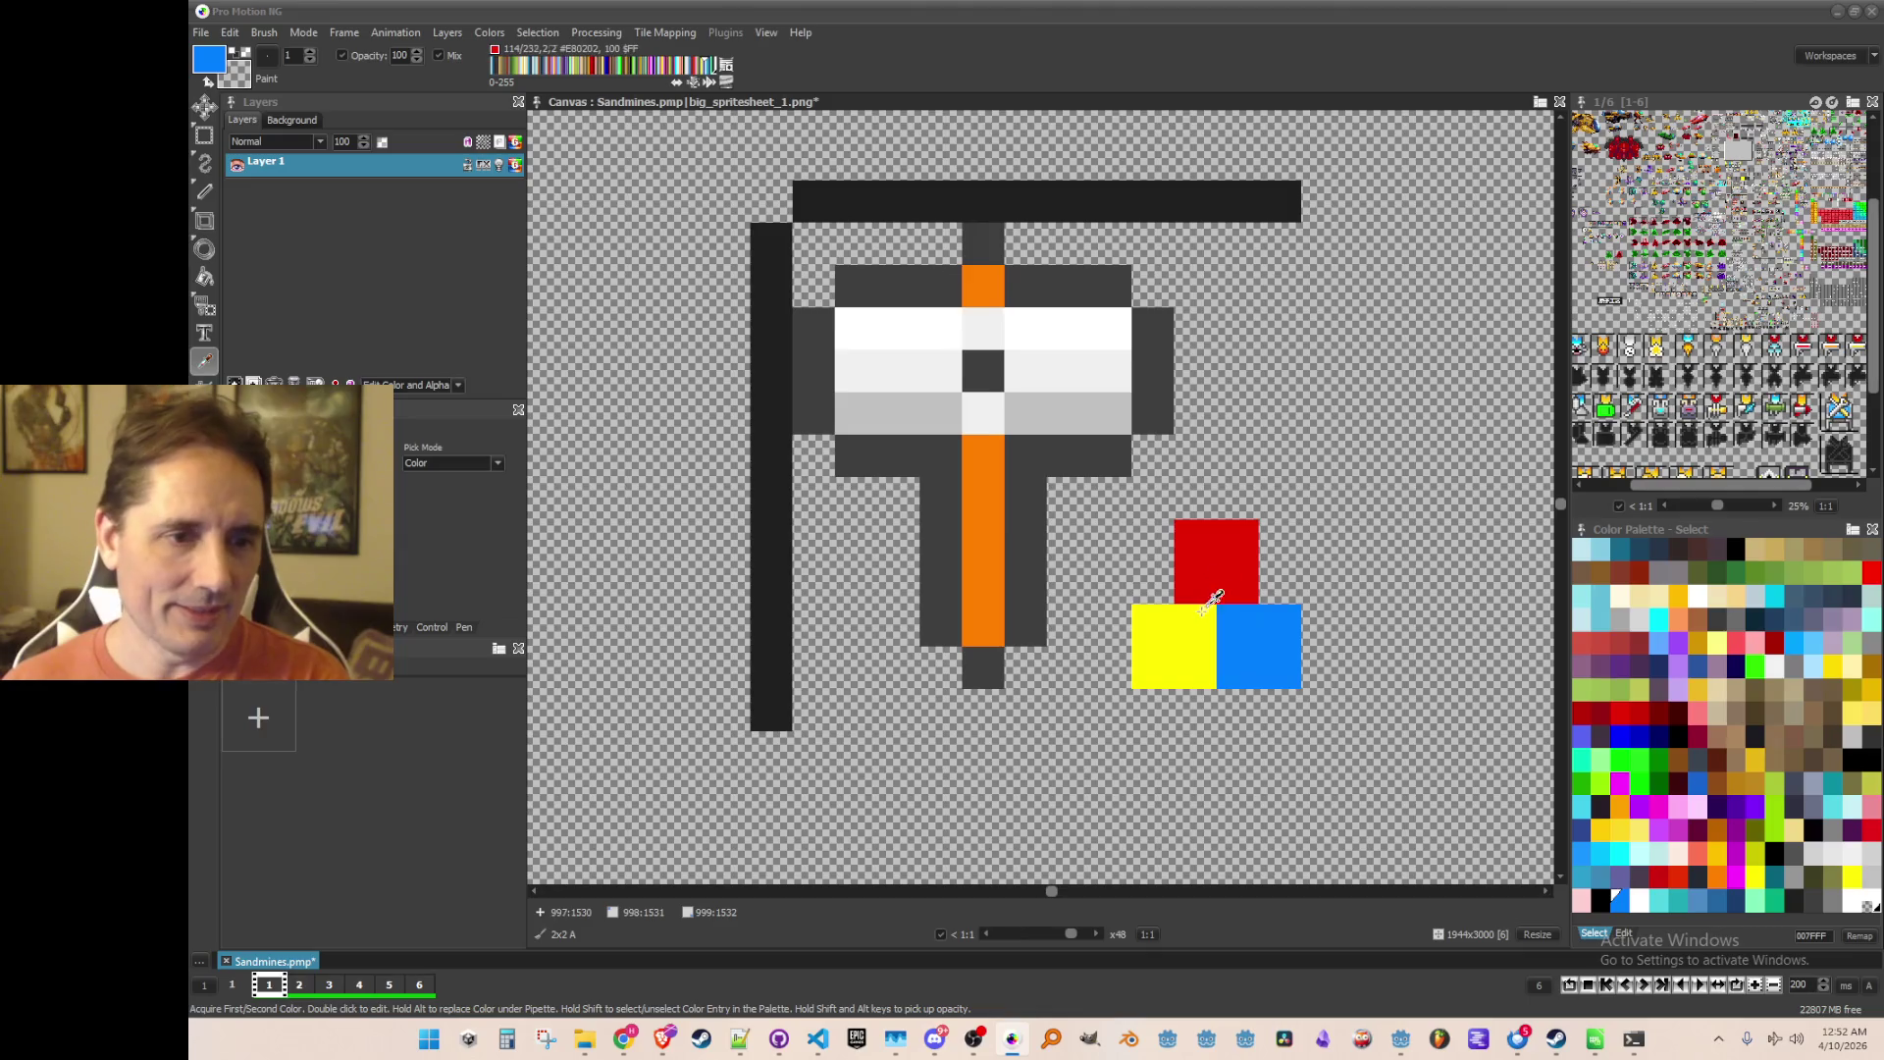
pyautogui.click(1265, 654)
pyautogui.moveTo(1320, 626)
pyautogui.mouseDown()
pyautogui.moveTo(1238, 711)
pyautogui.moveTo(1110, 628)
pyautogui.mouseUp()
# Step: Enlarge the yellow and red blocks to 3x3, then undo those enlargements
pyautogui.press('k')
pyautogui.click(1183, 648)
pyautogui.click(1195, 710)
pyautogui.press('k')
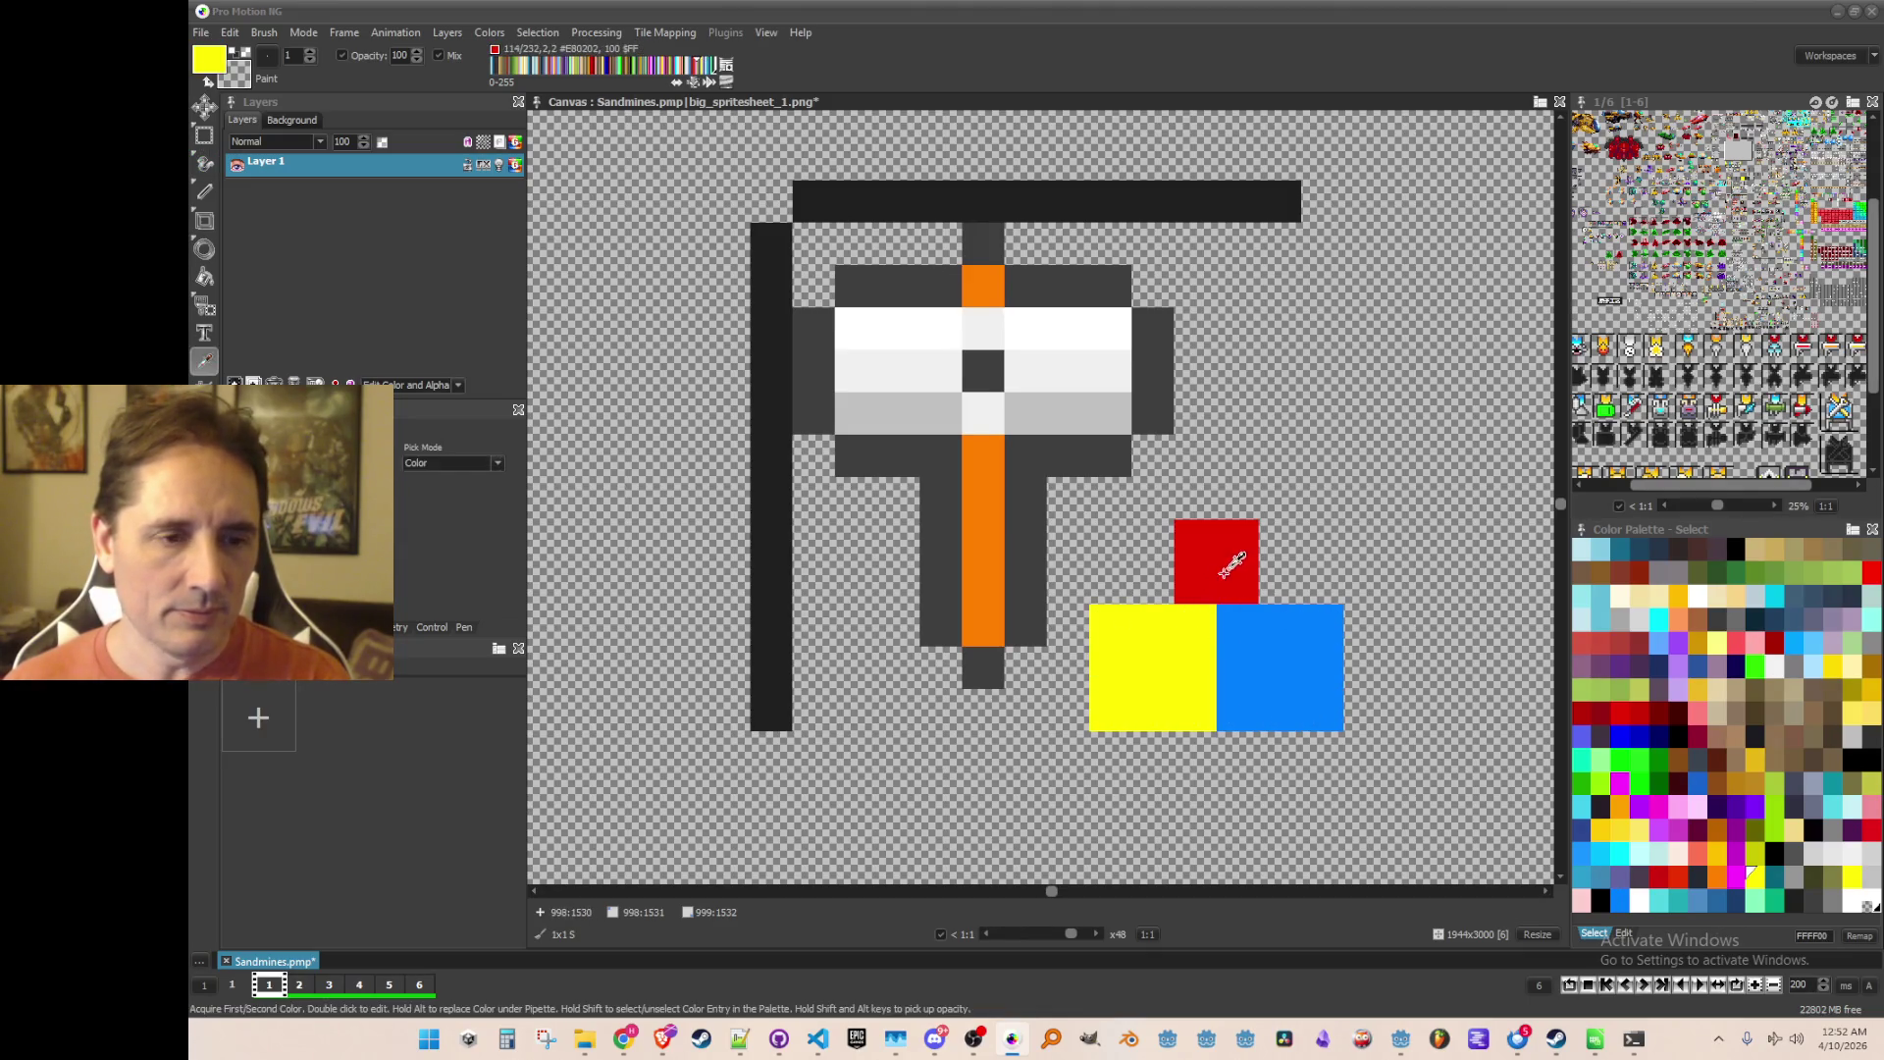
pyautogui.click(1232, 564)
pyautogui.click(1285, 584)
pyautogui.moveTo(1286, 584)
pyautogui.mouseDown()
pyautogui.moveTo(1279, 540)
pyautogui.moveTo(1238, 500)
pyautogui.moveTo(1199, 502)
pyautogui.mouseUp()
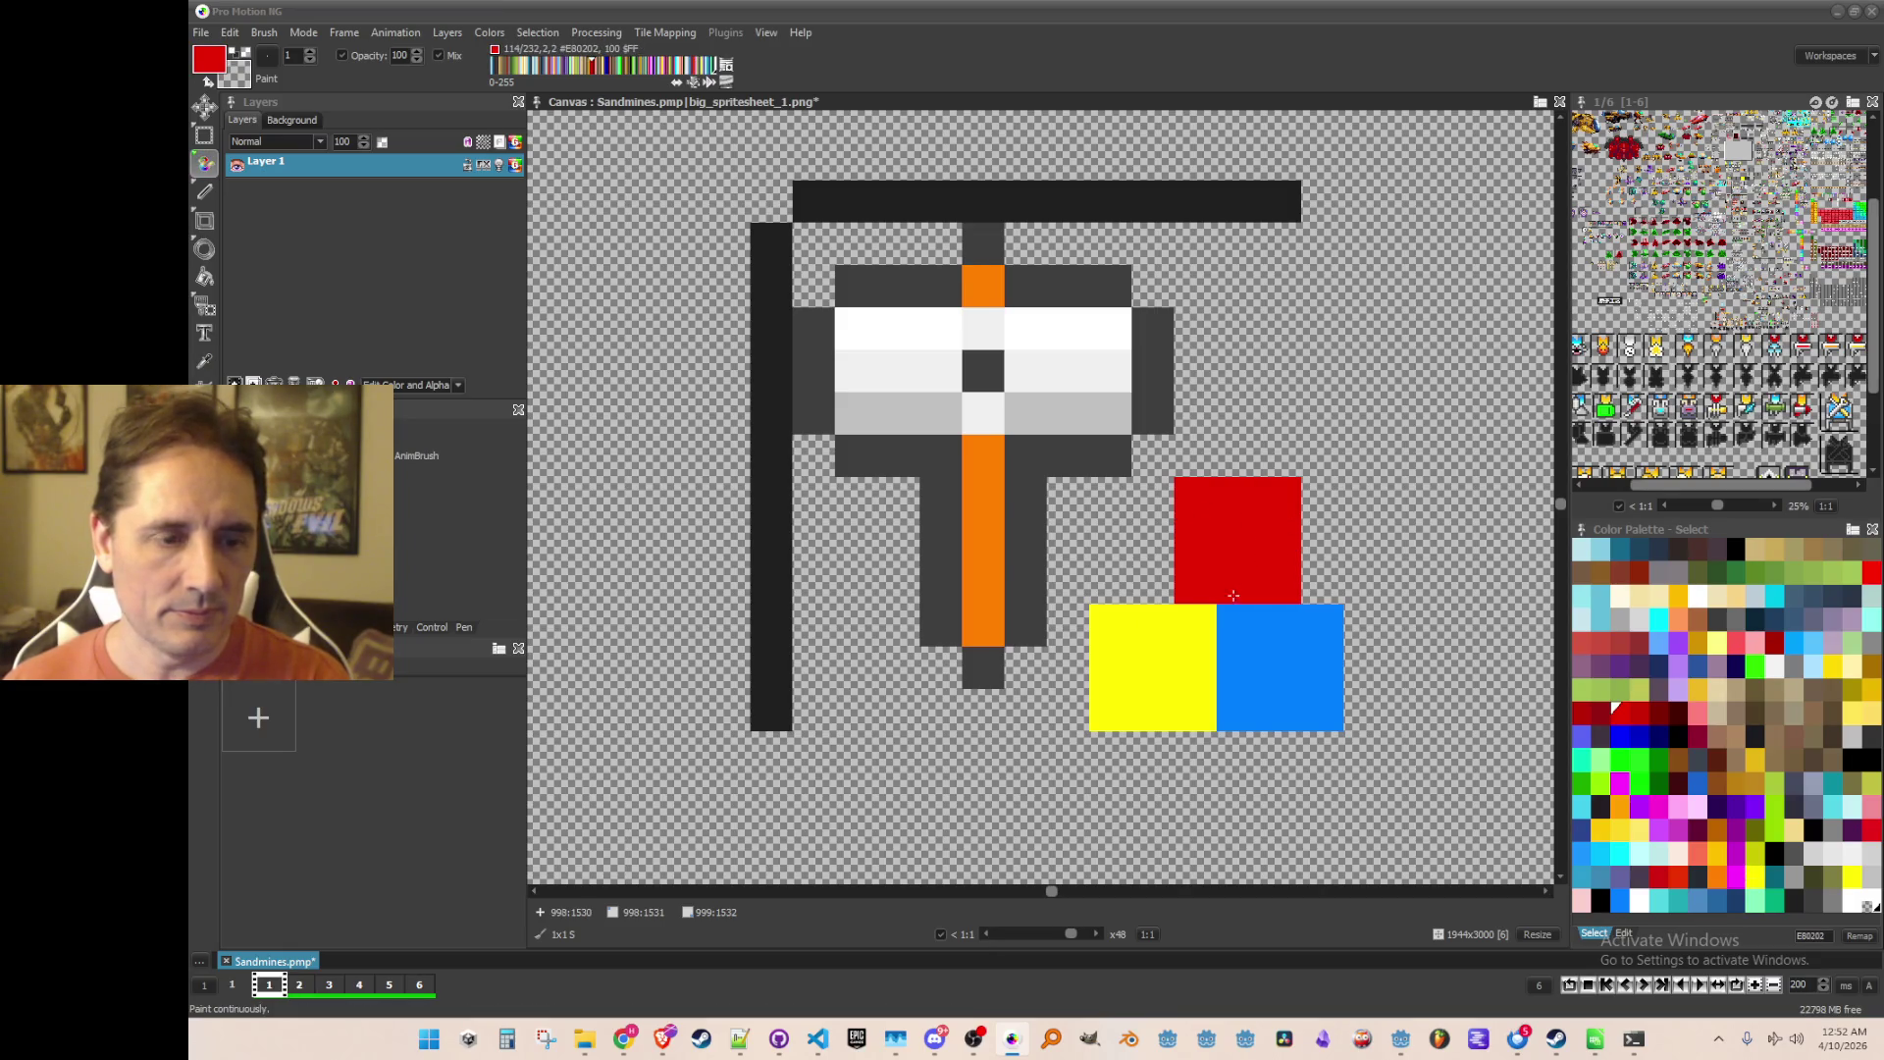
pyautogui.scroll(-2, 1236, 594)
pyautogui.scroll(1, 1237, 594)
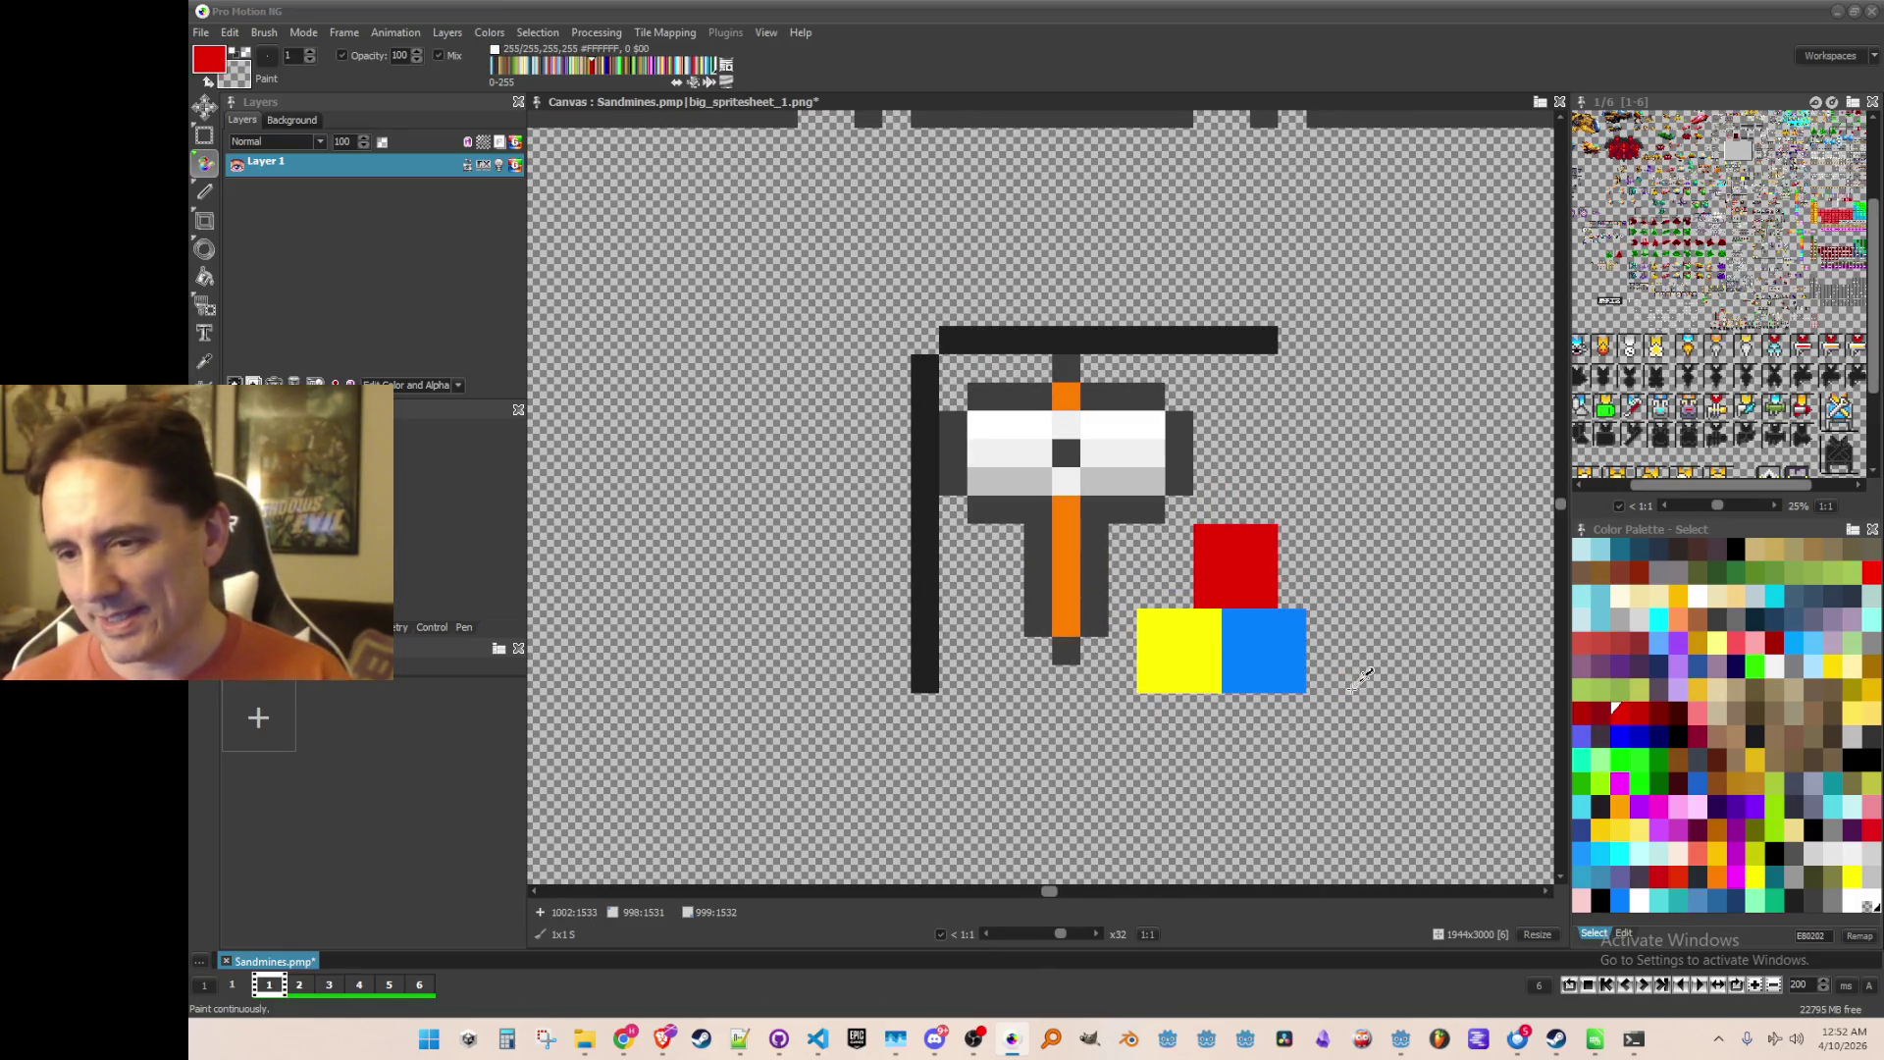
pyautogui.hotkey('ctrl', 'z')
pyautogui.hotkey('ctrl', 'z')
pyautogui.hotkey('ctrl', 'z')
pyautogui.hotkey('ctrl', 'z')
pyautogui.hotkey('ctrl', 'z')
pyautogui.hotkey('ctrl', 'z')
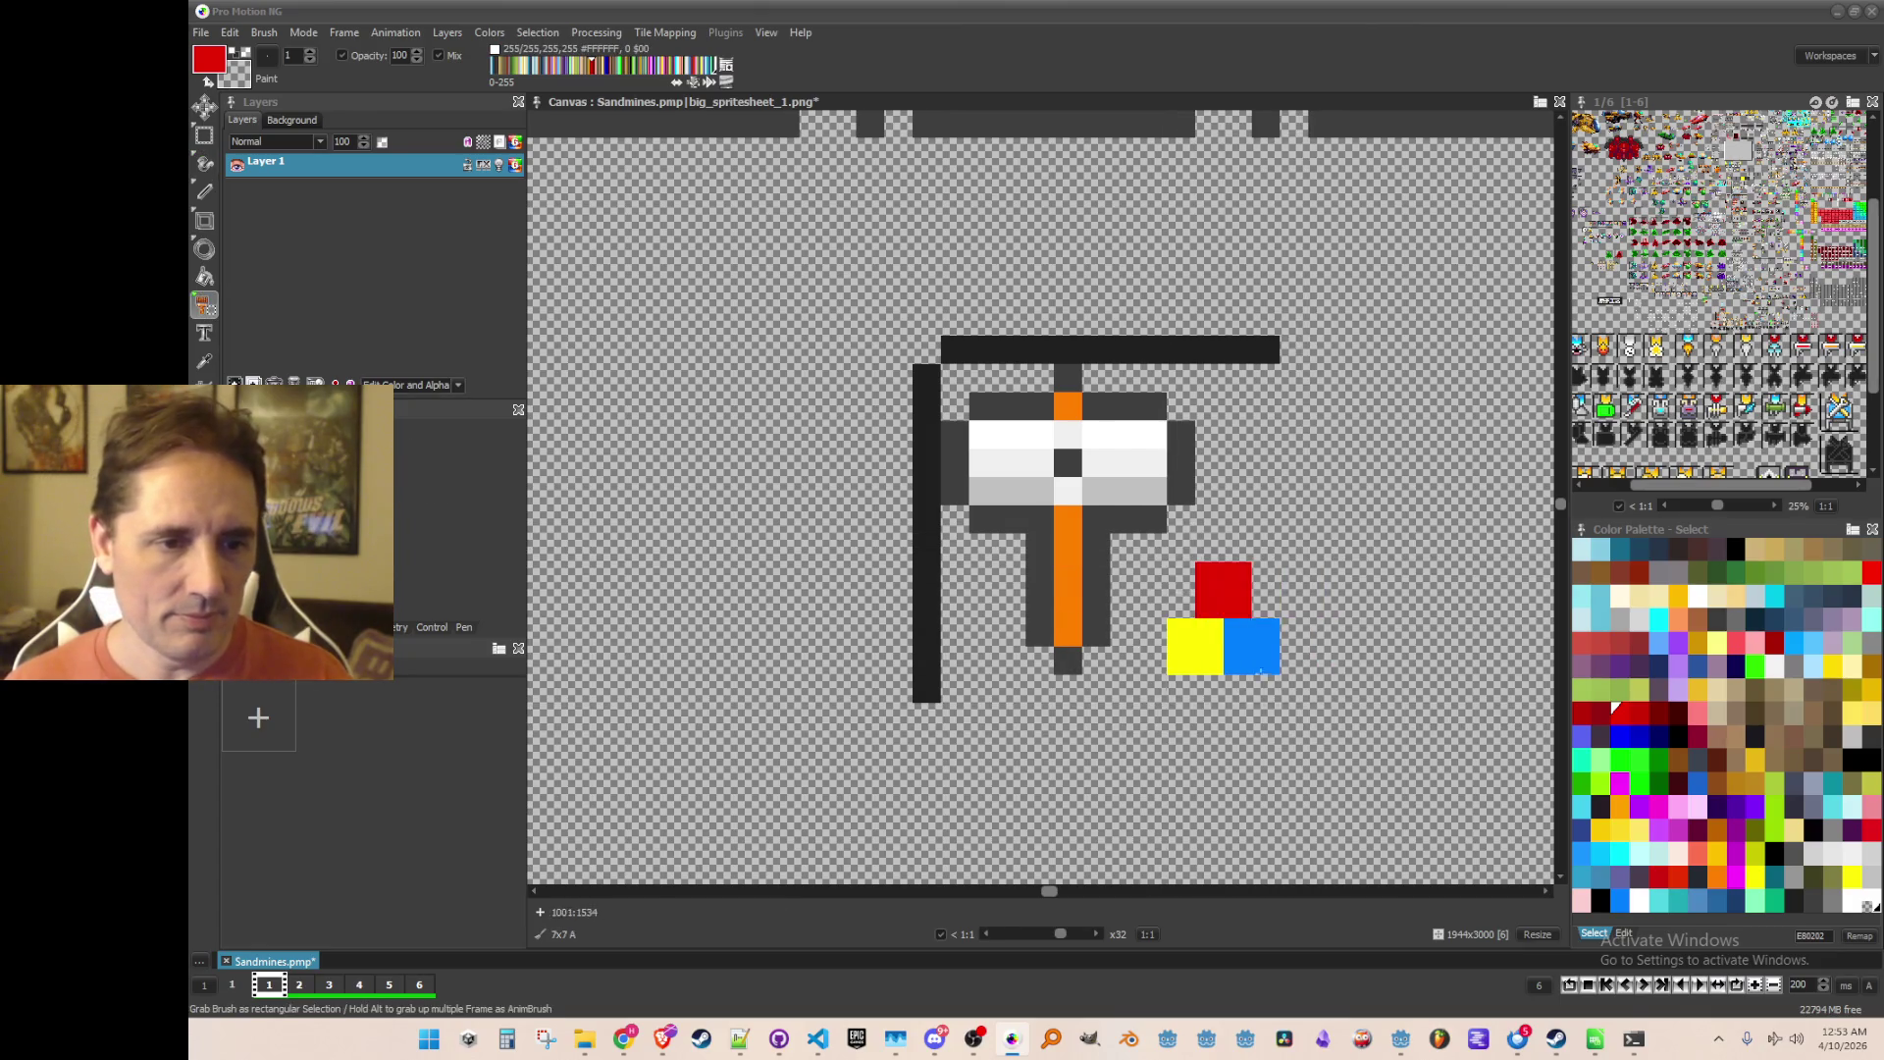
# Step: Stamp a copy of the coloured block cluster onto the sheet
pyautogui.press('d')
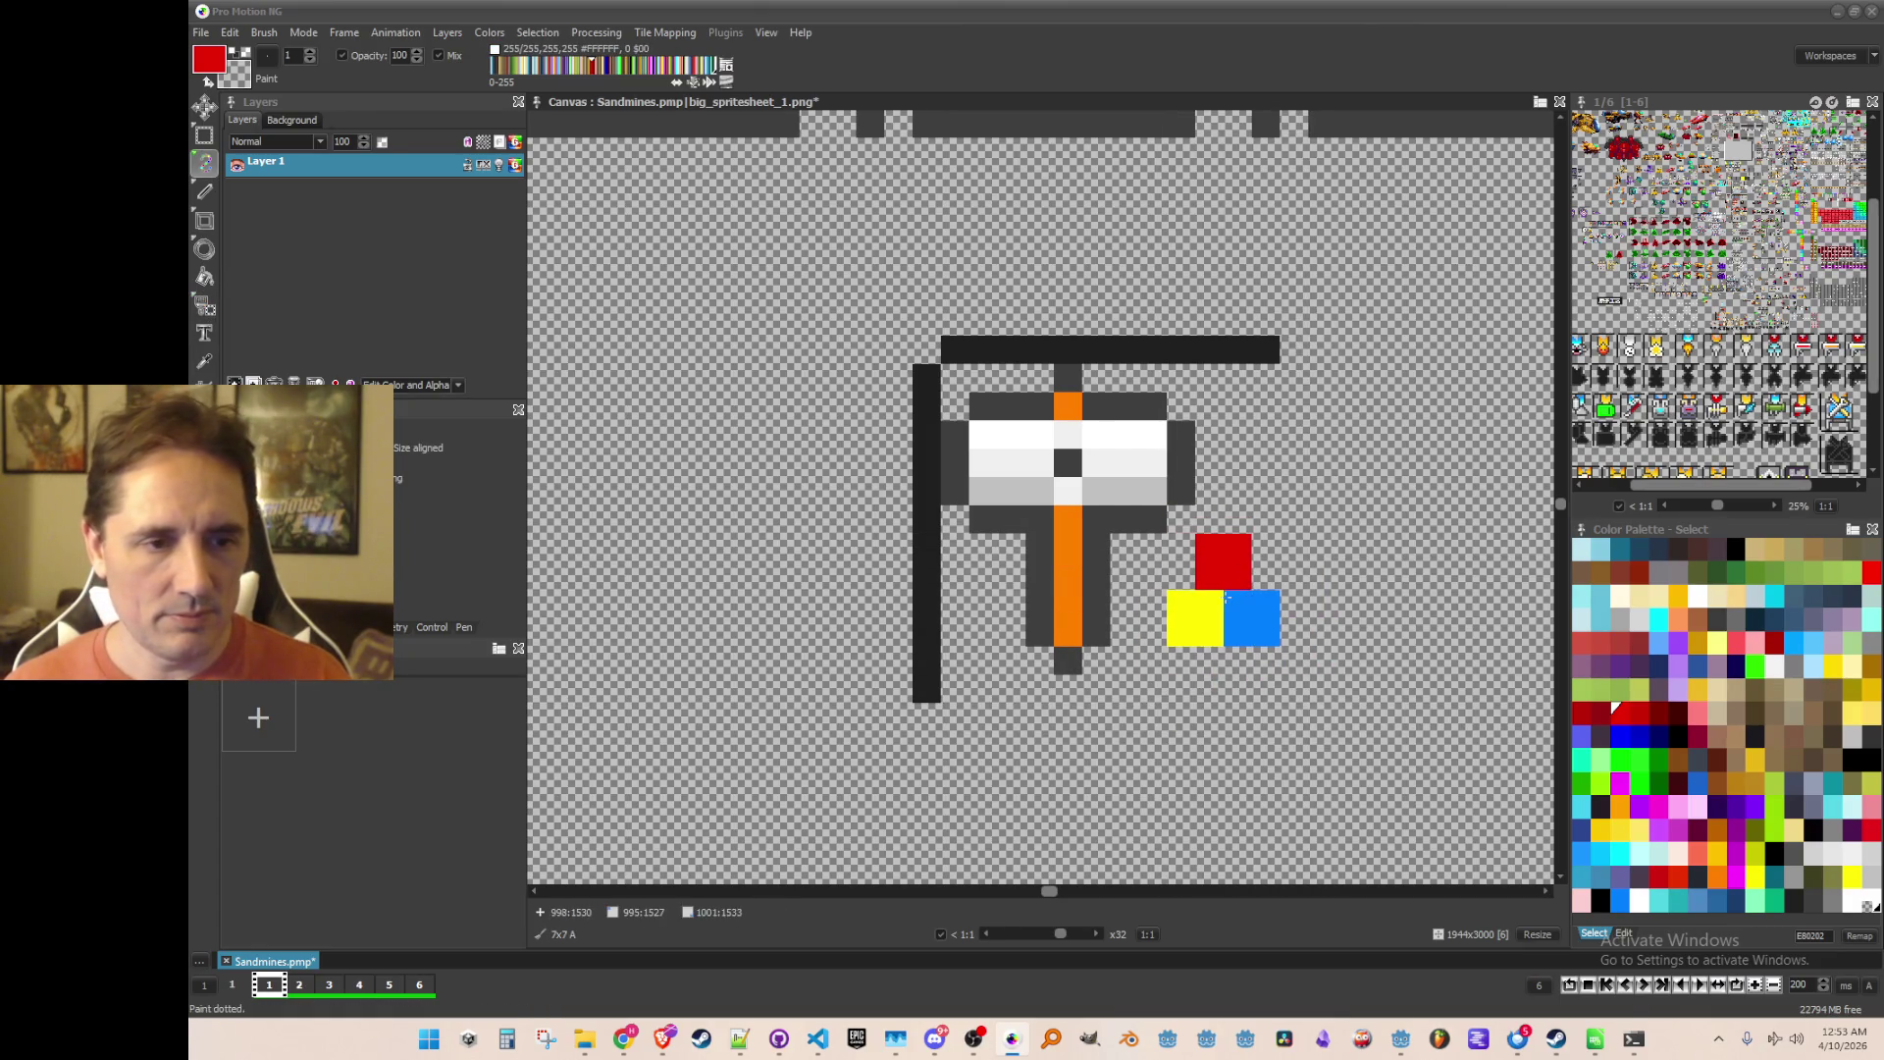
pyautogui.click(1226, 597)
pyautogui.scroll(-3, 1270, 694)
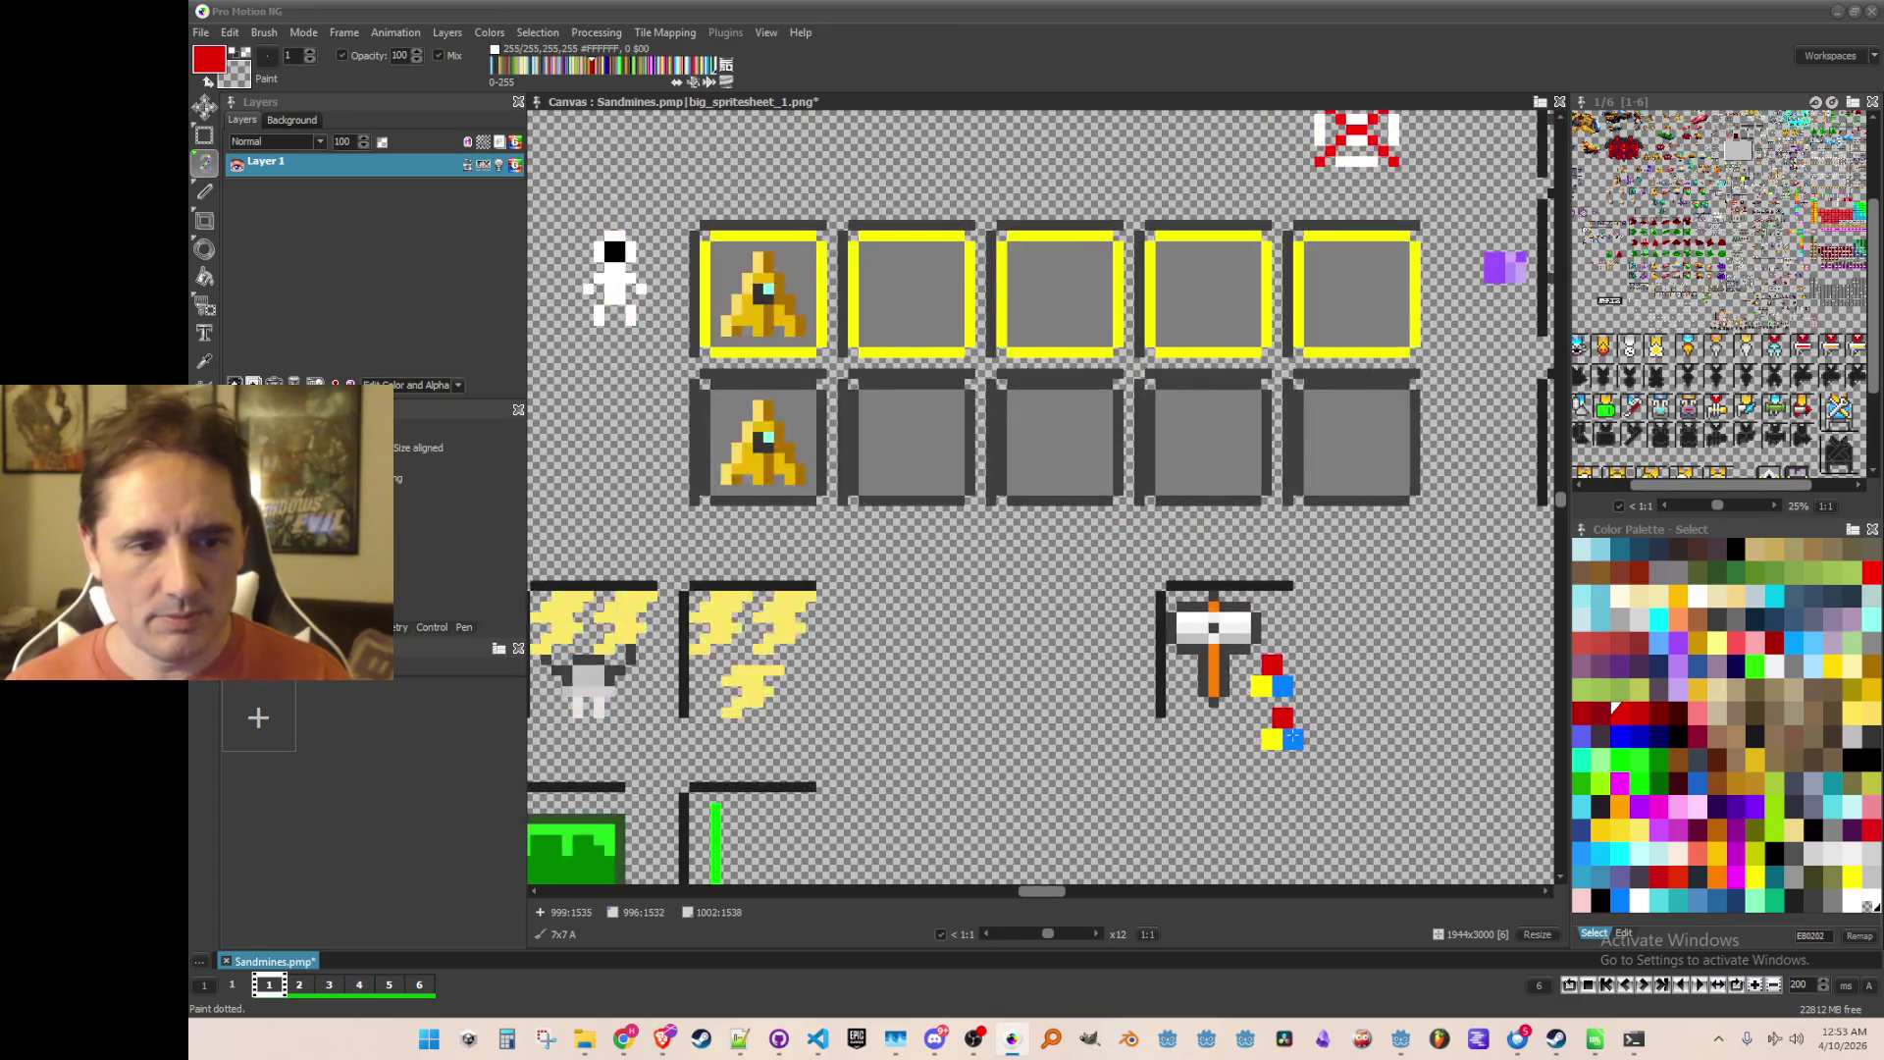
# Step: Paint a dark outline beside the blue block and stamp a copy of the cluster to the right
pyautogui.scroll(1, 1296, 702)
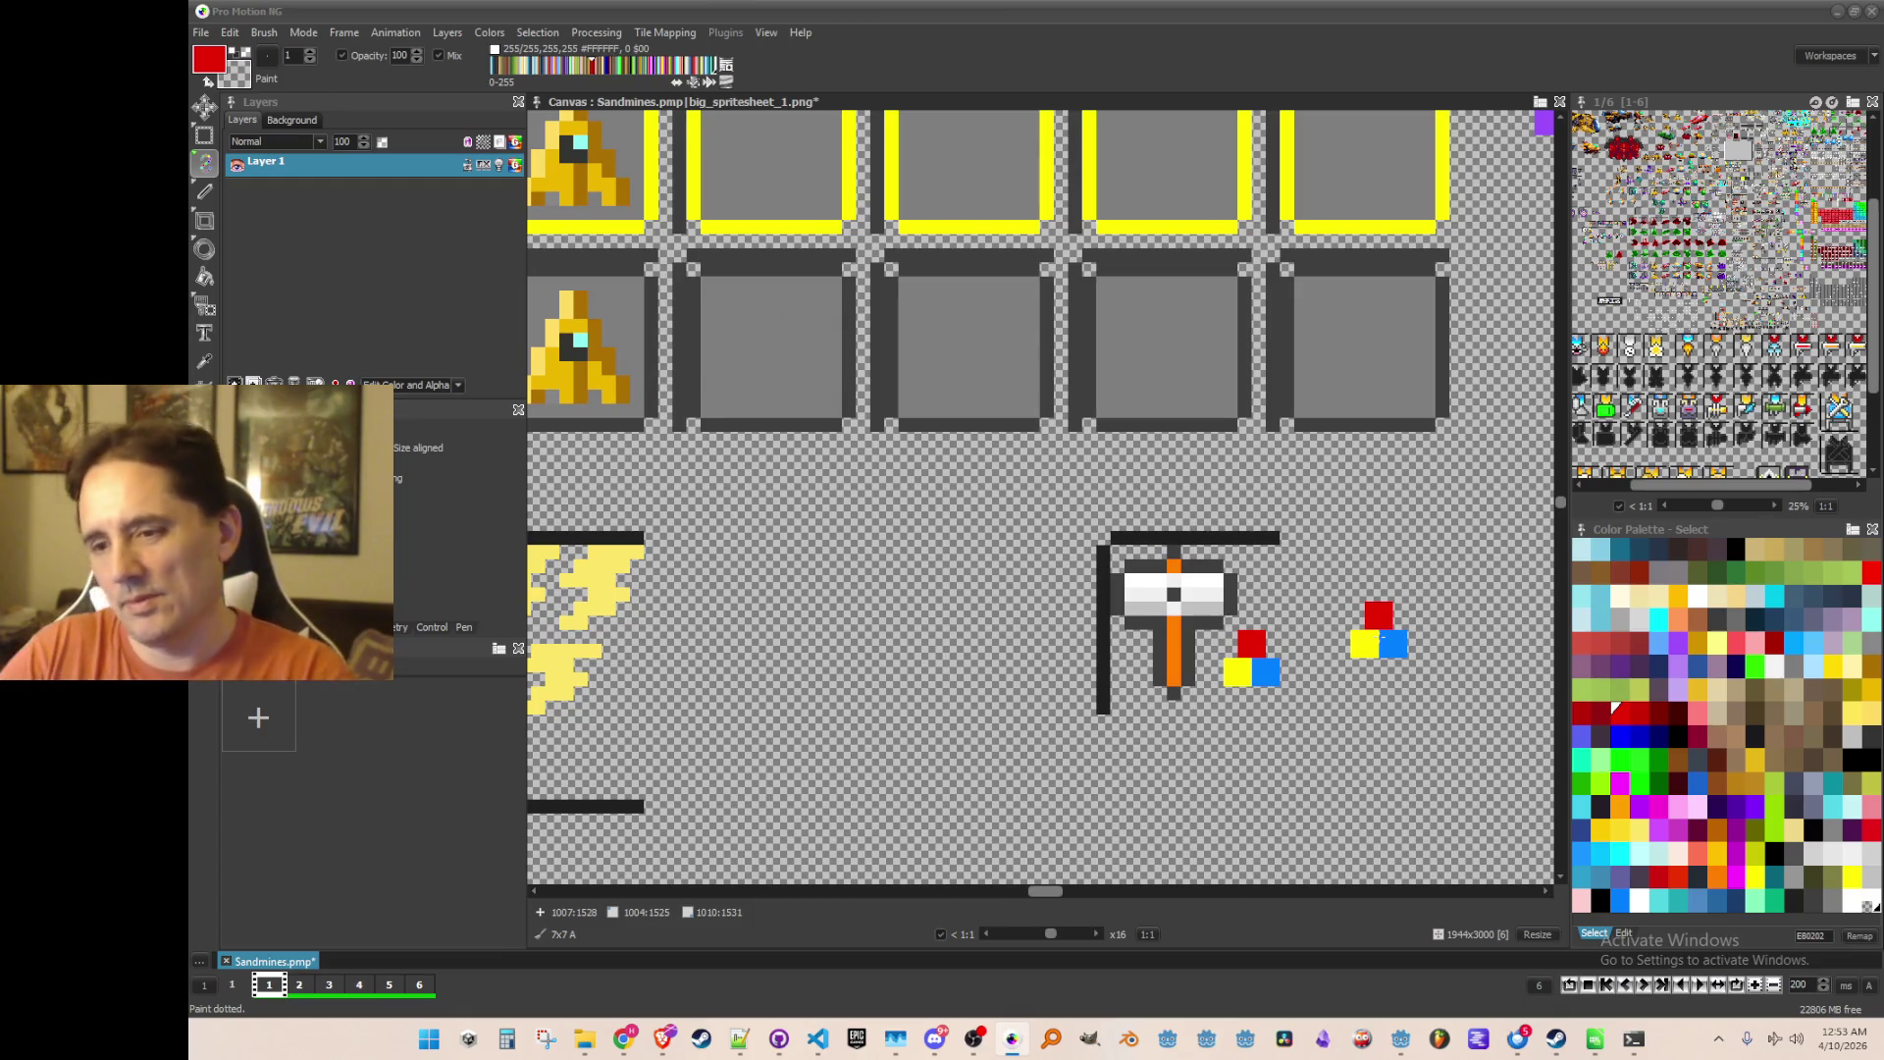
pyautogui.press('.')
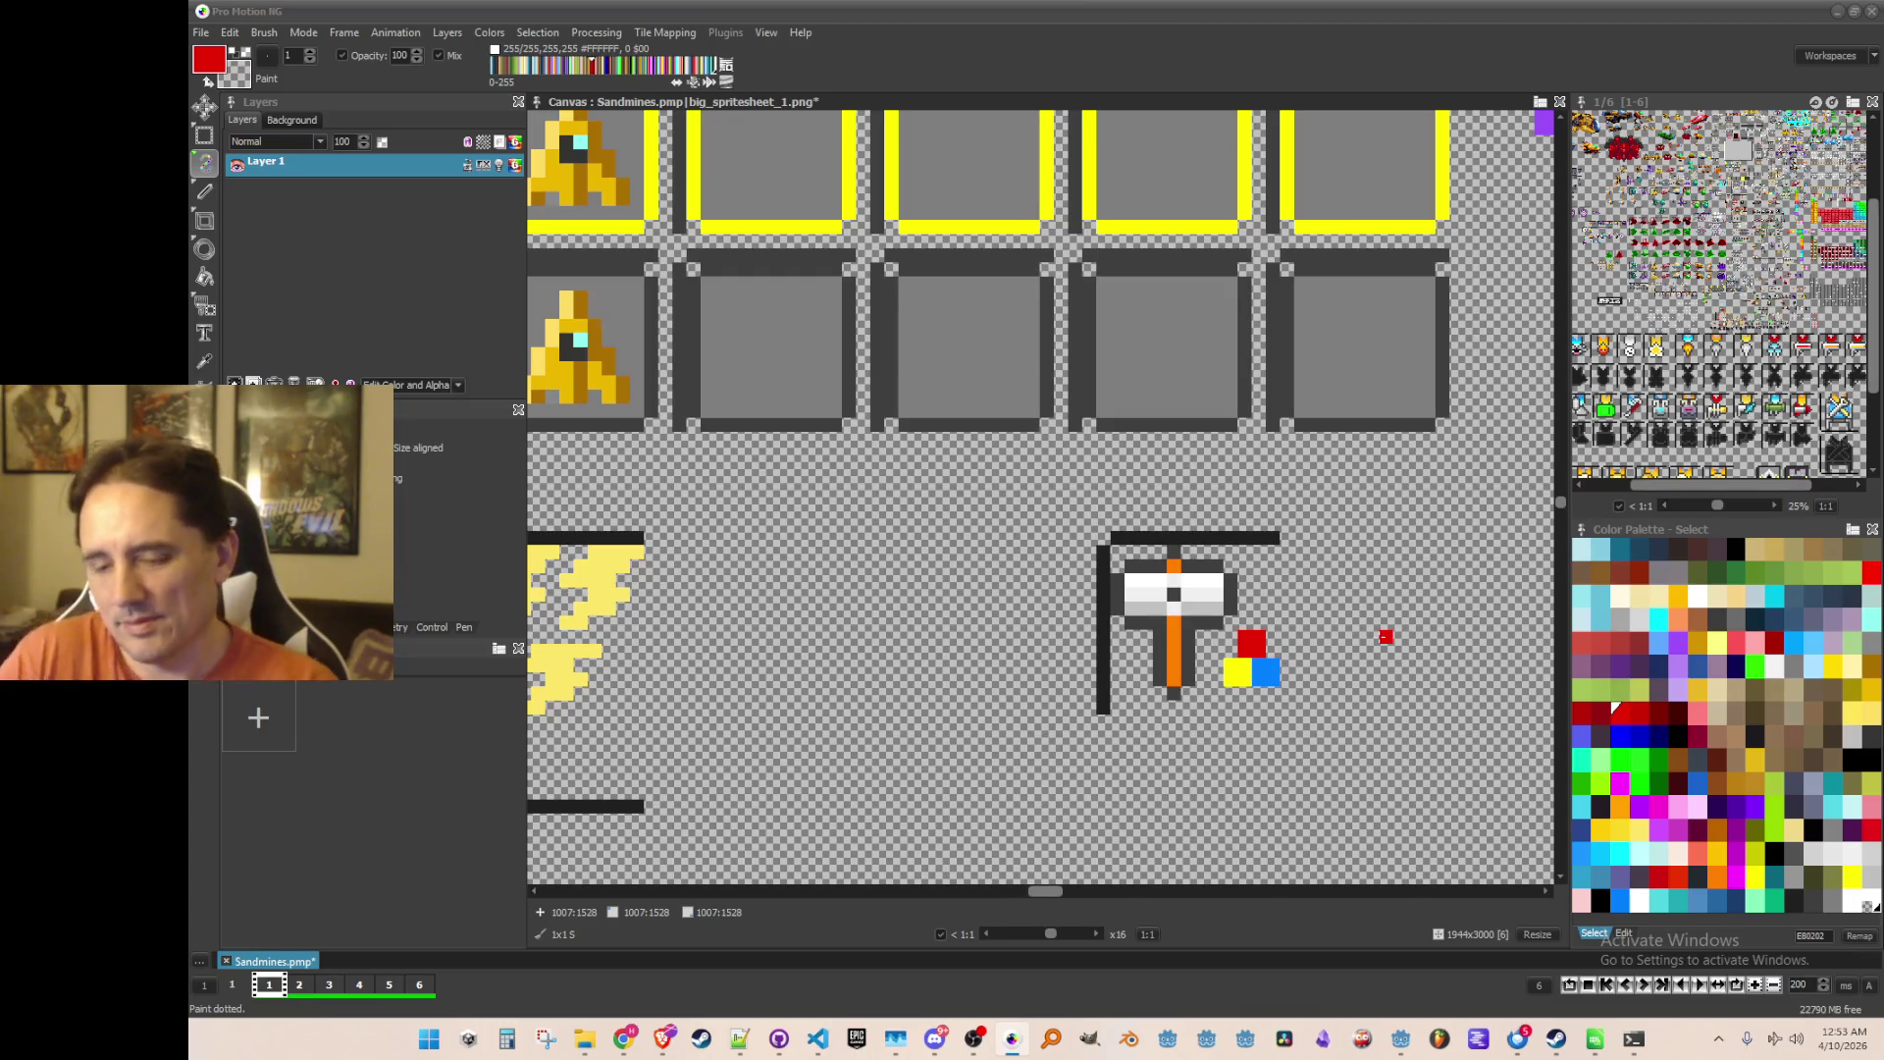
pyautogui.scroll(2, 1202, 594)
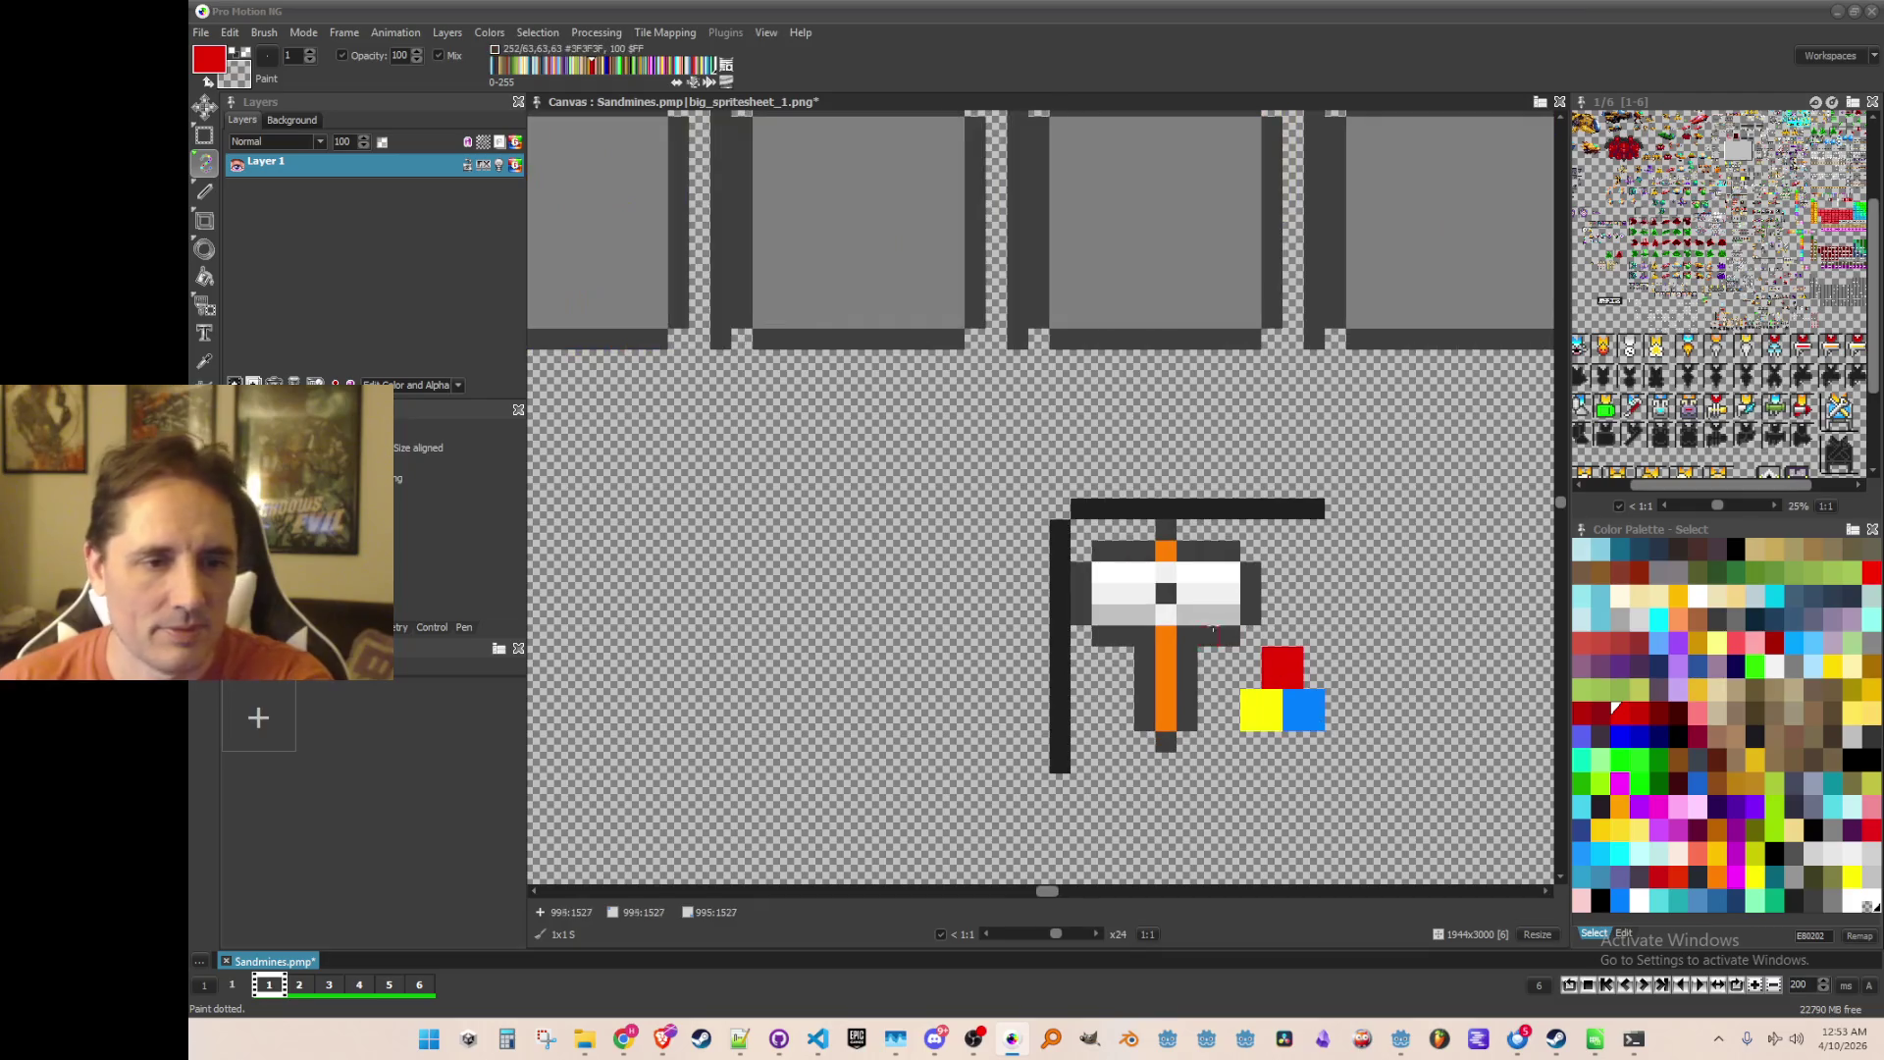
pyautogui.press(',')
pyautogui.press(',')
pyautogui.moveTo(1244, 642)
pyautogui.mouseDown()
pyautogui.moveTo(1245, 679)
pyautogui.moveTo(1217, 687)
pyautogui.moveTo(1146, 667)
pyautogui.moveTo(1168, 601)
pyautogui.moveTo(1212, 581)
pyautogui.moveTo(1273, 727)
pyautogui.mouseUp()
pyautogui.press('b')
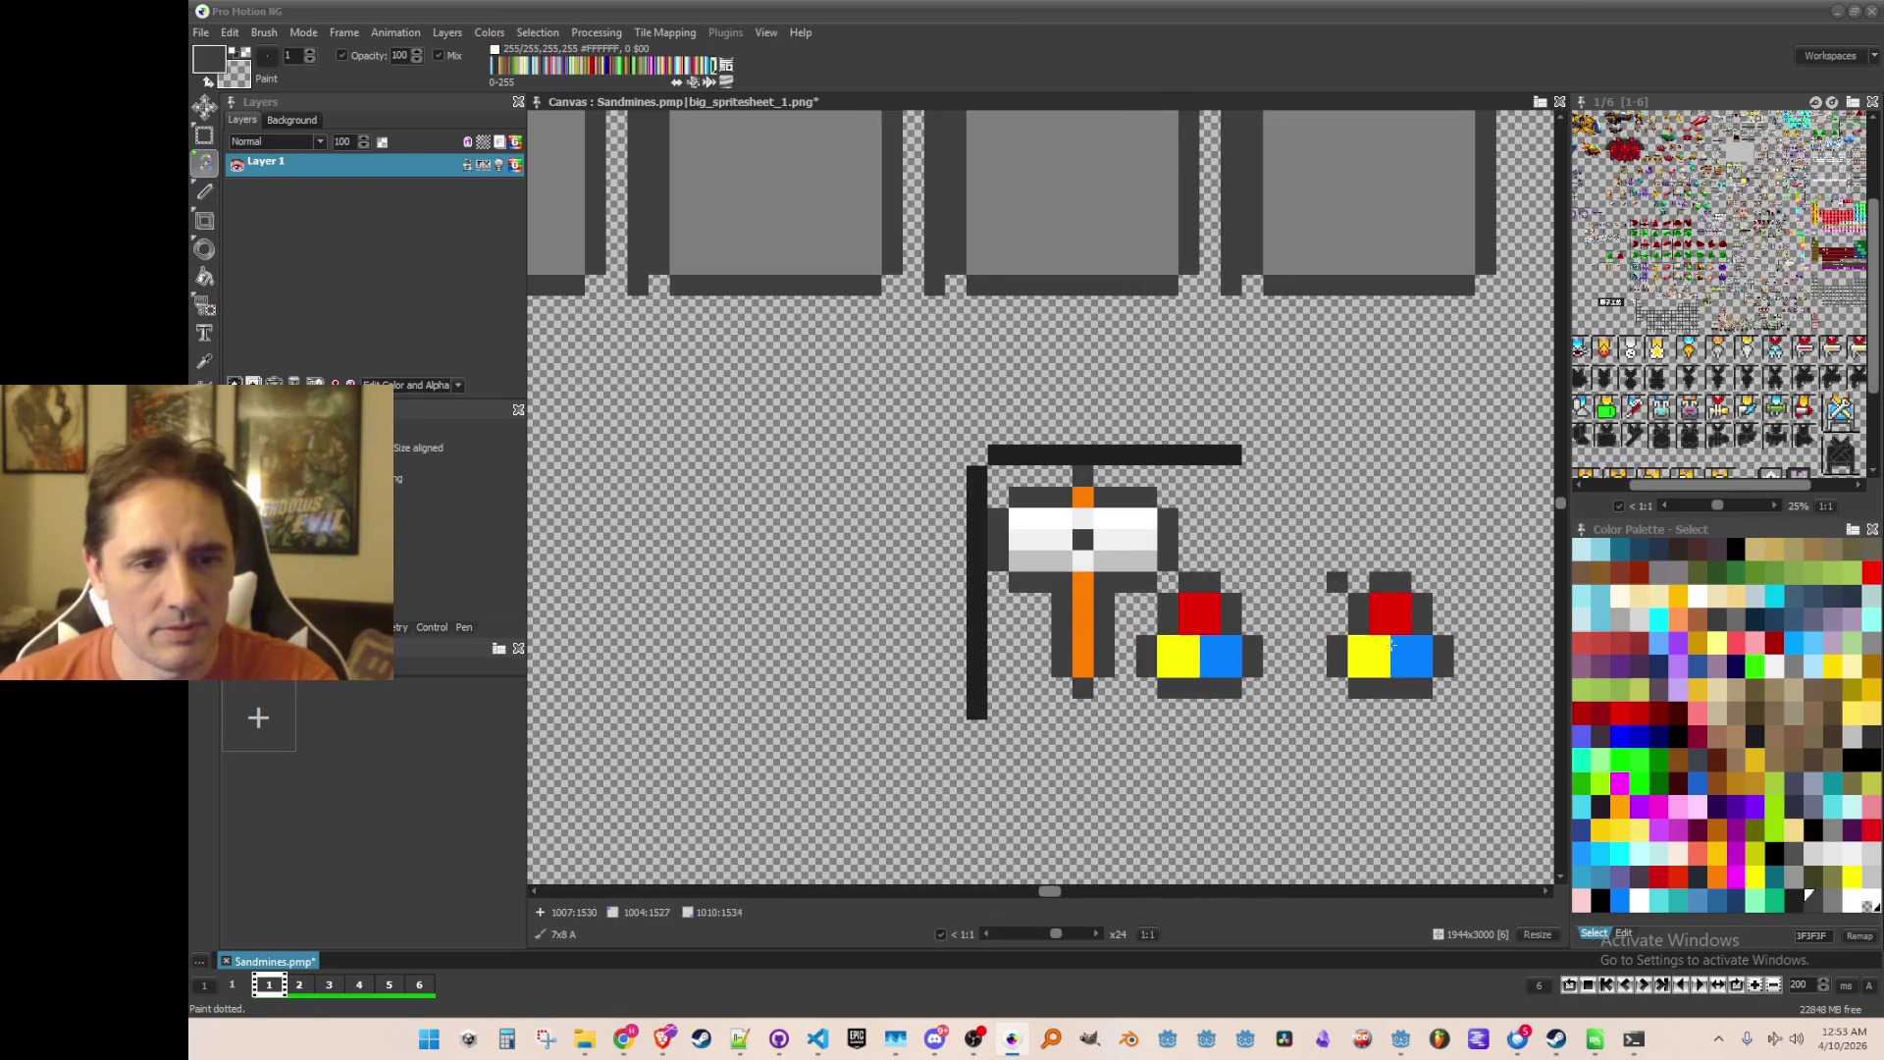
pyautogui.click(1389, 618)
# Step: Erase the left cluster's outer outline with the transparent colour
pyautogui.press(',')
pyautogui.click(1168, 585)
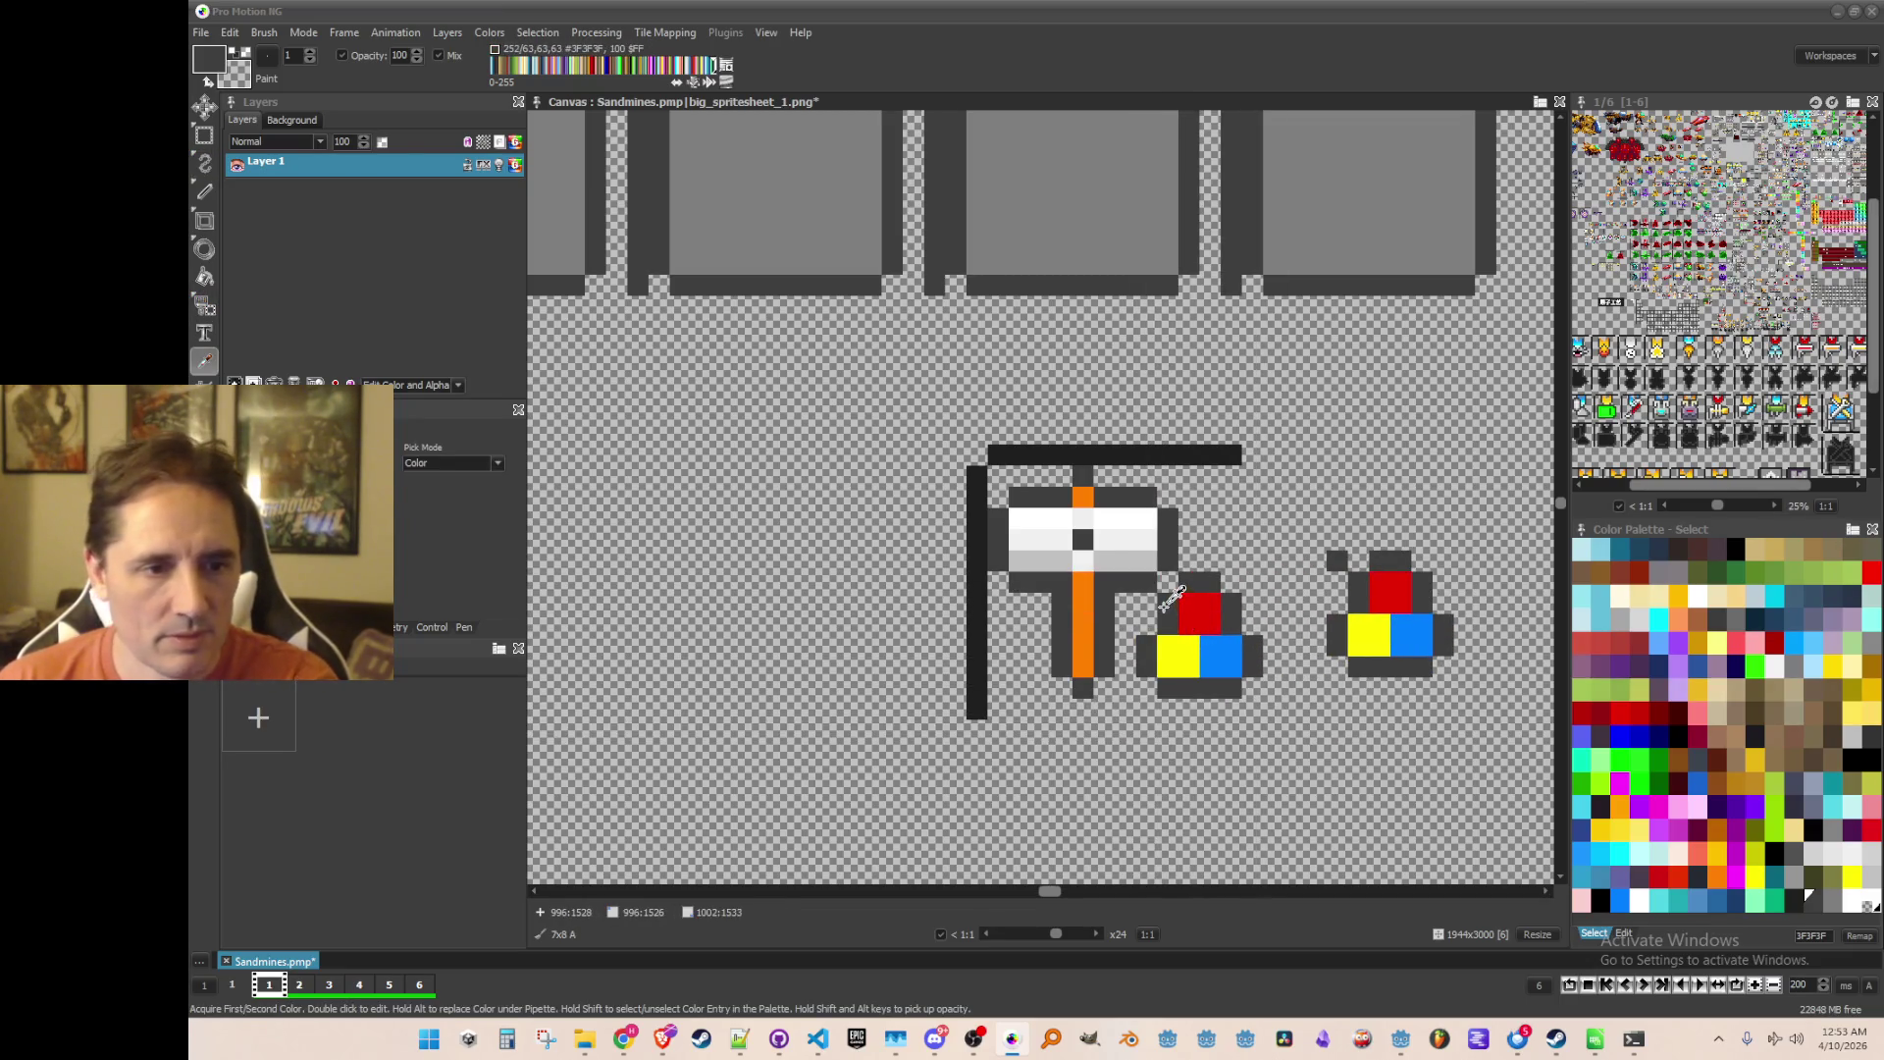
pyautogui.press('d')
pyautogui.moveTo(1146, 623)
pyautogui.mouseDown()
pyautogui.moveTo(1158, 656)
pyautogui.moveTo(1264, 643)
pyautogui.moveTo(1182, 584)
pyautogui.moveTo(1167, 653)
pyautogui.moveTo(1232, 647)
pyautogui.mouseUp()
# Step: Clear stray dark pixels near the right cluster, then stamp the block onto the hammer's lower right
pyautogui.click(1210, 645)
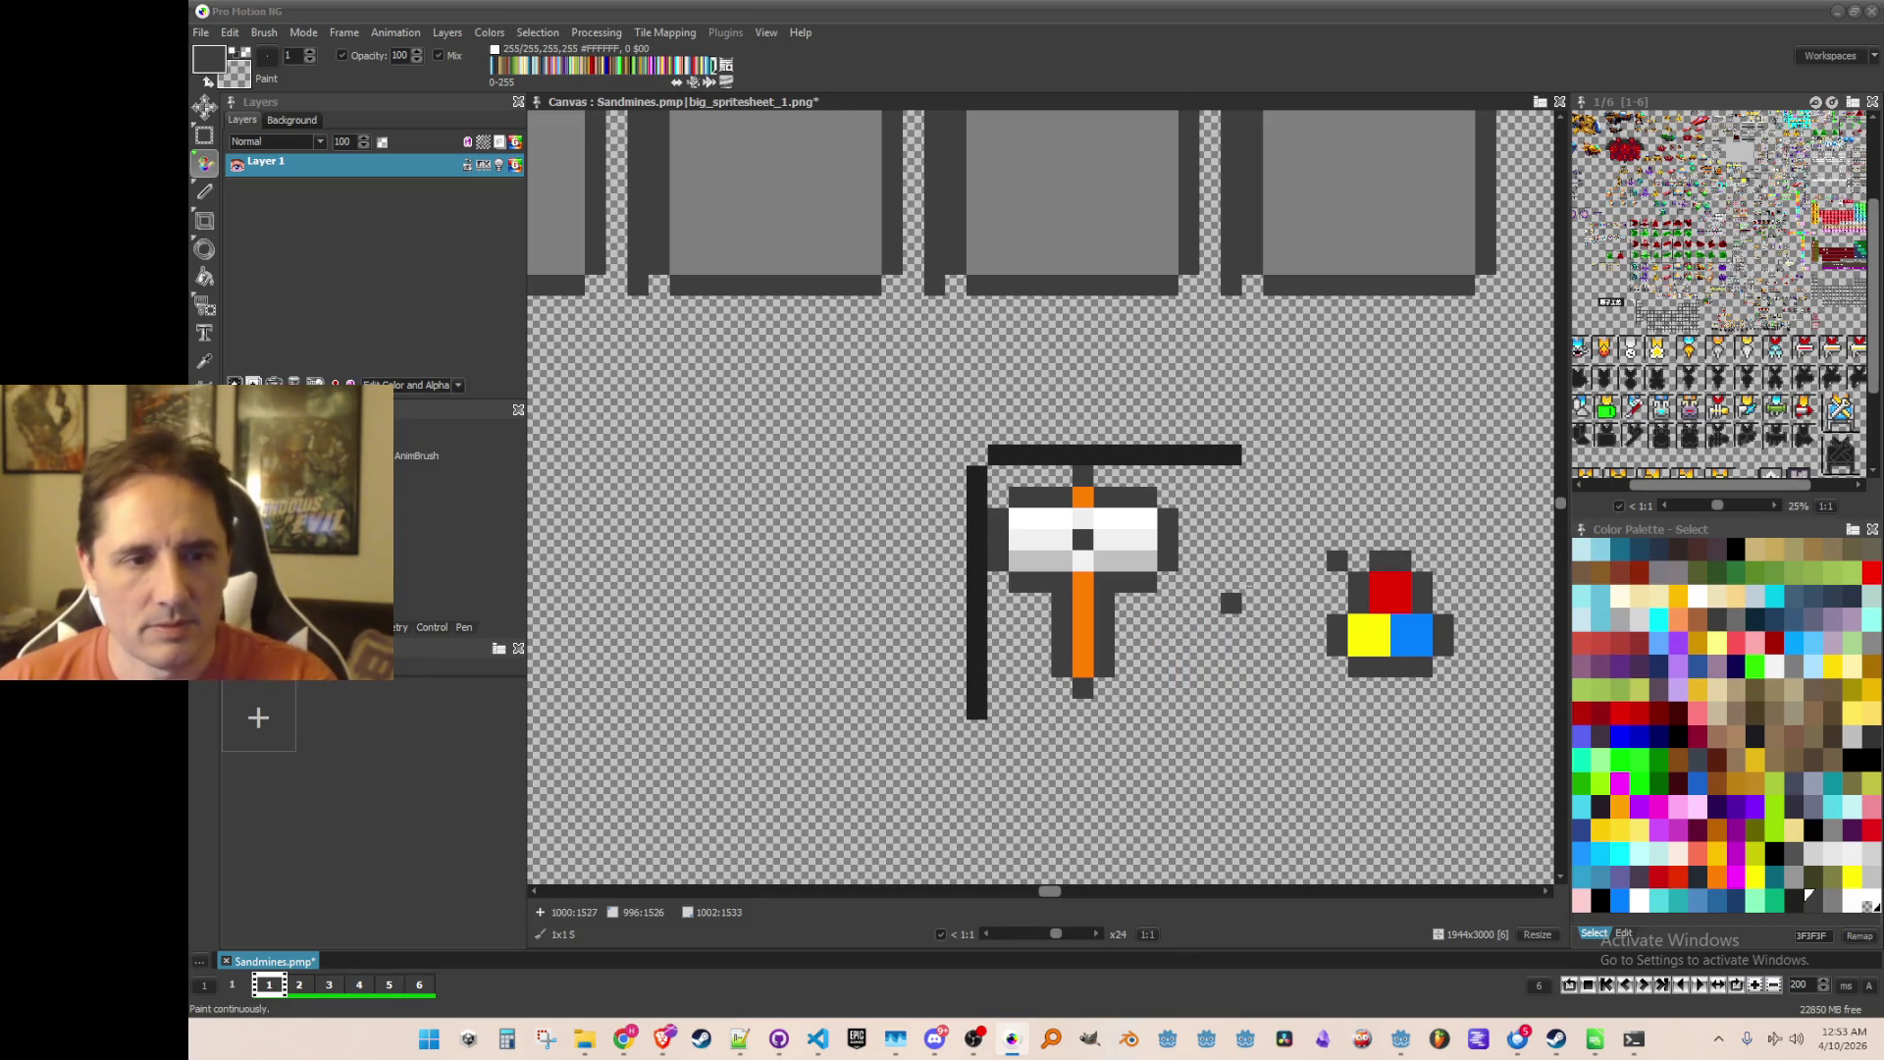
pyautogui.click(1231, 602)
pyautogui.moveTo(1337, 560)
pyautogui.mouseDown()
pyautogui.moveTo(1393, 561)
pyautogui.moveTo(1472, 756)
pyautogui.mouseUp()
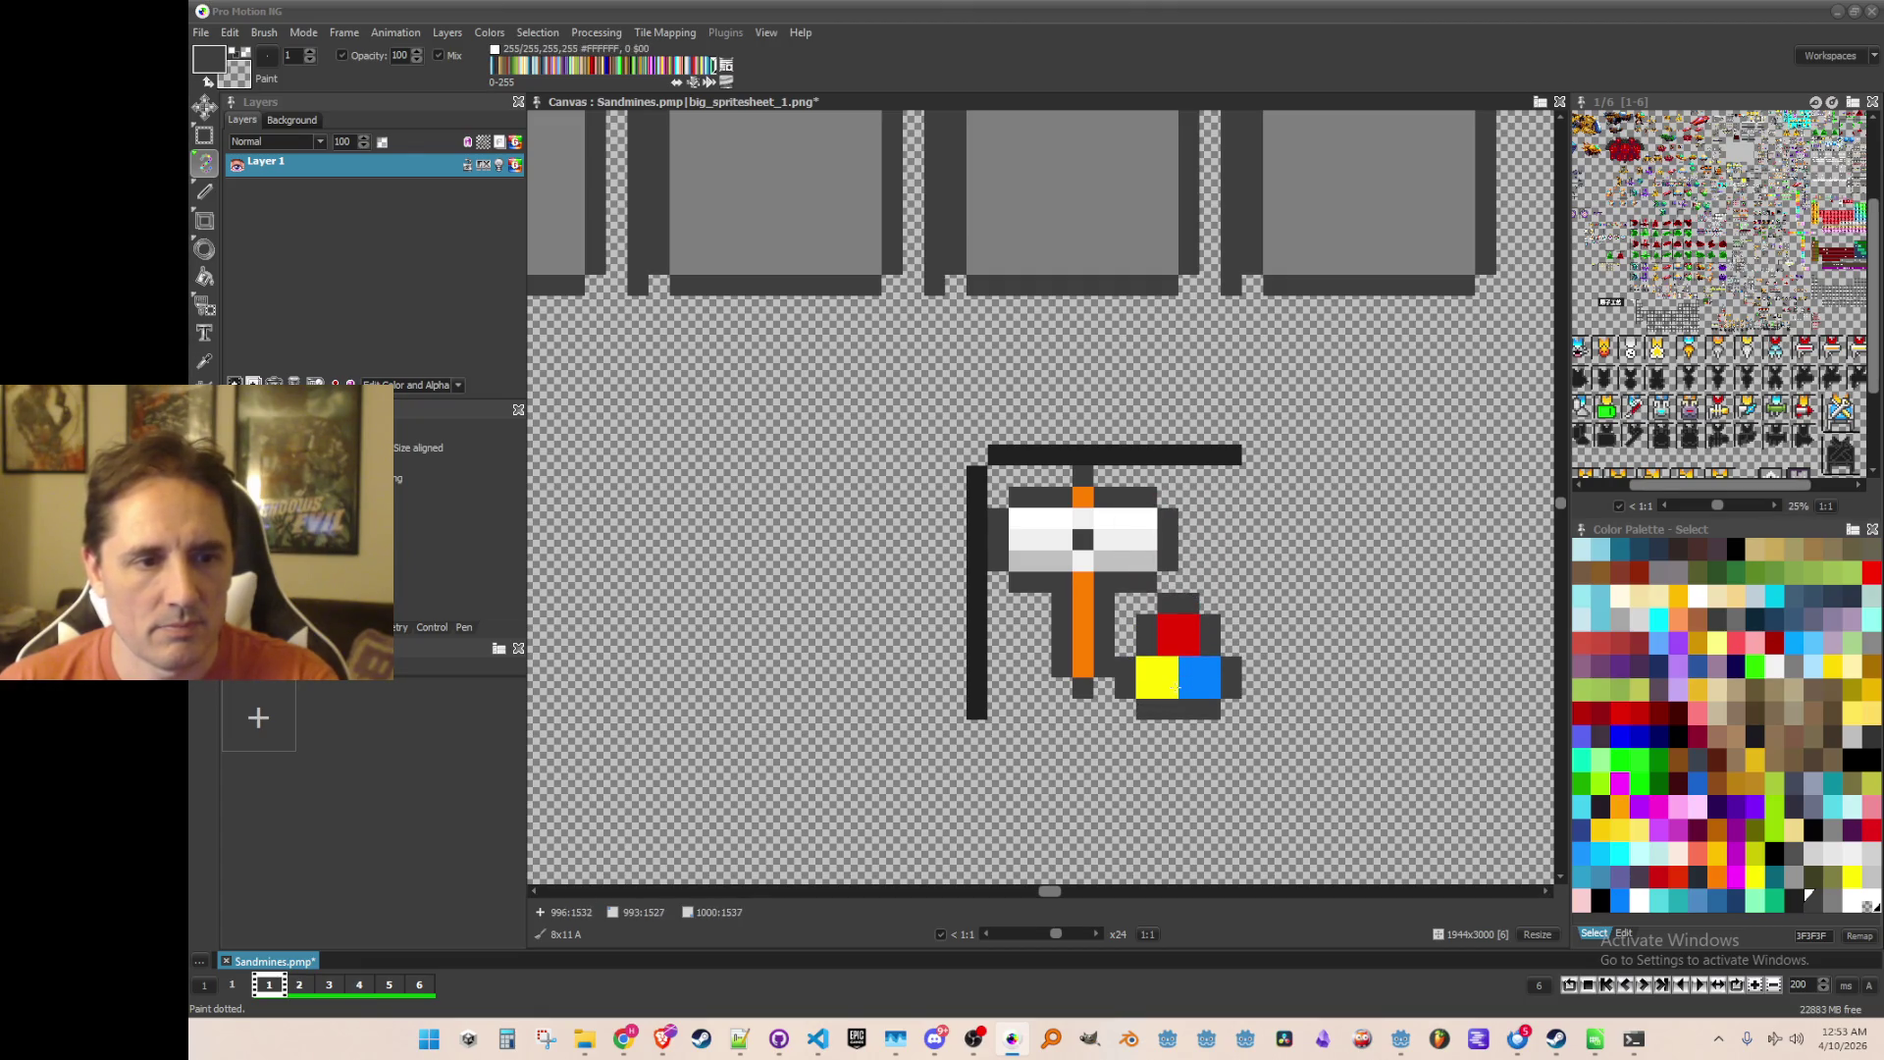
pyautogui.click(1176, 687)
pyautogui.scroll(-3, 1175, 687)
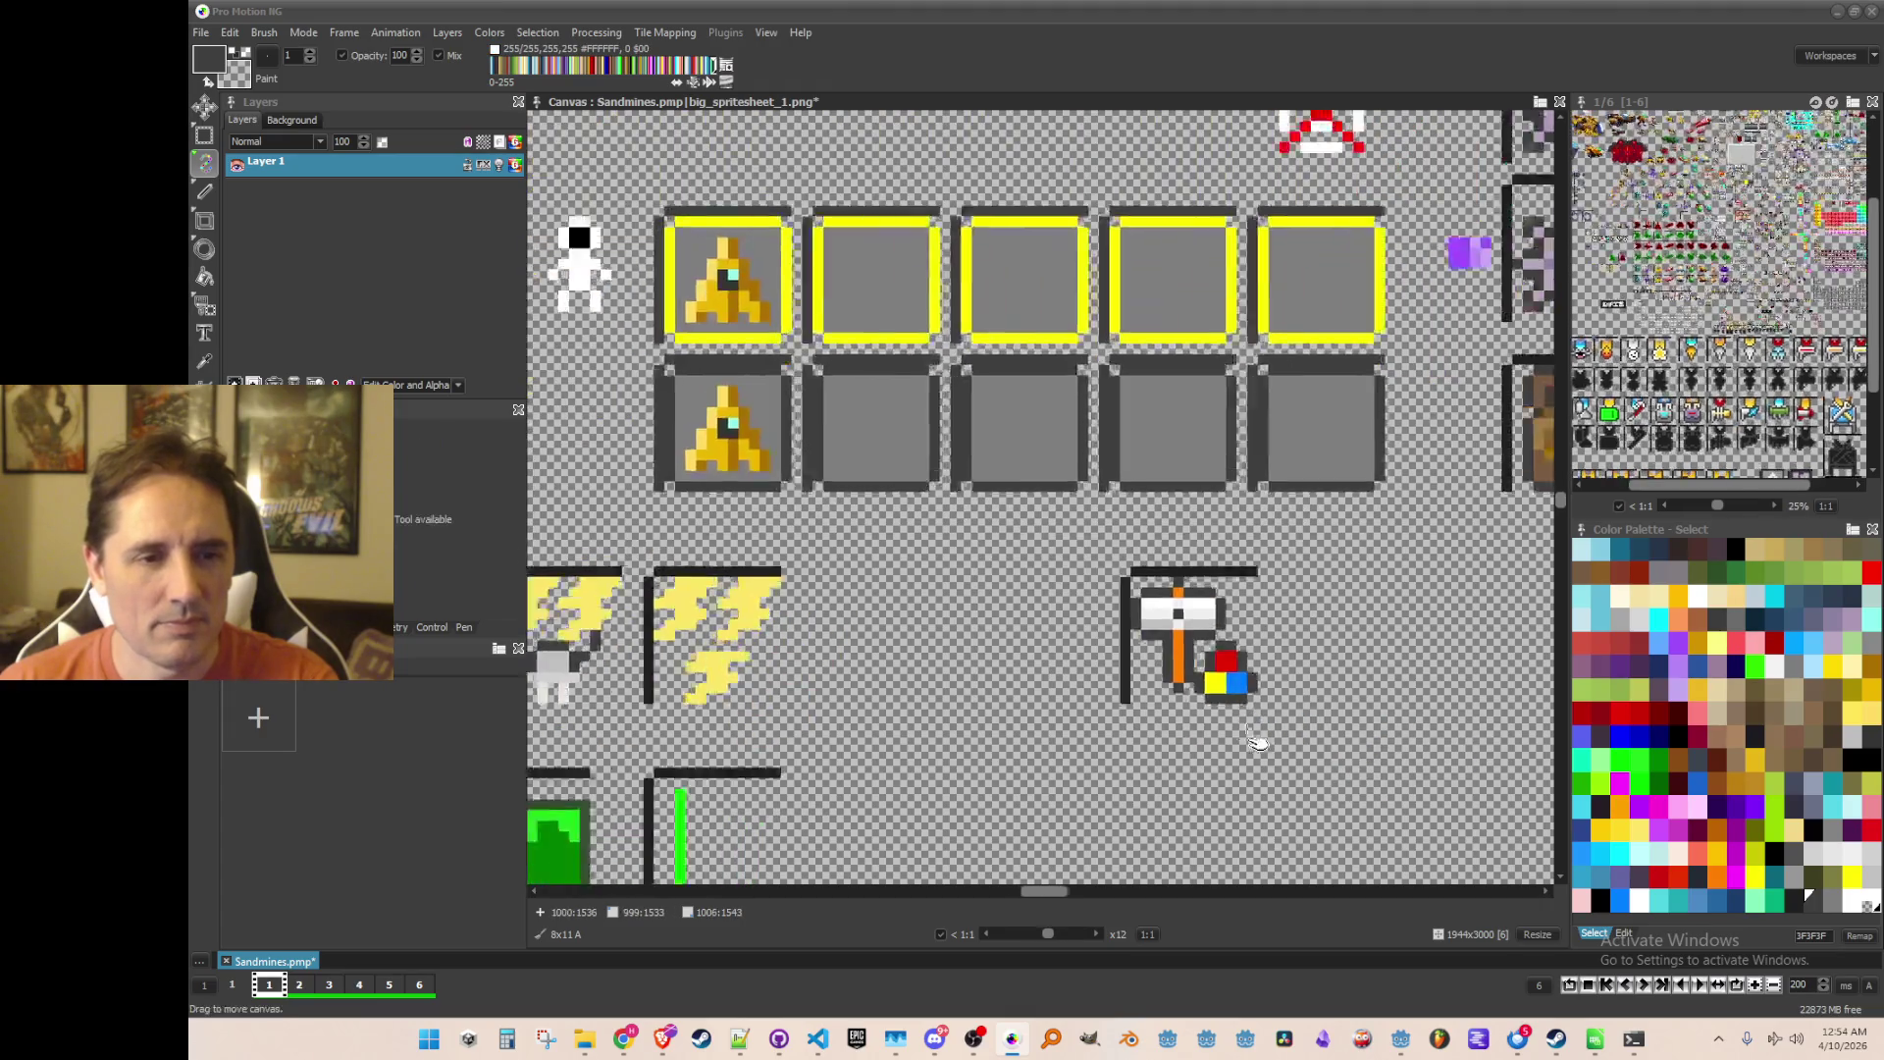
# Step: Return to a single-pixel brush and save the spritesheet
pyautogui.scroll(1, 1233, 707)
pyautogui.press('.')
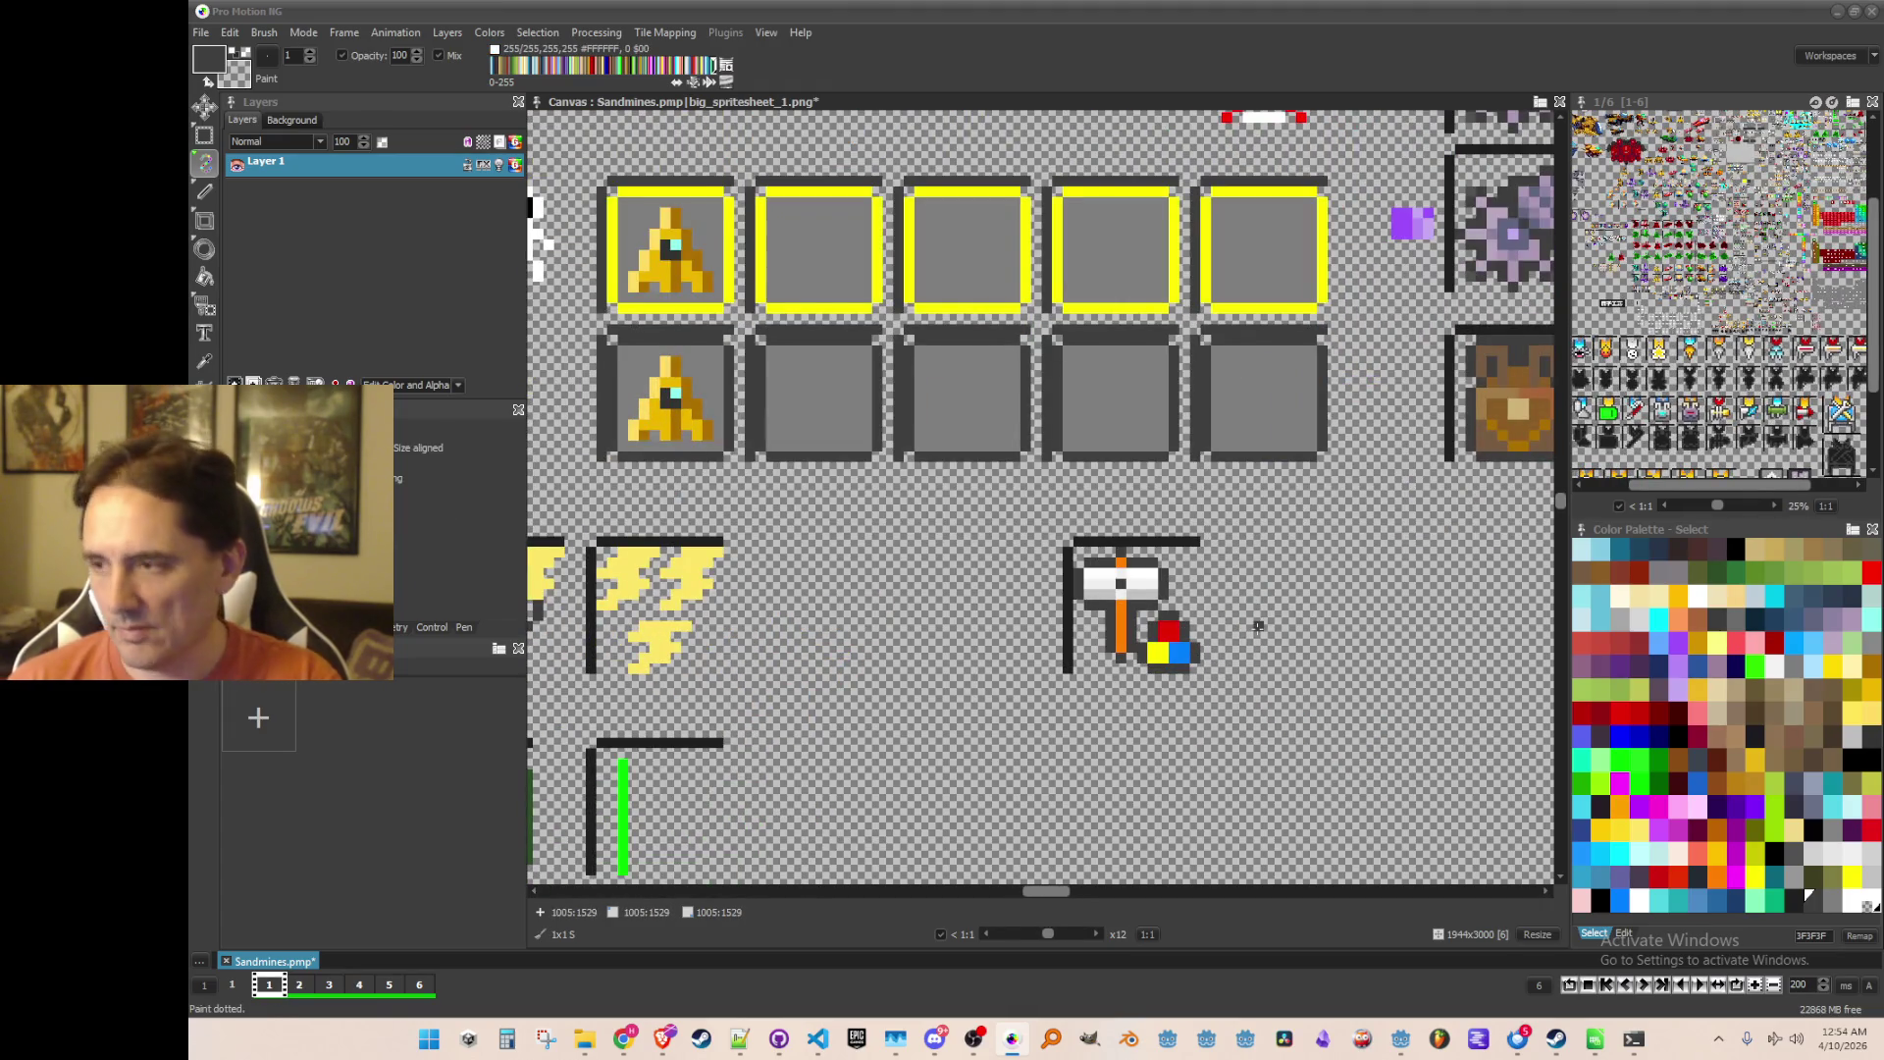
pyautogui.hotkey('ctrl', 's')
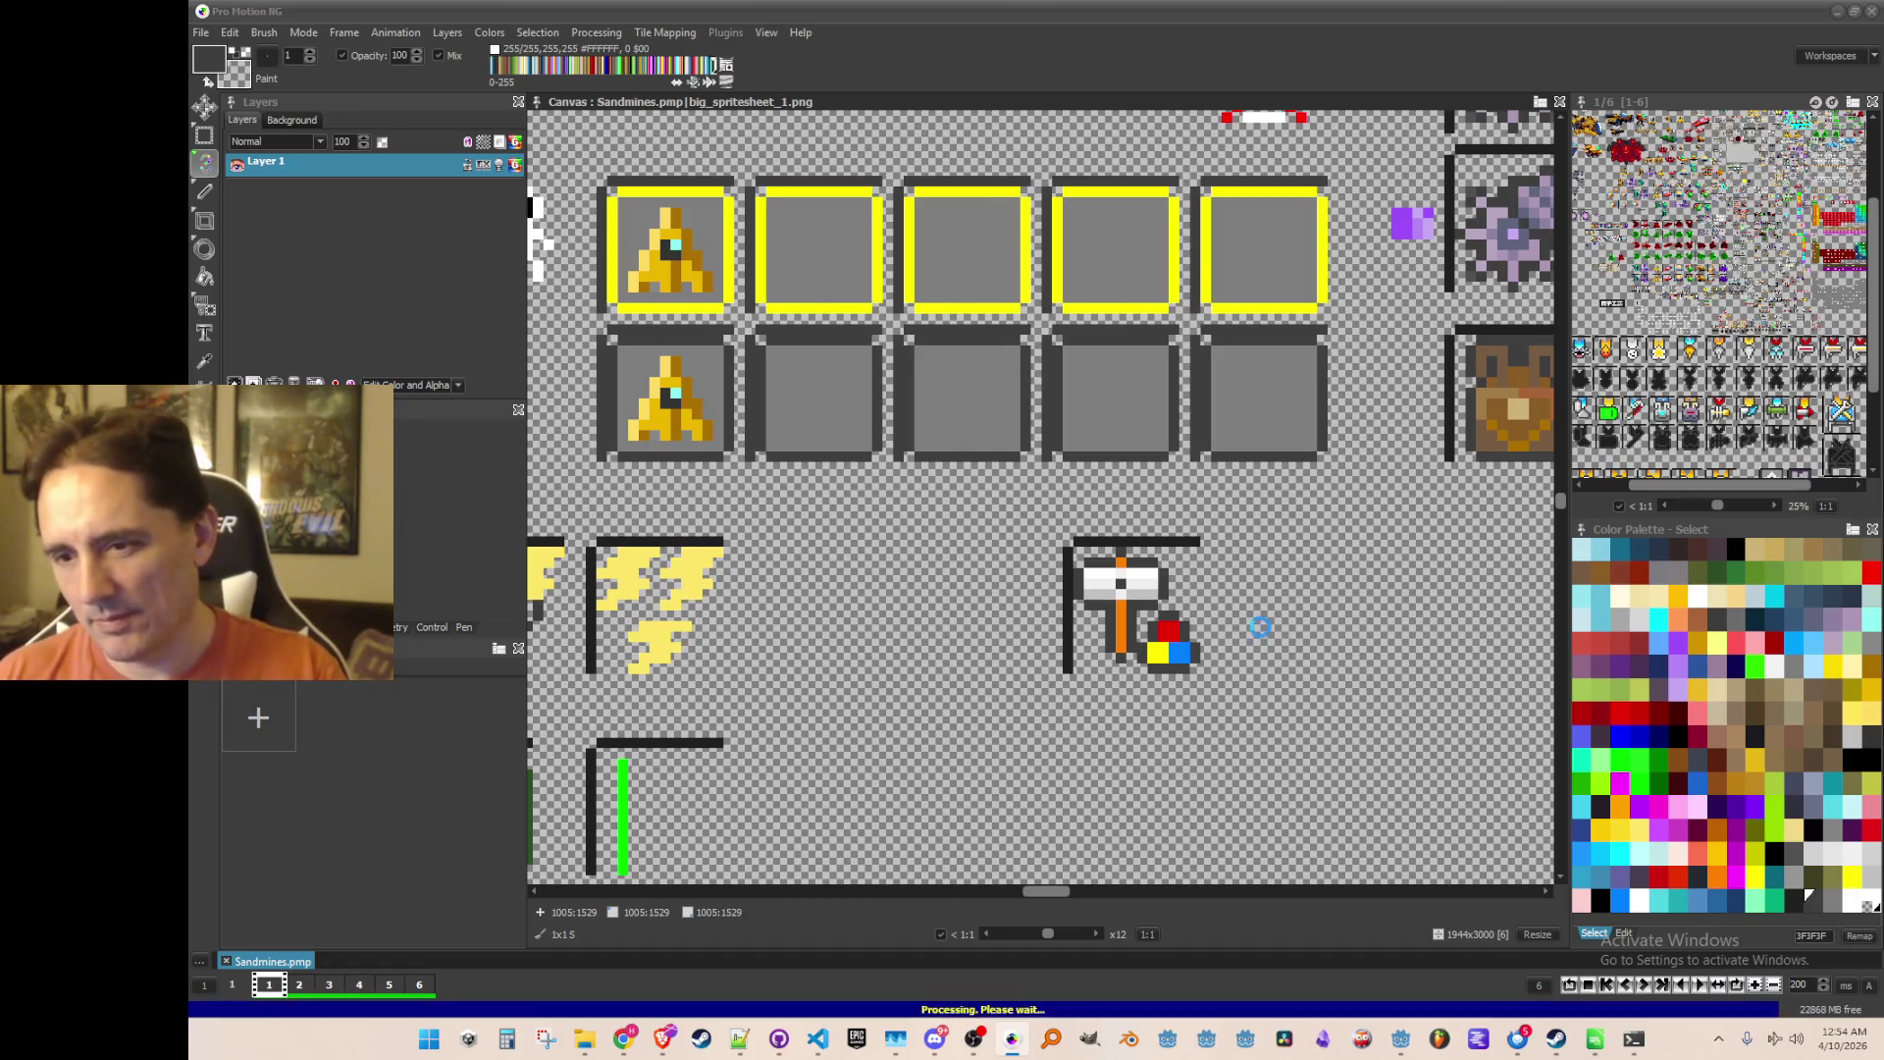
pyautogui.scroll(1, 1232, 633)
pyautogui.scroll(1, 1222, 641)
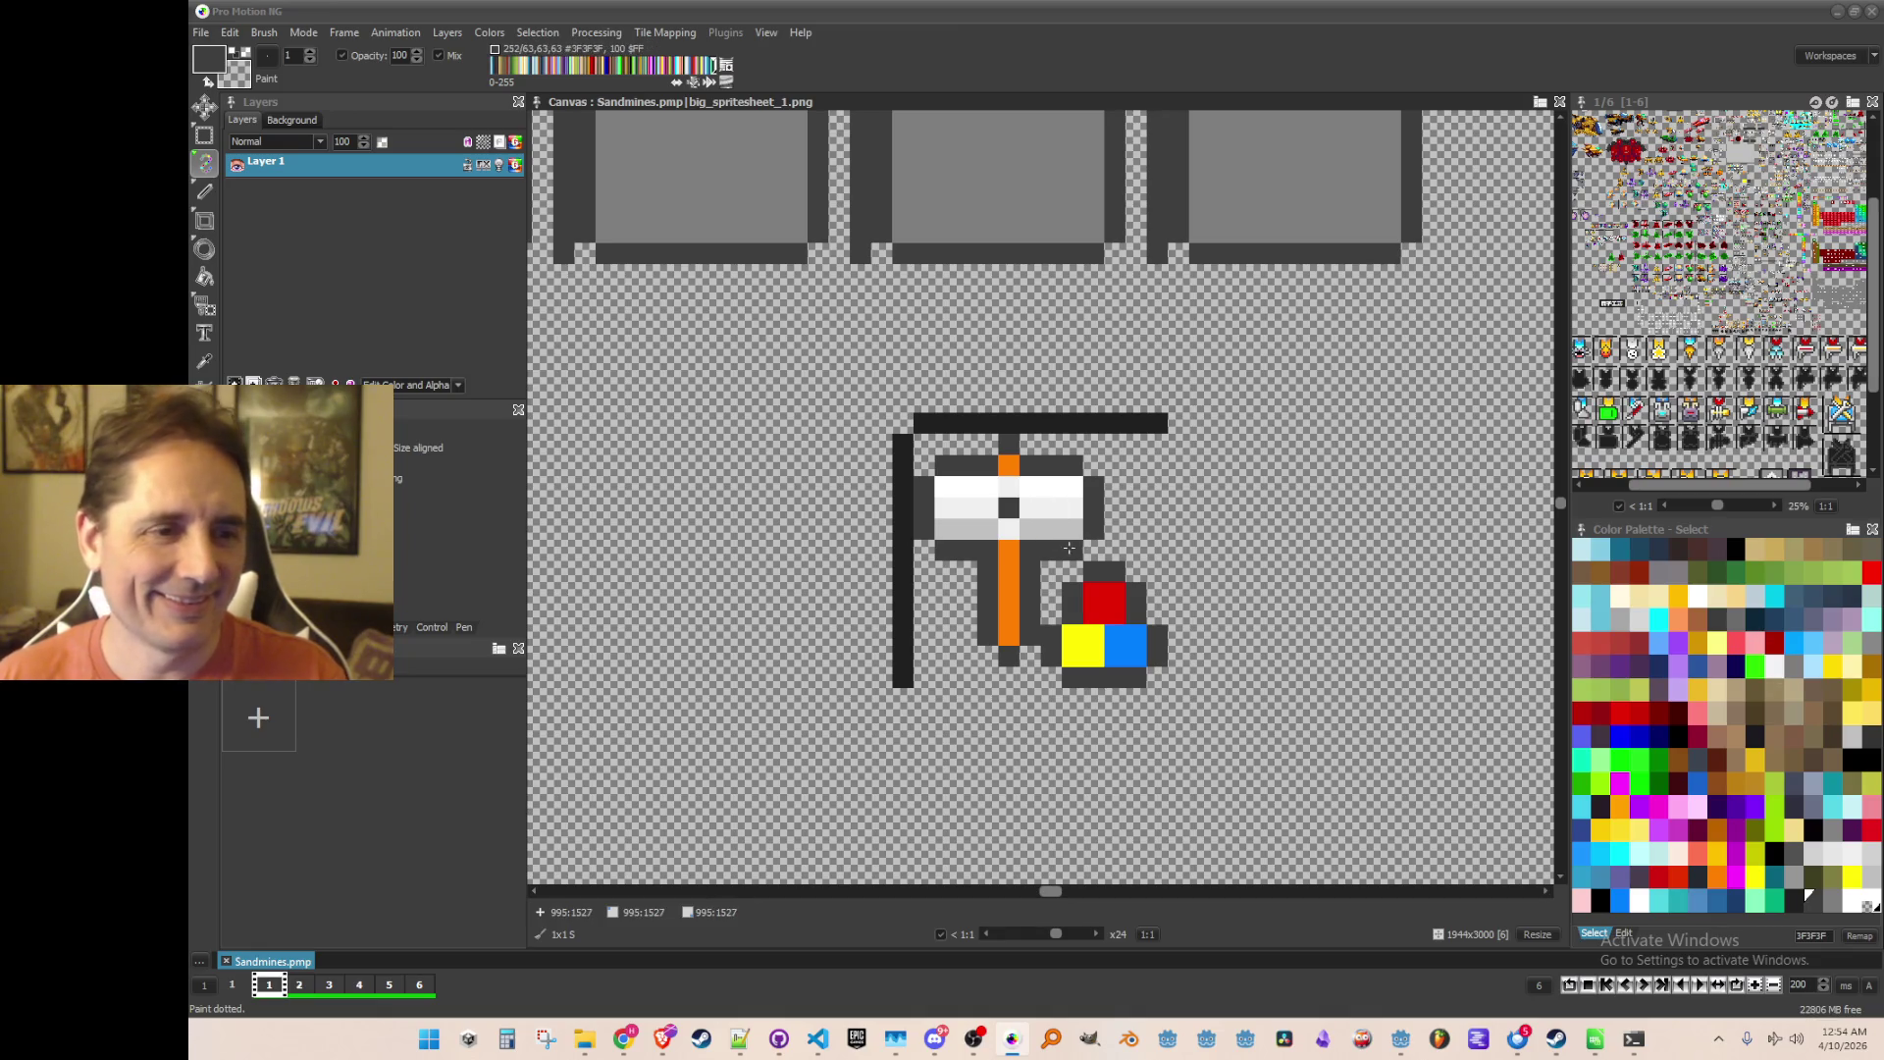
# Step: Outline the colour block with dark gray picked from the canvas and save again
pyautogui.press(',')
pyautogui.click(1163, 639)
pyautogui.click(1051, 677)
pyautogui.click(1136, 572)
pyautogui.click(1073, 572)
pyautogui.click(1051, 615)
pyautogui.click(1155, 619)
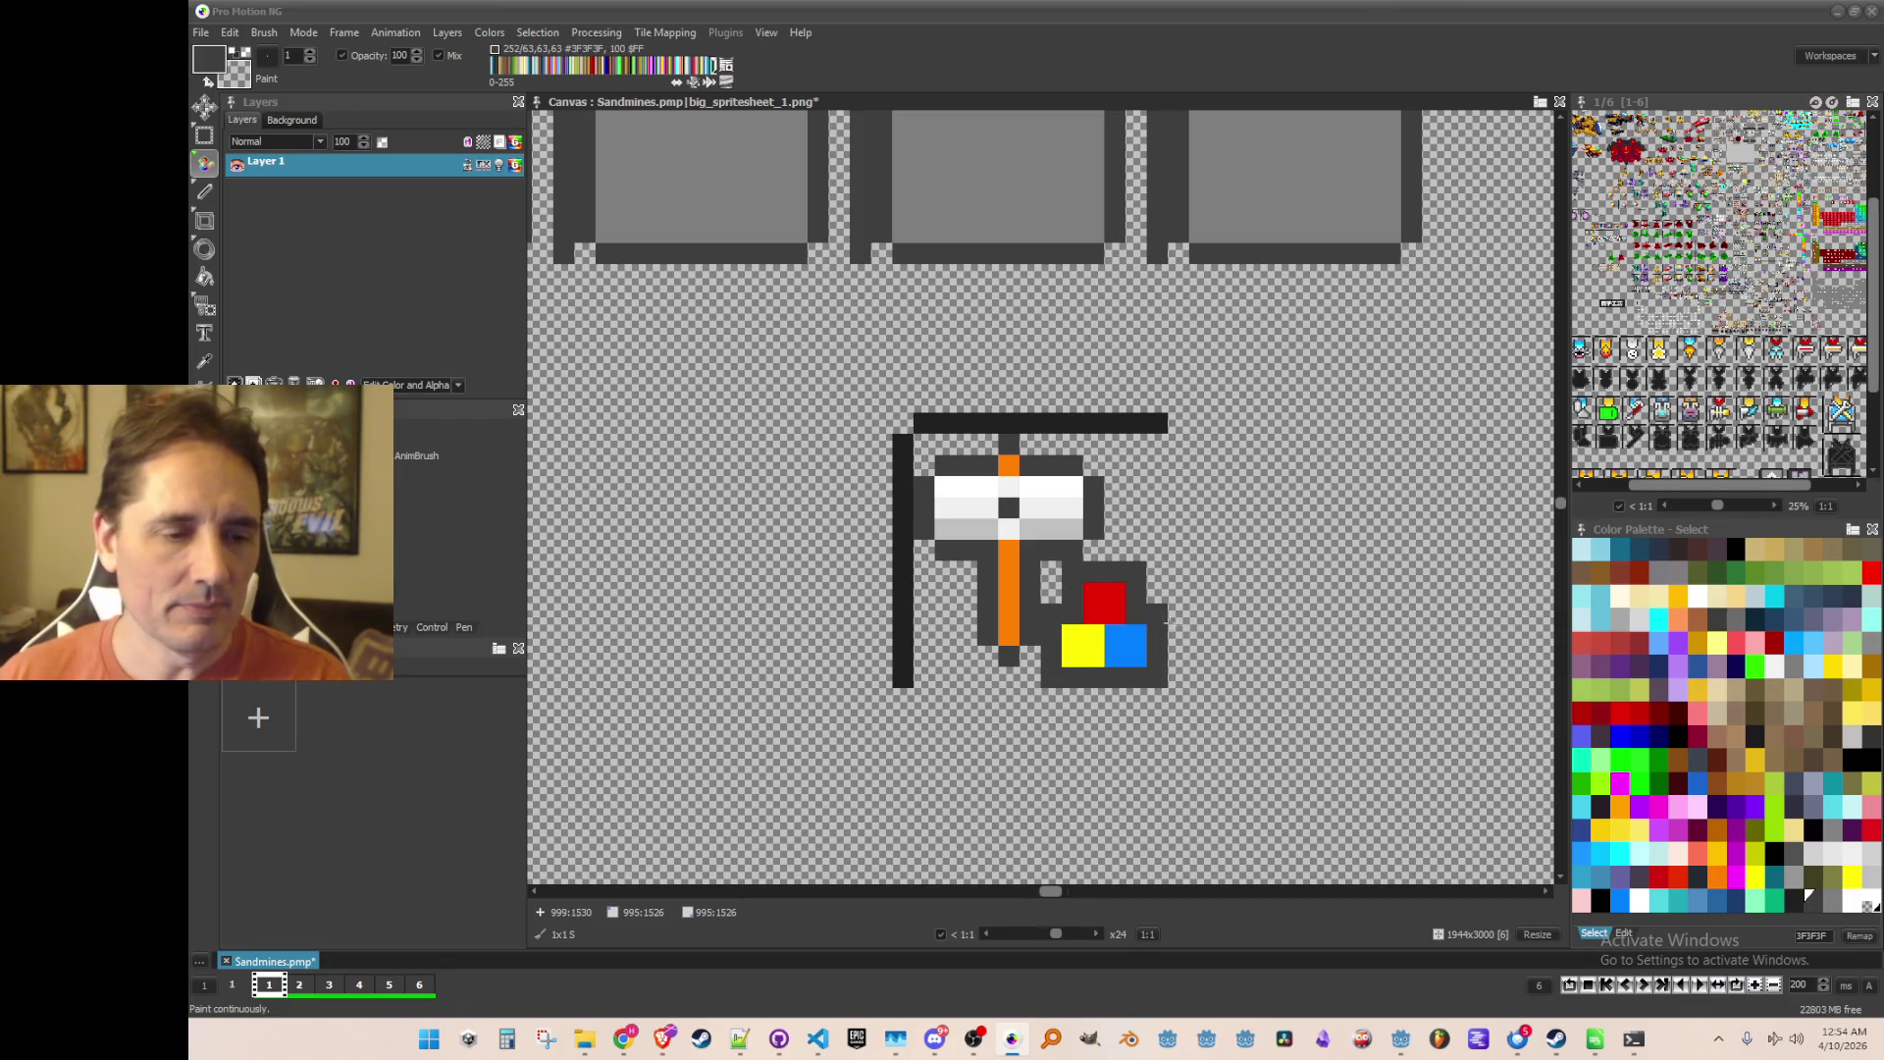
pyautogui.scroll(-3, 1156, 621)
pyautogui.scroll(2, 1158, 619)
pyautogui.scroll(1, 1158, 615)
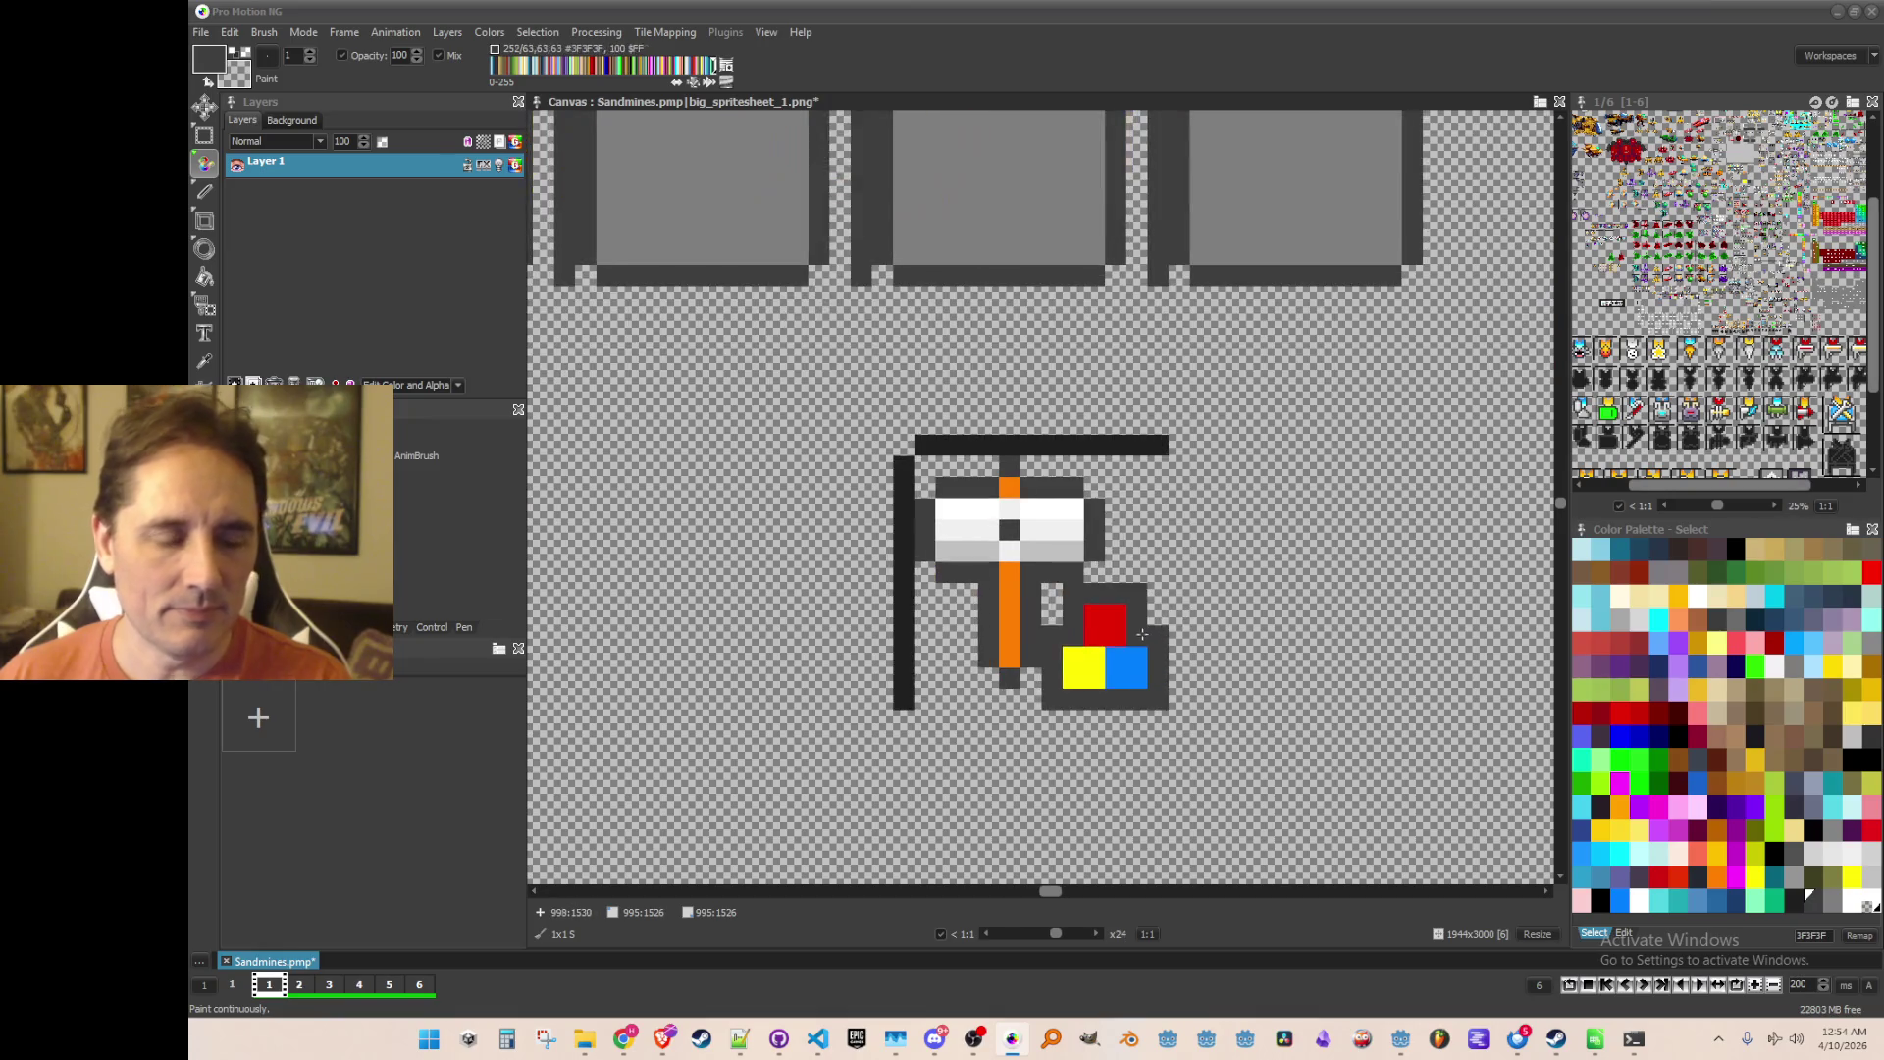
pyautogui.scroll(-1, 1099, 633)
pyautogui.hotkey('ctrl', 's')
# Step: Grab the finished hammer icon and save it as a single image file
pyautogui.press('b')
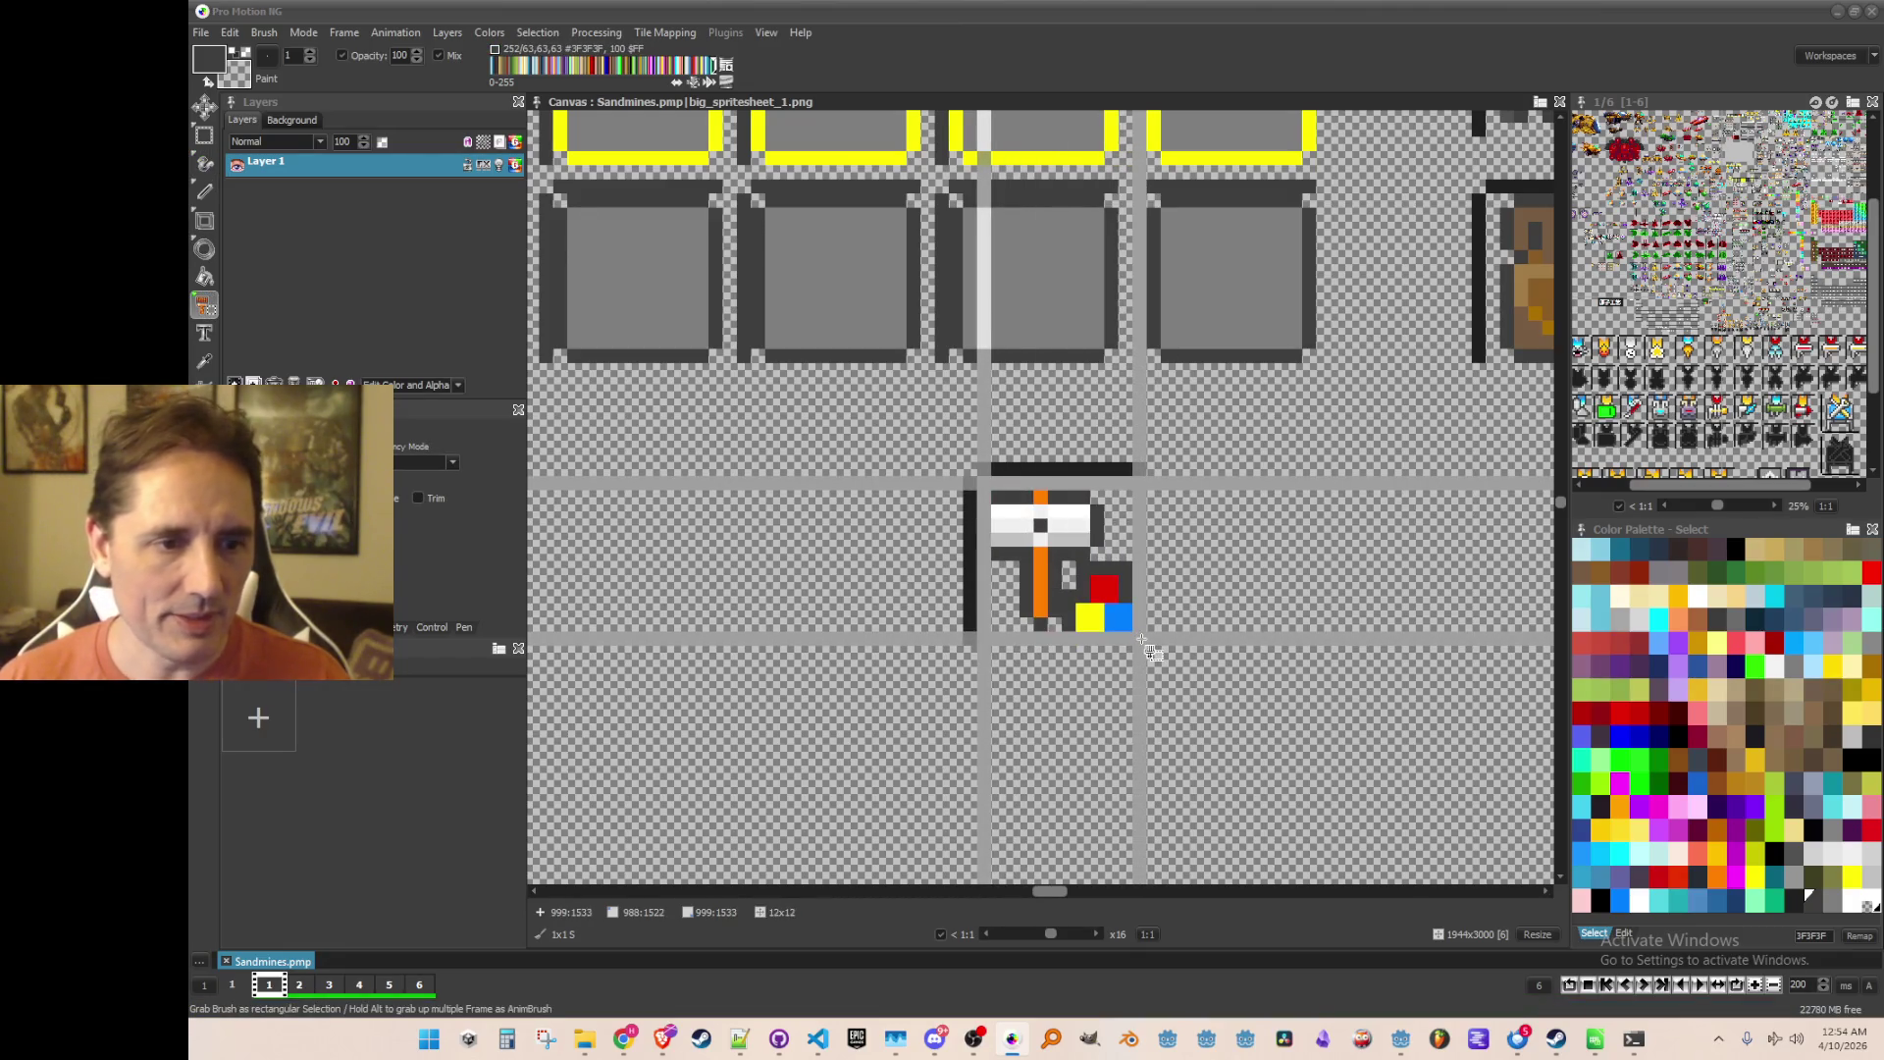
pyautogui.scroll(-1, 1150, 626)
pyautogui.moveTo(1241, 512); pyautogui.dragTo(1158, 564)
pyautogui.scroll(-1, 1158, 564)
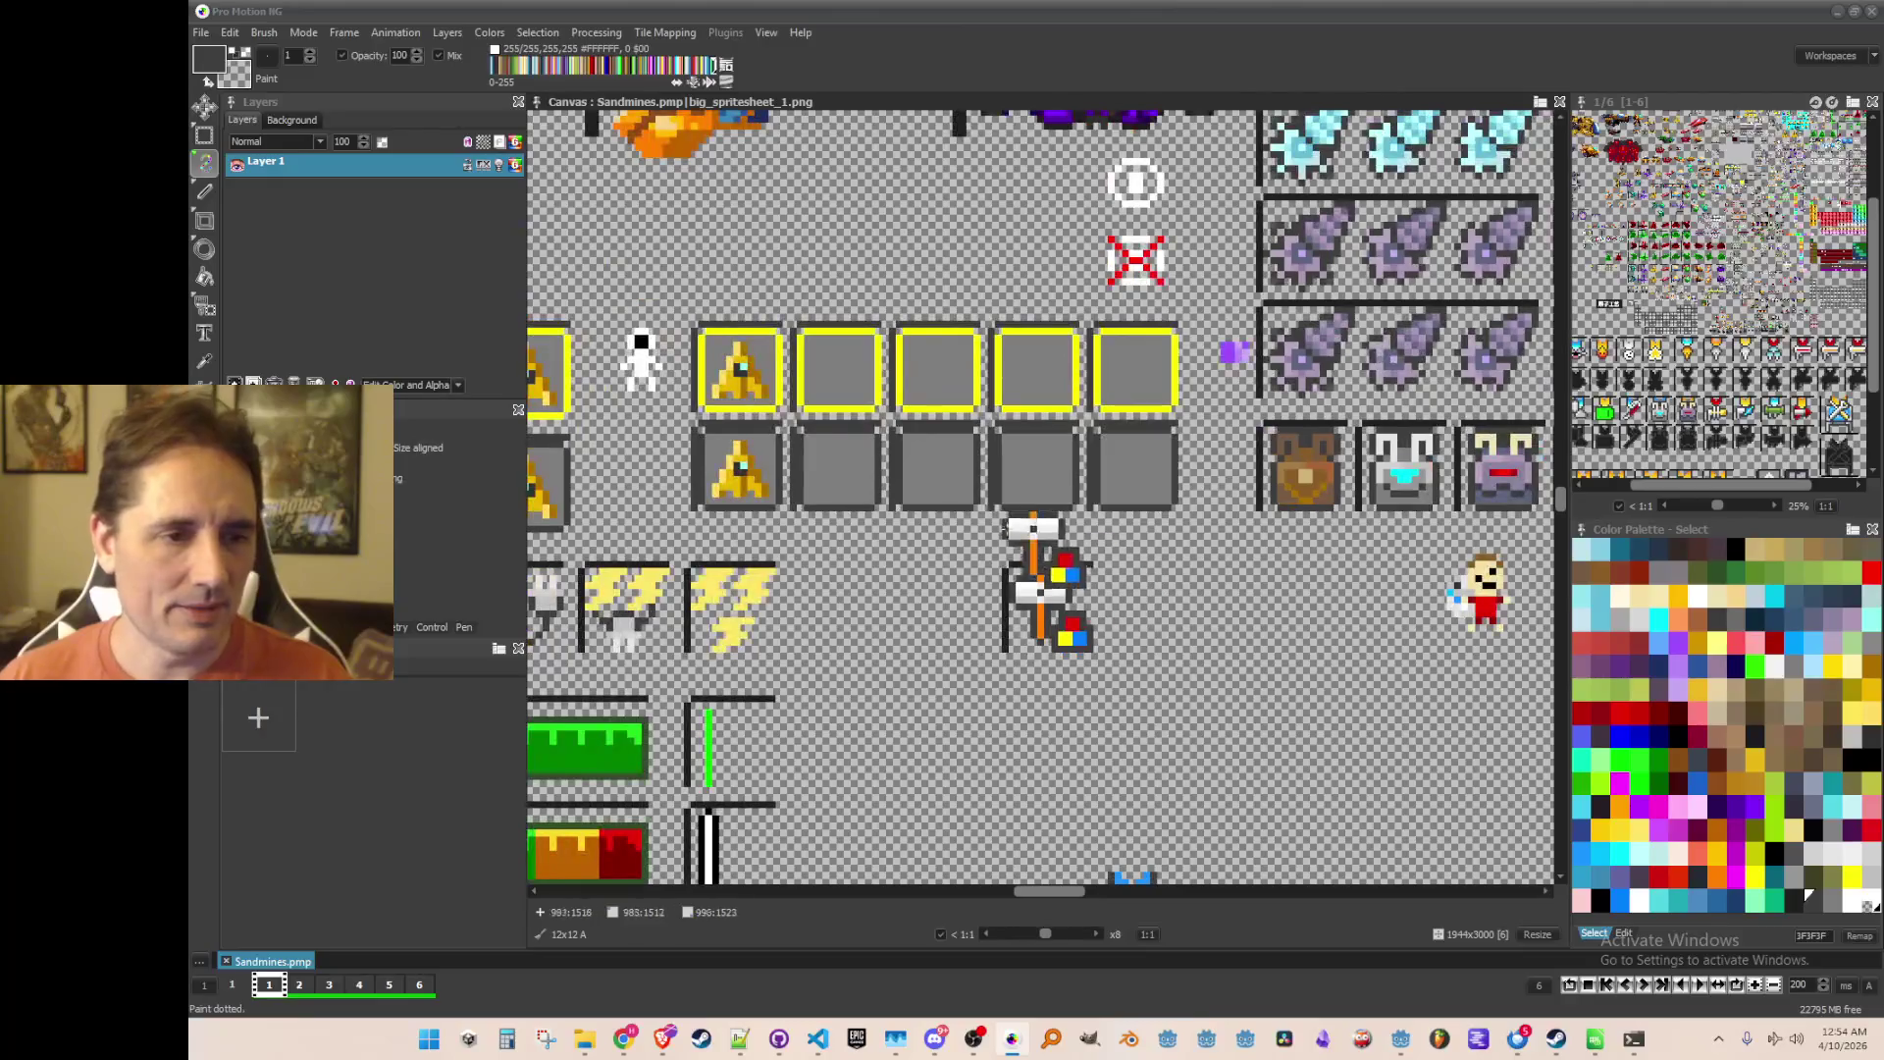
pyautogui.click(264, 32)
pyautogui.click(480, 502)
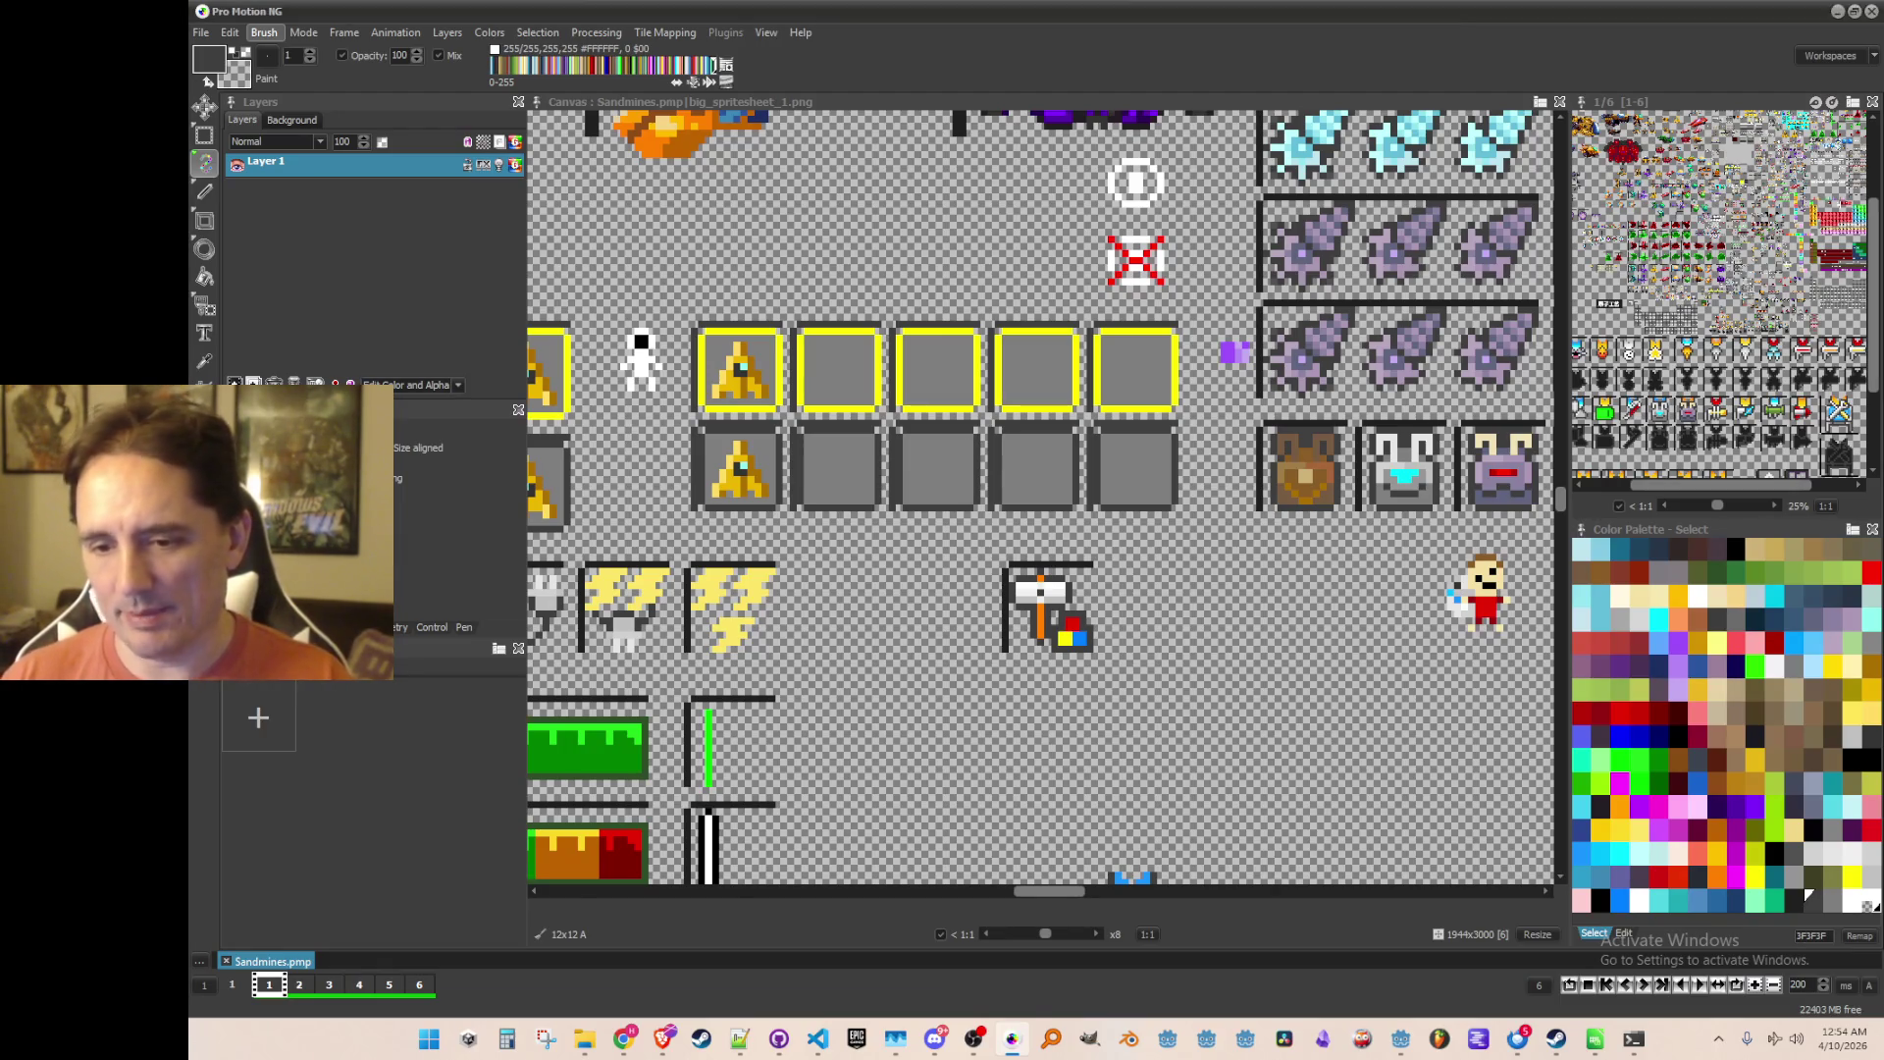
# Step: Switch over to the Miro upgrade tree
pyautogui.moveTo(1025, 502); pyautogui.dragTo(1012, 484)
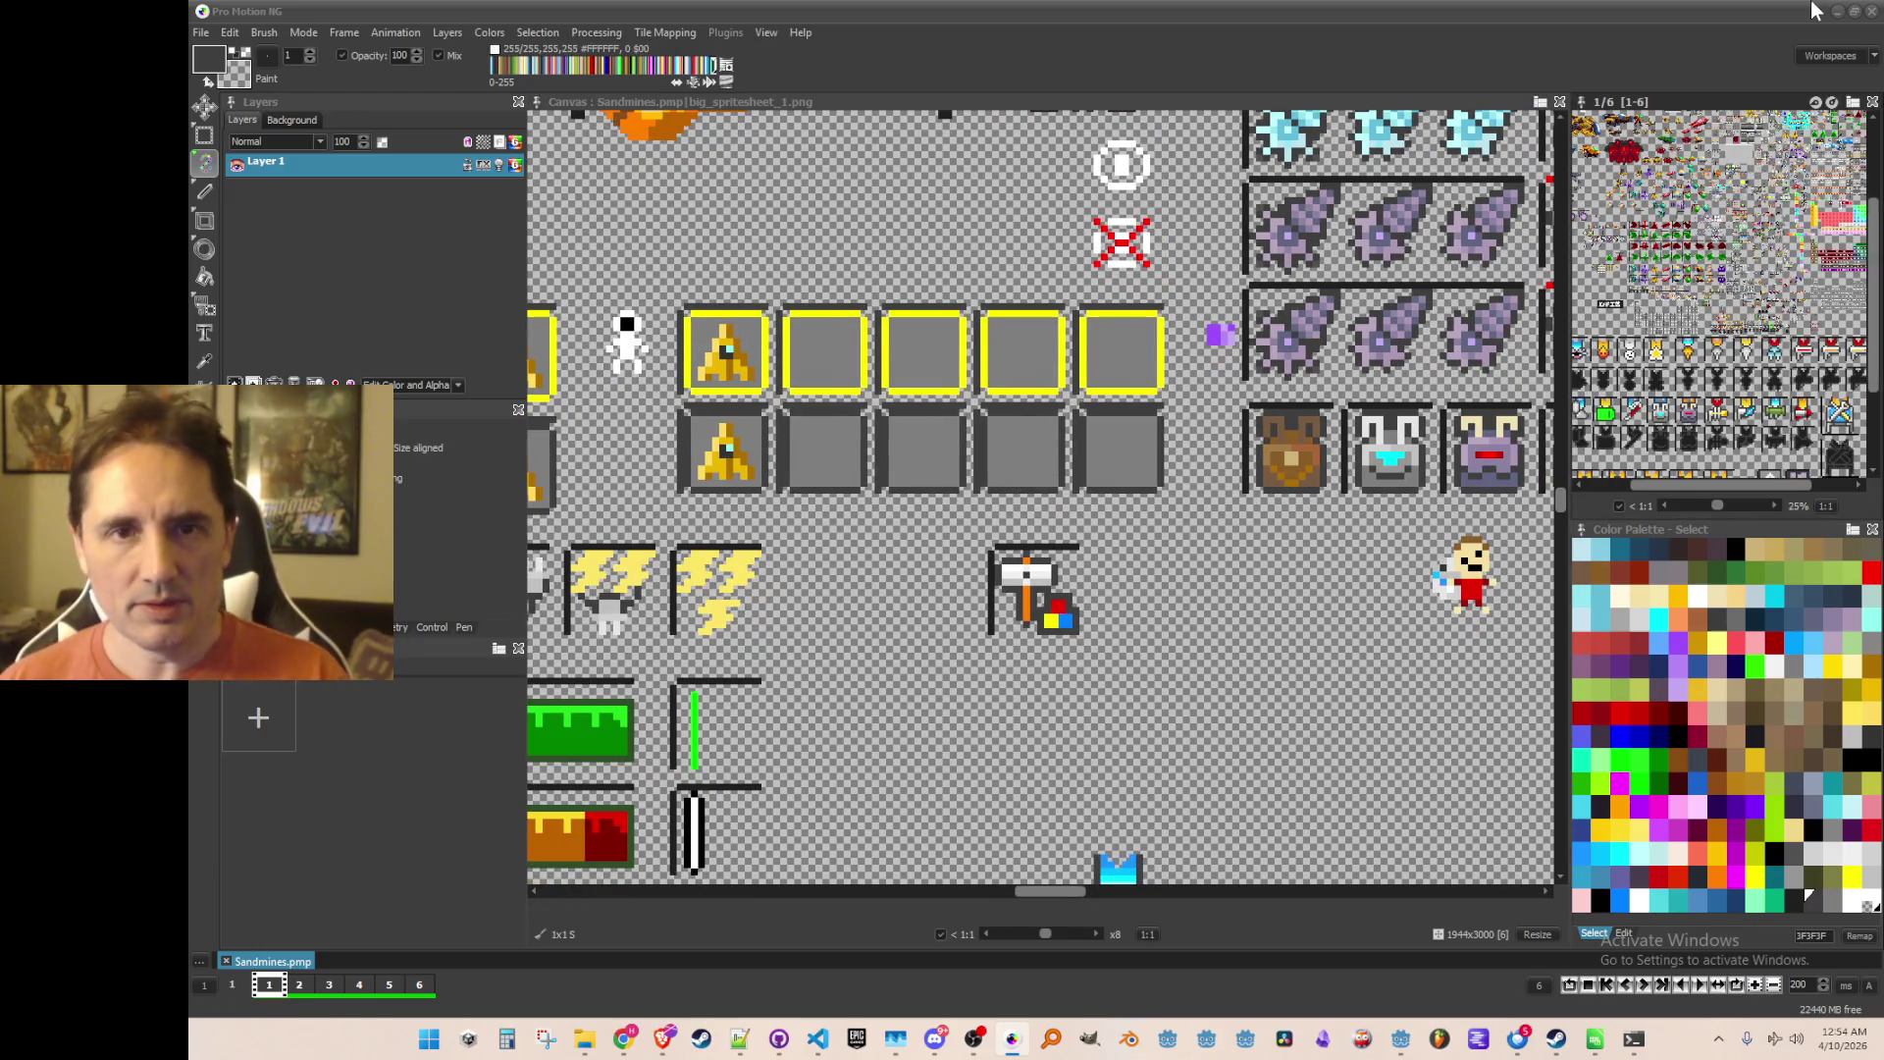
pyautogui.hotkey('alt', 'Tab')
pyautogui.scroll(-2, 1370, 668)
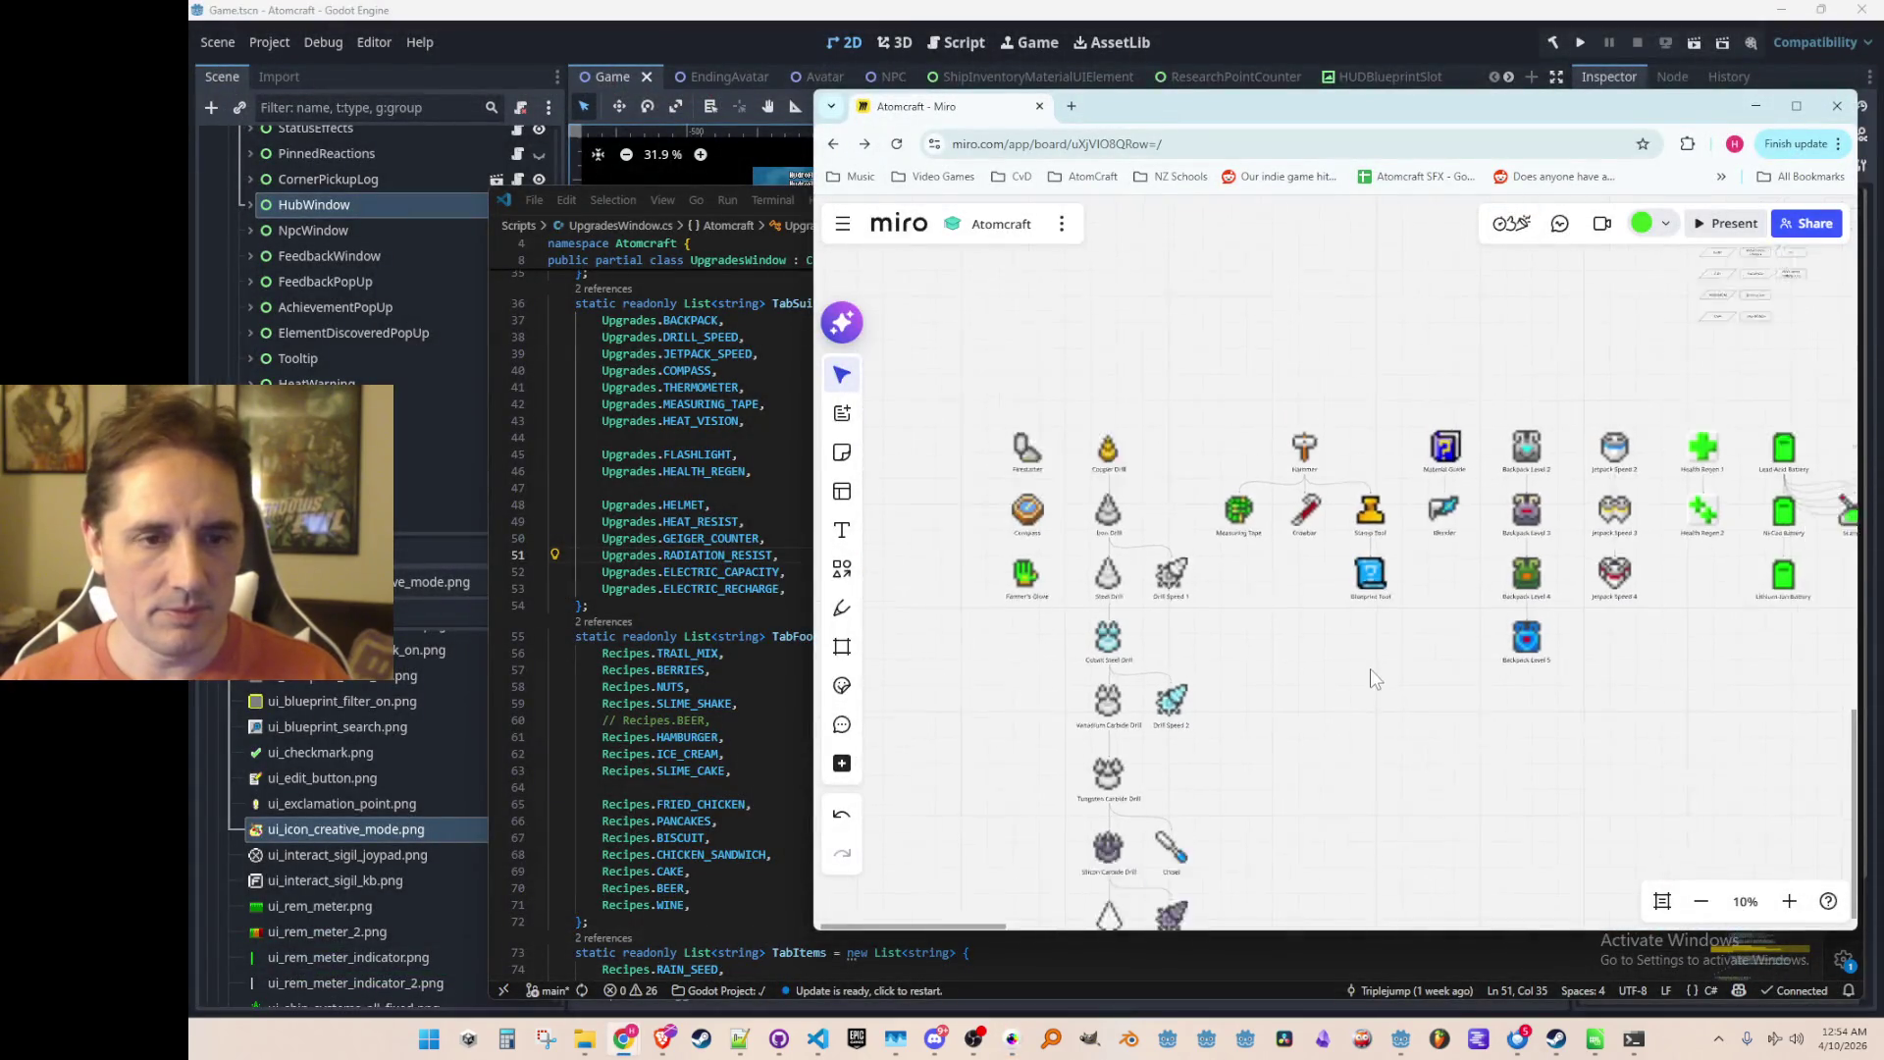
# Step: Select the 55 upgrade items through the Blueprint Tool column and shift them left
pyautogui.scroll(4, 1311, 595)
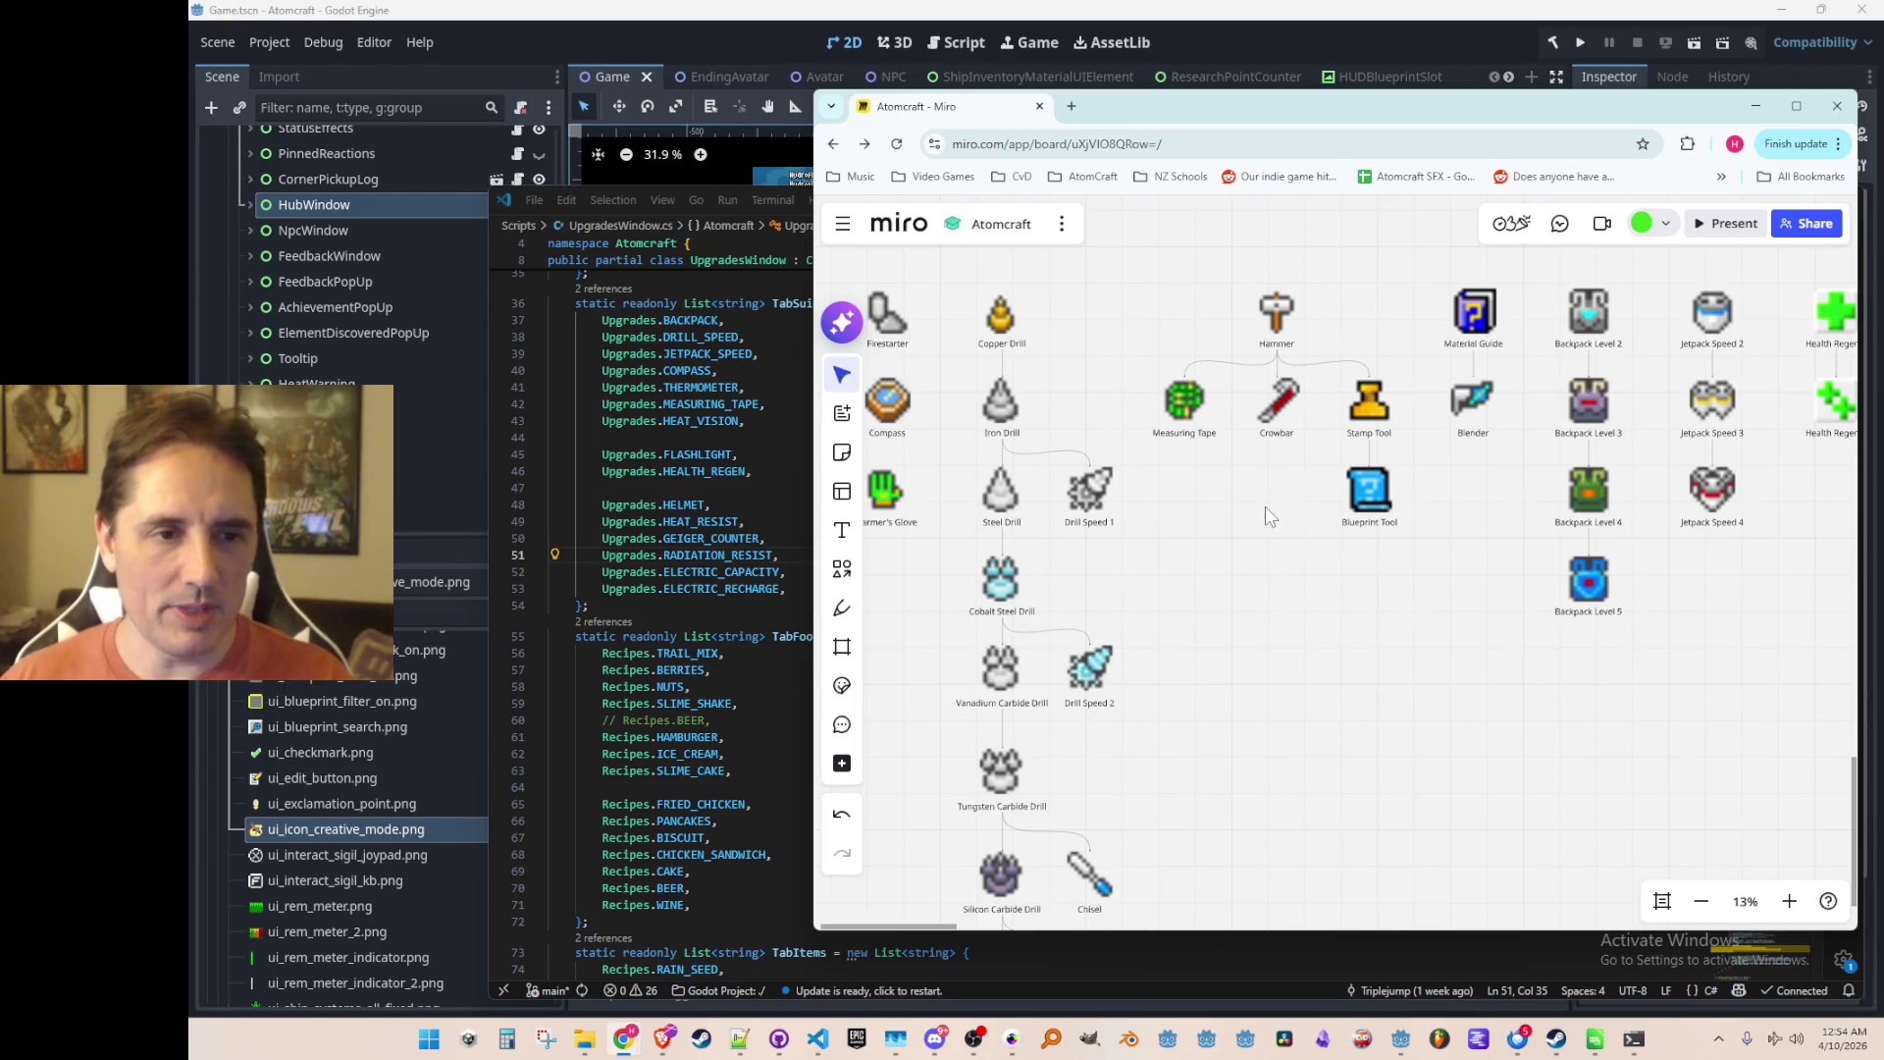
pyautogui.hscroll(1, 1264, 506)
pyautogui.scroll(-2, 1223, 504)
pyautogui.hscroll(3, 1347, 579)
pyautogui.scroll(-1, 1144, 511)
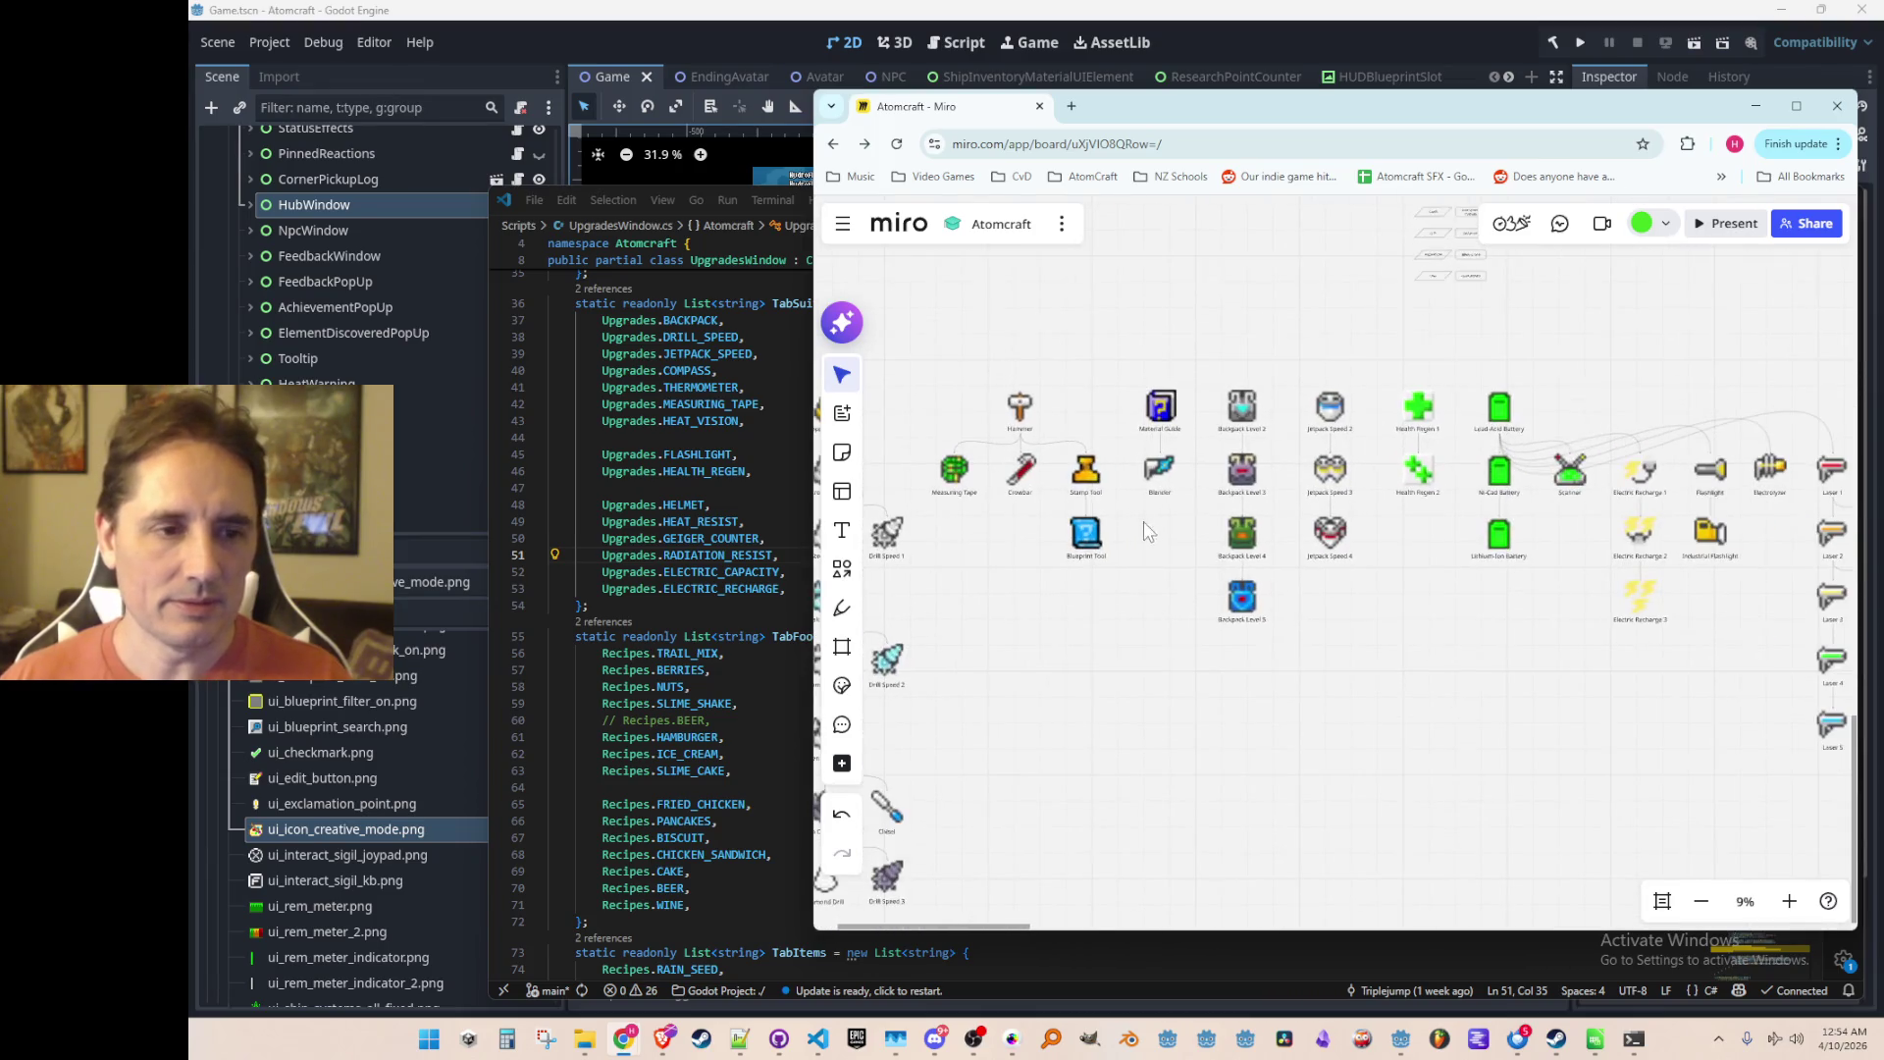
pyautogui.hscroll(-1, 1152, 585)
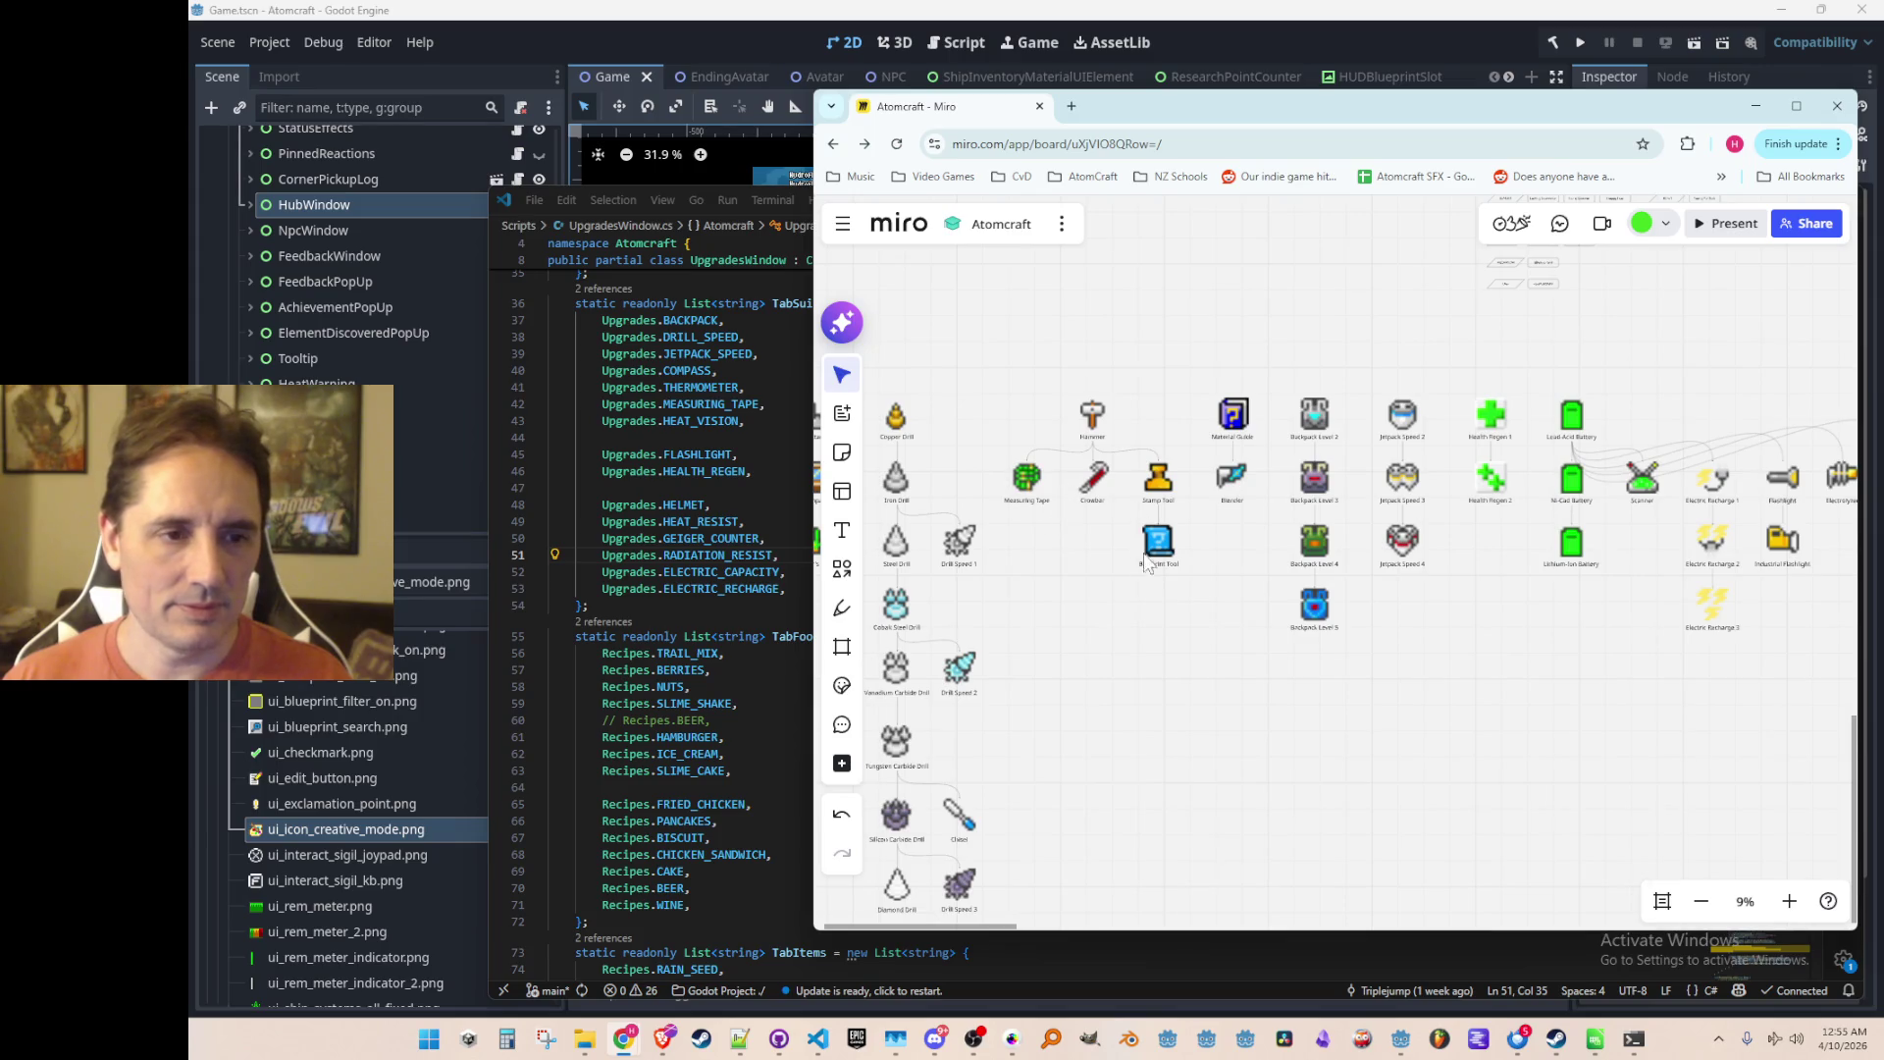
pyautogui.scroll(-5, 1069, 557)
pyautogui.hscroll(-5, 1069, 556)
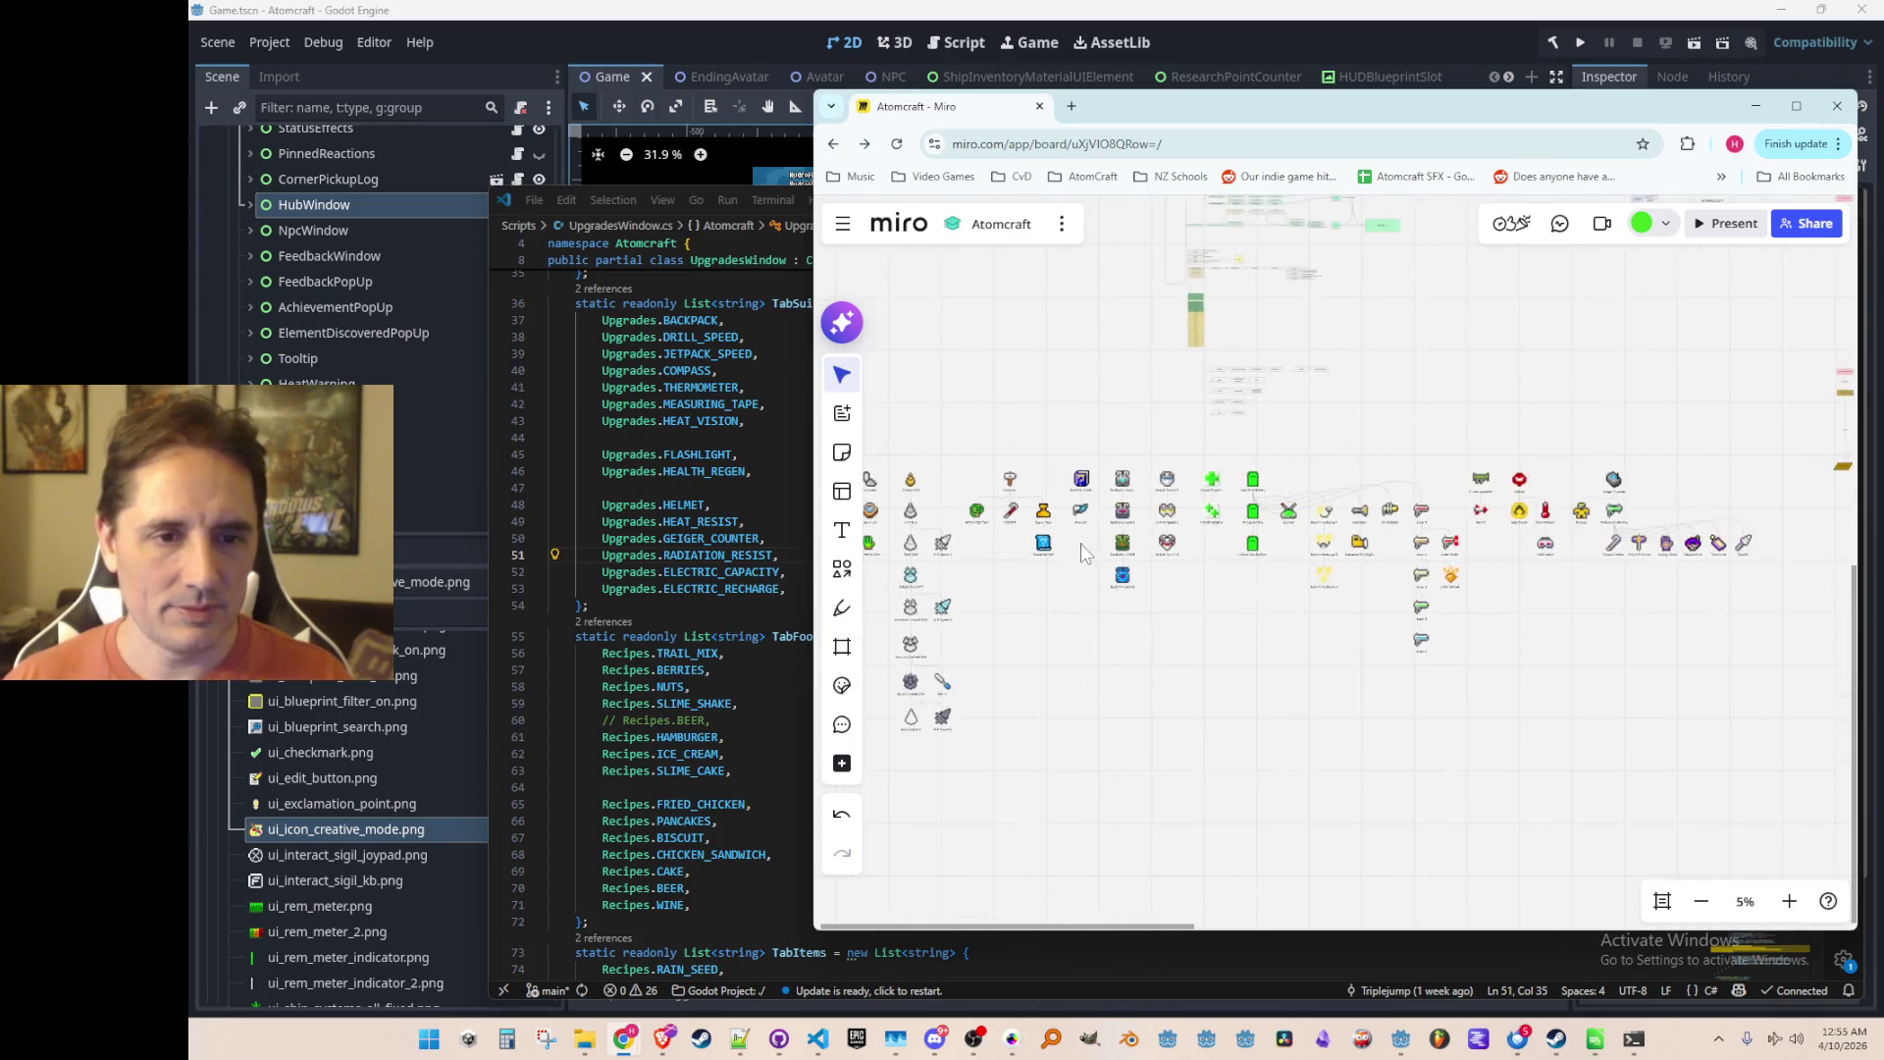
pyautogui.scroll(1, 1129, 579)
pyautogui.hscroll(-2, 1148, 586)
pyautogui.moveTo(1011, 343)
pyautogui.mouseDown()
pyautogui.moveTo(1090, 460)
pyautogui.moveTo(1180, 807)
pyautogui.moveTo(1309, 816)
pyautogui.mouseUp()
pyautogui.moveTo(974, 324); pyautogui.dragTo(1366, 829)
pyautogui.moveTo(1296, 439); pyautogui.dragTo(1220, 439)
pyautogui.click(1335, 480)
# Step: Drag the exported hammer icon PNG from Explorer onto the Miro board
pyautogui.scroll(3, 1317, 462)
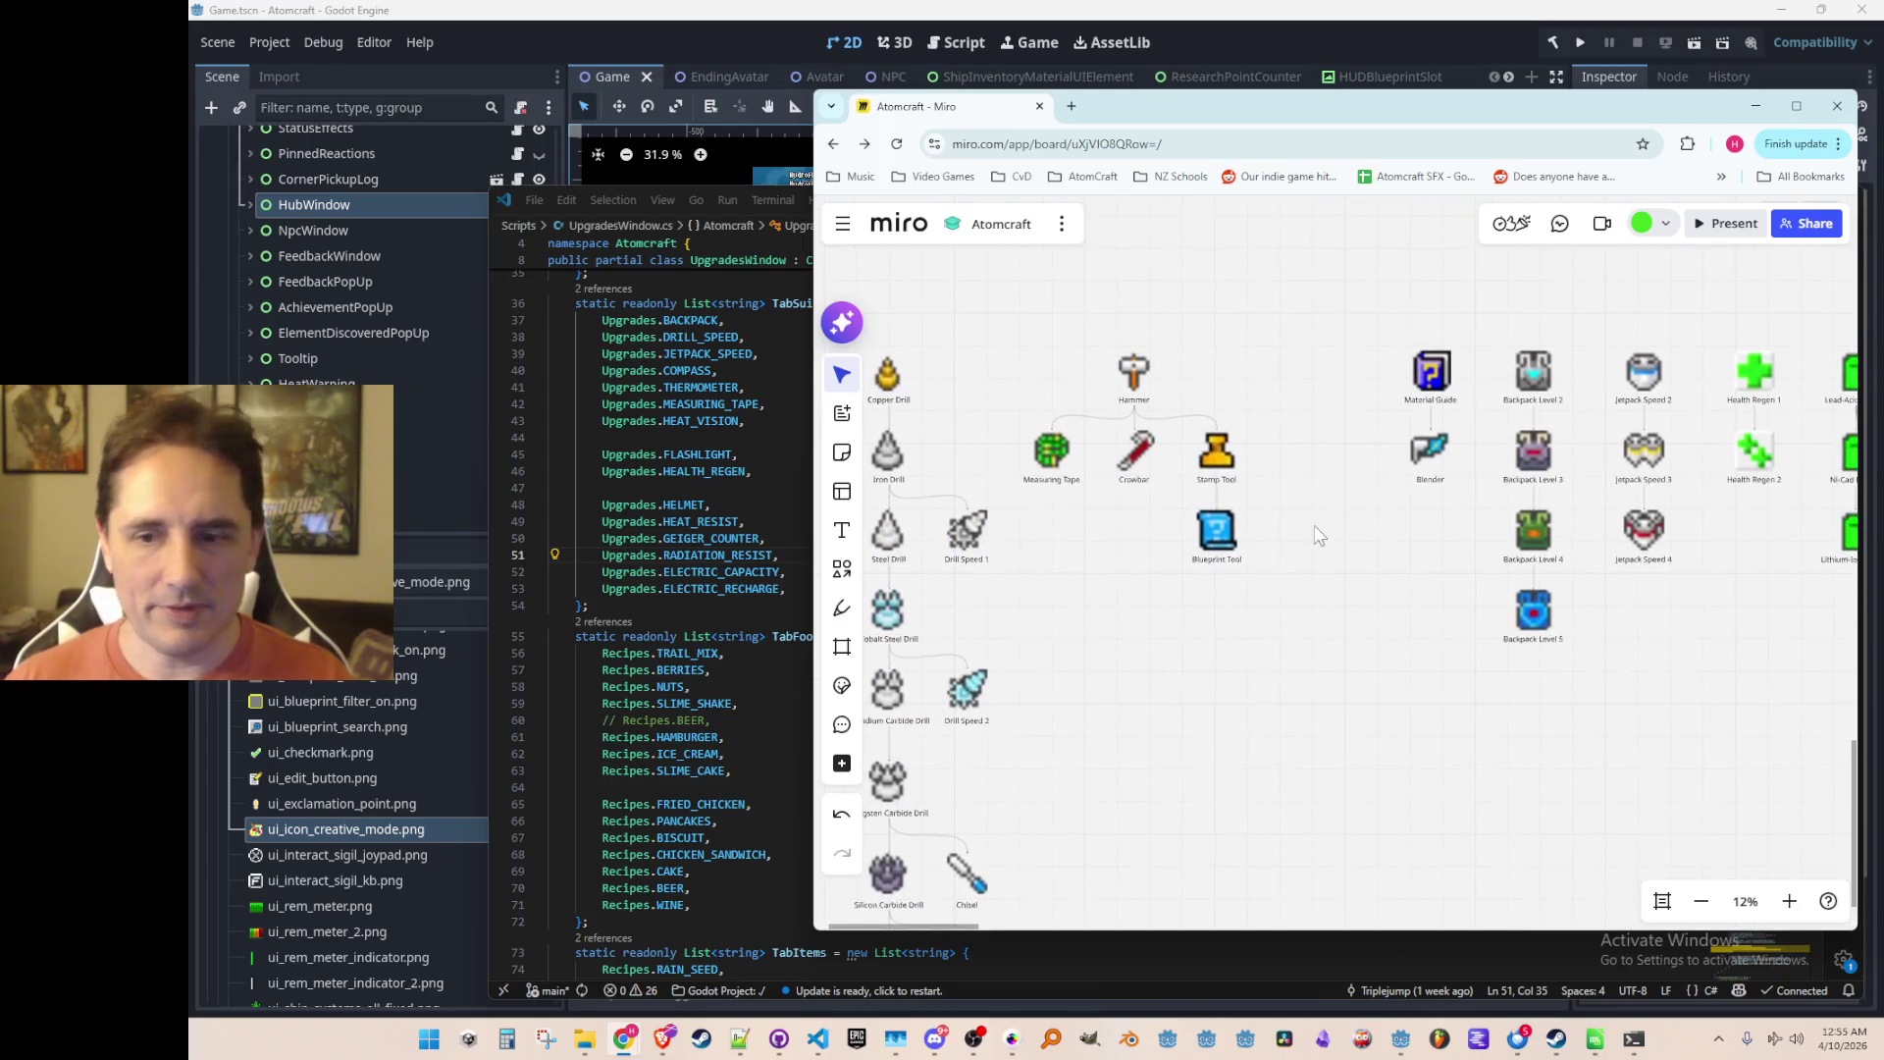
pyautogui.hotkey('alt', 'Tab')
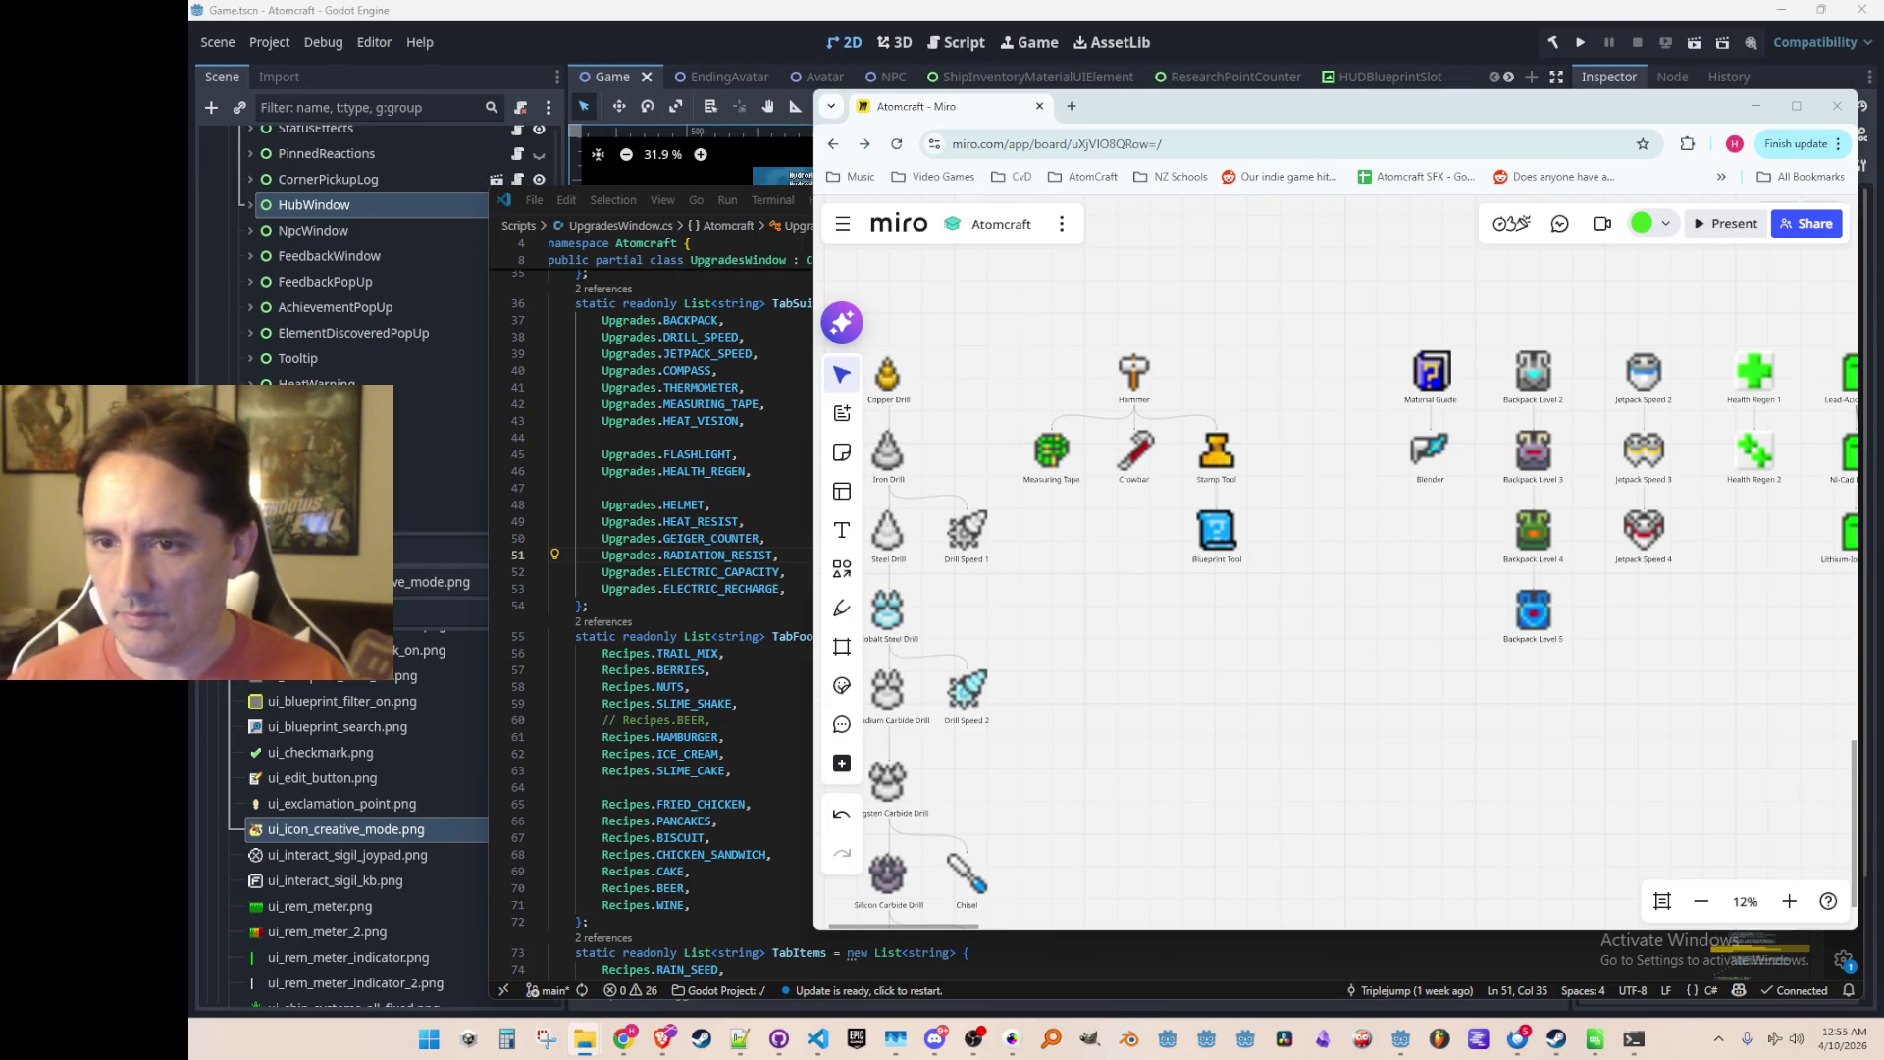
pyautogui.moveTo(1707, 422)
pyautogui.mouseDown()
pyautogui.moveTo(1501, 442)
pyautogui.moveTo(1217, 417)
pyautogui.mouseUp()
pyautogui.scroll(5, 1219, 397)
# Step: Resize the coloured hammer icon to match the others and place it beside Stamp Tool
pyautogui.scroll(5, 1192, 422)
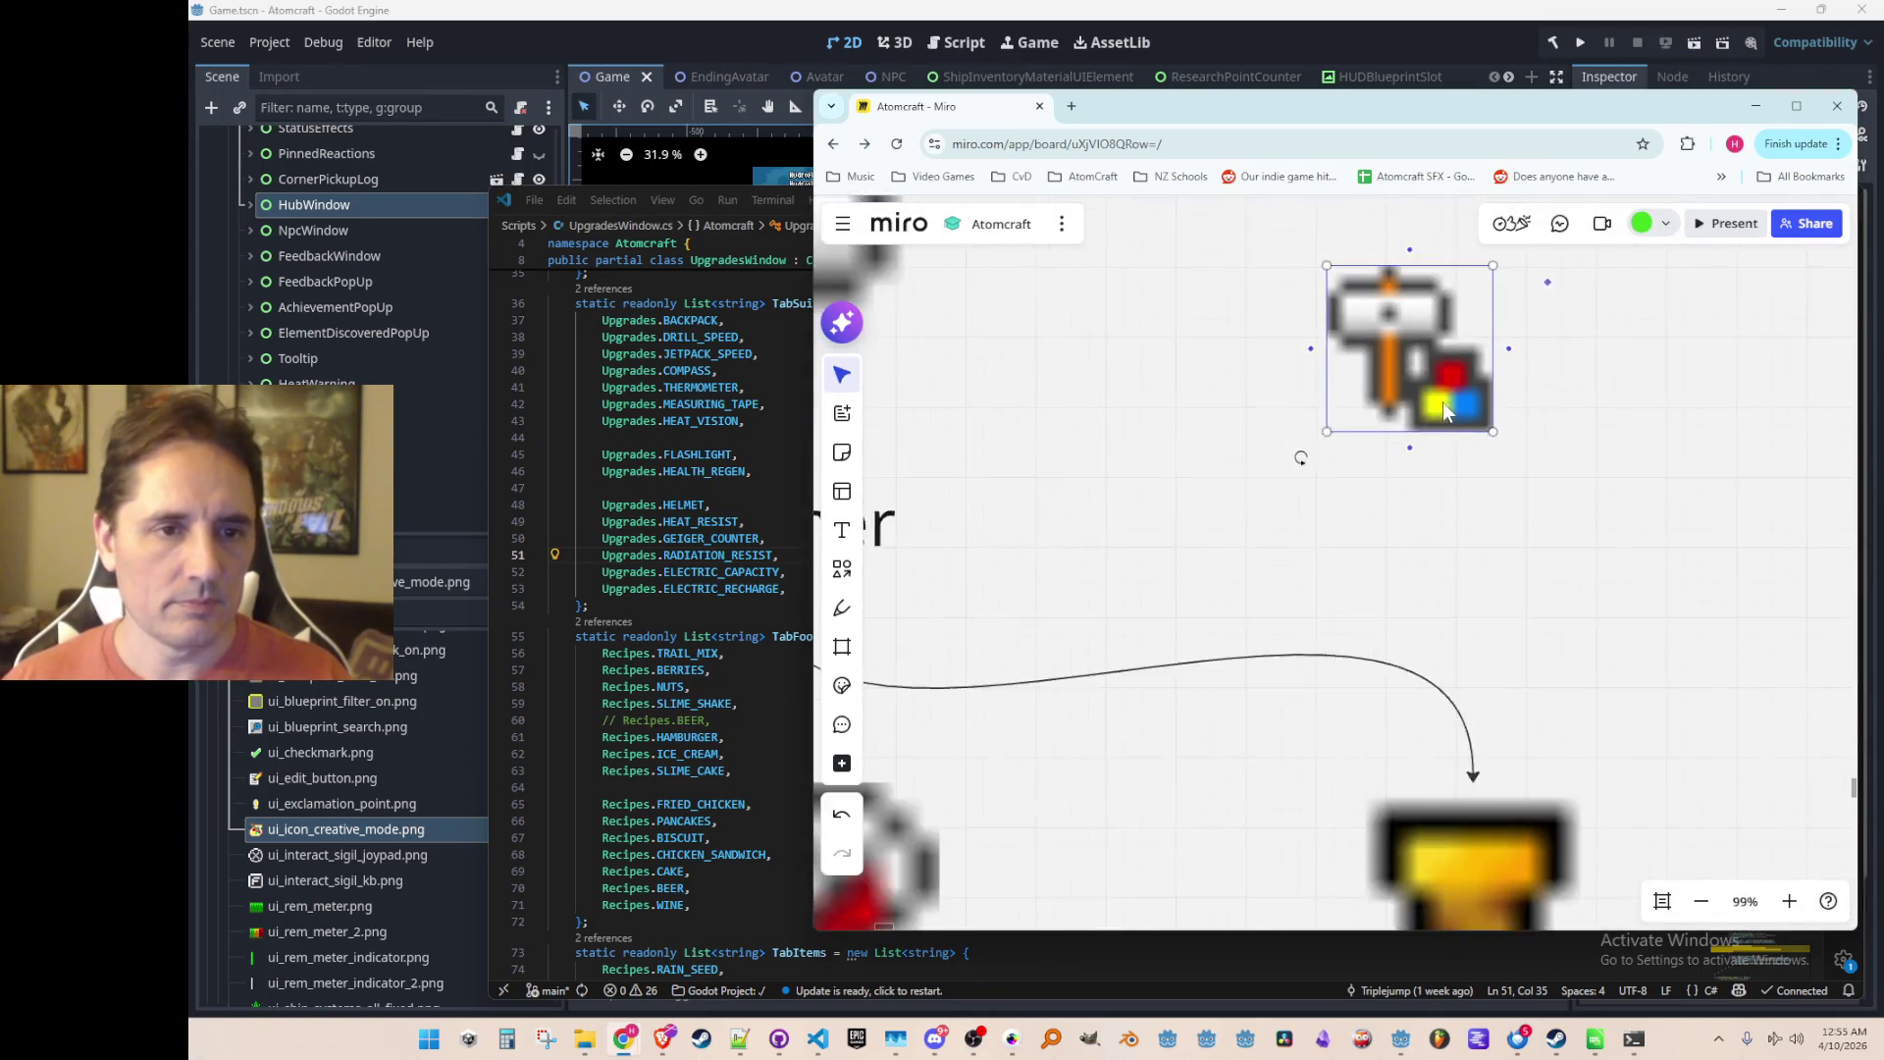
pyautogui.scroll(-5, 1445, 410)
pyautogui.moveTo(1325, 392)
pyautogui.mouseDown()
pyautogui.moveTo(1222, 385)
pyautogui.moveTo(1308, 297)
pyautogui.moveTo(1568, 549)
pyautogui.moveTo(1506, 563)
pyautogui.mouseUp()
pyautogui.moveTo(1553, 625); pyautogui.dragTo(1556, 634)
pyautogui.scroll(-4, 1420, 600)
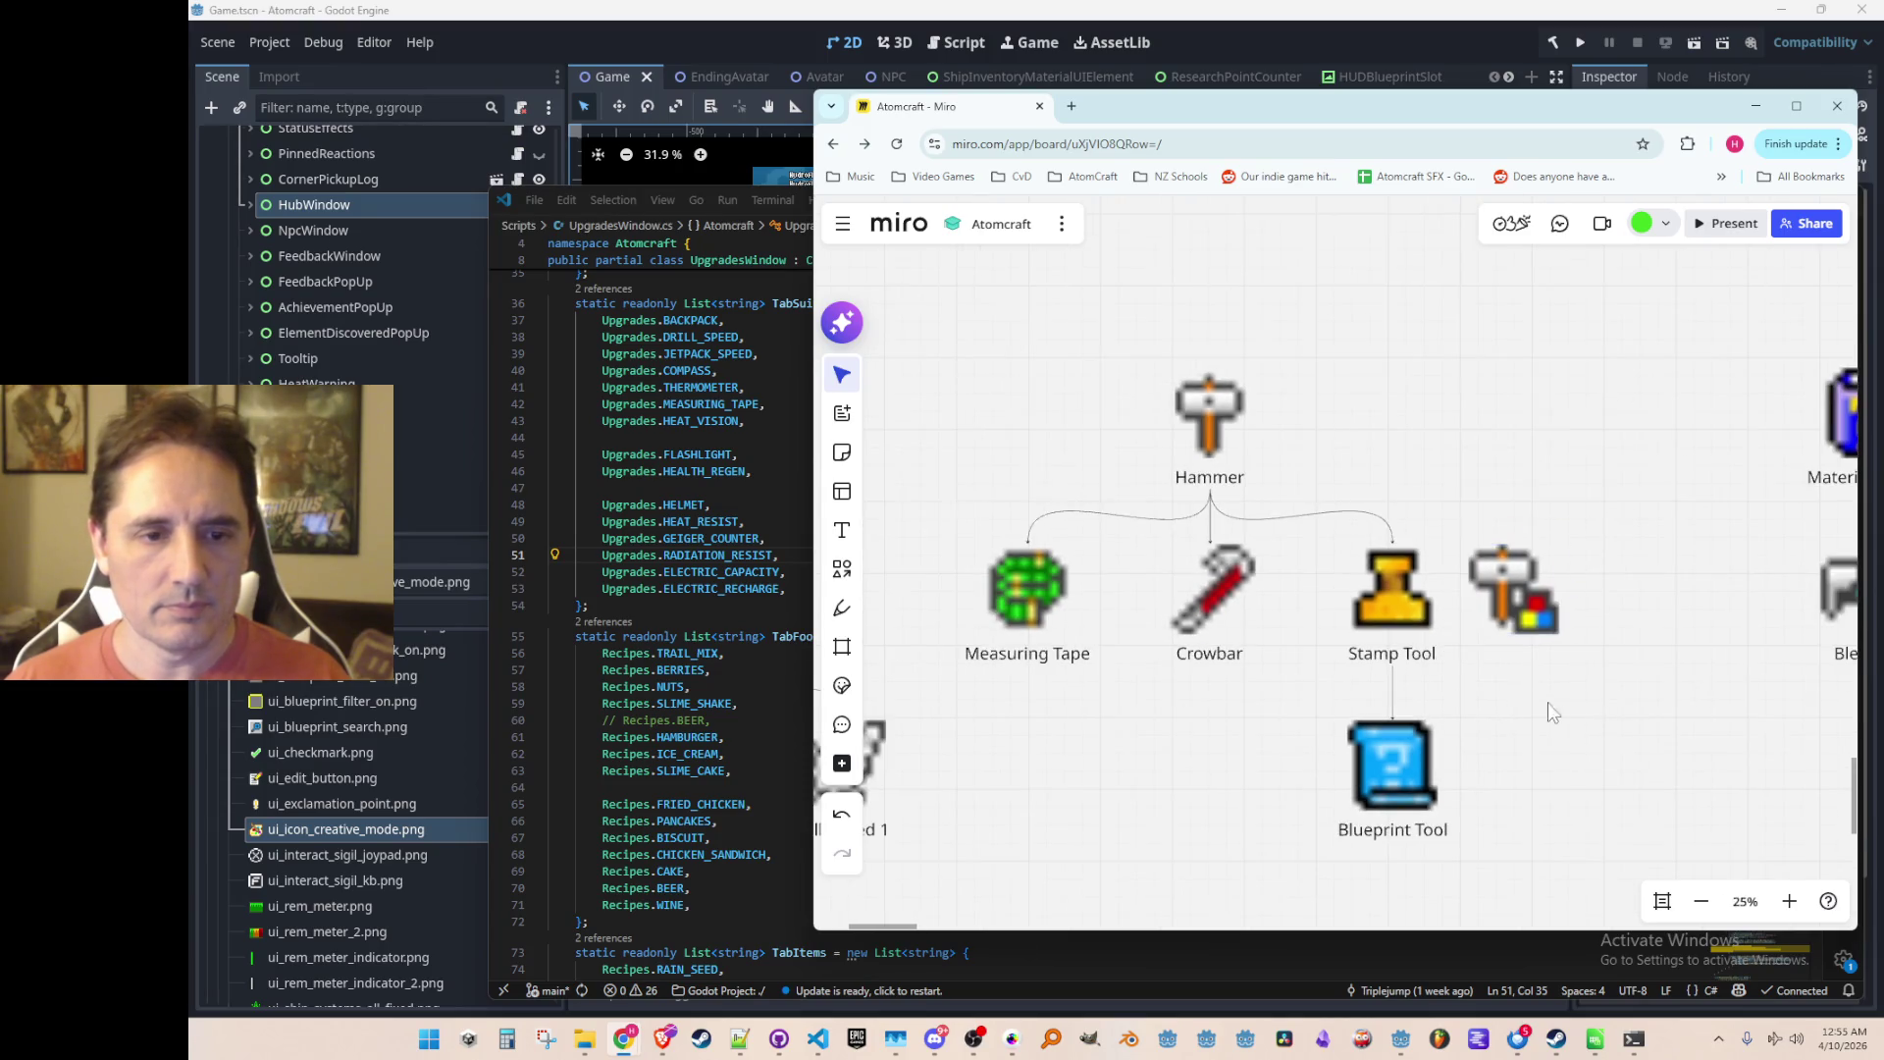
pyautogui.scroll(3, 1420, 601)
pyautogui.moveTo(1424, 546); pyautogui.dragTo(1531, 554)
# Step: Copy the Stamp Tool label beneath the new icon and clear its text for relabelling
pyautogui.hscroll(2, 1536, 679)
pyautogui.click(1207, 608)
pyautogui.moveTo(1207, 608)
pyautogui.mouseDown()
pyautogui.moveTo(1239, 628)
pyautogui.moveTo(1435, 608)
pyautogui.mouseUp()
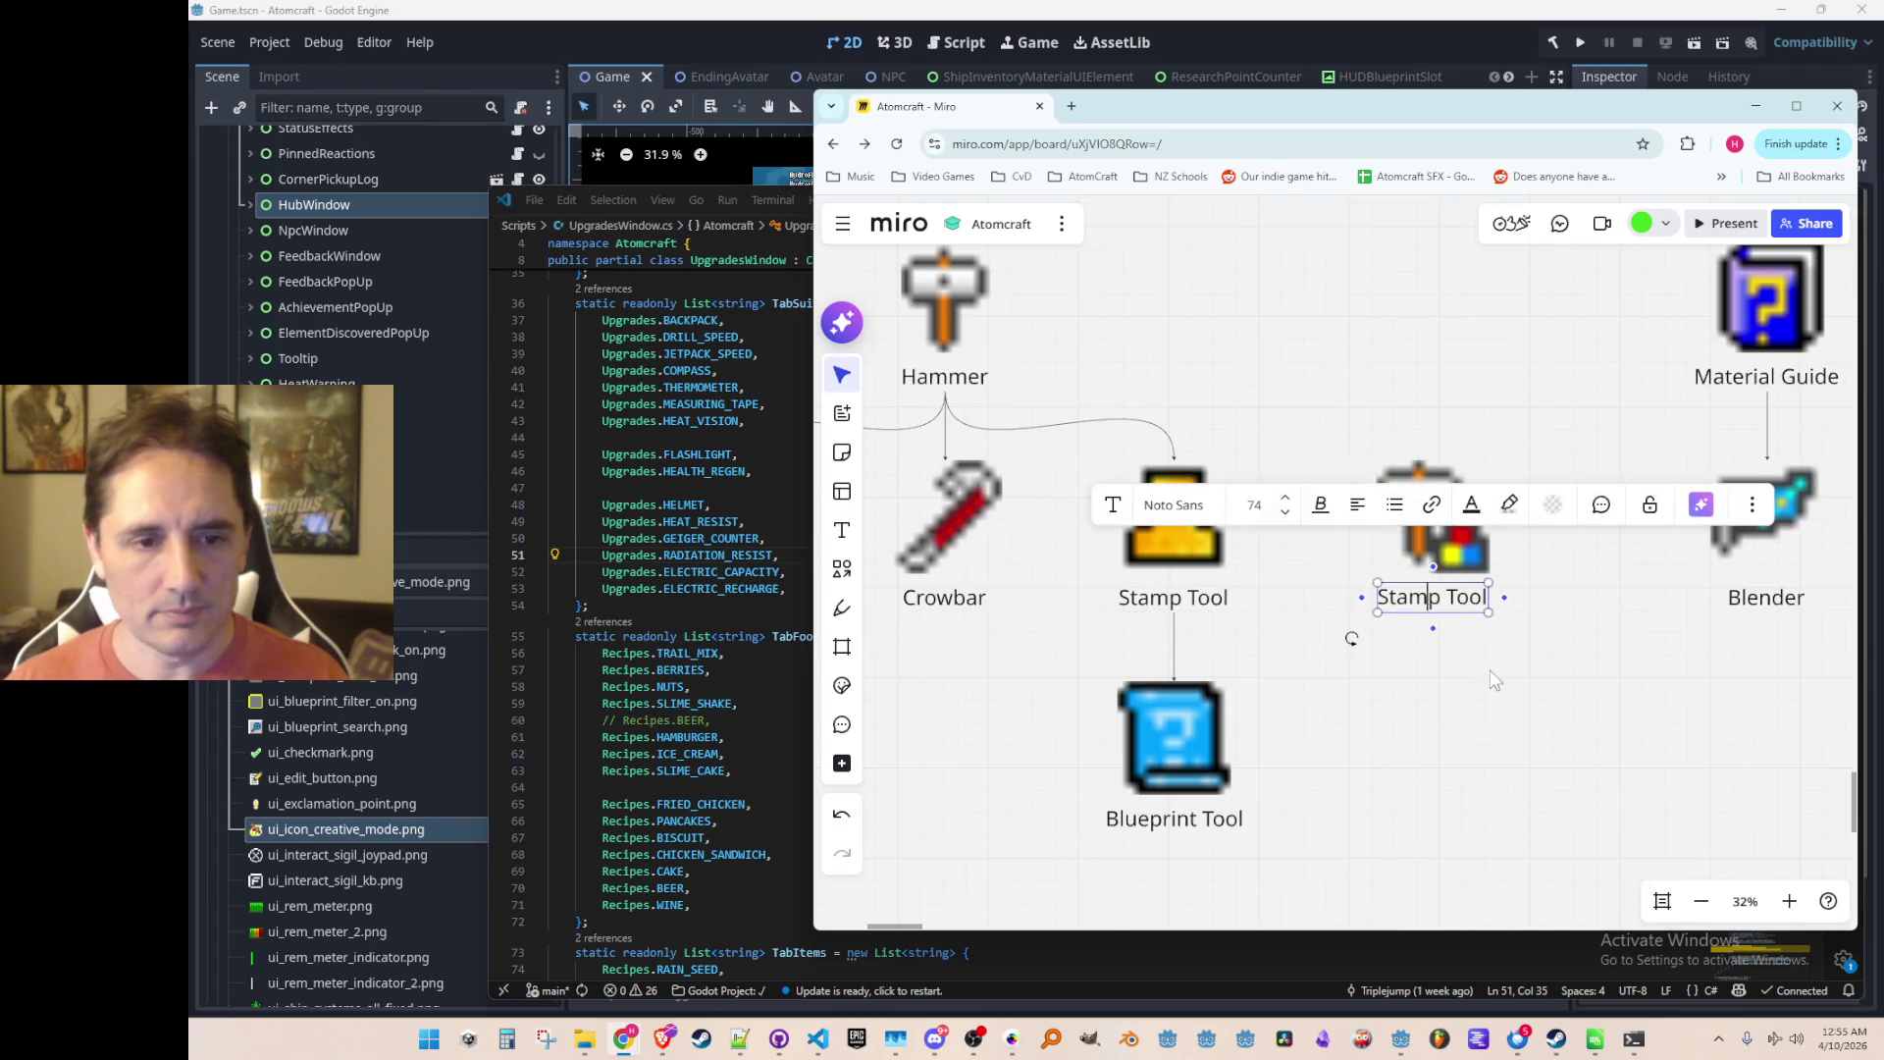
pyautogui.press('Return')
pyautogui.press('BackSpace')
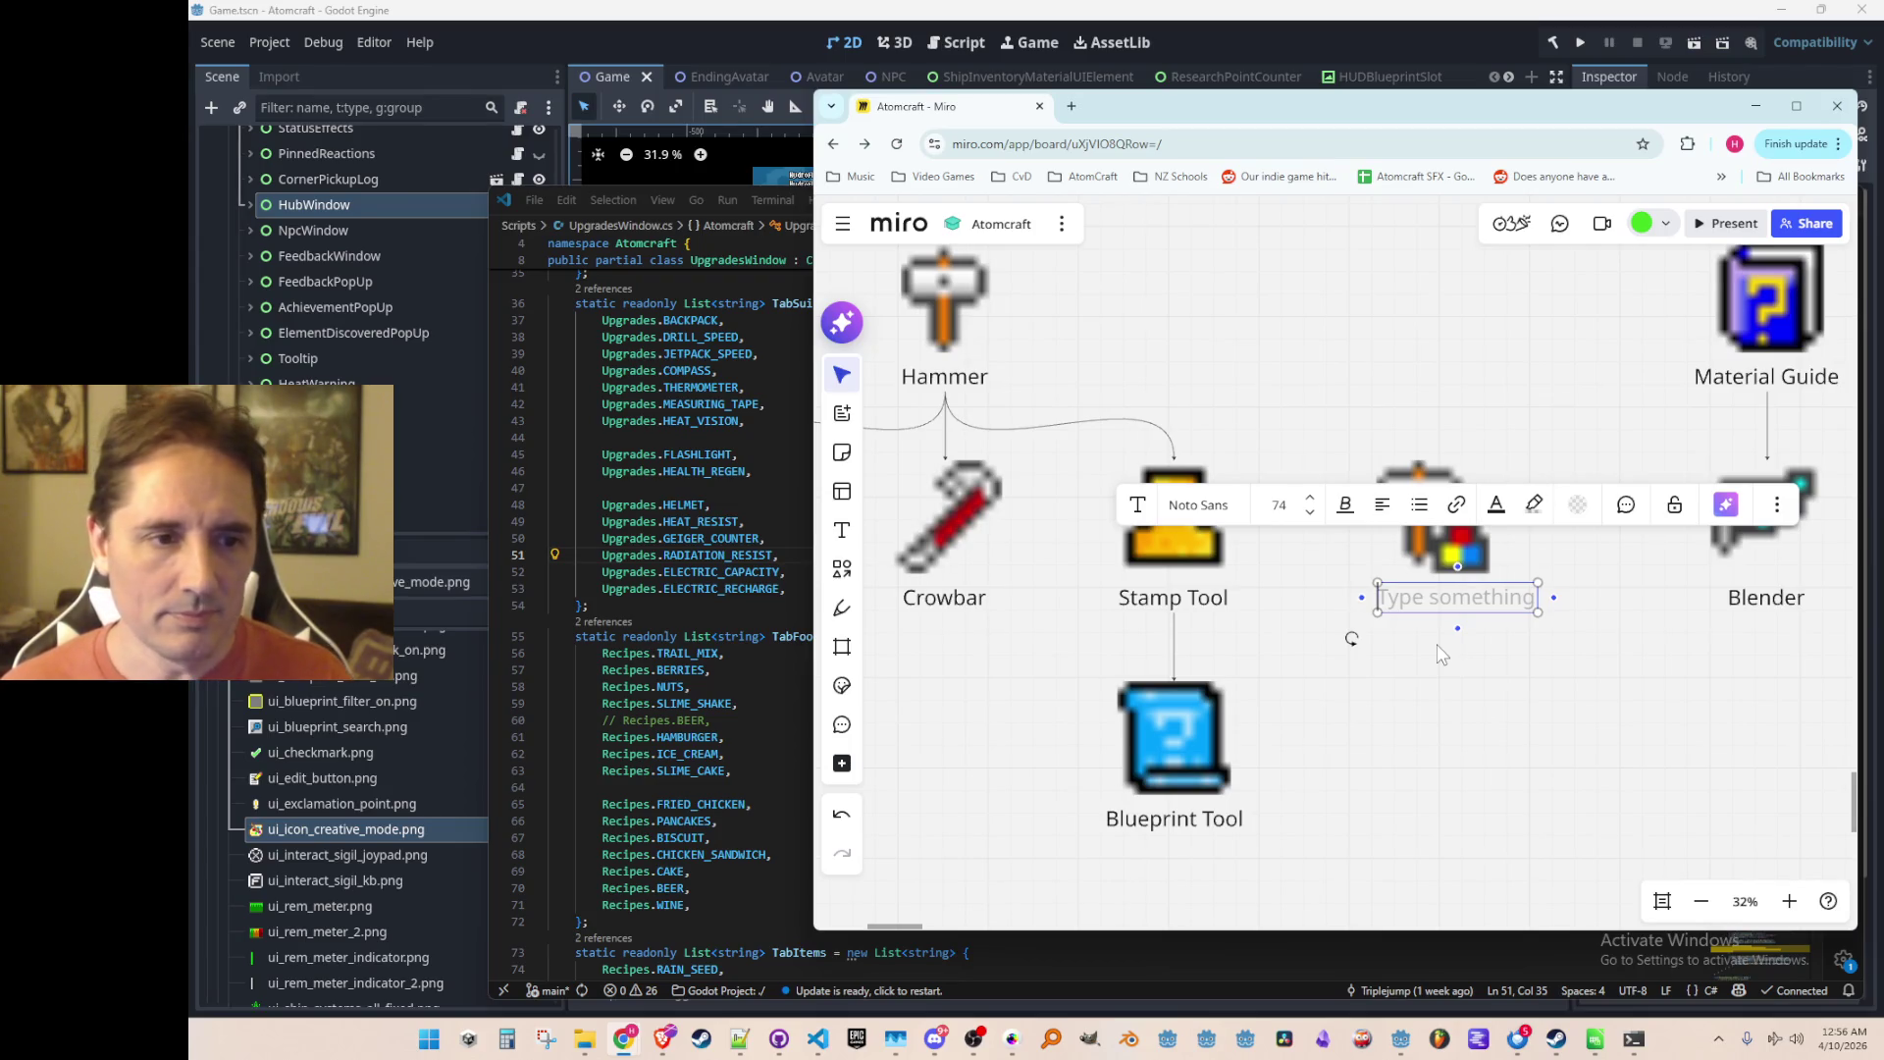
pyautogui.scroll(-5, 1374, 615)
pyautogui.scroll(-2, 1374, 614)
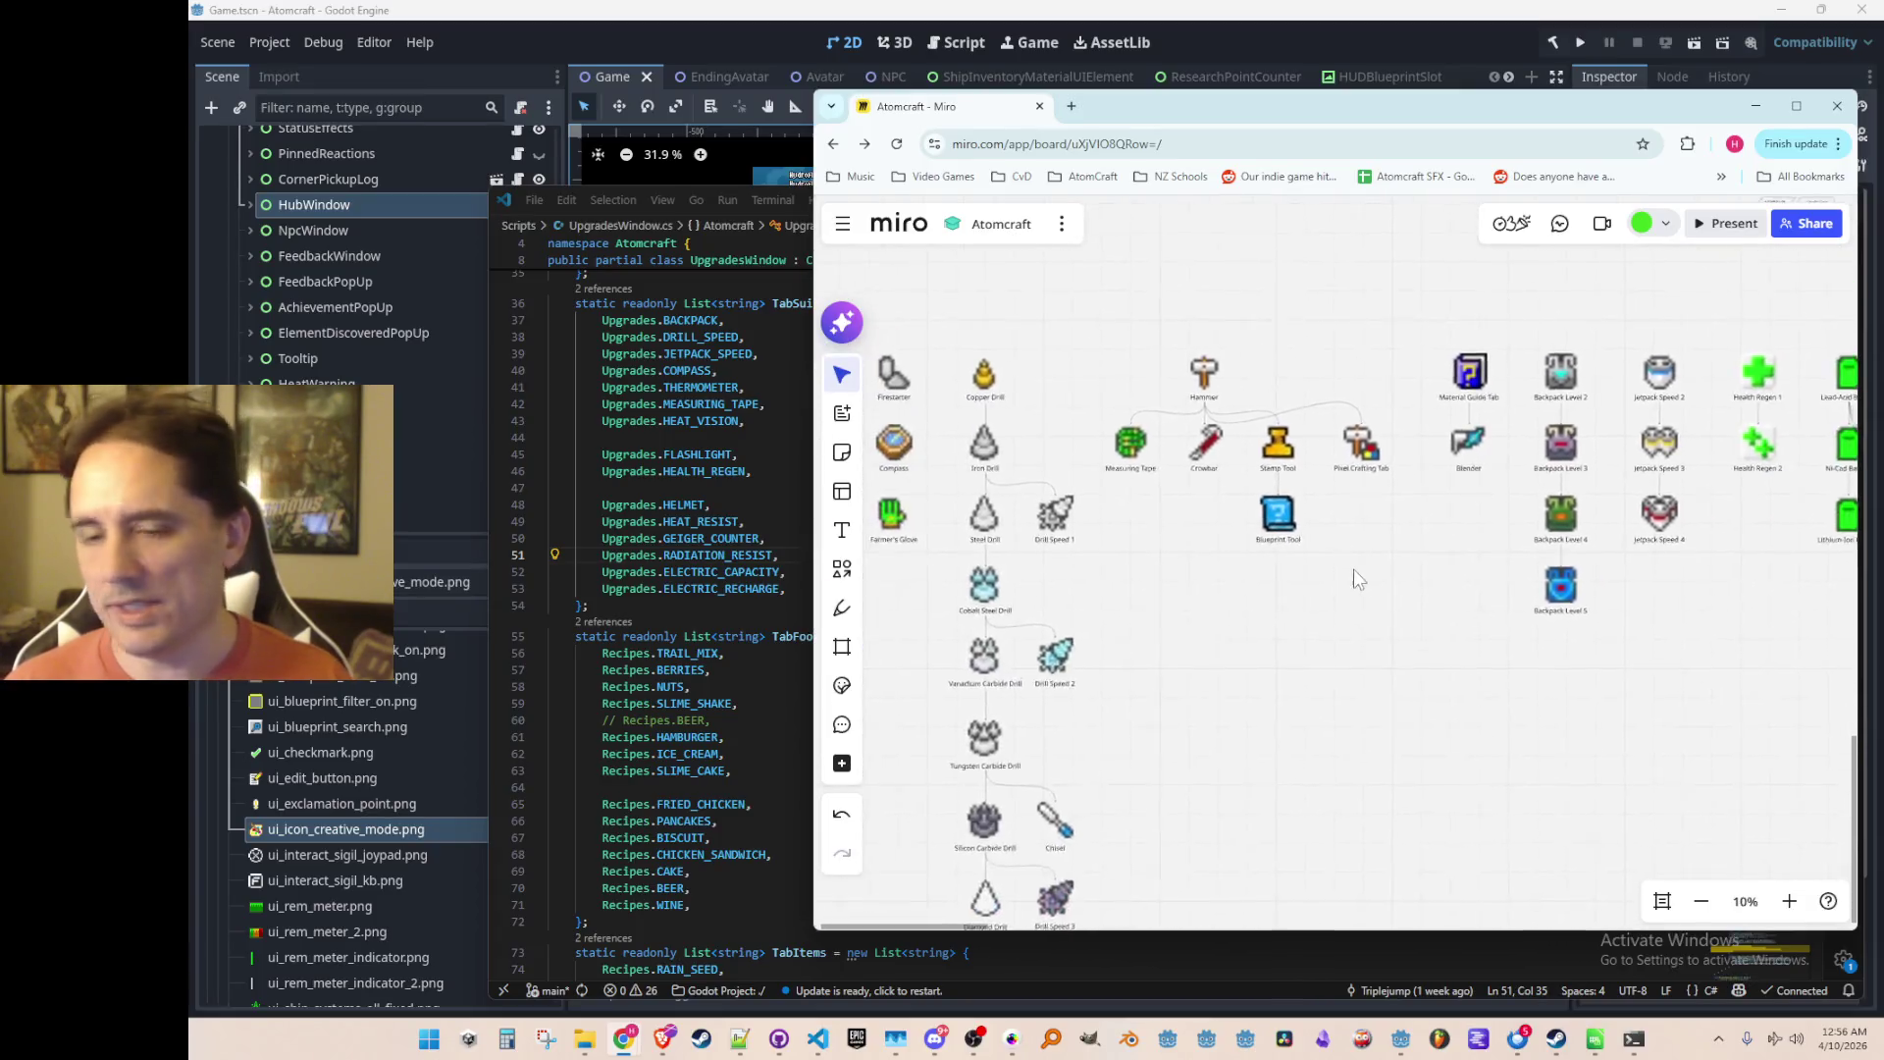
# Step: Pan over the Miro tool tree for a final look, then launch Atomcraft from Godot
pyautogui.scroll(2, 1354, 579)
pyautogui.moveTo(1343, 522); pyautogui.dragTo(1446, 541)
pyautogui.scroll(3, 1497, 511)
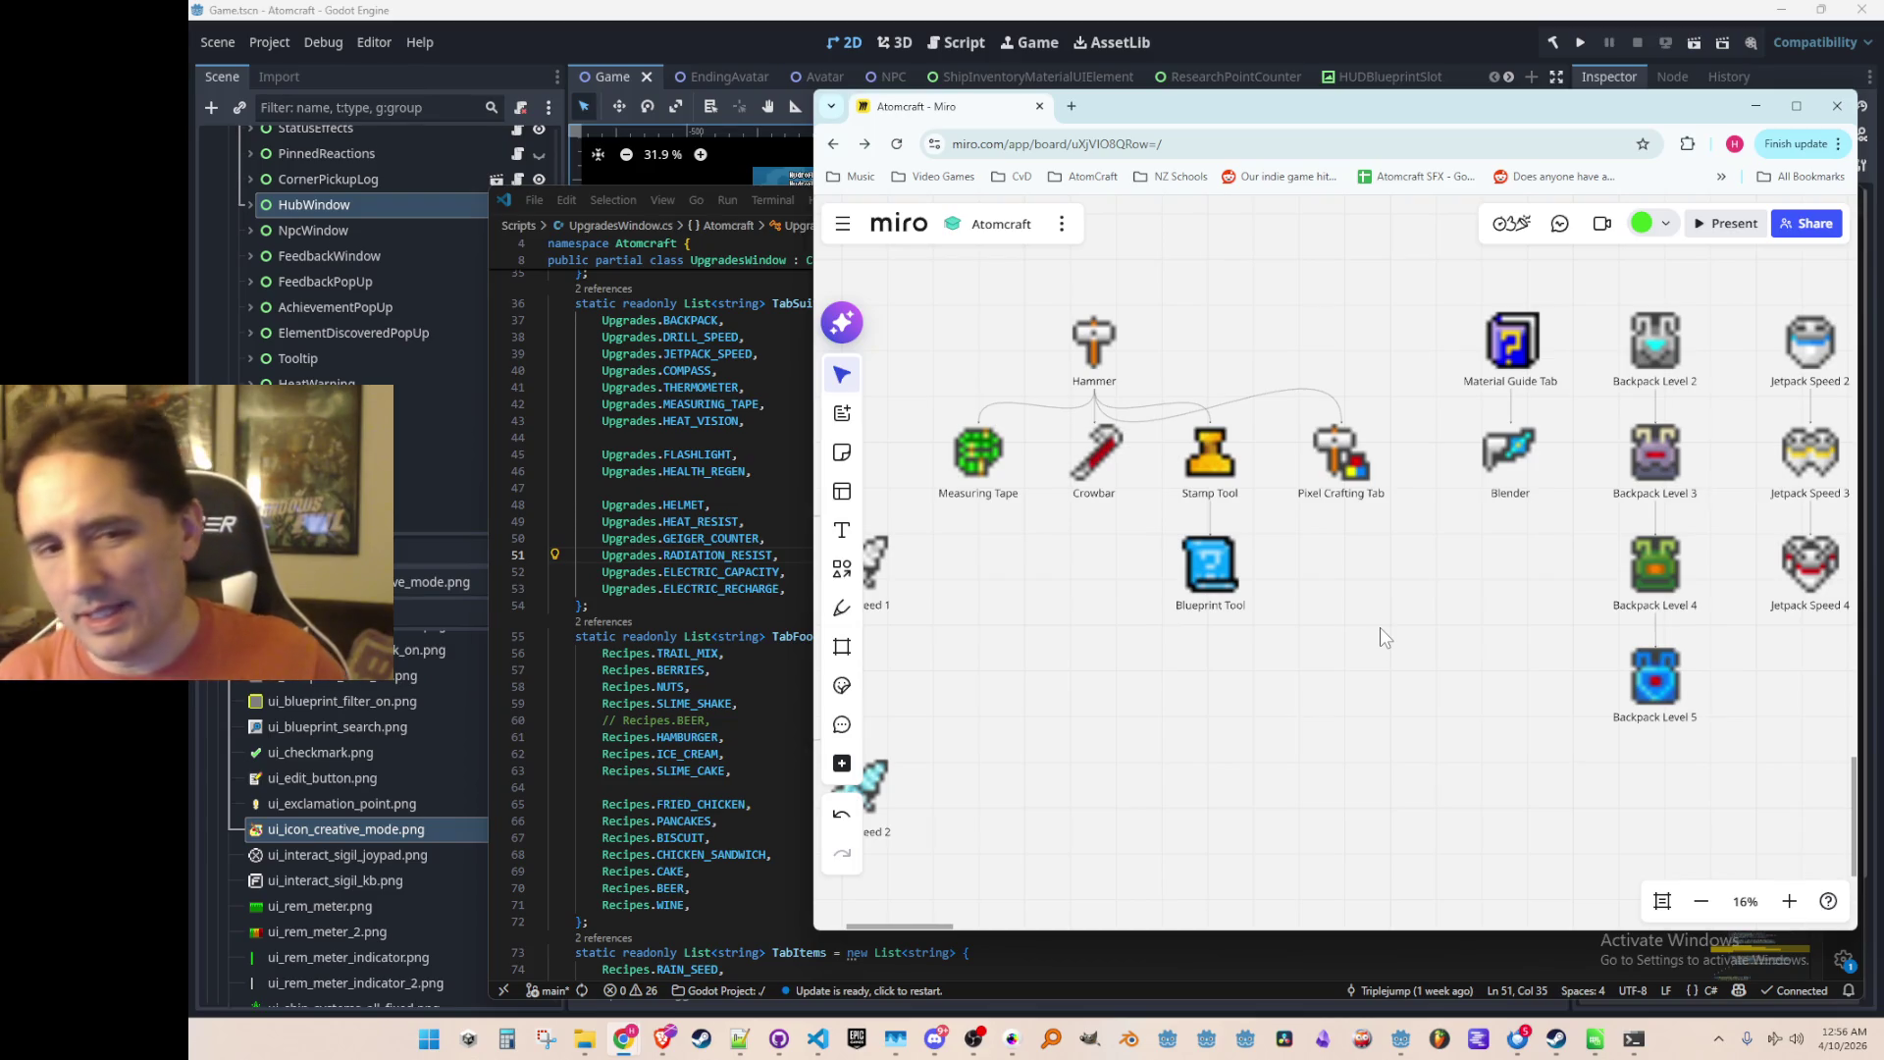
pyautogui.click(1578, 44)
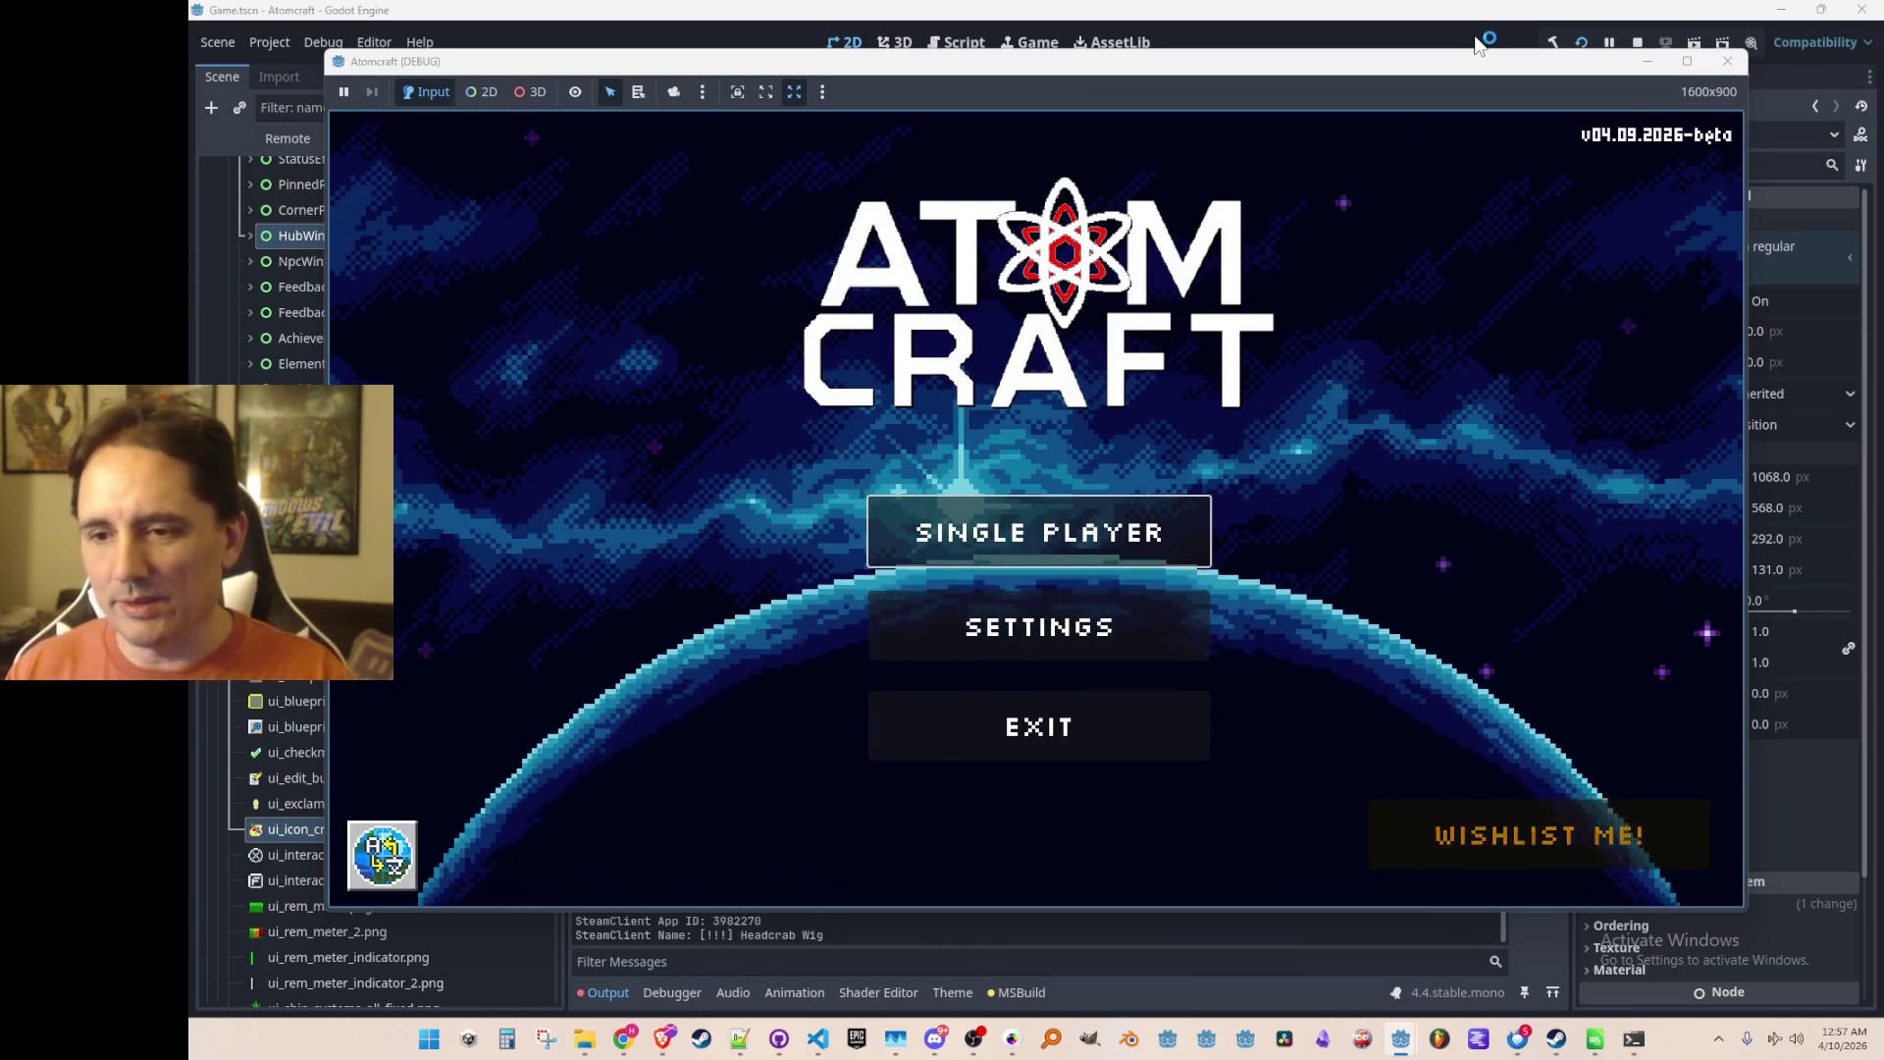
# Step: Start a single-player game with the Test2 profile in the Enchanted Vista world
pyautogui.click(1030, 521)
pyautogui.scroll(-5, 981, 471)
pyautogui.scroll(-10, 960, 438)
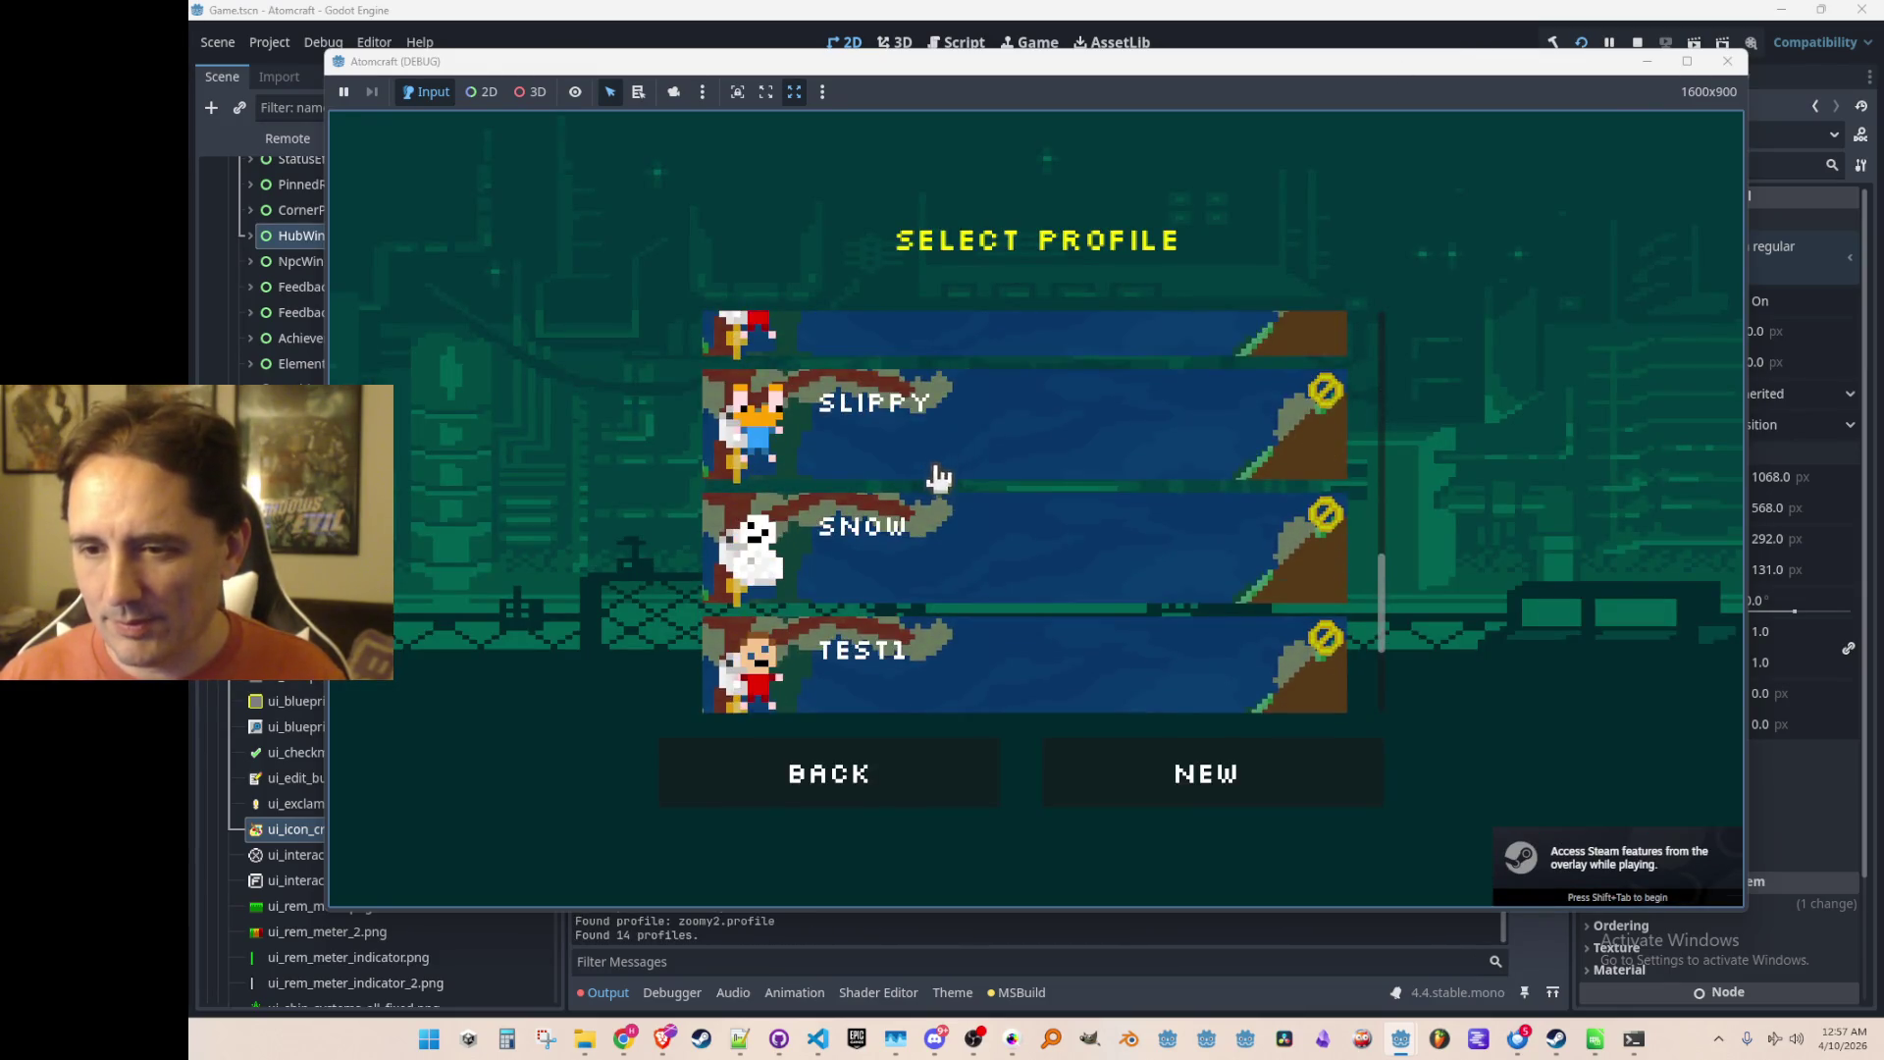
pyautogui.click(938, 552)
pyautogui.click(975, 524)
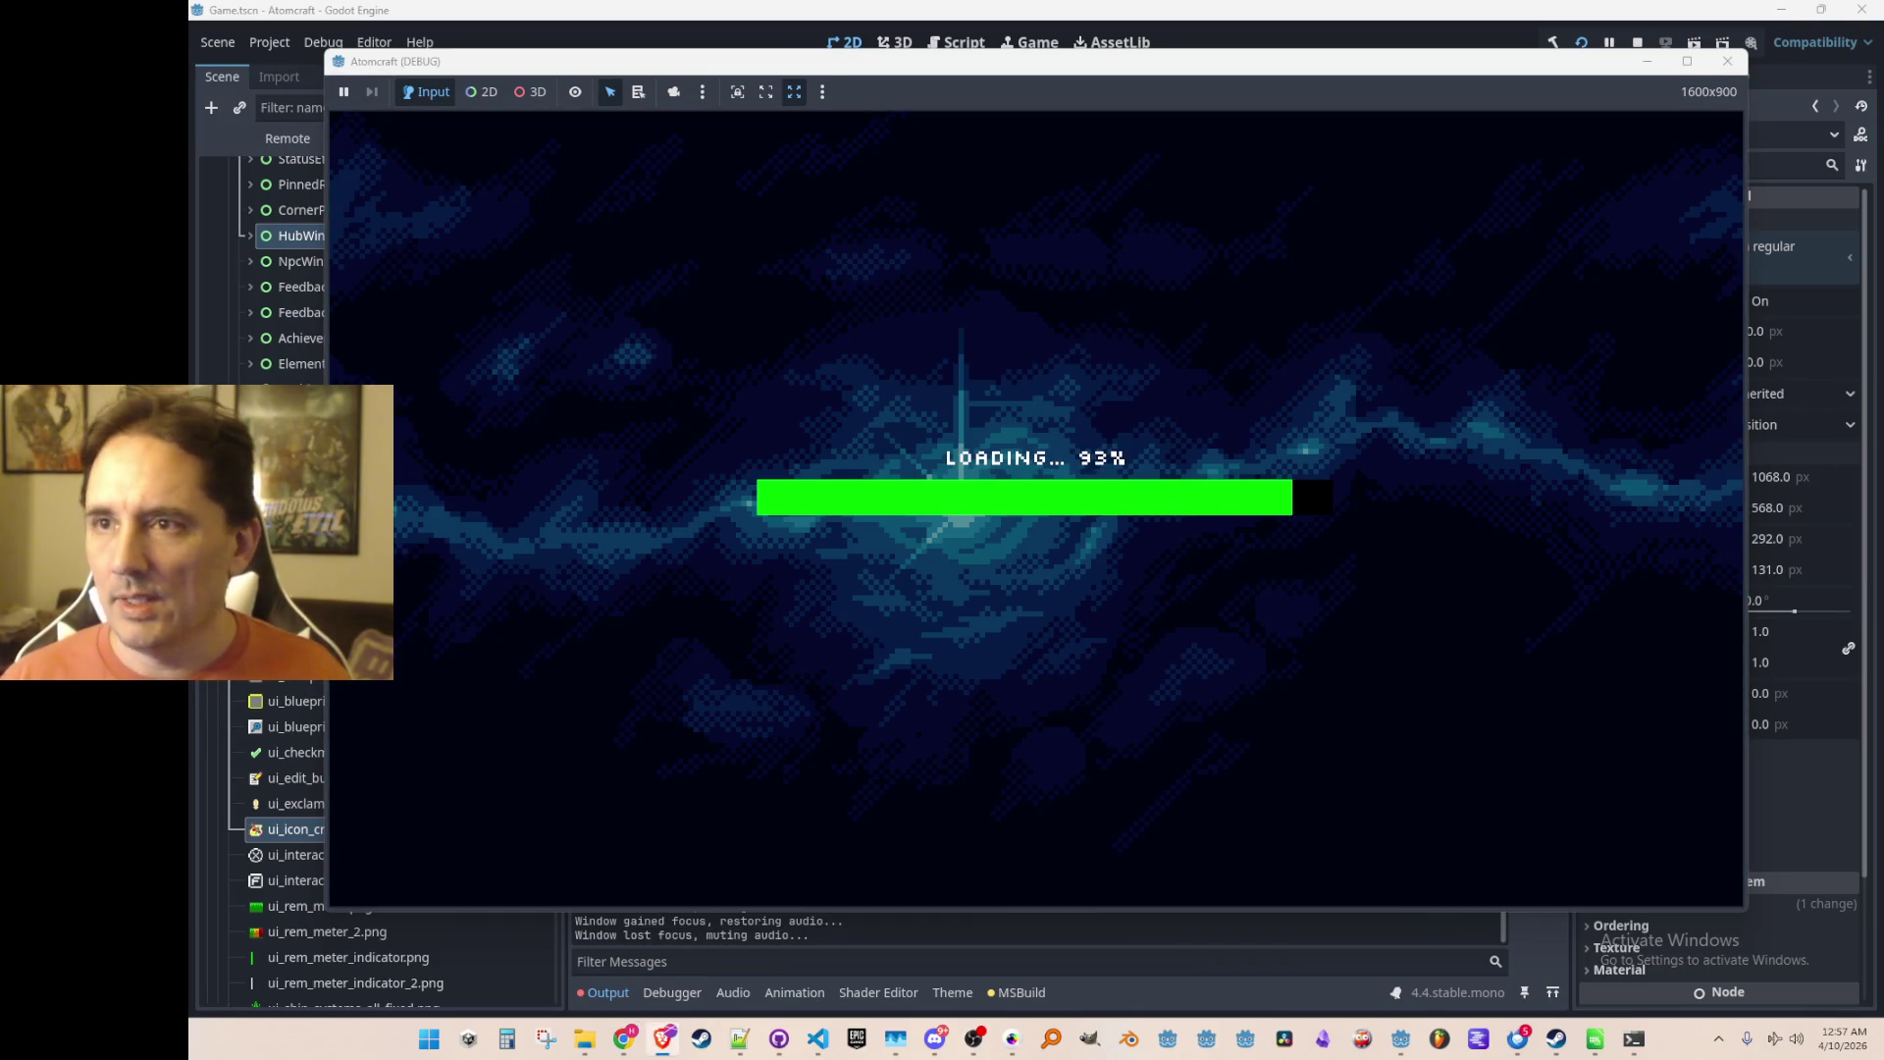
# Step: Move the music video window aside and return focus to the game
pyautogui.hotkey('alt', 'Tab')
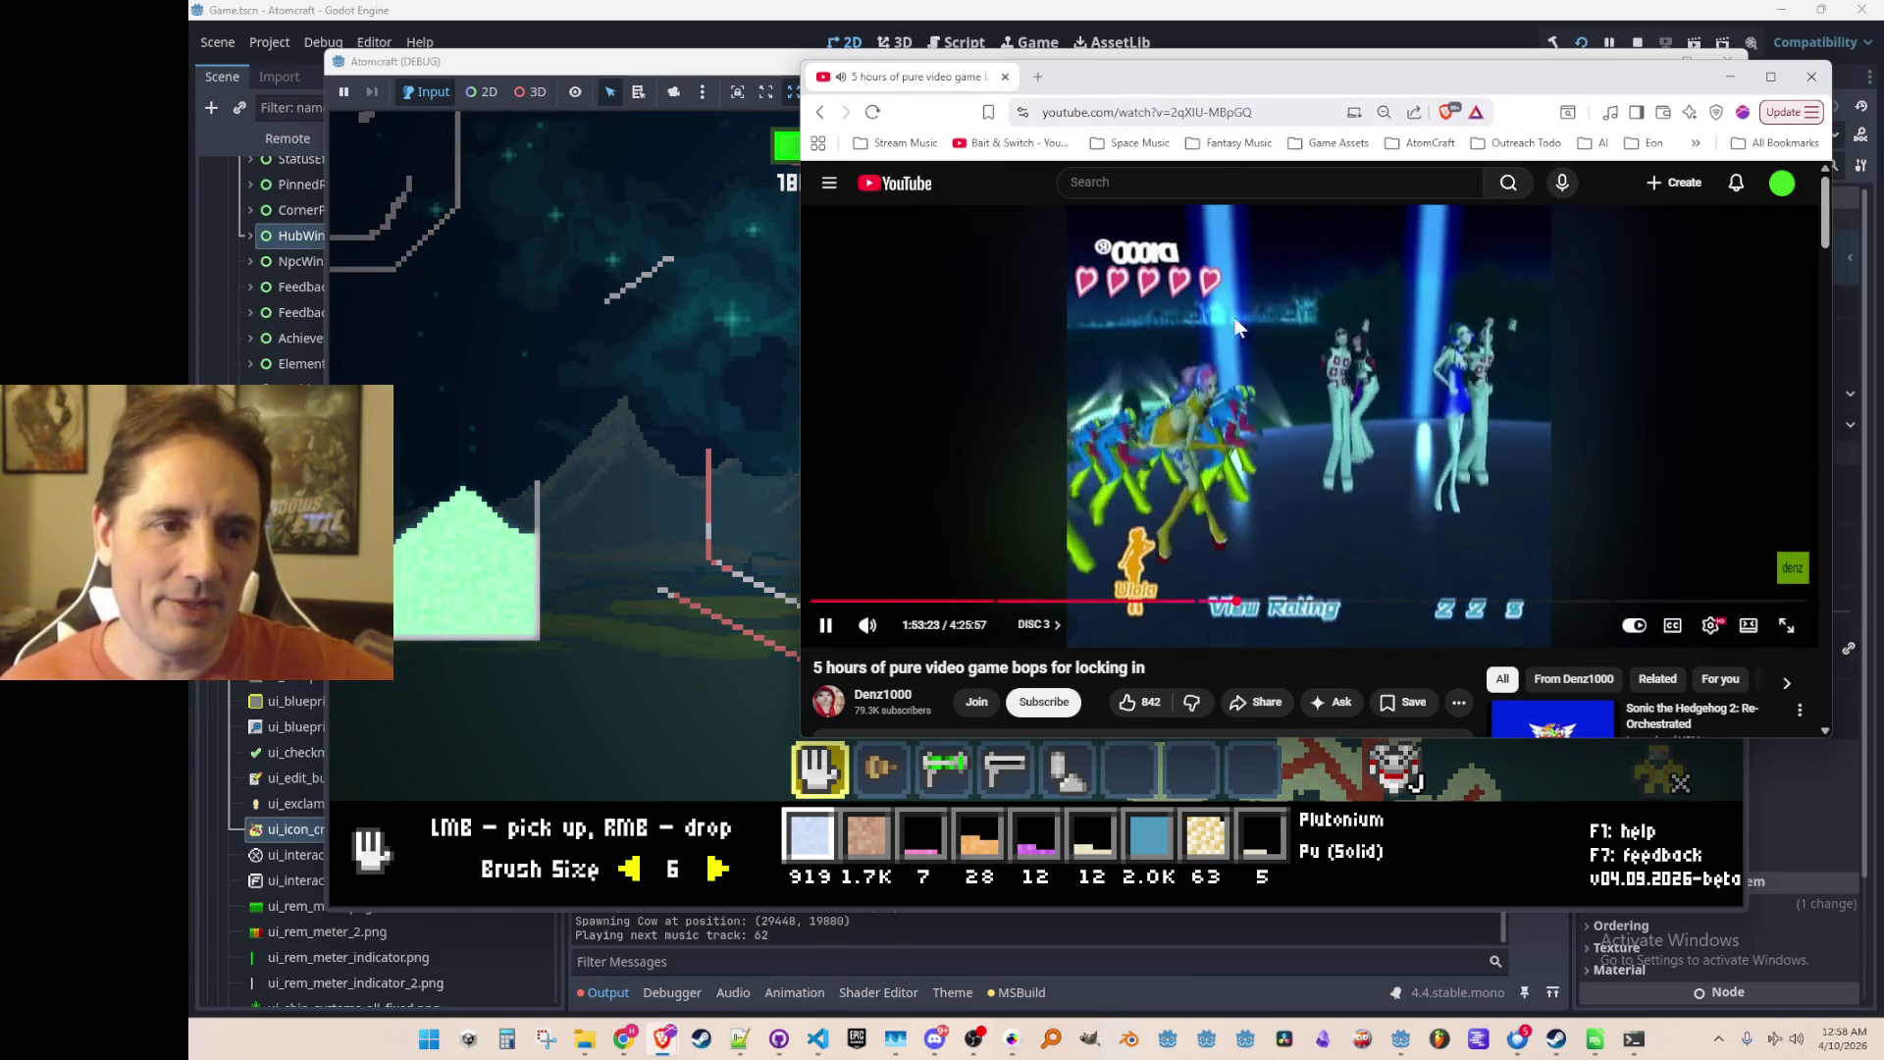
pyautogui.moveTo(874, 76)
pyautogui.mouseDown()
pyautogui.moveTo(916, 106)
pyautogui.moveTo(192, 106)
pyautogui.mouseUp()
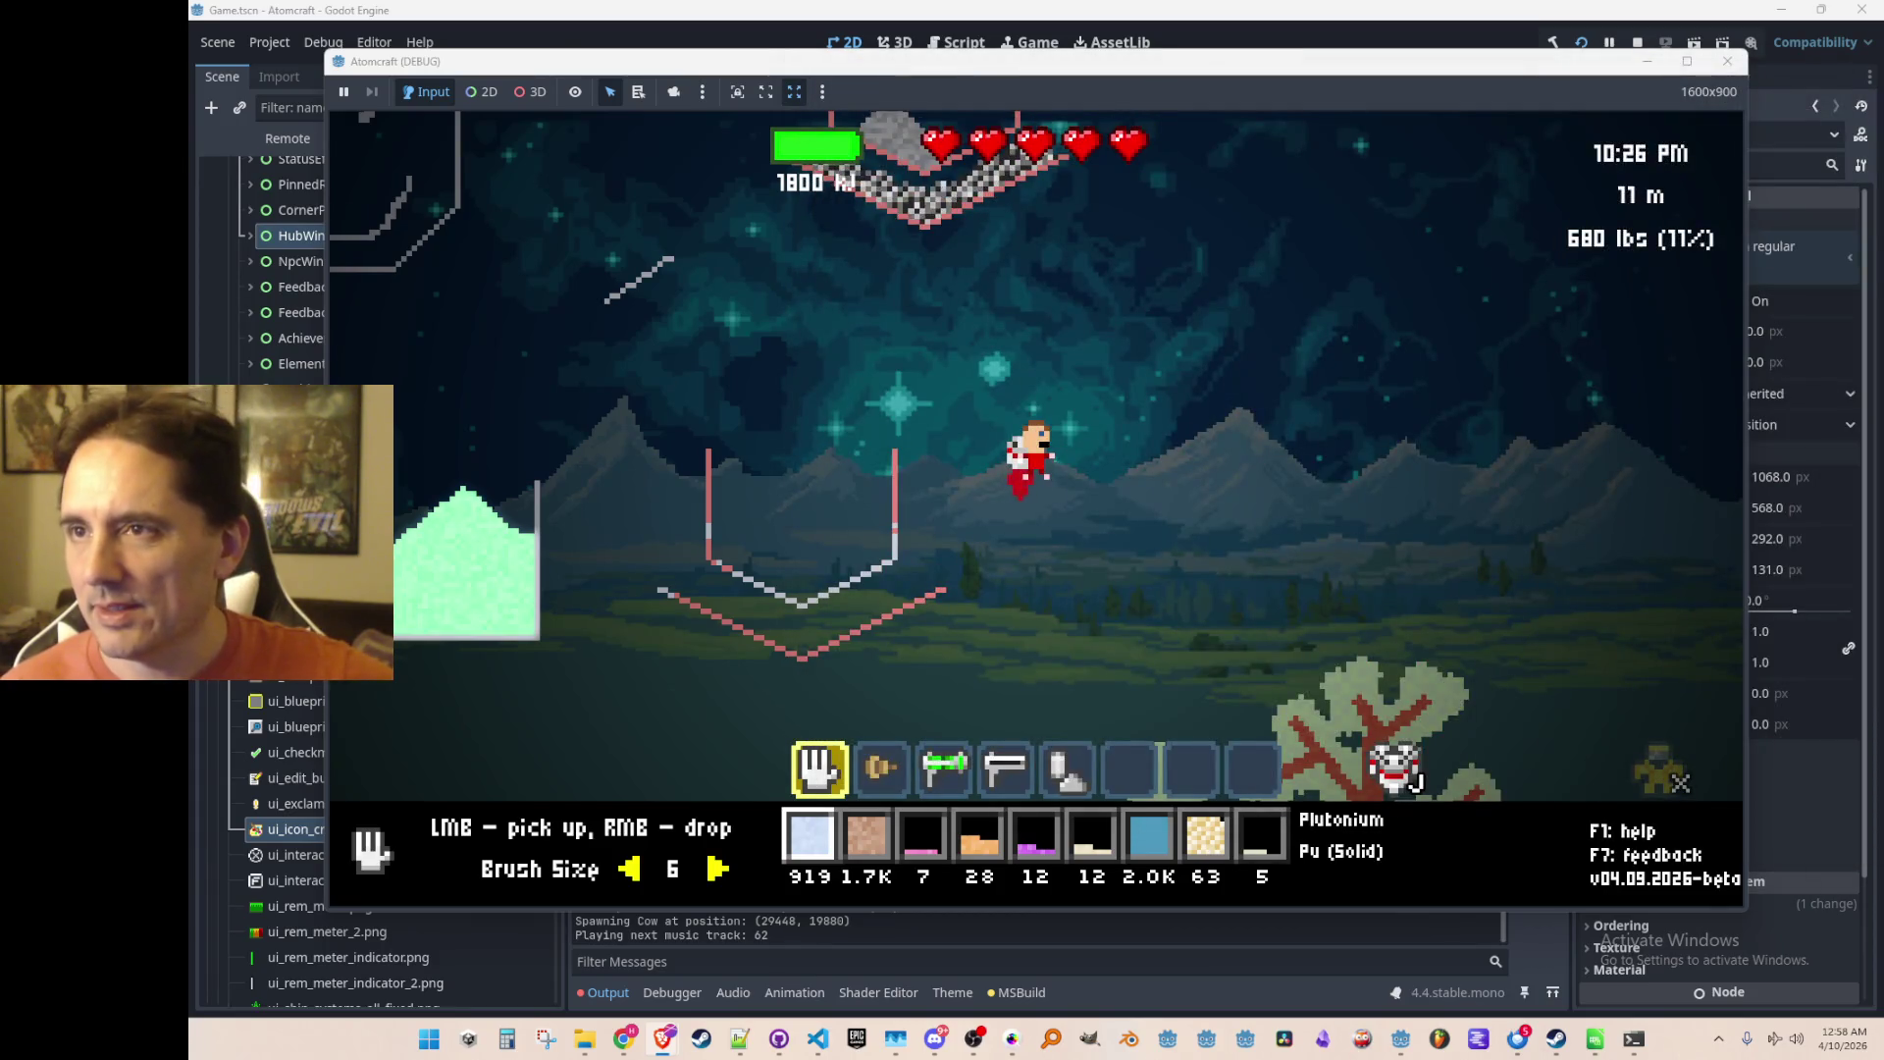
pyautogui.click(1102, 497)
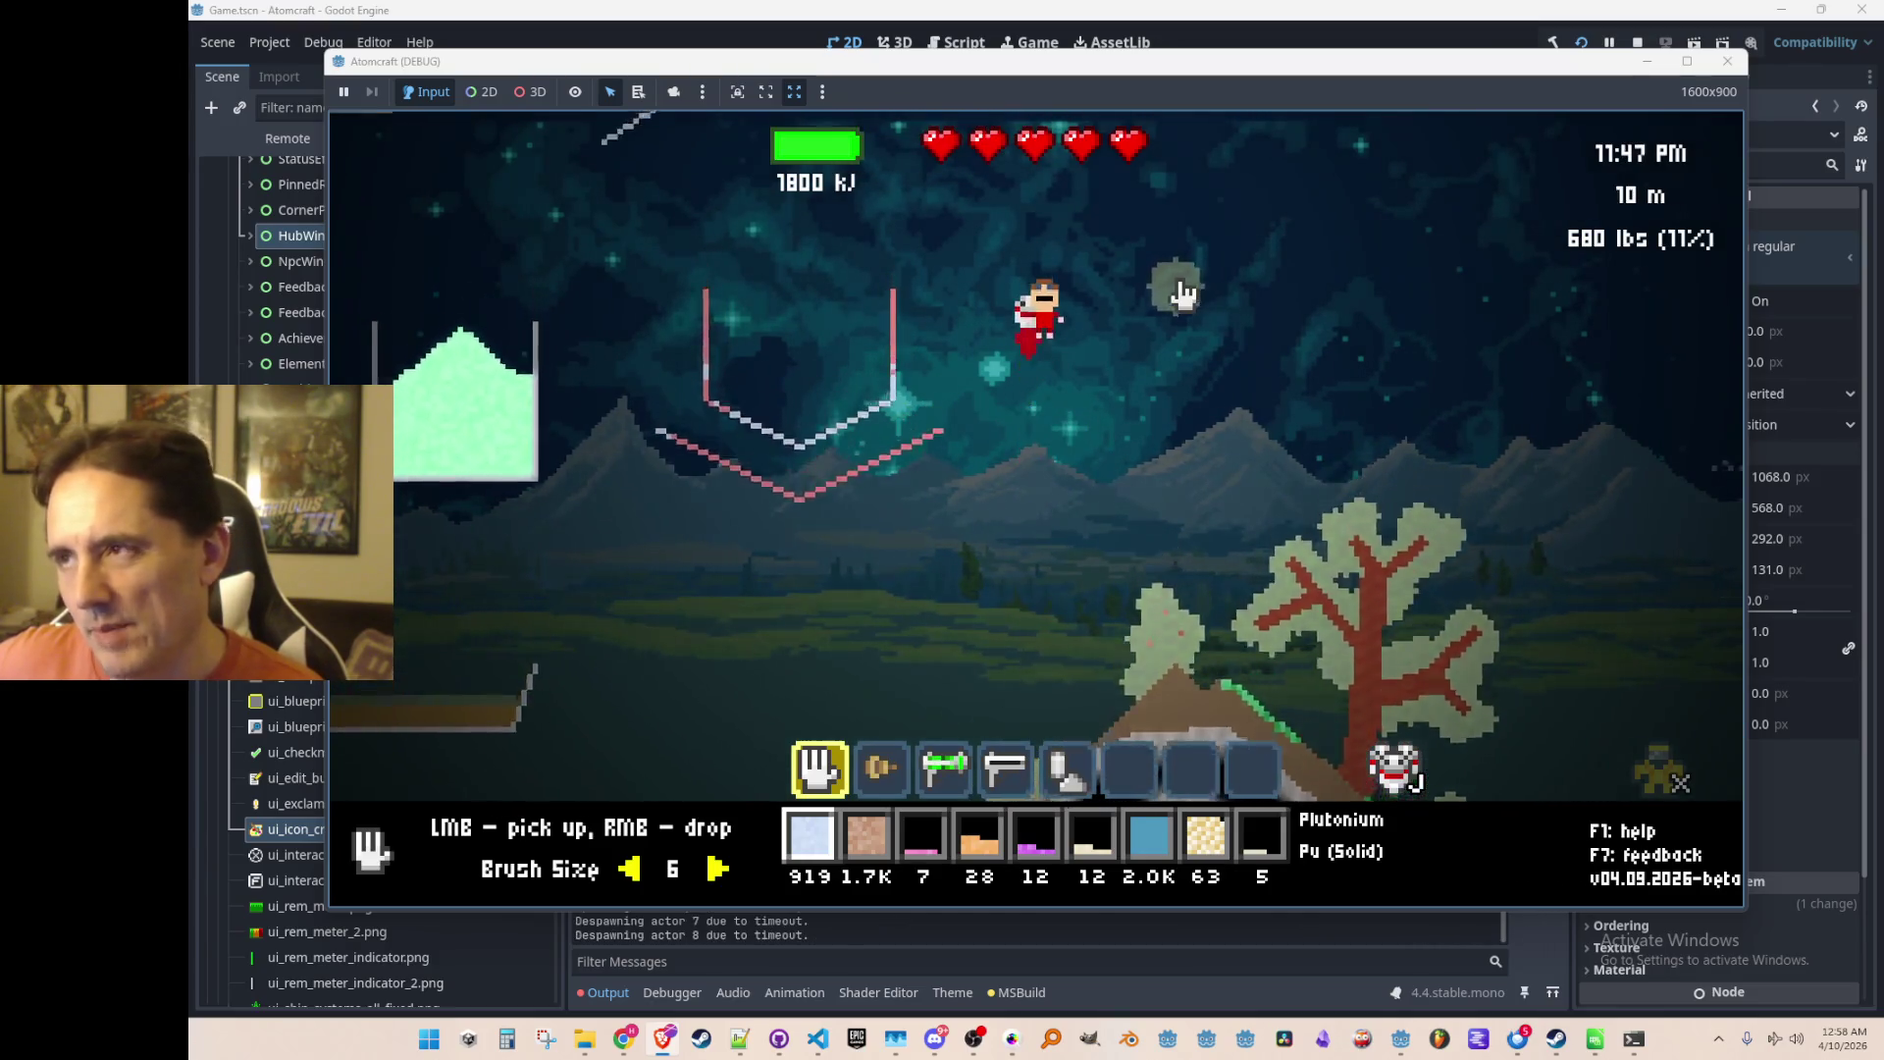
# Step: Fly the jetpack character around, ending hovering at 7 m beside the sand containers
pyautogui.press('a')
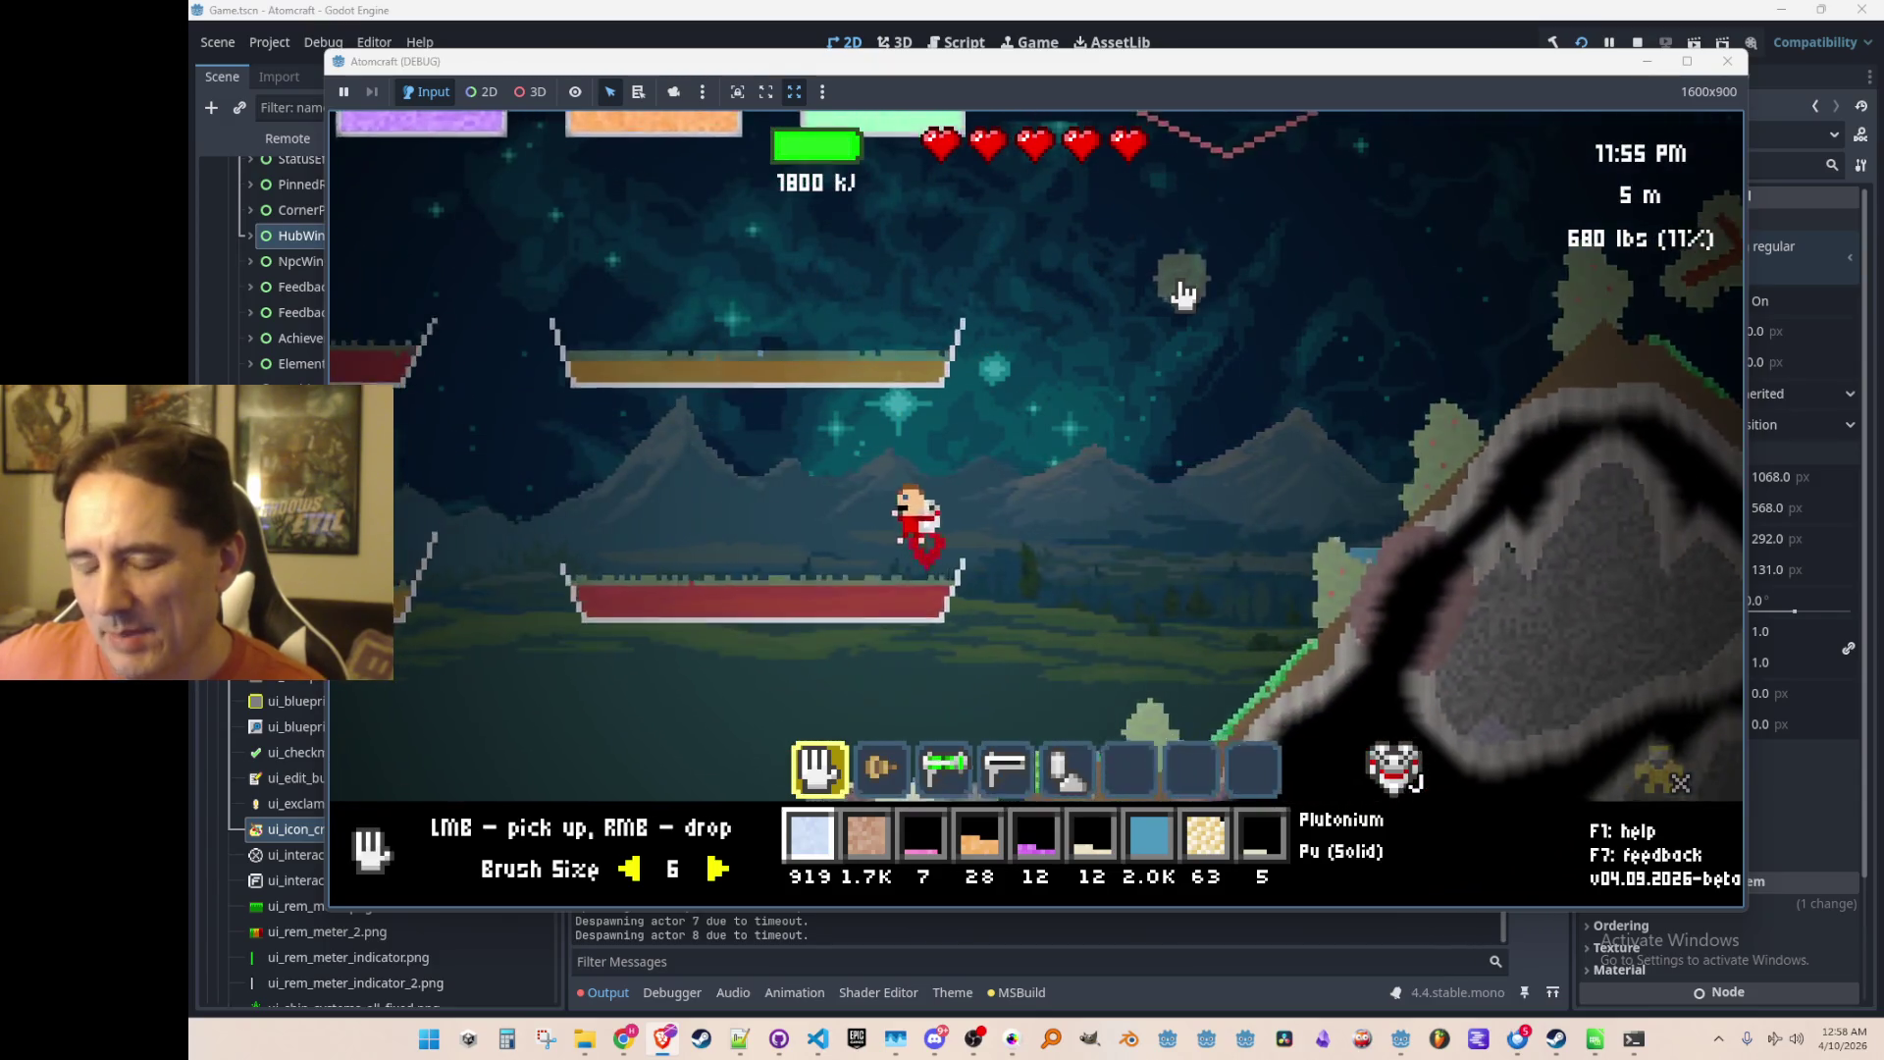
pyautogui.press('w')
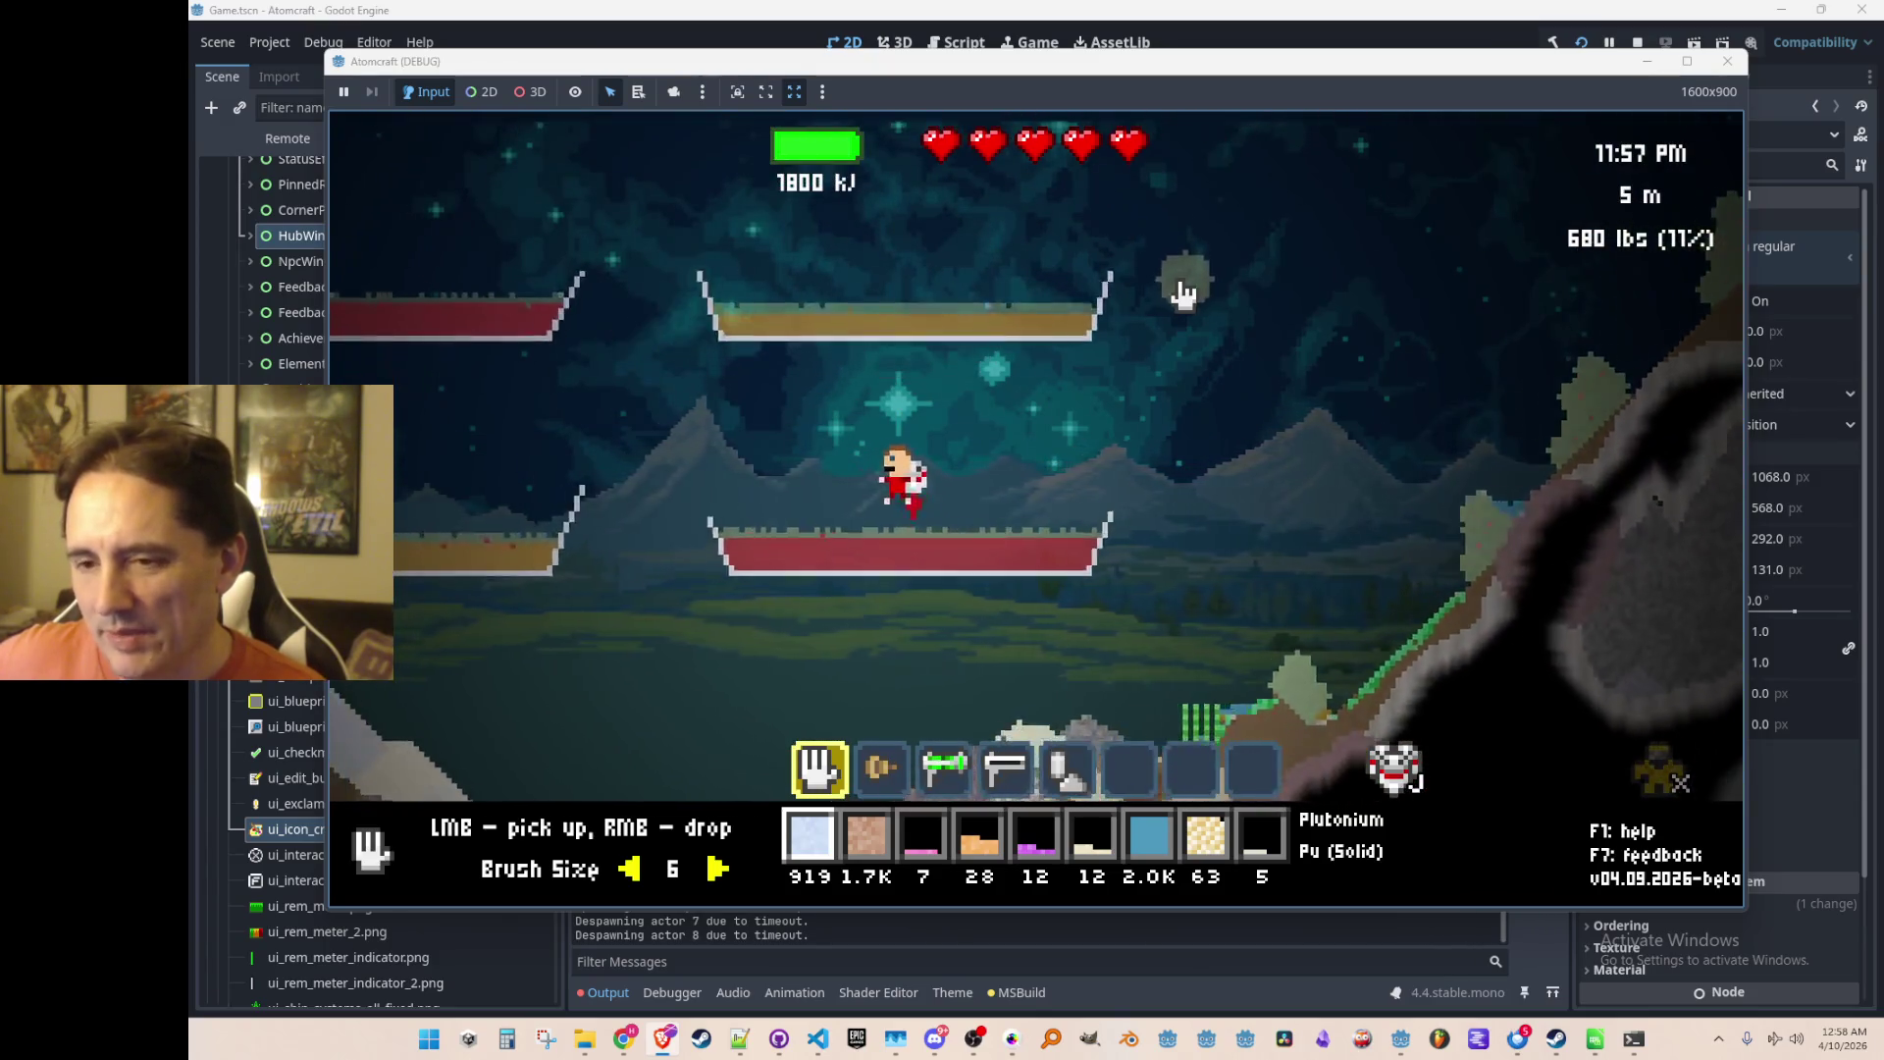
pyautogui.press('w')
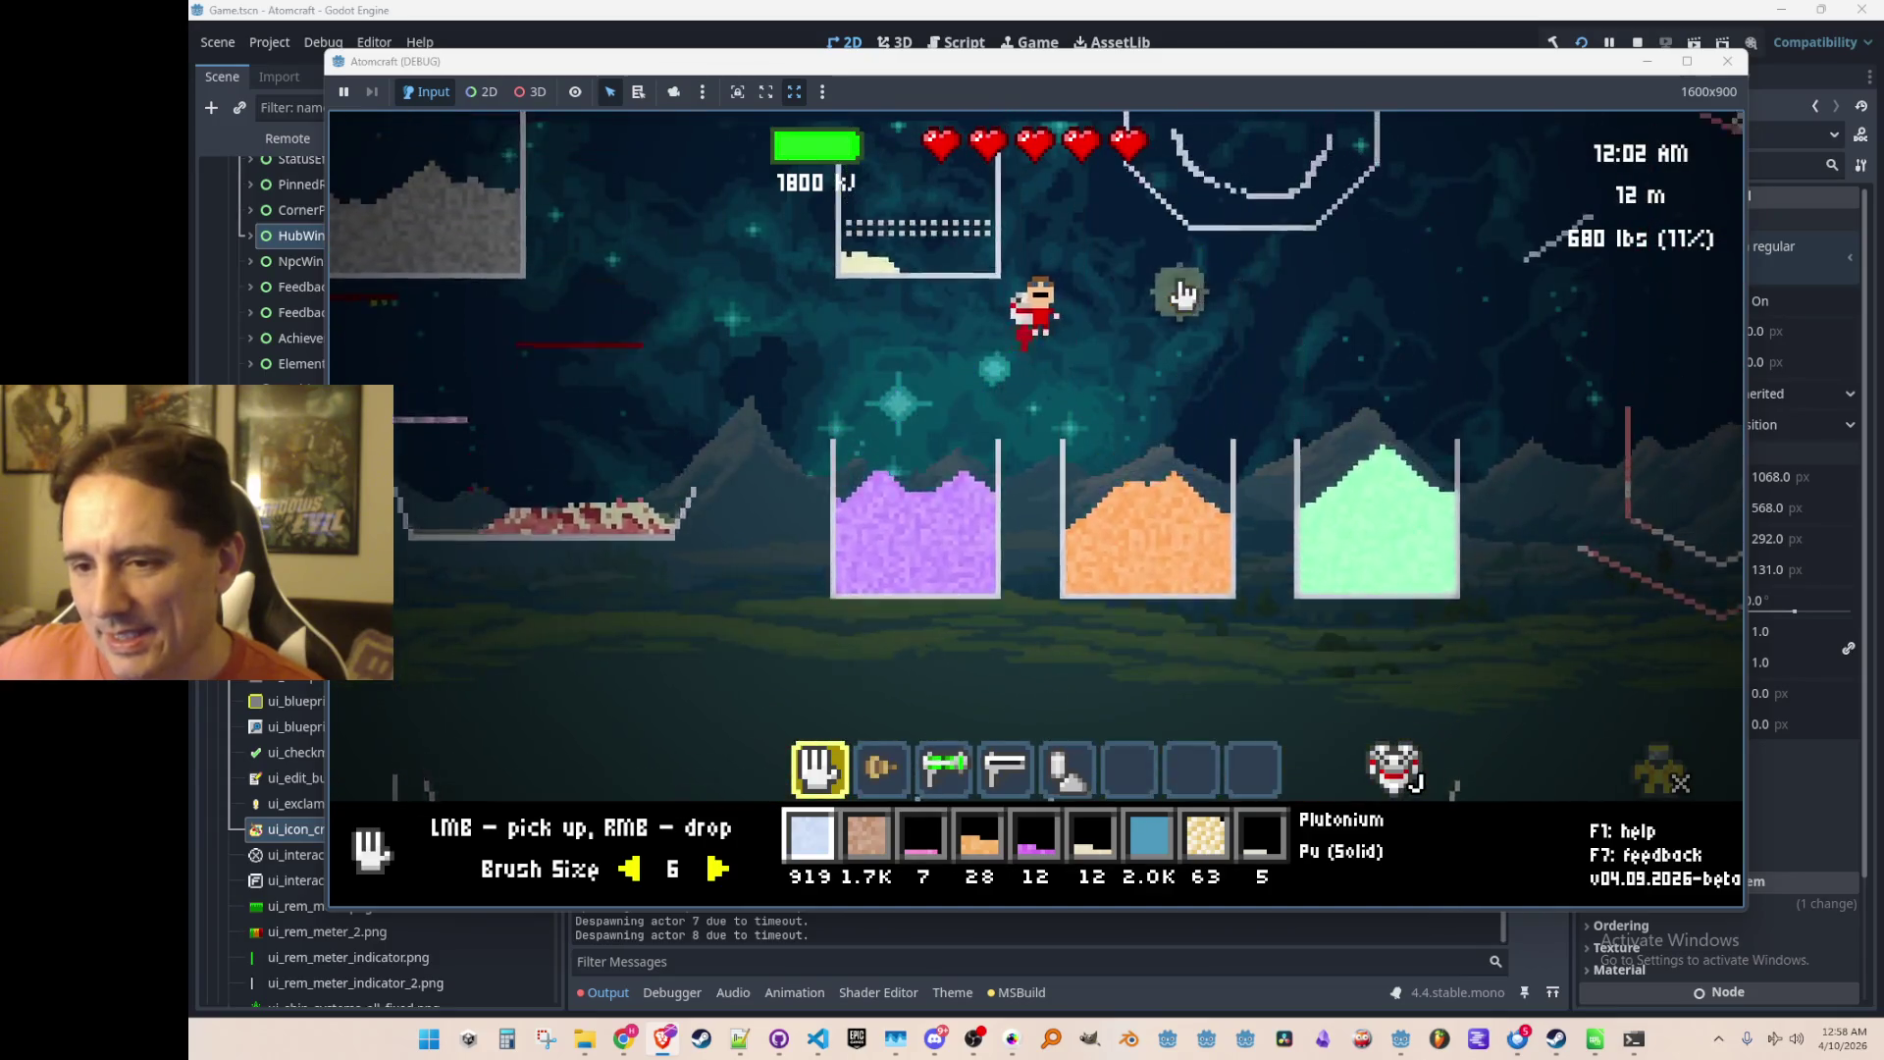
pyautogui.press('d')
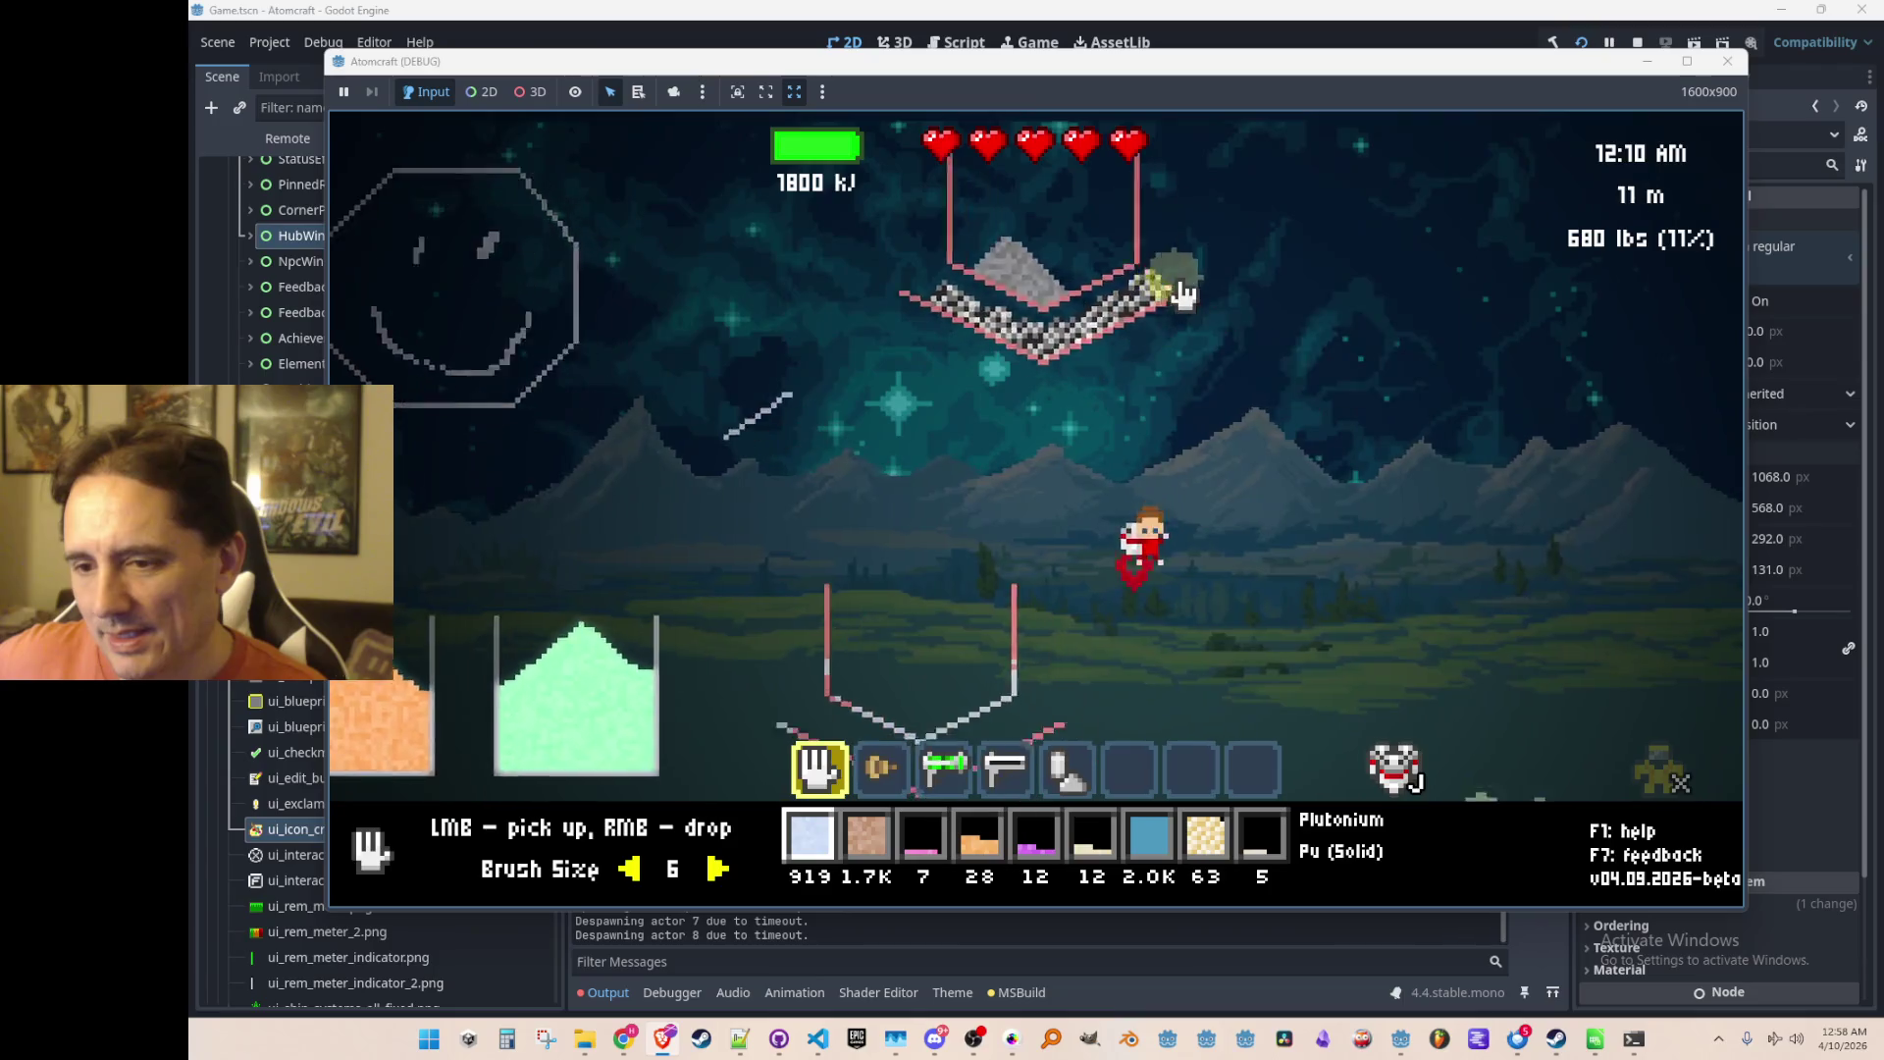
pyautogui.press('d')
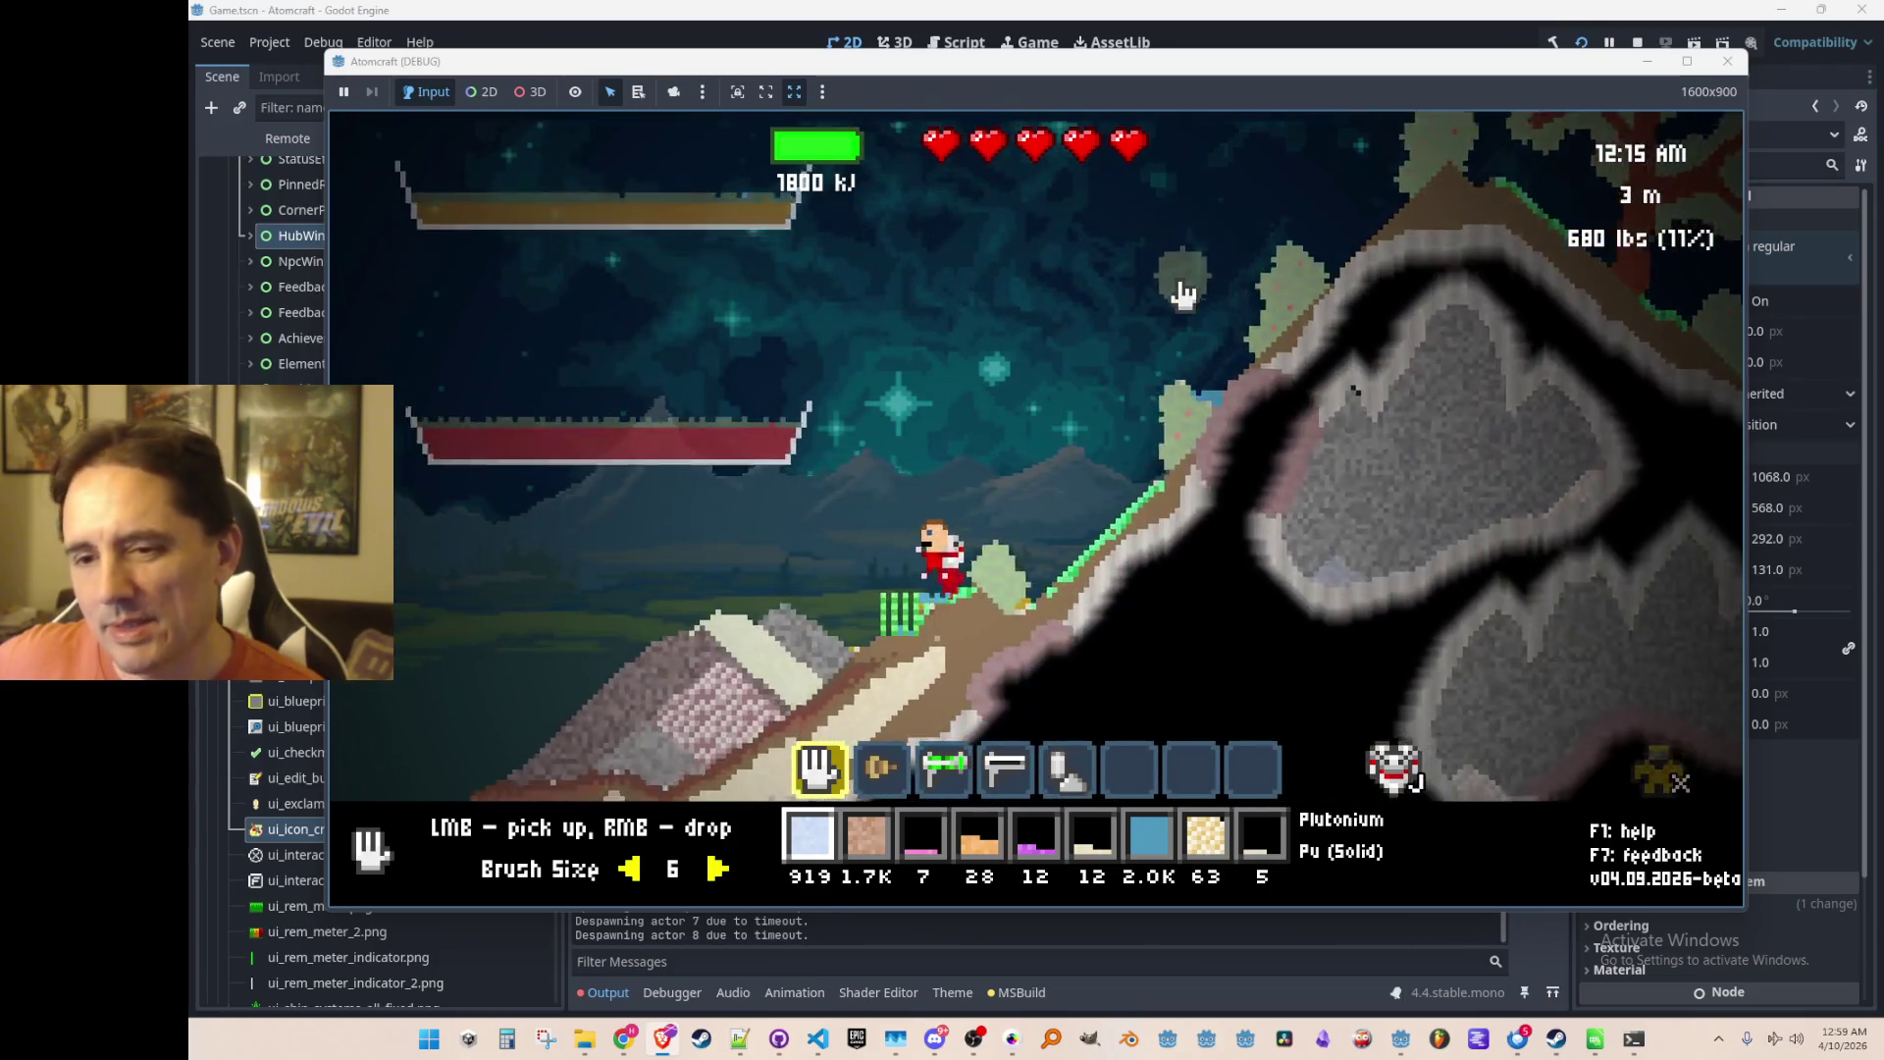
pyautogui.press('w')
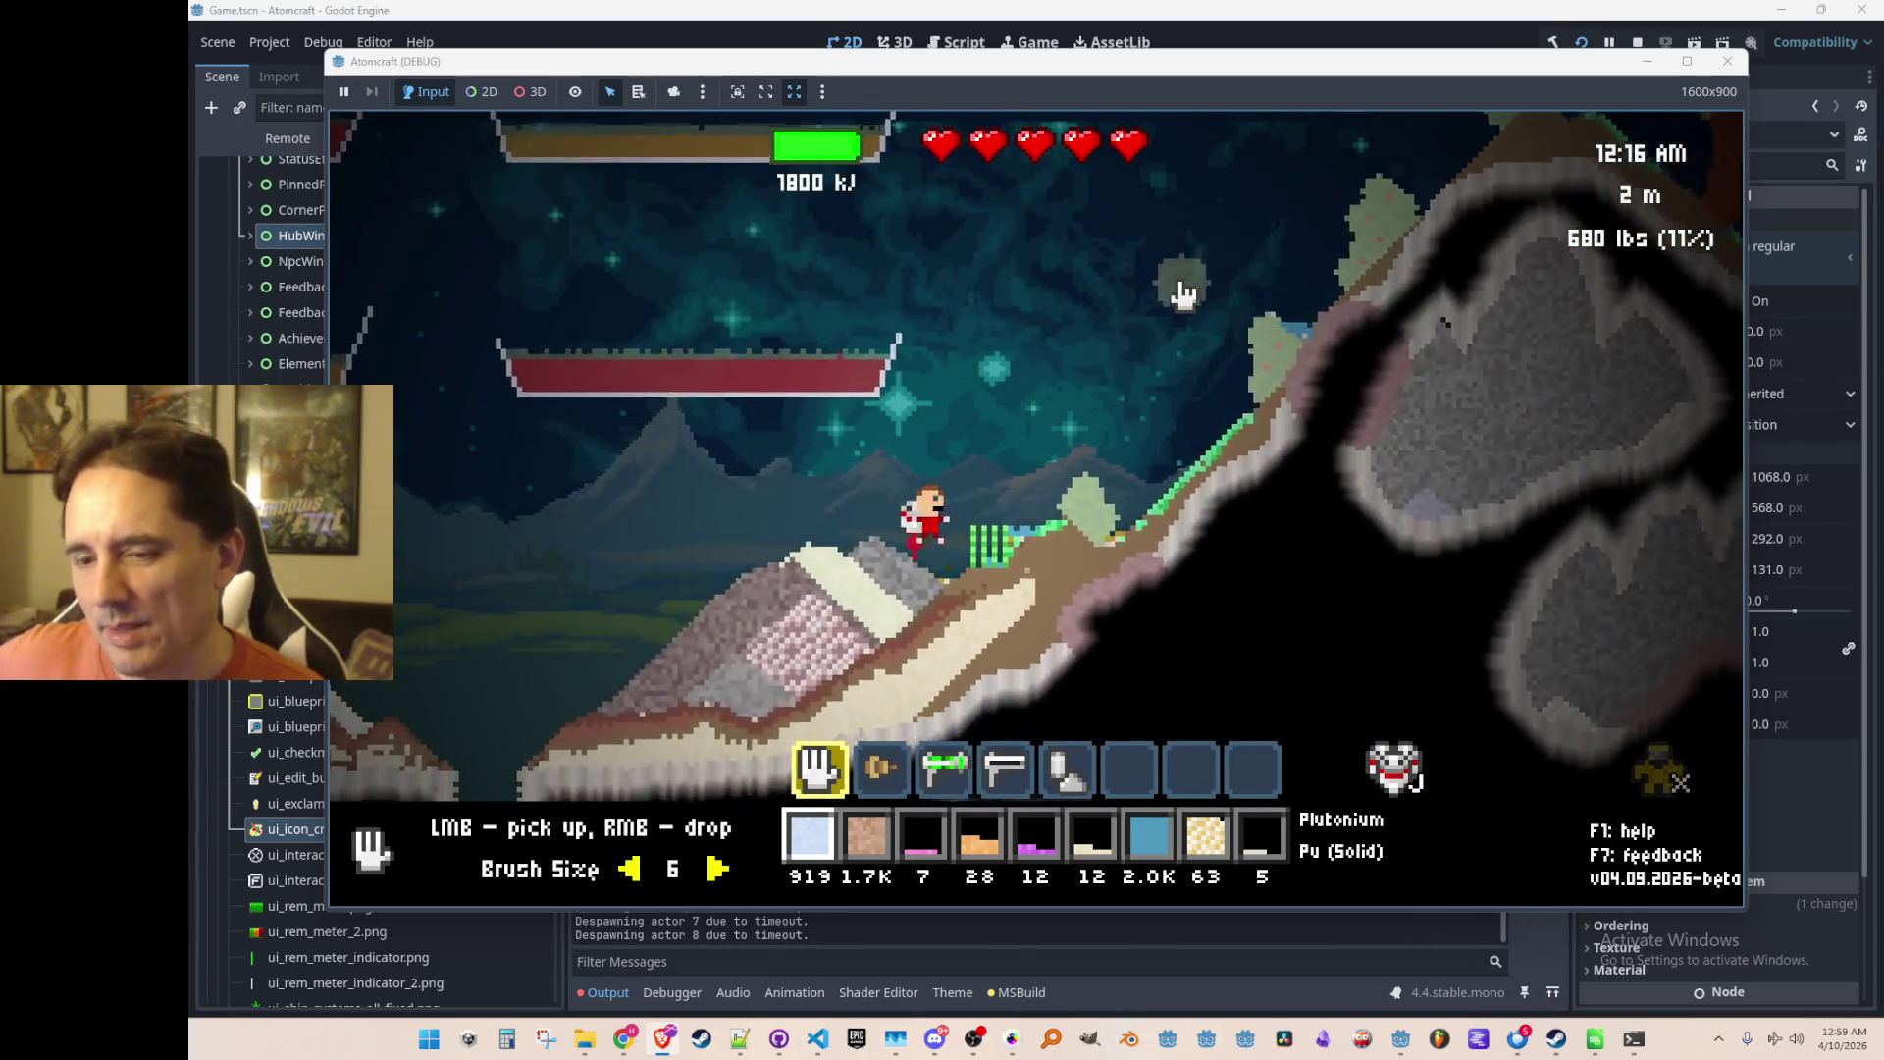
pyautogui.press('a')
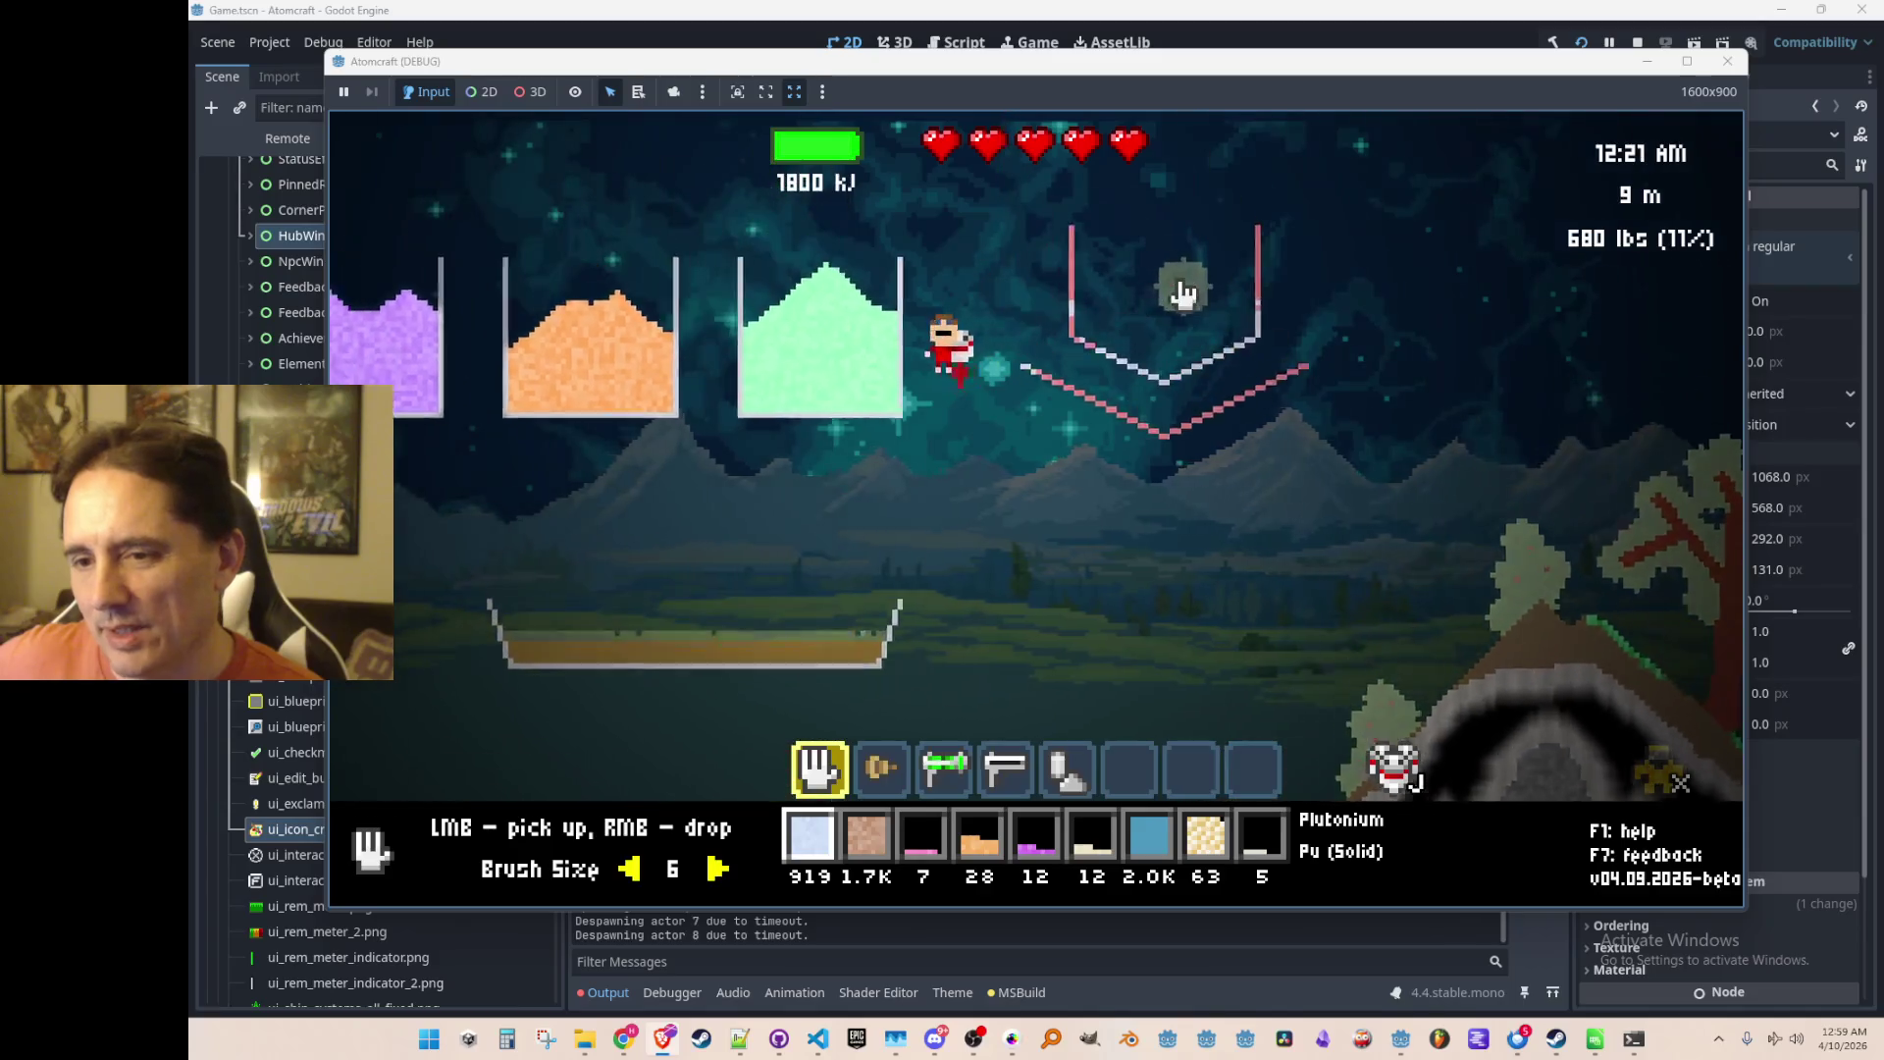
pyautogui.press('w')
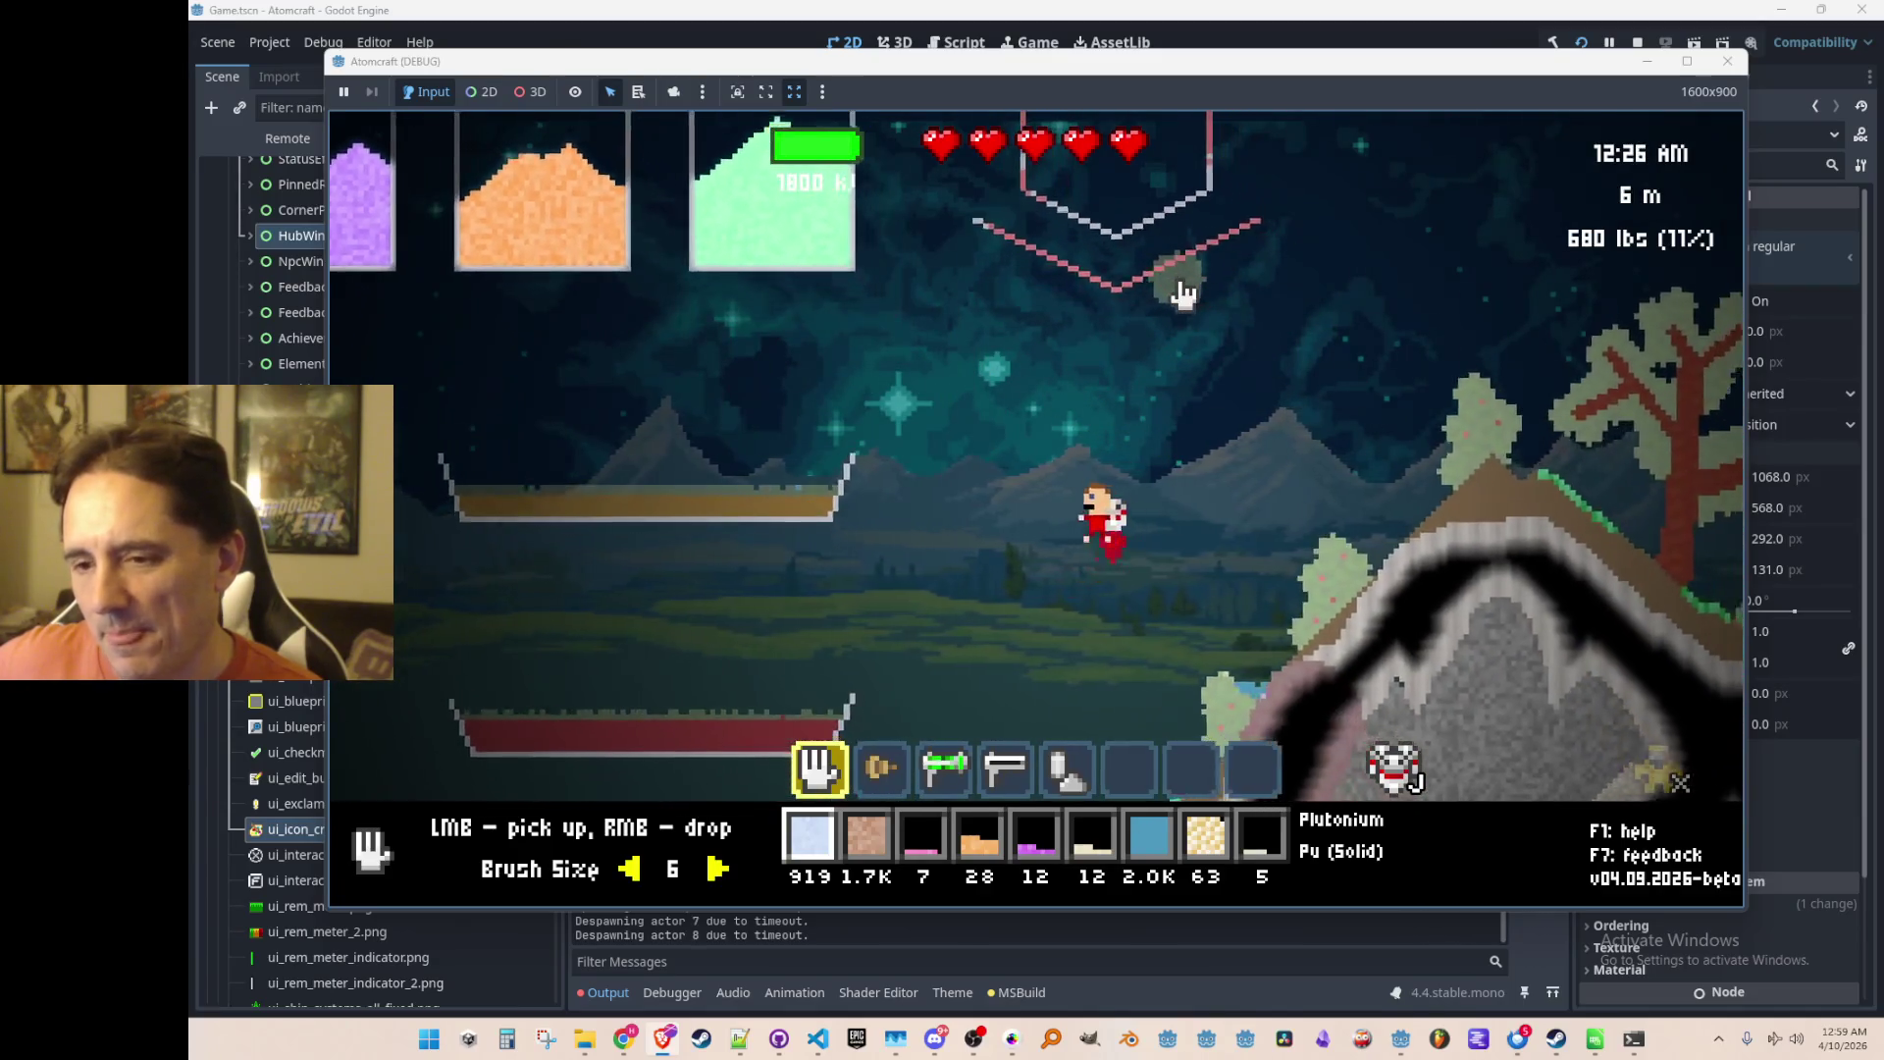
pyautogui.press('d')
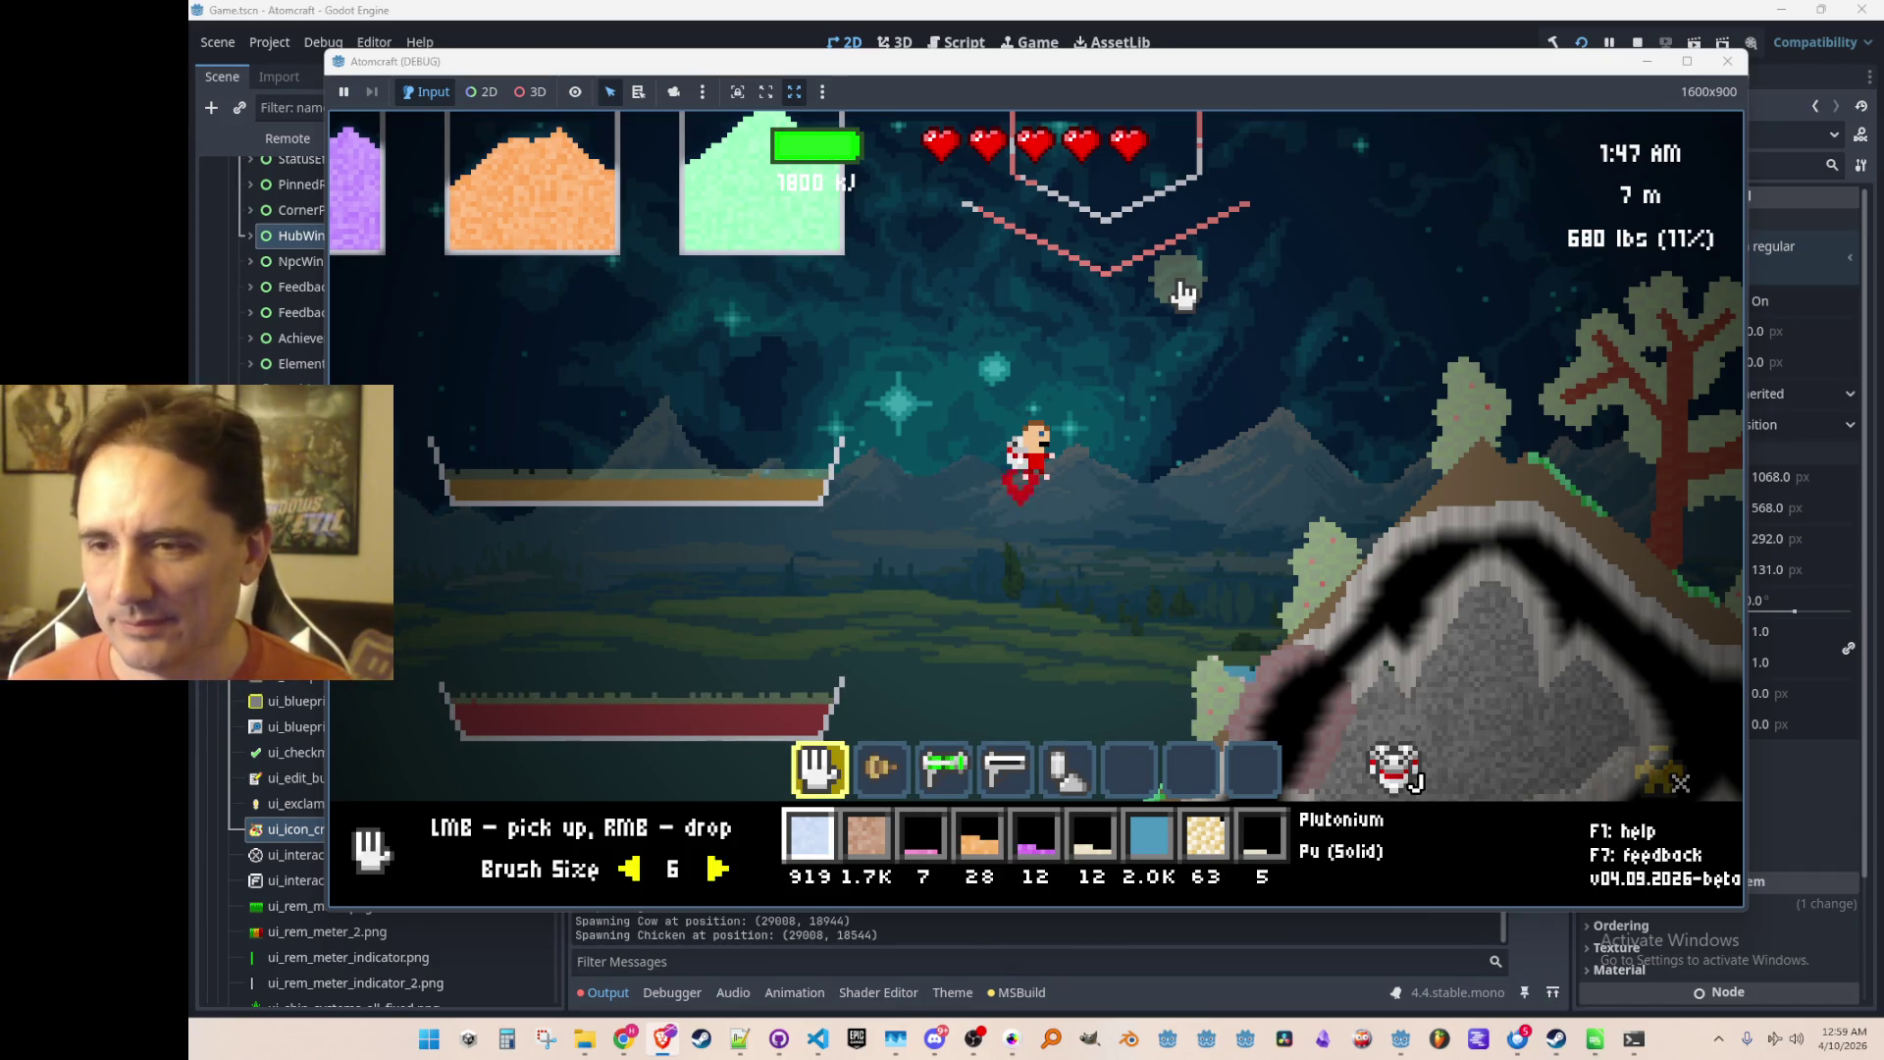
# Step: Open the inventory and look through its toolbox, materials and shop tabs
pyautogui.press('i')
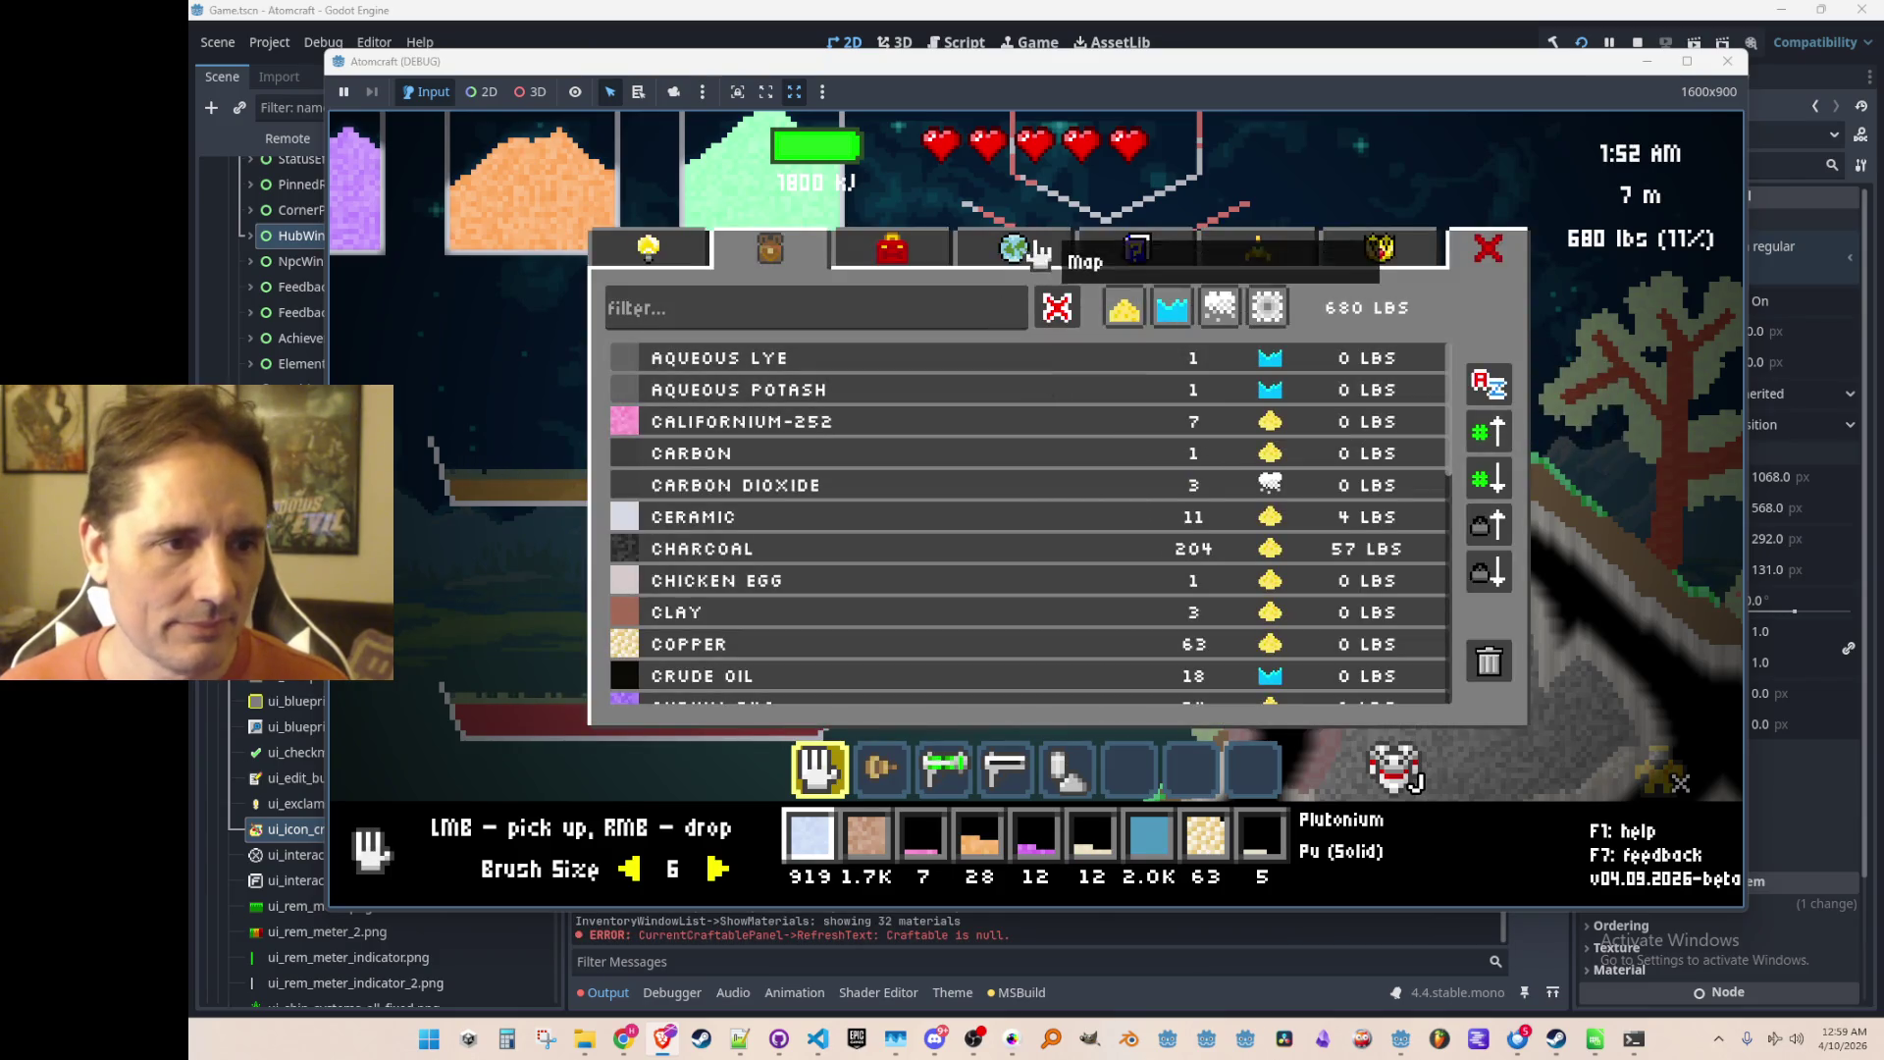
pyautogui.click(900, 257)
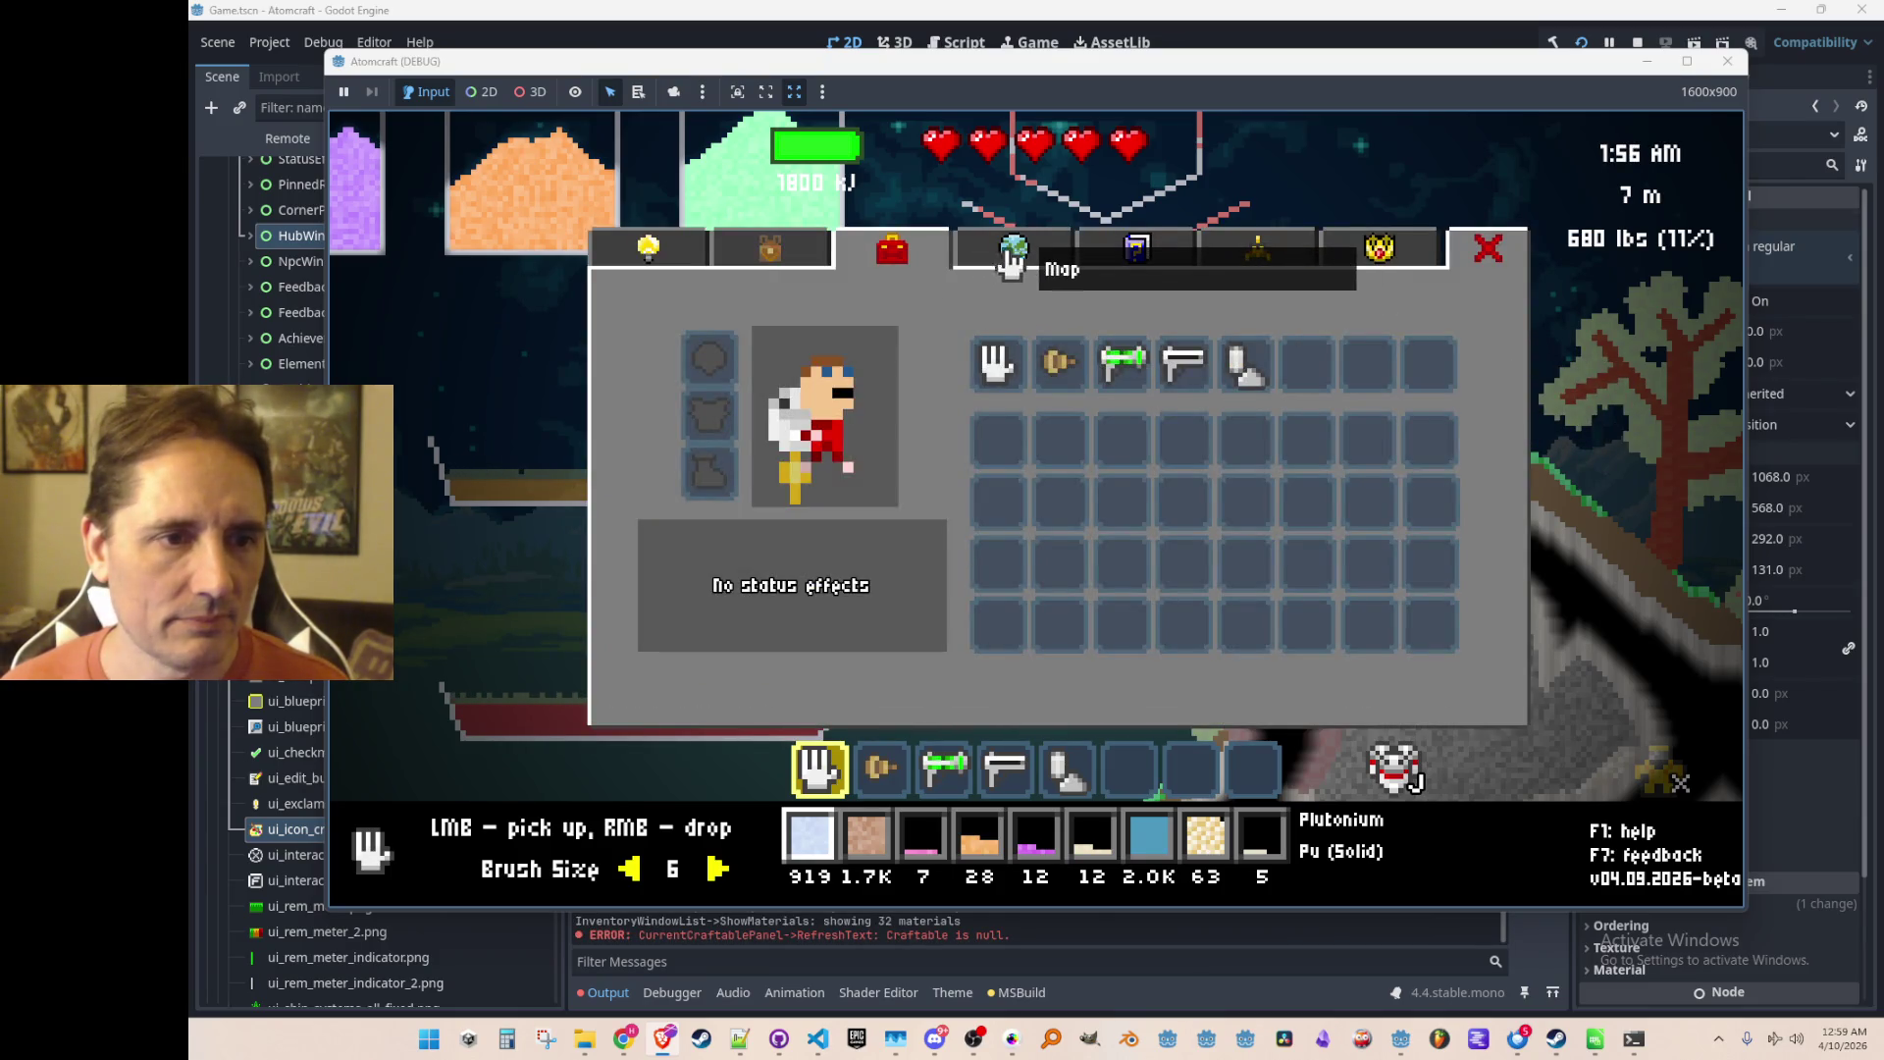
pyautogui.click(790, 257)
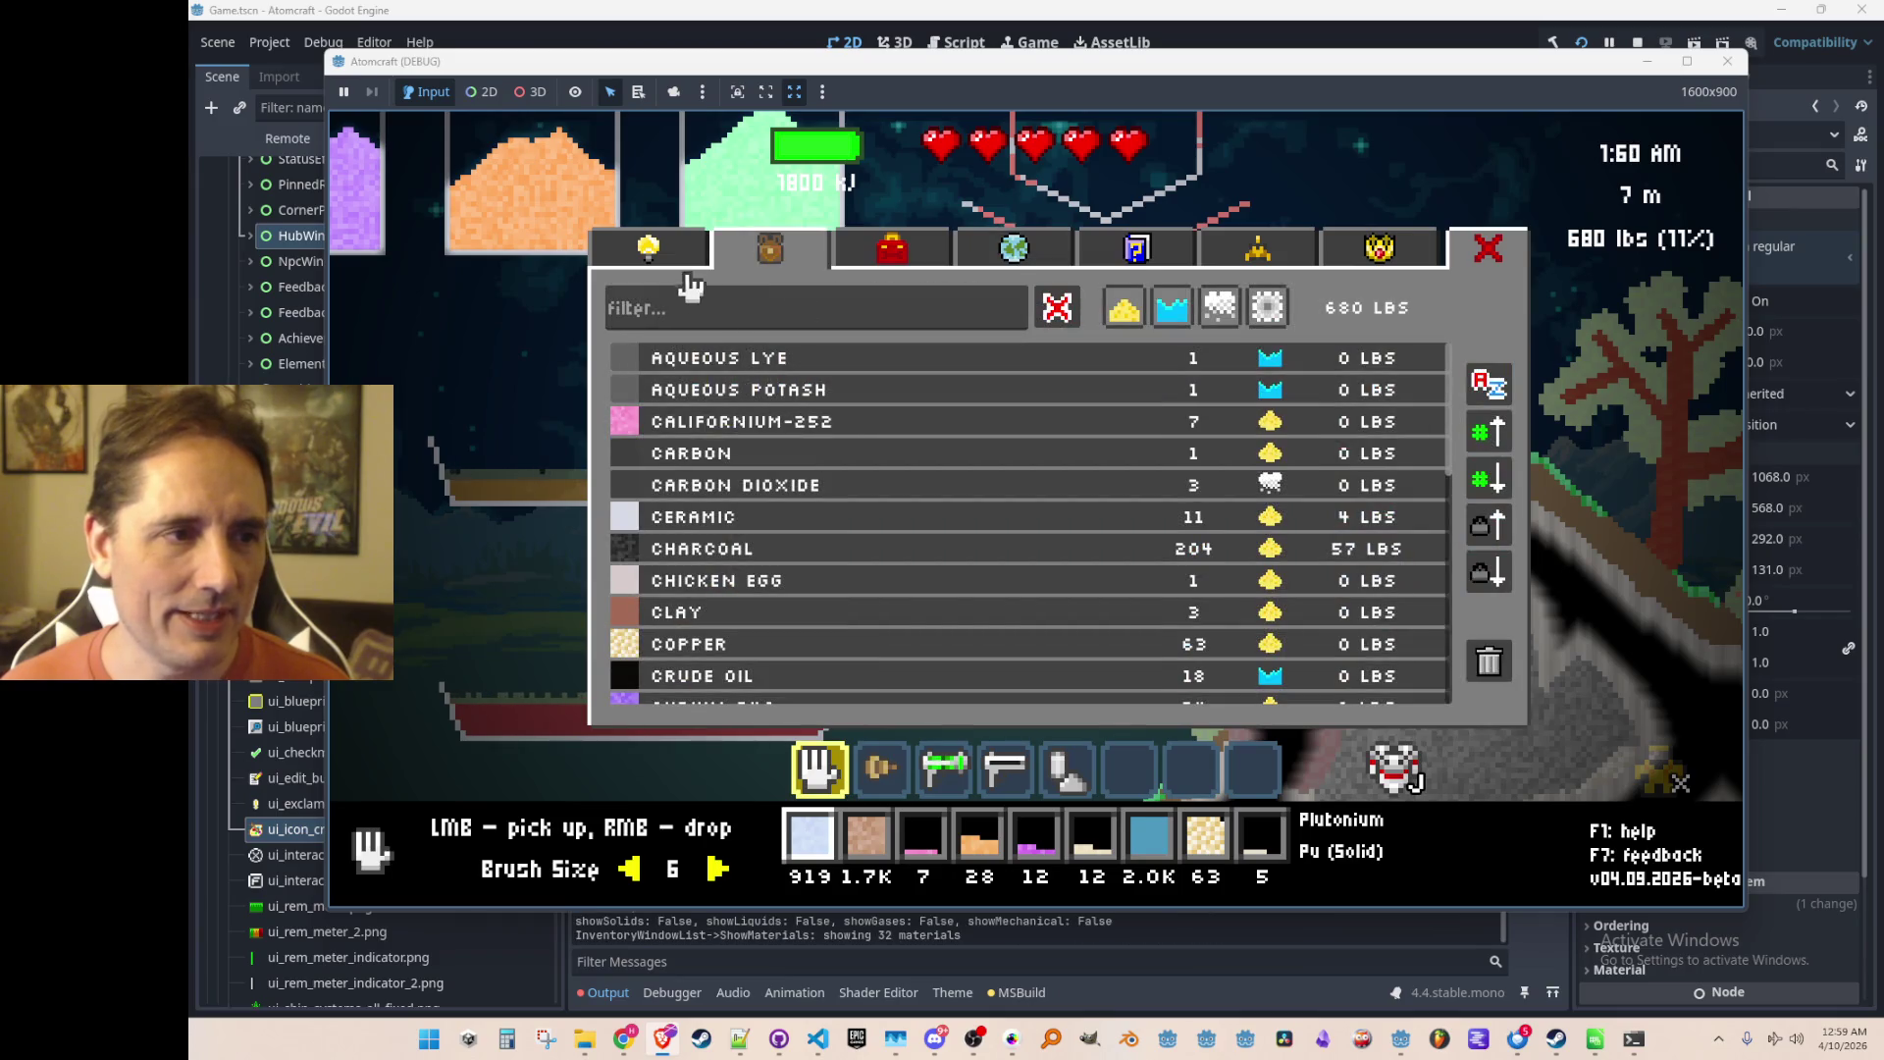
pyautogui.click(677, 257)
pyautogui.press('Escape')
# Step: Turn on free mode with the 'free' console command and buy the Hammer
pyautogui.press('`')
pyautogui.write('free')
pyautogui.press('Return')
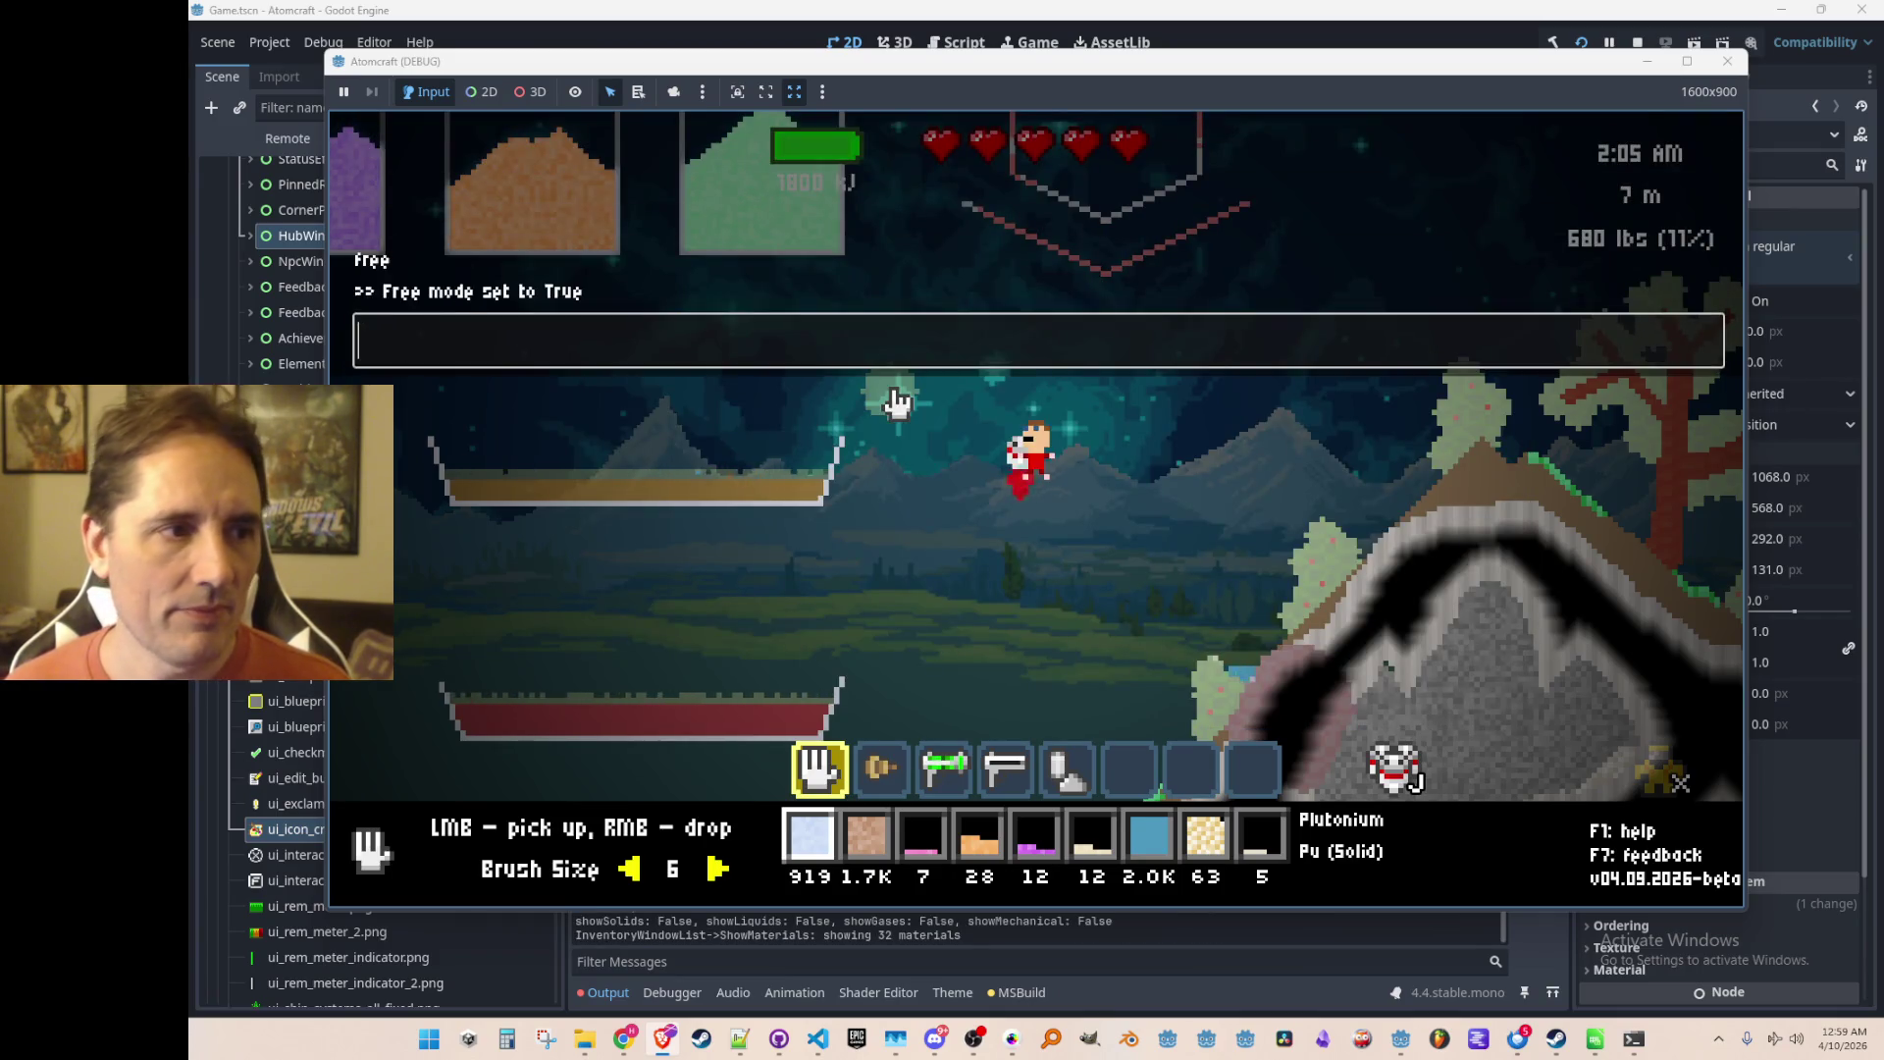
pyautogui.press('i')
pyautogui.scroll(-1, 912, 452)
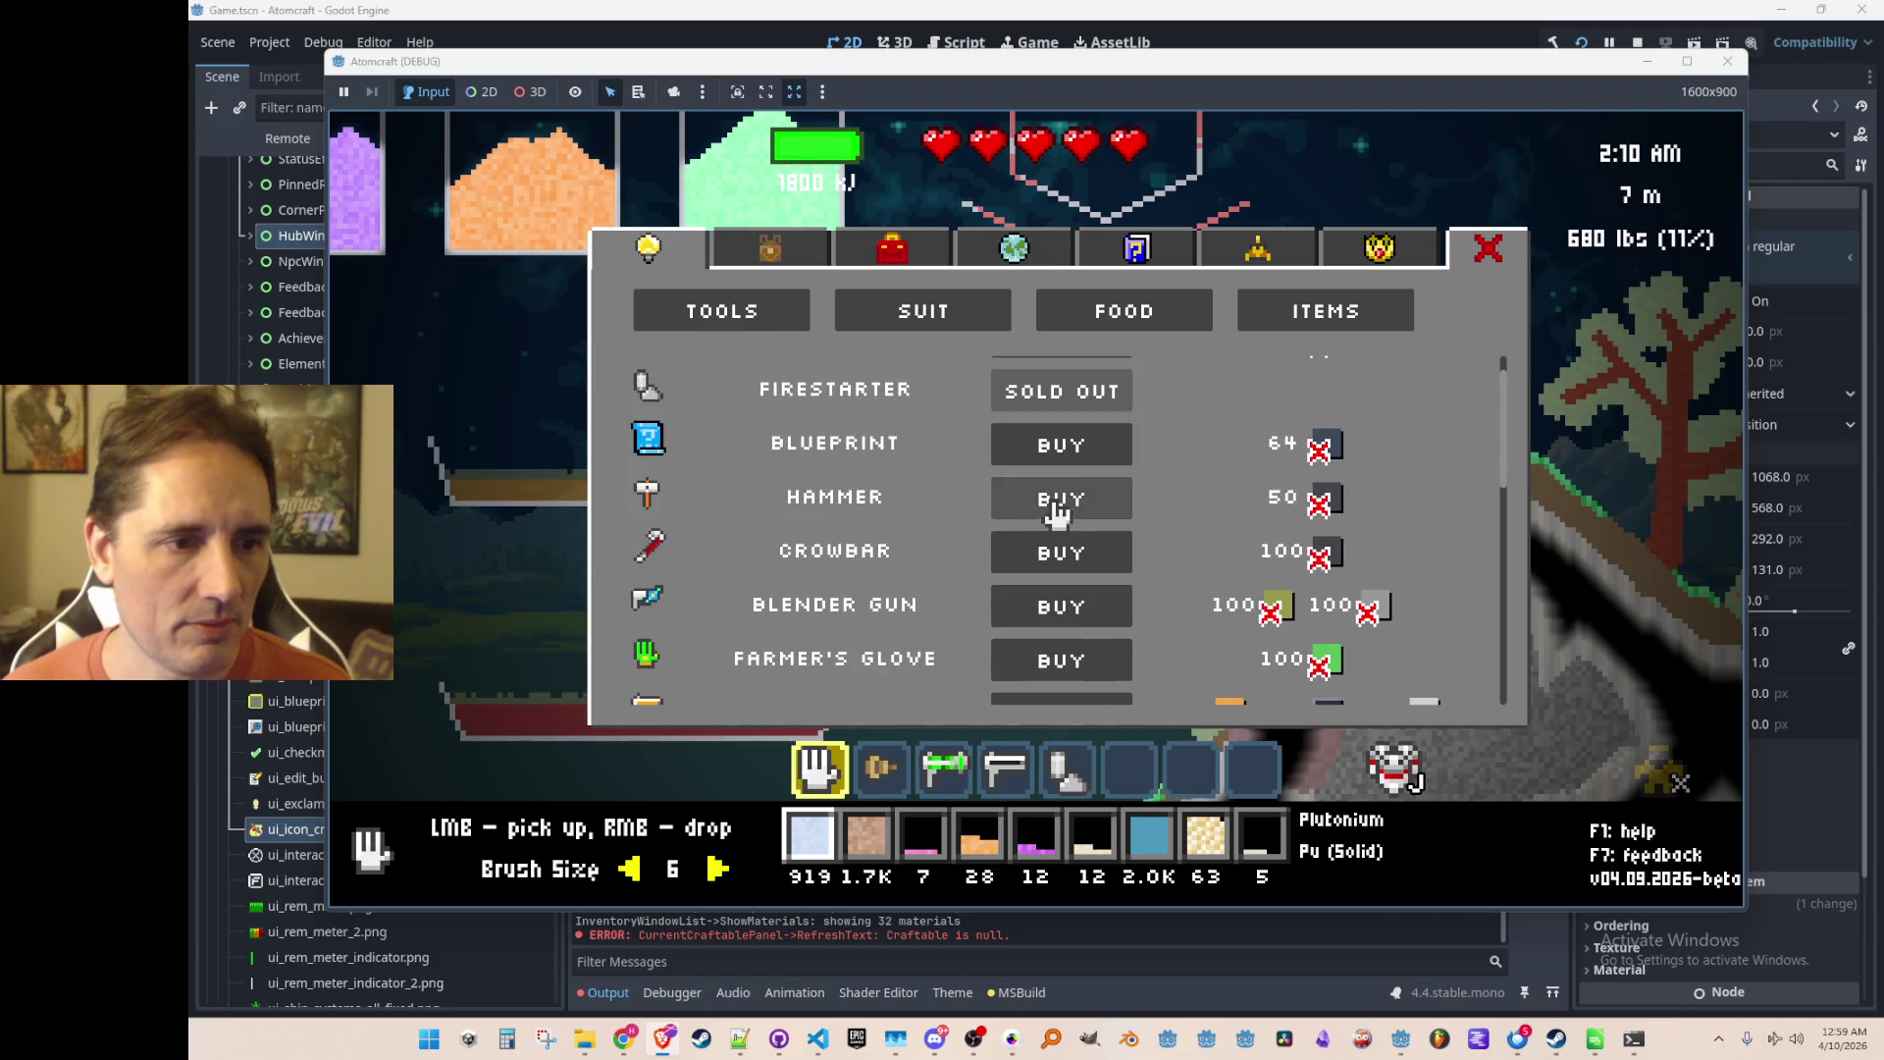
pyautogui.click(1051, 496)
# Step: Browse the crafting categories (heat, filter, logic gates, guns, prototype) and return to conveyors
pyautogui.click(959, 251)
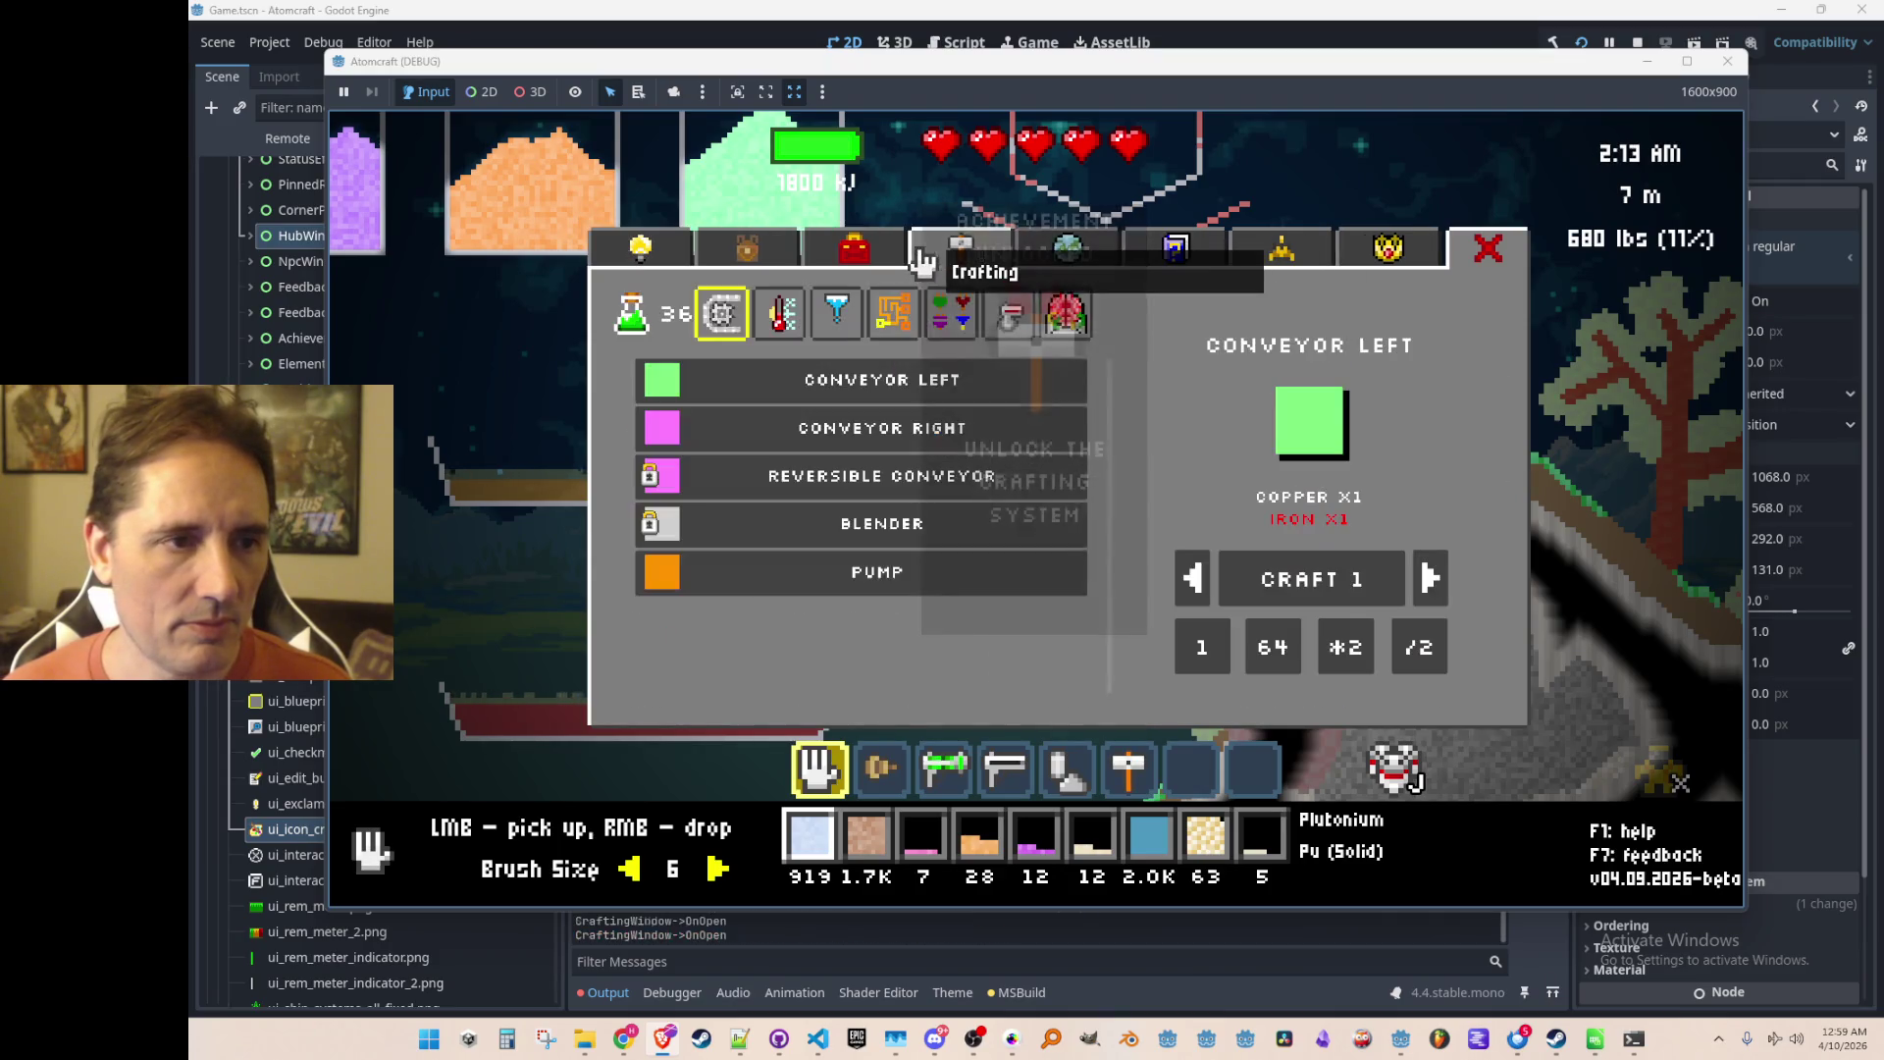
pyautogui.click(784, 329)
pyautogui.click(836, 329)
pyautogui.click(893, 329)
pyautogui.click(1009, 329)
pyautogui.click(1056, 329)
pyautogui.click(722, 322)
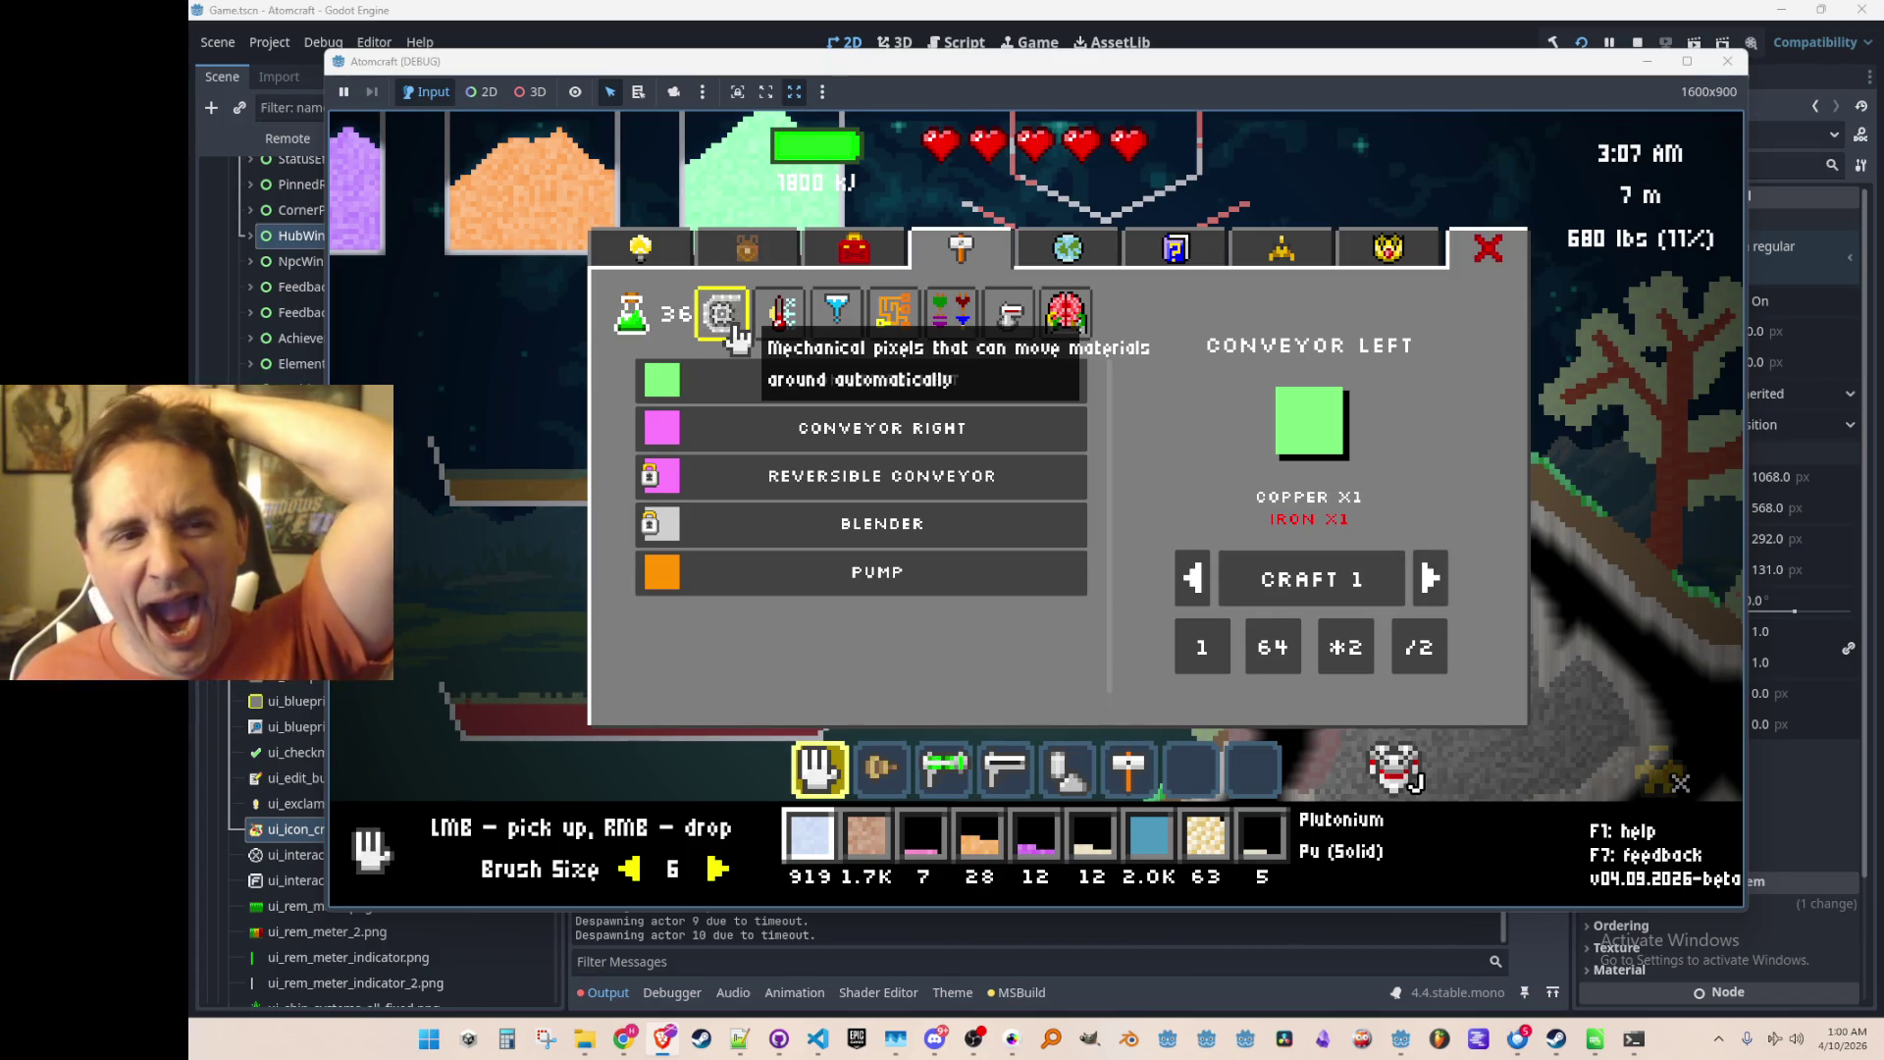
# Step: Cycle through the crafting categories again, ending on conveyors, then switch to the Godot editor
pyautogui.click(780, 327)
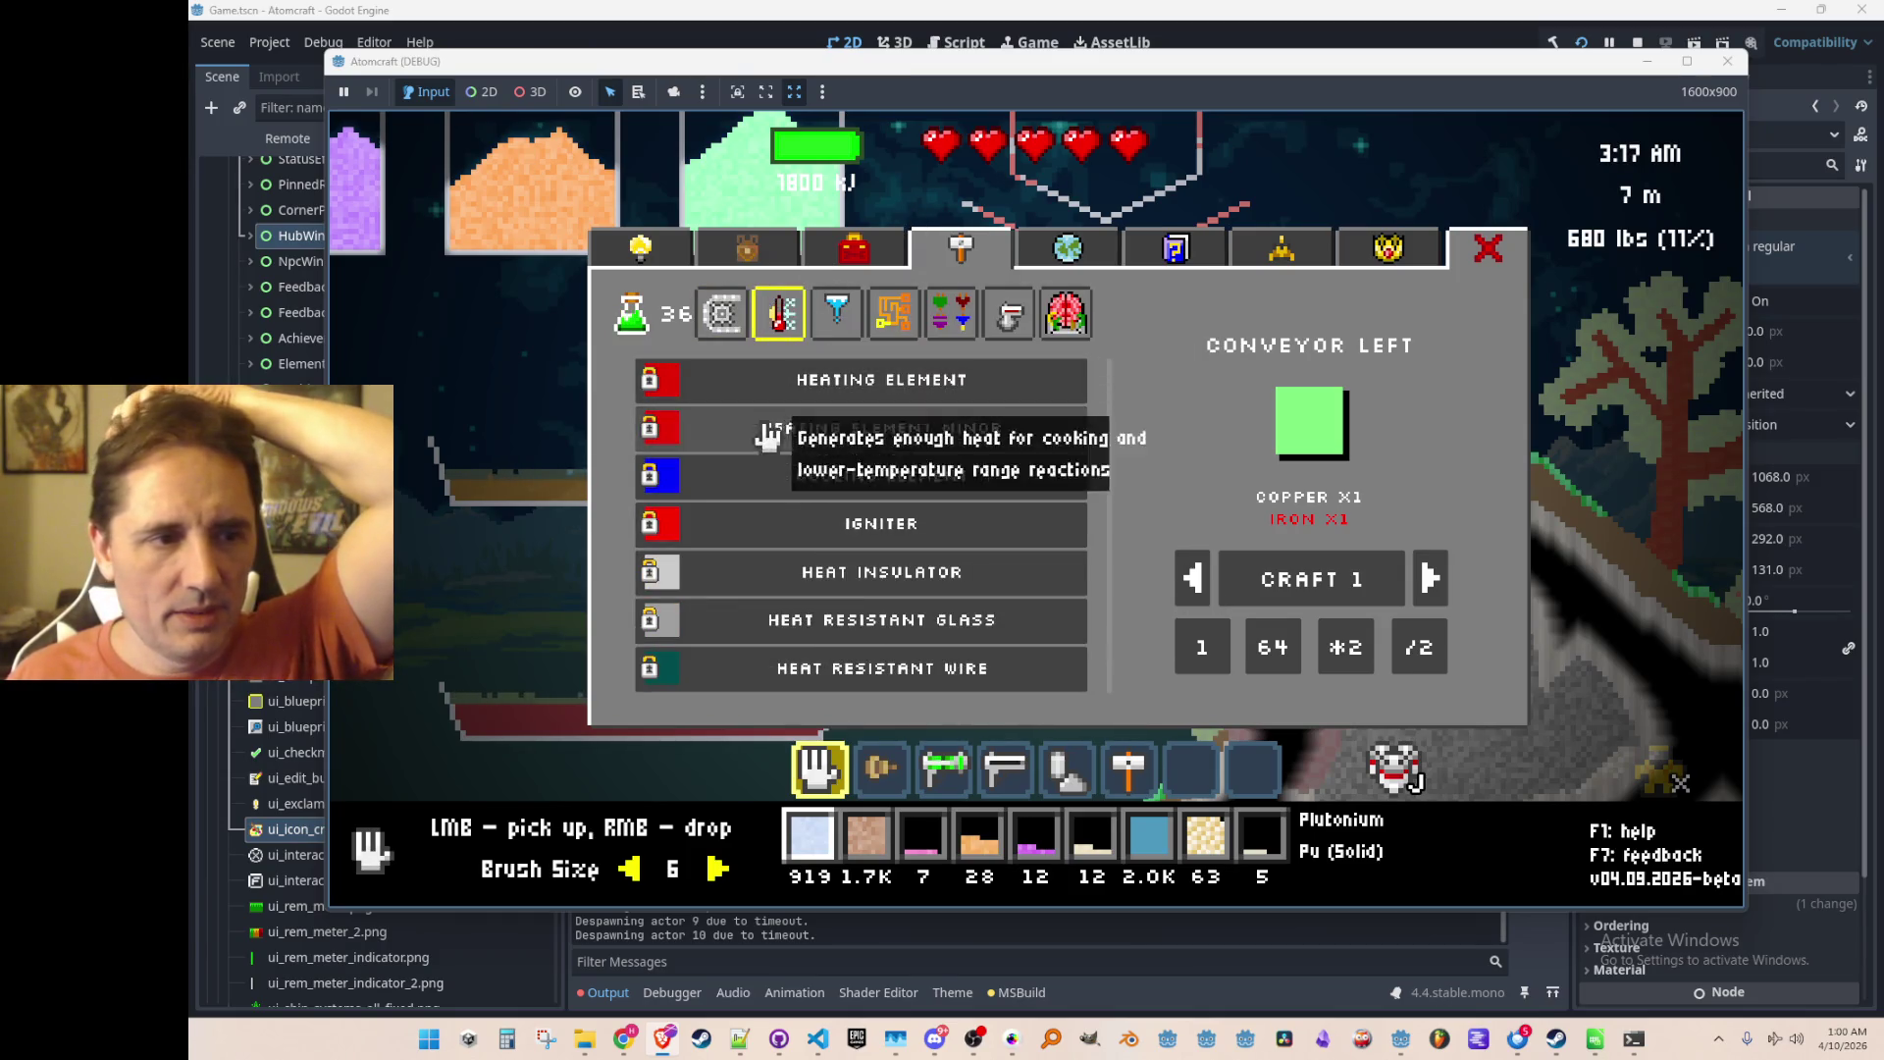
pyautogui.click(836, 314)
pyautogui.click(893, 314)
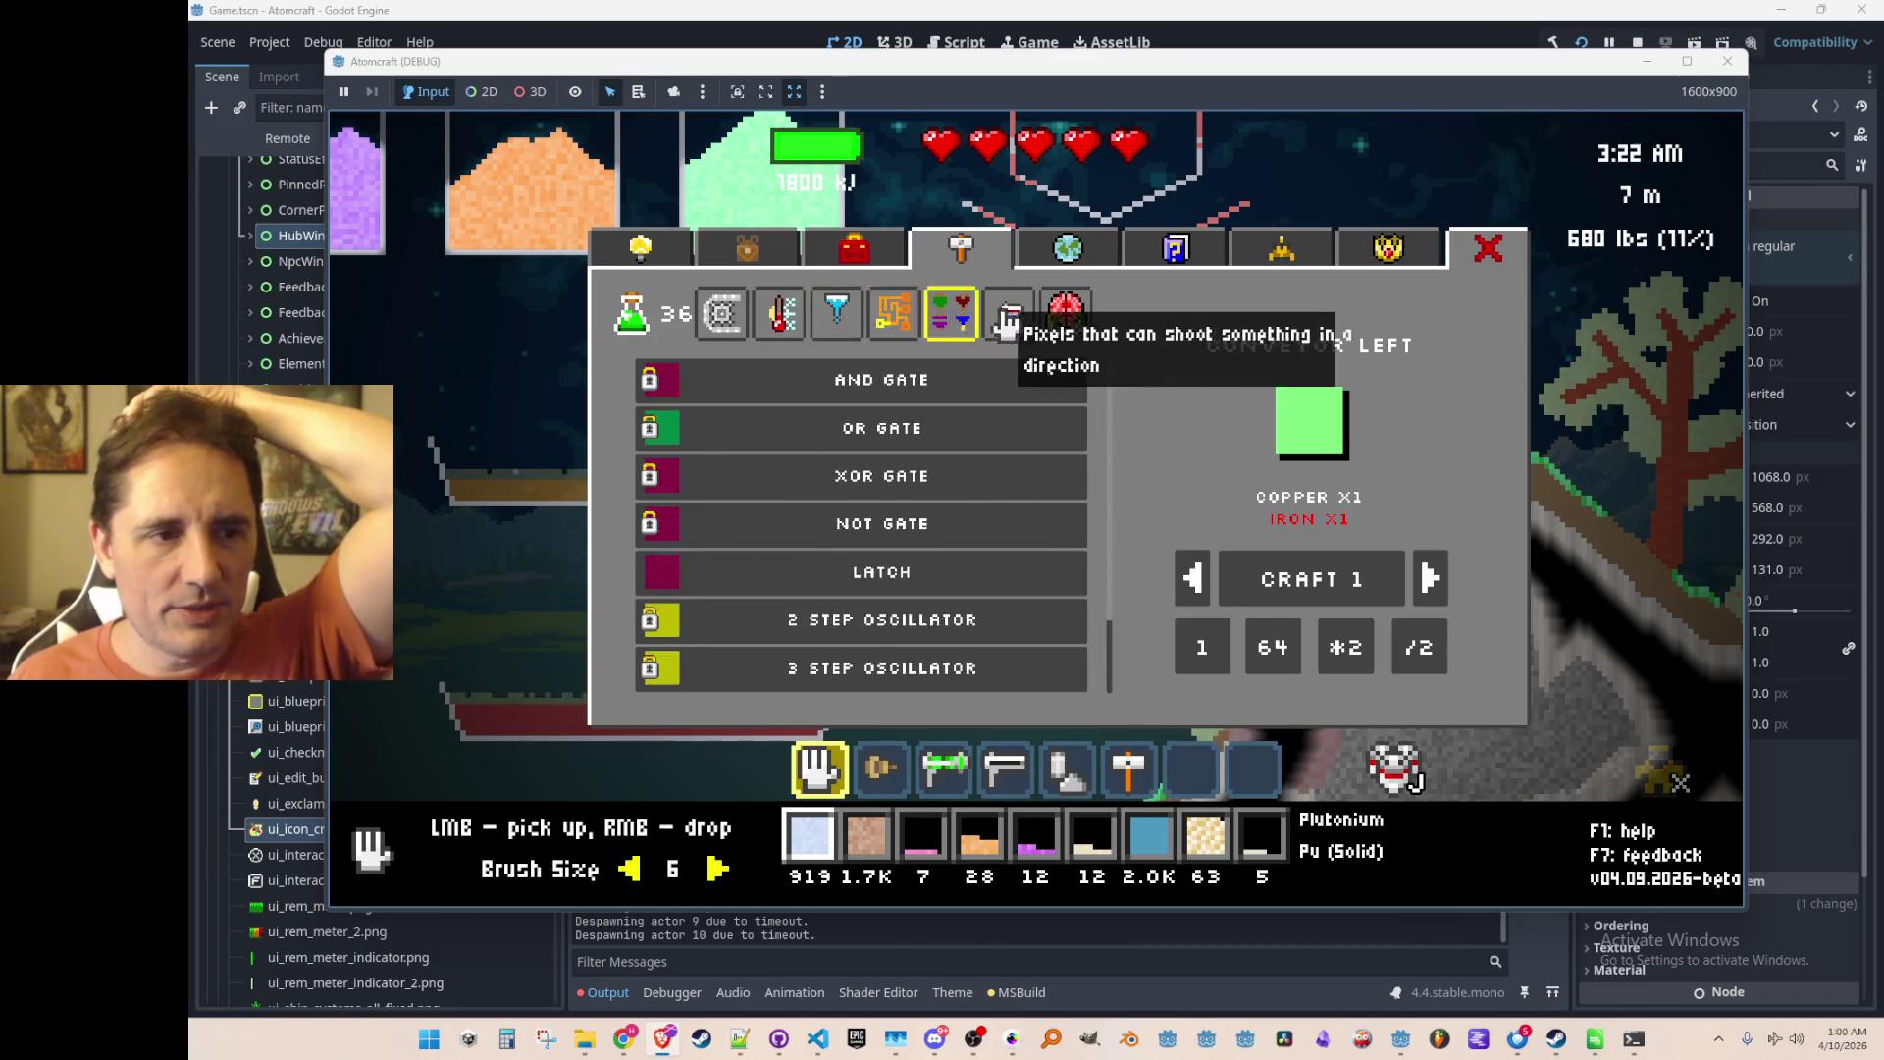
pyautogui.click(1009, 314)
pyautogui.click(1065, 314)
pyautogui.click(723, 314)
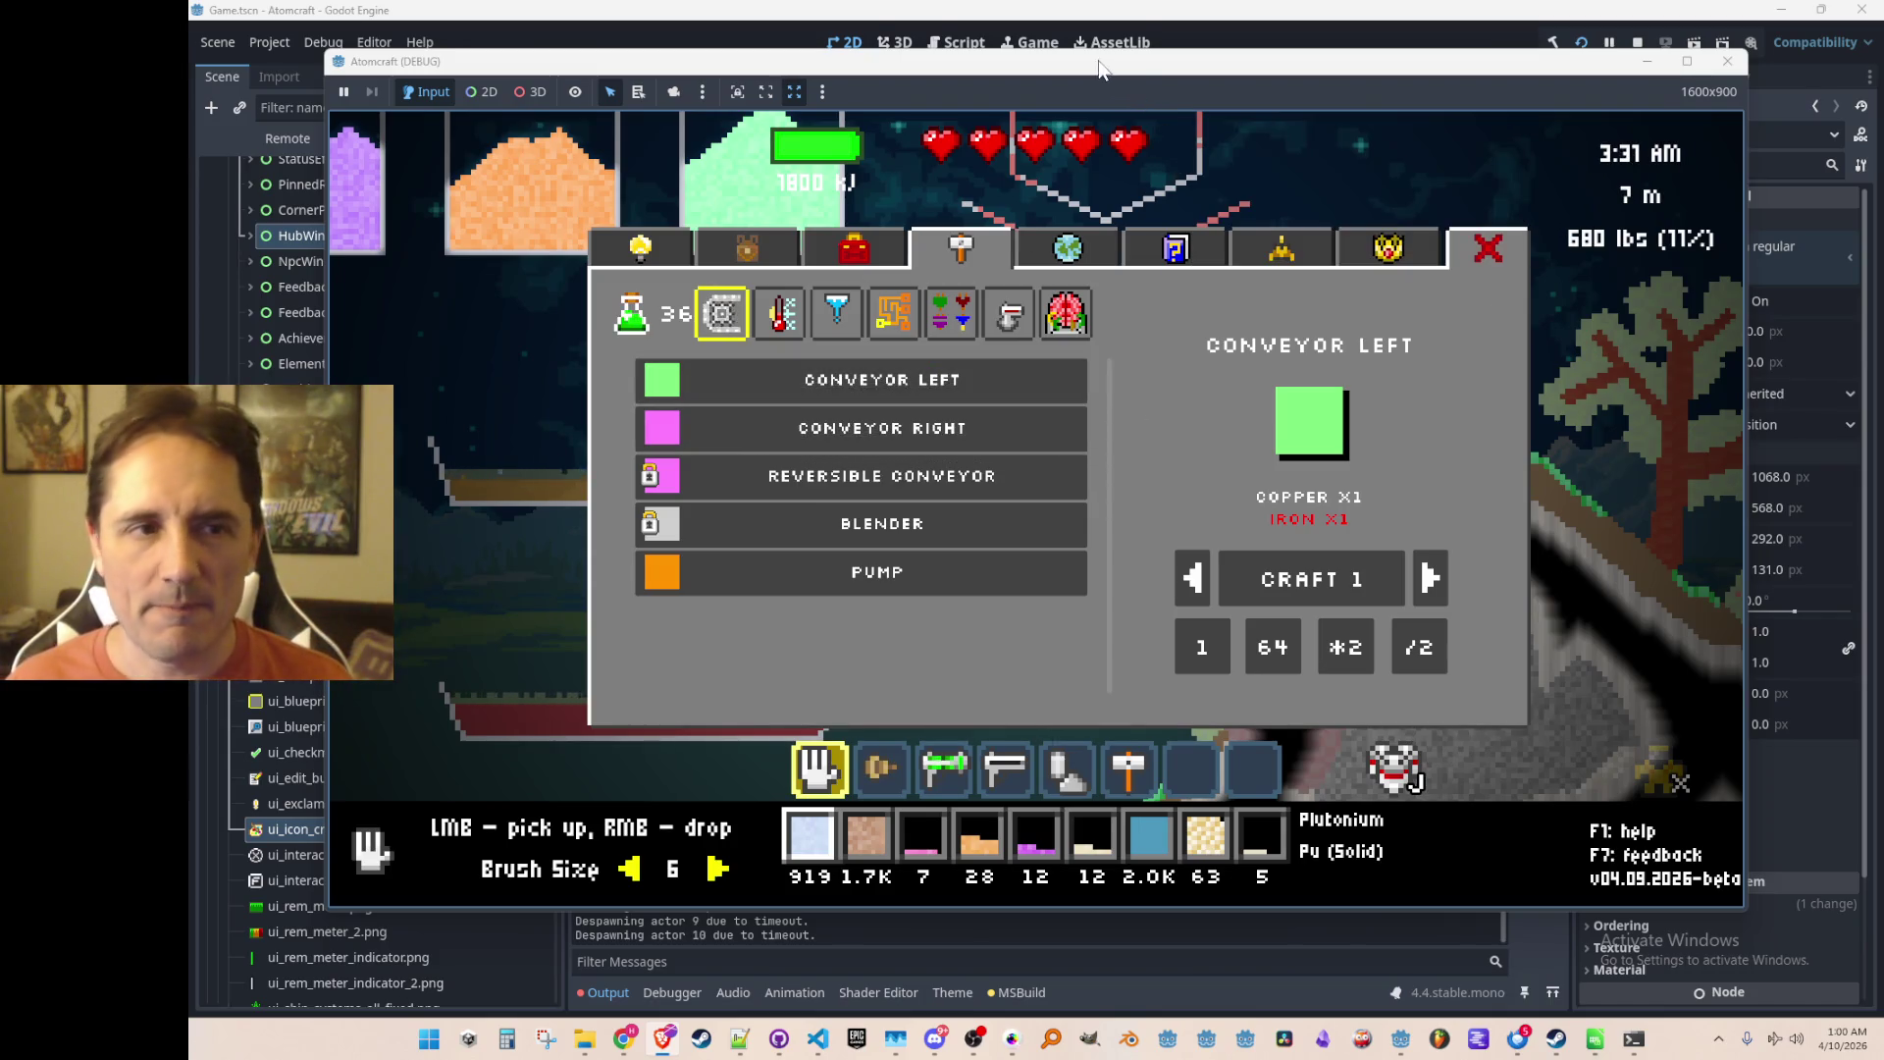
pyautogui.hotkey('alt', 'Tab')
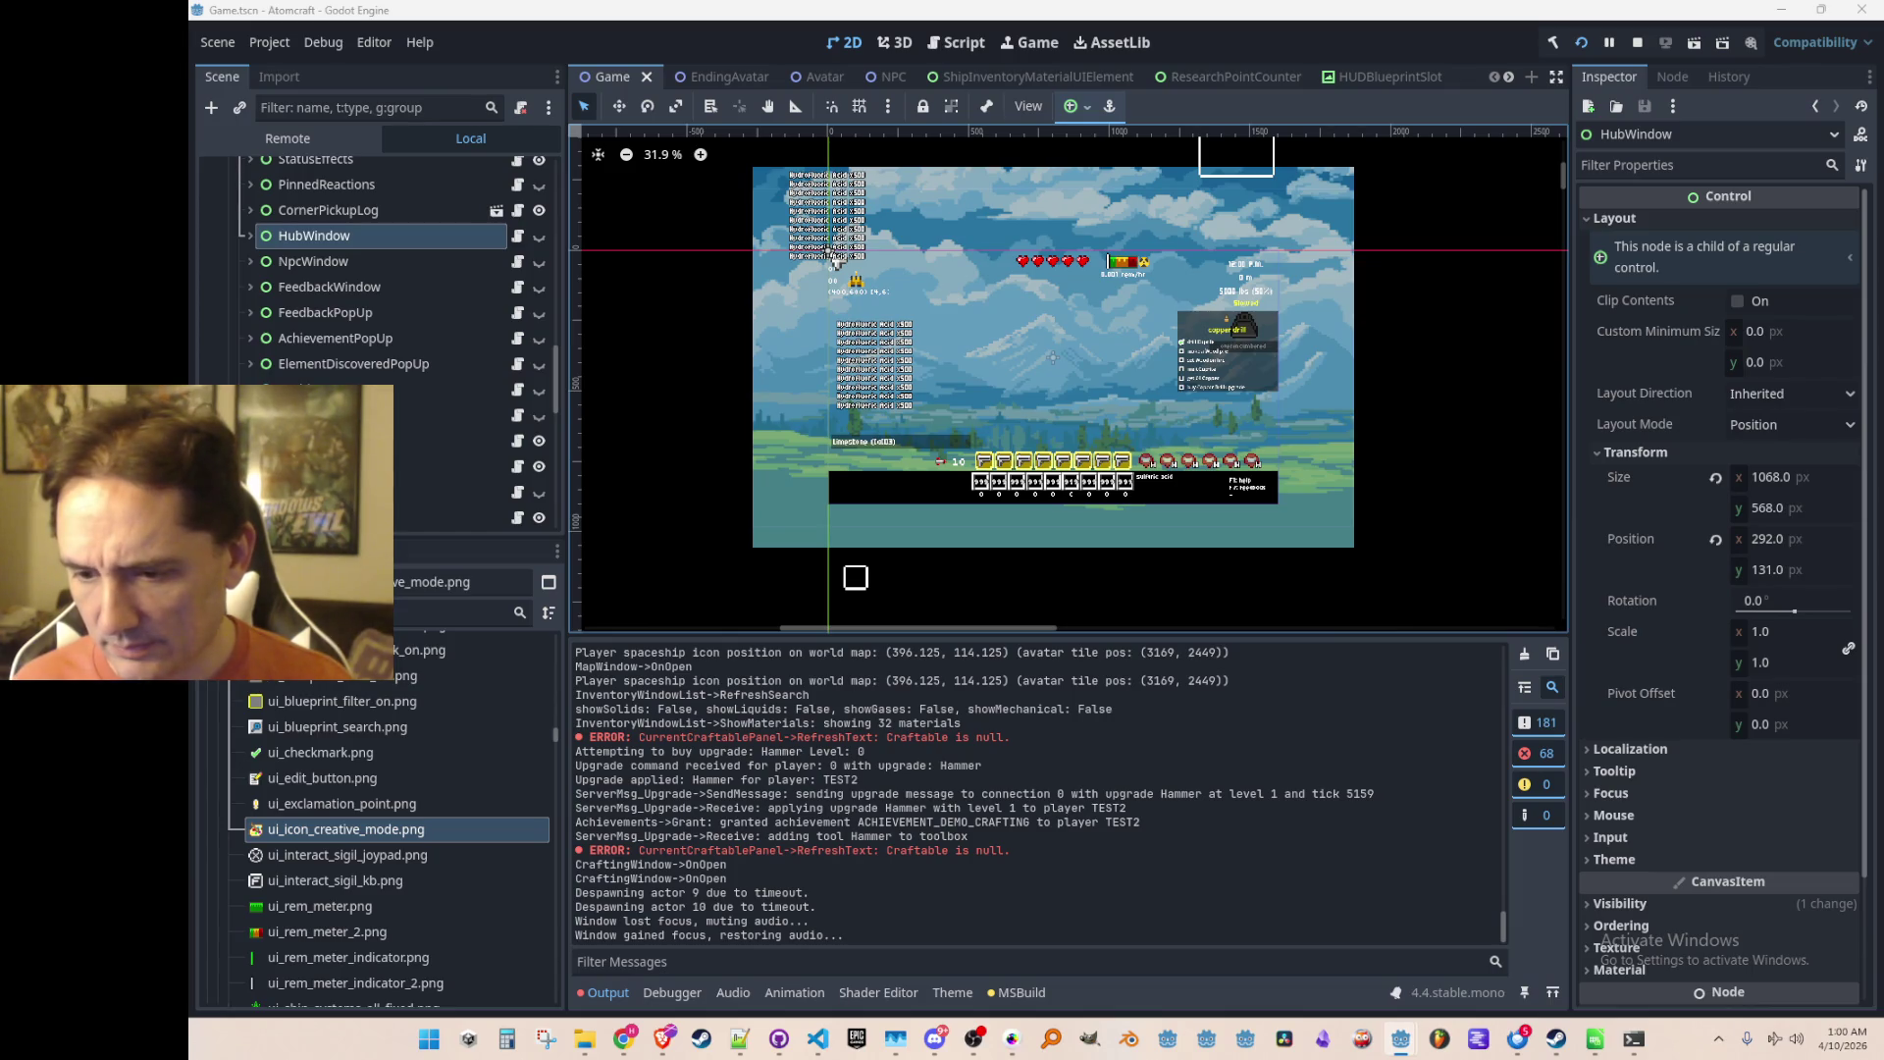
# Step: Bring the Miro board forward and pan to the Hammer, Jetpack and Health Regen upgrade icons
pyautogui.hotkey('alt', 'Tab')
pyautogui.scroll(-6, 1389, 570)
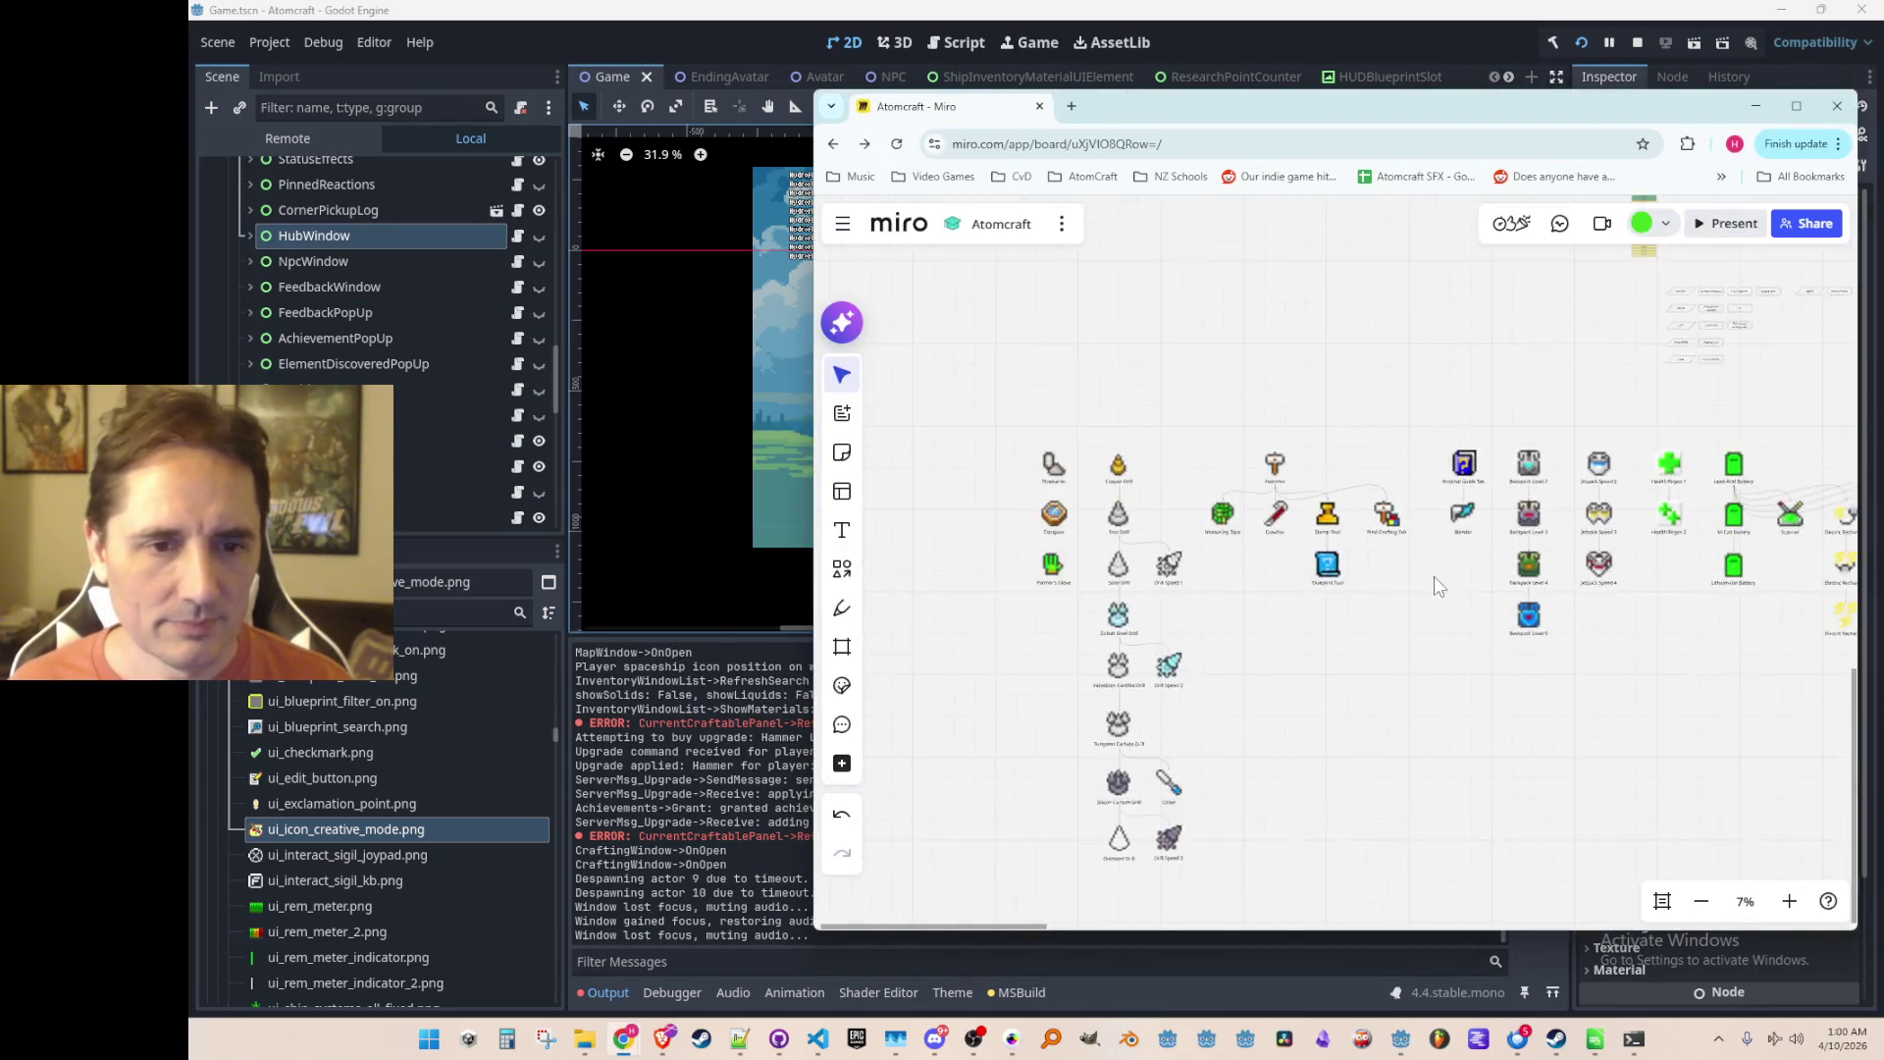
pyautogui.scroll(-5, 1389, 570)
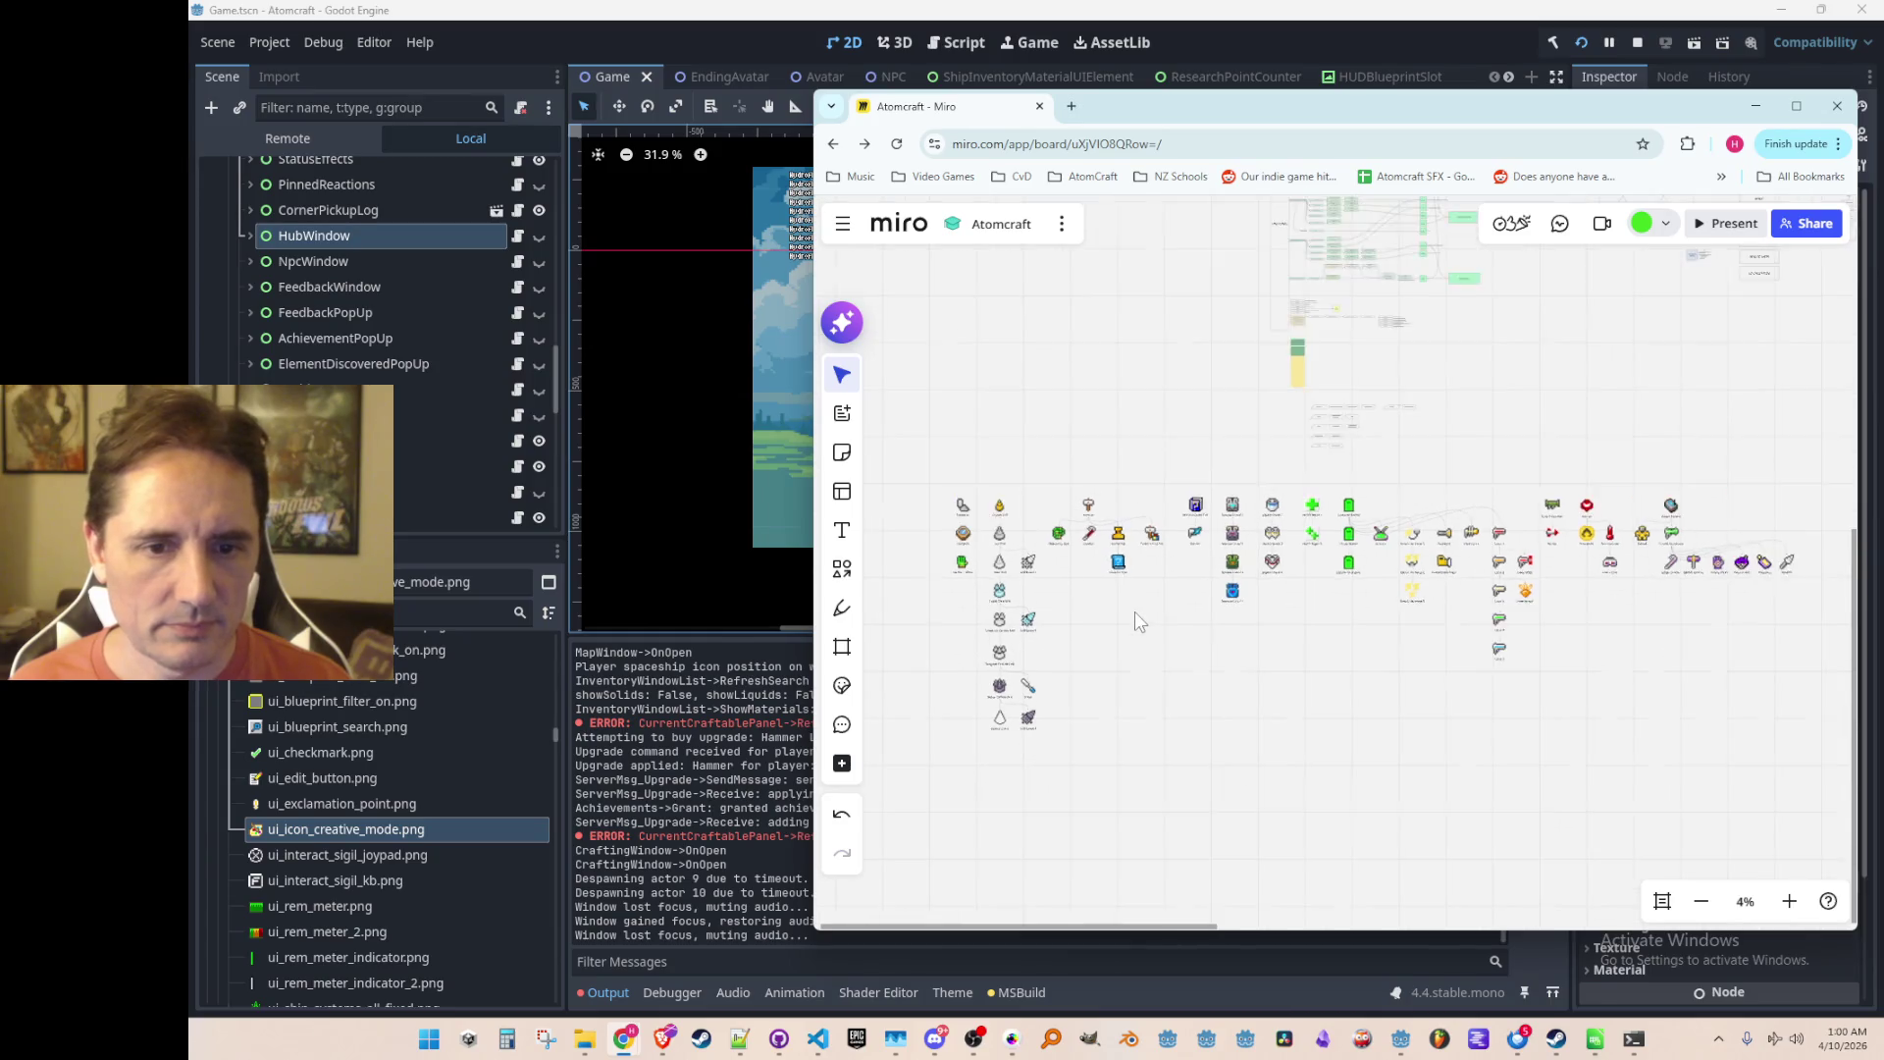
pyautogui.scroll(10, 1135, 610)
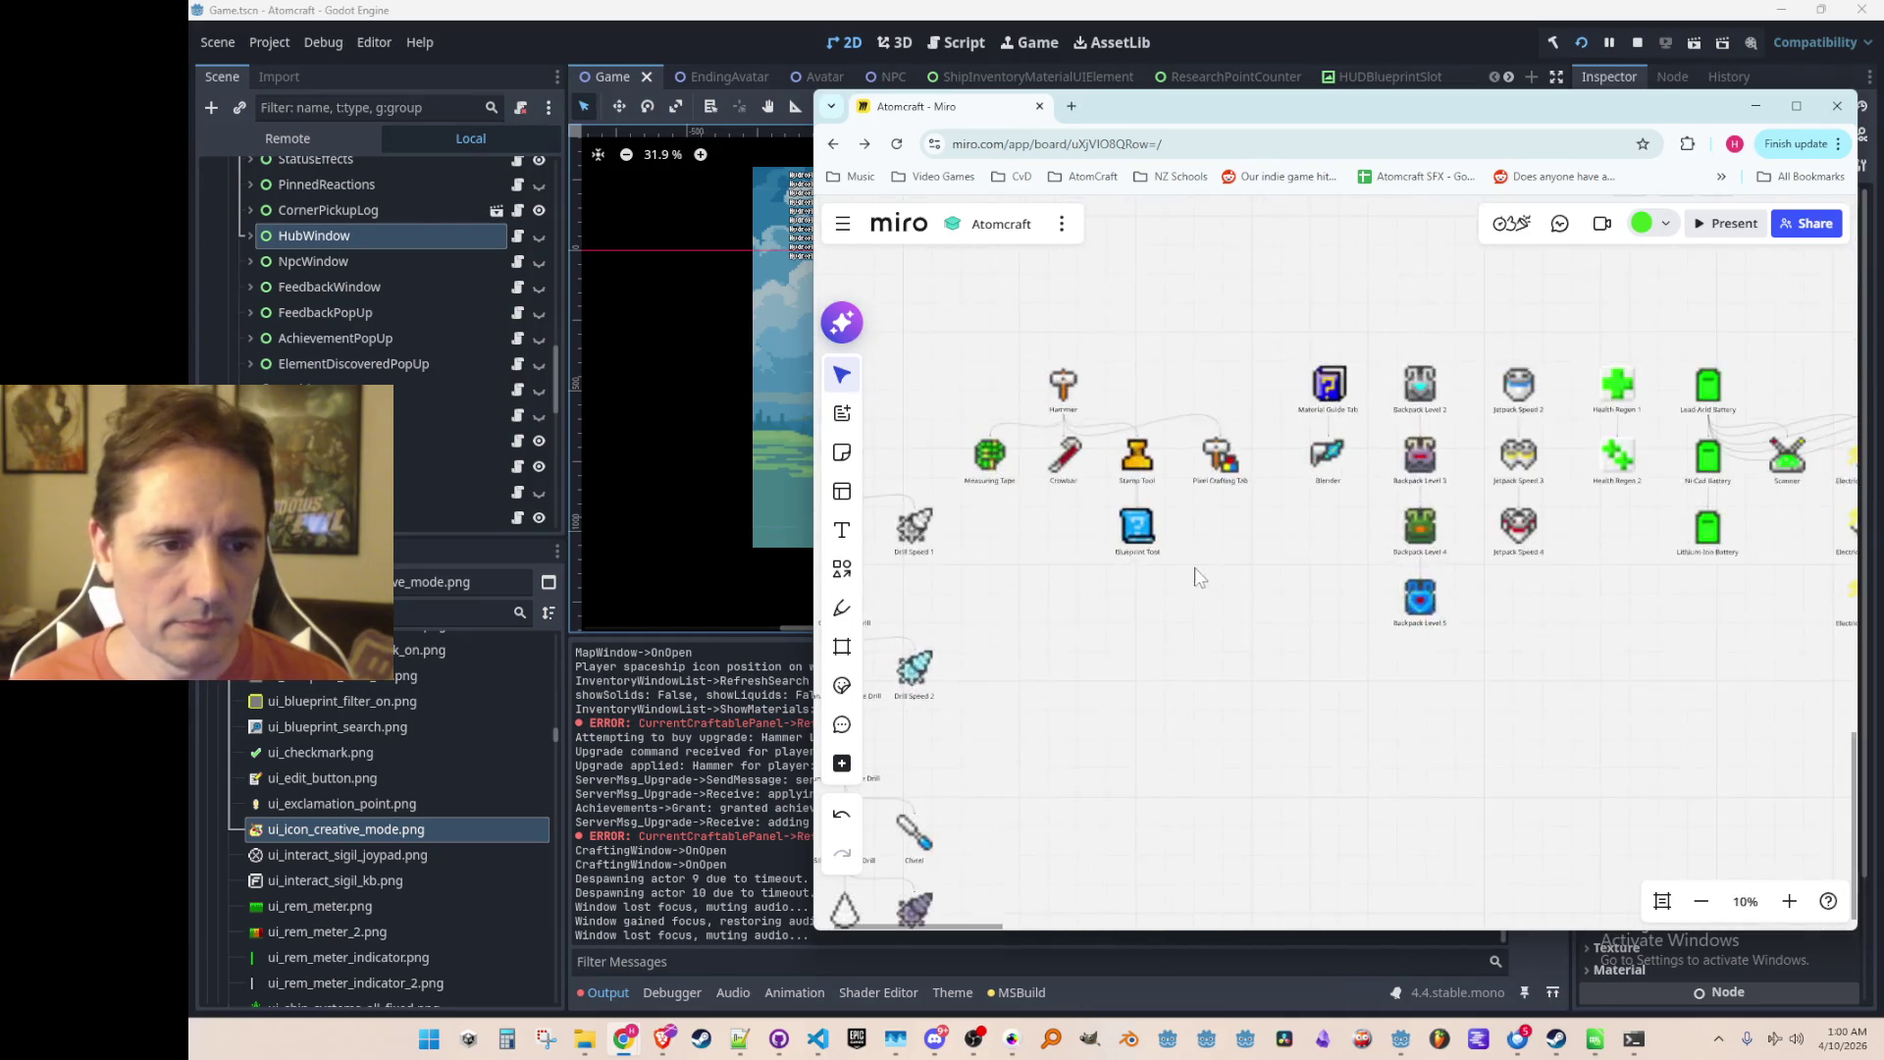
pyautogui.moveTo(1238, 518); pyautogui.dragTo(1202, 542)
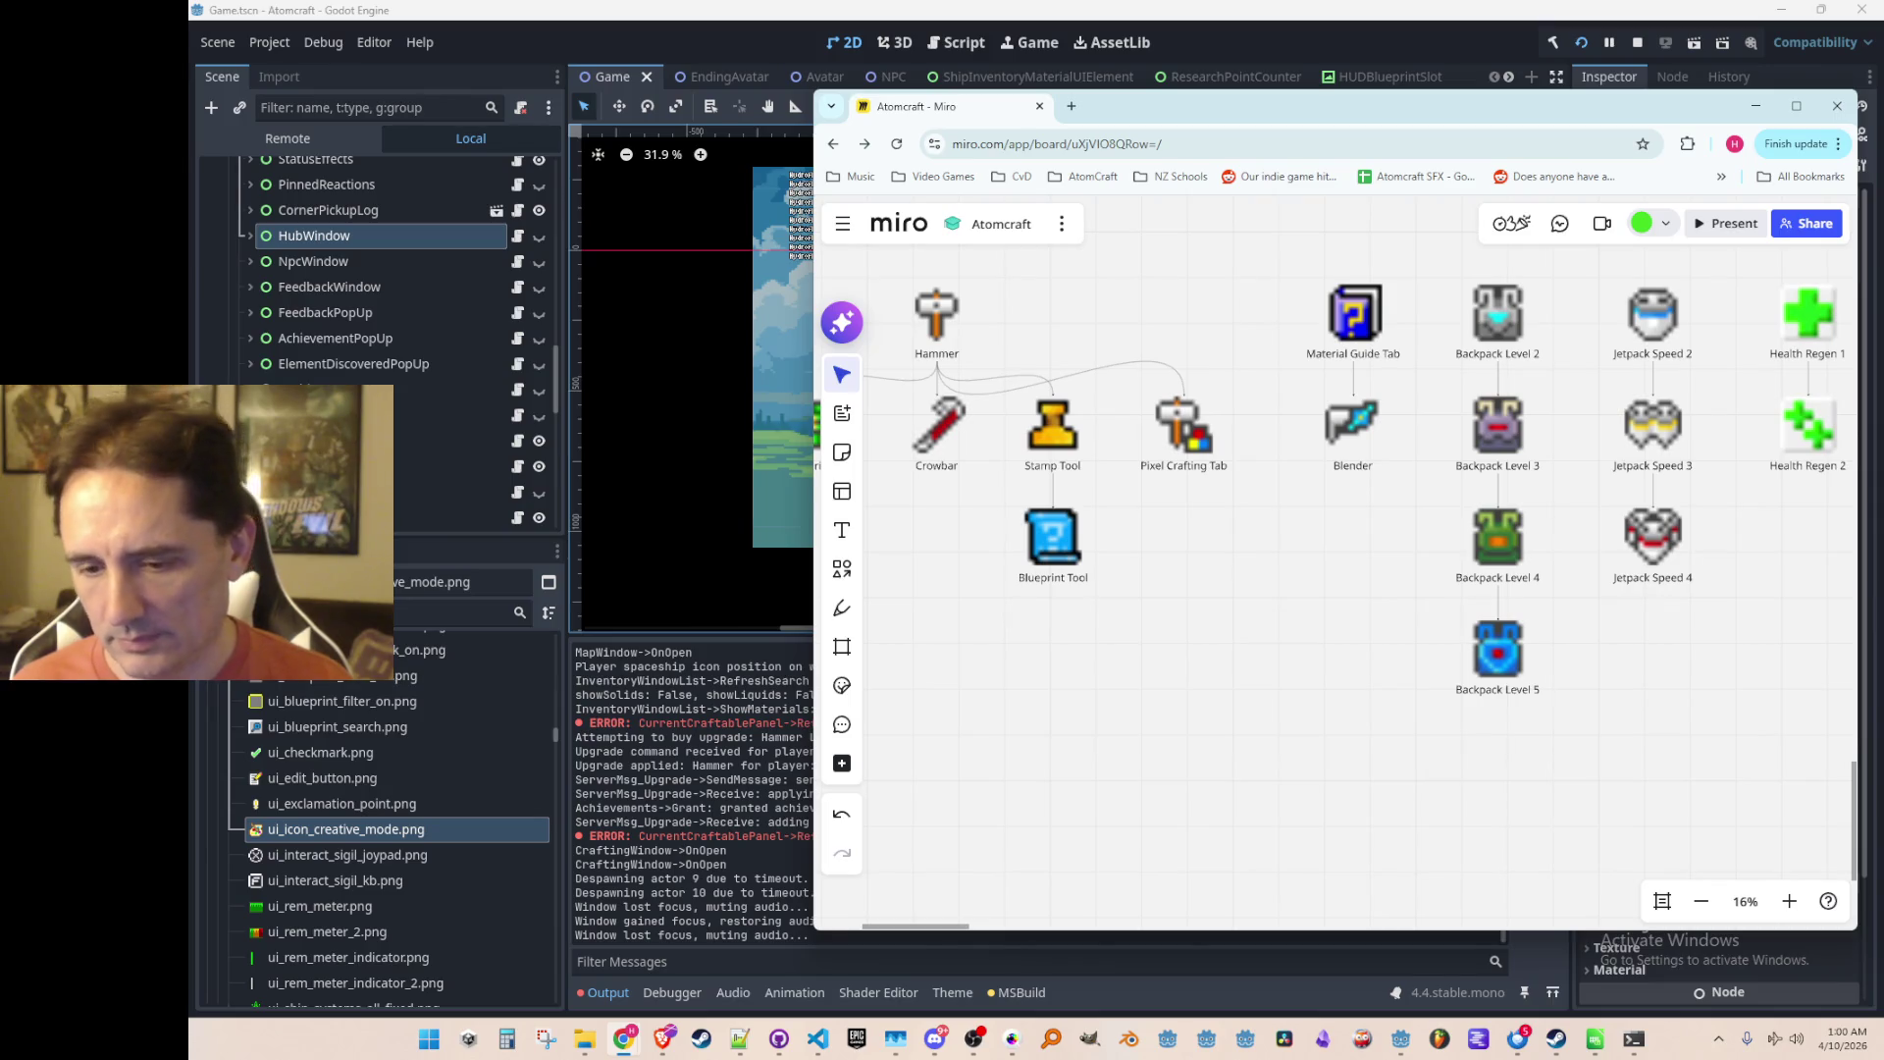
pyautogui.press('super+d')
pyautogui.press('super+d')
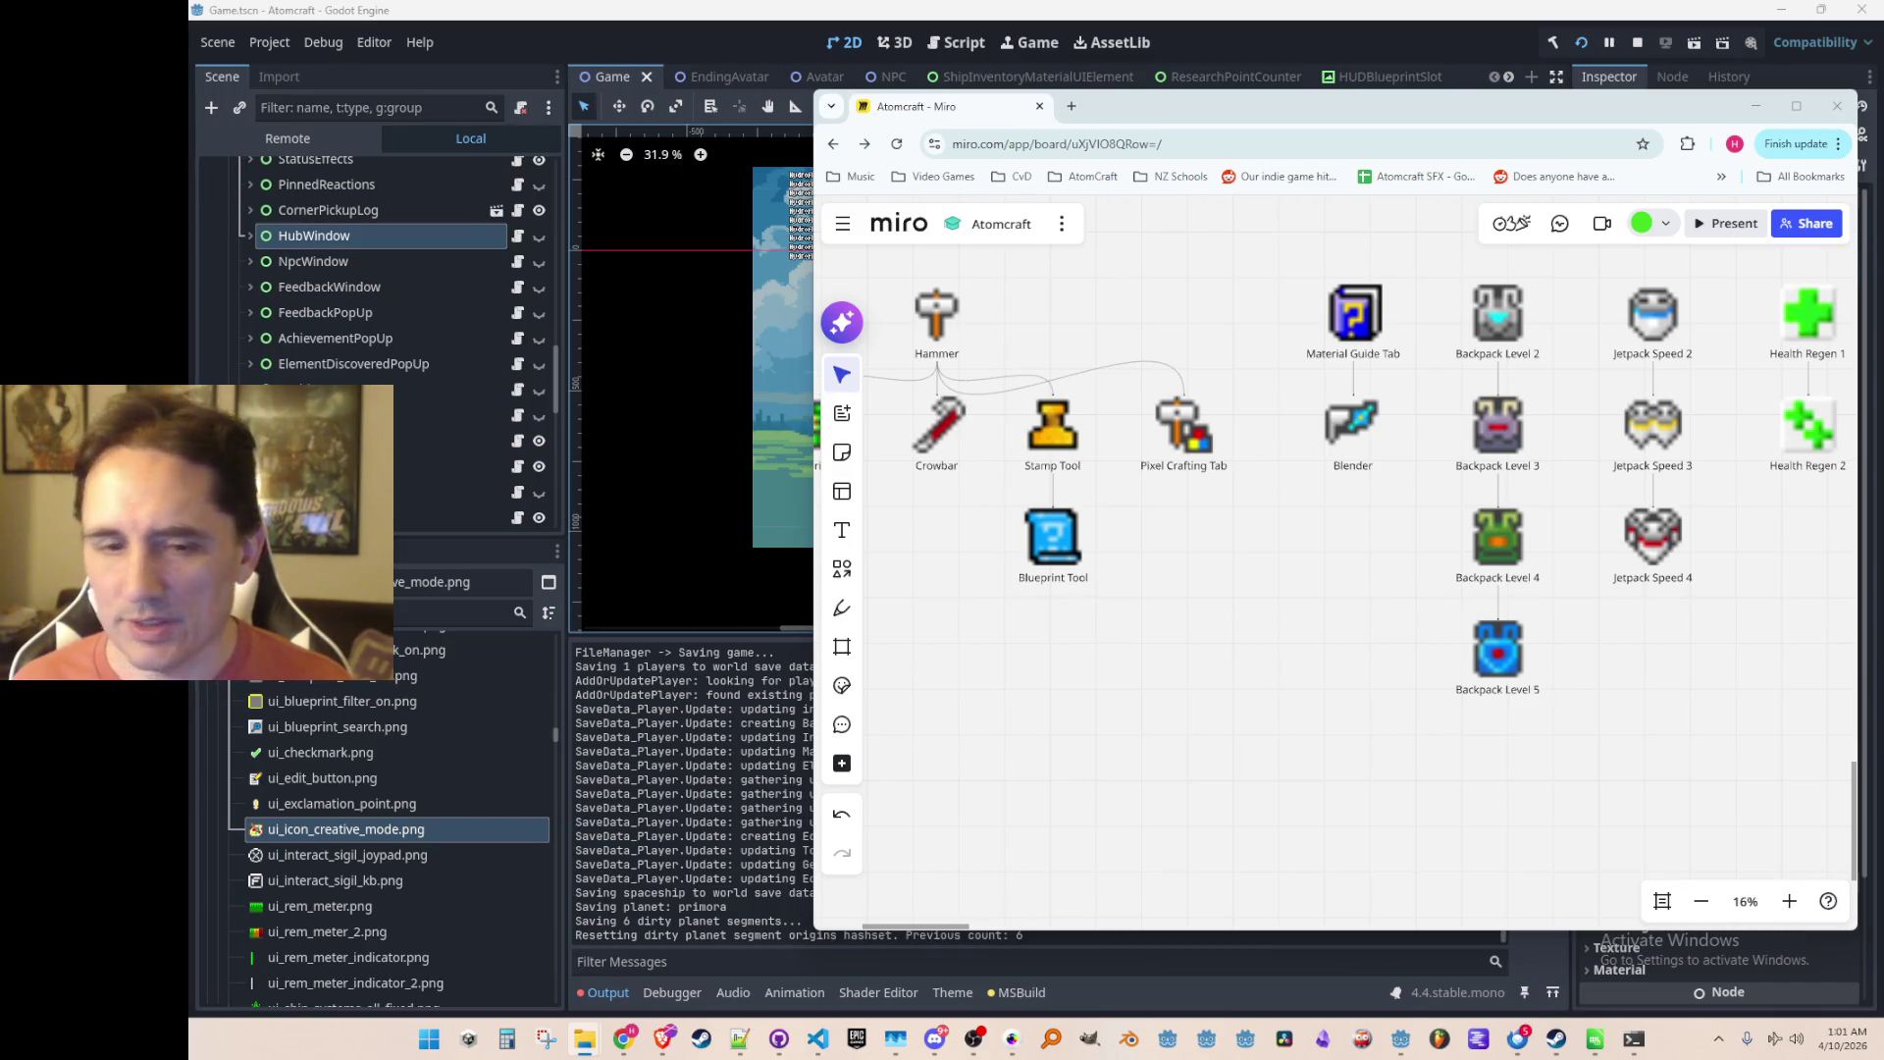
pyautogui.scroll(-2, 1209, 555)
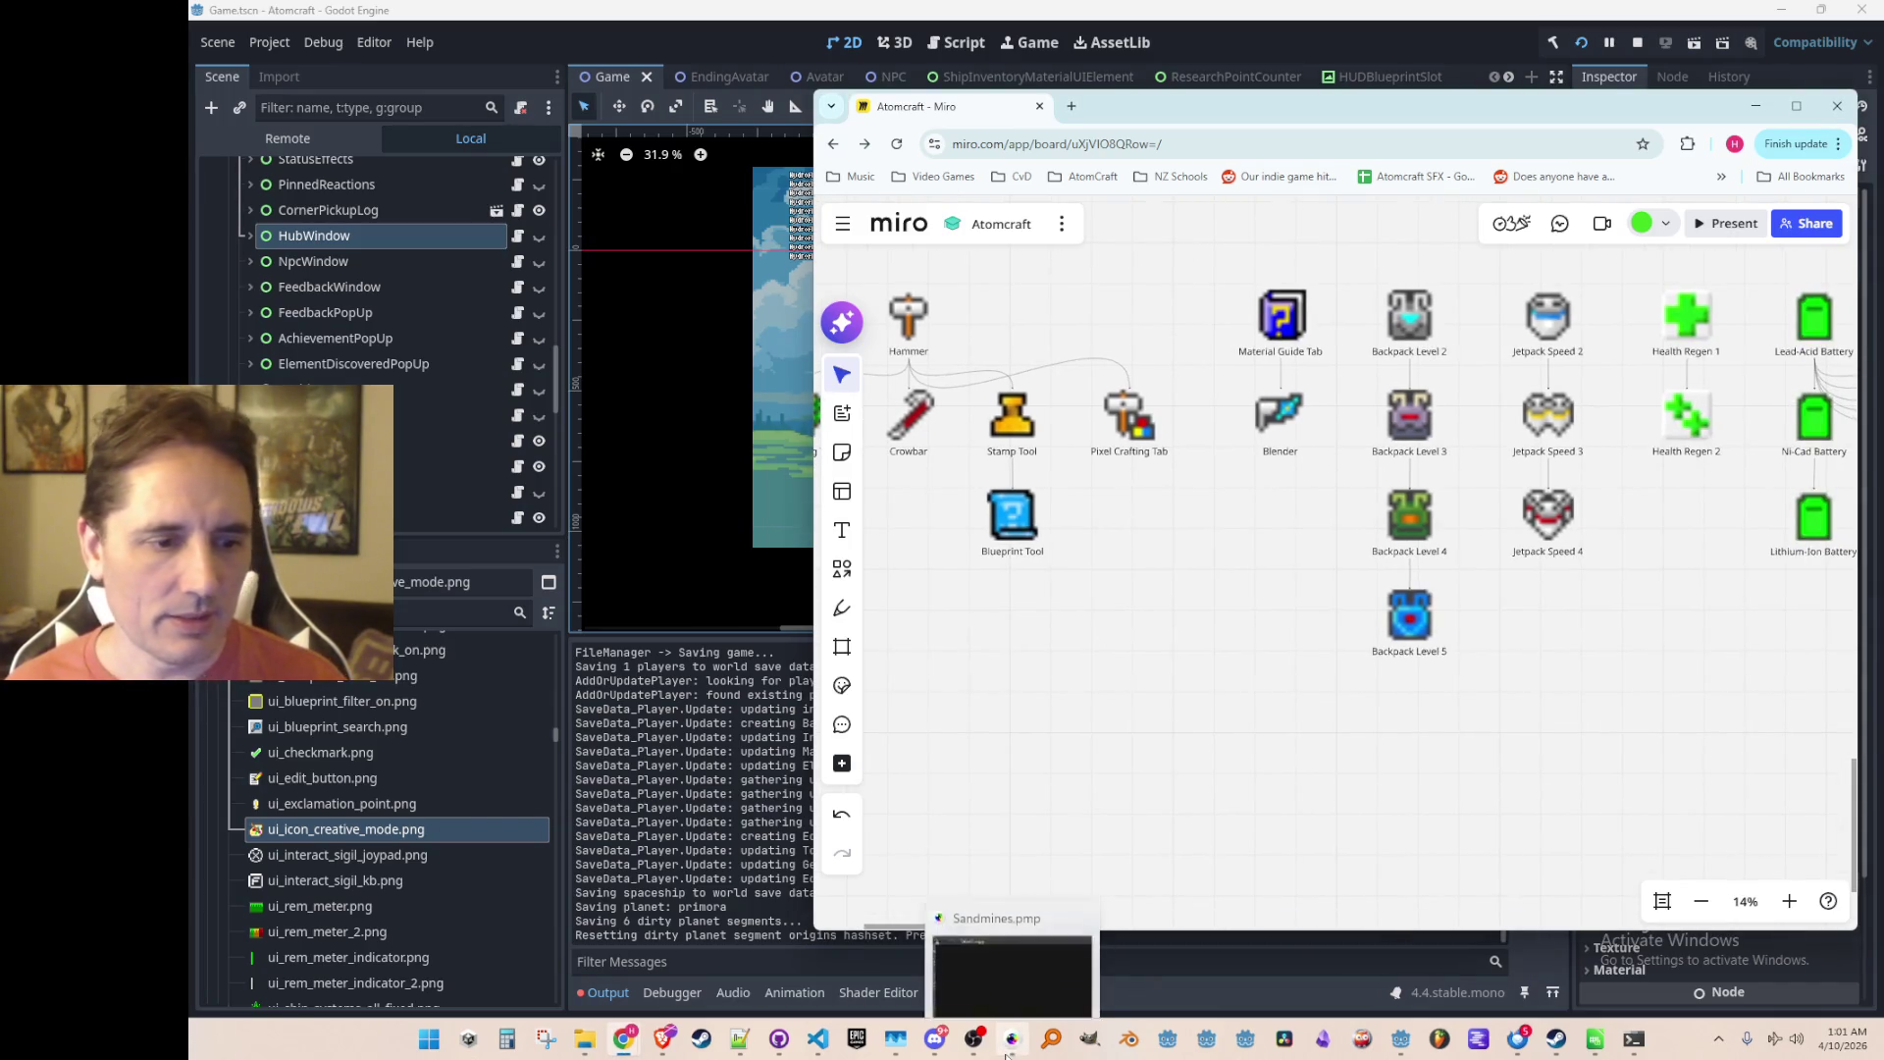
# Step: Switch to the Sandmines spritesheet, zoom to the gear and thermometer sprites, and pick Grab Brush
pyautogui.click(1011, 1042)
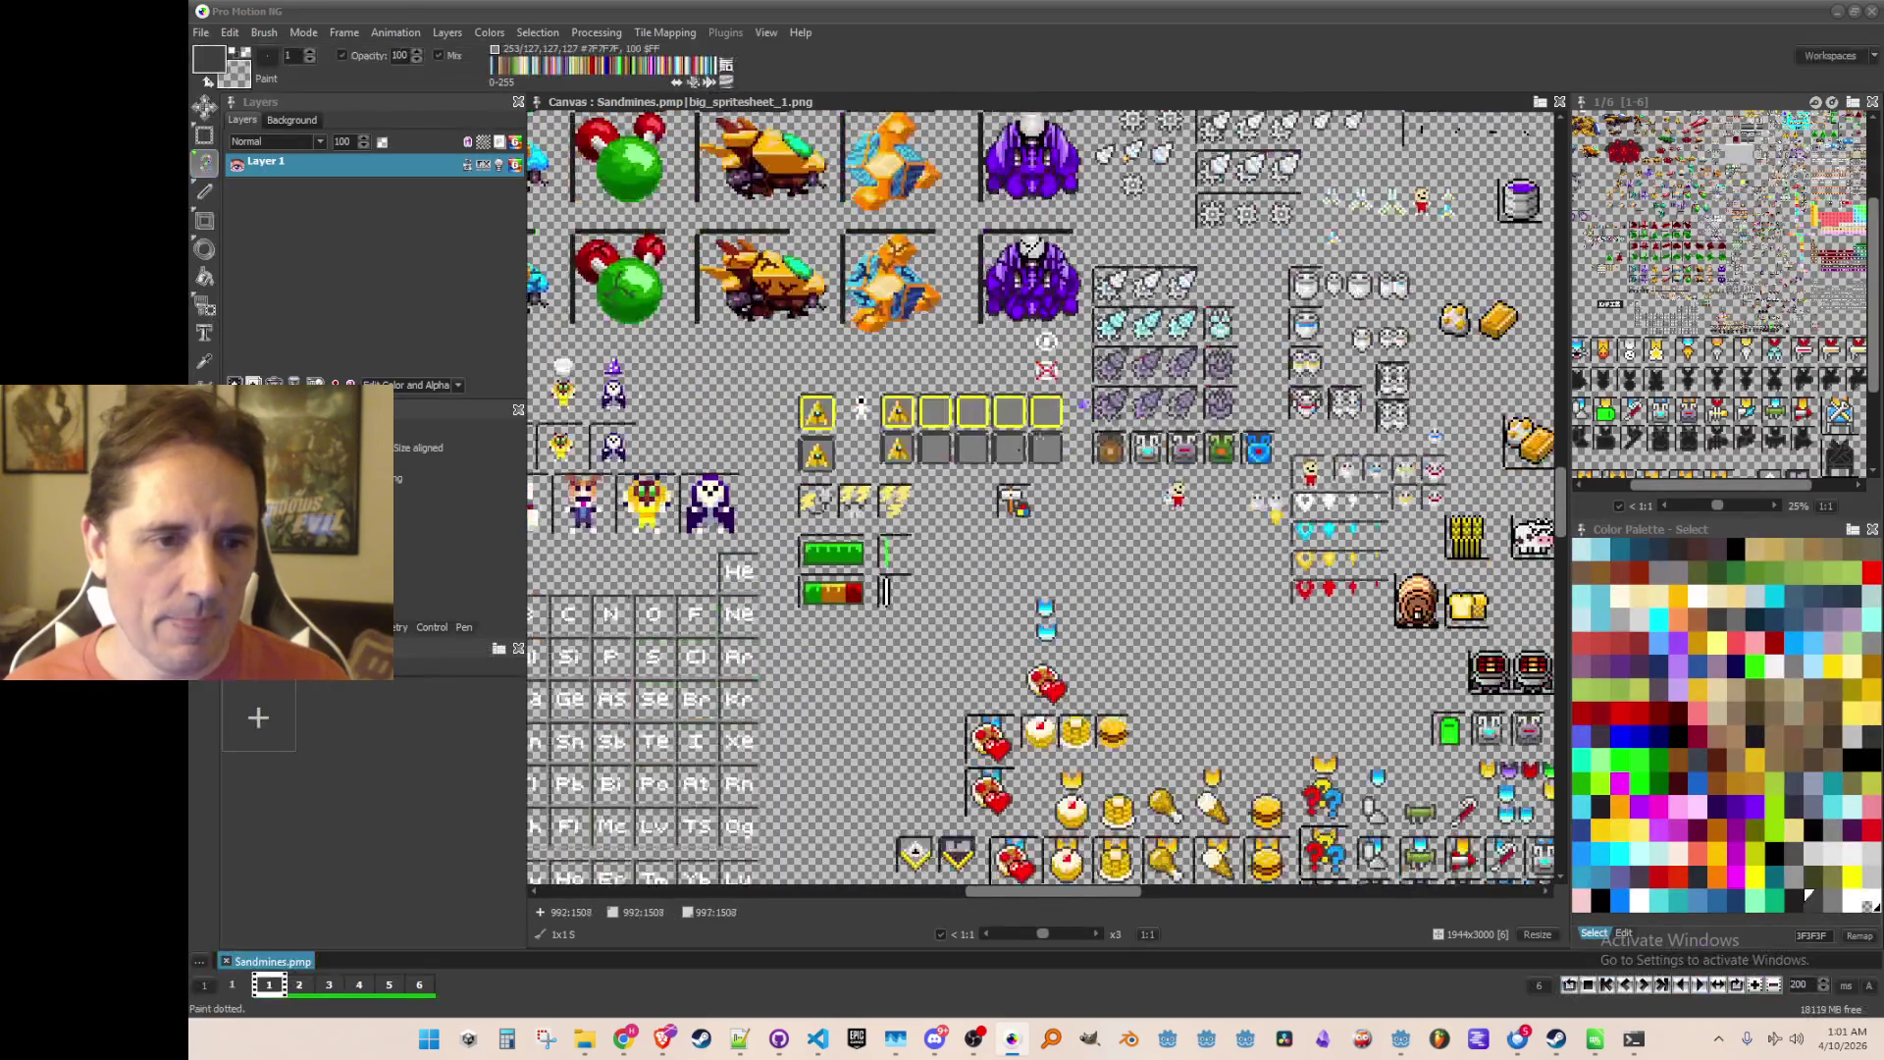
pyautogui.scroll(-3, 1040, 496)
pyautogui.scroll(3, 1041, 496)
pyautogui.scroll(-2, 1040, 495)
pyautogui.scroll(1, 1040, 495)
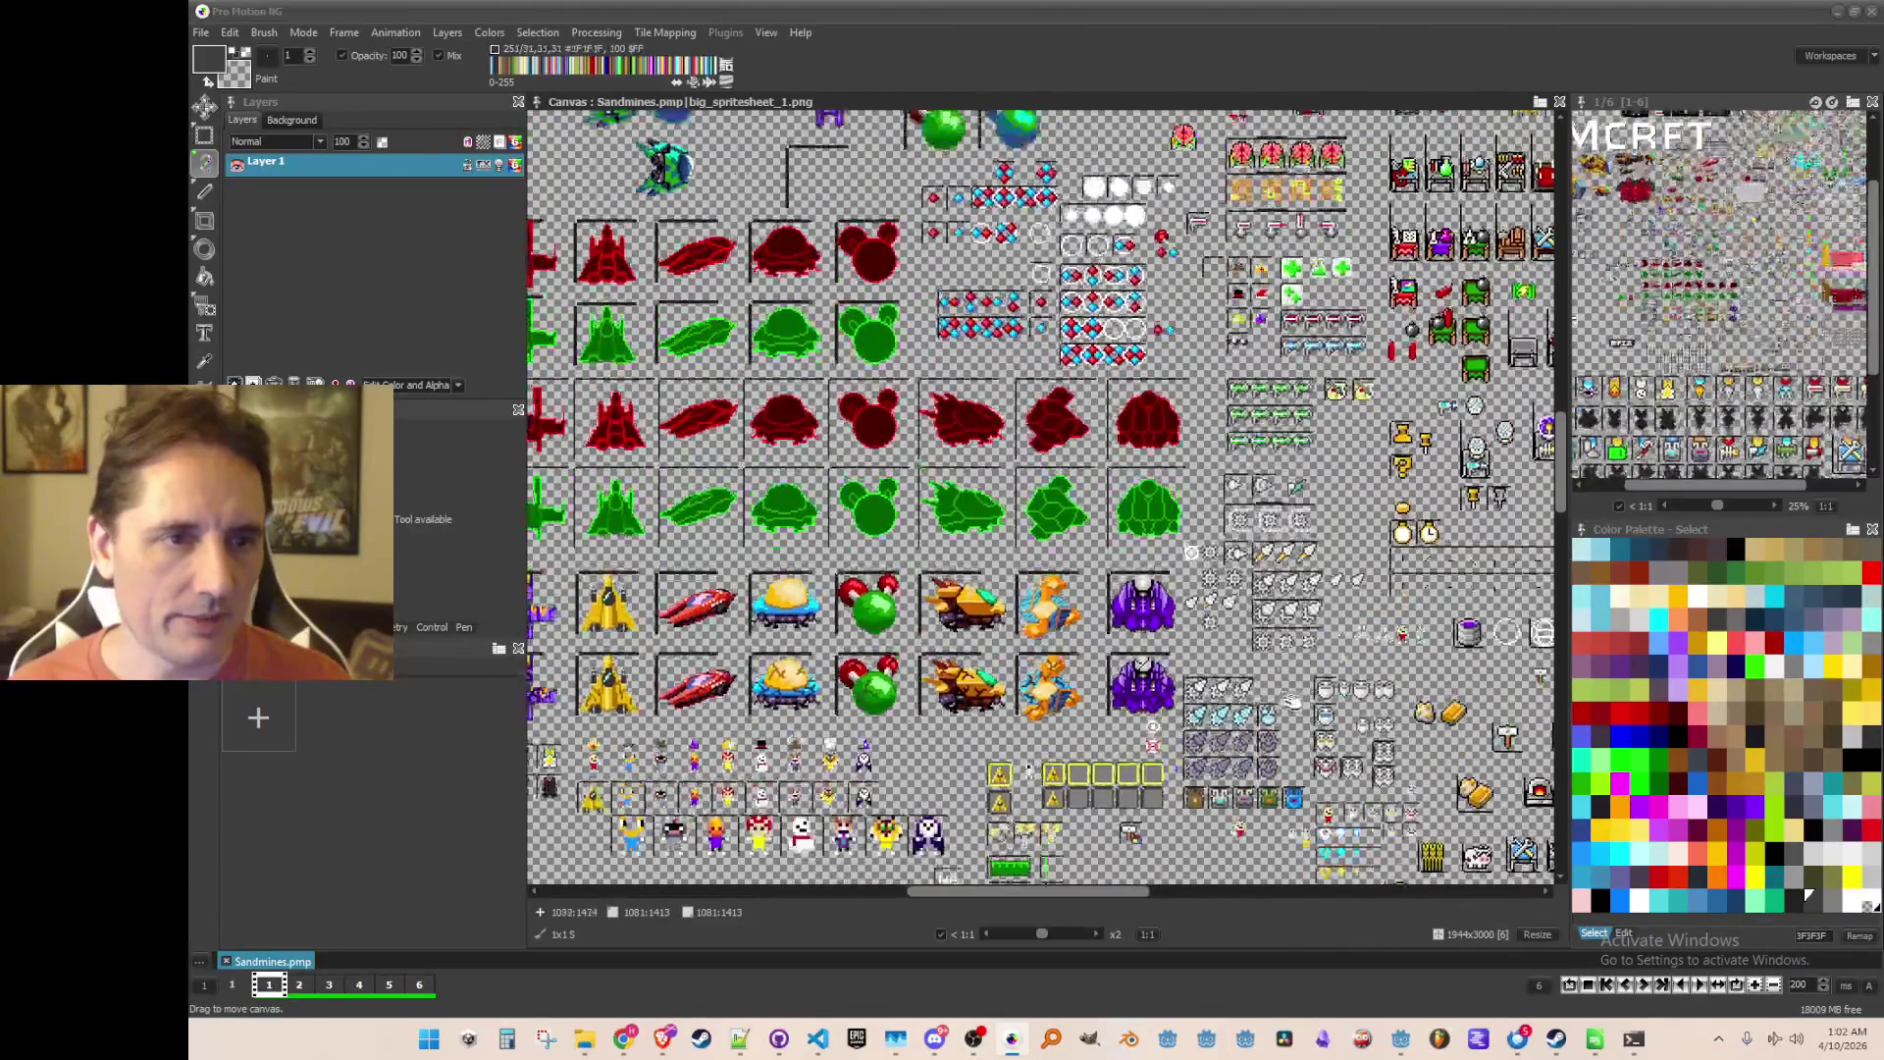
pyautogui.scroll(10, 1040, 496)
pyautogui.scroll(1, 1041, 495)
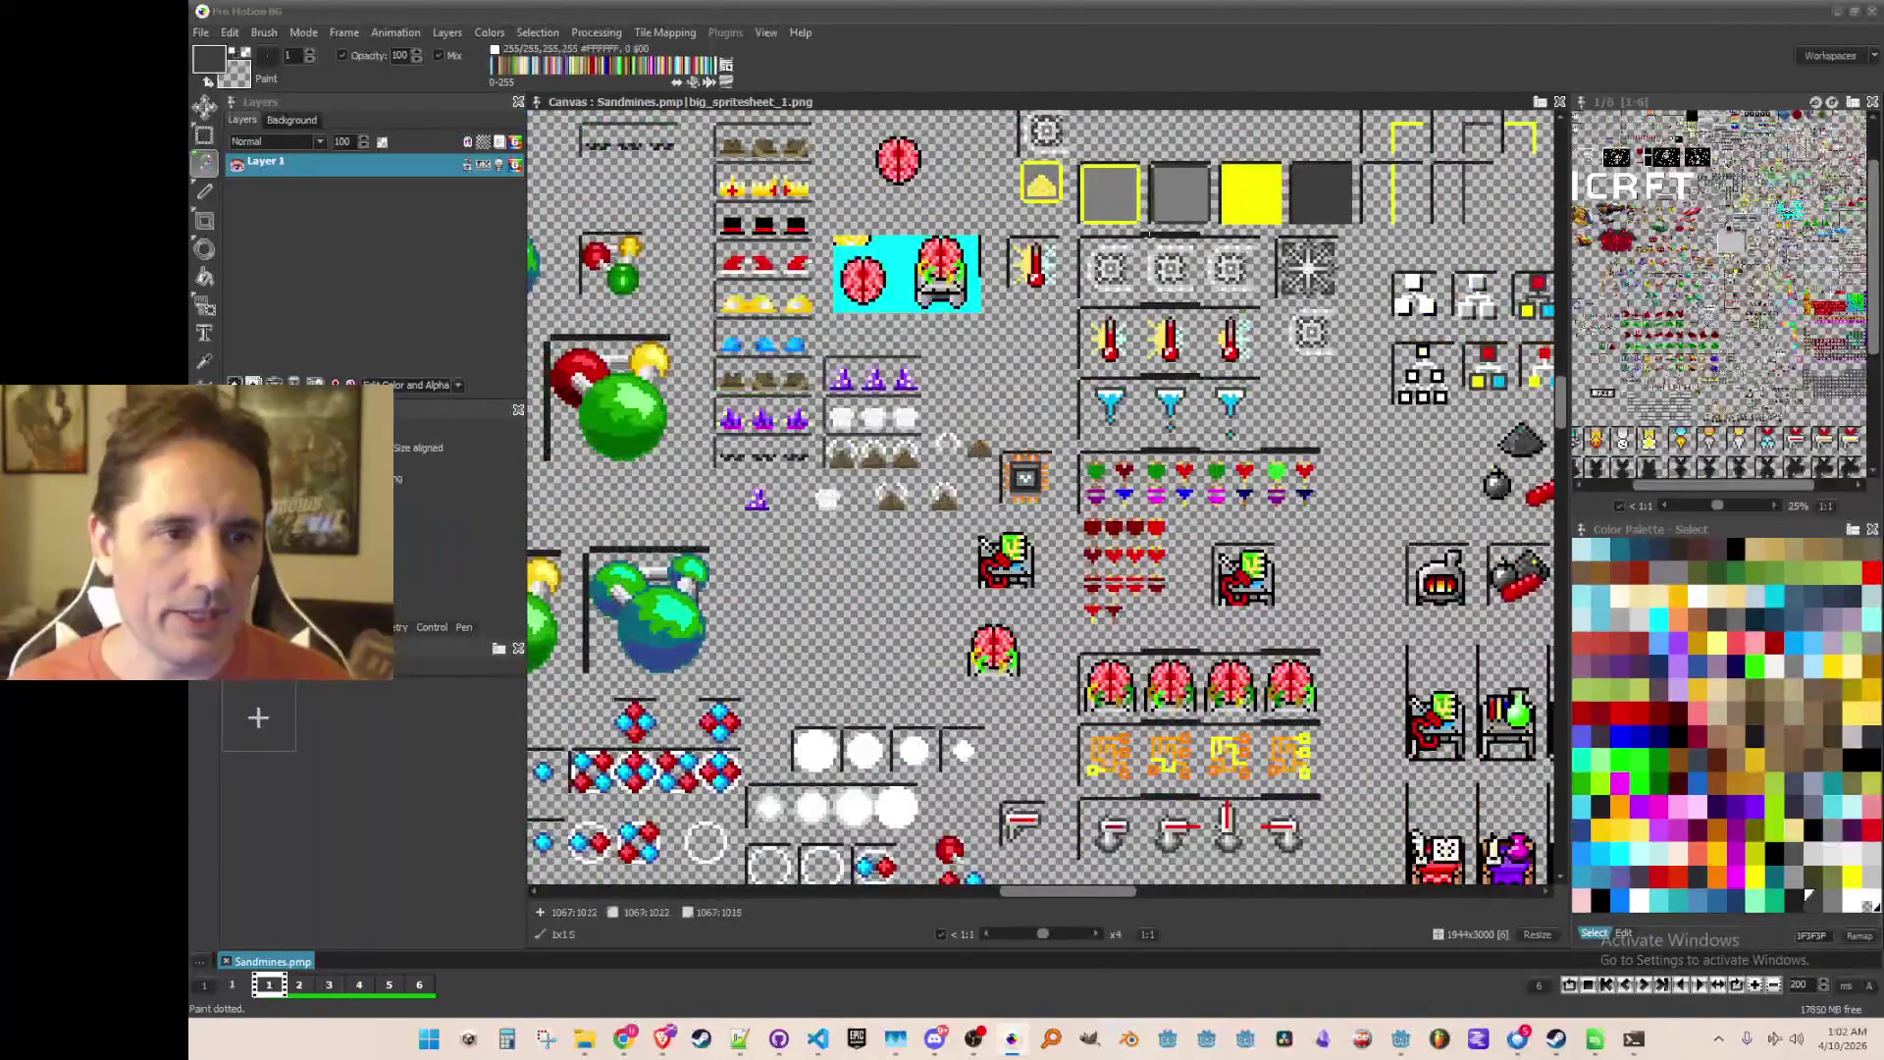
pyautogui.scroll(2, 1171, 234)
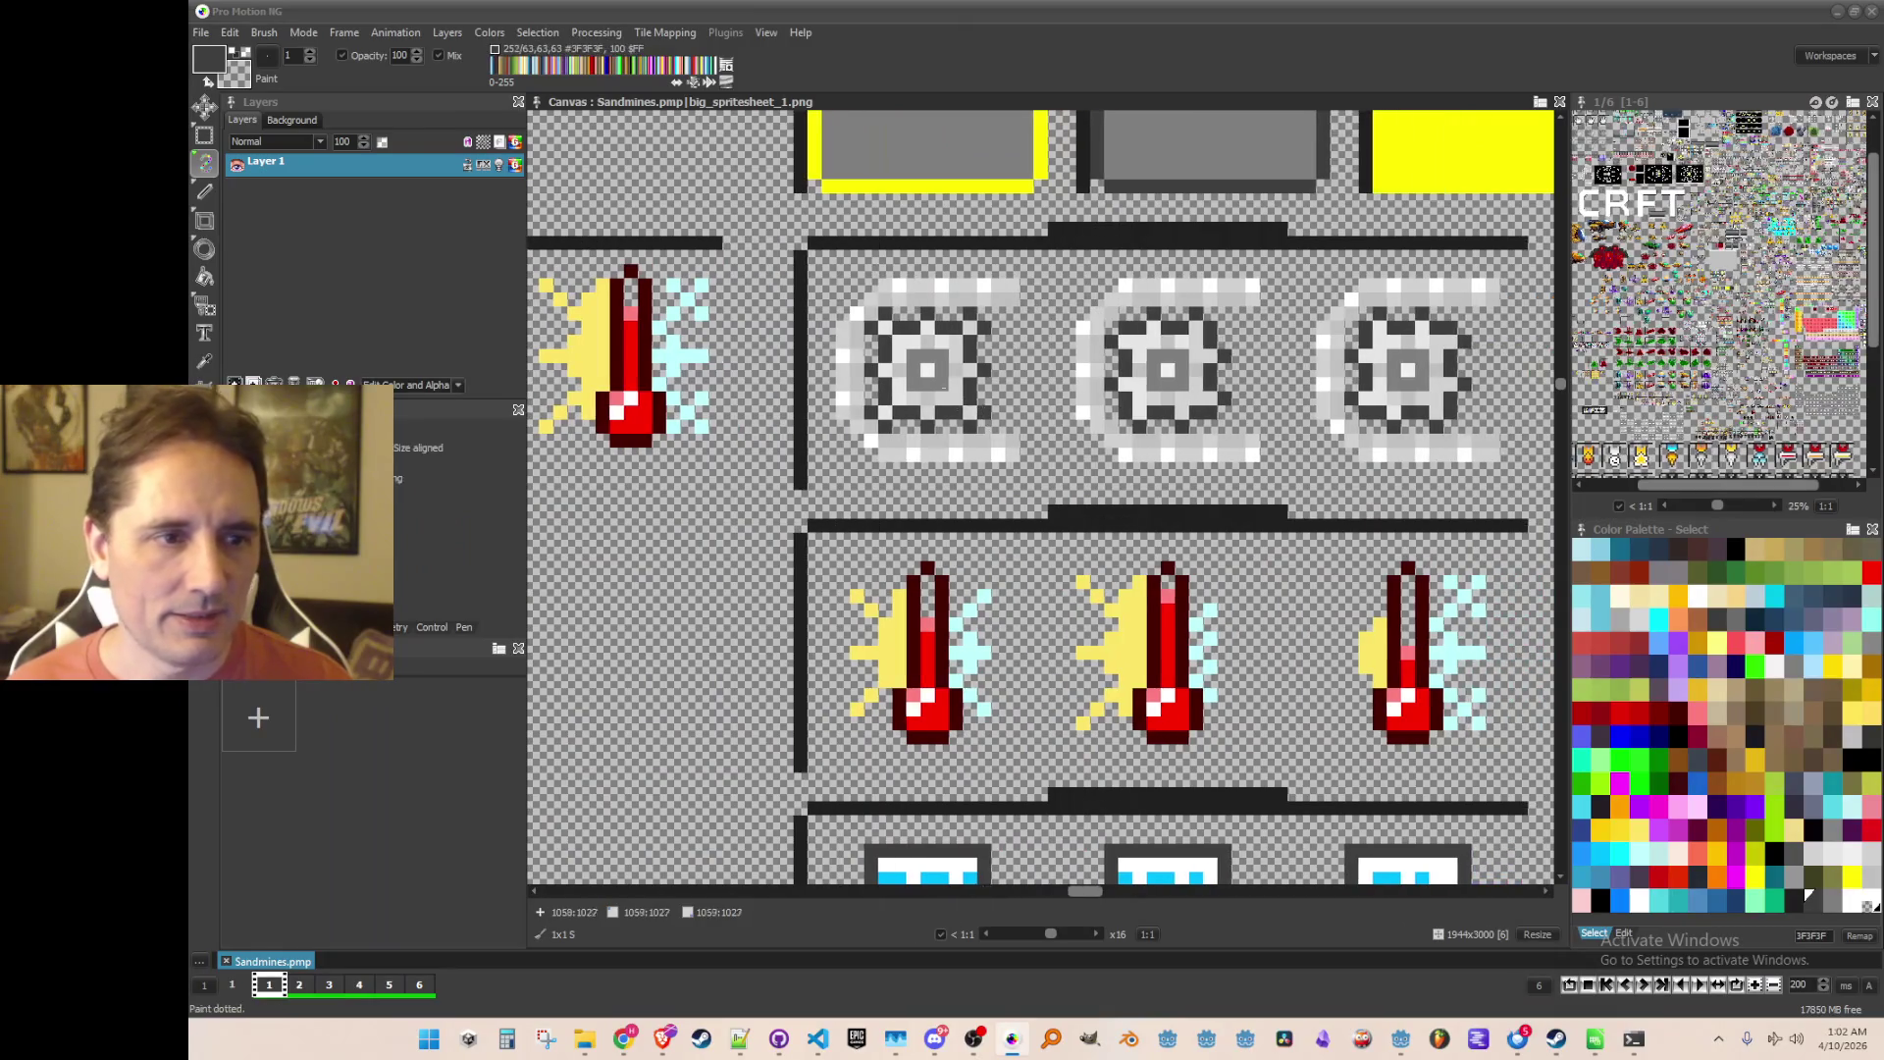
pyautogui.press('b')
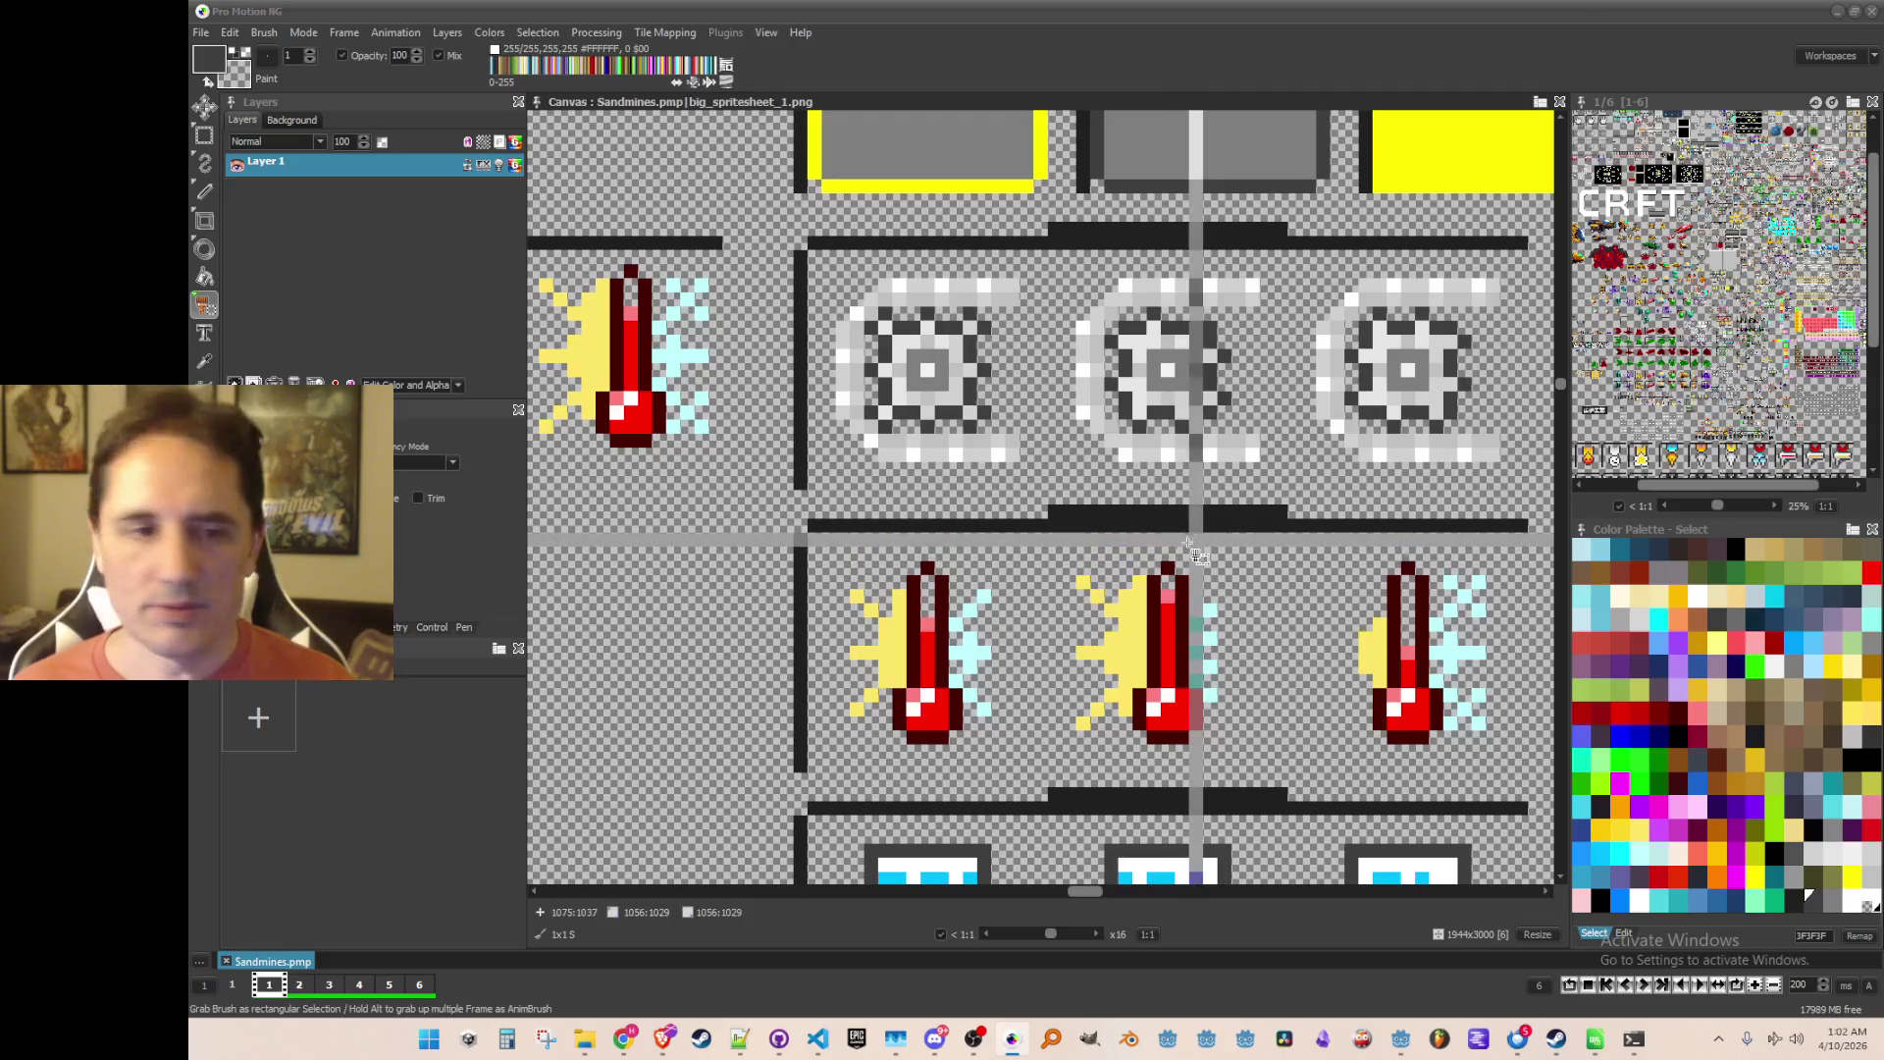
# Step: Grab the 17x17 gear sprite tile as the current brush
pyautogui.scroll(-2, 1558, 781)
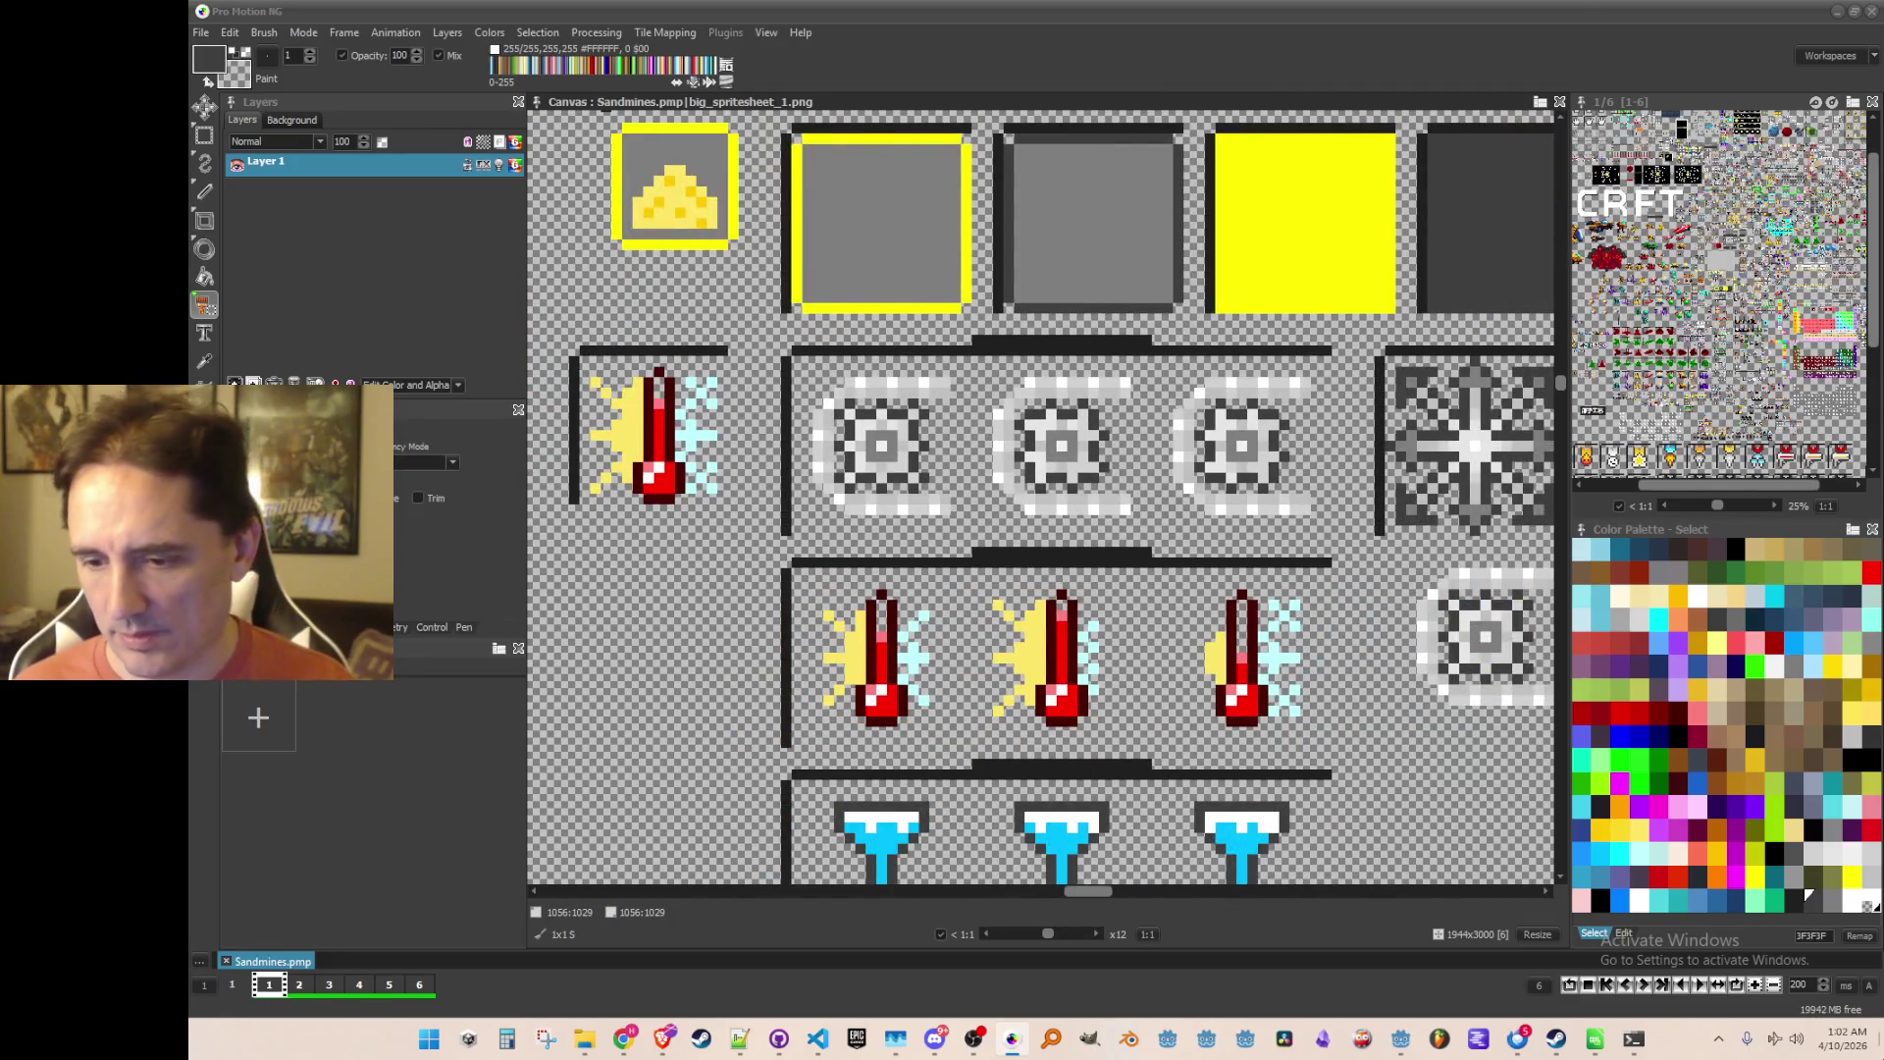
pyautogui.scroll(2, 820, 378)
pyautogui.moveTo(796, 340)
pyautogui.mouseDown()
pyautogui.moveTo(1021, 550)
pyautogui.moveTo(1017, 569)
pyautogui.mouseUp()
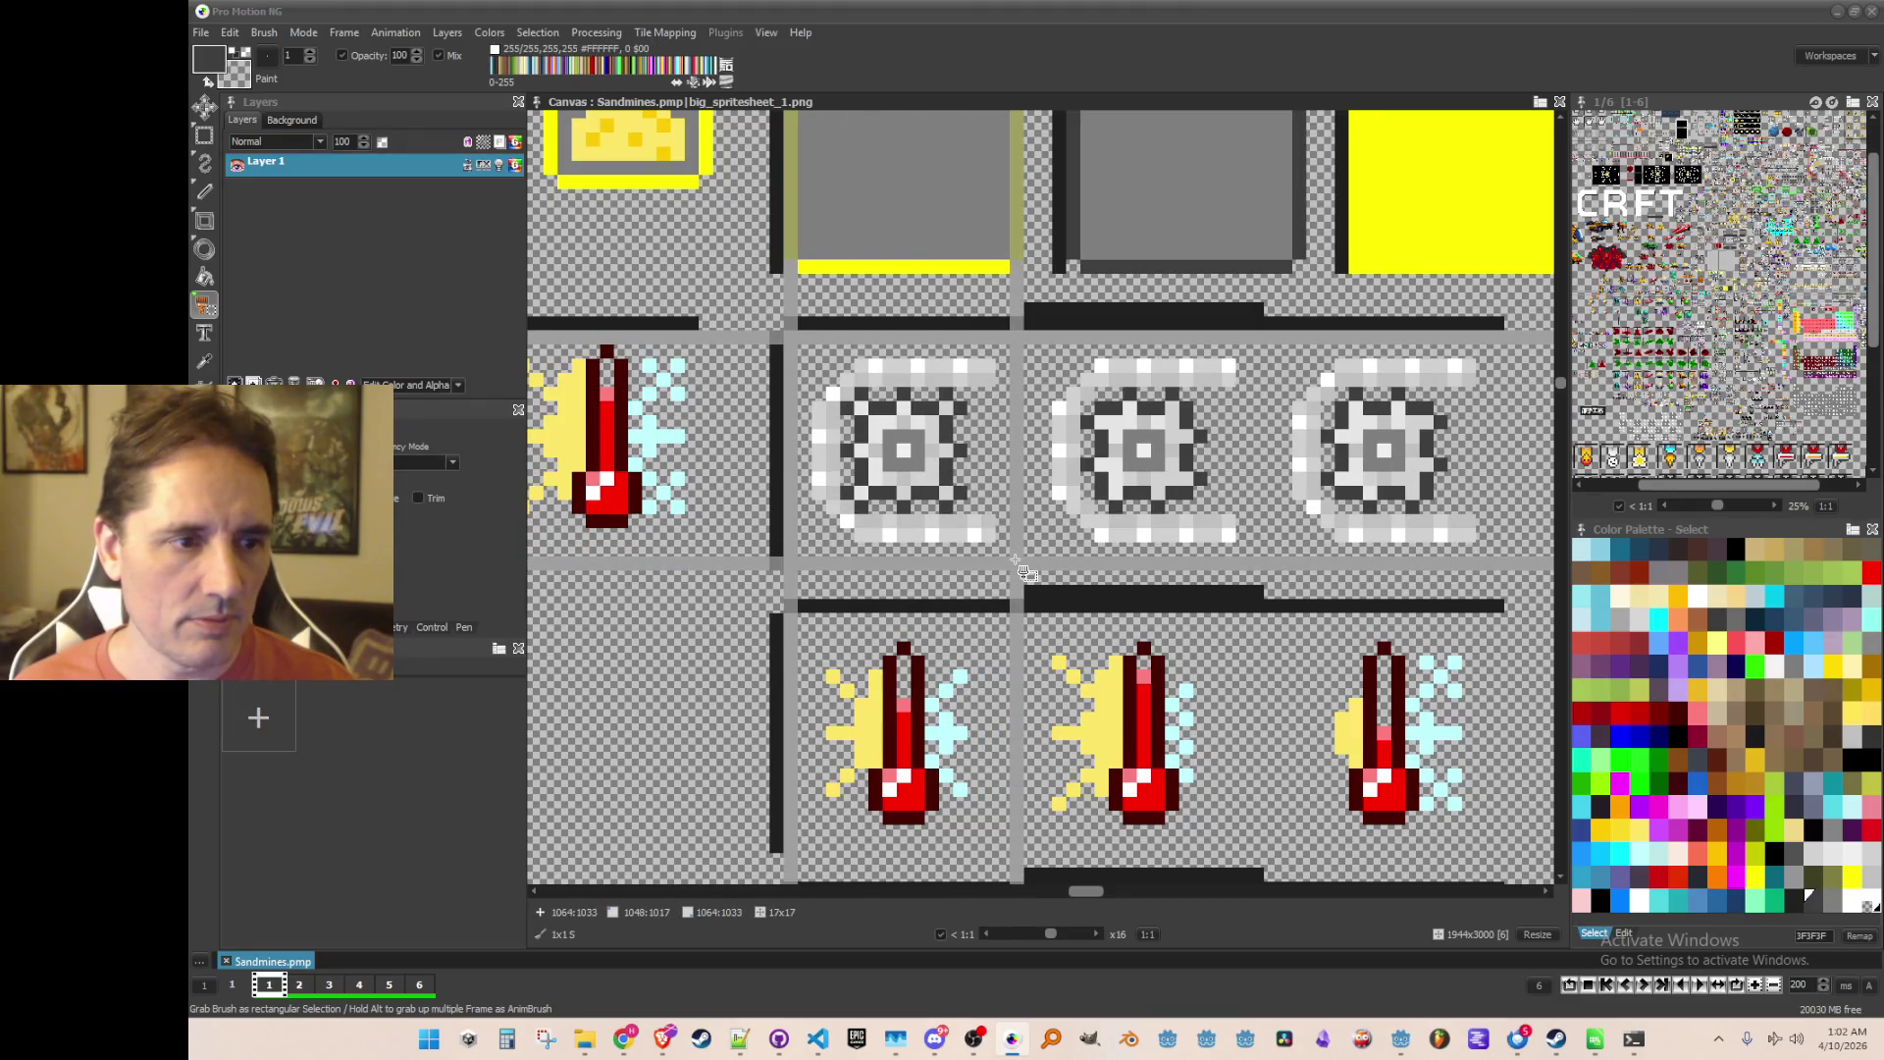
pyautogui.moveTo(1020, 569); pyautogui.dragTo(1018, 567)
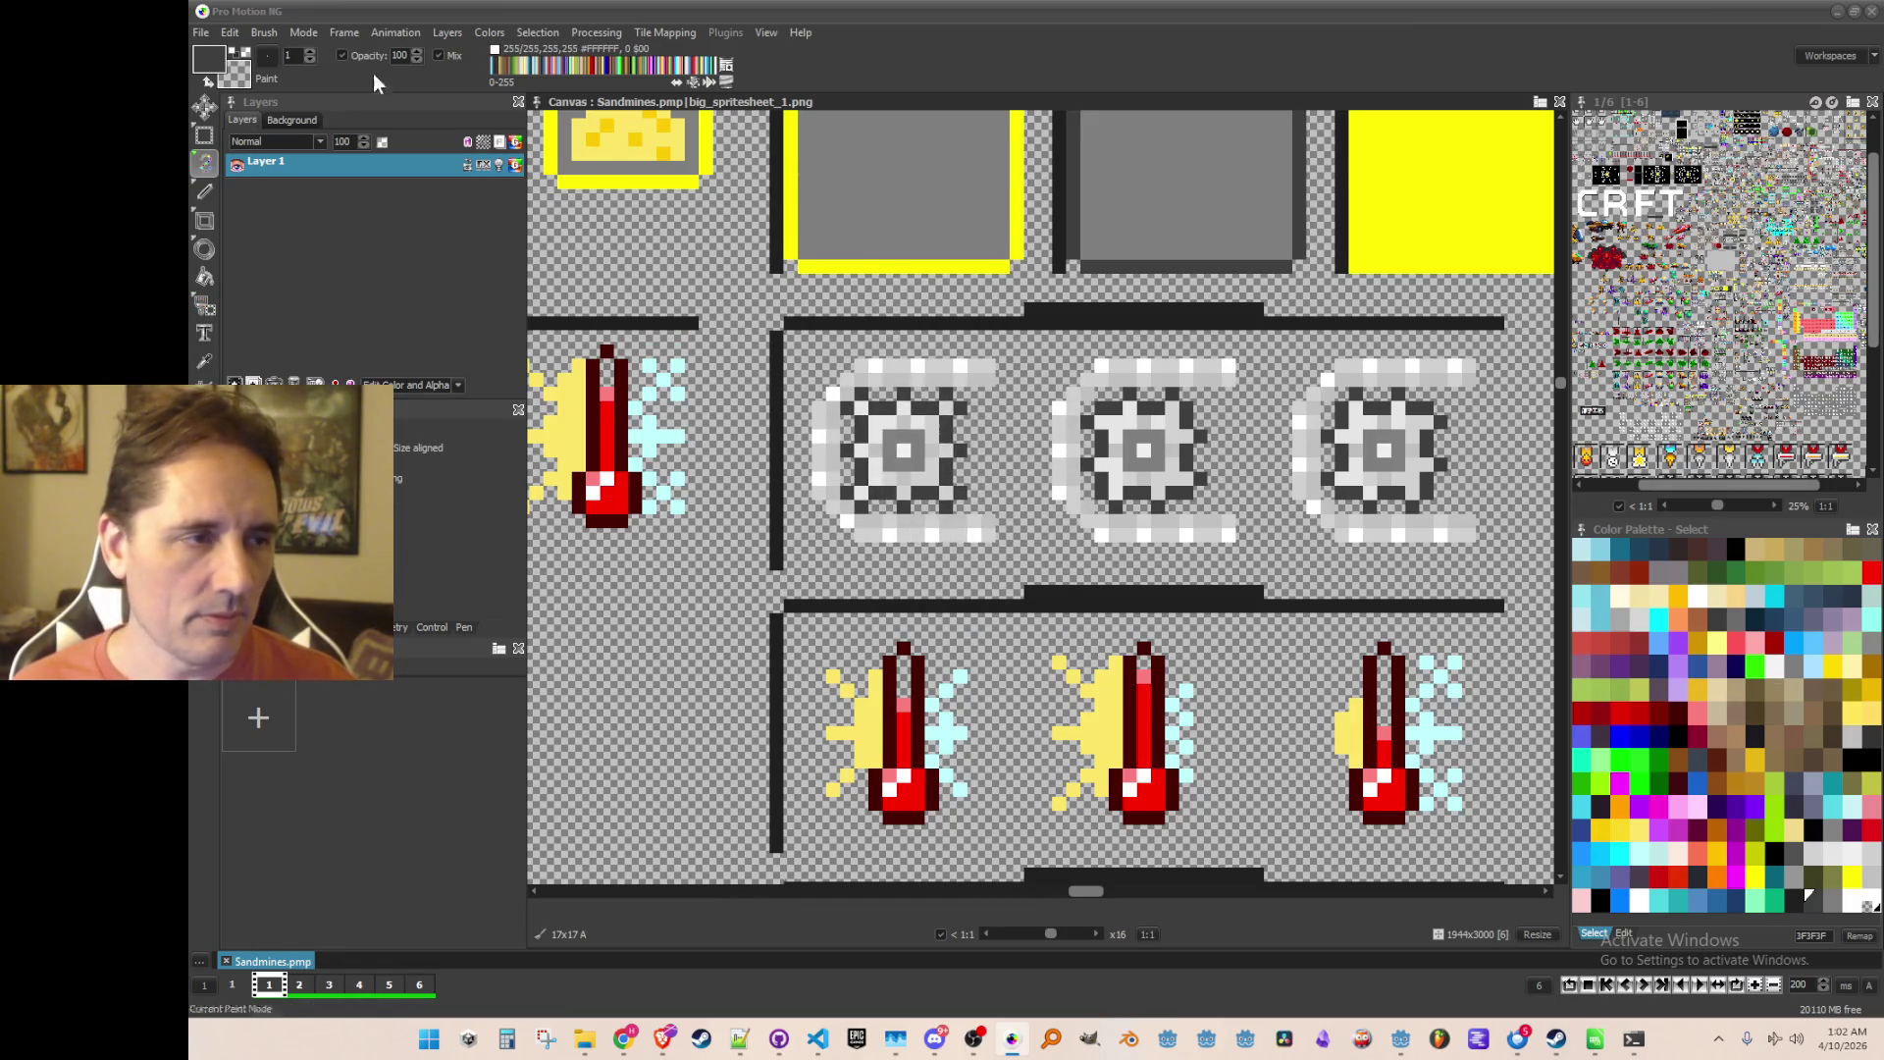
pyautogui.click(264, 33)
pyautogui.click(451, 501)
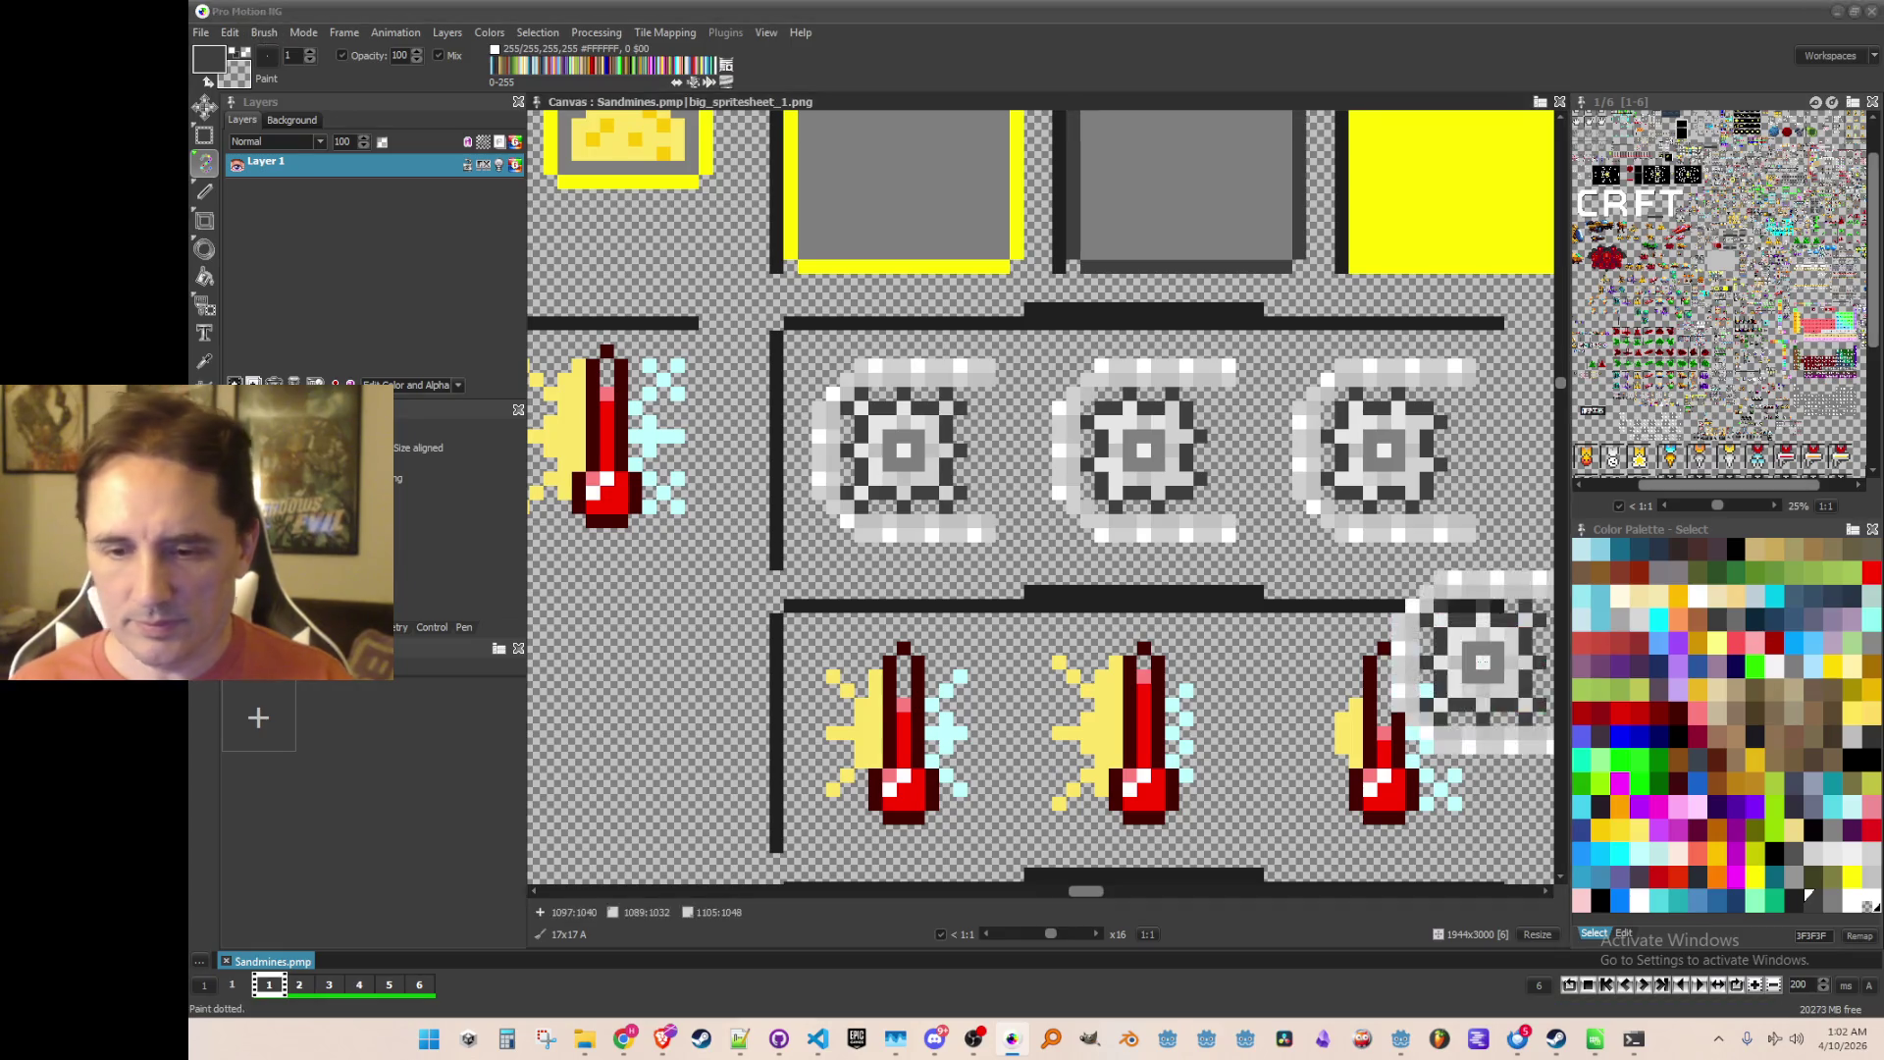
# Step: Make a first attempt at grabbing the thermometer icon as a brush, then drop it
pyautogui.scroll(-2, 1095, 543)
pyautogui.scroll(1, 1089, 550)
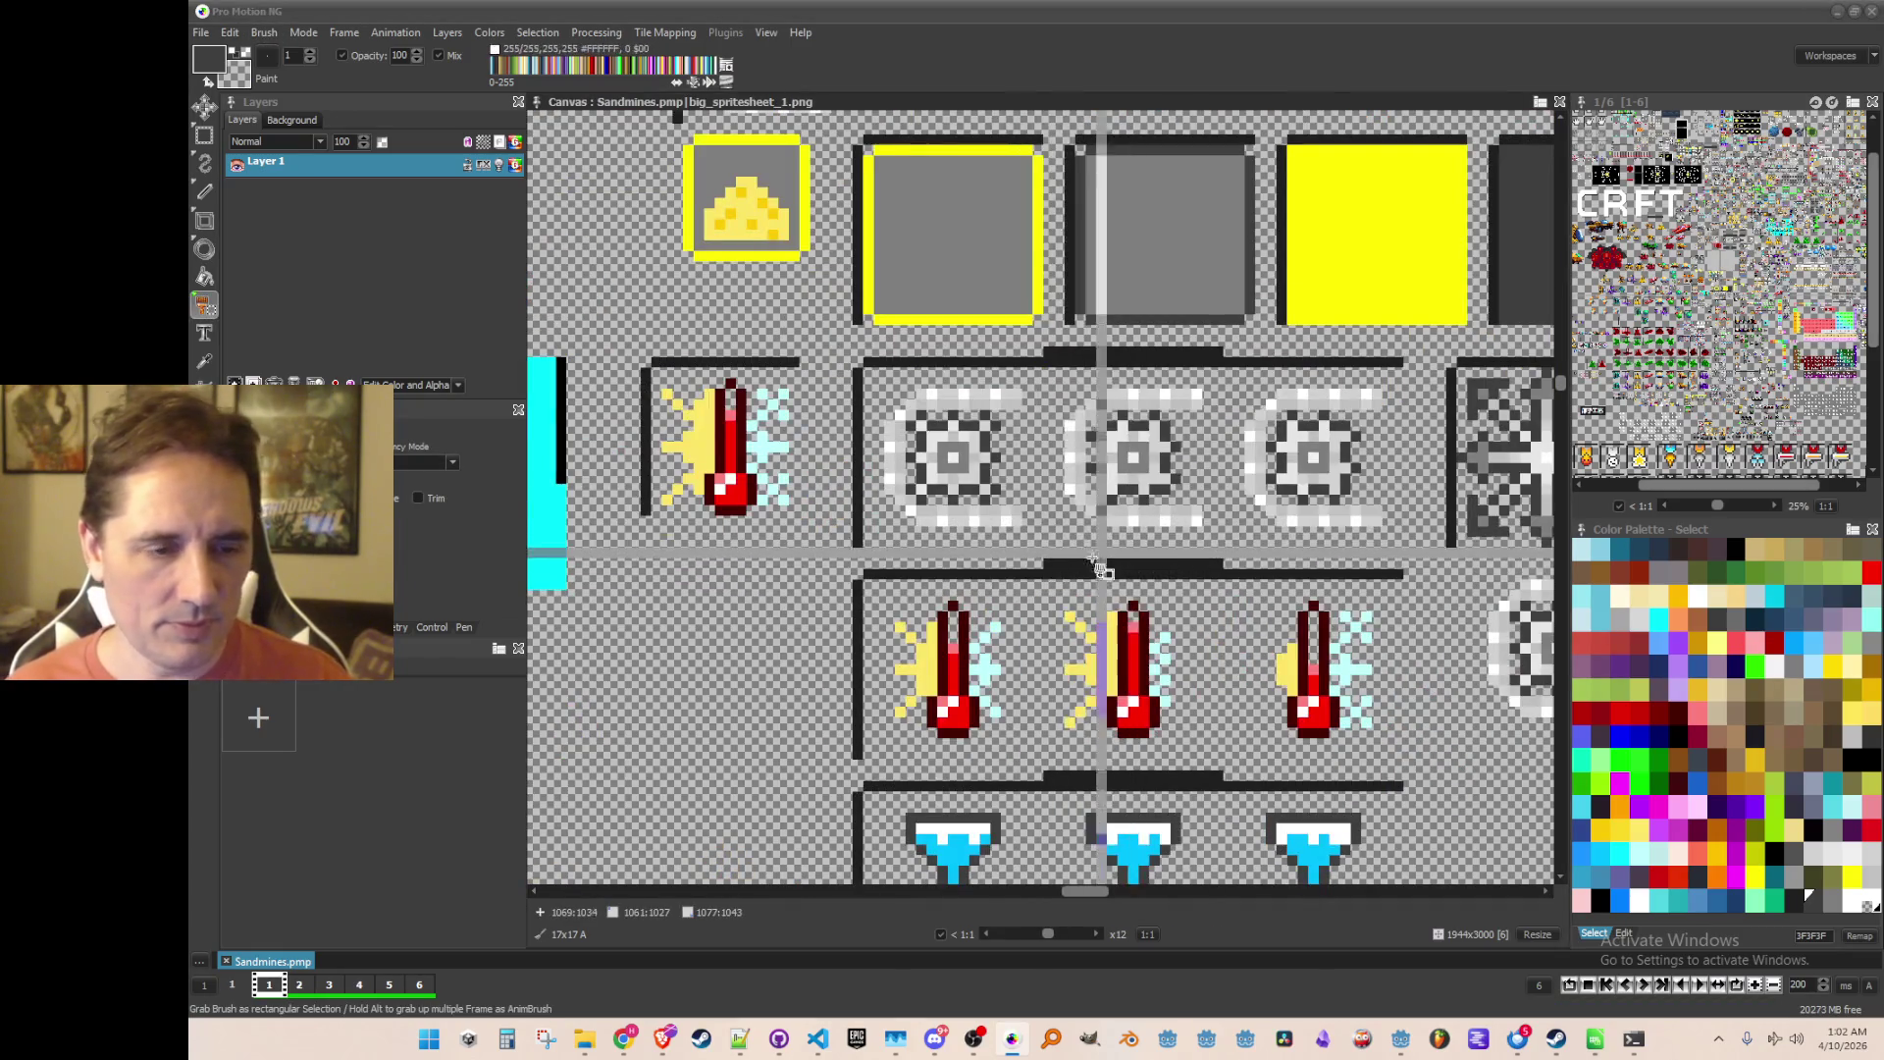
pyautogui.press('b')
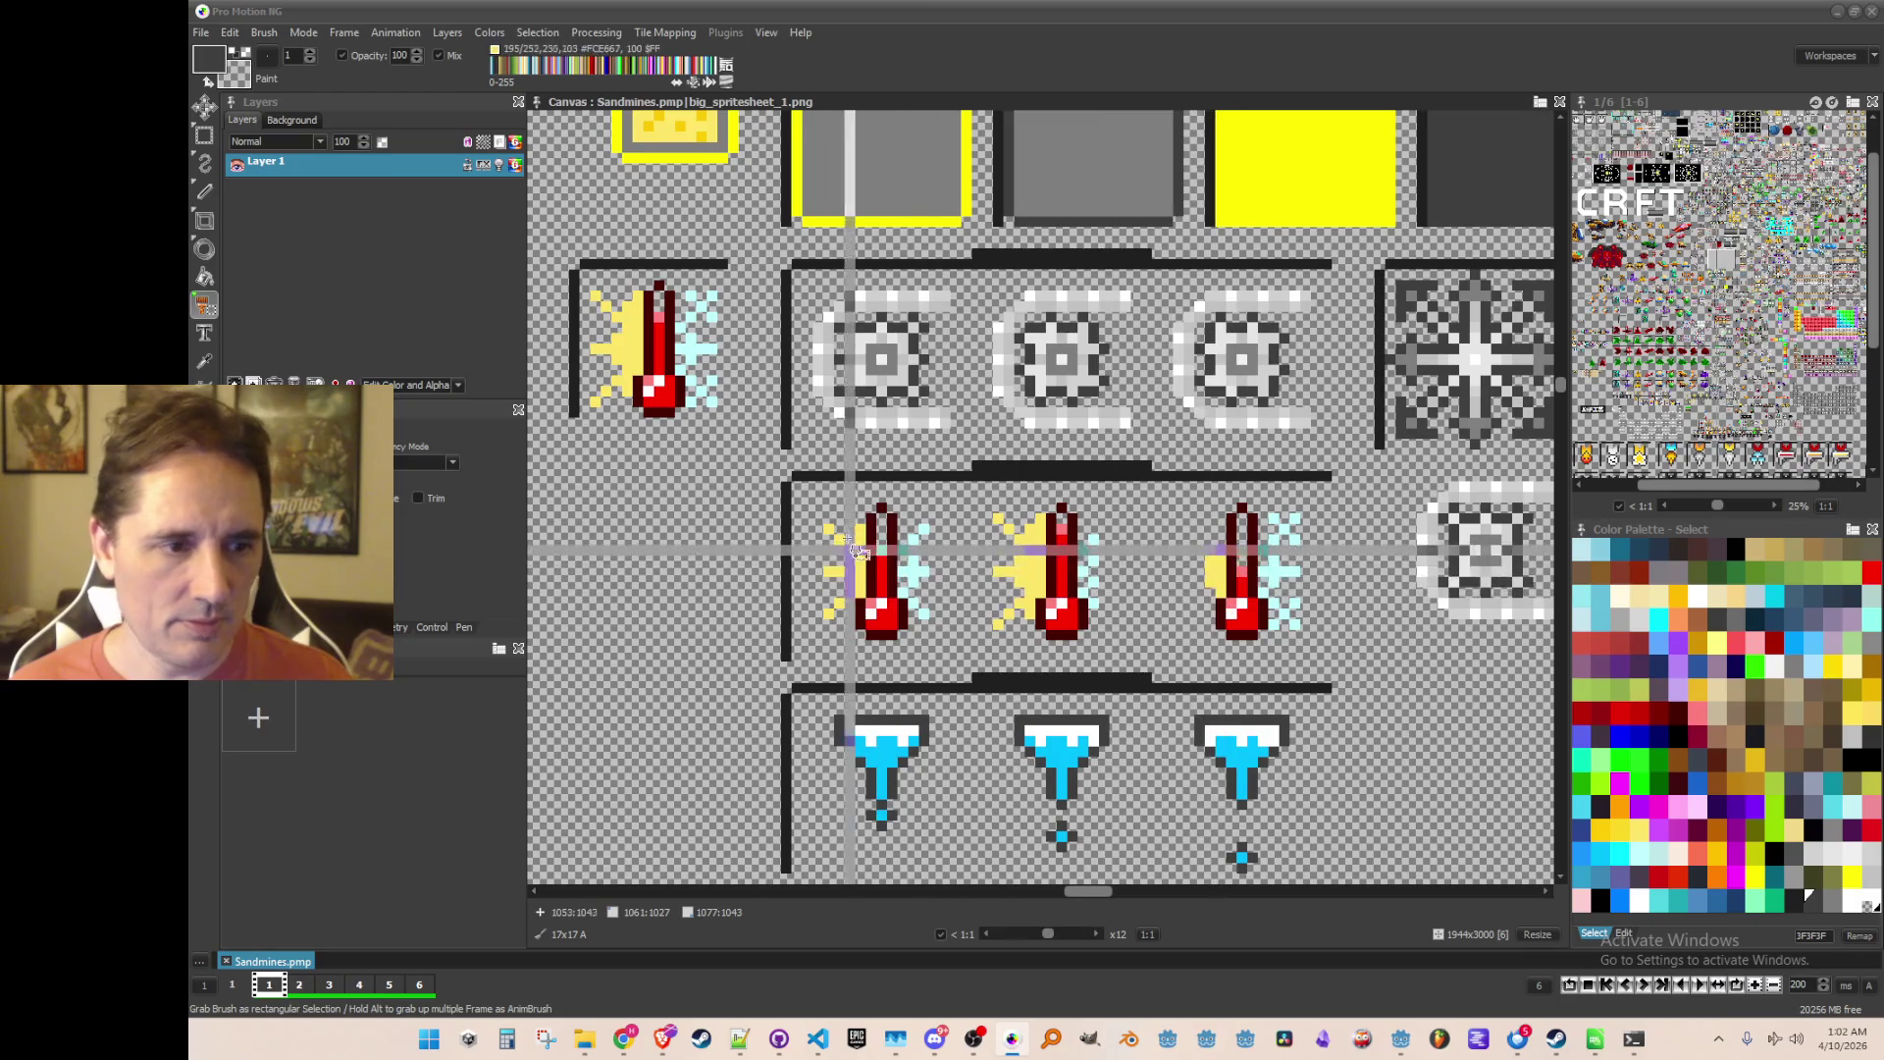
pyautogui.moveTo(785, 478)
pyautogui.mouseDown()
pyautogui.moveTo(864, 609)
pyautogui.moveTo(958, 636)
pyautogui.moveTo(976, 667)
pyautogui.mouseUp()
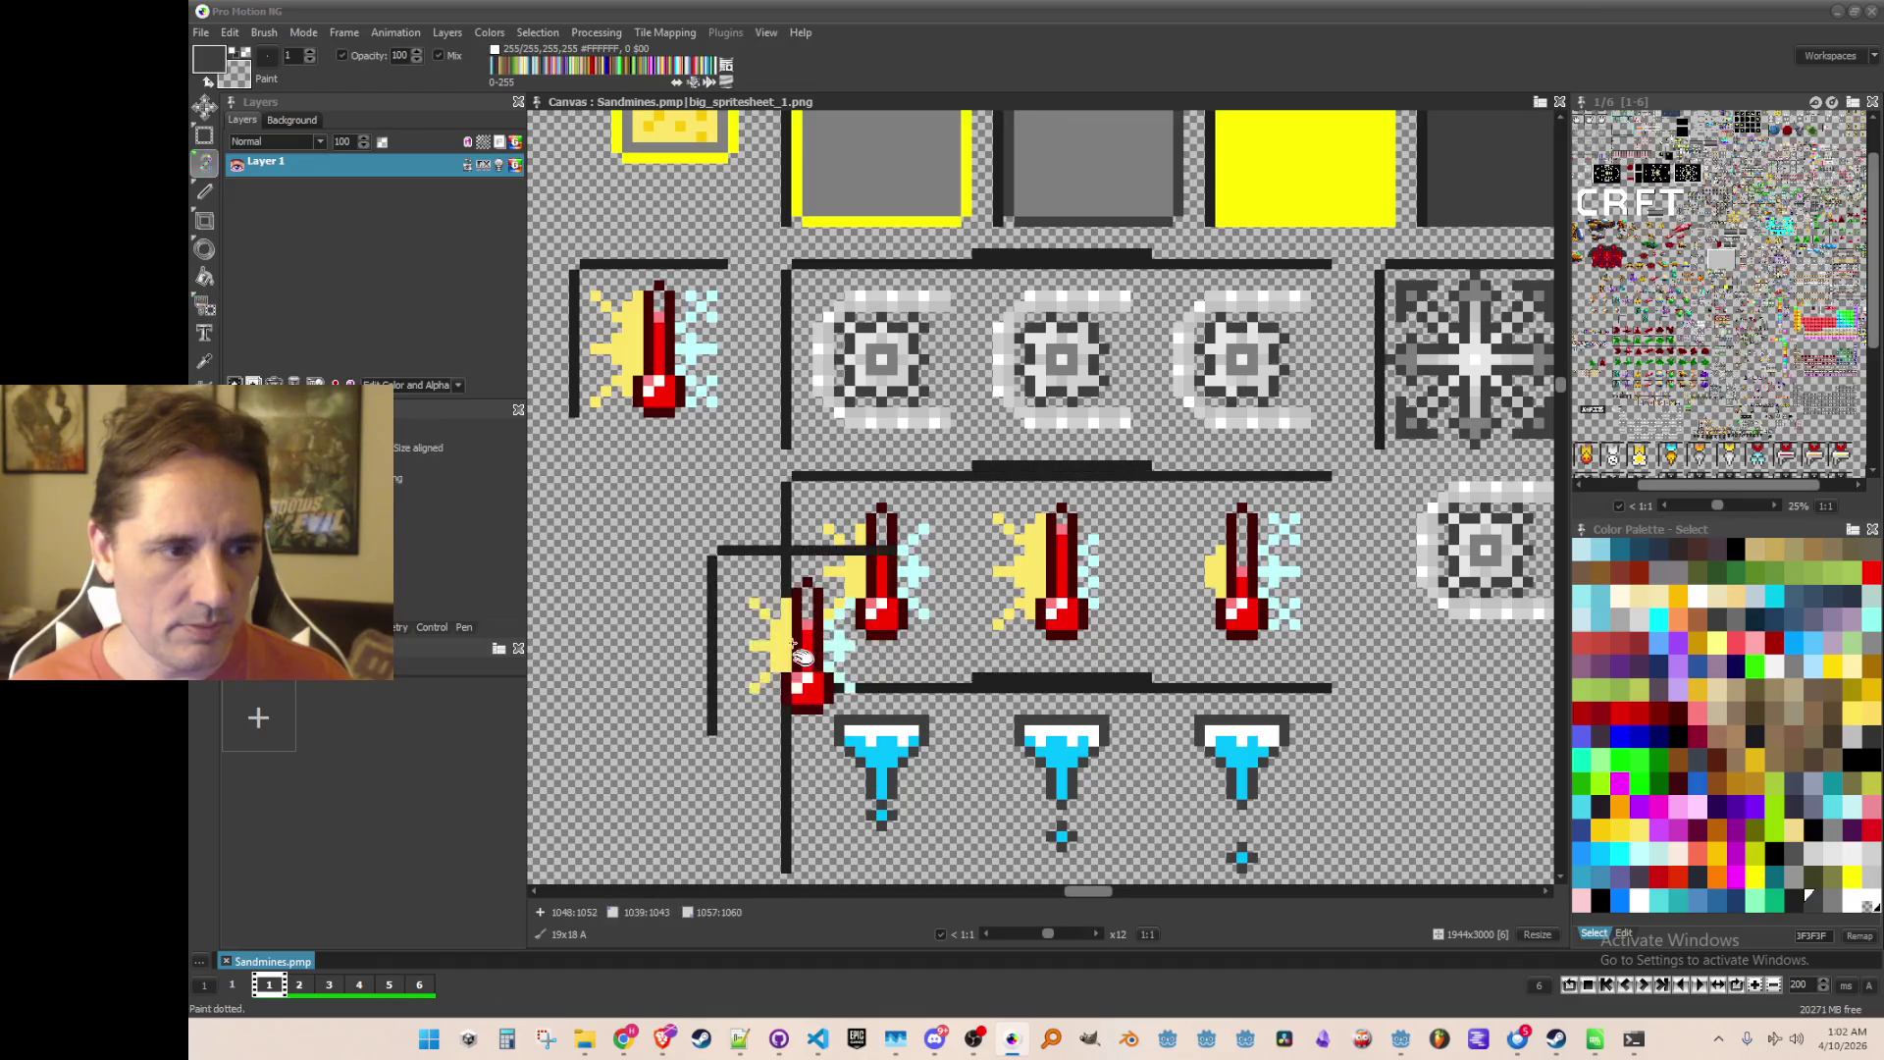
pyautogui.hscroll(-2, 817, 536)
pyautogui.press('b')
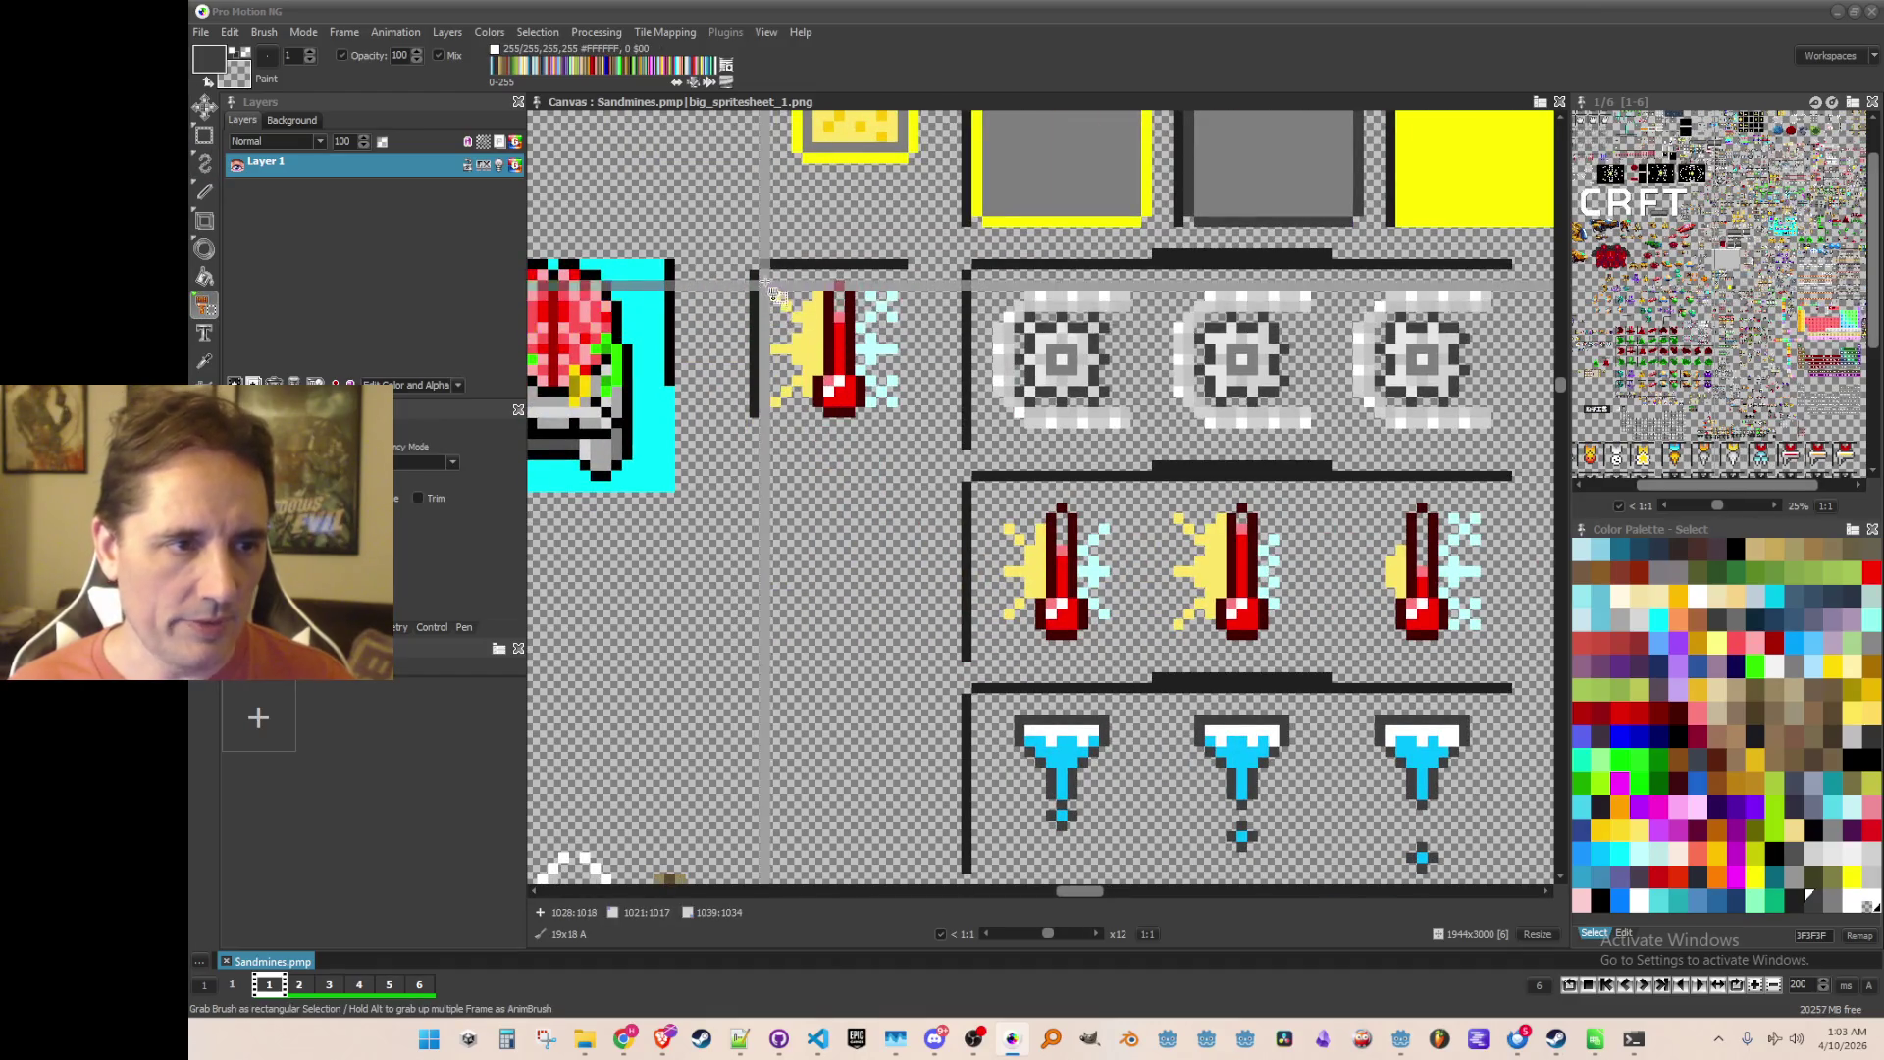
# Step: Grab the thermometer as a 14x14 brush and save it as an image file
pyautogui.moveTo(772, 280); pyautogui.dragTo(937, 446)
pyautogui.press('d')
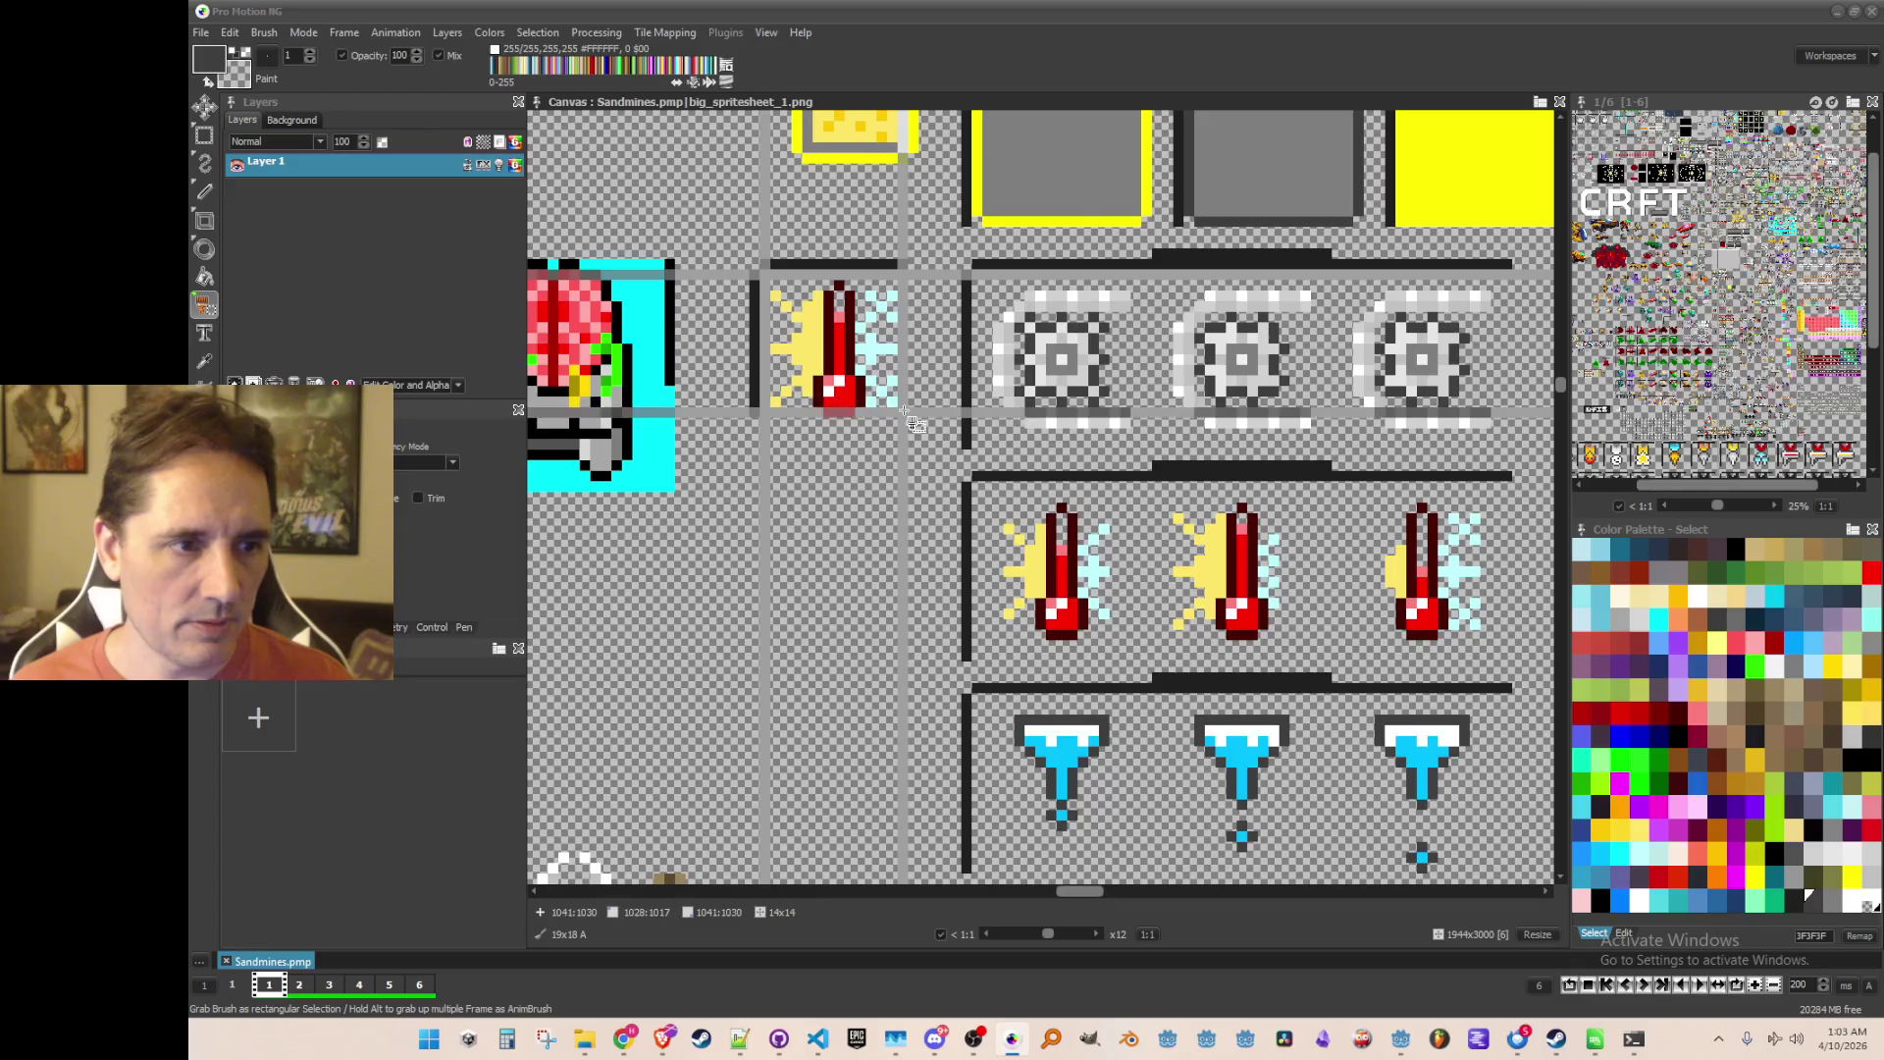
pyautogui.click(908, 510)
pyautogui.click(264, 33)
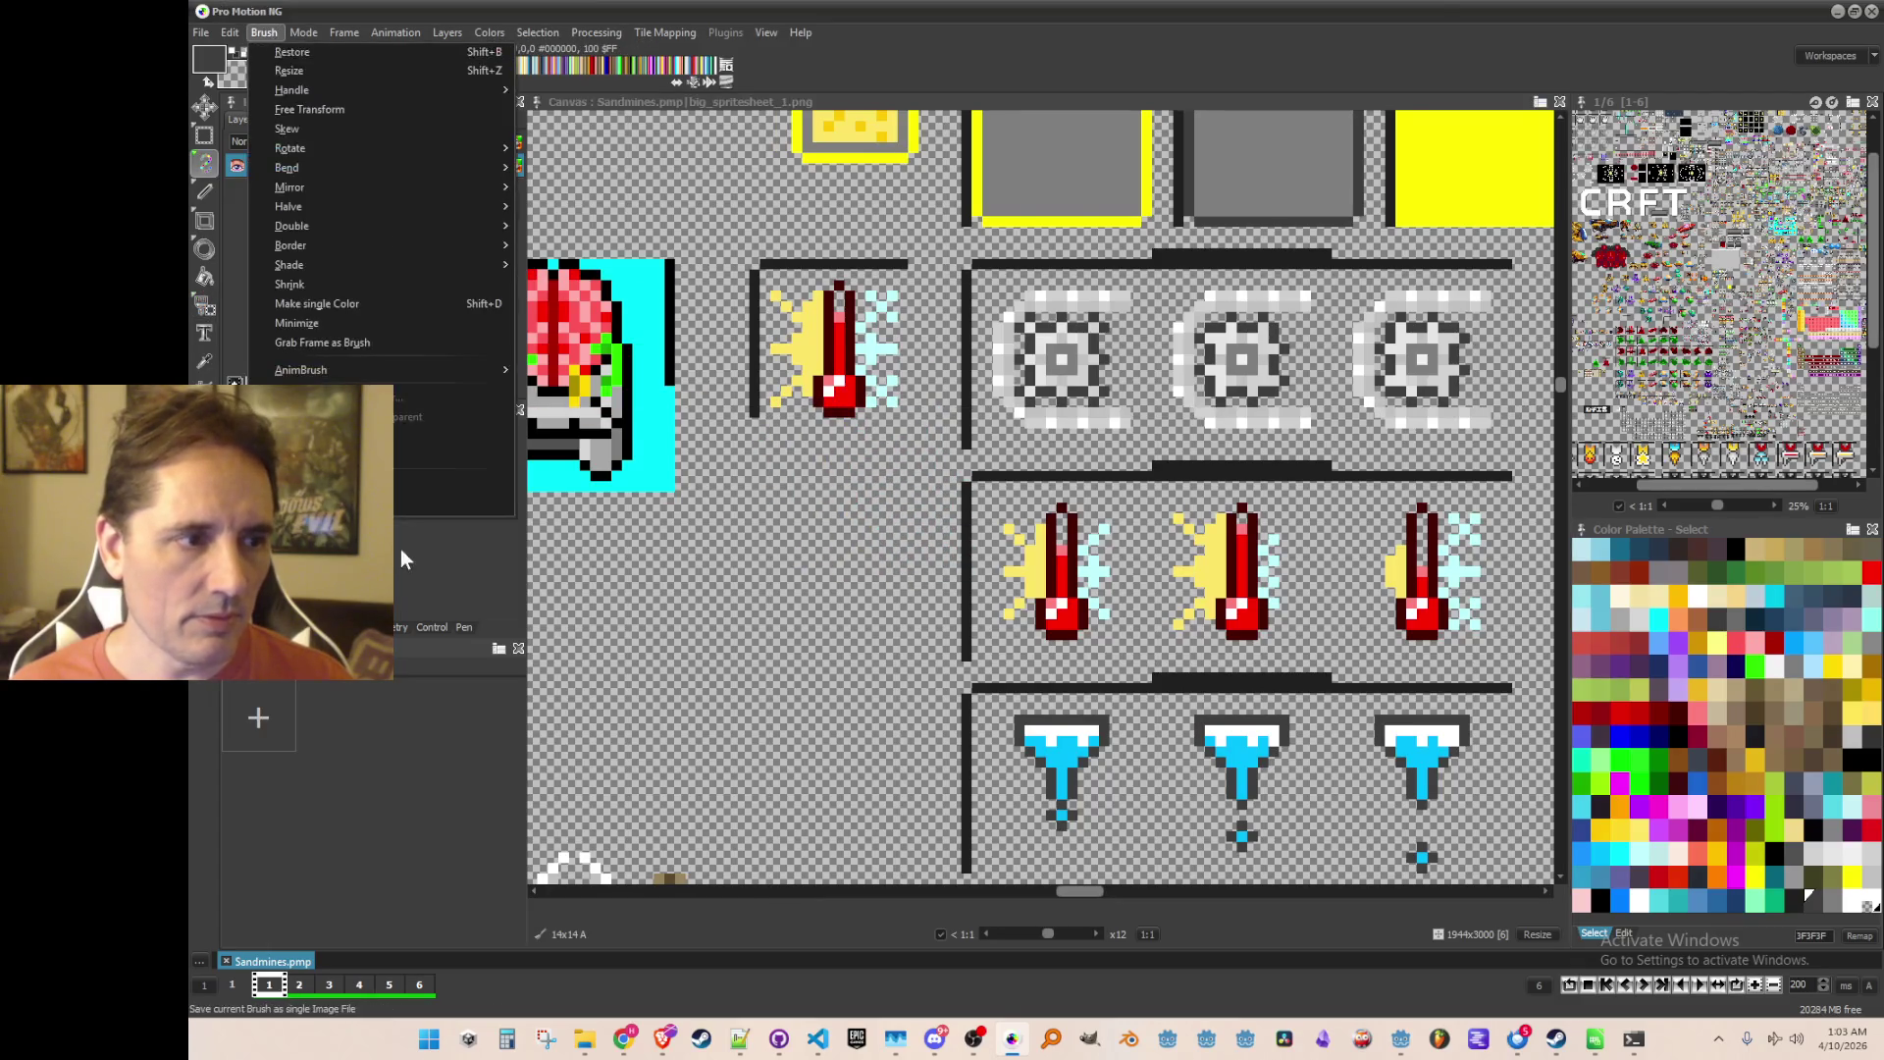
pyautogui.click(395, 508)
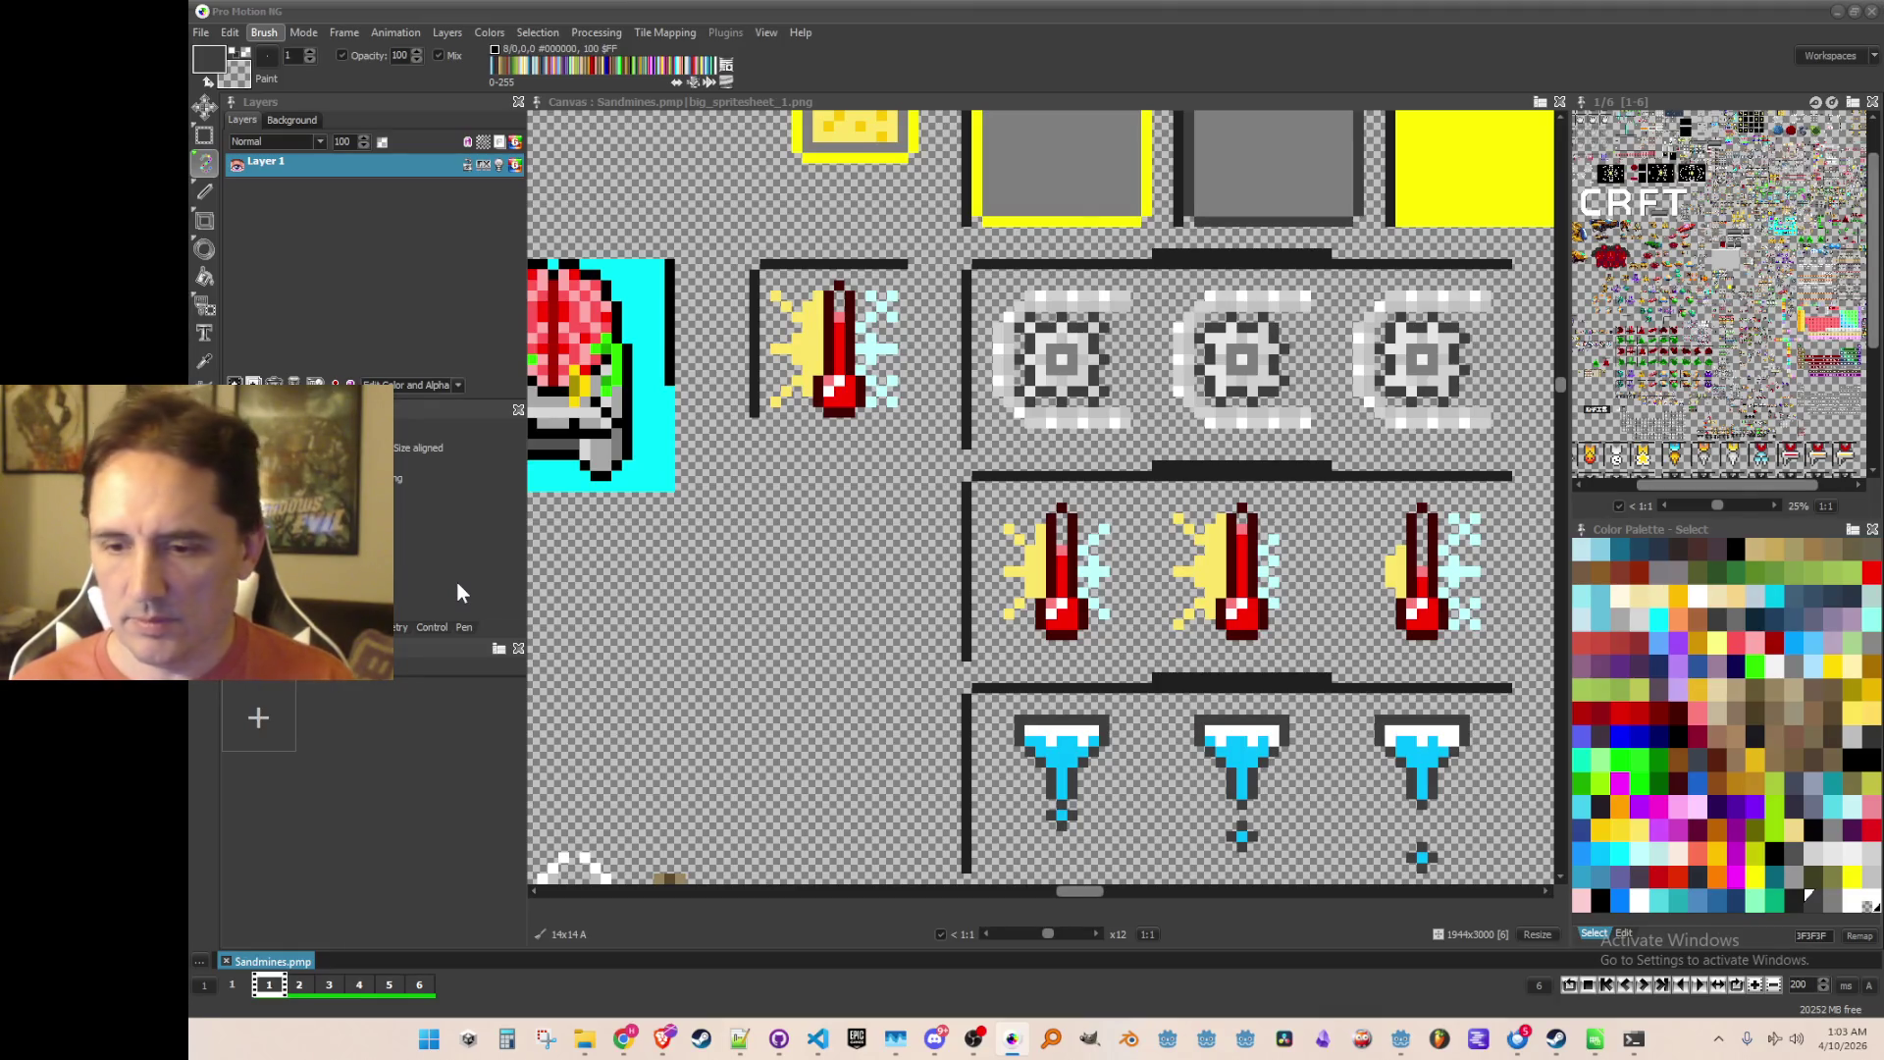
pyautogui.press('Return')
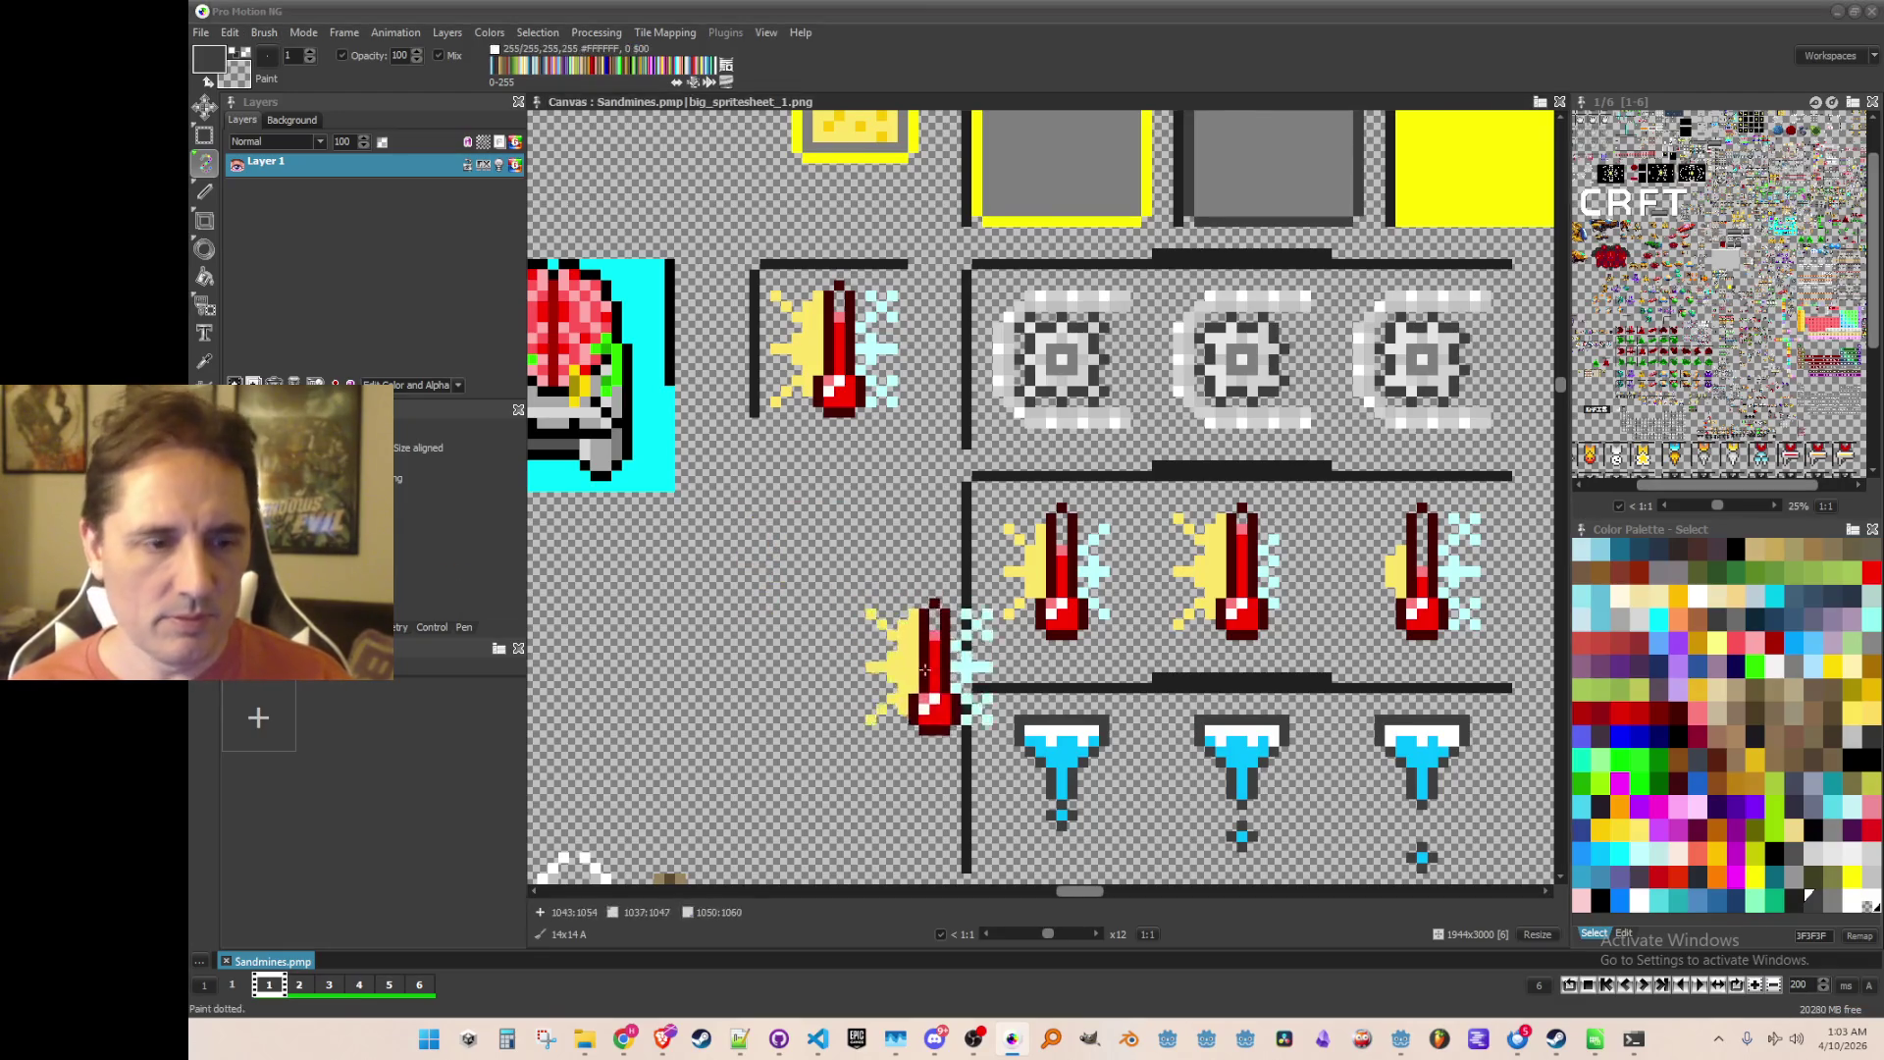
# Step: Grab the middle funnel icon as a brush and save it as an image file
pyautogui.press('b')
pyautogui.scroll(1, 958, 640)
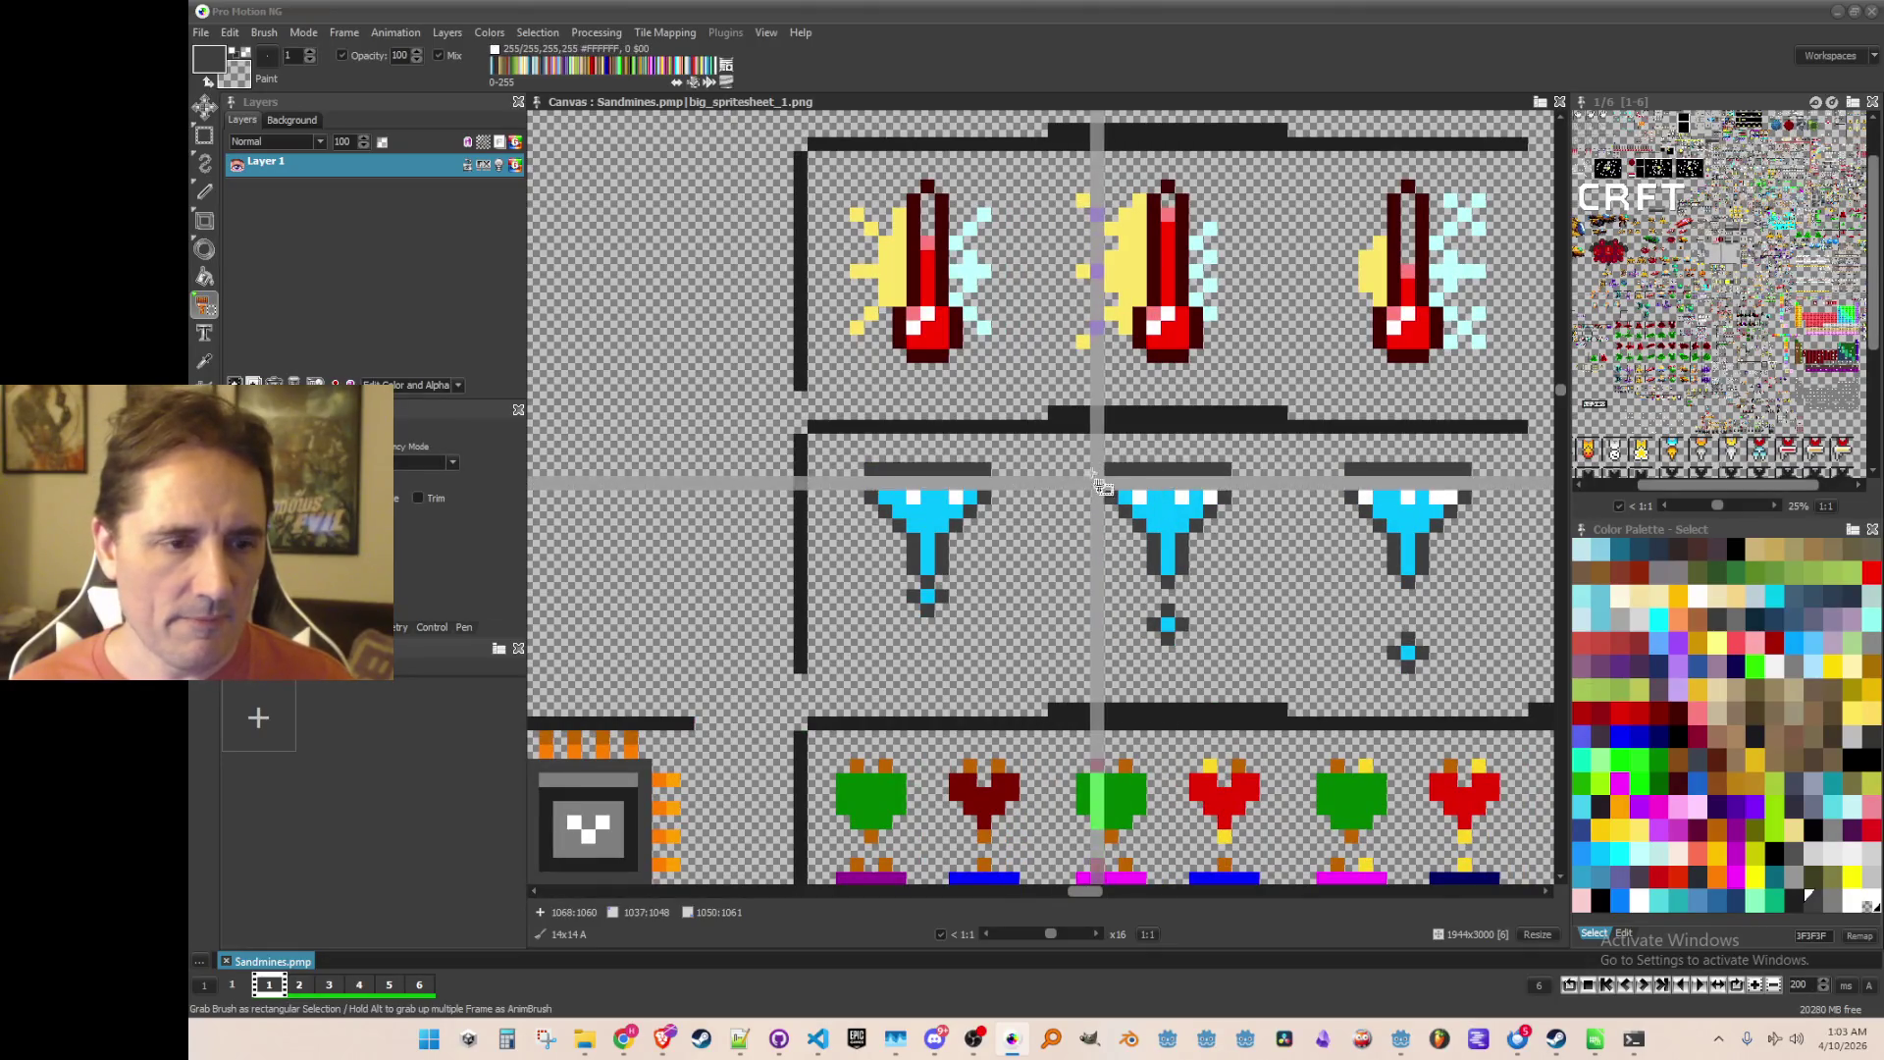
pyautogui.moveTo(1058, 443)
pyautogui.mouseDown()
pyautogui.moveTo(1178, 579)
pyautogui.moveTo(1271, 633)
pyautogui.moveTo(1278, 667)
pyautogui.mouseUp()
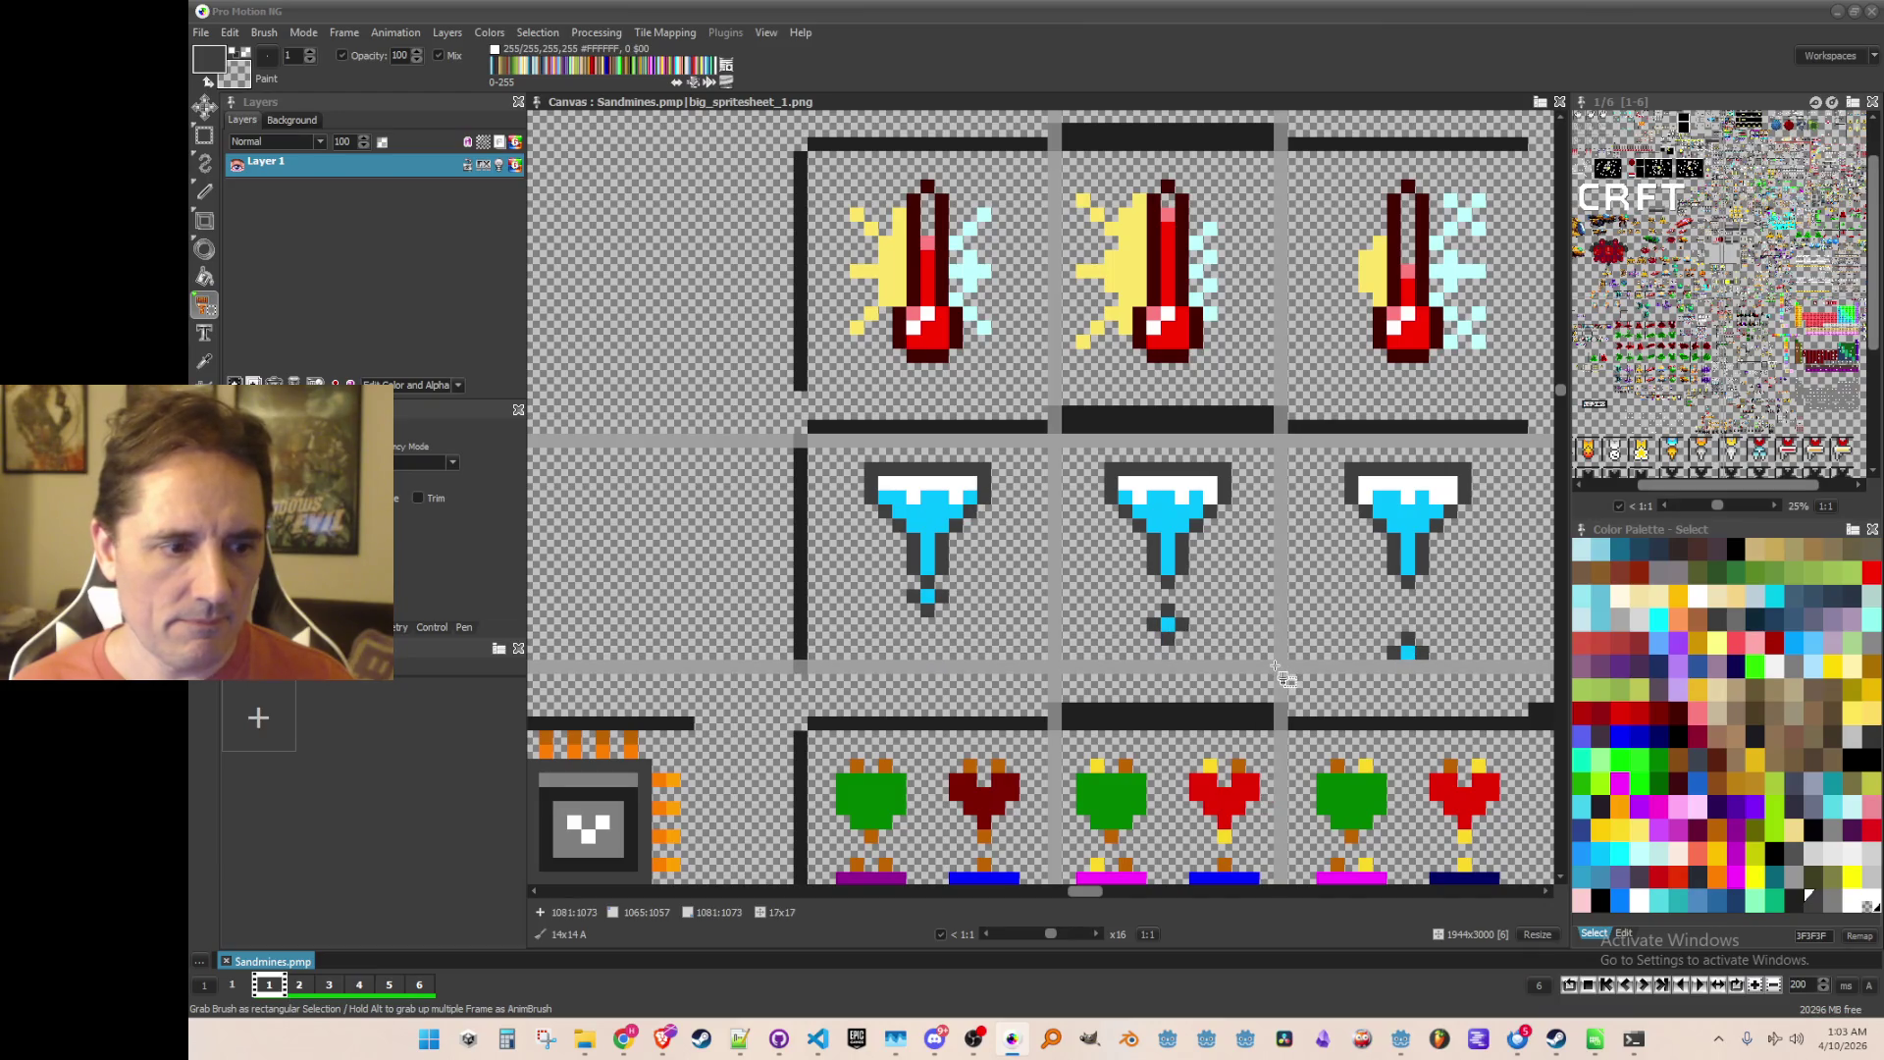
pyautogui.scroll(-2, 1276, 667)
pyautogui.moveTo(991, 540); pyautogui.dragTo(929, 531)
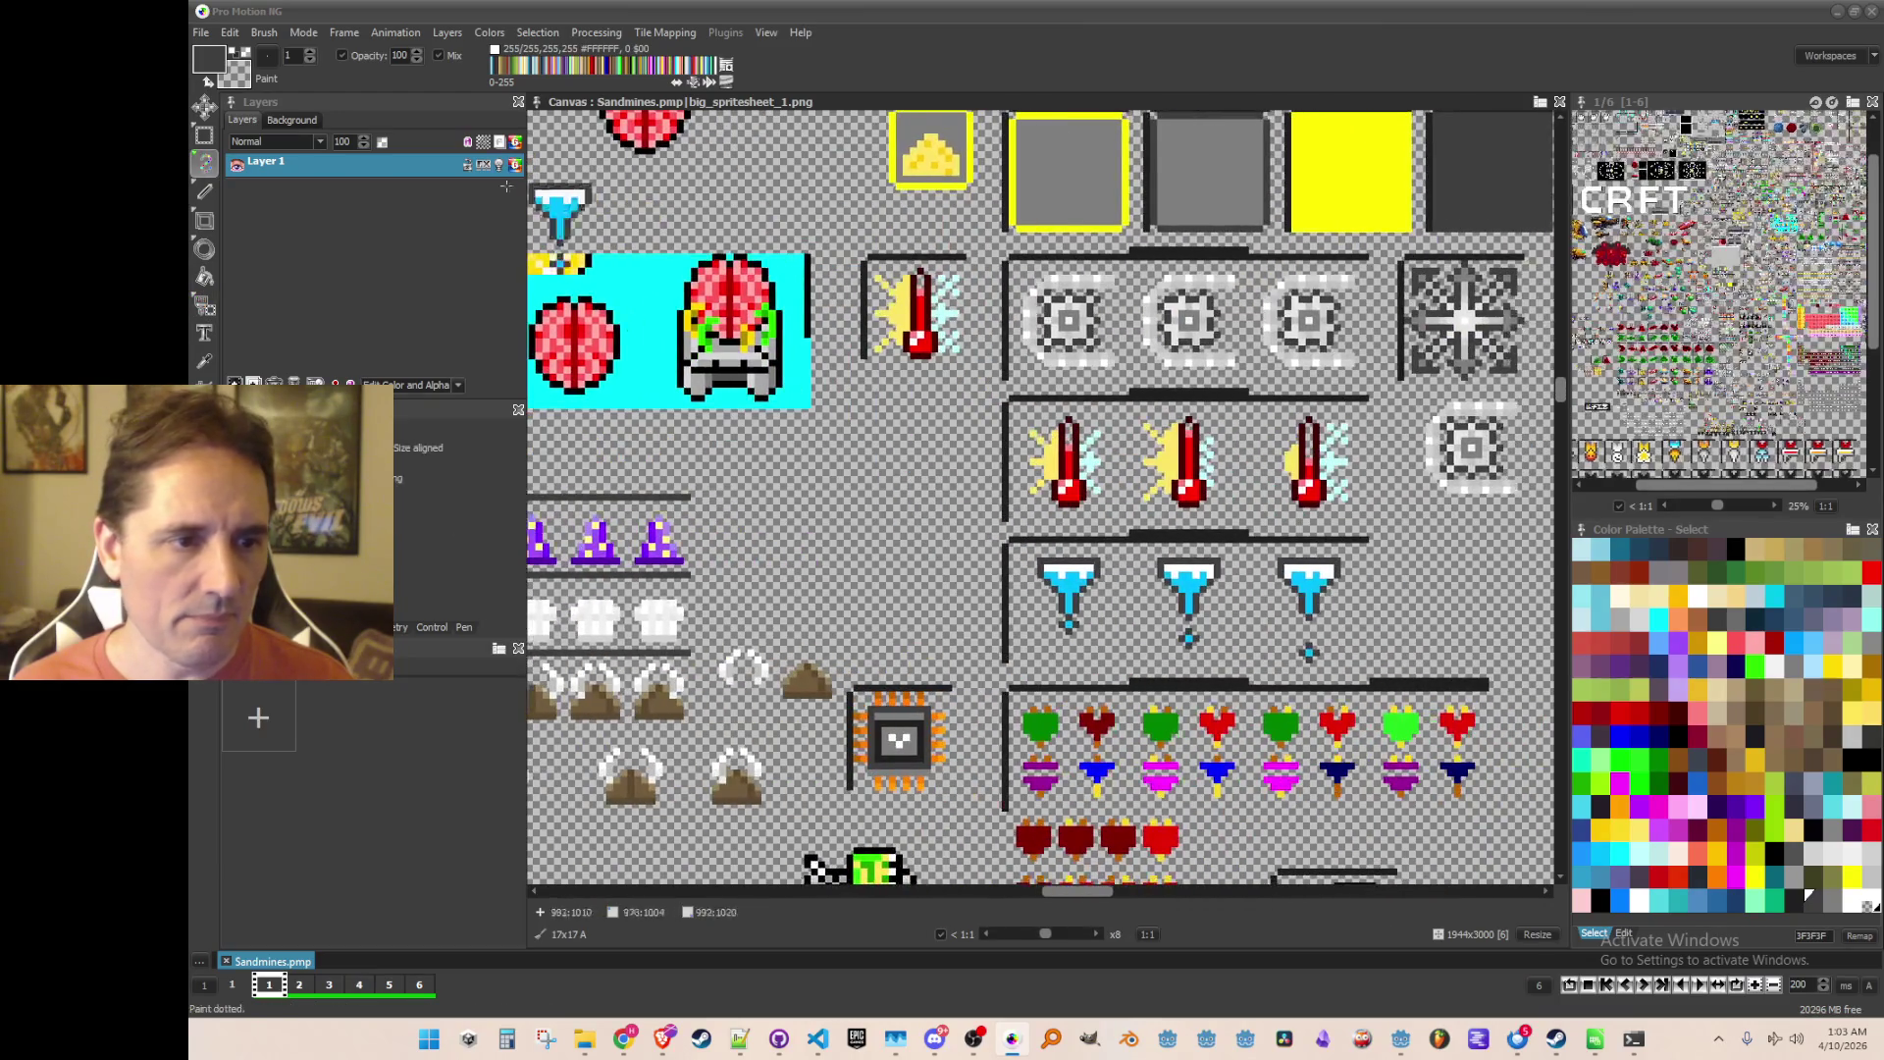
pyautogui.click(261, 32)
pyautogui.click(397, 500)
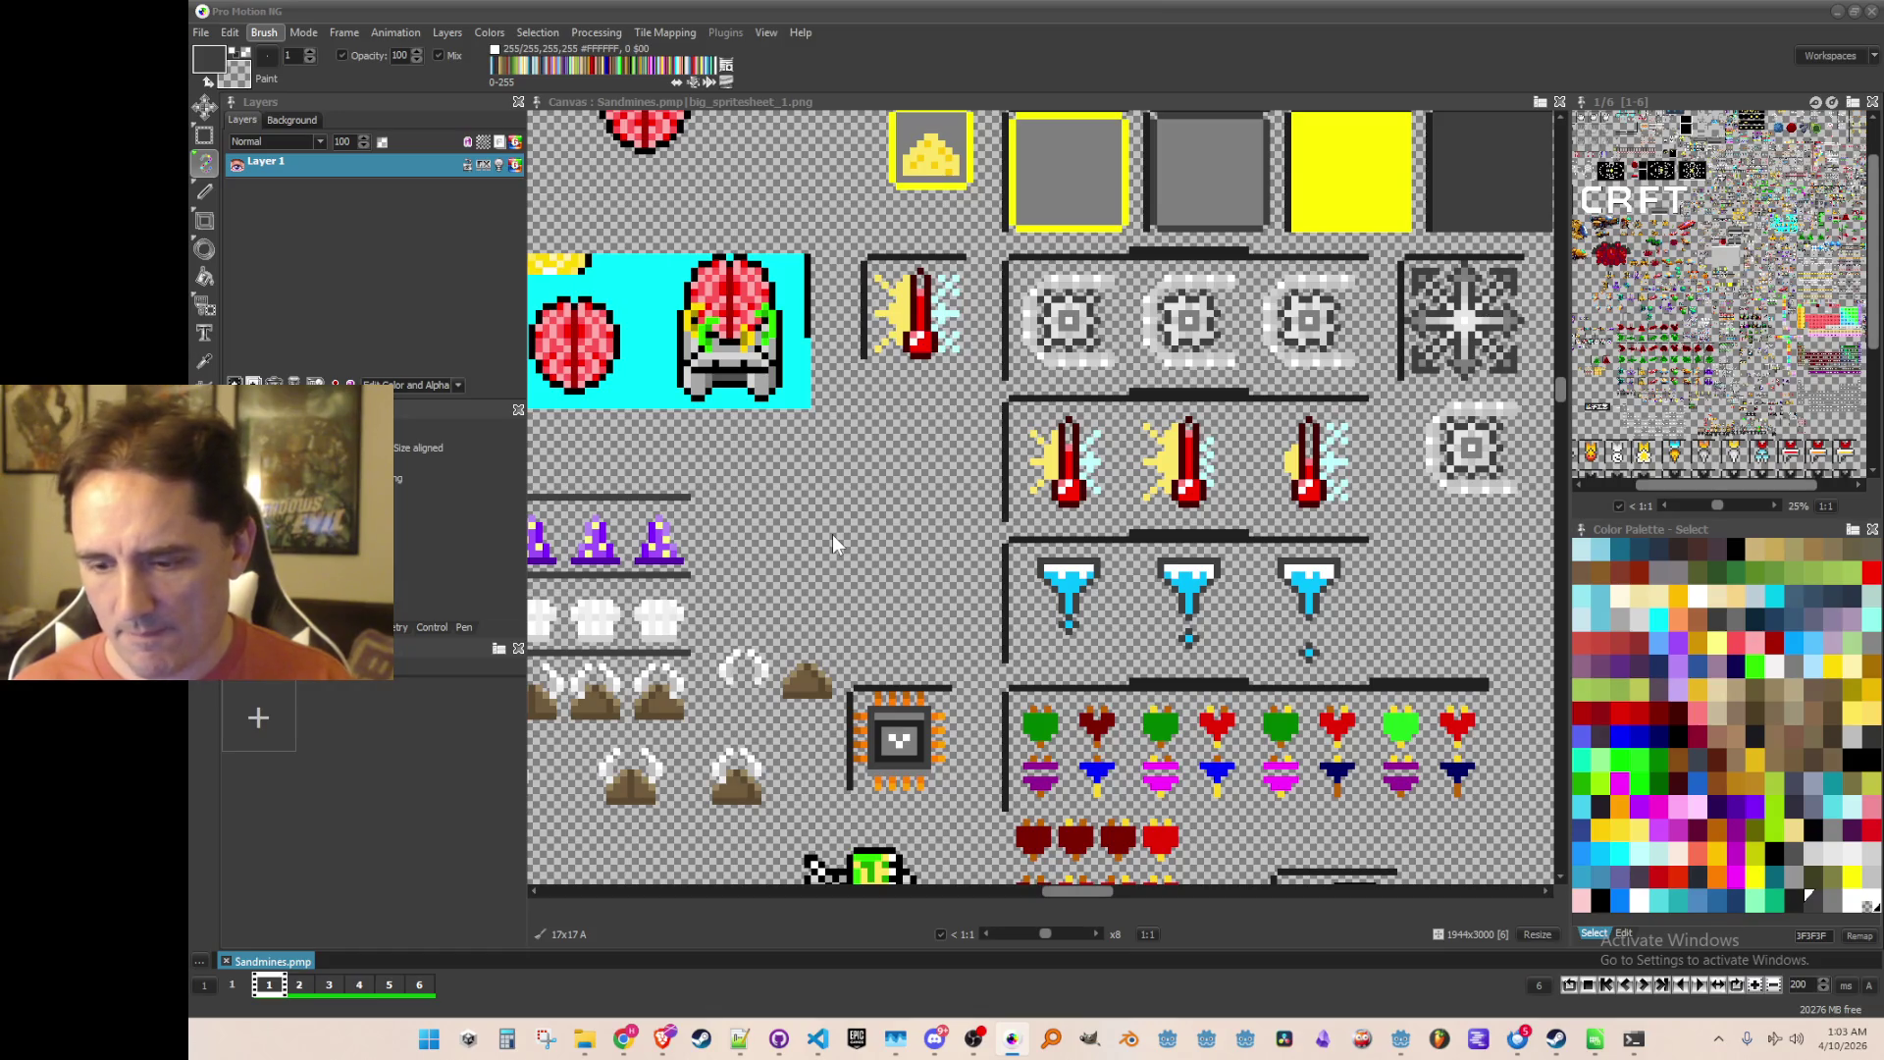
pyautogui.scroll(-5, 899, 564)
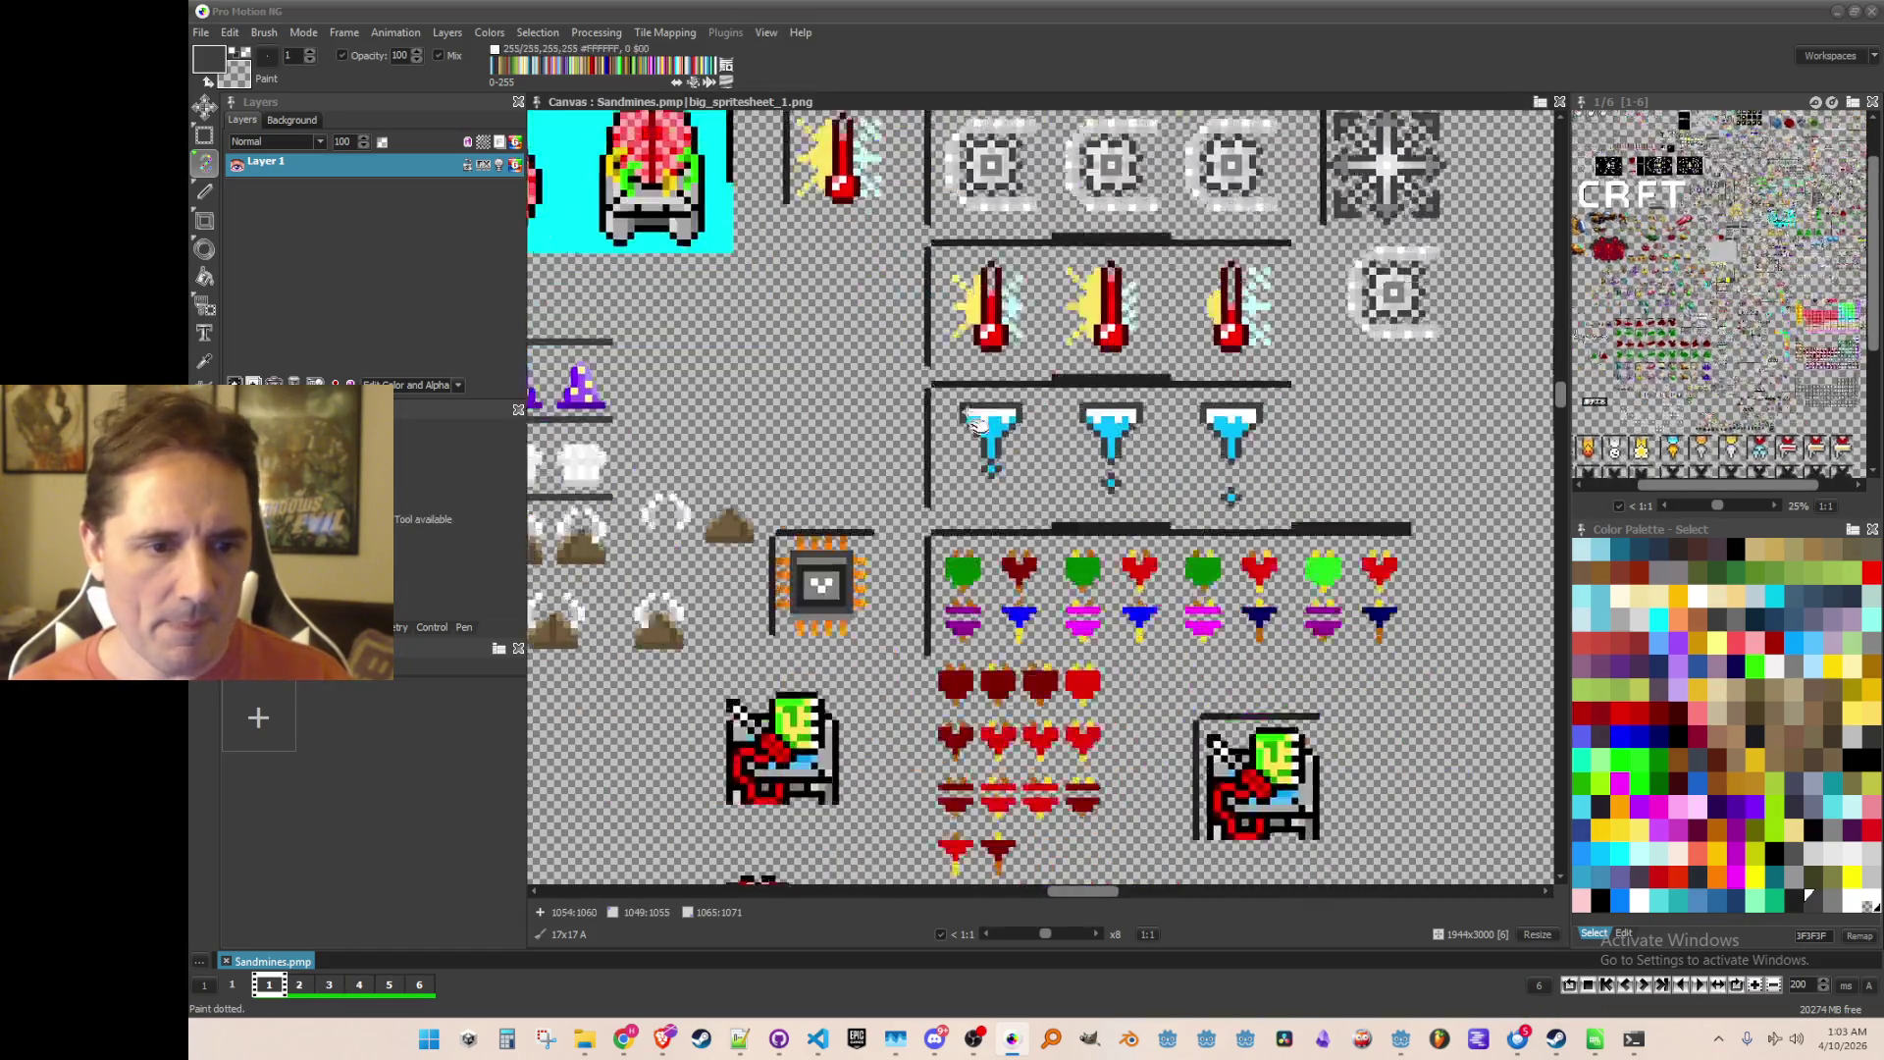
# Step: Bring the heart and potion sprites into view and nudge them one pixel right
pyautogui.scroll(1, 899, 564)
pyautogui.scroll(-1, 1148, 565)
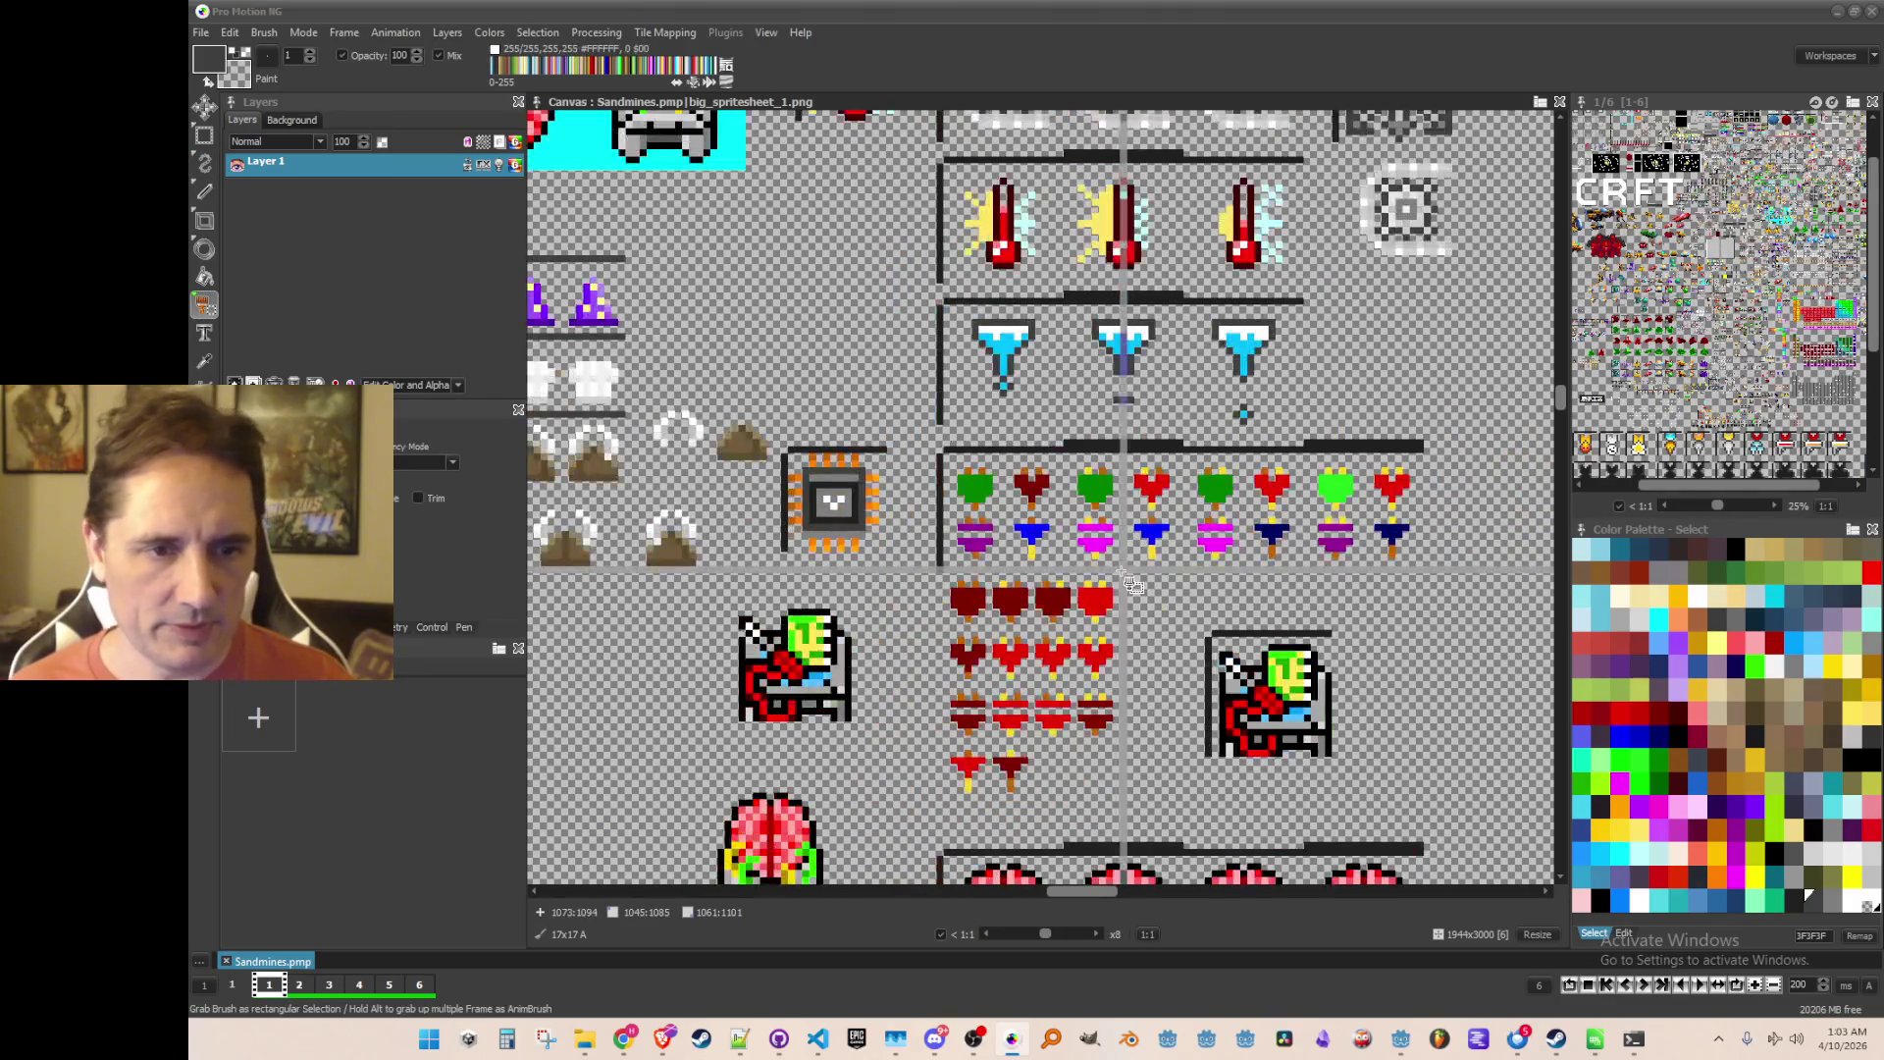
pyautogui.scroll(1, 1150, 572)
pyautogui.scroll(1, 1059, 432)
pyautogui.scroll(-1, 667, 441)
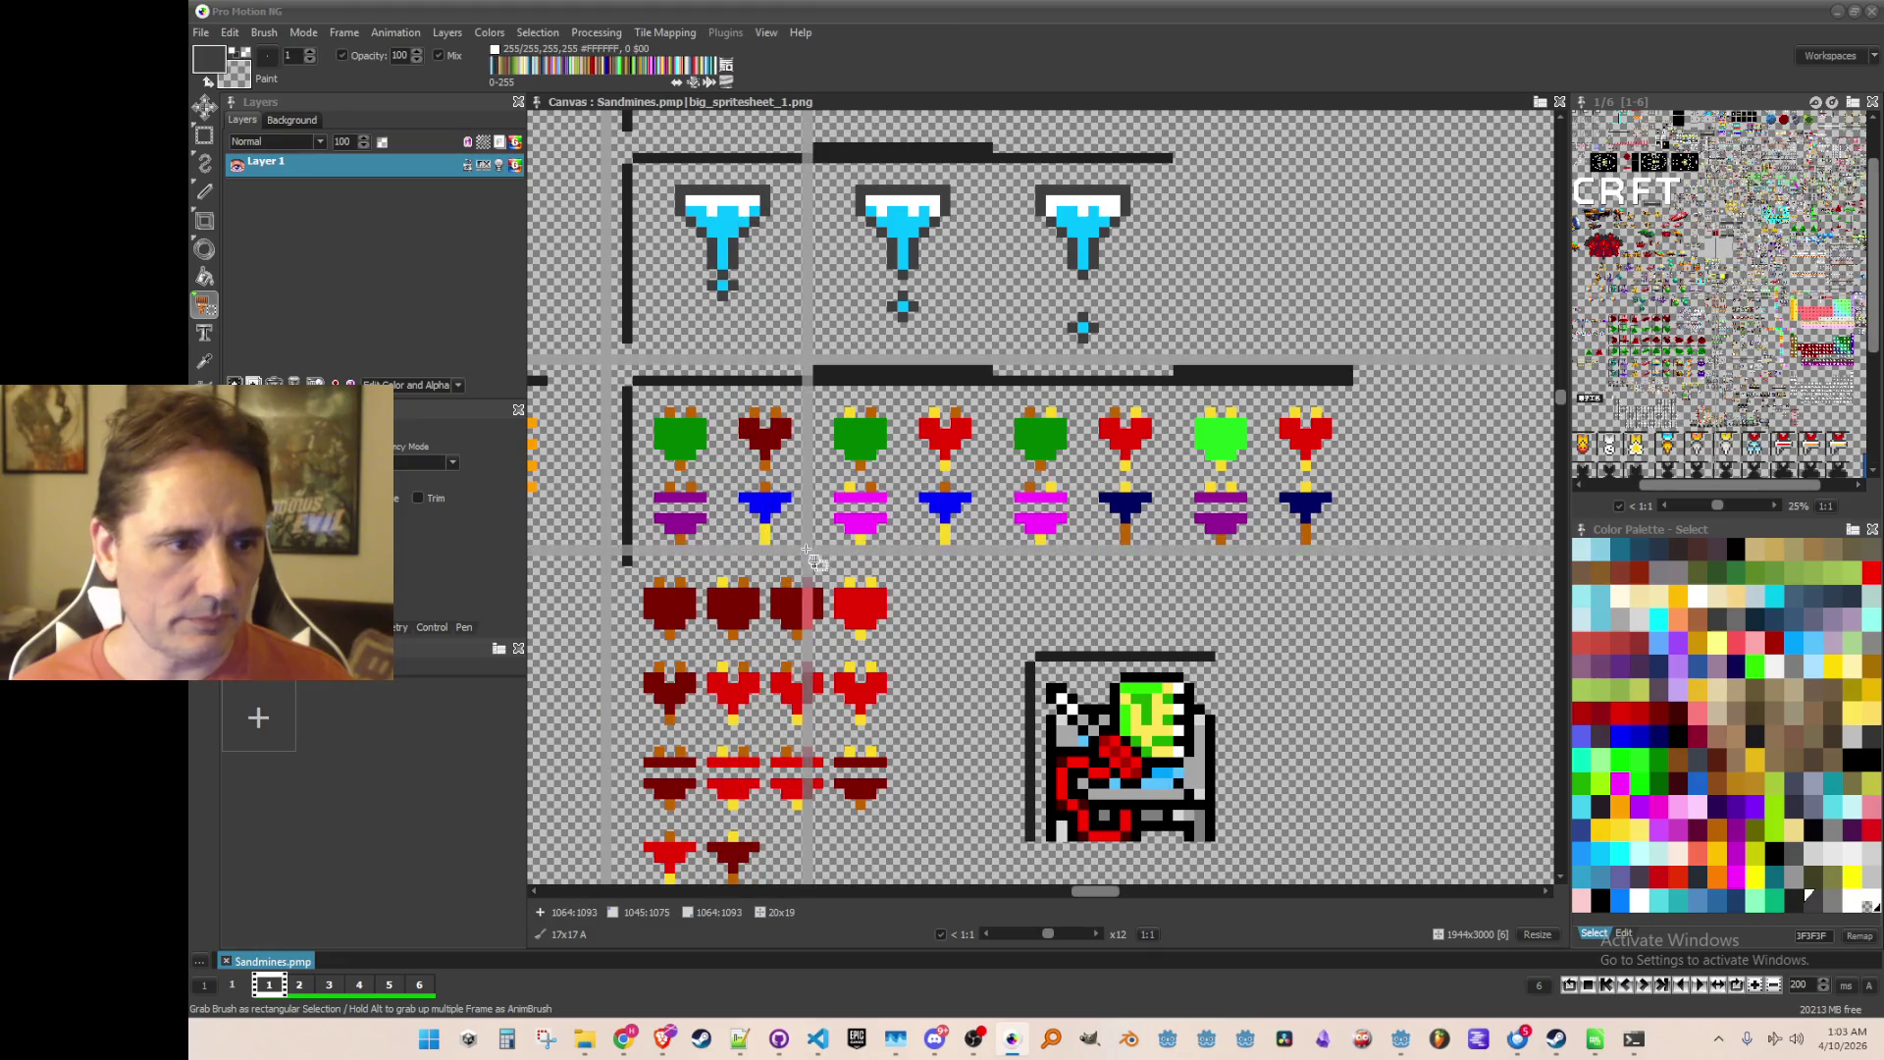
pyautogui.moveTo(1235, 535); pyautogui.dragTo(1161, 555)
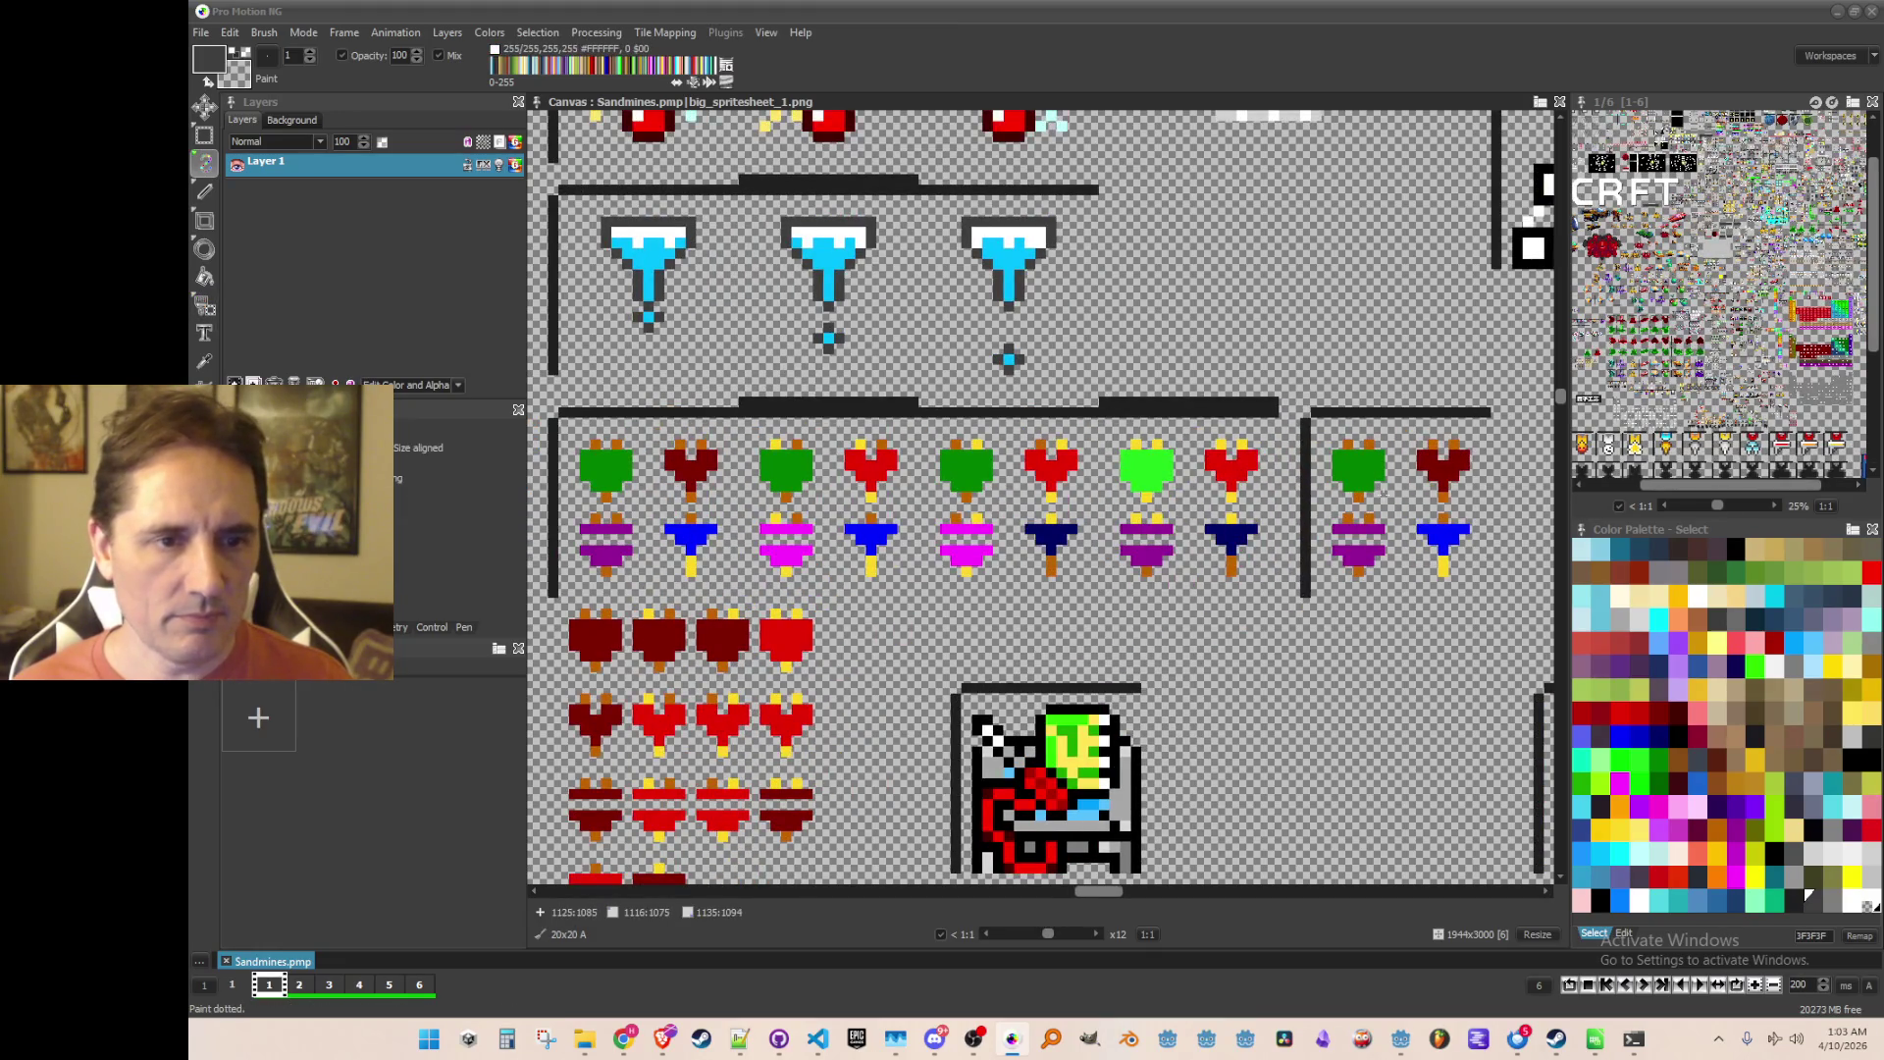
pyautogui.scroll(-3, 1161, 556)
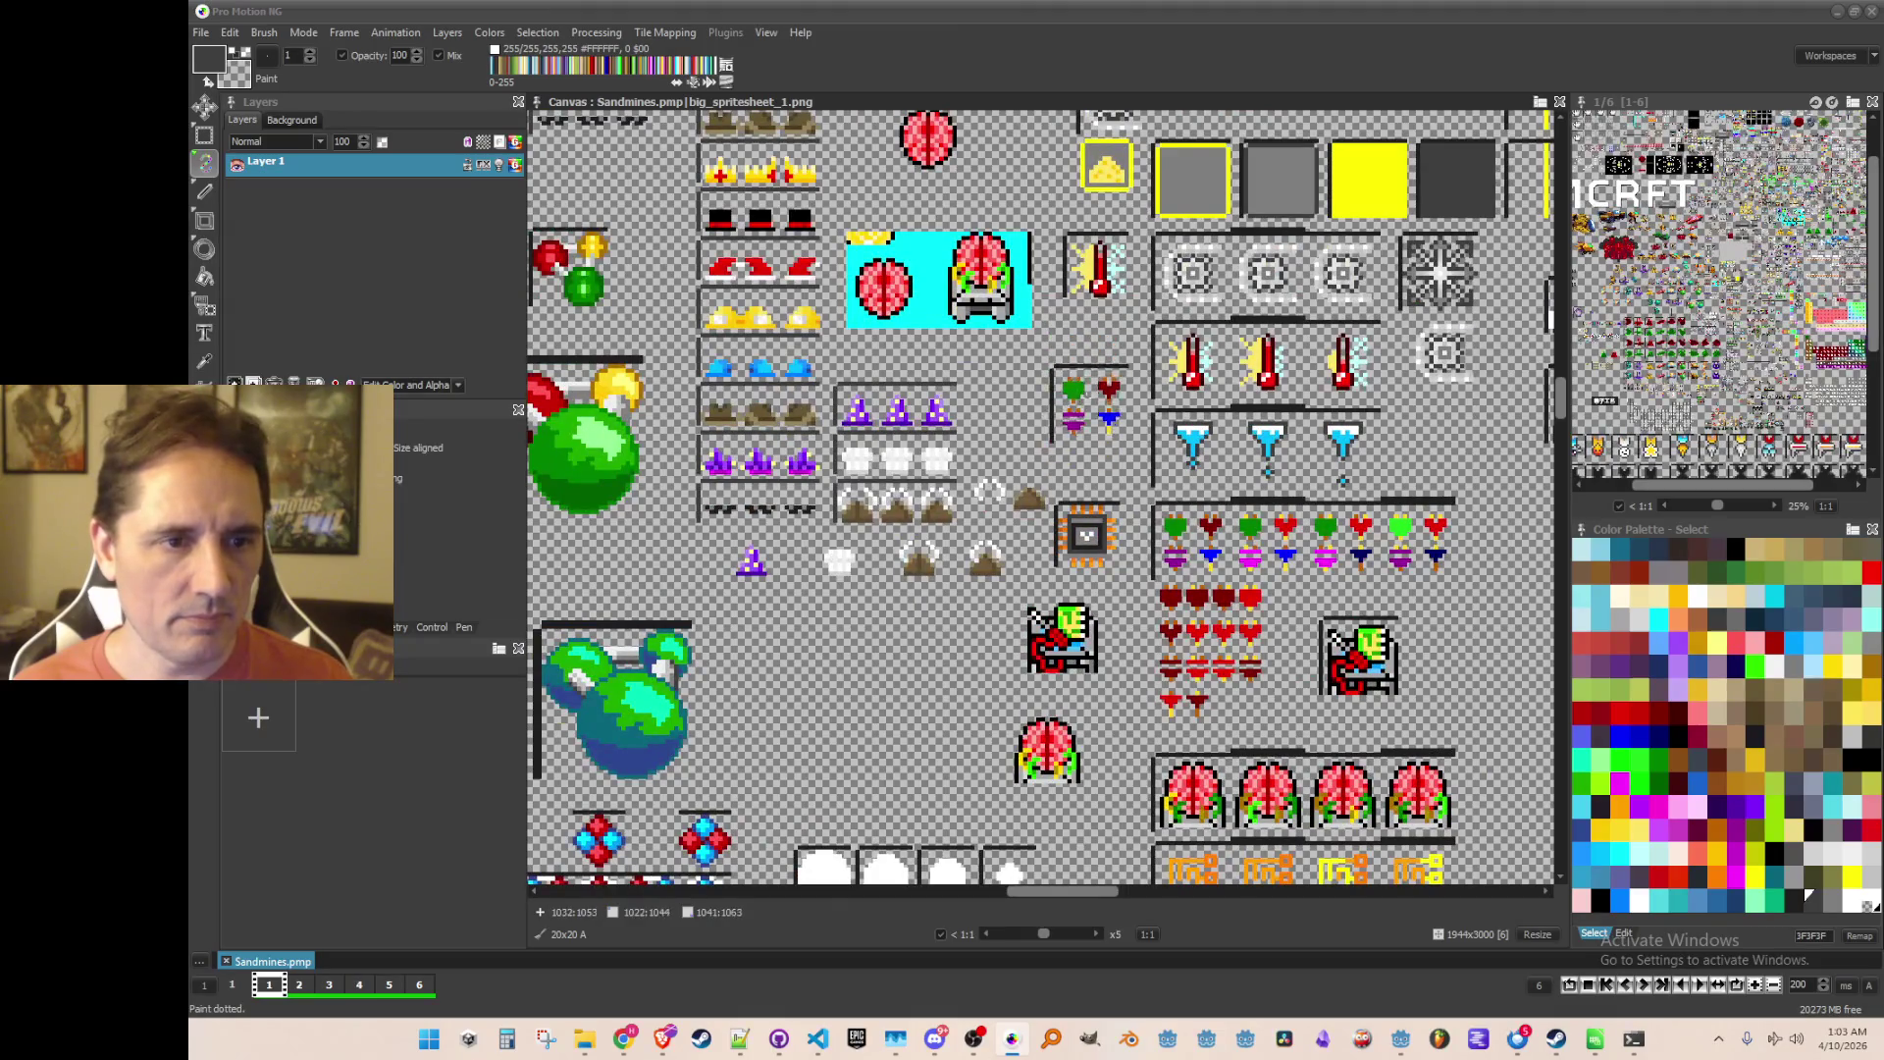
pyautogui.press('Right')
pyautogui.scroll(3, 1423, 510)
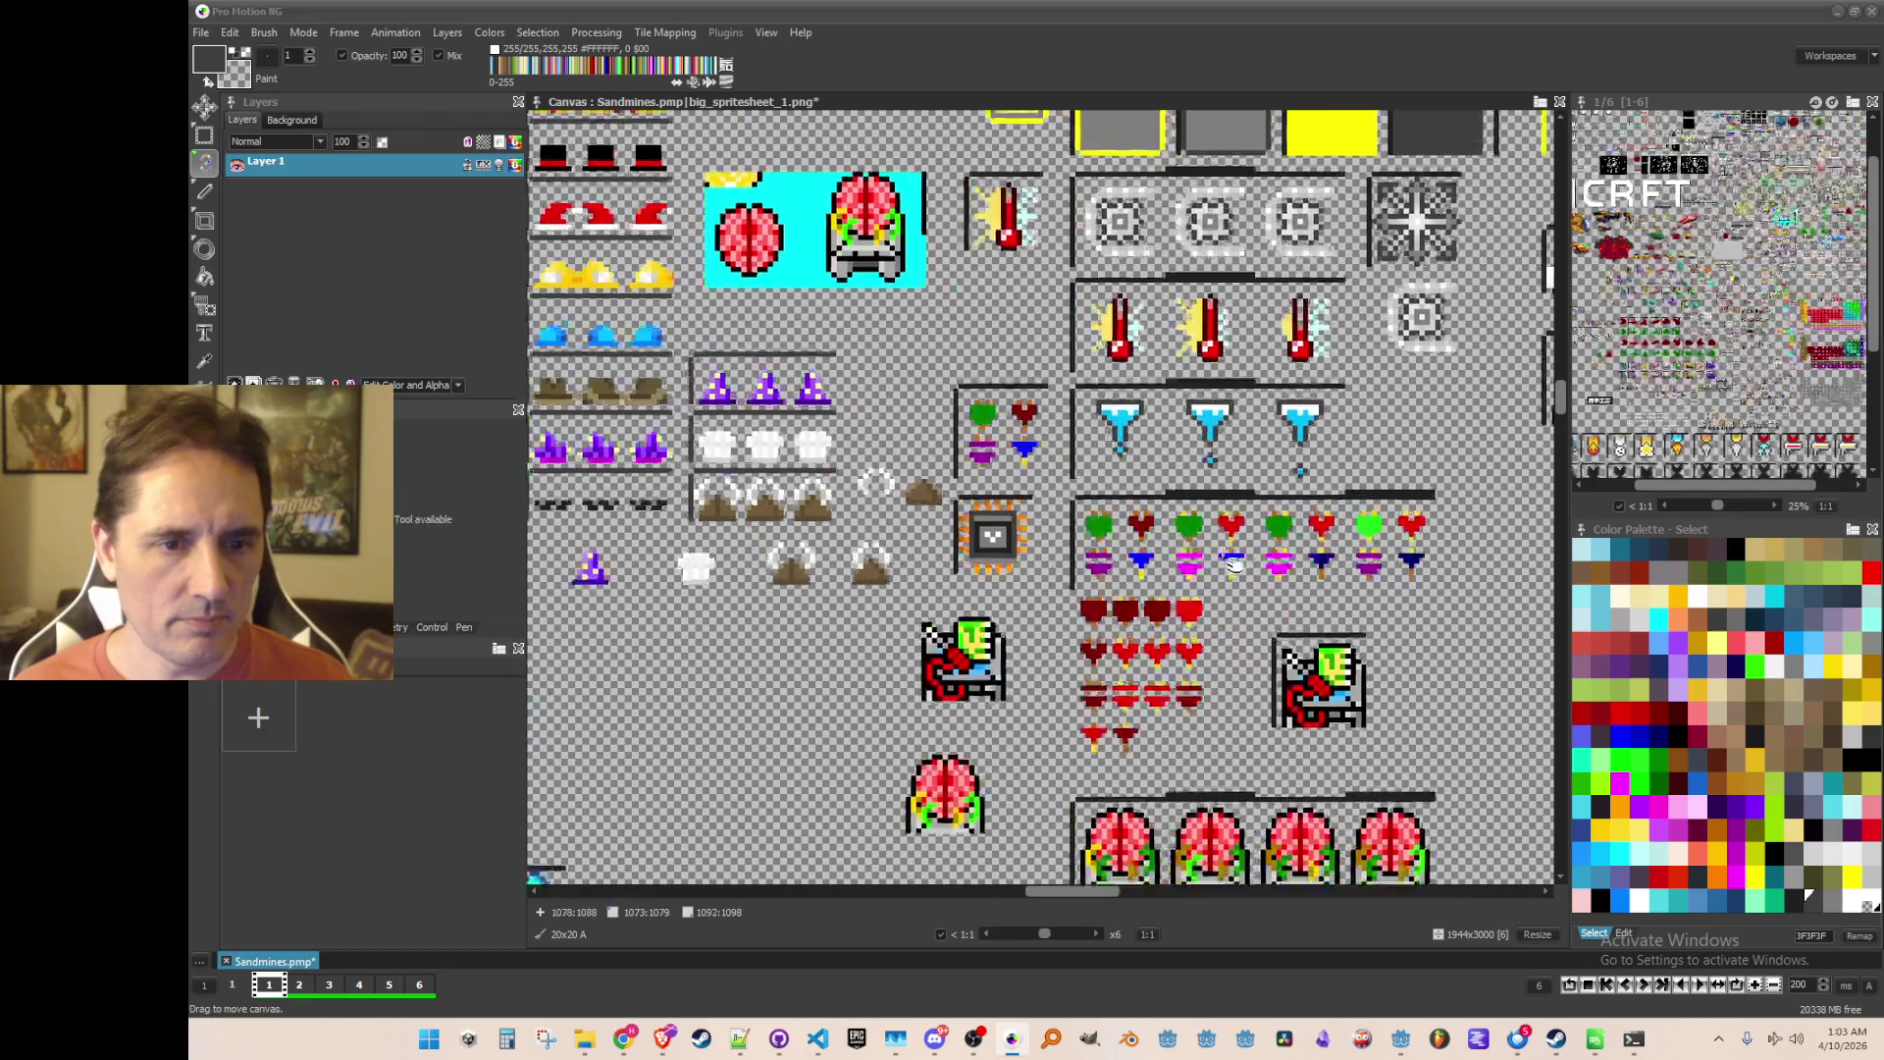
# Step: Test-grab the green heart as a brush, then switch to dotted freehand painting by the potions
pyautogui.press('b')
pyautogui.moveTo(1331, 476); pyautogui.dragTo(1379, 523)
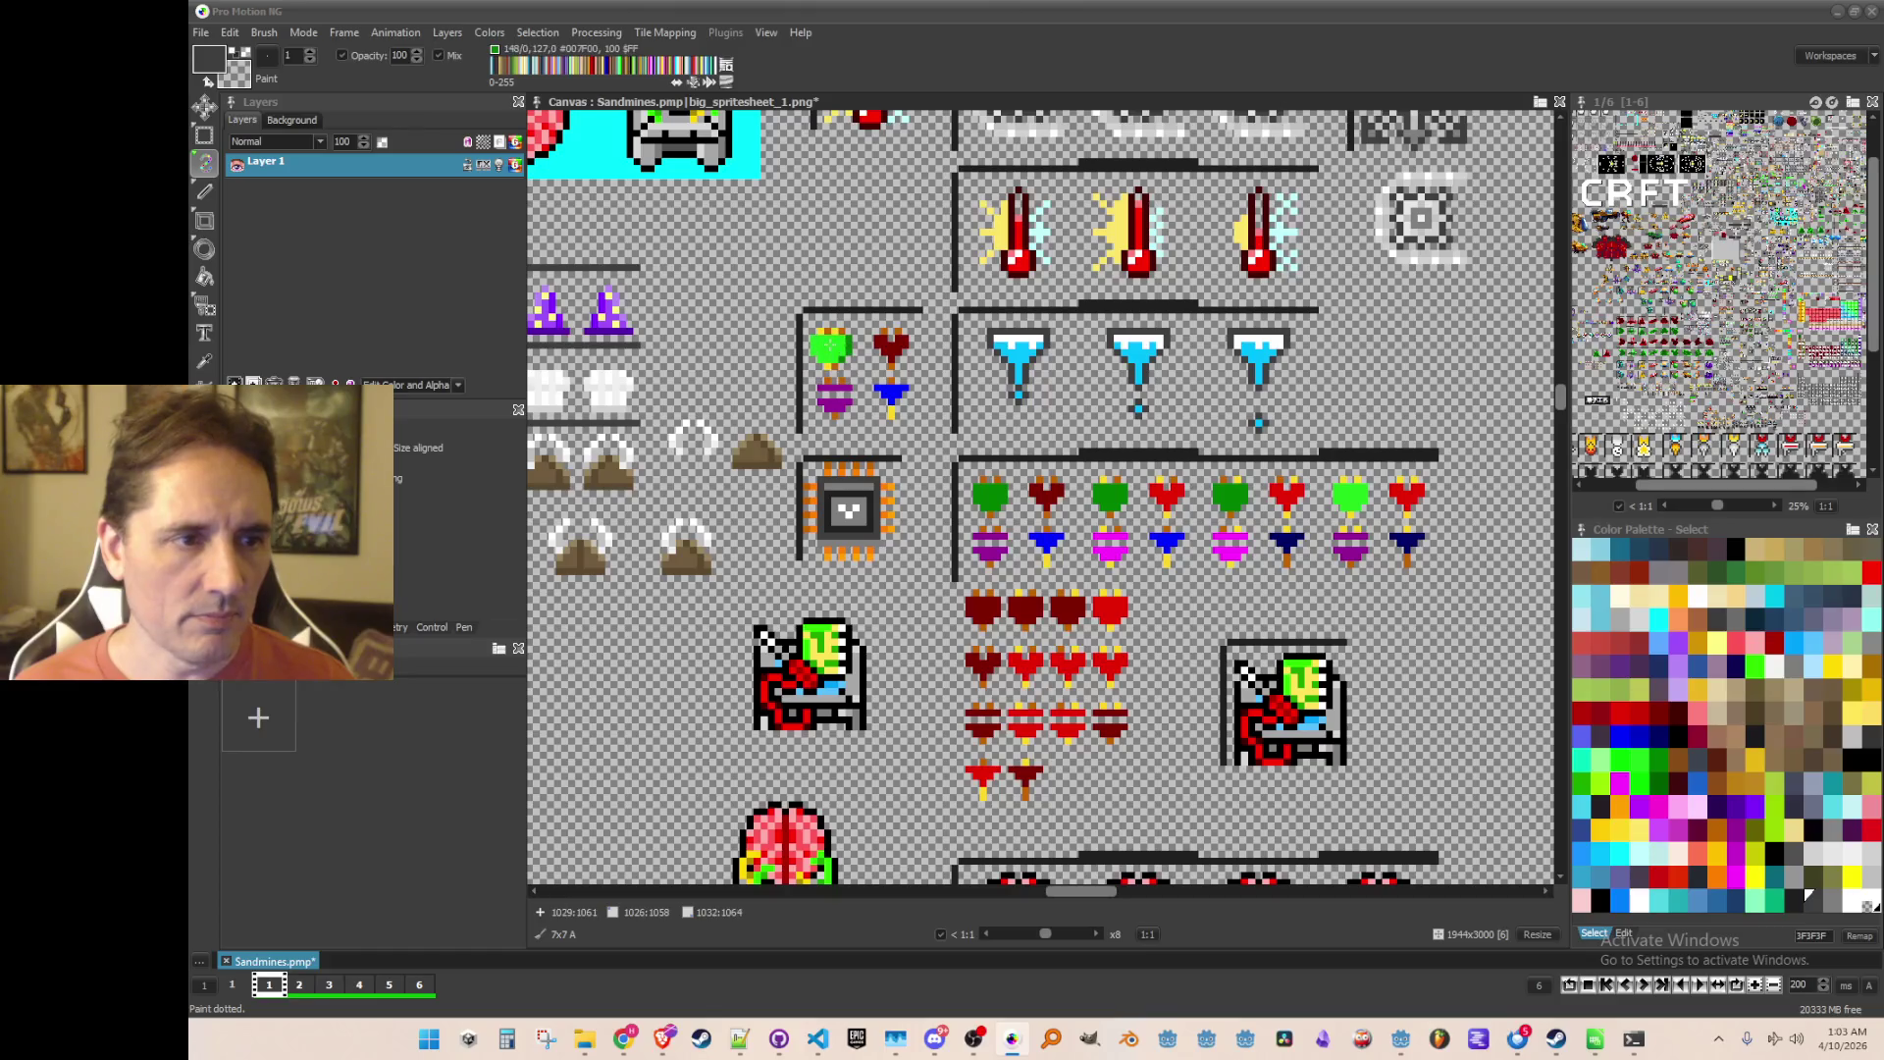
pyautogui.press('b')
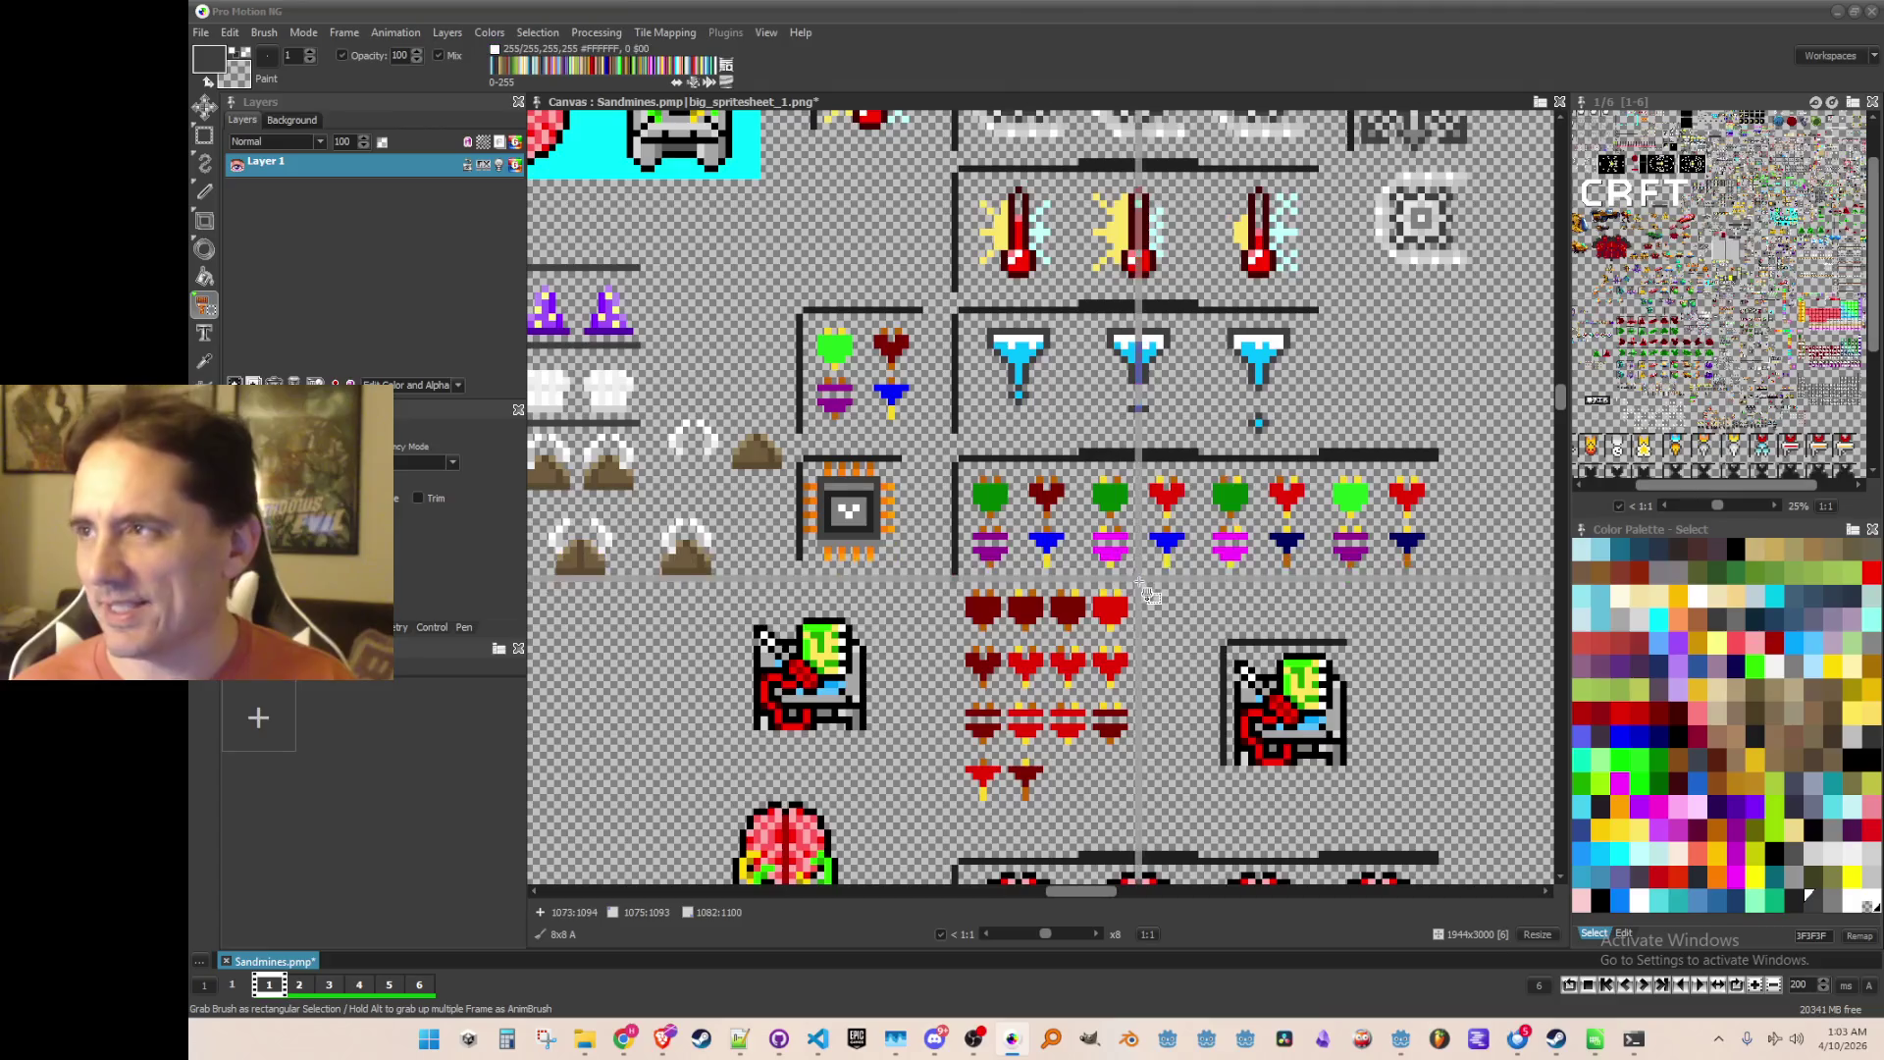
pyautogui.moveTo(1092, 618); pyautogui.dragTo(1079, 628)
pyautogui.scroll(1, 1079, 628)
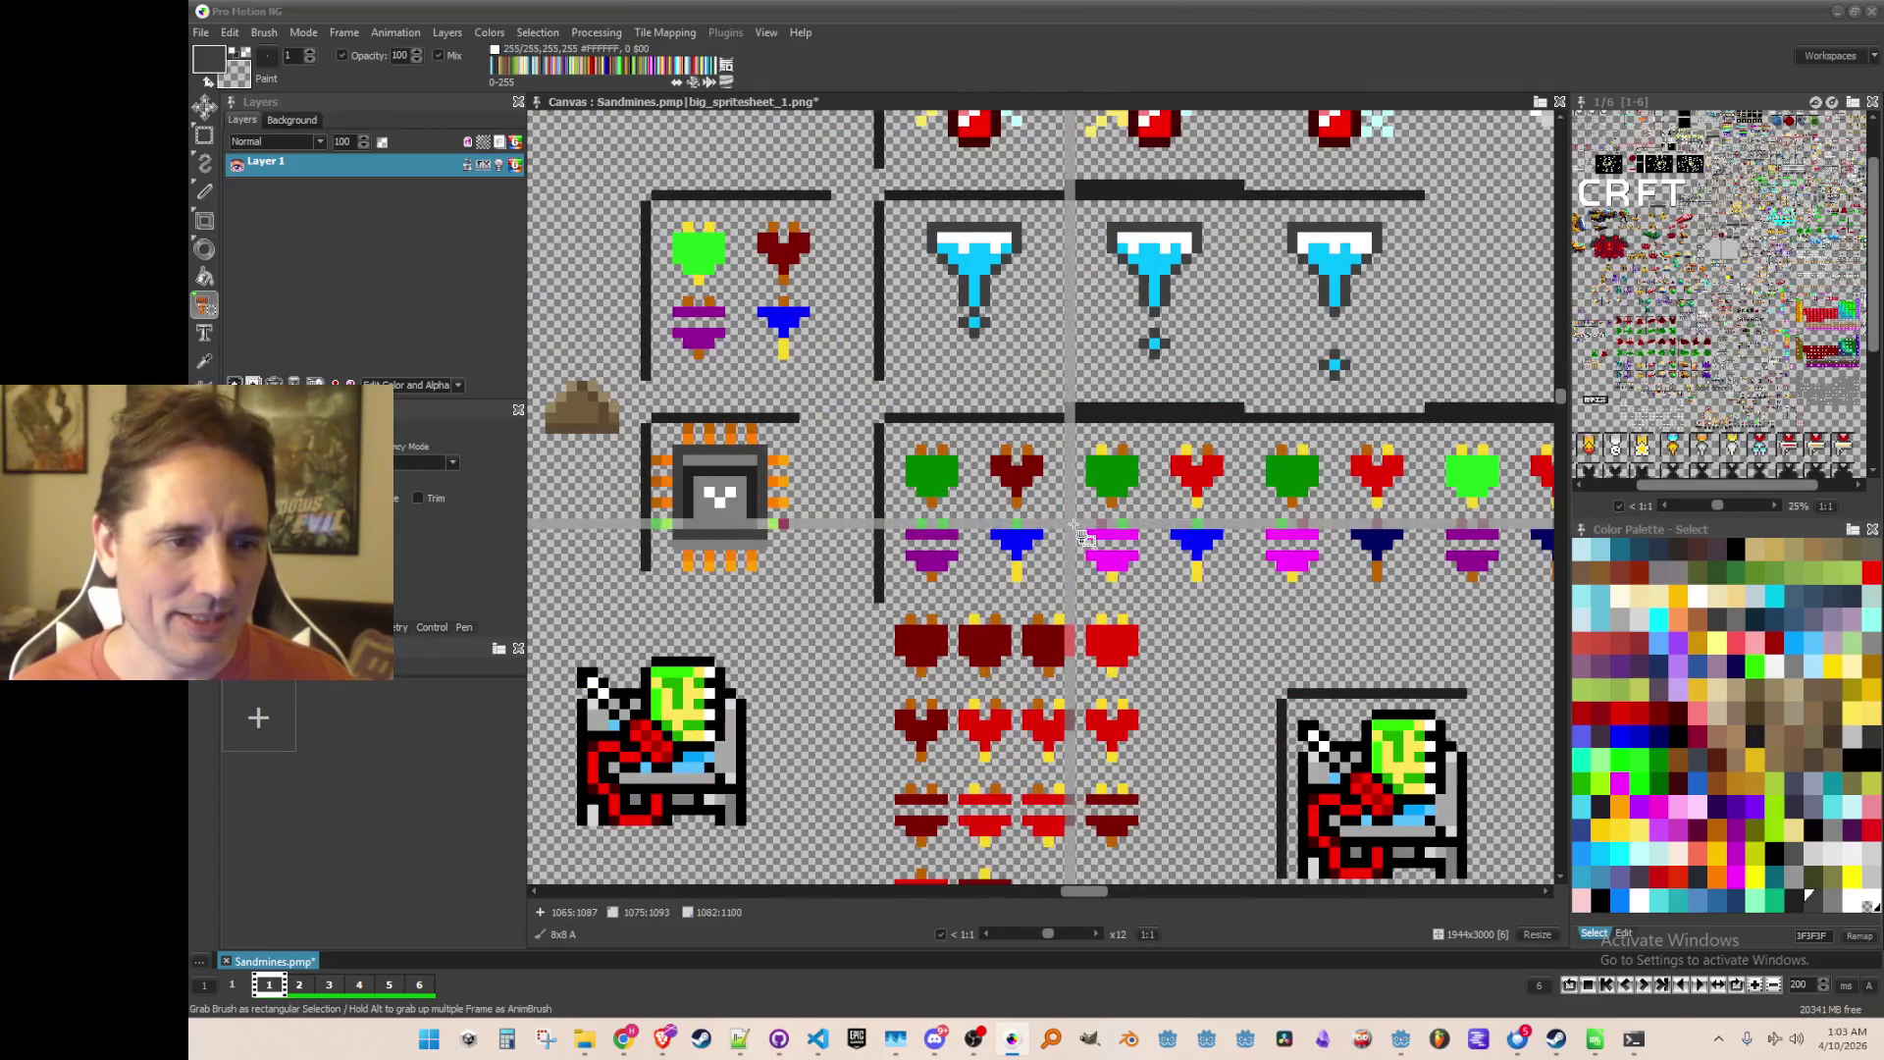
pyautogui.press('d')
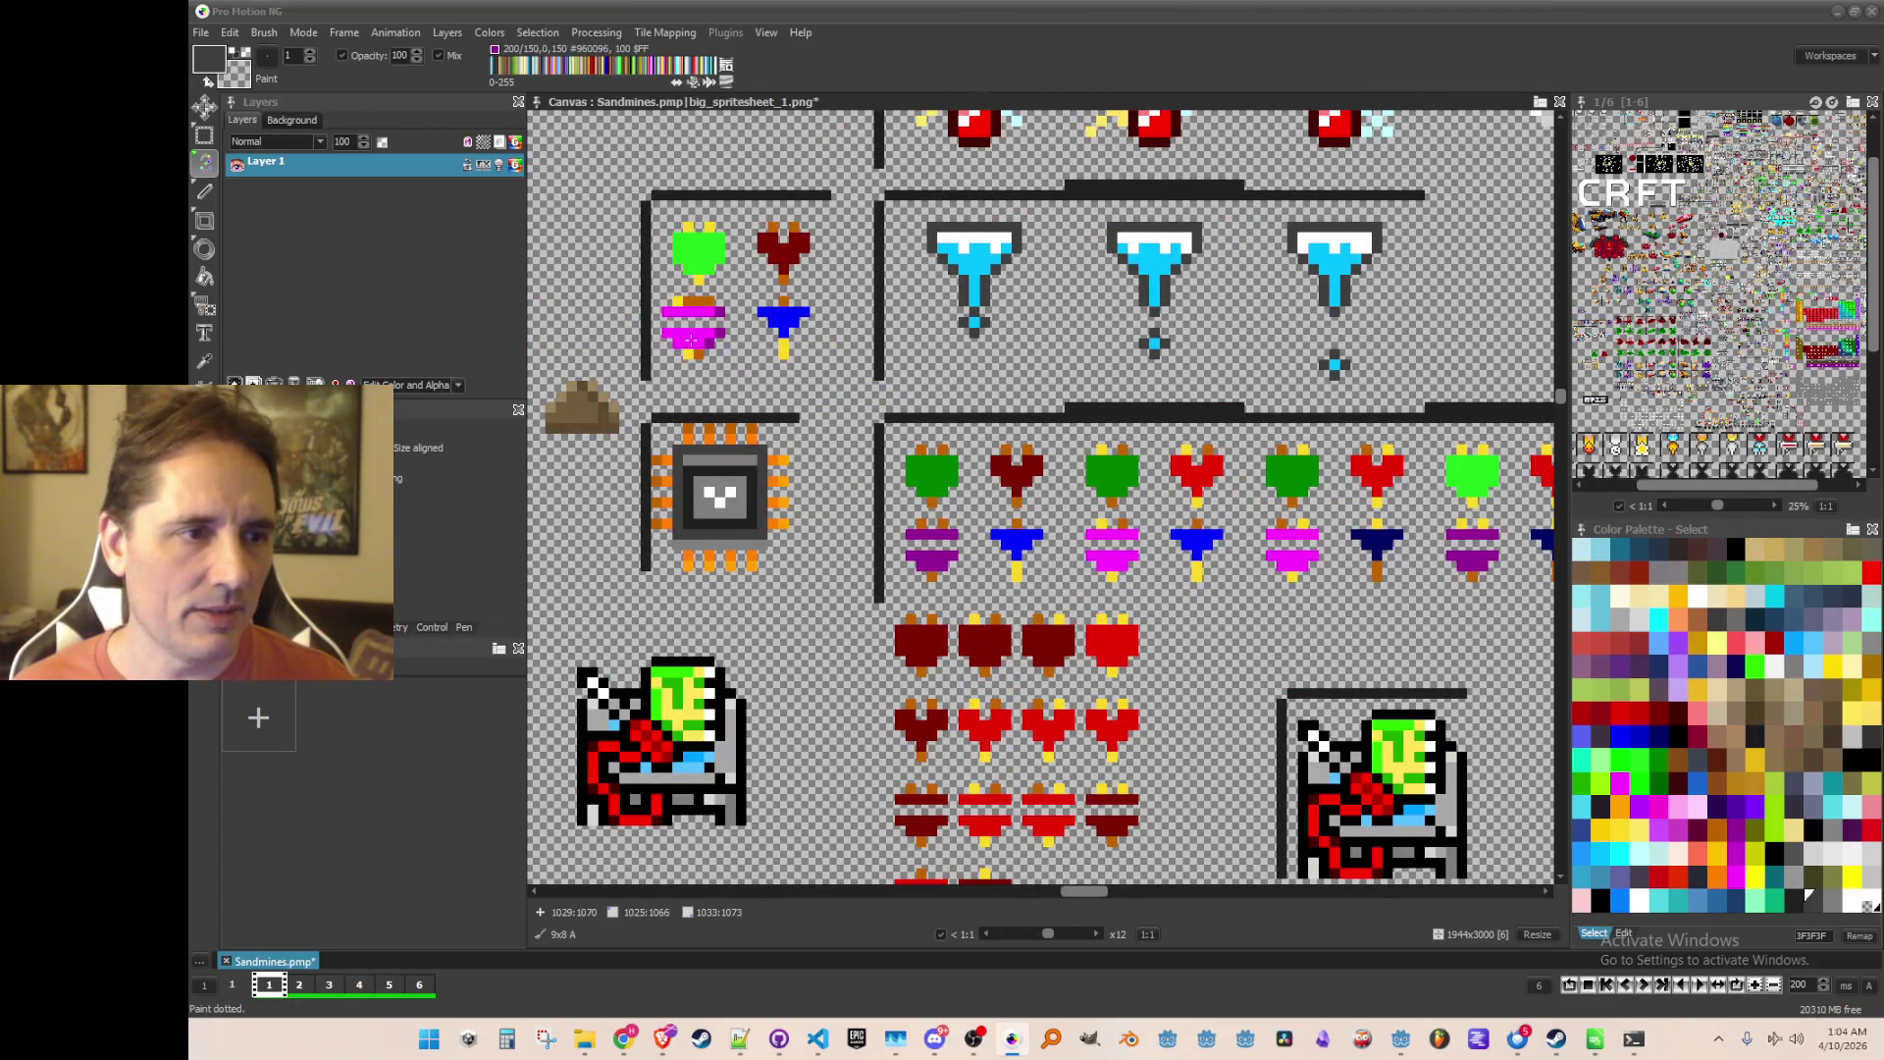
pyautogui.scroll(-2, 1168, 629)
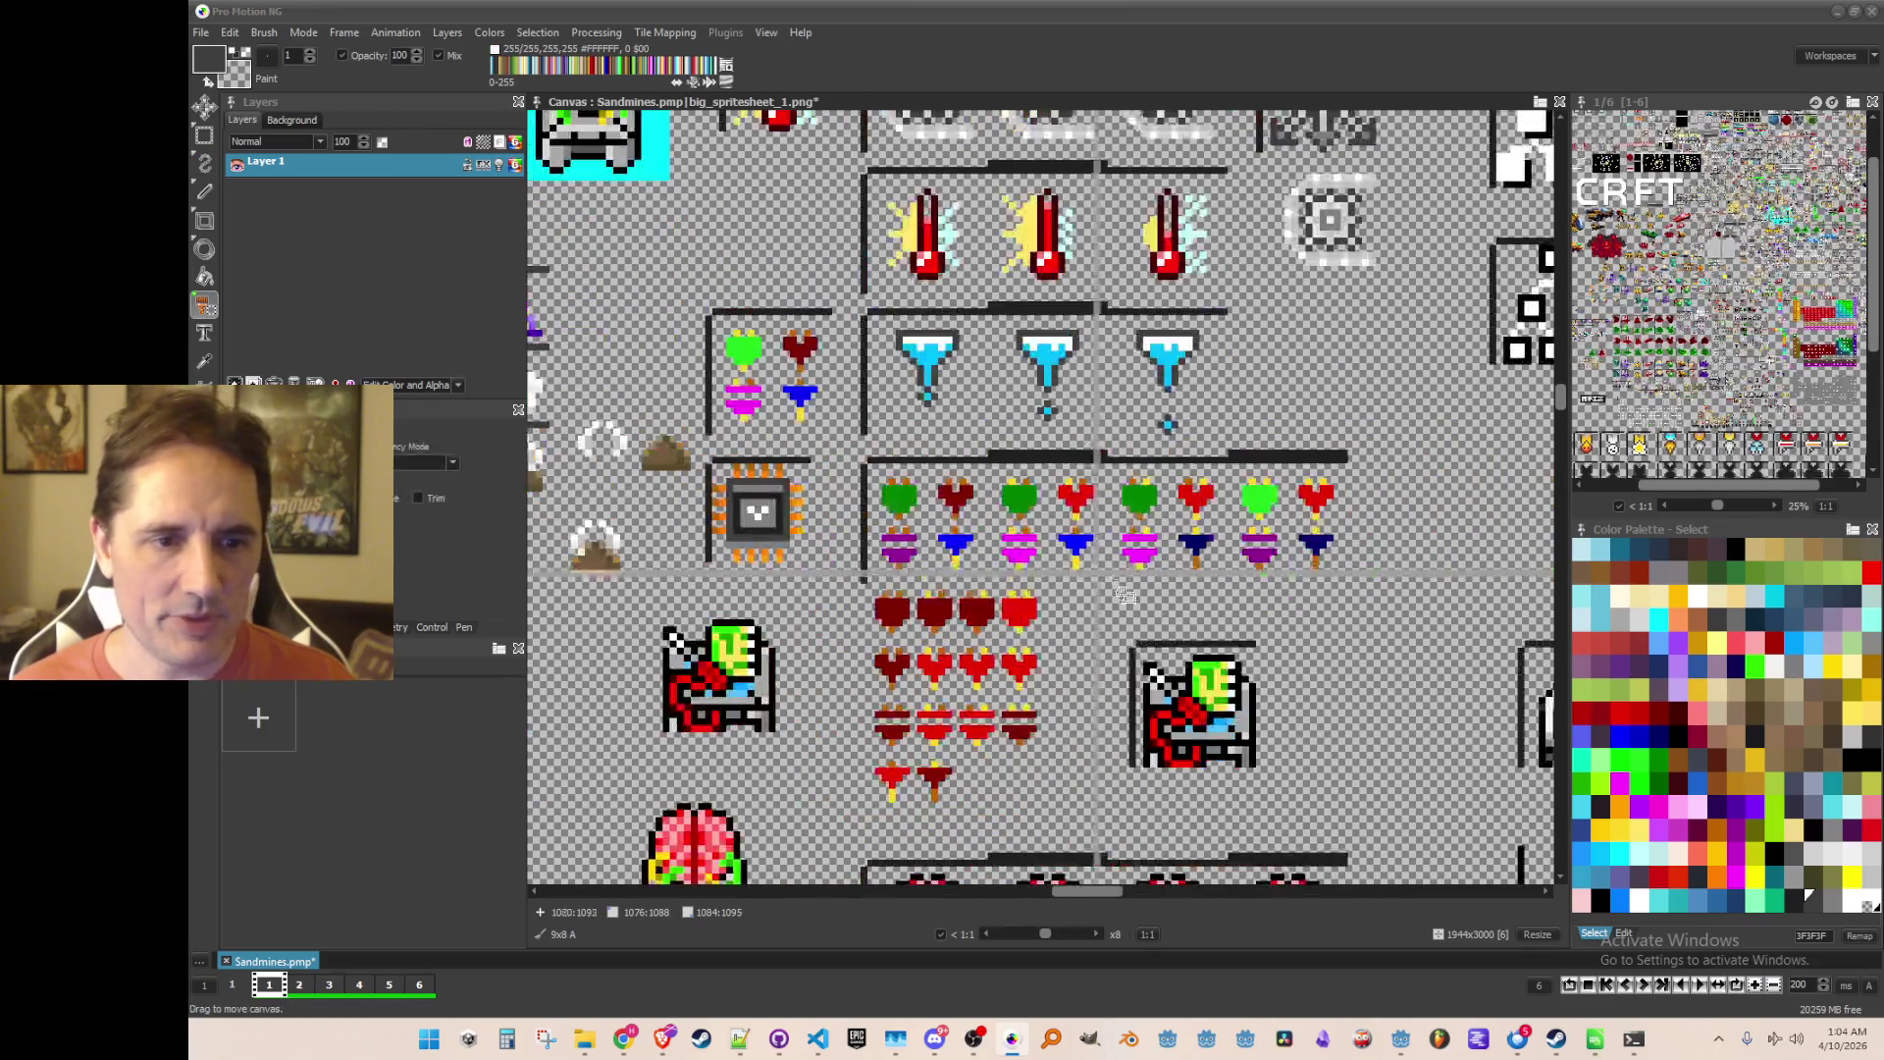
pyautogui.scroll(2, 1167, 648)
# Step: Test-grab the blue-and-yellow potion piece and the top-right red heart, dropping each brush
pyautogui.press('b')
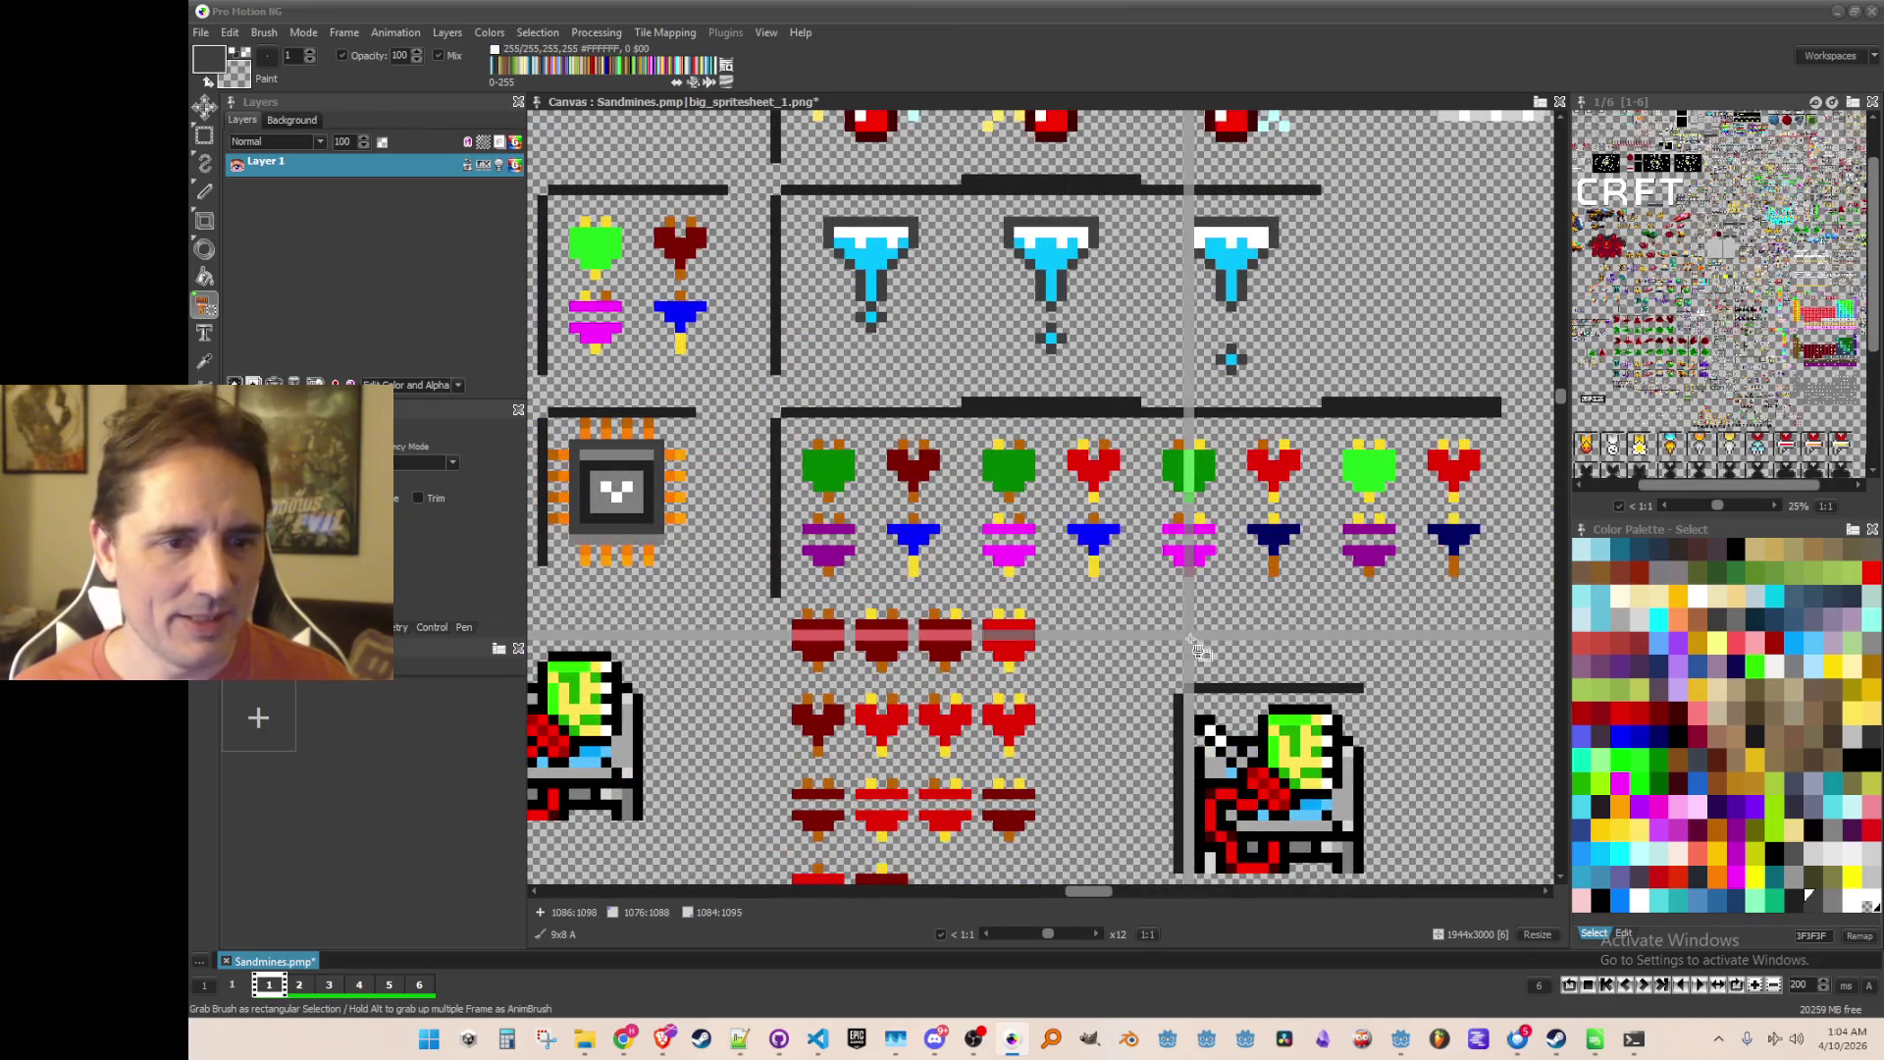
pyautogui.moveTo(1107, 562); pyautogui.dragTo(1119, 573)
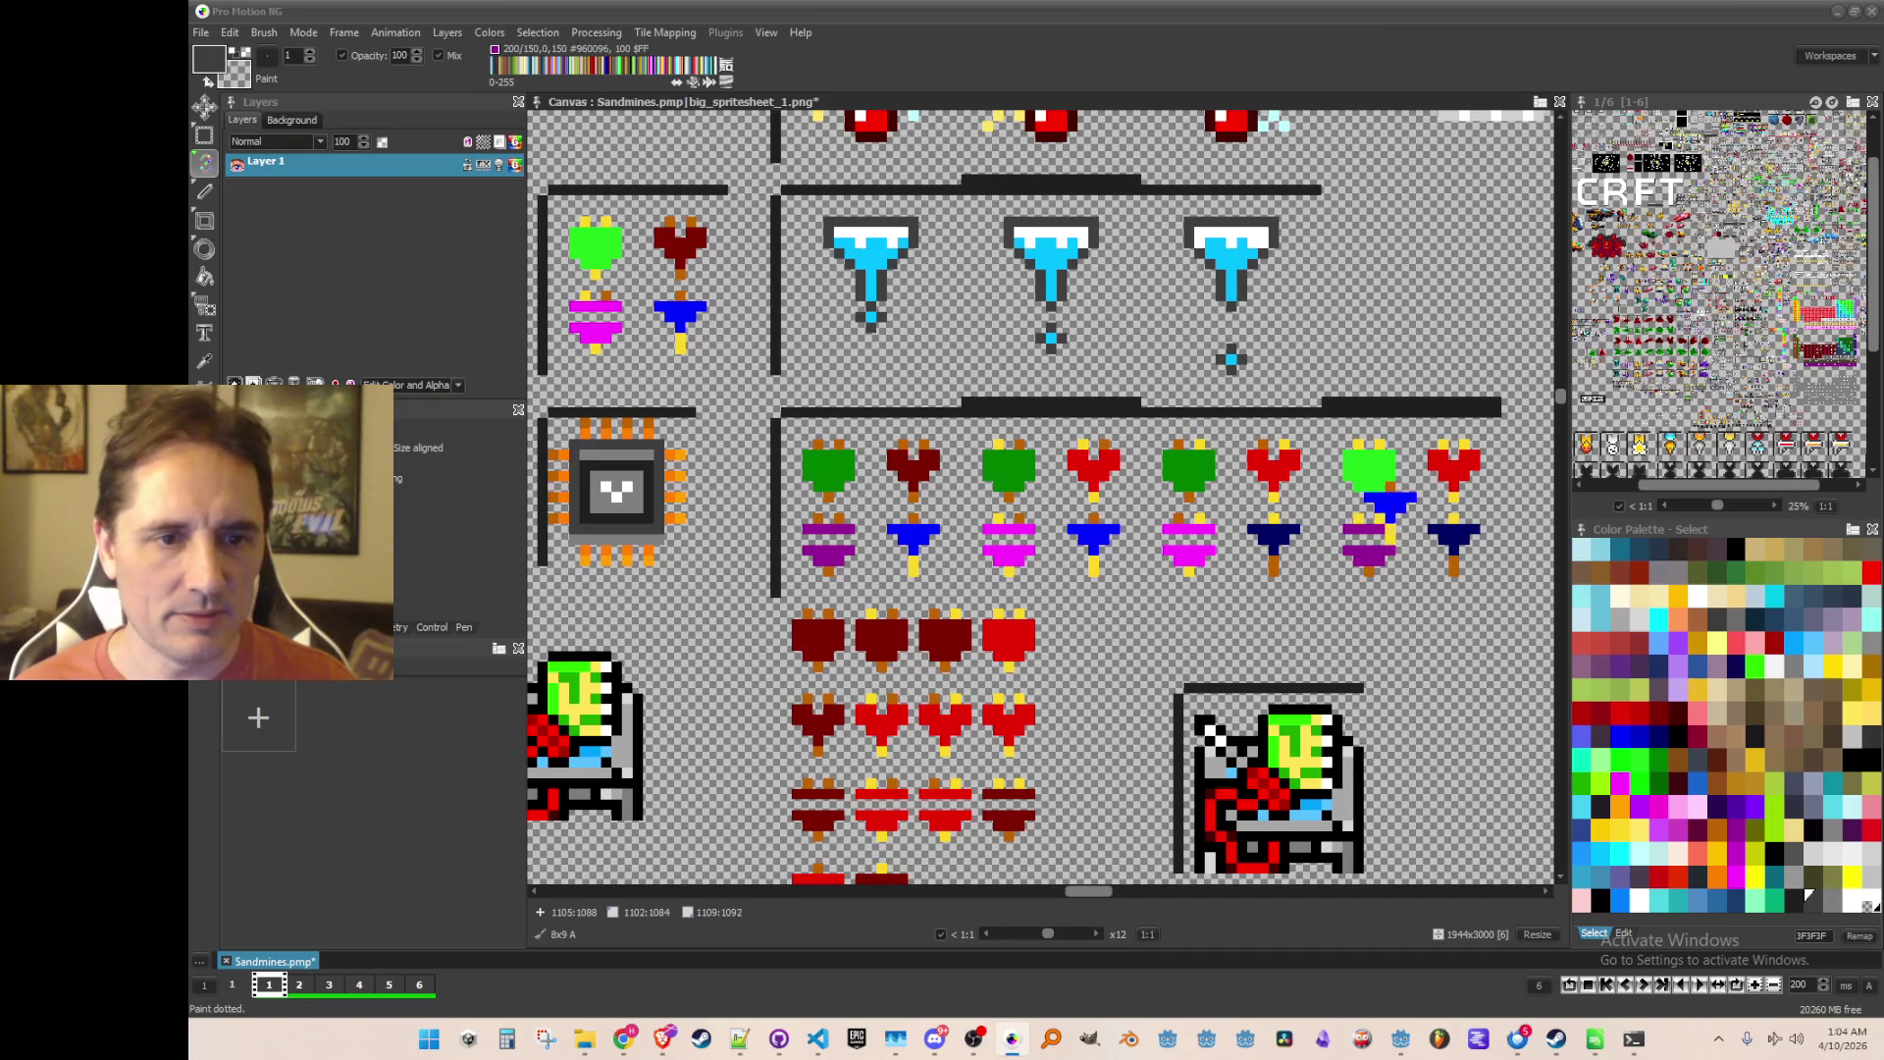
pyautogui.press('b')
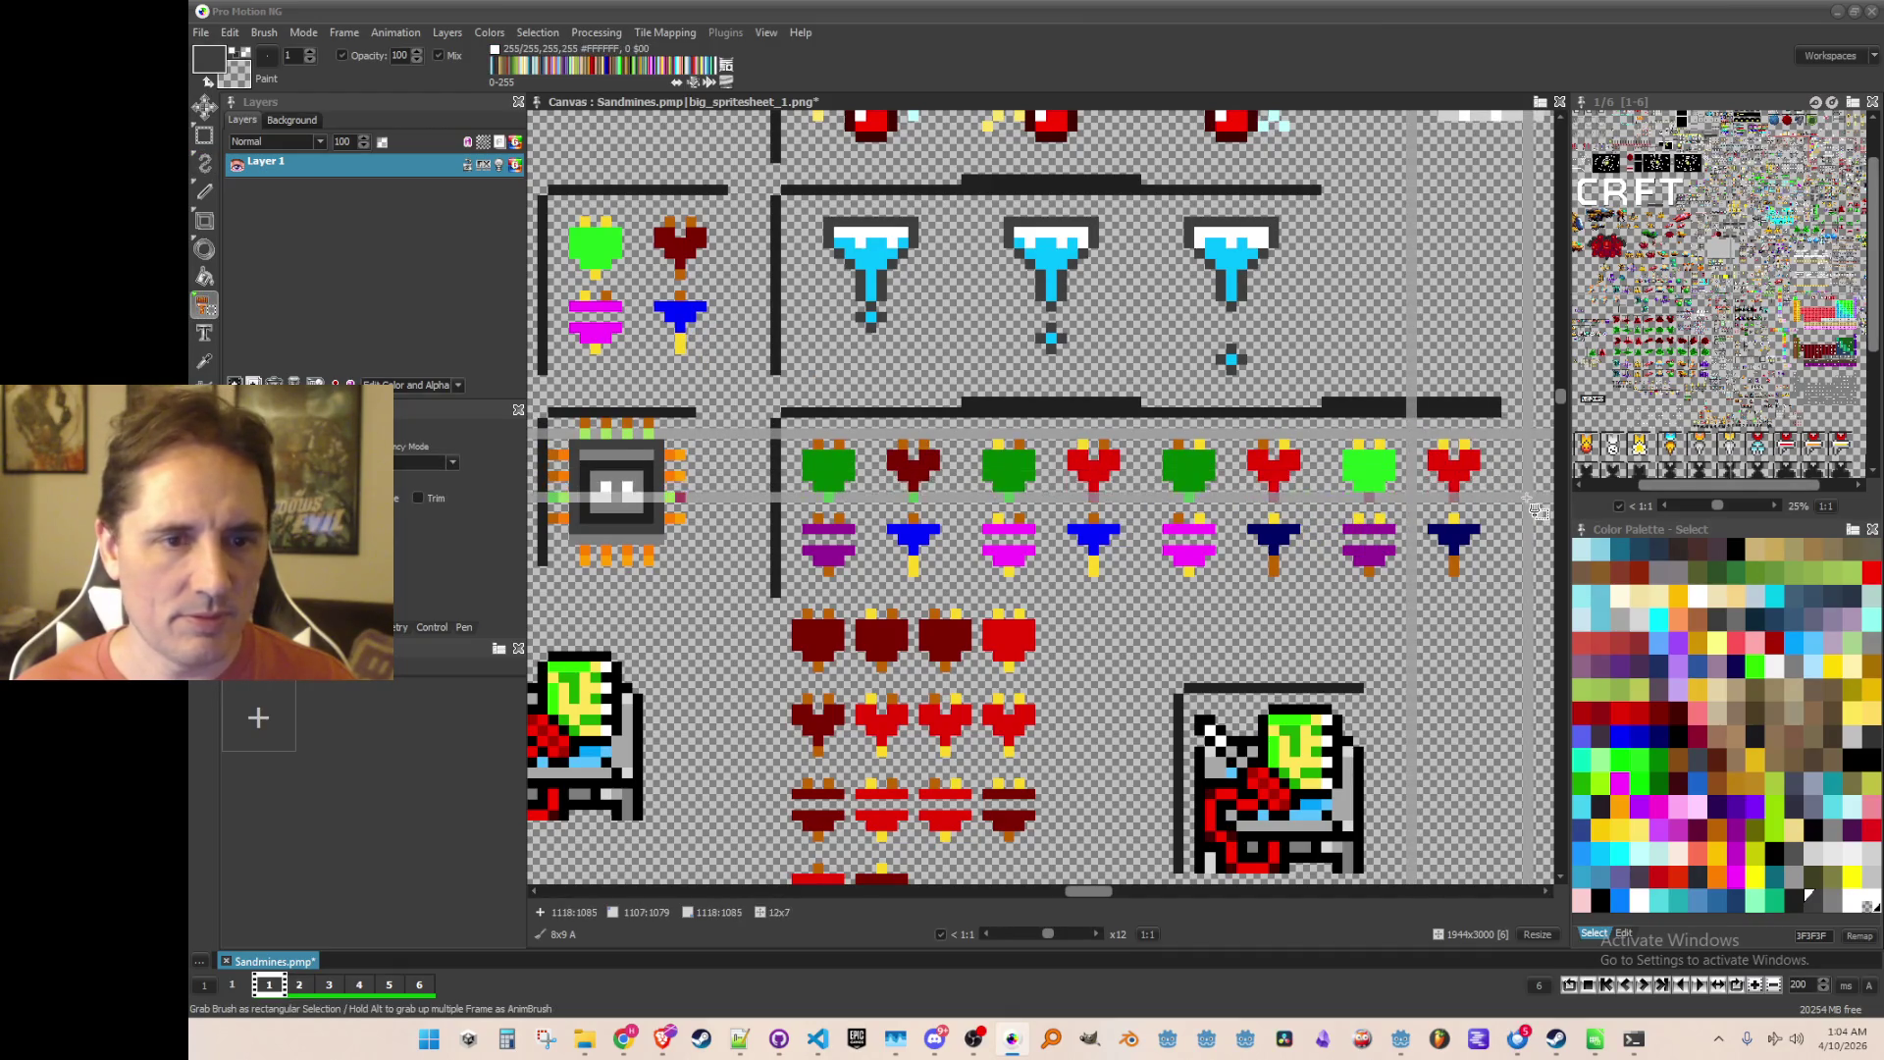
pyautogui.moveTo(1537, 511); pyautogui.dragTo(1538, 512)
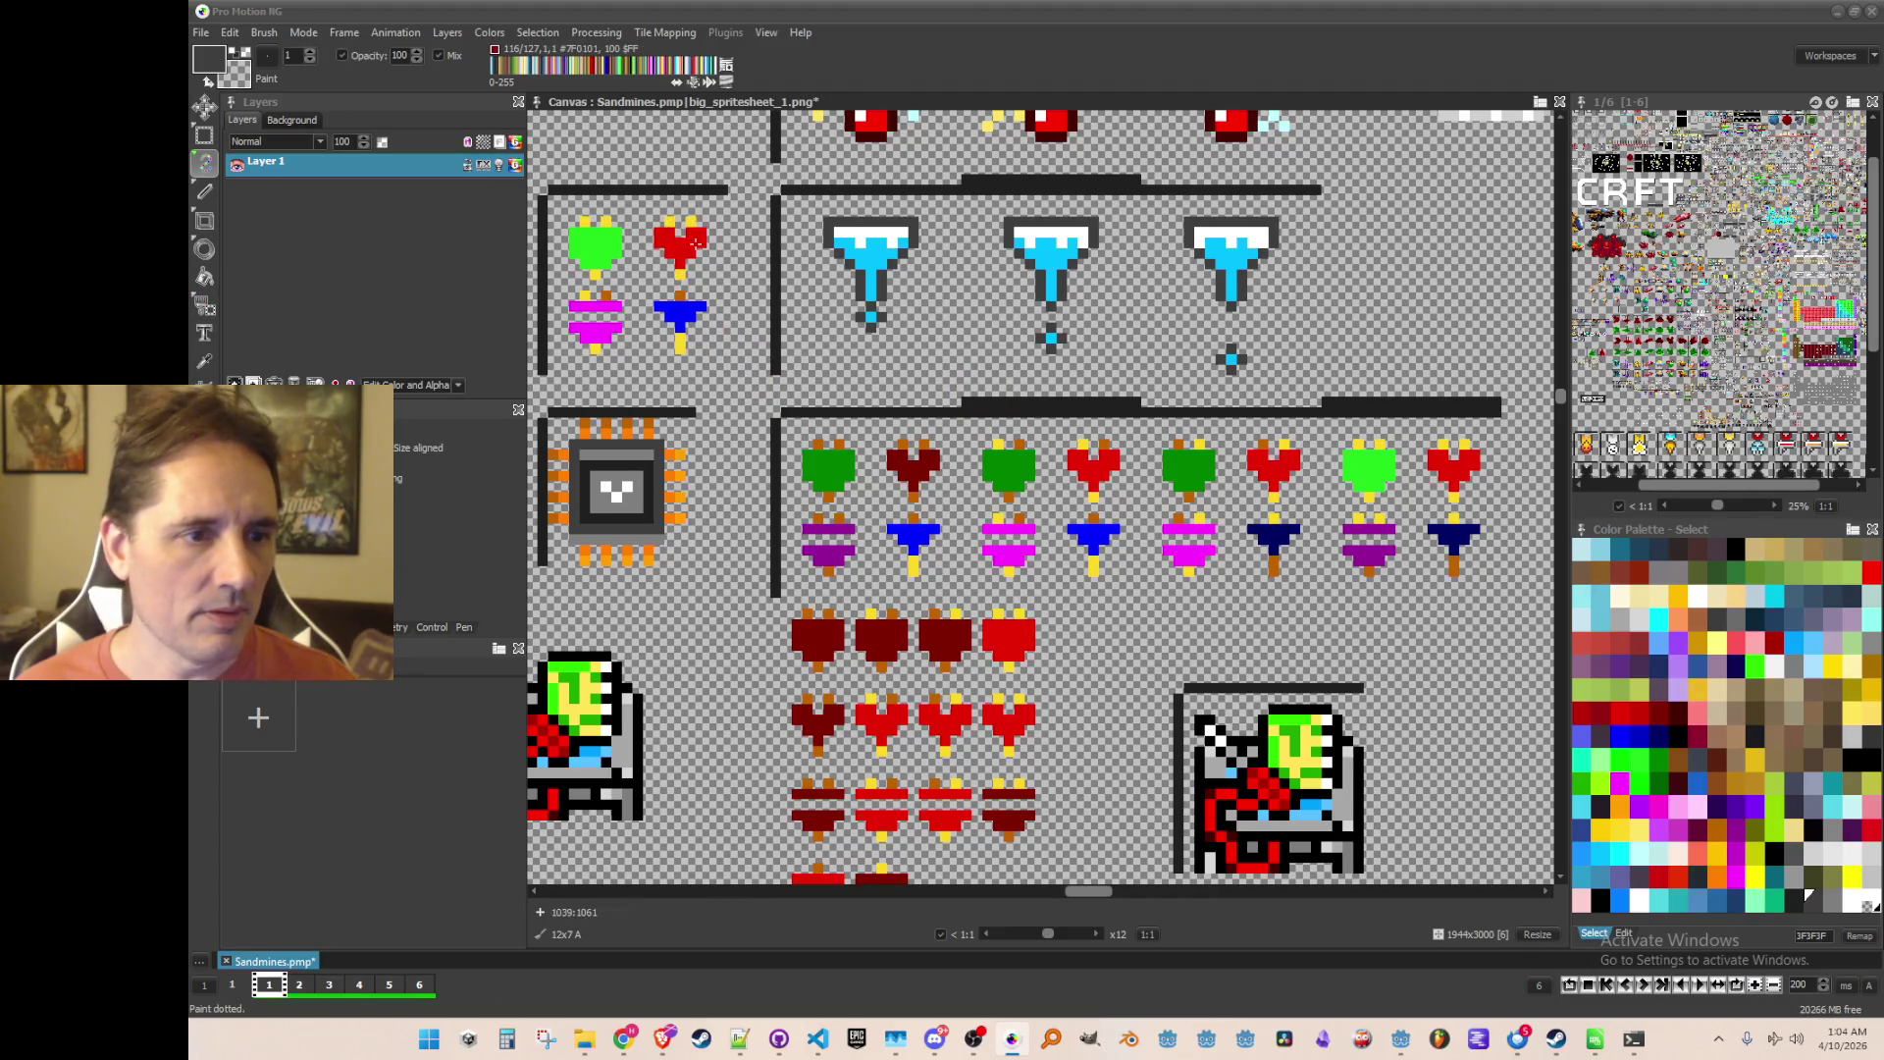
pyautogui.press('b')
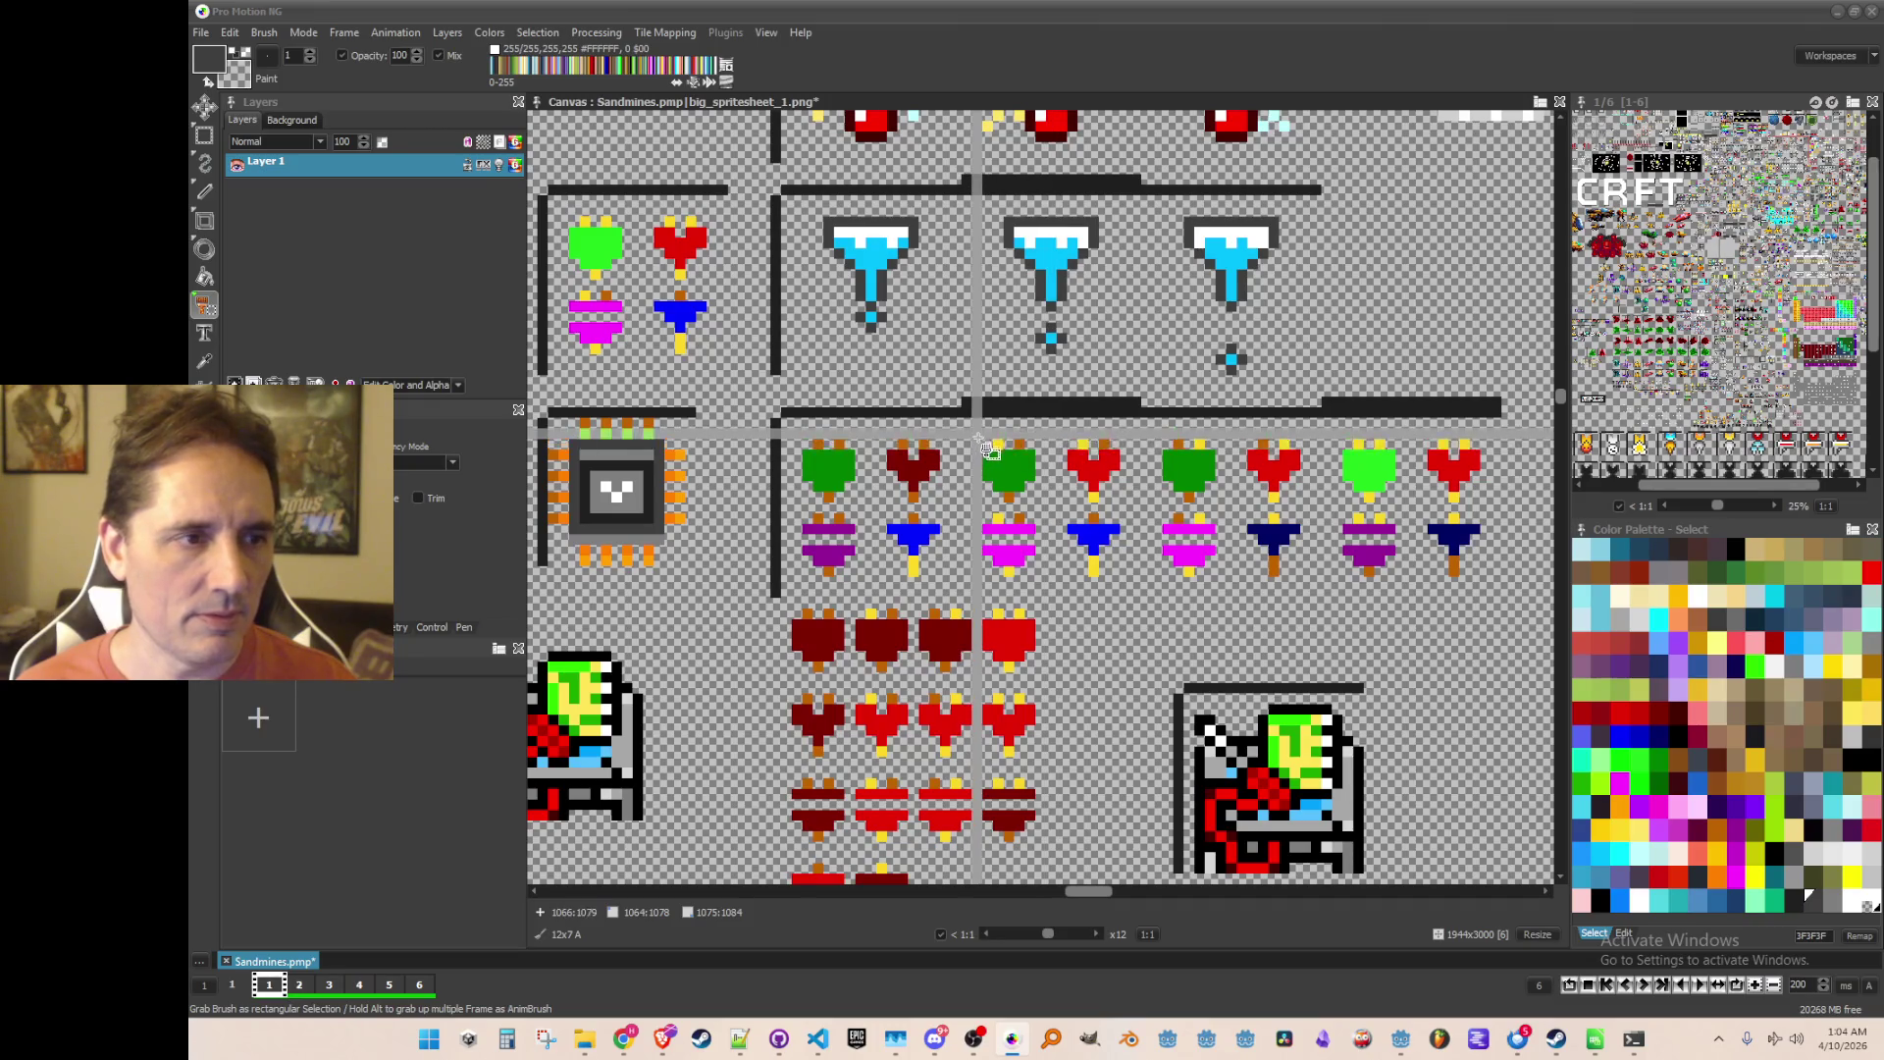
pyautogui.scroll(-3, 989, 446)
pyautogui.scroll(3, 805, 414)
pyautogui.scroll(-1, 805, 414)
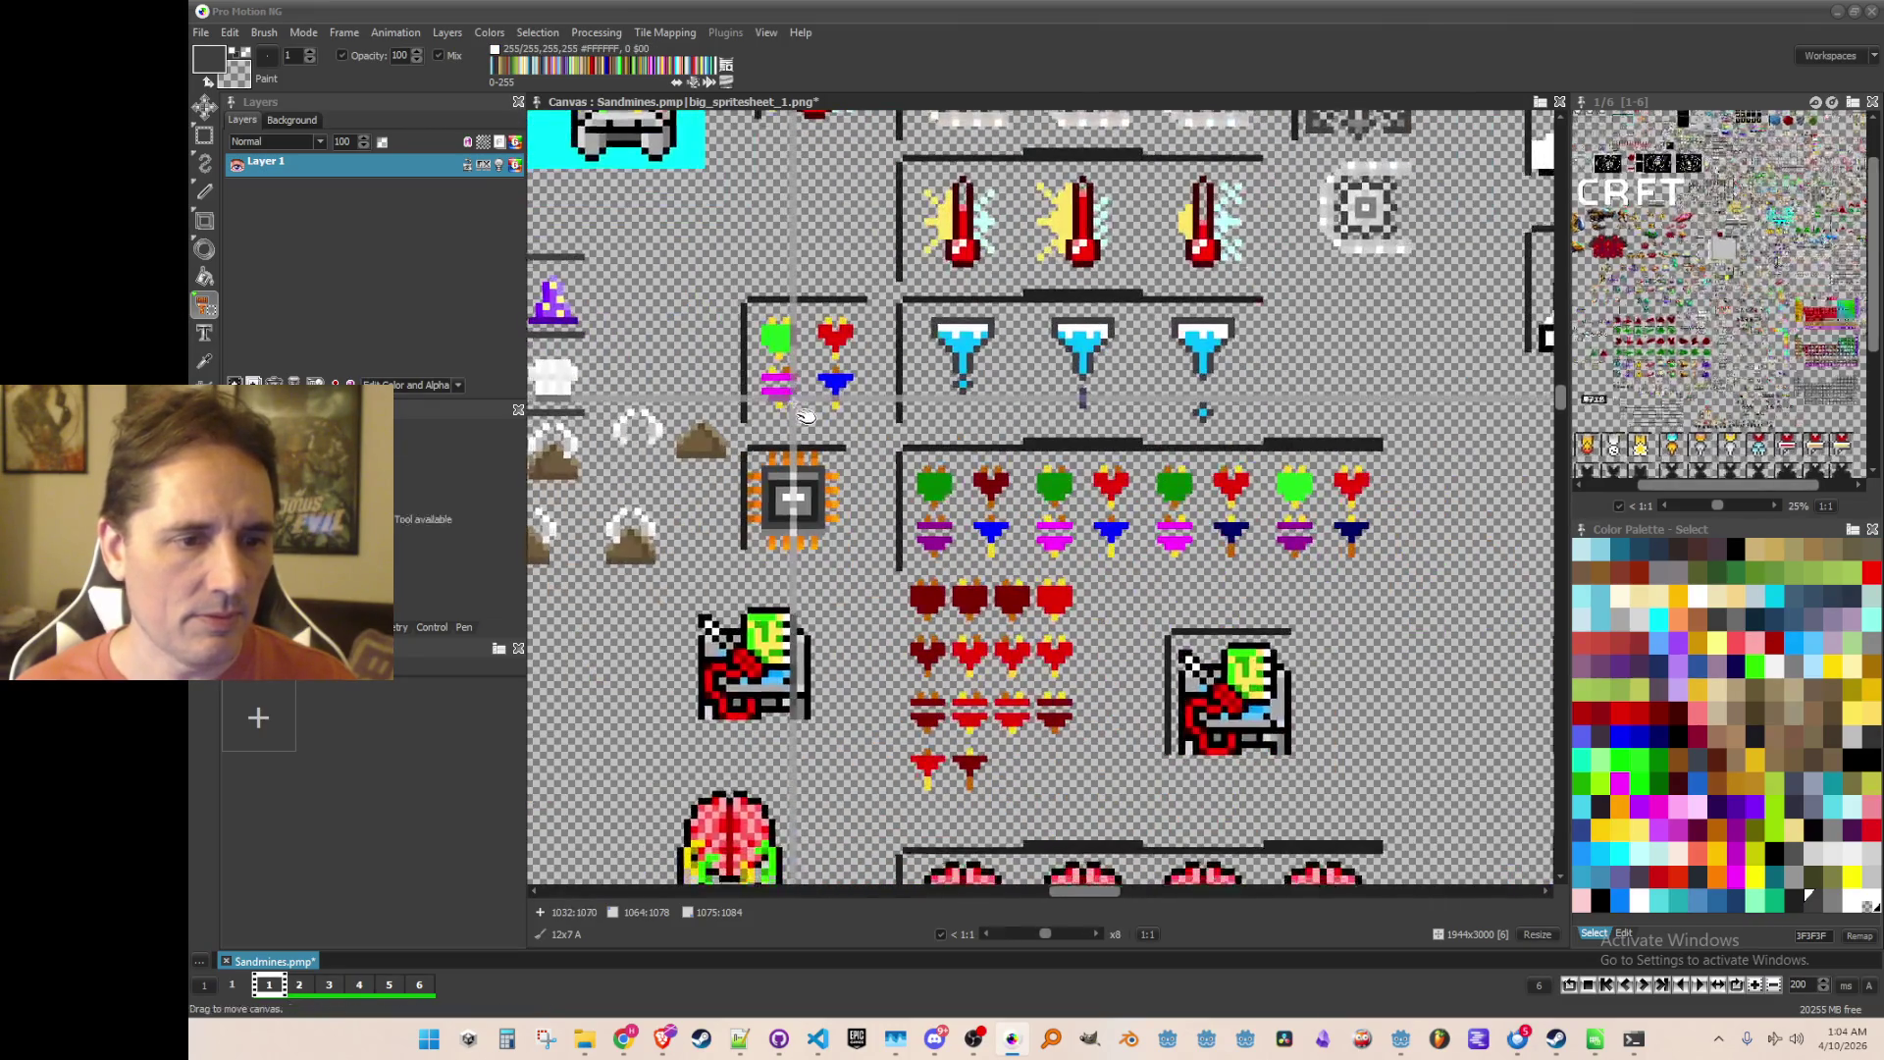
# Step: Grab the small heart-and-potion group as a 17x17 brush and save it as an image
pyautogui.moveTo(753, 311); pyautogui.dragTo(864, 422)
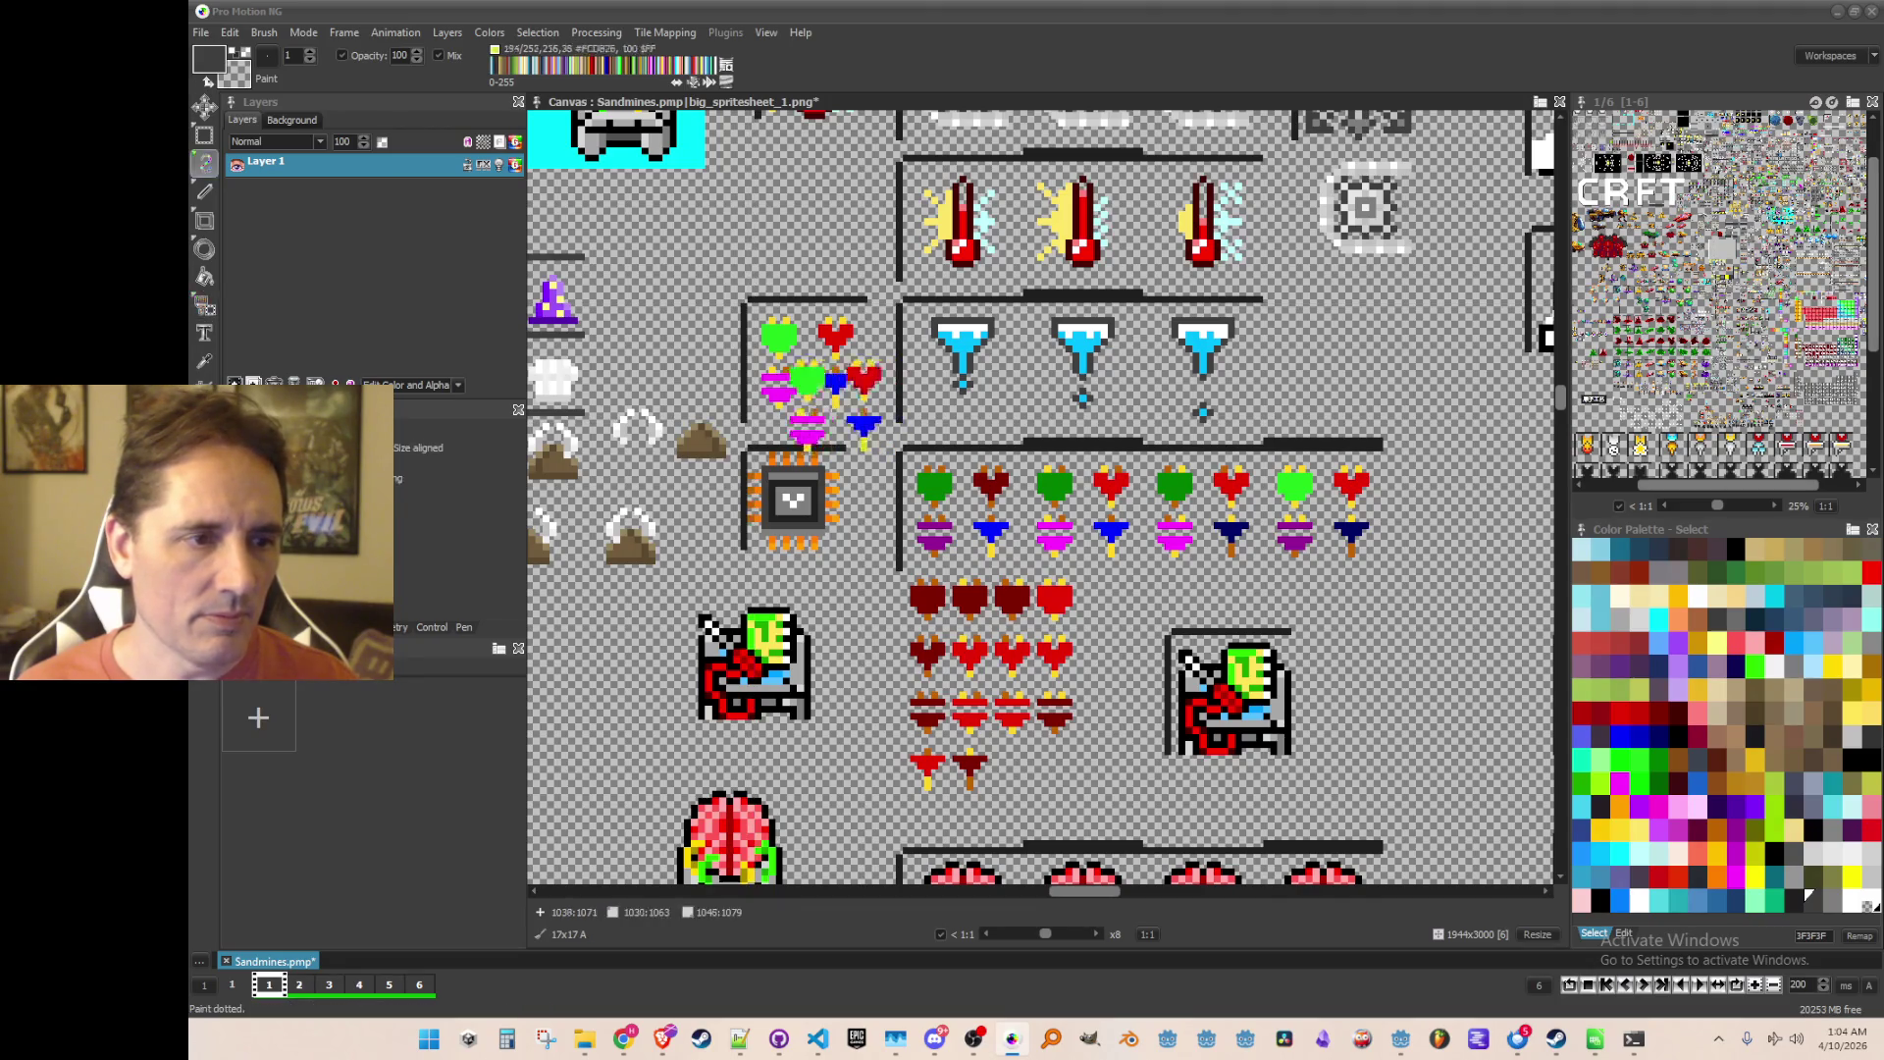
pyautogui.click(263, 33)
pyautogui.click(451, 503)
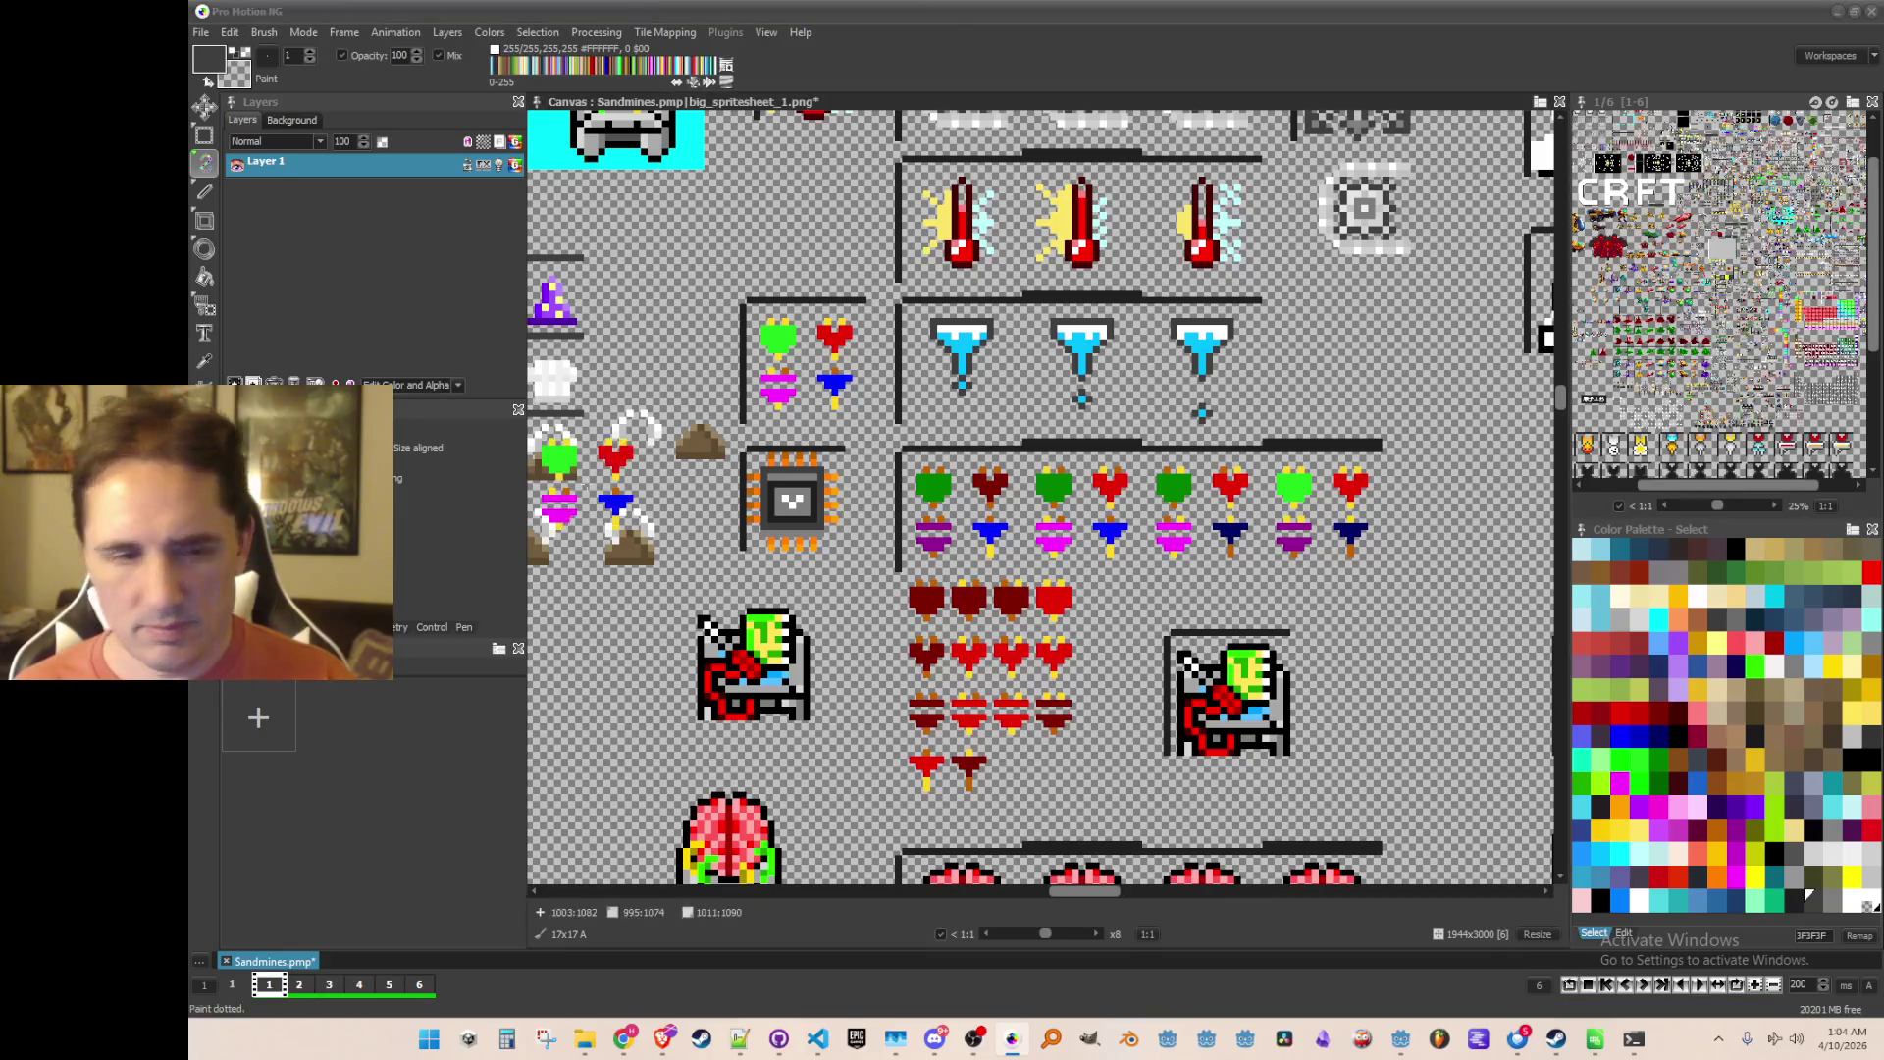
pyautogui.scroll(-3, 952, 633)
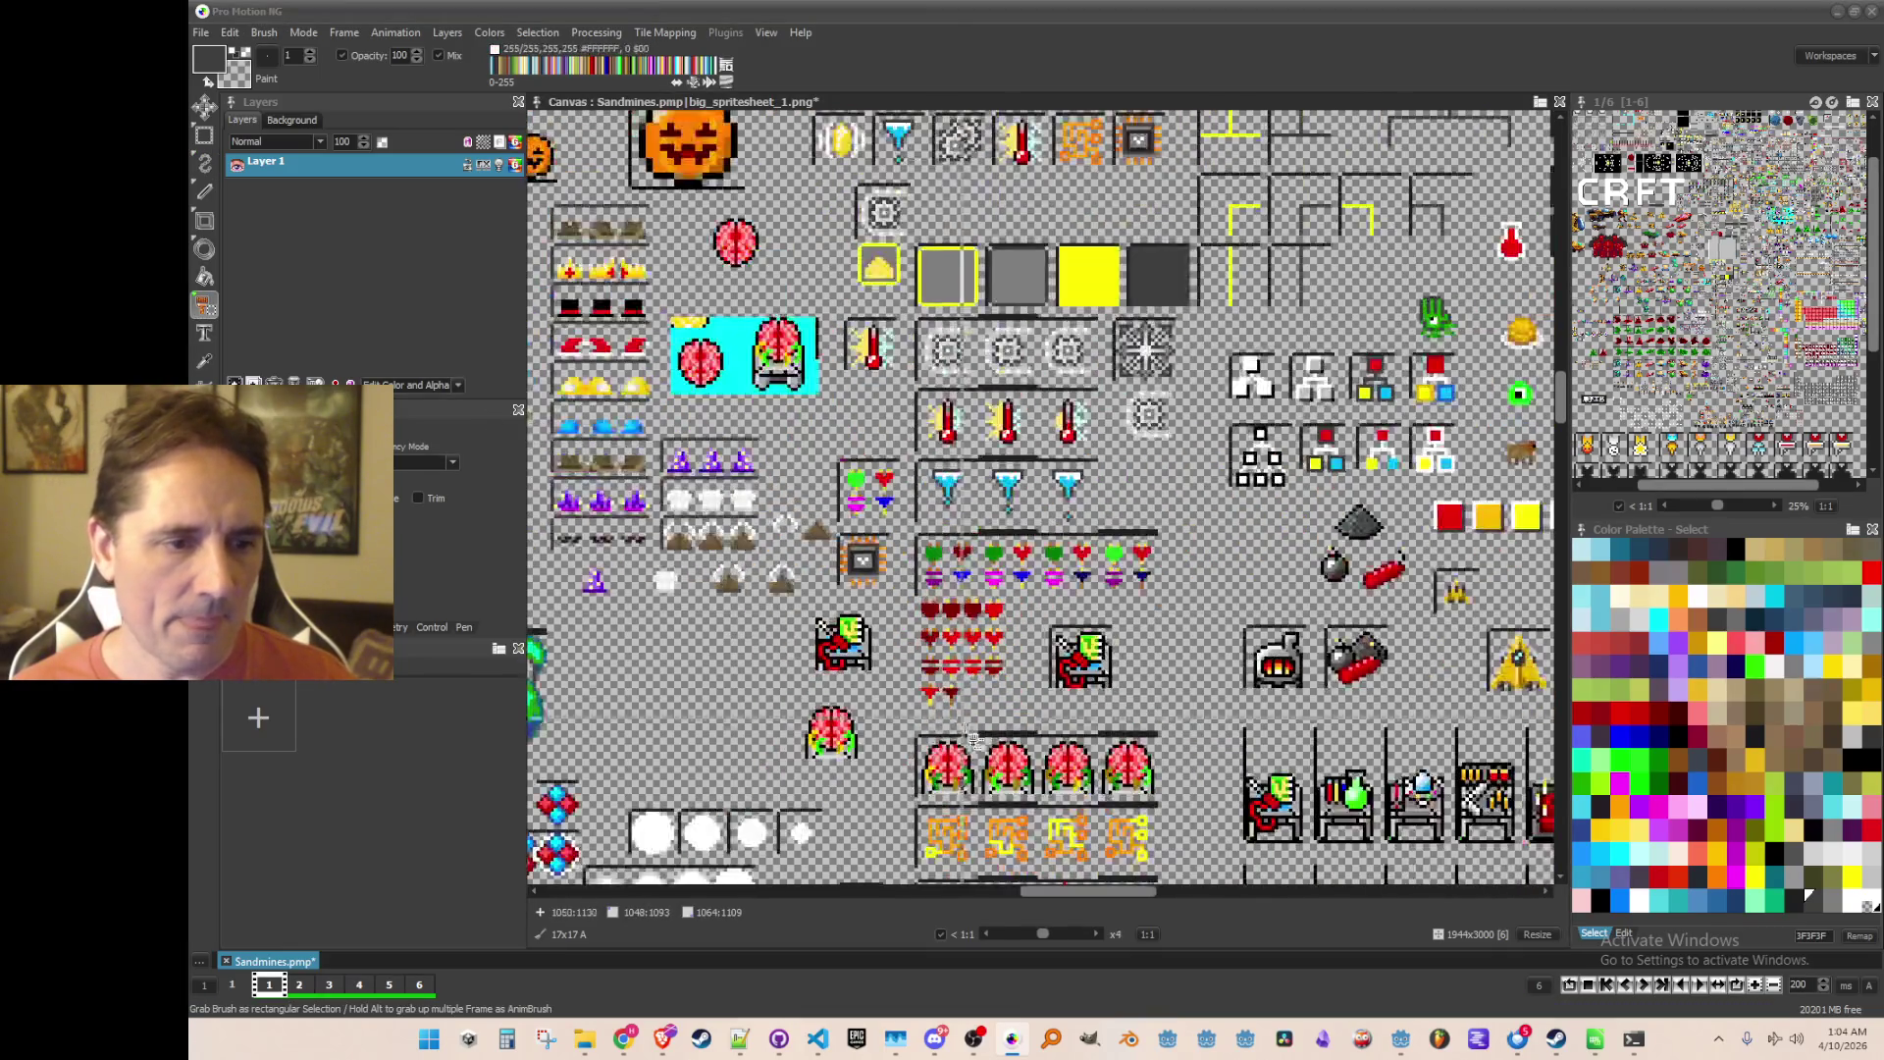
# Step: Frame the brain sprites, grab the lone brain as a brush, and undo a stray stamp
pyautogui.scroll(3, 1011, 556)
pyautogui.scroll(-1, 1011, 550)
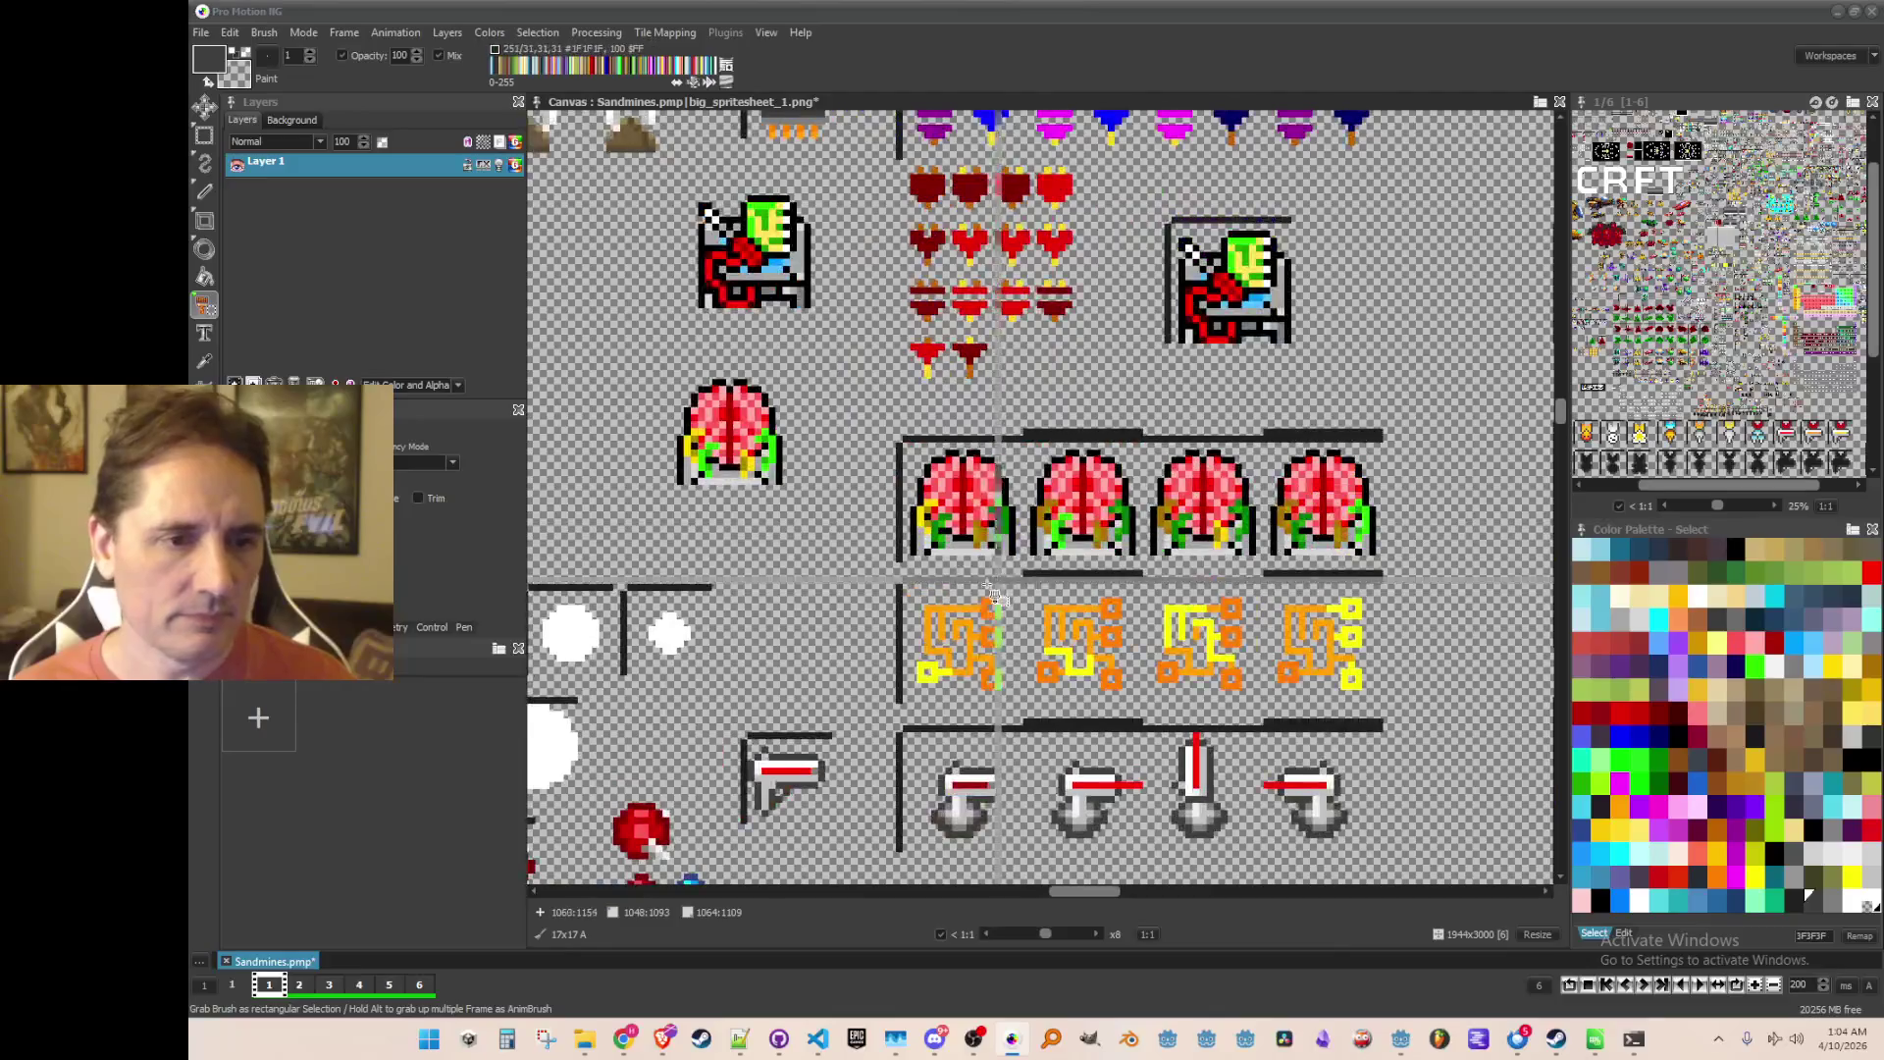
pyautogui.scroll(1, 1025, 442)
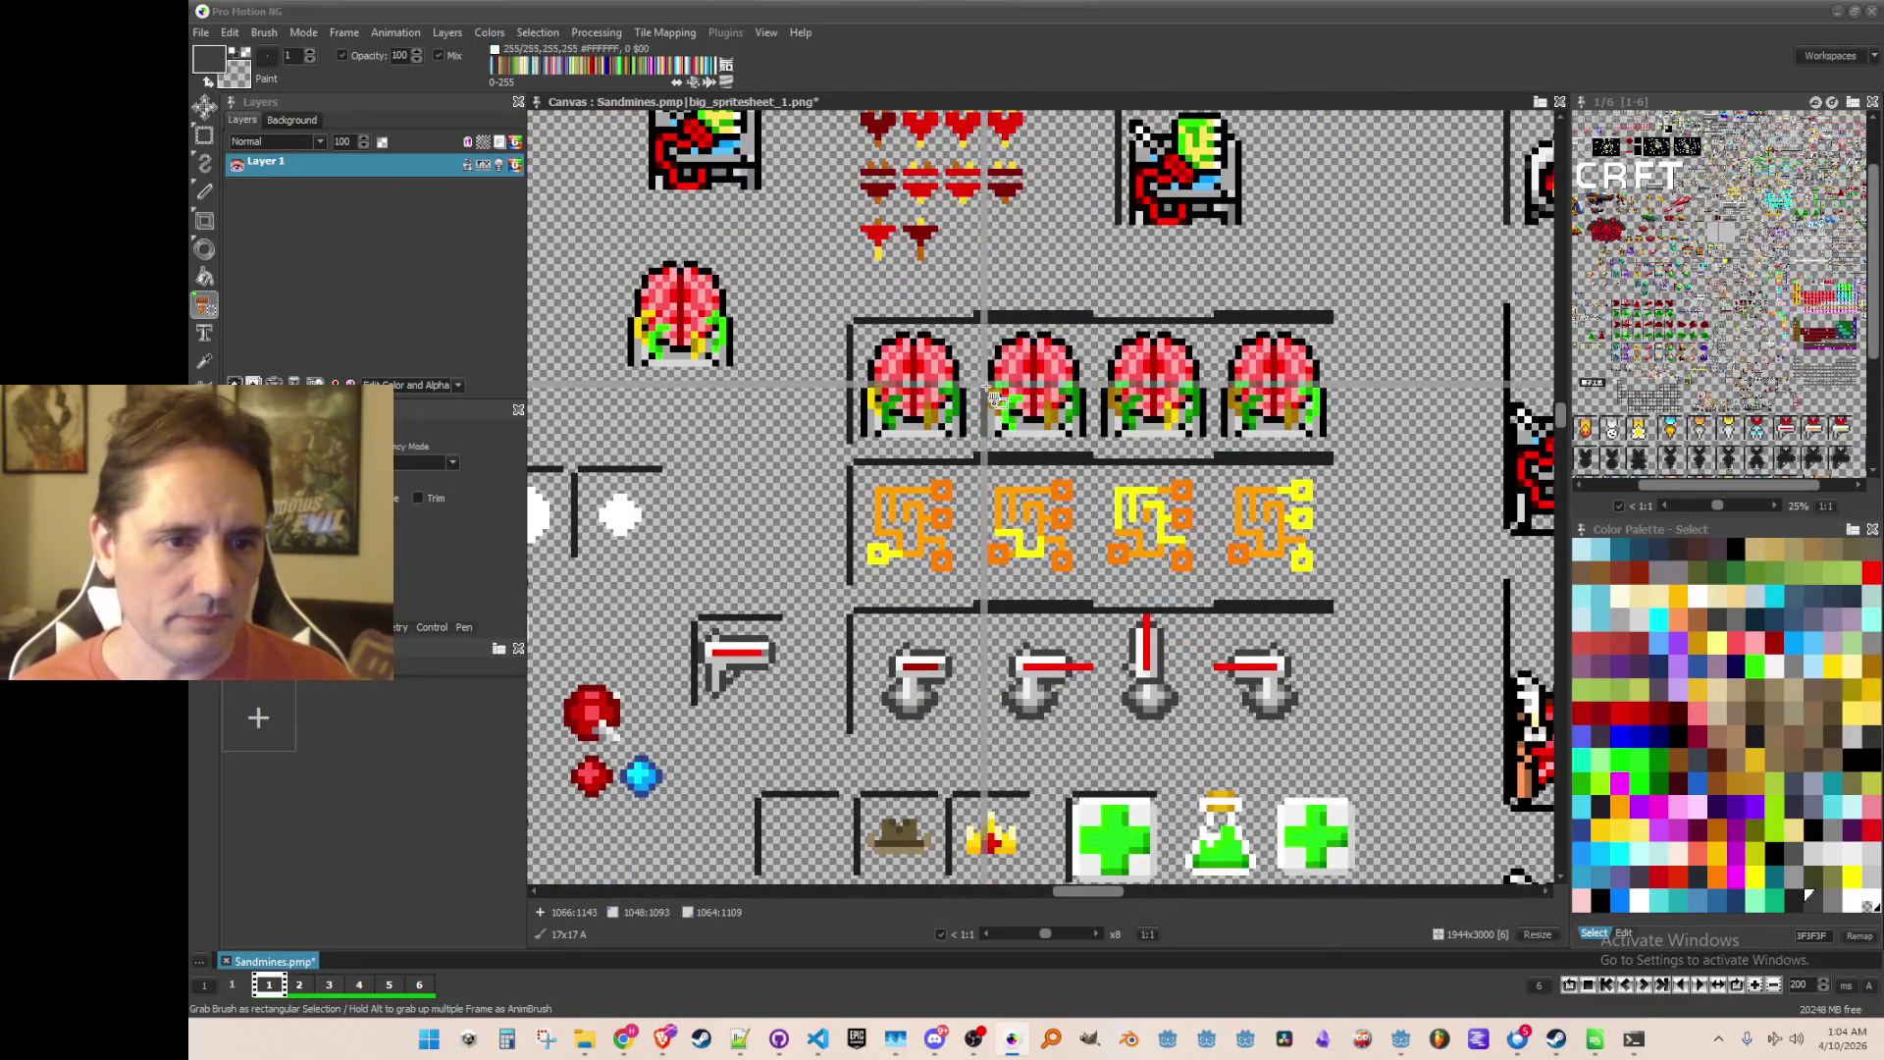
pyautogui.moveTo(1031, 417); pyautogui.dragTo(961, 439)
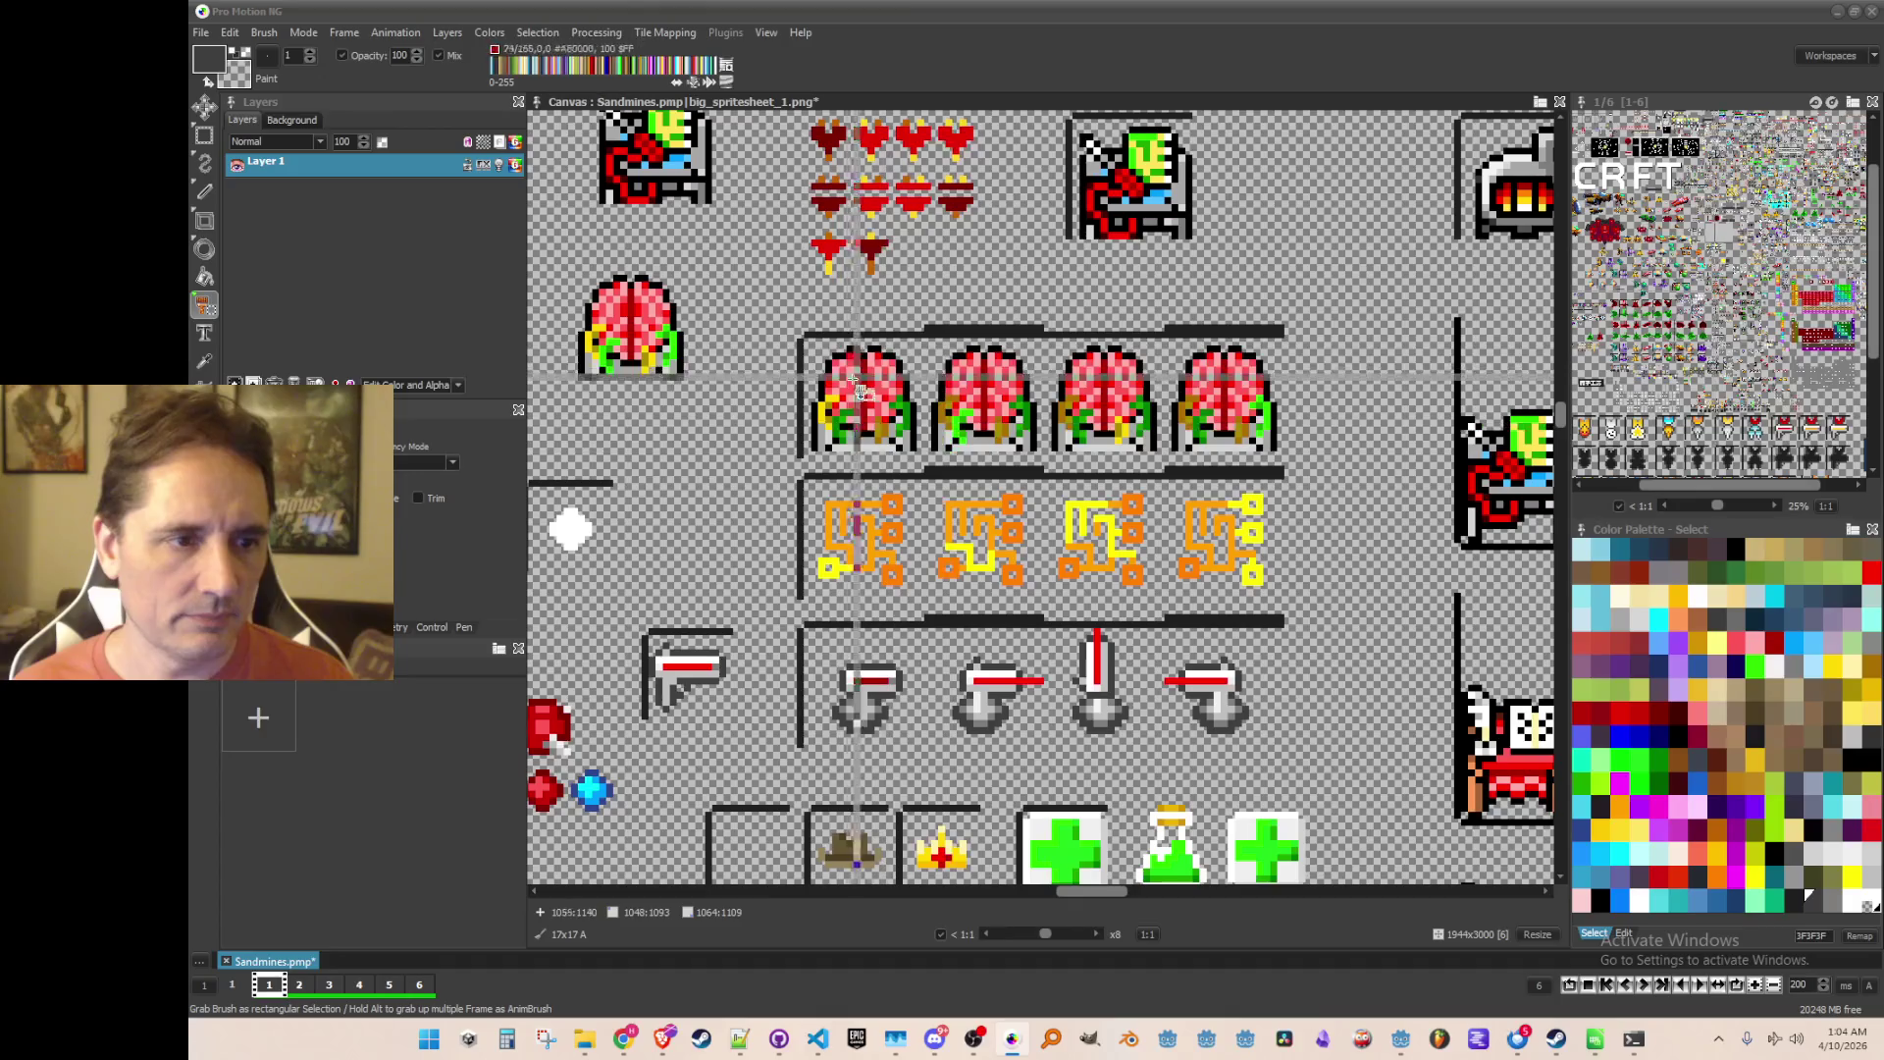
pyautogui.moveTo(799, 336); pyautogui.dragTo(922, 462)
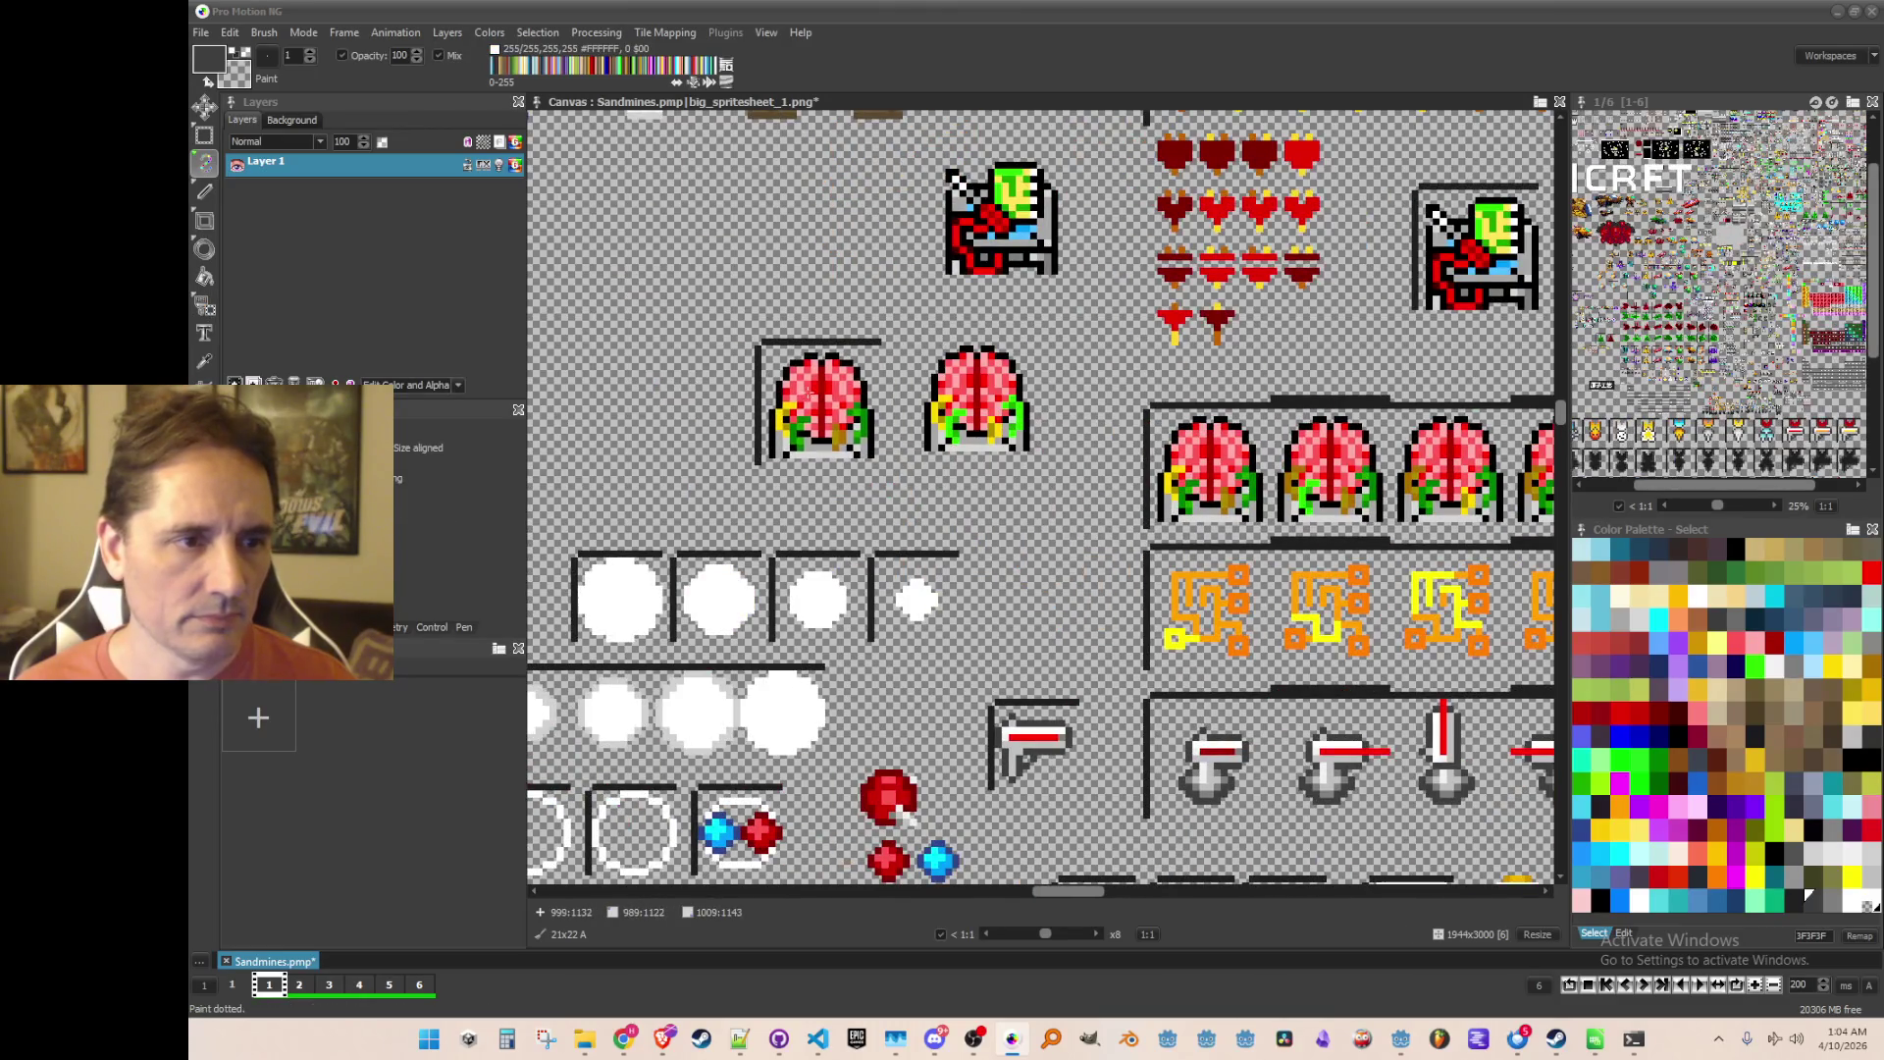
pyautogui.click(864, 449)
pyautogui.press('b')
pyautogui.hotkey('ctrl', 'z')
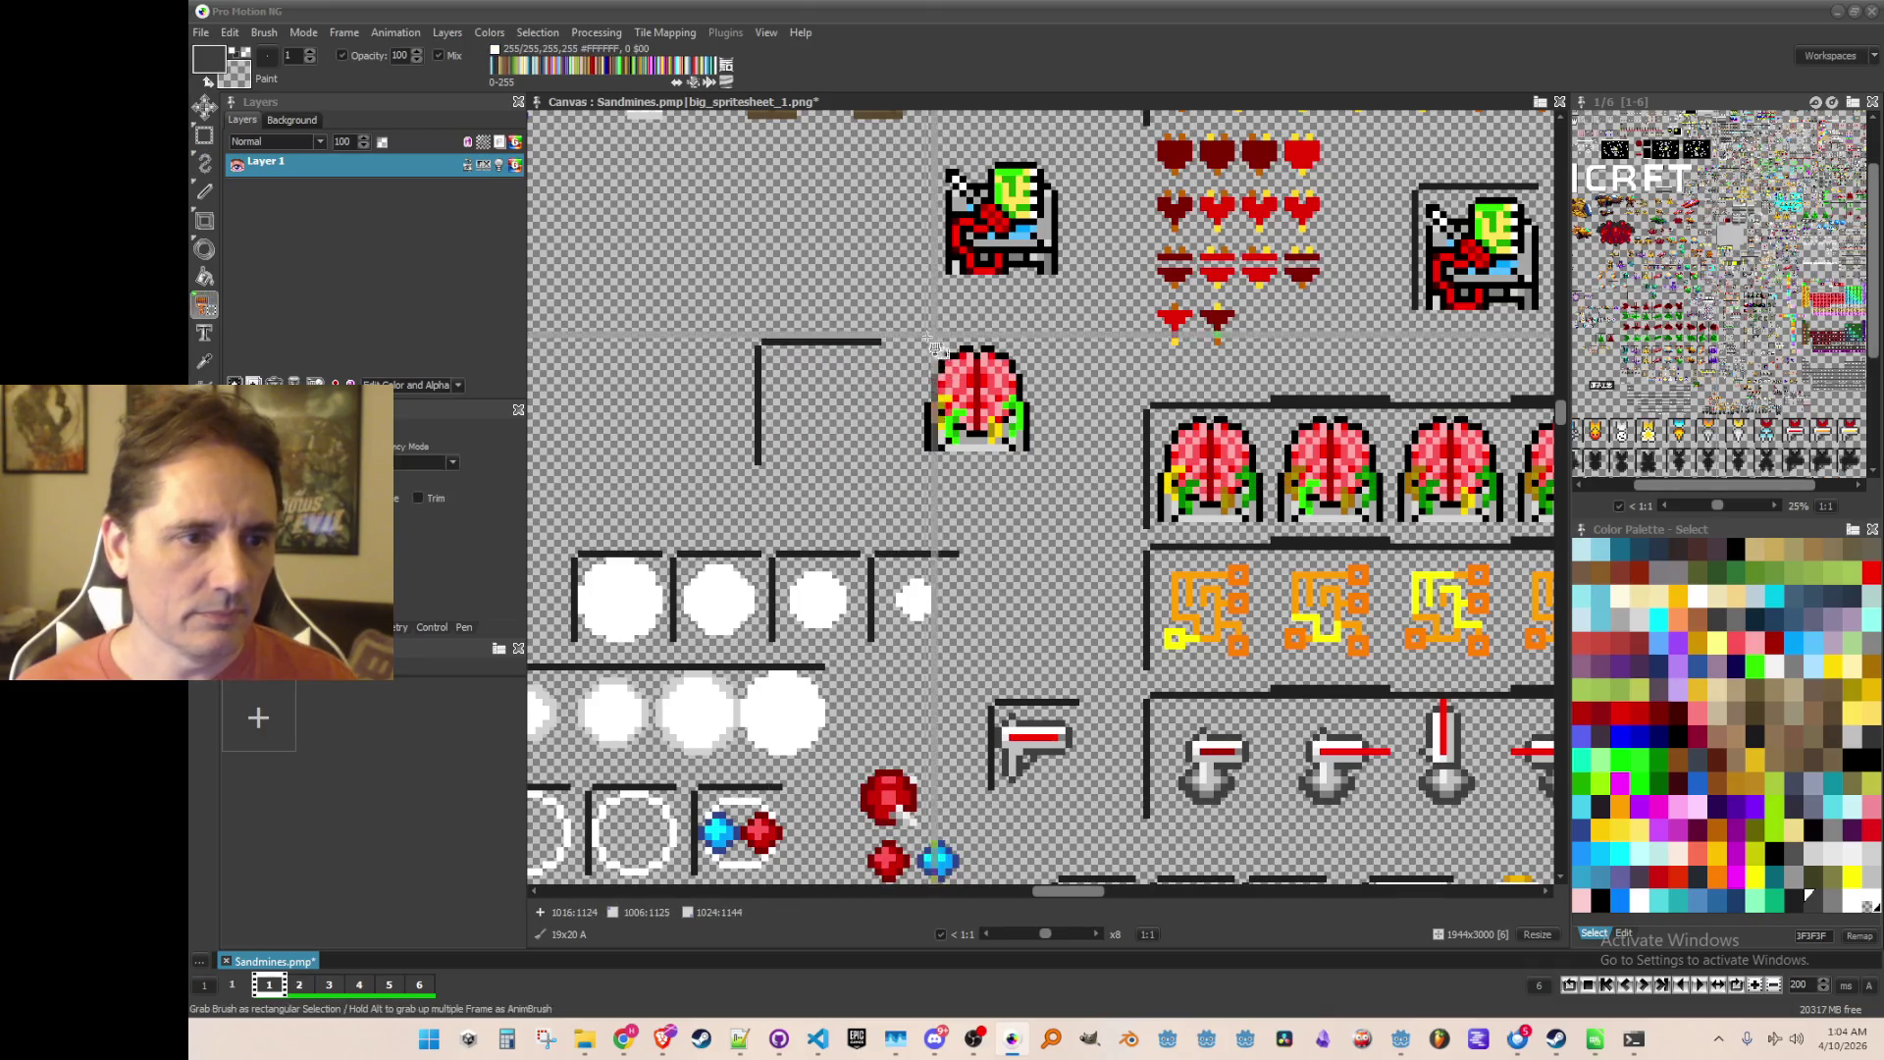
# Step: Recapture the brain sprite as a brush and save it as a single image file
pyautogui.moveTo(752, 337)
pyautogui.mouseDown()
pyautogui.moveTo(883, 490)
pyautogui.moveTo(876, 466)
pyautogui.mouseUp()
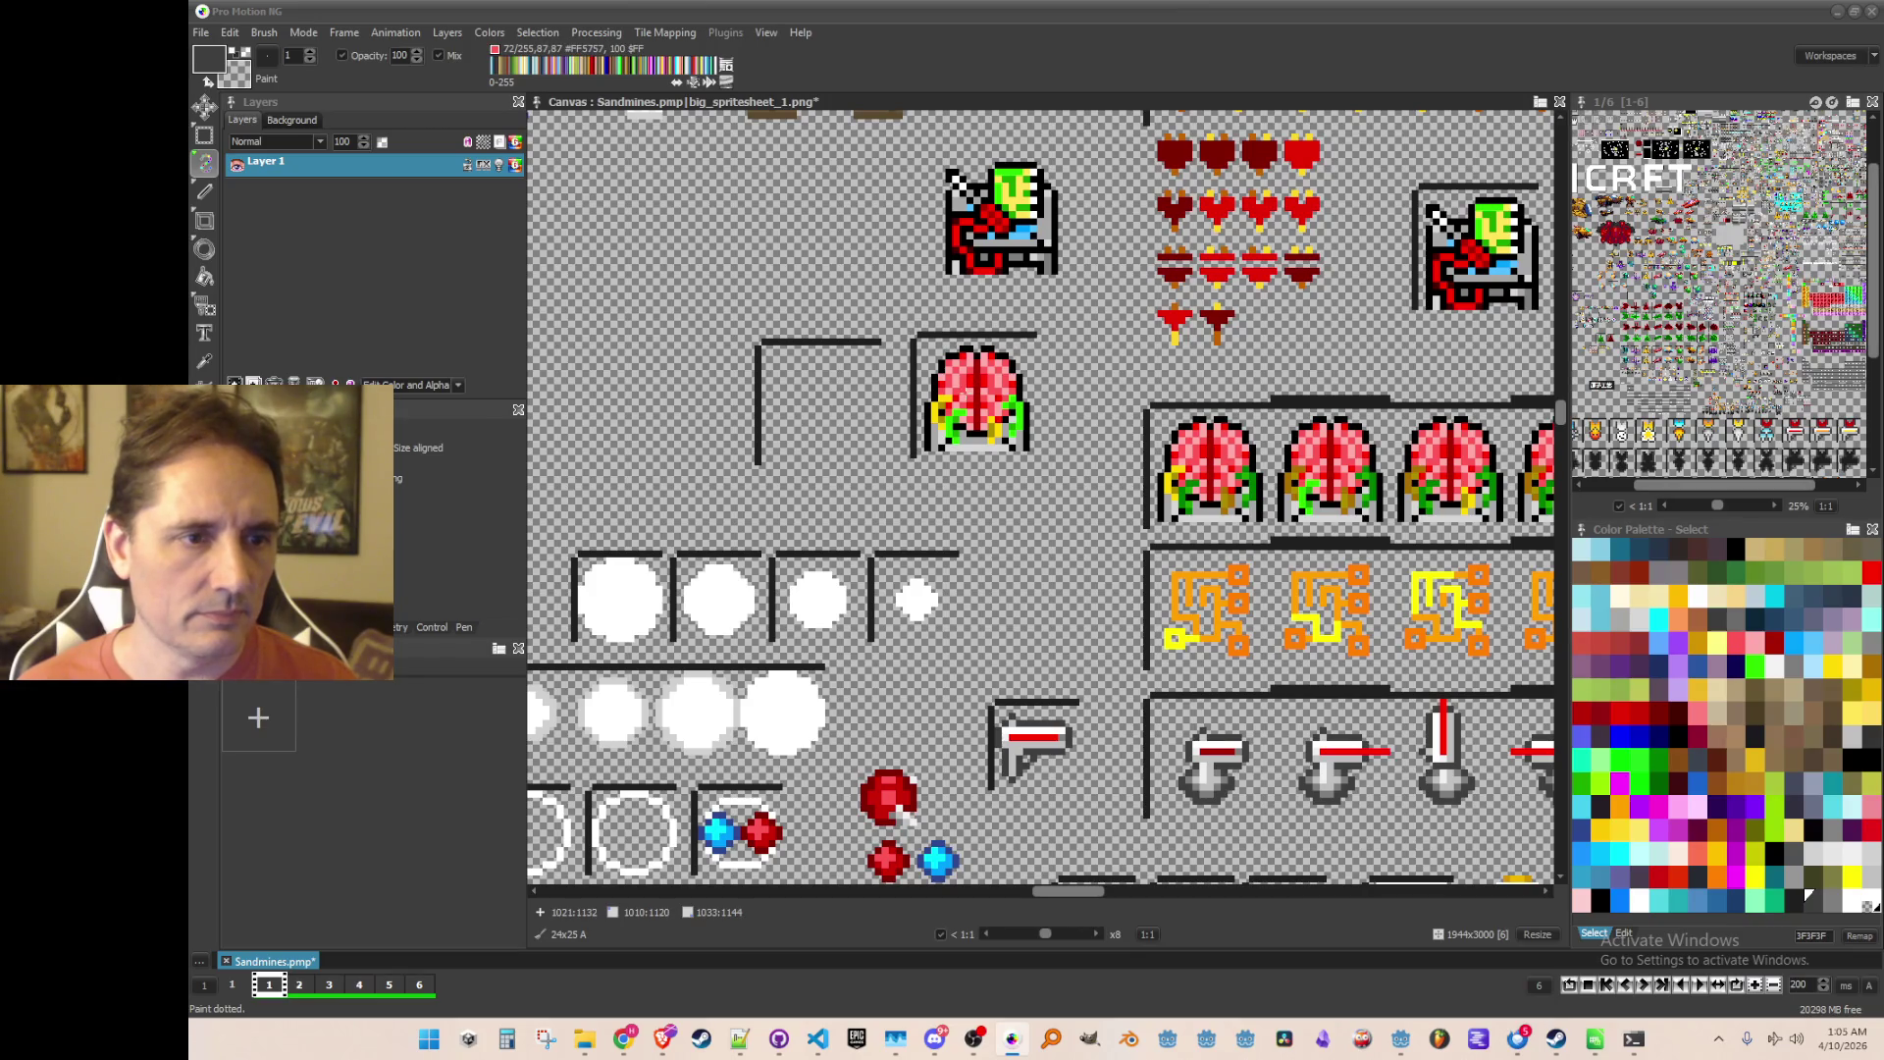
pyautogui.press('b')
pyautogui.moveTo(919, 340); pyautogui.dragTo(1033, 450)
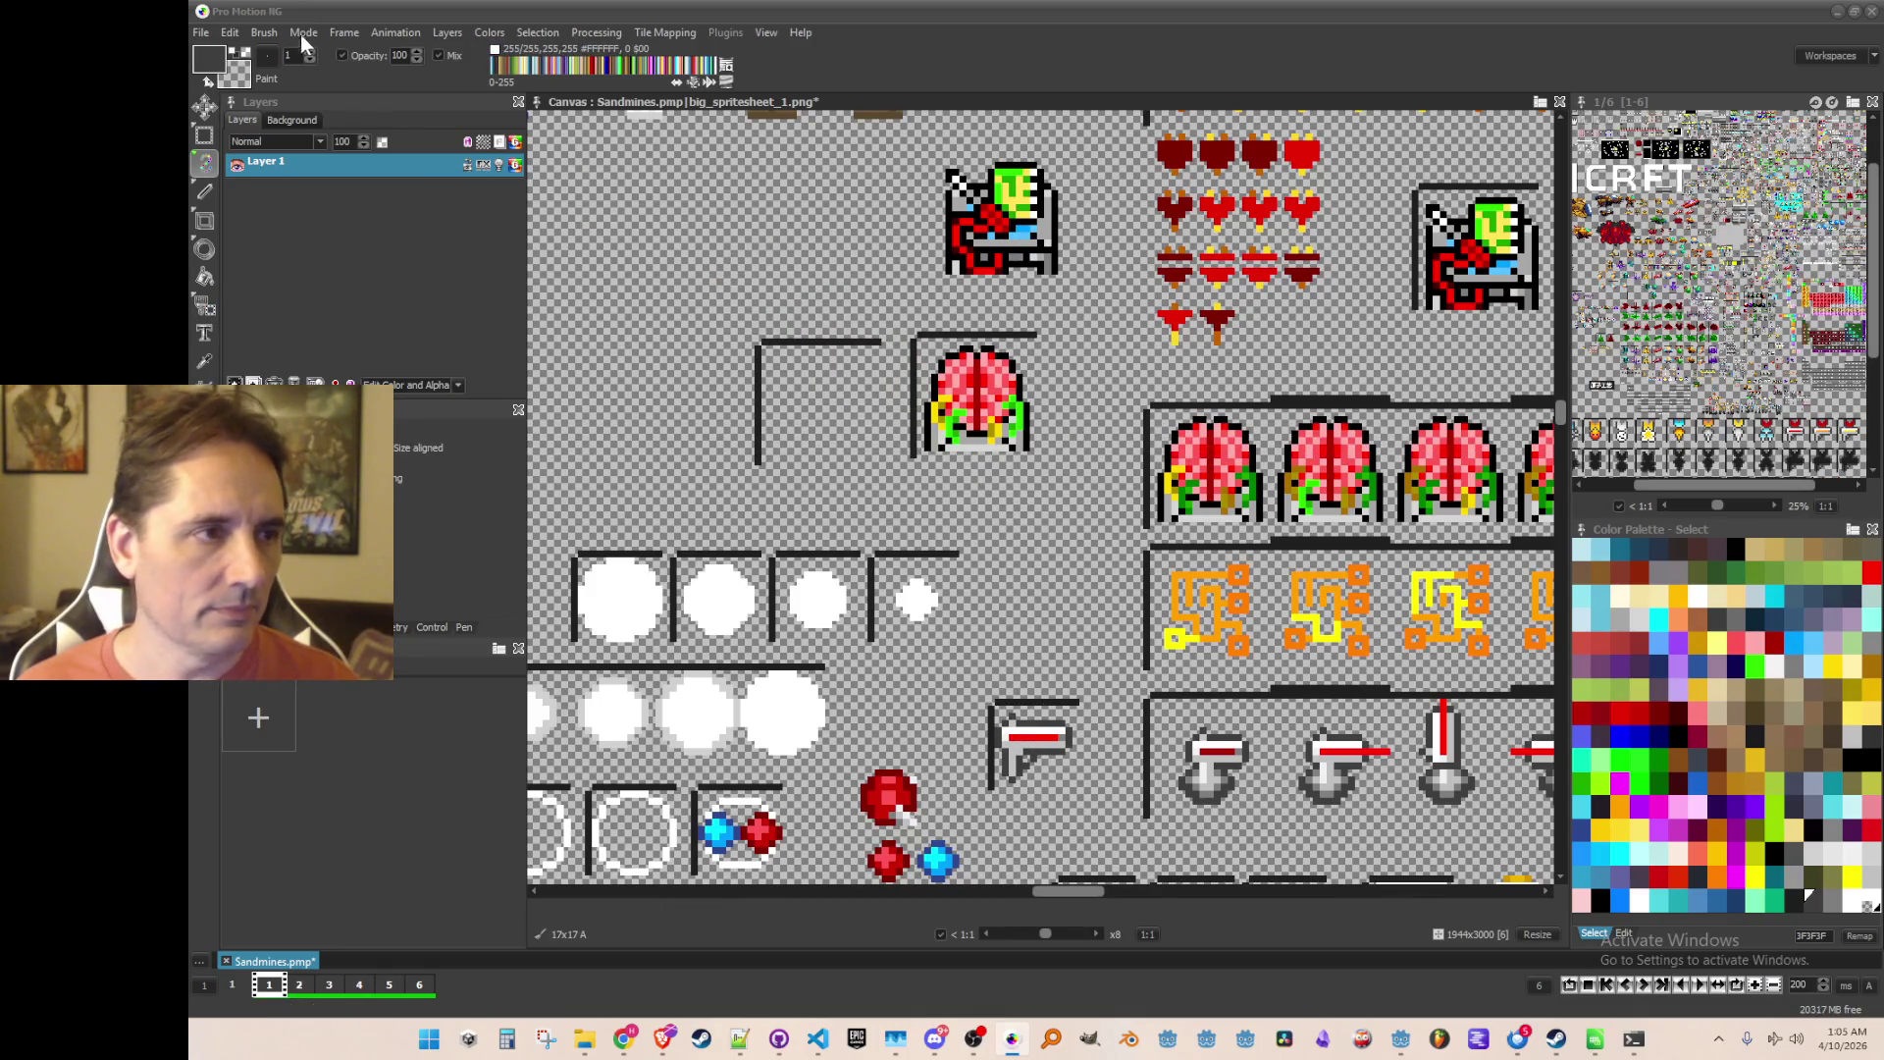
pyautogui.click(264, 33)
pyautogui.click(419, 501)
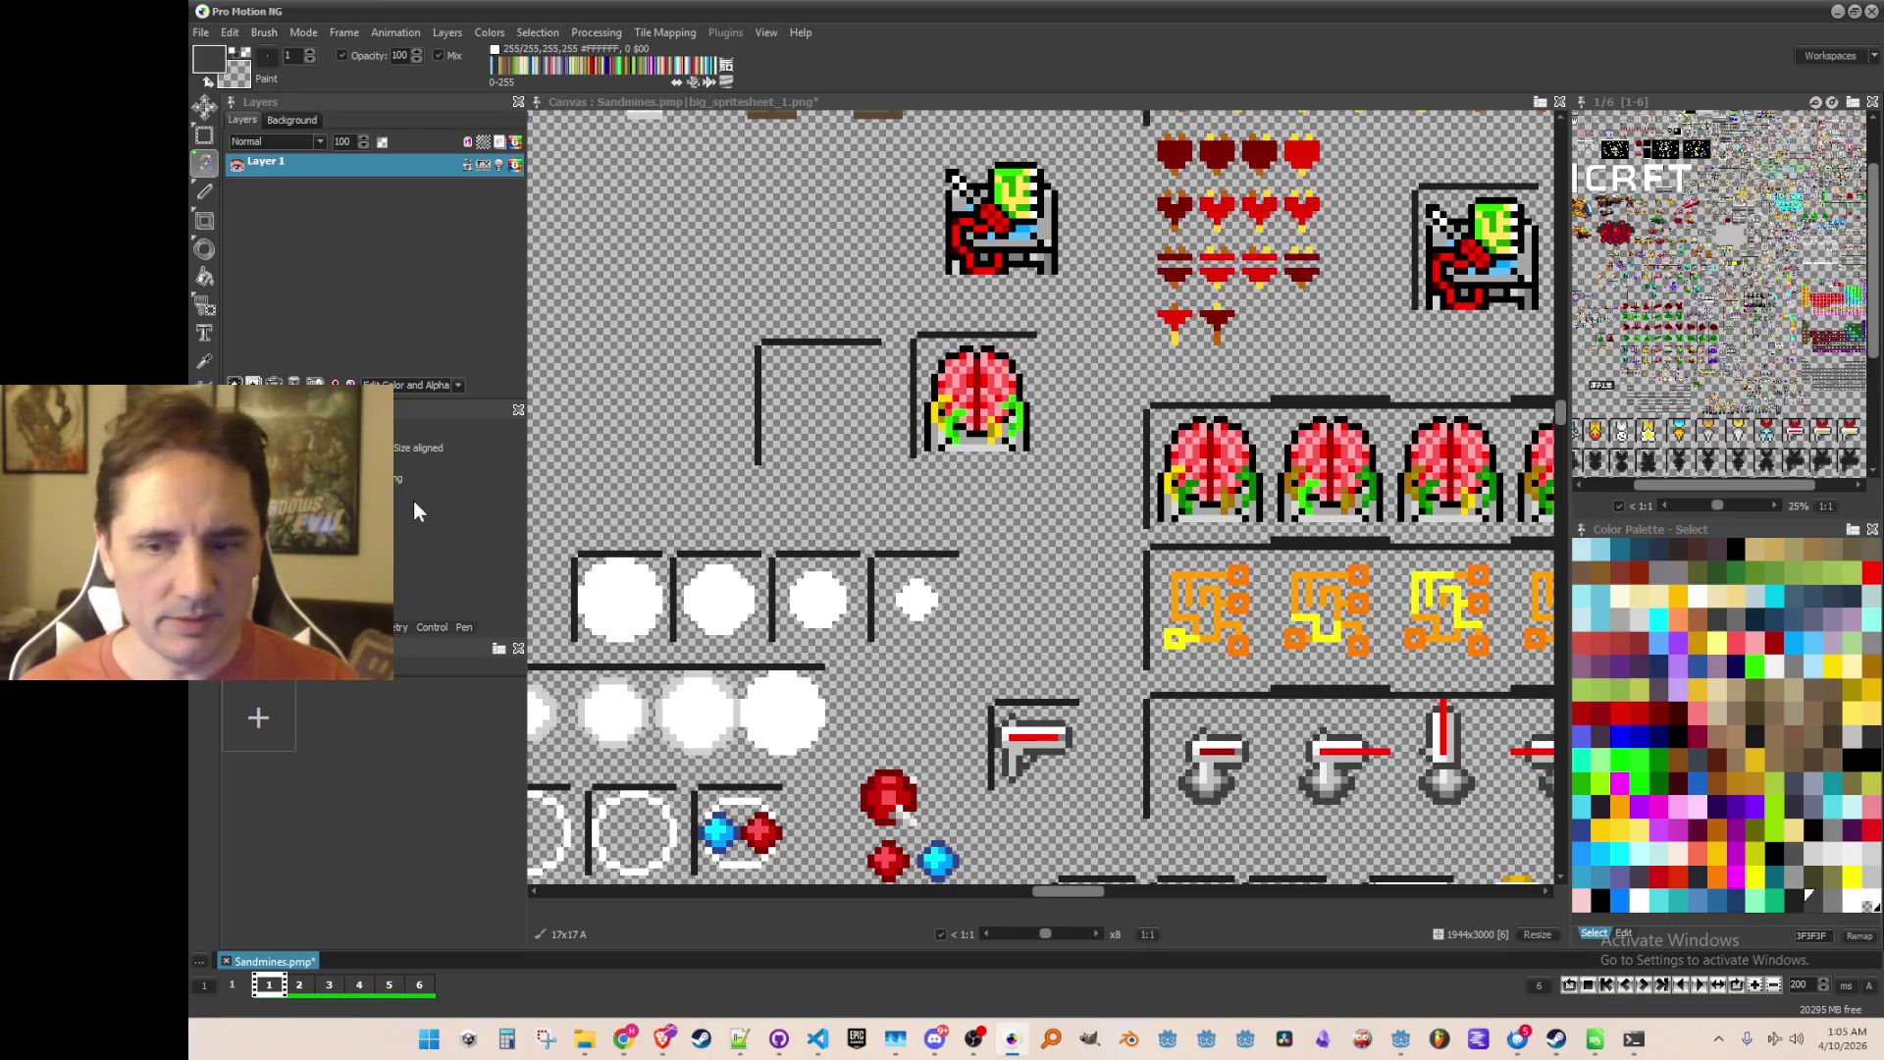
# Step: Grab a 17x18 sprite region as a brush and save it as an image file
pyautogui.press('b')
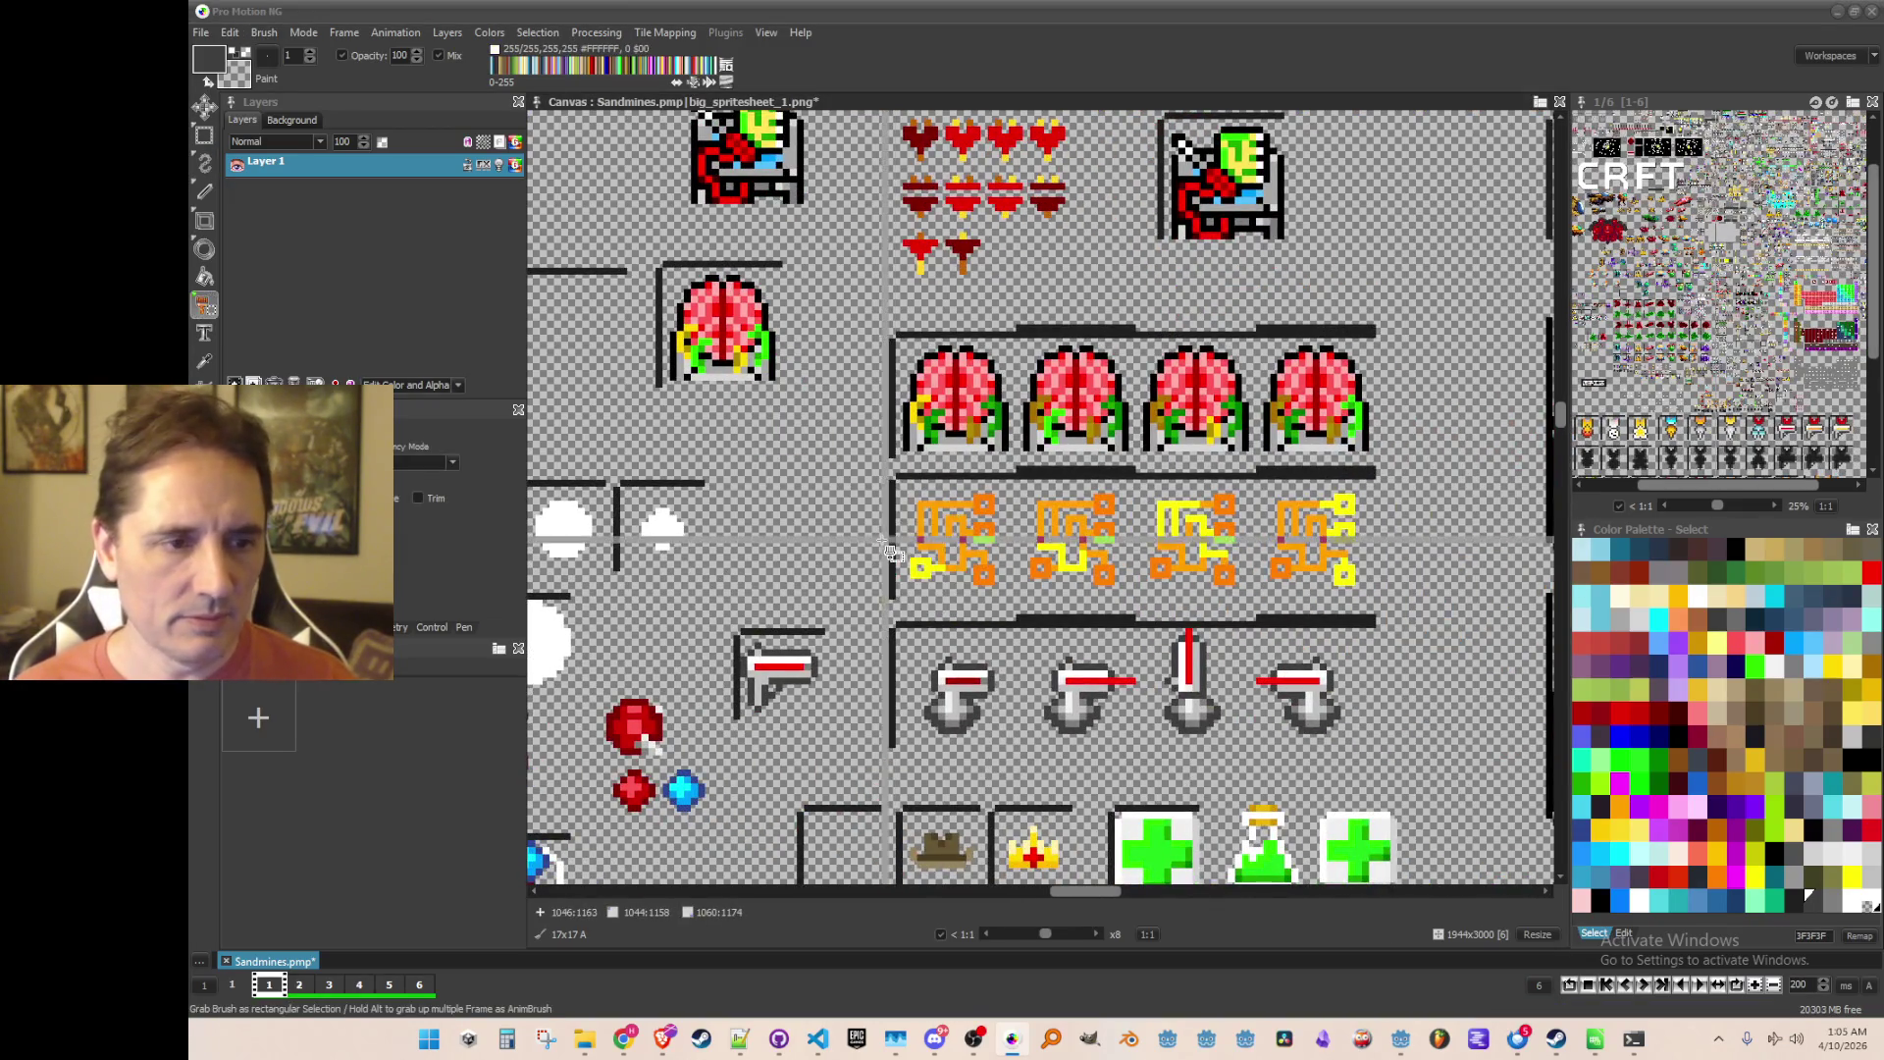
pyautogui.scroll(1, 890, 553)
pyautogui.scroll(-1, 910, 412)
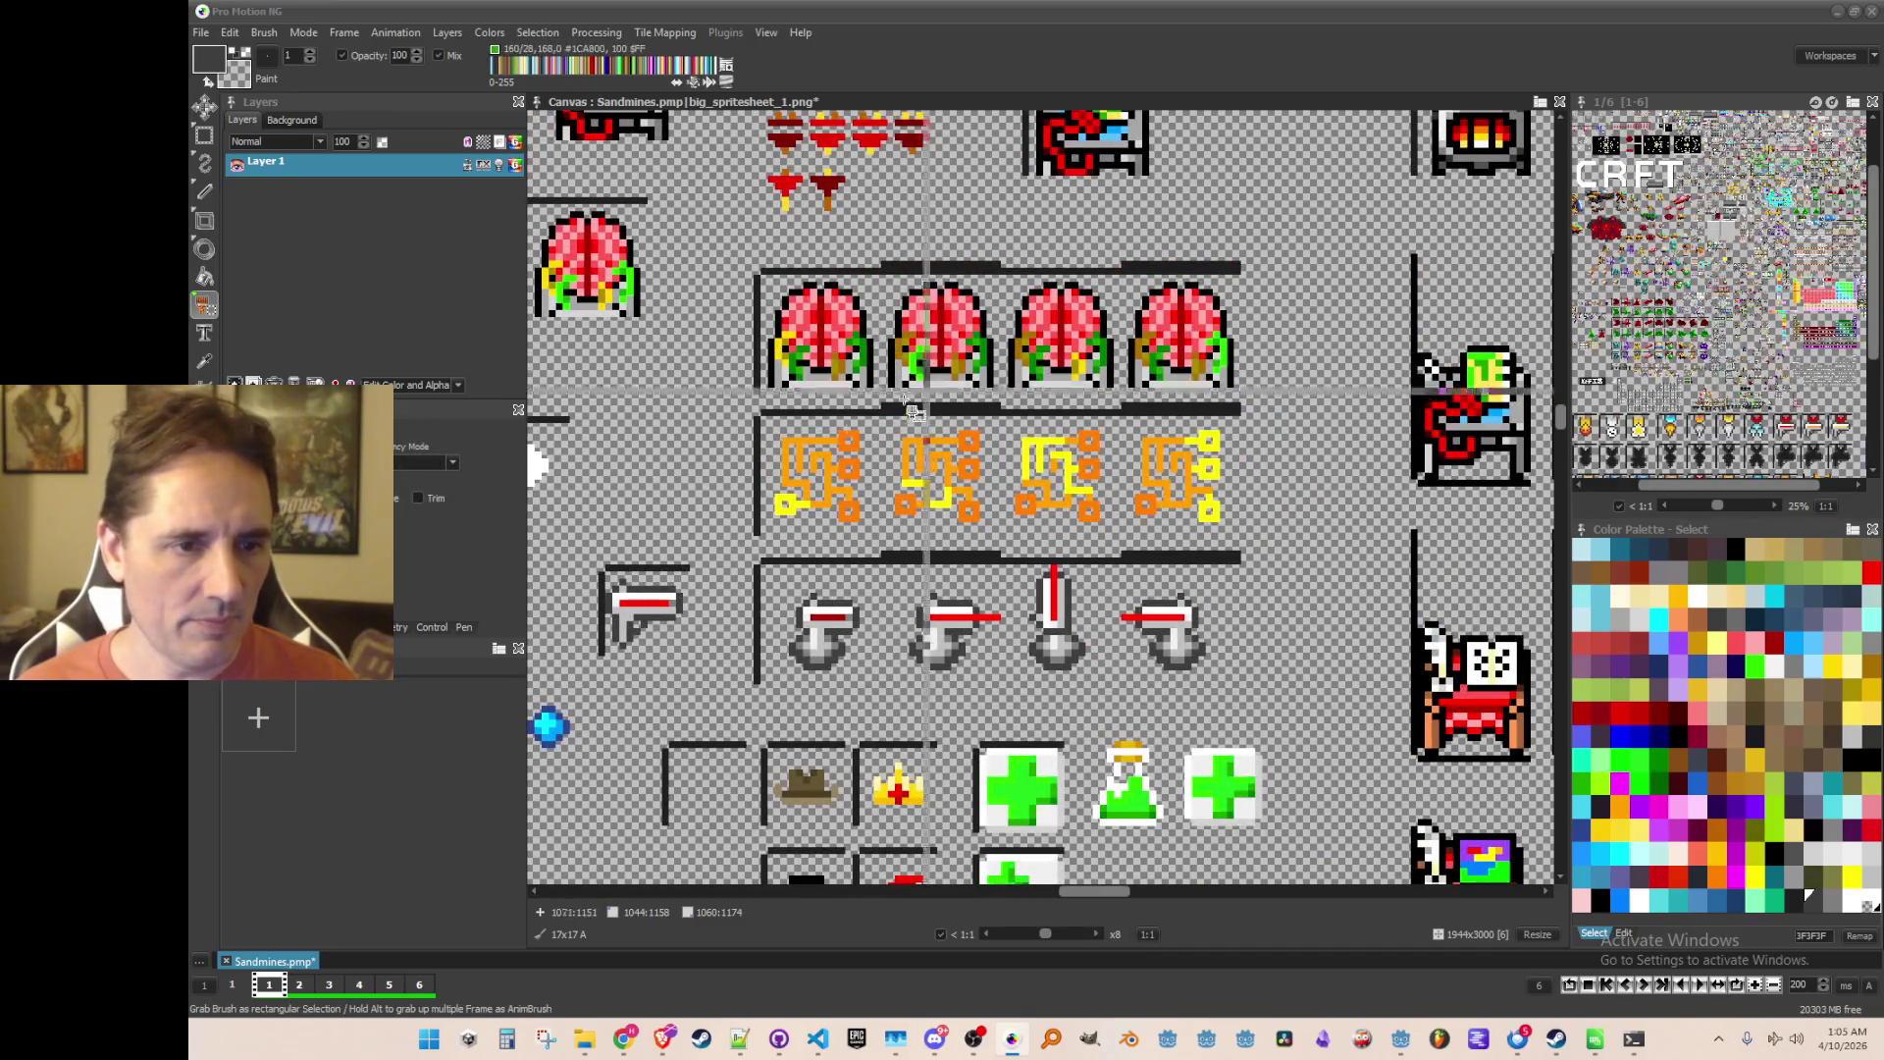
pyautogui.scroll(1, 693, 424)
pyautogui.scroll(-1, 752, 406)
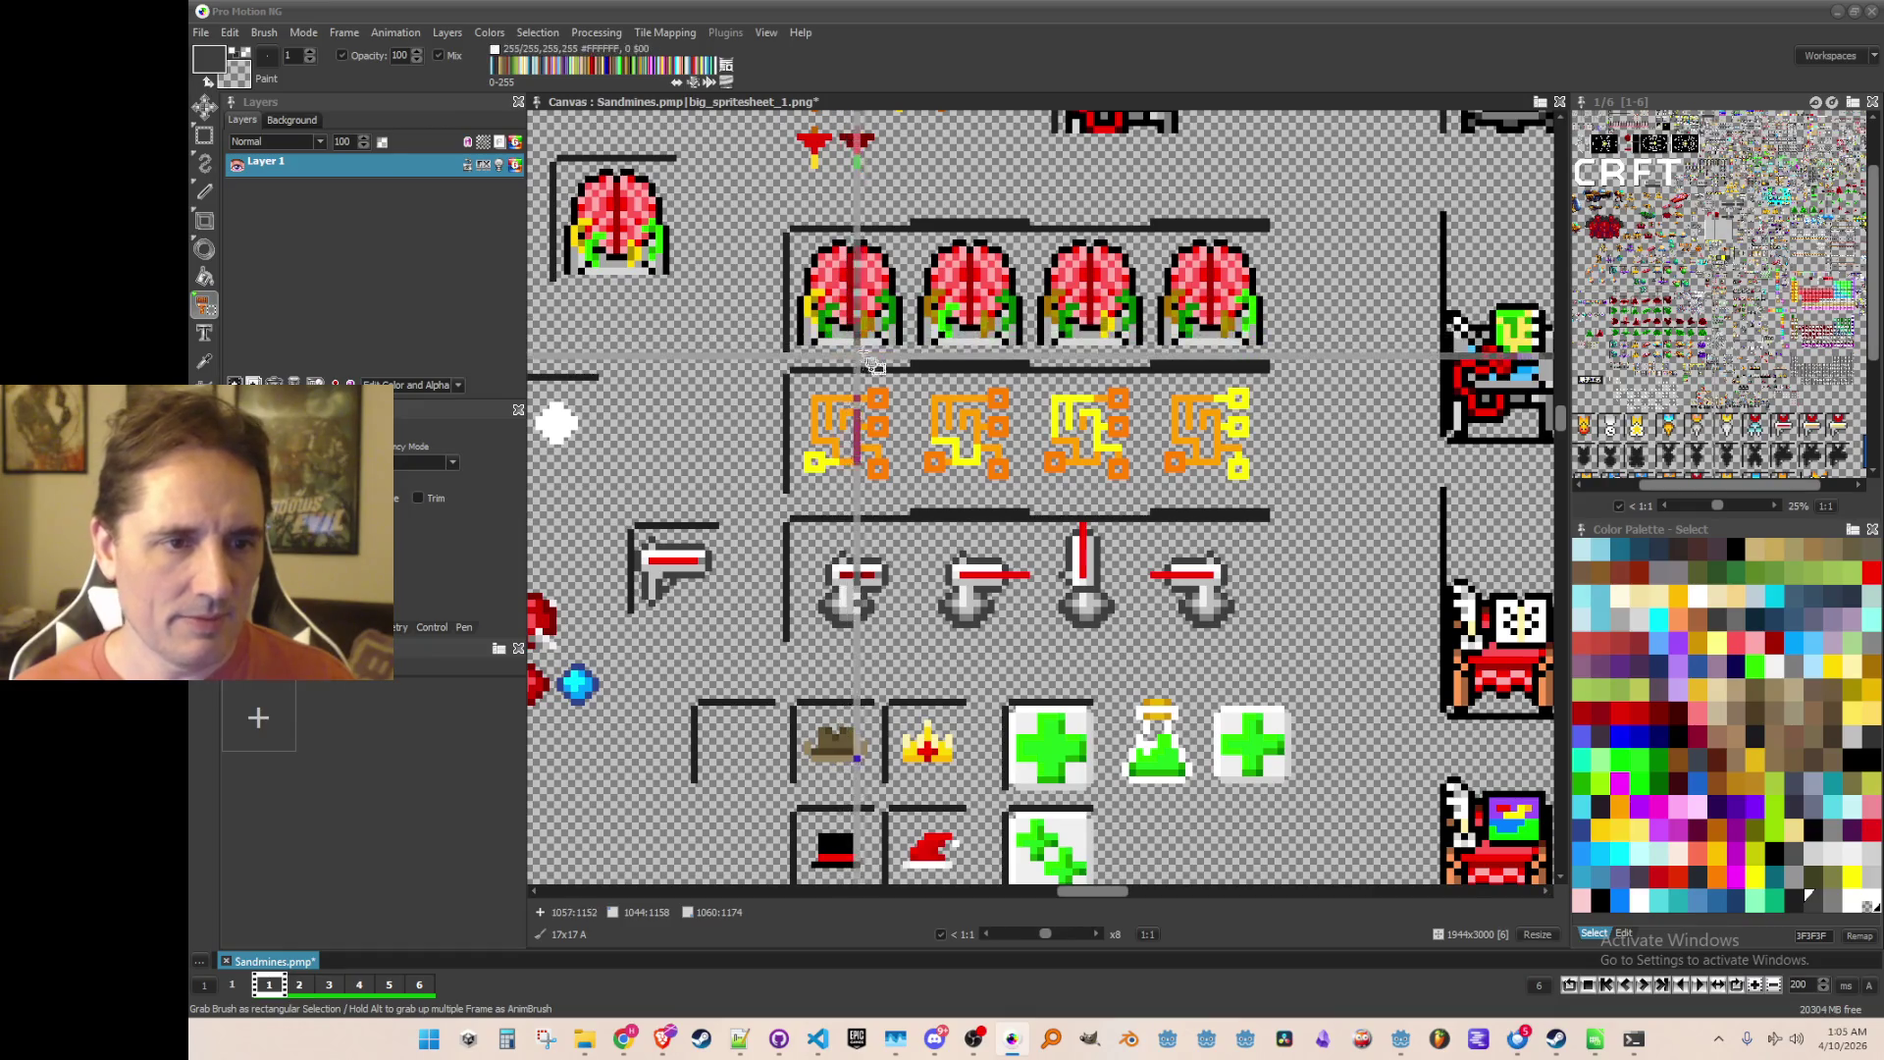
pyautogui.moveTo(1158, 385); pyautogui.dragTo(1269, 491)
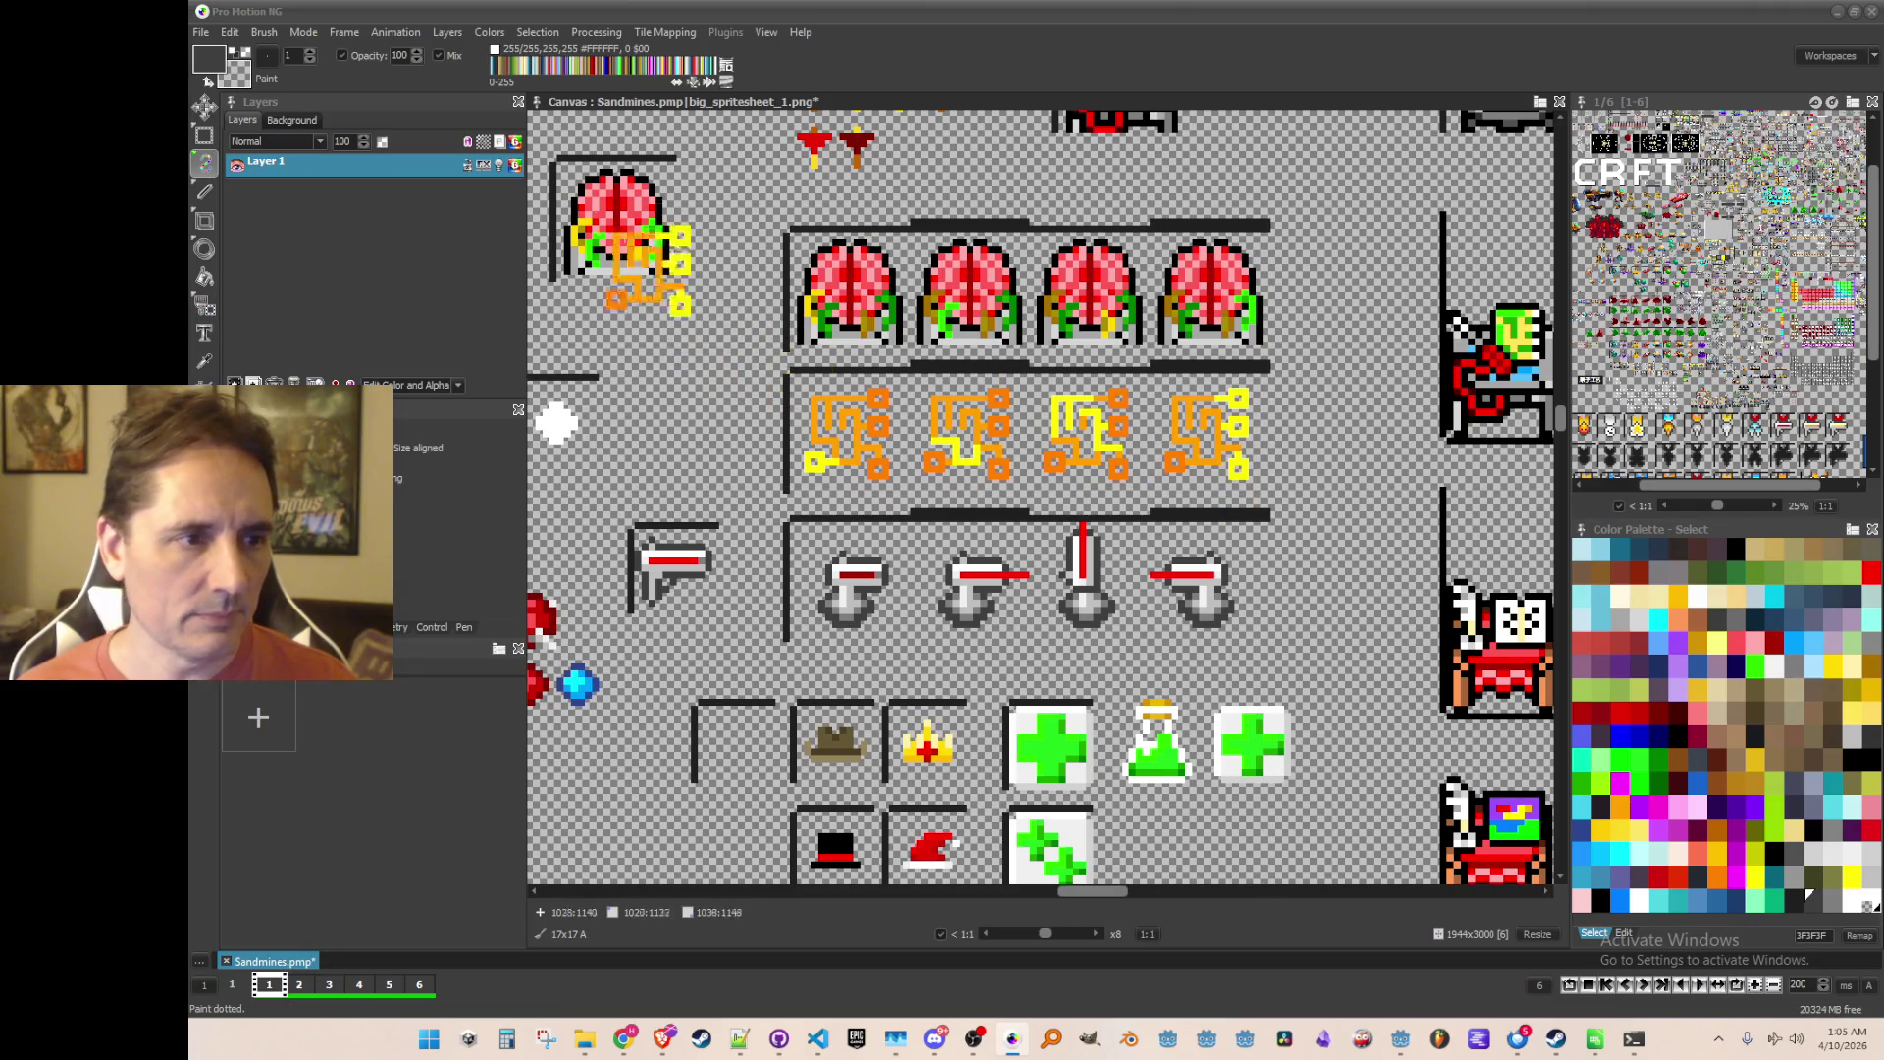
pyautogui.click(264, 32)
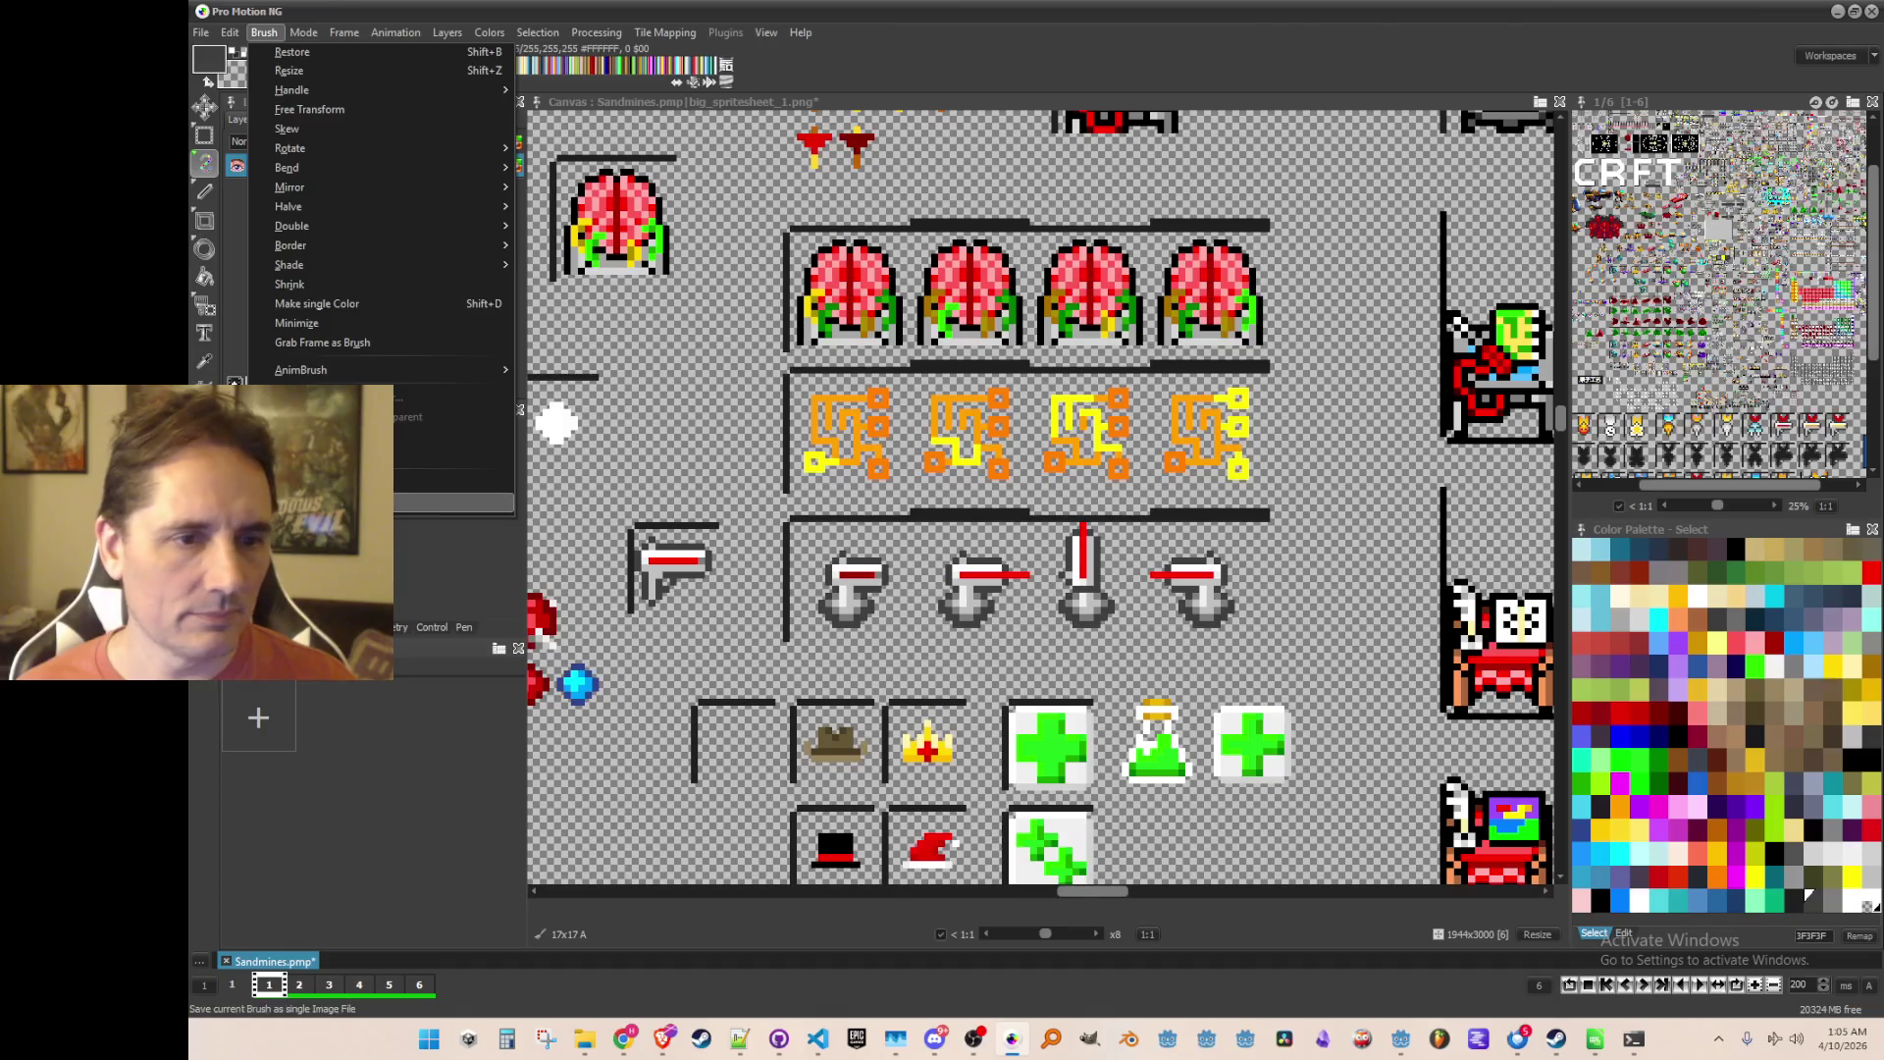
pyautogui.click(314, 483)
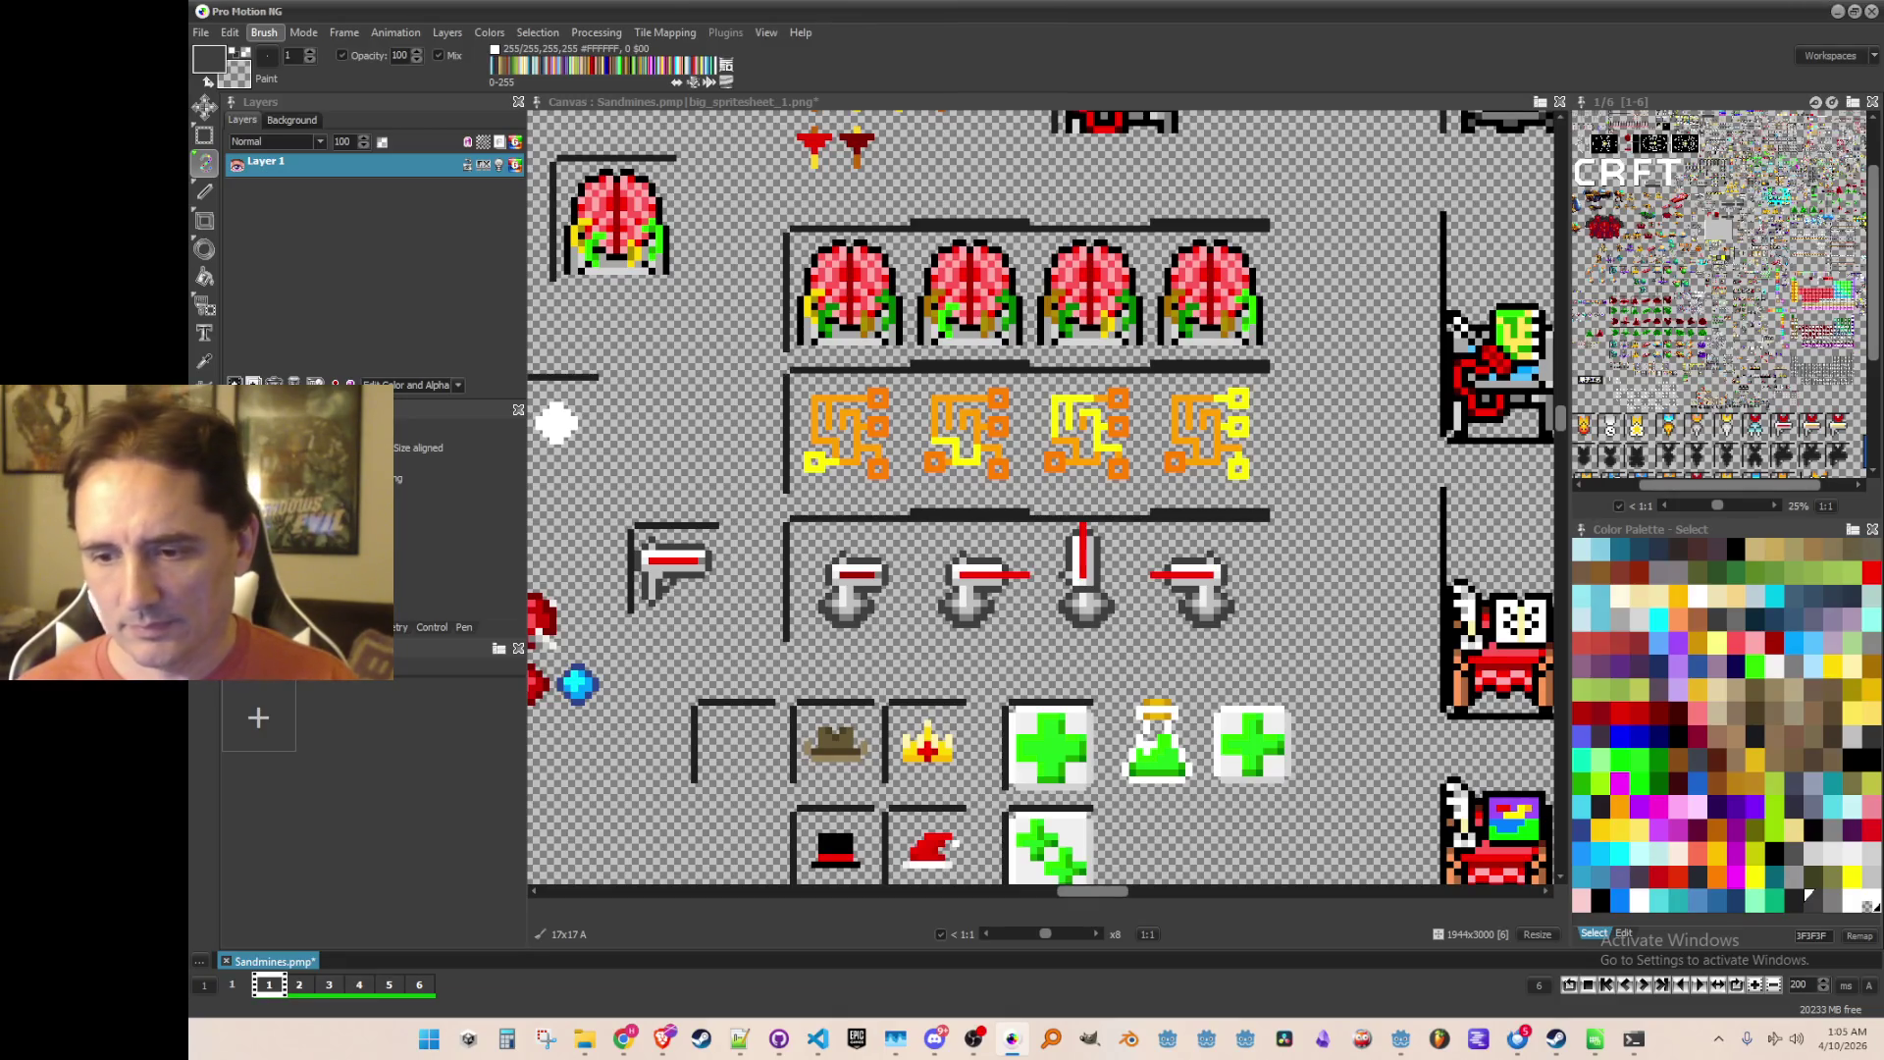
# Step: Grab a 17x15 sprite region as a brush, then reset the brush to a single-pixel dot
pyautogui.press('b')
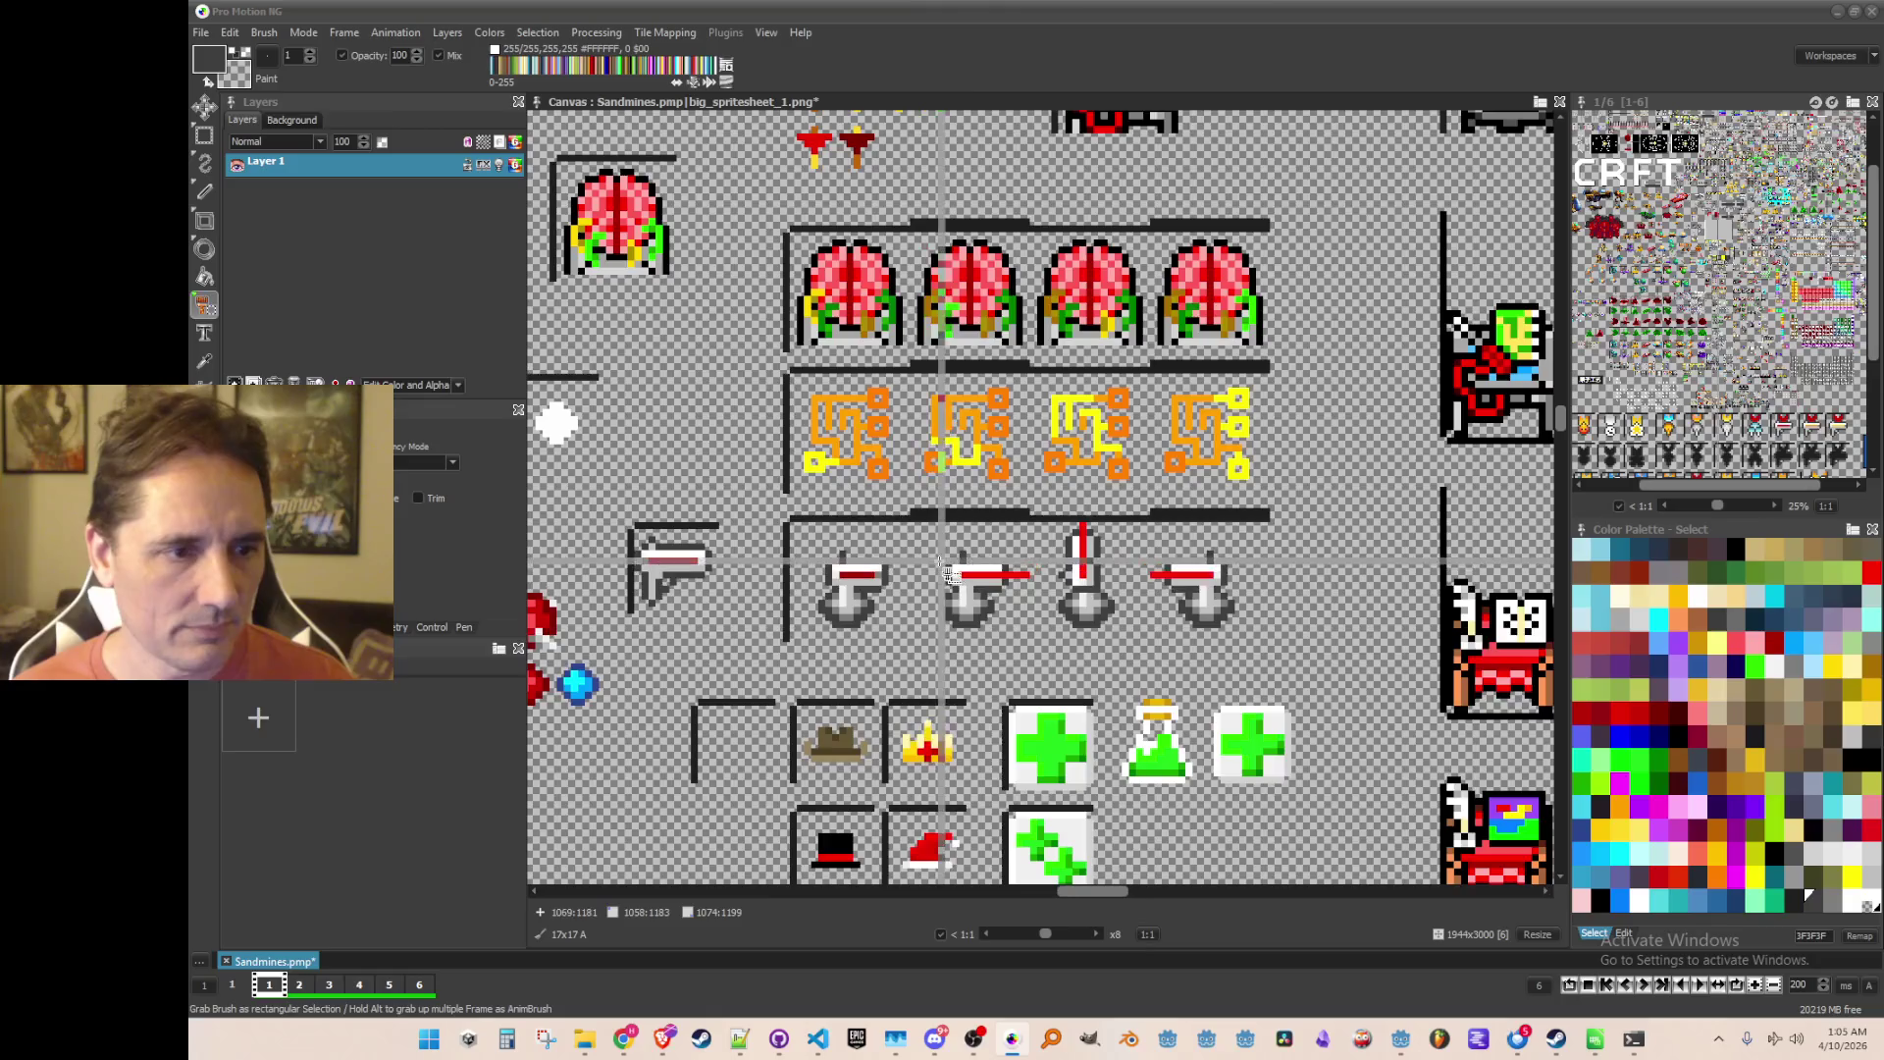
pyautogui.scroll(1, 895, 520)
pyautogui.moveTo(896, 520)
pyautogui.mouseDown()
pyautogui.moveTo(1065, 520)
pyautogui.moveTo(1059, 692)
pyautogui.moveTo(1064, 675)
pyautogui.mouseUp()
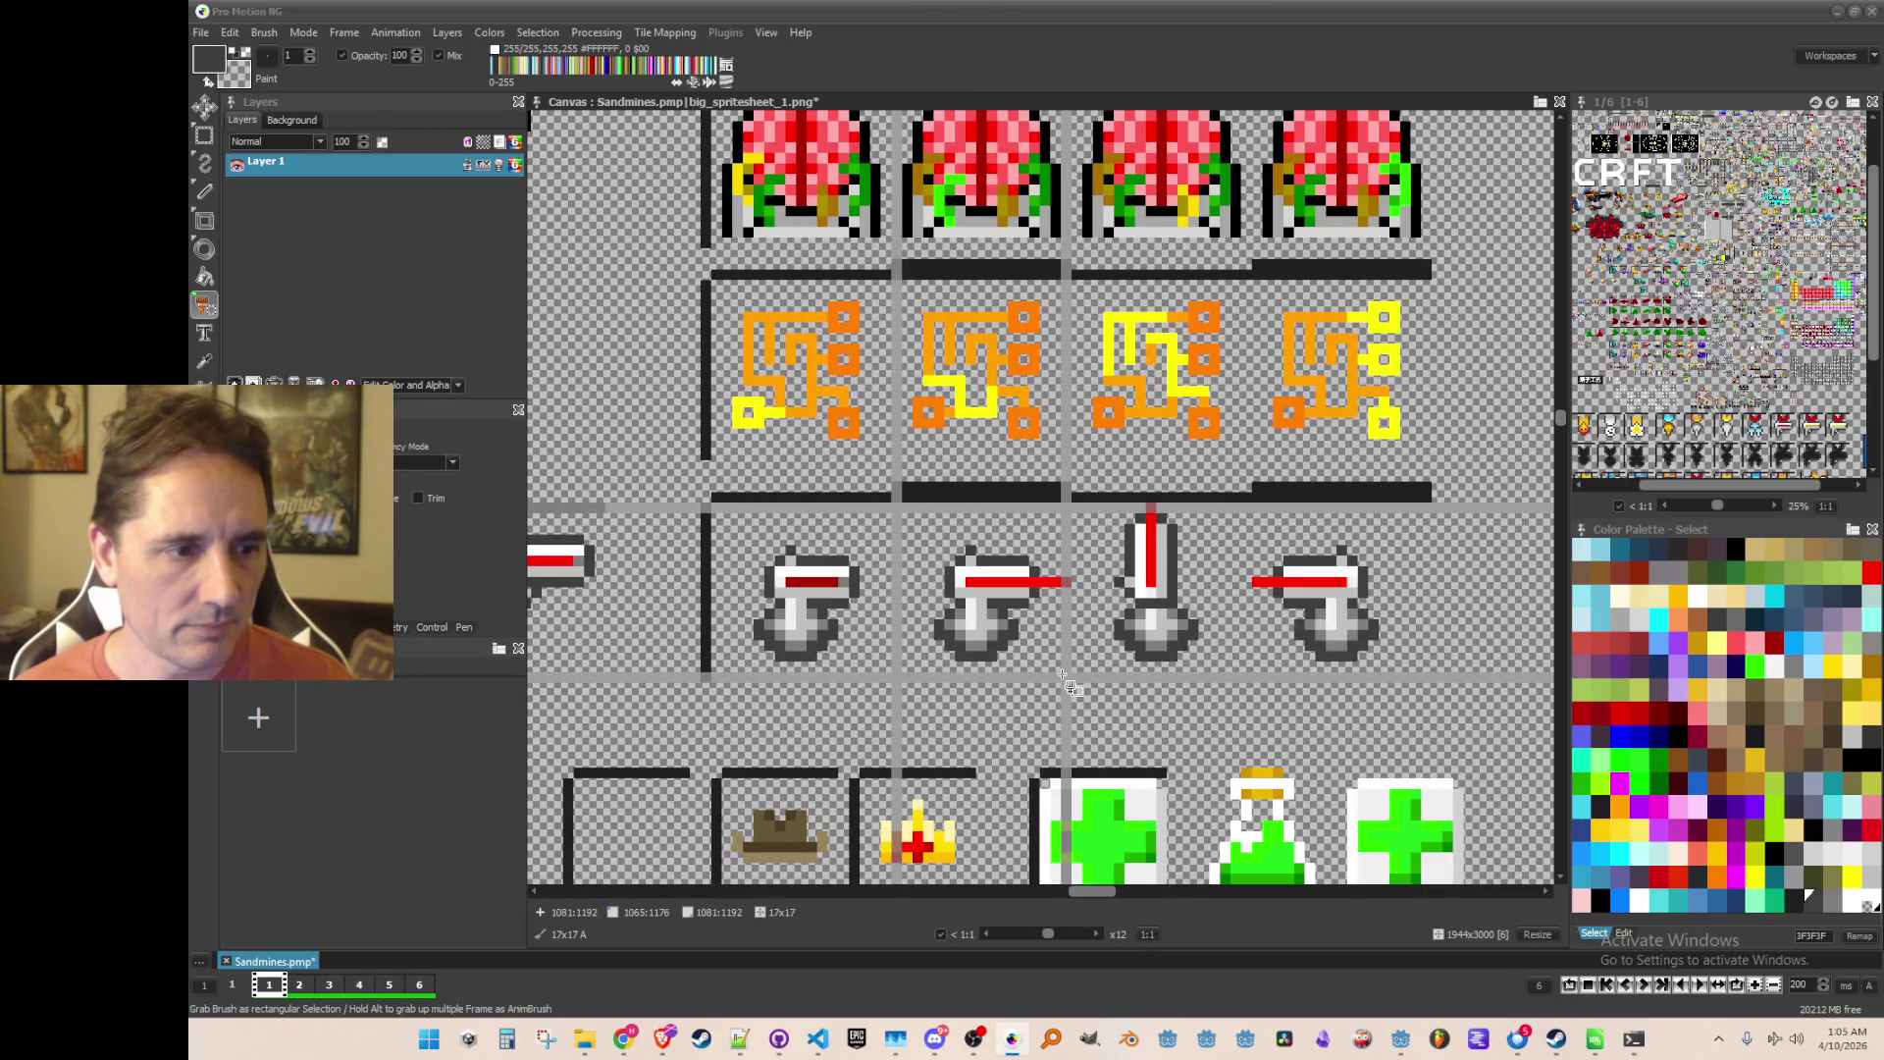
pyautogui.scroll(-2, 1060, 672)
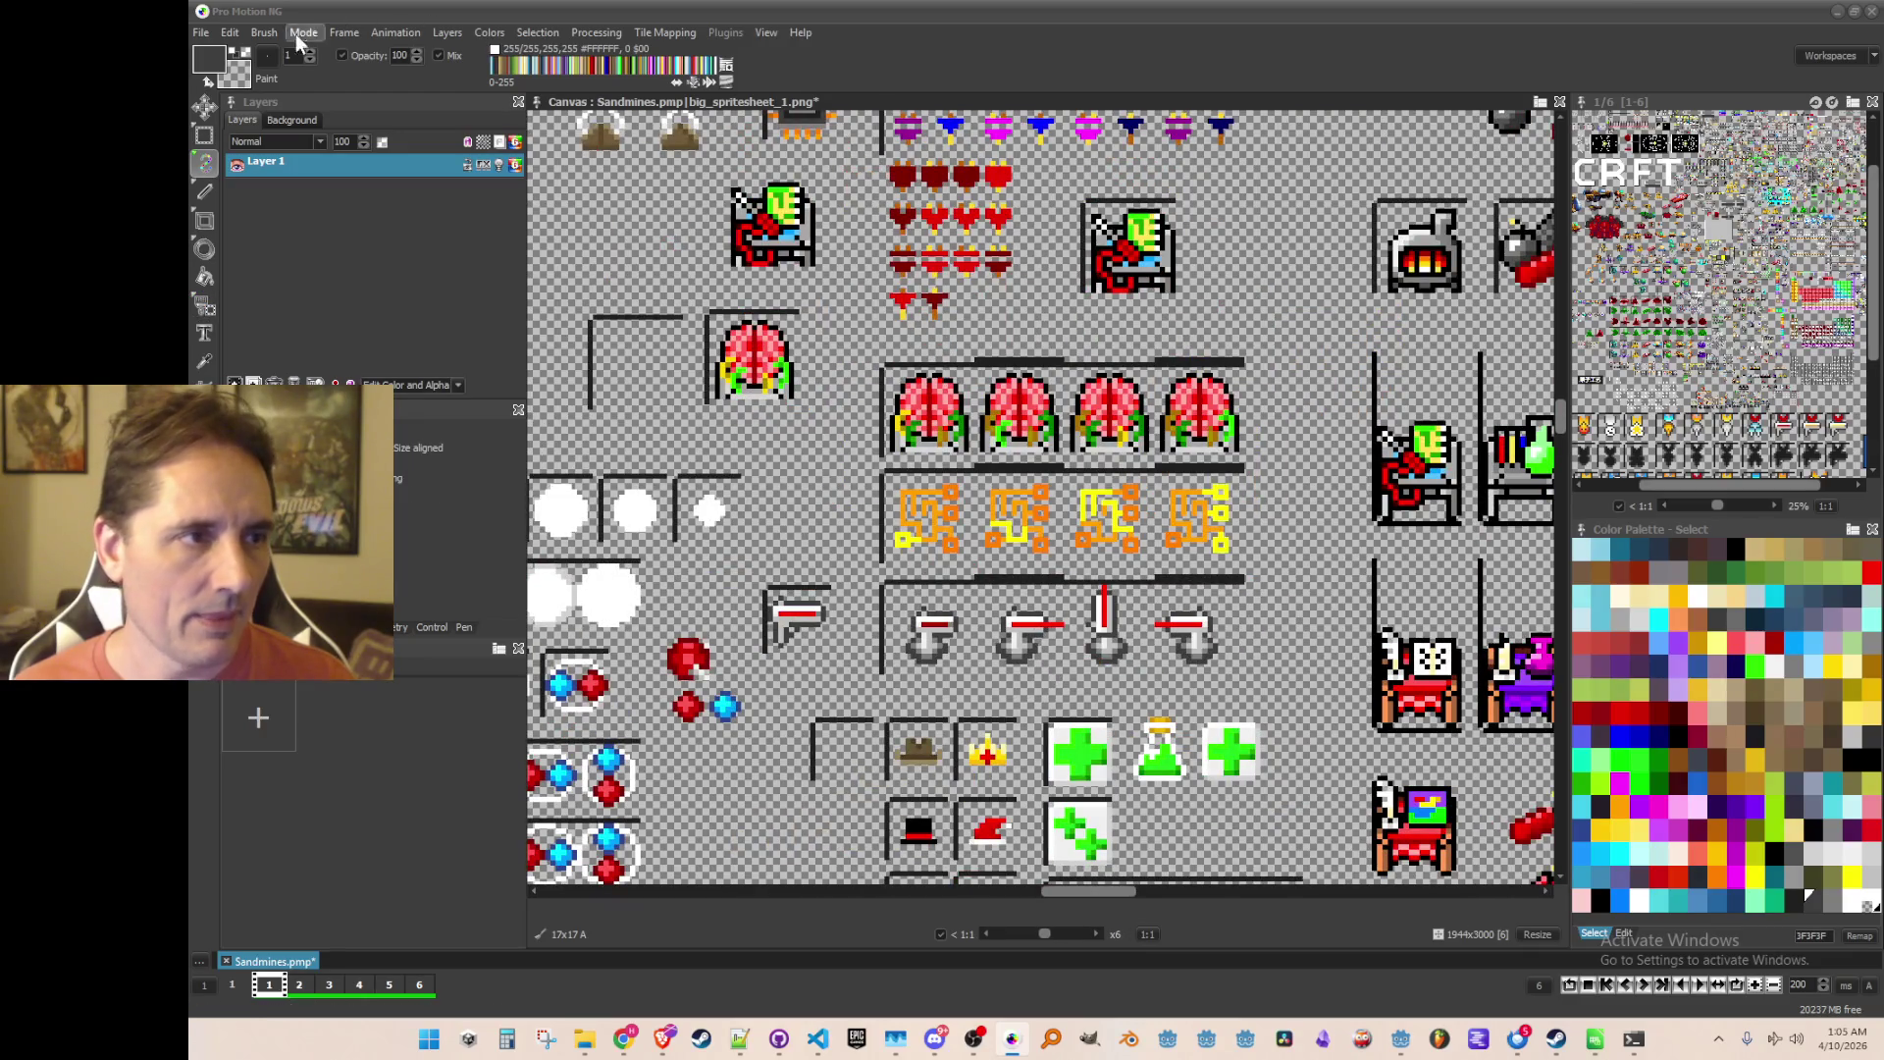
pyautogui.click(267, 32)
pyautogui.press('Escape')
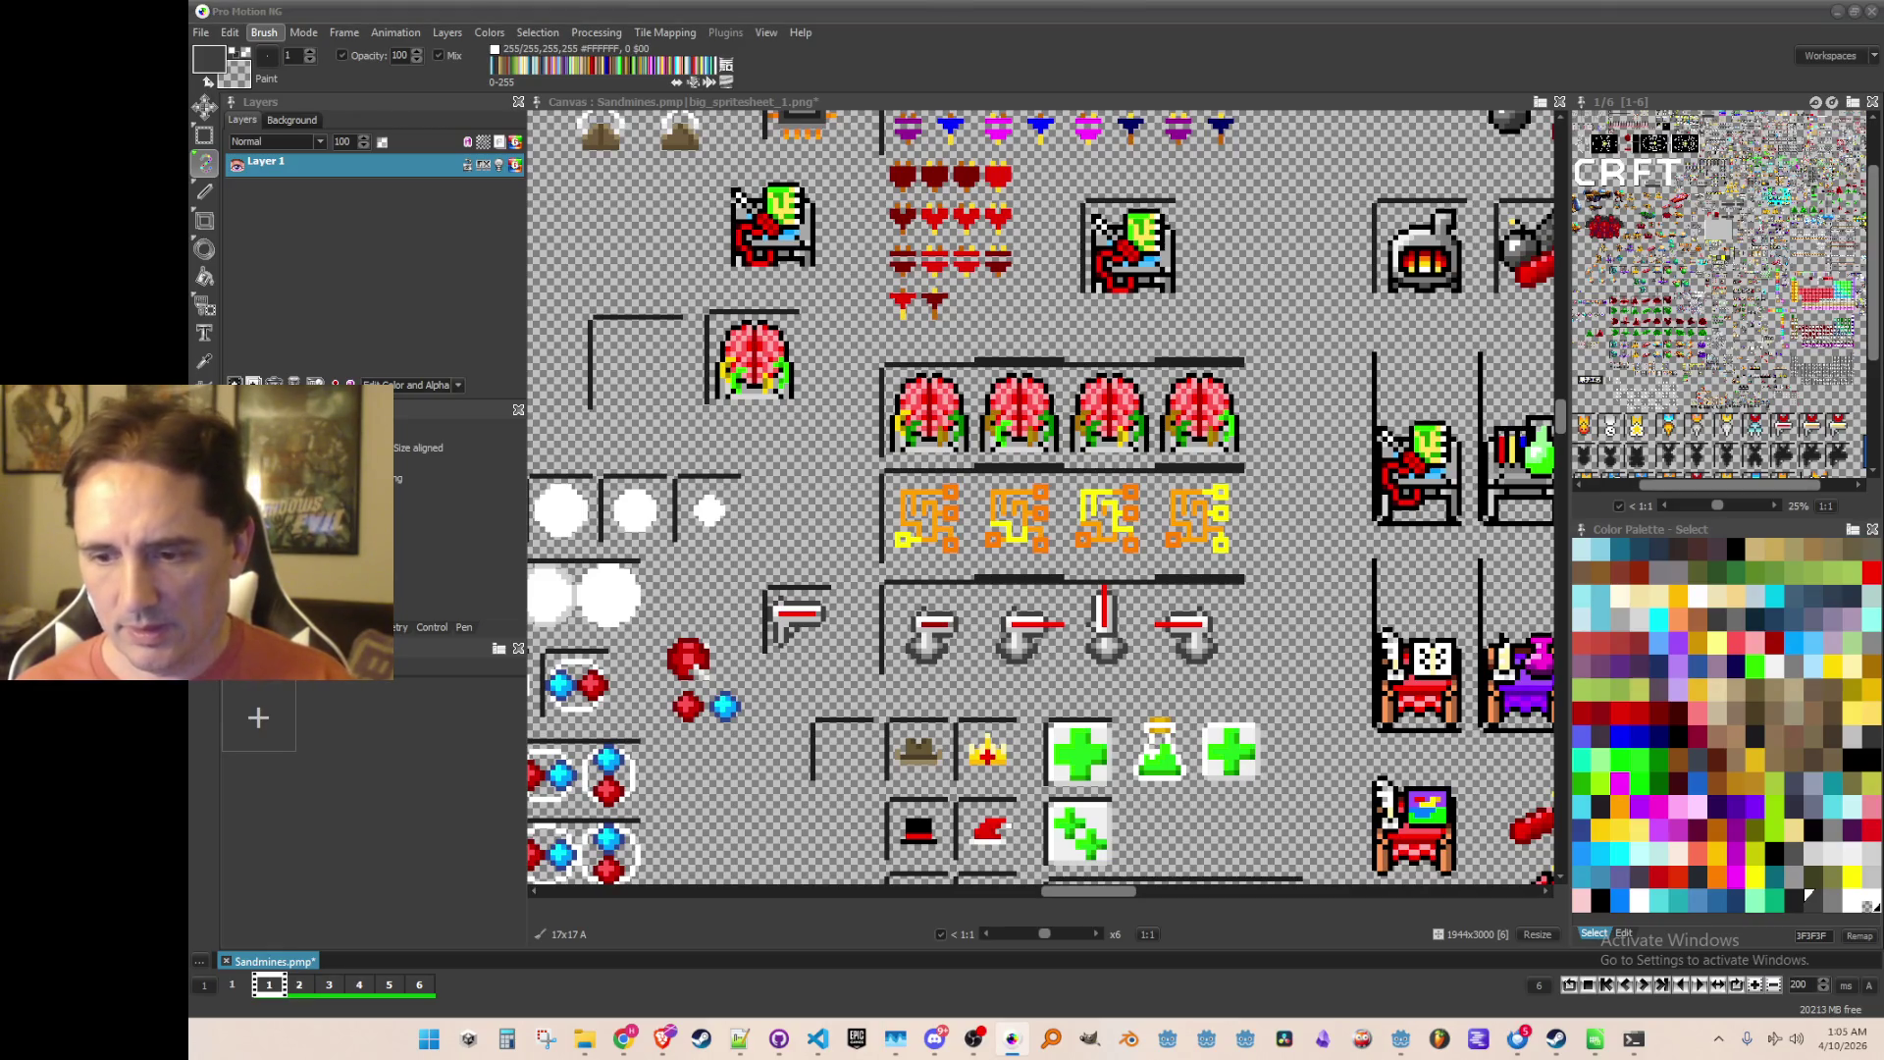
pyautogui.scroll(-1, 982, 417)
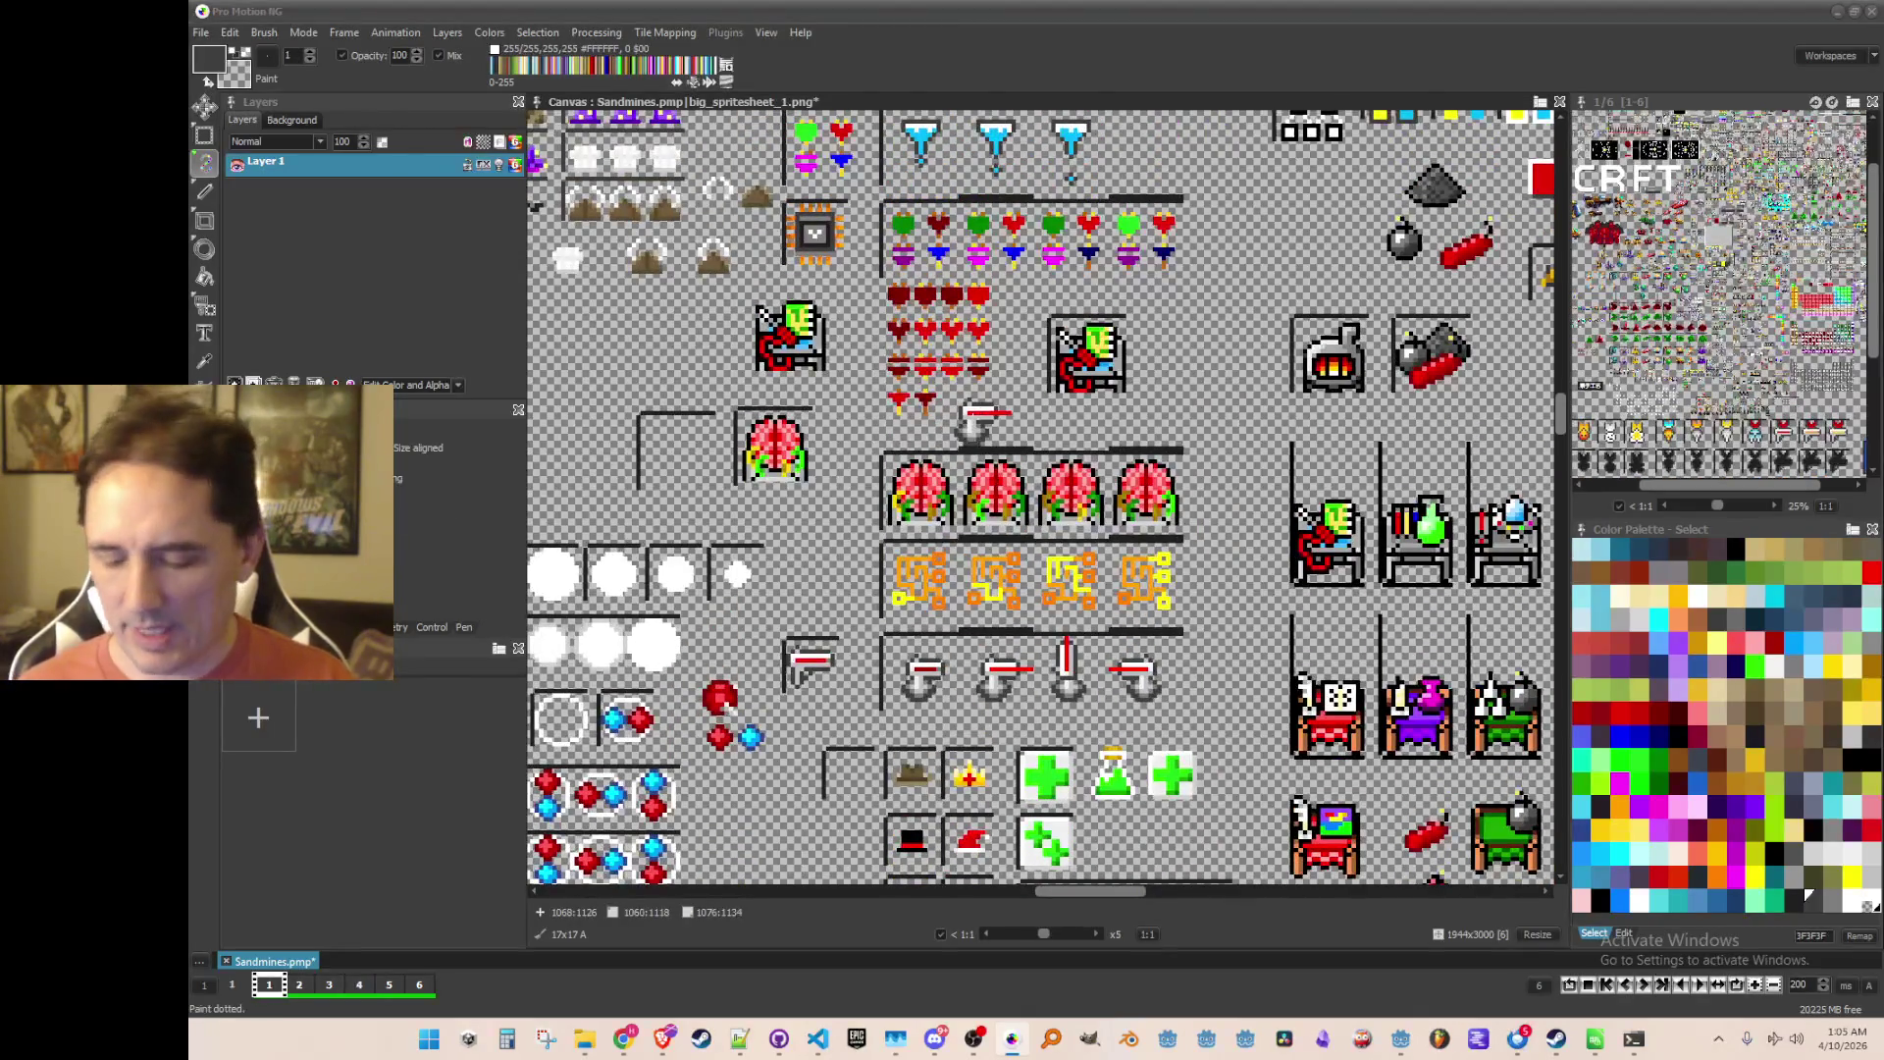
pyautogui.press('.')
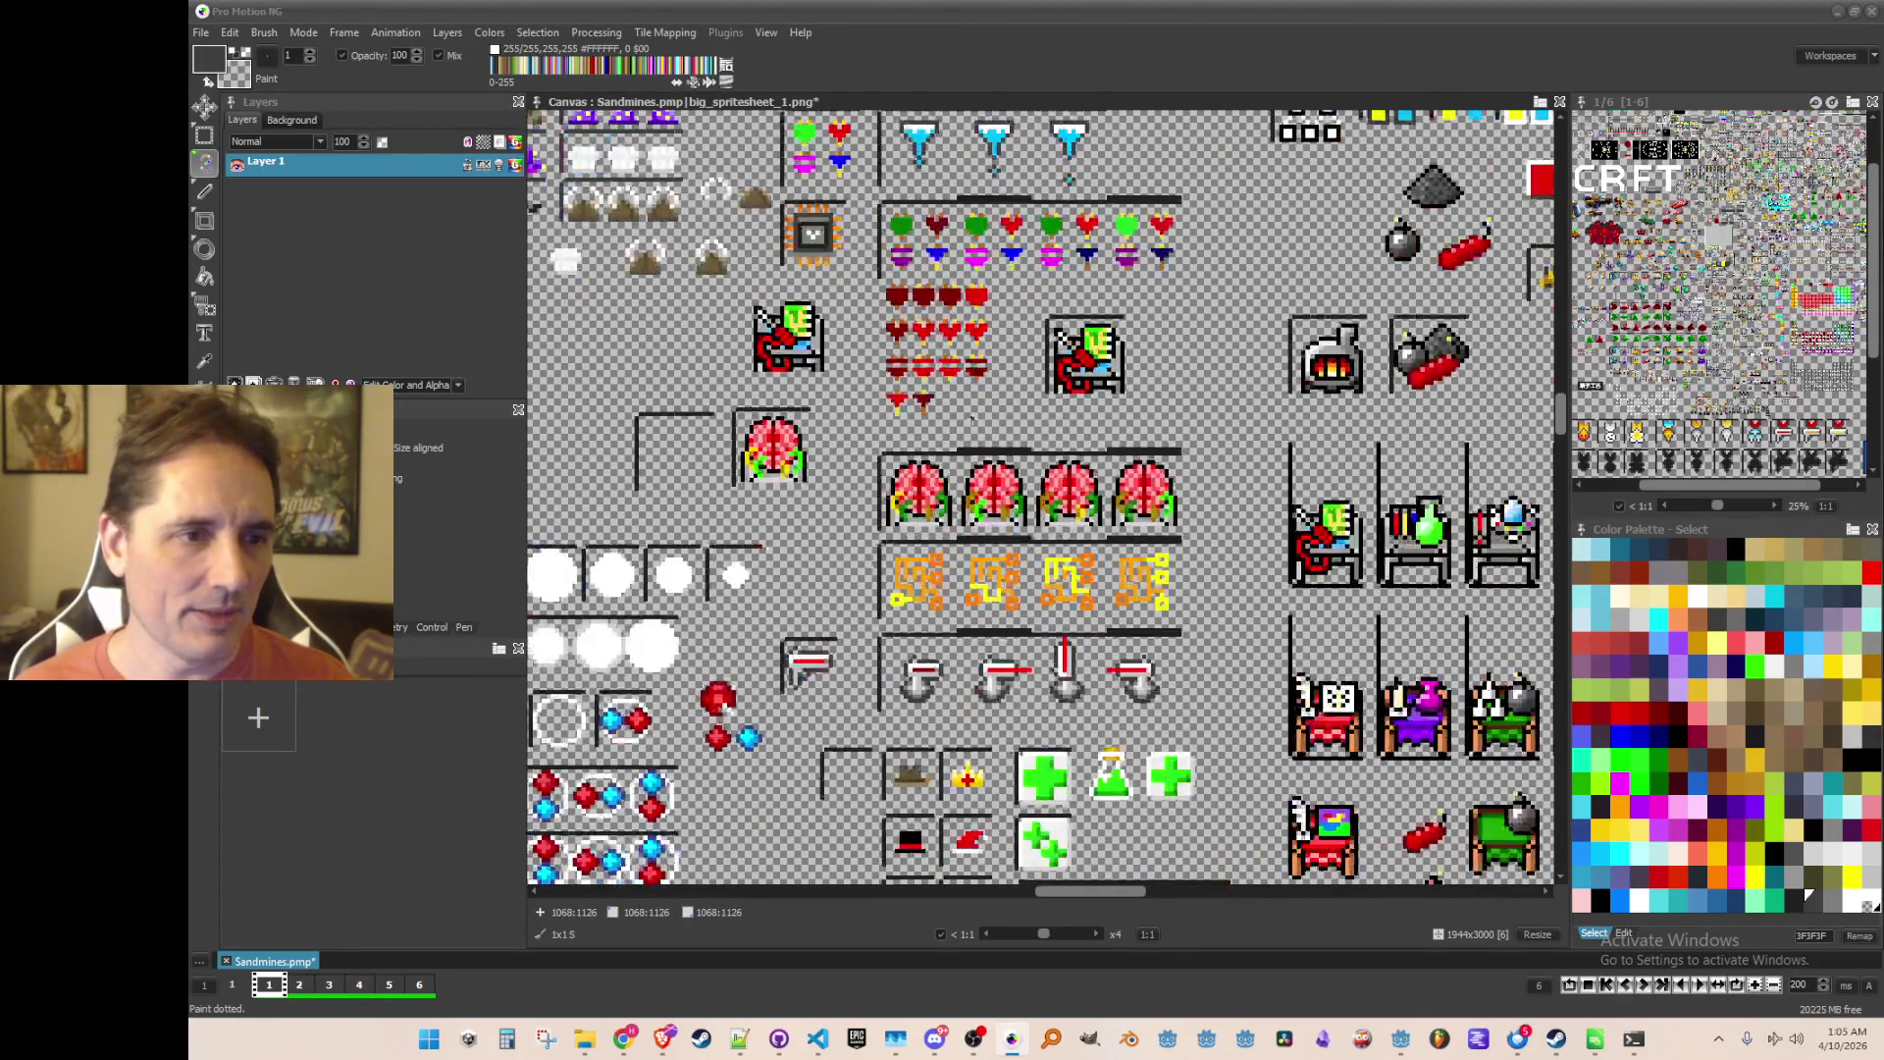
# Step: Minimize Pro Motion NG to bring the Miro upgrade board back into view
pyautogui.scroll(1, 1021, 422)
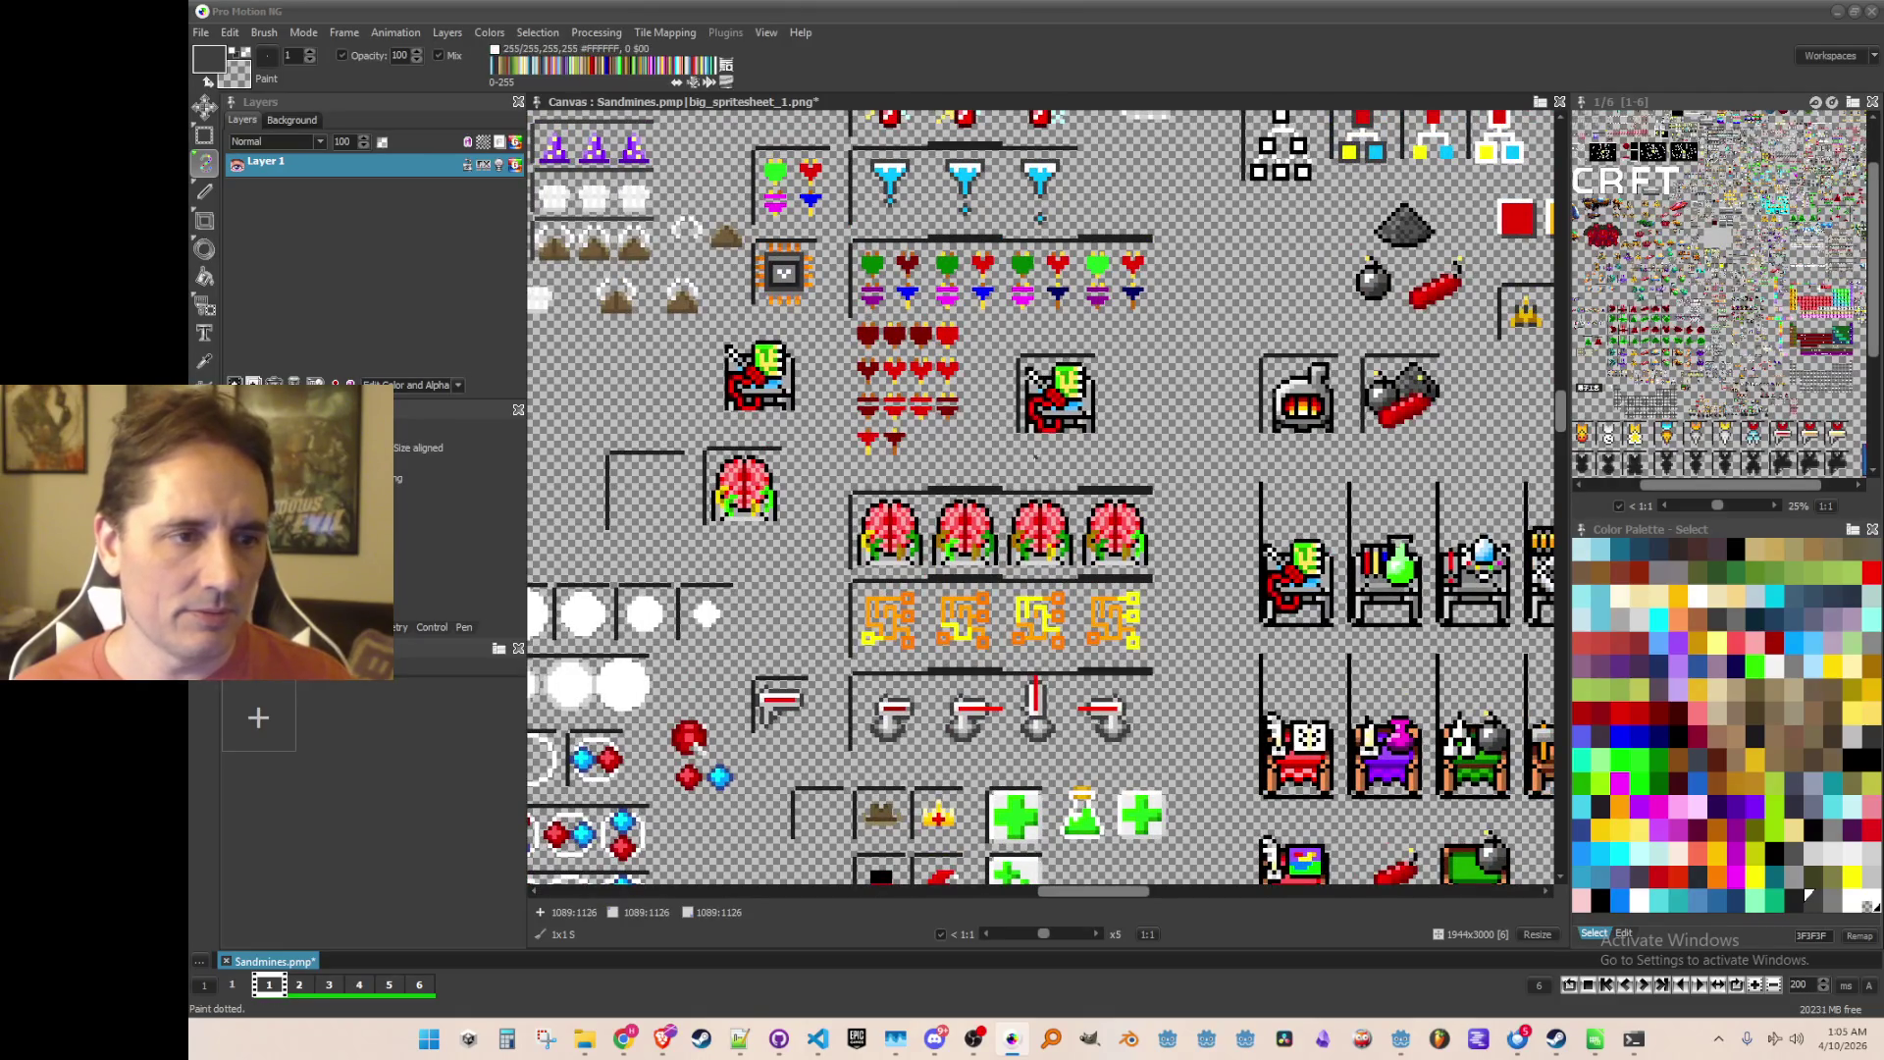
pyautogui.scroll(-1, 1035, 457)
pyautogui.scroll(1, 1035, 456)
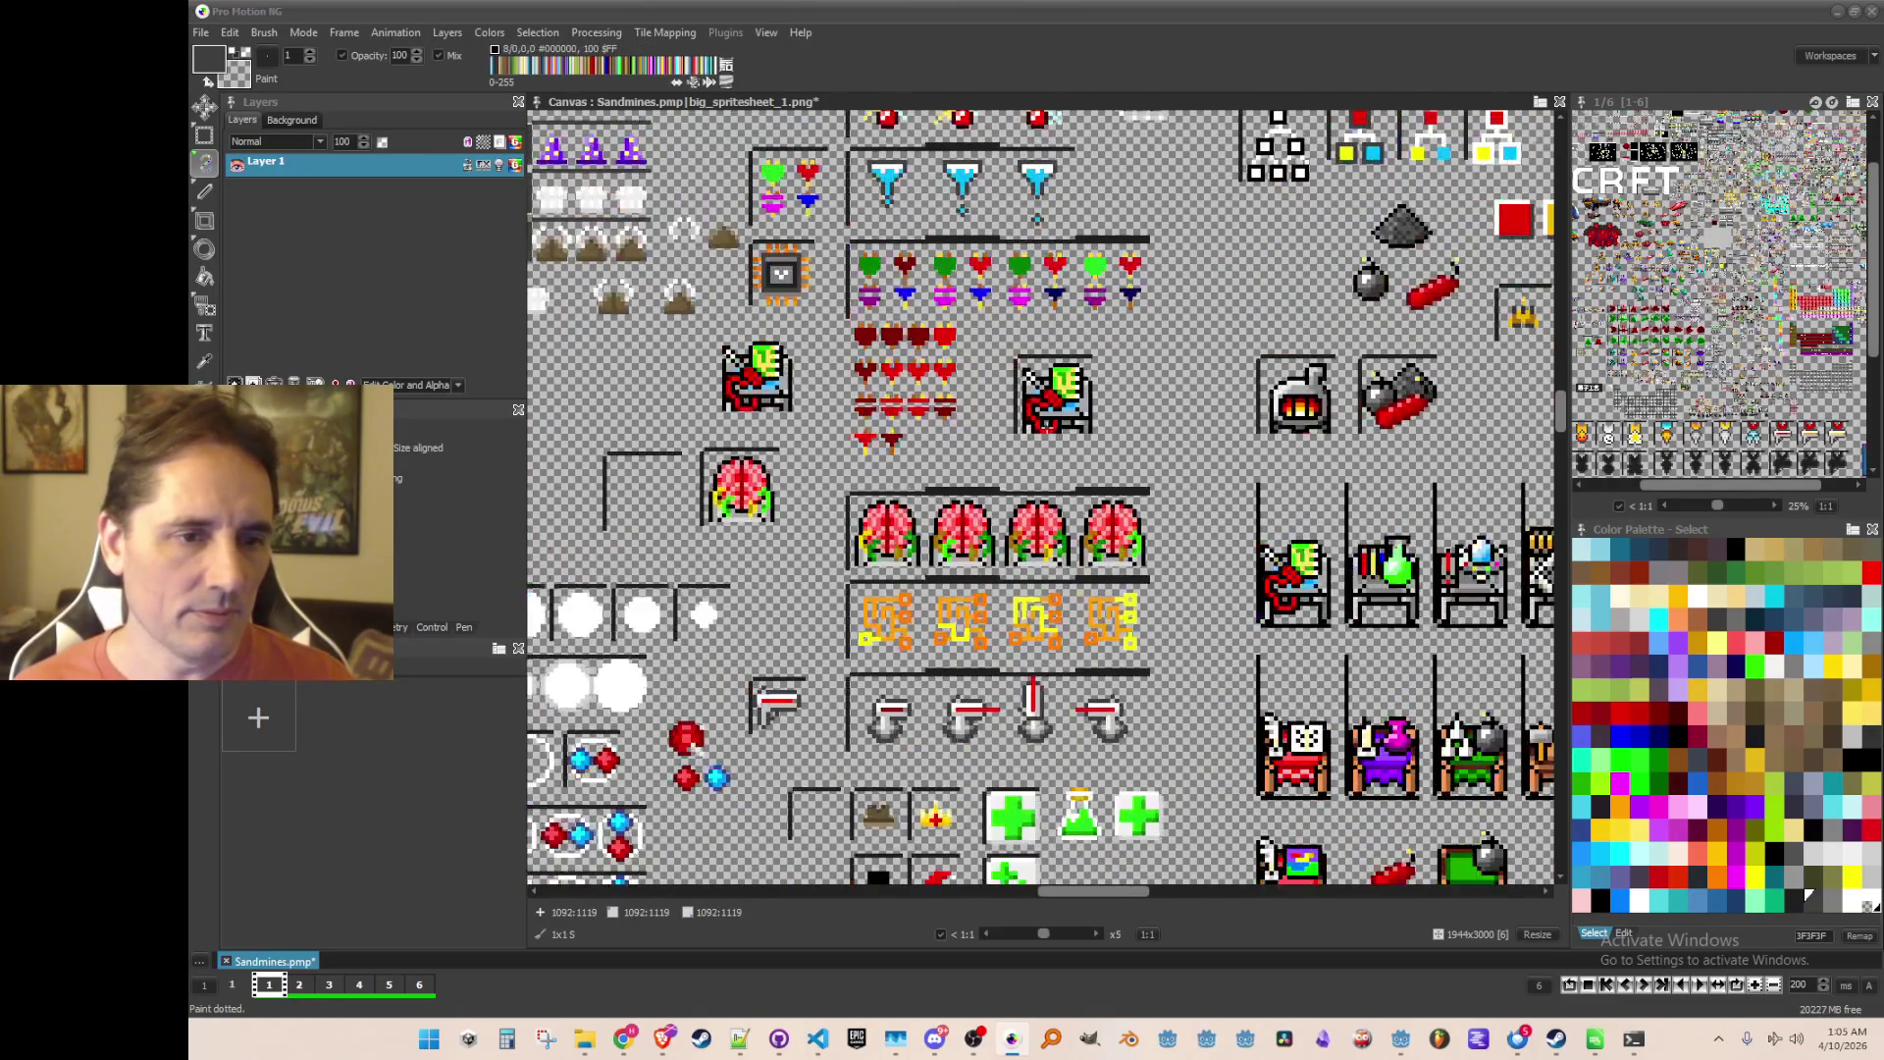
pyautogui.scroll(1, 1038, 426)
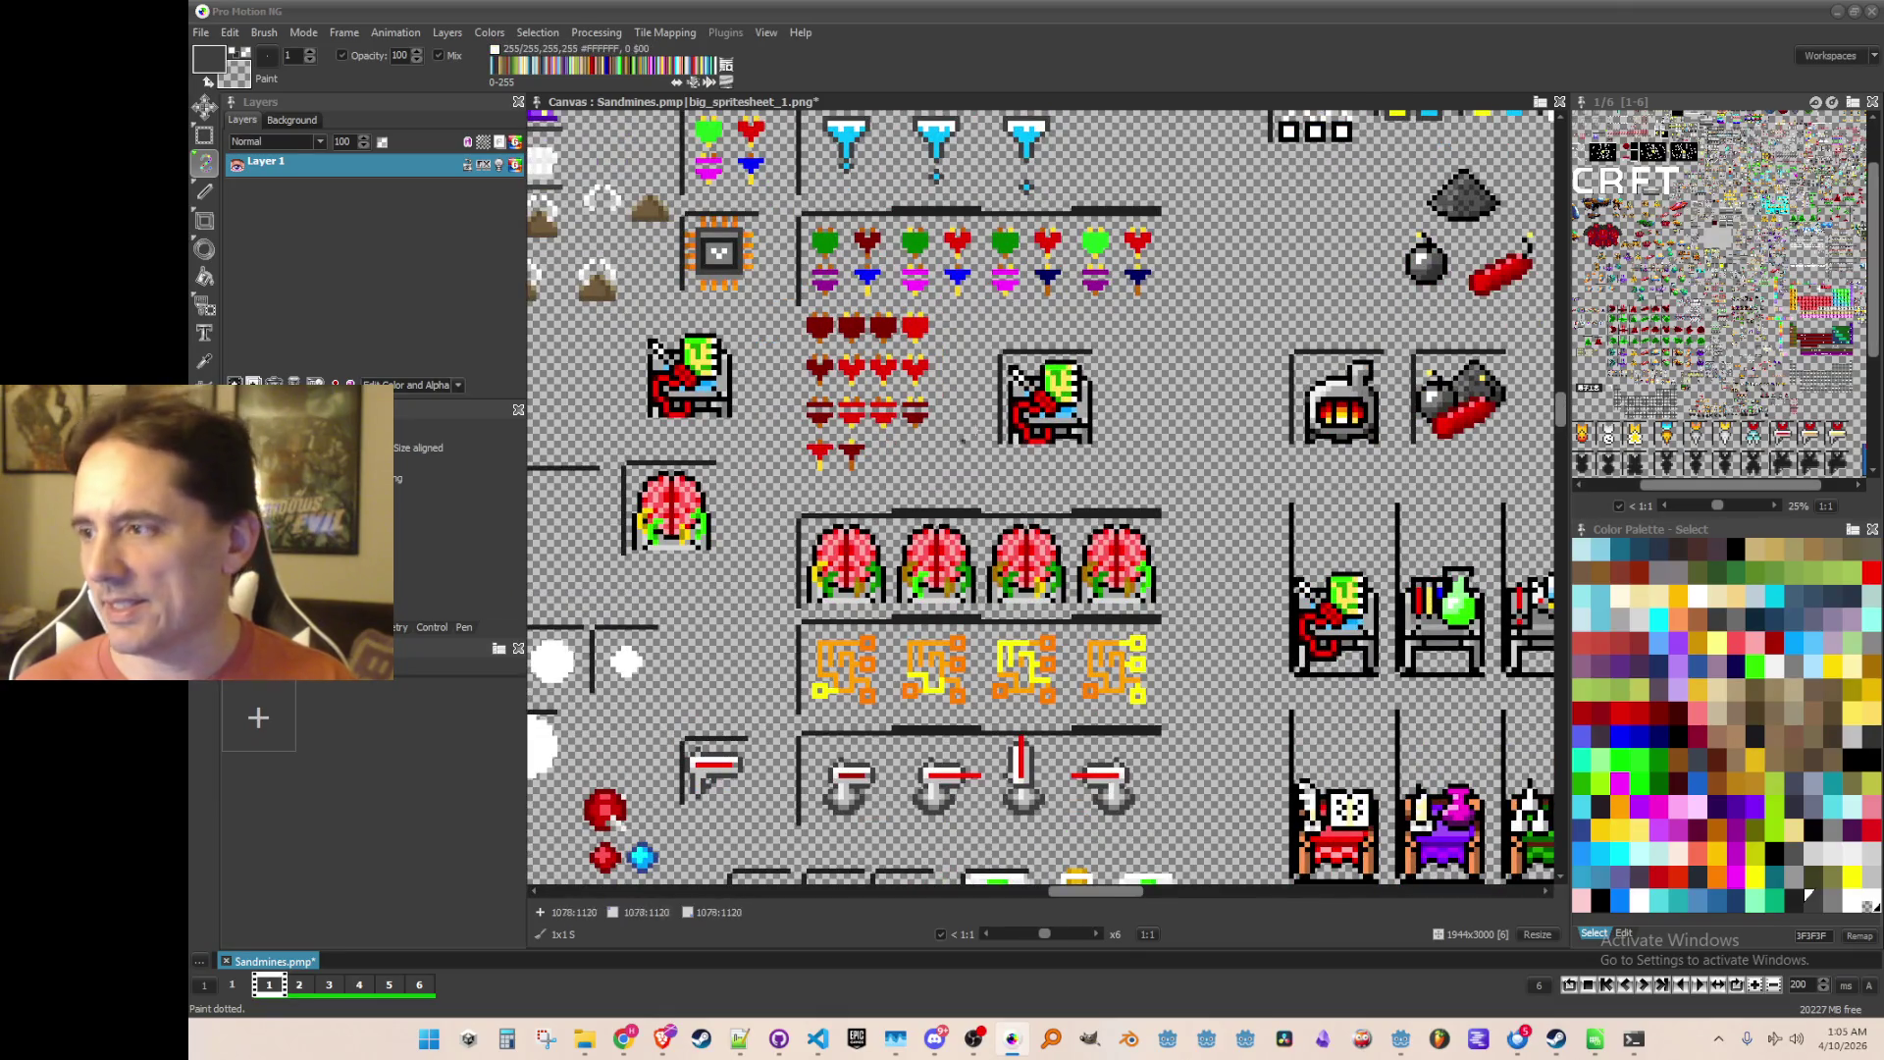
pyautogui.click(1834, 12)
pyautogui.scroll(-2, 1105, 524)
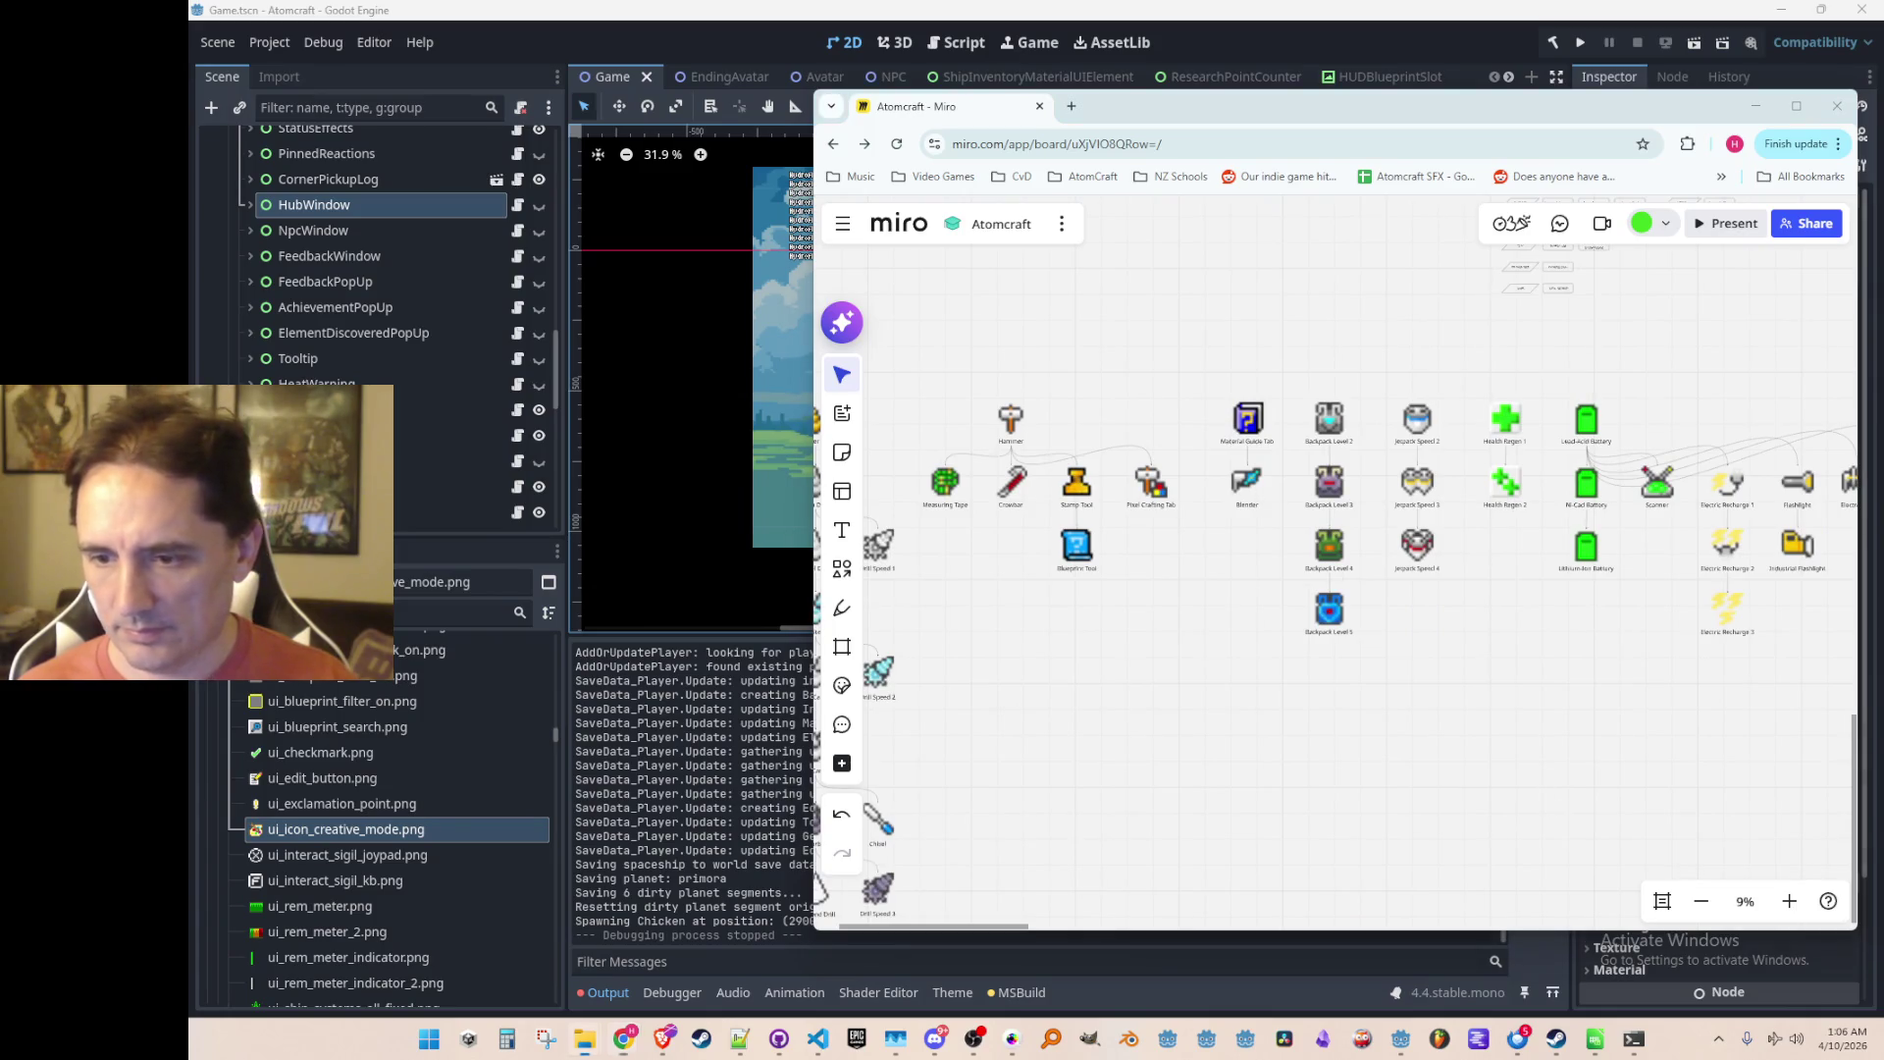
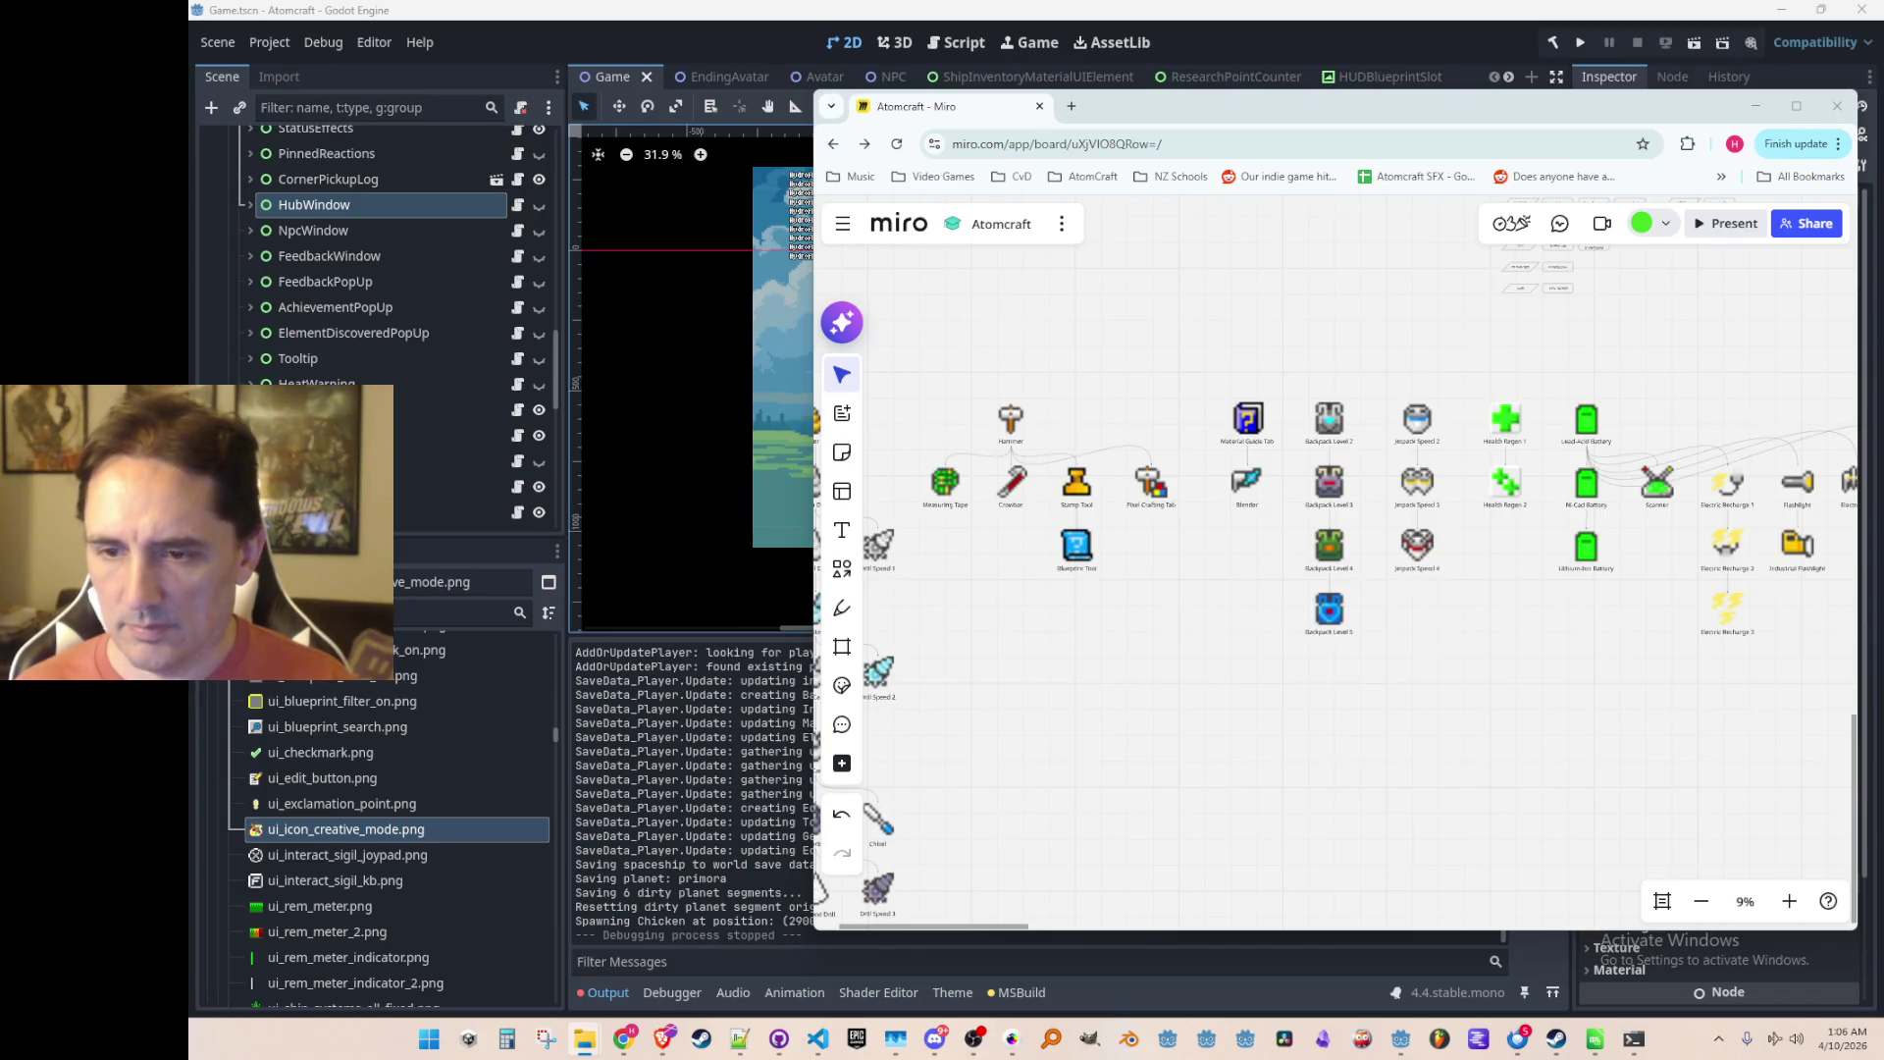
# Step: Zoom into the Atomcraft board, then bring the Godot editor with the HubWindow scene forward
pyautogui.scroll(5, 1128, 589)
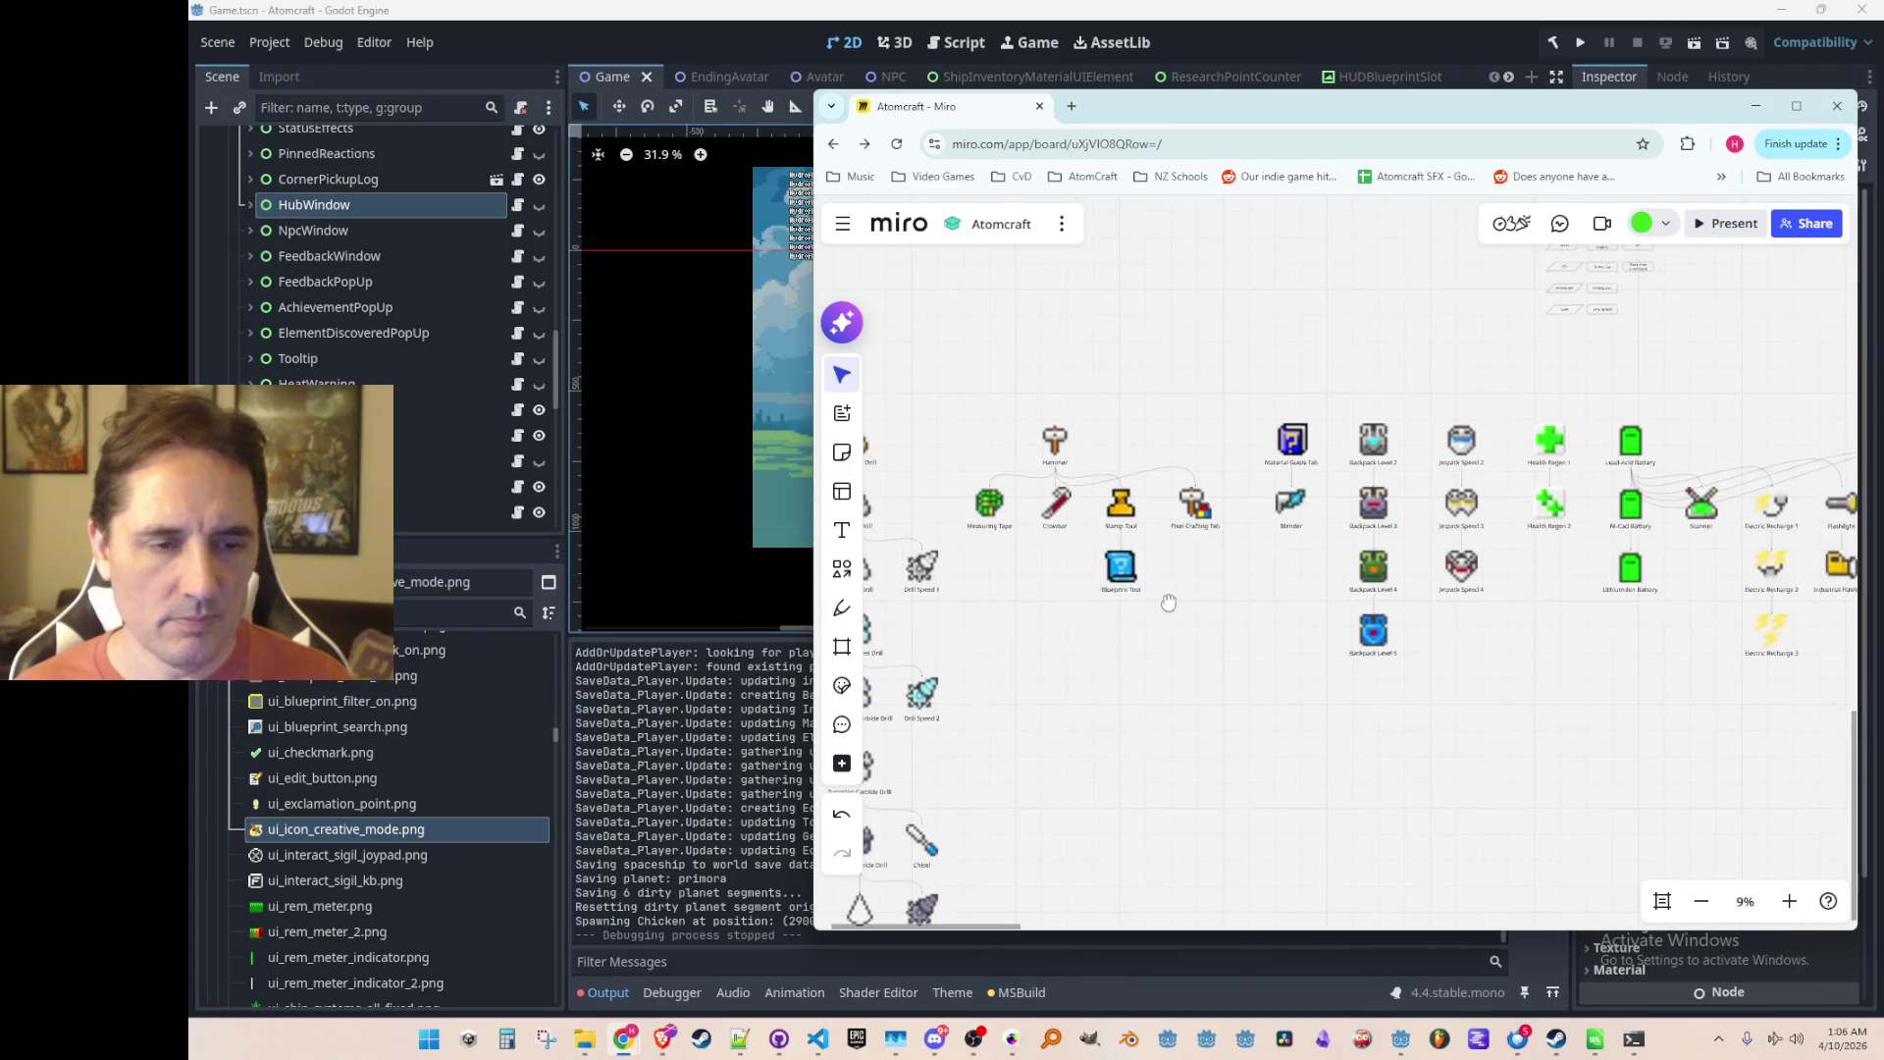
pyautogui.scroll(2, 1266, 633)
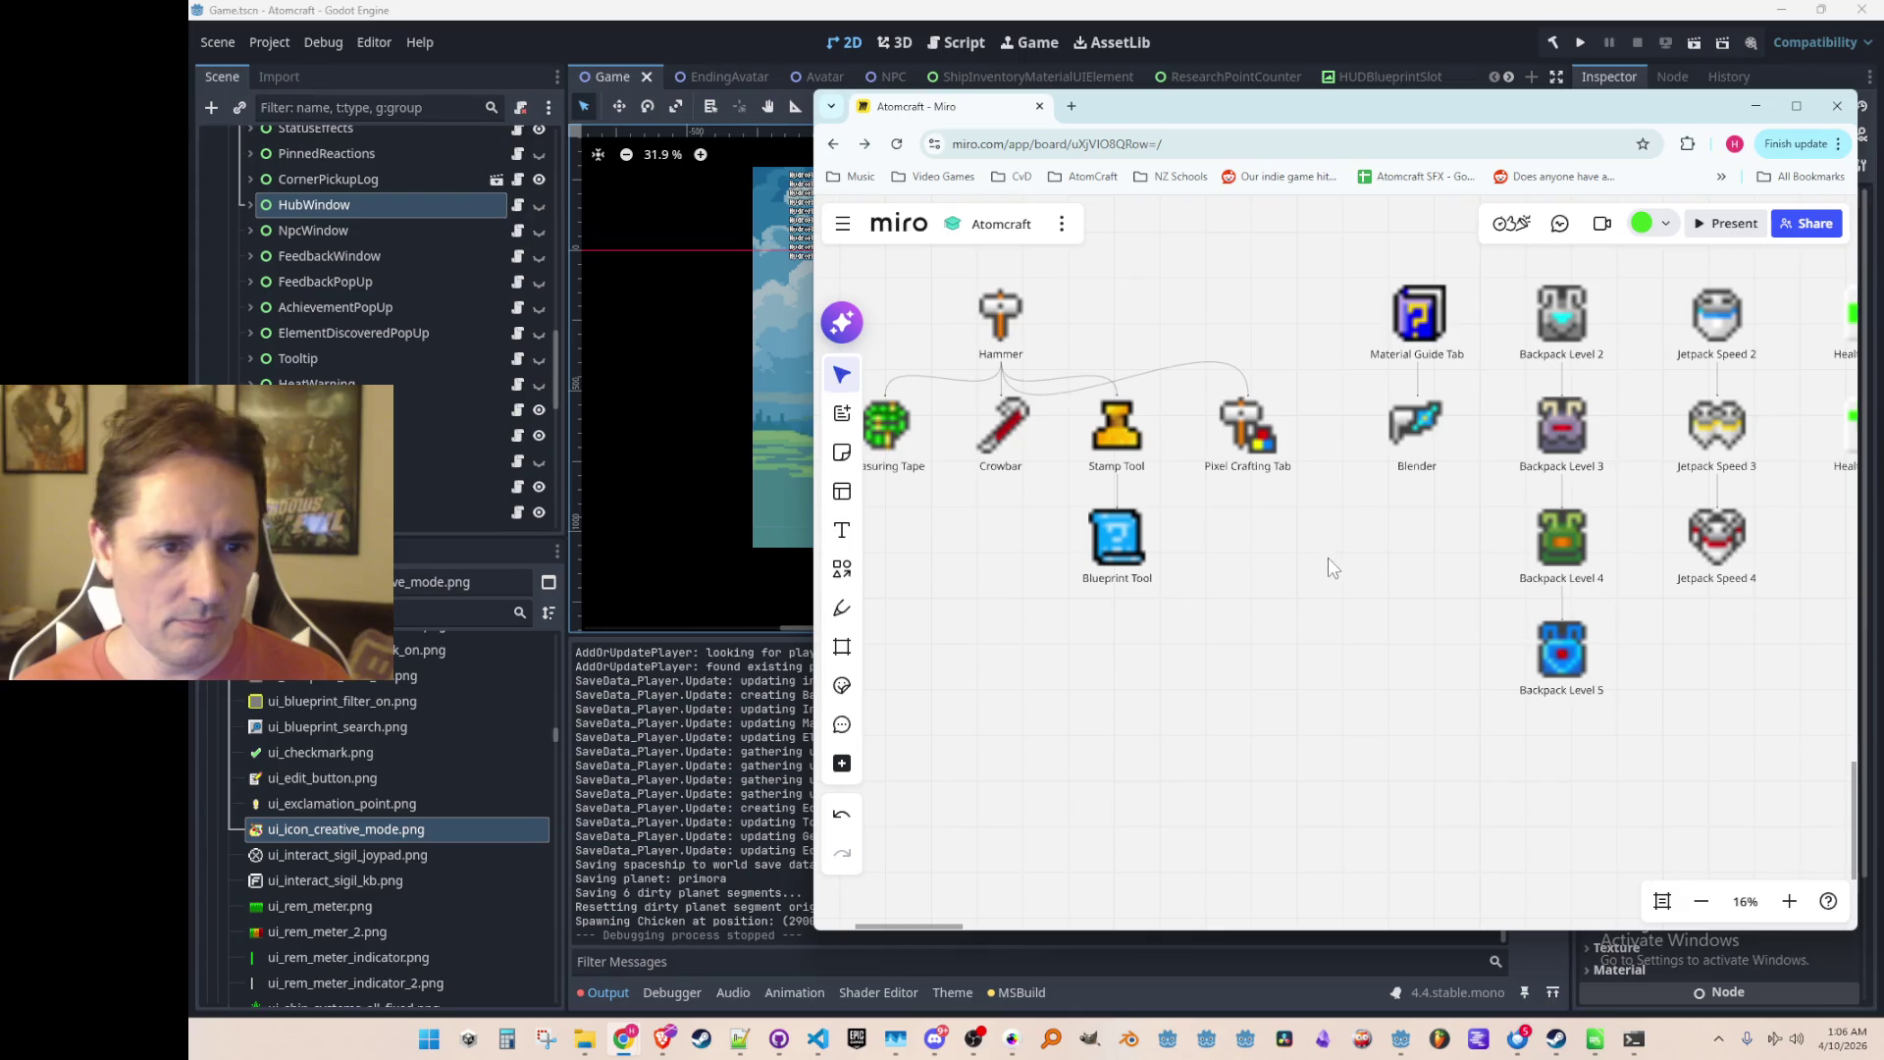
pyautogui.click(1505, 41)
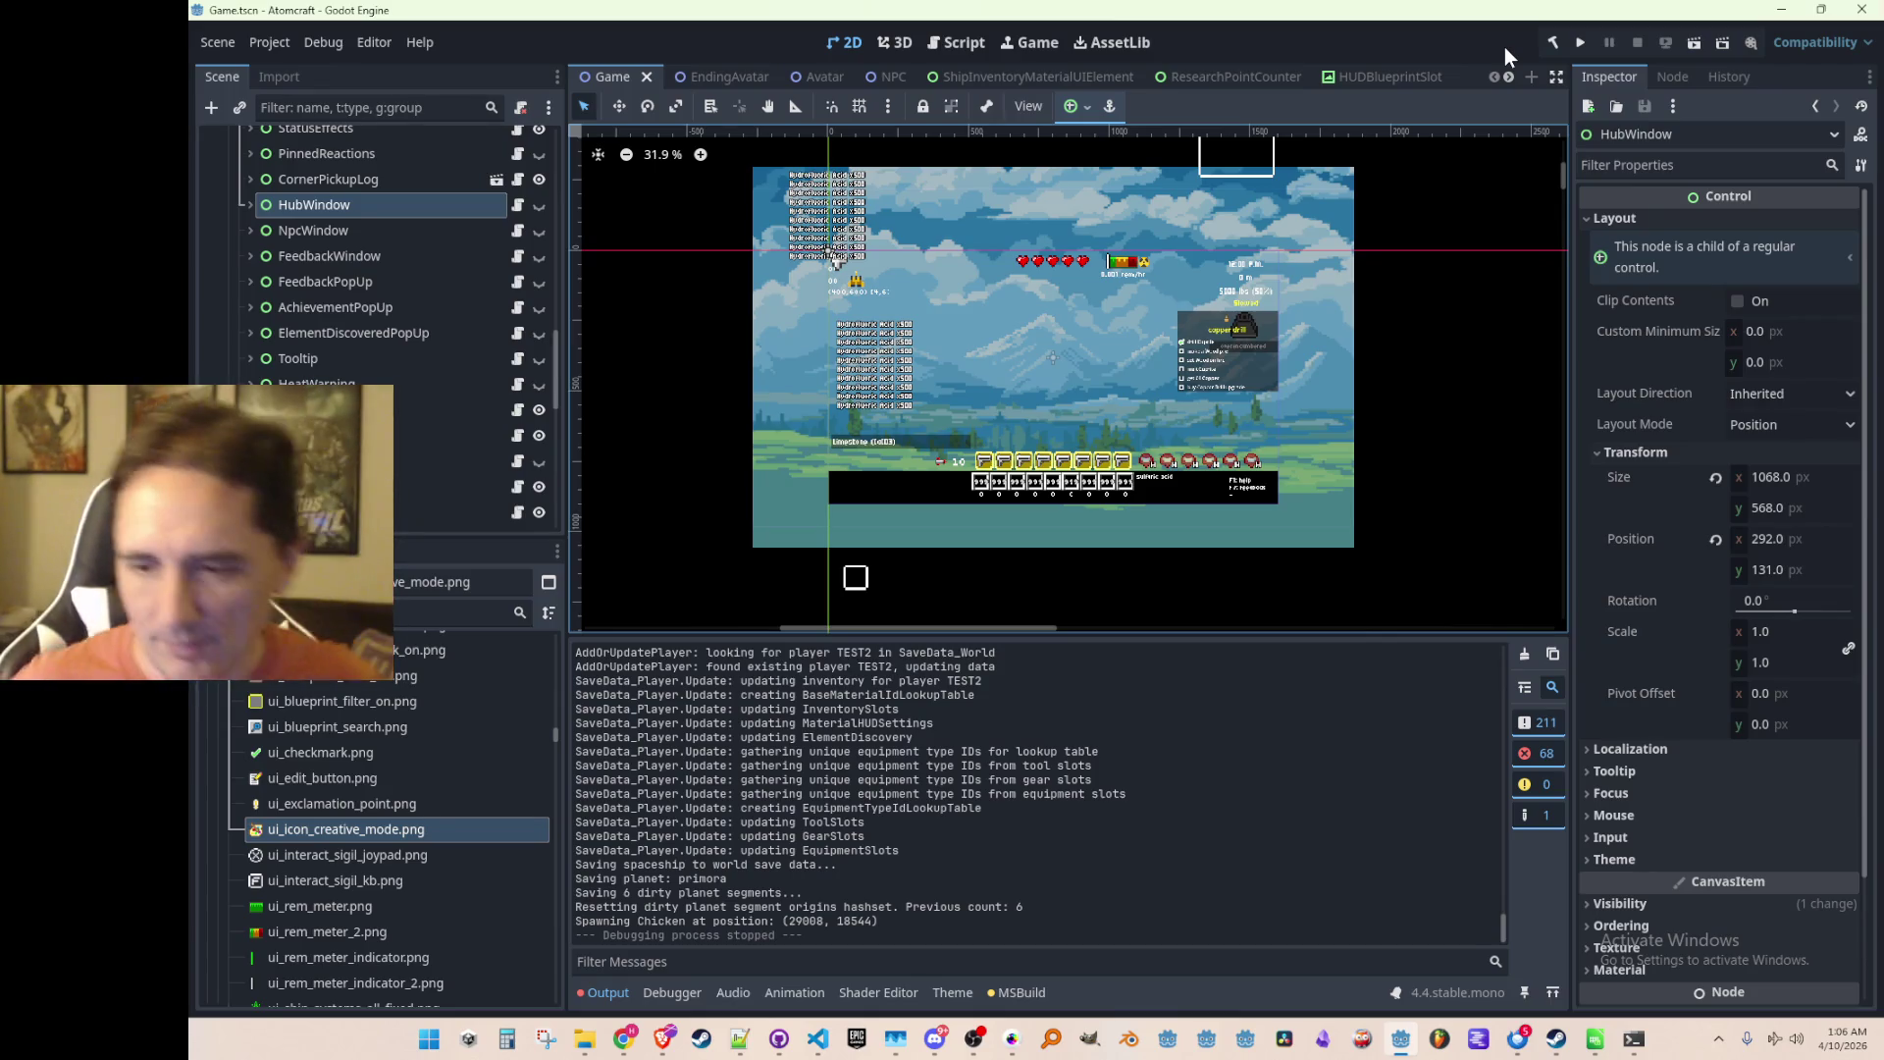
# Step: Check the pixel-art editor window, then return to the Miro tech-tree board in Chrome
pyautogui.click(1011, 1048)
pyautogui.click(1011, 1048)
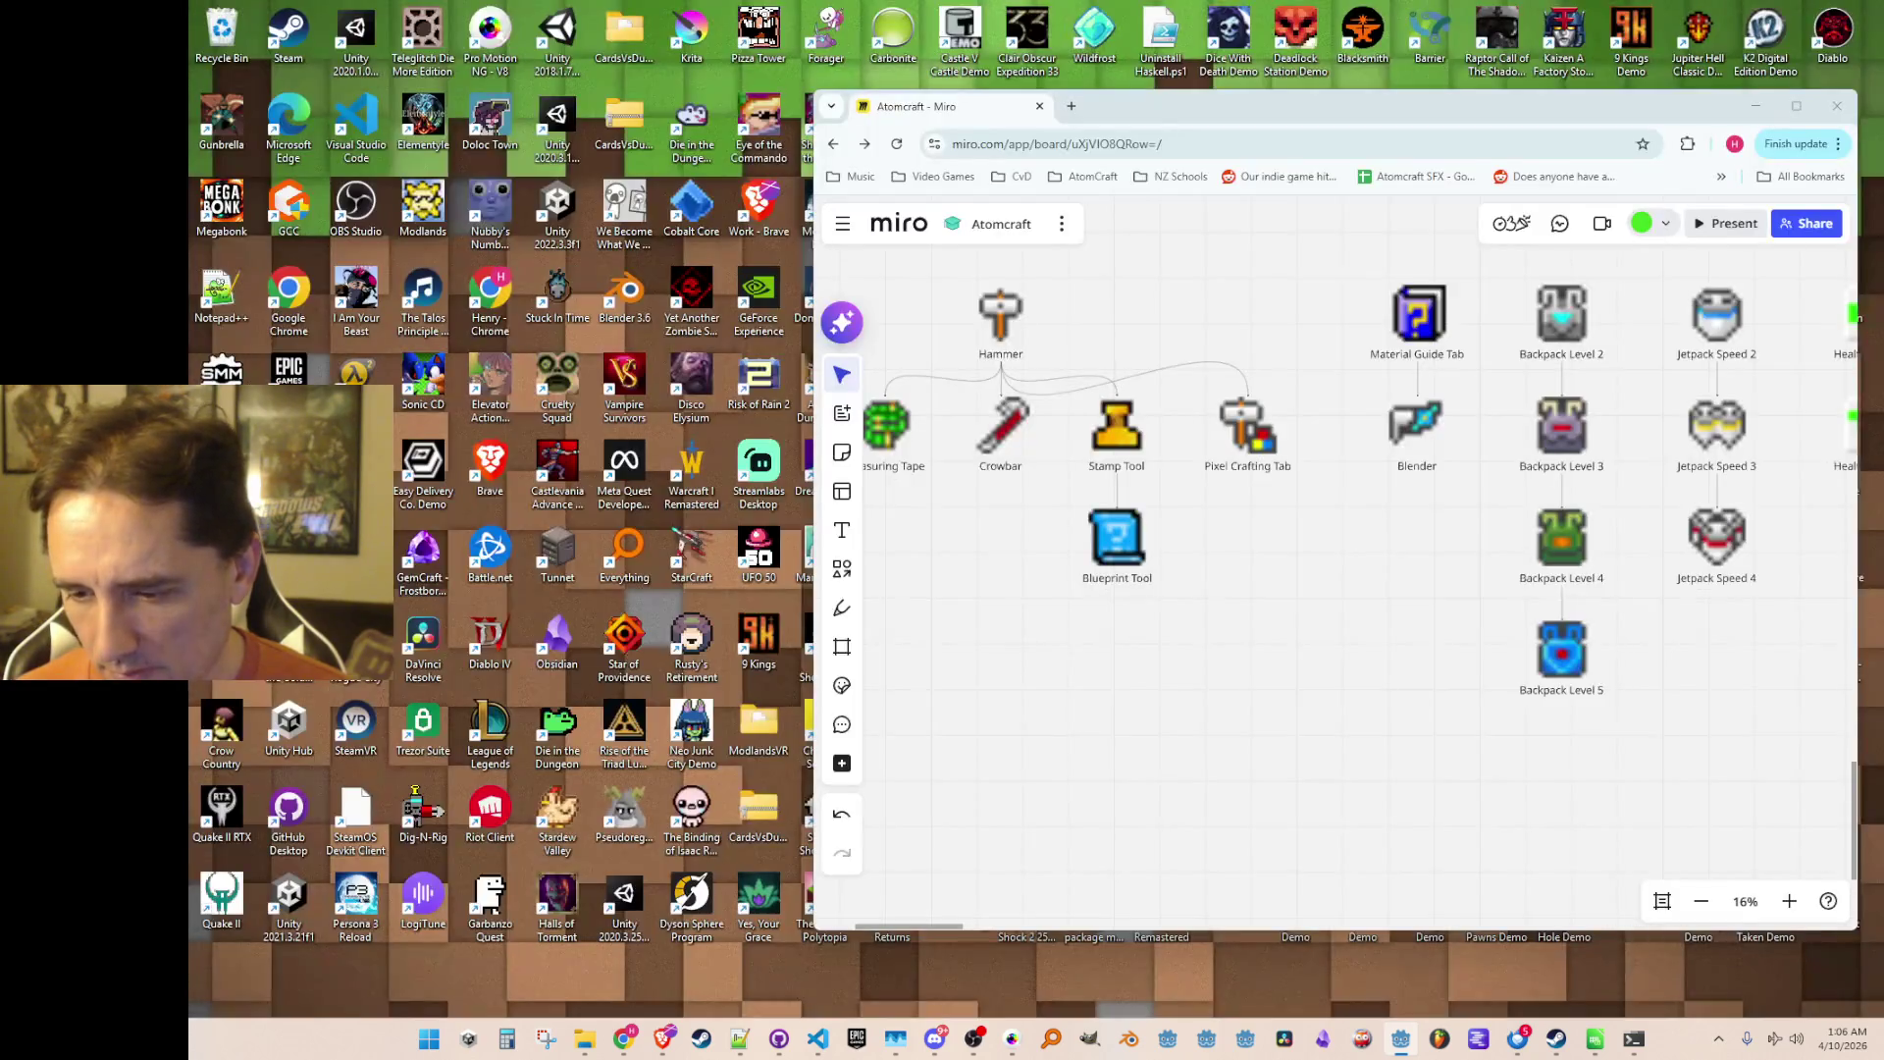
pyautogui.click(628, 952)
pyautogui.scroll(-3, 1392, 569)
pyautogui.hscroll(5, 1433, 691)
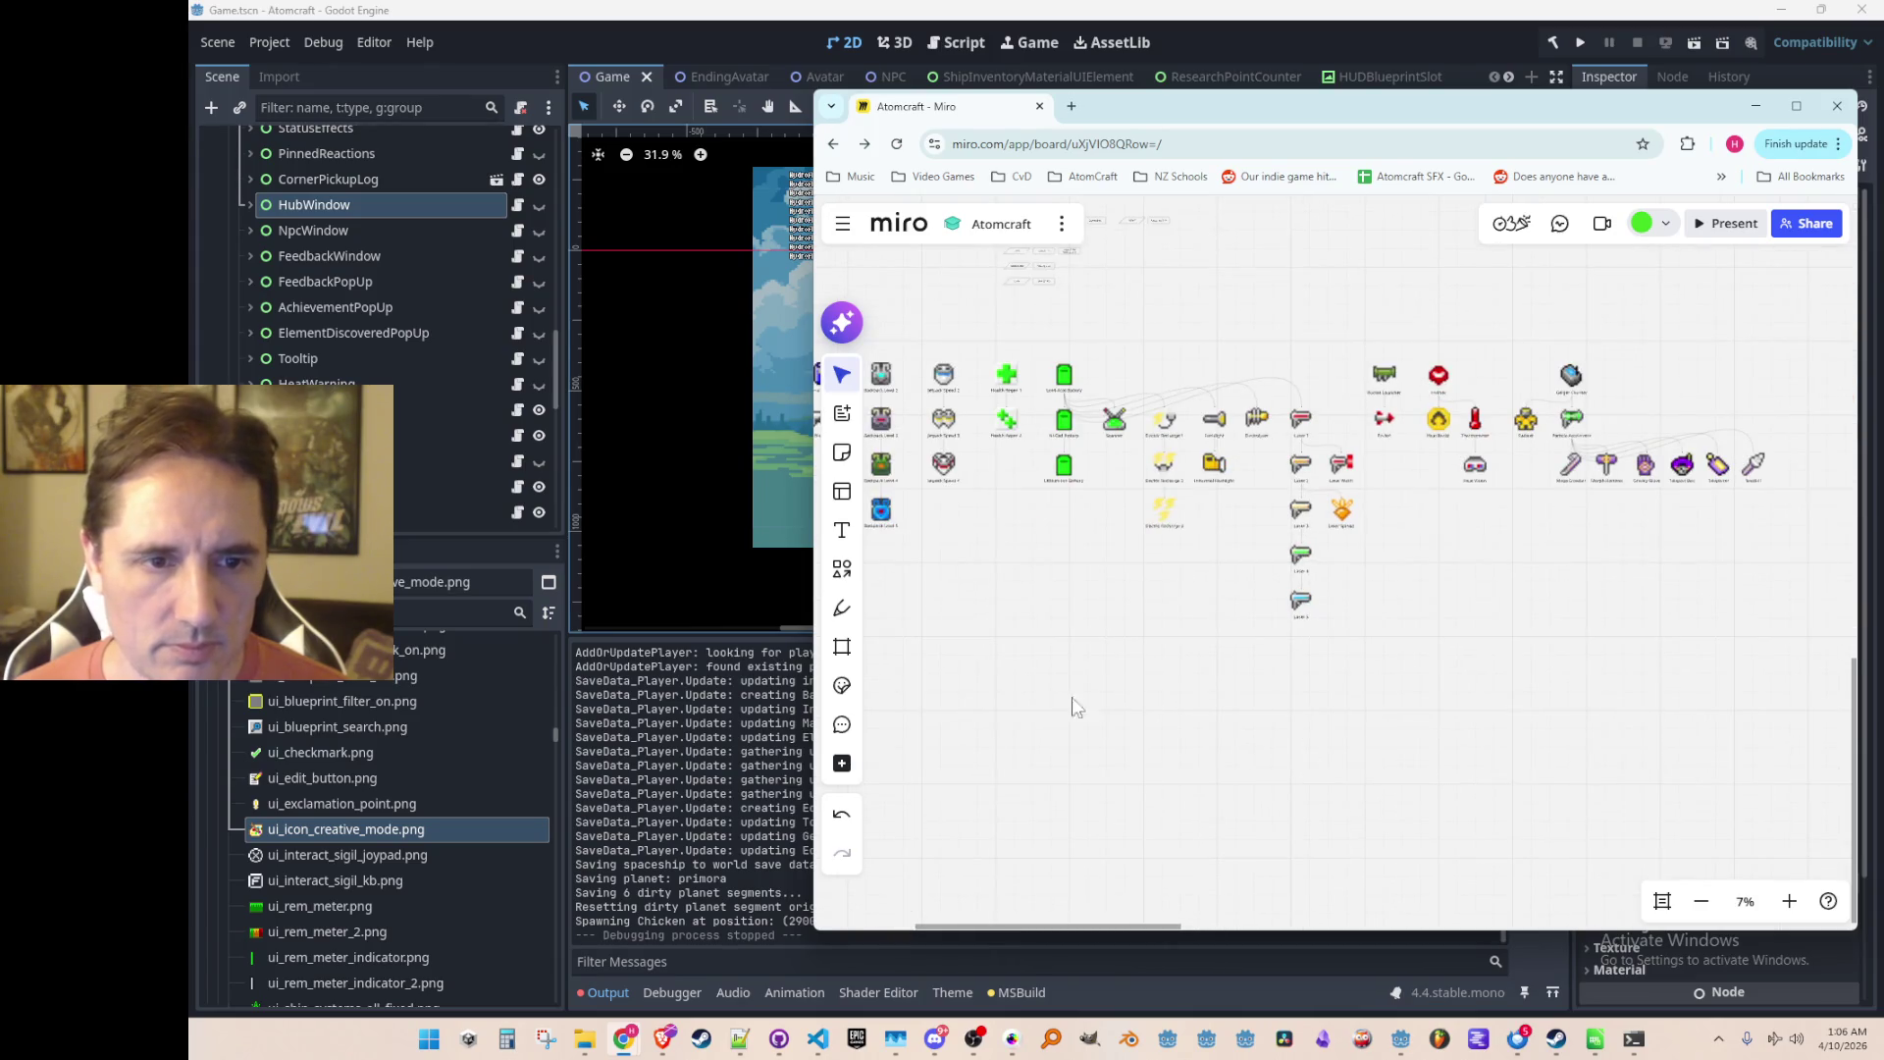
# Step: Duplicate the Pixel Crafting Tab item and place the copy below it, beside Backpack Level 5
pyautogui.hscroll(-8, 1071, 696)
pyautogui.scroll(-1, 1097, 691)
pyautogui.scroll(5, 1374, 643)
pyautogui.scroll(1, 1309, 644)
pyautogui.hscroll(-1, 1309, 644)
pyautogui.scroll(1, 1357, 609)
pyautogui.hscroll(1, 1357, 608)
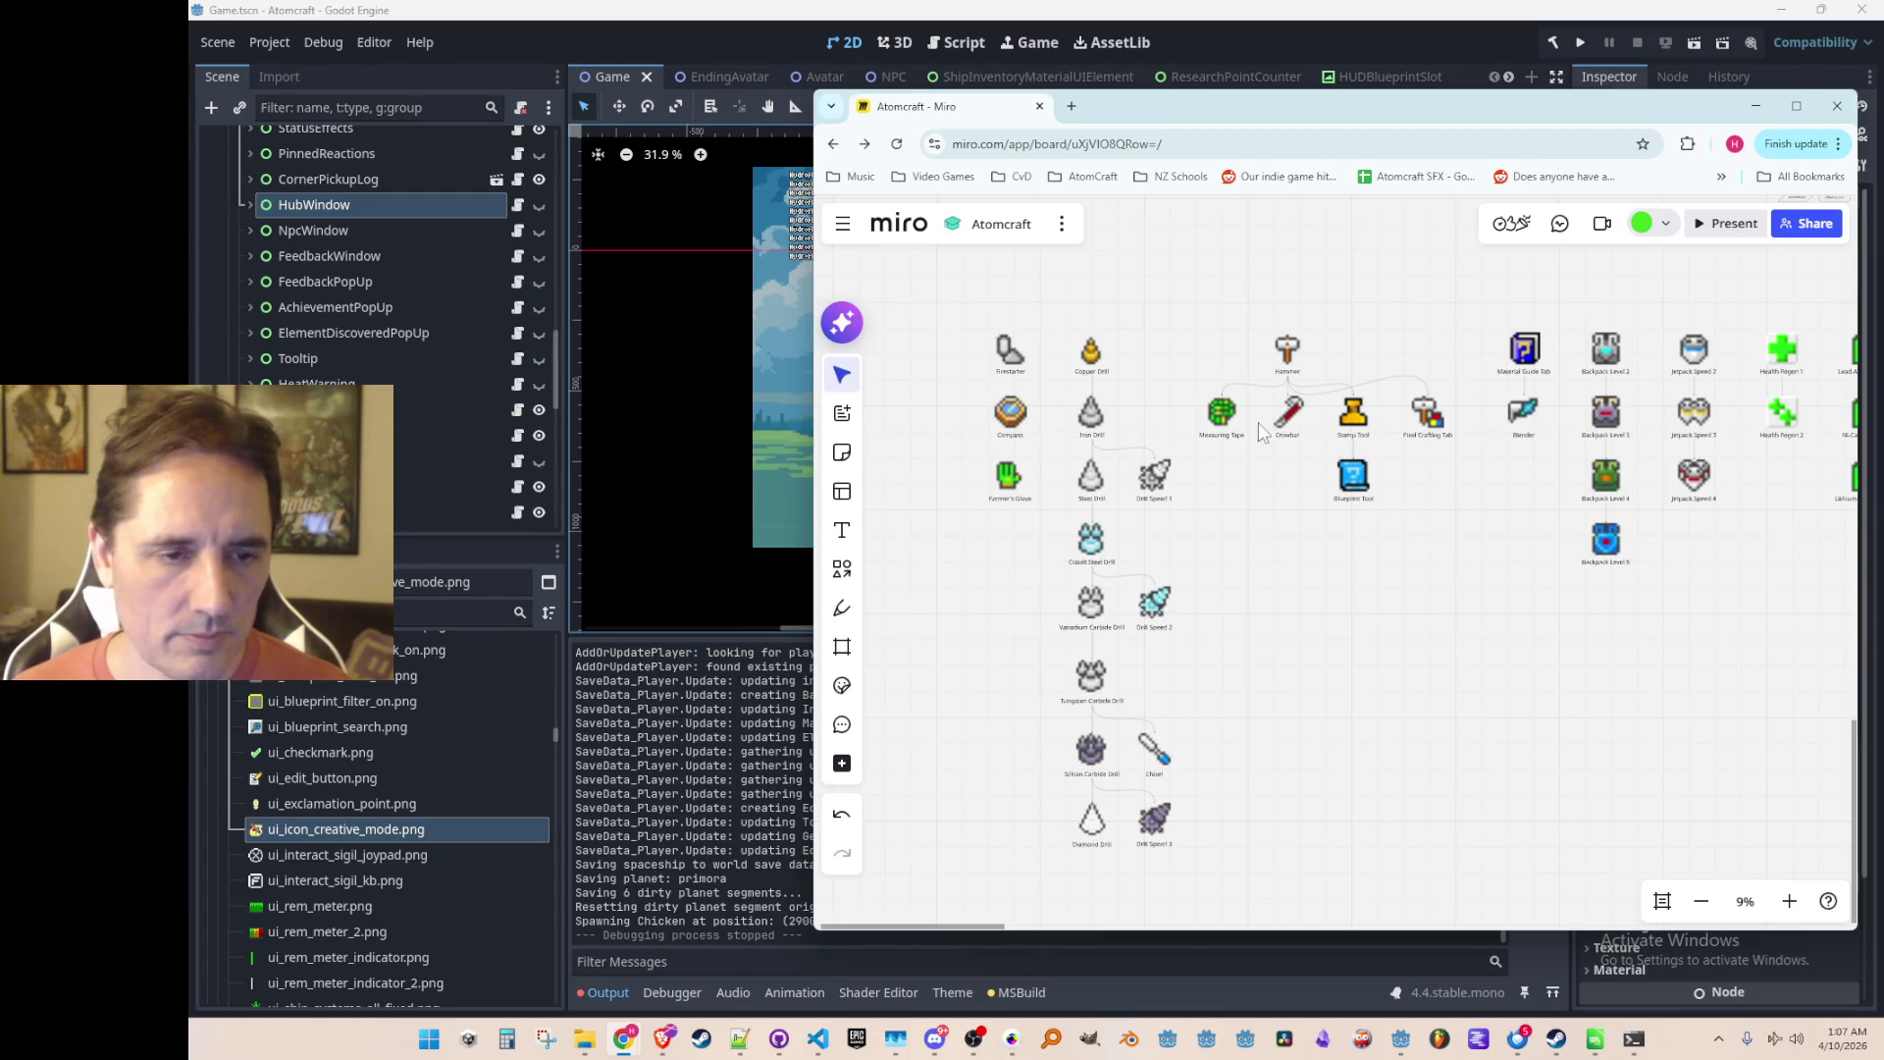
pyautogui.scroll(3, 1413, 530)
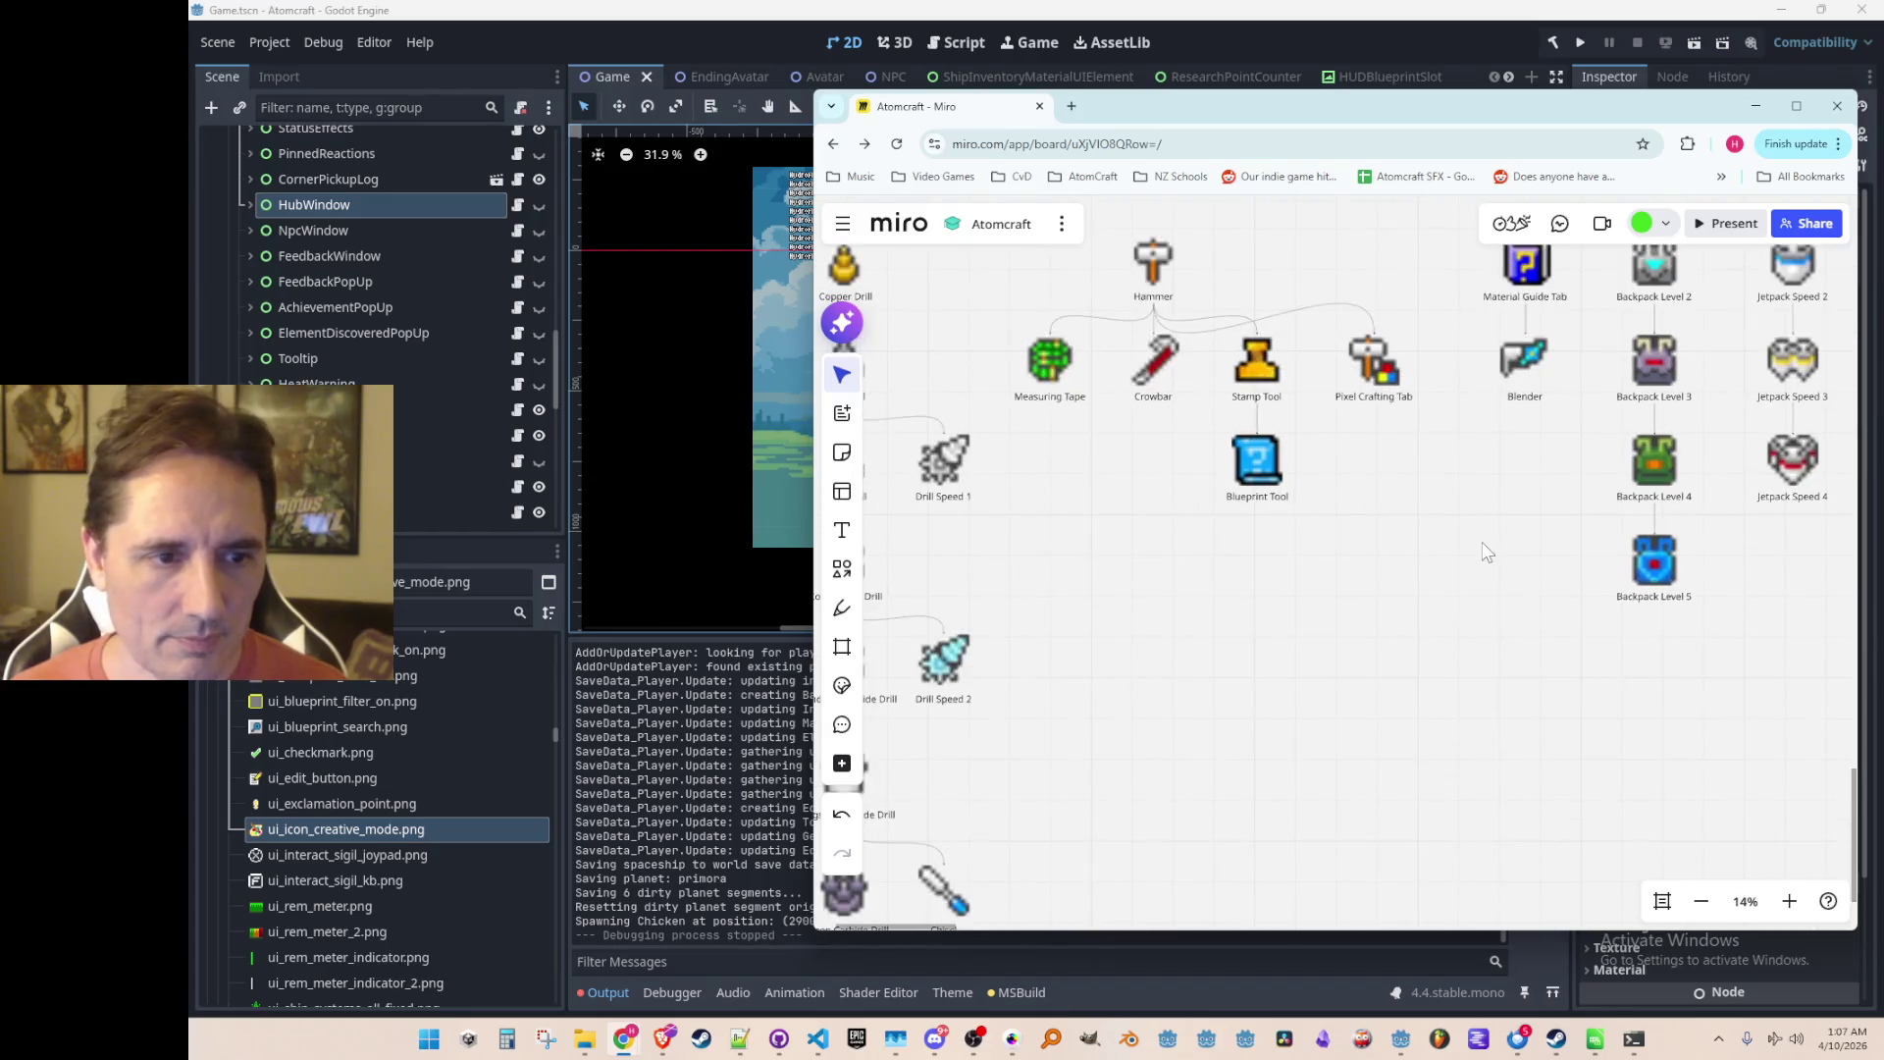
pyautogui.scroll(2, 1393, 564)
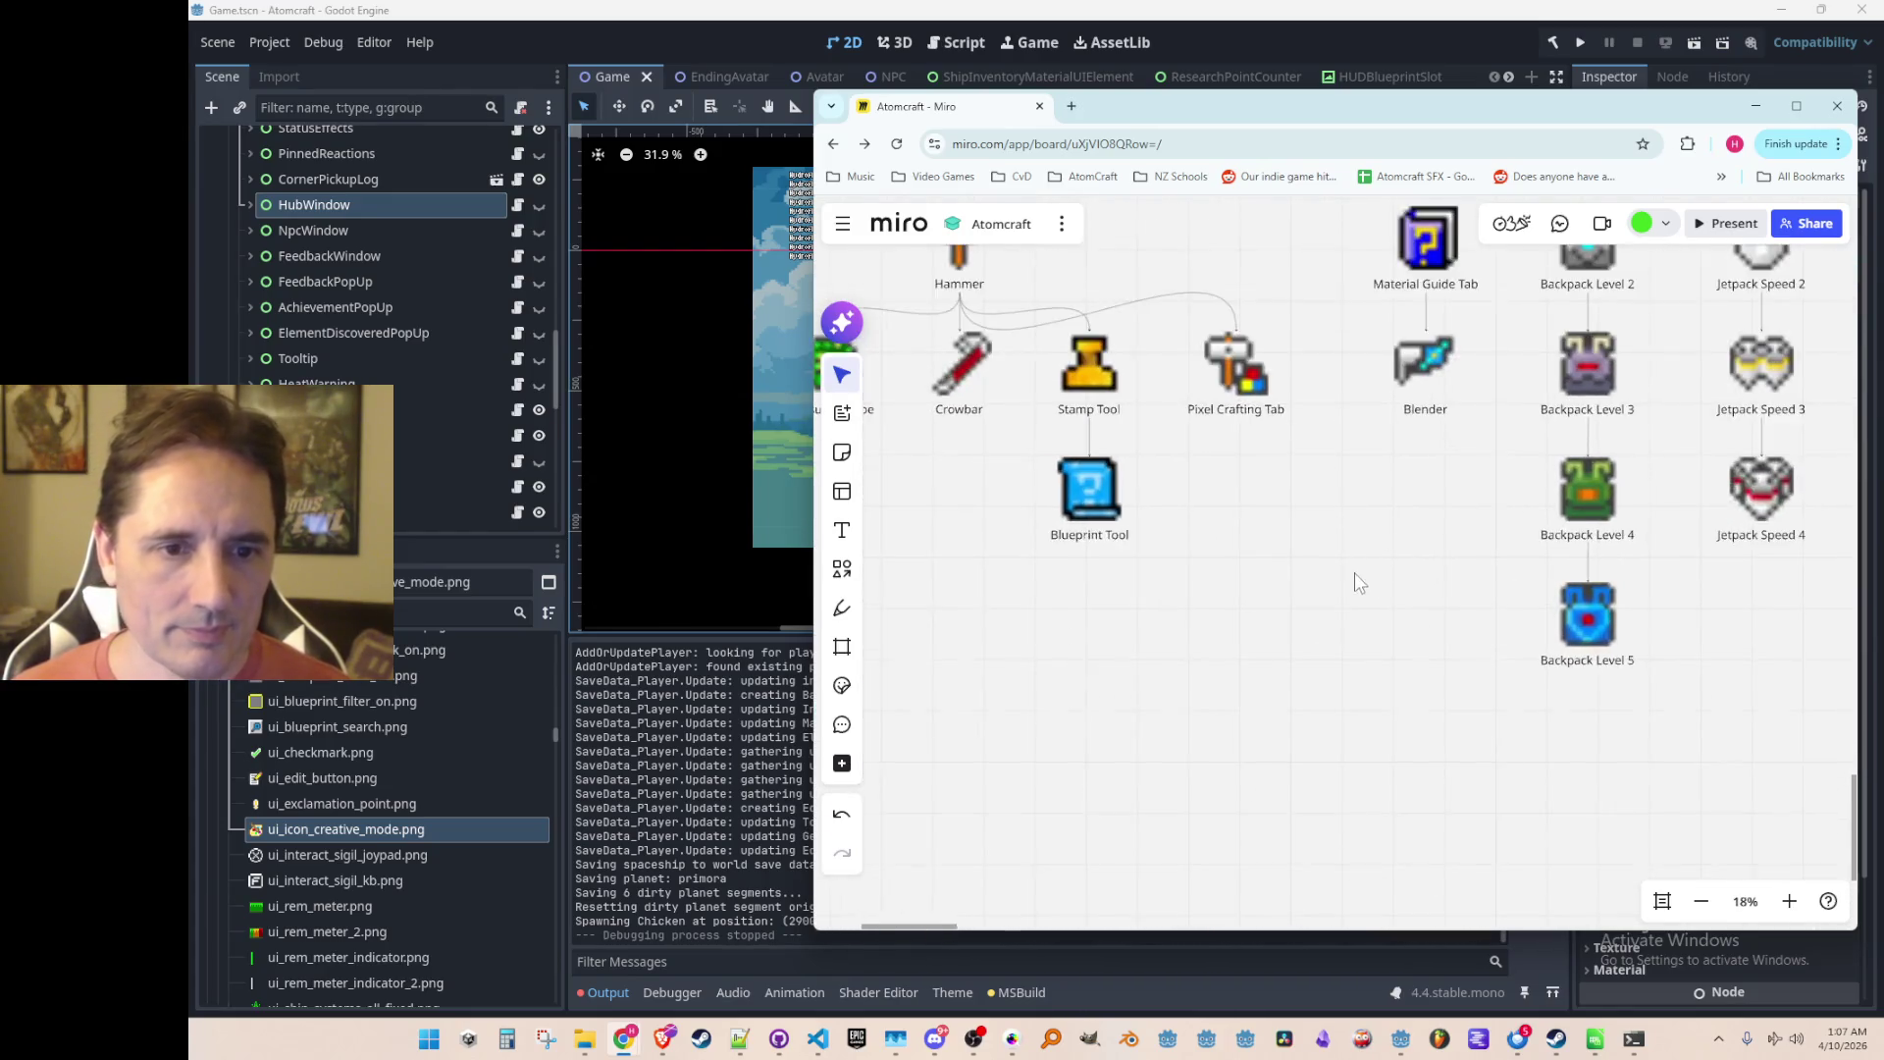
pyautogui.hscroll(1, 1346, 593)
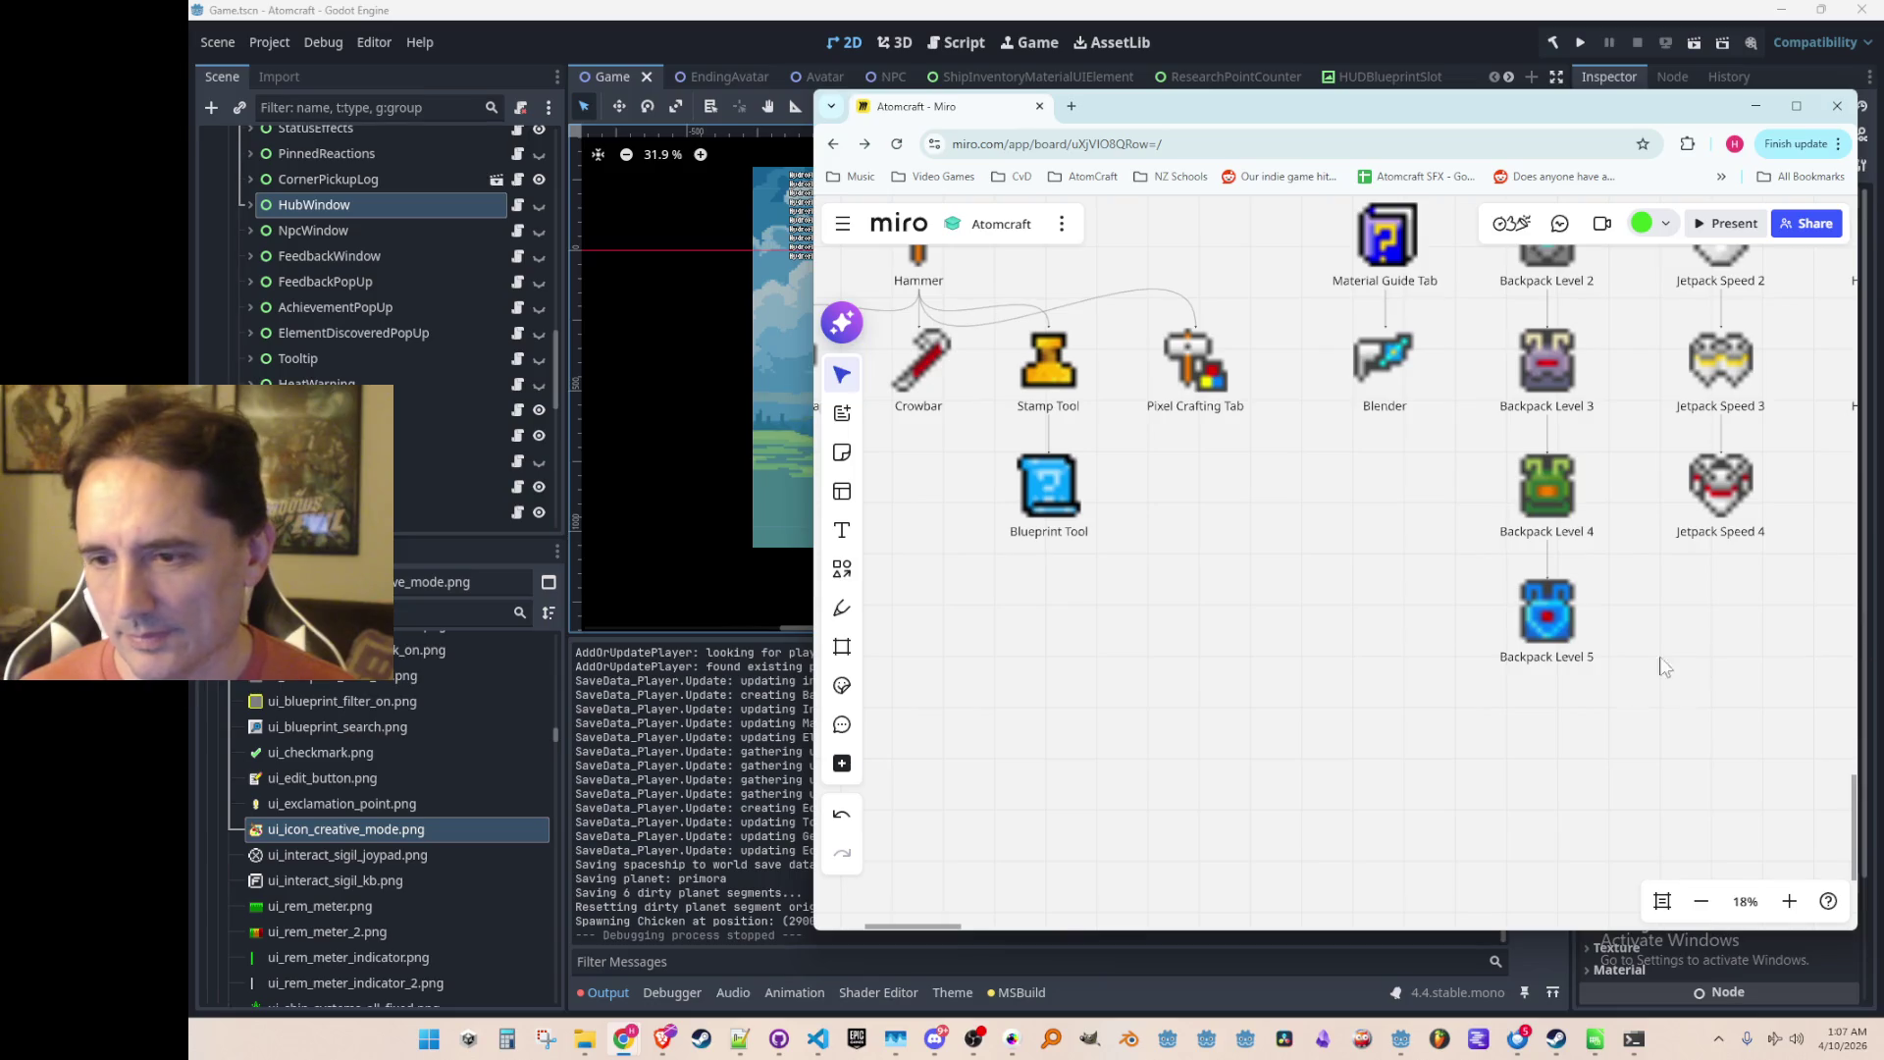
pyautogui.click(1197, 365)
pyautogui.hotkey('ctrl', 'c')
pyautogui.hotkey('ctrl', 'v')
pyautogui.moveTo(1226, 495)
pyautogui.mouseDown()
pyautogui.moveTo(1187, 467)
pyautogui.moveTo(1186, 595)
pyautogui.mouseUp()
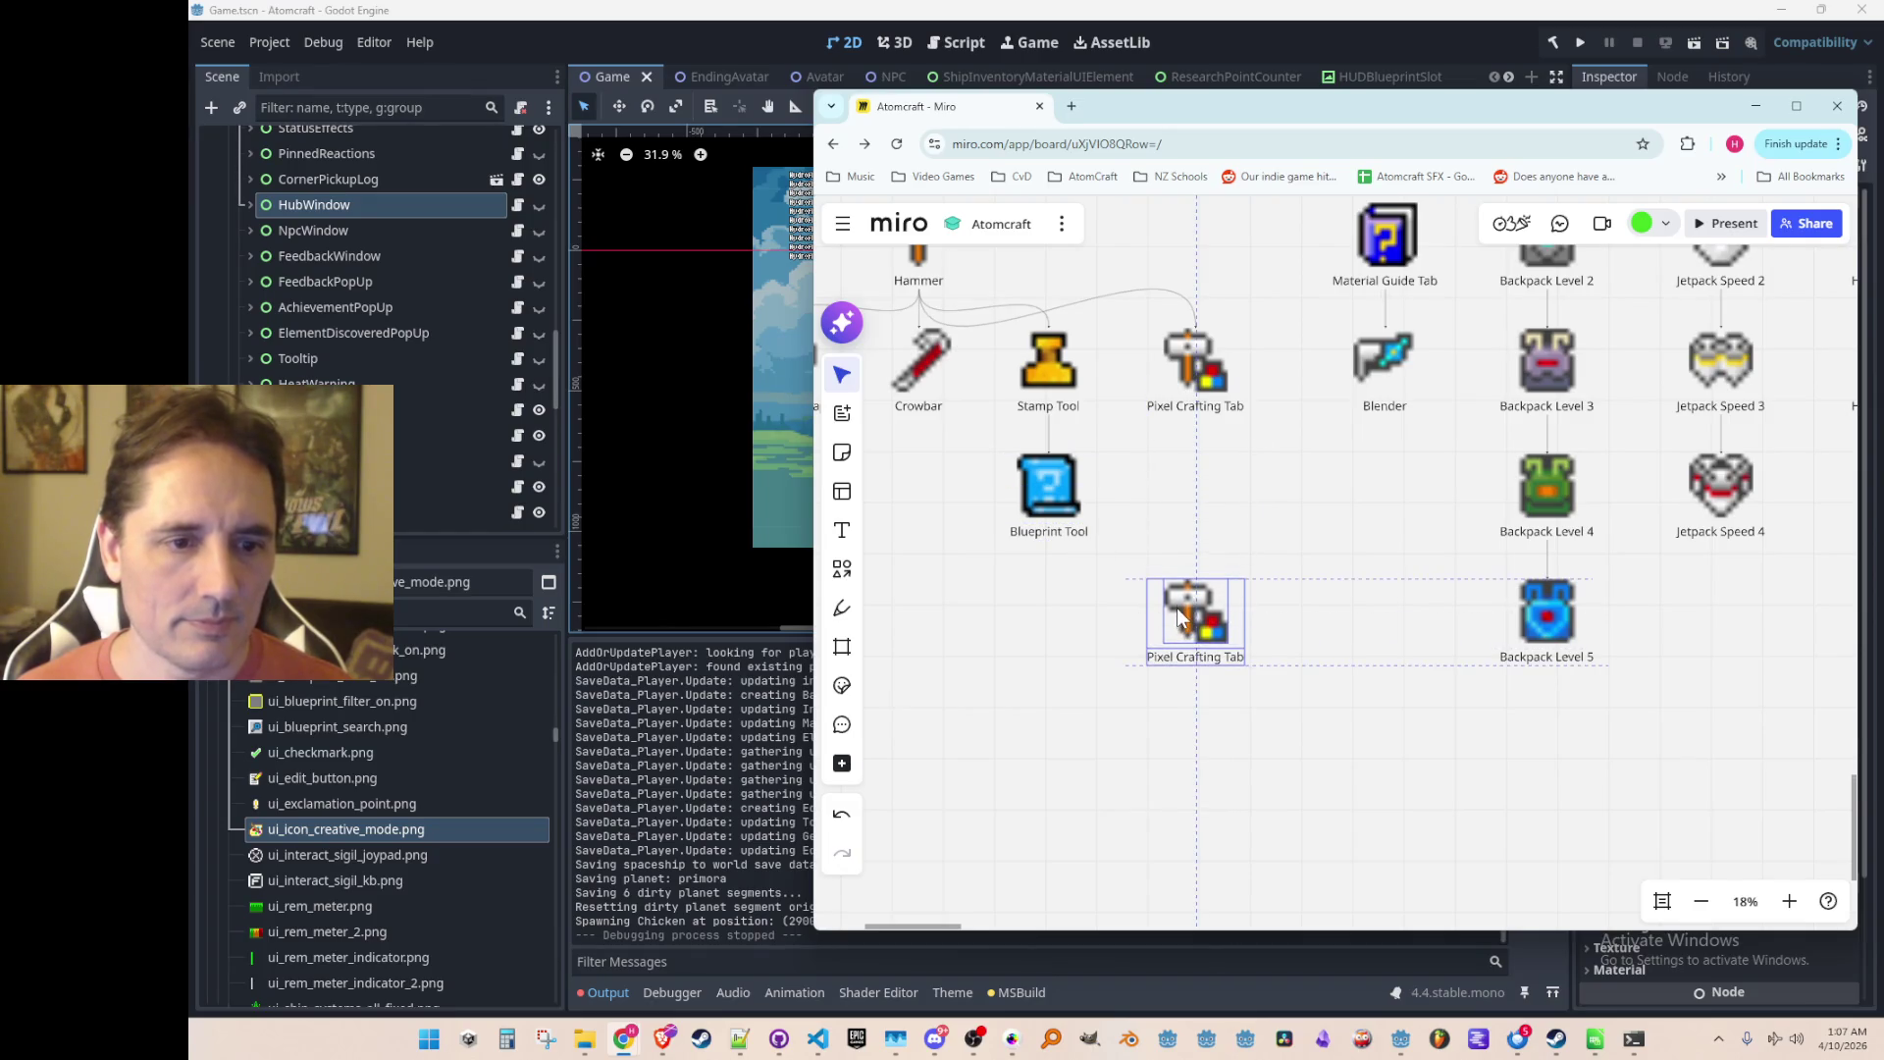
pyautogui.click(1201, 733)
# Step: Adjust the board view and switch to File Explorer to fetch a new icon
pyautogui.scroll(3, 1201, 733)
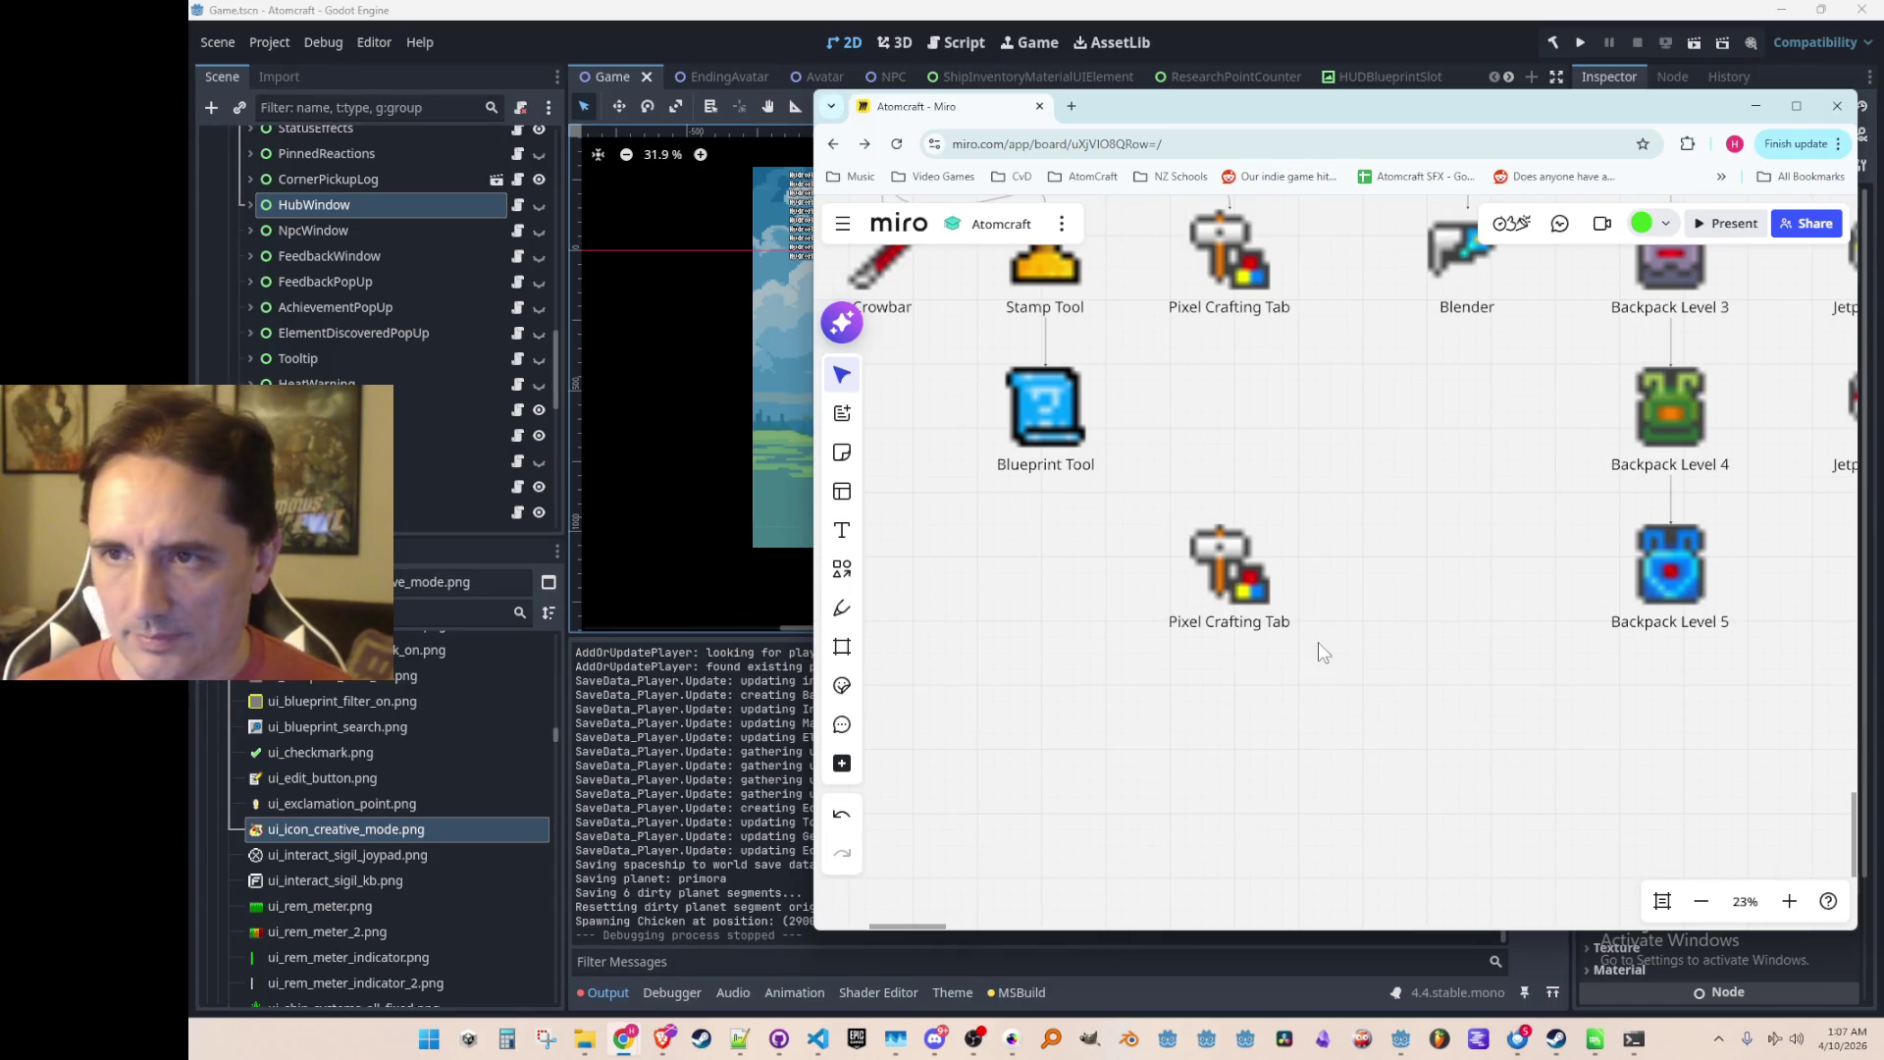
pyautogui.moveTo(1311, 685); pyautogui.dragTo(1321, 716)
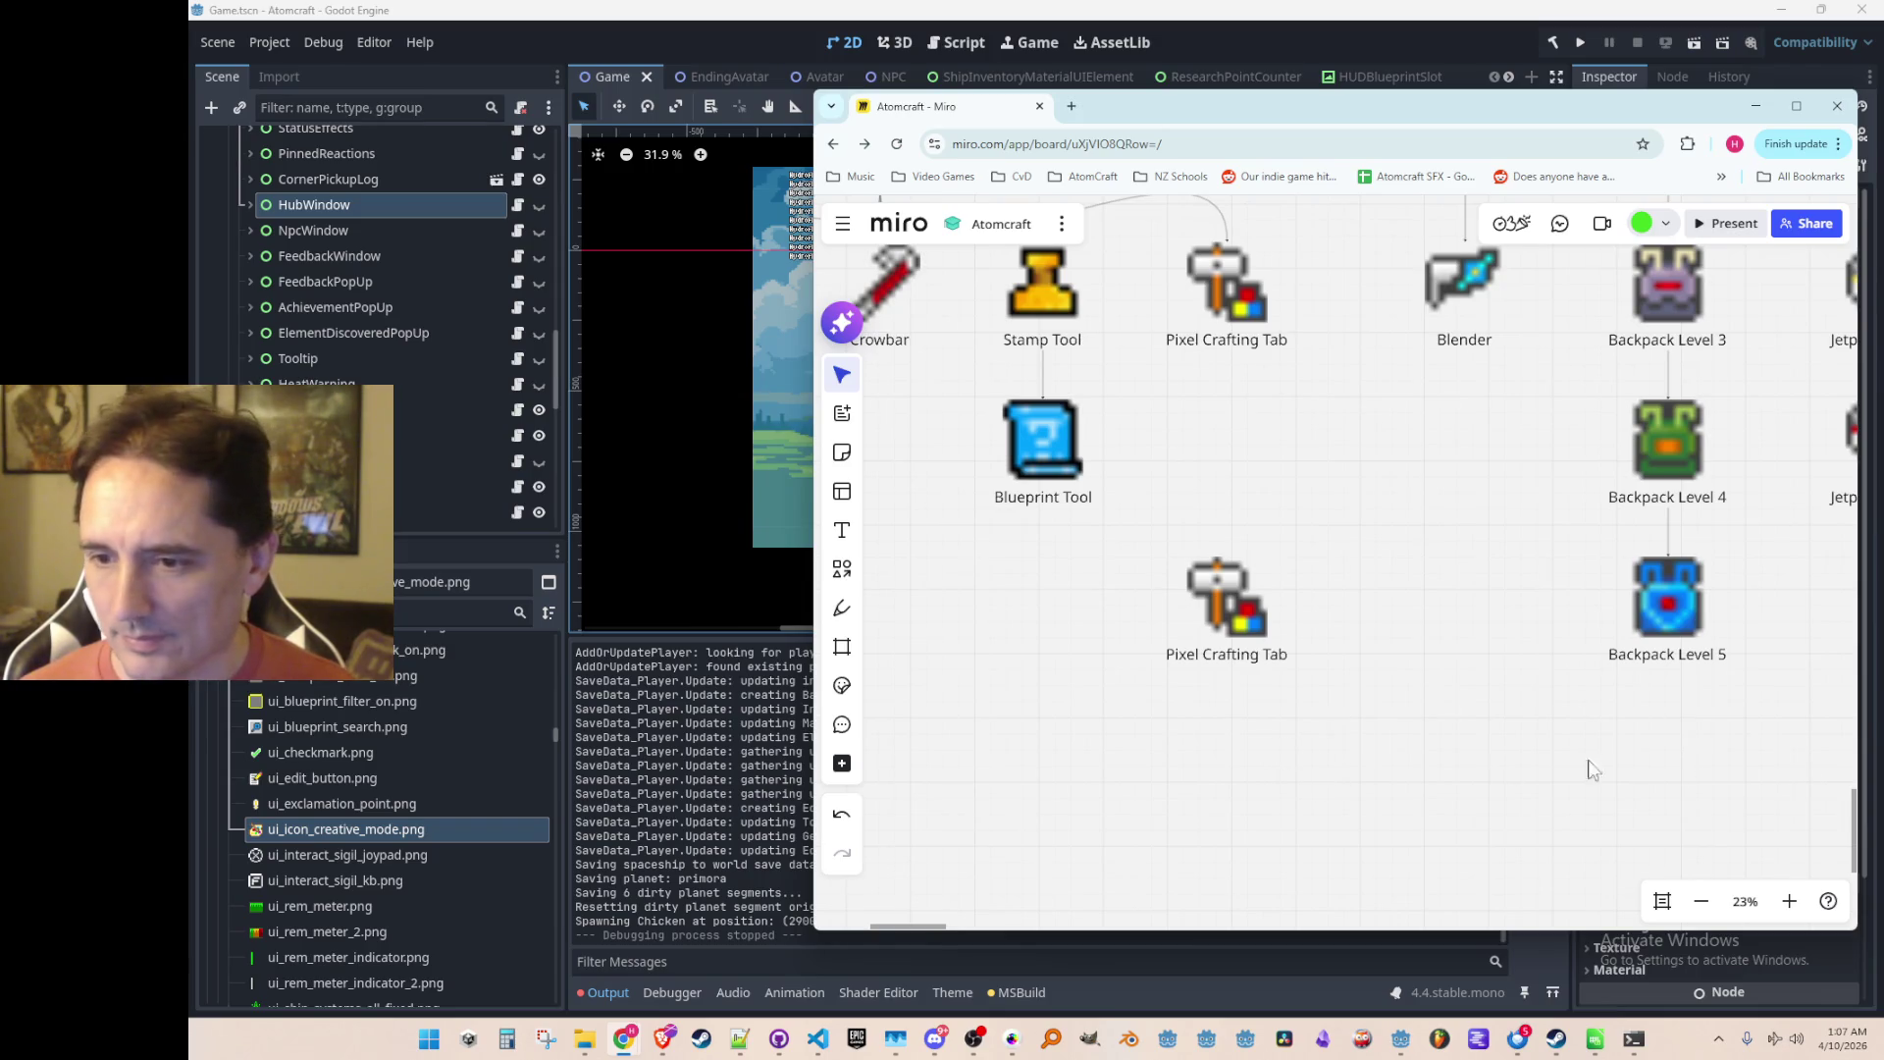
pyautogui.press('super+e')
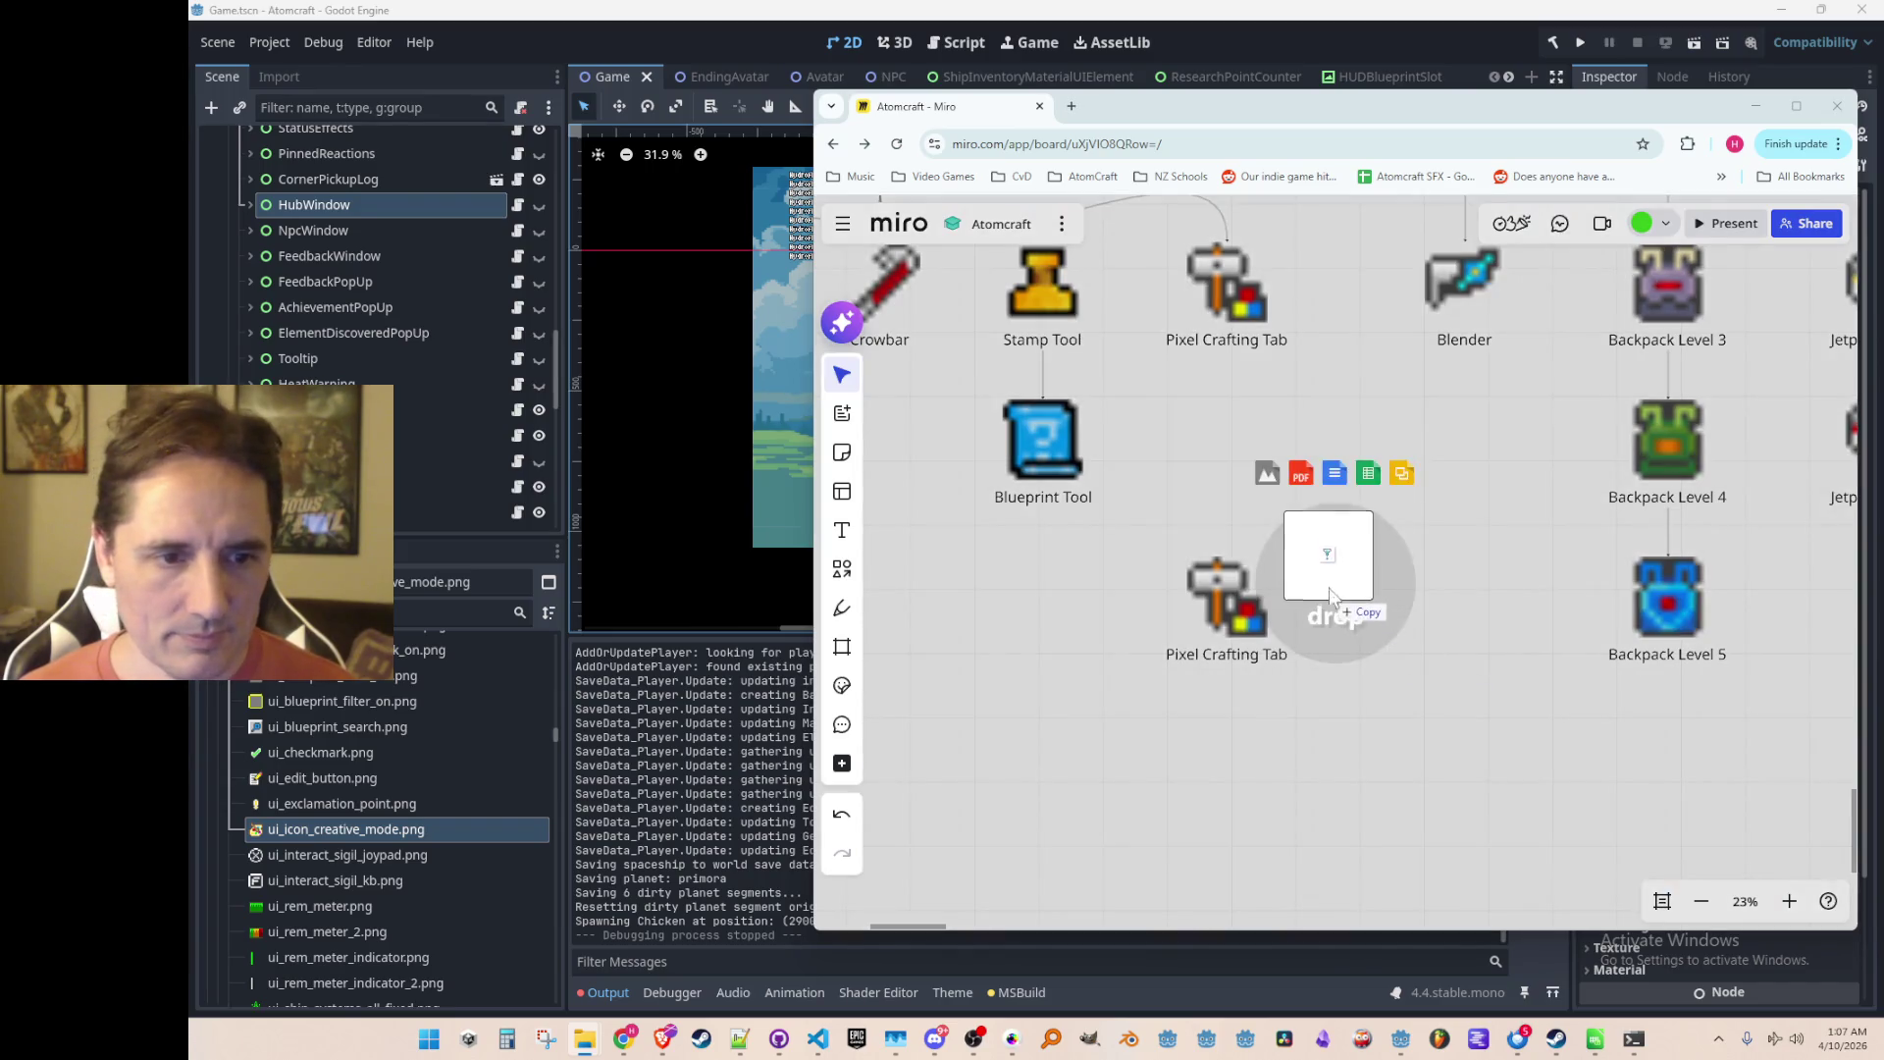
# Step: Drop the funnel icon image onto the board and nudge it into place
pyautogui.moveTo(1329, 586); pyautogui.dragTo(1325, 564)
pyautogui.scroll(10, 1324, 559)
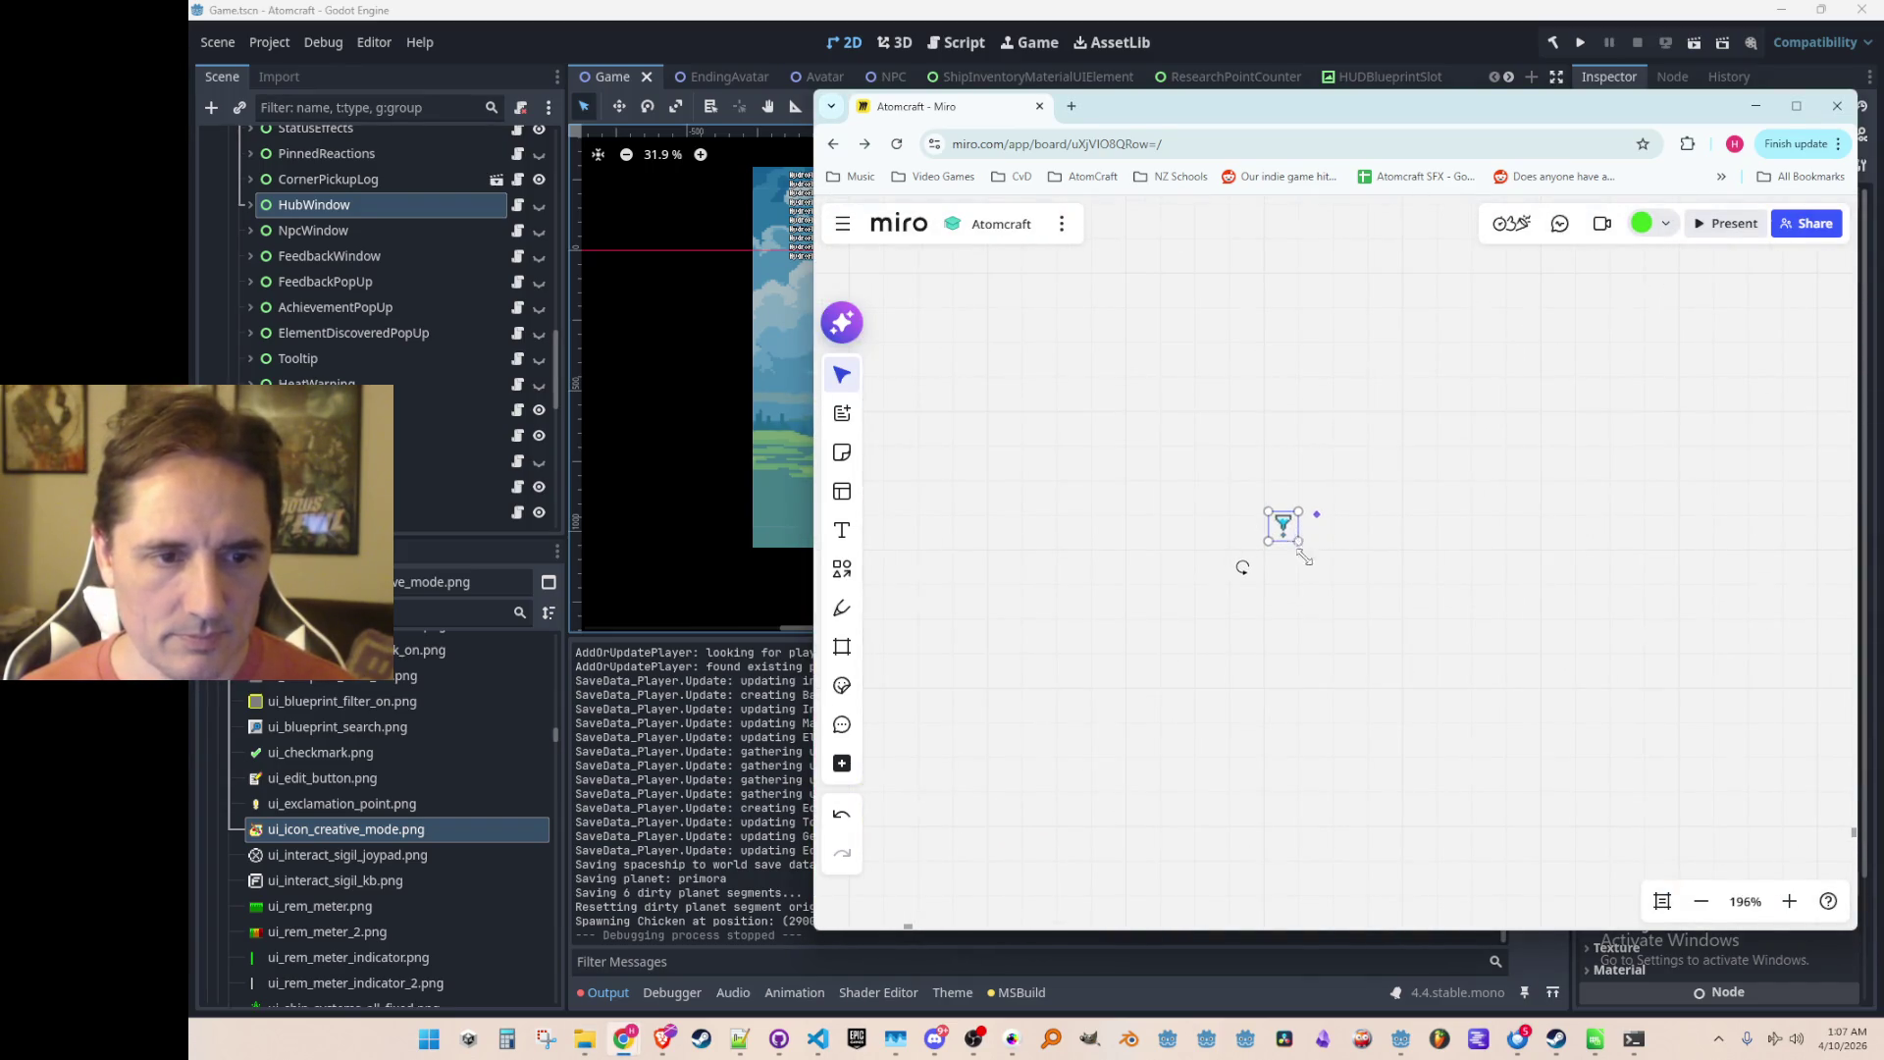
pyautogui.scroll(-8, 1443, 716)
pyautogui.moveTo(1442, 719)
pyautogui.mouseDown()
pyautogui.moveTo(1427, 739)
pyautogui.moveTo(1546, 626)
pyautogui.mouseUp()
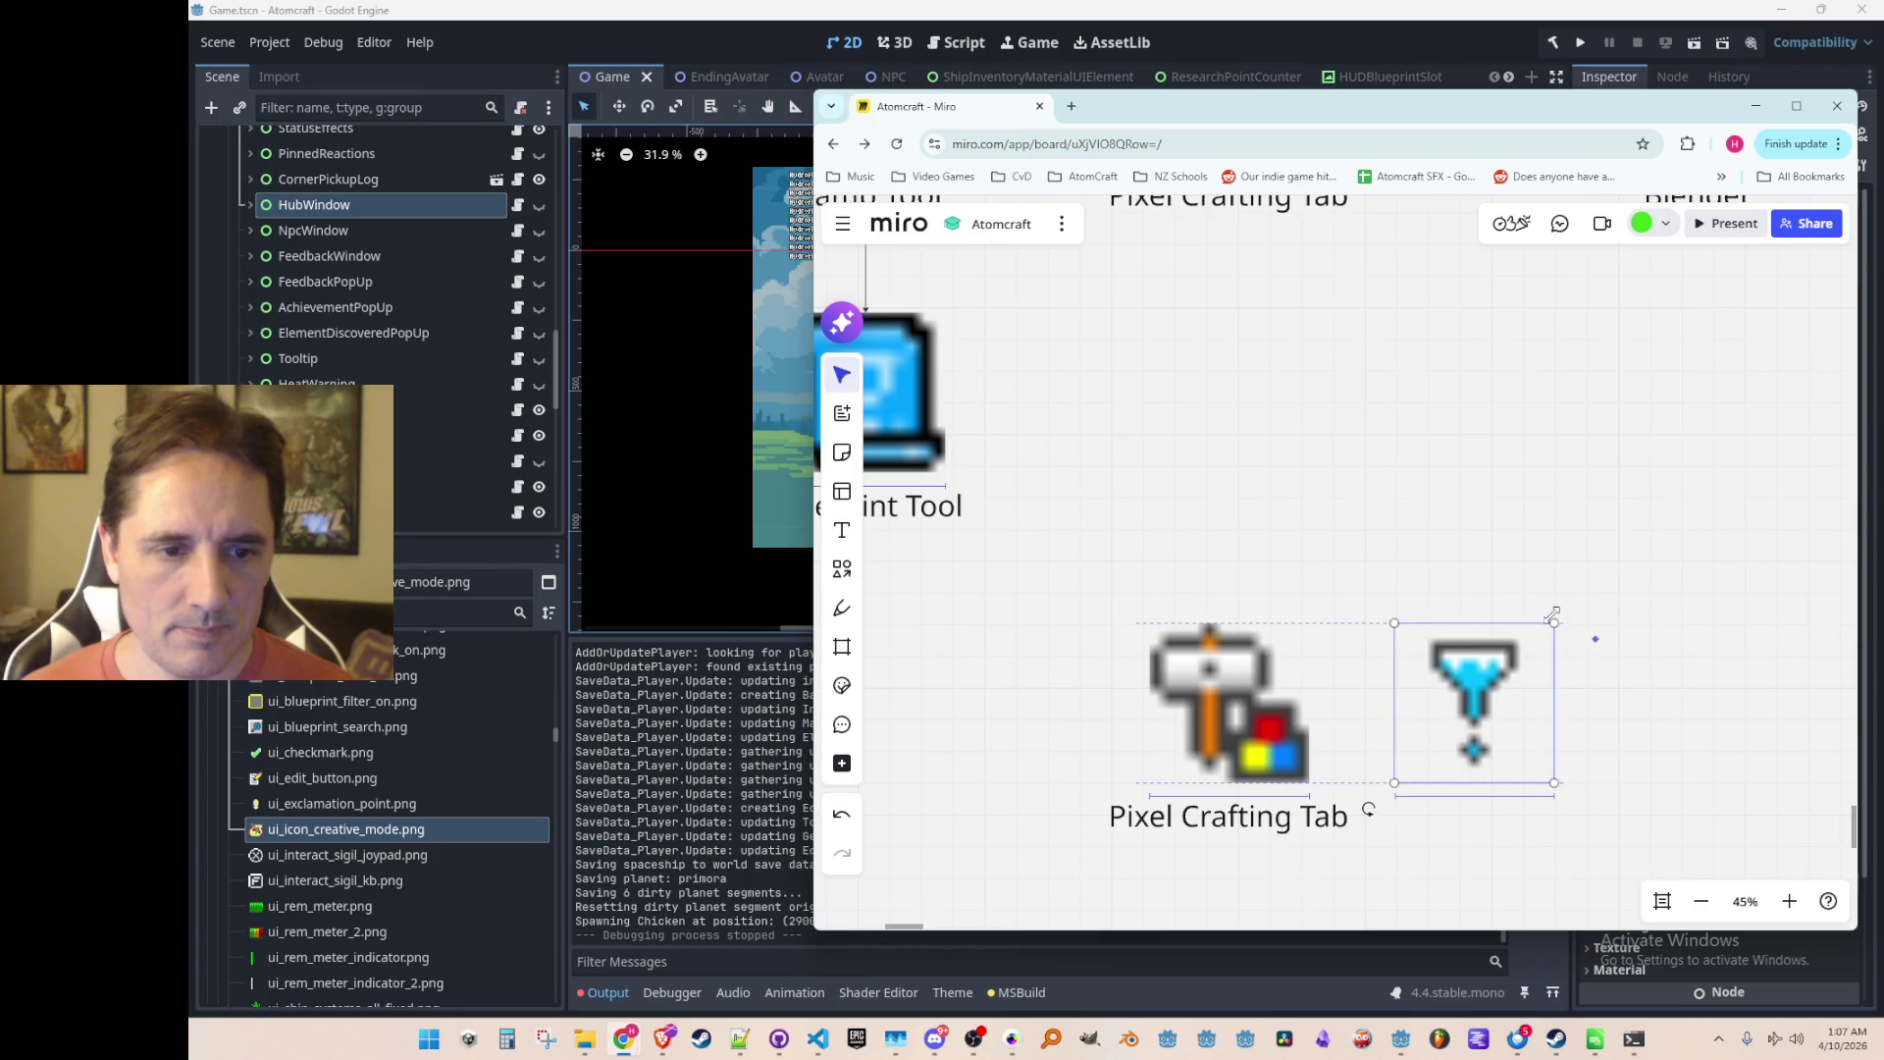
pyautogui.scroll(-3, 1555, 648)
pyautogui.click(1609, 807)
pyautogui.scroll(-1, 1448, 739)
# Step: Delete the duplicate image, rename its label to 'Pixel Filters', and set the funnel icon above it
pyautogui.click(1286, 672)
pyautogui.press('Delete')
pyautogui.click(1273, 714)
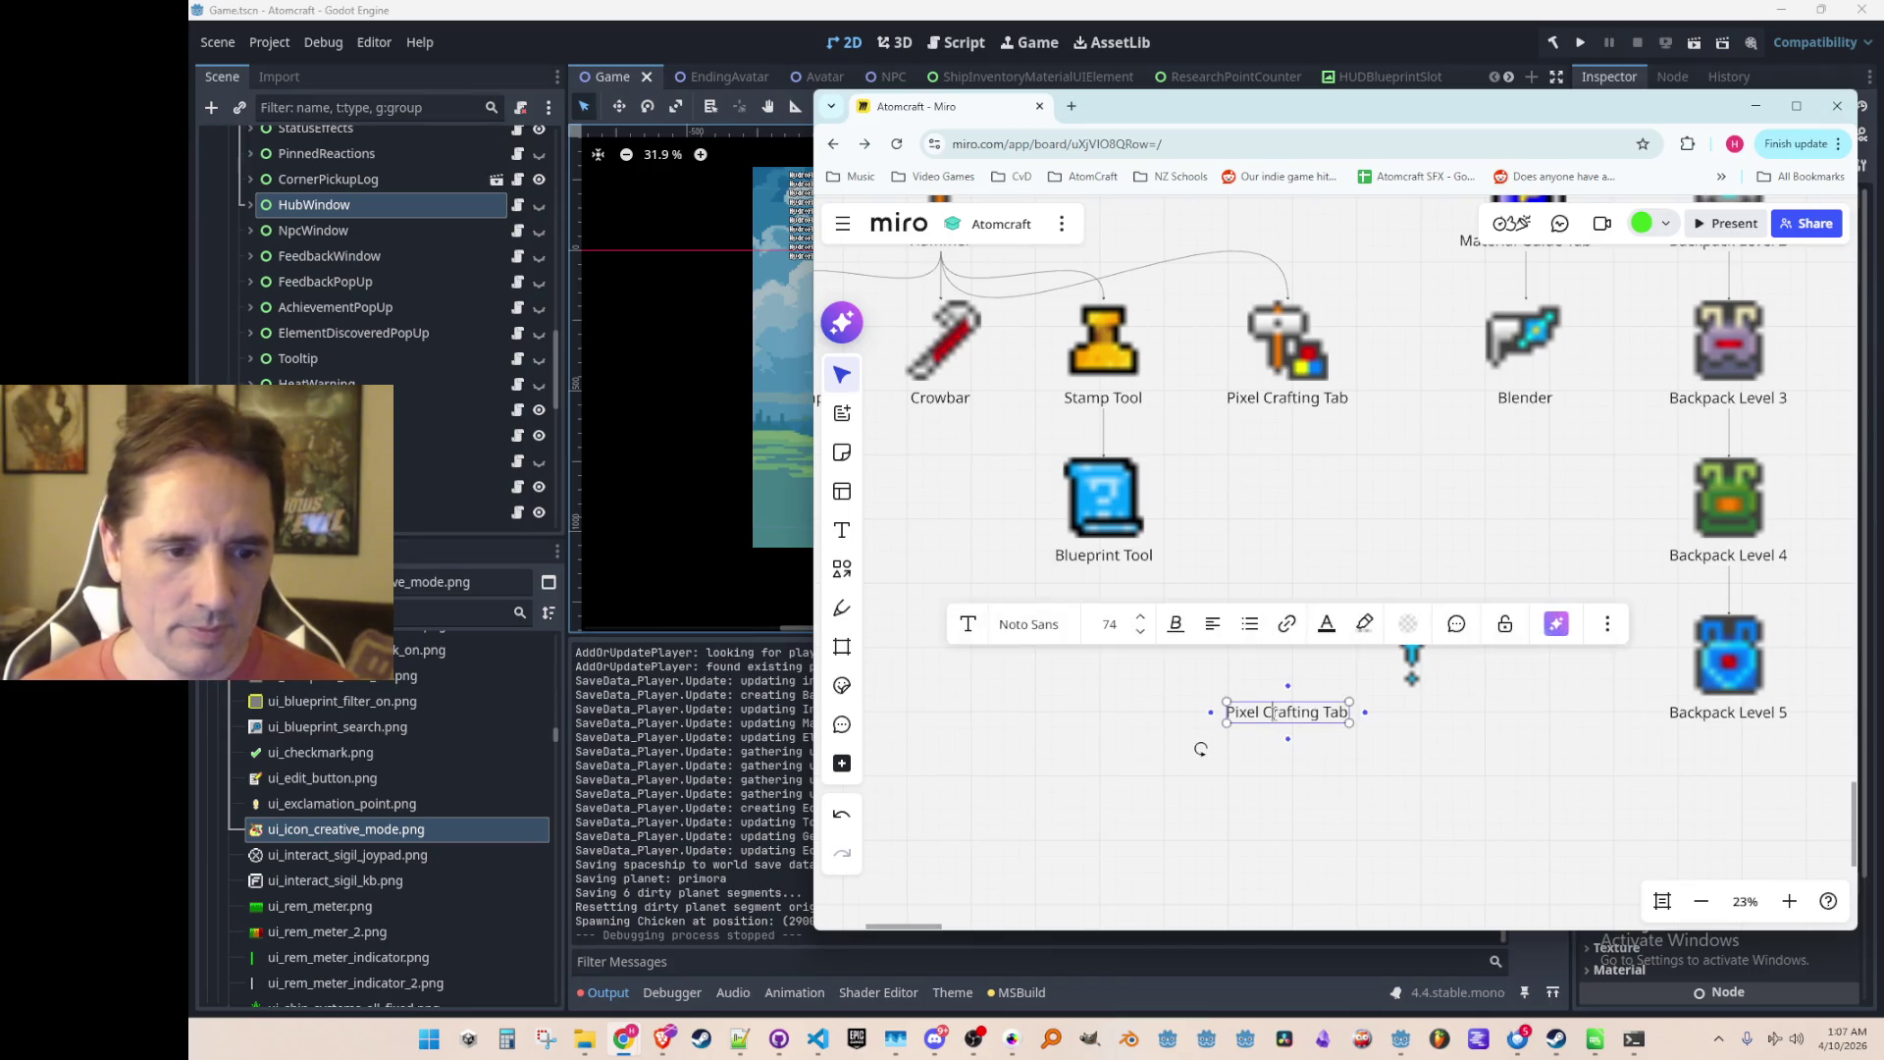
pyautogui.hotkey('shift', 'End')
pyautogui.write('Filters')
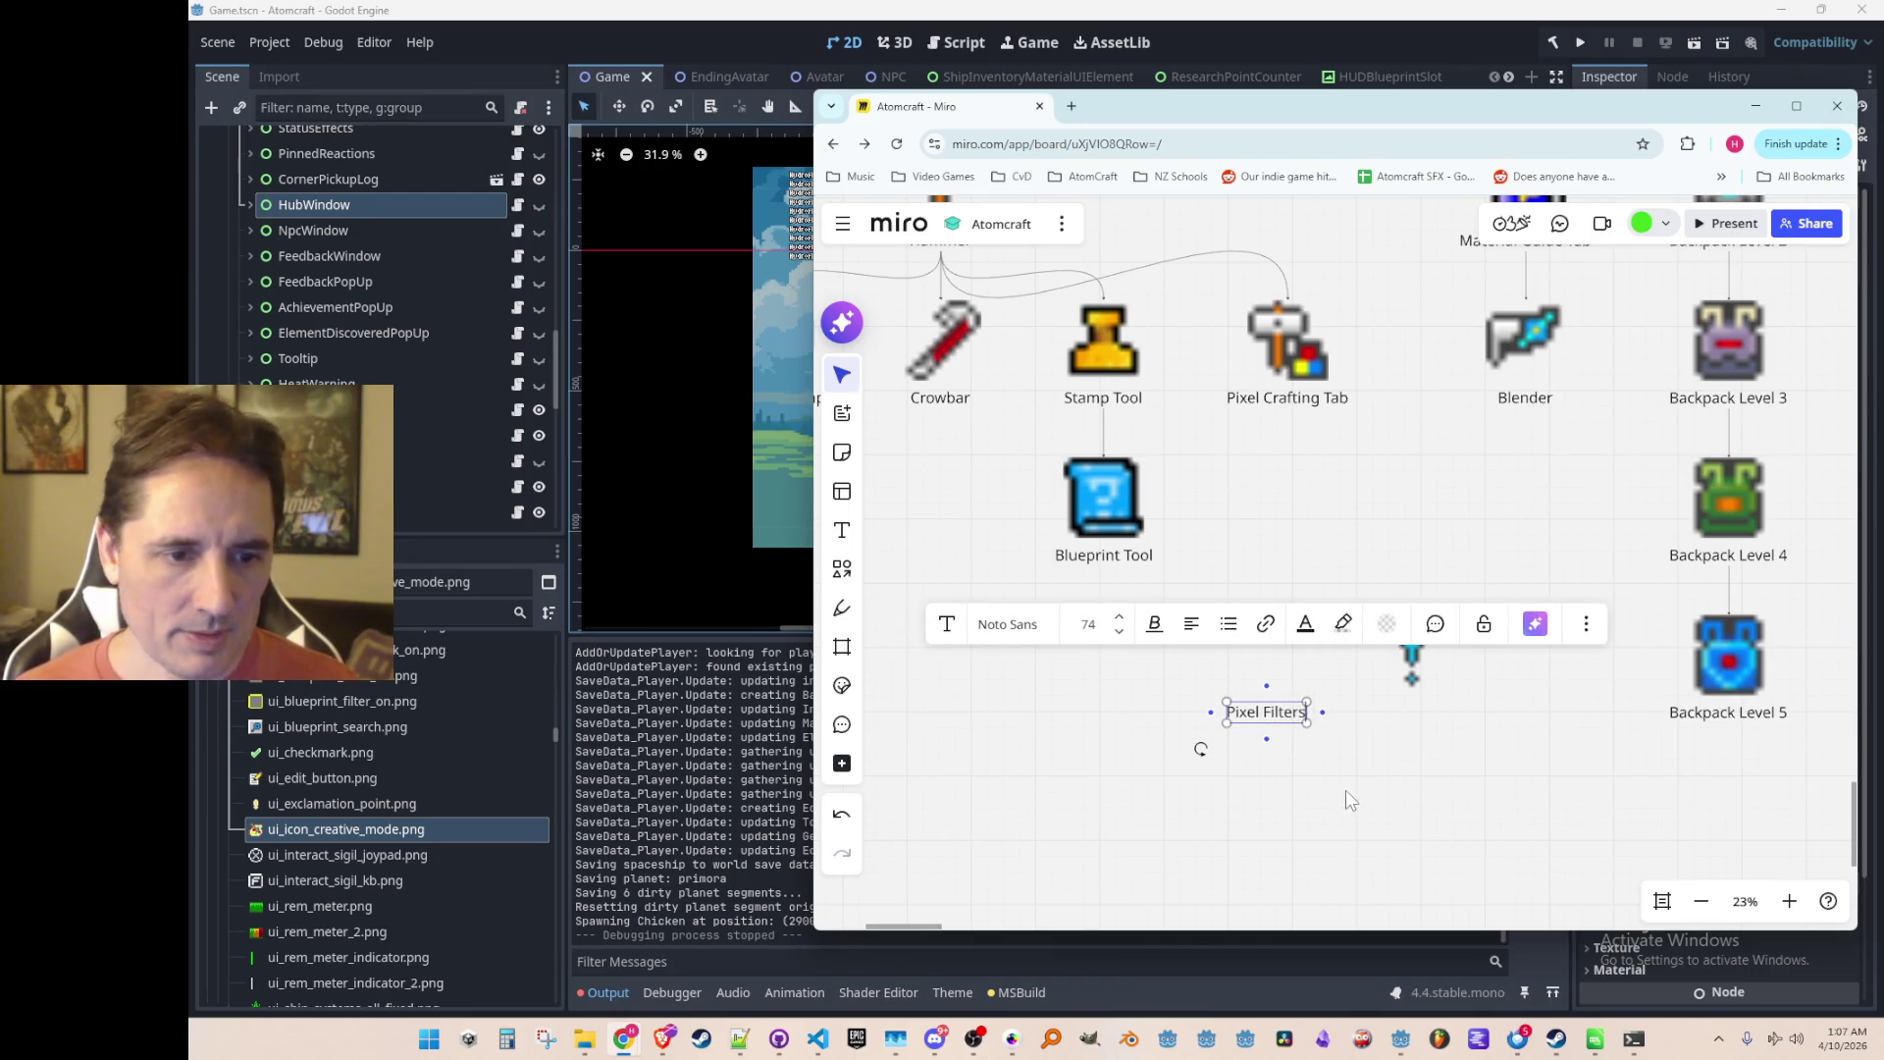
pyautogui.click(1345, 791)
pyautogui.moveTo(1427, 650)
pyautogui.mouseDown()
pyautogui.moveTo(1280, 573)
pyautogui.moveTo(1290, 728)
pyautogui.mouseUp()
pyautogui.click(1259, 752)
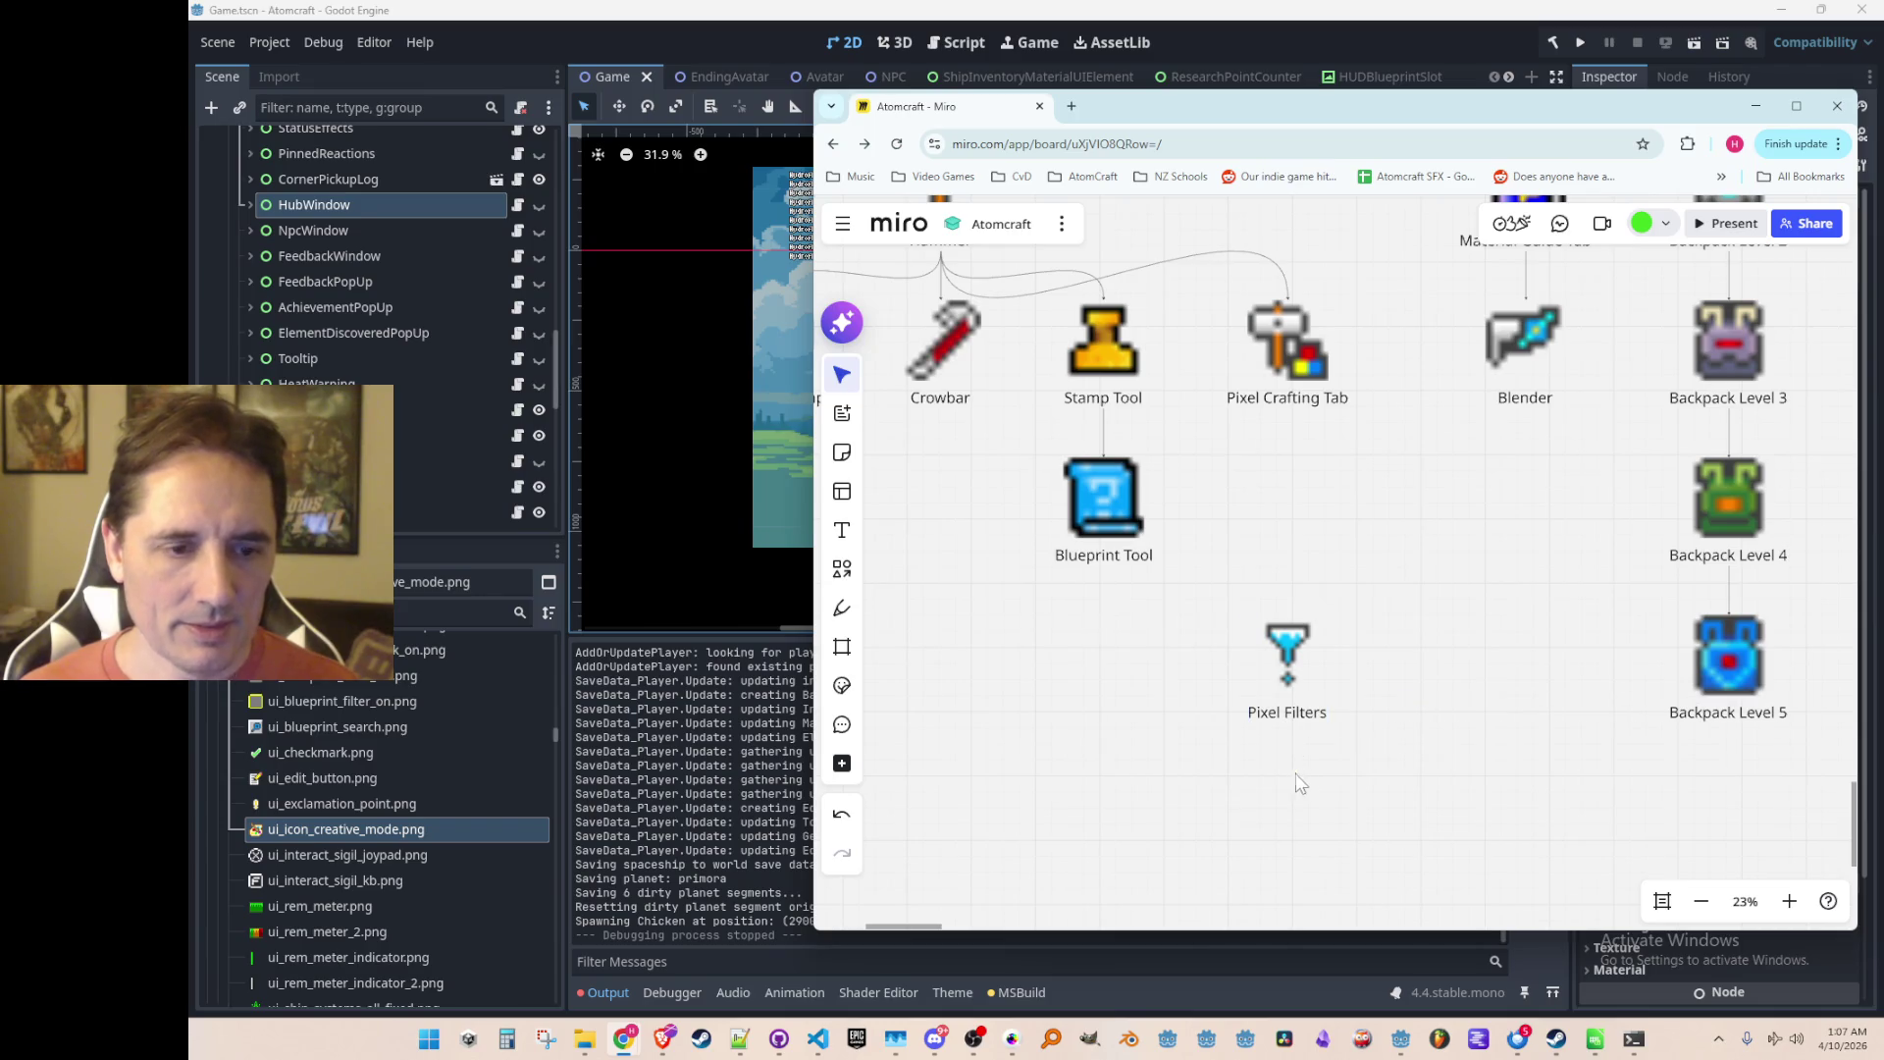
# Step: Move the Pixel Filters item up toward Blueprint Tool
pyautogui.scroll(-5, 1388, 796)
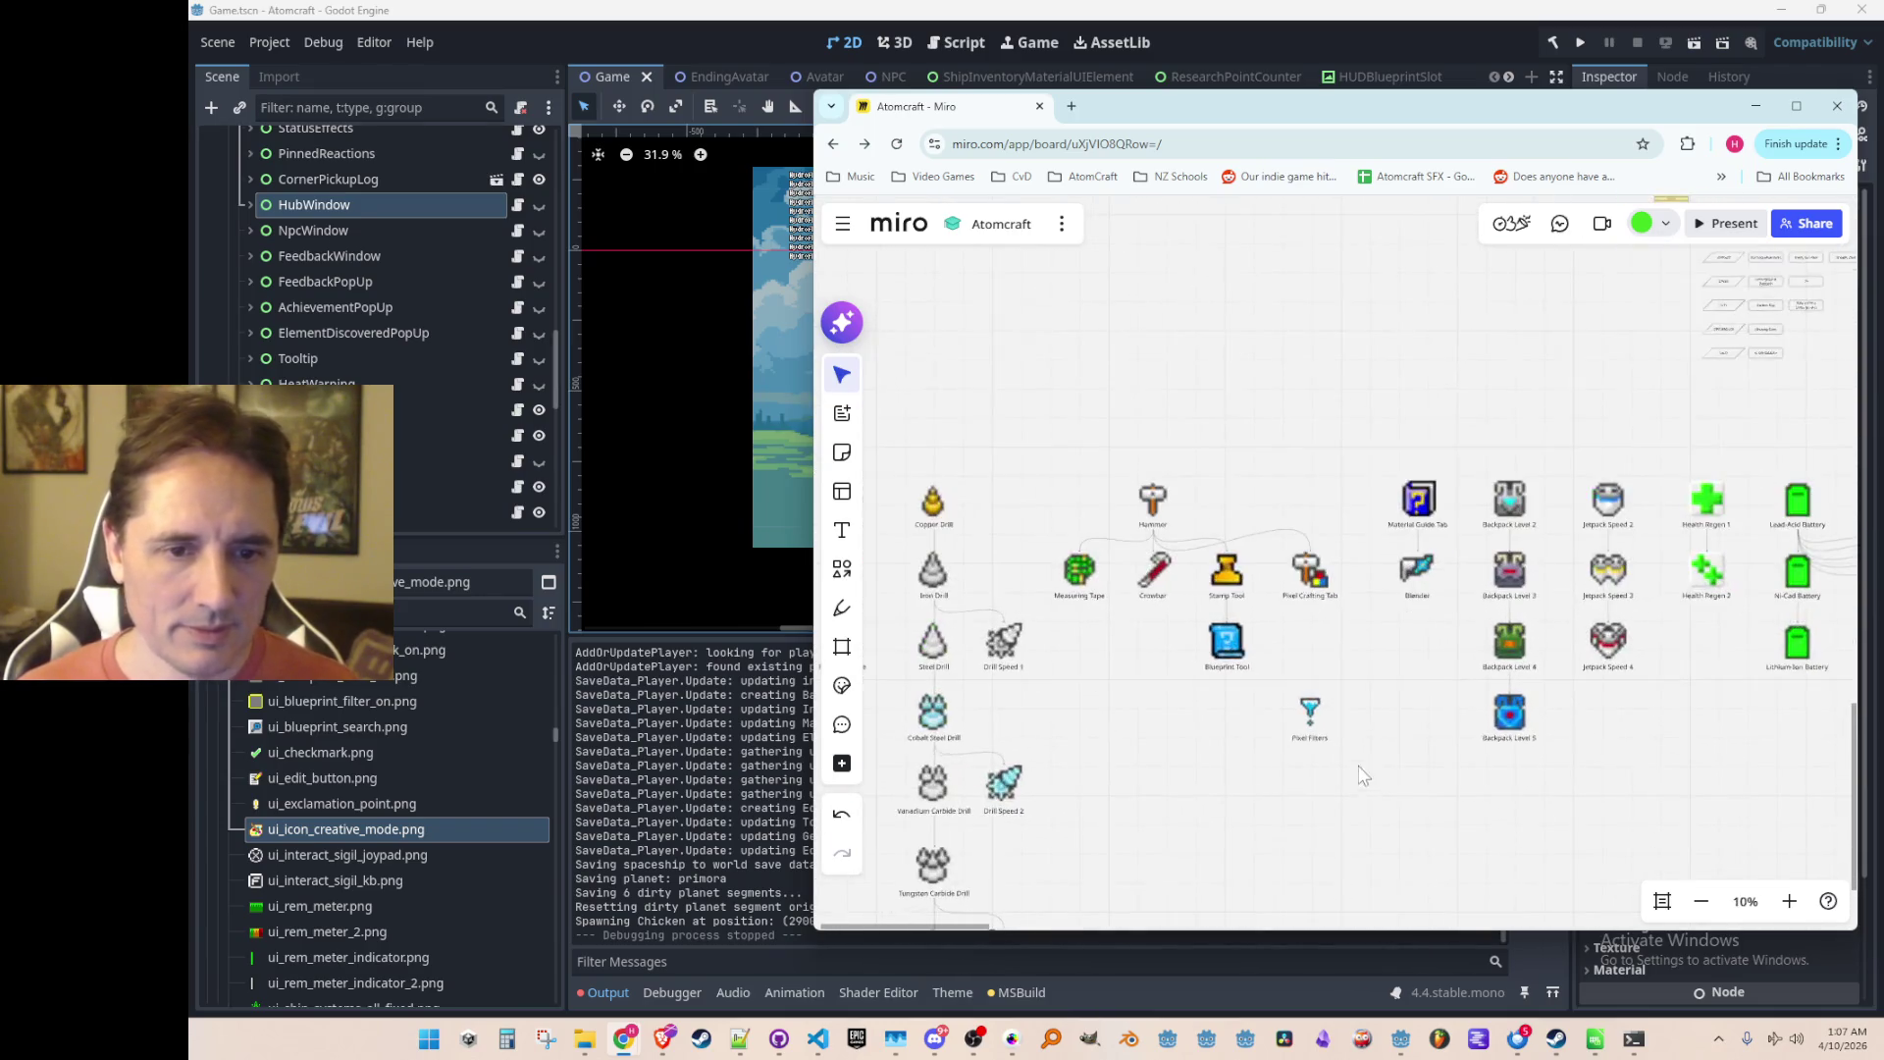
pyautogui.scroll(2, 1327, 834)
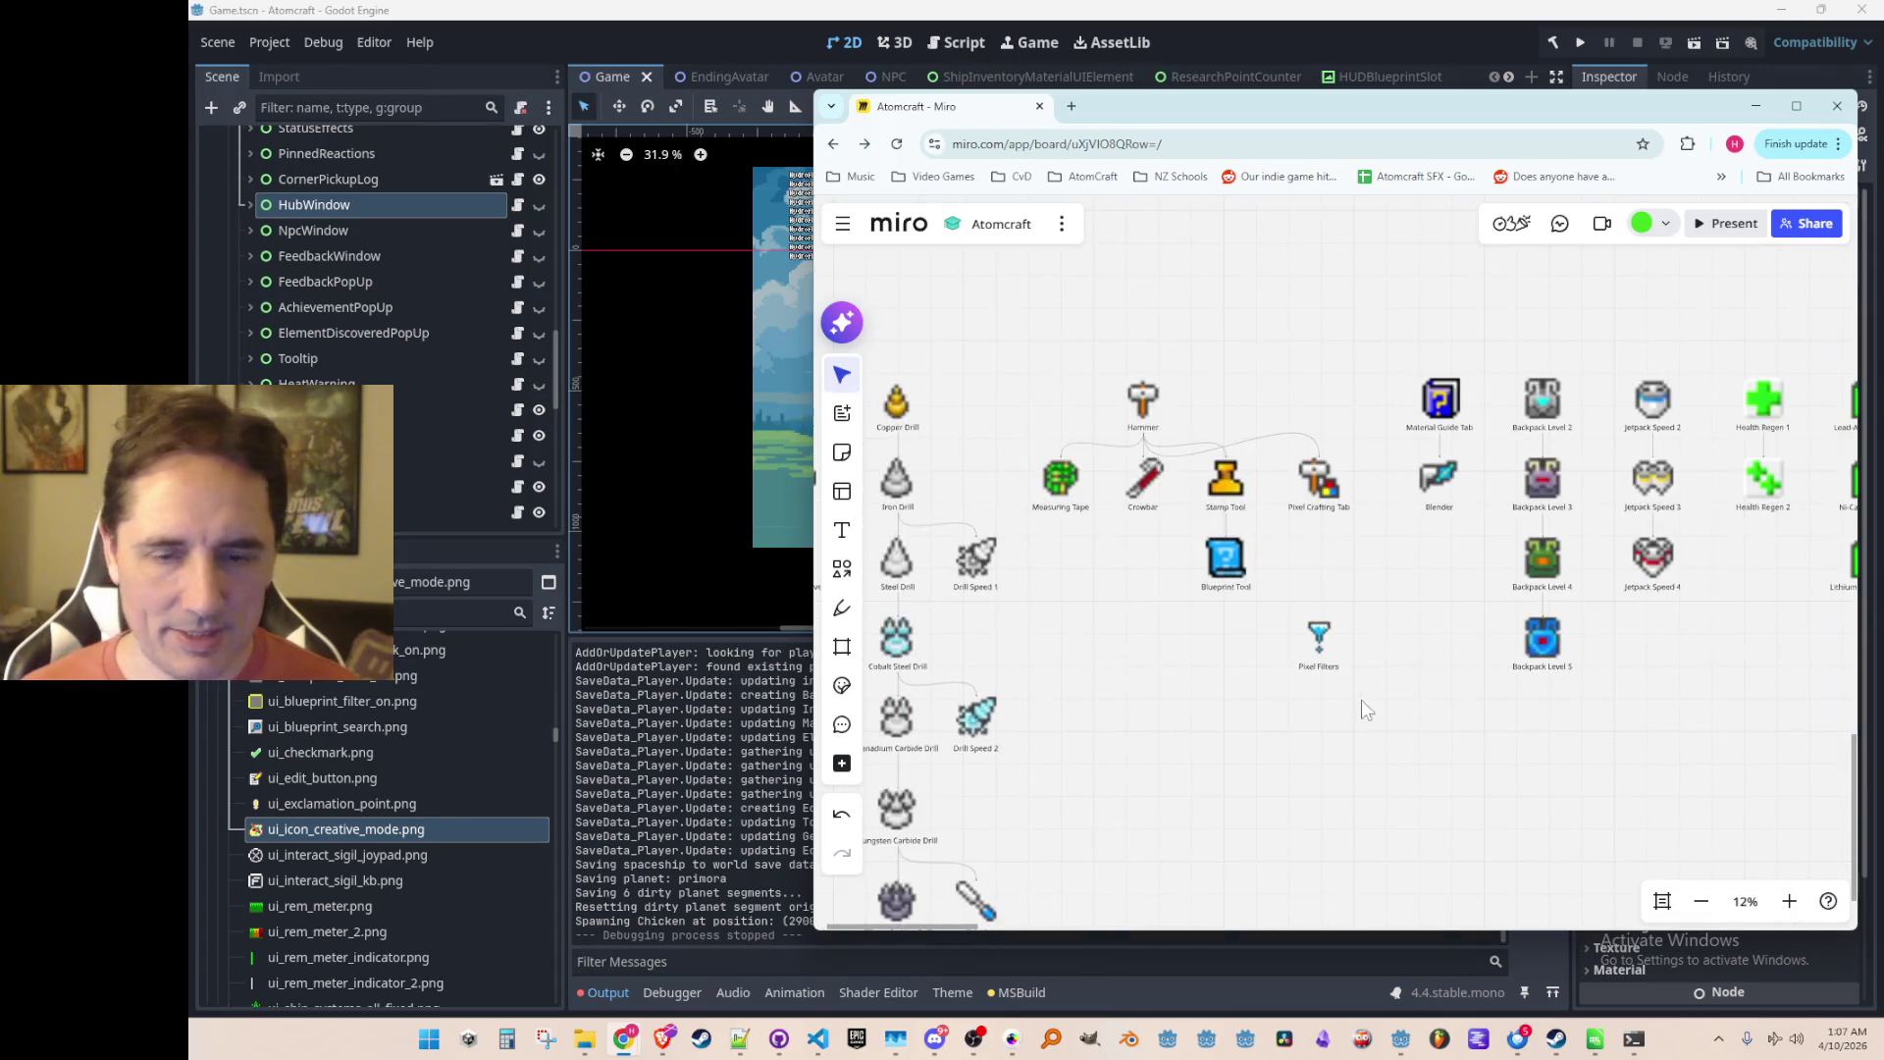
pyautogui.scroll(4, 1335, 717)
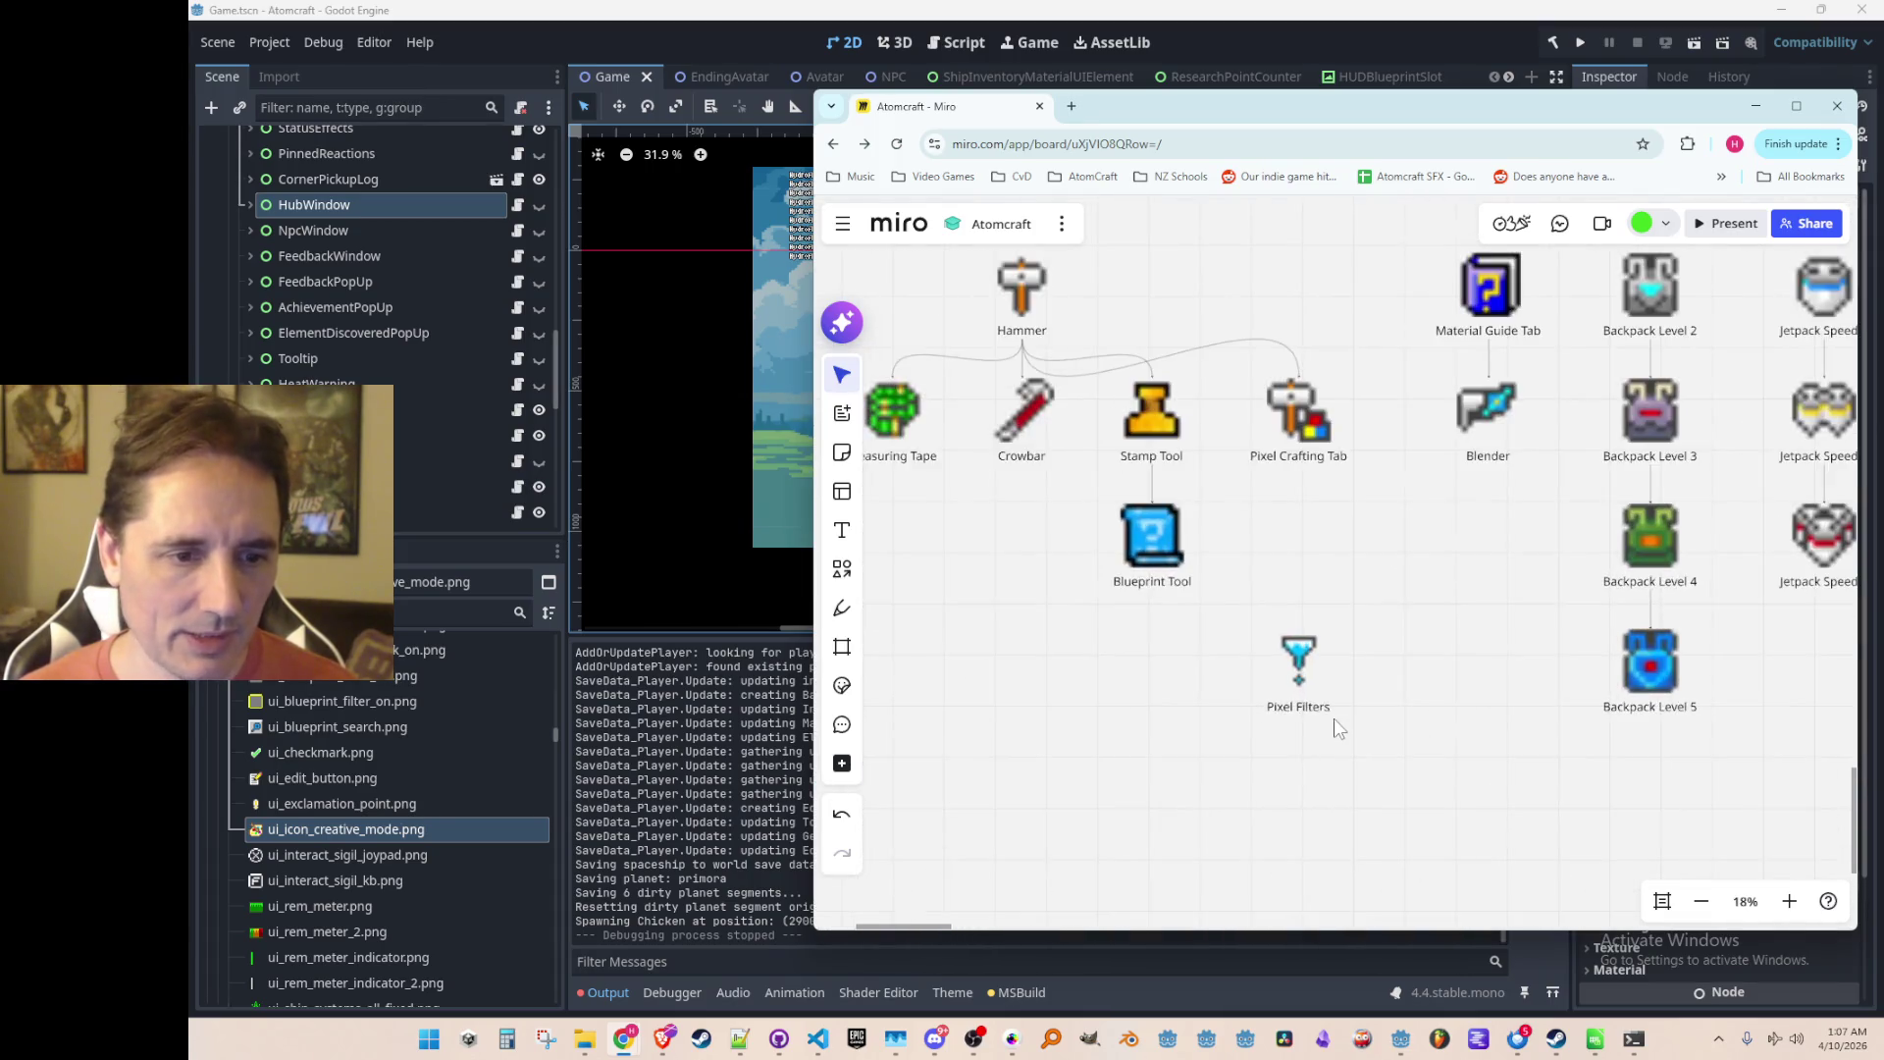
pyautogui.click(1244, 687)
pyautogui.moveTo(1245, 691)
pyautogui.mouseDown()
pyautogui.moveTo(1253, 537)
pyautogui.moveTo(1263, 688)
pyautogui.moveTo(1248, 682)
pyautogui.mouseUp()
pyautogui.click(1178, 748)
pyautogui.hscroll(1, 1295, 769)
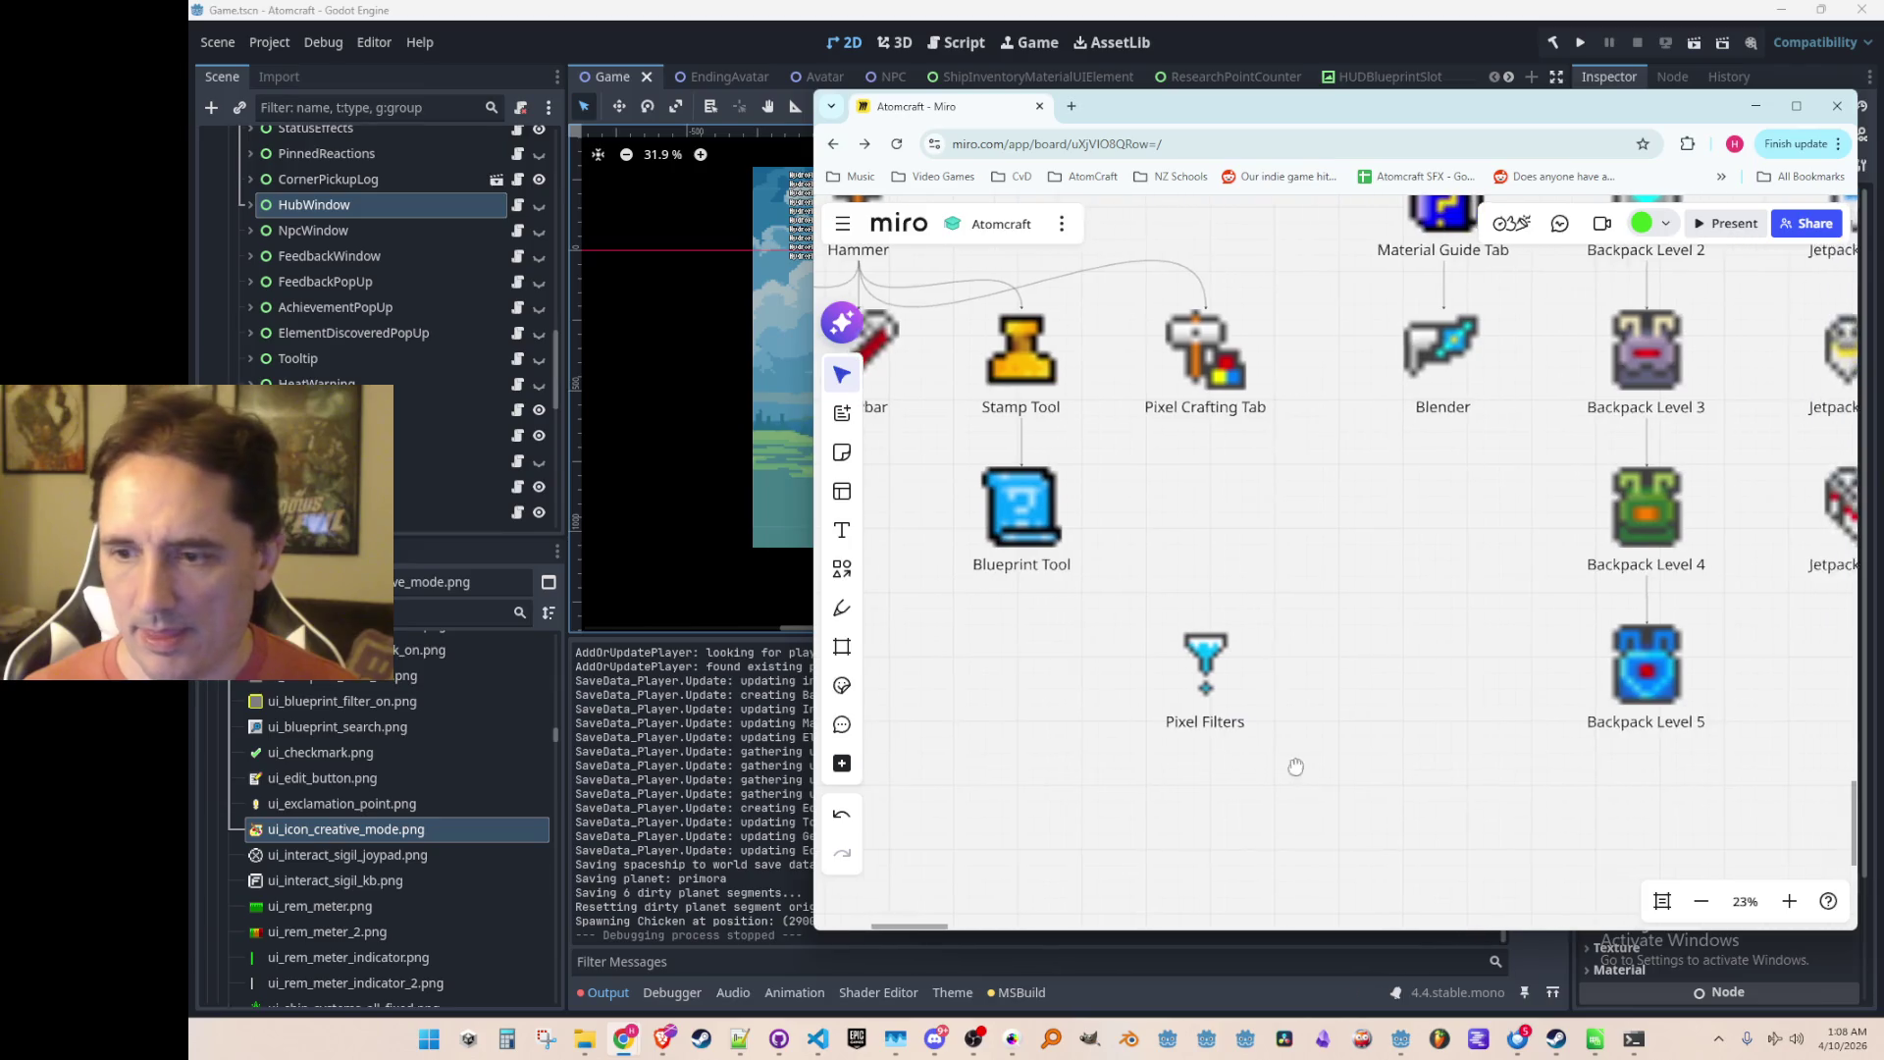
pyautogui.press('super+e')
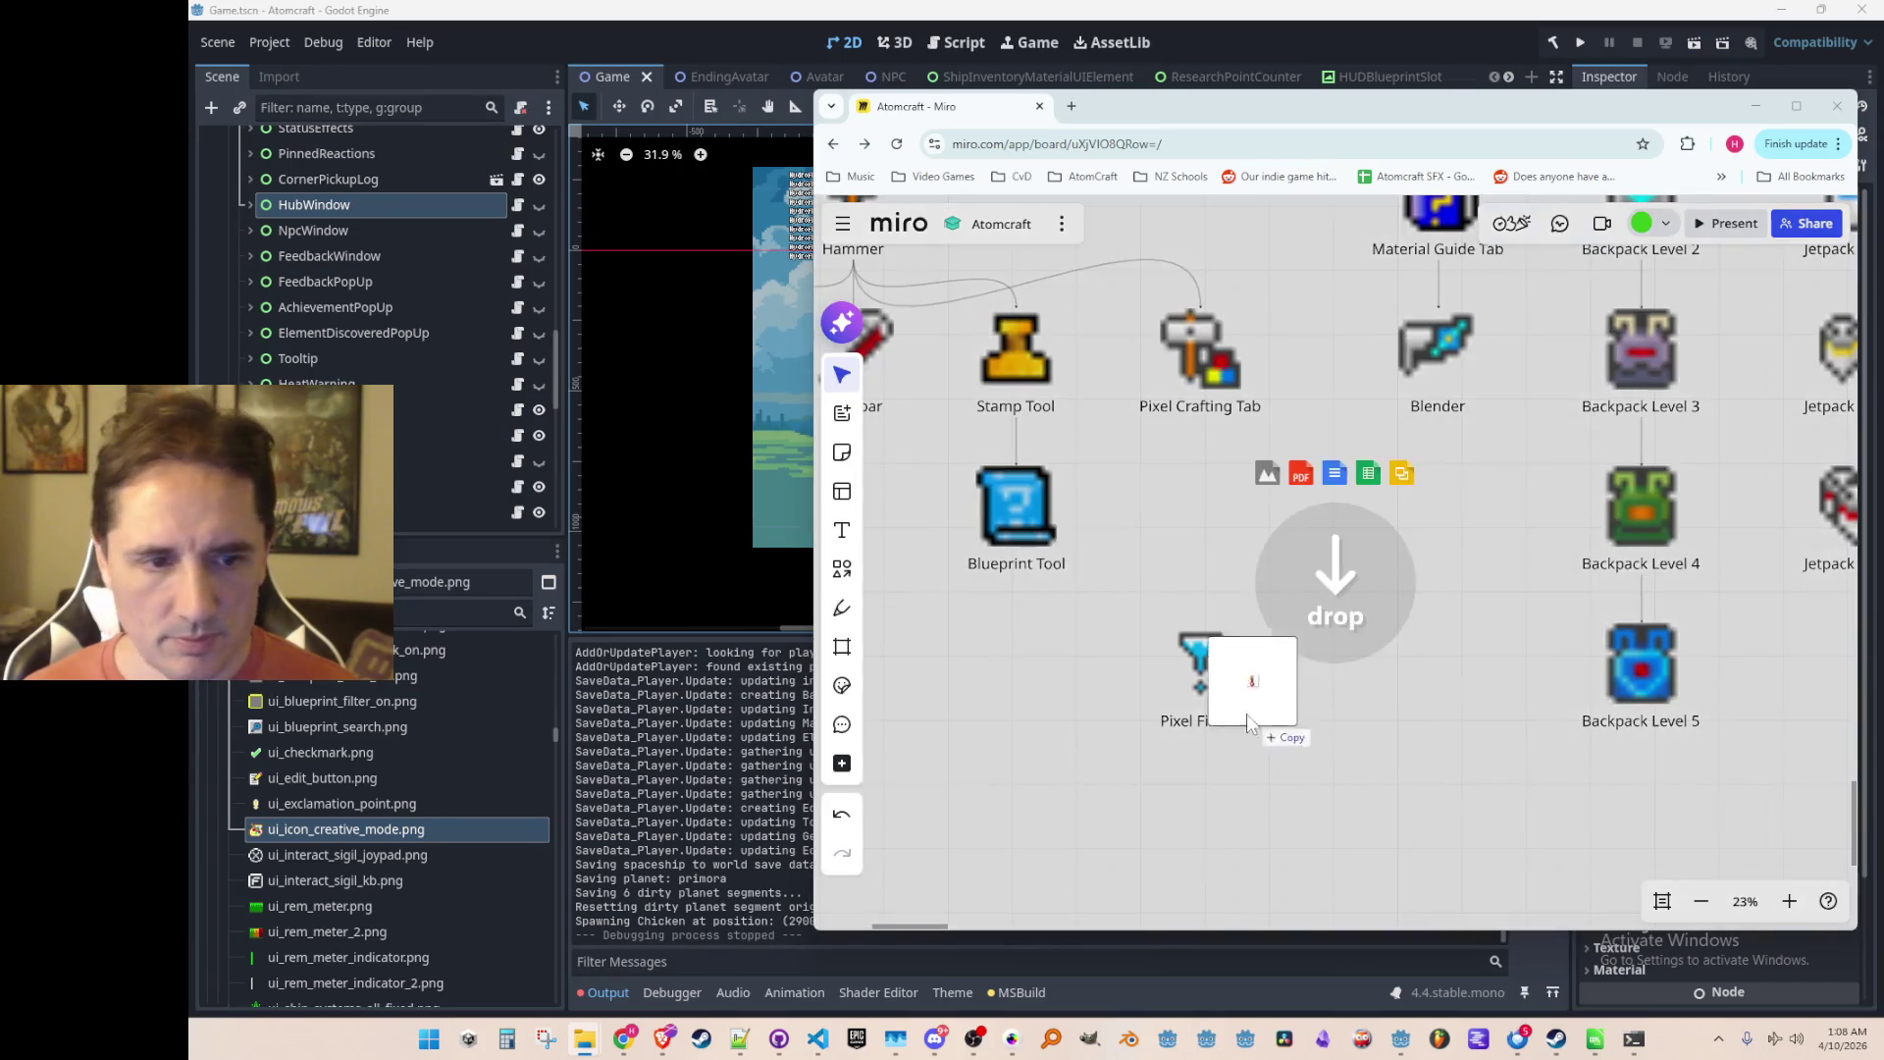
# Step: Drop the thermometer icon onto the board, enlarge it slightly, and place it next to Pixel Filters
pyautogui.moveTo(1247, 715); pyautogui.dragTo(1297, 654)
pyautogui.scroll(5, 1297, 654)
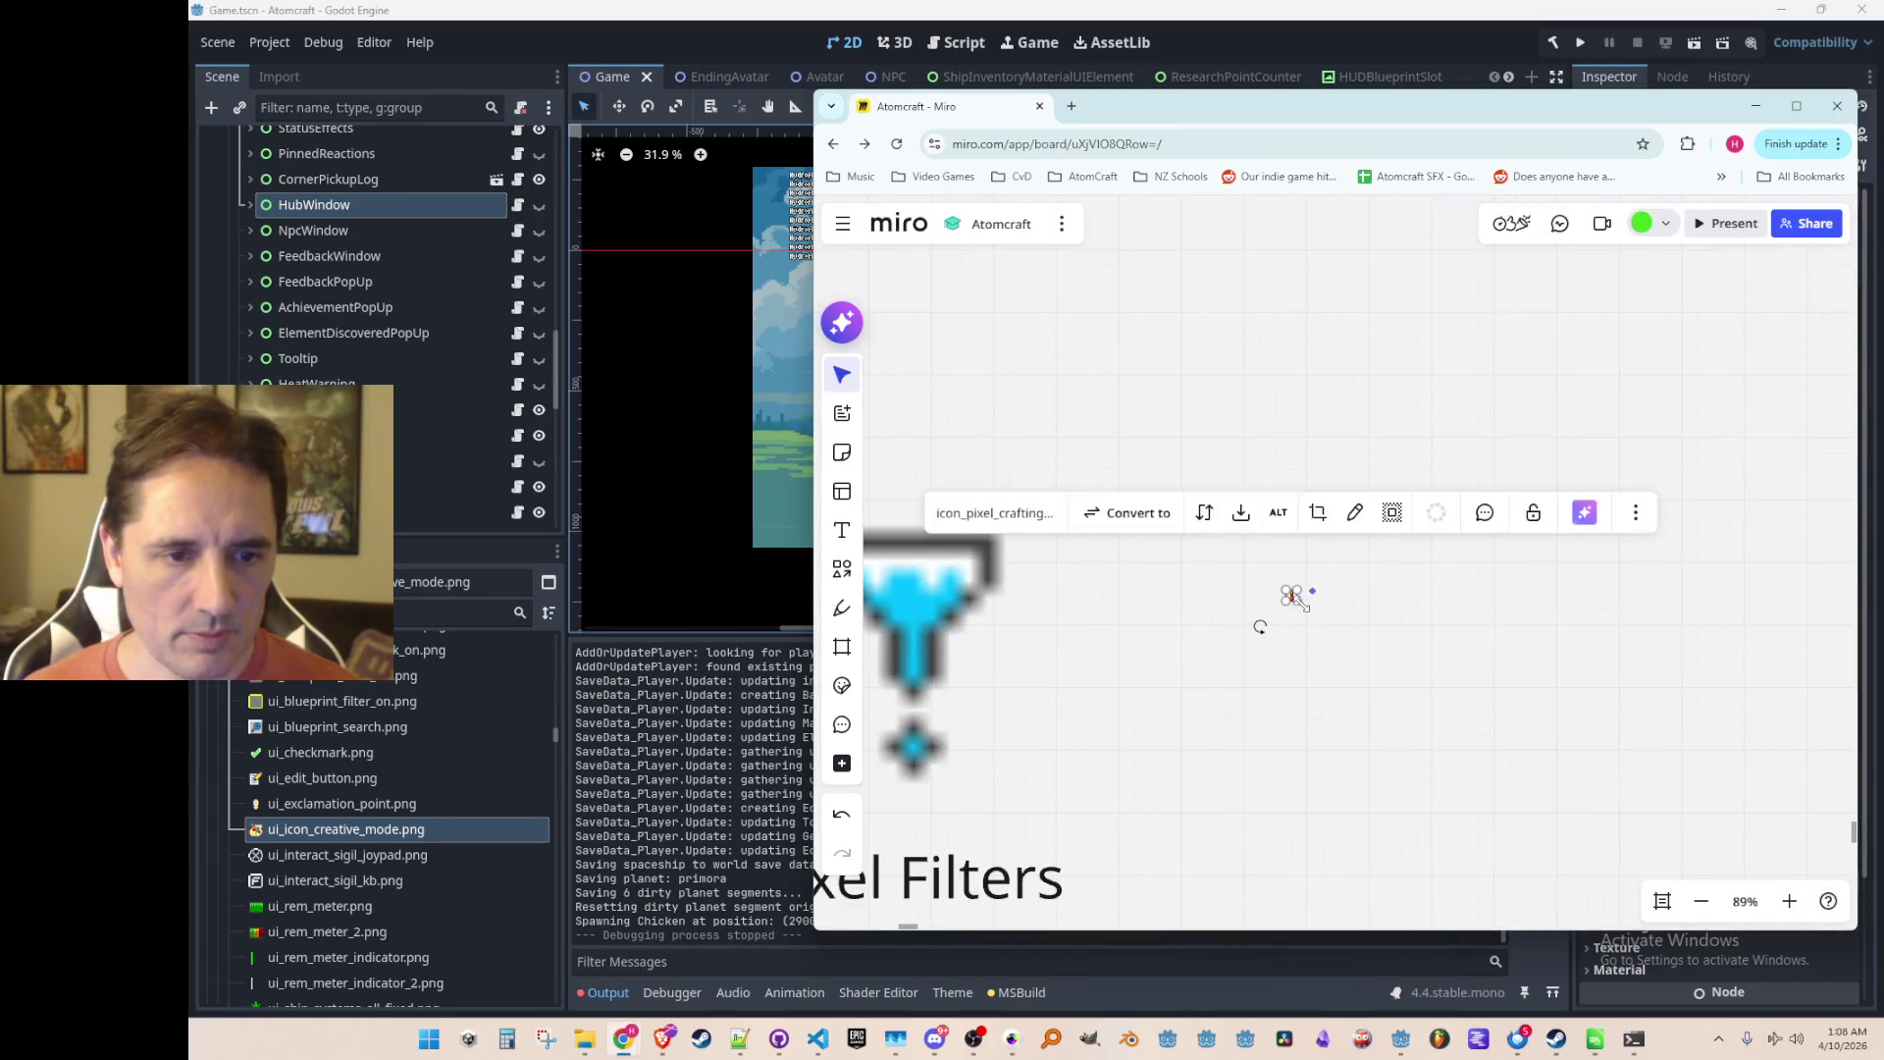
pyautogui.scroll(-5, 1401, 699)
pyautogui.moveTo(1407, 694); pyautogui.dragTo(1411, 703)
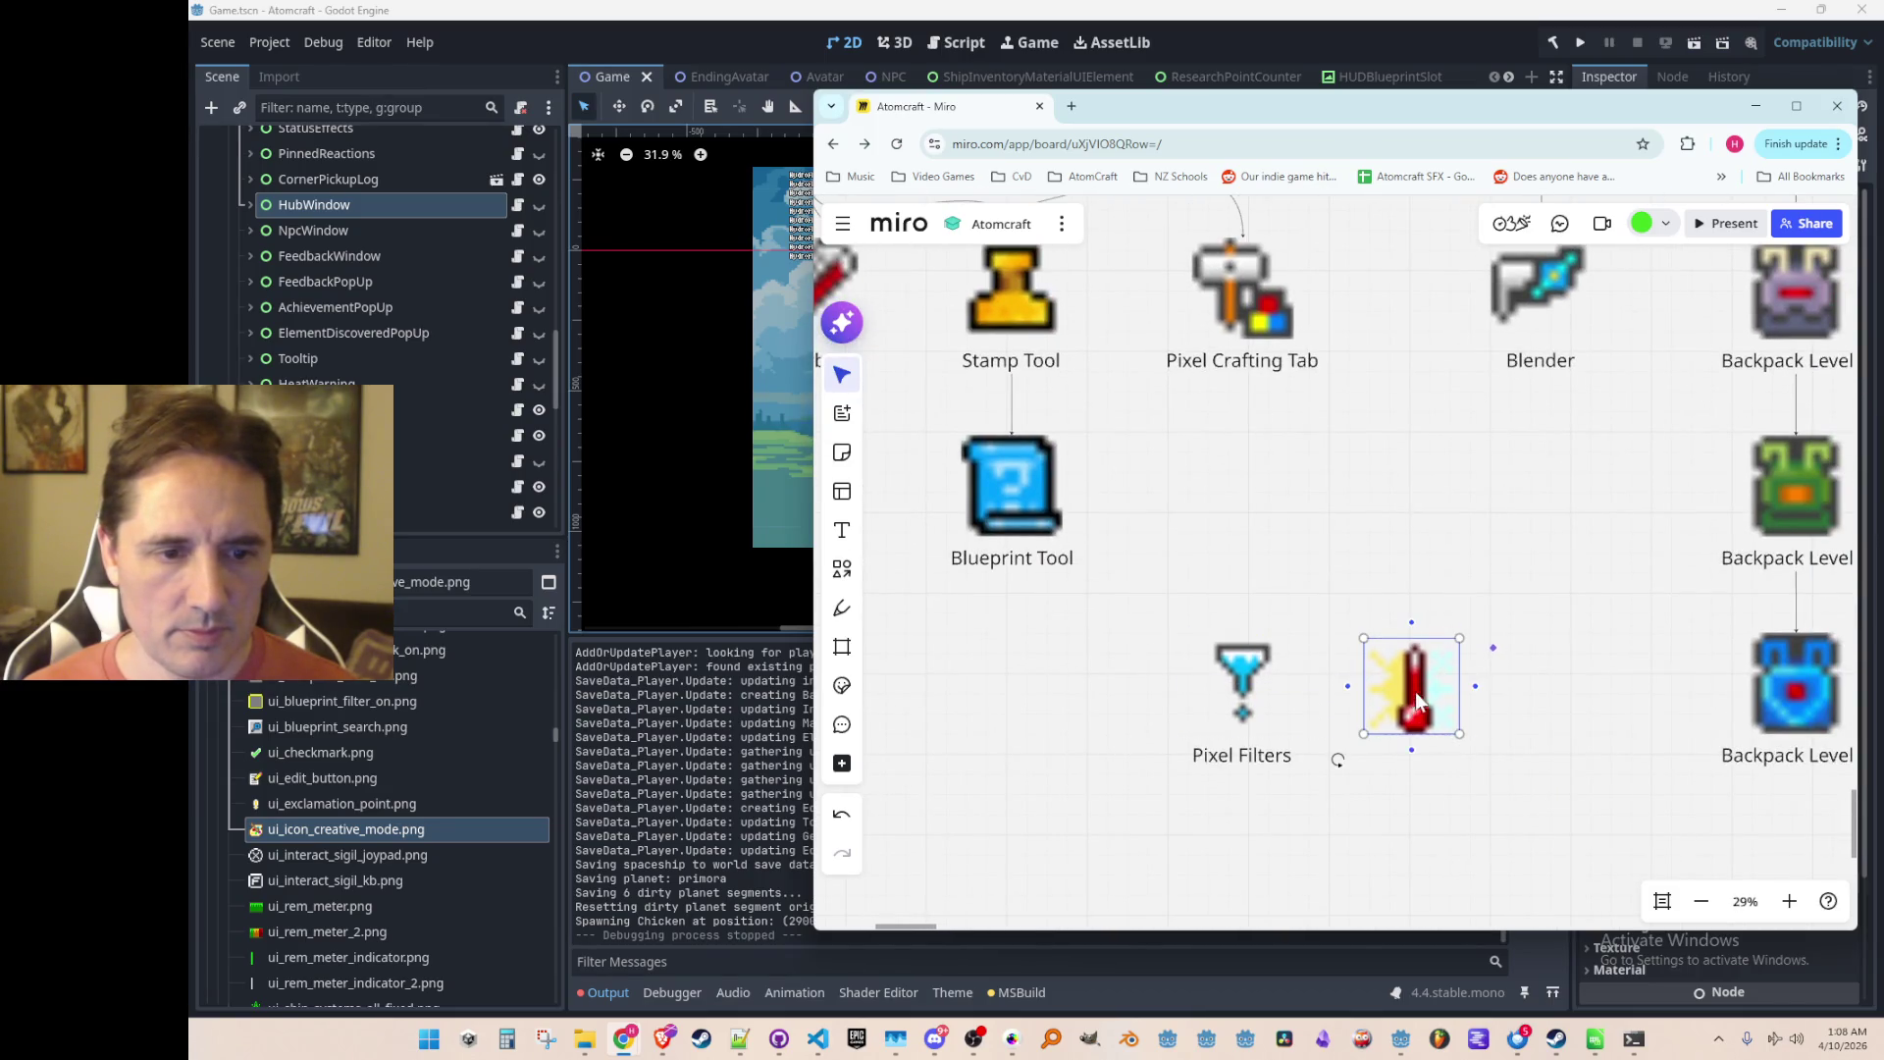
pyautogui.moveTo(1460, 638); pyautogui.dragTo(1466, 632)
pyautogui.click(1442, 780)
pyautogui.moveTo(1146, 704); pyautogui.dragTo(1113, 693)
# Step: Move the thermometer and Pixel Filters together up and to the right
pyautogui.moveTo(1083, 782); pyautogui.dragTo(1305, 633)
pyautogui.moveTo(1099, 677)
pyautogui.mouseDown()
pyautogui.moveTo(1171, 667)
pyautogui.moveTo(1237, 614)
pyautogui.moveTo(1241, 699)
pyautogui.mouseUp()
pyautogui.click(1227, 822)
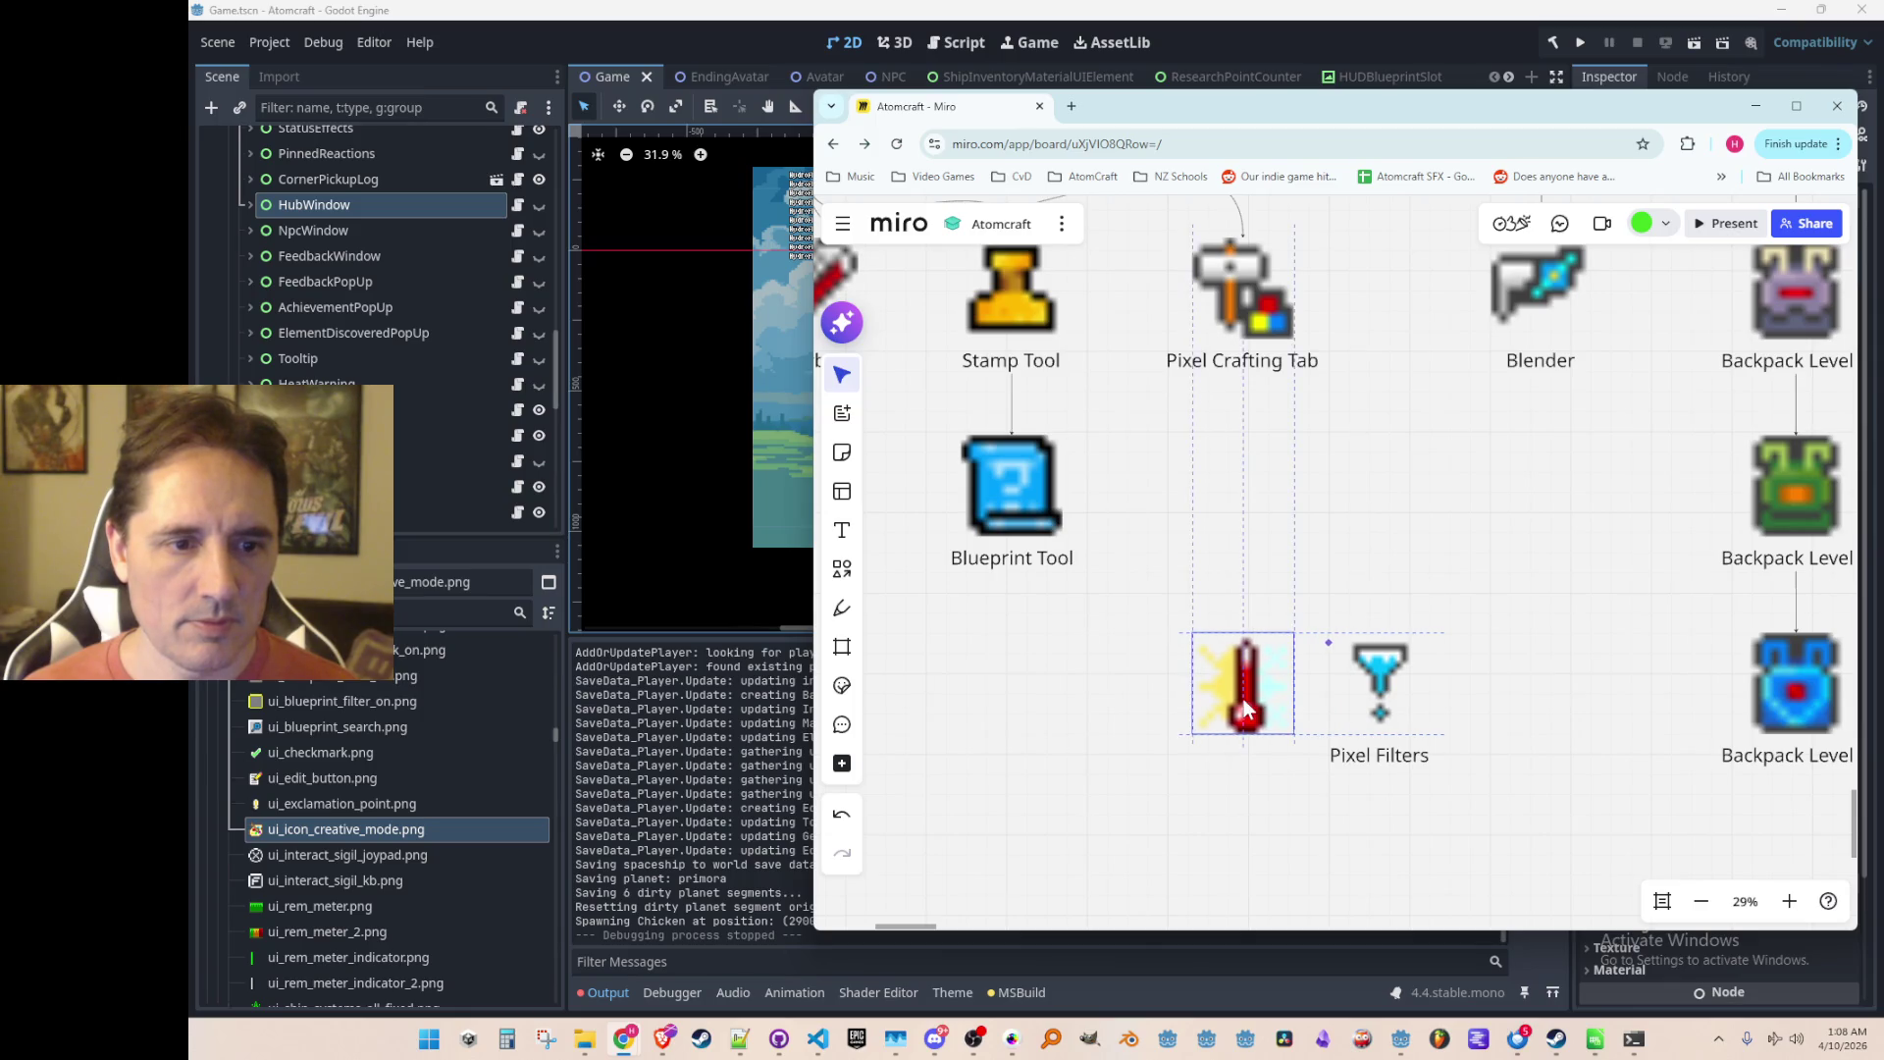
pyautogui.click(1313, 797)
# Step: Duplicate the Pixel Filters label under the thermometer and change it to 'Temperature Control Pixels' on three lines
pyautogui.scroll(2, 1317, 776)
pyautogui.click(1413, 666)
pyautogui.hotkey('ctrl', 'd')
pyautogui.moveTo(1405, 708)
pyautogui.mouseDown()
pyautogui.moveTo(1263, 715)
pyautogui.moveTo(1277, 671)
pyautogui.mouseUp()
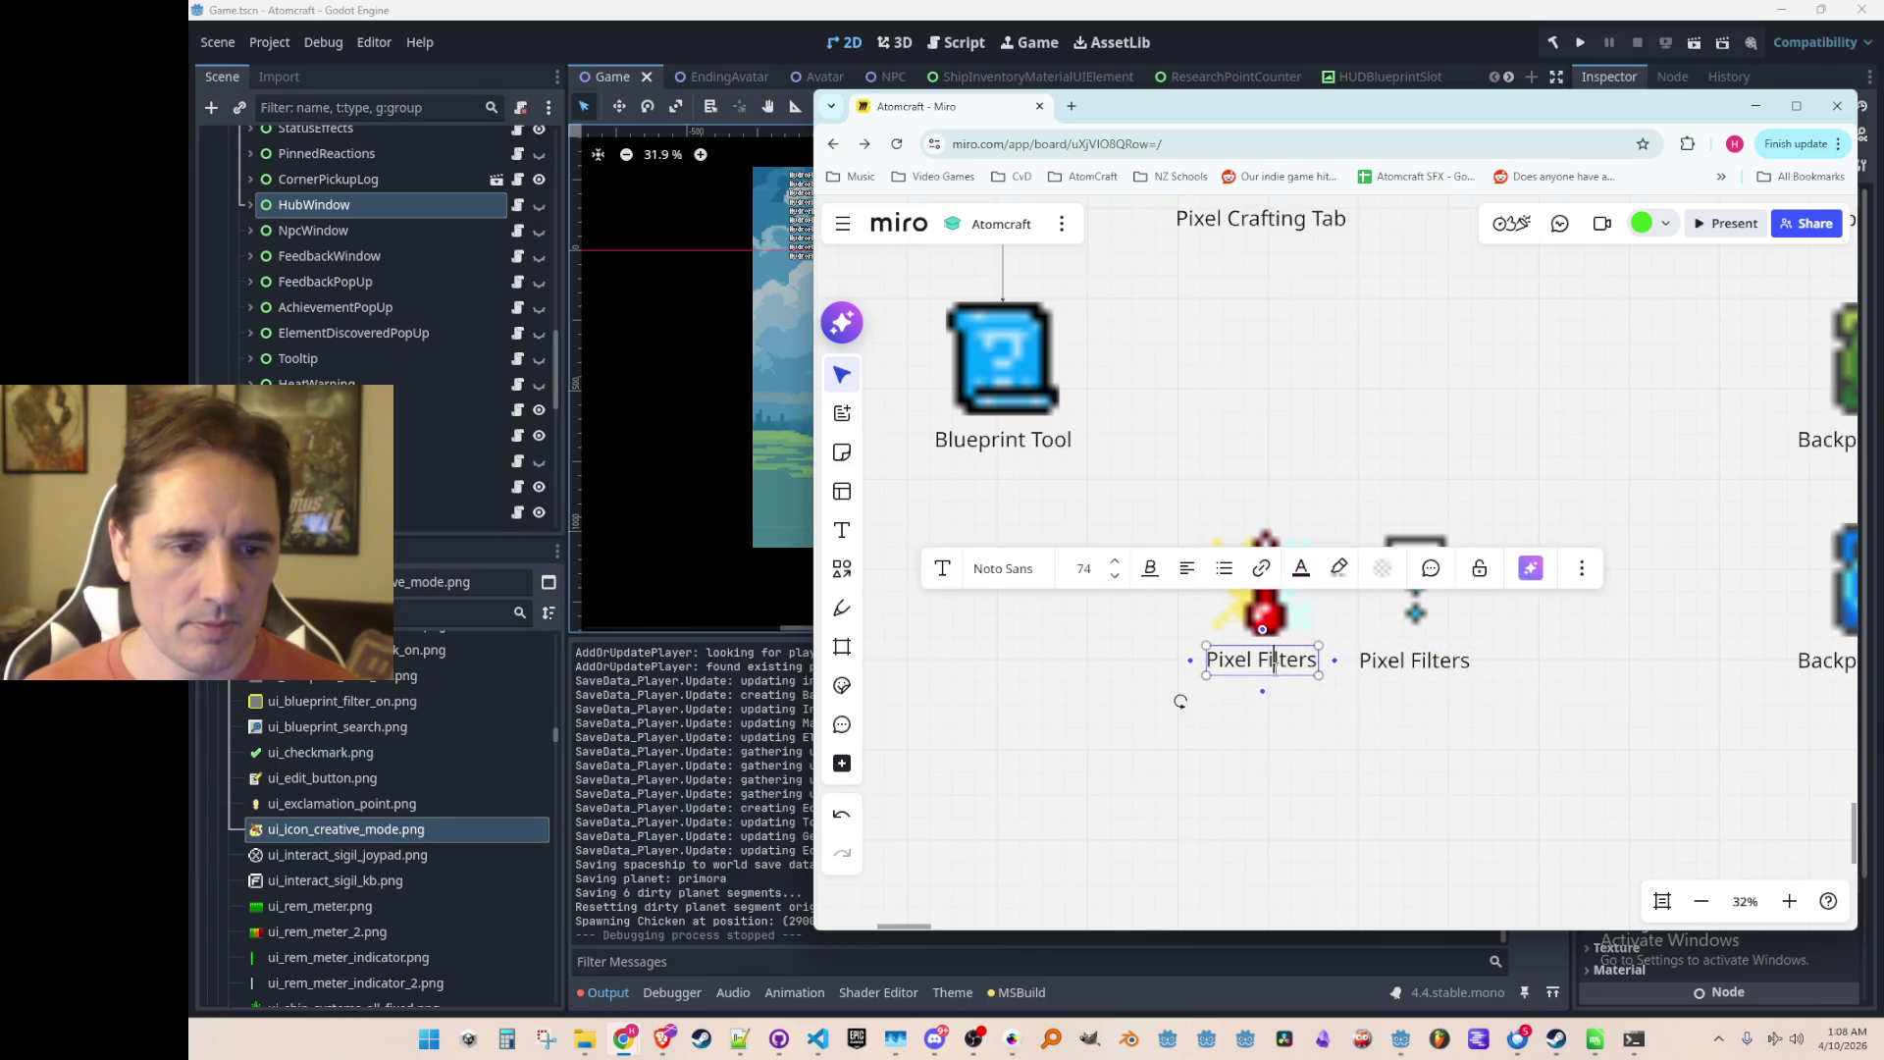
pyautogui.press('Return')
pyautogui.write('Temperature')
pyautogui.press('Return')
pyautogui.write('Control')
pyautogui.press('Return')
pyautogui.write('Pix')
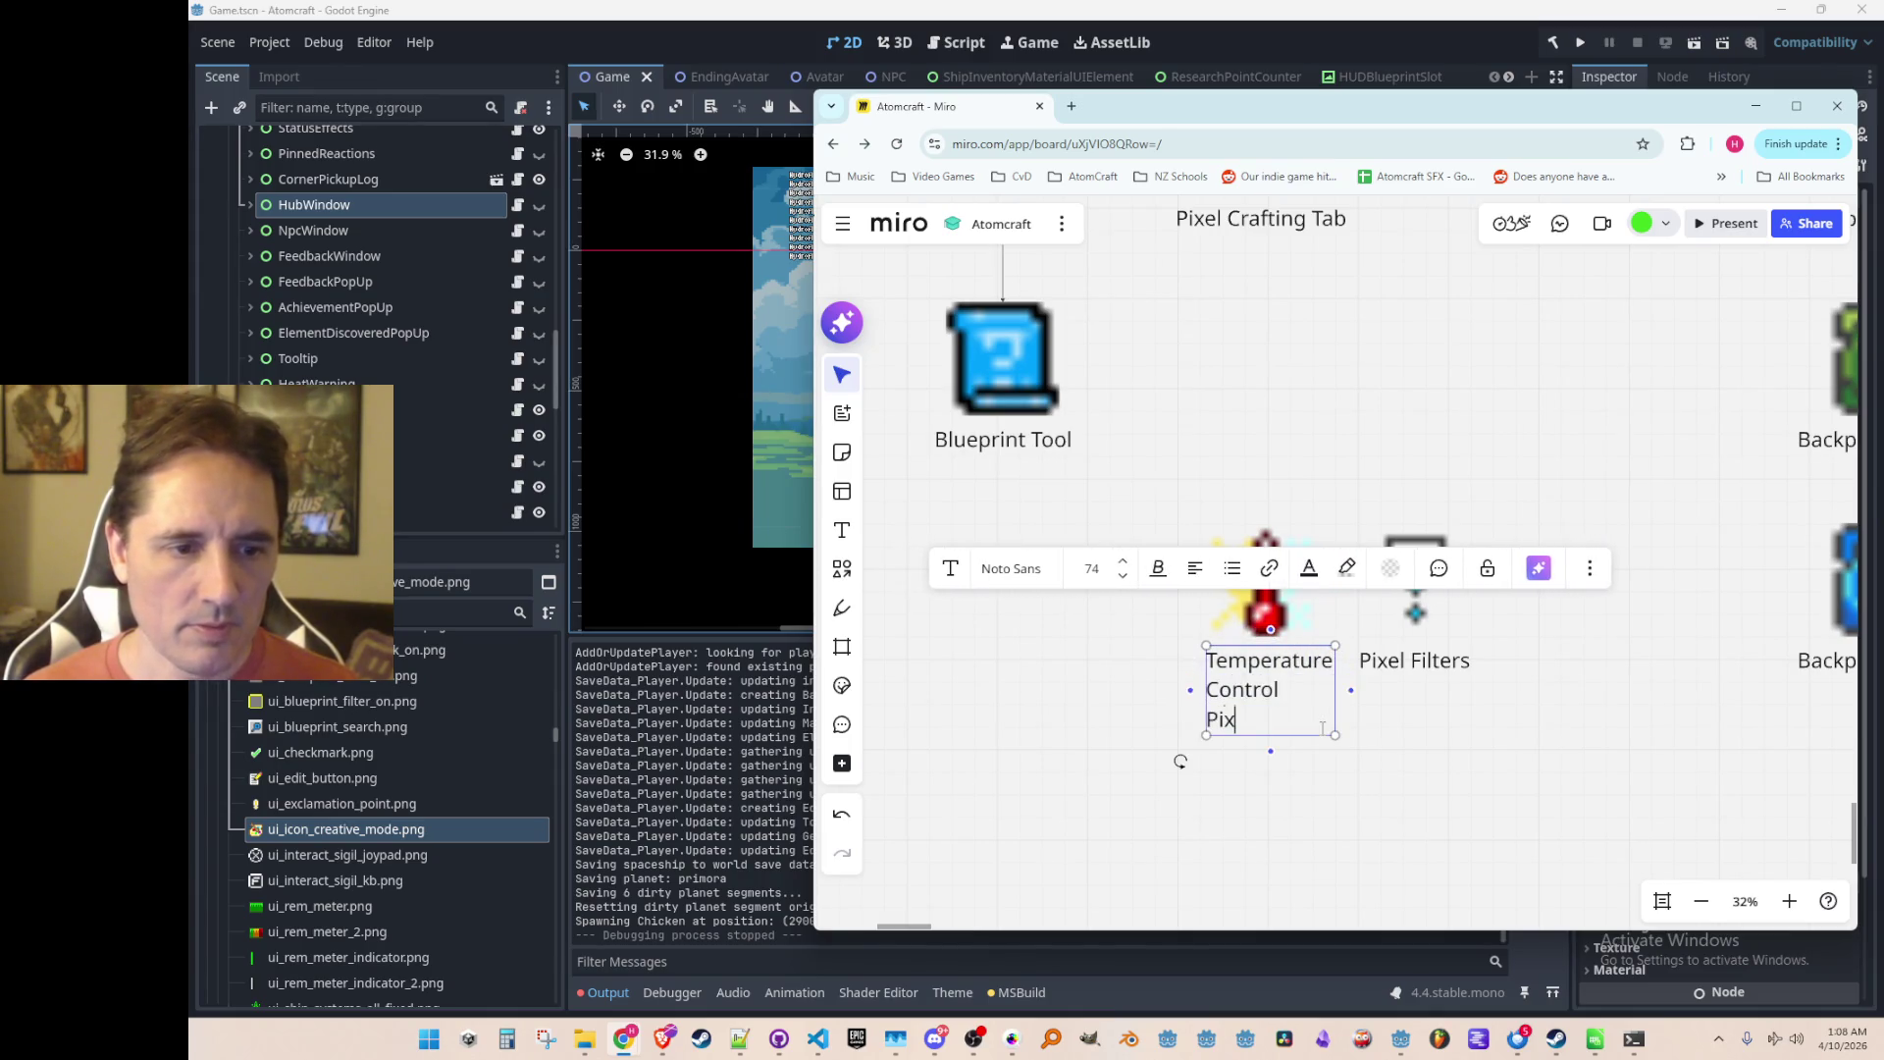
pyautogui.write('els')
pyautogui.press('Escape')
# Step: Centre-align the Temperature Control Pixels label text
pyautogui.click(1284, 721)
pyautogui.click(1190, 574)
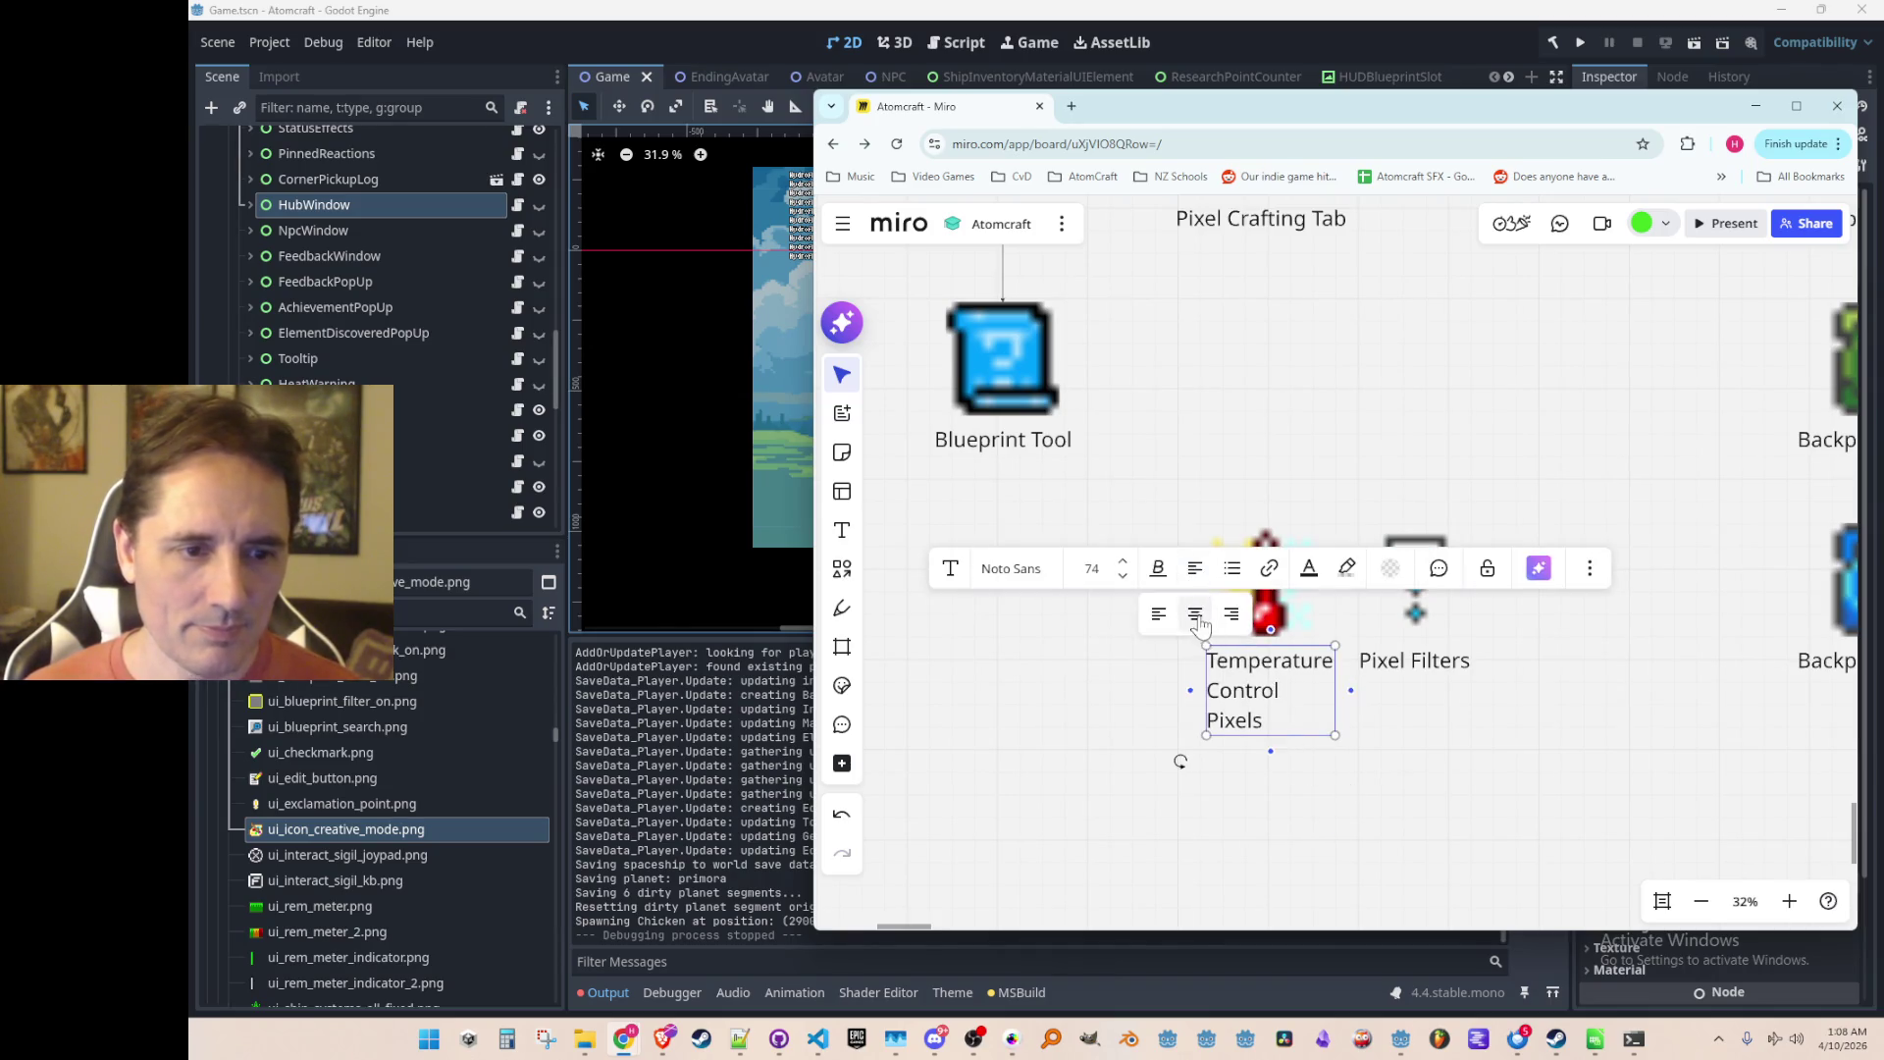
pyautogui.click(1195, 614)
pyautogui.press('Escape')
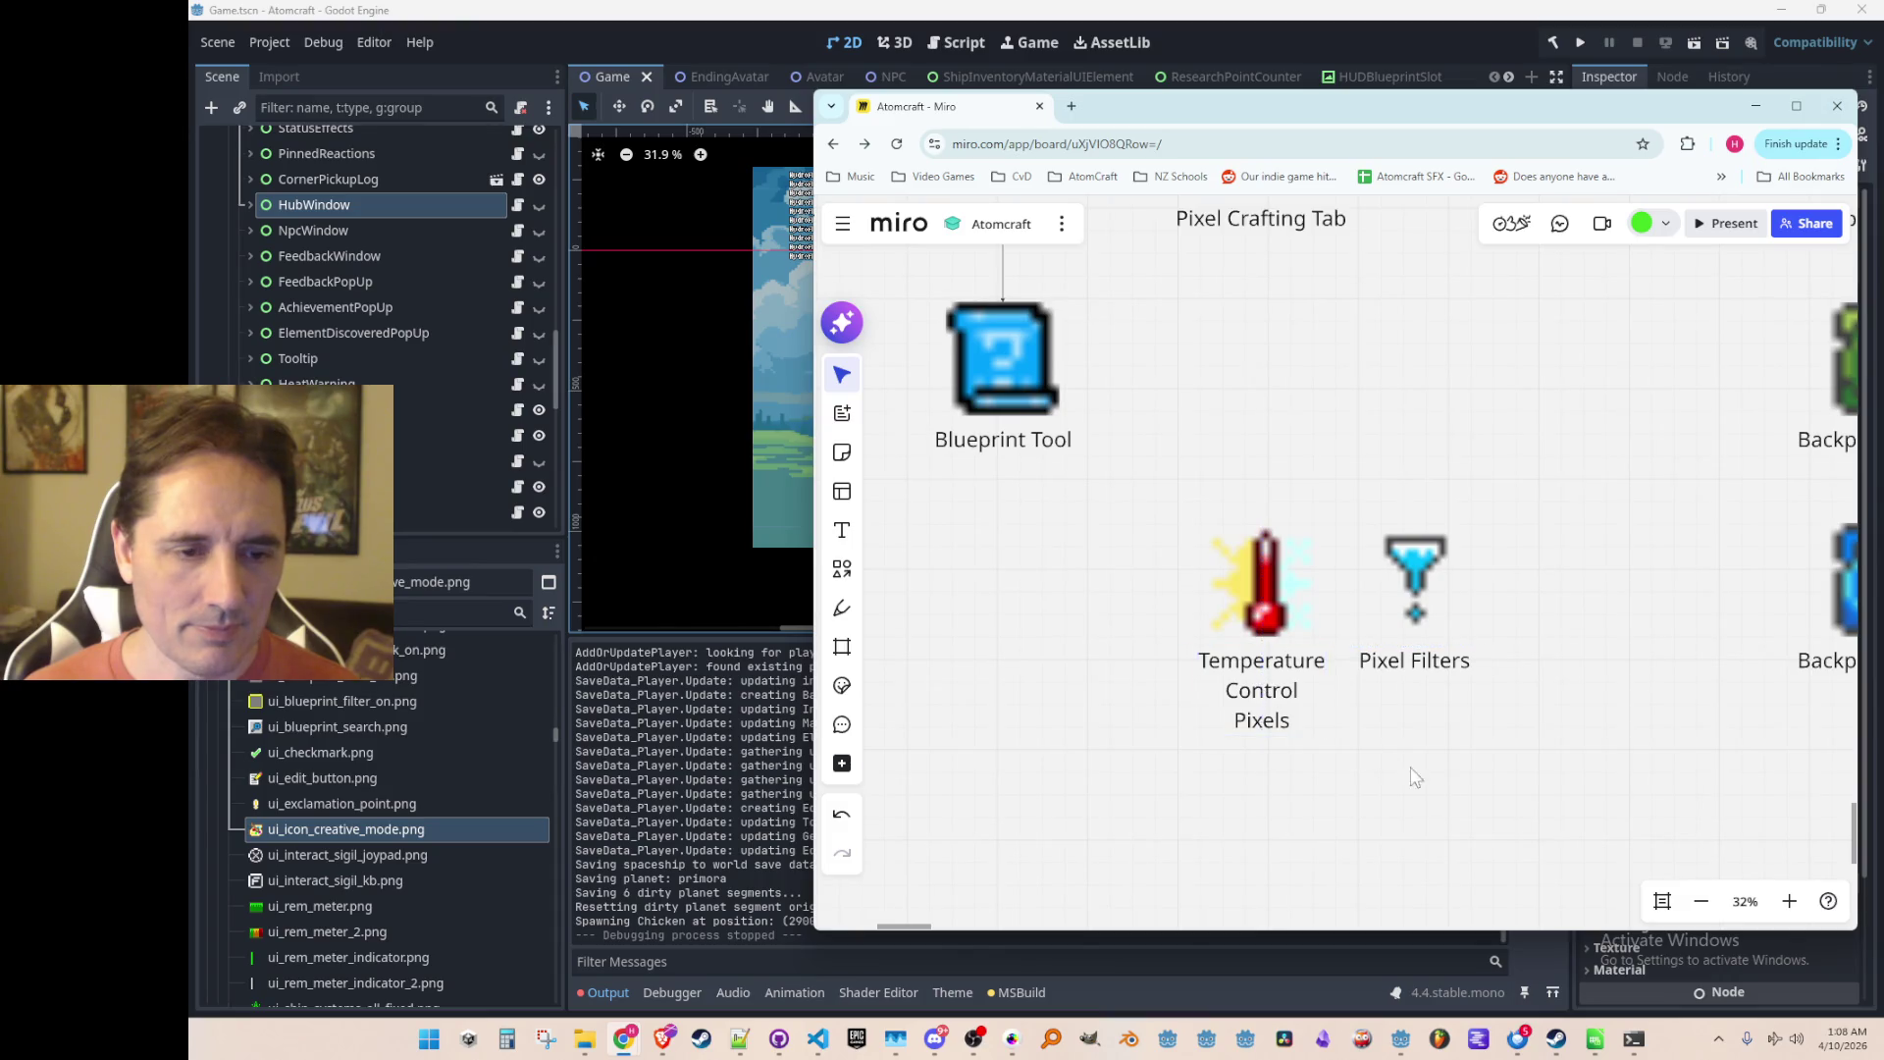
pyautogui.scroll(-3, 1471, 776)
pyautogui.moveTo(1467, 767); pyautogui.dragTo(1364, 744)
# Step: Nudge the Pixel Filters image and label slightly to the right
pyautogui.click(1319, 595)
pyautogui.moveTo(1319, 595)
pyautogui.mouseDown()
pyautogui.moveTo(1344, 591)
pyautogui.moveTo(1329, 587)
pyautogui.mouseUp()
pyautogui.scroll(-2, 1251, 578)
pyautogui.scroll(2, 1251, 579)
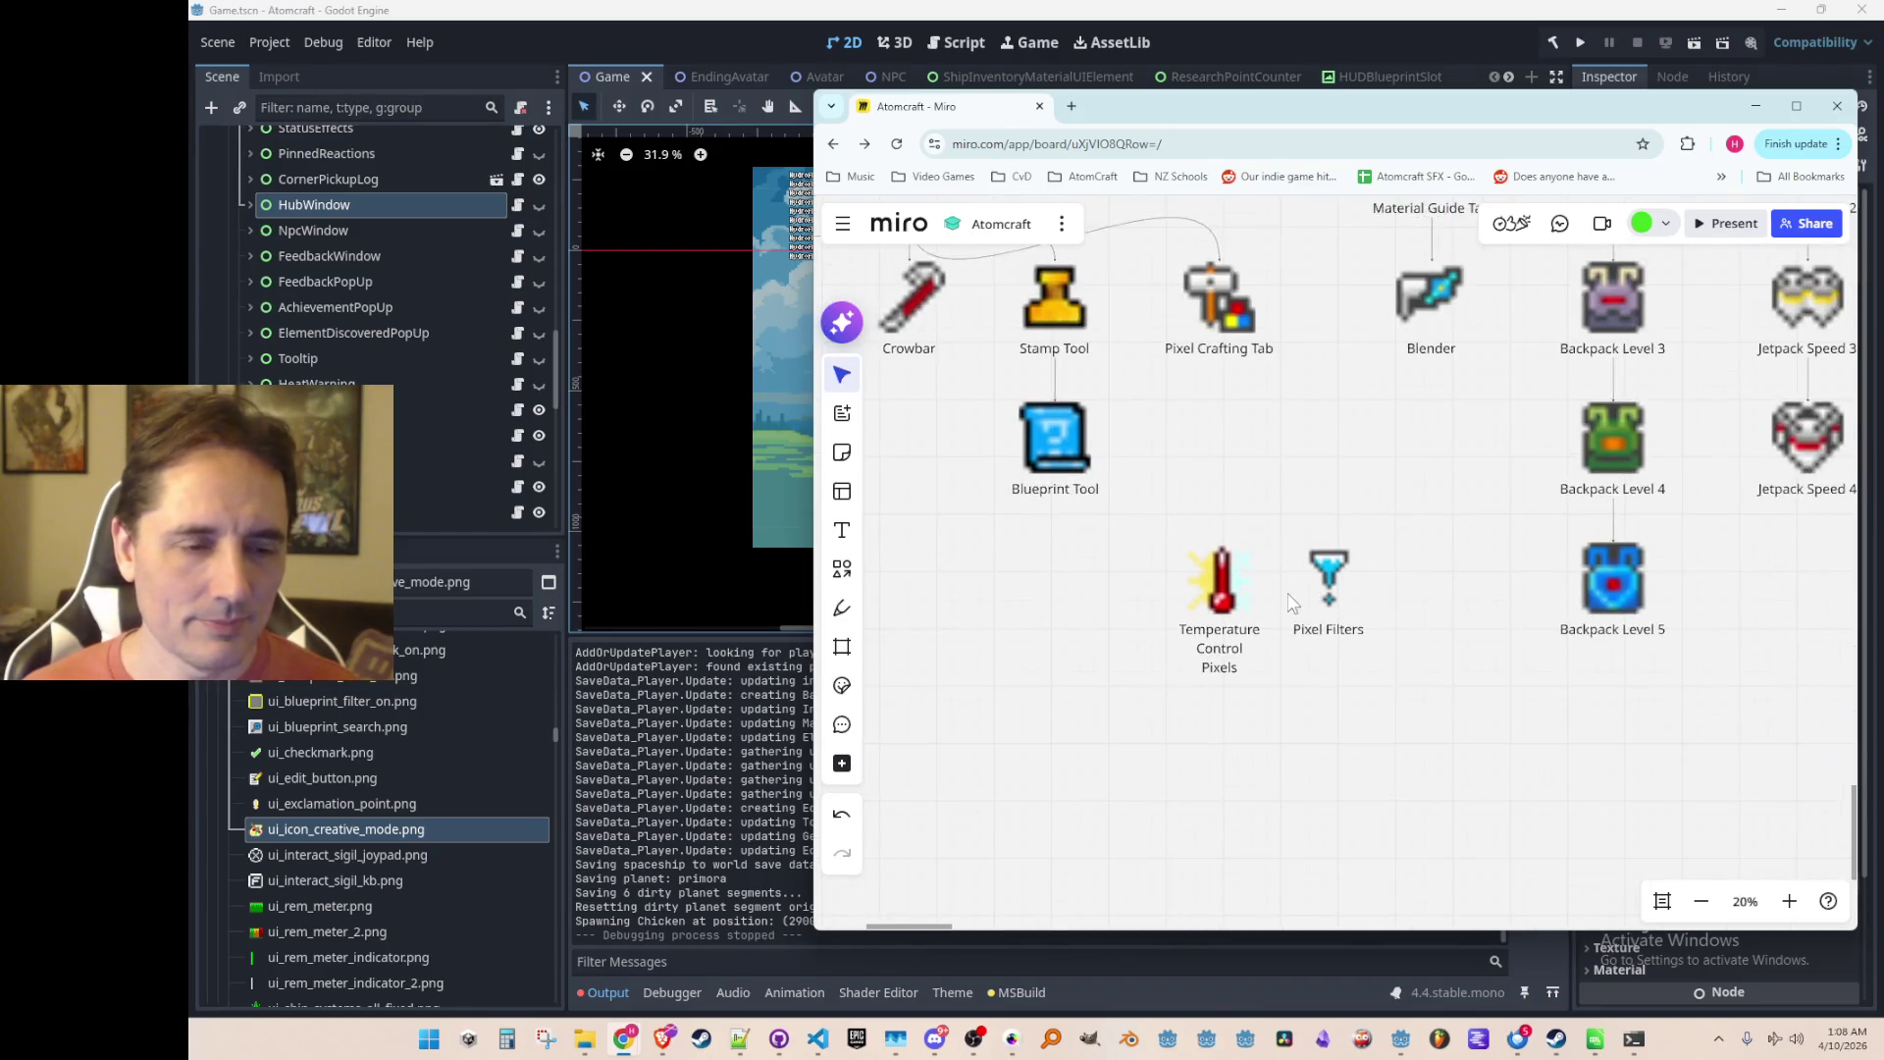
pyautogui.scroll(-1, 1231, 582)
pyautogui.scroll(3, 1226, 538)
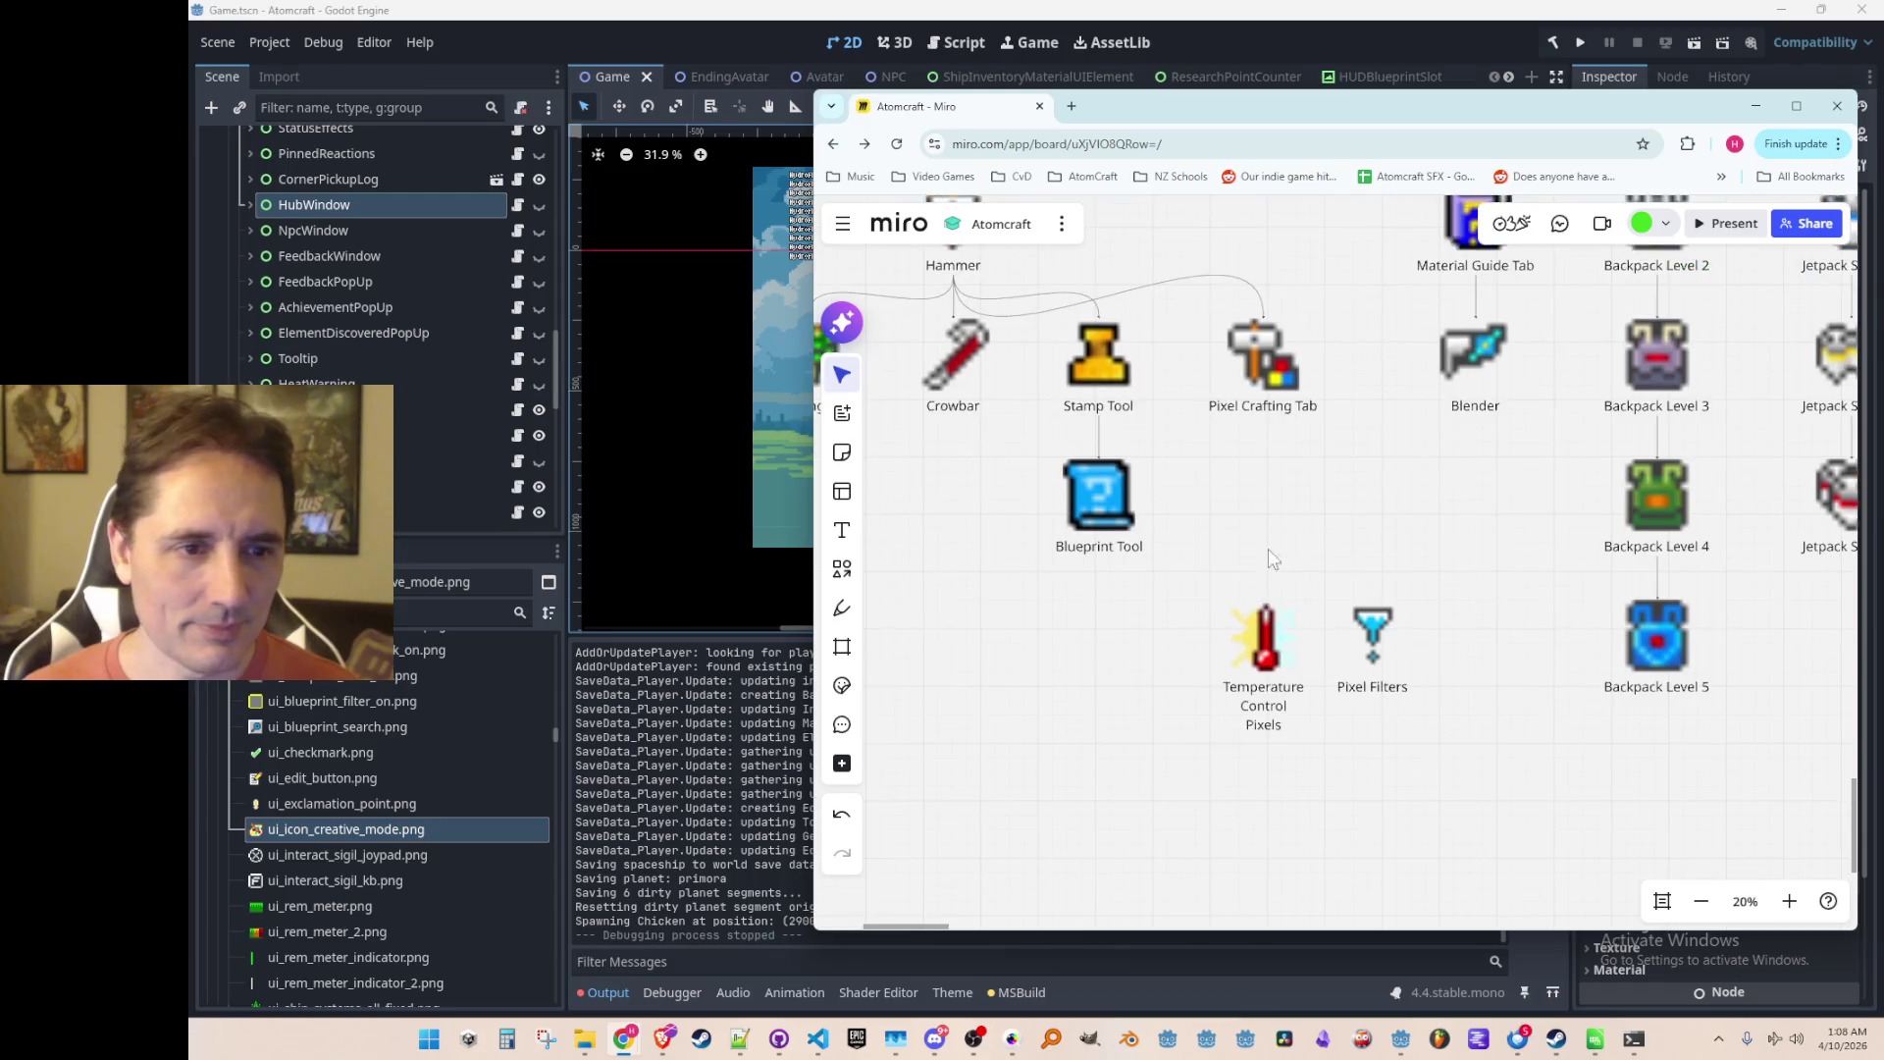
# Step: Draw connectors from Pixel Crafting Tab to Temperature Control Pixels and to Pixel Filters
pyautogui.click(1248, 439)
pyautogui.moveTo(1244, 459); pyautogui.dragTo(1244, 628)
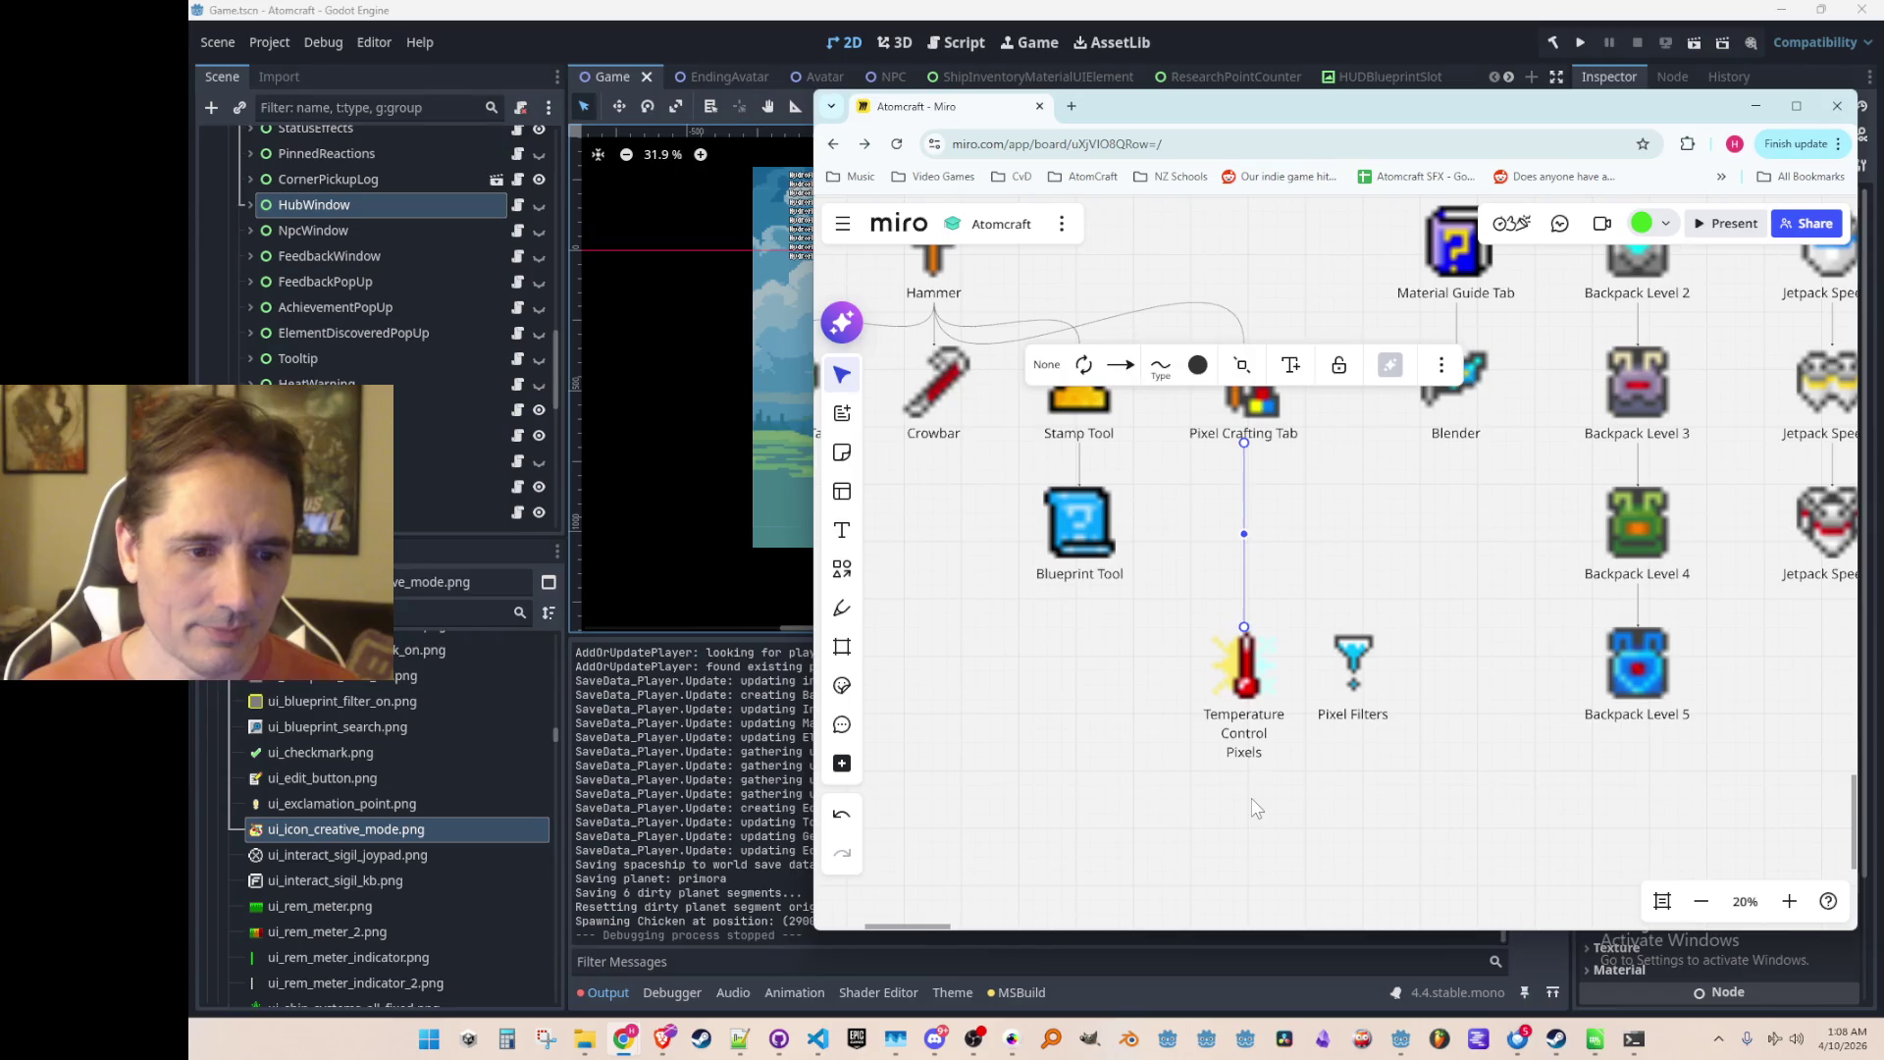
pyautogui.scroll(1, 1268, 805)
pyautogui.click(1268, 401)
pyautogui.moveTo(1244, 422); pyautogui.dragTo(1366, 628)
# Step: Select all the drill-tree items together and shift them further left
pyautogui.scroll(-1, 1384, 714)
pyautogui.scroll(-10, 1384, 713)
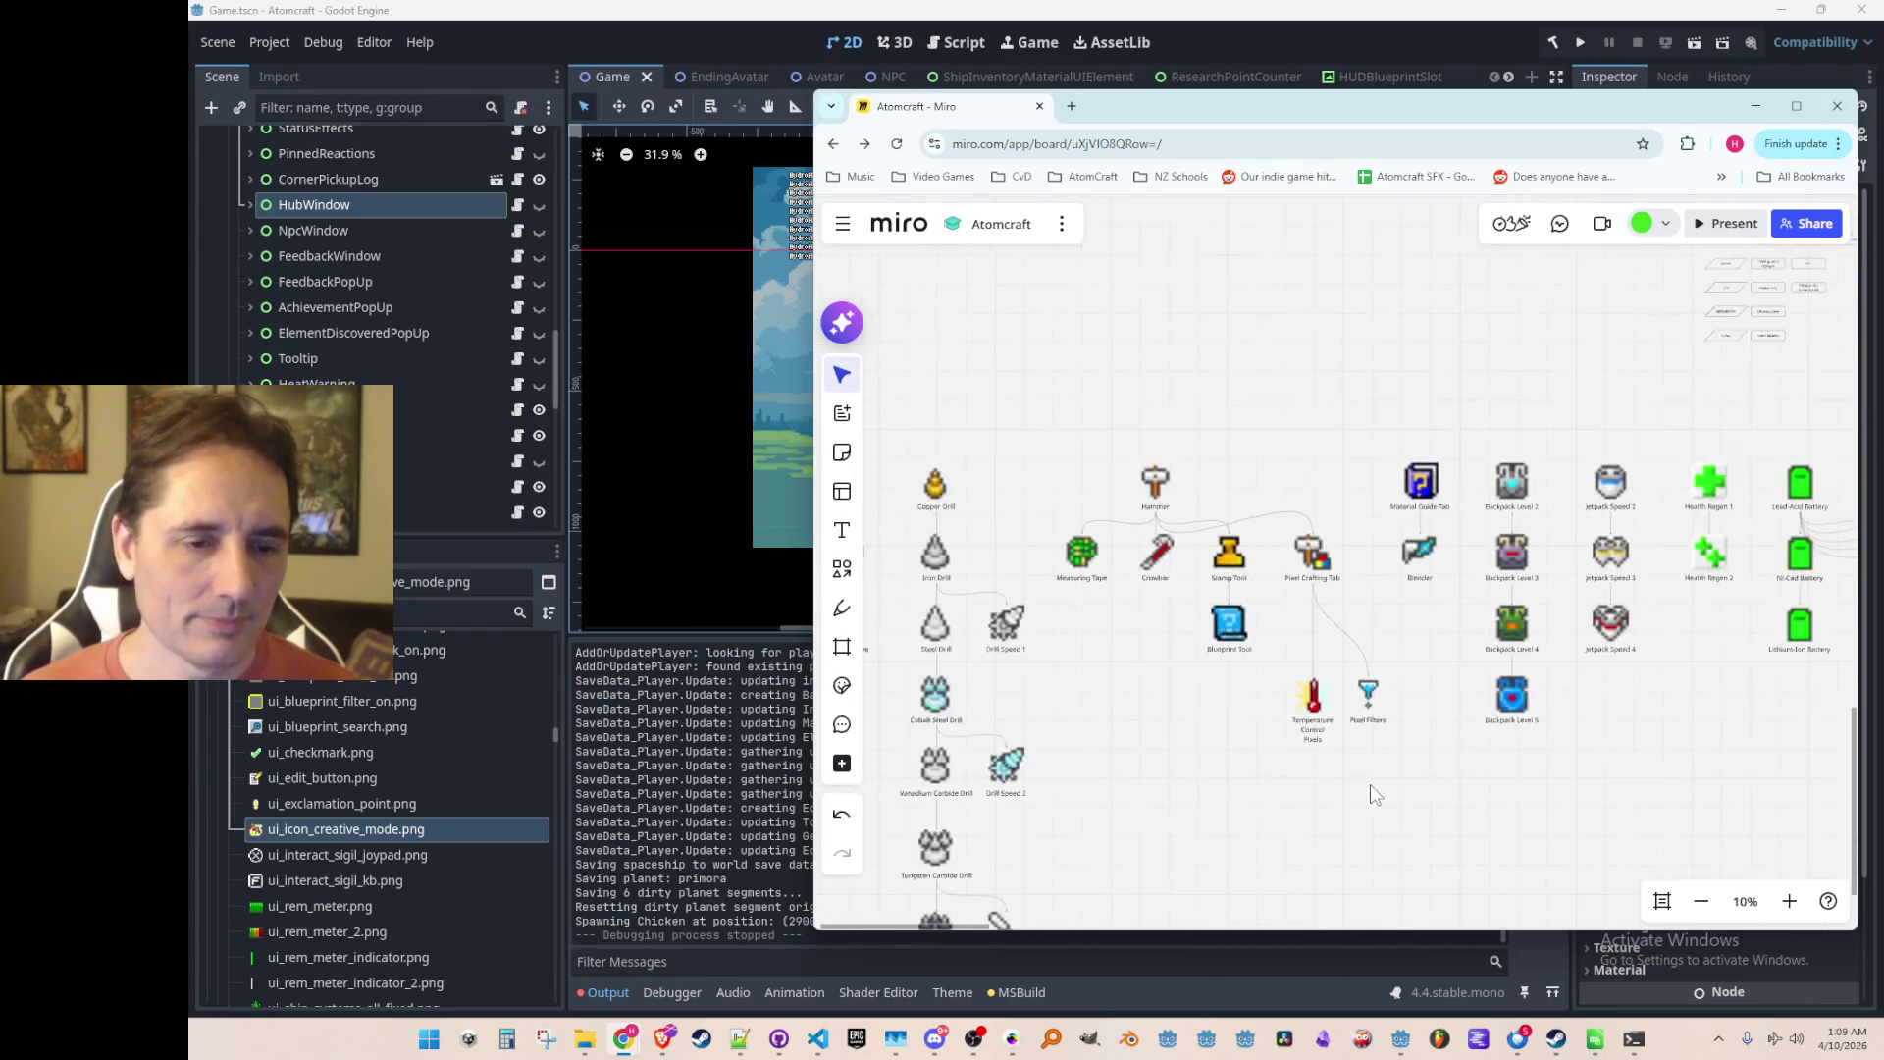
pyautogui.hscroll(-2, 1260, 656)
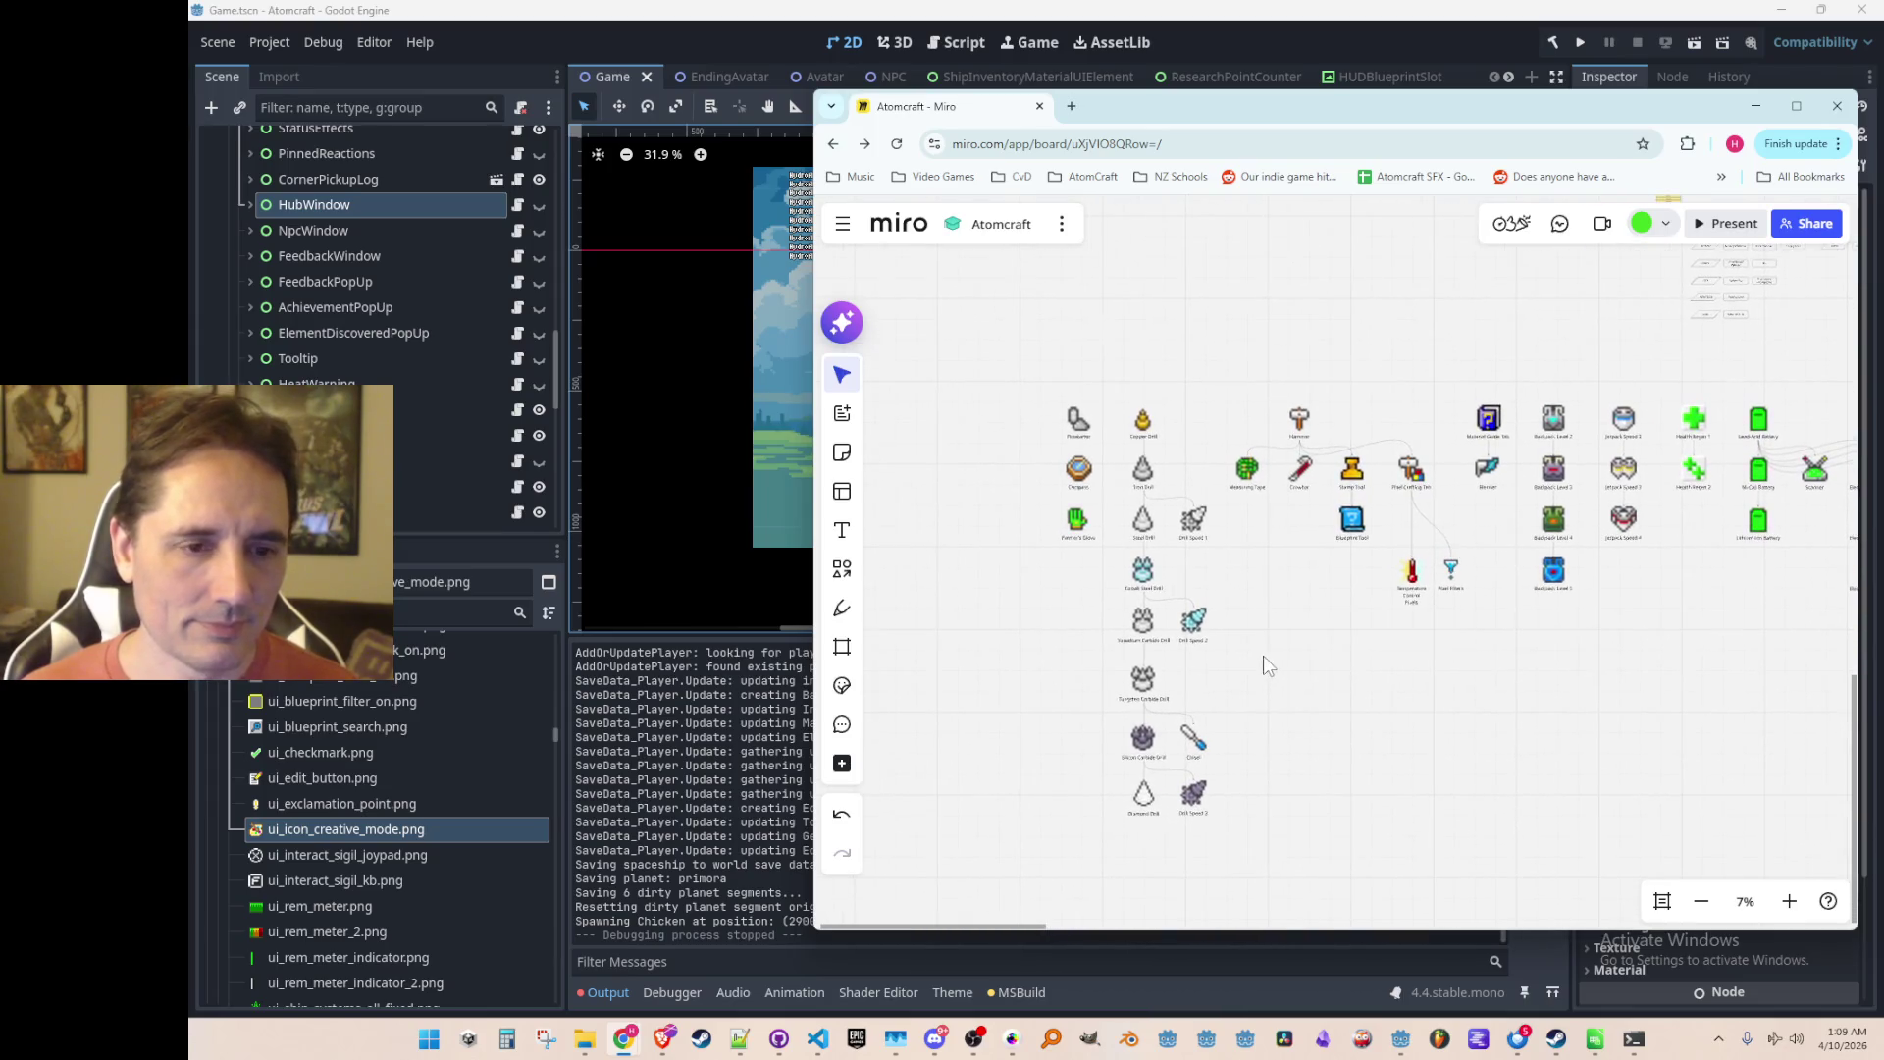
pyautogui.scroll(1, 1246, 637)
pyautogui.moveTo(967, 316)
pyautogui.mouseDown()
pyautogui.moveTo(1414, 846)
pyautogui.moveTo(1487, 853)
pyautogui.mouseUp()
pyautogui.moveTo(1367, 517); pyautogui.dragTo(1299, 513)
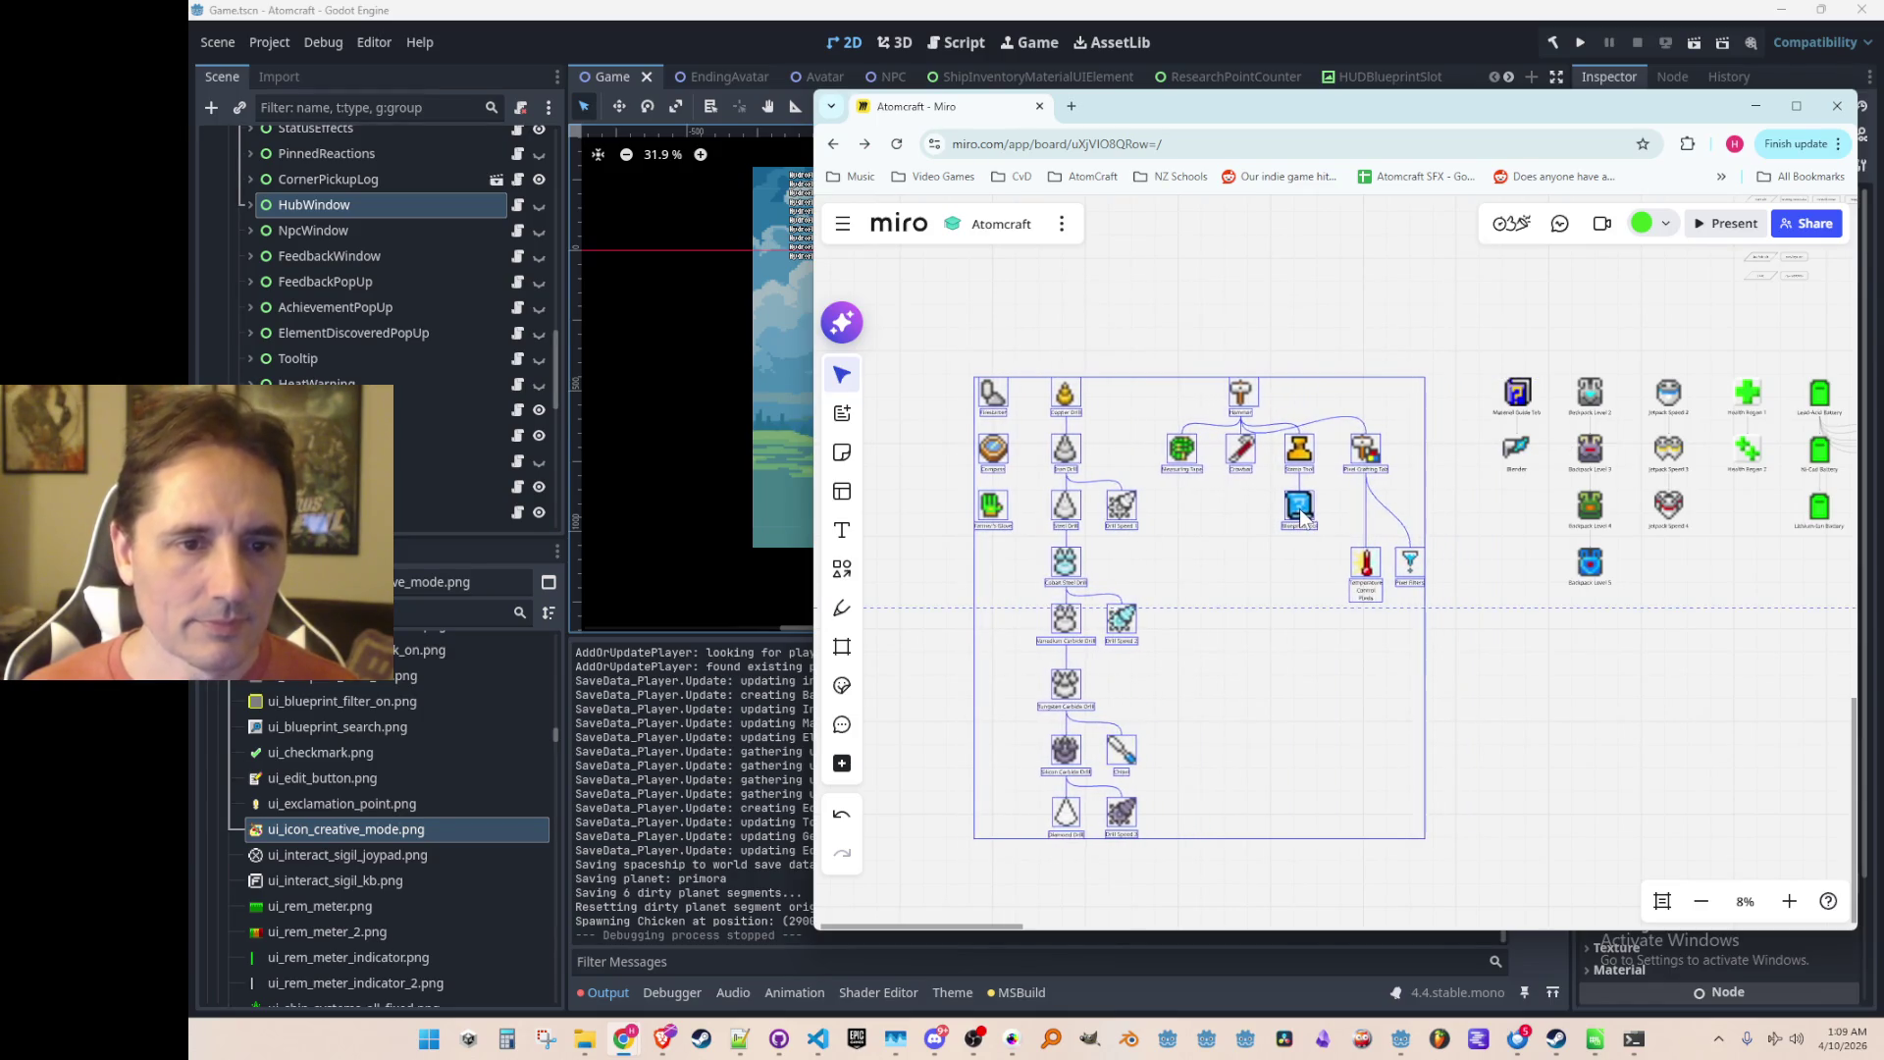
pyautogui.click(1494, 655)
# Step: Add the circuit icon image from the file browser onto the board
pyautogui.scroll(3, 1482, 618)
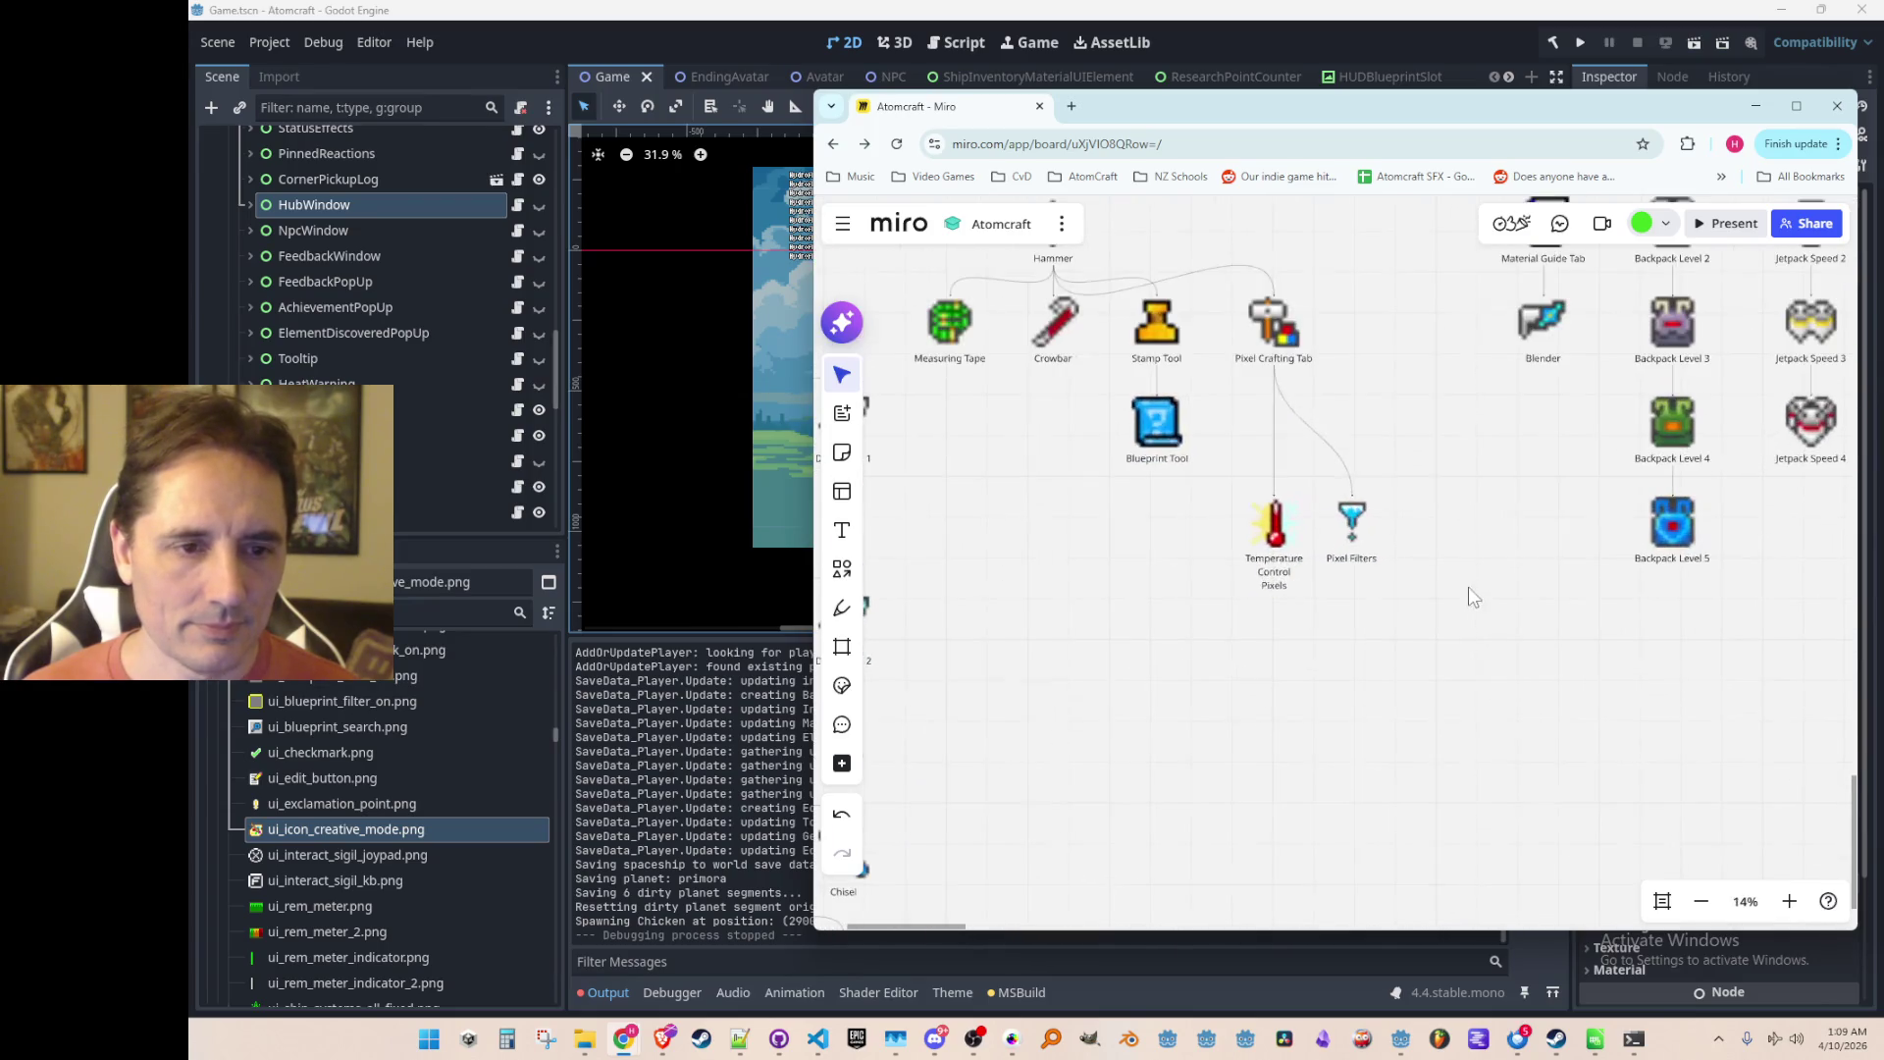
pyautogui.scroll(2, 1442, 593)
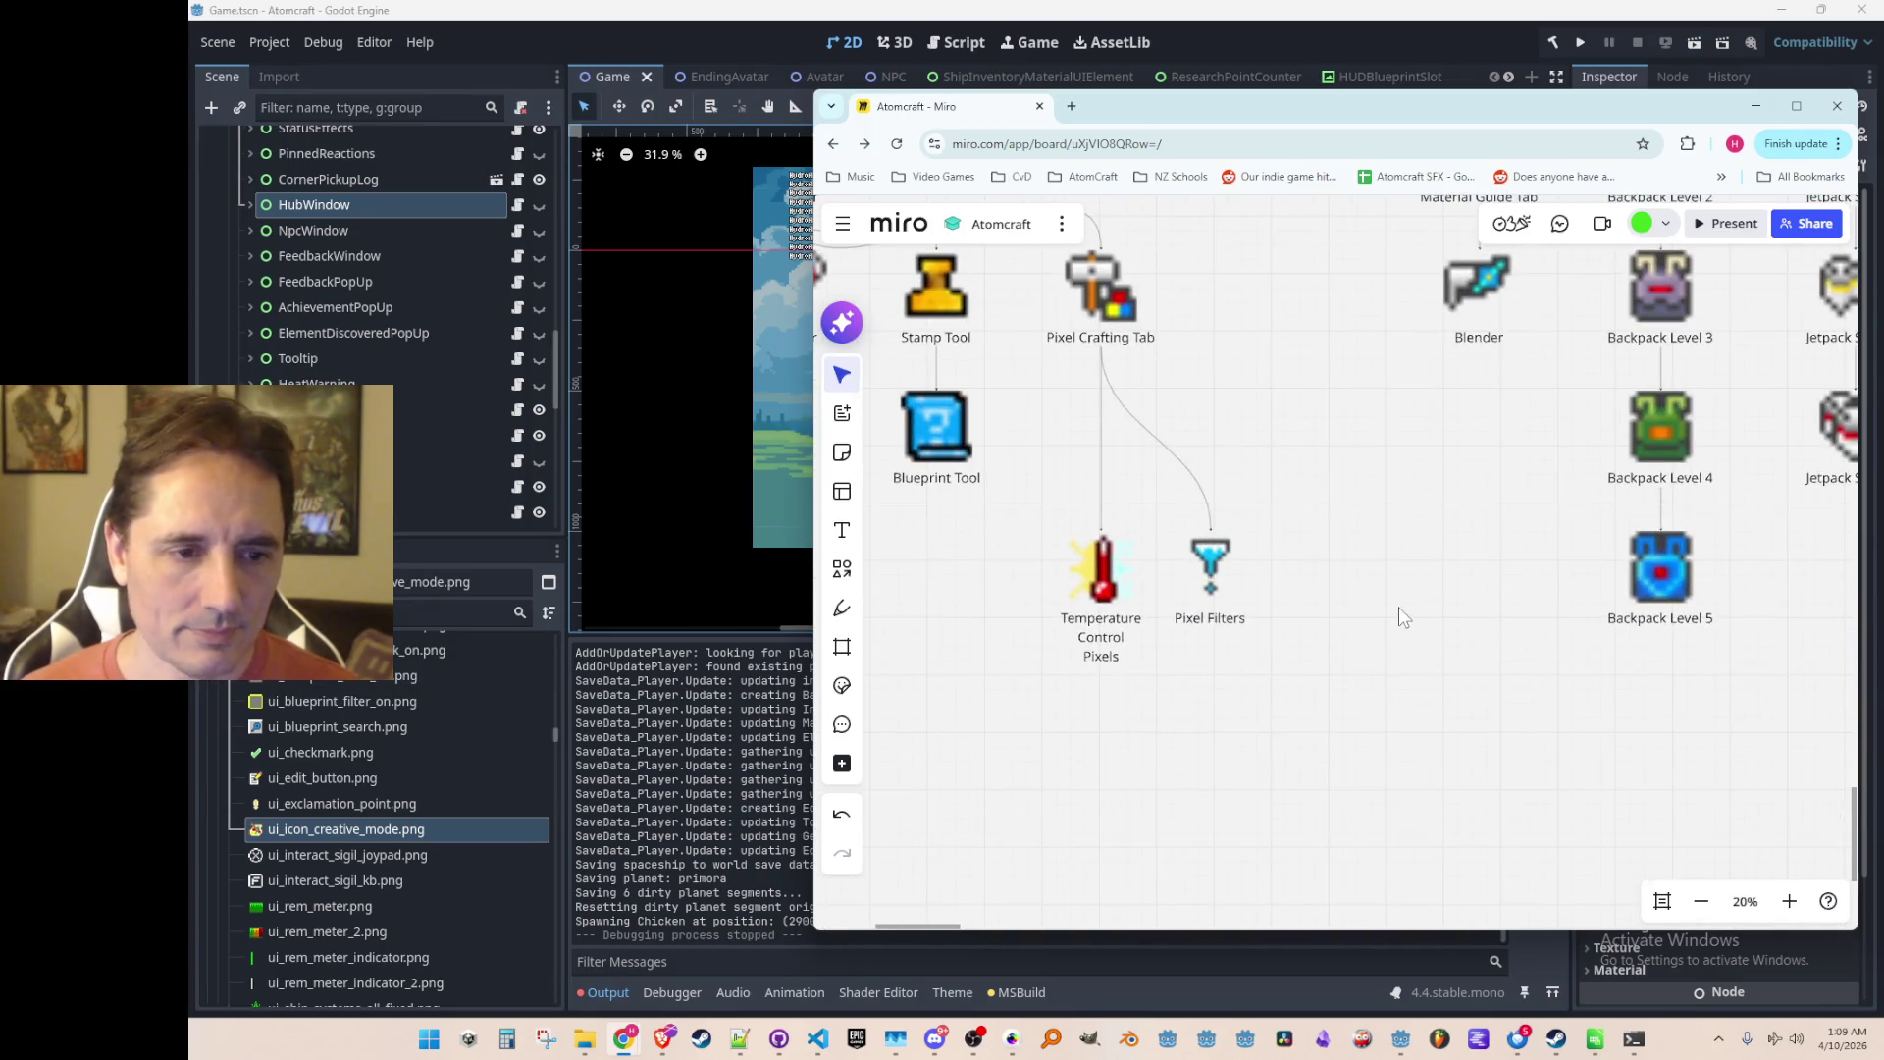
pyautogui.scroll(1, 1383, 601)
pyautogui.scroll(1, 1304, 571)
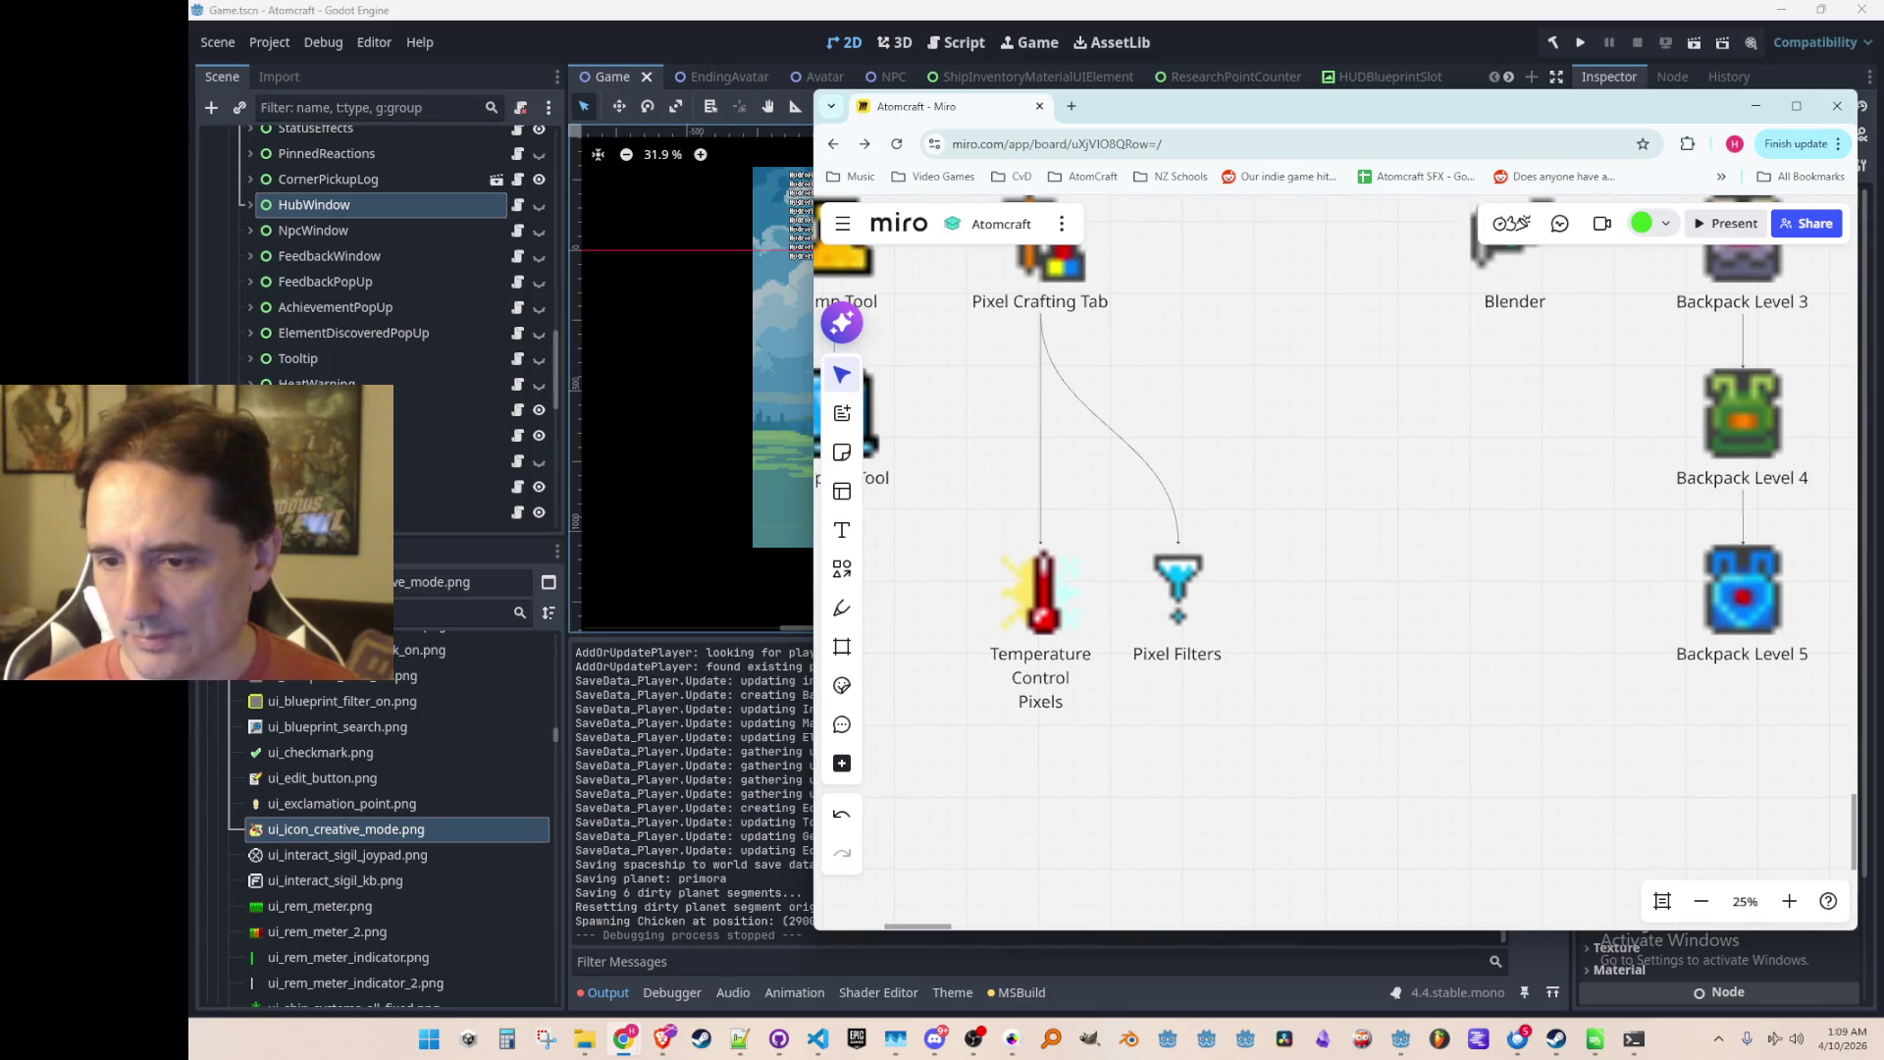
pyautogui.click(585, 1038)
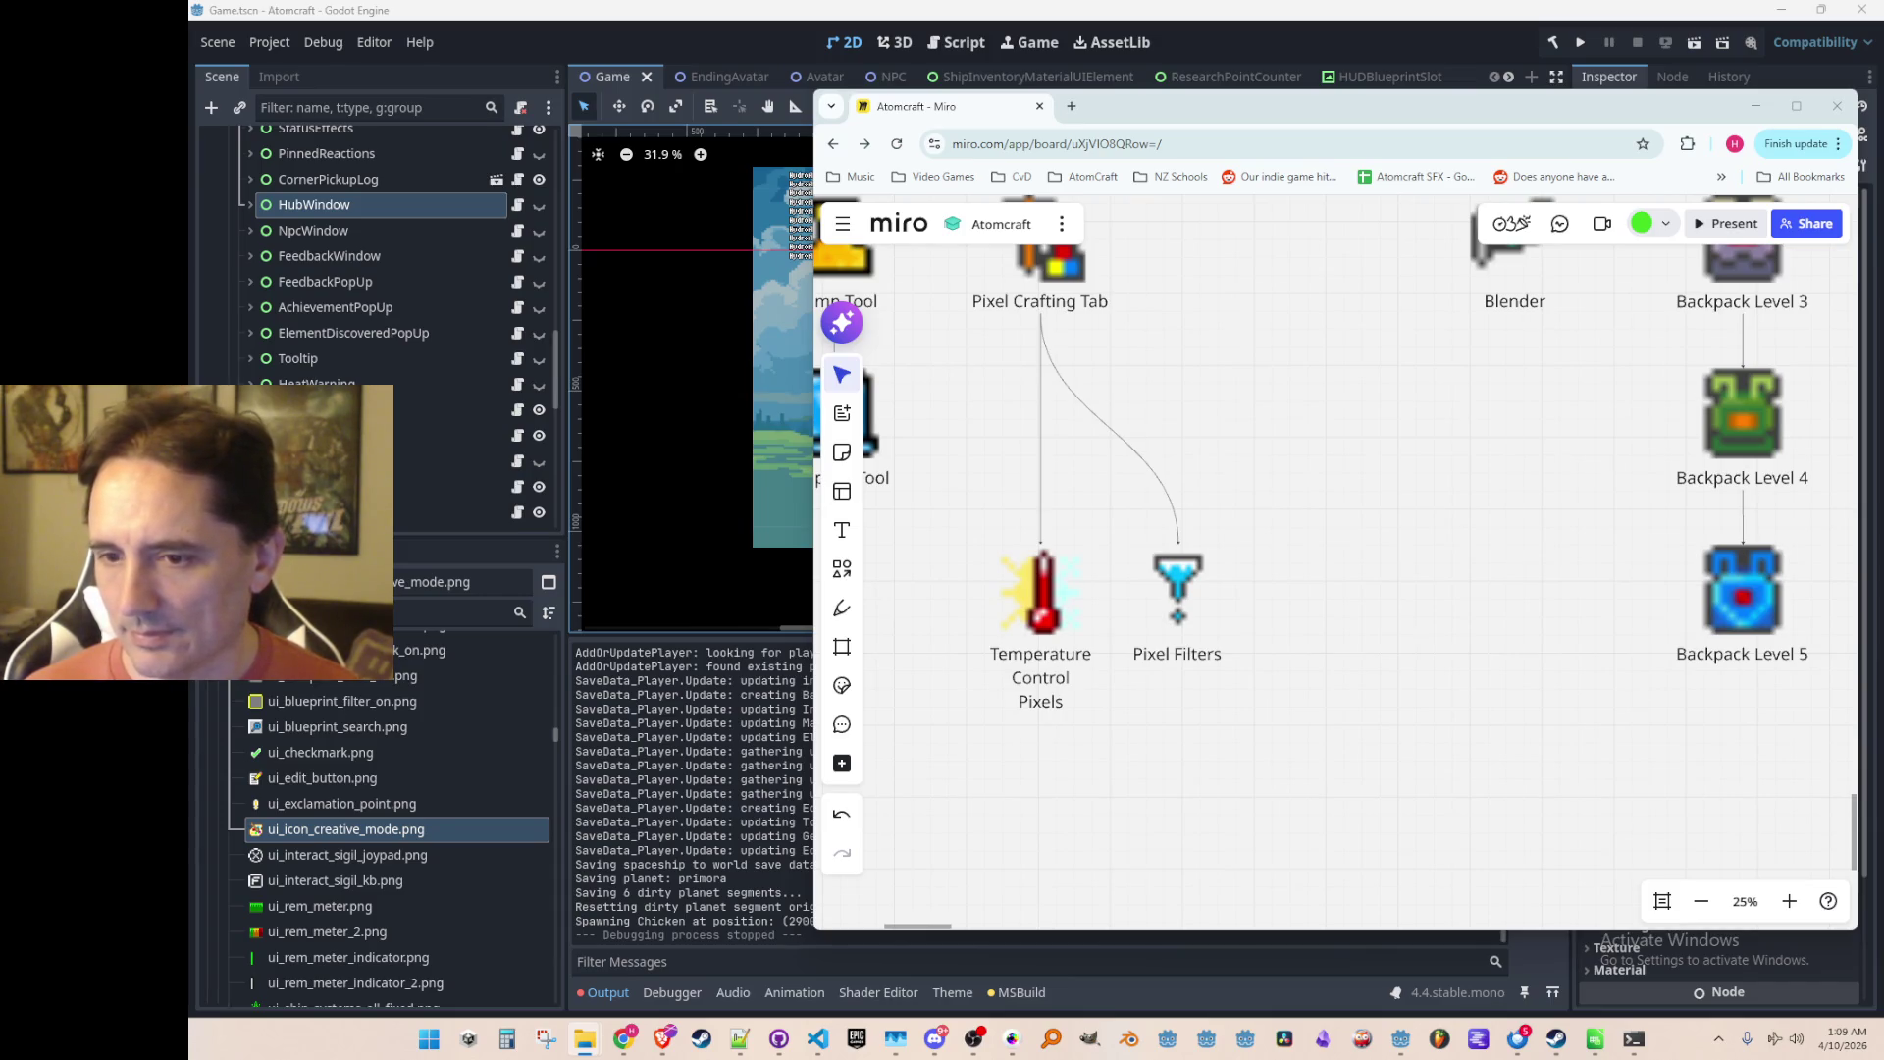
pyautogui.moveTo(346, 830)
pyautogui.mouseDown()
pyautogui.moveTo(1334, 576)
pyautogui.moveTo(1275, 587)
pyautogui.mouseUp()
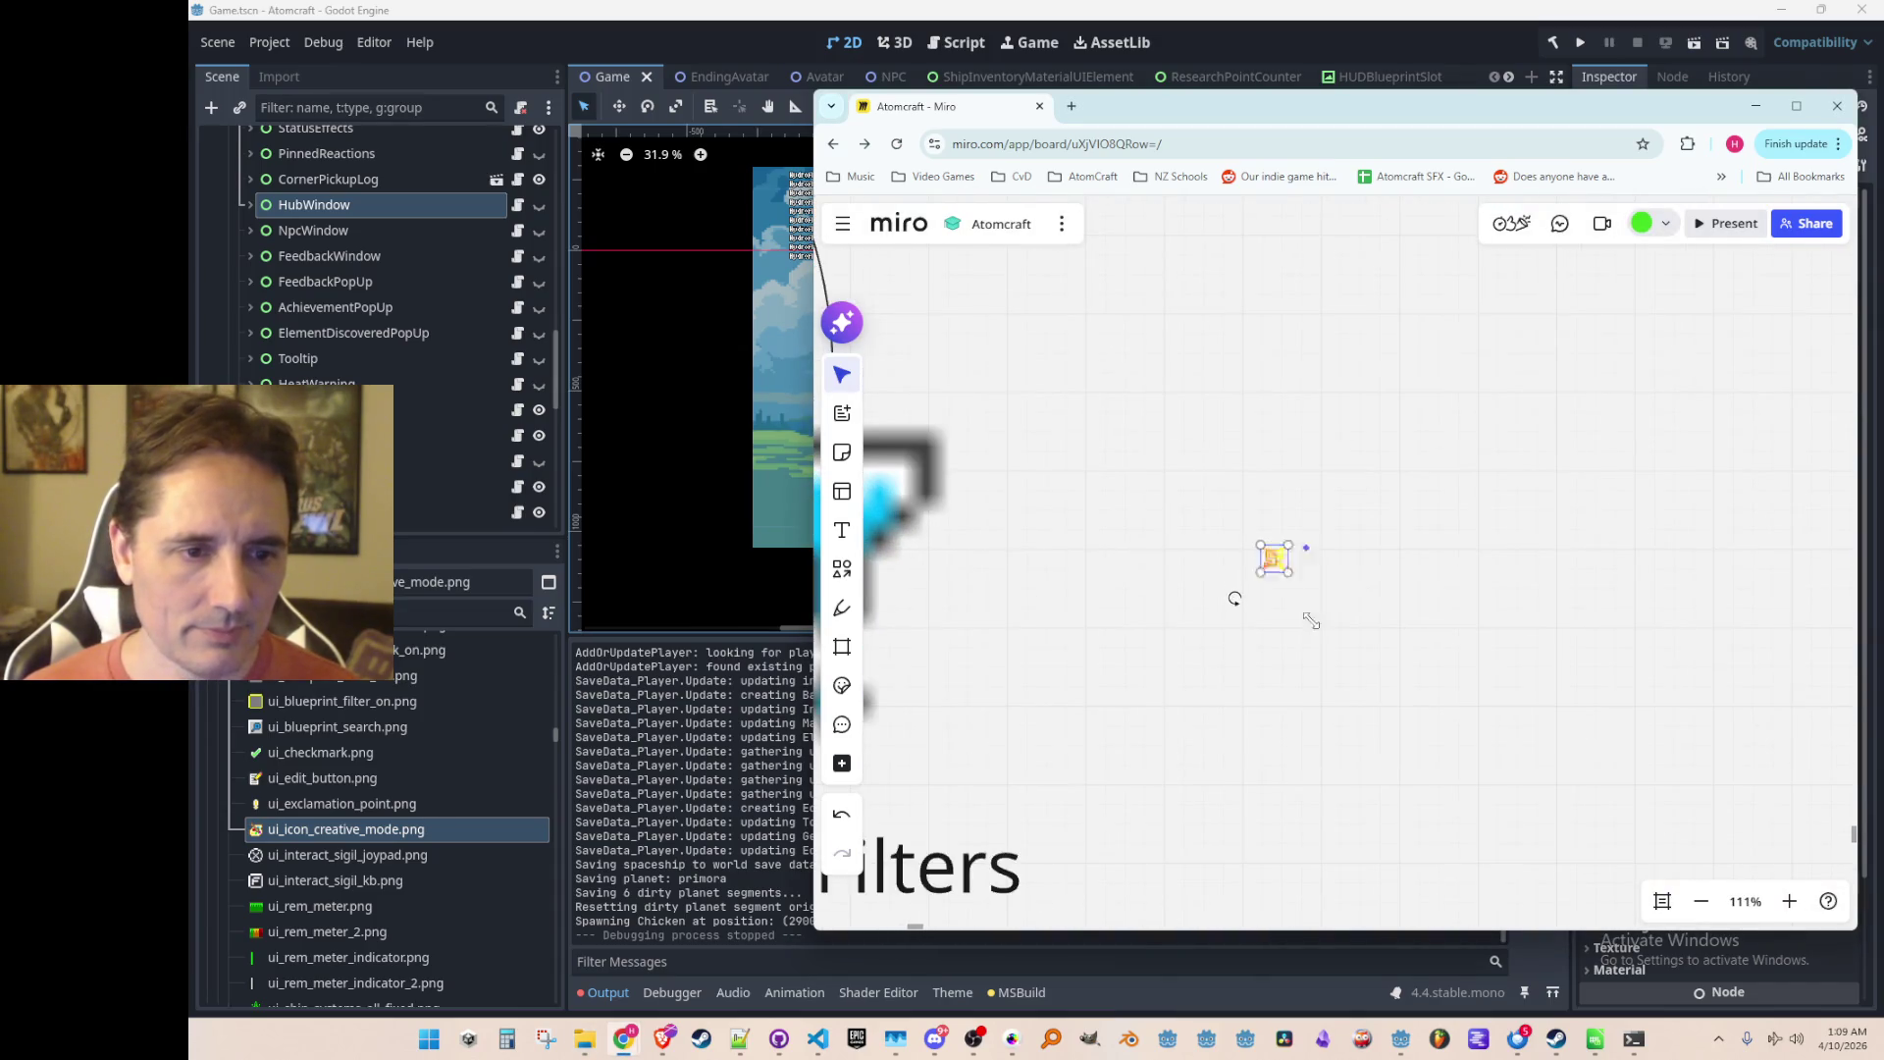
# Step: Place the circuit icon beside Pixel Filters and enlarge it to match the other items
pyautogui.scroll(-5, 1305, 609)
pyautogui.moveTo(1380, 711); pyautogui.dragTo(1352, 667)
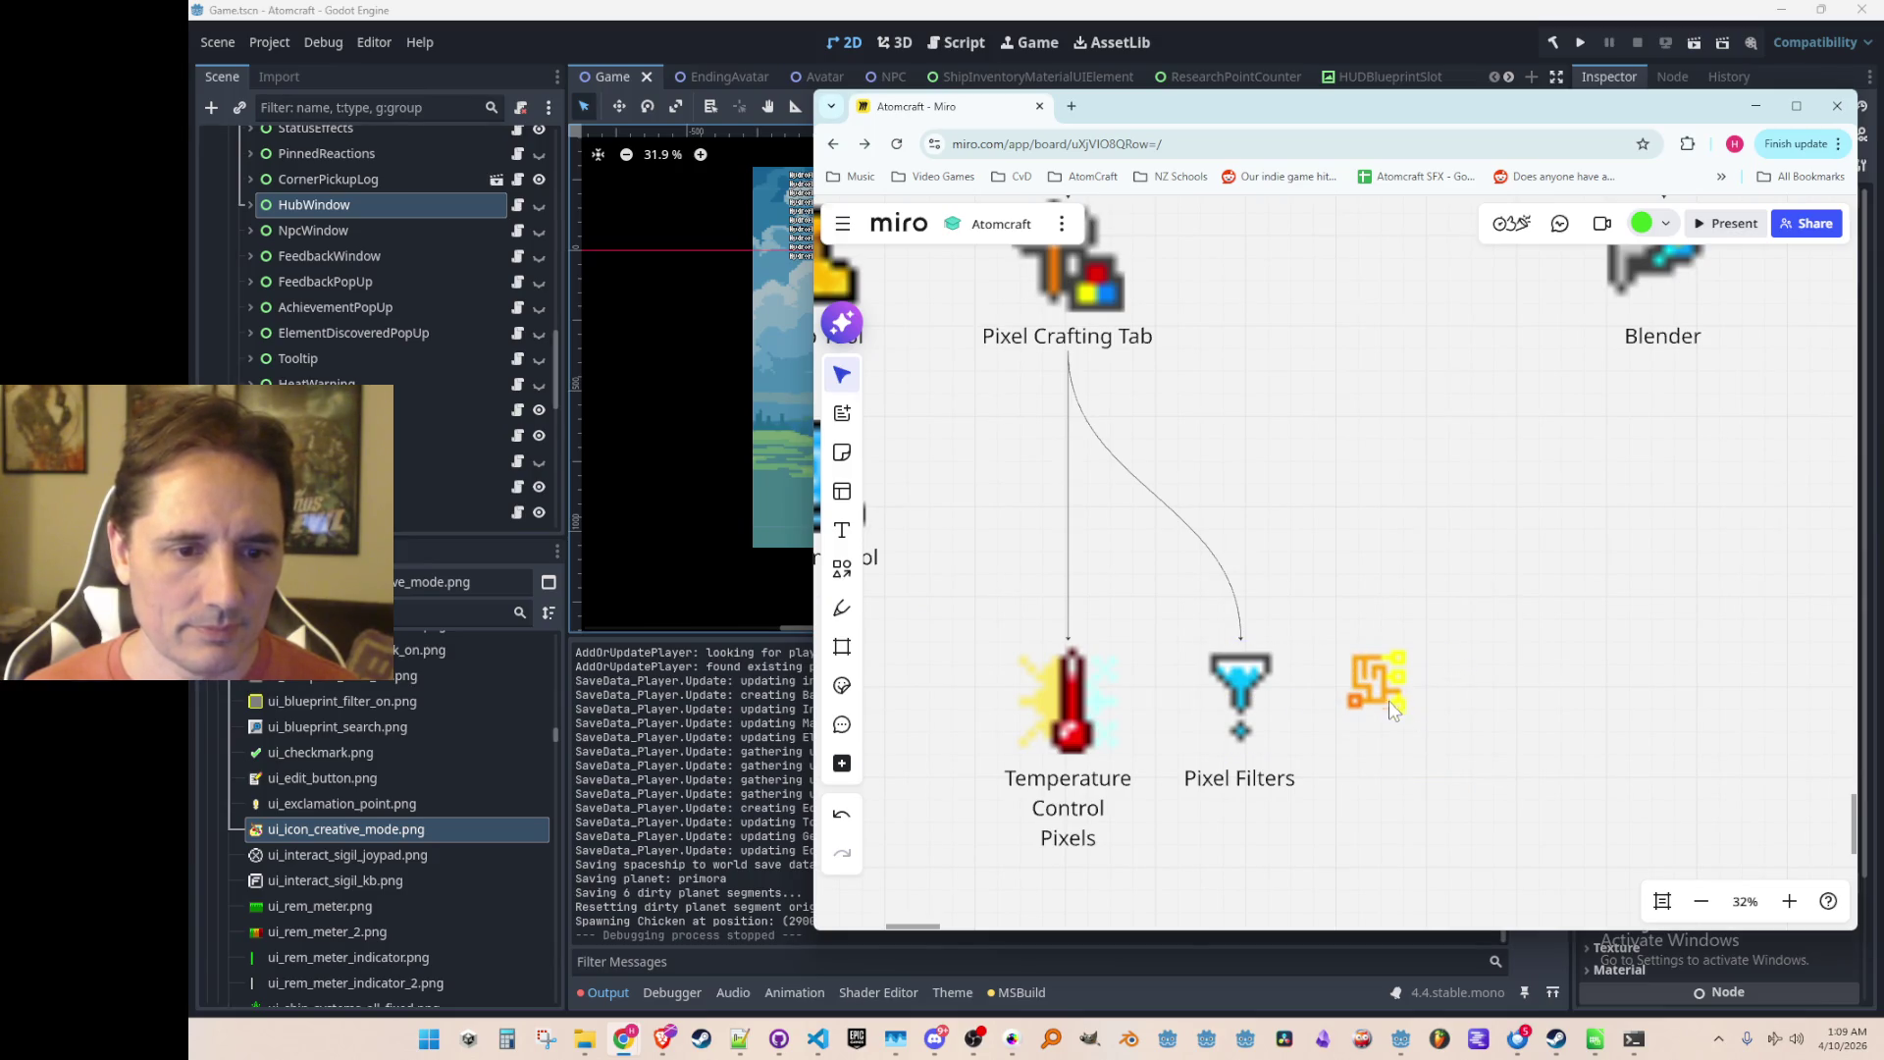
pyautogui.moveTo(1419, 722)
pyautogui.mouseDown()
pyautogui.moveTo(1439, 761)
pyautogui.moveTo(1416, 709)
pyautogui.mouseUp()
# Step: Copy the Pixel Filters label under the circuit icon and rename it 'Wiring Pixels'
pyautogui.moveTo(1398, 816)
pyautogui.mouseDown()
pyautogui.moveTo(1355, 776)
pyautogui.moveTo(1358, 743)
pyautogui.mouseUp()
pyautogui.click(1242, 745)
pyautogui.hotkey('ctrl', 'c')
pyautogui.hotkey('ctrl', 'v')
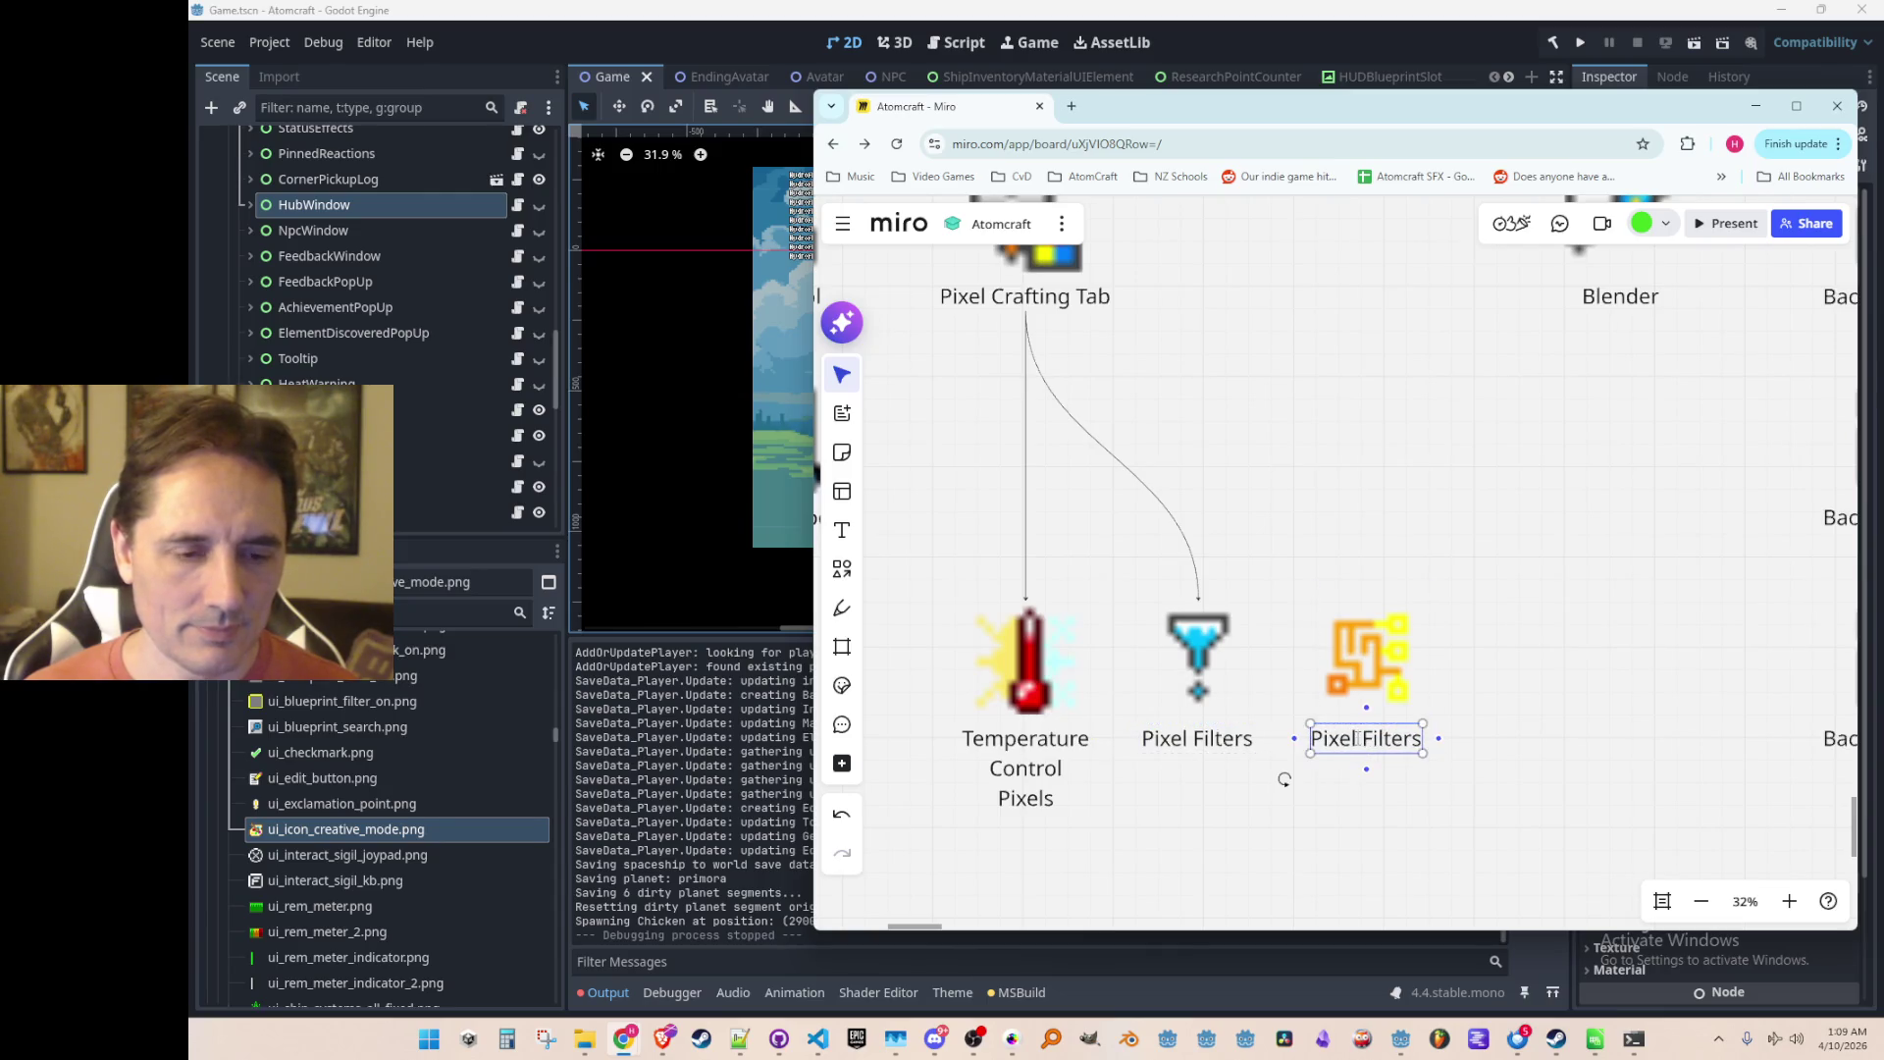
pyautogui.doubleClick(1415, 753)
pyautogui.press('BackSpace')
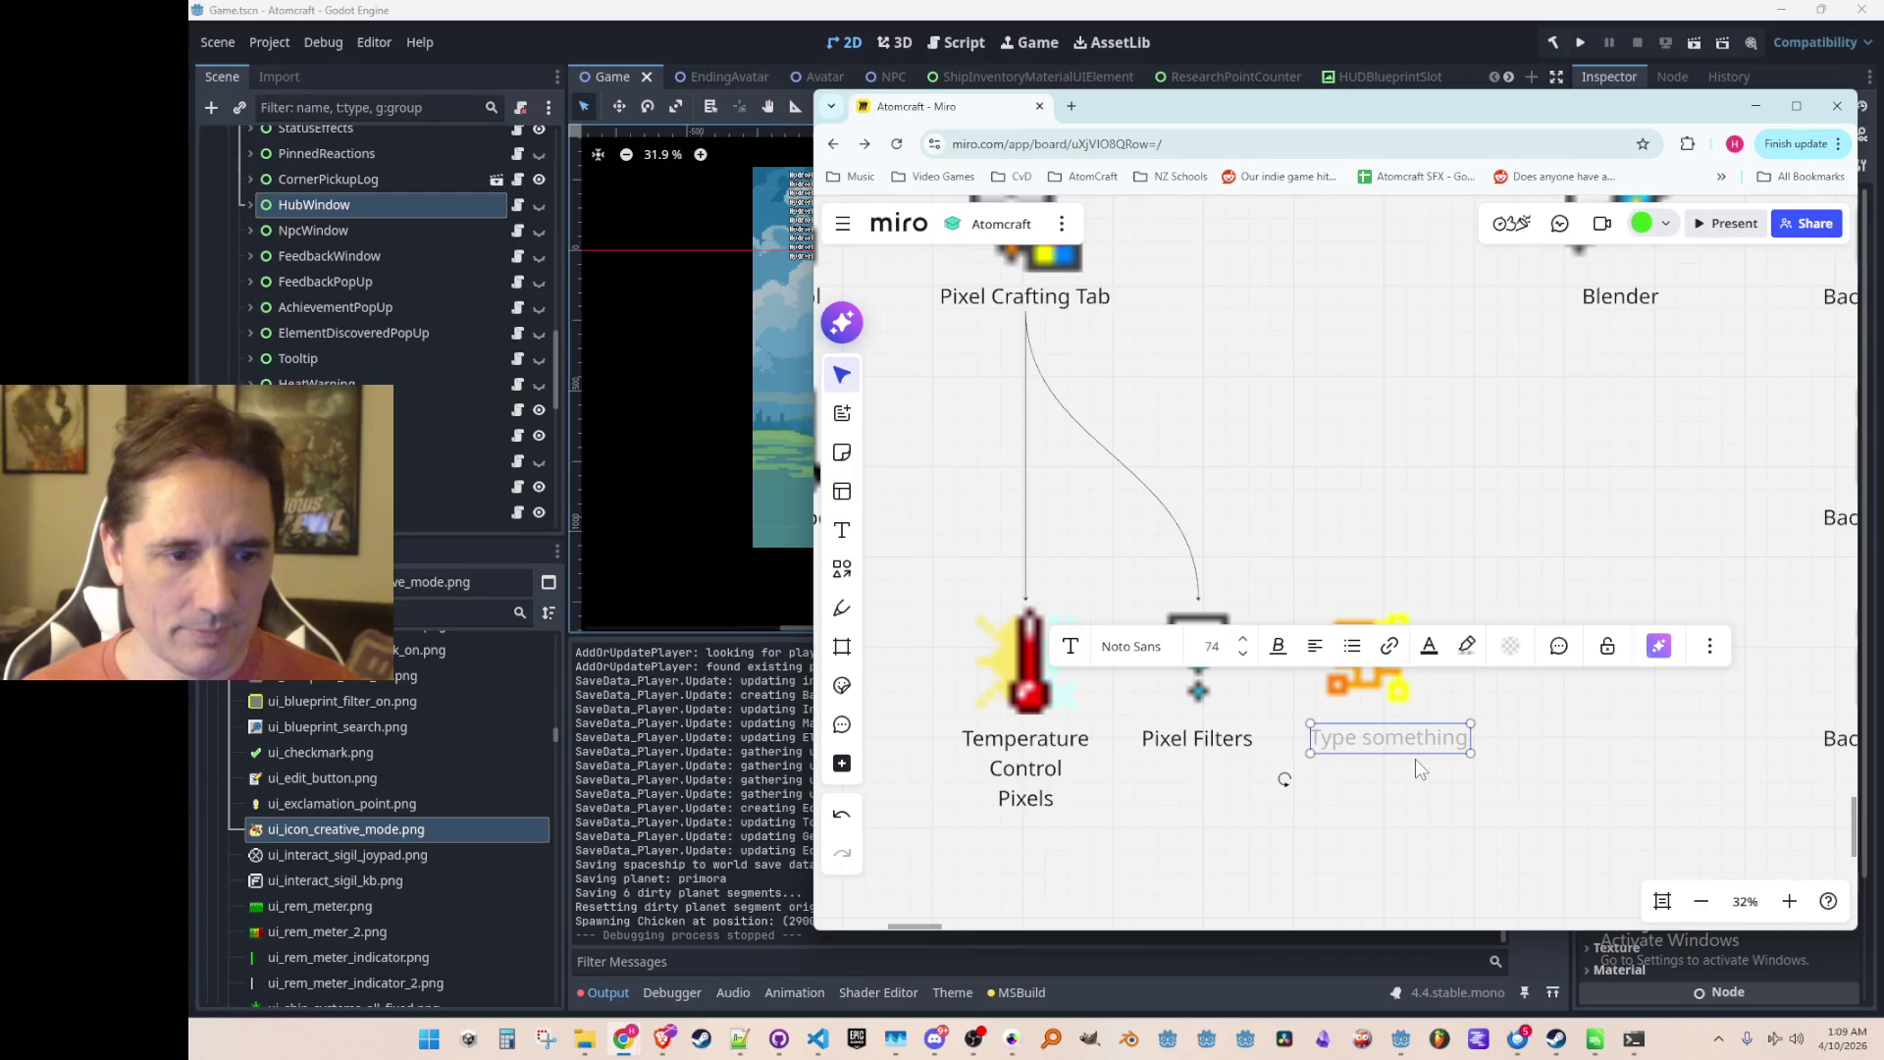
pyautogui.write('Wiring Pixels')
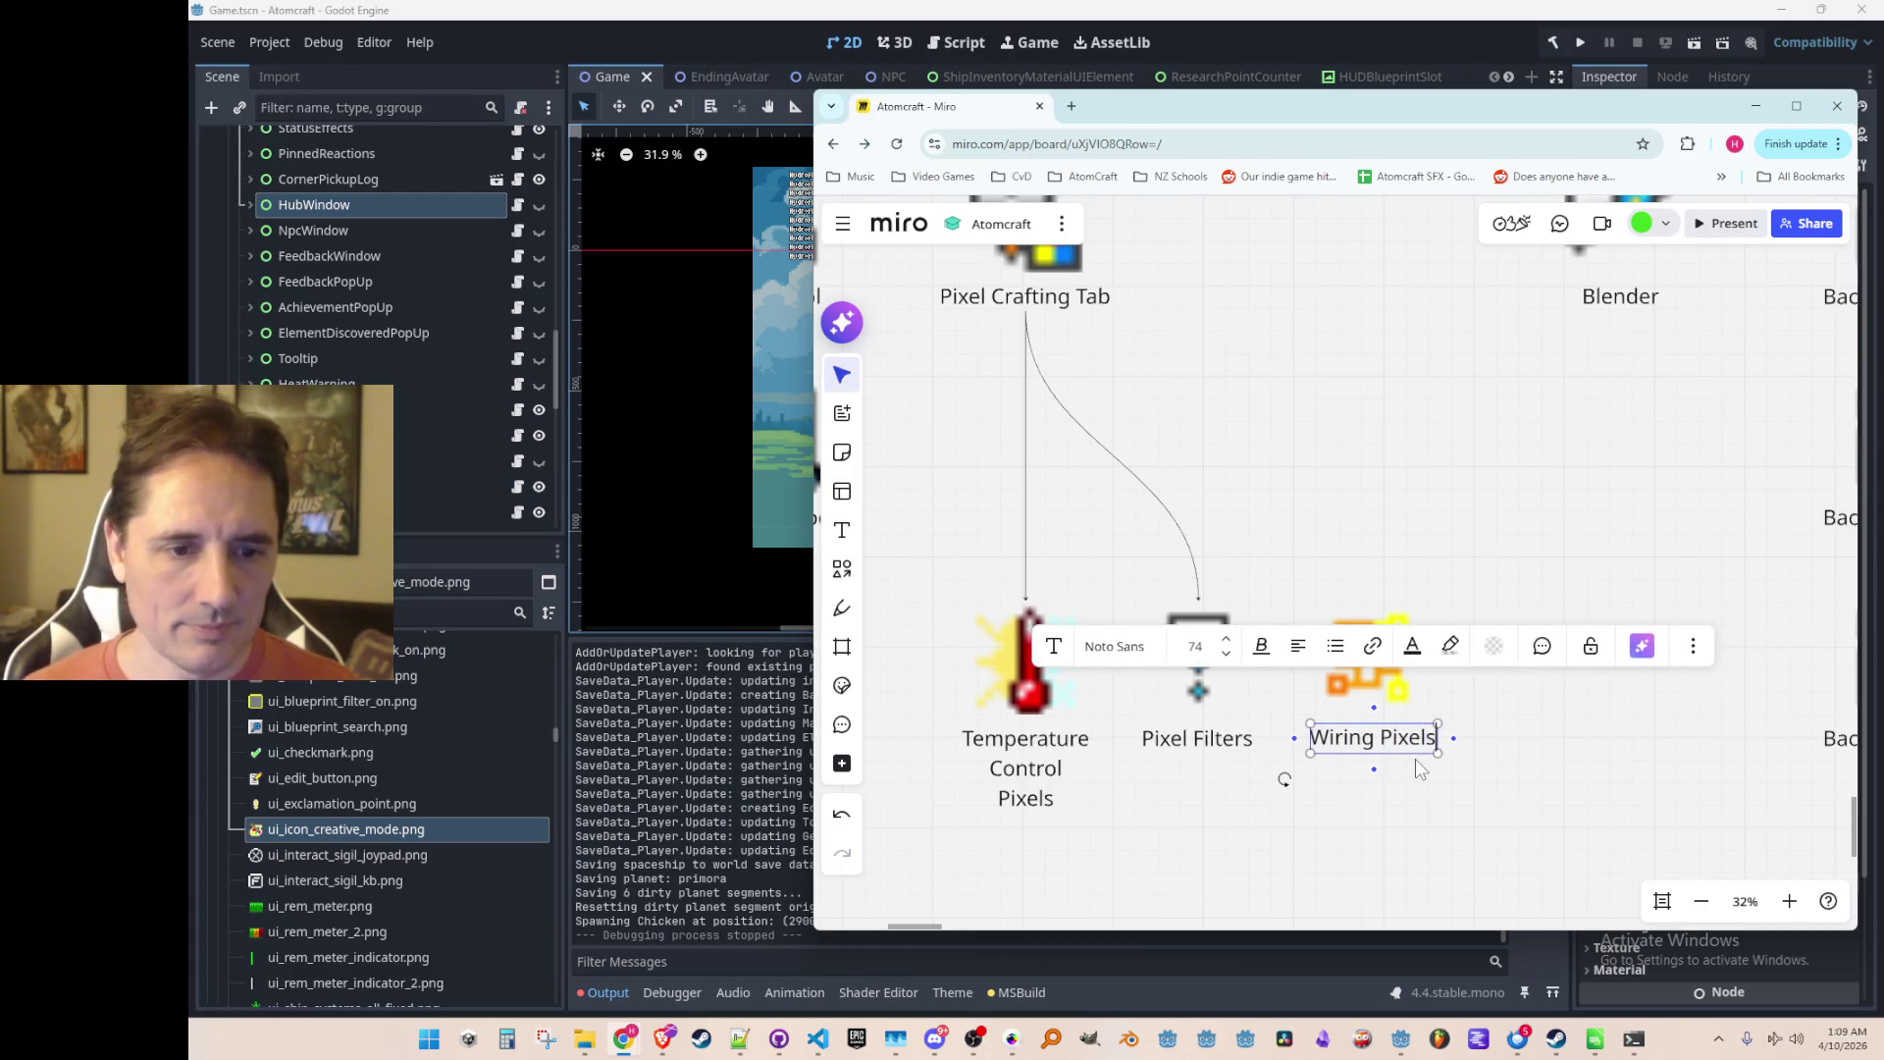
pyautogui.click(1409, 799)
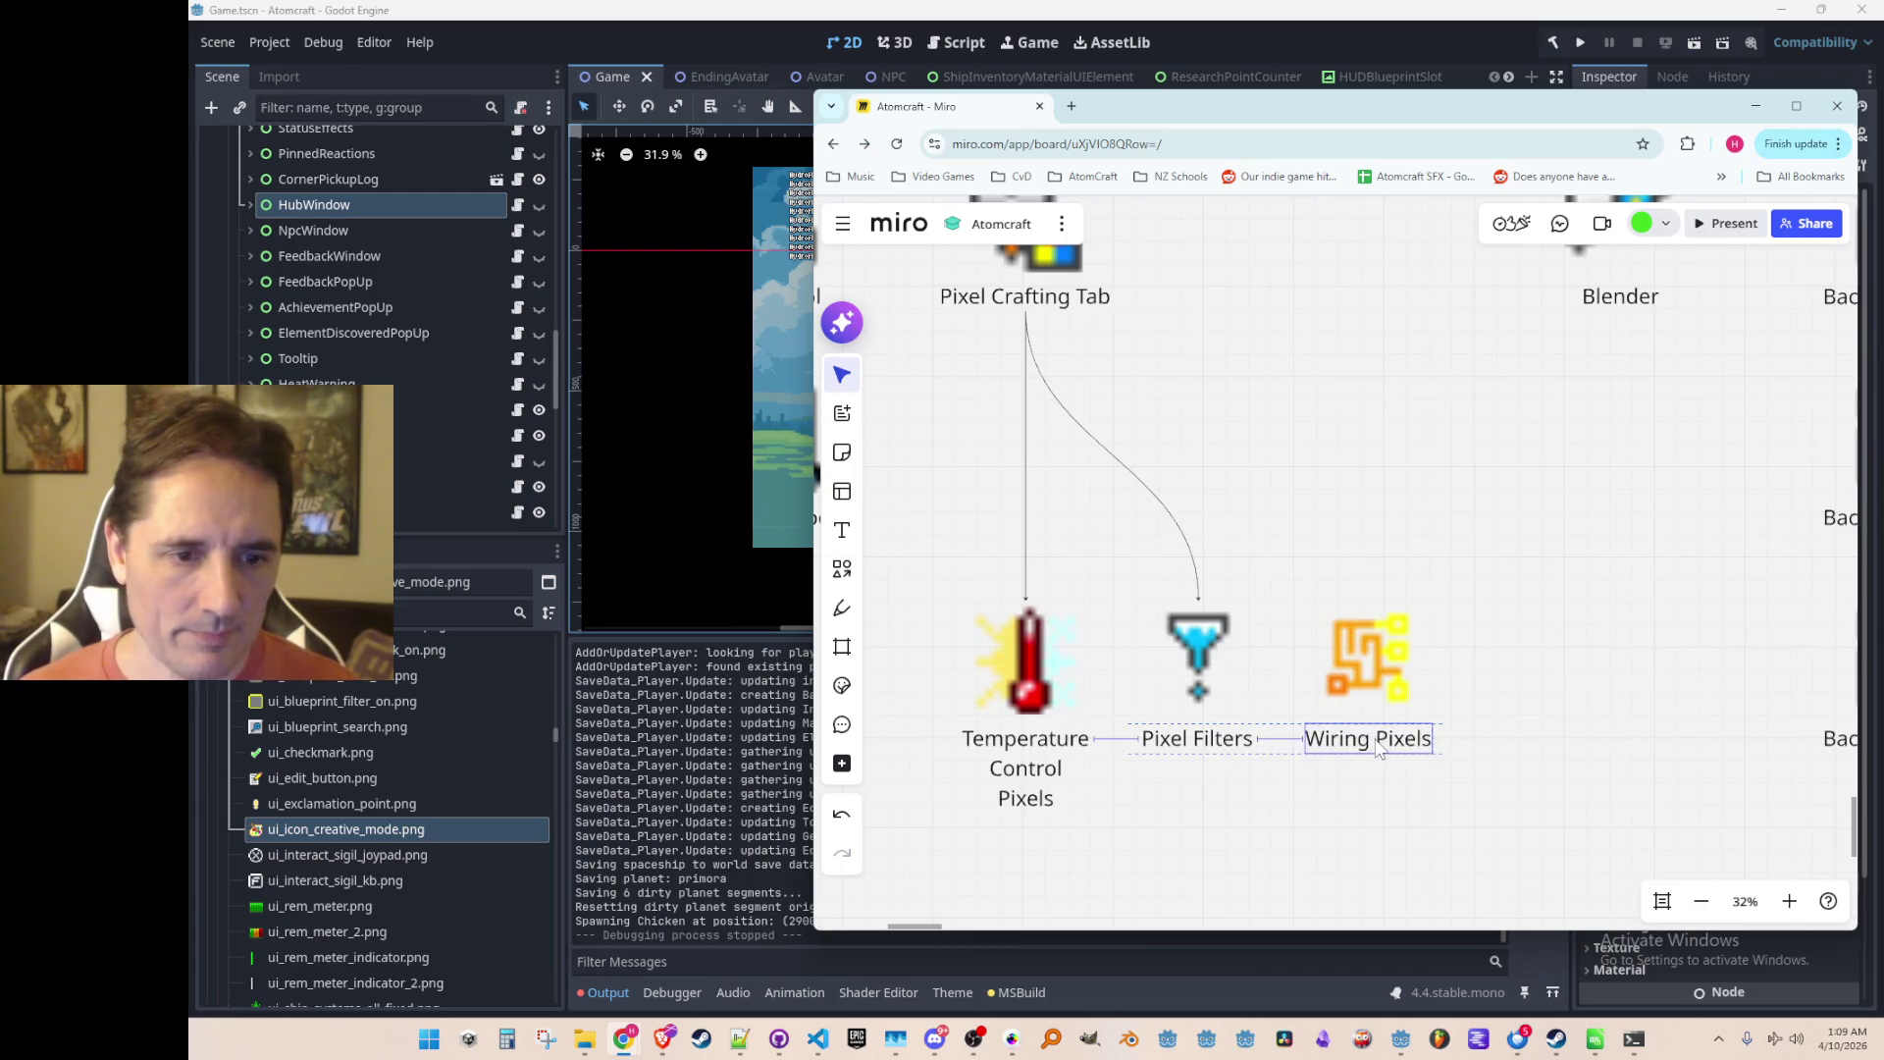
pyautogui.click(817, 1038)
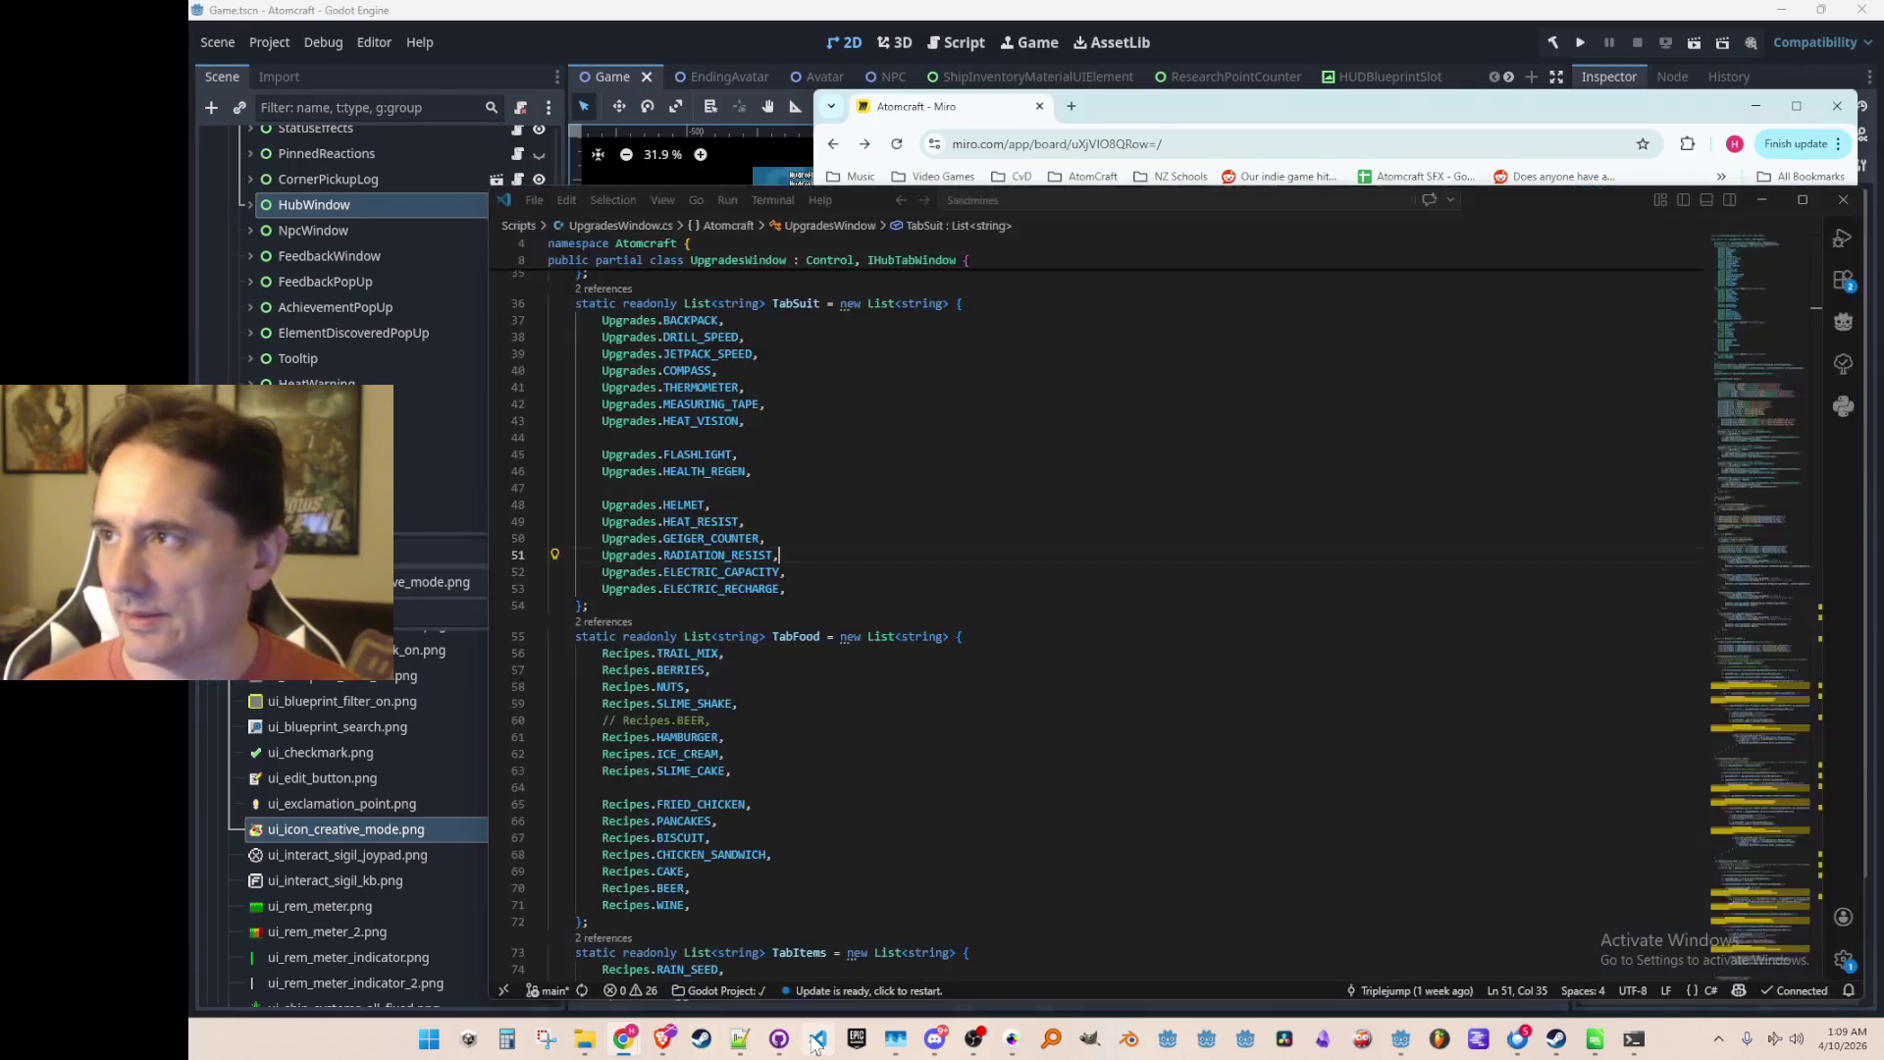
# Step: Open Craftables.cs via the file finder and search it for 'WIRE'
pyautogui.hotkey('ctrl', 'p')
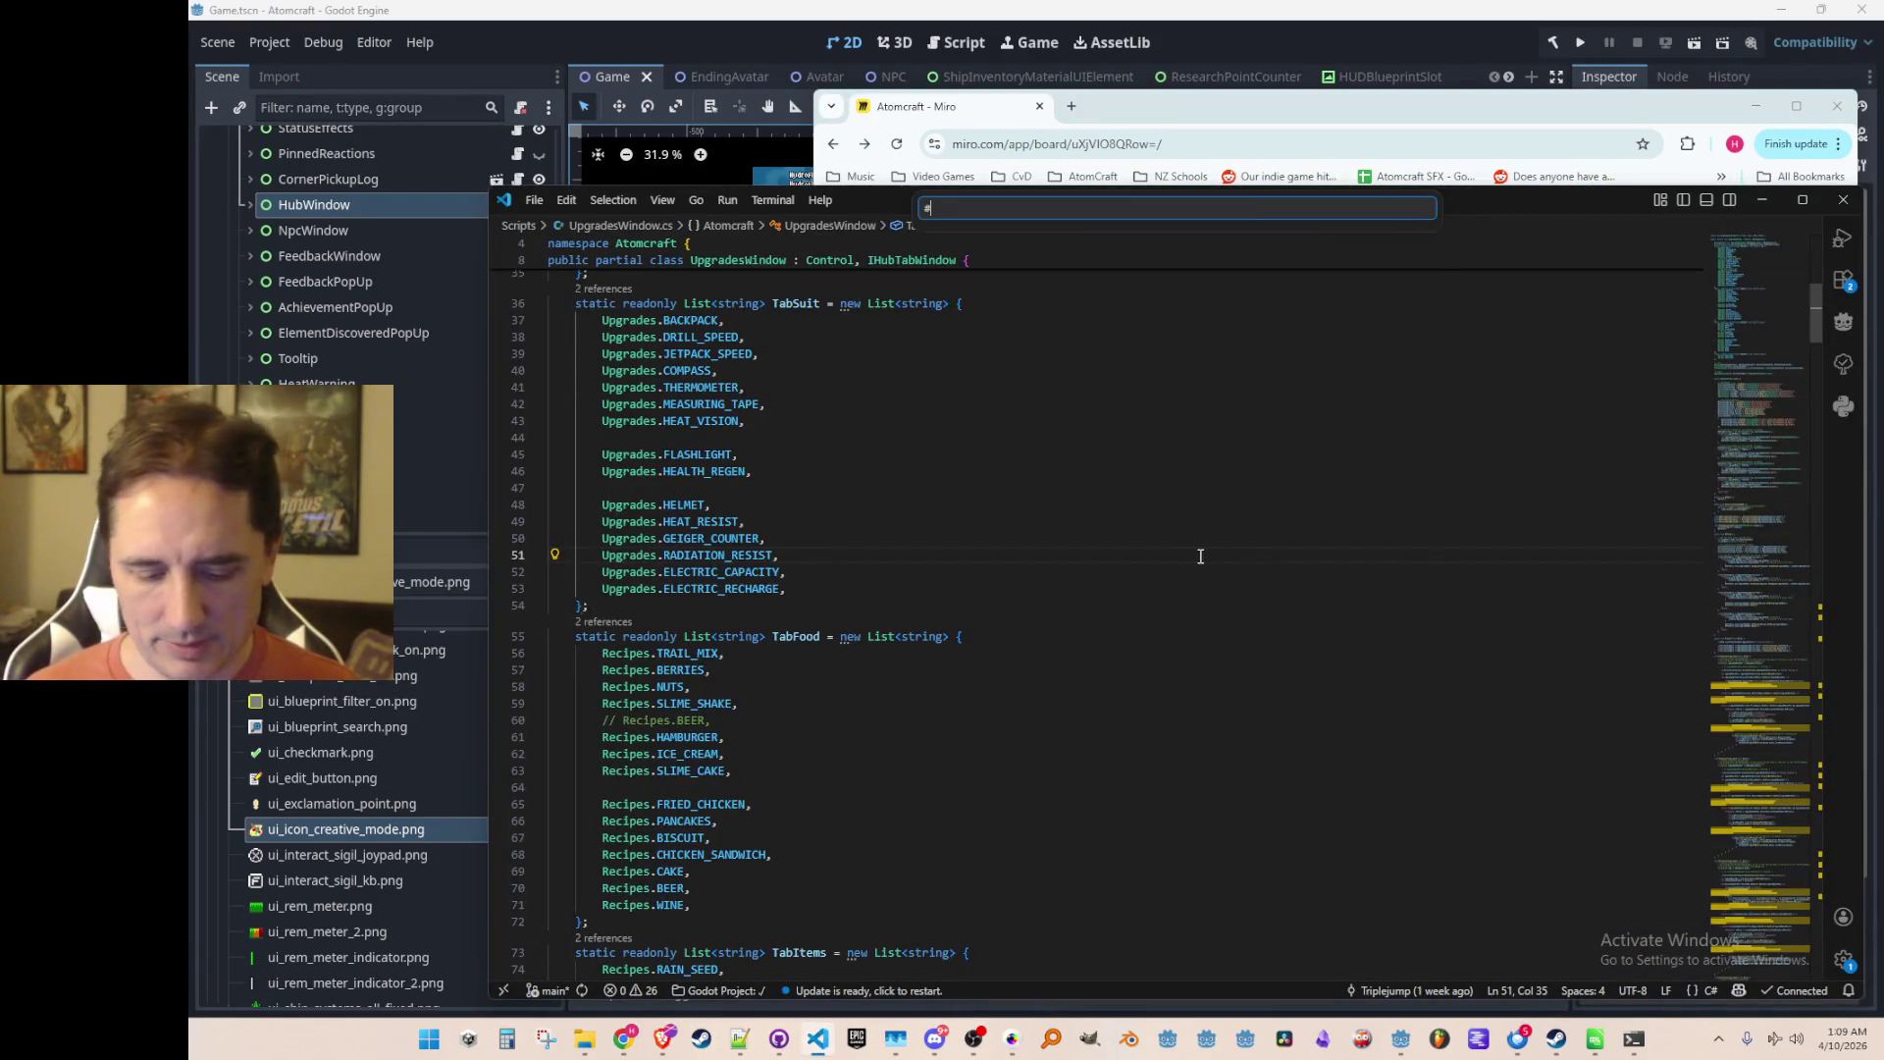
pyautogui.write('Craftables')
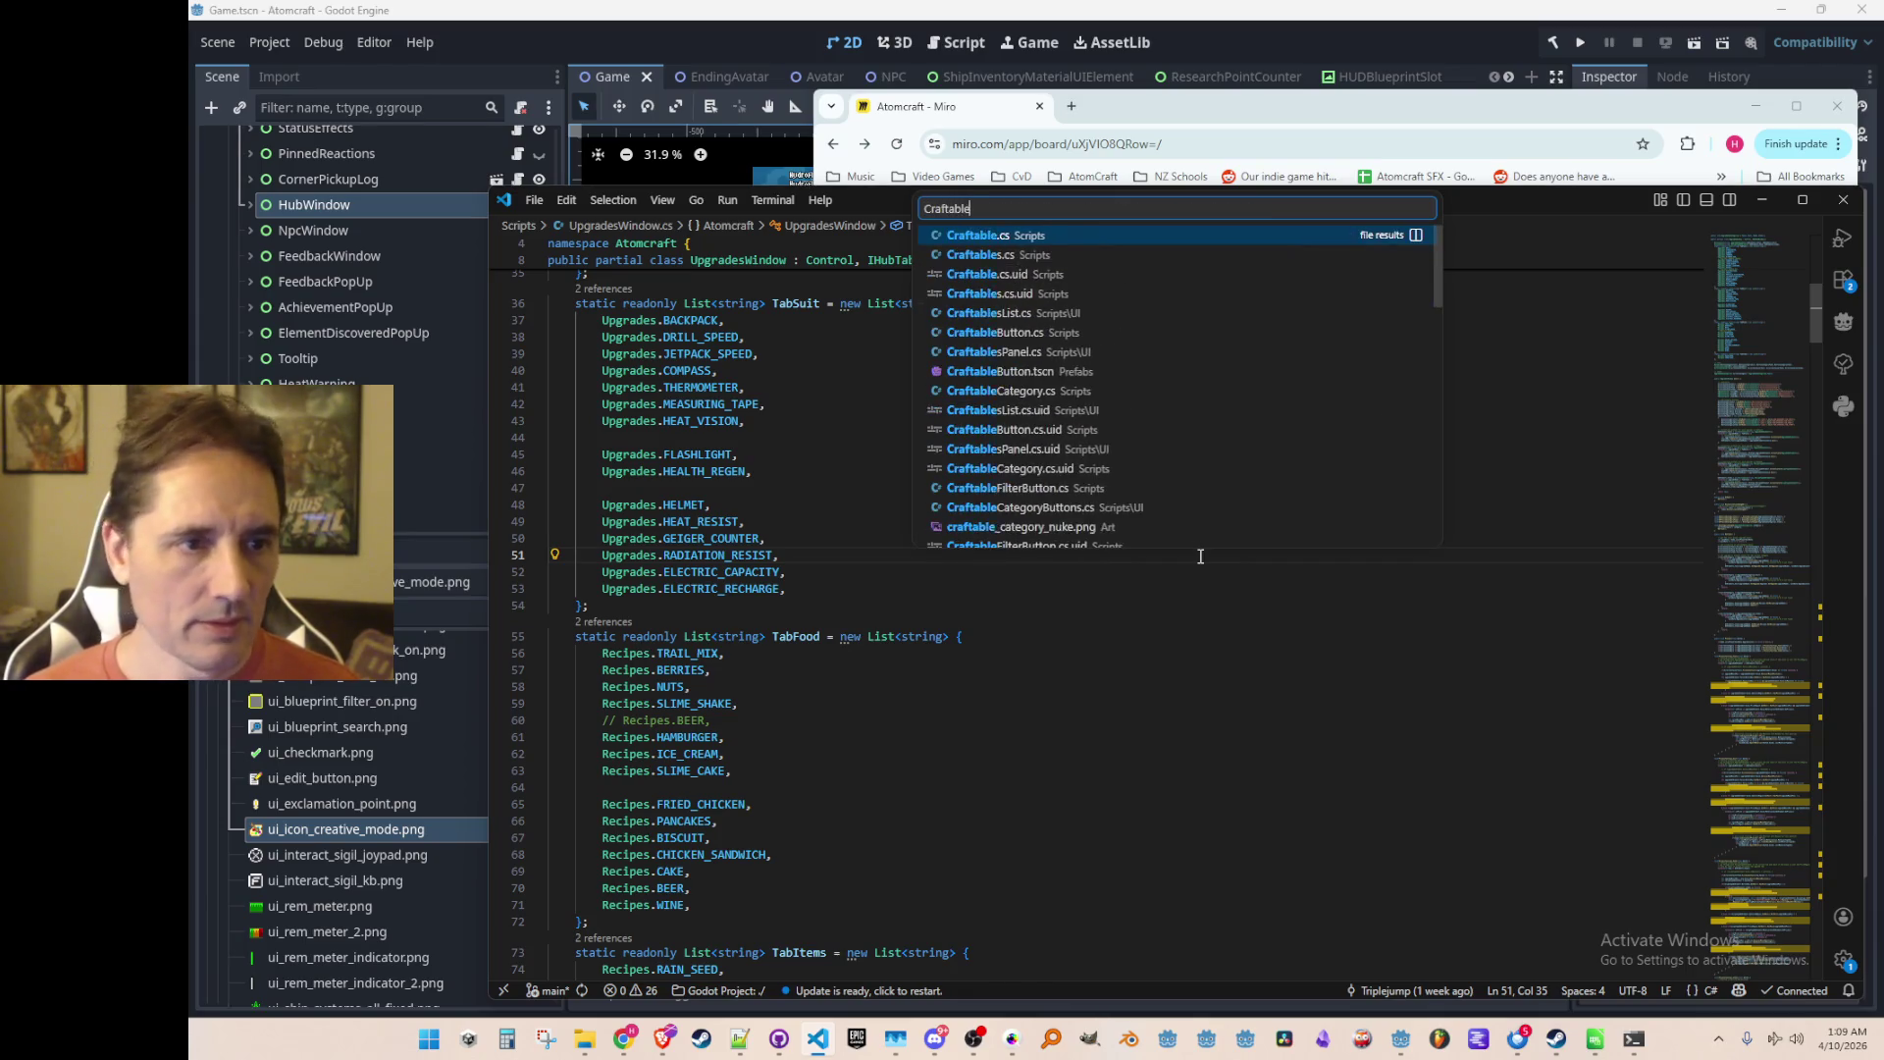
pyautogui.click(1185, 243)
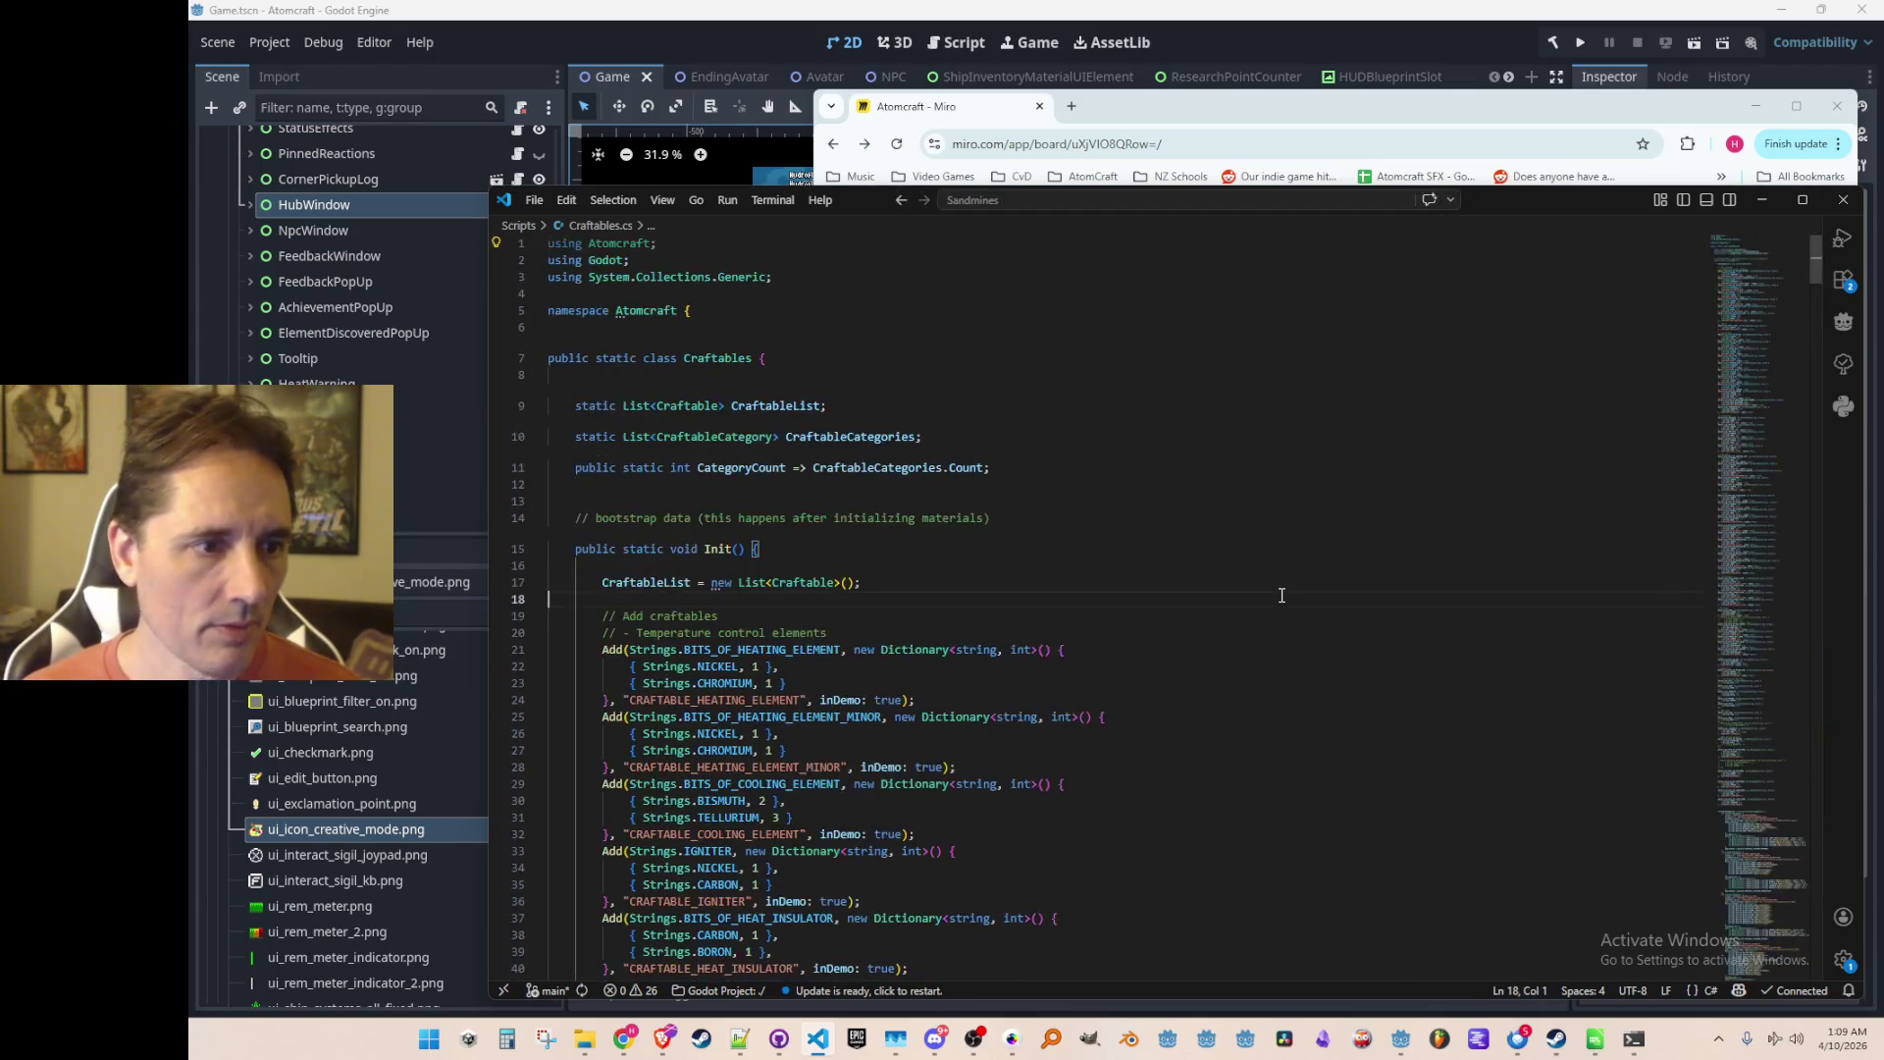
pyautogui.hotkey('ctrl', 'f')
pyautogui.write('WIRE')
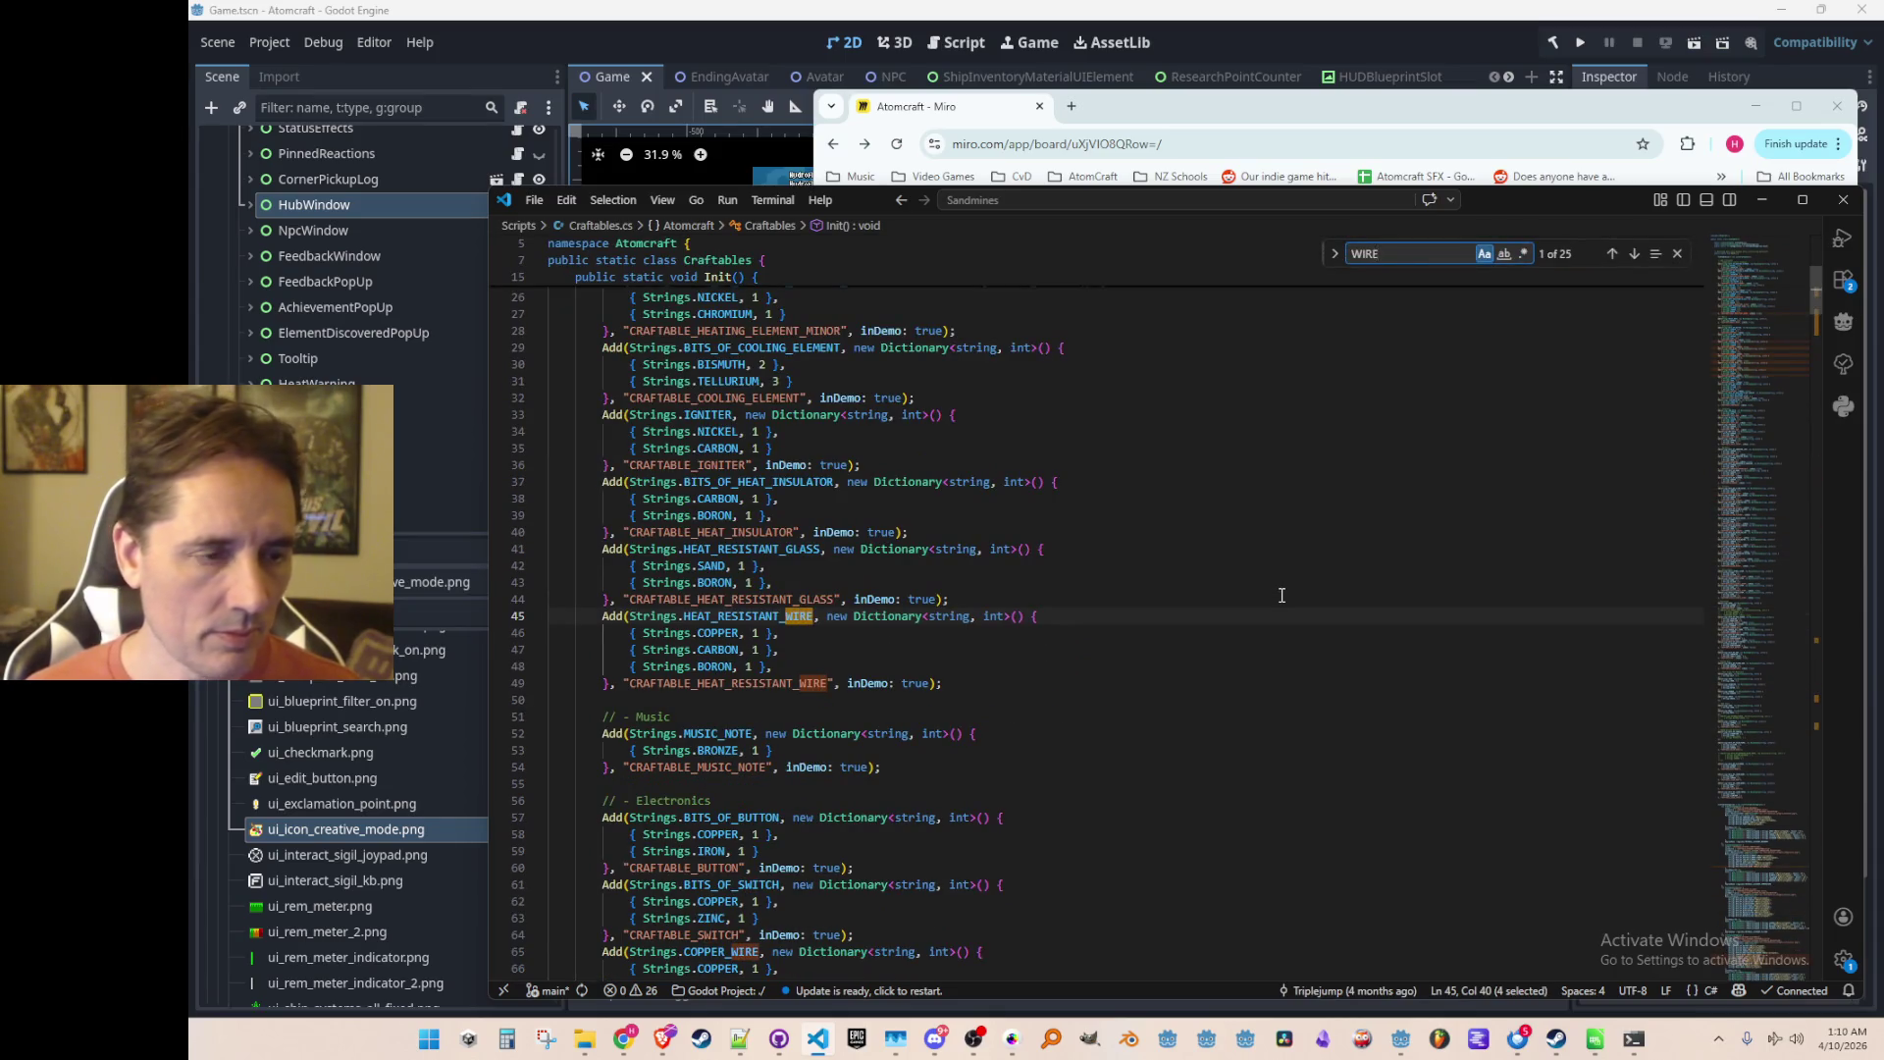
pyautogui.press('Escape')
# Step: Scroll through the craftable recipe definitions from the wire entries down to the guns
pyautogui.scroll(6, 1282, 595)
pyautogui.scroll(-11, 1266, 628)
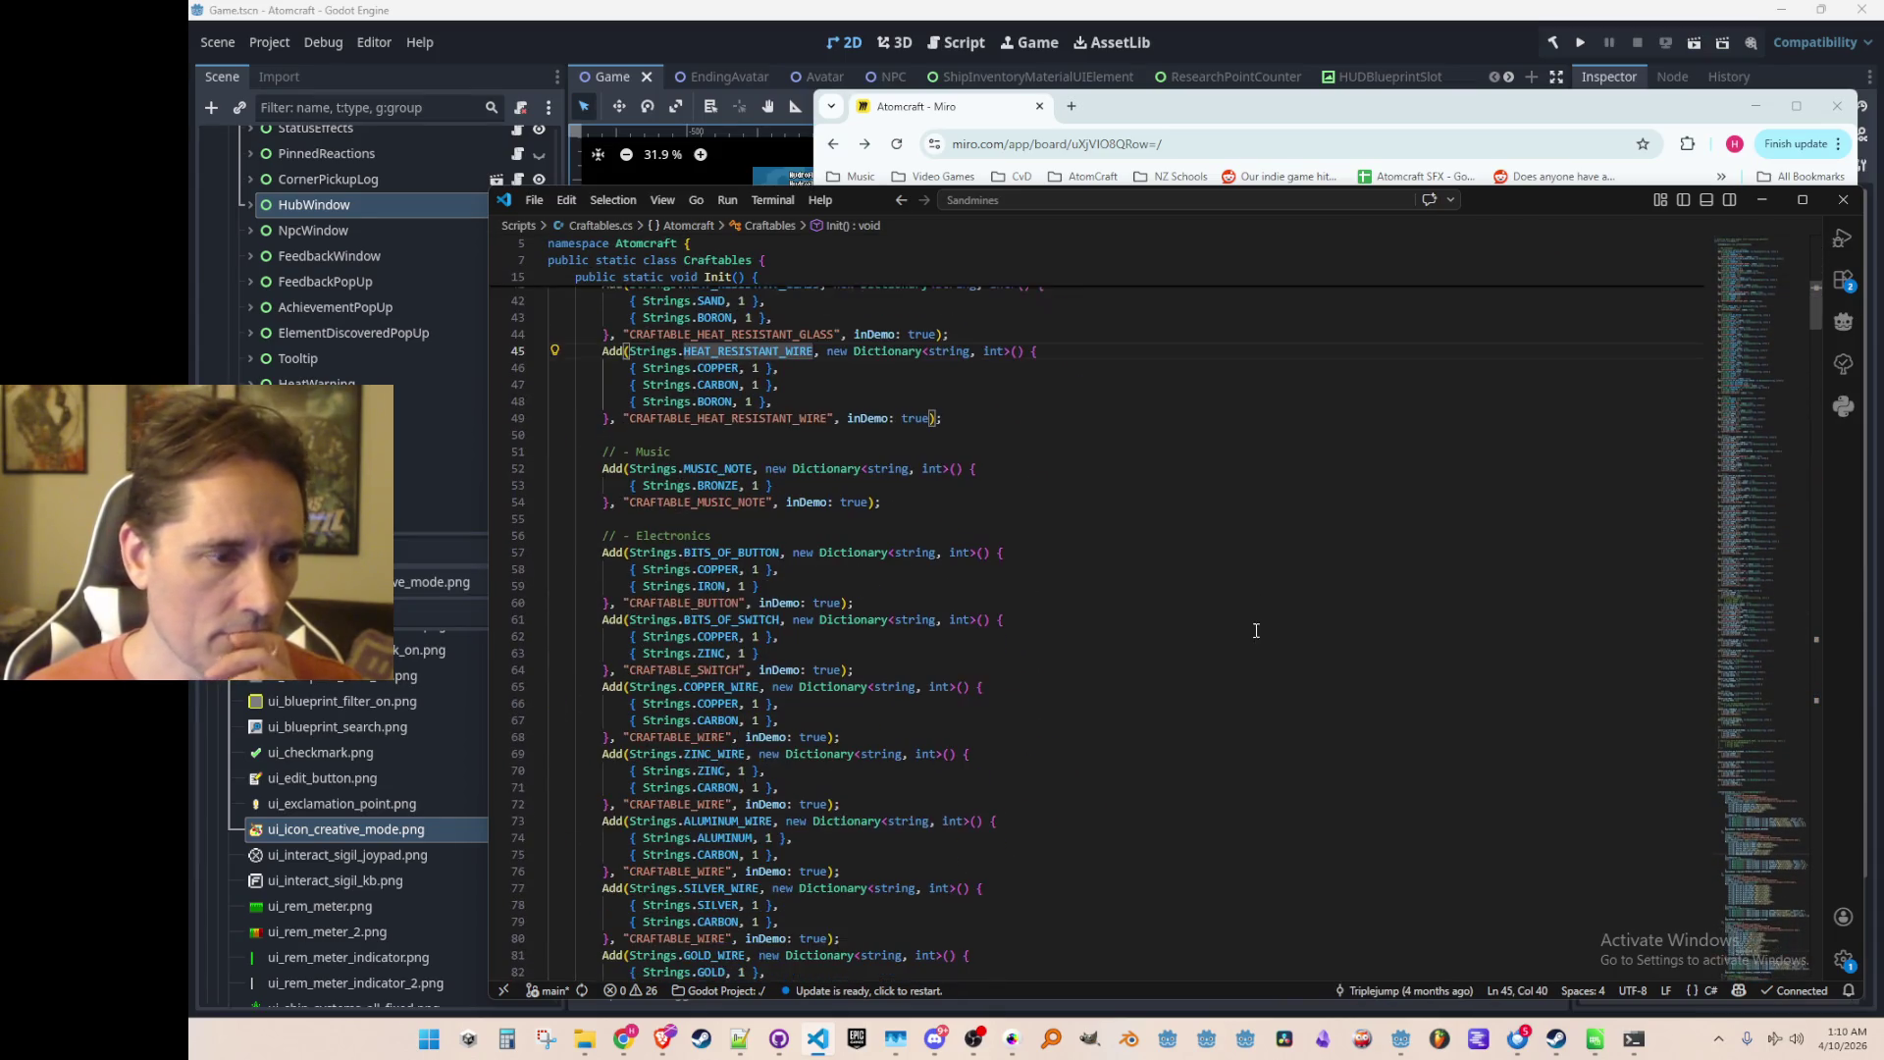
pyautogui.scroll(-3, 1228, 626)
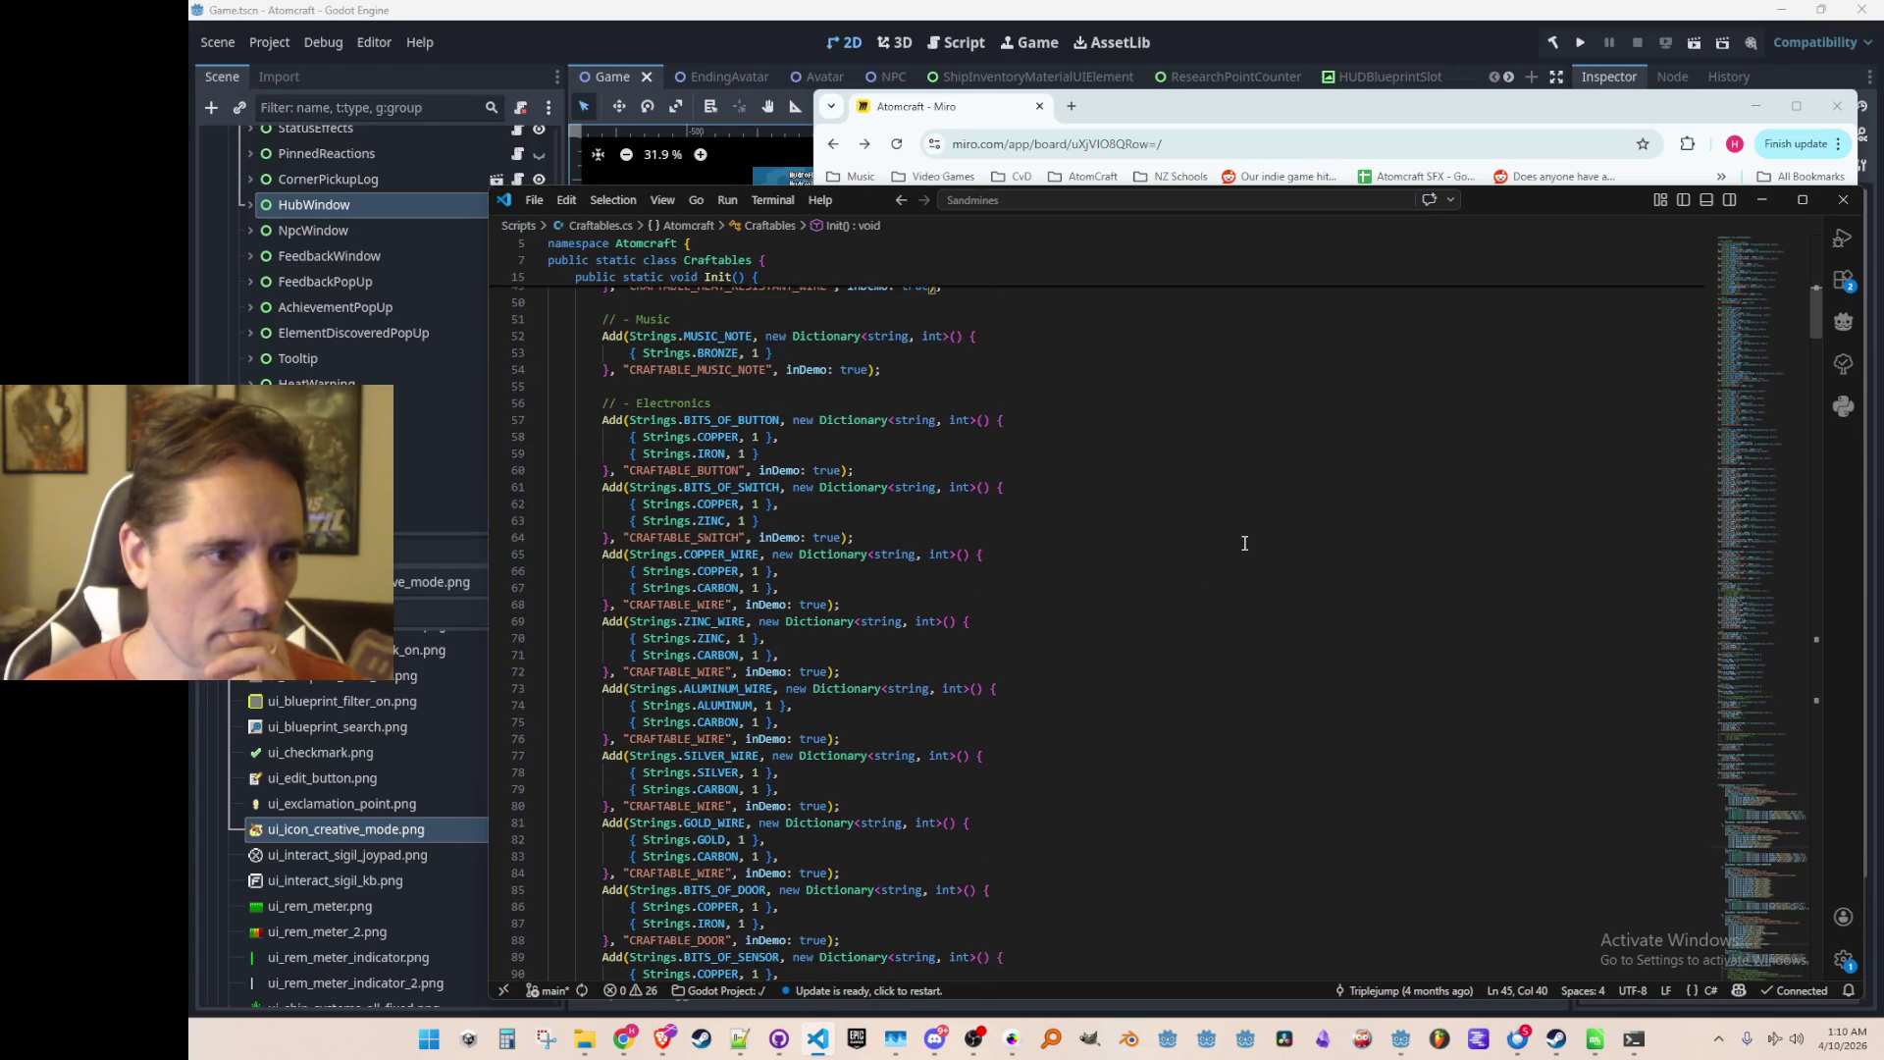
pyautogui.scroll(-7, 1241, 618)
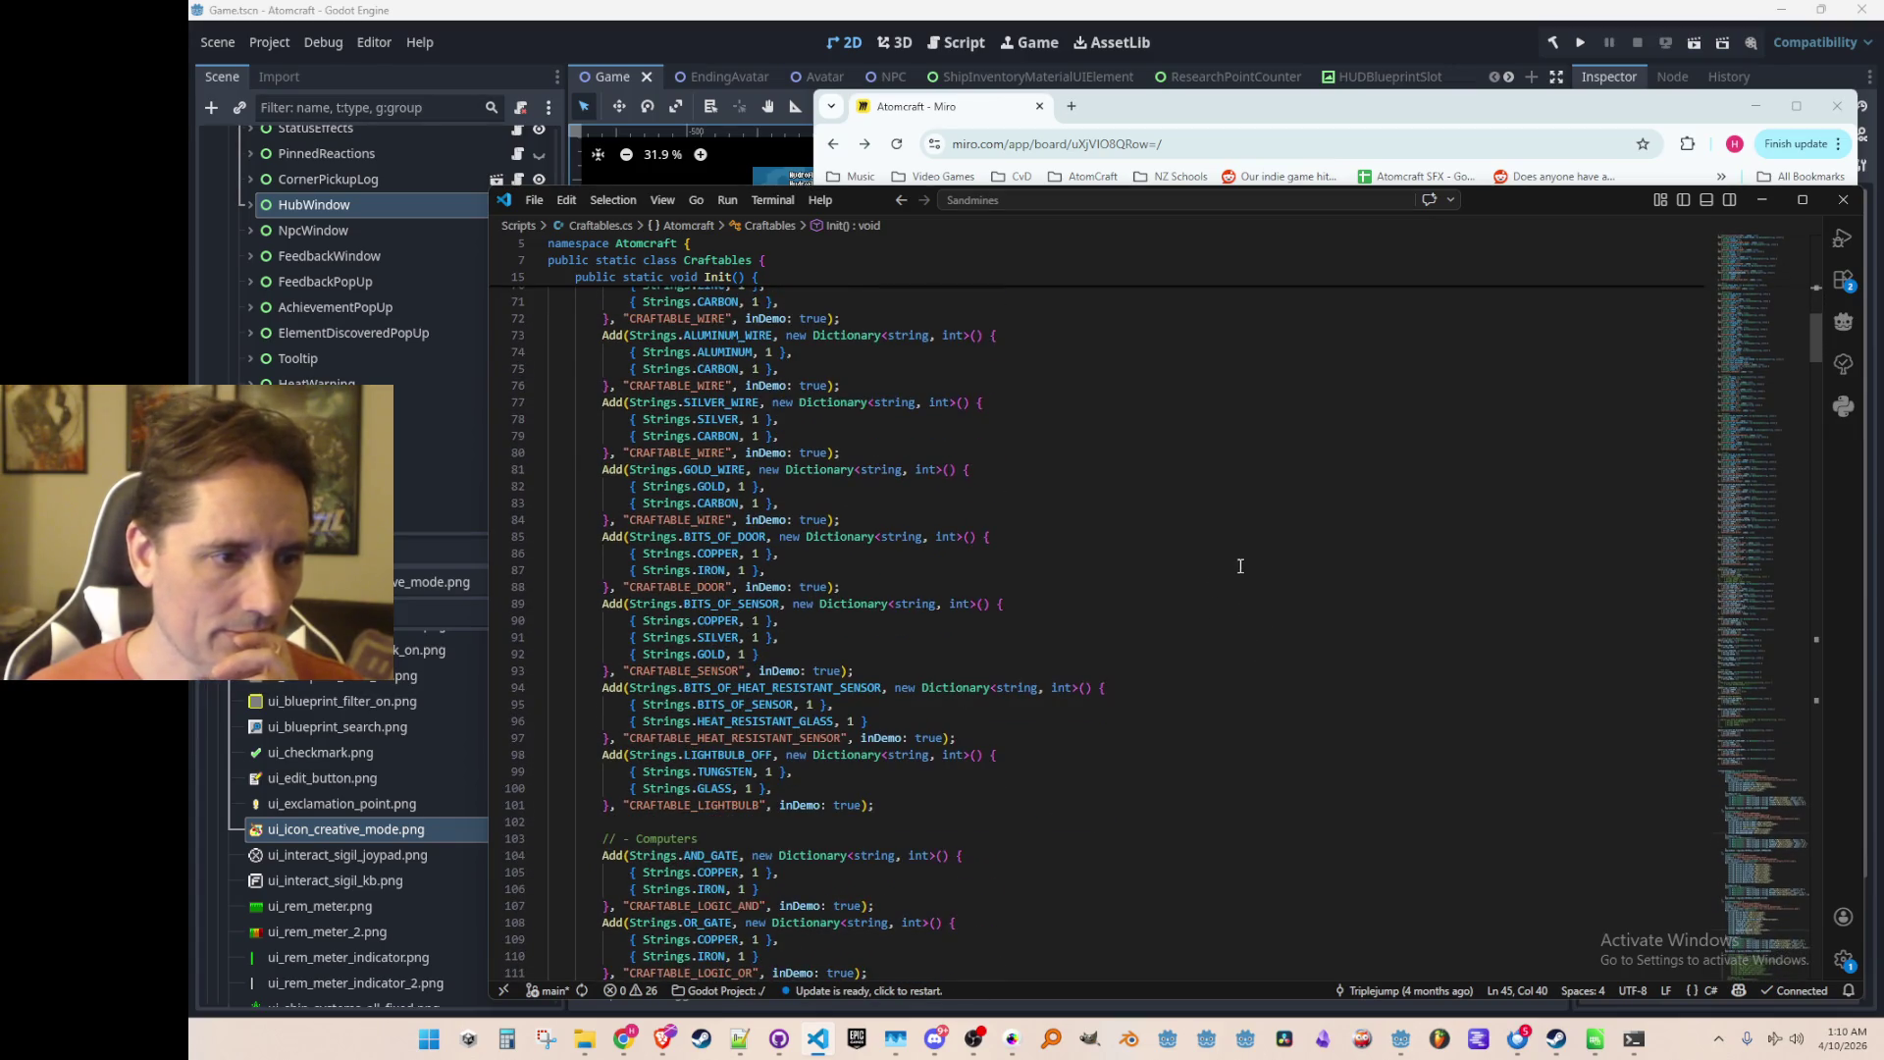
pyautogui.scroll(-4, 1276, 545)
pyautogui.scroll(-5, 1339, 503)
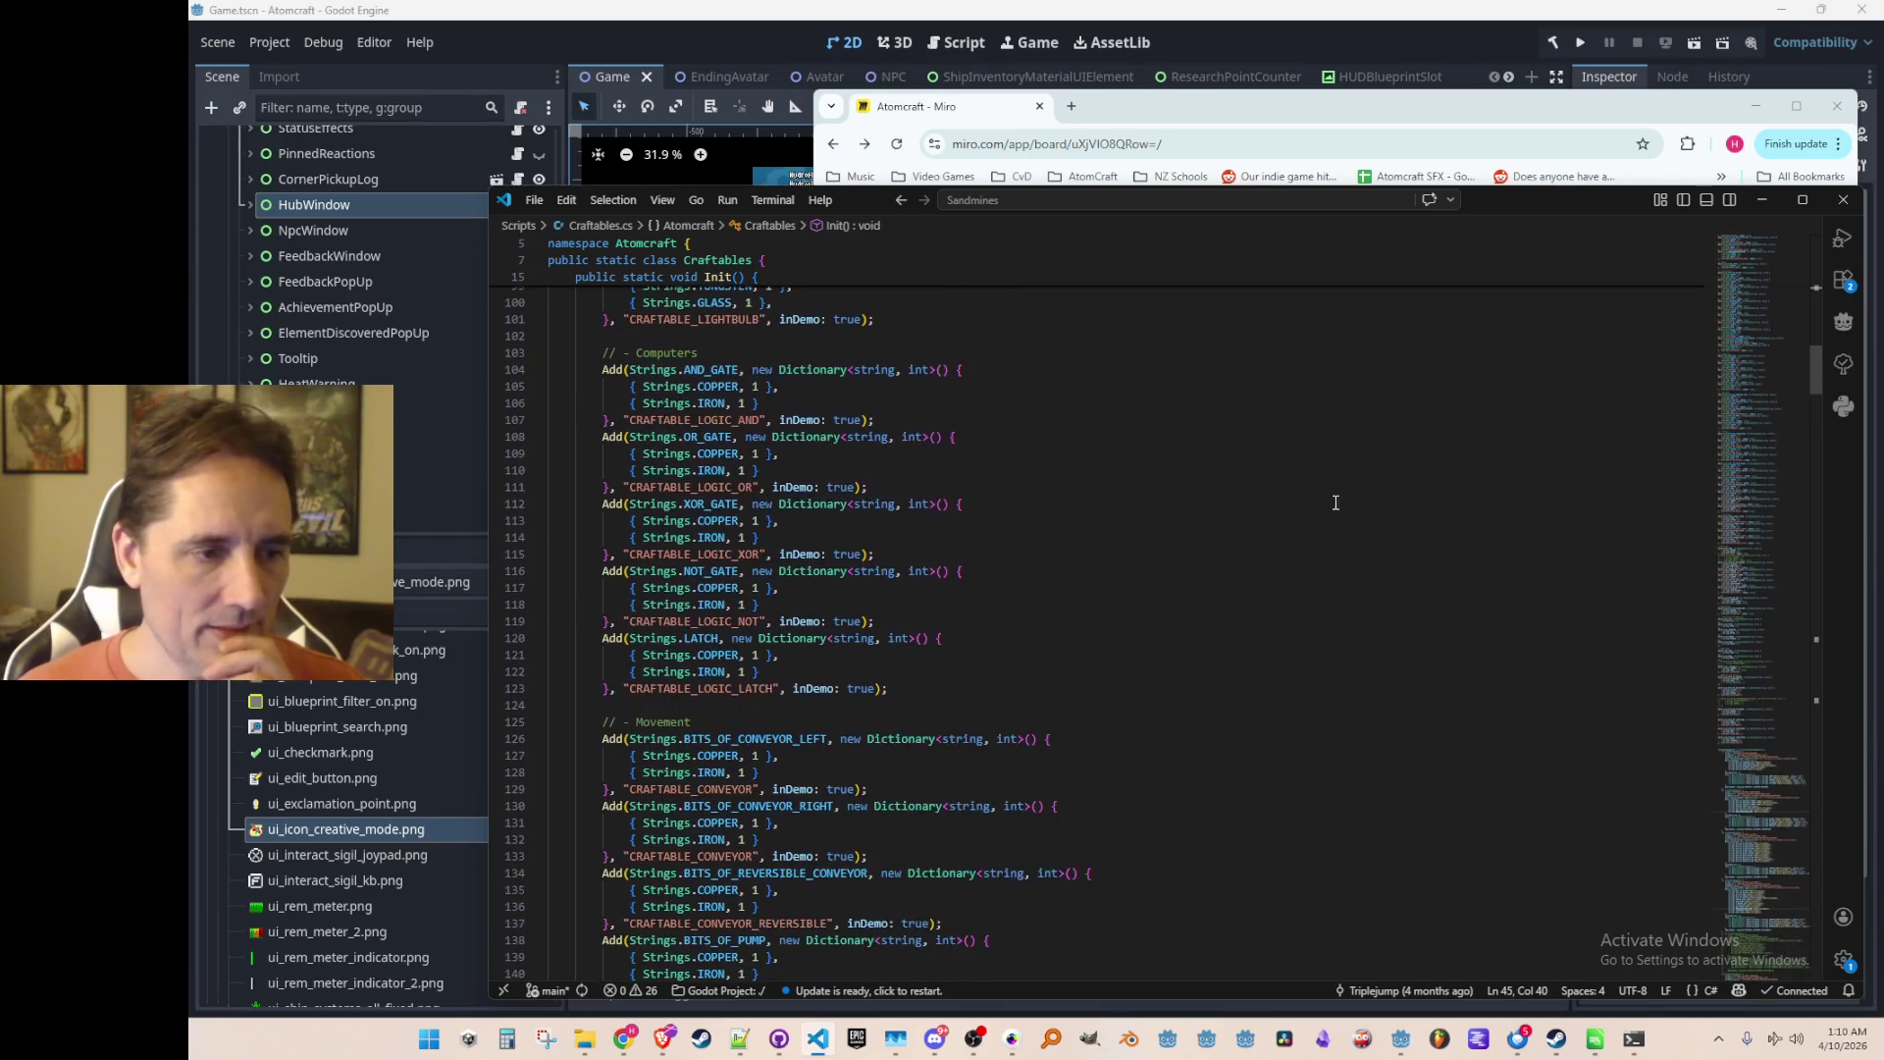
pyautogui.scroll(-20, 1329, 502)
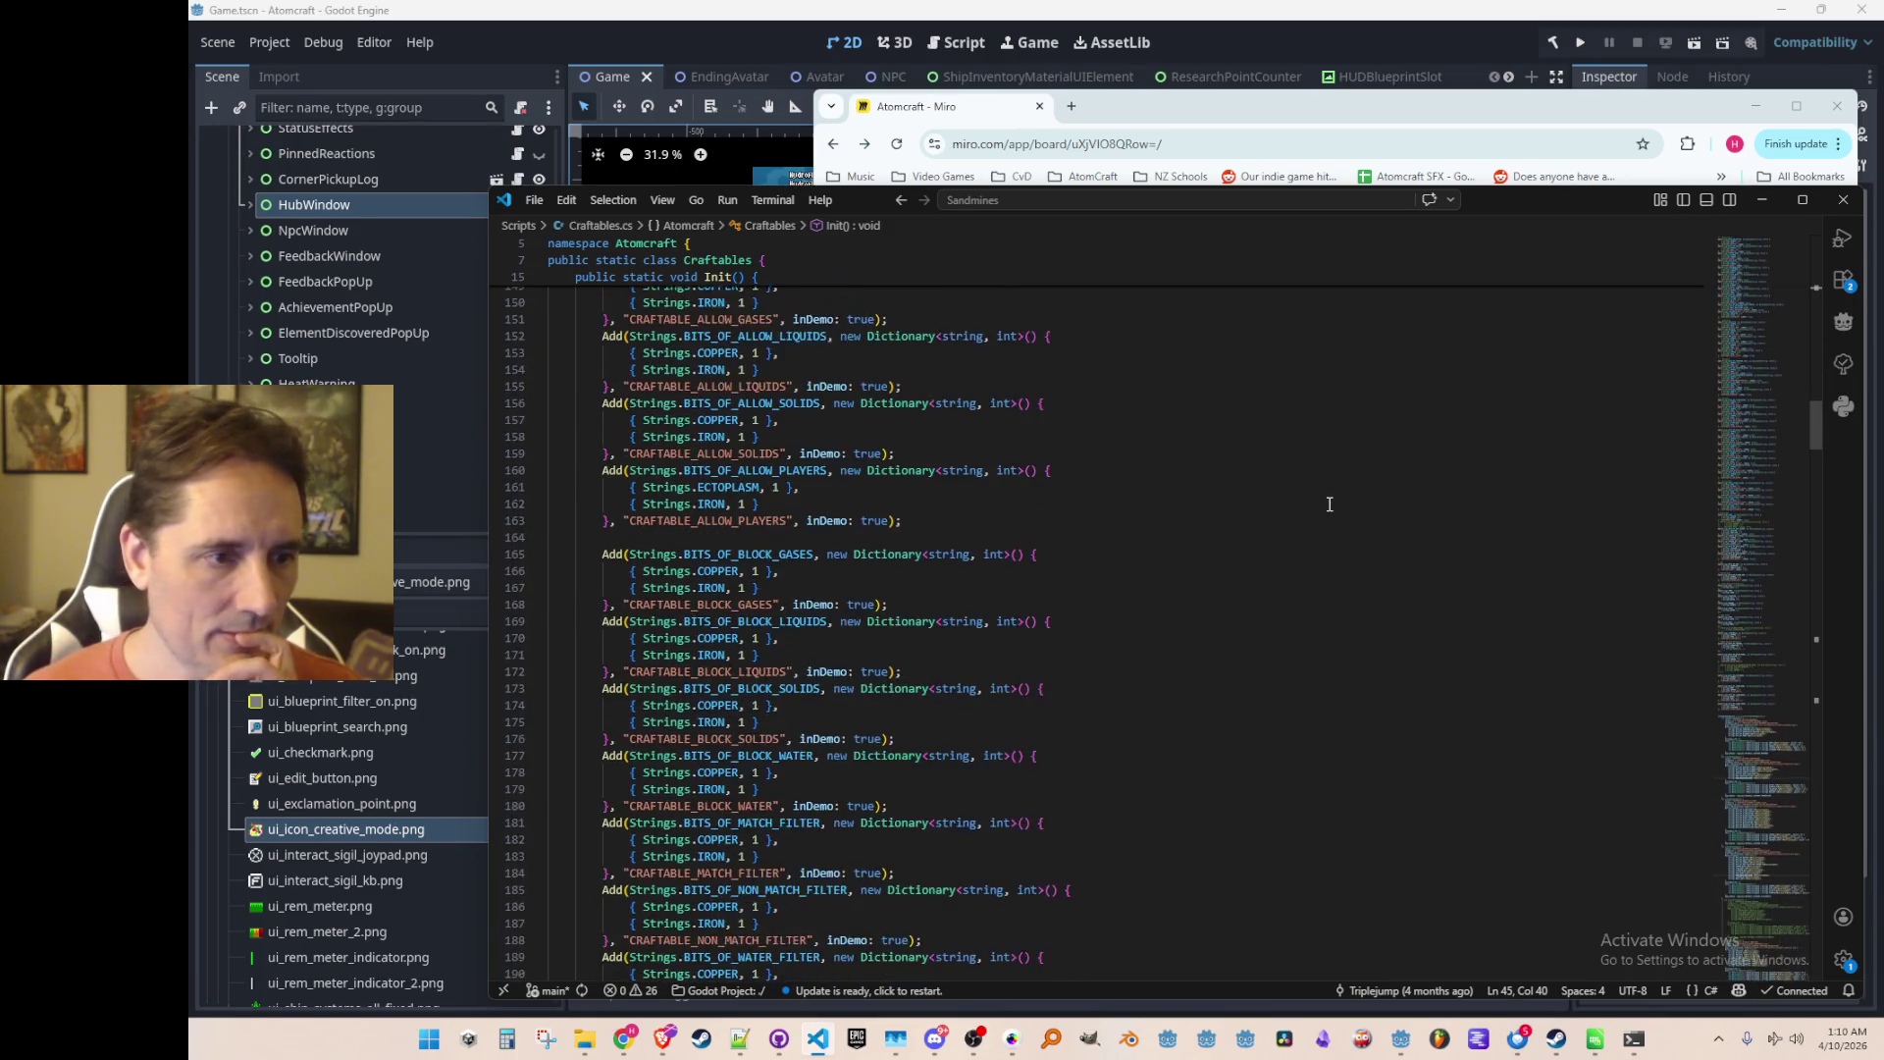
pyautogui.scroll(-6, 1326, 508)
pyautogui.scroll(-6, 1327, 509)
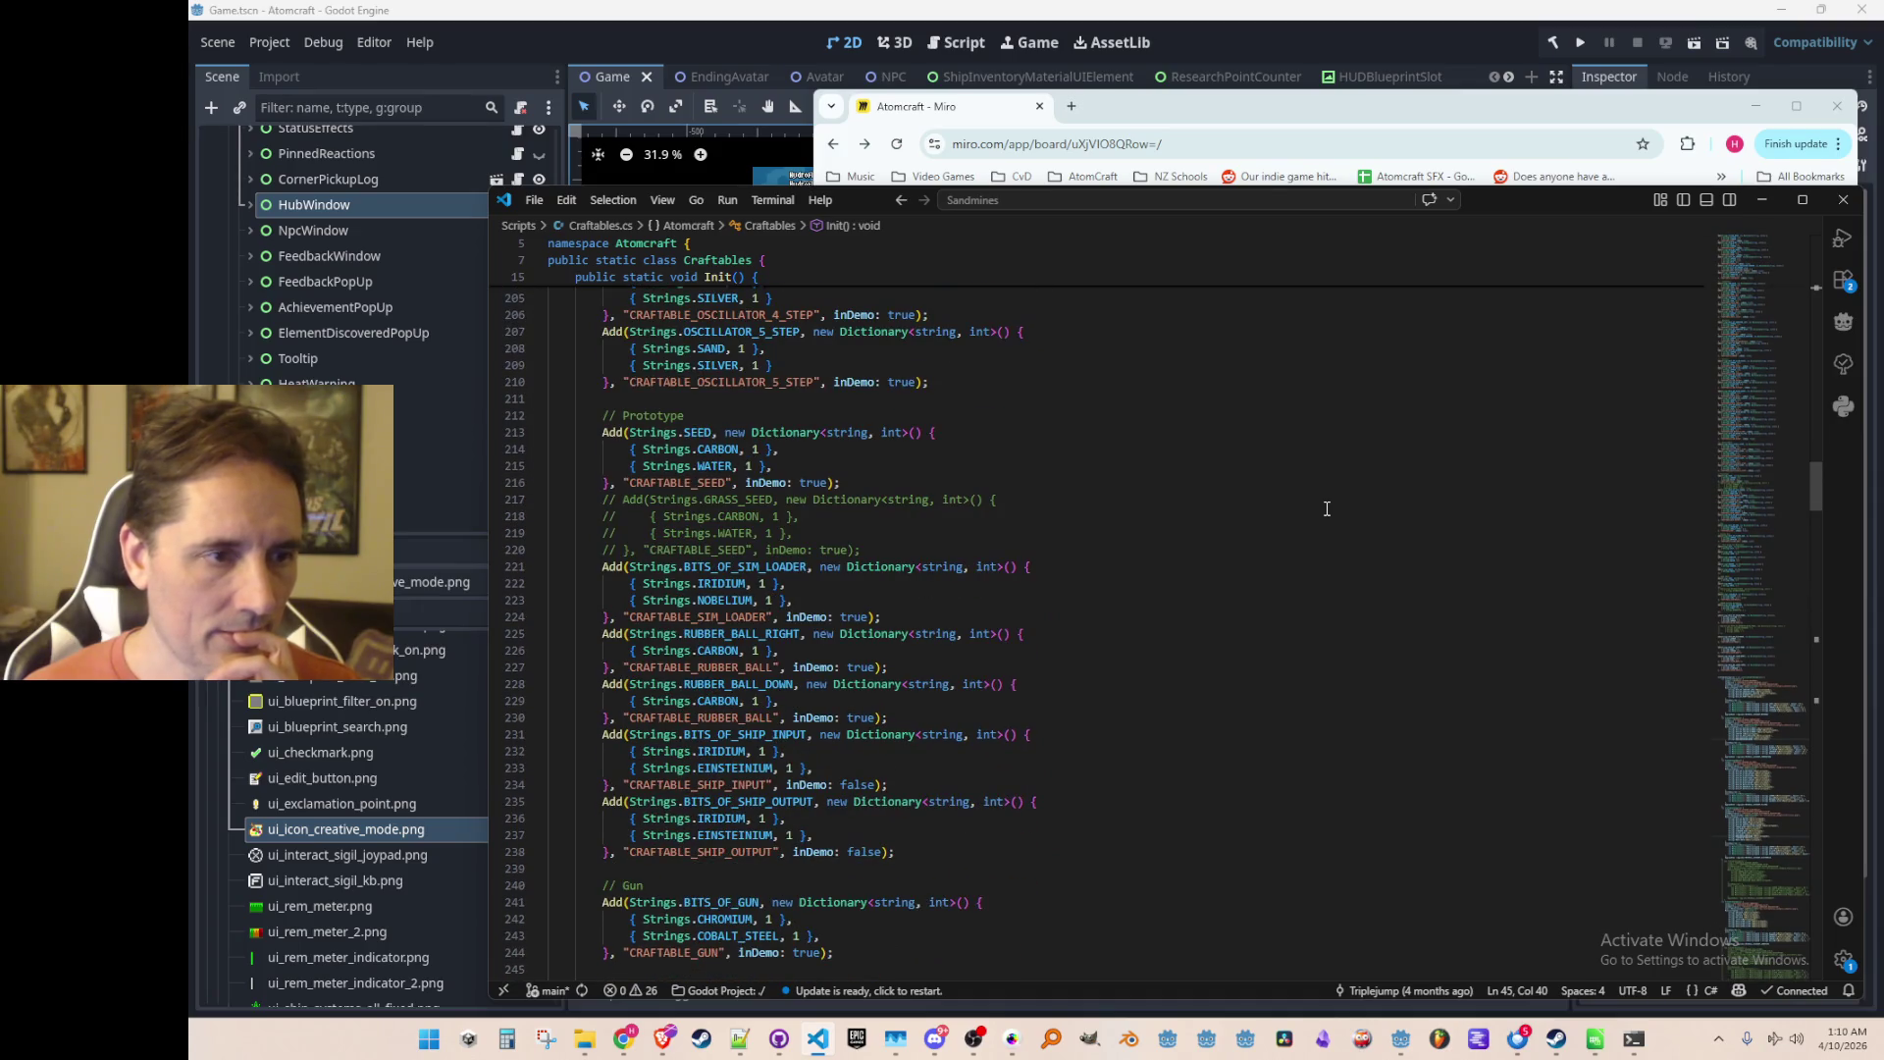
pyautogui.scroll(-6, 1326, 508)
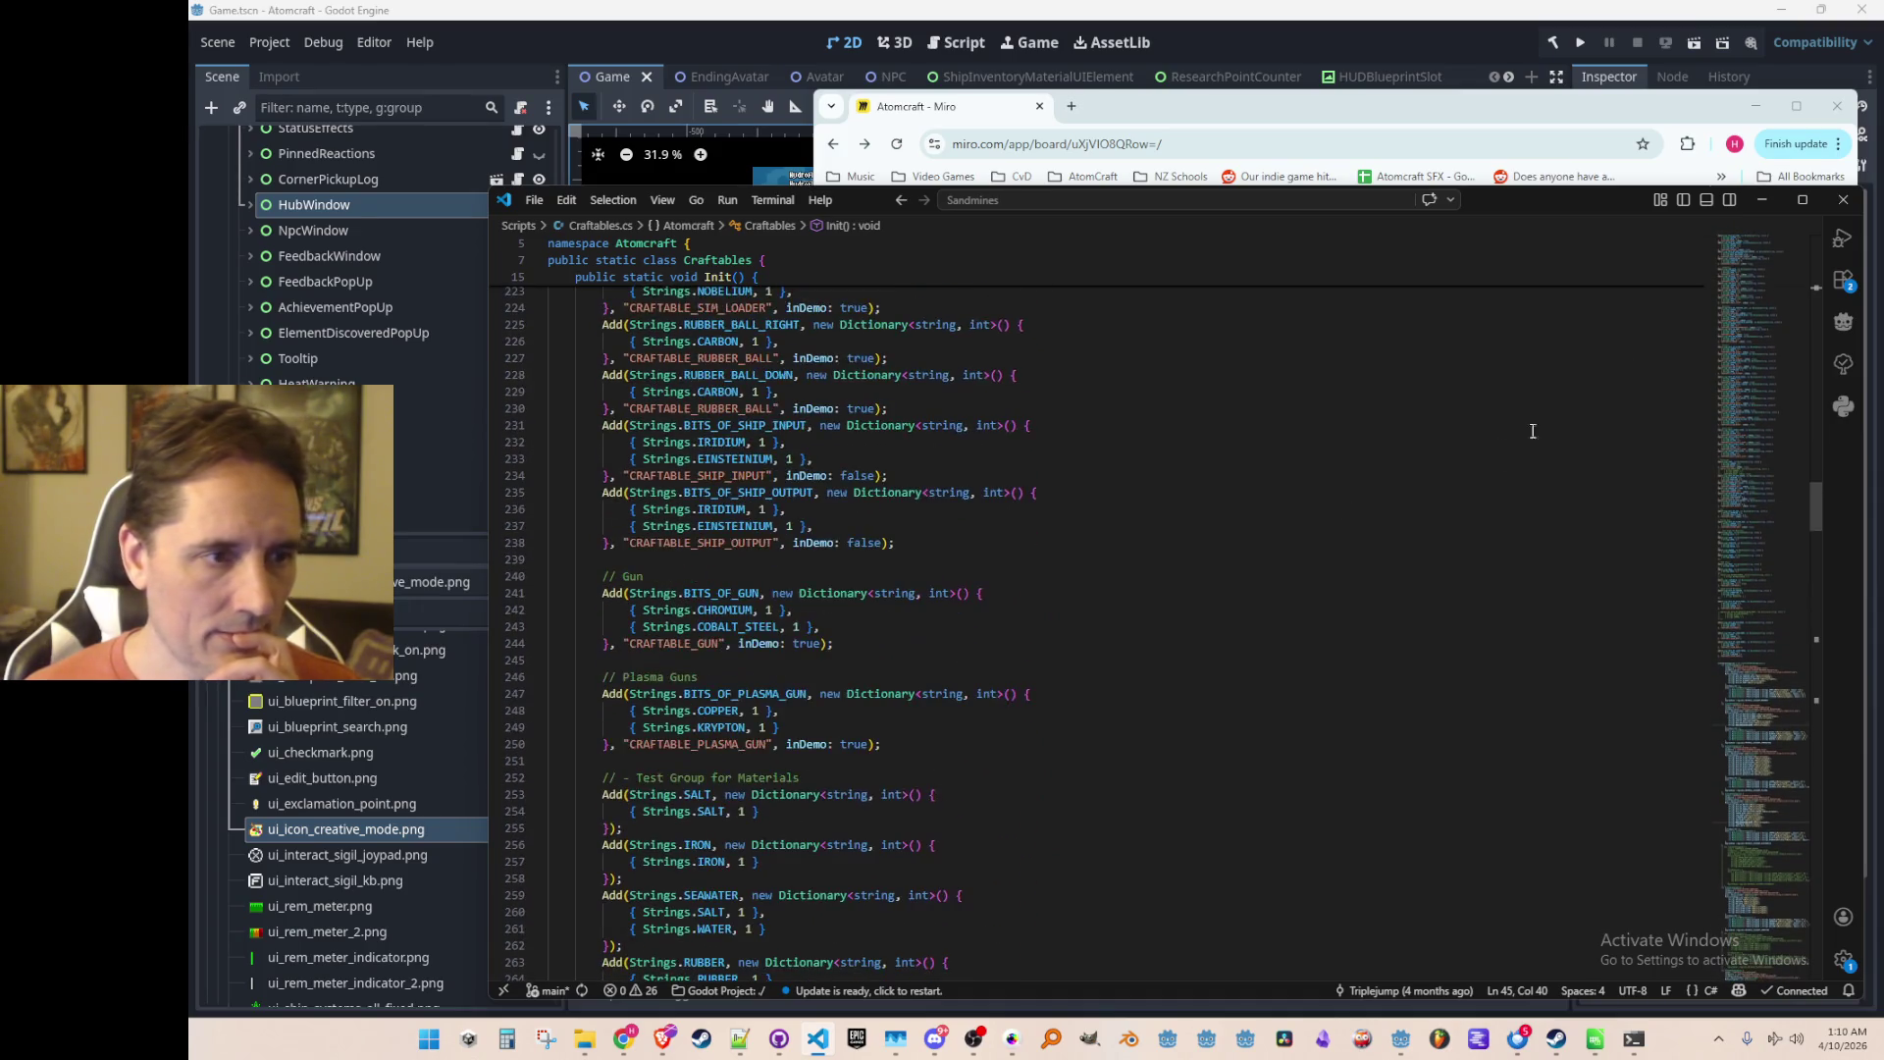
# Step: Rename the Wiring Pixels label to Electronics Pixels
pyautogui.click(1762, 199)
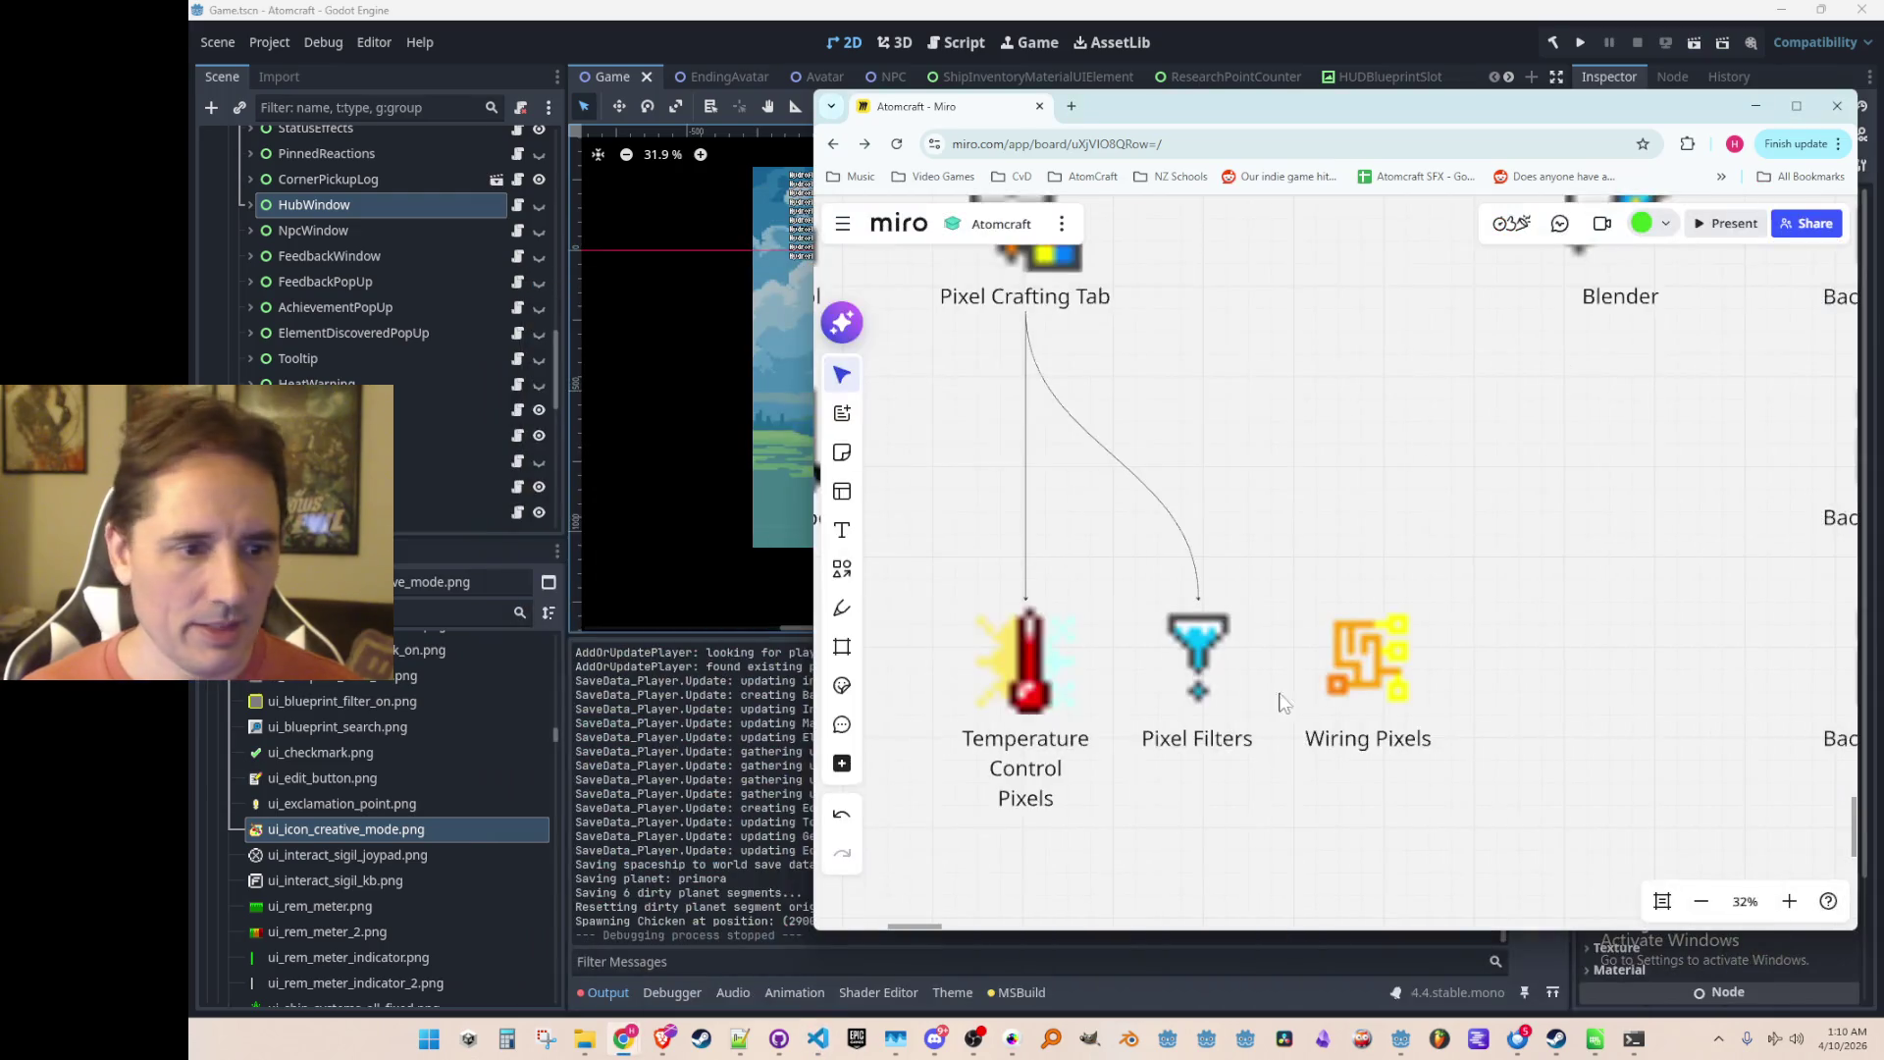
pyautogui.doubleClick(1352, 744)
pyautogui.hotkey('ctrl', 'shift', 'Left')
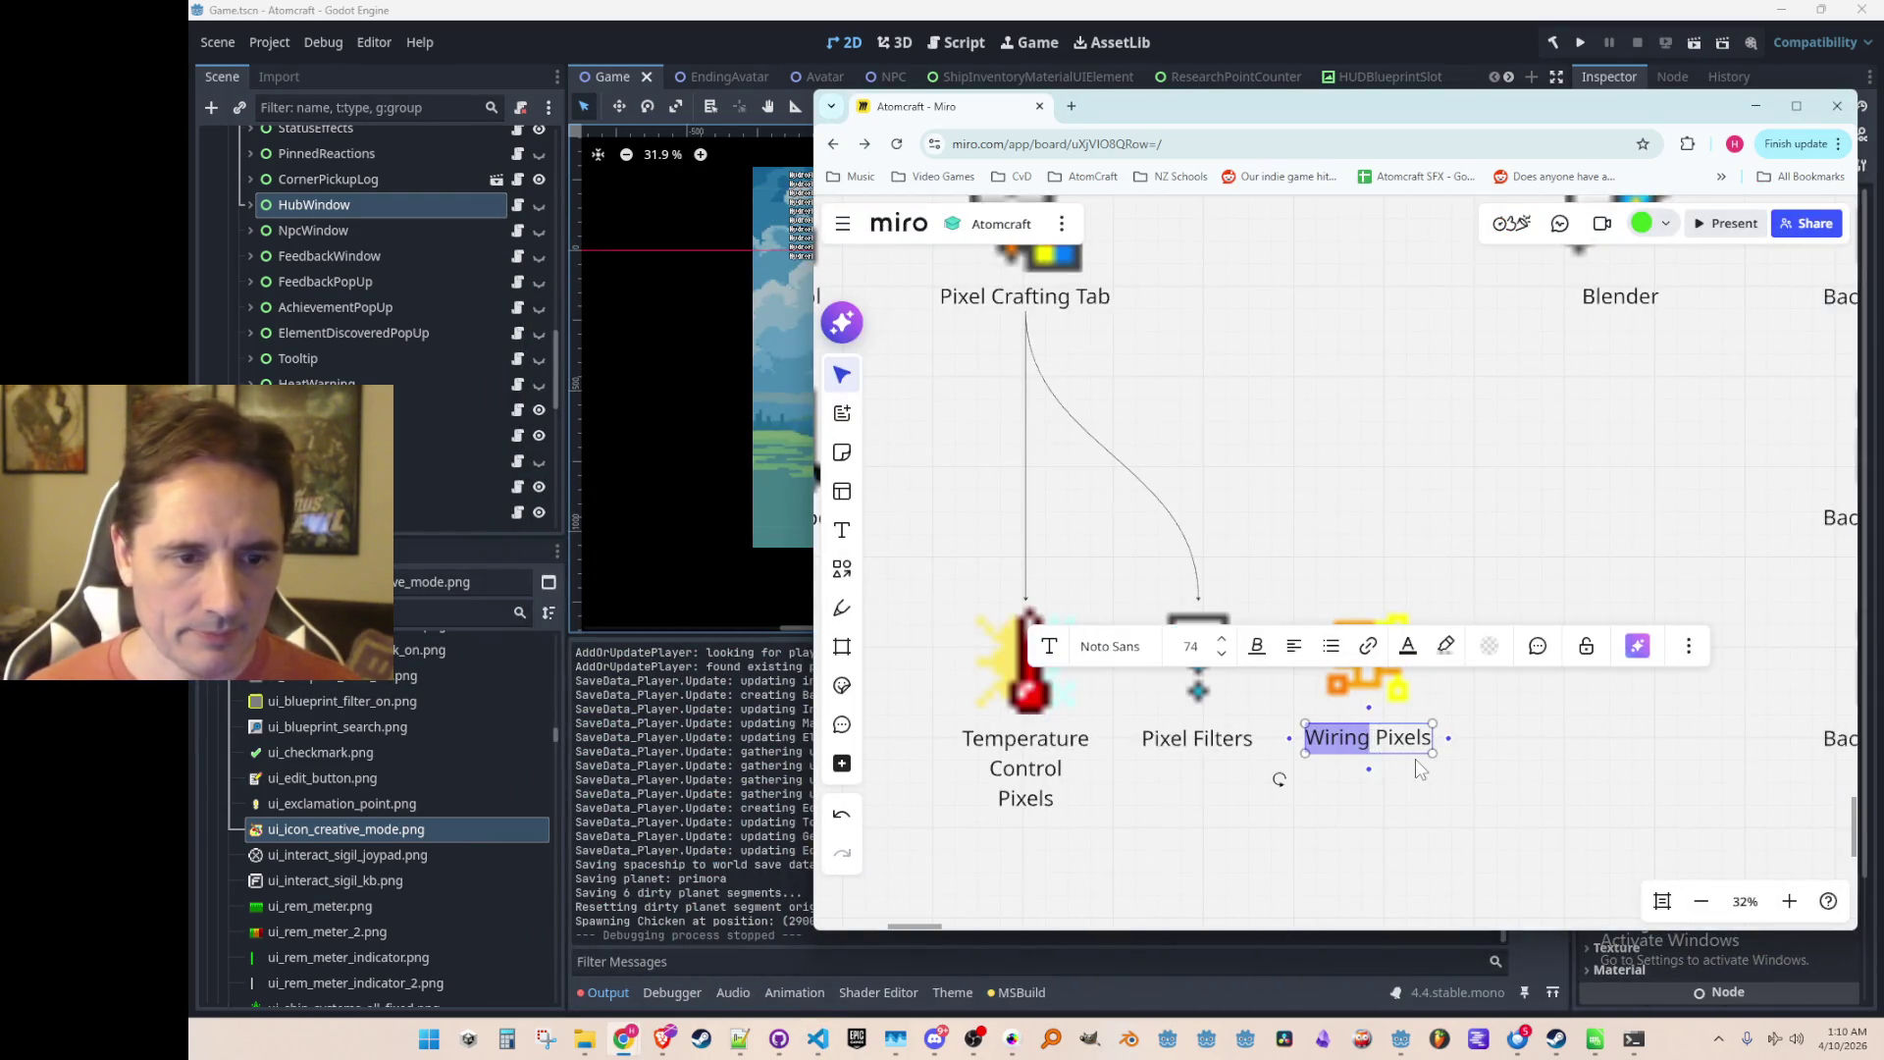
pyautogui.write('Electronics')
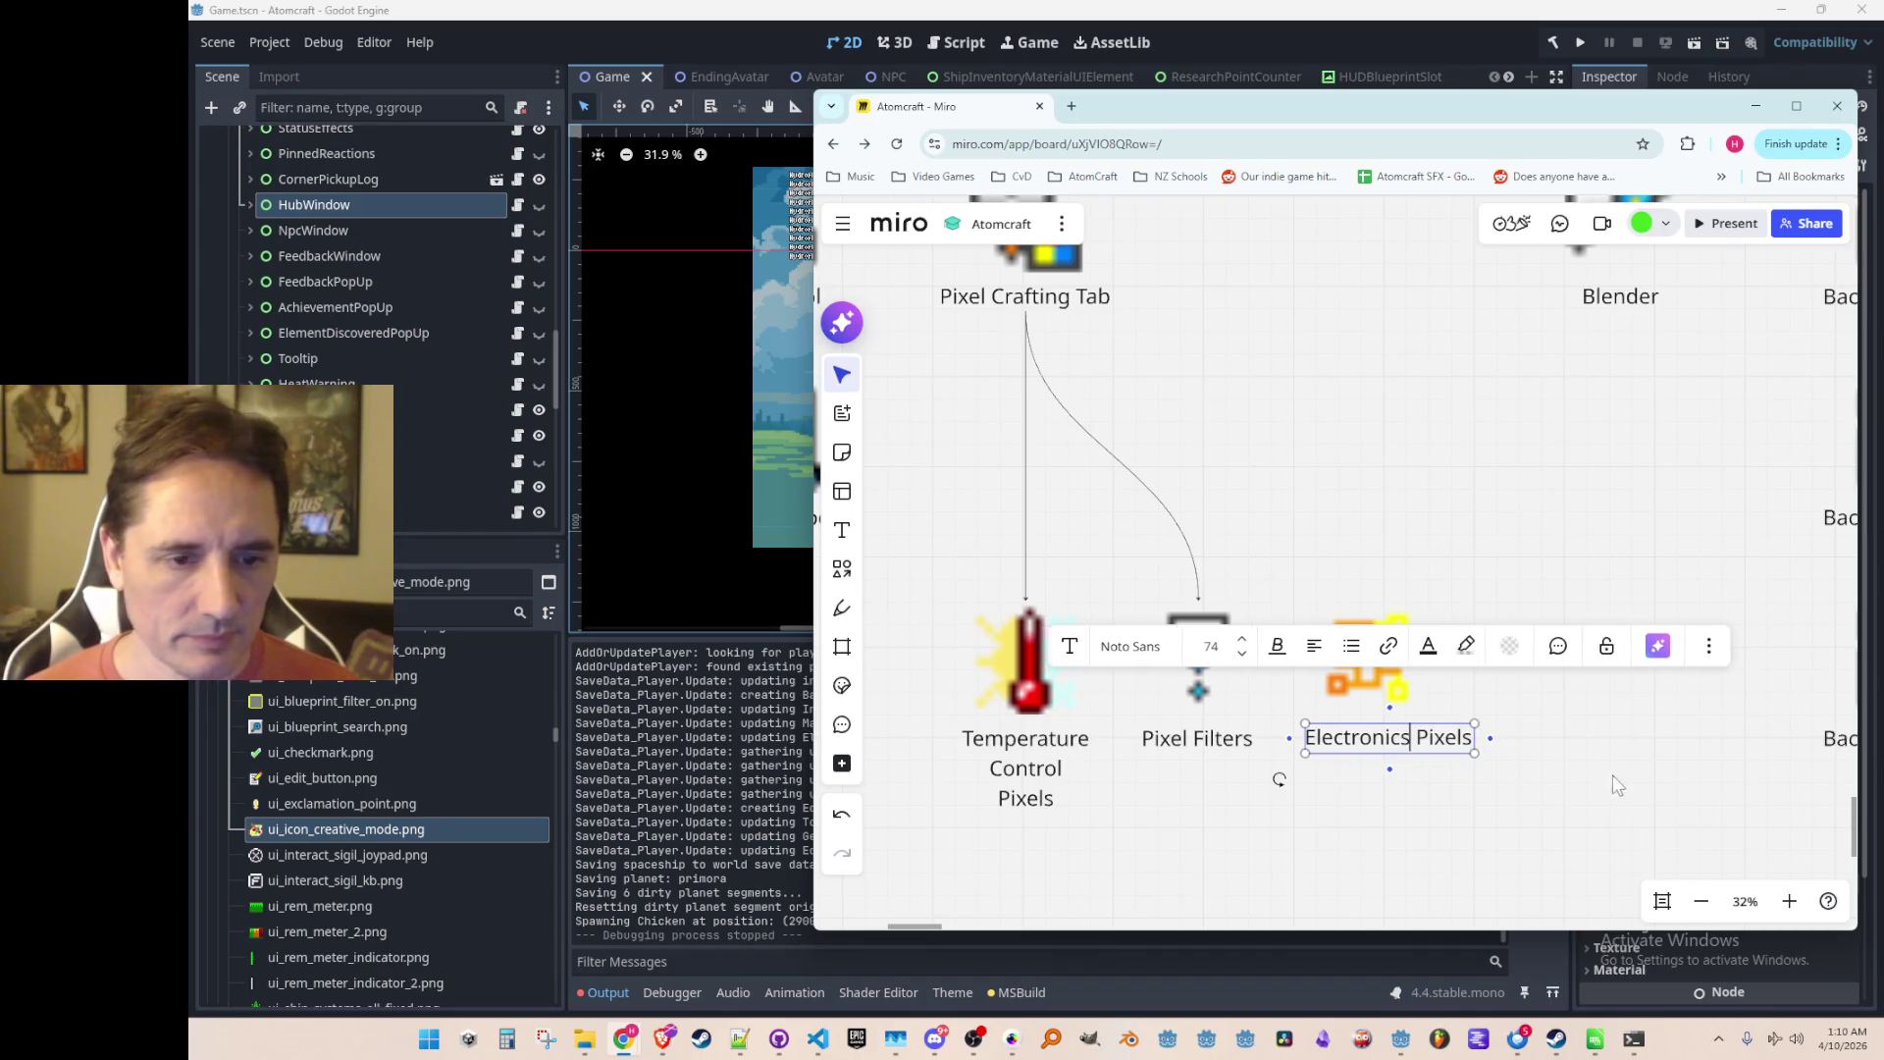
pyautogui.click(1414, 761)
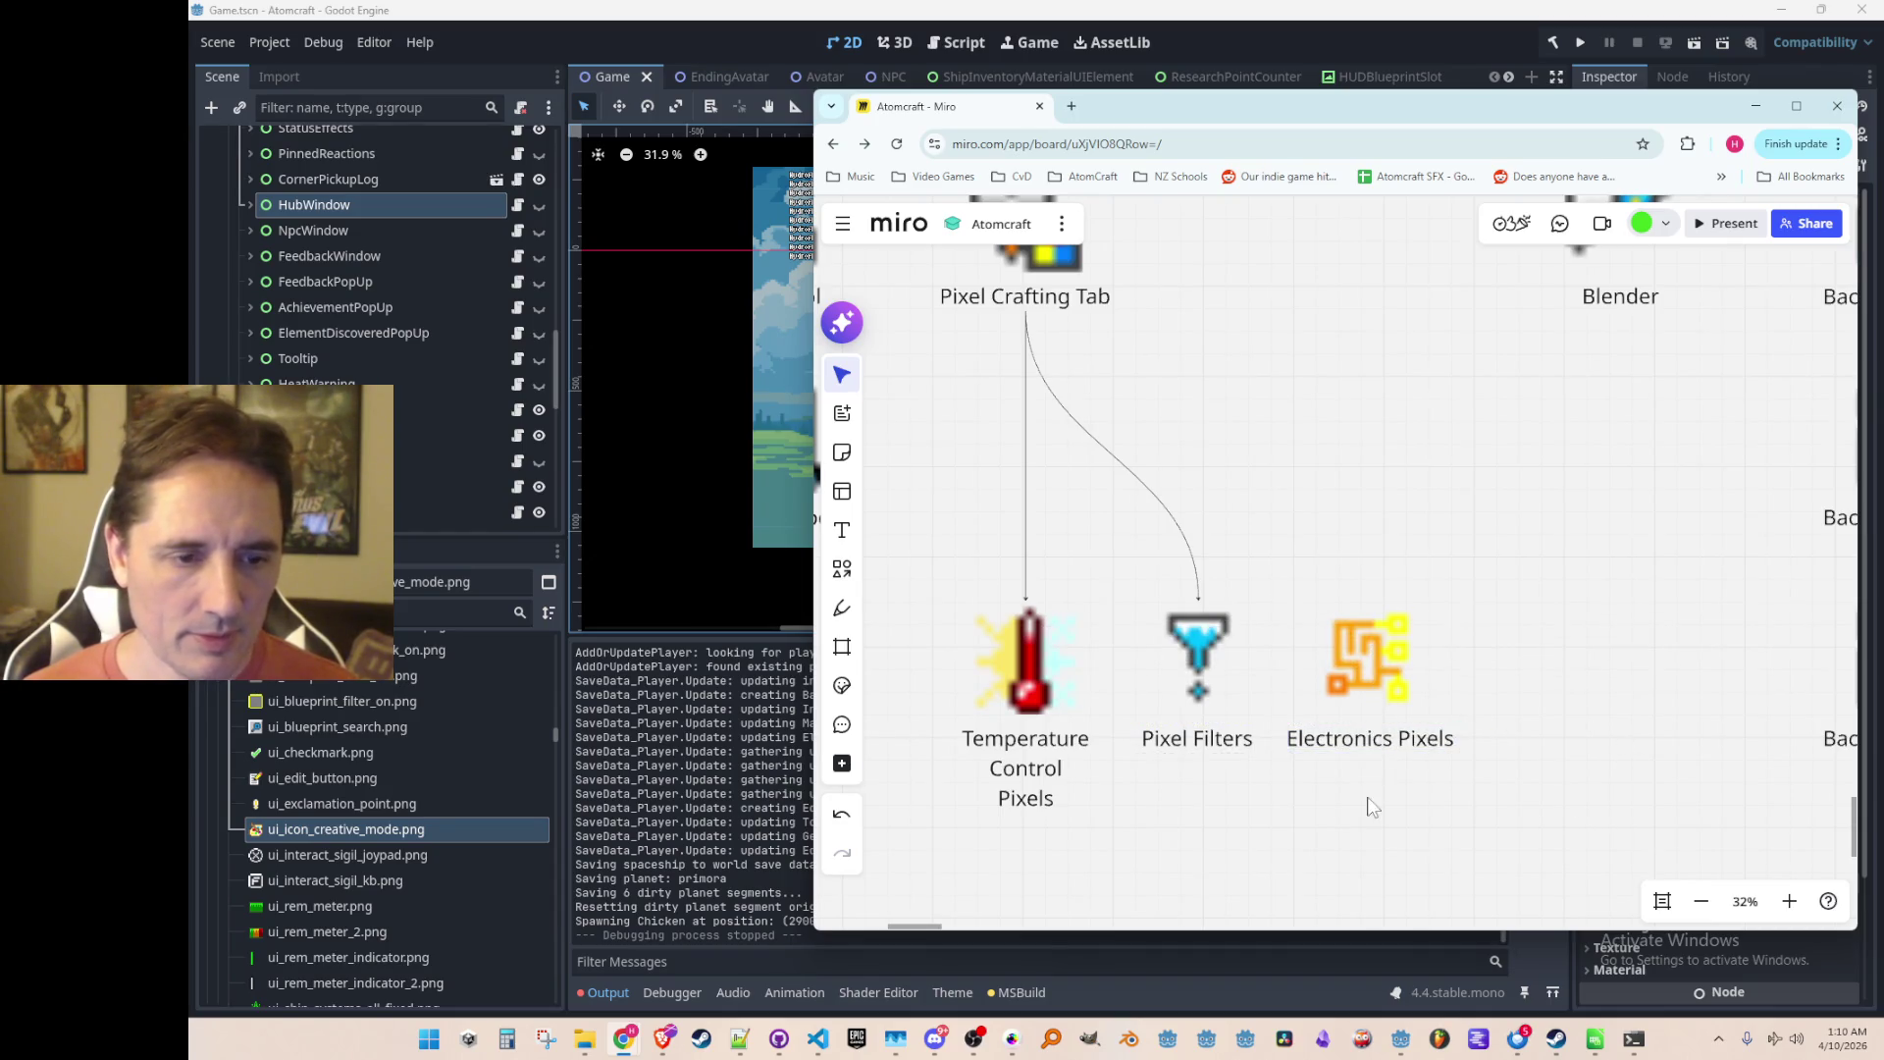
# Step: Draw a connector from Pixel Crafting Tab to Electronics Pixels
pyautogui.scroll(-2, 1433, 788)
pyautogui.click(1124, 374)
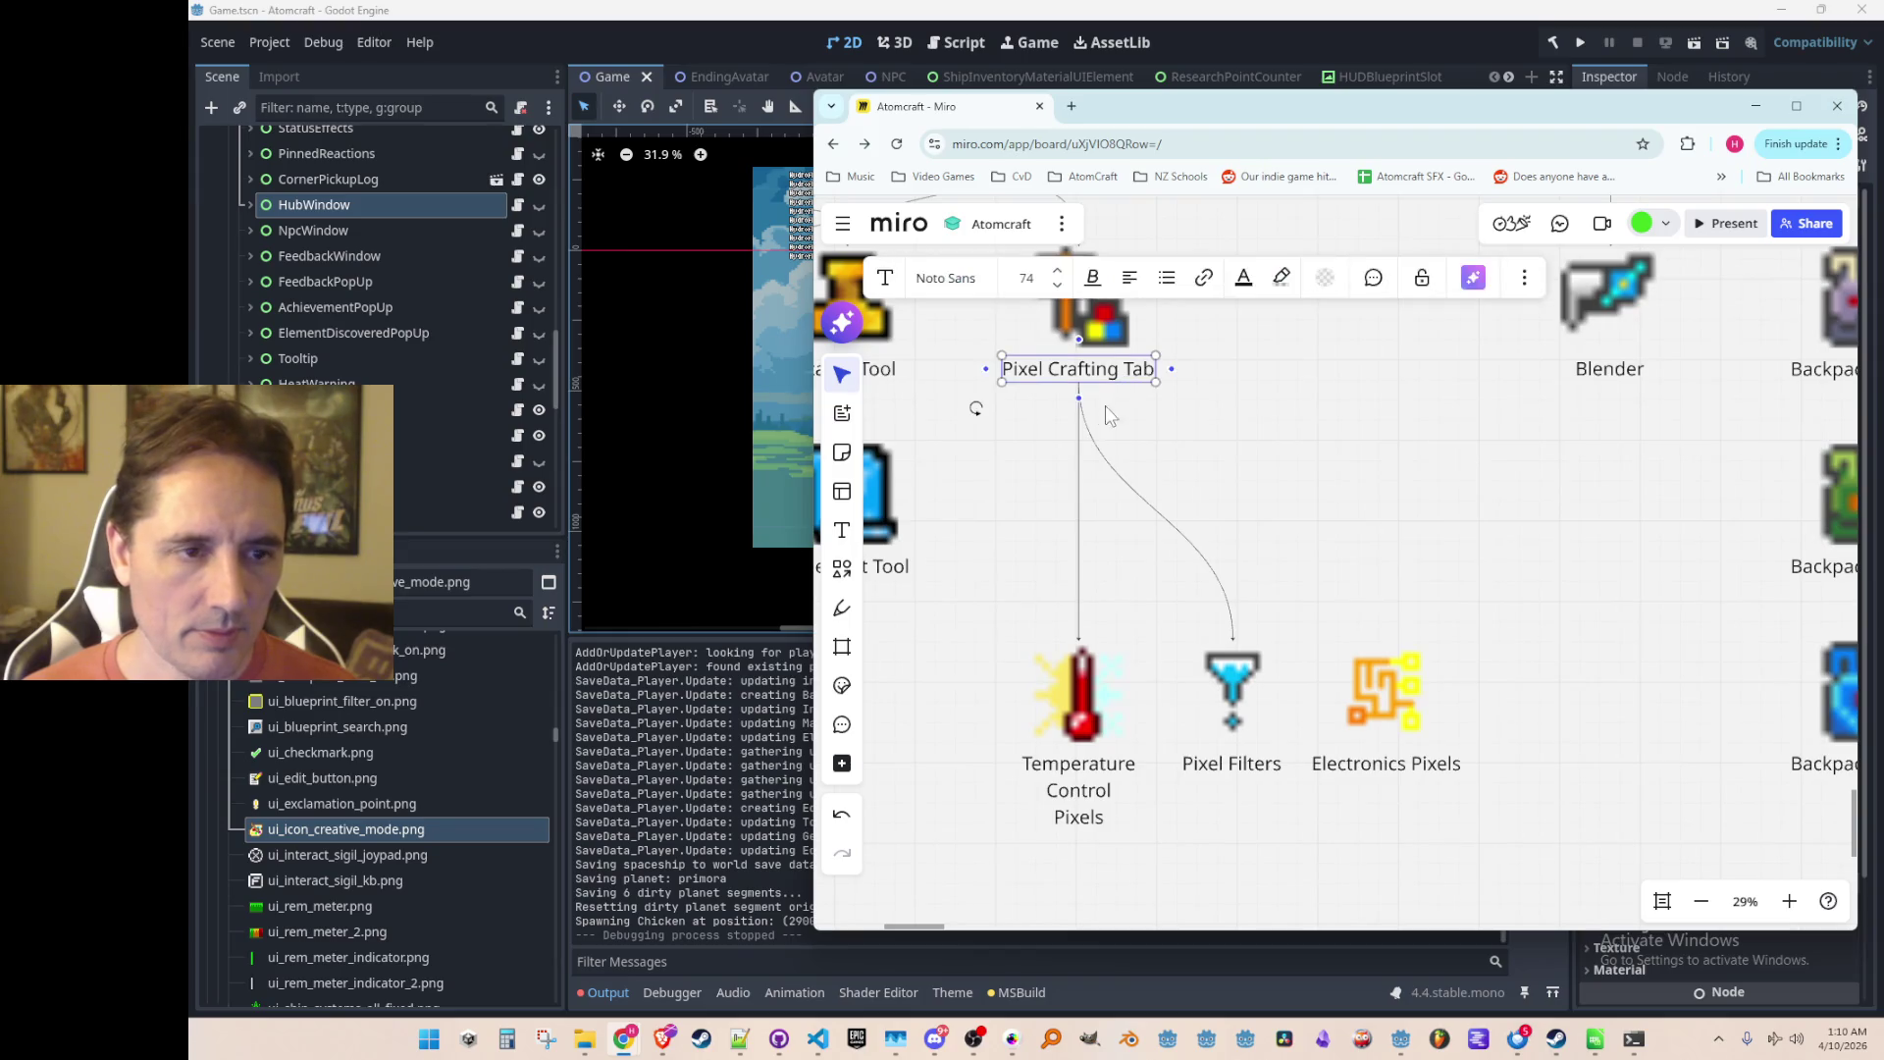
pyautogui.moveTo(1080, 402); pyautogui.dragTo(1404, 706)
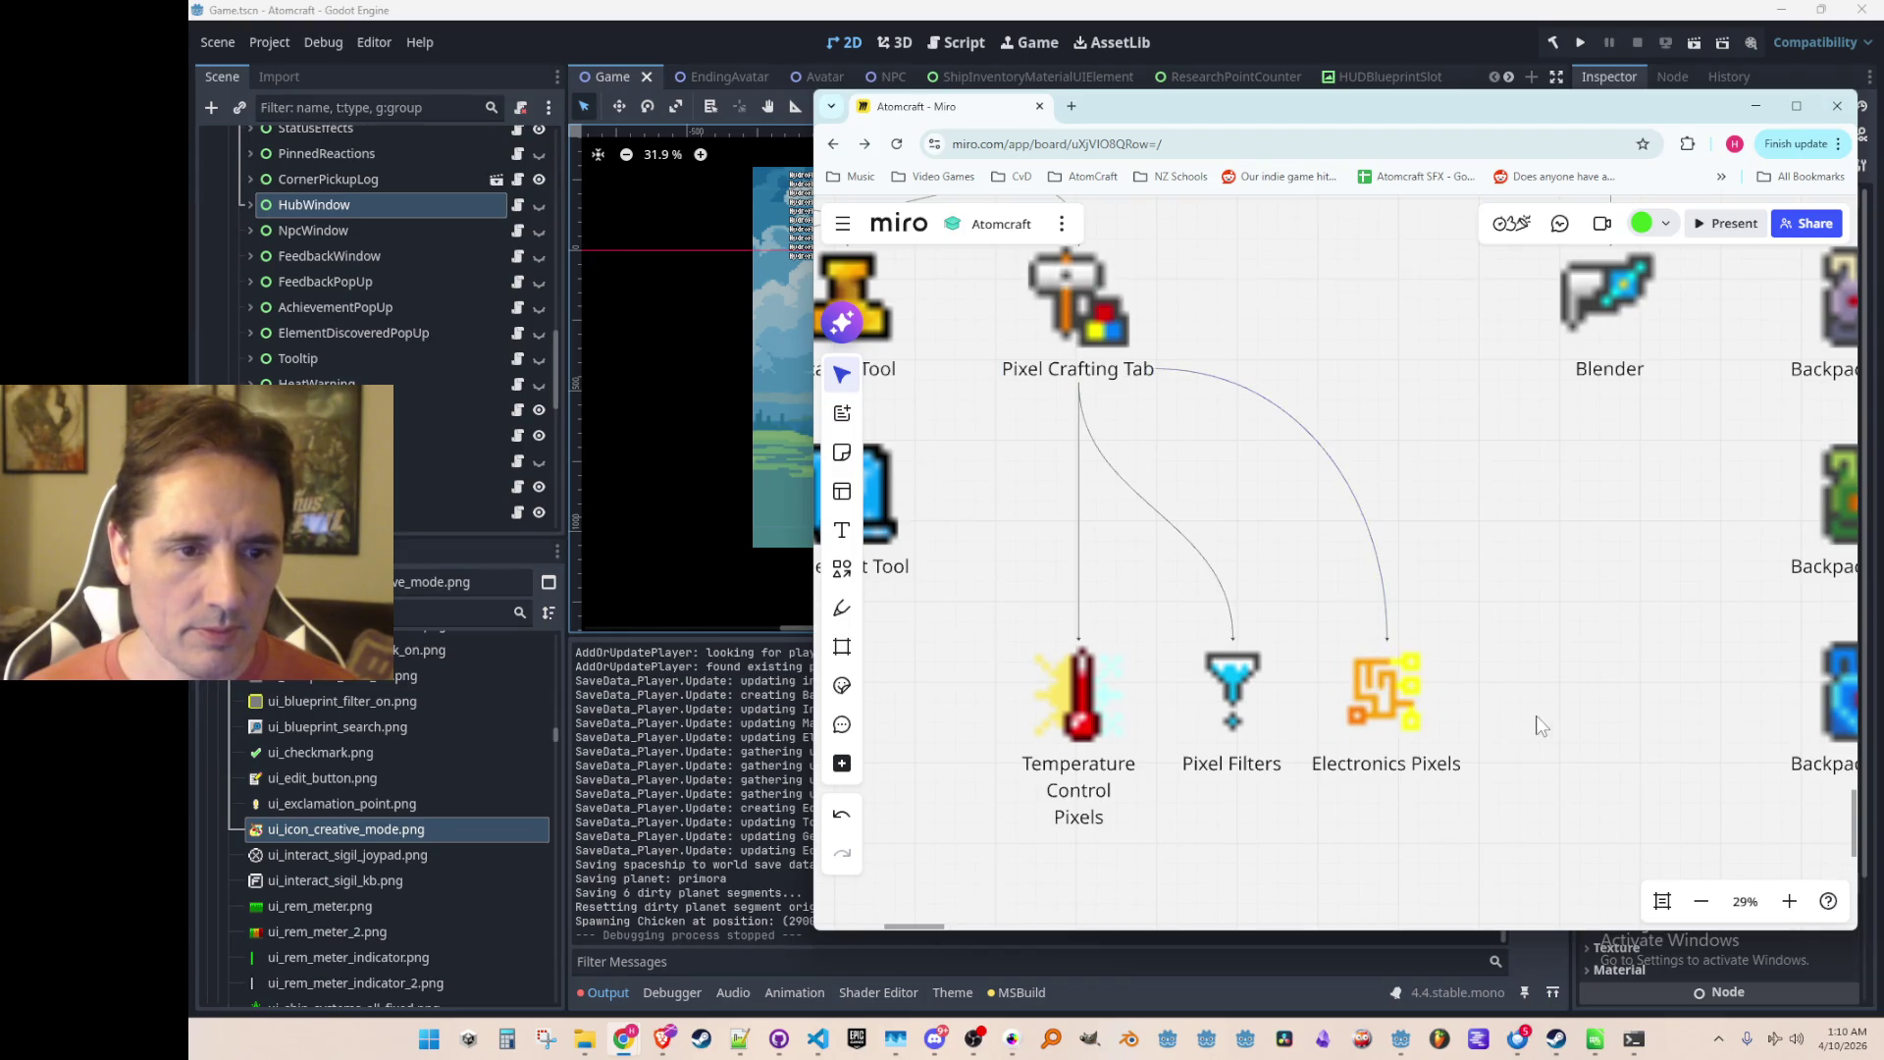
pyautogui.click(1151, 372)
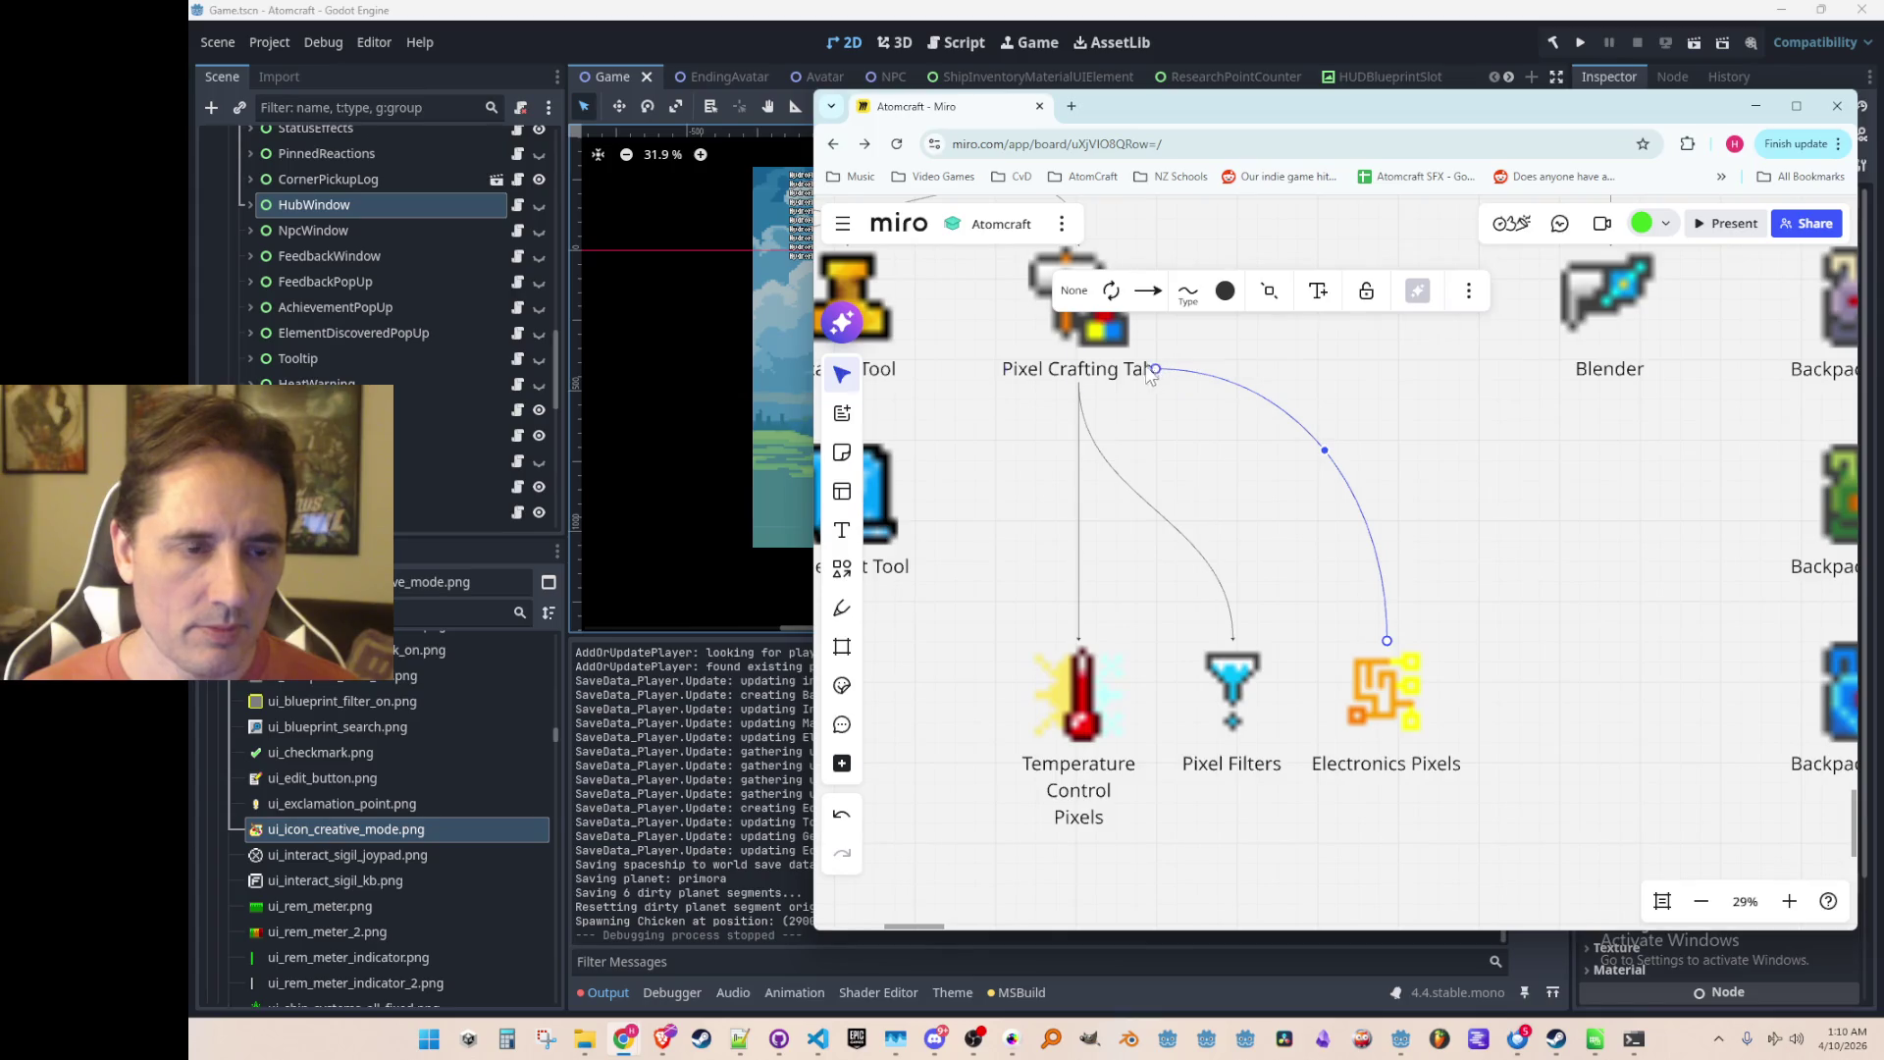
pyautogui.click(1358, 513)
# Step: Shift the whole block of tech-tree items slightly left
pyautogui.scroll(-5, 1302, 743)
pyautogui.scroll(-2, 1346, 639)
pyautogui.moveTo(963, 285)
pyautogui.mouseDown()
pyautogui.moveTo(1460, 736)
pyautogui.moveTo(1481, 789)
pyautogui.mouseUp()
pyautogui.moveTo(1160, 554); pyautogui.dragTo(1112, 556)
pyautogui.click(1194, 599)
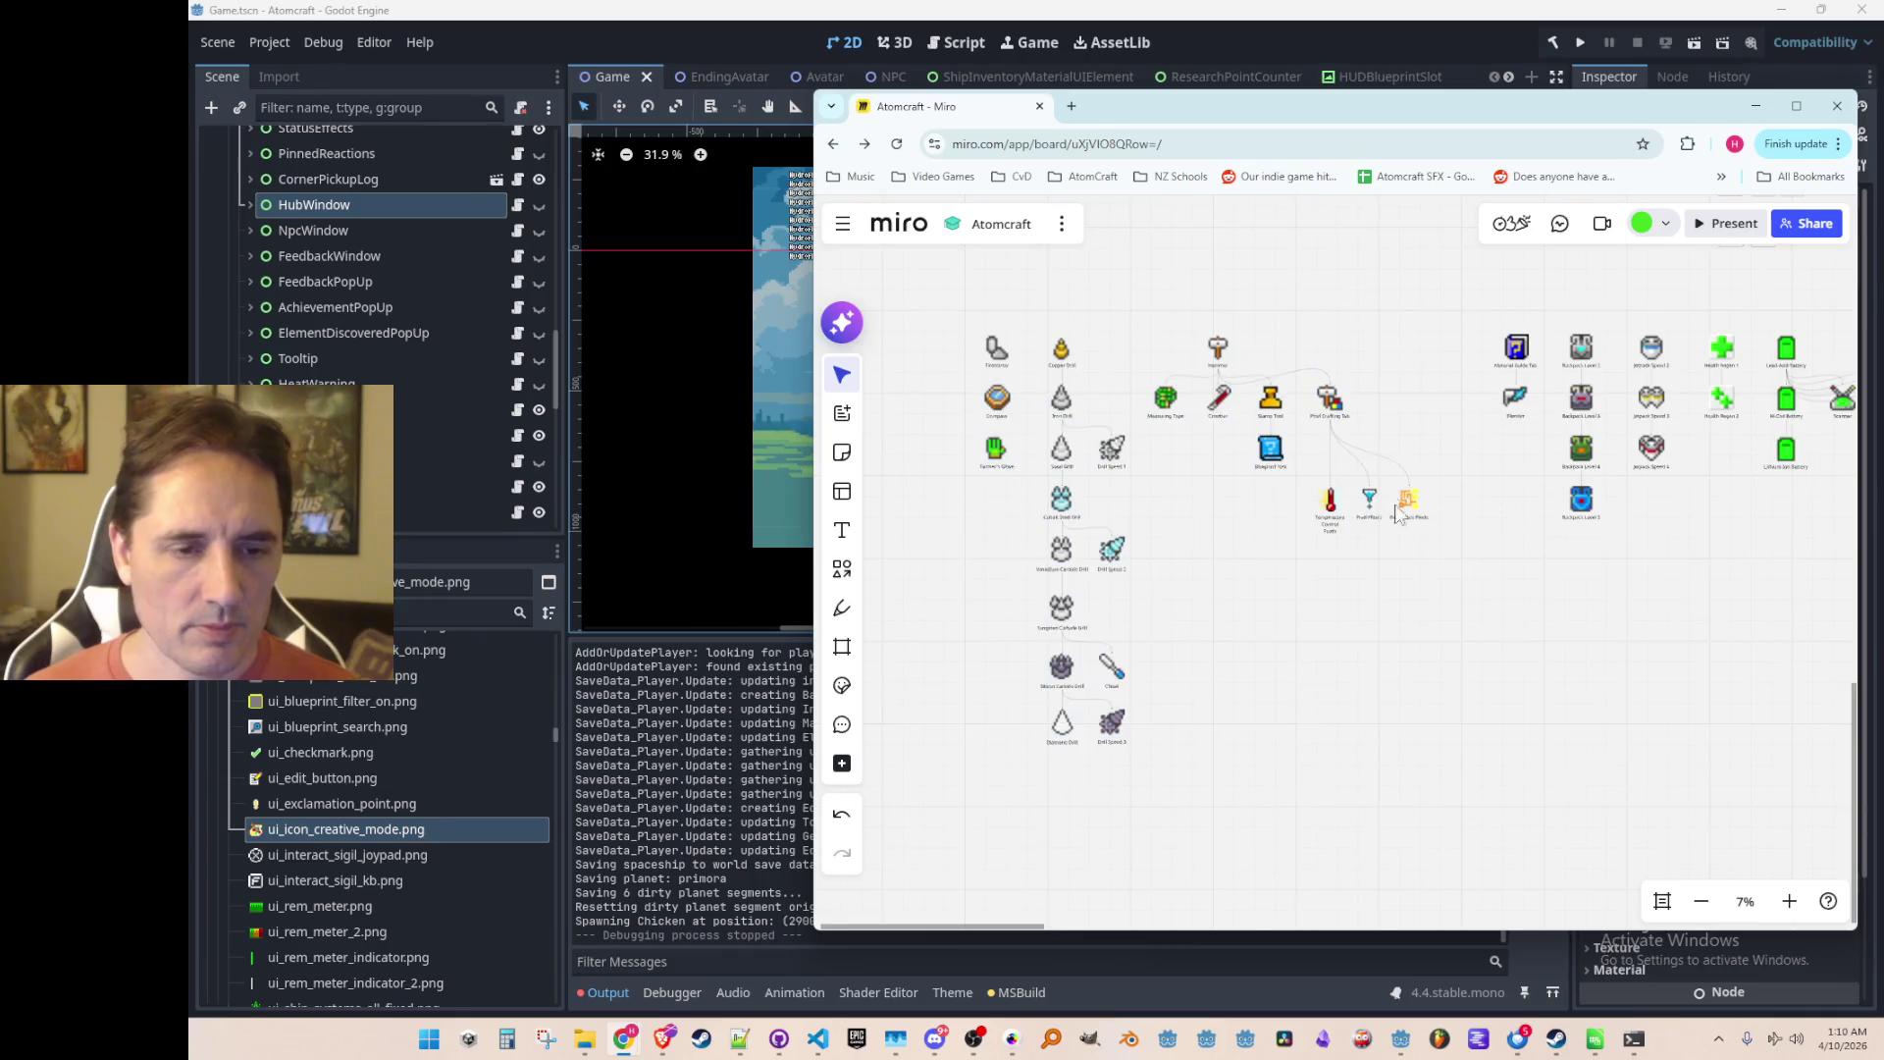
pyautogui.scroll(5, 1383, 549)
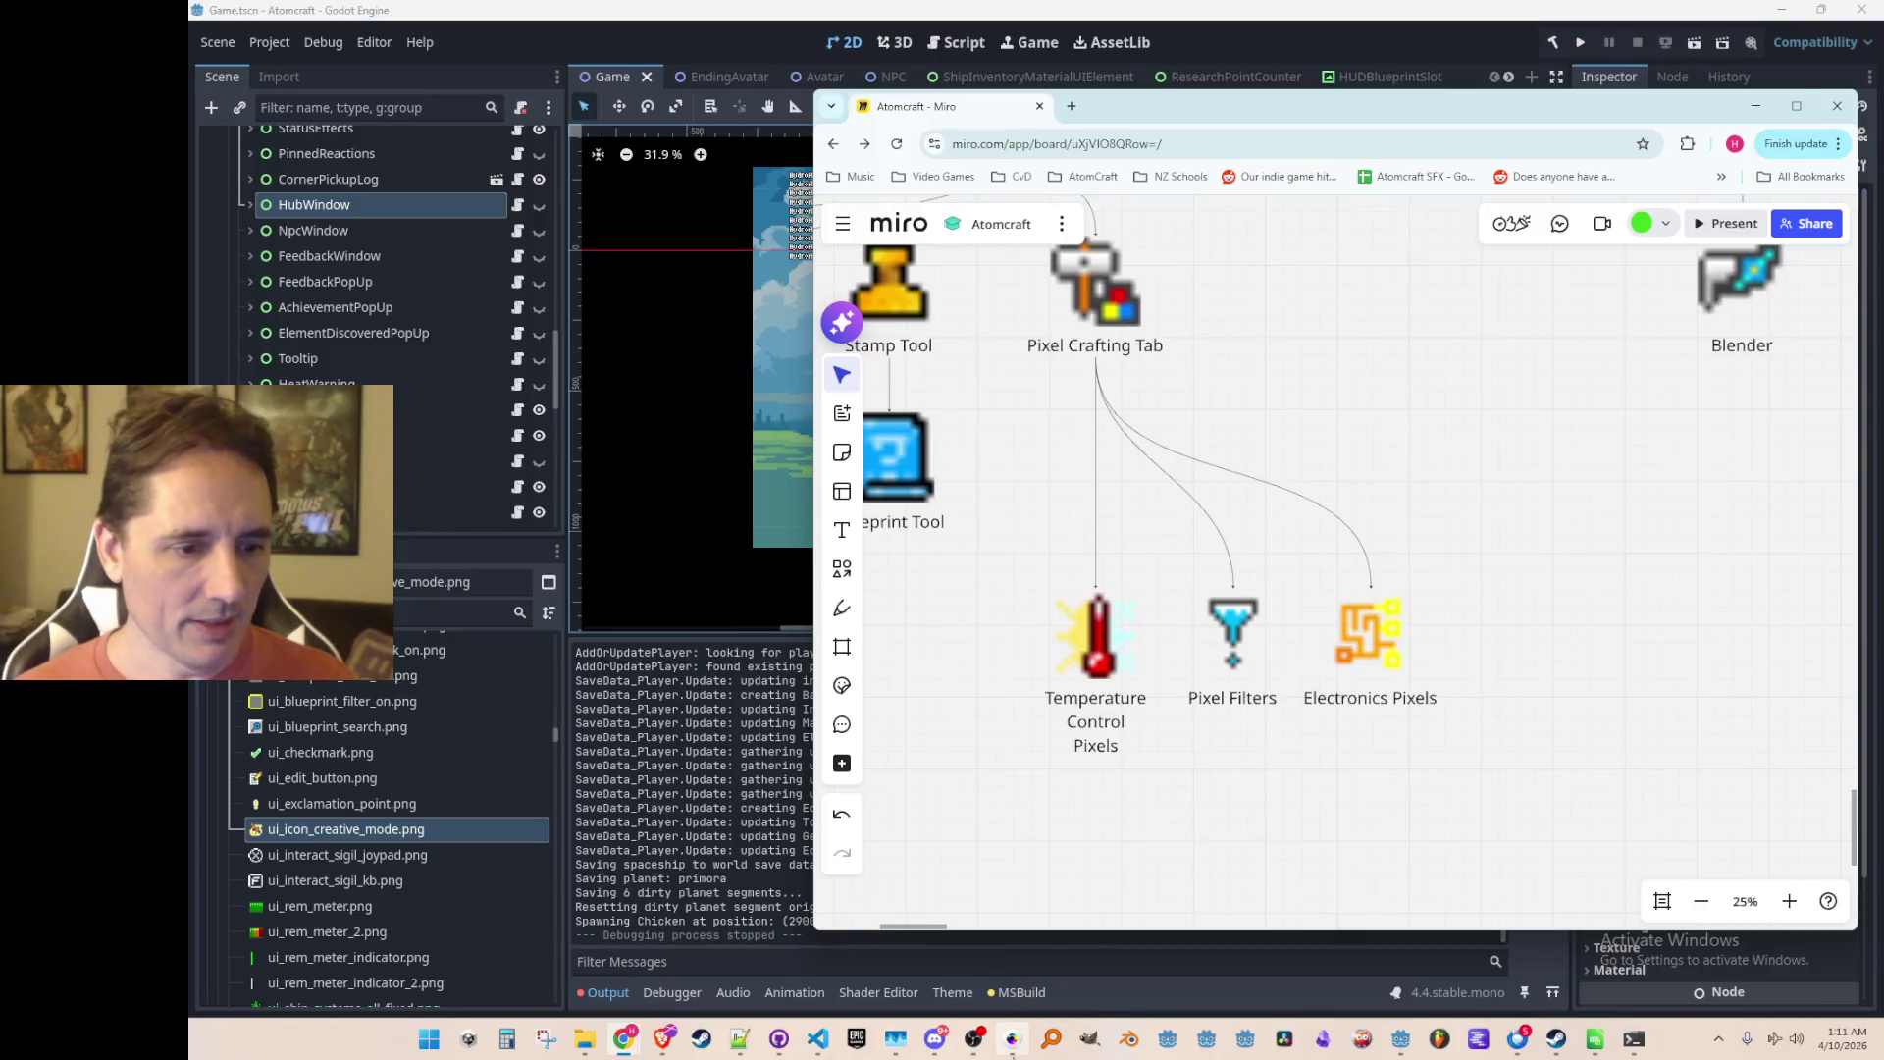
pyautogui.click(1012, 1038)
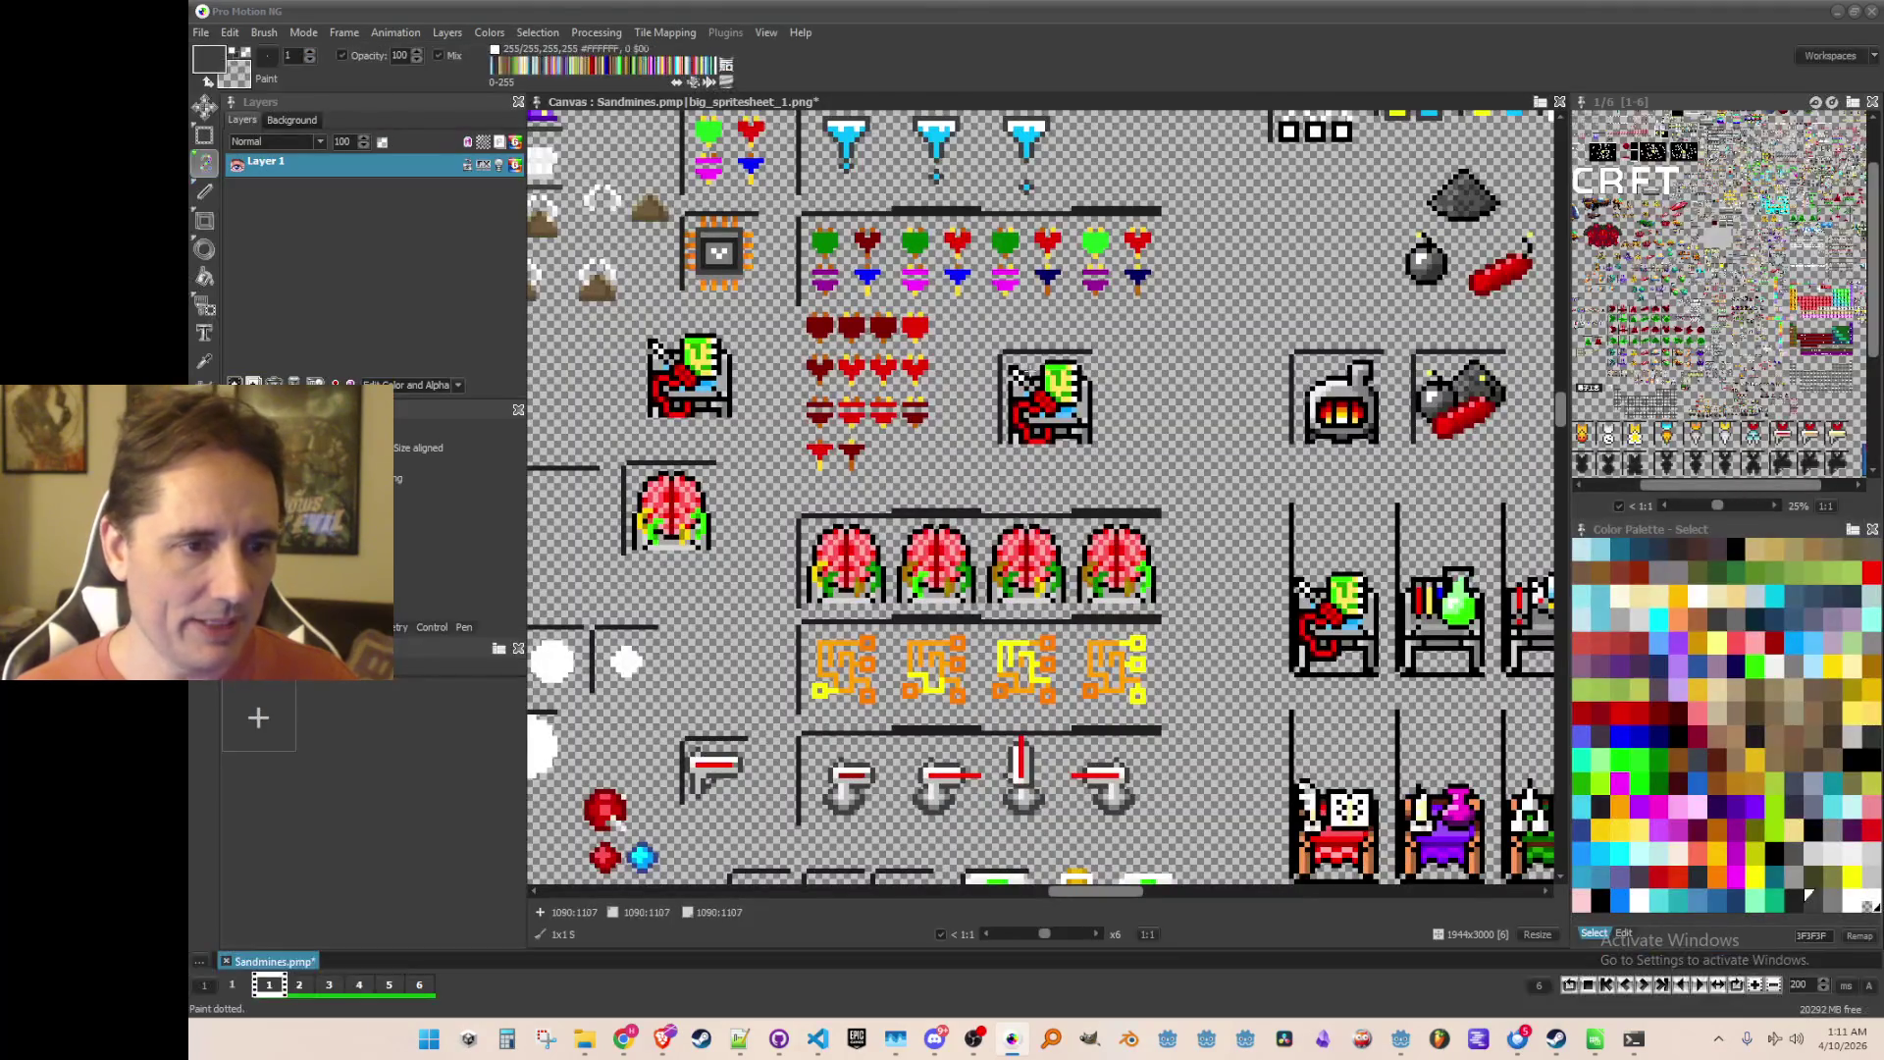
# Step: Grab the robot sprite as a brush and save it as an image file
pyautogui.scroll(3, 973, 339)
pyautogui.scroll(1, 1080, 446)
pyautogui.press('b')
pyautogui.moveTo(1028, 365)
pyautogui.mouseDown()
pyautogui.moveTo(1240, 547)
pyautogui.moveTo(1257, 589)
pyautogui.mouseUp()
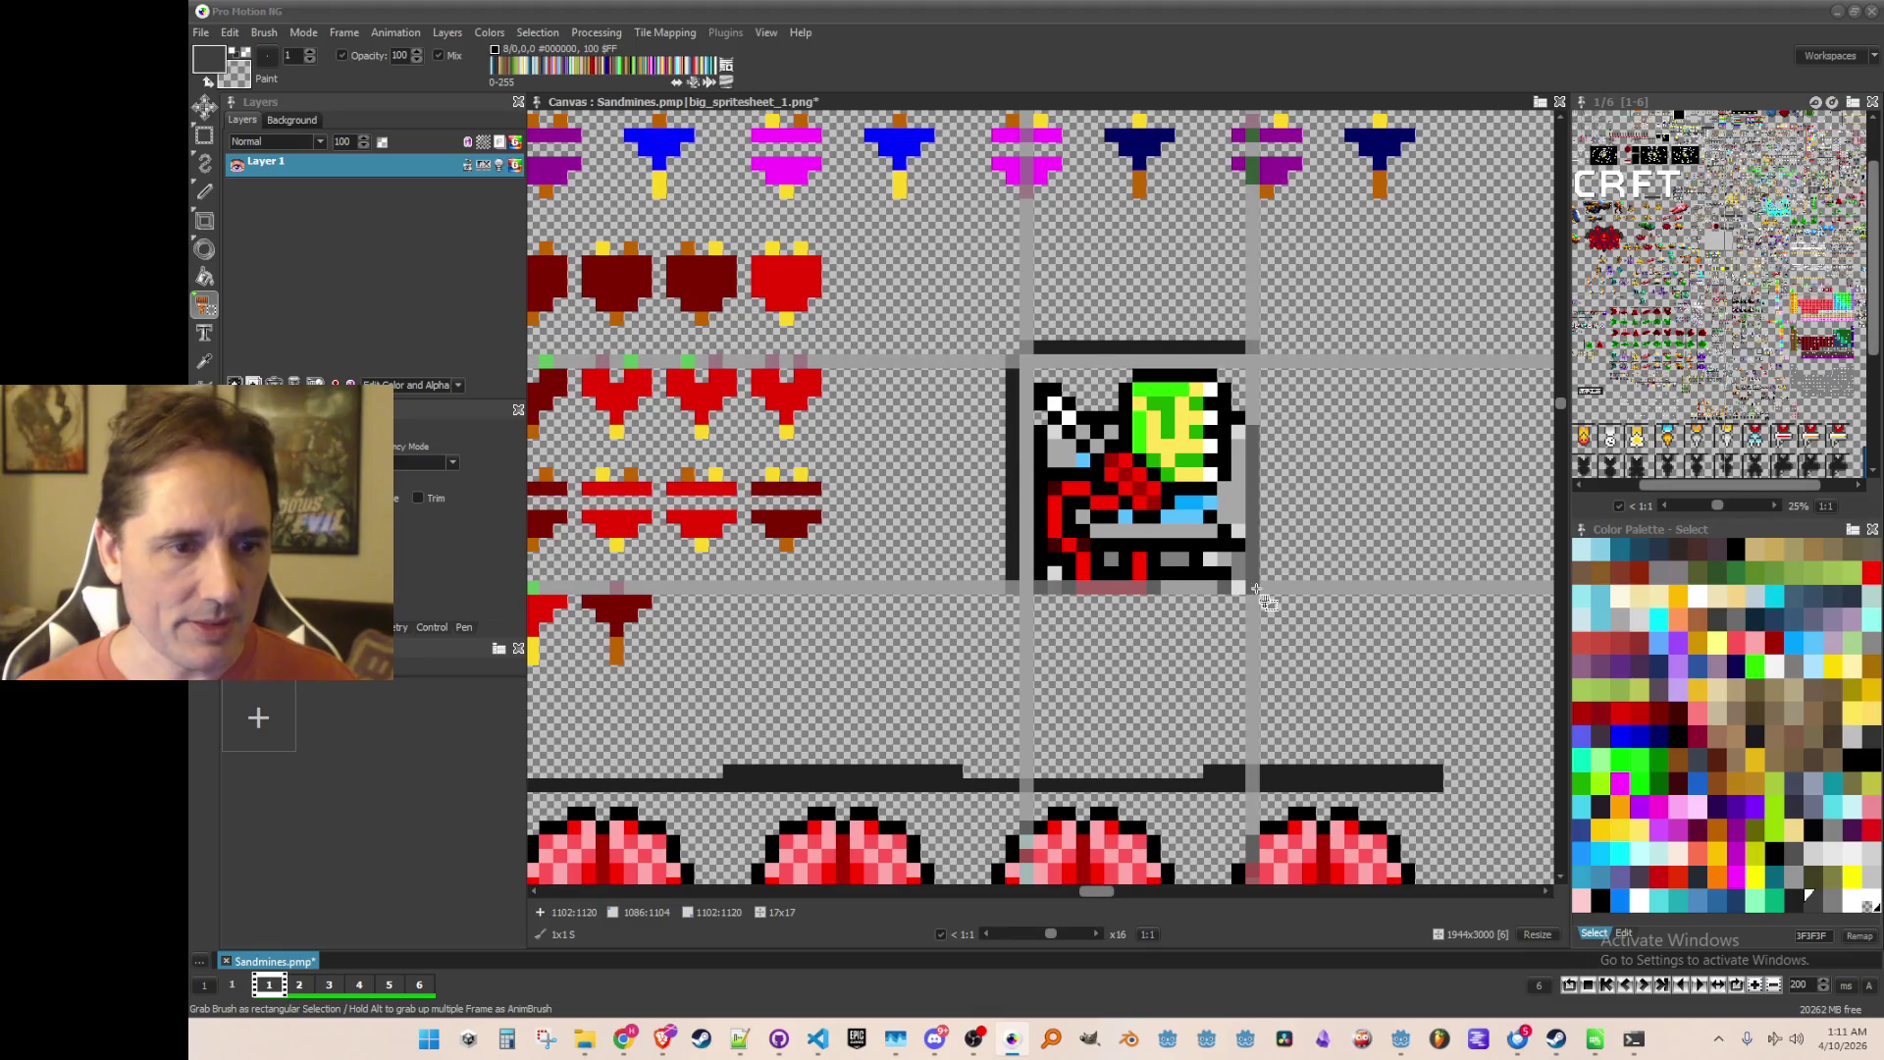
pyautogui.scroll(-3, 1257, 589)
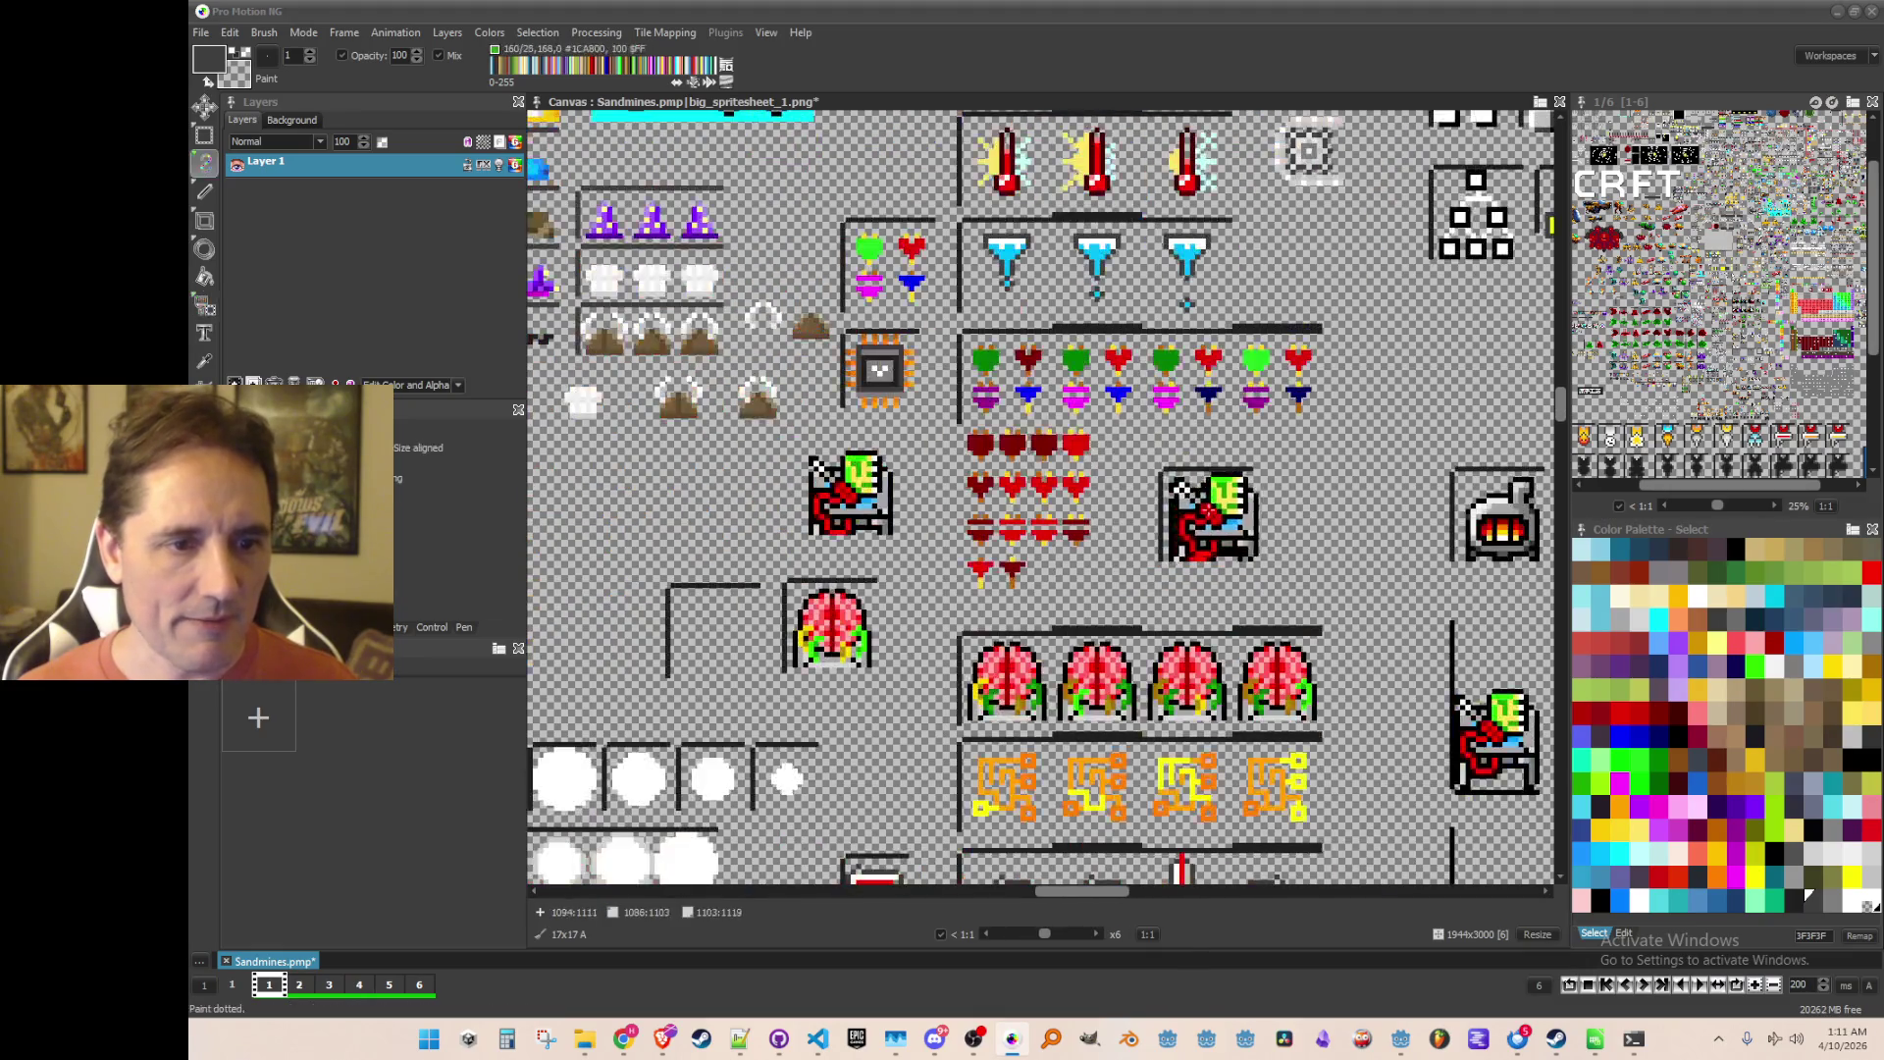
pyautogui.click(263, 32)
pyautogui.click(314, 502)
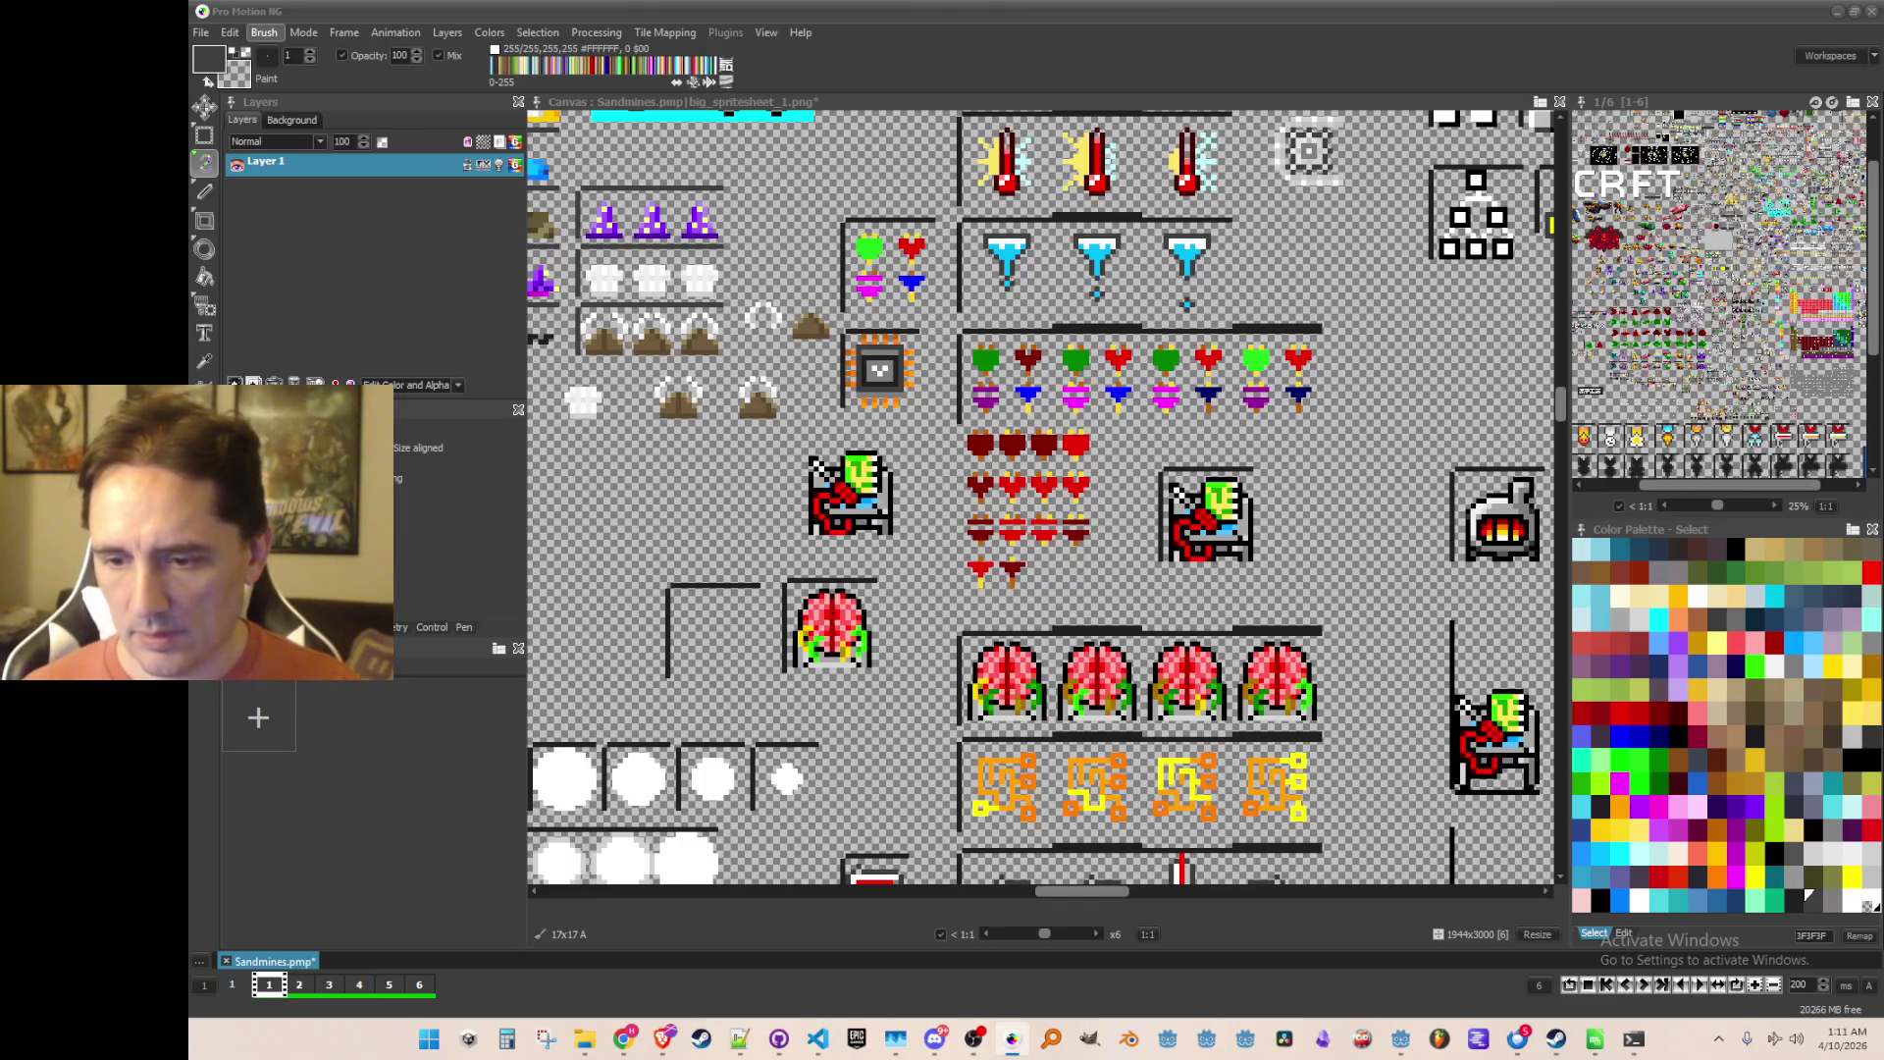
# Step: Pick up the chip sprite as a brush
pyautogui.scroll(2, 867, 345)
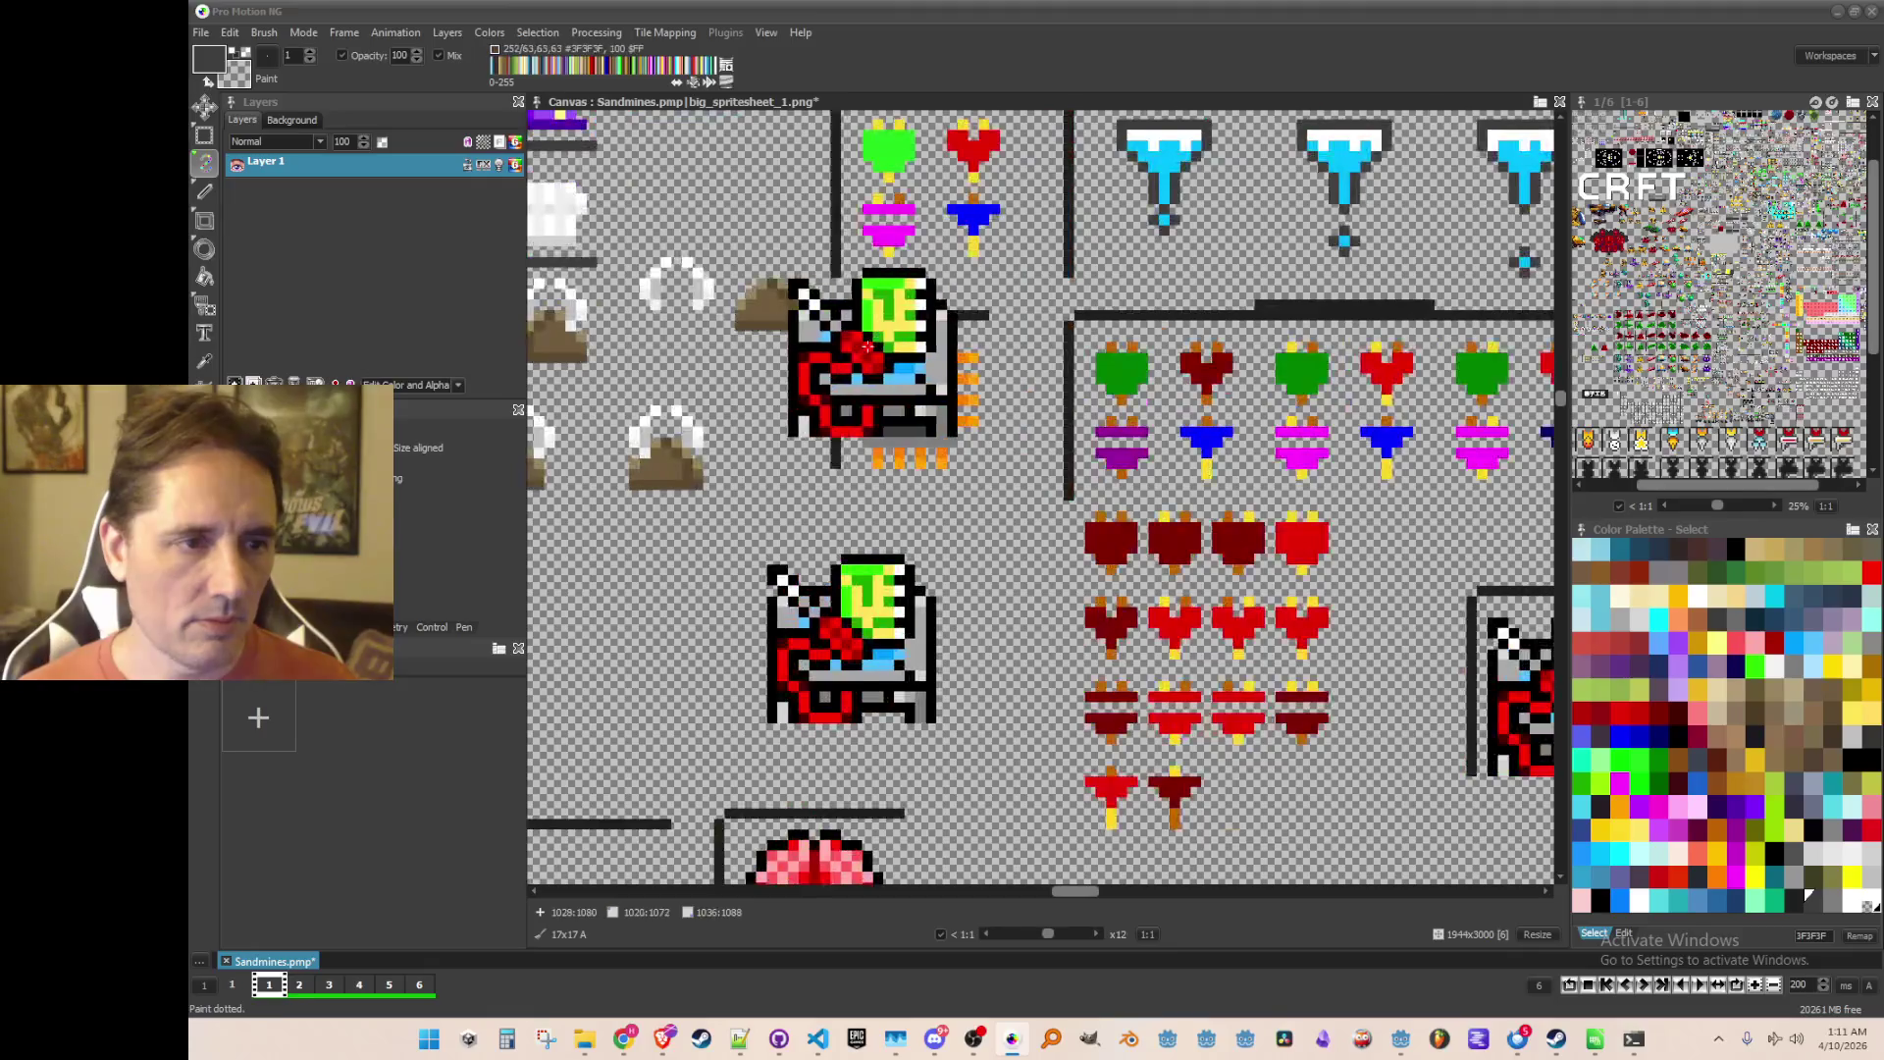
pyautogui.press('b')
pyautogui.moveTo(844, 323)
pyautogui.mouseDown()
pyautogui.moveTo(981, 444)
pyautogui.moveTo(989, 478)
pyautogui.mouseUp()
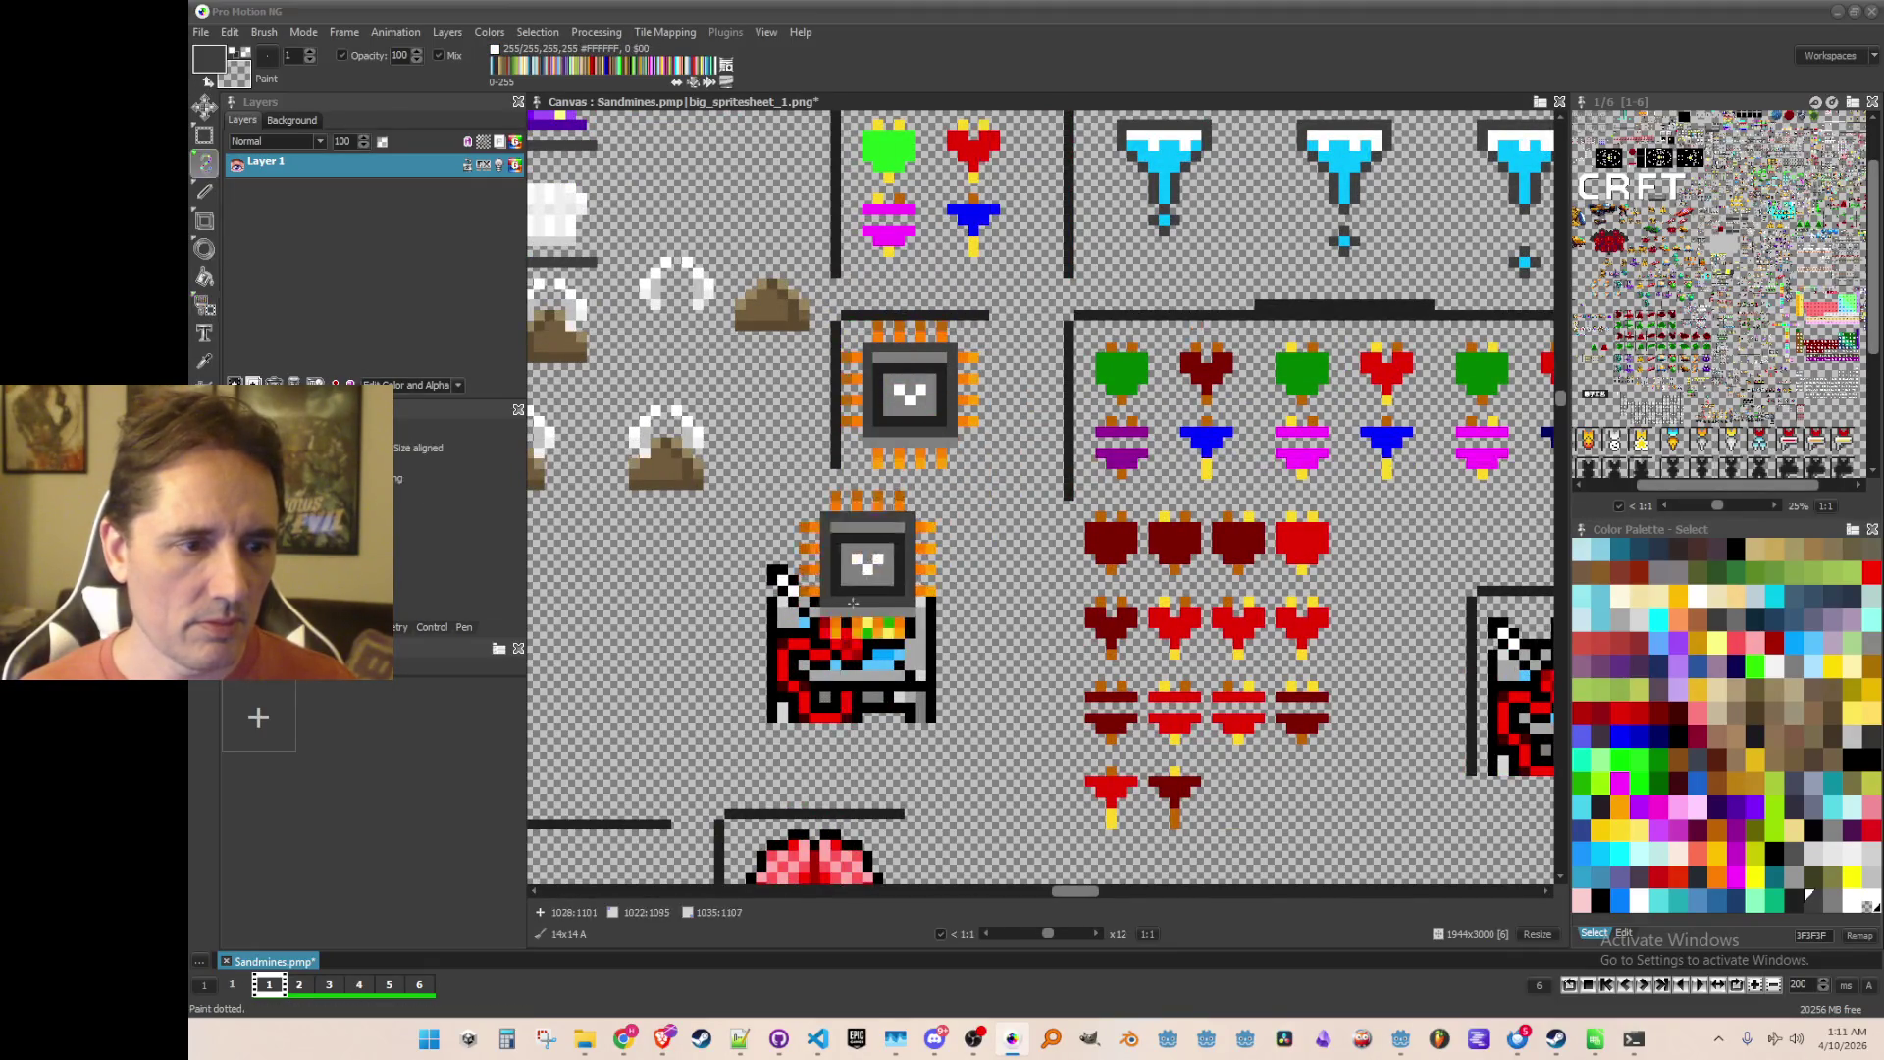
pyautogui.scroll(-2, 863, 569)
pyautogui.scroll(1, 1138, 638)
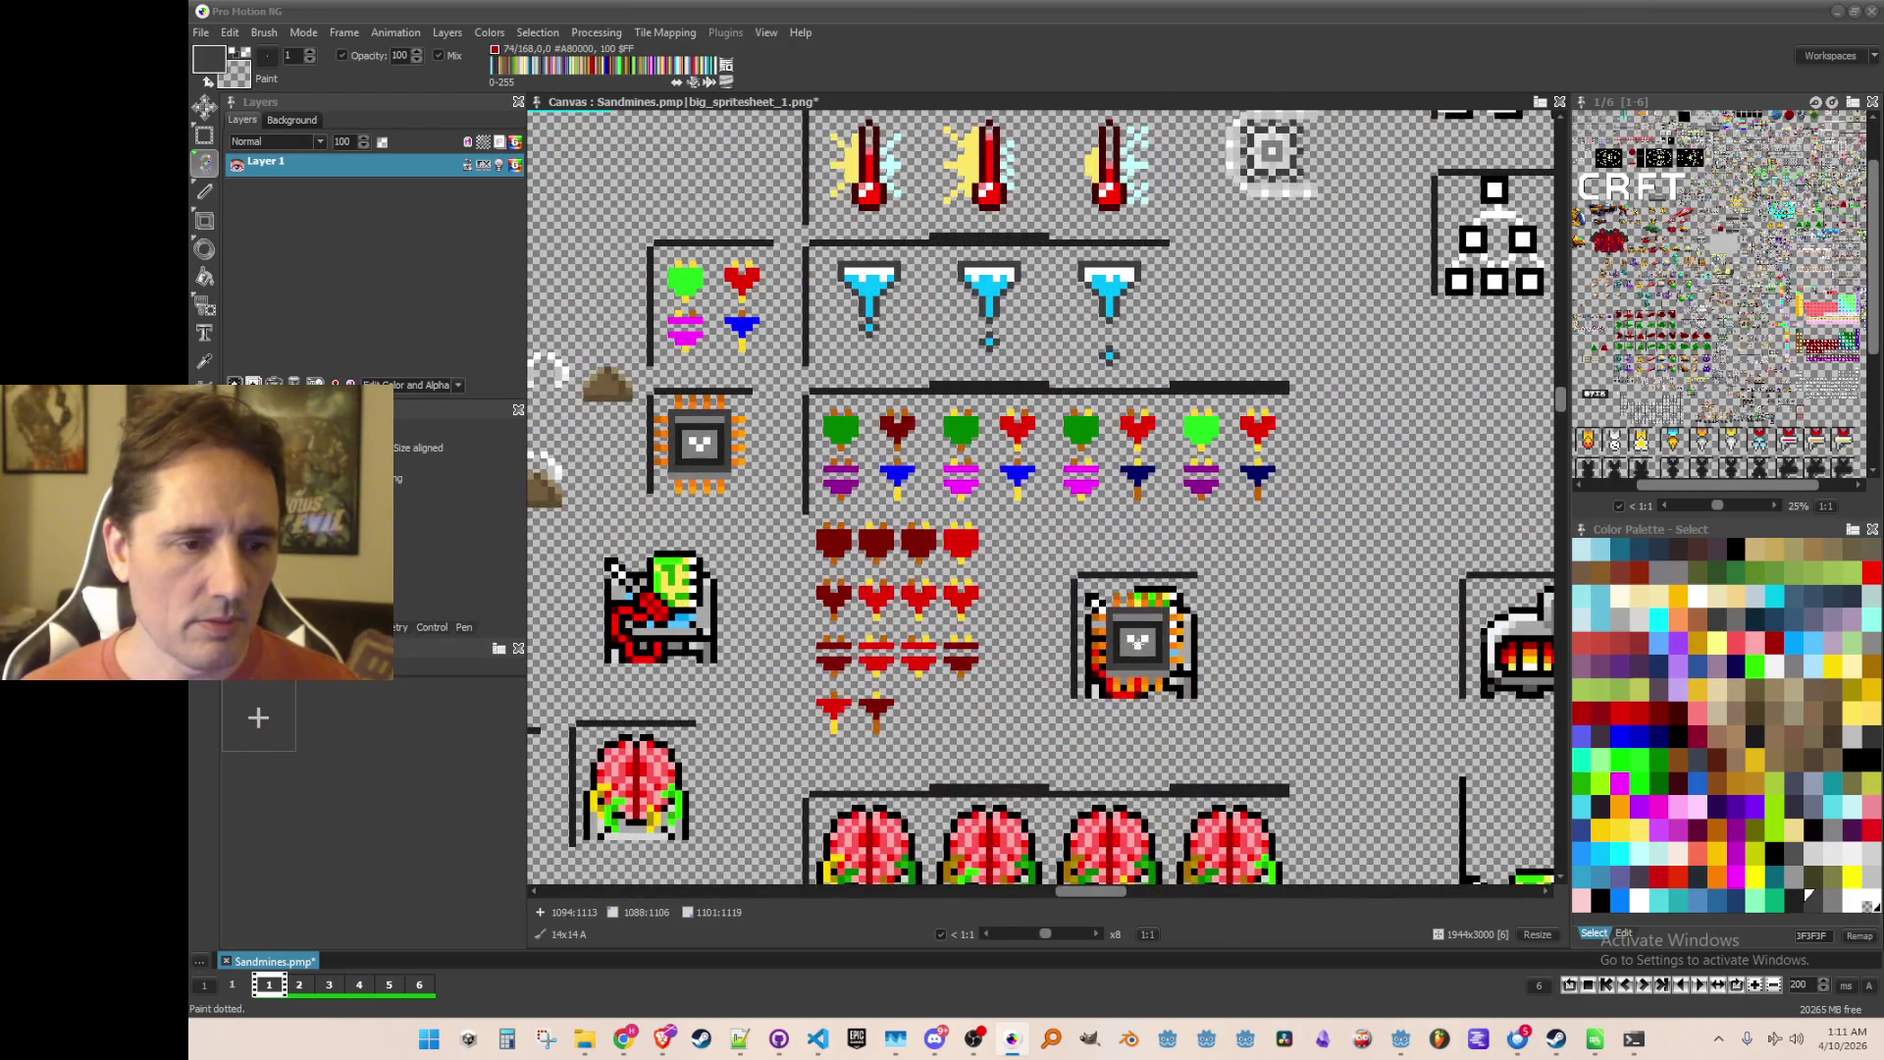
pyautogui.scroll(1, 1266, 490)
pyautogui.scroll(-1, 1215, 486)
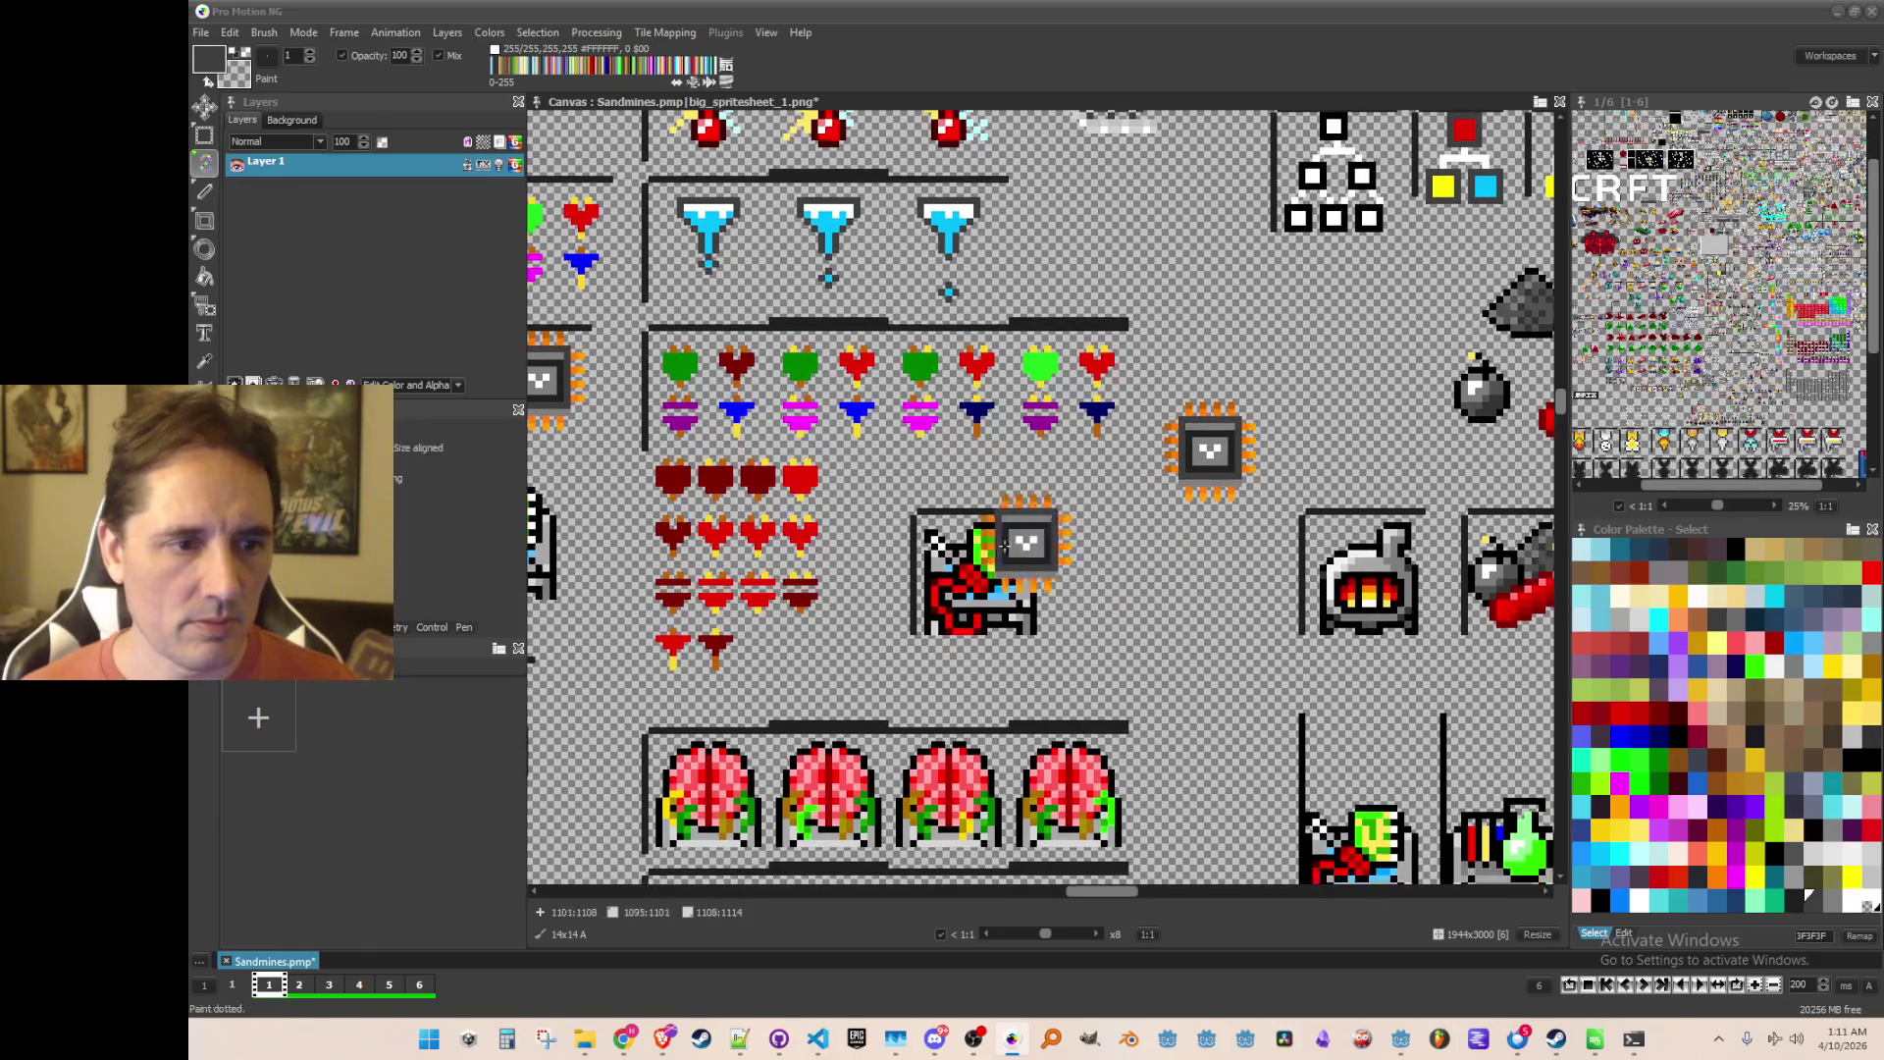
# Step: Stamp a robot copy into the second cell, then erase the duplicate
pyautogui.press('b')
pyautogui.click(1056, 655)
pyautogui.click(1124, 572)
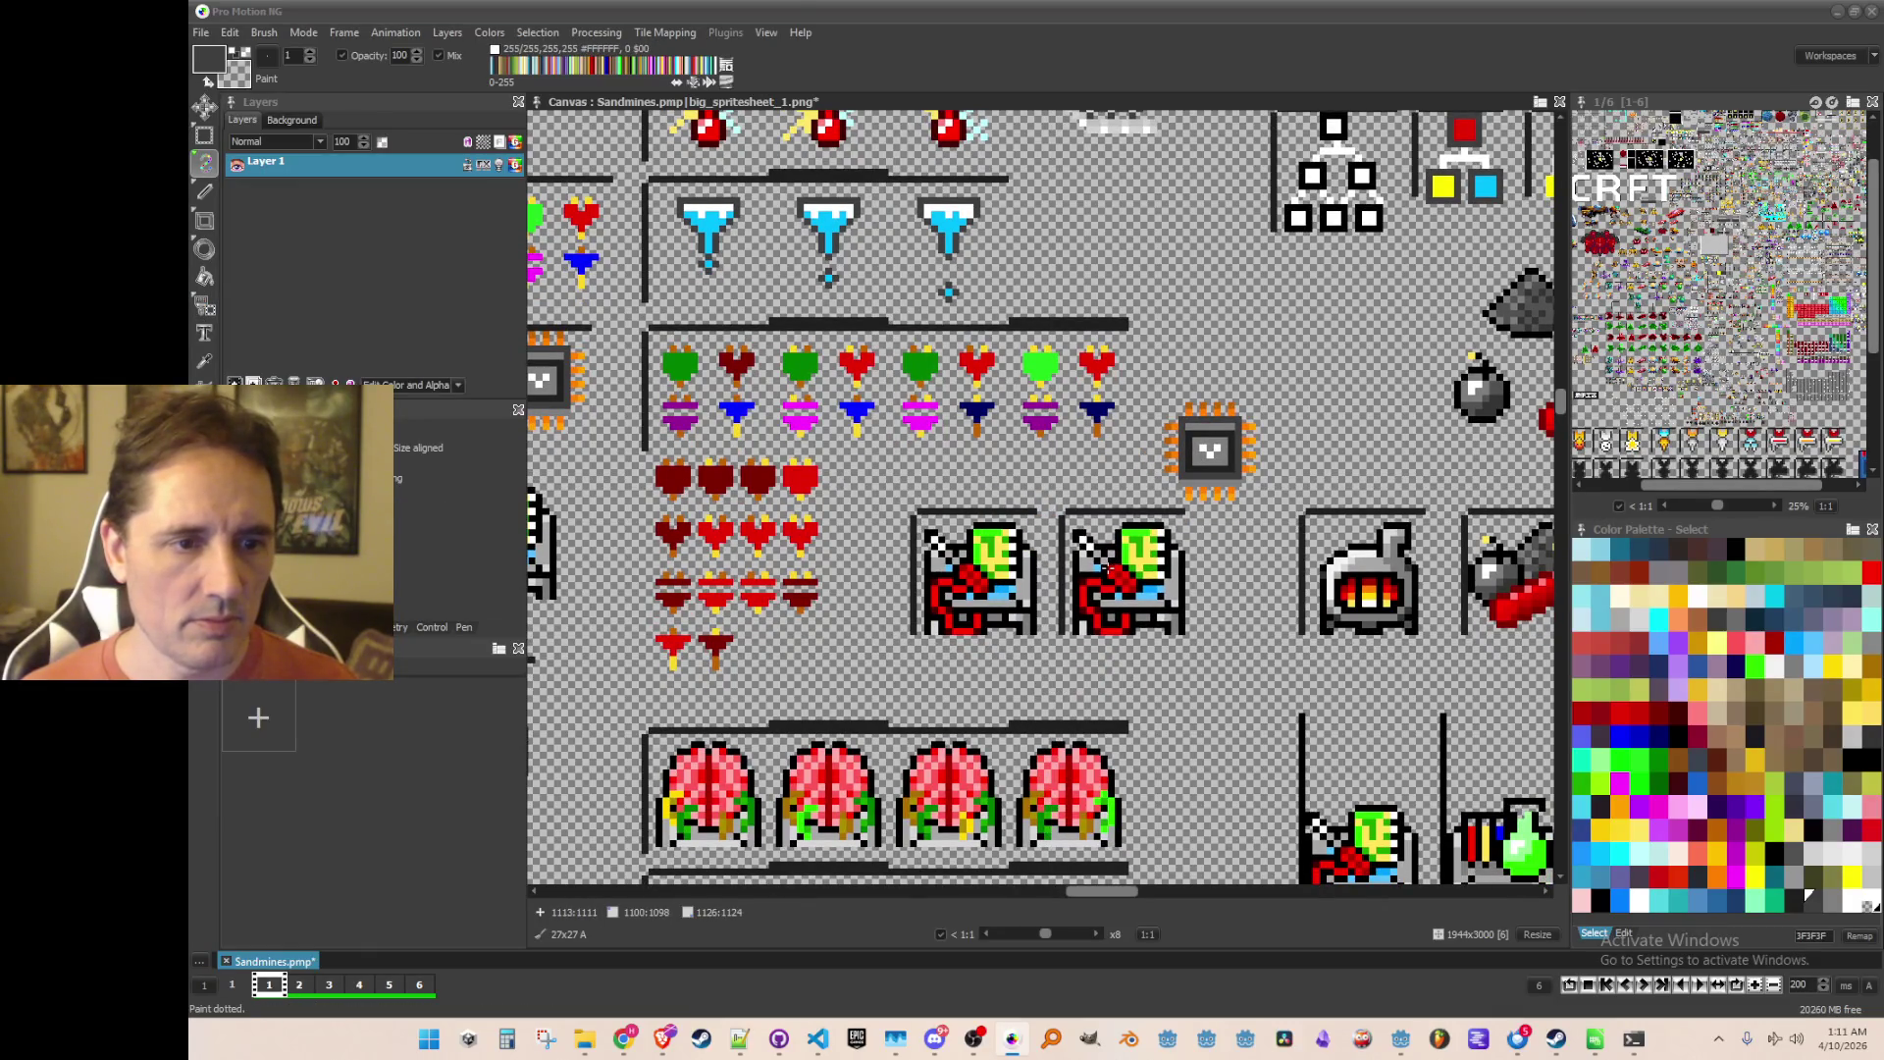
pyautogui.scroll(1, 1155, 595)
pyautogui.moveTo(950, 470); pyautogui.dragTo(1133, 652)
# Step: Move the chip sprite into the empty second cell and save the sprite sheet
pyautogui.press('b')
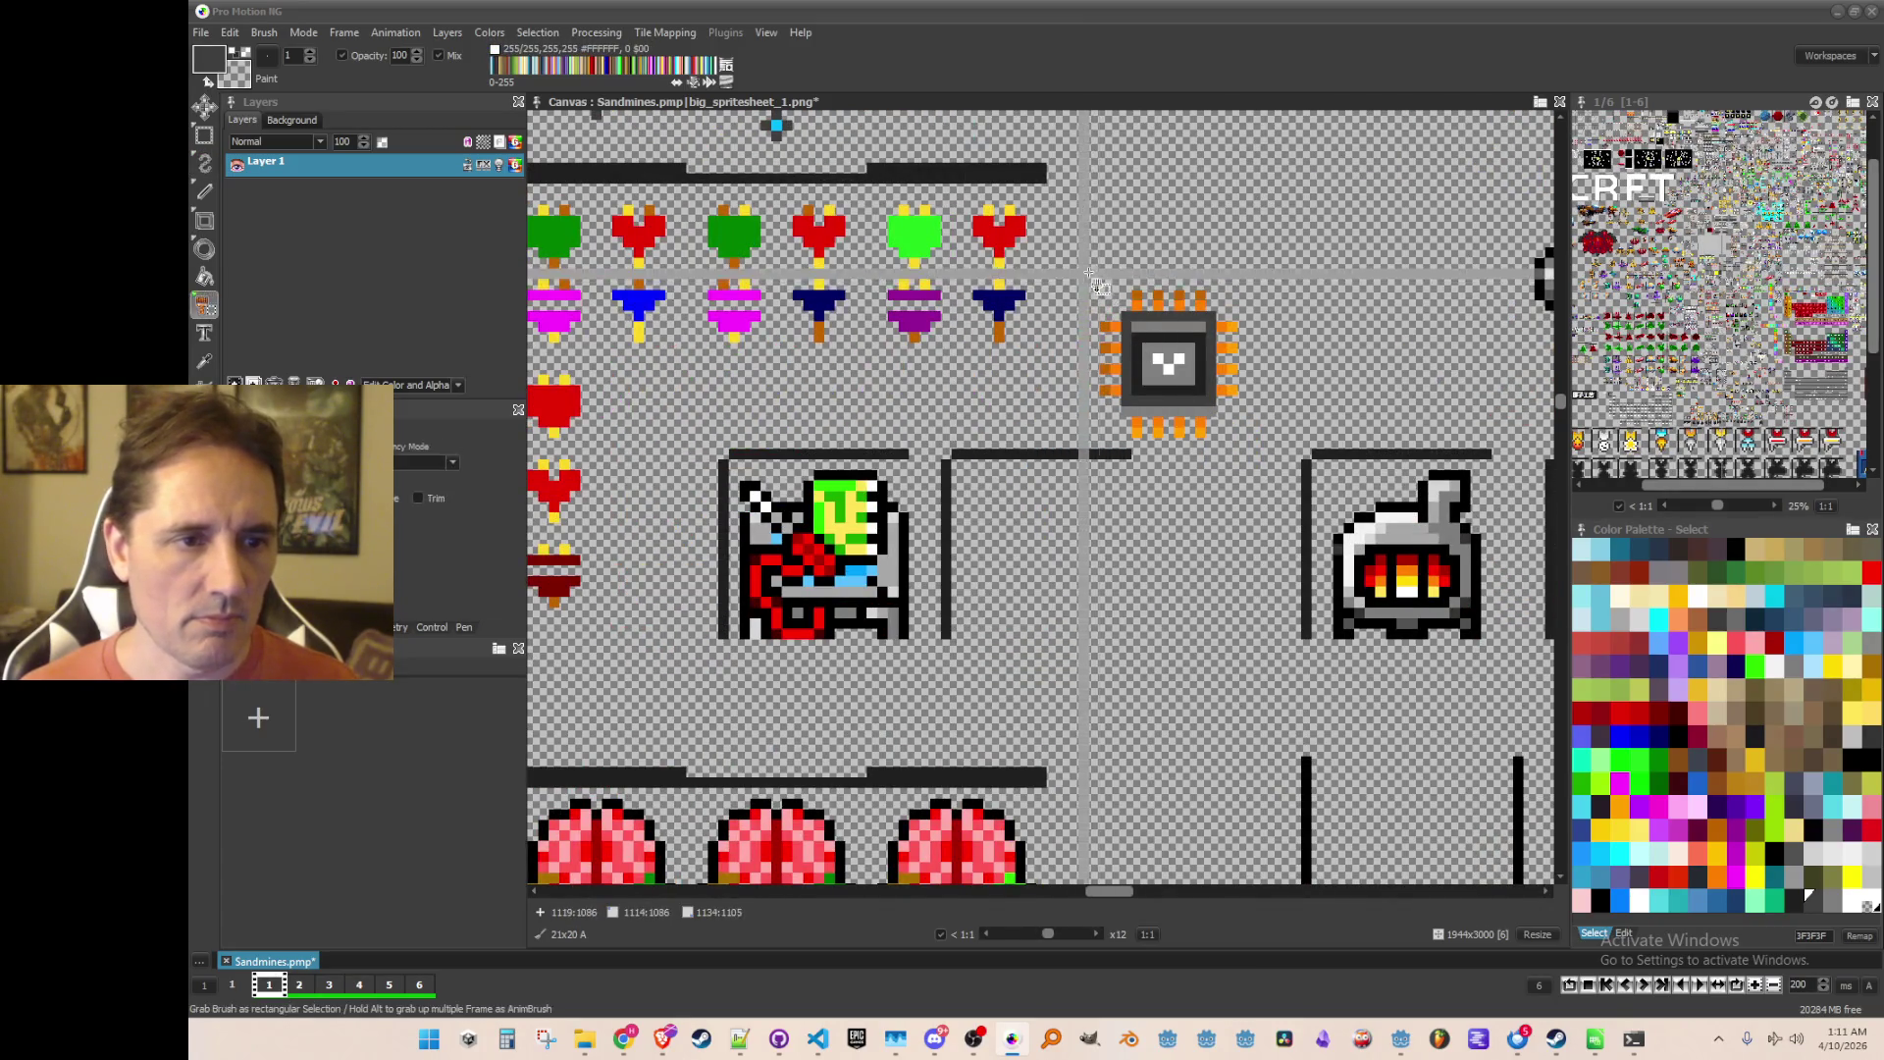
pyautogui.moveTo(1252, 451); pyautogui.dragTo(1099, 291)
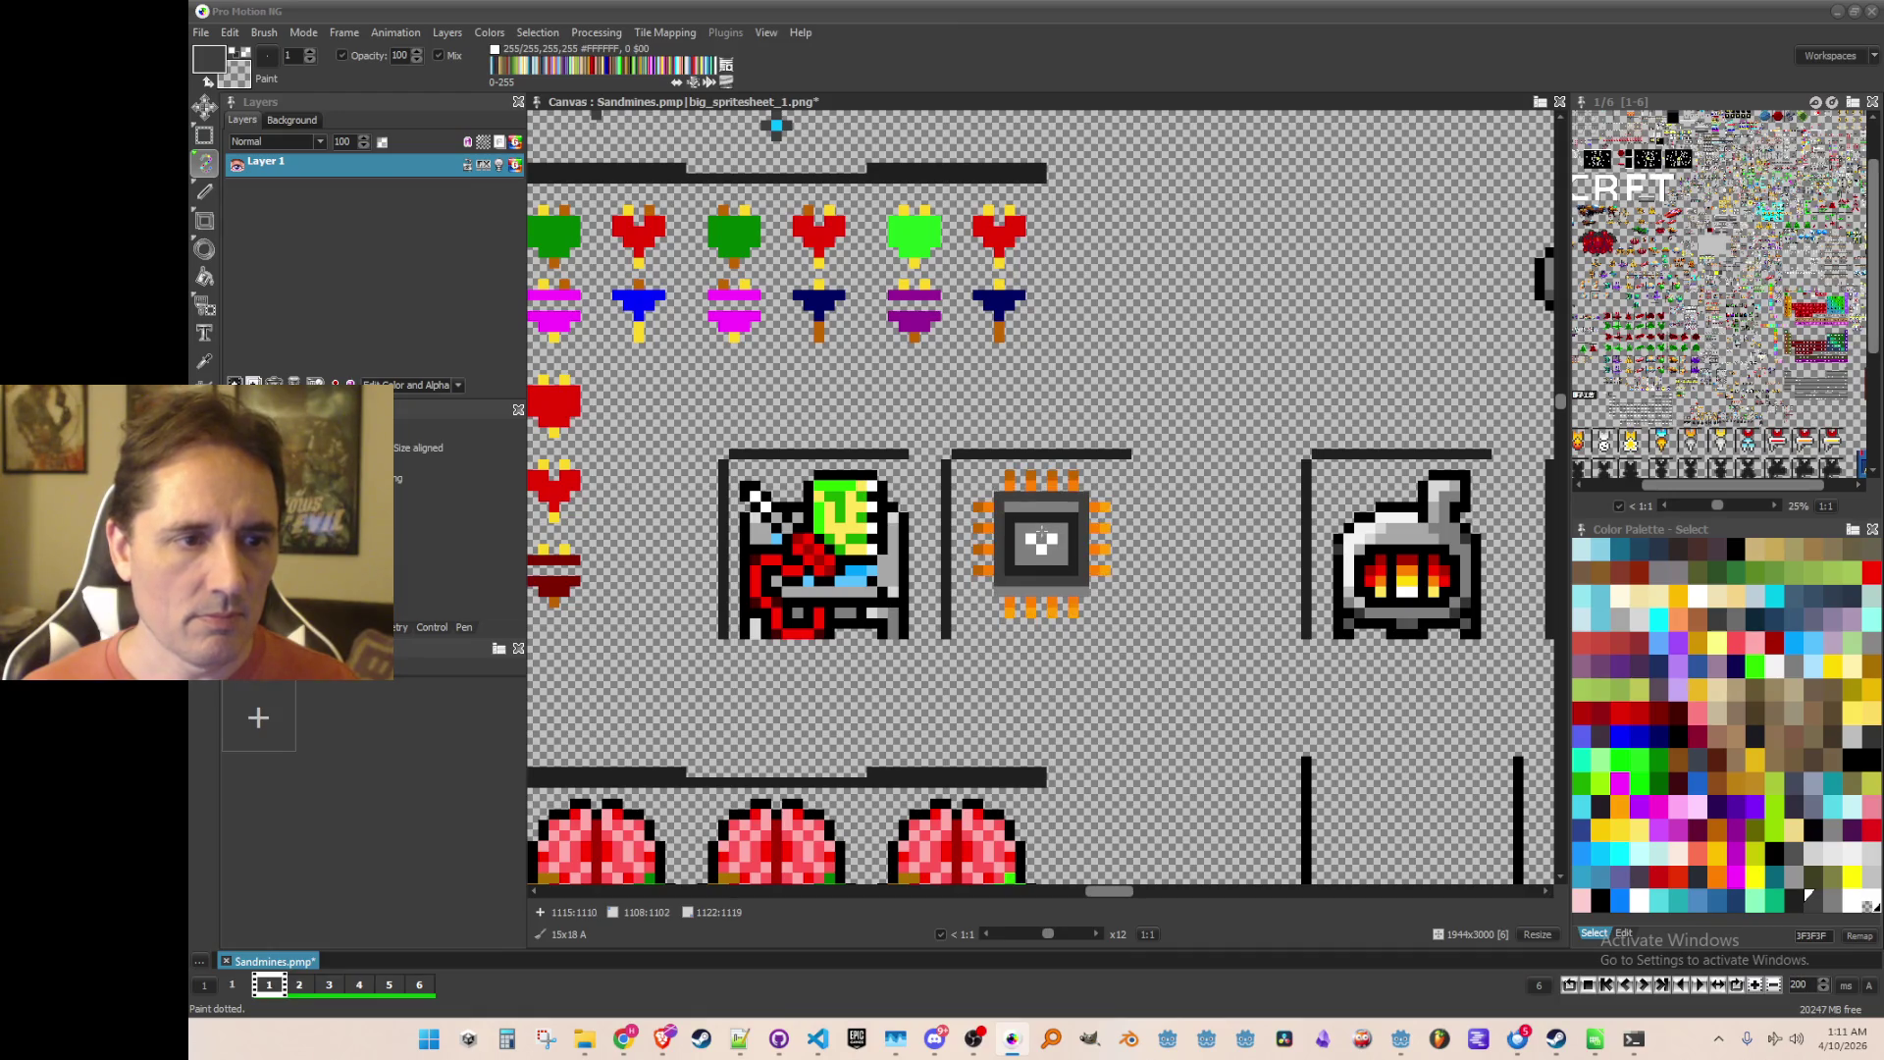
pyautogui.click(1042, 538)
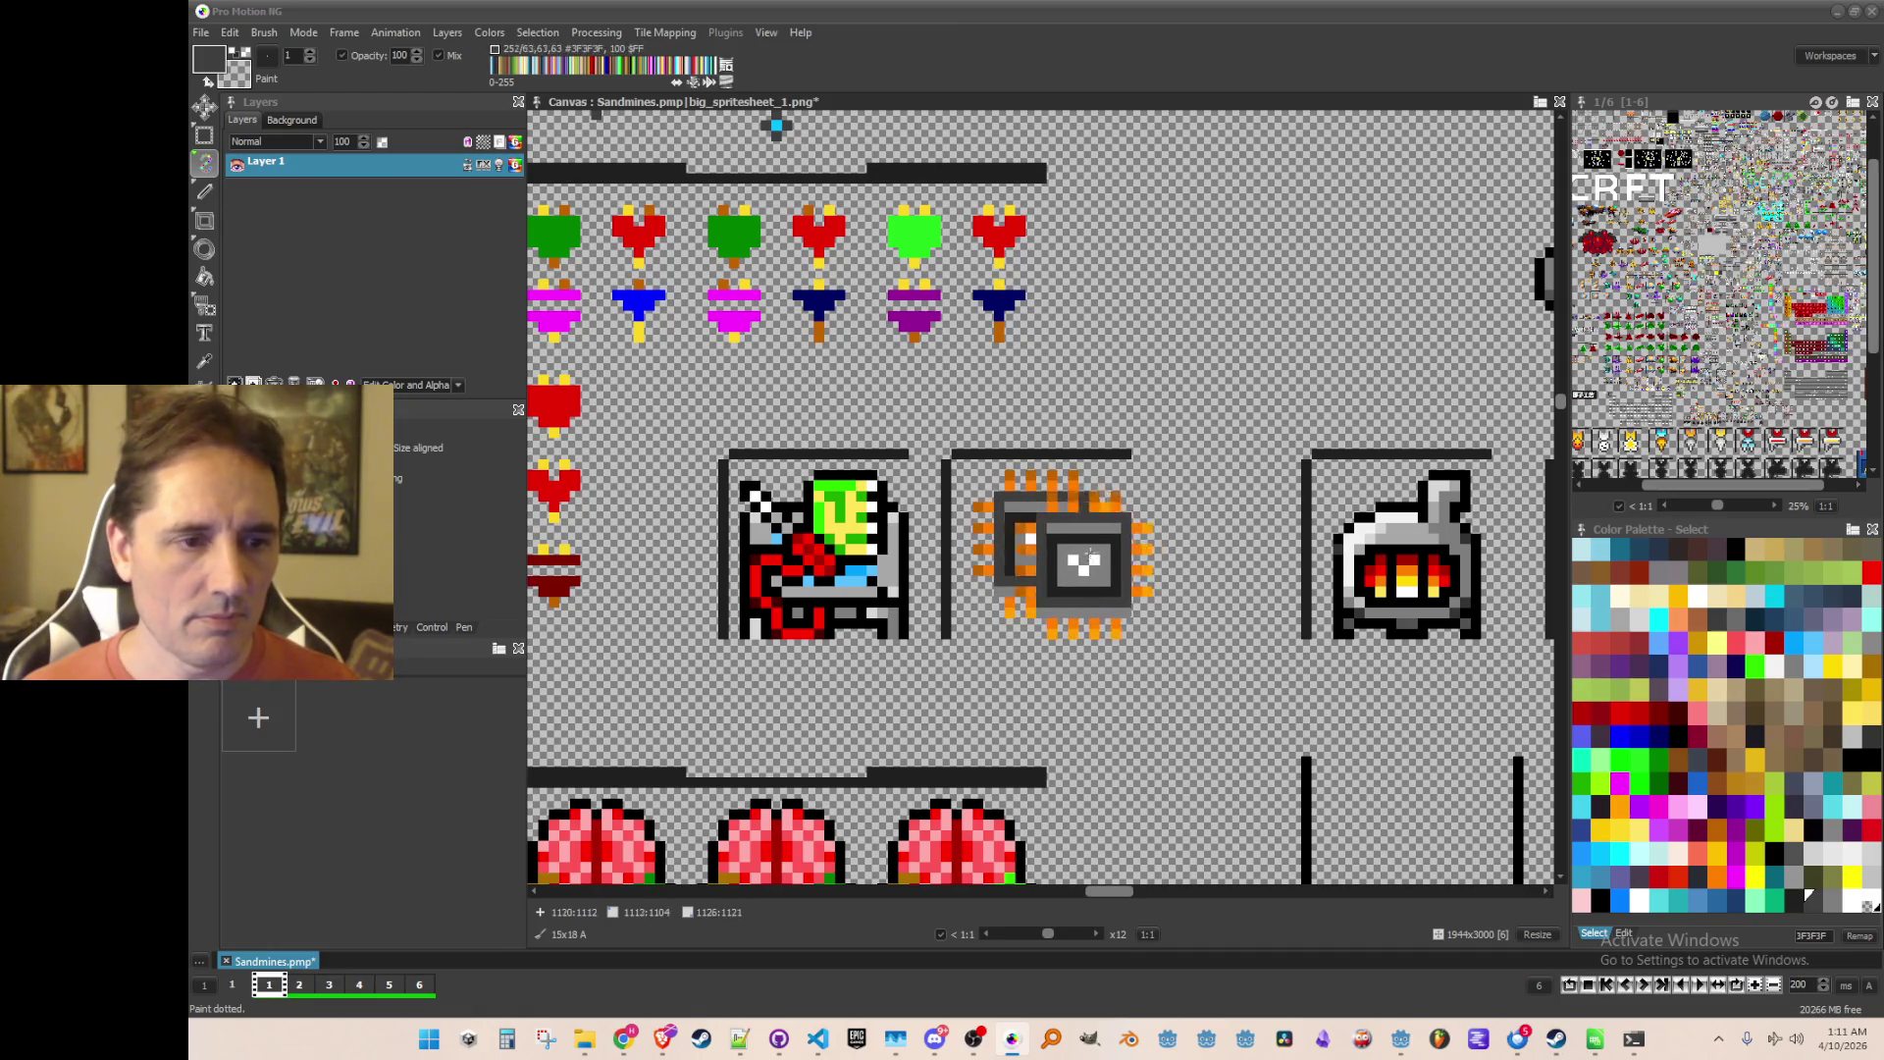
pyautogui.hotkey('ctrl', 's')
# Step: Grab the chip sprite from its new cell as a brush, leaving brush settings unchanged
pyautogui.press('b')
pyautogui.moveTo(961, 466)
pyautogui.mouseDown()
pyautogui.moveTo(1129, 610)
pyautogui.moveTo(1134, 638)
pyautogui.mouseUp()
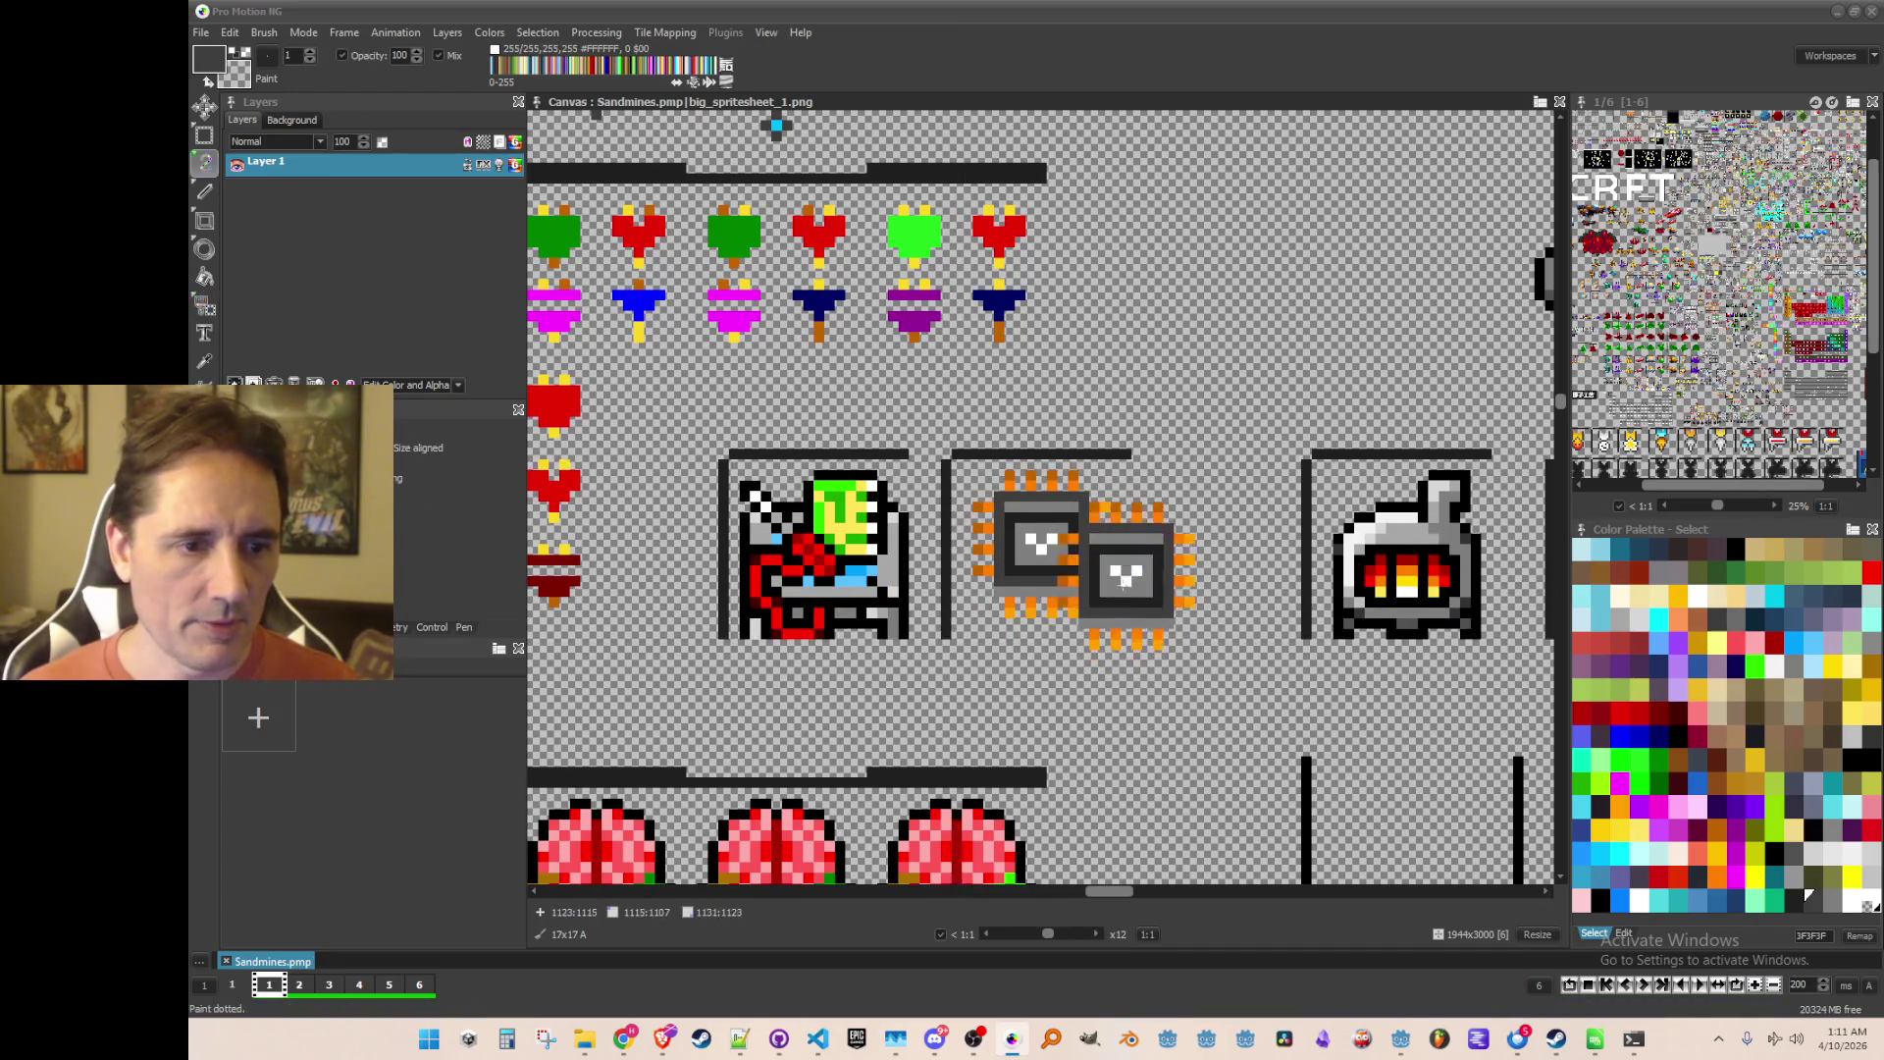
pyautogui.click(265, 37)
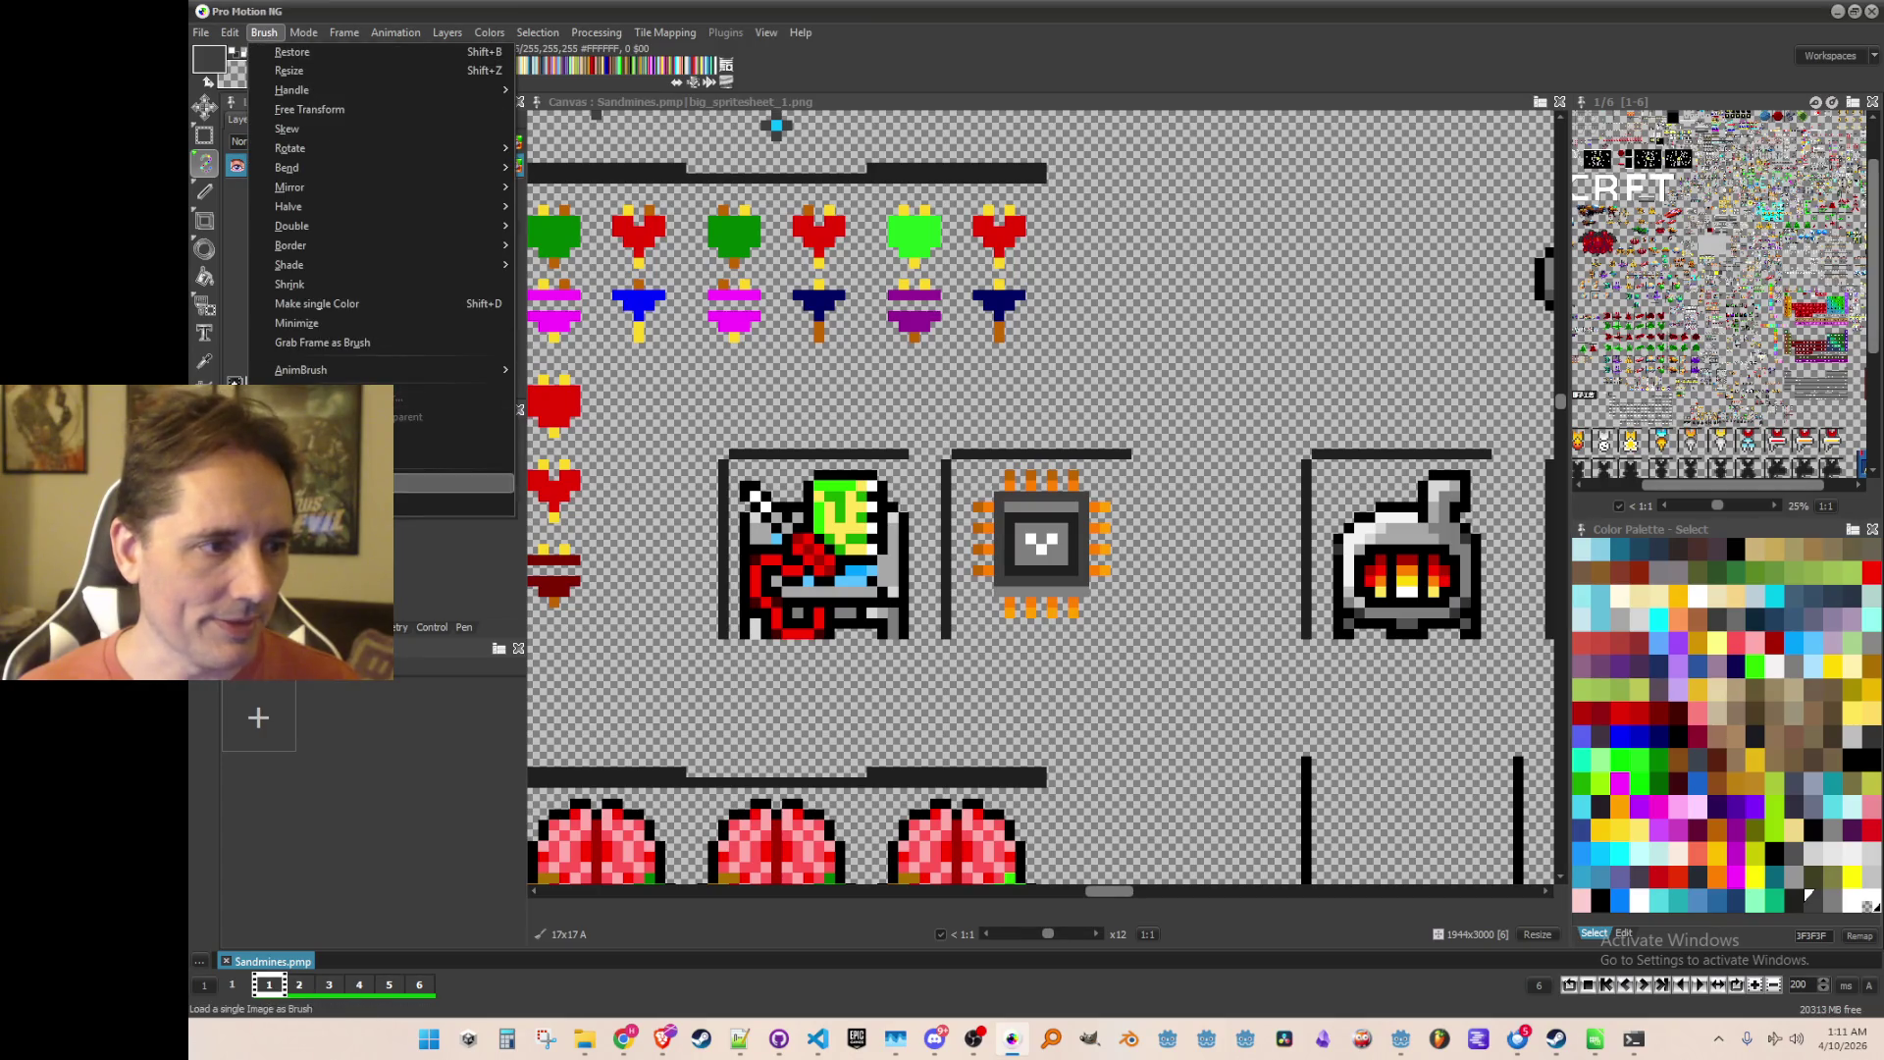
pyautogui.press('Escape')
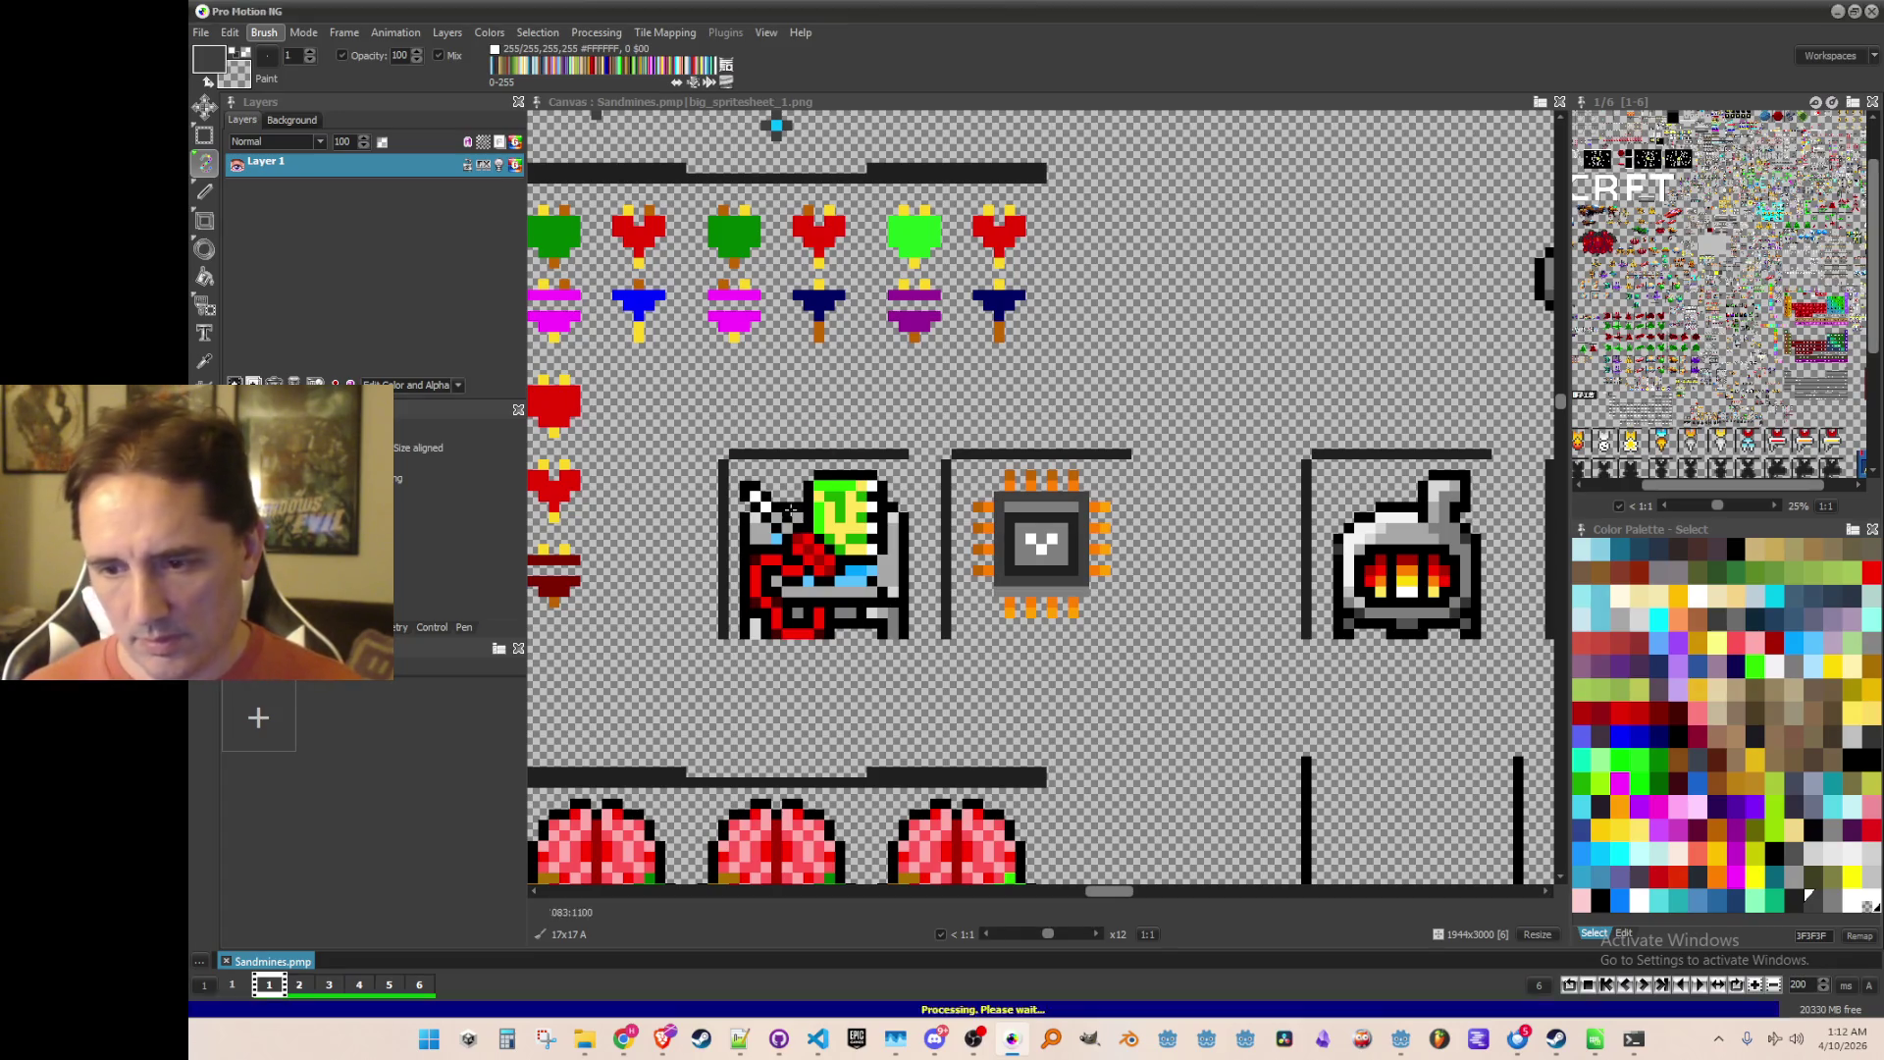
pyautogui.scroll(-3, 1089, 547)
pyautogui.scroll(-1, 1077, 548)
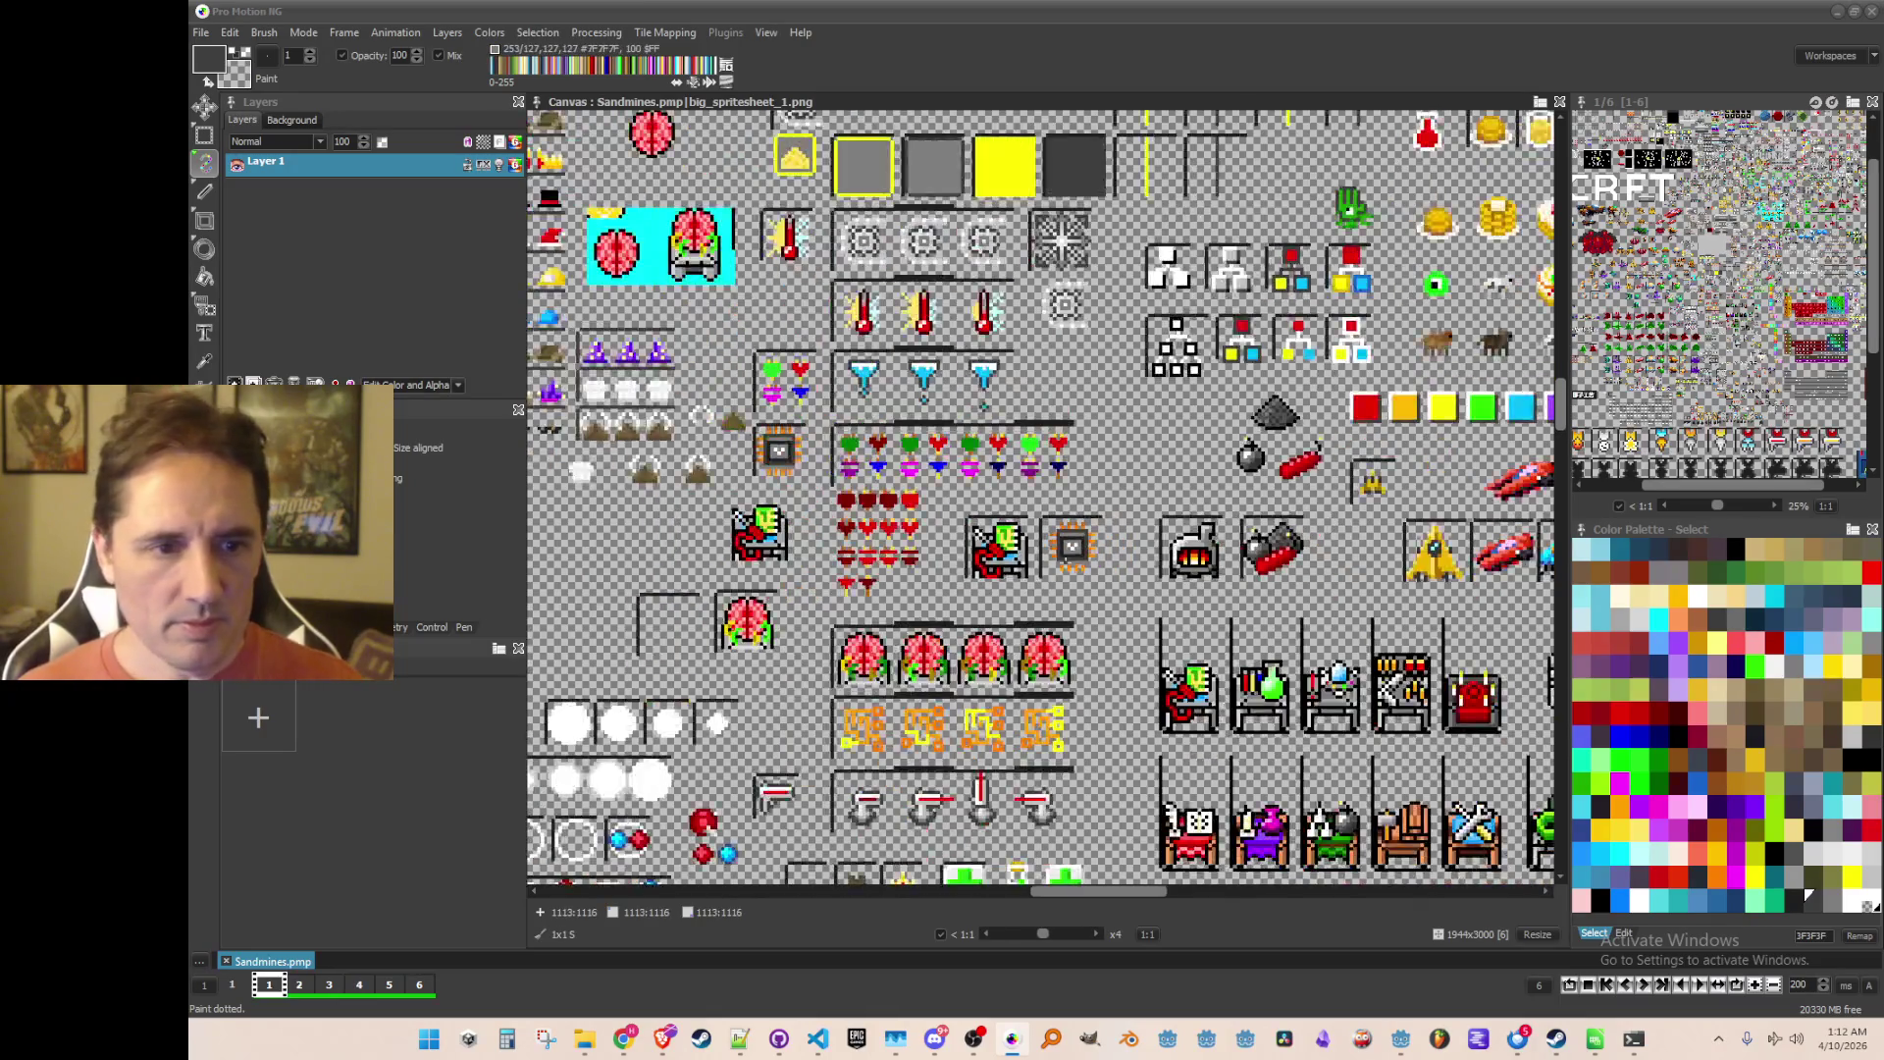
pyautogui.scroll(2, 1078, 547)
pyautogui.click(1838, 12)
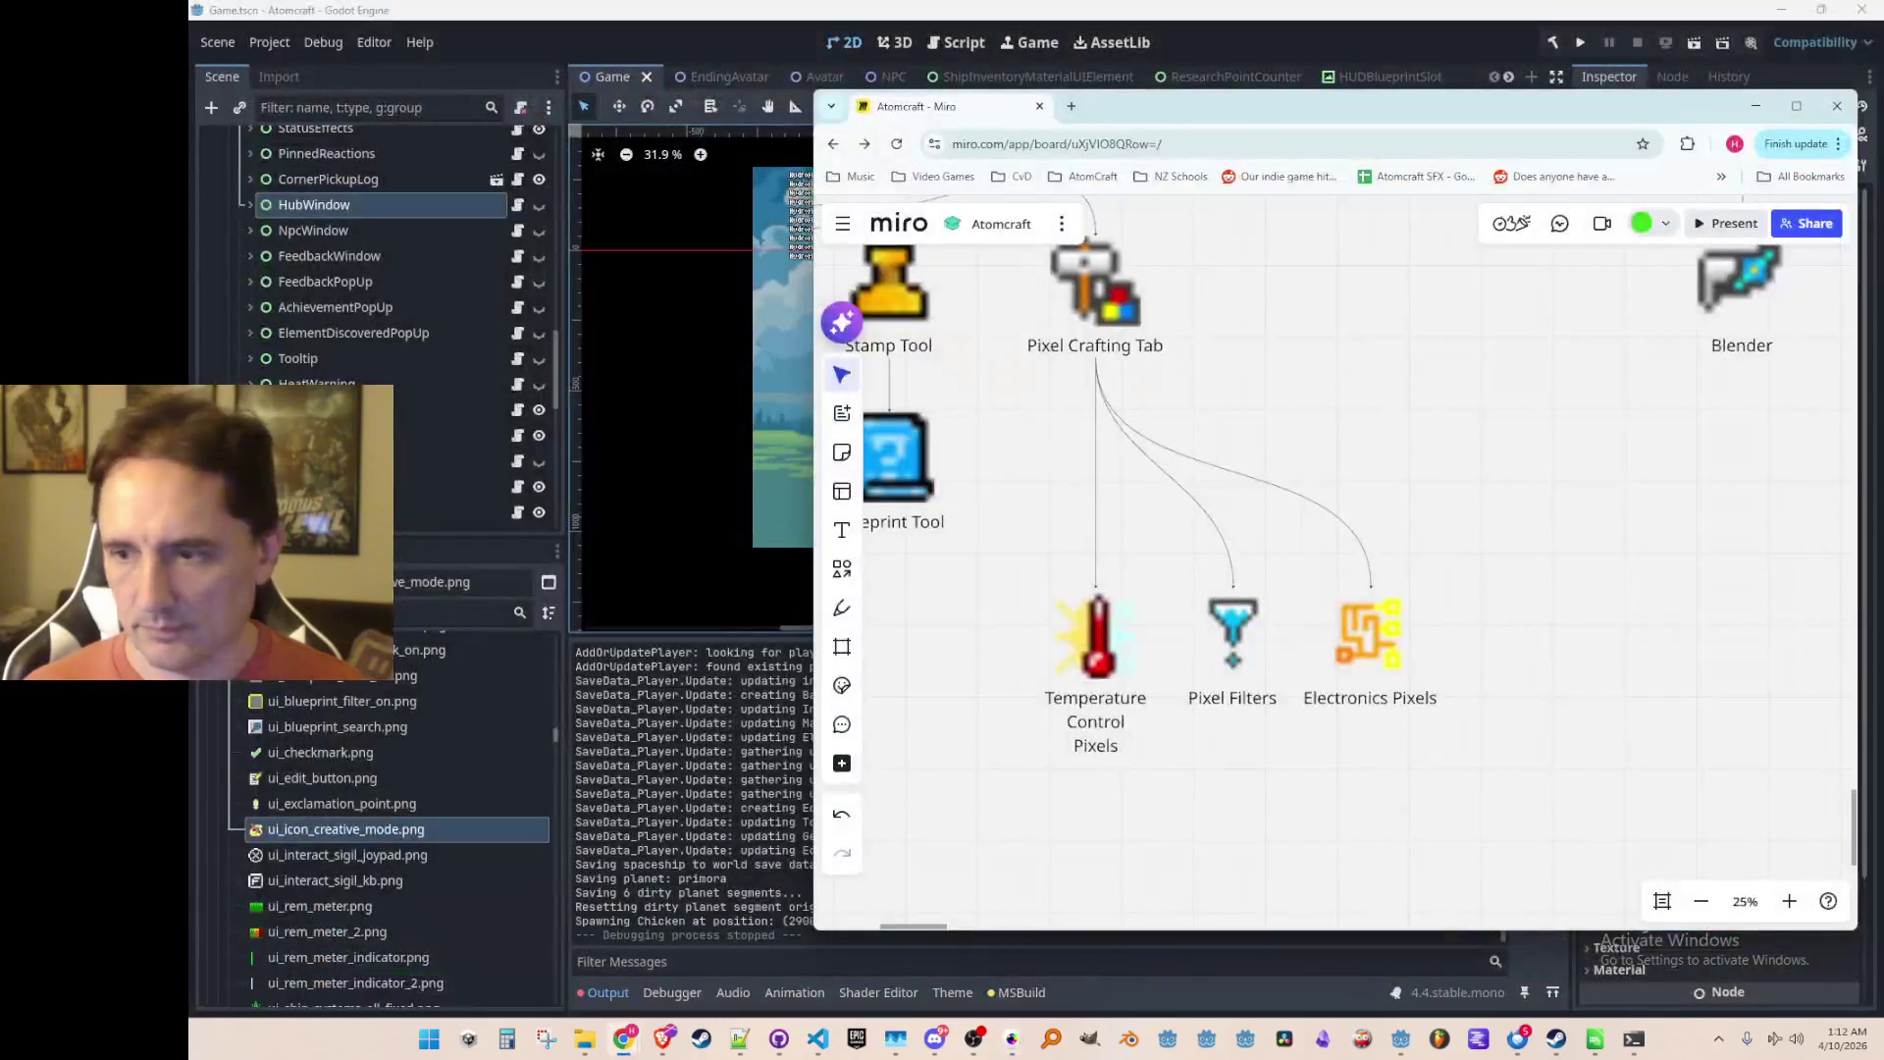
# Step: Add the creative-mode icon image right of Electronics Pixels, sized to match the others
pyautogui.moveTo(1450, 649); pyautogui.dragTo(1382, 639)
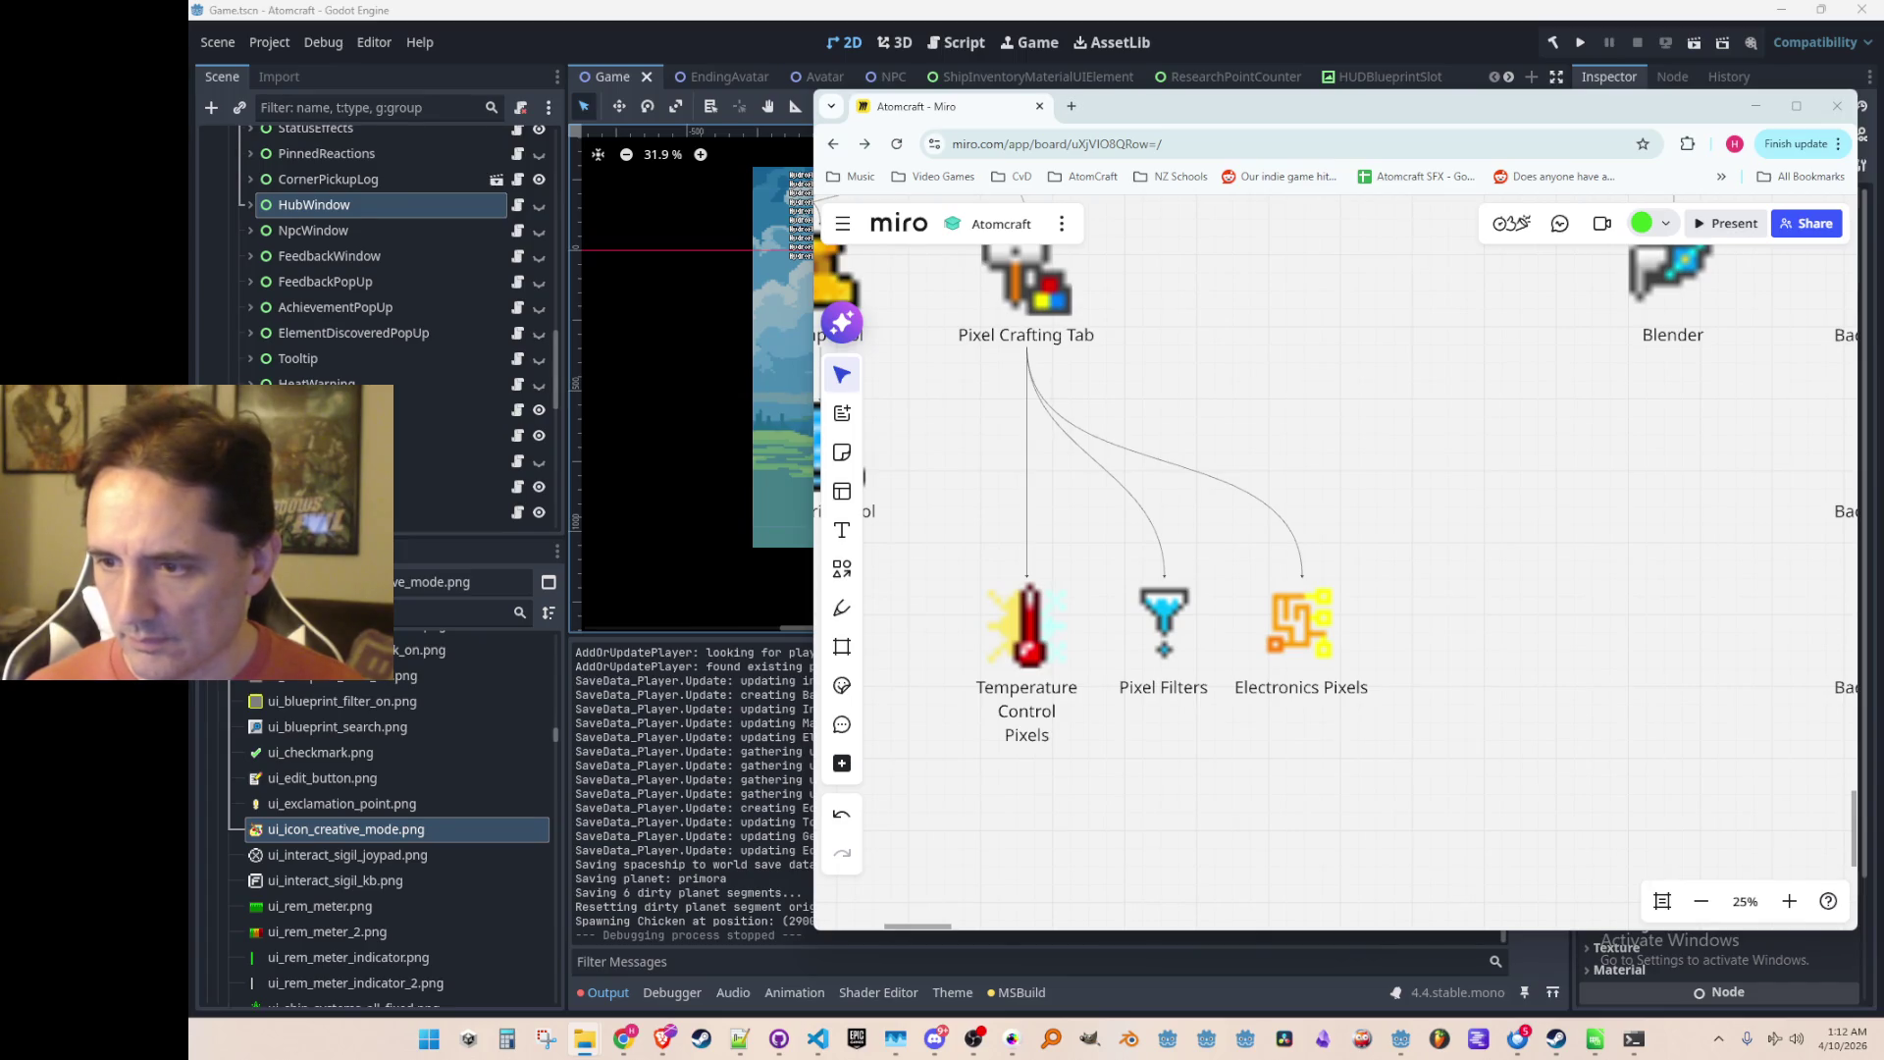
pyautogui.moveTo(346, 829)
pyautogui.mouseDown()
pyautogui.moveTo(1240, 652)
pyautogui.moveTo(1158, 765)
pyautogui.moveTo(1590, 295)
pyautogui.mouseUp()
pyautogui.scroll(5, 1138, 761)
pyautogui.scroll(-5, 1299, 686)
pyautogui.moveTo(1299, 686)
pyautogui.mouseDown()
pyautogui.moveTo(1585, 503)
pyautogui.moveTo(1619, 523)
pyautogui.mouseUp()
pyautogui.hscroll(3, 1619, 523)
pyautogui.moveTo(1514, 559); pyautogui.dragTo(1511, 567)
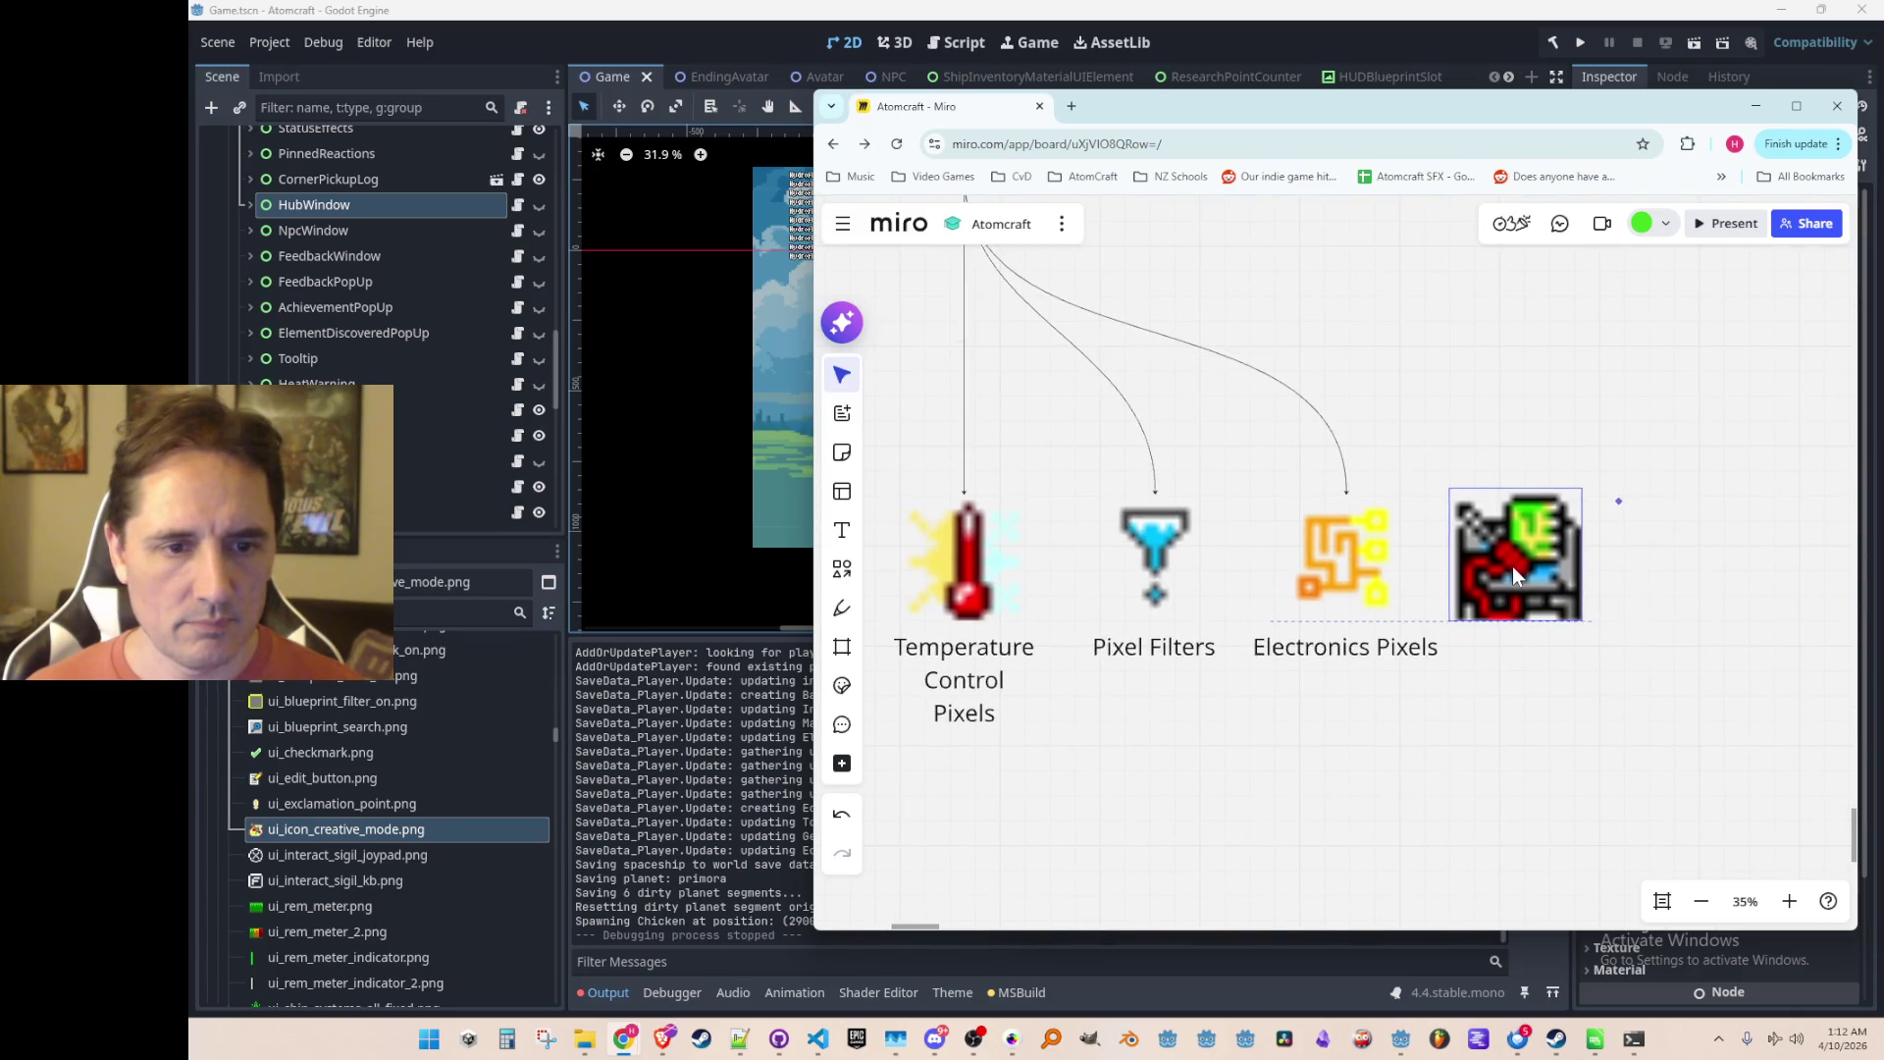
pyautogui.moveTo(1583, 489); pyautogui.dragTo(1575, 500)
pyautogui.click(1510, 704)
# Step: Replace the orange Electronics Pixels icon with the new icon
pyautogui.click(1352, 539)
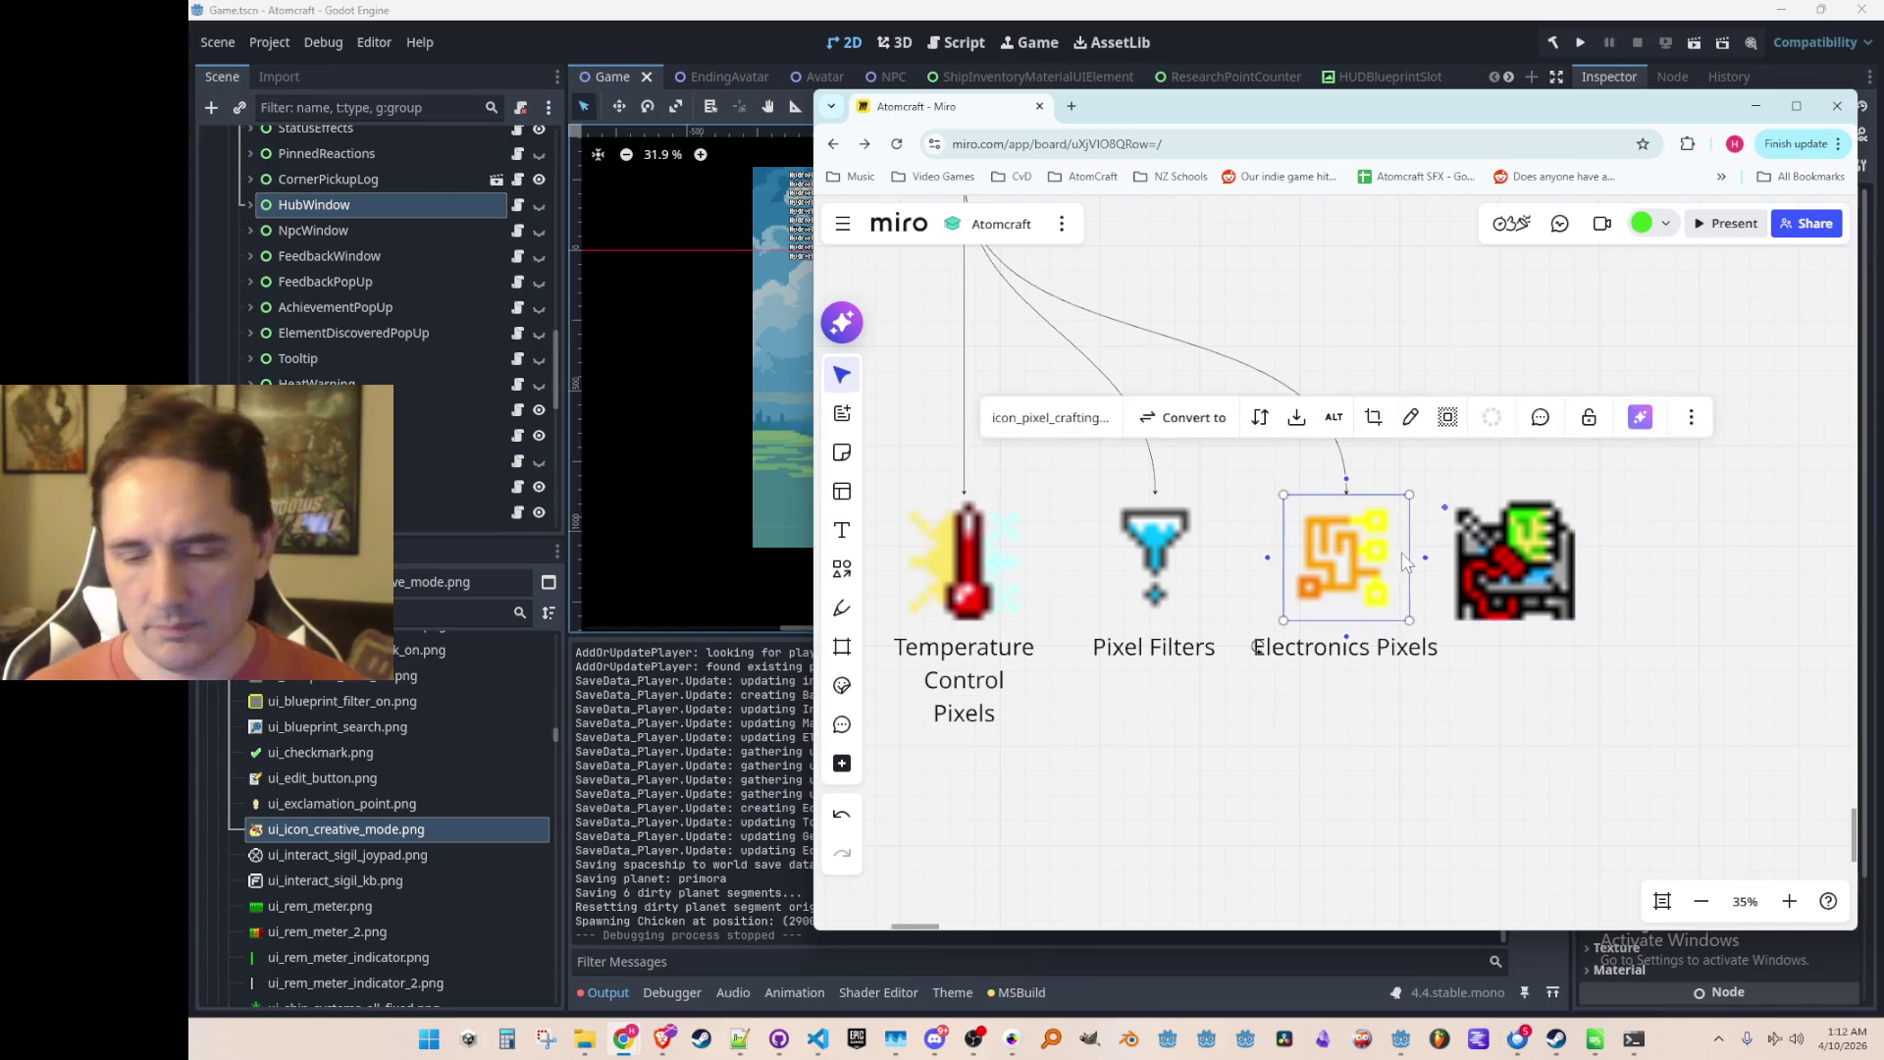
pyautogui.press('Delete')
pyautogui.moveTo(1503, 568); pyautogui.dragTo(1345, 549)
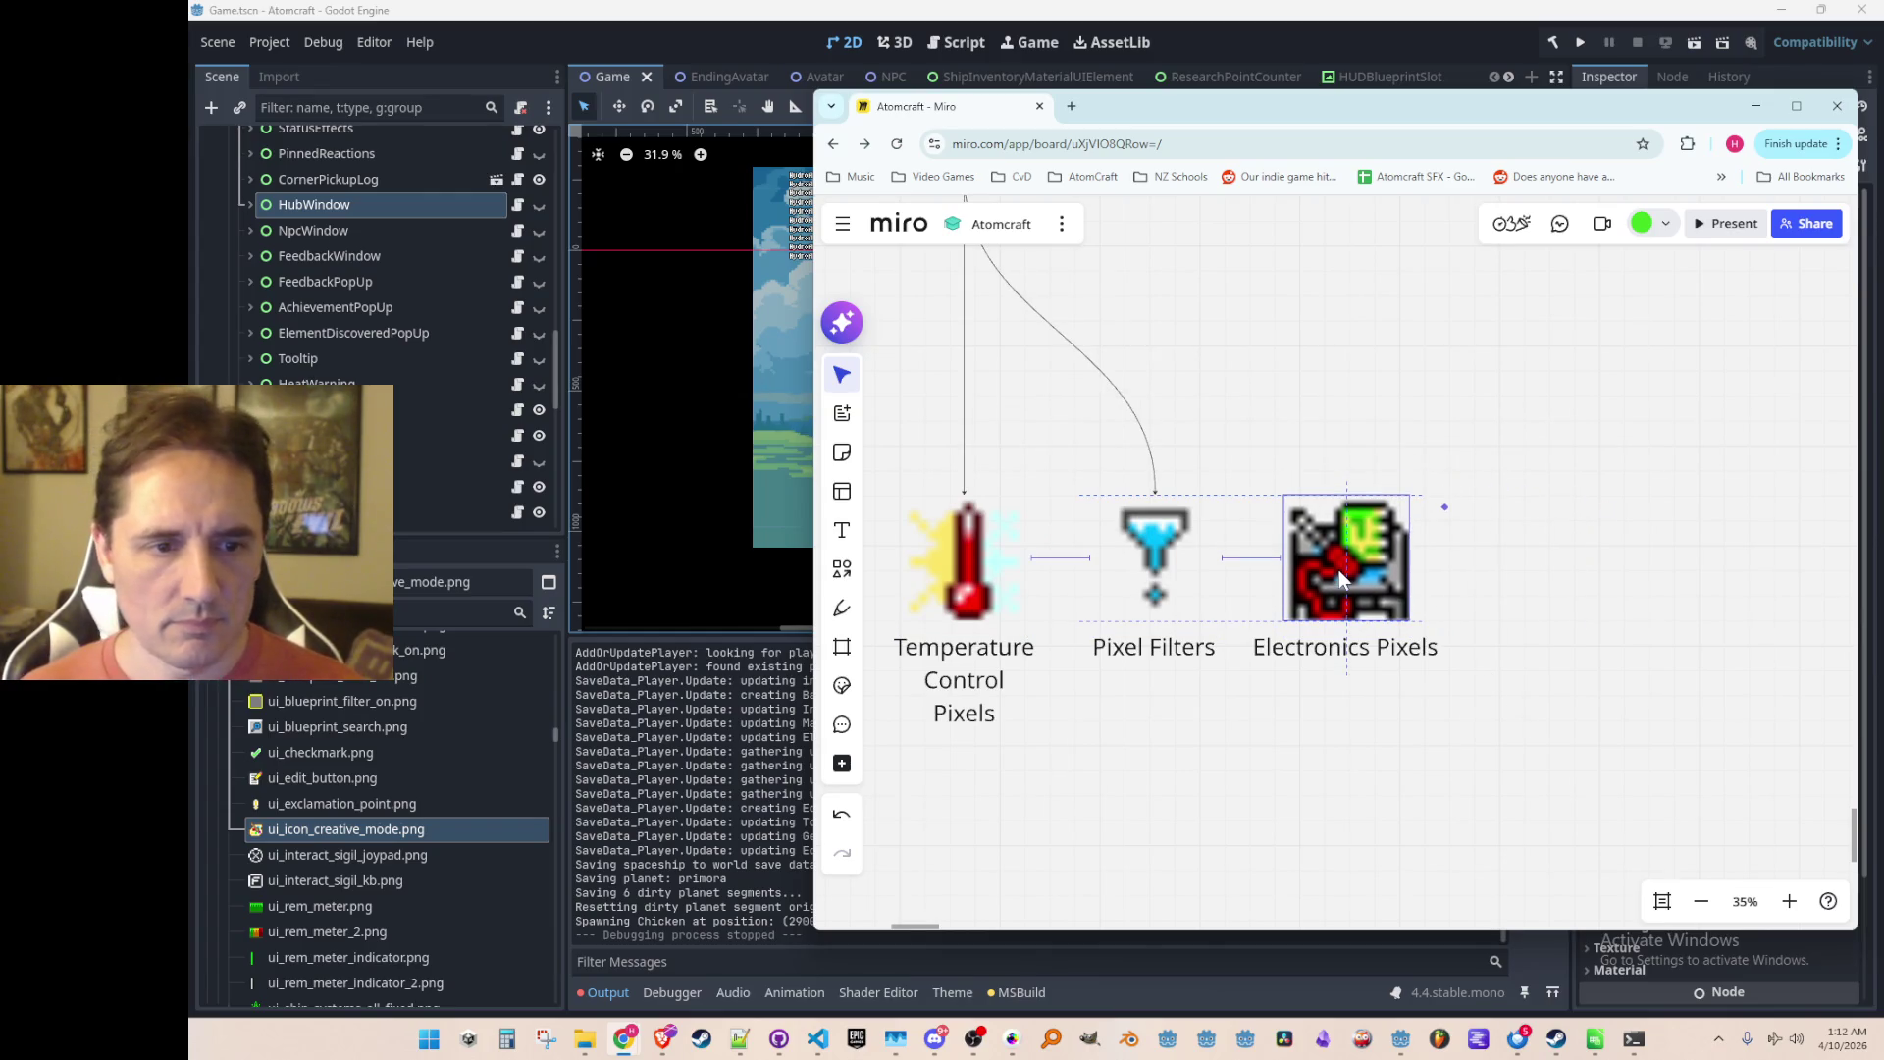
pyautogui.scroll(-1, 1117, 425)
pyautogui.scroll(2, 1117, 425)
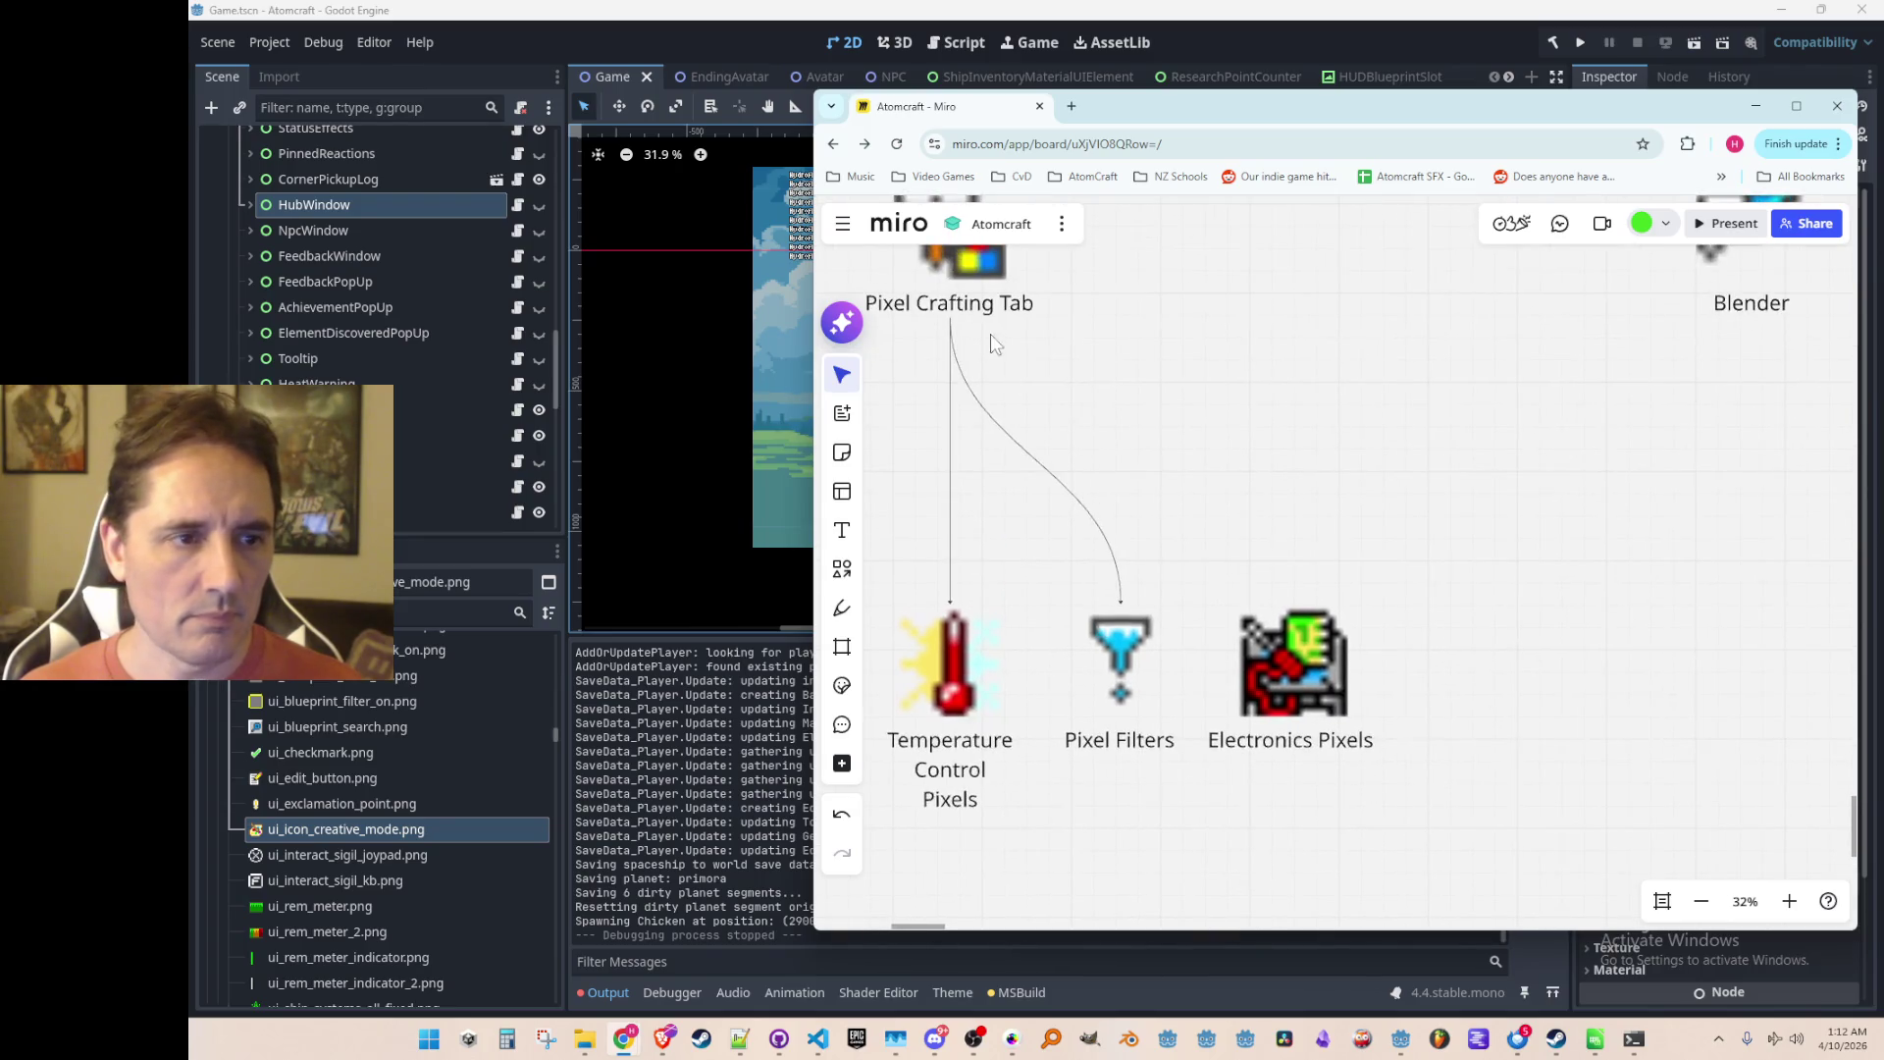
# Step: Connect Pixel Crafting Tab to the new icon
pyautogui.click(971, 306)
pyautogui.moveTo(953, 348); pyautogui.dragTo(1291, 602)
pyautogui.click(1468, 695)
# Step: Add the chip image to the board beside Electronics Pixels
pyautogui.moveTo(1451, 728); pyautogui.dragTo(1501, 660)
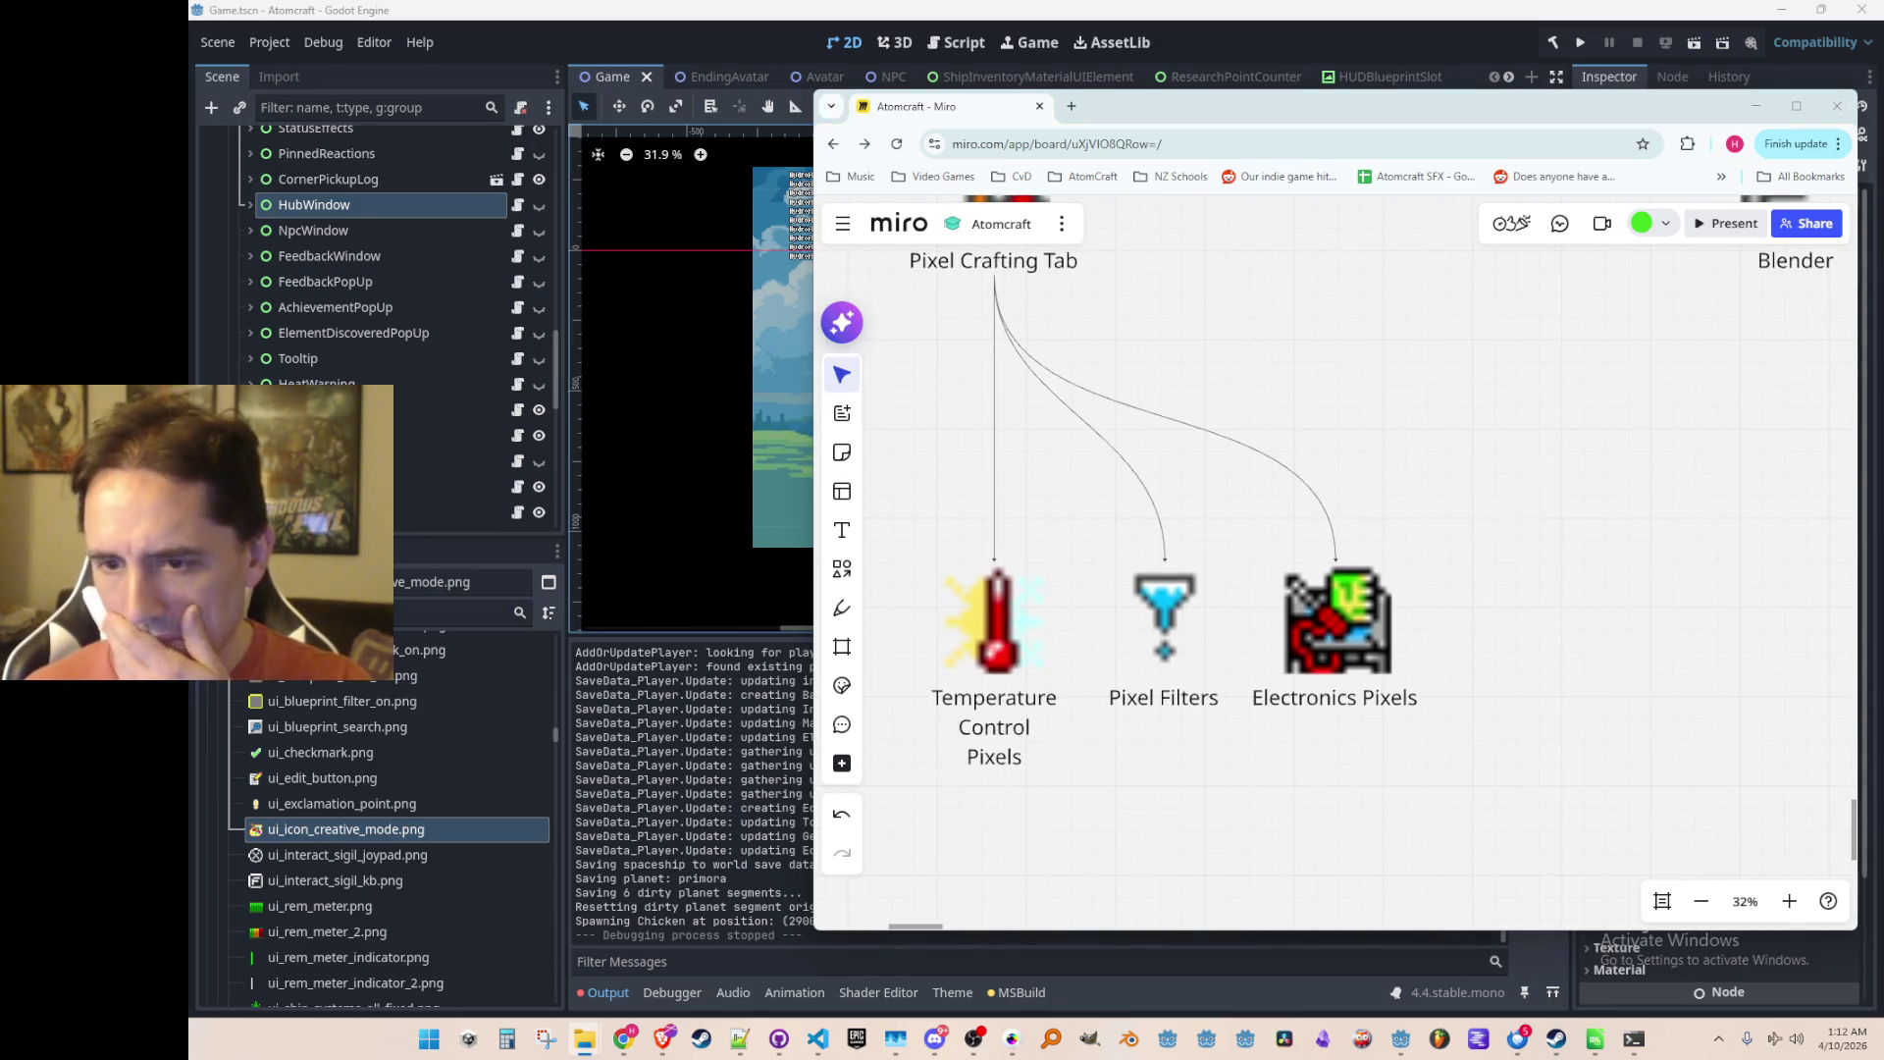
pyautogui.hscroll(-1, 1550, 566)
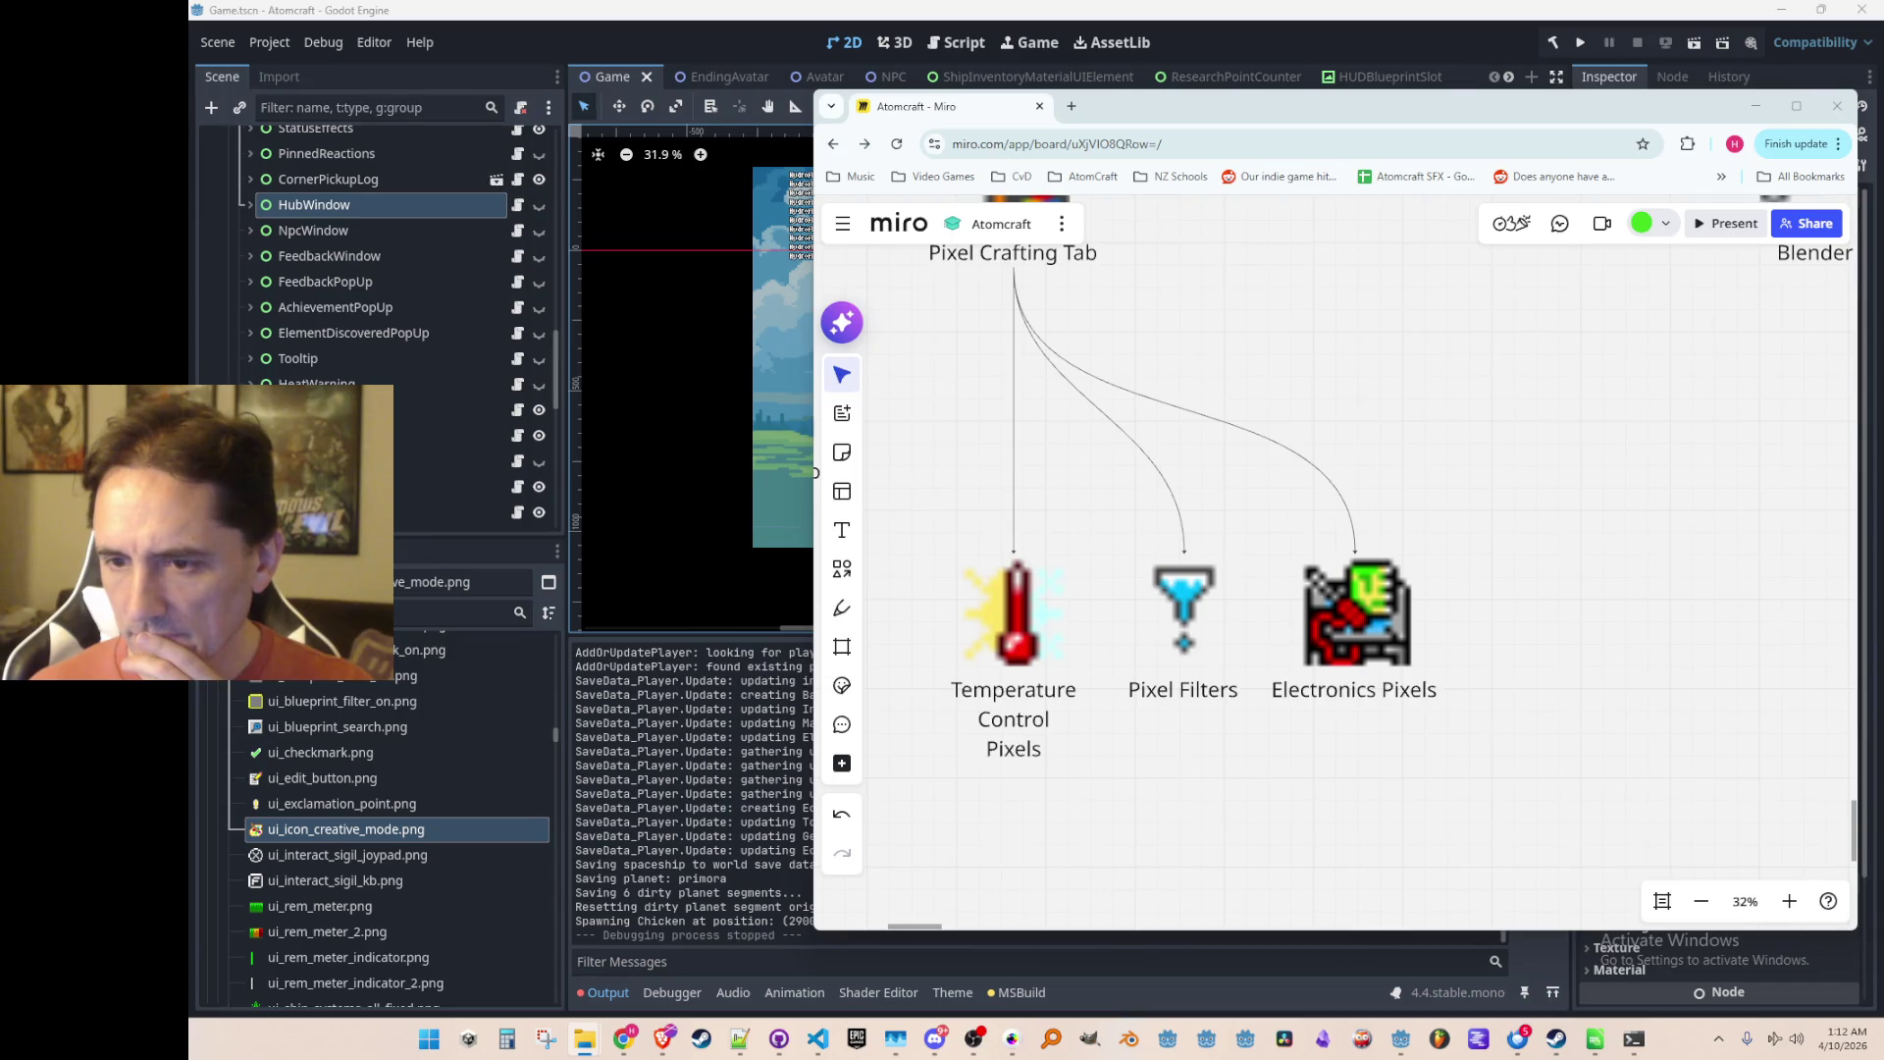
pyautogui.moveTo(1479, 589); pyautogui.dragTo(1541, 608)
pyautogui.scroll(10, 1522, 622)
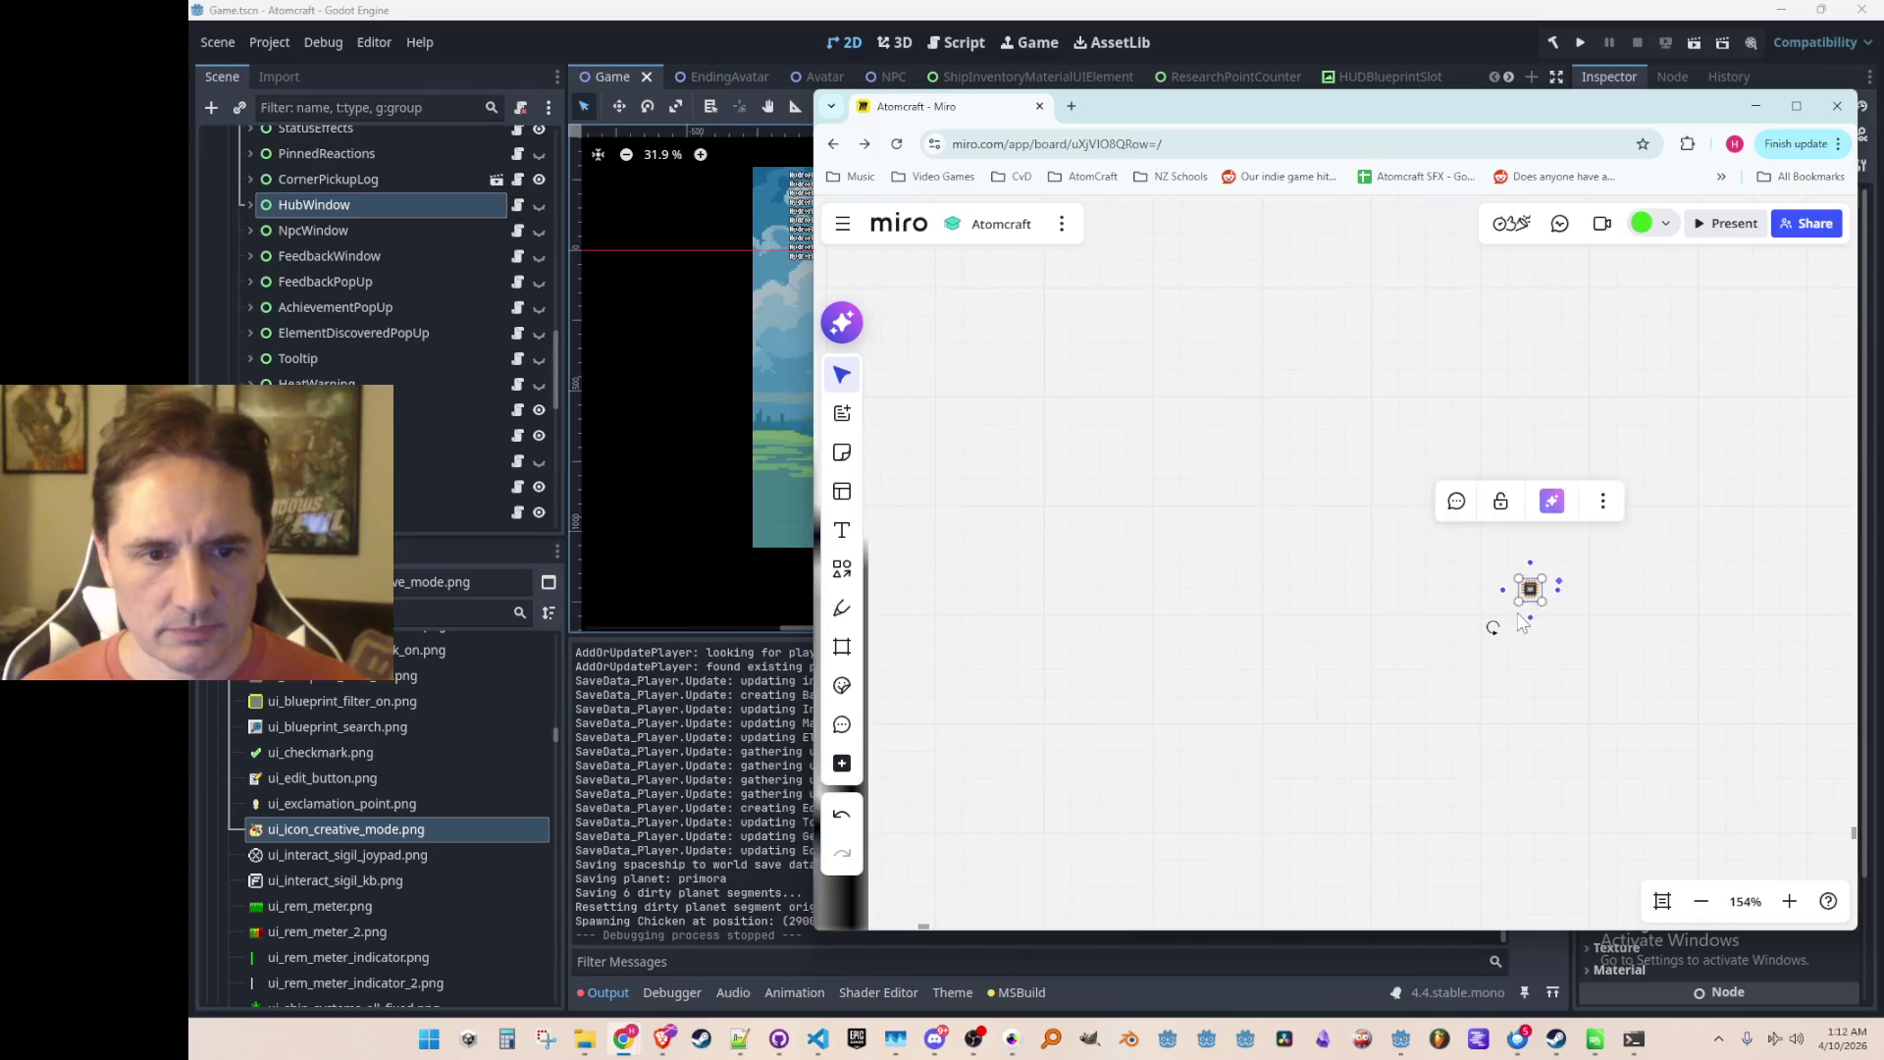
pyautogui.scroll(-10, 1276, 770)
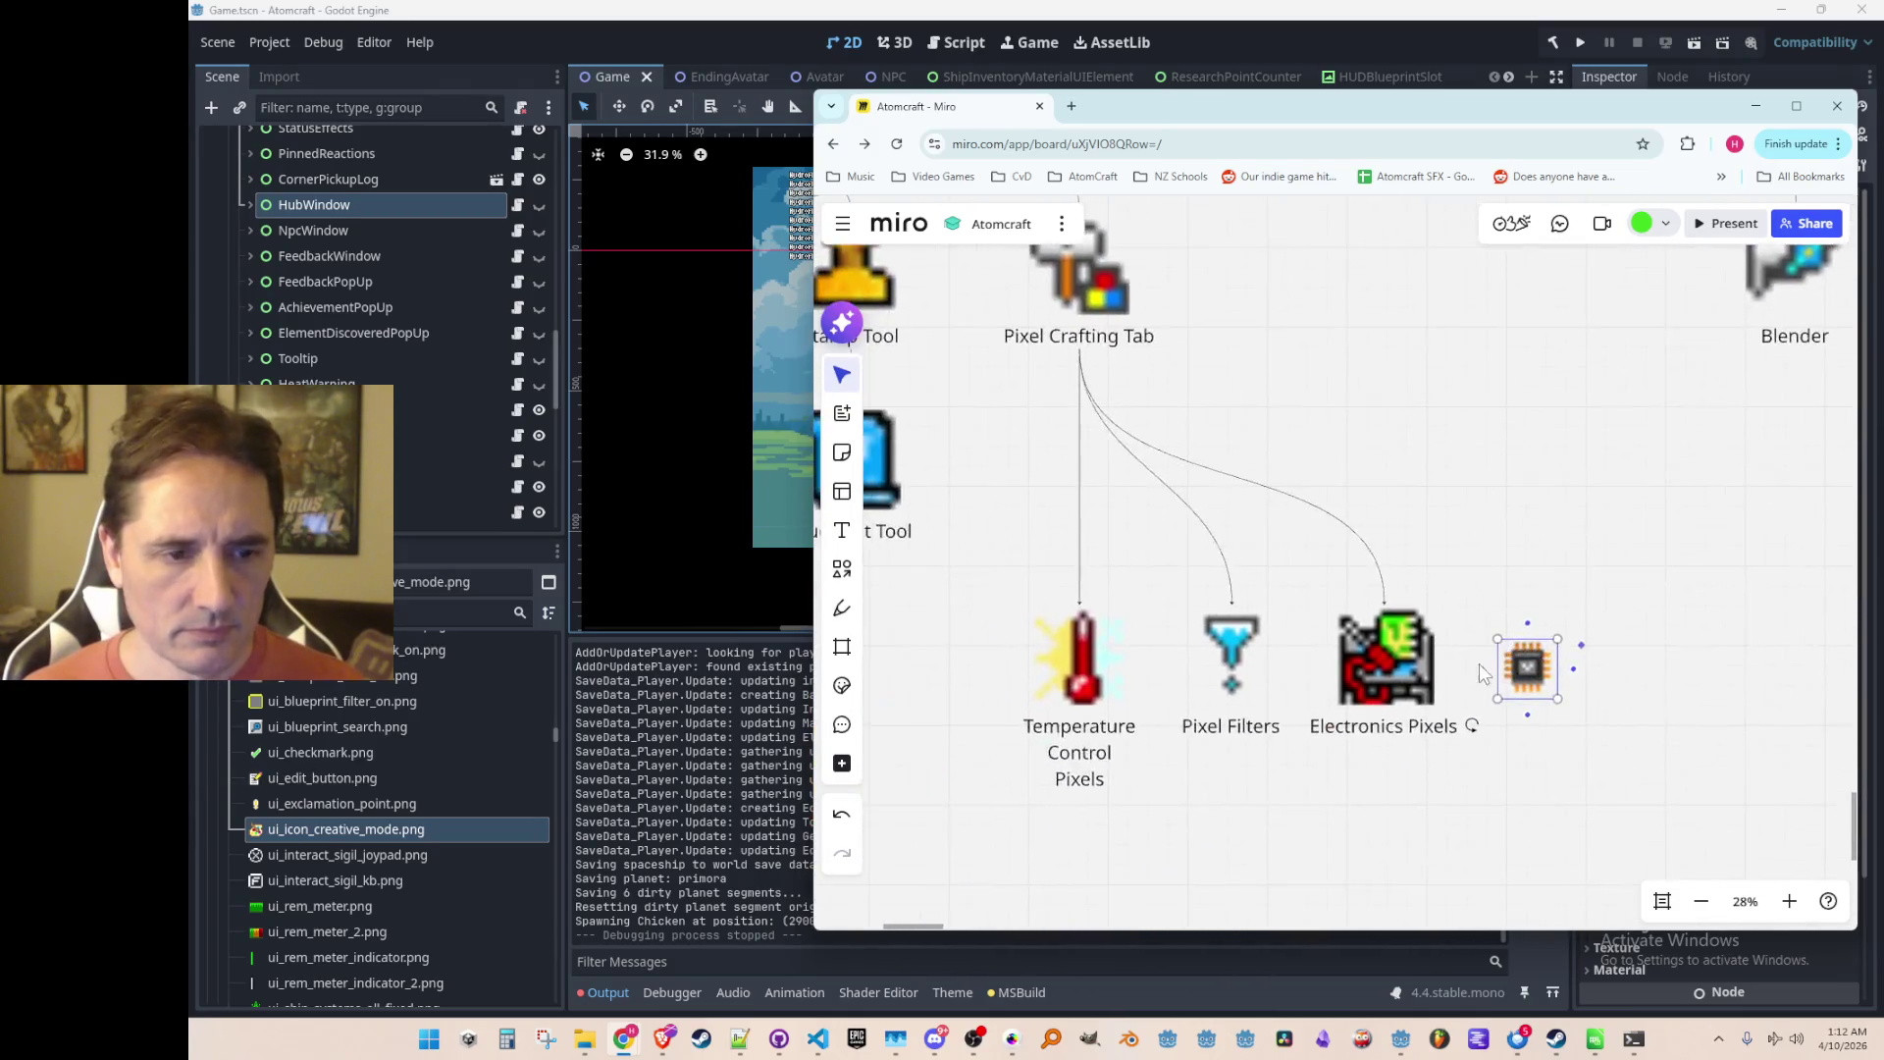
pyautogui.scroll(2, 1487, 677)
pyautogui.moveTo(1539, 695)
pyautogui.mouseDown()
pyautogui.moveTo(1519, 684)
pyautogui.moveTo(1637, 590)
pyautogui.moveTo(1568, 637)
pyautogui.mouseUp()
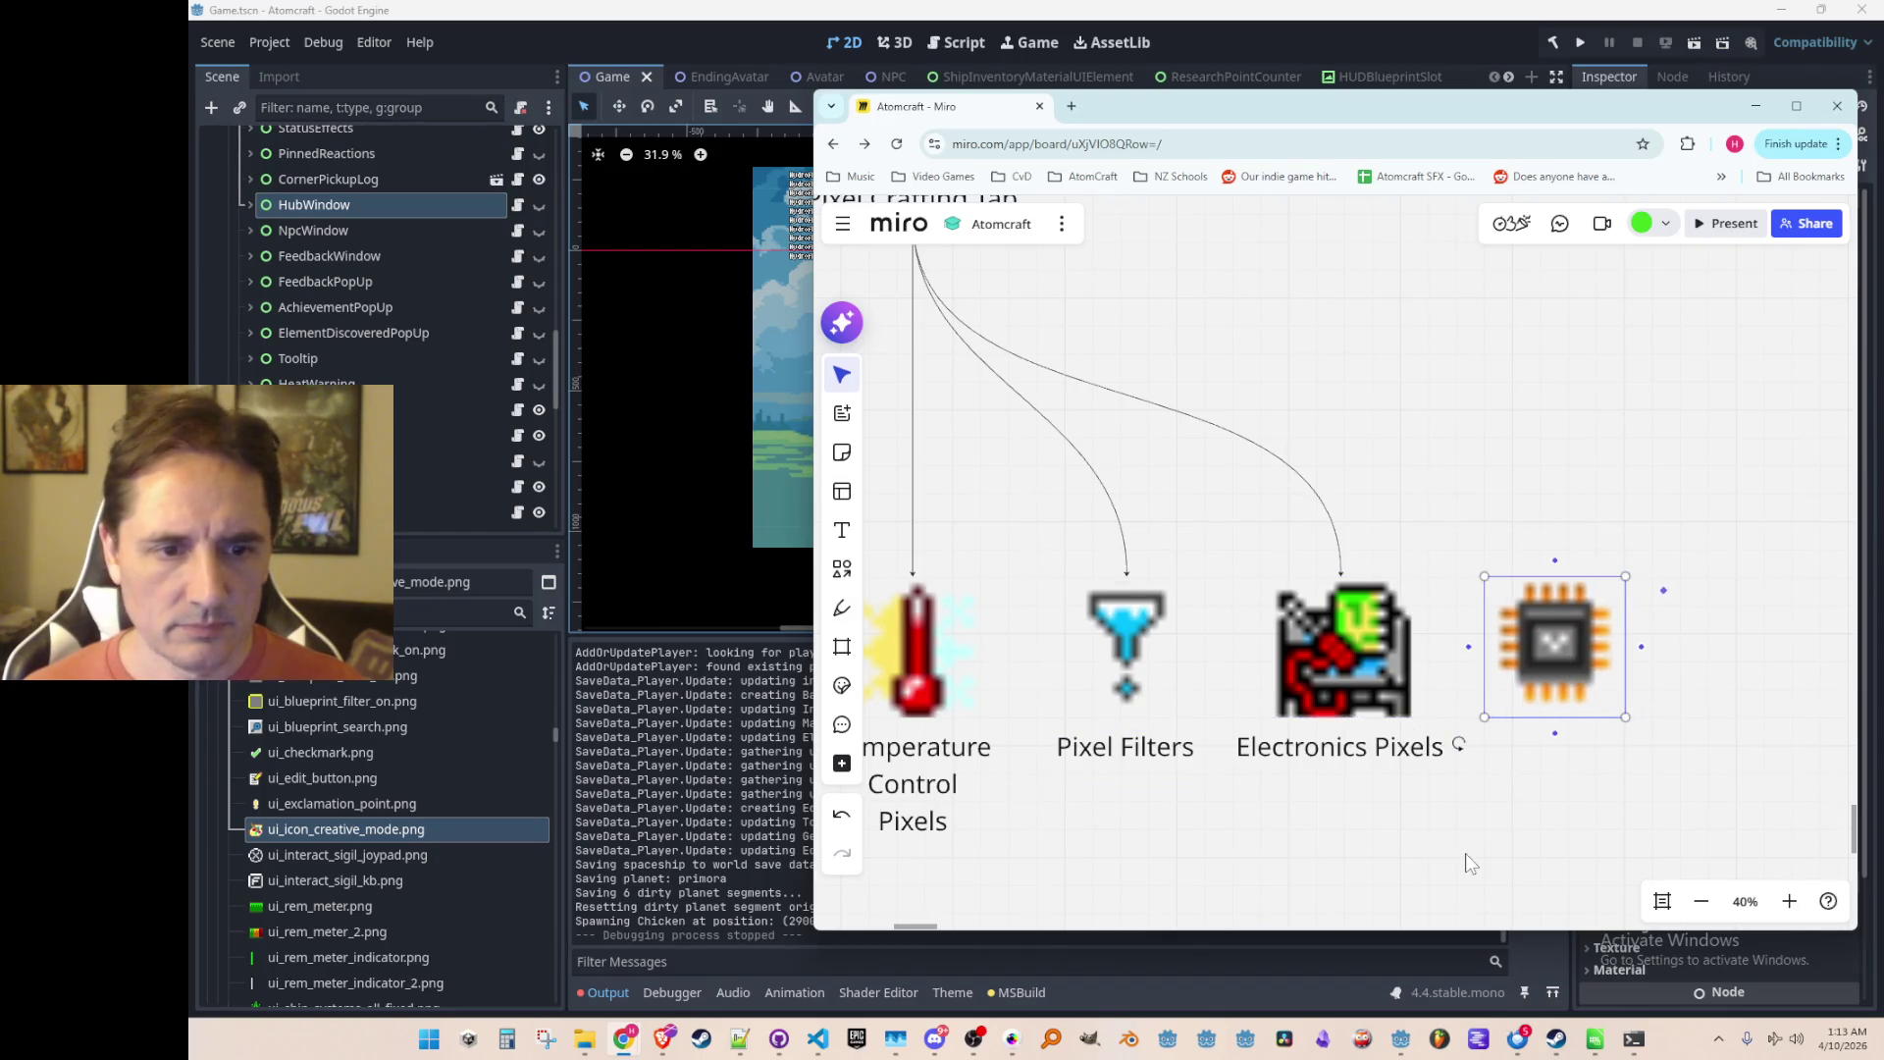
# Step: Copy the Electronics Pixels label under the chip and retype it as two-line Computing Pixels
pyautogui.moveTo(1483, 808); pyautogui.dragTo(1348, 762)
pyautogui.click(1285, 721)
pyautogui.moveTo(1193, 708)
pyautogui.mouseDown()
pyautogui.moveTo(1348, 743)
pyautogui.moveTo(1436, 708)
pyautogui.mouseUp()
pyautogui.click(1433, 702)
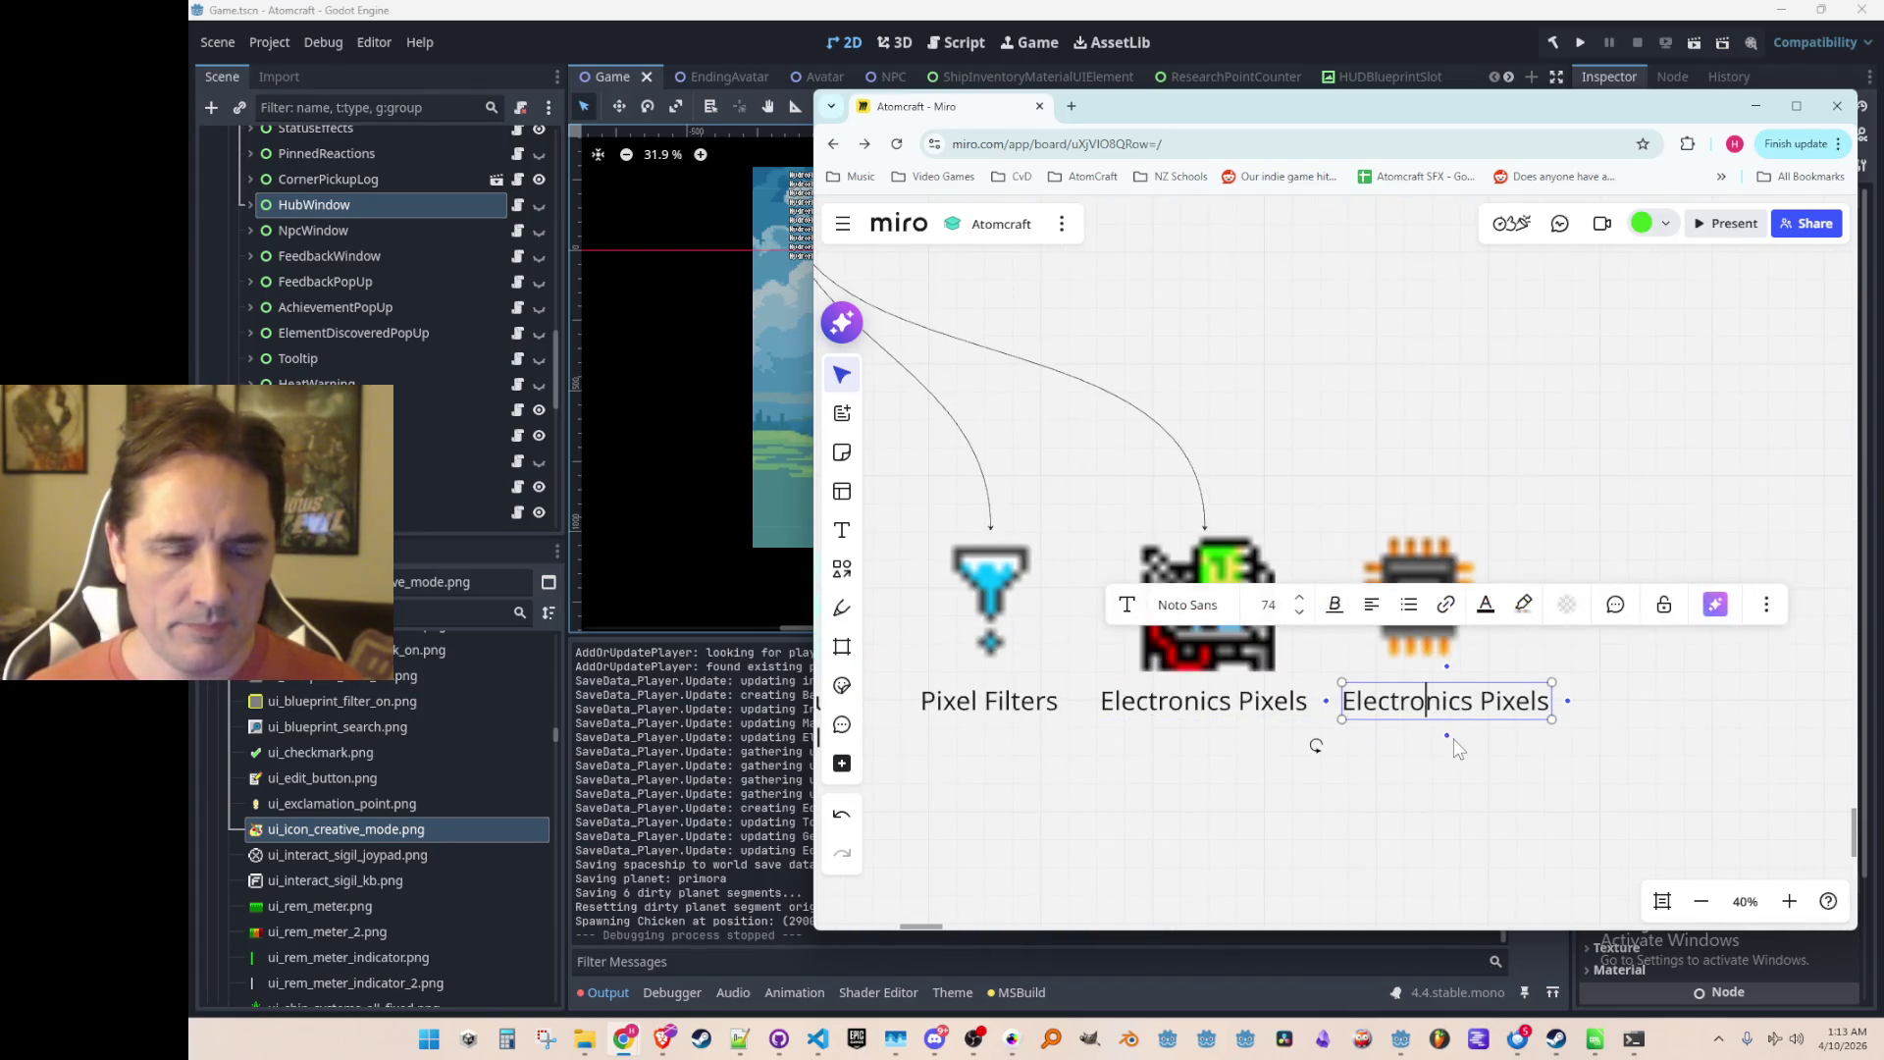
pyautogui.hotkey('ctrl', 'shift', 'Left')
pyautogui.write('Computing')
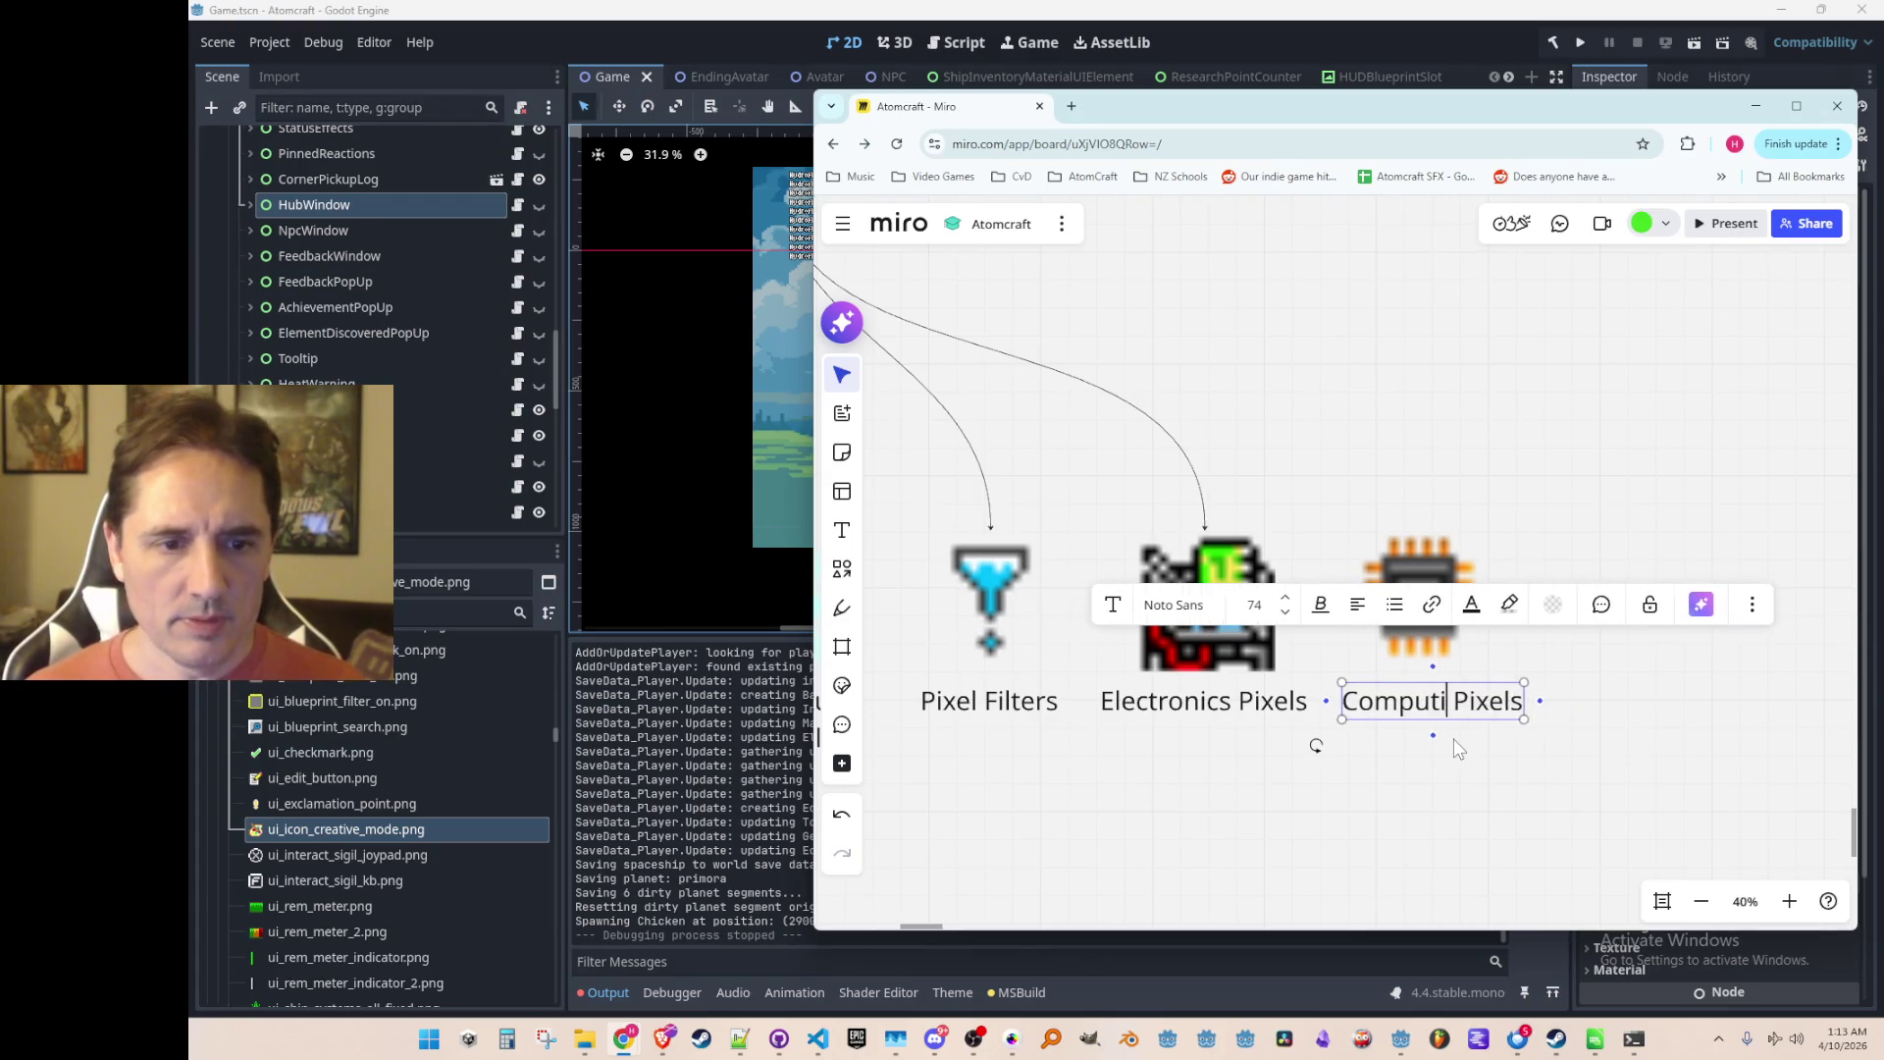
pyautogui.press('Return')
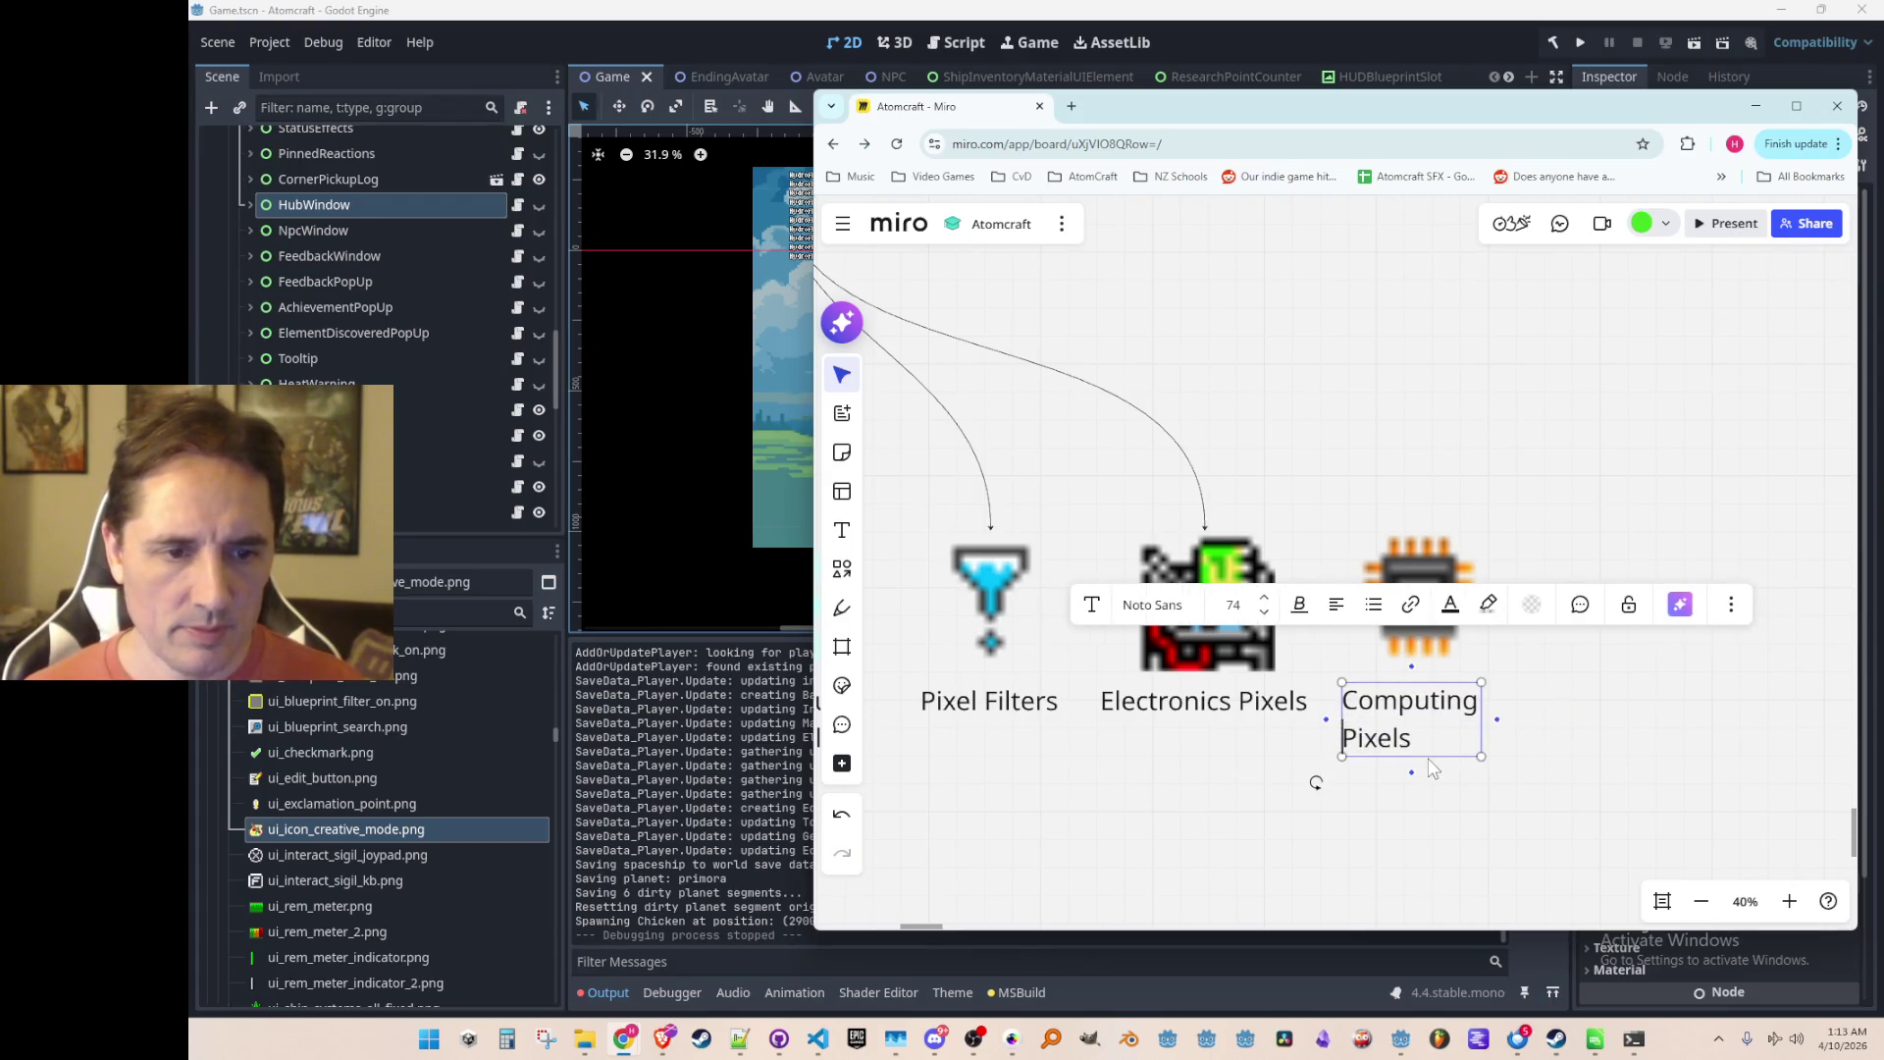
pyautogui.click(1413, 778)
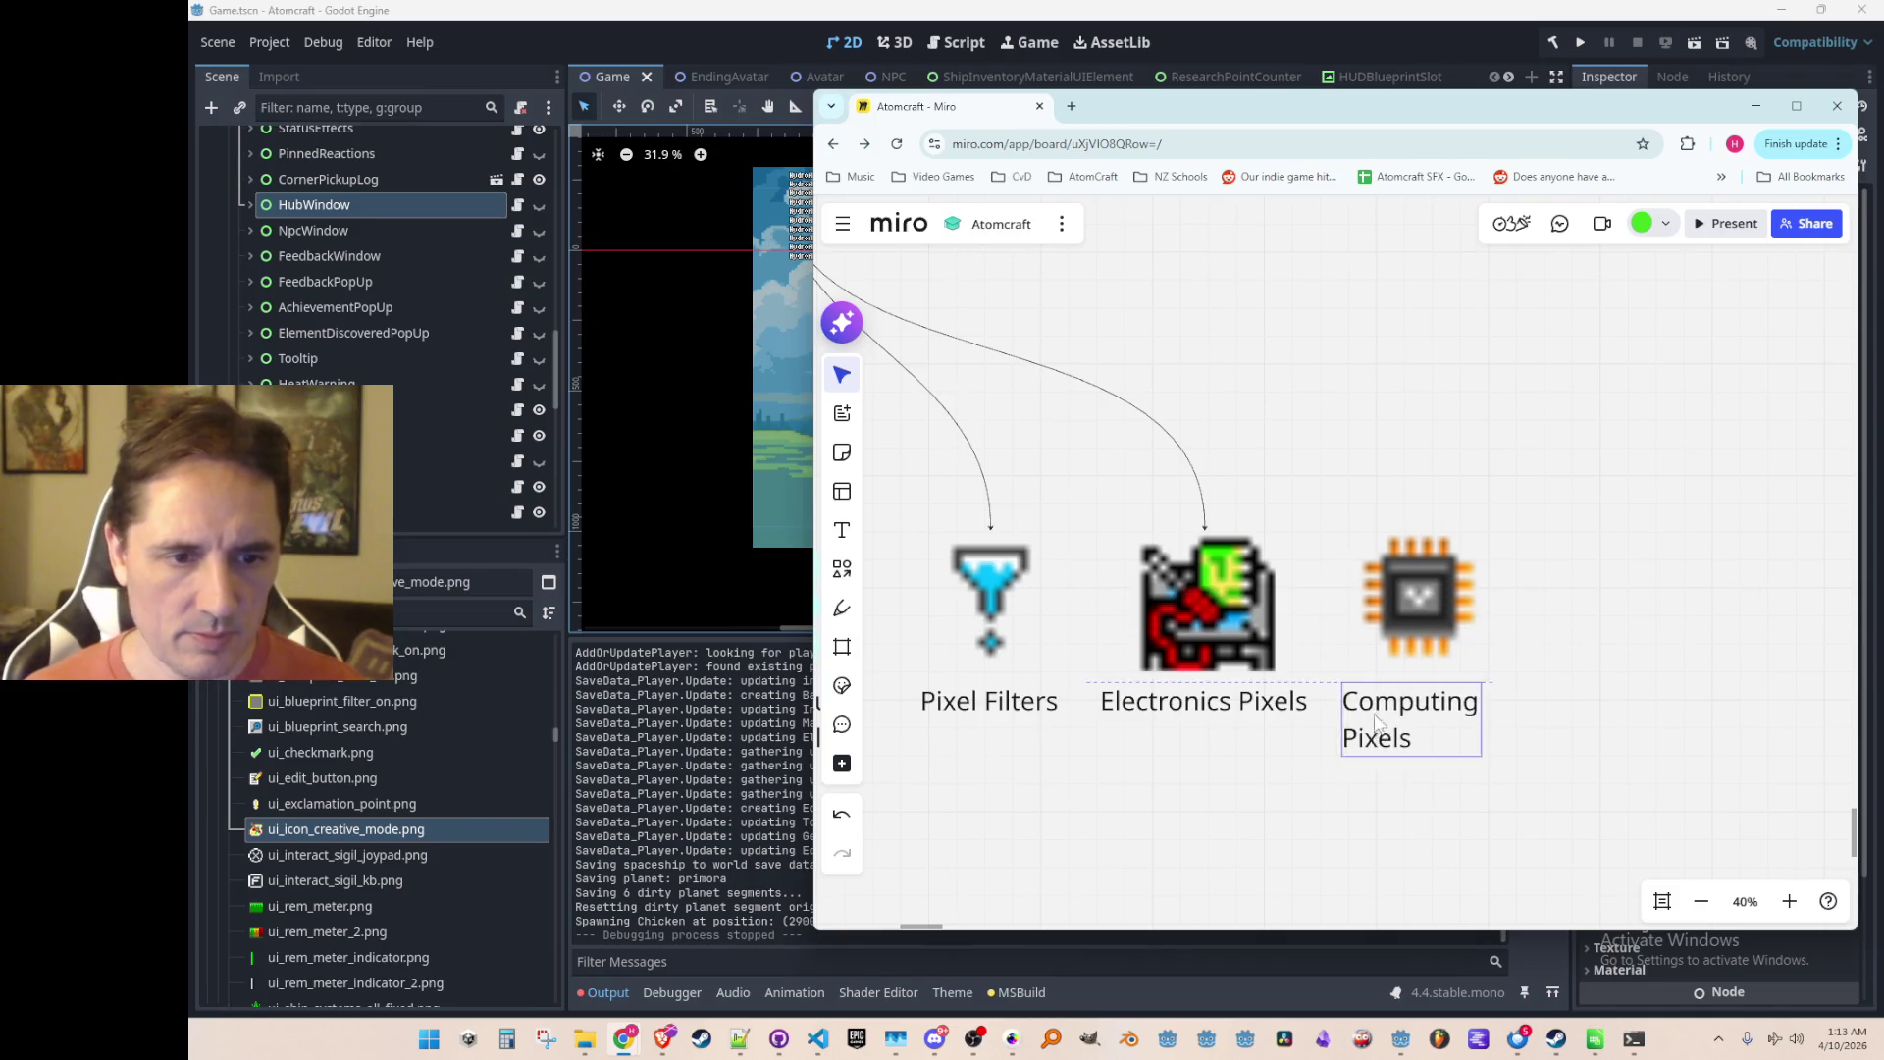
# Step: Centre-align the Computing Pixels text and centre it under the chip
pyautogui.click(1394, 710)
pyautogui.click(1337, 604)
pyautogui.click(1335, 651)
pyautogui.moveTo(1417, 728); pyautogui.dragTo(1427, 733)
pyautogui.click(1364, 766)
# Step: Wrap Electronics Pixels onto two centred lines under its icon
pyautogui.scroll(-2, 1364, 765)
pyautogui.hscroll(-3, 1364, 765)
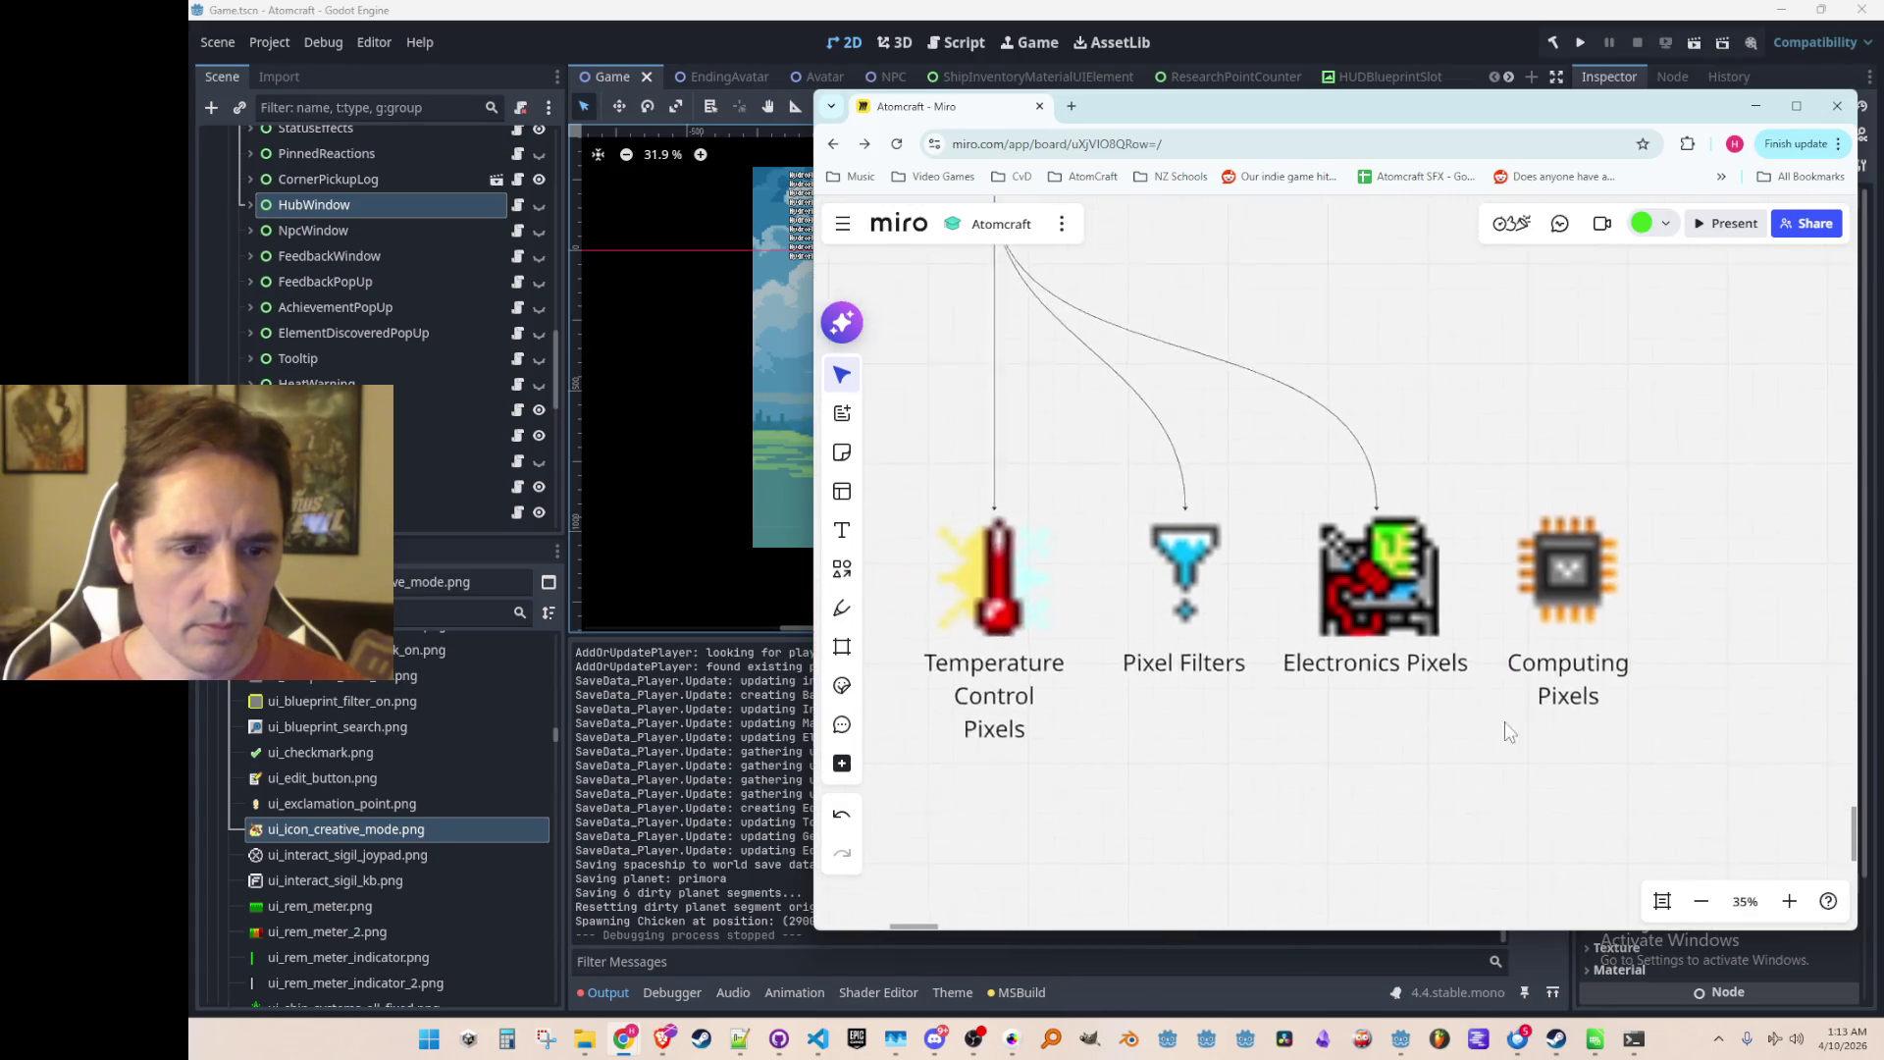
pyautogui.click(1459, 653)
pyautogui.click(1389, 651)
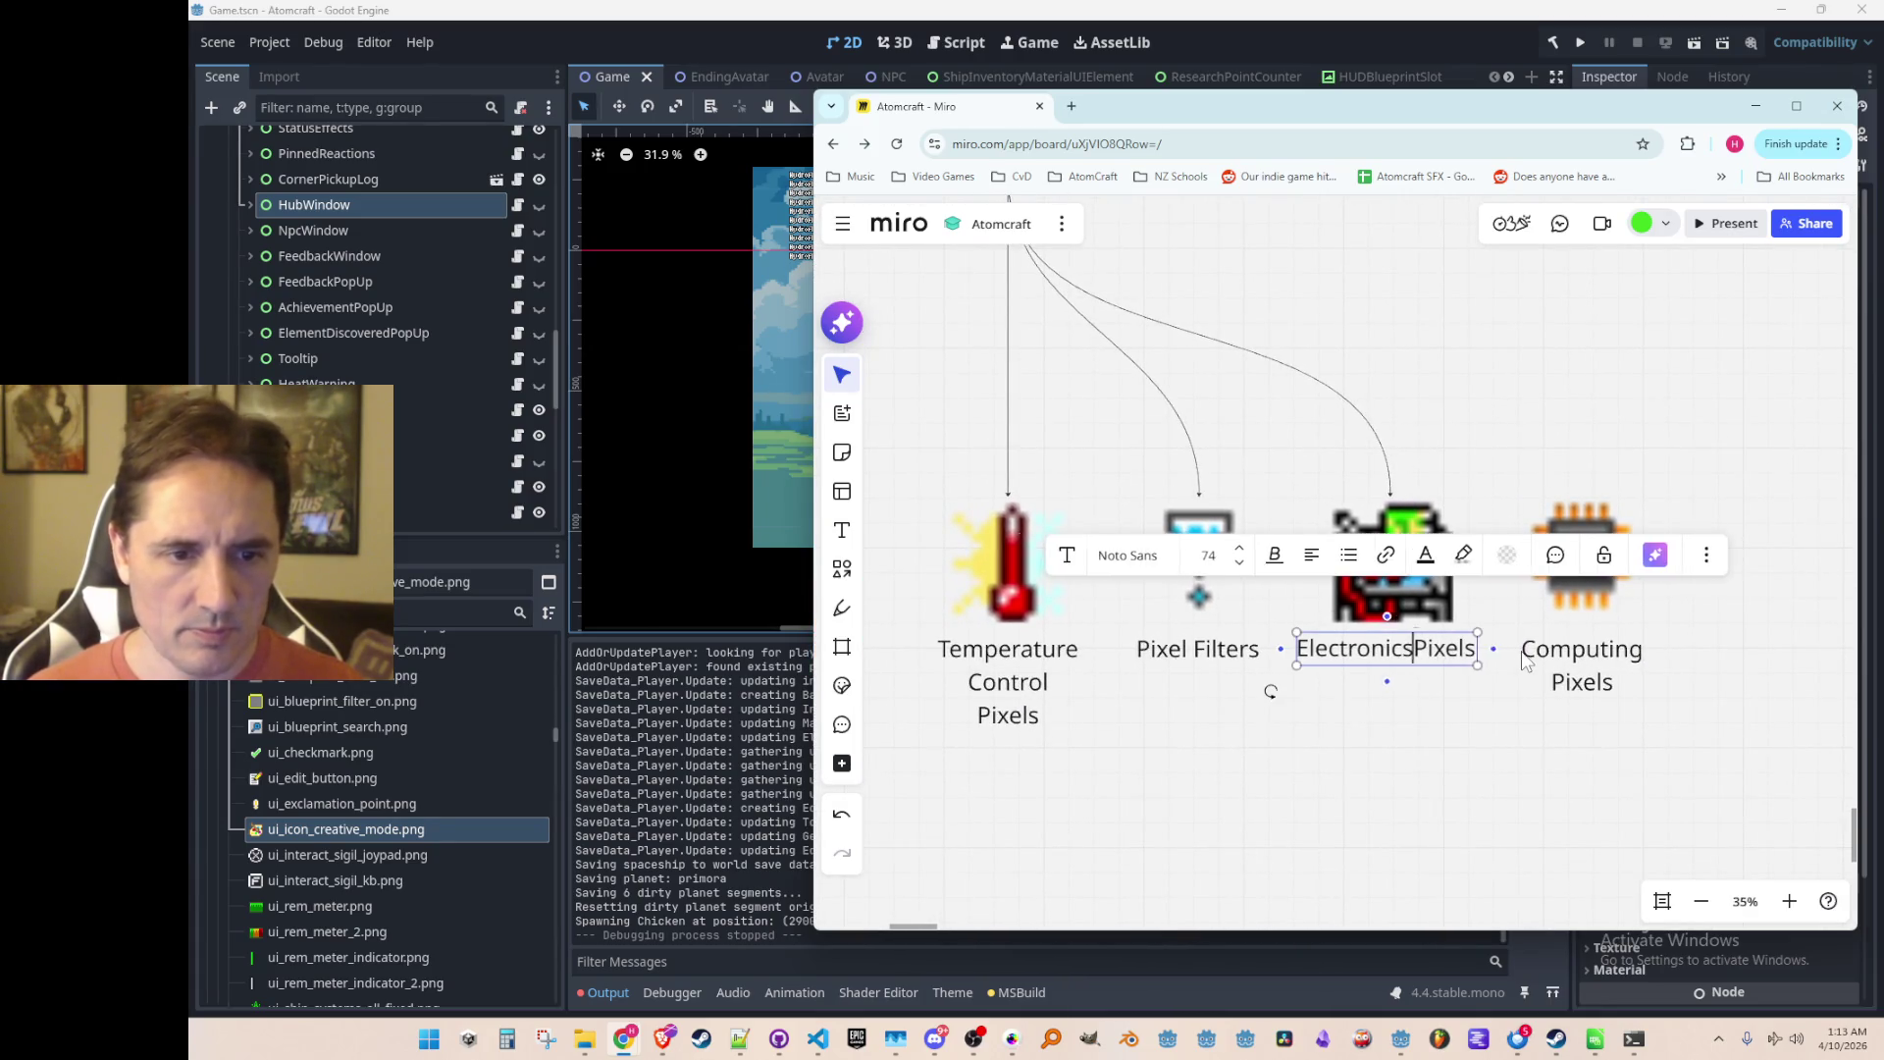
pyautogui.press('Return')
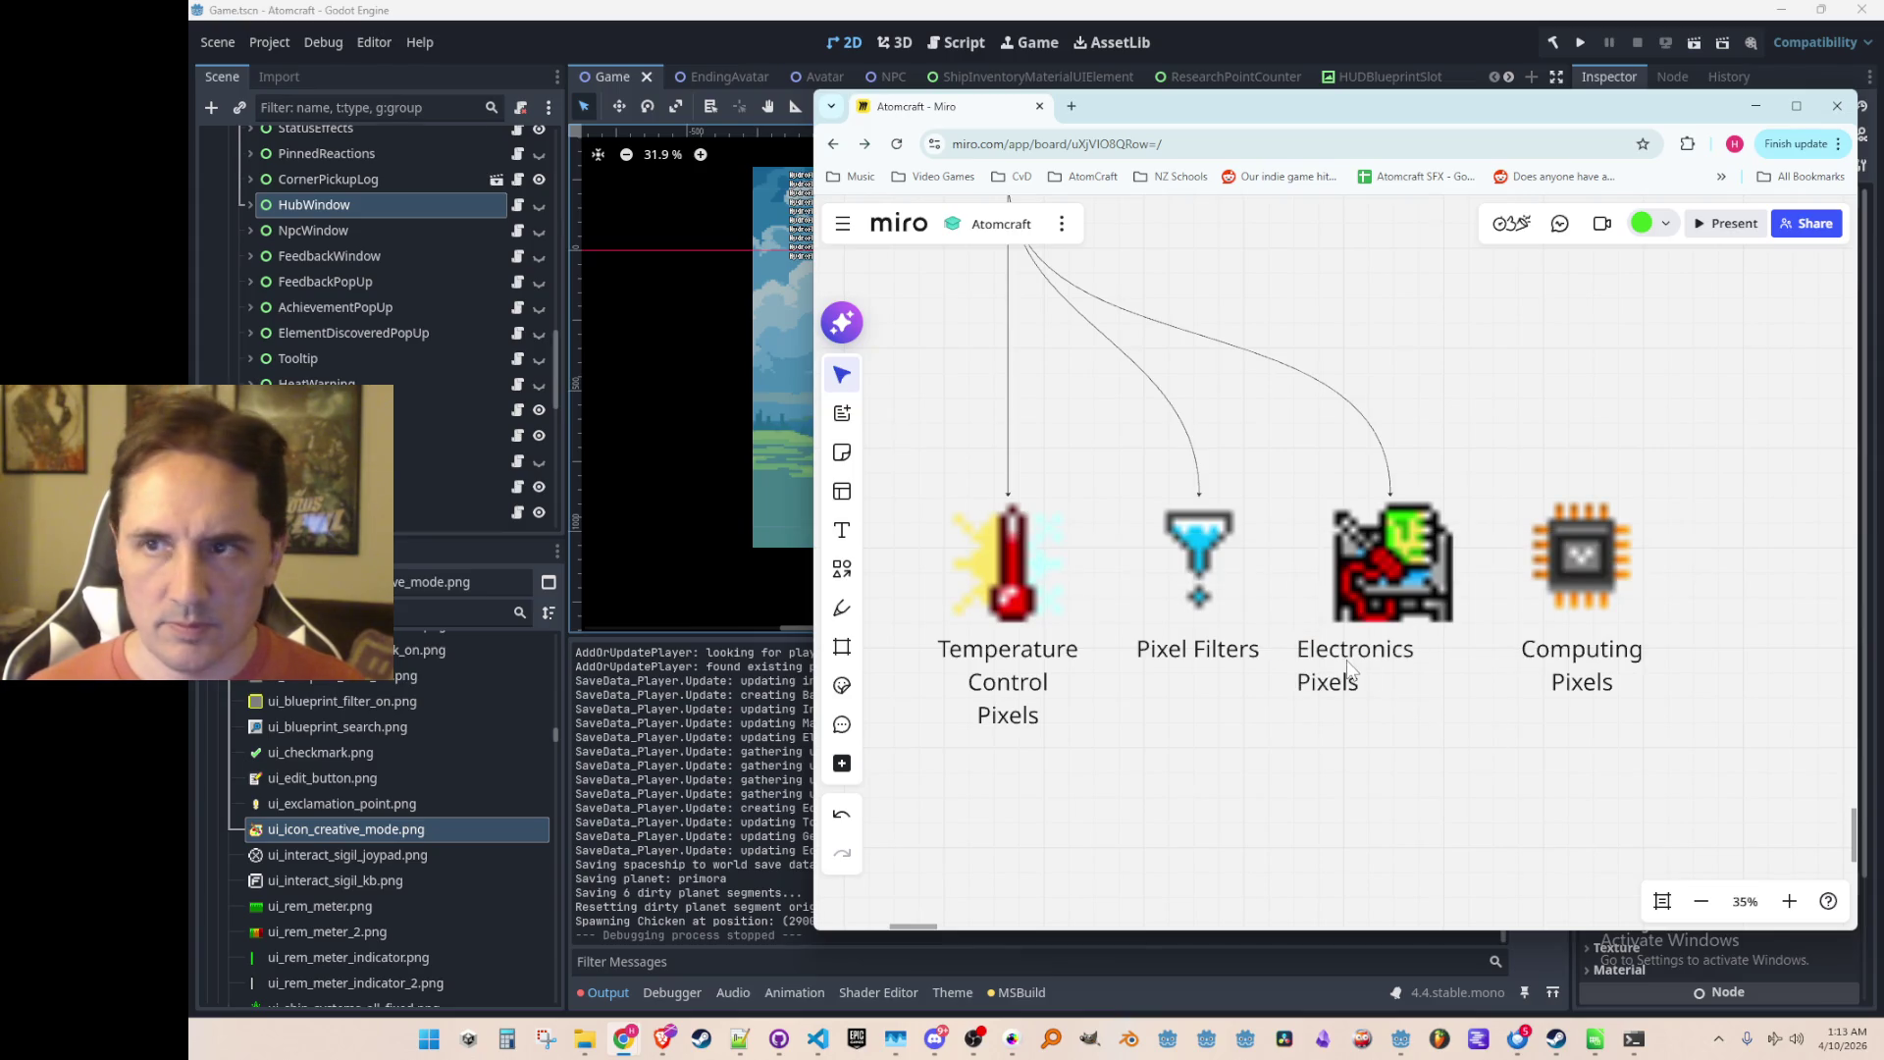
pyautogui.click(1281, 600)
pyautogui.moveTo(1364, 664); pyautogui.dragTo(1397, 664)
pyautogui.click(1460, 723)
# Step: Nudge the chip icon and its label together slightly left
pyautogui.click(1599, 667)
pyautogui.click(1640, 667)
pyautogui.moveTo(1696, 486); pyautogui.dragTo(1531, 691)
pyautogui.moveTo(1579, 596)
pyautogui.mouseDown()
pyautogui.moveTo(1562, 600)
pyautogui.moveTo(1575, 641)
pyautogui.mouseUp()
pyautogui.click(1687, 626)
# Step: Connect Pixel Crafting Tab to Computing Pixels
pyautogui.scroll(-3, 1609, 630)
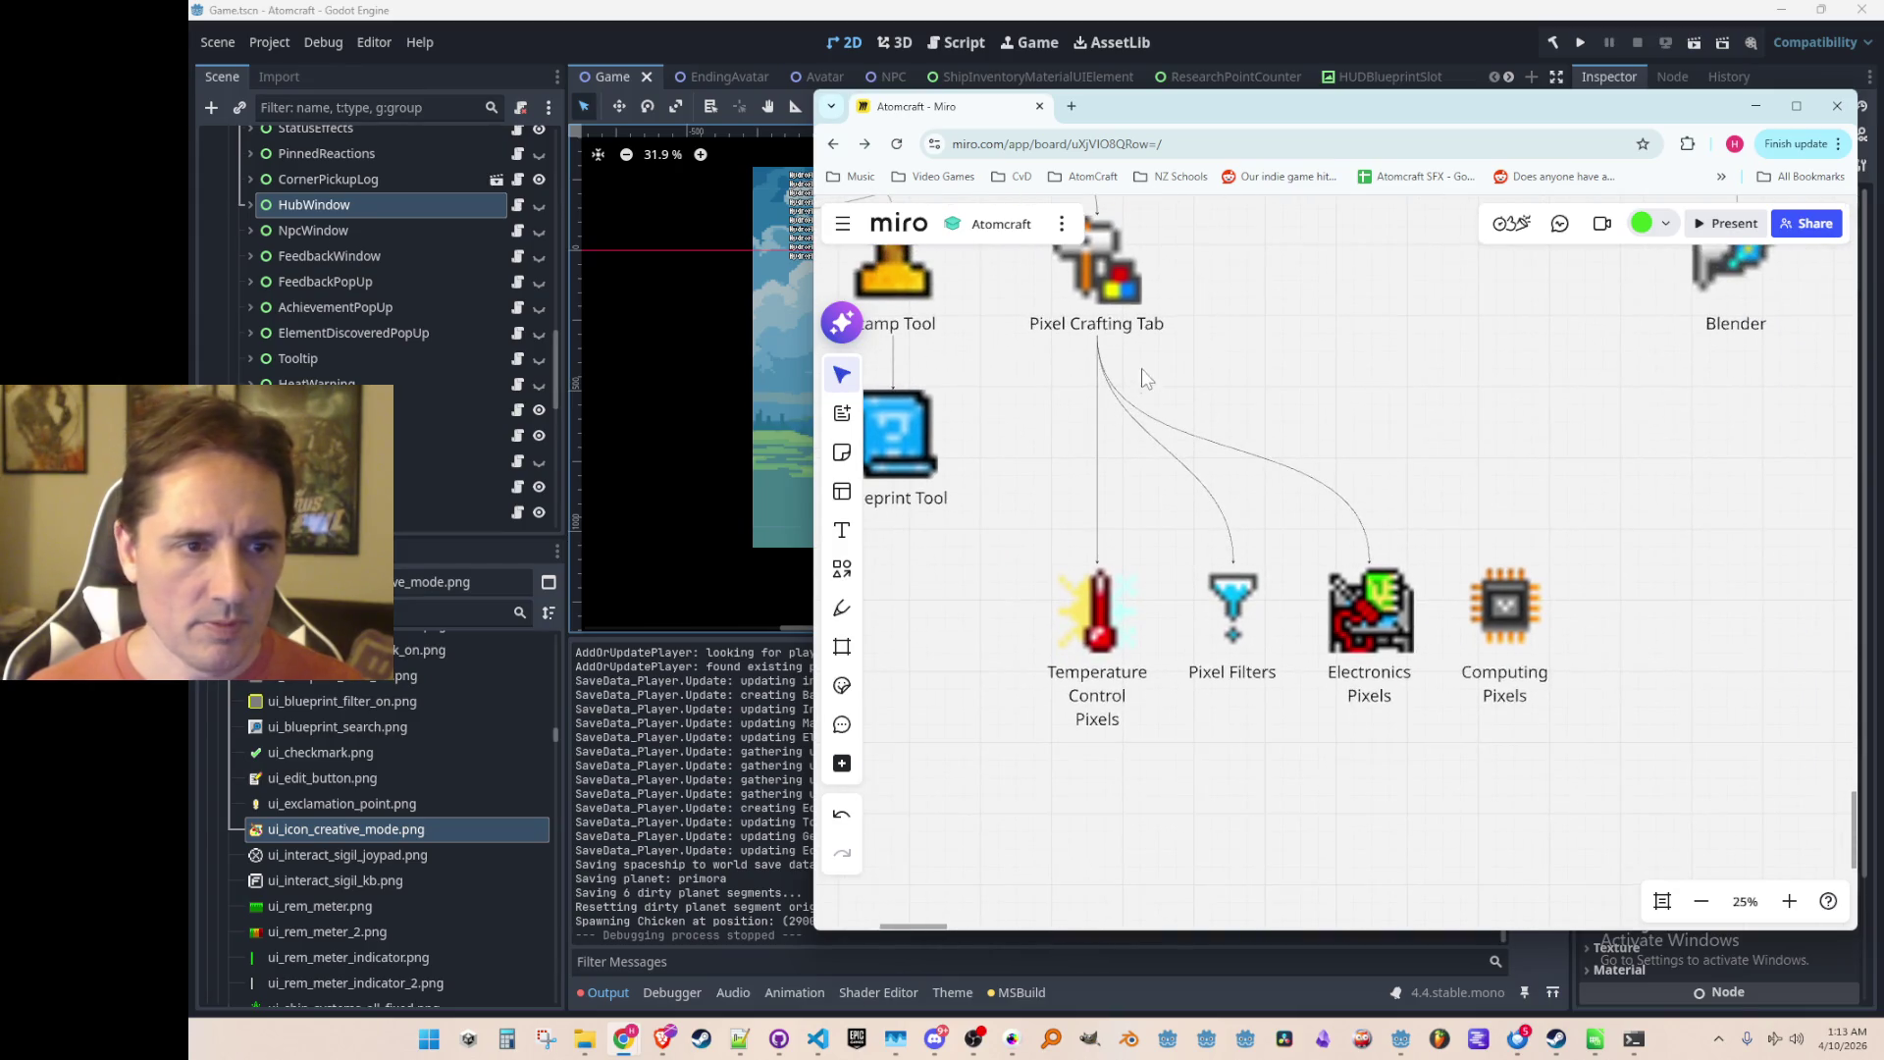
pyautogui.click(1132, 337)
pyautogui.moveTo(1097, 350); pyautogui.dragTo(1505, 591)
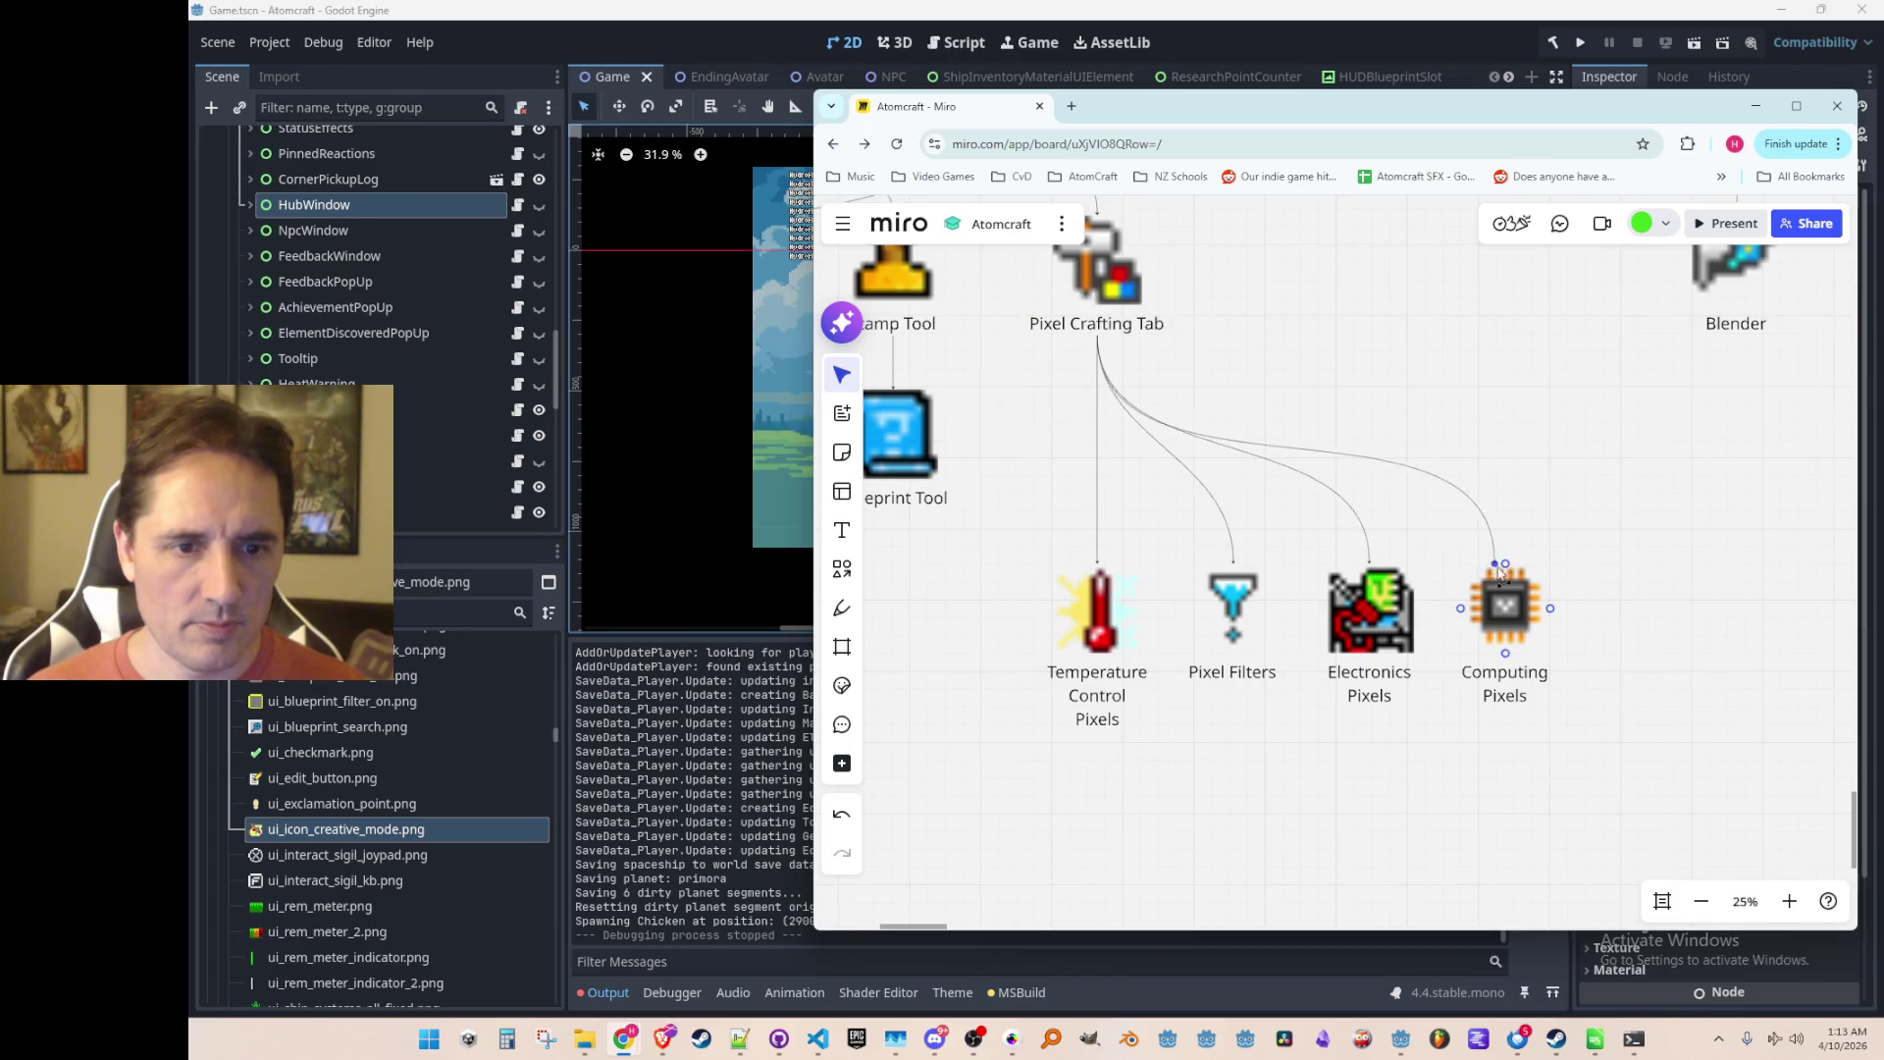
# Step: Select the whole block of item icons and shift it slightly left
pyautogui.scroll(-2, 1434, 764)
pyautogui.scroll(2, 1451, 769)
pyautogui.scroll(-1, 1374, 756)
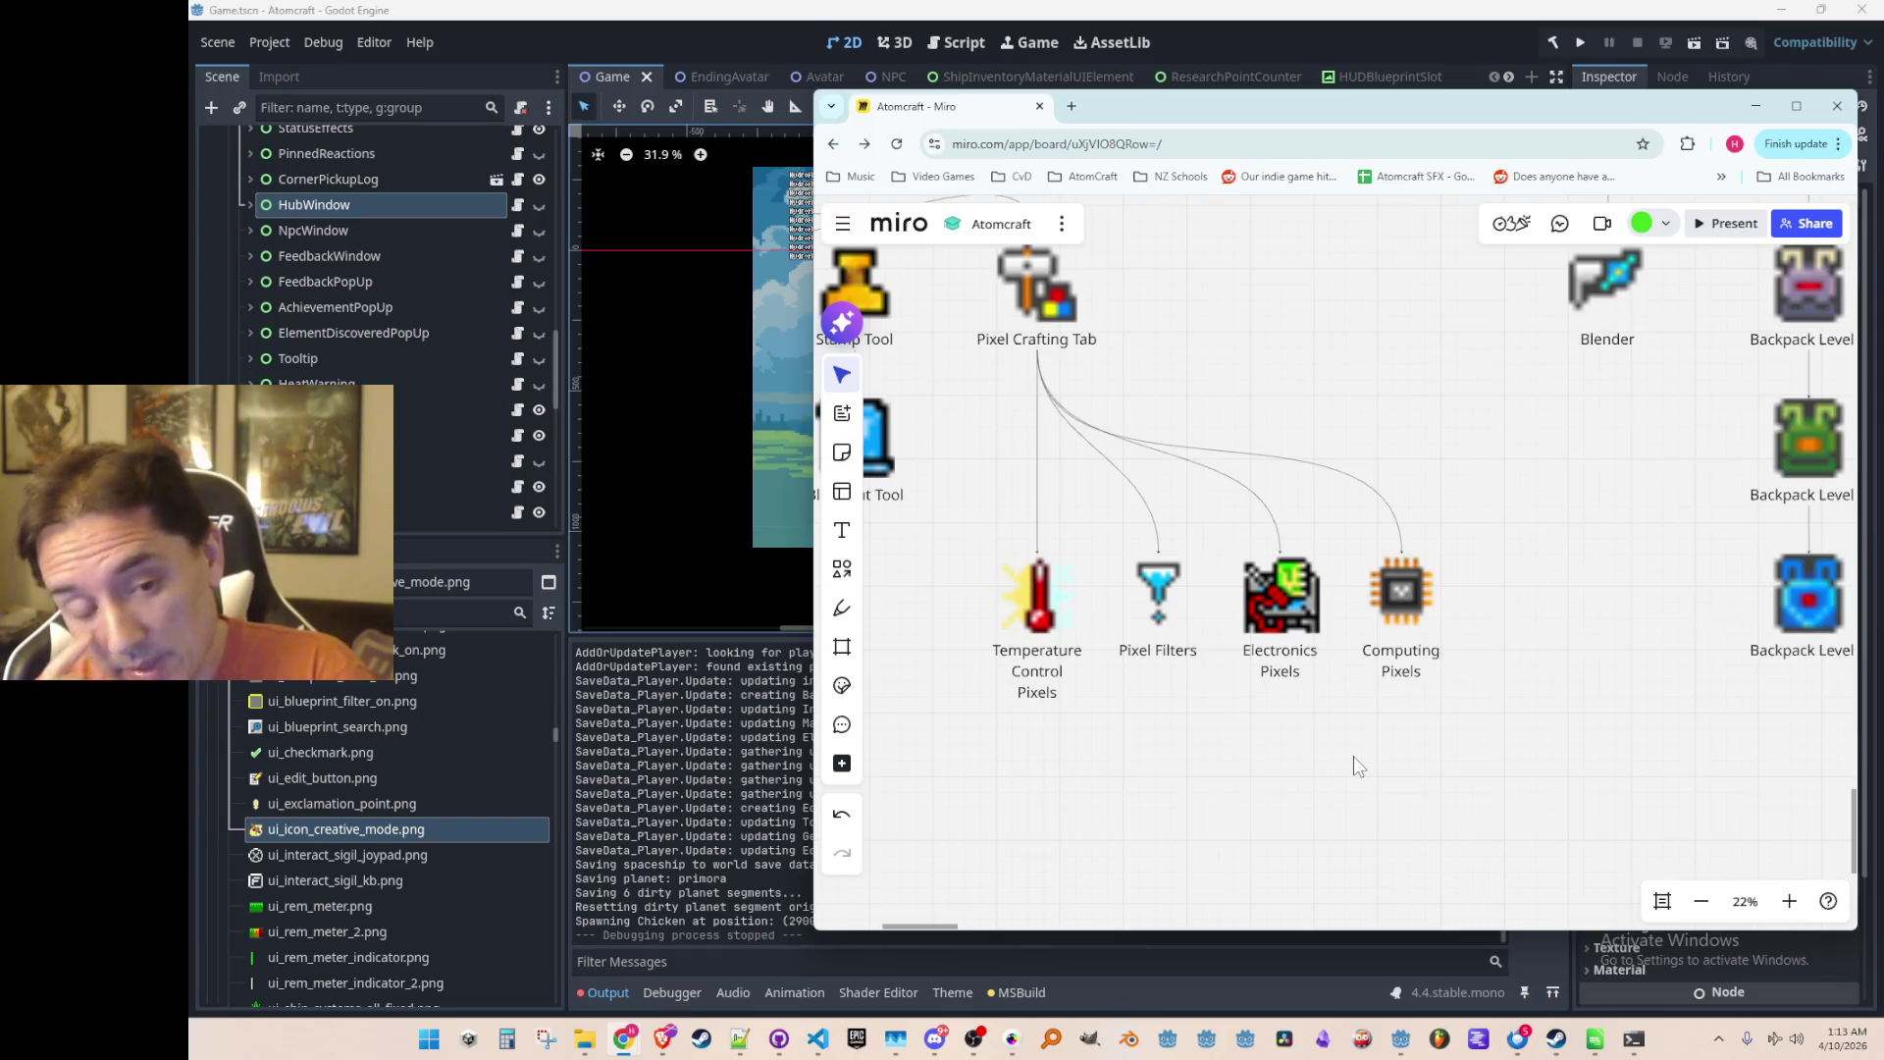
pyautogui.scroll(-5, 1131, 560)
pyautogui.scroll(-4, 1117, 652)
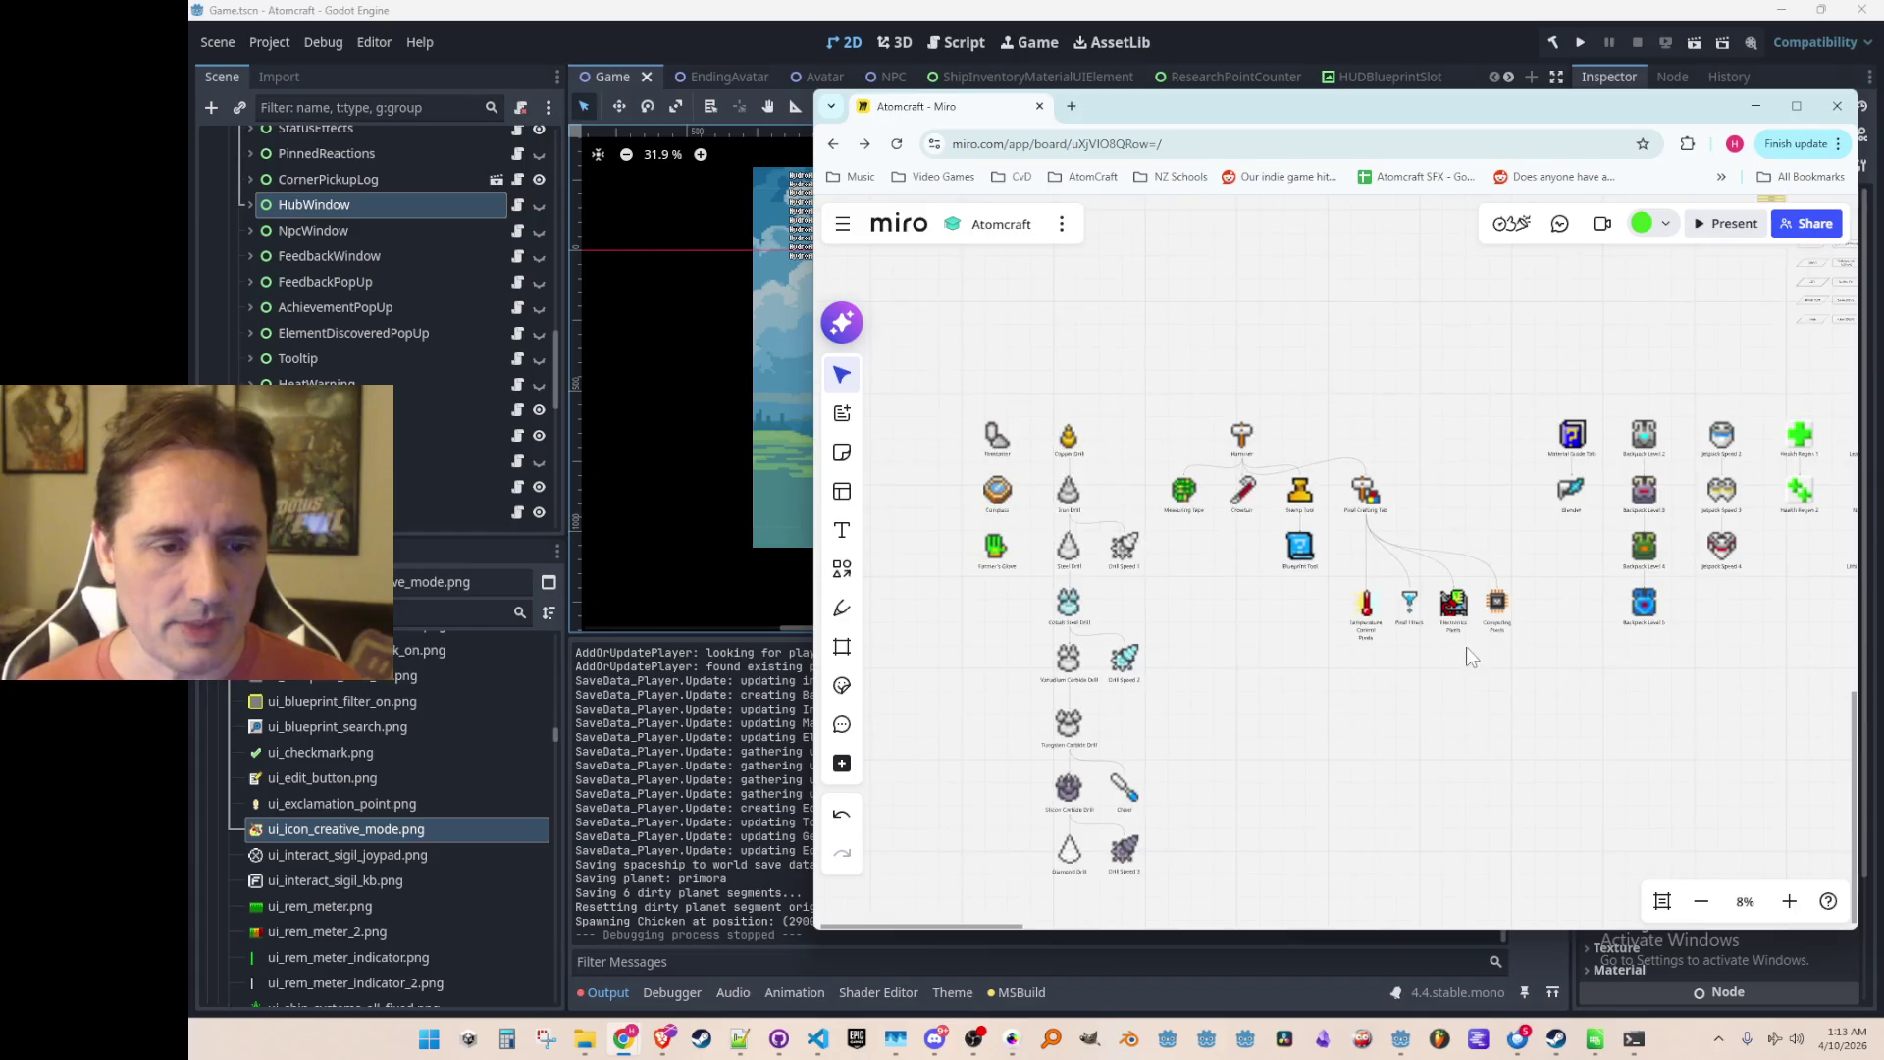
pyautogui.scroll(-1, 1452, 673)
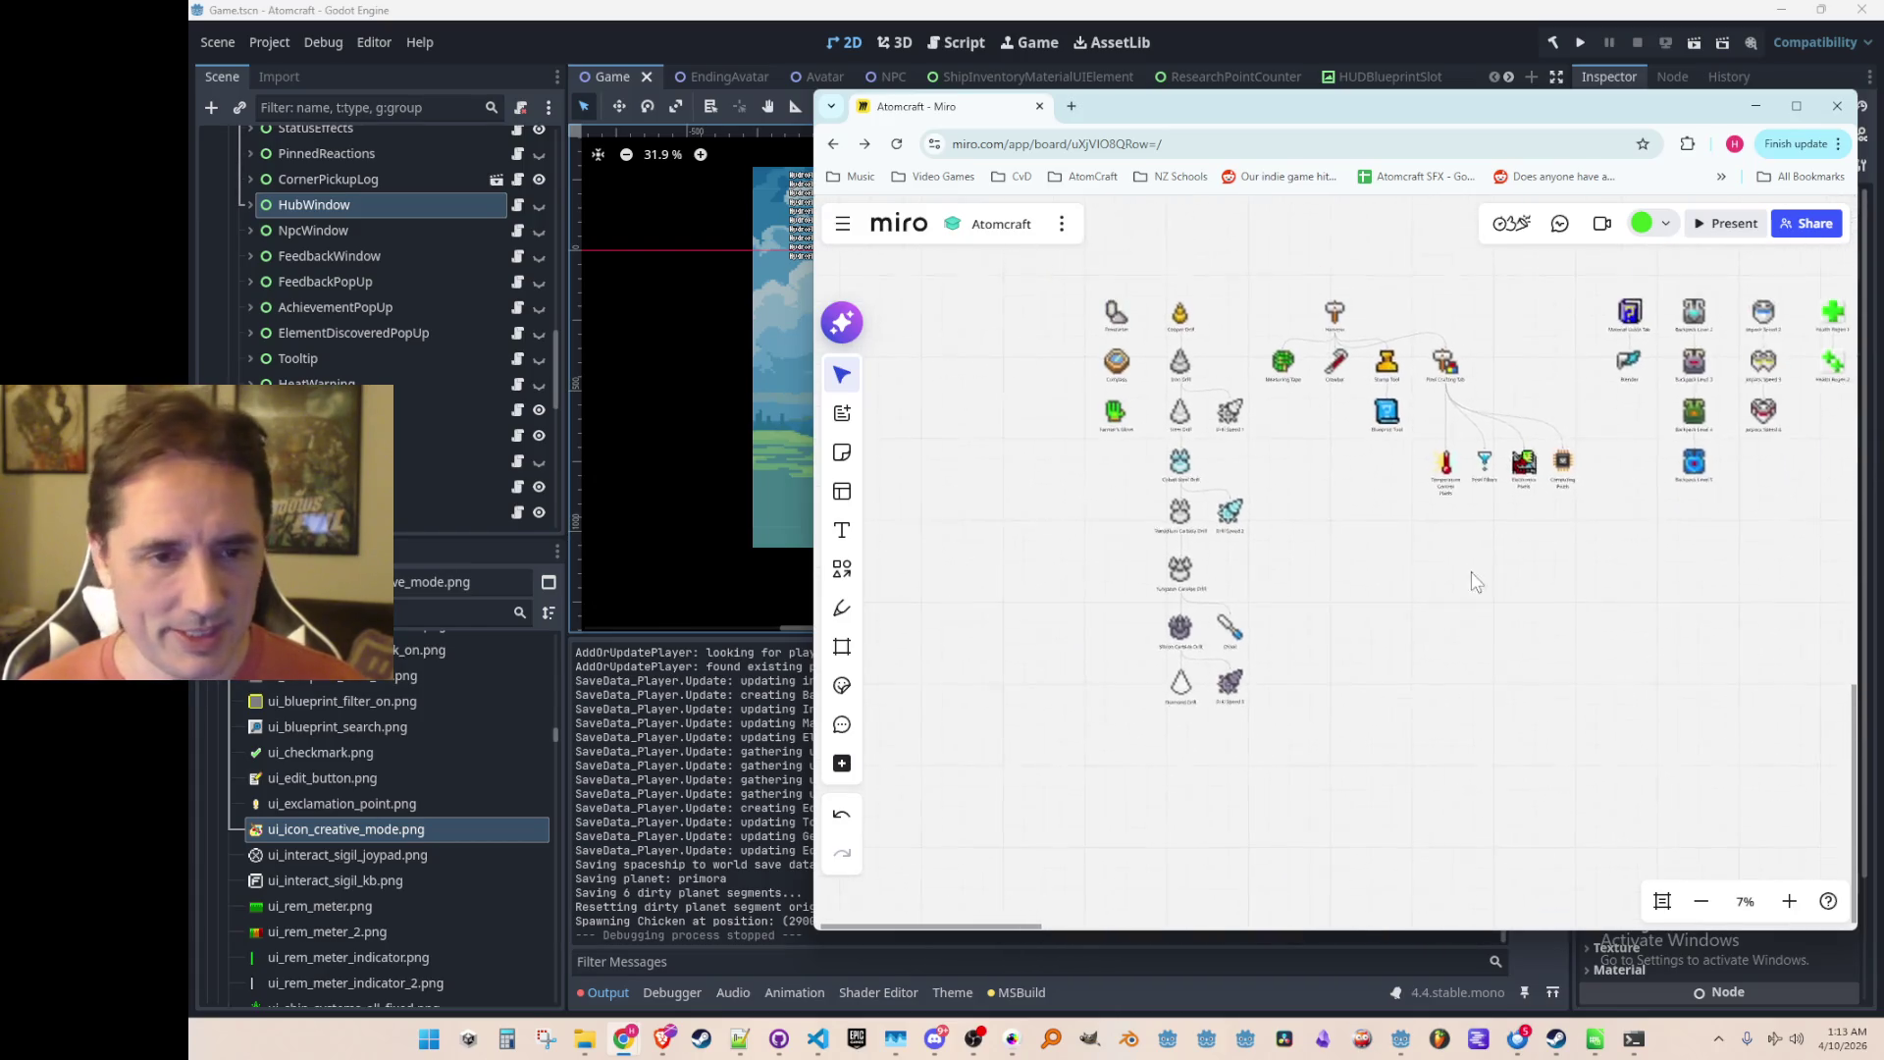
pyautogui.hscroll(3, 1417, 601)
pyautogui.moveTo(914, 295)
pyautogui.mouseDown()
pyautogui.moveTo(1350, 670)
pyautogui.moveTo(1315, 633)
pyautogui.mouseUp()
pyautogui.moveTo(1298, 507); pyautogui.dragTo(1274, 507)
pyautogui.click(1440, 573)
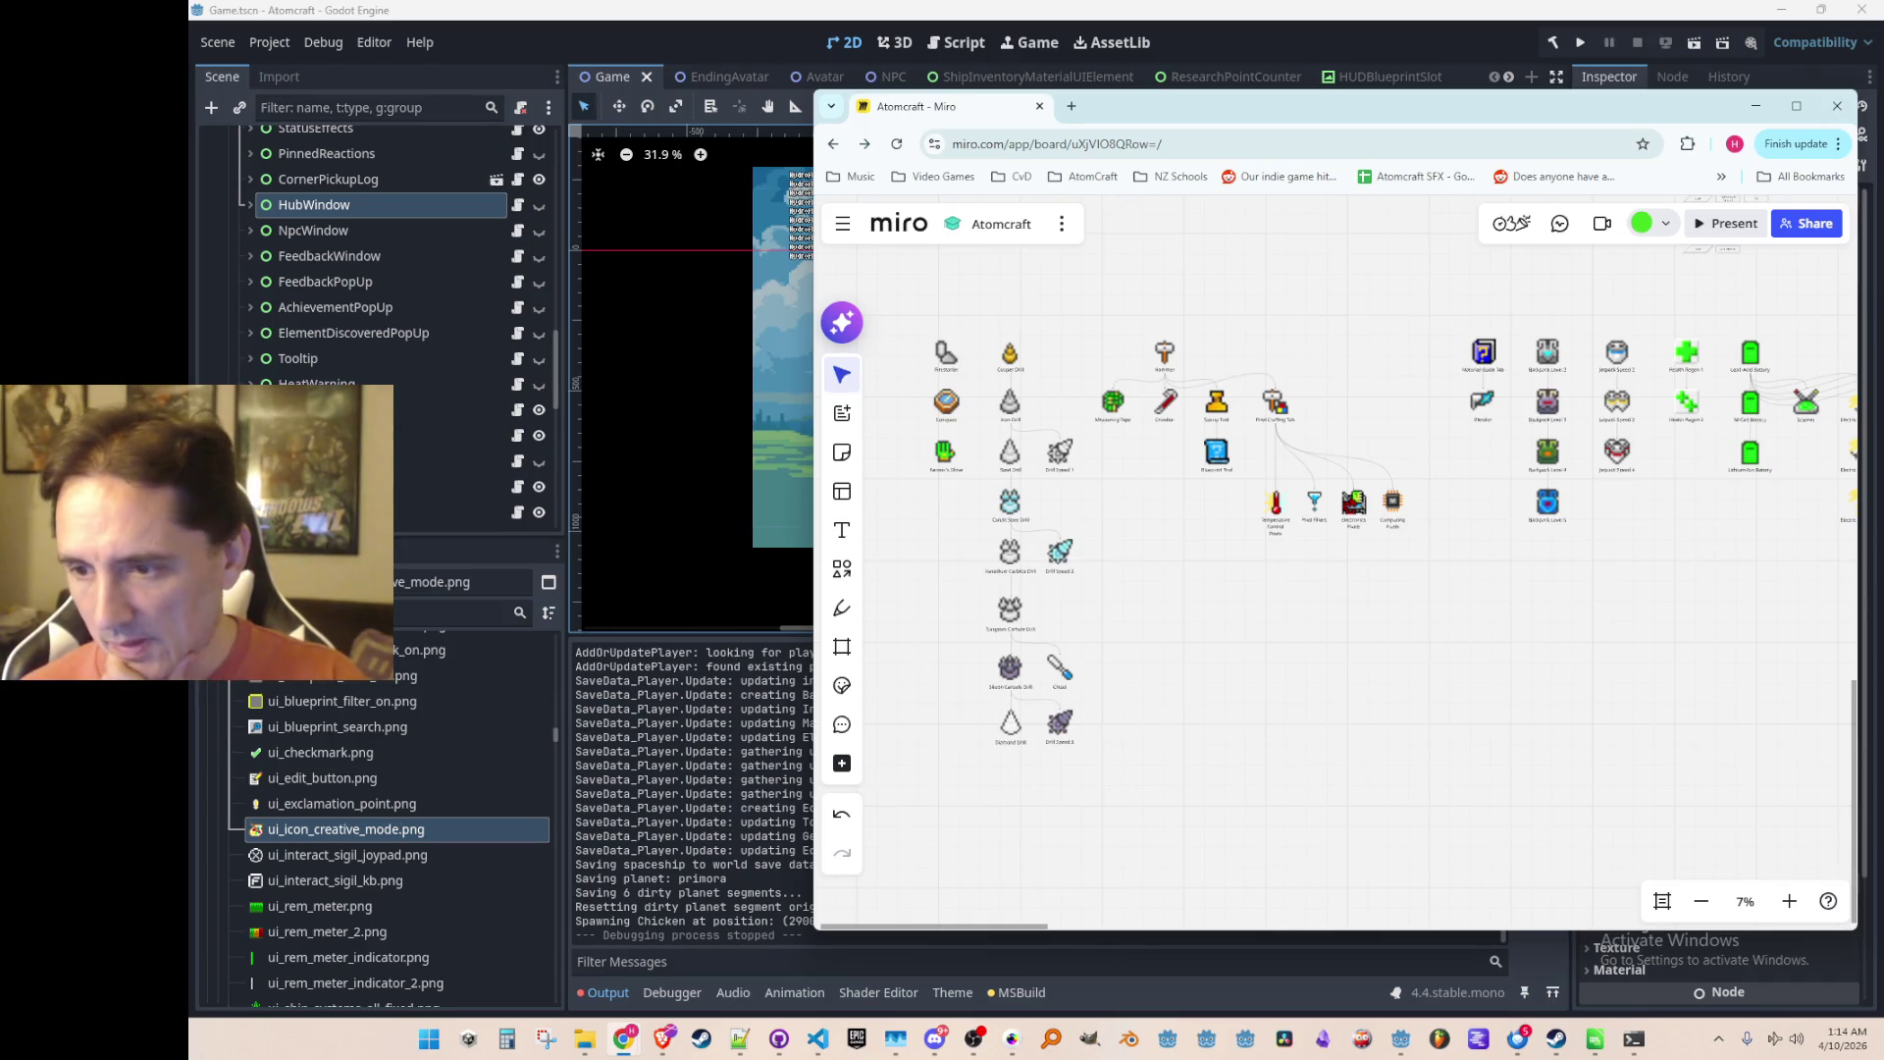
# Step: Drop a new icon image onto the board beside Computing Pixels
pyautogui.moveTo(345, 829); pyautogui.dragTo(1420, 538)
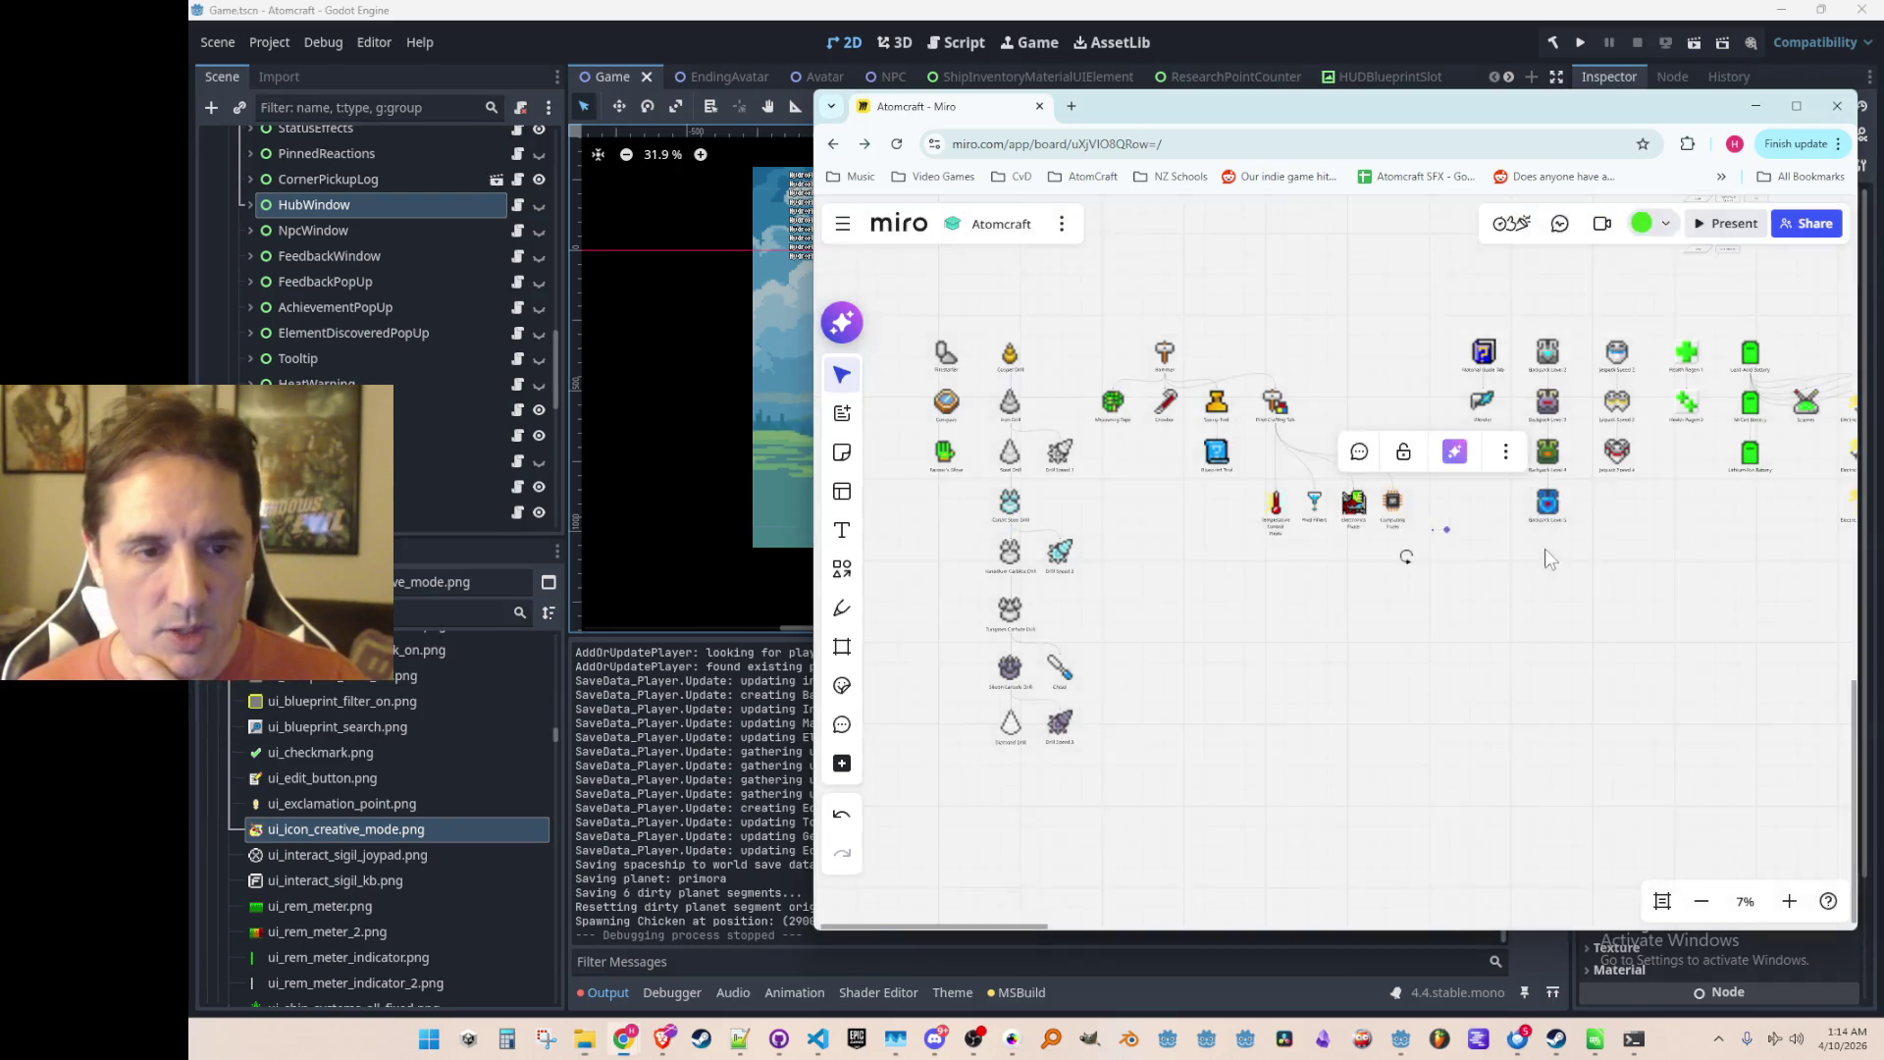
pyautogui.scroll(5, 1487, 550)
pyautogui.scroll(-6, 1337, 484)
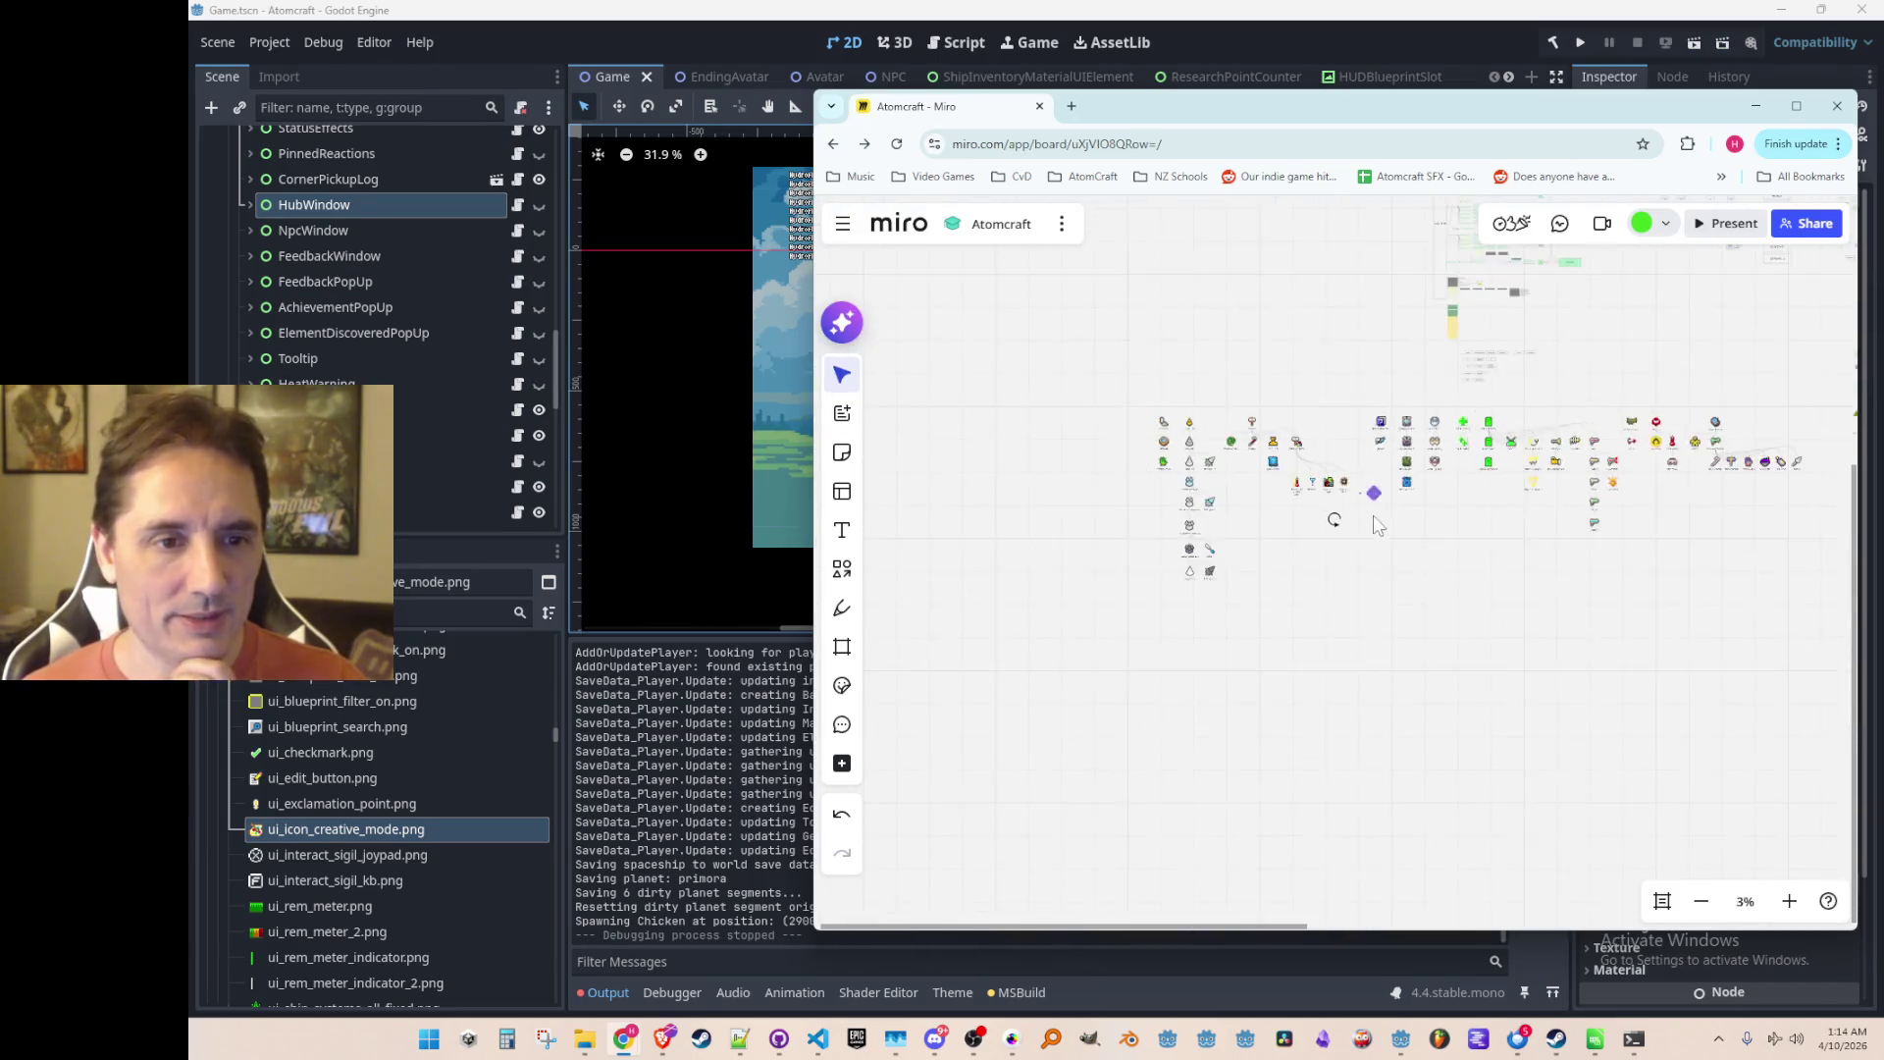
pyautogui.scroll(1, 1263, 545)
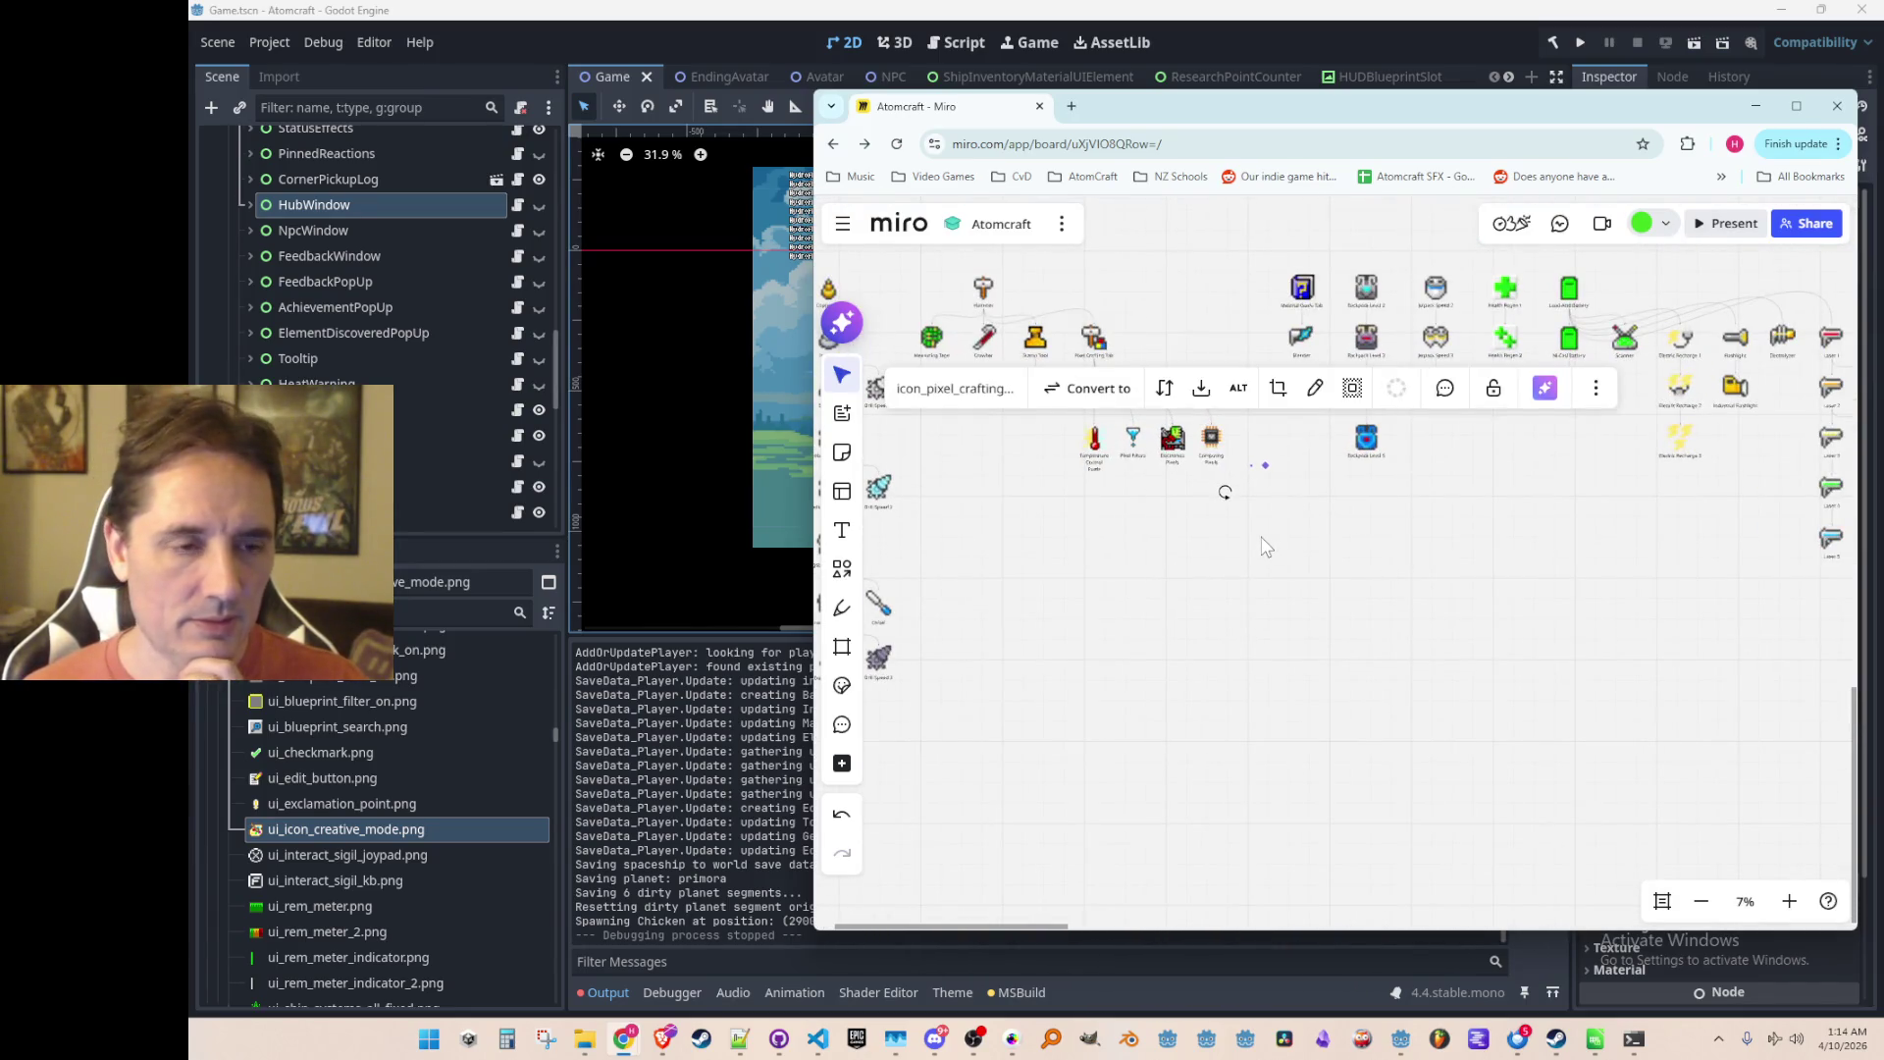
pyautogui.scroll(4, 1265, 546)
pyautogui.scroll(-3, 1458, 606)
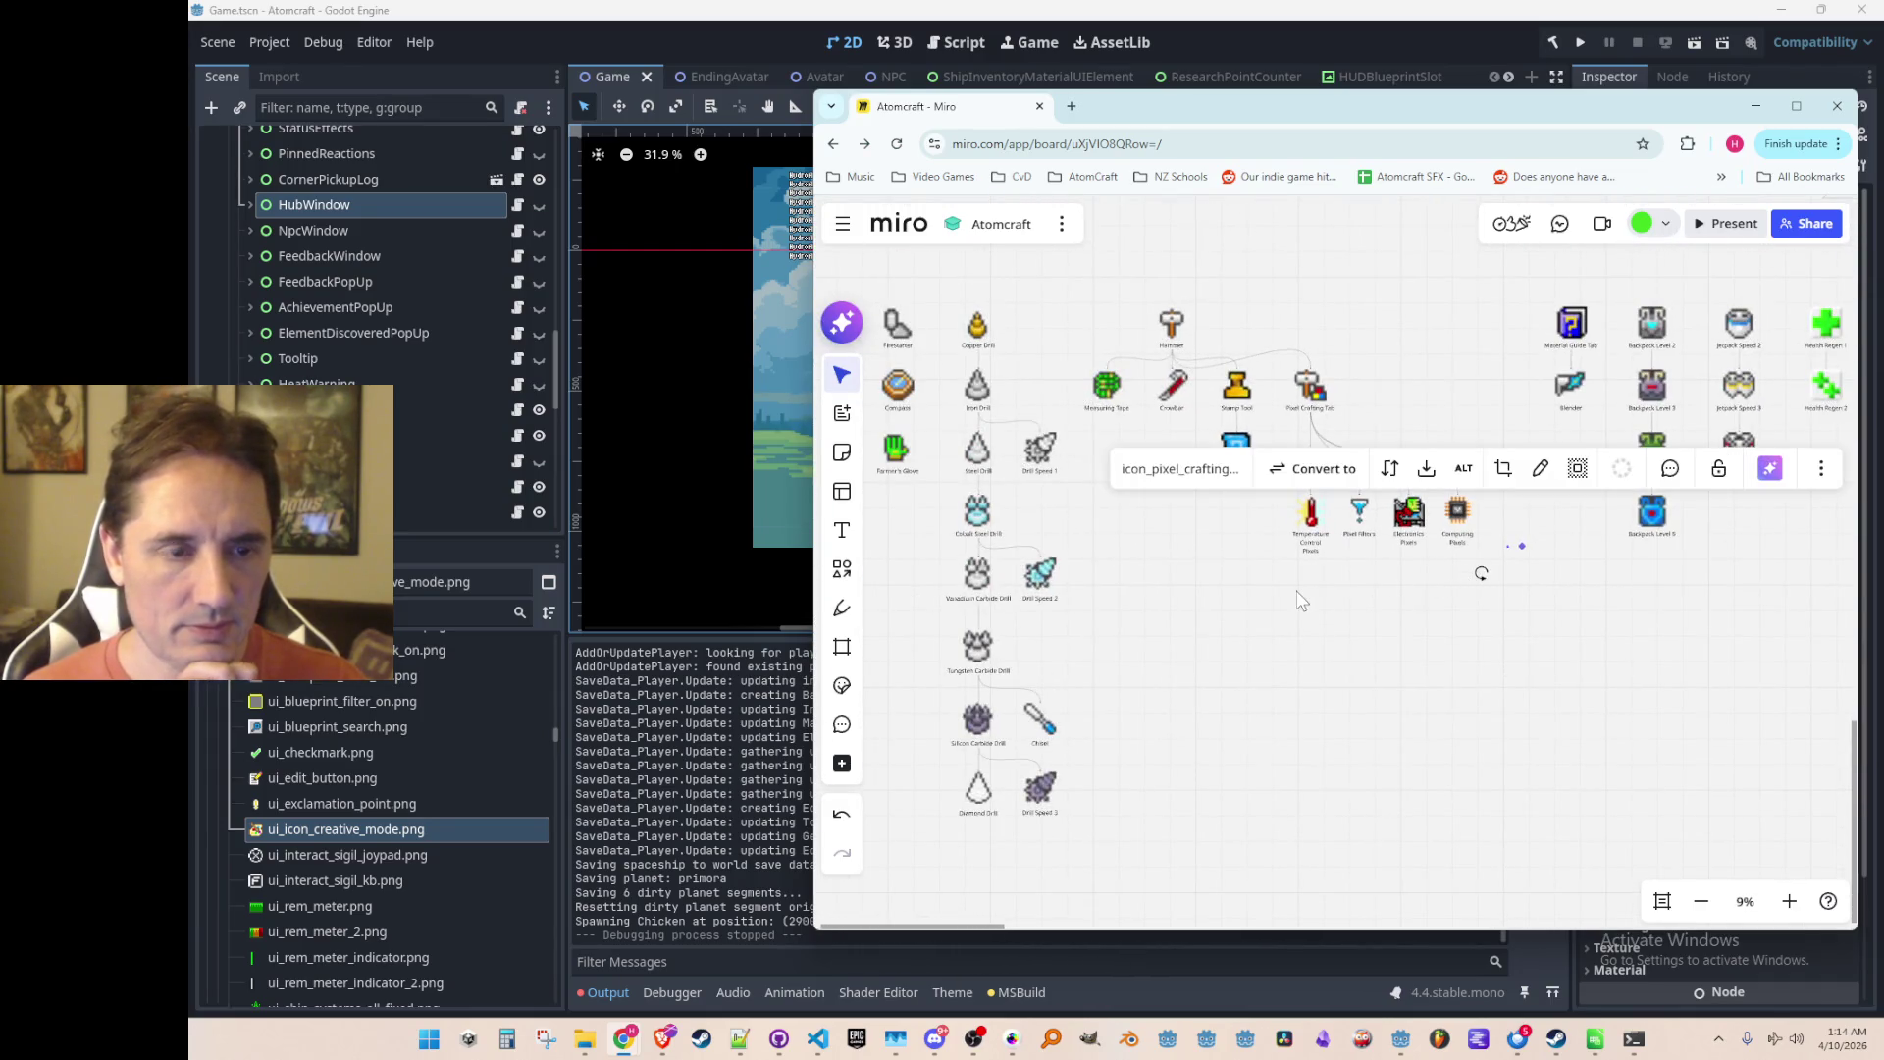
pyautogui.scroll(1, 1300, 601)
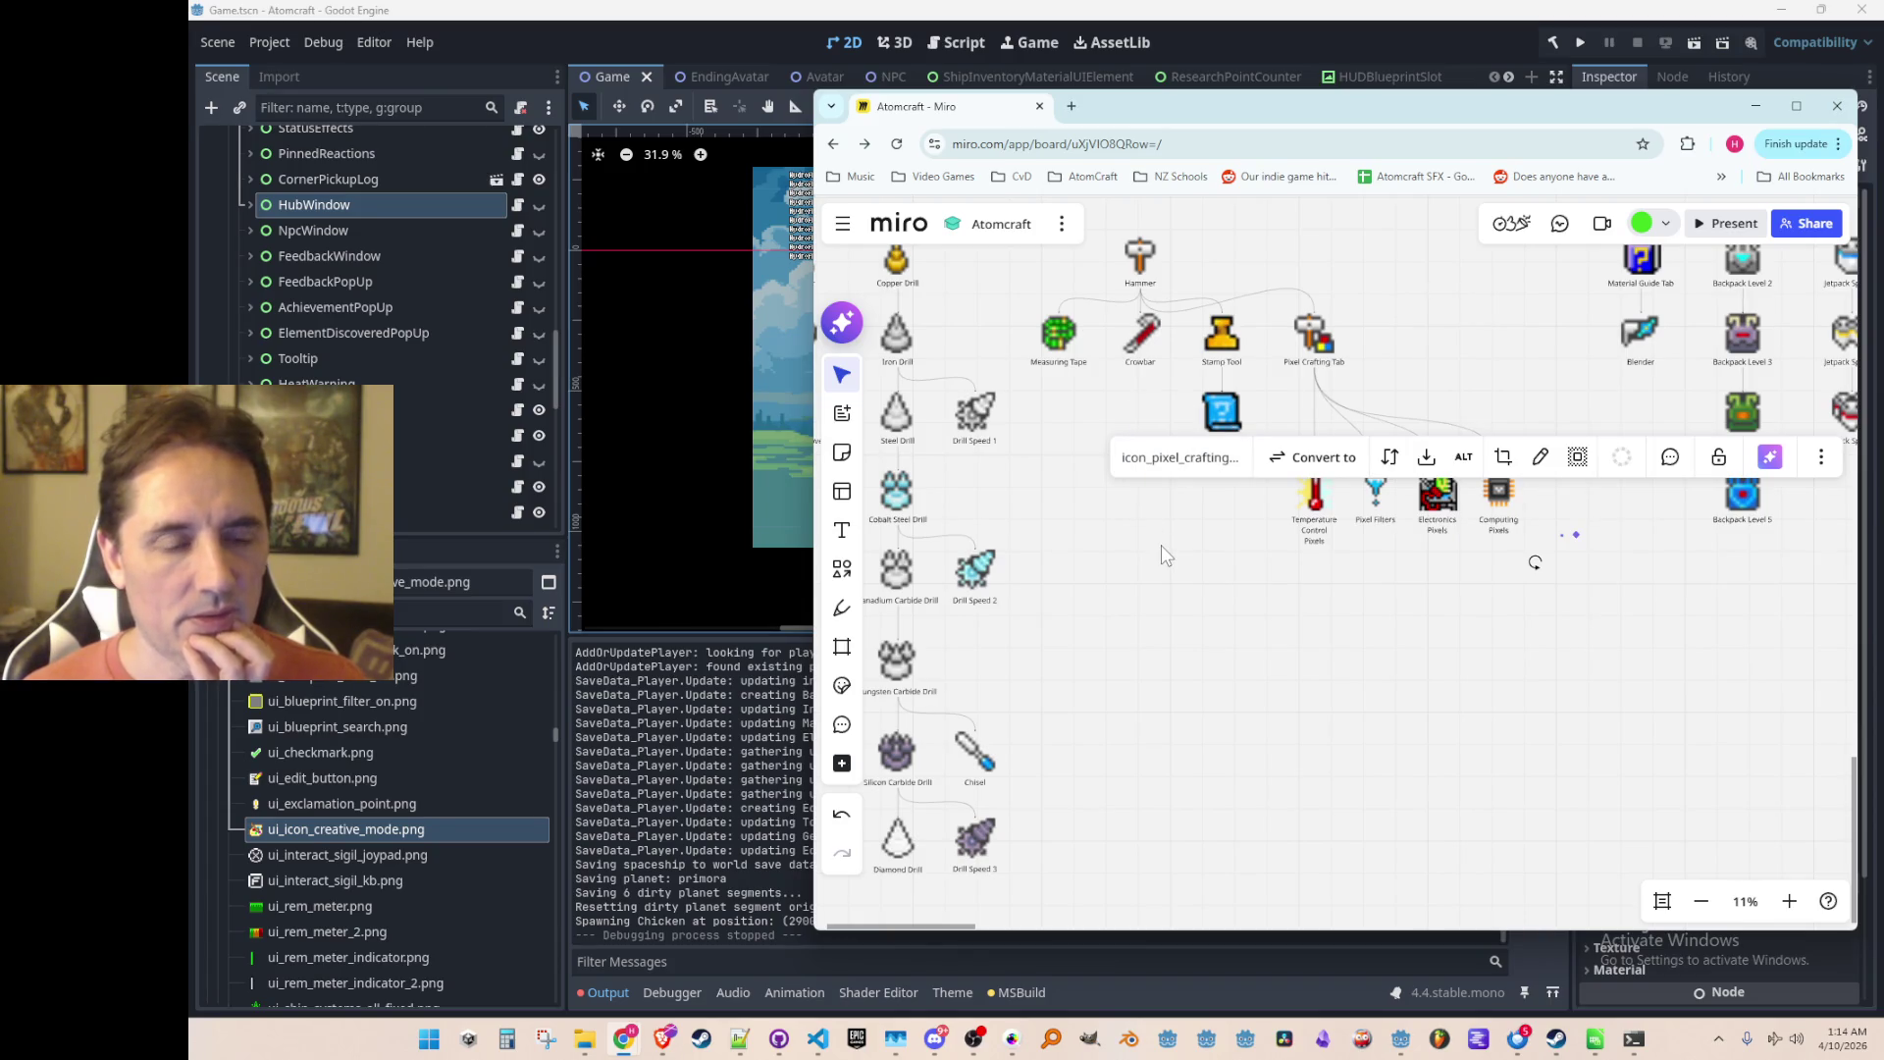
pyautogui.scroll(10, 1491, 542)
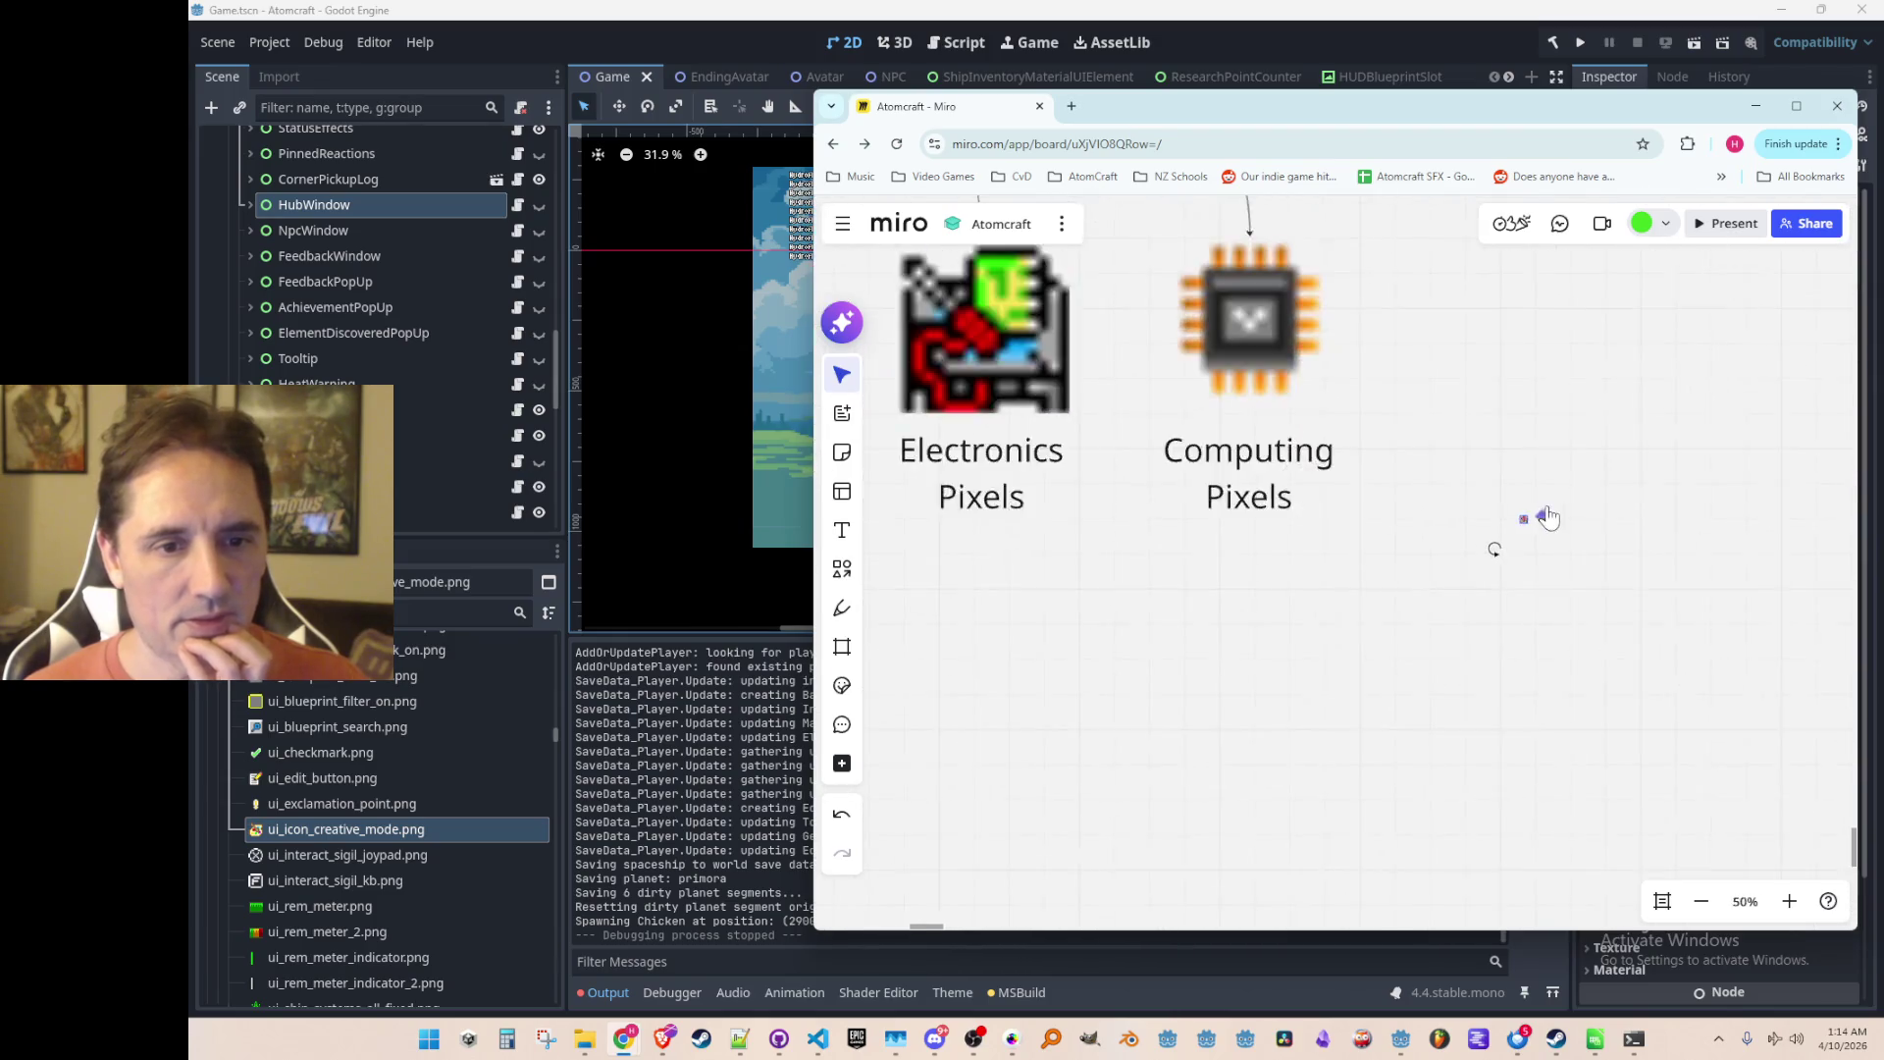
# Step: Shrink the brain icon to match the others and line it up with its neighbours
pyautogui.scroll(5, 1494, 539)
pyautogui.scroll(-15, 1395, 534)
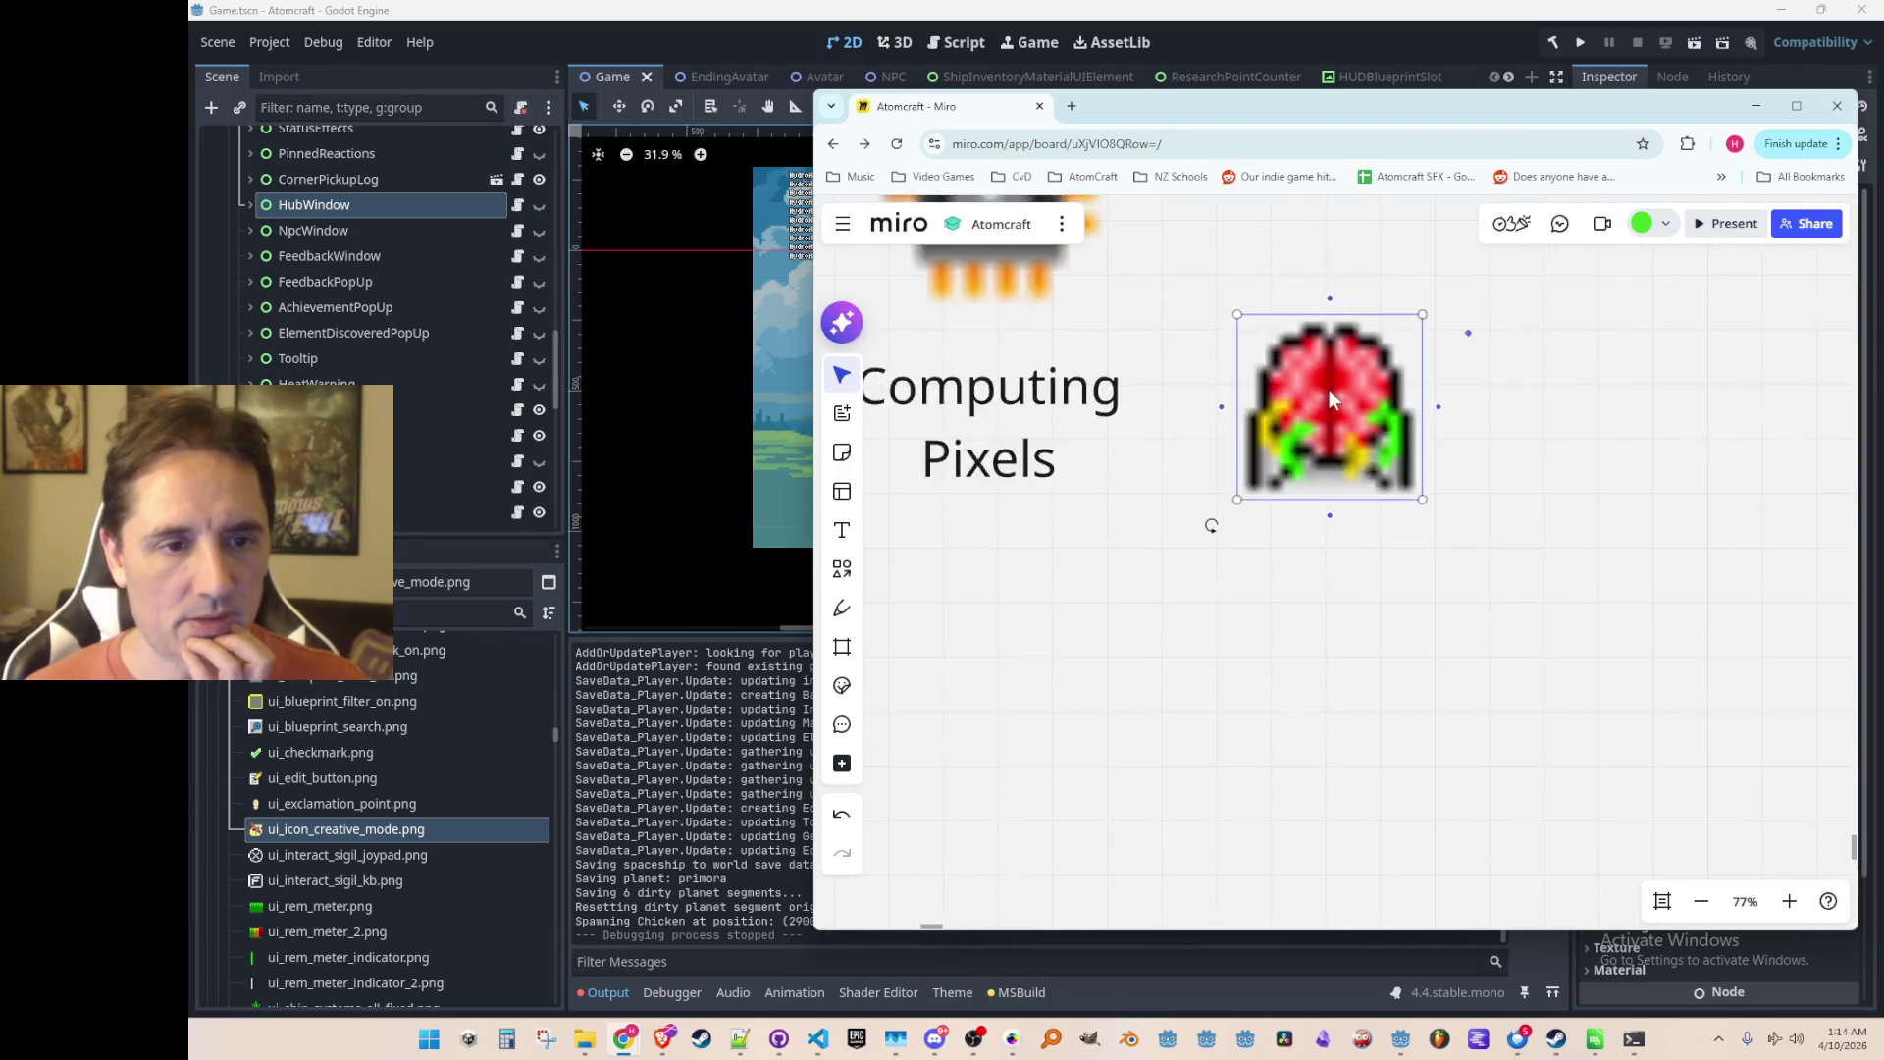
pyautogui.moveTo(1394, 535)
pyautogui.mouseDown()
pyautogui.moveTo(1387, 434)
pyautogui.moveTo(1387, 465)
pyautogui.moveTo(1451, 393)
pyautogui.mouseUp()
pyautogui.click(1397, 573)
pyautogui.moveTo(1386, 450); pyautogui.dragTo(1410, 447)
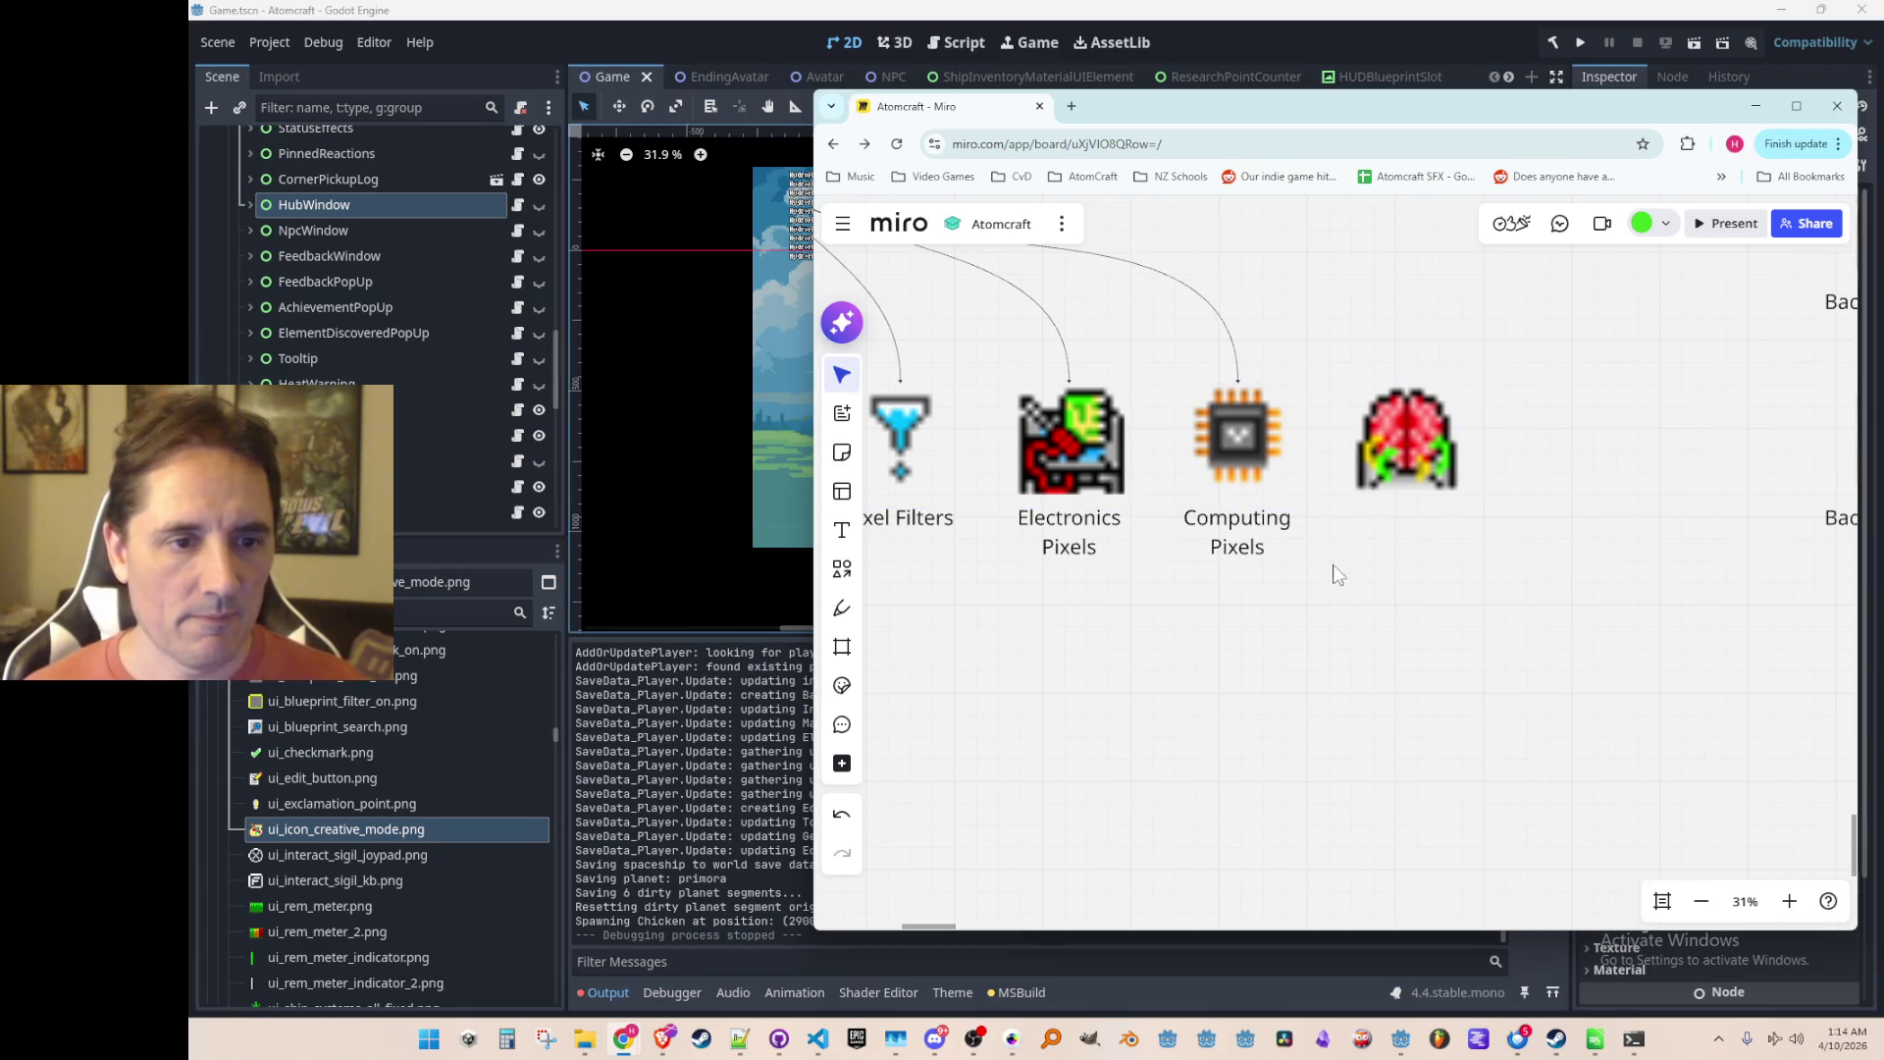
# Step: Paste a copy of the Computing Pixels label under the brain, retyped as a widened Experimental Pixels
pyautogui.click(1282, 538)
pyautogui.hotkey('ctrl', 'c')
pyautogui.hotkey('ctrl', 'v')
pyautogui.moveTo(1392, 579); pyautogui.dragTo(1408, 530)
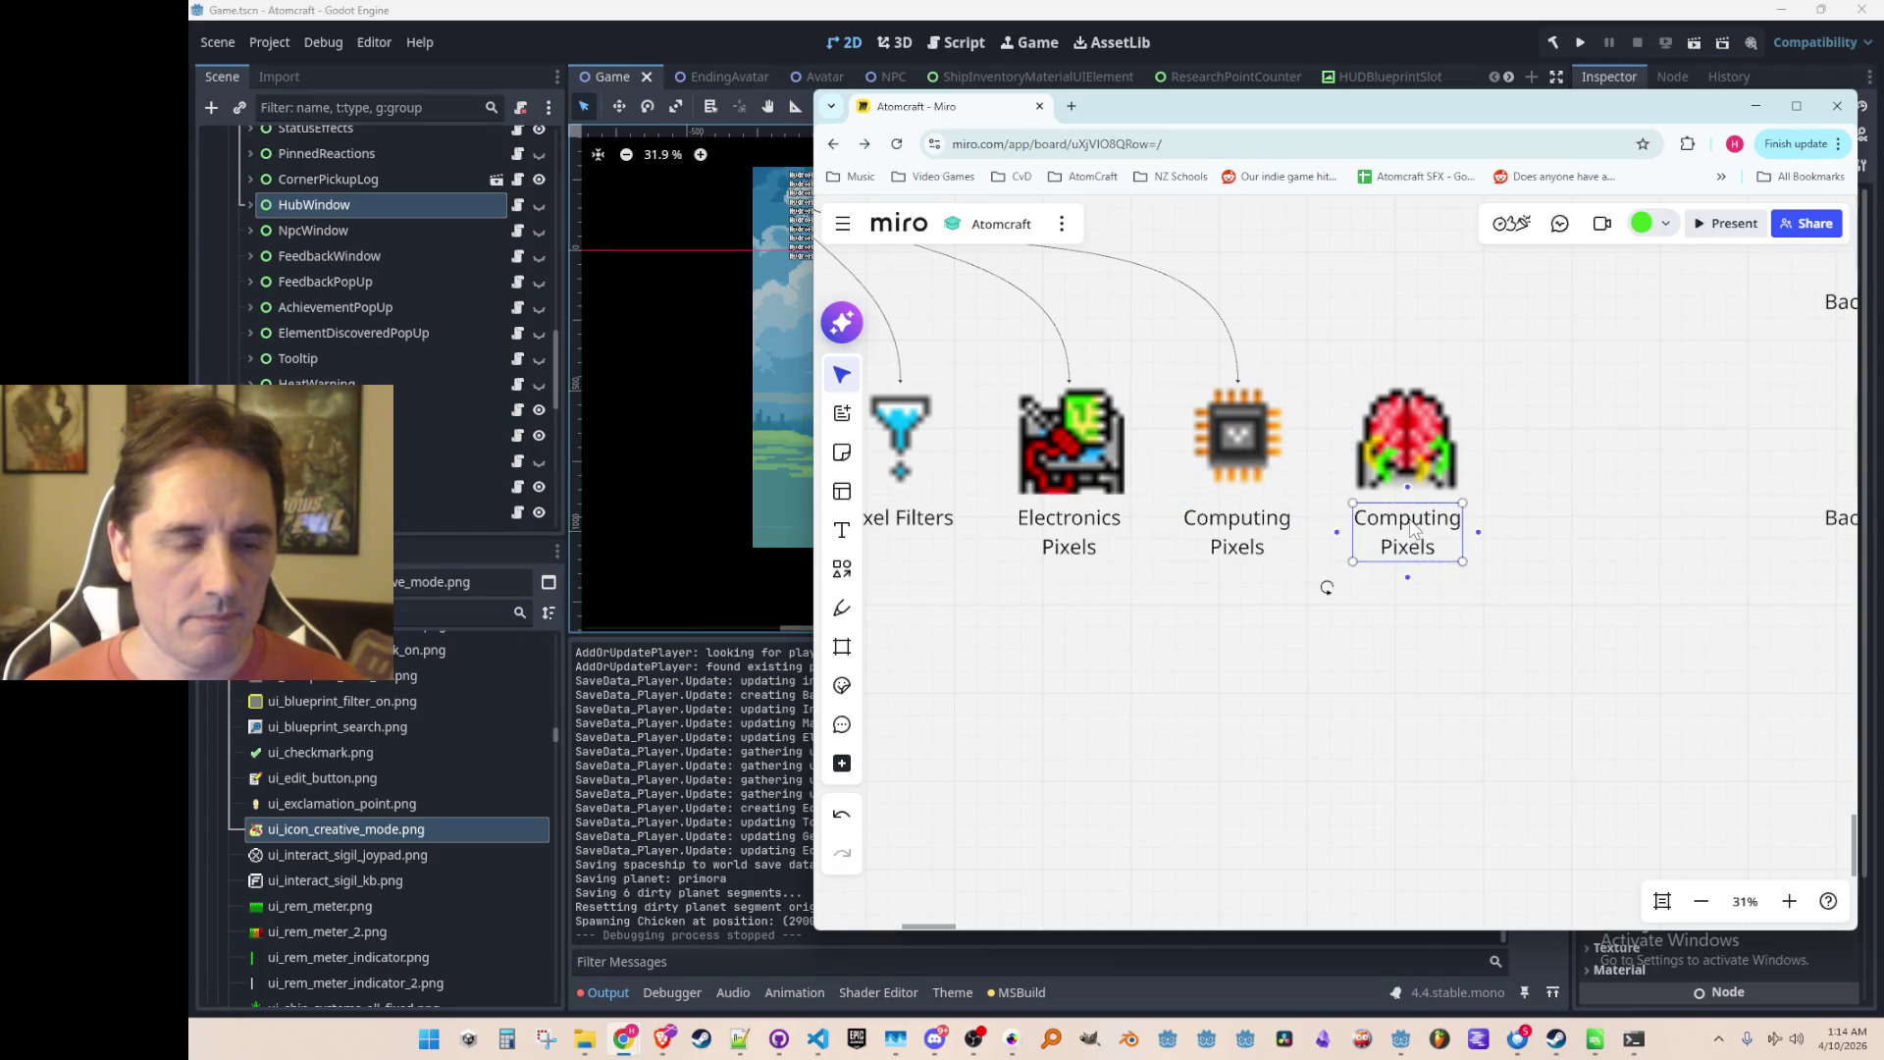
pyautogui.hotkey('ctrl', 'a')
pyautogui.write('E')
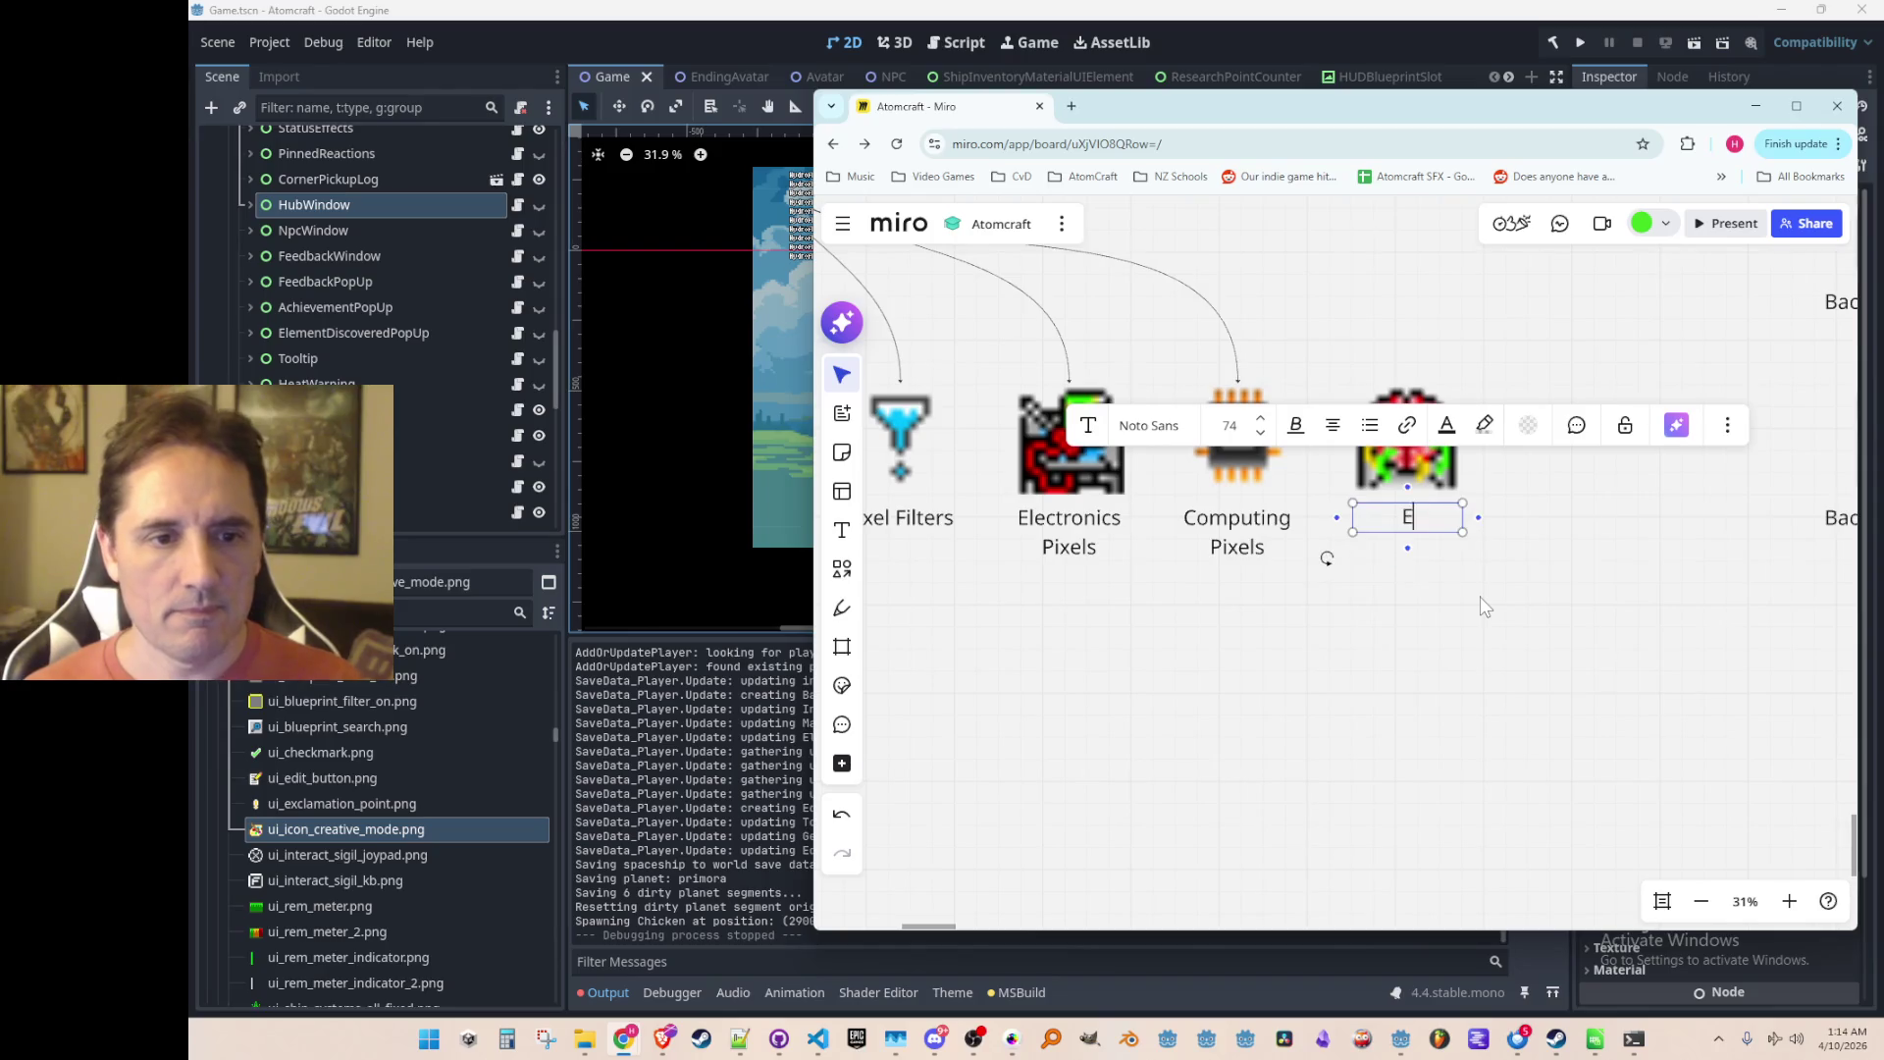
pyautogui.write('xperimental Pixels')
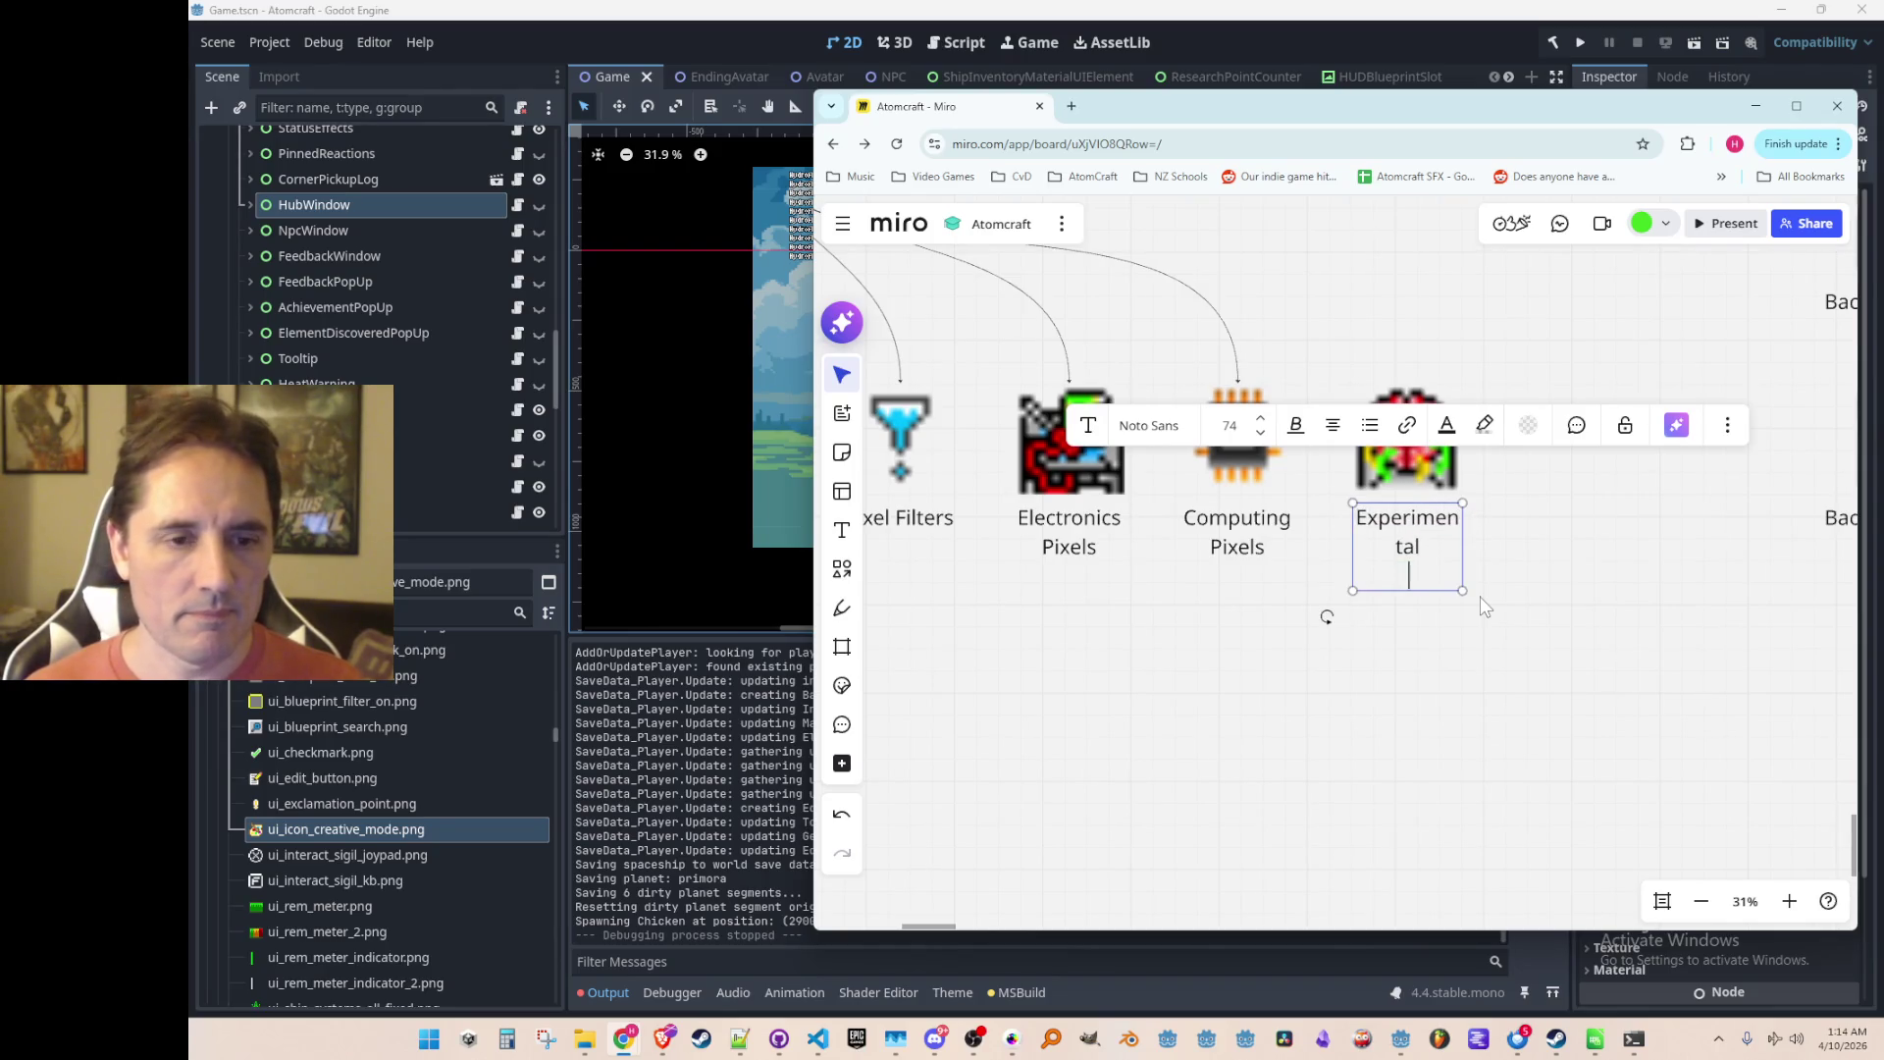
pyautogui.moveTo(1479, 546); pyautogui.dragTo(1507, 547)
pyautogui.press('Escape')
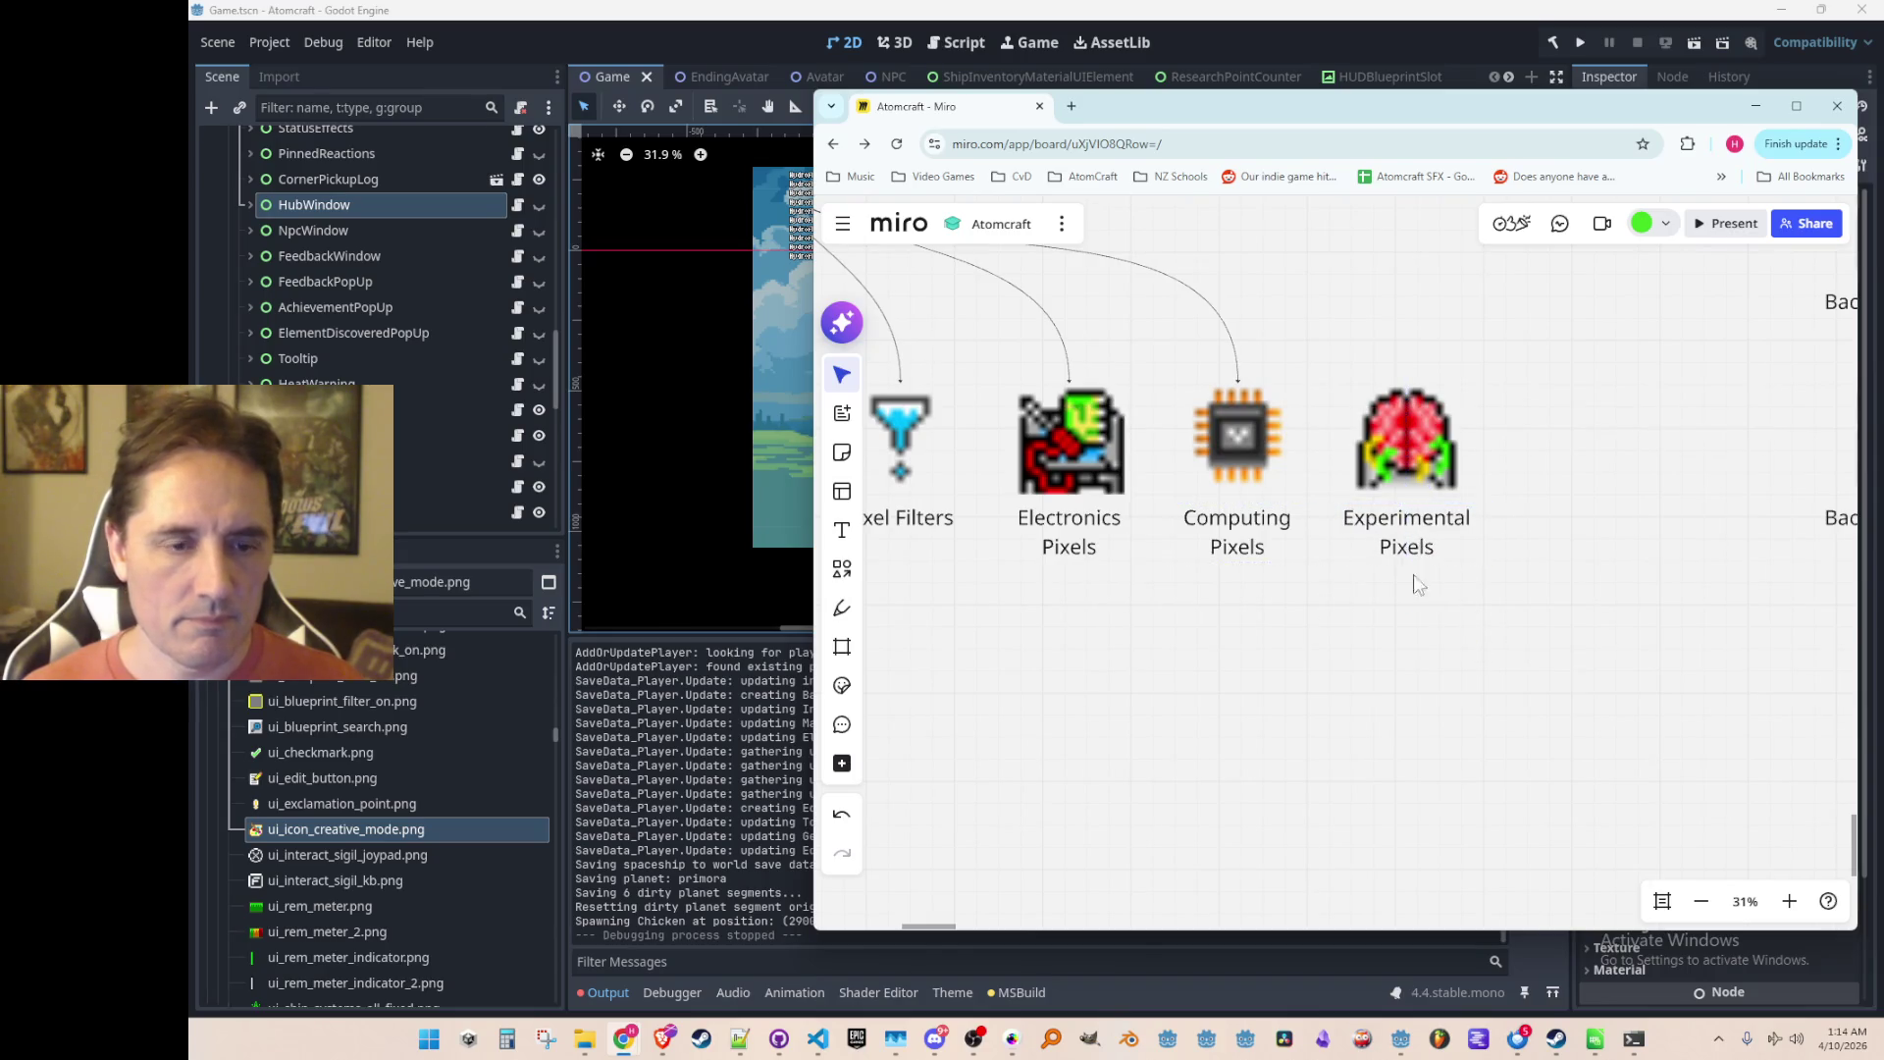
pyautogui.scroll(-3, 1394, 593)
pyautogui.scroll(-2, 1386, 619)
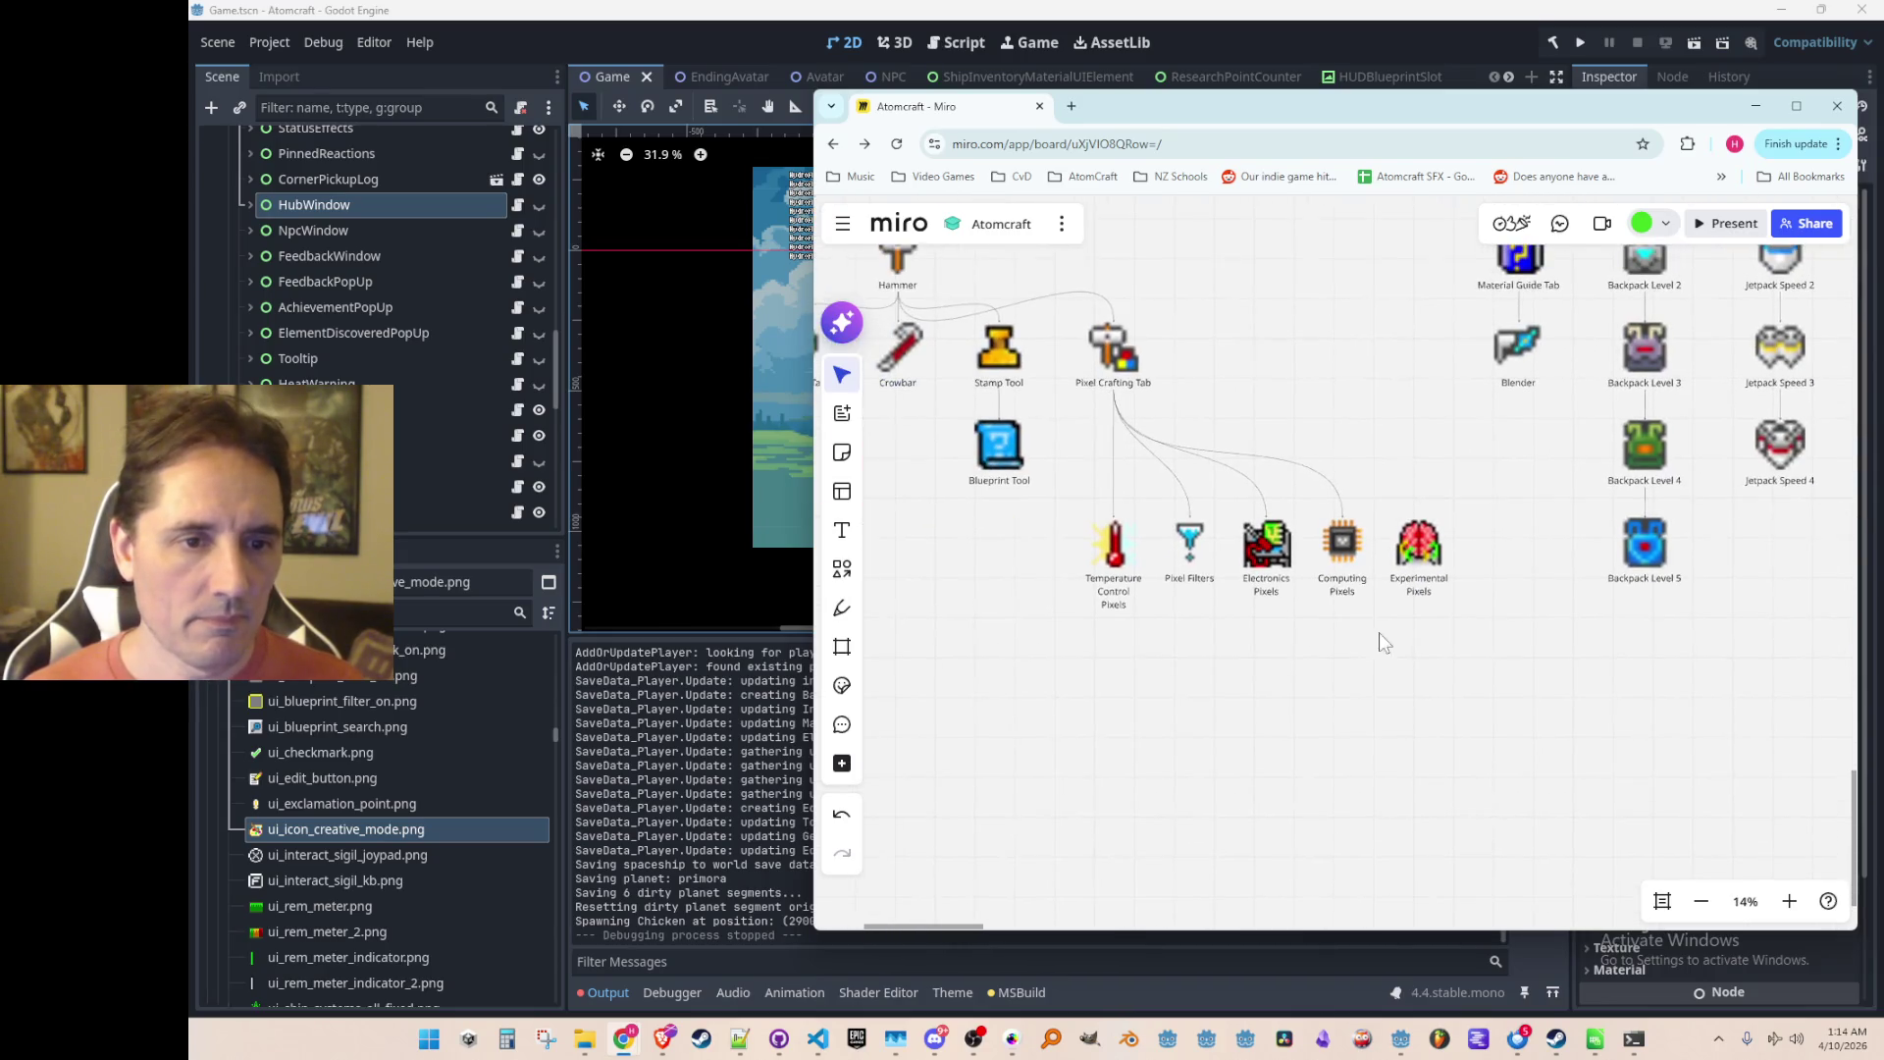
pyautogui.click(1132, 385)
pyautogui.scroll(2, 1116, 404)
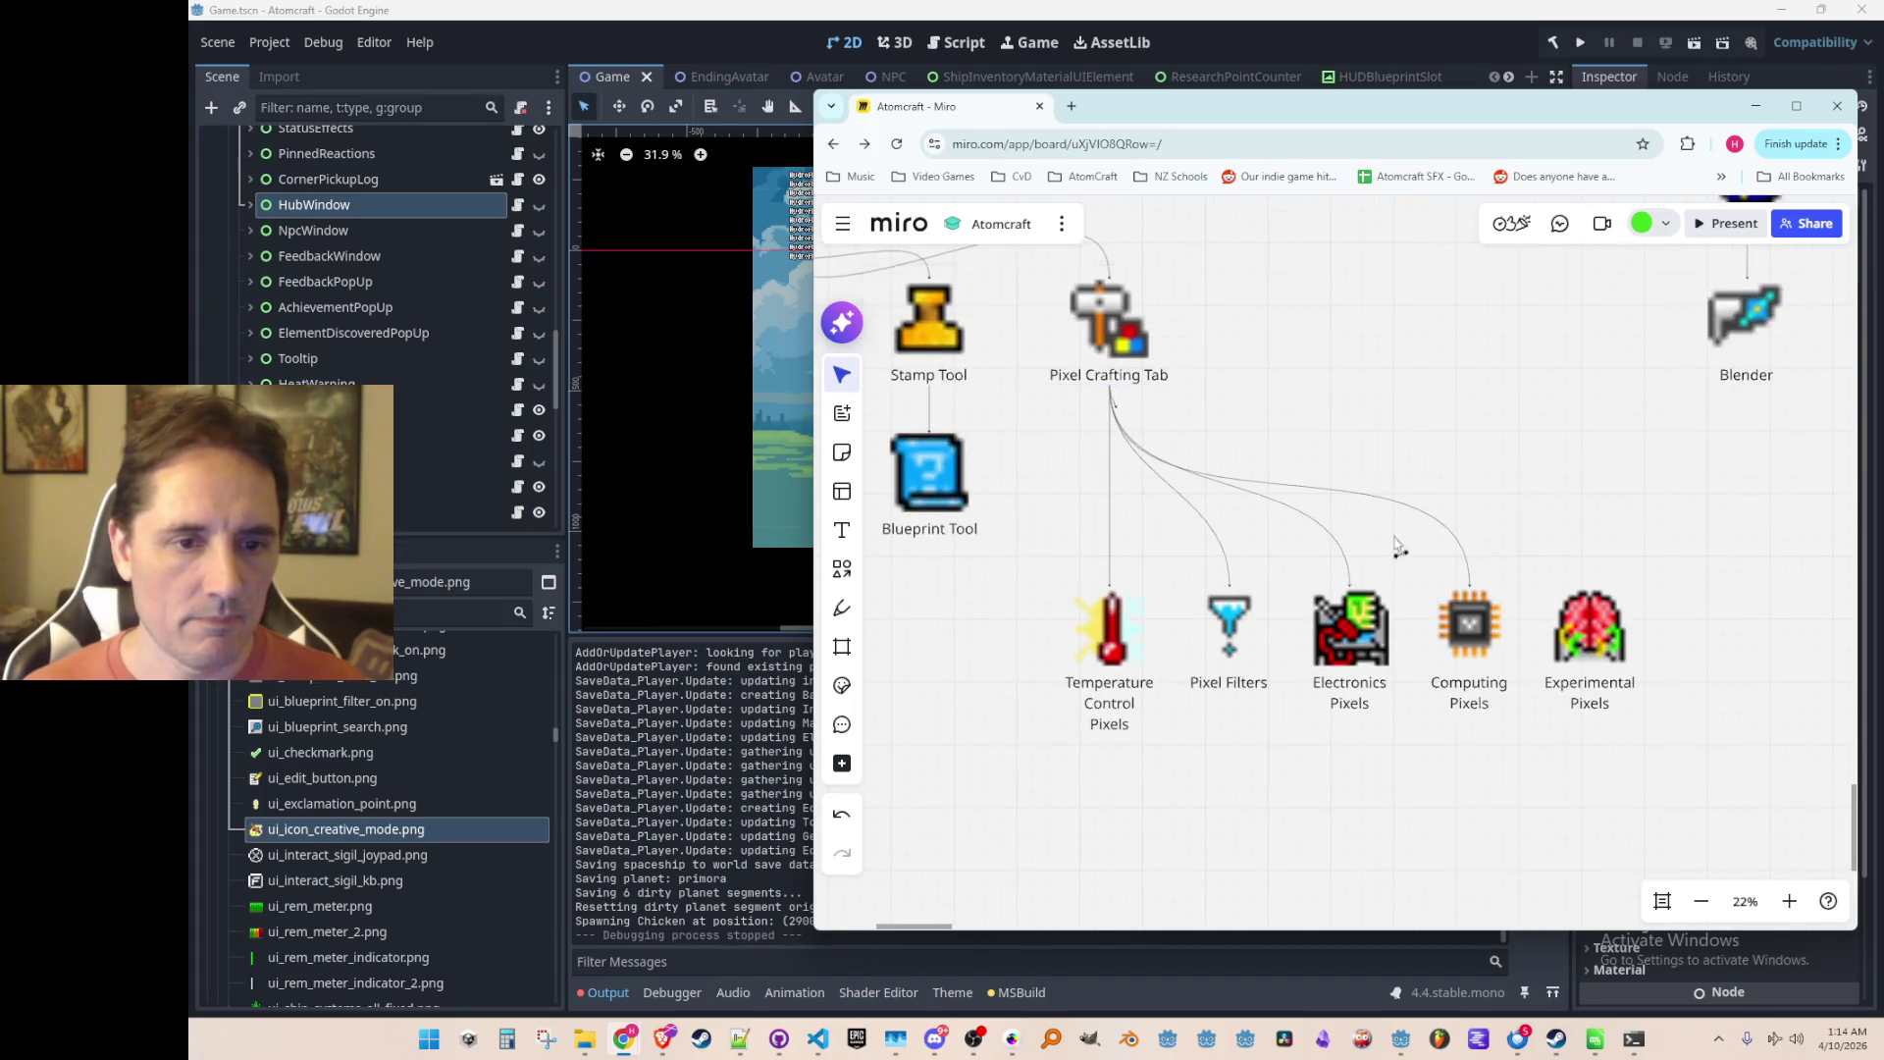
pyautogui.click(1550, 633)
pyautogui.scroll(-4, 1468, 753)
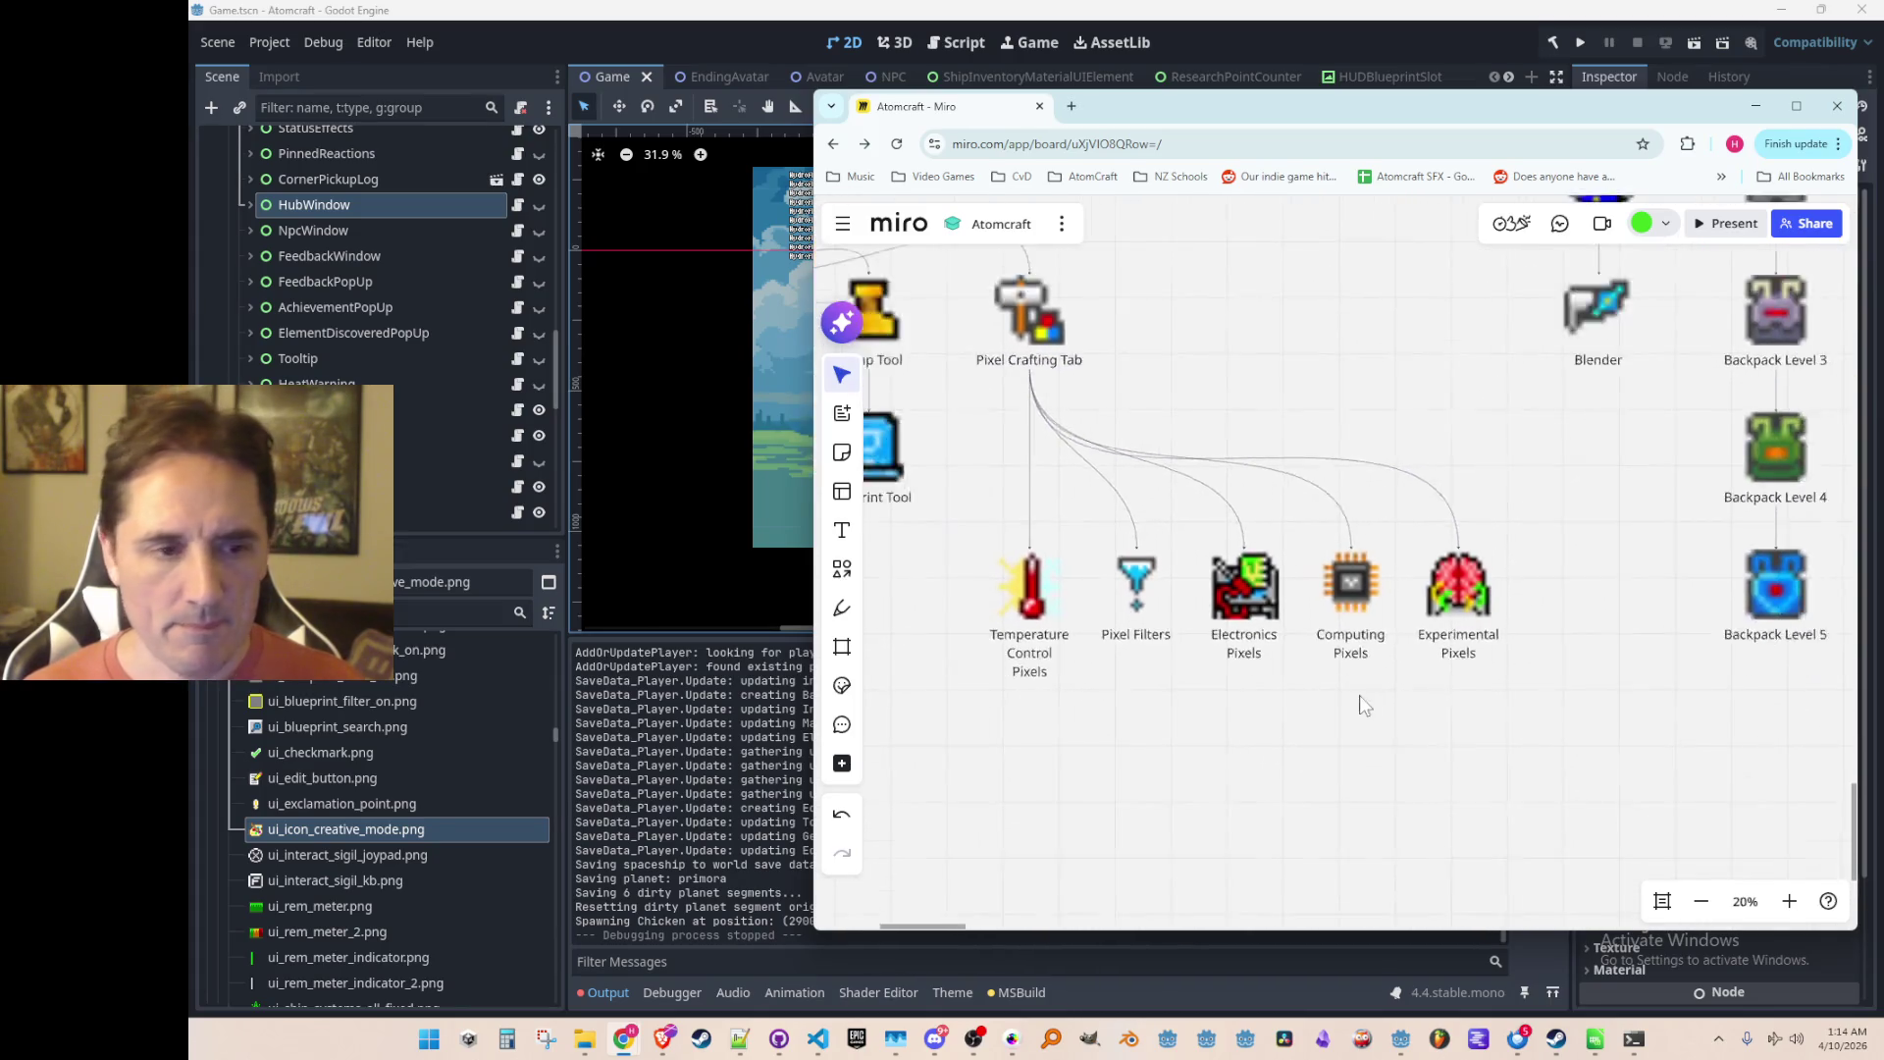
pyautogui.scroll(-2, 1424, 690)
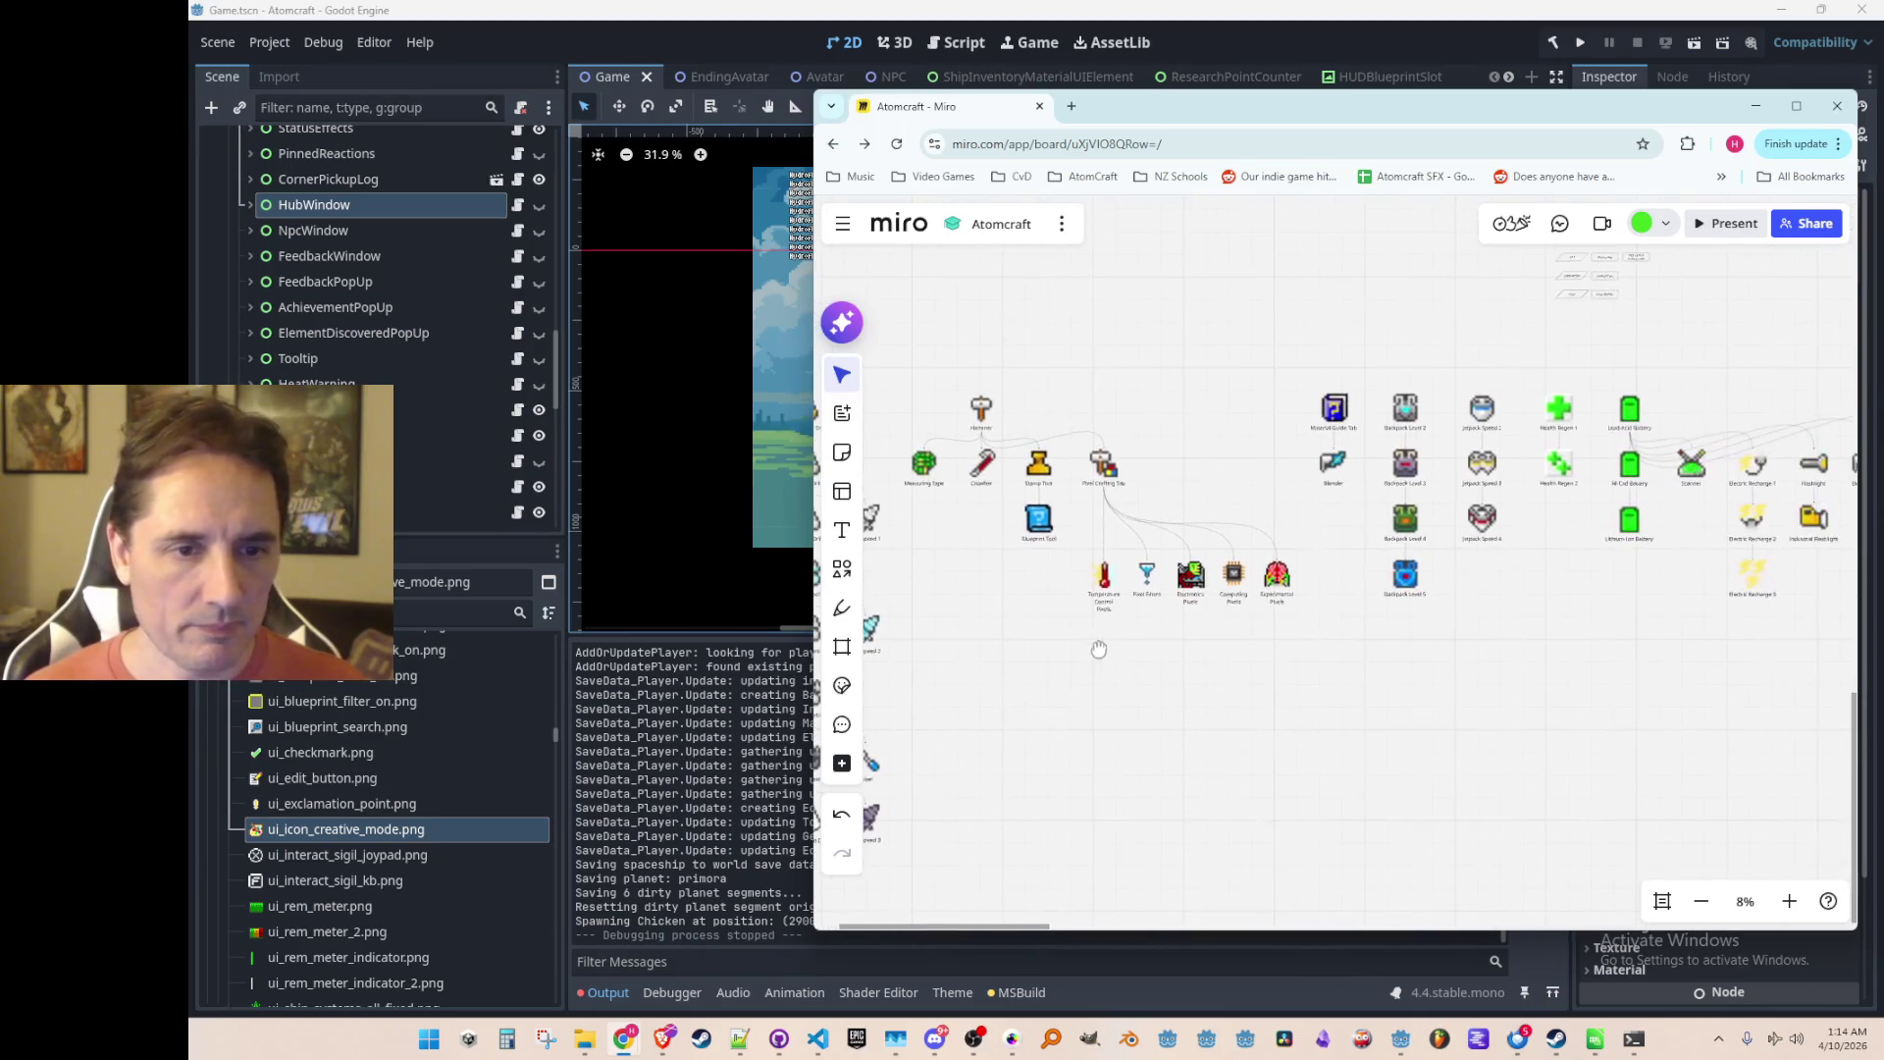
pyautogui.scroll(2, 1187, 614)
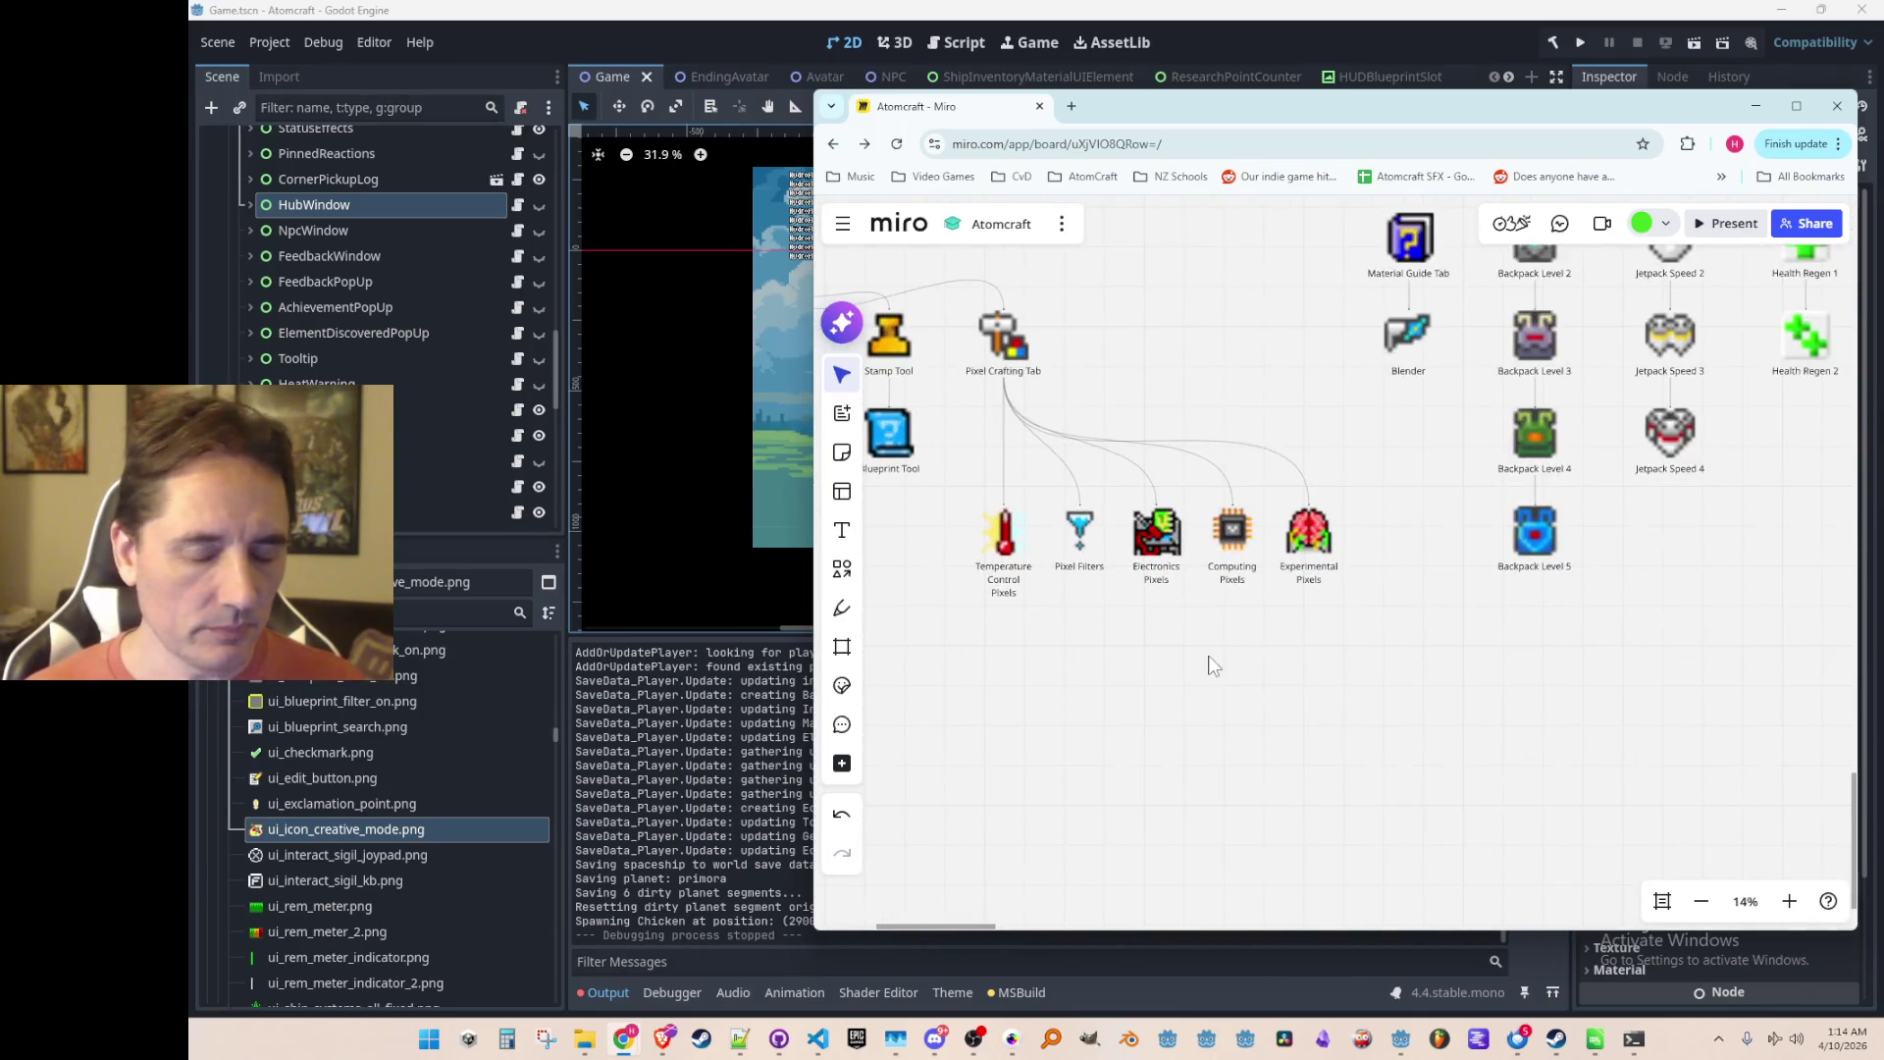
pyautogui.scroll(2, 1180, 665)
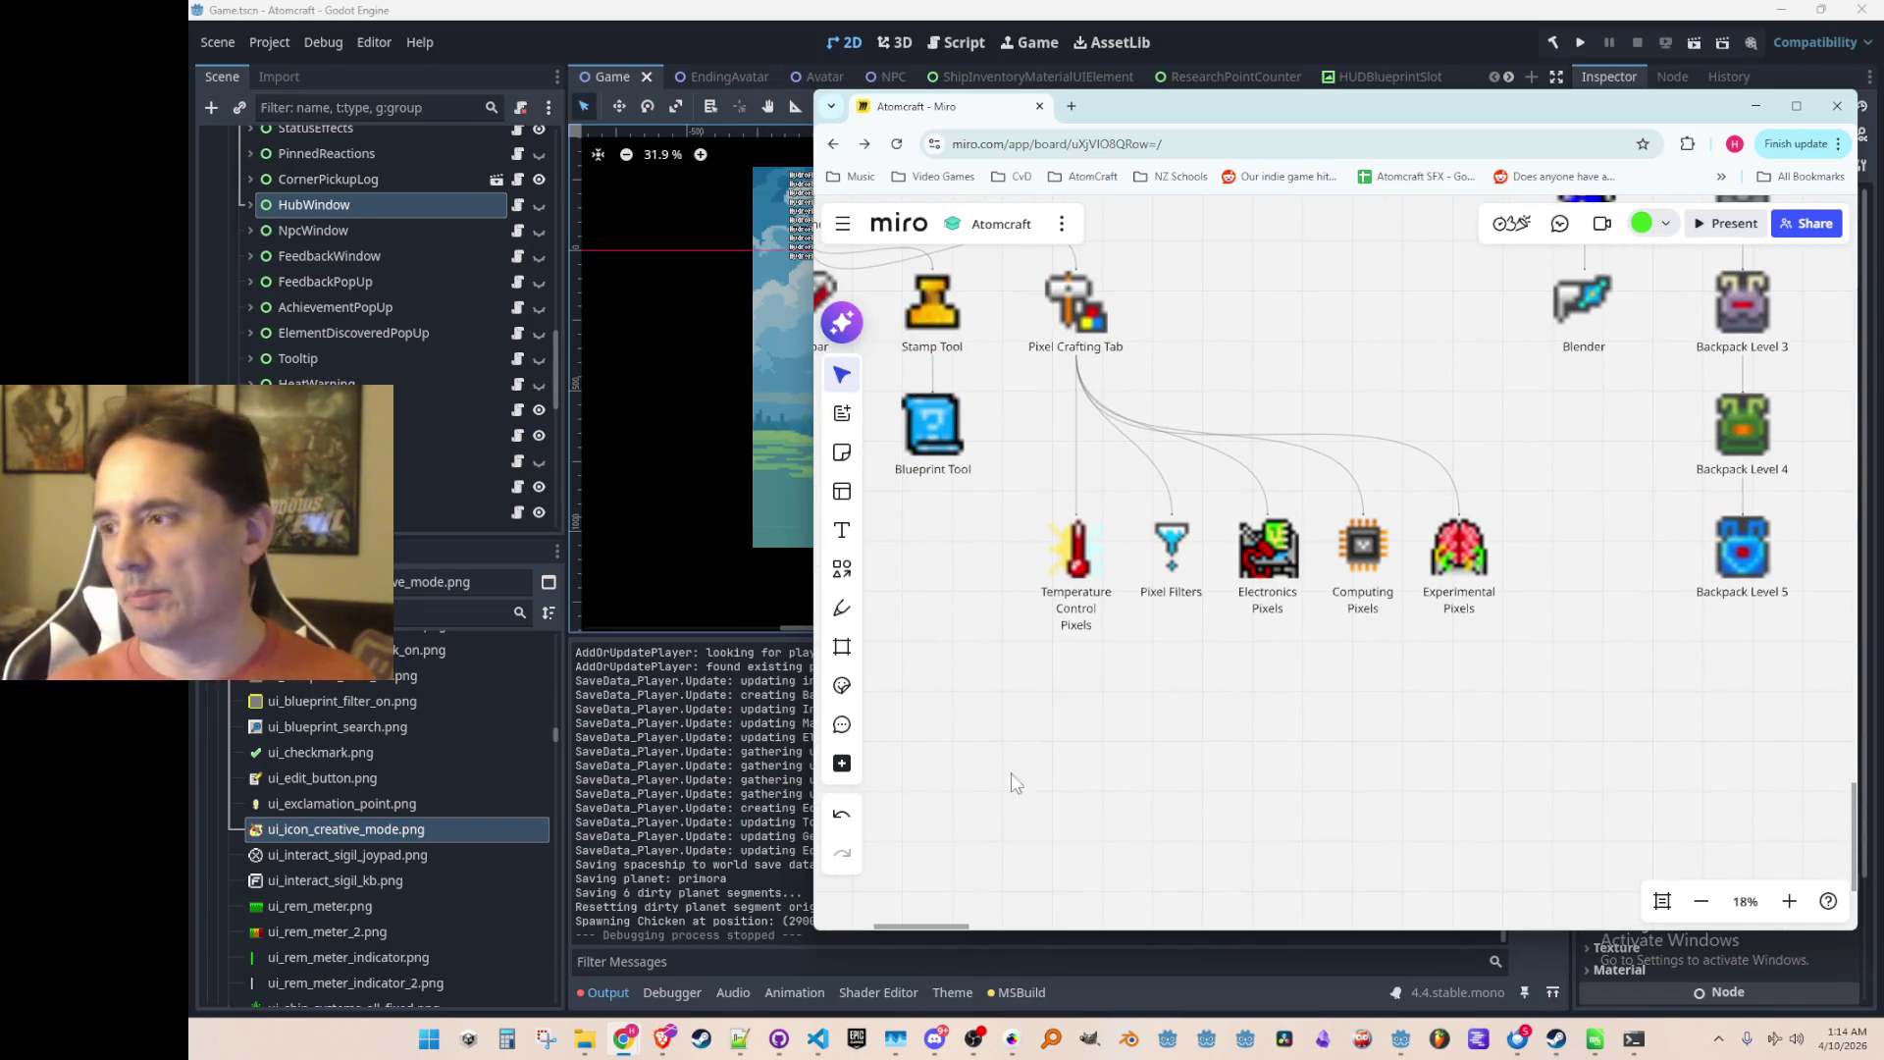
pyautogui.scroll(-1, 1347, 640)
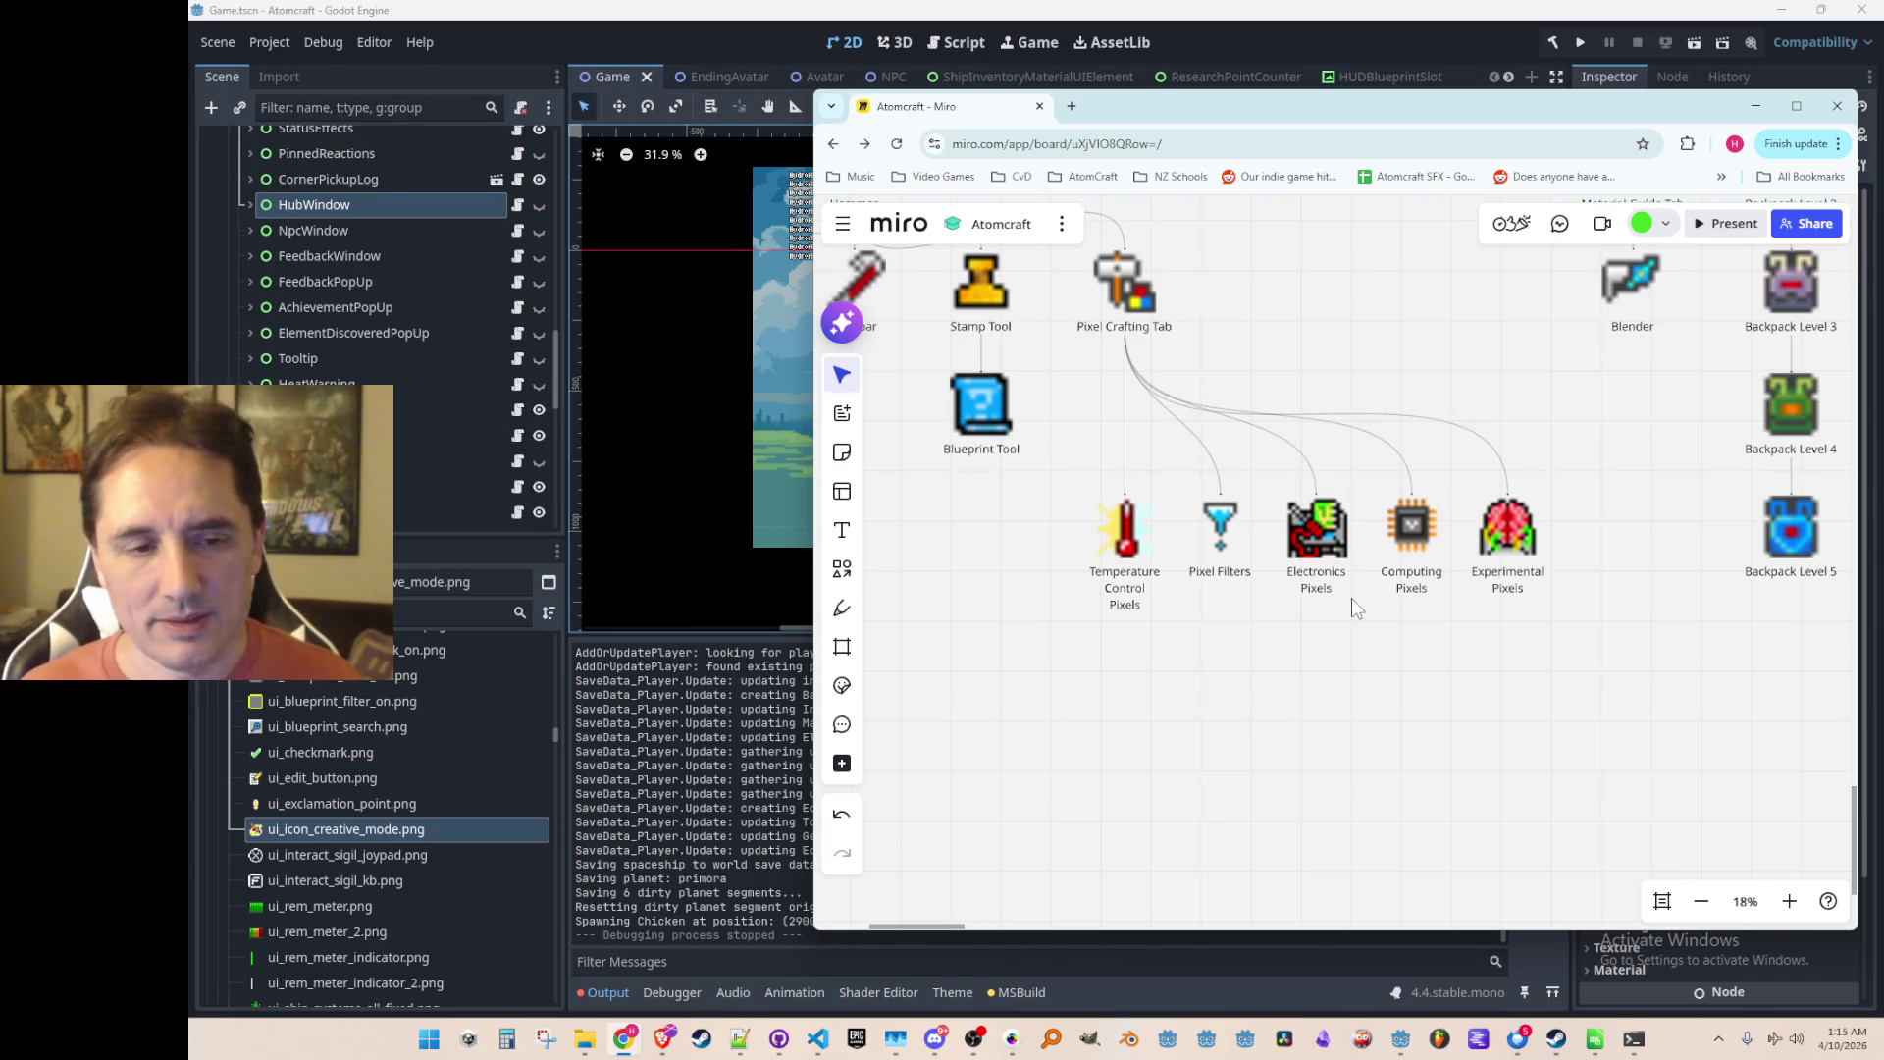
pyautogui.scroll(-5, 1352, 597)
pyautogui.moveTo(1468, 655); pyautogui.dragTo(1270, 624)
pyautogui.moveTo(1682, 589); pyautogui.dragTo(1345, 618)
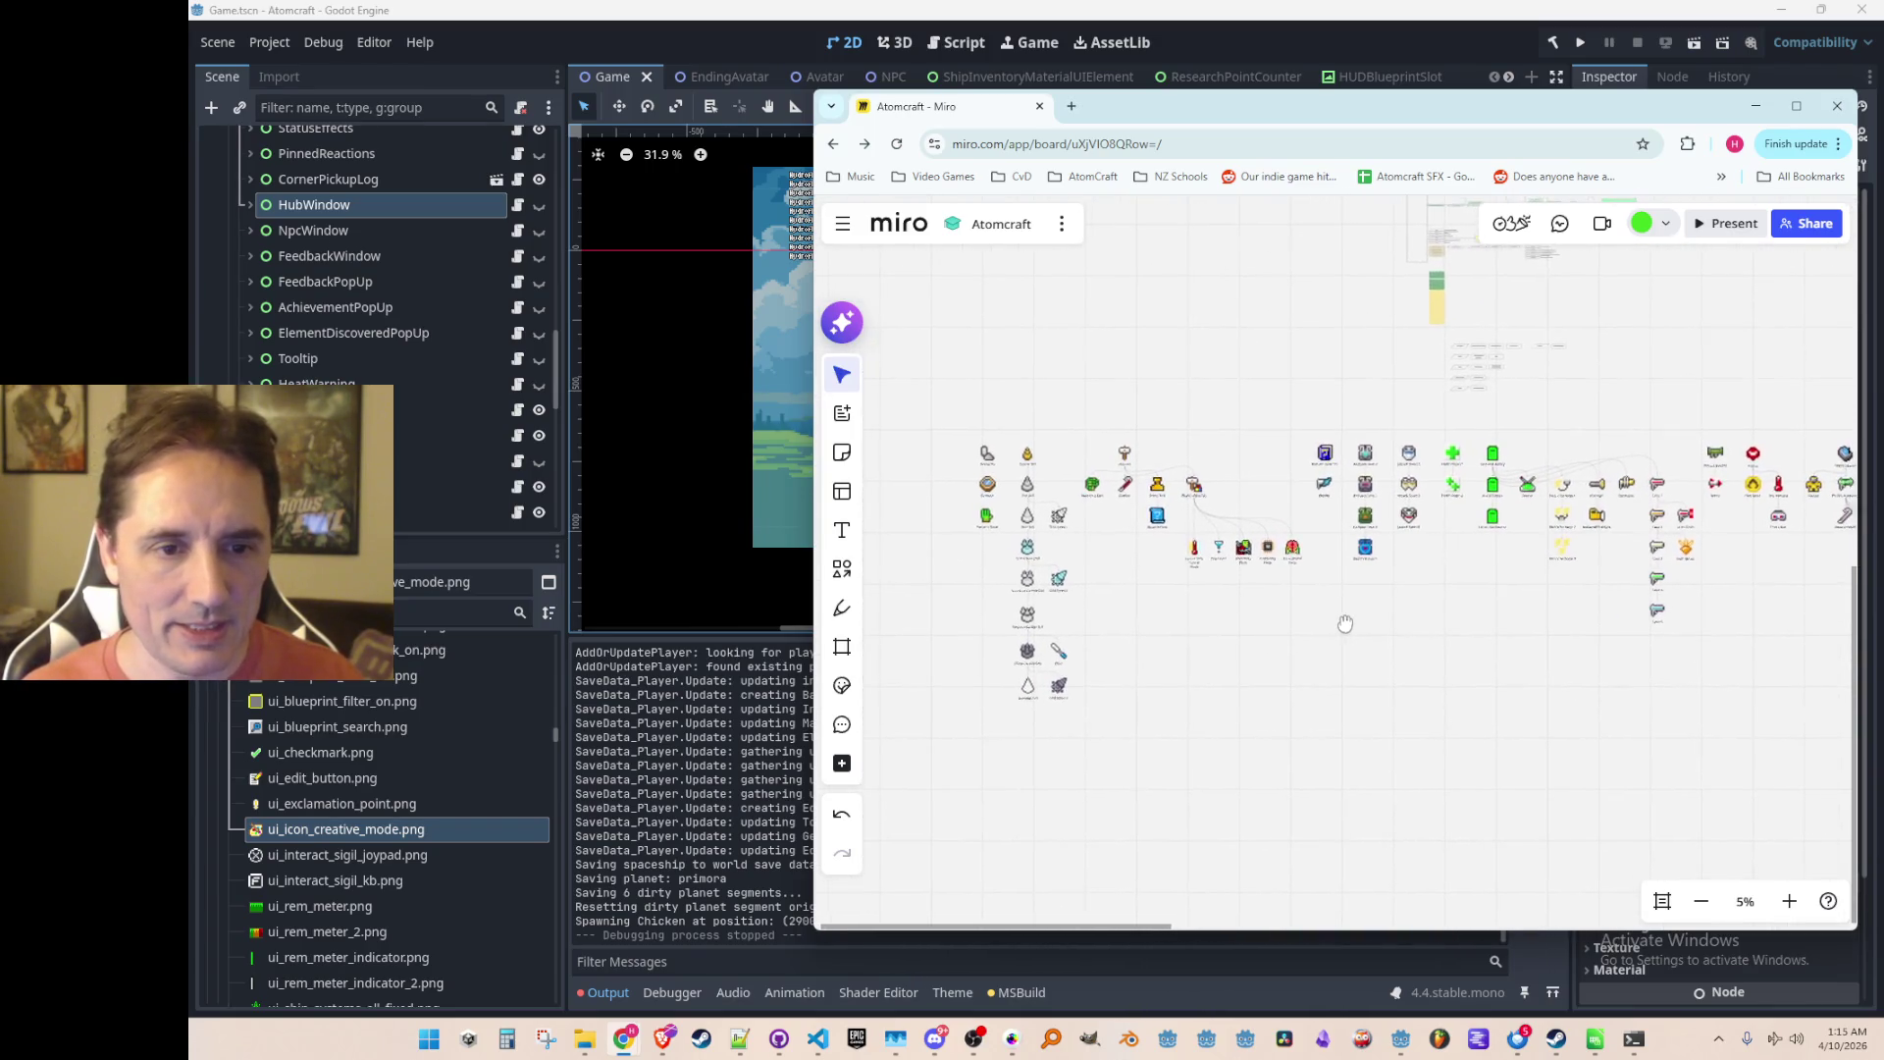
pyautogui.scroll(2, 1201, 545)
pyautogui.scroll(4, 1169, 603)
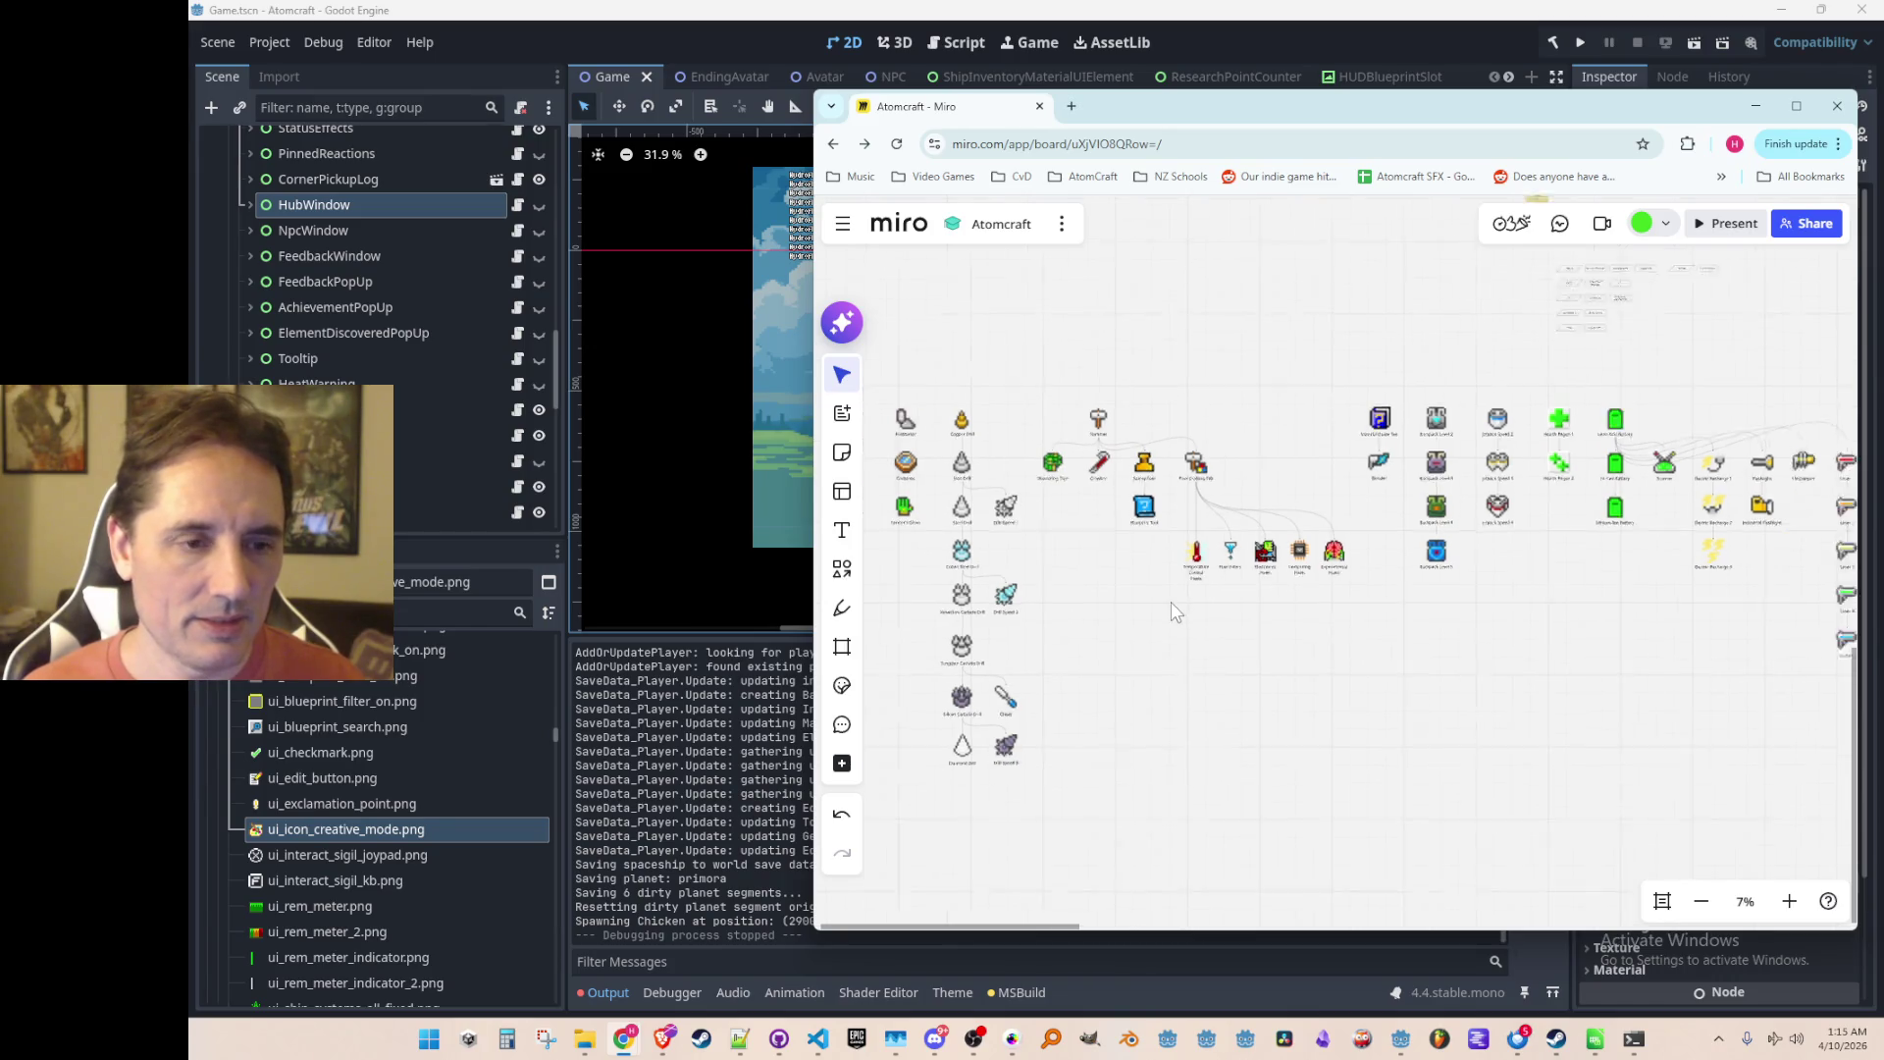
pyautogui.scroll(5, 1158, 610)
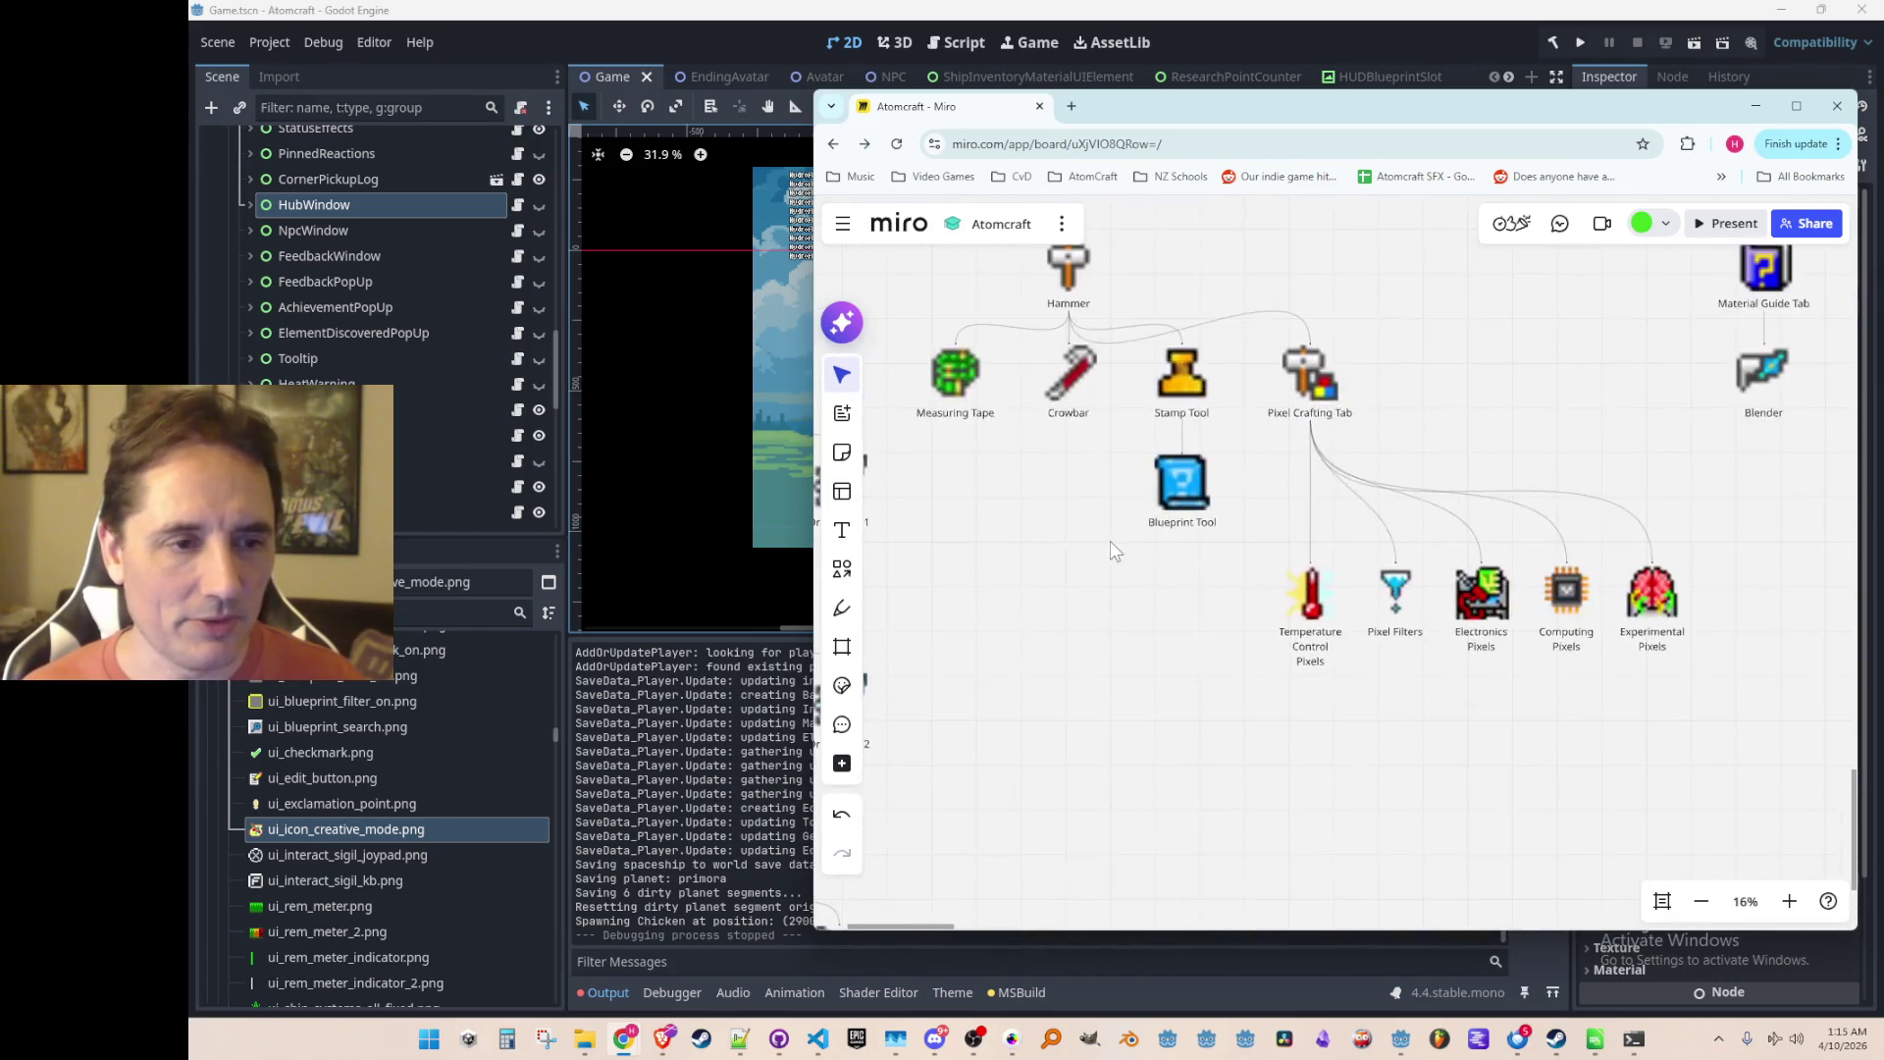
# Step: Move Stamp Tool and Blueprint Tool left into Crowbar's spot, then reinsert Crowbar beside Pixel Crafting Tab
pyautogui.click(1177, 530)
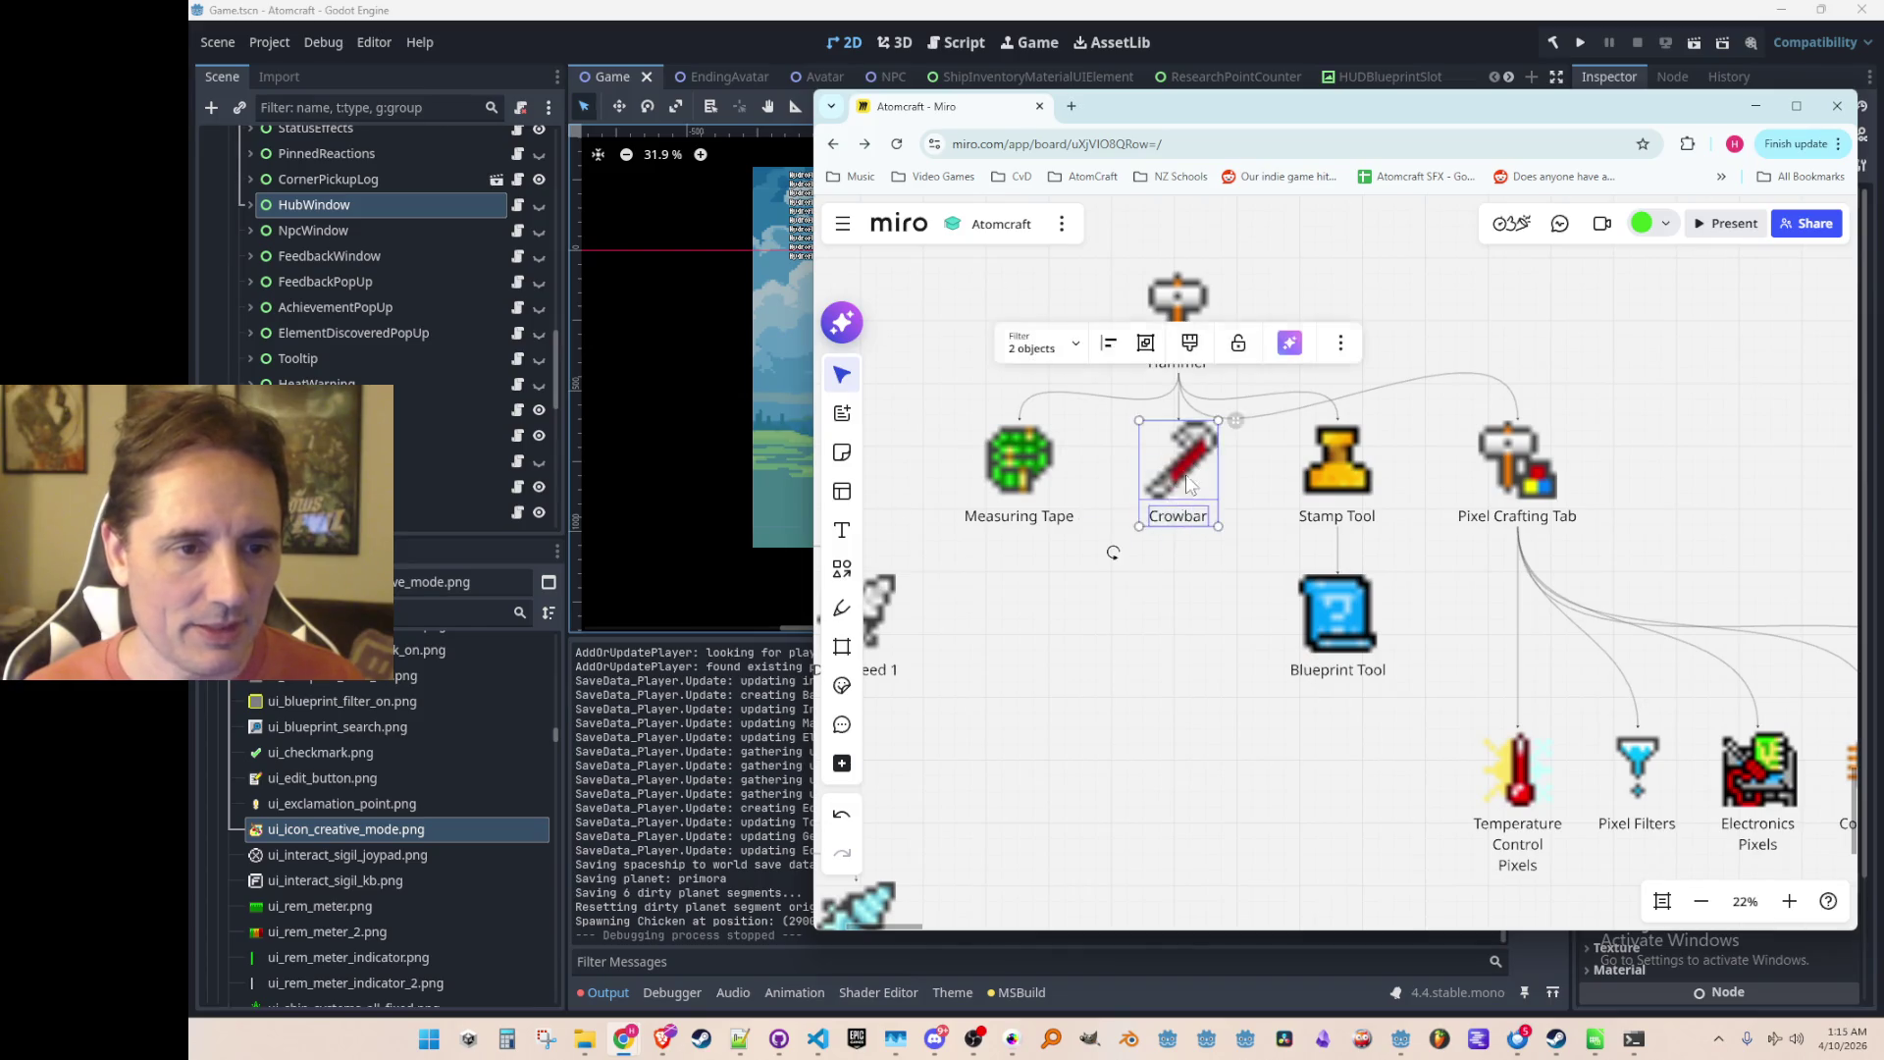
pyautogui.moveTo(1193, 481); pyautogui.dragTo(1382, 296)
pyautogui.click(1424, 231)
pyautogui.moveTo(1244, 748)
pyautogui.mouseDown()
pyautogui.moveTo(1407, 481)
pyautogui.moveTo(1172, 461)
pyautogui.mouseUp()
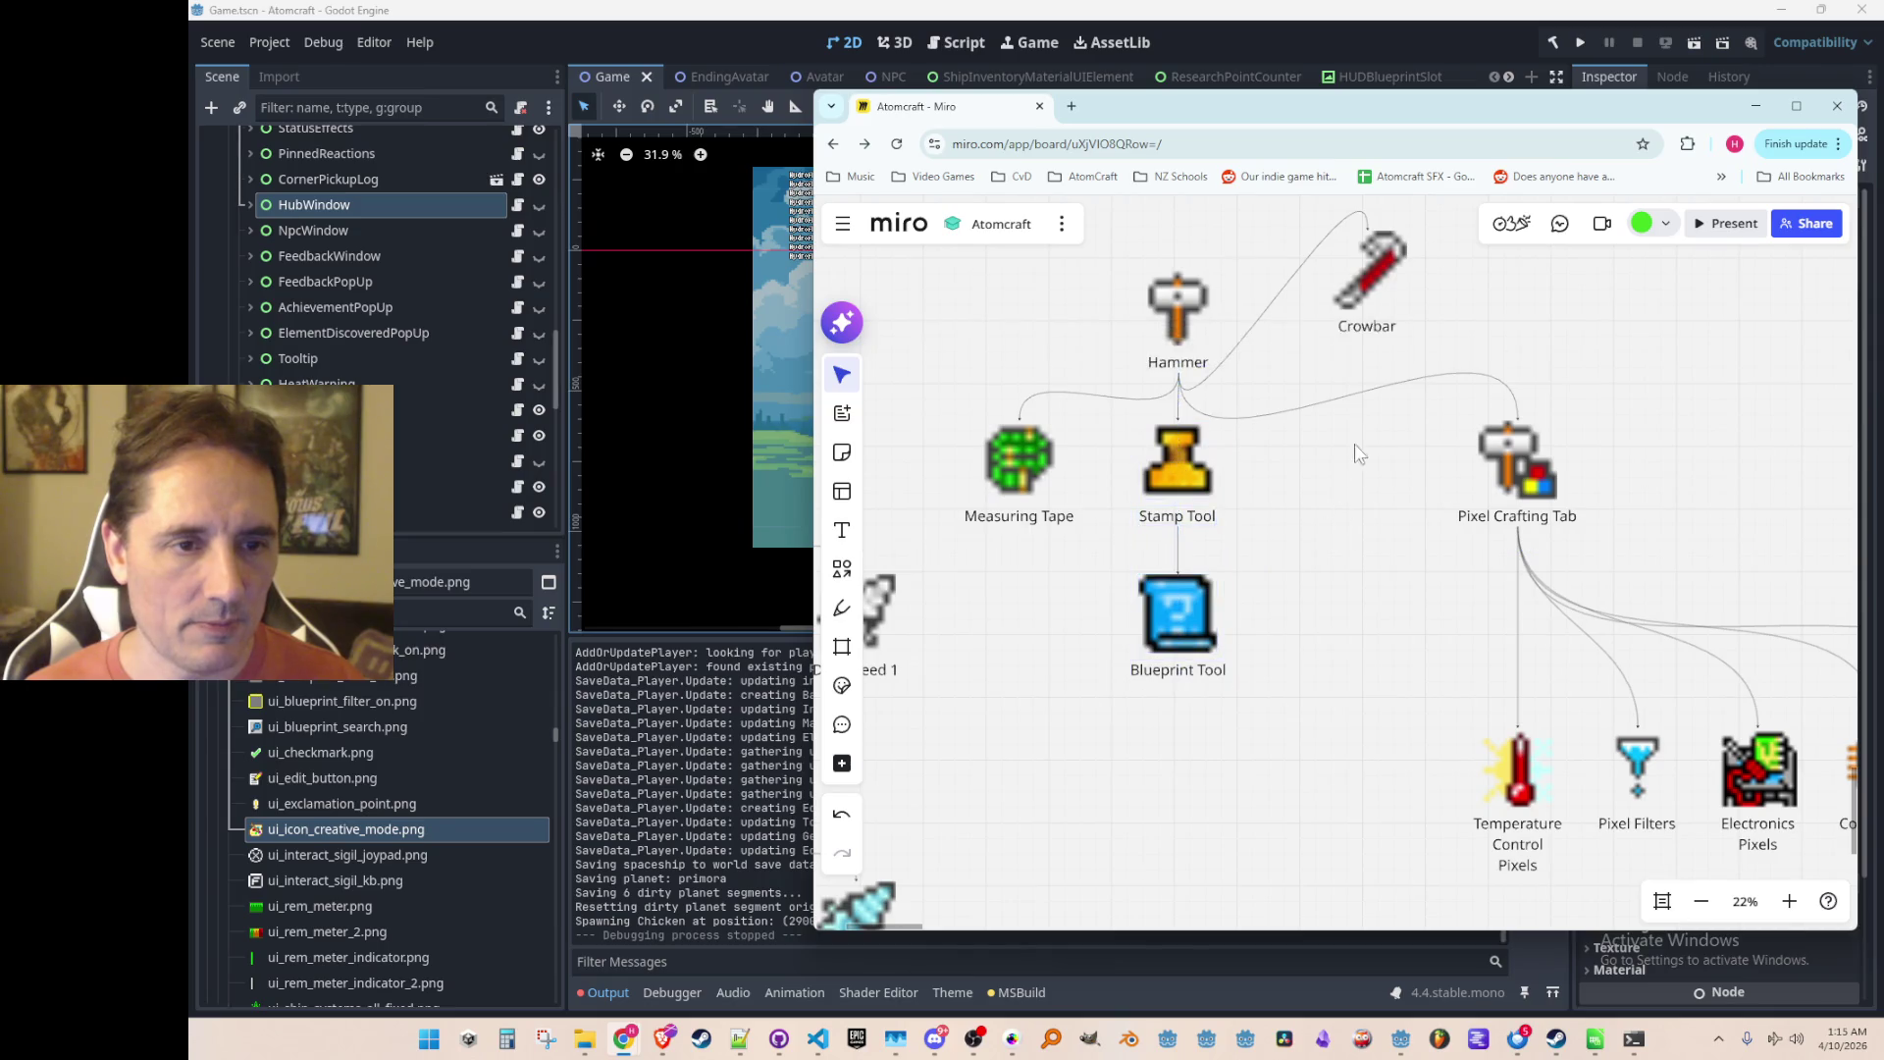
pyautogui.click(1344, 255)
pyautogui.moveTo(1362, 271)
pyautogui.mouseDown()
pyautogui.moveTo(1163, 497)
pyautogui.moveTo(1205, 525)
pyautogui.moveTo(1325, 447)
pyautogui.moveTo(1315, 466)
pyautogui.moveTo(1331, 462)
pyautogui.mouseUp()
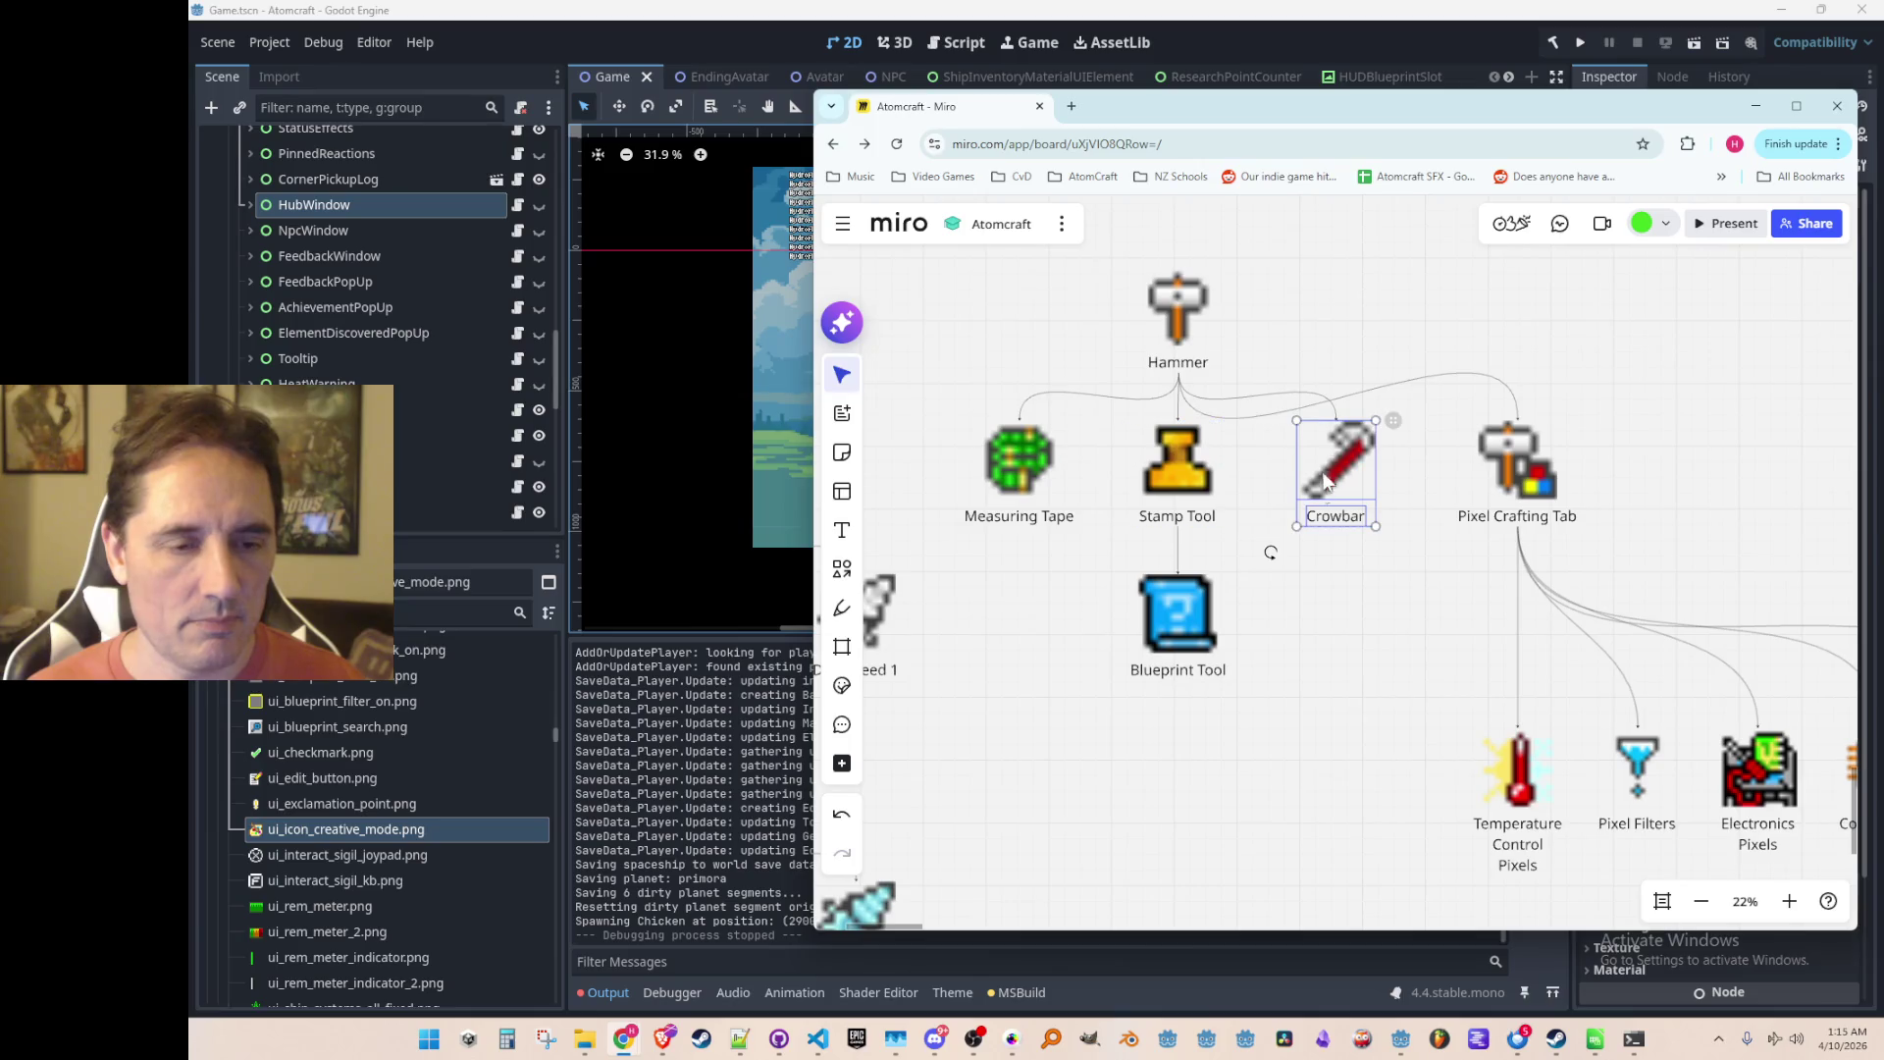
# Step: Nudge the whole Pixel Crafting Tab branch to the left
pyautogui.scroll(-5, 1375, 687)
pyautogui.moveTo(1568, 774)
pyautogui.mouseDown()
pyautogui.moveTo(1211, 462)
pyautogui.moveTo(1239, 451)
pyautogui.mouseUp()
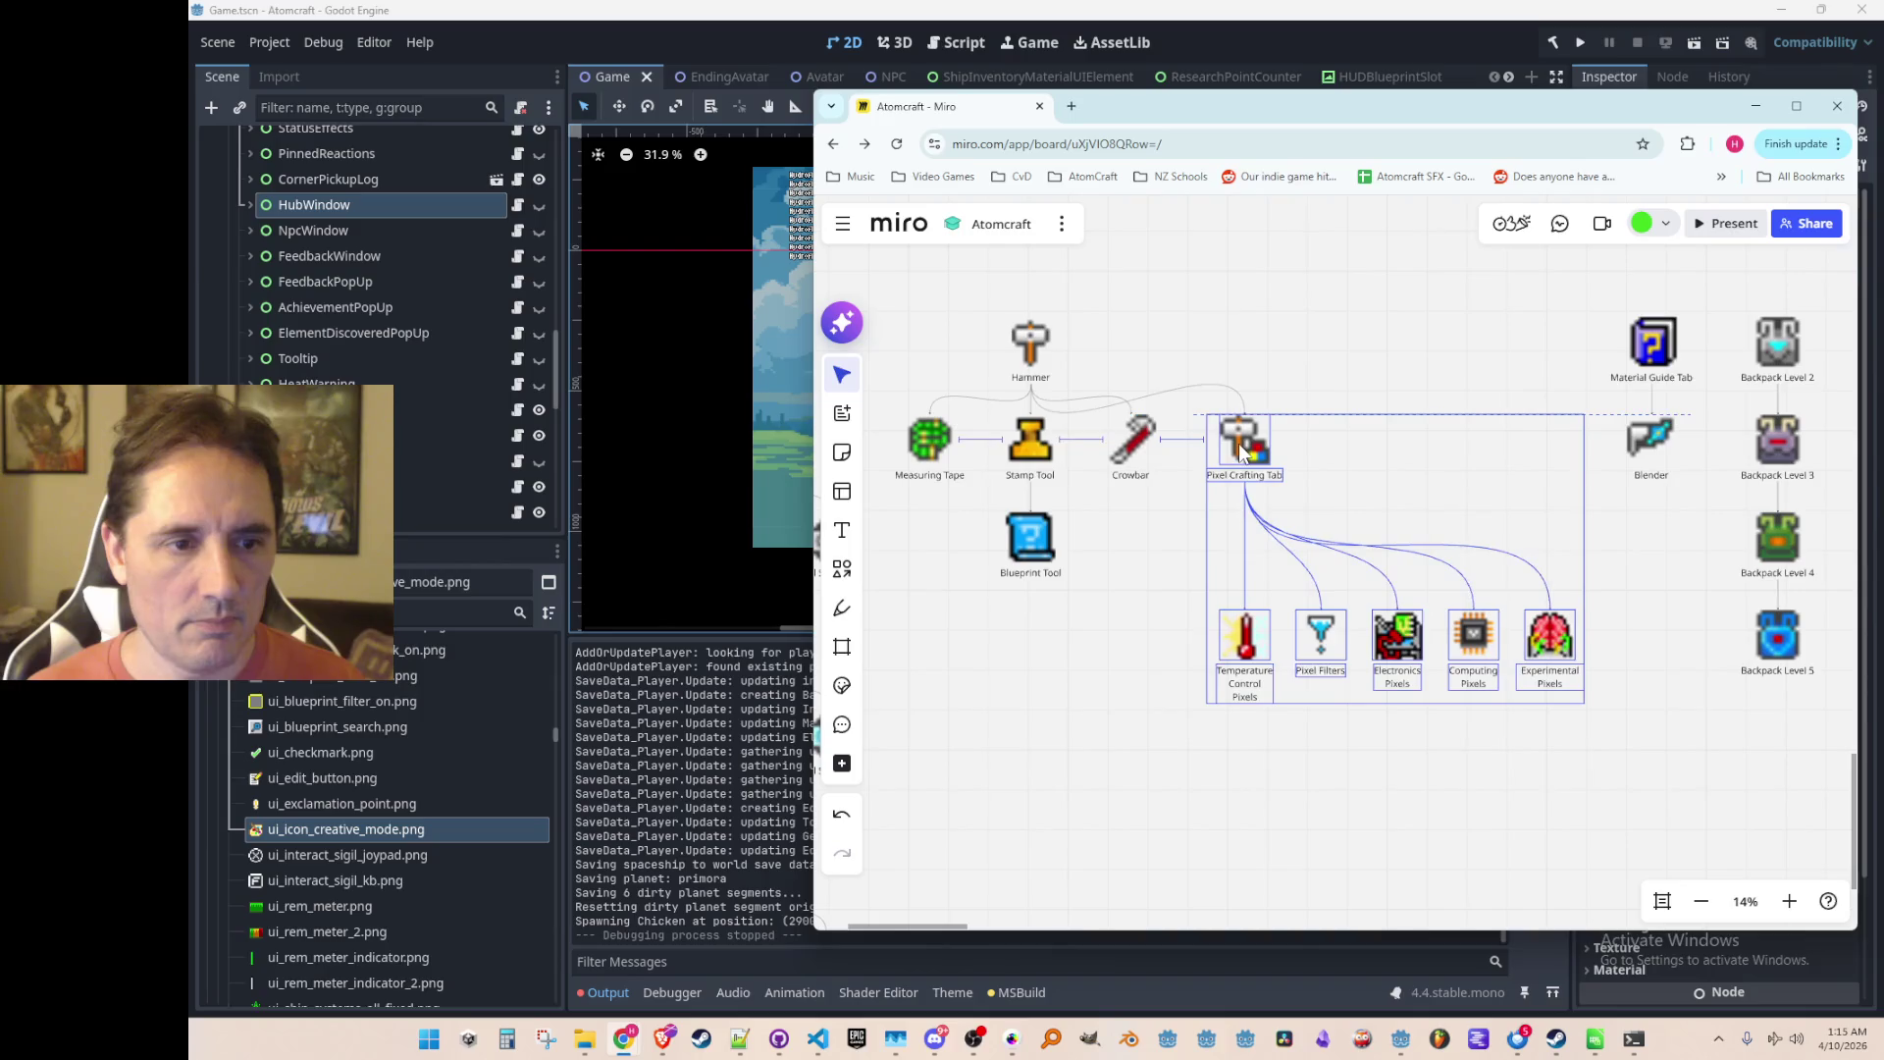
pyautogui.click(1139, 744)
pyautogui.scroll(-4, 1160, 745)
pyautogui.scroll(2, 1239, 814)
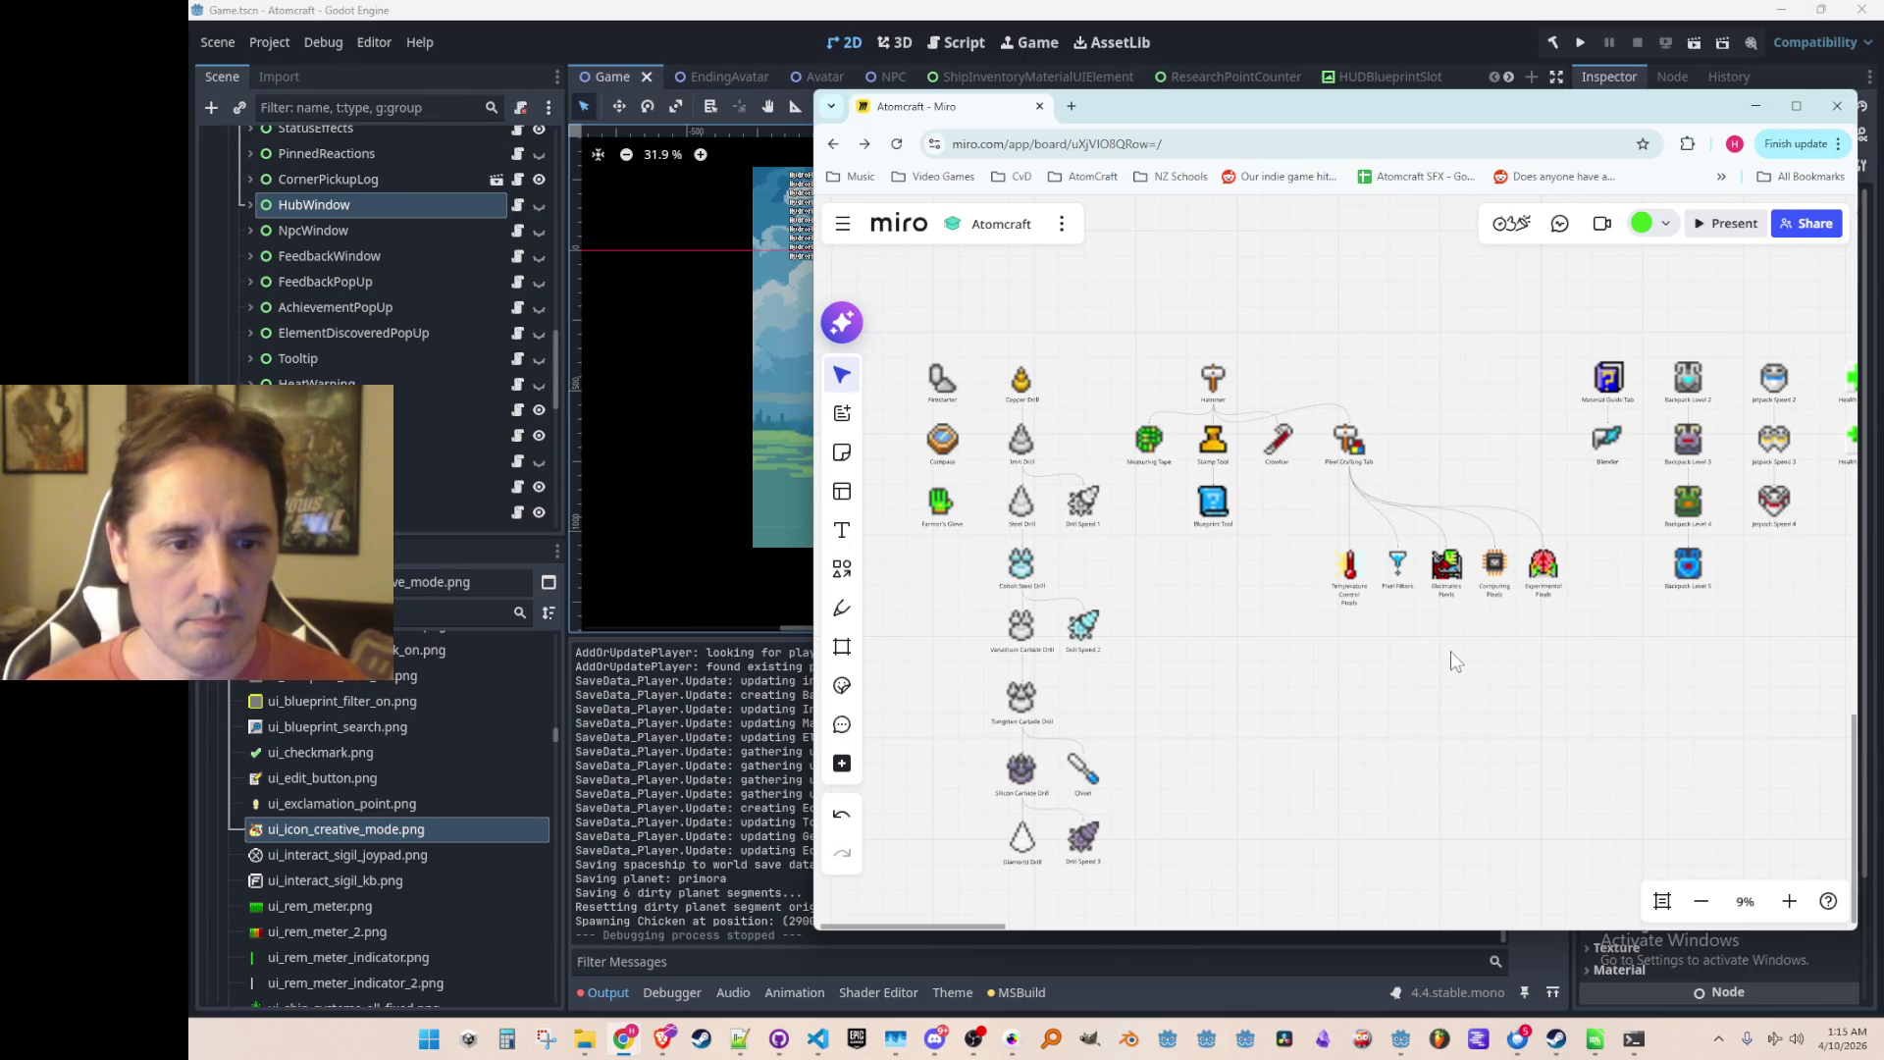
# Step: Space the five pixel items evenly beneath Pixel Crafting Tab
pyautogui.scroll(-4, 1516, 646)
pyautogui.moveTo(1516, 646); pyautogui.dragTo(980, 645)
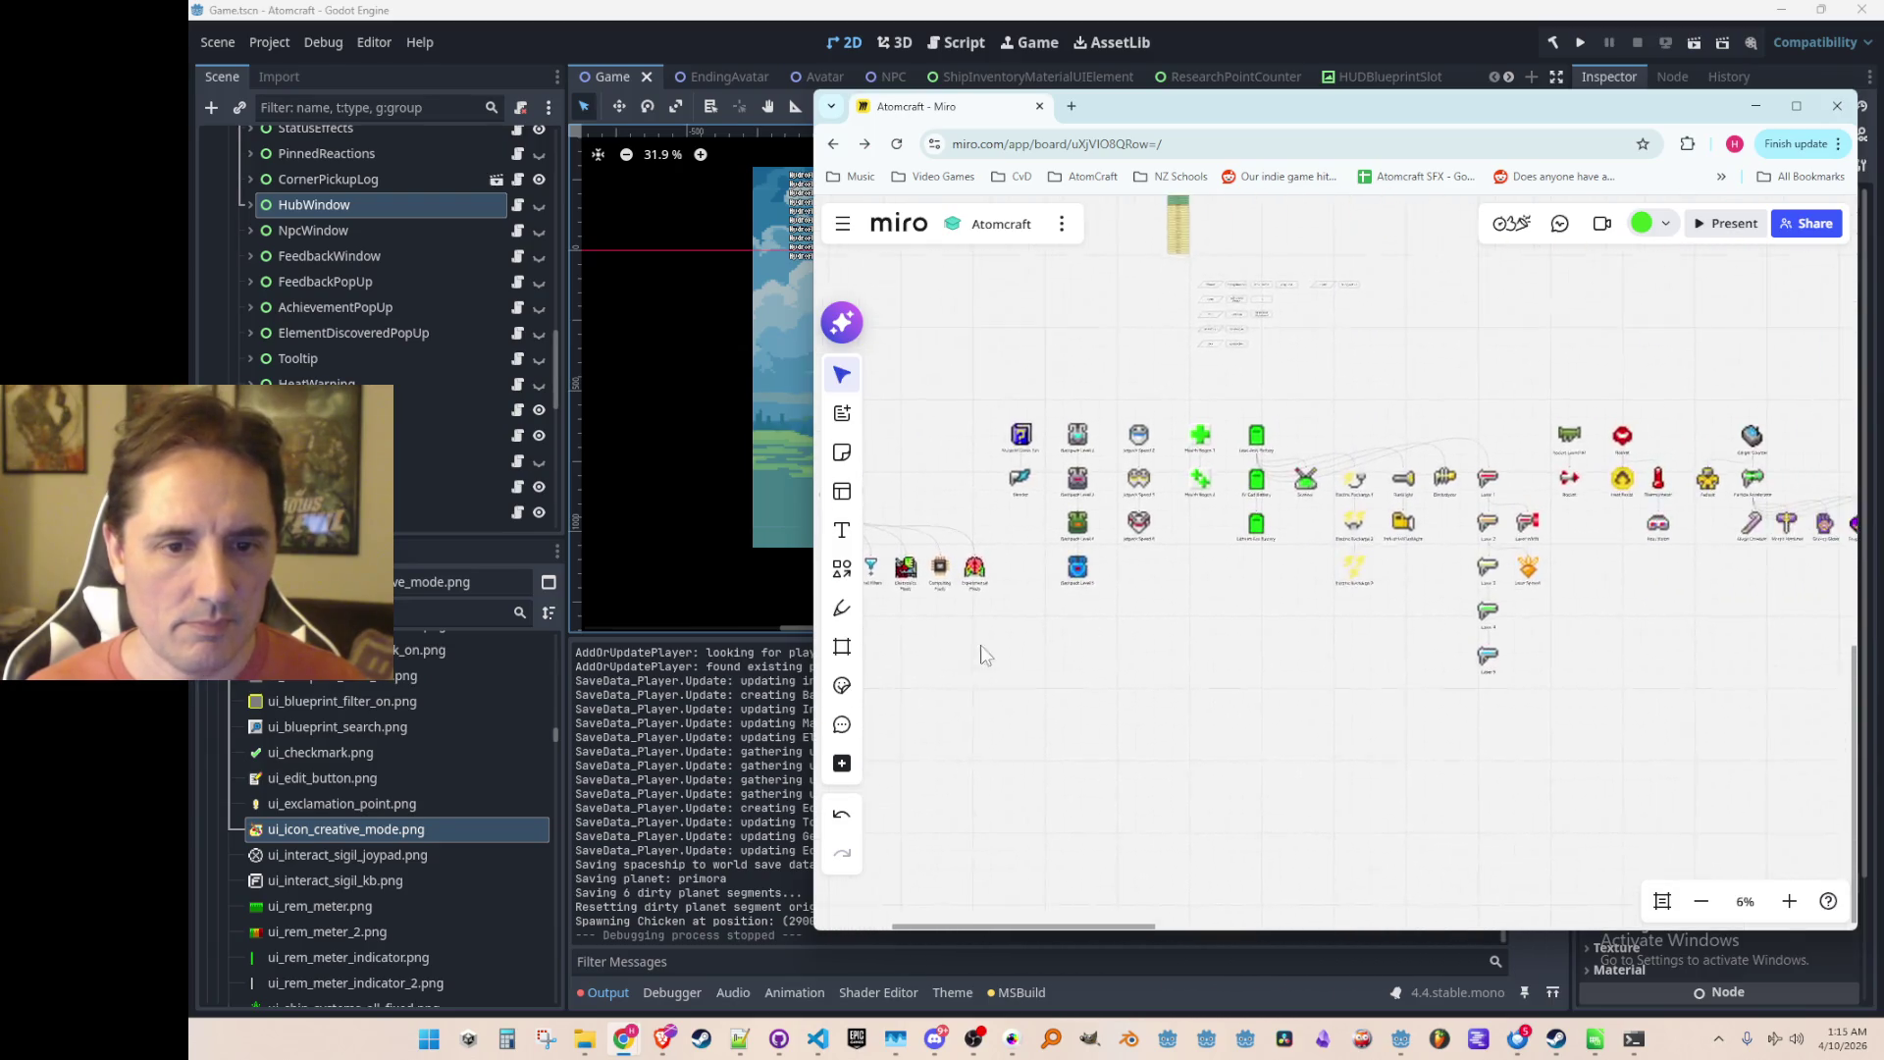
pyautogui.scroll(5, 1276, 638)
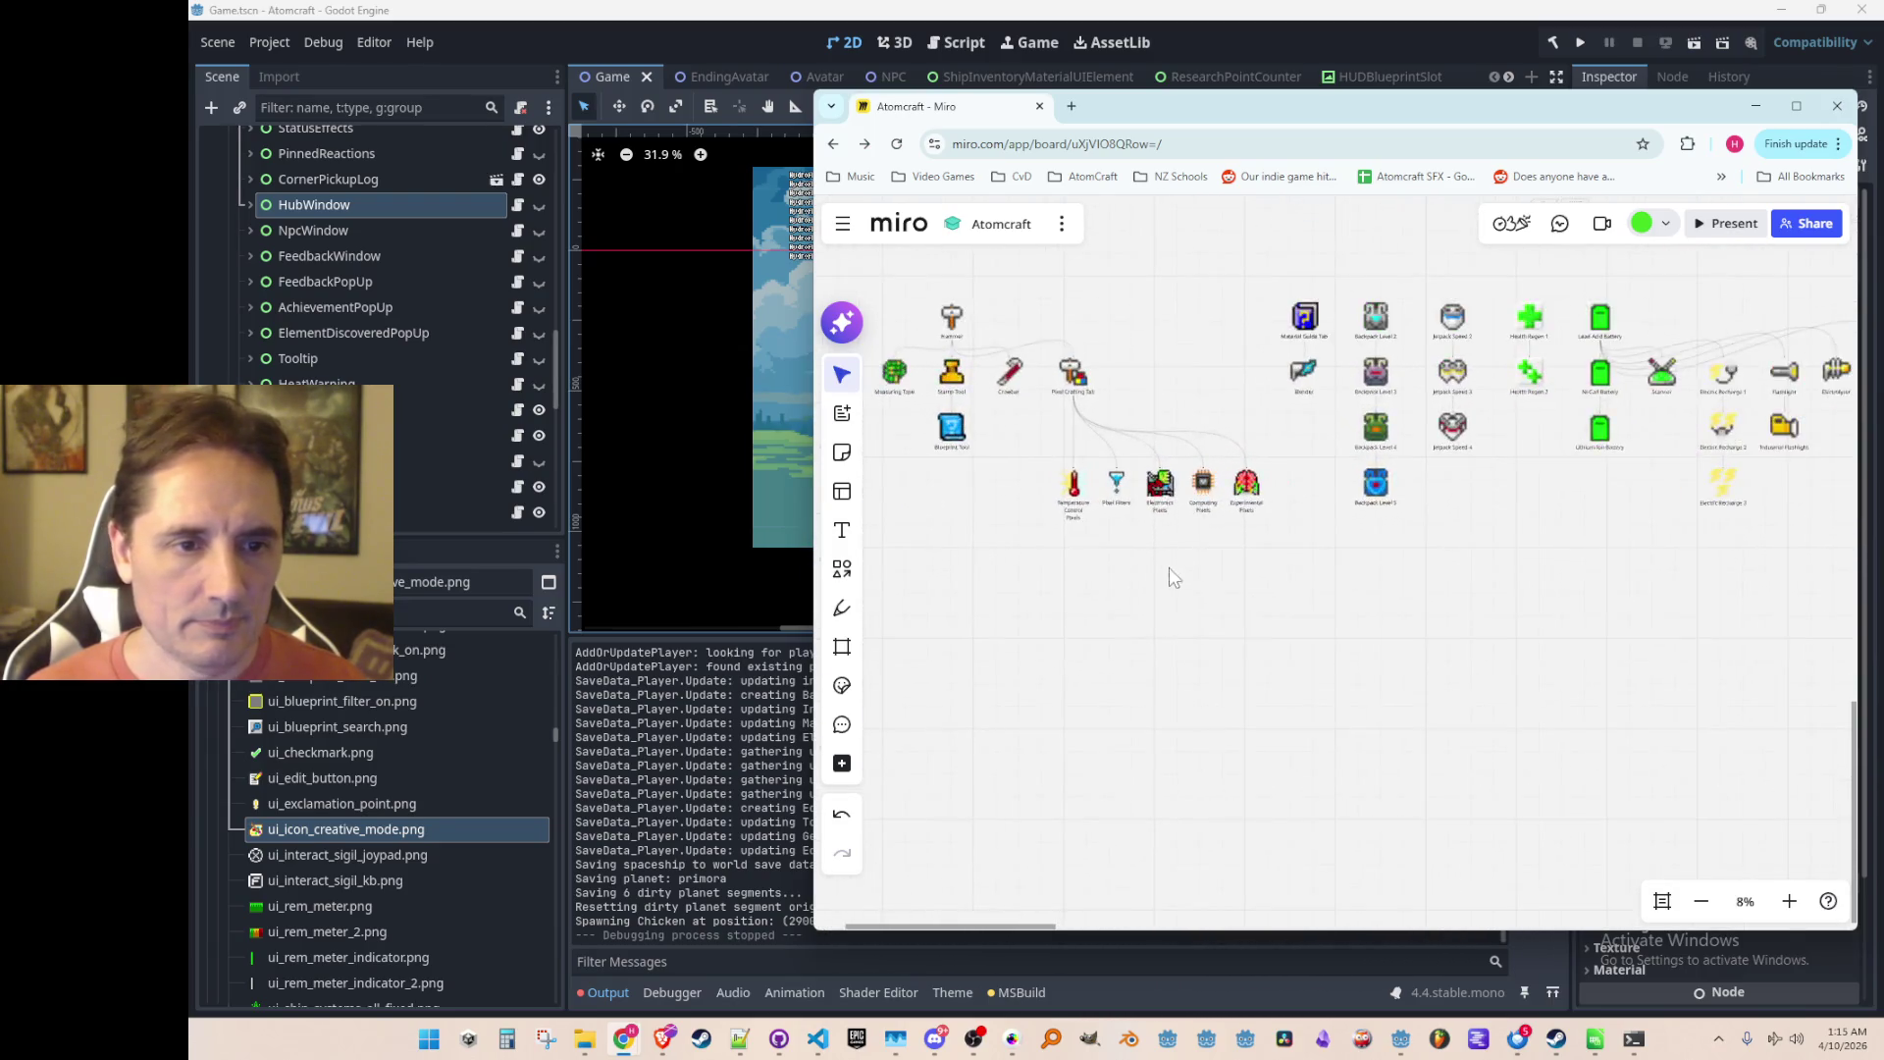
pyautogui.moveTo(1158, 540); pyautogui.dragTo(1178, 651)
pyautogui.scroll(-2, 1177, 652)
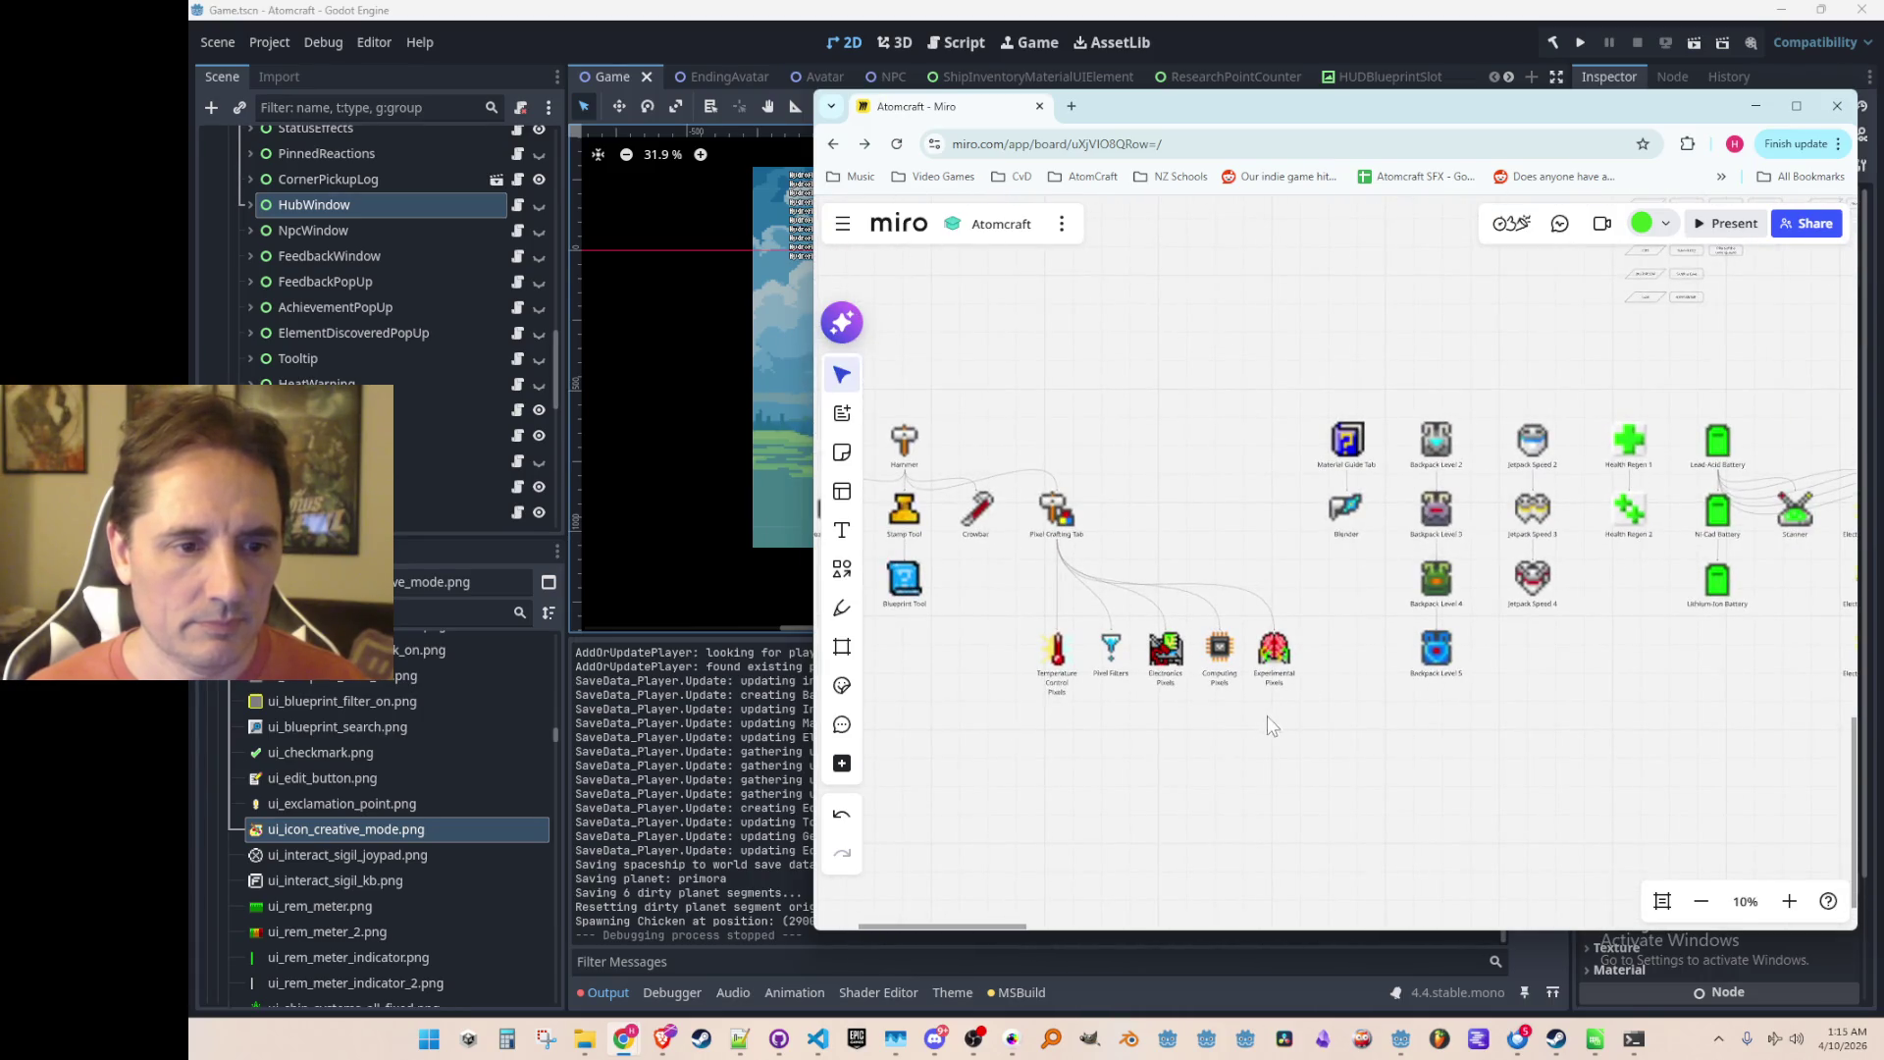
pyautogui.moveTo(1268, 716); pyautogui.dragTo(1292, 704)
pyautogui.scroll(2, 1227, 701)
pyautogui.moveTo(1119, 702)
pyautogui.mouseDown()
pyautogui.moveTo(1472, 631)
pyautogui.moveTo(1214, 606)
pyautogui.mouseUp()
pyautogui.click(1122, 724)
pyautogui.scroll(-2, 1121, 724)
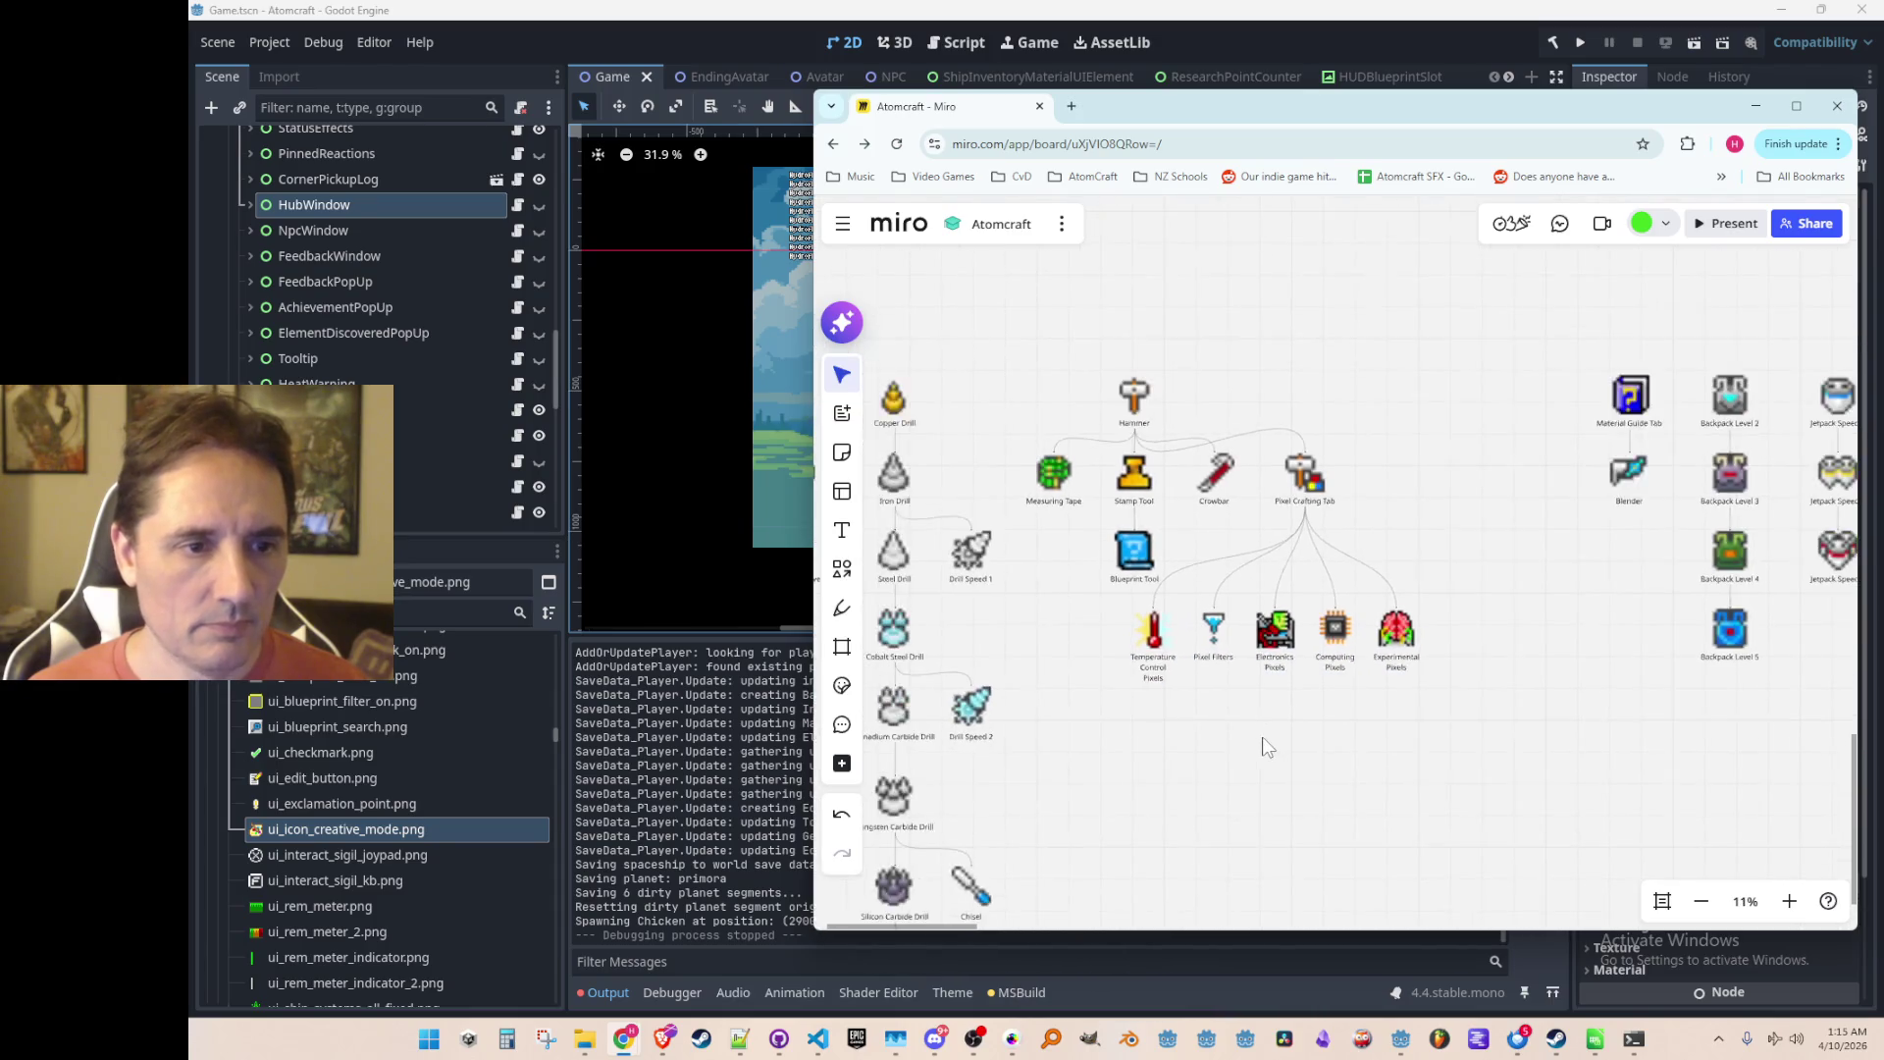
pyautogui.scroll(3, 1380, 708)
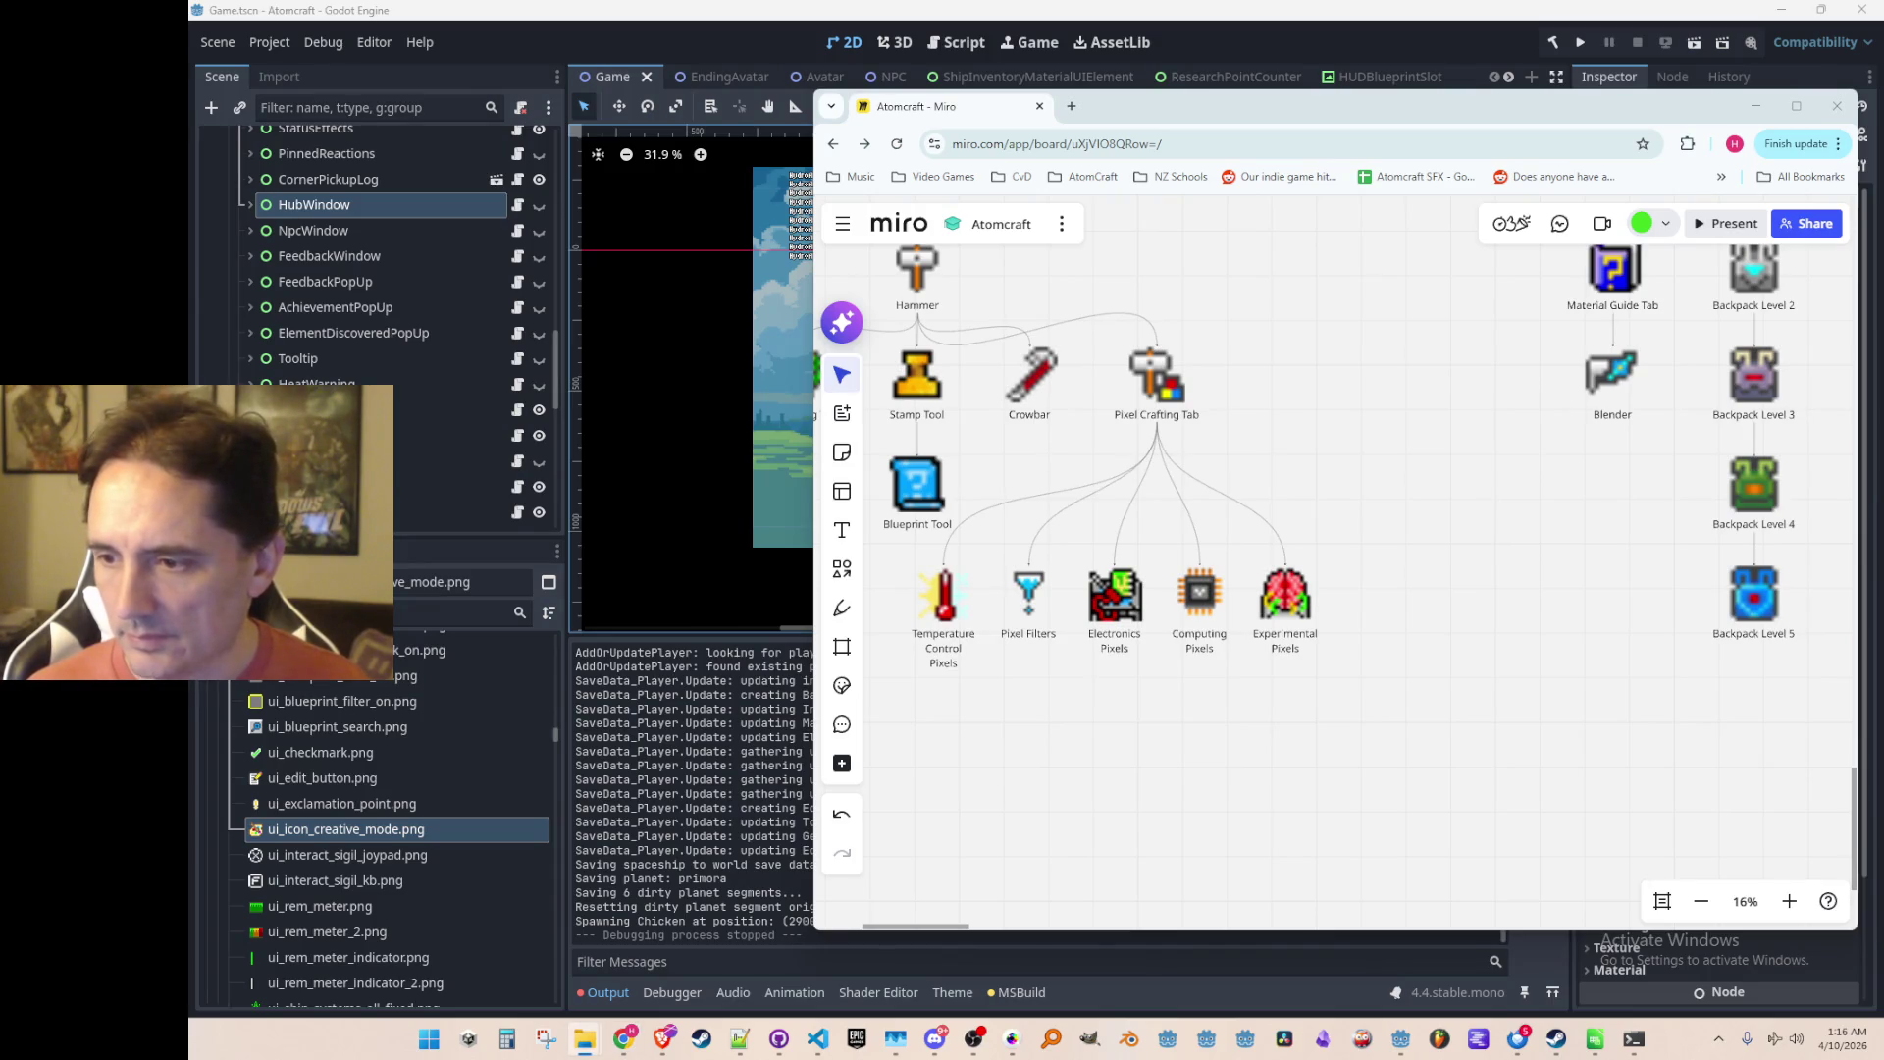
# Step: Add a laser-gun image to the board and place it right of Experimental Pixels
pyautogui.moveTo(1770, 690)
pyautogui.mouseDown()
pyautogui.moveTo(1337, 589)
pyautogui.moveTo(1316, 673)
pyautogui.moveTo(1380, 704)
pyautogui.mouseUp()
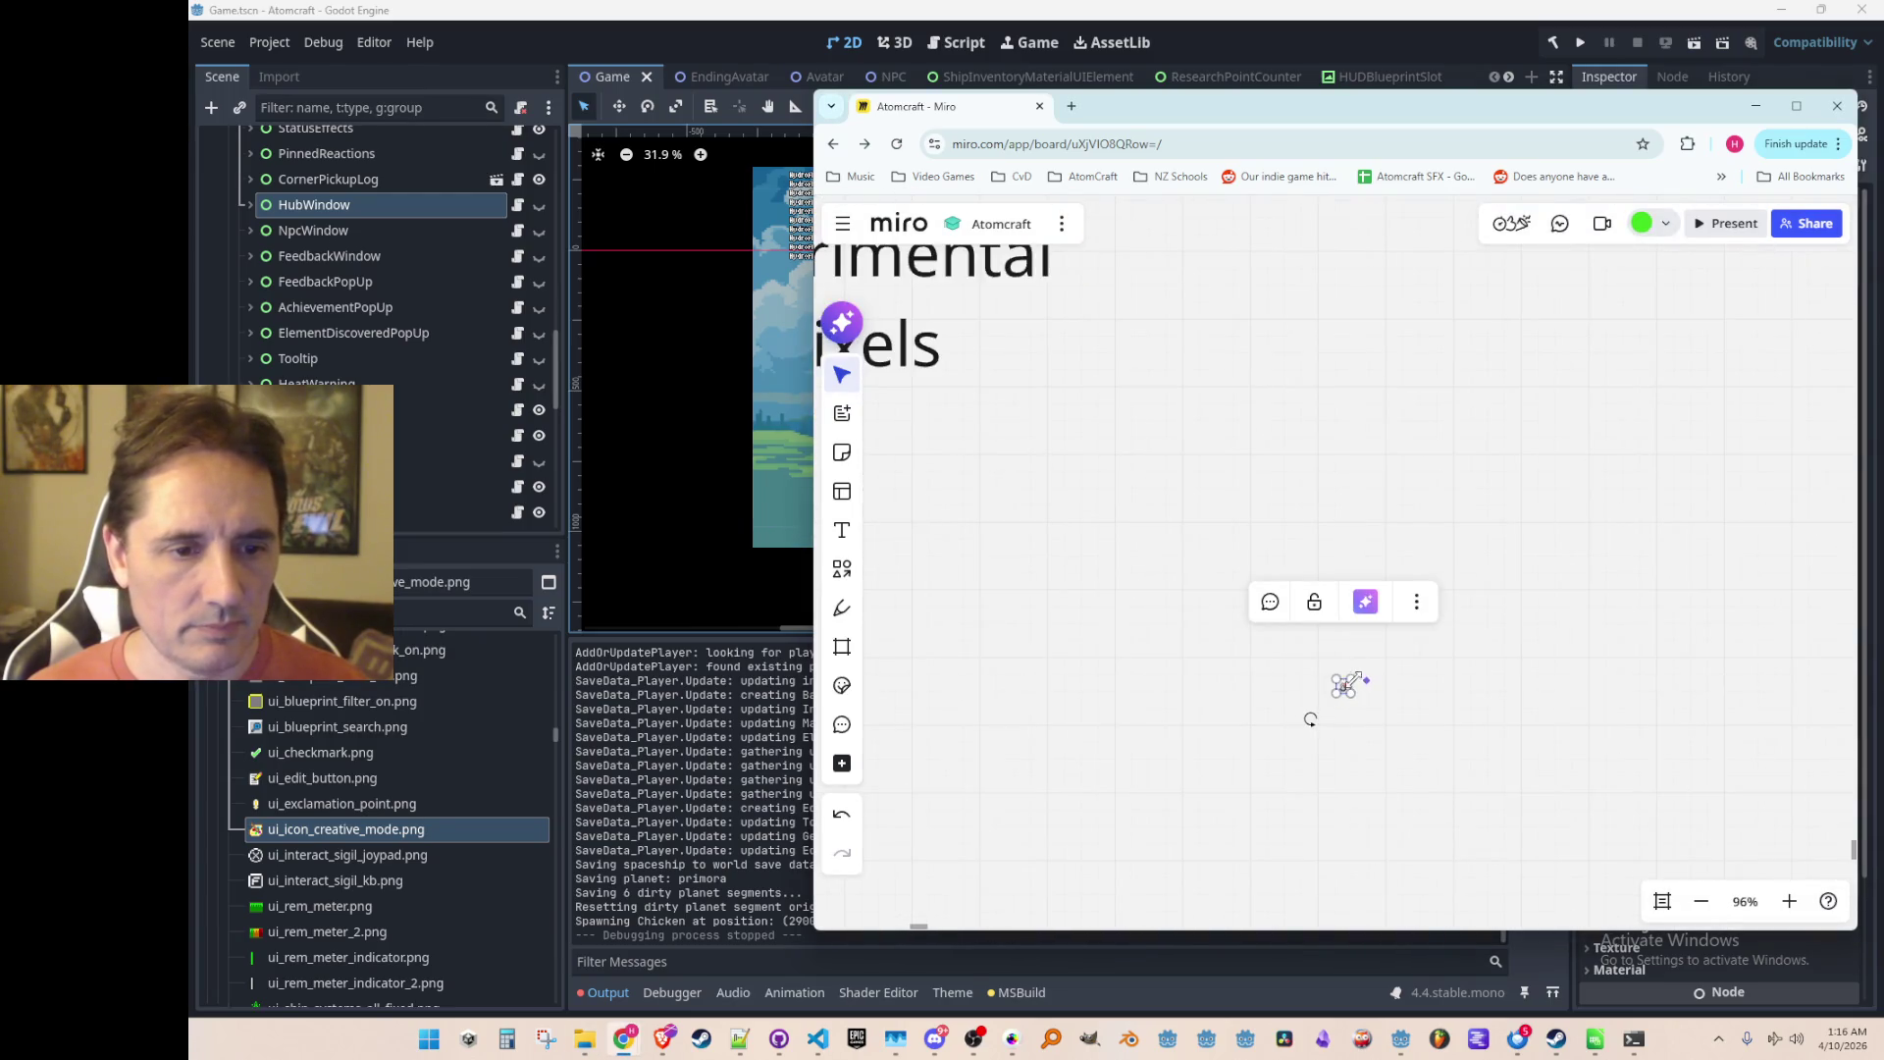
pyautogui.scroll(-5, 1727, 343)
pyautogui.moveTo(1403, 670)
pyautogui.mouseDown()
pyautogui.moveTo(1370, 592)
pyautogui.moveTo(1405, 549)
pyautogui.moveTo(1395, 568)
pyautogui.mouseUp()
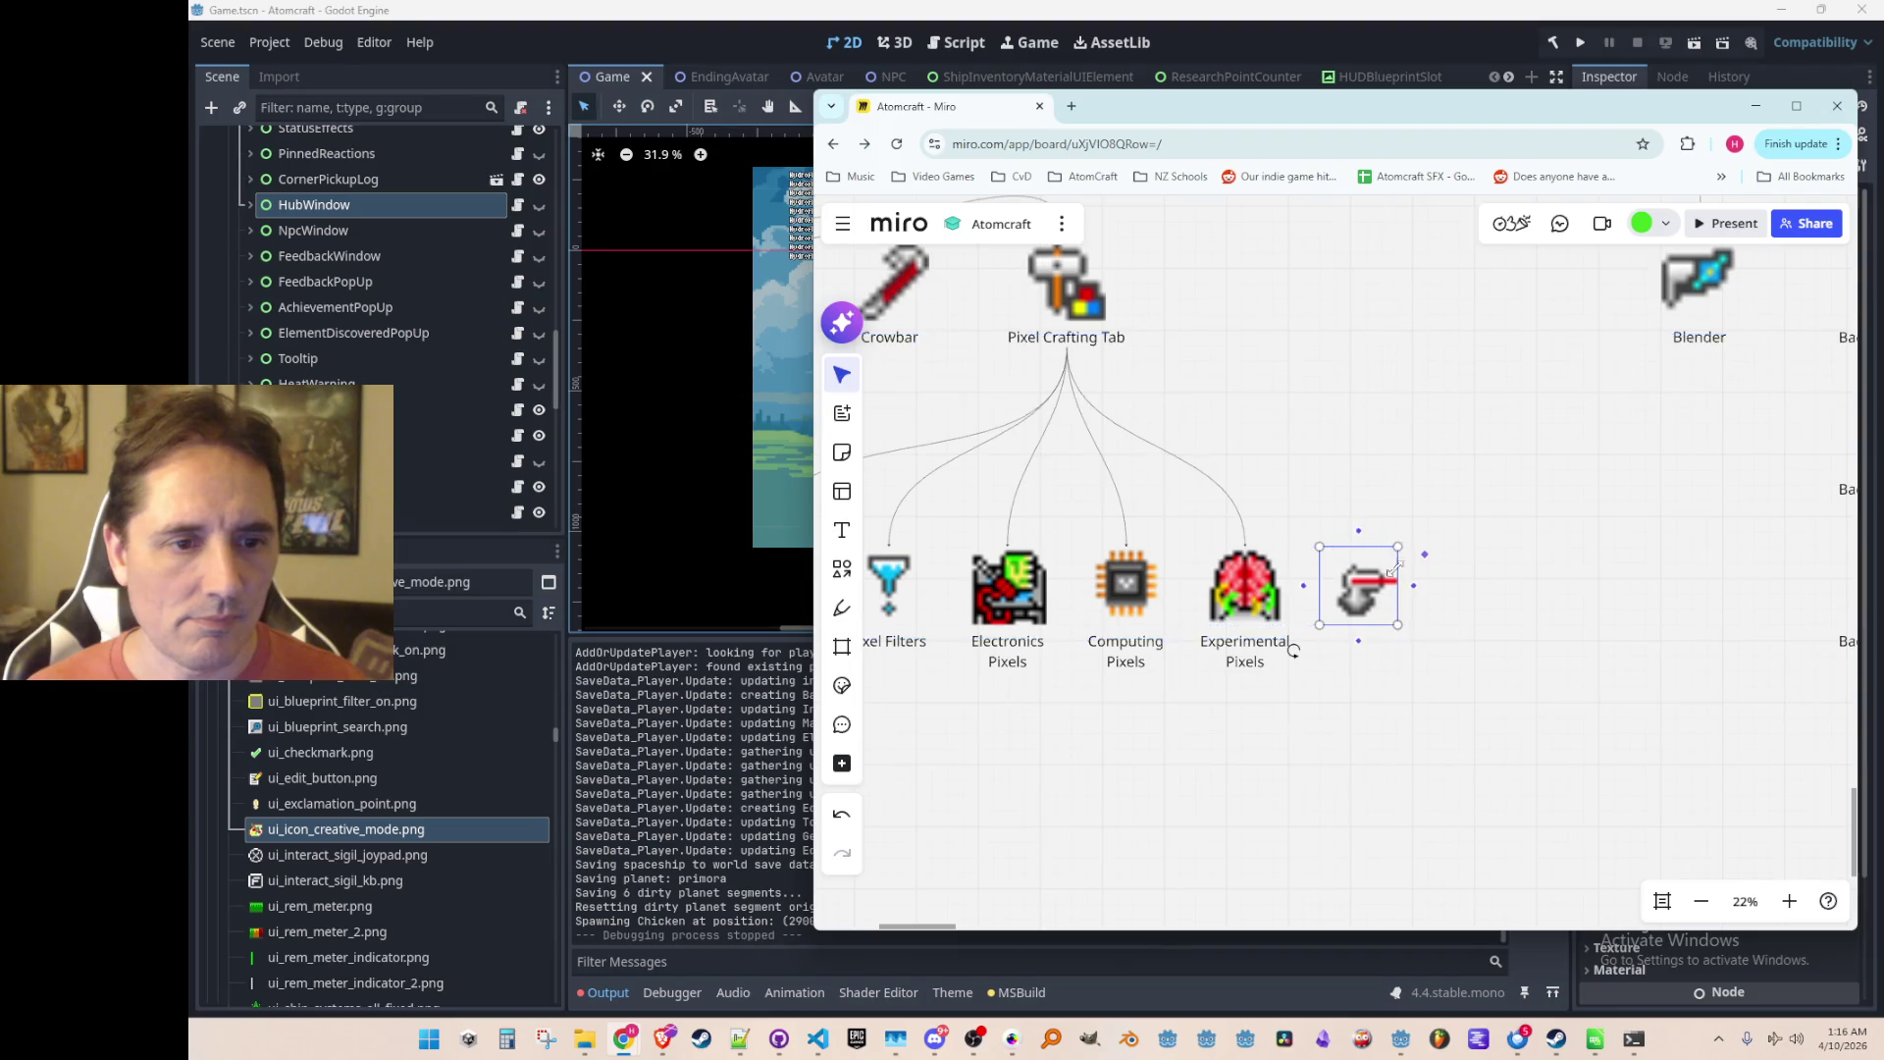
# Step: Shift Experimental Pixels right and set the laser-gun image in the gap
pyautogui.scroll(-1, 1386, 656)
pyautogui.scroll(3, 1386, 655)
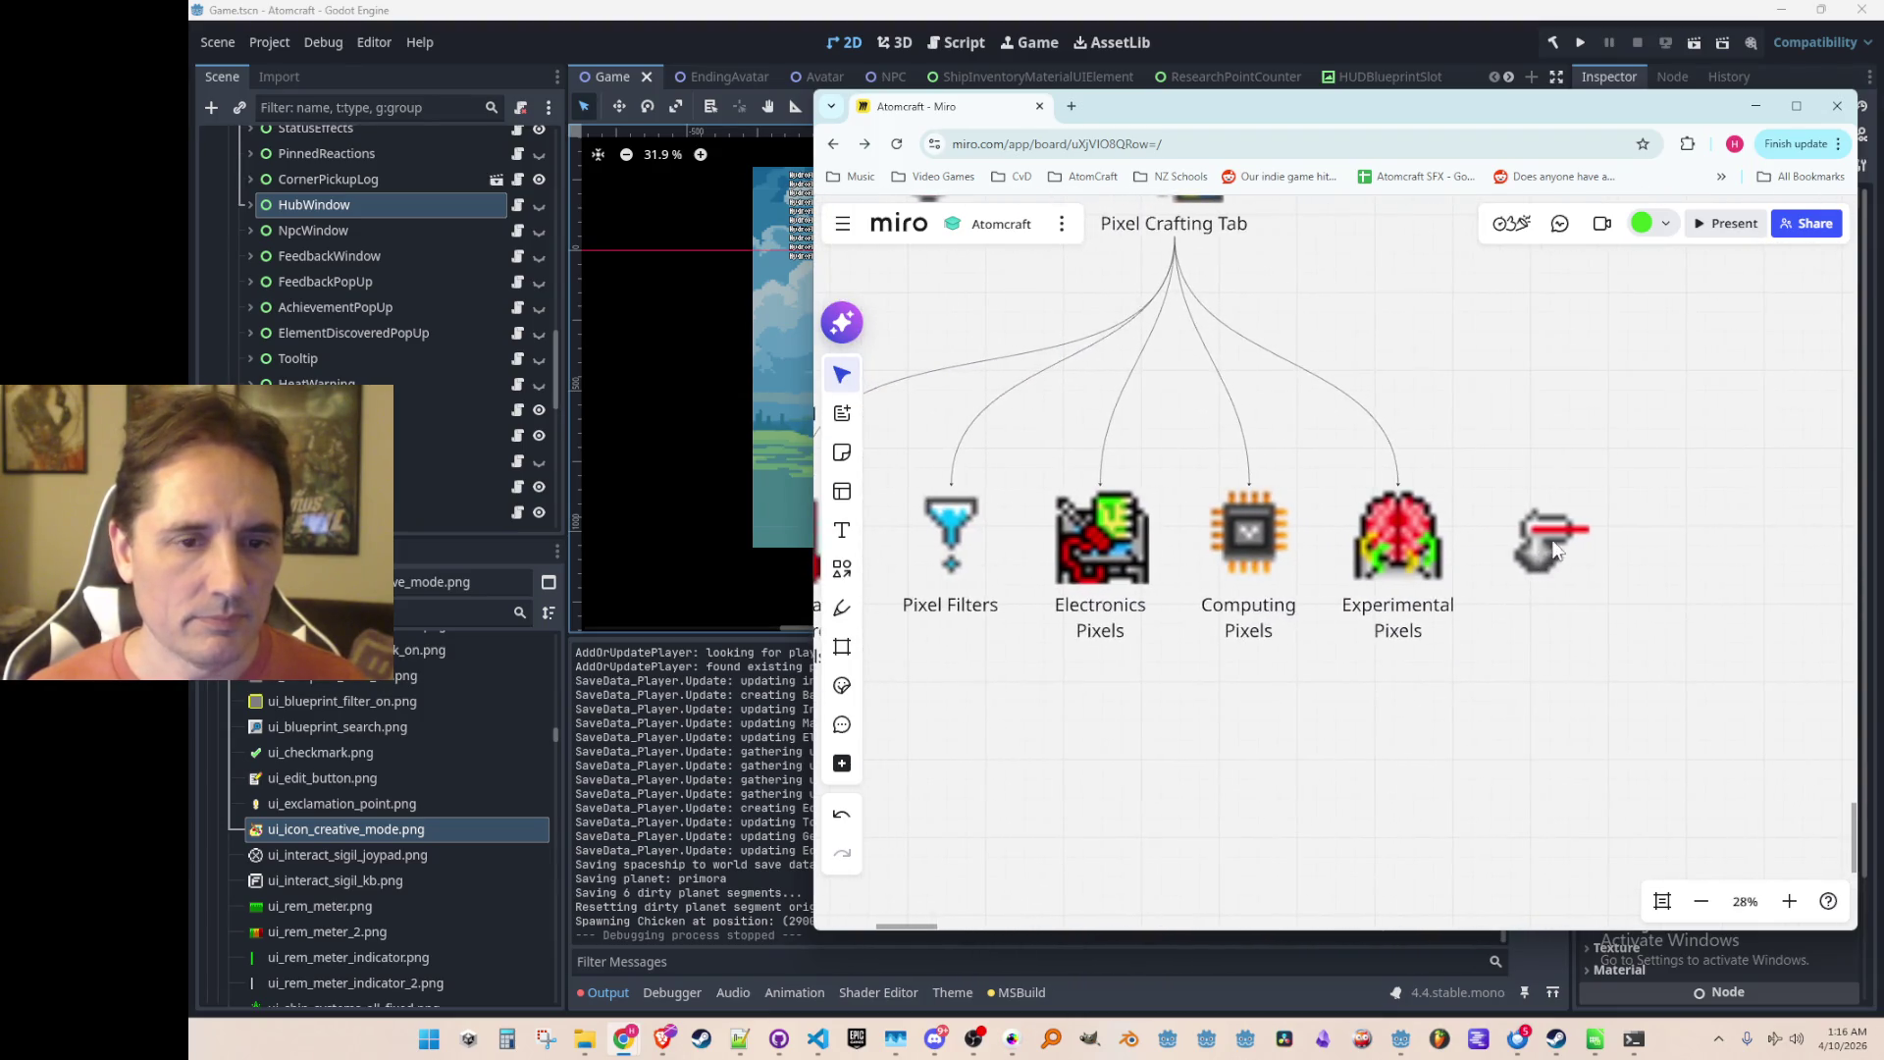
pyautogui.moveTo(1553, 549)
pyautogui.mouseDown()
pyautogui.moveTo(1422, 758)
pyautogui.moveTo(1312, 773)
pyautogui.mouseUp()
pyautogui.click(1402, 546)
pyautogui.moveTo(1402, 547); pyautogui.dragTo(1658, 547)
pyautogui.moveTo(1322, 749); pyautogui.dragTo(1393, 539)
# Step: Copy the Computing Pixels label under the gun image and rename it Laser Pixels
pyautogui.click(1276, 619)
pyautogui.hotkey('ctrl', 'c')
pyautogui.hotkey('ctrl', 'v')
pyautogui.moveTo(1379, 679); pyautogui.dragTo(1411, 620)
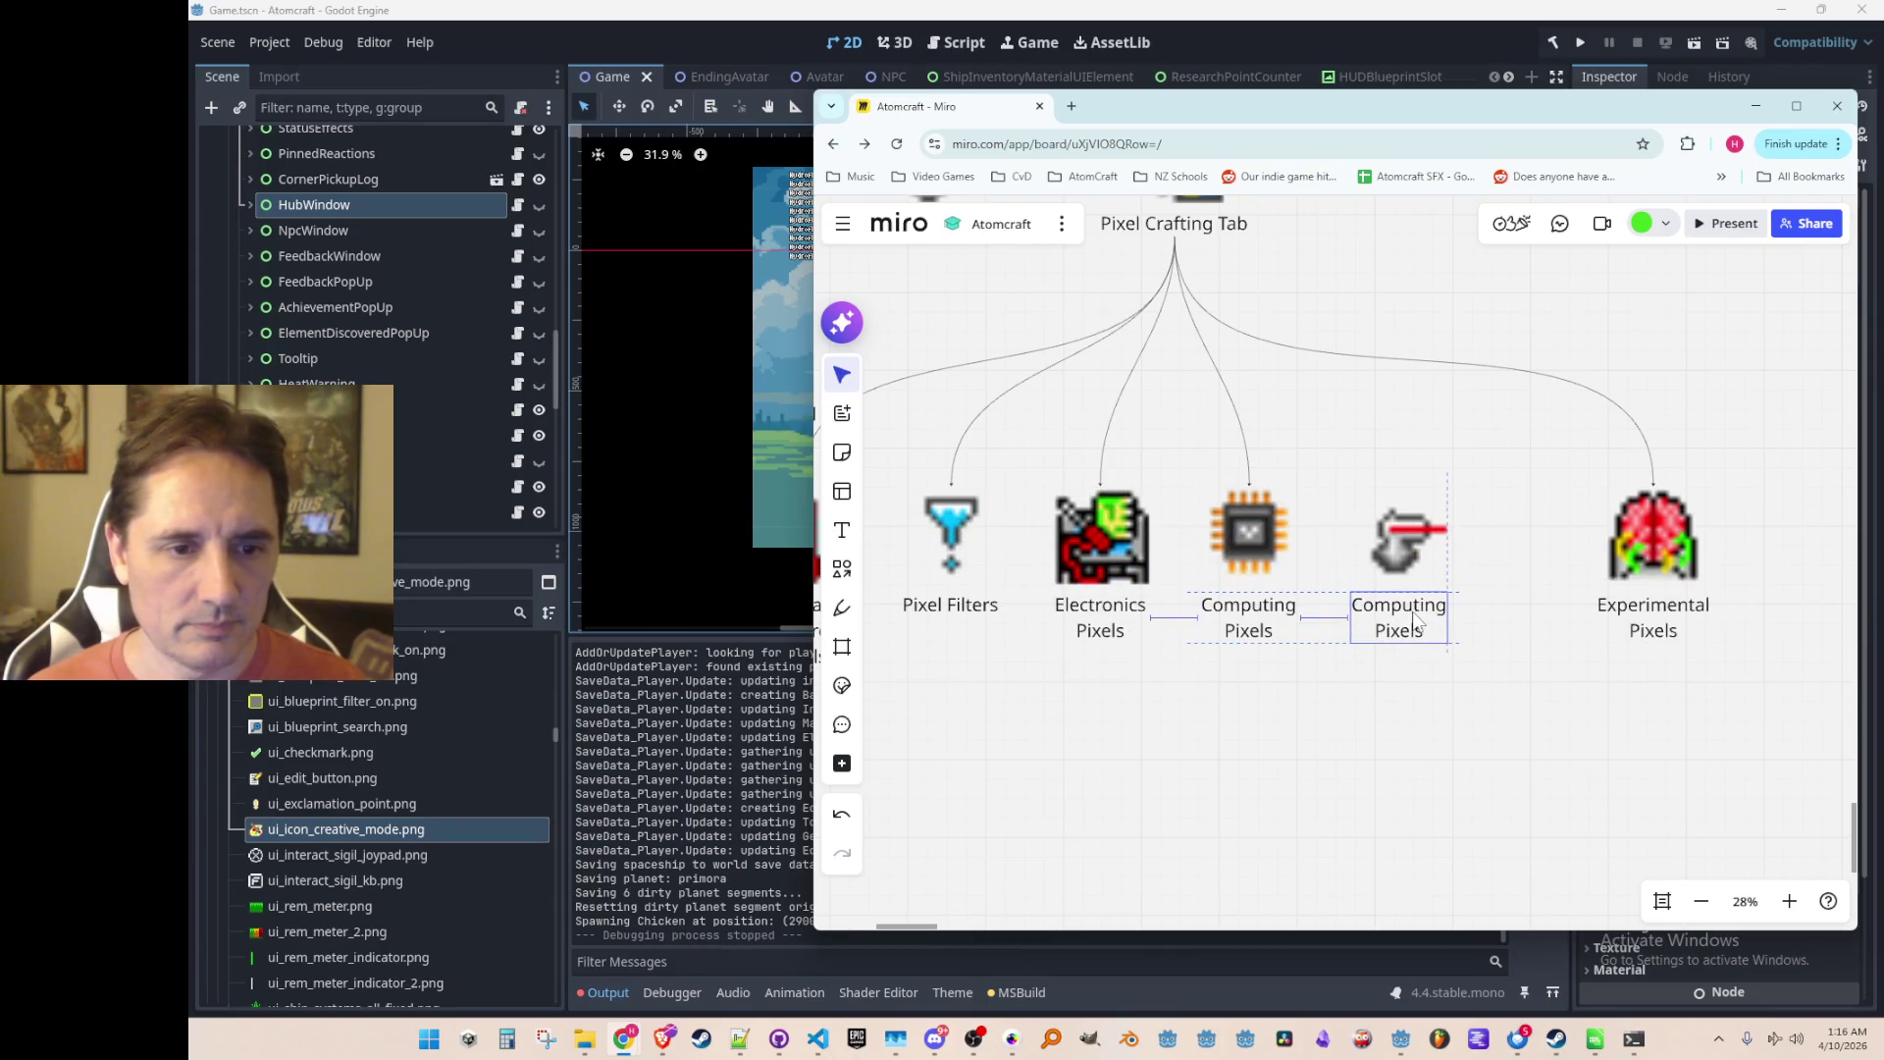
pyautogui.write('Laser')
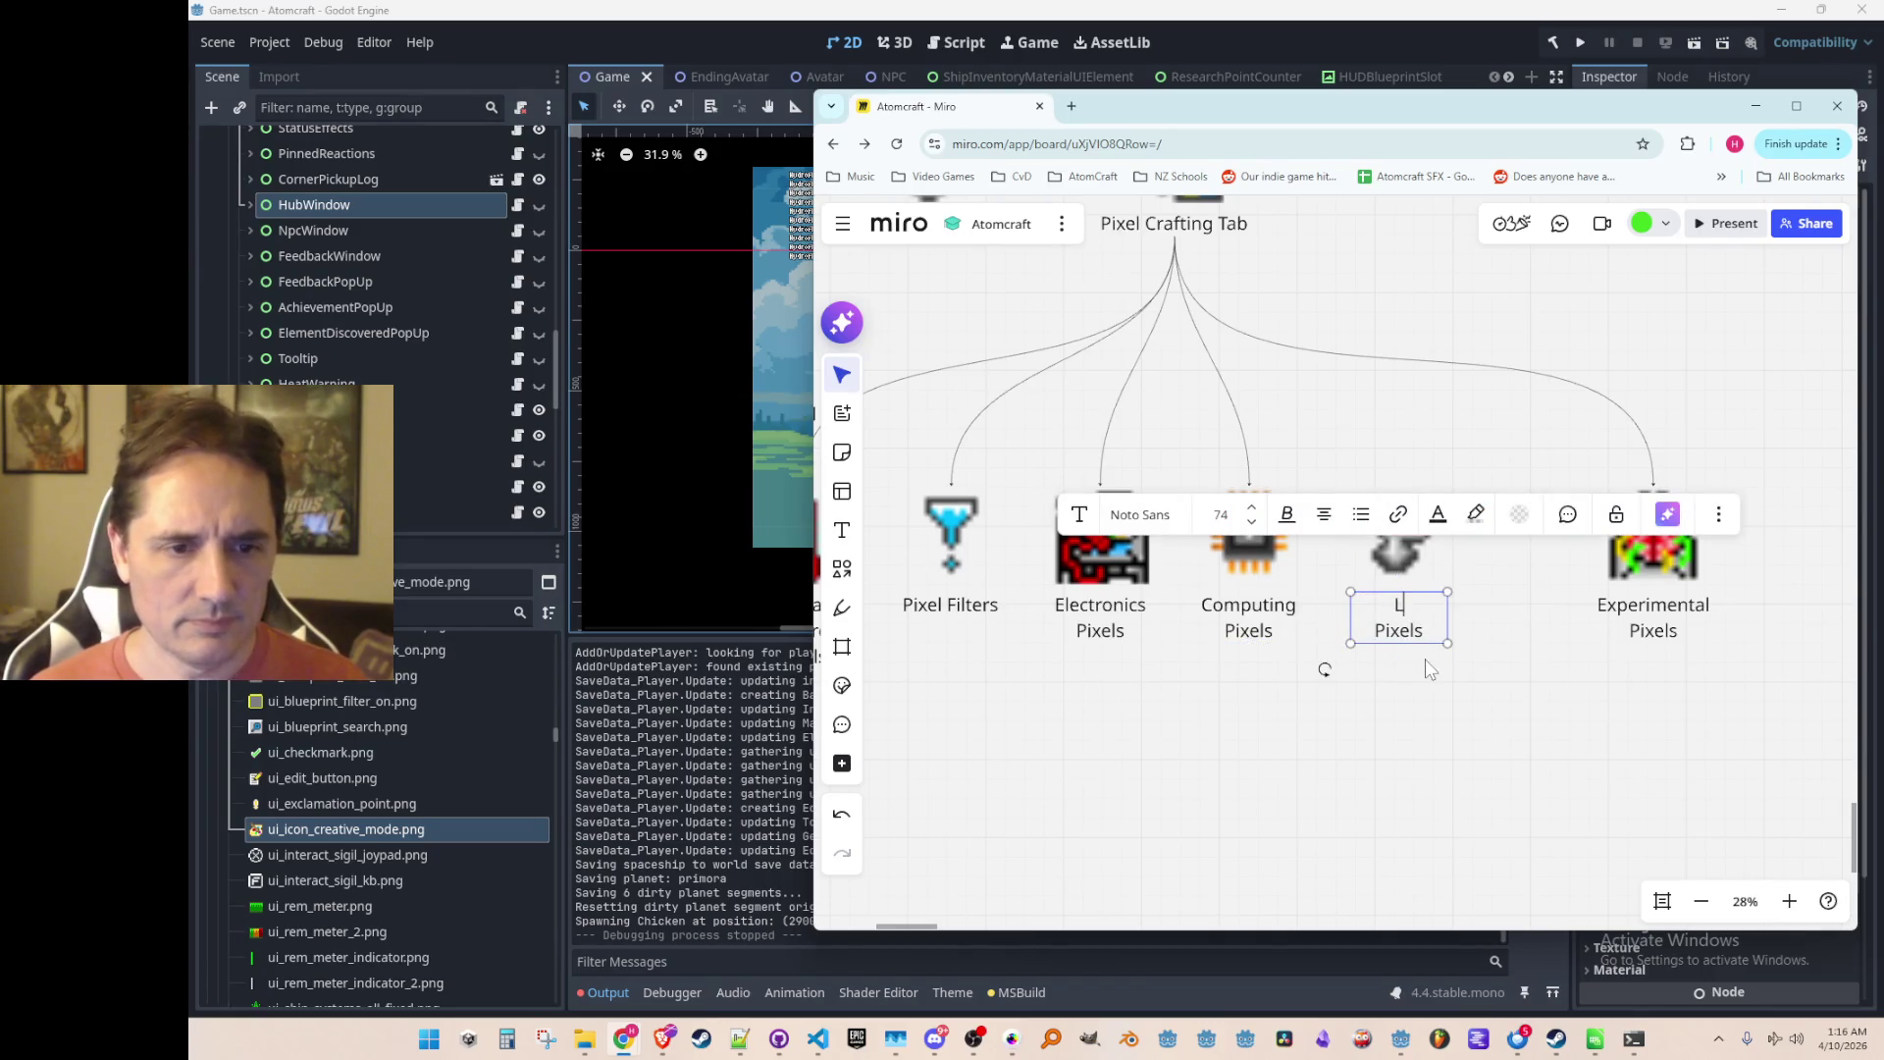
pyautogui.click(1712, 736)
# Step: Move Experimental Pixels closer to Laser Pixels and connect Pixel Crafting Tab to Laser Pixels
pyautogui.click(1658, 540)
pyautogui.moveTo(1658, 540); pyautogui.dragTo(1566, 546)
pyautogui.click(1443, 687)
pyautogui.scroll(-1, 1445, 599)
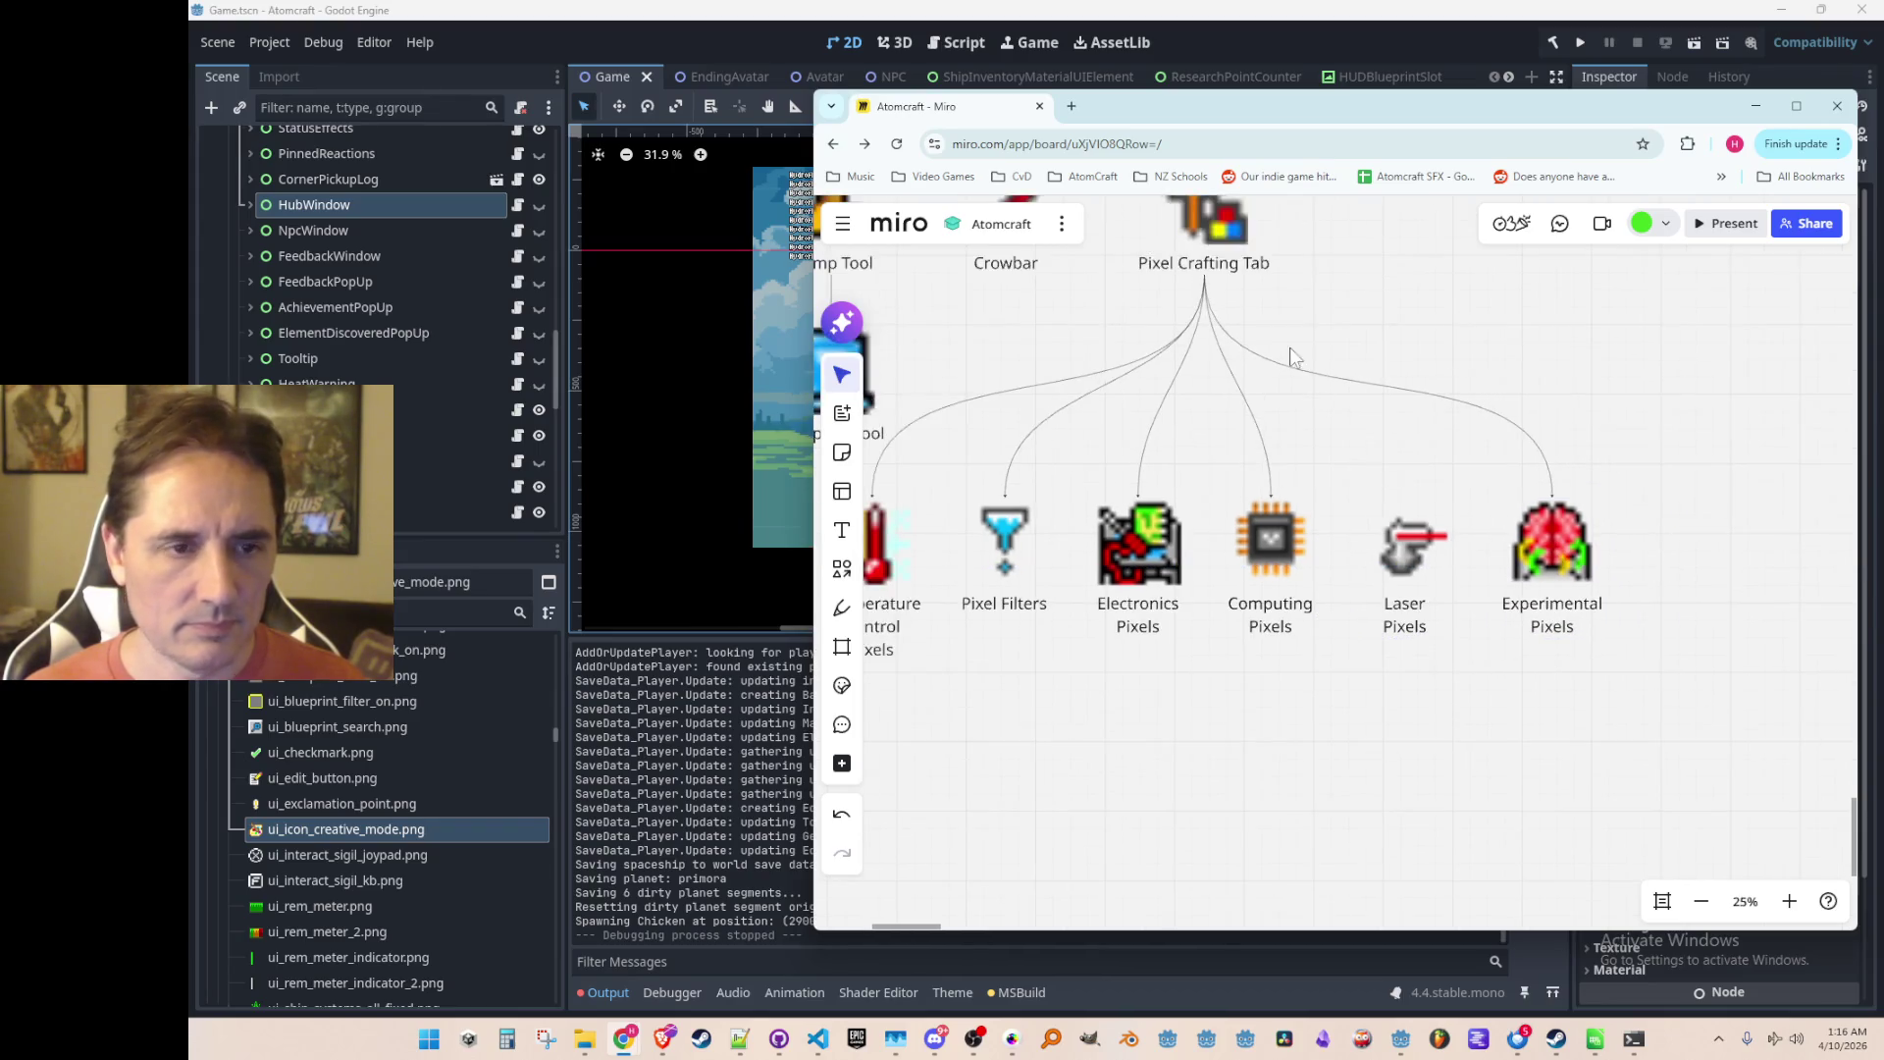
pyautogui.click(1237, 266)
pyautogui.moveTo(1210, 302); pyautogui.dragTo(1406, 498)
# Step: Move Teleport Belt, Teleporter and Teledrill into a second row below Mega Crowbar's row
pyautogui.scroll(-5, 1293, 742)
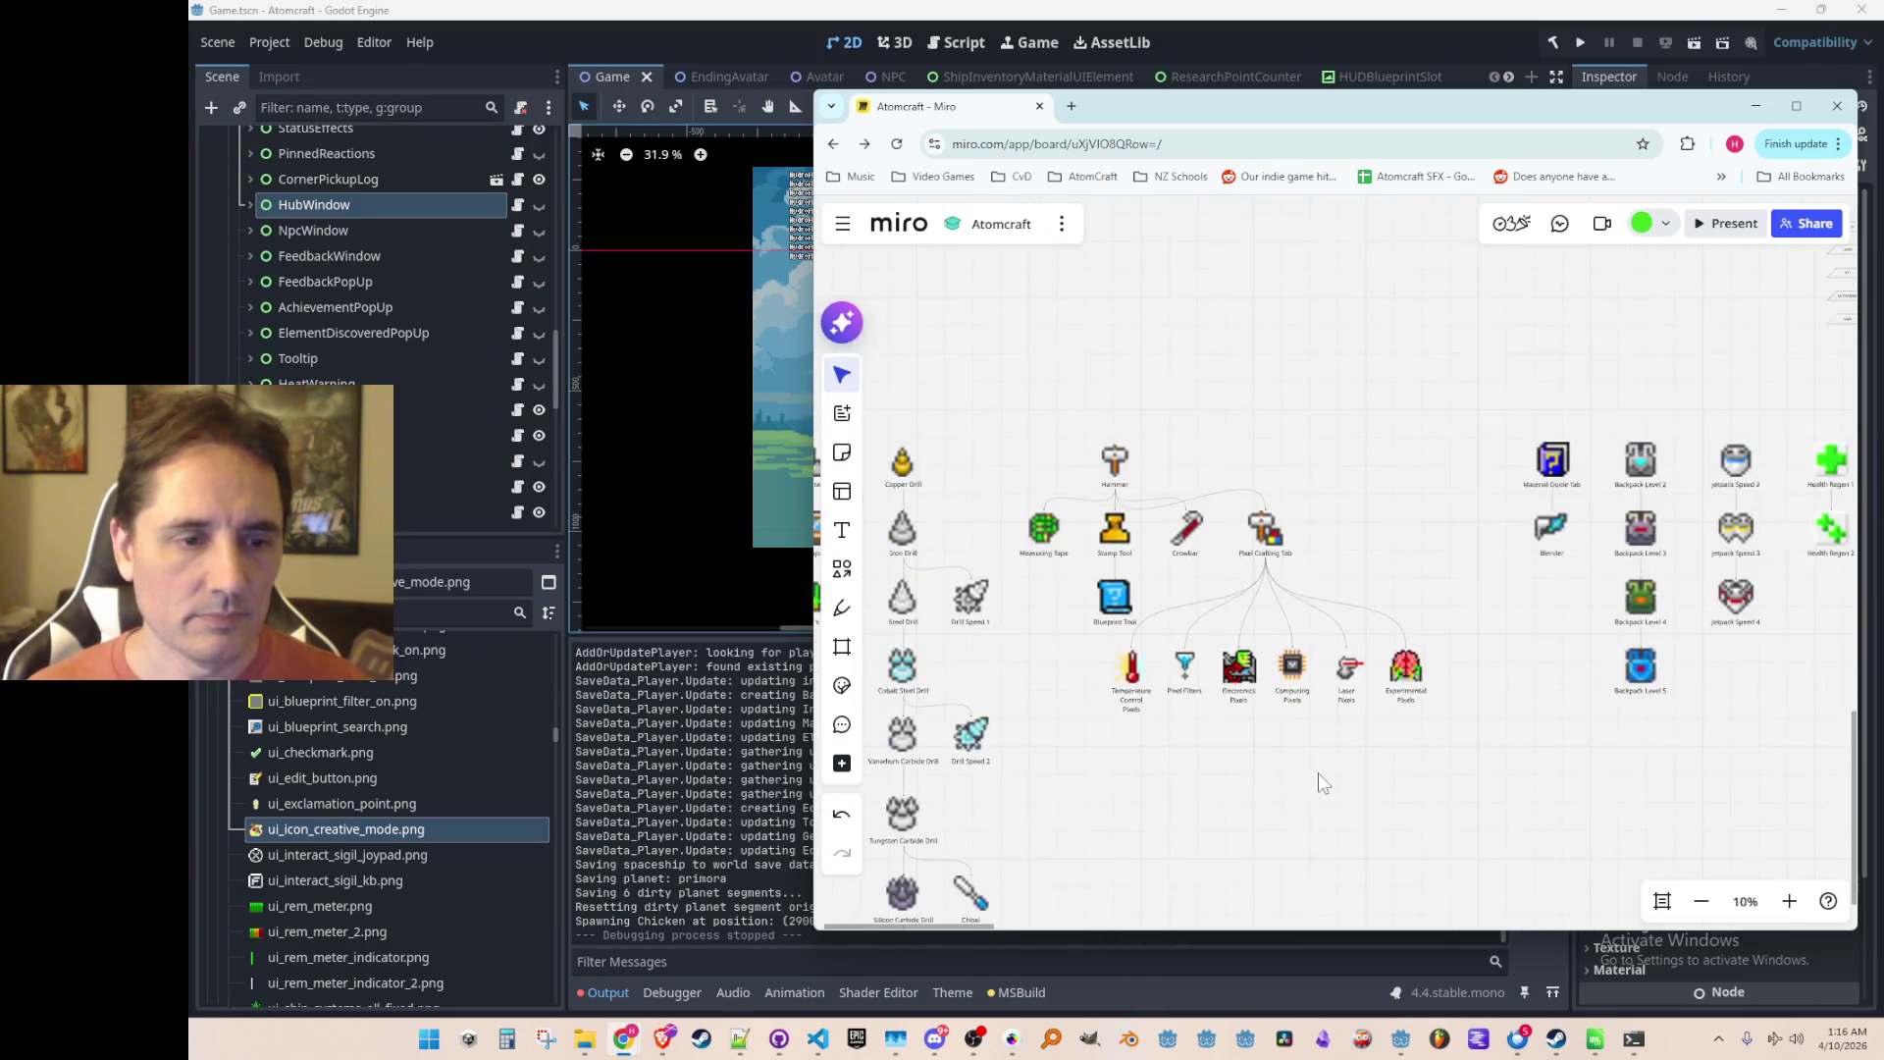
pyautogui.moveTo(1239, 754); pyautogui.dragTo(1362, 752)
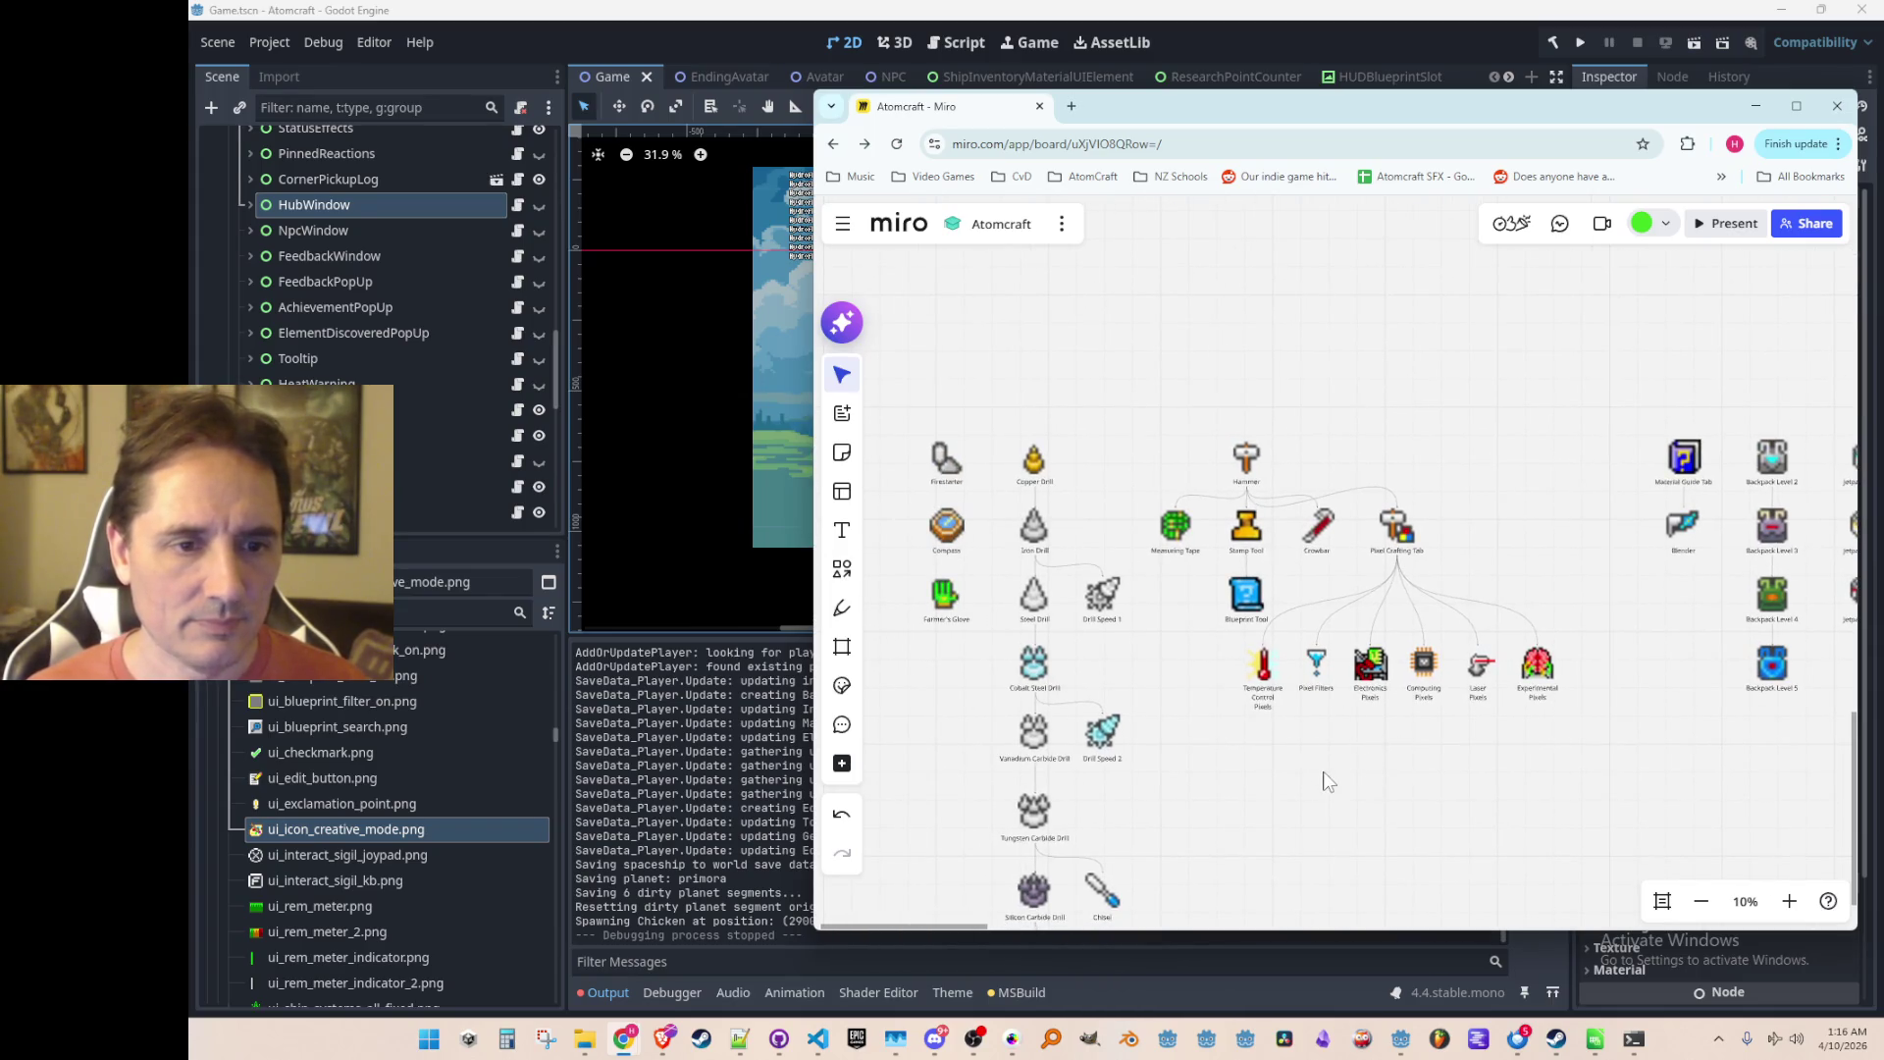
pyautogui.scroll(-3, 1354, 822)
pyautogui.hscroll(5, 1266, 703)
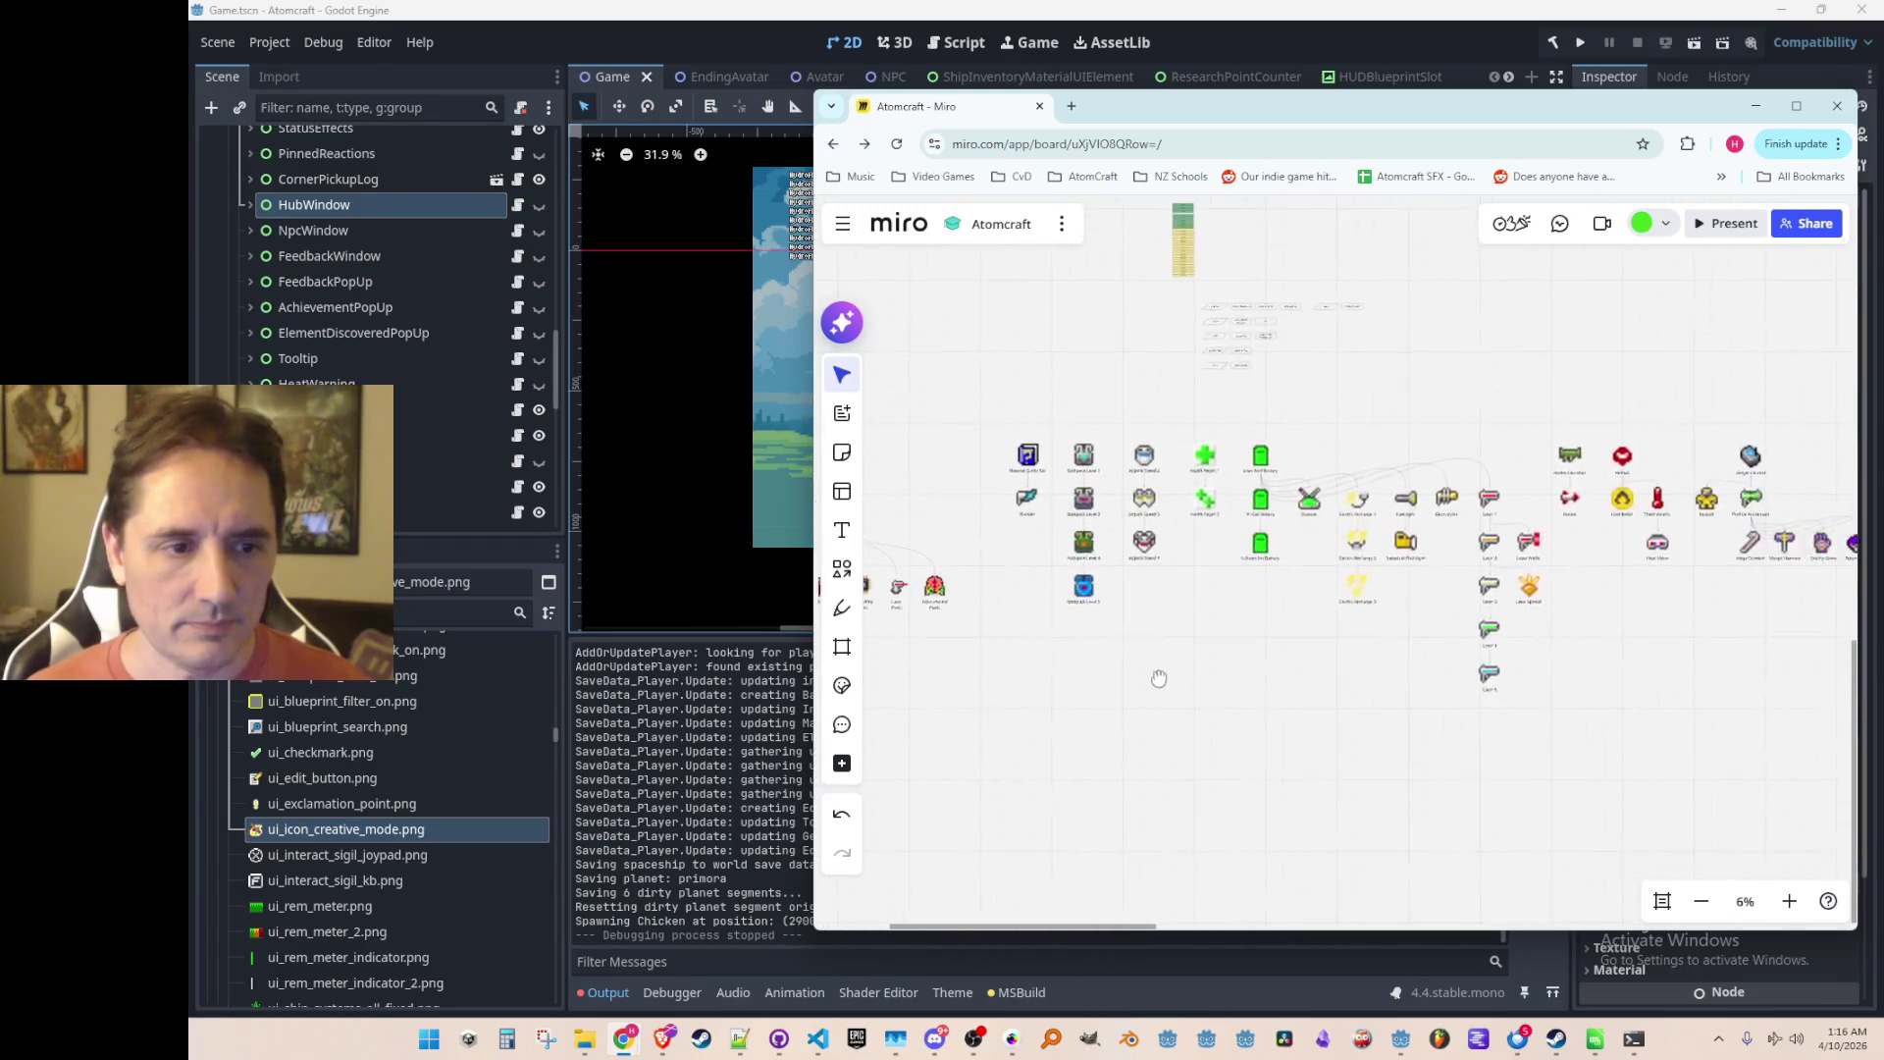
pyautogui.hscroll(5, 1185, 680)
pyautogui.scroll(-2, 1184, 680)
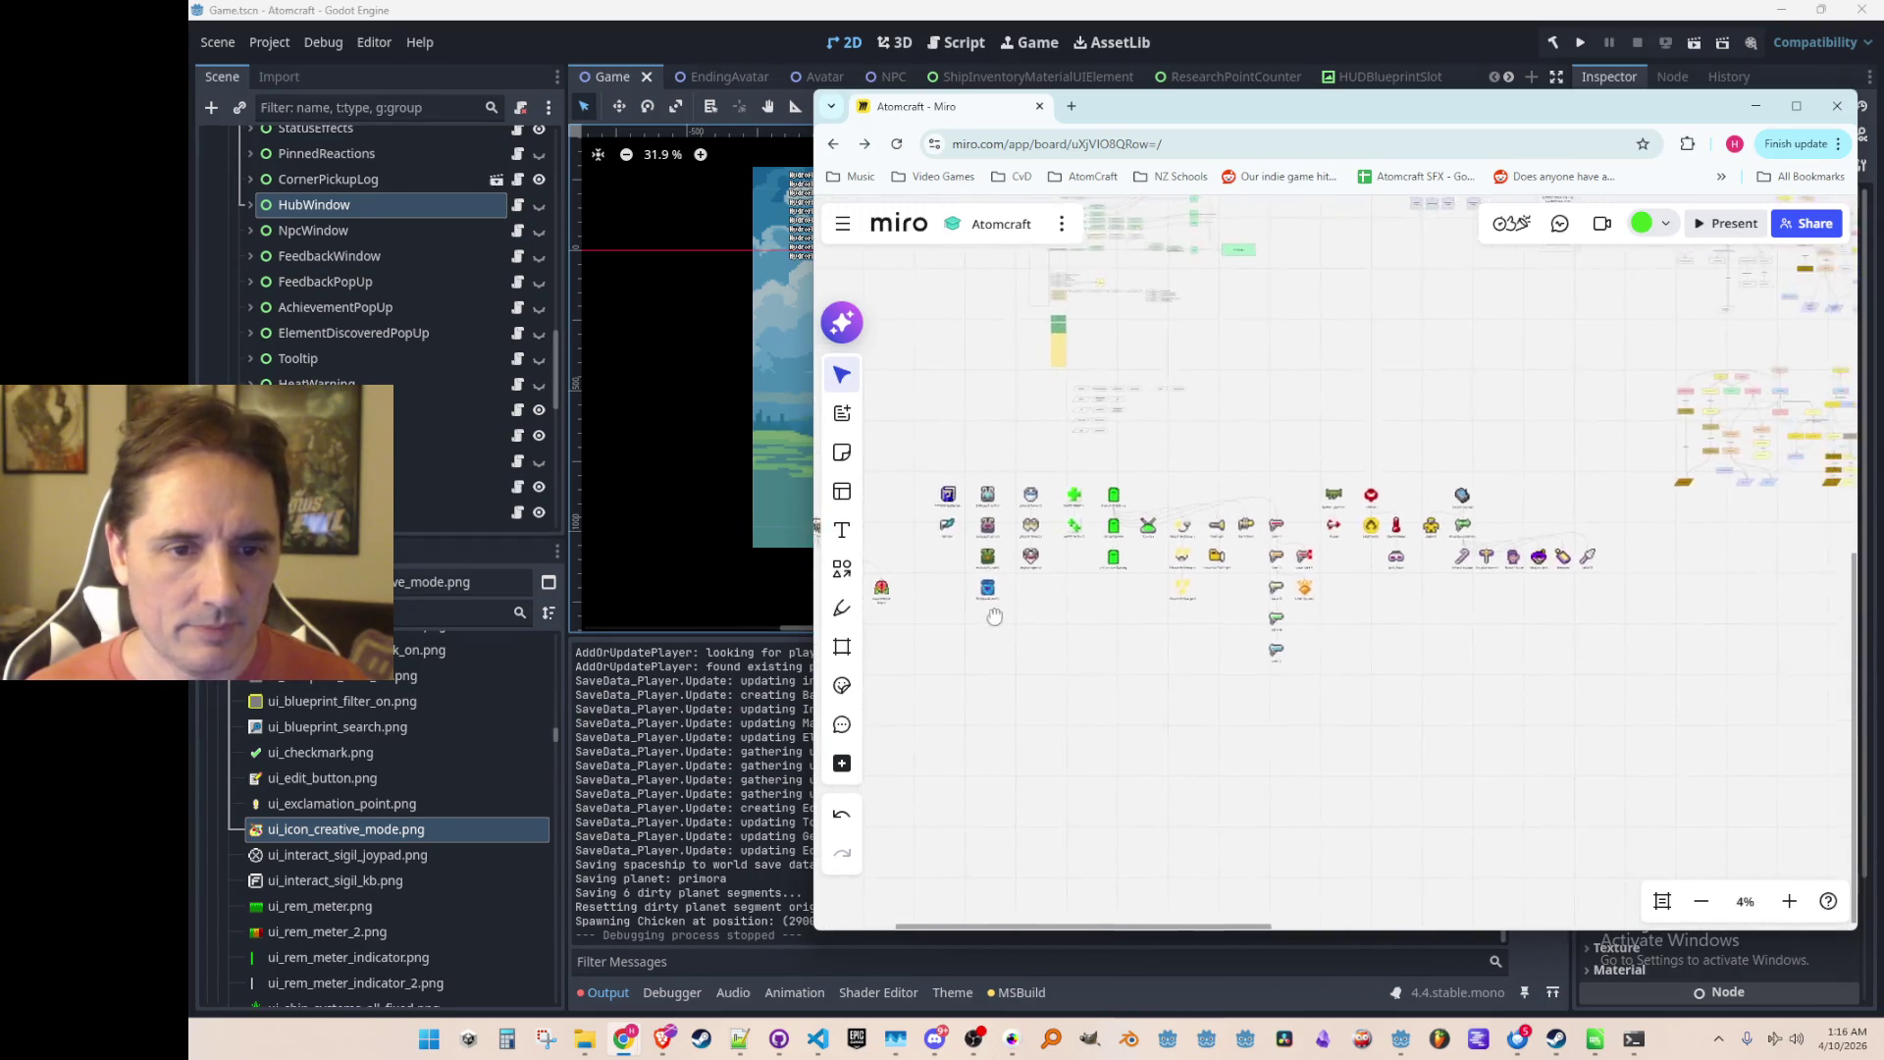
pyautogui.scroll(4, 1575, 535)
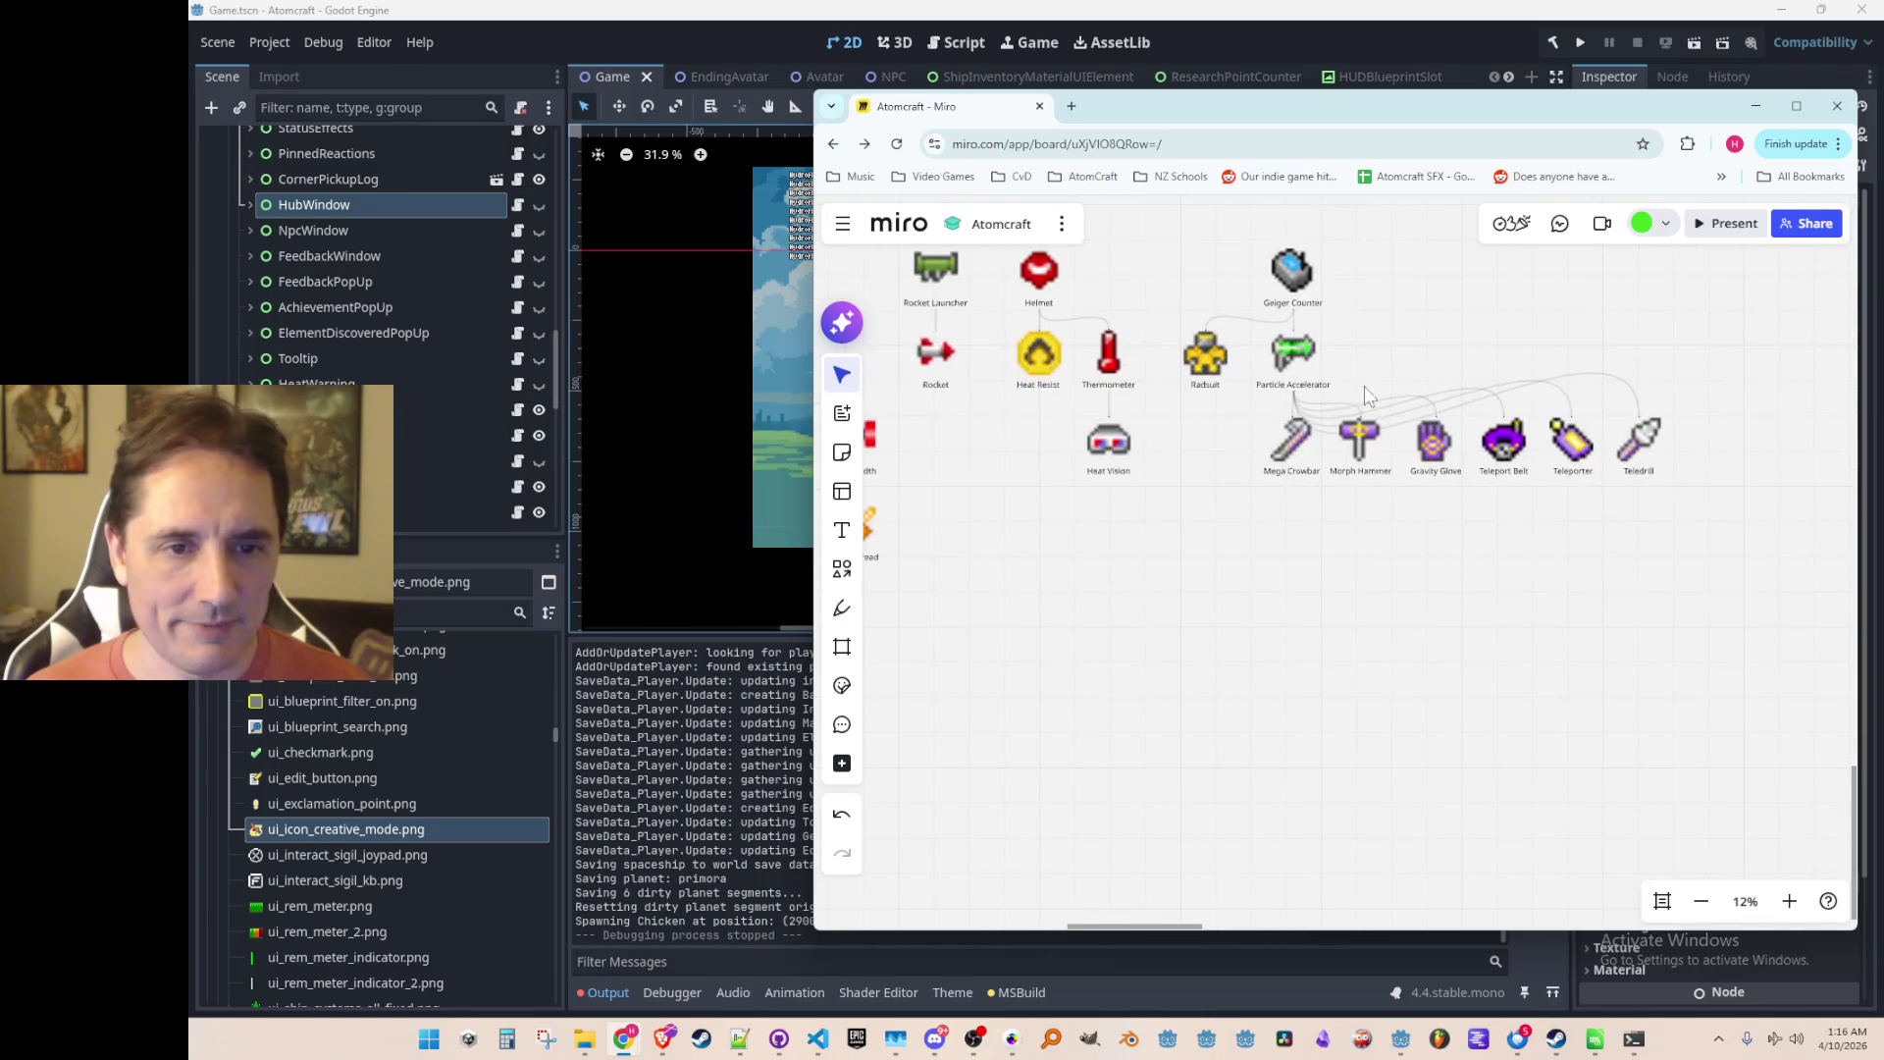
pyautogui.scroll(3, 1513, 608)
pyautogui.moveTo(1407, 589); pyautogui.dragTo(1637, 458)
pyautogui.moveTo(1430, 504)
pyautogui.mouseDown()
pyautogui.moveTo(1189, 610)
pyautogui.moveTo(1172, 597)
pyautogui.mouseUp()
pyautogui.click(1220, 674)
# Step: Delete the connectors from Particle Accelerator to Mega Crowbar, Morph Hammer and Gravity Glove
pyautogui.scroll(2, 1316, 685)
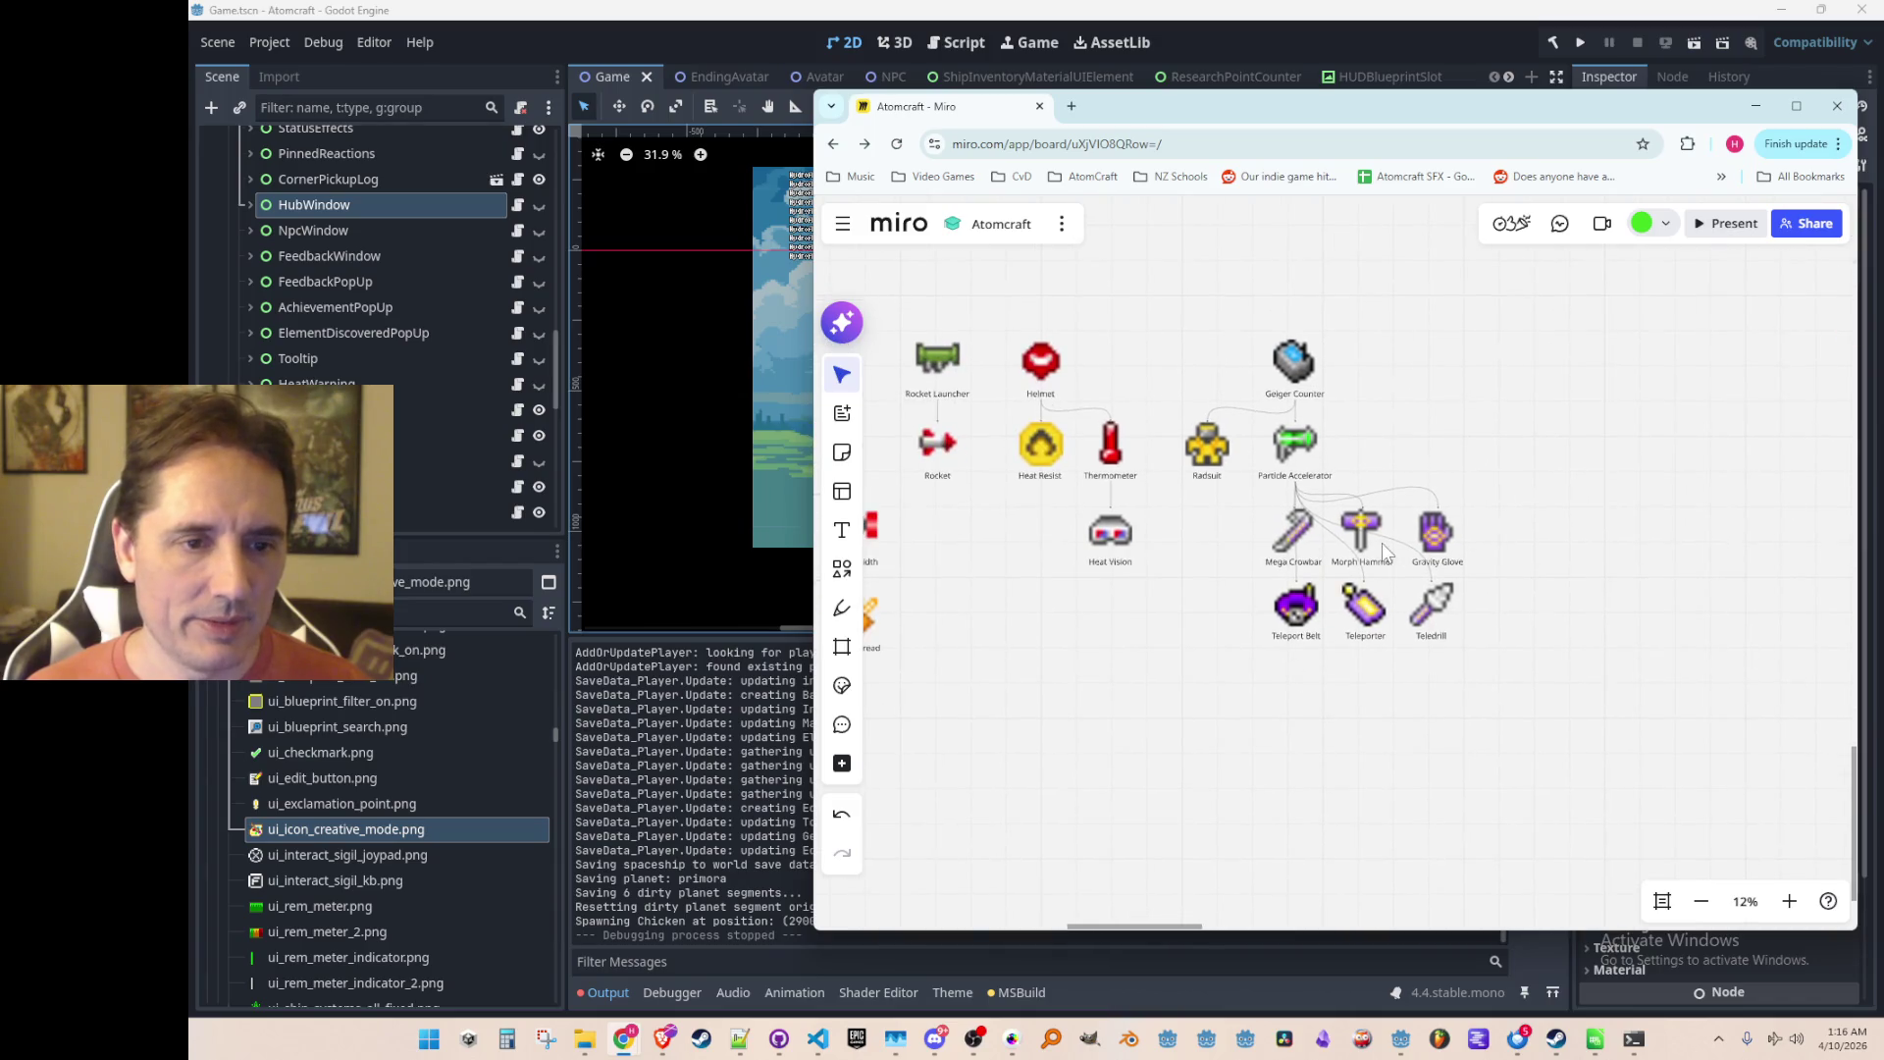
pyautogui.moveTo(1207, 480); pyautogui.dragTo(1337, 511)
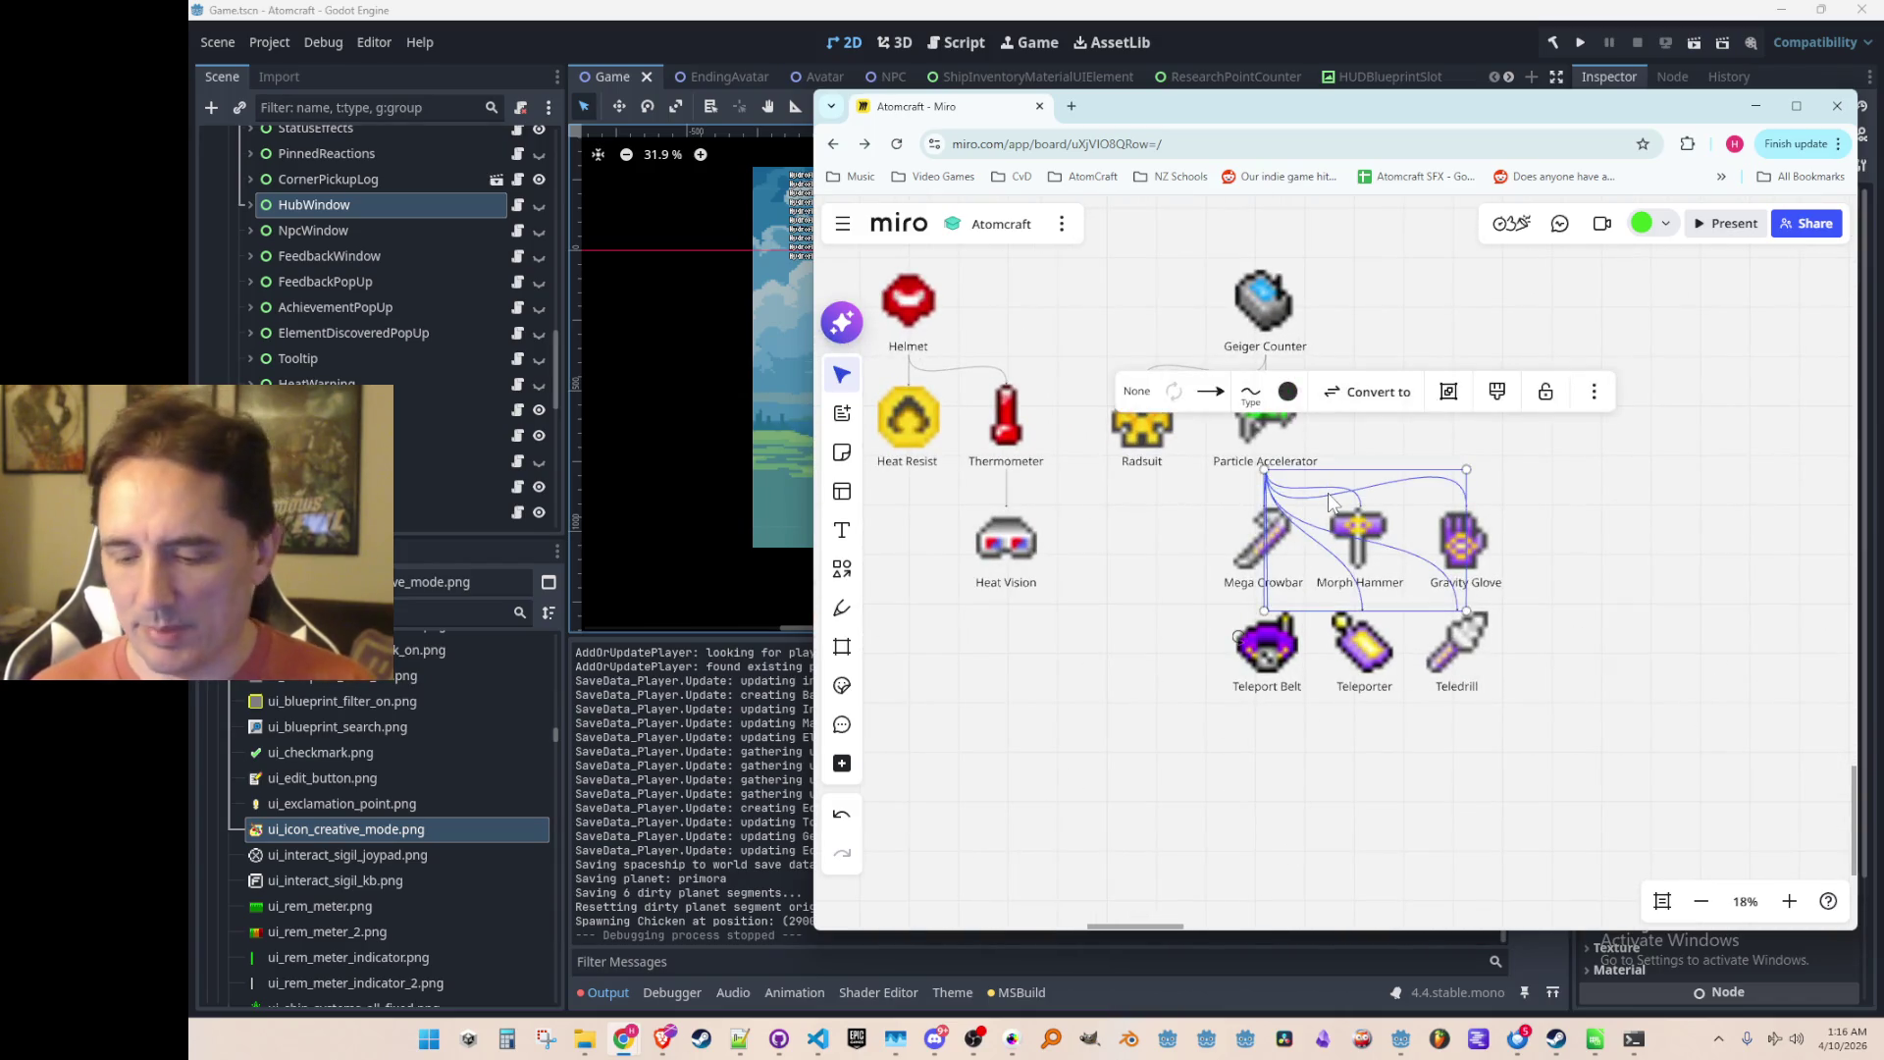
pyautogui.press('Delete')
pyautogui.scroll(1, 1300, 609)
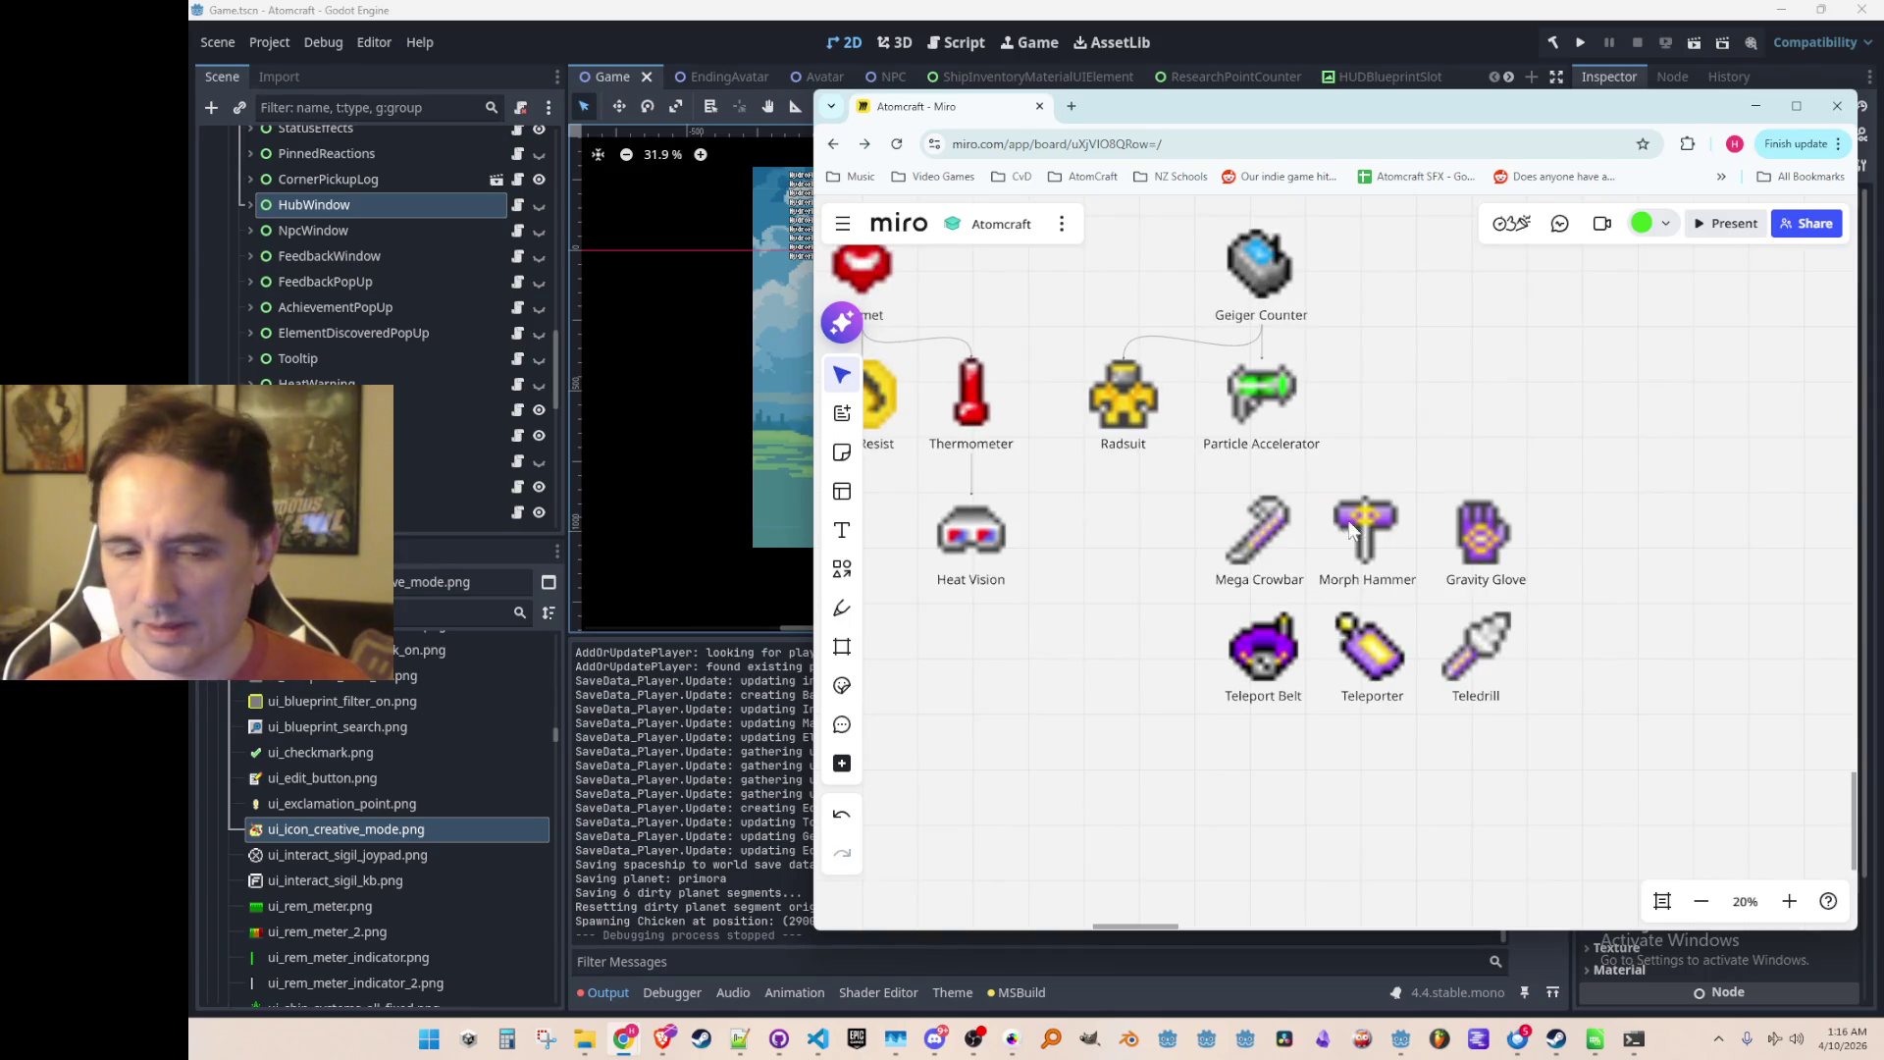
pyautogui.click(841, 493)
pyautogui.click(1788, 260)
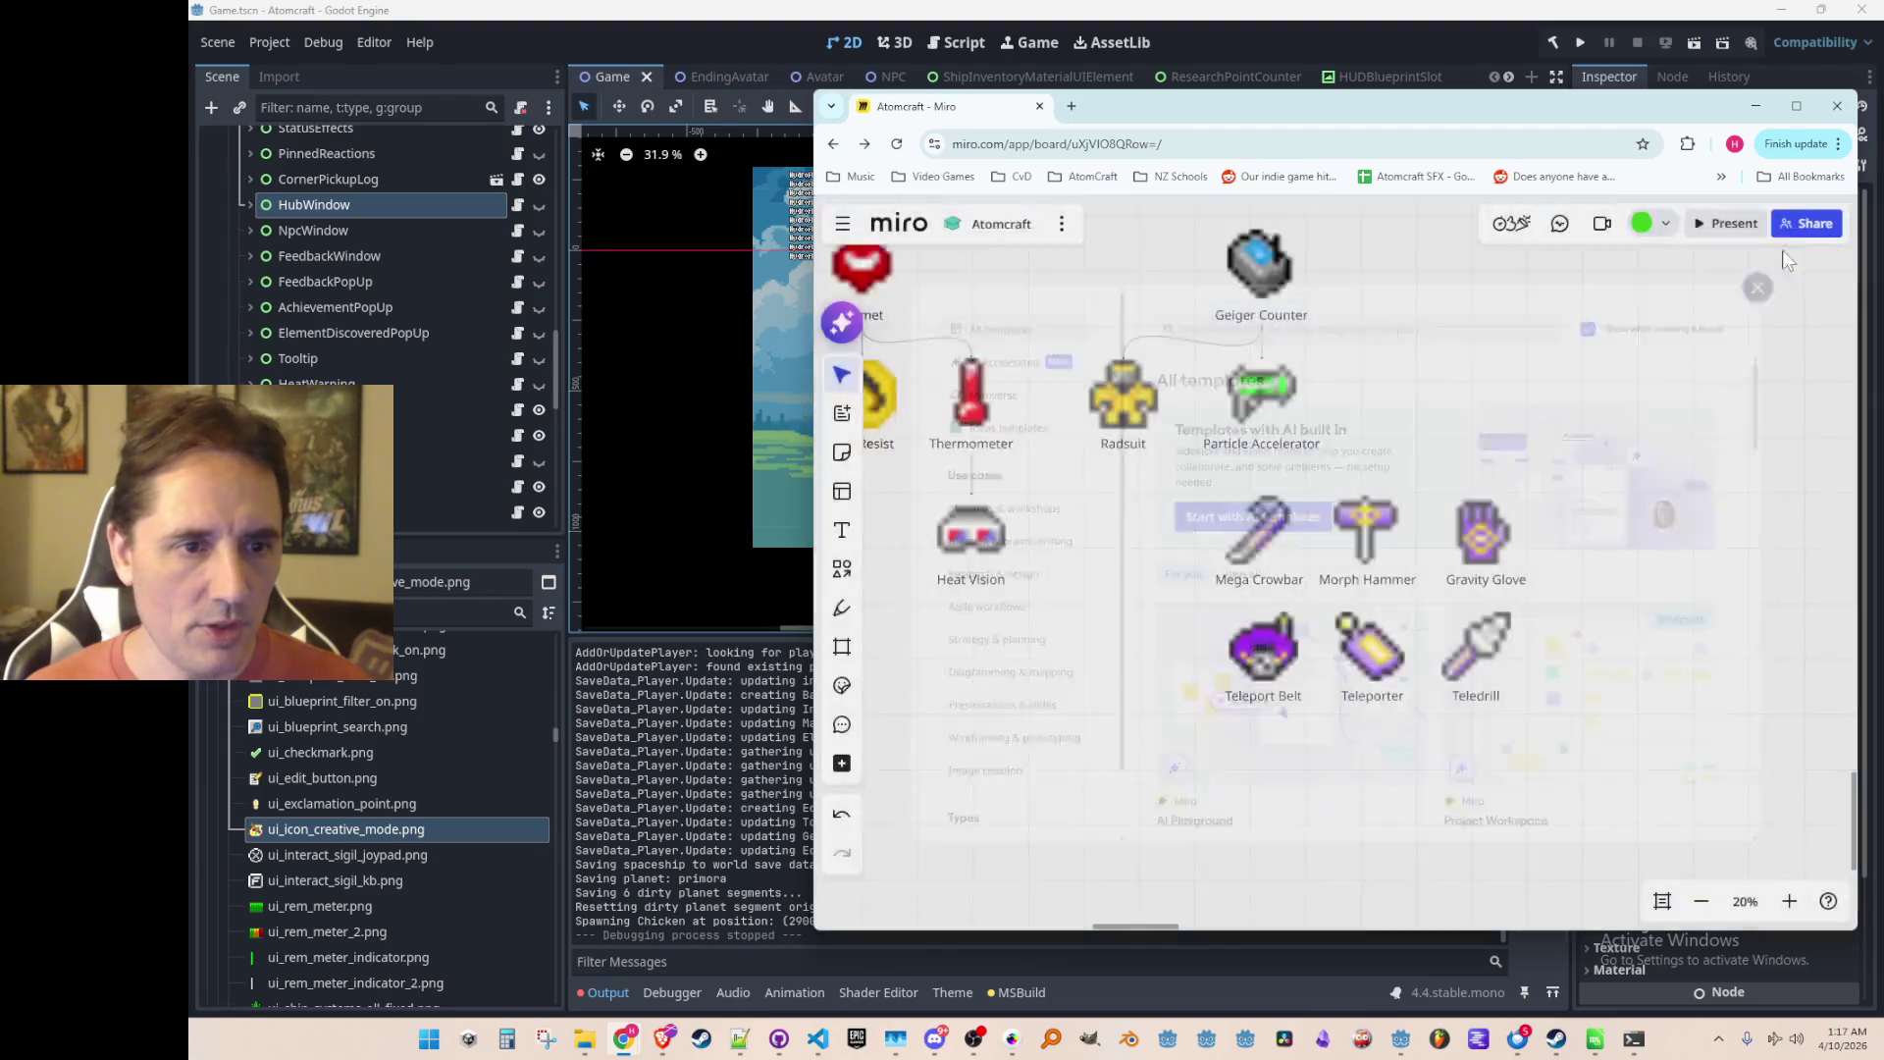
pyautogui.click(834, 577)
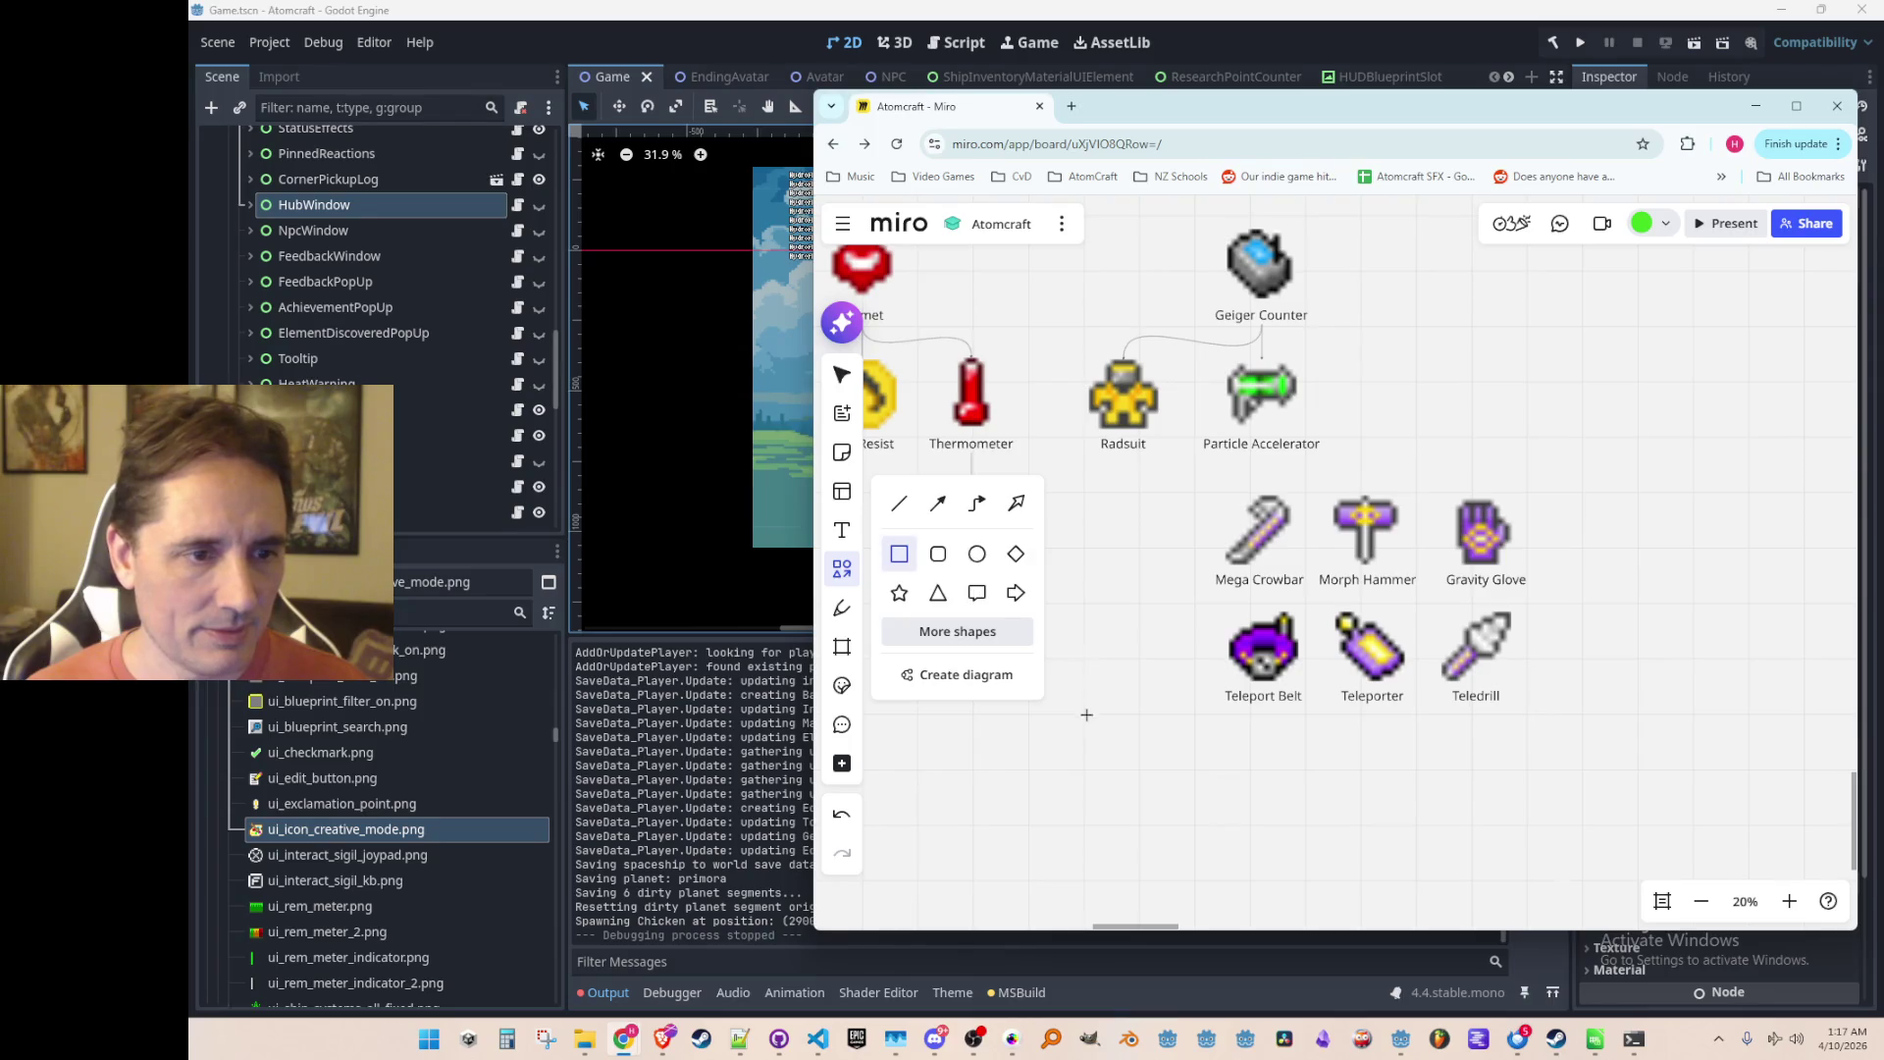
# Step: Draw a rectangle around the six-item grid and send it behind the icons
pyautogui.click(1100, 744)
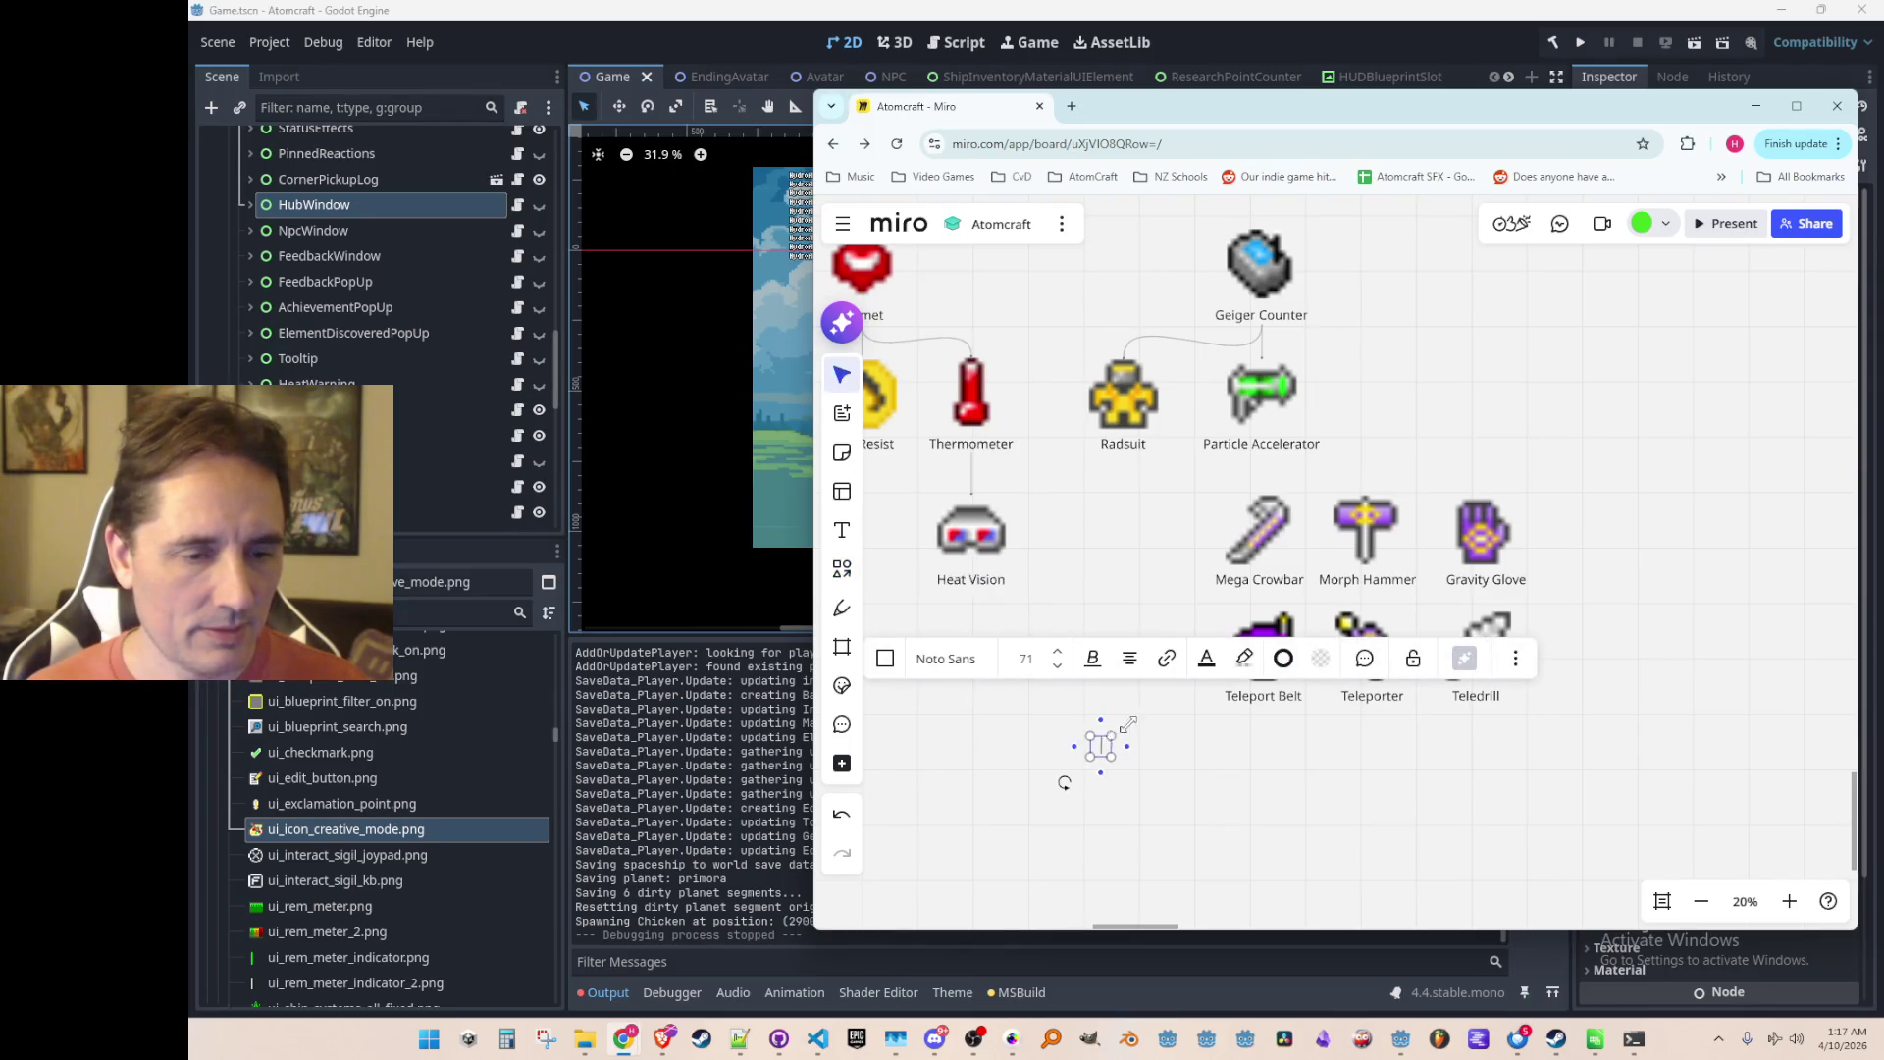
pyautogui.moveTo(1113, 734); pyautogui.dragTo(1568, 479)
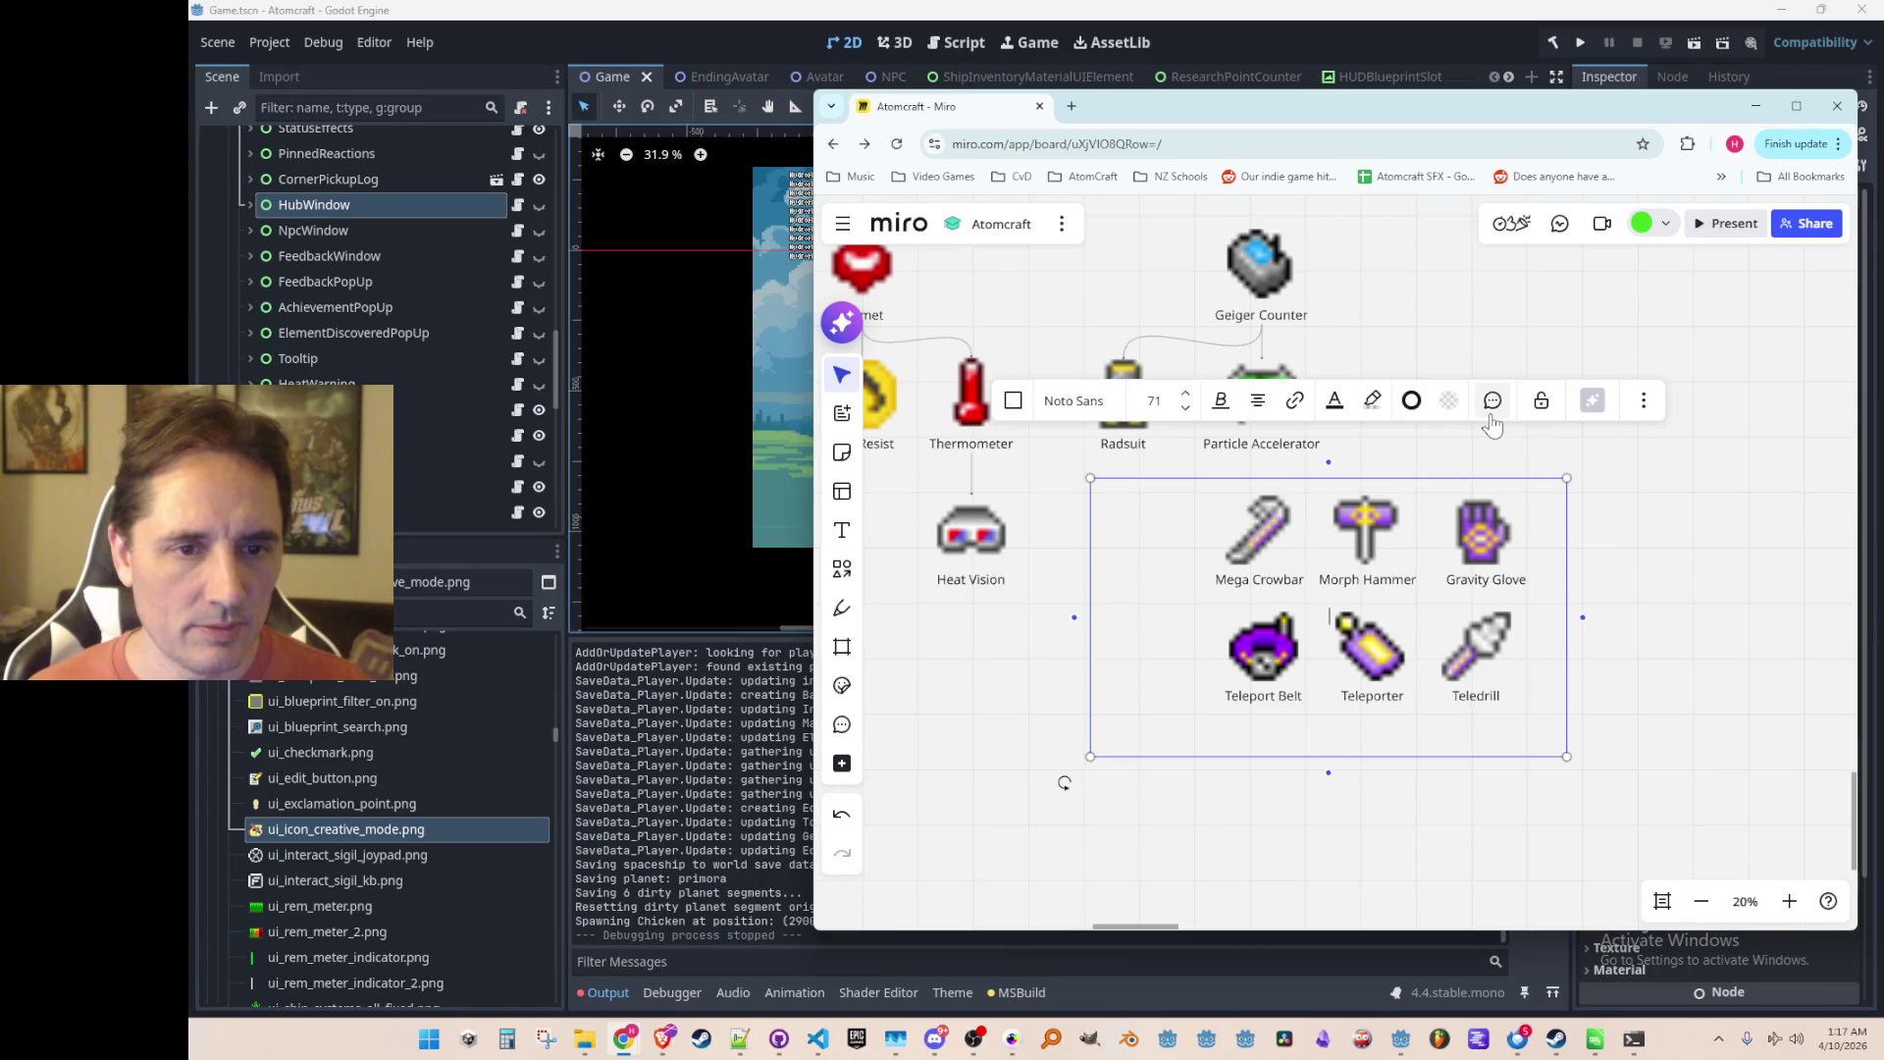
pyautogui.click(1652, 410)
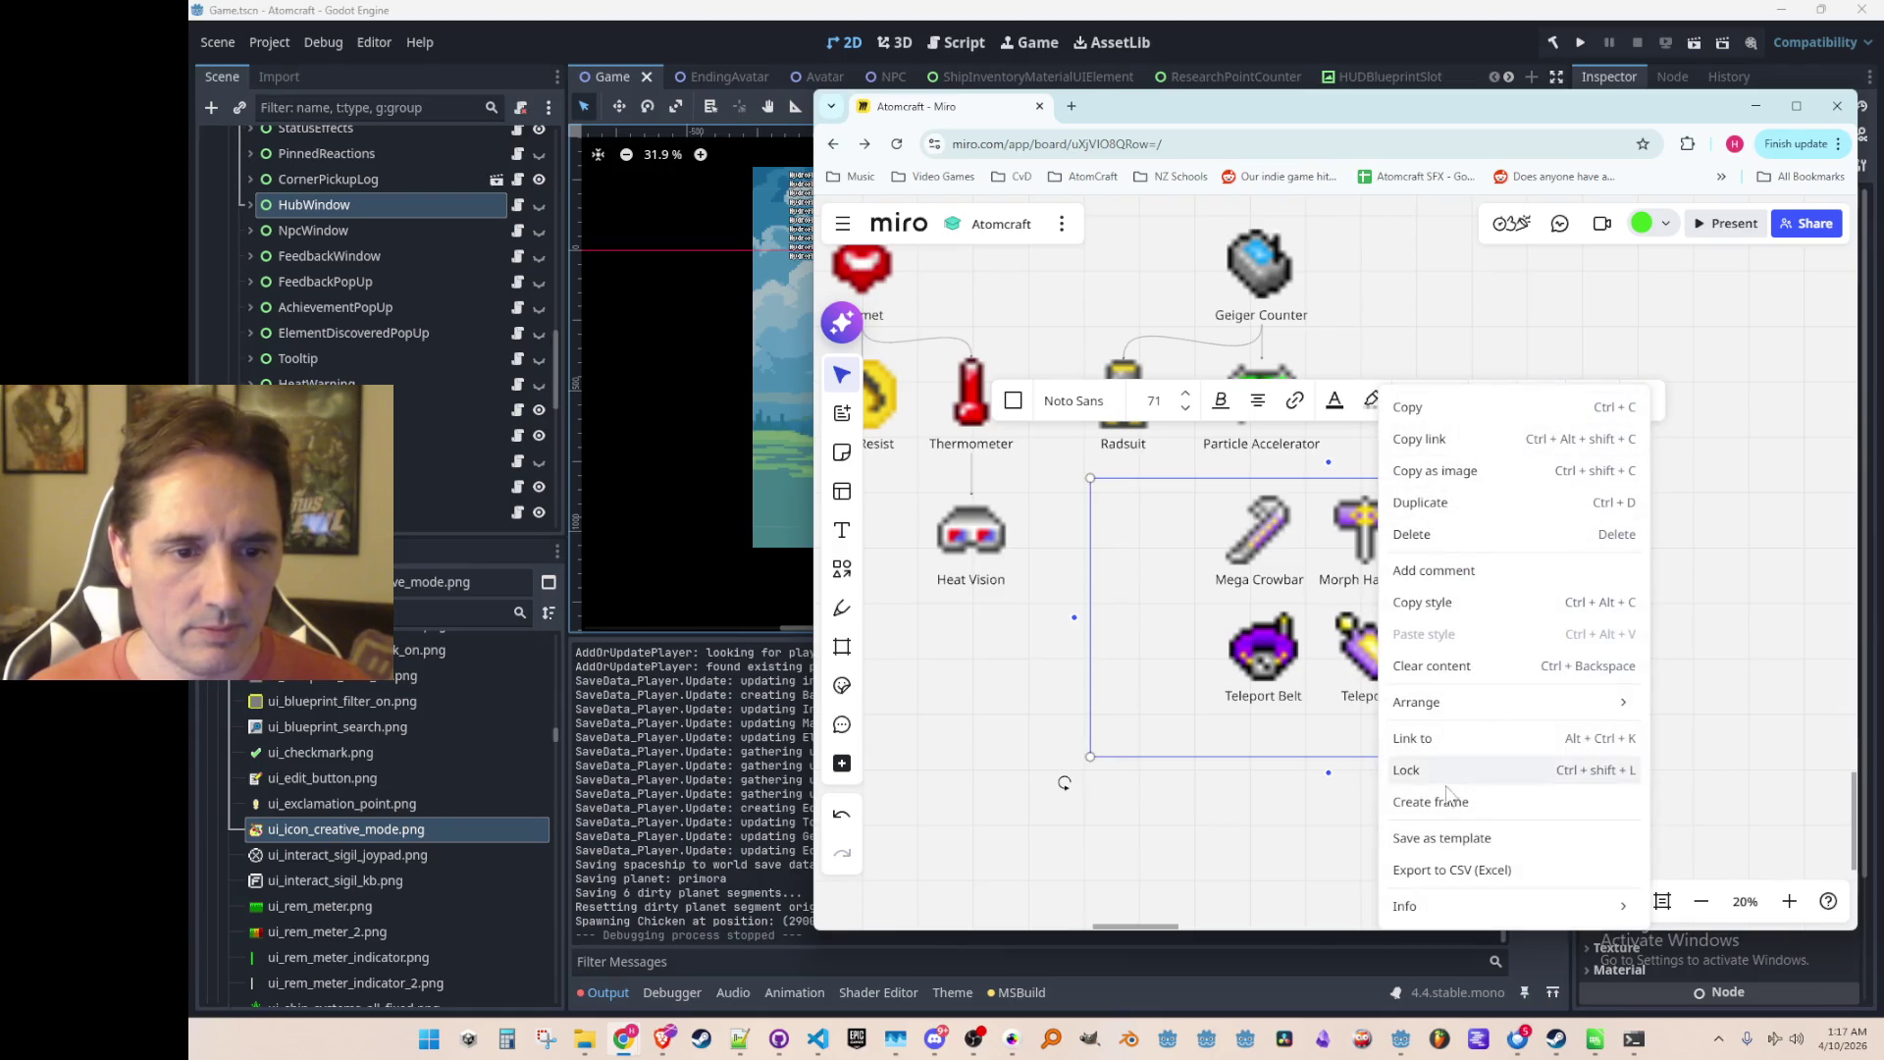
pyautogui.rightClick(1158, 569)
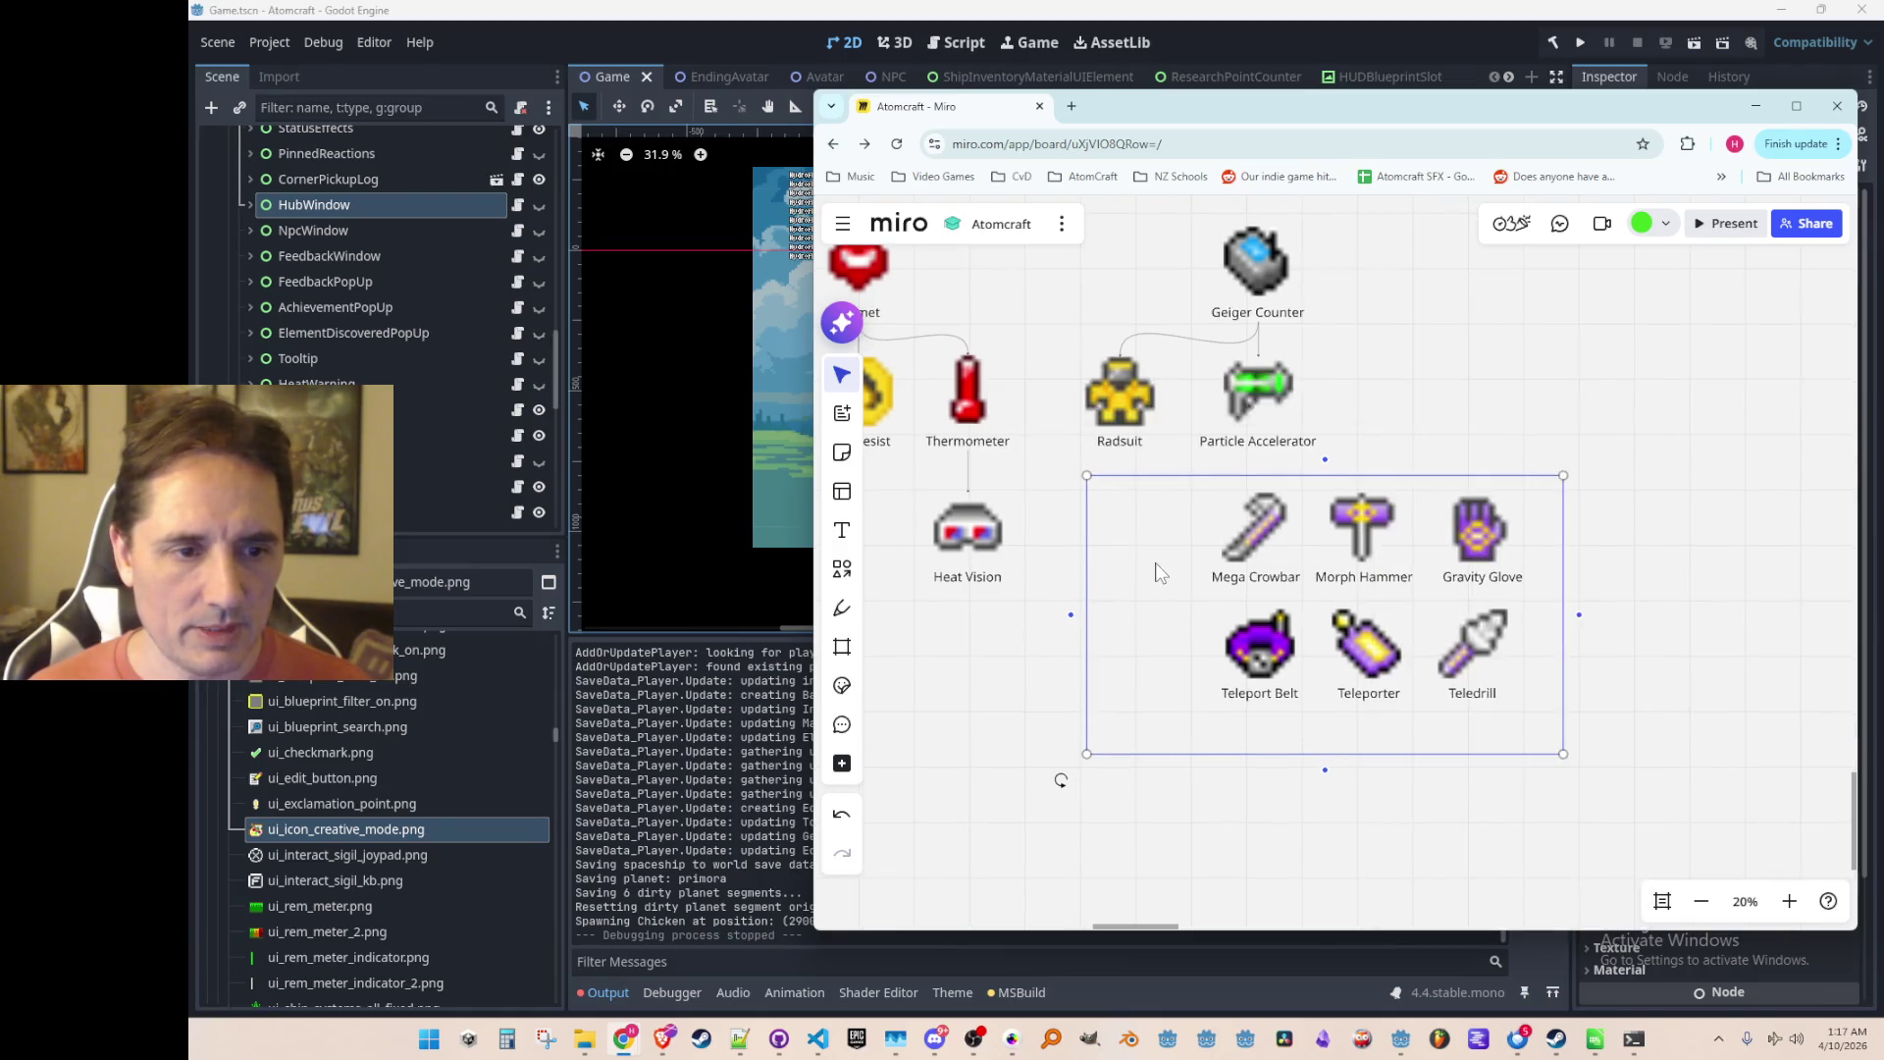
pyautogui.scroll(-5, 1227, 687)
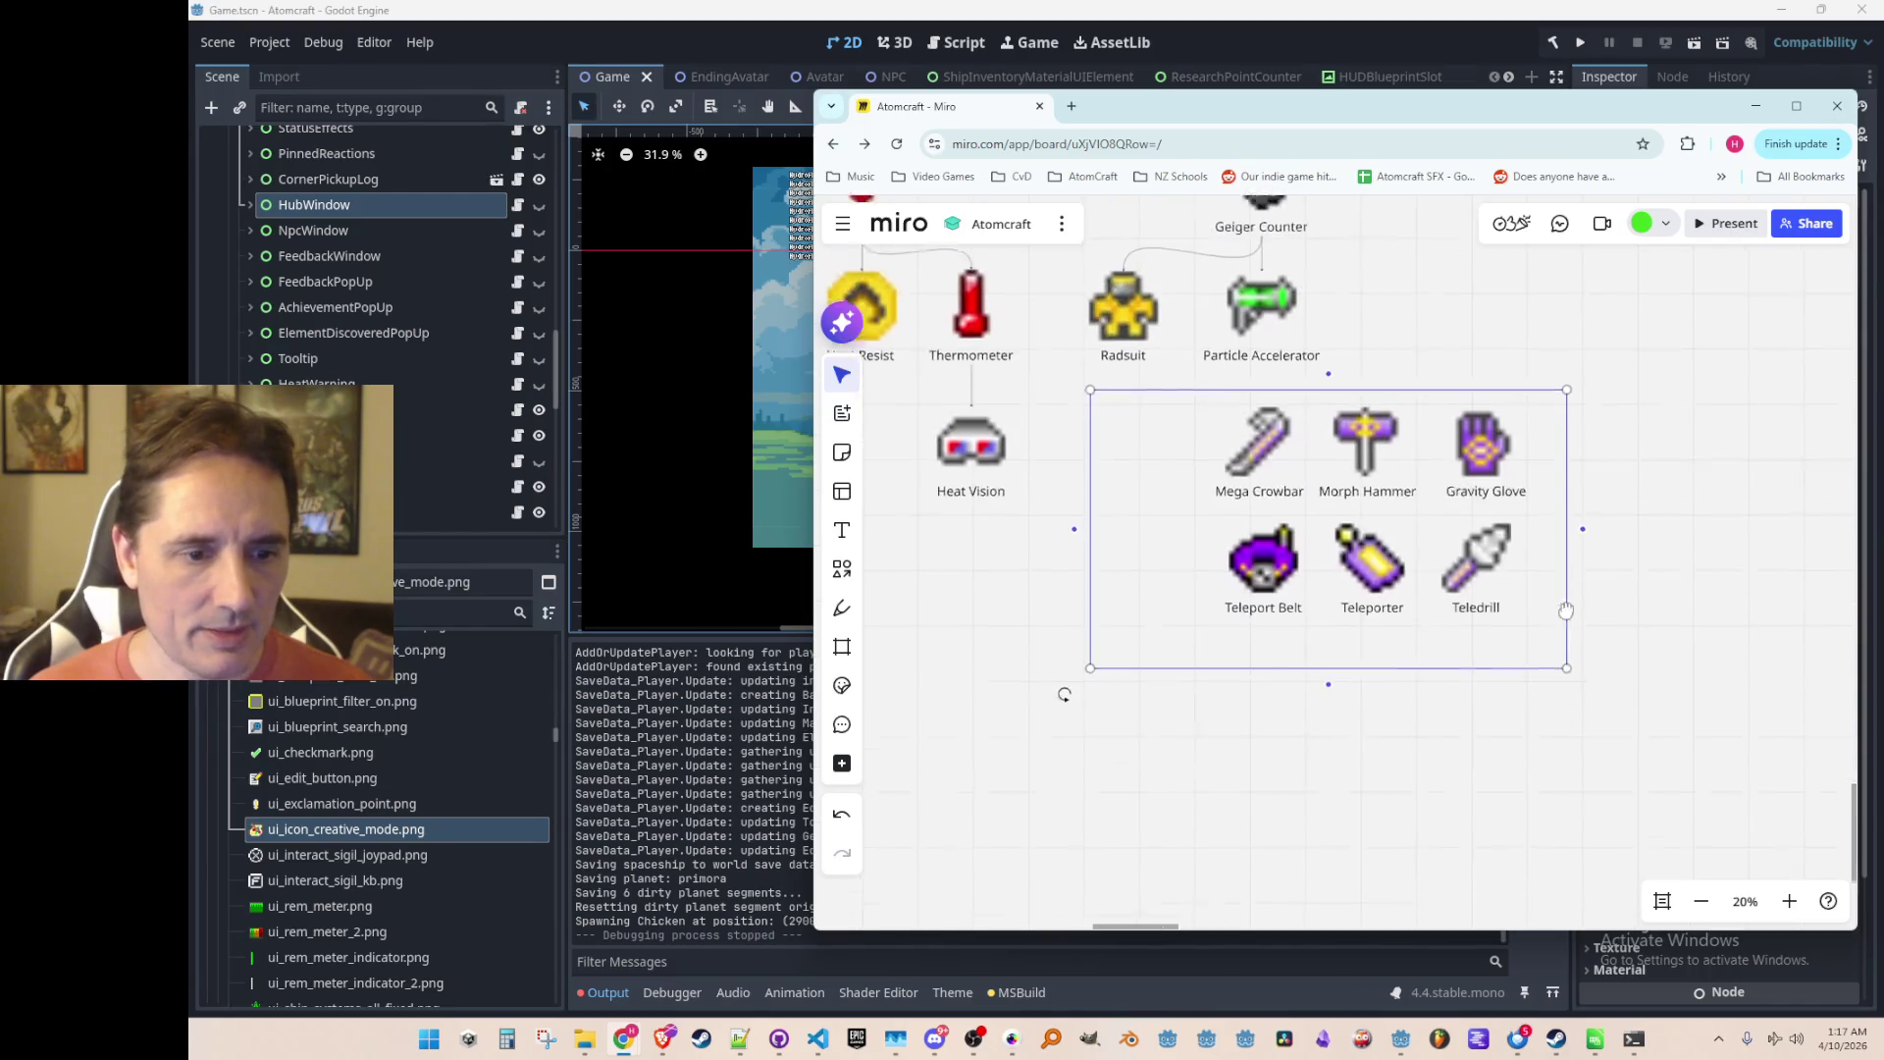
pyautogui.rightClick(1140, 336)
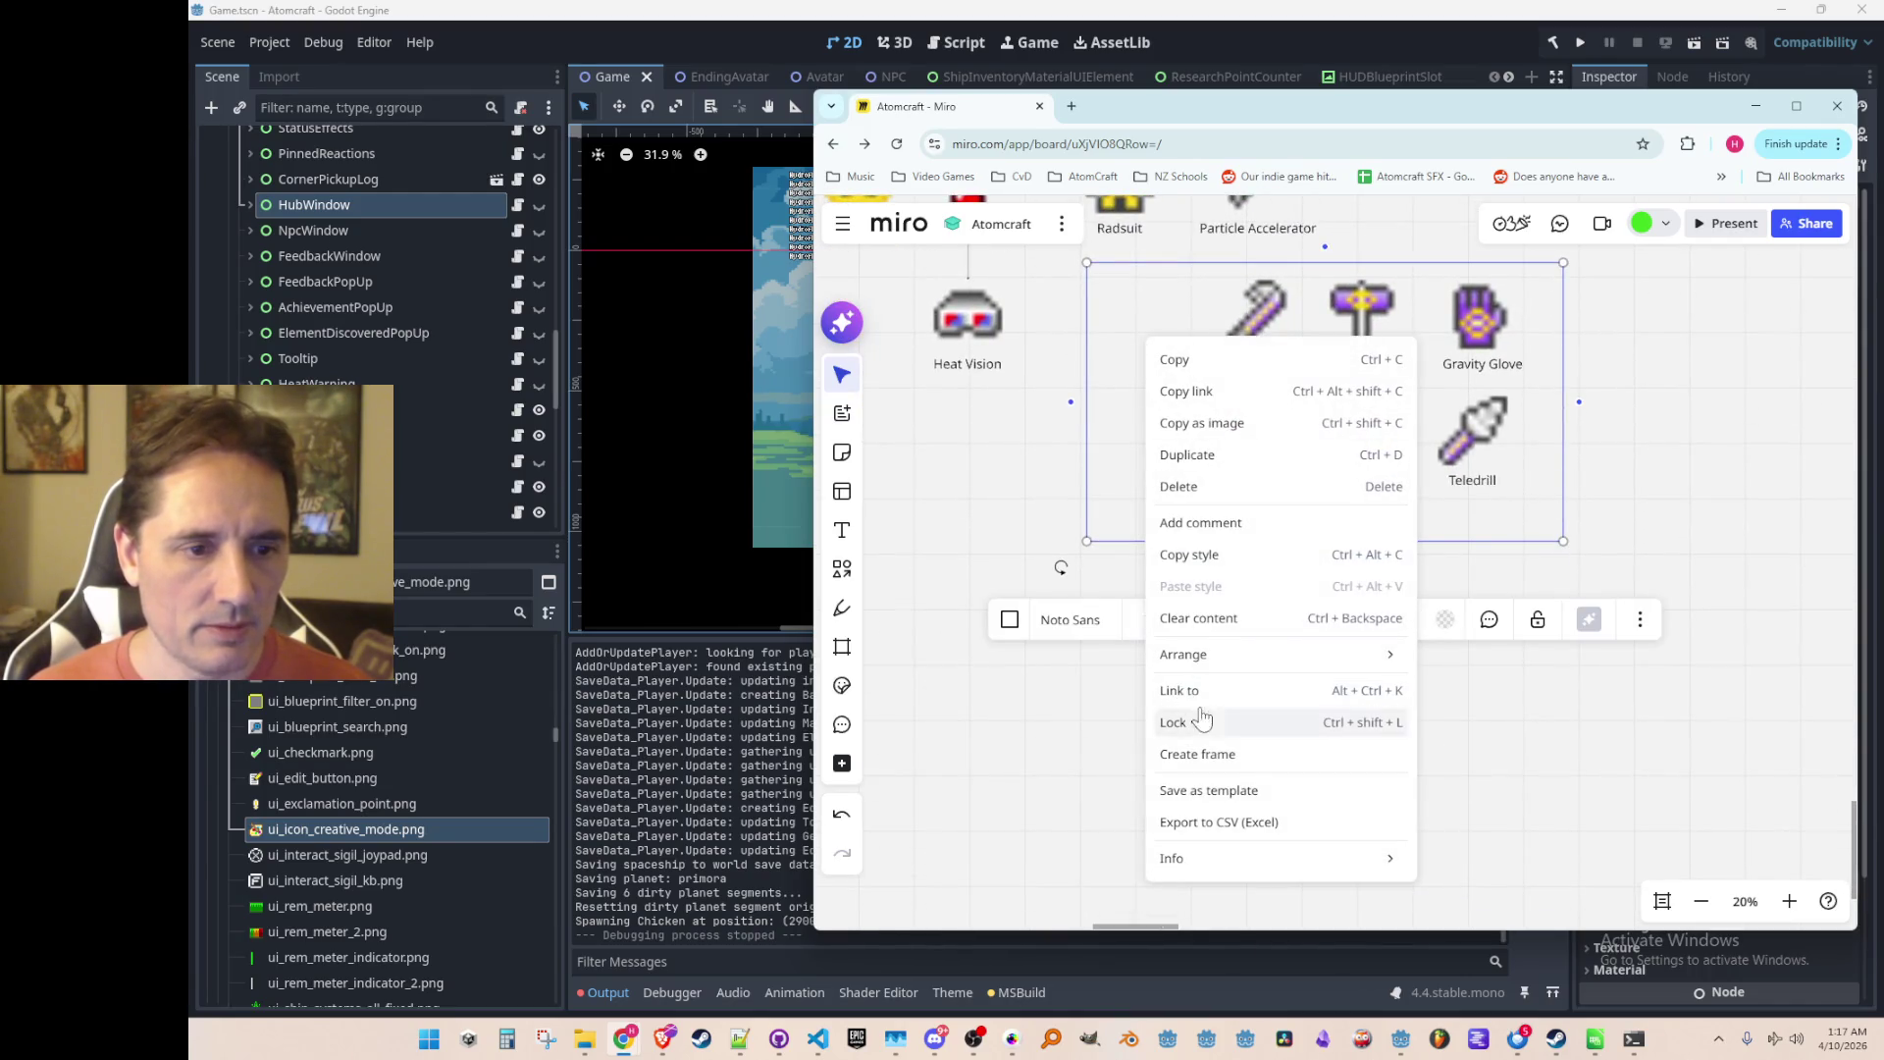
pyautogui.moveTo(1288, 671)
pyautogui.click(1472, 752)
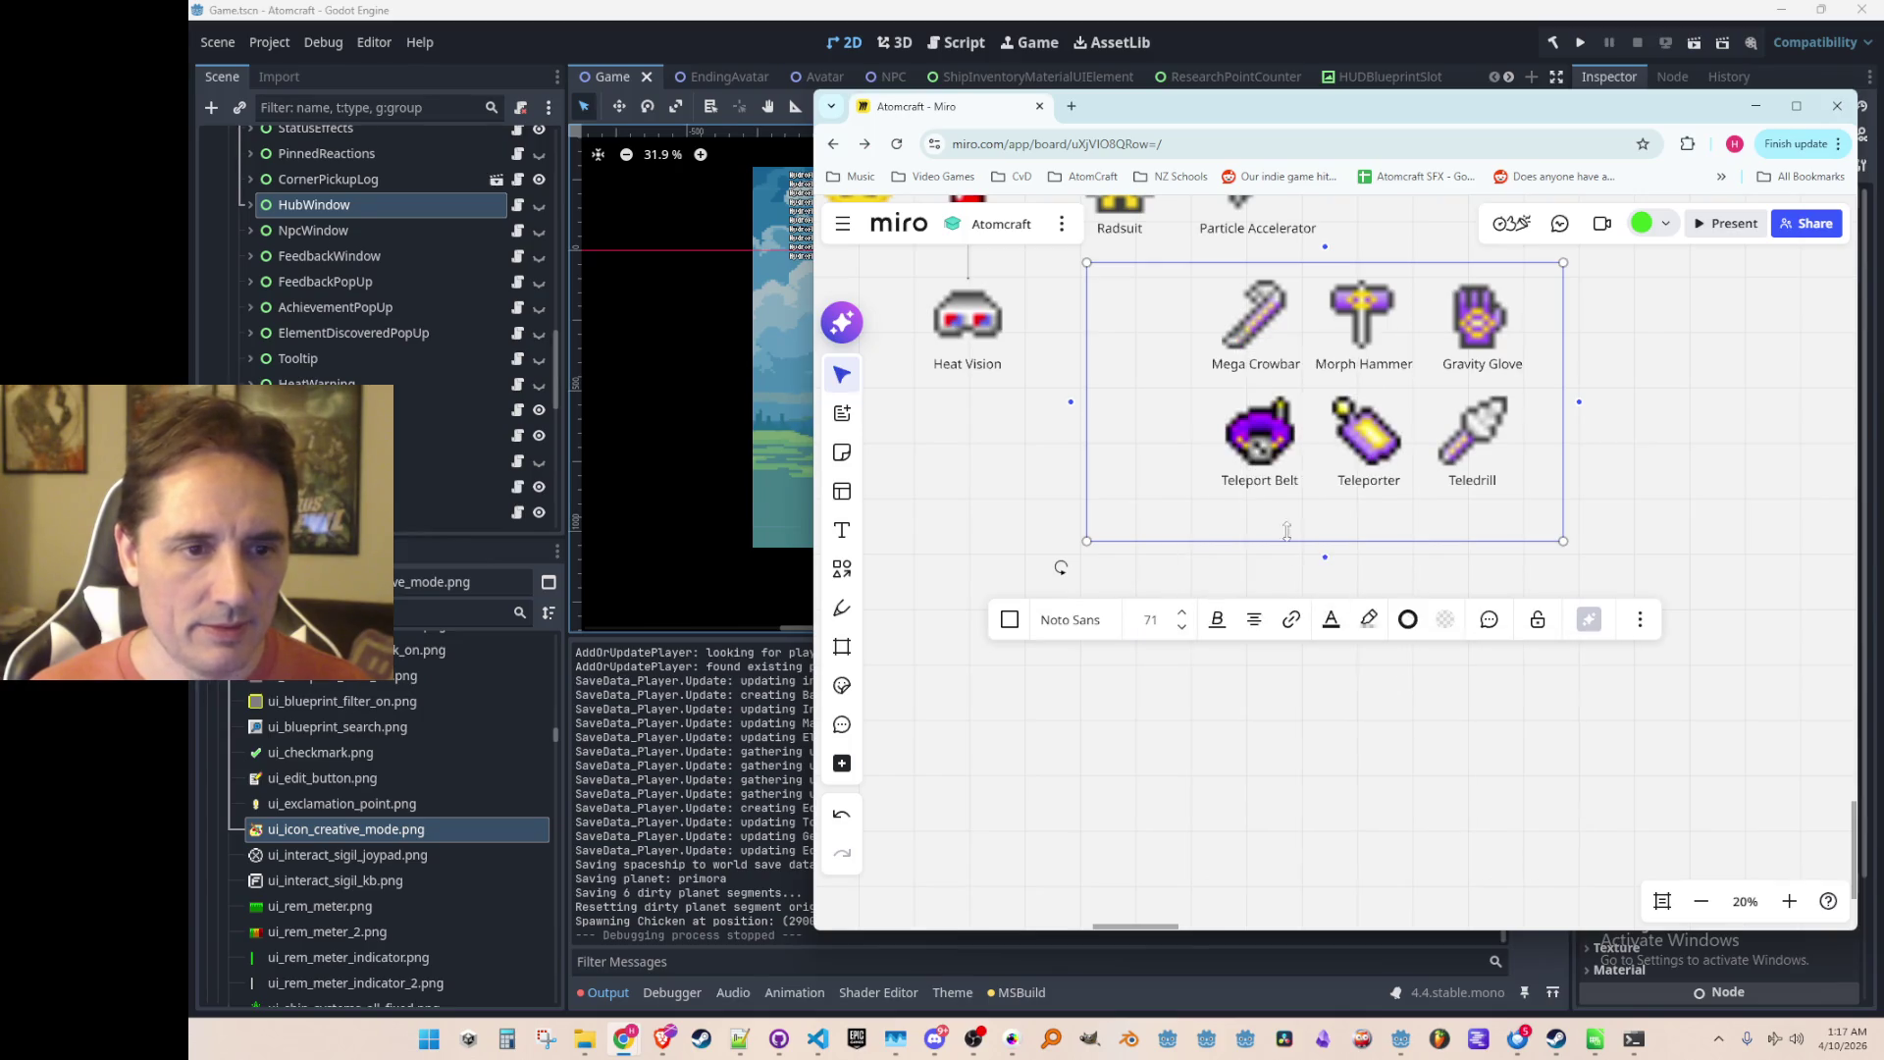
pyautogui.scroll(4, 1168, 544)
# Step: Narrow the box from its right side and move it with its items down and left
pyautogui.hotkey('shift', 'Right')
pyautogui.hotkey('shift', 'Right')
pyautogui.hotkey('shift', 'Right')
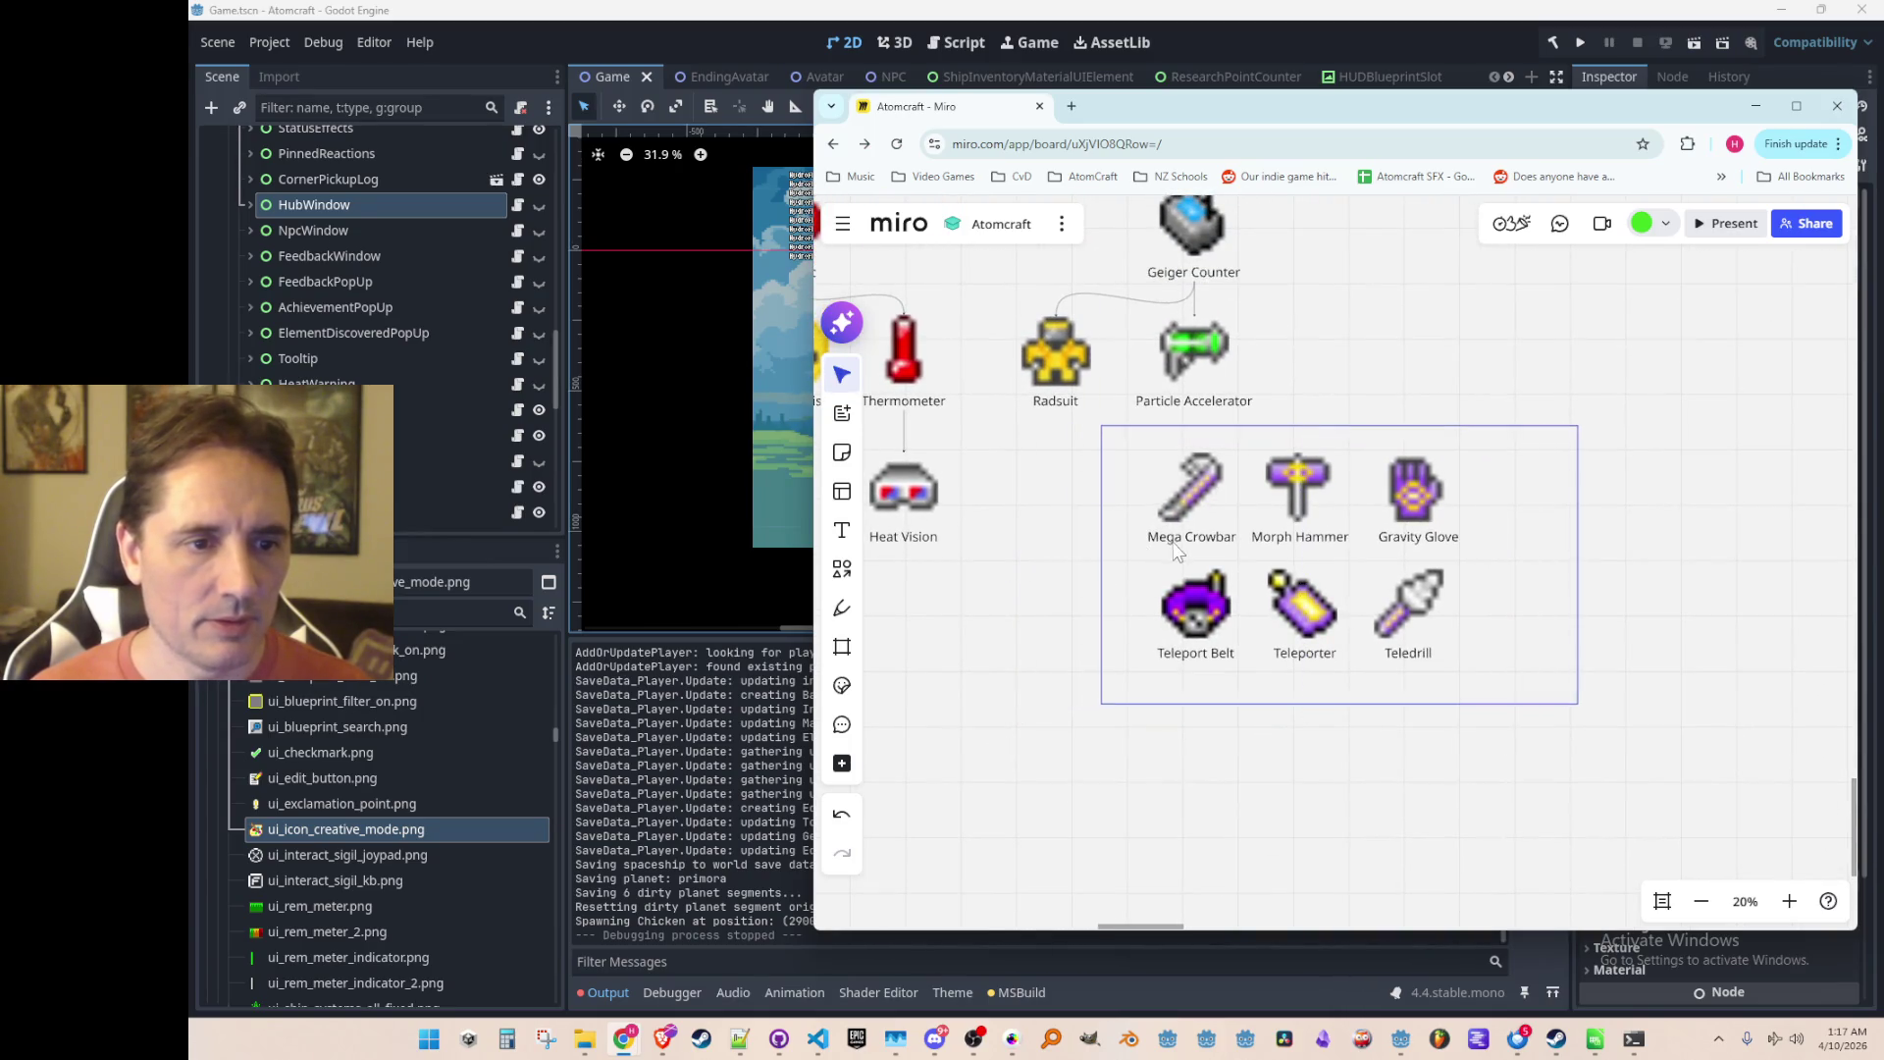
pyautogui.moveTo(1198, 549); pyautogui.dragTo(1192, 544)
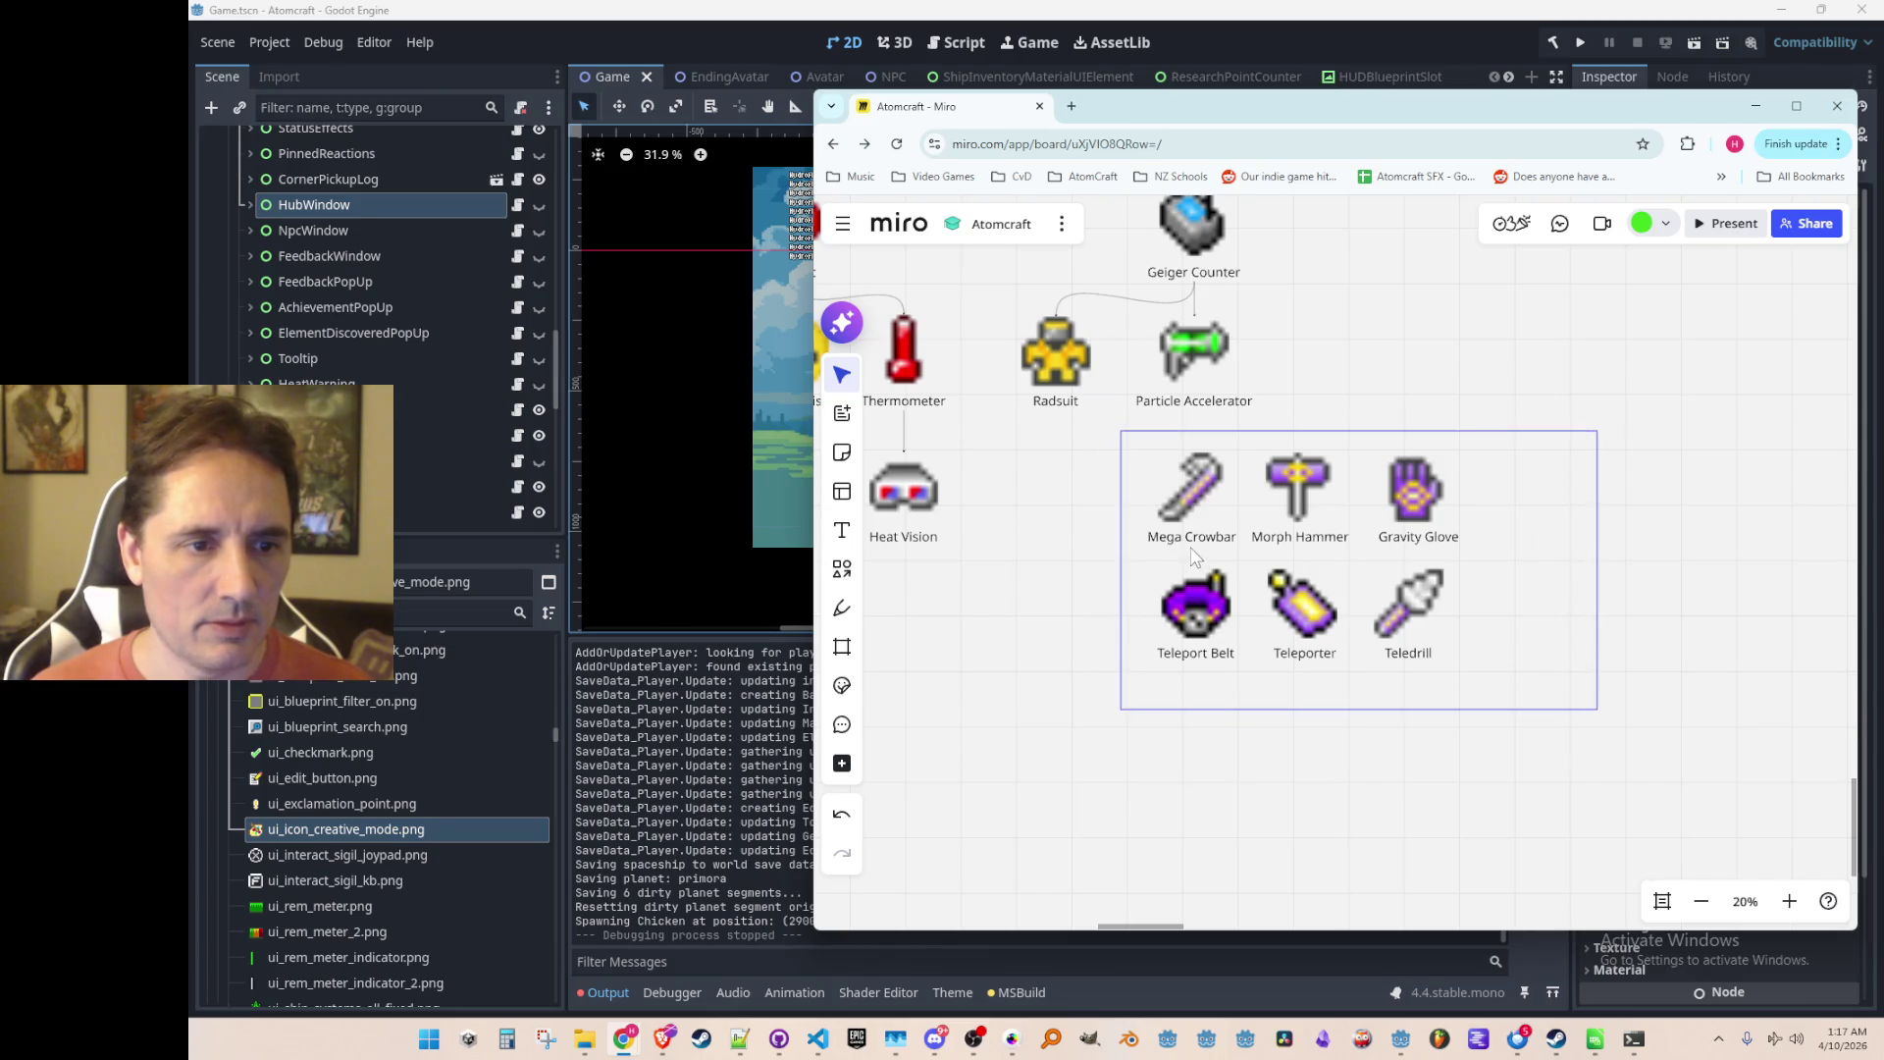
pyautogui.click(1594, 554)
pyautogui.moveTo(1597, 555); pyautogui.dragTo(1497, 556)
pyautogui.scroll(-2, 1526, 603)
pyautogui.moveTo(1547, 731); pyautogui.dragTo(1148, 498)
pyautogui.moveTo(1335, 523); pyautogui.dragTo(1258, 550)
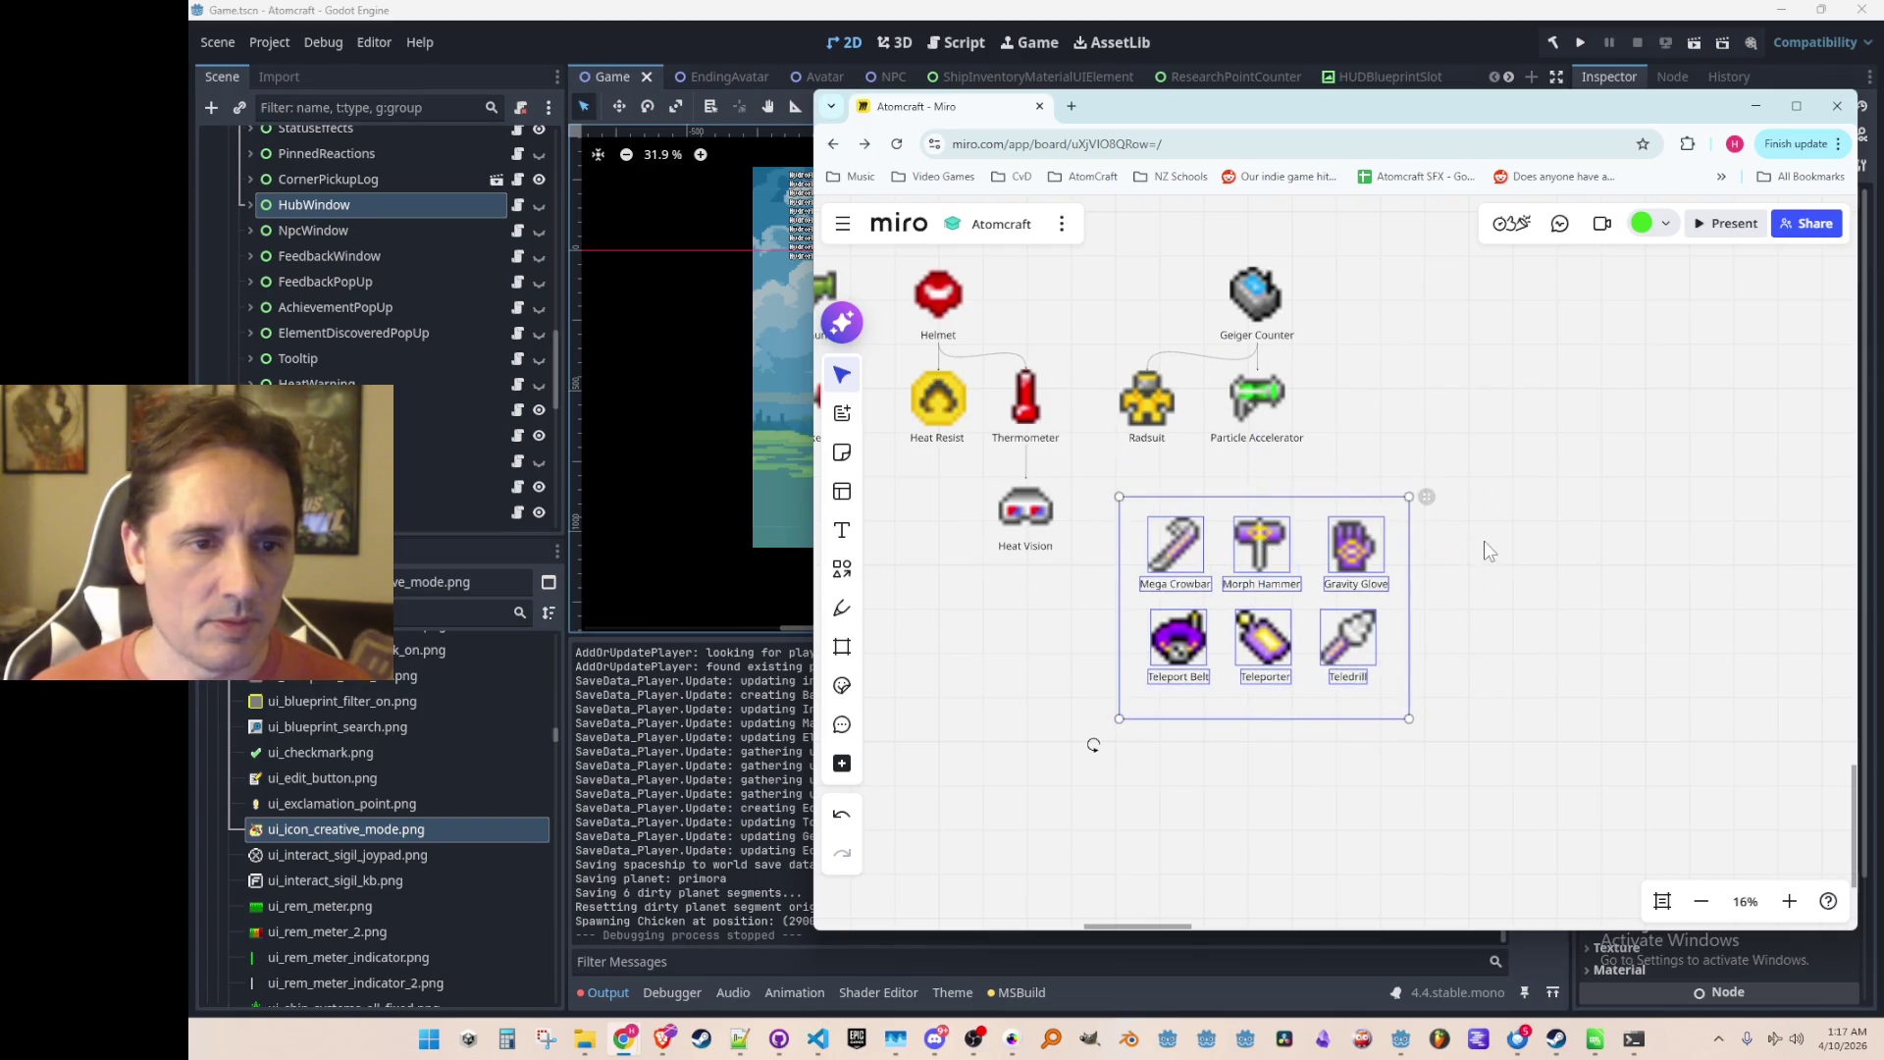
pyautogui.click(1459, 572)
pyautogui.scroll(2, 1213, 442)
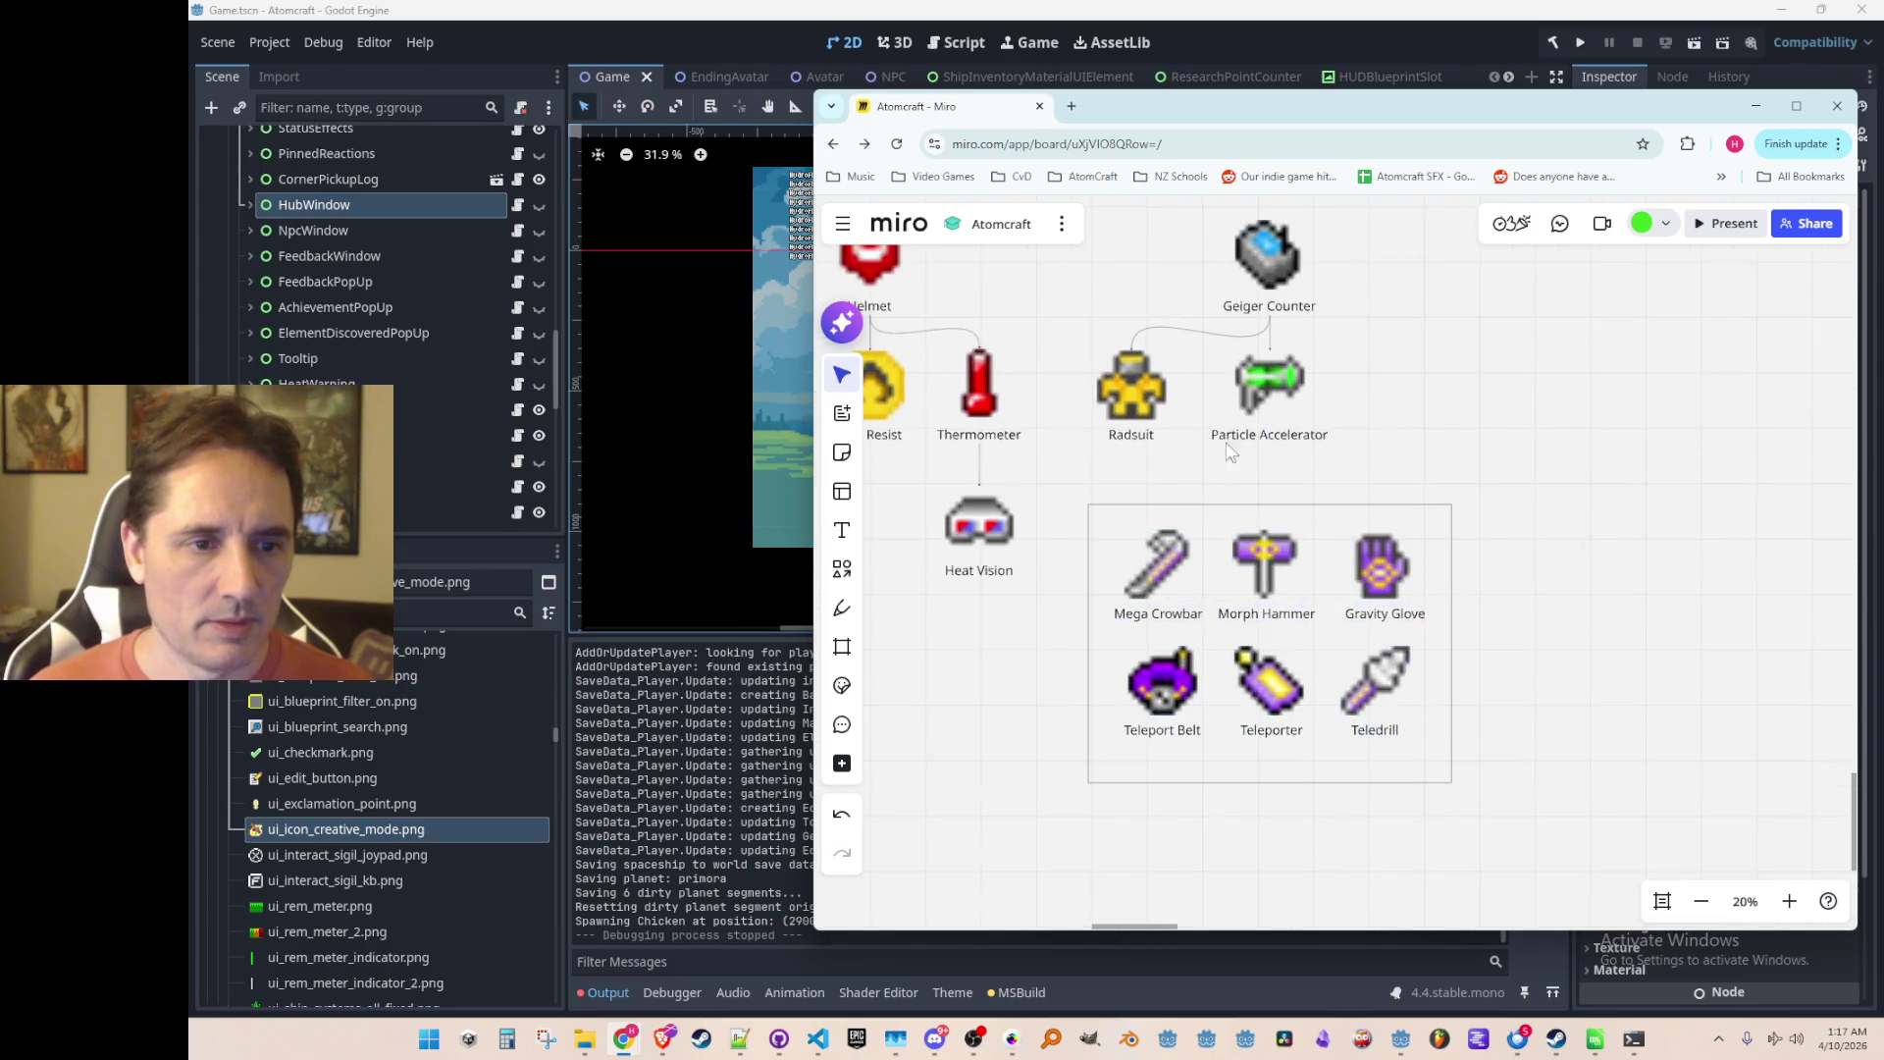
# Step: Connect Particle Accelerator to the box and raise the boxed group slightly
pyautogui.click(1274, 439)
pyautogui.moveTo(1270, 452); pyautogui.dragTo(1273, 510)
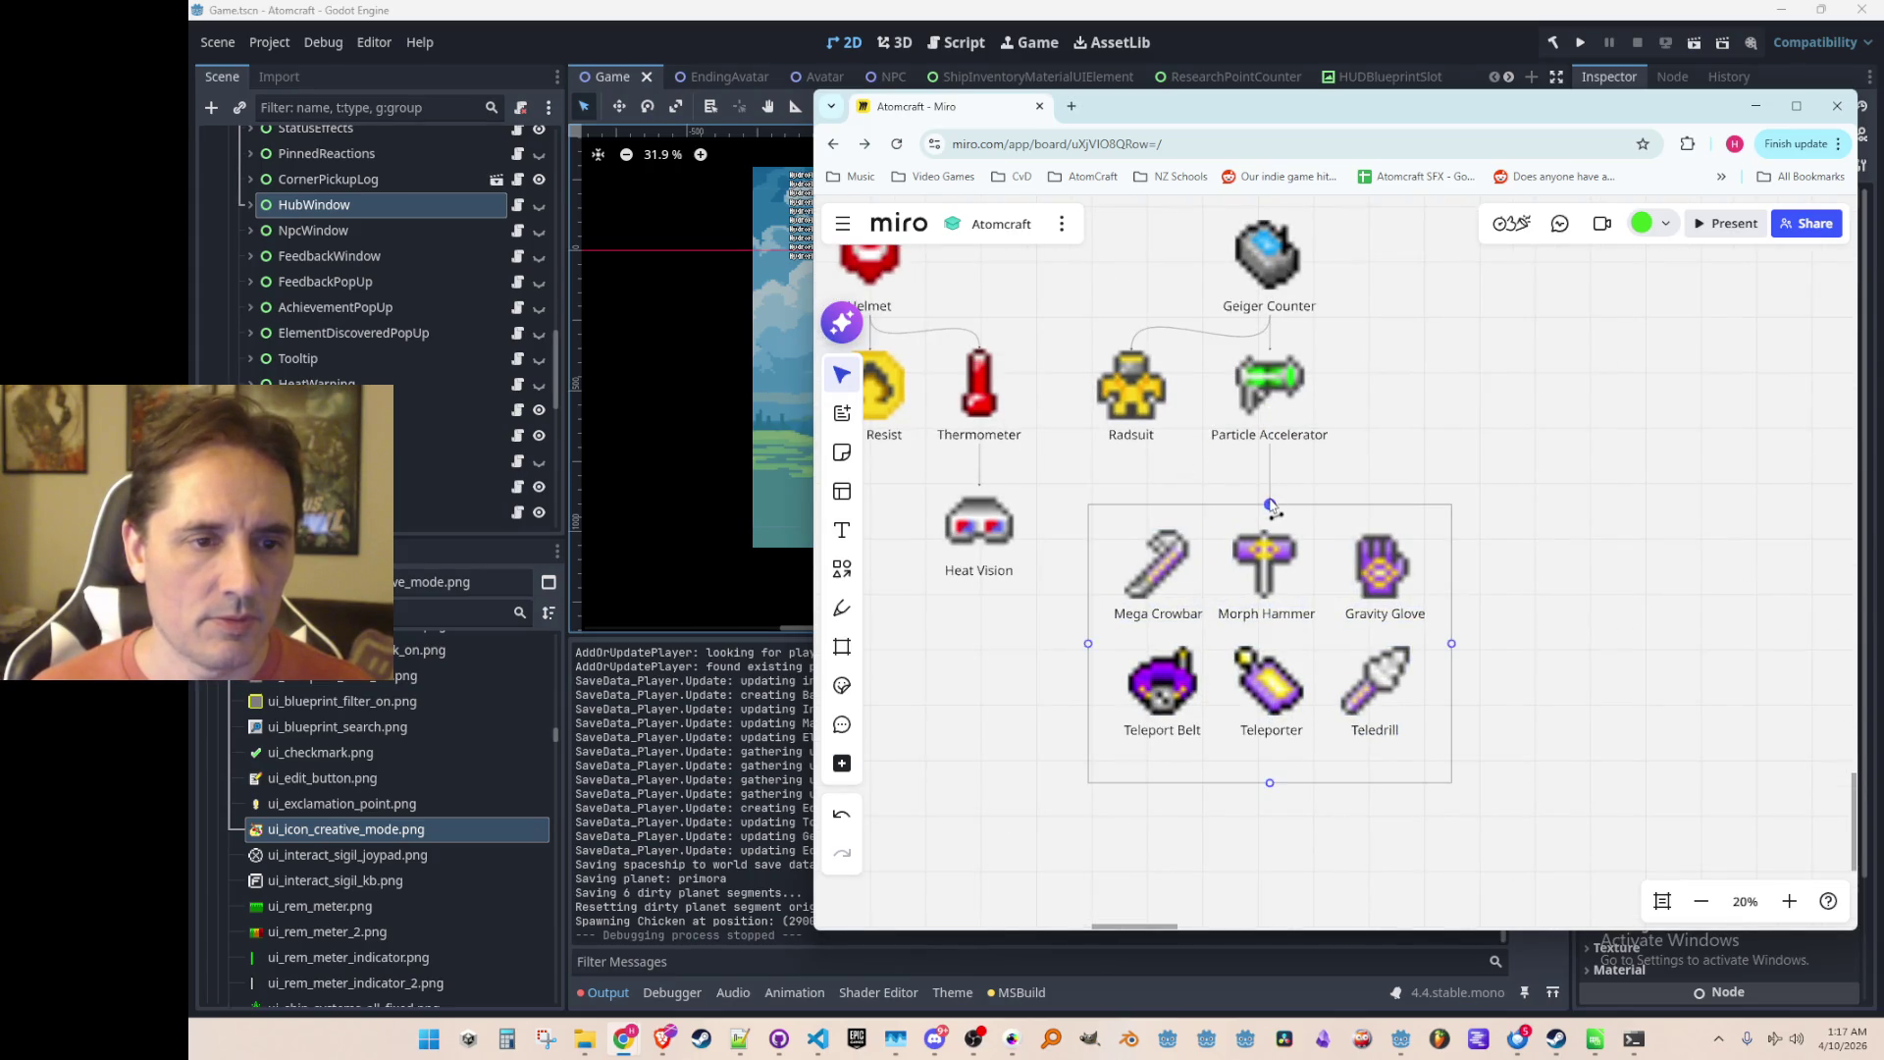
pyautogui.scroll(-3, 1416, 608)
pyautogui.scroll(2, 1282, 789)
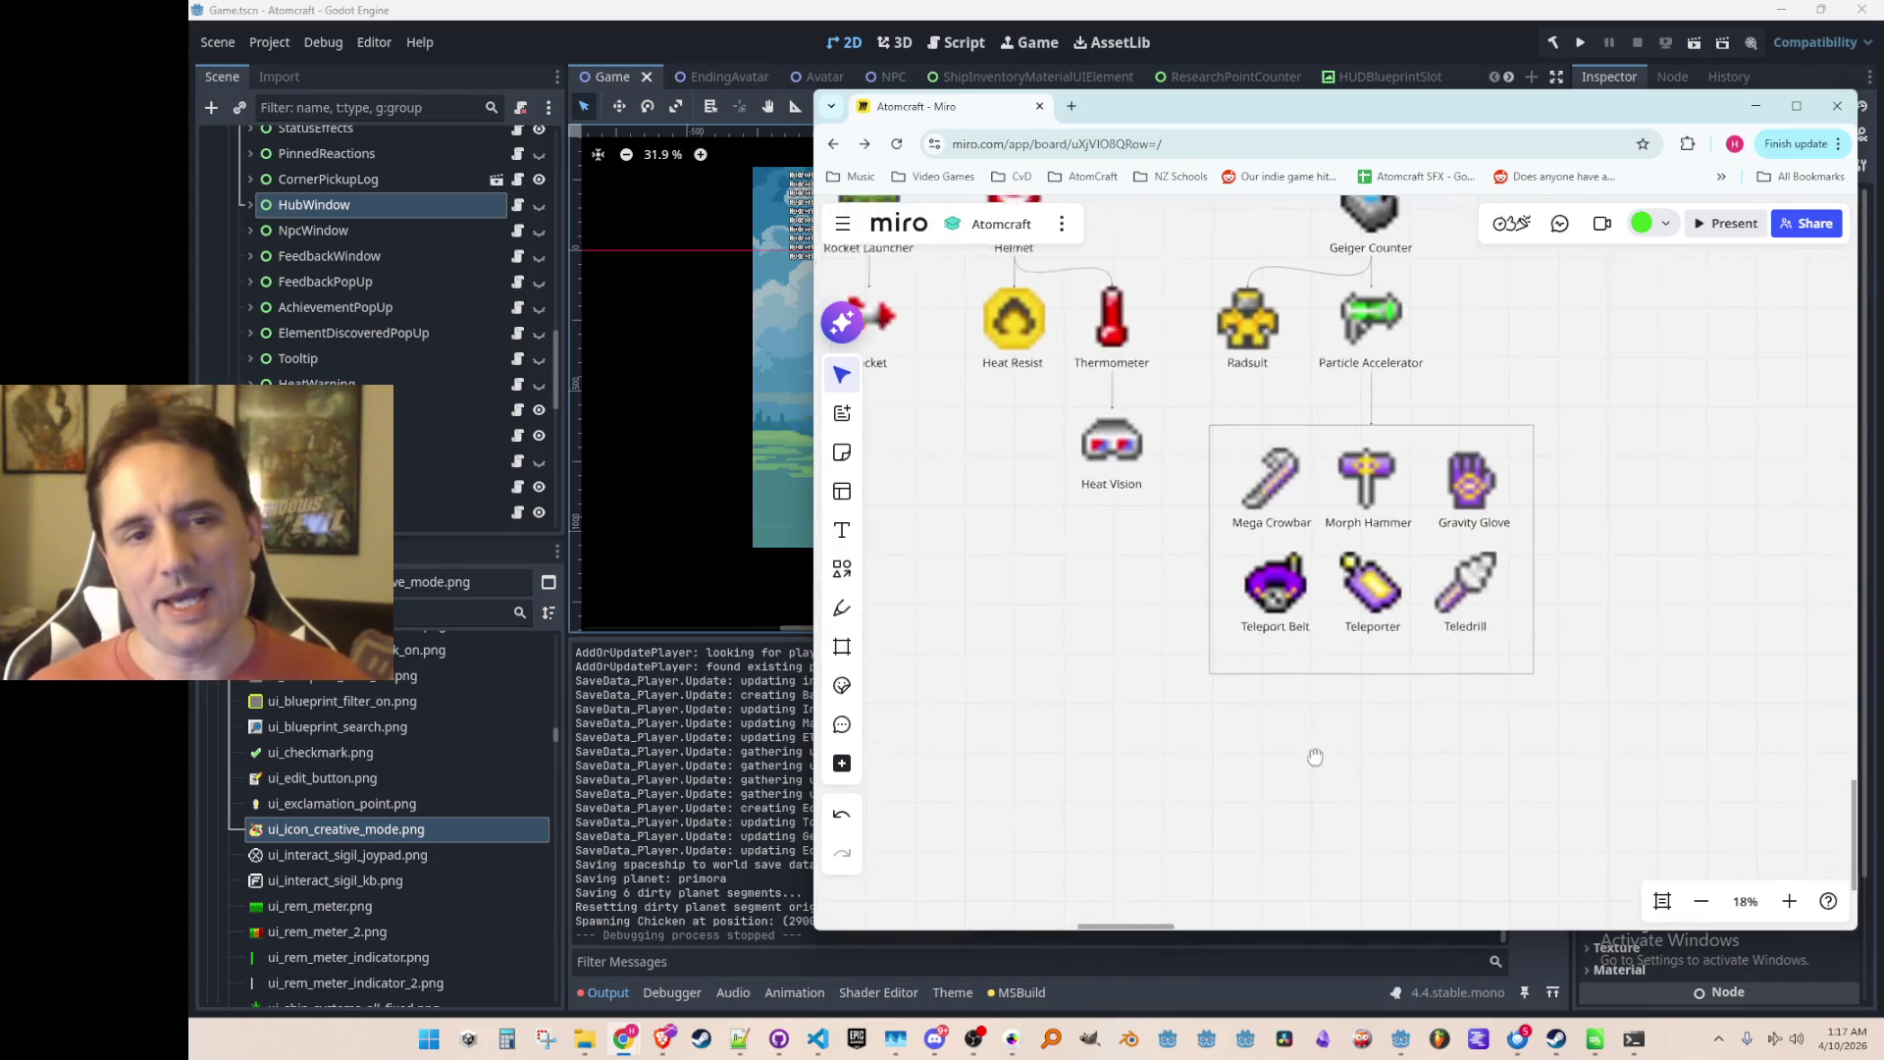
pyautogui.moveTo(1499, 792); pyautogui.dragTo(1098, 403)
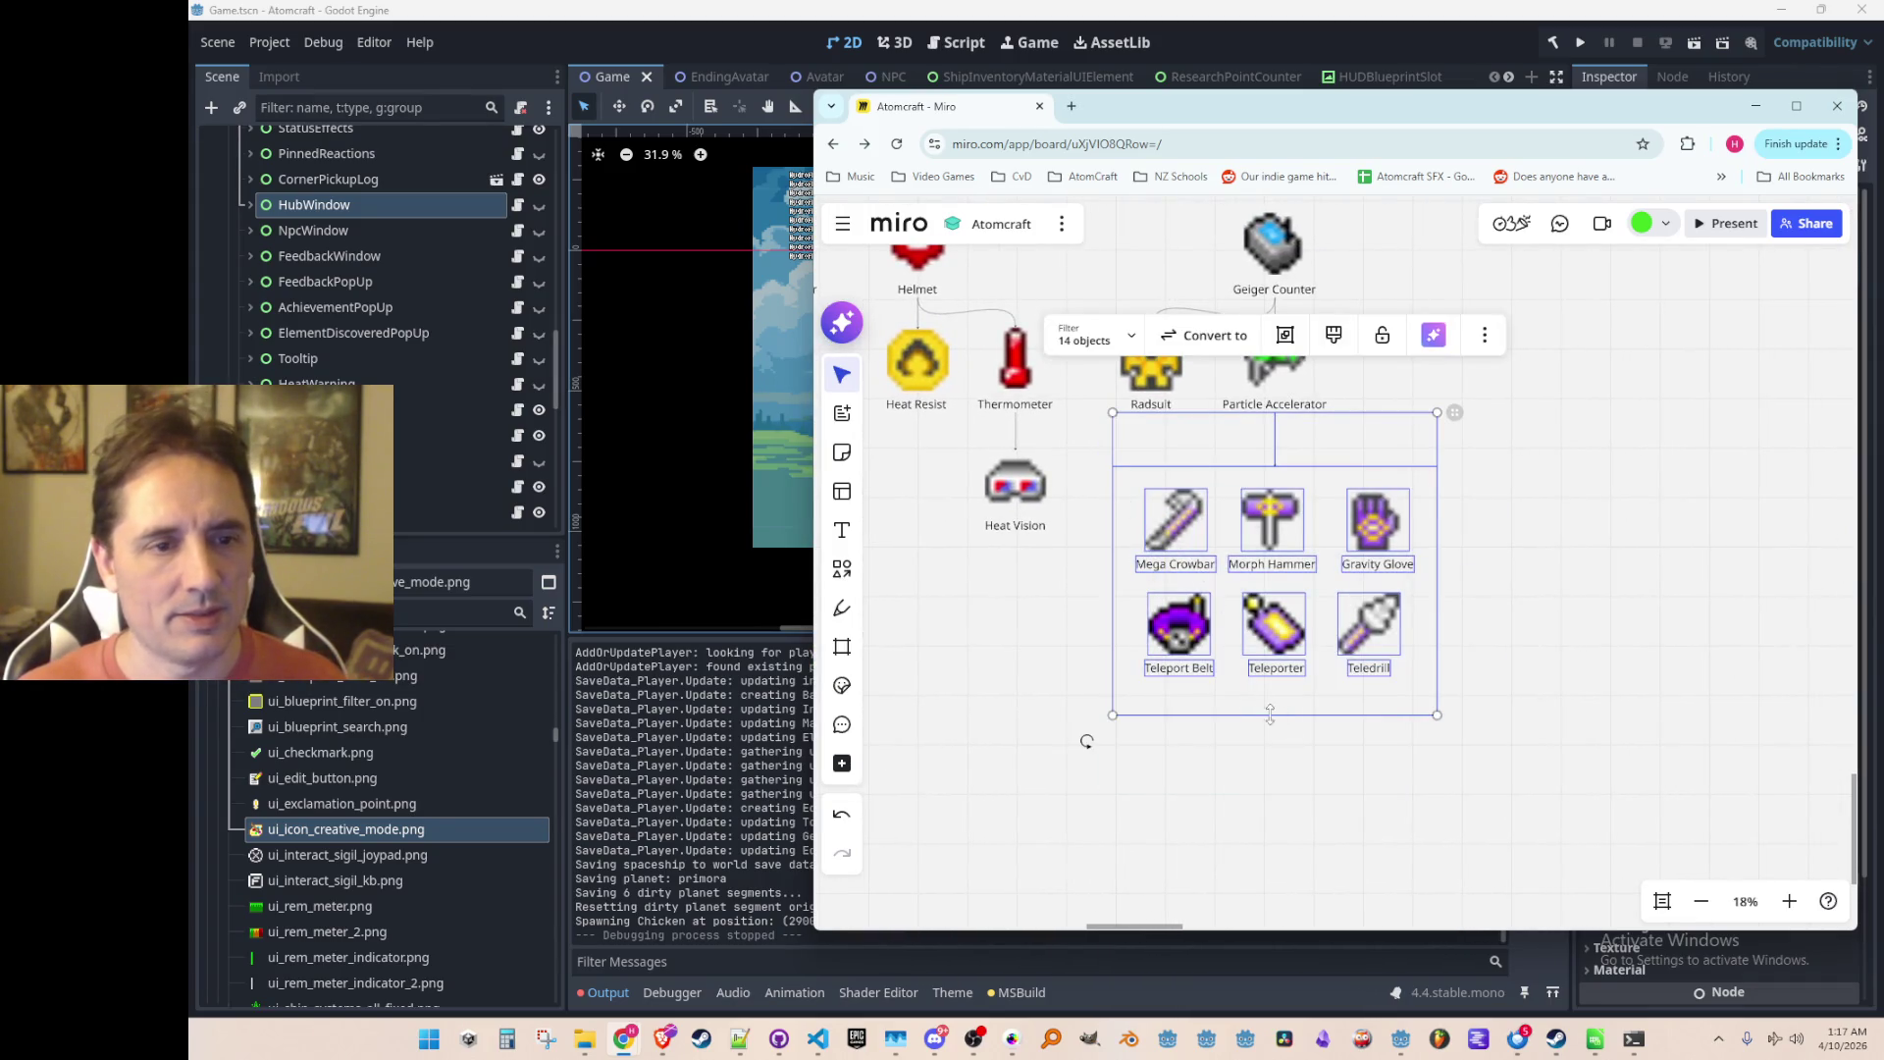
pyautogui.moveTo(1272, 526); pyautogui.dragTo(1273, 505)
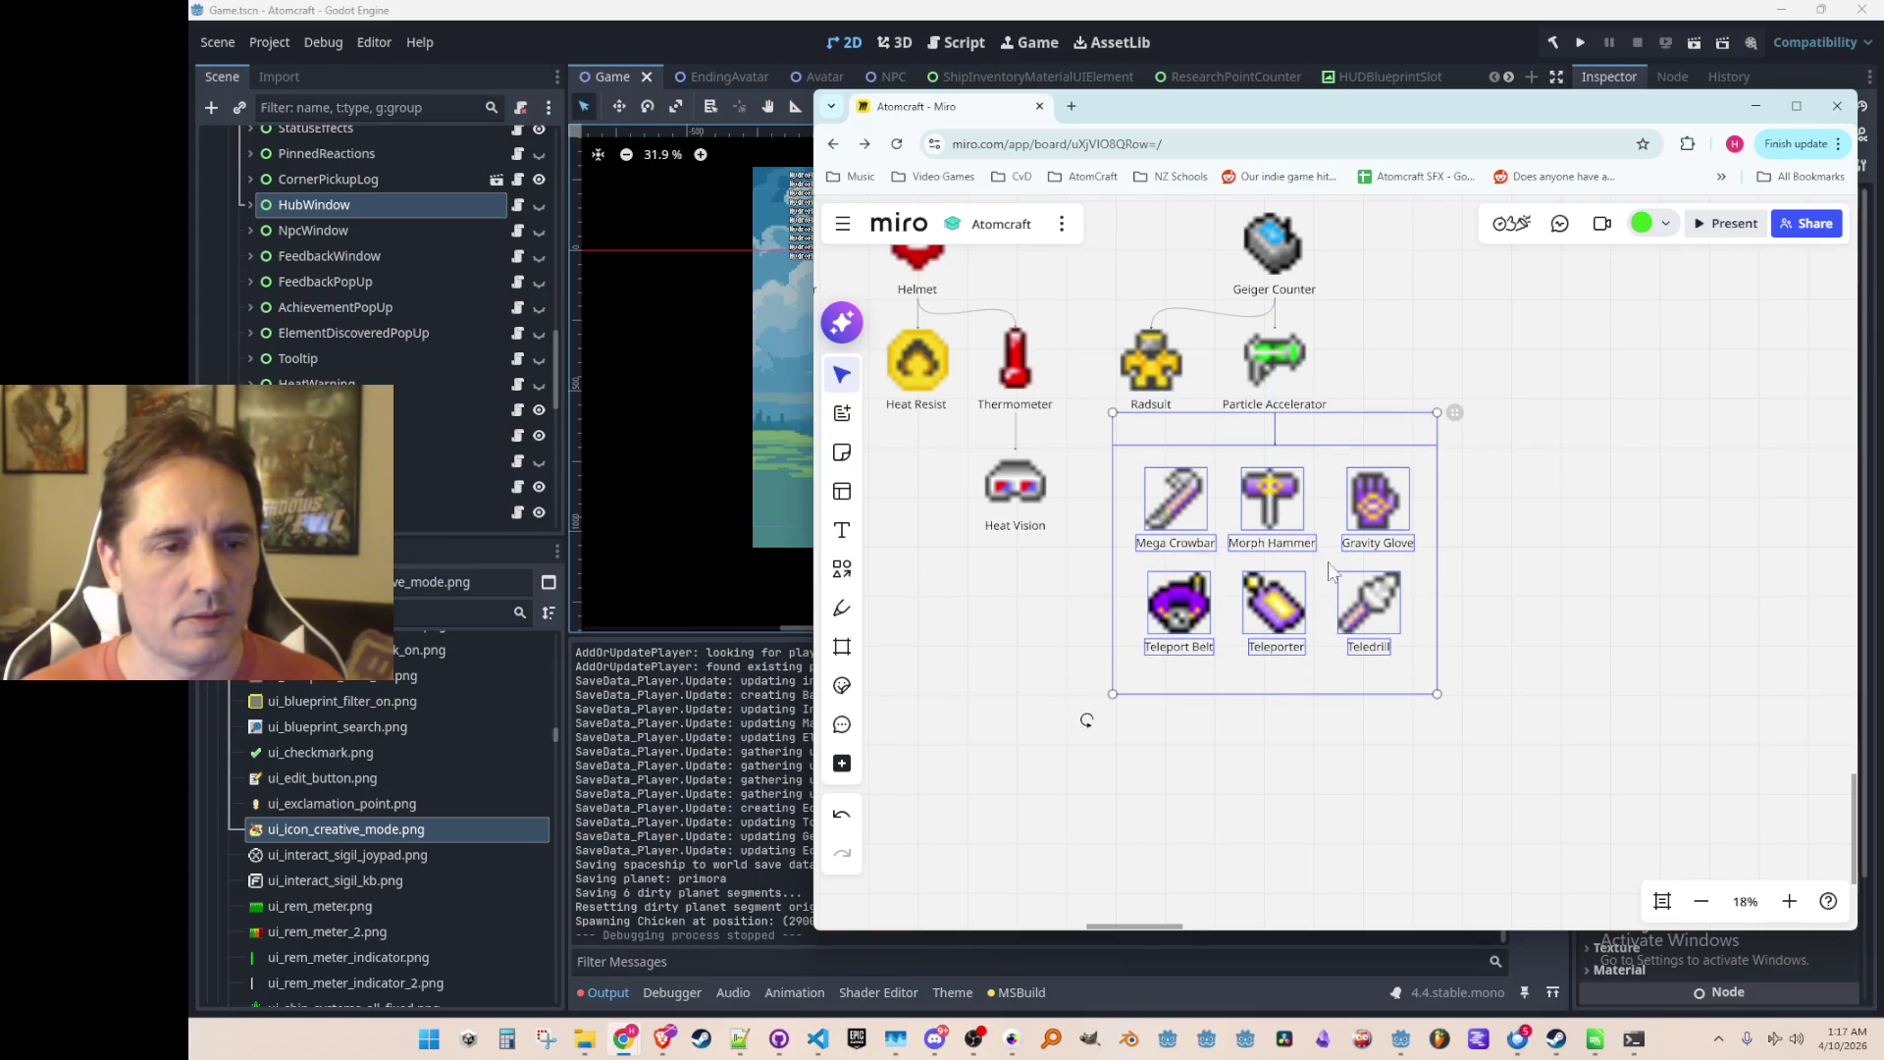
pyautogui.click(1472, 569)
pyautogui.scroll(-2, 1472, 569)
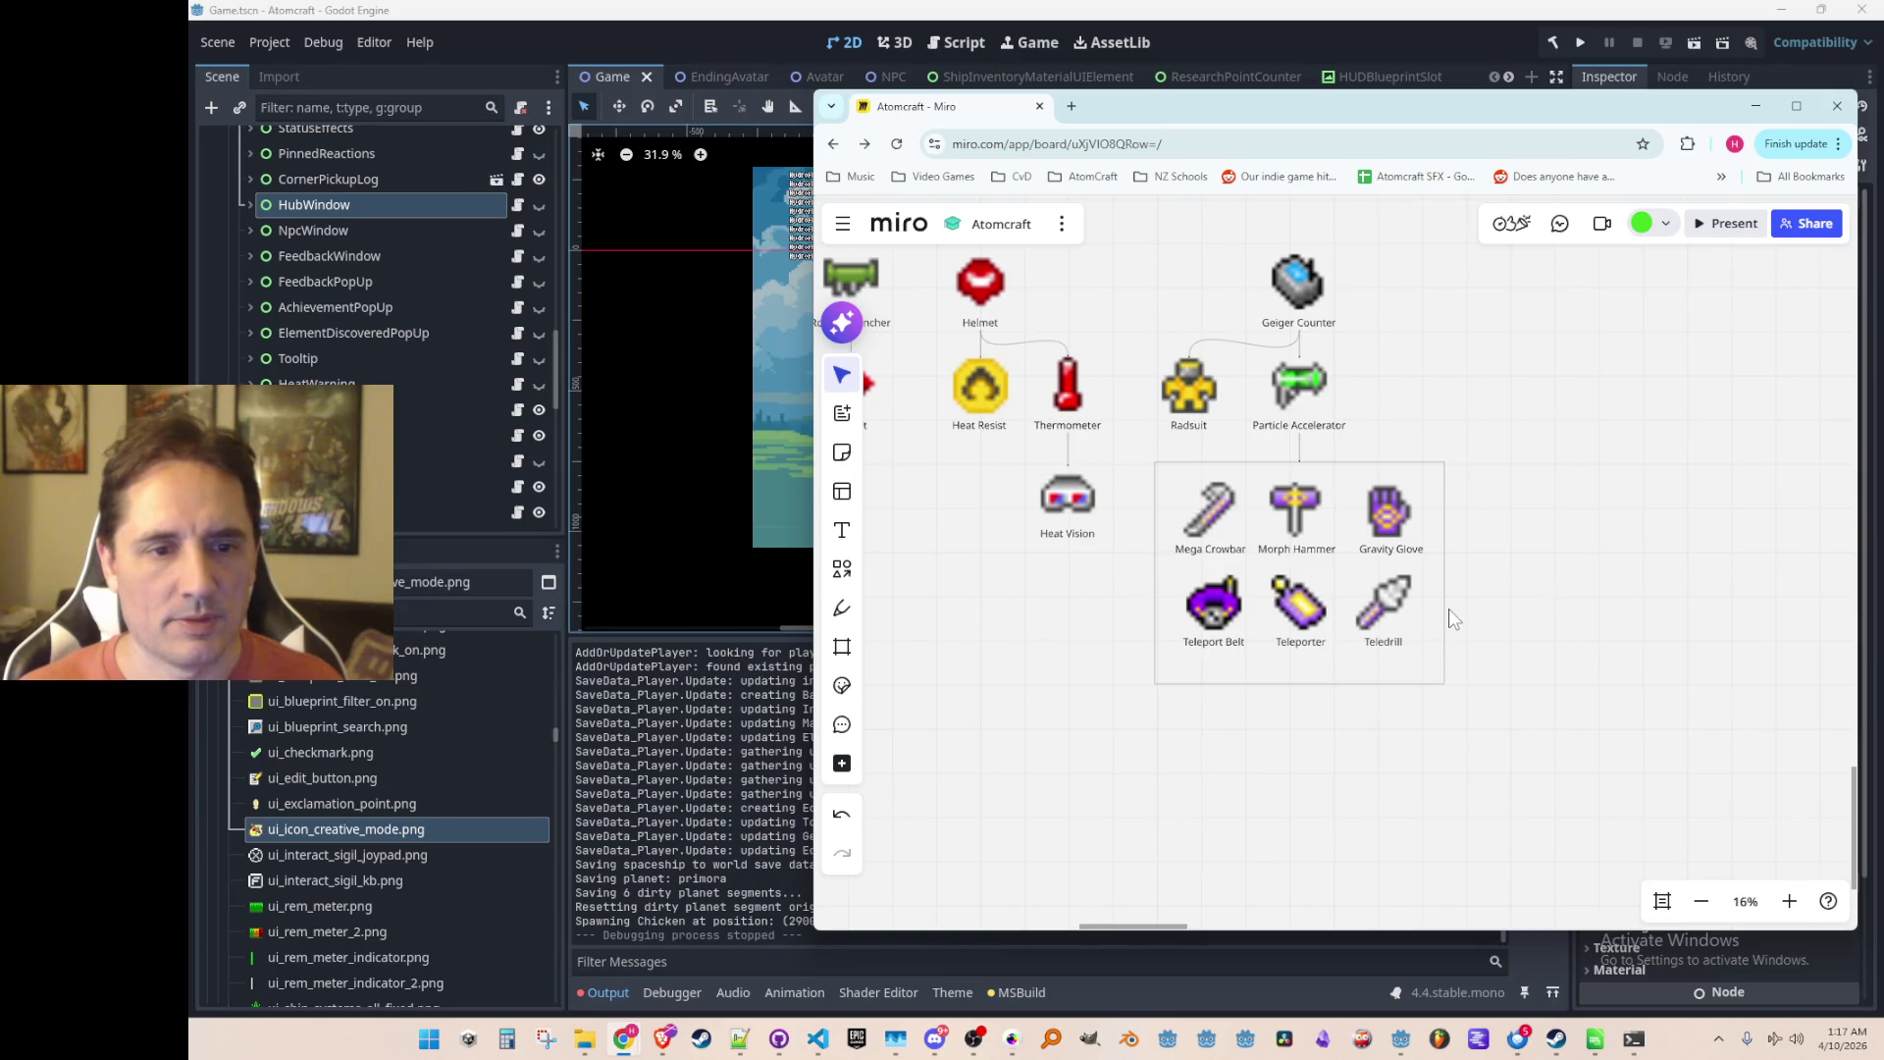
pyautogui.scroll(2, 1486, 581)
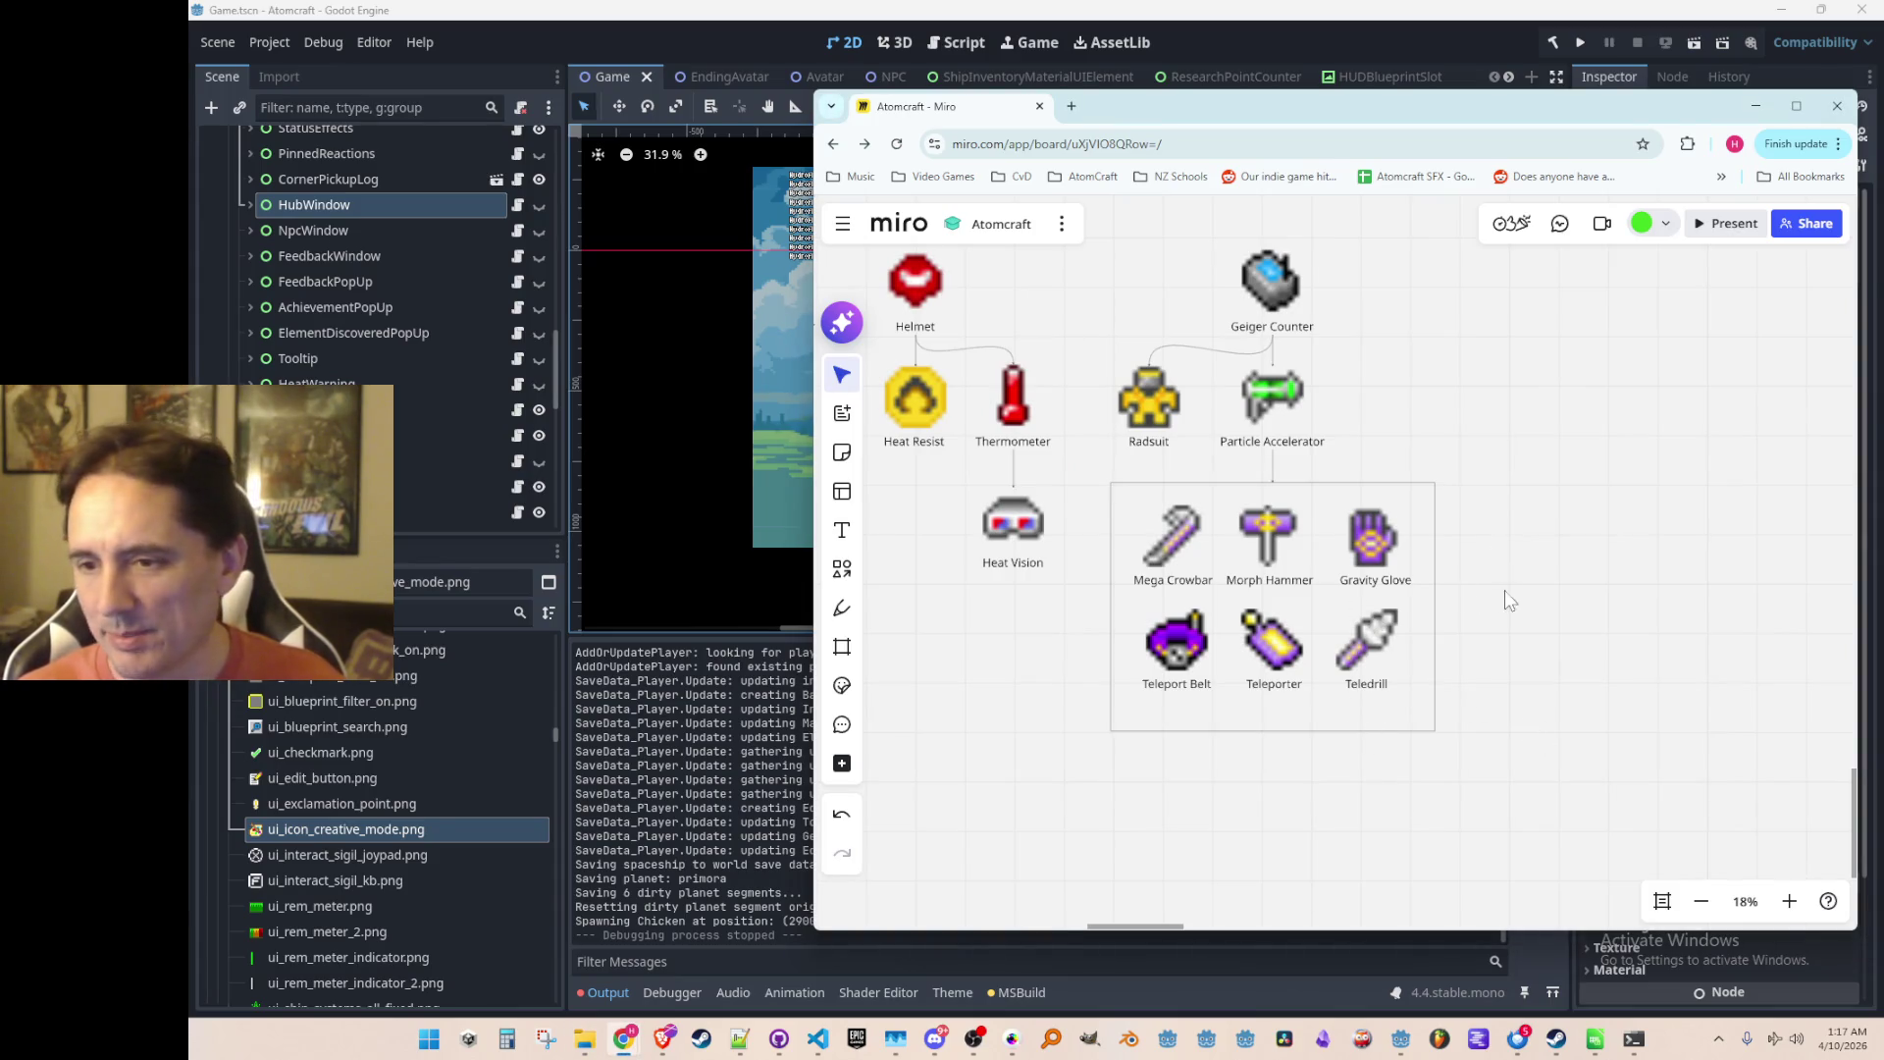
pyautogui.scroll(-3, 1329, 763)
pyautogui.moveTo(1437, 751)
pyautogui.mouseDown()
pyautogui.moveTo(1179, 575)
pyautogui.moveTo(1183, 547)
pyautogui.mouseUp()
pyautogui.moveTo(1285, 589); pyautogui.dragTo(1297, 601)
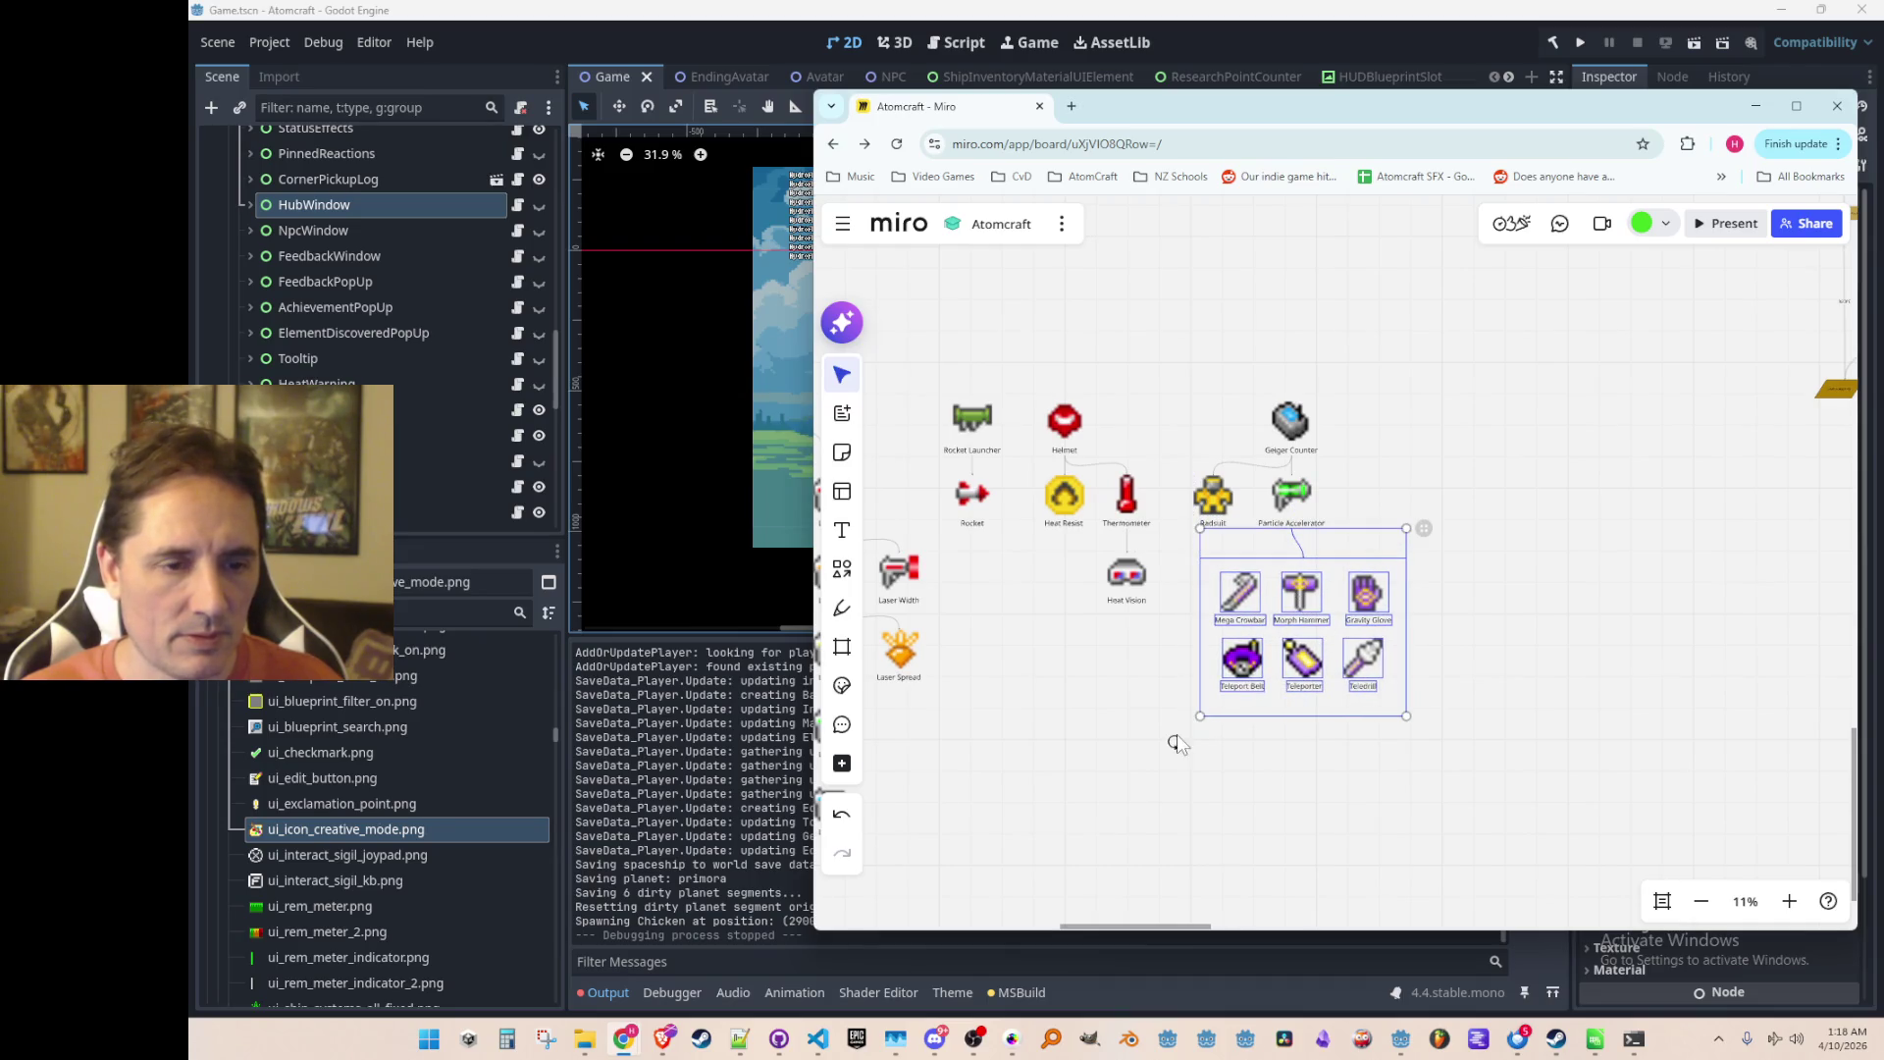
pyautogui.click(1141, 734)
pyautogui.scroll(3, 1148, 734)
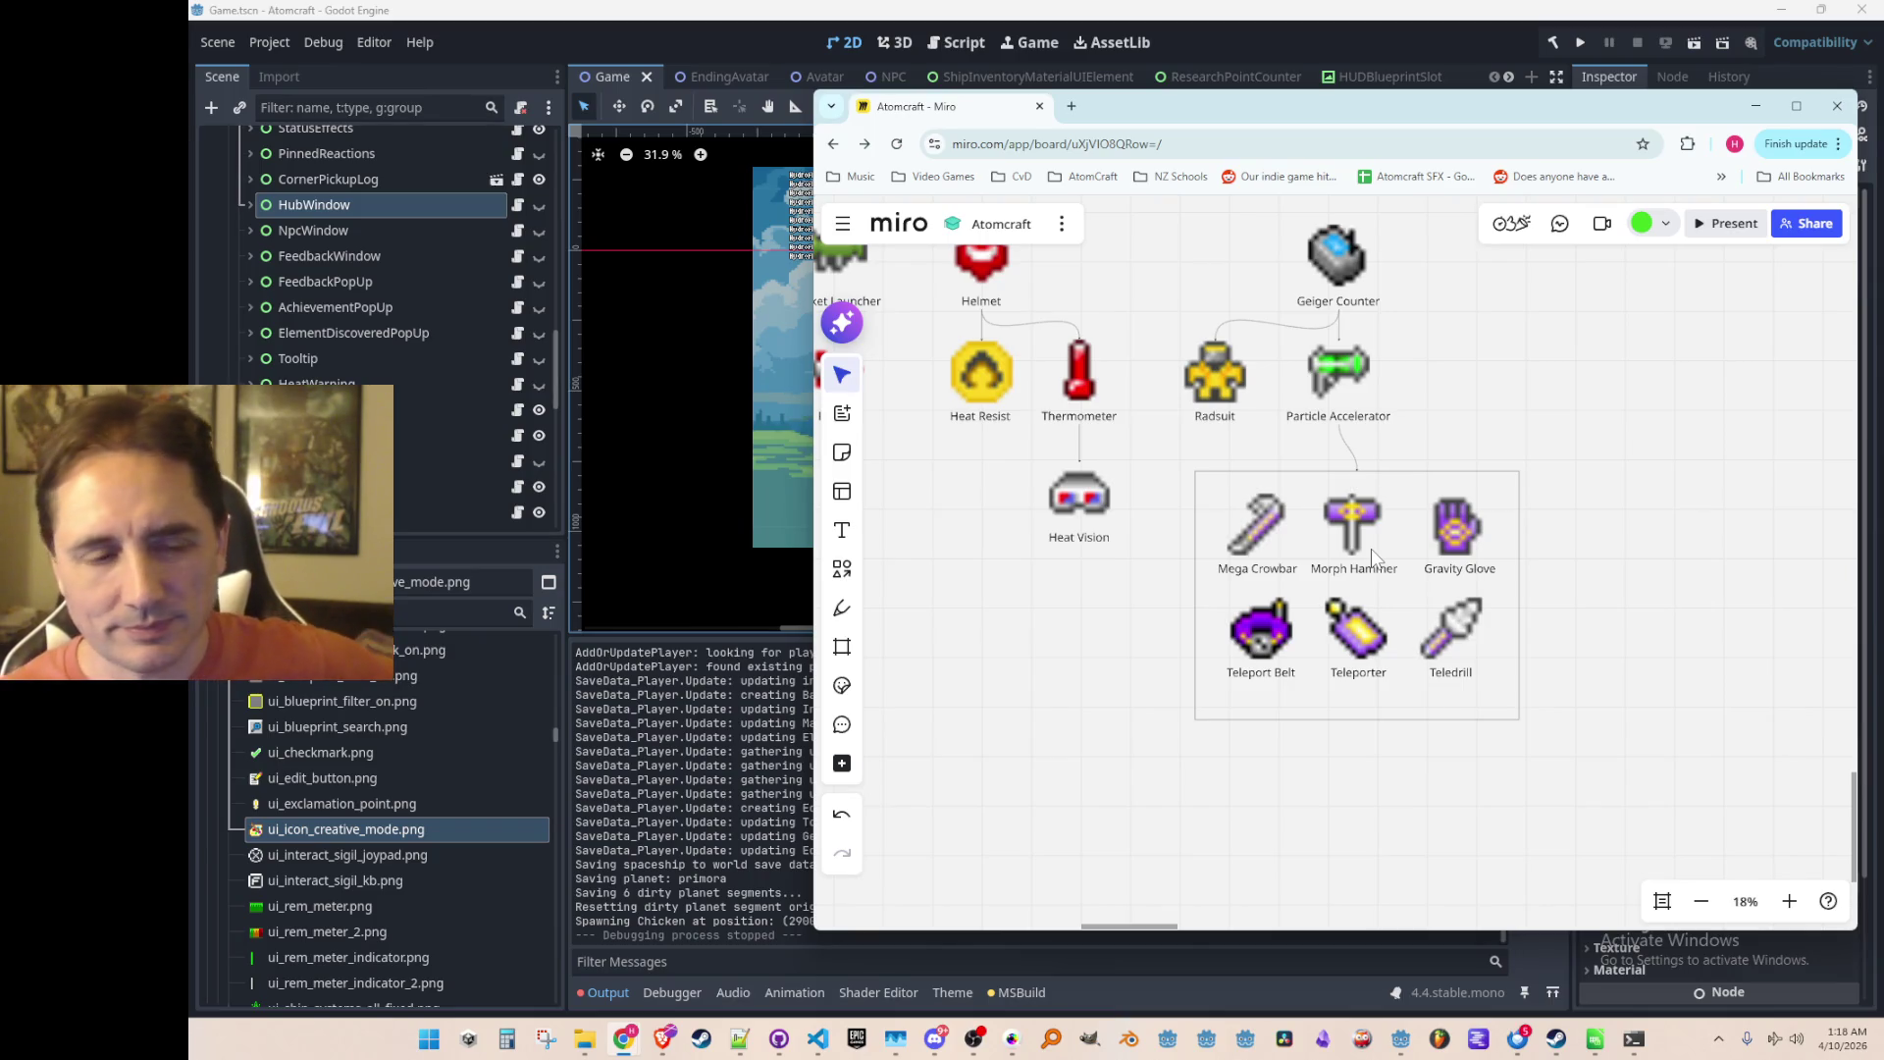
pyautogui.scroll(-5, 1162, 643)
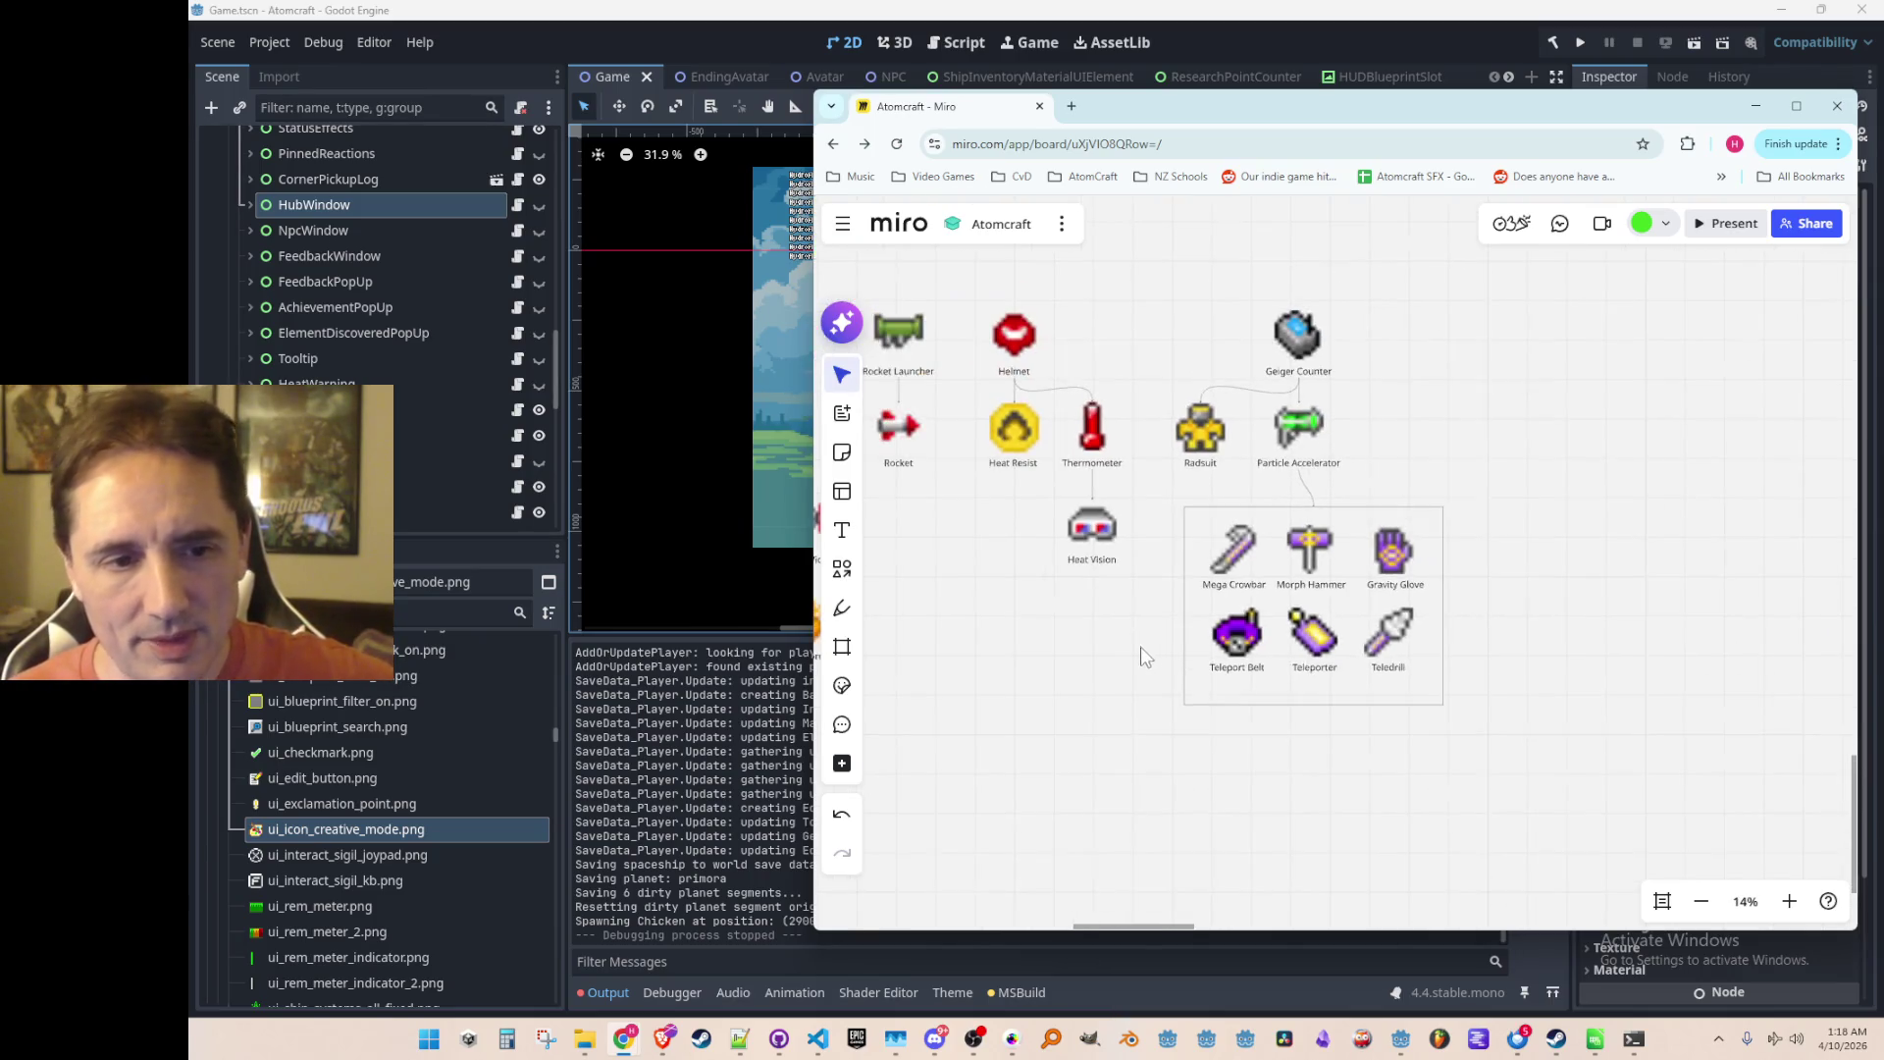
pyautogui.scroll(-2, 1128, 687)
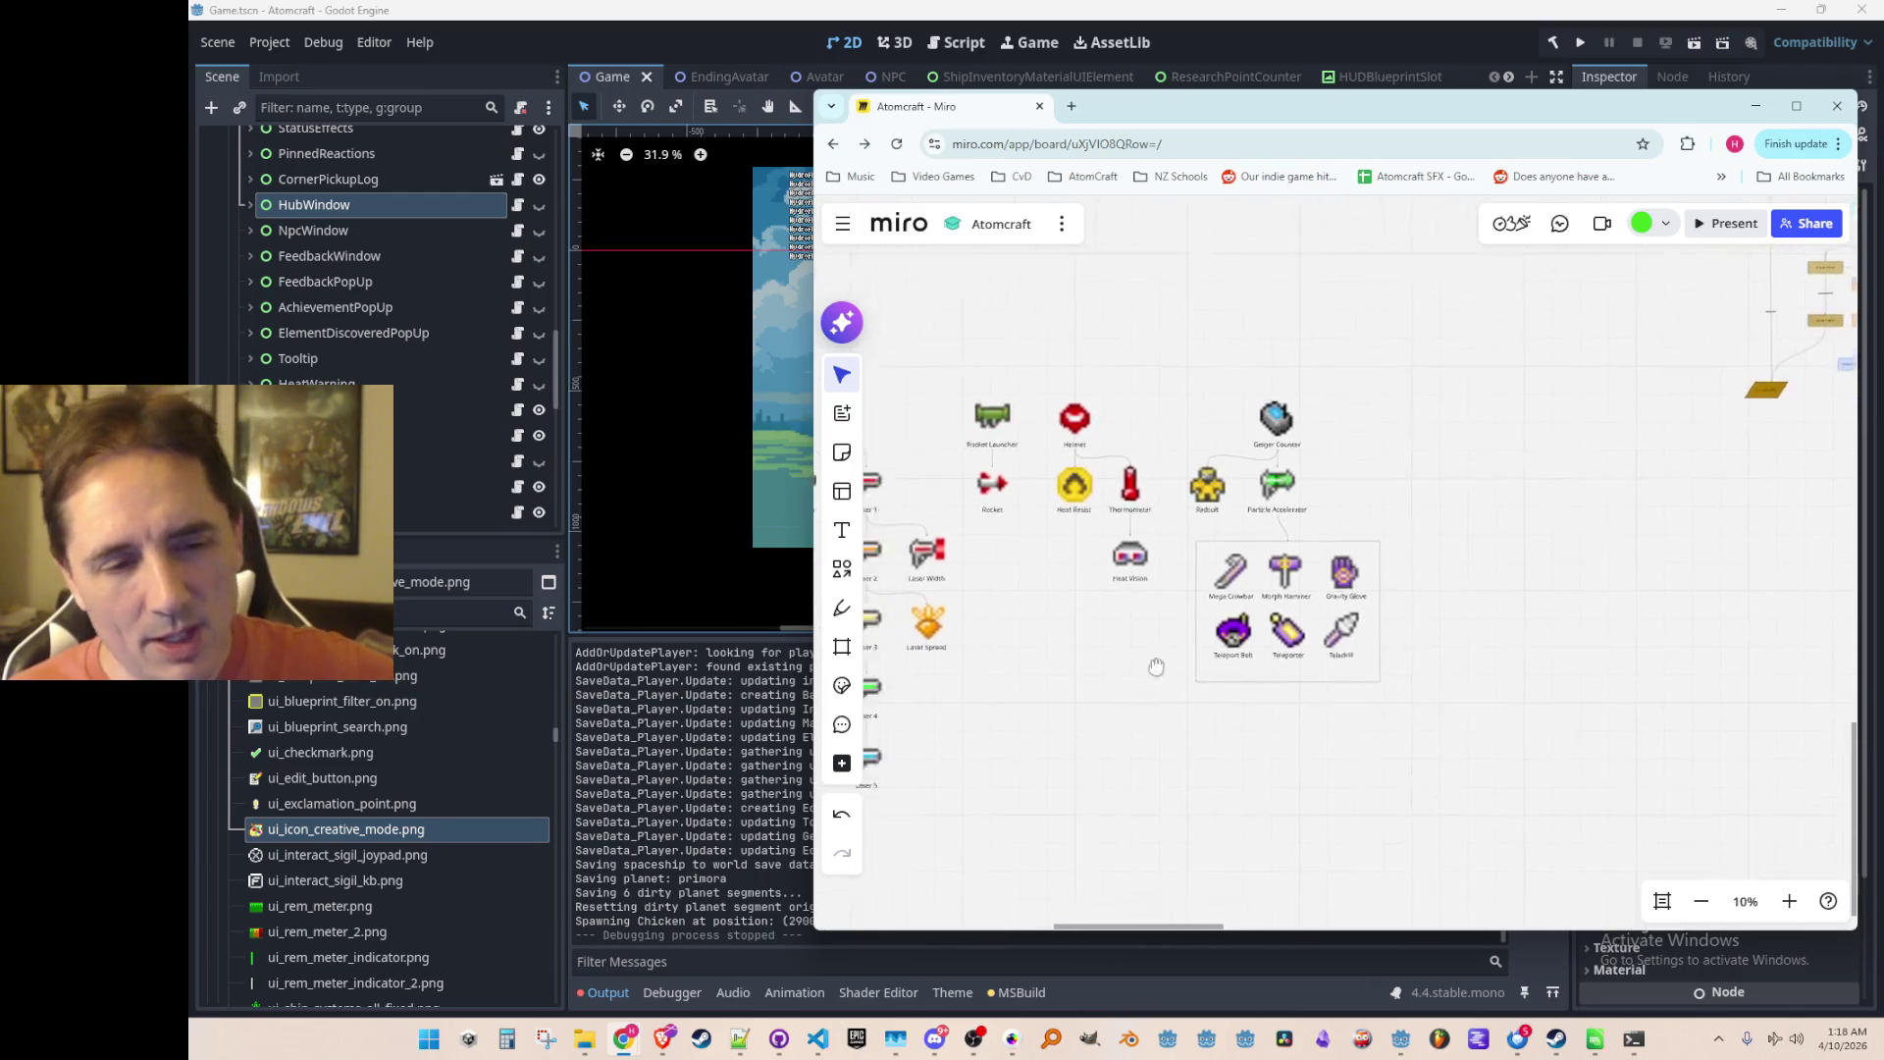
pyautogui.scroll(1, 1291, 593)
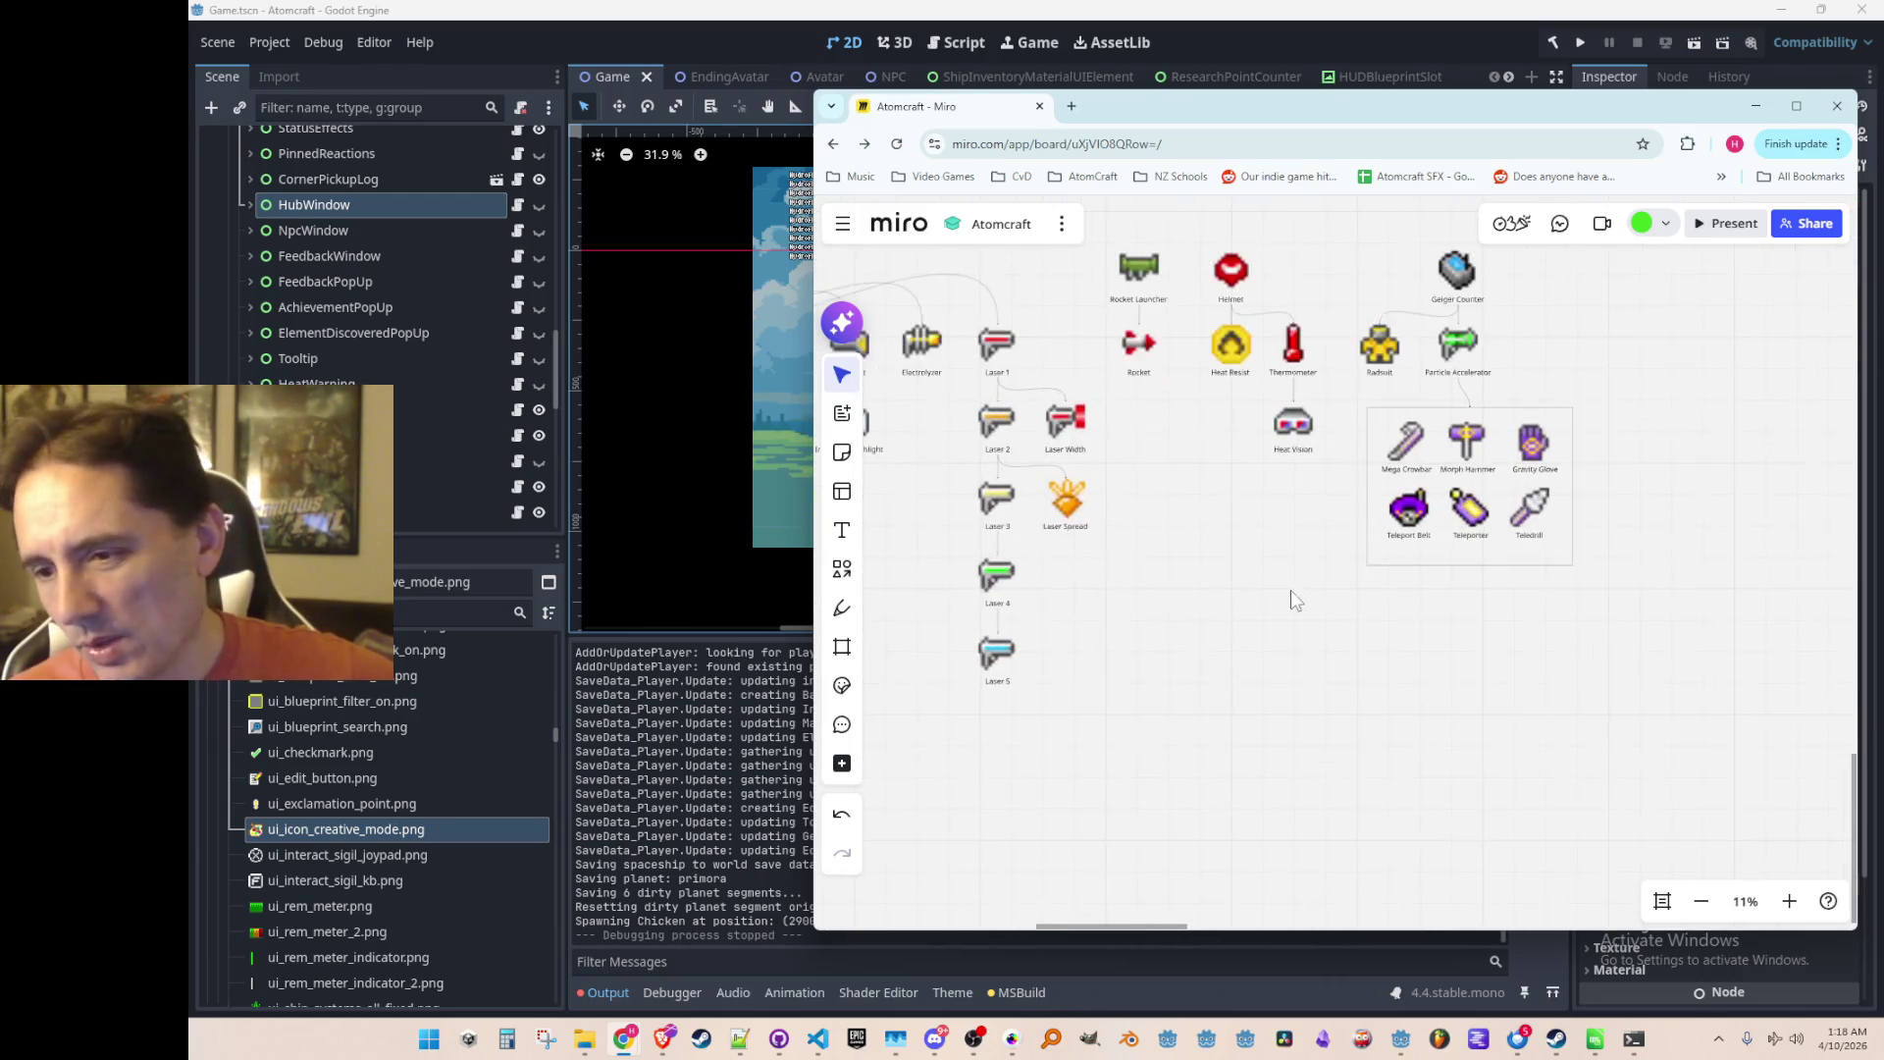
pyautogui.moveTo(1259, 556); pyautogui.dragTo(1204, 639)
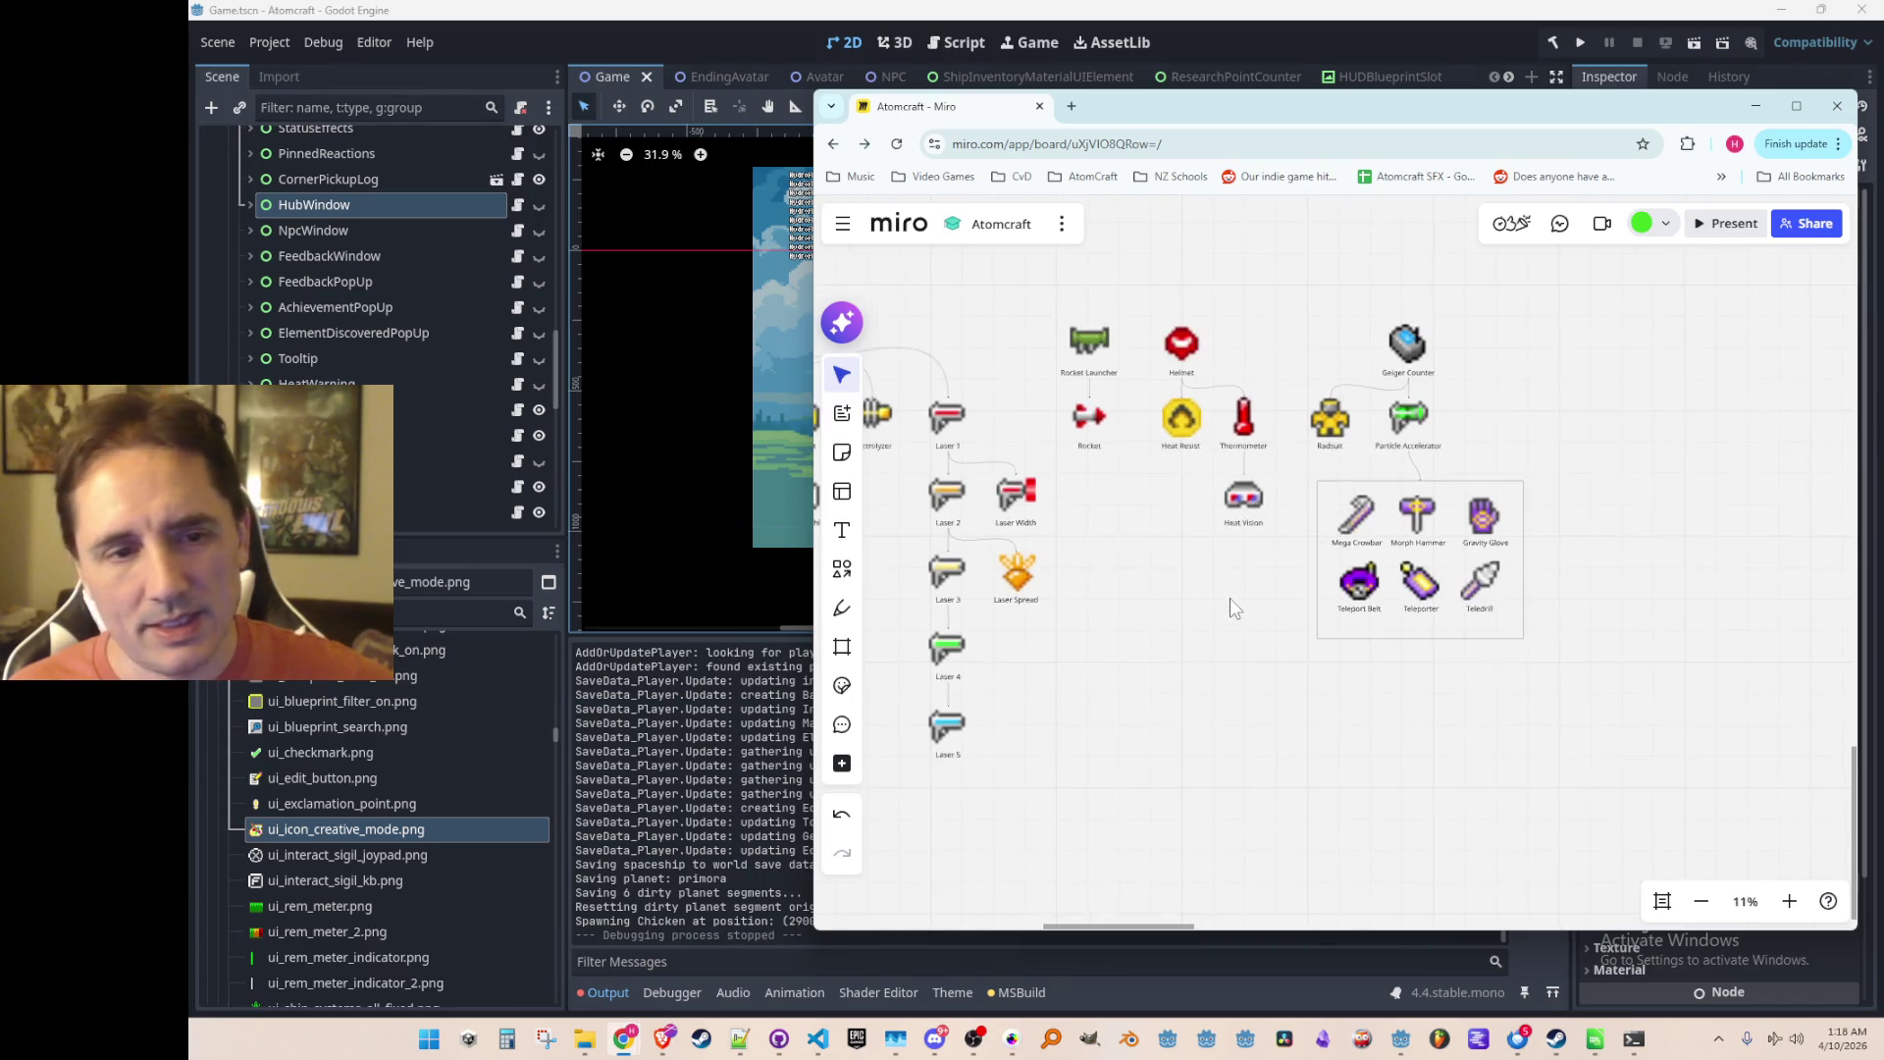
pyautogui.moveTo(1231, 605); pyautogui.dragTo(1224, 611)
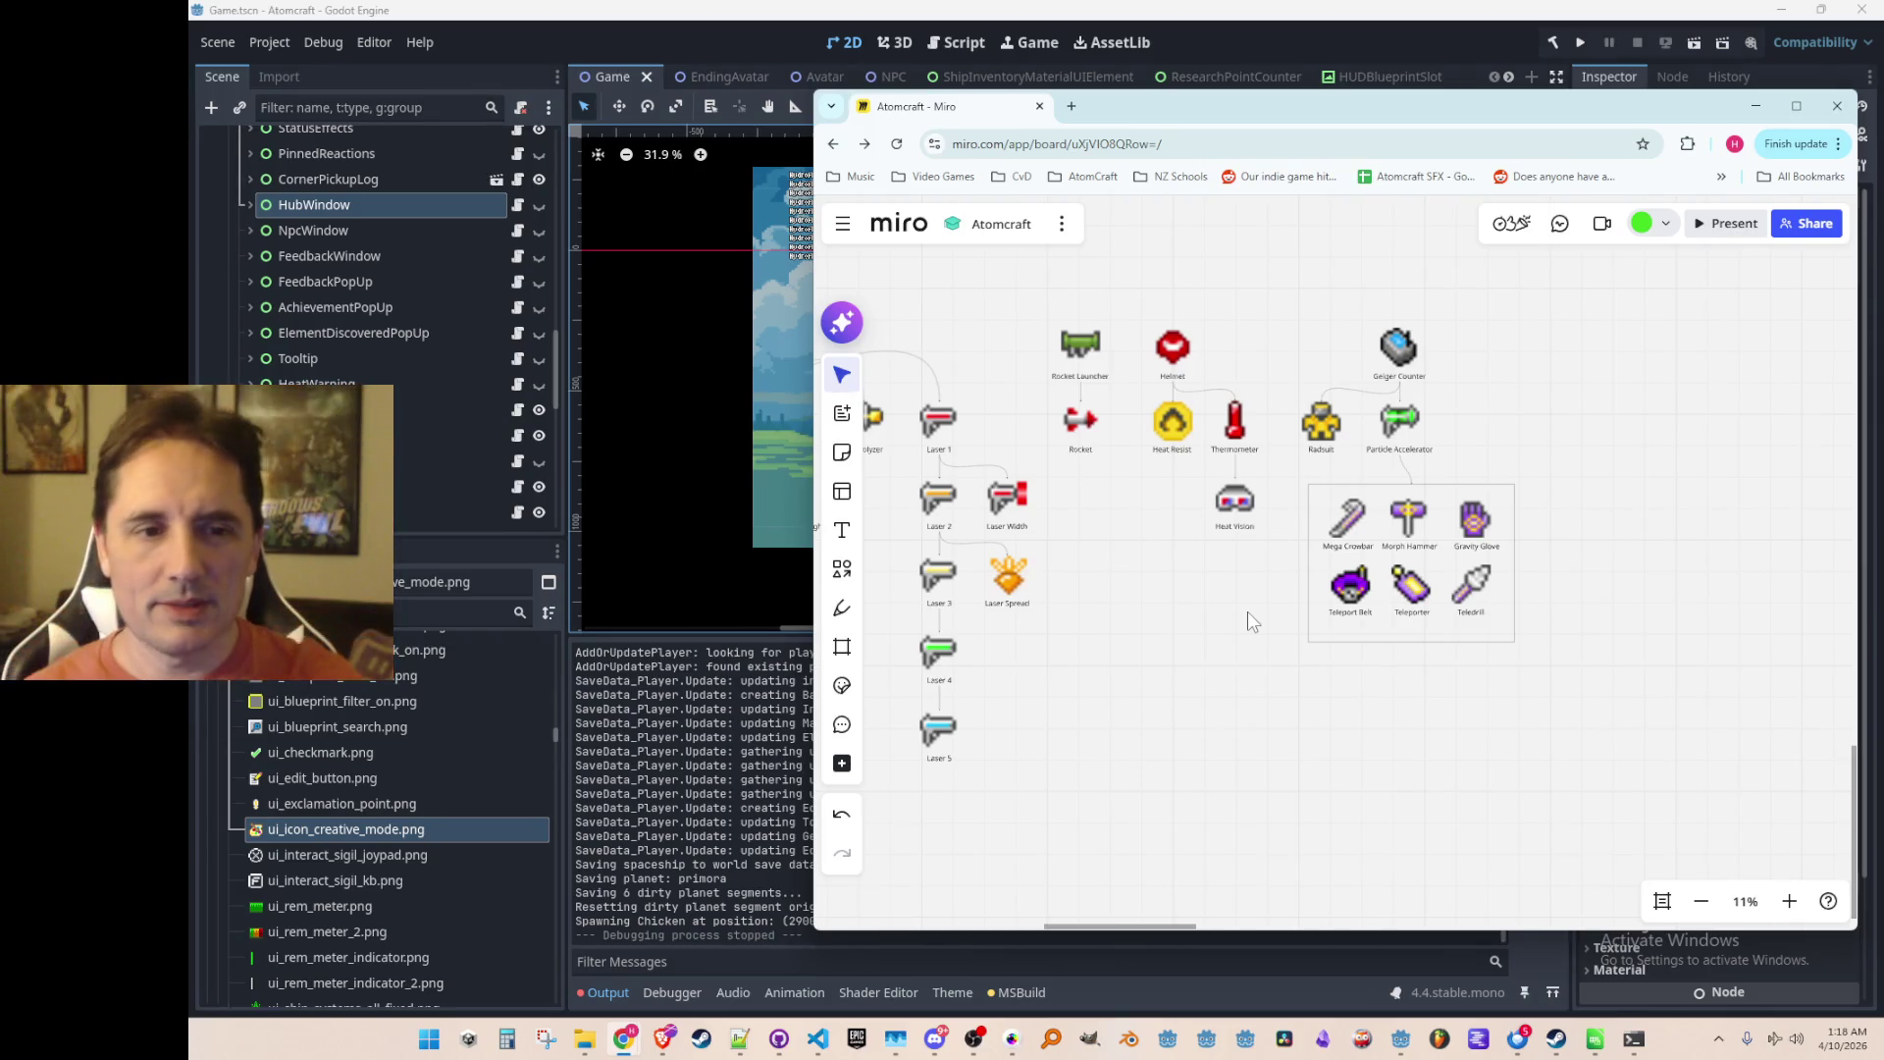
pyautogui.scroll(-3, 1160, 616)
pyautogui.moveTo(1099, 711)
pyautogui.mouseDown()
pyautogui.moveTo(1257, 550)
pyautogui.moveTo(1380, 638)
pyautogui.mouseUp()
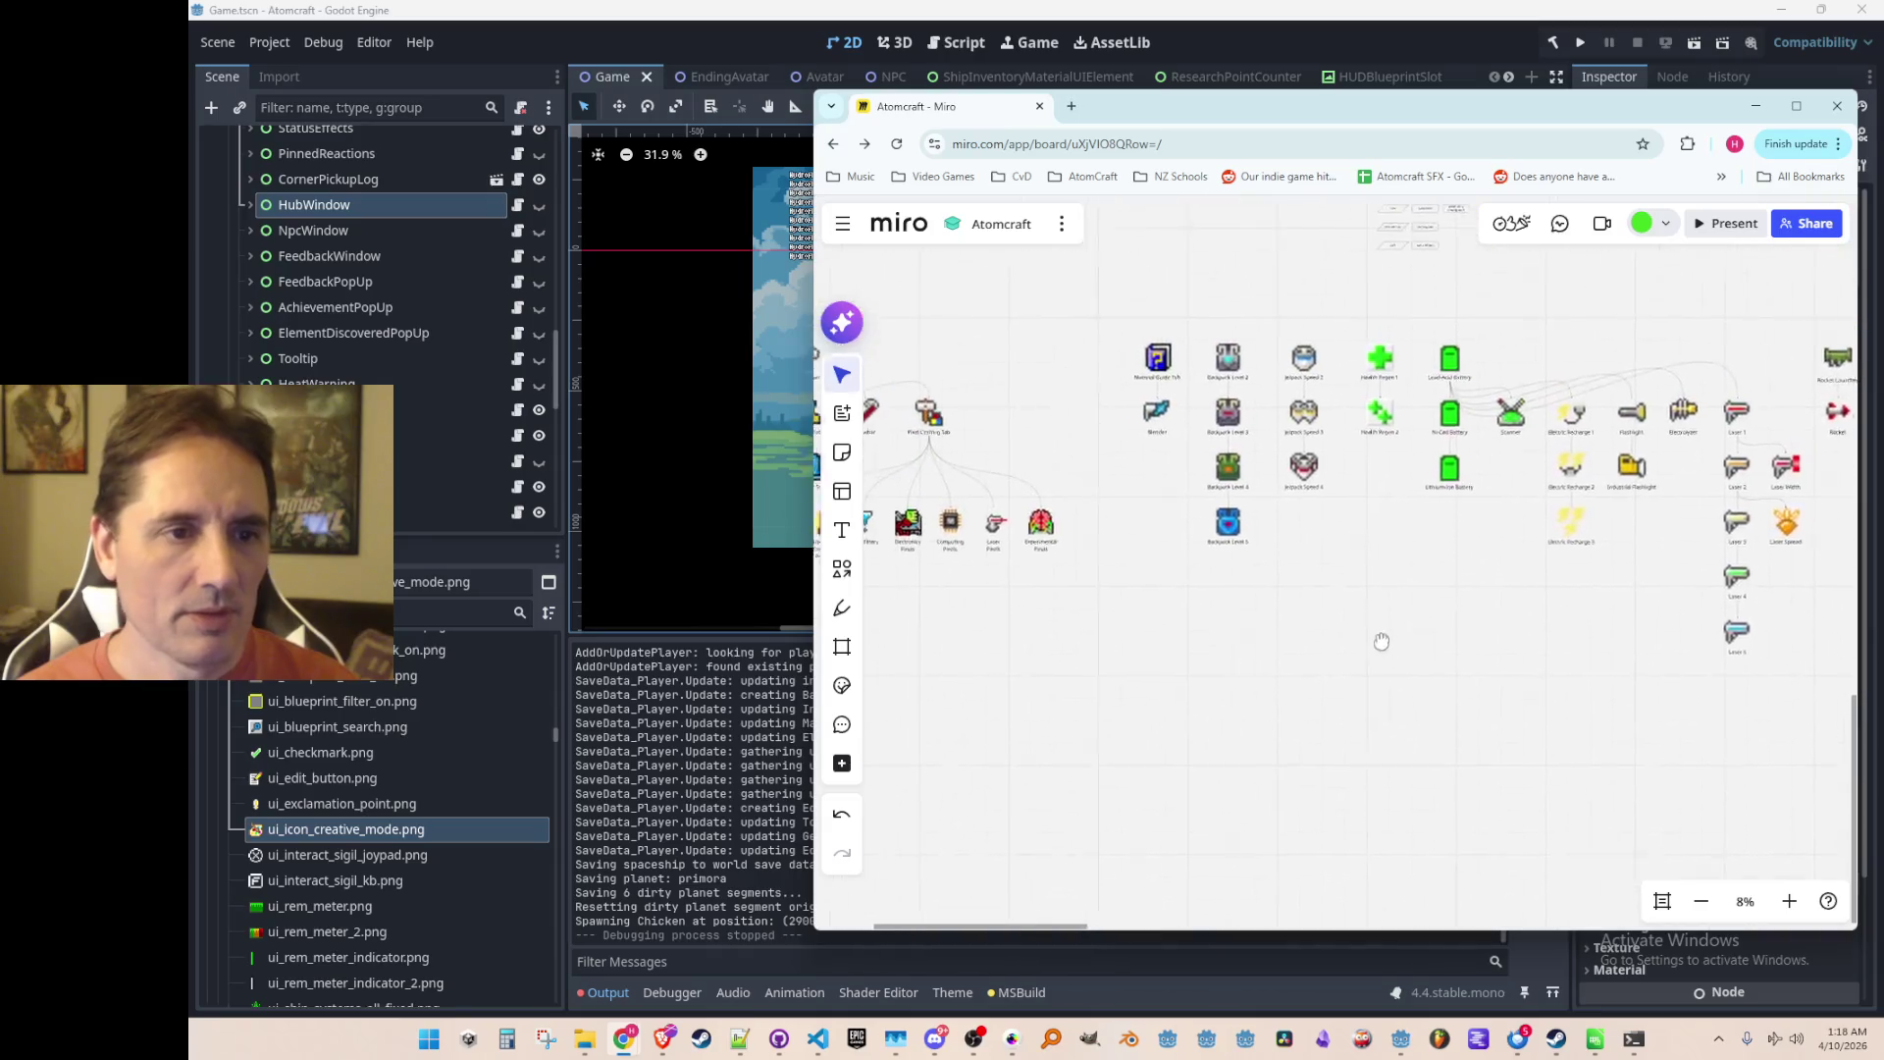
pyautogui.moveTo(1042, 659); pyautogui.dragTo(1418, 657)
pyautogui.scroll(5, 1237, 583)
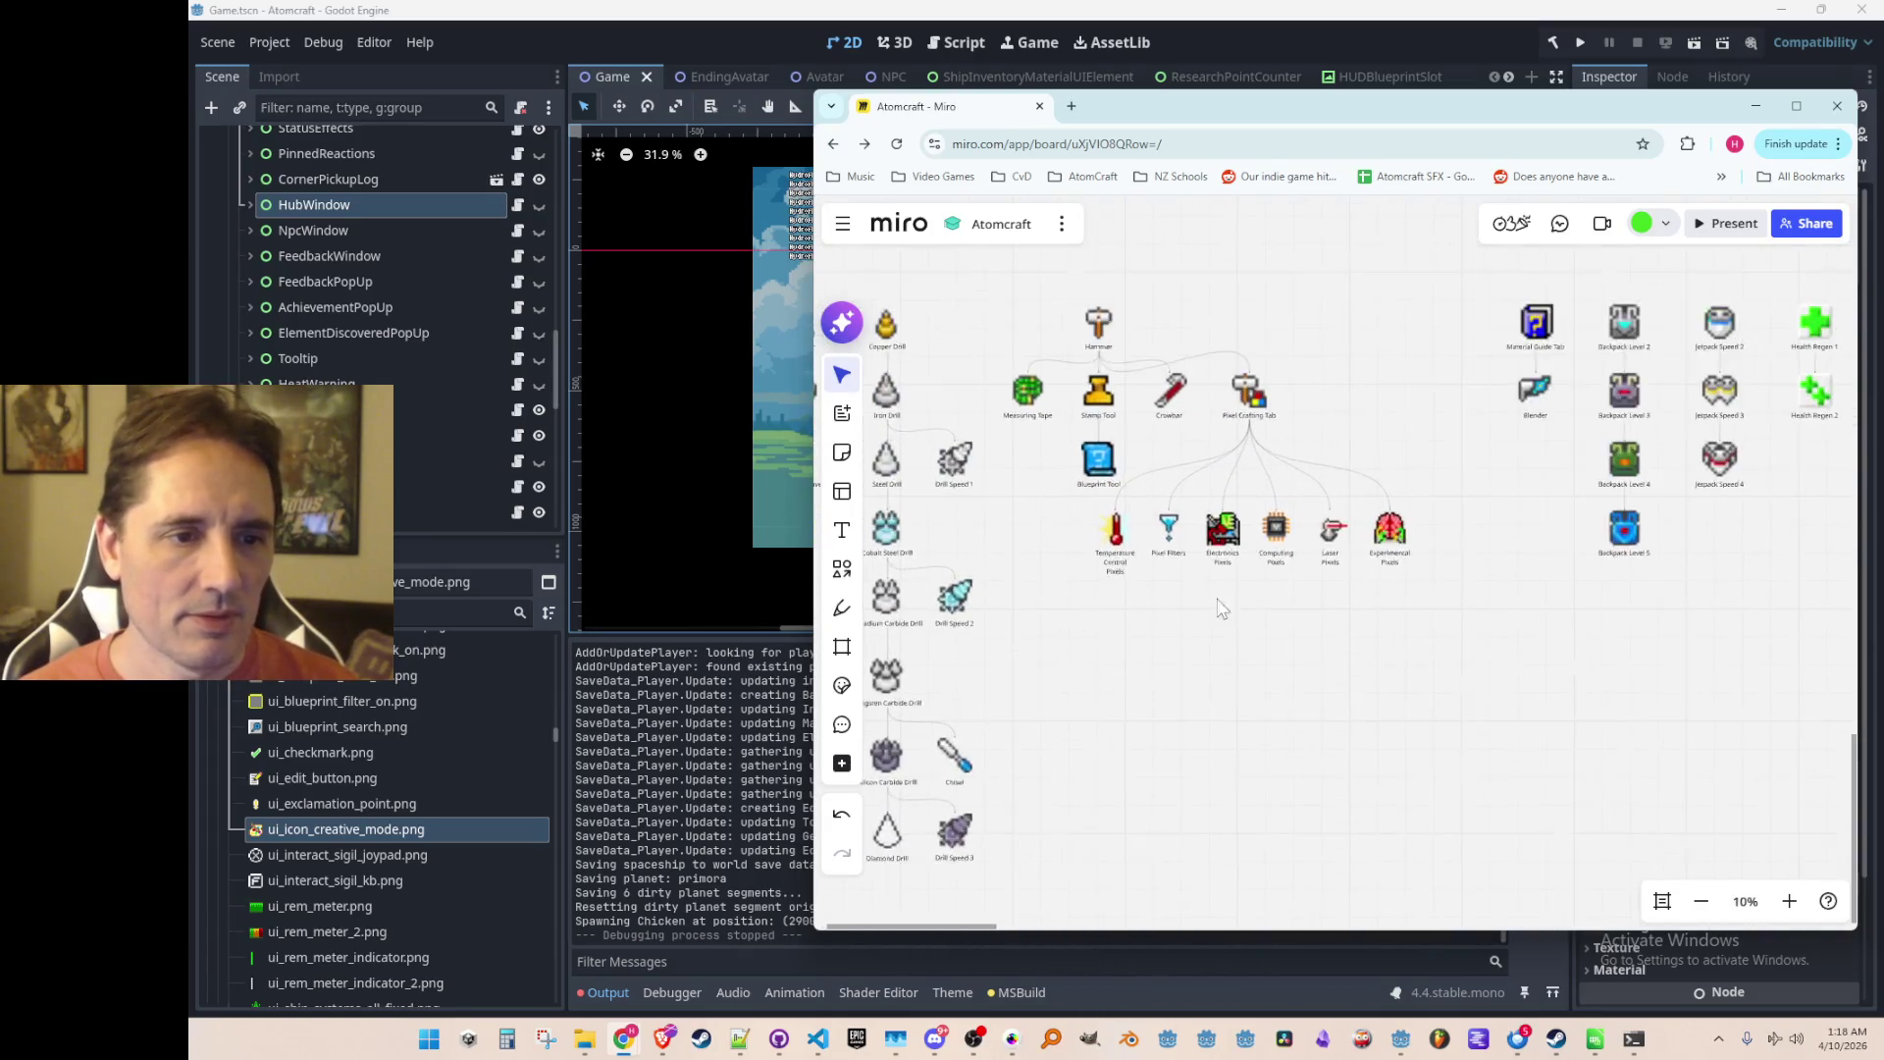
pyautogui.scroll(-5, 1268, 584)
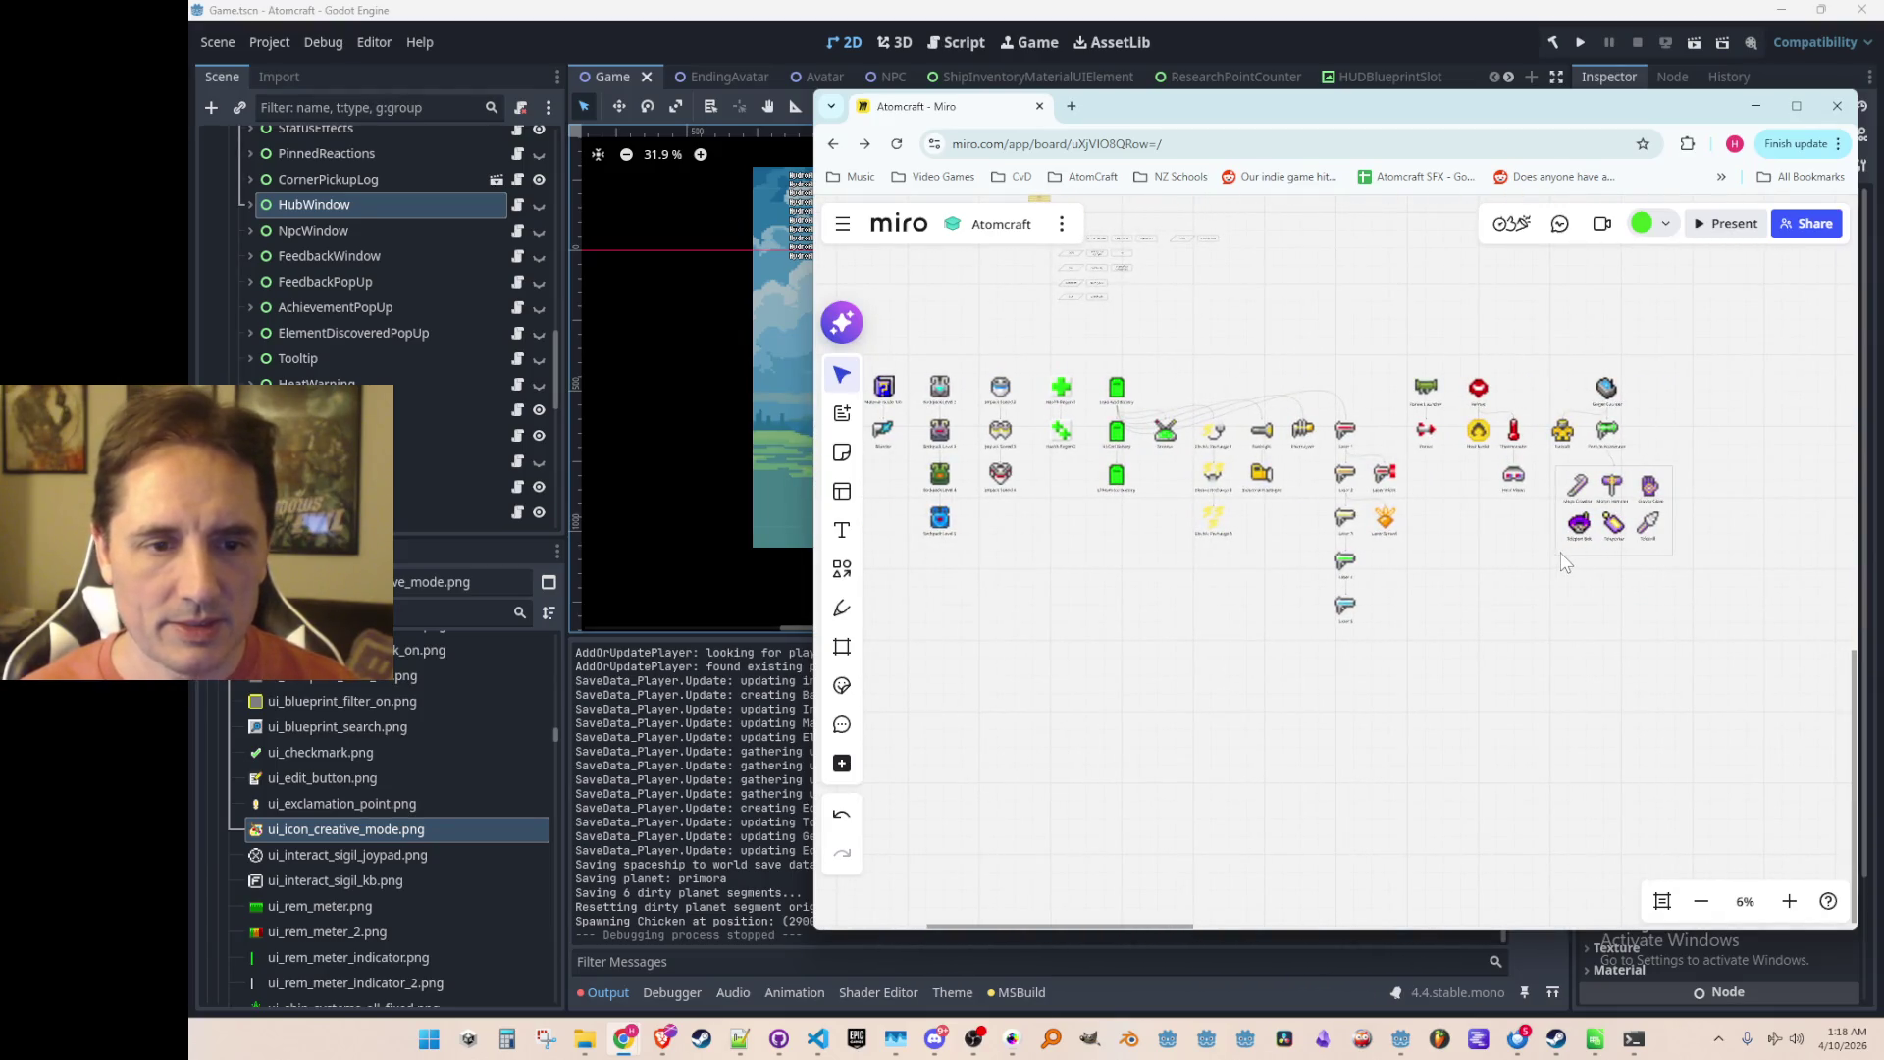
pyautogui.hotkey('ctrl', 'v')
pyautogui.moveTo(1597, 599)
pyautogui.mouseDown()
pyautogui.moveTo(435, 556)
pyautogui.moveTo(815, 550)
pyautogui.moveTo(1317, 664)
pyautogui.moveTo(1312, 614)
pyautogui.moveTo(1270, 585)
pyautogui.mouseUp()
# Step: Place the empty box under Pixel Crafting Tab and move the top three pixel items into it
pyautogui.scroll(5, 1406, 633)
pyautogui.scroll(-1, 1409, 633)
pyautogui.click(1090, 574)
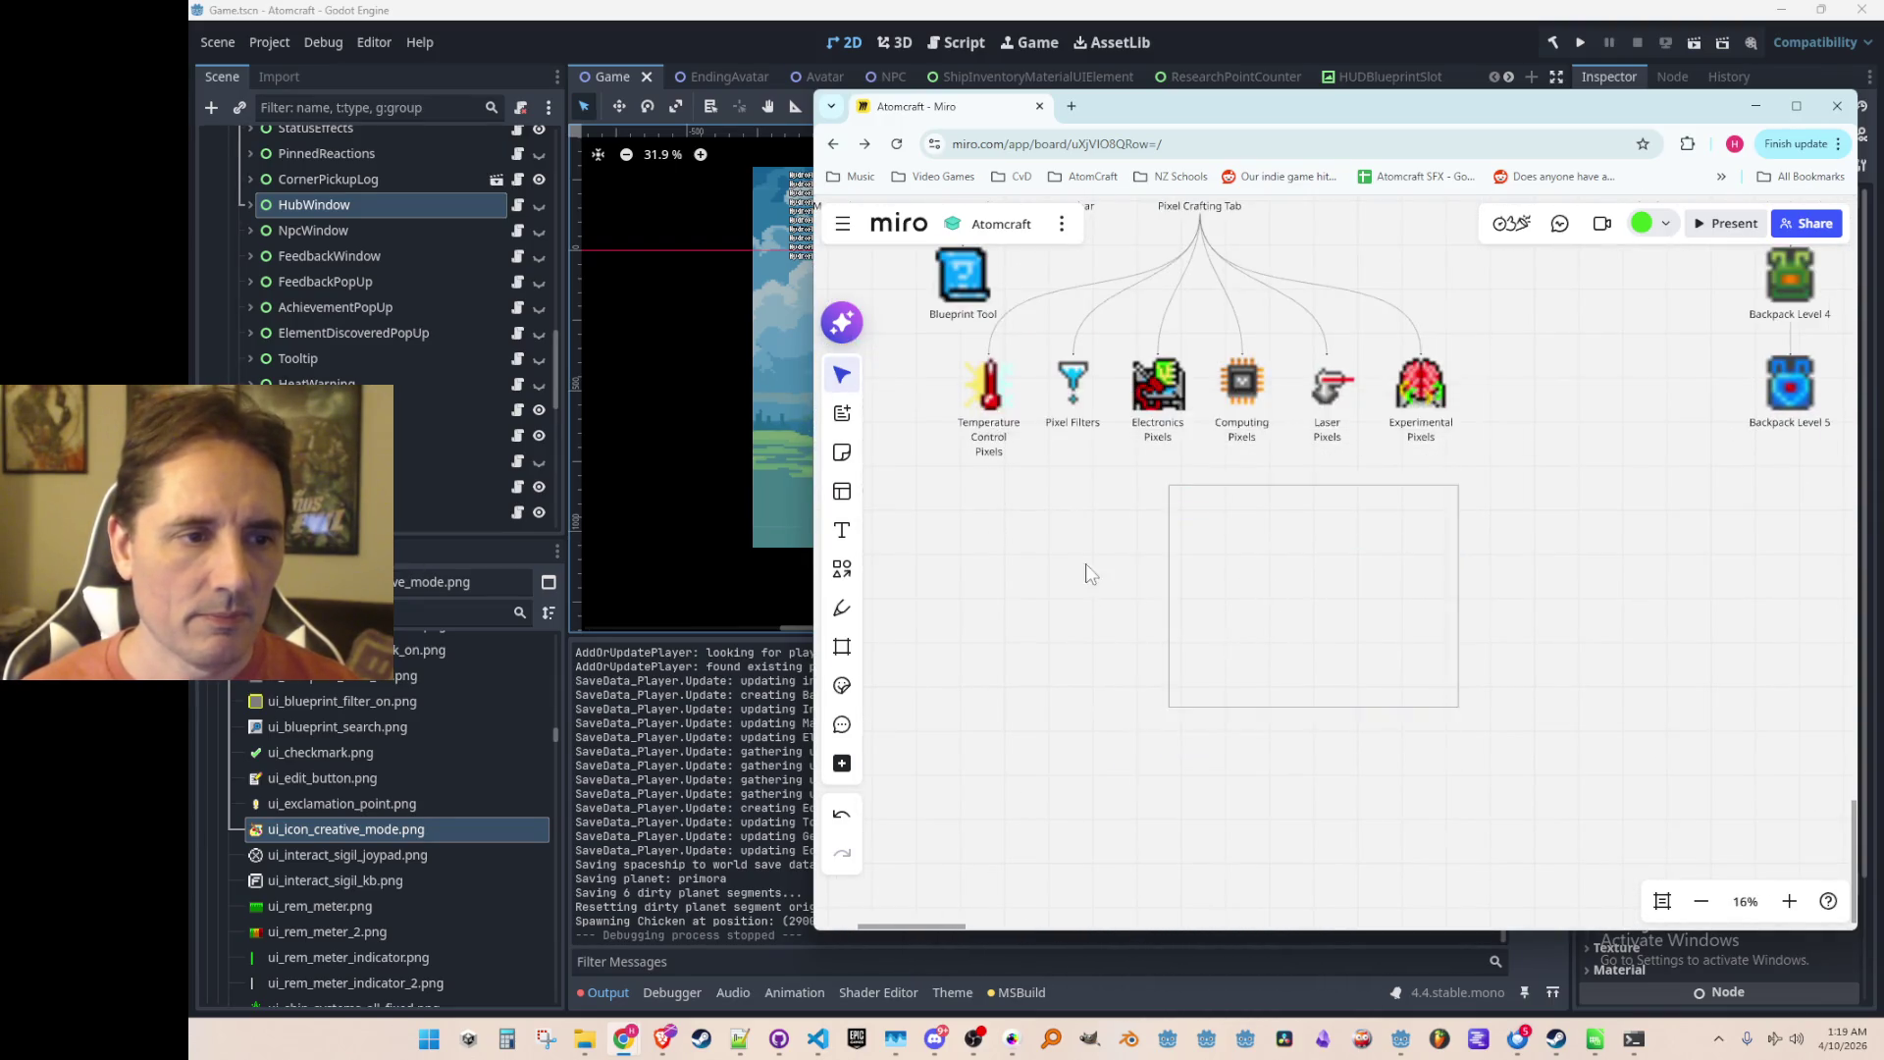
pyautogui.scroll(1, 1084, 567)
pyautogui.moveTo(938, 479)
pyautogui.mouseDown()
pyautogui.moveTo(1195, 355)
pyautogui.moveTo(1253, 469)
pyautogui.moveTo(1424, 555)
pyautogui.mouseUp()
# Step: Delete the connectors fanning out from Pixel Crafting Tab to the pixel items
pyautogui.moveTo(1552, 481); pyautogui.dragTo(1182, 201)
pyautogui.moveTo(1138, 461)
pyautogui.mouseDown()
pyautogui.moveTo(1545, 484)
pyautogui.moveTo(1217, 368)
pyautogui.moveTo(1235, 667)
pyautogui.mouseUp()
pyautogui.moveTo(1521, 375)
pyautogui.mouseDown()
pyautogui.moveTo(1136, 481)
pyautogui.moveTo(1158, 469)
pyautogui.moveTo(1442, 751)
pyautogui.mouseUp()
pyautogui.press('Delete')
# Step: Move all six pixel items up so they sit inside the box
pyautogui.scroll(-2, 1140, 486)
pyautogui.scroll(-1, 1099, 844)
pyautogui.moveTo(1182, 682)
pyautogui.mouseDown()
pyautogui.moveTo(1185, 520)
pyautogui.moveTo(1082, 521)
pyautogui.moveTo(1089, 498)
pyautogui.mouseUp()
pyautogui.scroll(2, 1083, 385)
pyautogui.click(1180, 390)
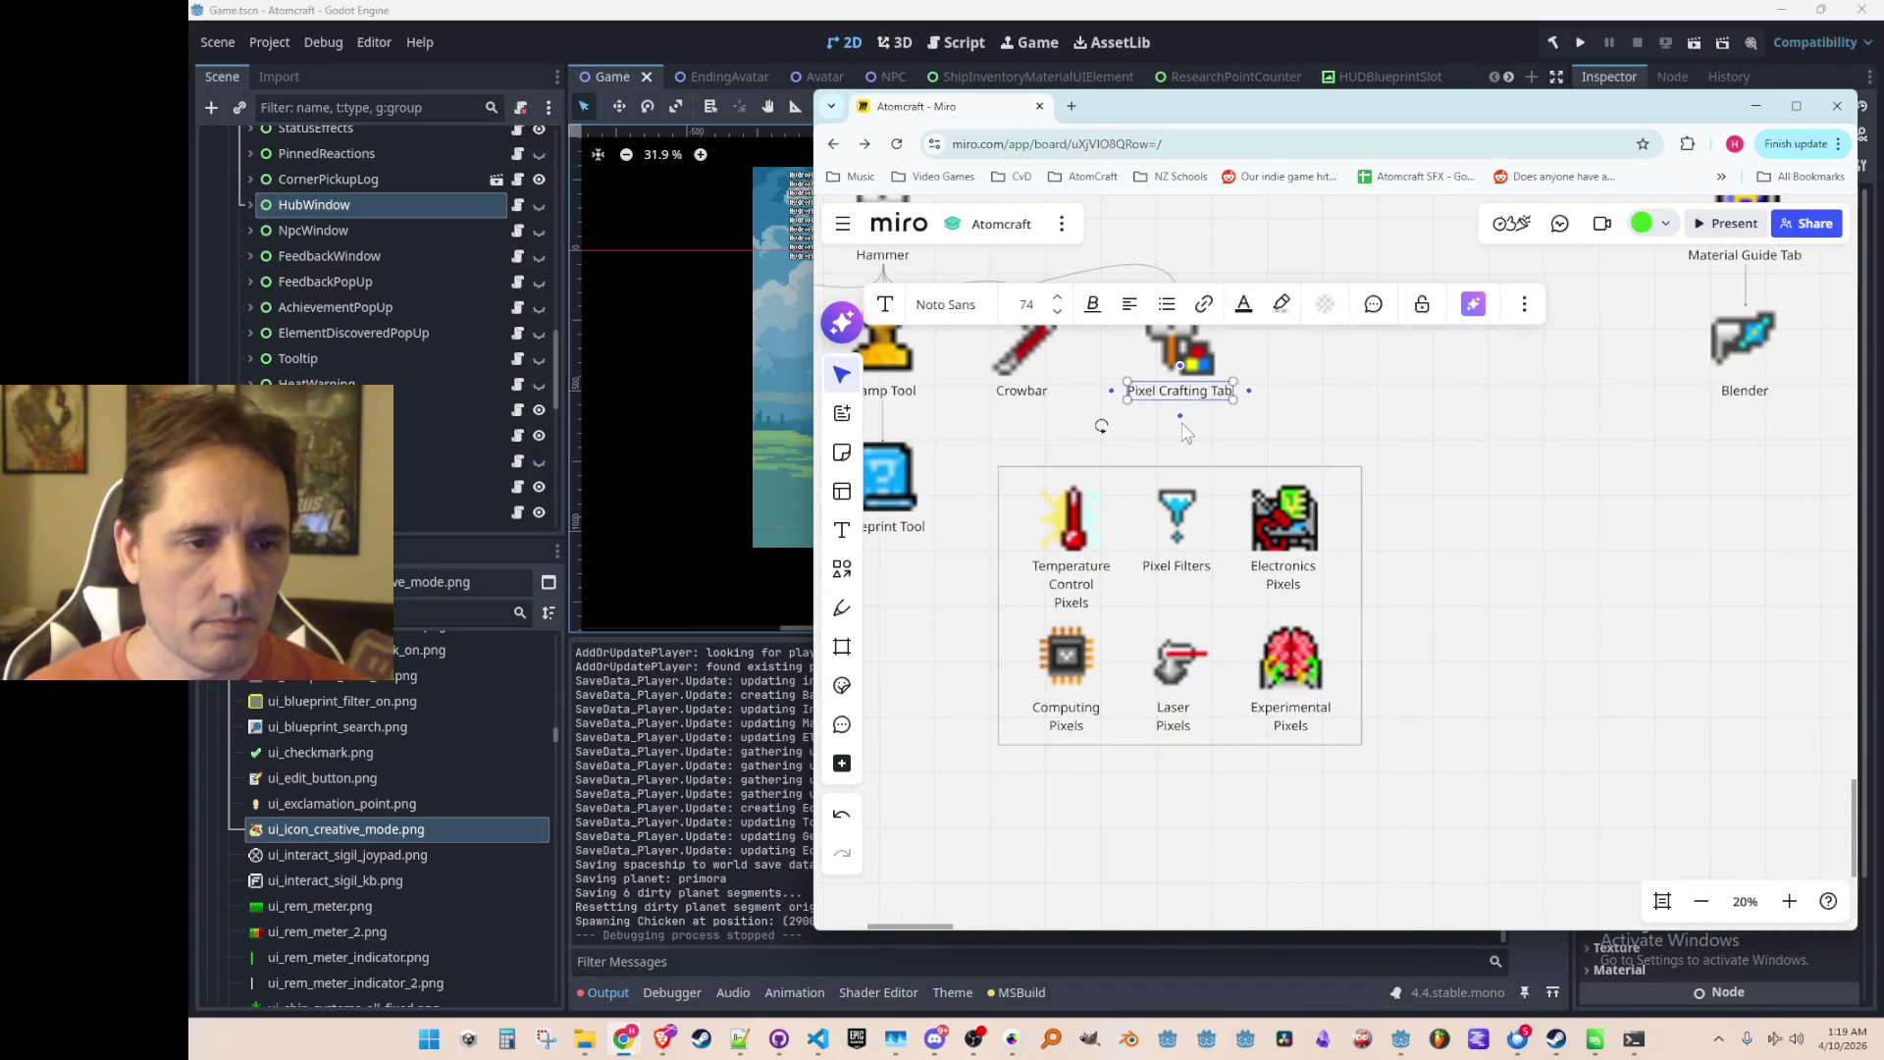
pyautogui.click(1183, 449)
pyautogui.moveTo(1453, 804); pyautogui.dragTo(966, 456)
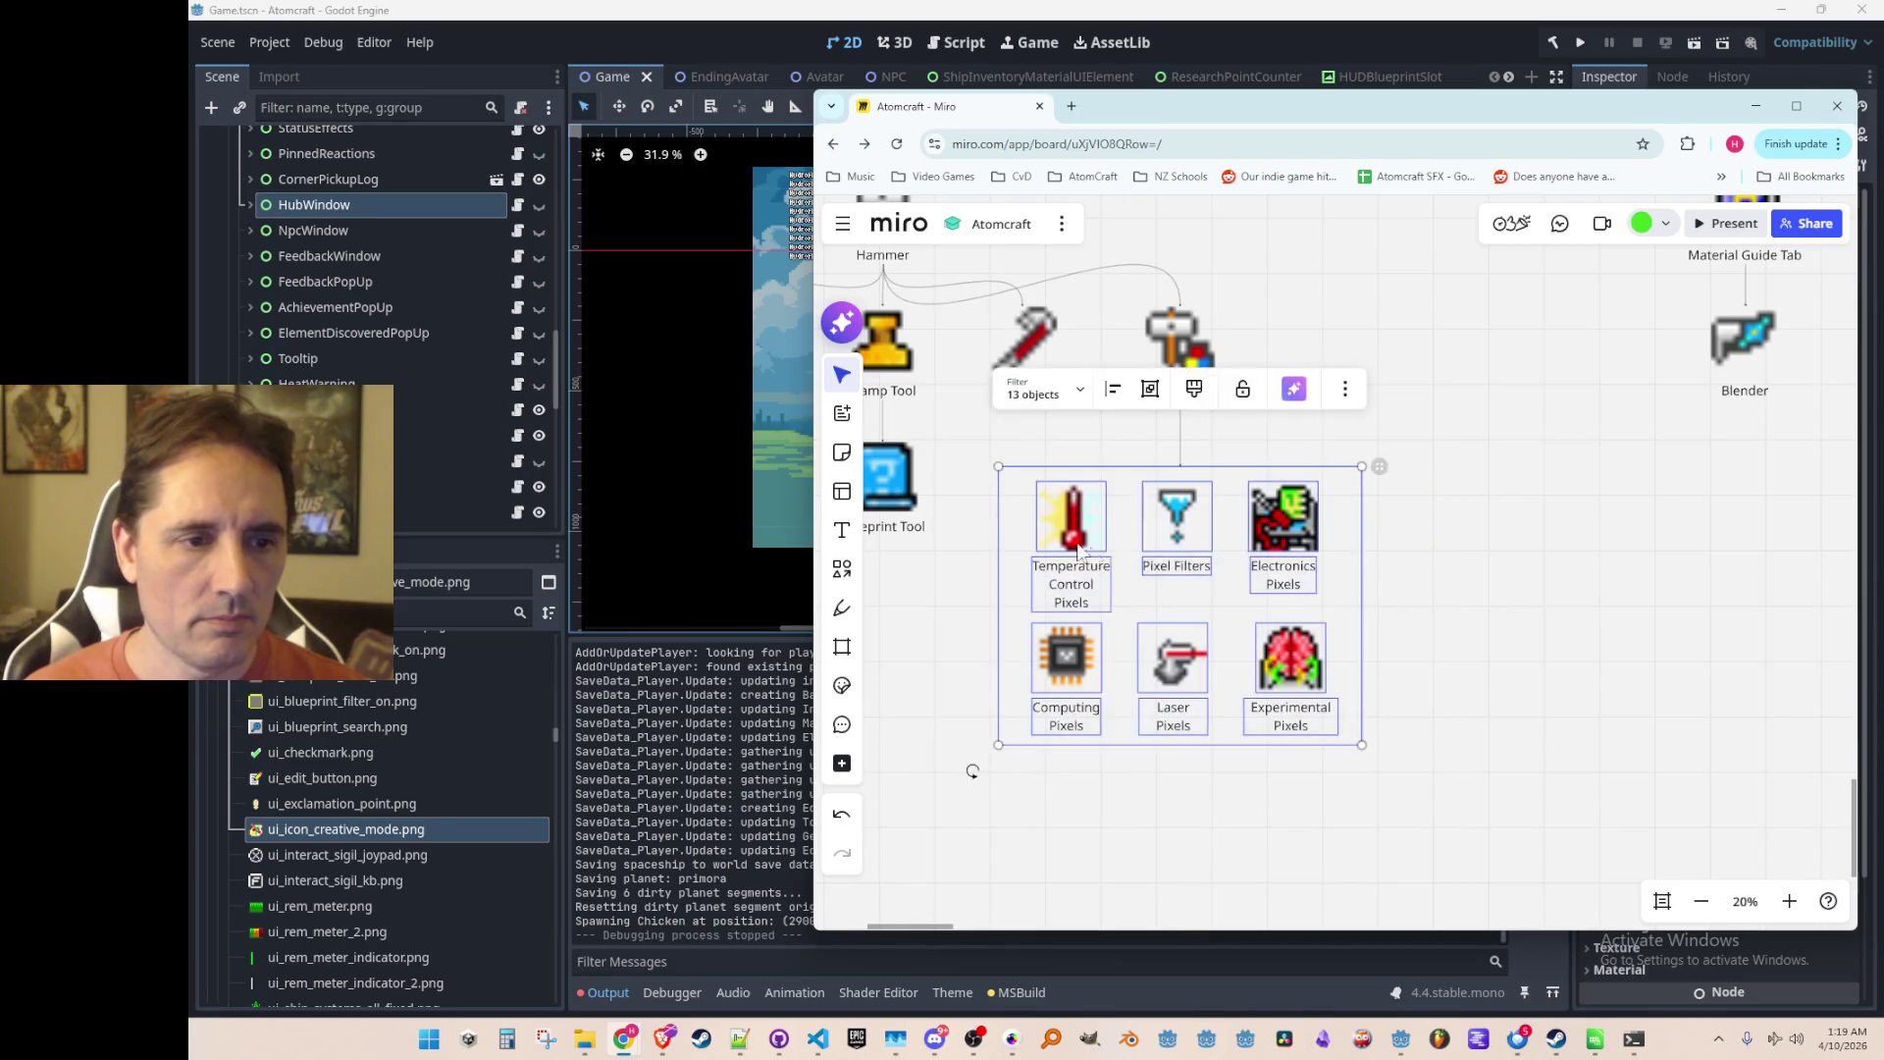
pyautogui.click(1547, 631)
# Step: Shift the whole left tech tree to the right
pyautogui.scroll(-5, 1443, 661)
pyautogui.scroll(-1, 1299, 642)
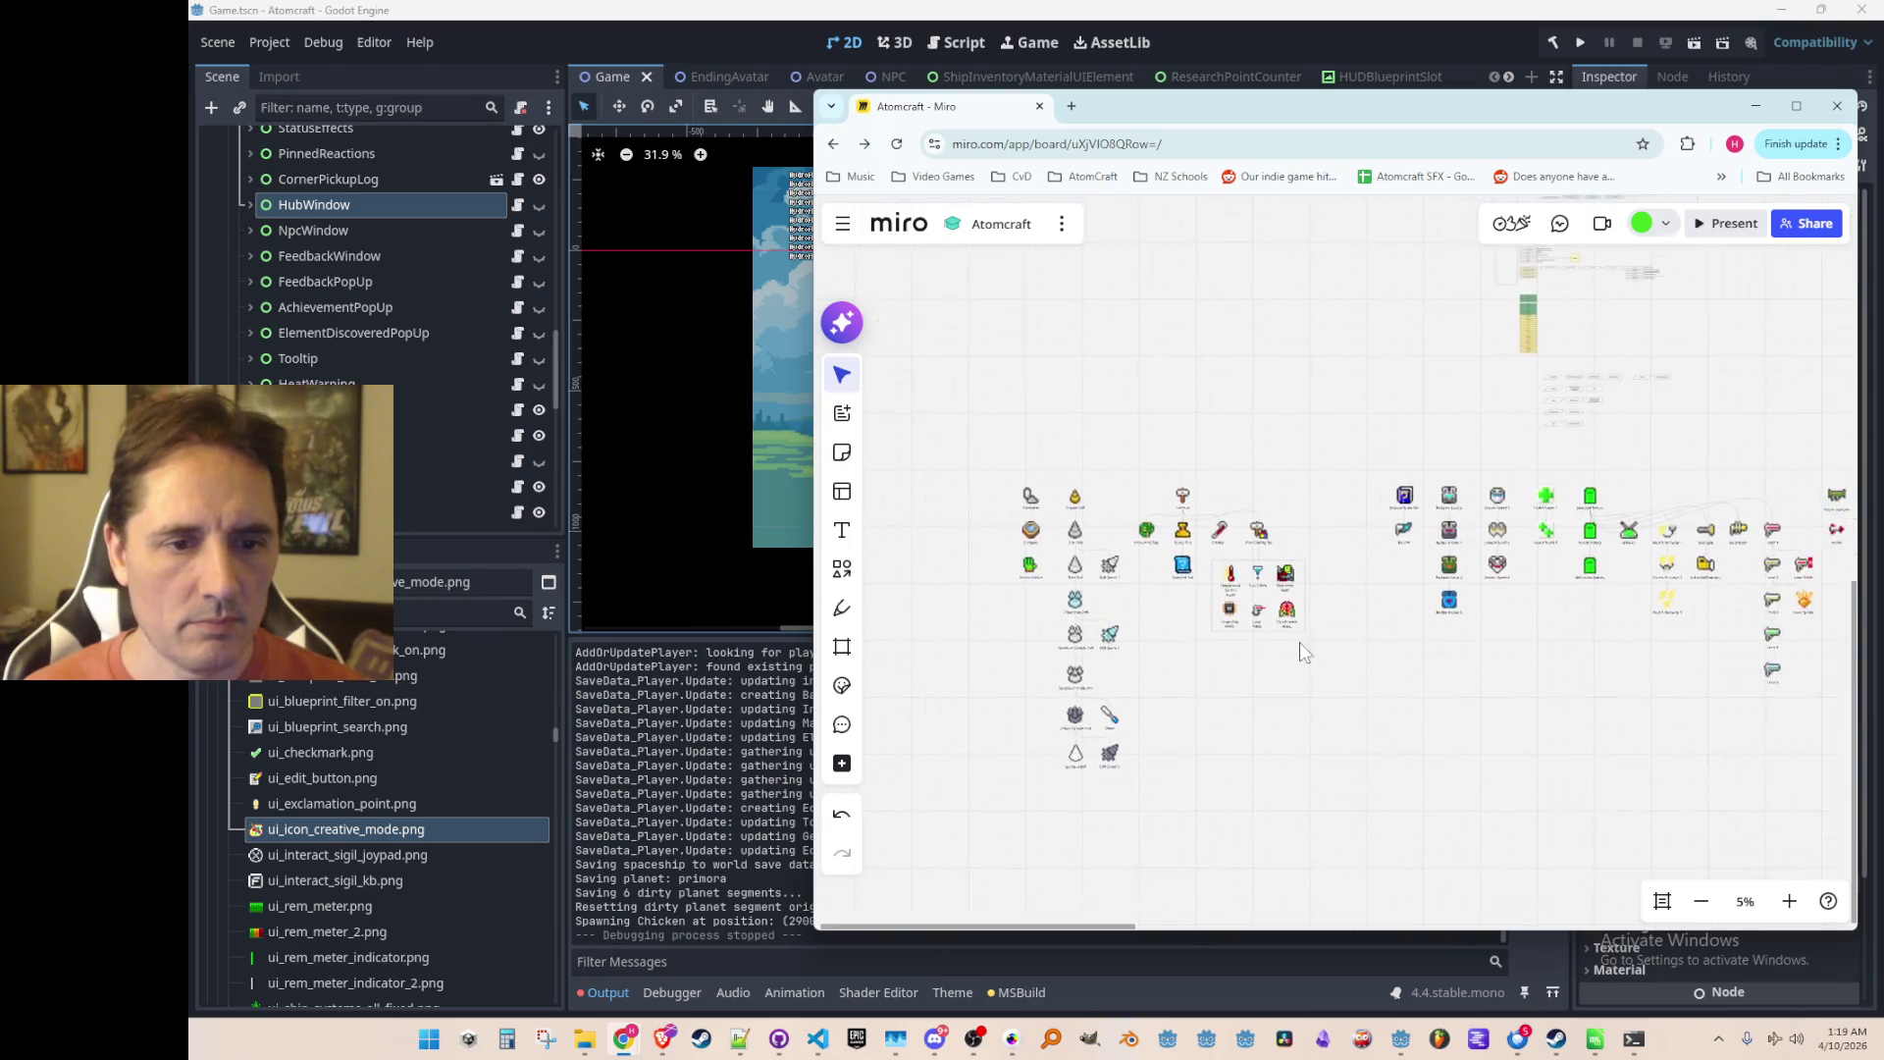
pyautogui.moveTo(898, 377); pyautogui.dragTo(1432, 873)
pyautogui.scroll(3, 1443, 628)
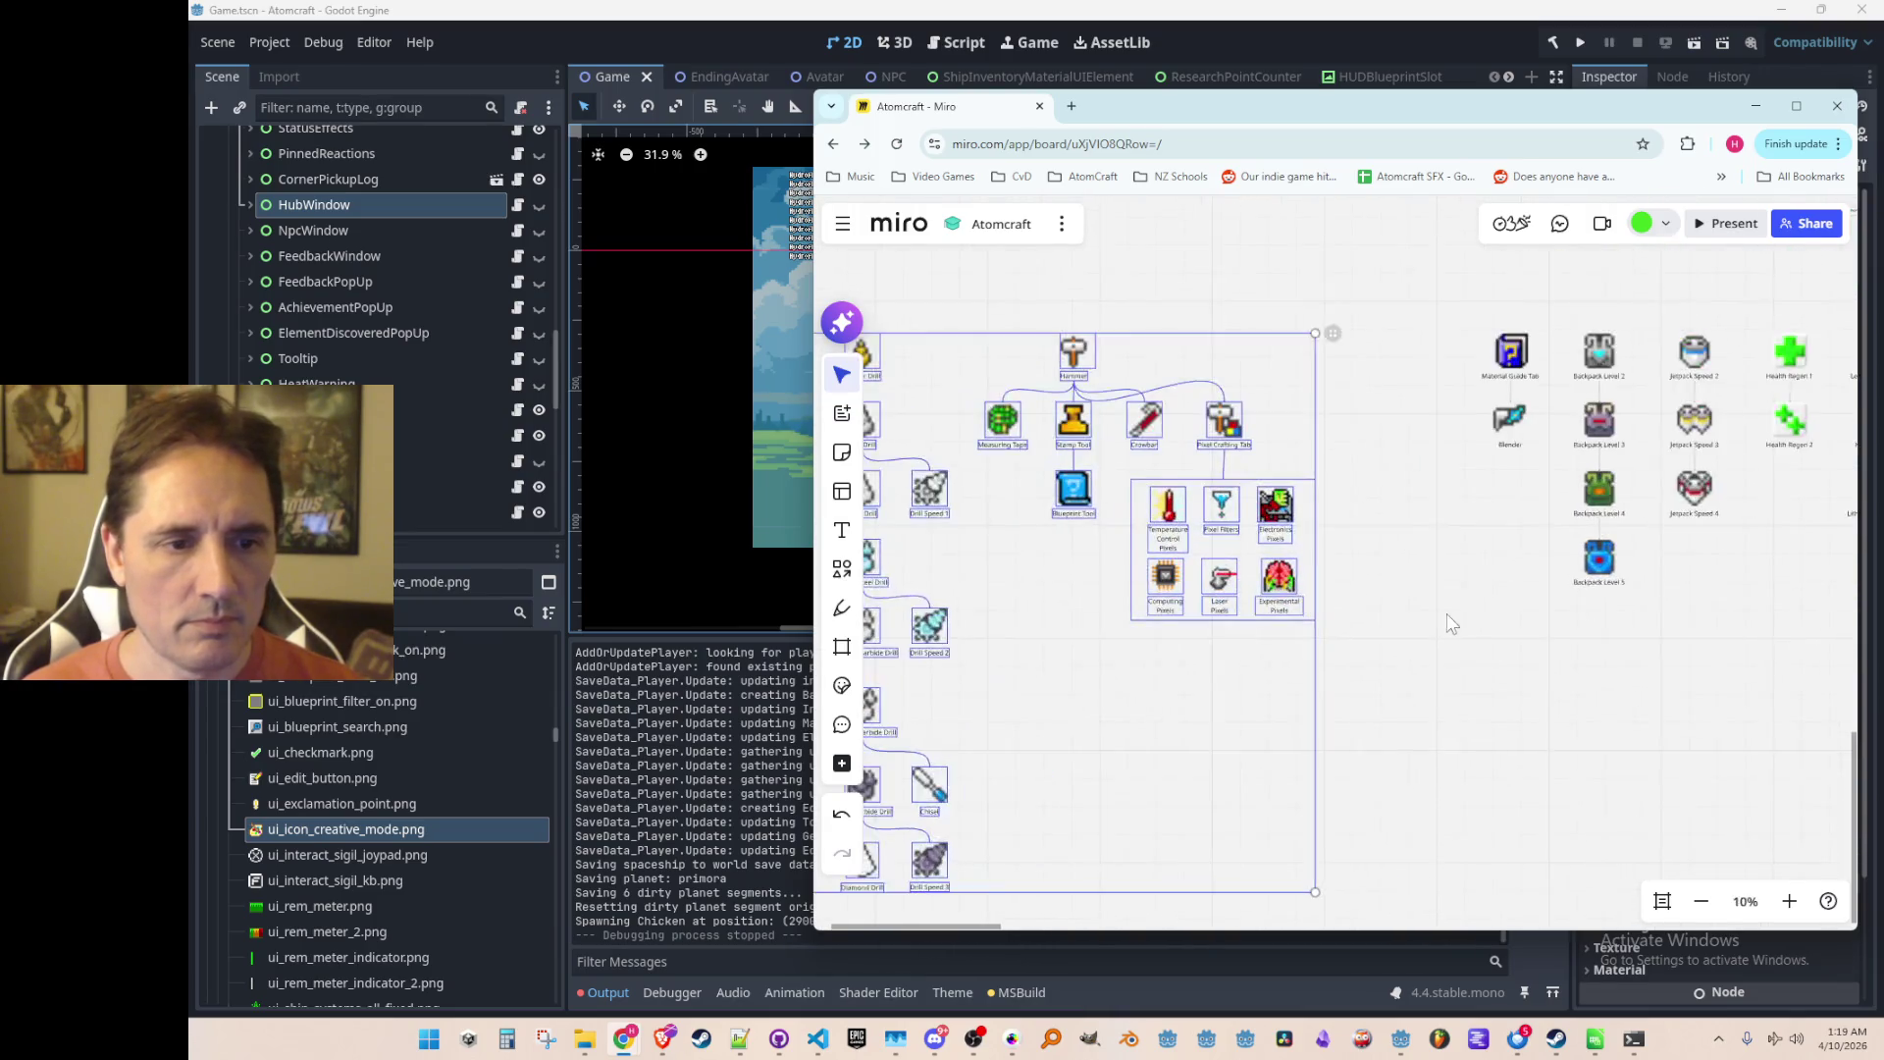
pyautogui.moveTo(1178, 496)
pyautogui.mouseDown()
pyautogui.moveTo(1369, 493)
pyautogui.moveTo(1350, 485)
pyautogui.mouseUp()
# Step: Pan across the board and widen the browser window so the full tech tree fits
pyautogui.click(1577, 639)
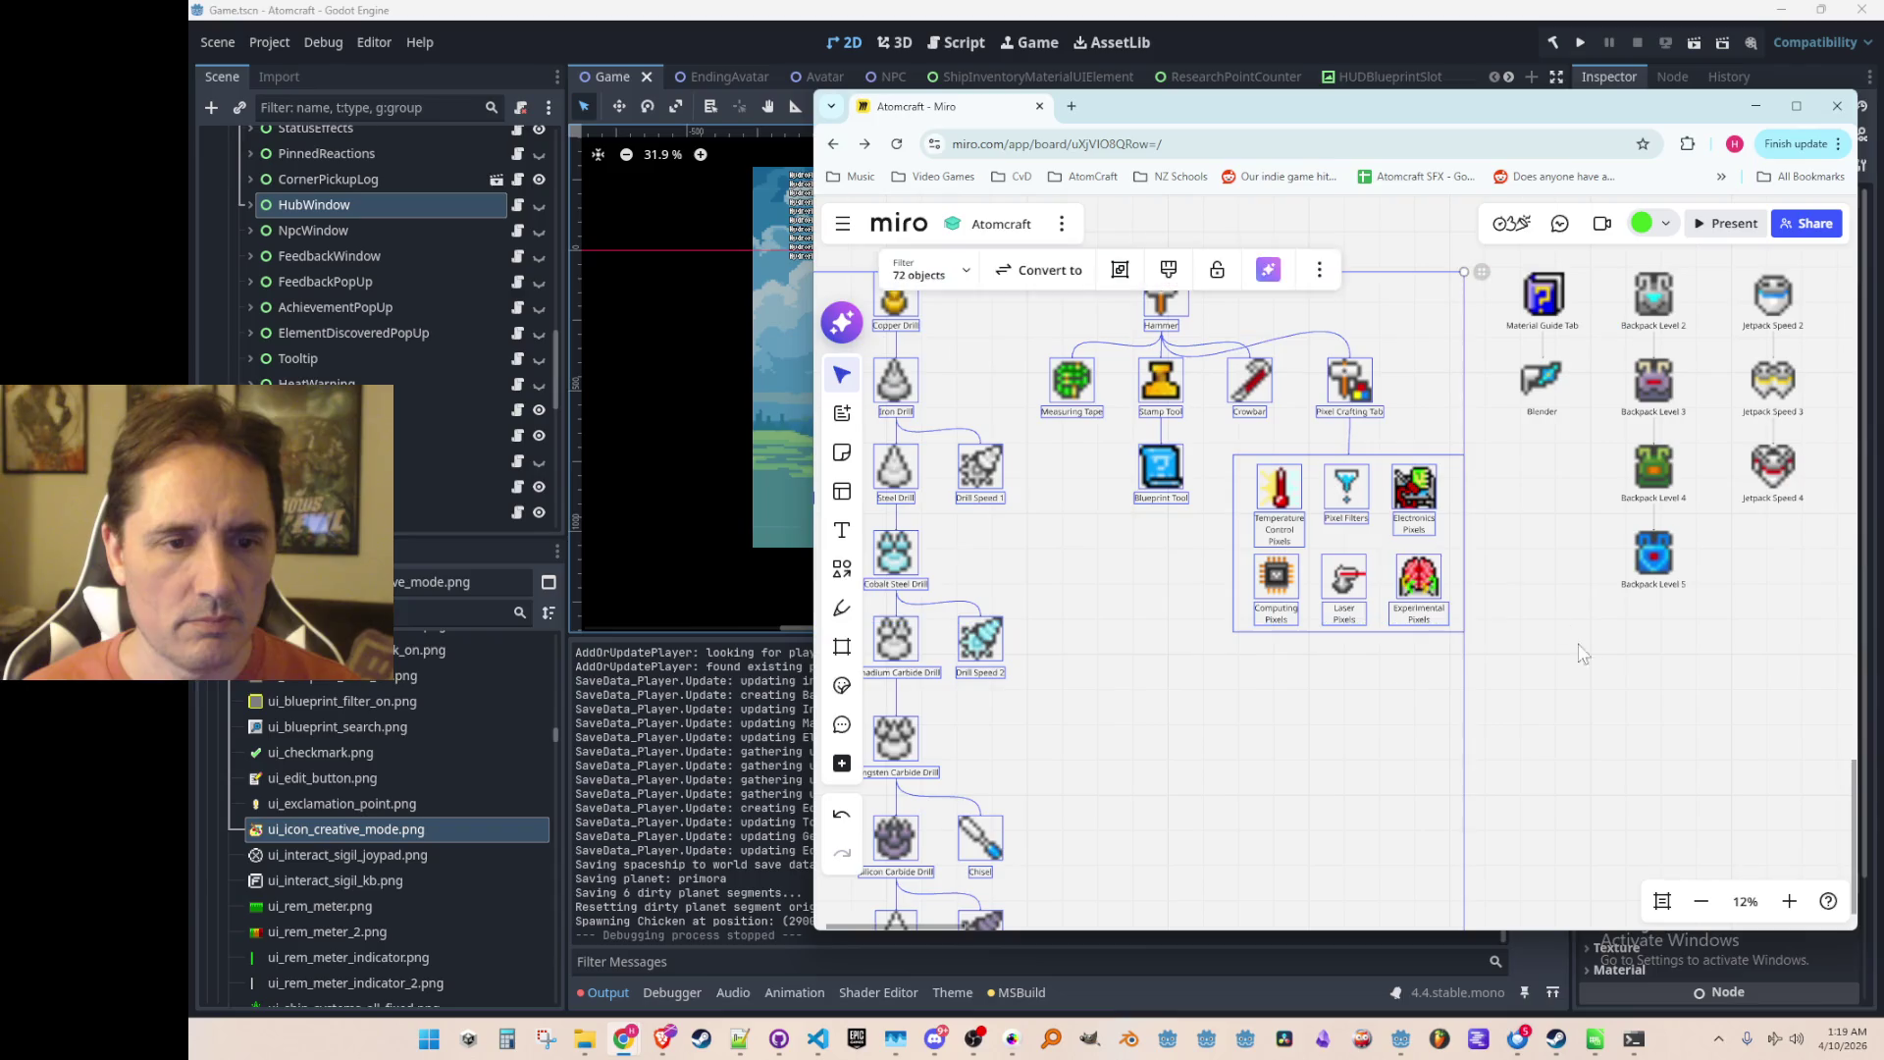
pyautogui.scroll(-2, 1530, 707)
pyautogui.scroll(1, 1556, 744)
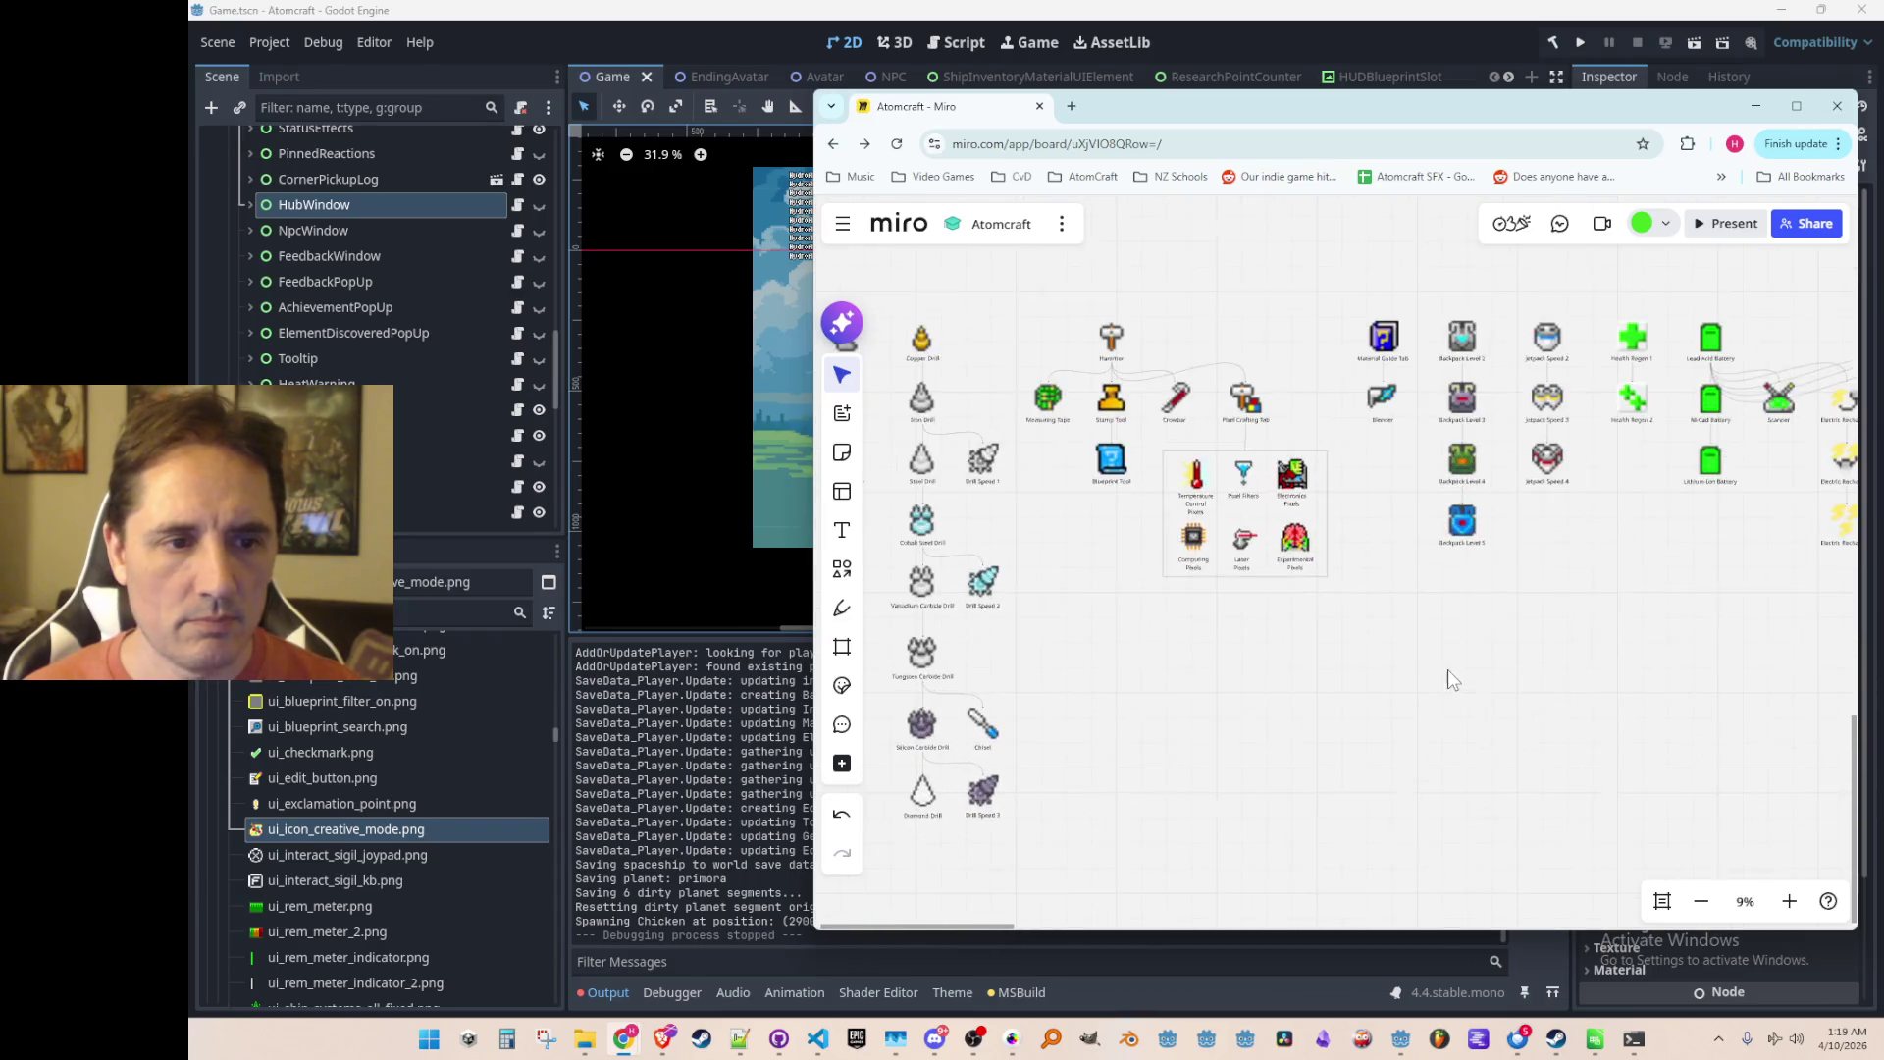
pyautogui.hscroll(-2, 1541, 668)
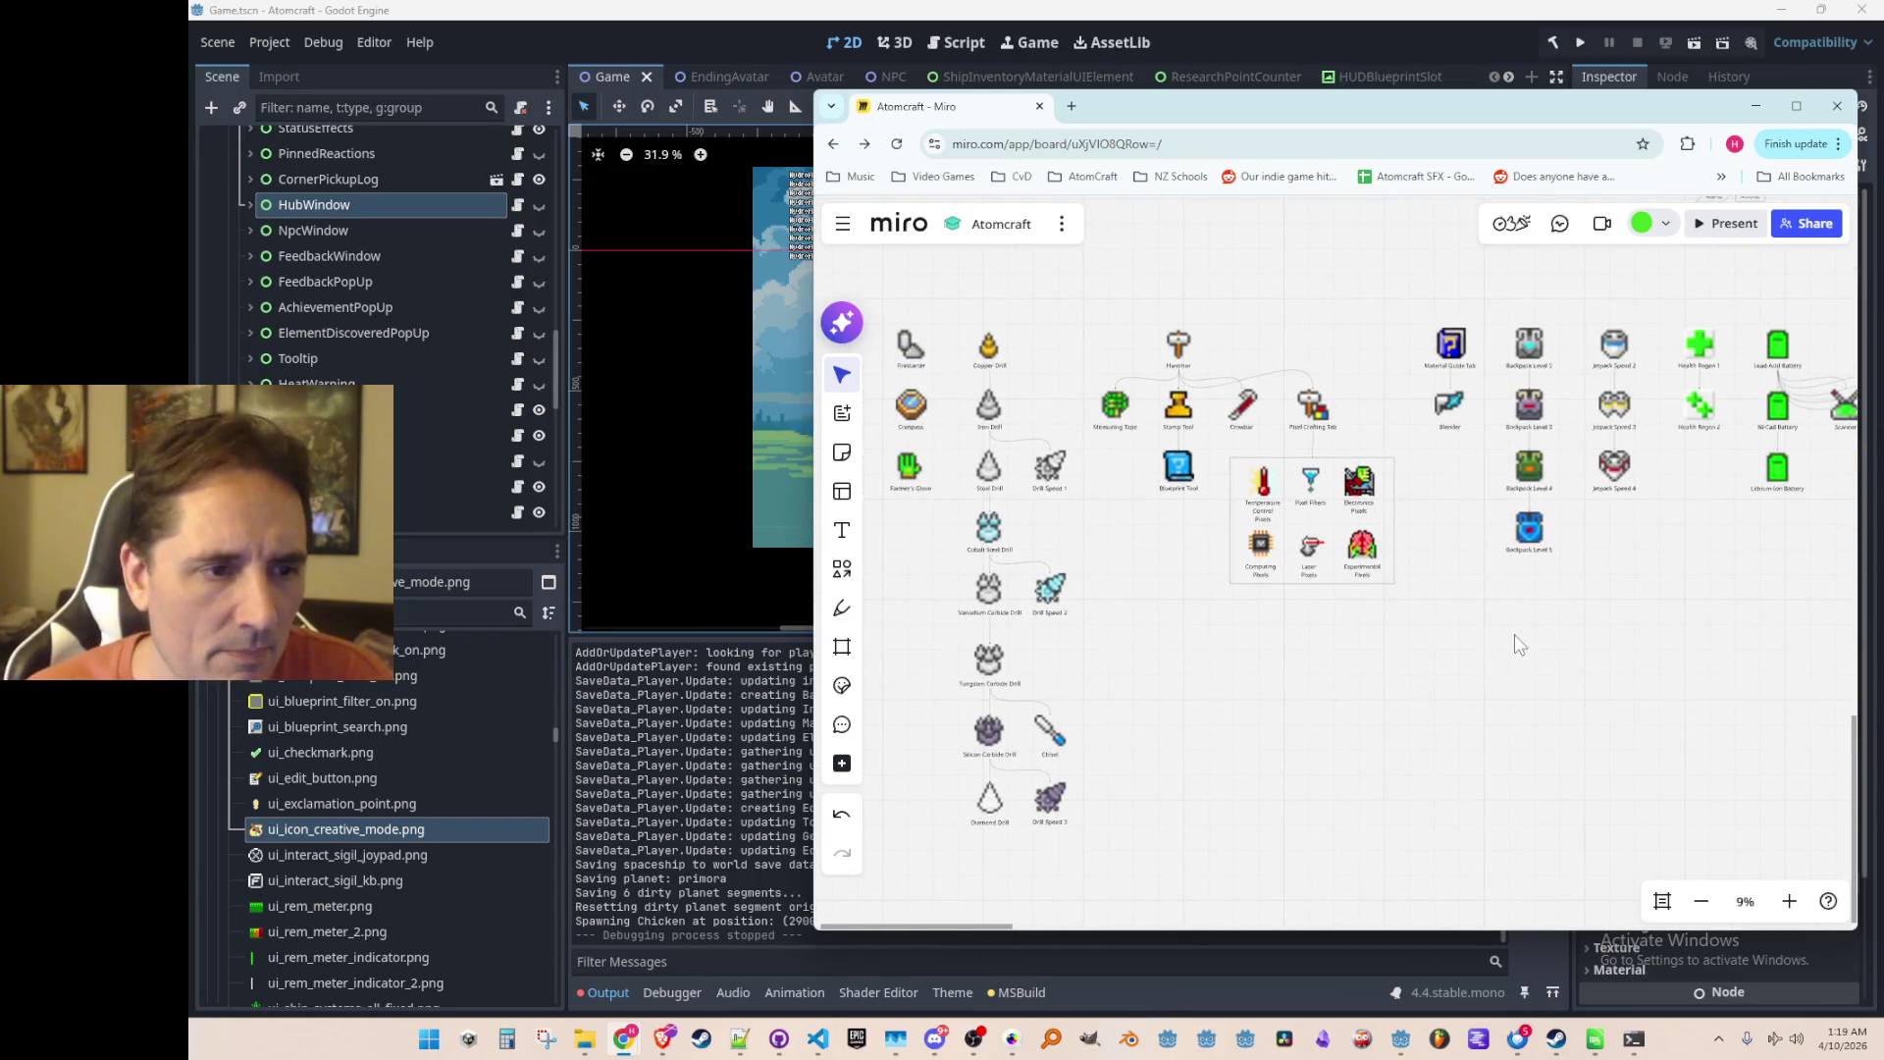
pyautogui.hscroll(3, 1527, 616)
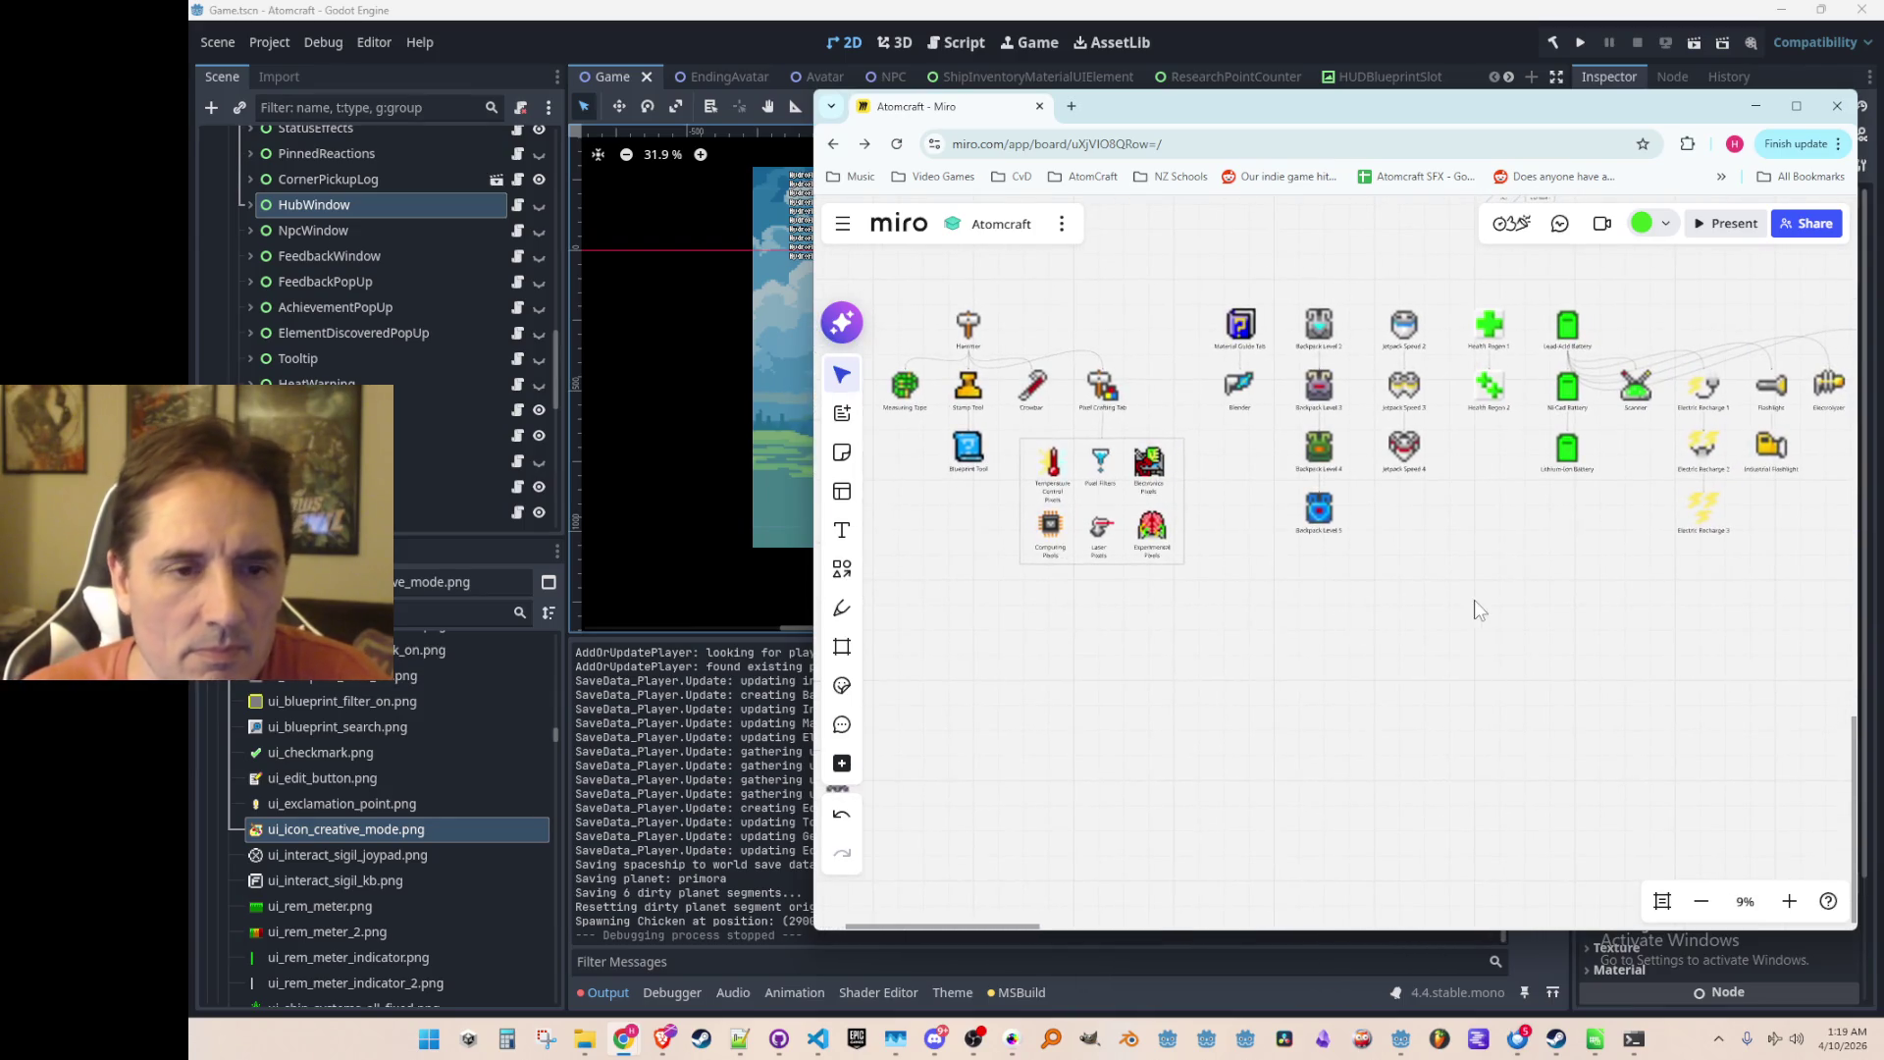
pyautogui.hscroll(7, 1511, 625)
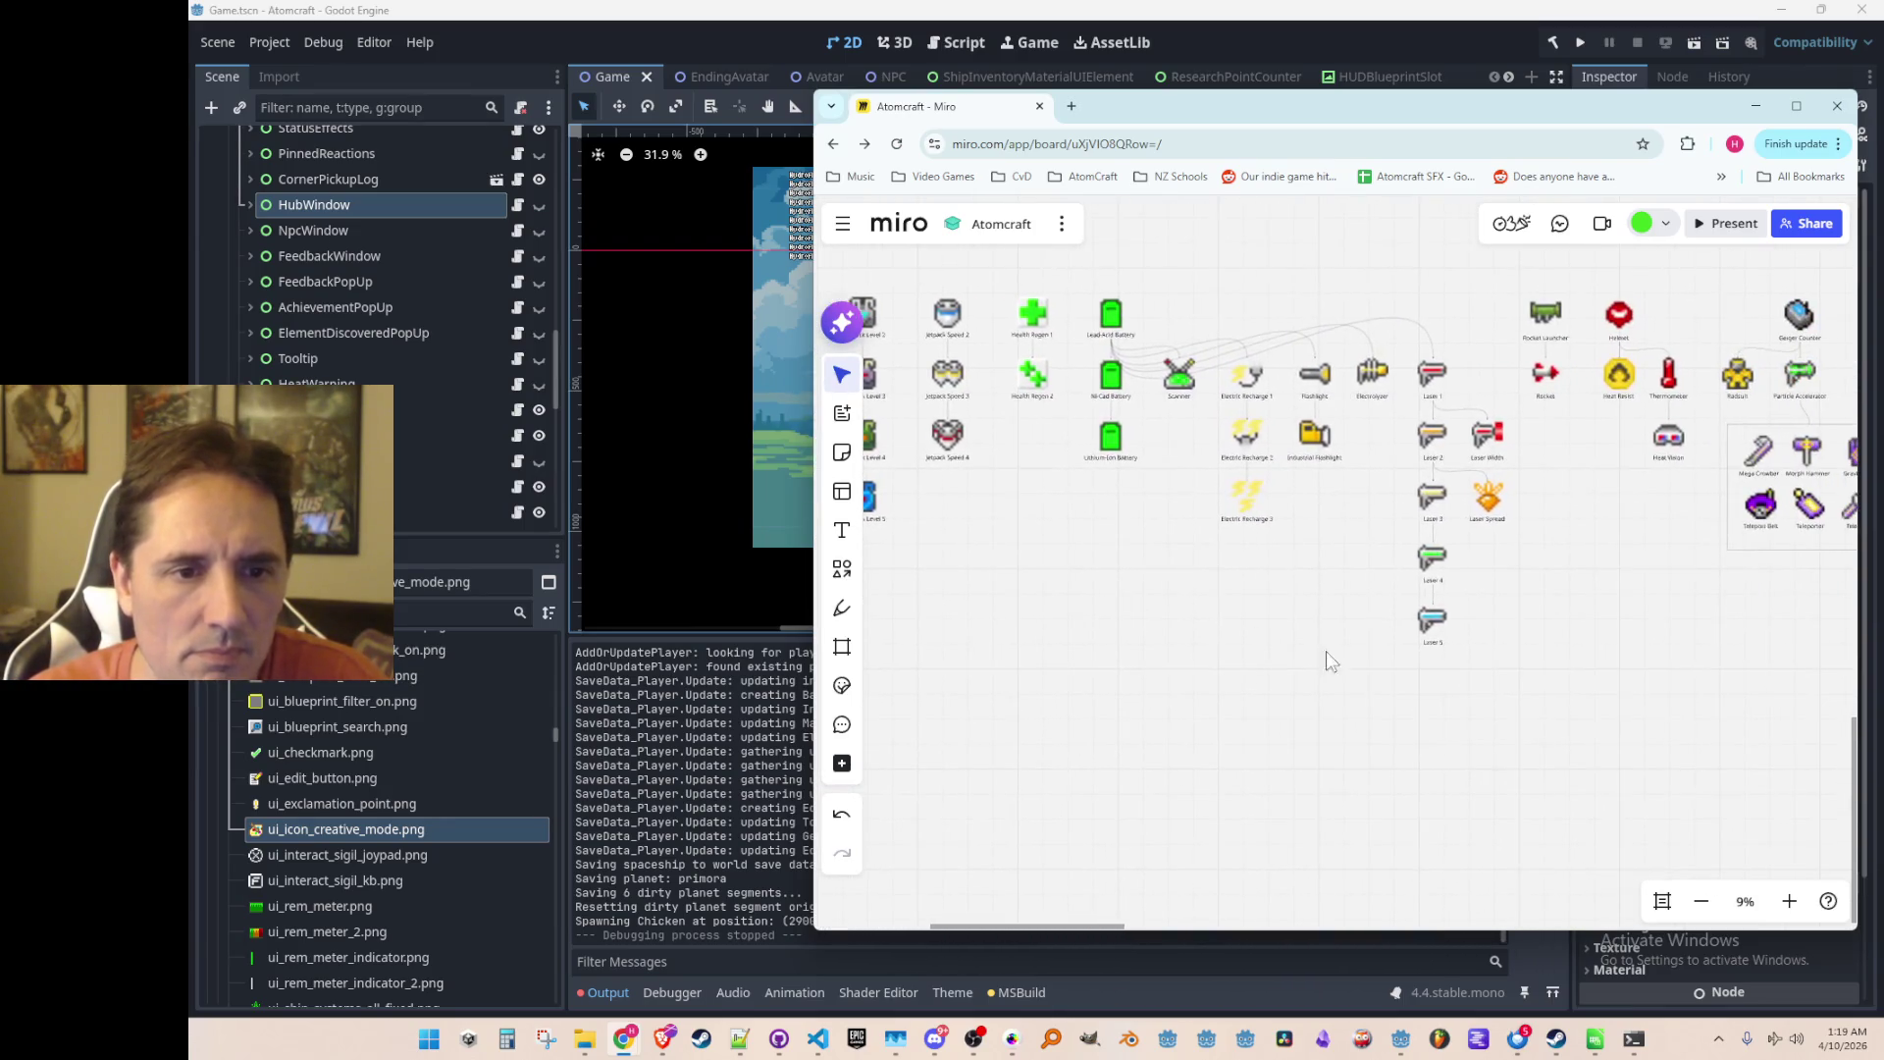
pyautogui.hscroll(7, 1522, 648)
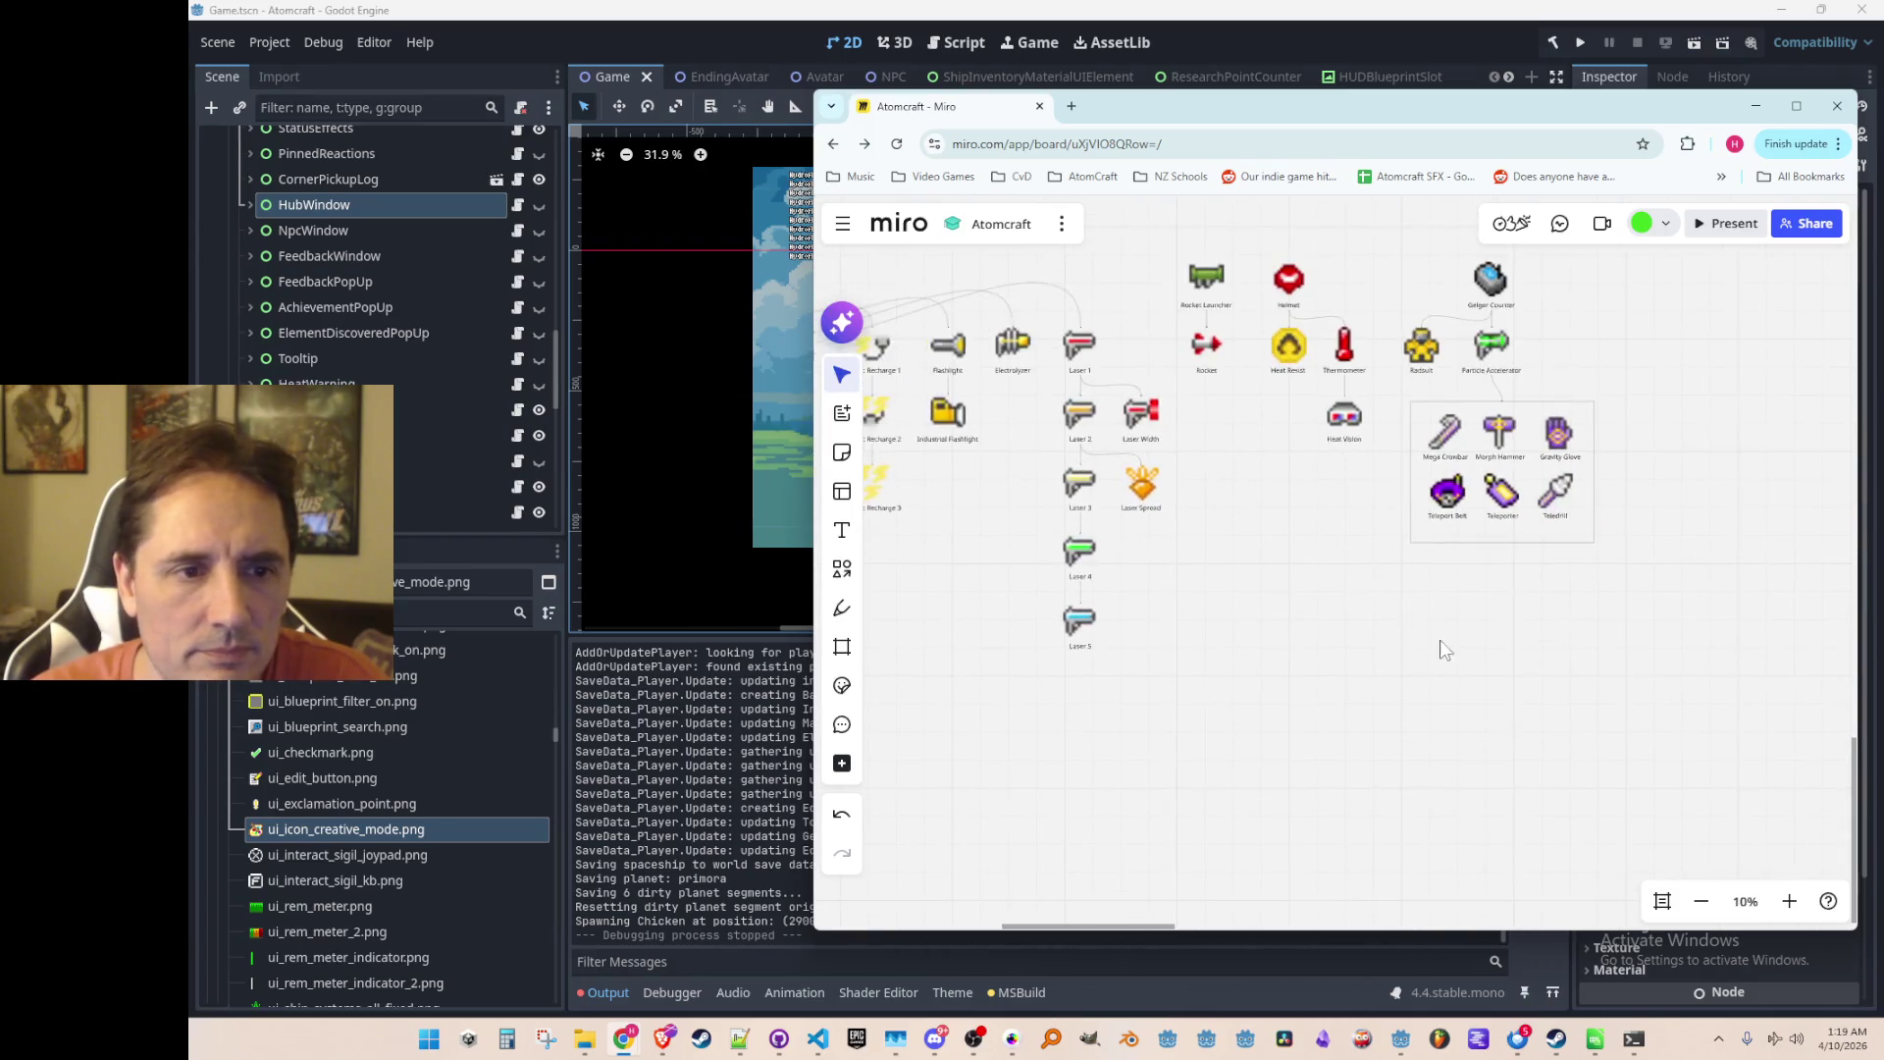
pyautogui.hscroll(-7, 1263, 638)
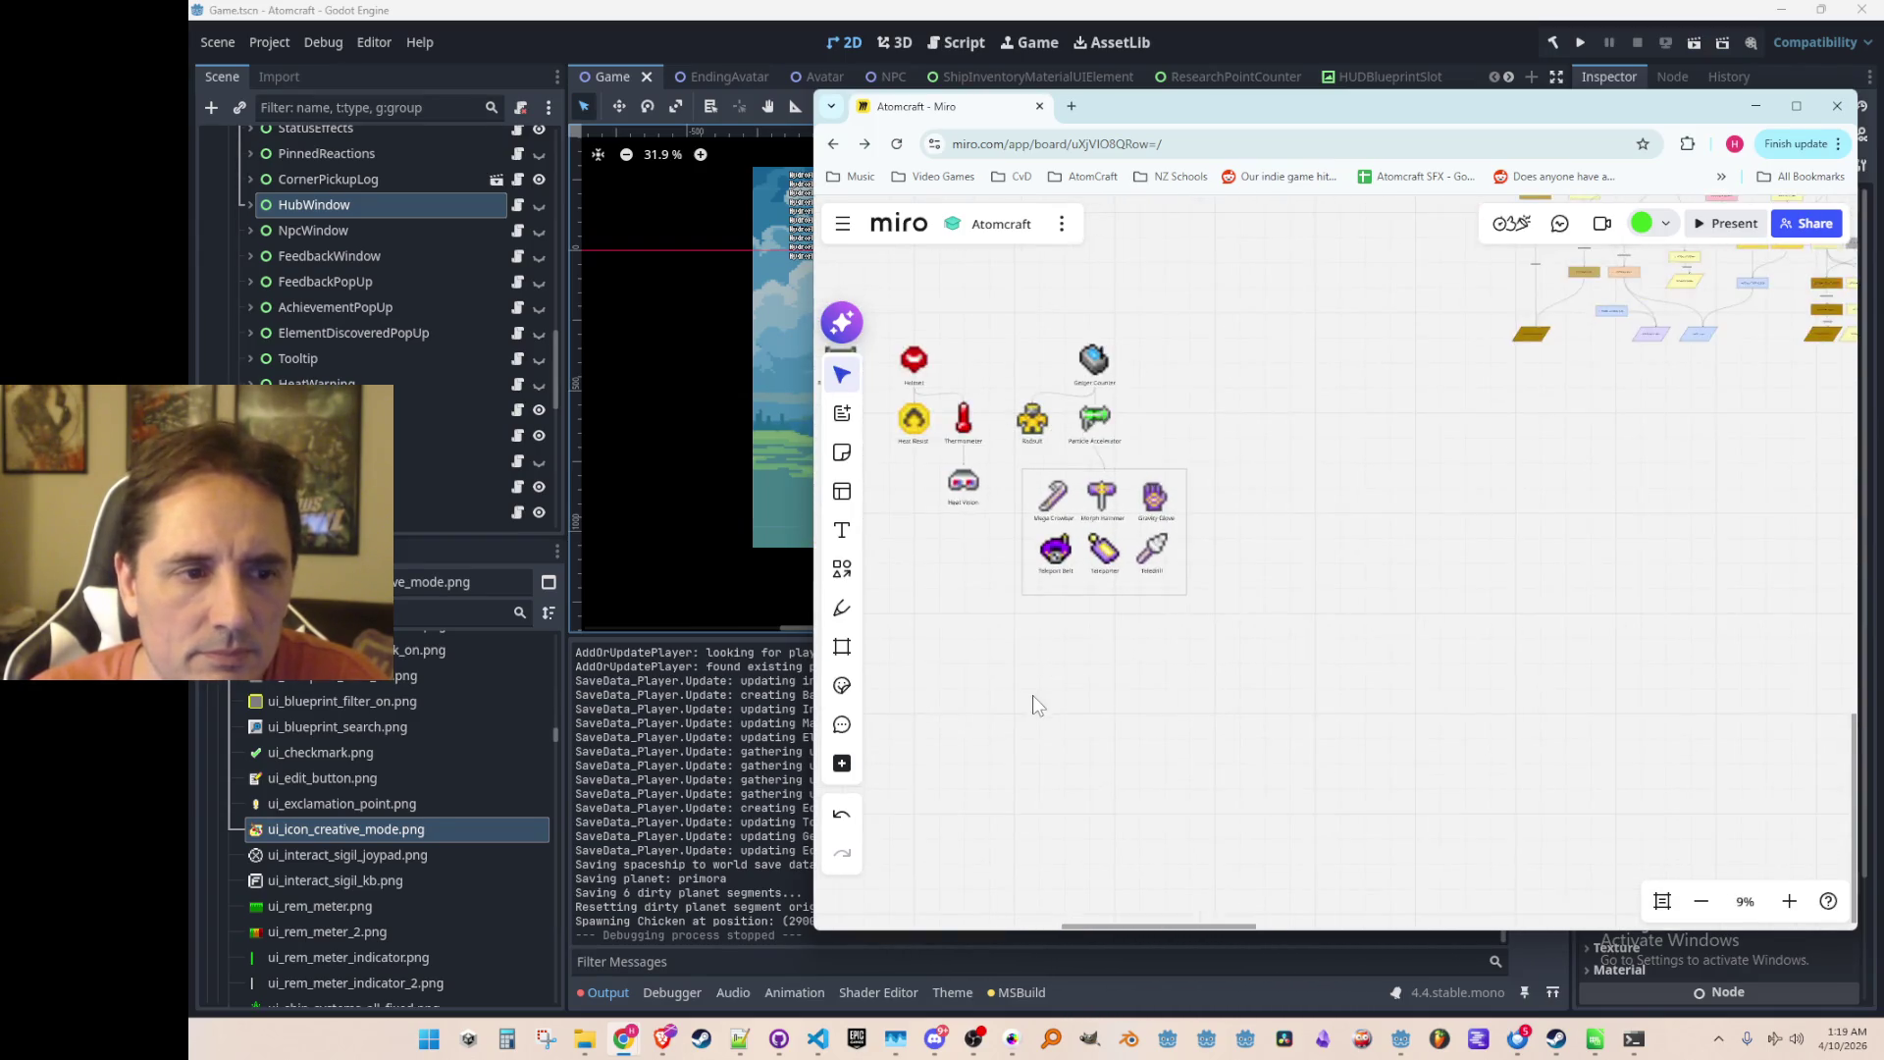
pyautogui.scroll(-5, 1327, 726)
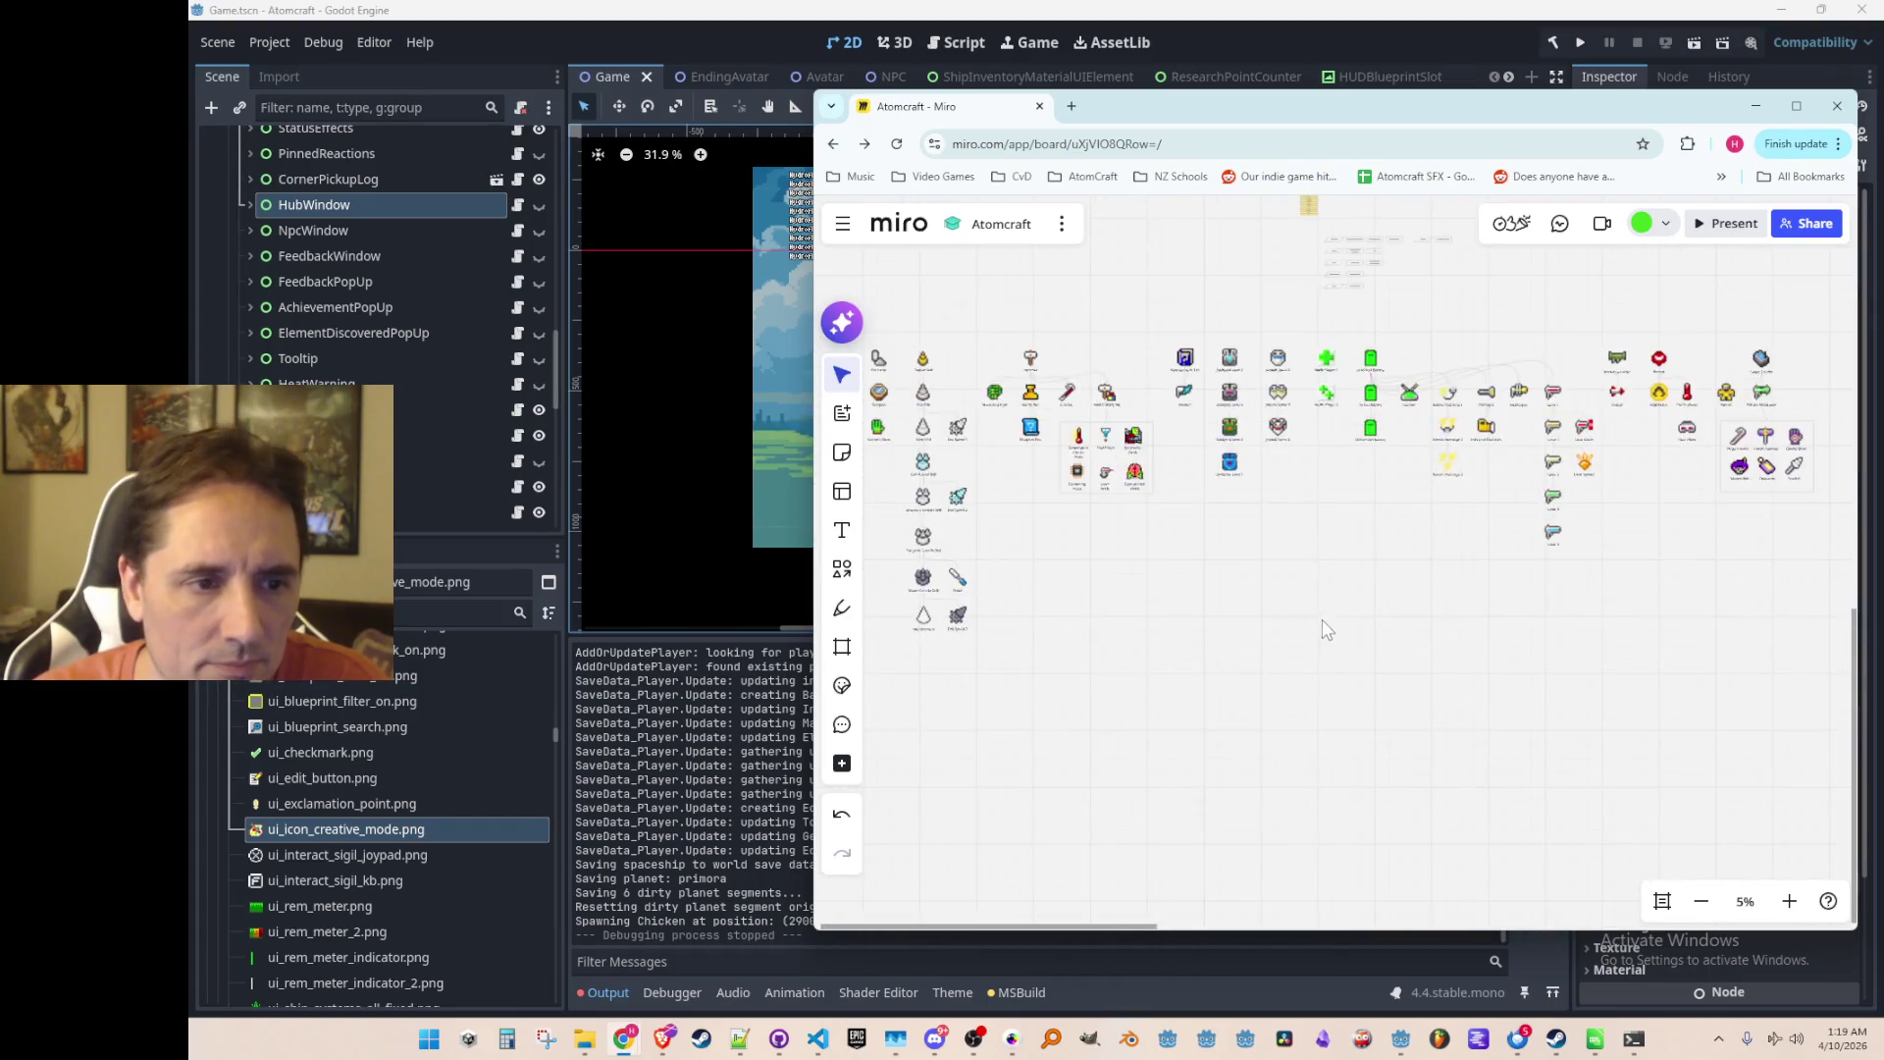
pyautogui.moveTo(1333, 624); pyautogui.dragTo(1348, 641)
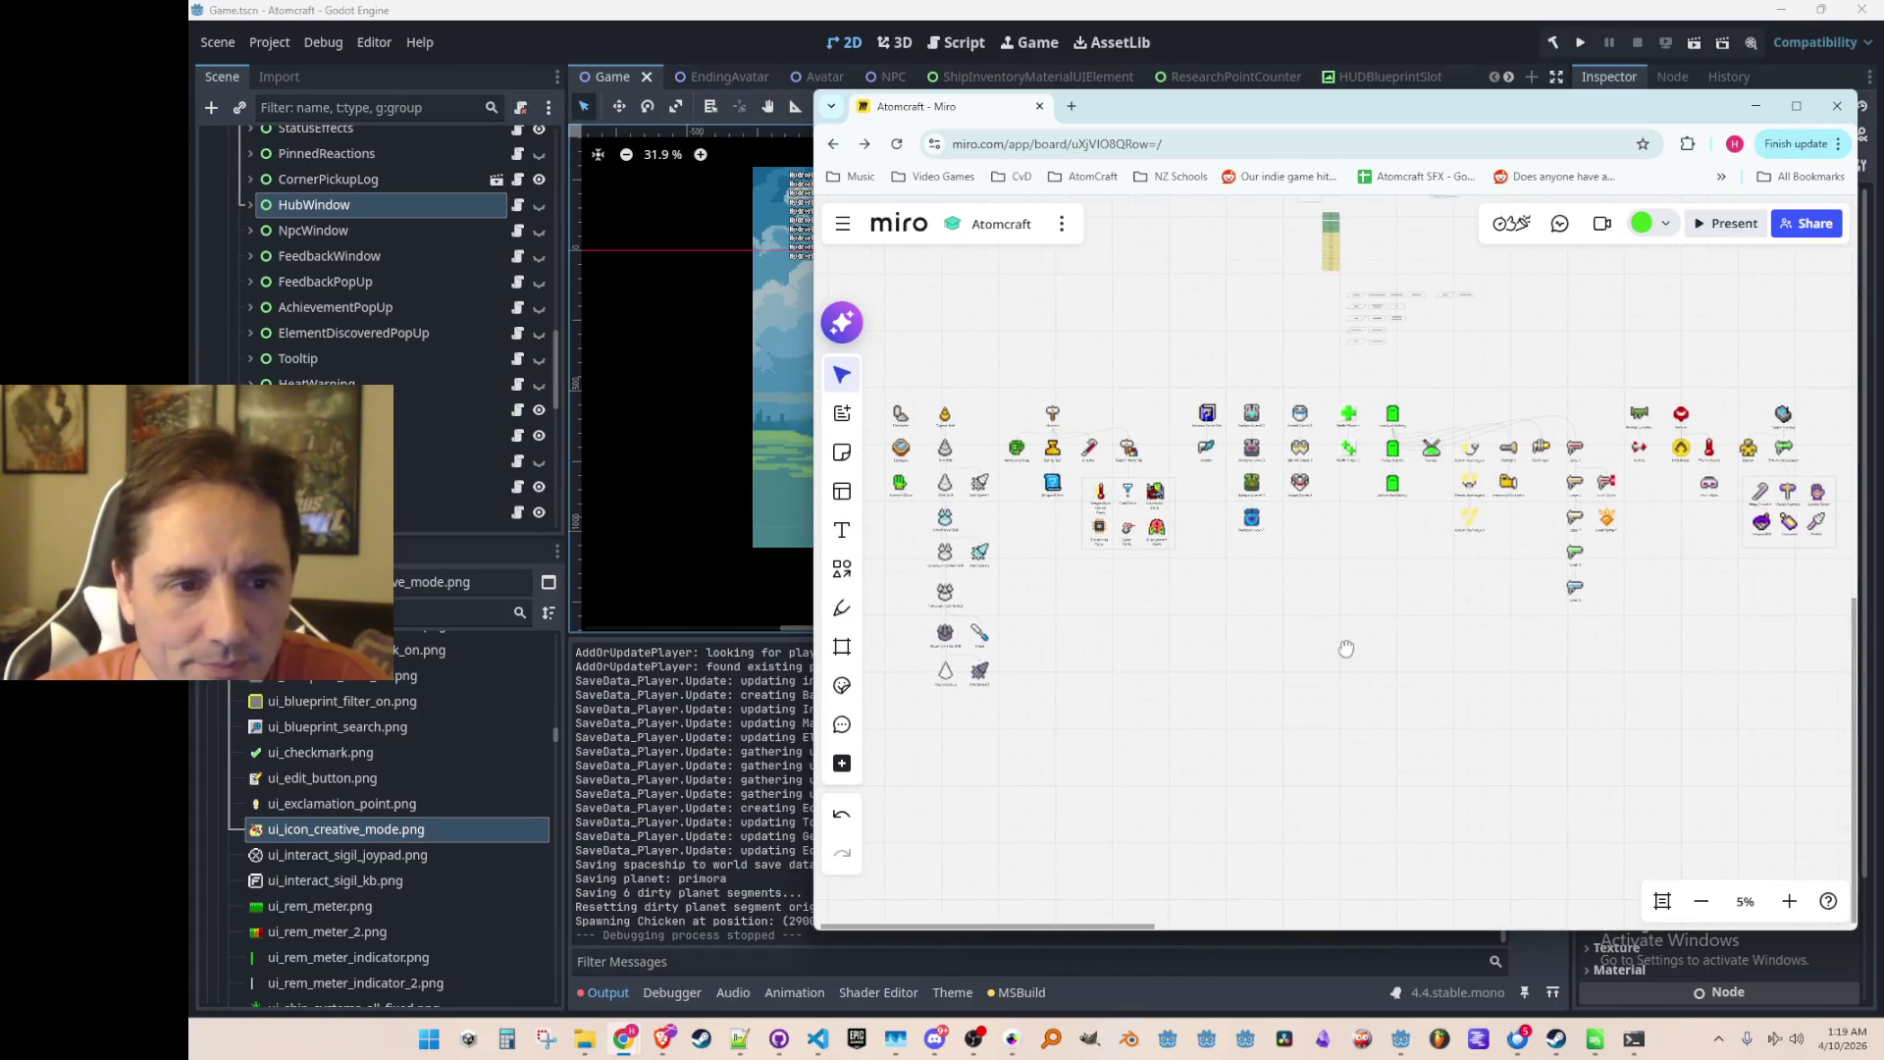
pyautogui.moveTo(816, 564); pyautogui.dragTo(593, 564)
pyautogui.scroll(2, 1133, 594)
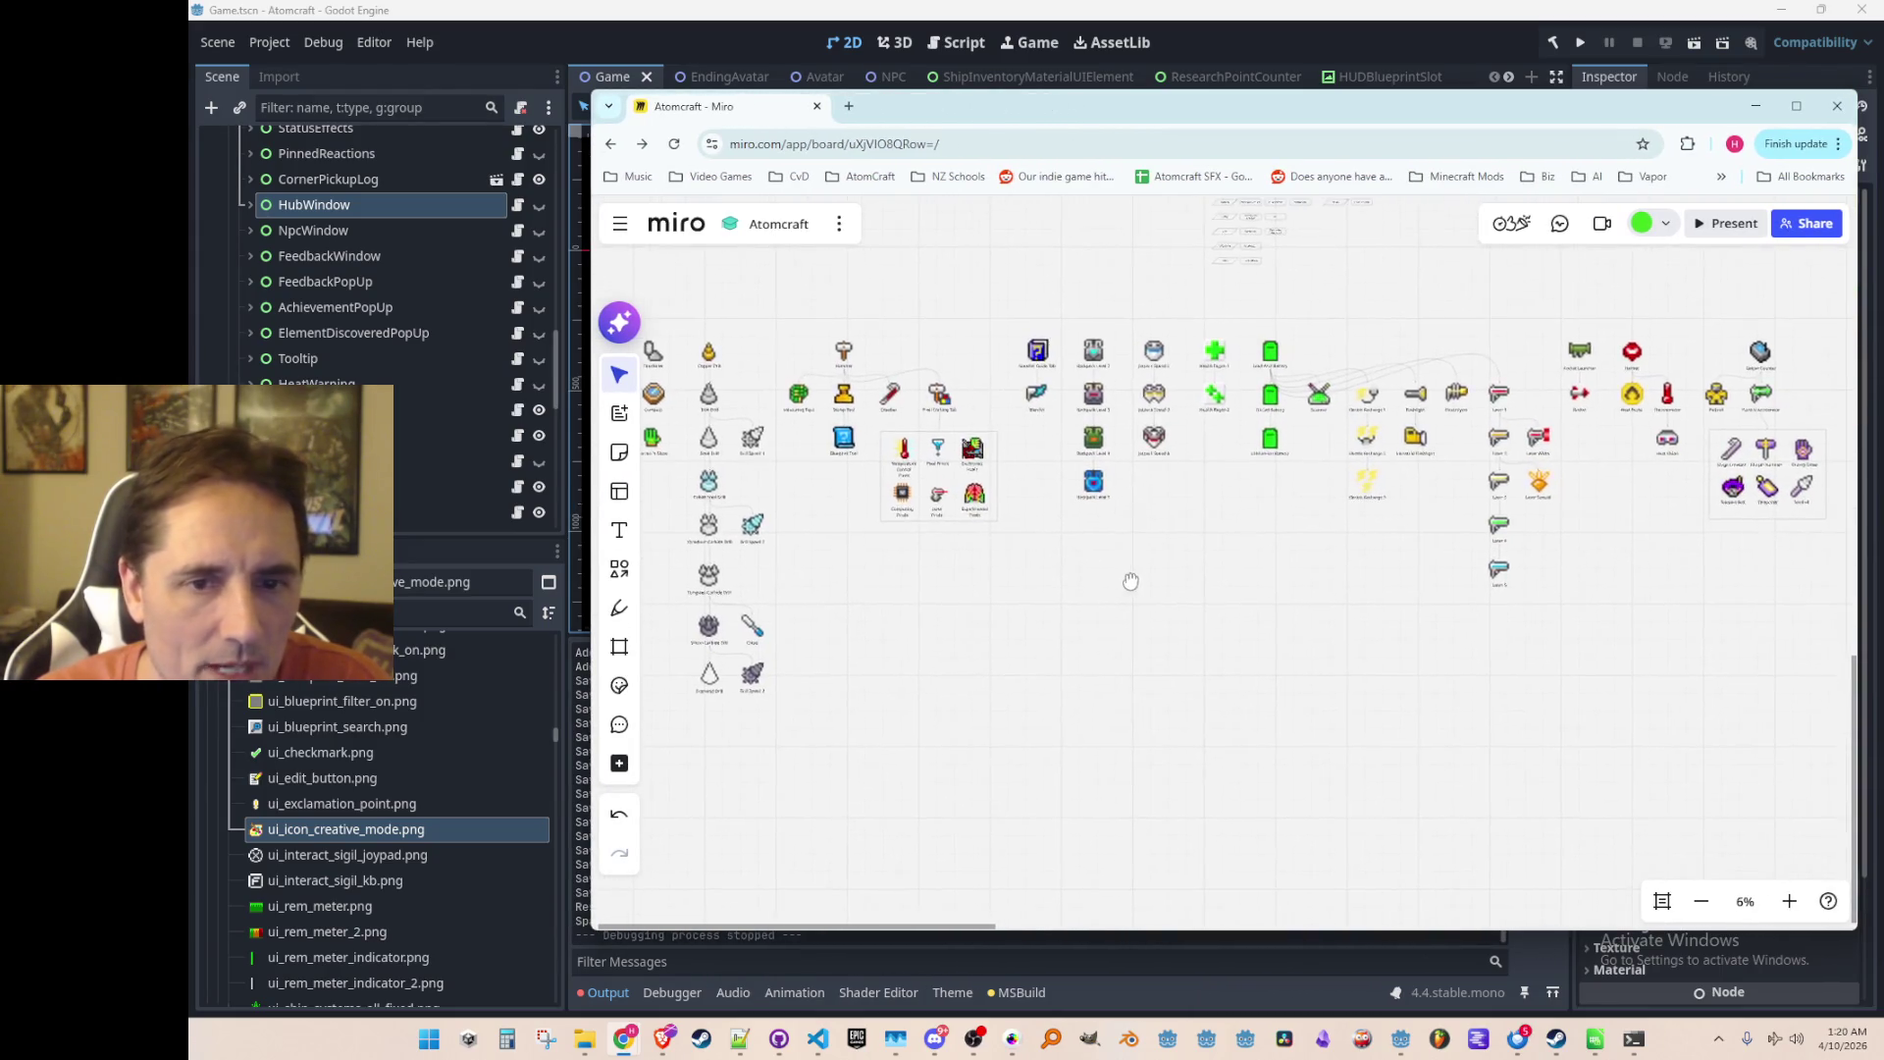
pyautogui.moveTo(1133, 585)
pyautogui.mouseDown()
pyautogui.moveTo(1165, 589)
pyautogui.moveTo(1151, 581)
pyautogui.mouseUp()
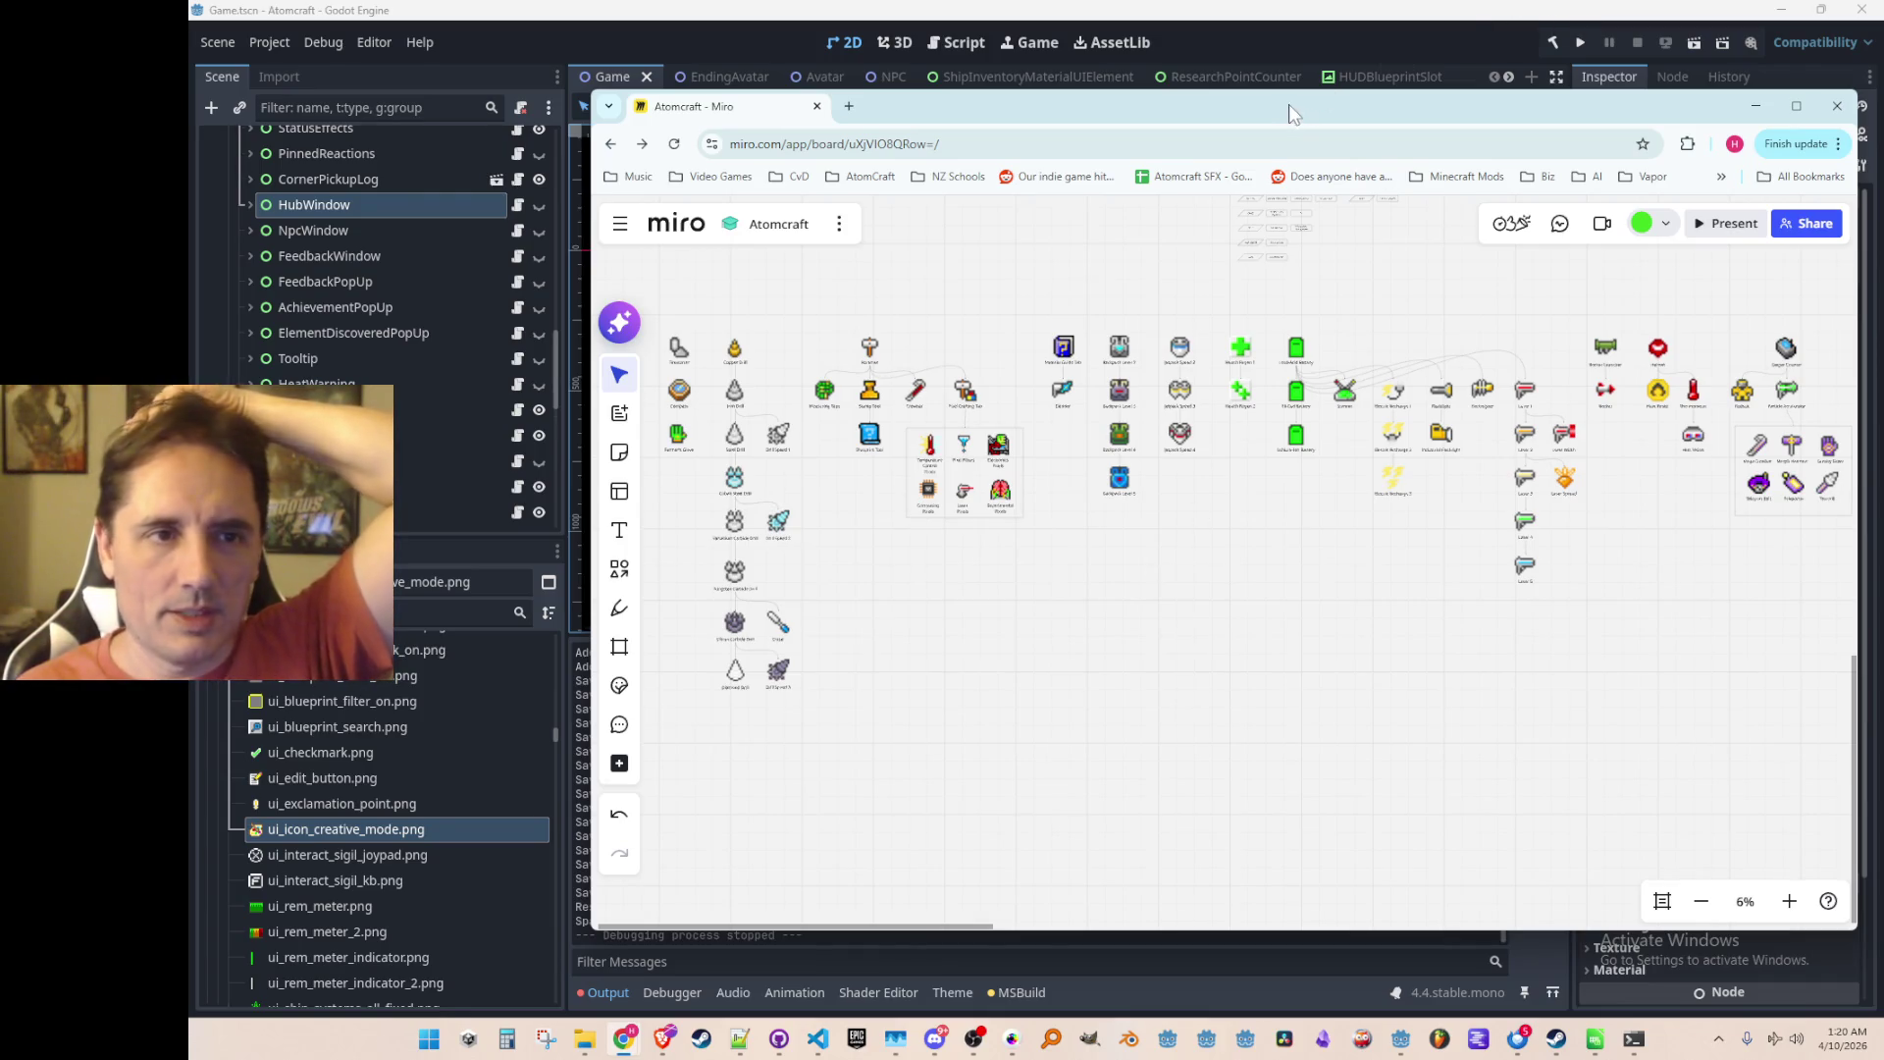
# Step: Minimize the browser window holding the Miro board
pyautogui.click(1756, 105)
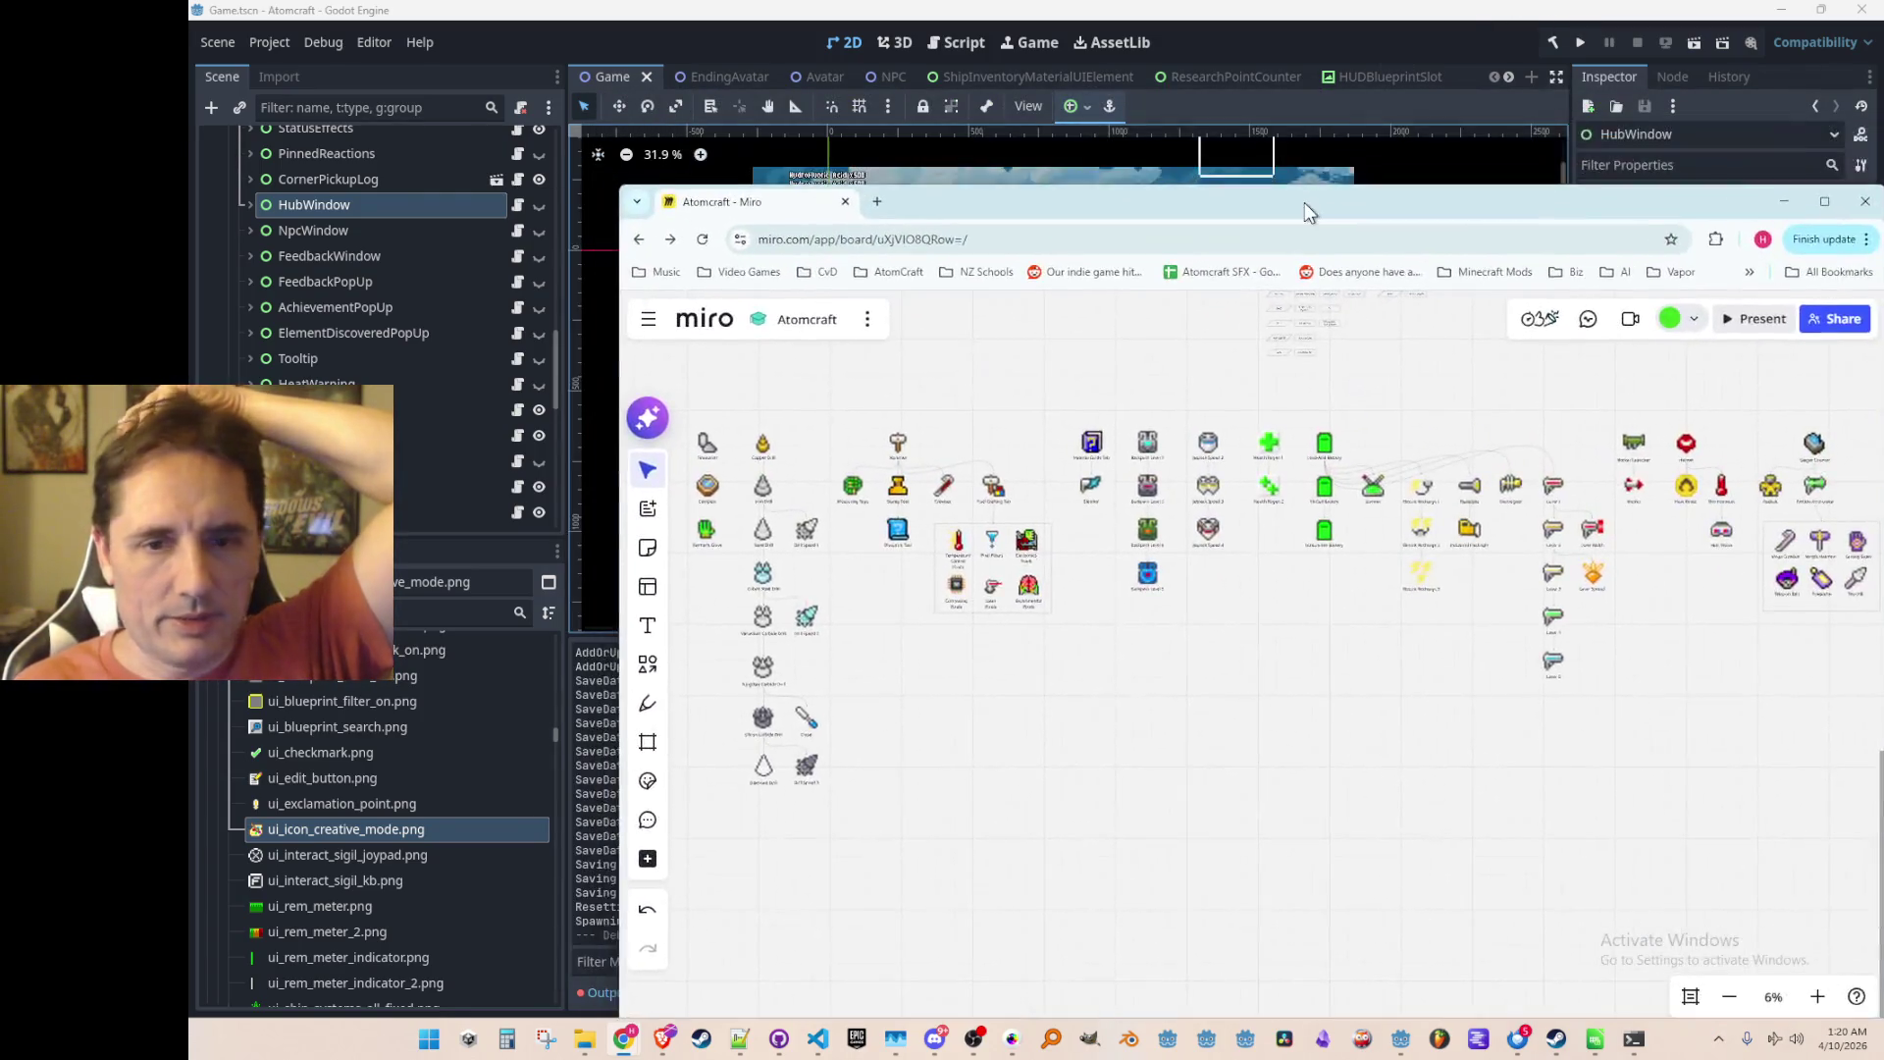
# Step: Reposition the Chrome window, then run Atomcraft from the Godot editor with F5
pyautogui.moveTo(1304, 202)
pyautogui.mouseDown()
pyautogui.moveTo(1228, 157)
pyautogui.moveTo(948, 734)
pyautogui.moveTo(1193, 89)
pyautogui.moveTo(1179, 112)
pyautogui.mouseUp()
pyautogui.moveTo(1192, 97); pyautogui.dragTo(1159, 107)
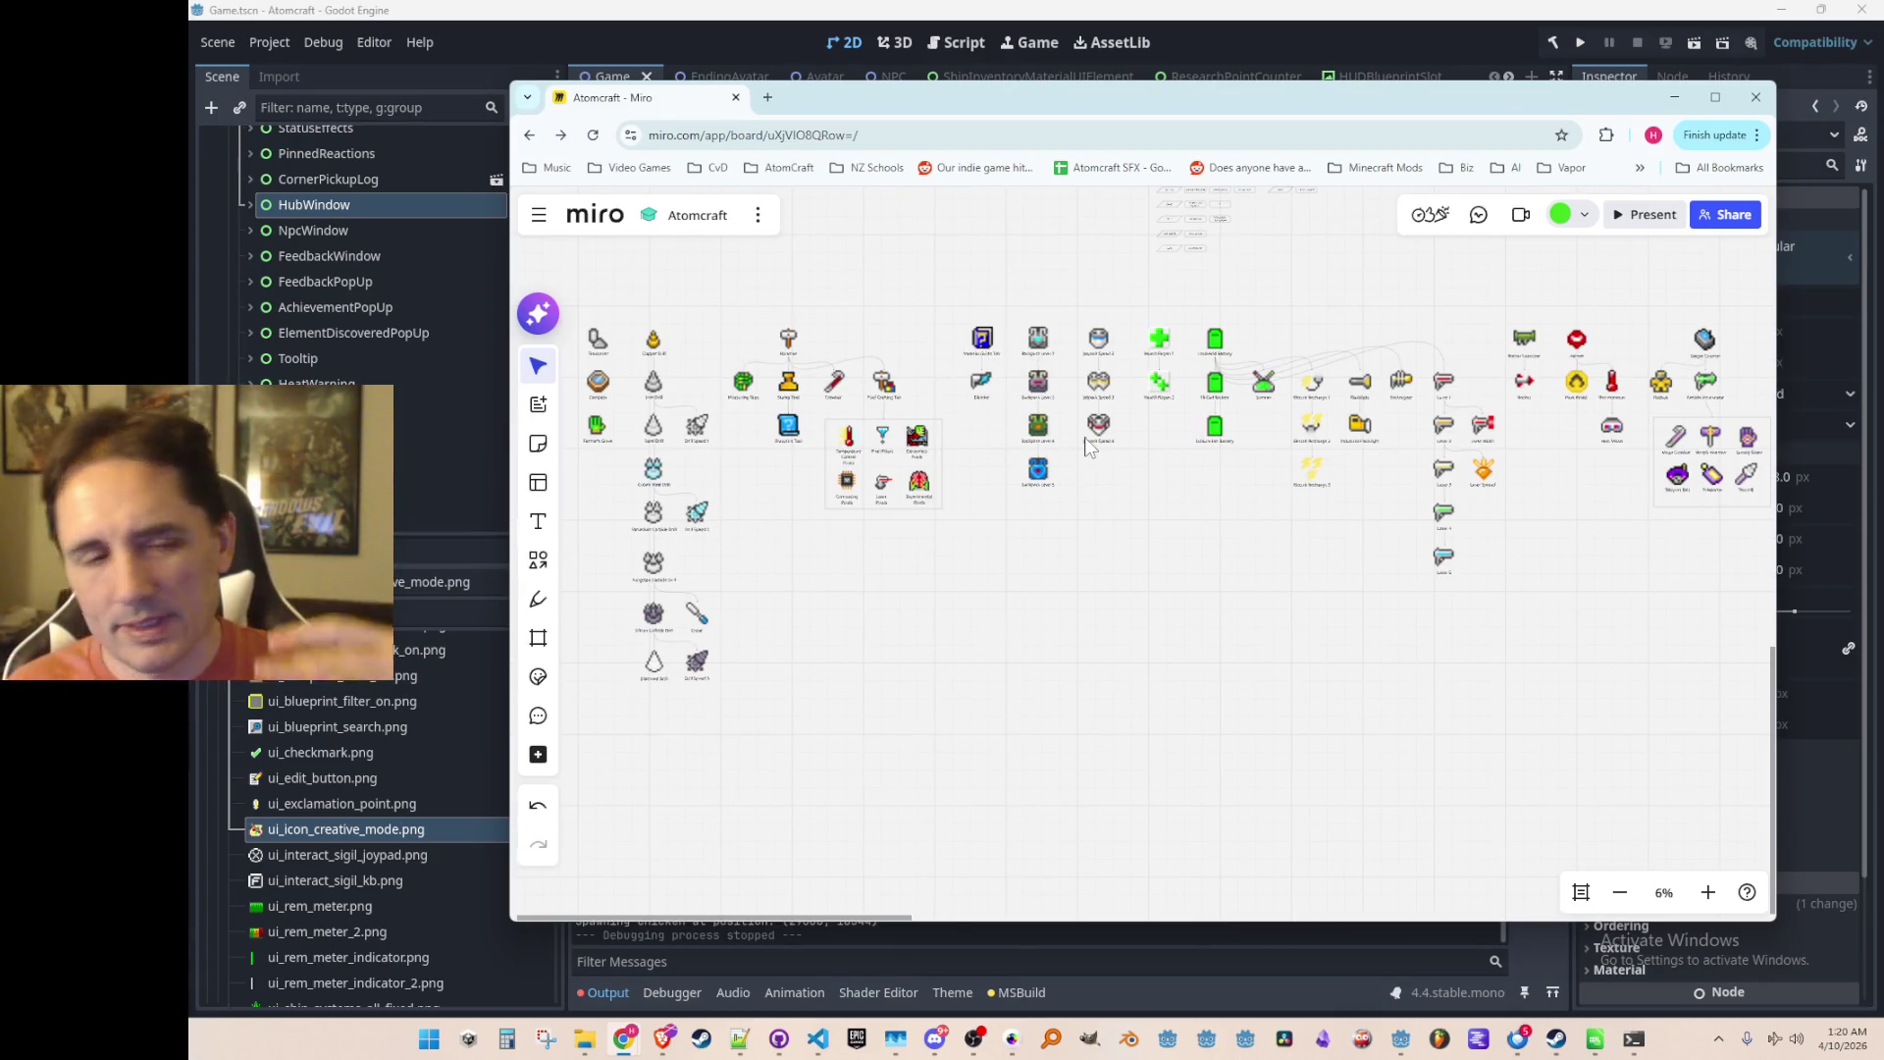
pyautogui.moveTo(1148, 101); pyautogui.dragTo(1136, 118)
pyautogui.click(1286, 40)
pyautogui.press('F5')
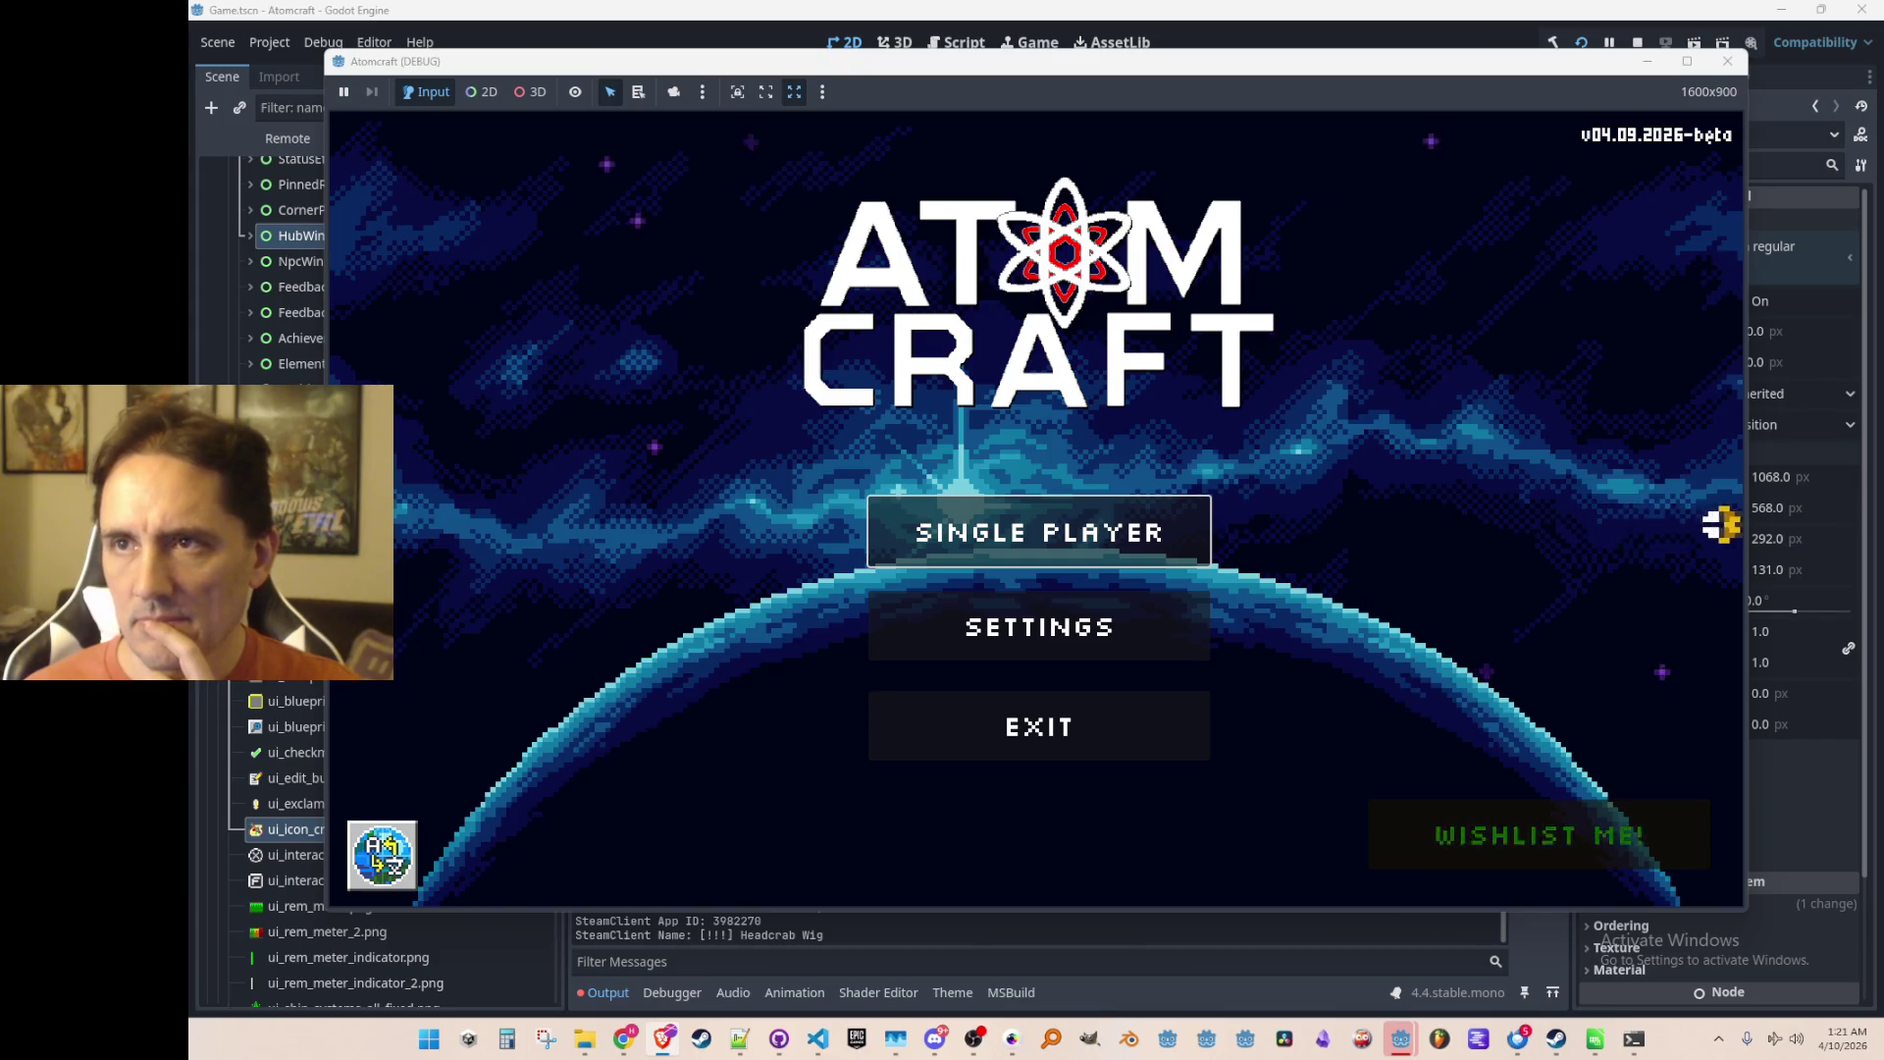
# Step: Start a single-player game with the test profile in the Enchanted Vista world
pyautogui.click(1134, 528)
pyautogui.scroll(-3, 1055, 510)
pyautogui.scroll(-3, 1043, 588)
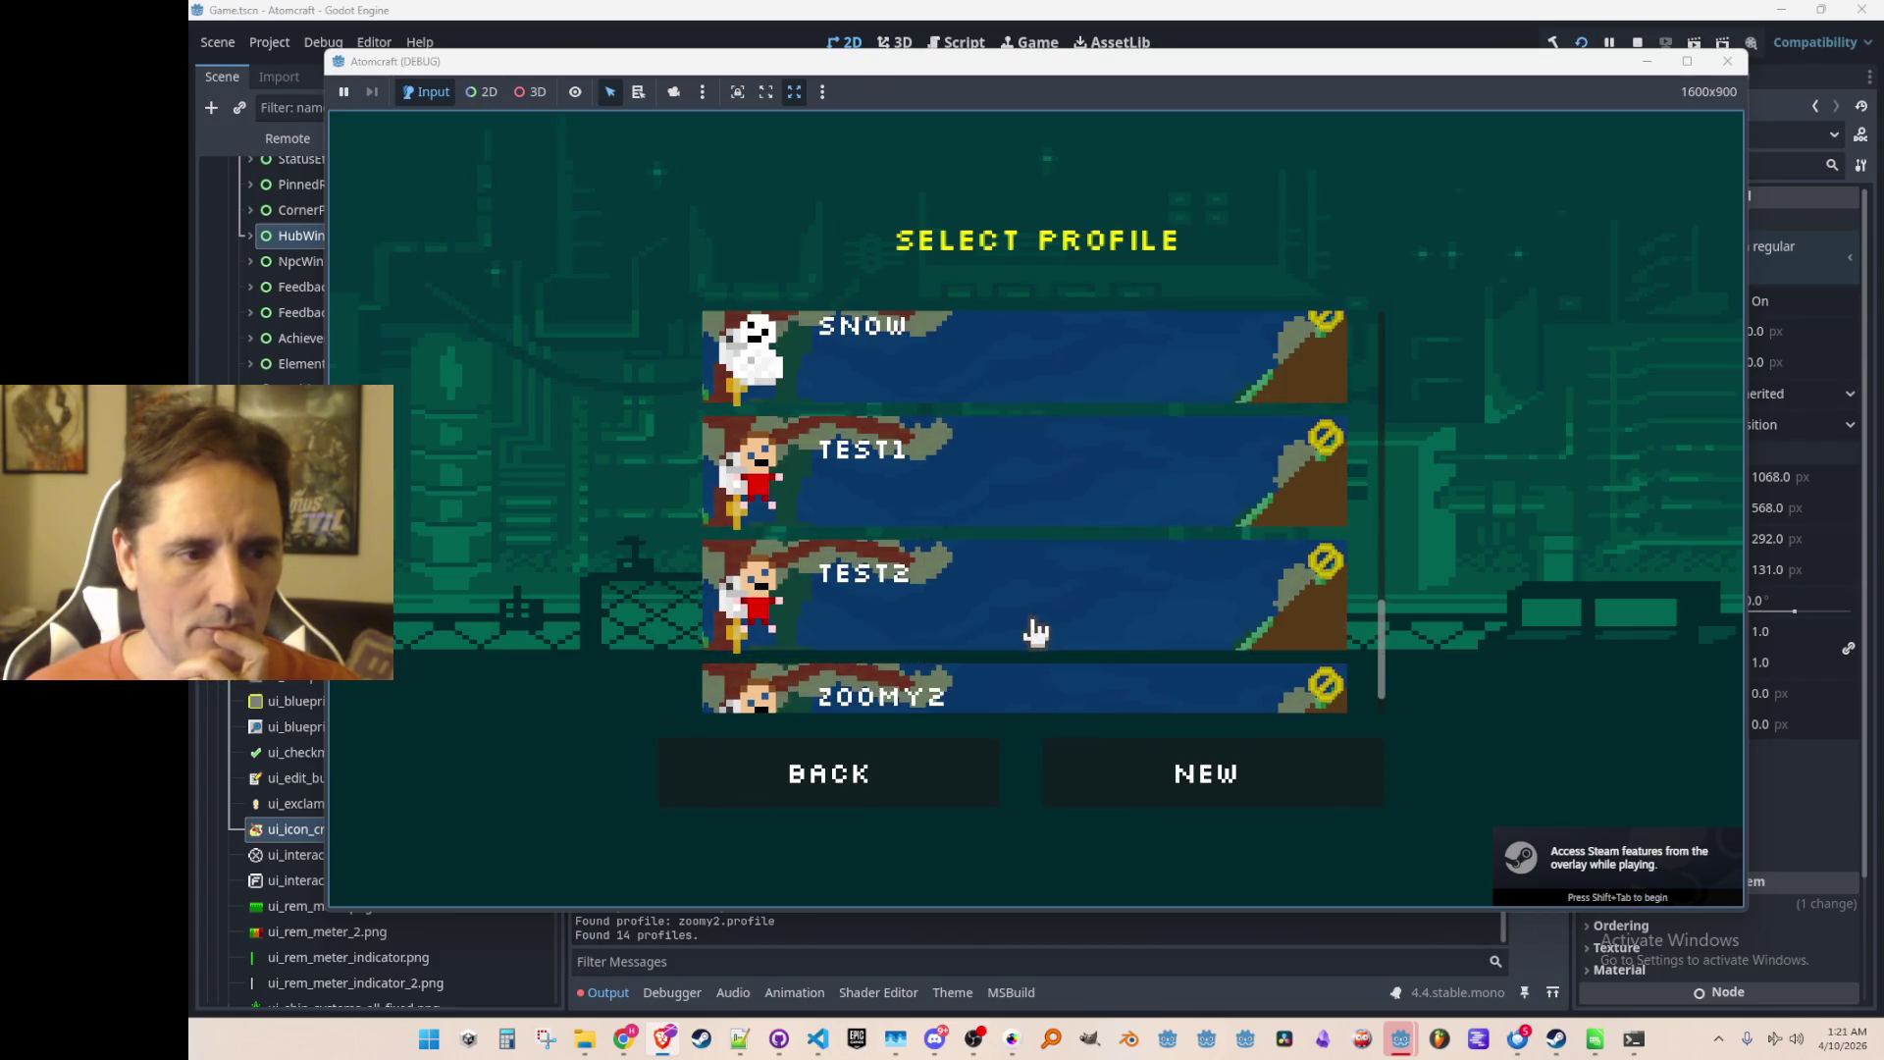
pyautogui.click(1033, 618)
pyautogui.click(1064, 525)
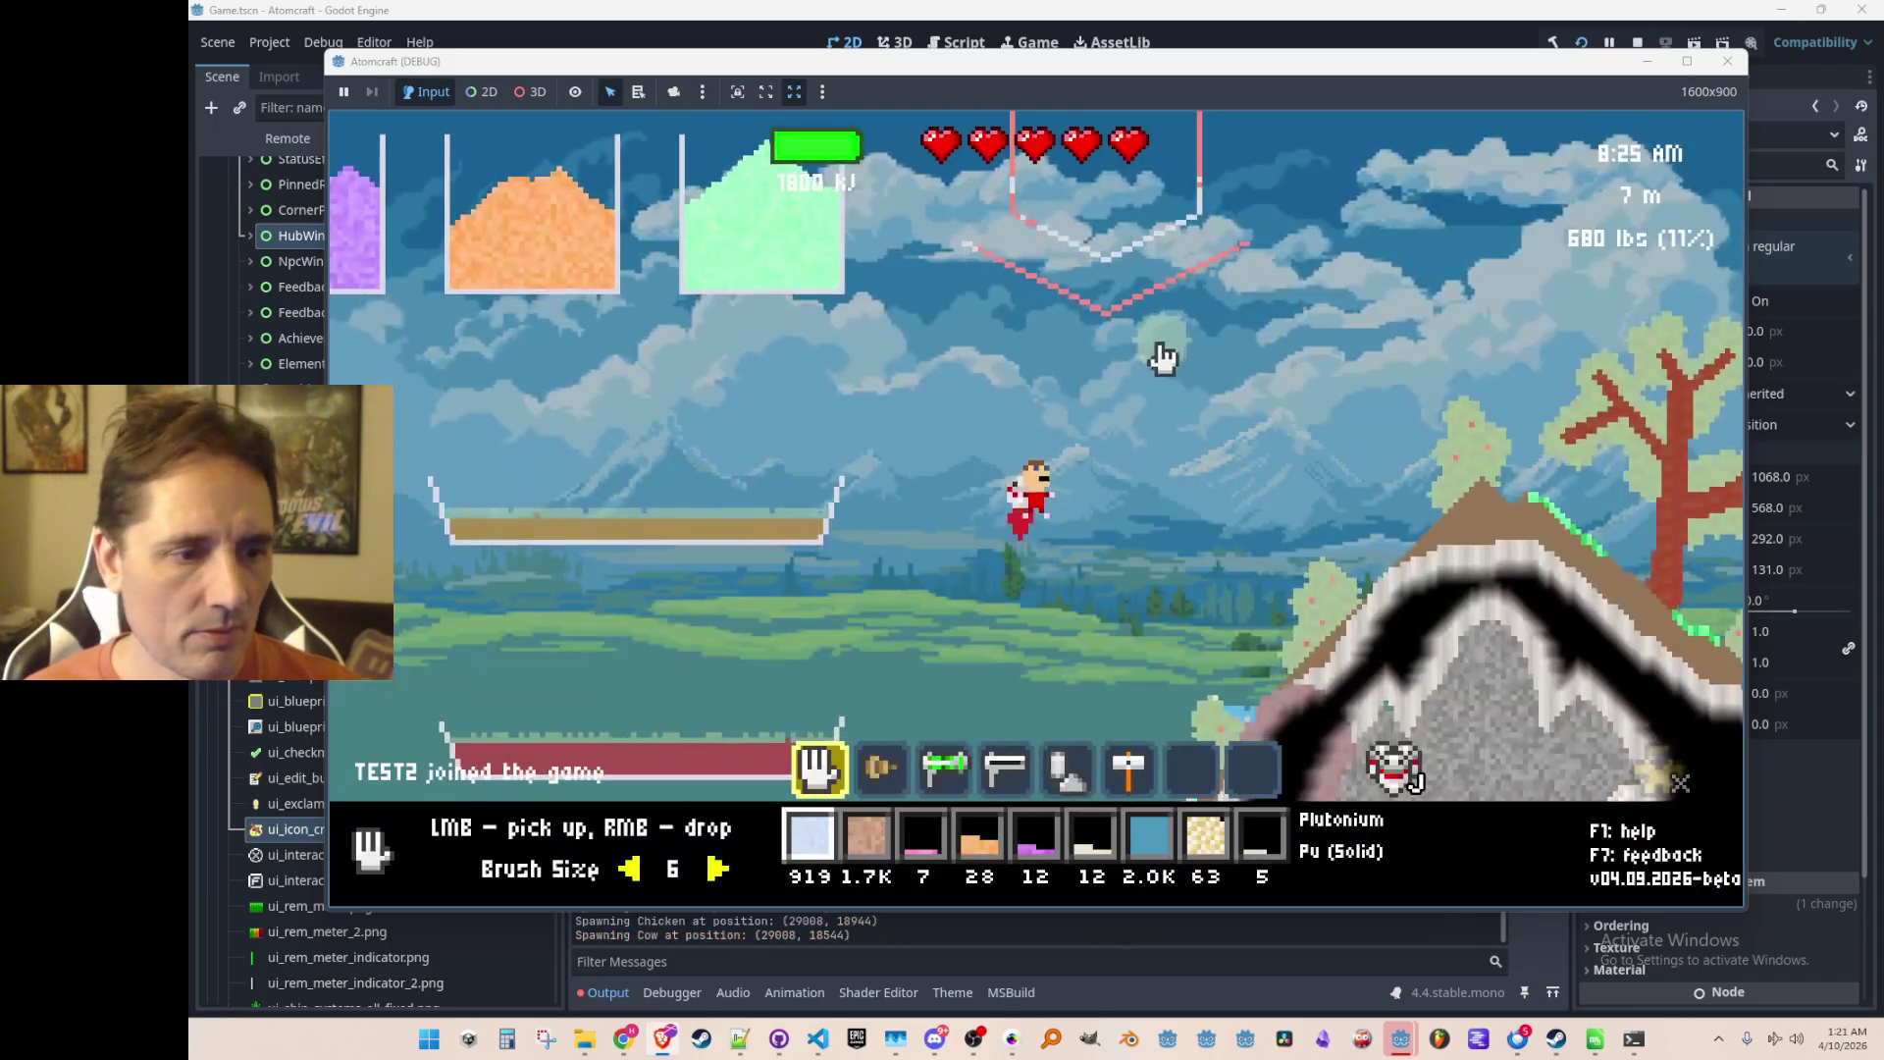
# Step: Open the inventory's shop and browse its food, other and cloud seed listings
pyautogui.press('i')
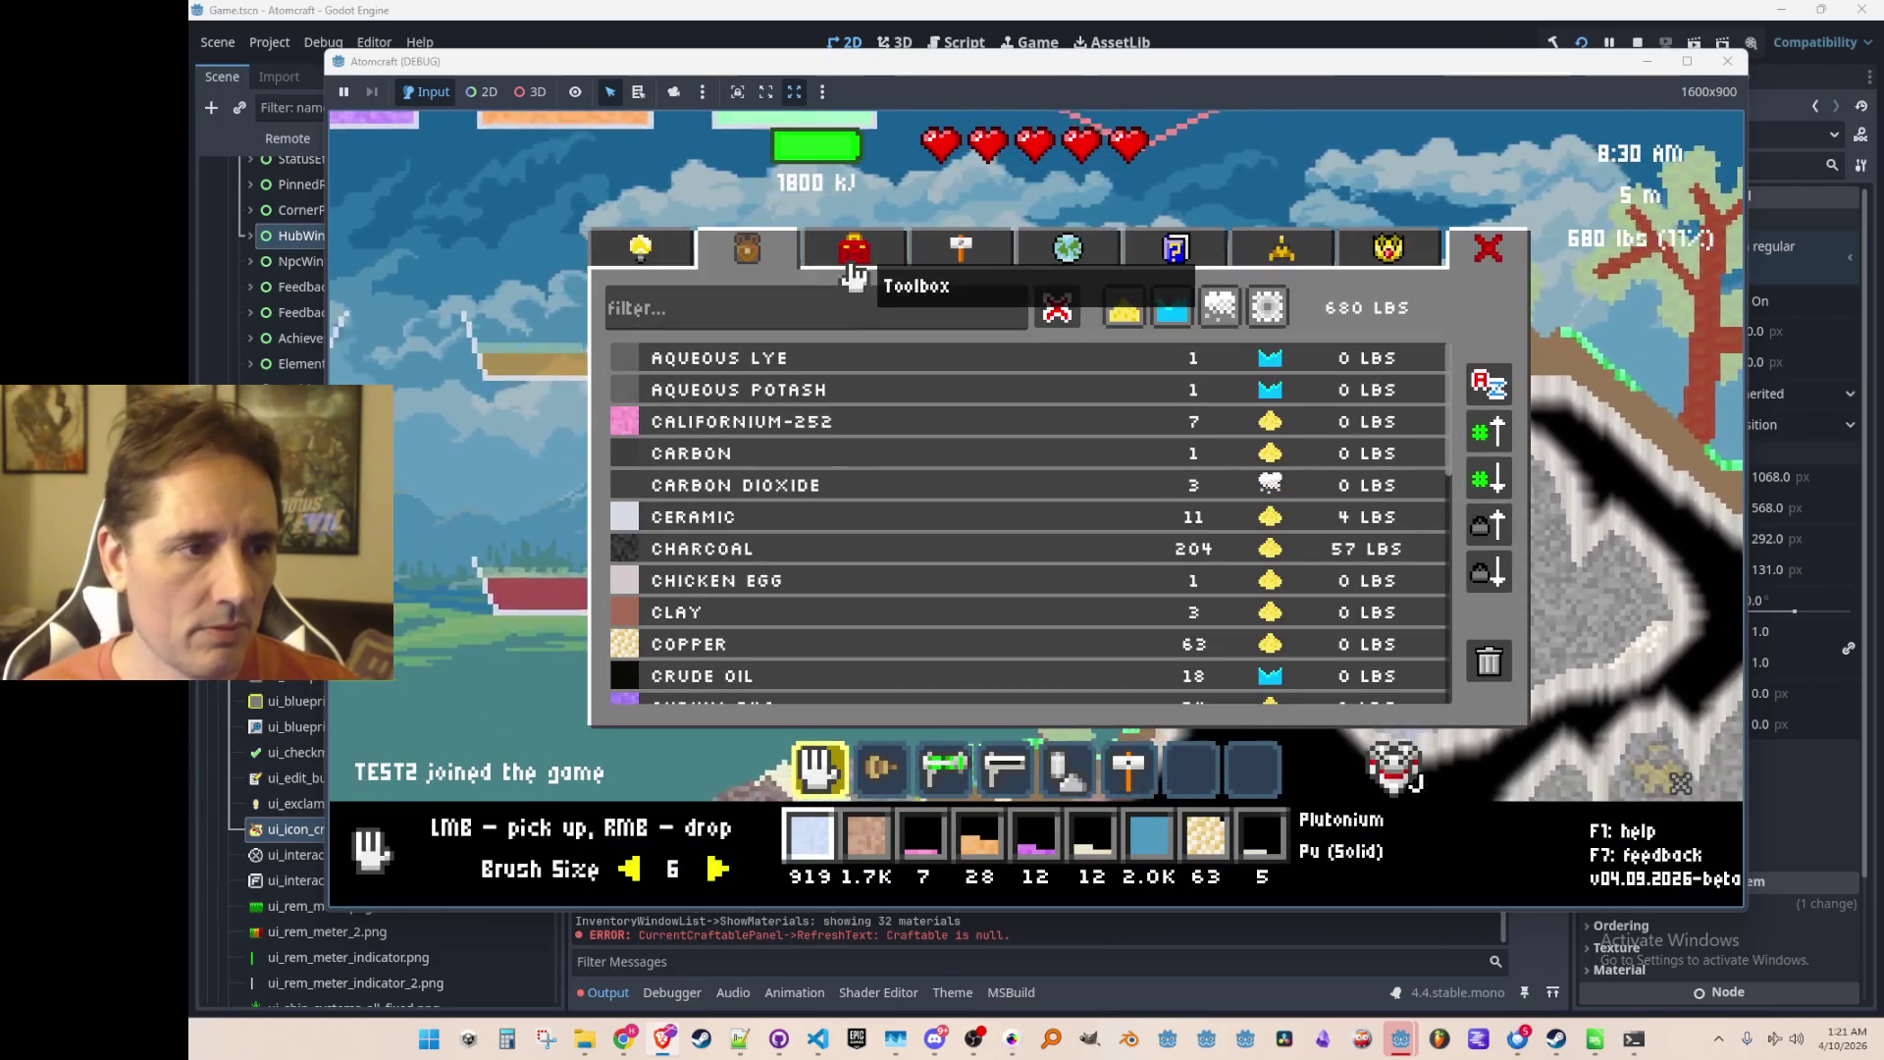
pyautogui.click(855, 257)
pyautogui.click(649, 253)
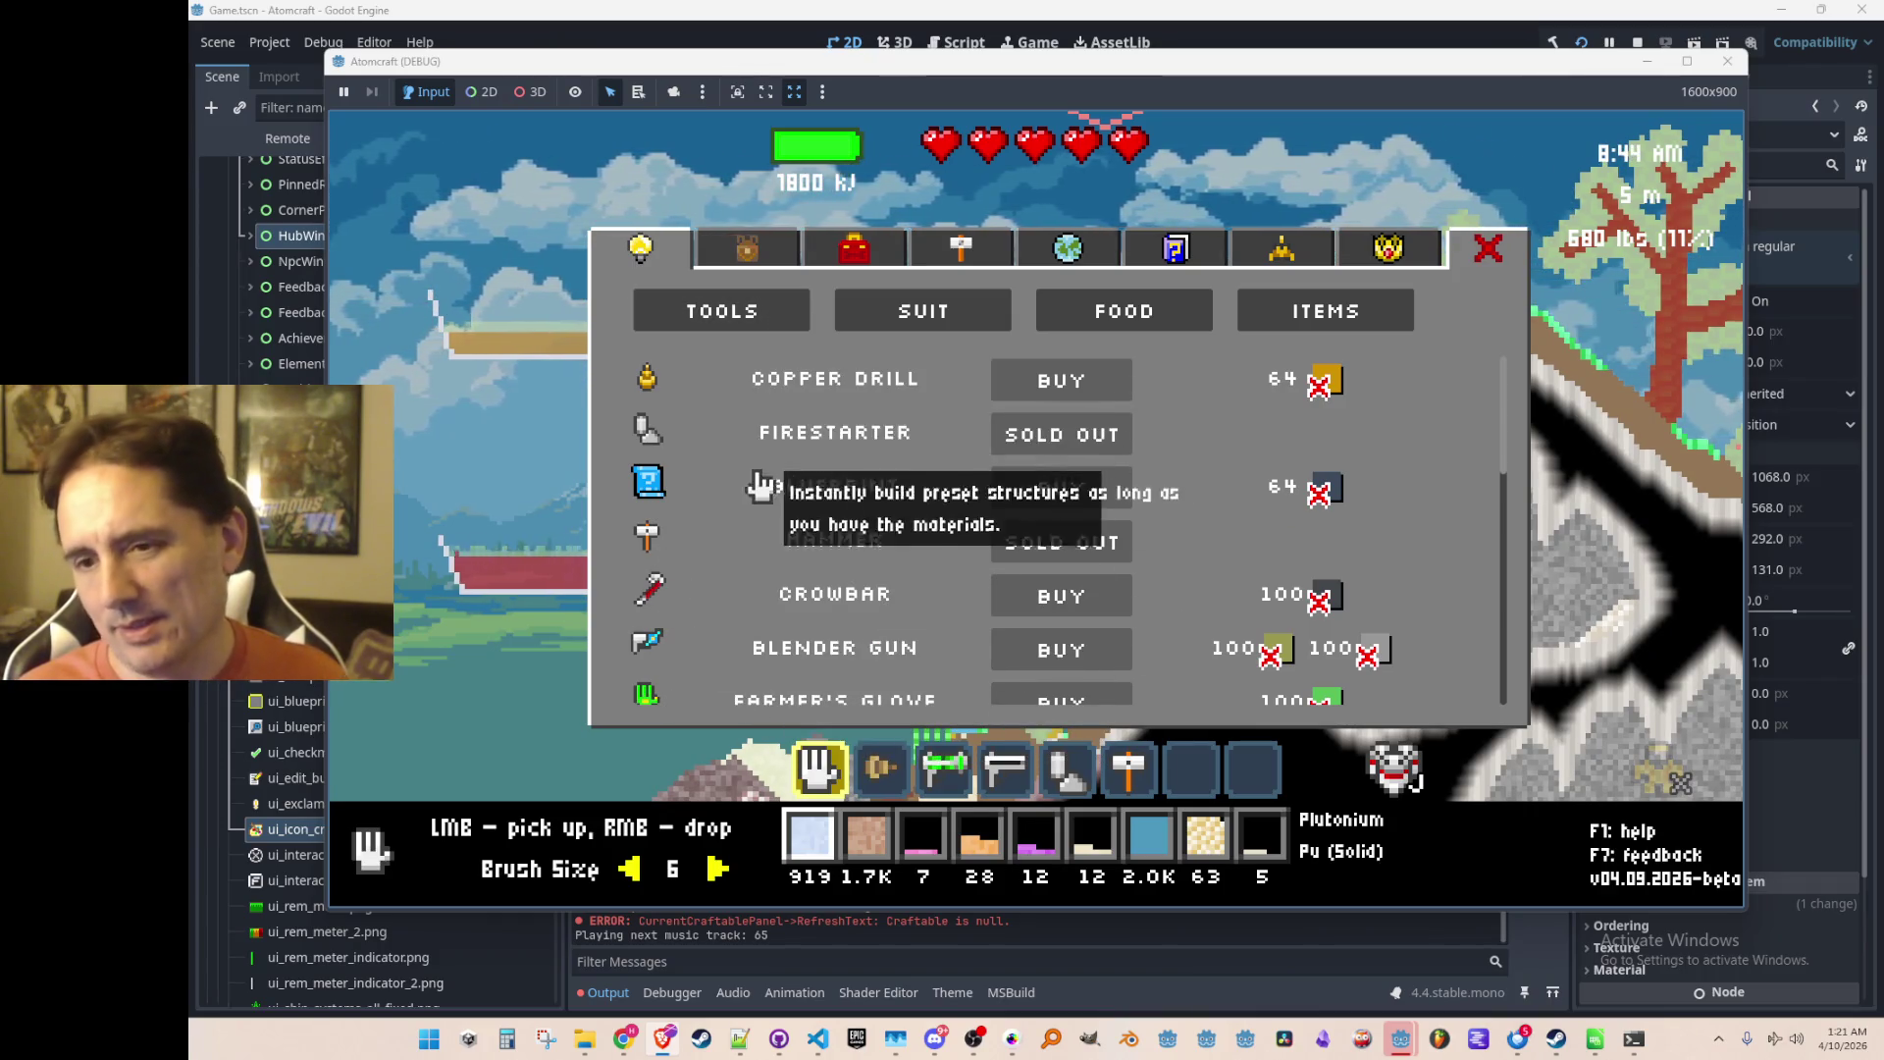
pyautogui.click(1183, 319)
pyautogui.click(1298, 315)
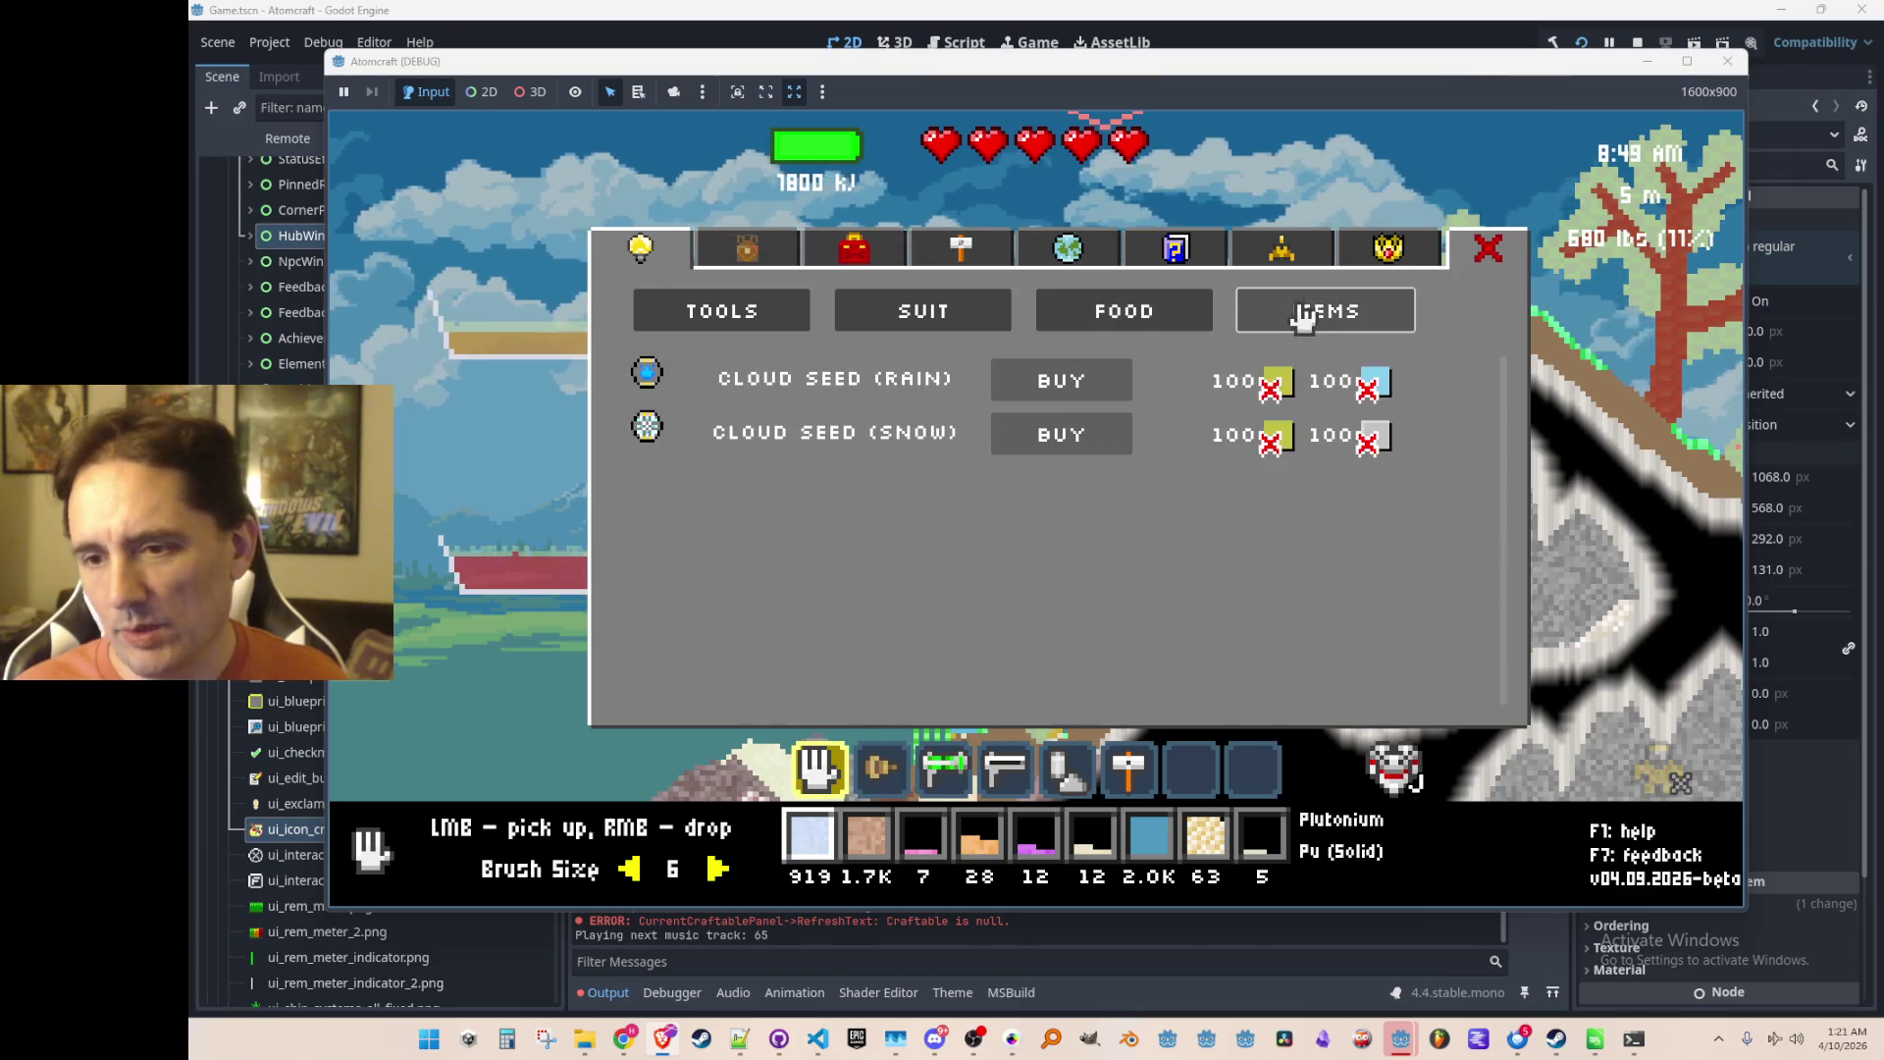
pyautogui.click(1174, 315)
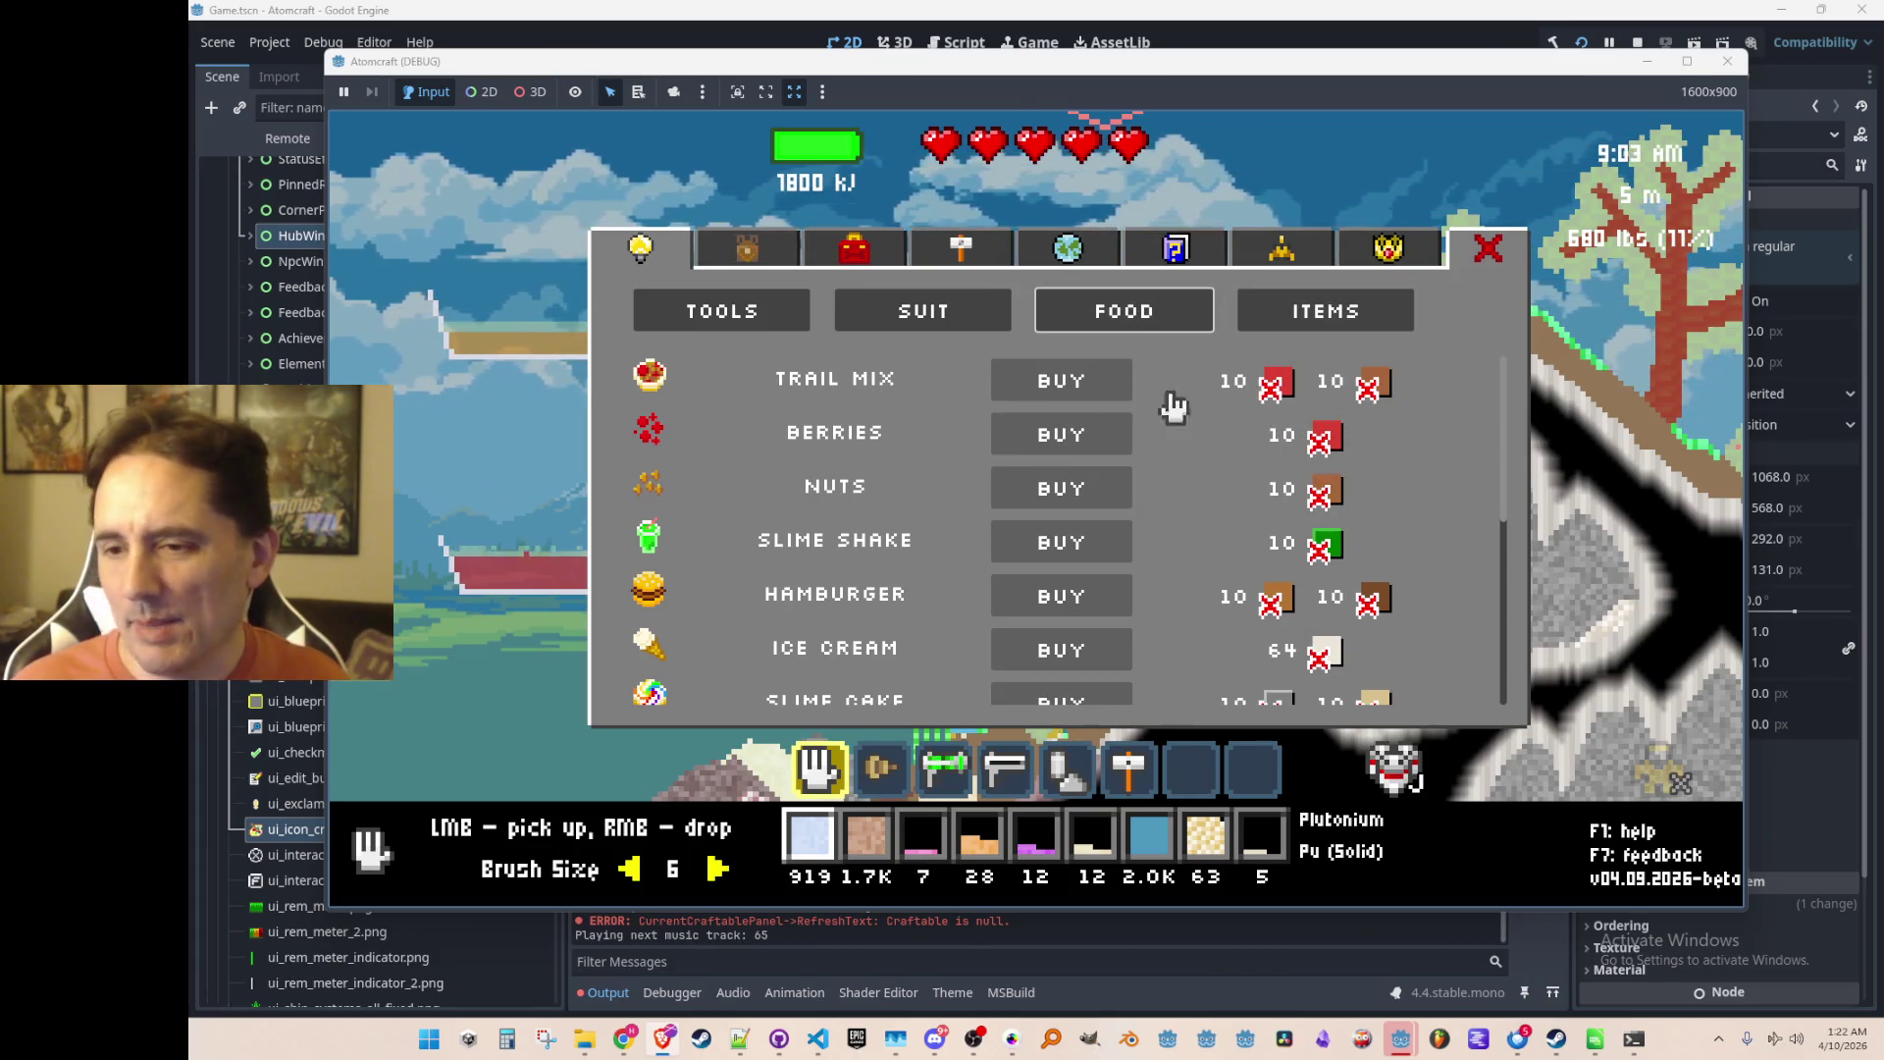
pyautogui.click(1280, 319)
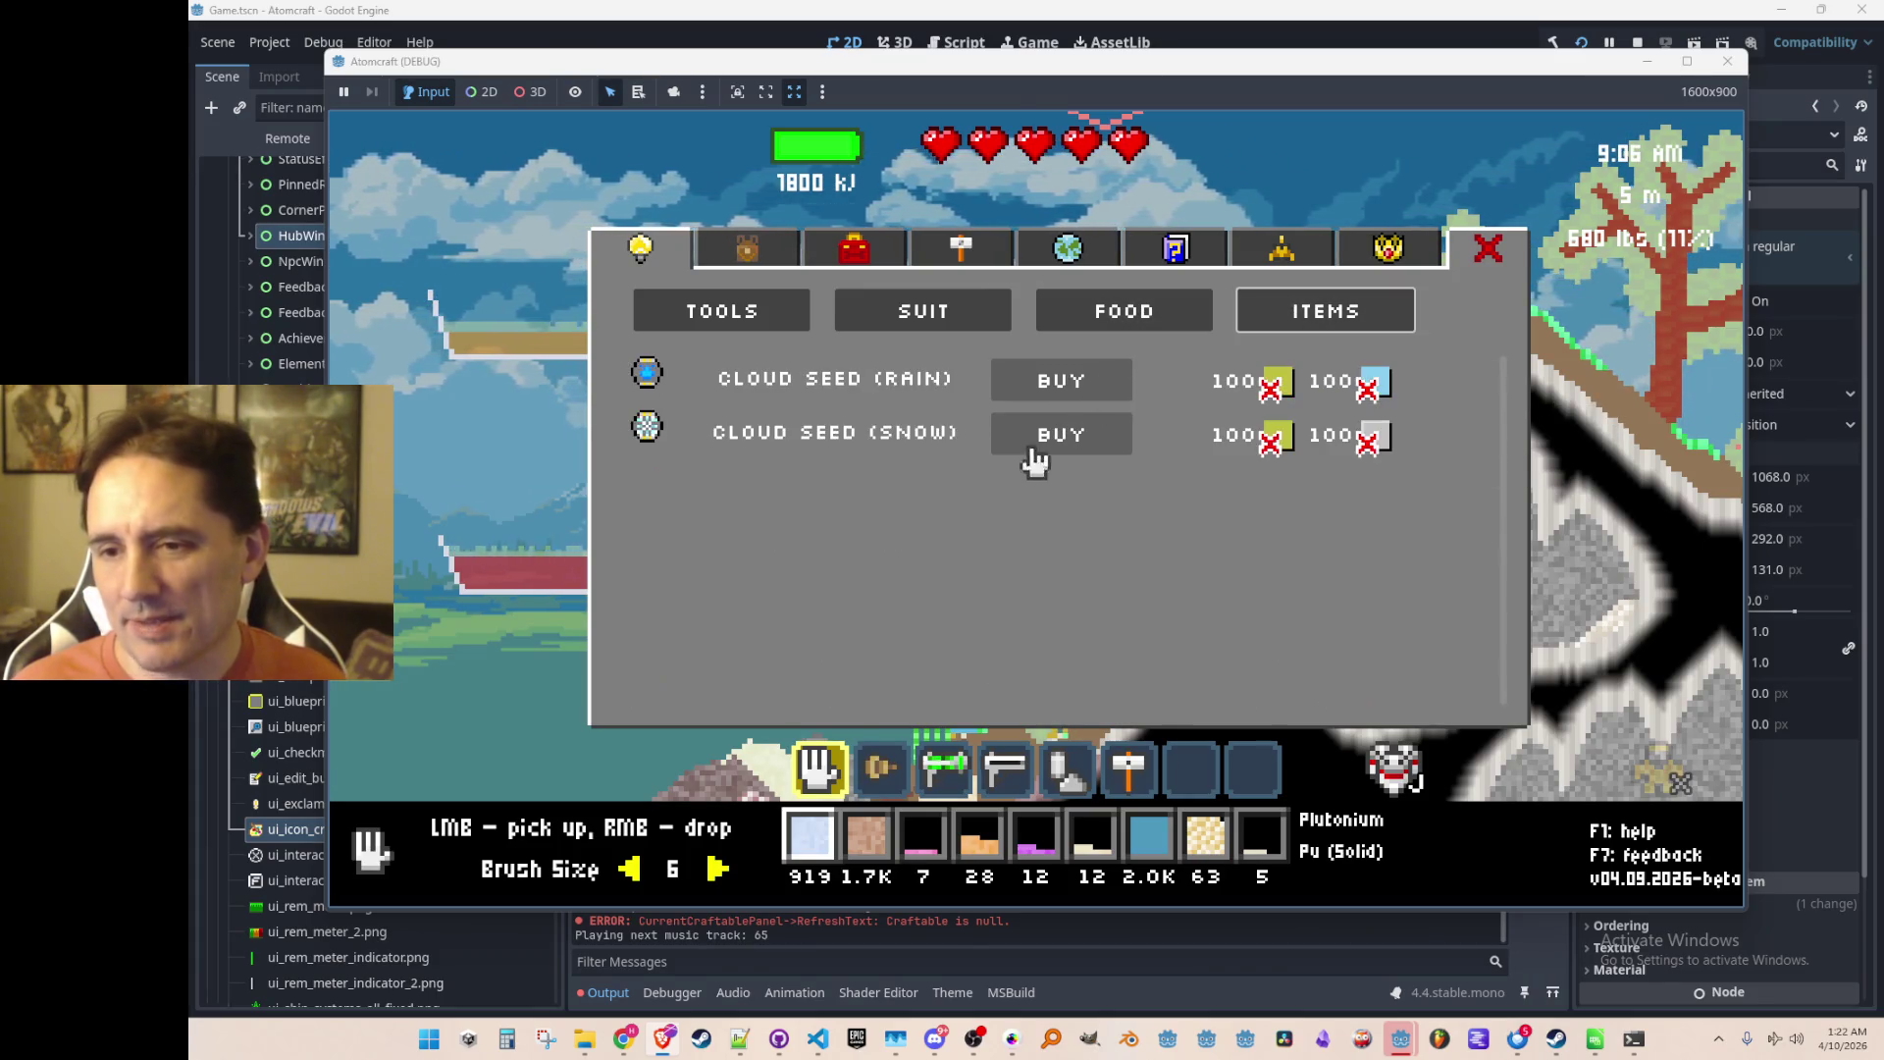
pyautogui.click(1165, 324)
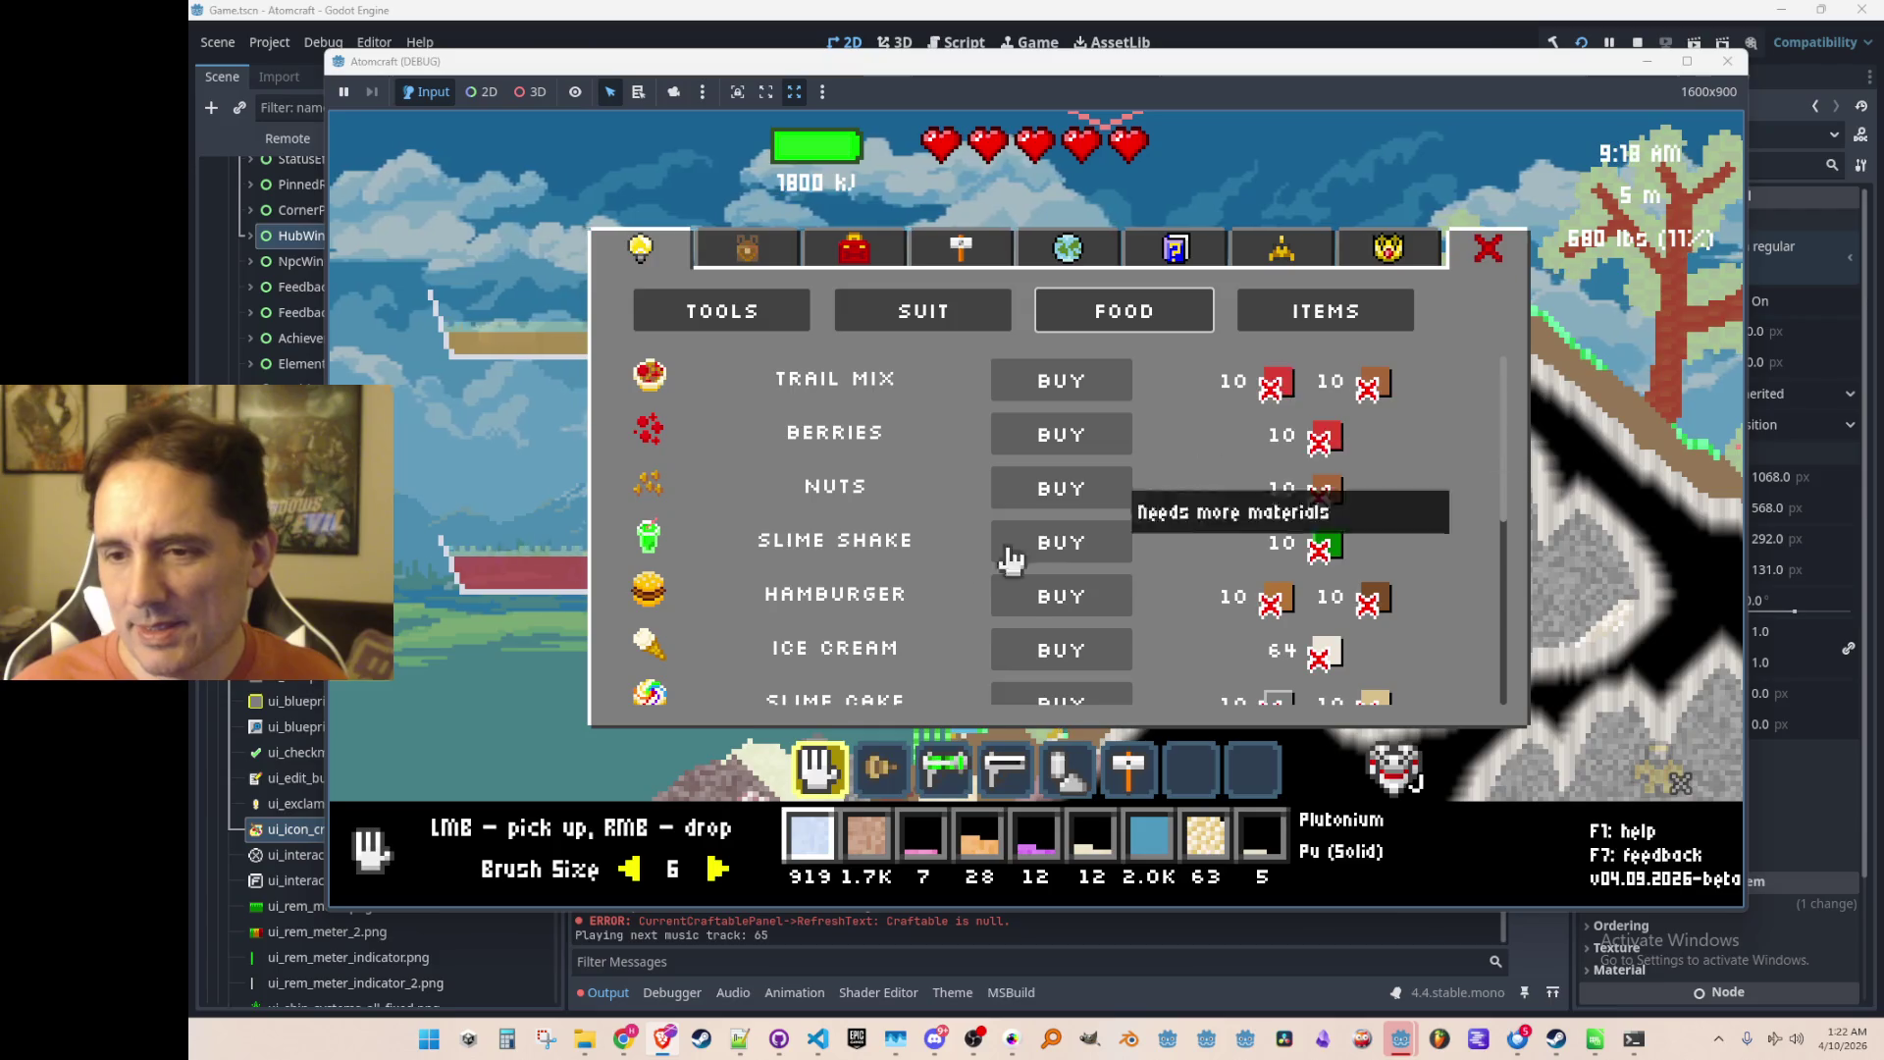
# Step: Review the shop's tools, suit upgrades and food lists for sale
pyautogui.click(739, 311)
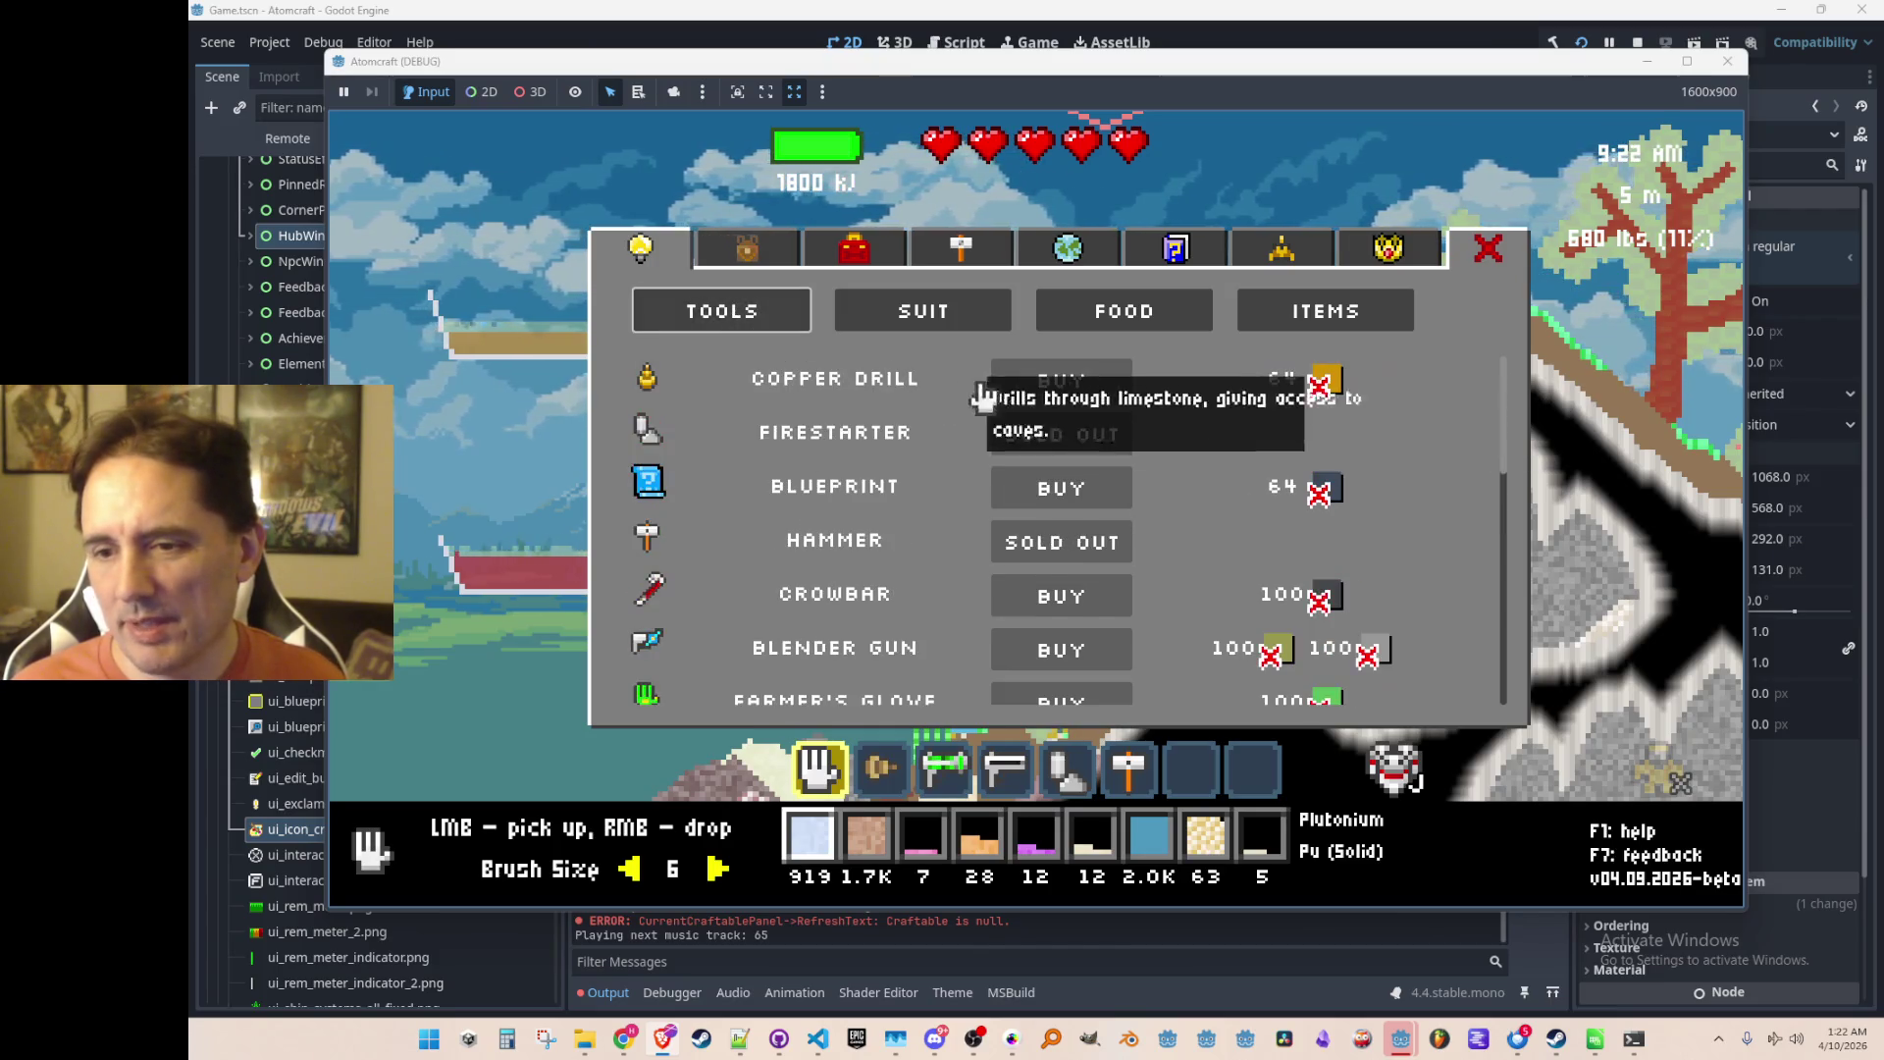
pyautogui.scroll(-5, 981, 547)
pyautogui.scroll(4, 1040, 648)
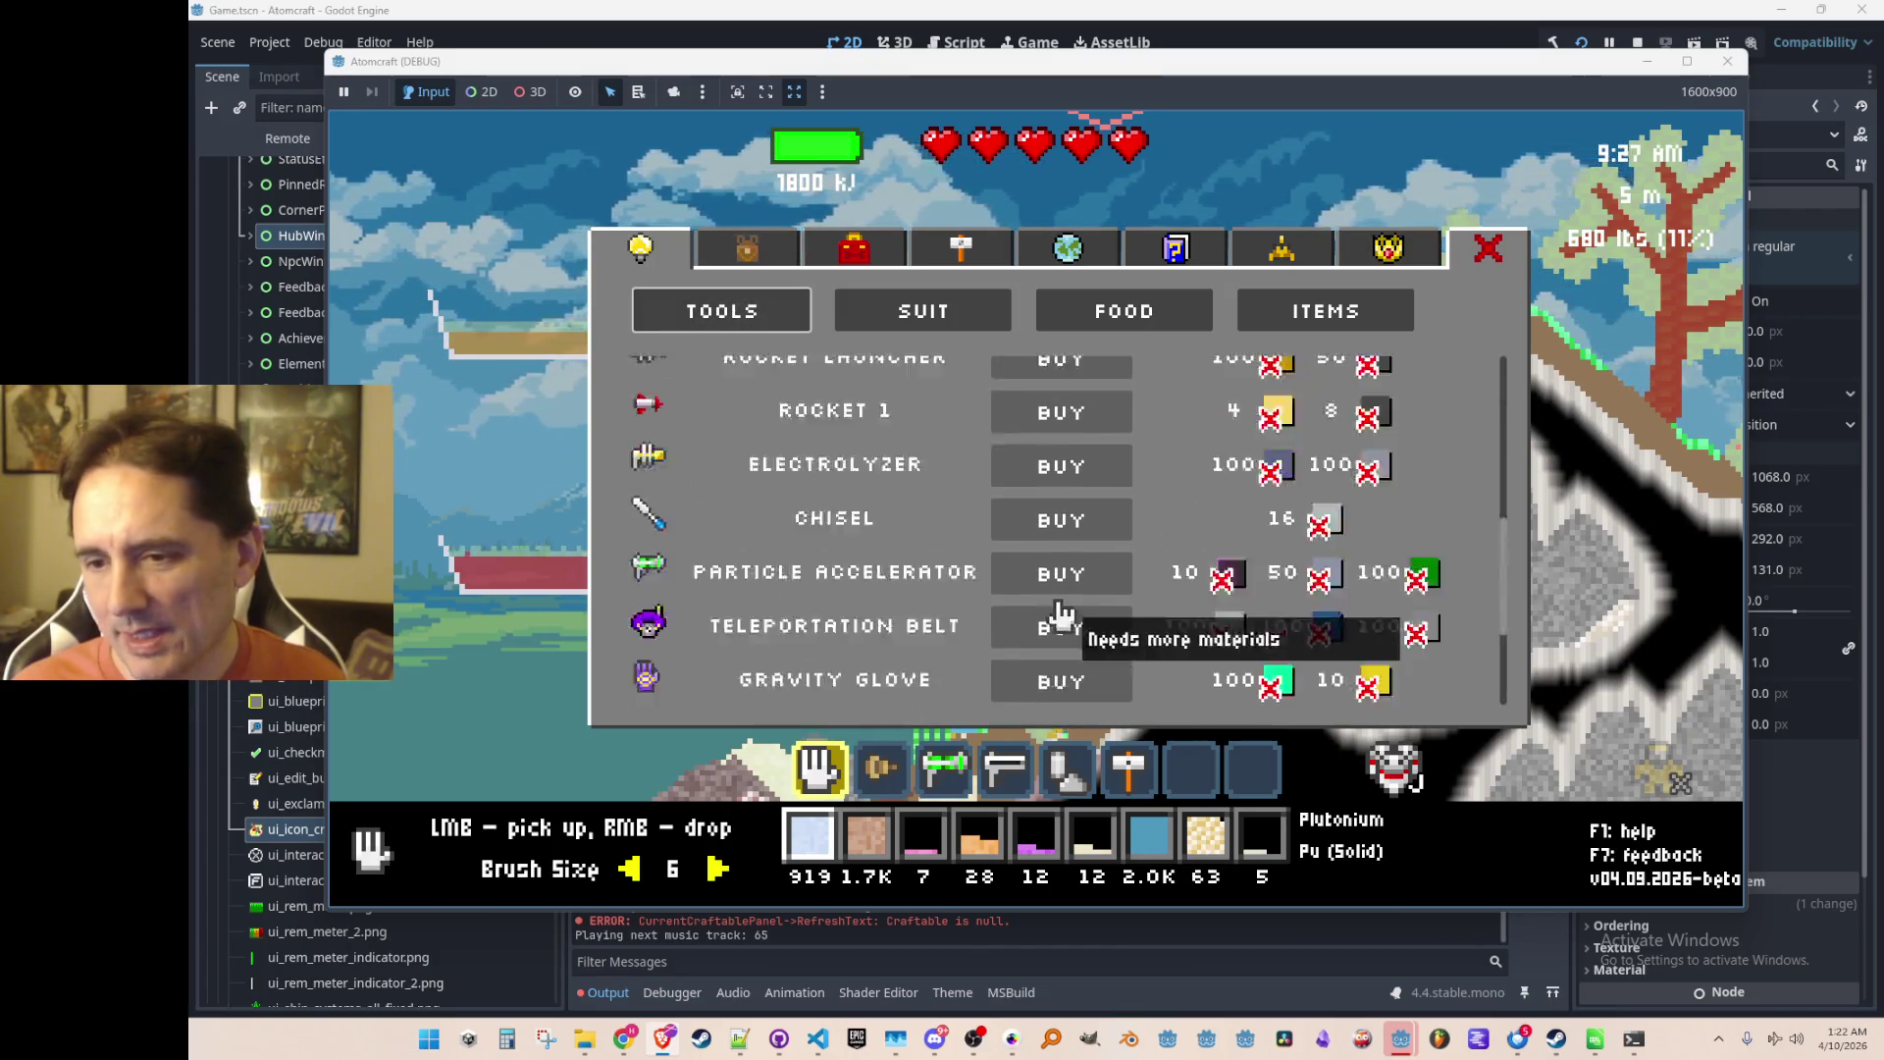
pyautogui.scroll(3, 1088, 559)
pyautogui.click(950, 311)
pyautogui.click(748, 321)
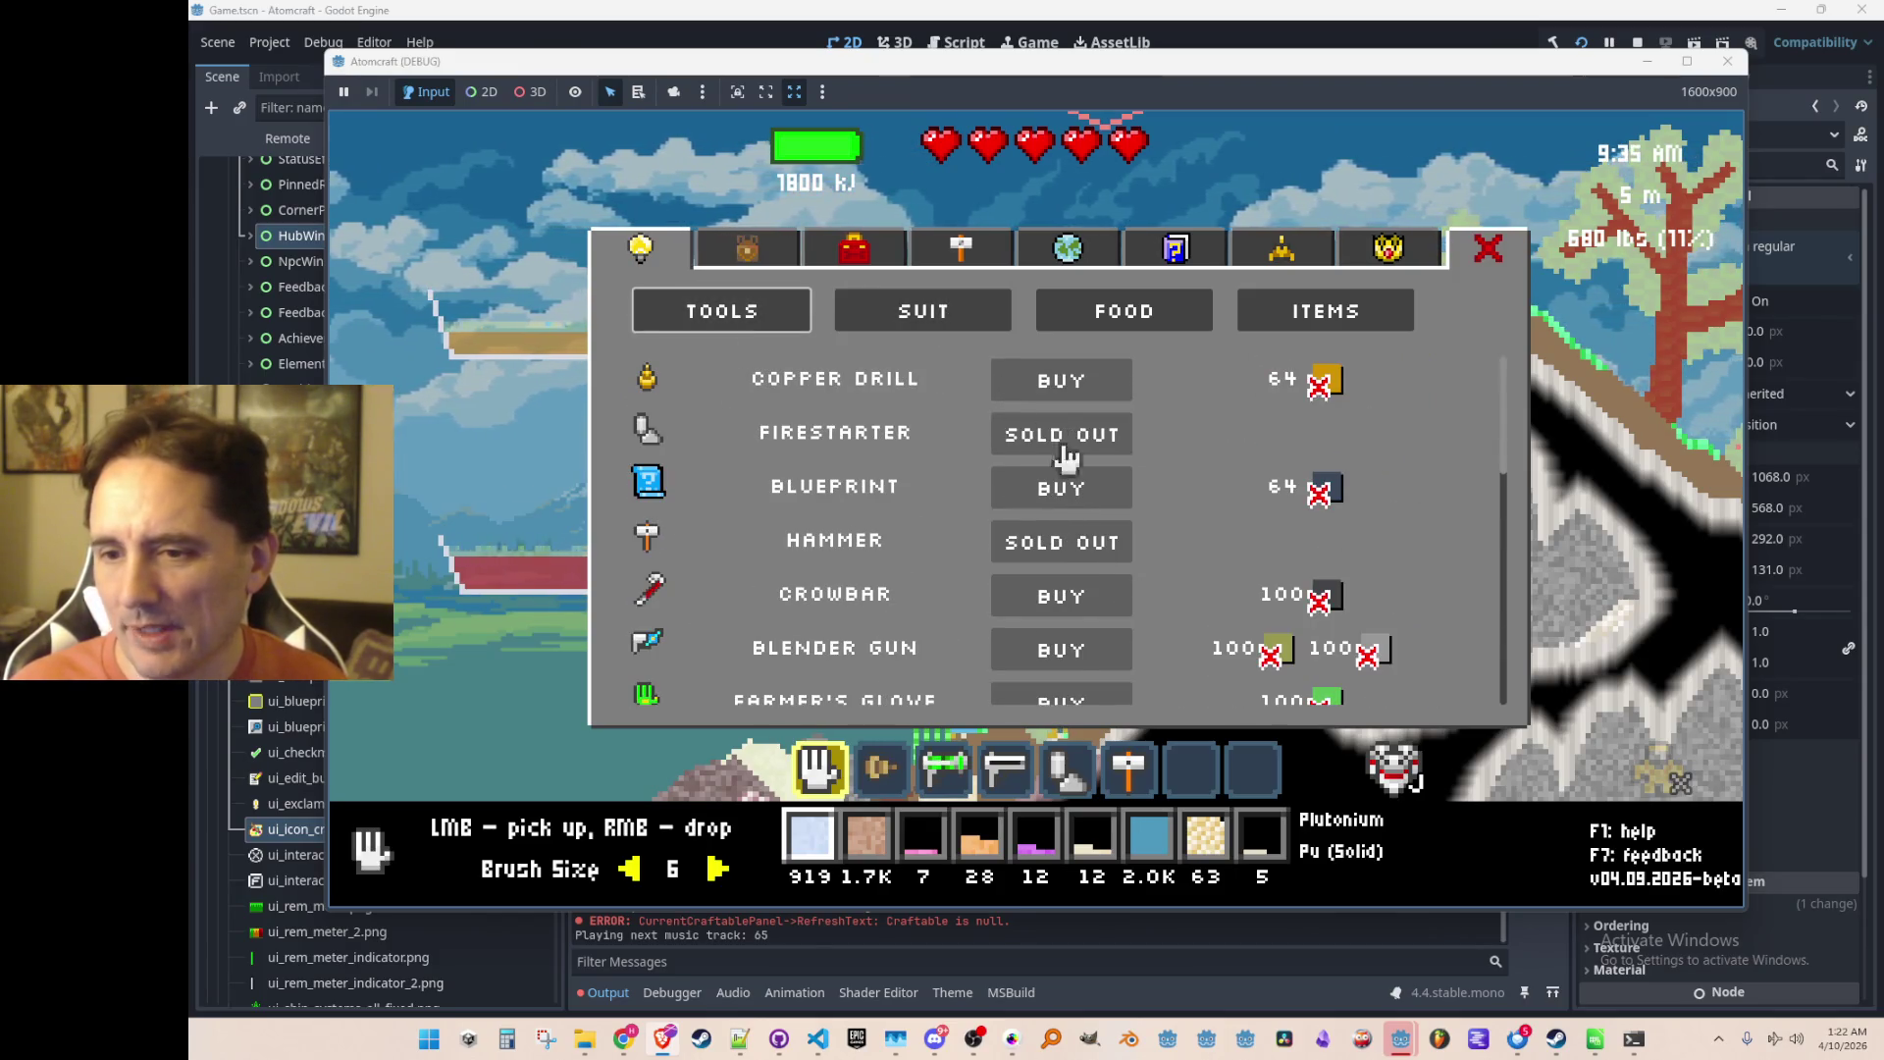
pyautogui.click(1091, 324)
pyautogui.scroll(-3, 1280, 422)
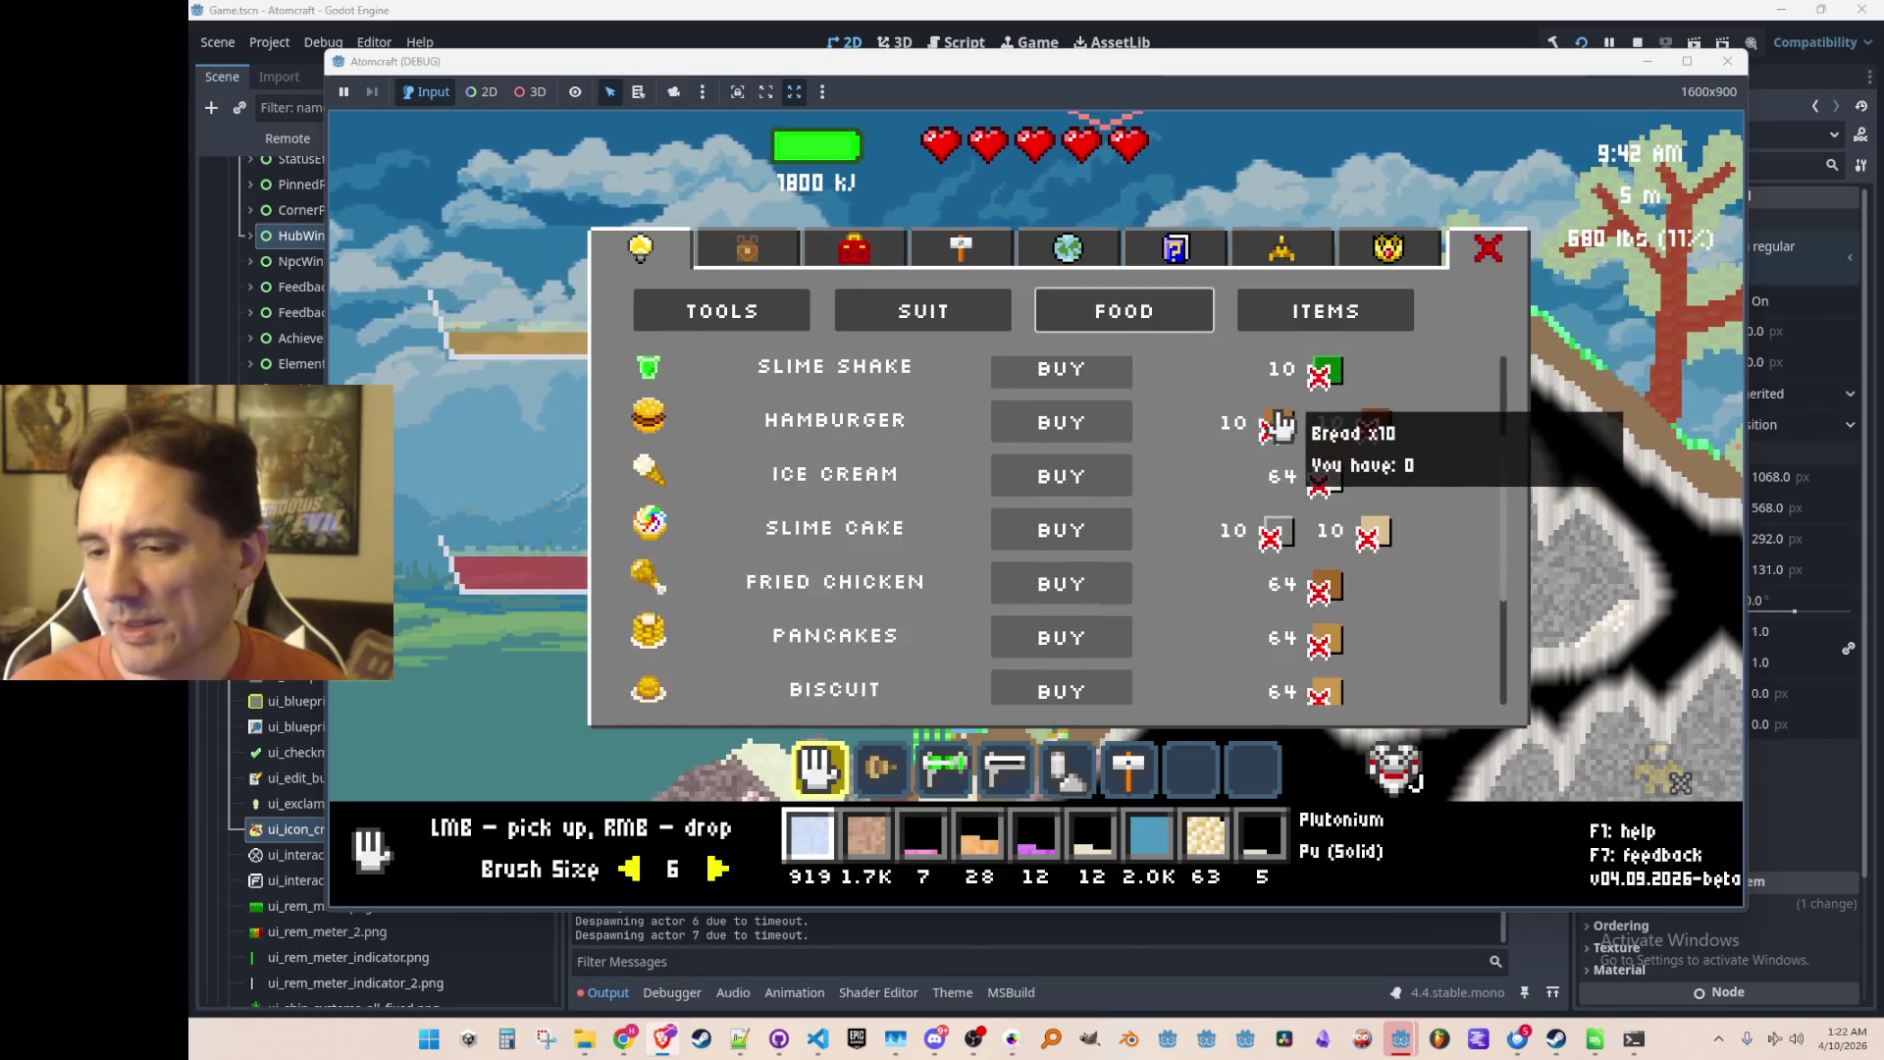
pyautogui.scroll(3, 1269, 439)
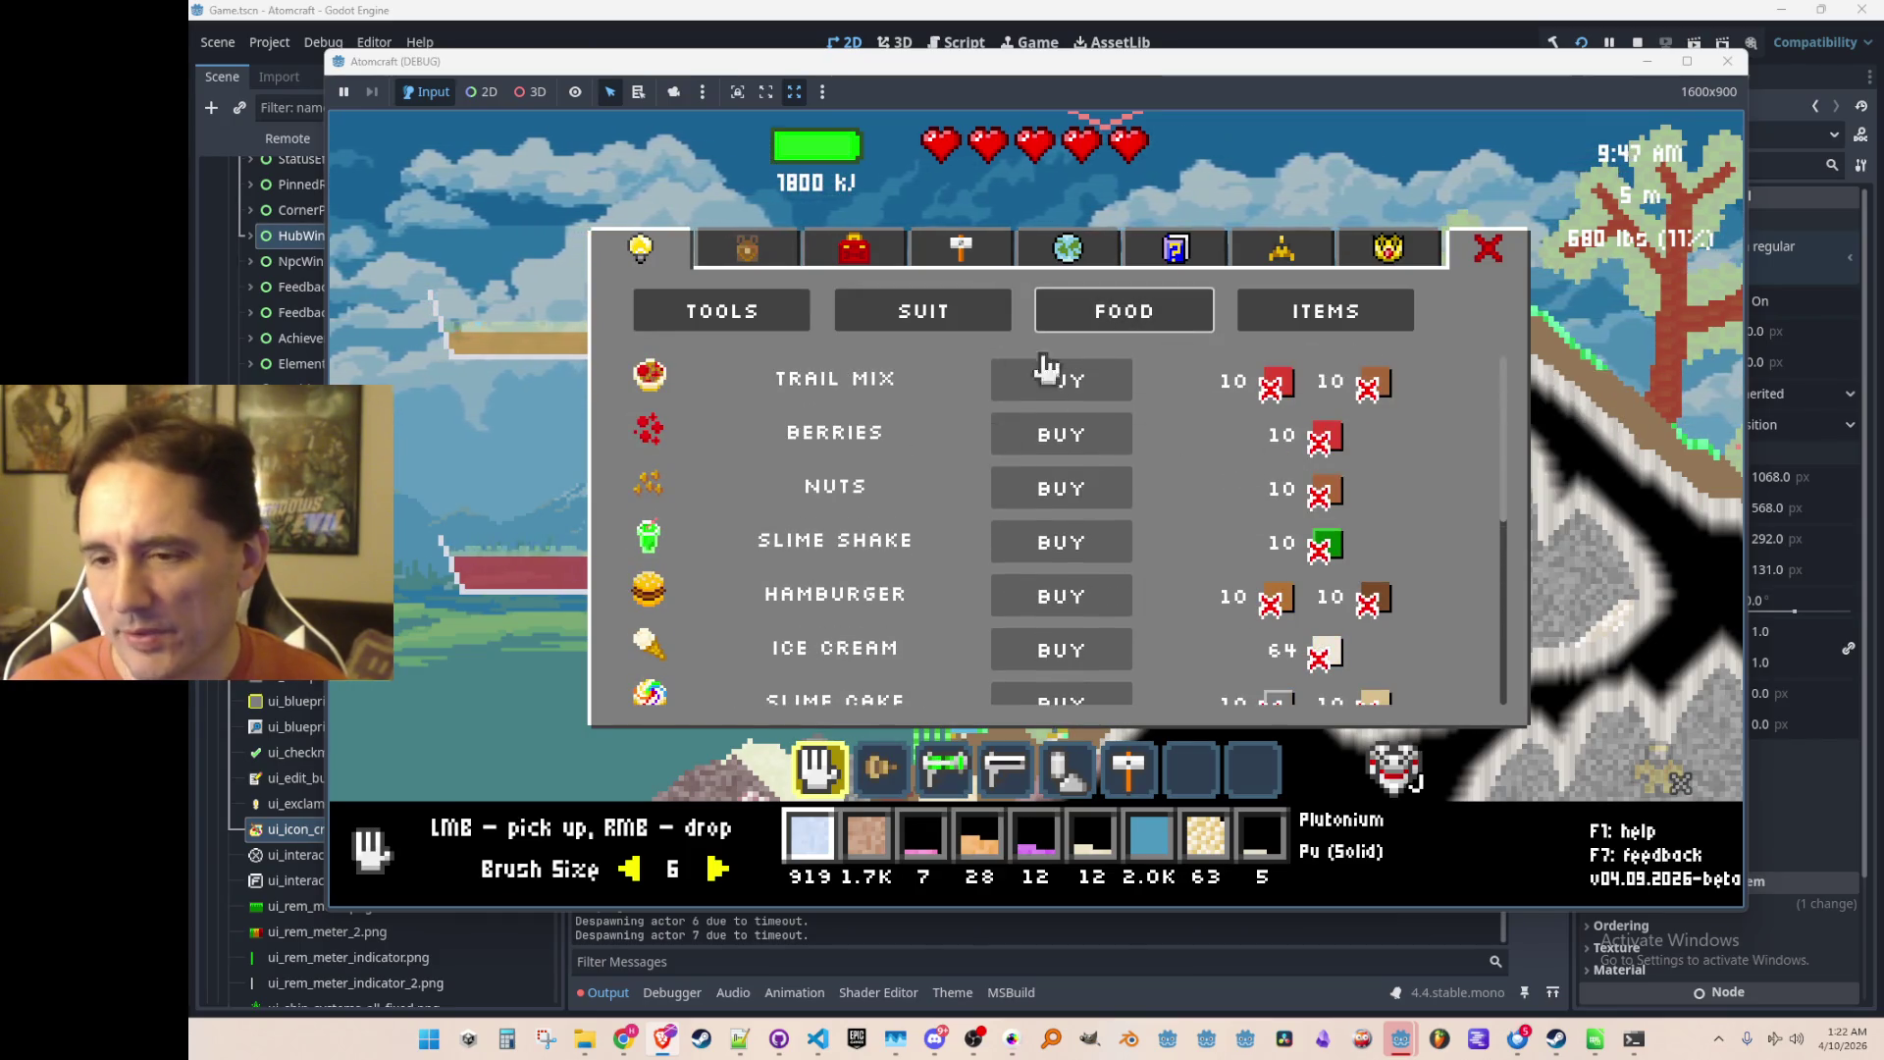
pyautogui.click(775, 316)
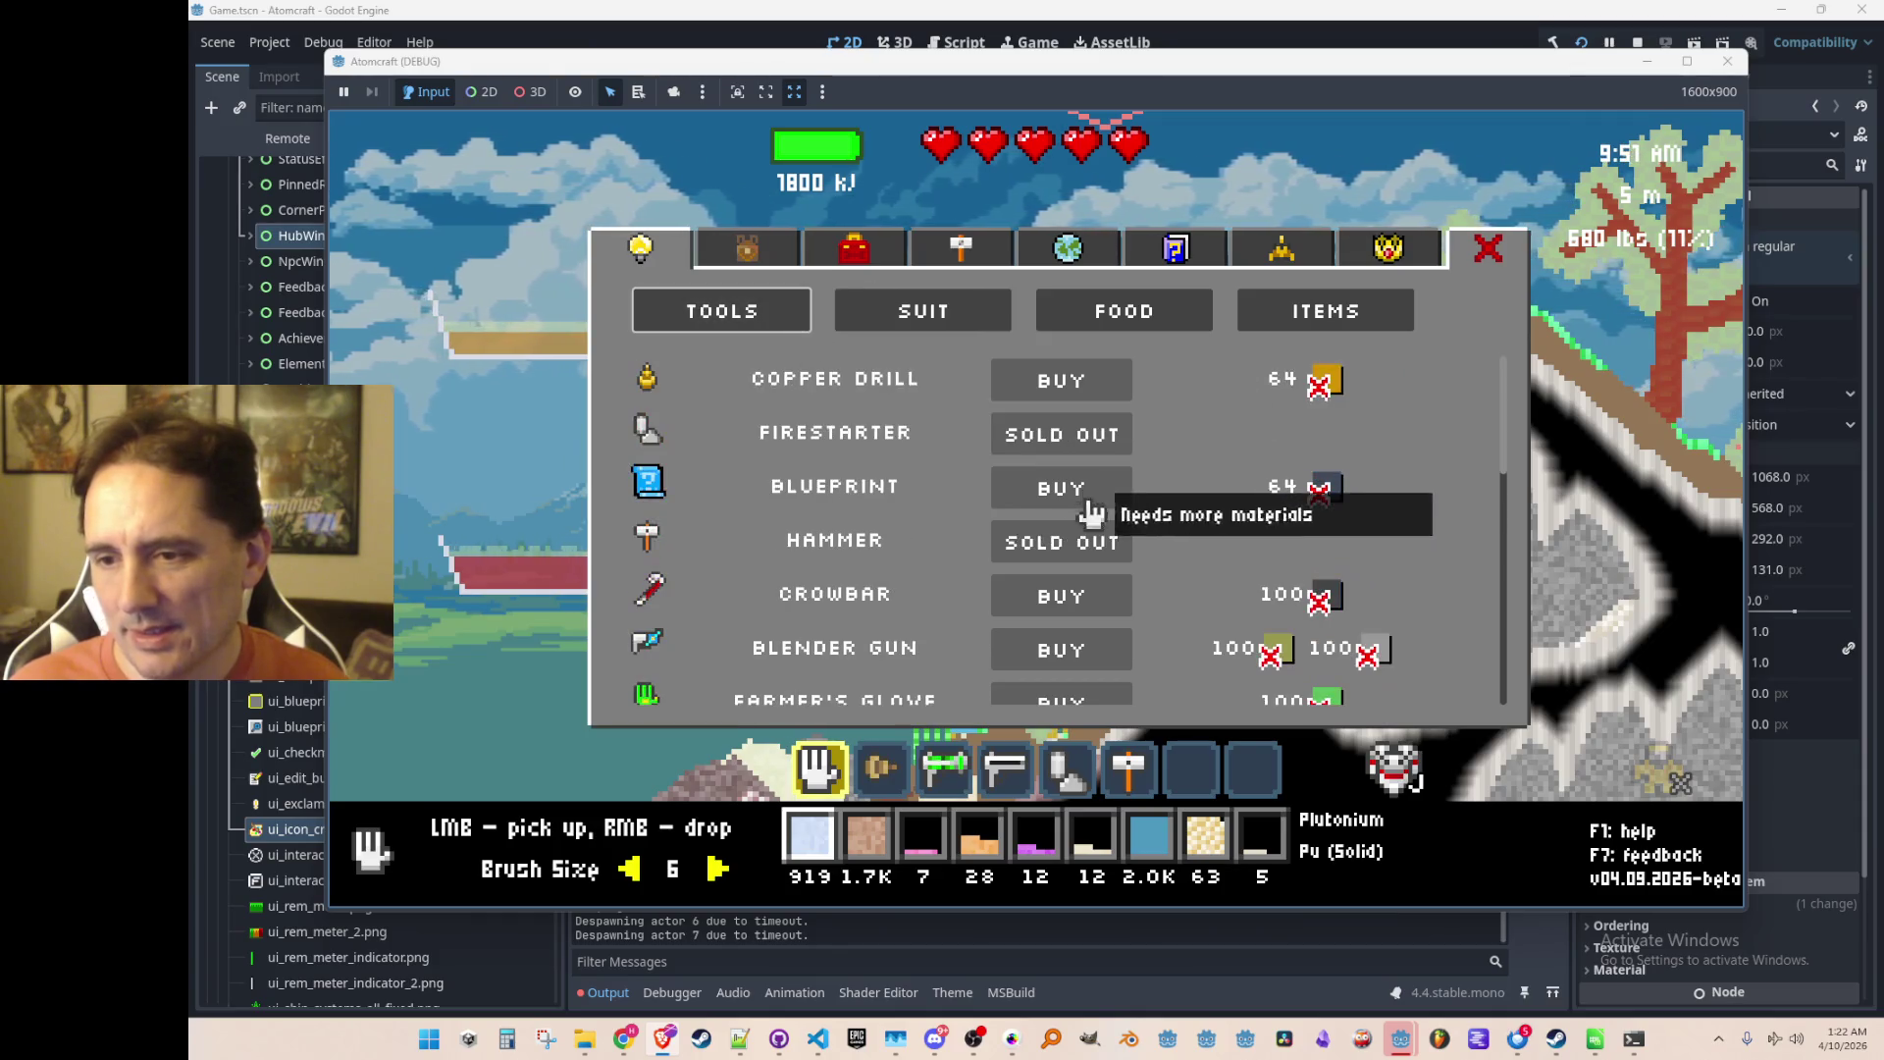
# Step: Check the materials held in the bag, then recheck the tools shop list
pyautogui.click(750, 250)
pyautogui.scroll(-1, 756, 390)
pyautogui.scroll(1, 756, 391)
pyautogui.click(639, 247)
pyautogui.scroll(-3, 648, 432)
pyautogui.scroll(3, 854, 432)
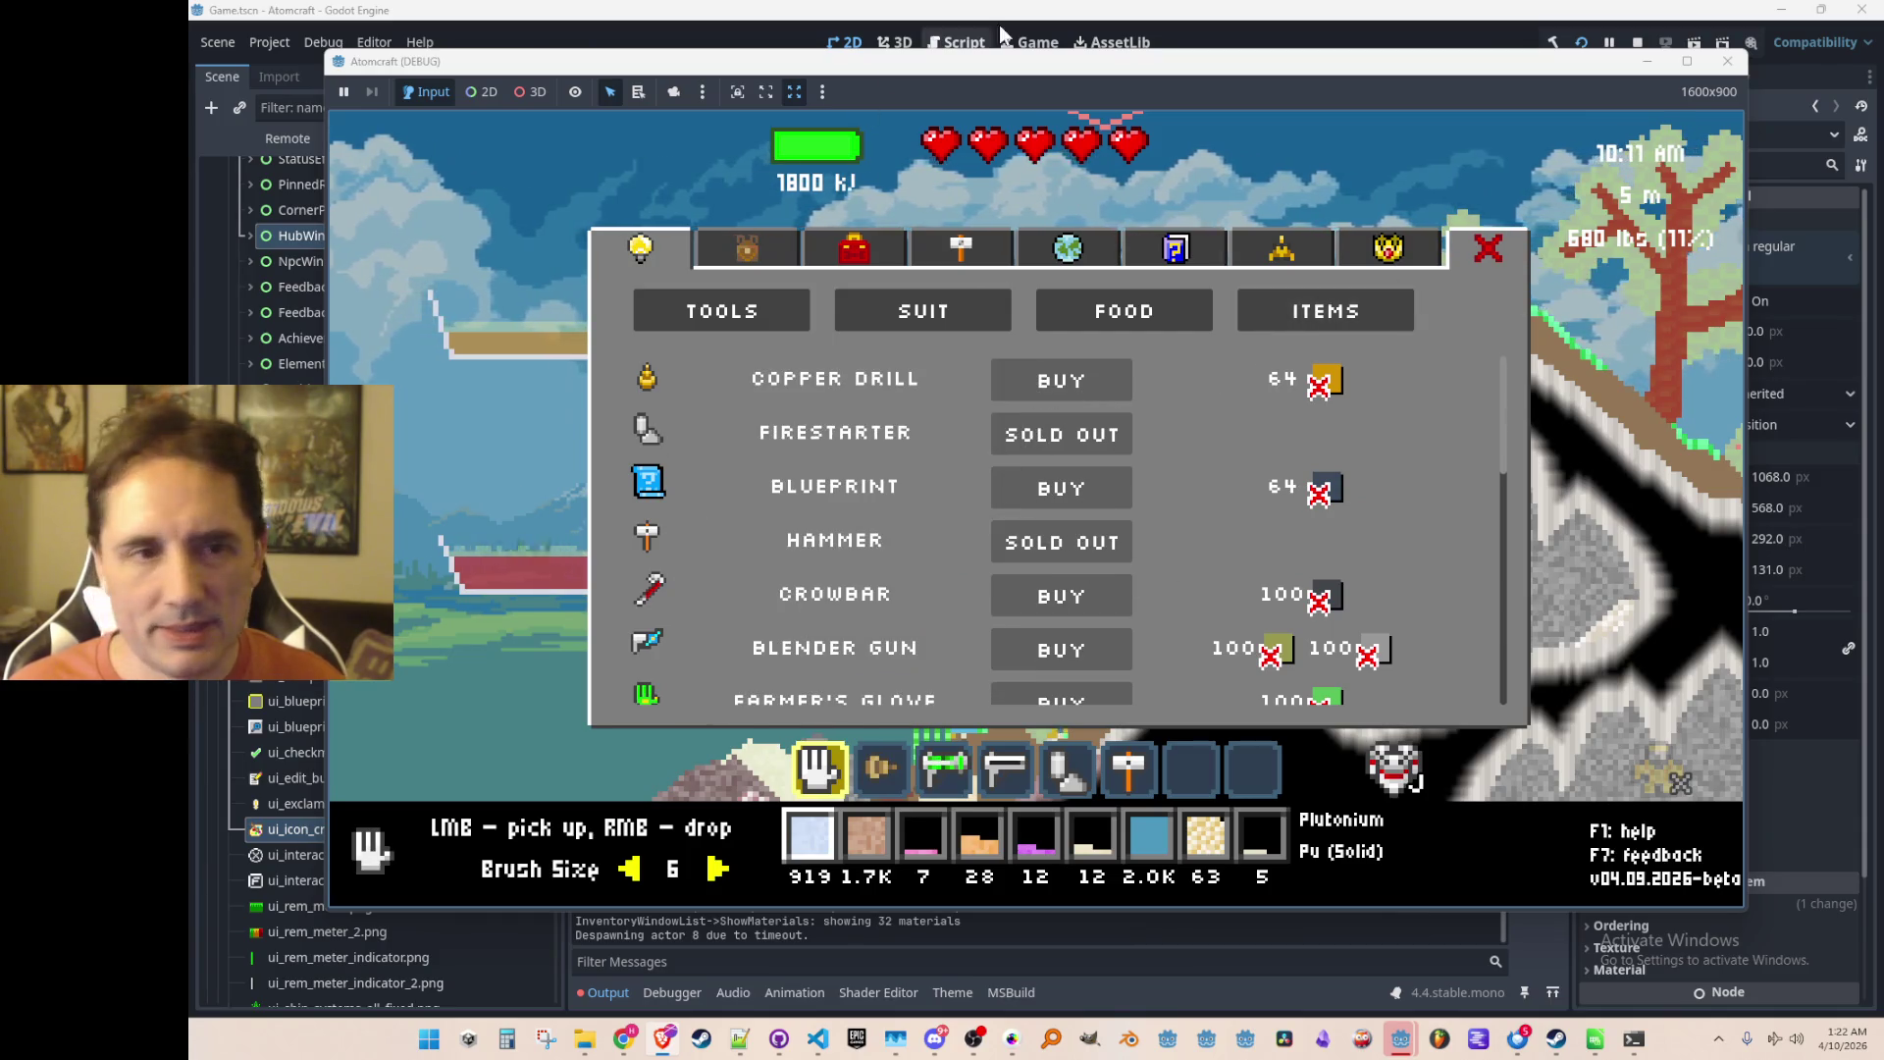
# Step: Stop the Atomcraft debug run and return to the Miro tech-tree board
pyautogui.click(1637, 42)
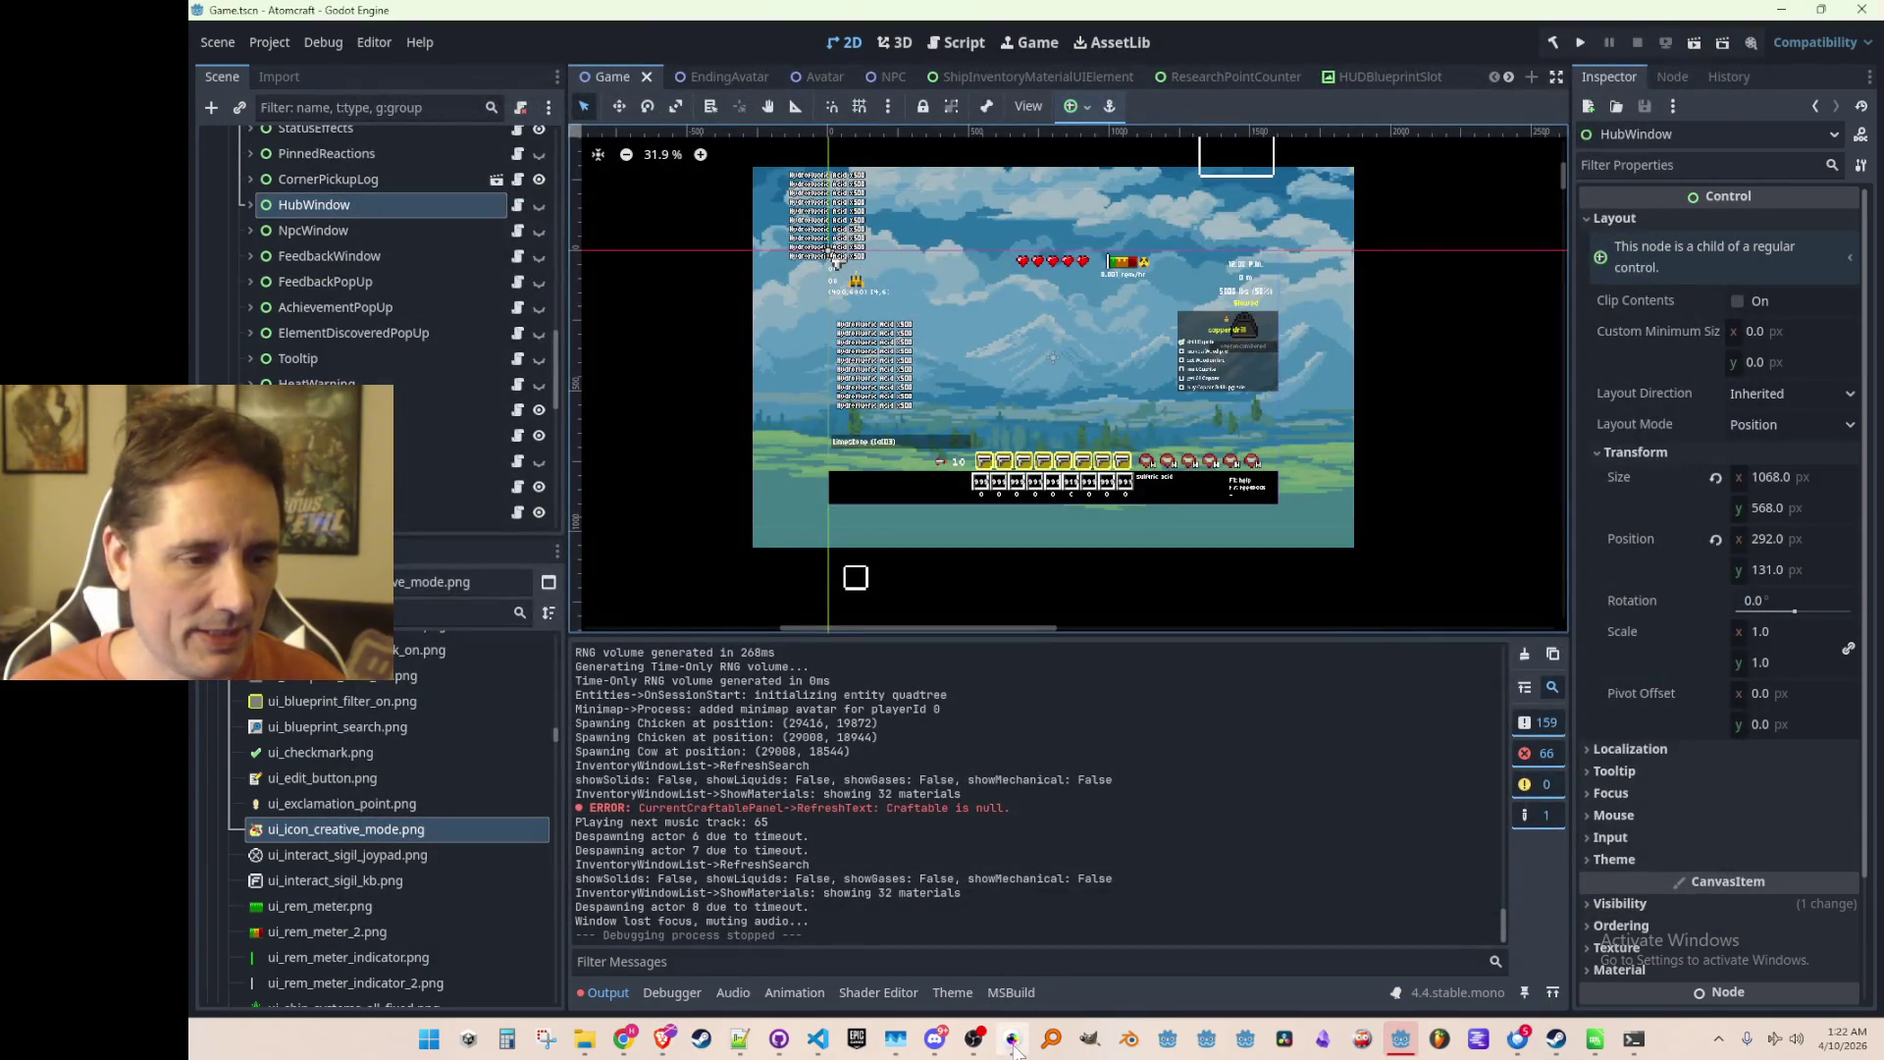
pyautogui.click(1014, 1042)
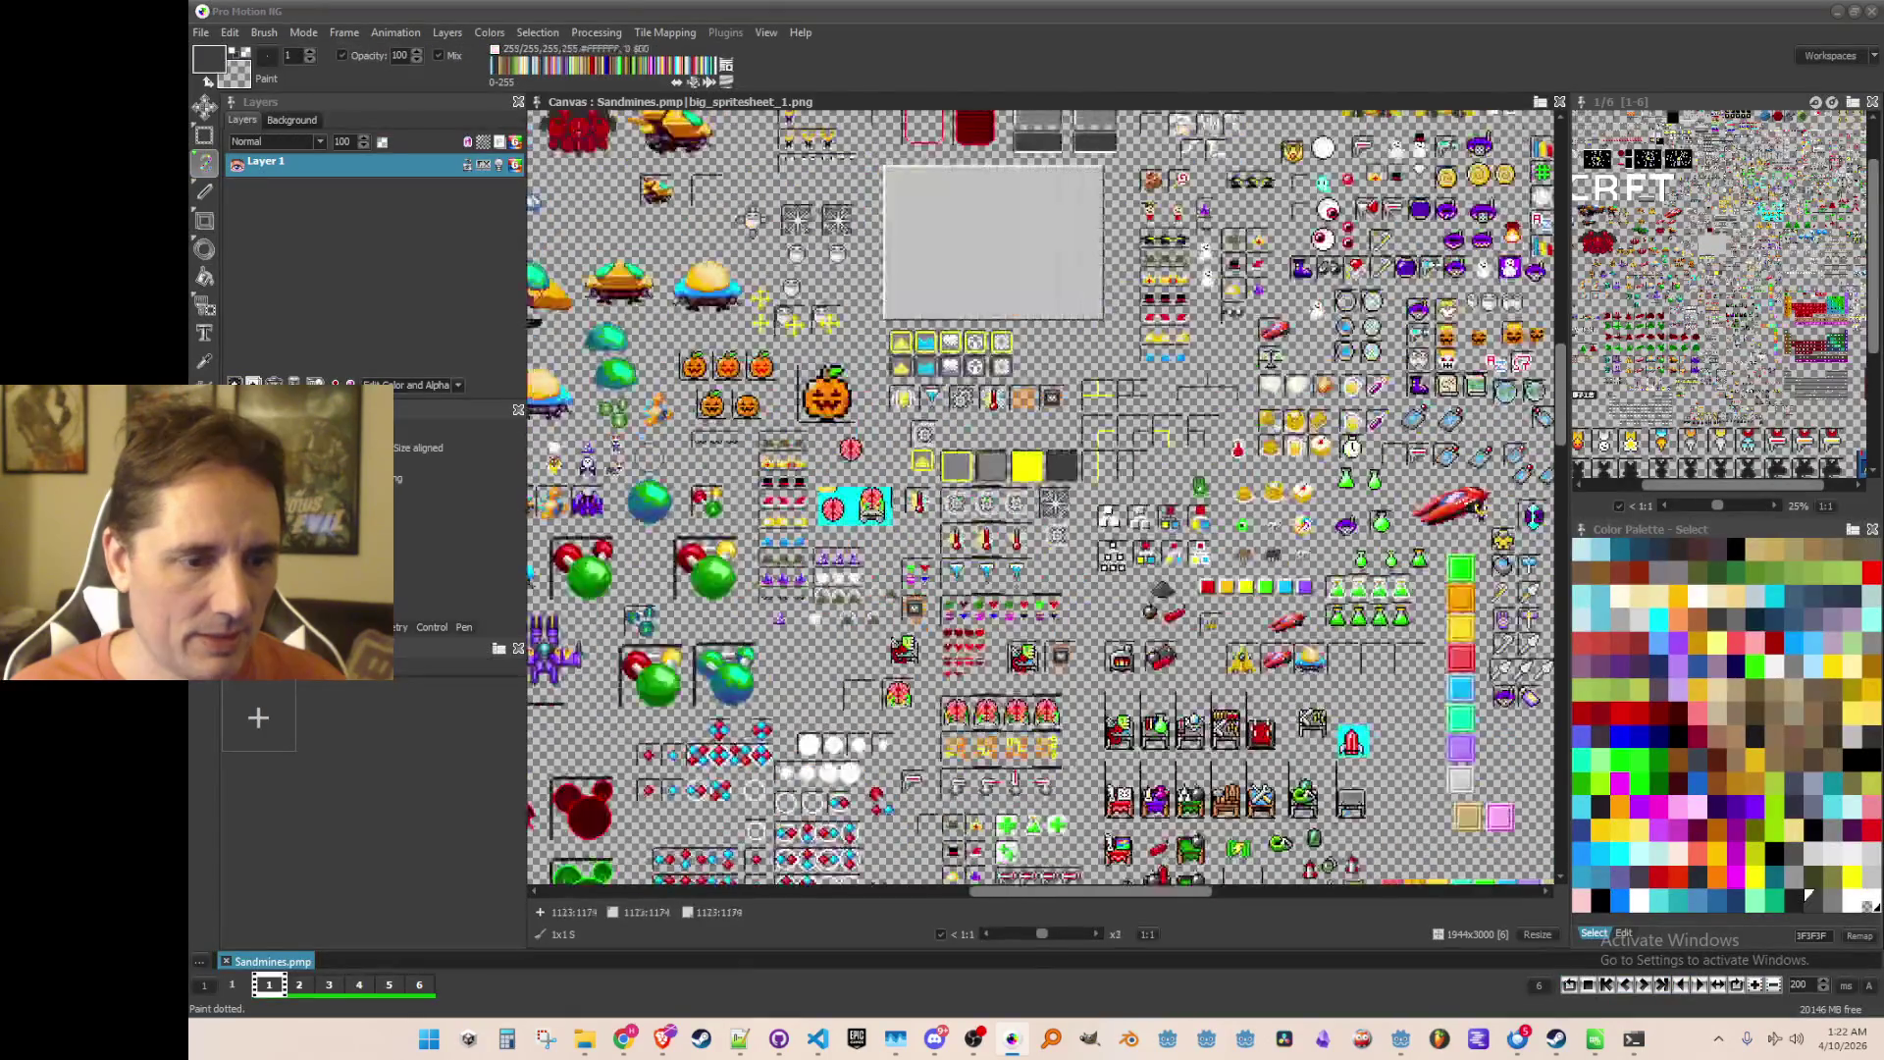
pyautogui.scroll(1, 1074, 765)
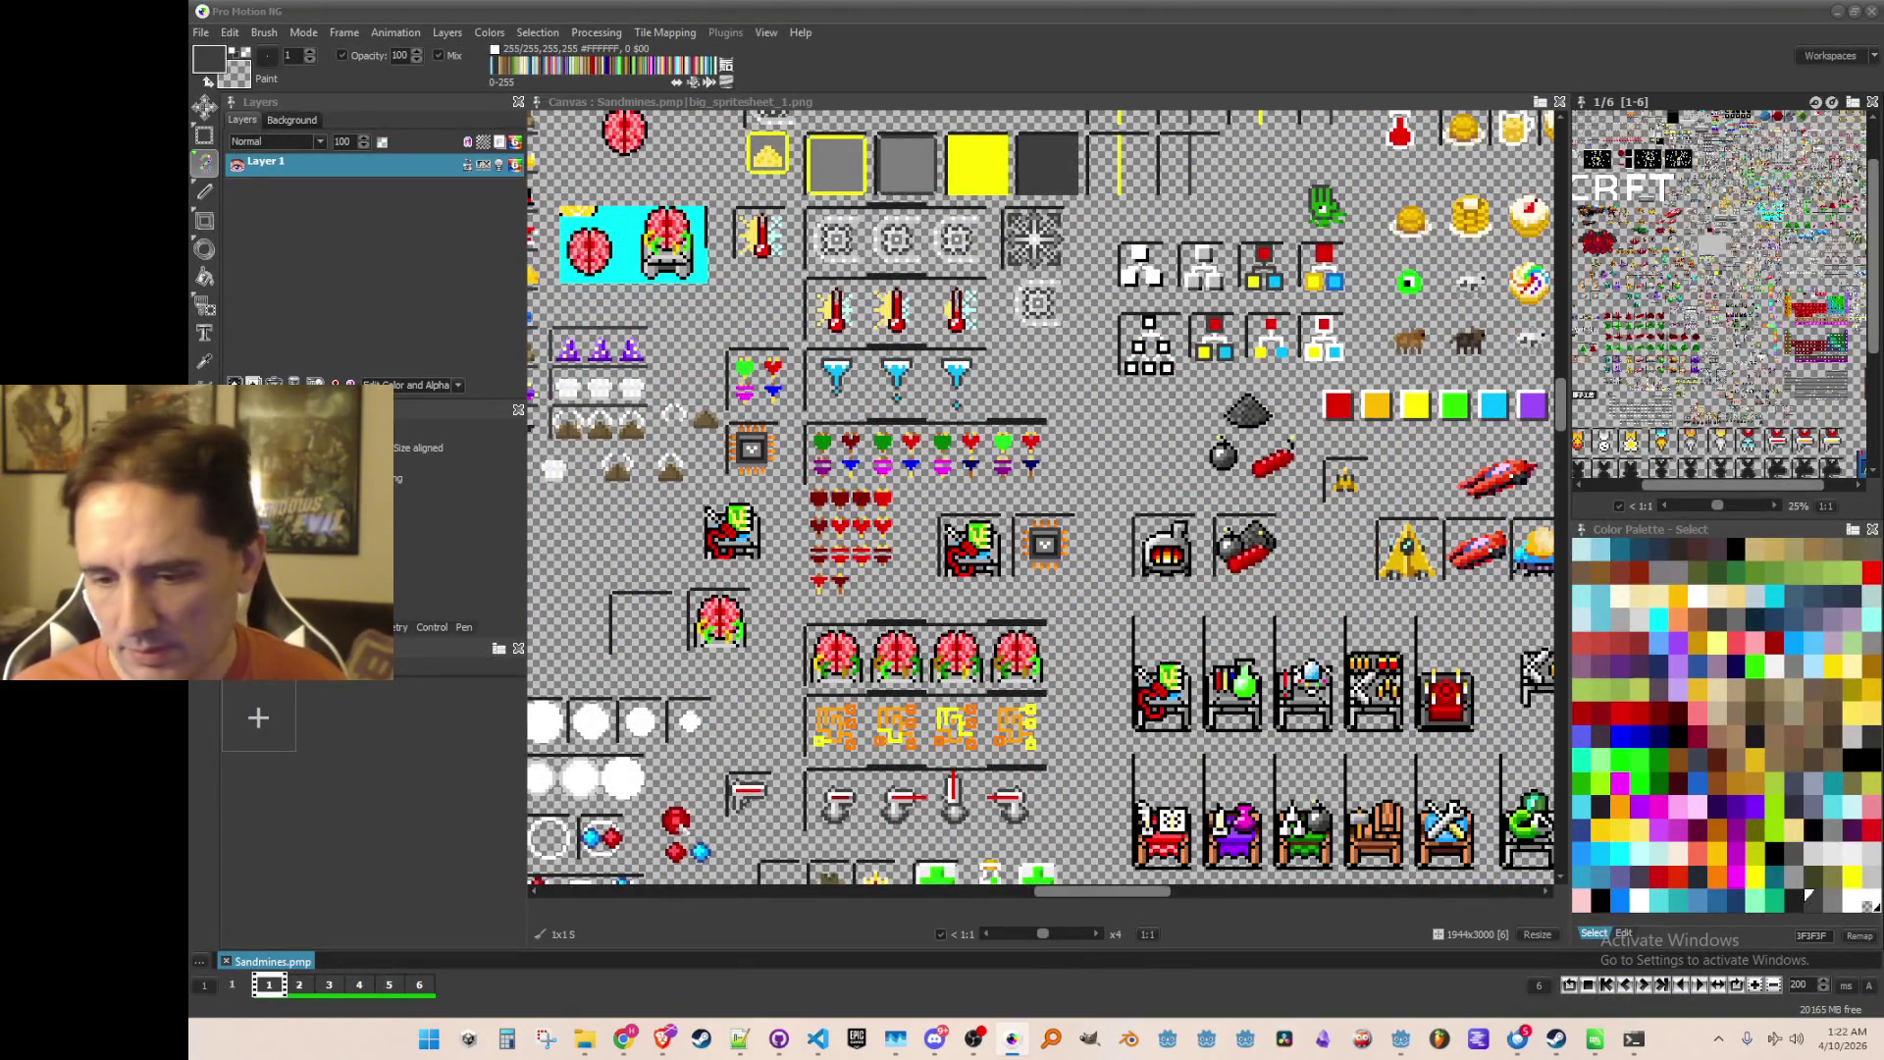
pyautogui.hotkey('alt', 'Tab')
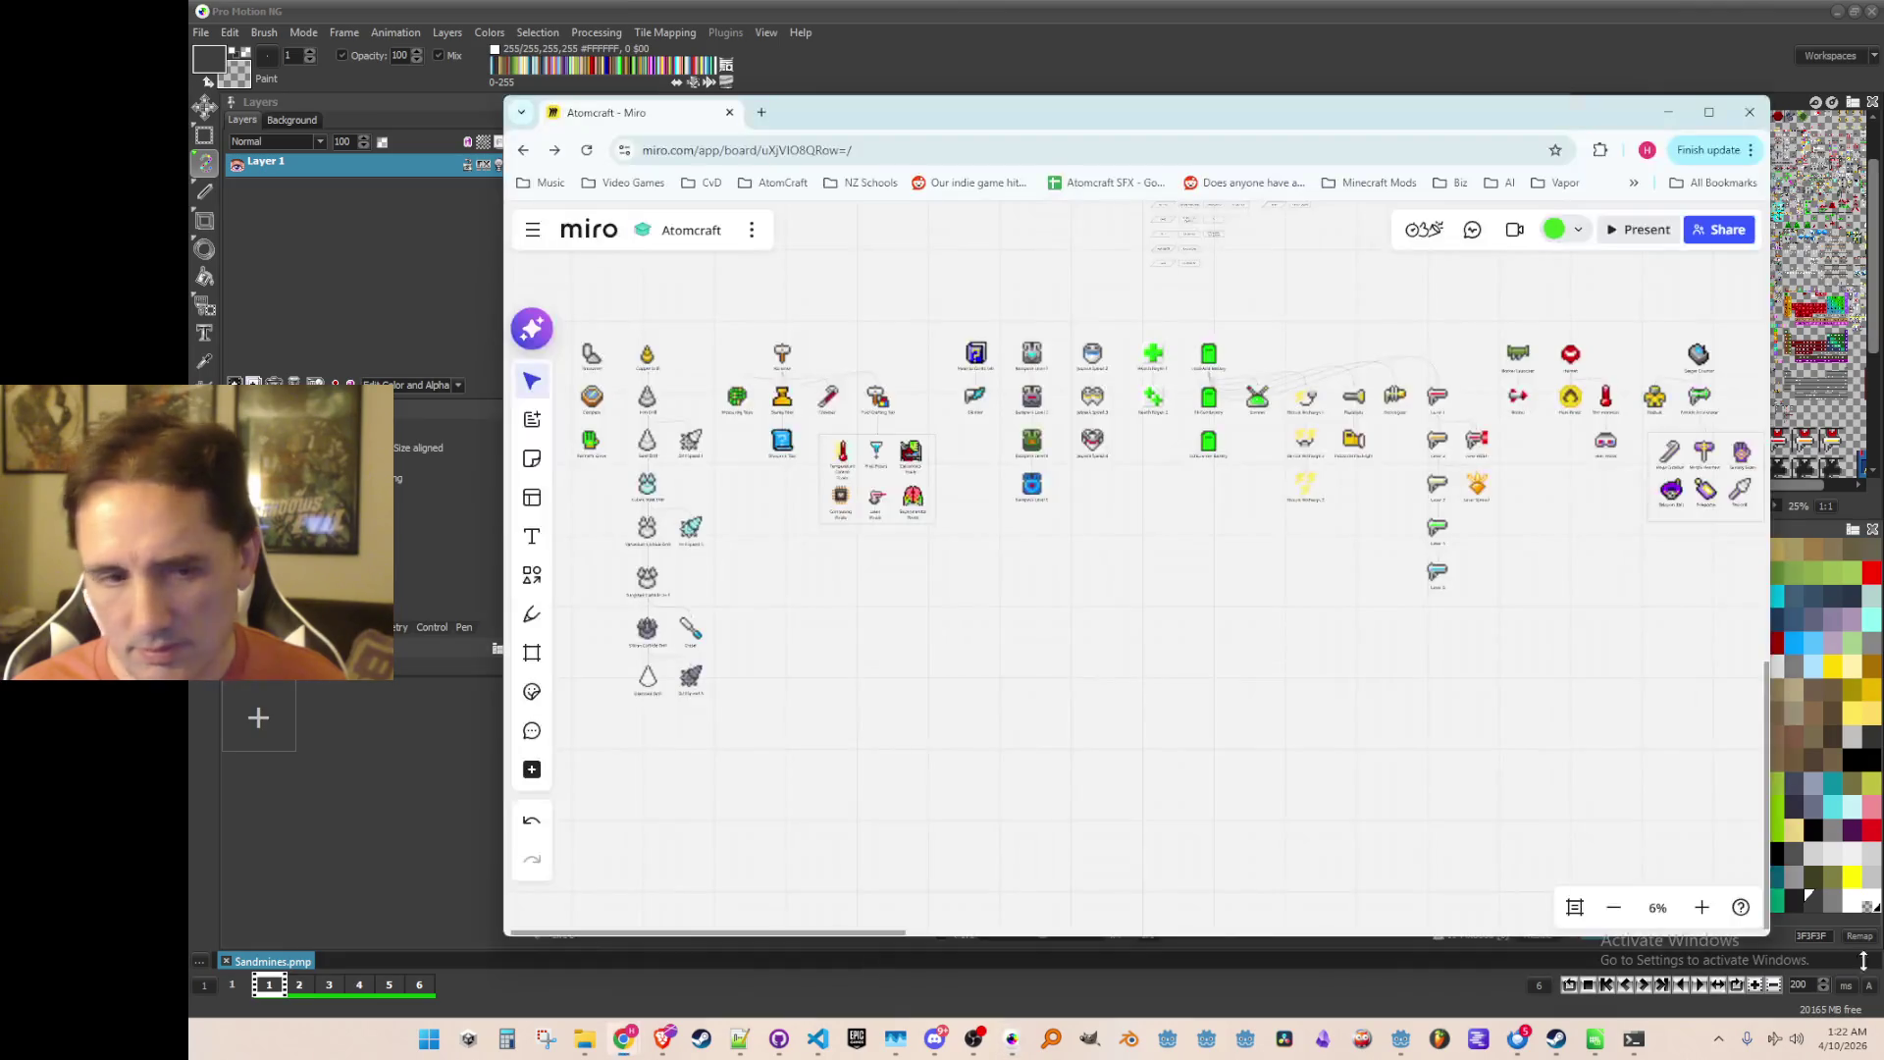
pyautogui.scroll(-2, 1043, 699)
pyautogui.scroll(3, 1021, 660)
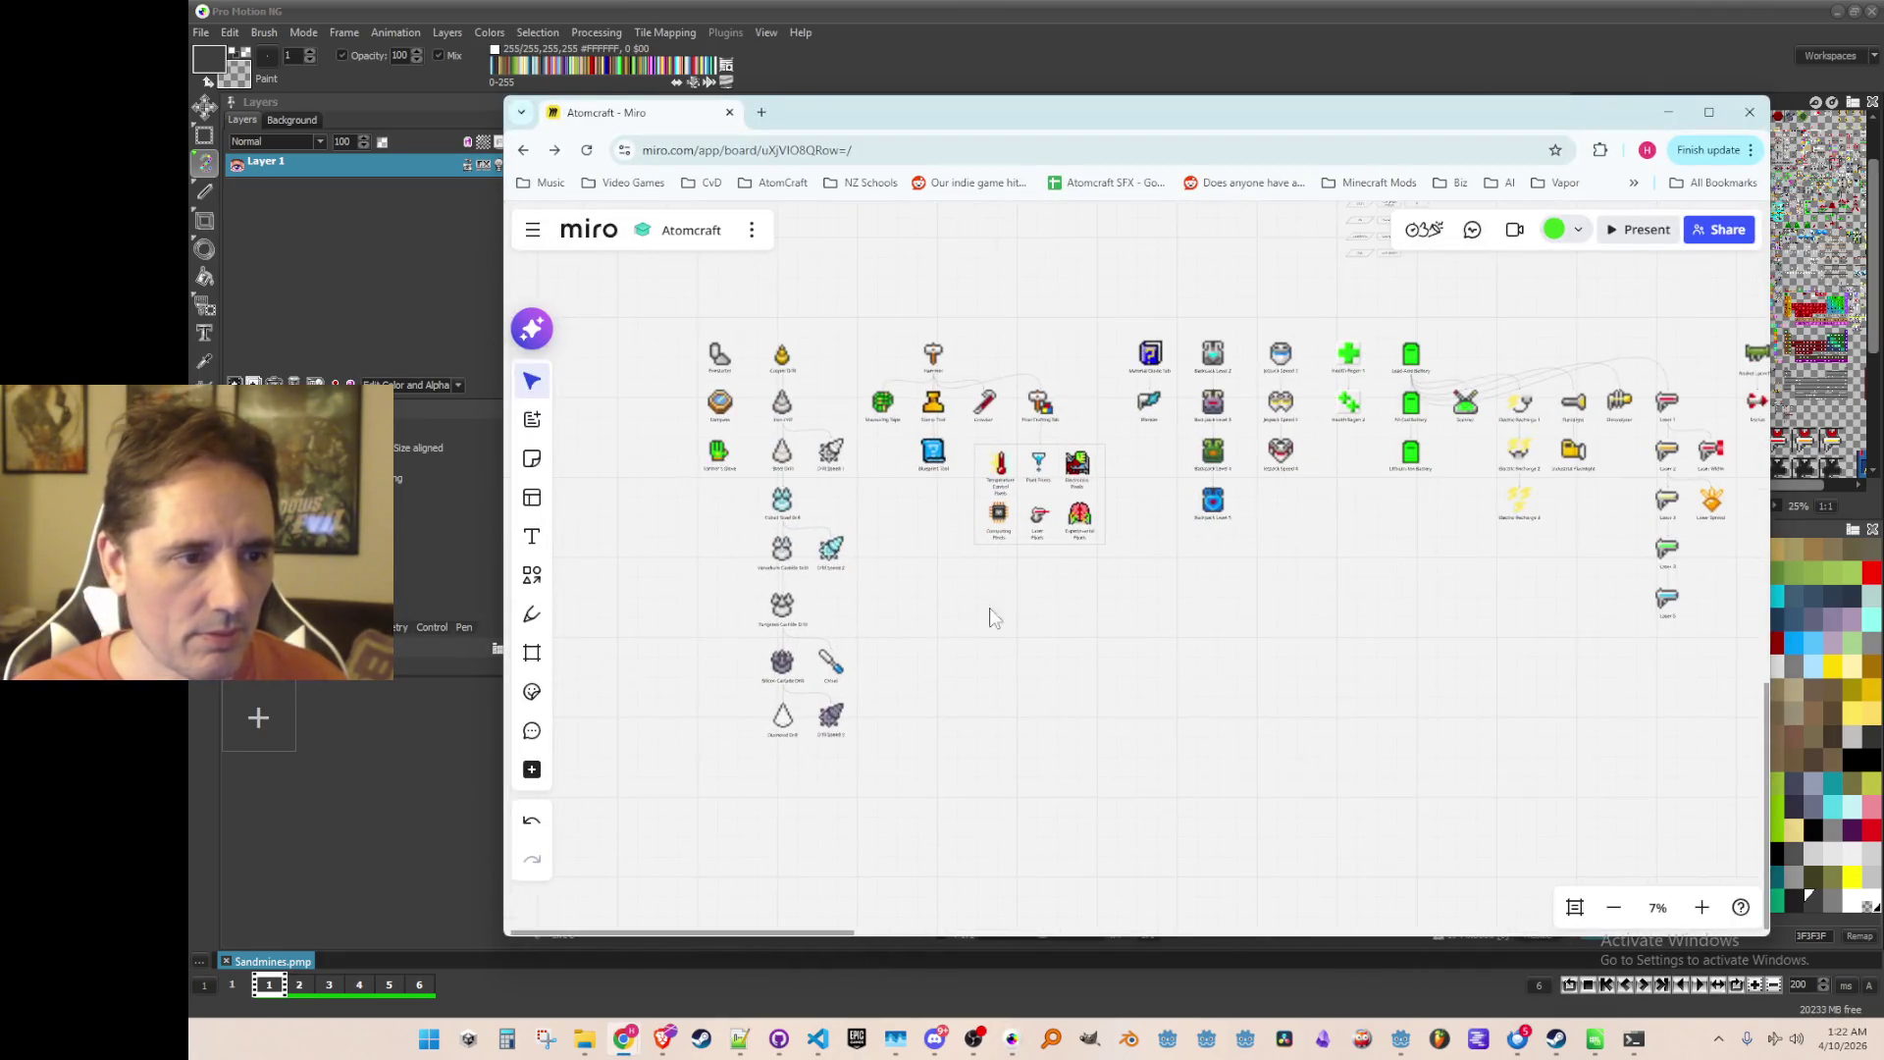
pyautogui.moveTo(1014, 654); pyautogui.dragTo(795, 704)
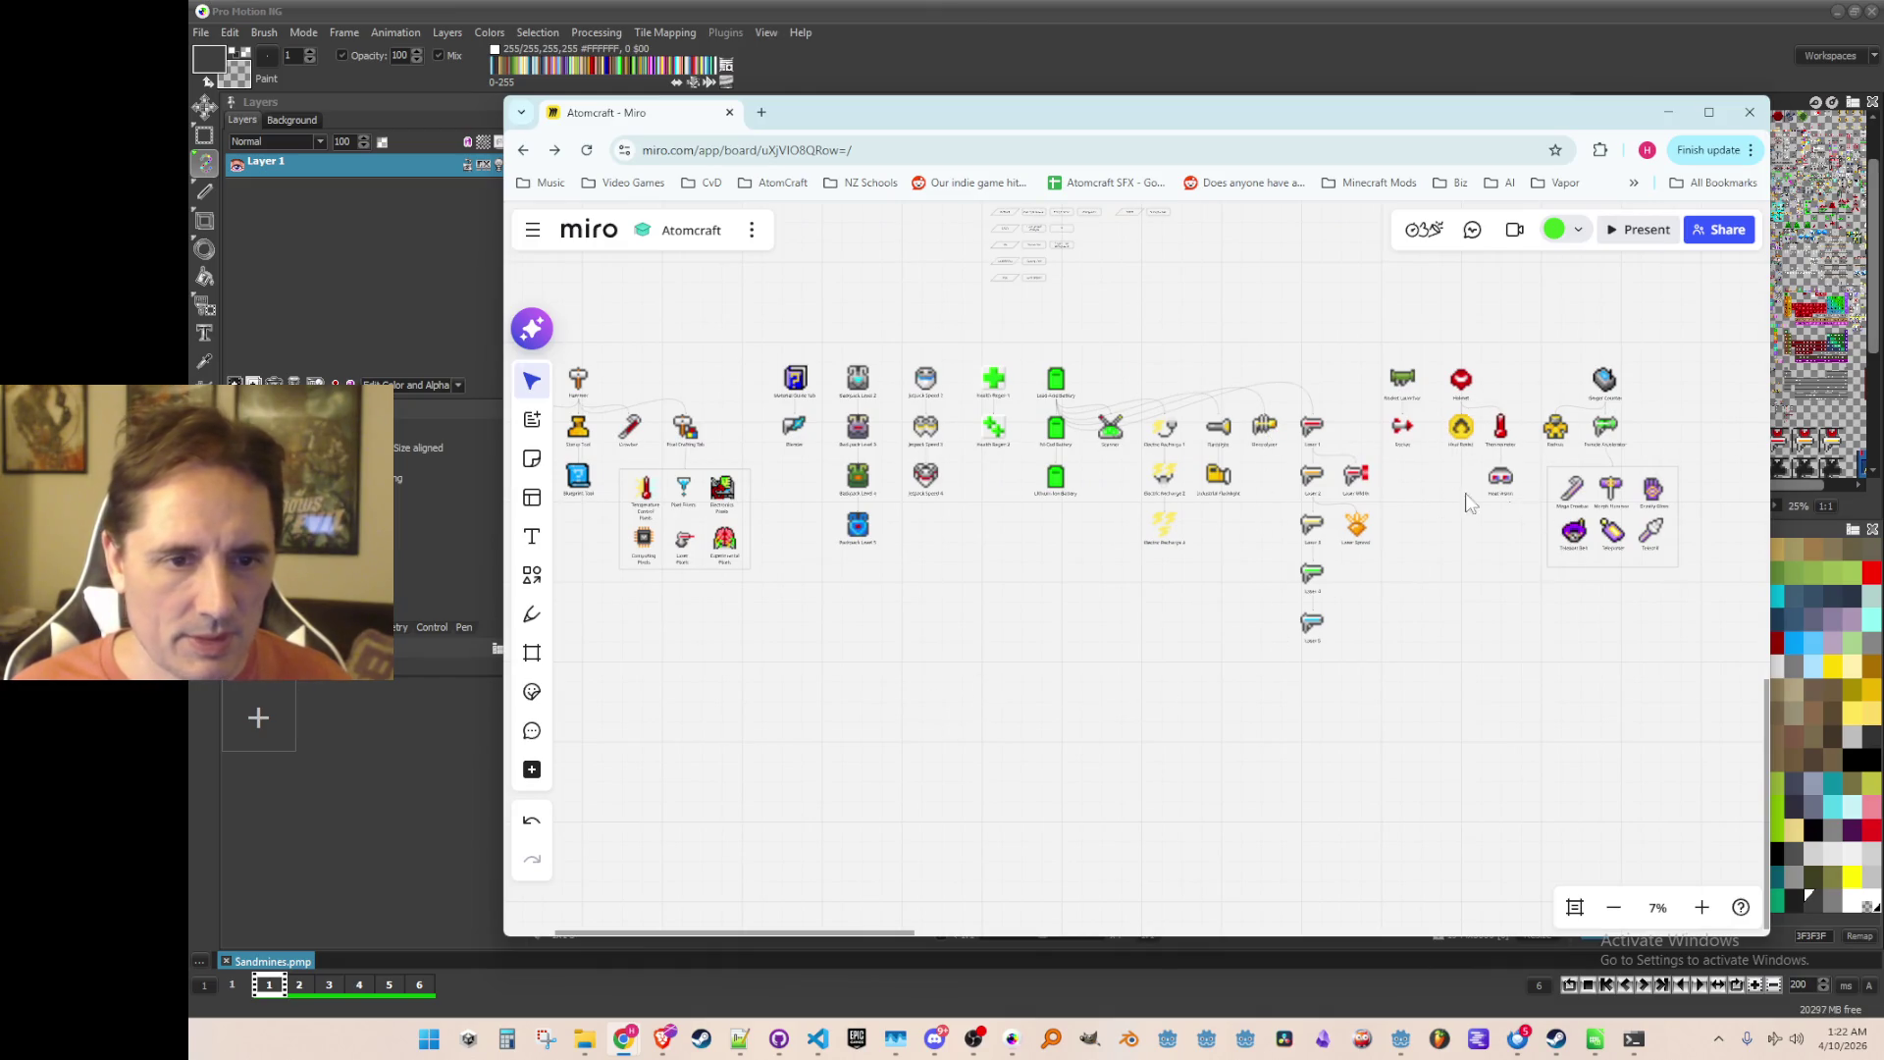
pyautogui.hscroll(-5, 1017, 665)
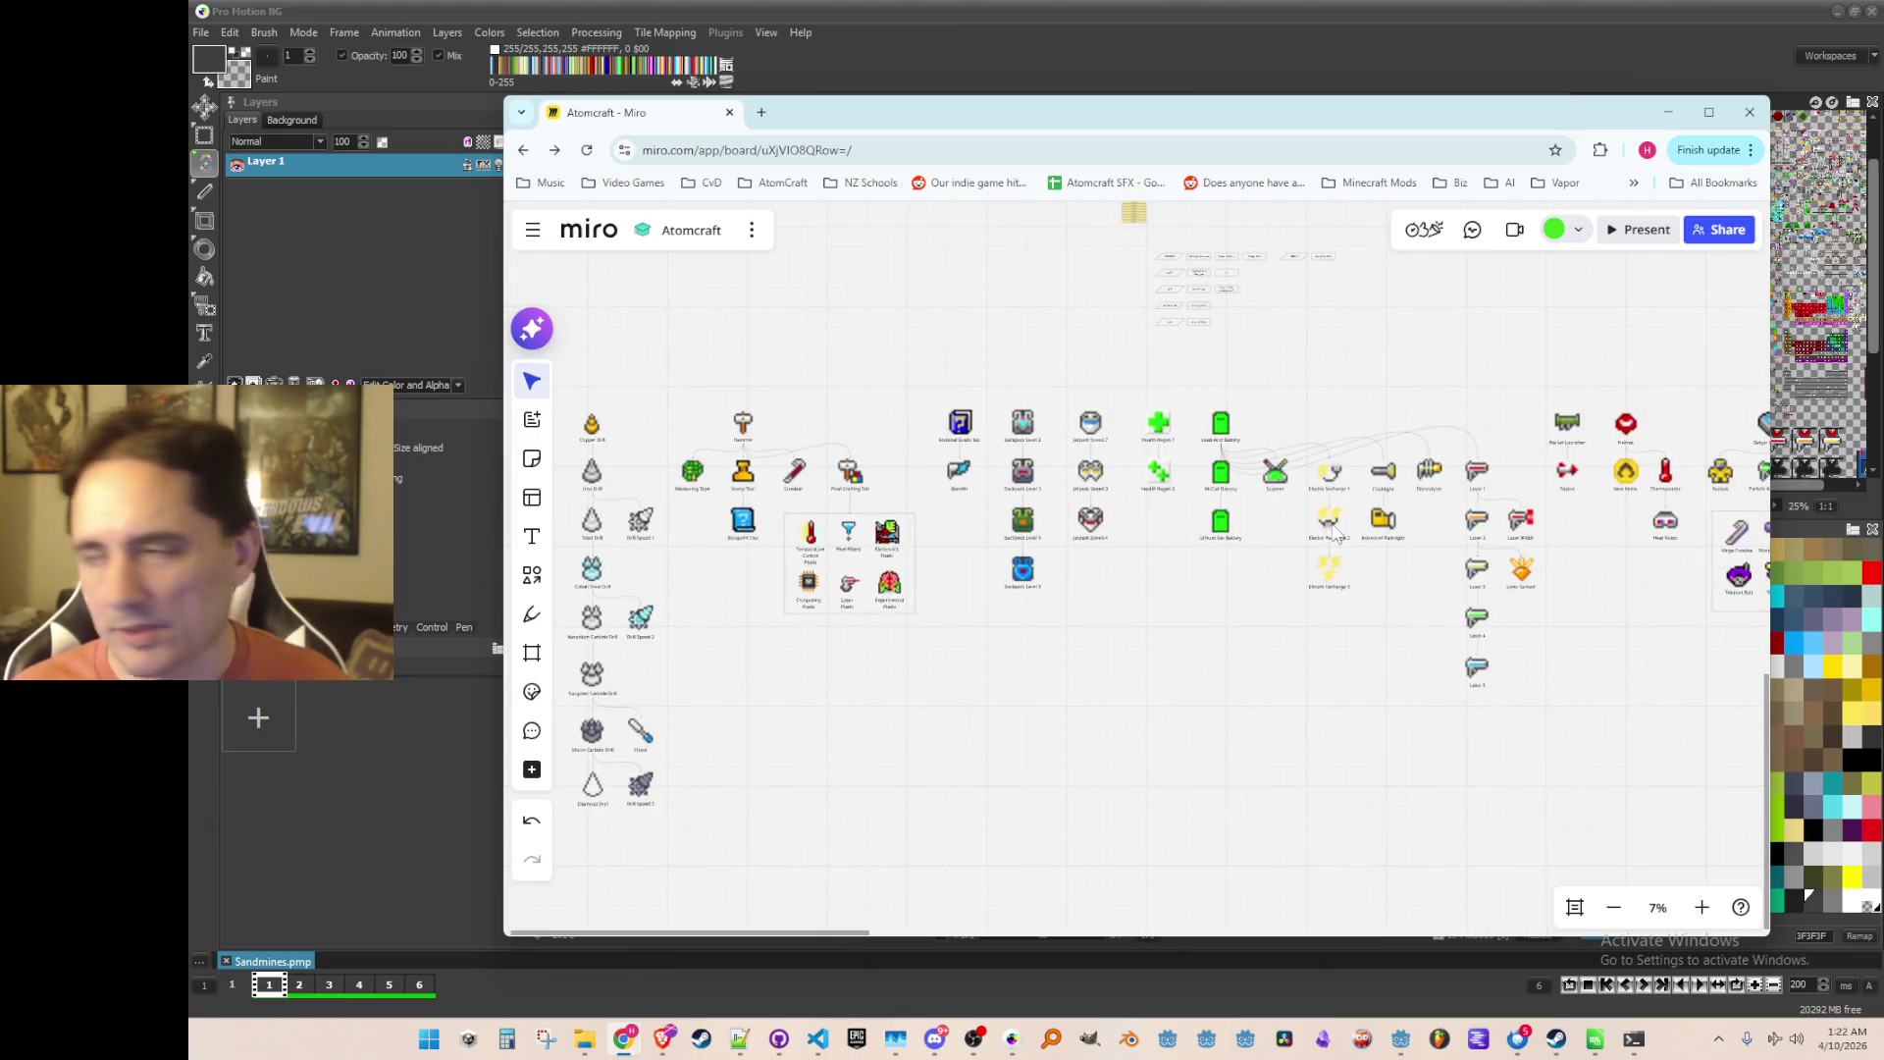
pyautogui.scroll(5, 1026, 664)
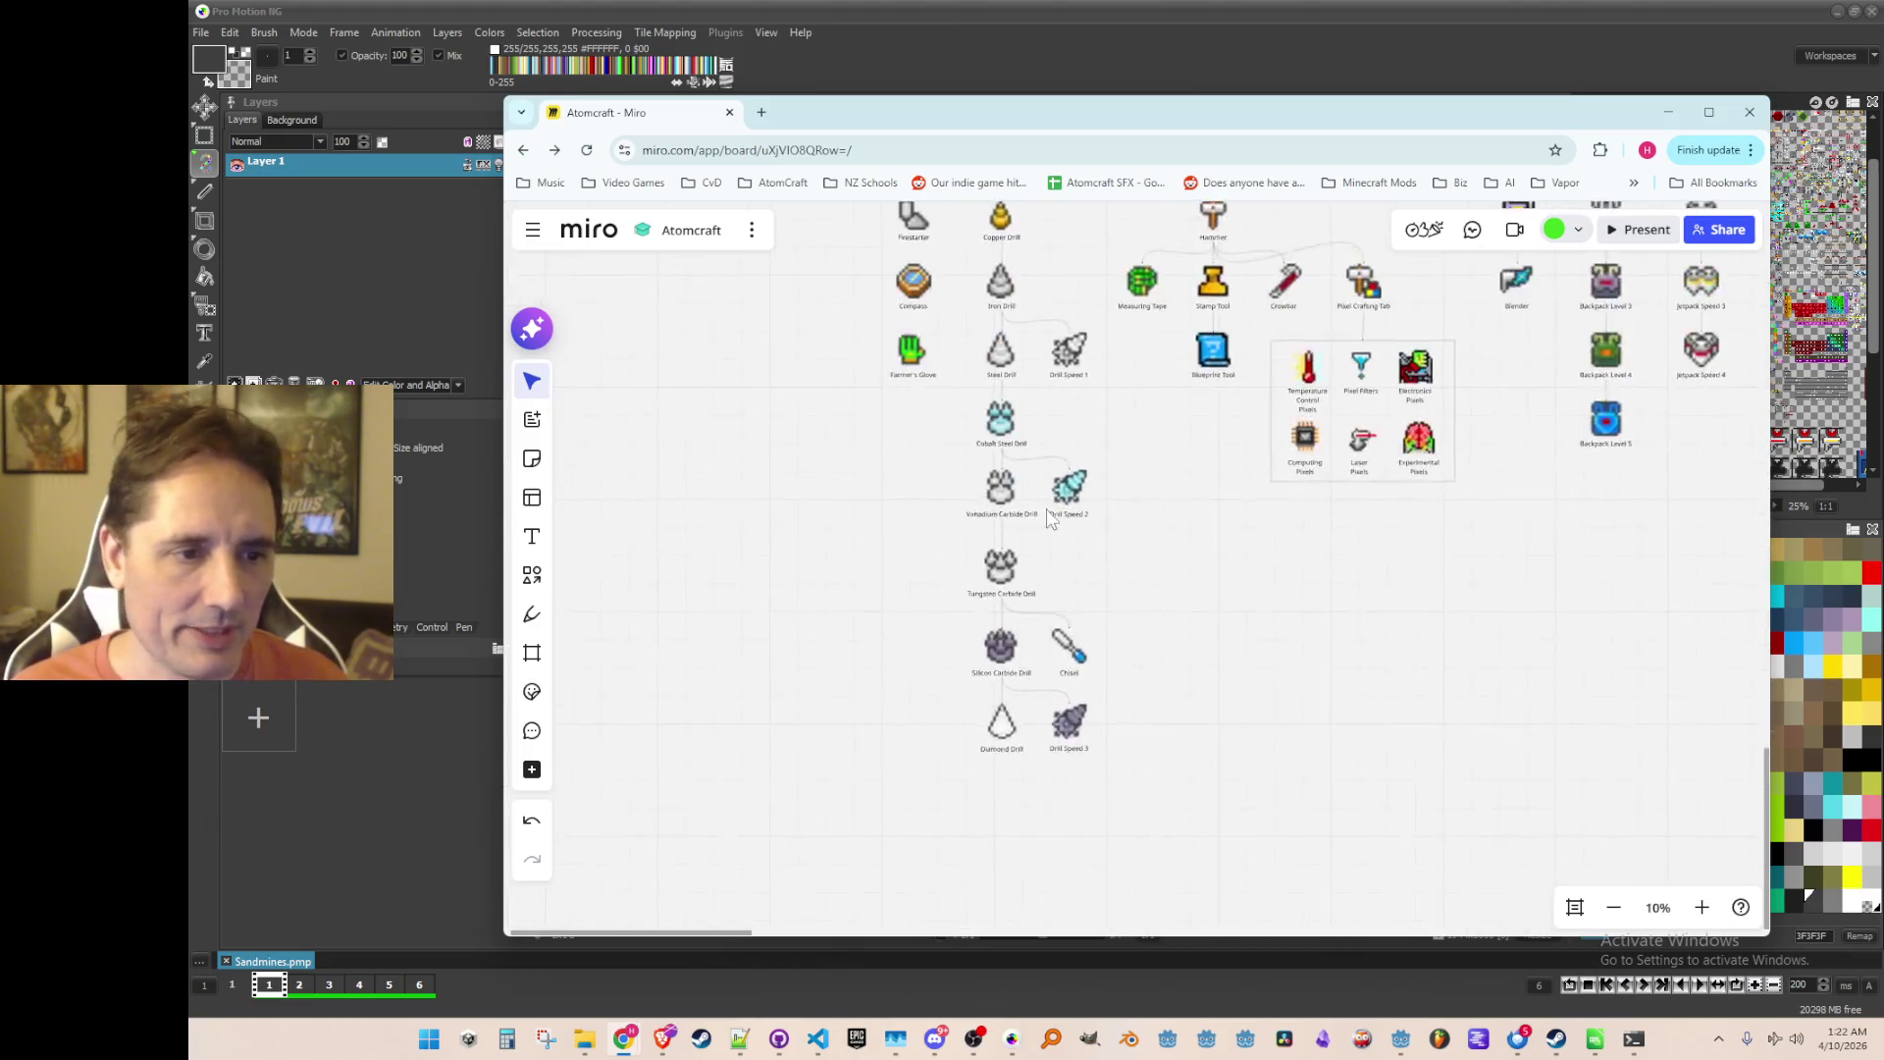
pyautogui.scroll(-2, 1053, 471)
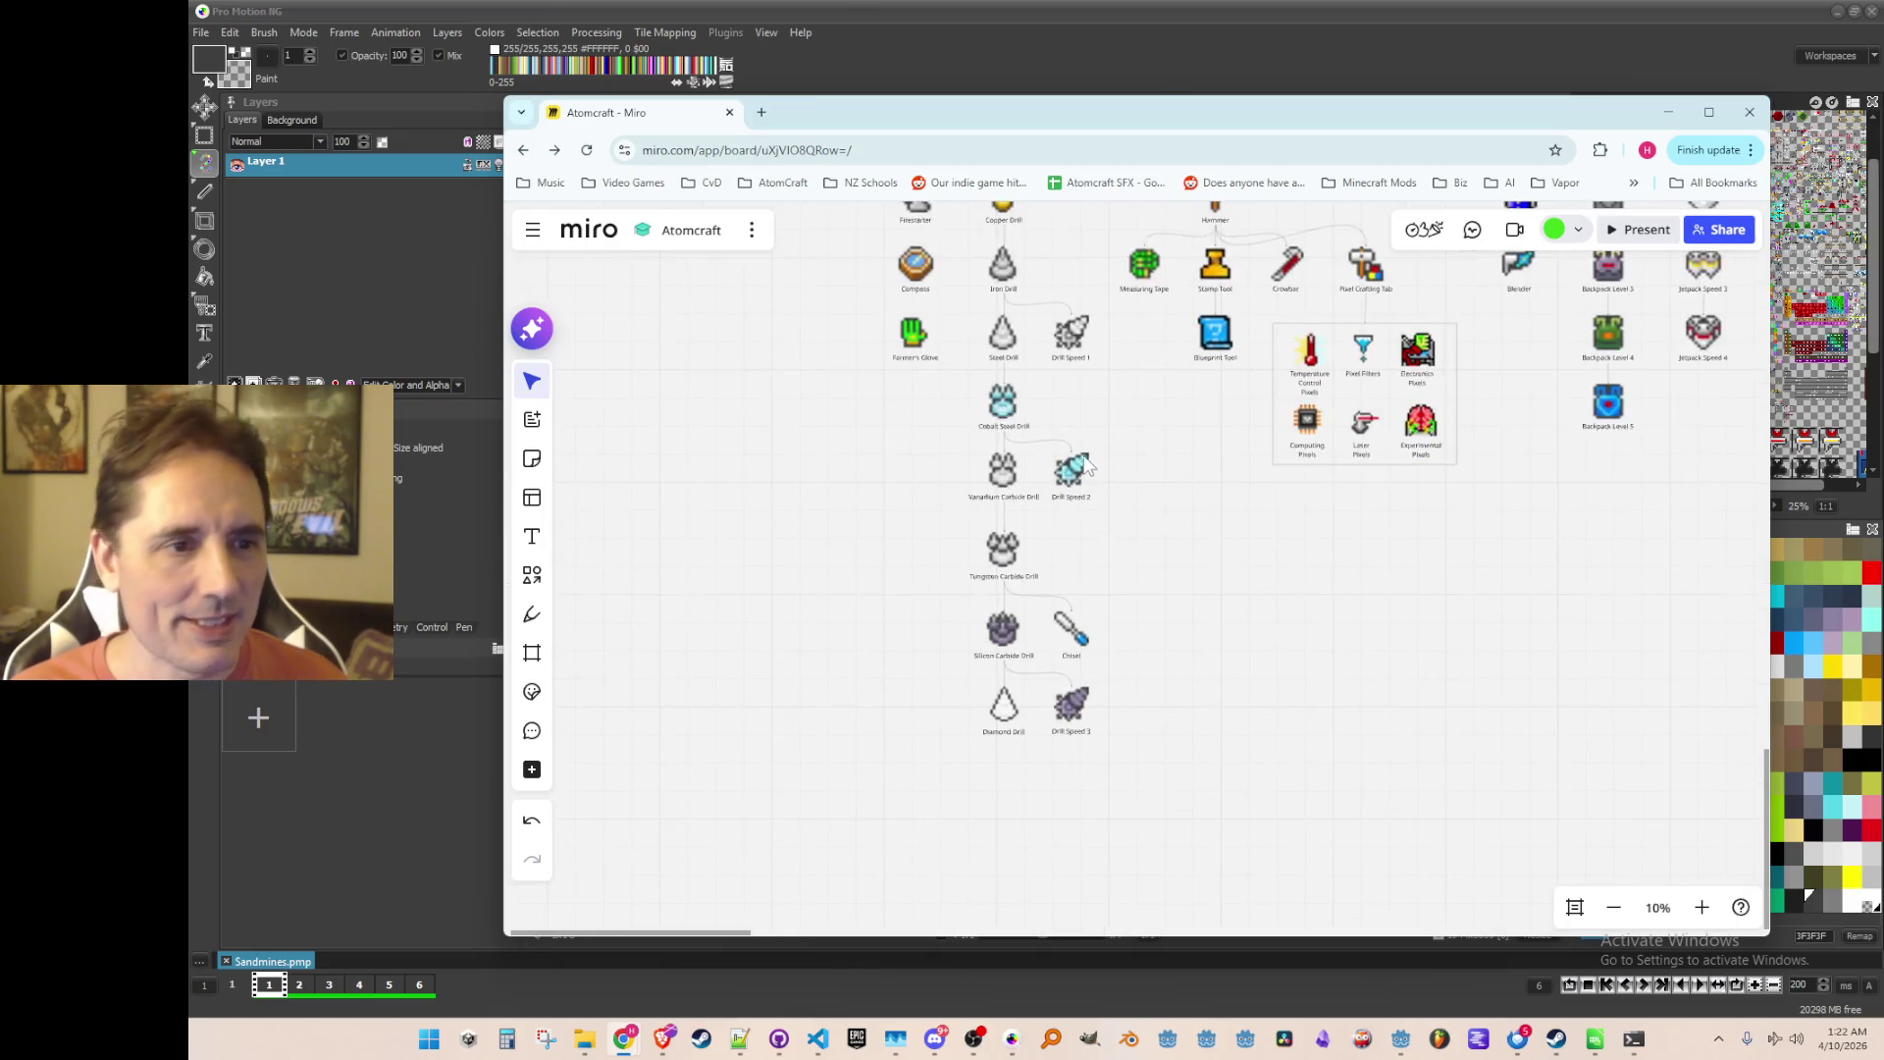
pyautogui.scroll(-2, 1045, 535)
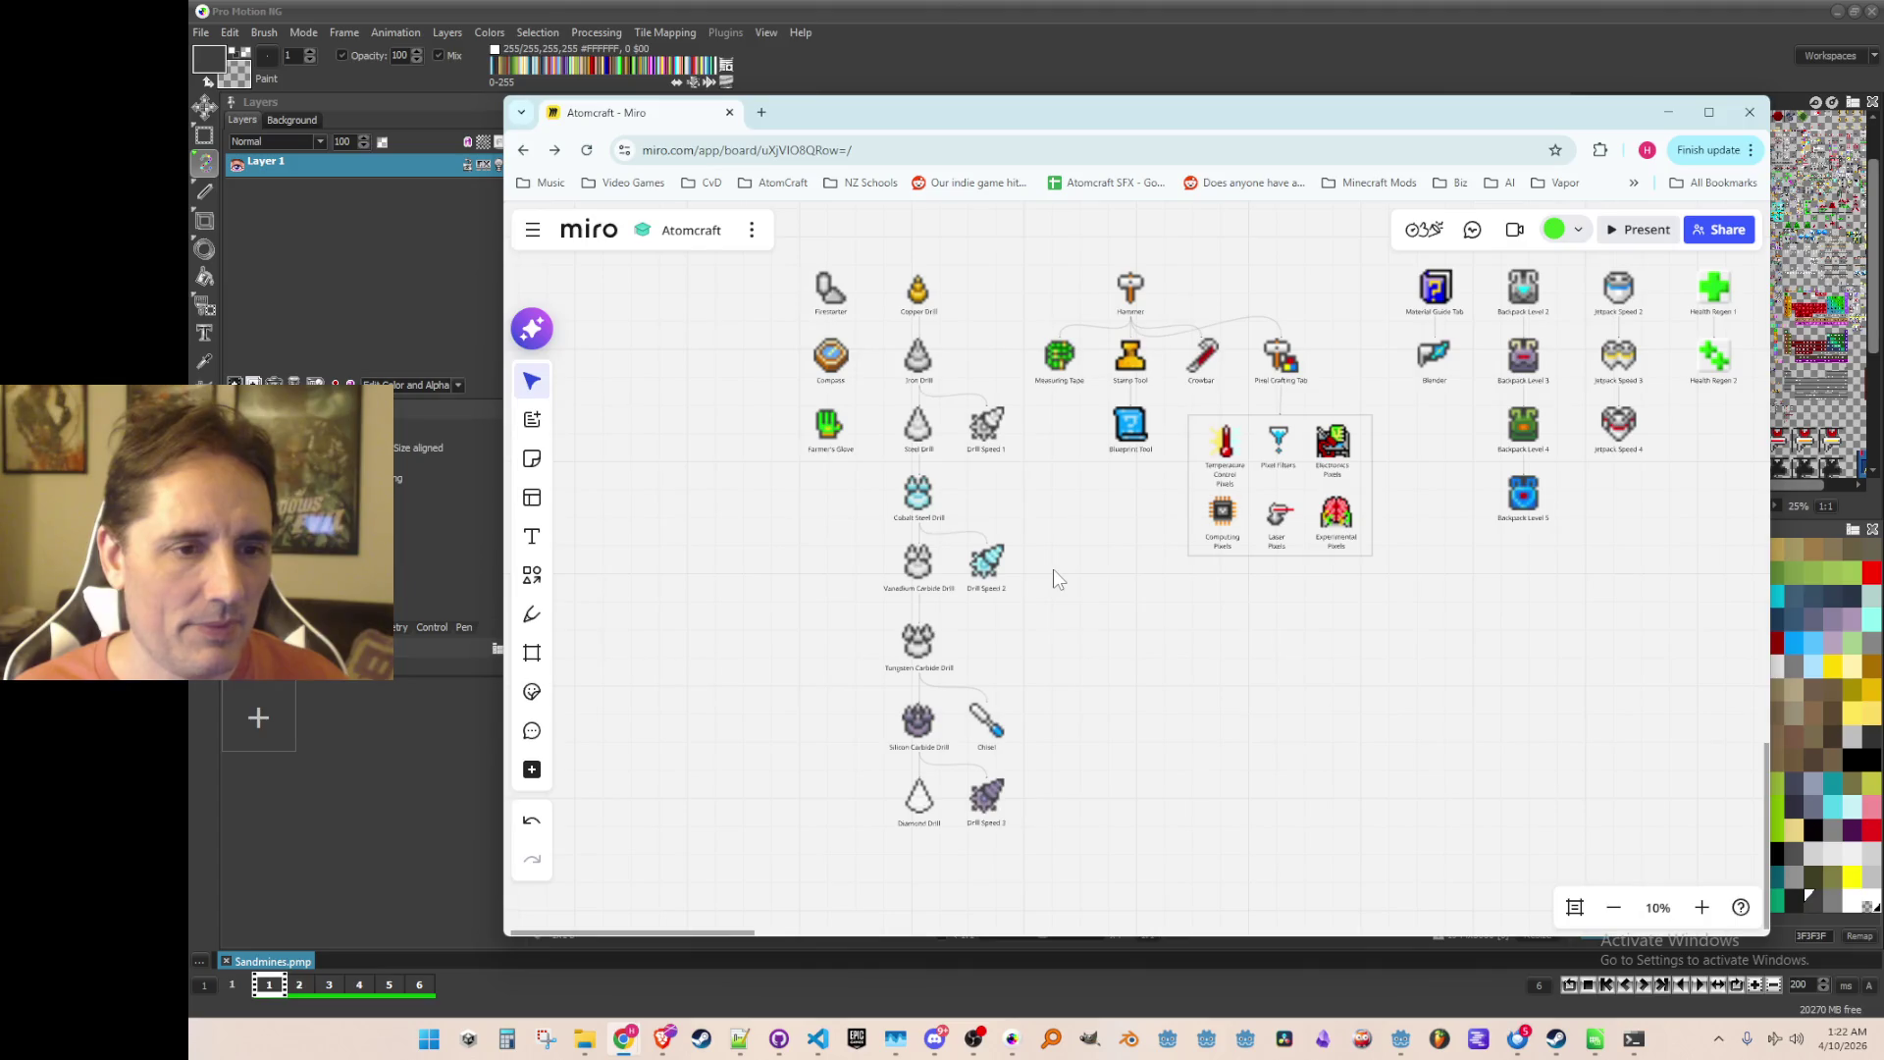
pyautogui.scroll(-5, 1058, 567)
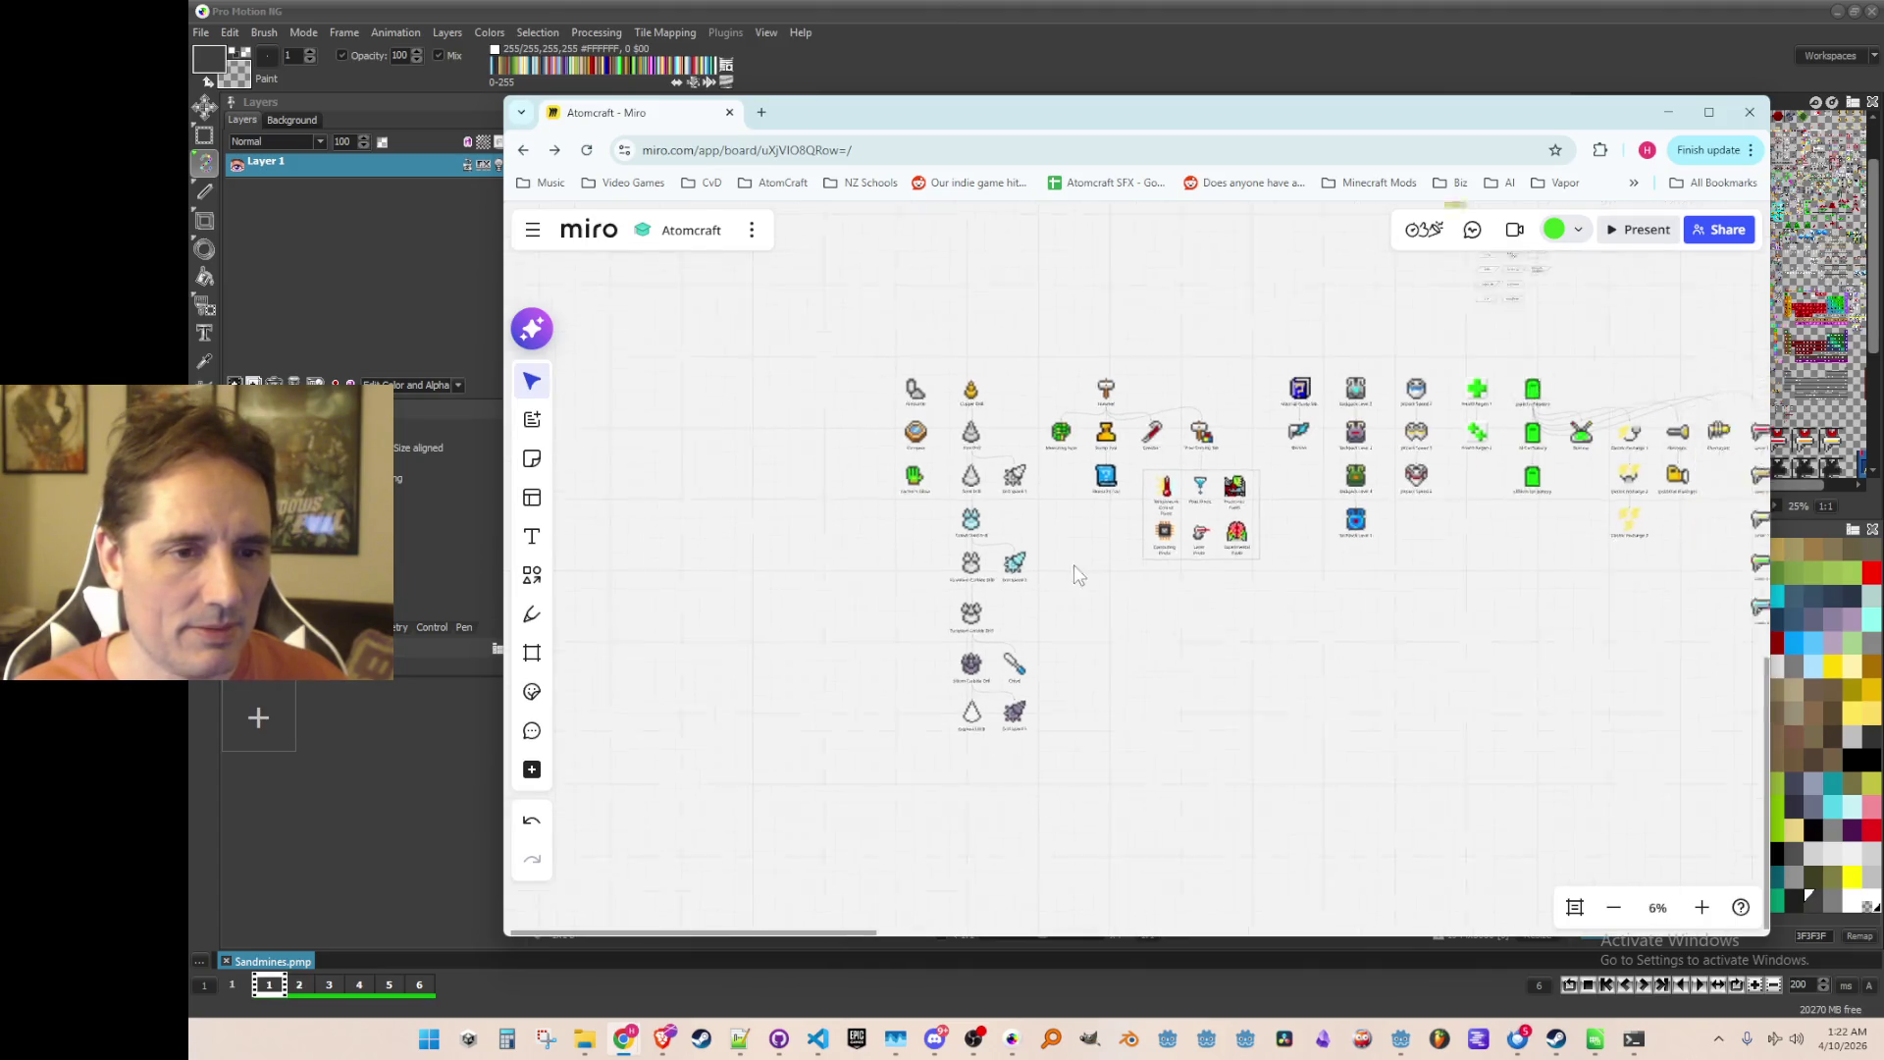
pyautogui.moveTo(1220, 633); pyautogui.dragTo(896, 601)
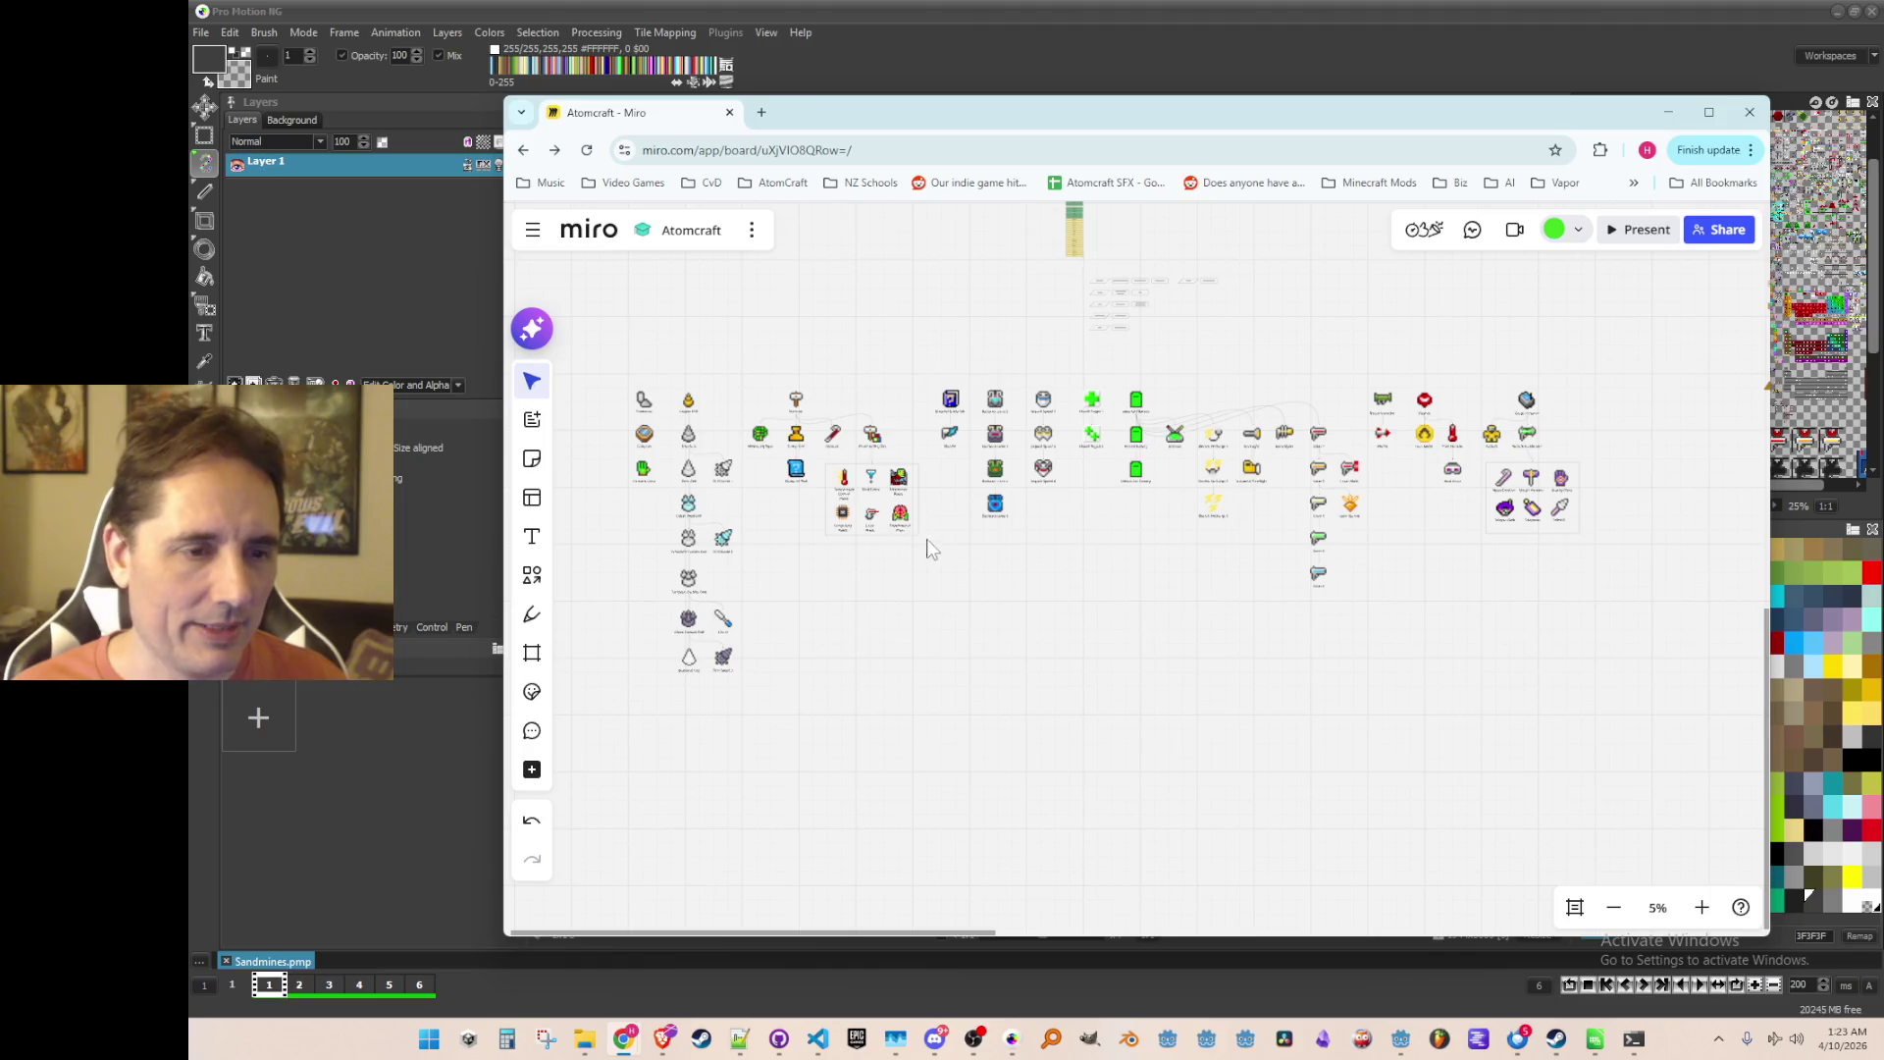
pyautogui.scroll(4, 1068, 617)
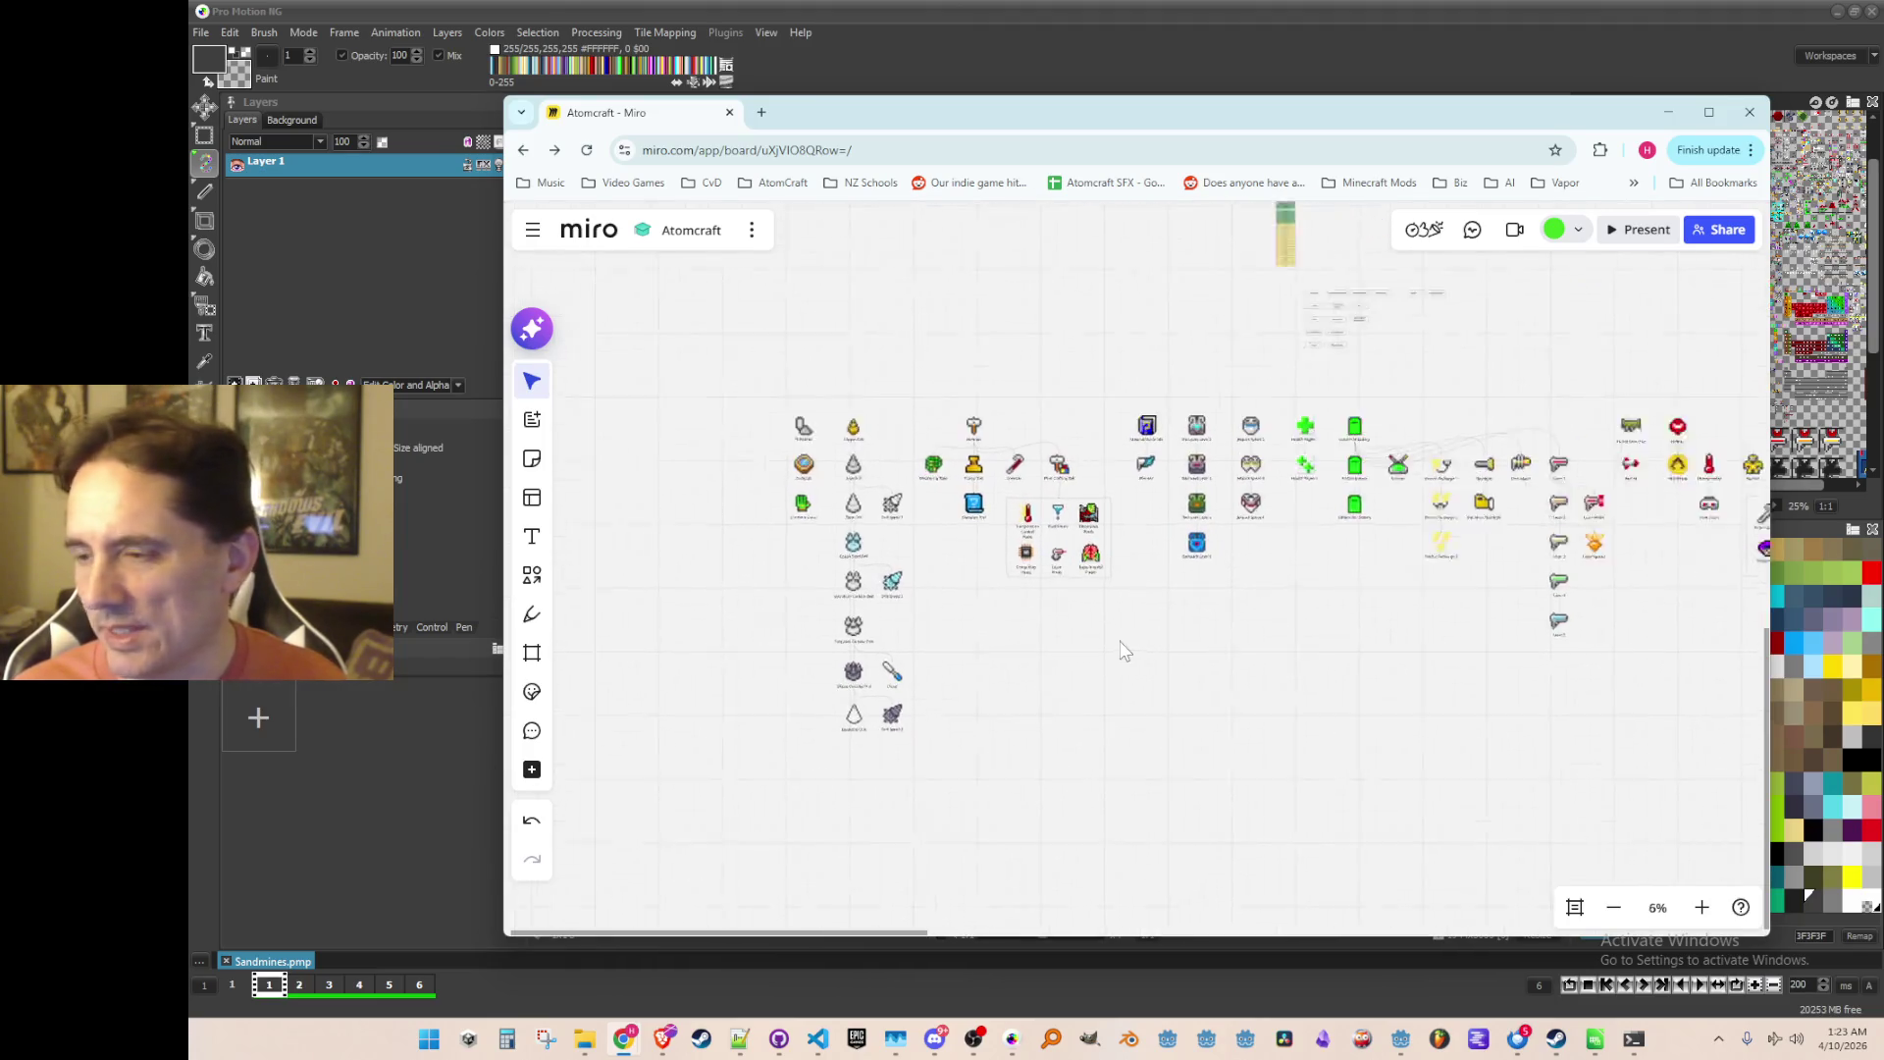
pyautogui.scroll(-2, 1106, 613)
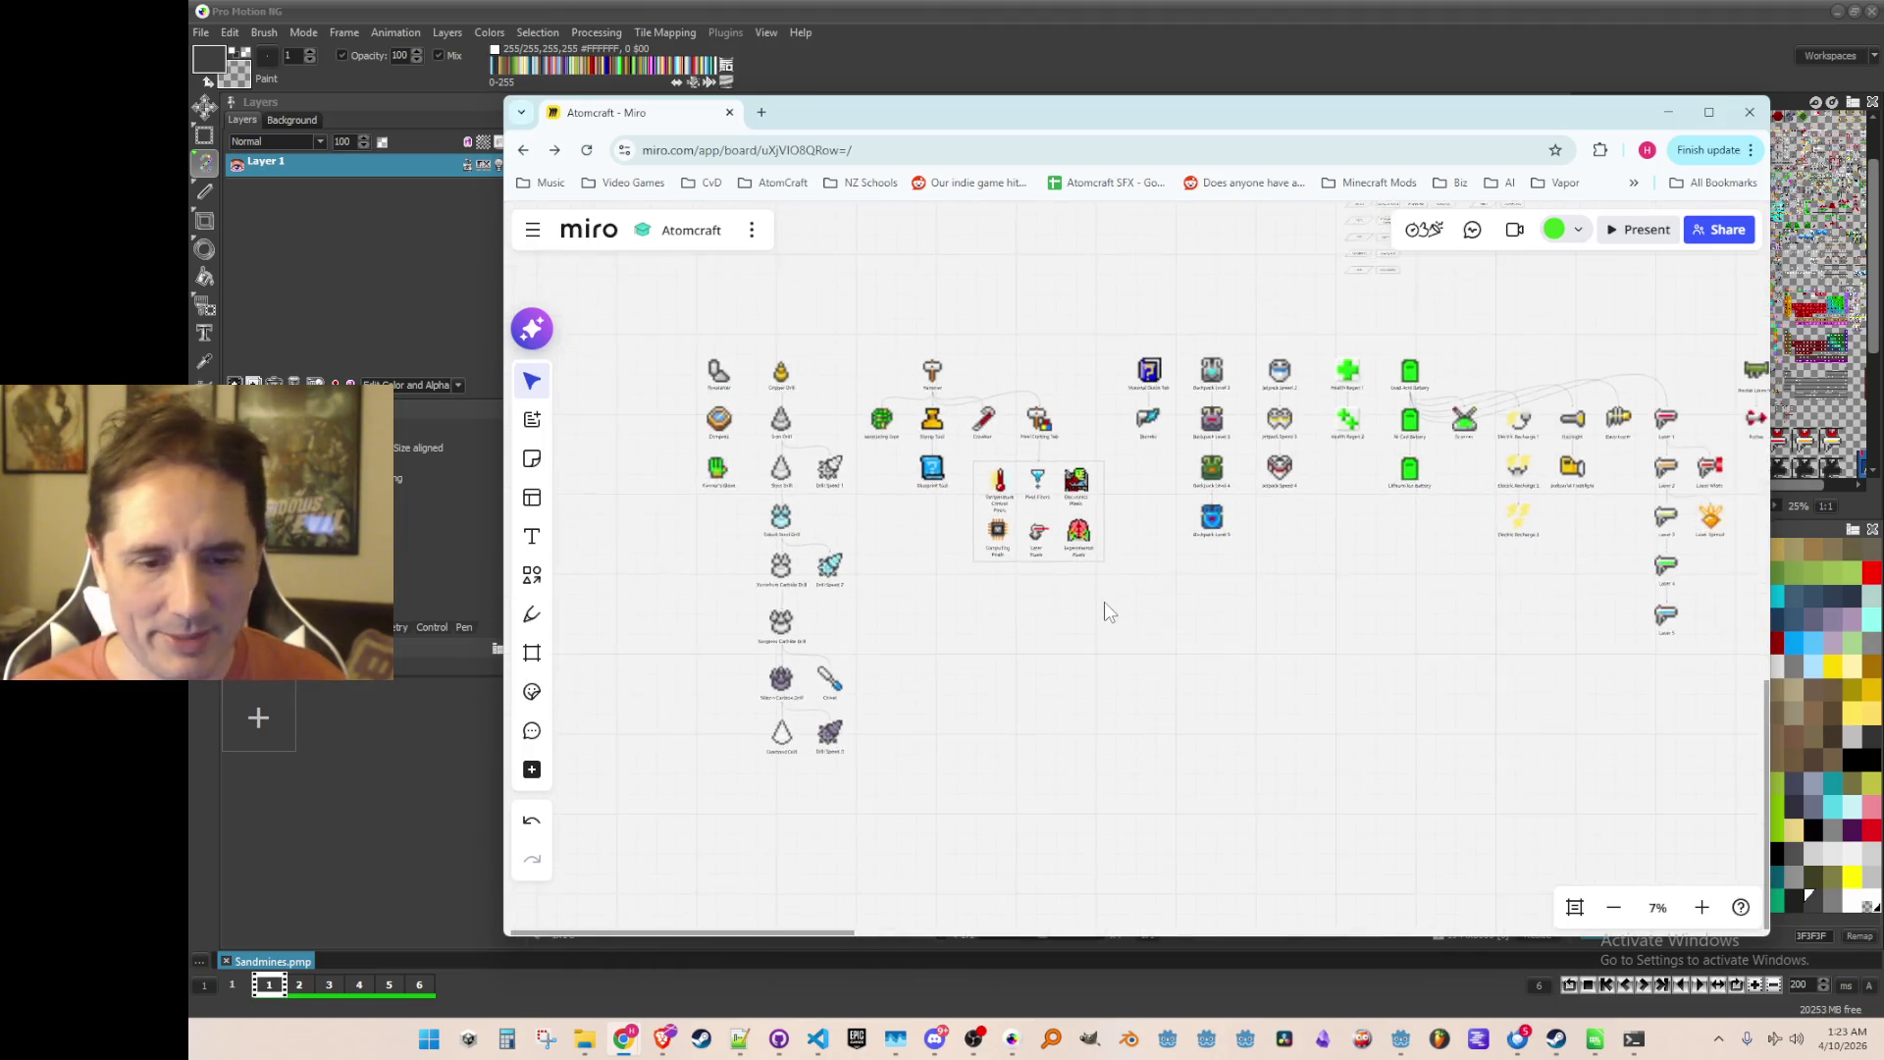
pyautogui.hscroll(5, 1405, 597)
pyautogui.scroll(3, 1185, 600)
pyautogui.scroll(-2, 1186, 601)
pyautogui.scroll(3, 1162, 593)
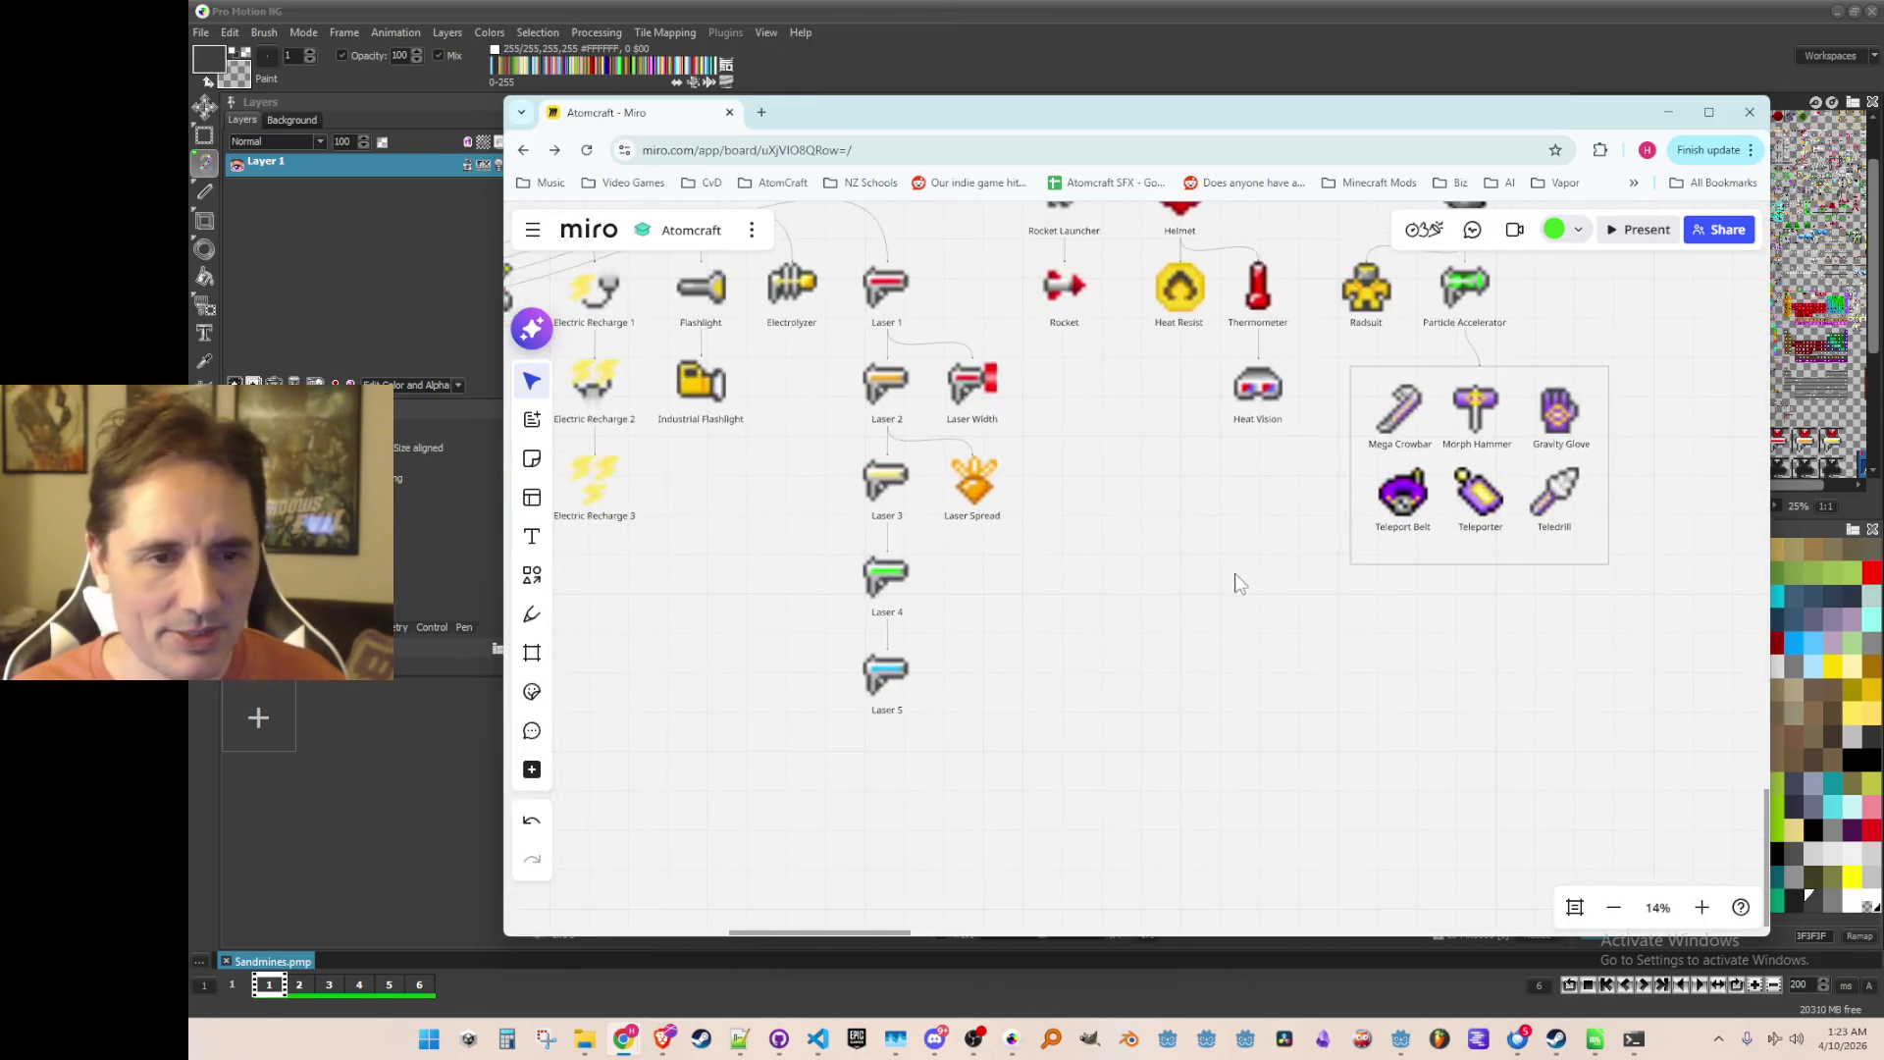
pyautogui.scroll(2, 1129, 530)
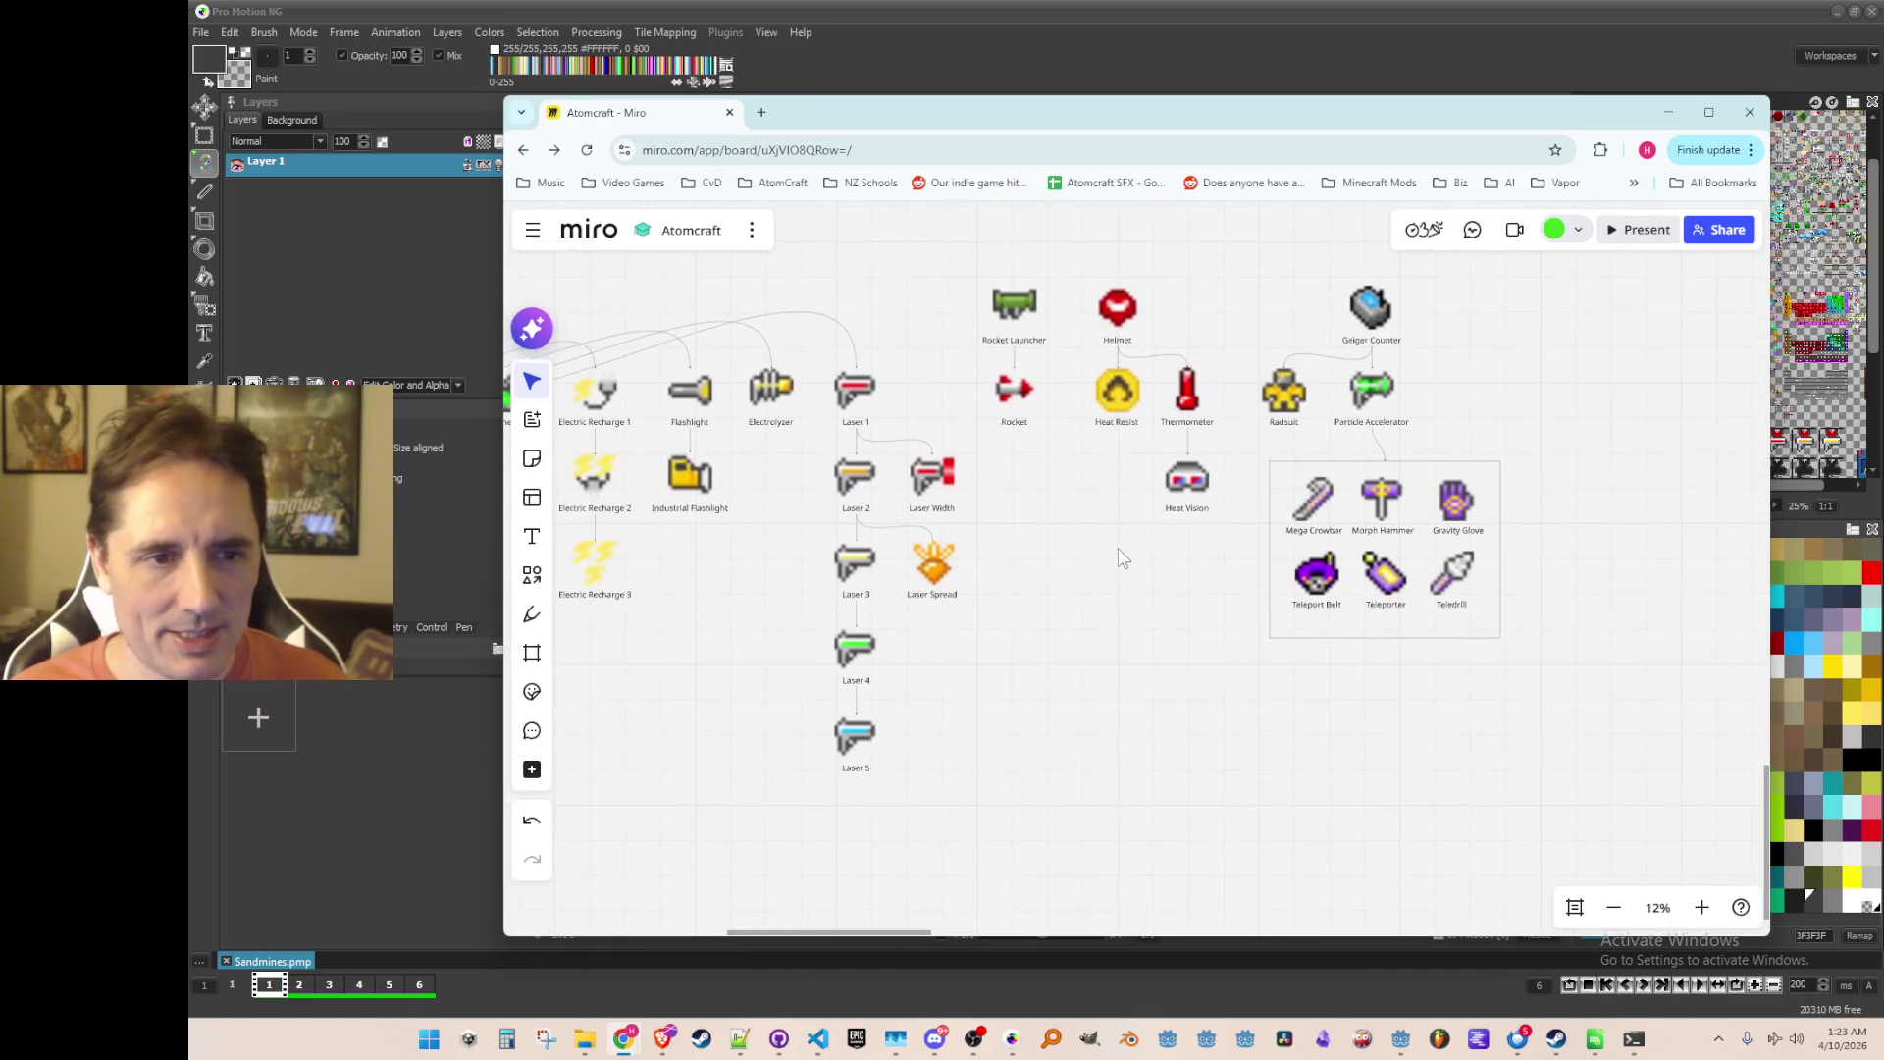
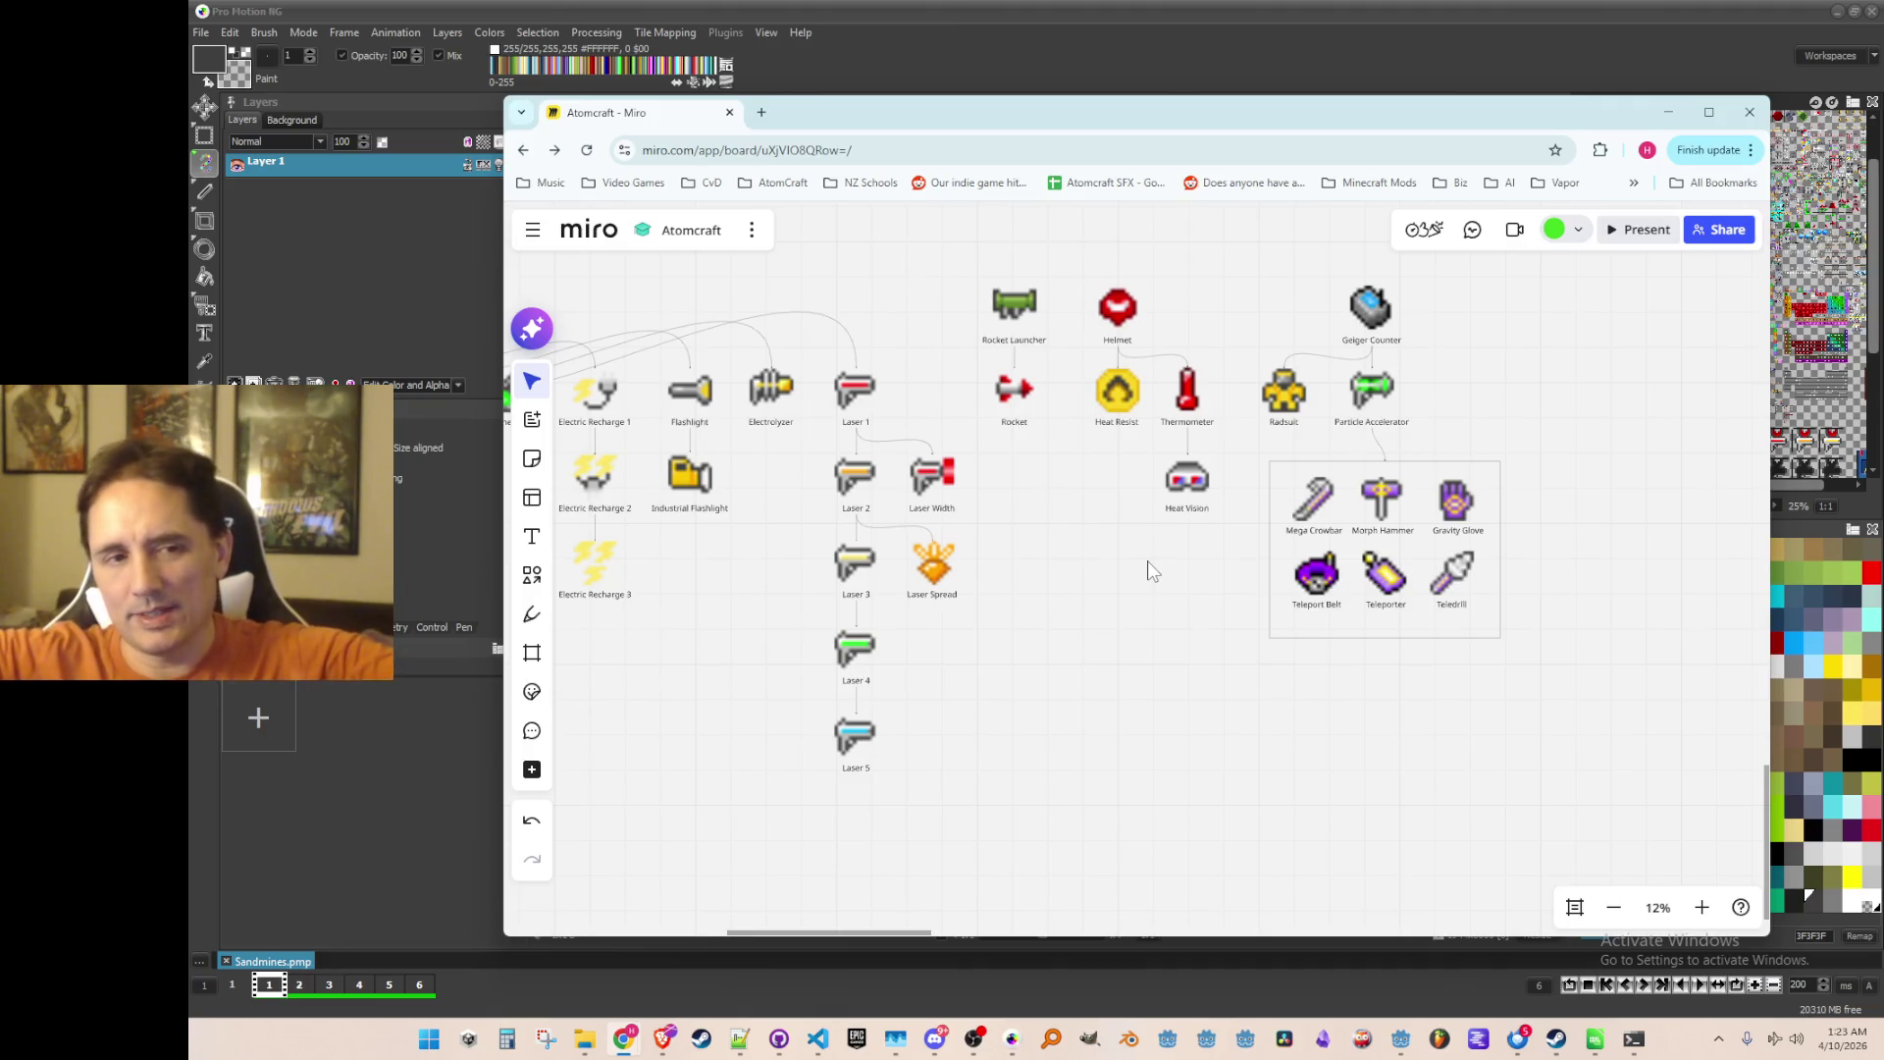
# Step: Survey the board around Laser 5, briefly box-selecting a block of tech-tree items
pyautogui.scroll(2, 1097, 518)
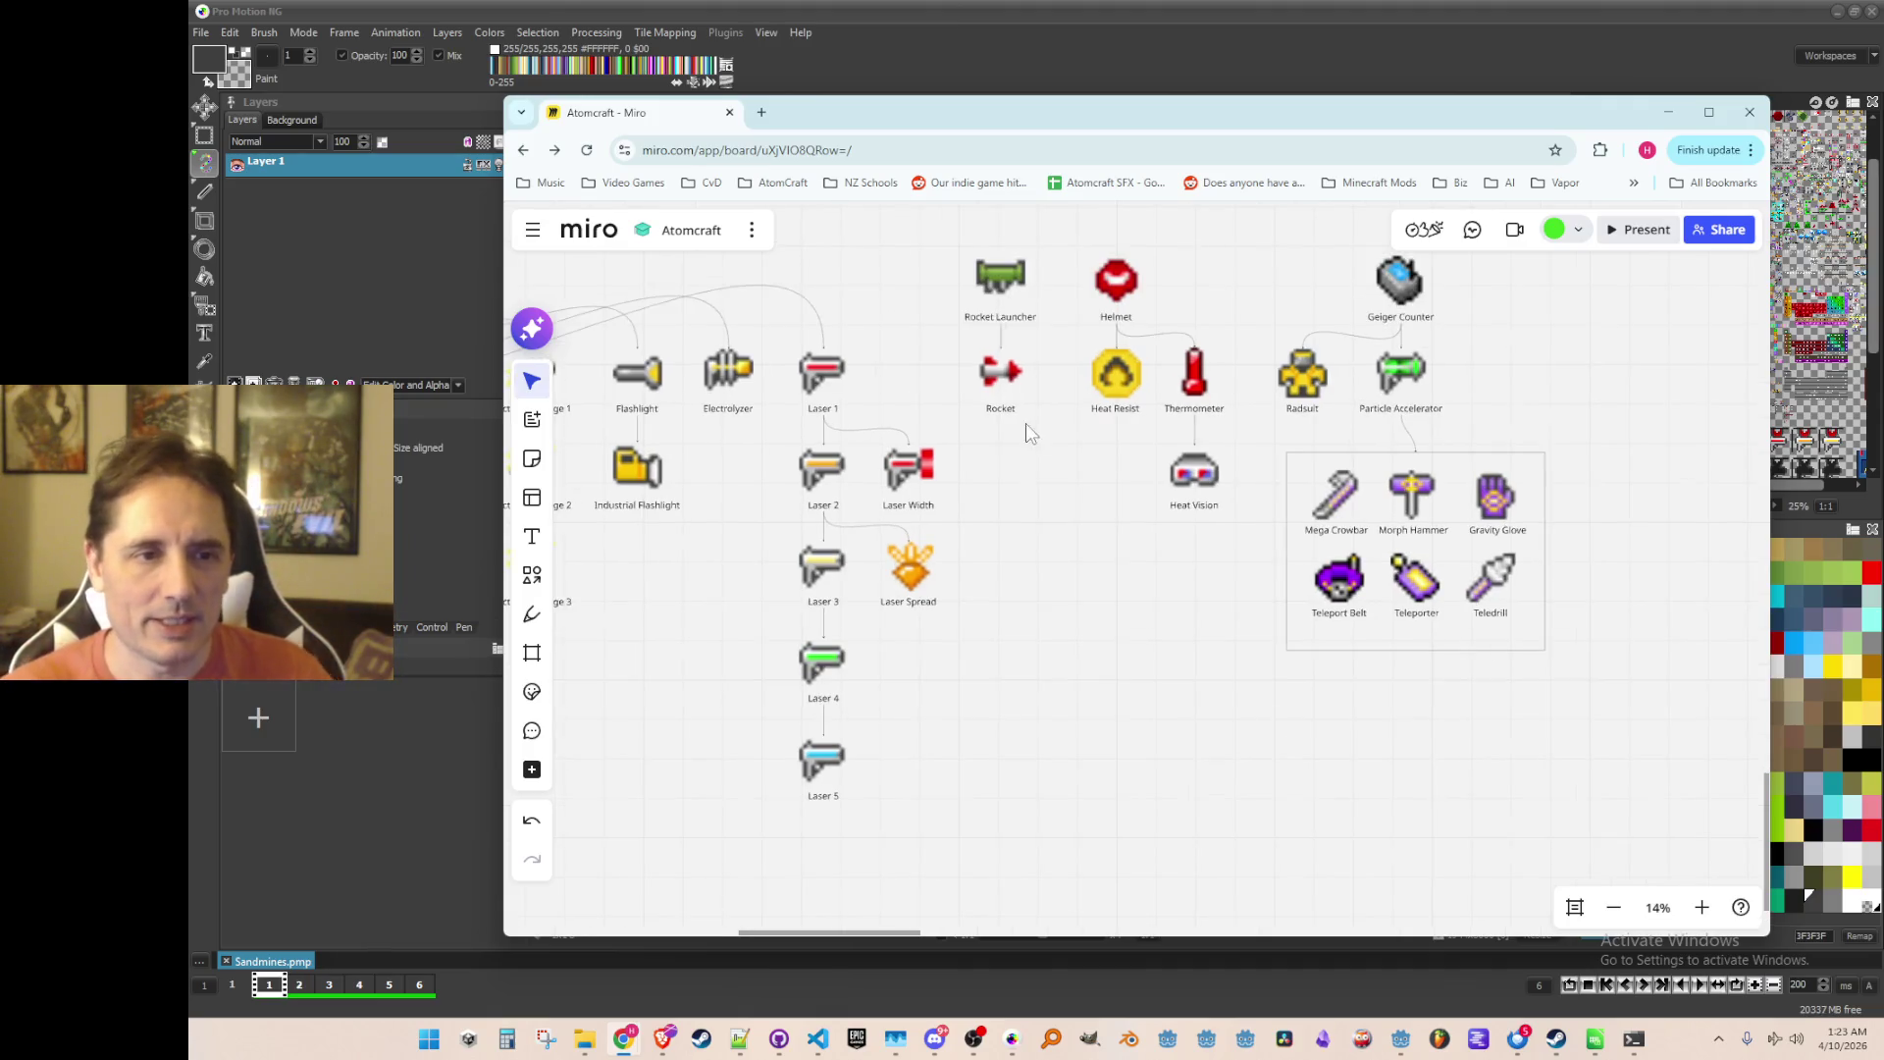
pyautogui.scroll(-1, 1158, 496)
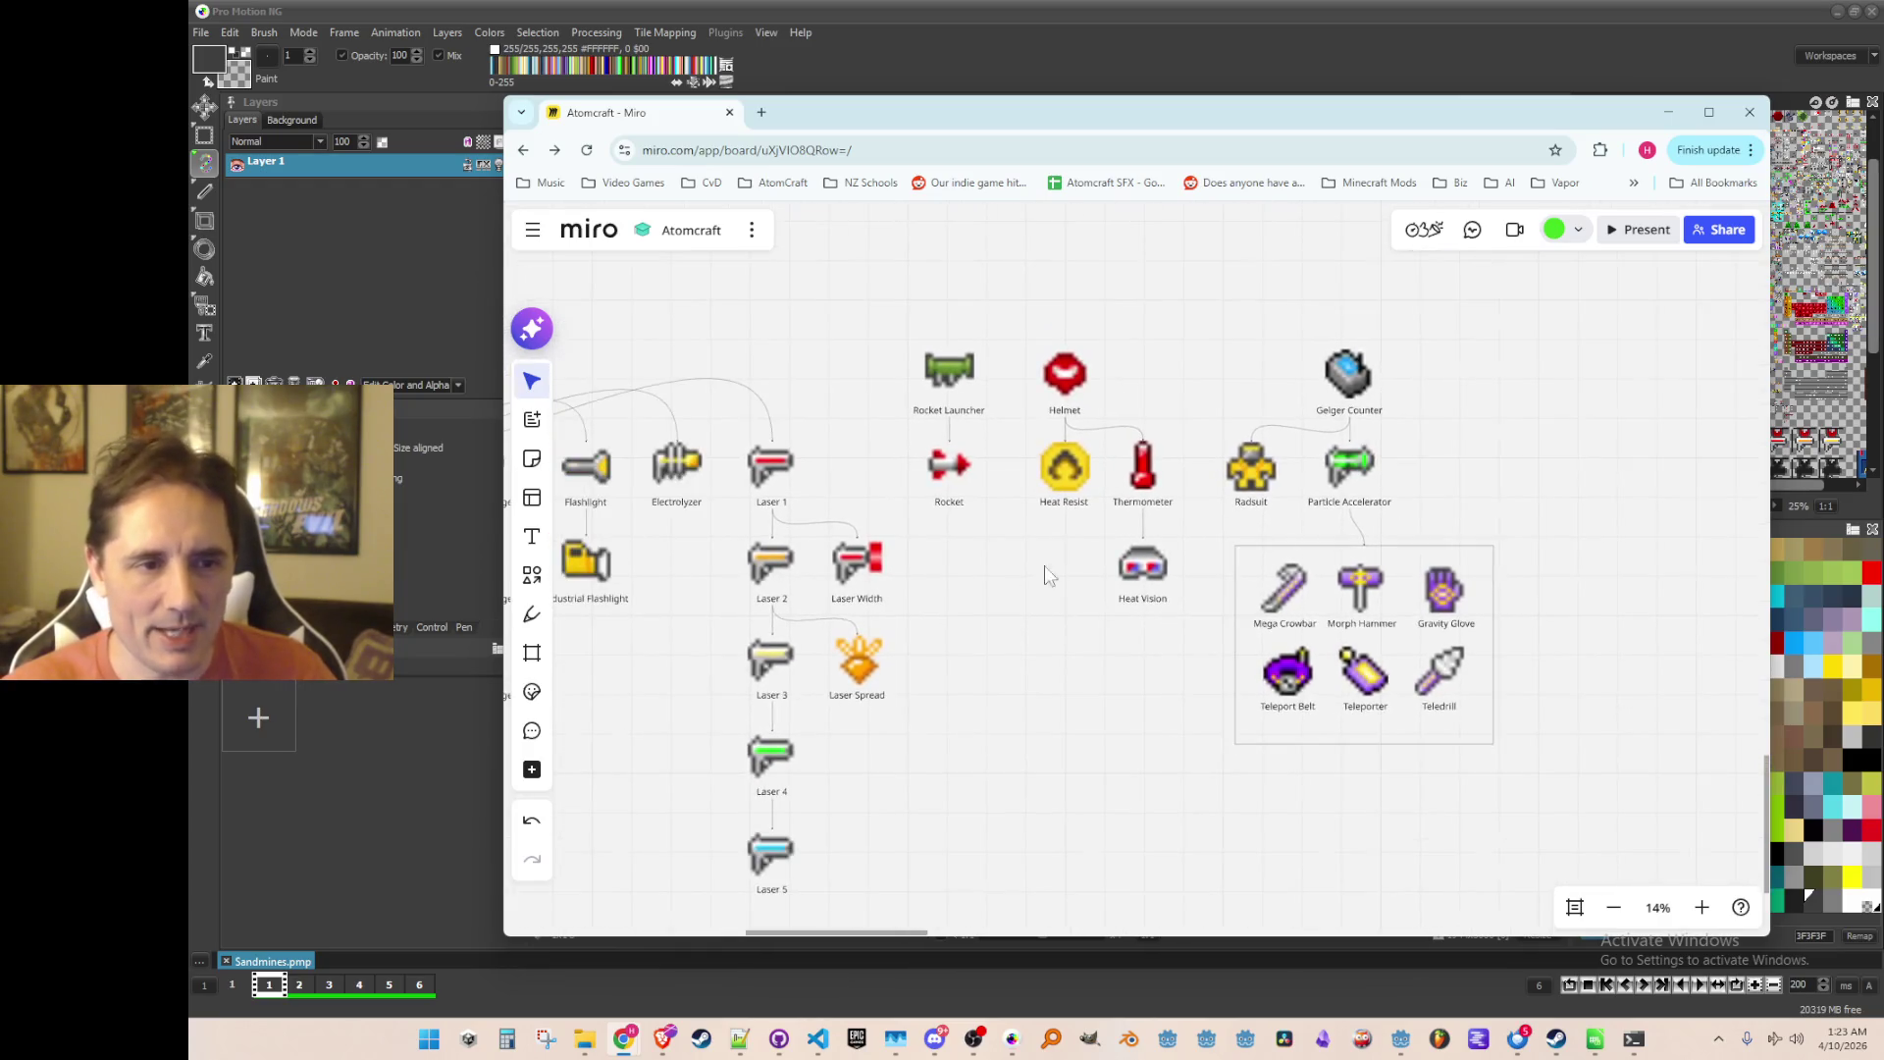
pyautogui.hscroll(-8, 928, 565)
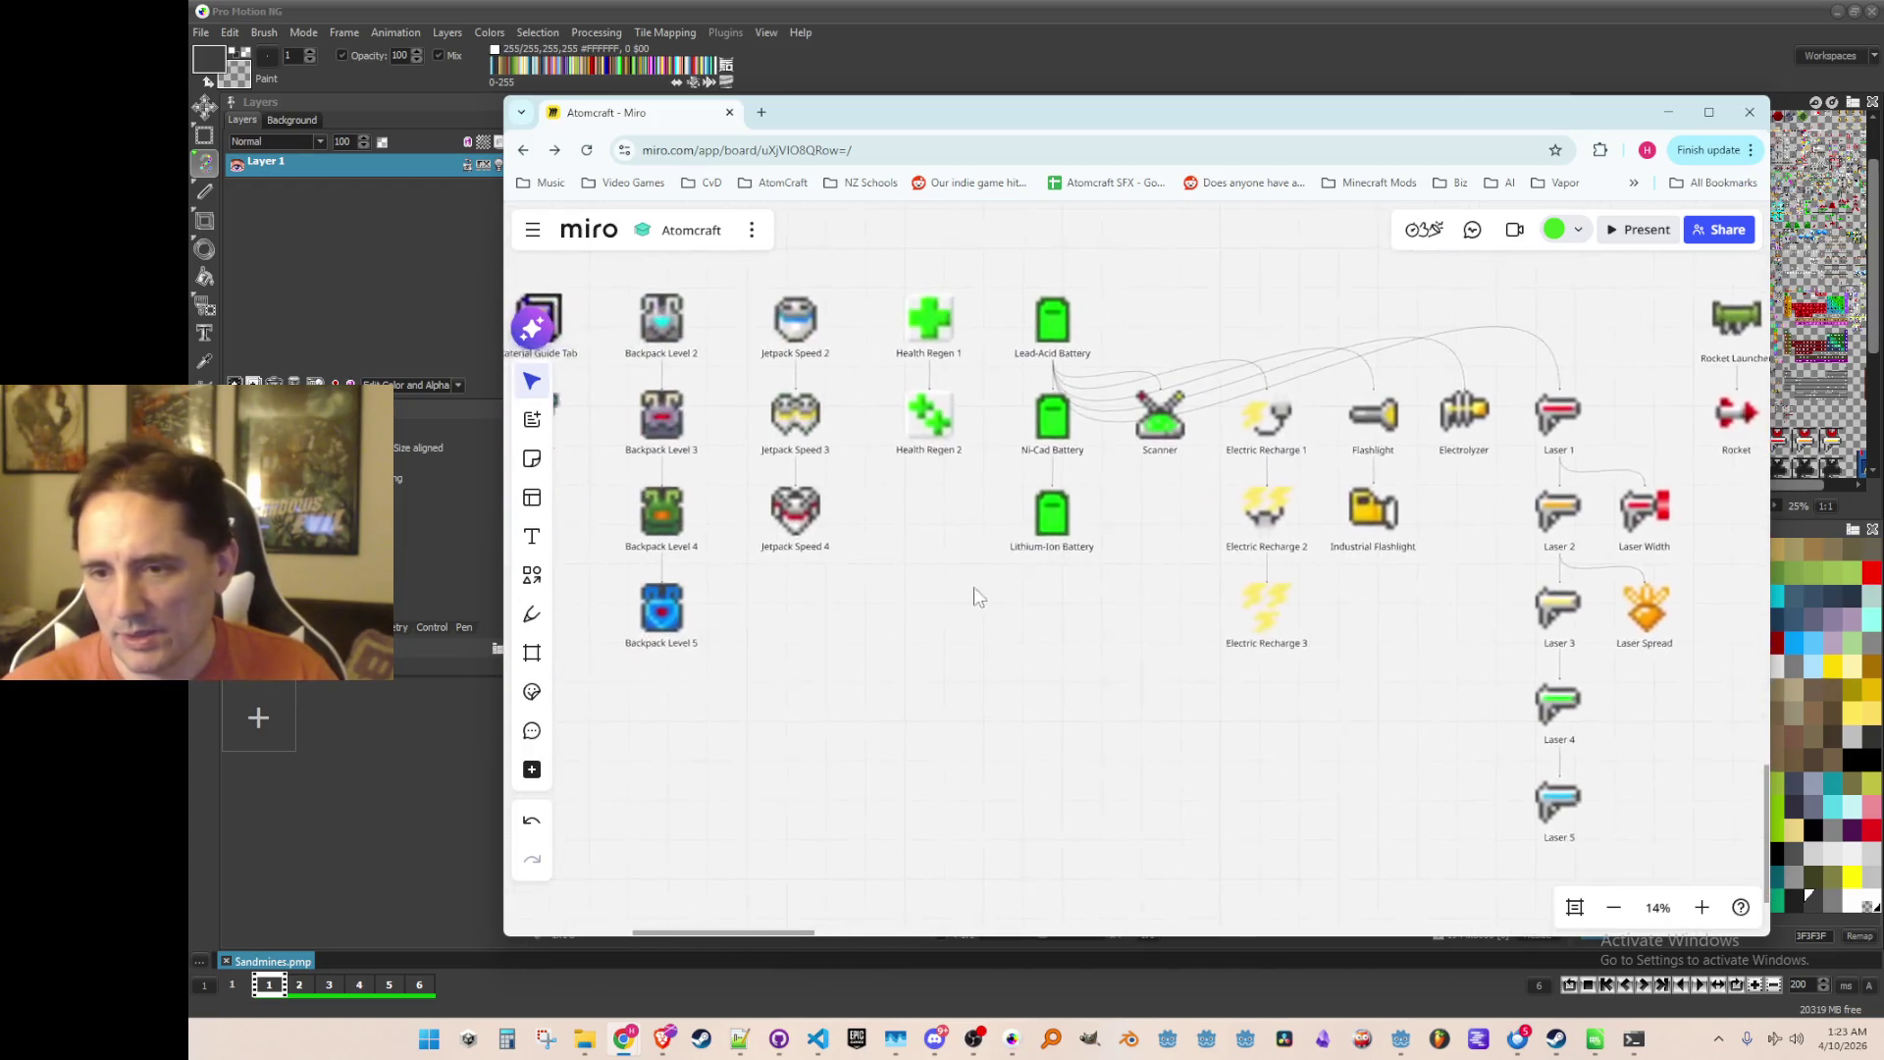
pyautogui.scroll(5, 836, 501)
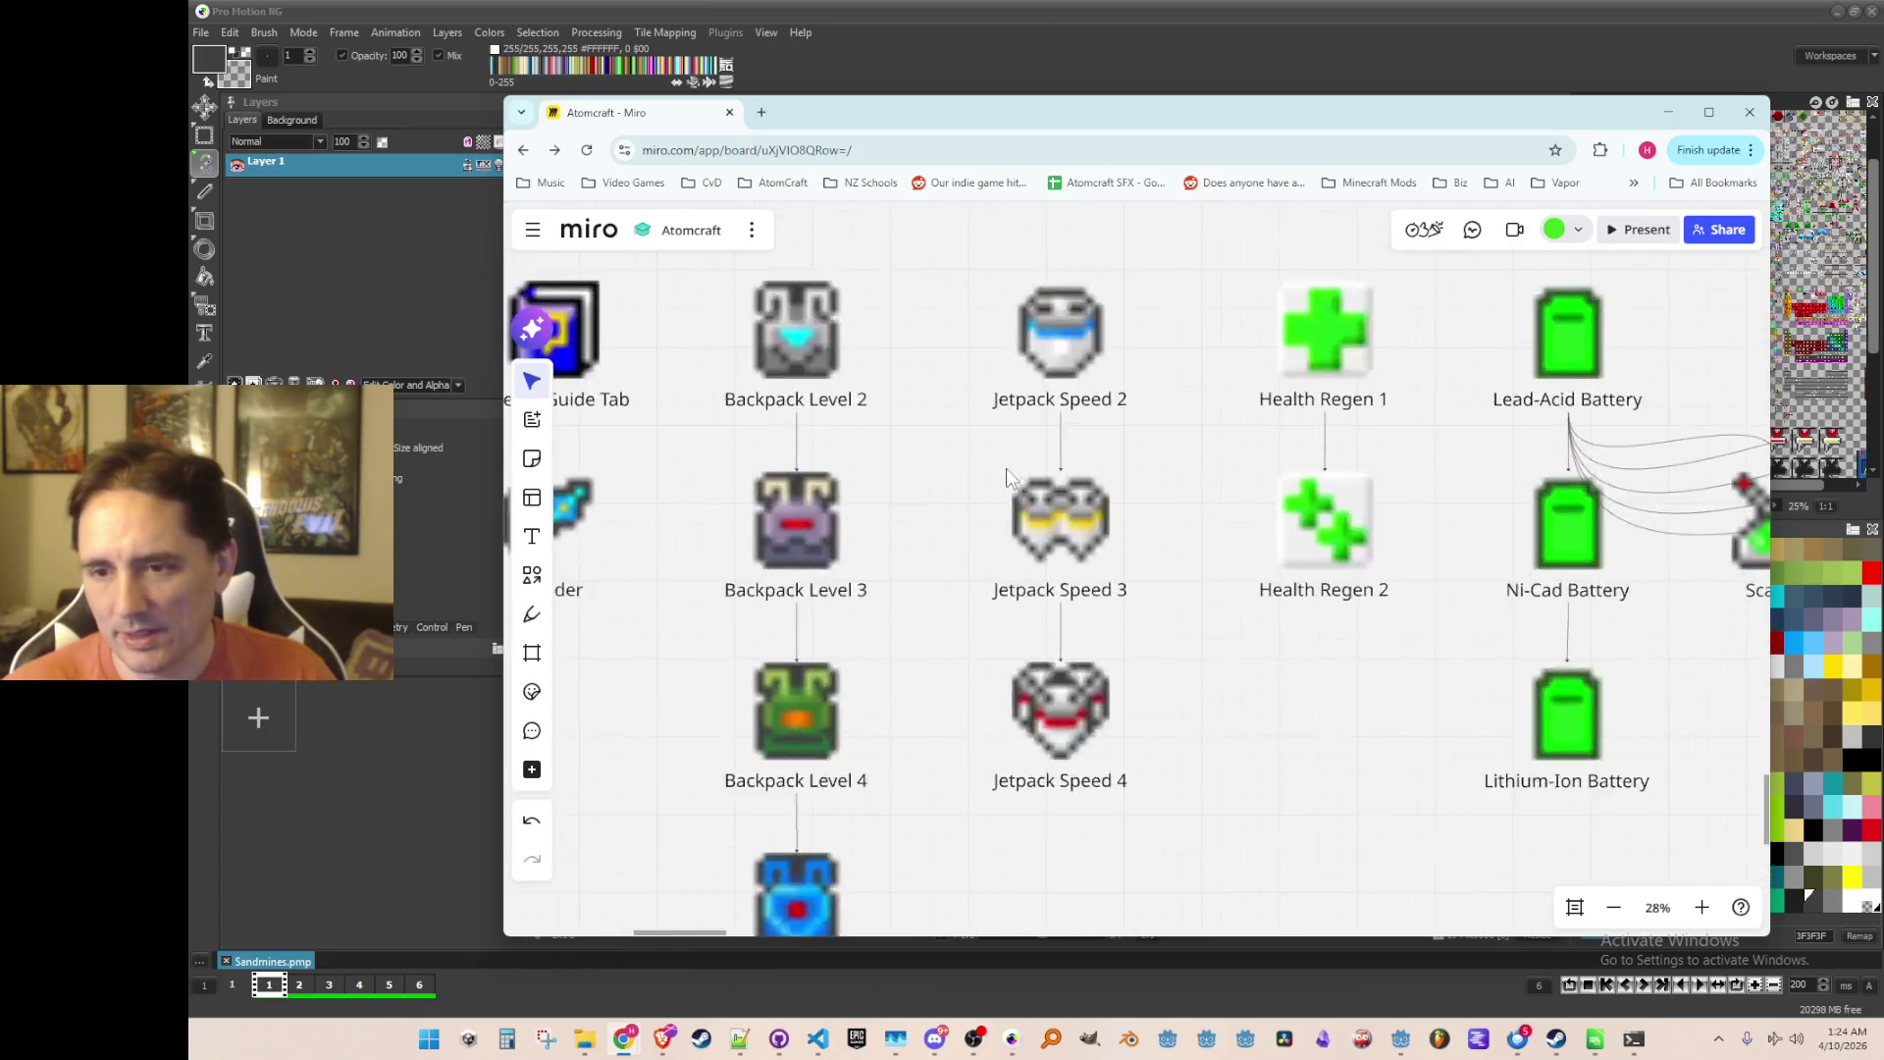
pyautogui.scroll(-6, 1086, 782)
pyautogui.hscroll(-3, 965, 599)
pyautogui.hscroll(-5, 964, 596)
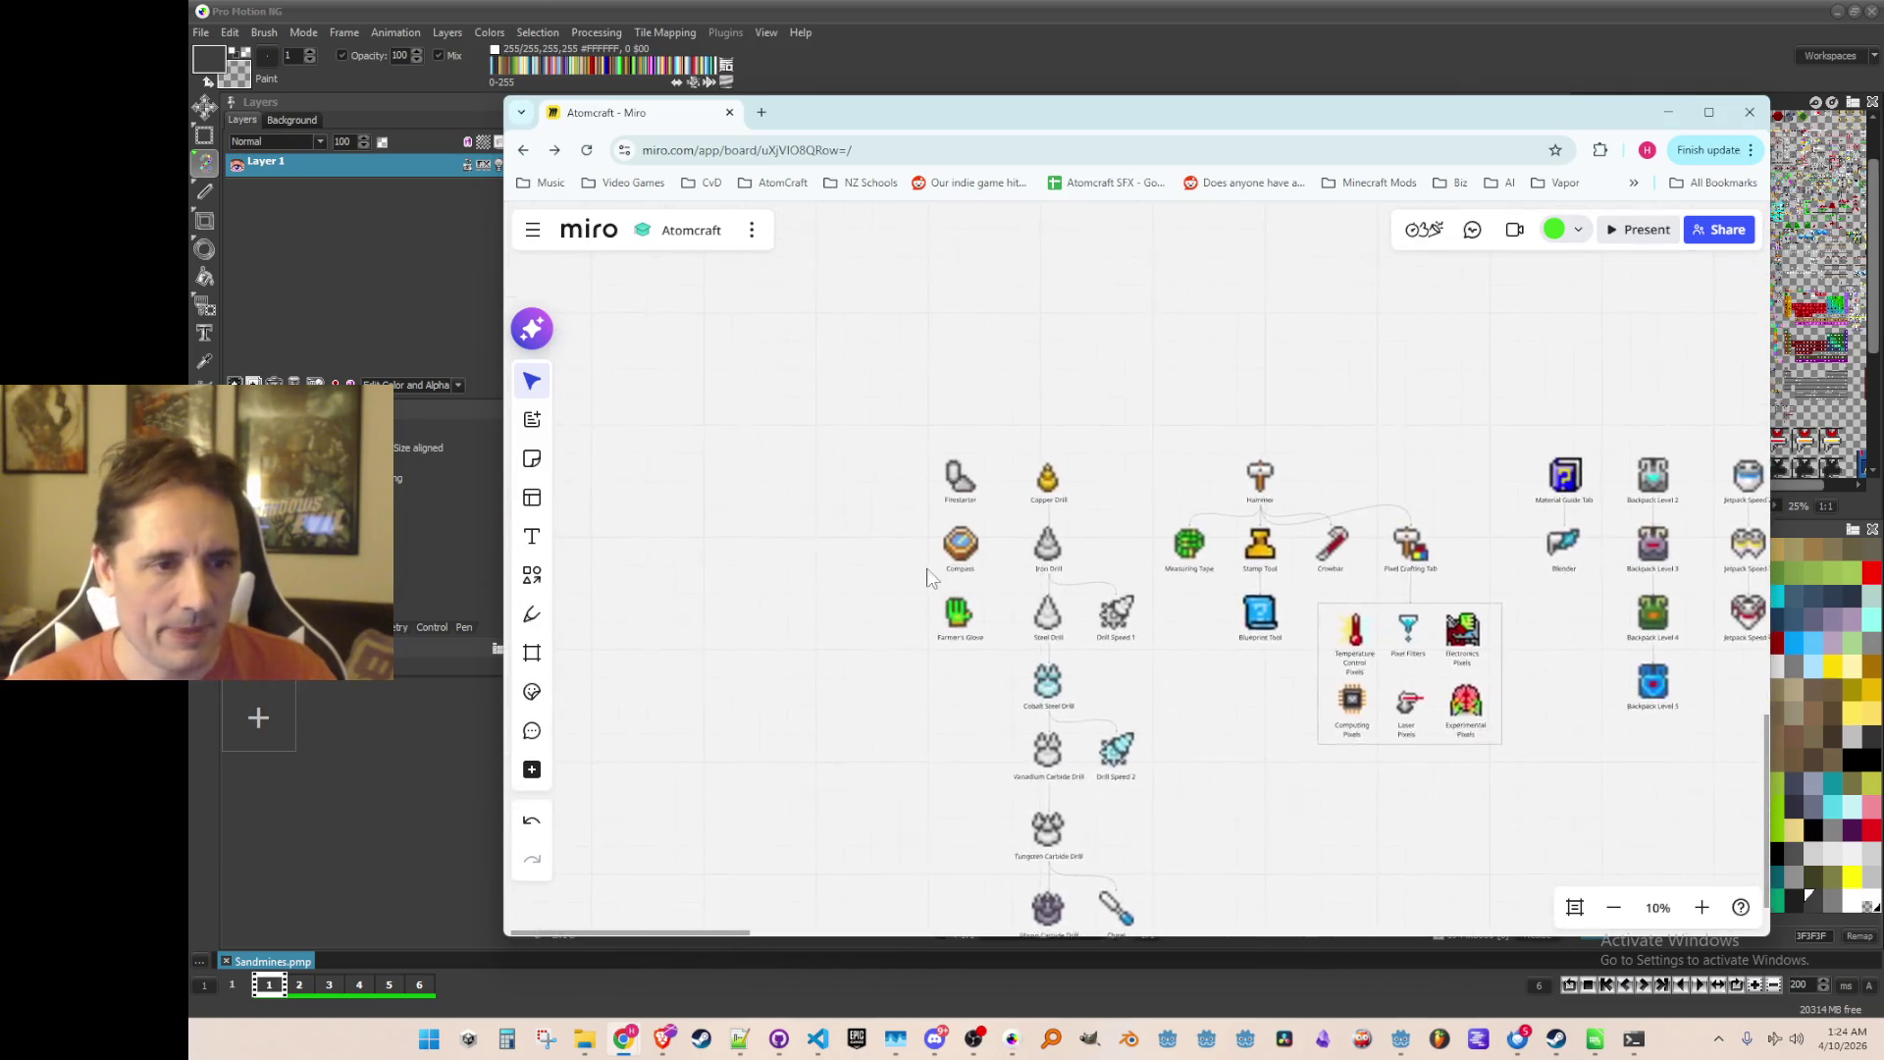
pyautogui.moveTo(655, 416)
pyautogui.mouseDown()
pyautogui.moveTo(1535, 450)
pyautogui.moveTo(1711, 505)
pyautogui.moveTo(1857, 507)
pyautogui.moveTo(1383, 574)
pyautogui.mouseUp()
pyautogui.click(966, 517)
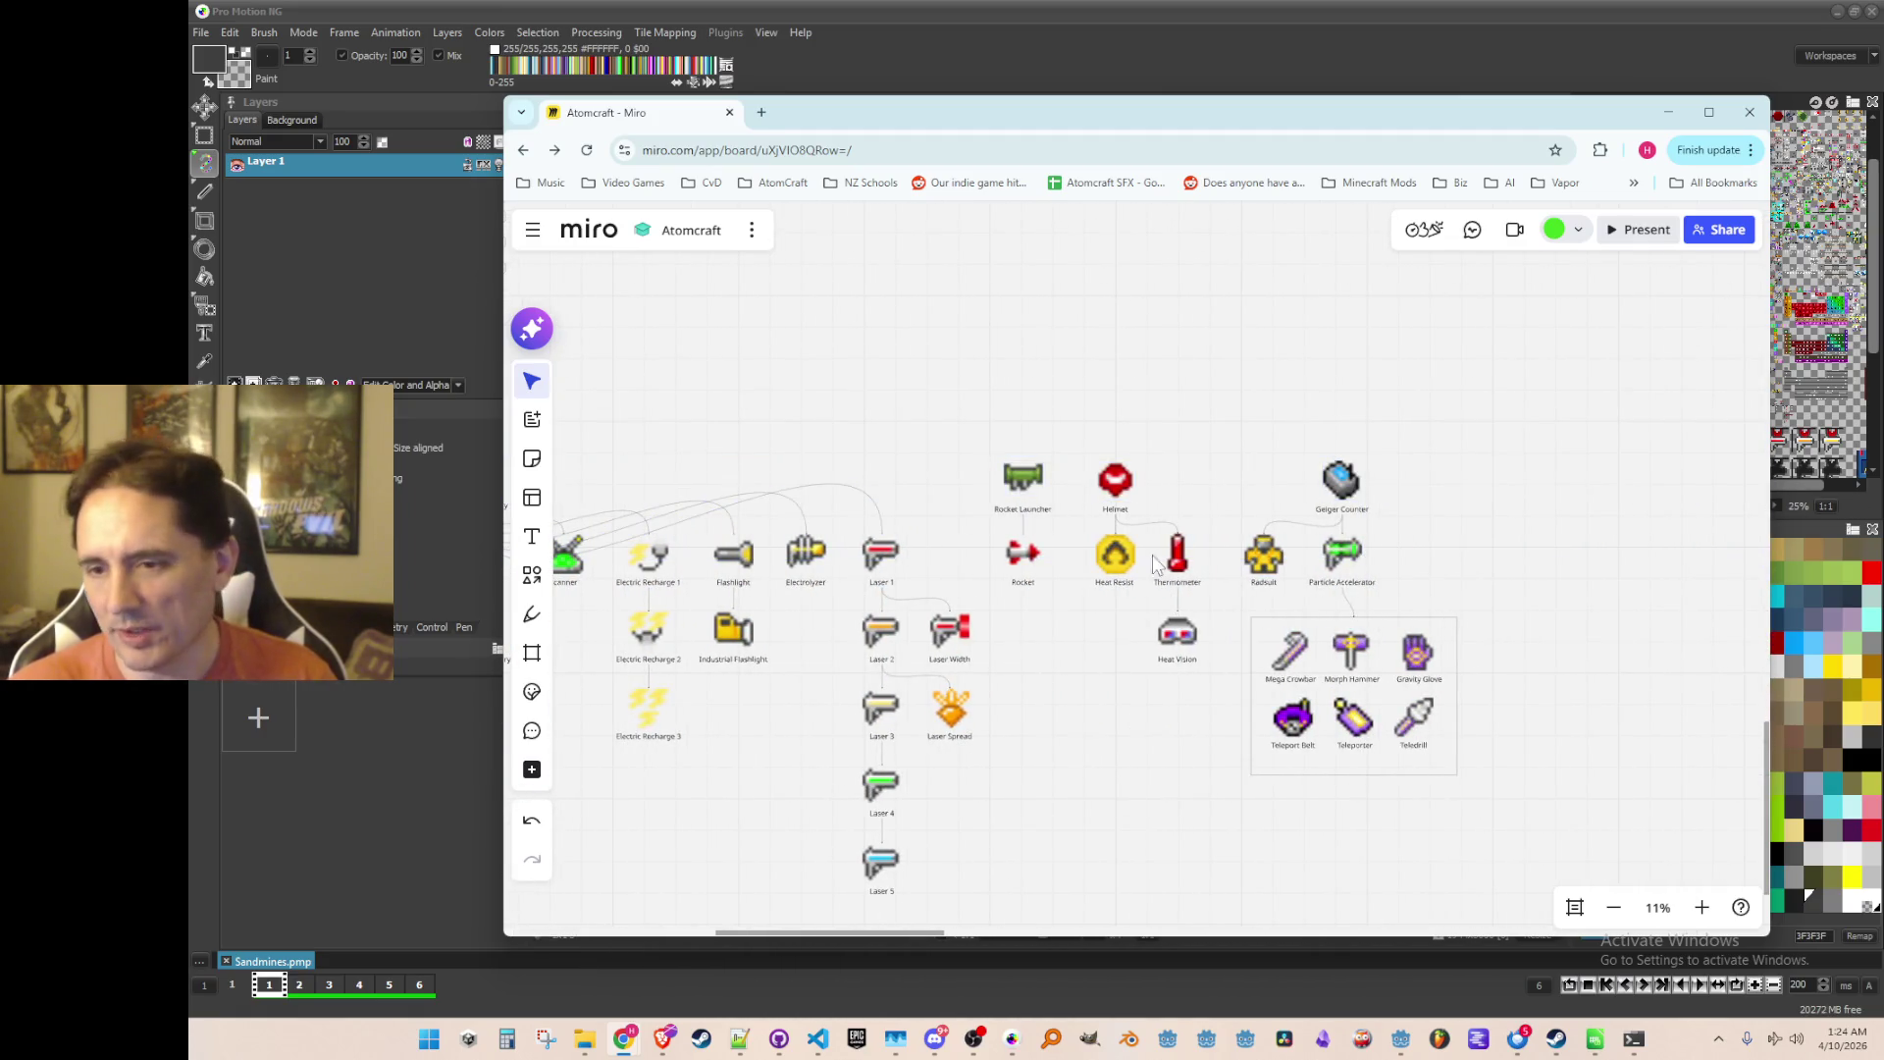
pyautogui.scroll(3, 1087, 651)
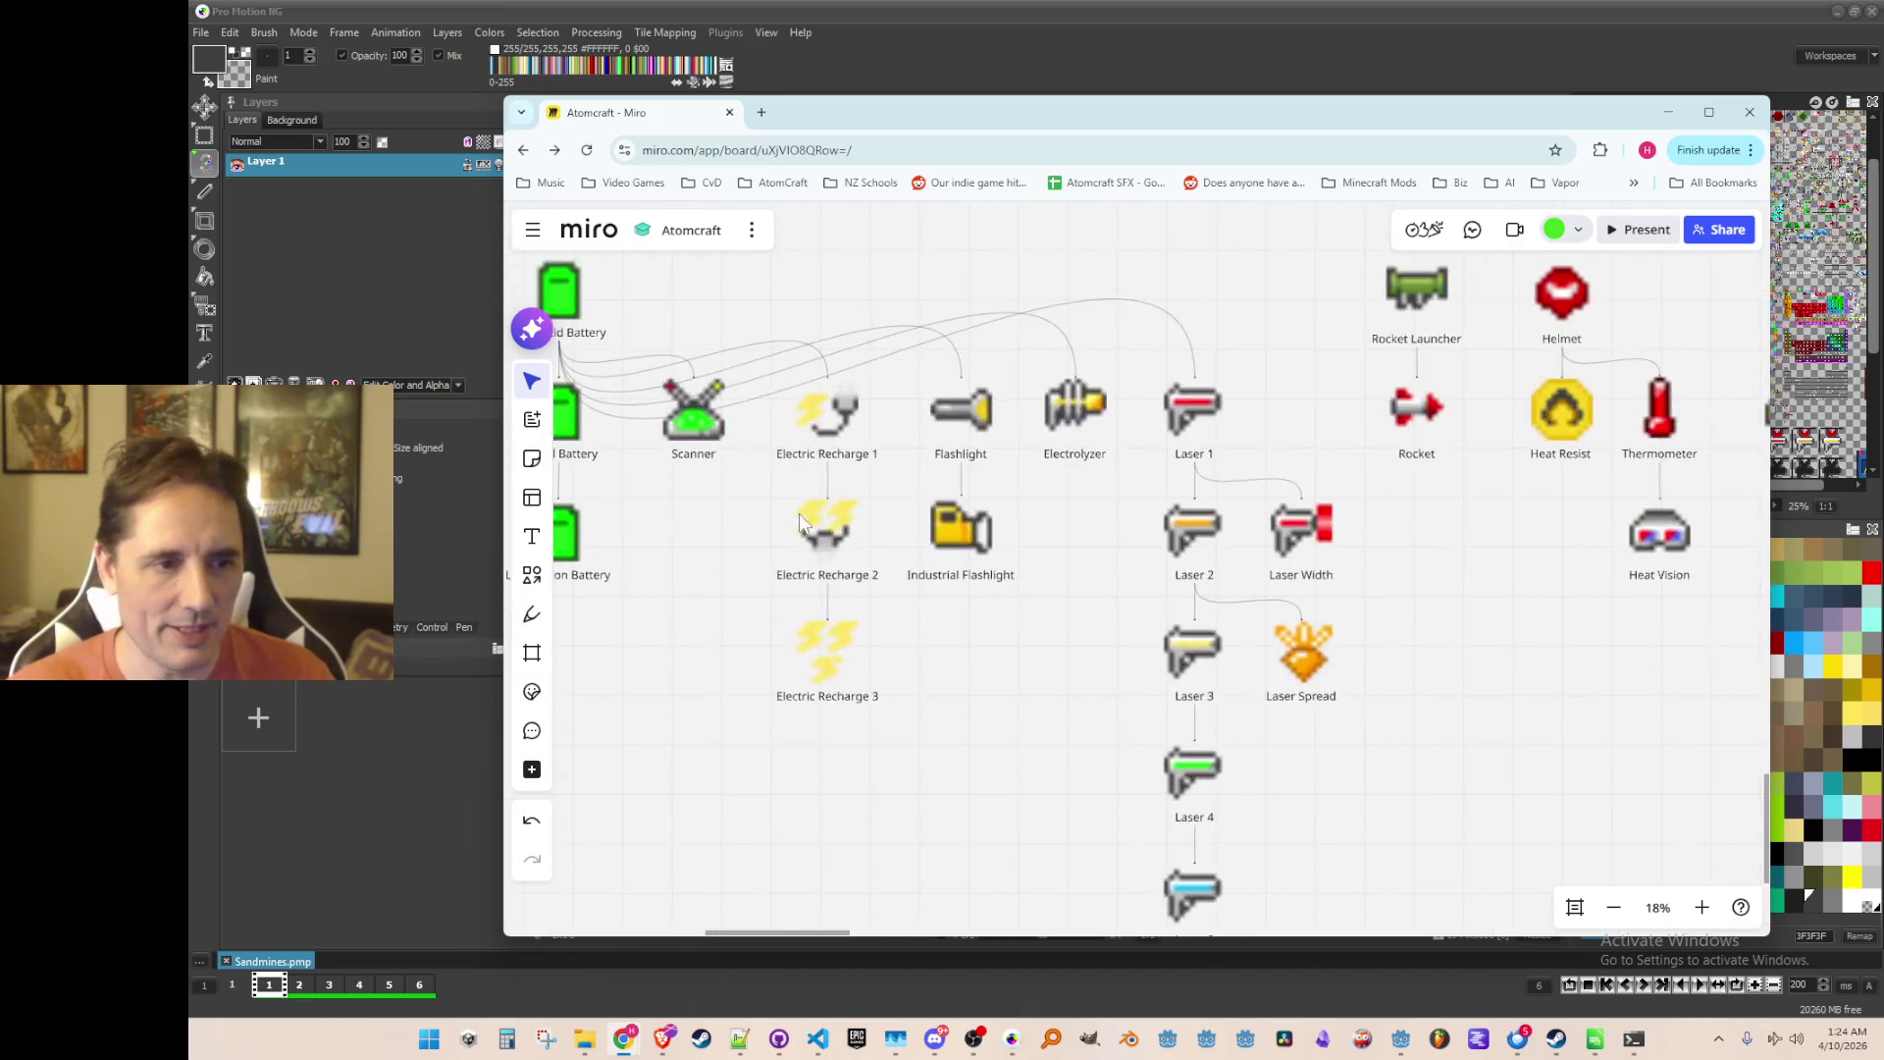
pyautogui.hscroll(-2, 785, 294)
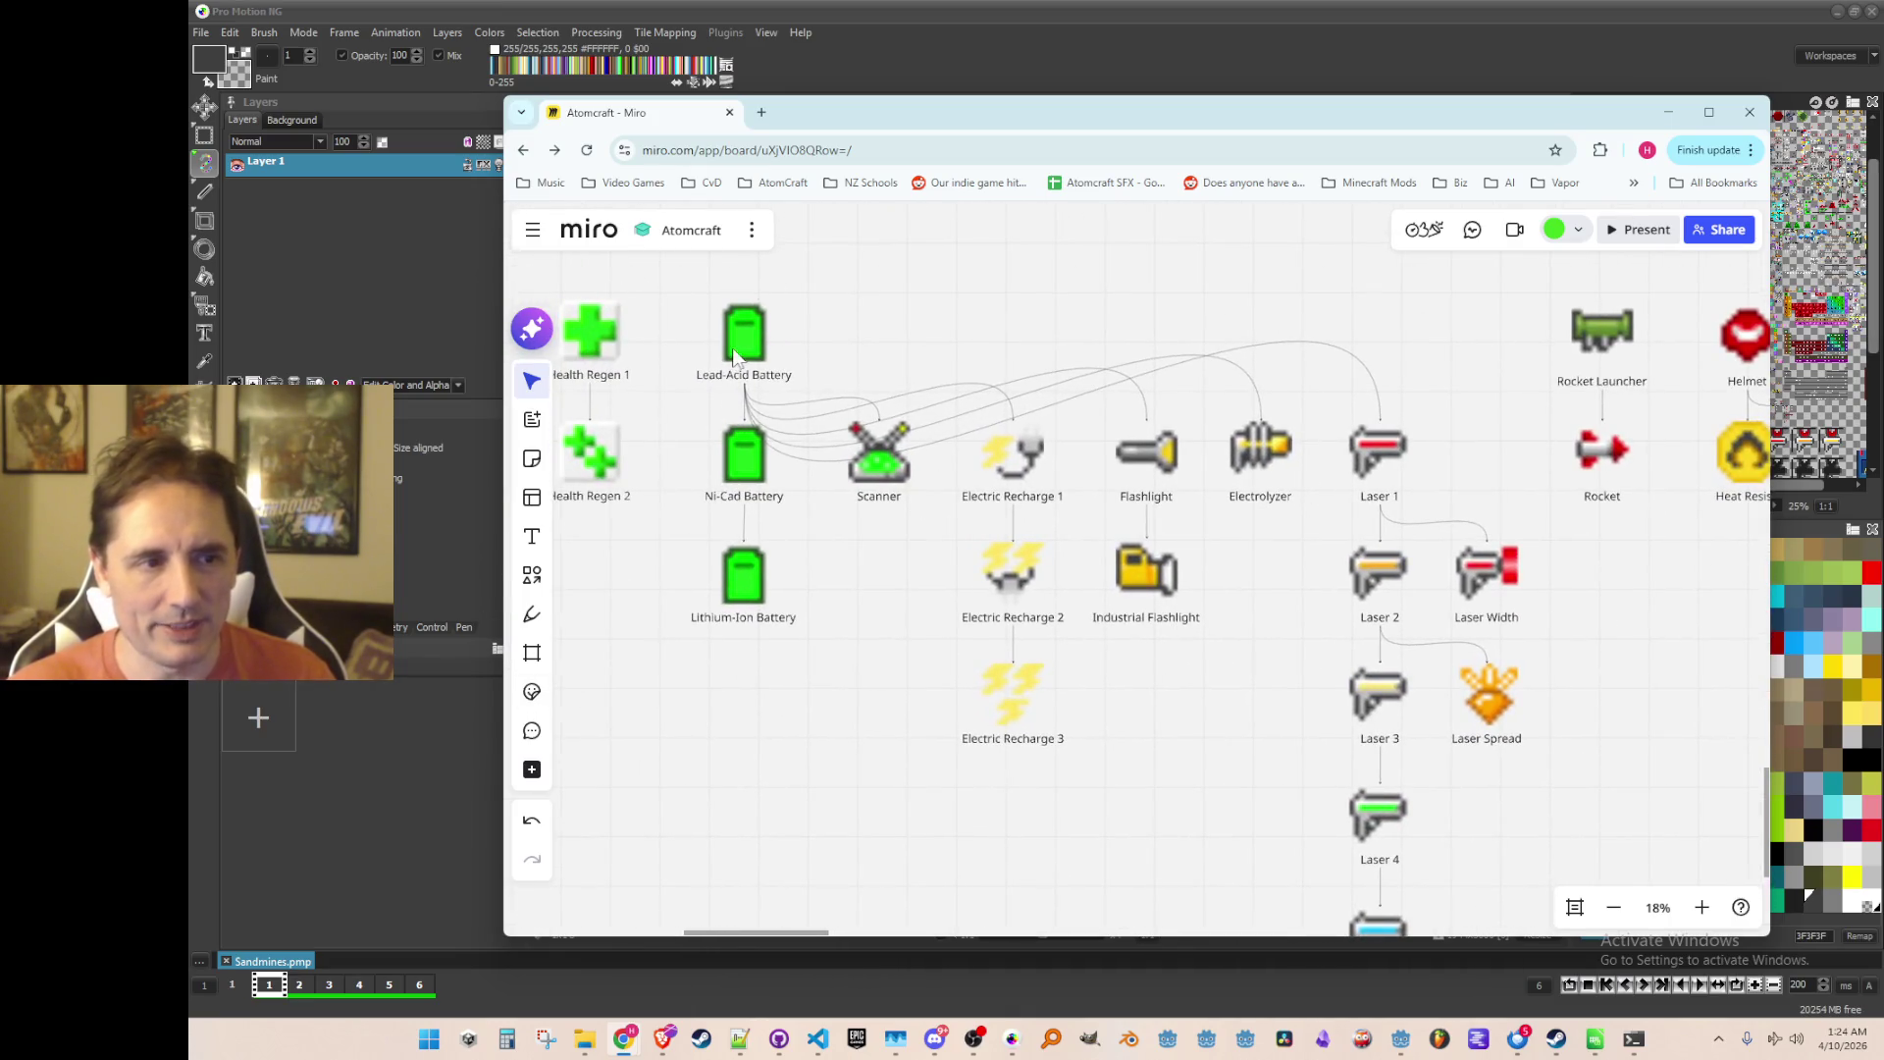
pyautogui.scroll(-2, 757, 446)
pyautogui.scroll(-1, 773, 531)
pyautogui.scroll(3, 799, 652)
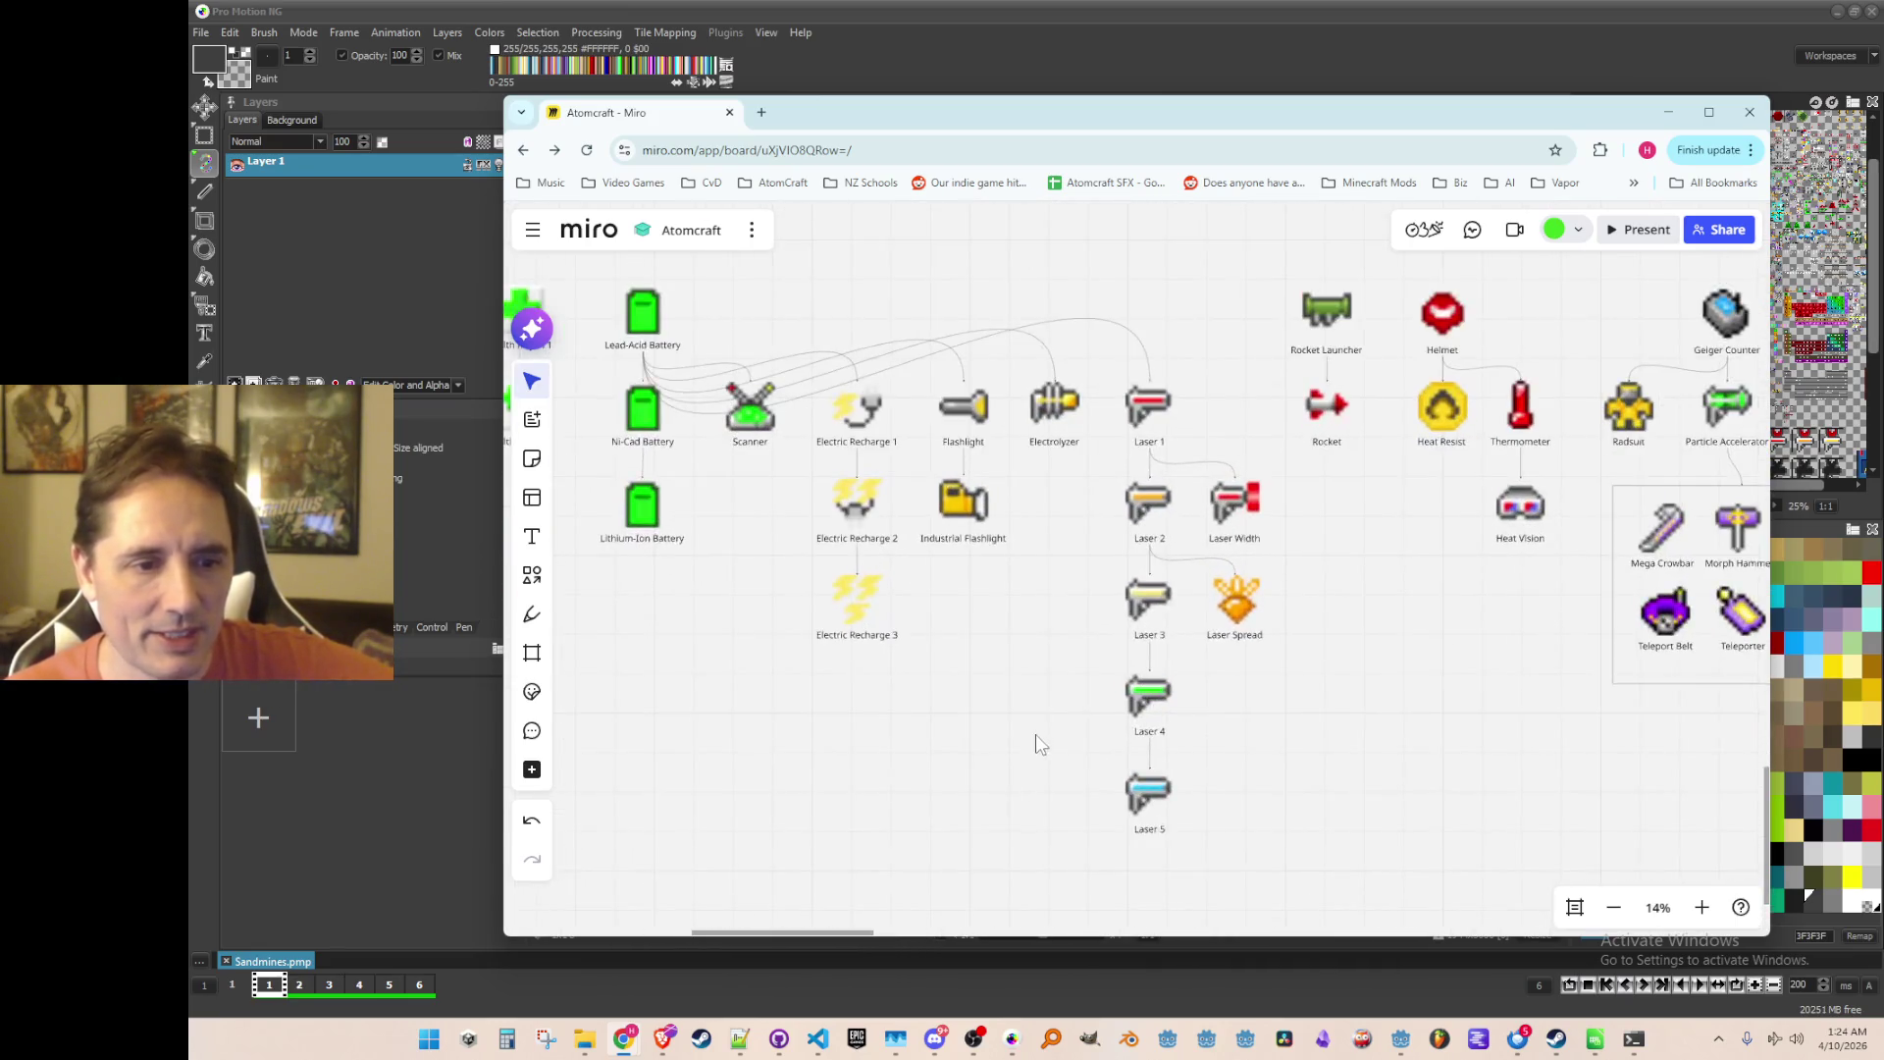
pyautogui.scroll(-5, 1034, 734)
pyautogui.scroll(4, 1200, 589)
pyautogui.scroll(5, 1021, 736)
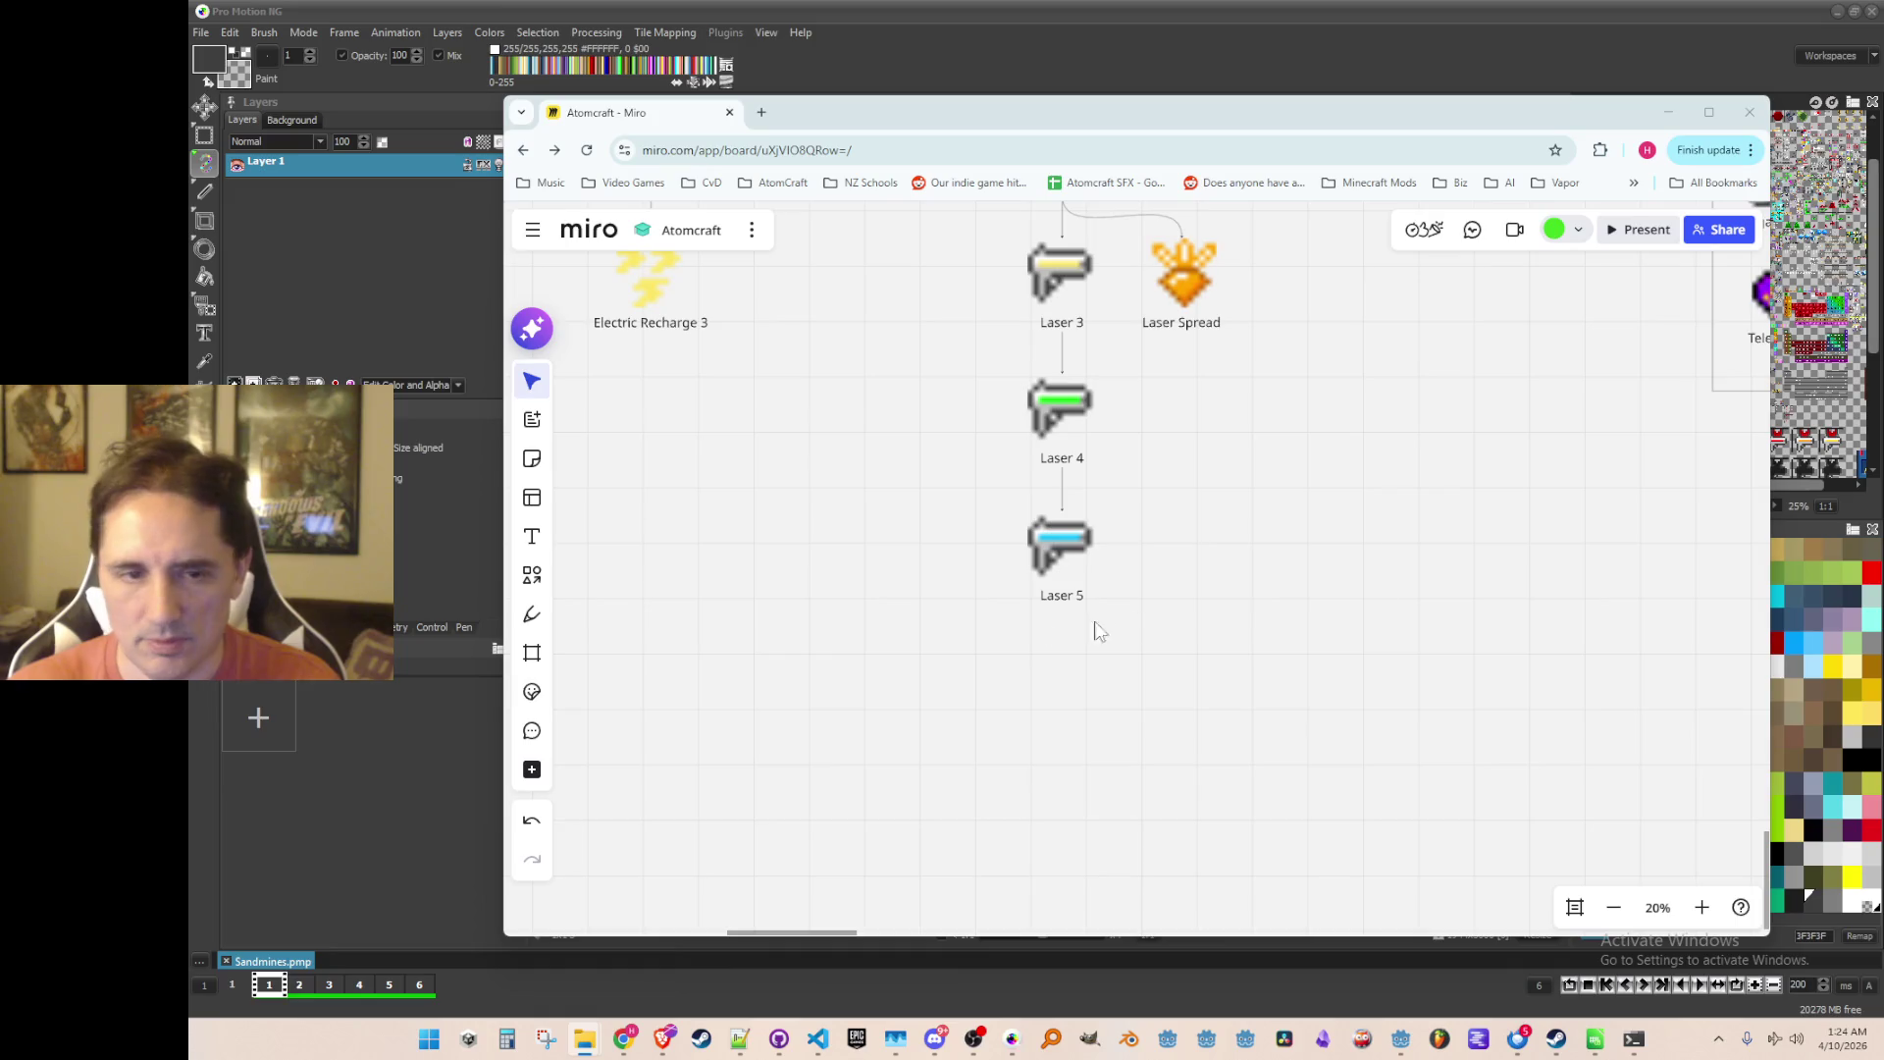
pyautogui.scroll(3, 1118, 647)
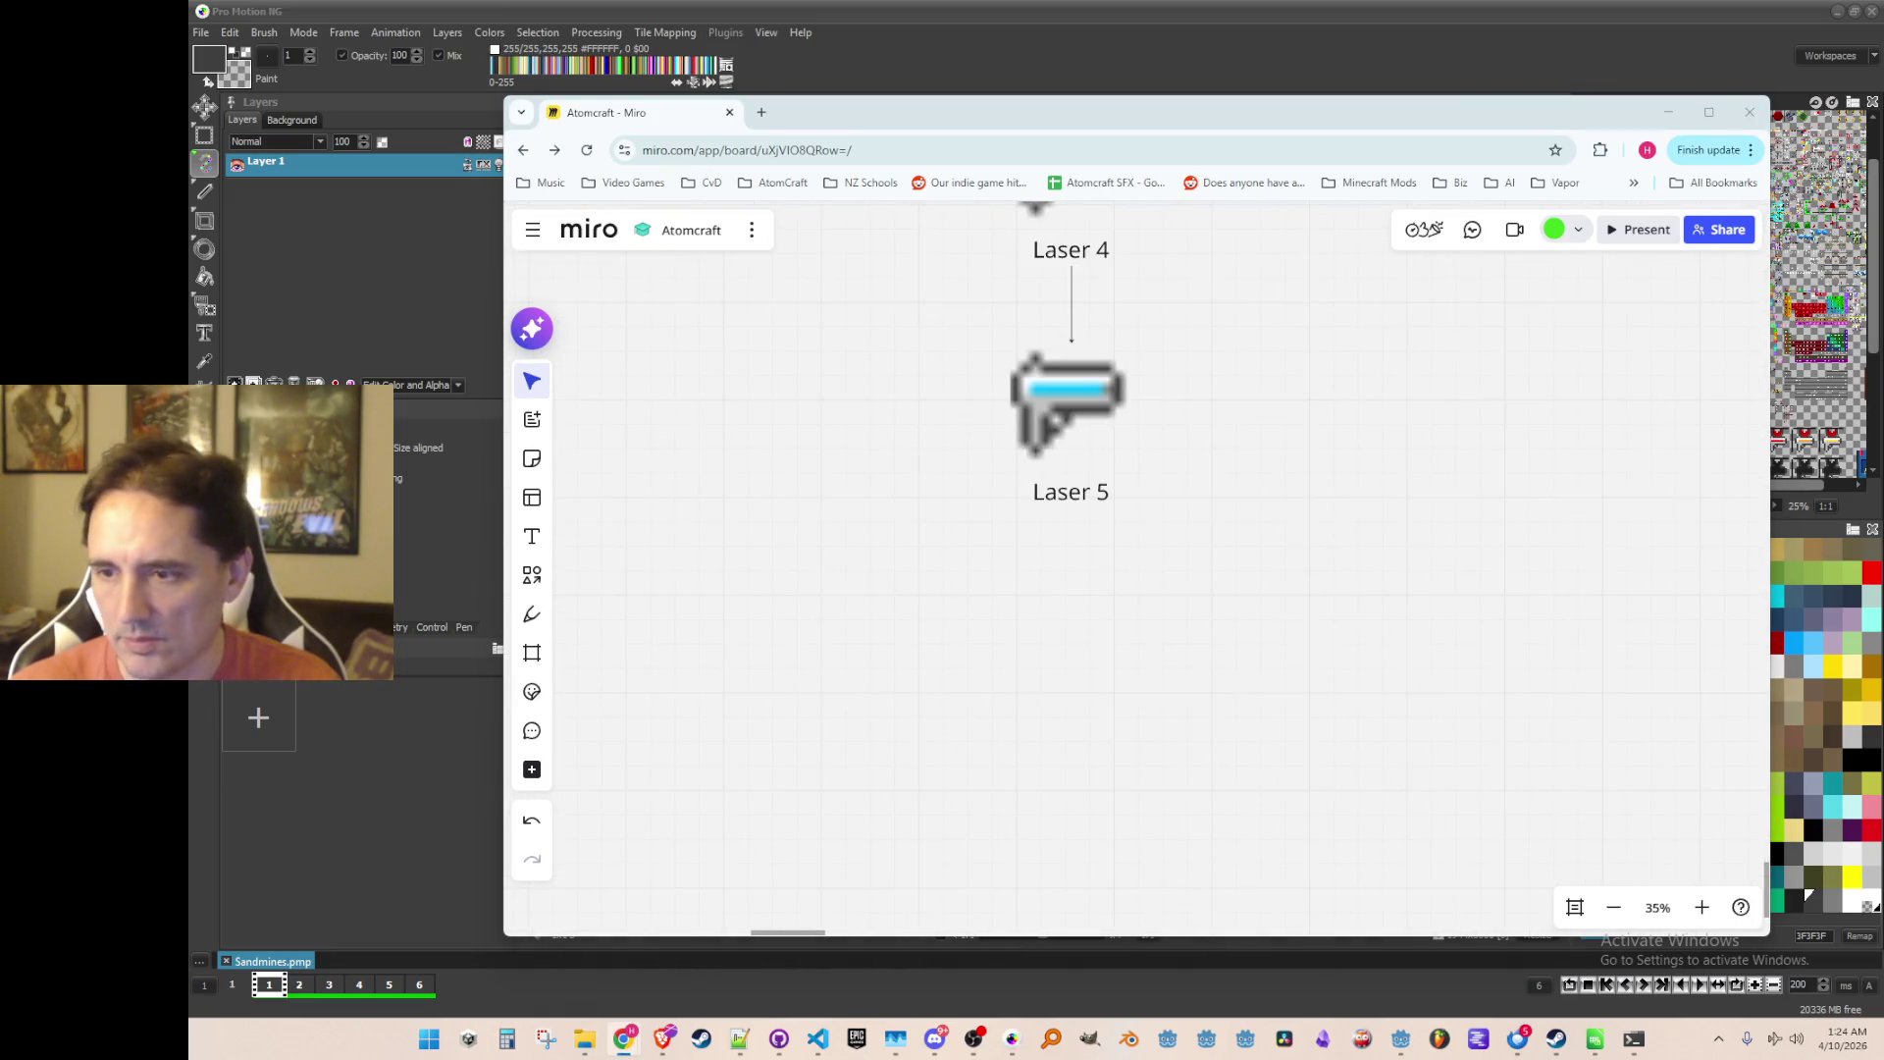
# Step: Drop the purple laser image onto the board and place it below Laser 5
pyautogui.moveTo(506, 618); pyautogui.dragTo(1026, 615)
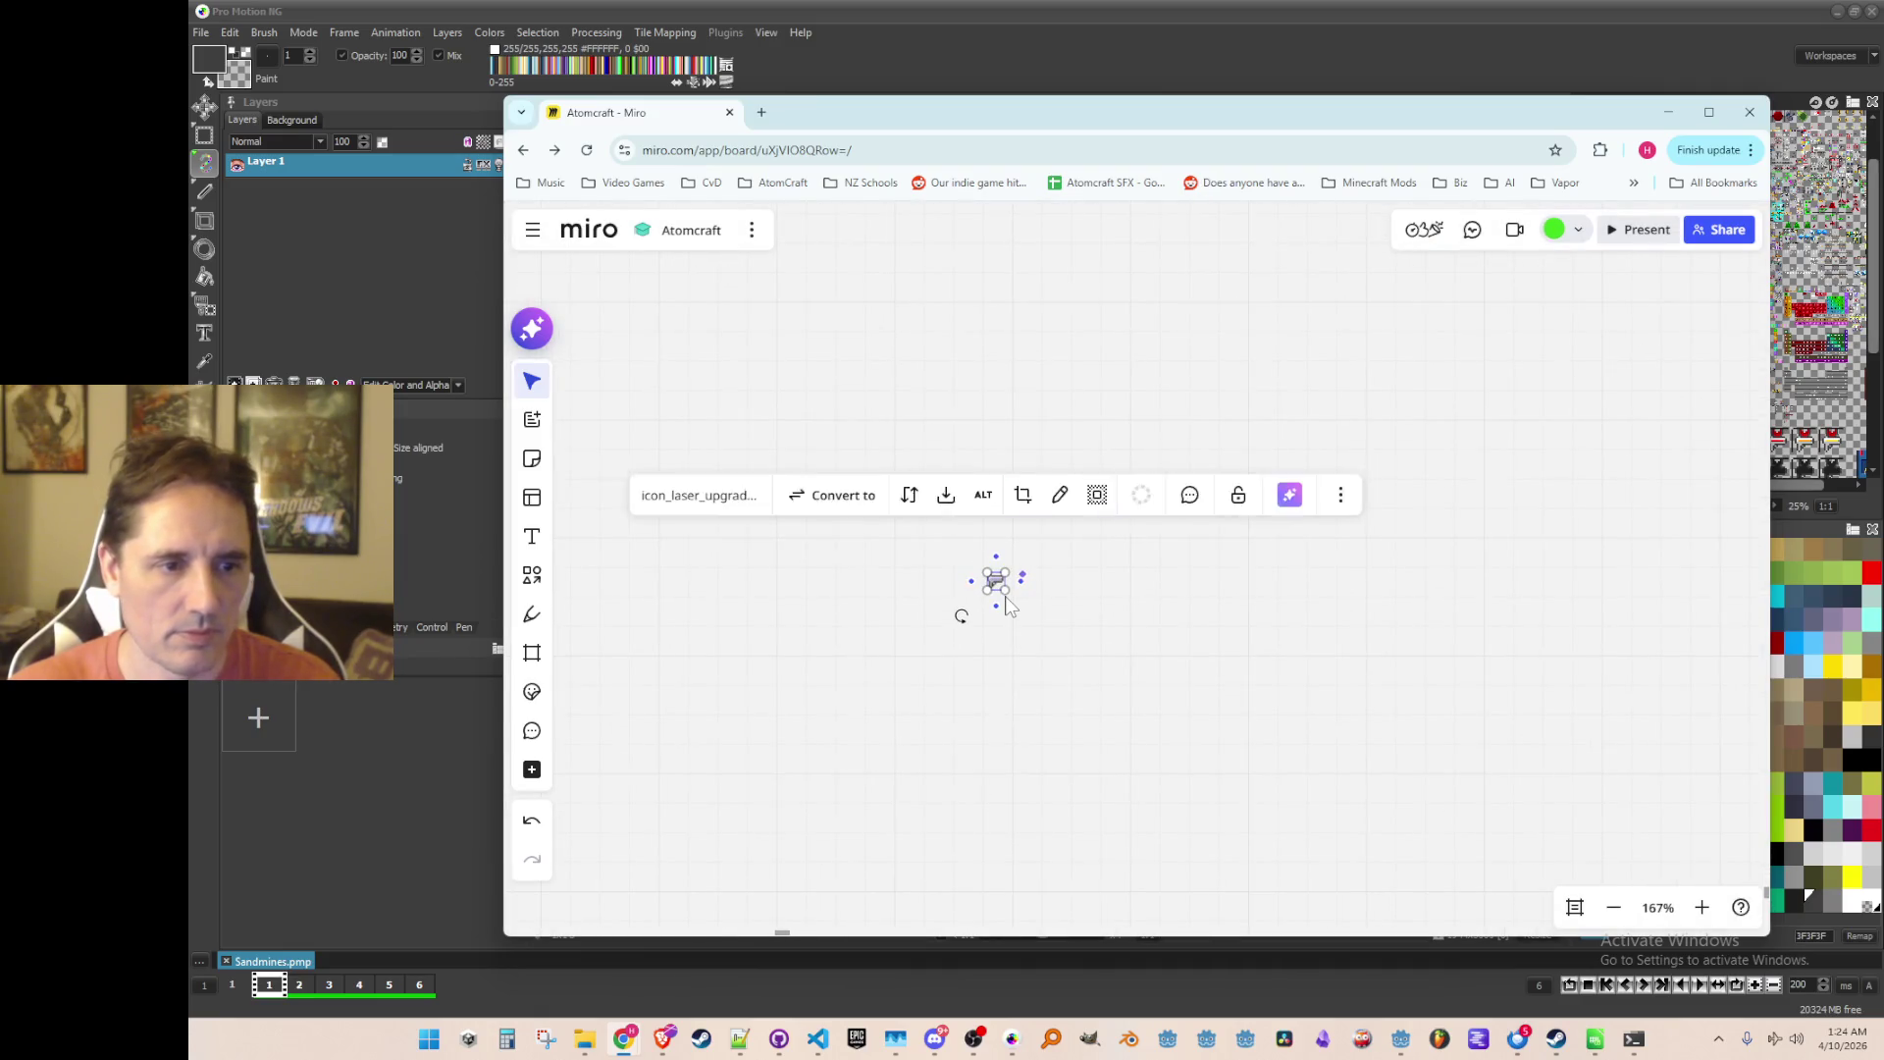
pyautogui.scroll(-10, 1432, 765)
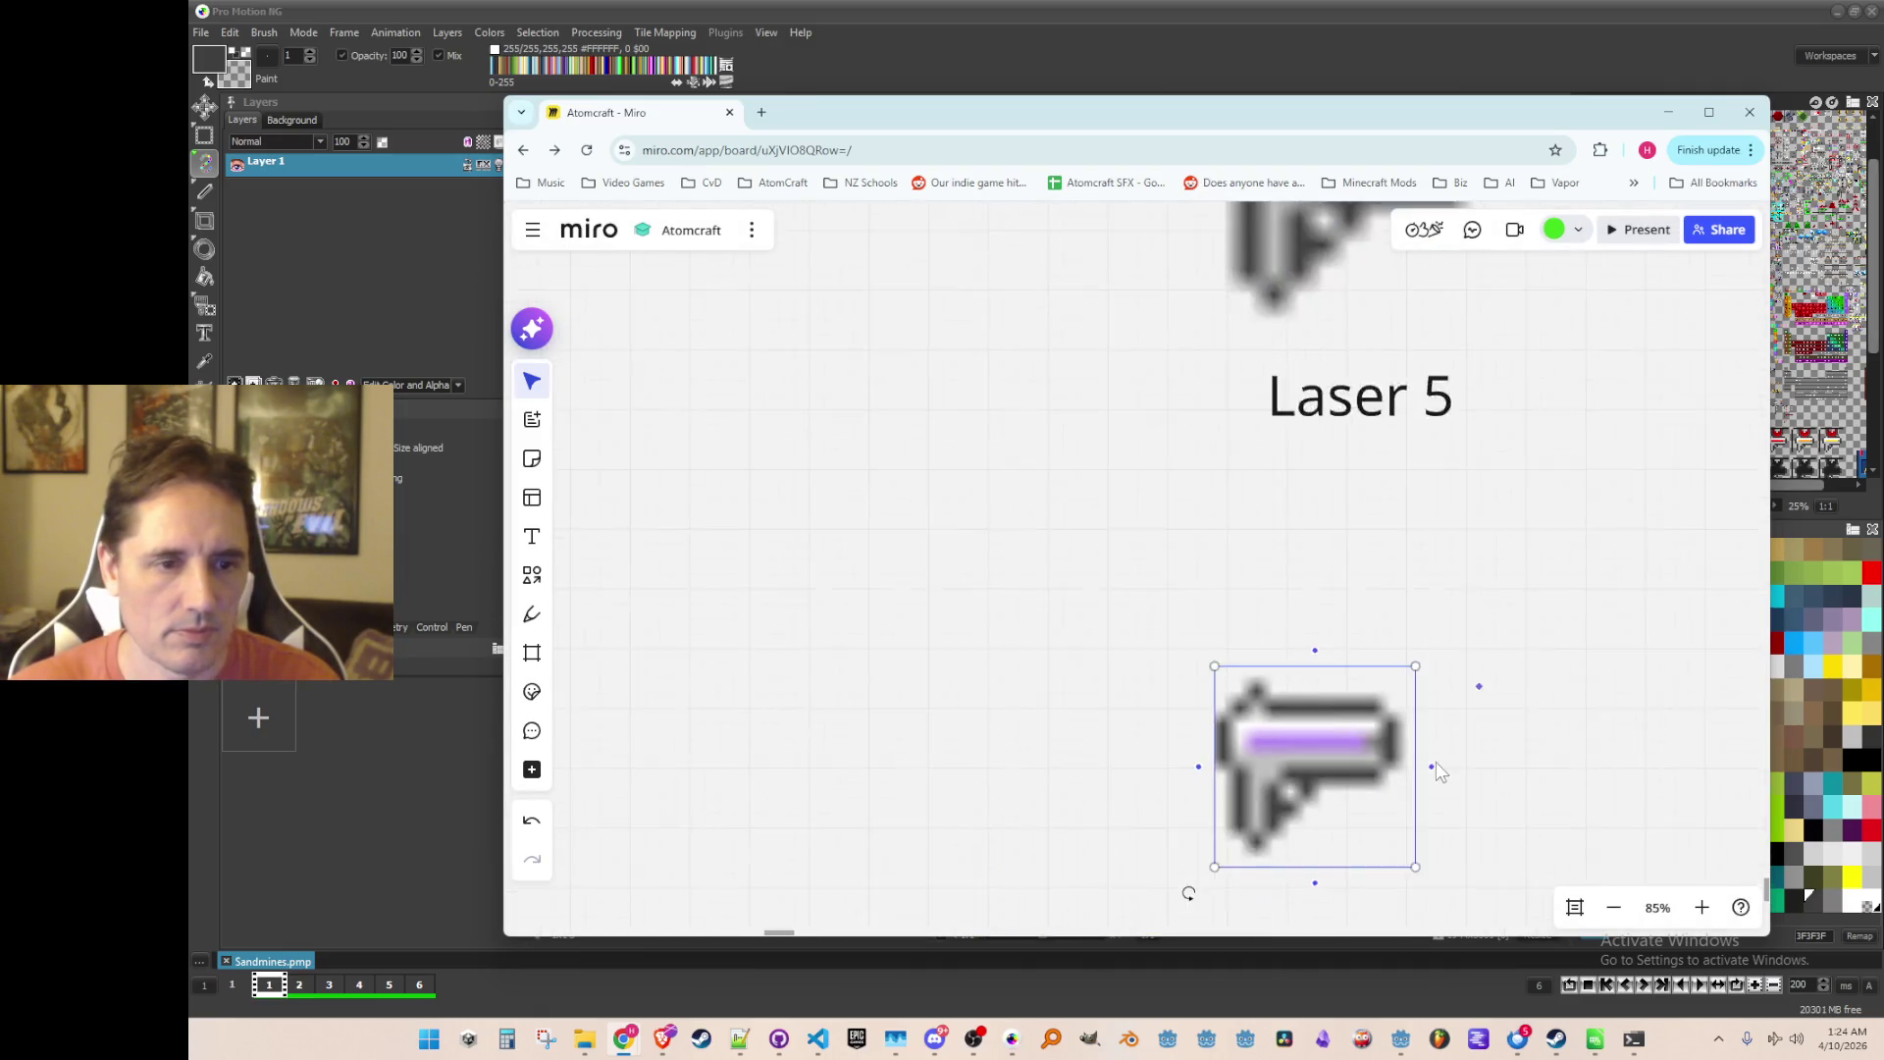
pyautogui.hscroll(2, 1354, 780)
pyautogui.moveTo(1199, 761)
pyautogui.mouseDown()
pyautogui.moveTo(1201, 684)
pyautogui.moveTo(1305, 780)
pyautogui.mouseUp()
pyautogui.click(1426, 832)
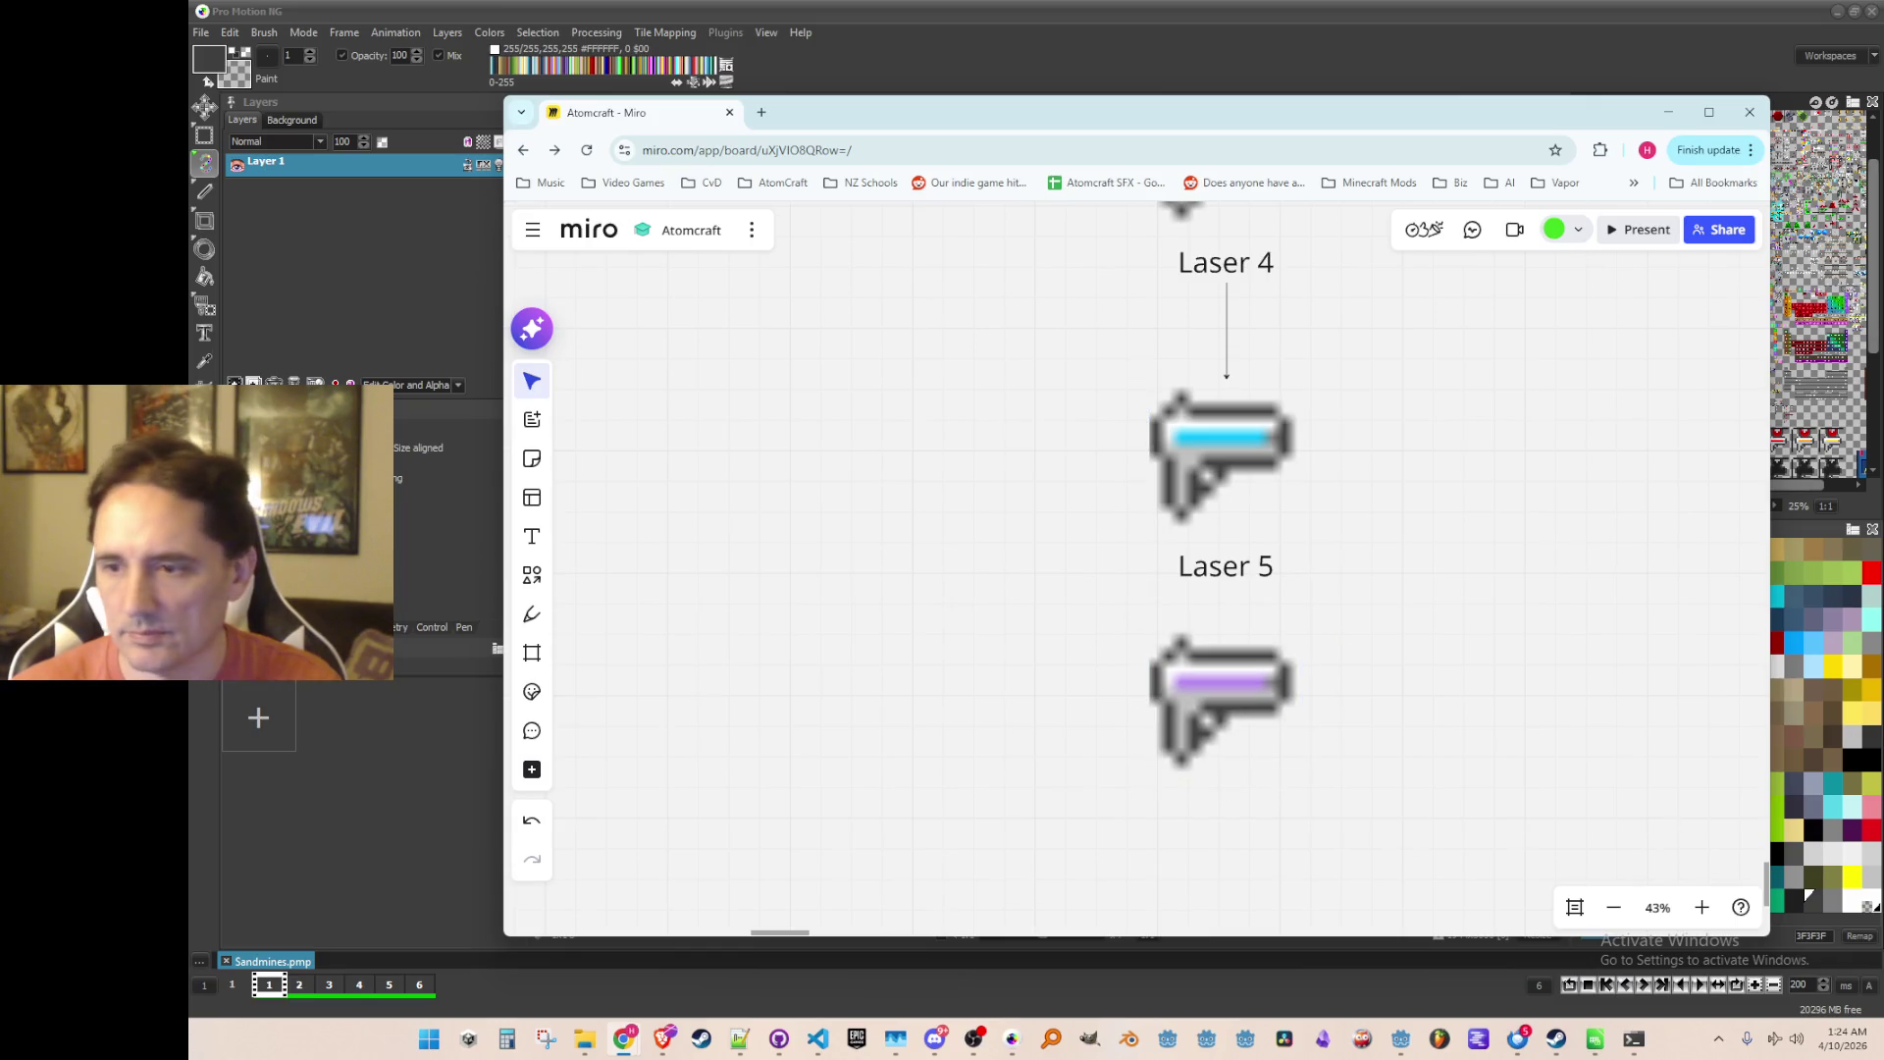
# Step: Drop the white laser image and line it up beside the purple laser
pyautogui.moveTo(1779, 769)
pyautogui.mouseDown()
pyautogui.moveTo(1347, 655)
pyautogui.moveTo(1637, 923)
pyautogui.mouseUp()
pyautogui.scroll(10, 1305, 628)
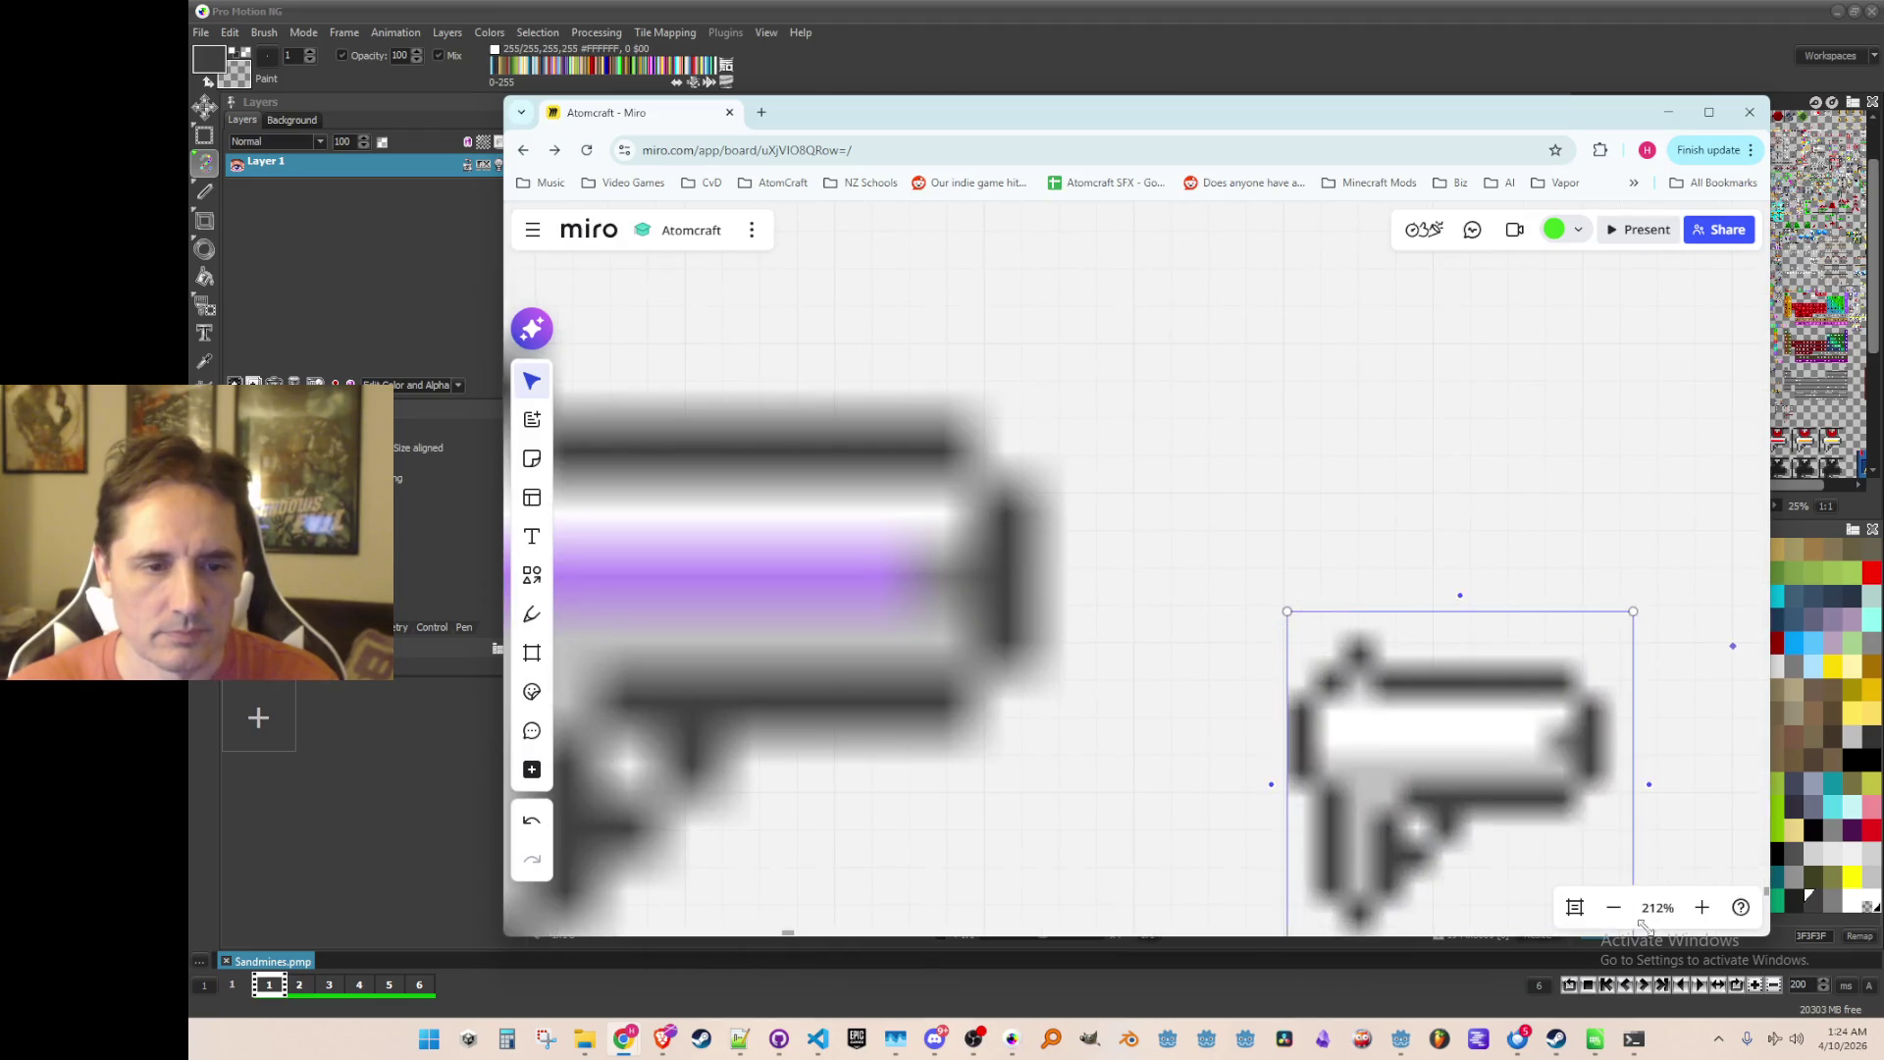
pyautogui.scroll(-8, 1299, 812)
pyautogui.moveTo(1382, 756)
pyautogui.mouseDown()
pyautogui.moveTo(1379, 655)
pyautogui.moveTo(1540, 817)
pyautogui.mouseUp()
pyautogui.scroll(-8, 1541, 817)
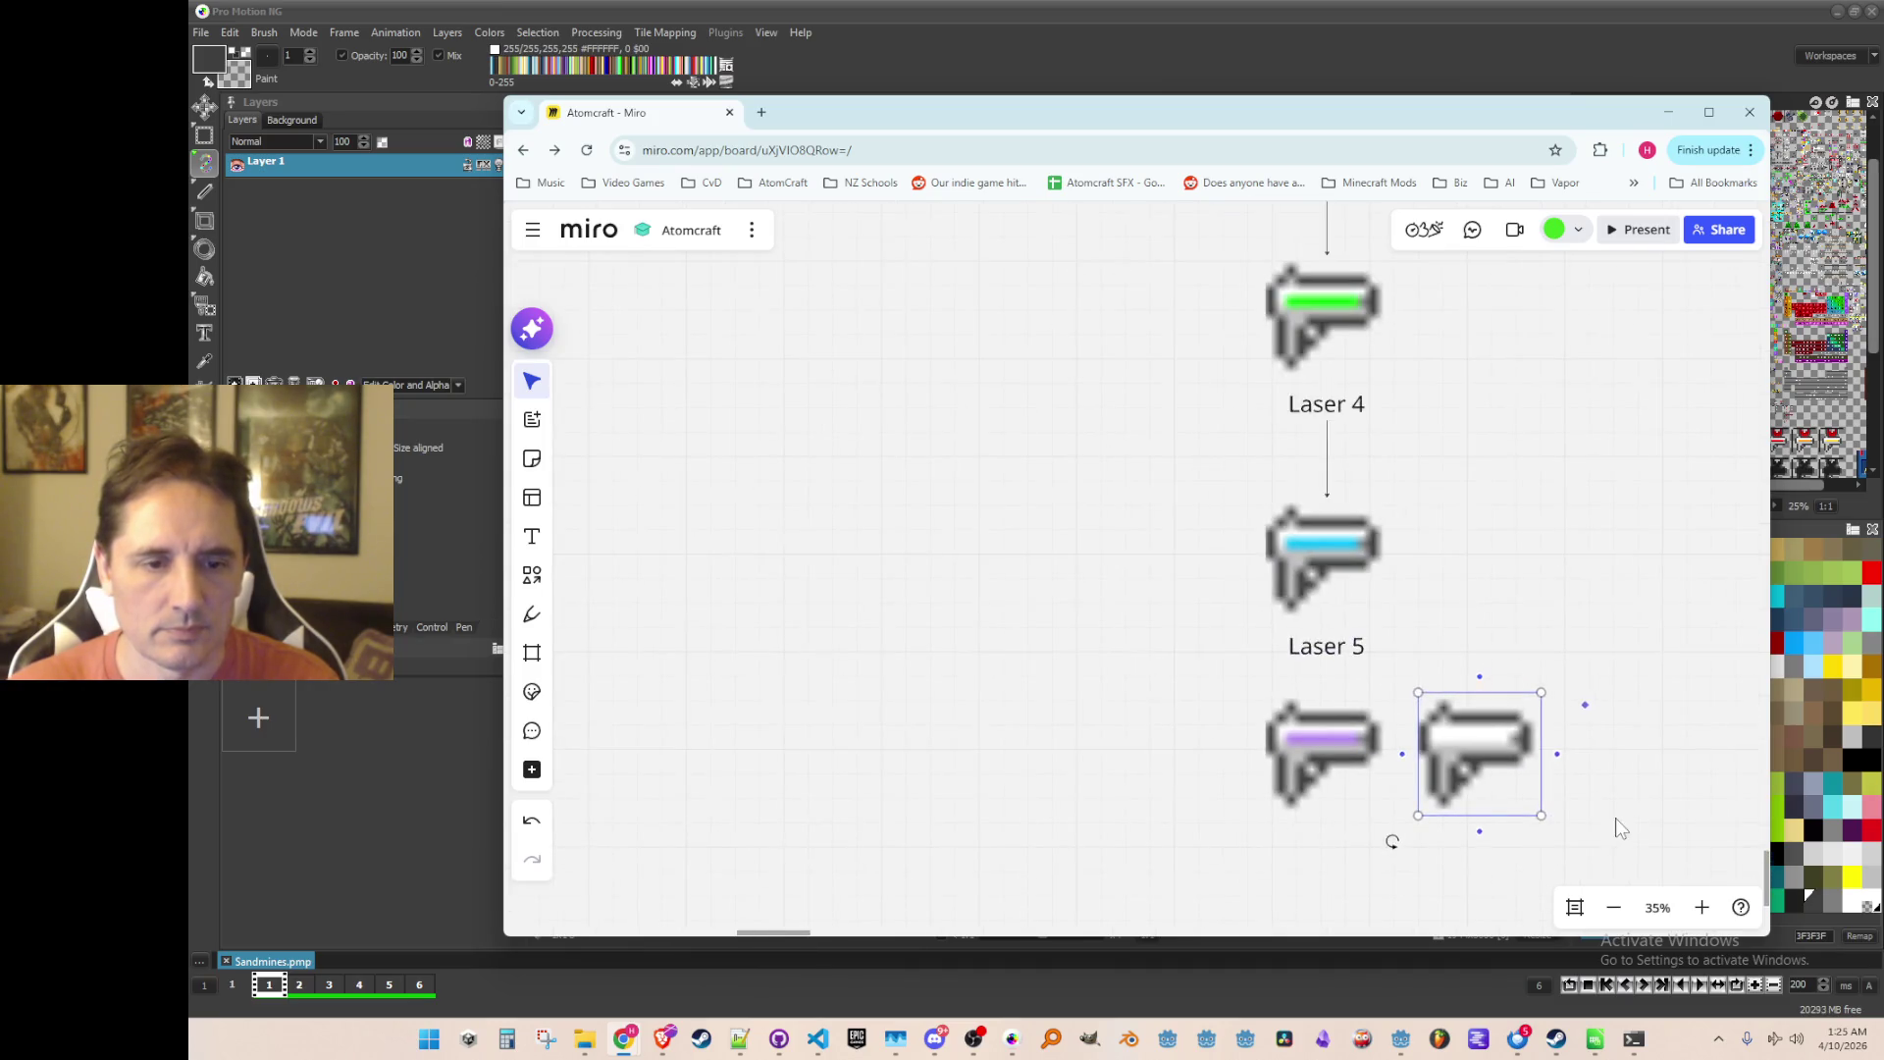
pyautogui.scroll(1, 1189, 687)
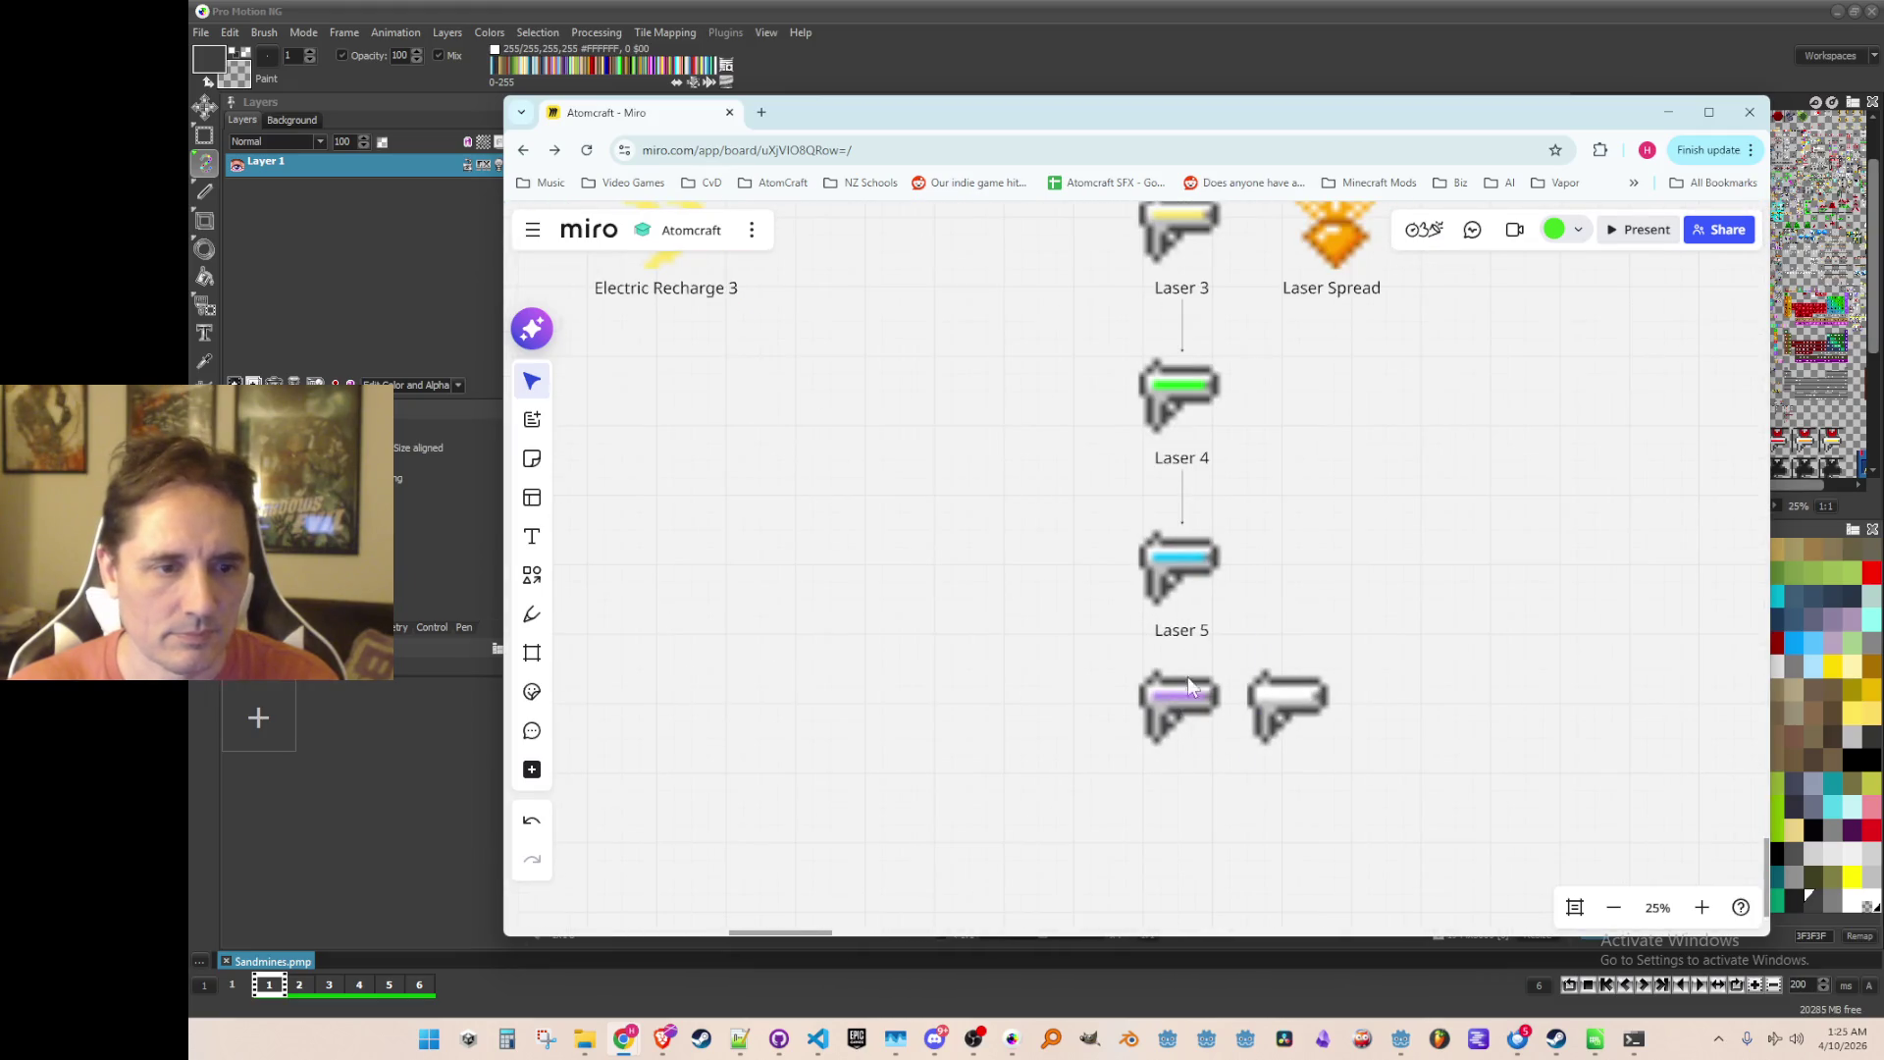
pyautogui.moveTo(1280, 726)
pyautogui.mouseDown()
pyautogui.moveTo(1367, 684)
pyautogui.moveTo(1469, 587)
pyautogui.mouseUp()
# Step: Duplicate the Laser 5 label under the purple laser and rename it Laser 6
pyautogui.click(1193, 644)
pyautogui.click(1203, 636)
pyautogui.scroll(3, 1211, 749)
pyautogui.hotkey('ctrl', 'c')
pyautogui.hotkey('ctrl', 'v')
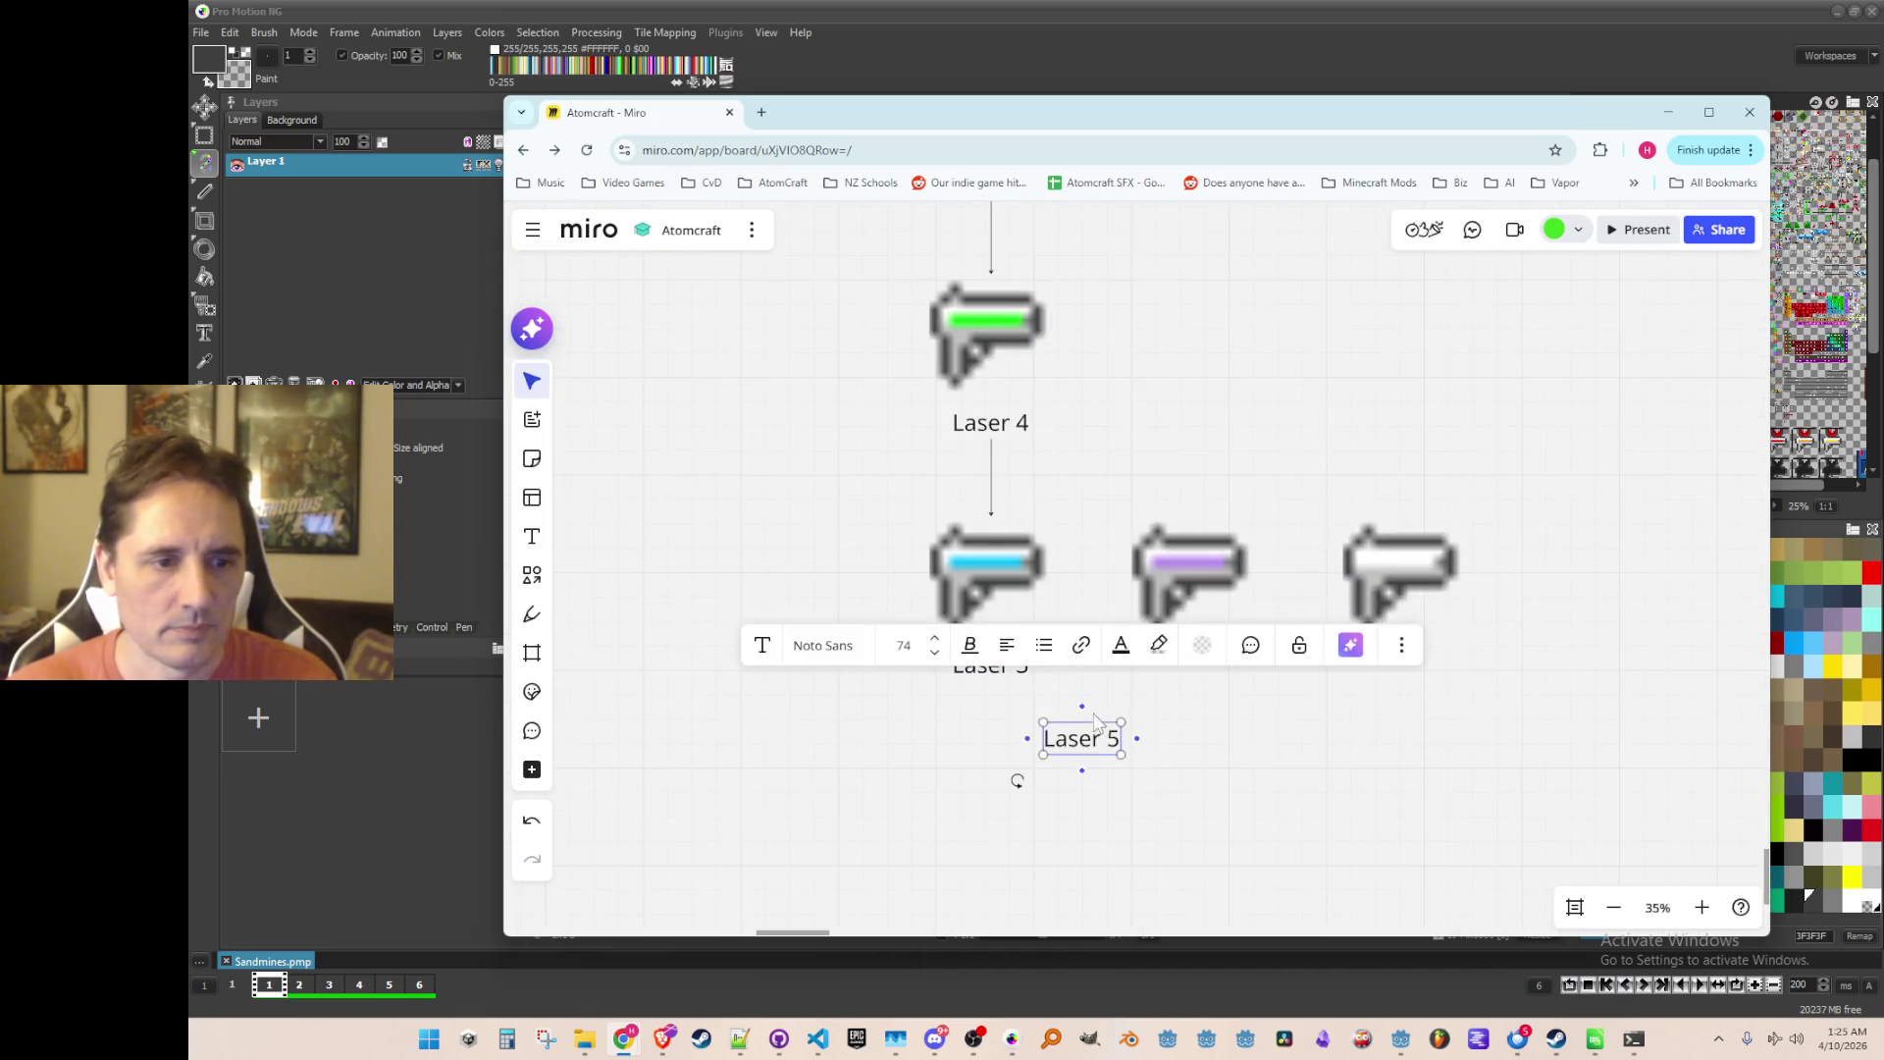
pyautogui.moveTo(1097, 743); pyautogui.dragTo(1210, 672)
pyautogui.press('End')
pyautogui.press('BackSpace')
pyautogui.write('6')
pyautogui.press('Escape')
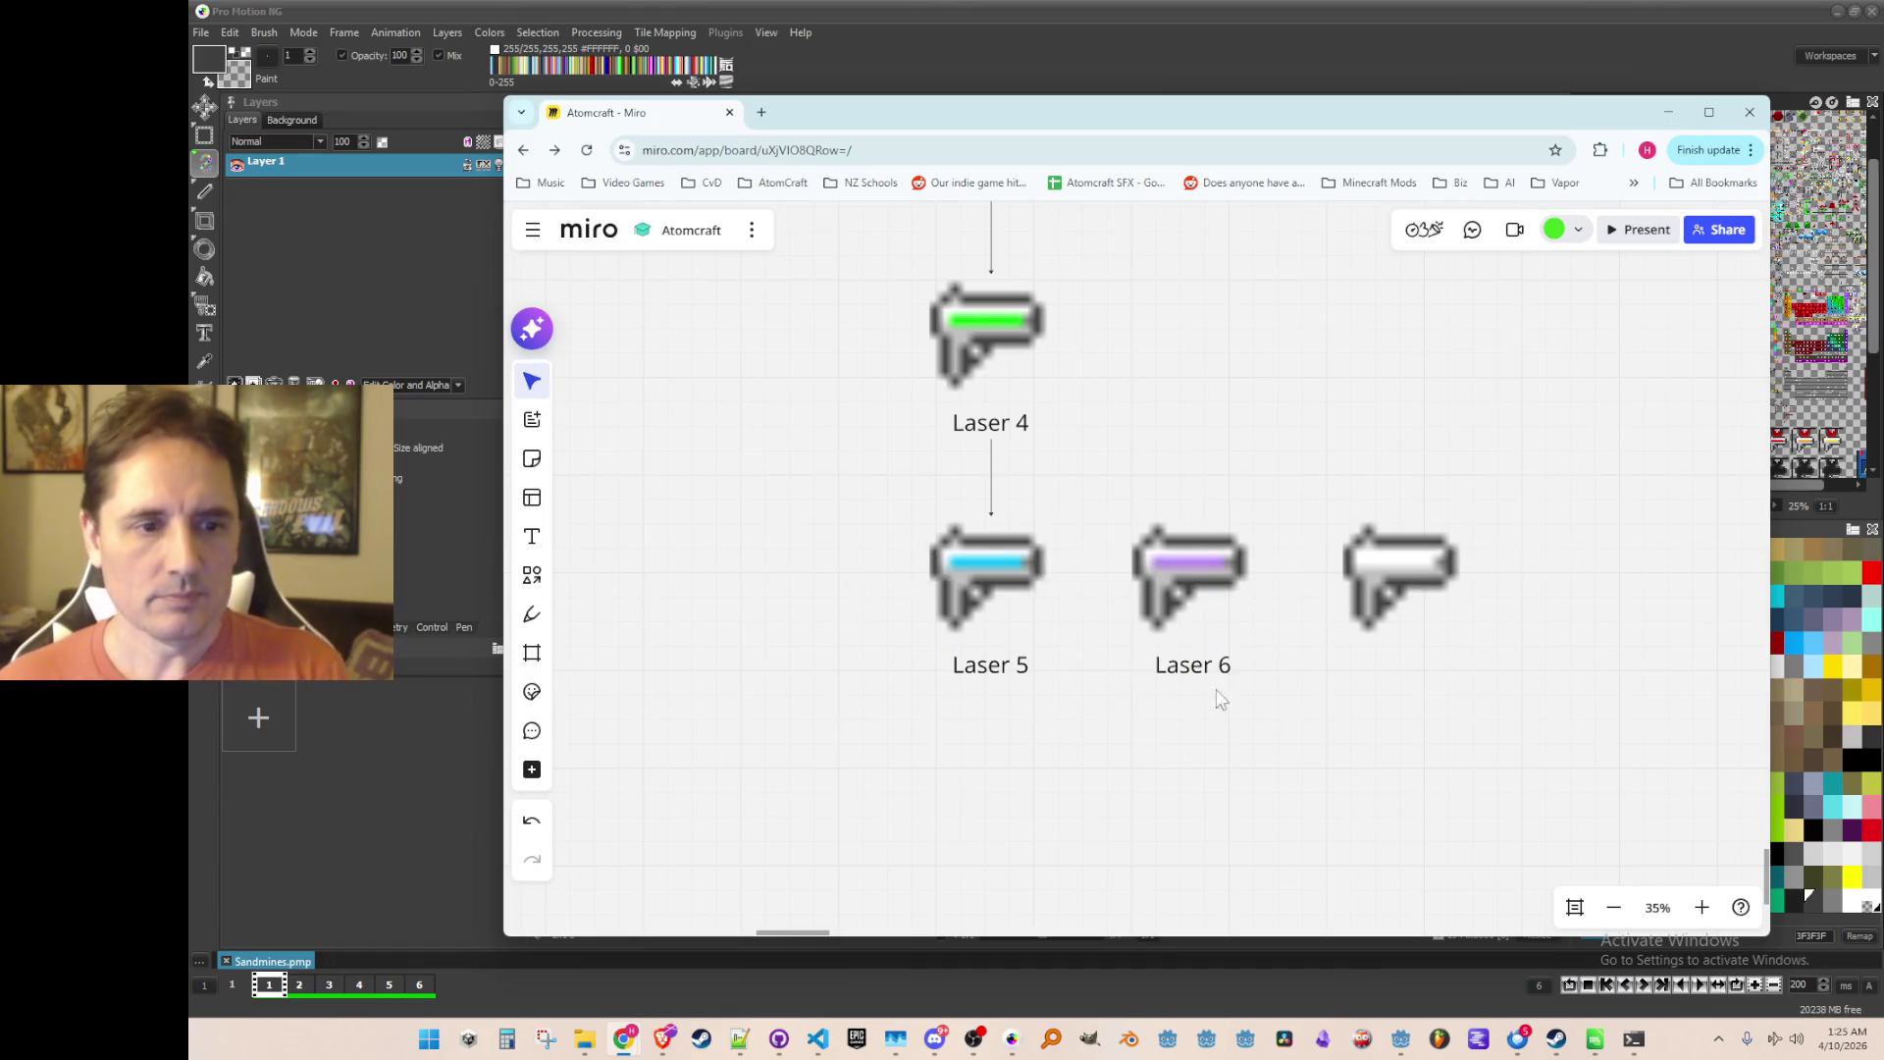
# Step: Duplicate the Laser 6 label under the white laser and rename it Laser 7
pyautogui.hotkey('ctrl', 'c')
pyautogui.hotkey('ctrl', 'v')
pyautogui.moveTo(1332, 719)
pyautogui.mouseDown()
pyautogui.moveTo(1365, 677)
pyautogui.moveTo(1401, 677)
pyautogui.mouseUp()
pyautogui.click(1400, 667)
pyautogui.press('BackSpace')
pyautogui.write('7')
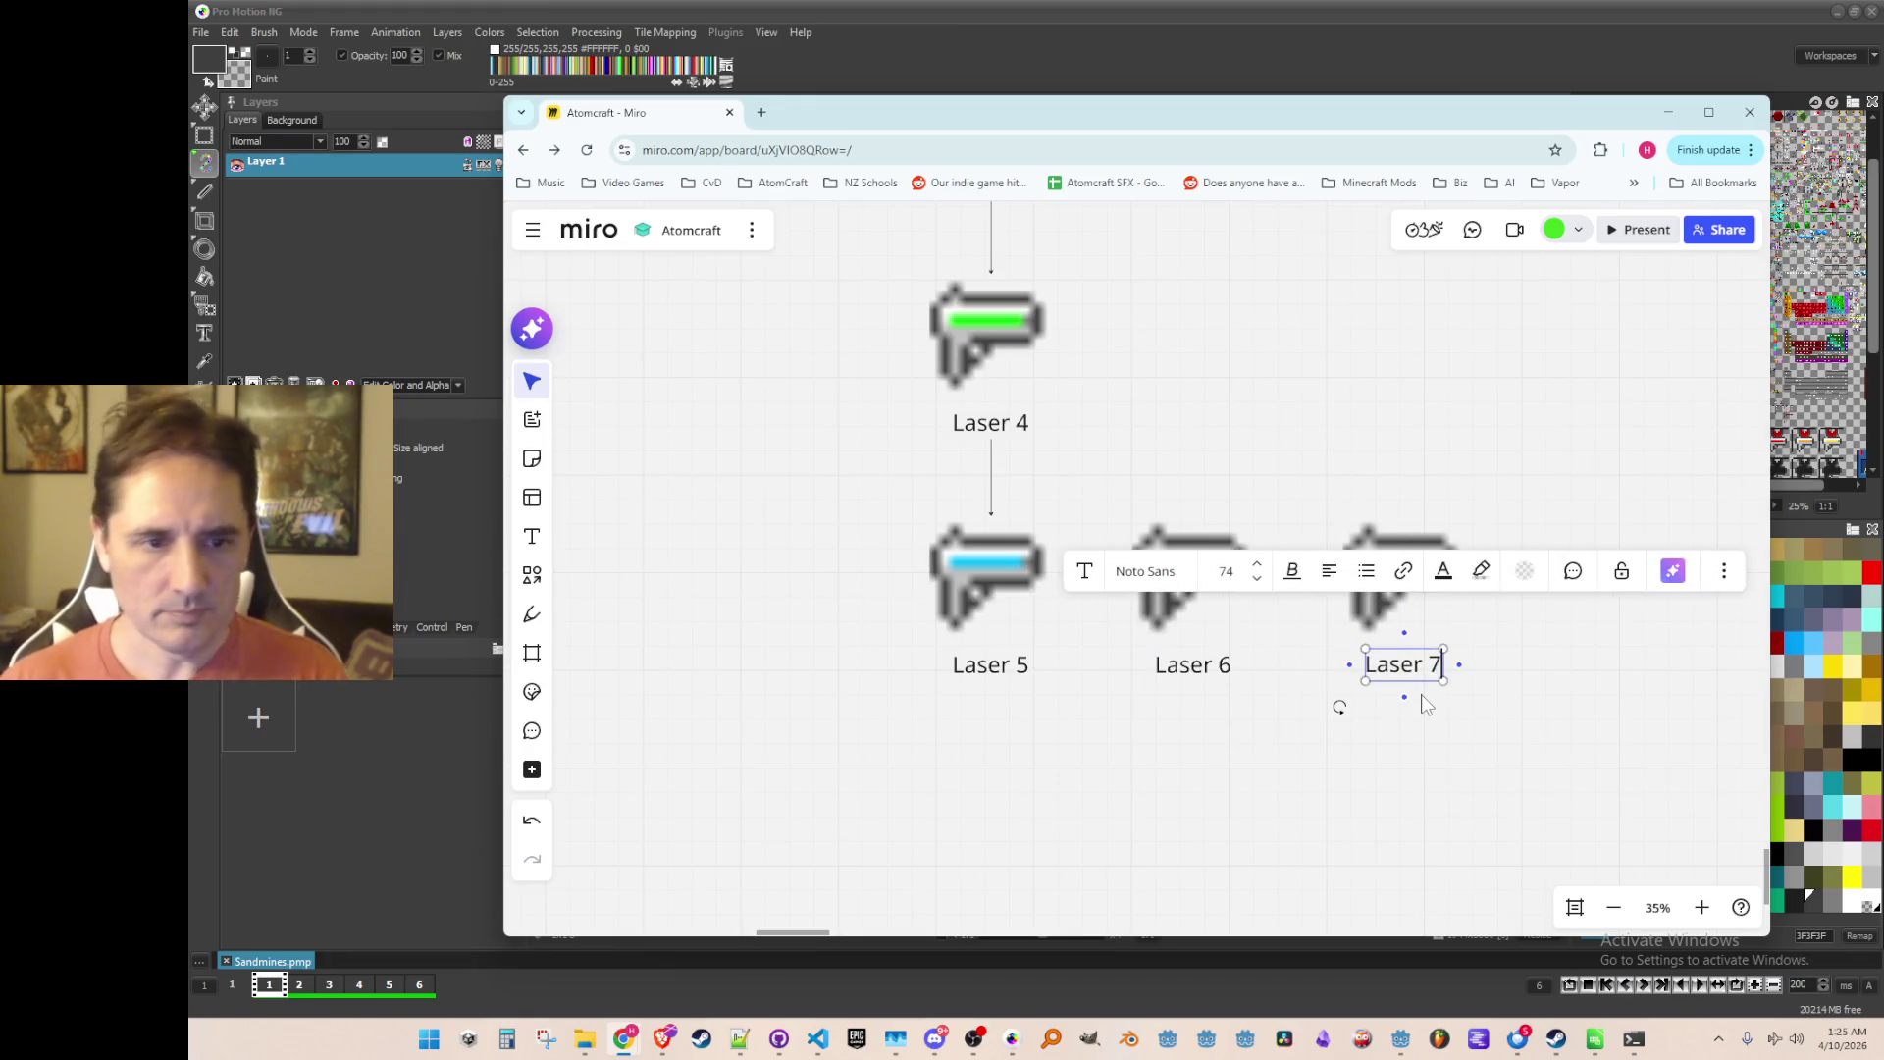
pyautogui.click(1346, 789)
# Step: Stack Laser 6 directly below Laser 5 and Laser 7 below Laser 6
pyautogui.scroll(-3, 1317, 768)
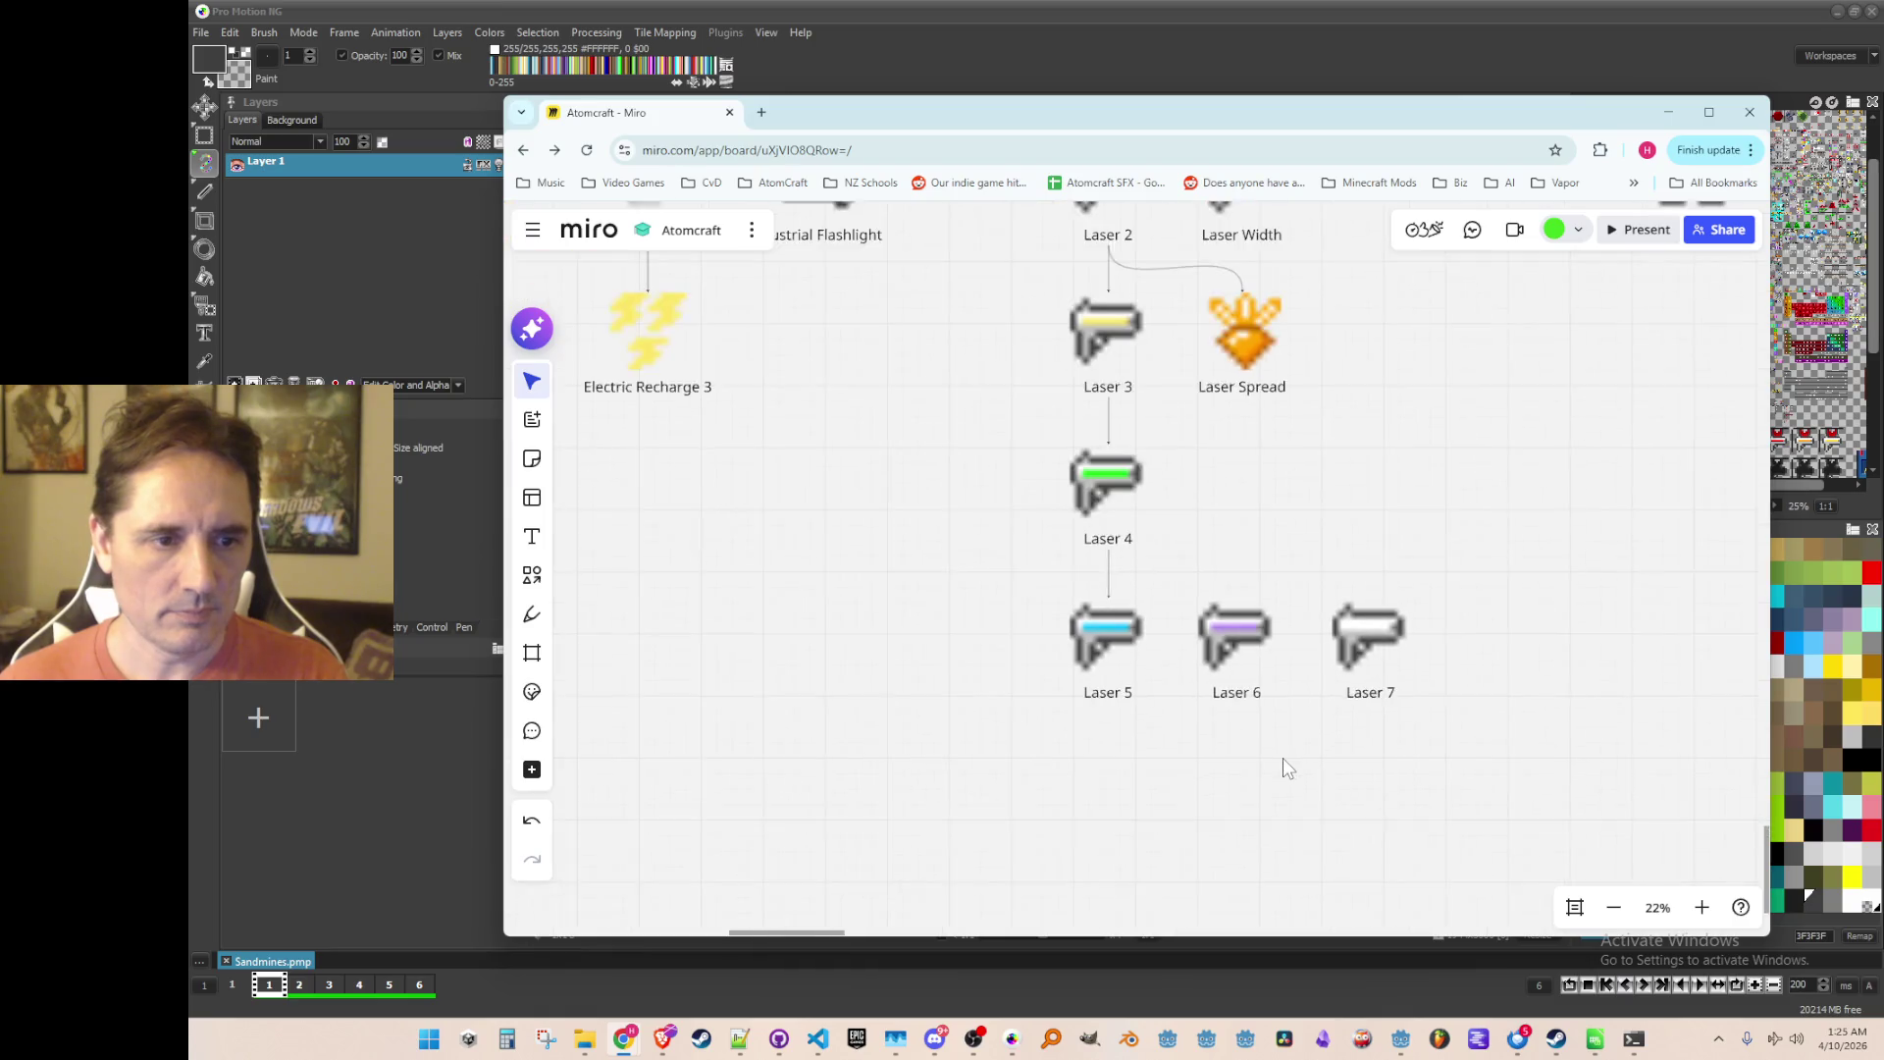
pyautogui.moveTo(1232, 561)
pyautogui.mouseDown()
pyautogui.moveTo(1097, 763)
pyautogui.moveTo(1120, 736)
pyautogui.mouseUp()
pyautogui.moveTo(1345, 681)
pyautogui.mouseDown()
pyautogui.moveTo(1451, 587)
pyautogui.moveTo(1274, 782)
pyautogui.moveTo(1258, 773)
pyautogui.mouseUp()
pyautogui.scroll(-3, 1451, 587)
pyautogui.scroll(3, 1258, 686)
# Step: Draw connector arrows from Laser 5 to Laser 6 and Laser 6 to Laser 7
pyautogui.click(1258, 512)
pyautogui.moveTo(1249, 530); pyautogui.dragTo(1263, 618)
pyautogui.click(1274, 516)
pyautogui.click(1262, 698)
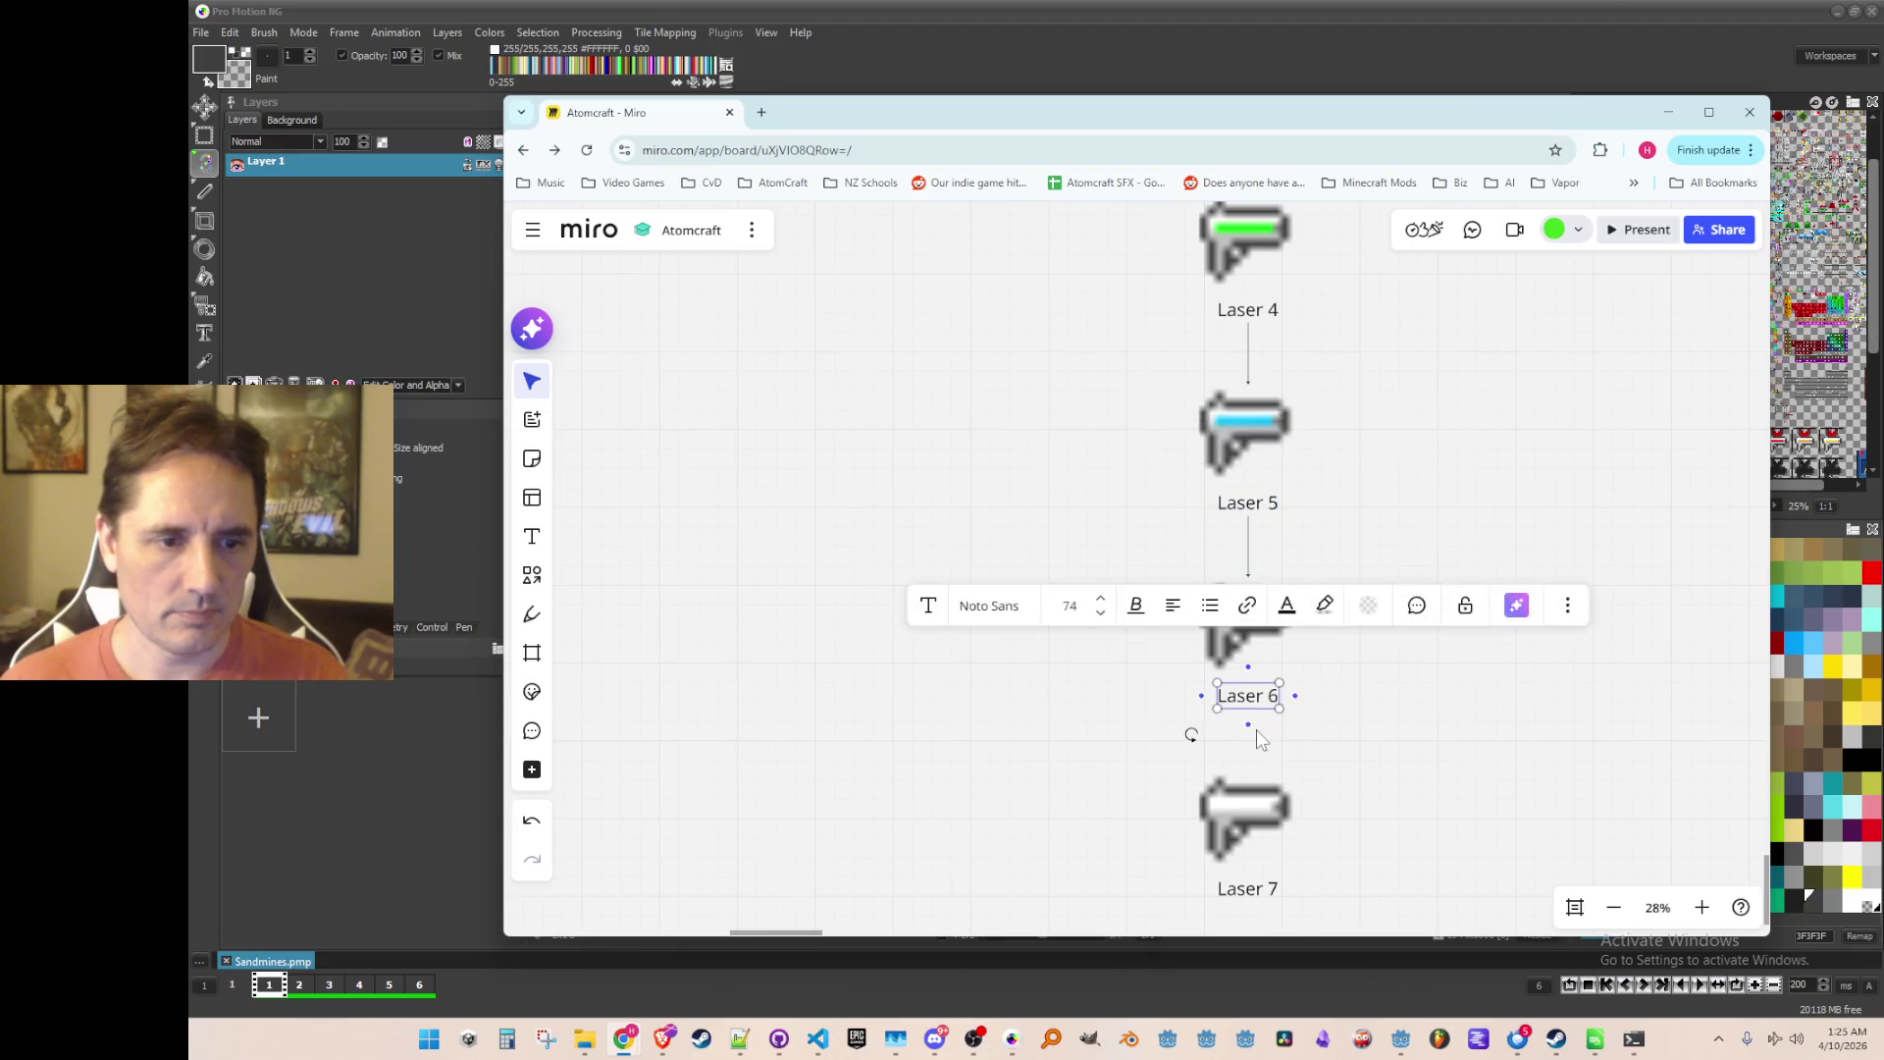
pyautogui.moveTo(1248, 724); pyautogui.dragTo(1258, 785)
pyautogui.scroll(-5, 1217, 692)
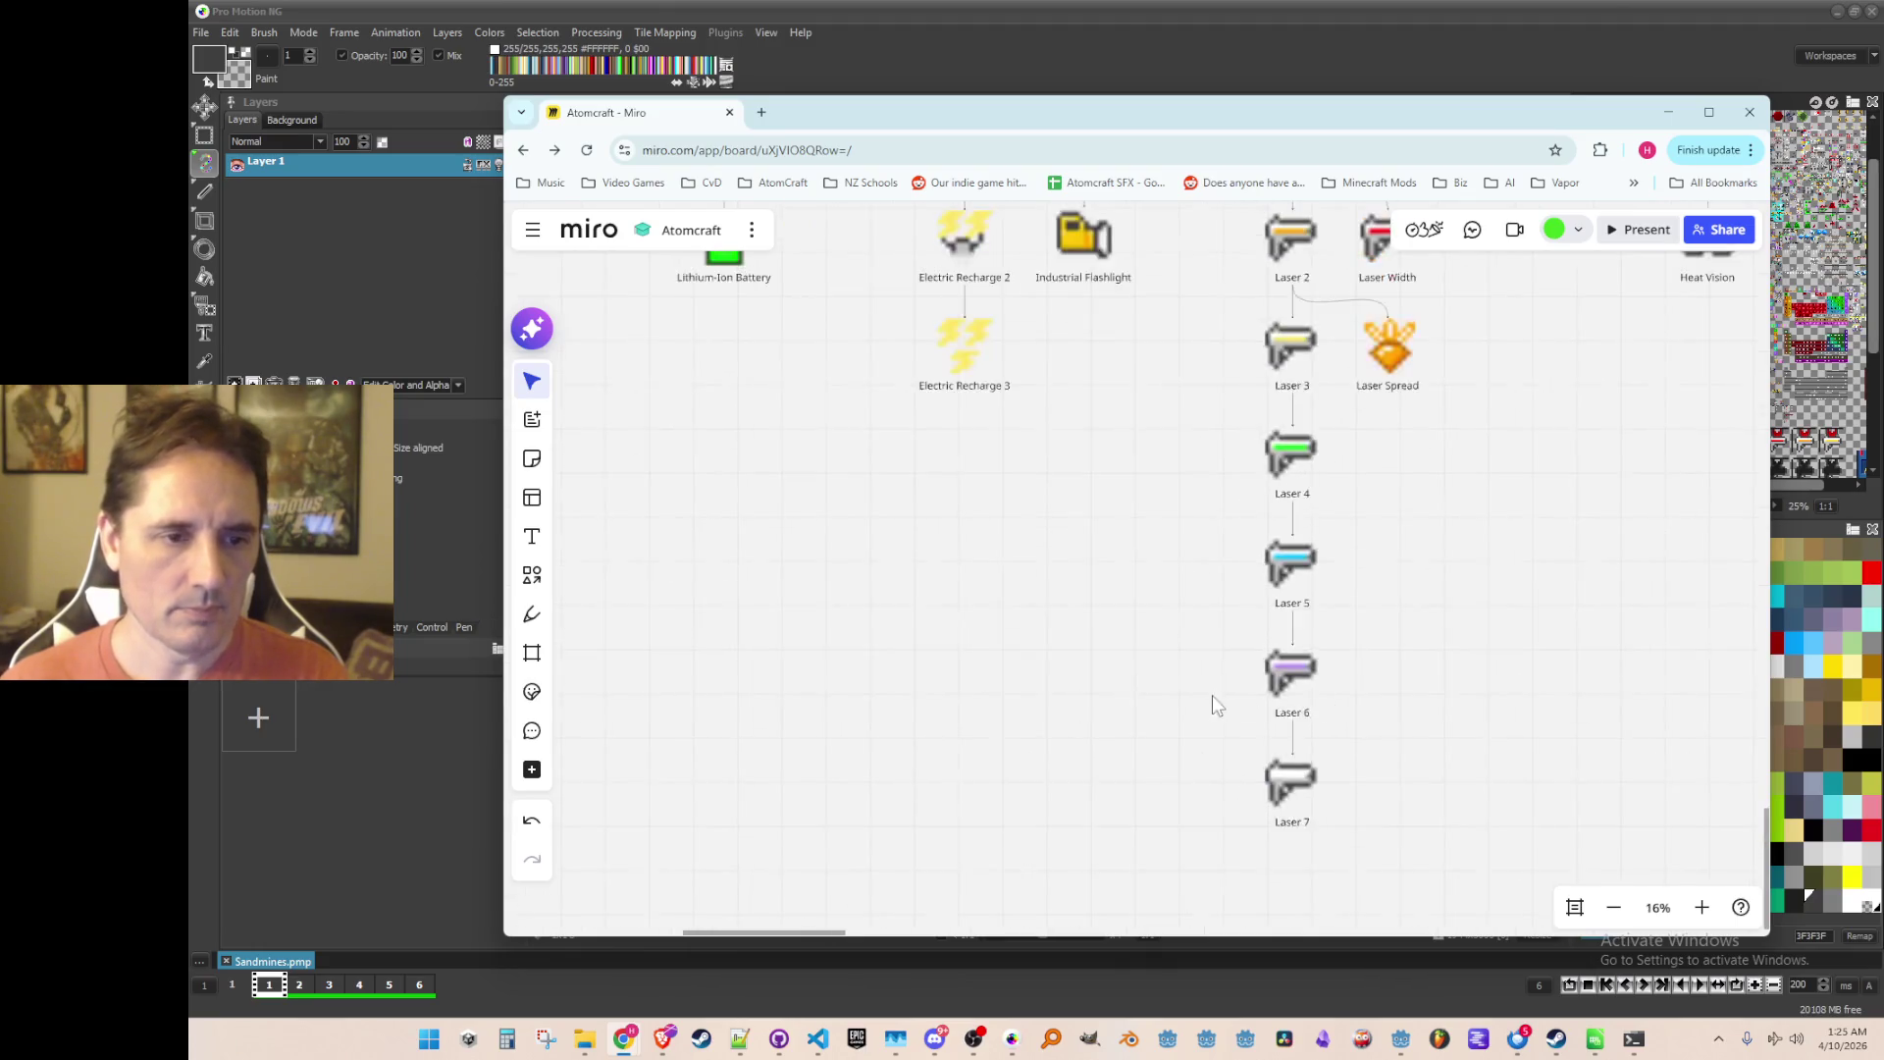
pyautogui.hscroll(-5, 1109, 699)
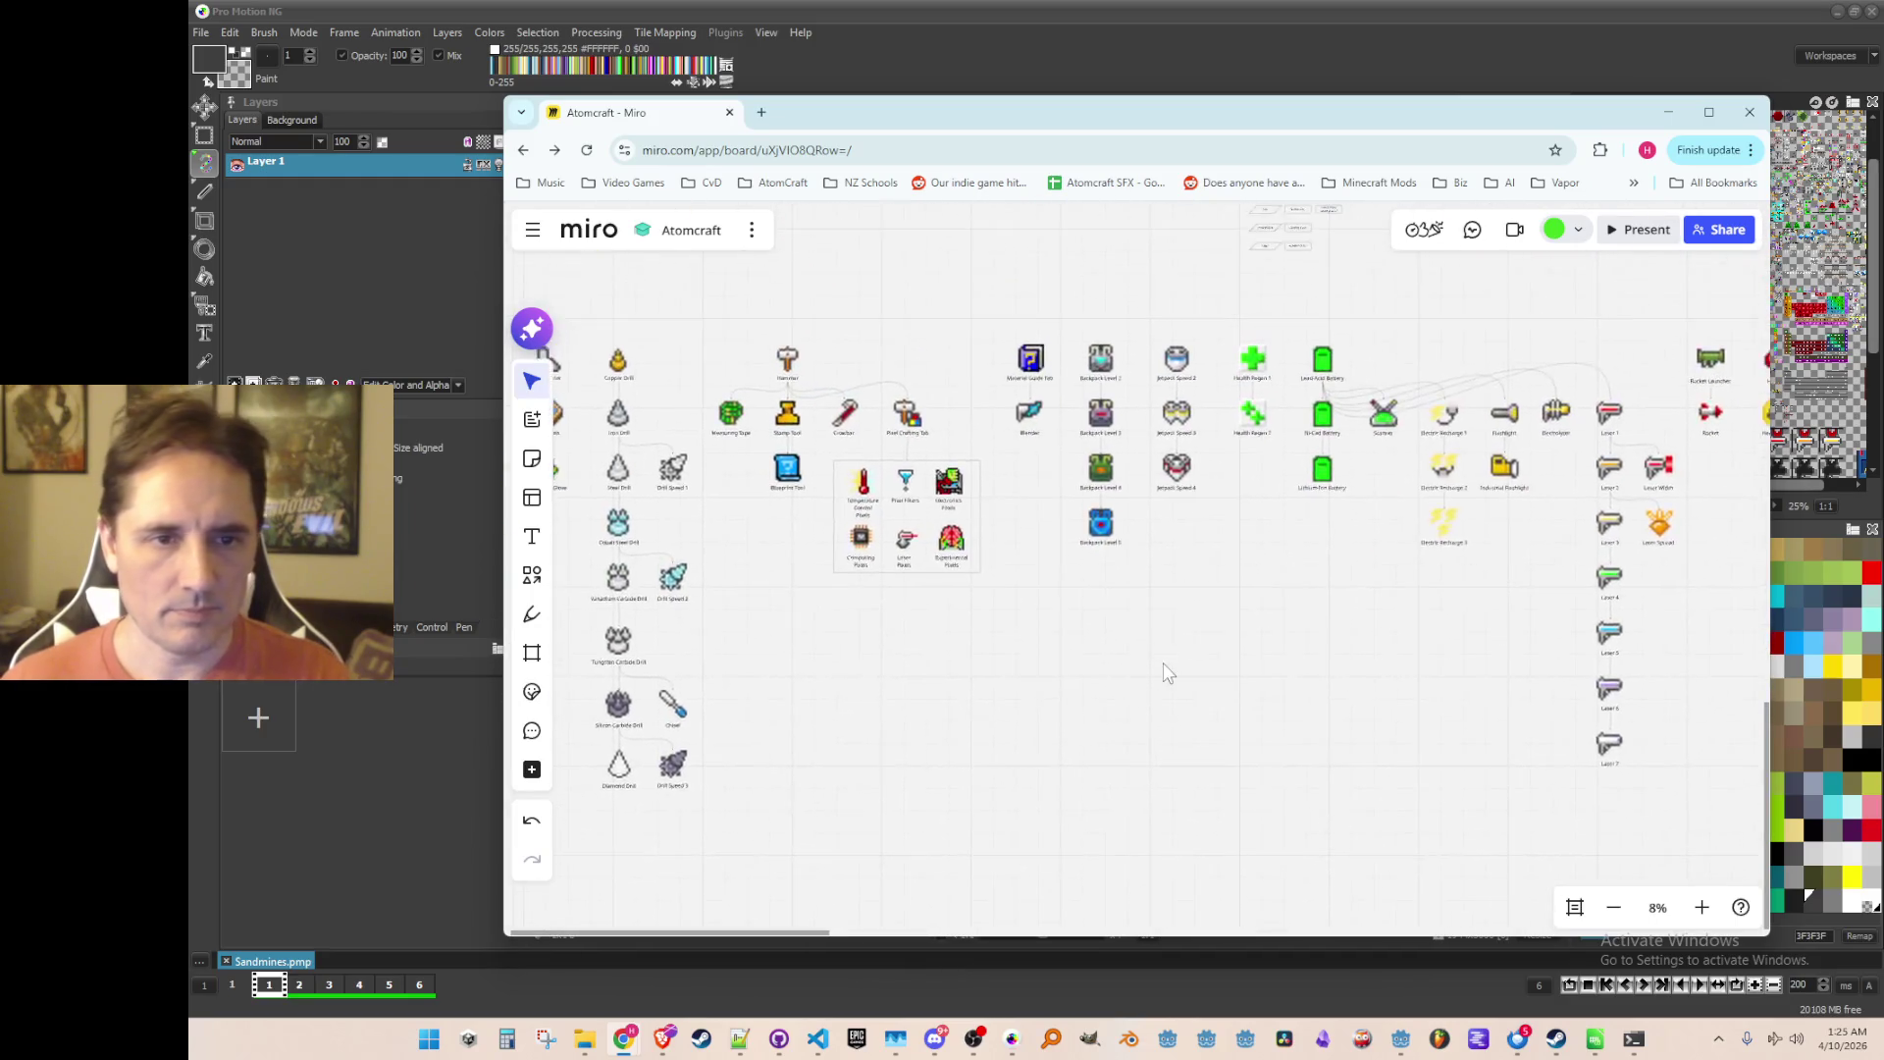
# Step: Pan across the board to review the laser chain, then switch to Pro Motion NG
pyautogui.hscroll(5, 1374, 667)
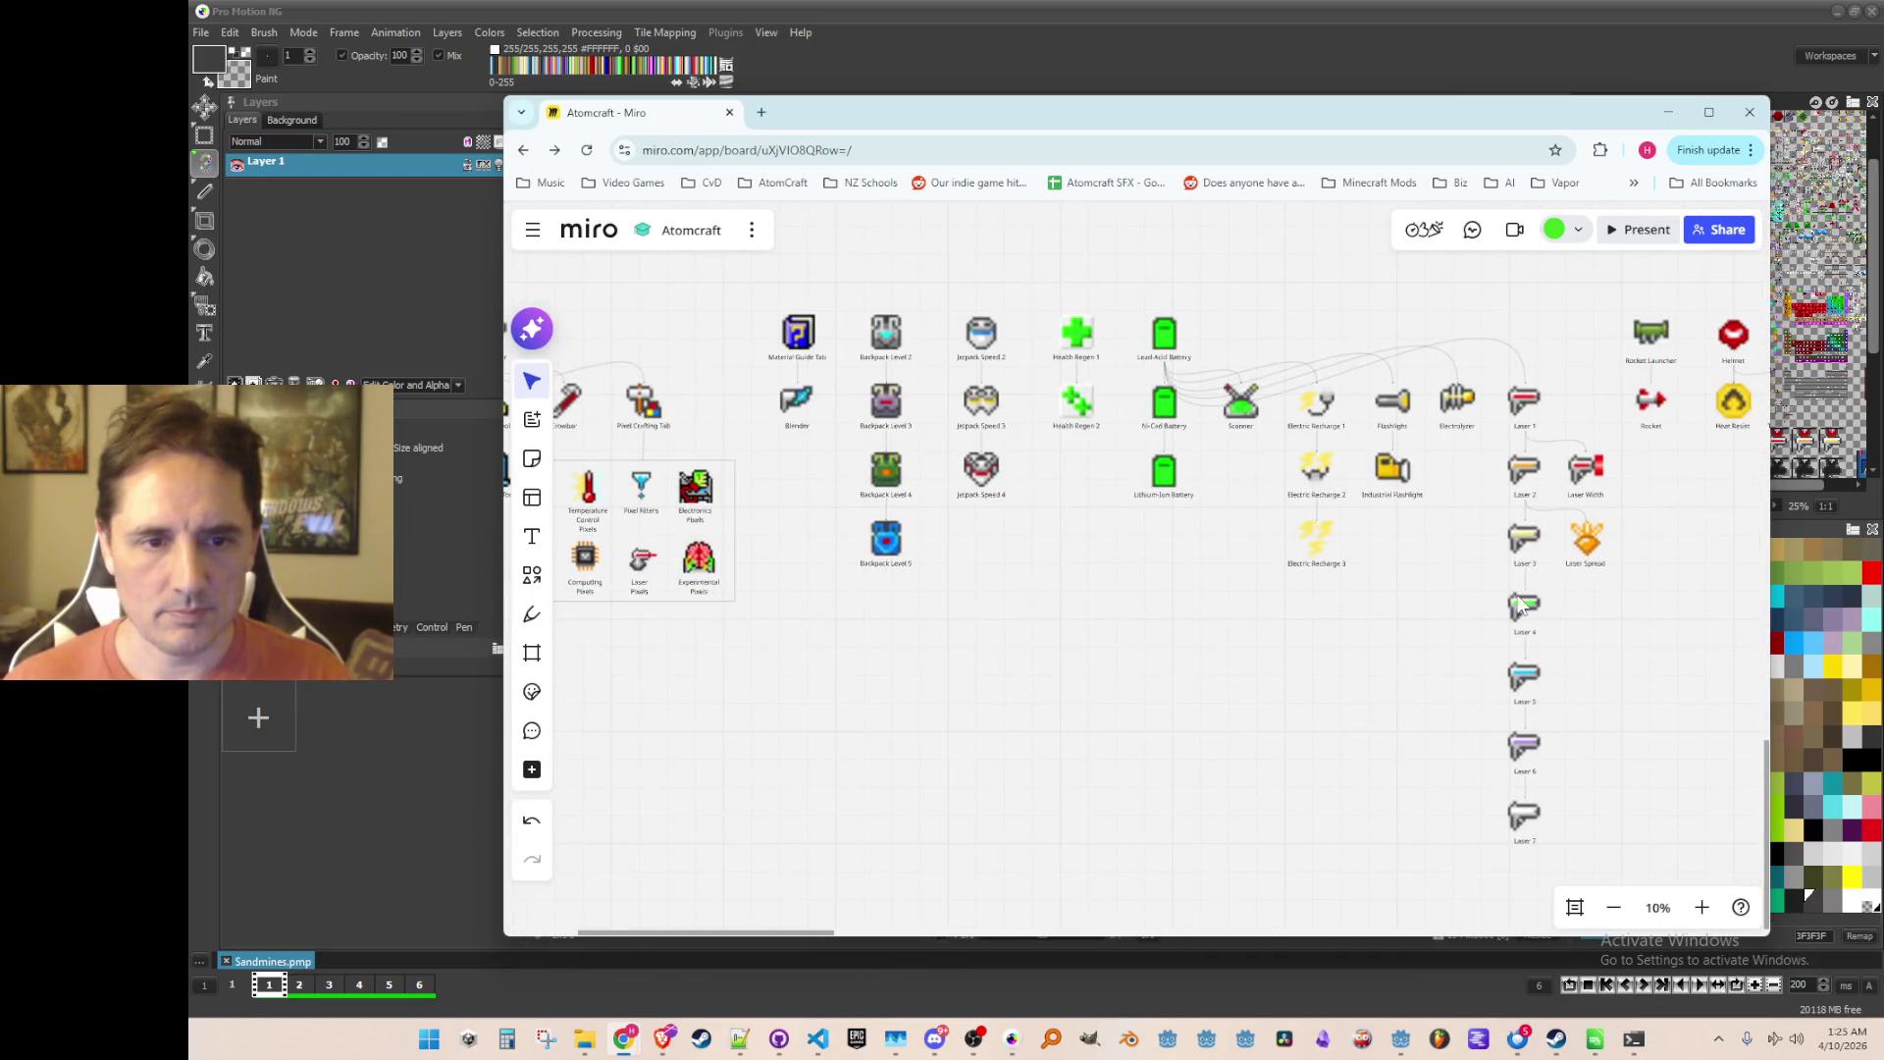
pyautogui.hscroll(5, 1246, 715)
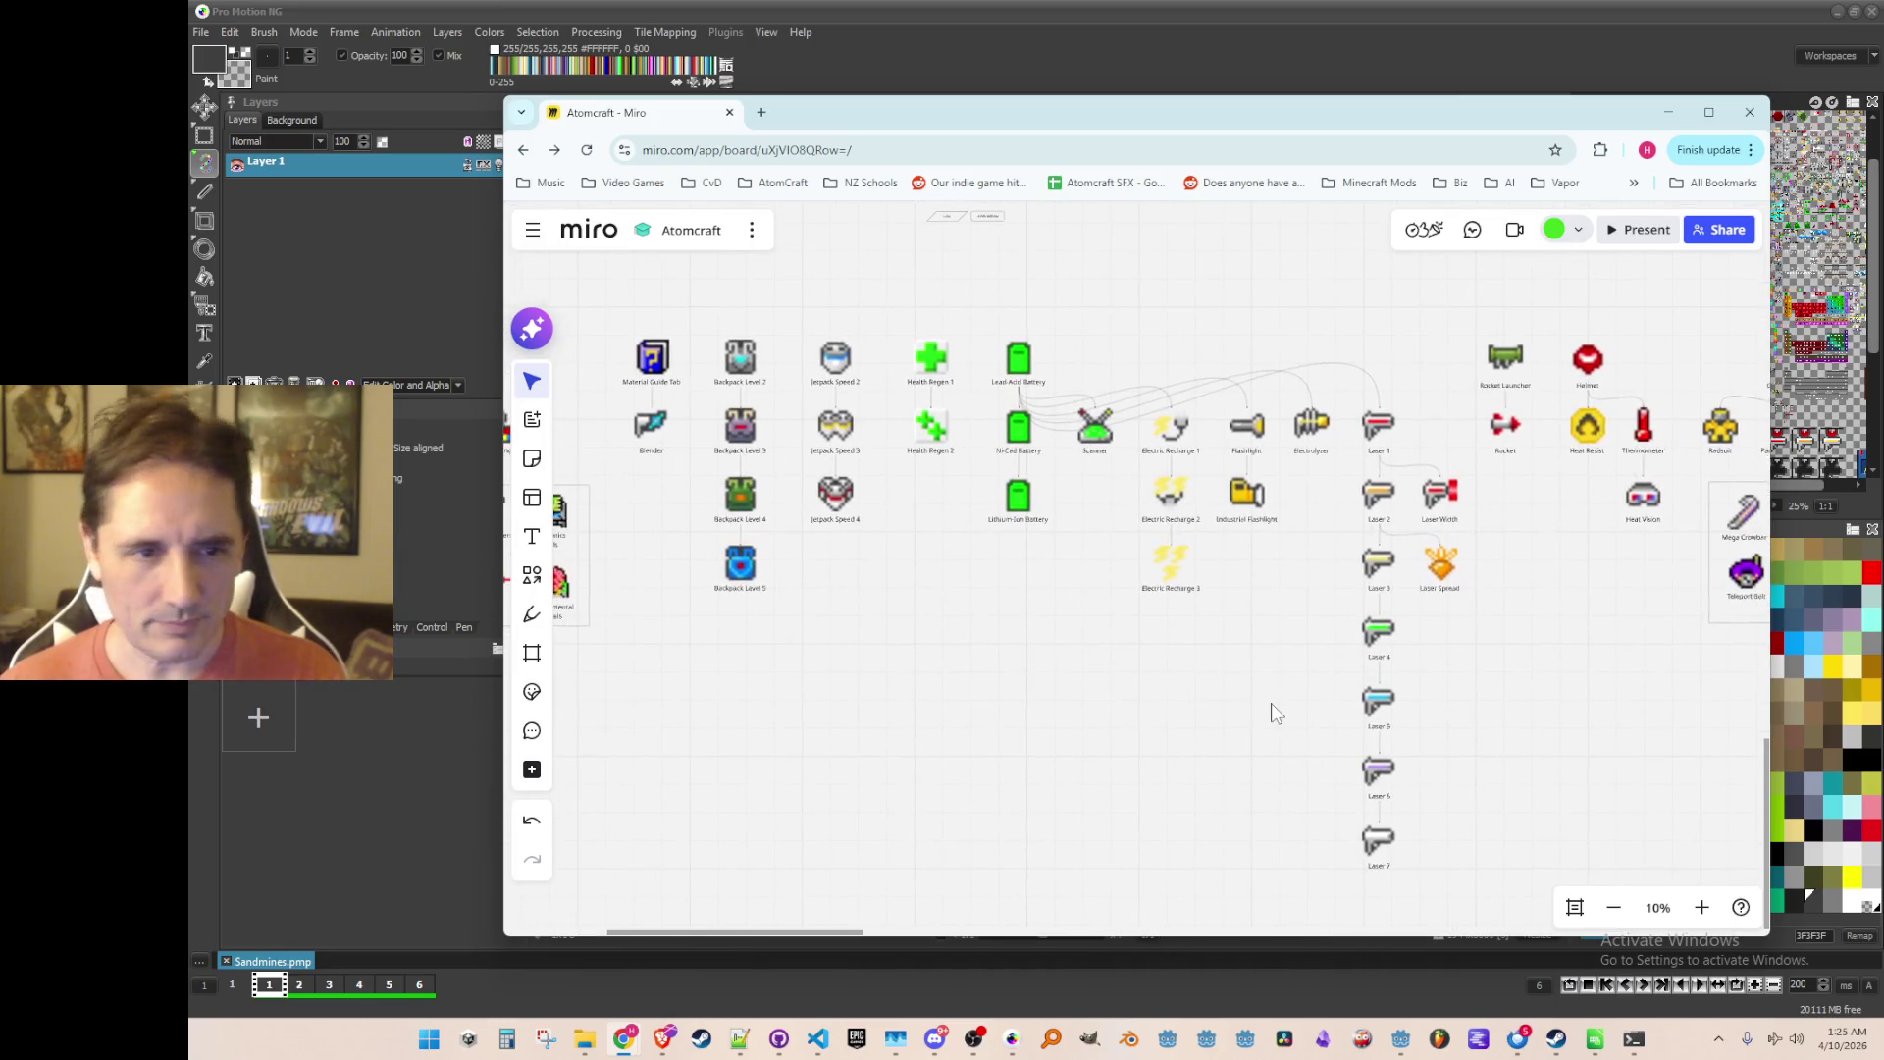
pyautogui.scroll(-1, 1275, 715)
pyautogui.hscroll(2, 1270, 714)
pyautogui.hscroll(-2, 1268, 708)
pyautogui.scroll(-1, 1265, 702)
pyautogui.scroll(1, 1264, 703)
pyautogui.scroll(2, 1263, 703)
pyautogui.hscroll(2, 1264, 707)
pyautogui.hscroll(-2, 1264, 711)
pyautogui.hscroll(-2, 1264, 710)
pyautogui.hscroll(2, 1257, 703)
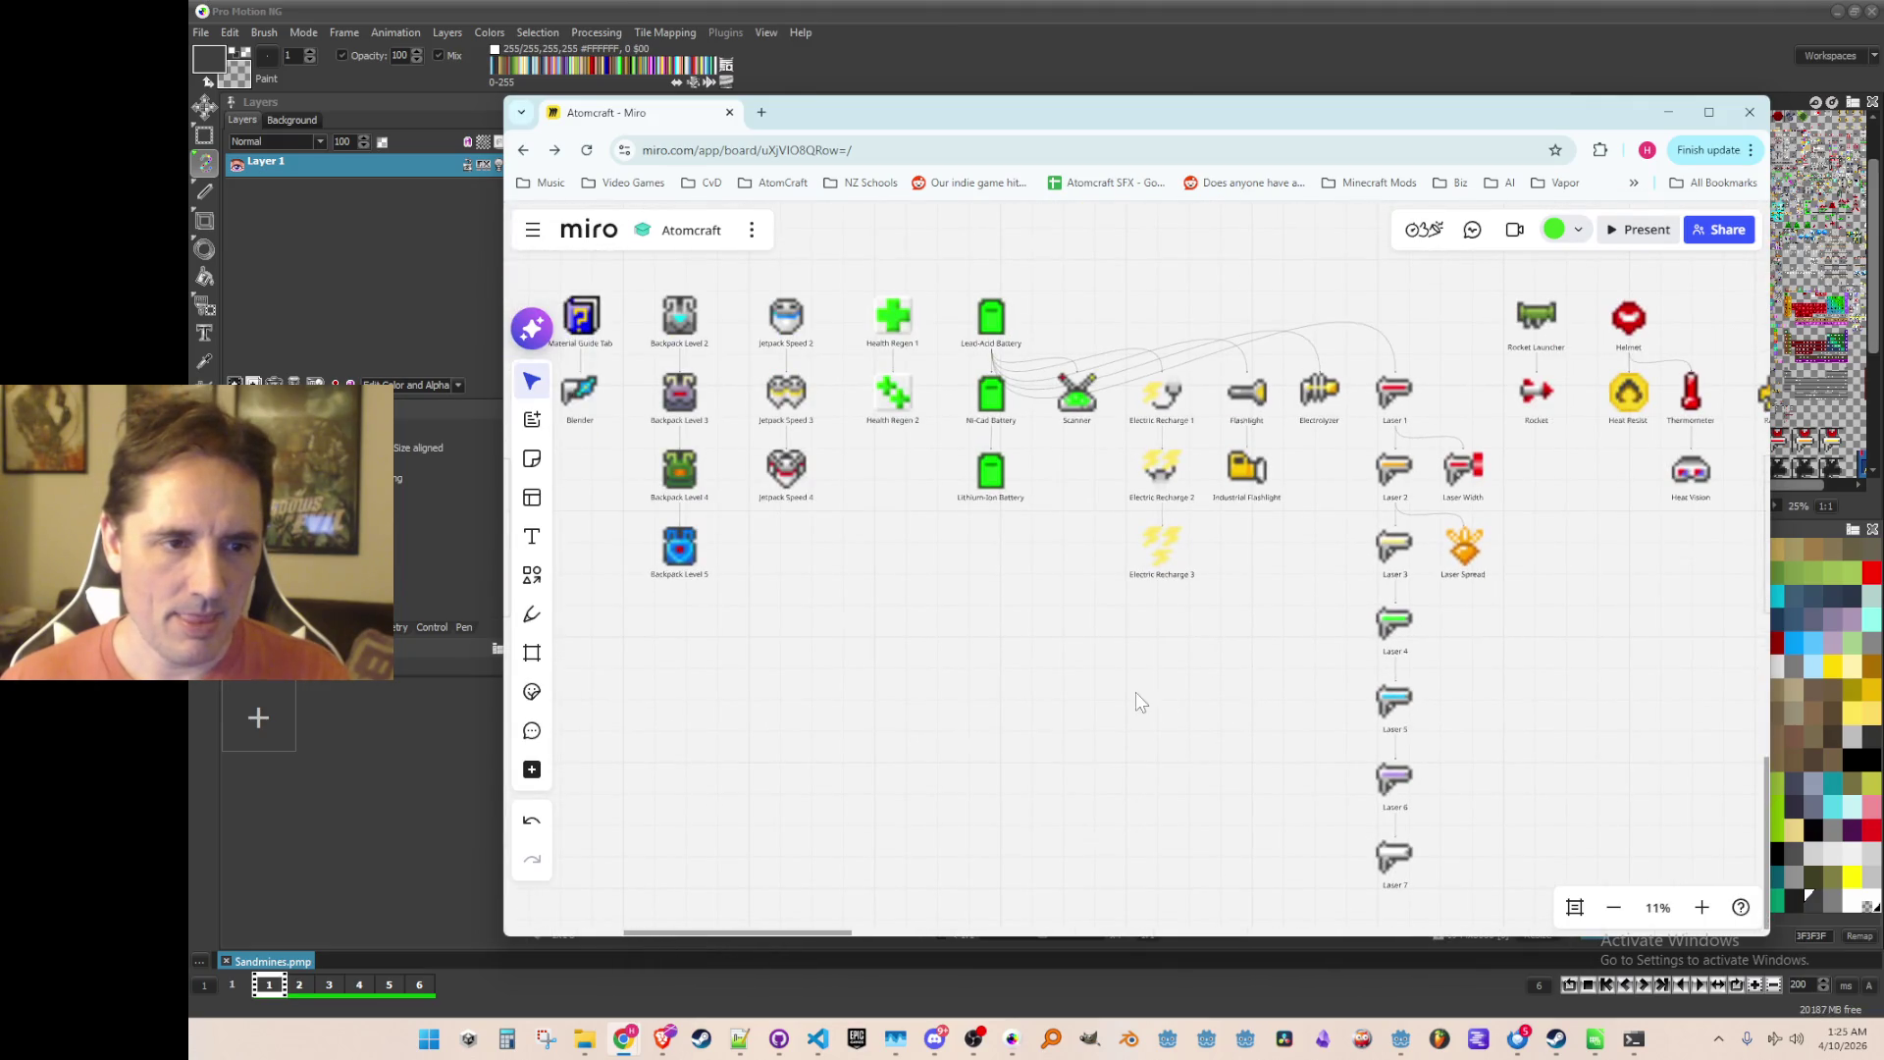
pyautogui.hscroll(-3, 1276, 687)
pyautogui.scroll(-1, 1284, 667)
pyautogui.scroll(-1, 1285, 667)
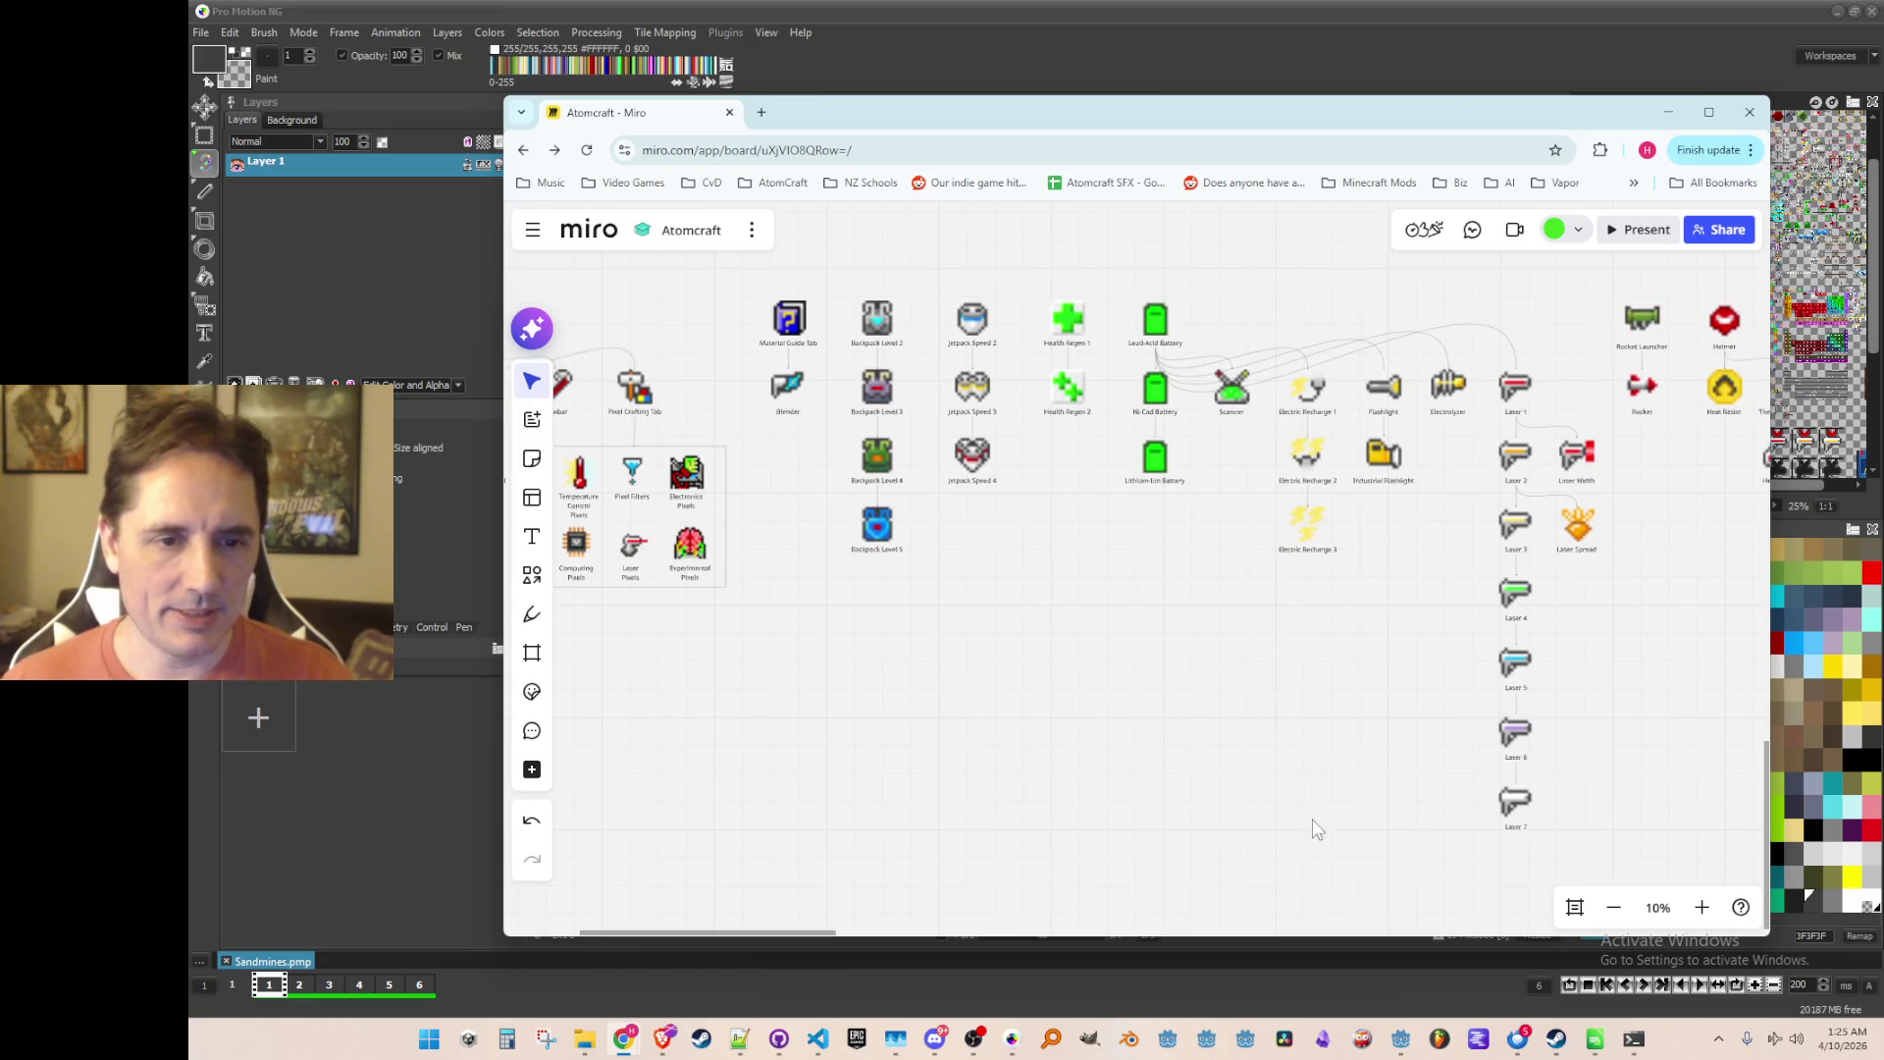
pyautogui.scroll(-2, 896, 744)
pyautogui.hscroll(-3, 982, 707)
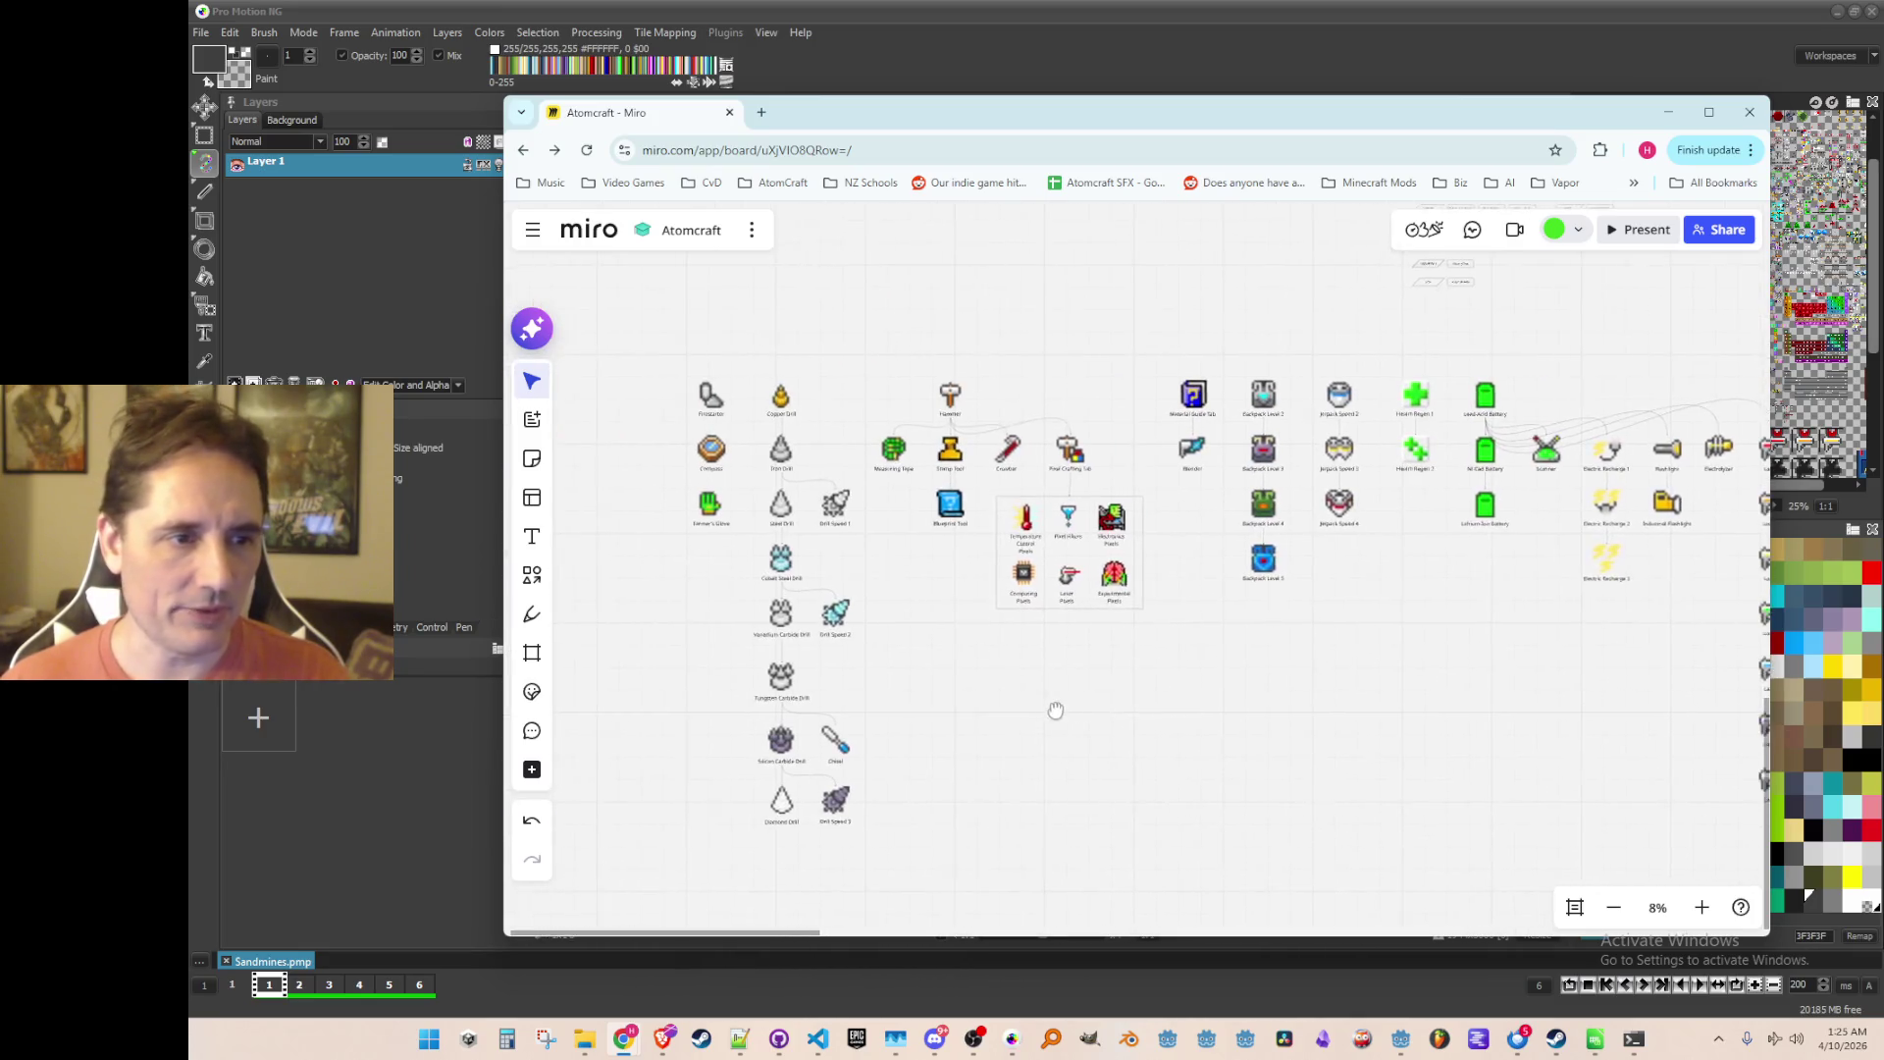
pyautogui.click(1537, 49)
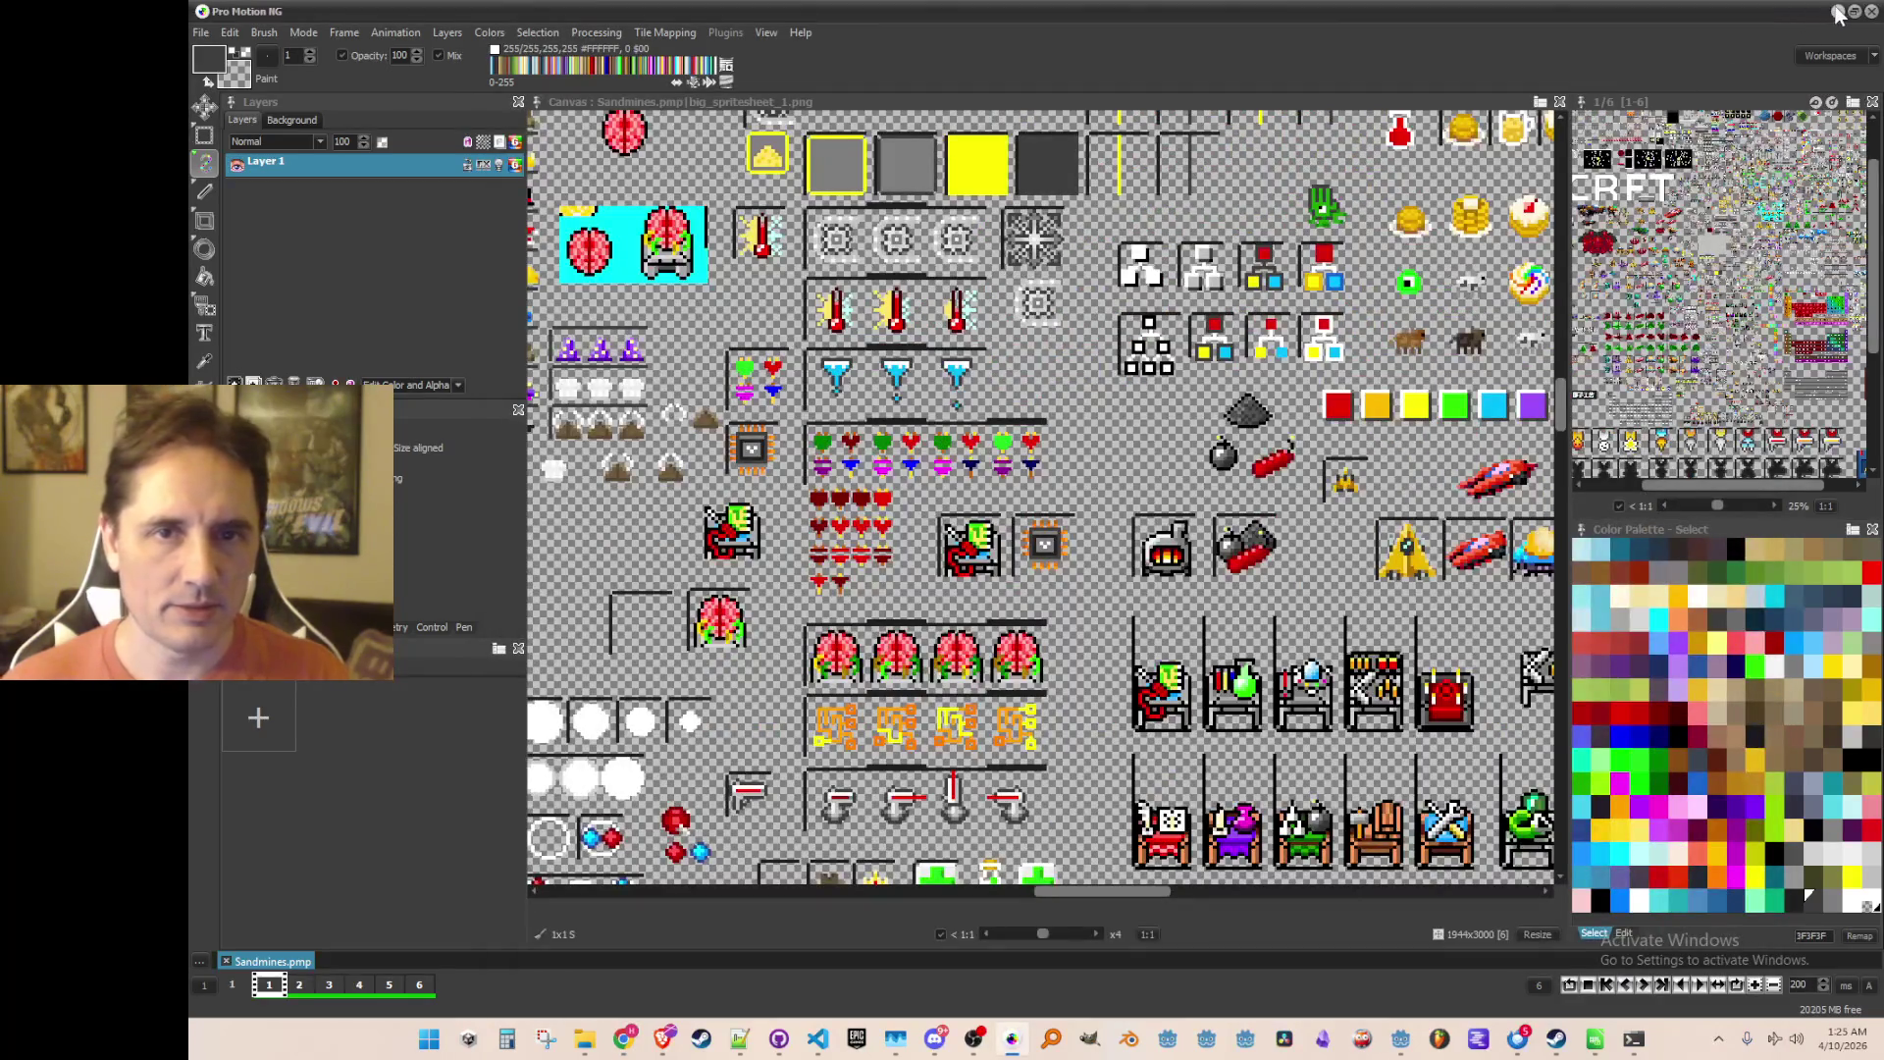
# Step: Minimize Pro Motion NG, bring Godot forward and run the Atomcraft project
pyautogui.click(1838, 12)
pyautogui.click(1483, 21)
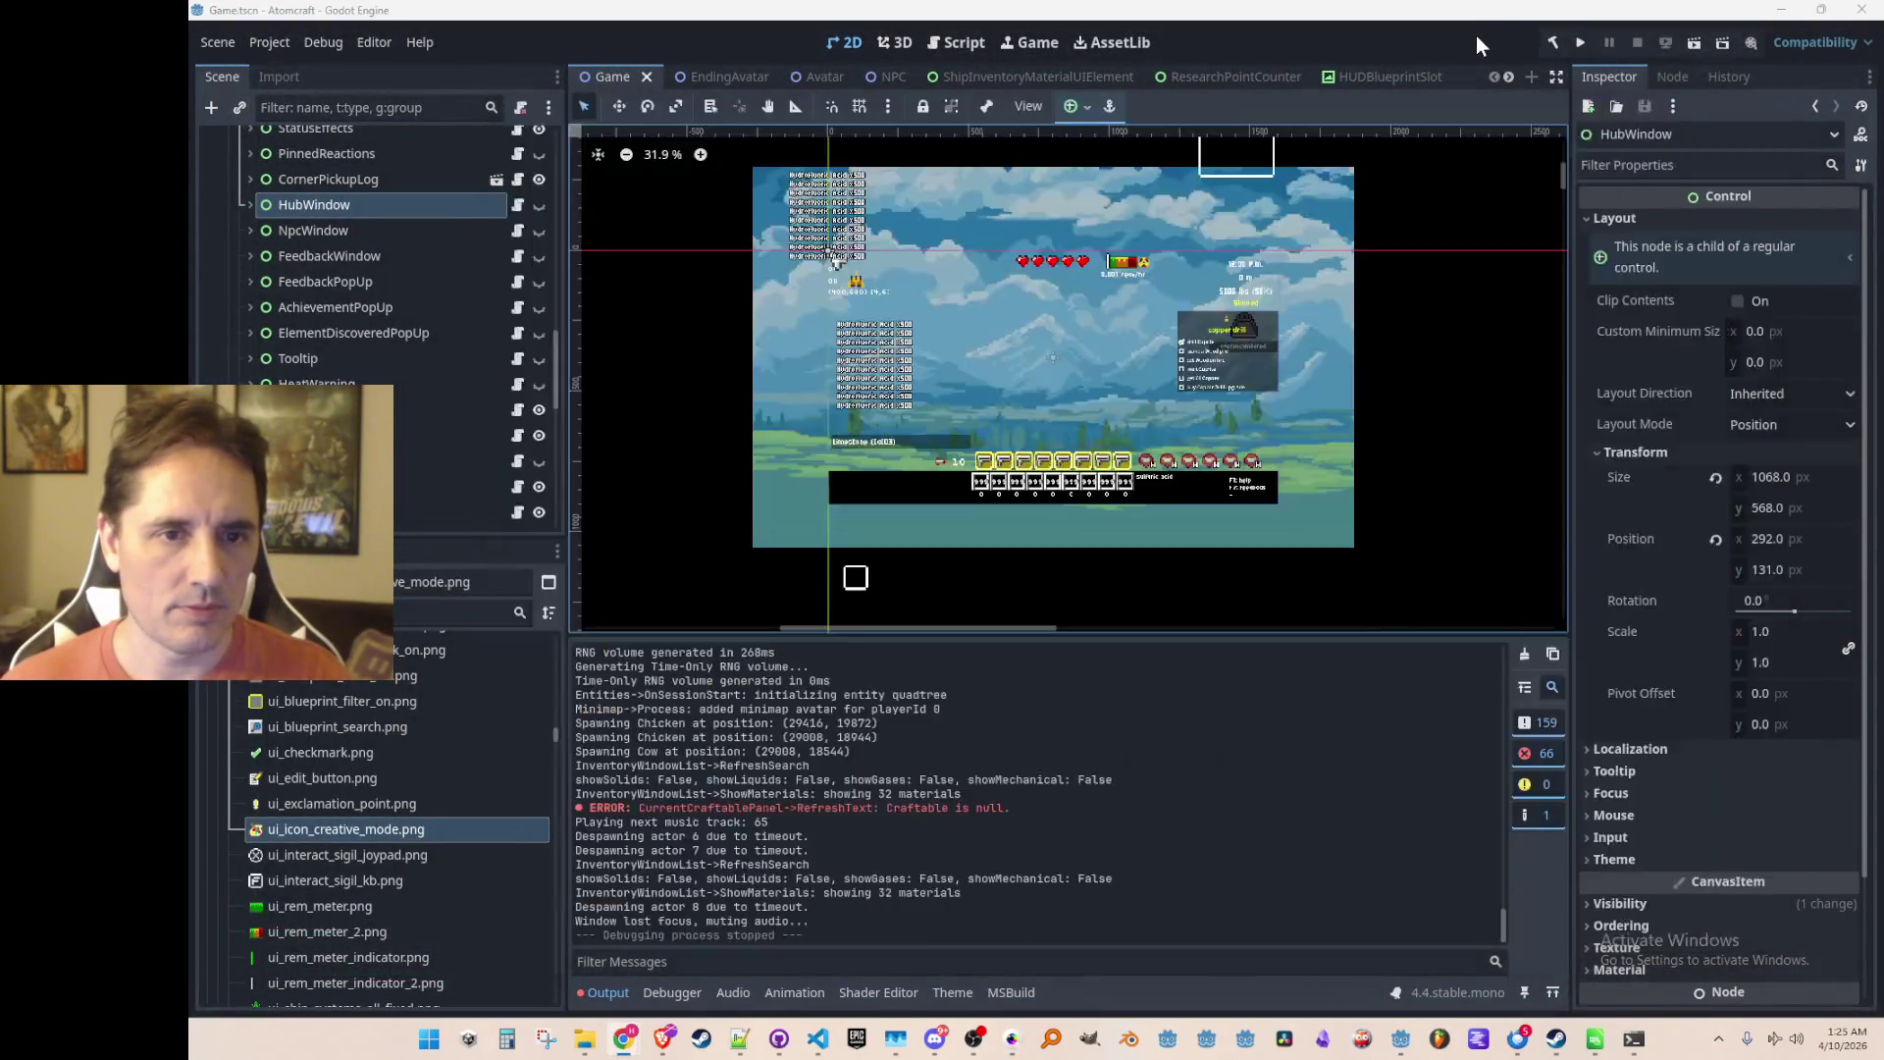
pyautogui.click(1586, 44)
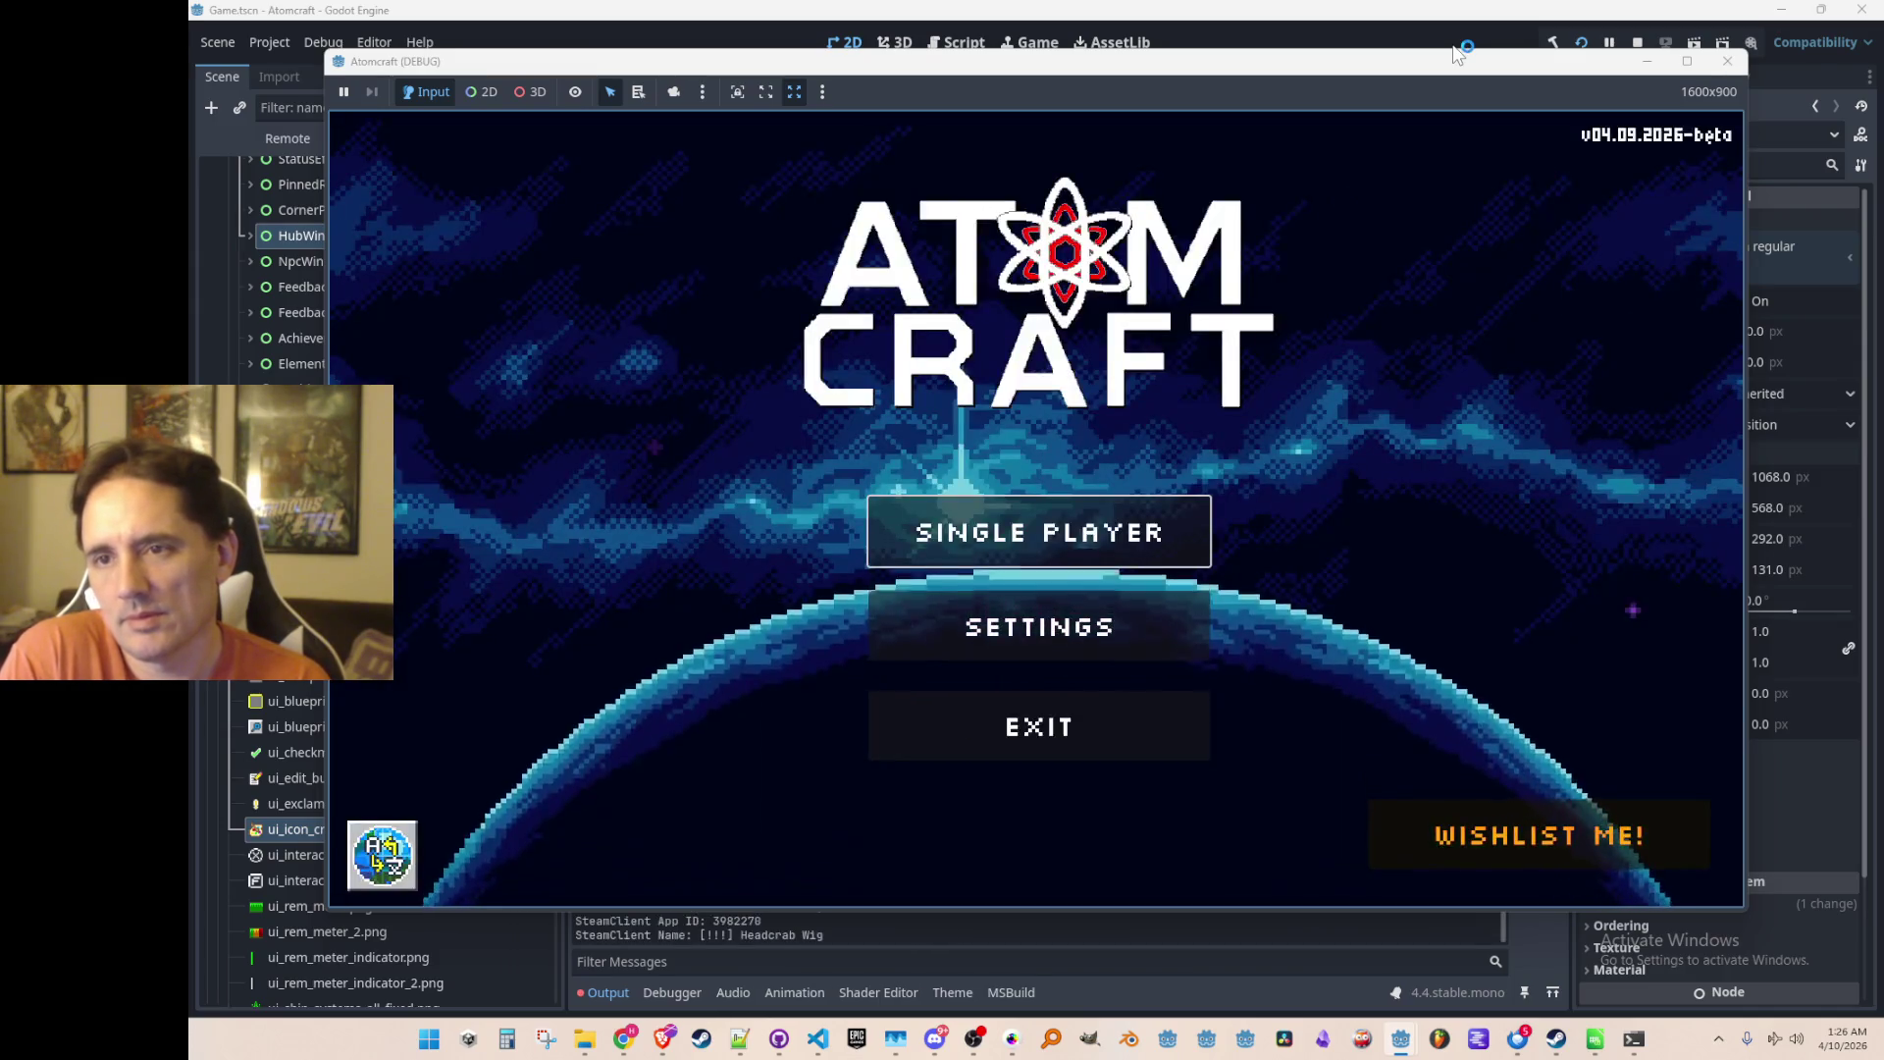
# Step: Start a single-player game with the Test2 profile in the Enchanted Vista world
pyautogui.click(1181, 539)
pyautogui.scroll(-10, 1060, 422)
pyautogui.scroll(-2, 1038, 552)
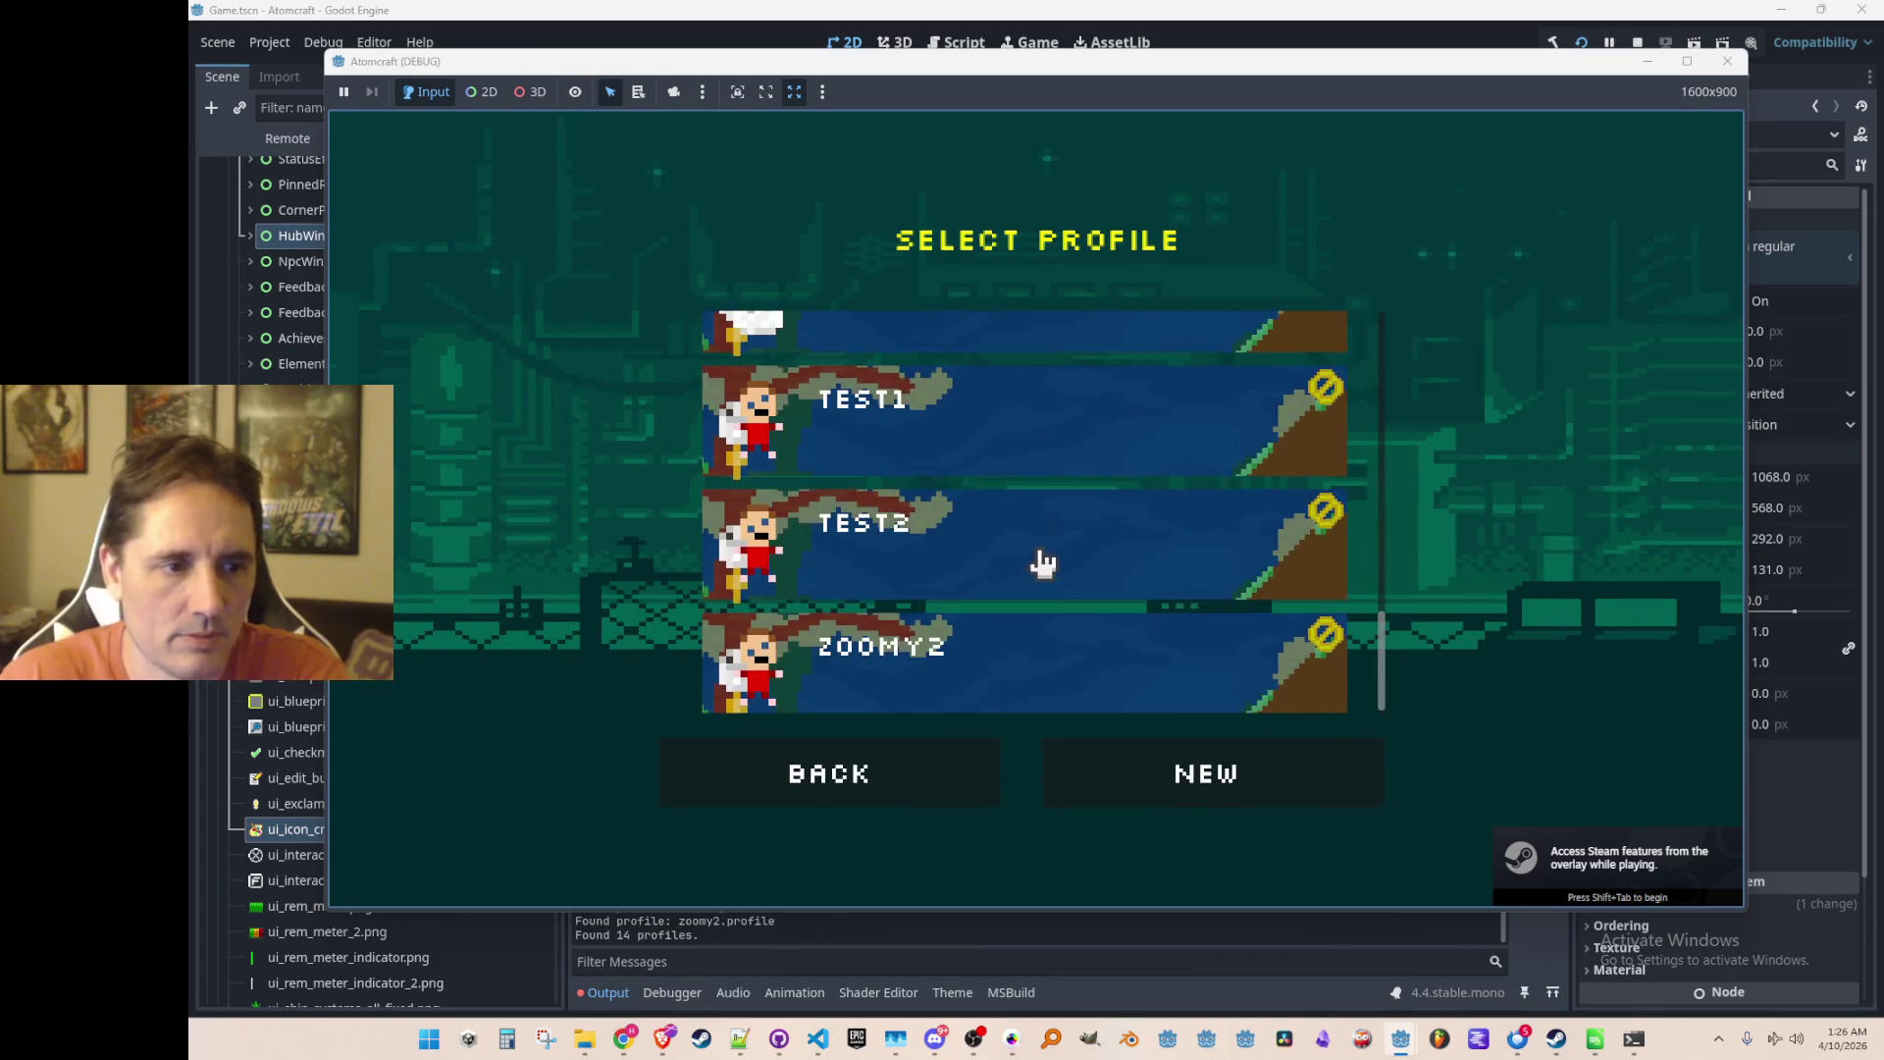
pyautogui.click(1040, 557)
pyautogui.click(1051, 534)
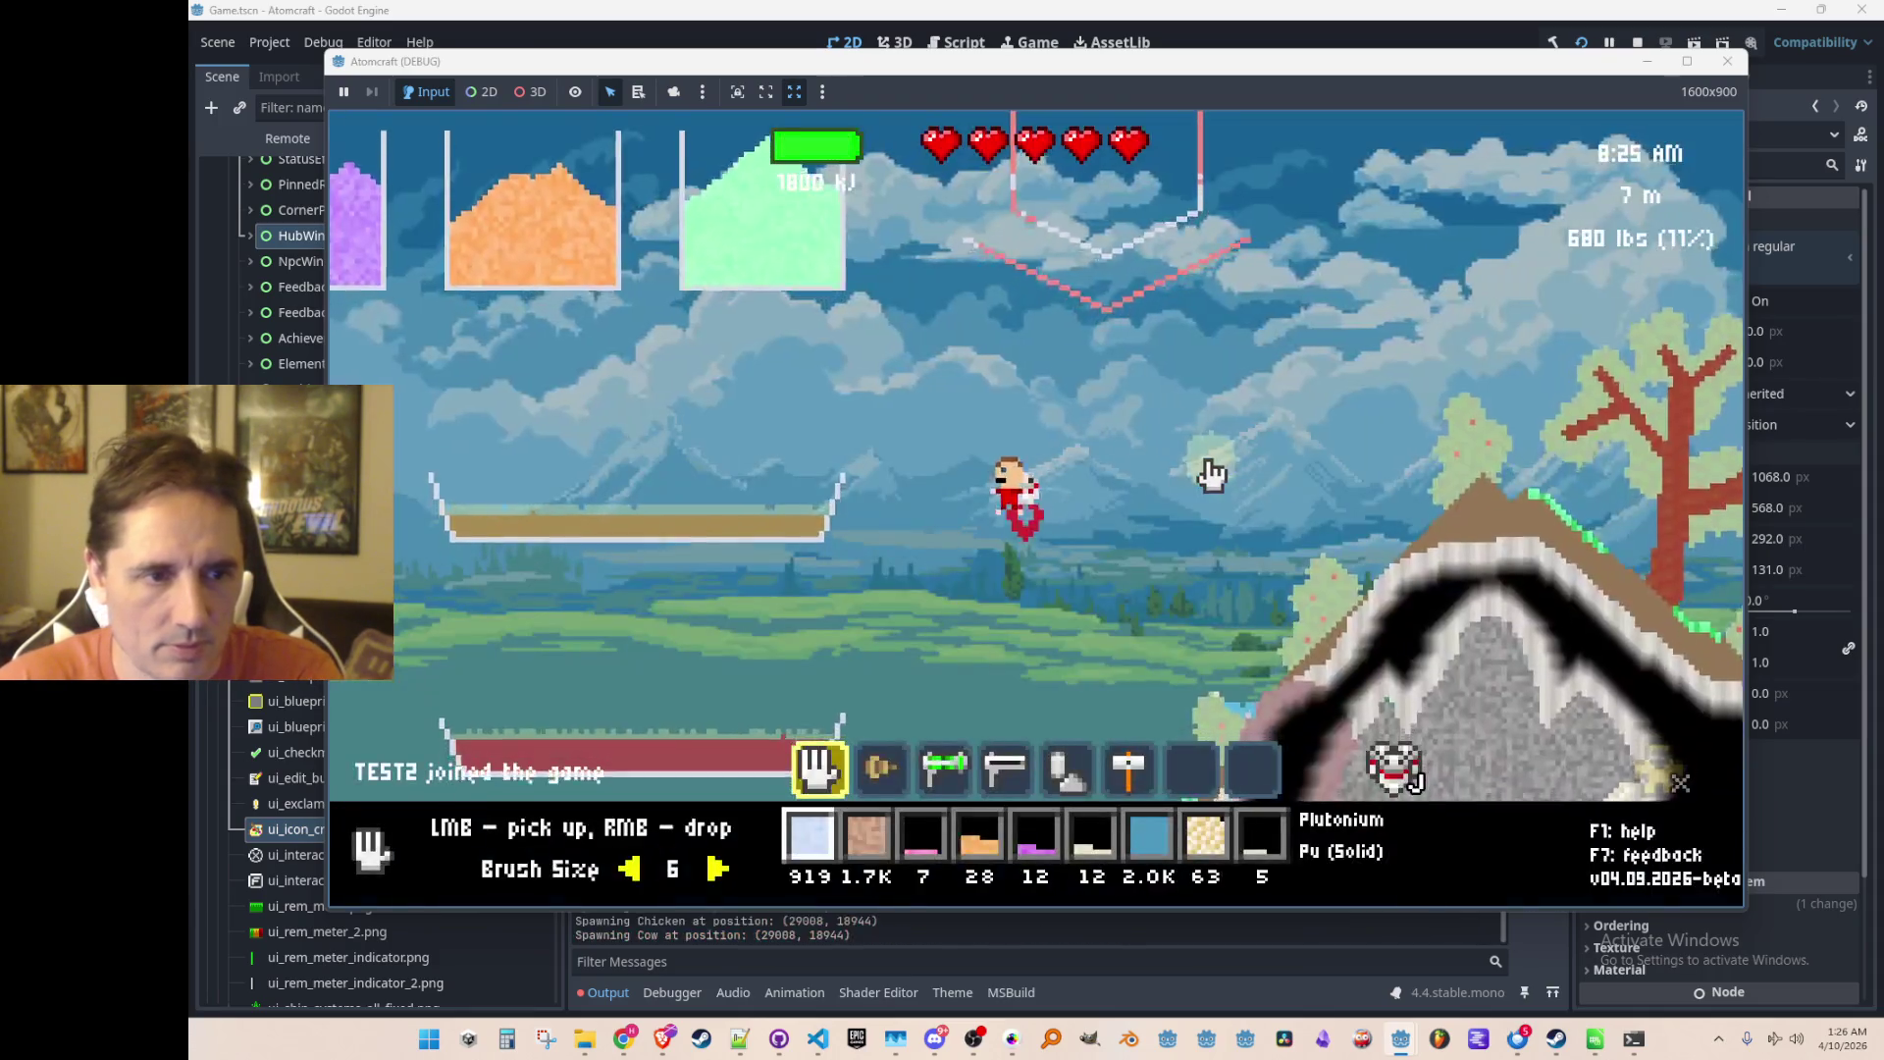
# Step: Open the inventory's shop tool list, then return to the Miro board
pyautogui.press('i')
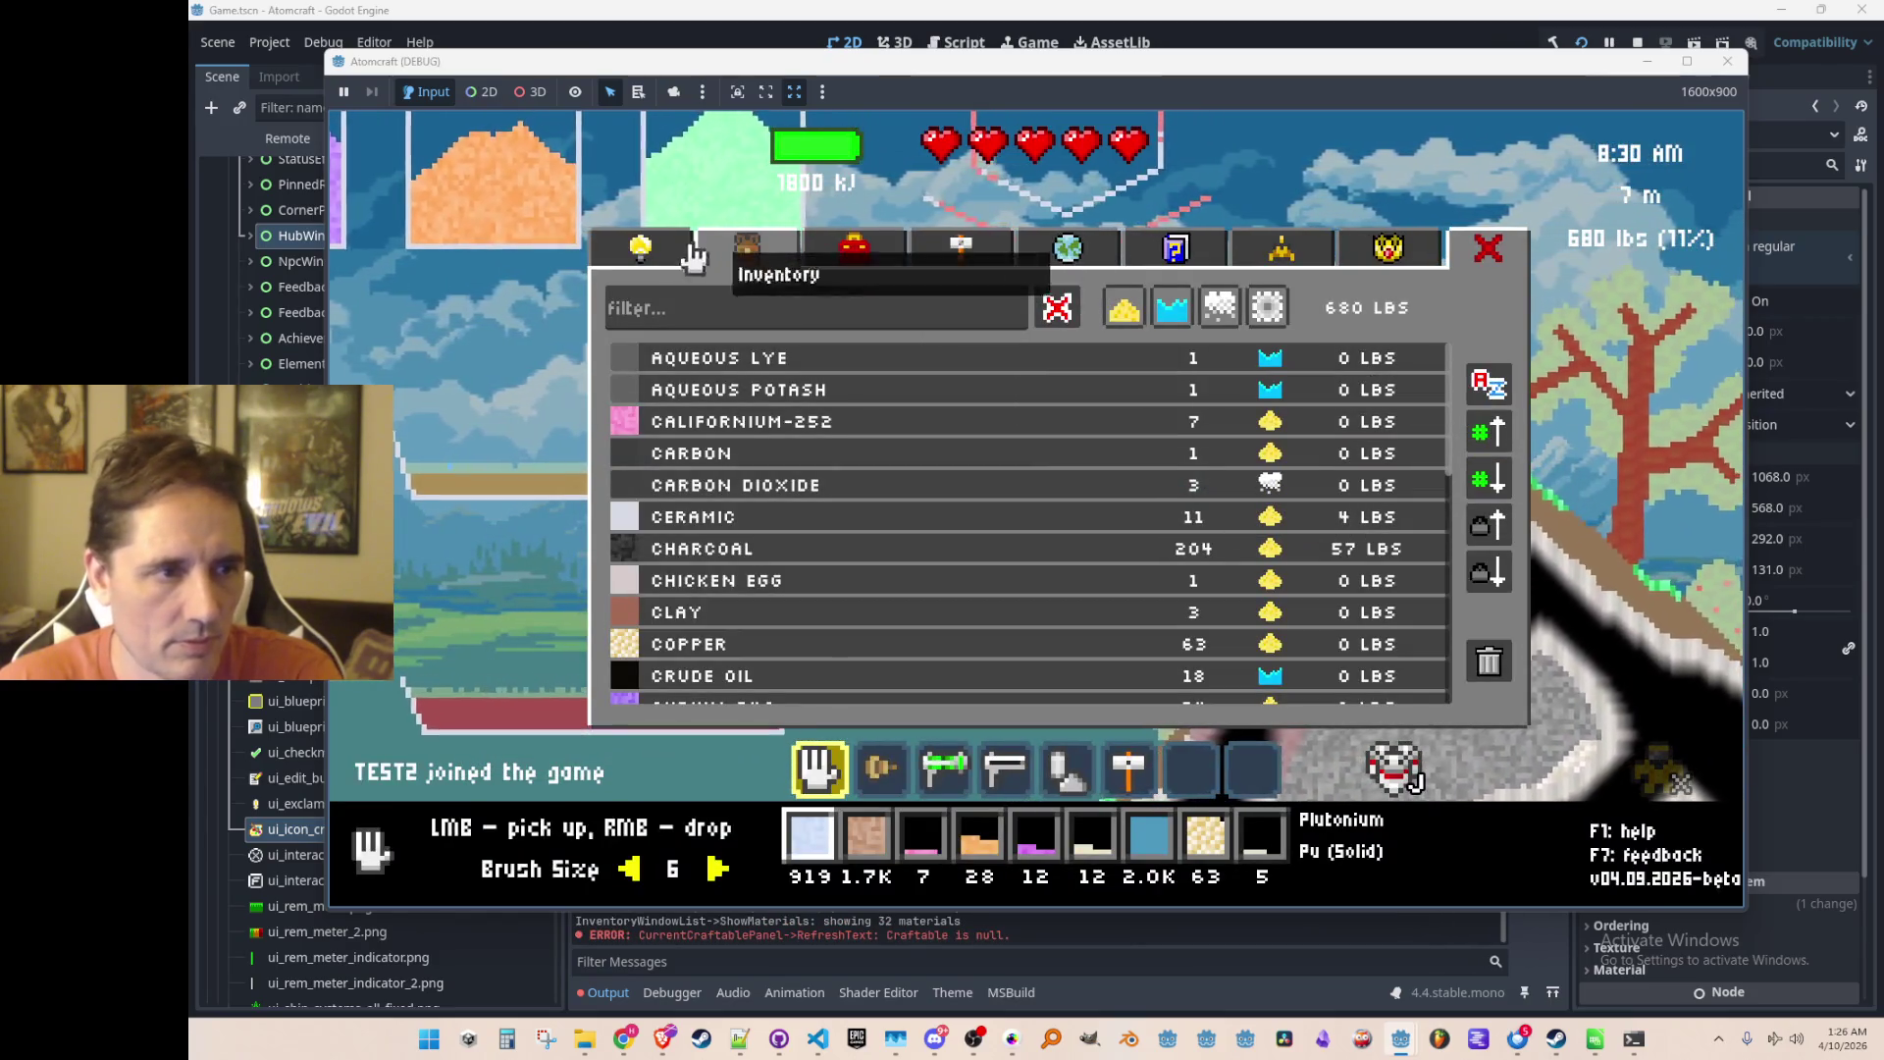
pyautogui.click(642, 250)
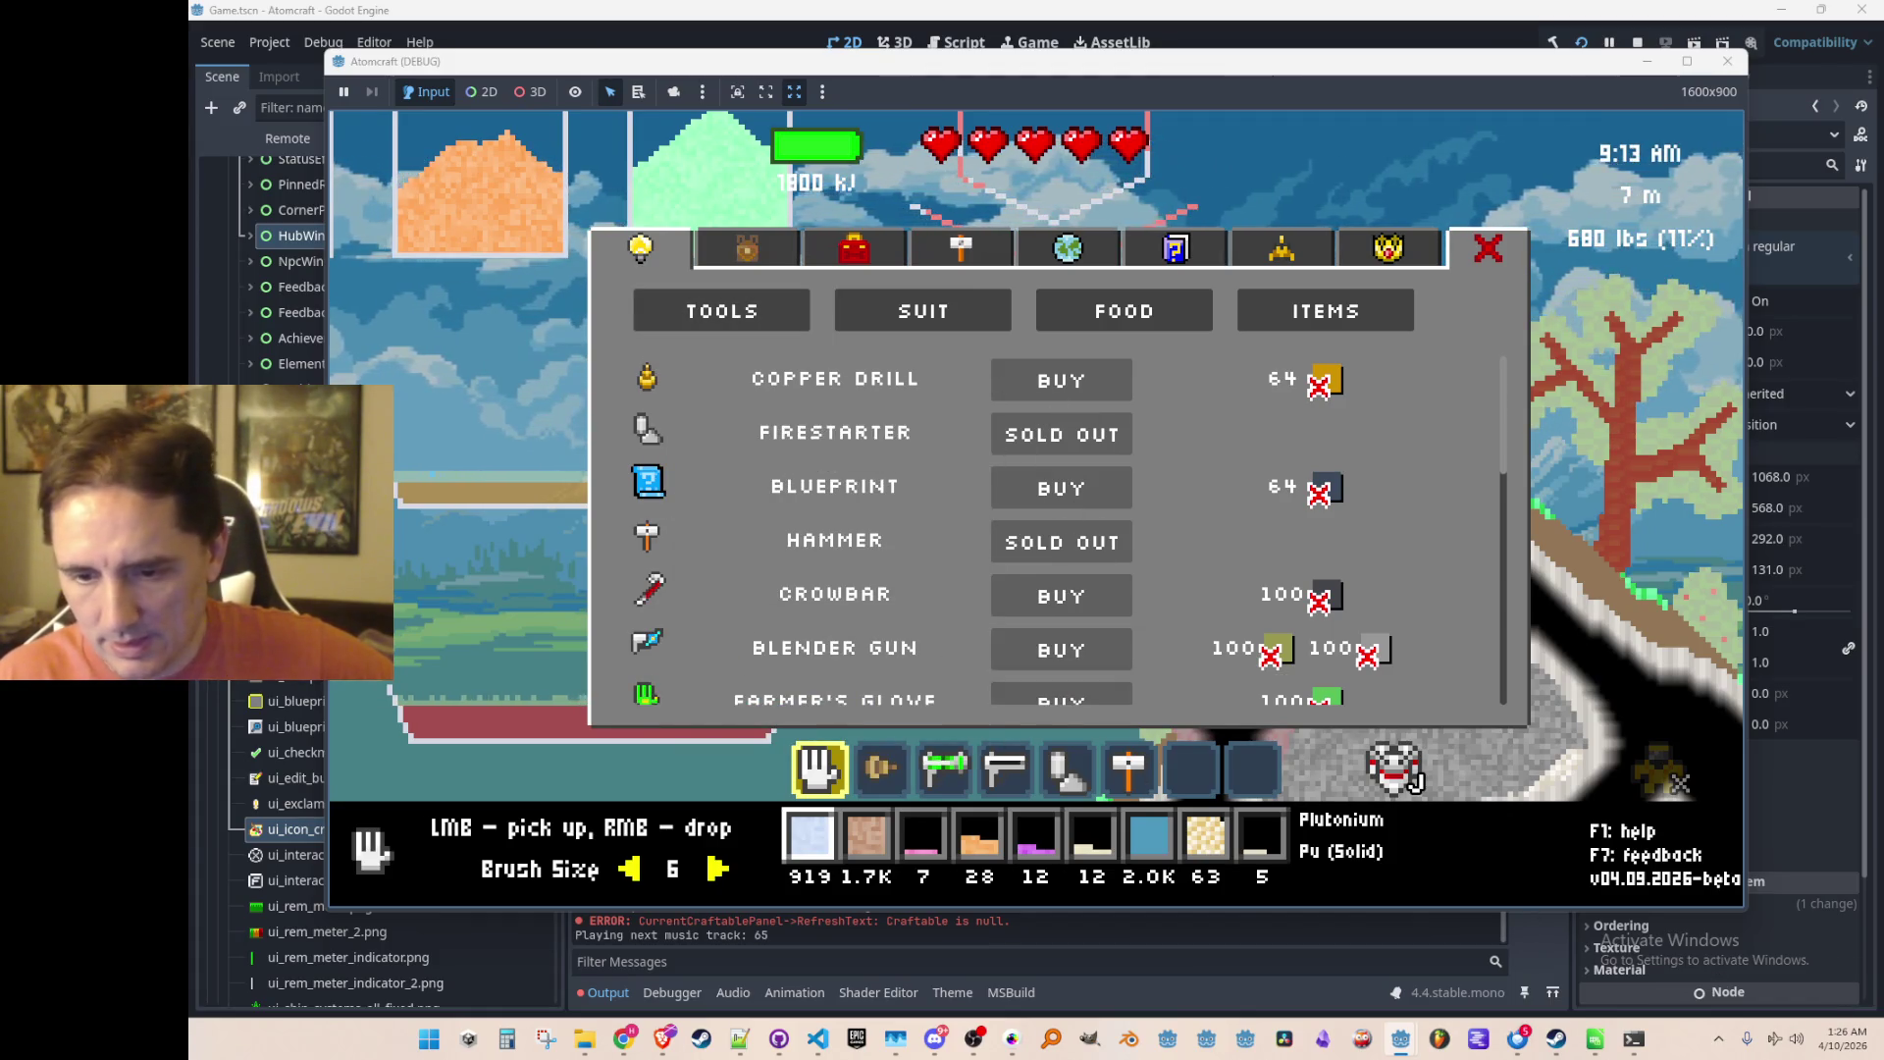
pyautogui.hotkey('alt', 'Tab')
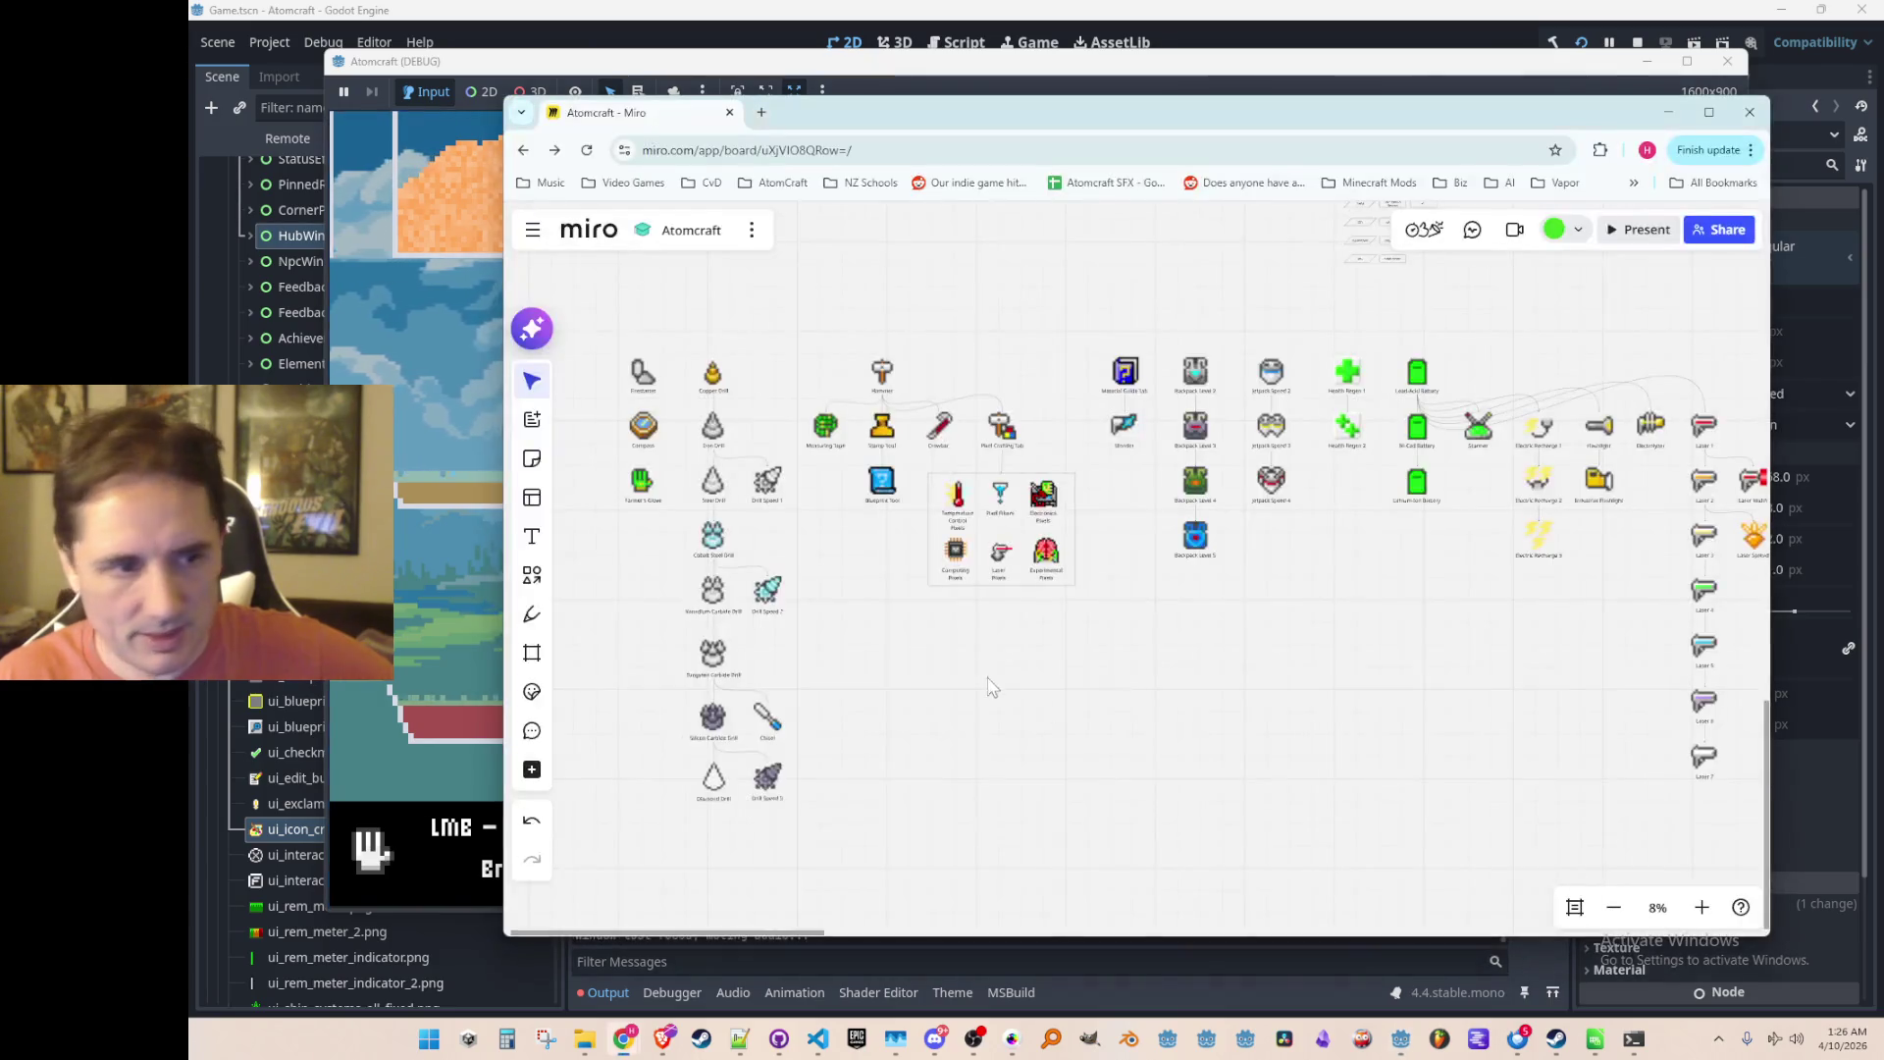
pyautogui.scroll(5, 993, 606)
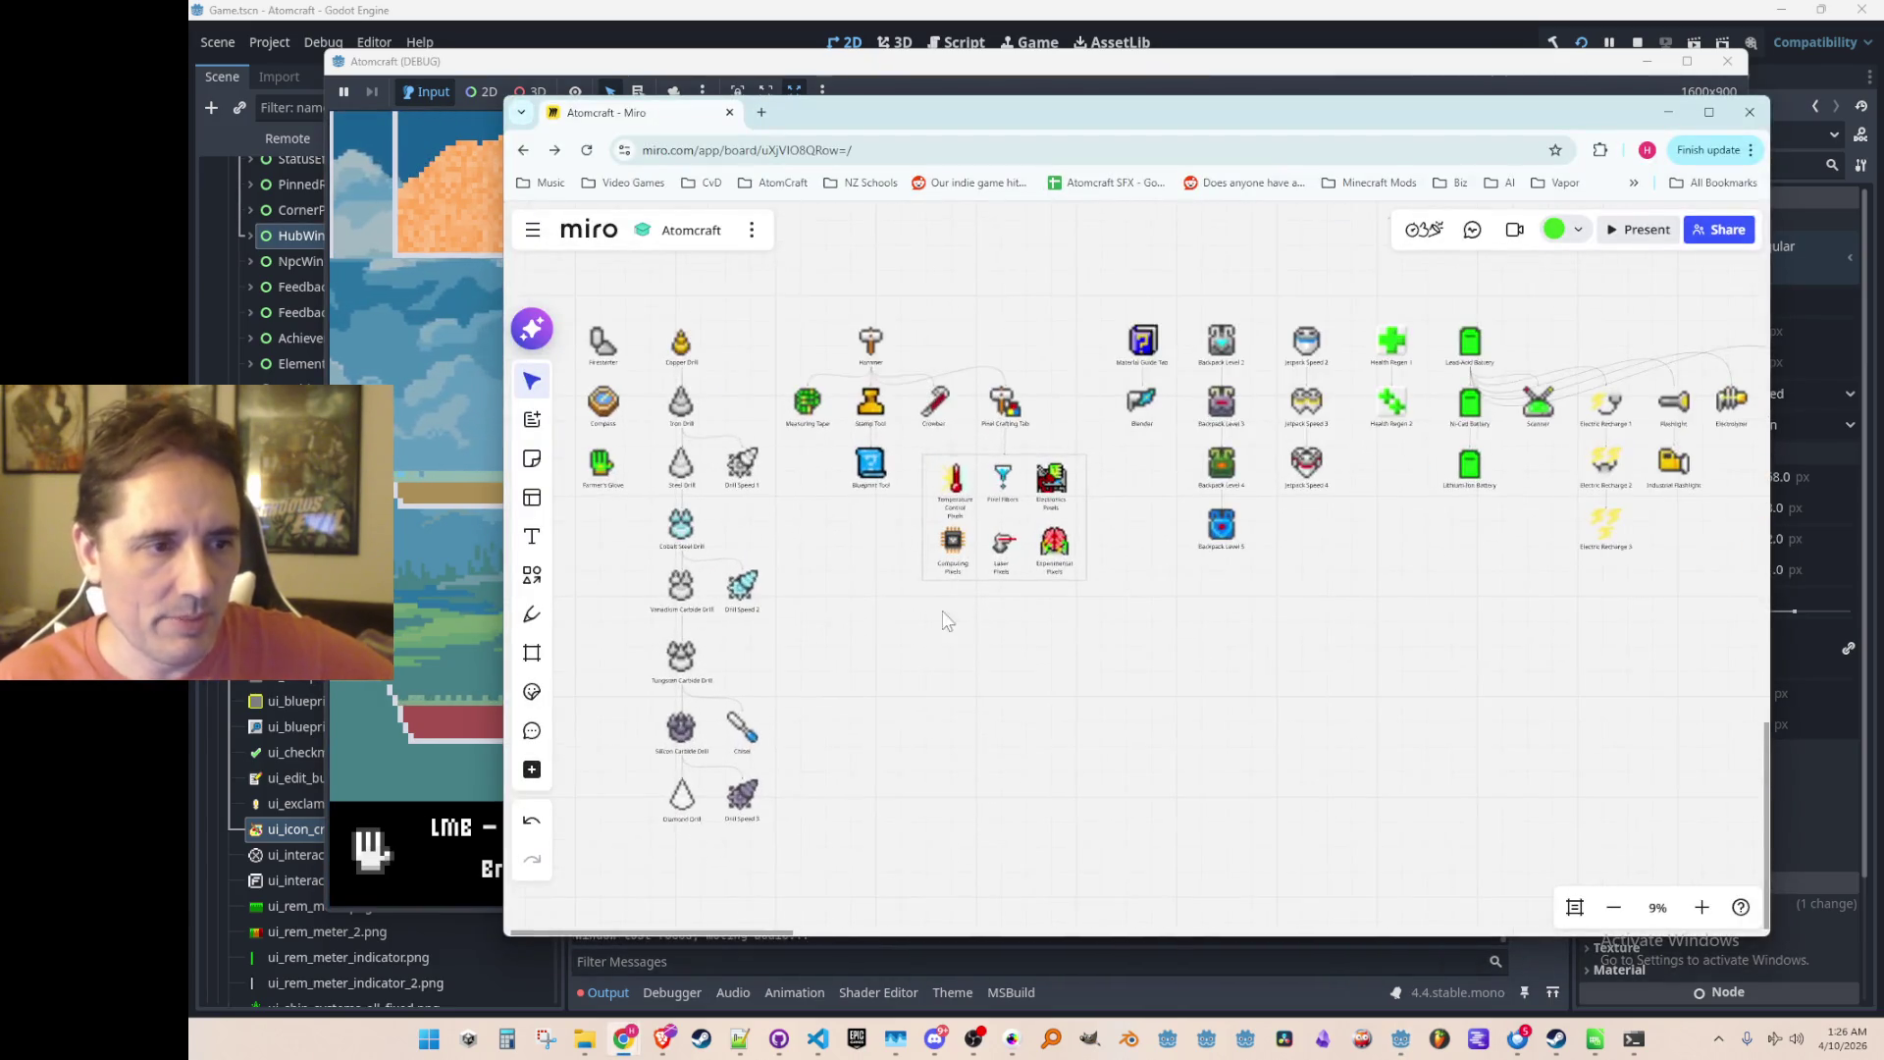
pyautogui.hscroll(-2, 975, 636)
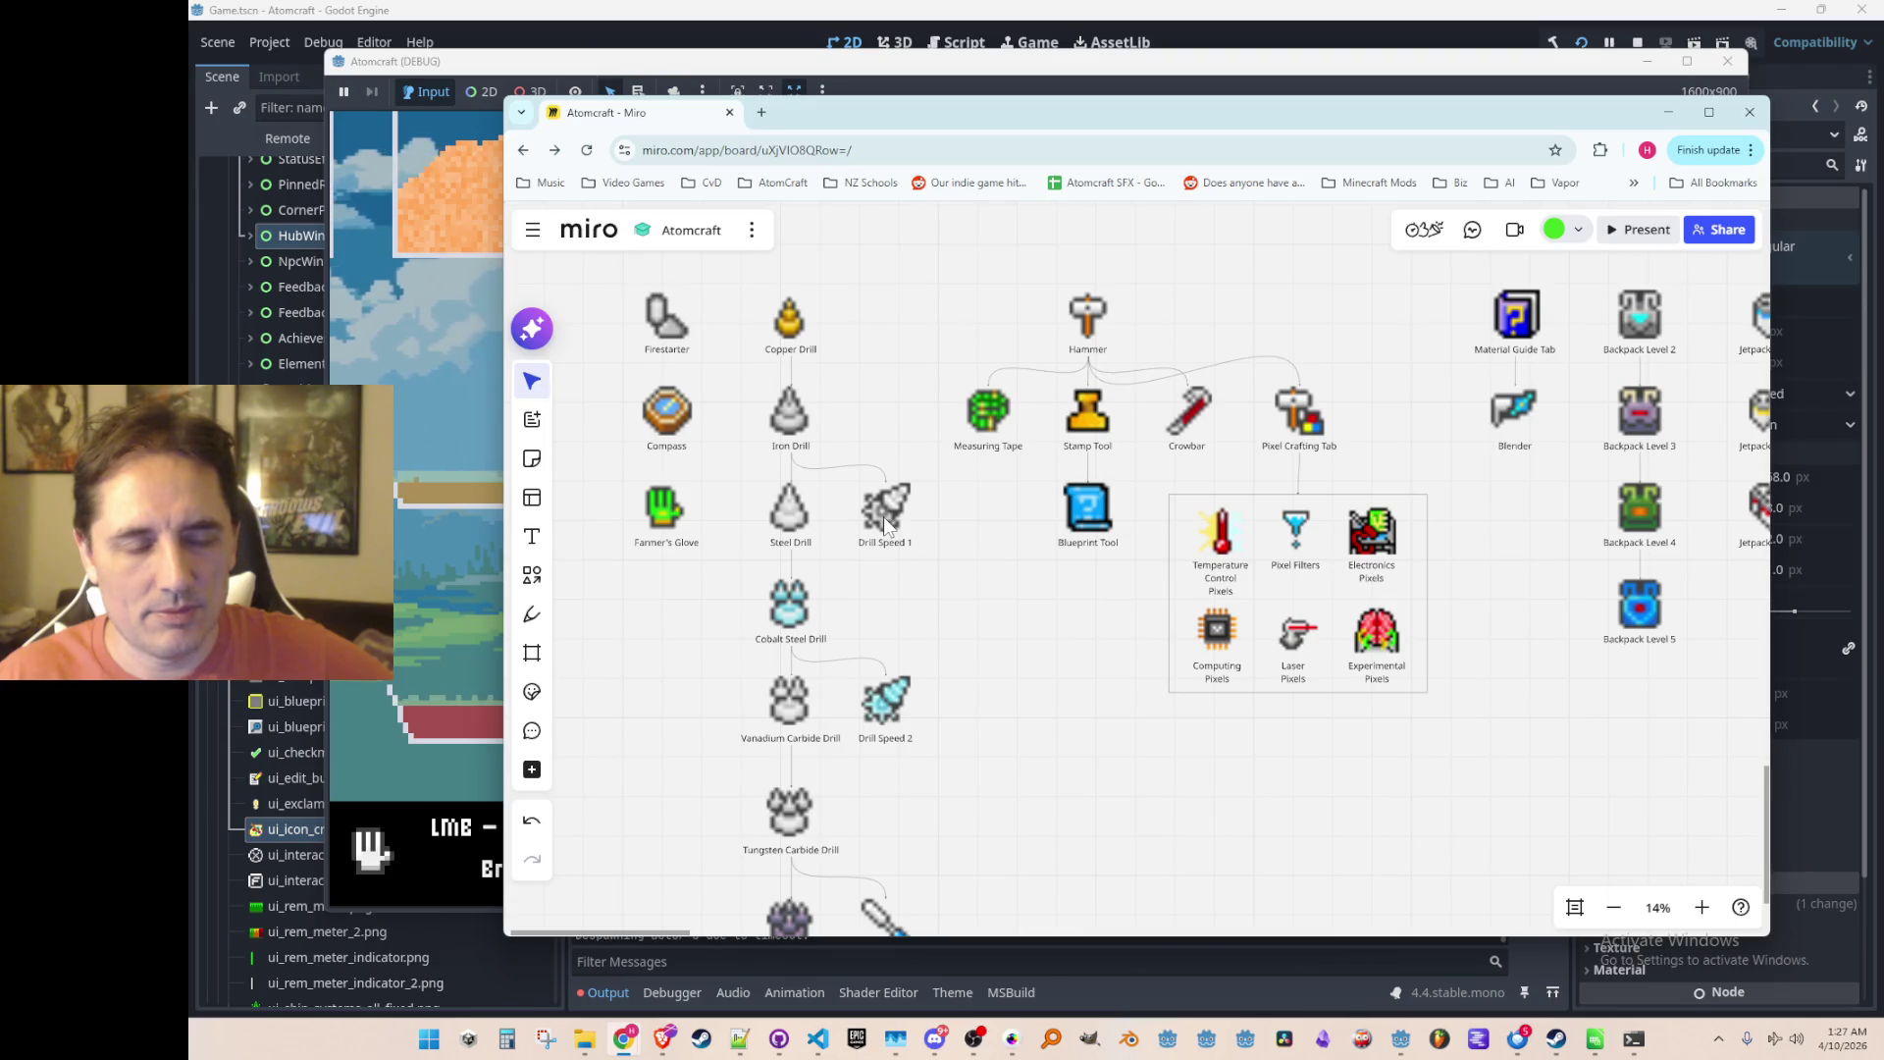
pyautogui.scroll(-1, 999, 600)
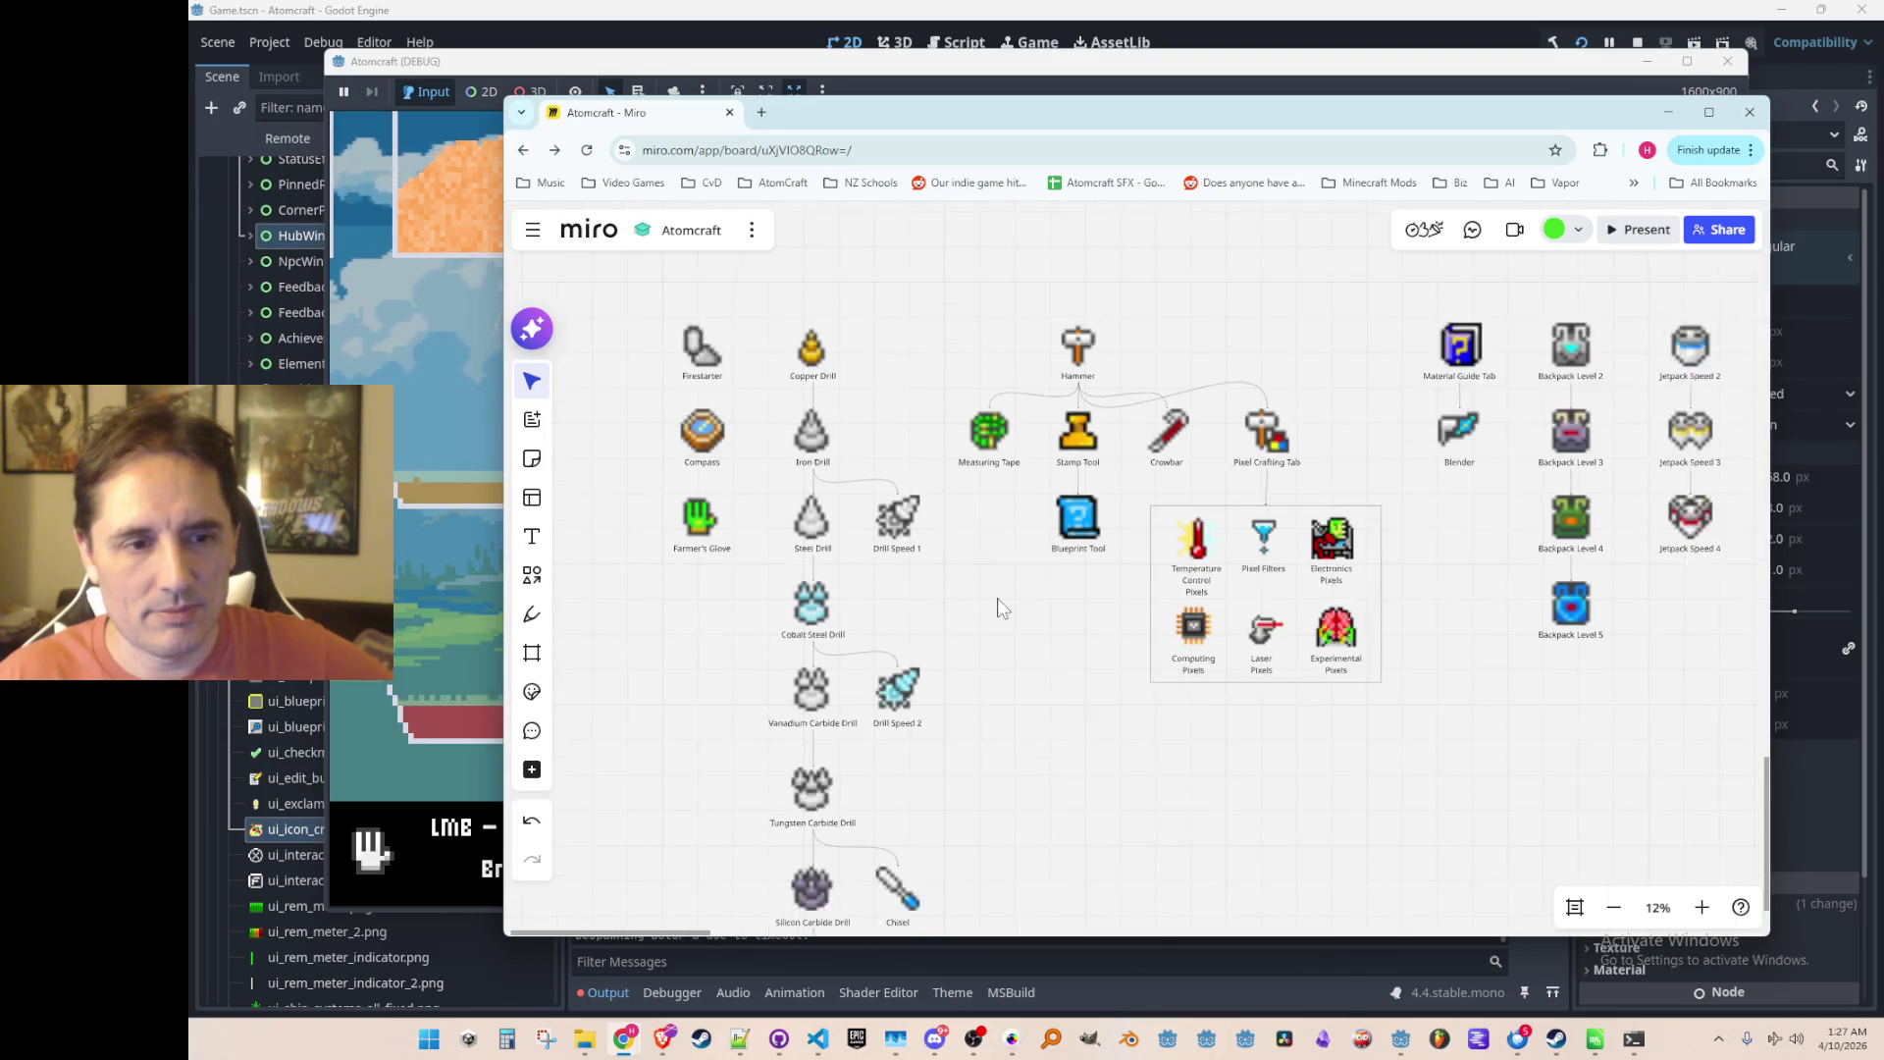
pyautogui.scroll(1, 1000, 606)
pyautogui.scroll(-1, 1003, 605)
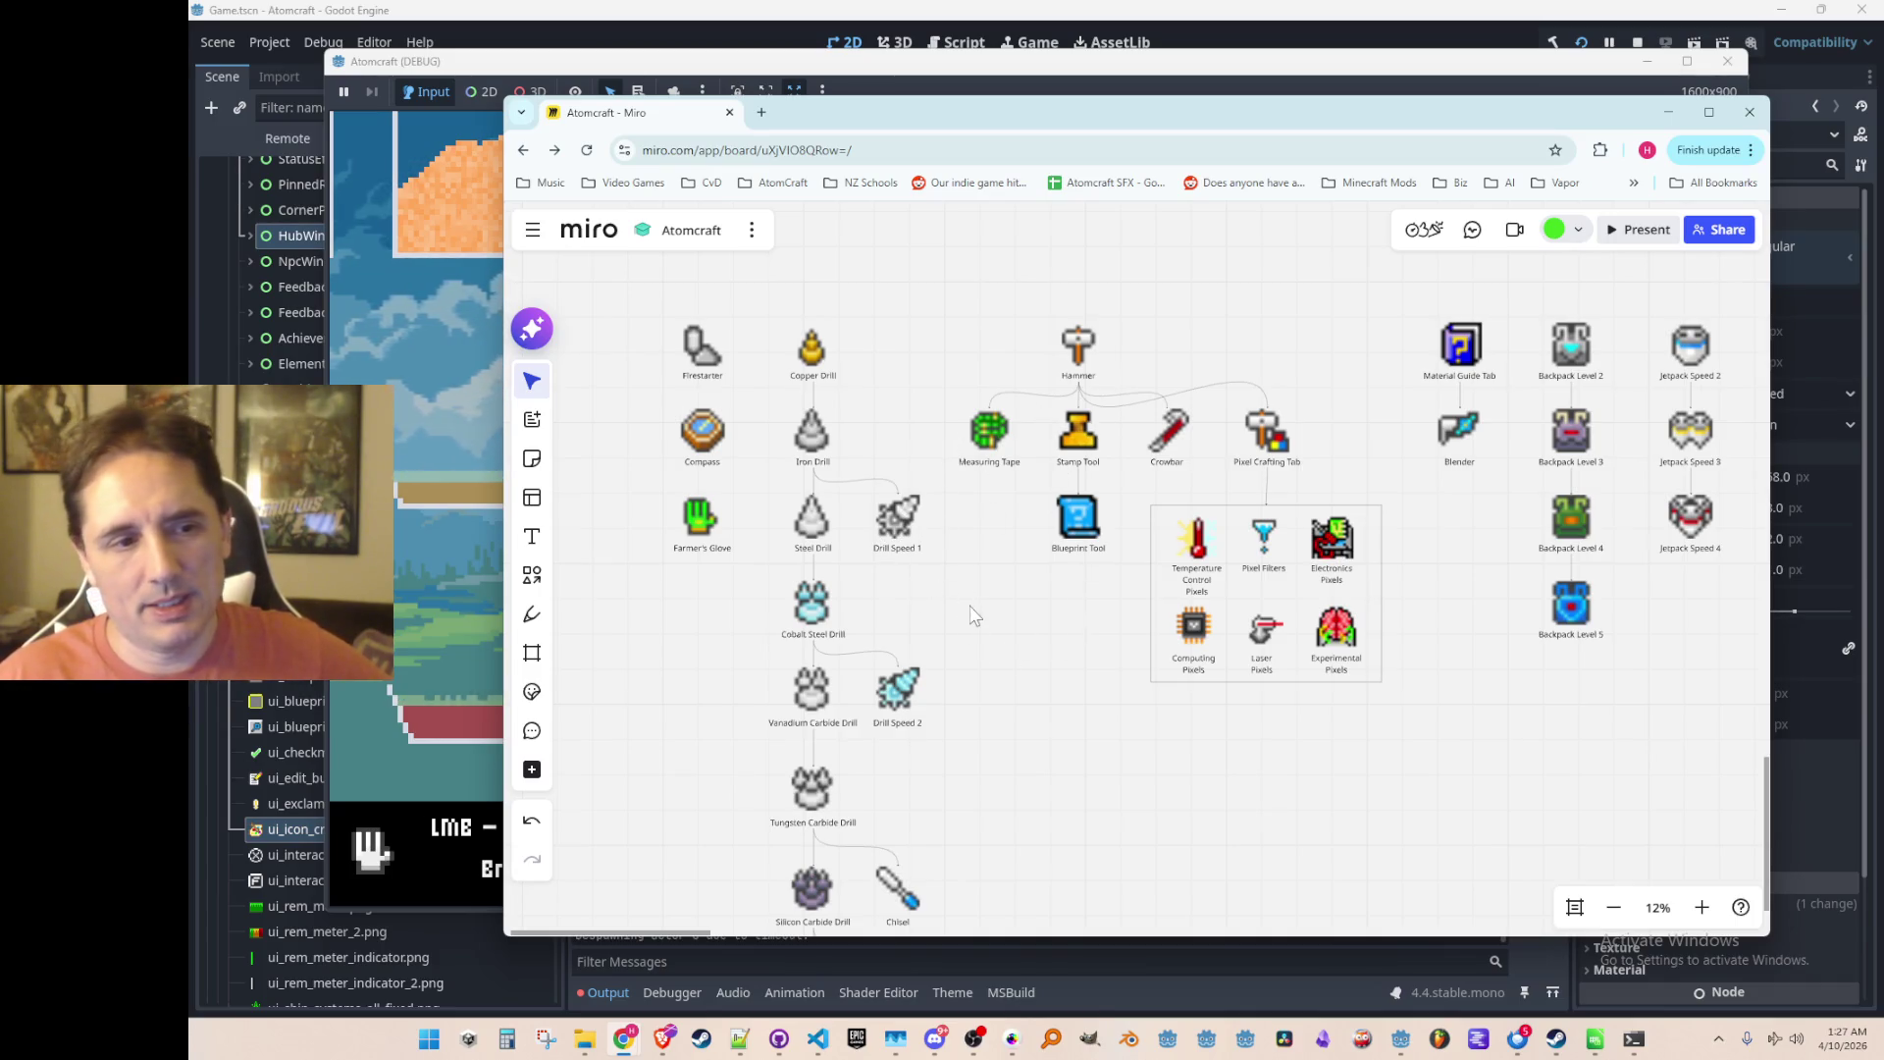
pyautogui.moveTo(968, 619); pyautogui.dragTo(945, 601)
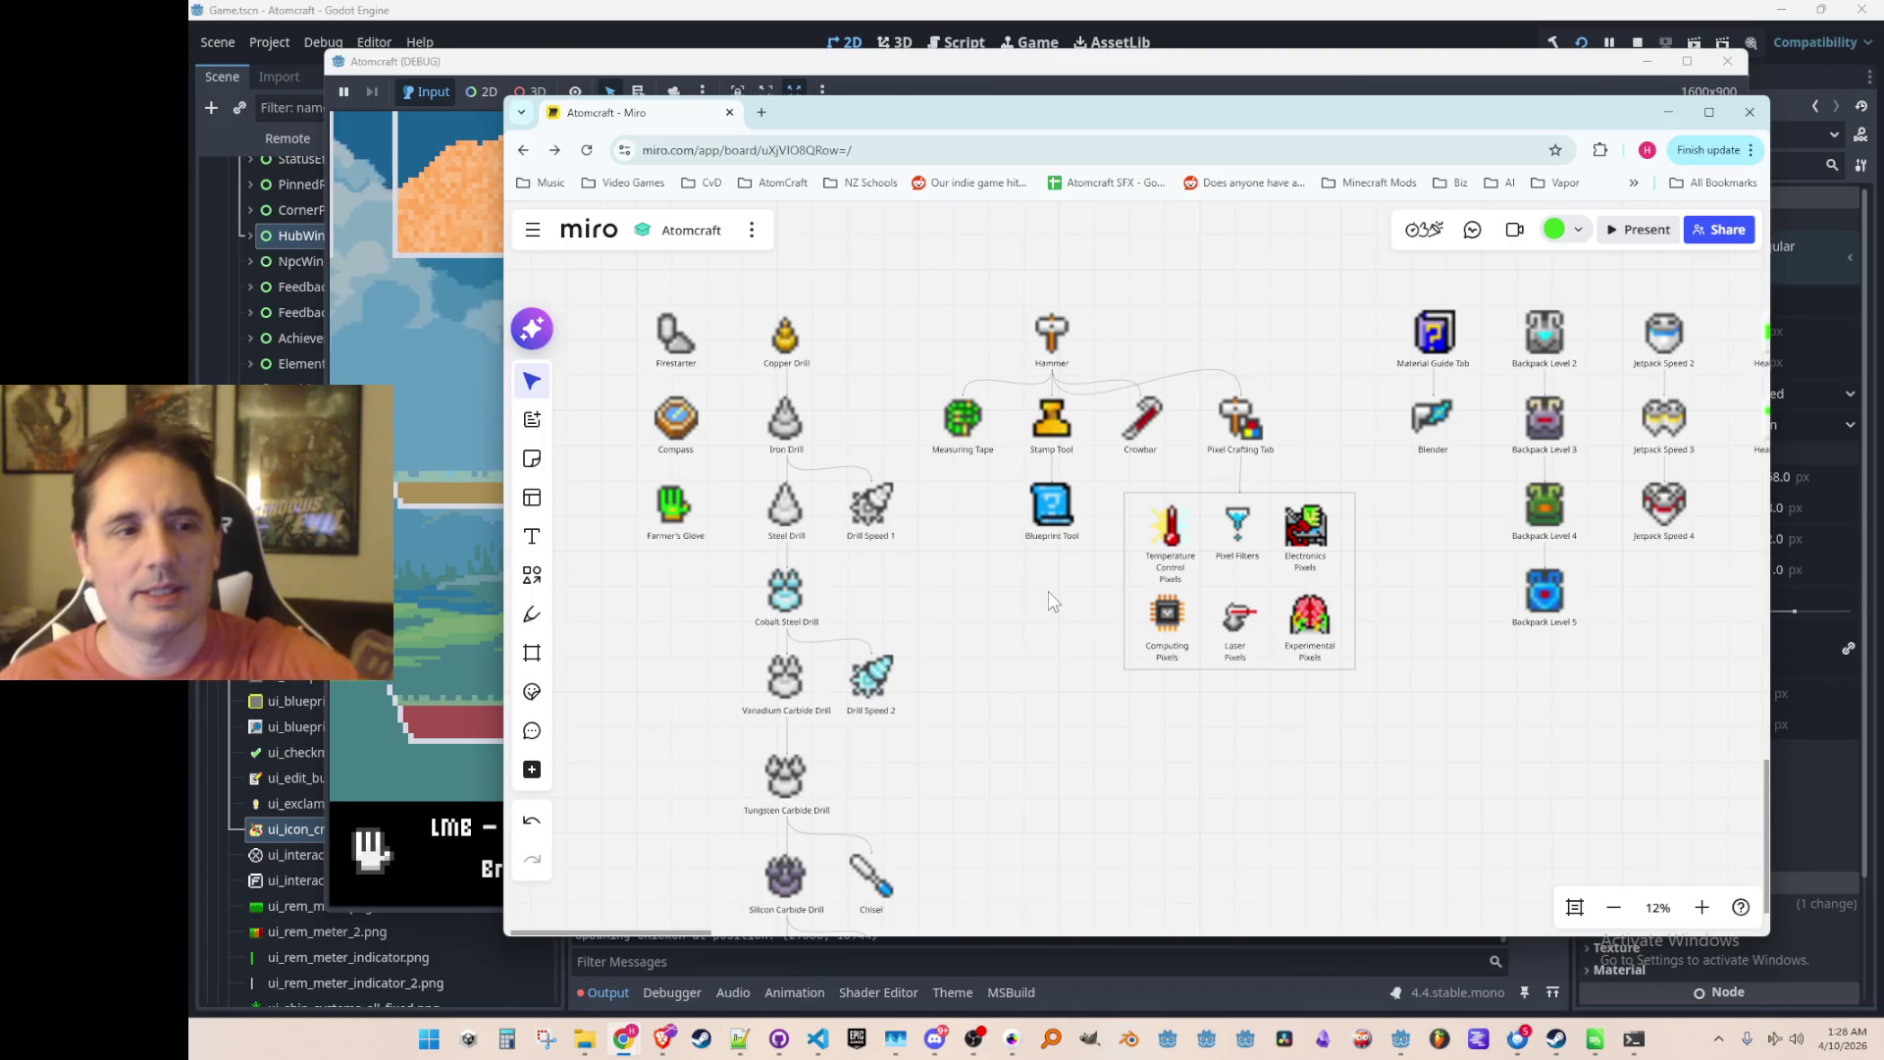
pyautogui.scroll(-2, 1048, 591)
pyautogui.moveTo(1011, 113)
pyautogui.mouseDown()
pyautogui.moveTo(1672, 367)
pyautogui.moveTo(1799, 495)
pyautogui.moveTo(1193, 369)
pyautogui.moveTo(981, 173)
pyautogui.moveTo(1016, 157)
pyautogui.mouseUp()
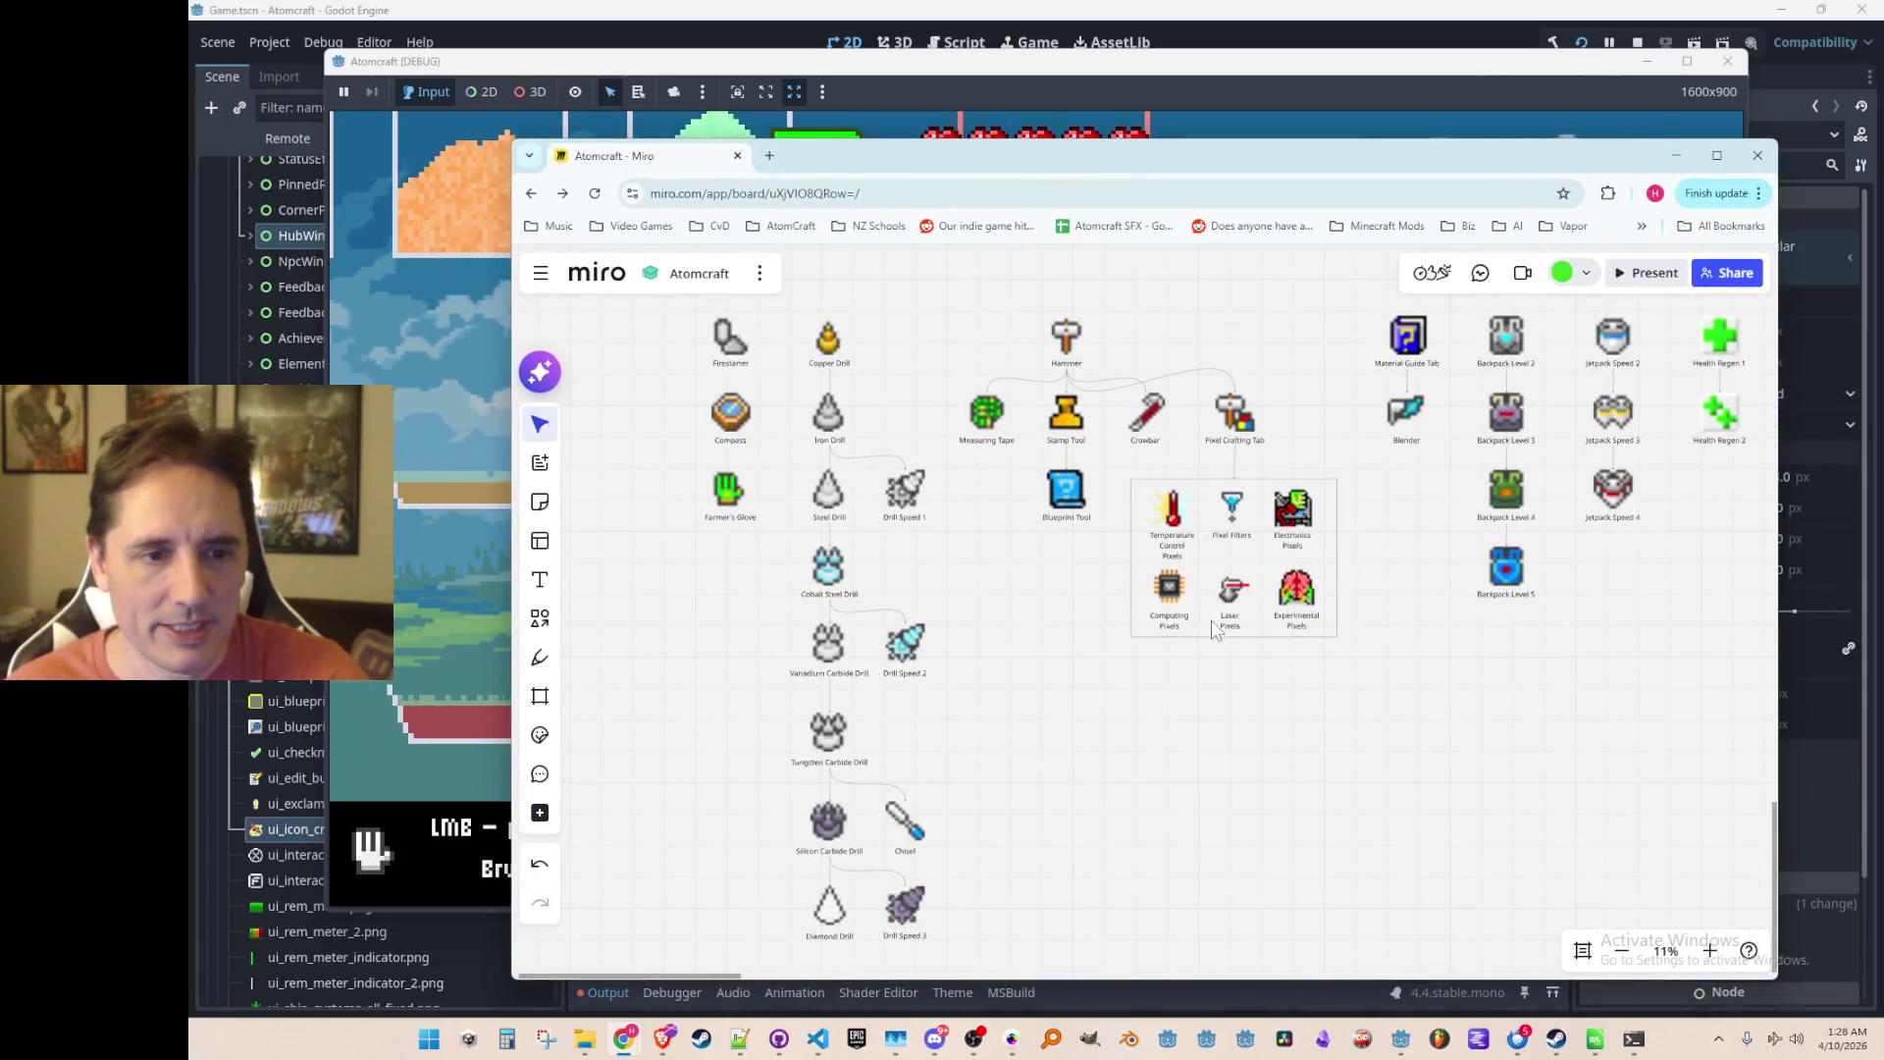
pyautogui.moveTo(1400, 660); pyautogui.dragTo(1266, 657)
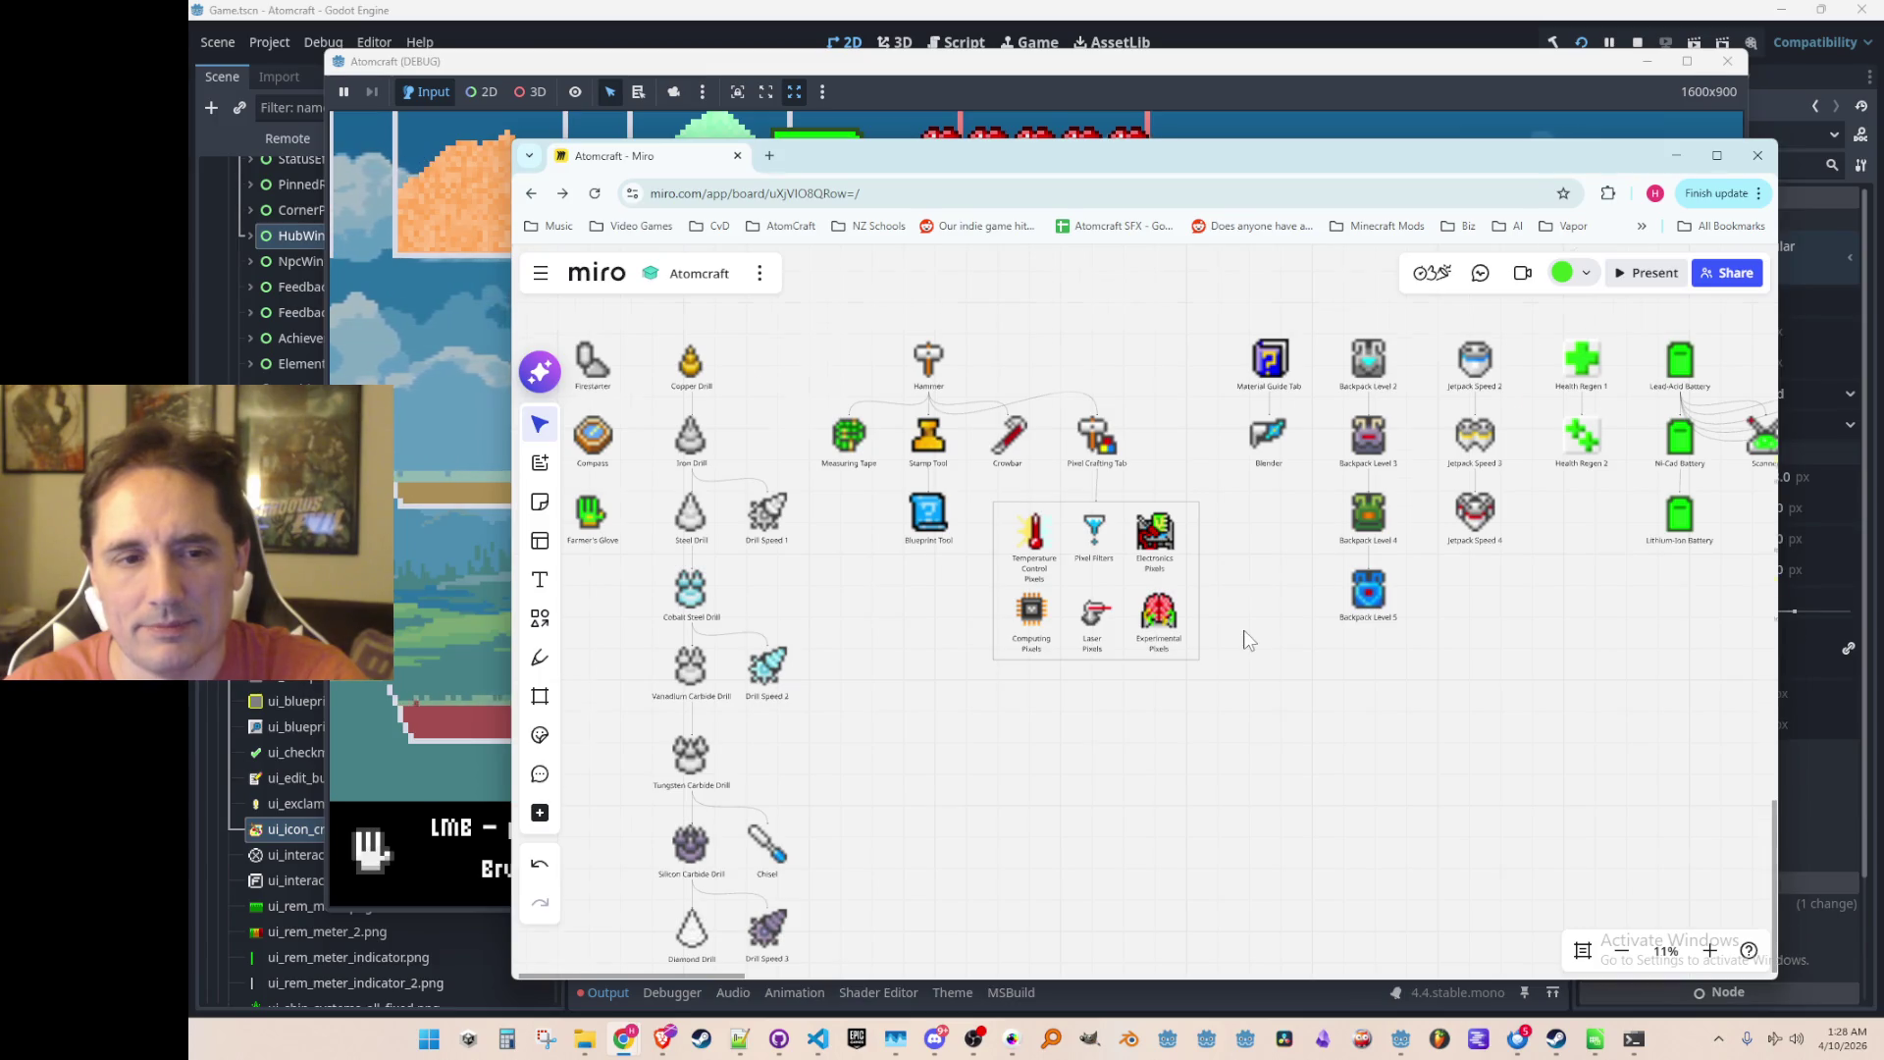
pyautogui.scroll(-3, 1246, 628)
pyautogui.hscroll(5, 1276, 638)
pyautogui.hscroll(5, 1460, 589)
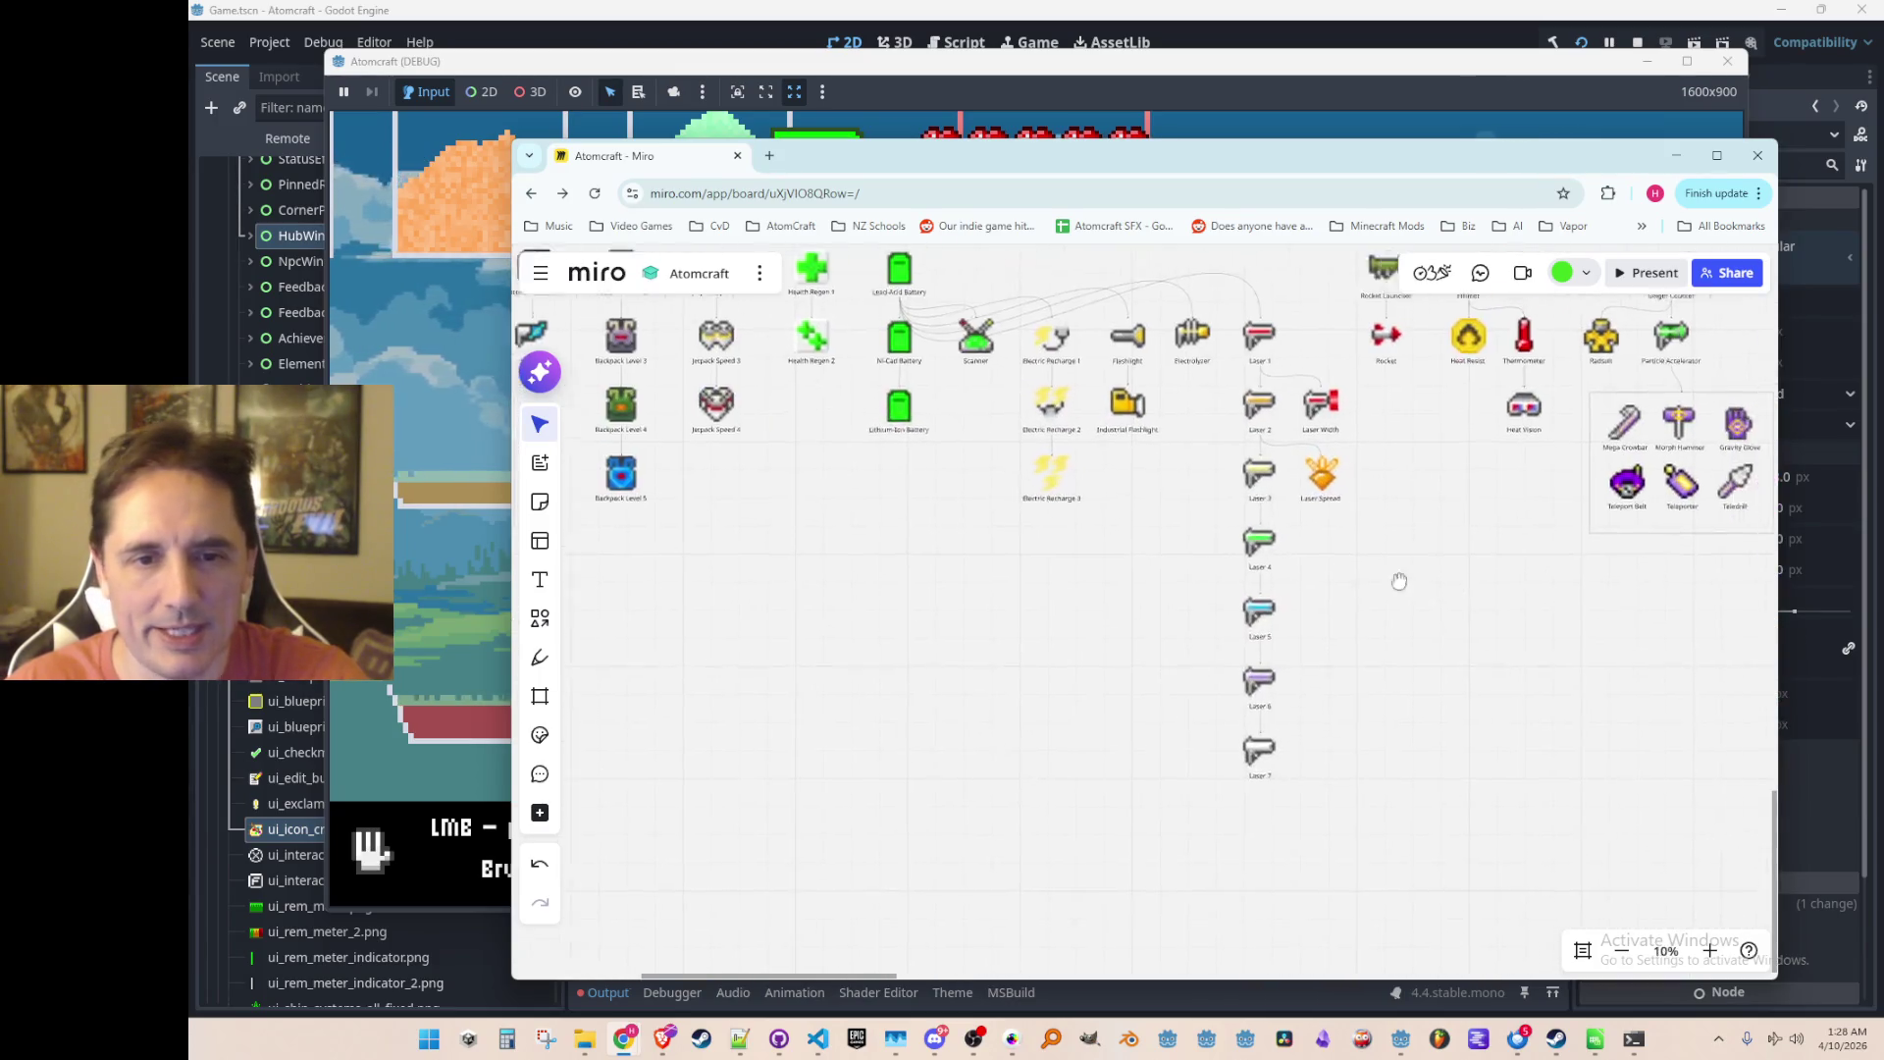
pyautogui.scroll(2, 1272, 666)
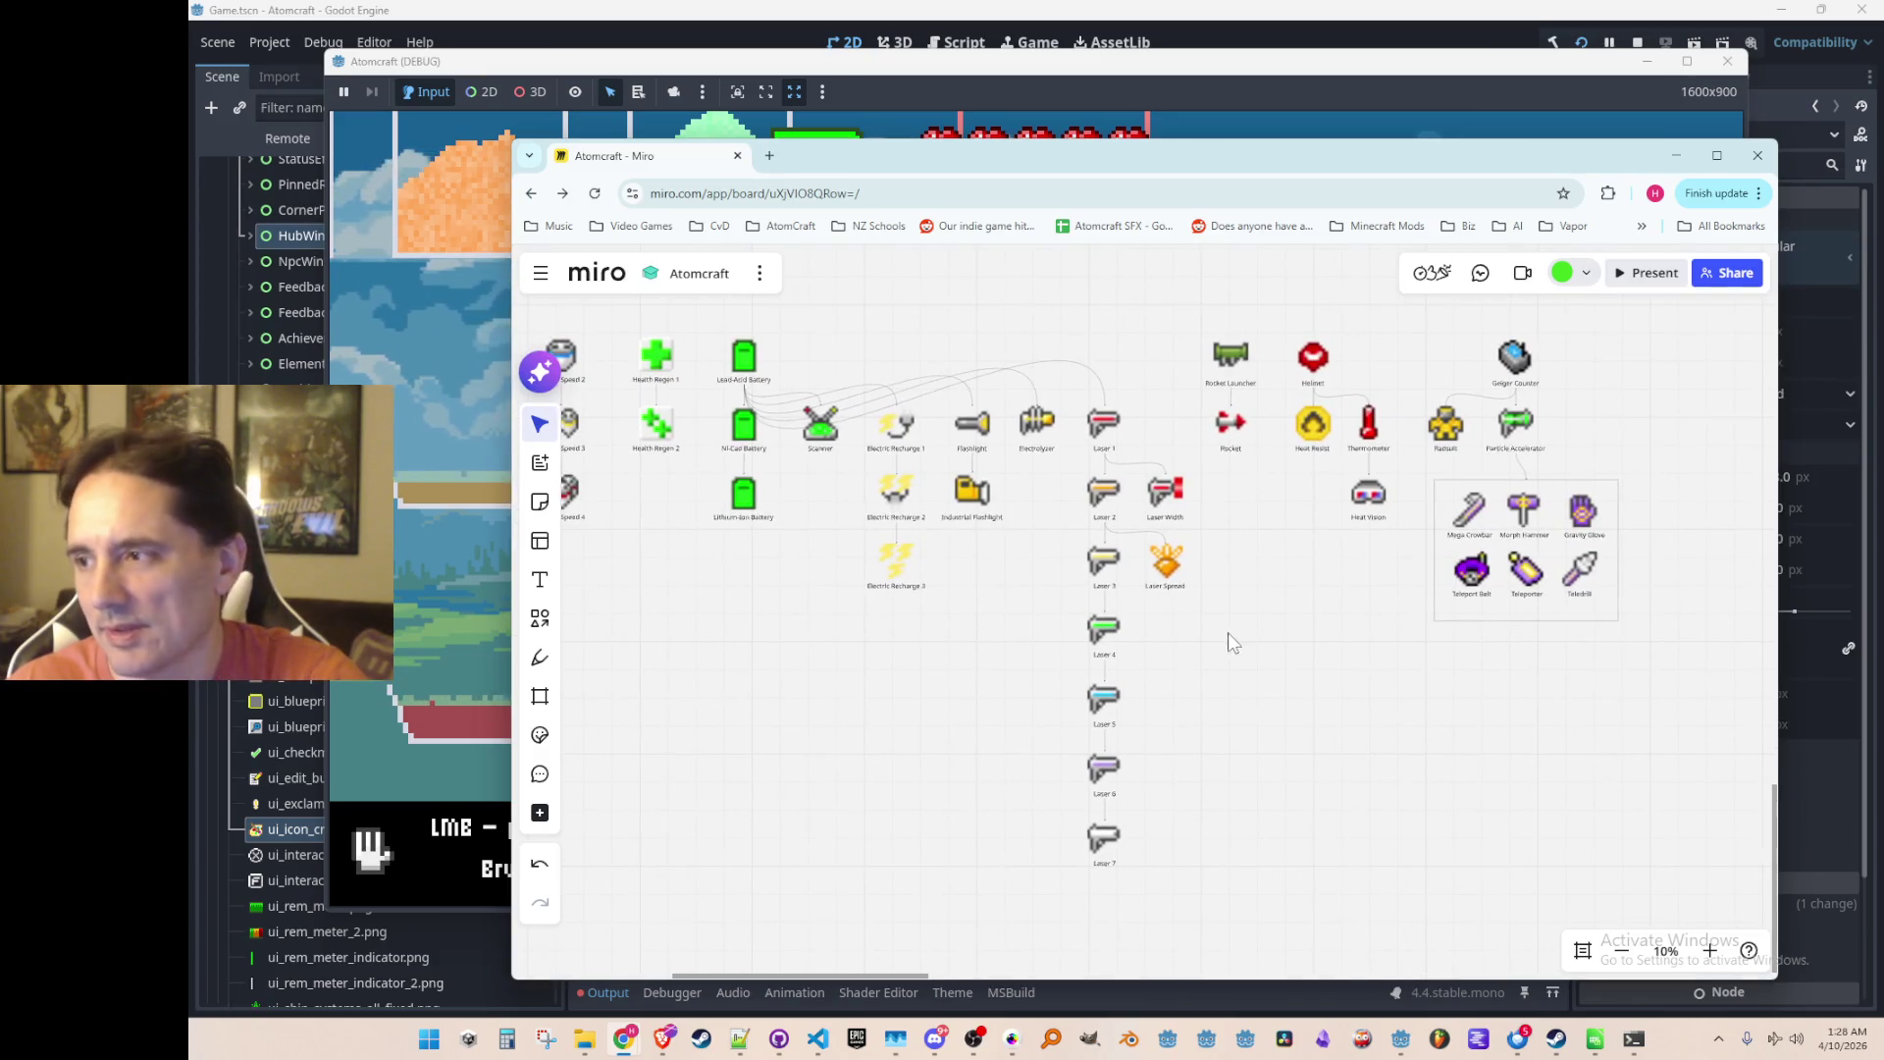
pyautogui.scroll(-5, 1266, 677)
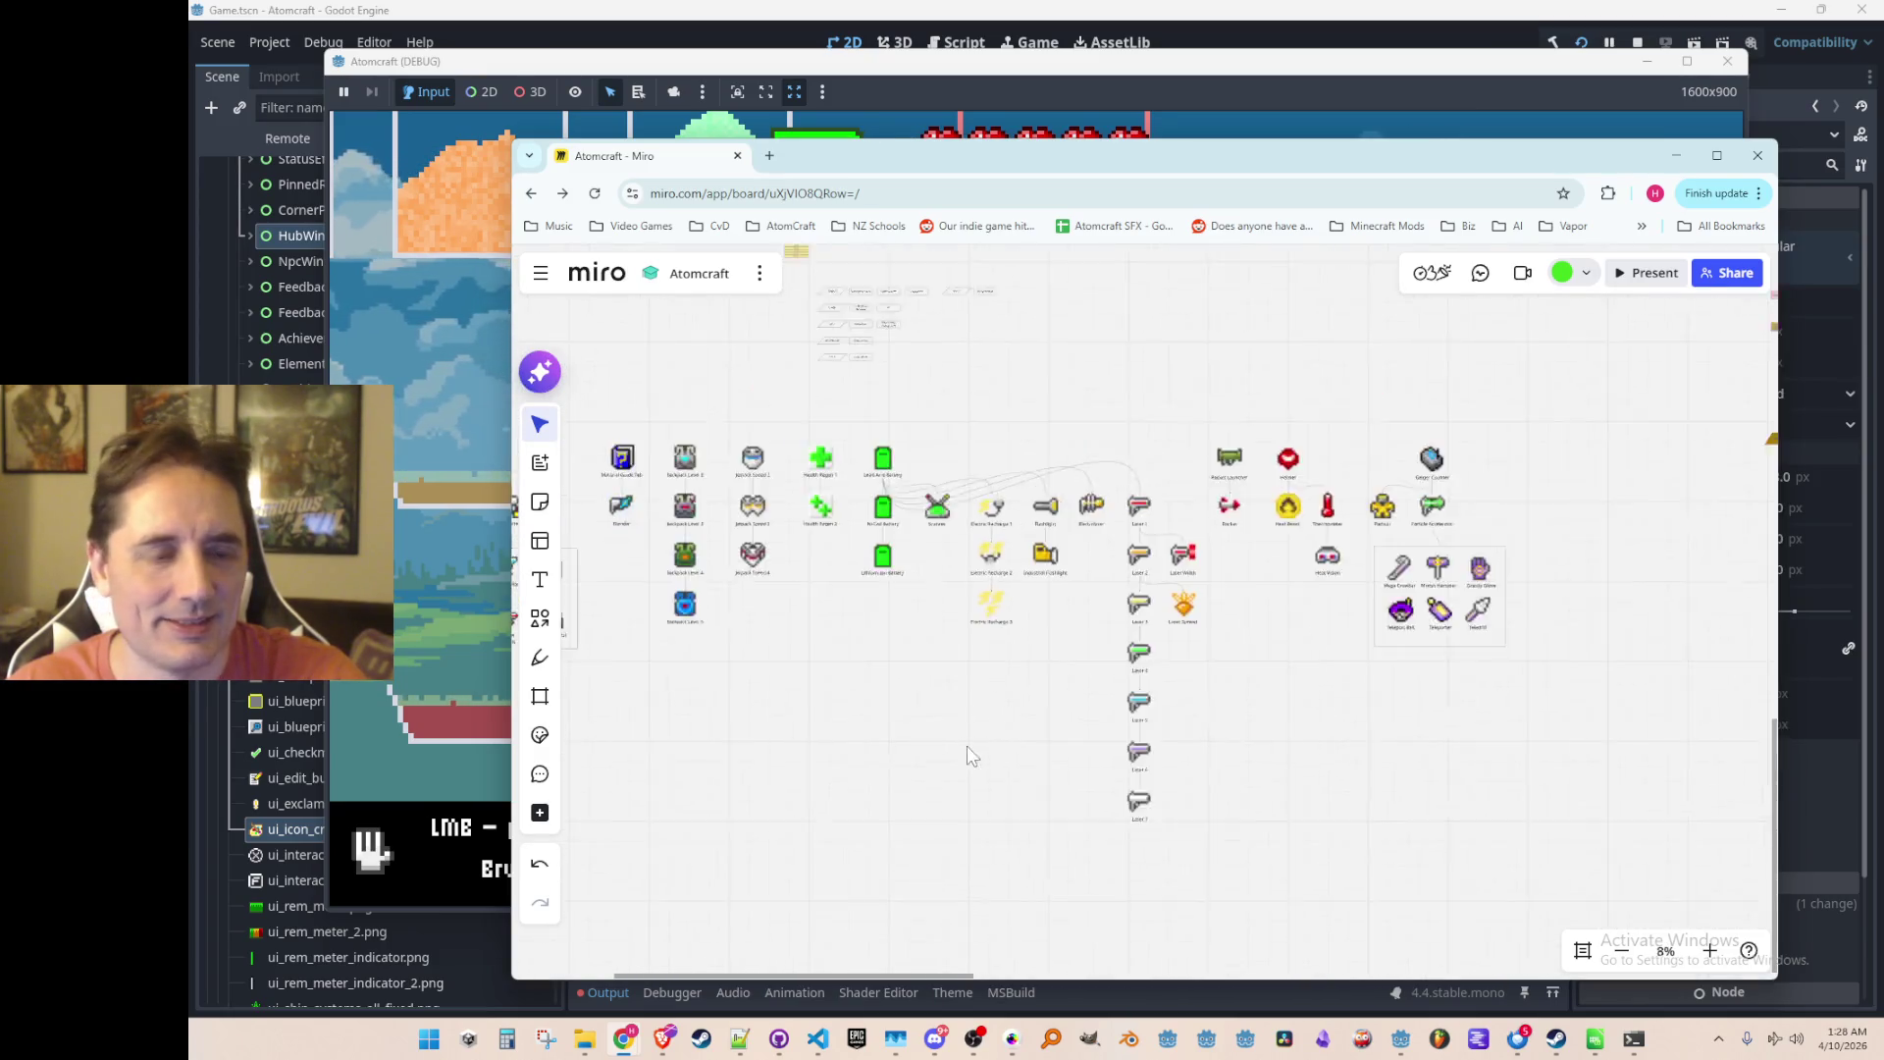
pyautogui.moveTo(897, 729); pyautogui.dragTo(1359, 731)
pyautogui.scroll(5, 1338, 741)
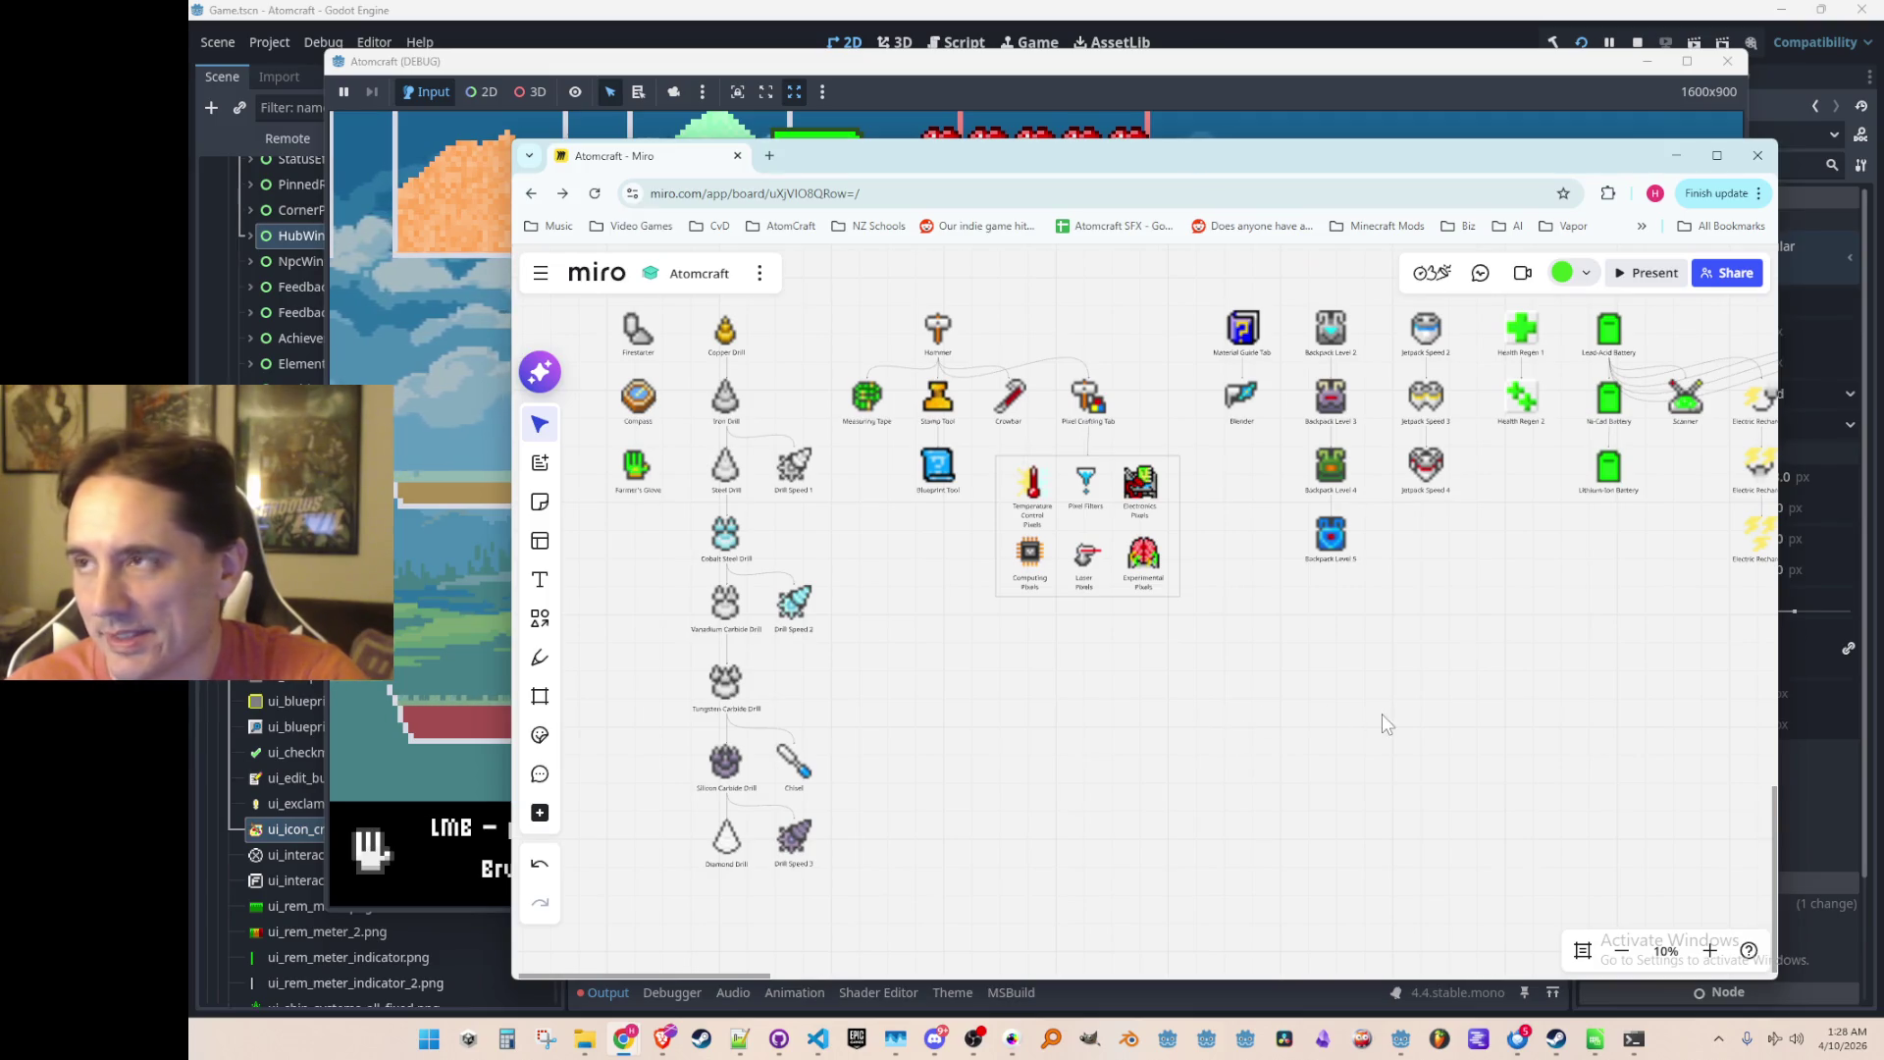
pyautogui.moveTo(1382, 714); pyautogui.dragTo(1055, 692)
pyautogui.scroll(3, 1097, 573)
pyautogui.moveTo(1097, 574); pyautogui.dragTo(1145, 702)
pyautogui.scroll(-5, 1138, 667)
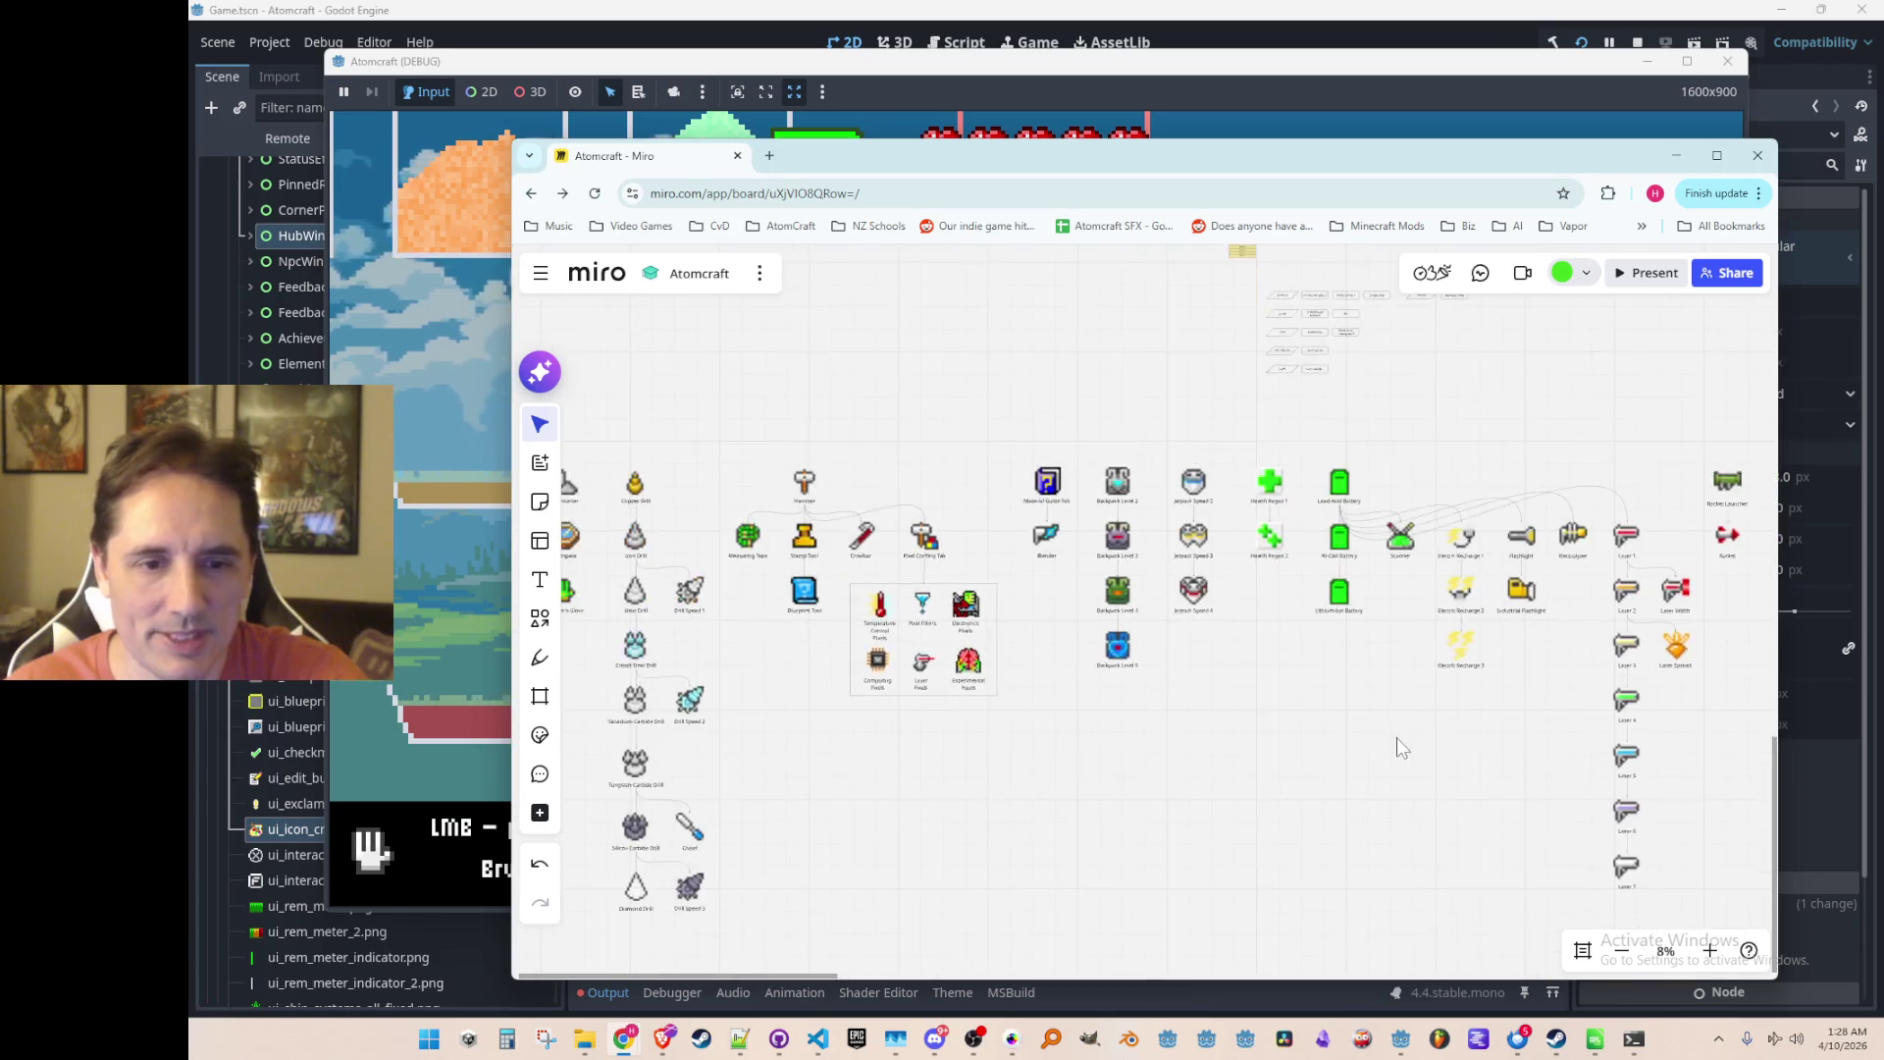
pyautogui.moveTo(1402, 748); pyautogui.dragTo(1281, 717)
pyautogui.scroll(1, 1280, 716)
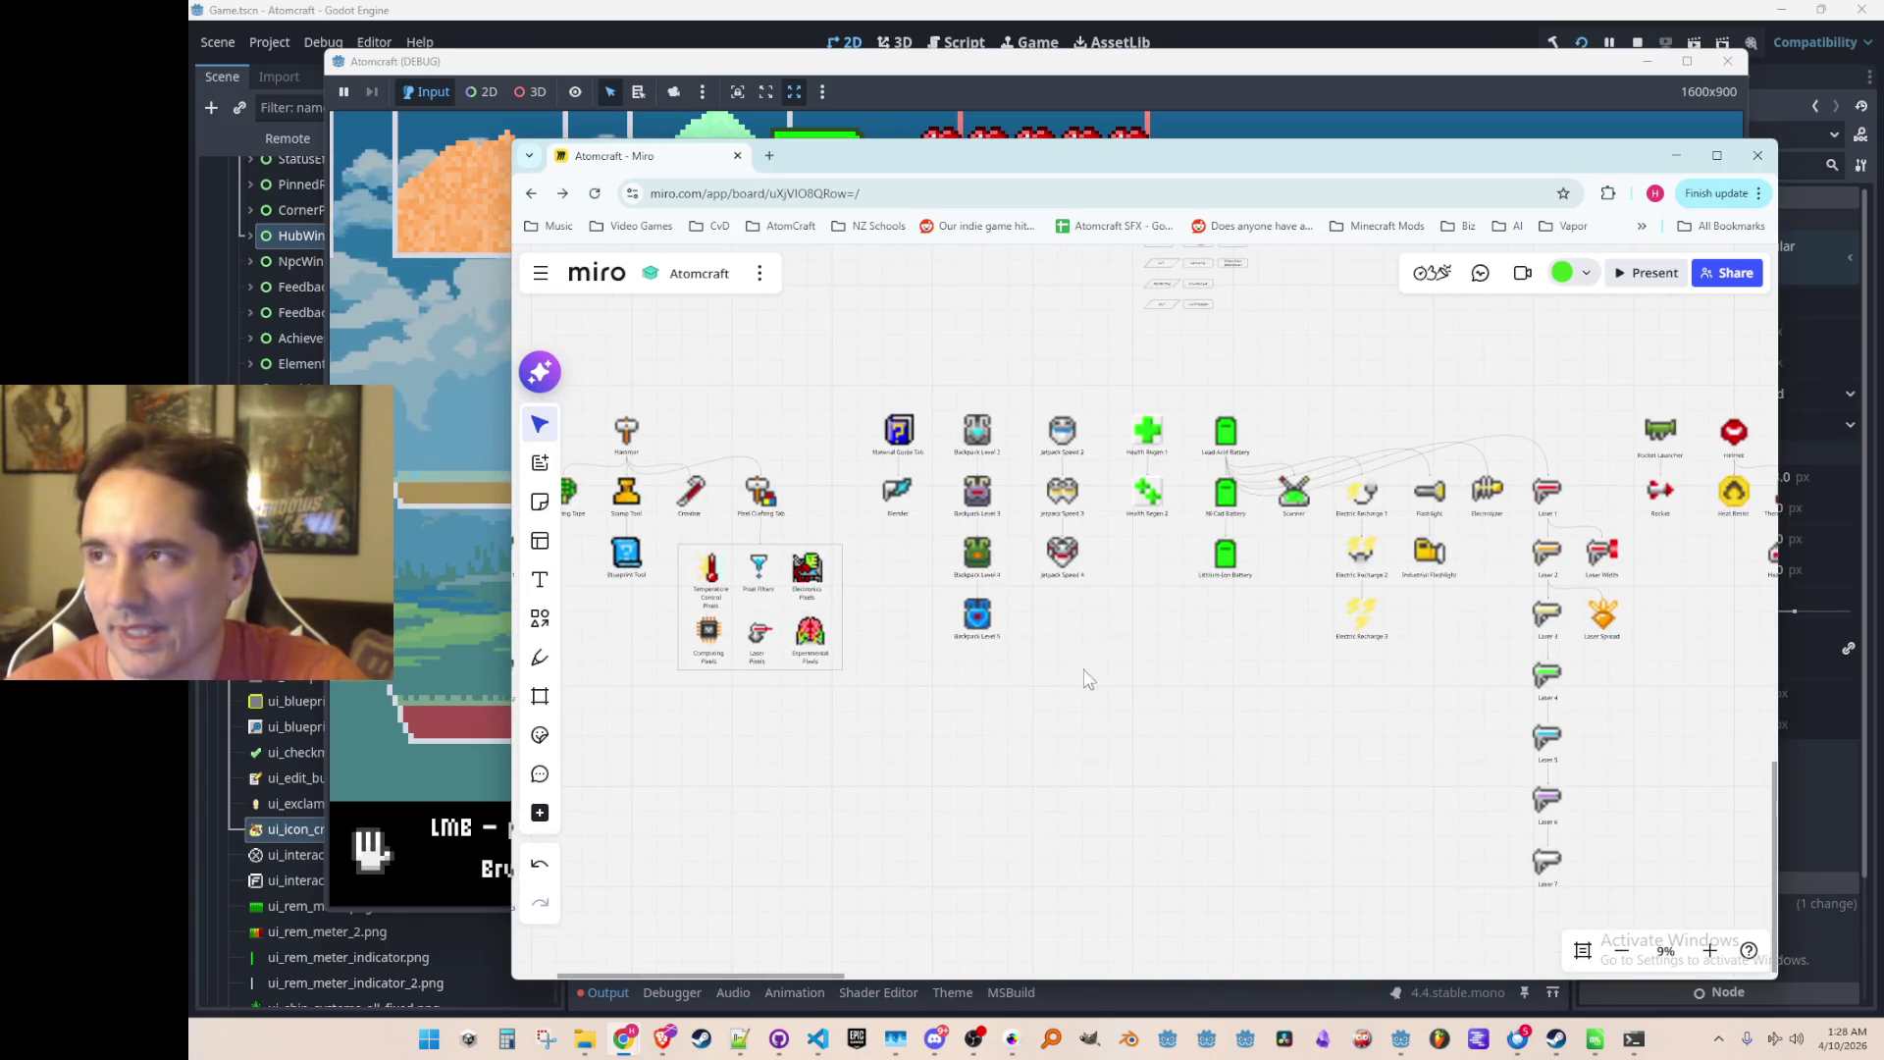
pyautogui.scroll(2, 1020, 667)
pyautogui.hscroll(-5, 869, 567)
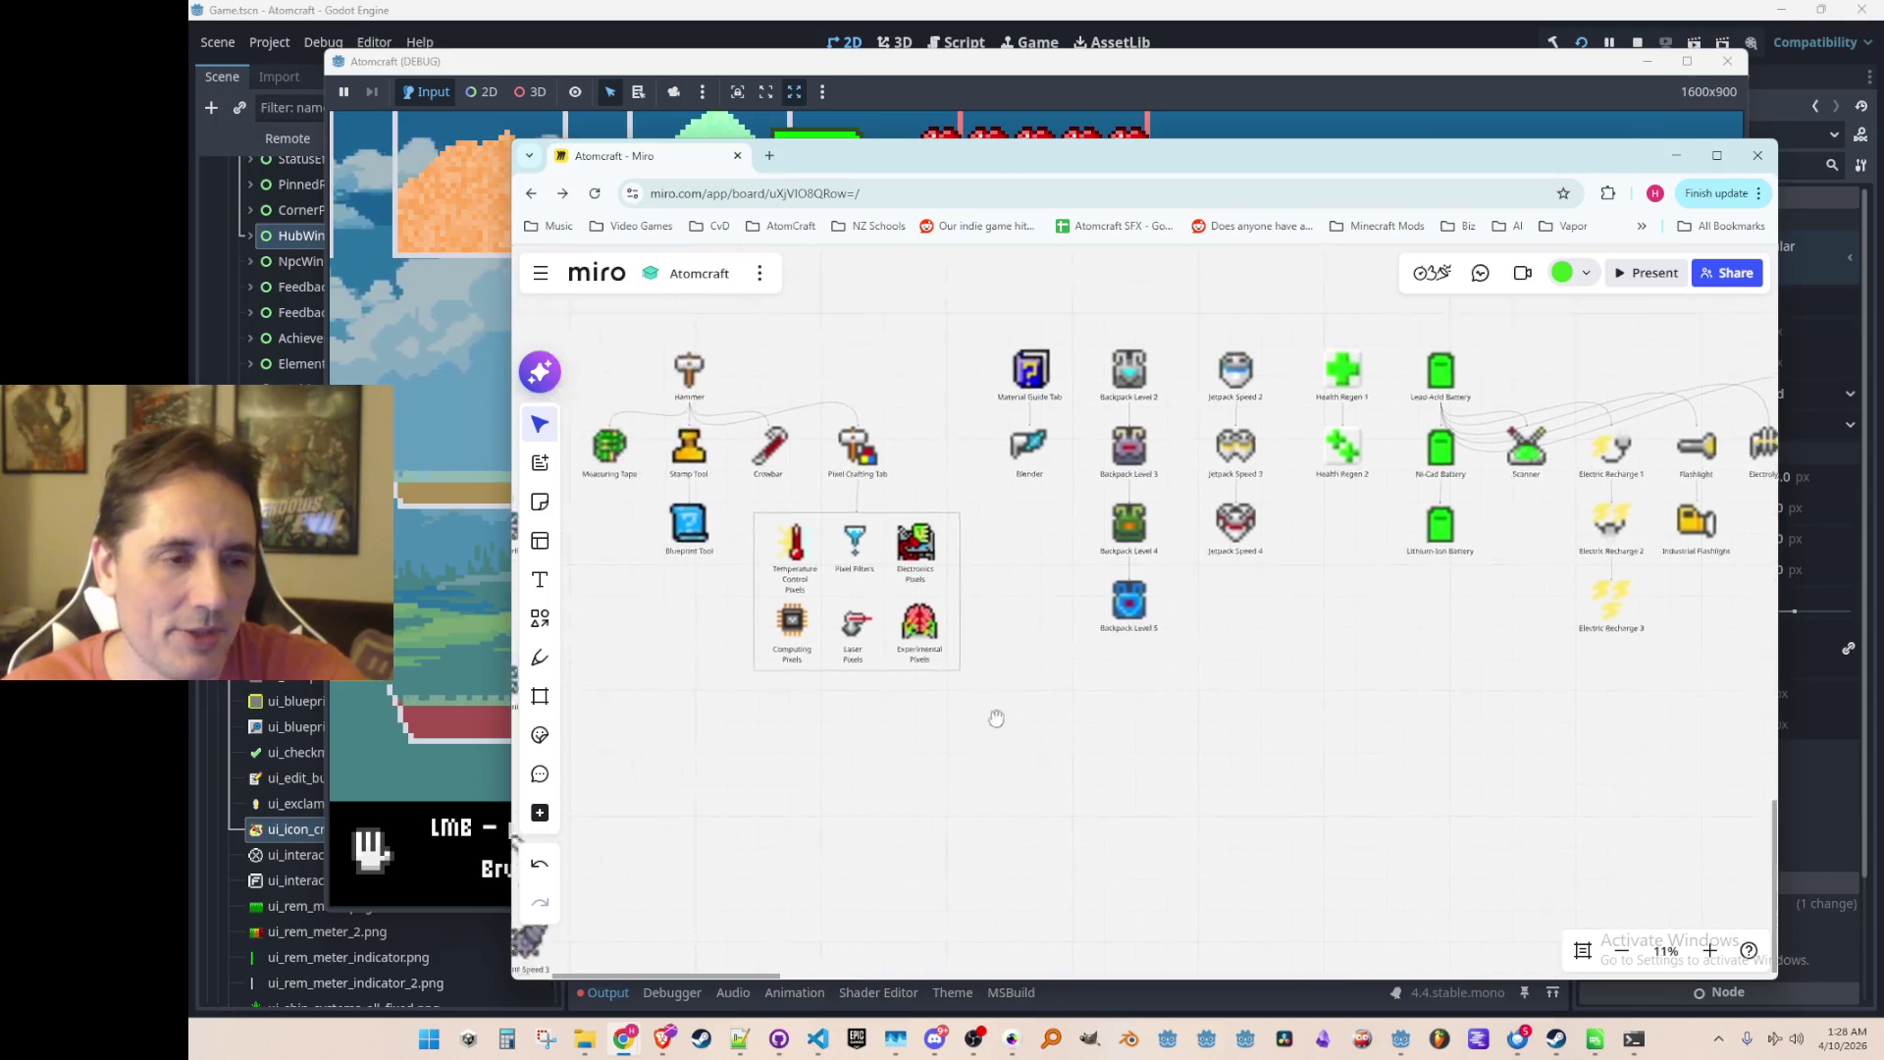
pyautogui.scroll(5, 840, 645)
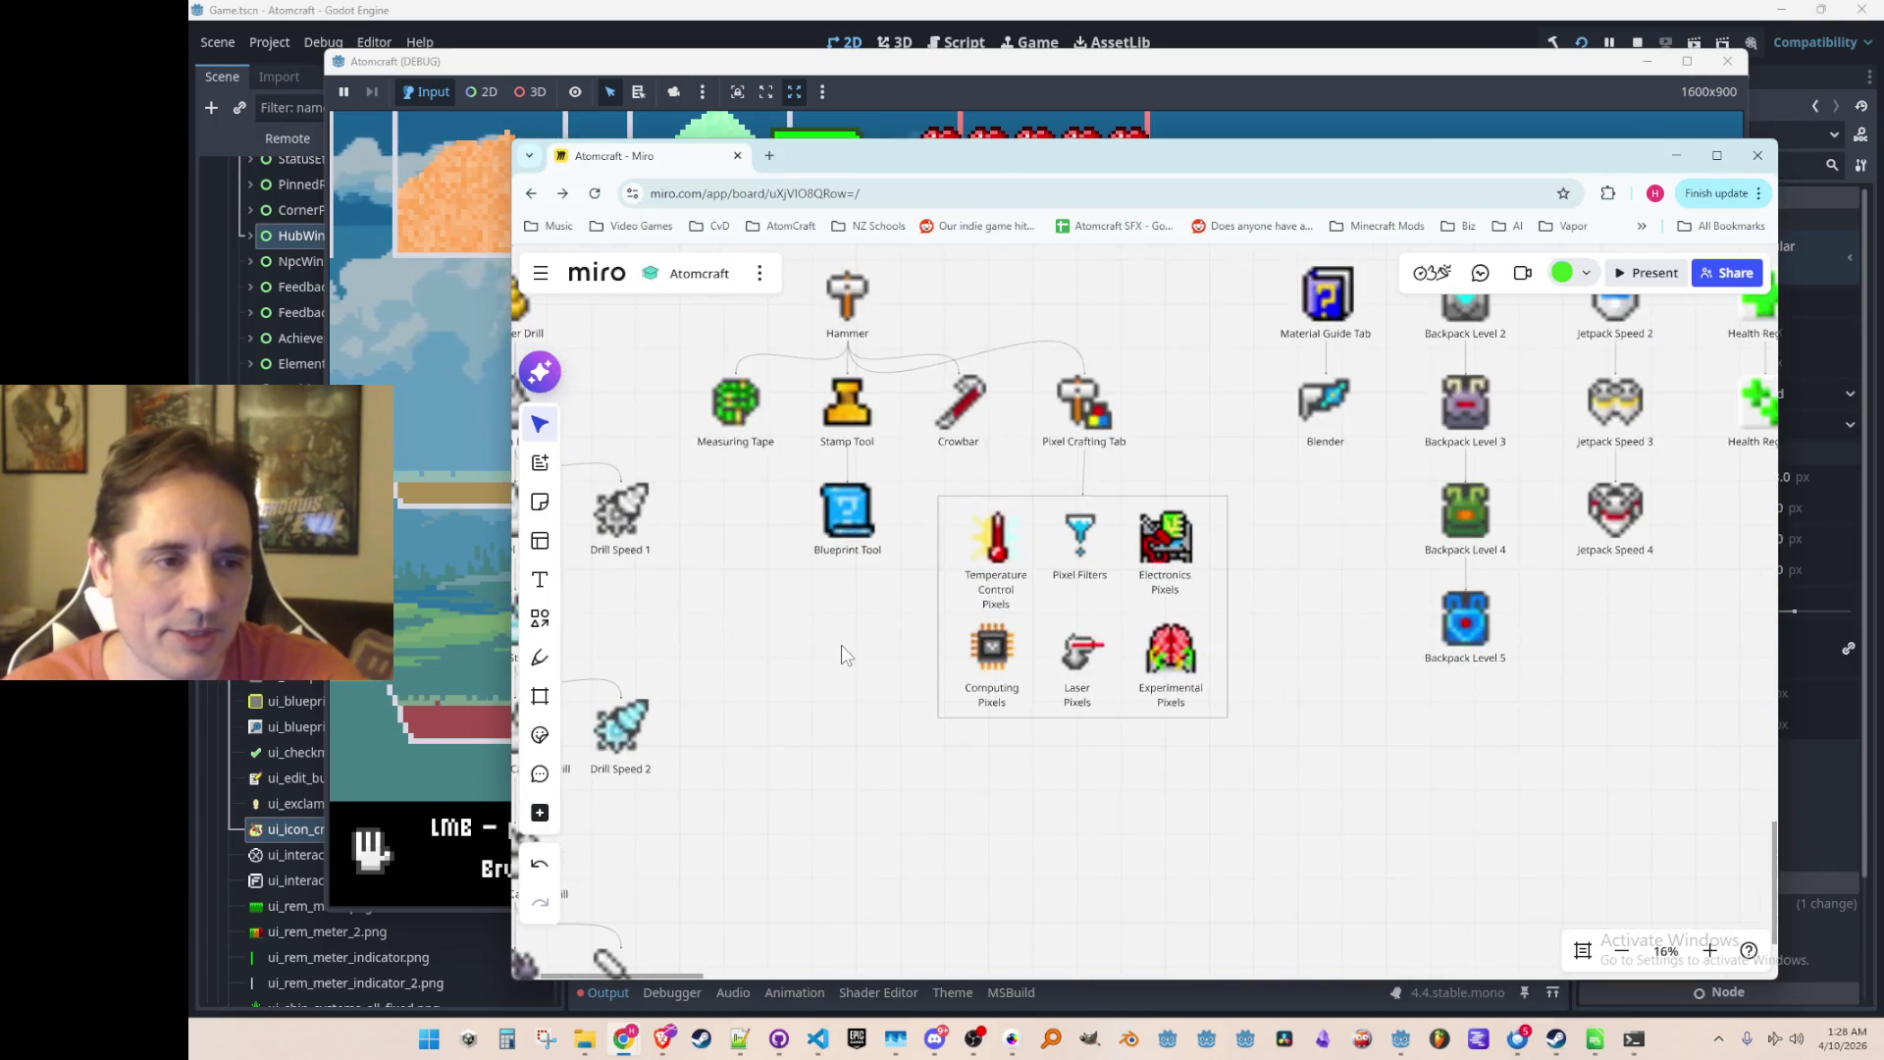
pyautogui.scroll(2, 928, 417)
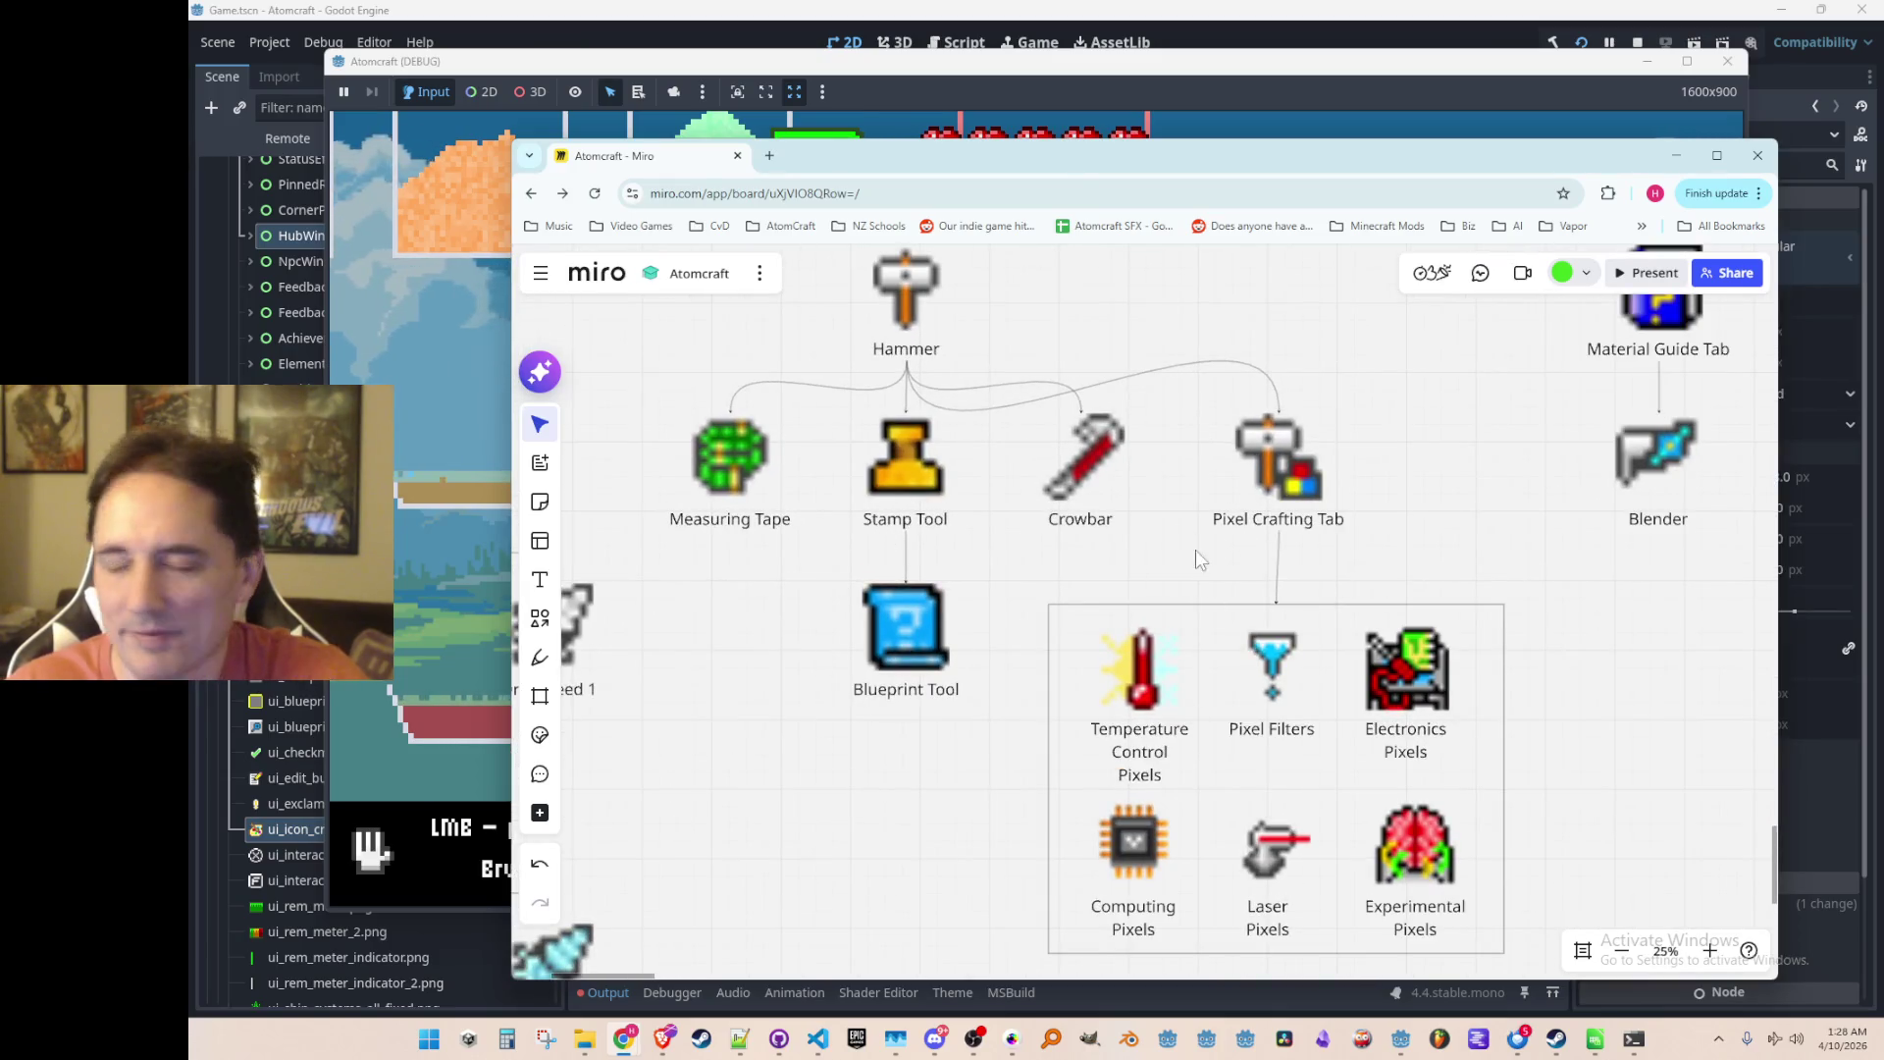
pyautogui.scroll(-1, 1196, 550)
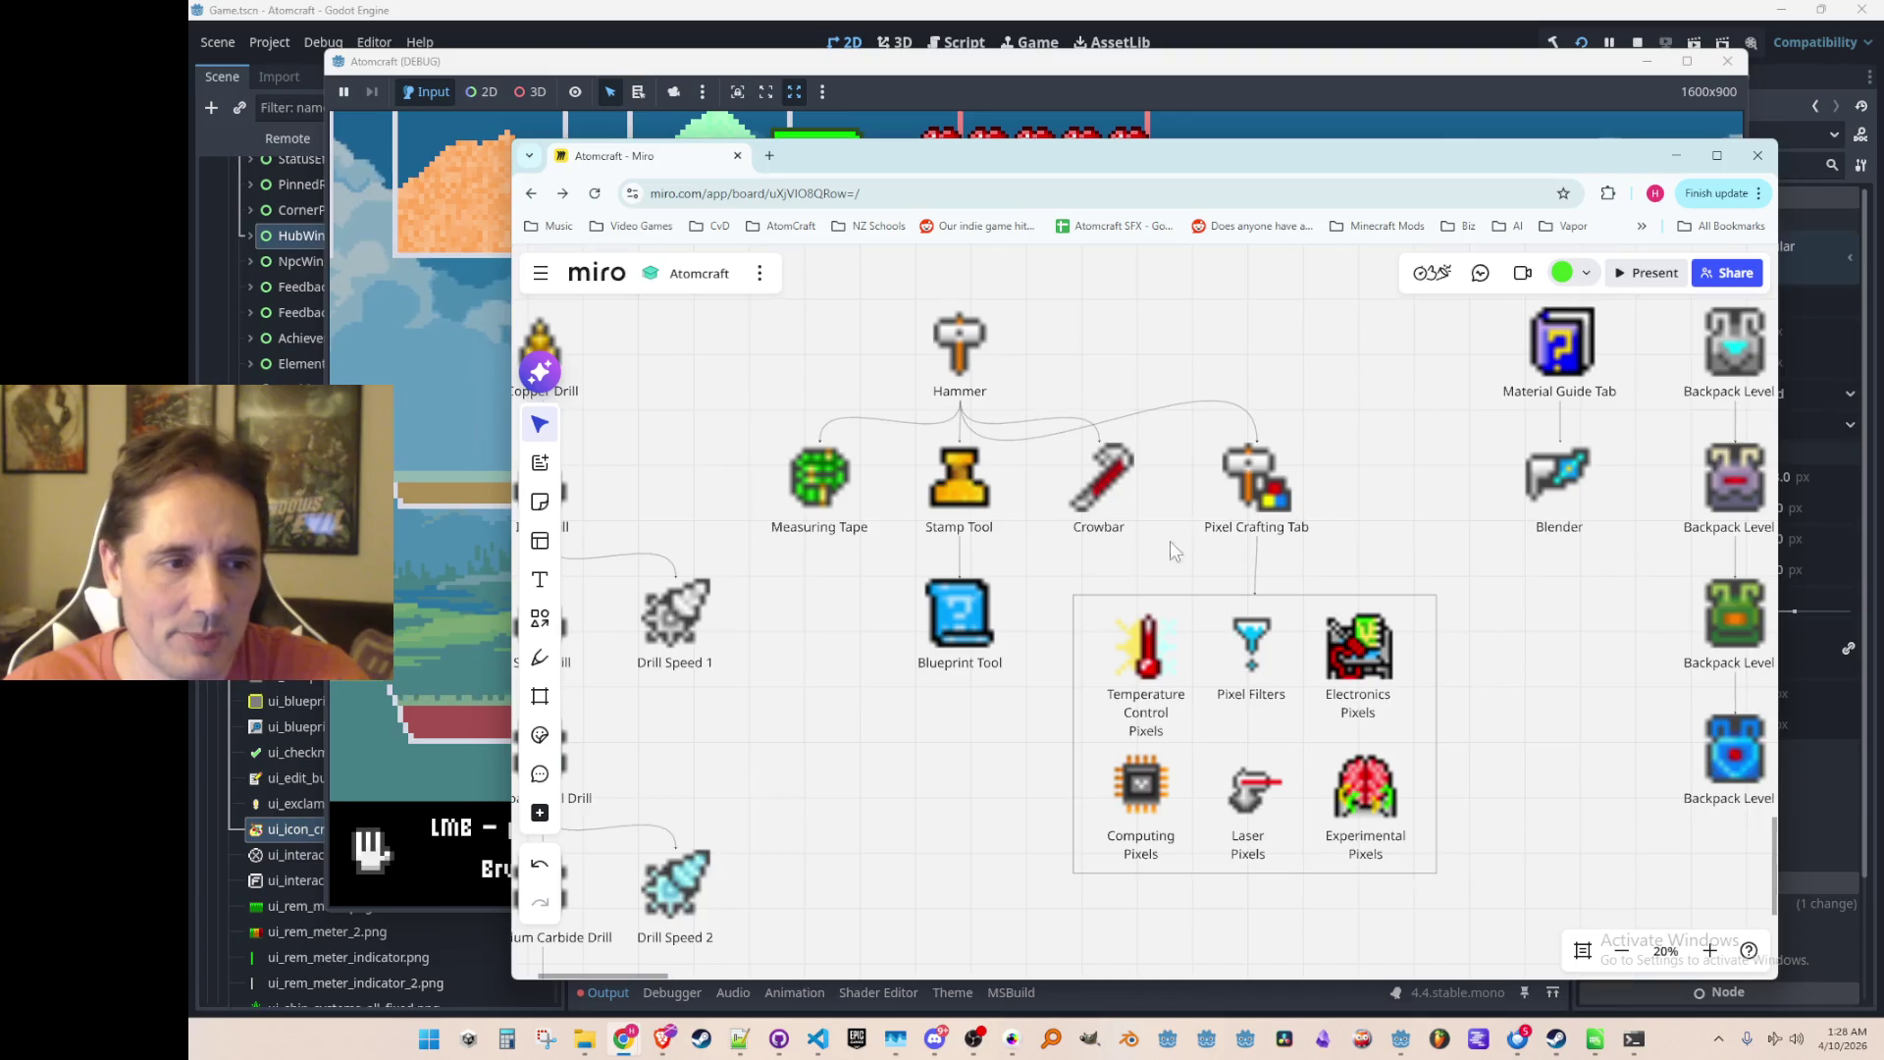
pyautogui.scroll(-2, 981, 740)
pyautogui.scroll(4, 929, 774)
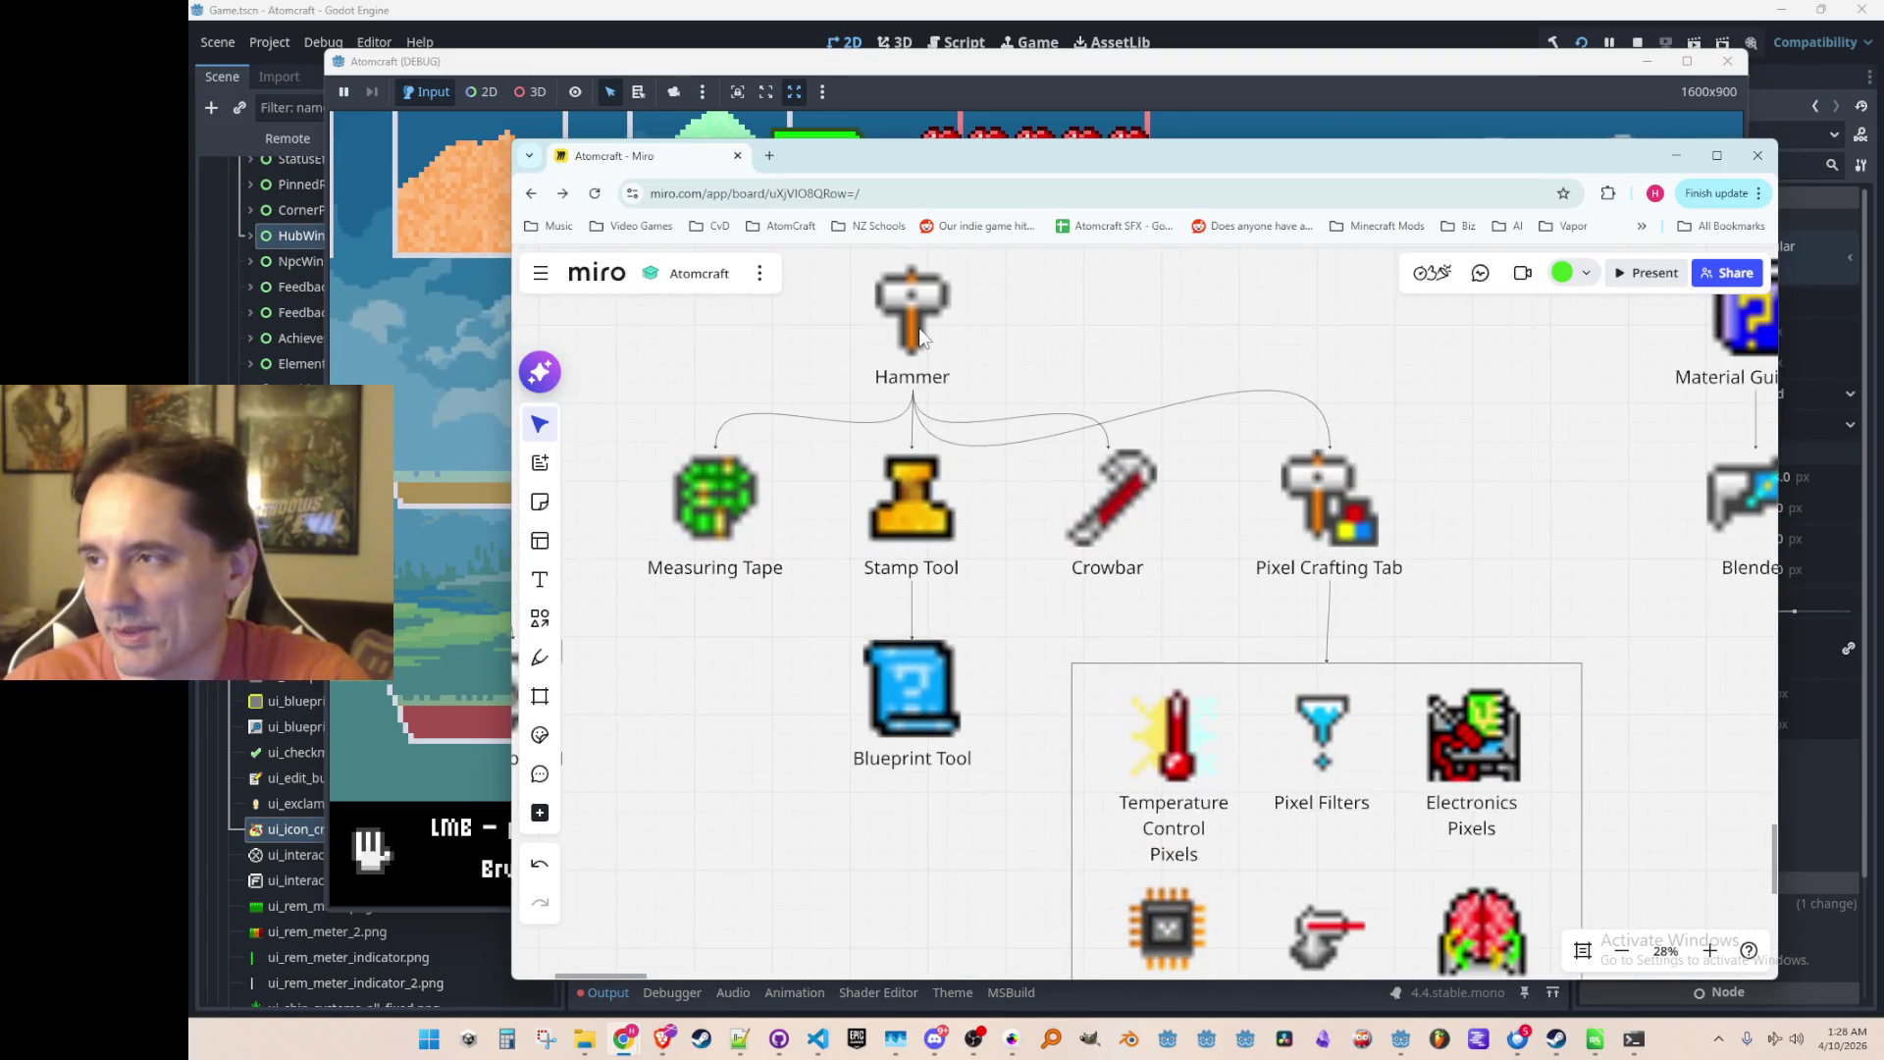
pyautogui.scroll(-2, 863, 706)
pyautogui.scroll(-2, 862, 728)
pyautogui.scroll(1, 866, 726)
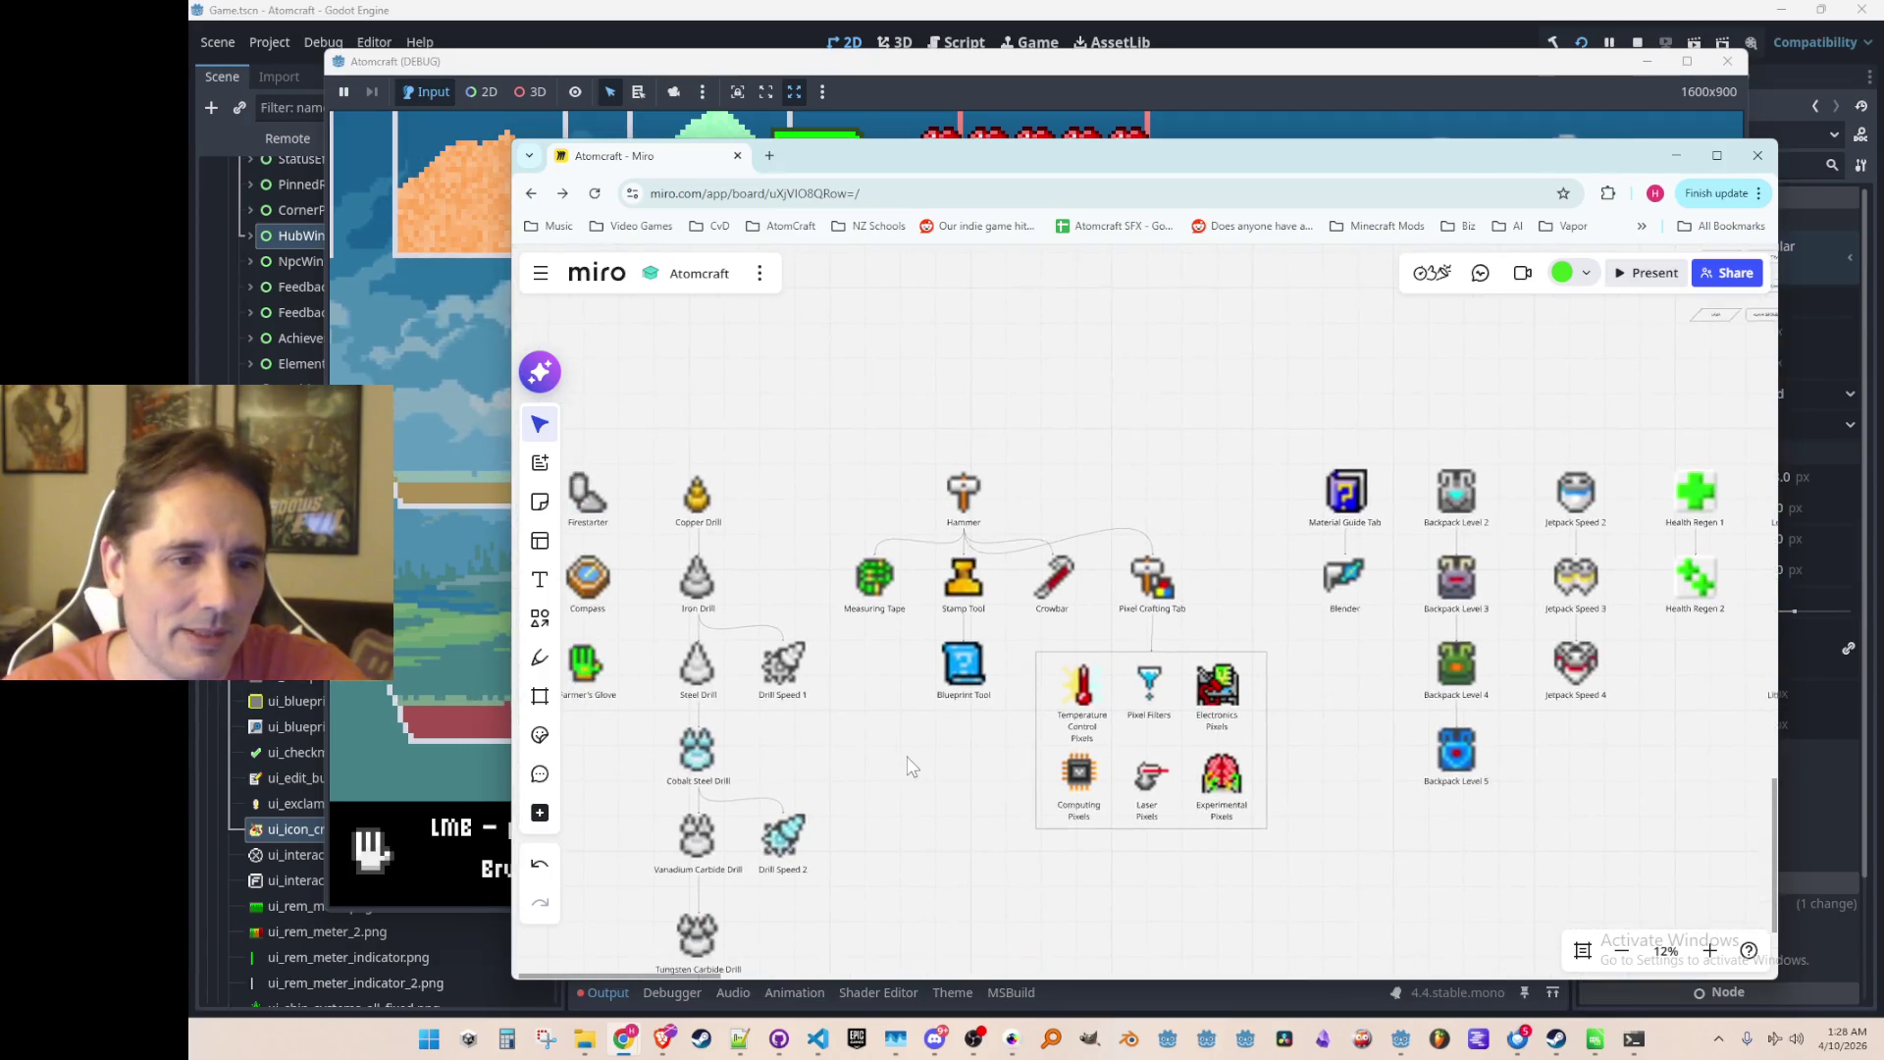
pyautogui.scroll(3, 1072, 639)
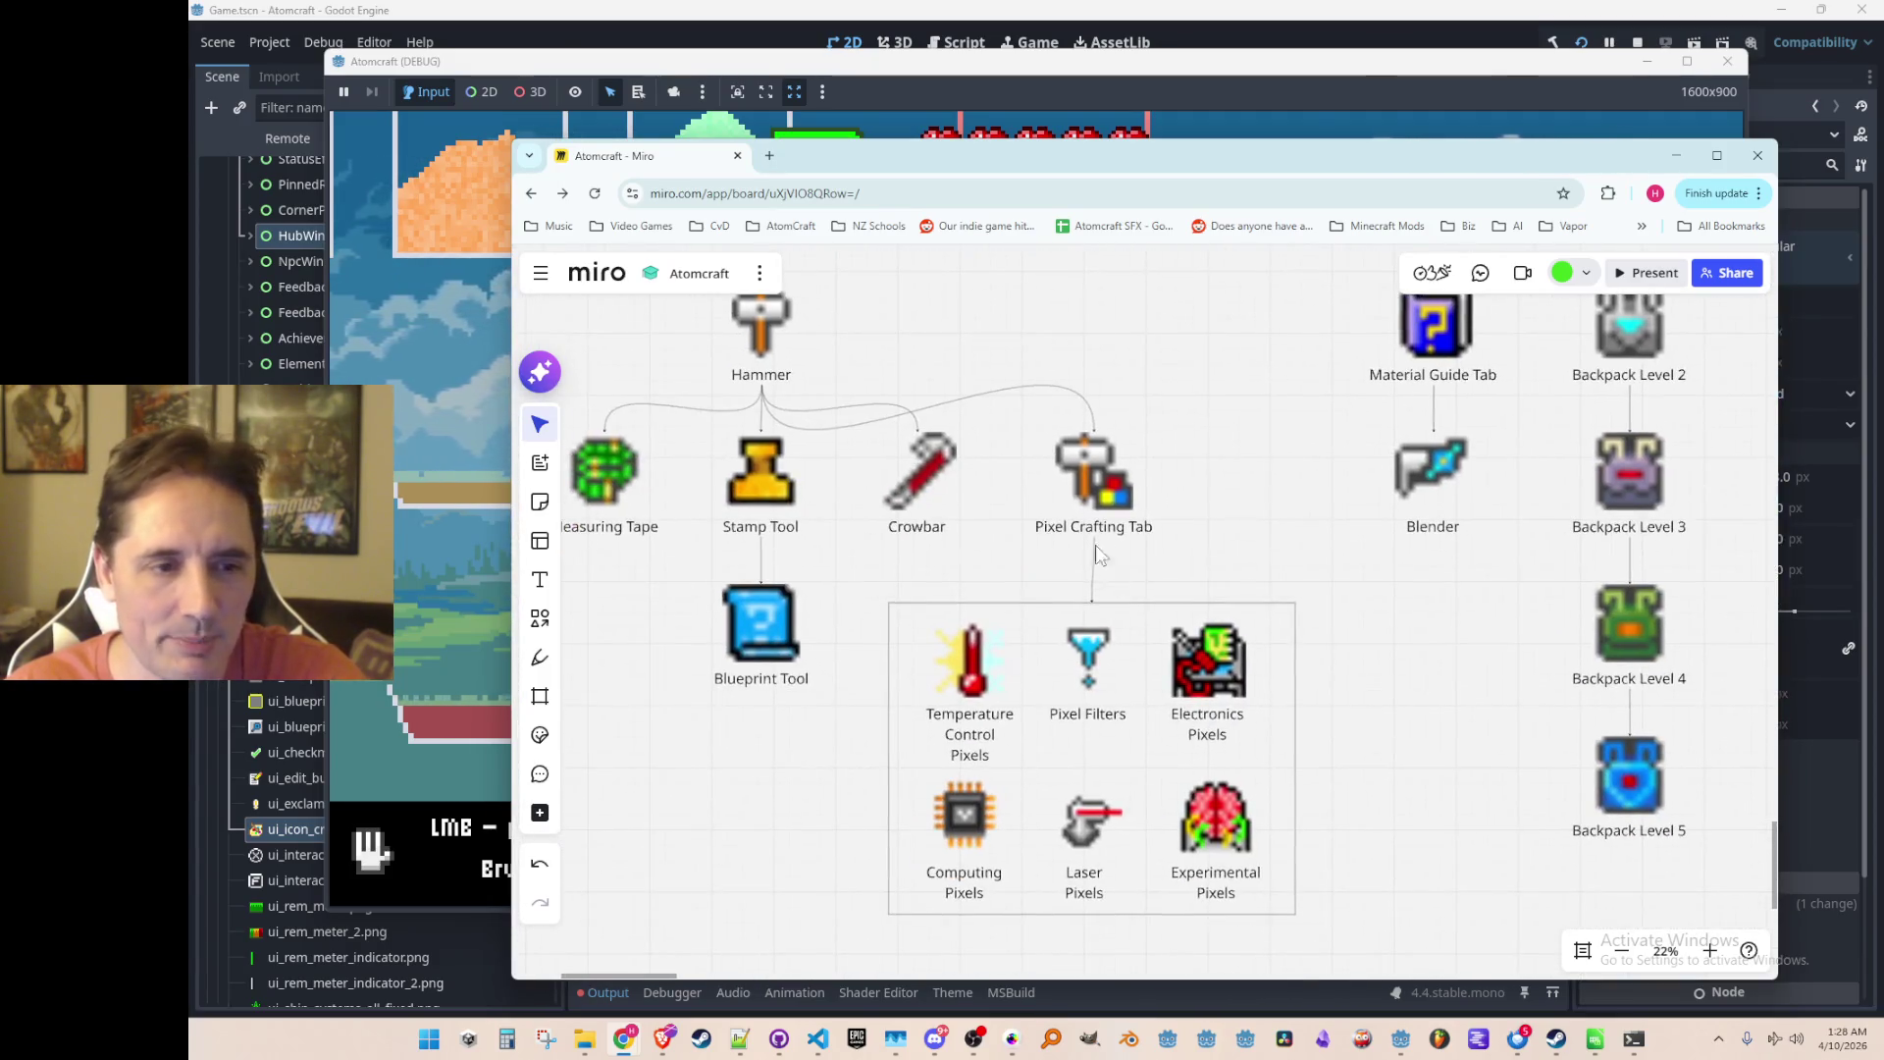
pyautogui.scroll(-2, 1099, 505)
pyautogui.scroll(2, 1060, 680)
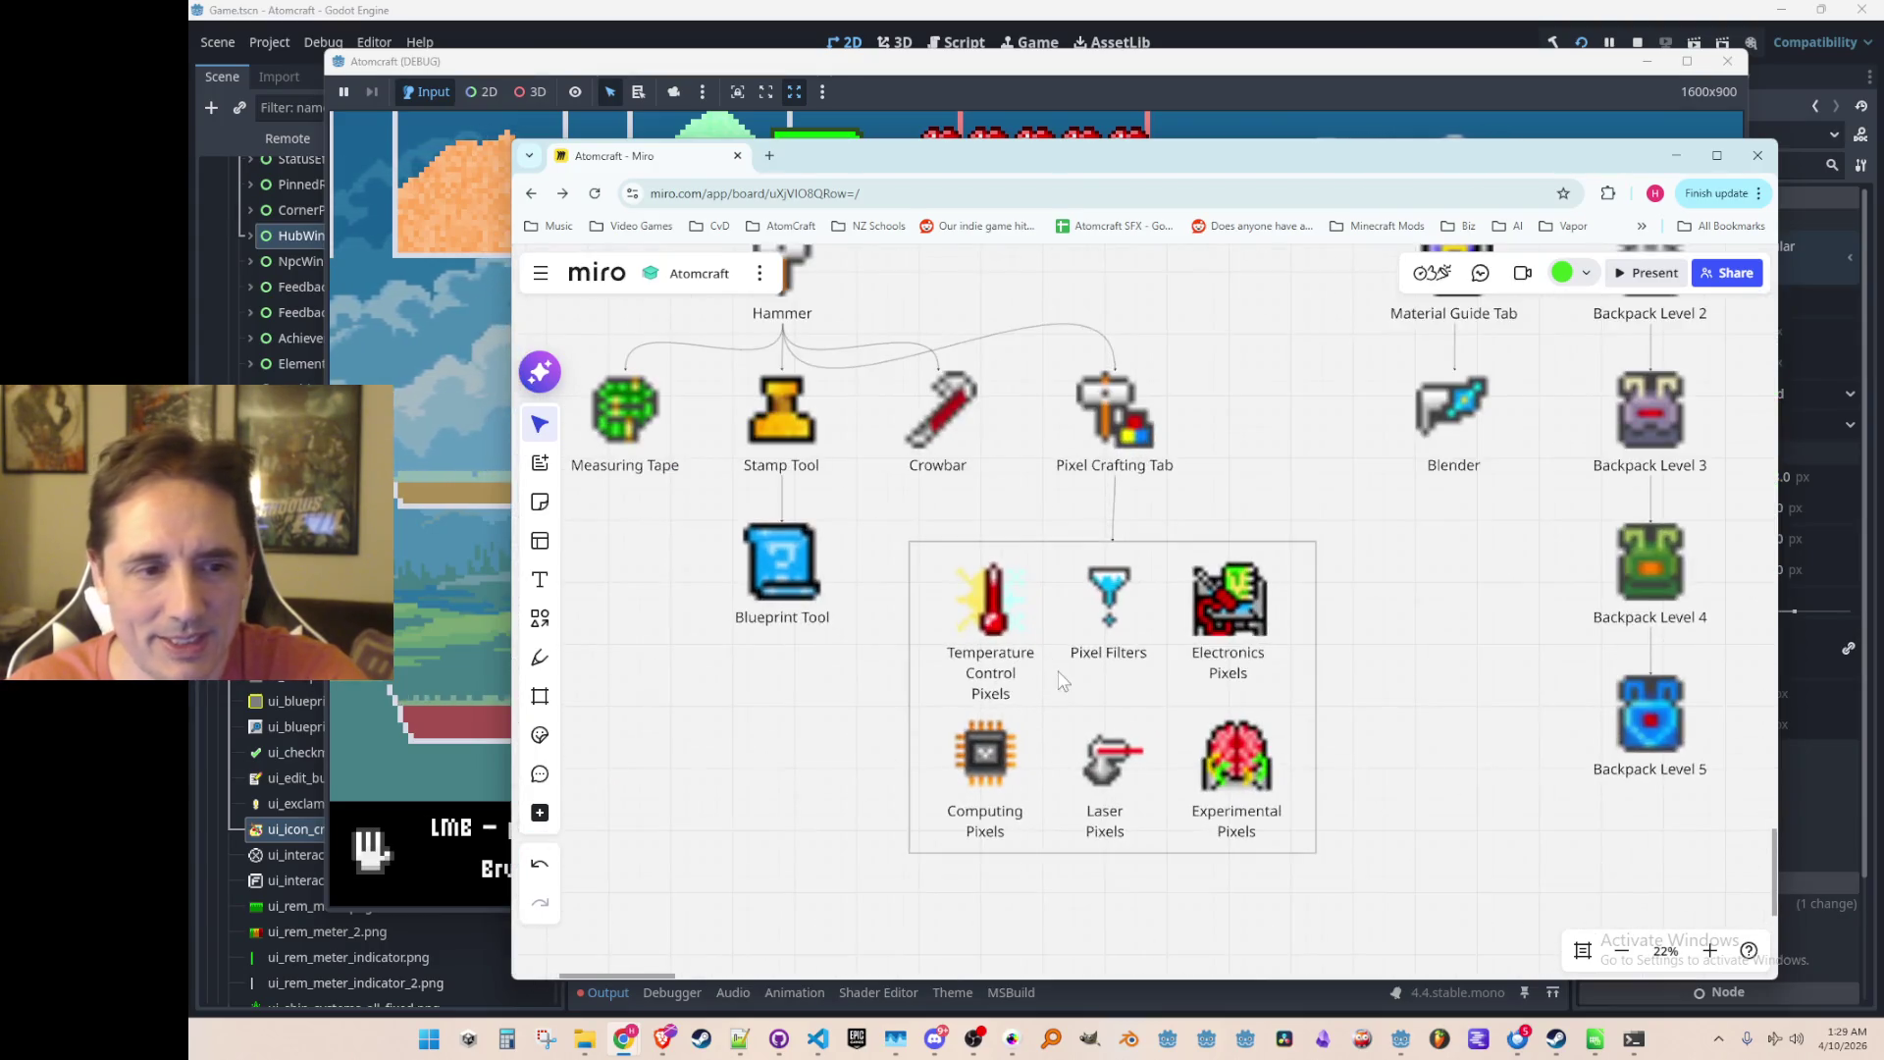
pyautogui.scroll(-1, 1079, 628)
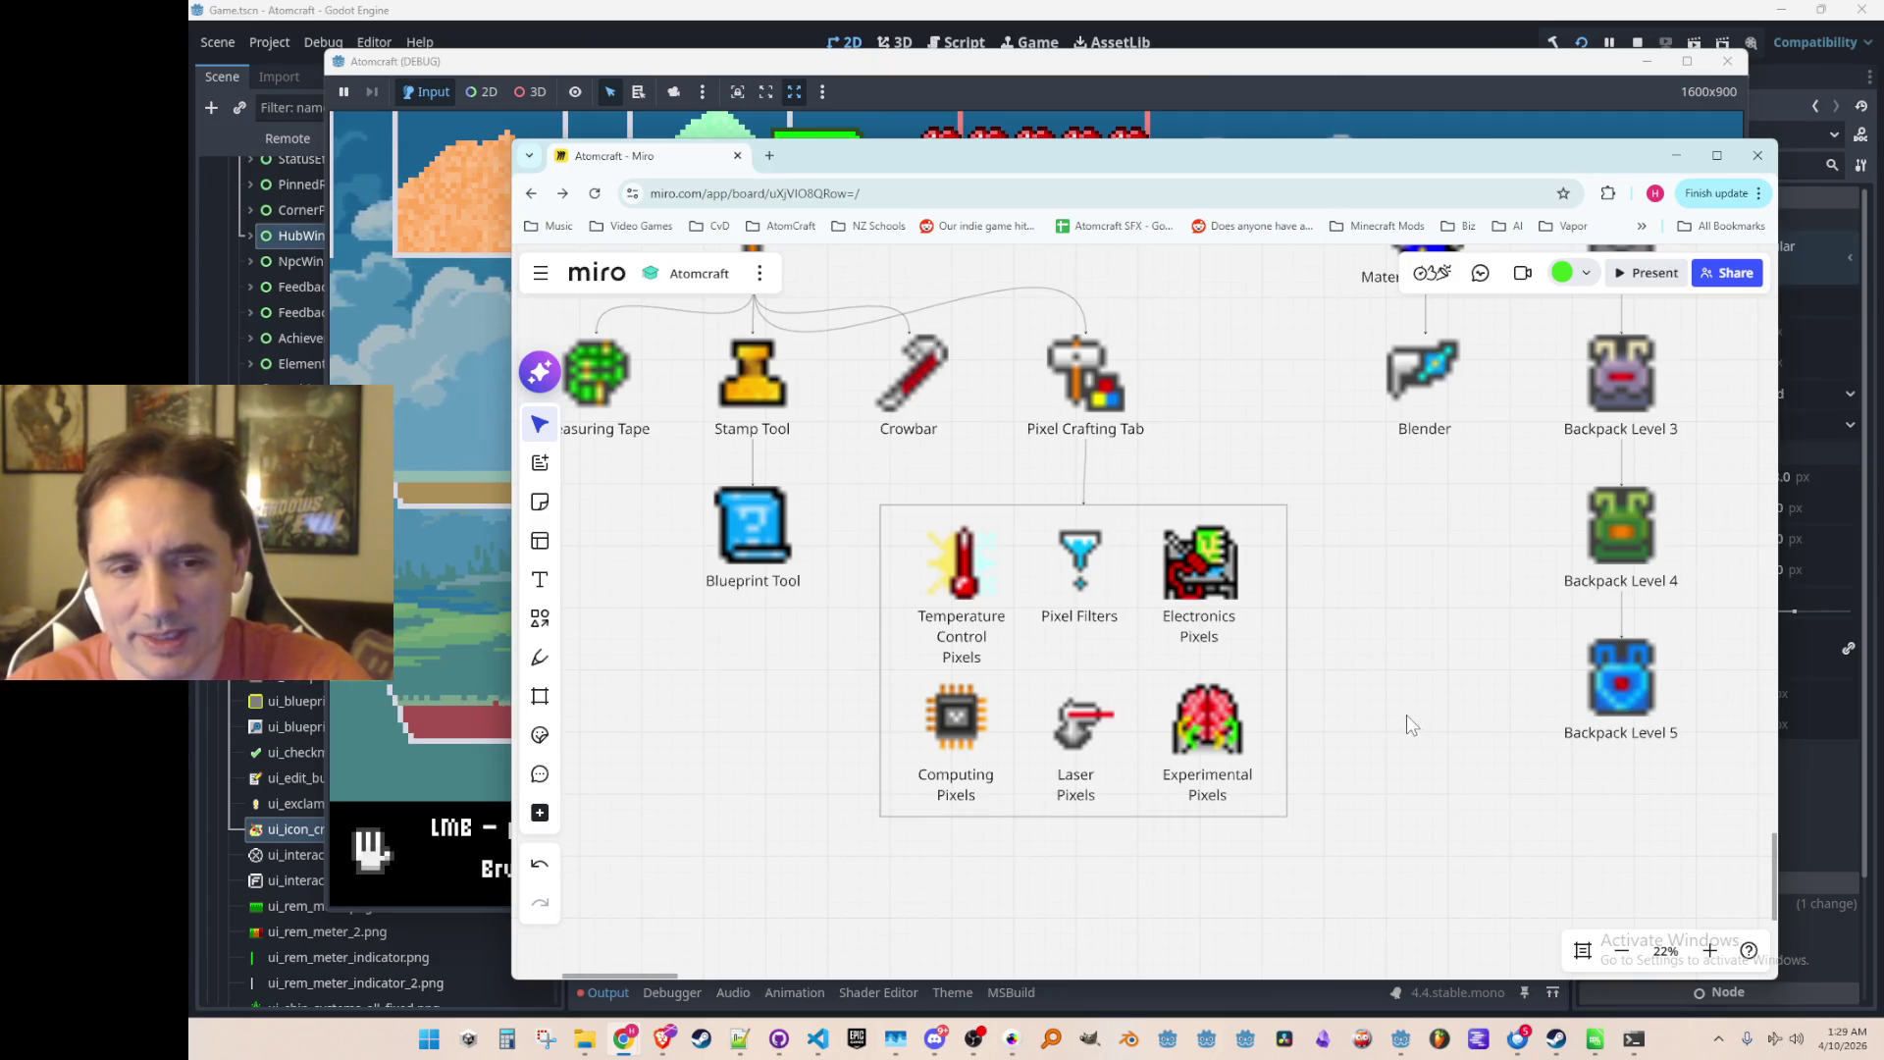
pyautogui.scroll(-2, 1378, 715)
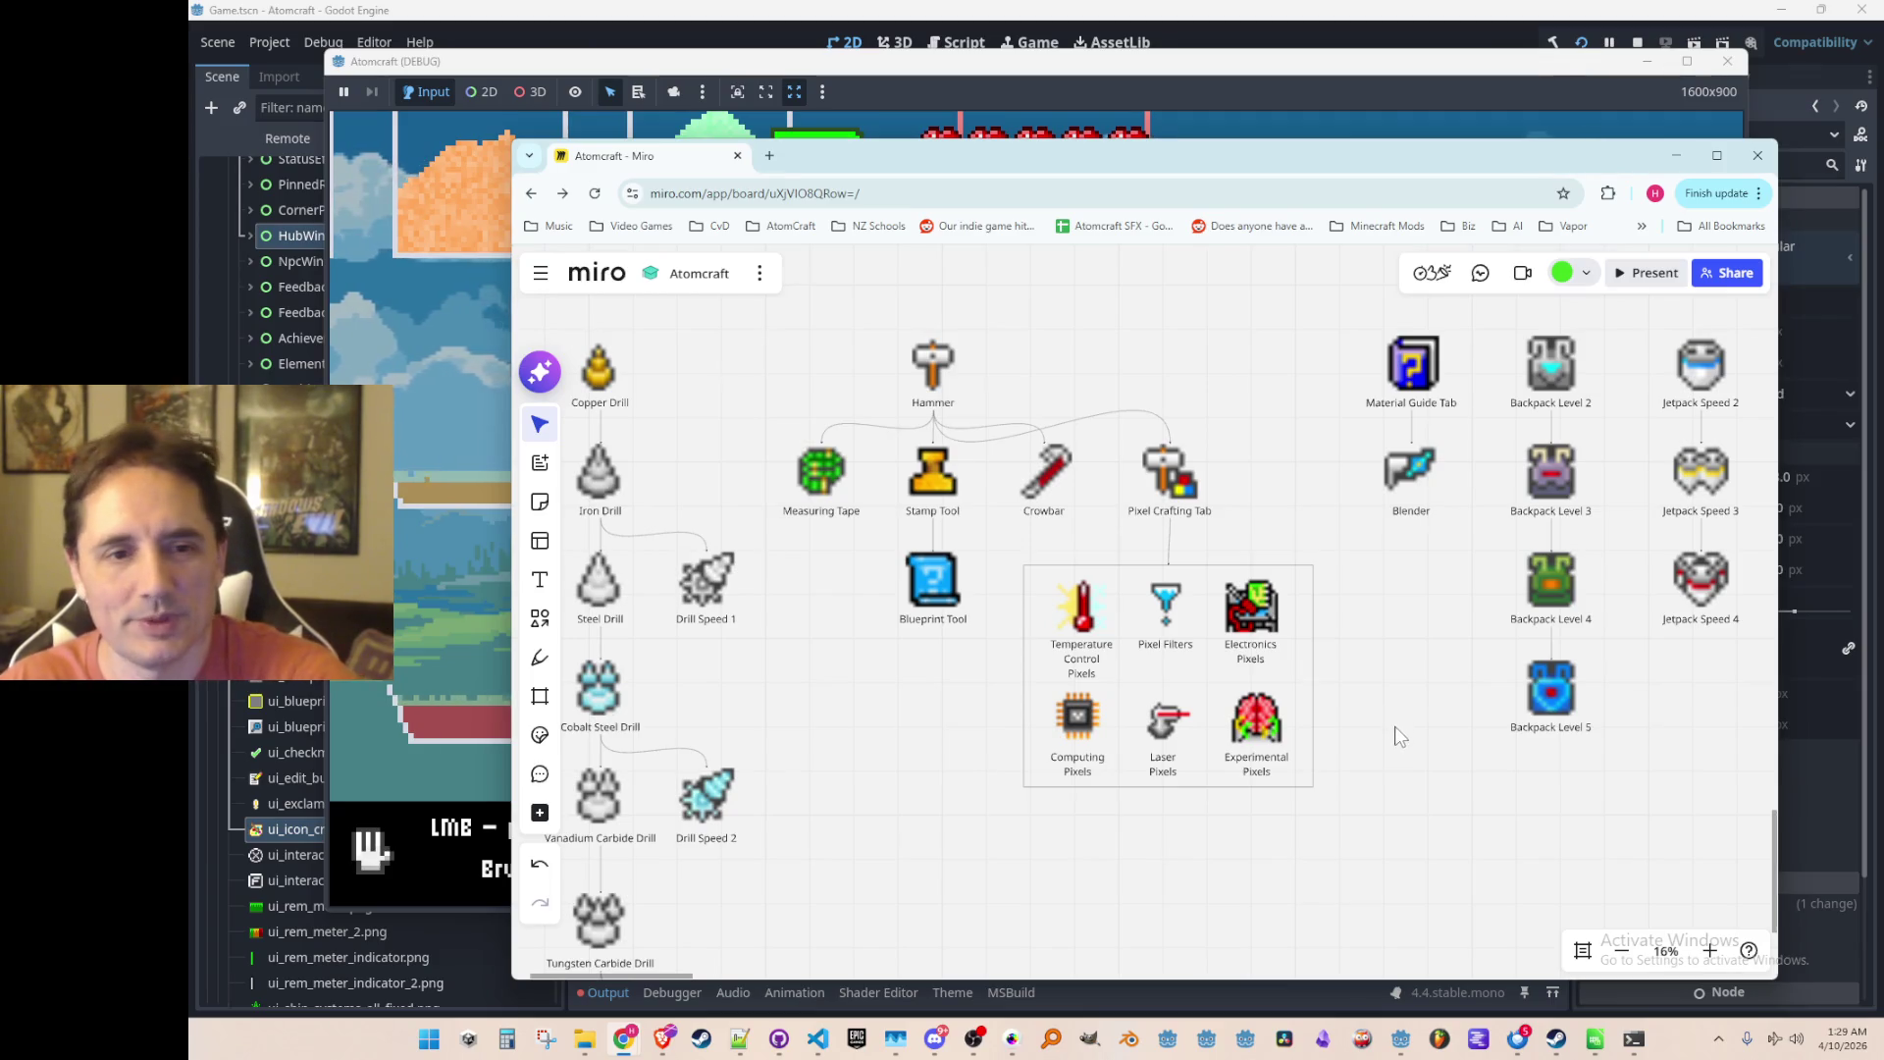
pyautogui.scroll(-2, 1392, 737)
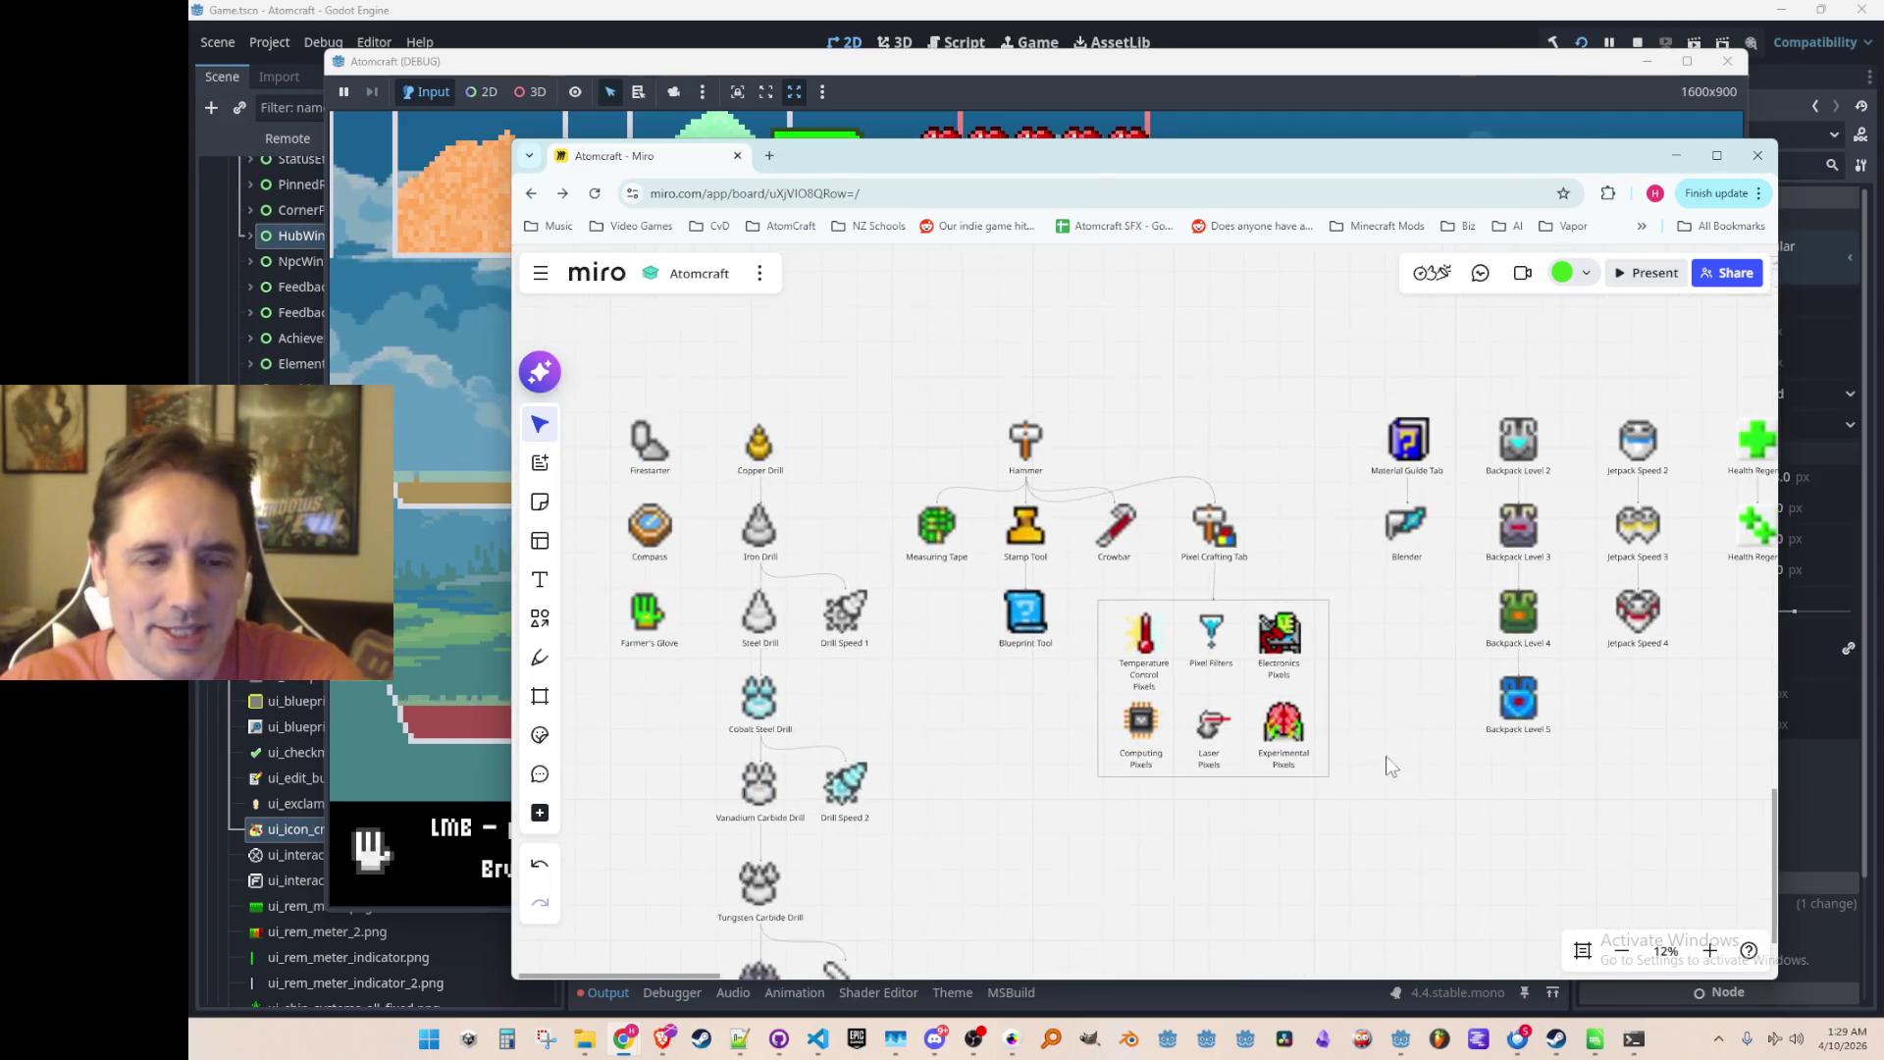
pyautogui.scroll(2, 1301, 815)
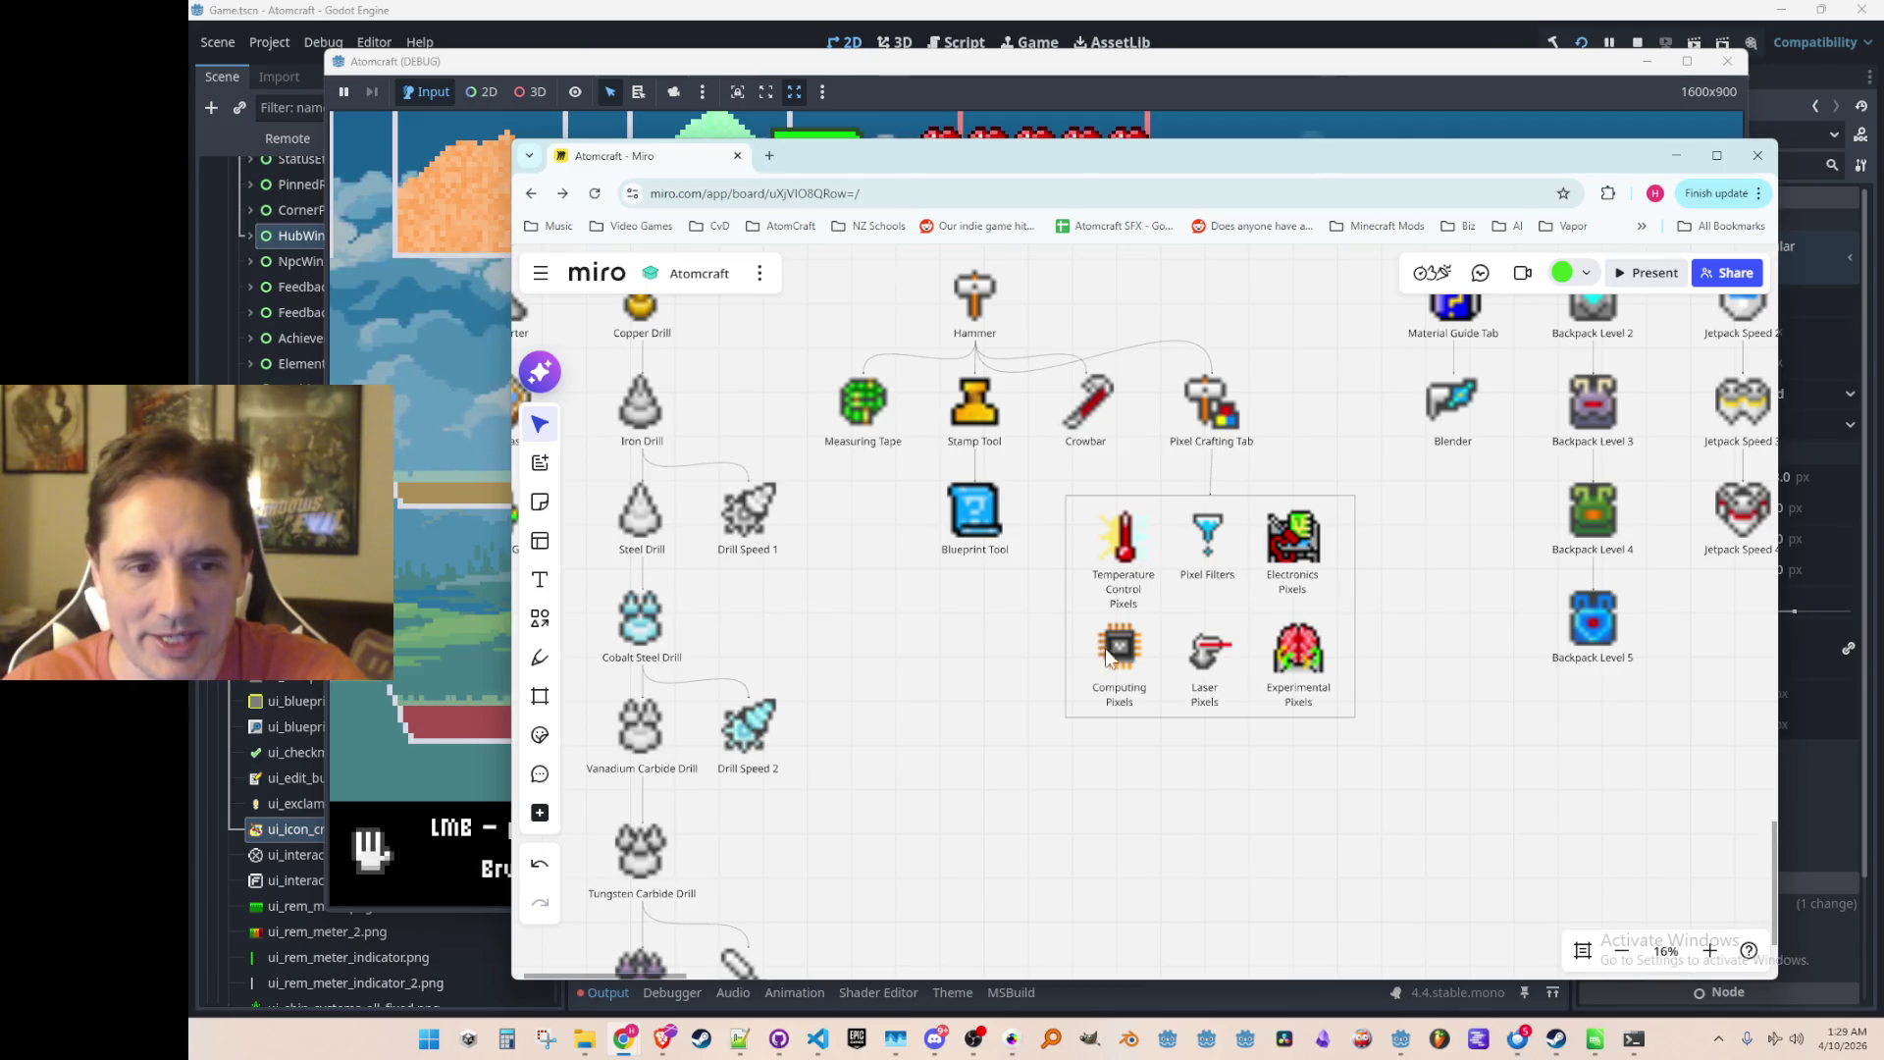
pyautogui.scroll(-3, 1022, 748)
pyautogui.moveTo(1223, 795); pyautogui.dragTo(1106, 694)
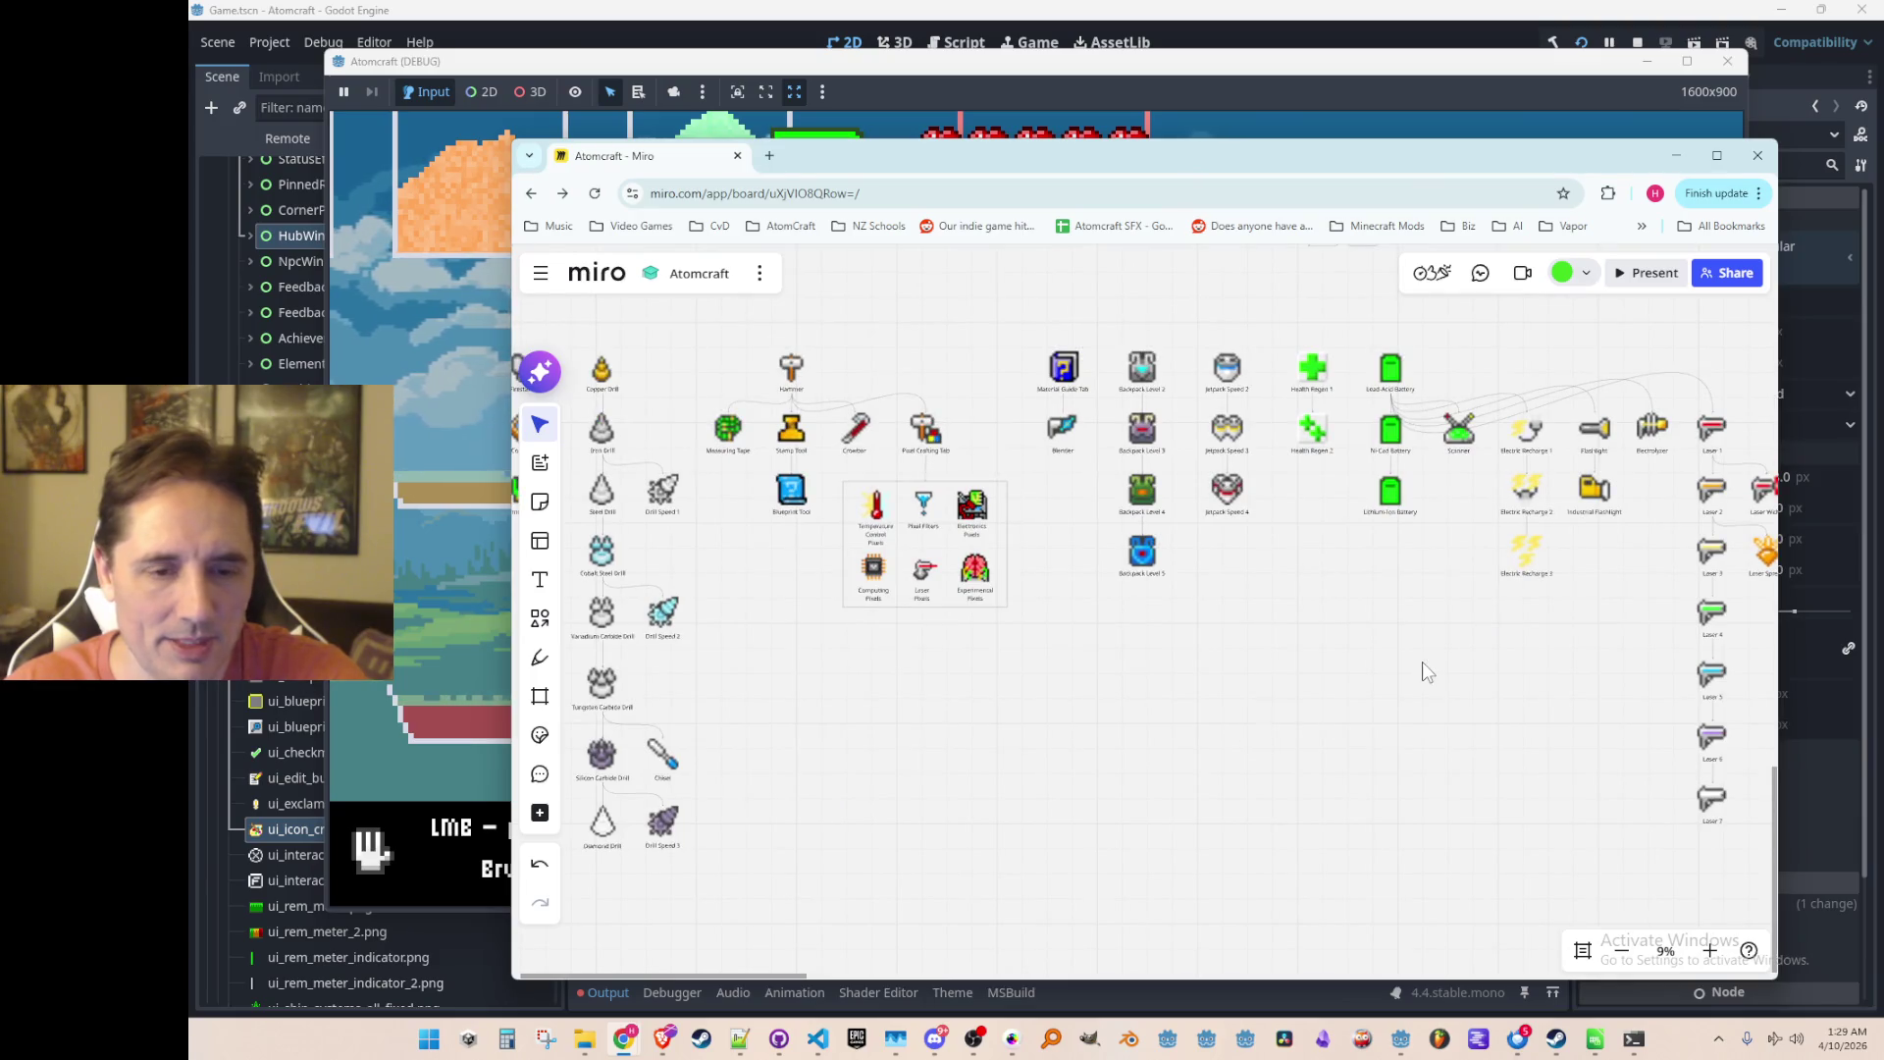
pyautogui.hscroll(10, 1422, 661)
pyautogui.hscroll(15, 803, 709)
pyautogui.hscroll(5, 1147, 726)
pyautogui.scroll(2, 1364, 703)
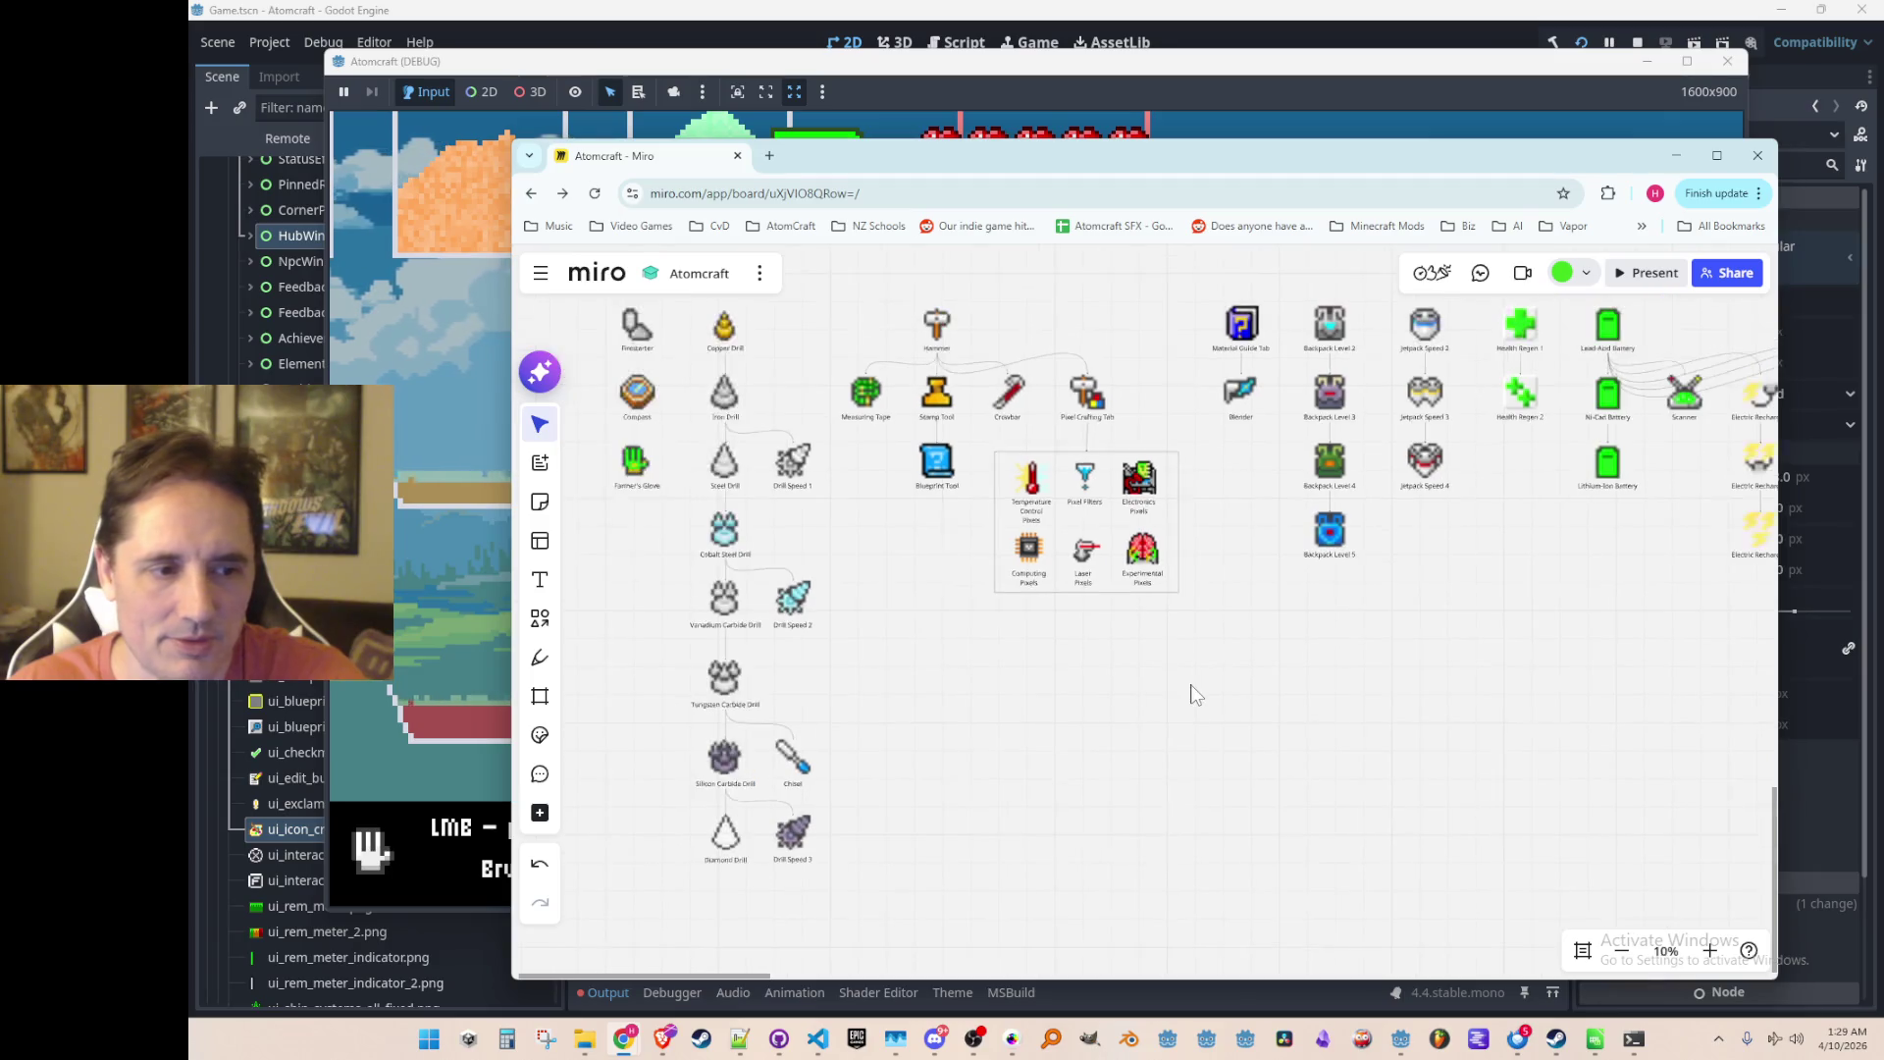
pyautogui.hscroll(10, 1470, 636)
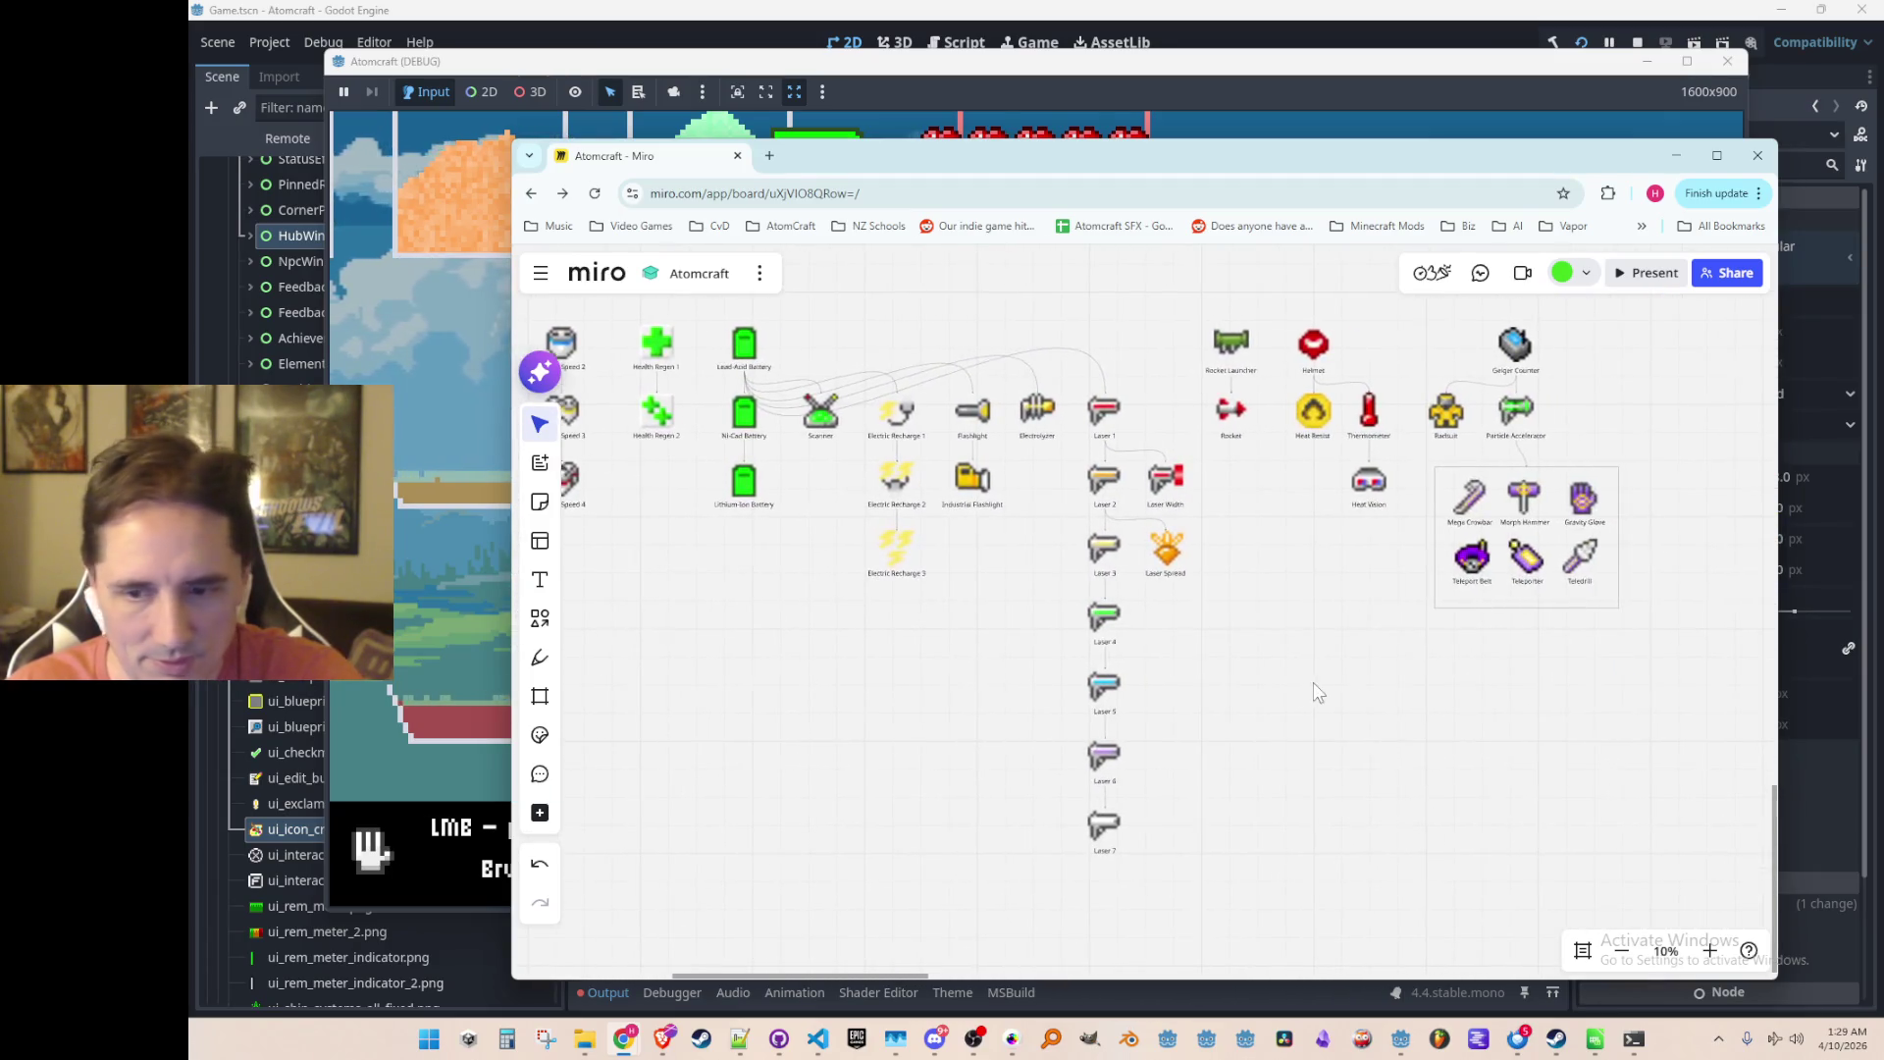
pyautogui.hscroll(2, 1313, 684)
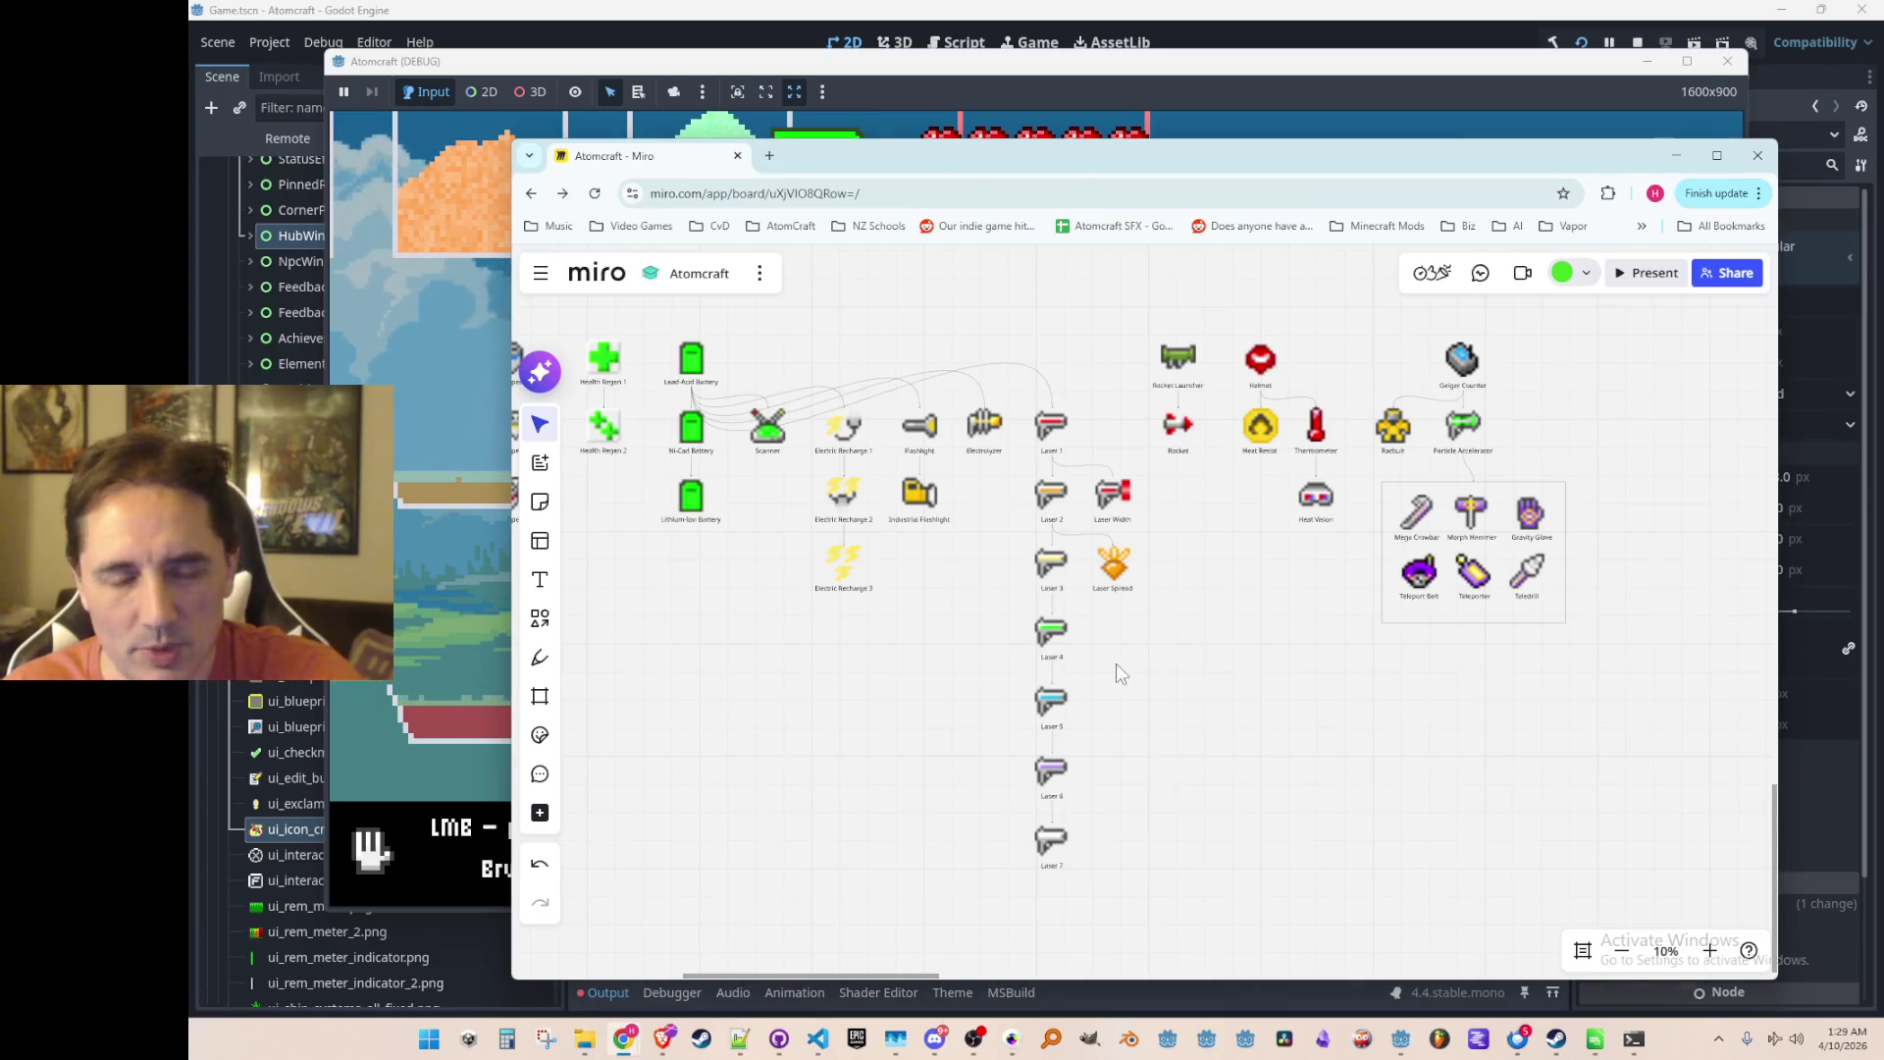
pyautogui.hscroll(-5, 1116, 664)
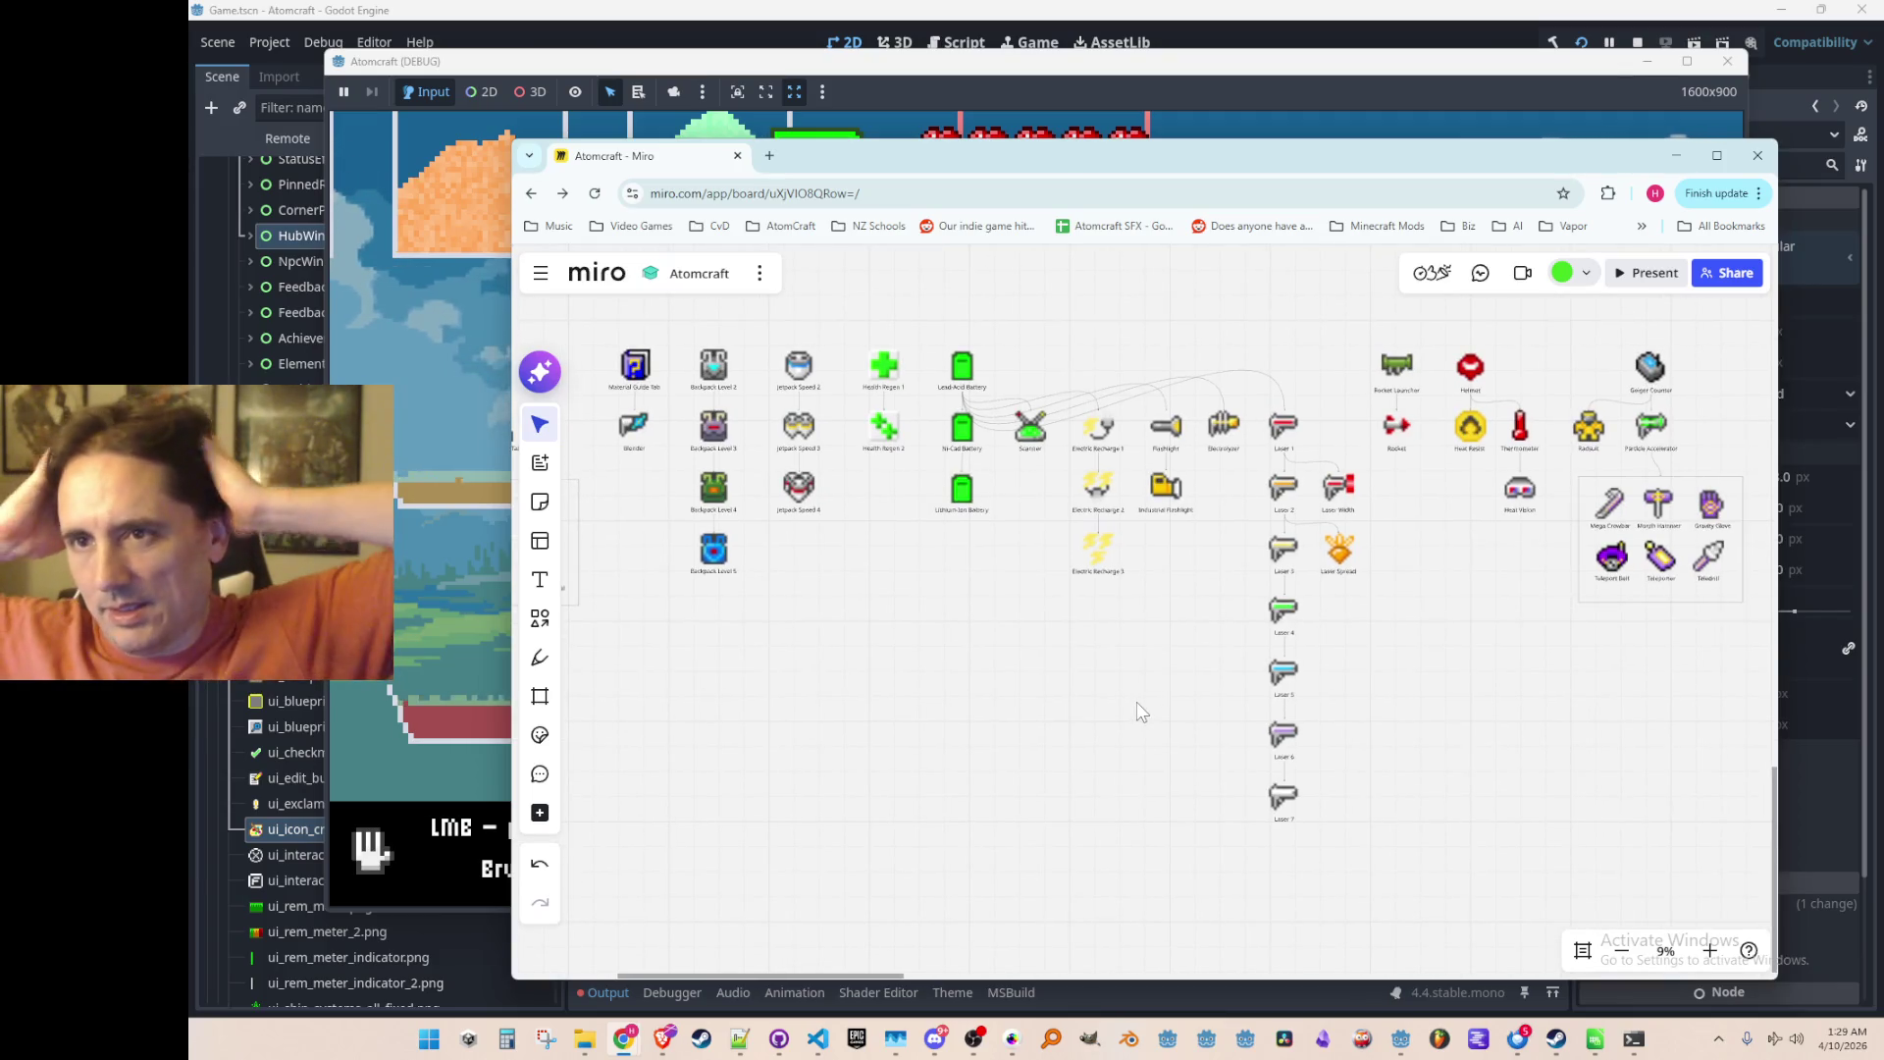
pyautogui.scroll(5, 1136, 703)
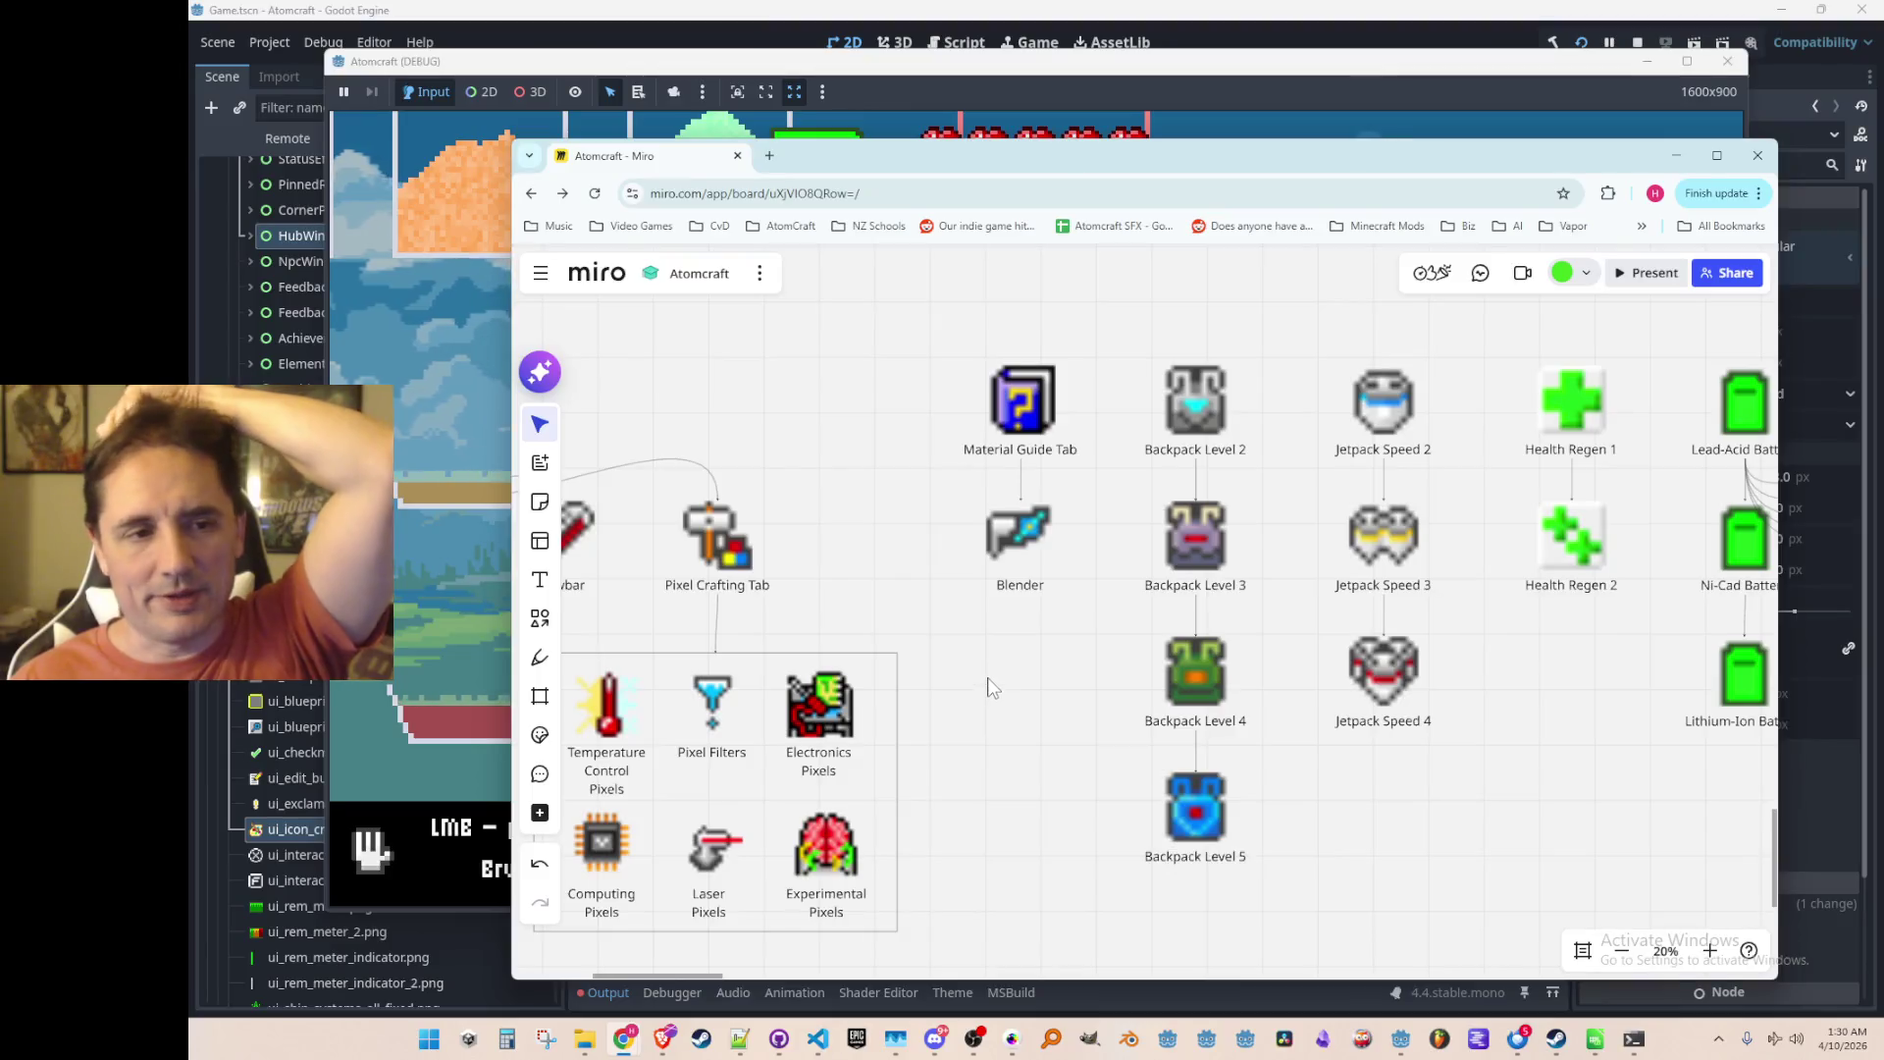
pyautogui.hscroll(2, 993, 669)
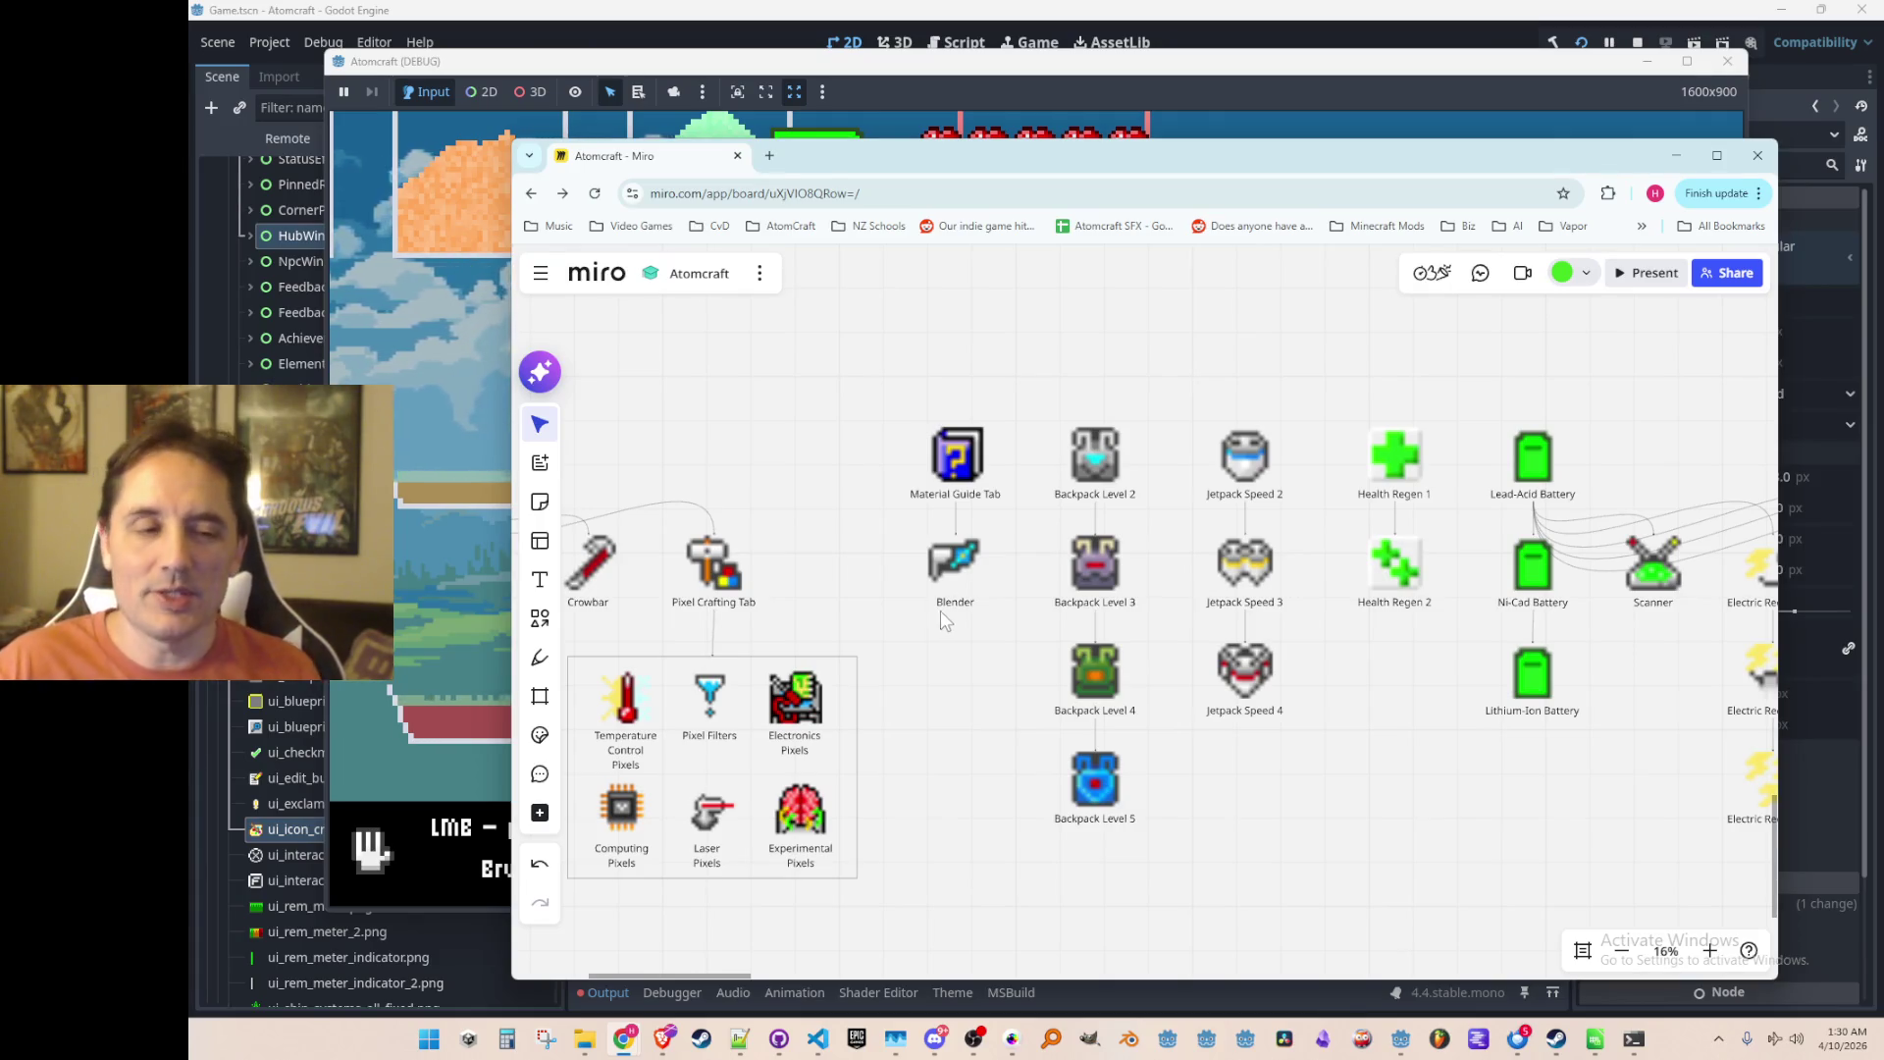
pyautogui.scroll(-5, 1031, 589)
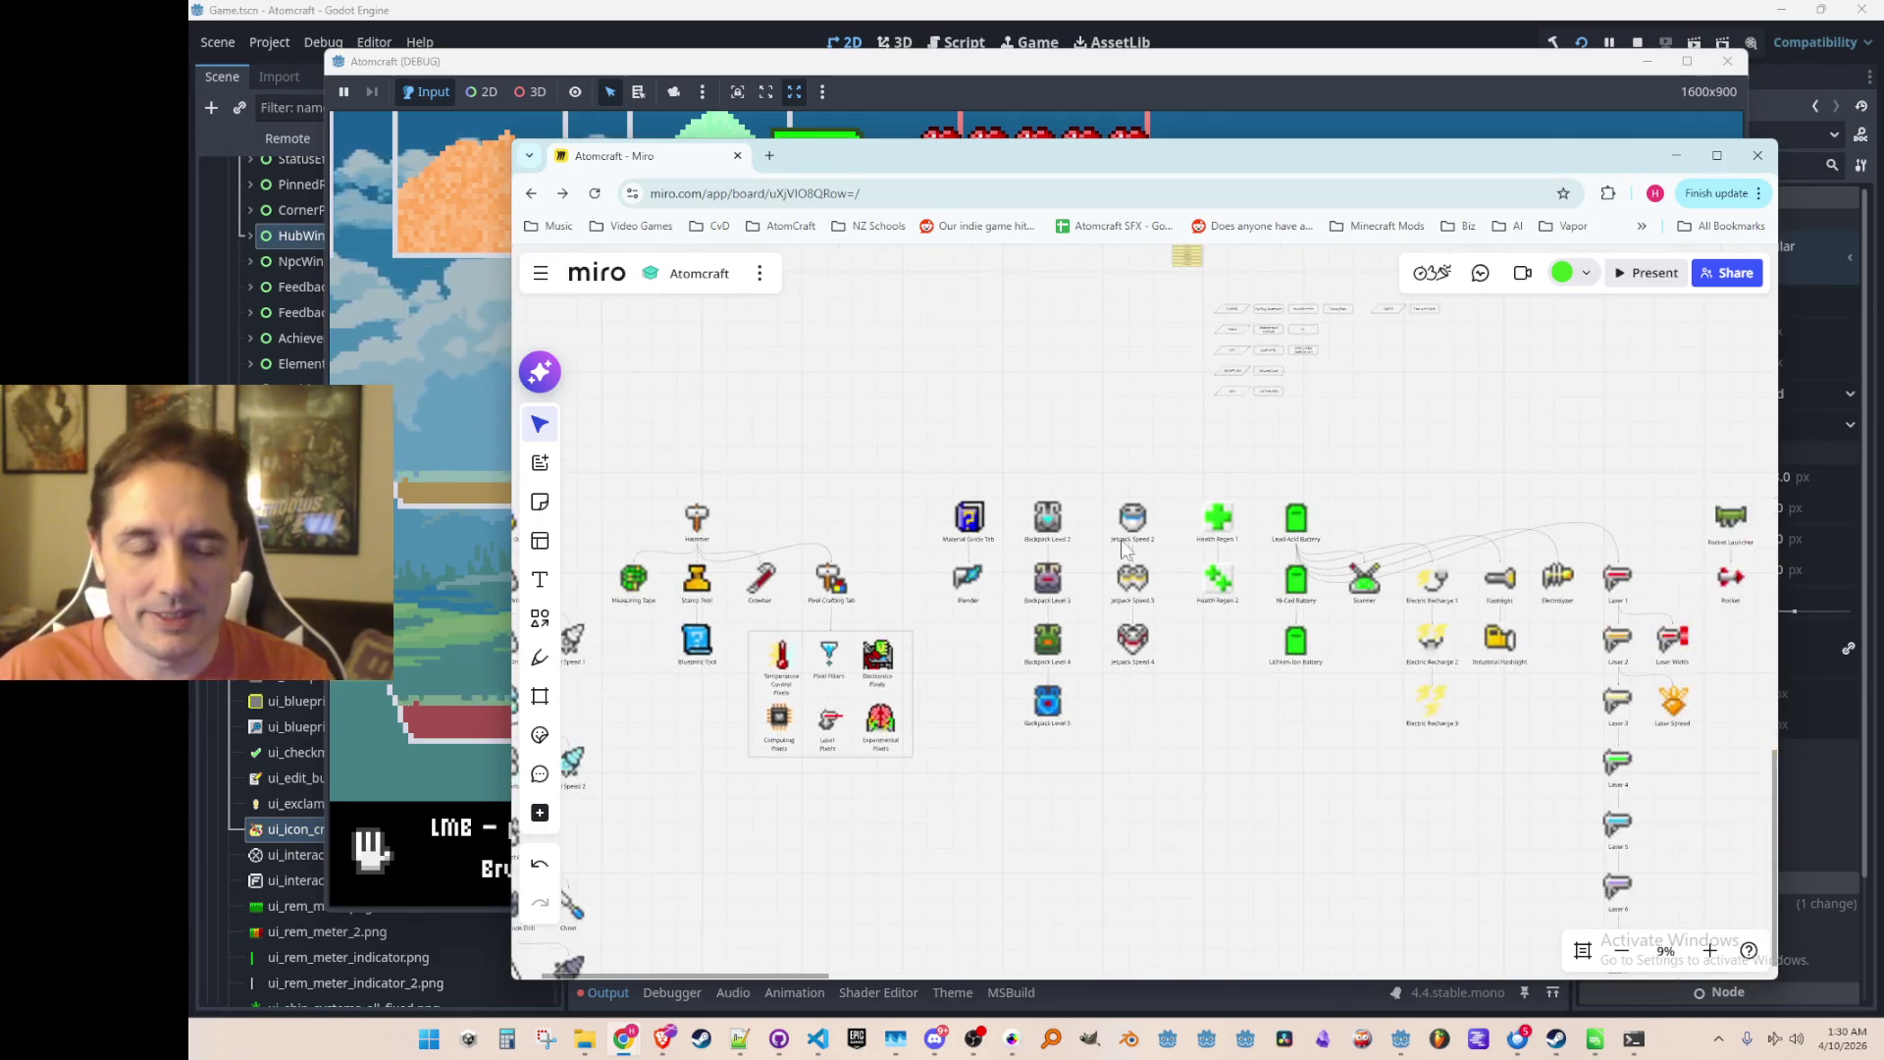
pyautogui.moveTo(1127, 630); pyautogui.dragTo(941, 620)
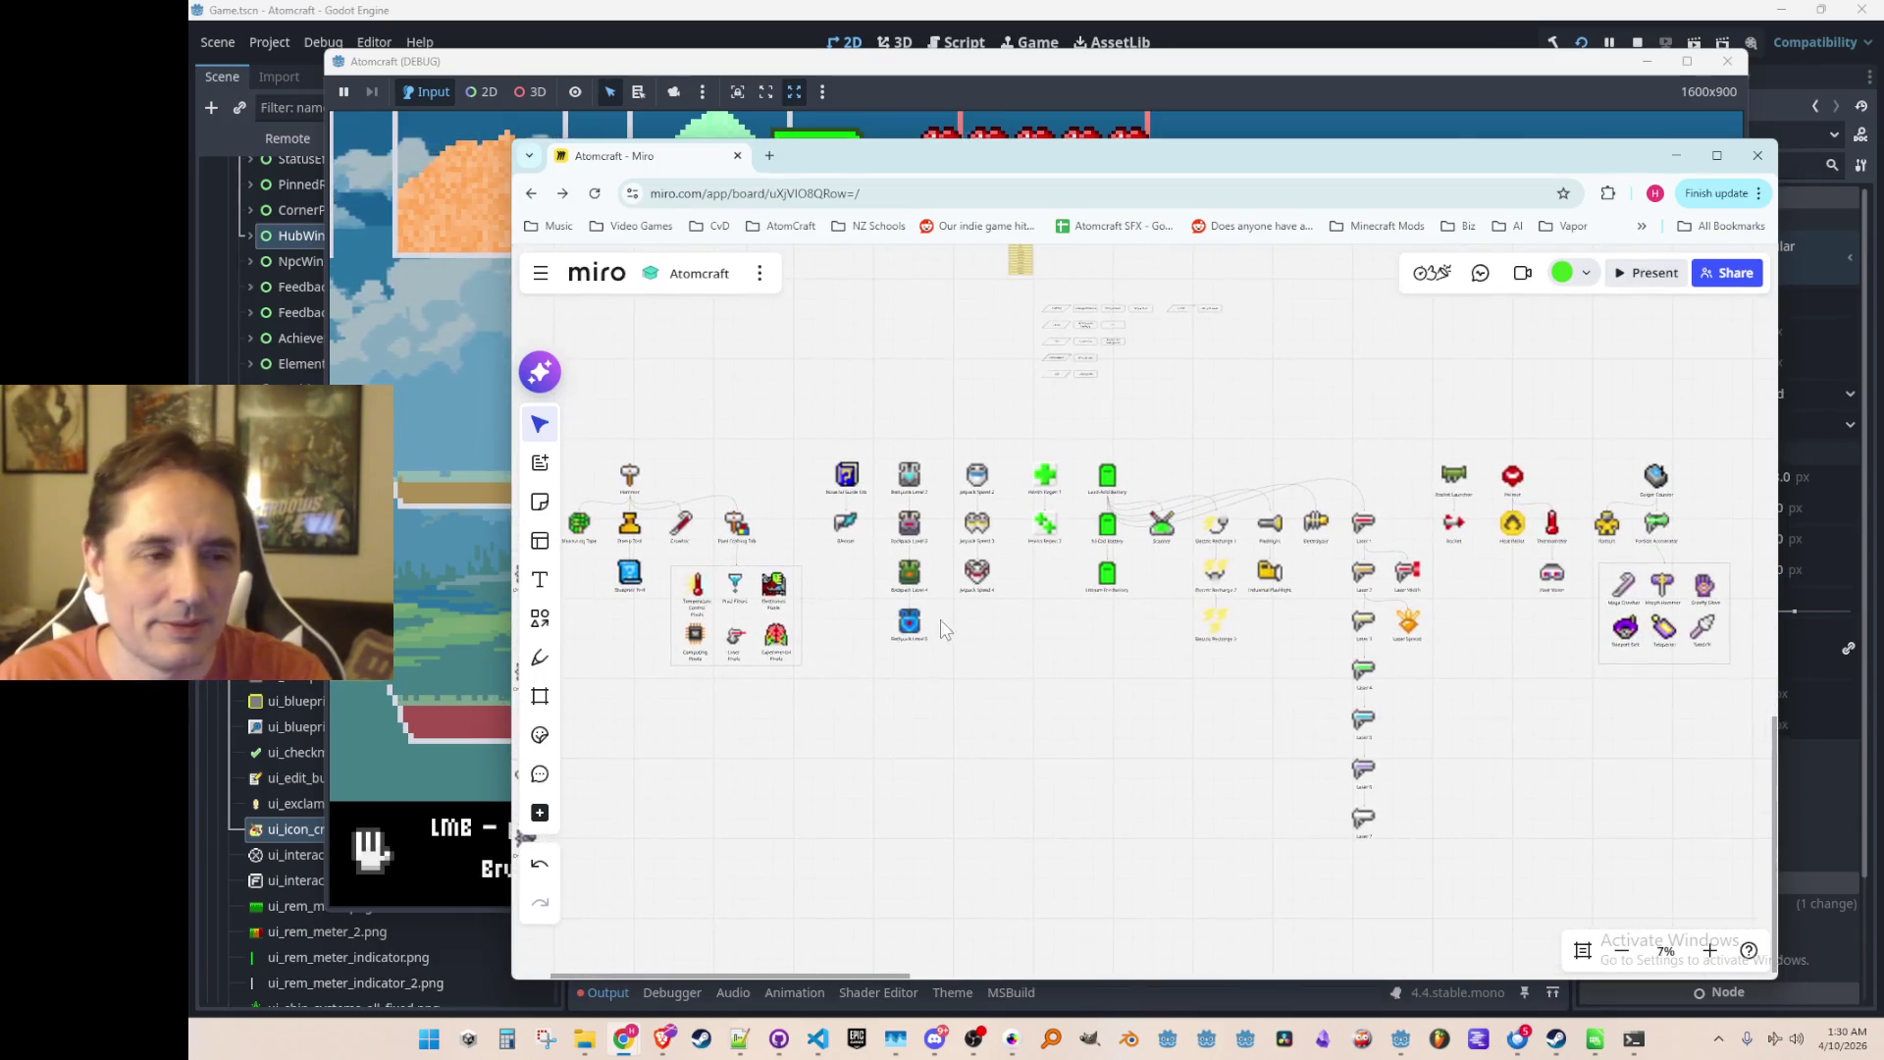
pyautogui.scroll(1, 967, 700)
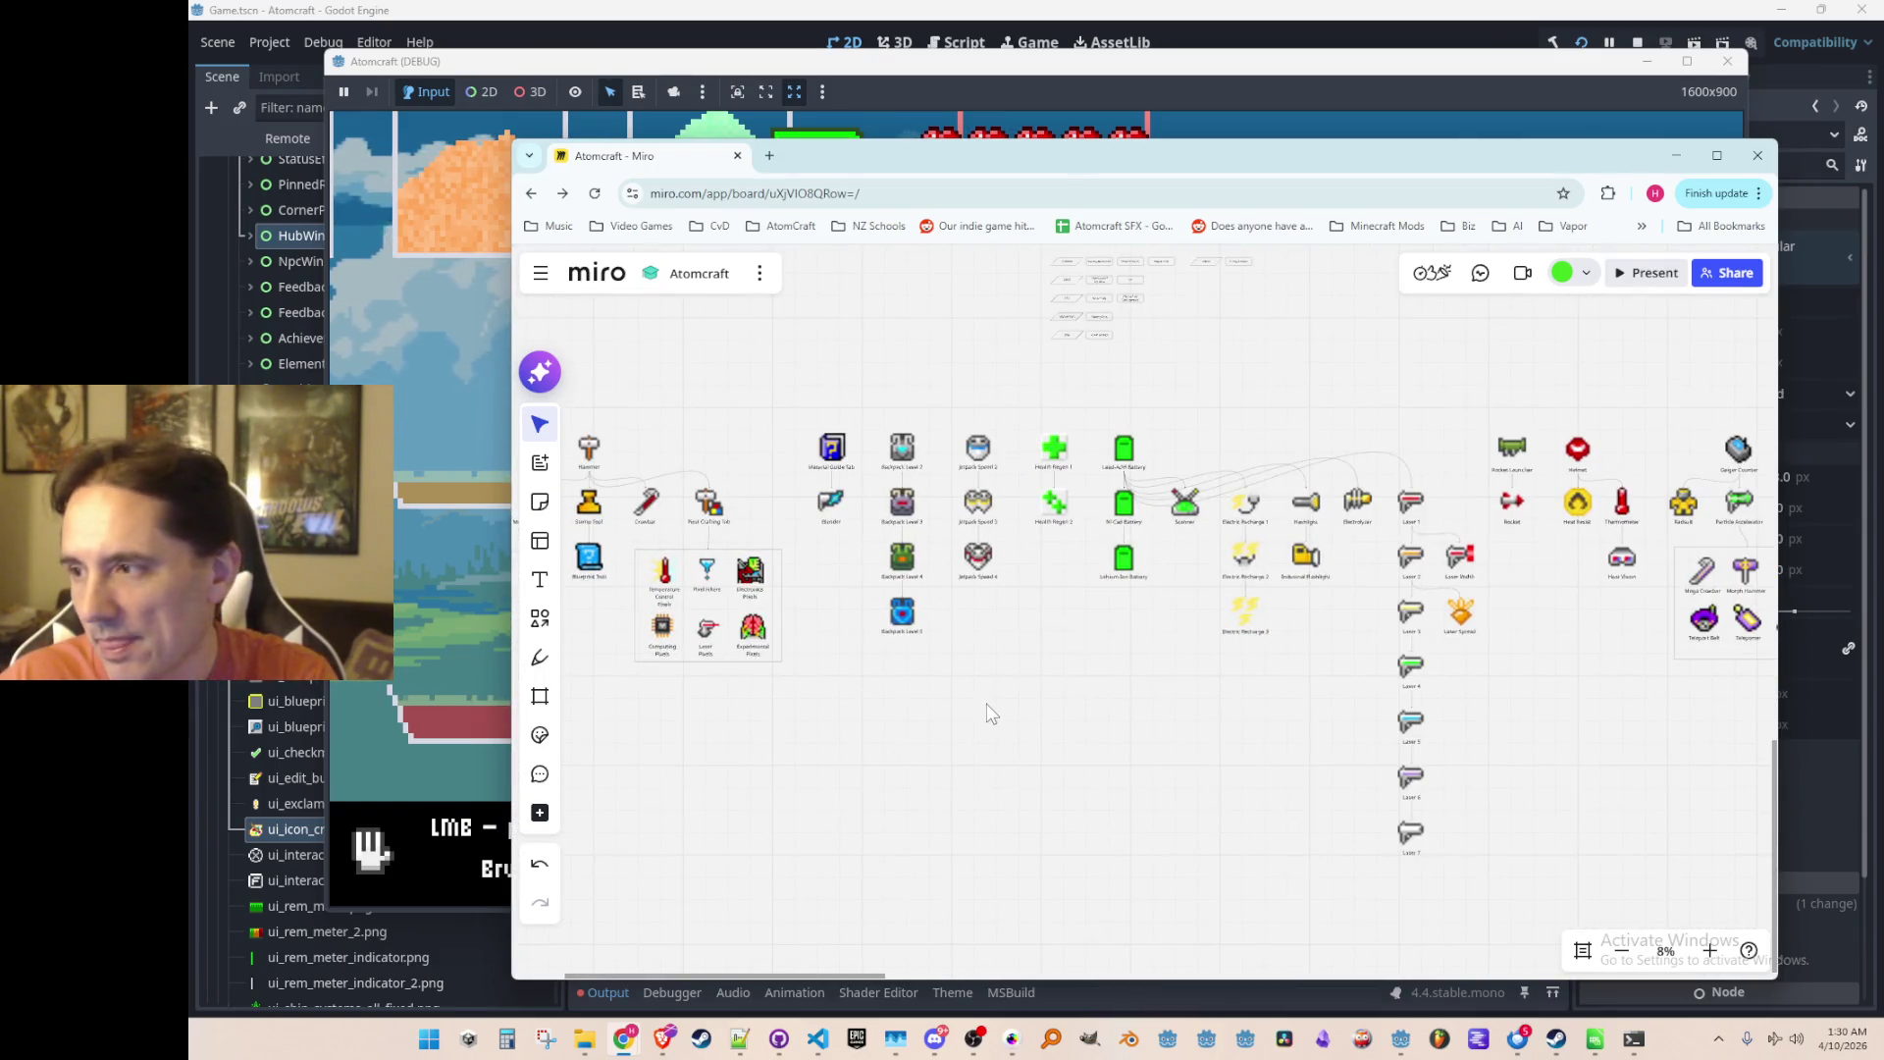
pyautogui.scroll(-2, 1040, 712)
pyautogui.scroll(2, 1042, 705)
pyautogui.hscroll(3, 1451, 528)
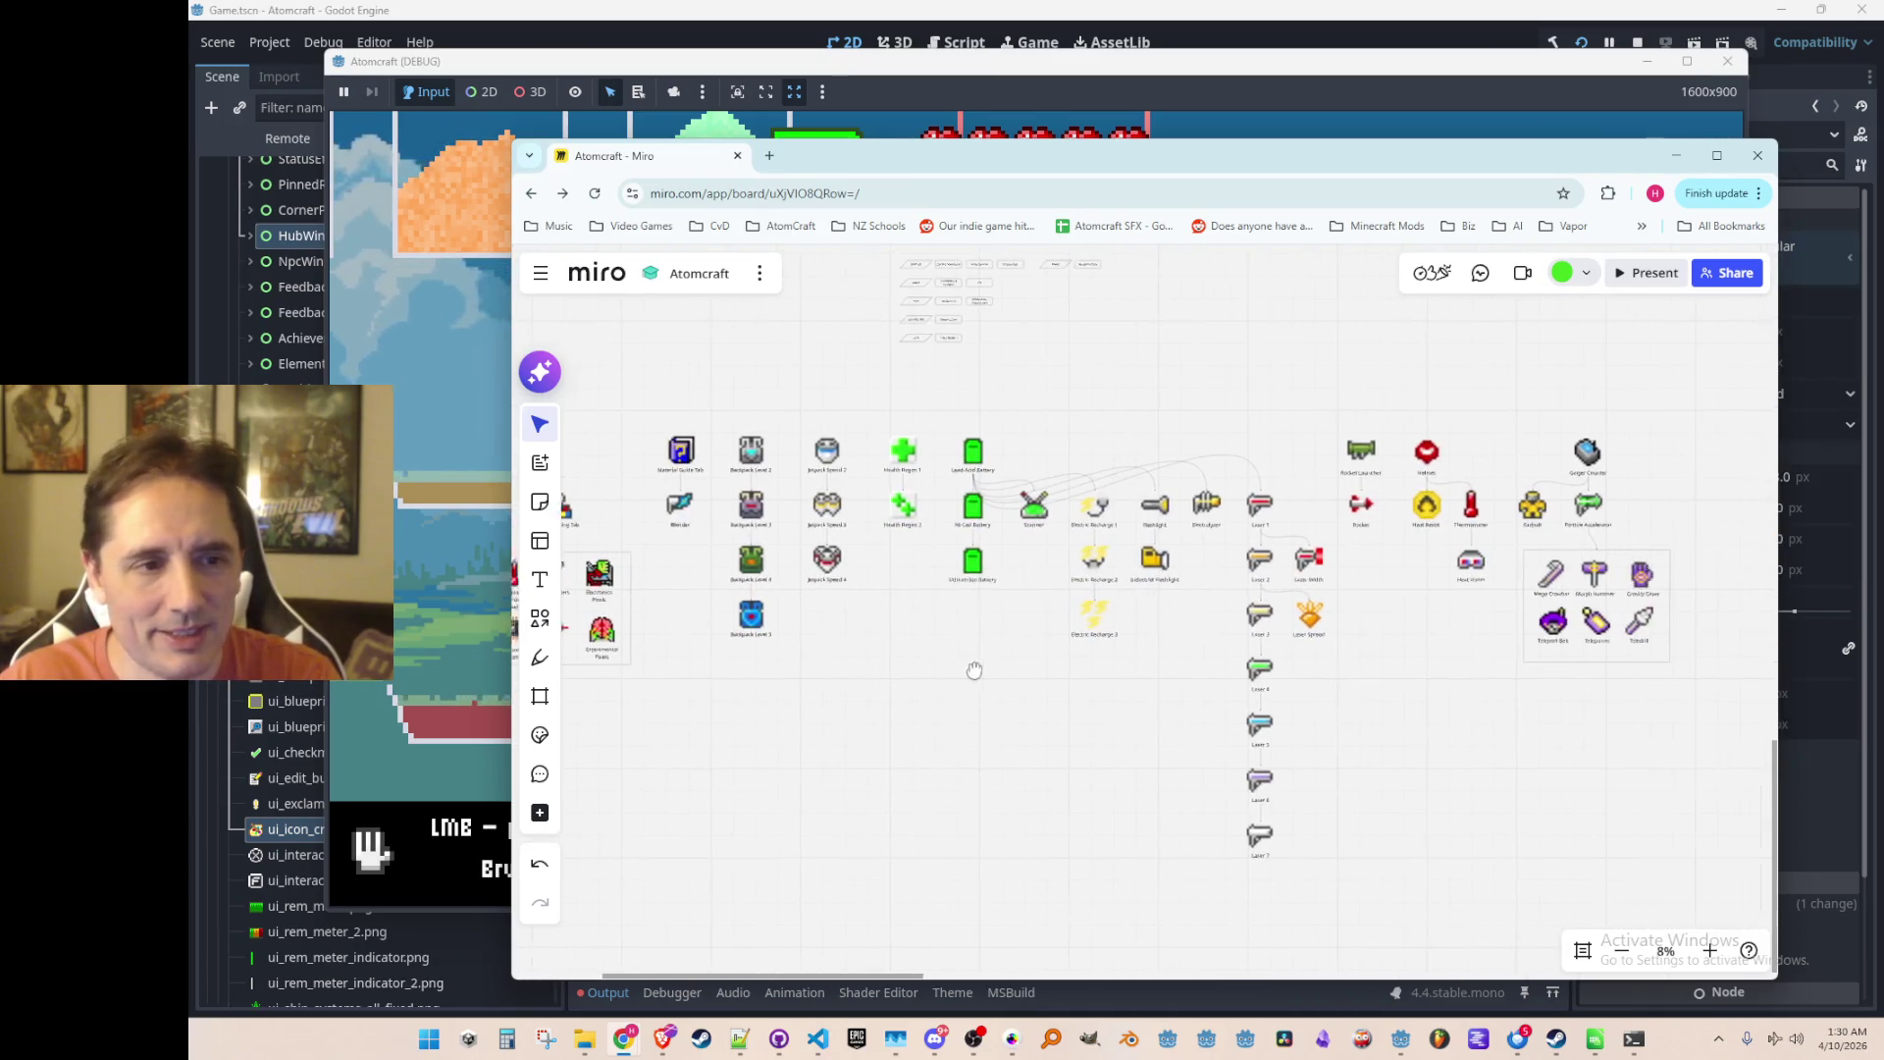
pyautogui.moveTo(721, 414); pyautogui.dragTo(1675, 912)
pyautogui.moveTo(745, 520); pyautogui.dragTo(804, 521)
pyautogui.hotkey('ctrl', 'z')
pyautogui.click(664, 707)
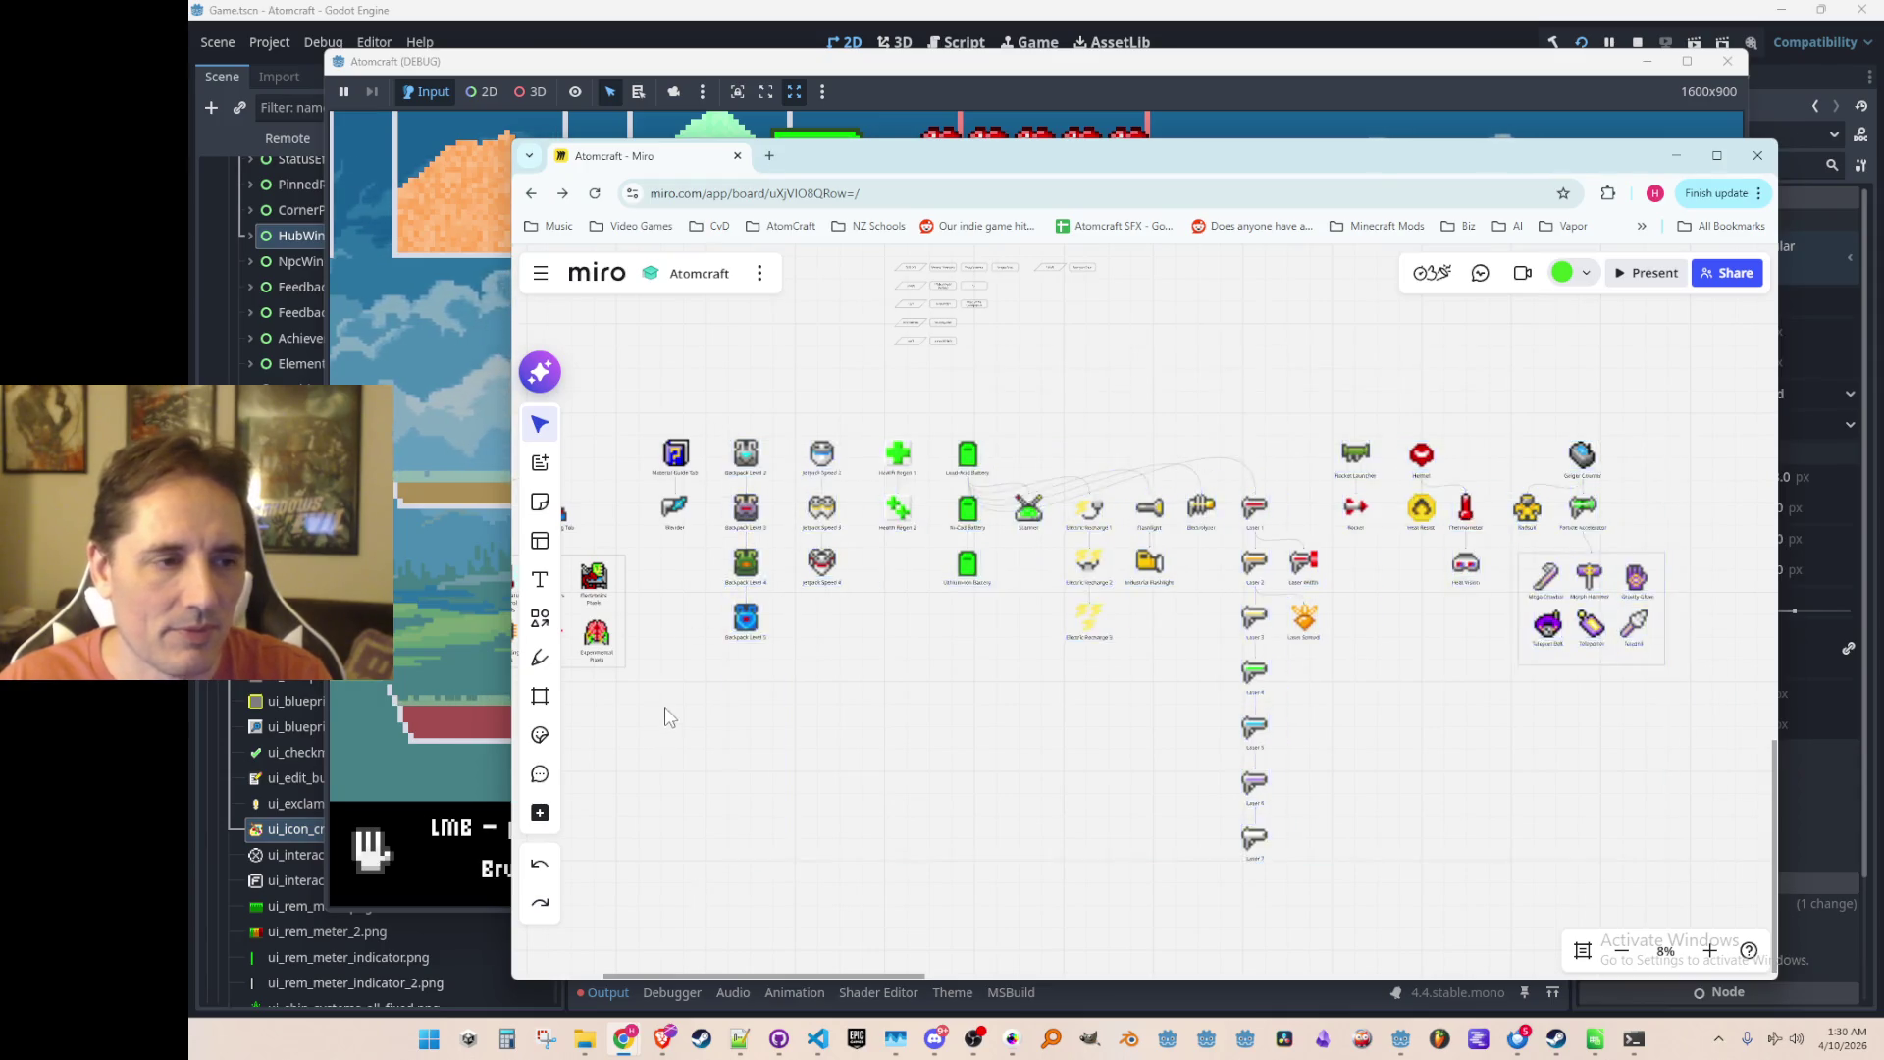
pyautogui.scroll(3, 1006, 508)
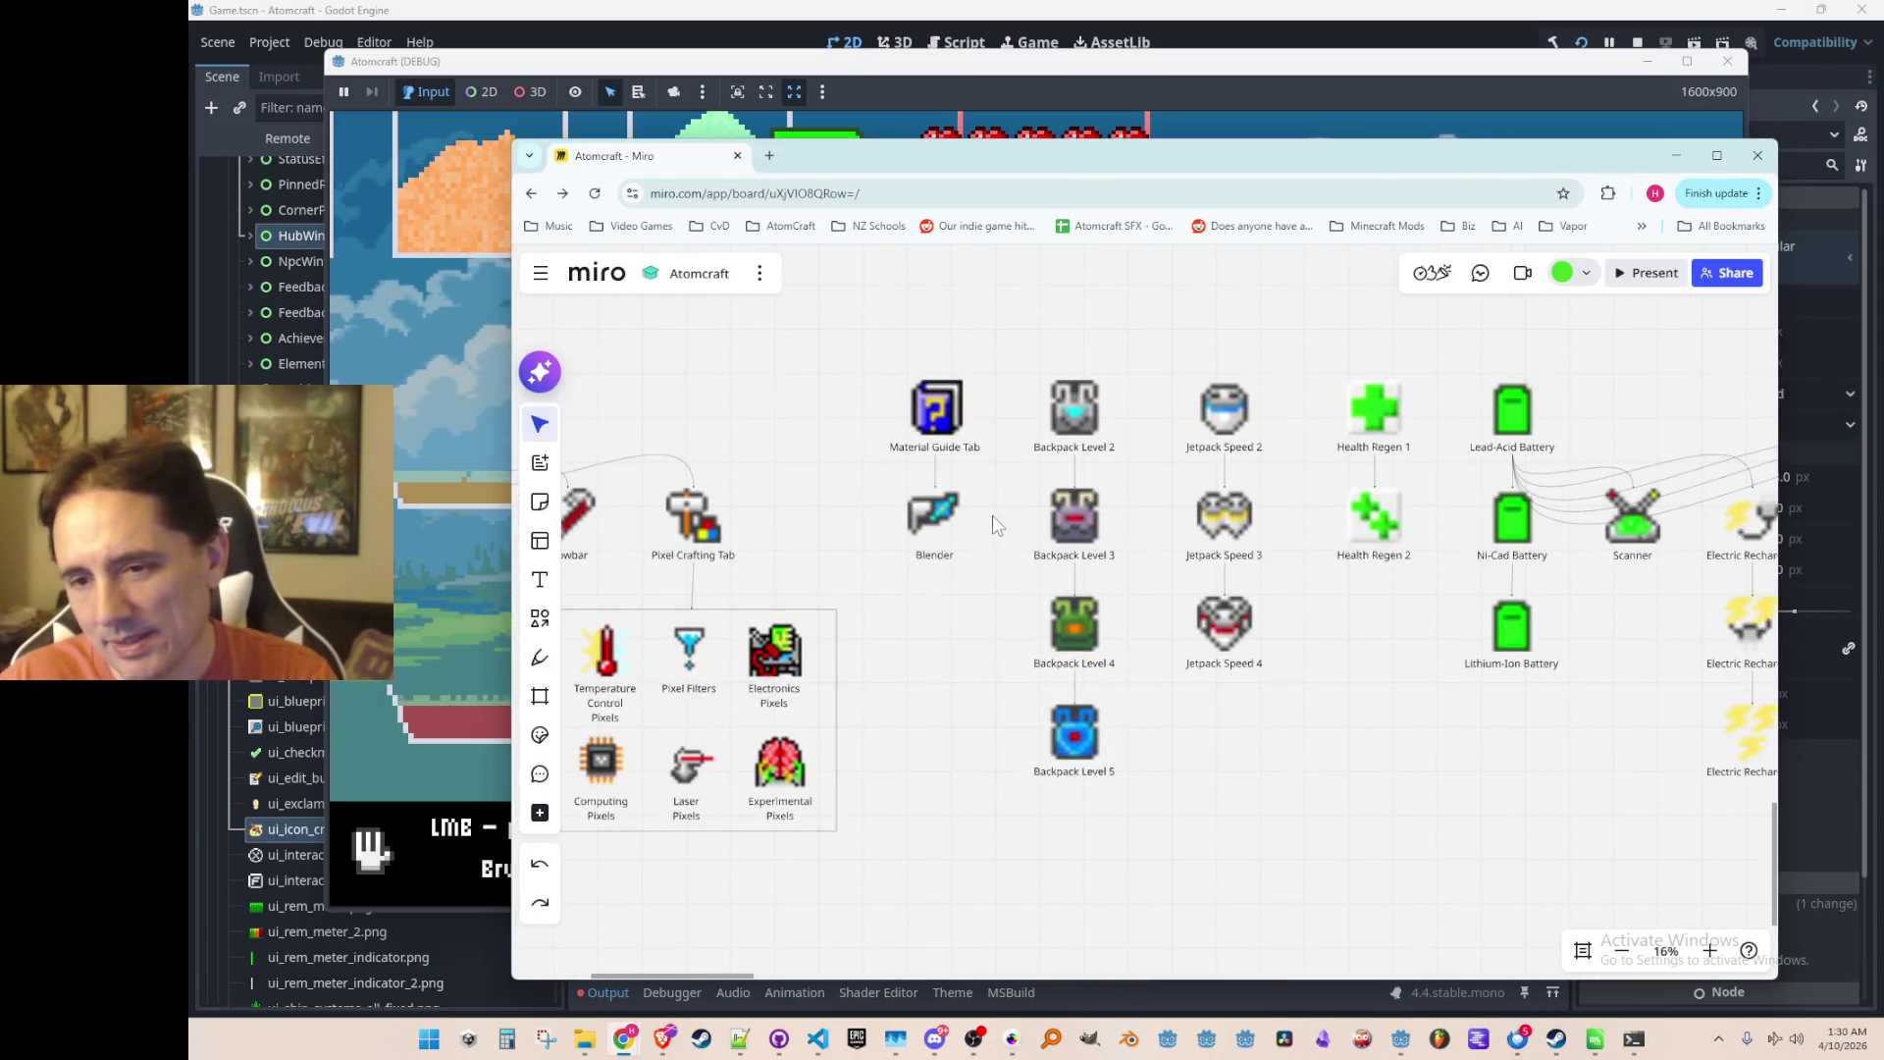
pyautogui.scroll(2, 929, 444)
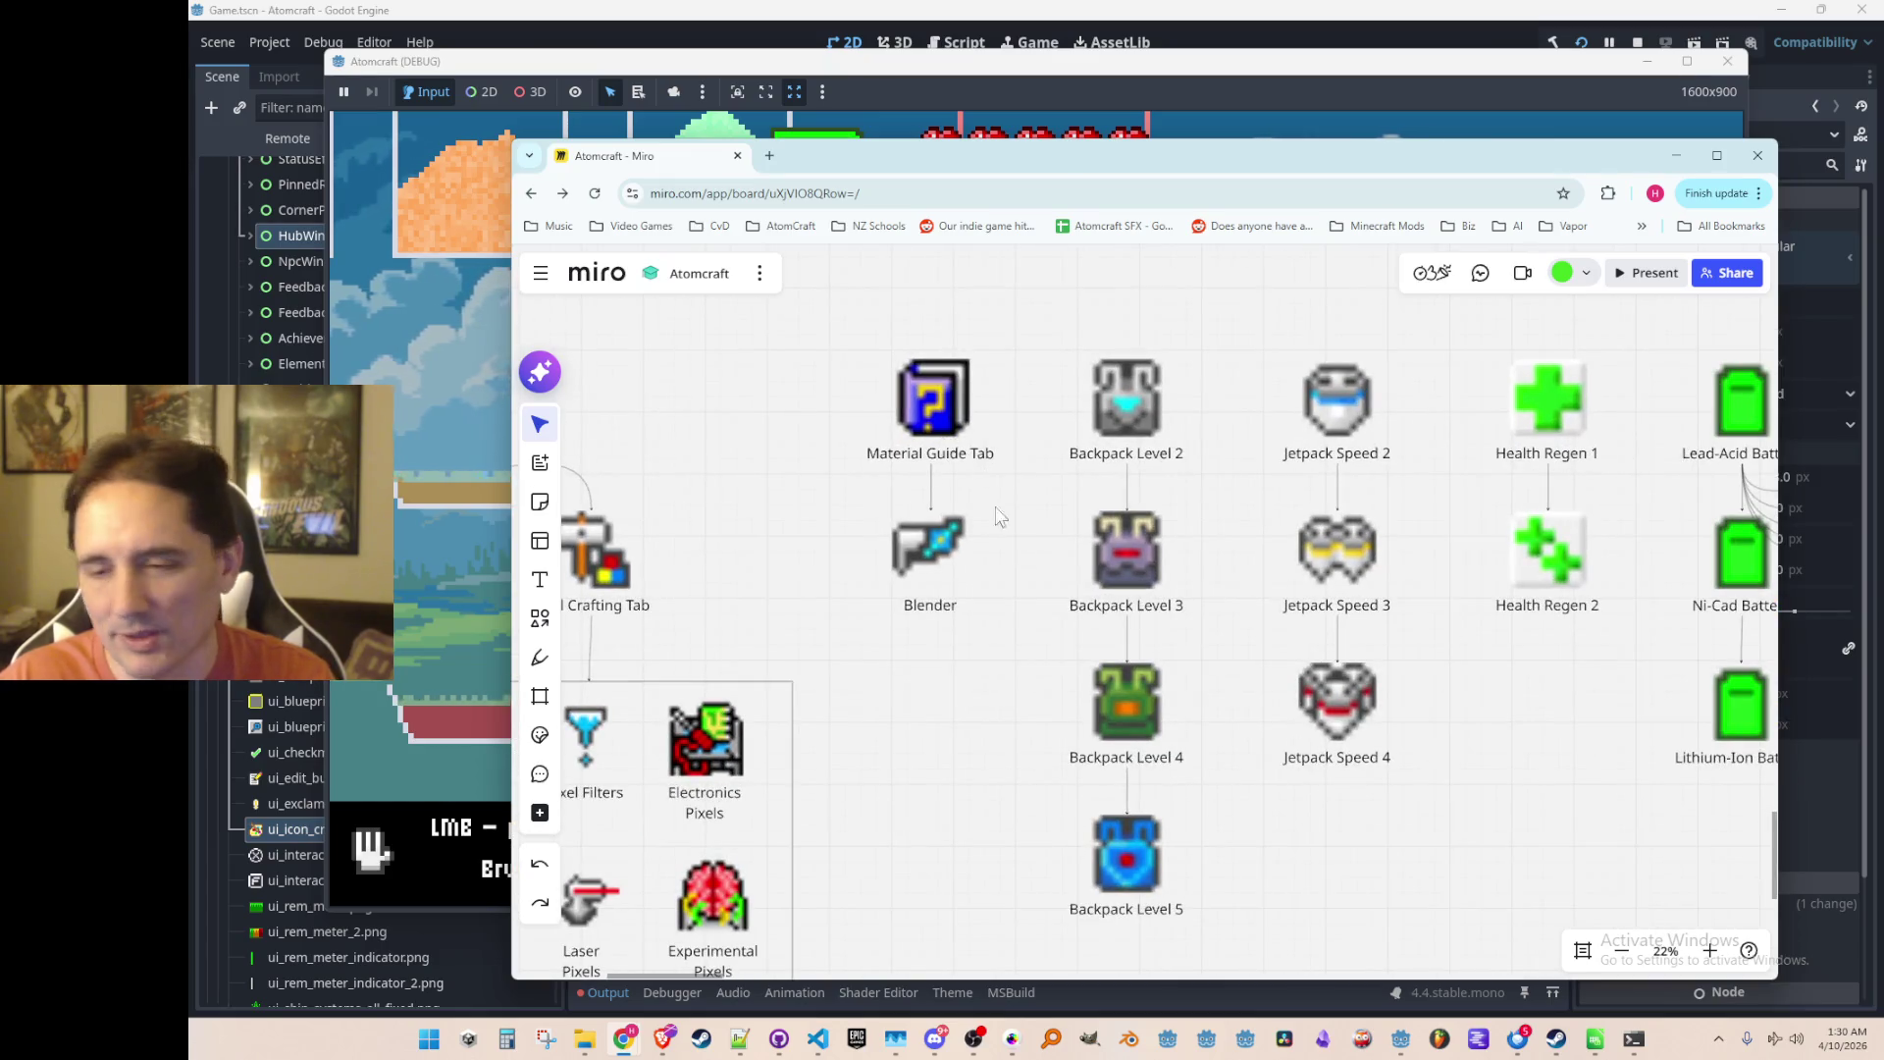
pyautogui.scroll(-5, 1073, 687)
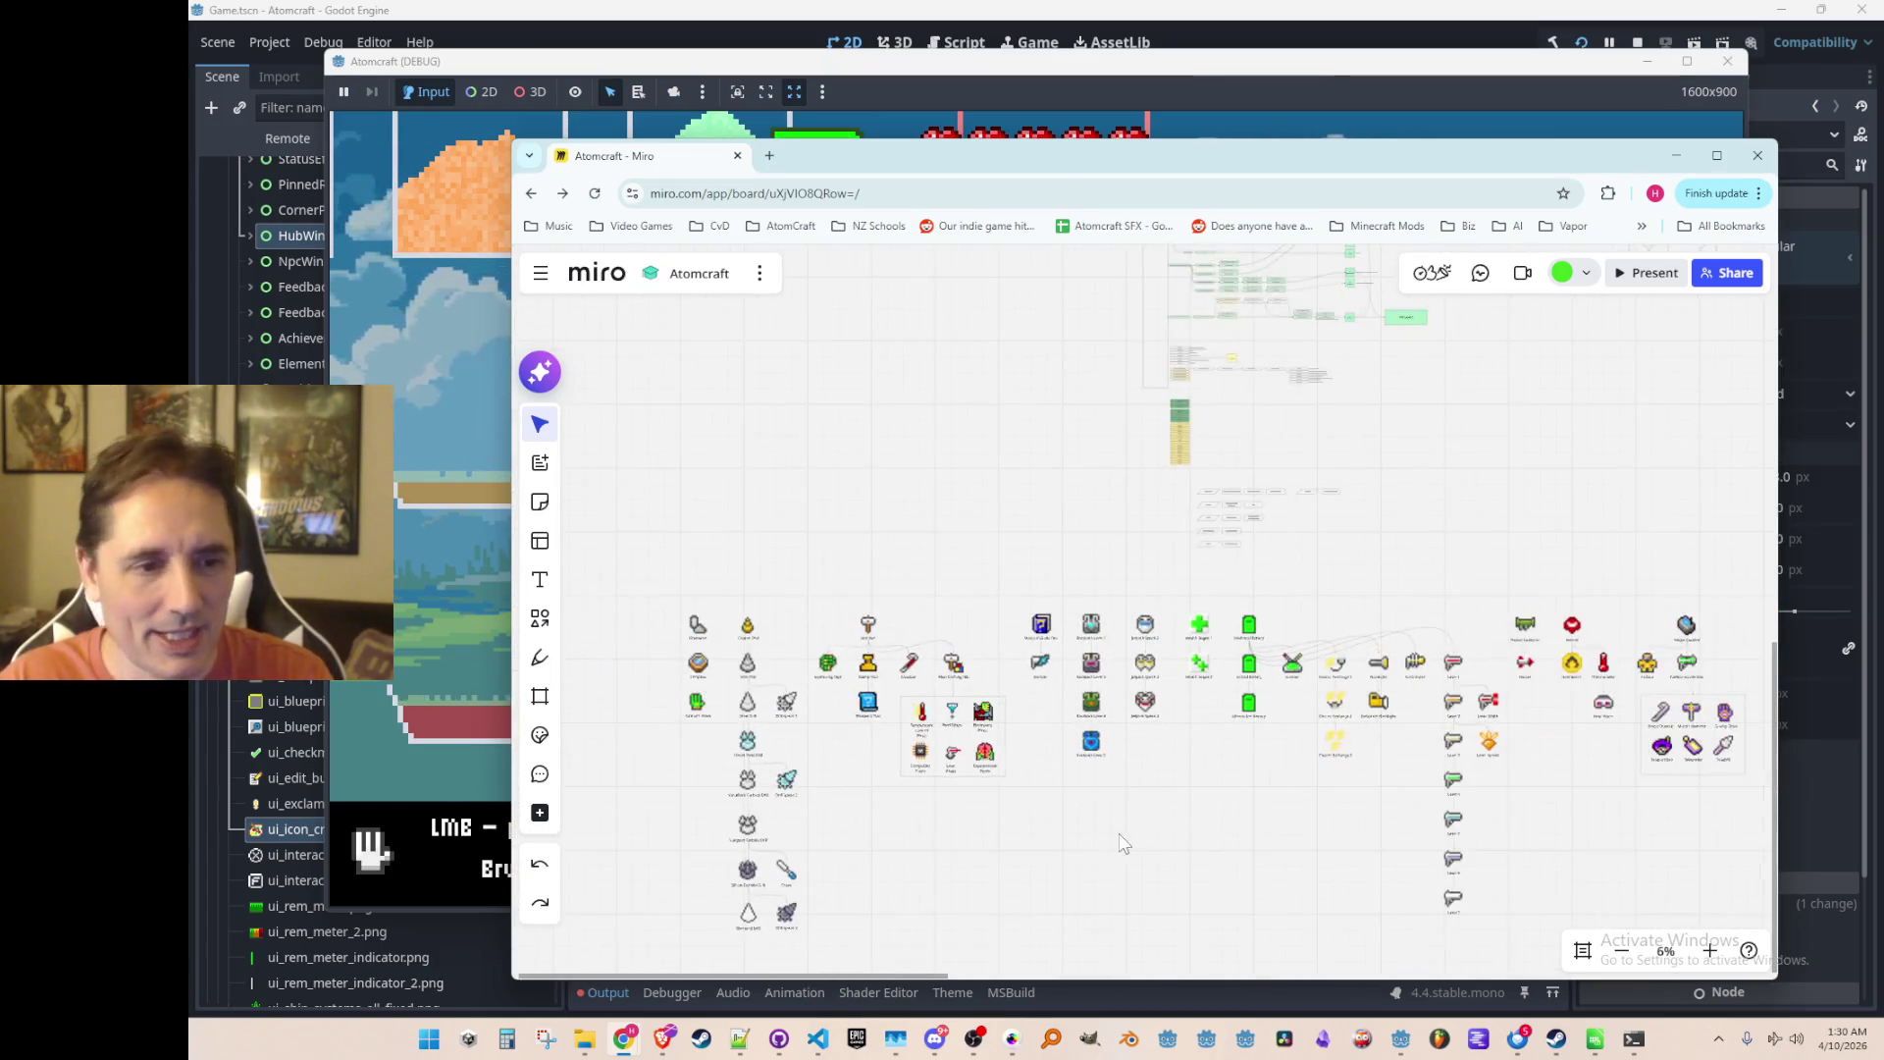
pyautogui.scroll(2, 1089, 778)
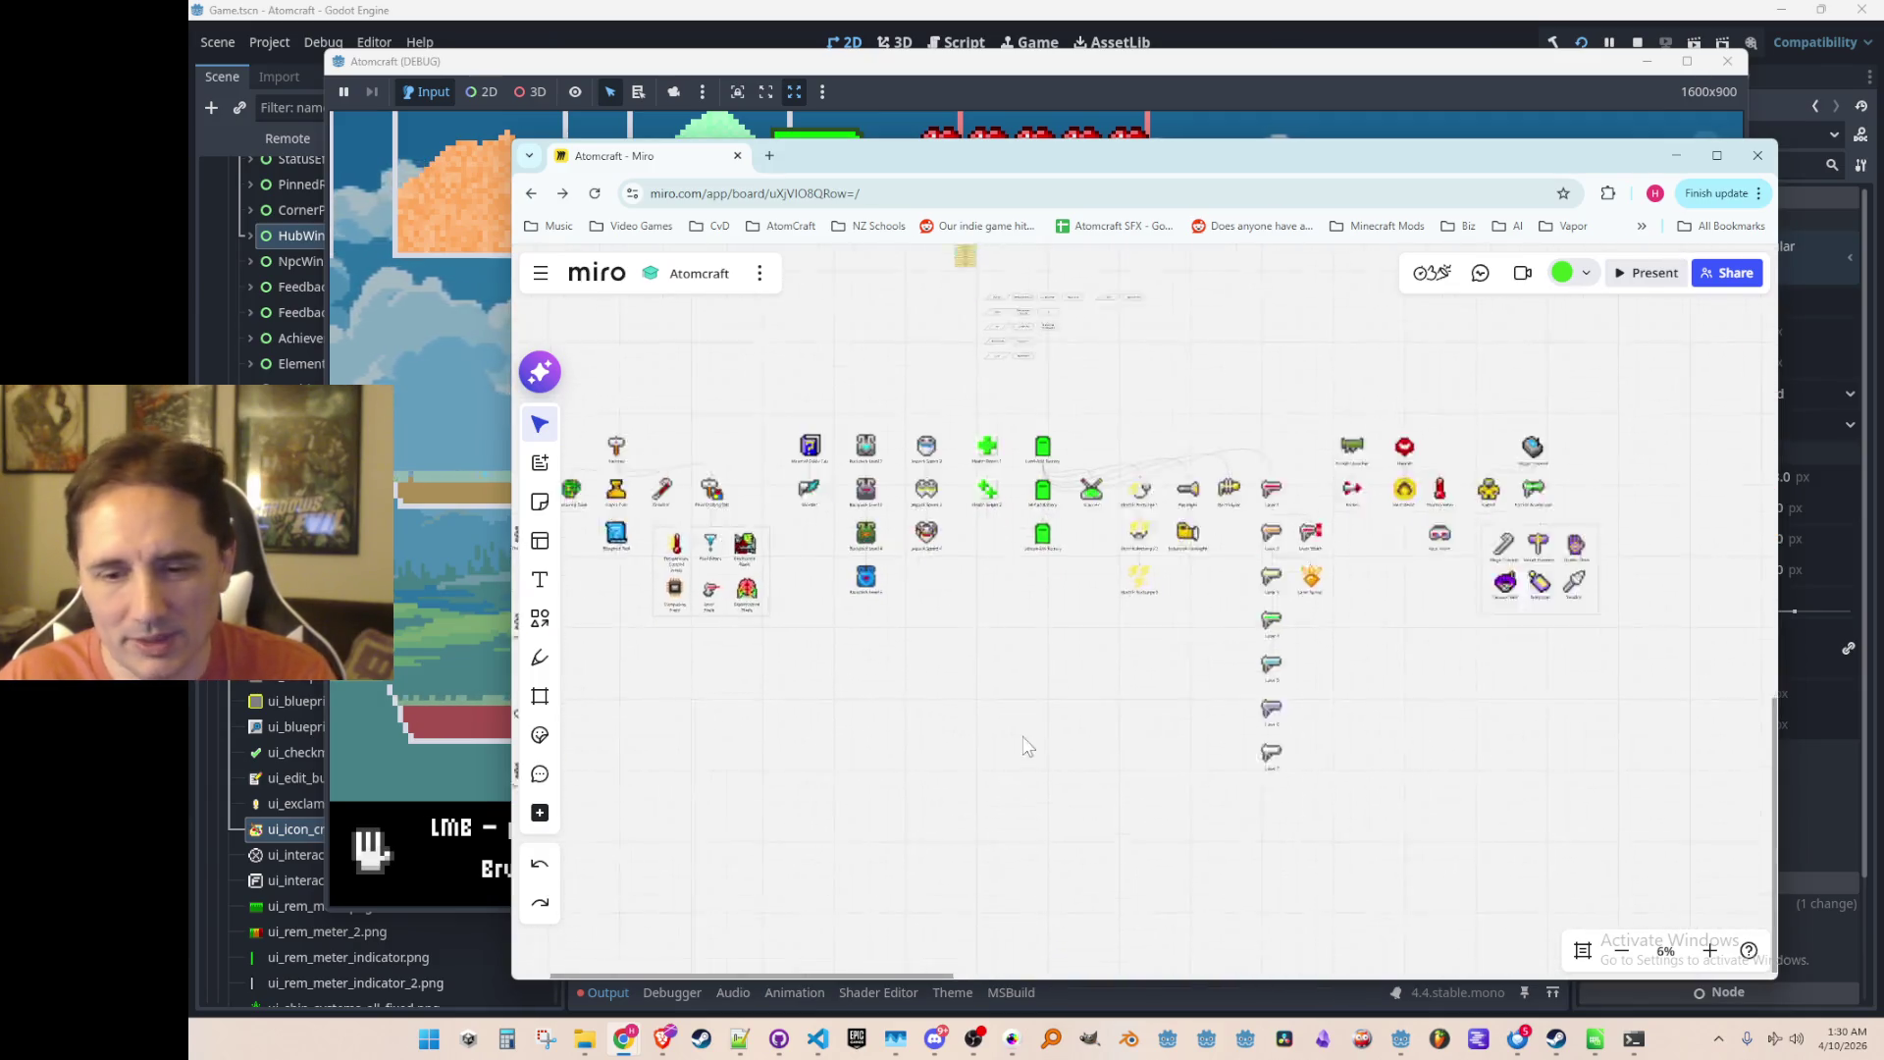
pyautogui.scroll(1, 1060, 736)
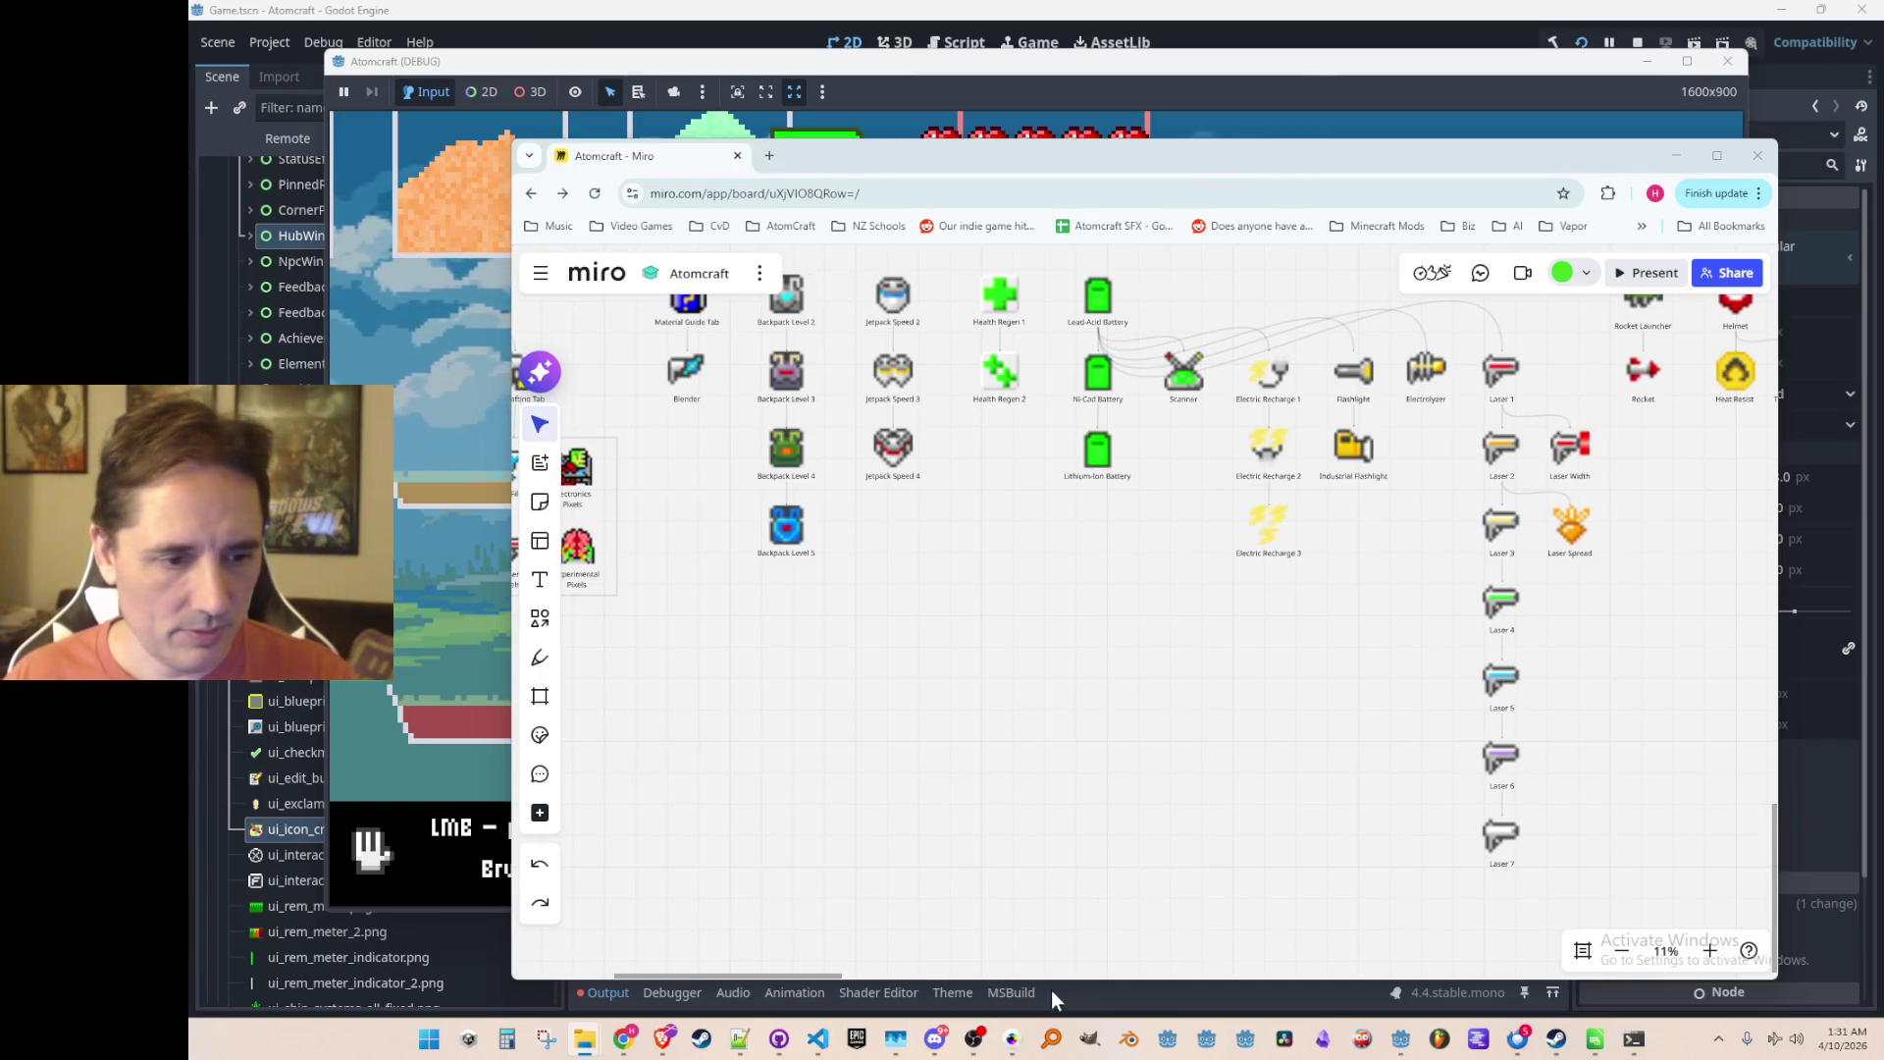
pyautogui.click(1012, 1039)
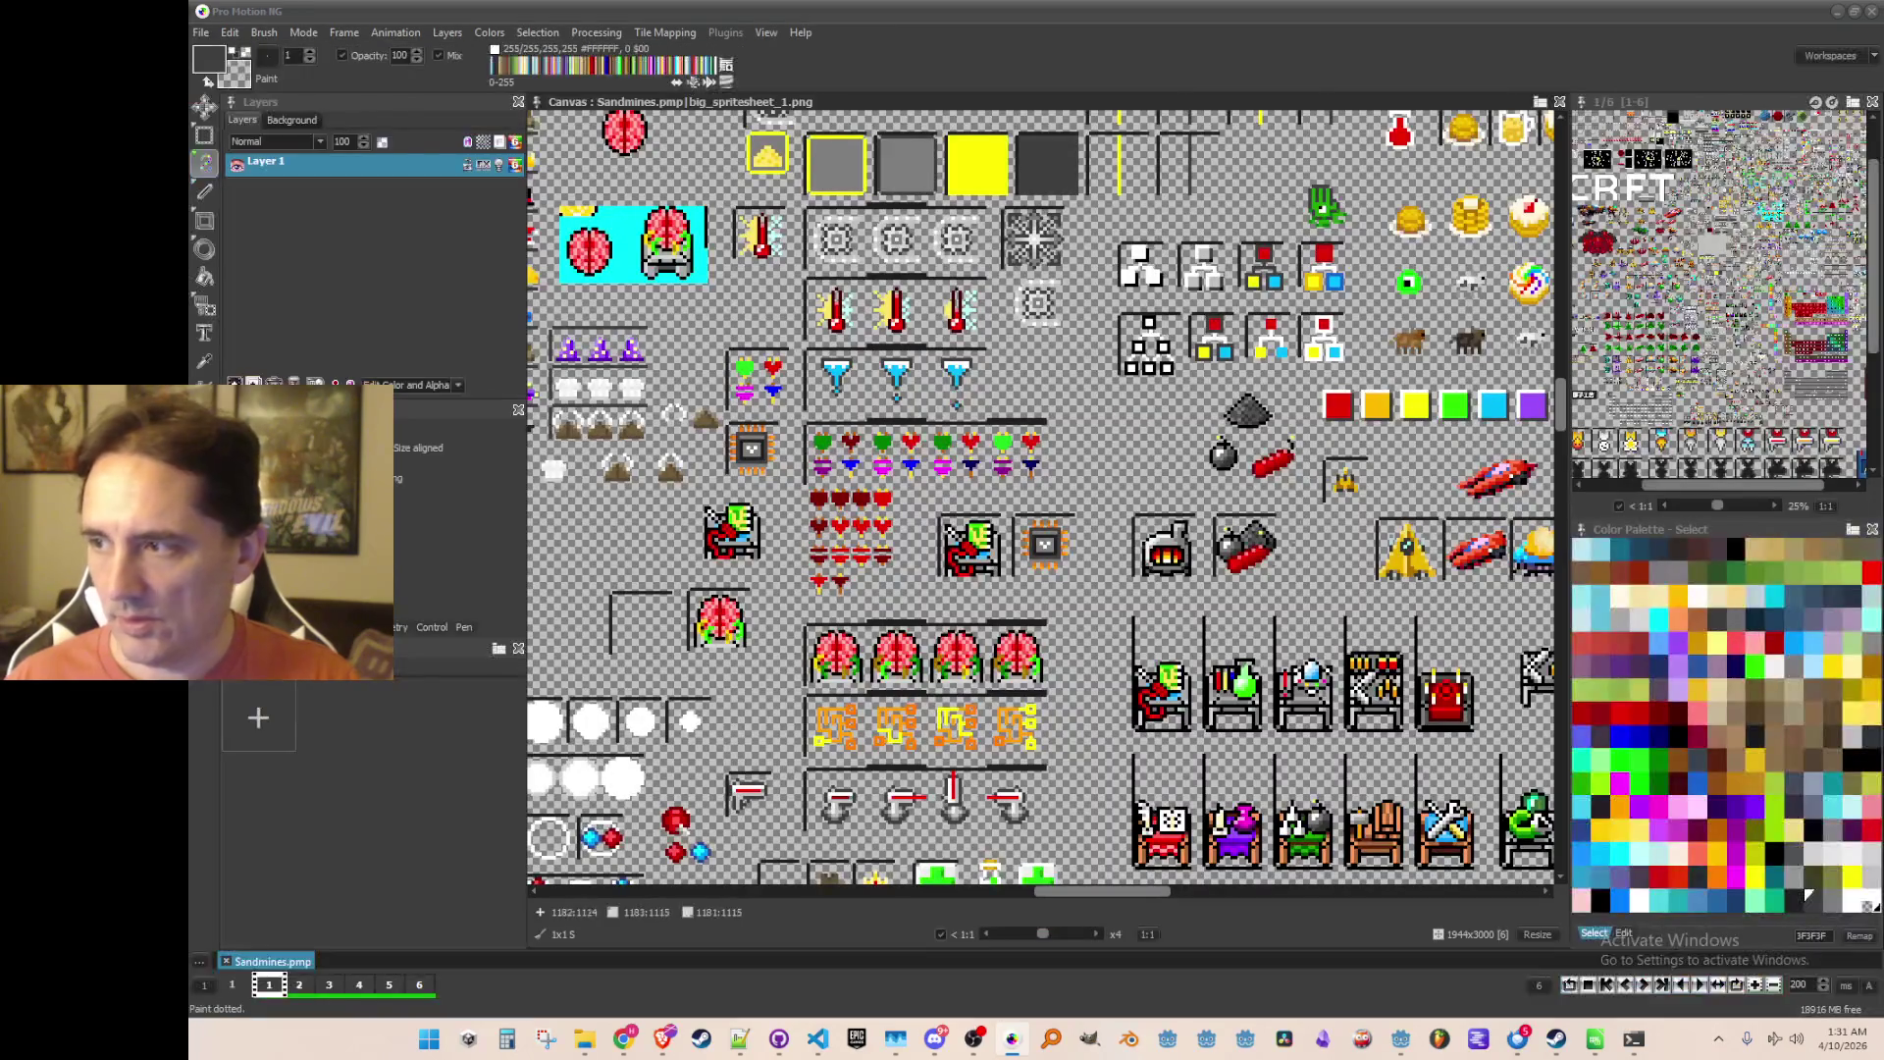
# Step: Grab the gold pushpin sprite as a brush and save it as an image file
pyautogui.scroll(-2, 1335, 530)
pyautogui.moveTo(1276, 550)
pyautogui.mouseDown()
pyautogui.moveTo(878, 624)
pyautogui.moveTo(868, 731)
pyautogui.mouseUp()
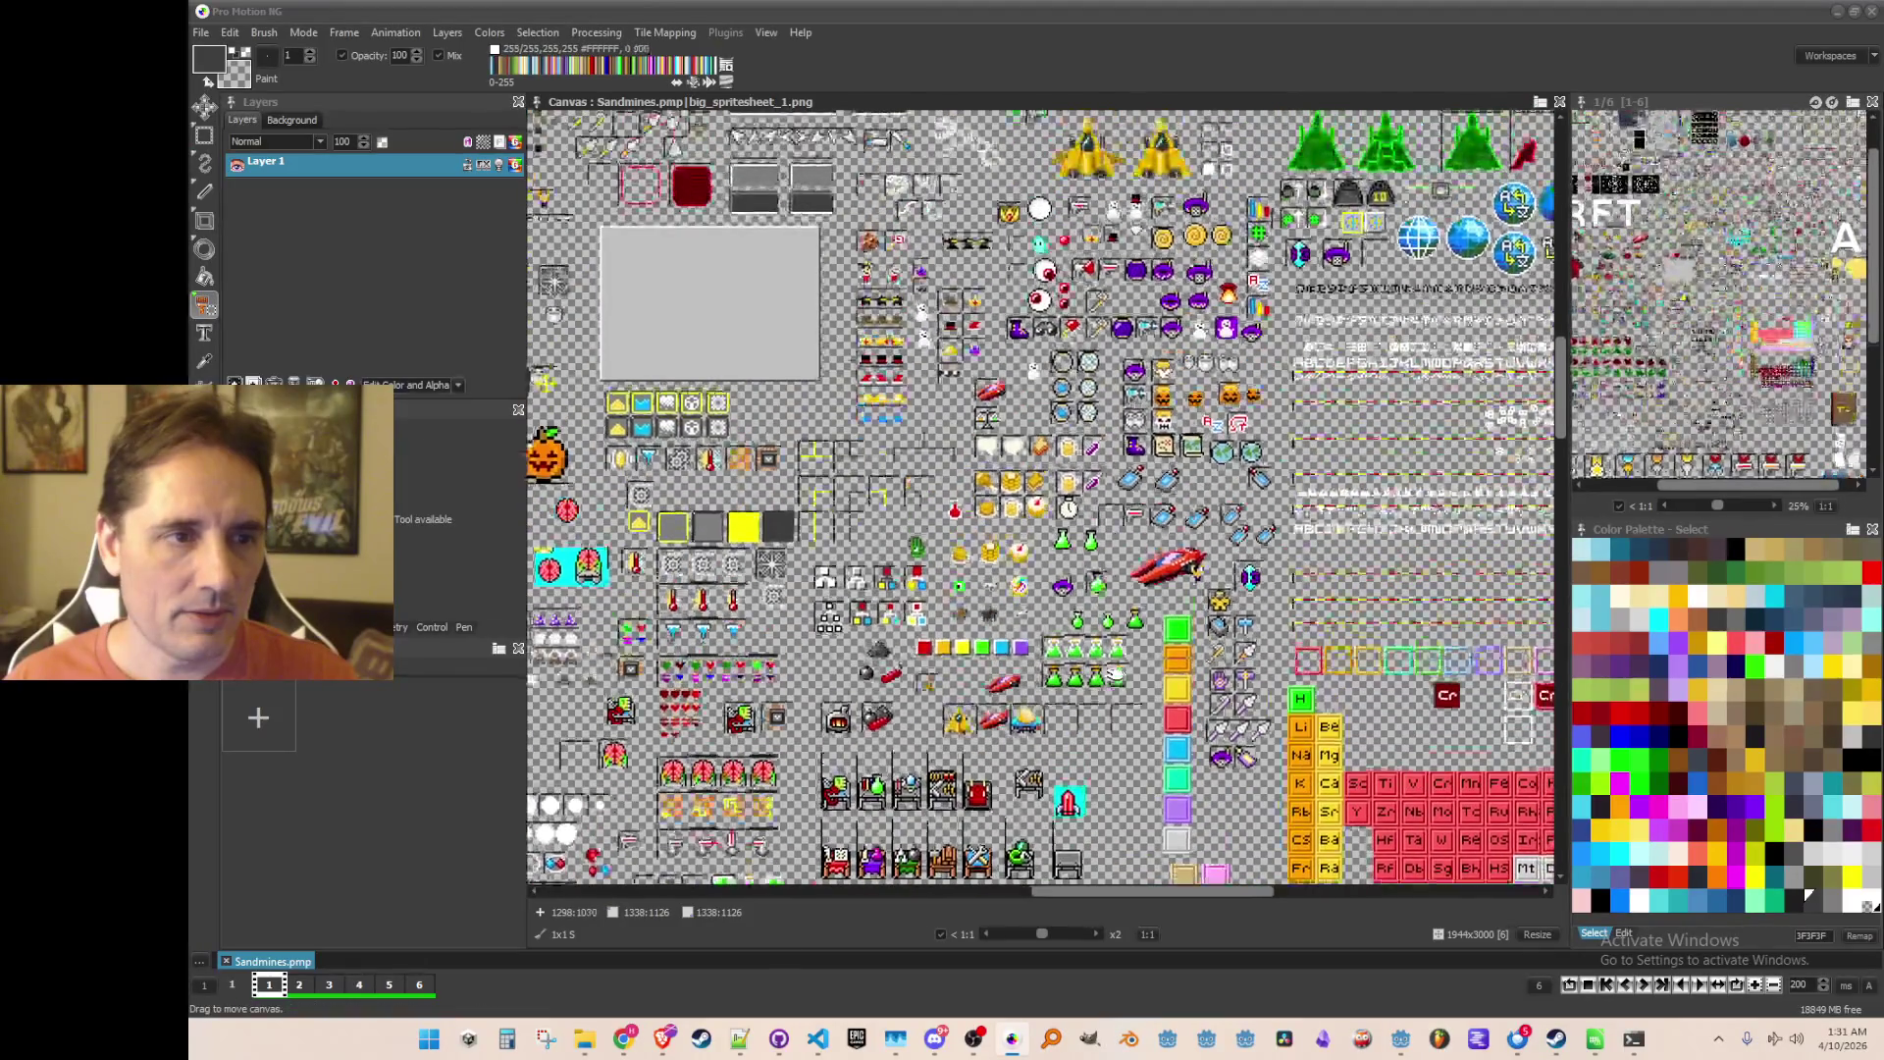
pyautogui.scroll(-10, 1207, 407)
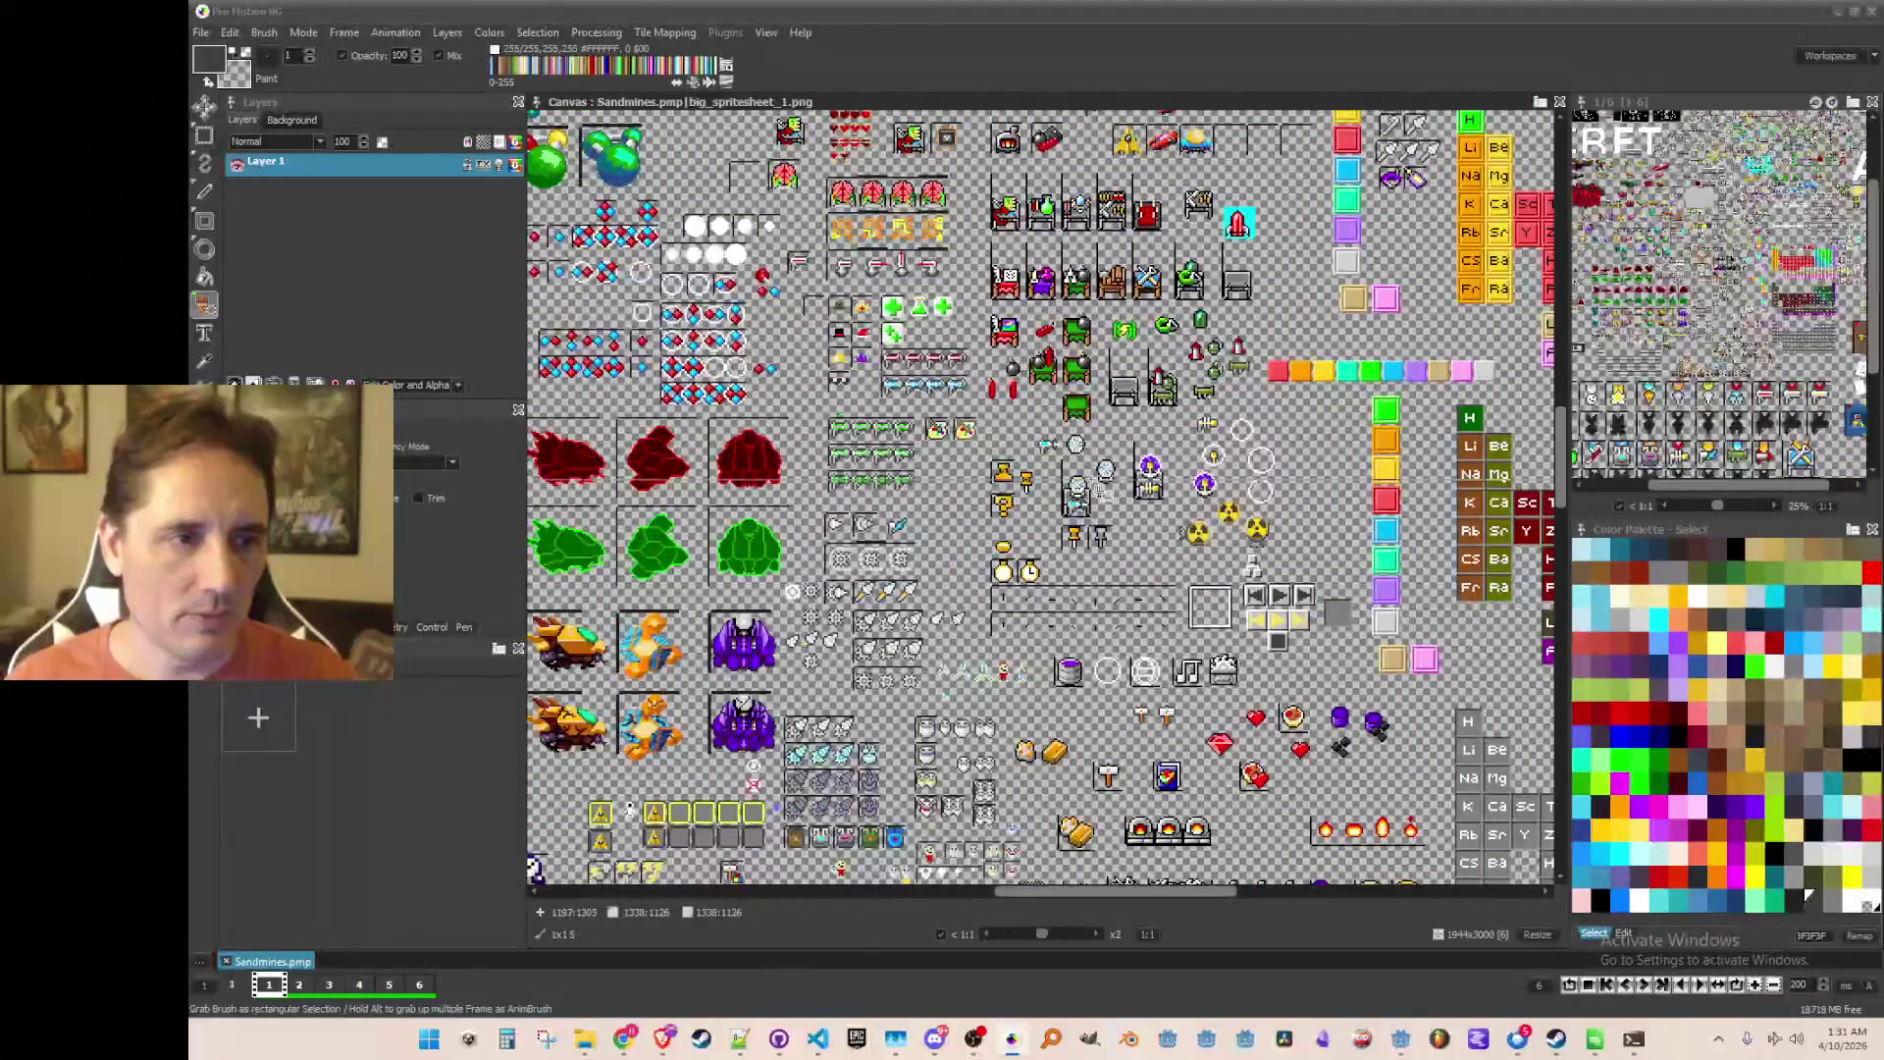
pyautogui.scroll(-2, 1090, 471)
pyautogui.scroll(5, 984, 361)
pyautogui.moveTo(952, 321); pyautogui.dragTo(1132, 459)
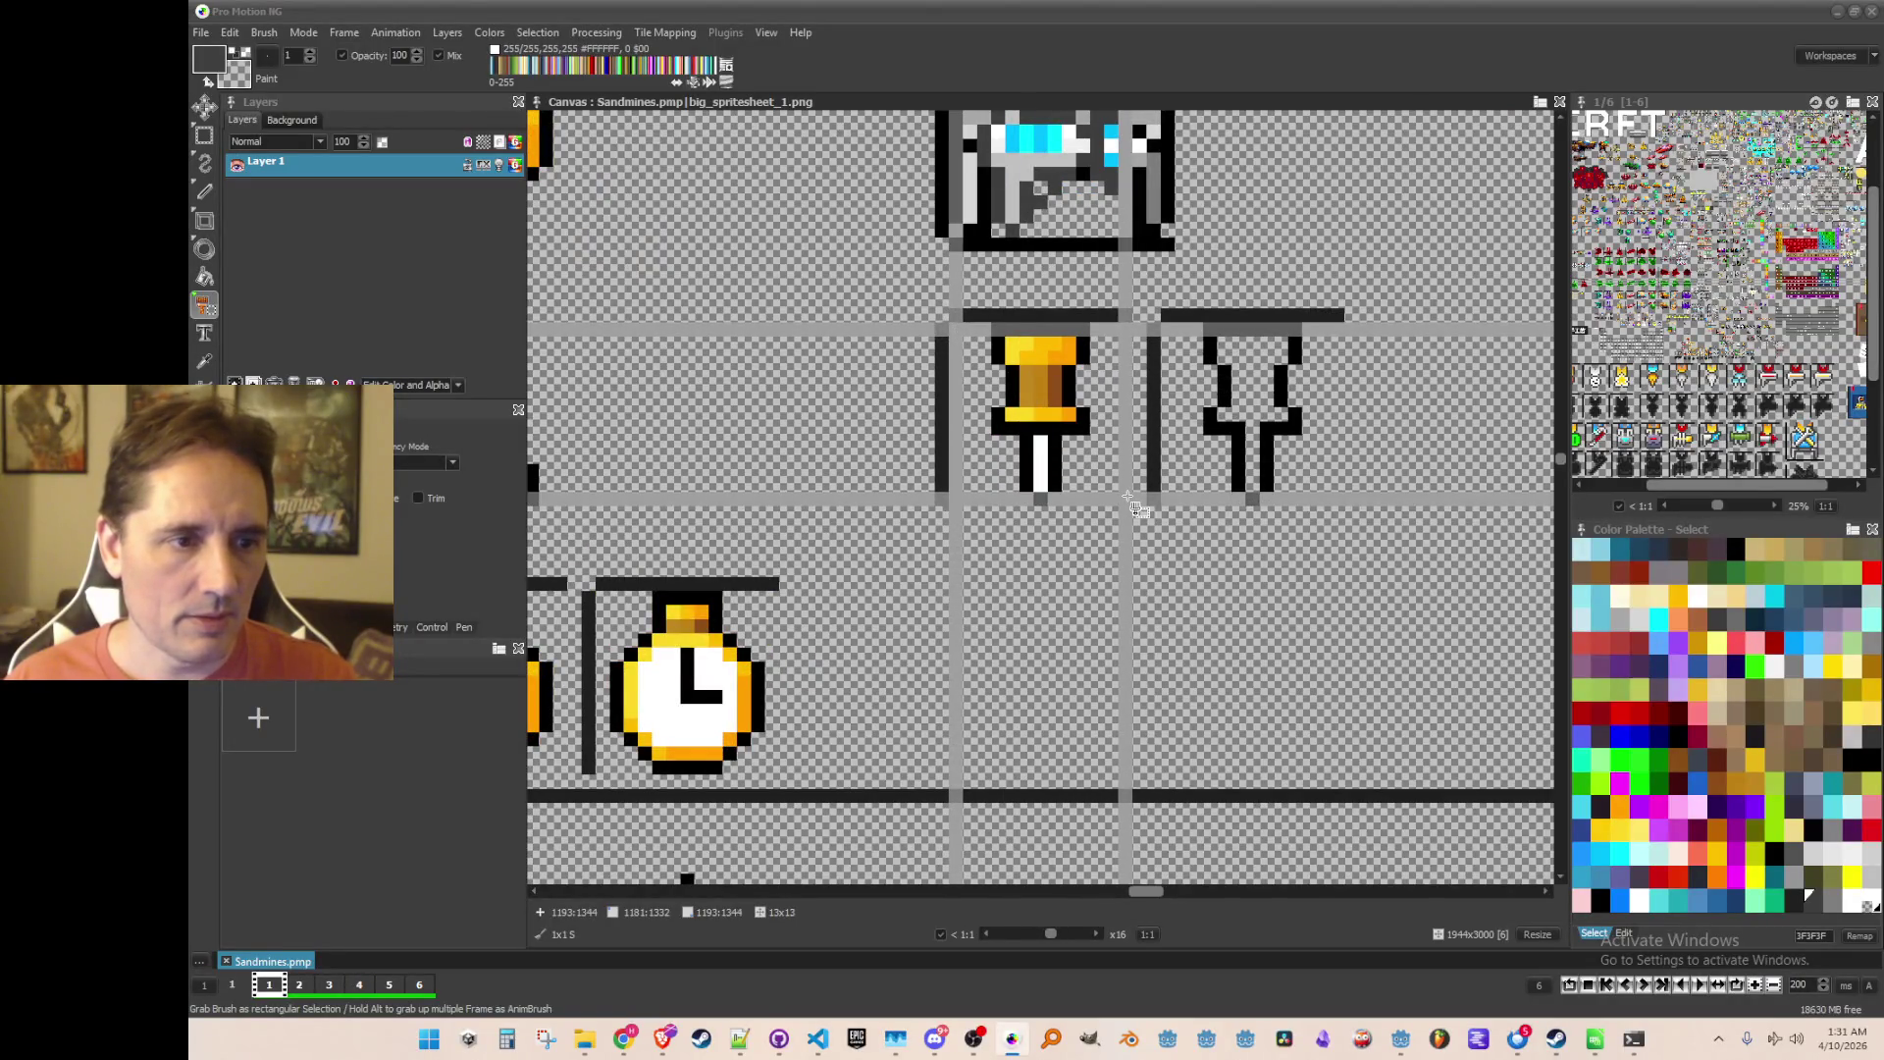
pyautogui.moveTo(1136, 498); pyautogui.dragTo(942, 316)
pyautogui.scroll(-3, 1142, 462)
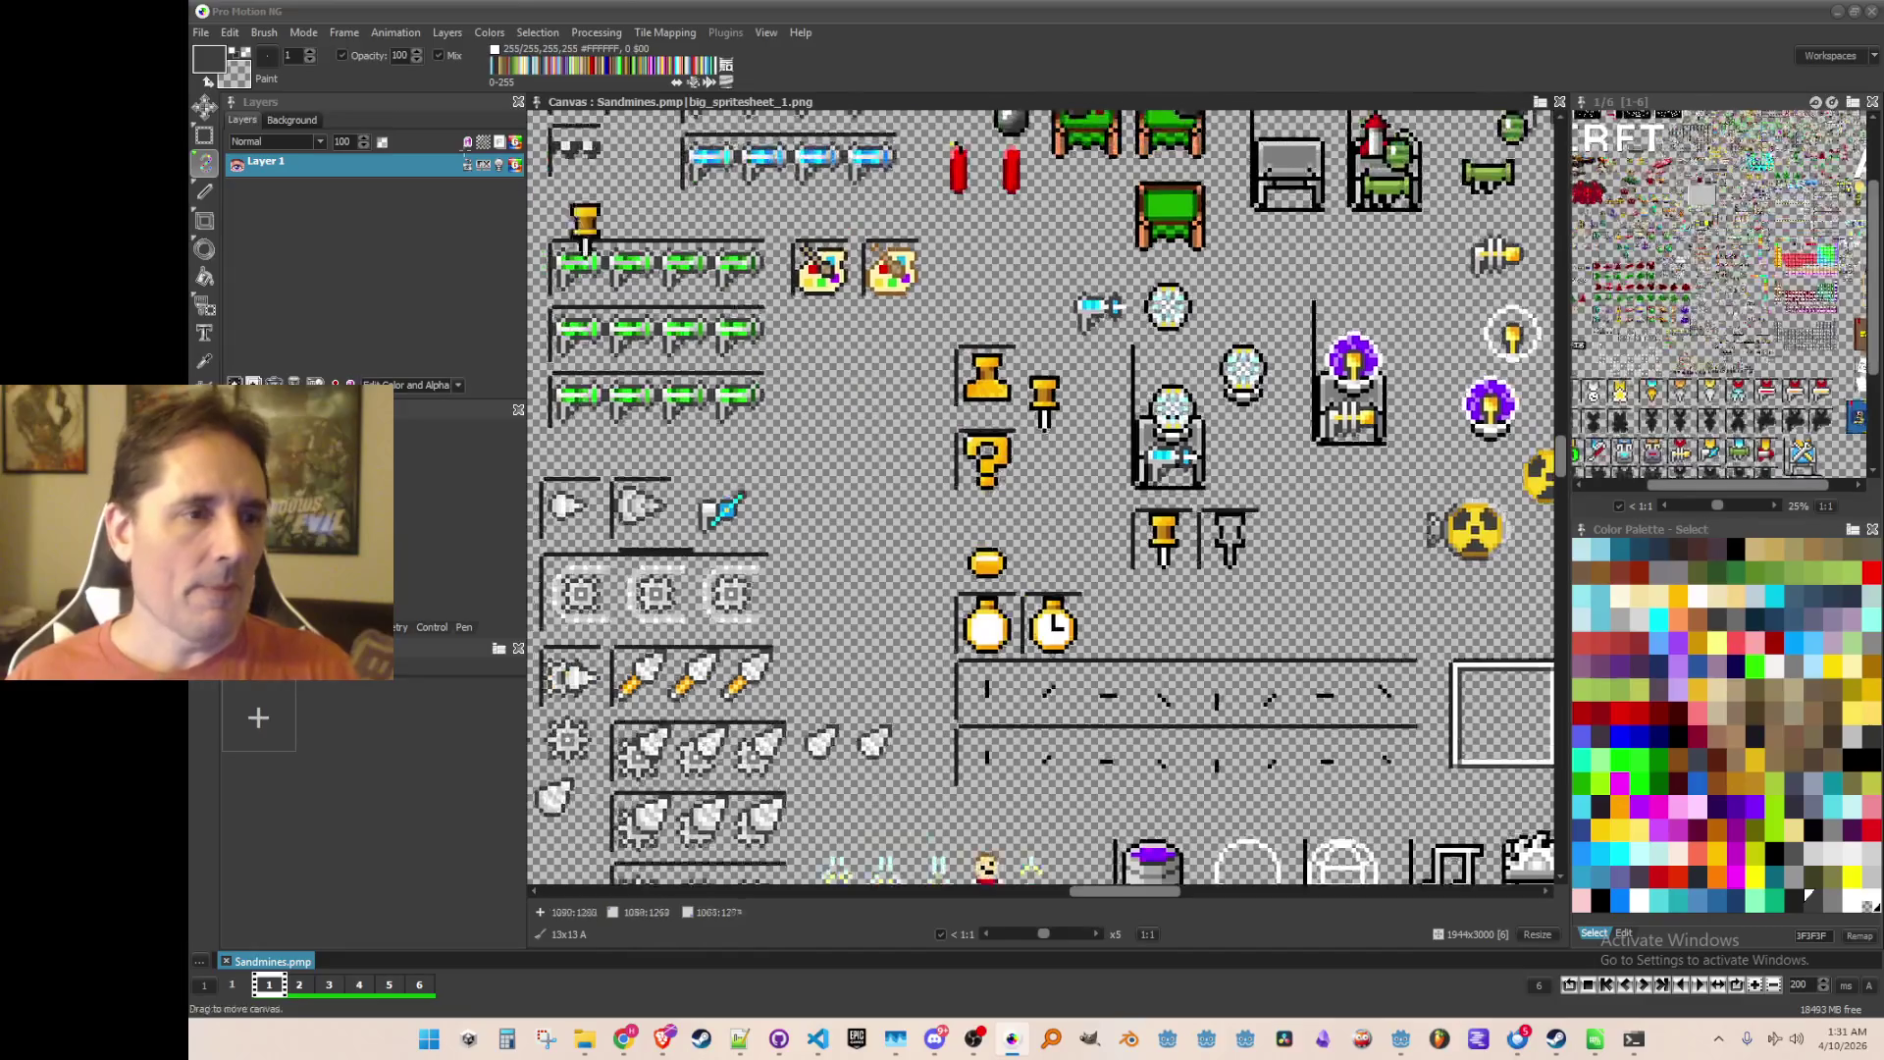
pyautogui.click(264, 32)
pyautogui.click(452, 502)
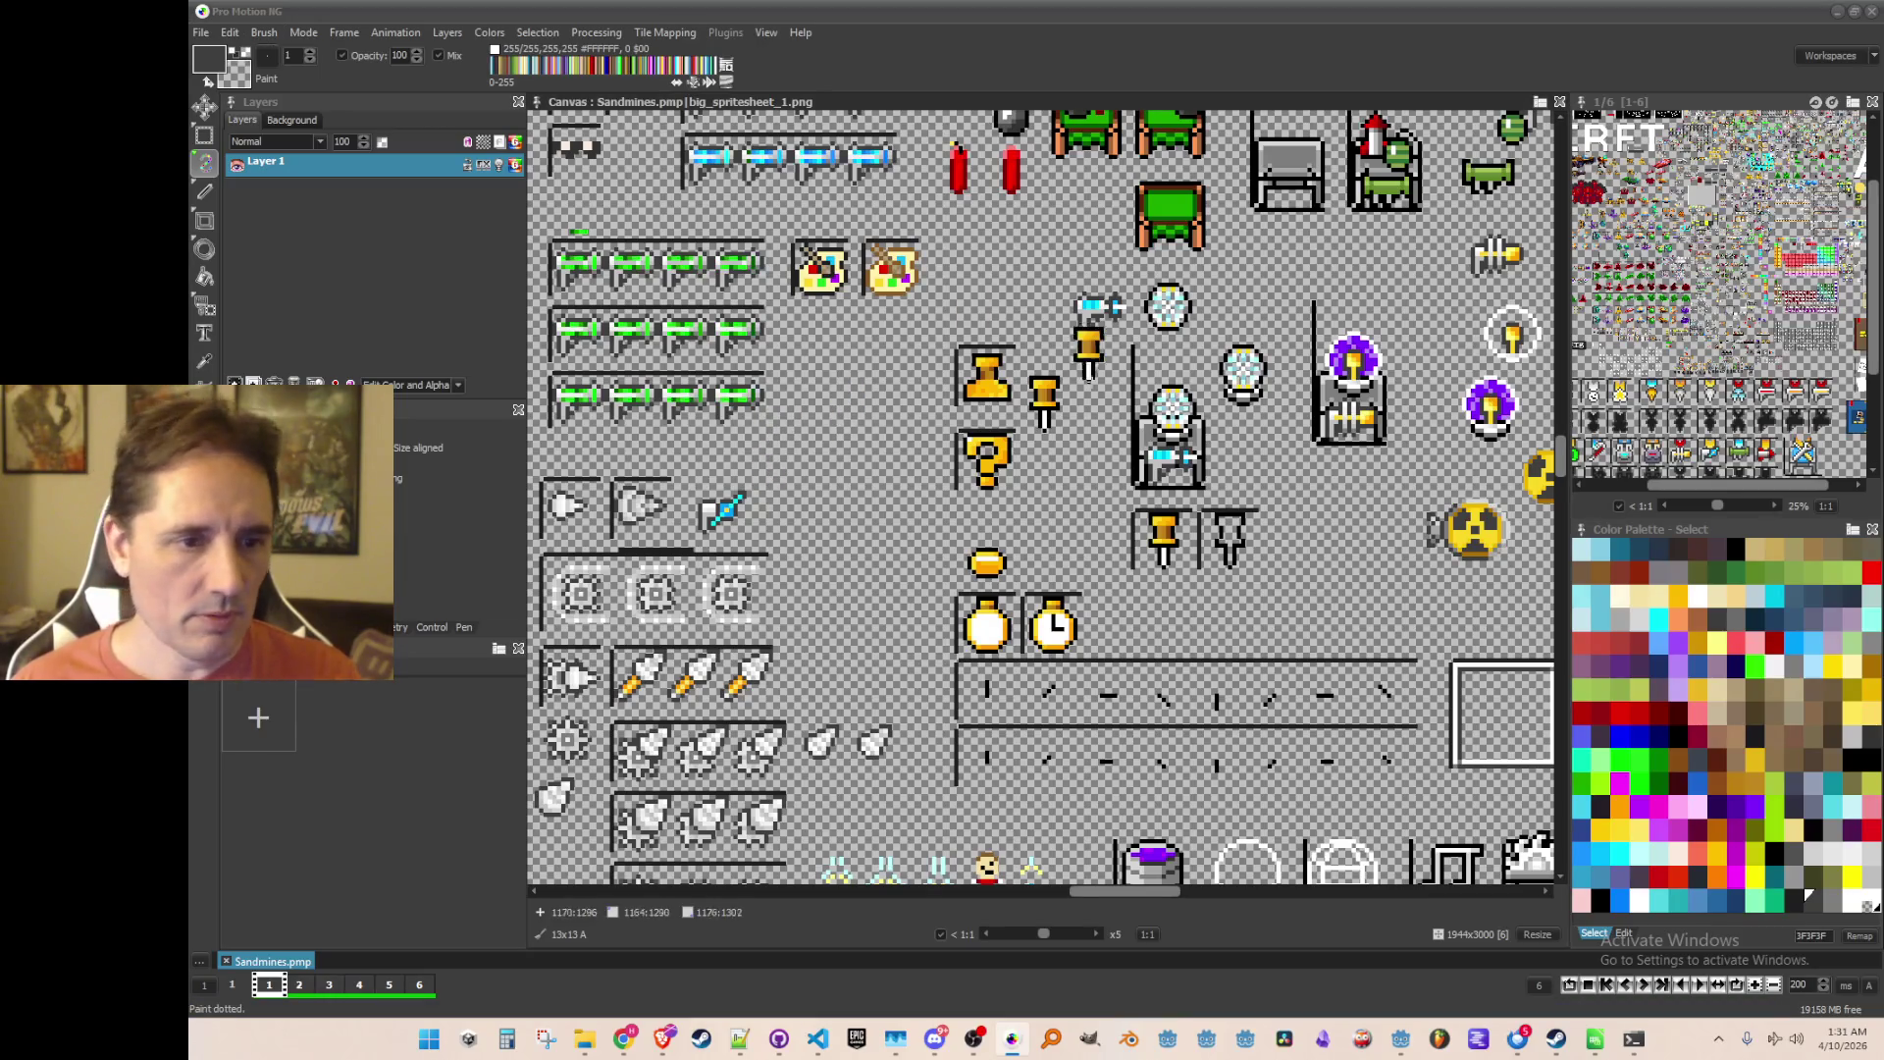
# Step: Pan around the spritesheet, then minimize Pro Motion NG to return to Miro
pyautogui.scroll(-1, 992, 500)
pyautogui.scroll(-1, 1133, 452)
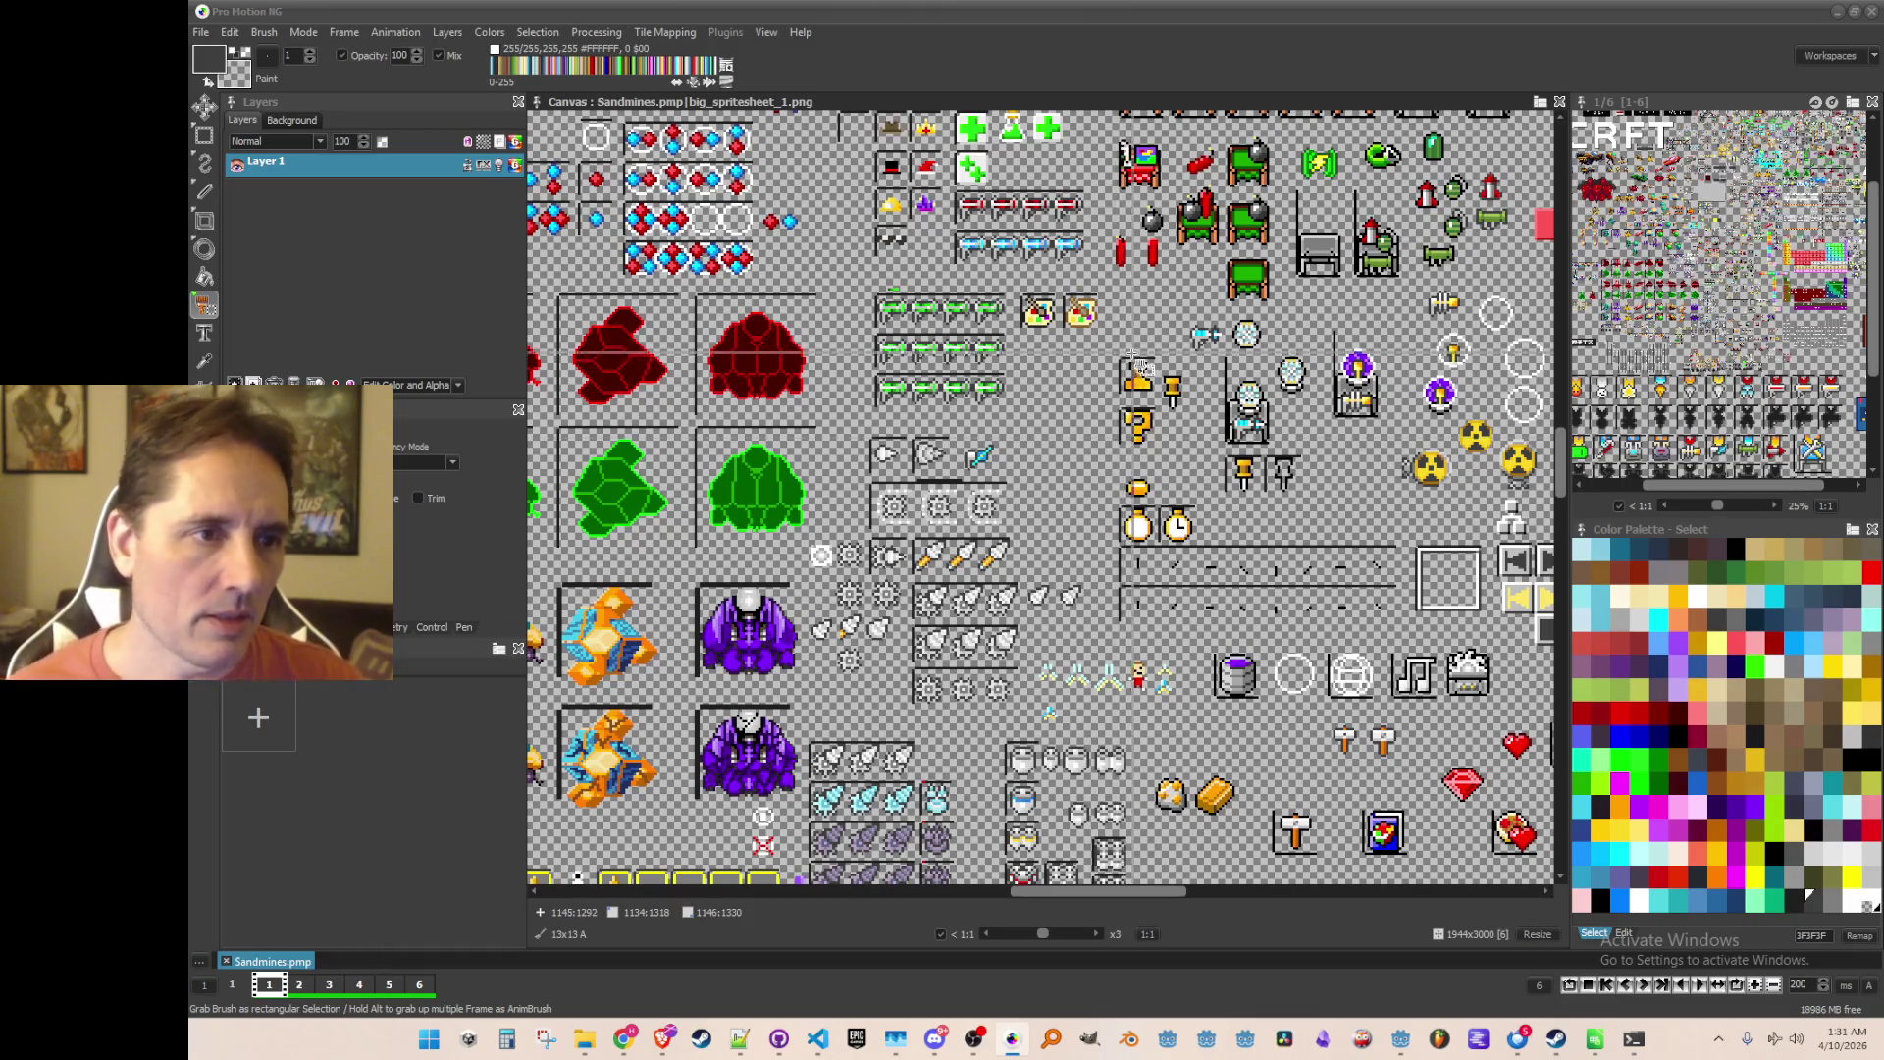
pyautogui.moveTo(927, 556); pyautogui.dragTo(1199, 404)
pyautogui.scroll(-5, 1199, 404)
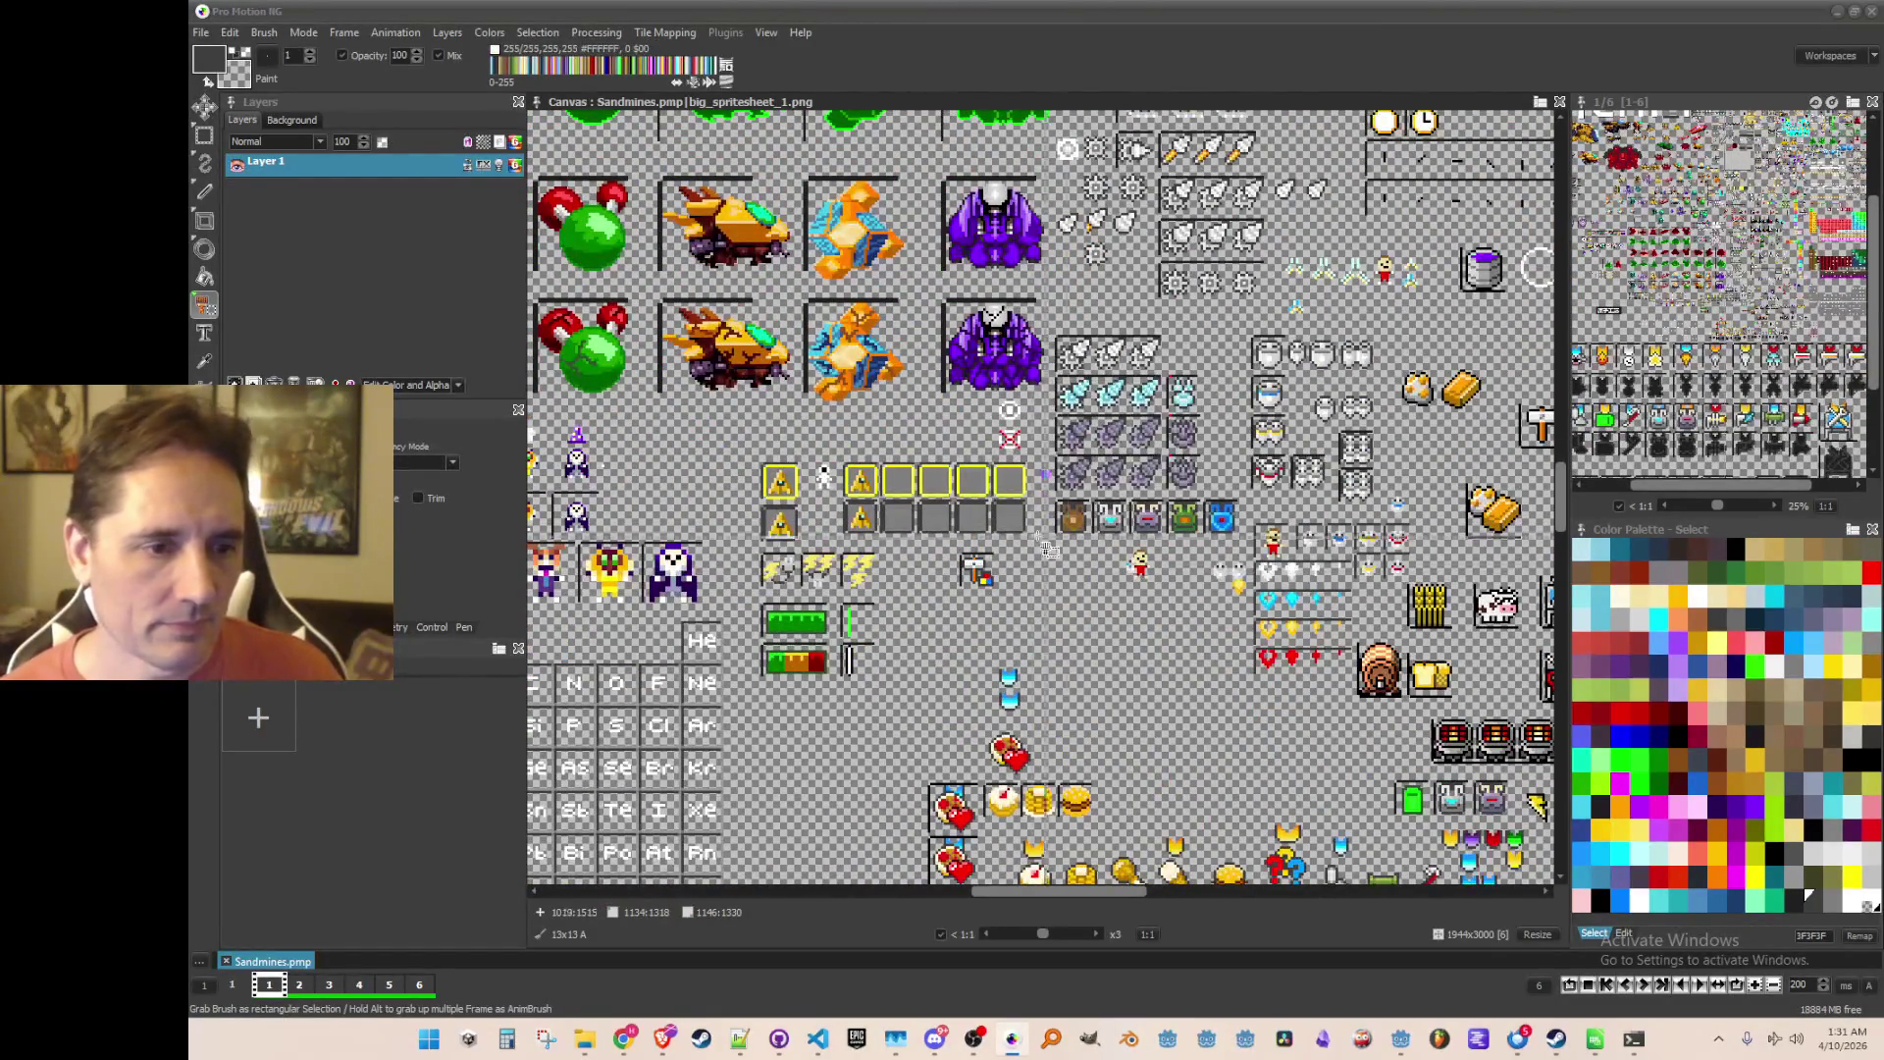
pyautogui.scroll(1, 1209, 375)
pyautogui.scroll(10, 1209, 375)
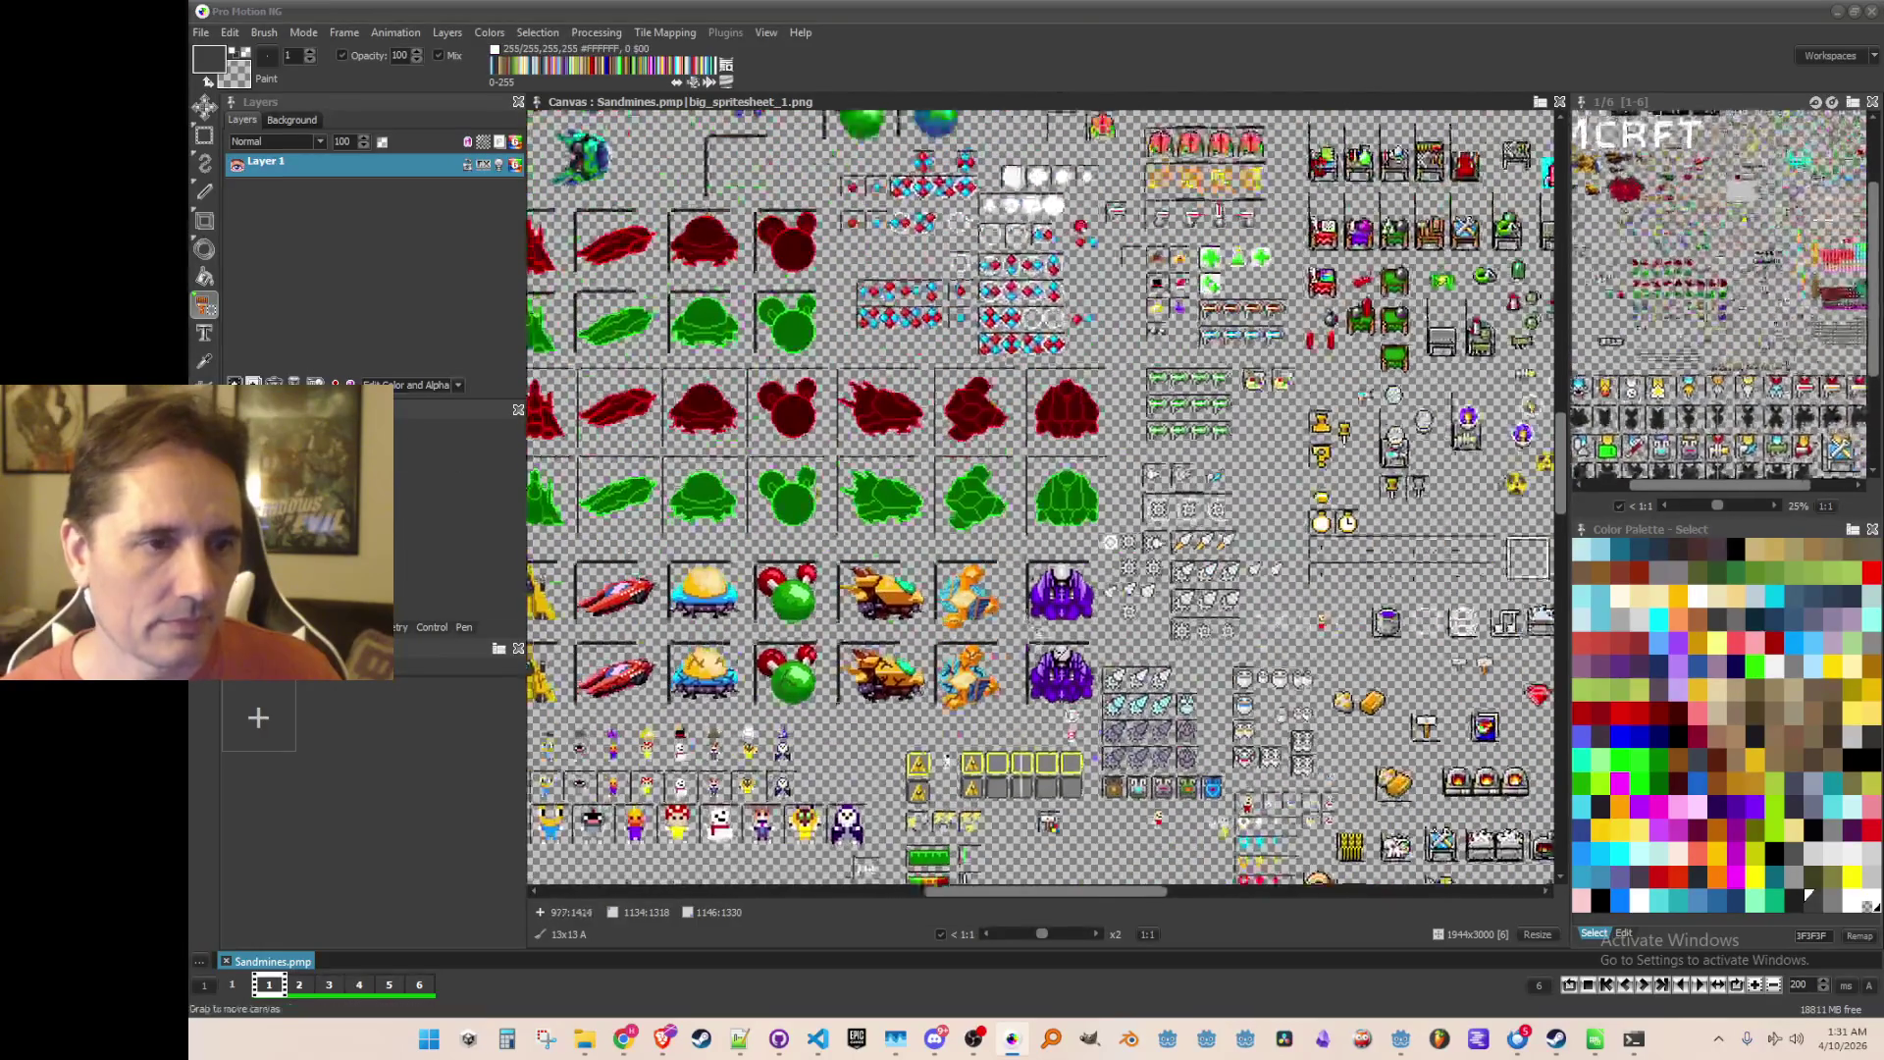
pyautogui.scroll(2, 1091, 453)
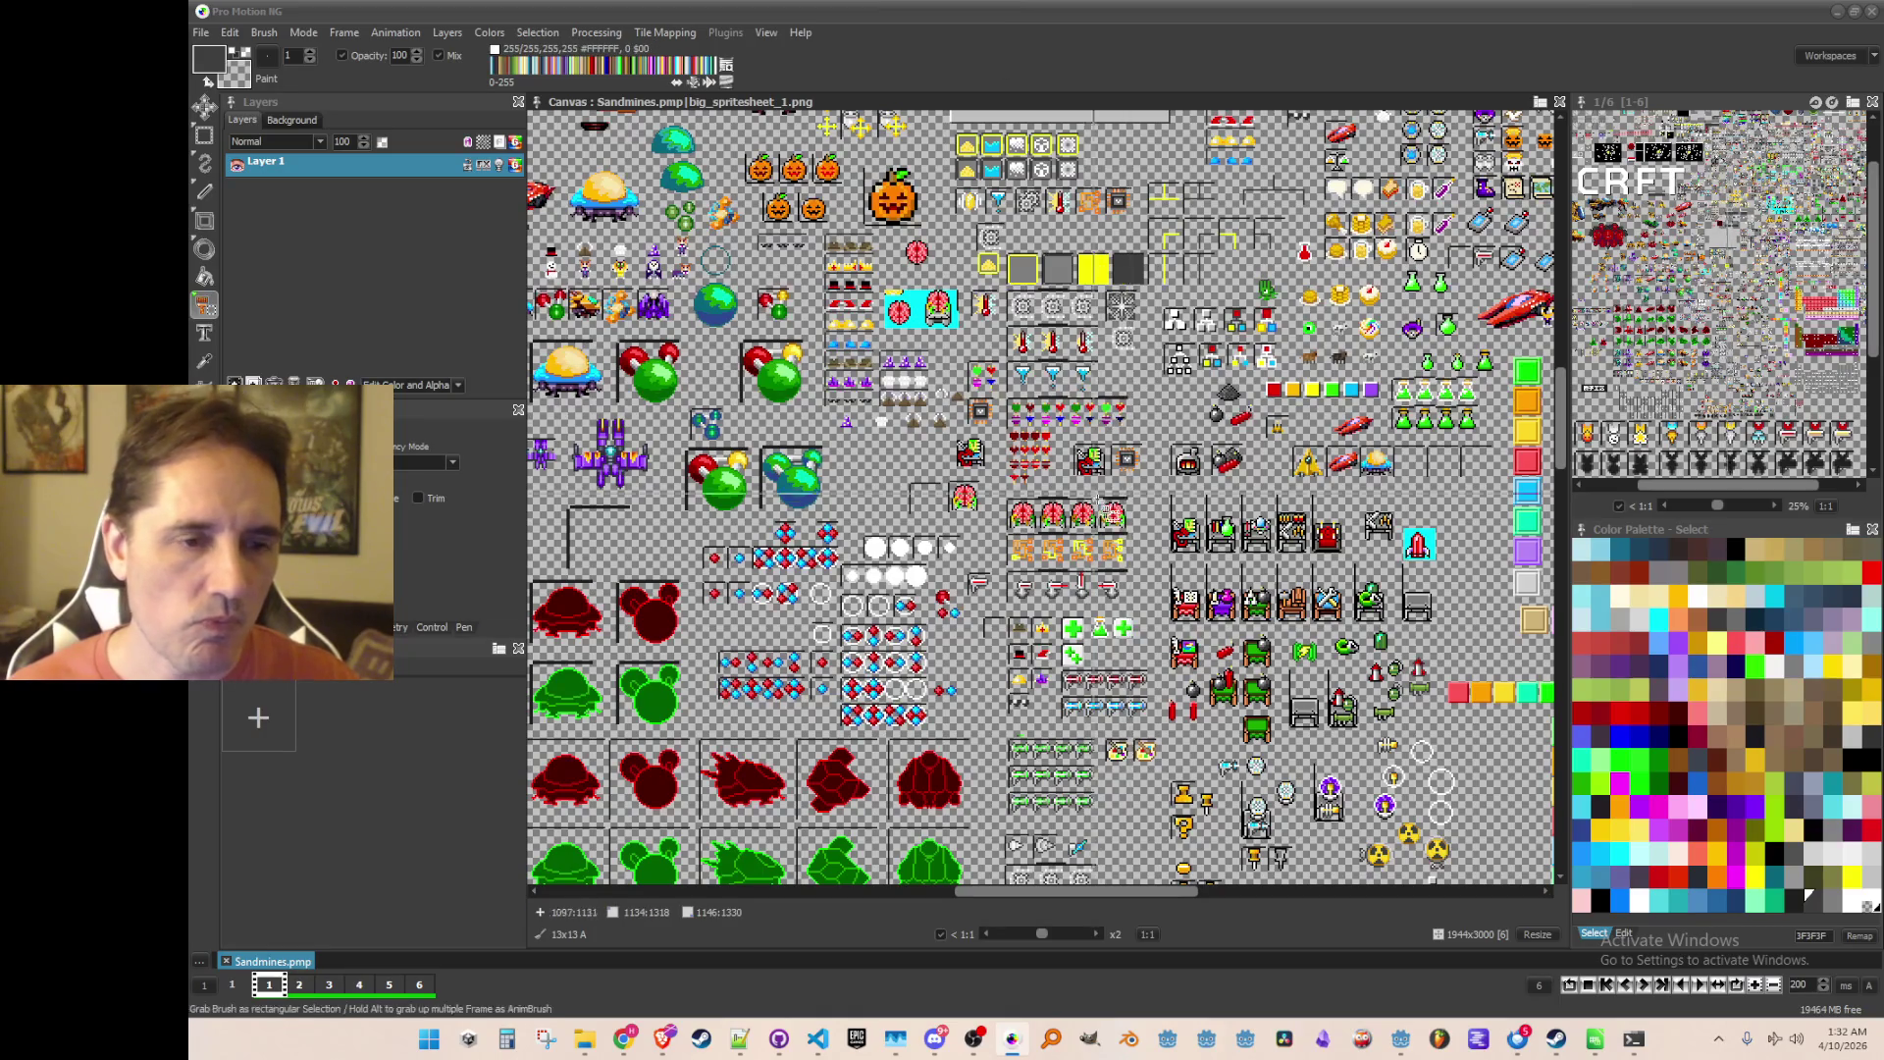
pyautogui.scroll(-3, 1104, 507)
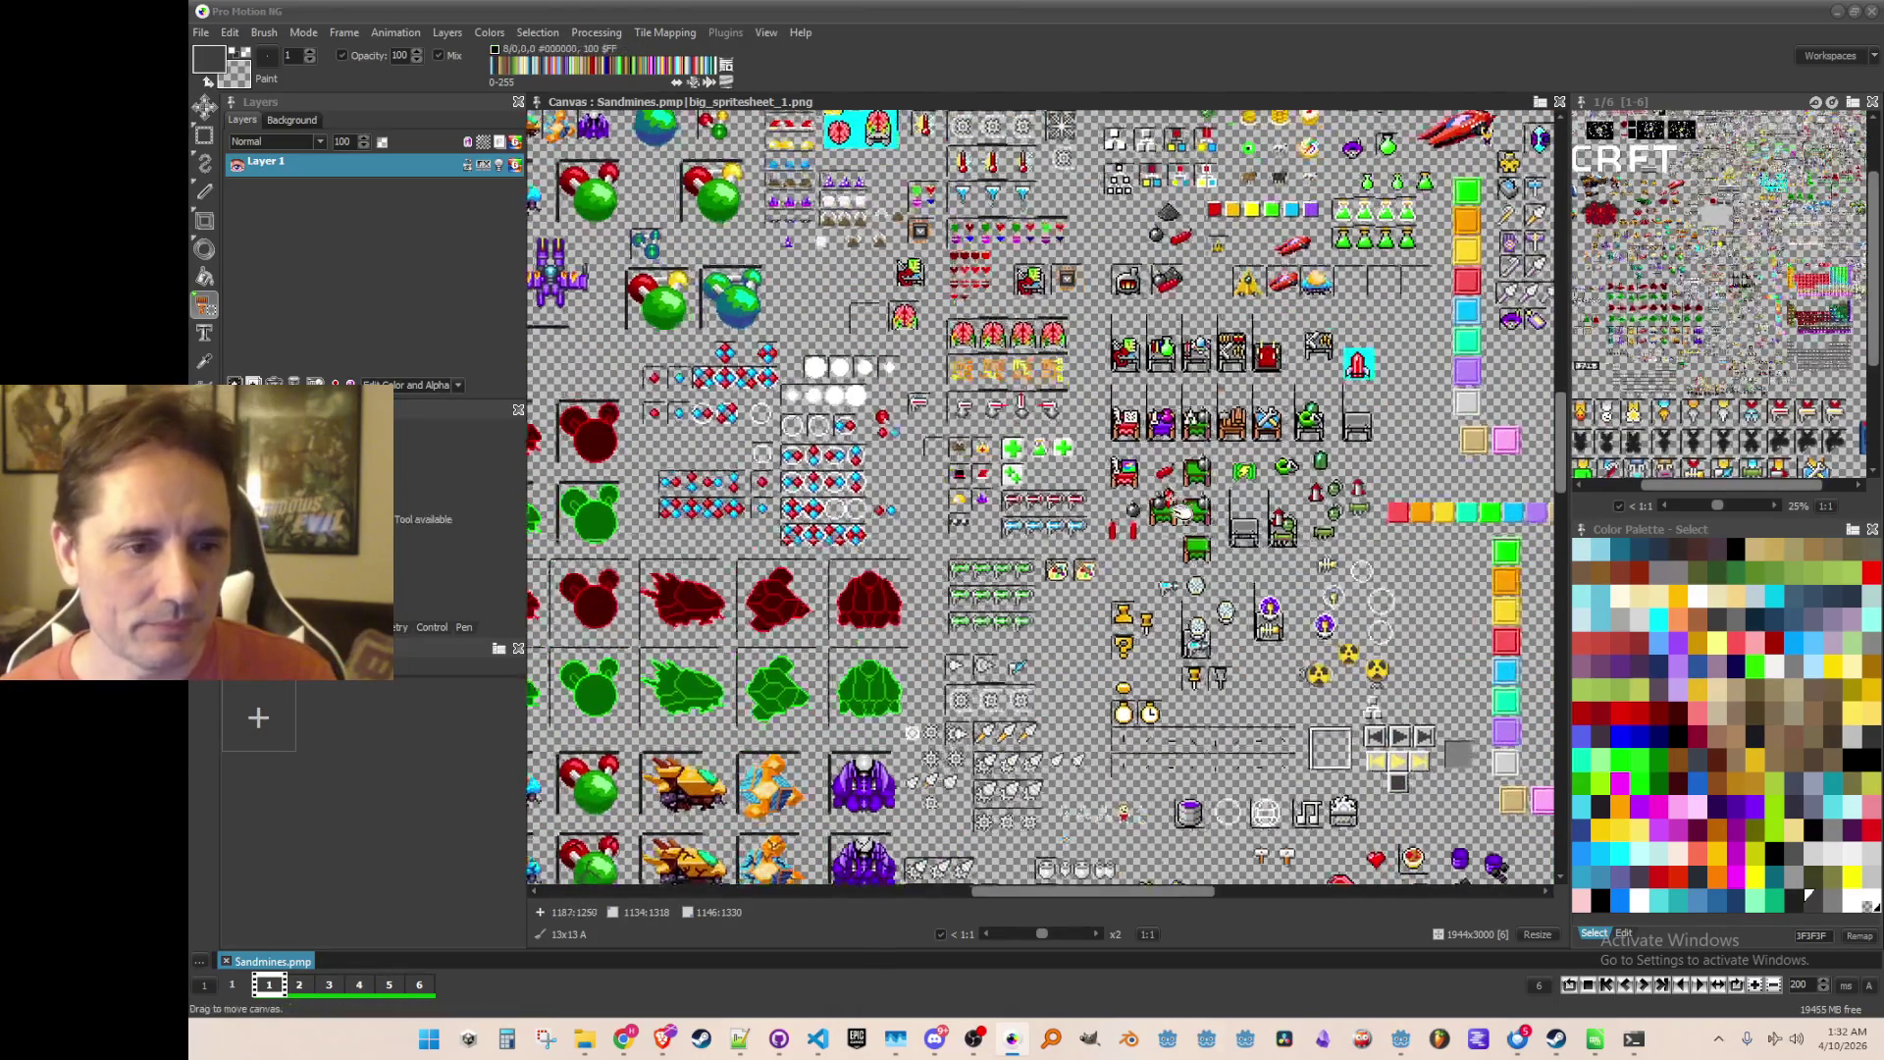
pyautogui.click(1837, 10)
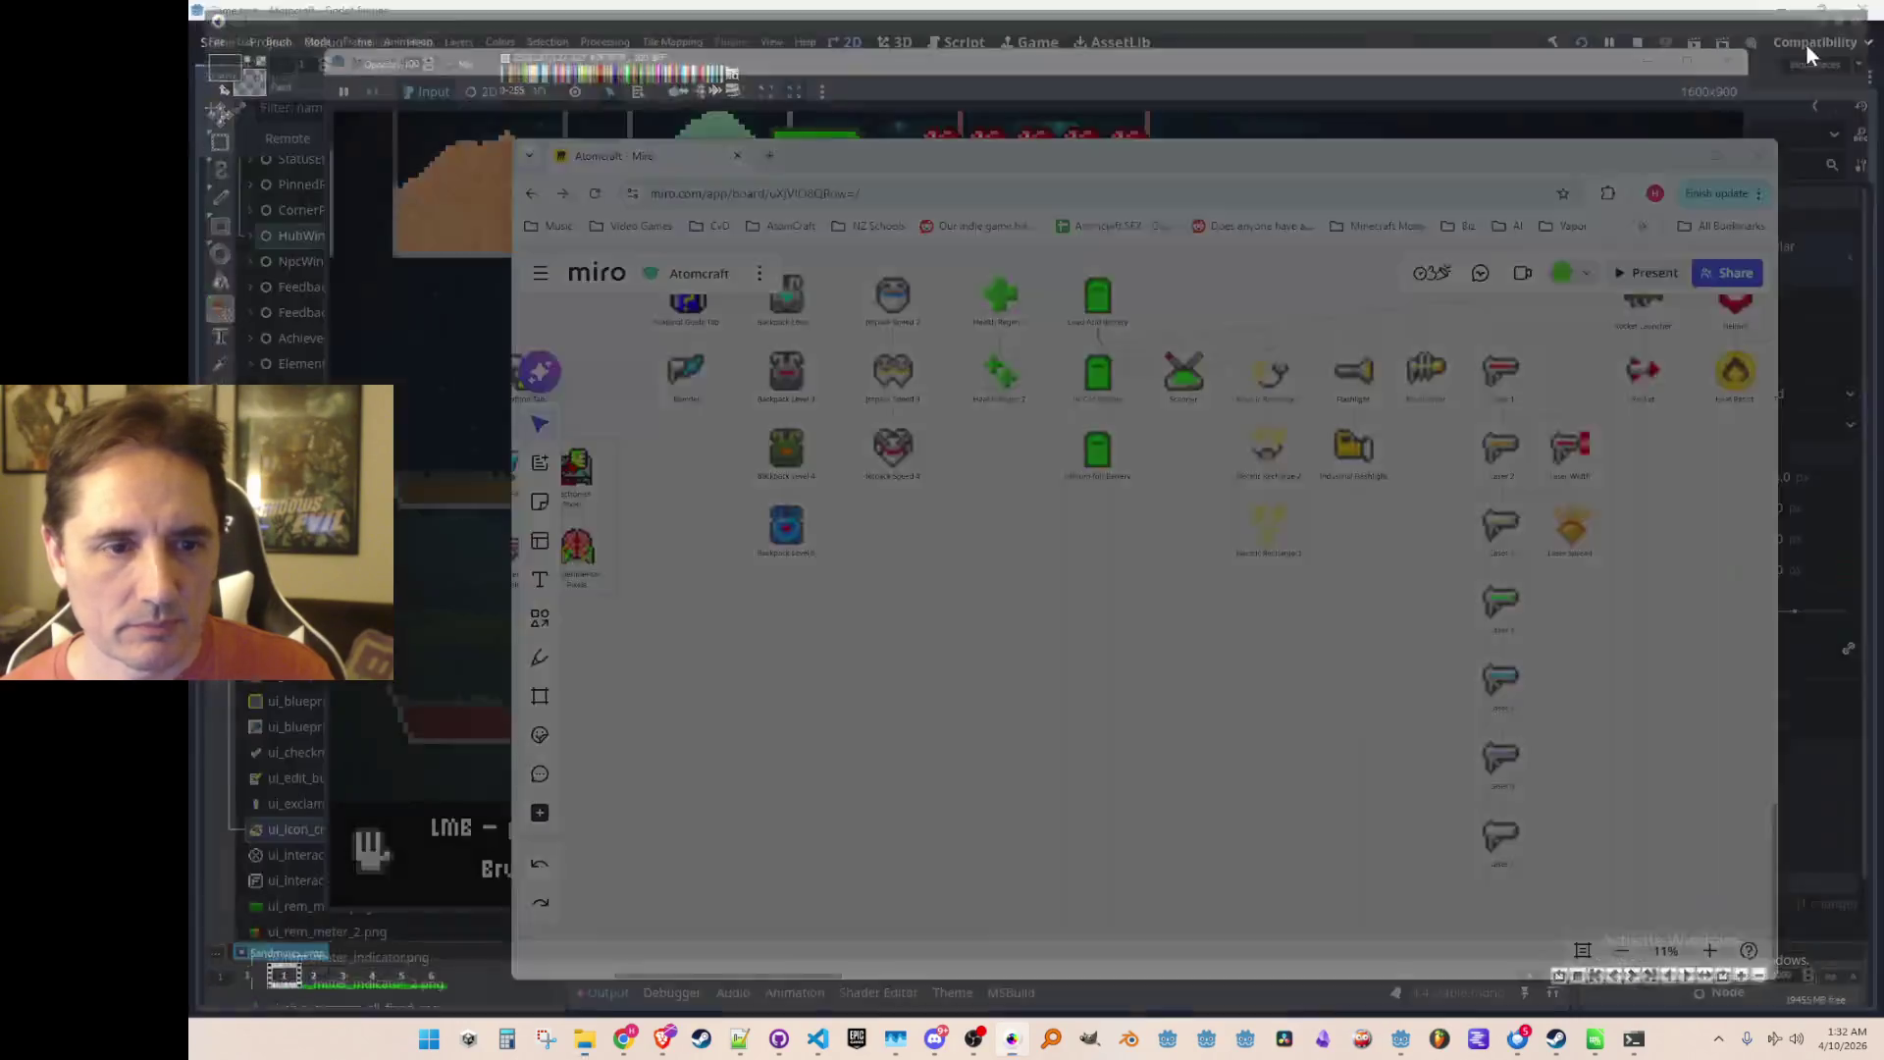
# Step: Box-select the block of 118 item icons and nudge it slightly right
pyautogui.scroll(2, 1190, 539)
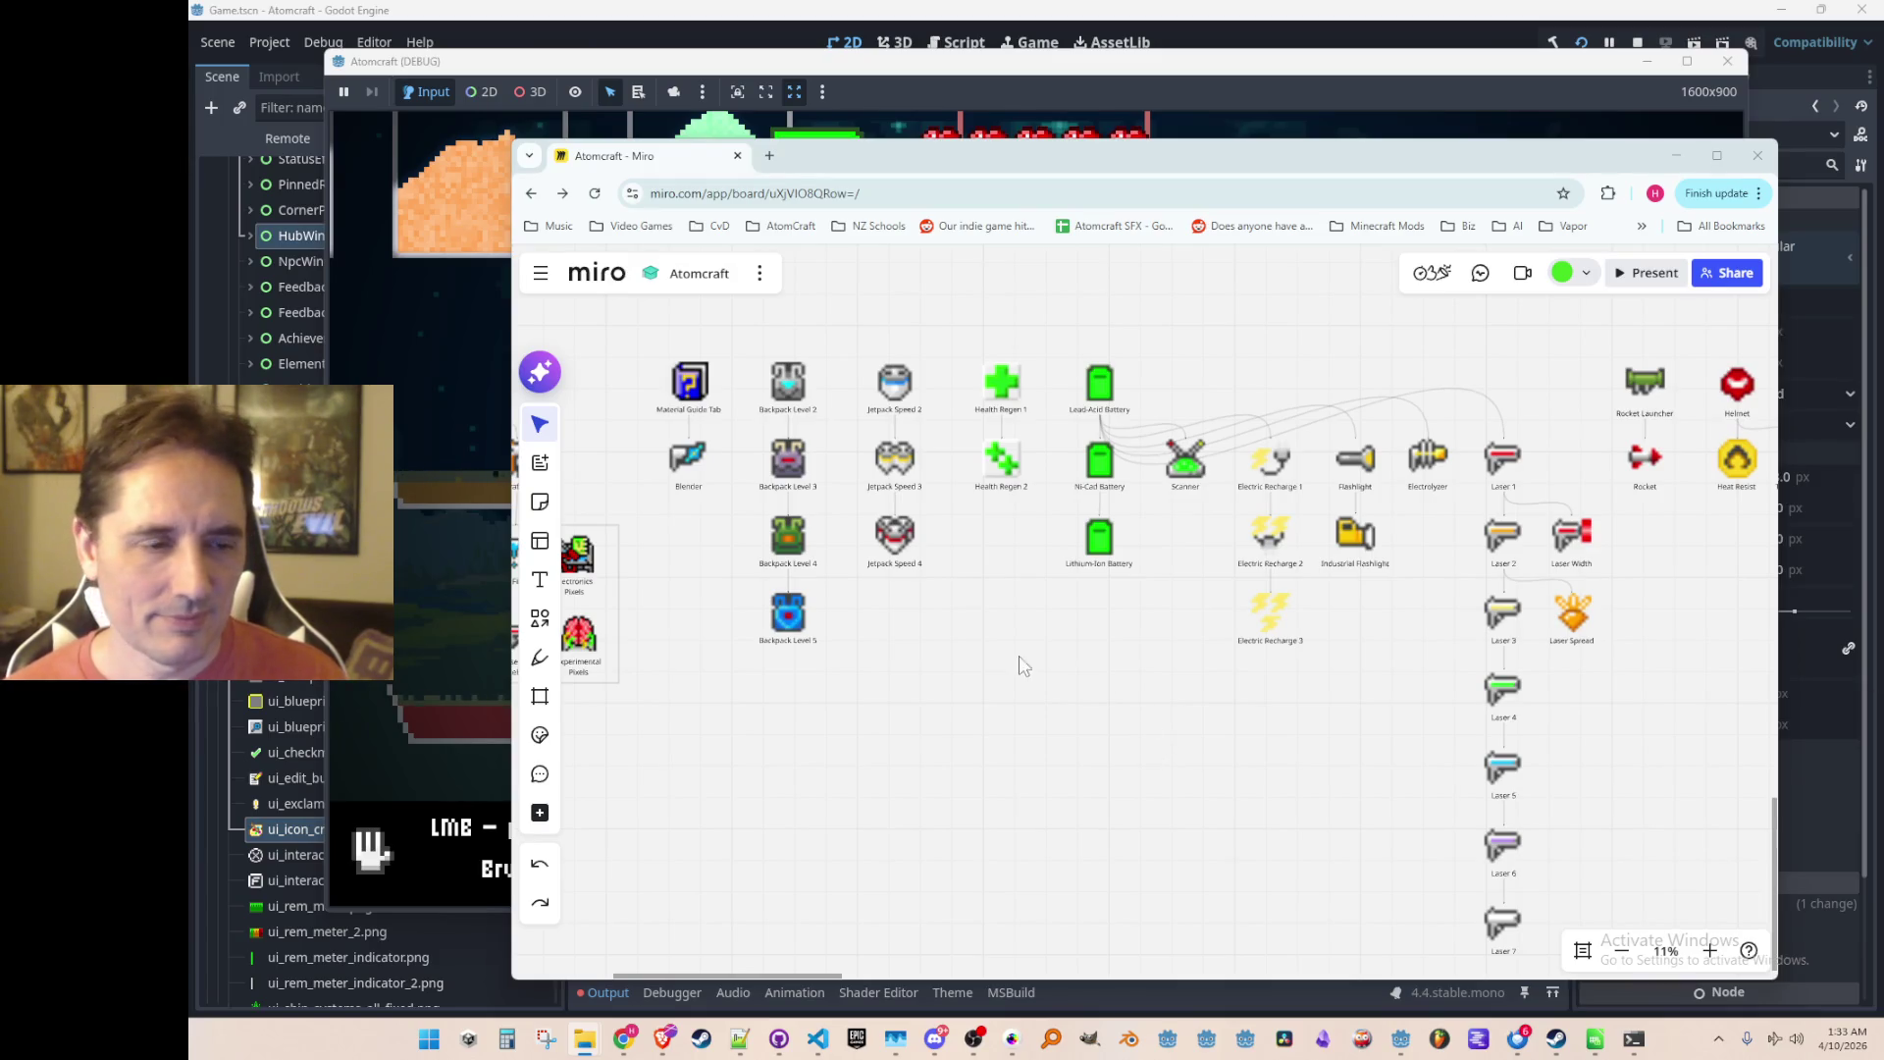
pyautogui.scroll(-3, 1018, 656)
pyautogui.moveTo(858, 744); pyautogui.dragTo(1310, 701)
pyautogui.scroll(-1, 985, 655)
pyautogui.hscroll(5, 986, 656)
pyautogui.moveTo(855, 418)
pyautogui.mouseDown()
pyautogui.moveTo(1422, 829)
pyautogui.moveTo(1565, 854)
pyautogui.mouseUp()
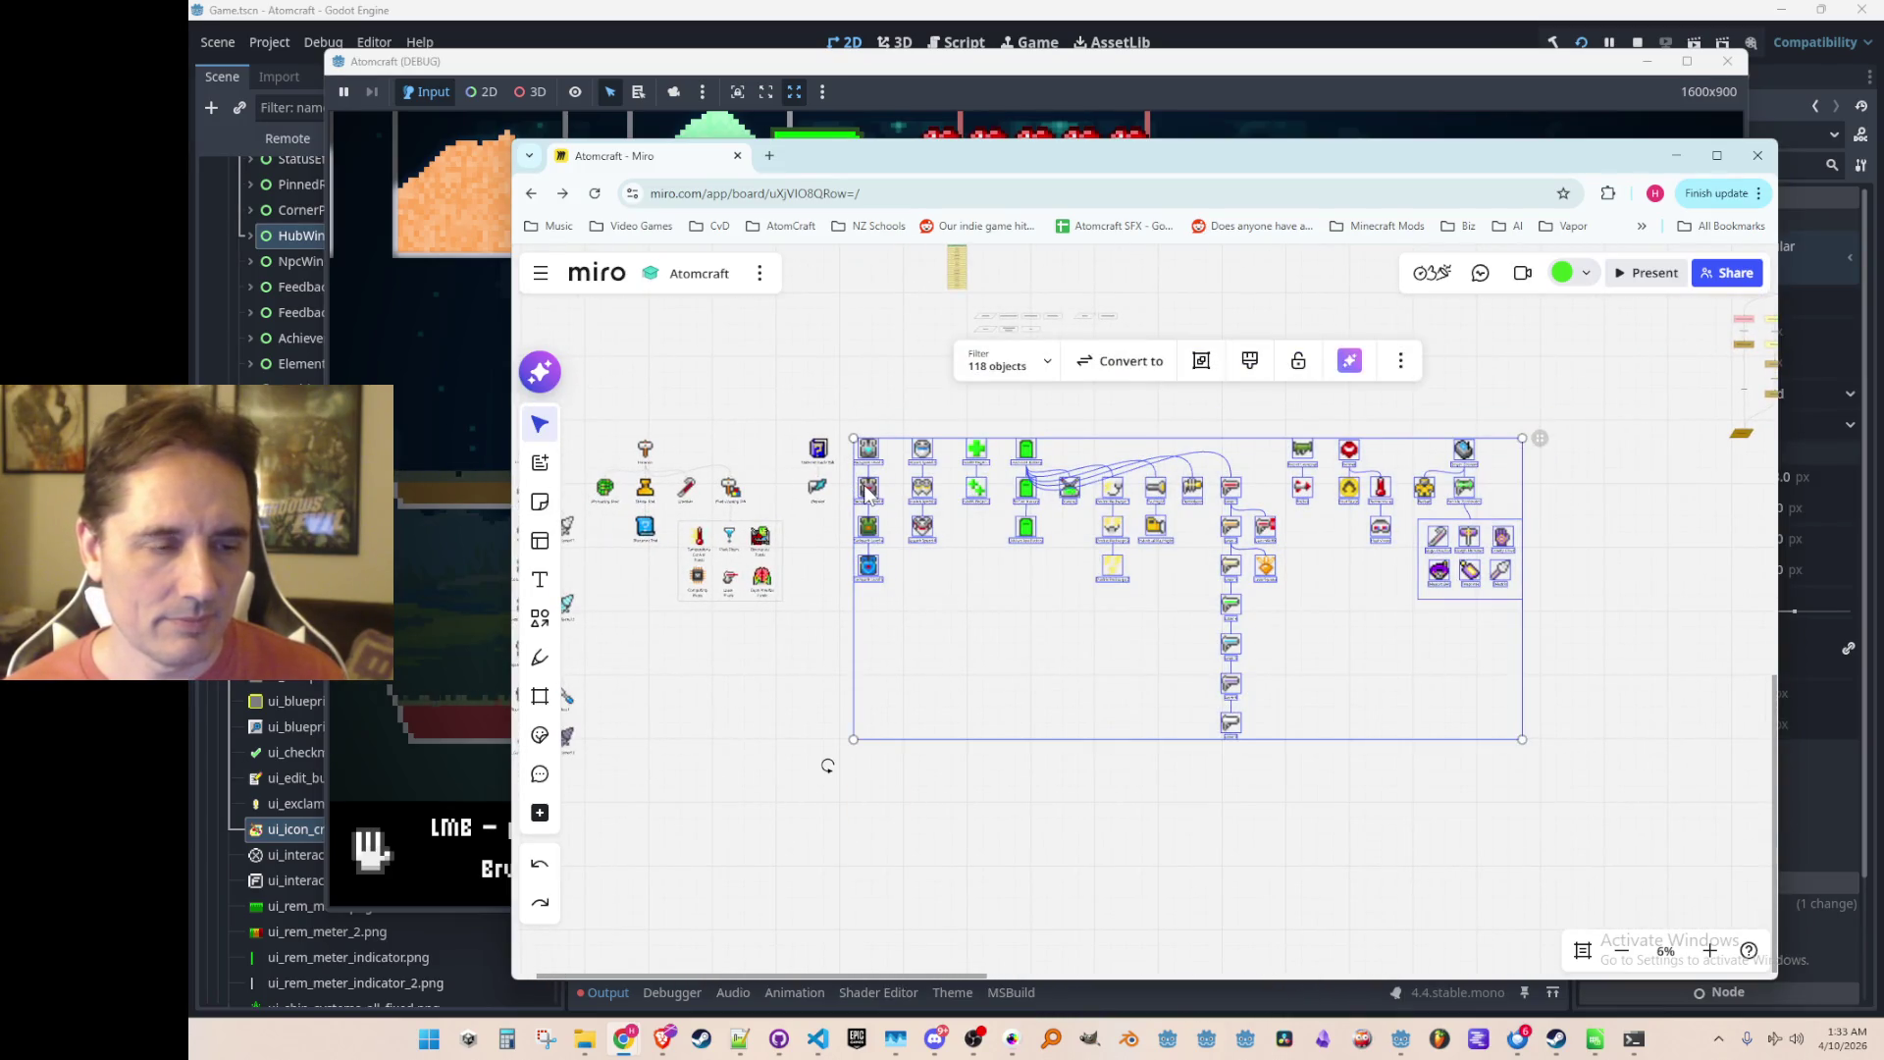
pyautogui.press('Right')
pyautogui.press('Right')
pyautogui.press('Right')
pyautogui.click(834, 567)
# Step: Position the gold pushpin image just right of Blender
pyautogui.scroll(6, 816, 520)
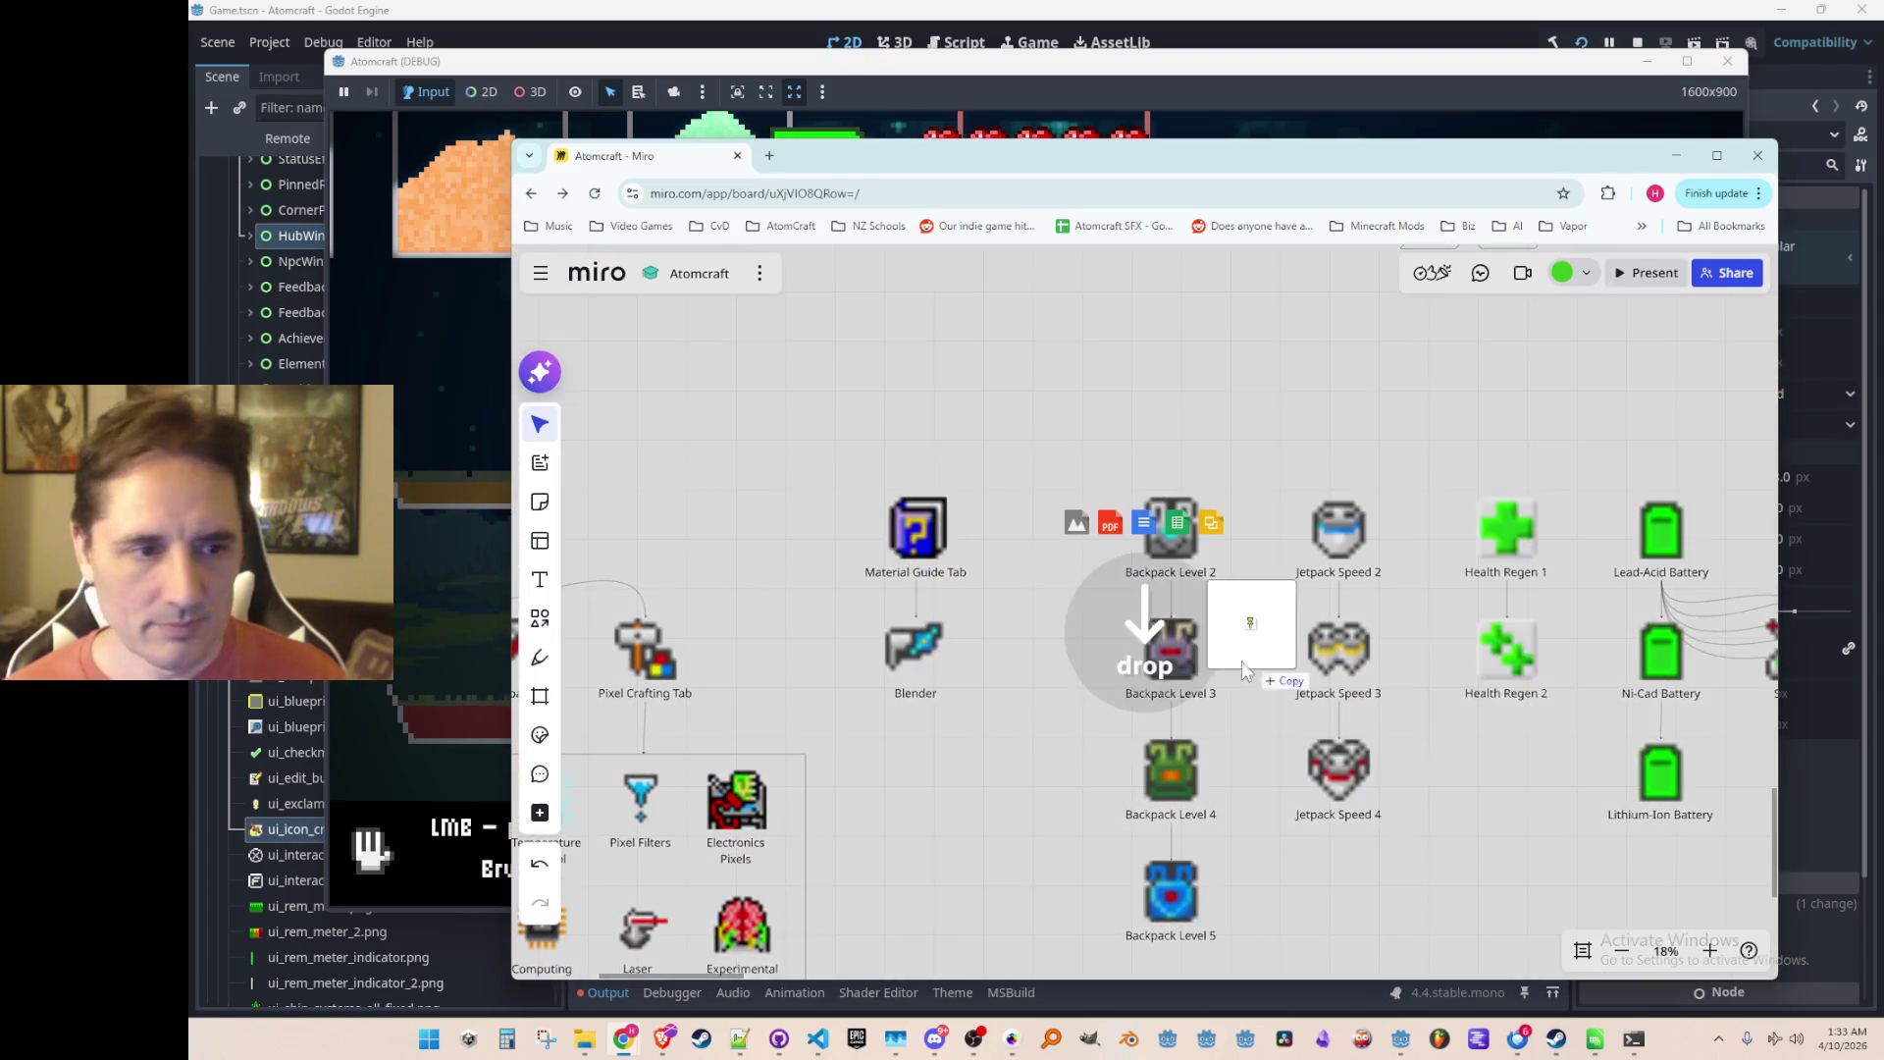
pyautogui.scroll(8, 1034, 638)
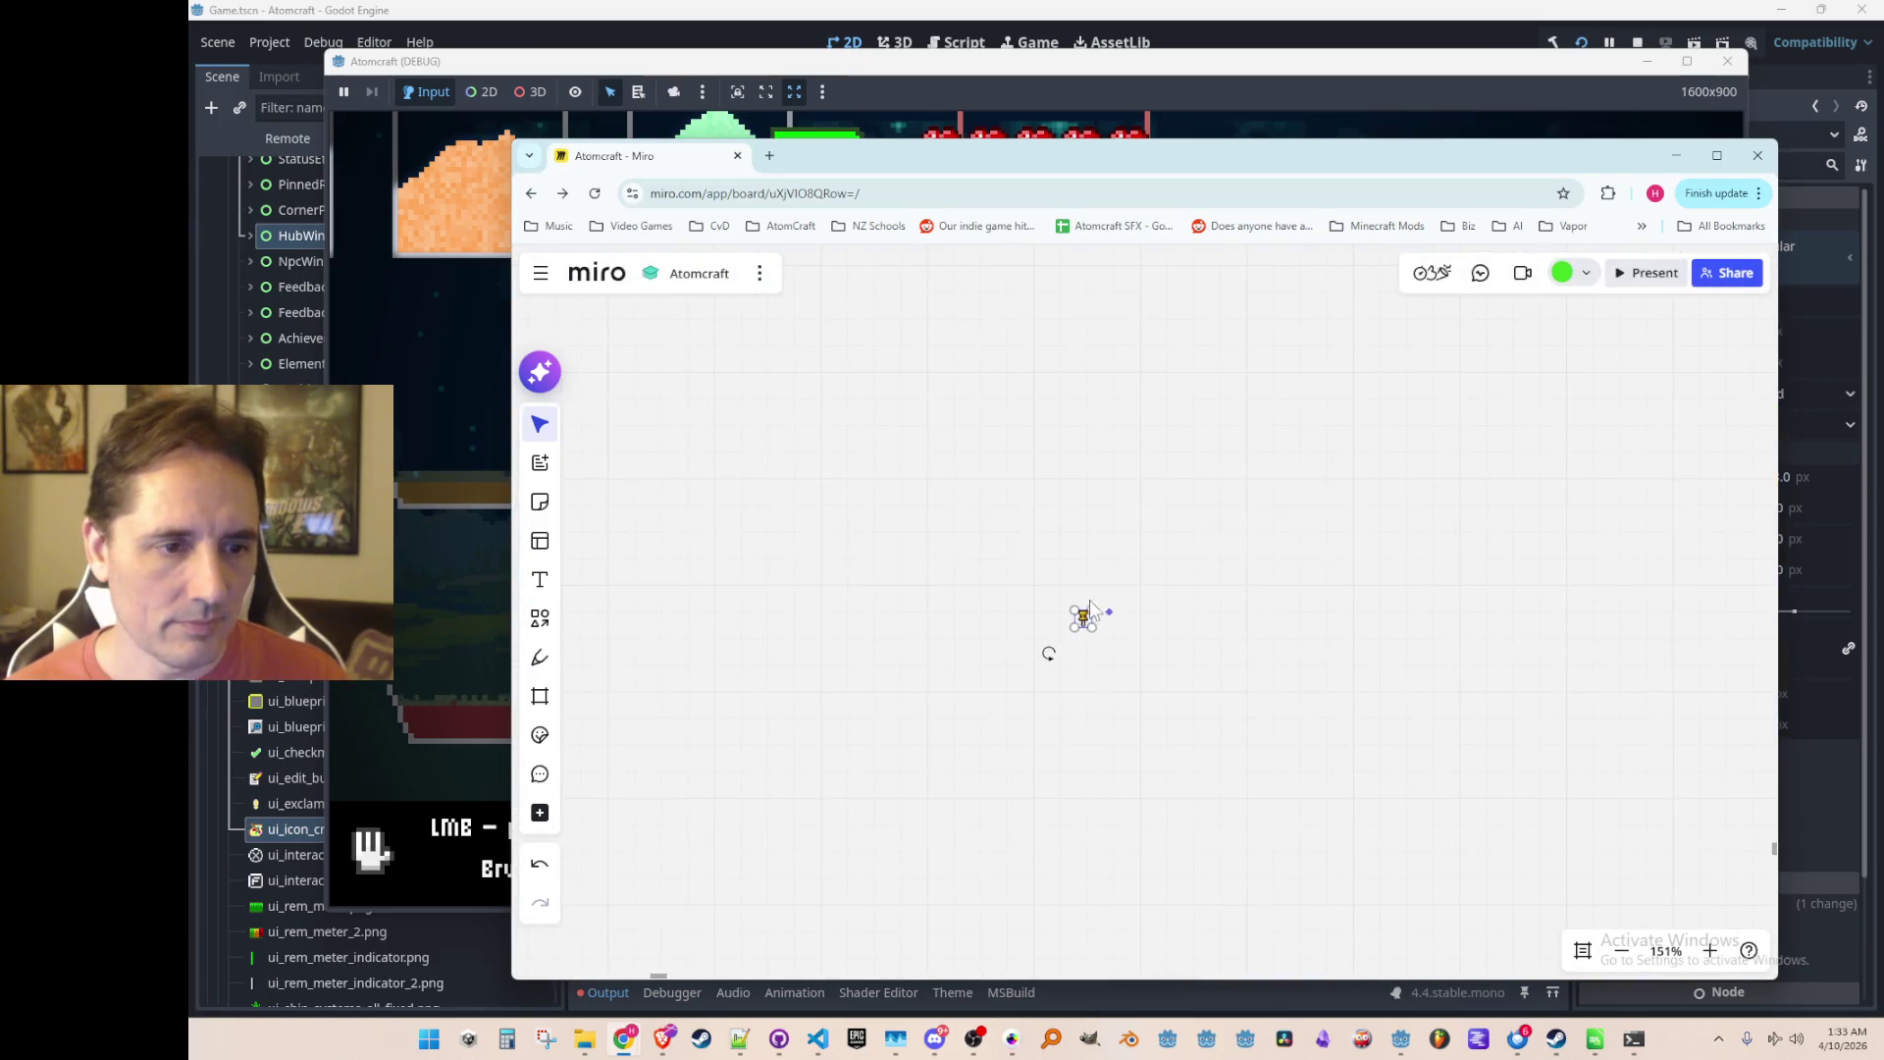
pyautogui.scroll(-4, 1283, 544)
pyautogui.moveTo(1276, 499)
pyautogui.mouseDown()
pyautogui.moveTo(1172, 566)
pyautogui.moveTo(1158, 492)
pyautogui.moveTo(1265, 600)
pyautogui.mouseUp()
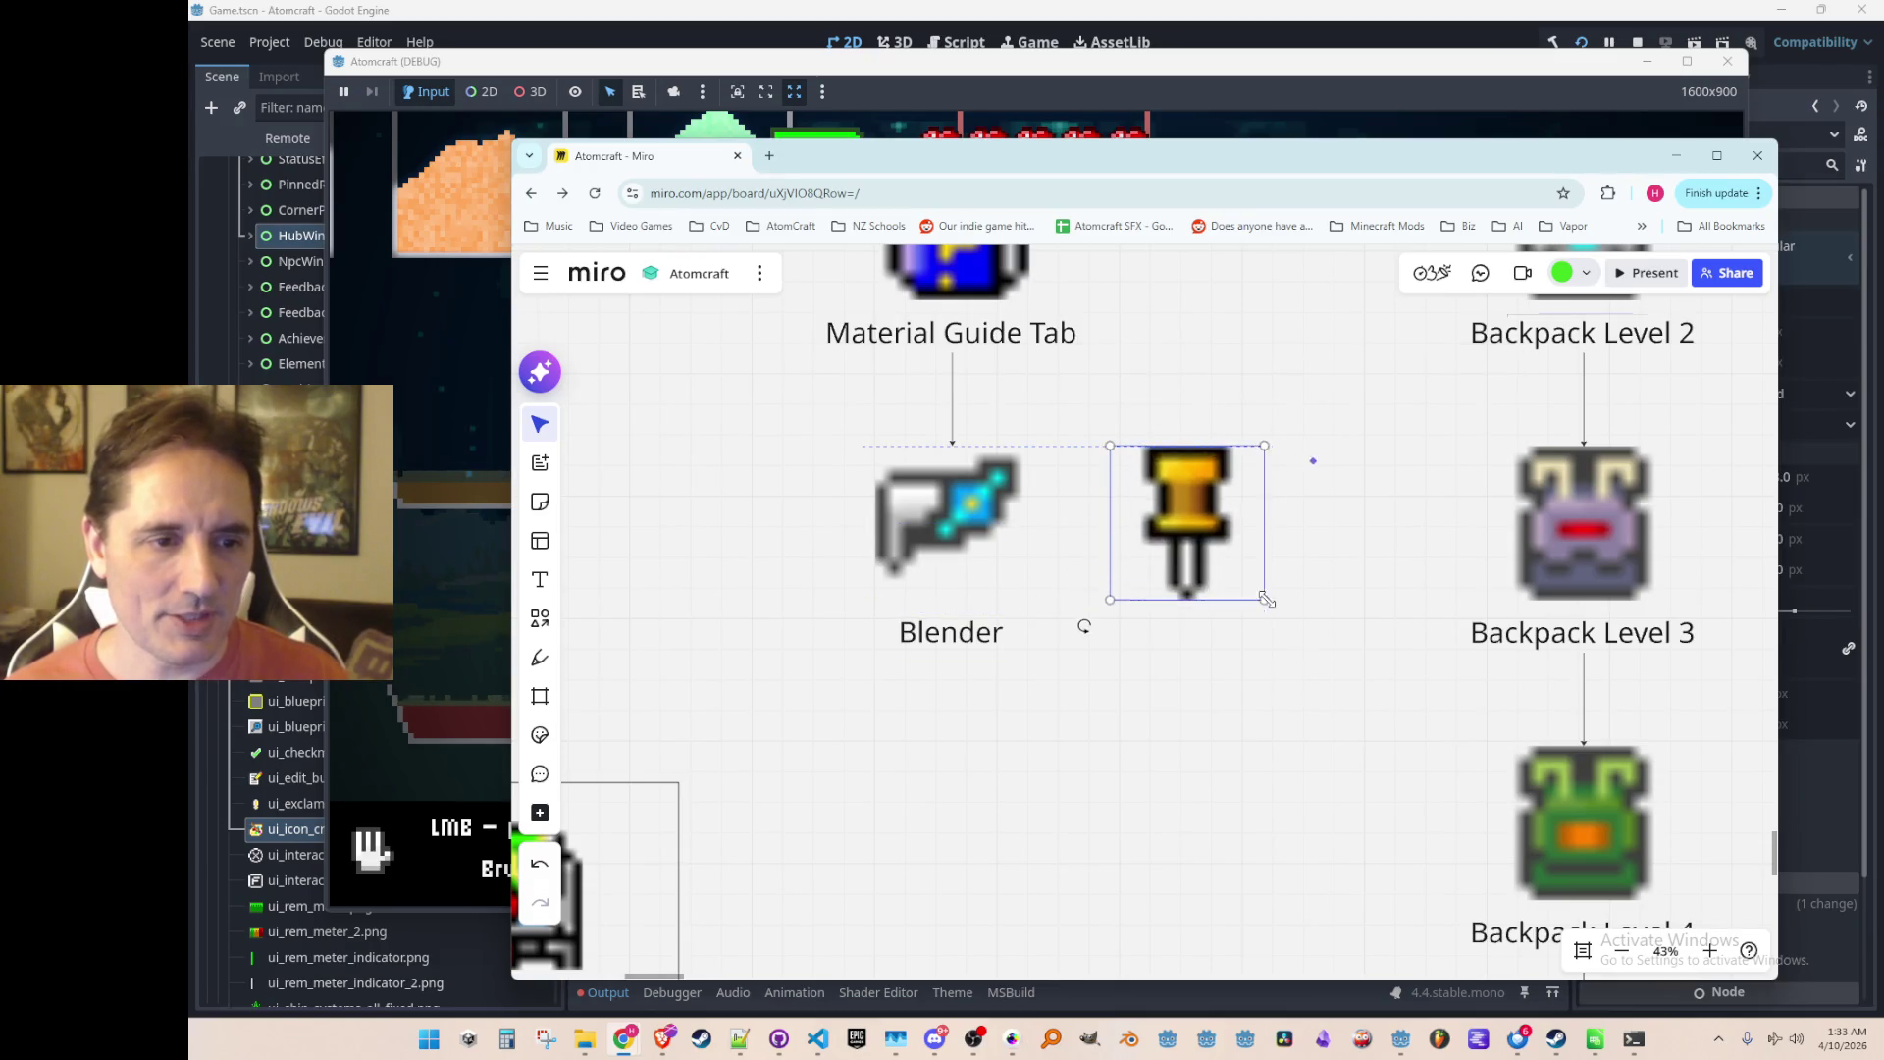
# Step: Enlarge the pushpin icon and place a copy of the Blender label beneath it
pyautogui.moveTo(1194, 532); pyautogui.dragTo(1210, 527)
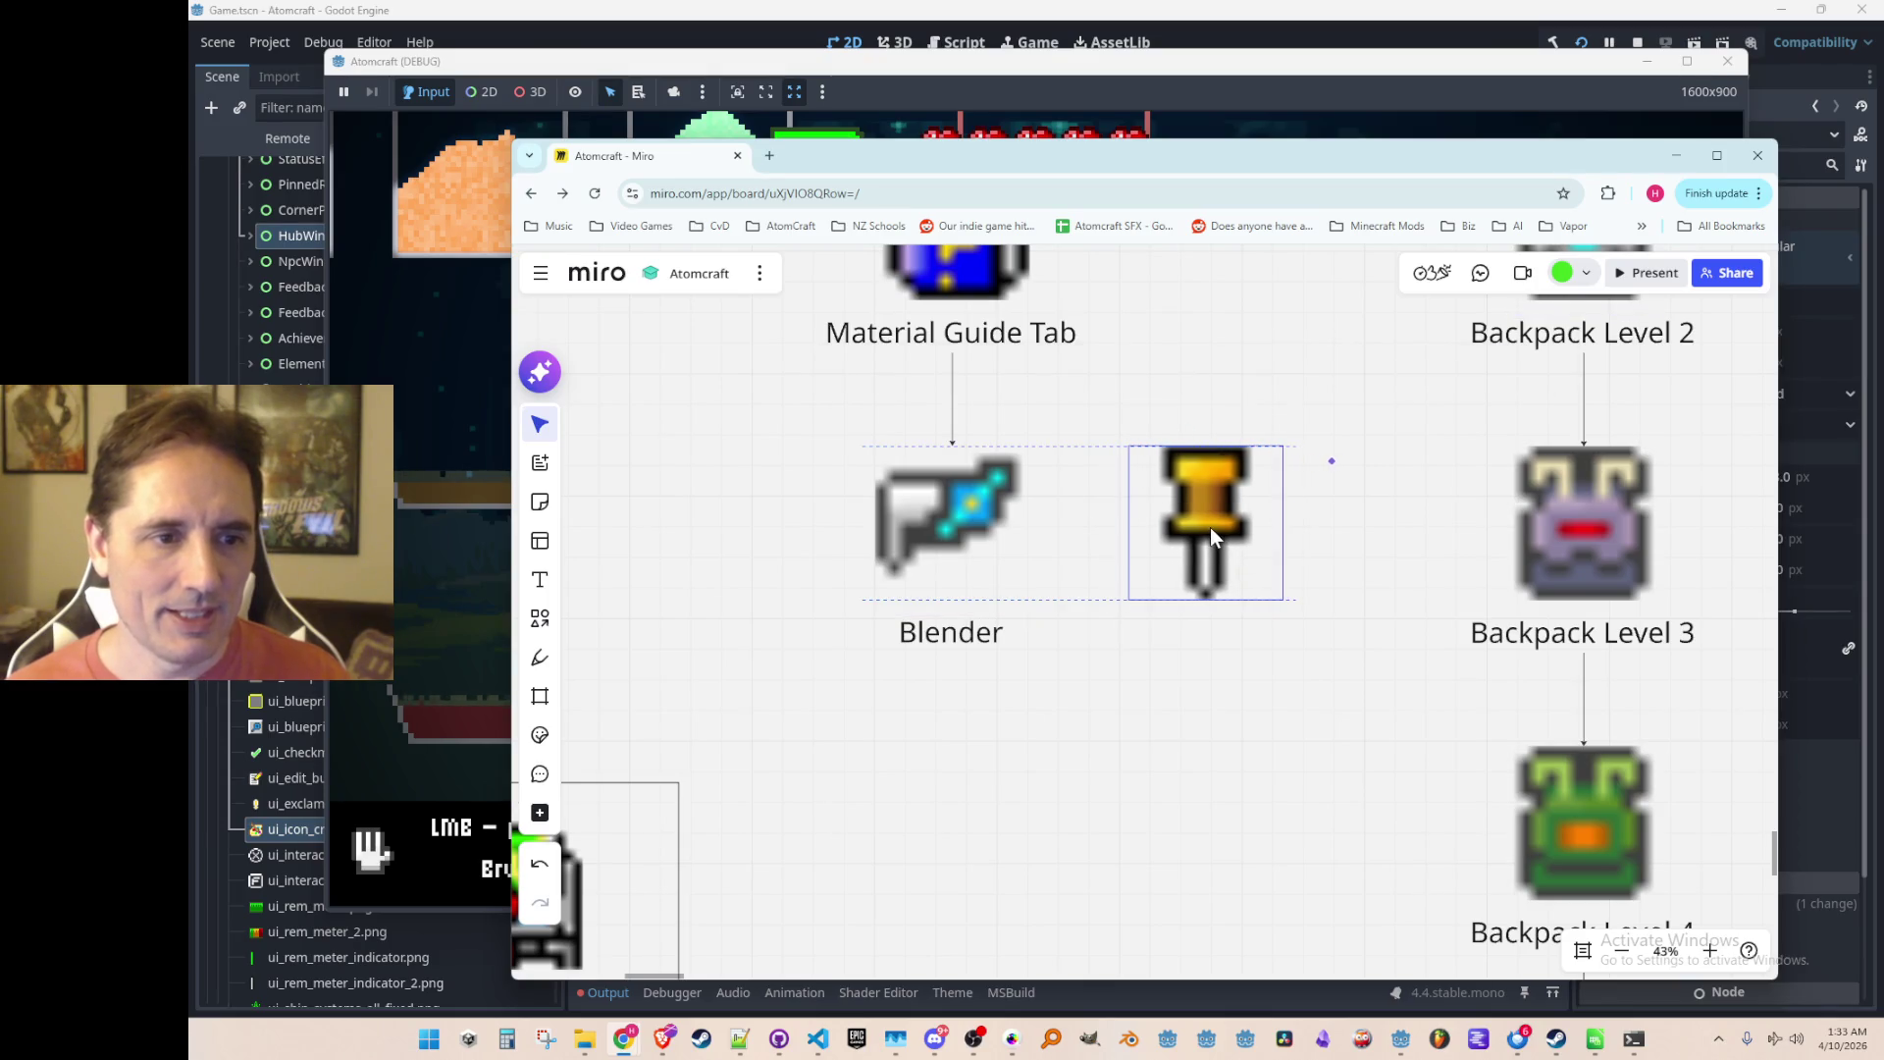
pyautogui.click(971, 636)
pyautogui.hotkey('ctrl', 'c')
pyautogui.hotkey('ctrl', 'v')
pyautogui.moveTo(1168, 709); pyautogui.dragTo(1210, 633)
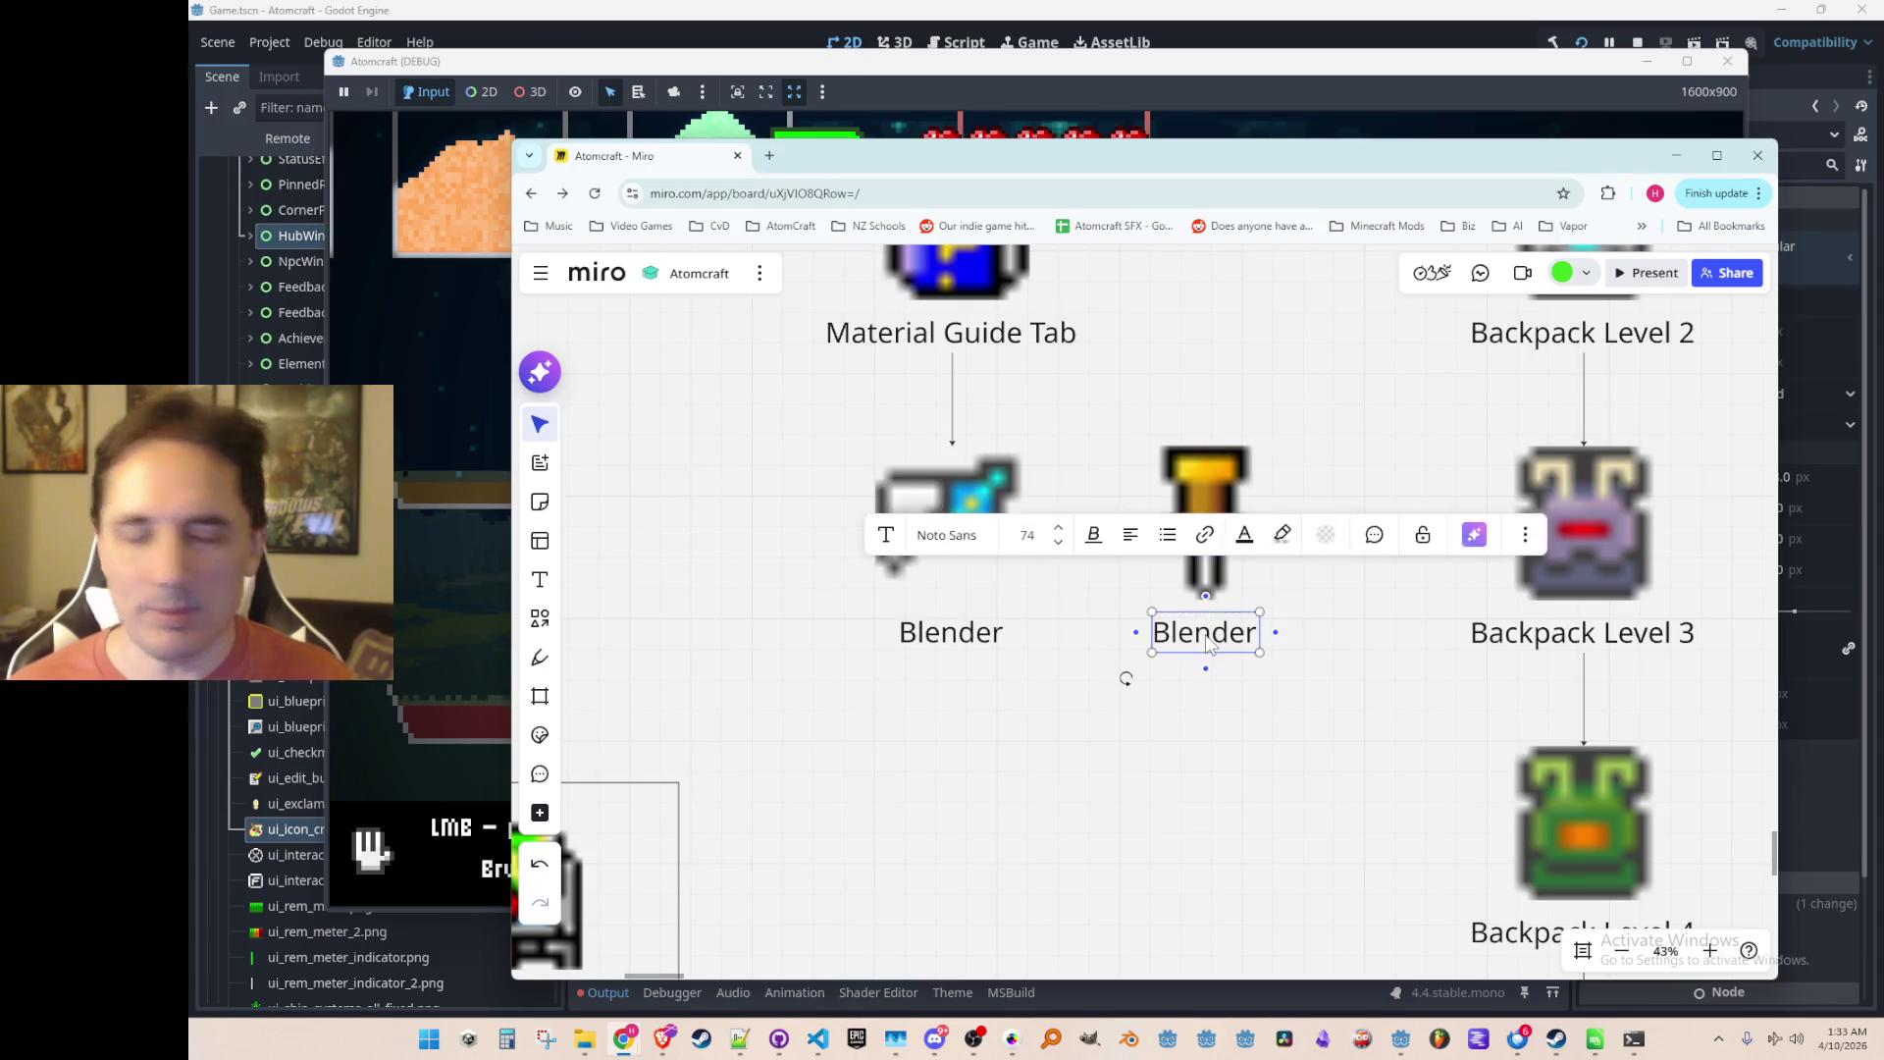
# Step: Retype the copied label as 'Reaction Pin' and centre it under the pushpin
pyautogui.doubleClick(1210, 632)
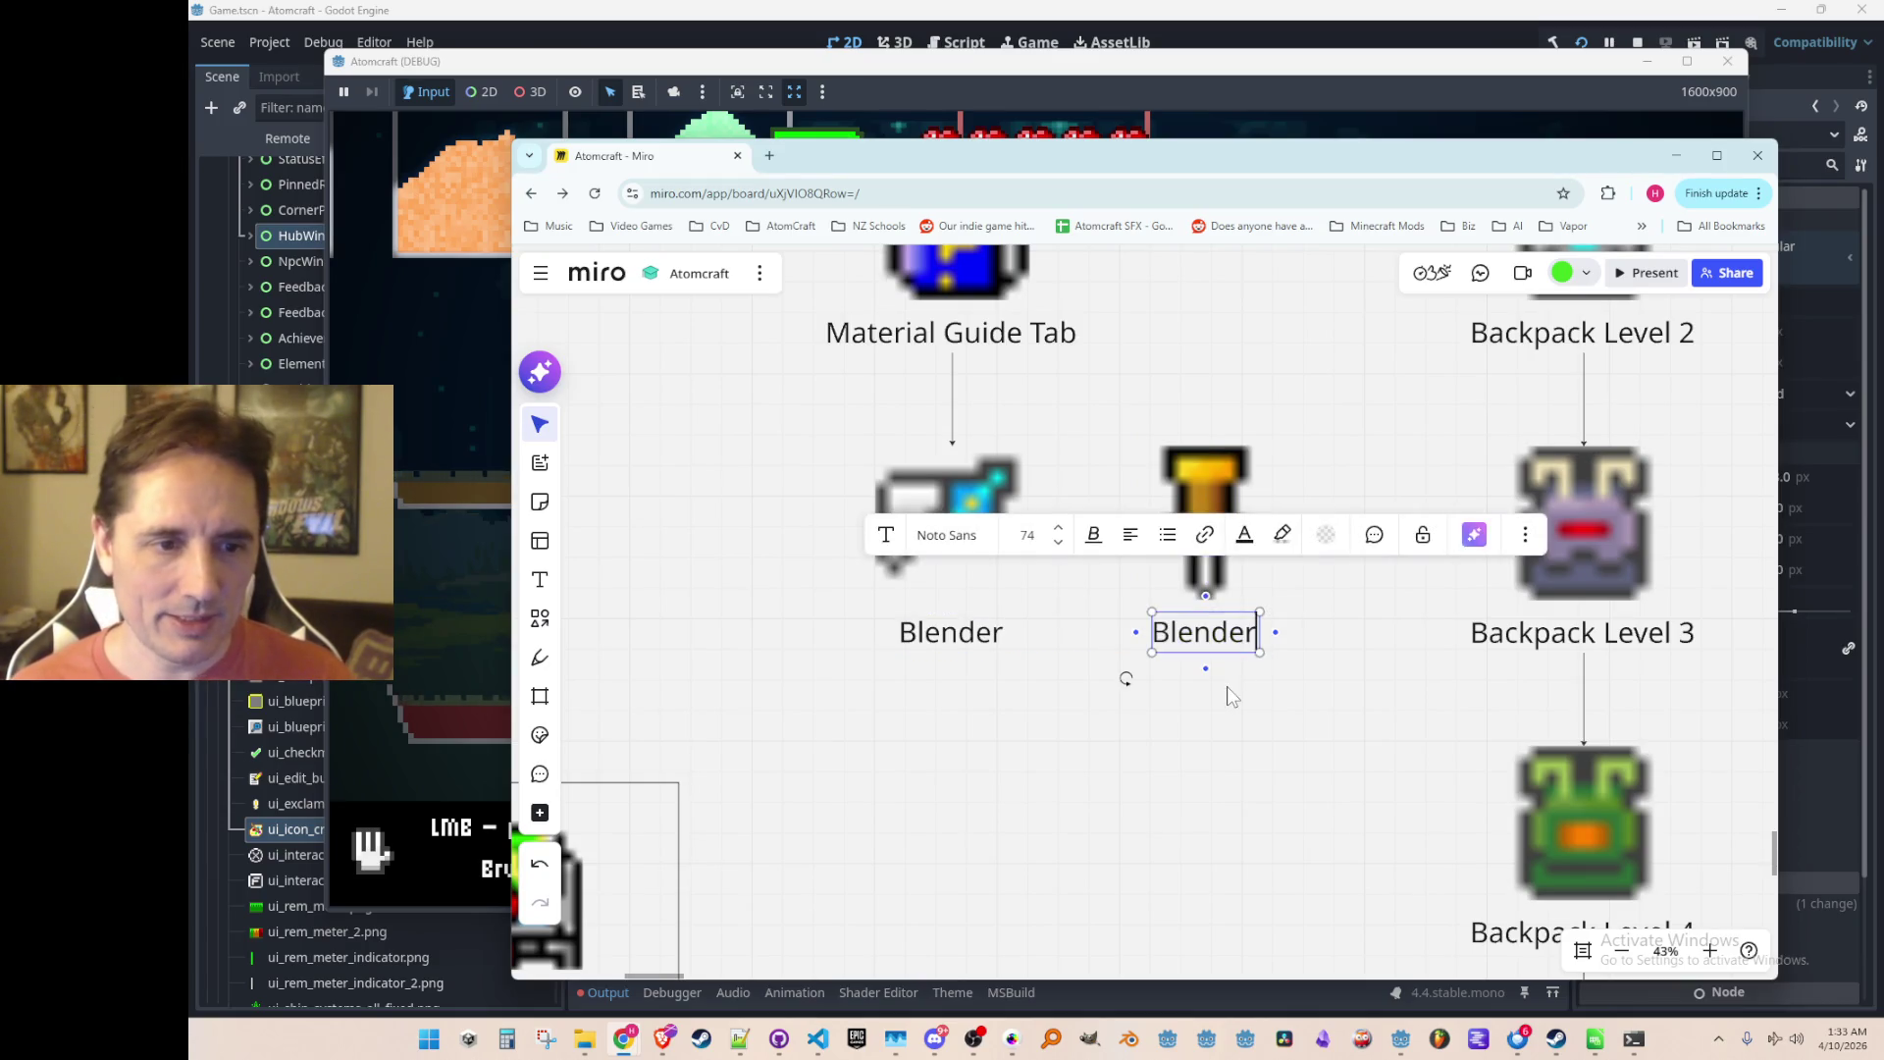
pyautogui.write('Pin')
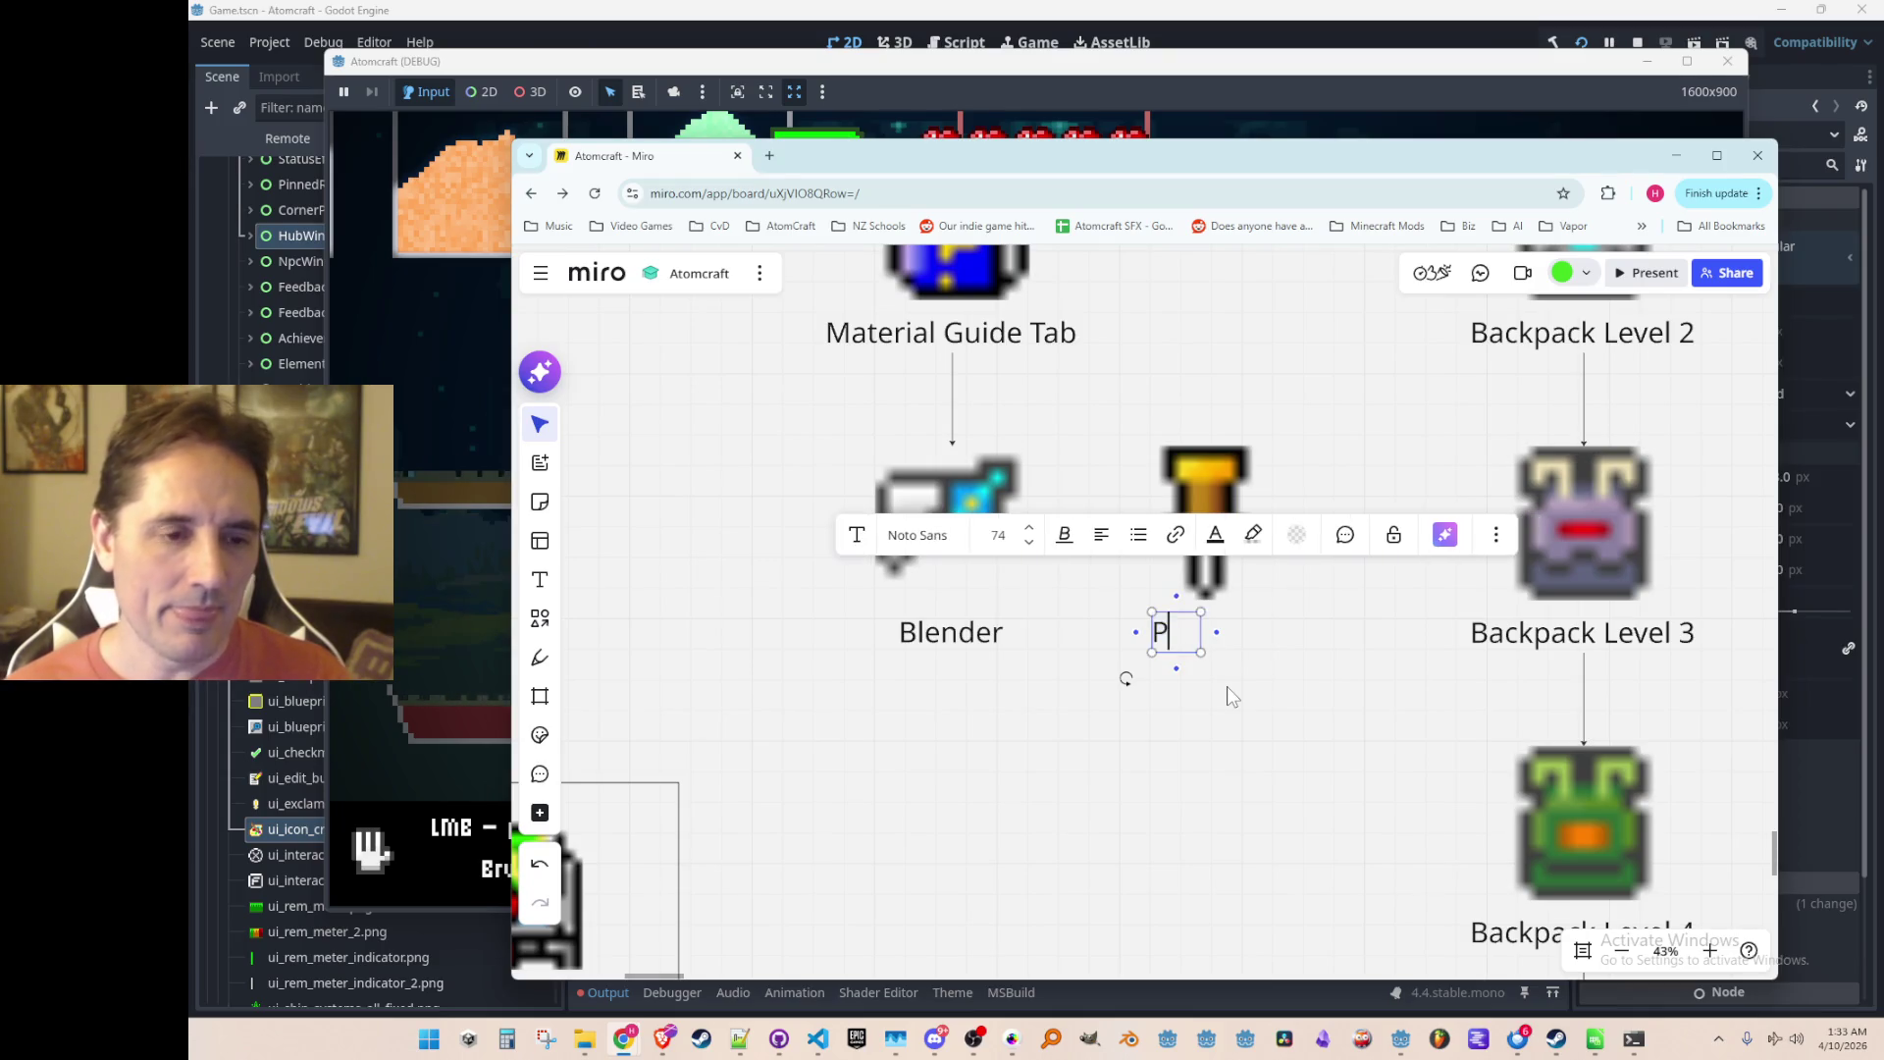
pyautogui.press('Home')
pyautogui.write('Reaction')
pyautogui.press('End')
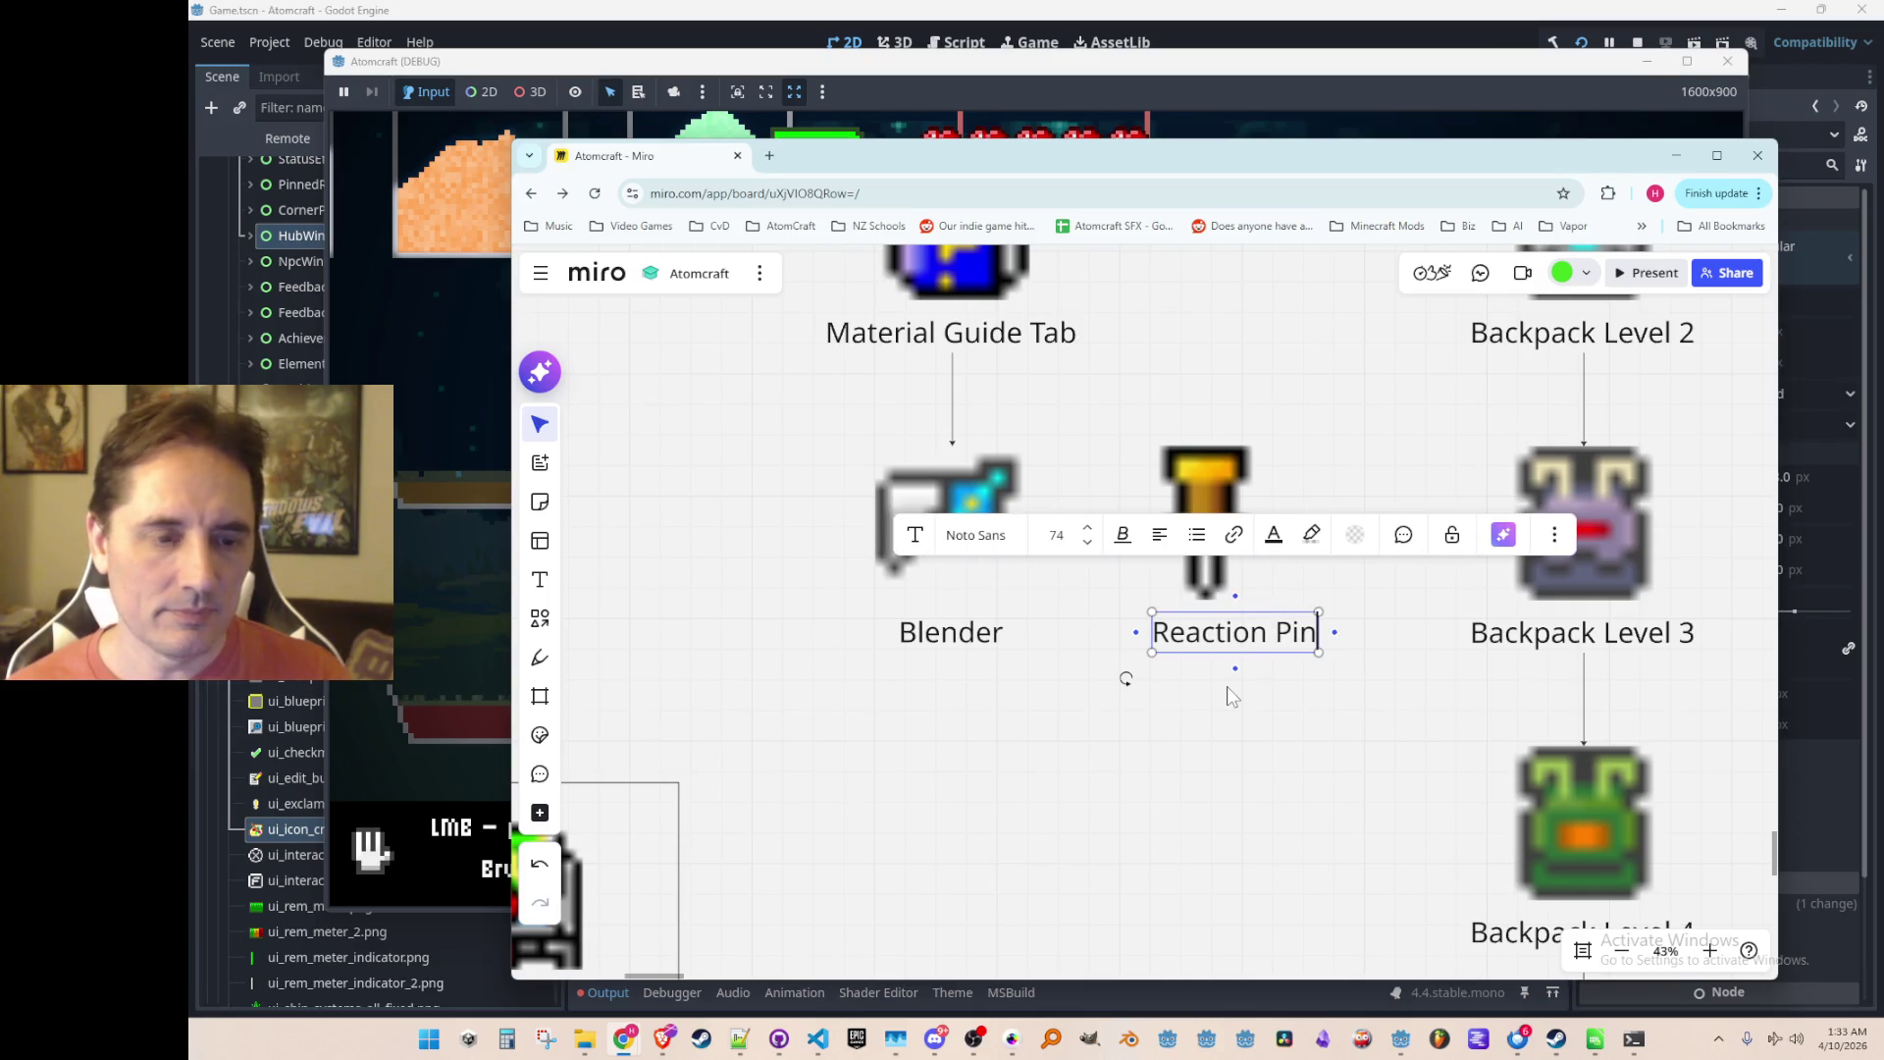
pyautogui.write('ning')
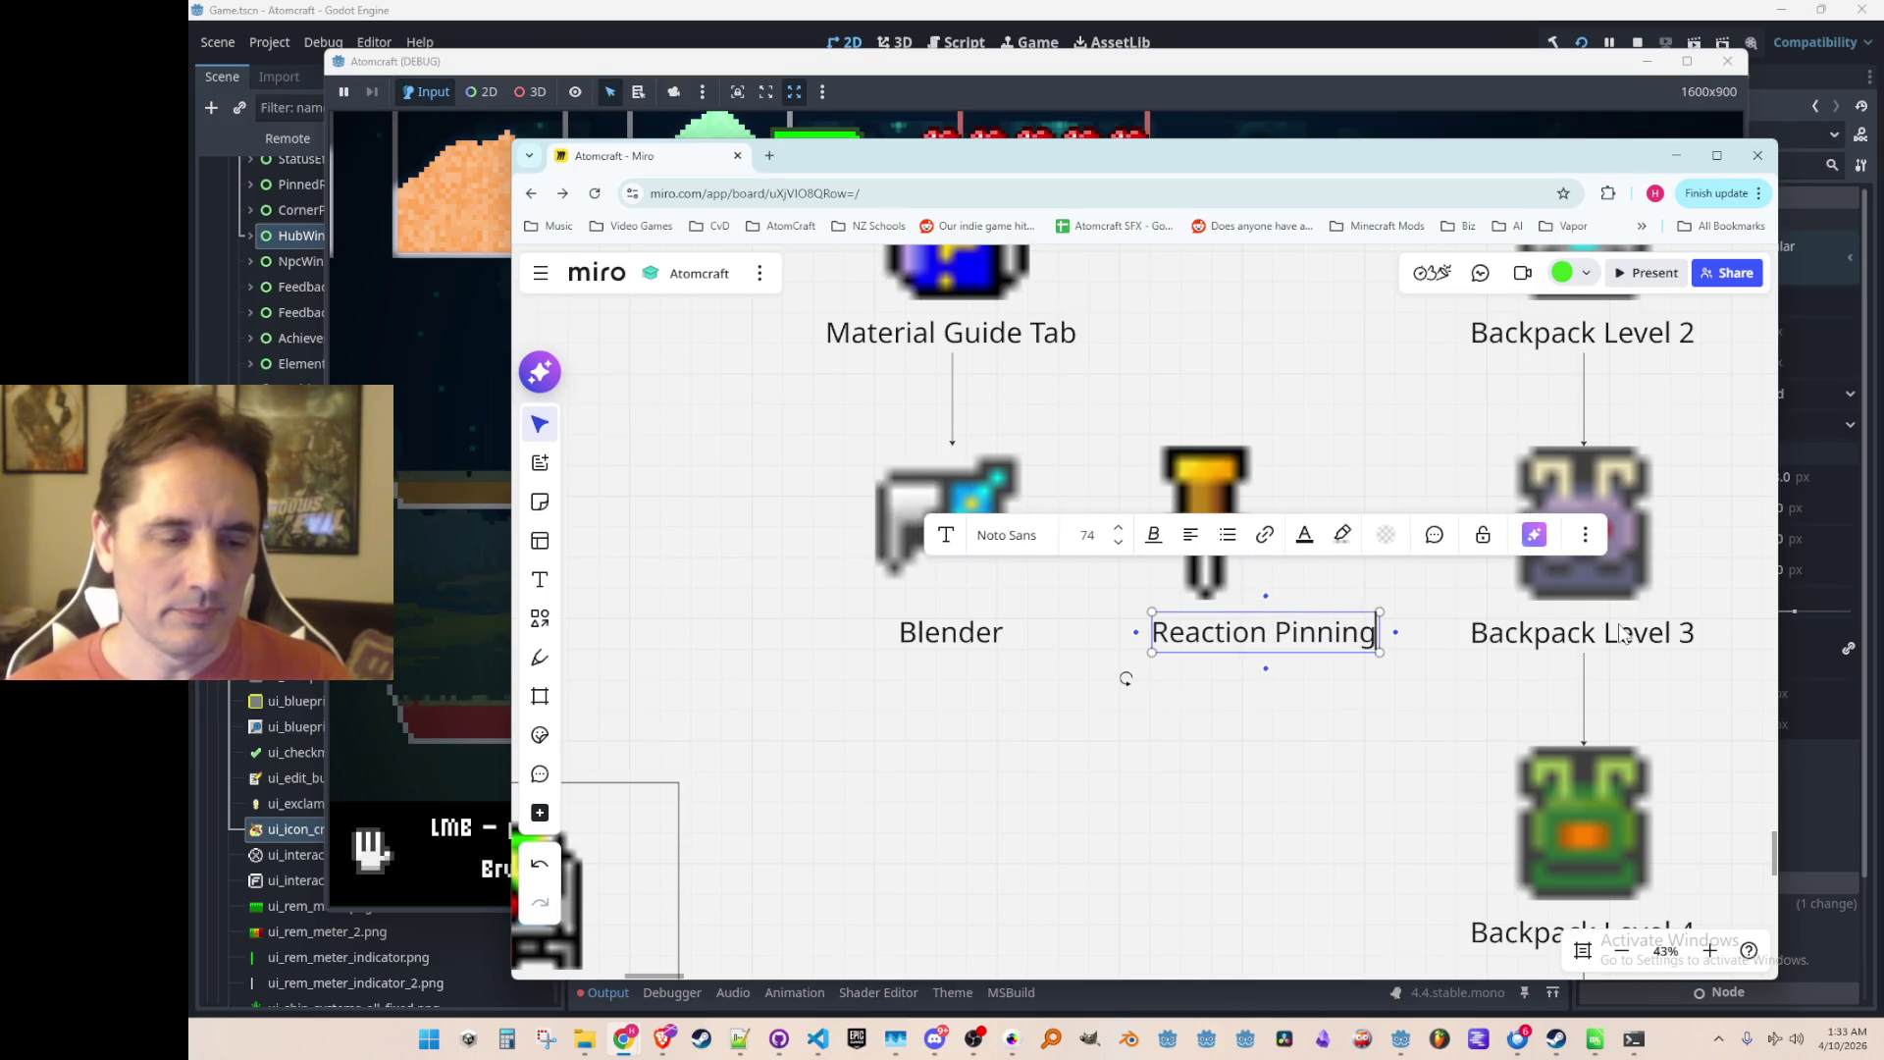
pyautogui.press('BackSpace')
pyautogui.press('BackSpace')
pyautogui.press('BackSpace')
pyautogui.press('BackSpace')
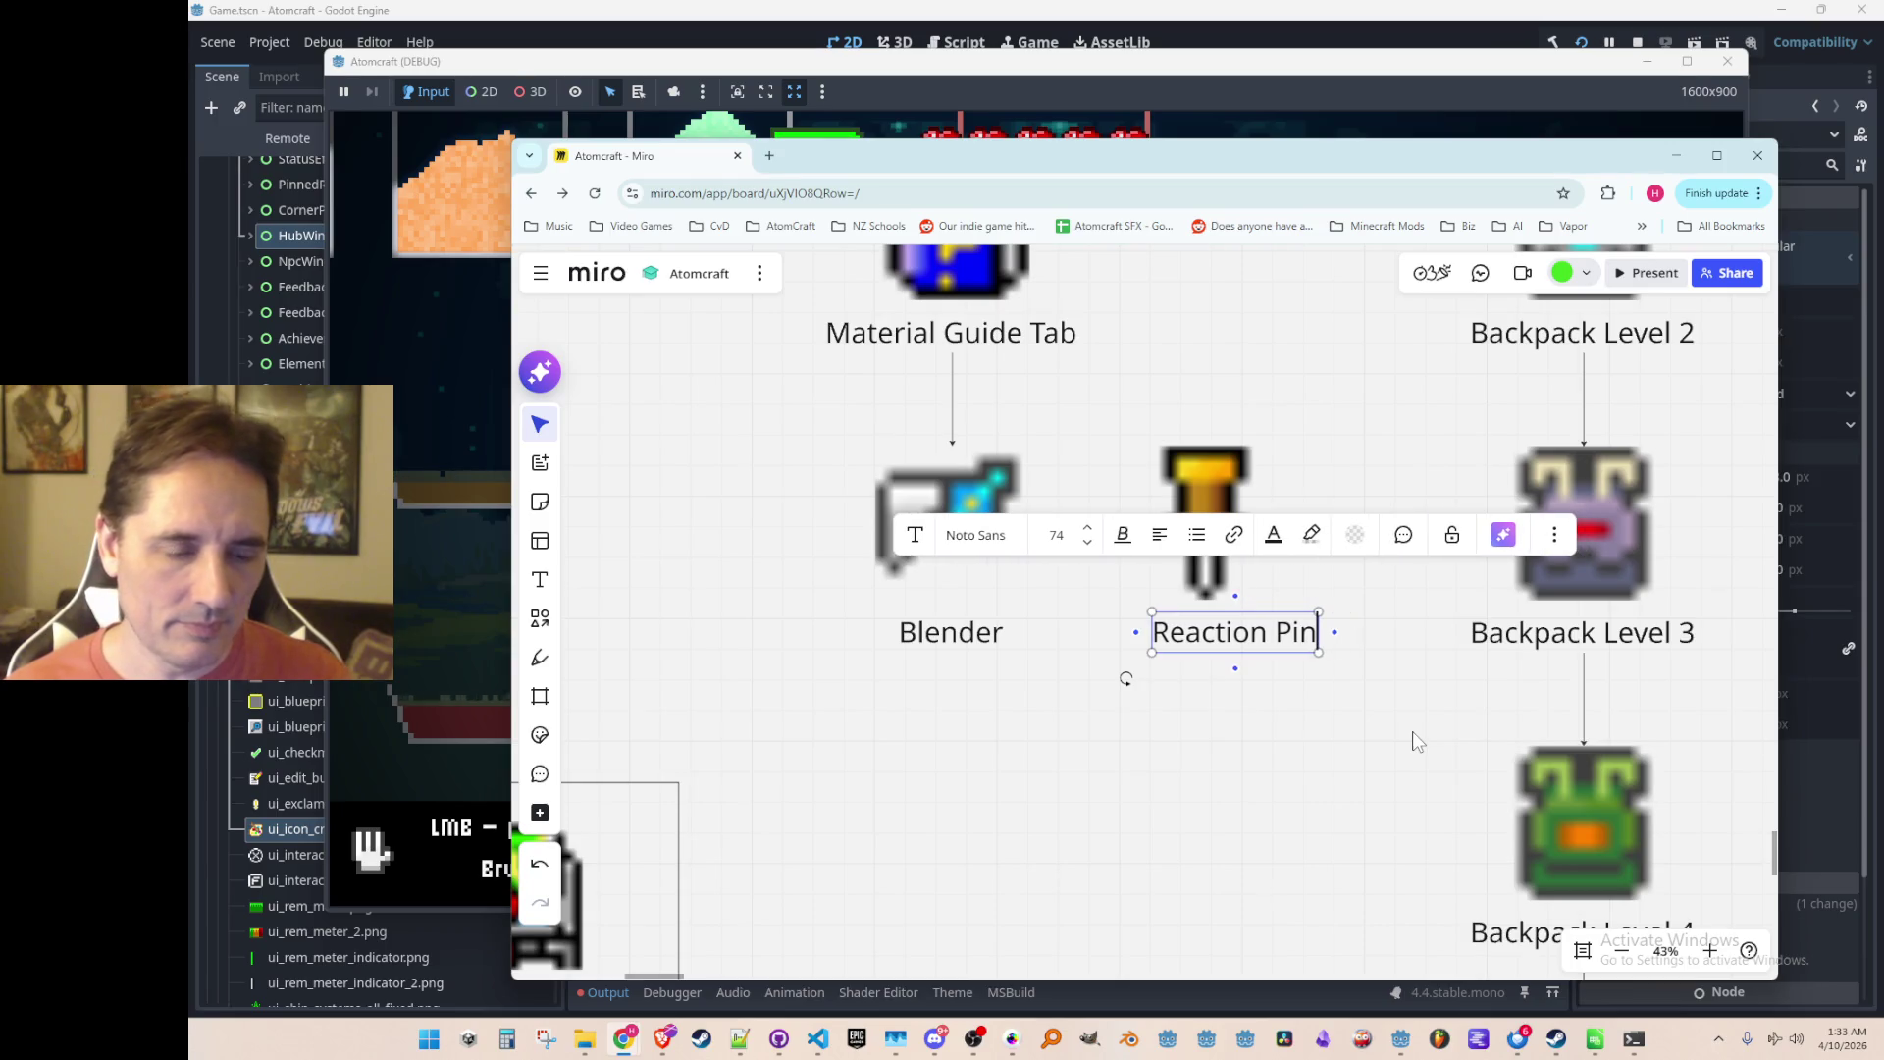
pyautogui.press('BackSpace')
pyautogui.press('BackSpace')
pyautogui.press('BackSpace')
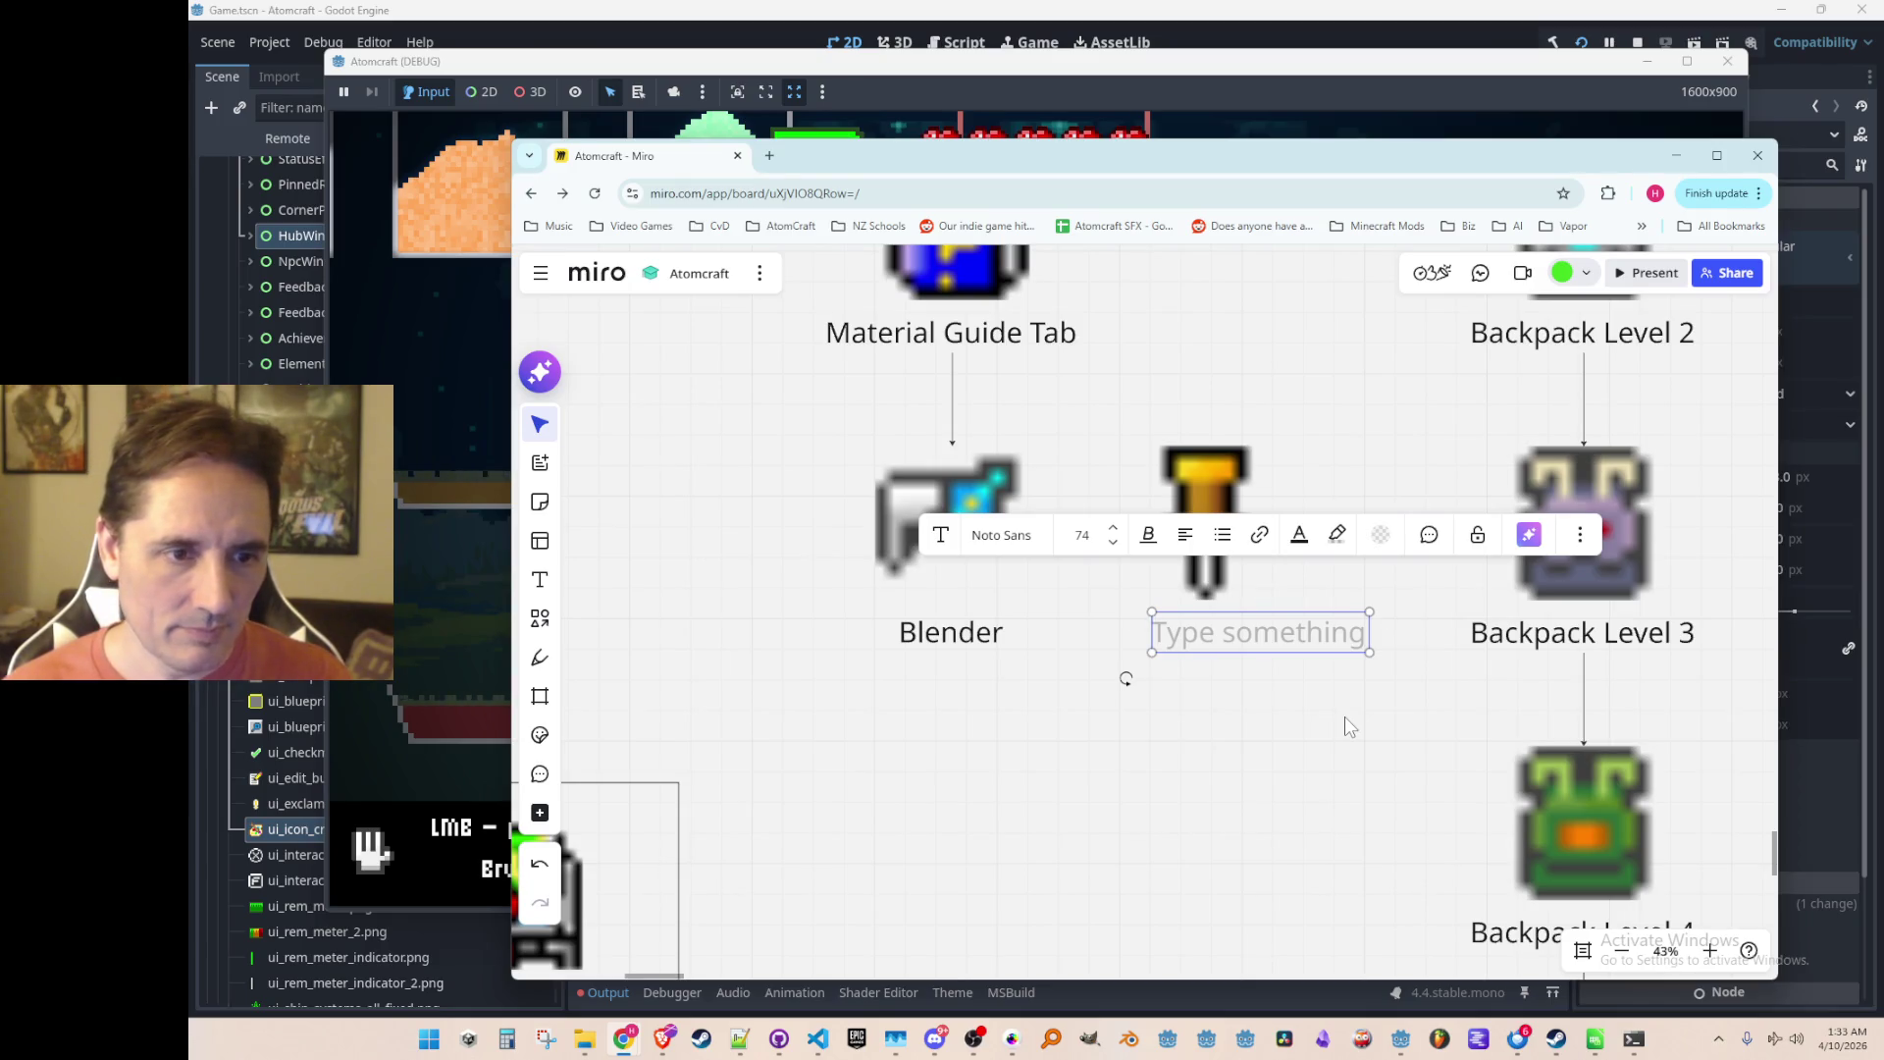
pyautogui.write('Reaction Pin')
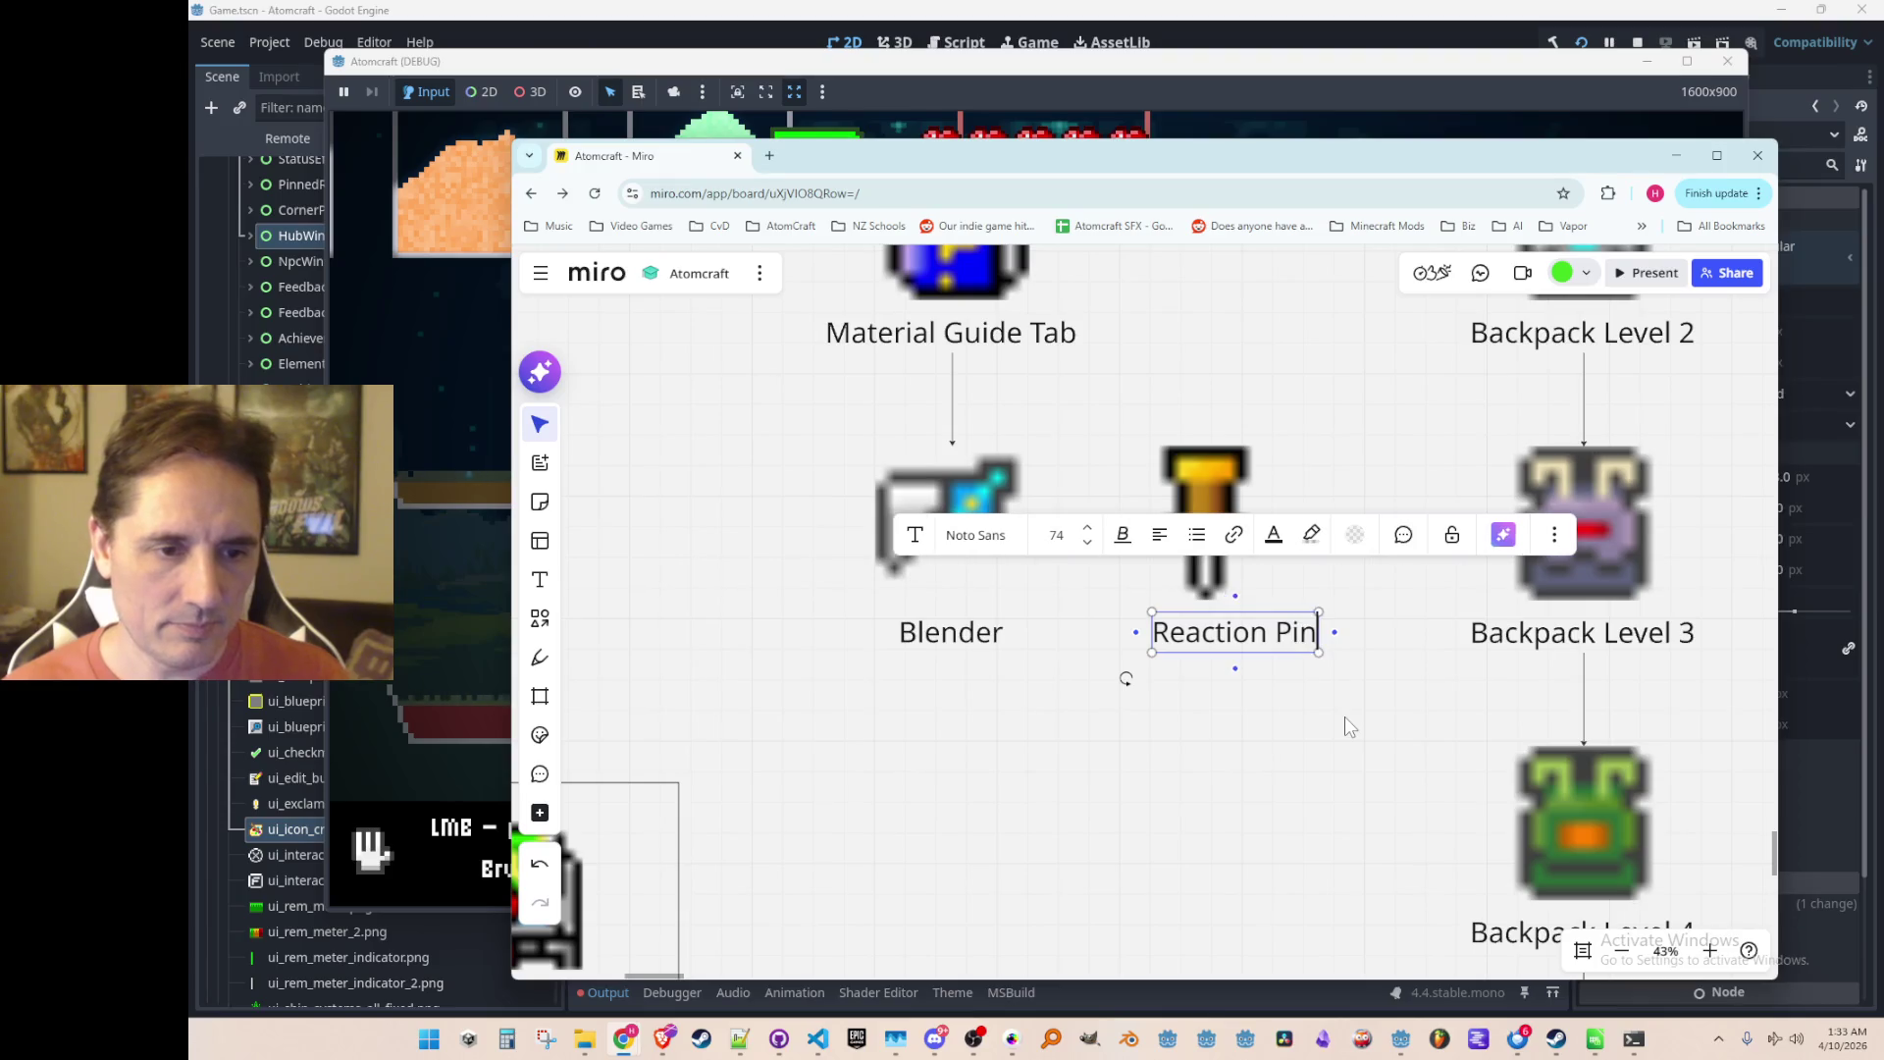
pyautogui.write('ning')
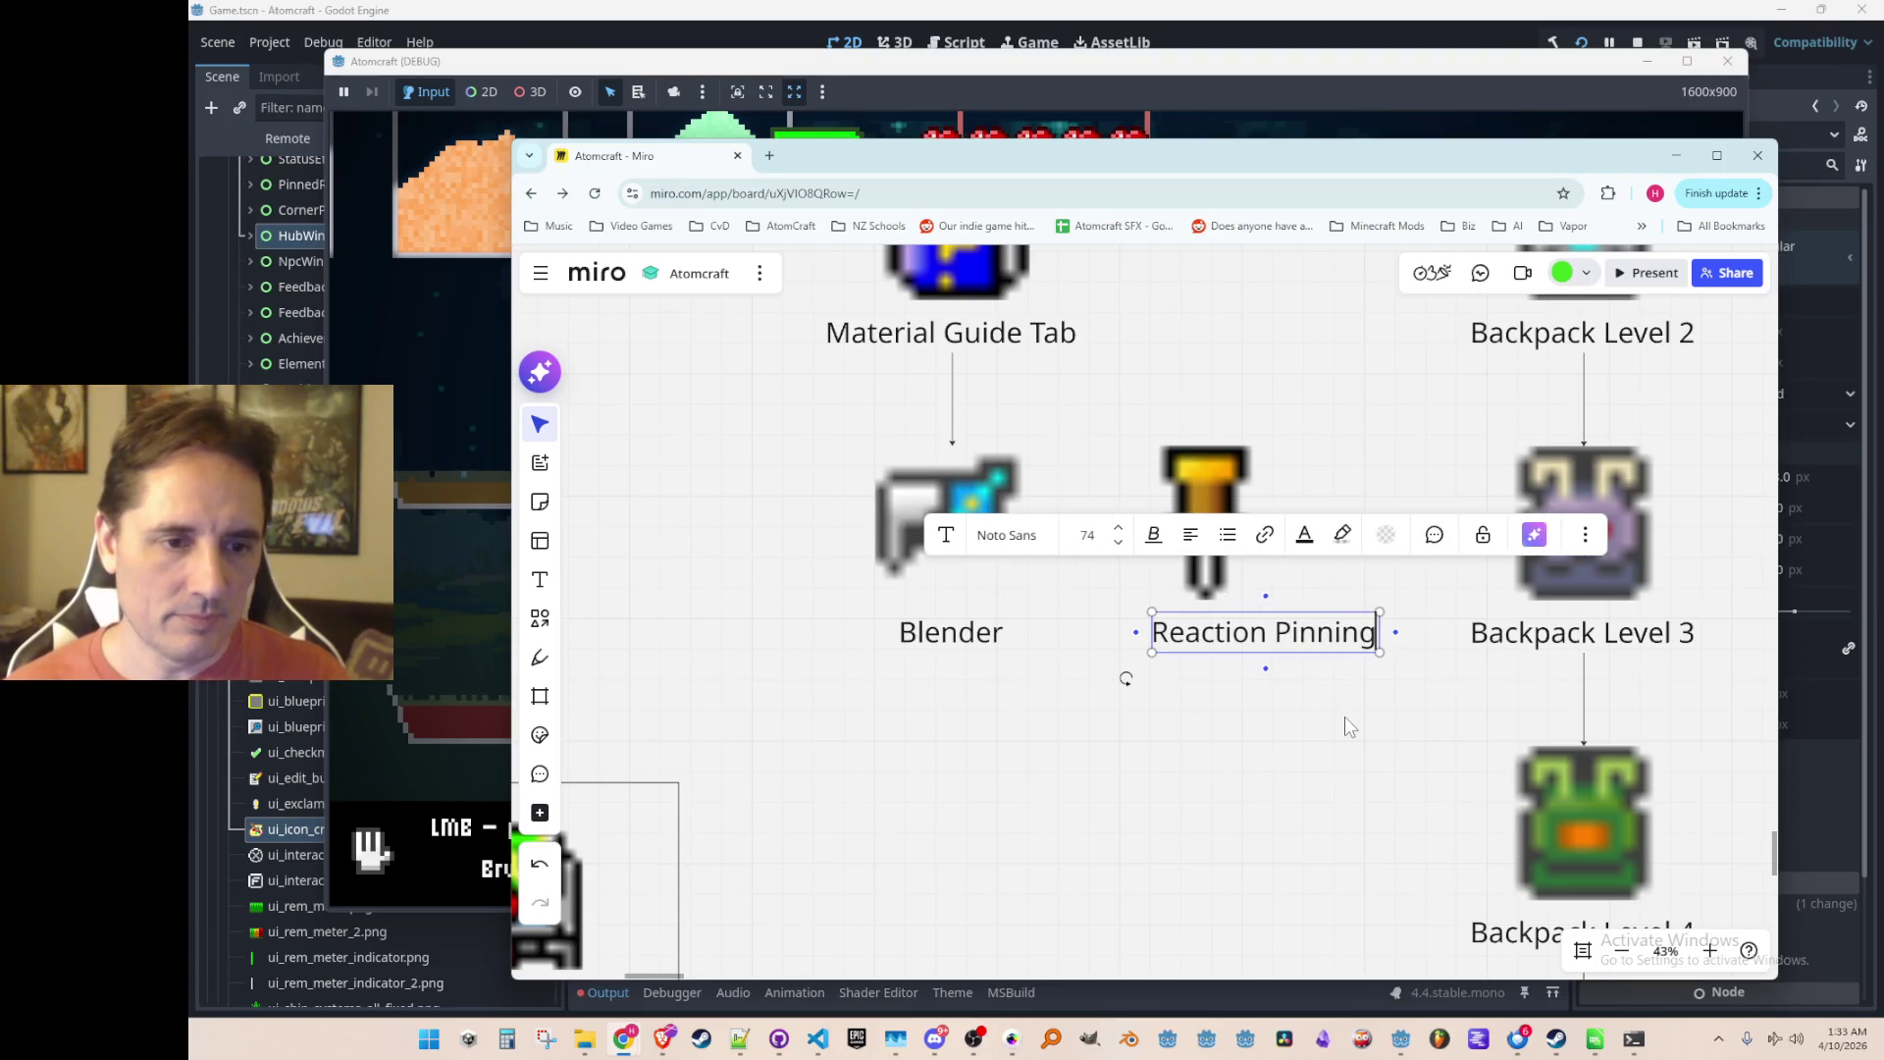
pyautogui.press('BackSpace')
pyautogui.press('BackSpace')
pyautogui.press('BackSpace')
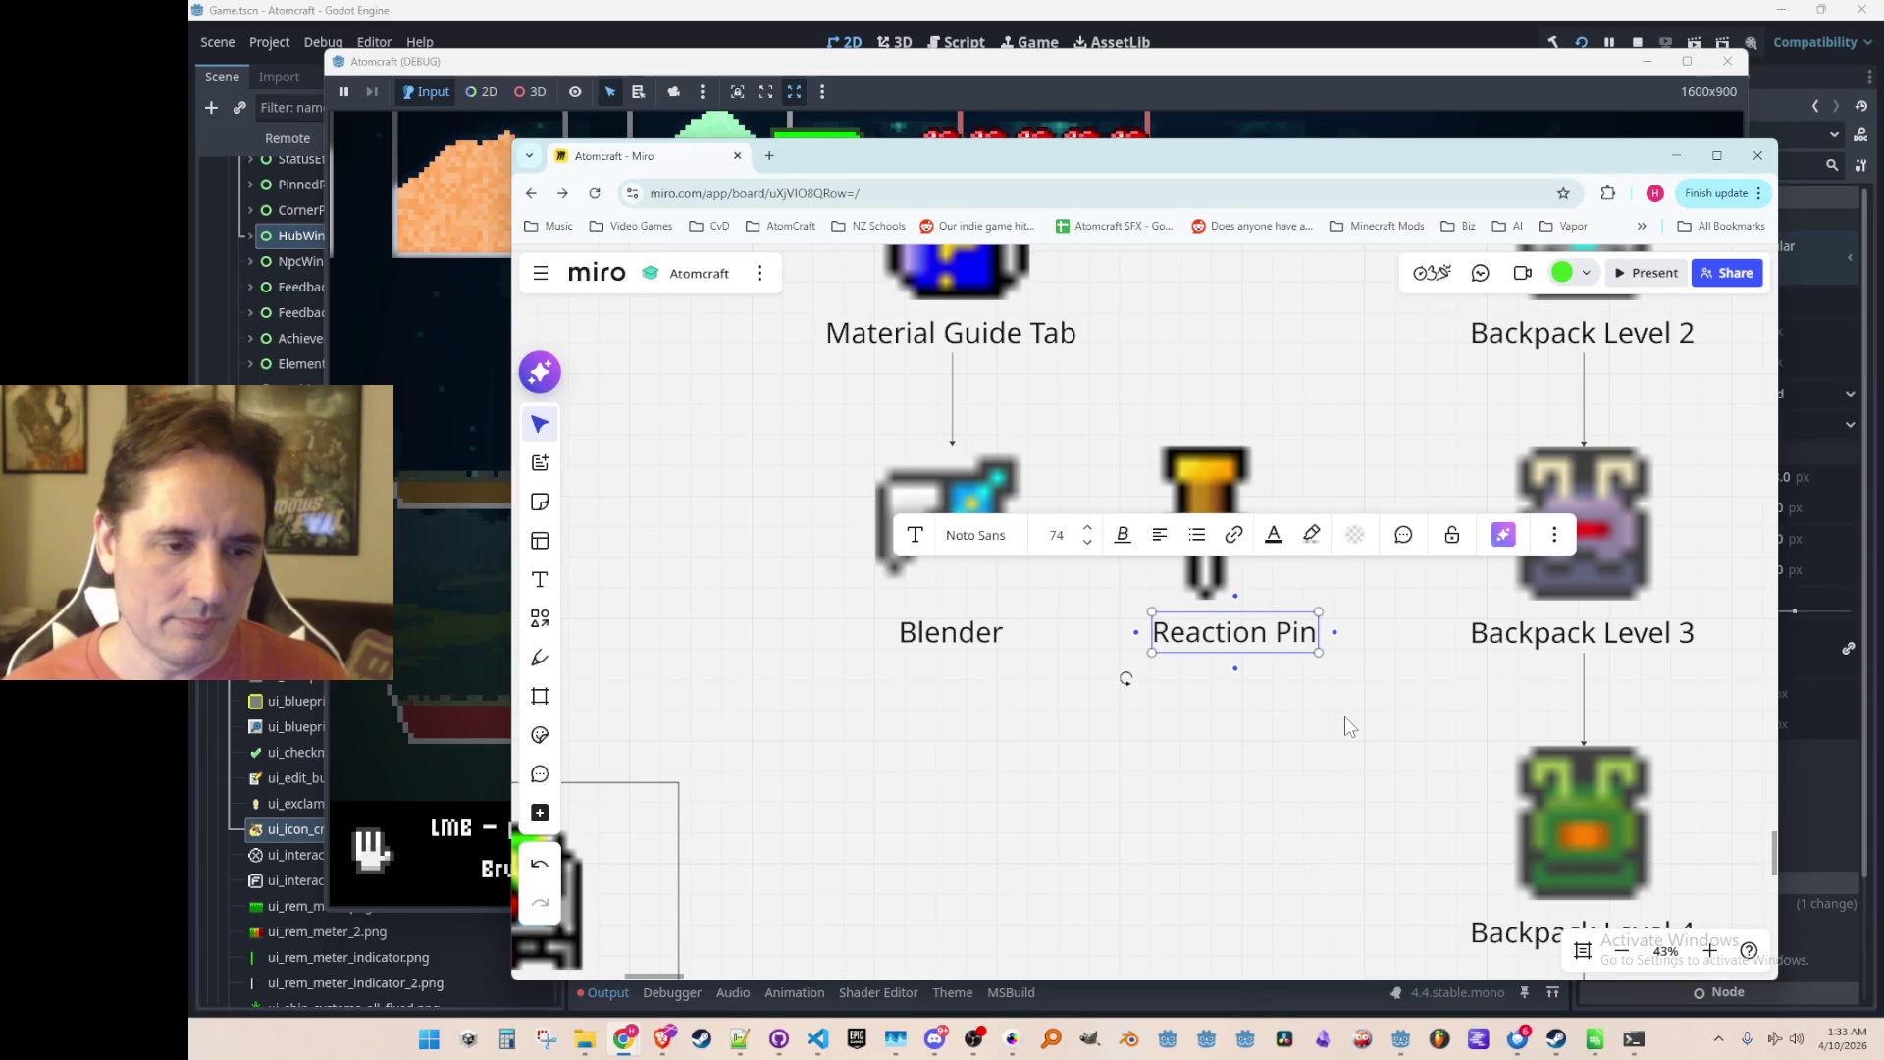
pyautogui.click(1345, 717)
pyautogui.moveTo(1247, 645); pyautogui.dragTo(1217, 645)
pyautogui.click(1188, 719)
pyautogui.scroll(-5, 1161, 559)
pyautogui.click(1104, 545)
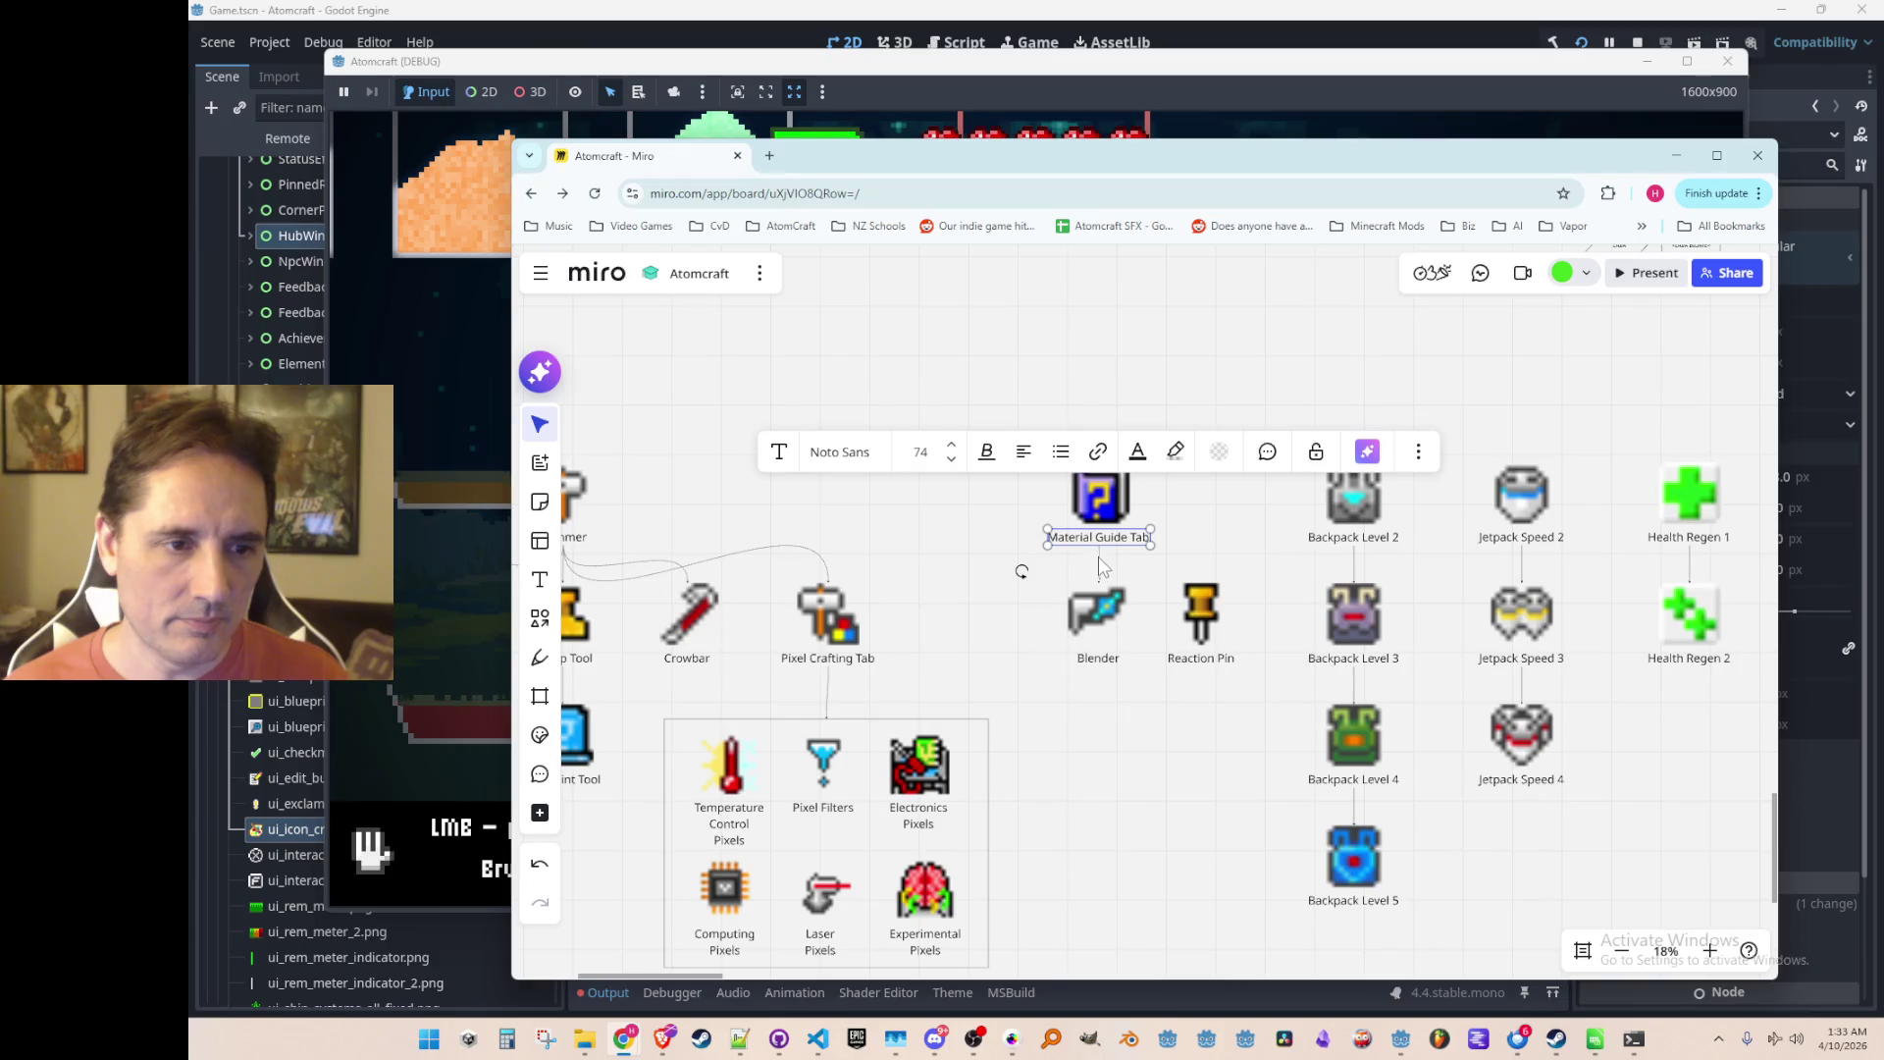
# Step: Connect Material Guide Tab to the Reaction Pin with a connector
pyautogui.scroll(3, 1099, 552)
pyautogui.moveTo(1095, 546); pyautogui.dragTo(1260, 606)
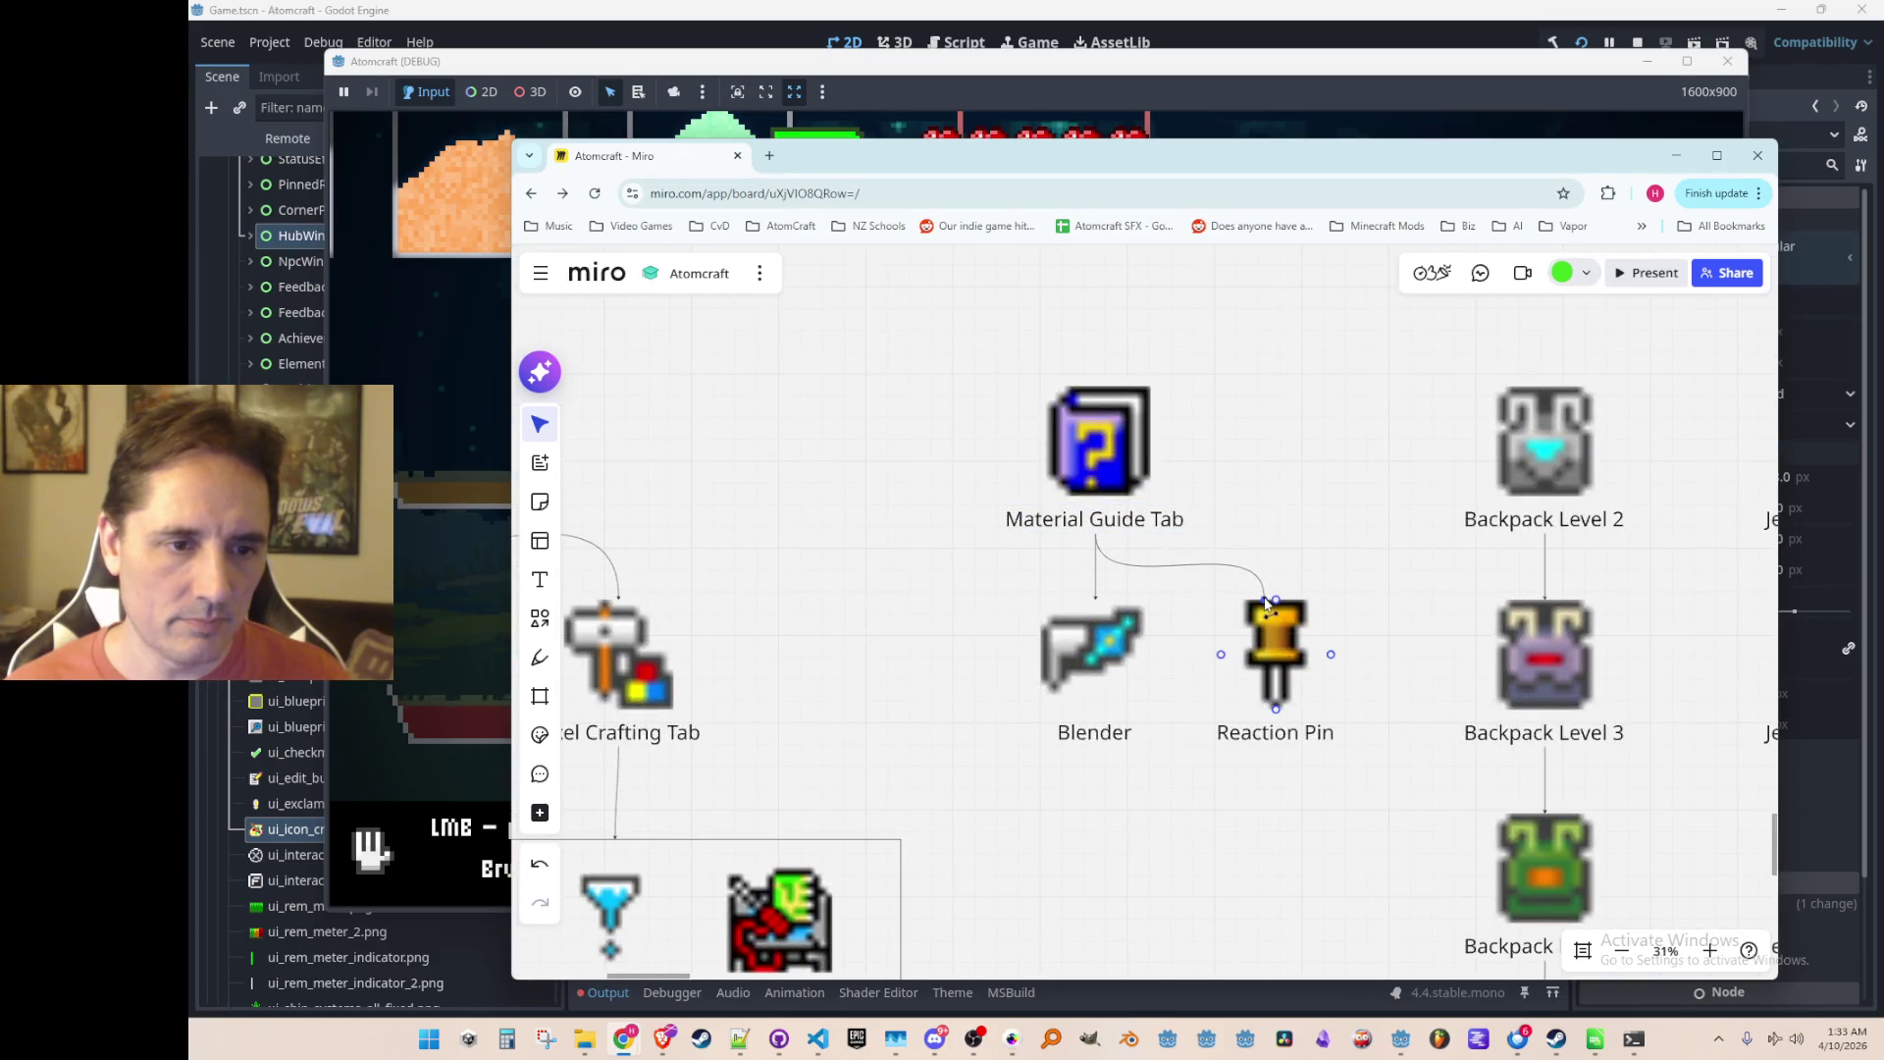
pyautogui.scroll(-5, 1240, 849)
pyautogui.scroll(-3, 1239, 698)
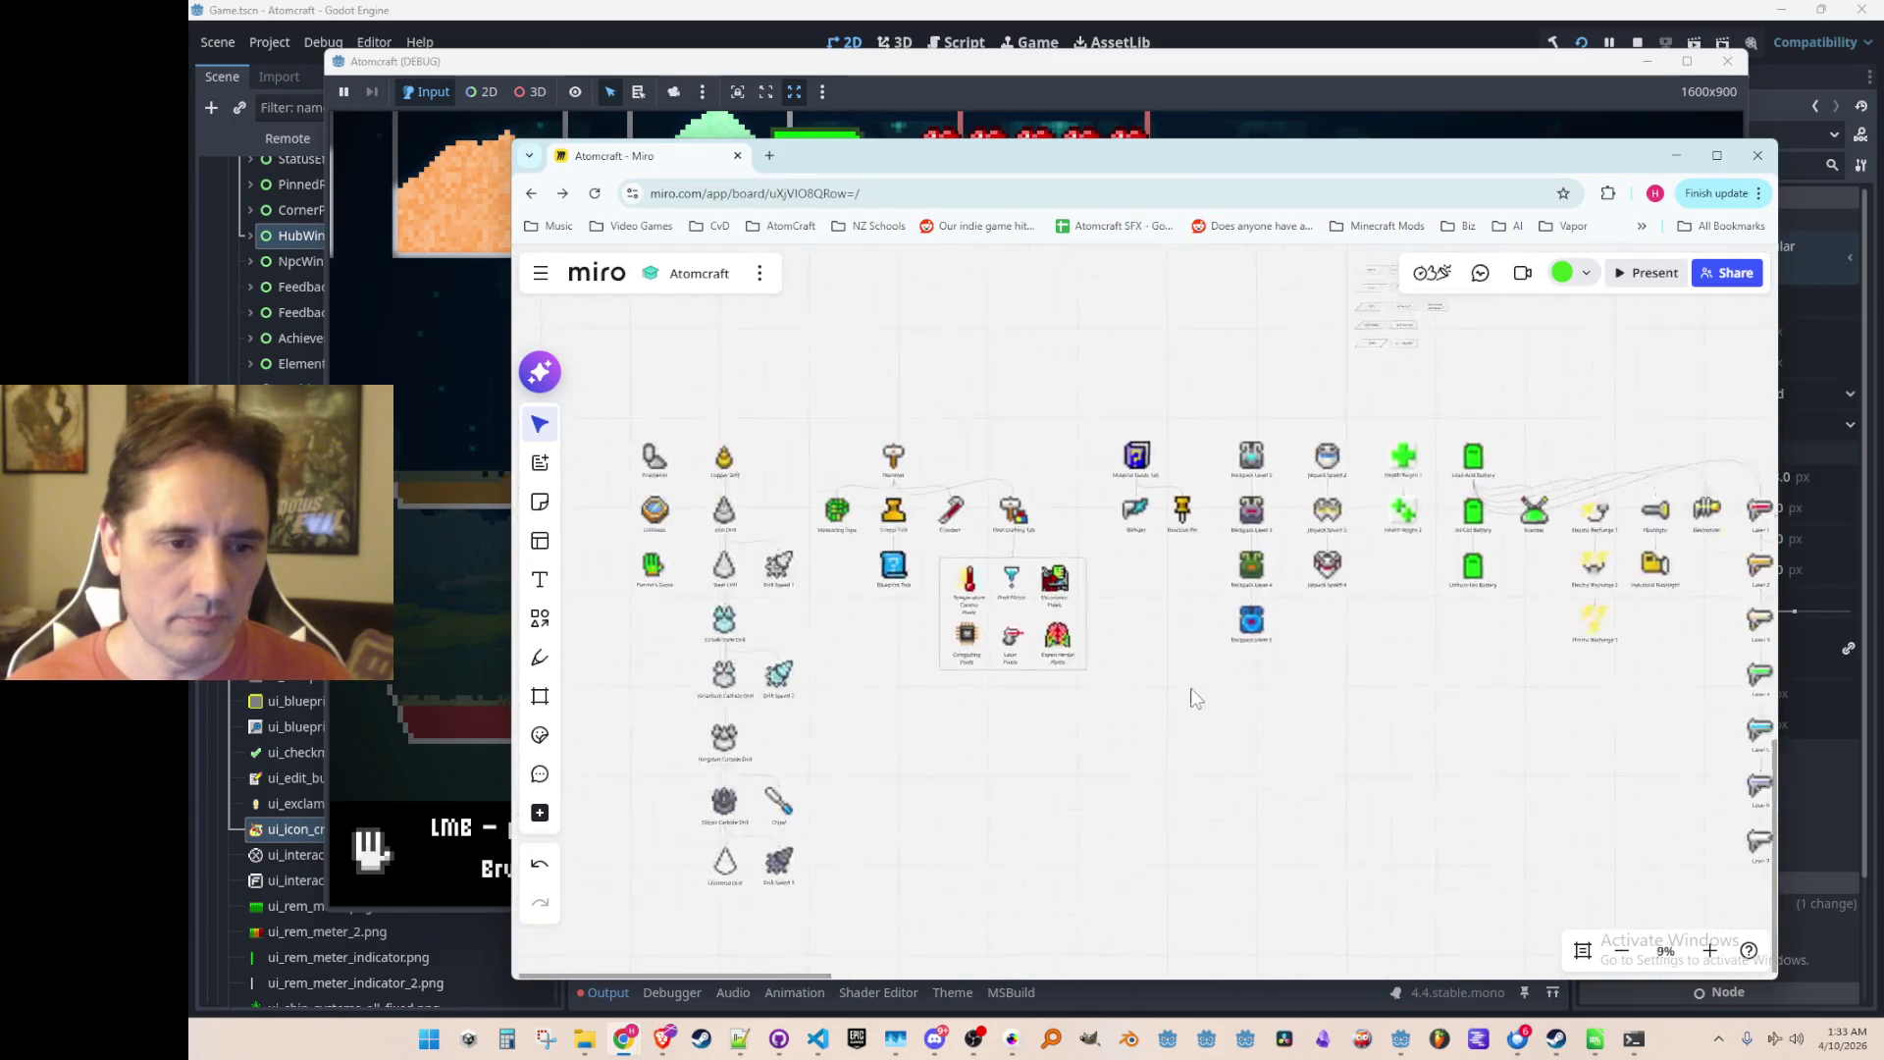
pyautogui.moveTo(1018, 721)
pyautogui.mouseDown()
pyautogui.moveTo(1005, 731)
pyautogui.moveTo(1084, 687)
pyautogui.moveTo(1178, 749)
pyautogui.moveTo(1101, 675)
pyautogui.mouseUp()
pyautogui.scroll(2, 1101, 675)
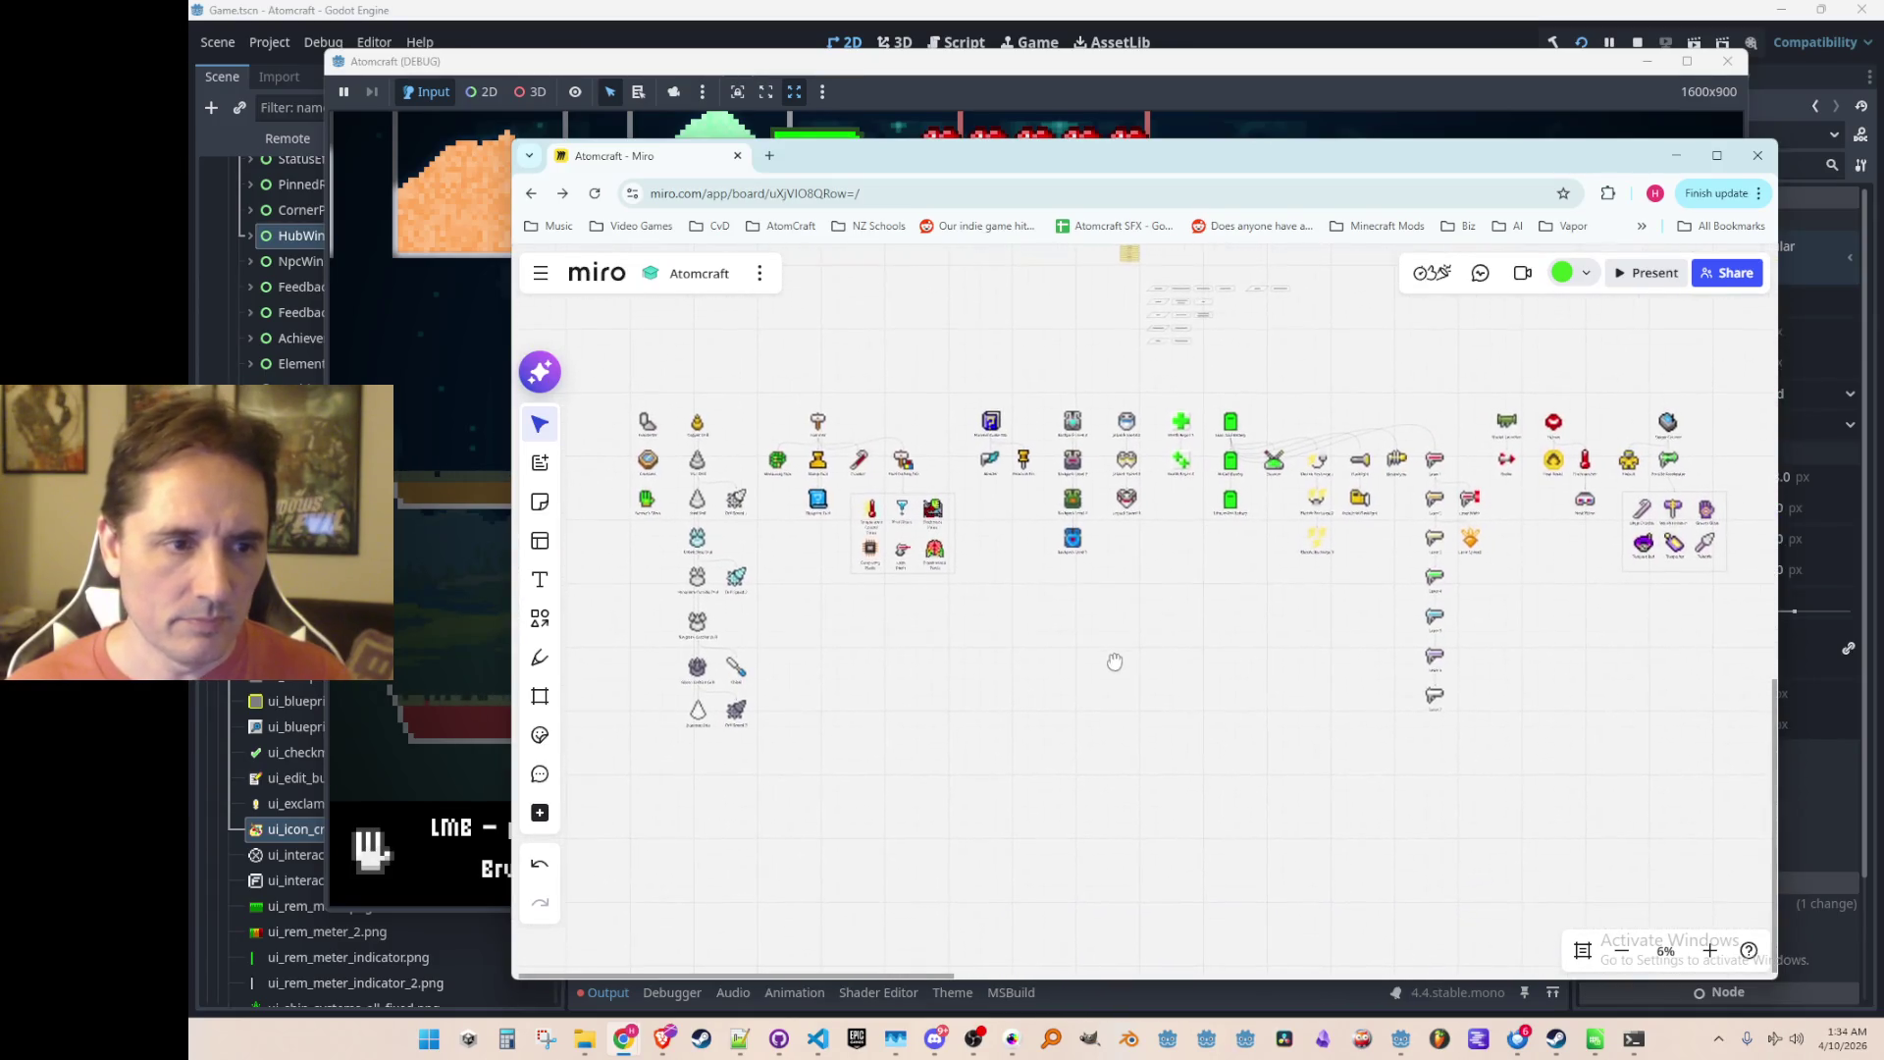
pyautogui.scroll(-2, 1079, 674)
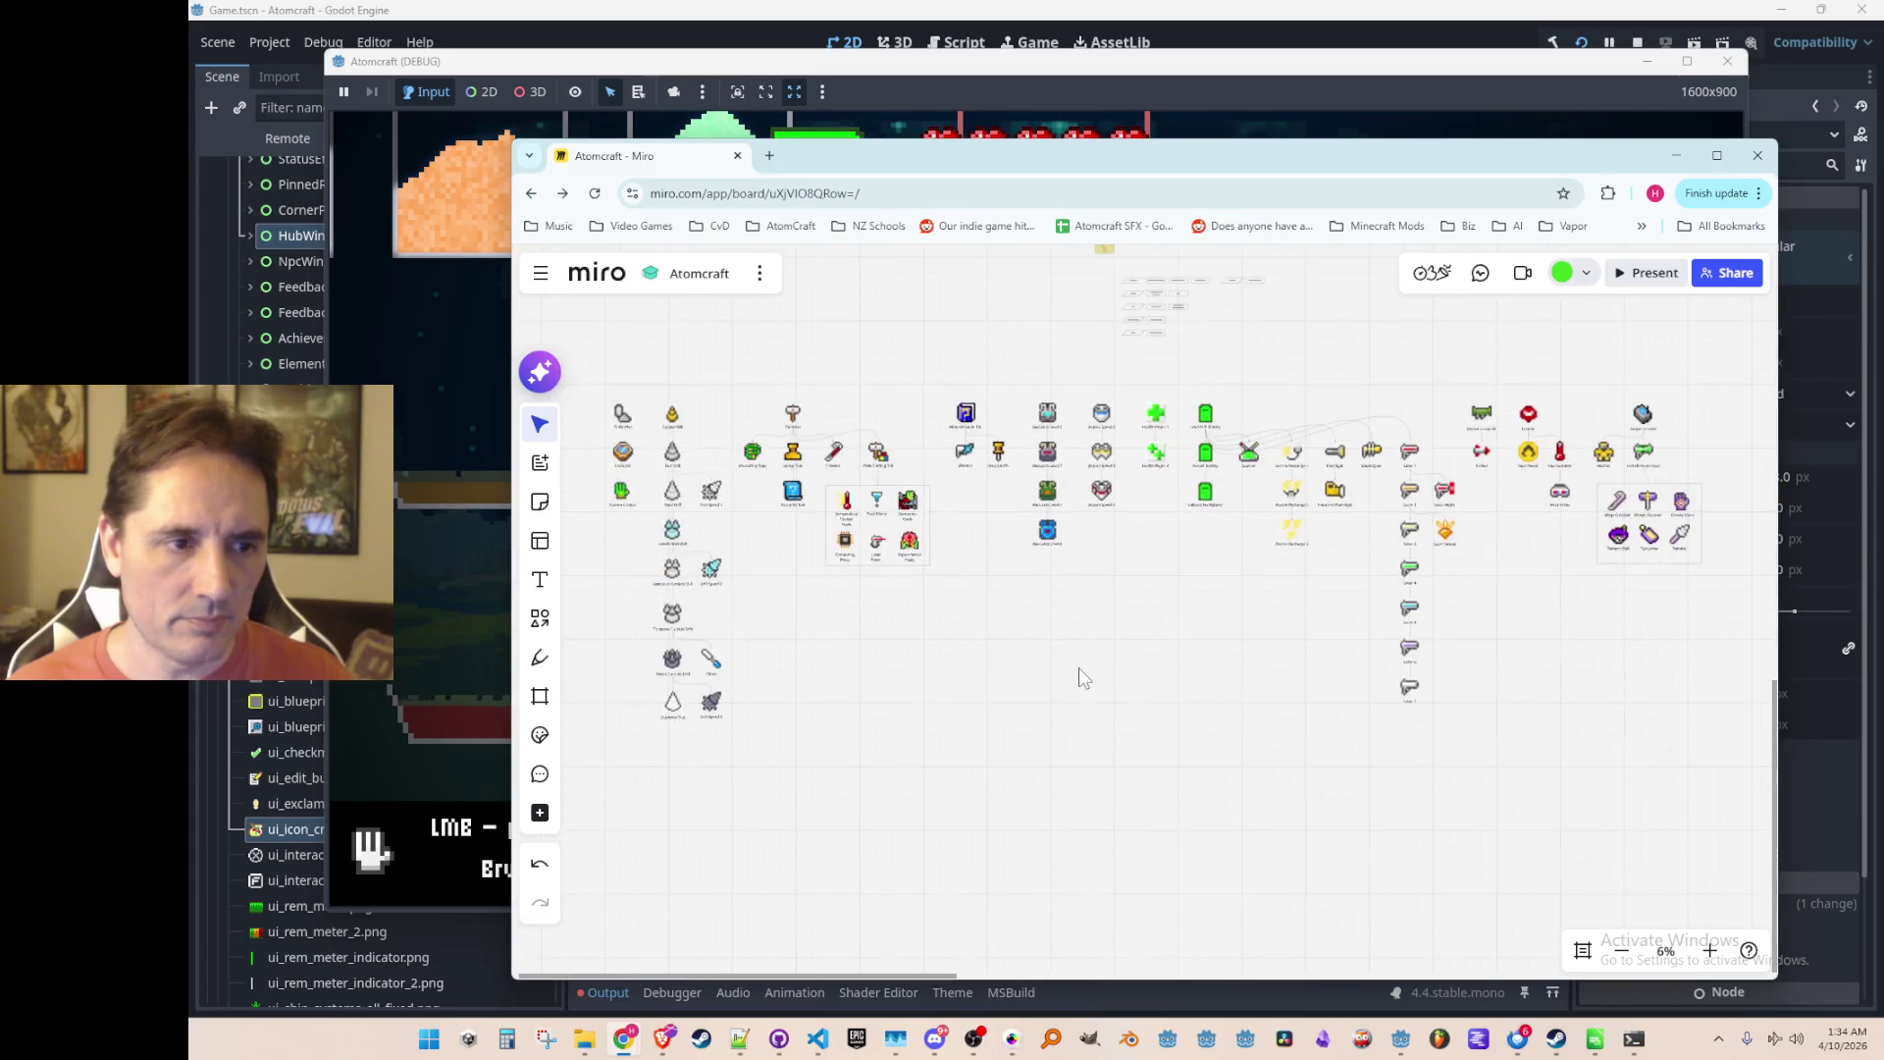
pyautogui.scroll(1, 1043, 652)
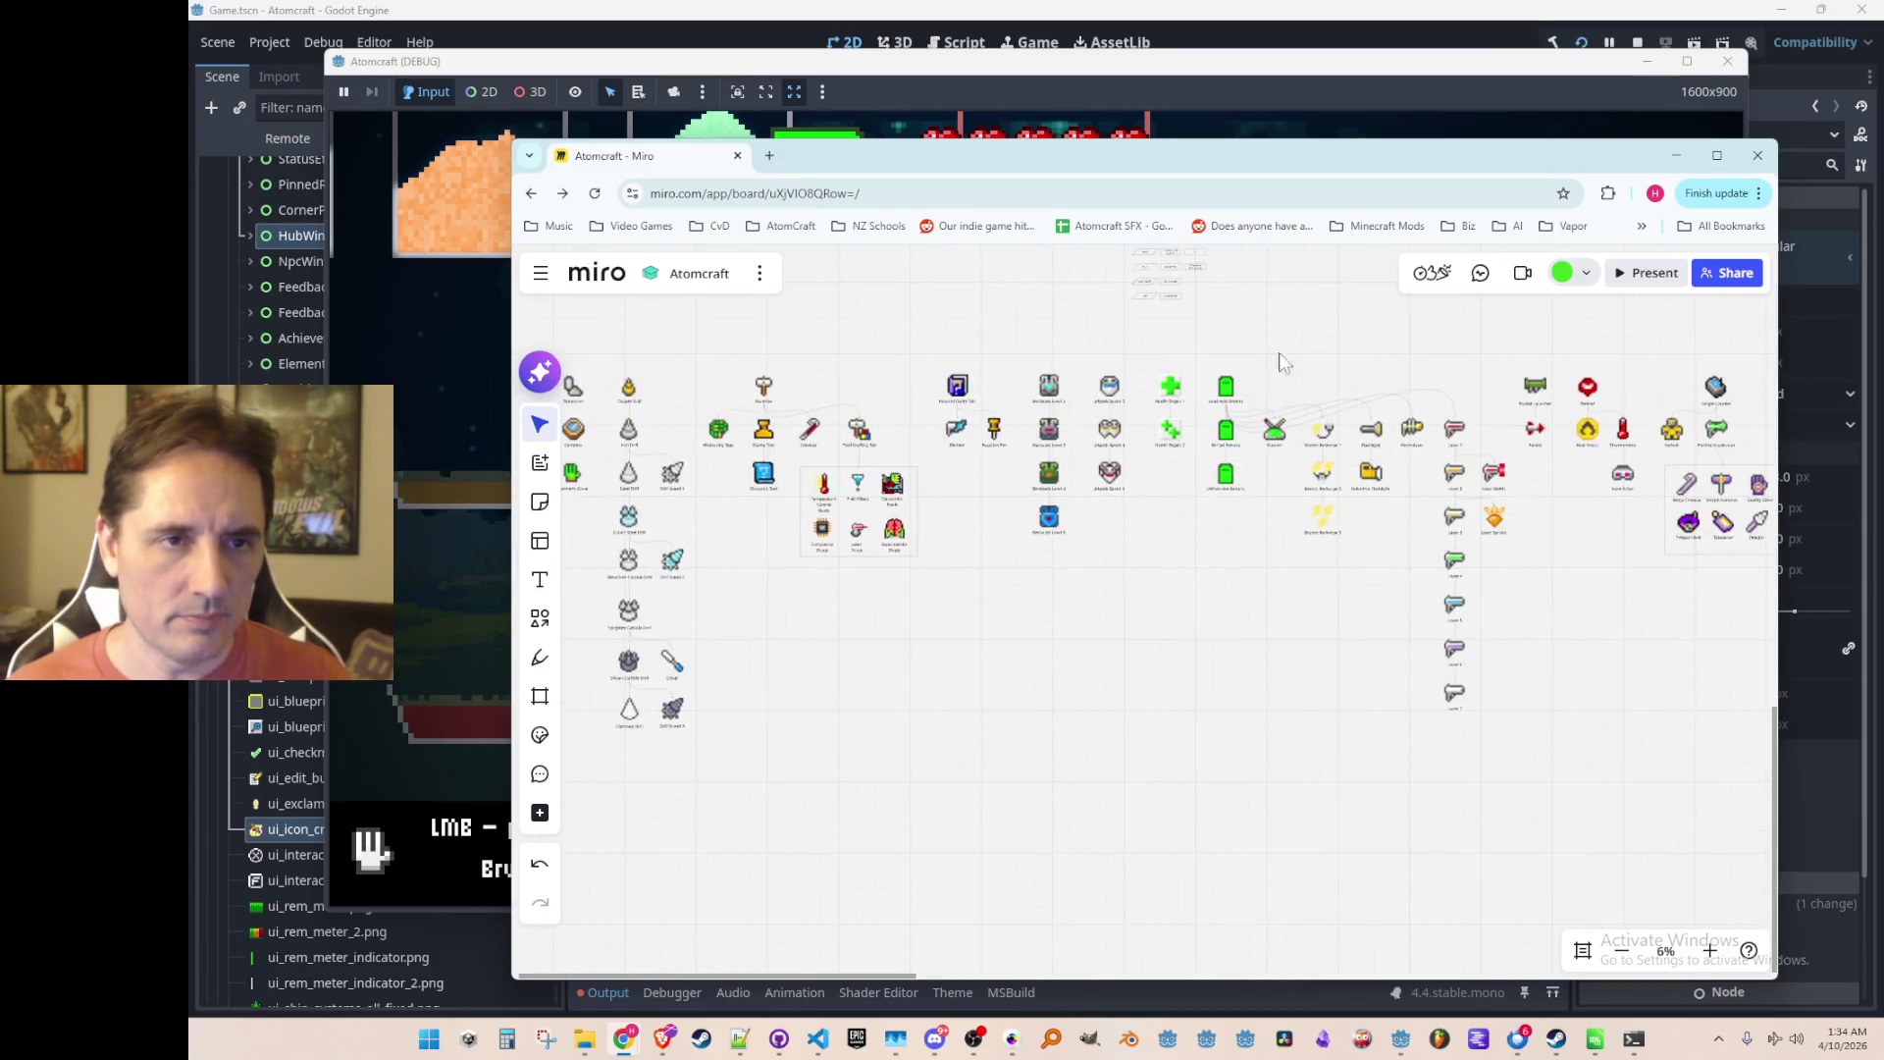
# Step: Close the running Atomcraft debug game and return to the Miro board
pyautogui.click(1438, 73)
pyautogui.click(1637, 42)
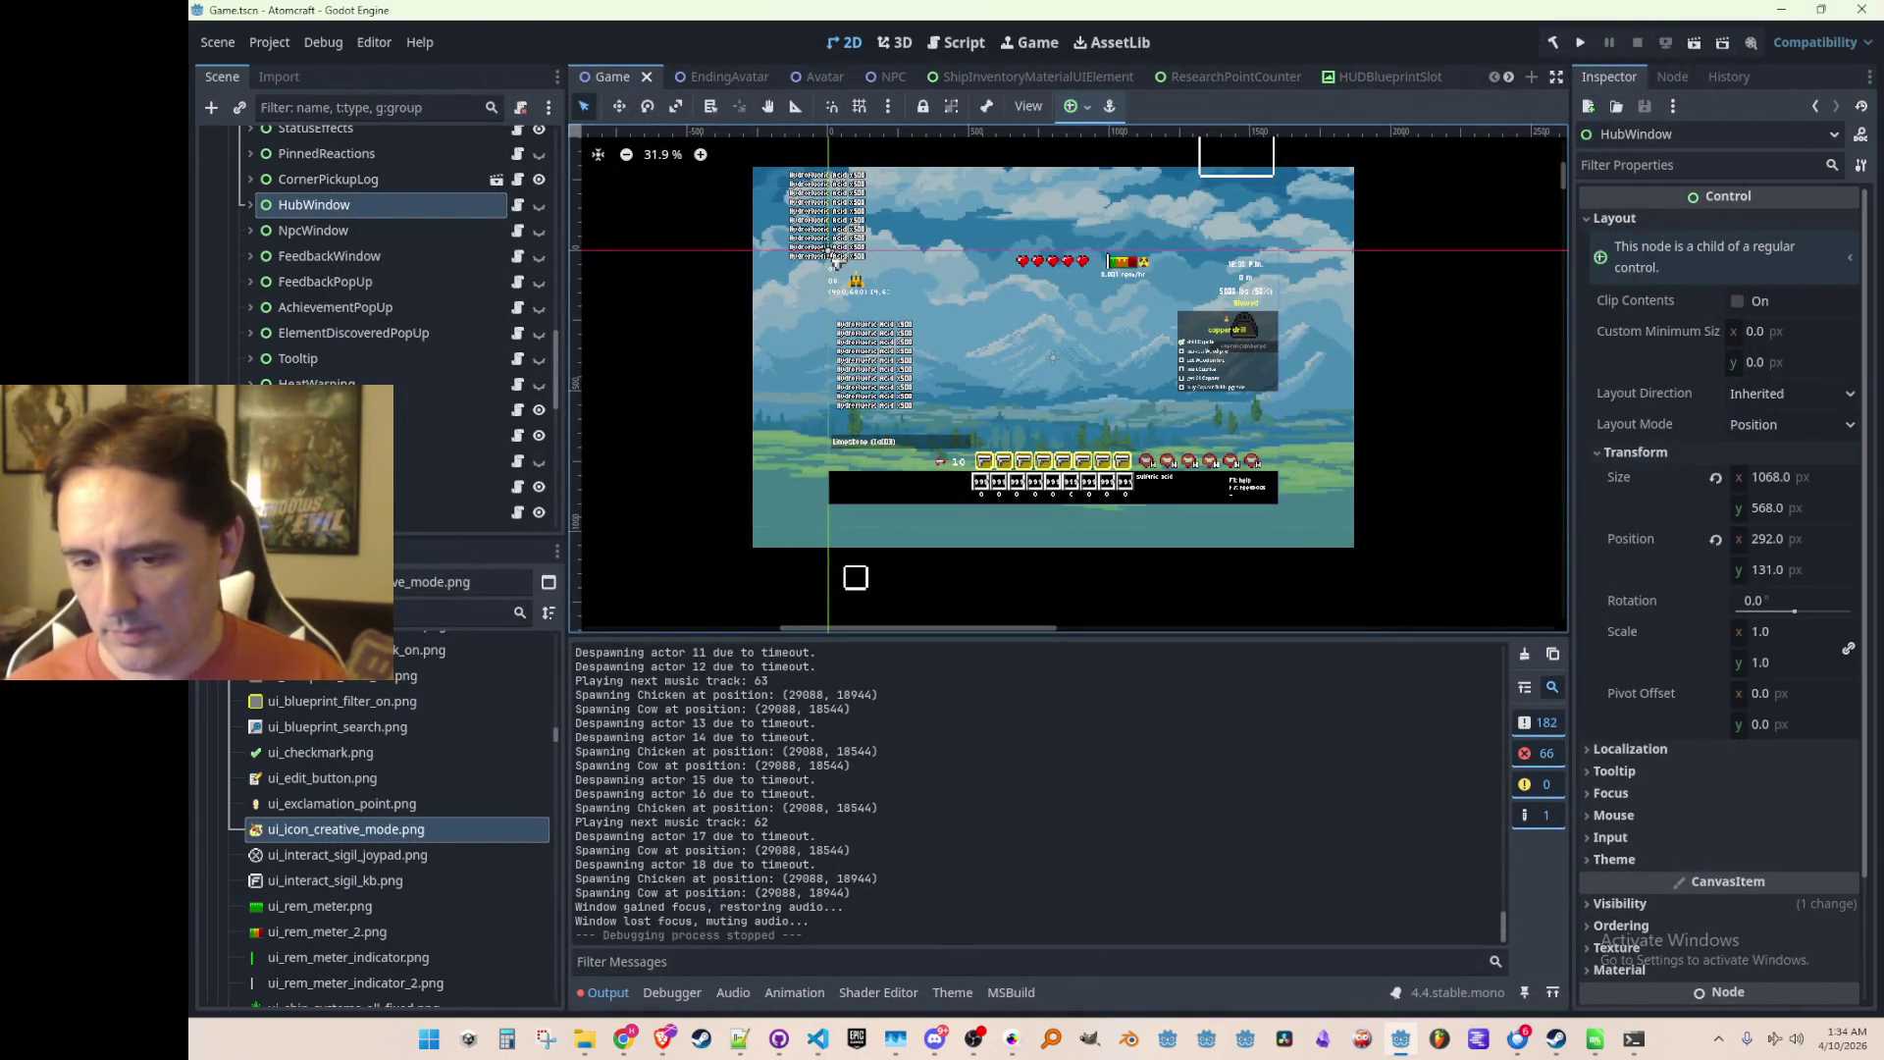
pyautogui.hotkey('alt', 'Tab')
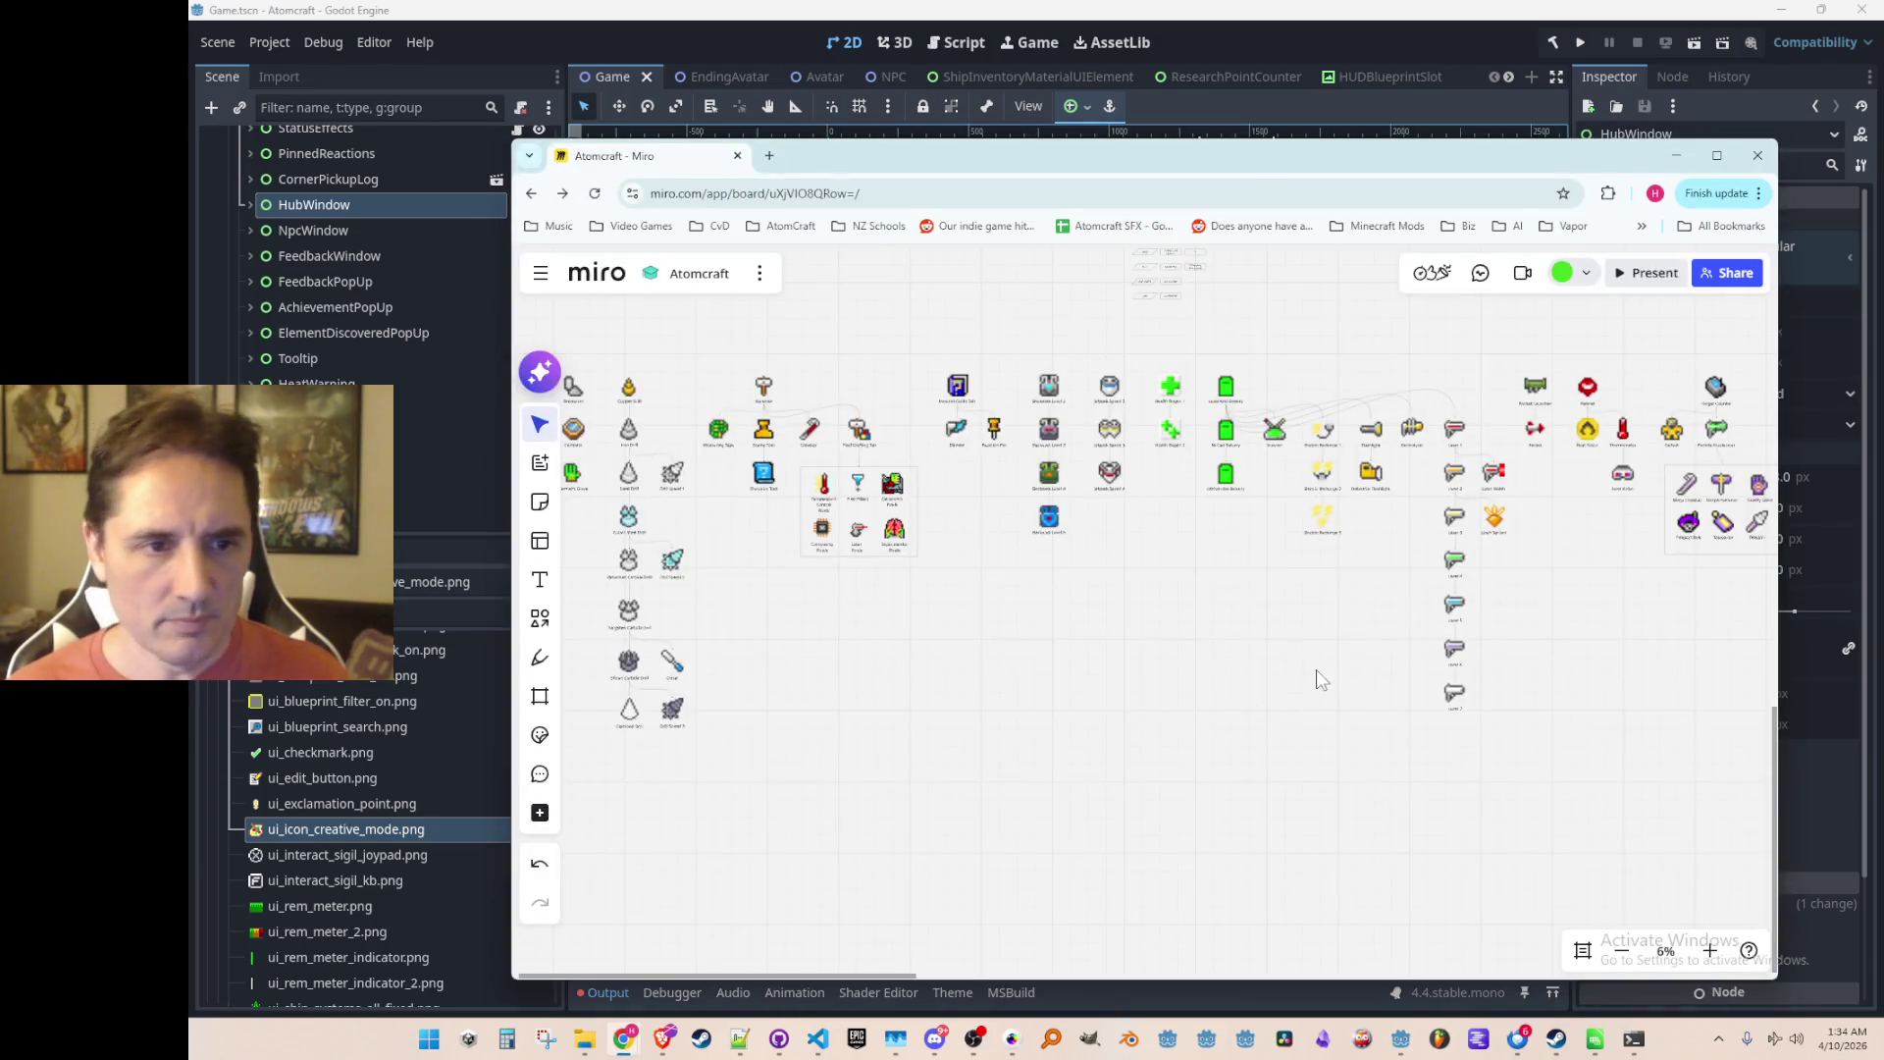
# Step: Widen the board's browser window by dragging its left edge outward
pyautogui.scroll(-1, 1316, 670)
pyautogui.scroll(1, 1322, 628)
pyautogui.scroll(1, 1266, 662)
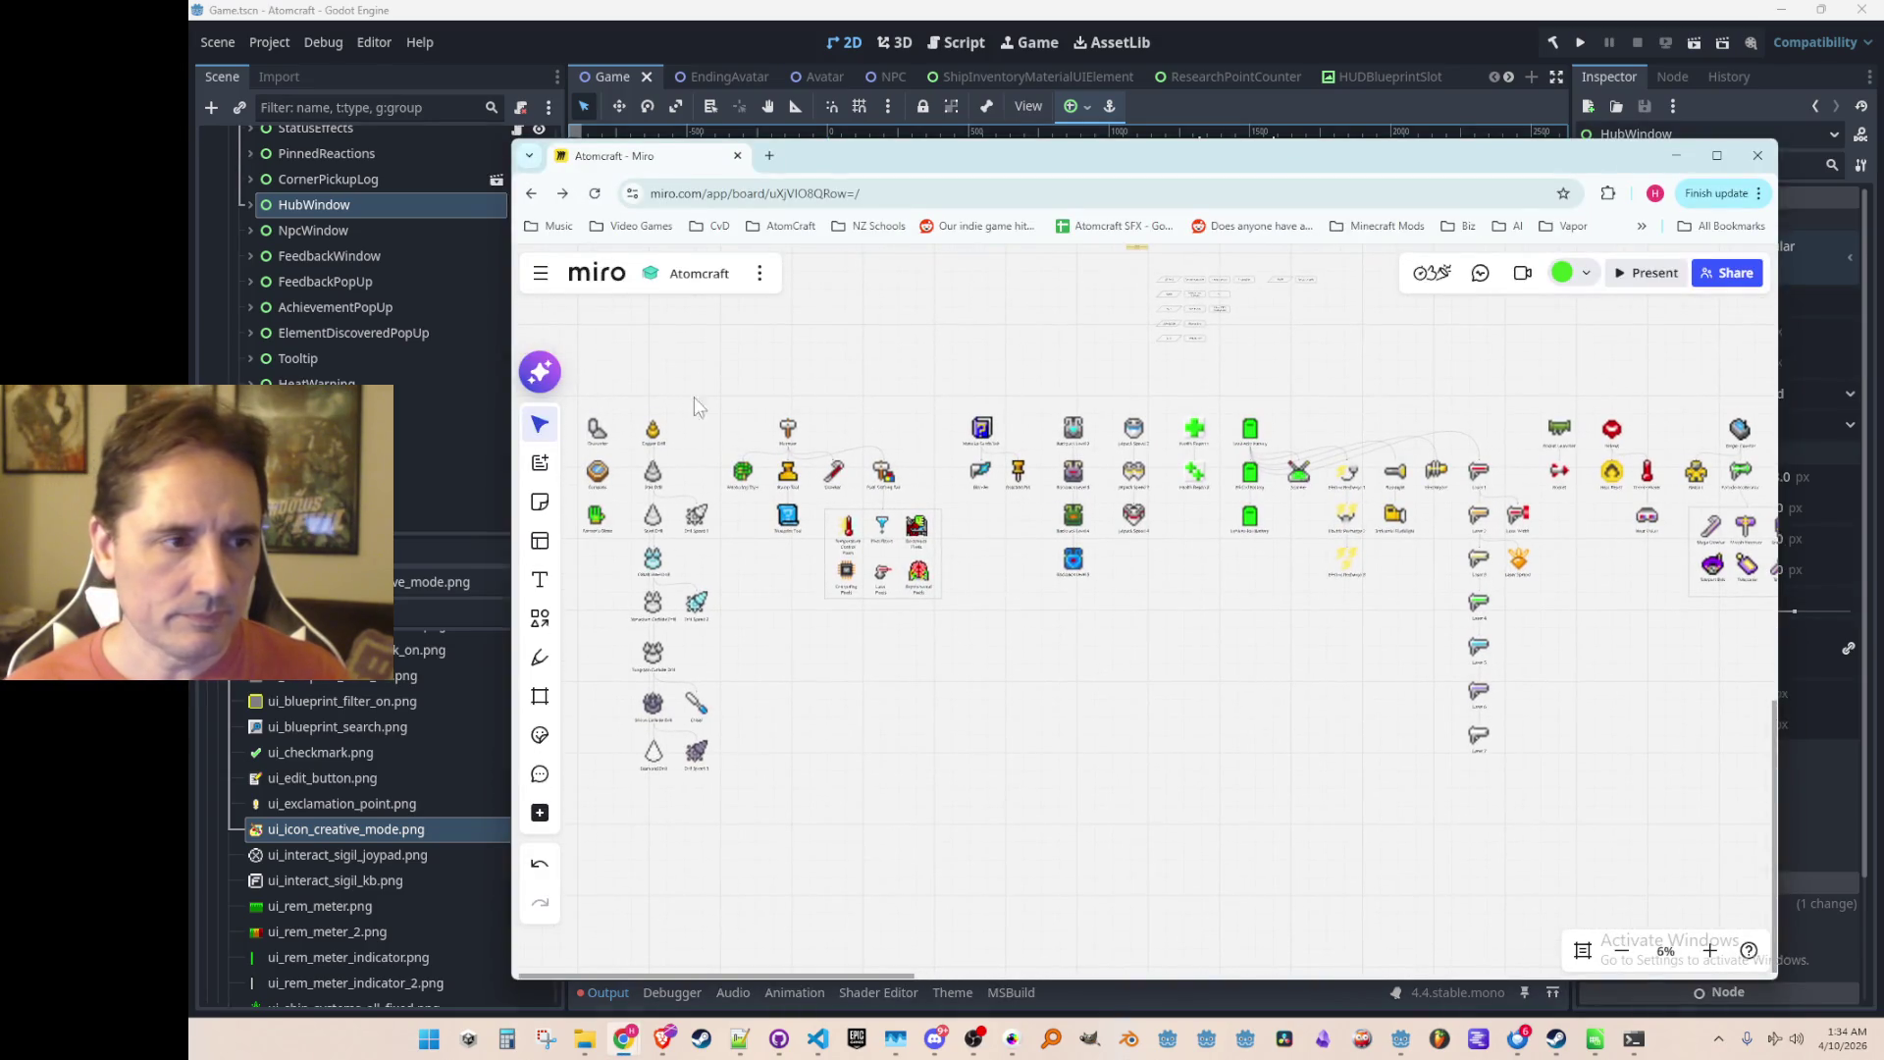
pyautogui.moveTo(507, 326); pyautogui.dragTo(358, 326)
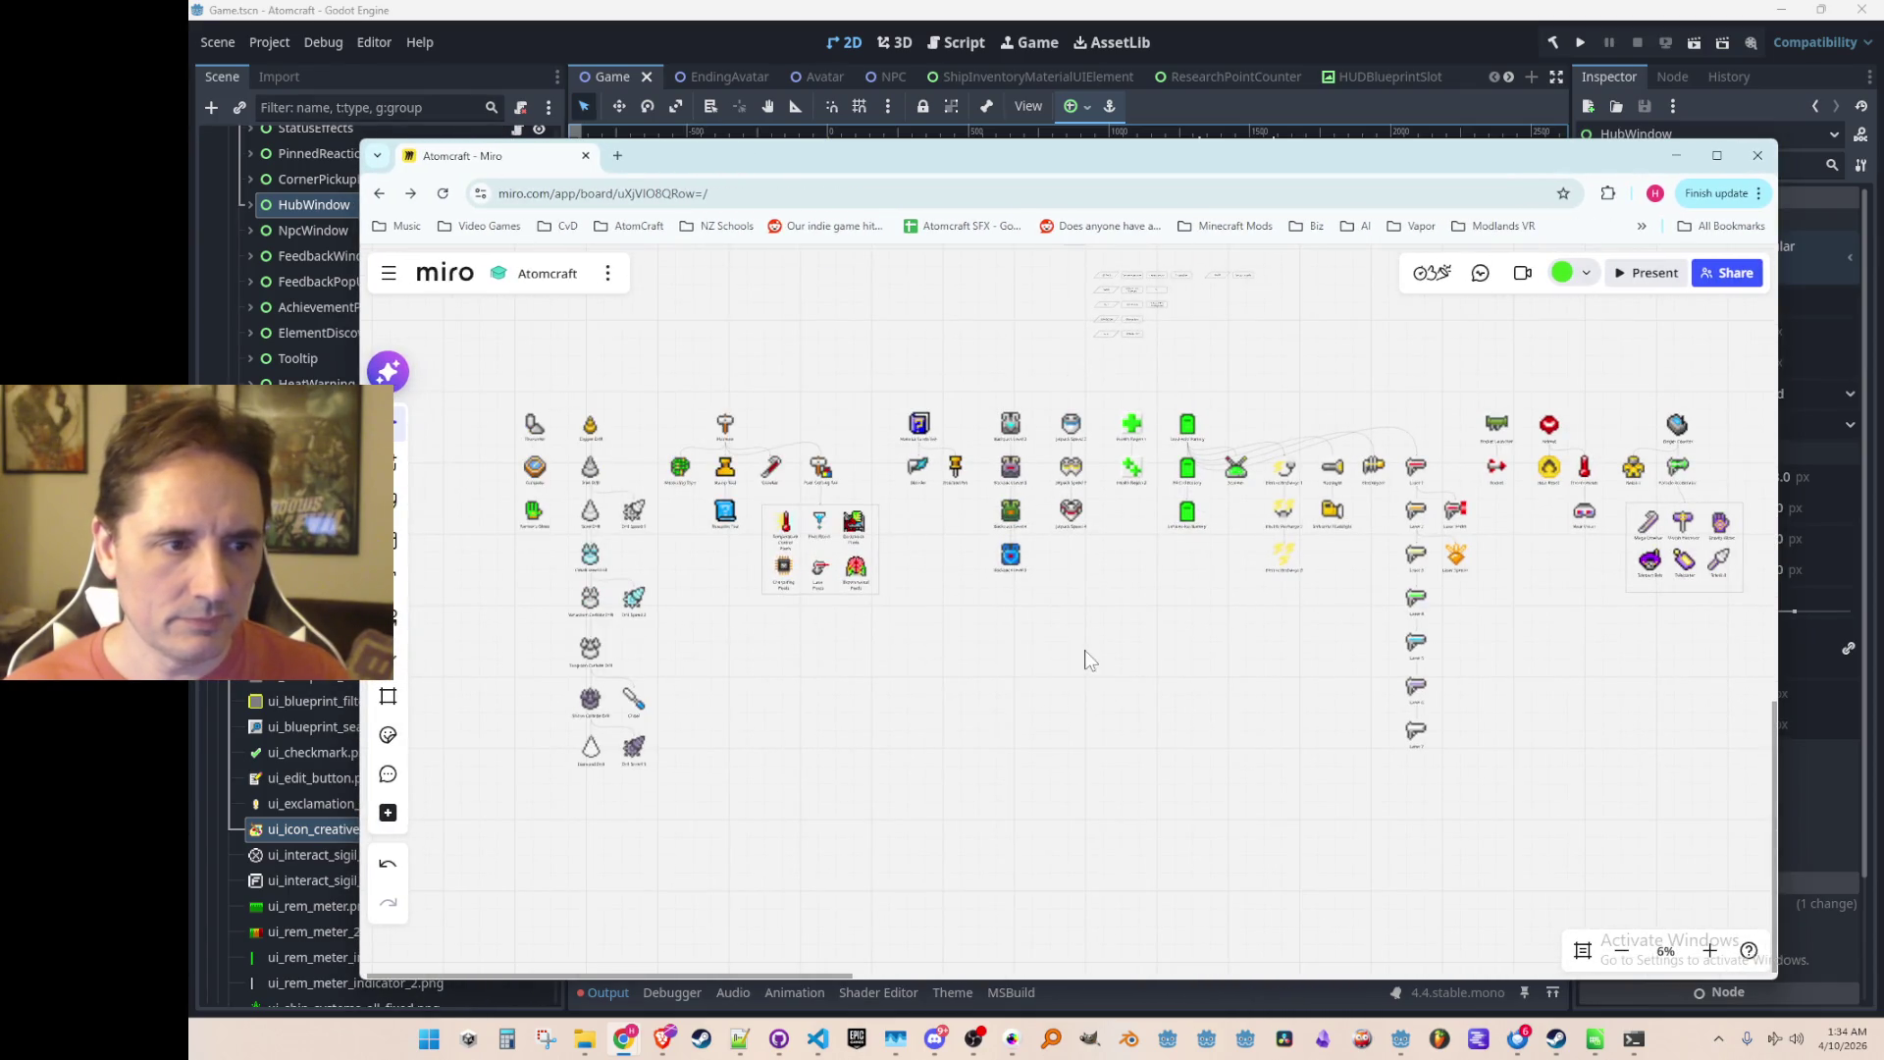
pyautogui.scroll(1, 1070, 660)
pyautogui.scroll(4, 883, 652)
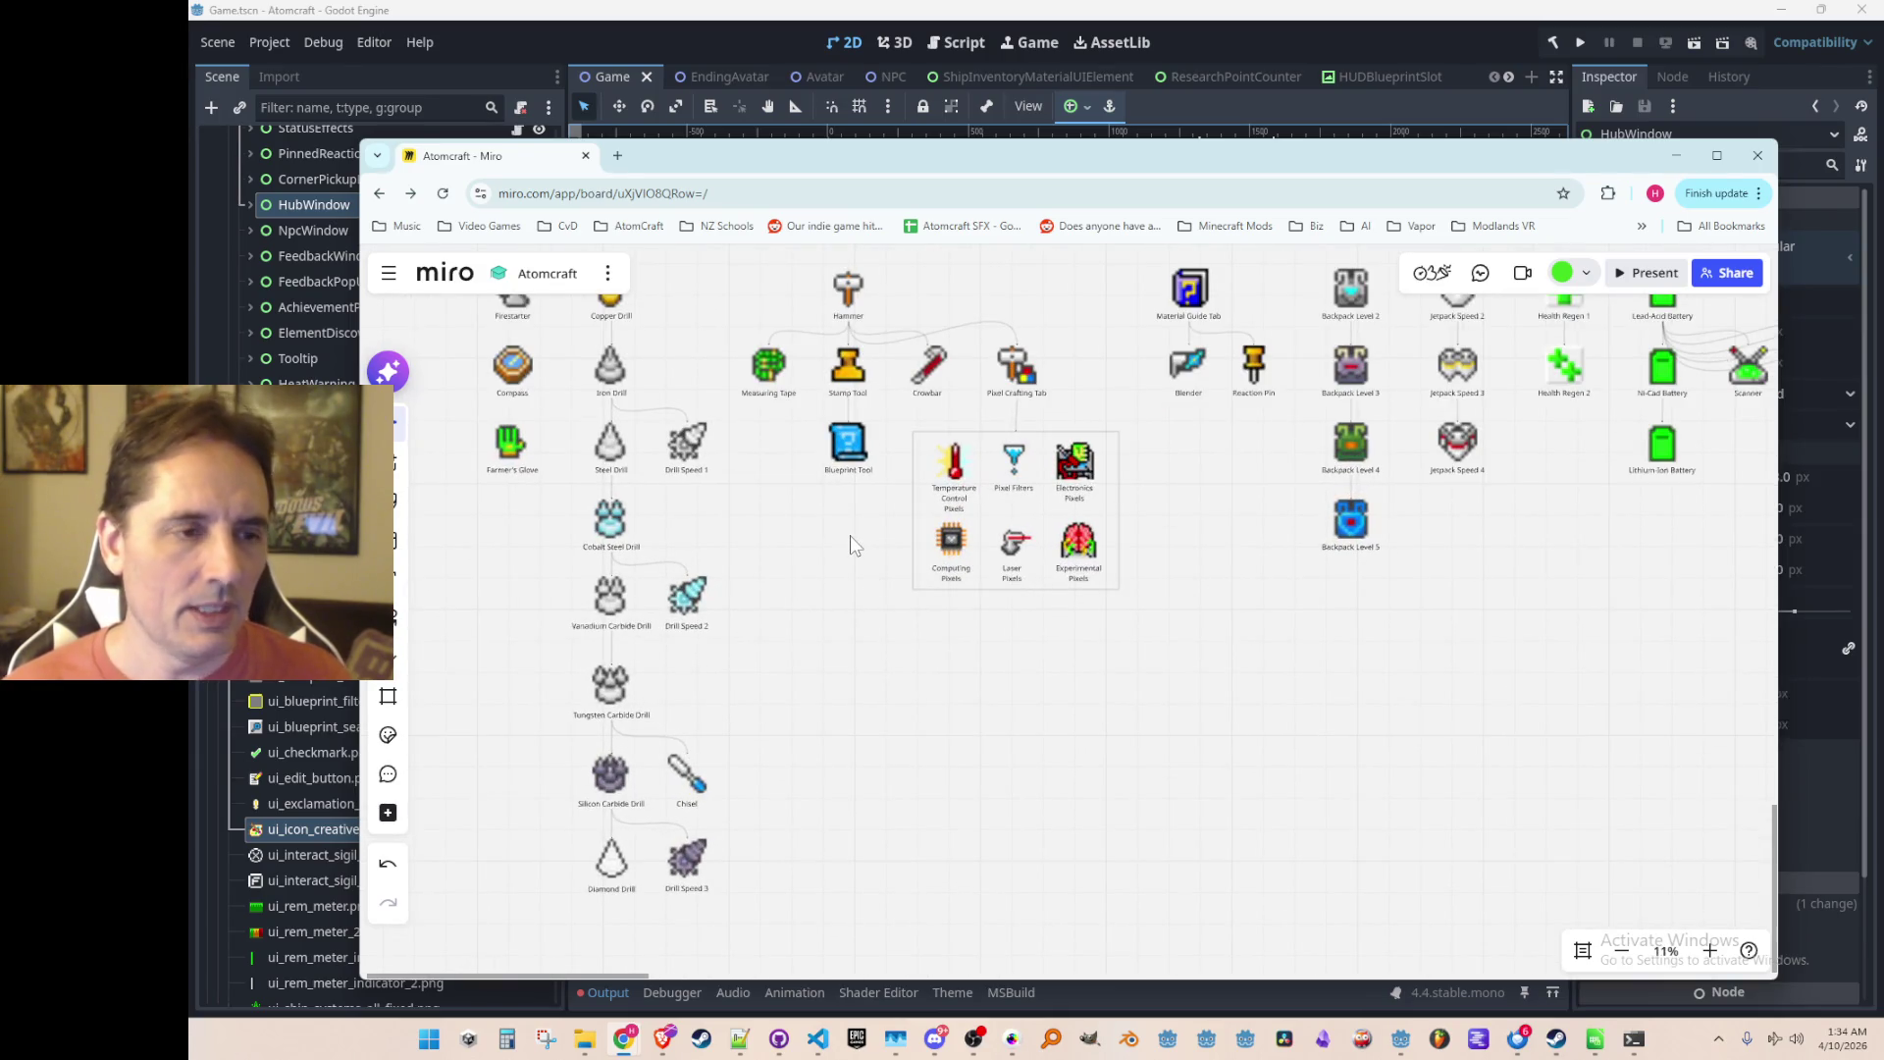
pyautogui.scroll(1, 849, 536)
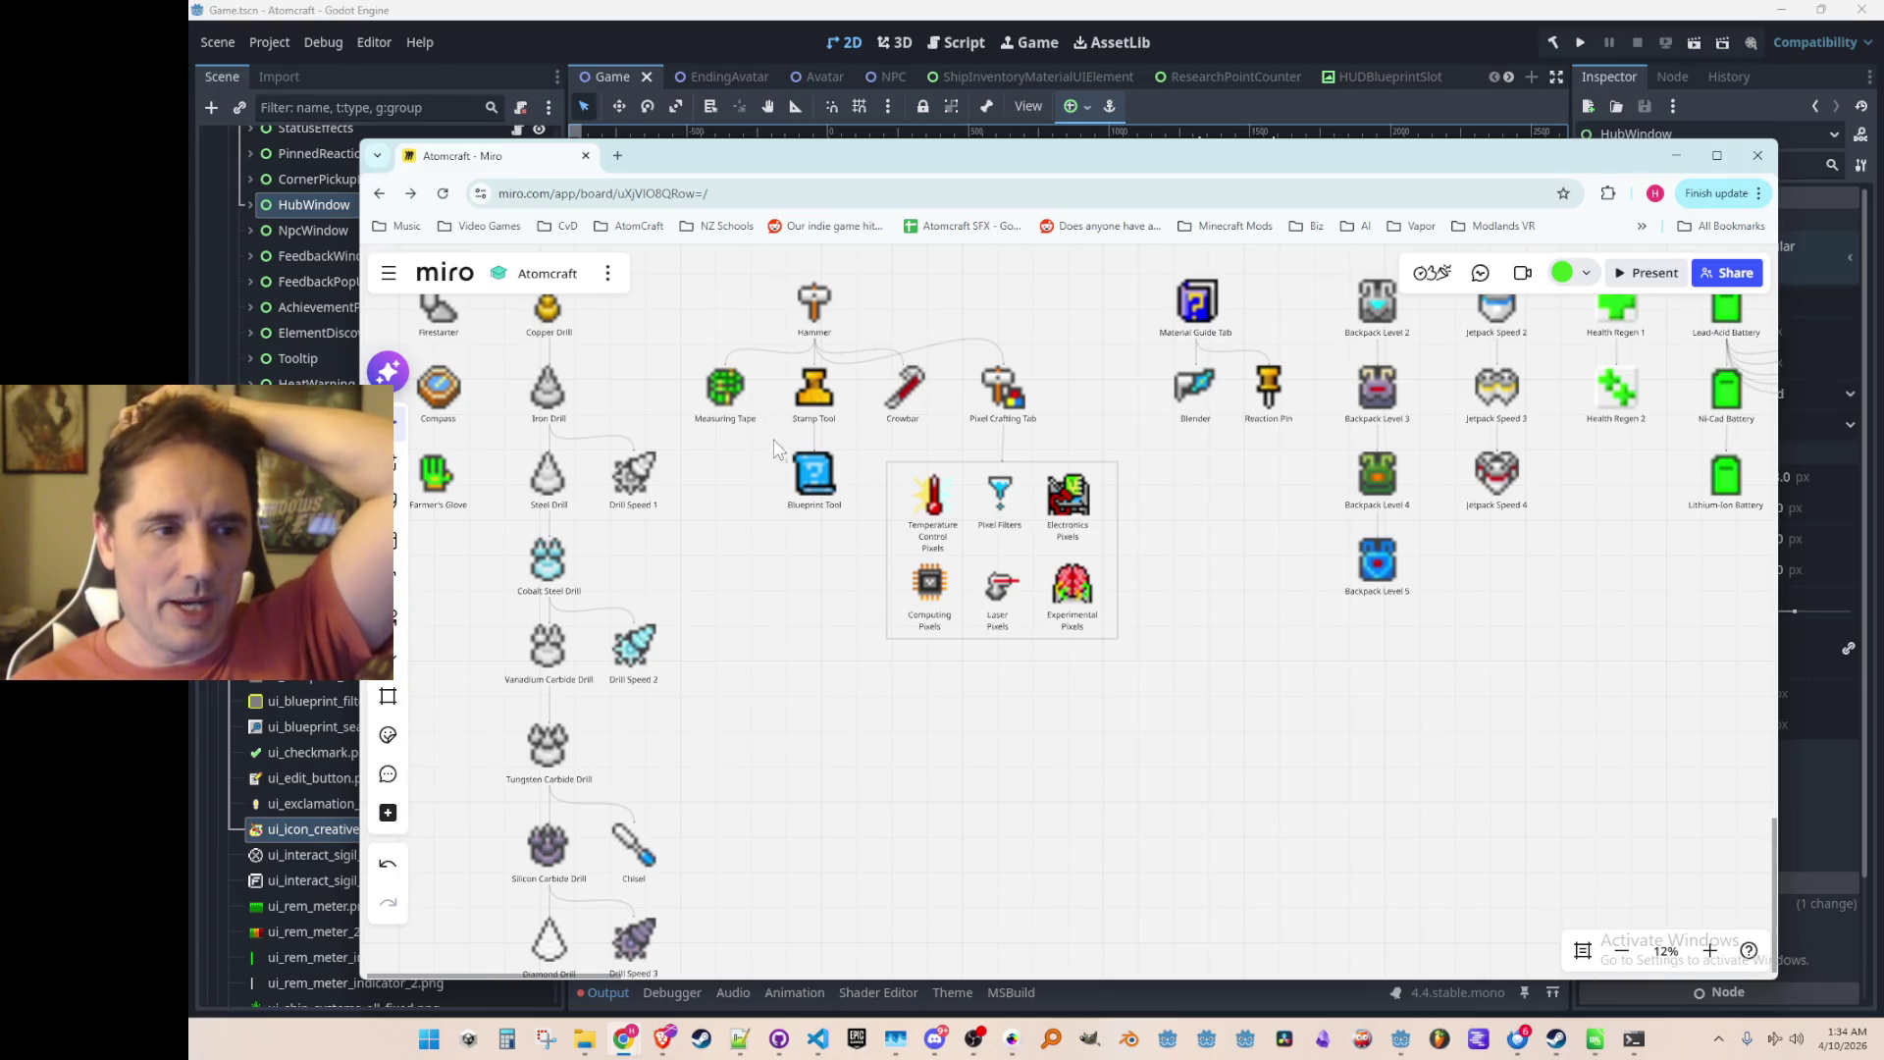
pyautogui.scroll(-1, 868, 539)
pyautogui.scroll(1, 888, 562)
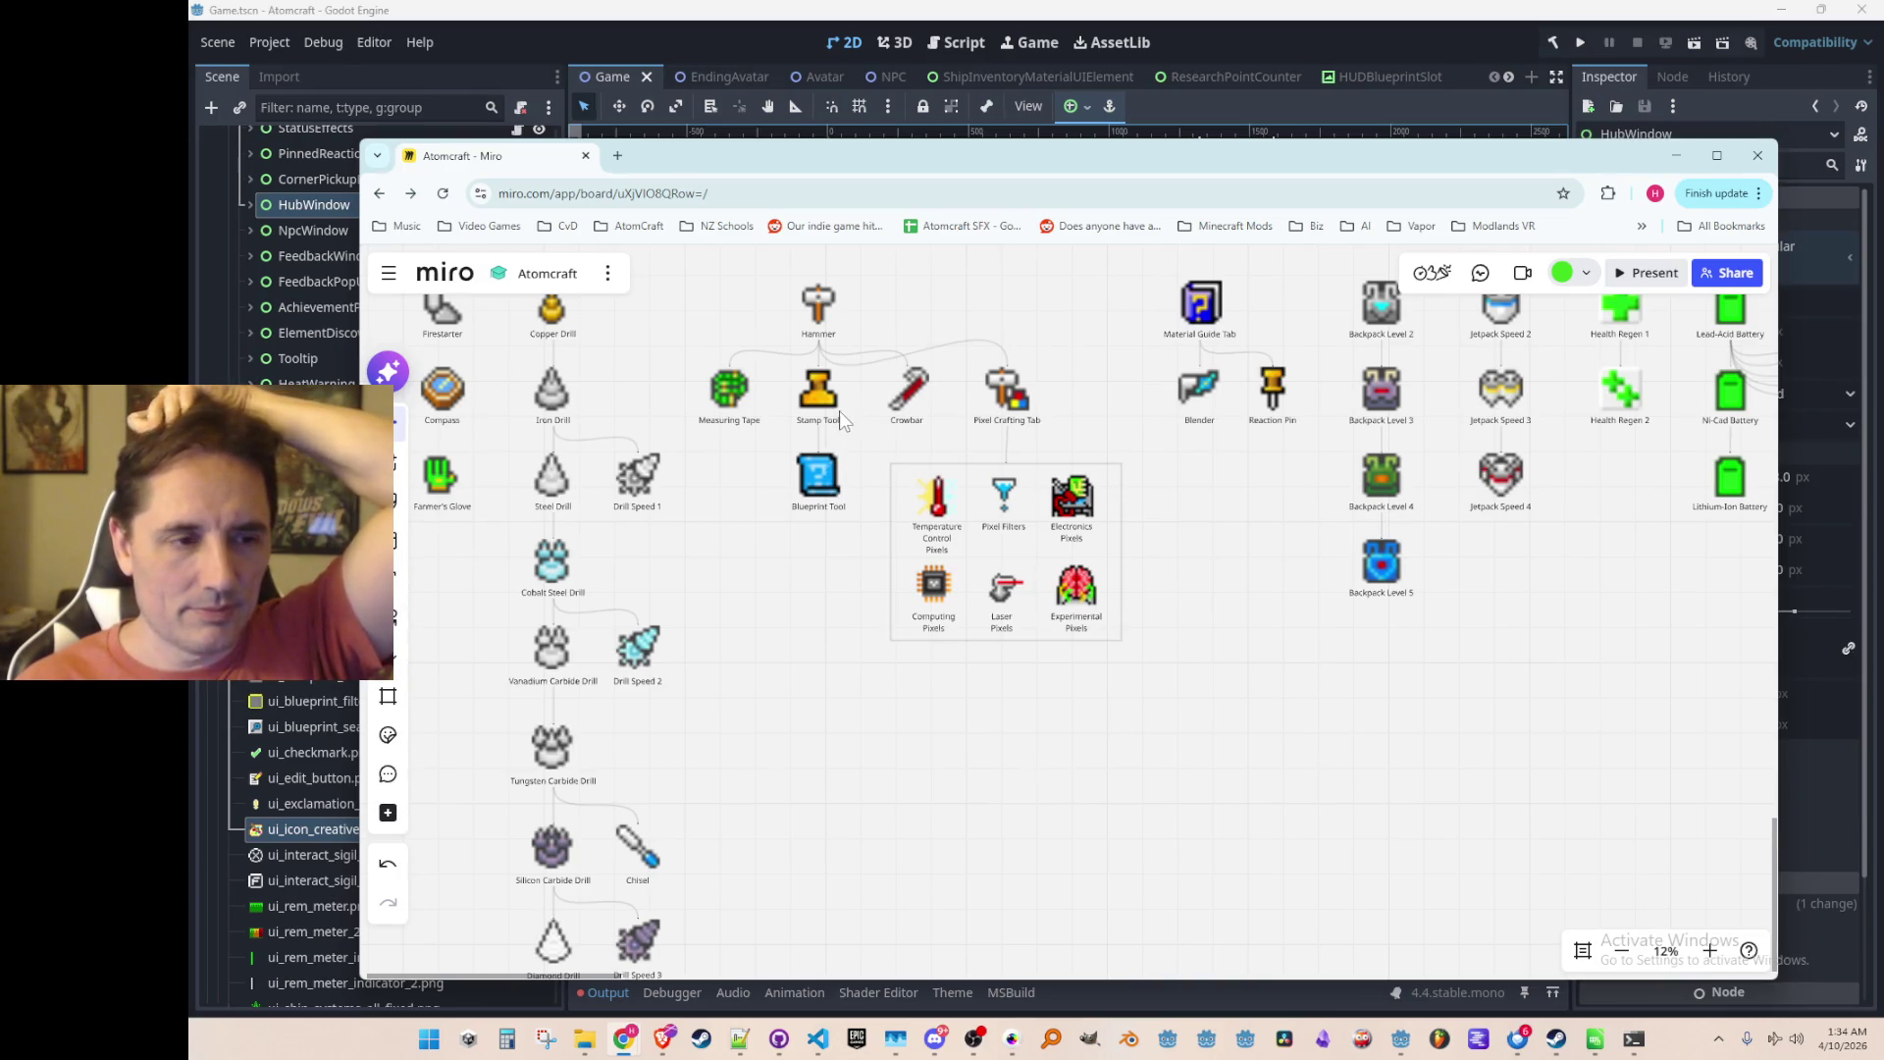
pyautogui.scroll(-3, 844, 413)
pyautogui.scroll(4, 868, 562)
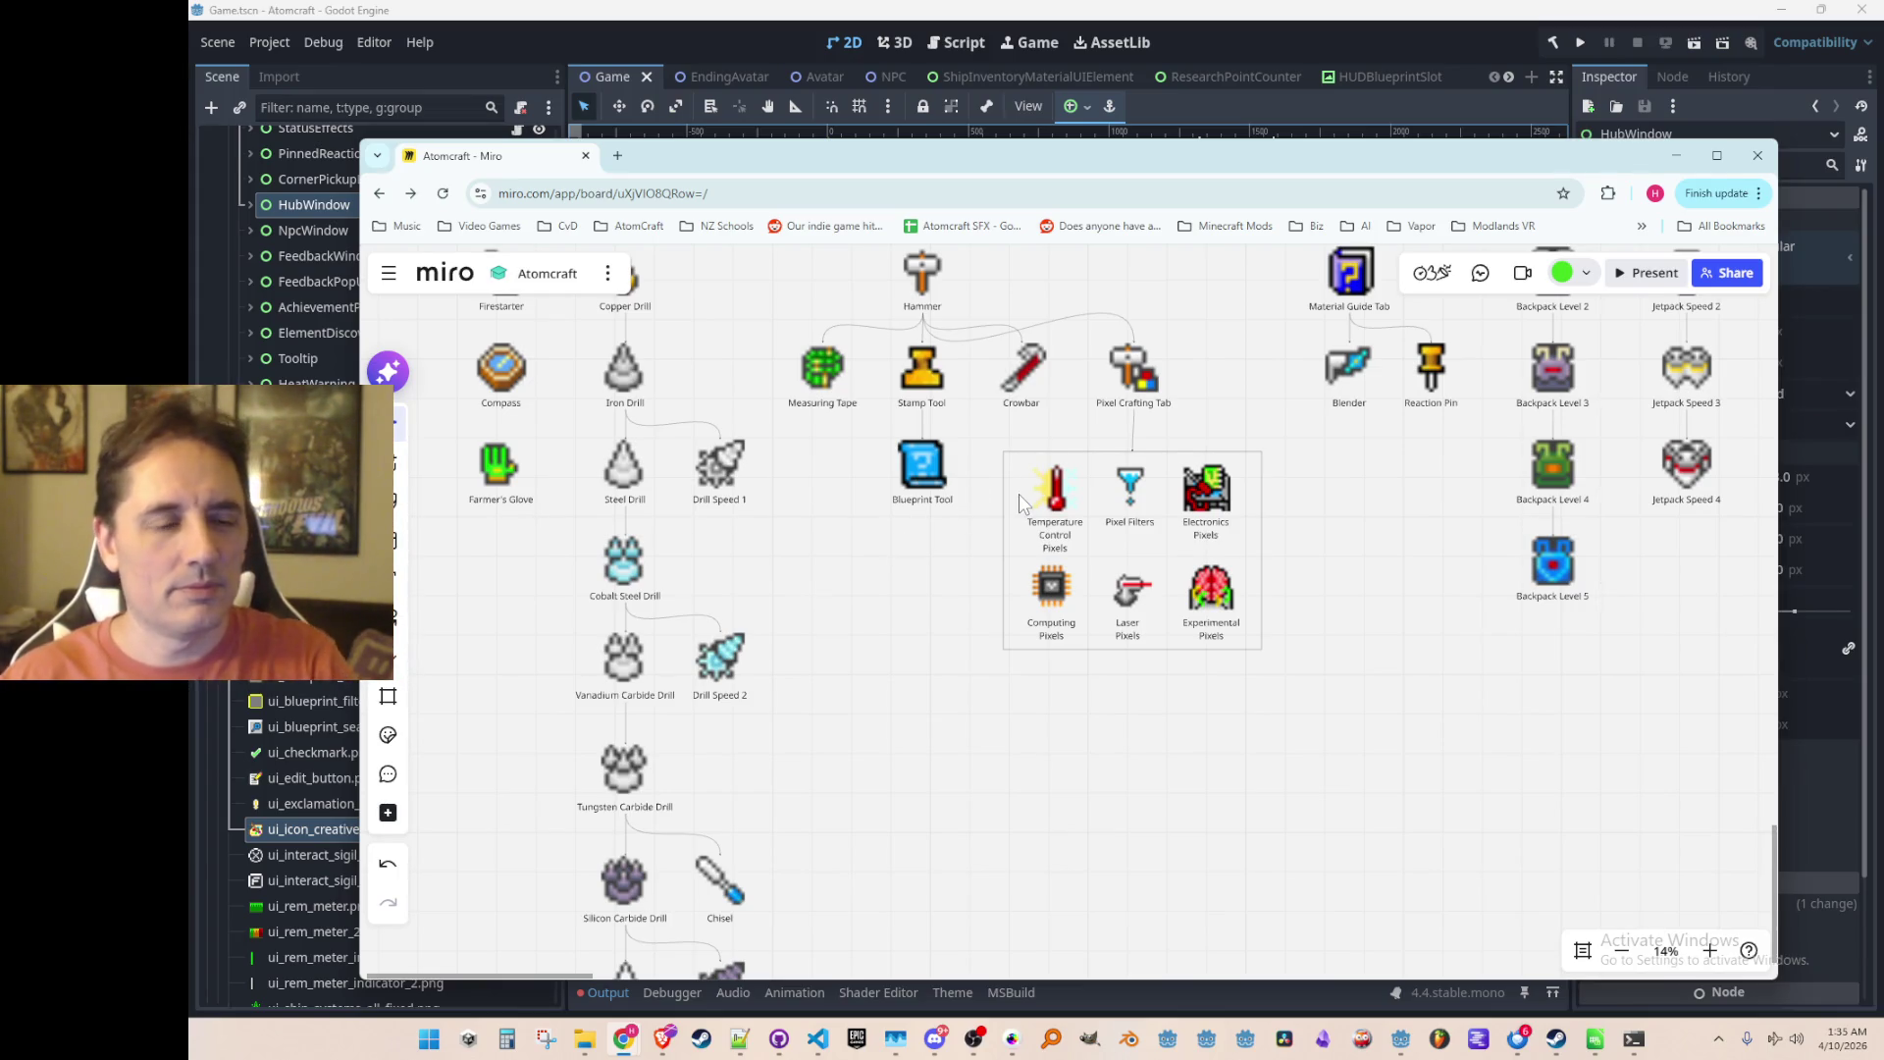
pyautogui.scroll(-1, 1065, 502)
pyautogui.scroll(1, 1045, 491)
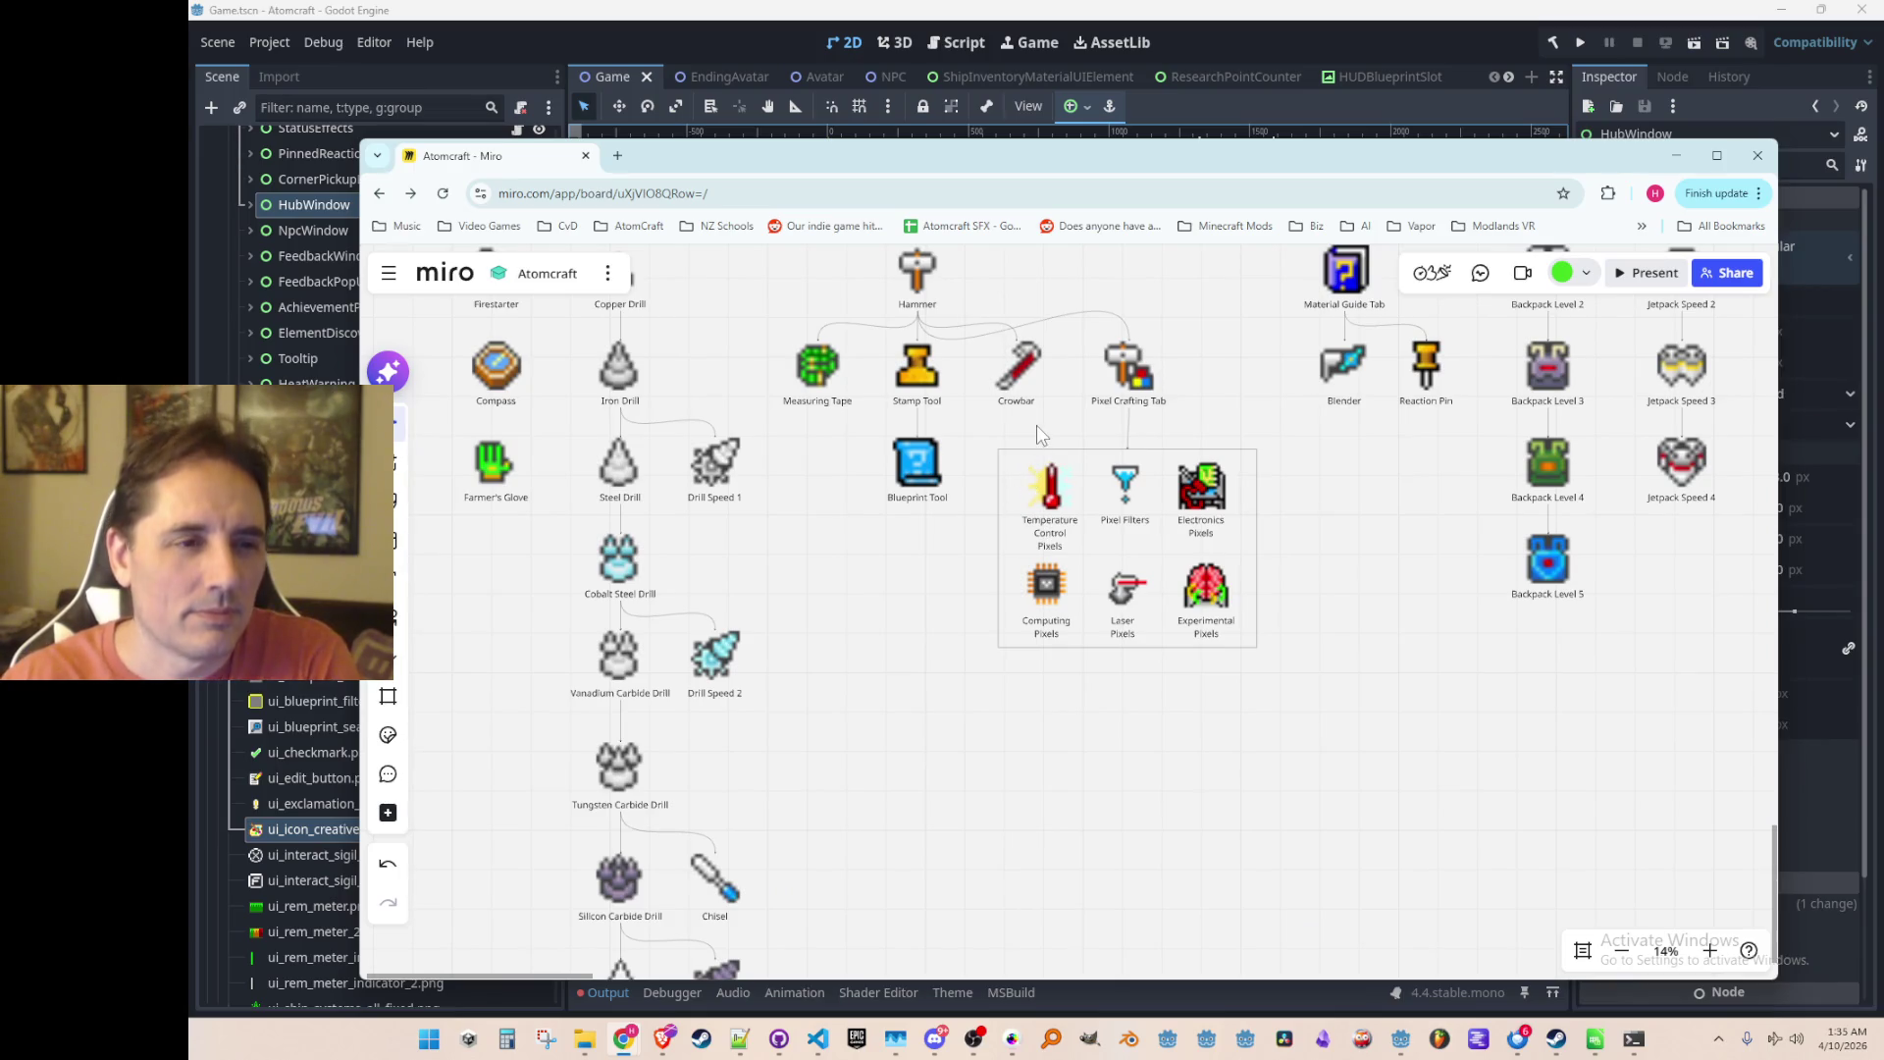
pyautogui.scroll(-5, 1050, 444)
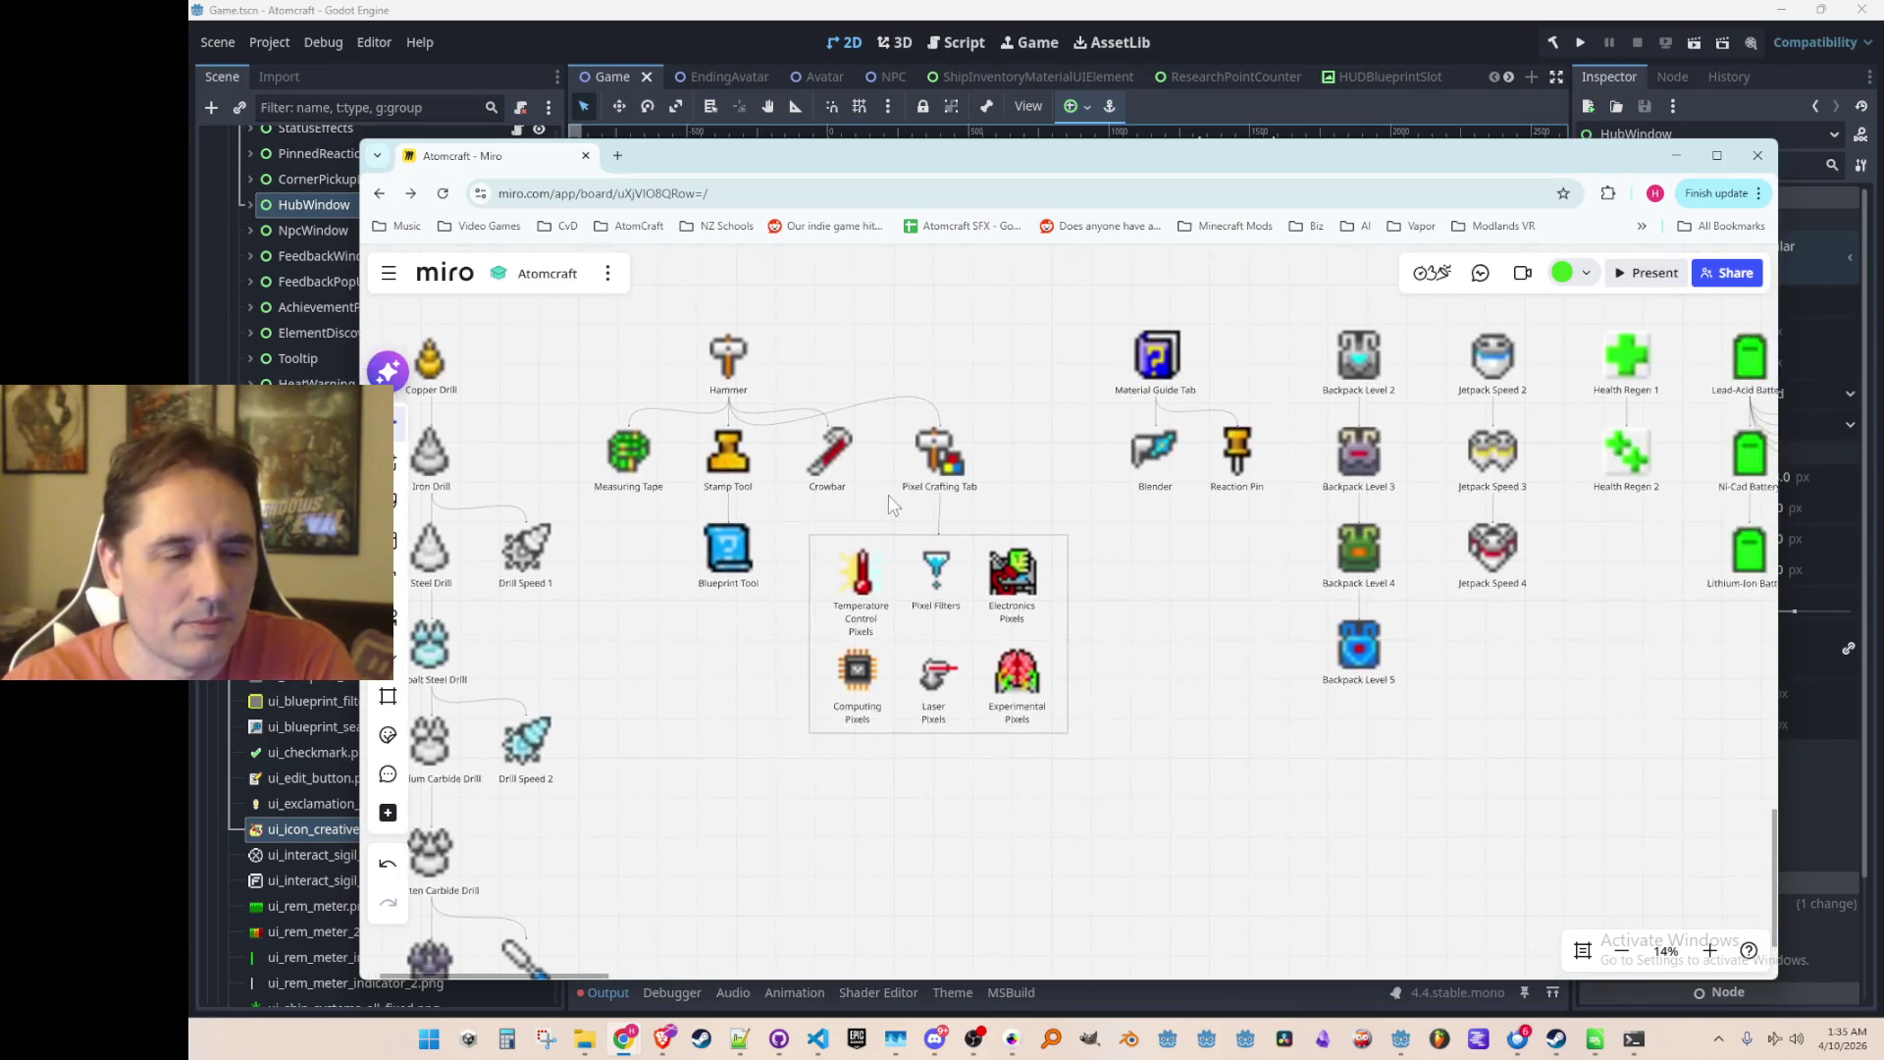
pyautogui.scroll(4, 889, 553)
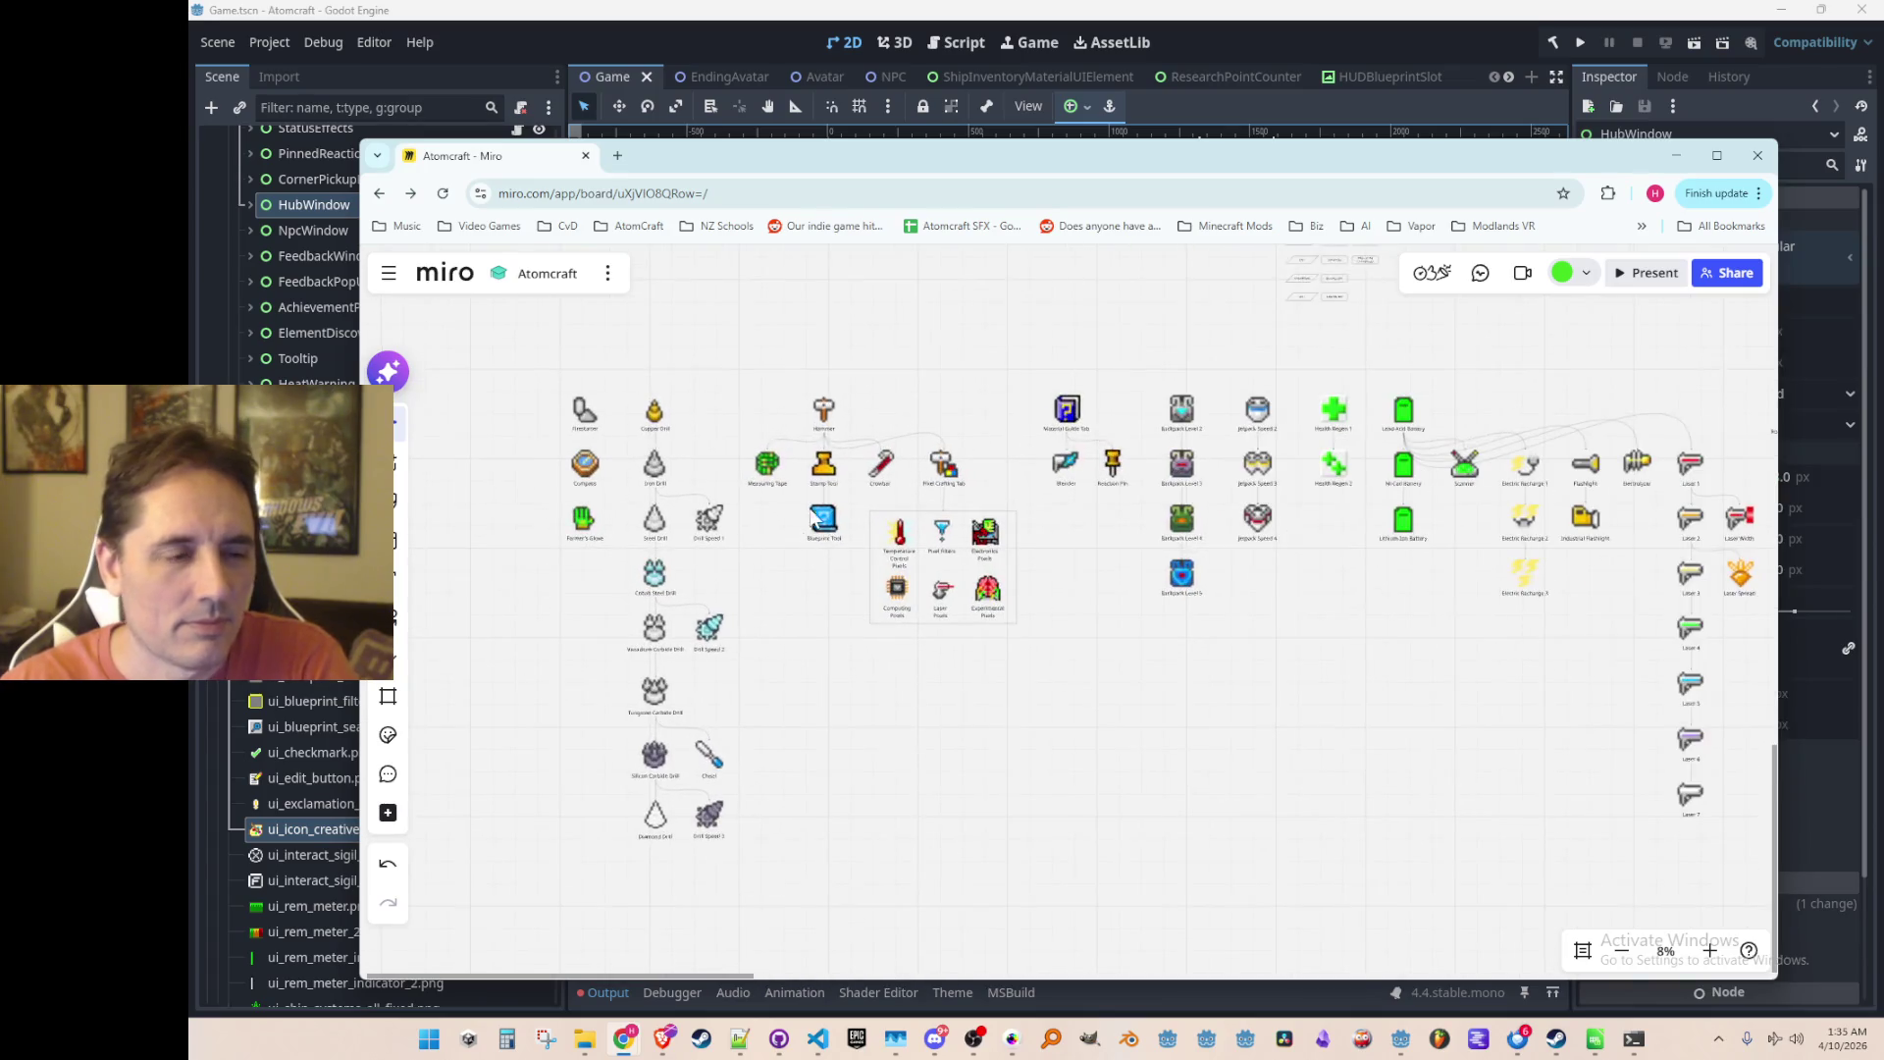
pyautogui.scroll(1, 822, 574)
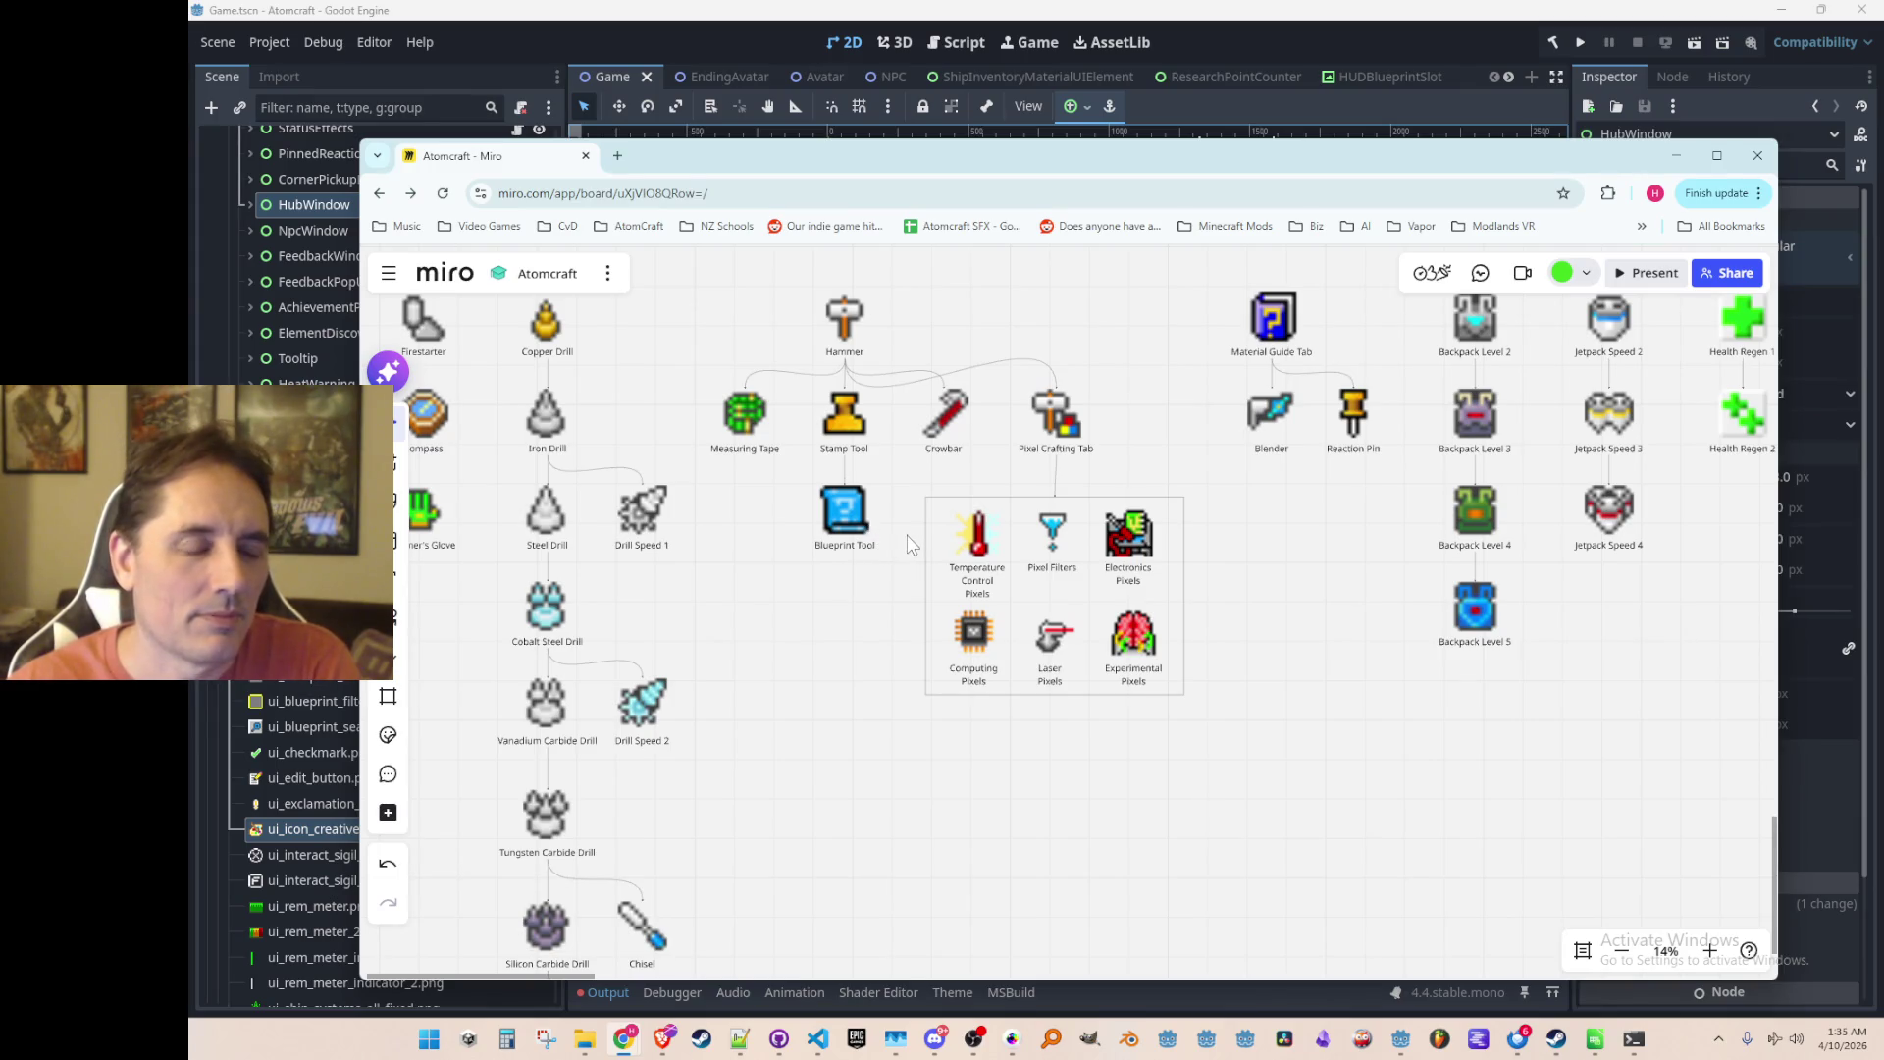
# Step: Move the Pixel Crafting Tab group under Blueprint Tool
pyautogui.moveTo(1170, 424)
pyautogui.mouseDown()
pyautogui.moveTo(1102, 678)
pyautogui.moveTo(989, 714)
pyautogui.mouseUp()
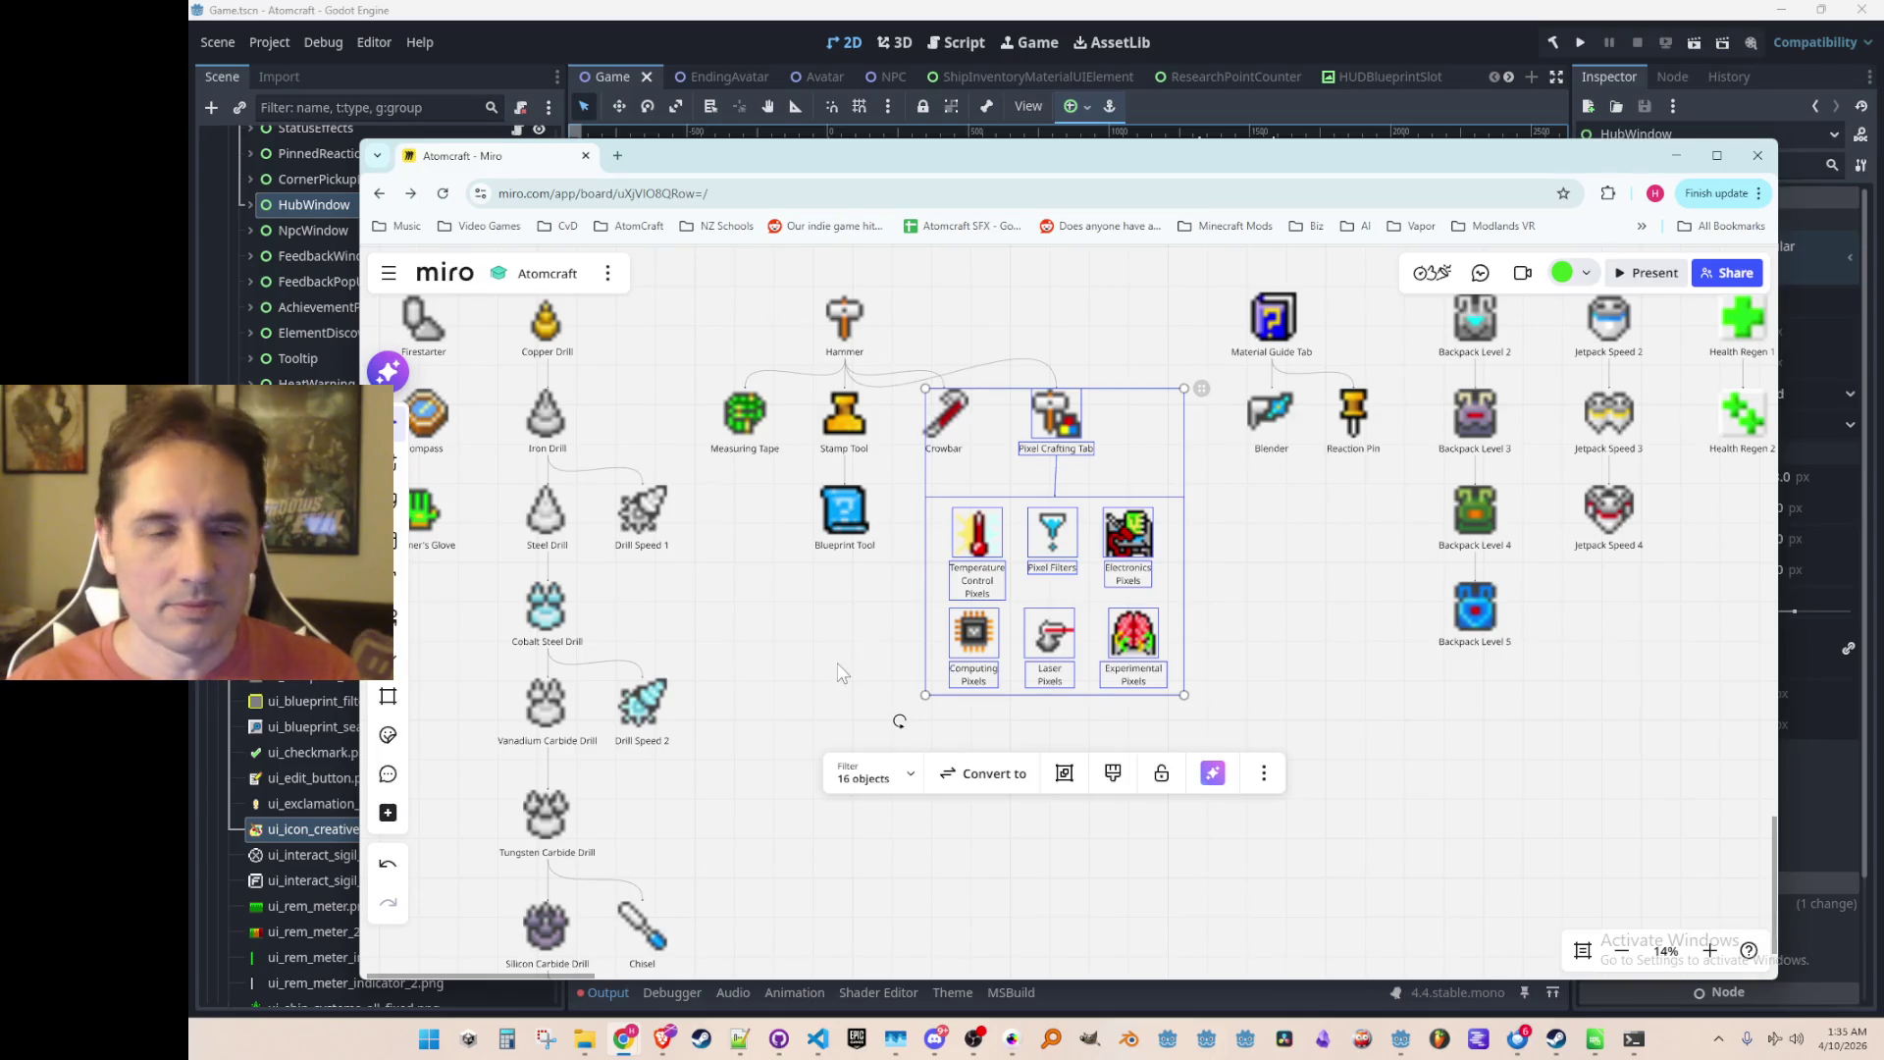
pyautogui.scroll(-3, 841, 674)
pyautogui.scroll(2, 962, 637)
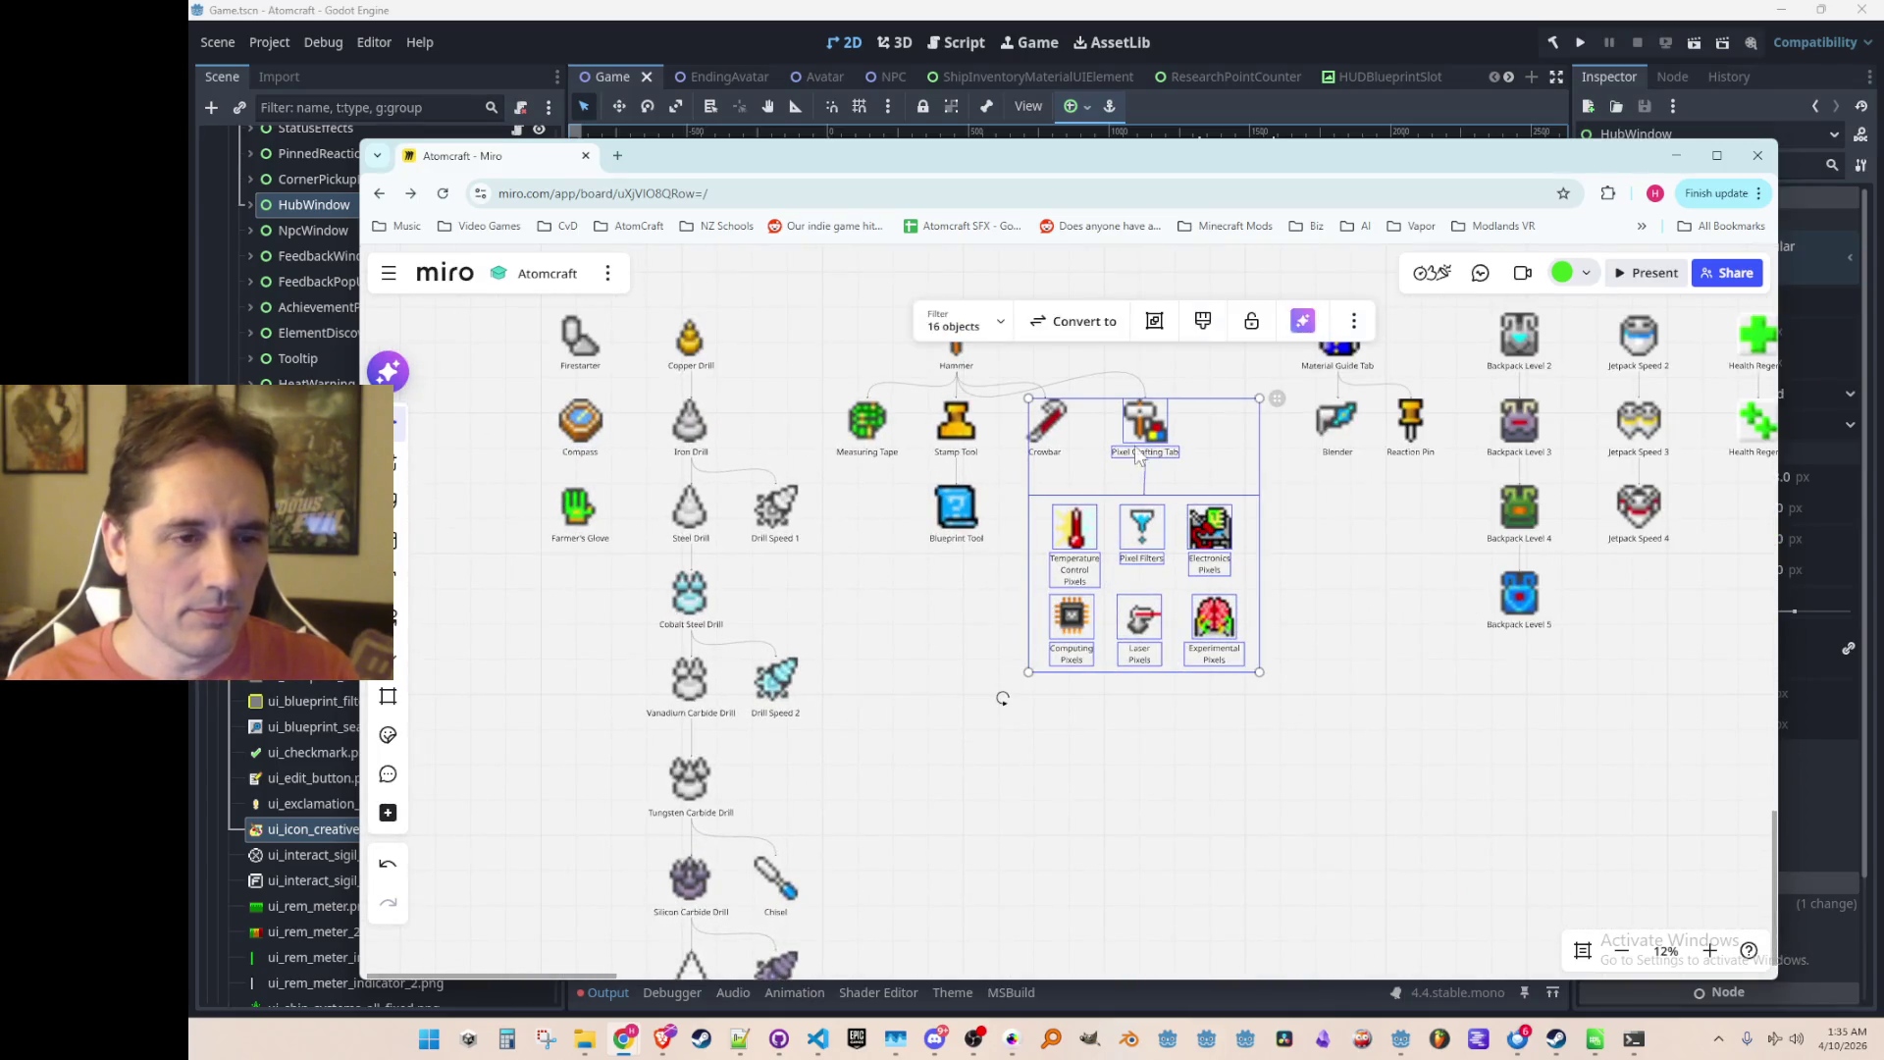
pyautogui.moveTo(1150, 429)
pyautogui.mouseDown()
pyautogui.moveTo(997, 595)
pyautogui.moveTo(961, 596)
pyautogui.moveTo(893, 399)
pyautogui.moveTo(1133, 397)
pyautogui.mouseUp()
pyautogui.scroll(2, 1071, 497)
pyautogui.click(960, 558)
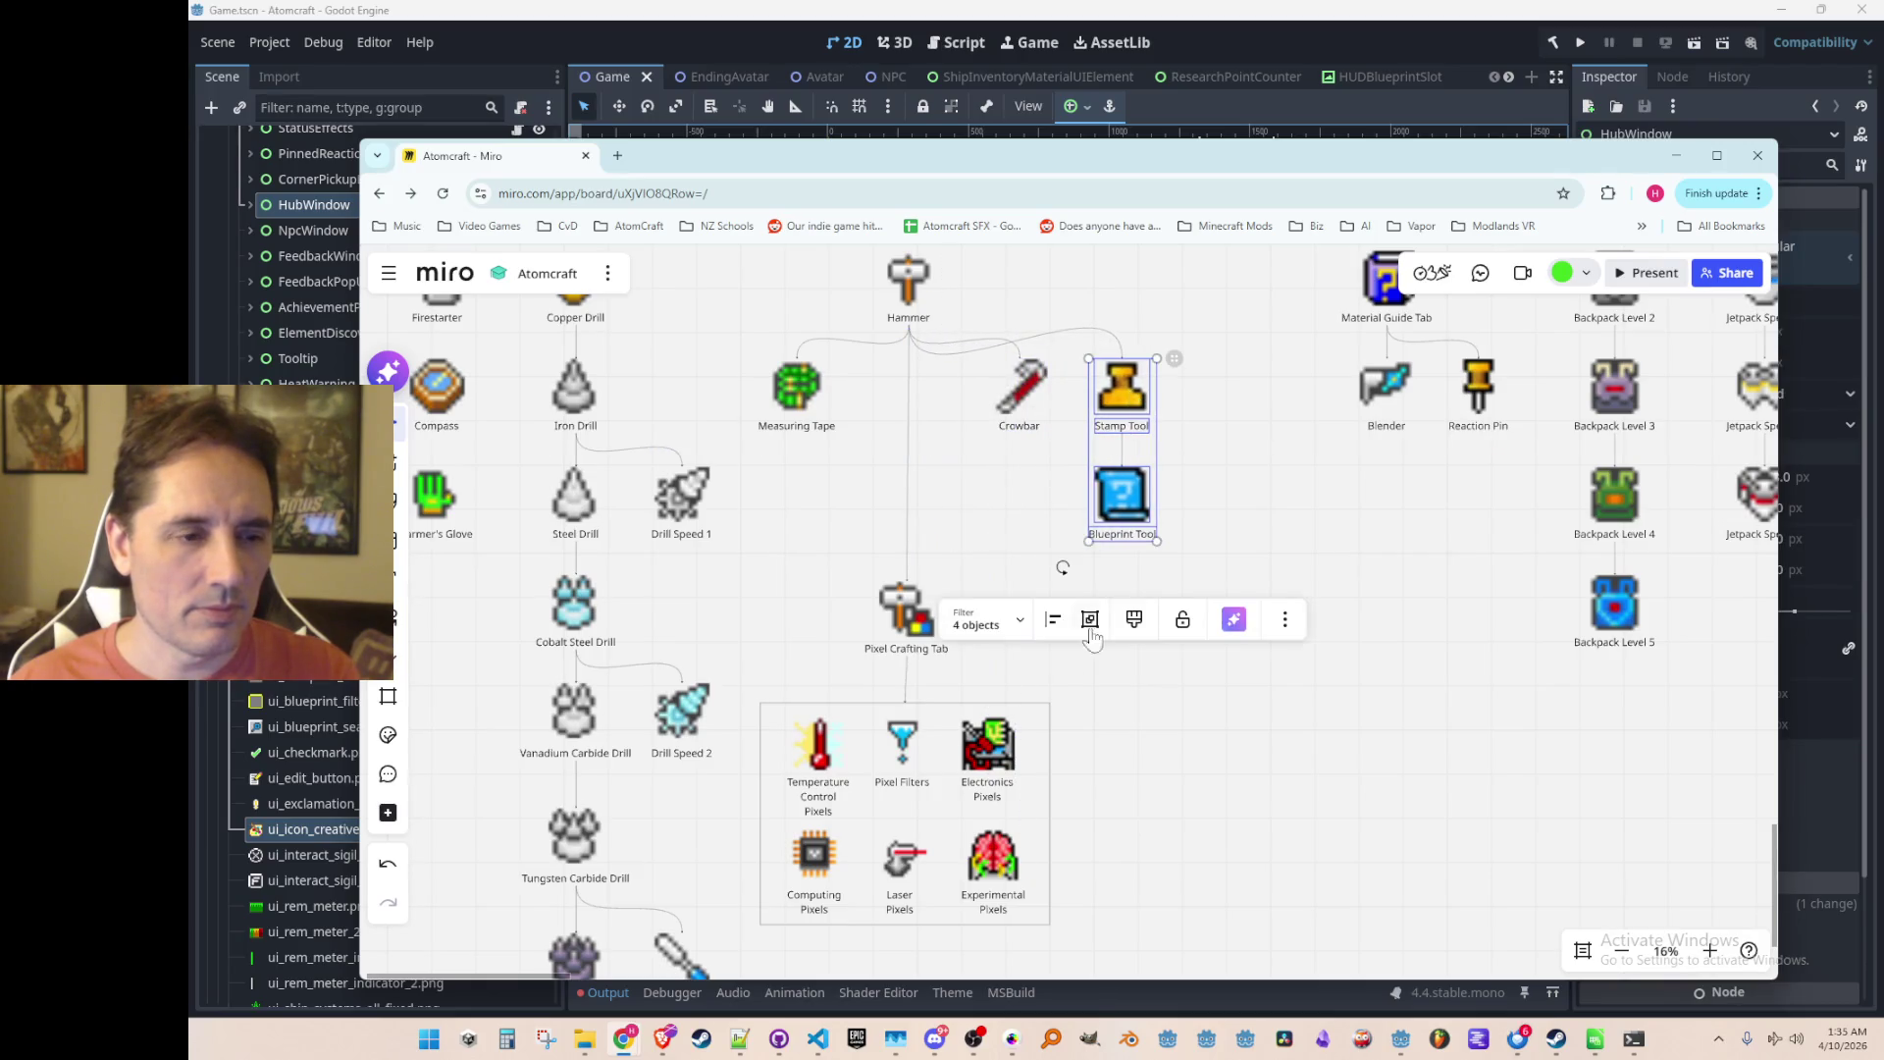
pyautogui.click(1026, 506)
# Step: Move Pixel Crafting Tab and its pixel group up about 150 px
pyautogui.scroll(-2, 1039, 539)
pyautogui.moveTo(1086, 538)
pyautogui.mouseDown()
pyautogui.moveTo(879, 857)
pyautogui.moveTo(839, 846)
pyautogui.mouseUp()
pyautogui.moveTo(981, 567); pyautogui.dragTo(988, 372)
pyautogui.click(1179, 492)
pyautogui.scroll(1, 1205, 502)
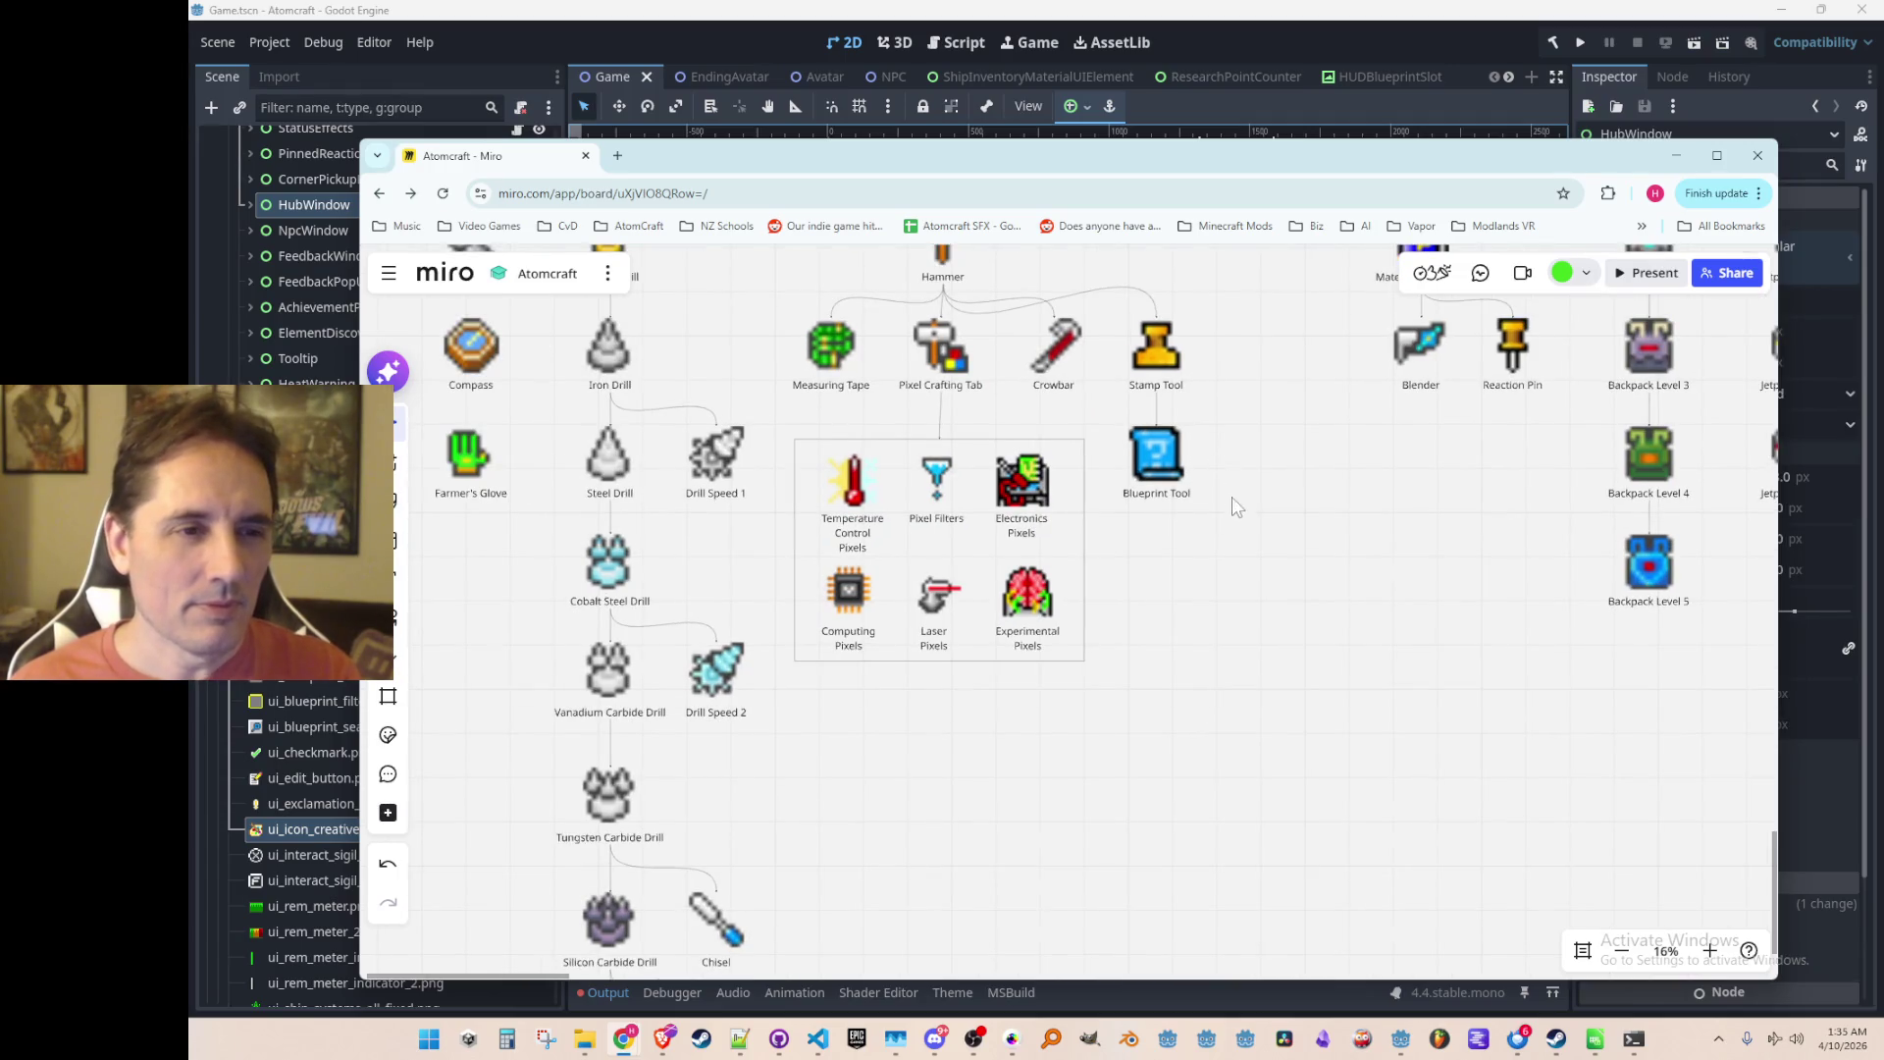
pyautogui.scroll(1, 1232, 496)
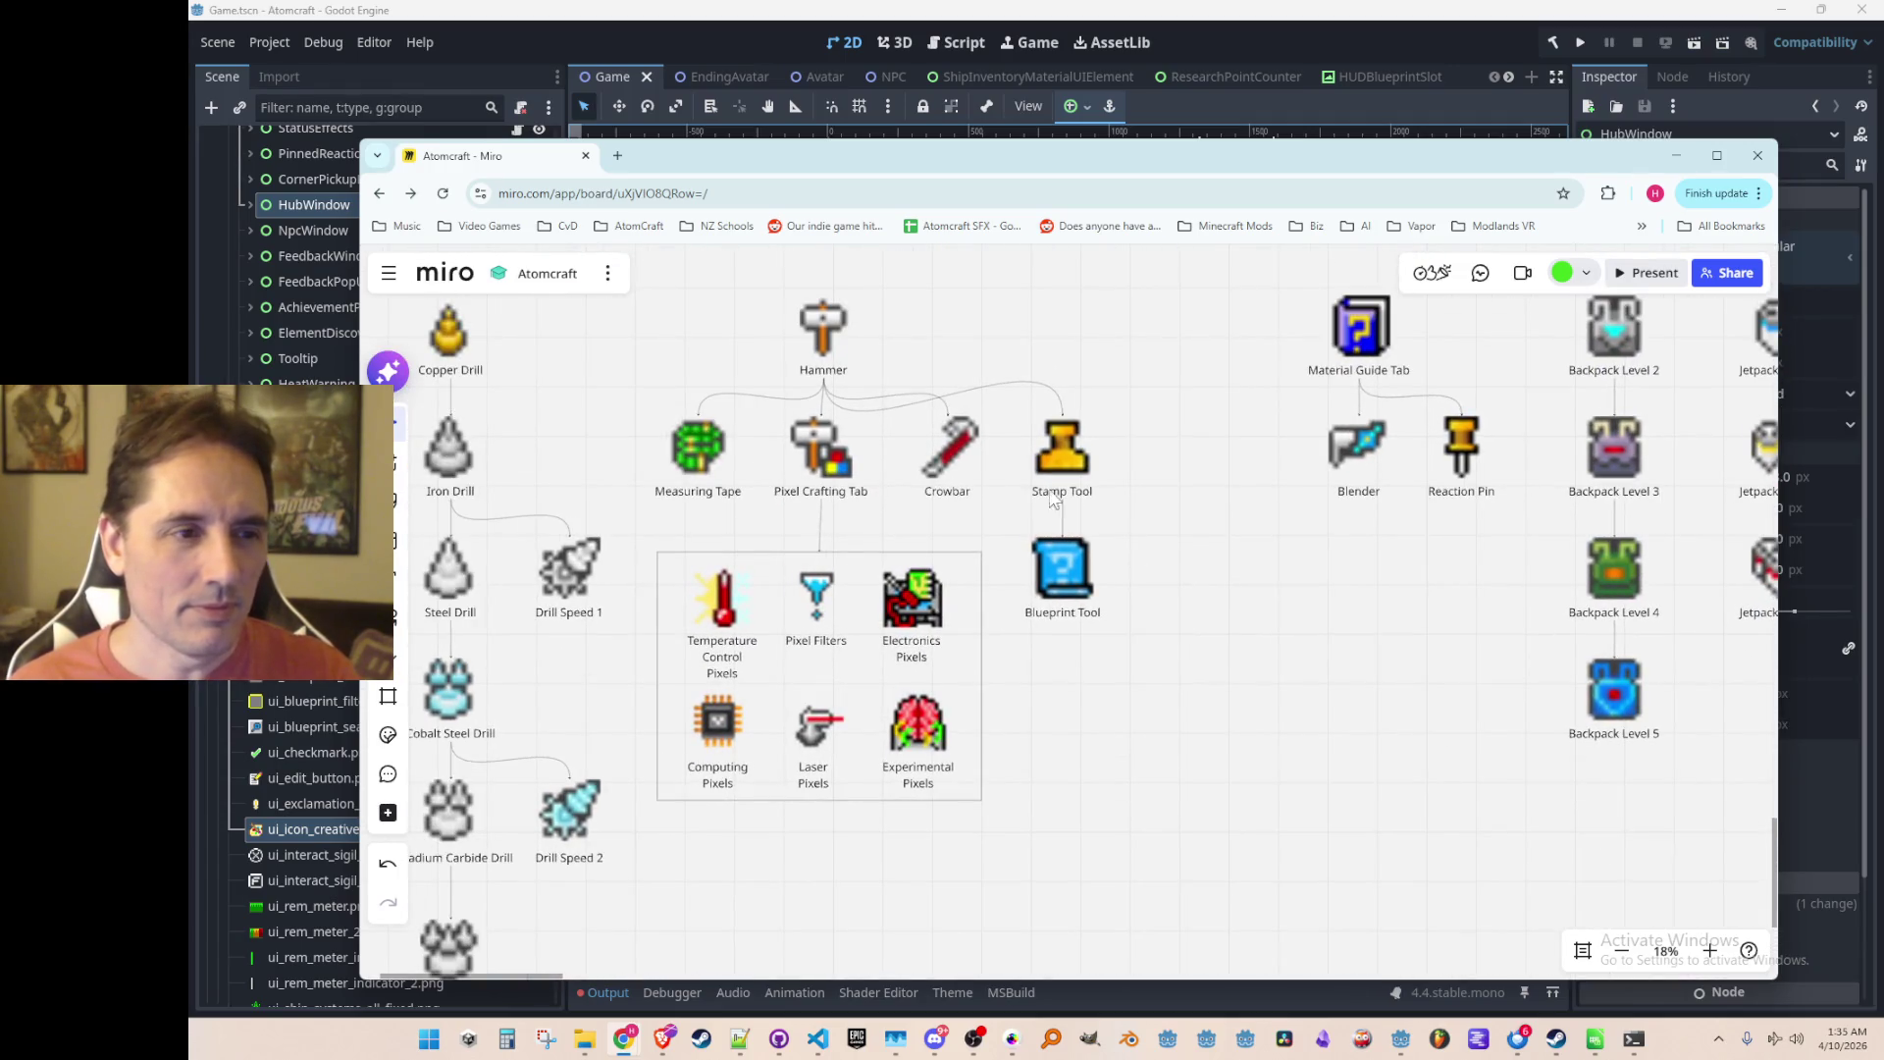
# Step: Place Measuring Tape in line with Stamp Tool and Crowbar right of Pixel Crafting Tab
pyautogui.moveTo(744, 433)
pyautogui.mouseDown()
pyautogui.moveTo(1005, 424)
pyautogui.moveTo(1209, 359)
pyautogui.moveTo(1226, 381)
pyautogui.mouseUp()
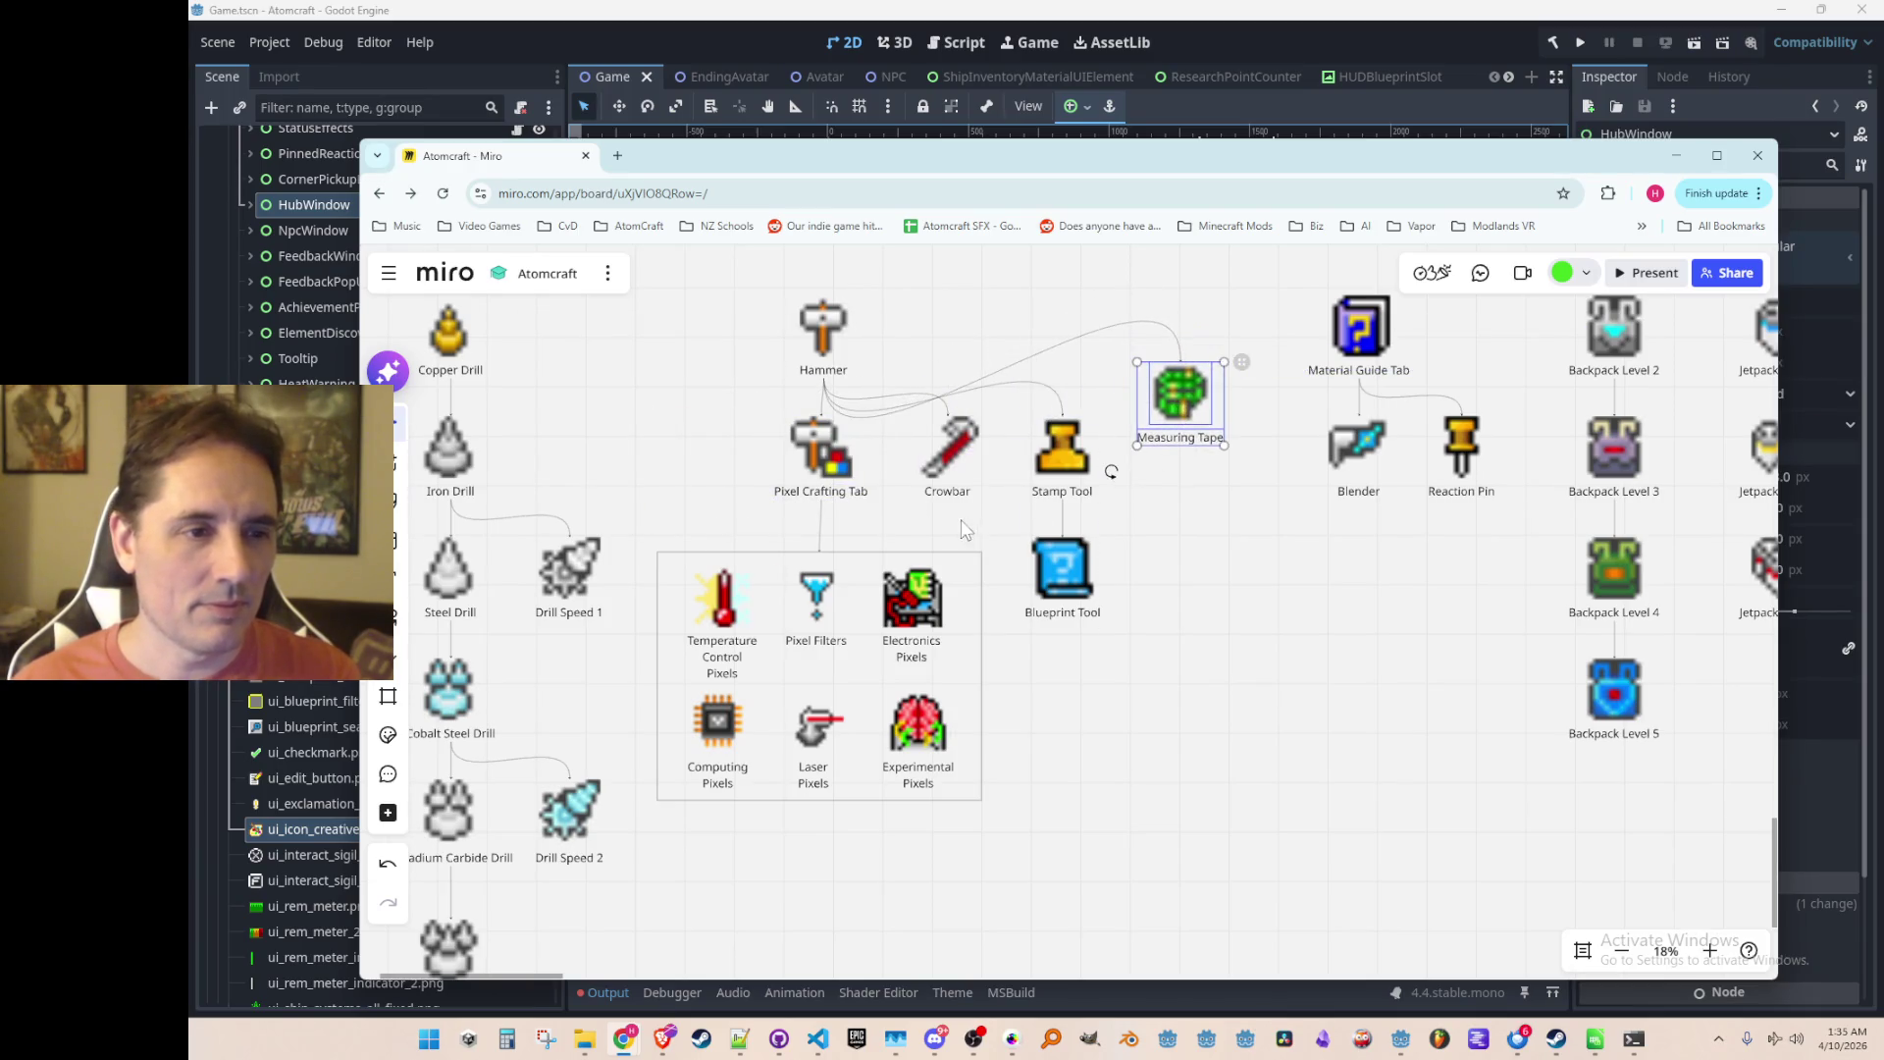
pyautogui.click(893, 512)
pyautogui.click(947, 456)
pyautogui.moveTo(947, 462)
pyautogui.mouseDown()
pyautogui.moveTo(693, 454)
pyautogui.moveTo(722, 457)
pyautogui.mouseUp()
pyautogui.click(1180, 412)
pyautogui.moveTo(1181, 404)
pyautogui.mouseDown()
pyautogui.moveTo(1192, 457)
pyautogui.moveTo(1172, 458)
pyautogui.mouseUp()
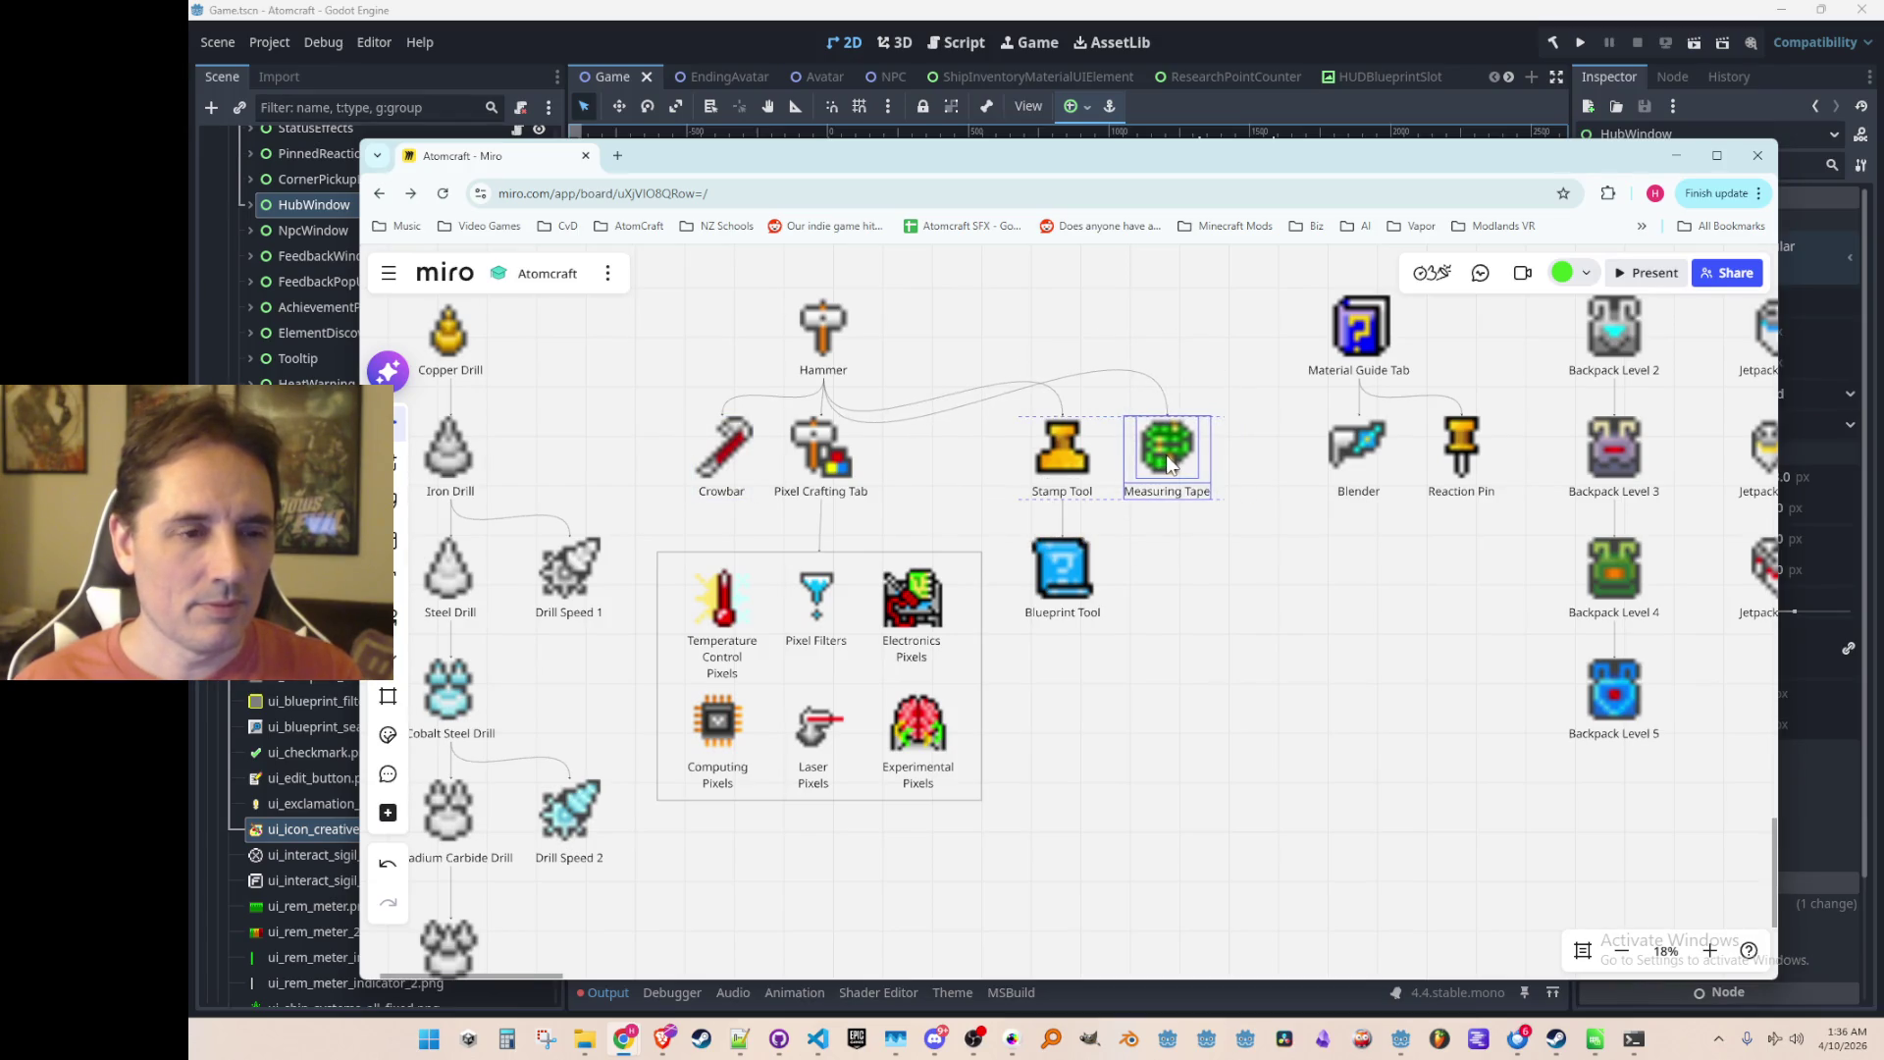
pyautogui.scroll(-3, 1124, 709)
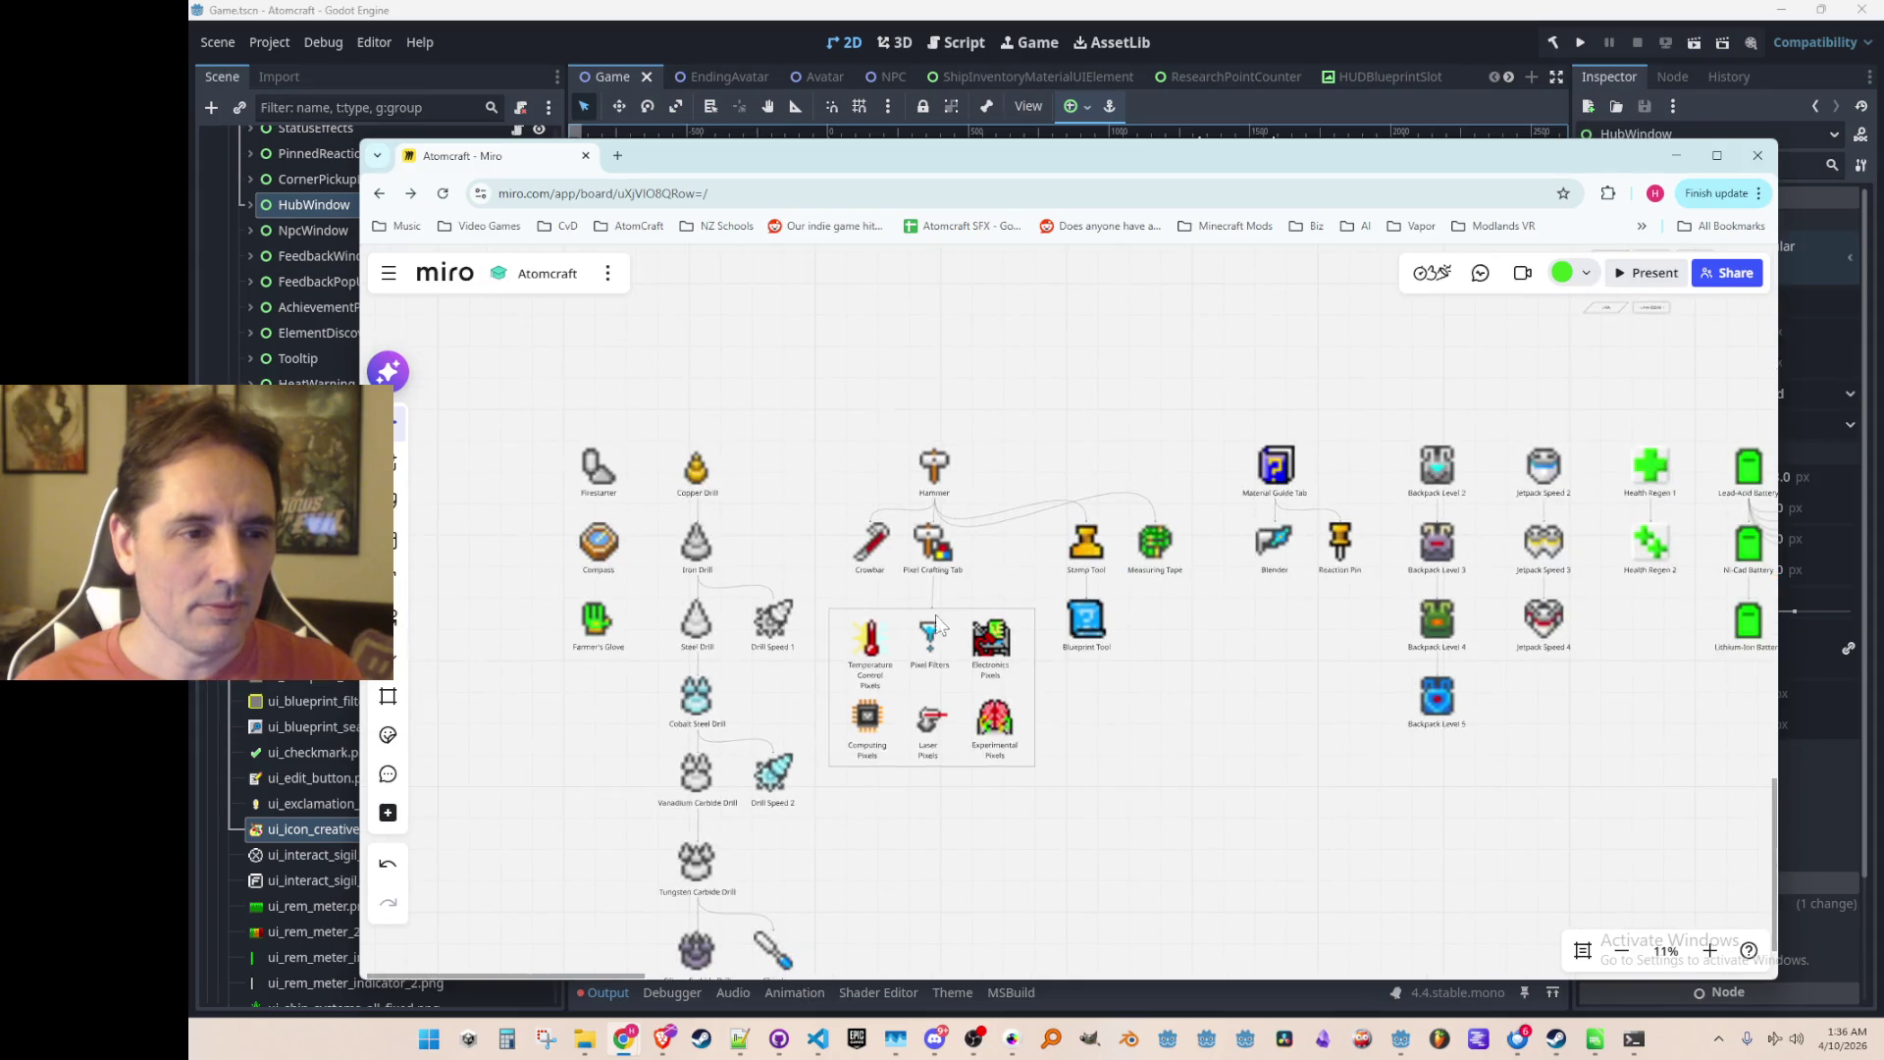
pyautogui.scroll(2, 918, 628)
pyautogui.moveTo(795, 511)
pyautogui.mouseDown()
pyautogui.moveTo(874, 579)
pyautogui.moveTo(1017, 549)
pyautogui.mouseUp()
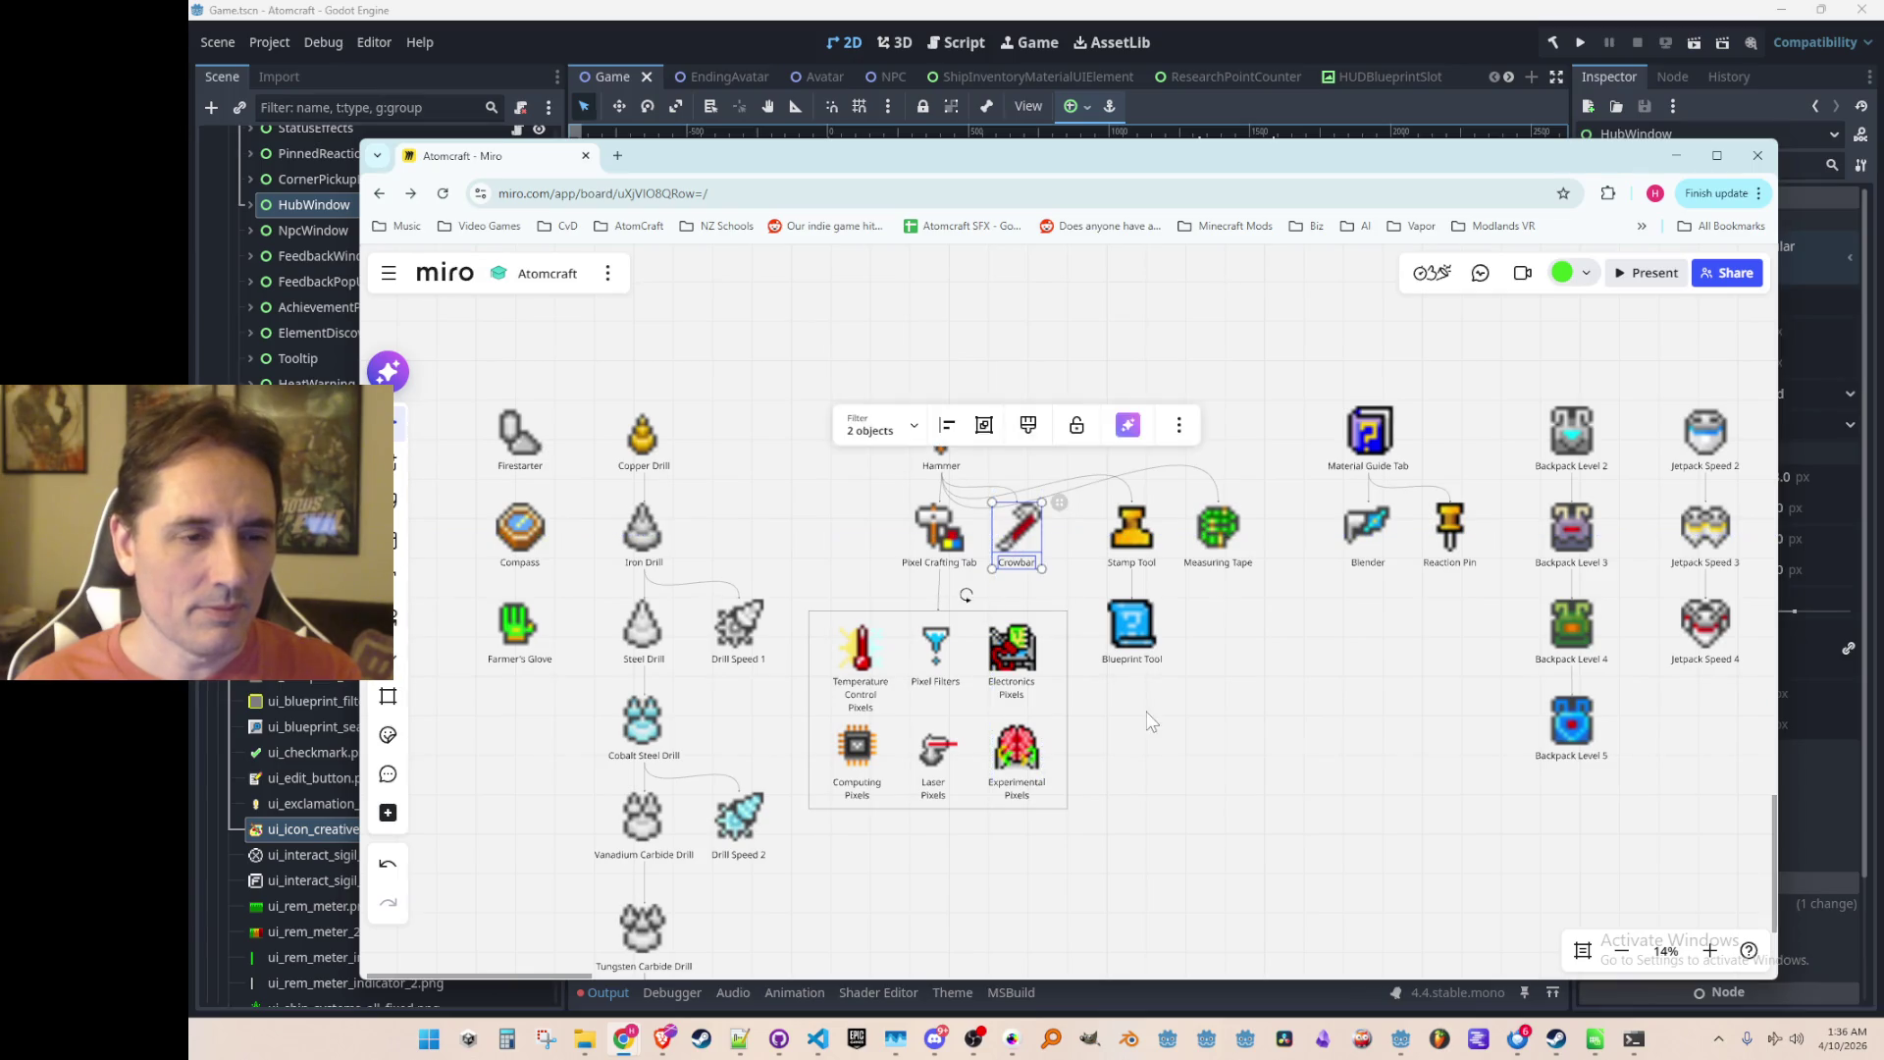
# Step: Shift the 72-item left cluster slightly left
pyautogui.scroll(-4, 829, 569)
pyautogui.moveTo(597, 355)
pyautogui.mouseDown()
pyautogui.moveTo(1056, 866)
pyautogui.moveTo(1176, 900)
pyautogui.mouseUp()
pyautogui.moveTo(1053, 552); pyautogui.dragTo(984, 528)
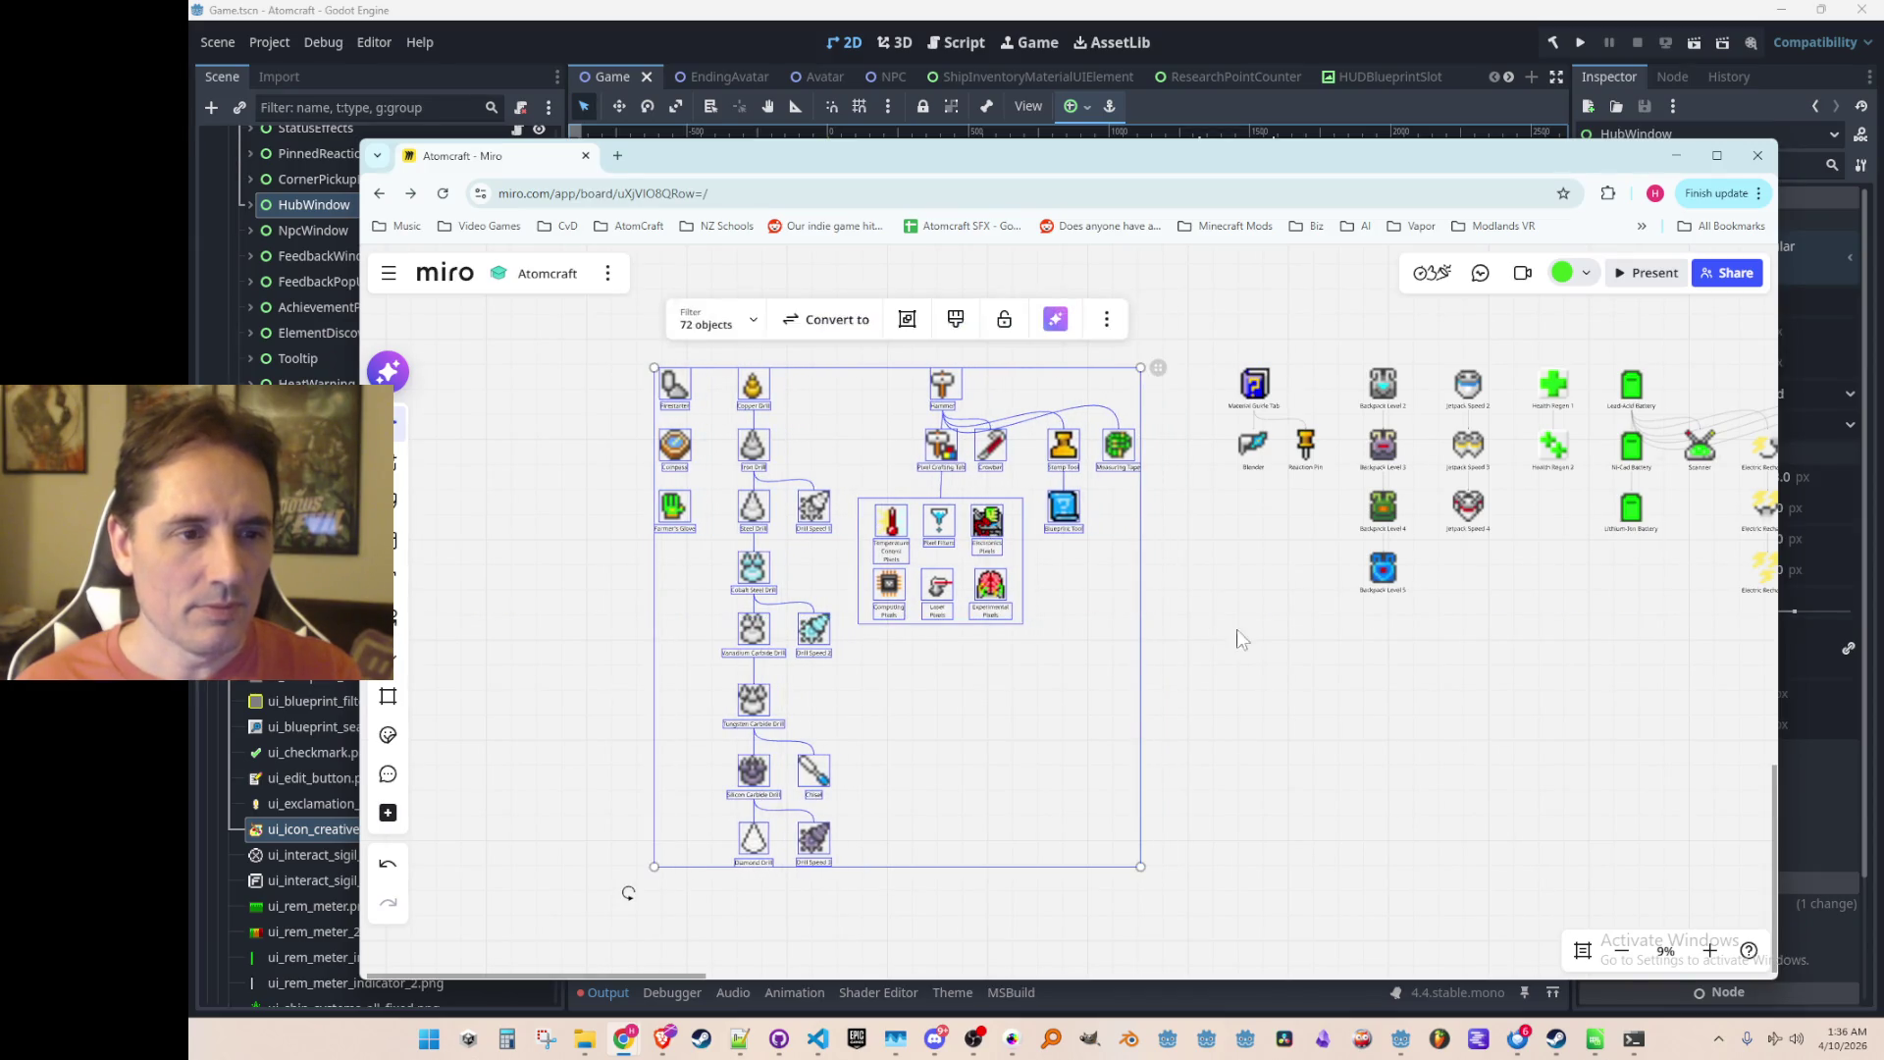
pyautogui.scroll(3, 1166, 543)
pyautogui.scroll(3, 1114, 614)
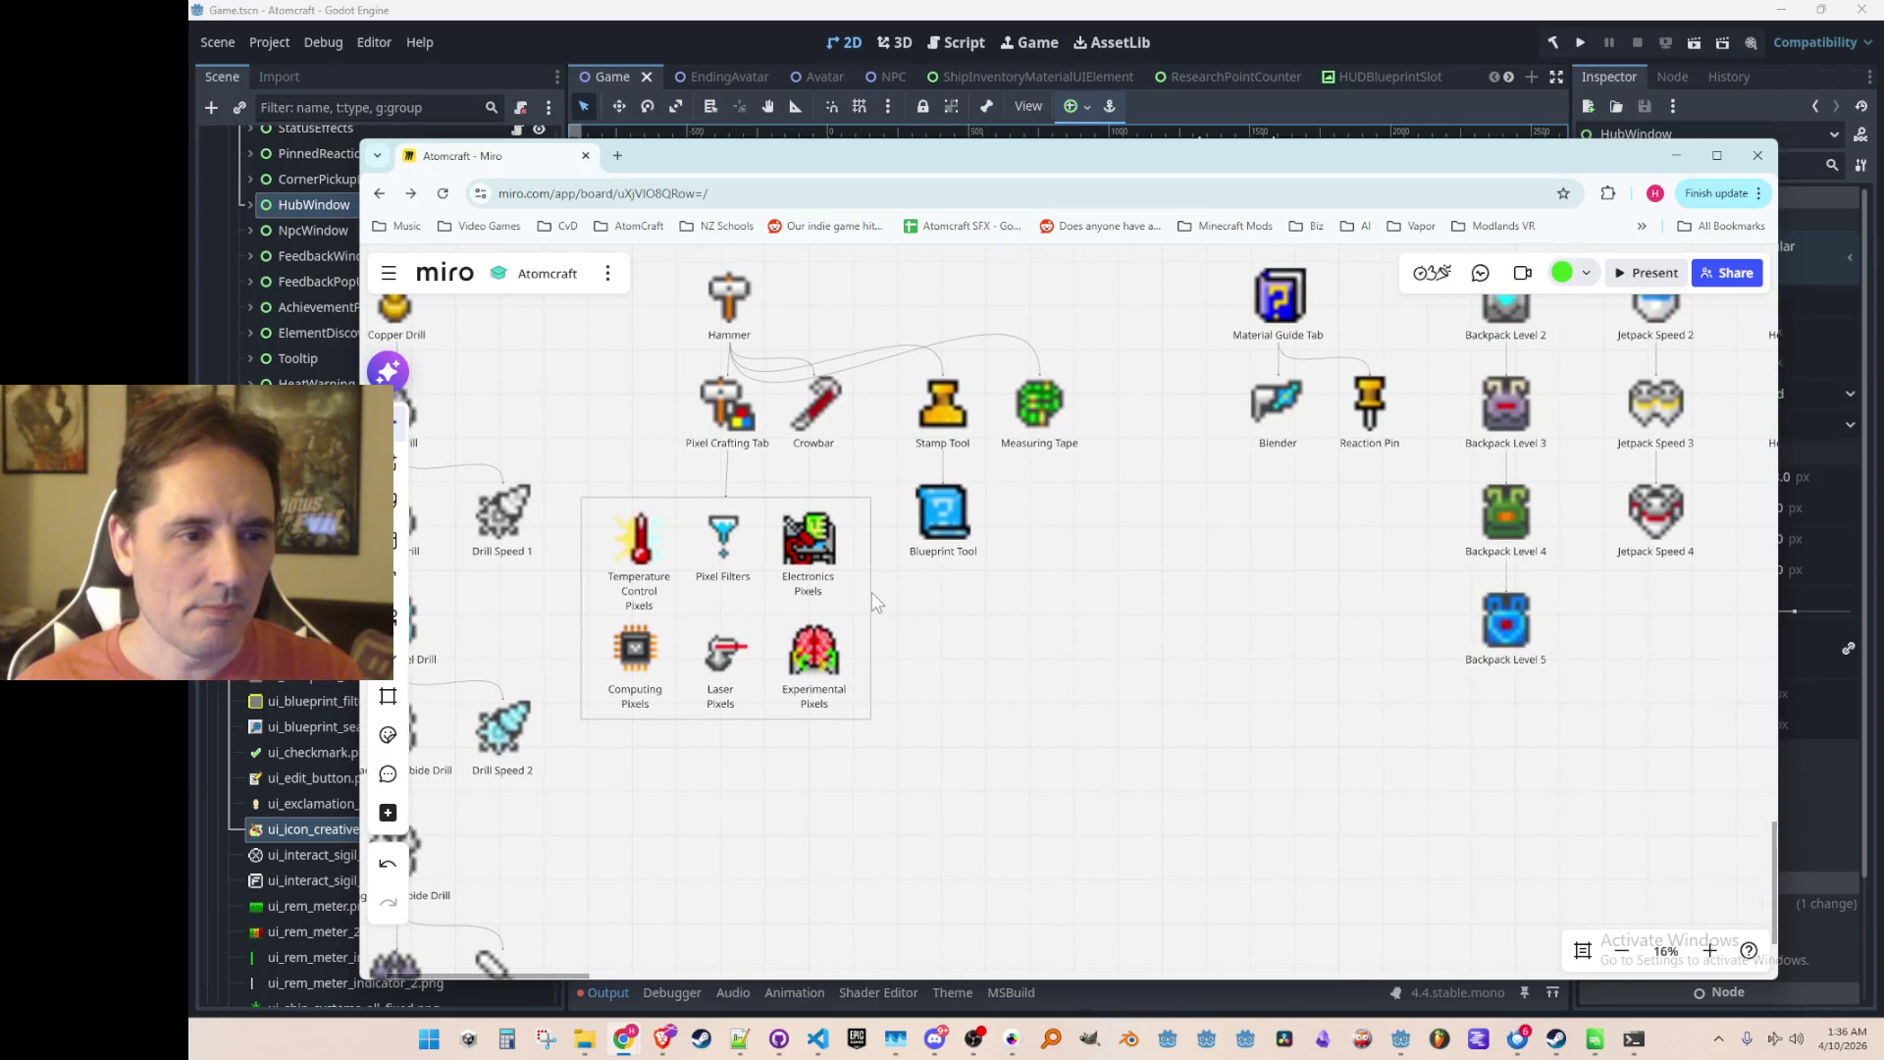
# Step: Move the empty frame from below the Hammer row around Measuring Tape
pyautogui.click(869, 591)
pyautogui.moveTo(949, 633); pyautogui.dragTo(1161, 675)
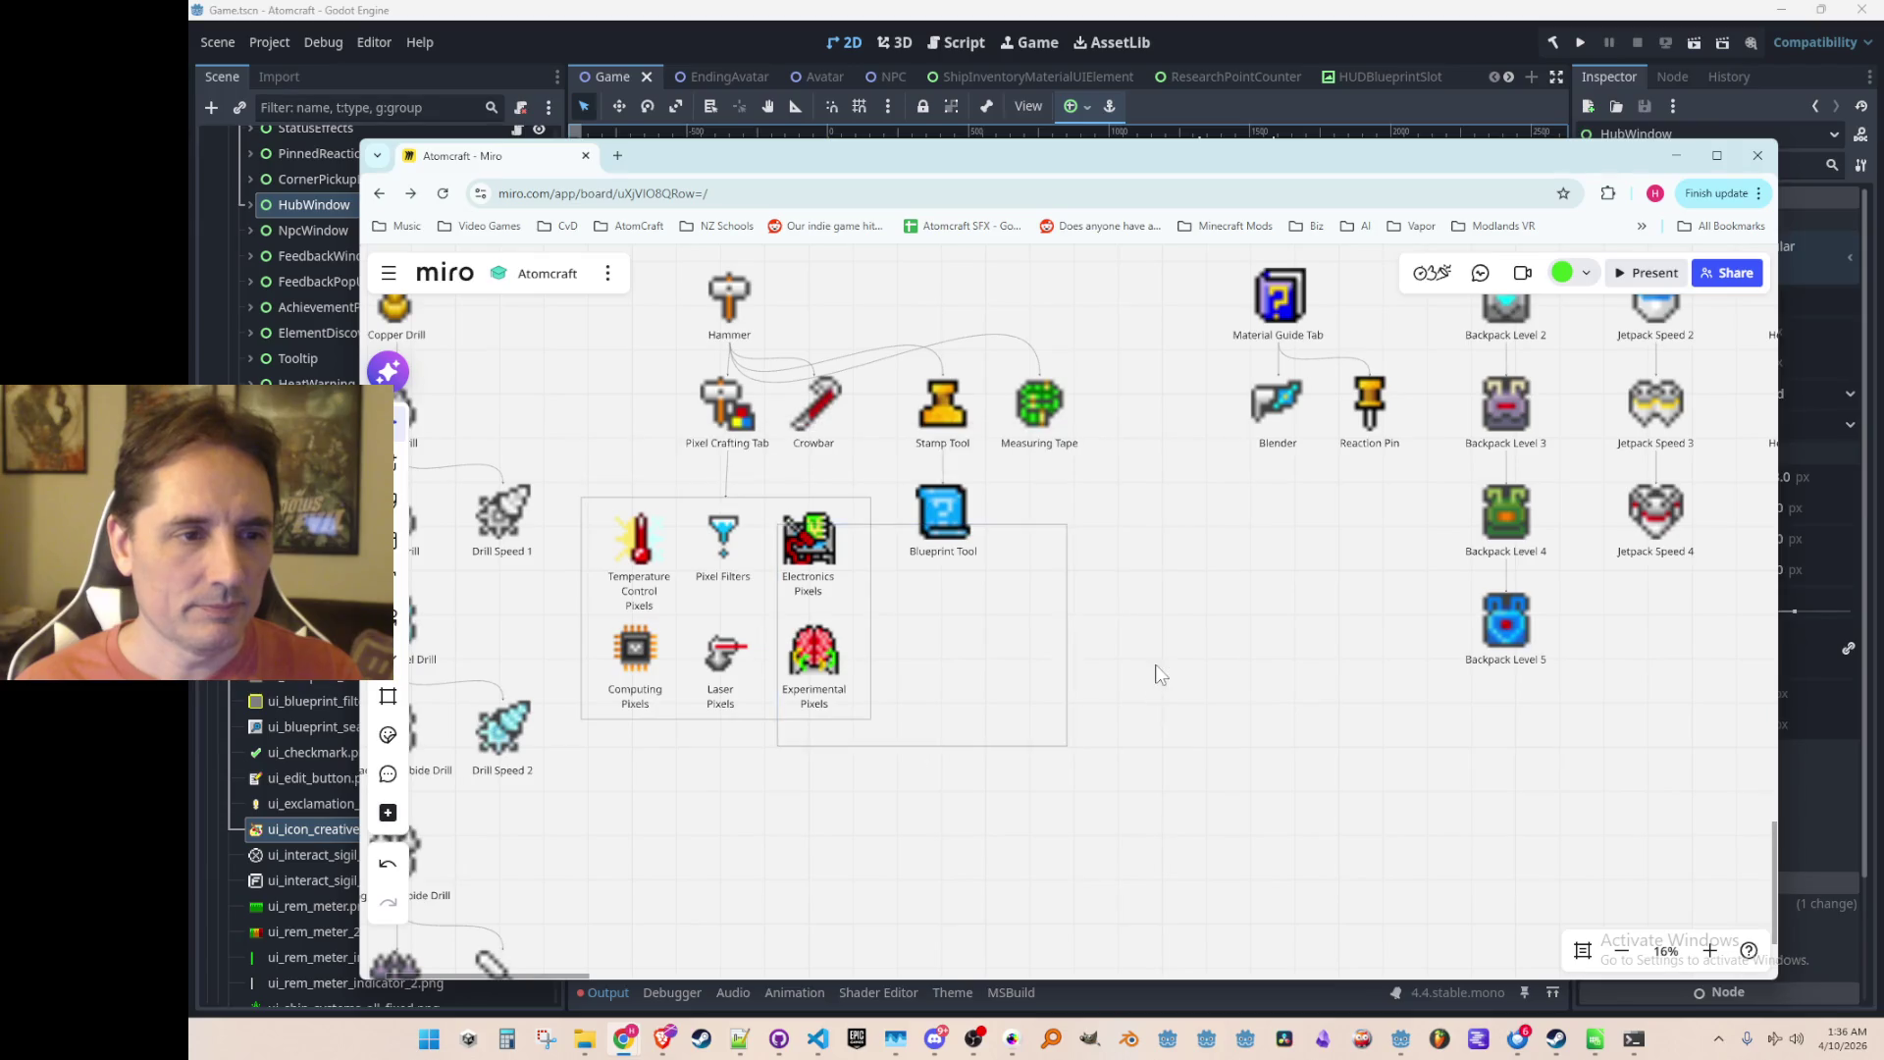
pyautogui.scroll(1, 1159, 674)
pyautogui.moveTo(1023, 540)
pyautogui.mouseDown()
pyautogui.moveTo(1127, 485)
pyautogui.moveTo(1209, 379)
pyautogui.moveTo(1254, 360)
pyautogui.mouseUp()
pyautogui.click(1288, 503)
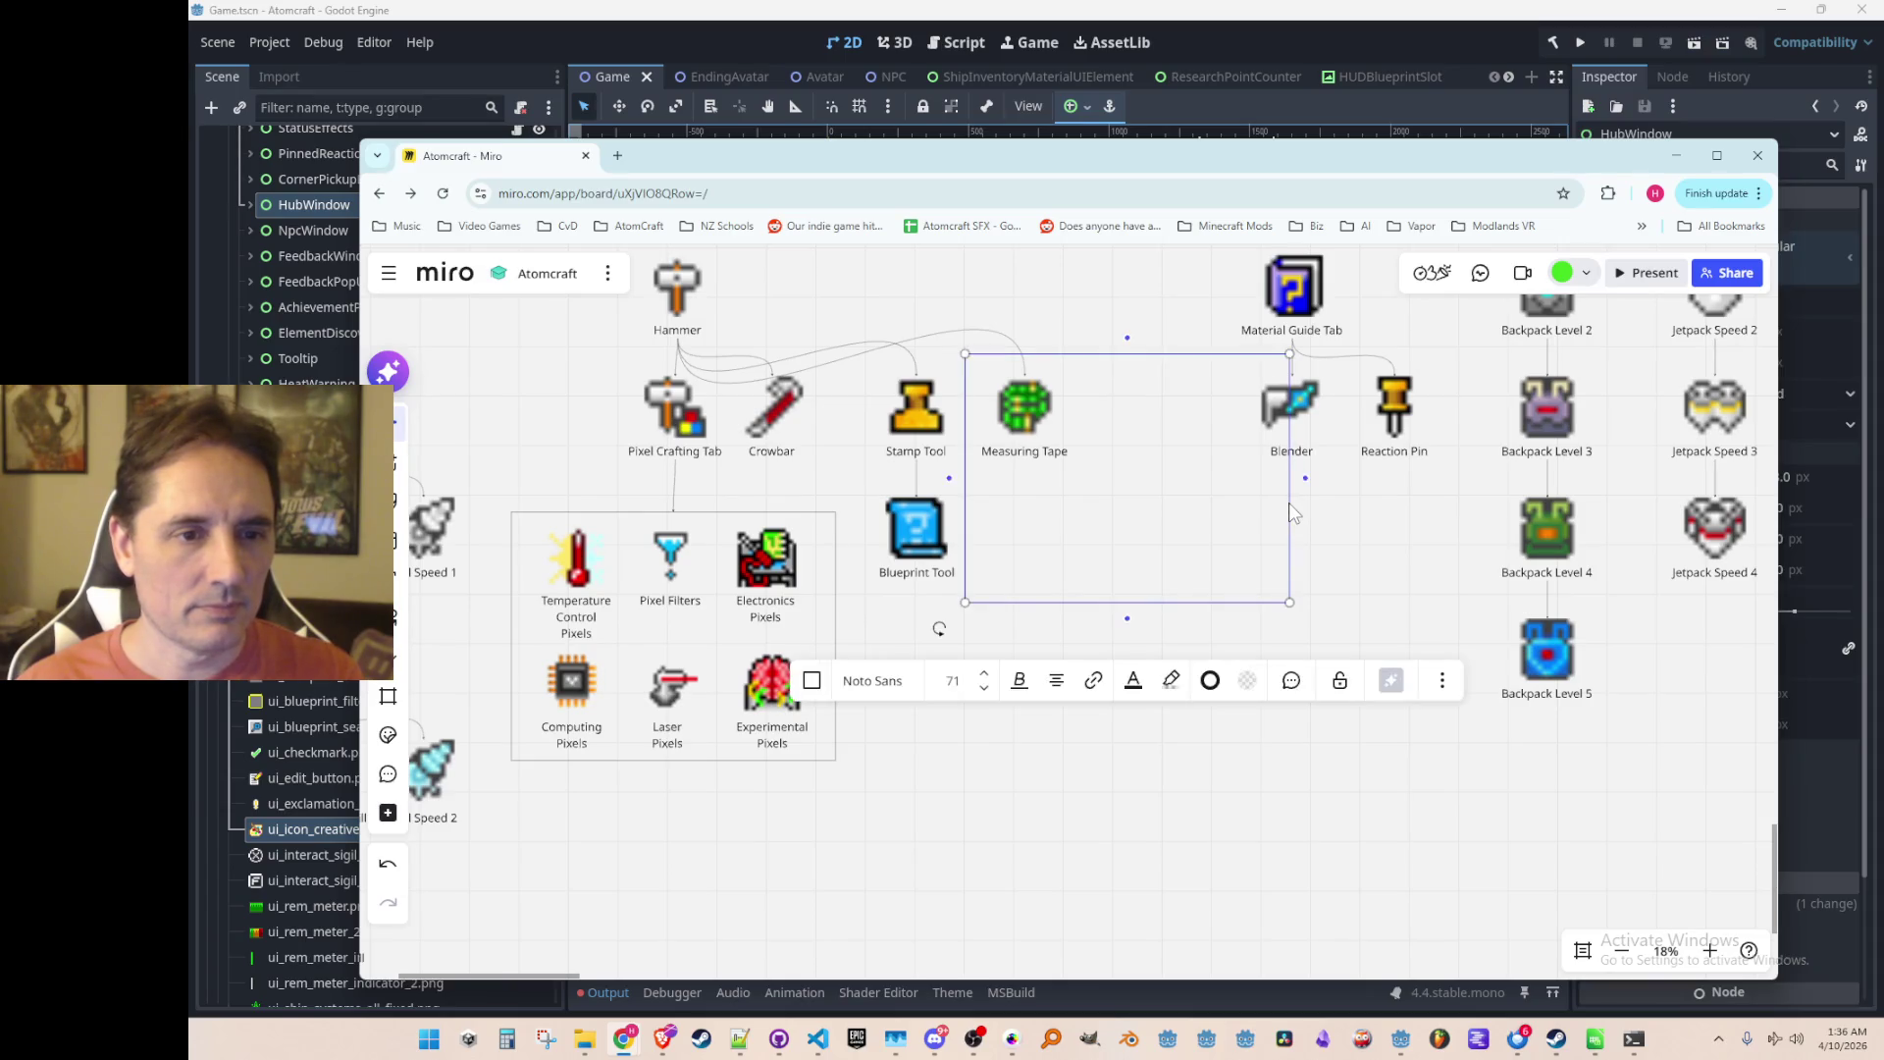
# Step: Narrow the Measuring Tape frame from both sides
pyautogui.moveTo(1288, 478)
pyautogui.mouseDown()
pyautogui.moveTo(1194, 474)
pyautogui.moveTo(1225, 474)
pyautogui.mouseUp()
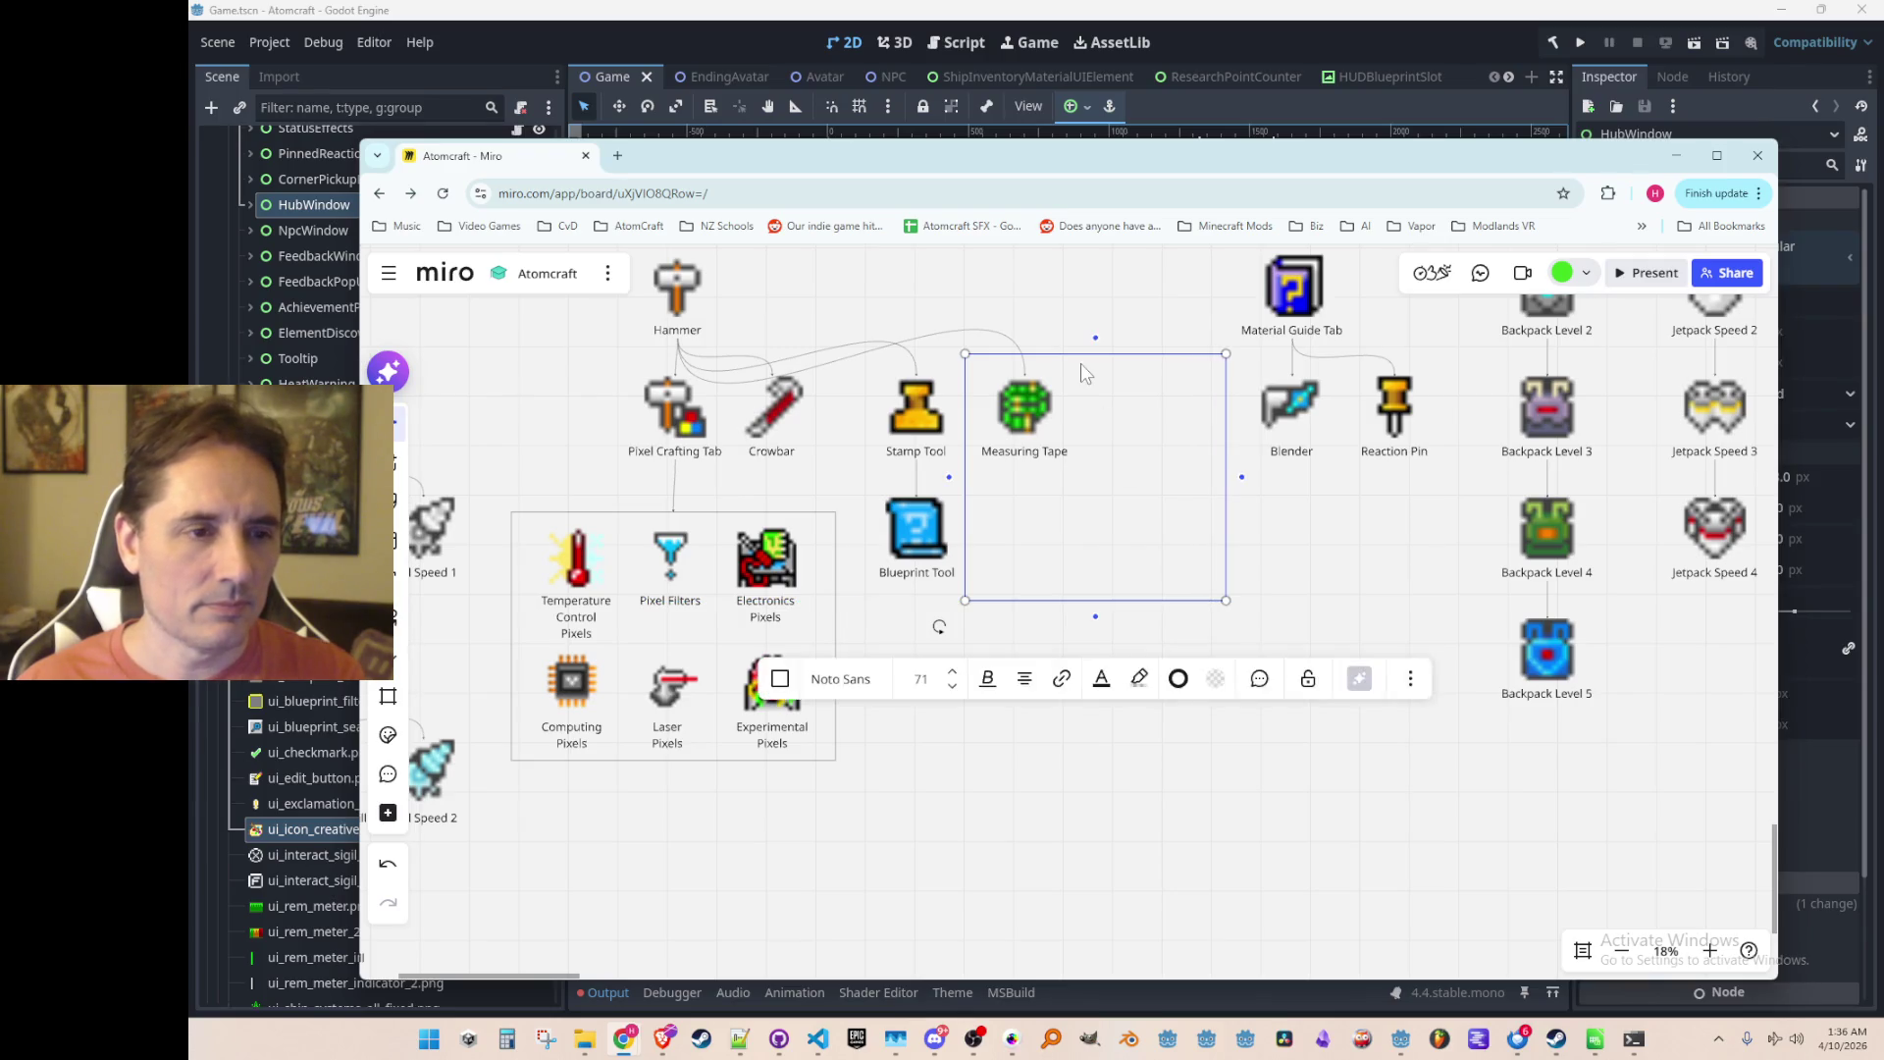
pyautogui.moveTo(962, 427); pyautogui.dragTo(970, 426)
pyautogui.click(987, 682)
# Step: Move Stamp Tool and Blueprint Tool slightly left and nudge Crowbar right and up
pyautogui.moveTo(878, 636)
pyautogui.mouseDown()
pyautogui.moveTo(956, 374)
pyautogui.moveTo(913, 417)
pyautogui.mouseUp()
pyautogui.click(1011, 730)
pyautogui.click(776, 435)
pyautogui.moveTo(776, 434); pyautogui.dragTo(785, 420)
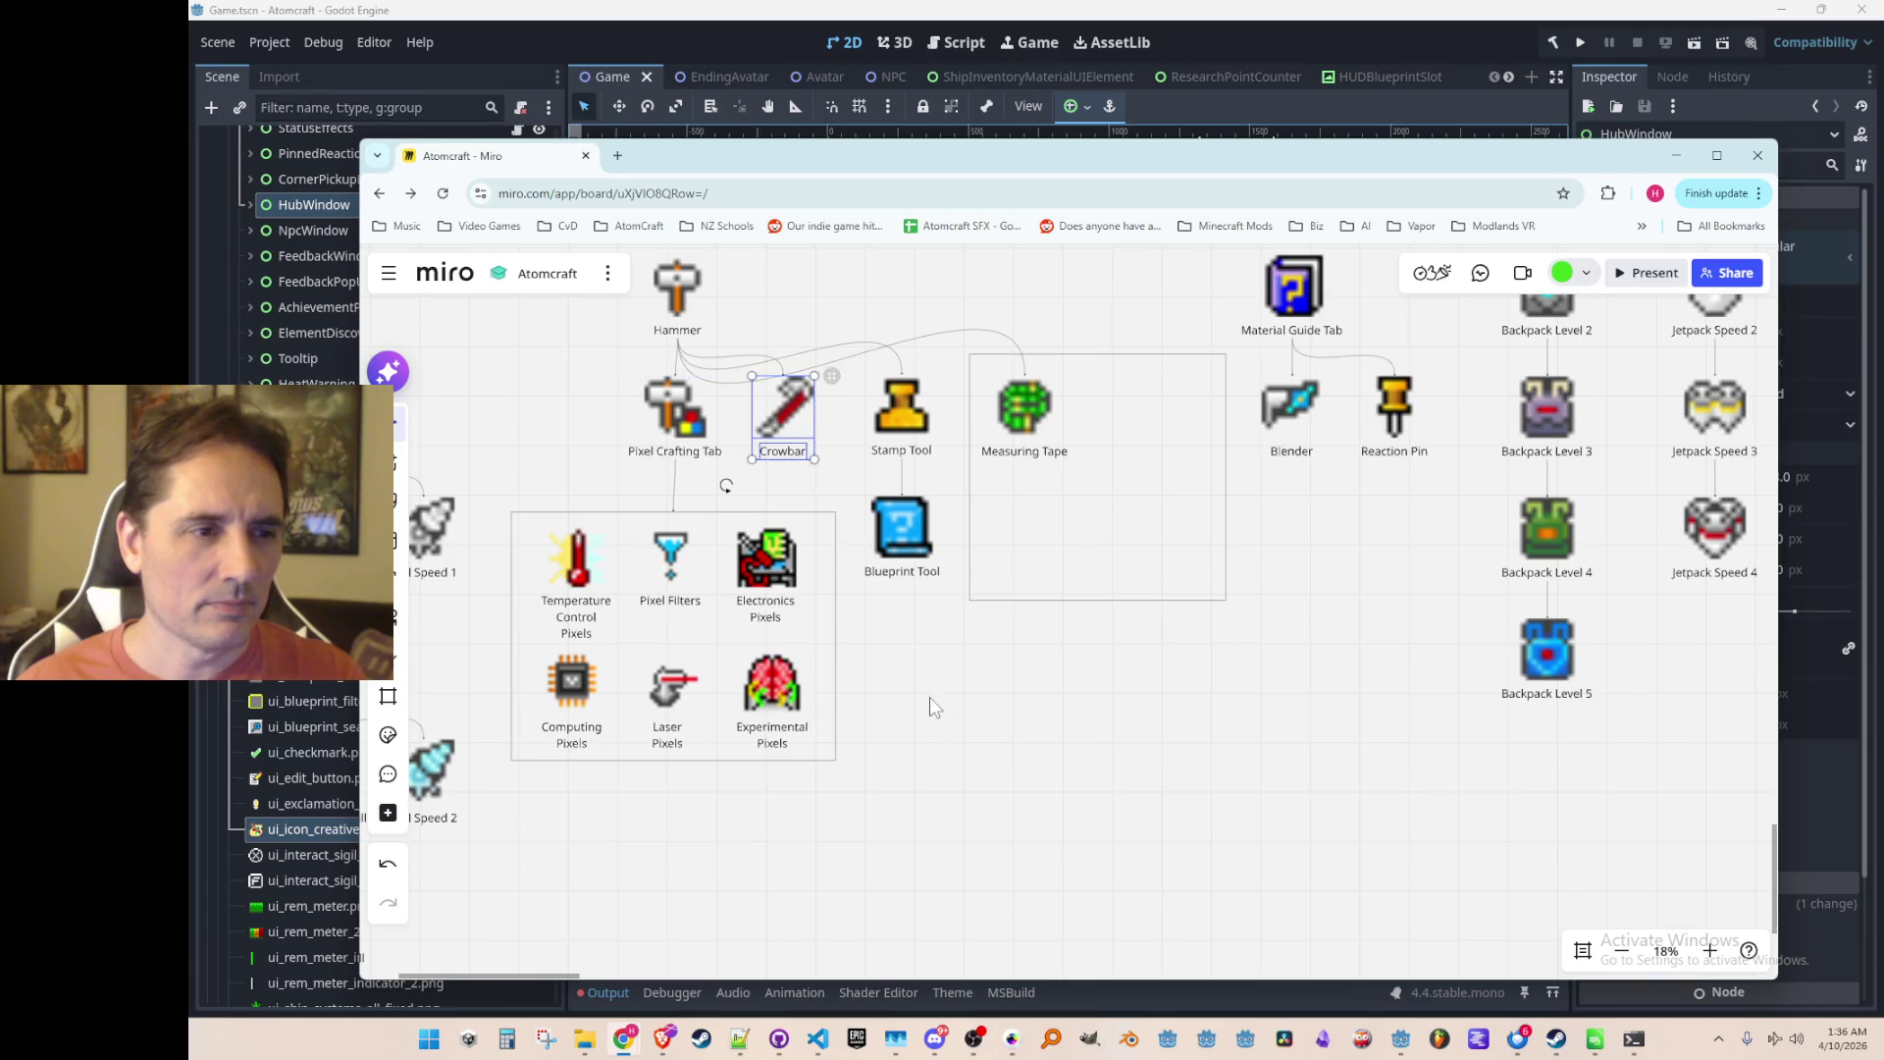
# Step: Select the 41 drill-column objects and shift them slightly left
pyautogui.click(928, 697)
pyautogui.scroll(-3, 952, 716)
pyautogui.scroll(1, 990, 685)
pyautogui.scroll(2, 992, 692)
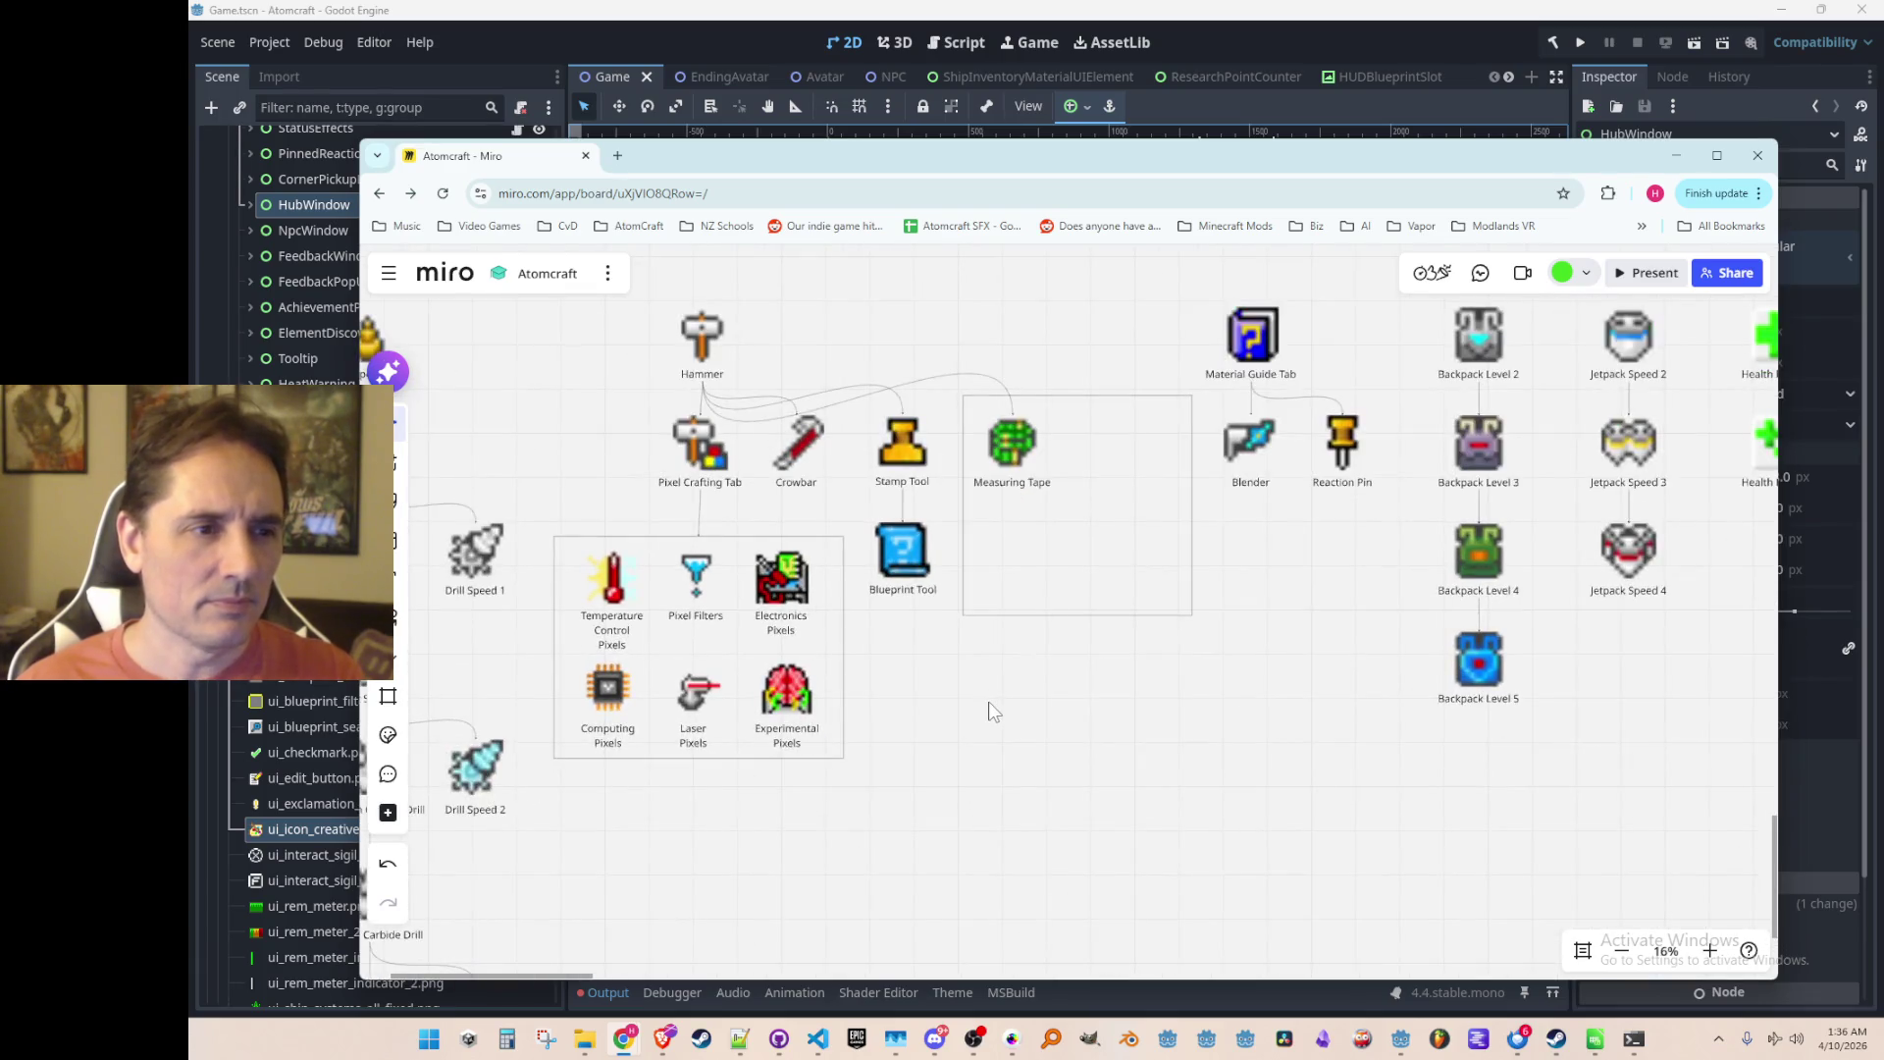
pyautogui.scroll(1, 1021, 711)
pyautogui.scroll(-4, 1010, 726)
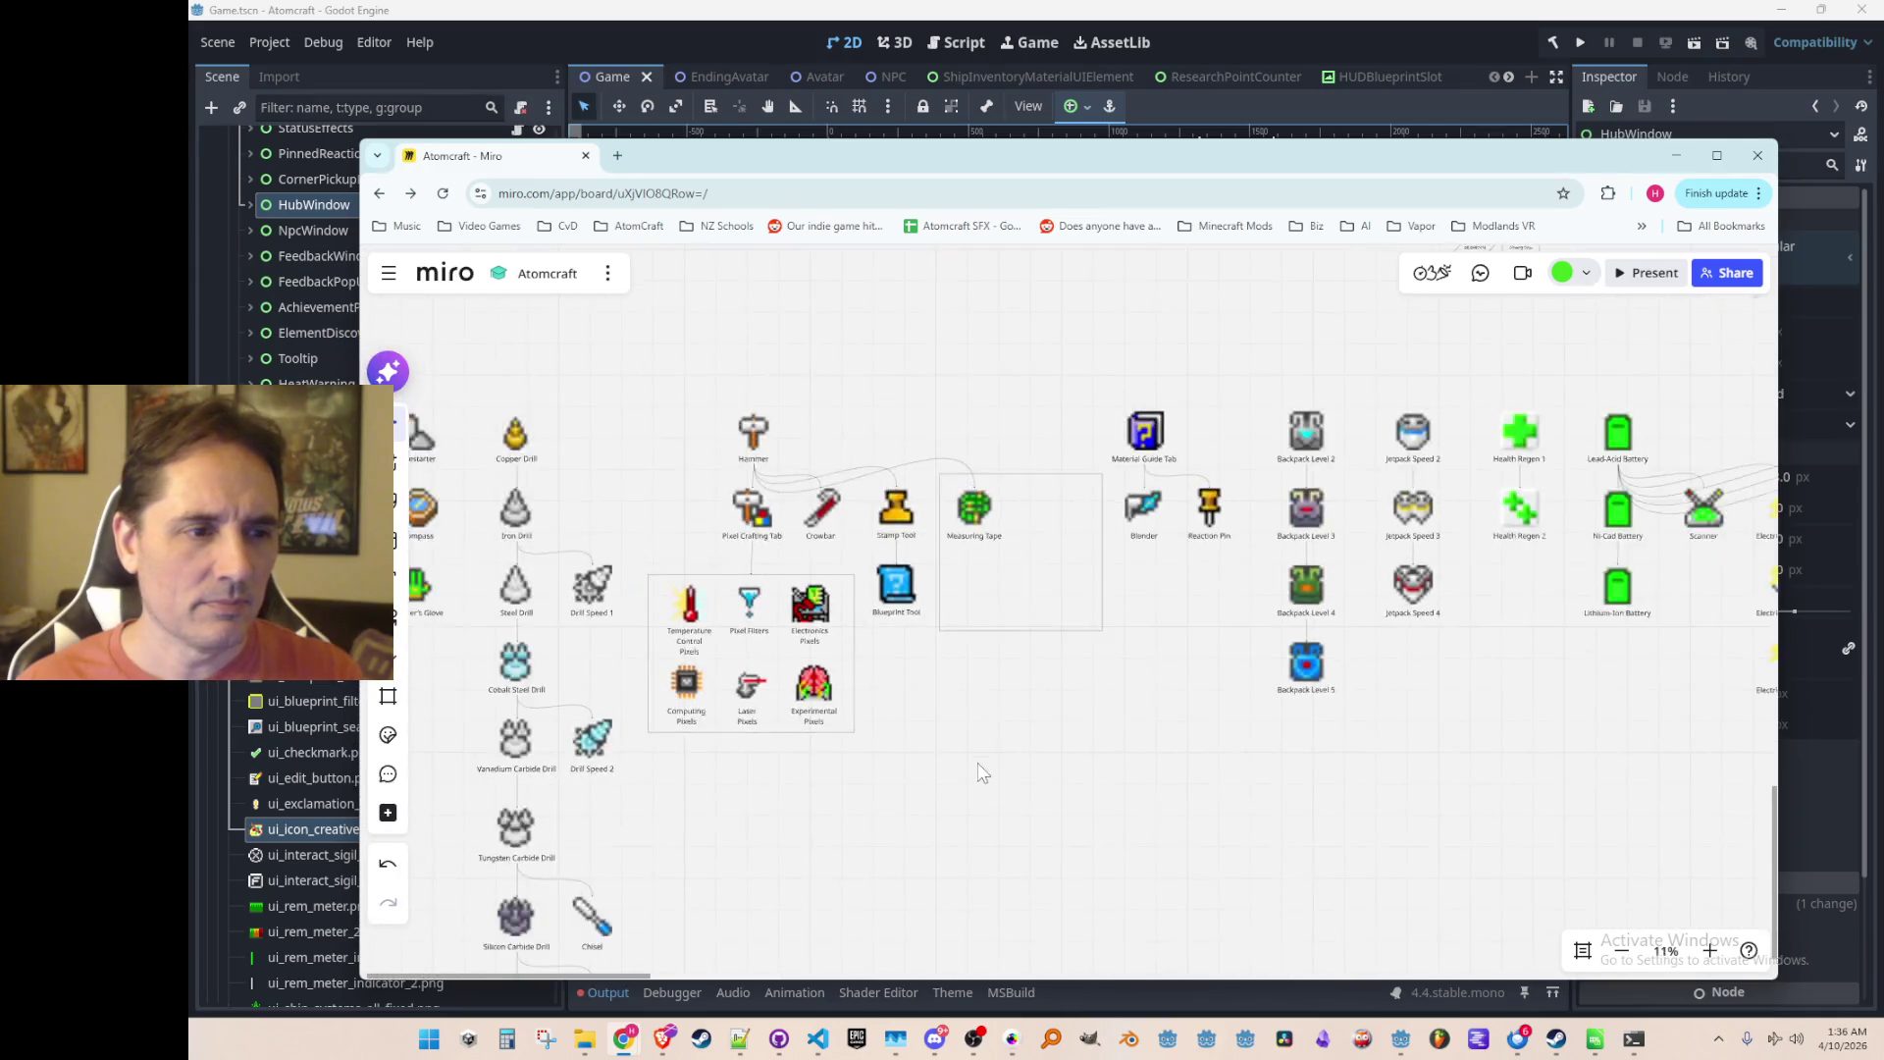
pyautogui.moveTo(652, 281); pyautogui.dragTo(932, 898)
pyautogui.press('Escape')
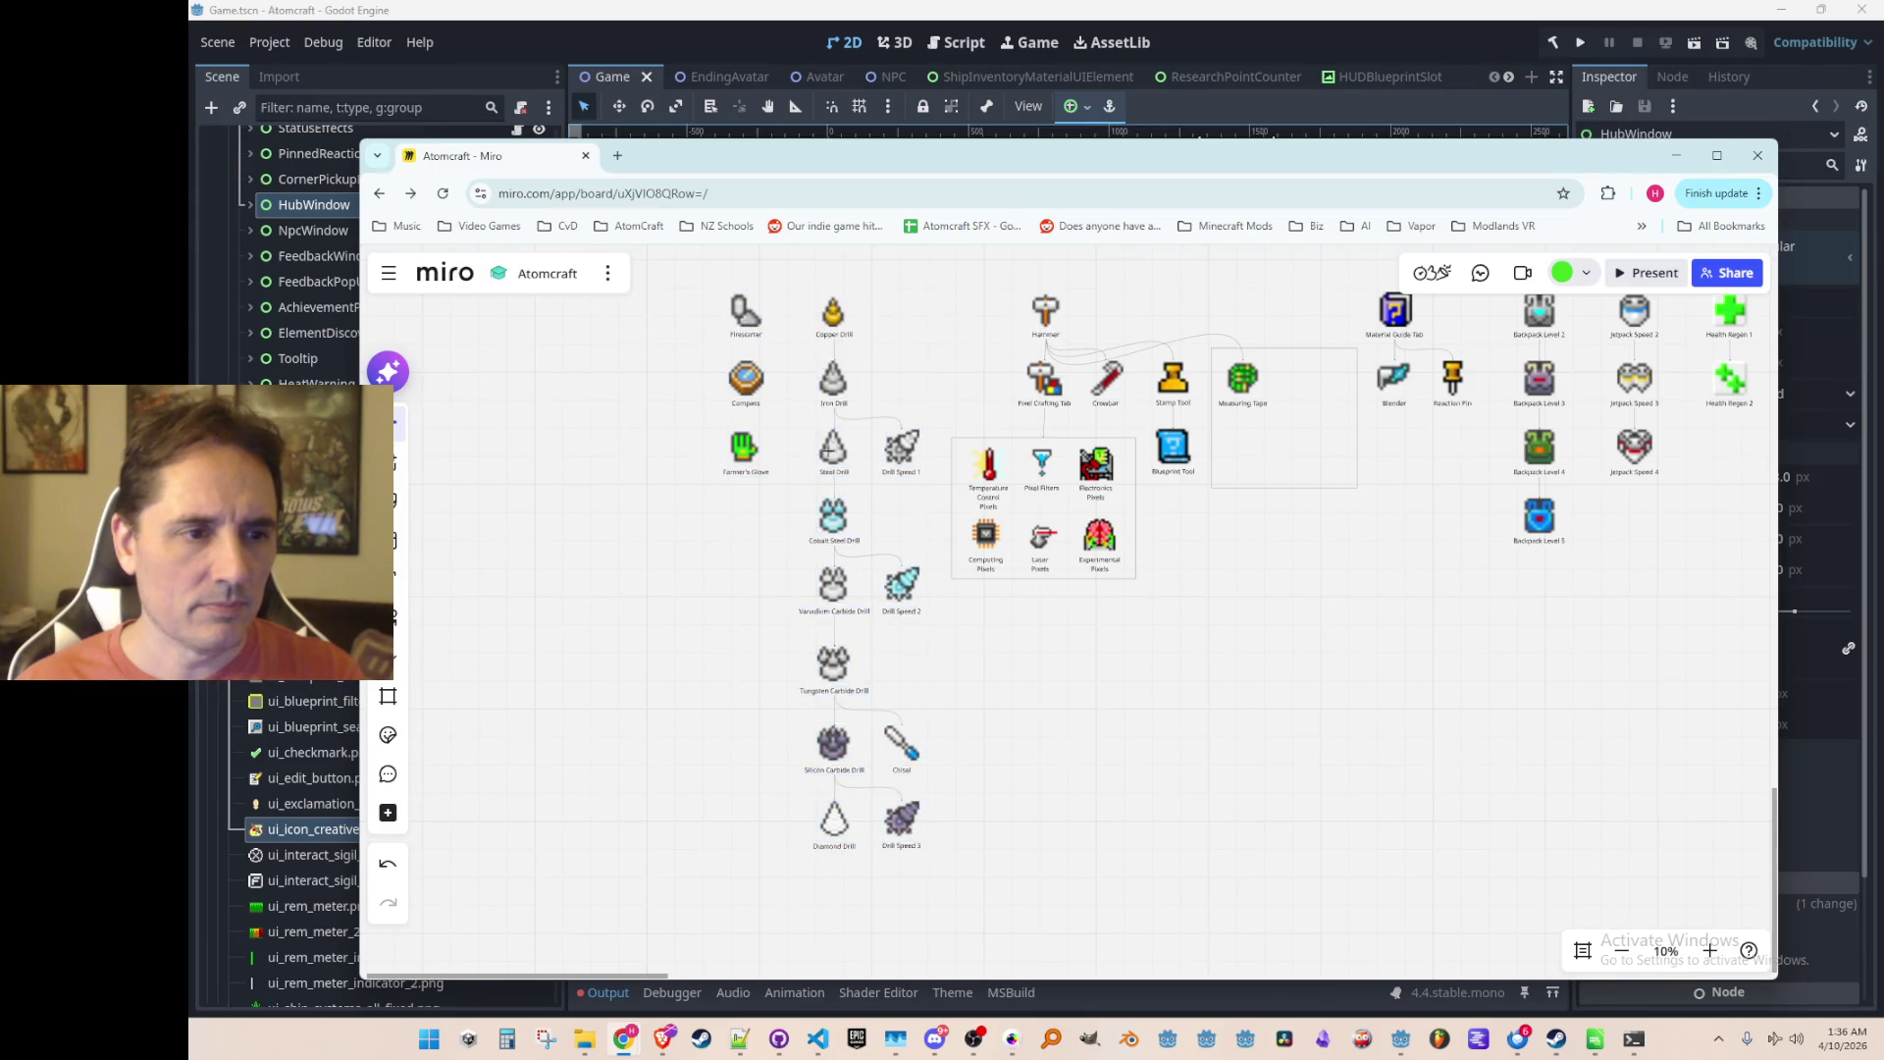
pyautogui.moveTo(673, 291)
pyautogui.mouseDown()
pyautogui.moveTo(904, 697)
pyautogui.moveTo(932, 888)
pyautogui.mouseUp()
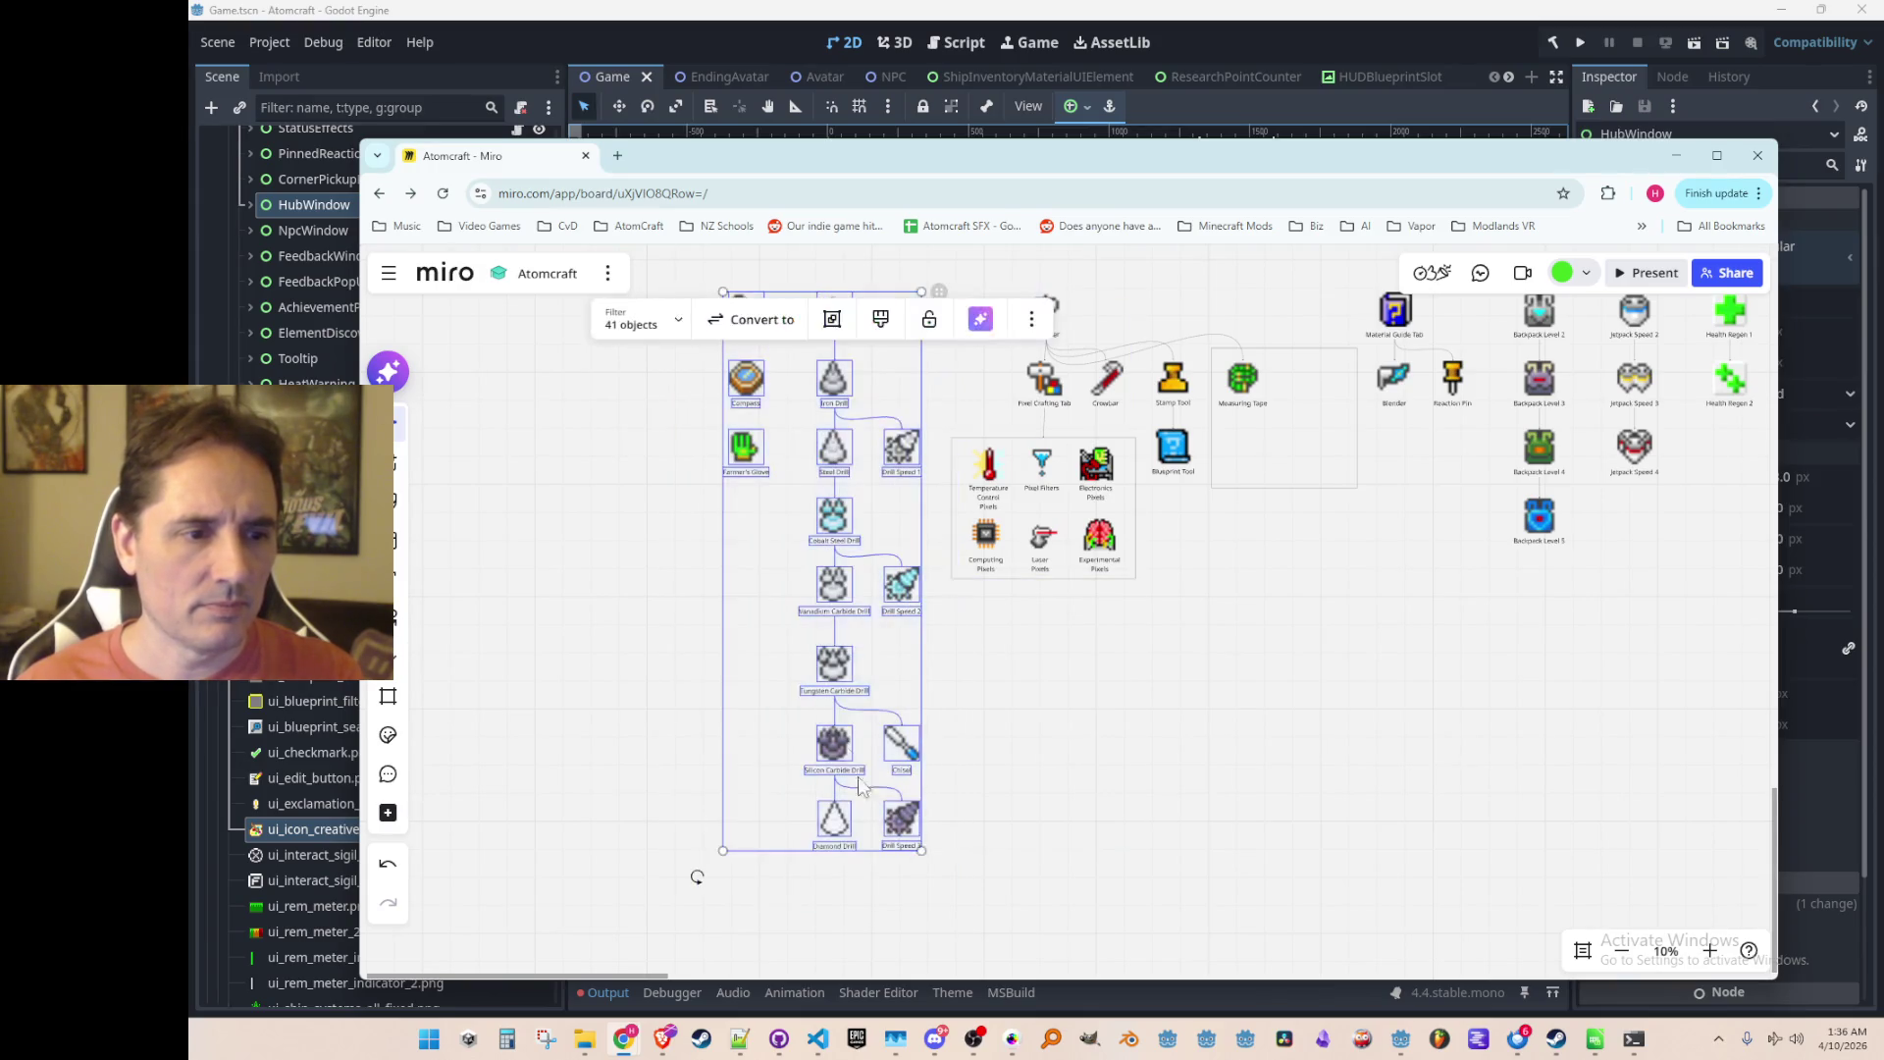
pyautogui.moveTo(839, 524); pyautogui.dragTo(836, 520)
pyautogui.click(1201, 675)
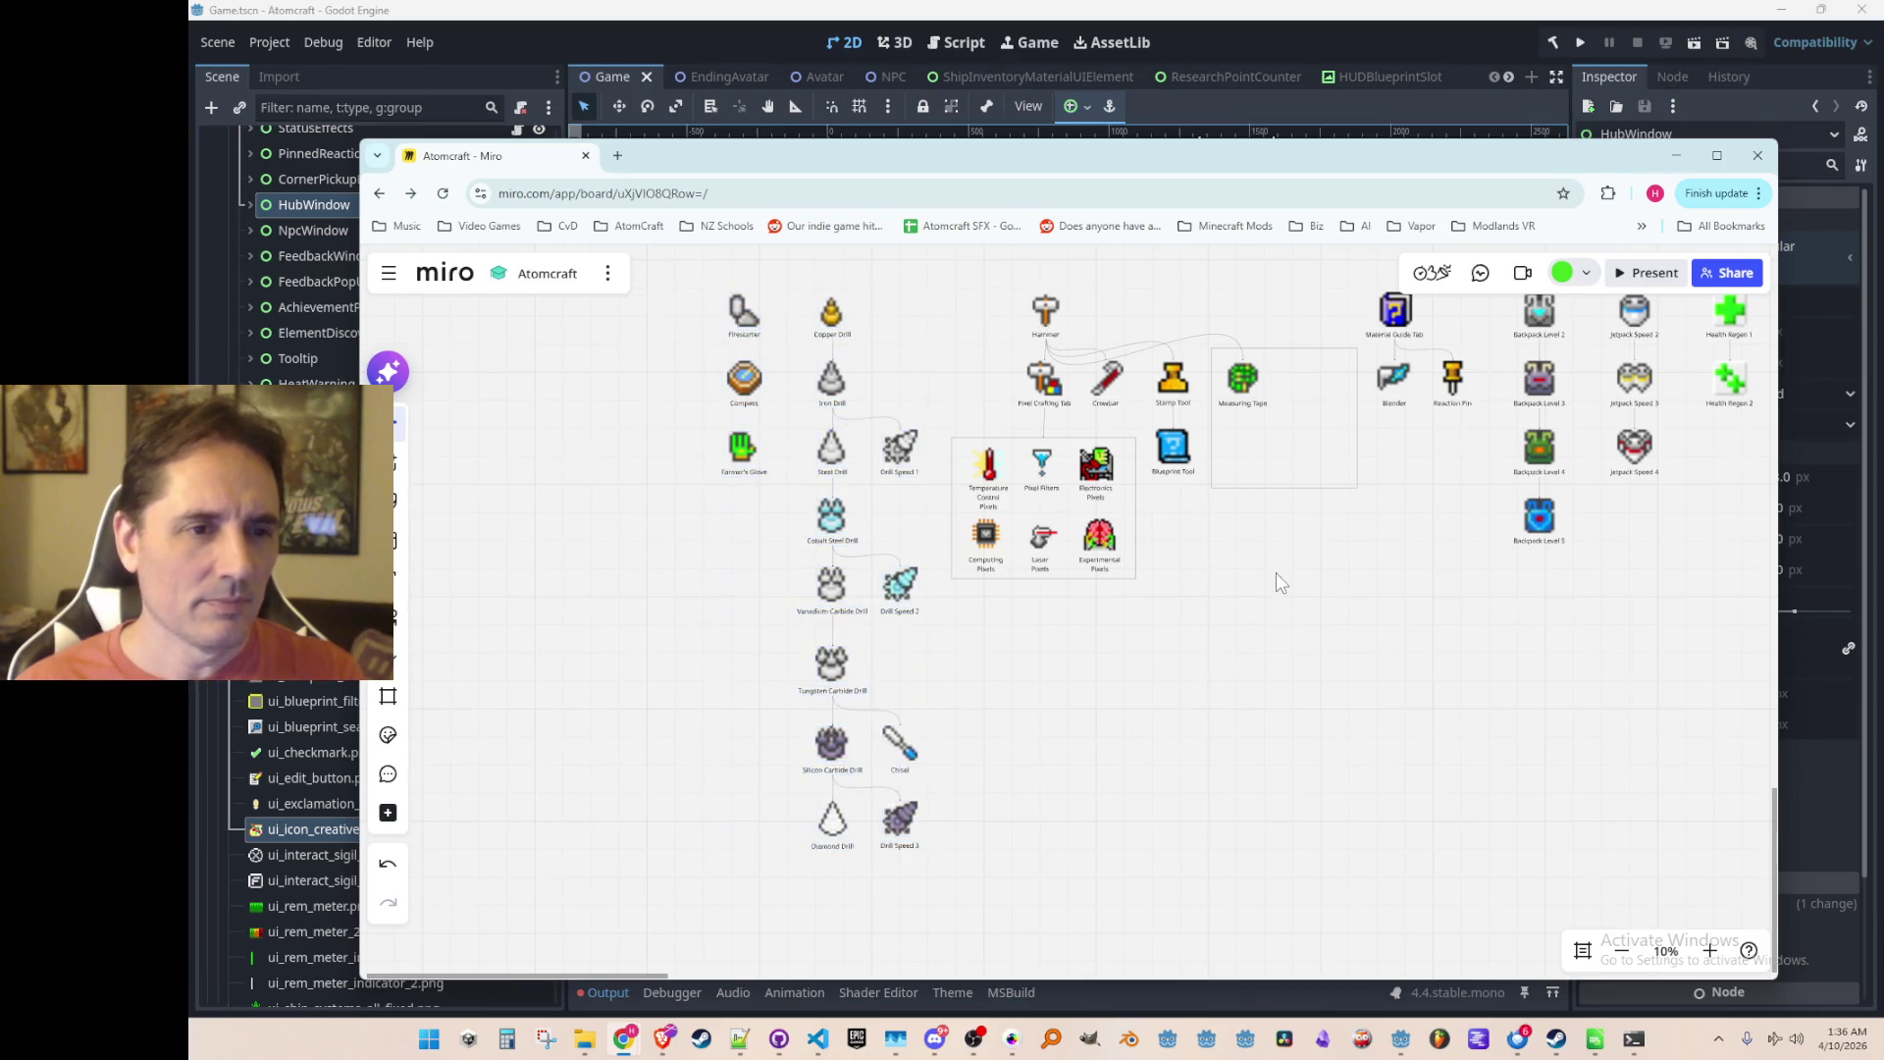
pyautogui.hscroll(3, 1246, 579)
pyautogui.scroll(2, 1187, 589)
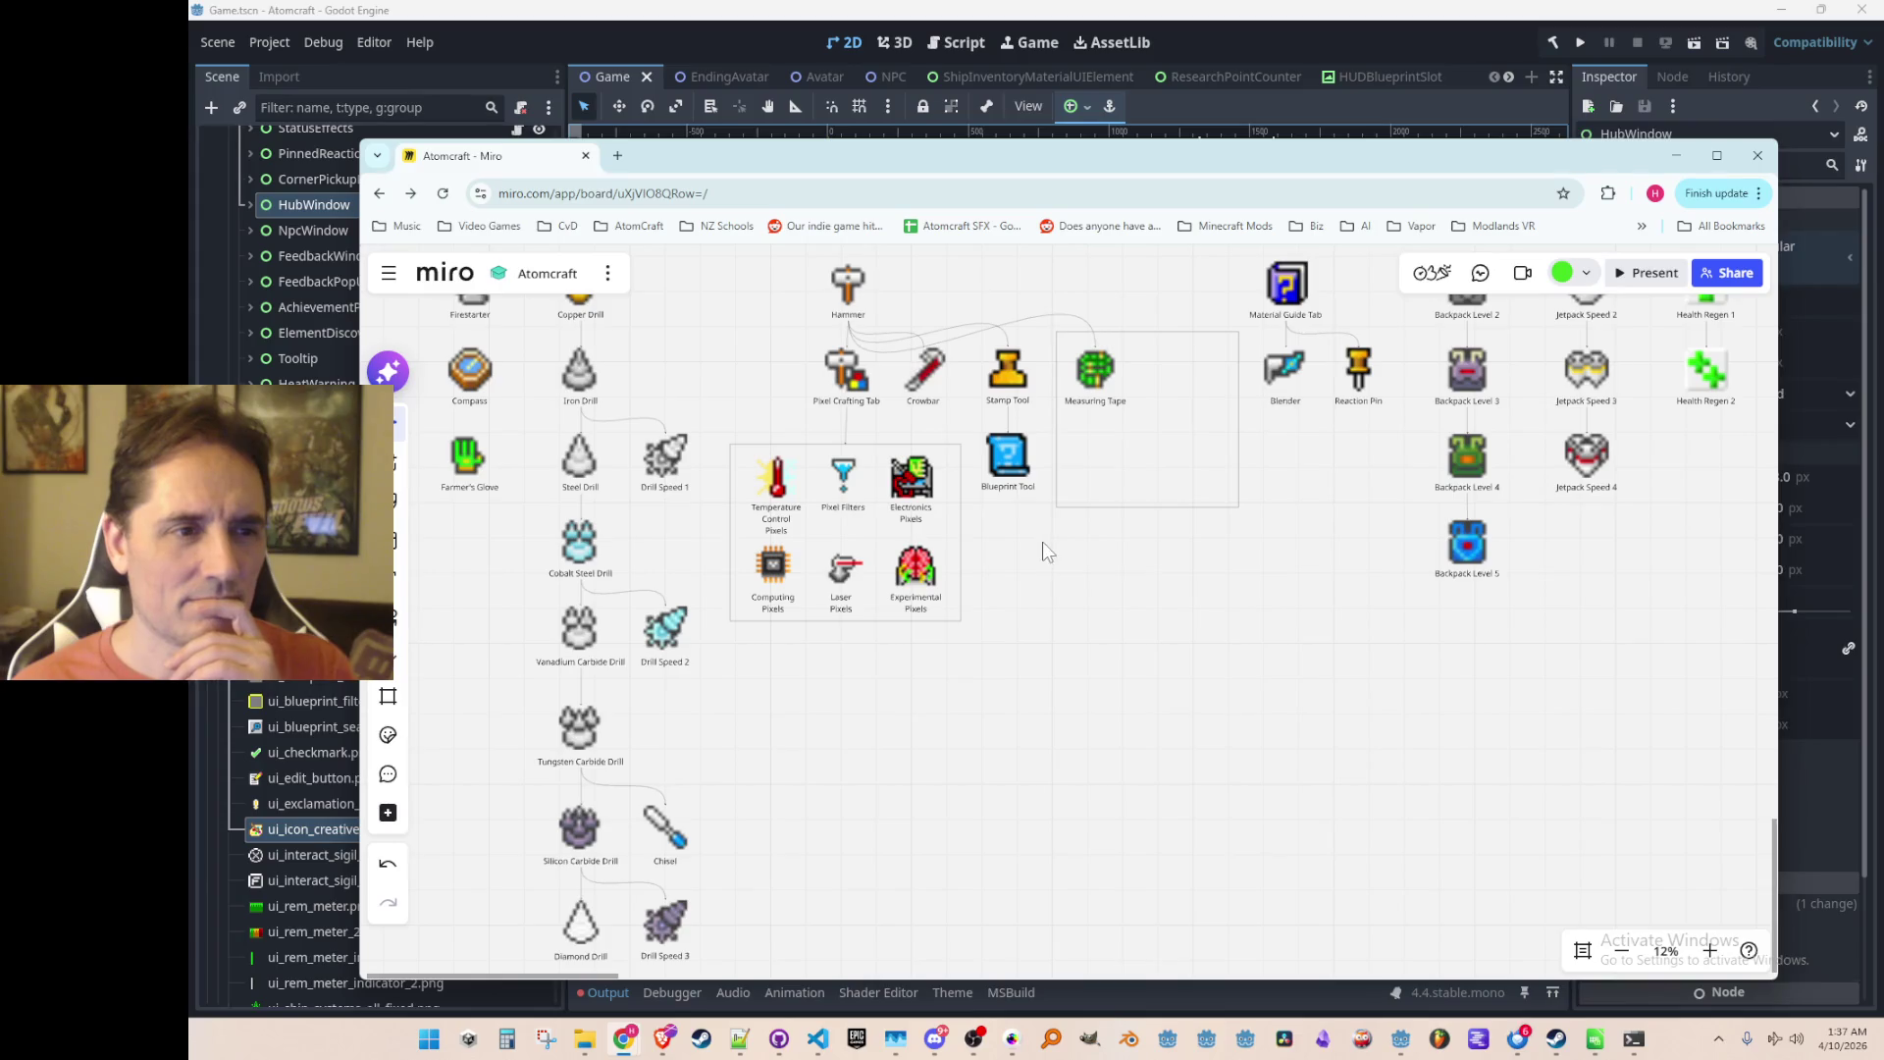
# Step: Adjust the Measuring Tape frame, pulling in its right side and extending its left
pyautogui.moveTo(1043, 563); pyautogui.dragTo(1161, 618)
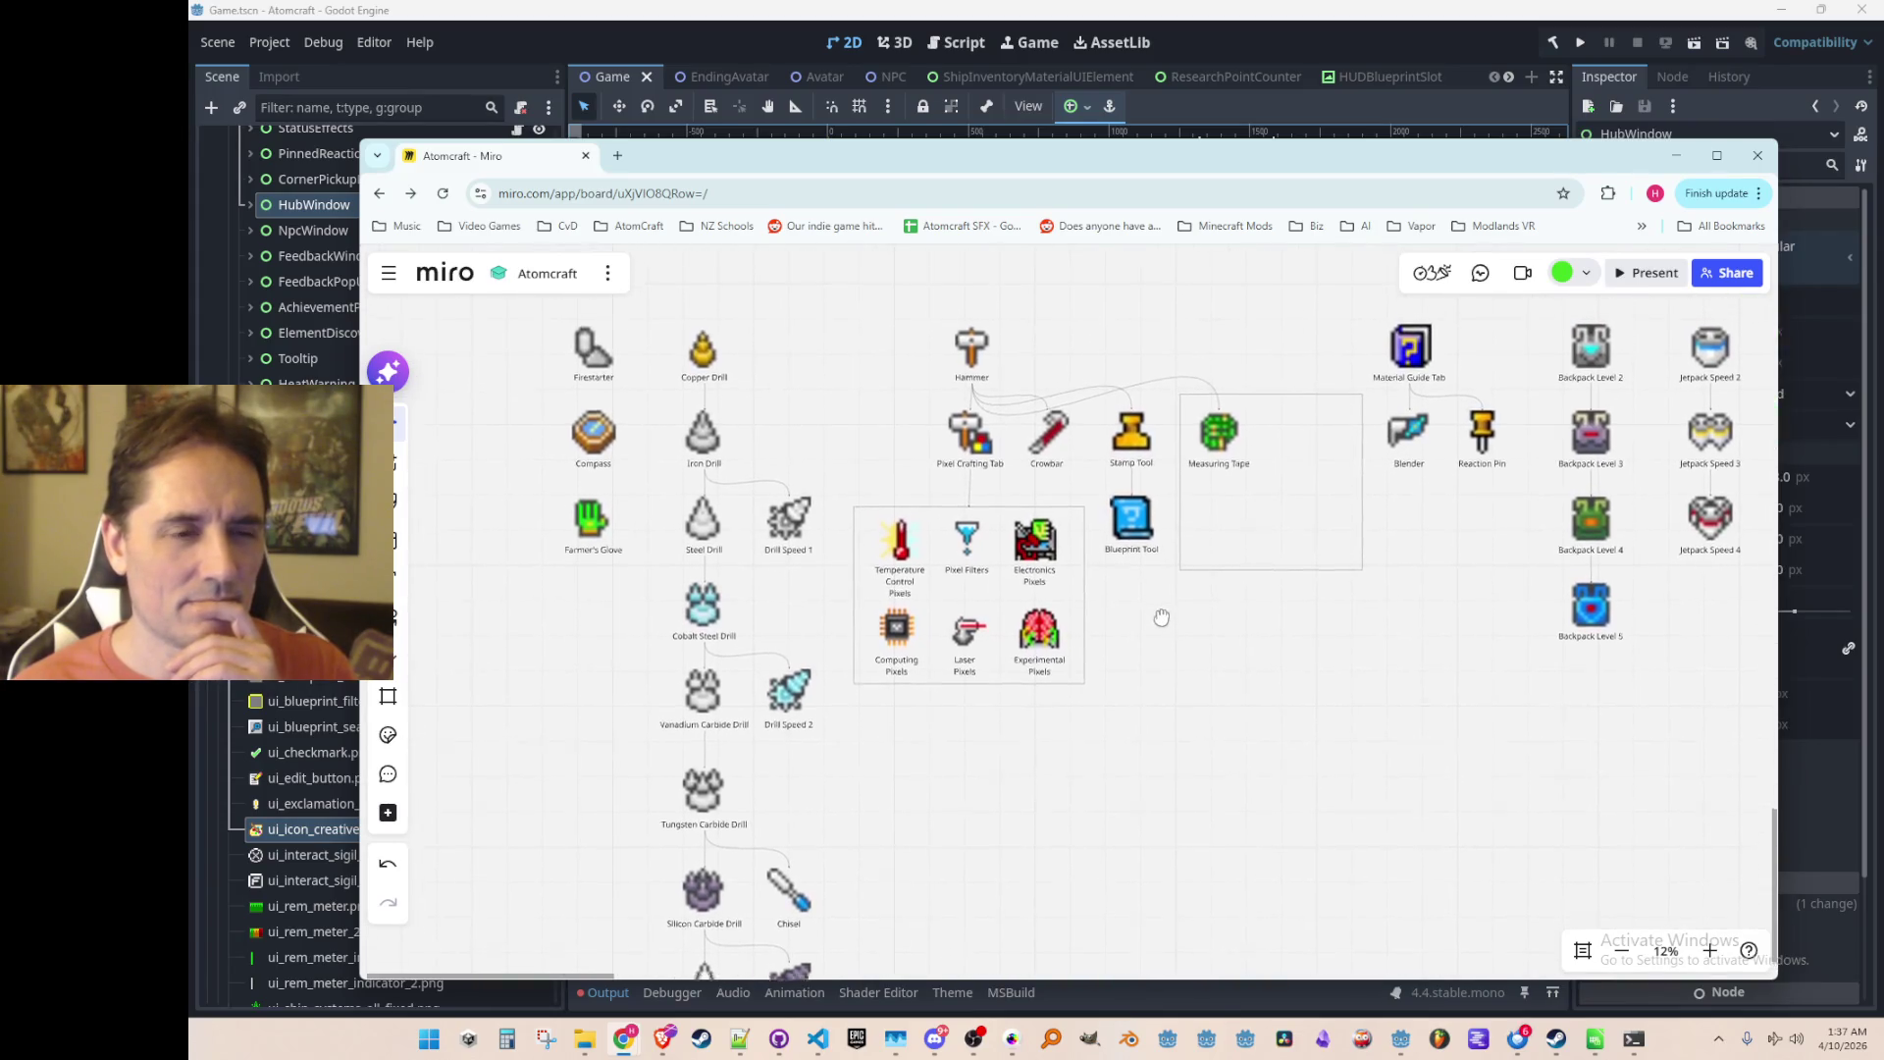
pyautogui.scroll(-5, 1159, 607)
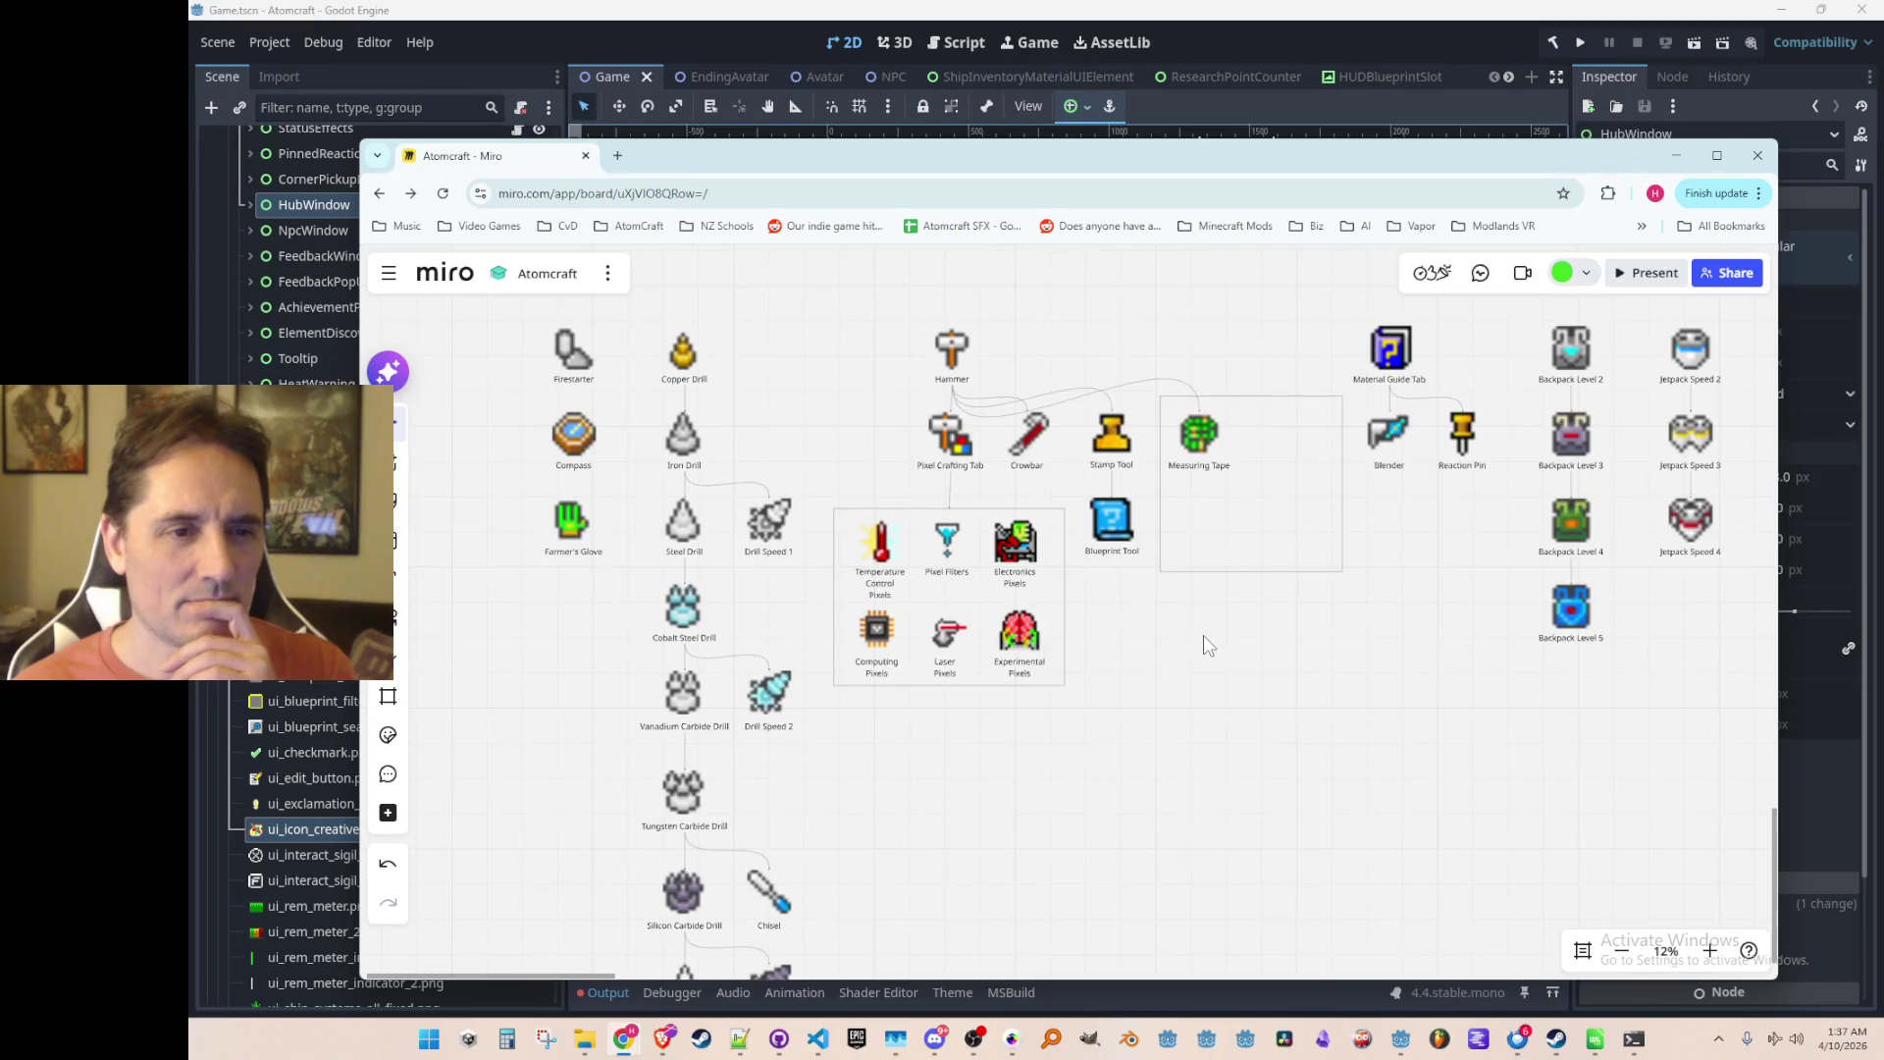
pyautogui.scroll(3, 1055, 650)
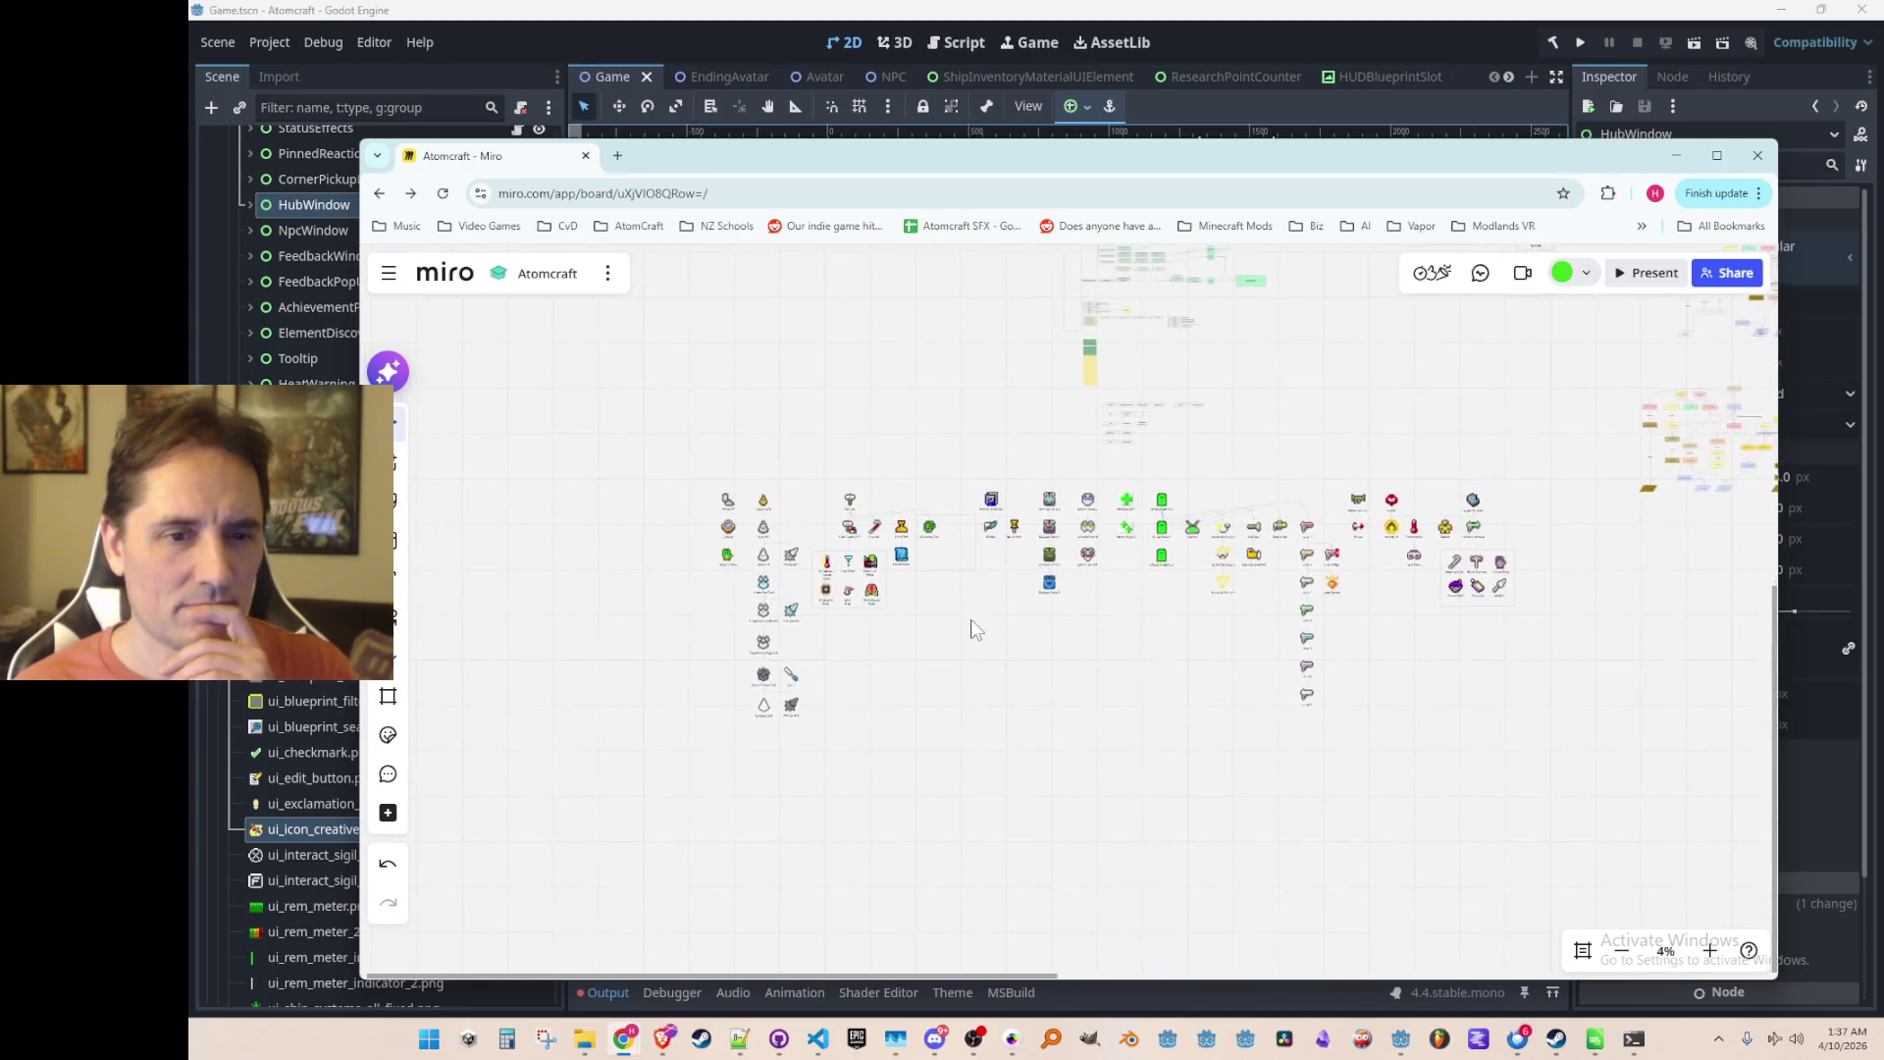
pyautogui.scroll(5, 967, 608)
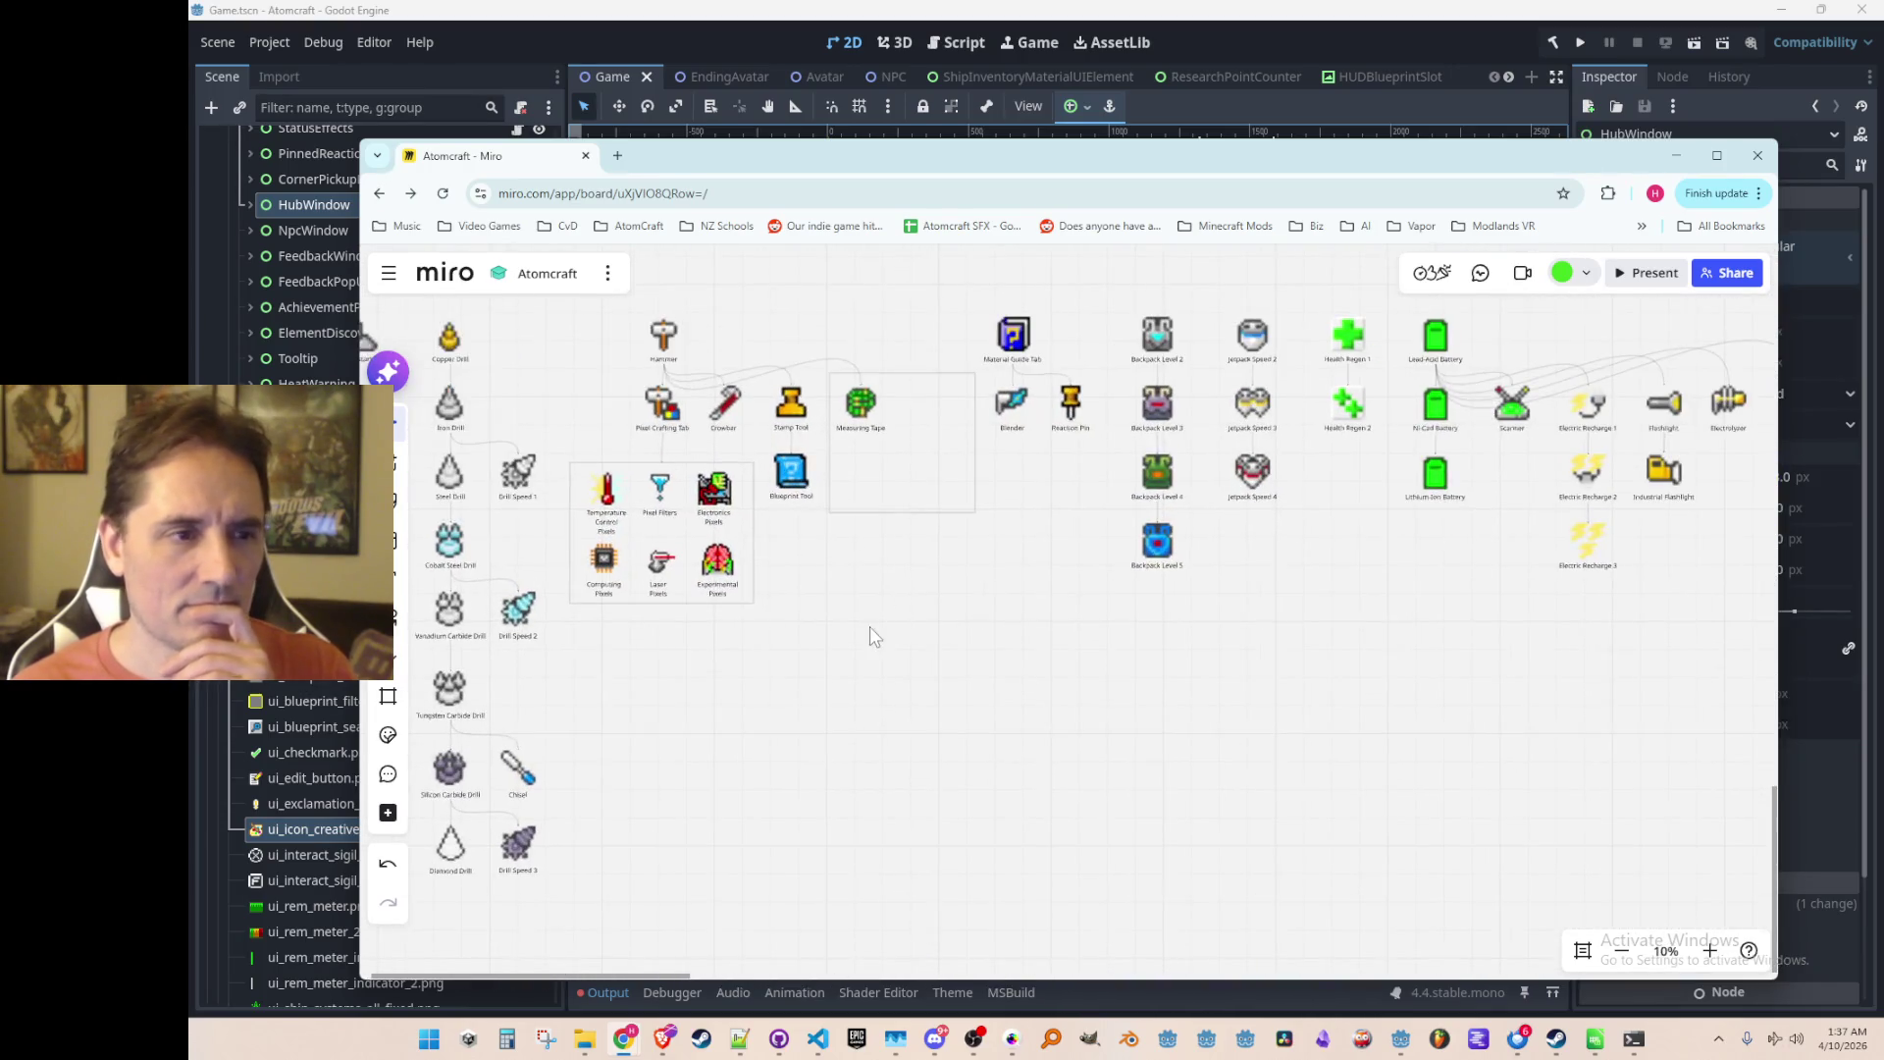
pyautogui.scroll(2, 1053, 509)
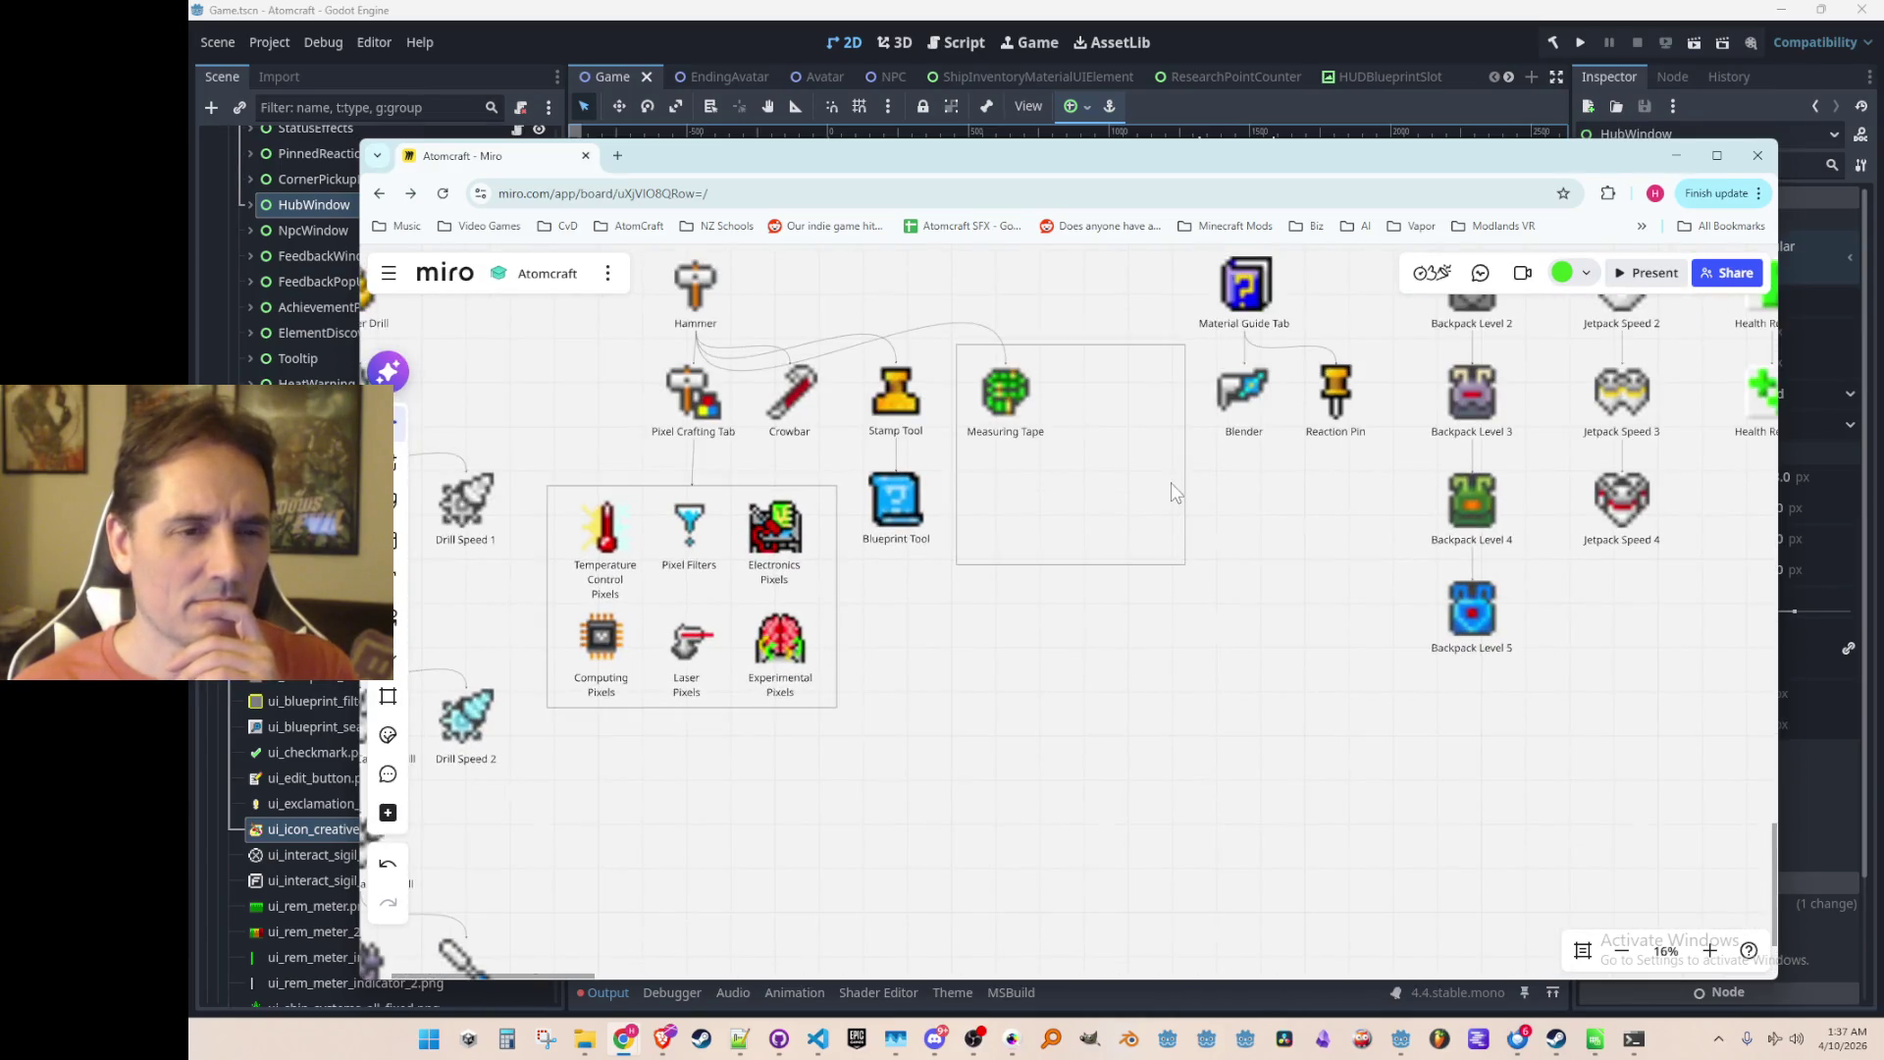
pyautogui.click(1186, 463)
pyautogui.moveTo(1188, 460); pyautogui.dragTo(1182, 458)
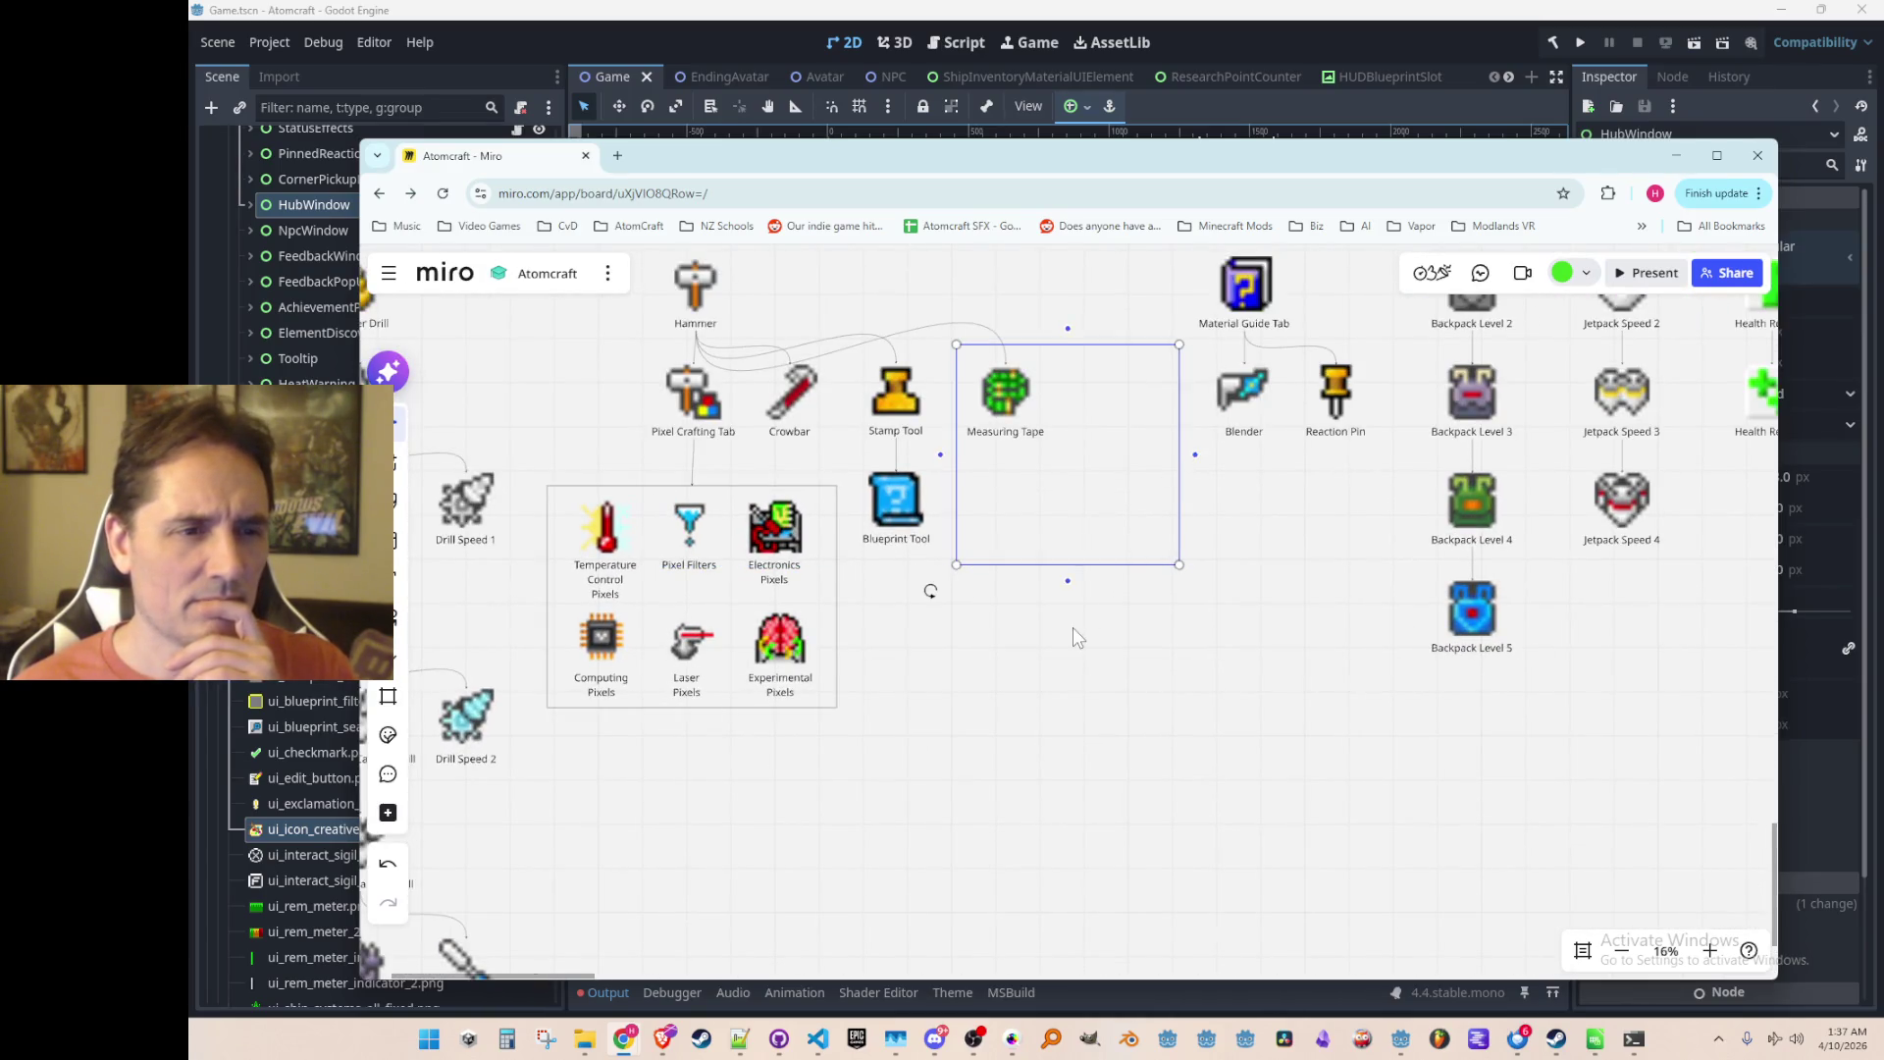
pyautogui.scroll(3, 1032, 591)
pyautogui.moveTo(923, 495); pyautogui.dragTo(911, 500)
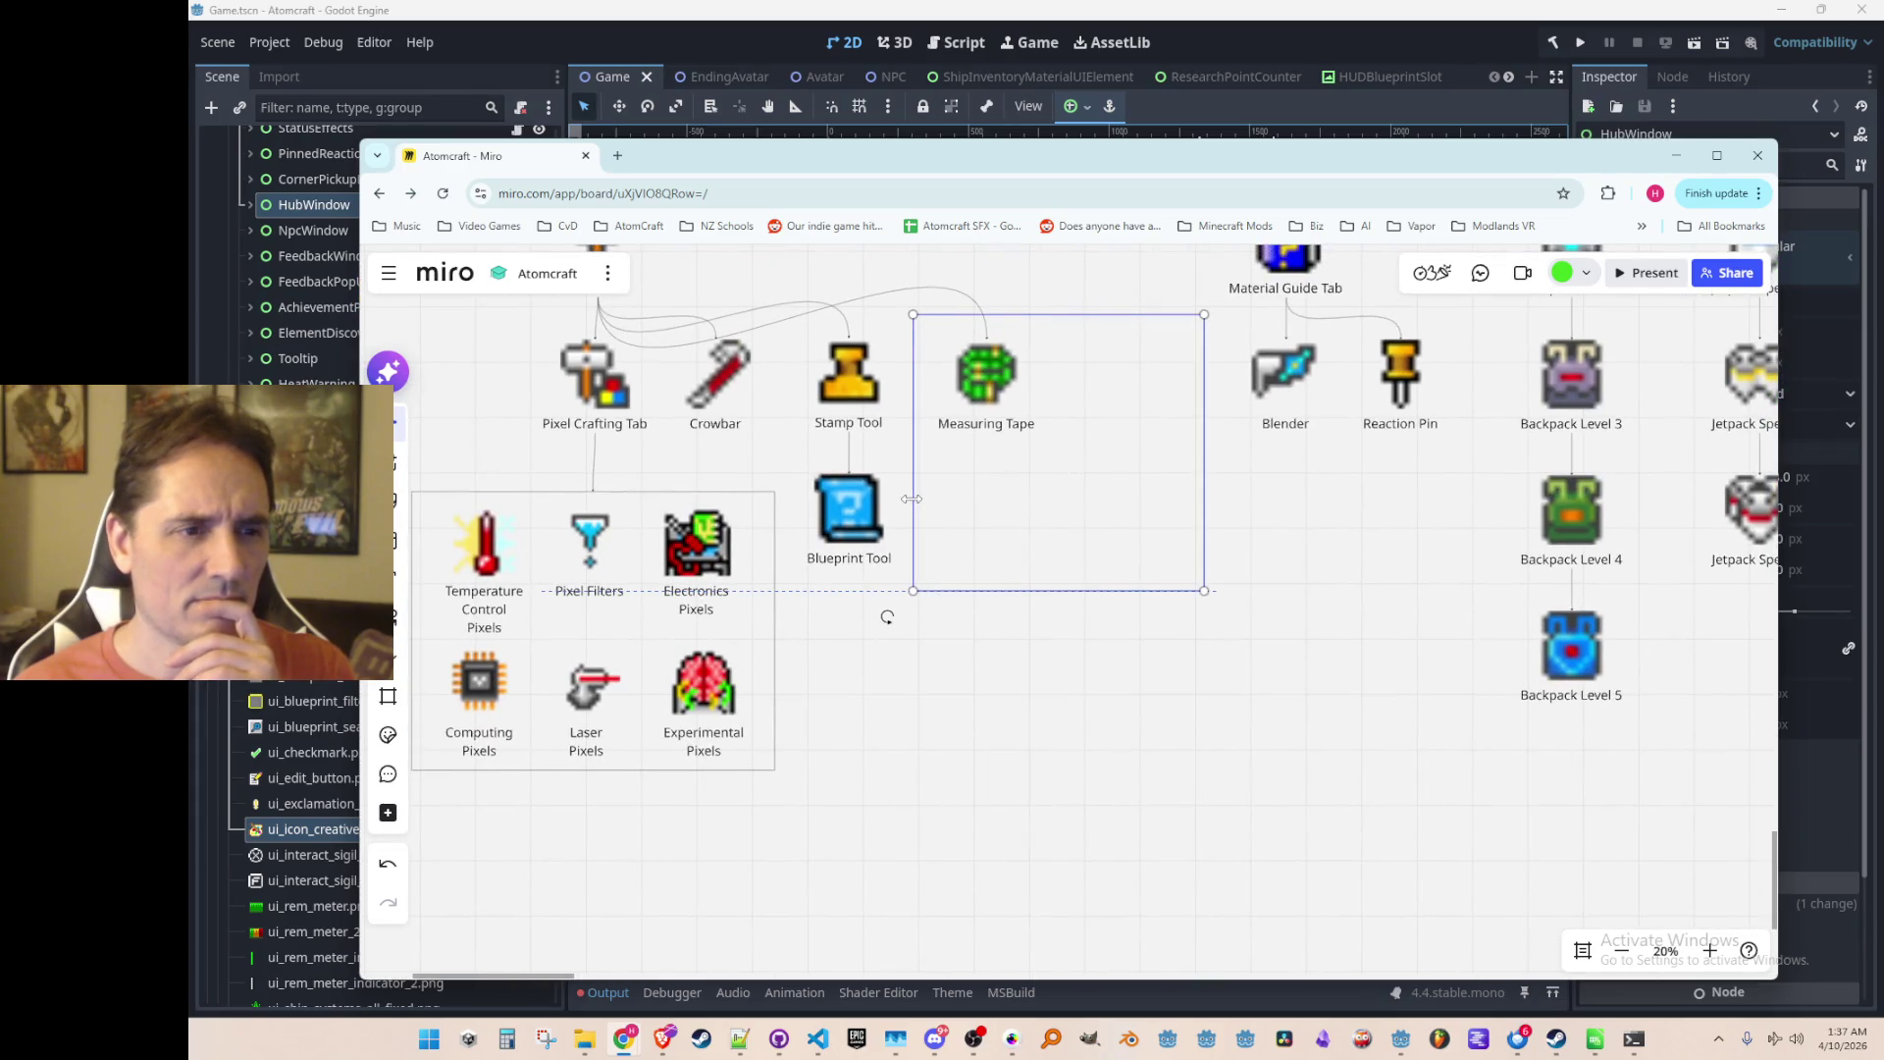
pyautogui.click(1012, 734)
# Step: Bring the Godot editor with the Atomcraft Game scene to the front
pyautogui.scroll(2, 1026, 726)
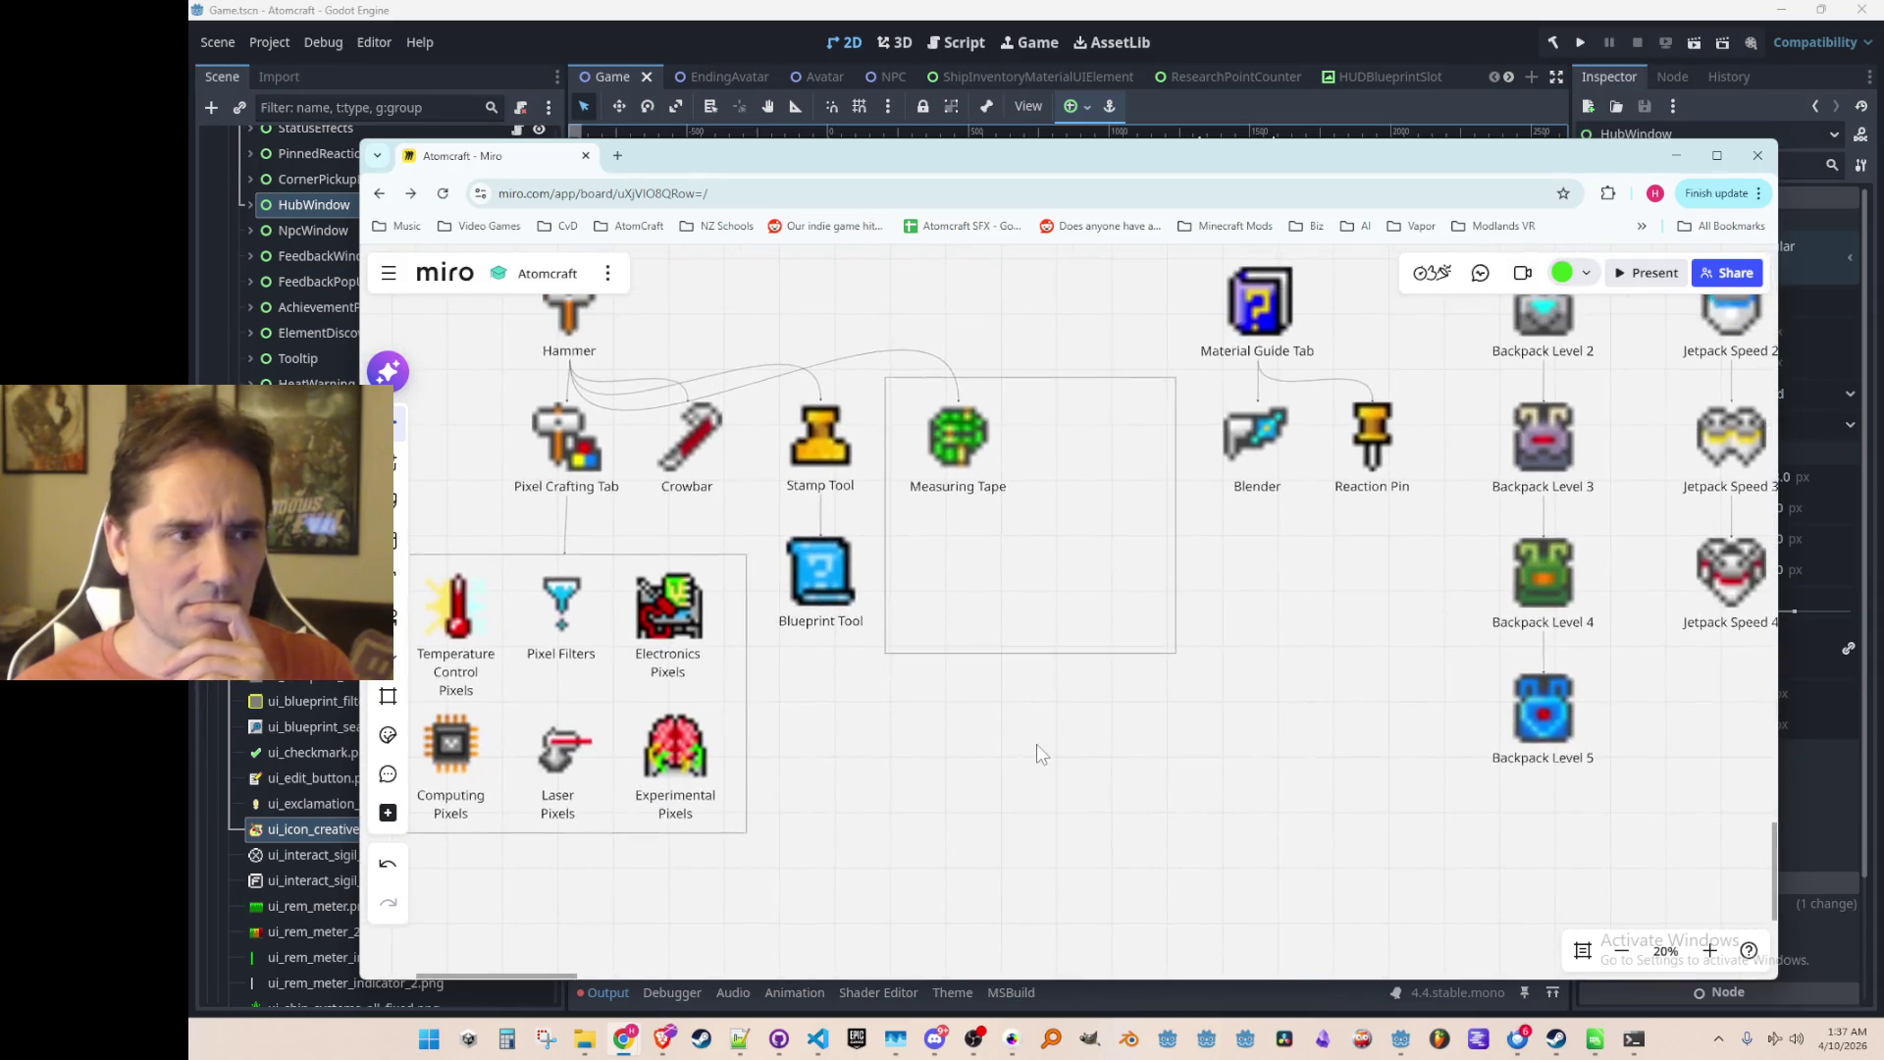
pyautogui.scroll(-1, 1168, 799)
pyautogui.moveTo(1067, 799); pyautogui.dragTo(1130, 813)
pyautogui.scroll(1, 1133, 818)
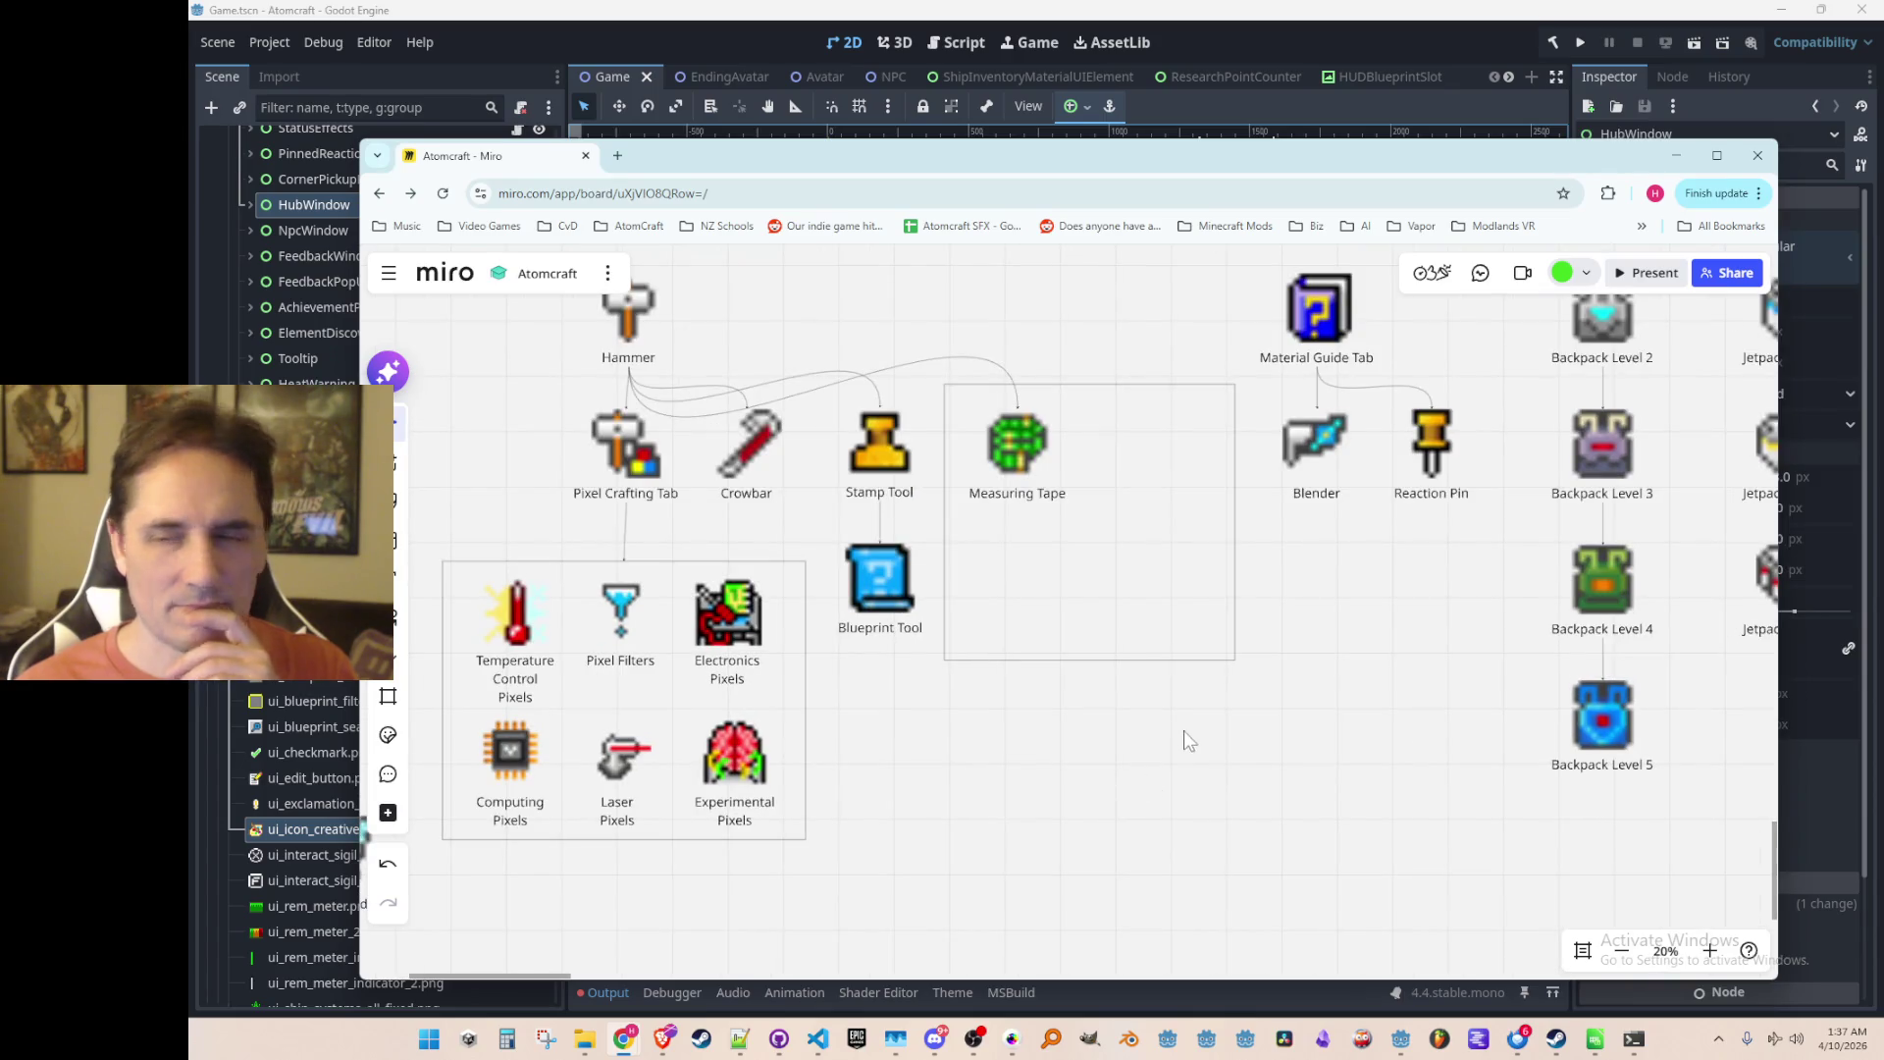
pyautogui.click(1377, 35)
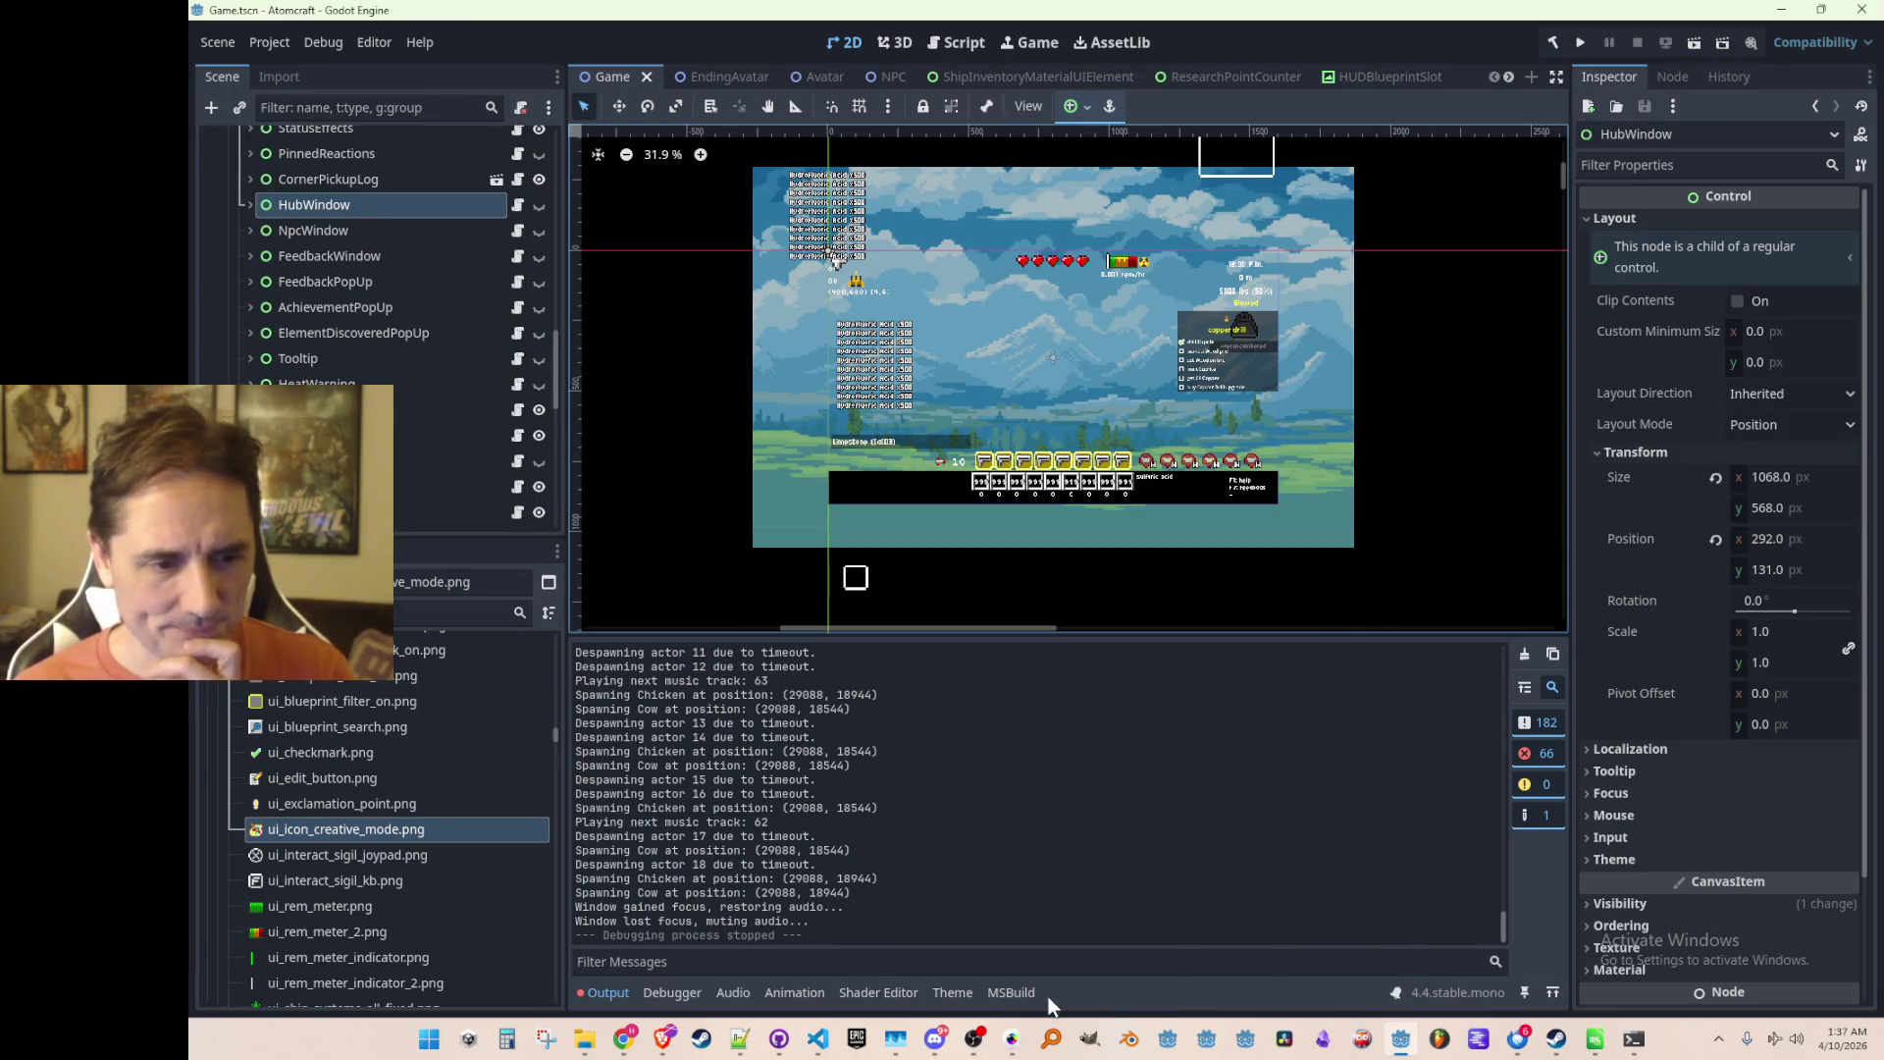
# Step: Bring up Pro Motion NG and zoom in to look over the big sprite sheet
pyautogui.click(1012, 1046)
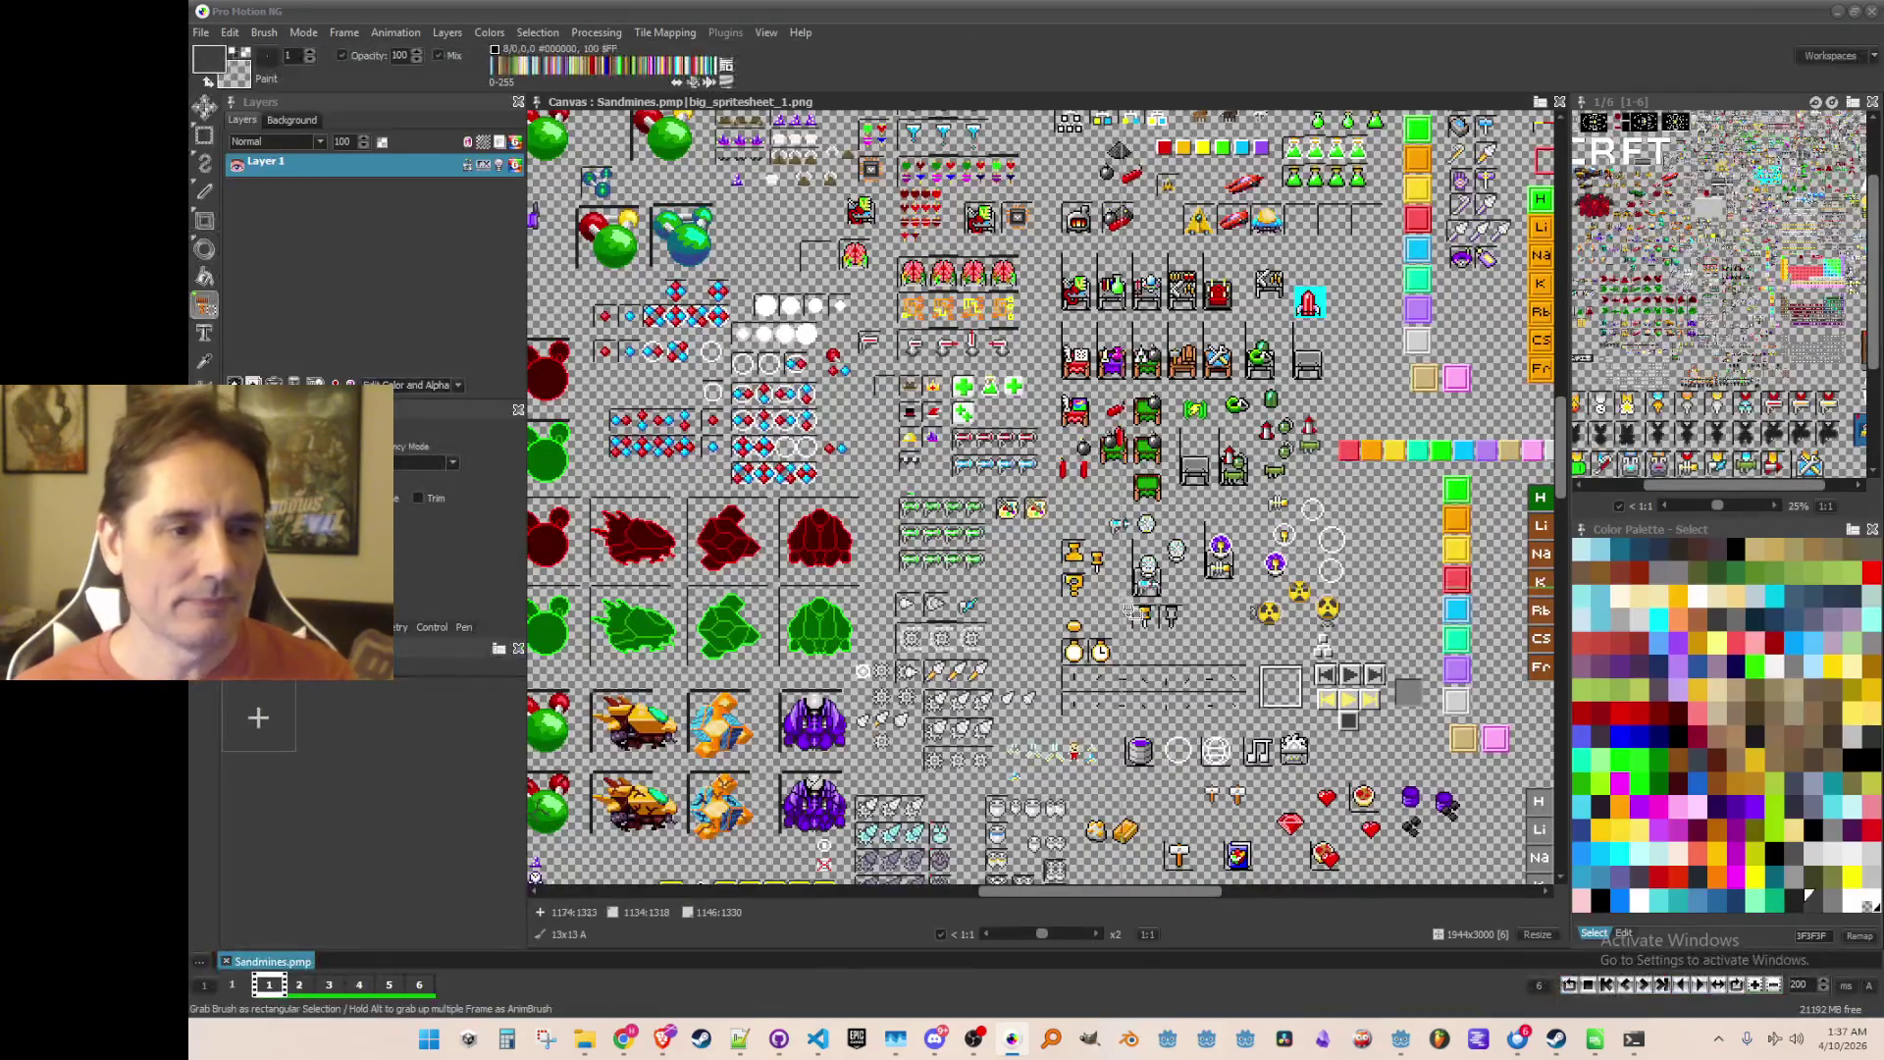
pyautogui.scroll(2, 1114, 617)
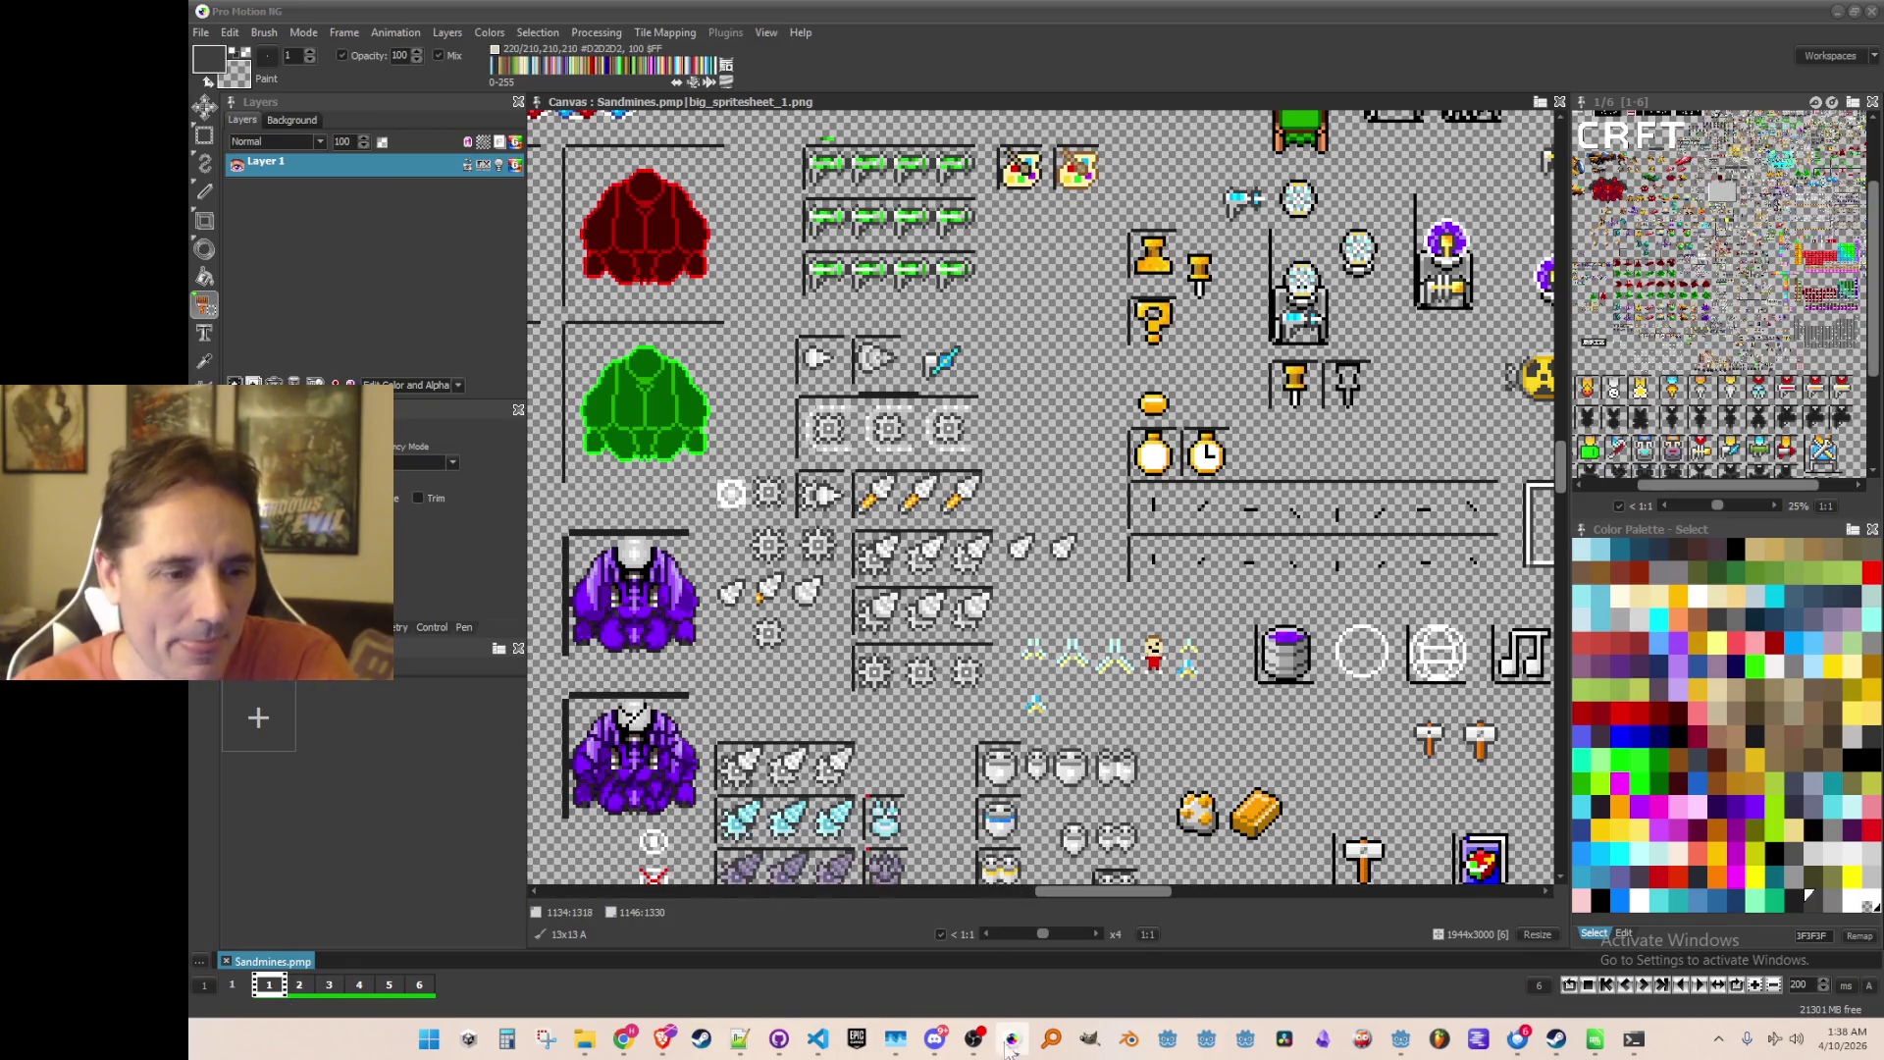
pyautogui.moveTo(624, 1040)
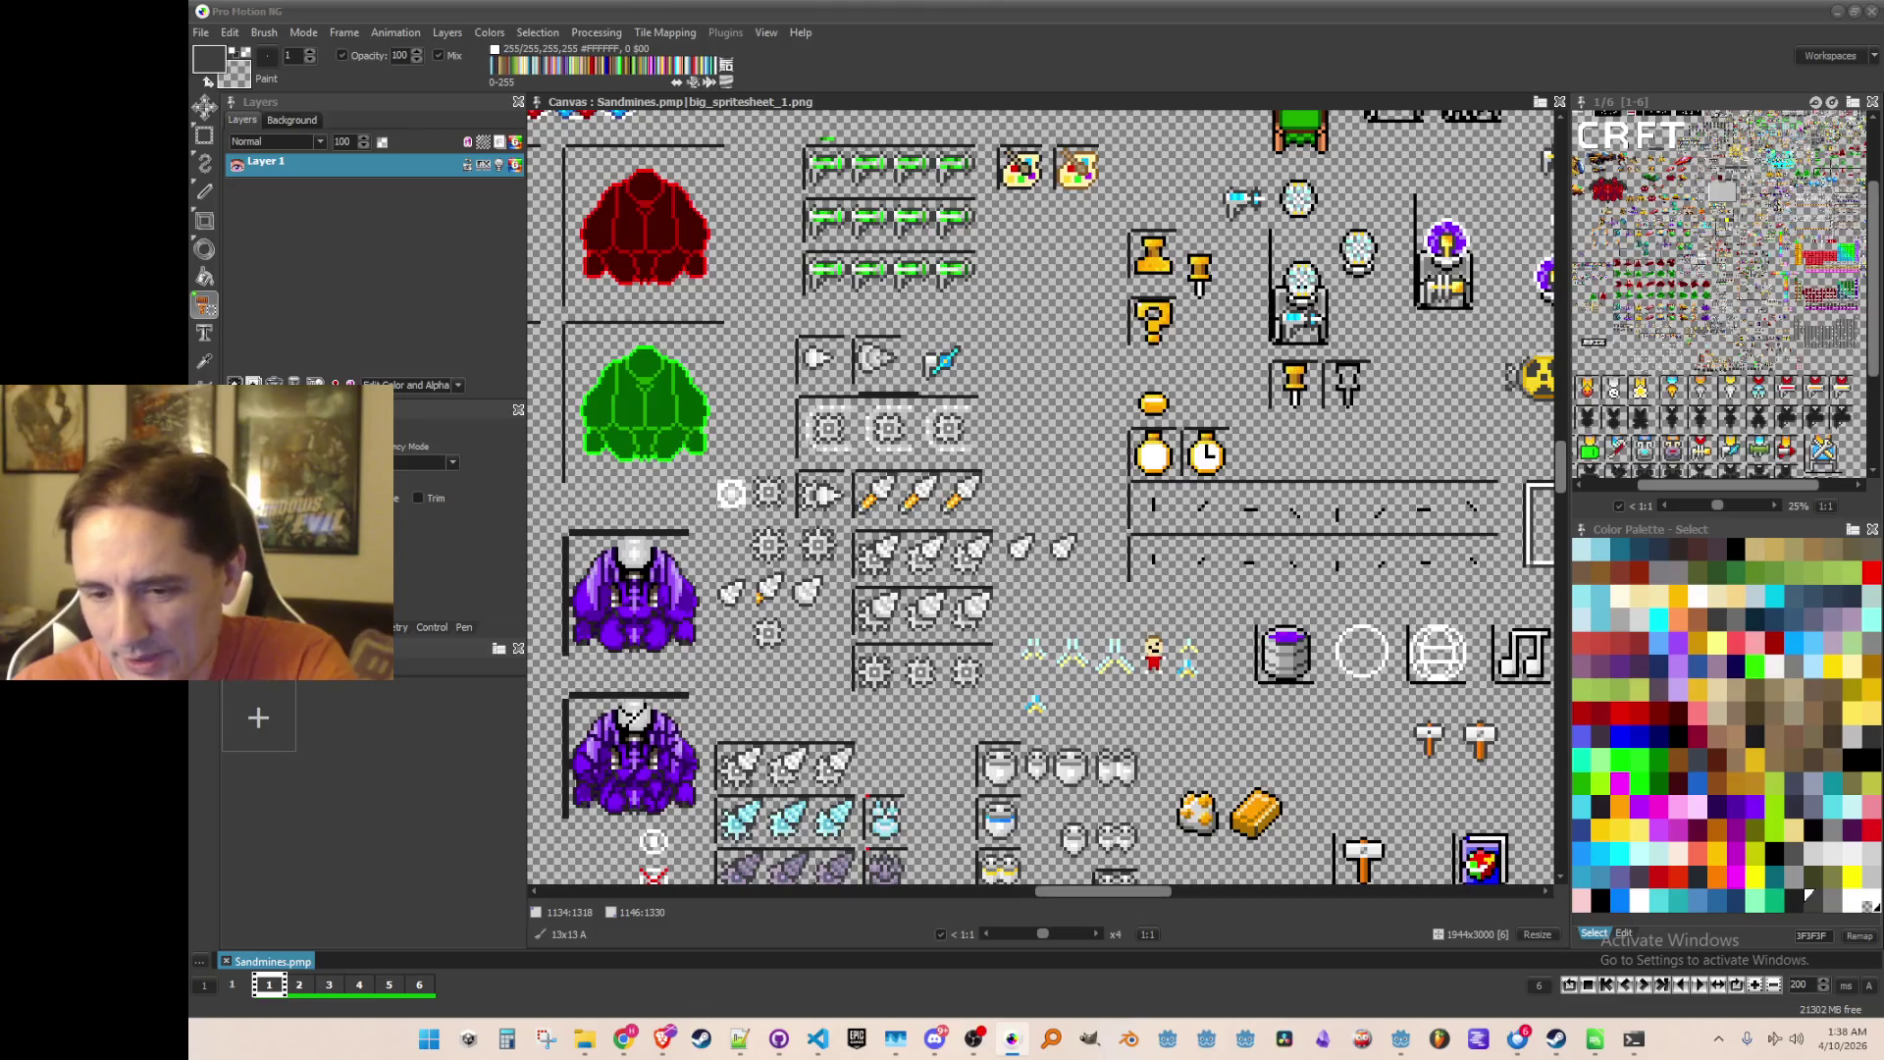
# Step: Switch back to the Miro tech-tree board with Alt+Tab
pyautogui.hotkey('alt', 'Tab')
pyautogui.scroll(-2, 1197, 745)
pyautogui.scroll(2, 1122, 651)
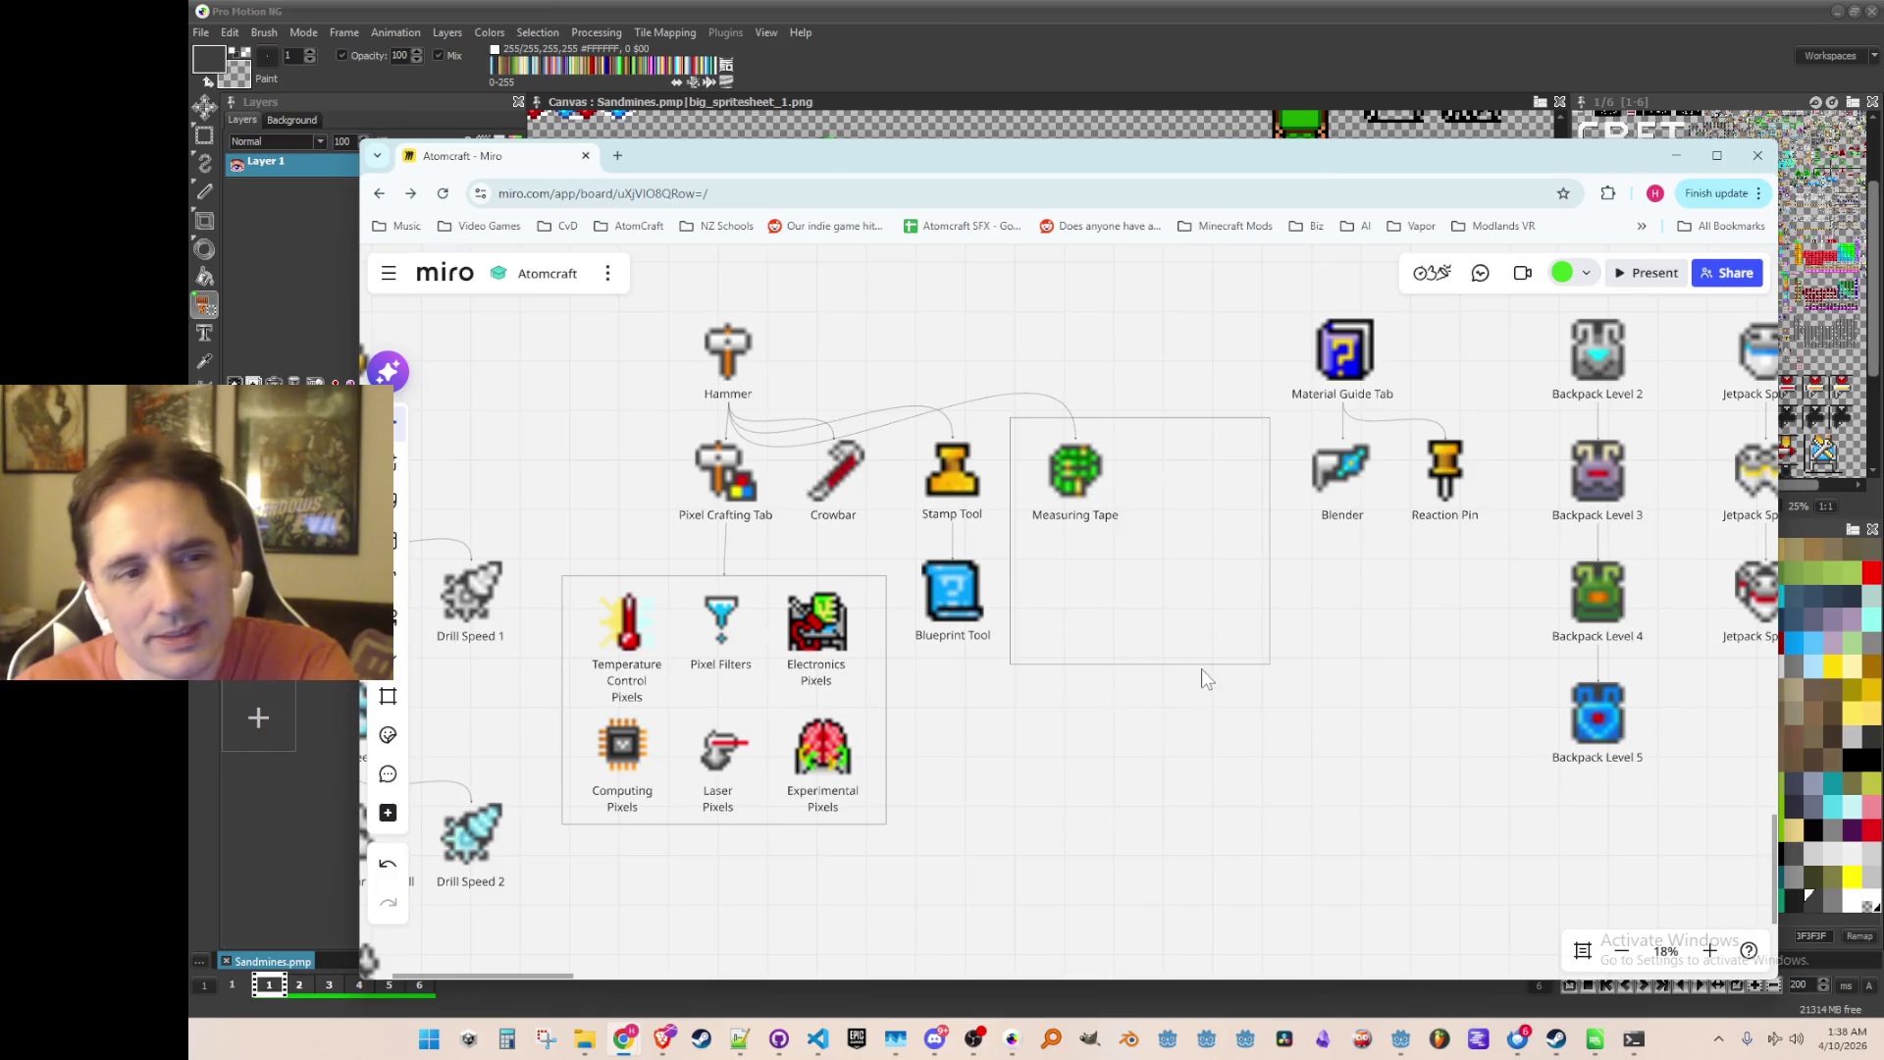
# Step: Pan and zoom around the Miro board to centre the tool tree
pyautogui.scroll(-5, 1148, 736)
pyautogui.moveTo(1064, 643); pyautogui.dragTo(893, 525)
pyautogui.scroll(-2, 893, 526)
pyautogui.scroll(1, 893, 602)
pyautogui.scroll(5, 883, 638)
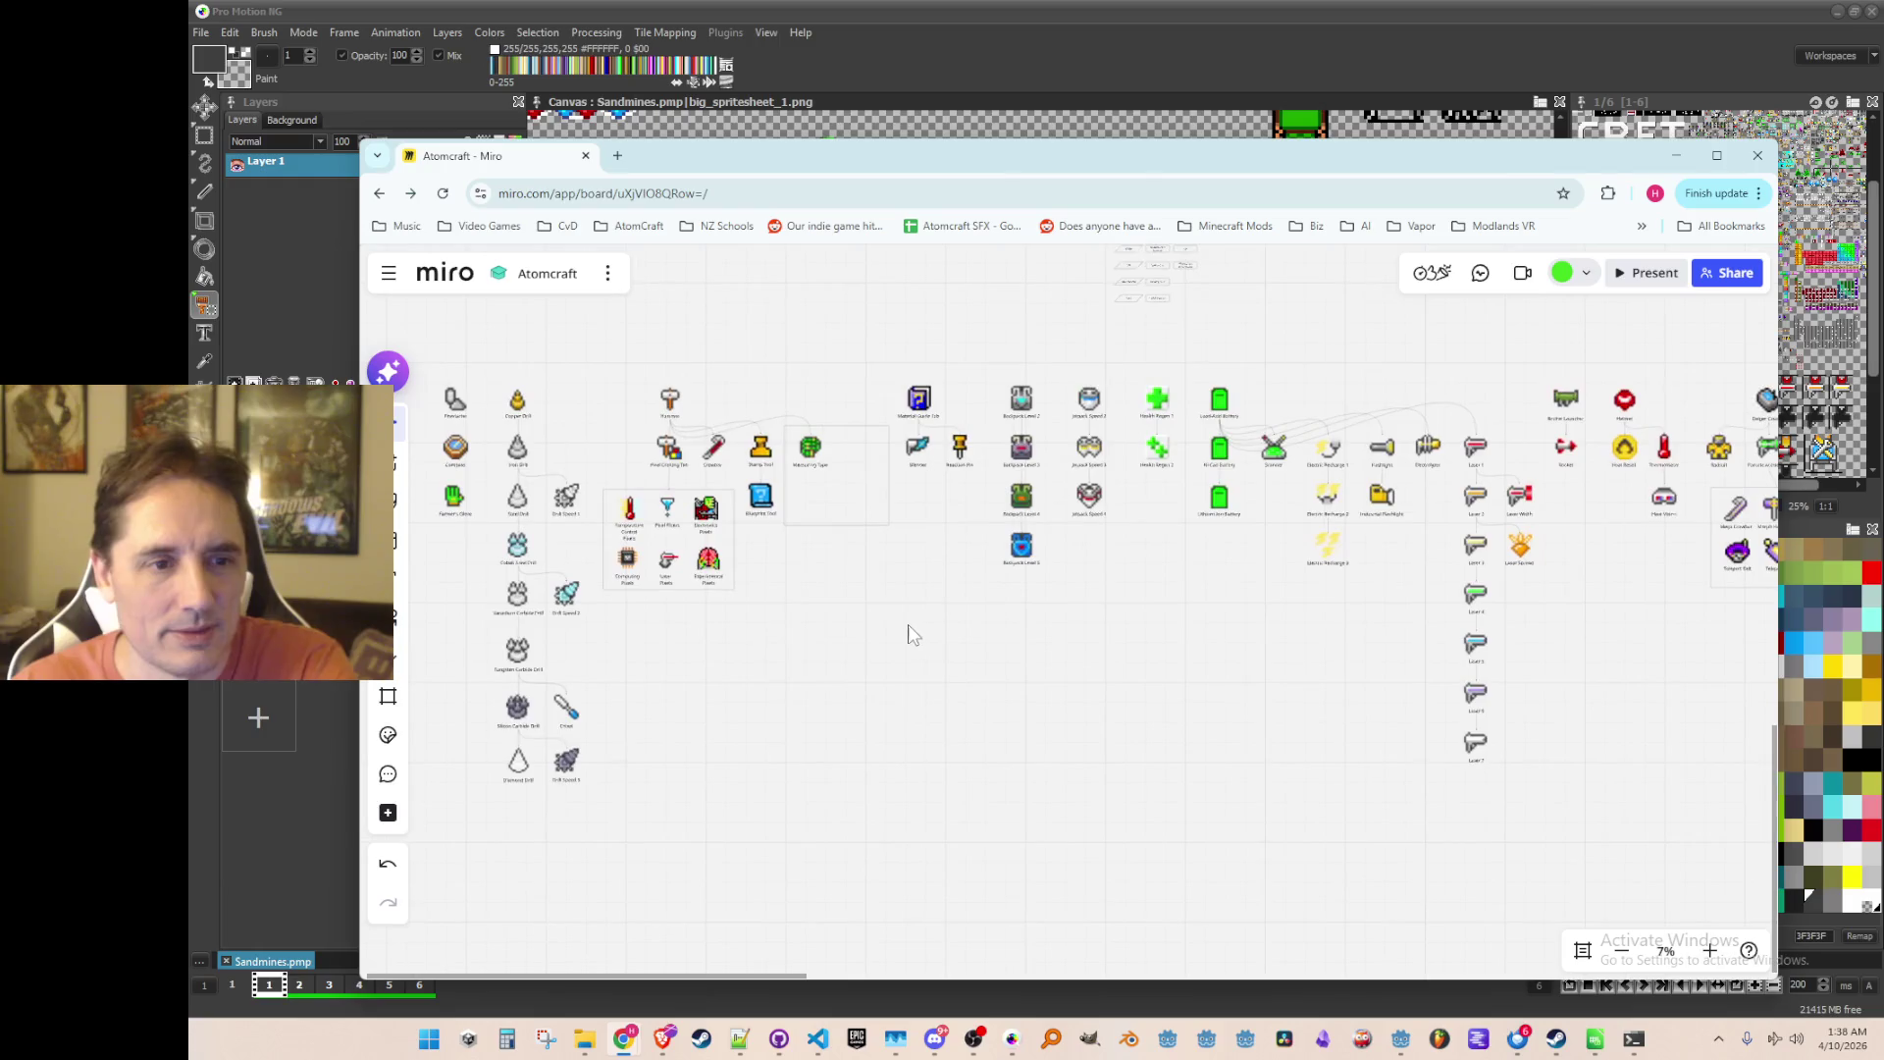
pyautogui.moveTo(930, 669); pyautogui.dragTo(973, 677)
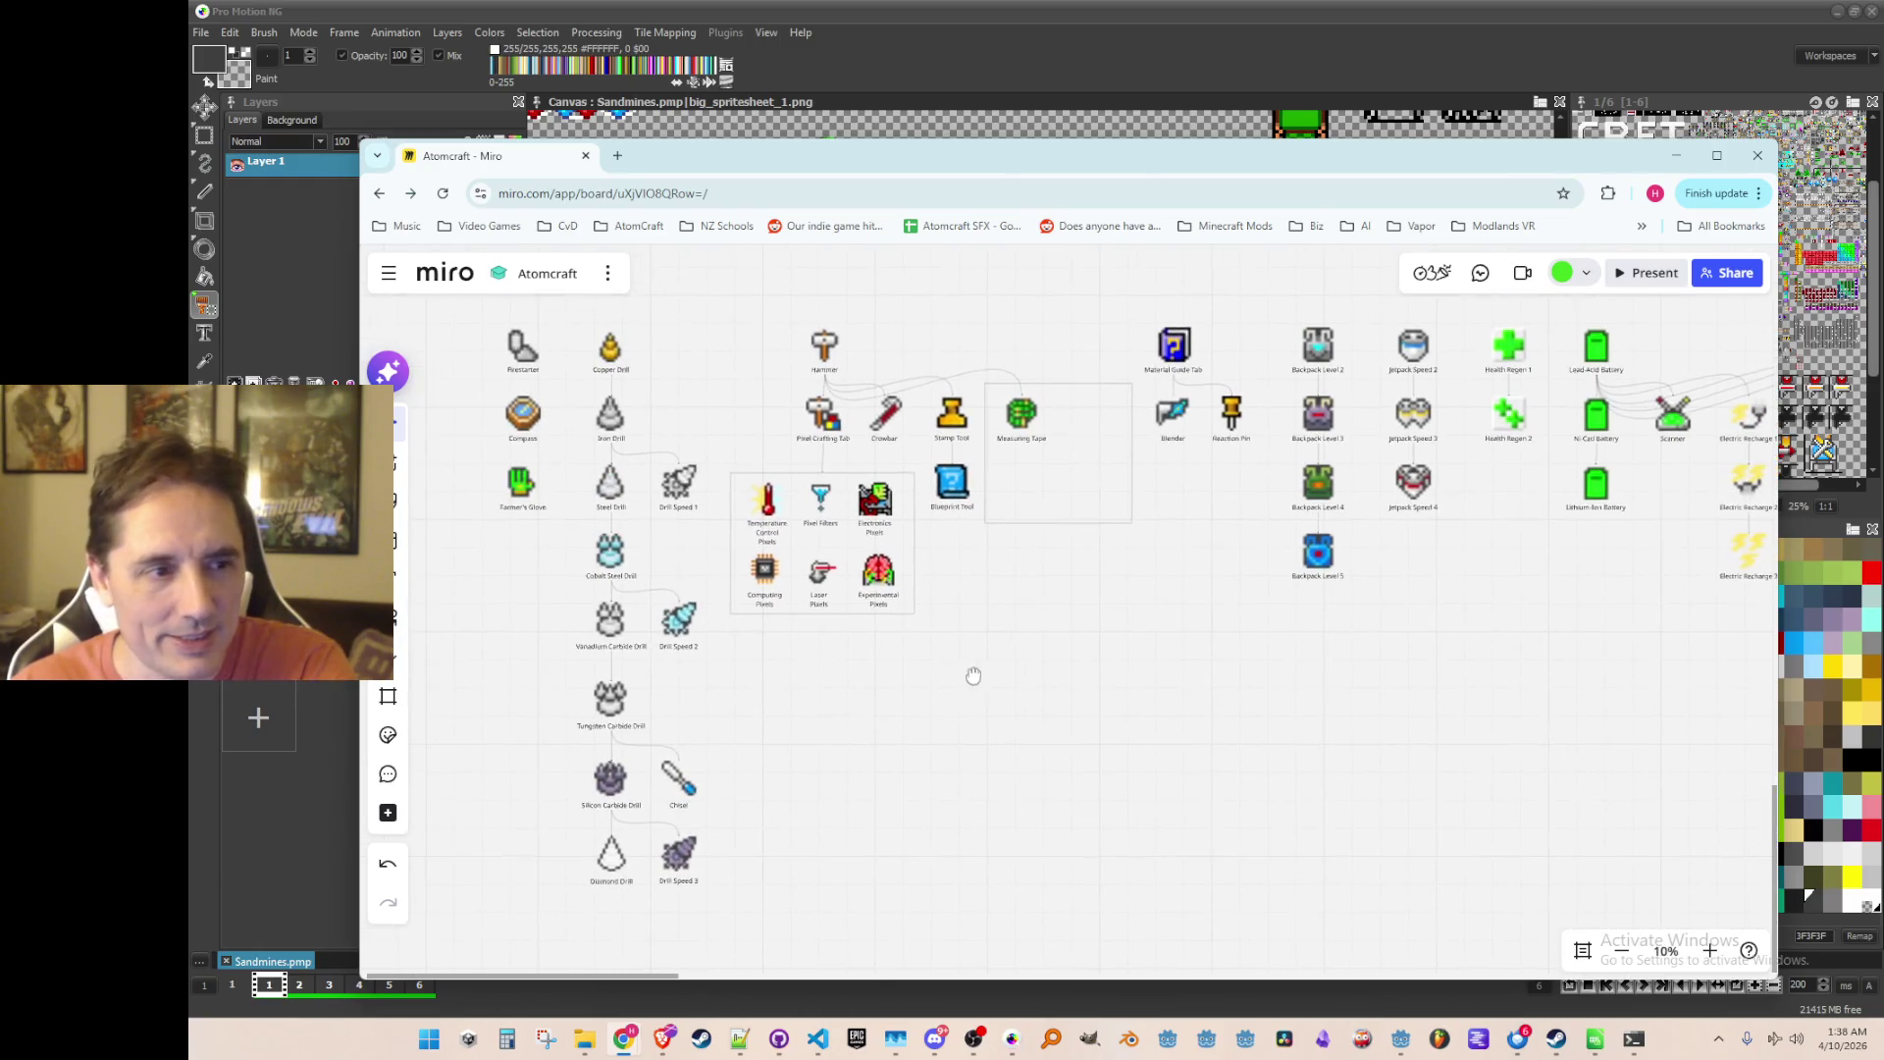
pyautogui.scroll(1, 982, 658)
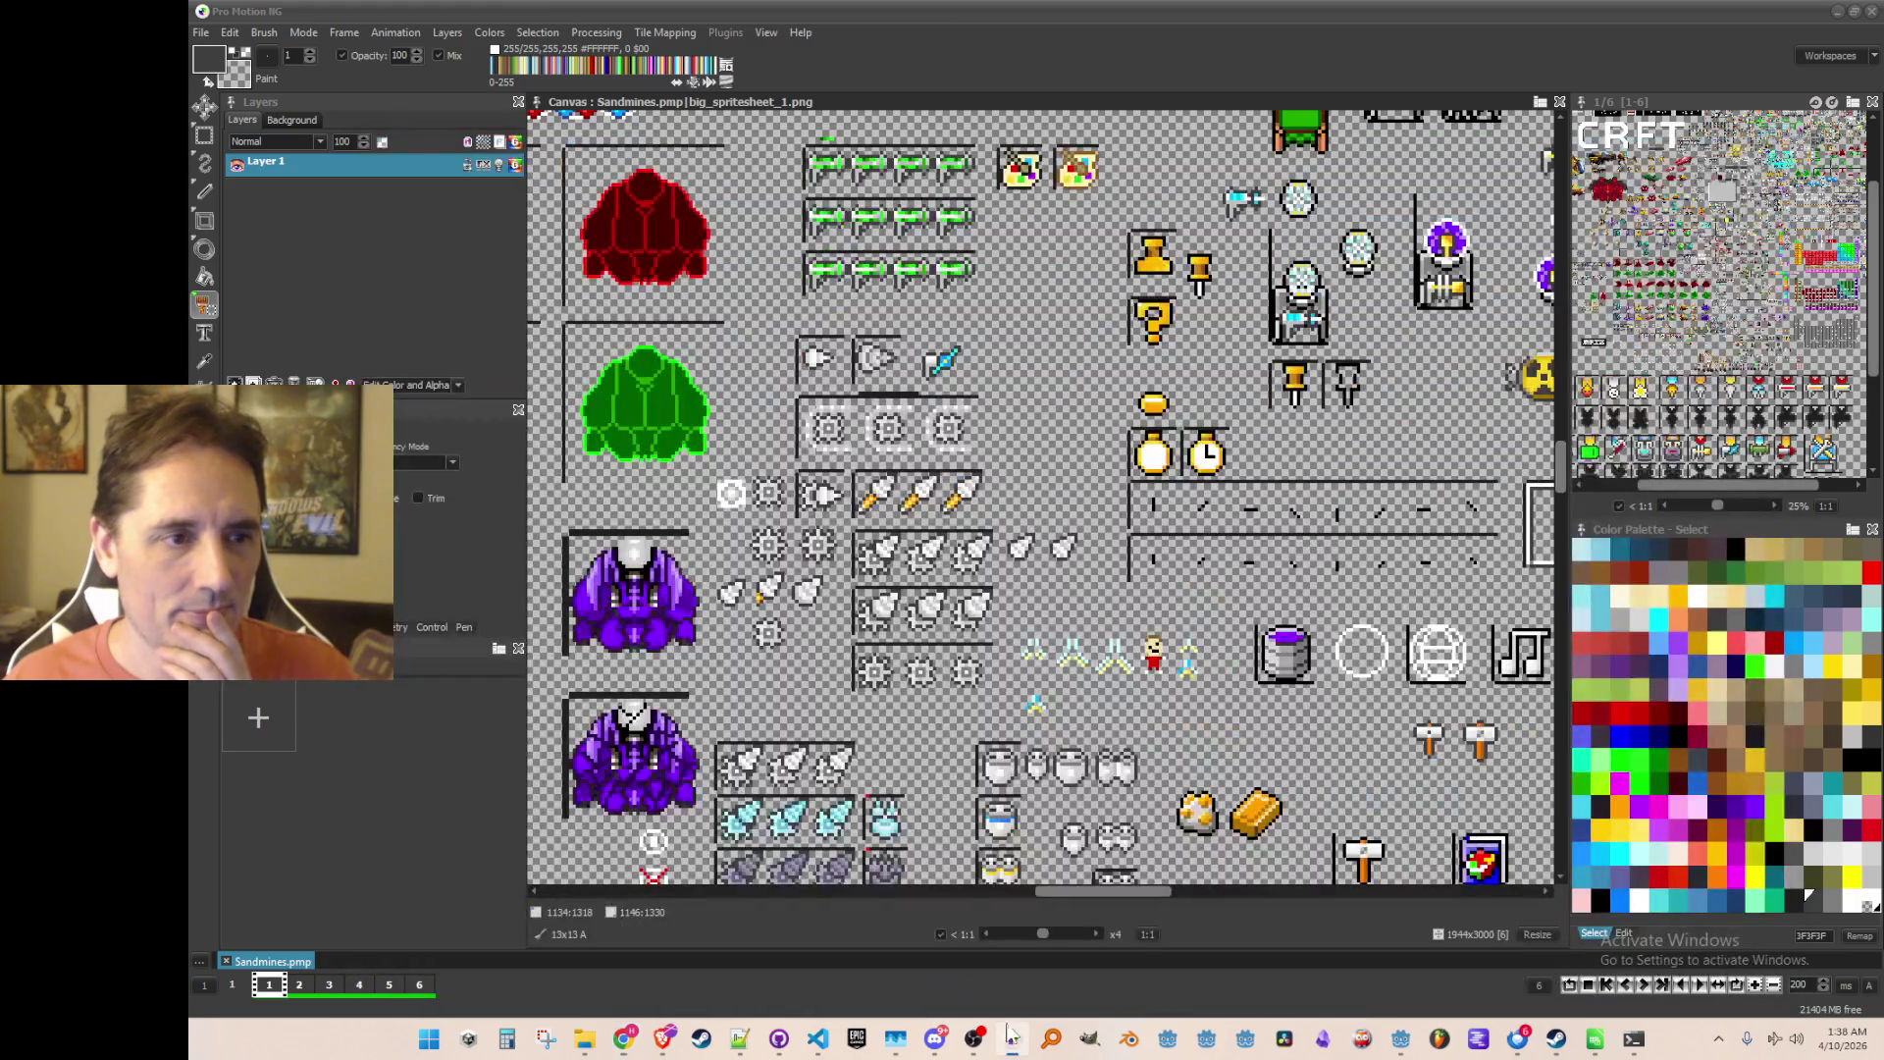
# Step: Switch briefly to the Pro Motion NG sprite sheet, then minimize it
pyautogui.click(1012, 1038)
pyautogui.scroll(-1, 1119, 618)
pyautogui.scroll(1, 1139, 579)
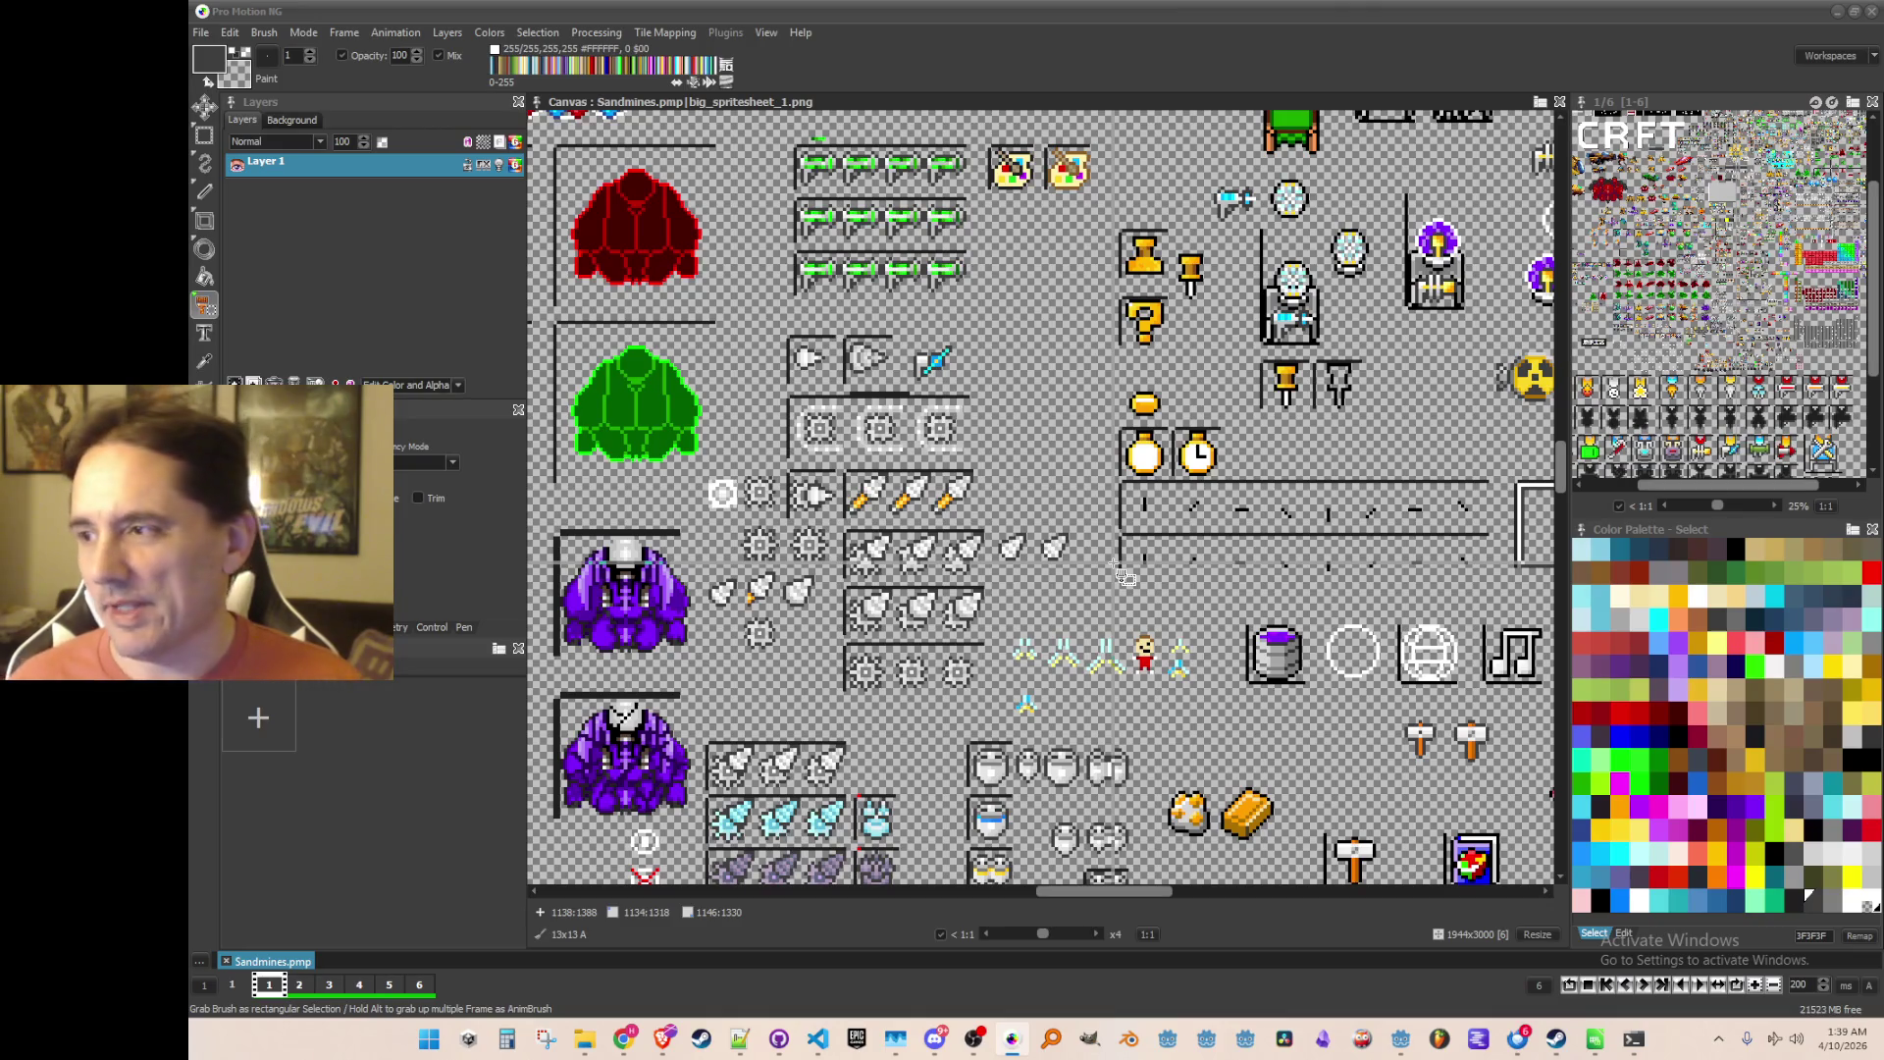
pyautogui.click(1837, 12)
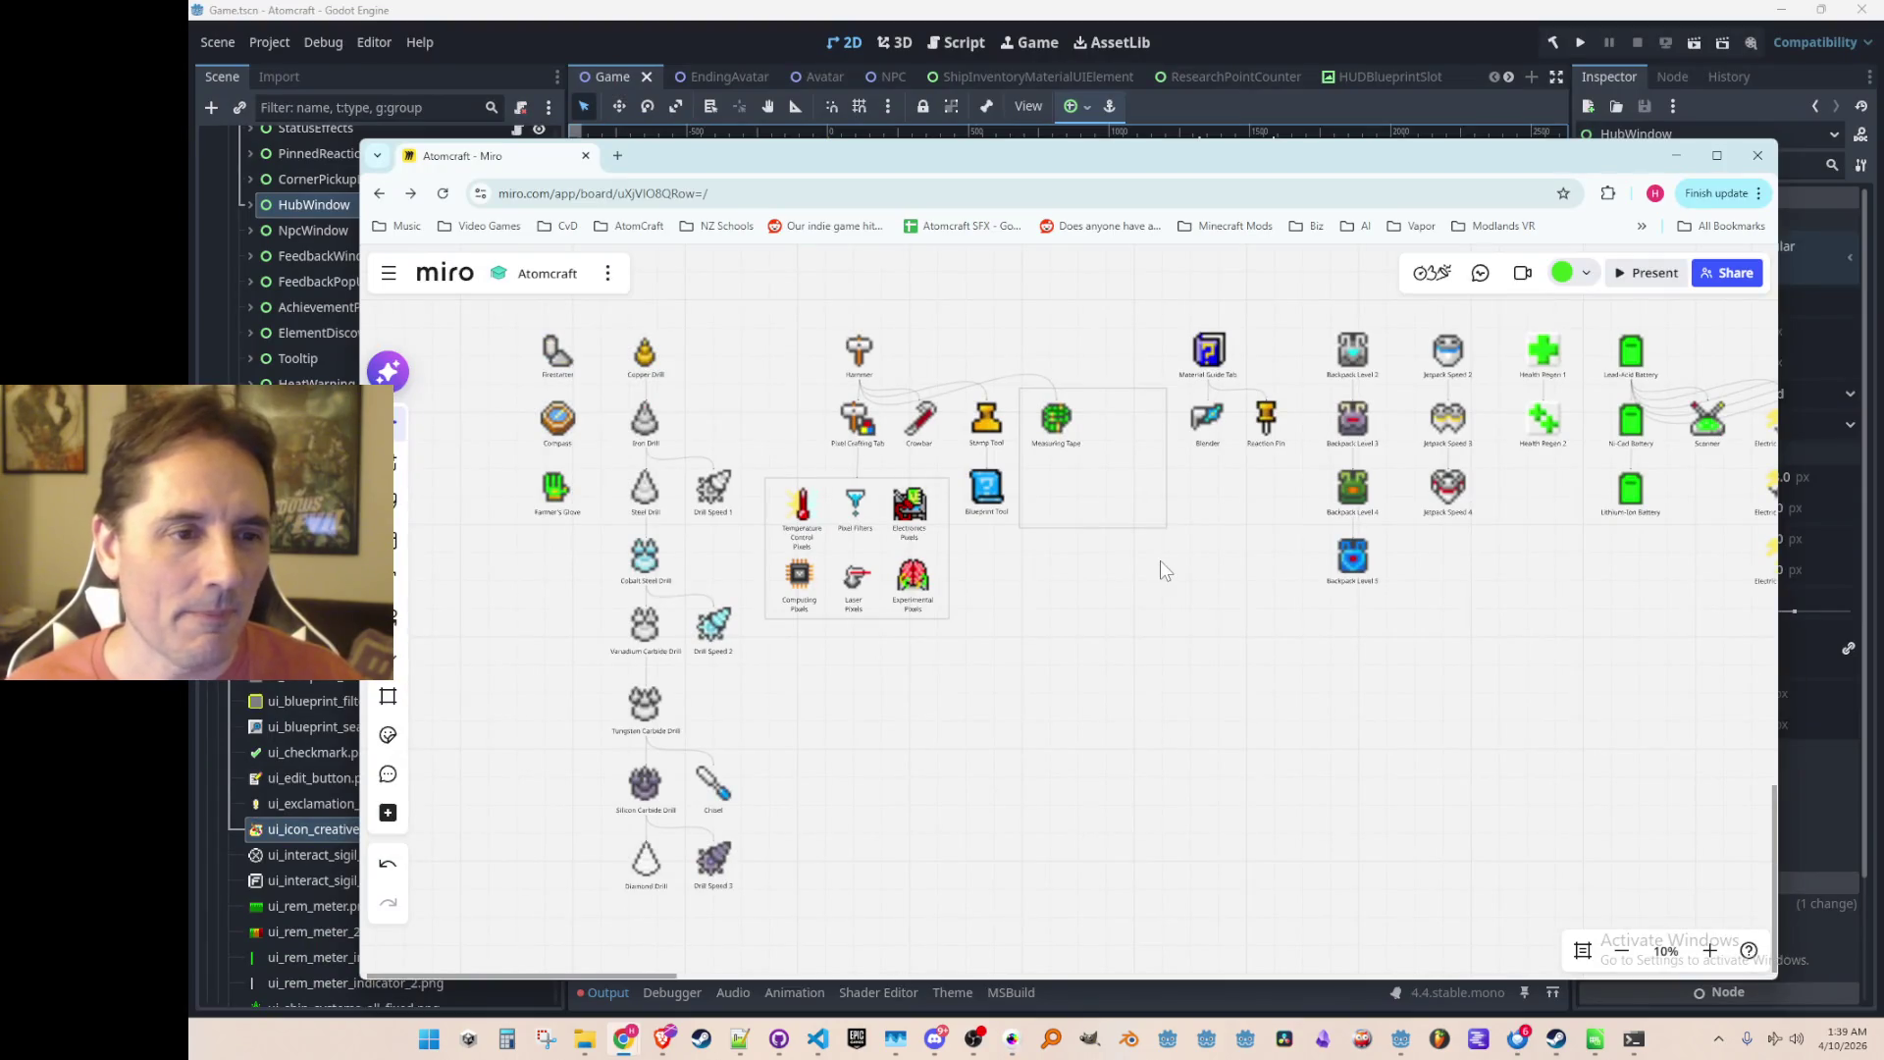
# Step: Move the Measuring Tape frame directly left of Pixel Crafting Tab under Hammer
pyautogui.scroll(1, 1160, 561)
pyautogui.click(1166, 503)
pyautogui.press('Escape')
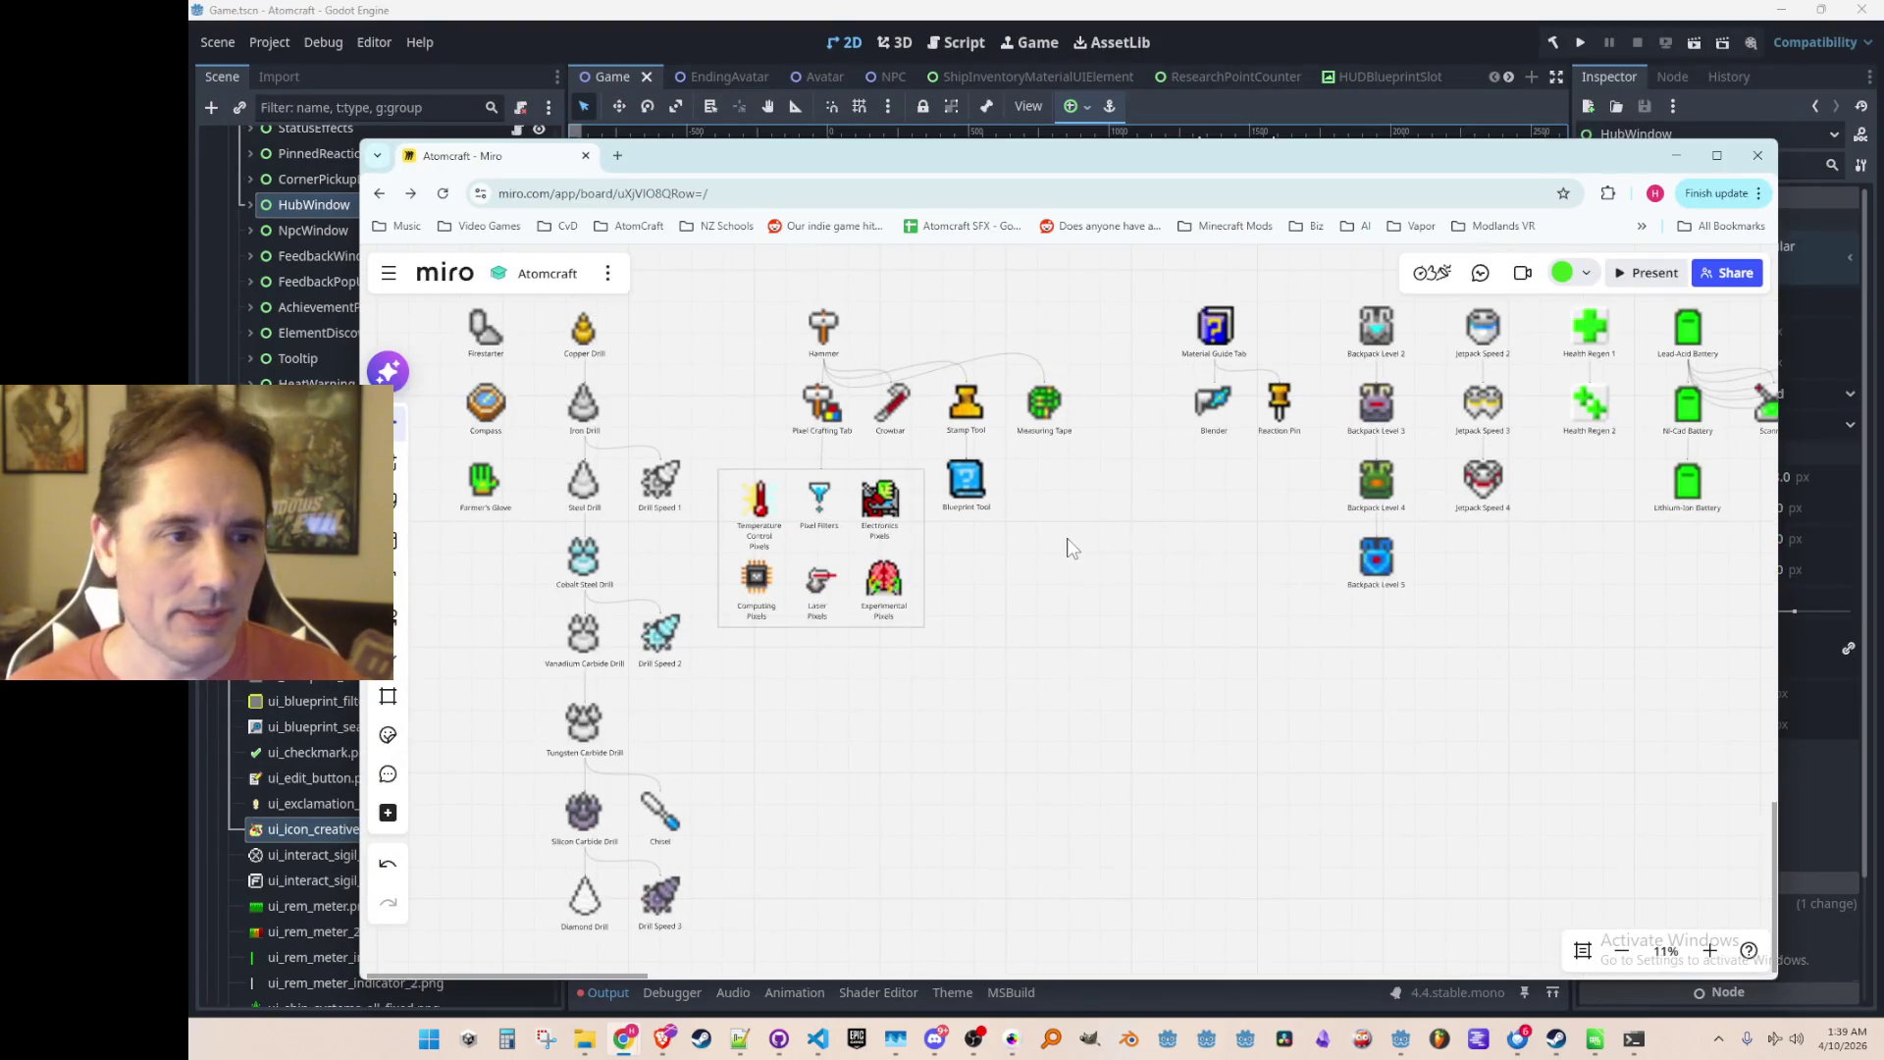
pyautogui.scroll(-1, 1077, 631)
pyautogui.scroll(4, 1249, 585)
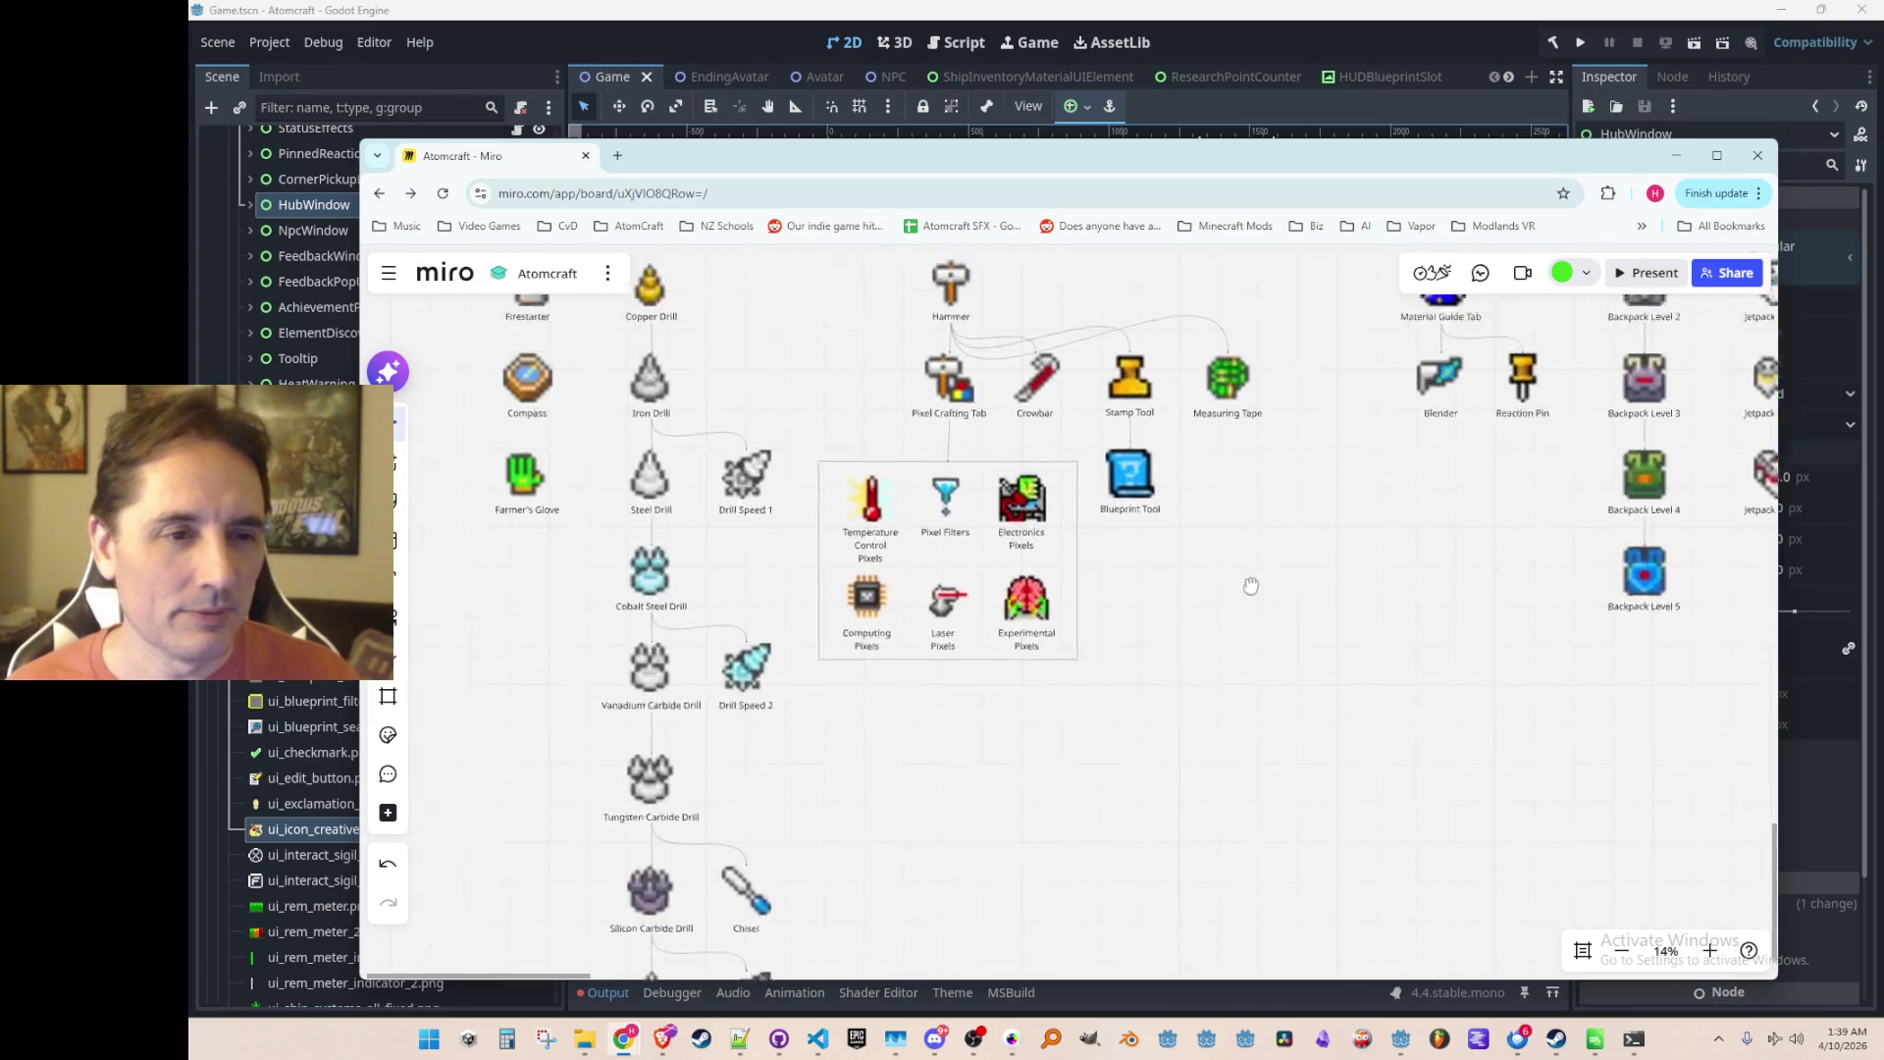
pyautogui.moveTo(1386, 544)
pyautogui.mouseDown()
pyautogui.moveTo(997, 536)
pyautogui.moveTo(1005, 559)
pyautogui.mouseUp()
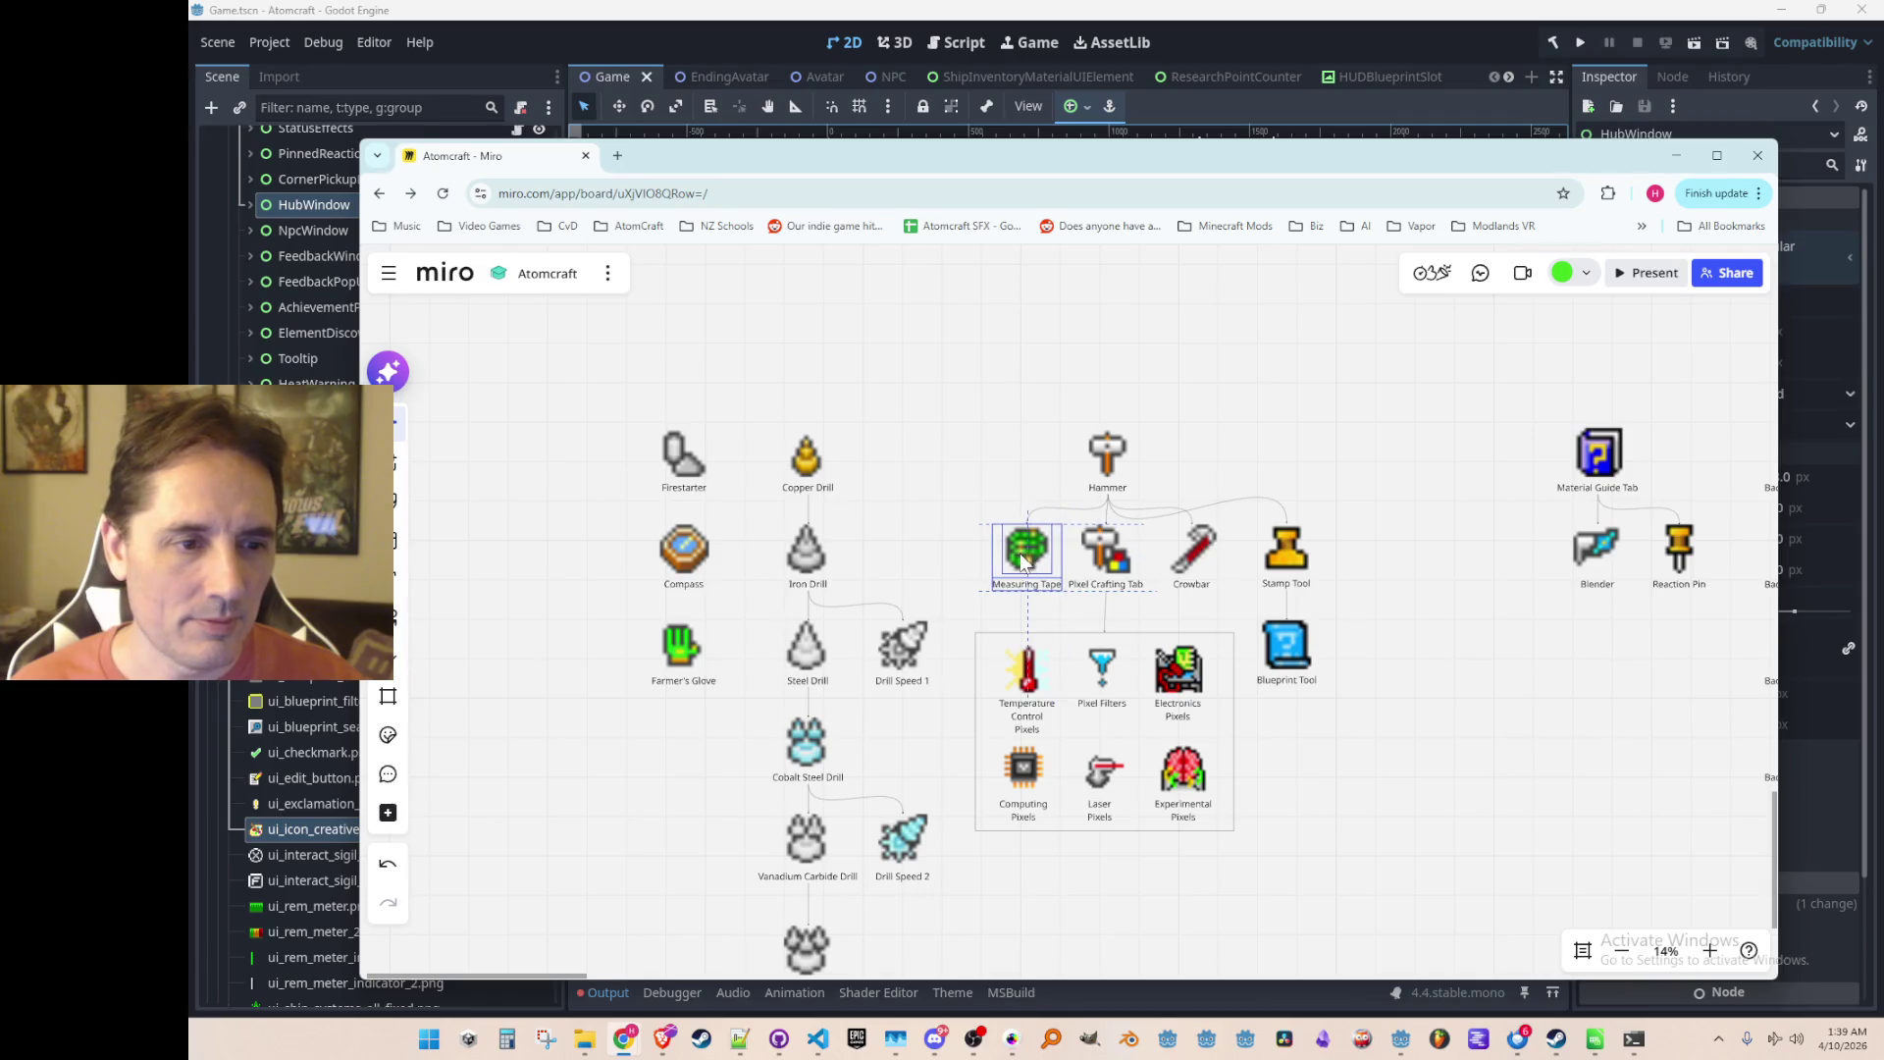
pyautogui.click(1381, 791)
# Step: Select the whole drill and tool tree group and shift it to the right
pyautogui.scroll(-4, 1354, 755)
pyautogui.scroll(-2, 1330, 726)
pyautogui.moveTo(757, 363)
pyautogui.mouseDown()
pyautogui.moveTo(1219, 694)
pyautogui.moveTo(1364, 957)
pyautogui.mouseUp()
pyautogui.scroll(1, 1276, 687)
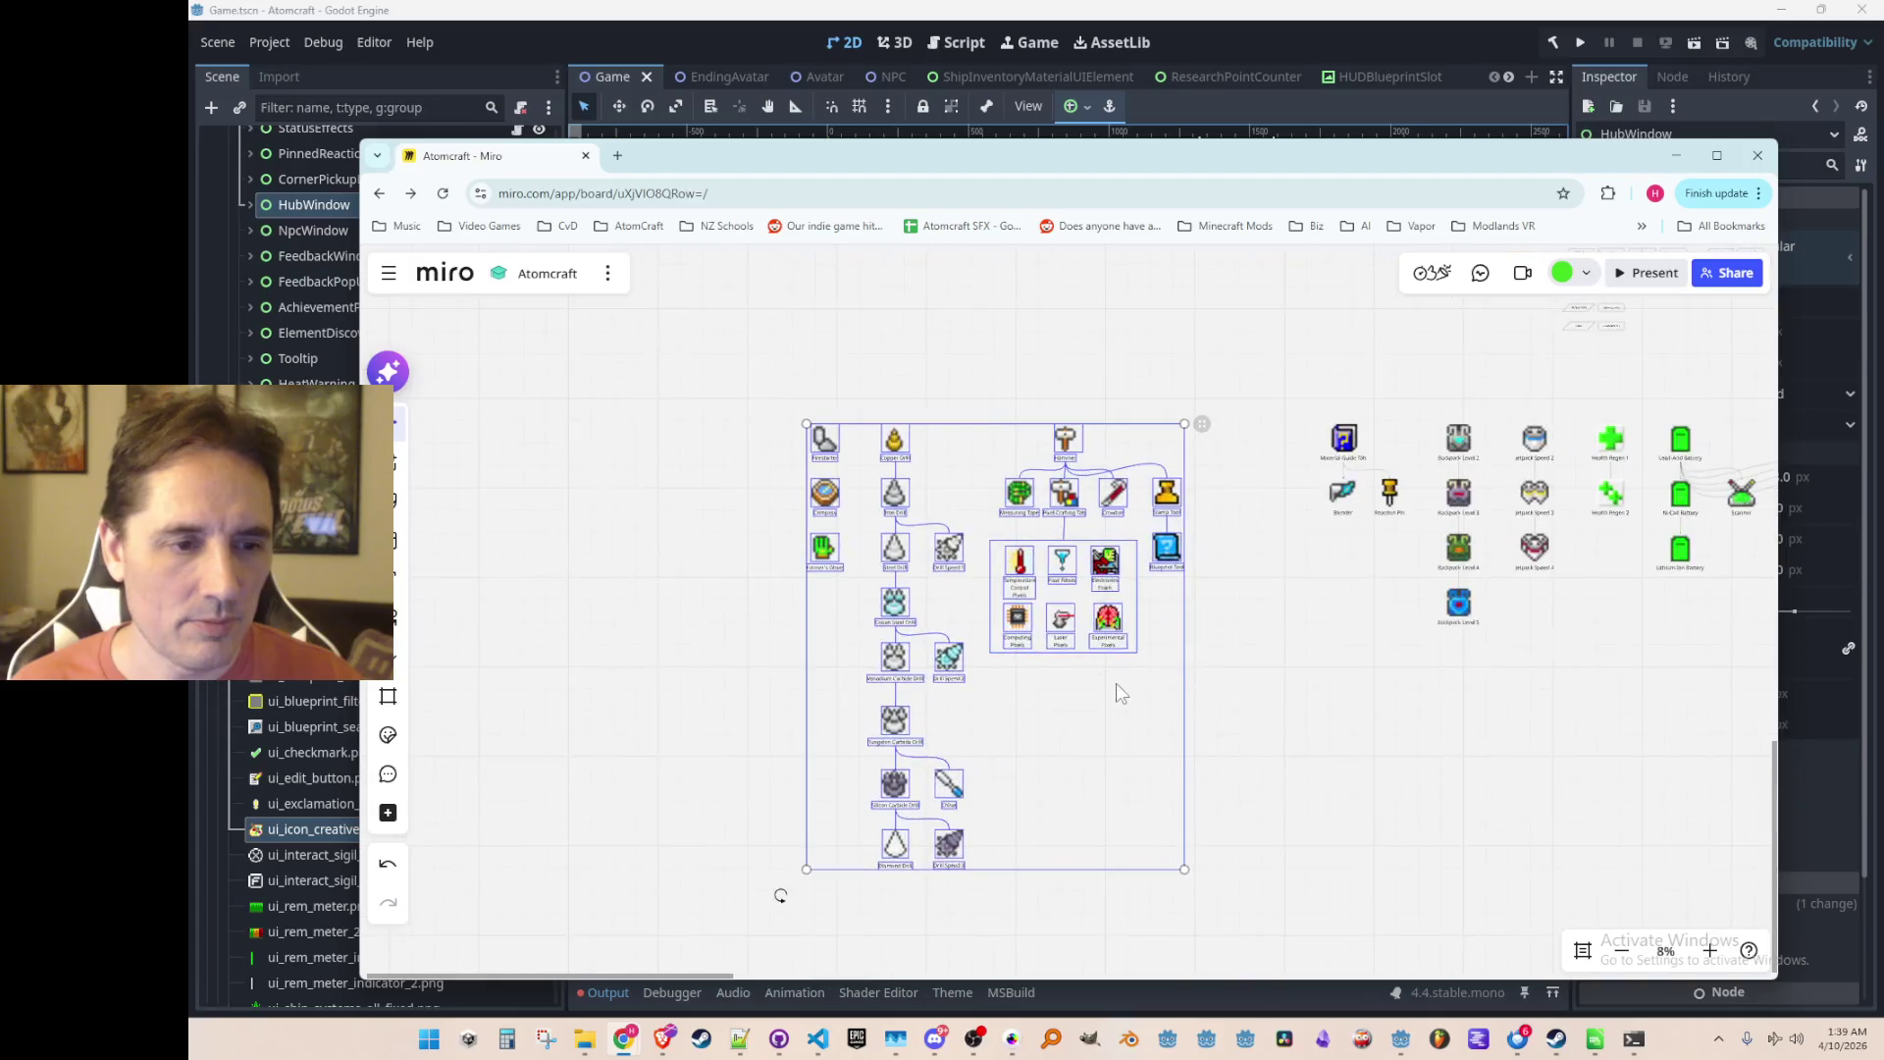
pyautogui.click(1178, 554)
pyautogui.moveTo(1181, 556); pyautogui.dragTo(1270, 568)
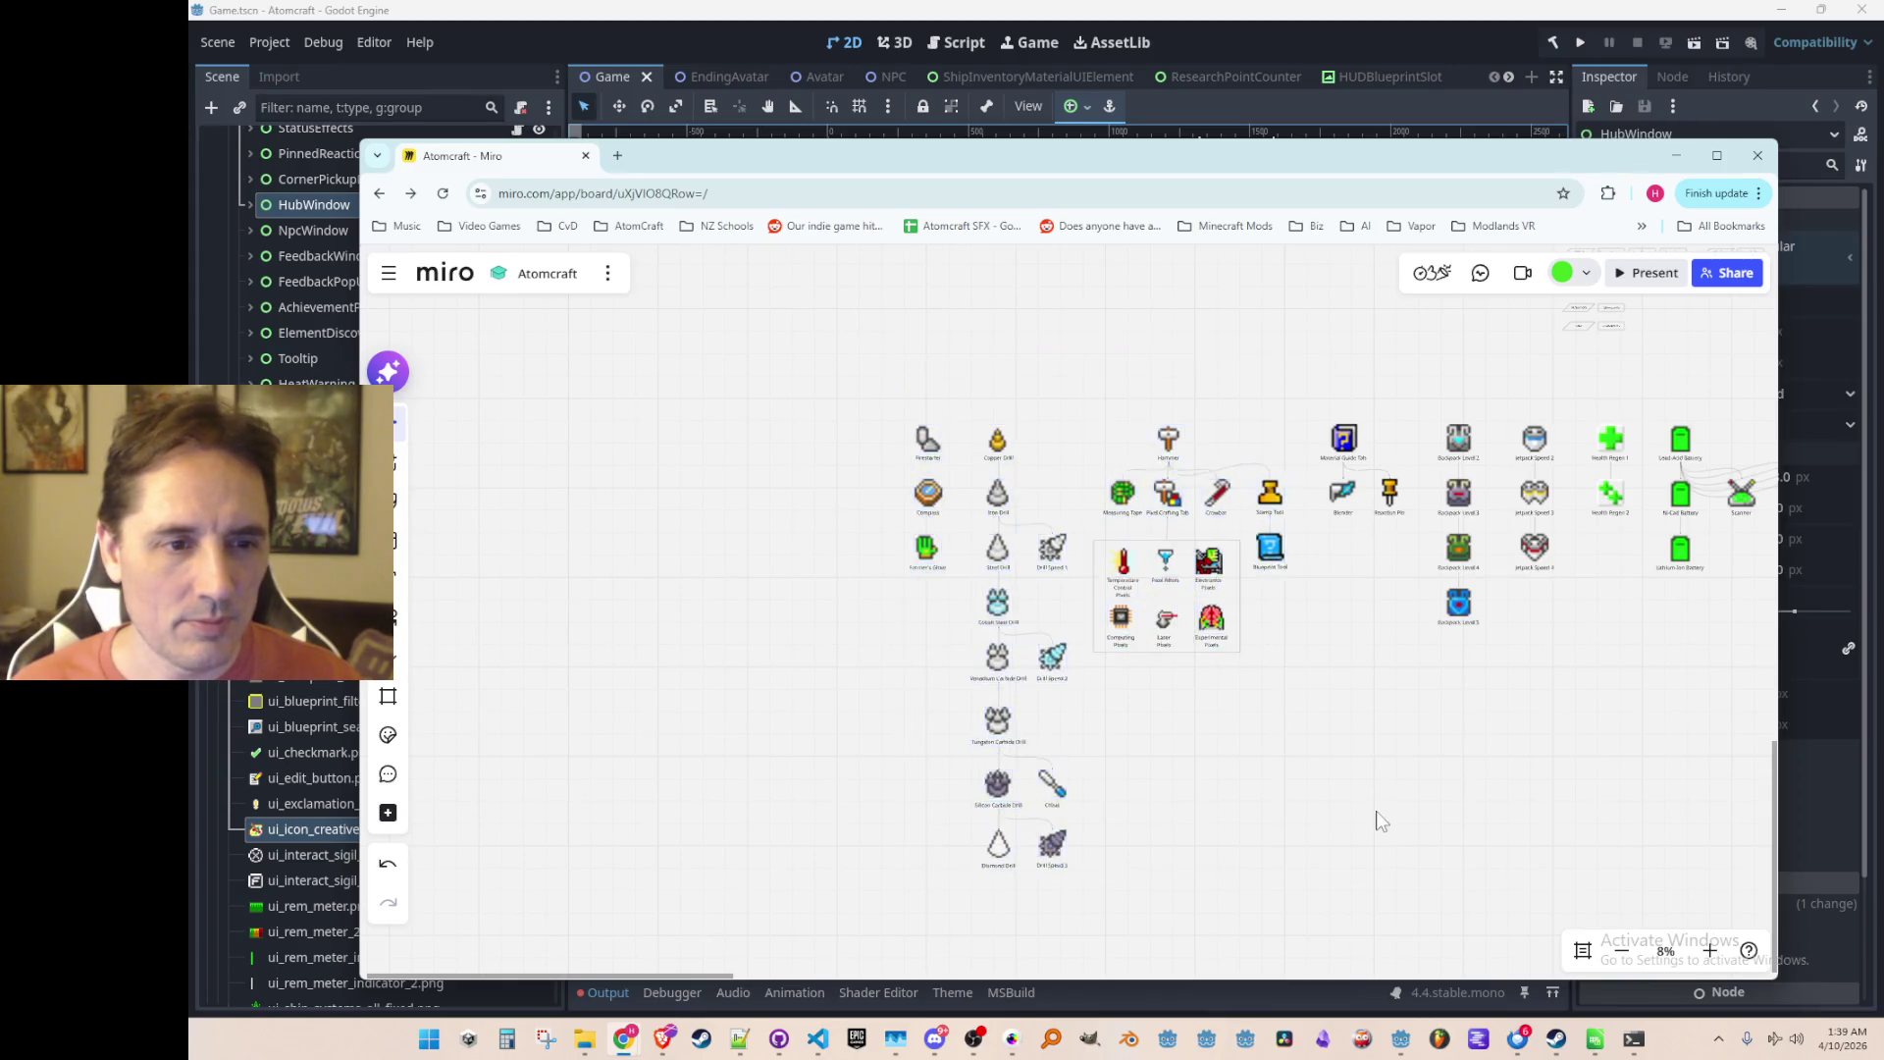
pyautogui.moveTo(1105, 684); pyautogui.dragTo(1283, 434)
pyautogui.moveTo(1247, 656); pyautogui.dragTo(1256, 657)
pyautogui.click(1331, 799)
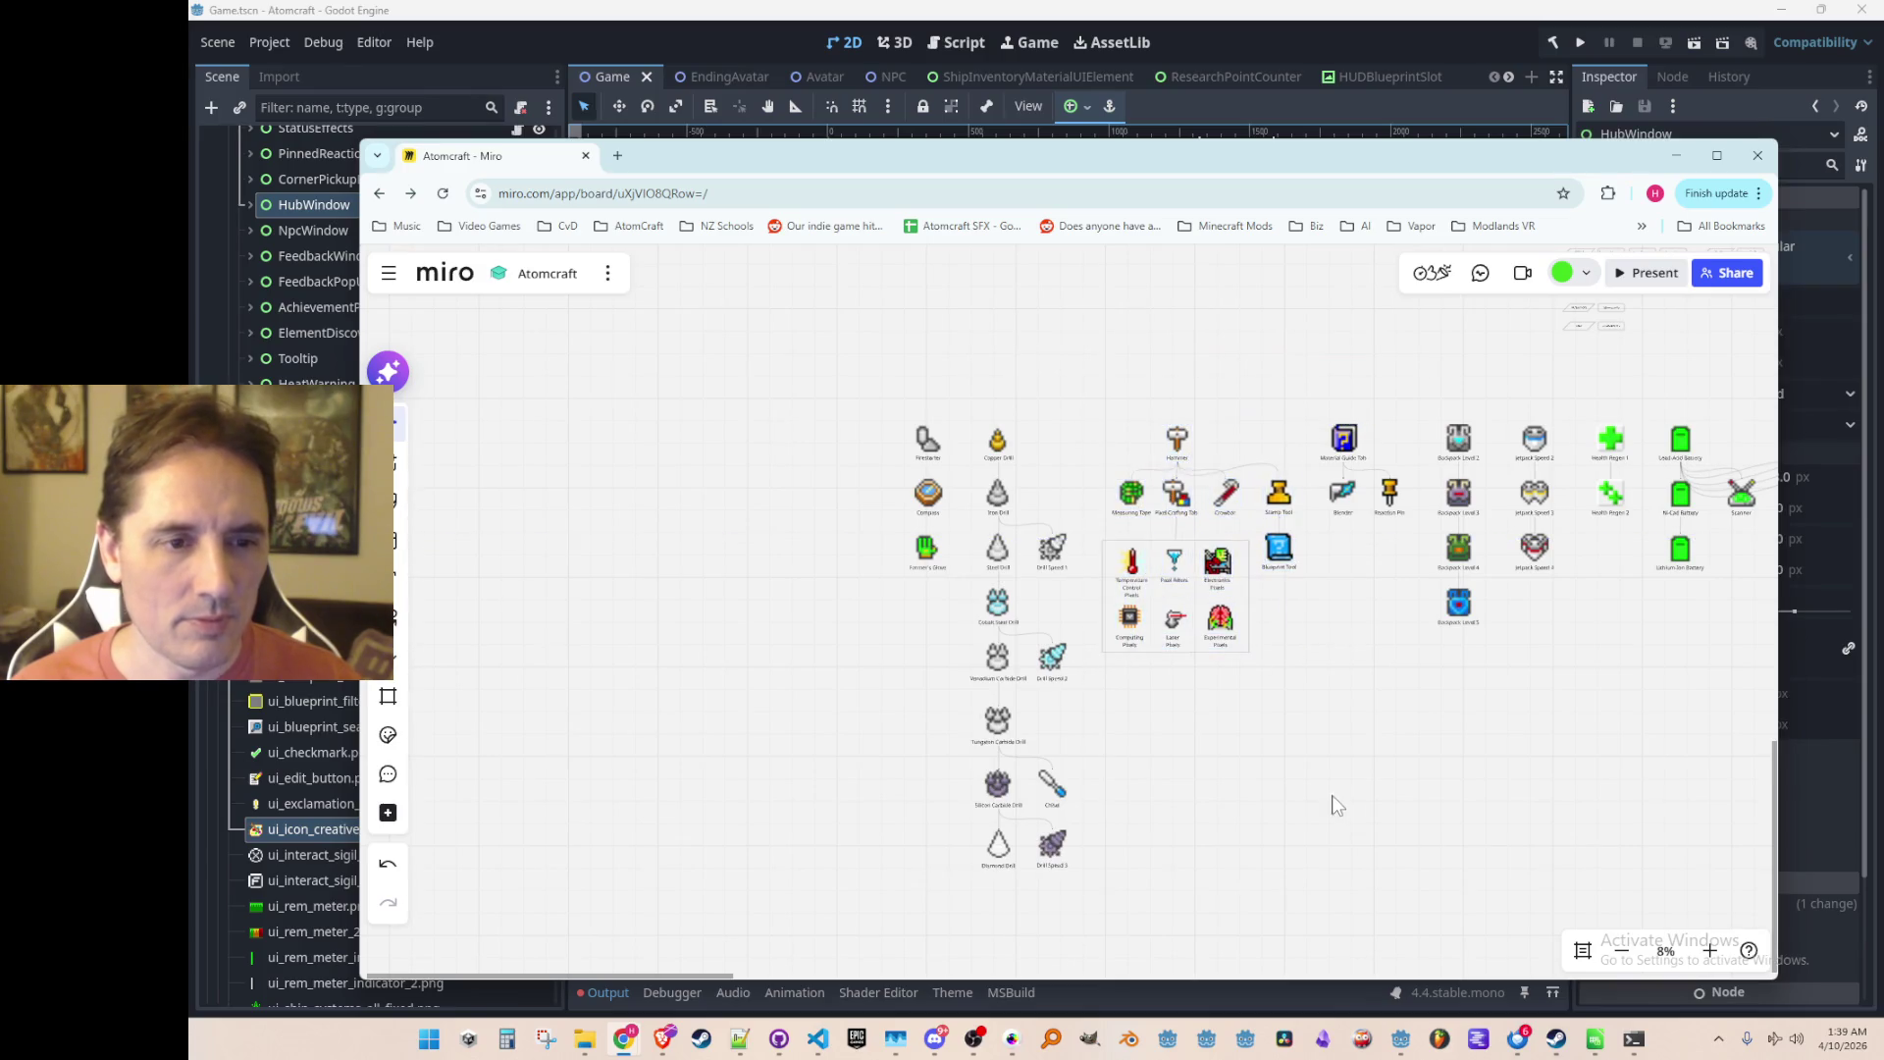
# Step: Widen the browser window and pan the board to show the whole item tree
pyautogui.scroll(-3, 1331, 799)
pyautogui.scroll(2, 1107, 698)
pyautogui.moveTo(1097, 728); pyautogui.dragTo(1077, 652)
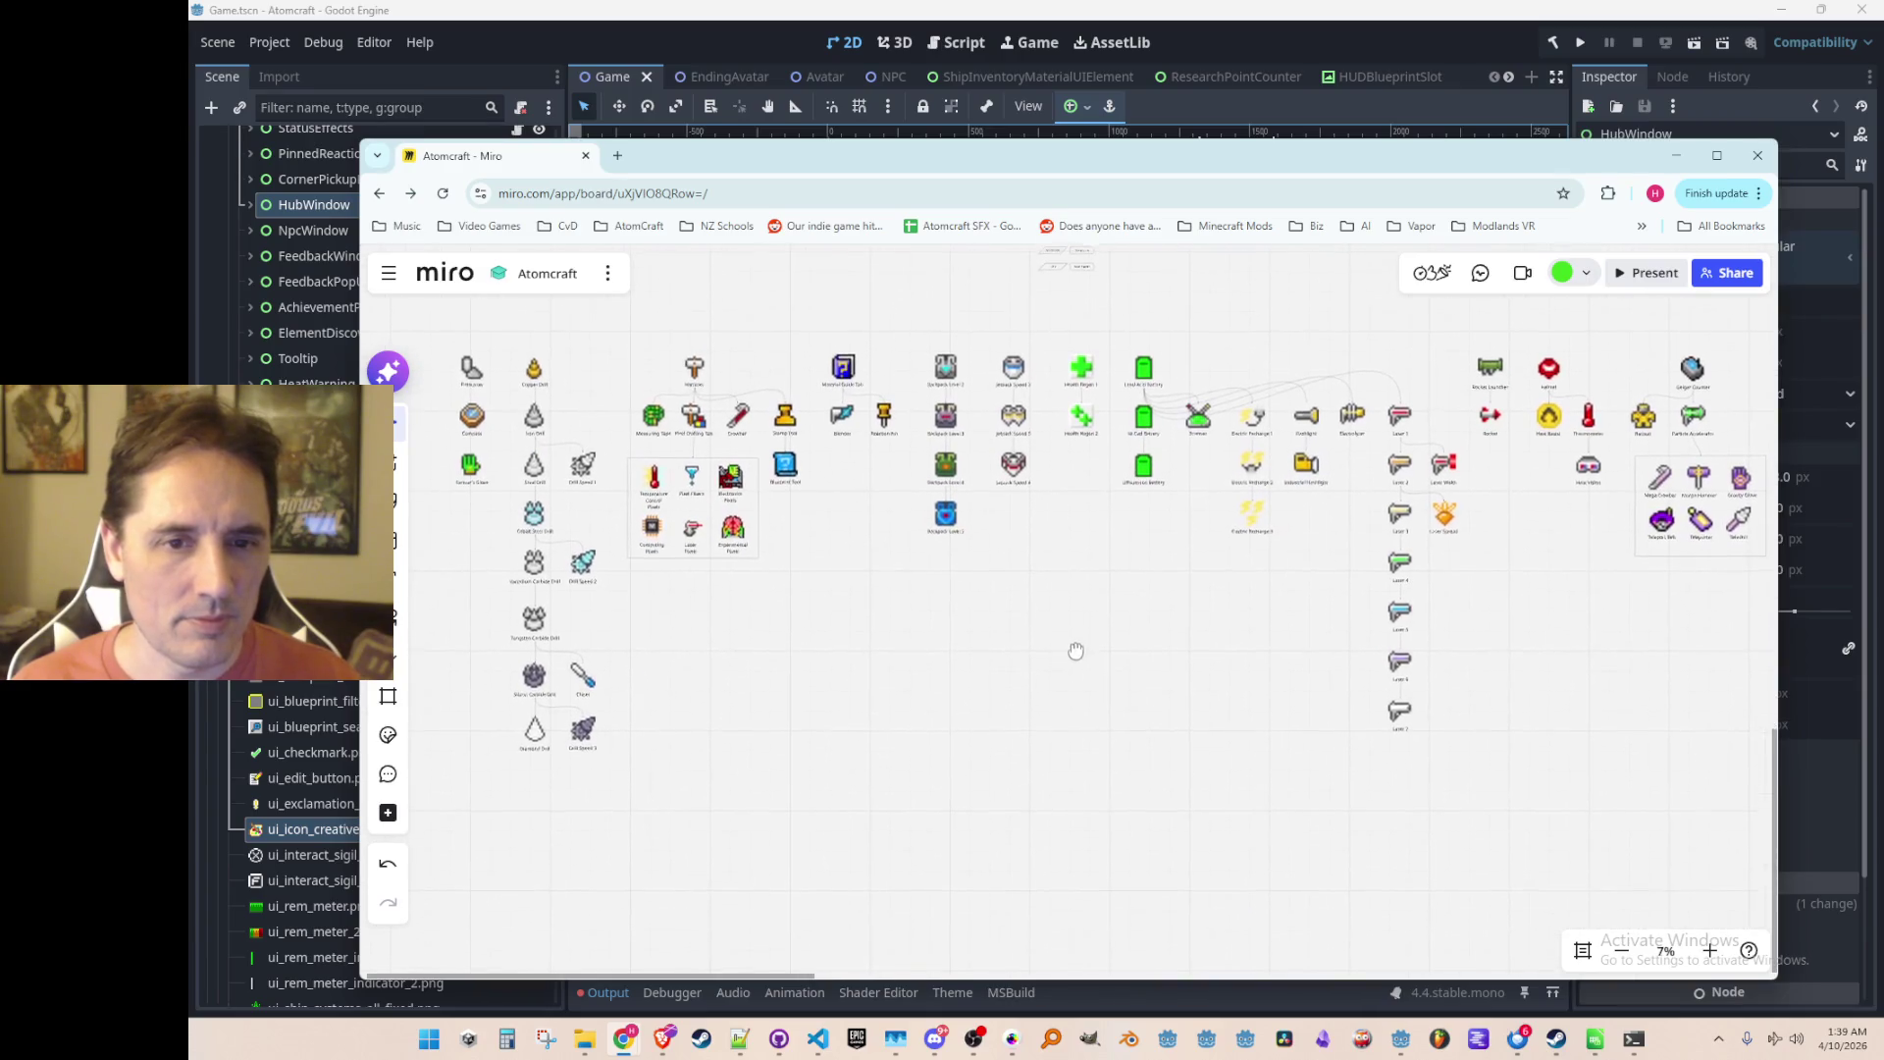
pyautogui.moveTo(1778, 309); pyautogui.dragTo(1854, 309)
pyautogui.scroll(1, 1178, 675)
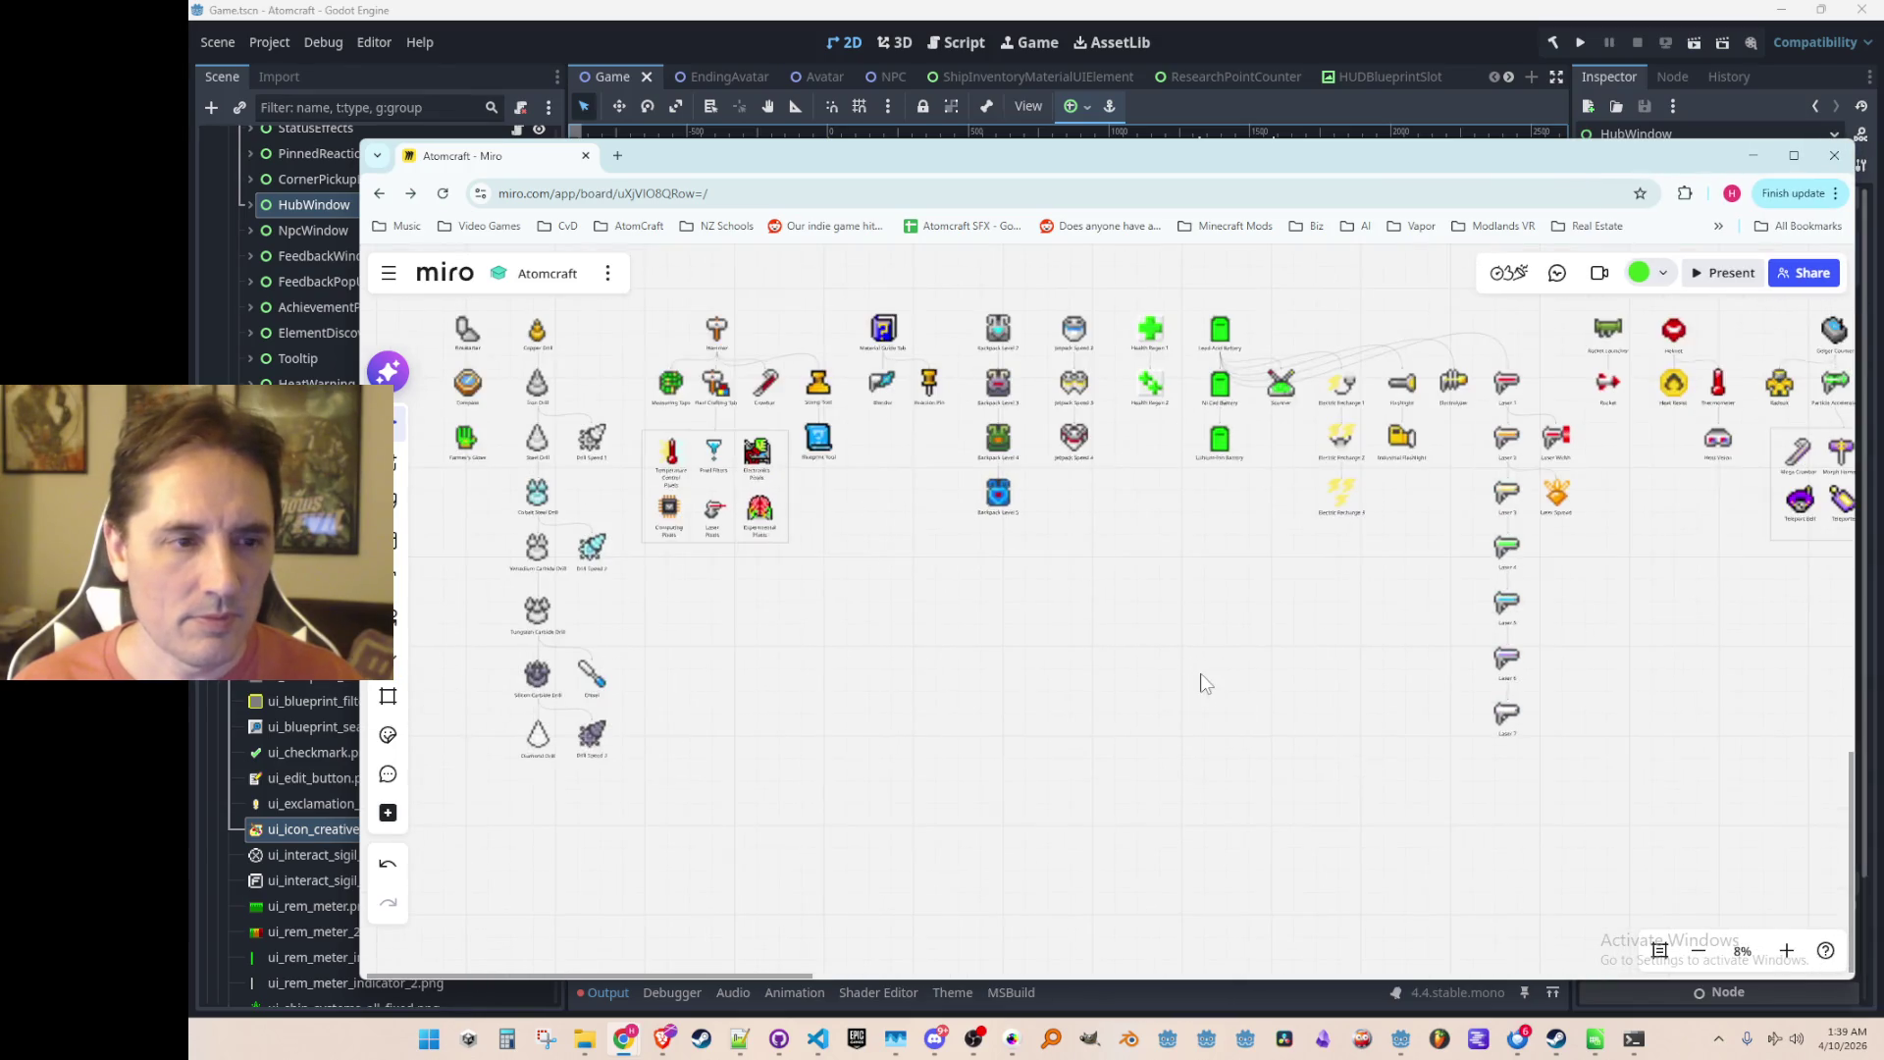
pyautogui.moveTo(1191, 645)
pyautogui.mouseDown()
pyautogui.moveTo(1144, 631)
pyautogui.moveTo(1110, 650)
pyautogui.mouseUp()
# Step: Bring up the YouTube video game music mix and place its window over the board's left side
pyautogui.scroll(-1, 1141, 642)
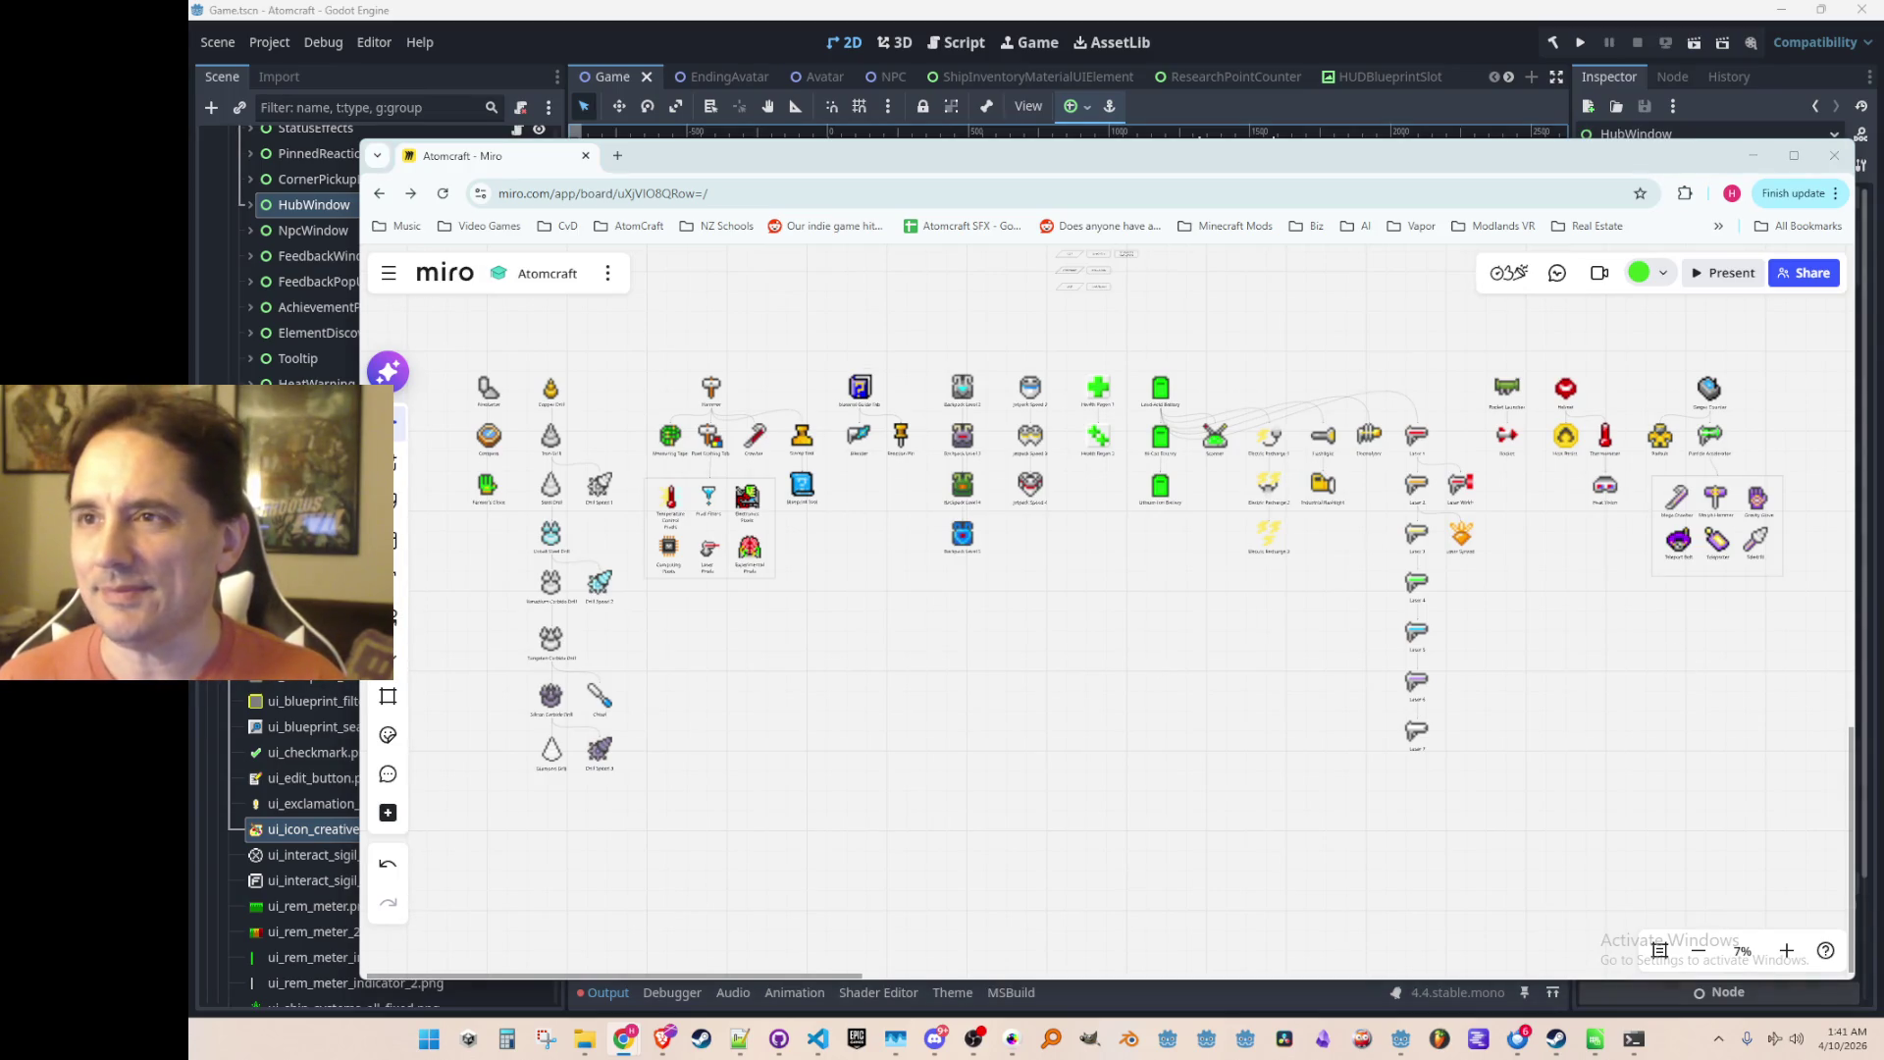
pyautogui.click(664, 1038)
pyautogui.moveTo(1800, 90)
pyautogui.mouseDown()
pyautogui.moveTo(1546, 93)
pyautogui.moveTo(1576, 90)
pyautogui.mouseUp()
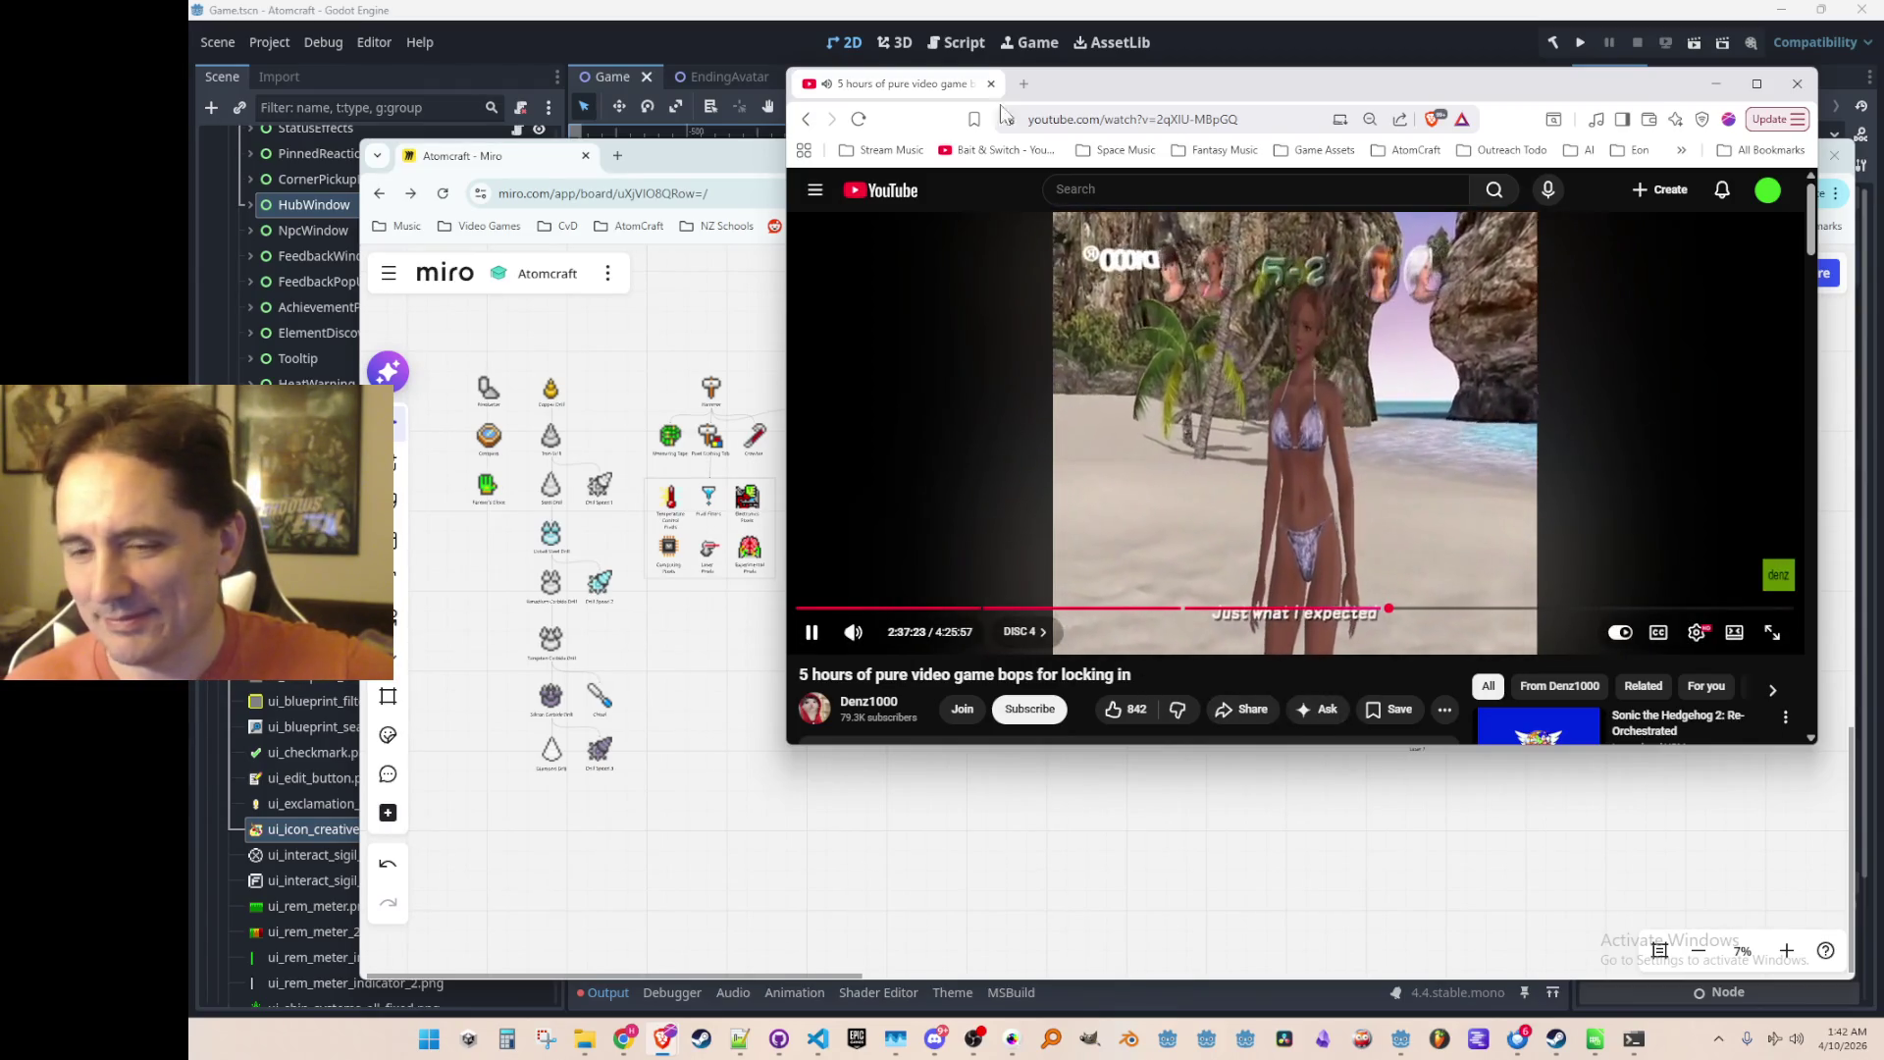
# Step: Minimize the Brave window playing the YouTube music mix
pyautogui.click(1716, 84)
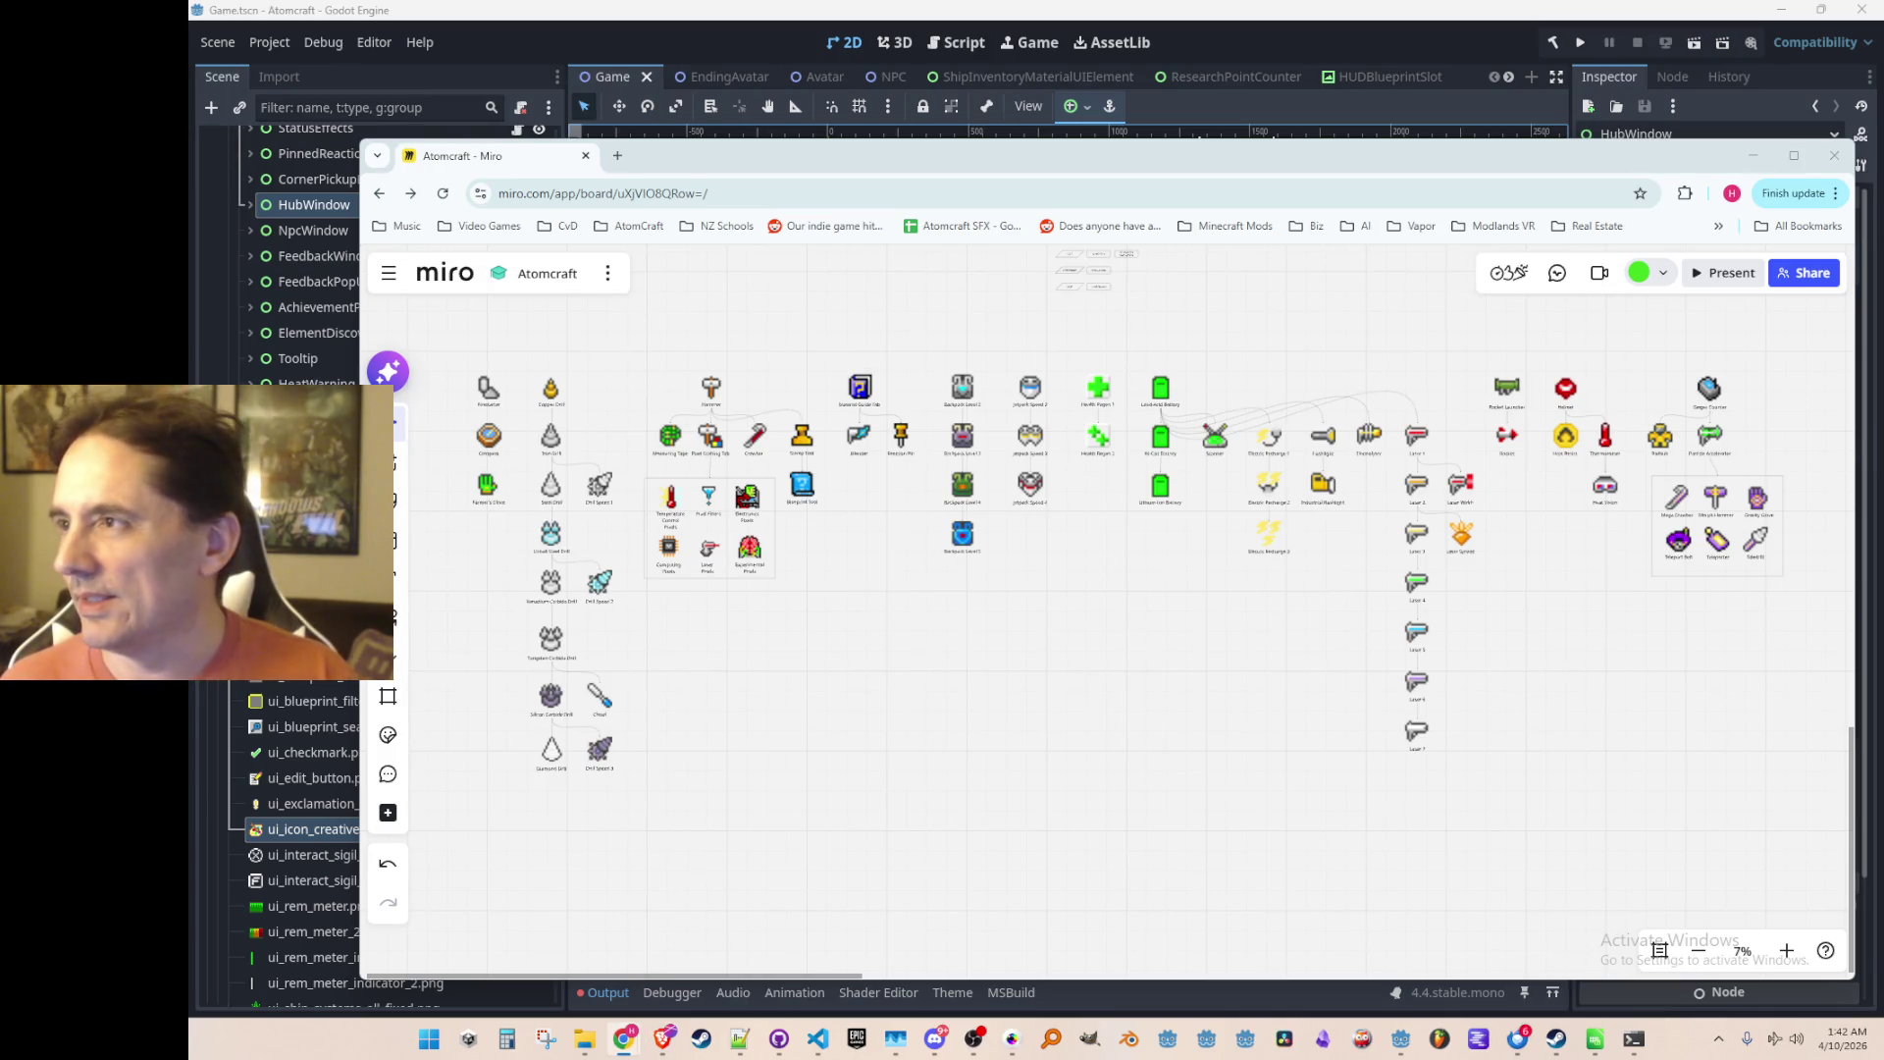
pyautogui.click(1556, 1039)
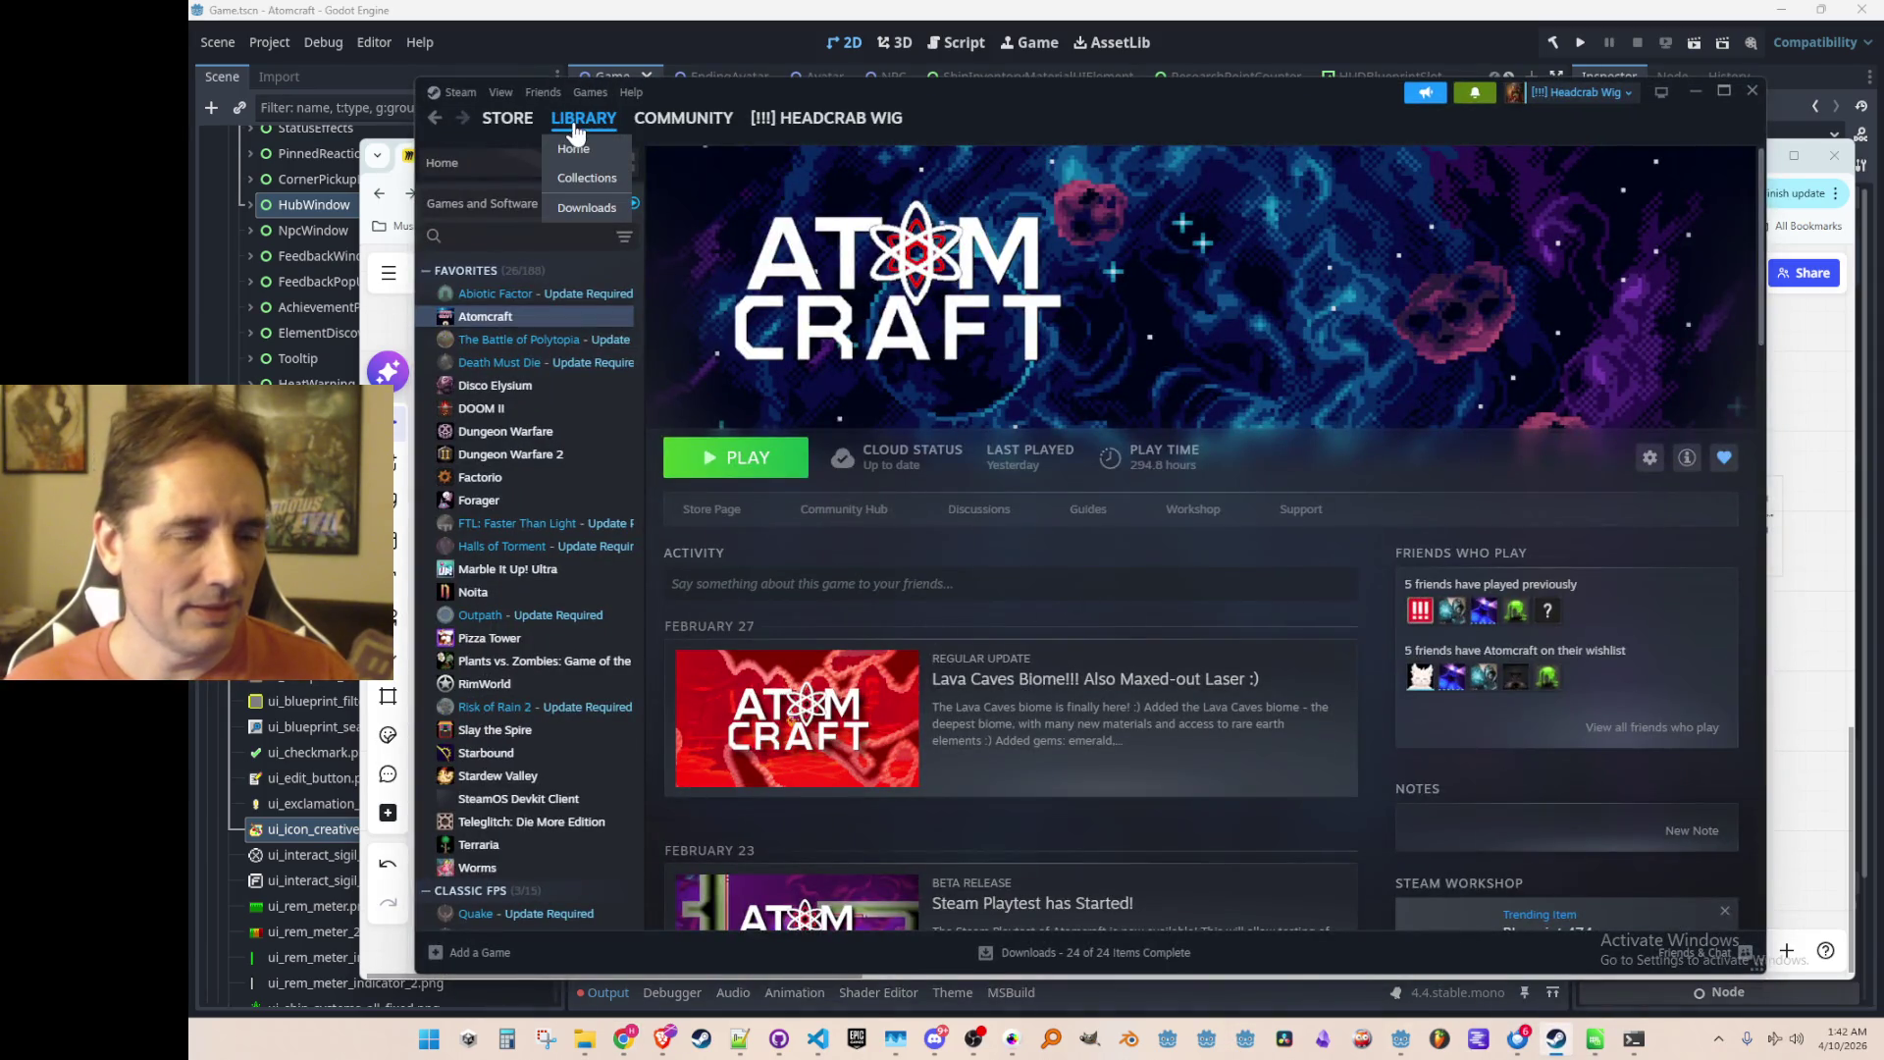
# Step: Open Sol Cesto's store page from the Steam library home
pyautogui.click(574, 149)
pyautogui.click(1727, 459)
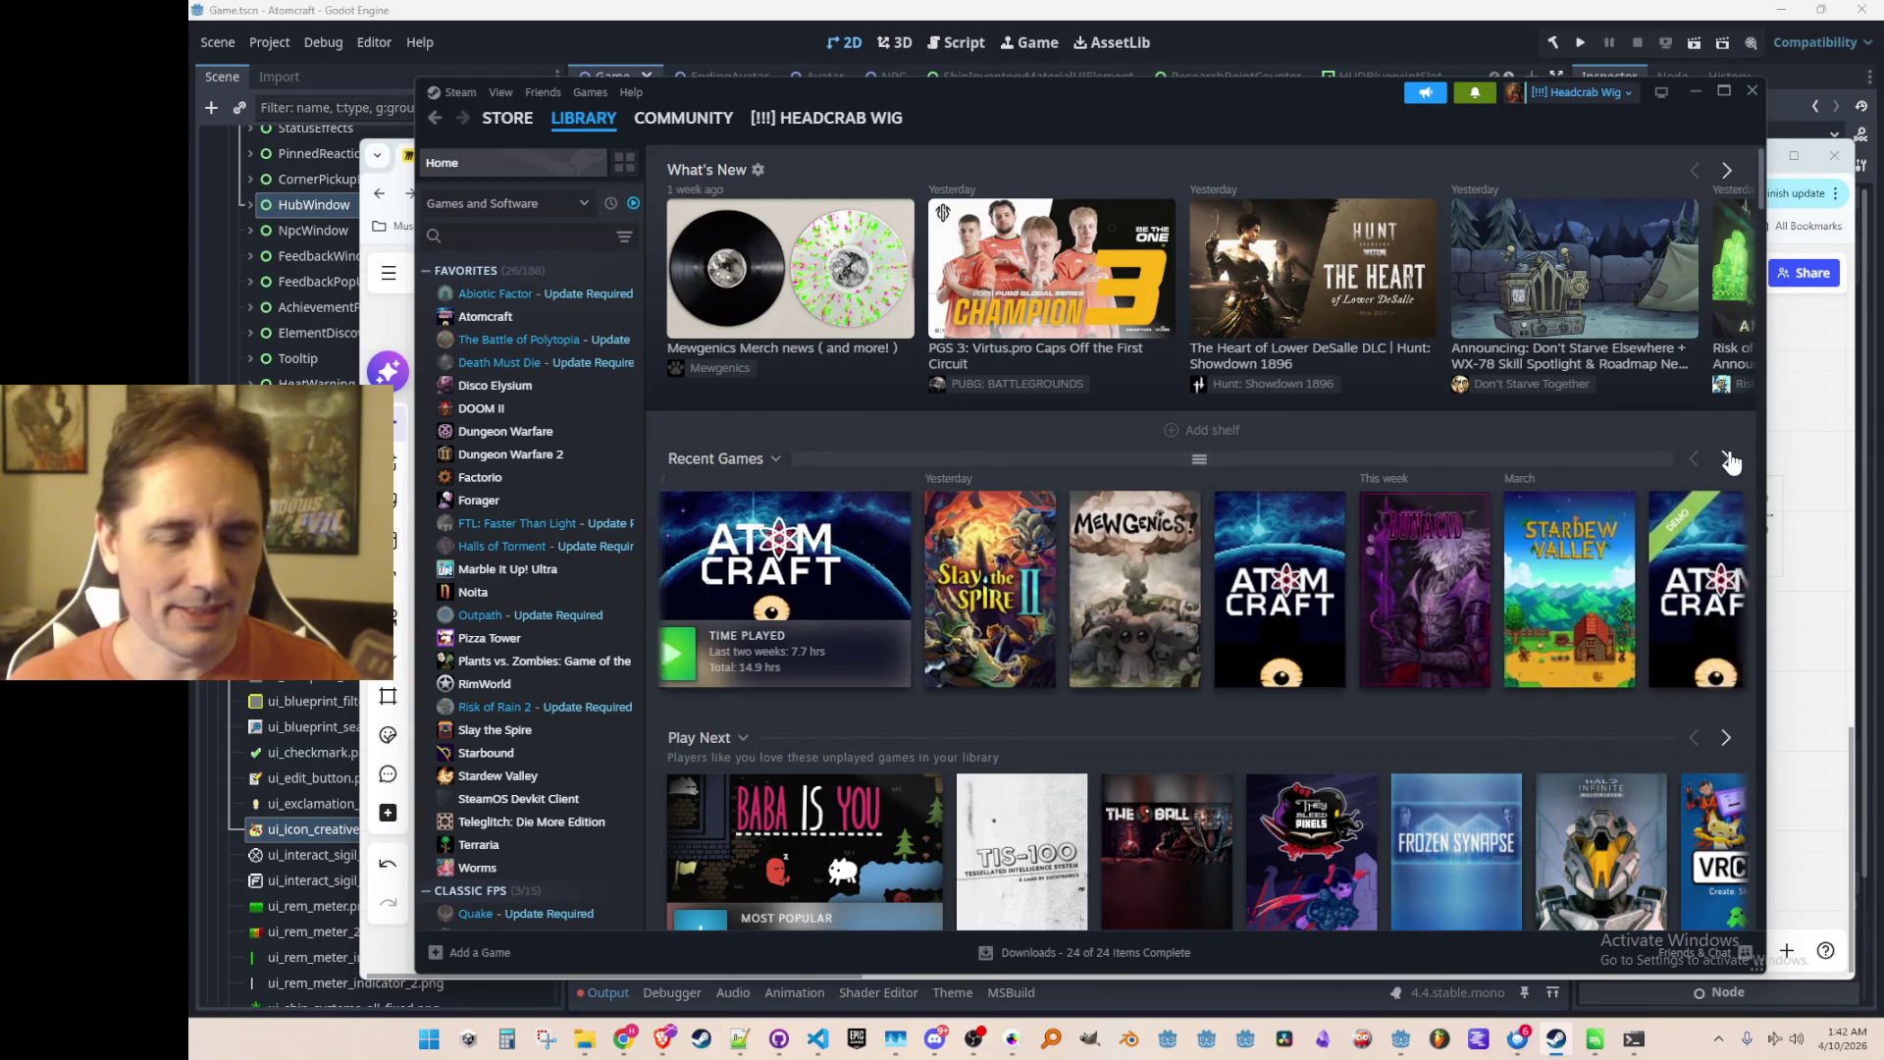
pyautogui.click(898, 562)
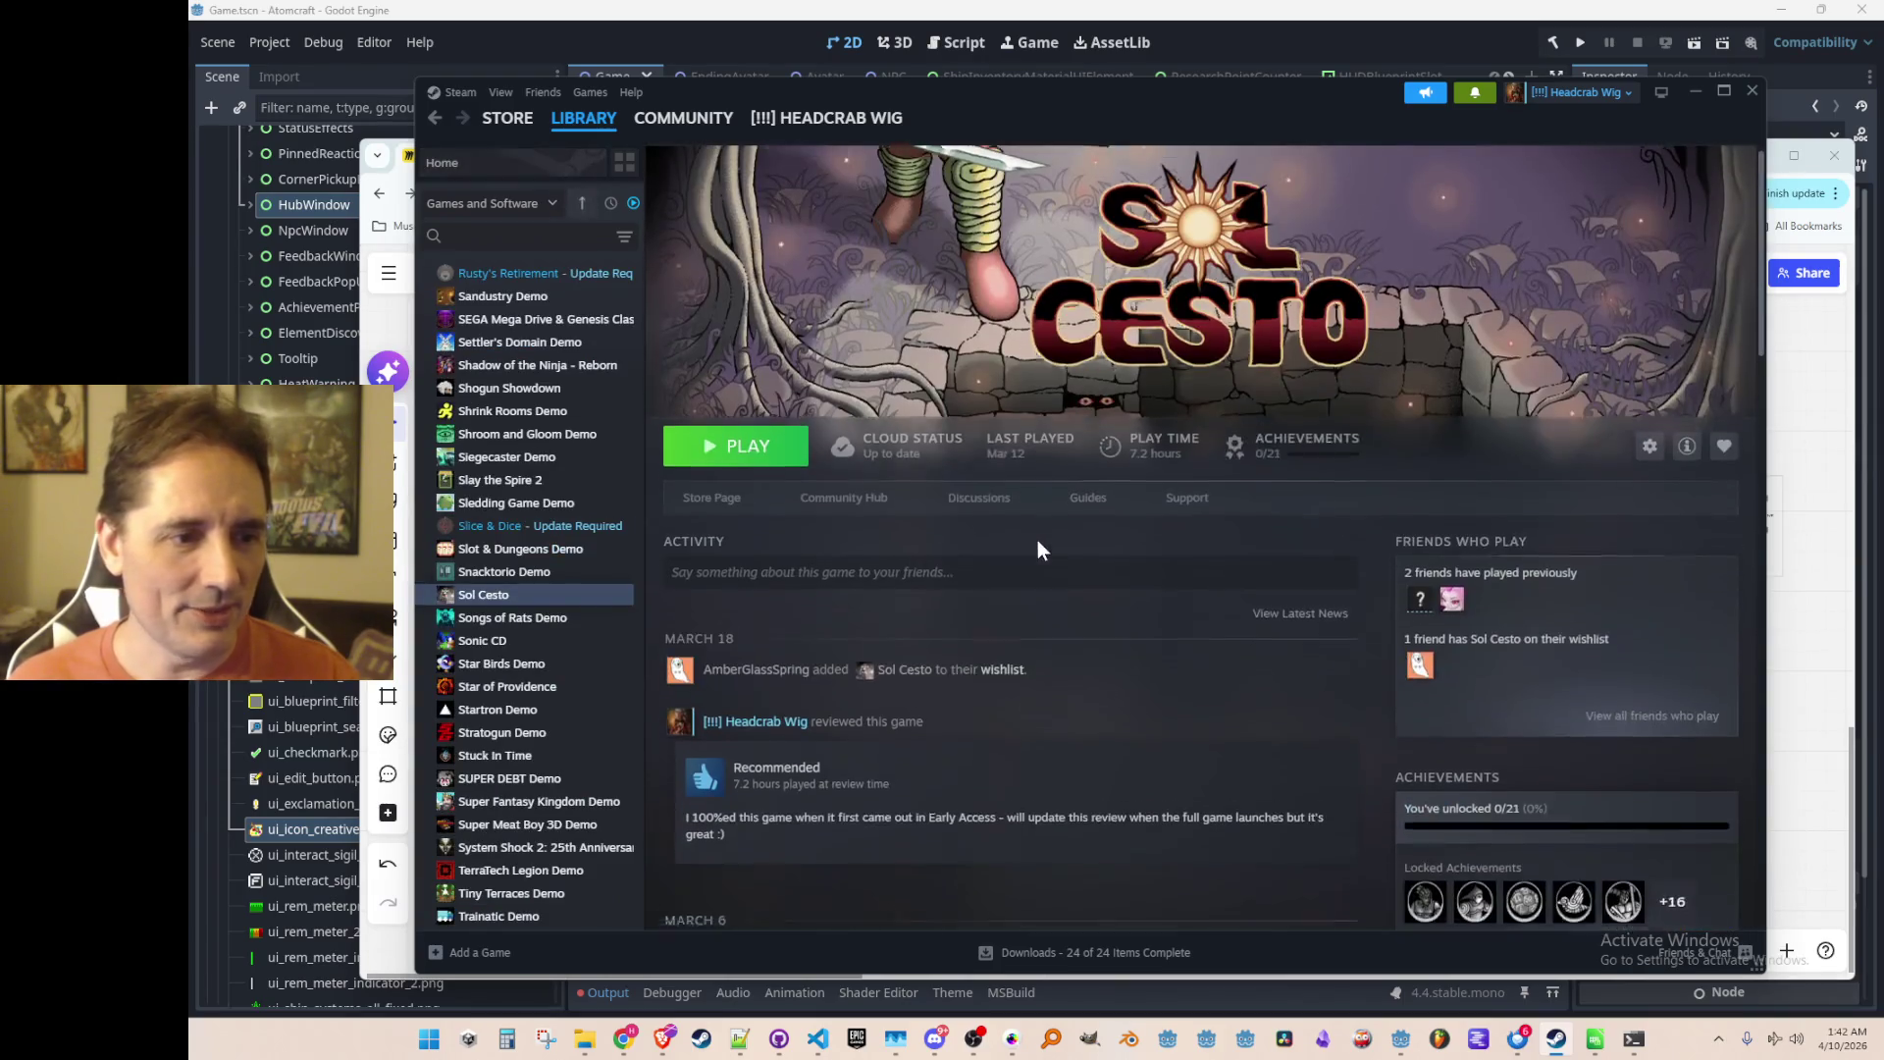
pyautogui.click(724, 503)
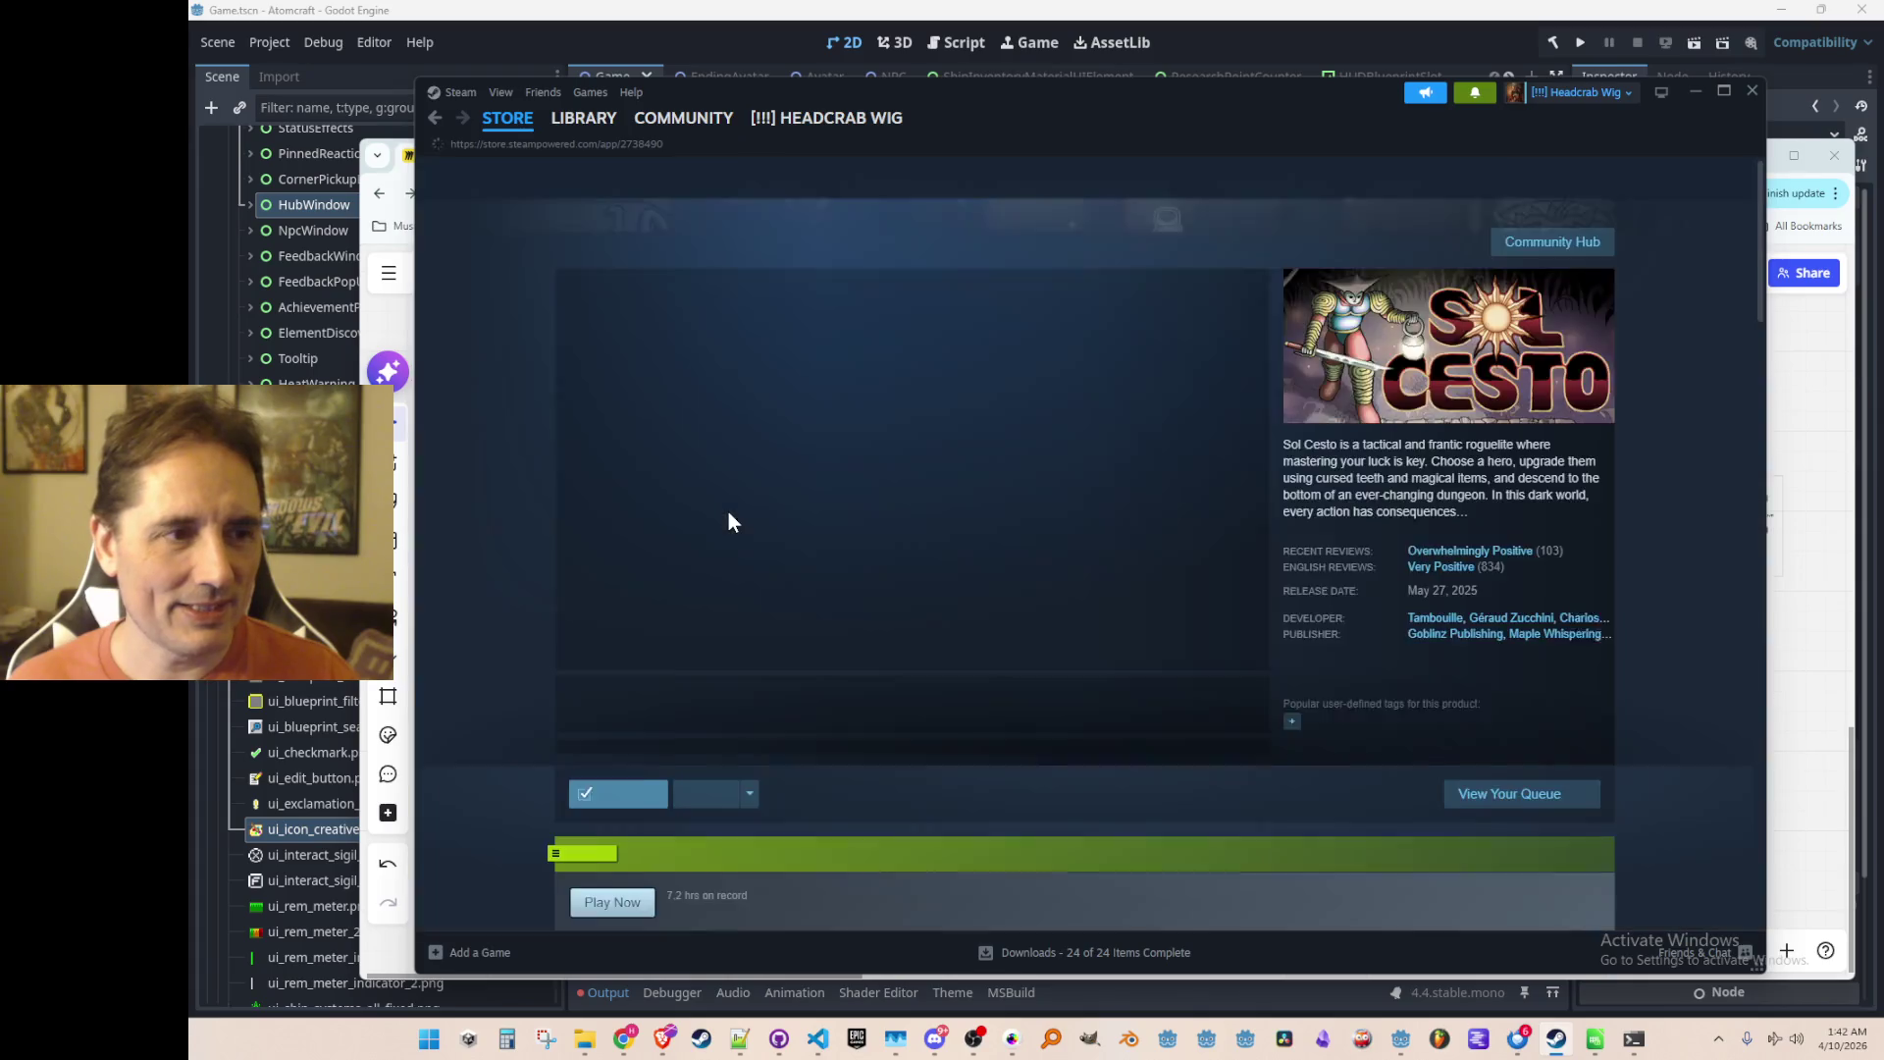
# Step: Open the 'SOL CESTO - FULL RELEASE APRIL 10' announcement and its comment discussion
pyautogui.scroll(-5, 744, 369)
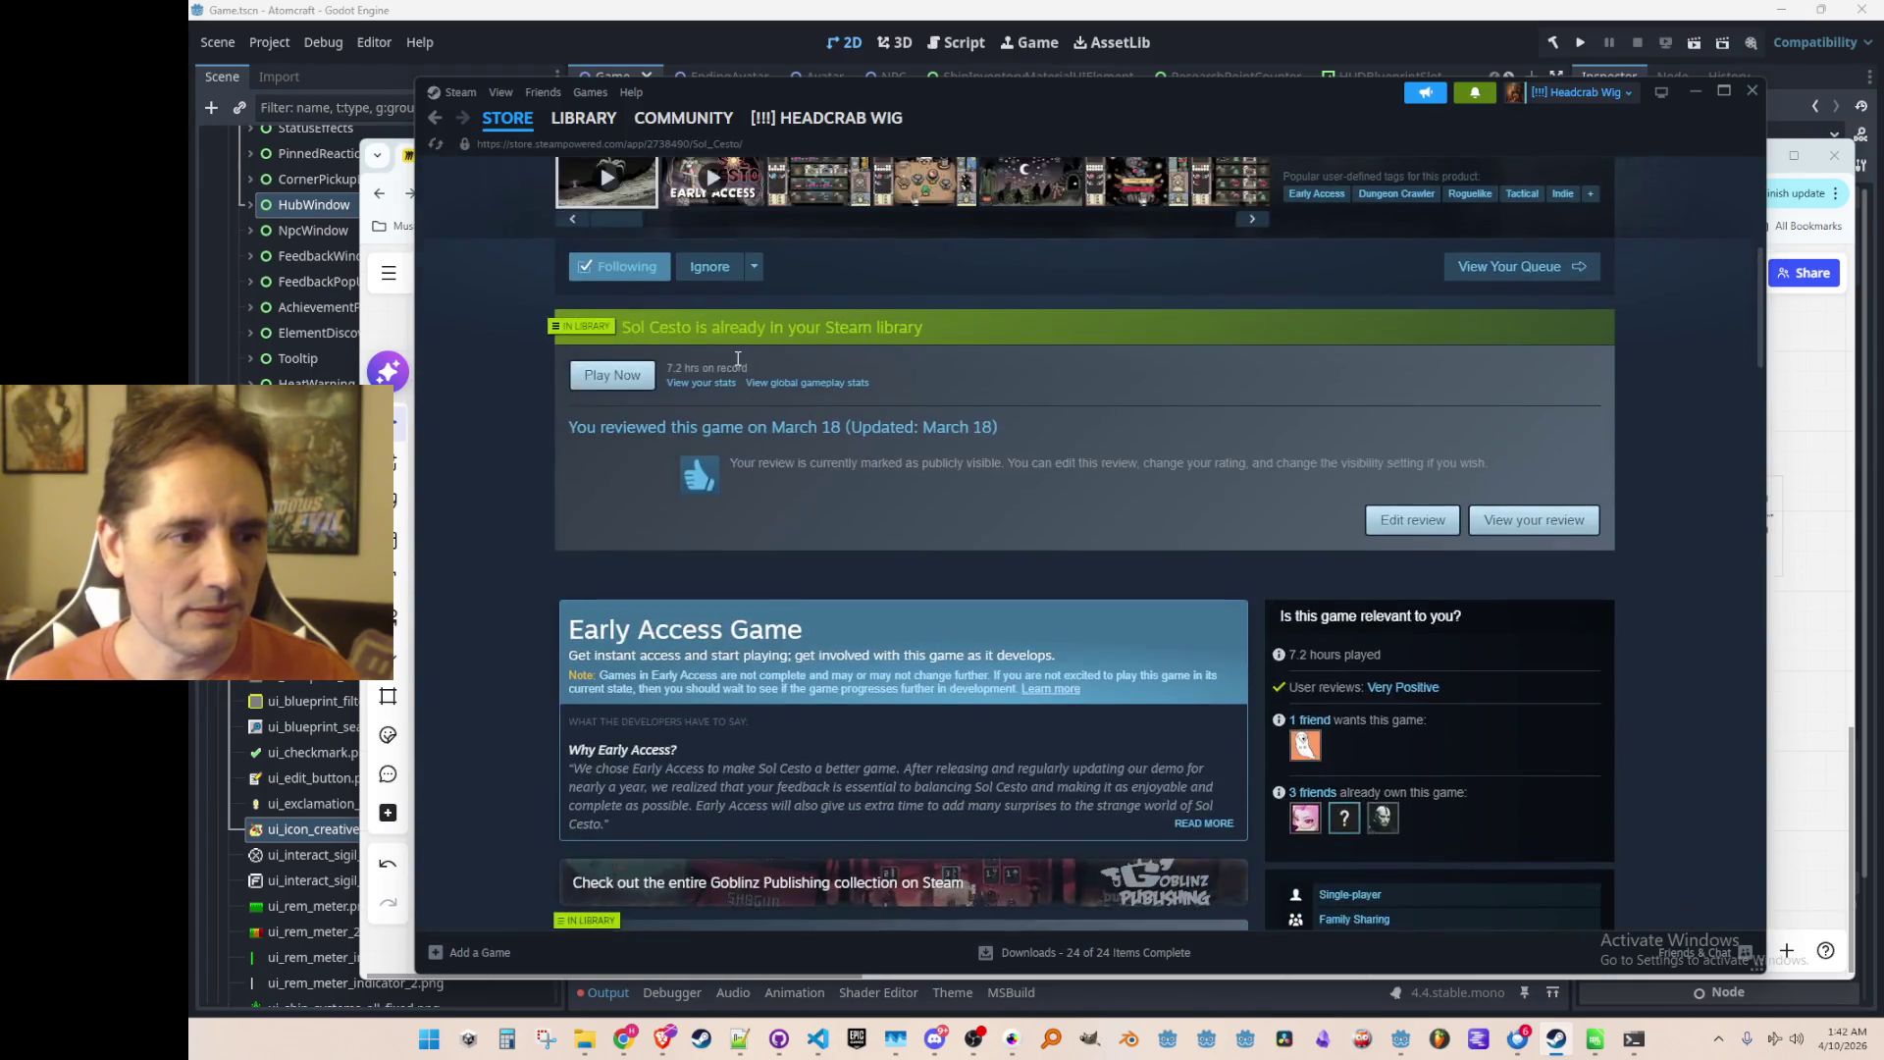
pyautogui.scroll(4, 758, 345)
pyautogui.scroll(-5, 761, 356)
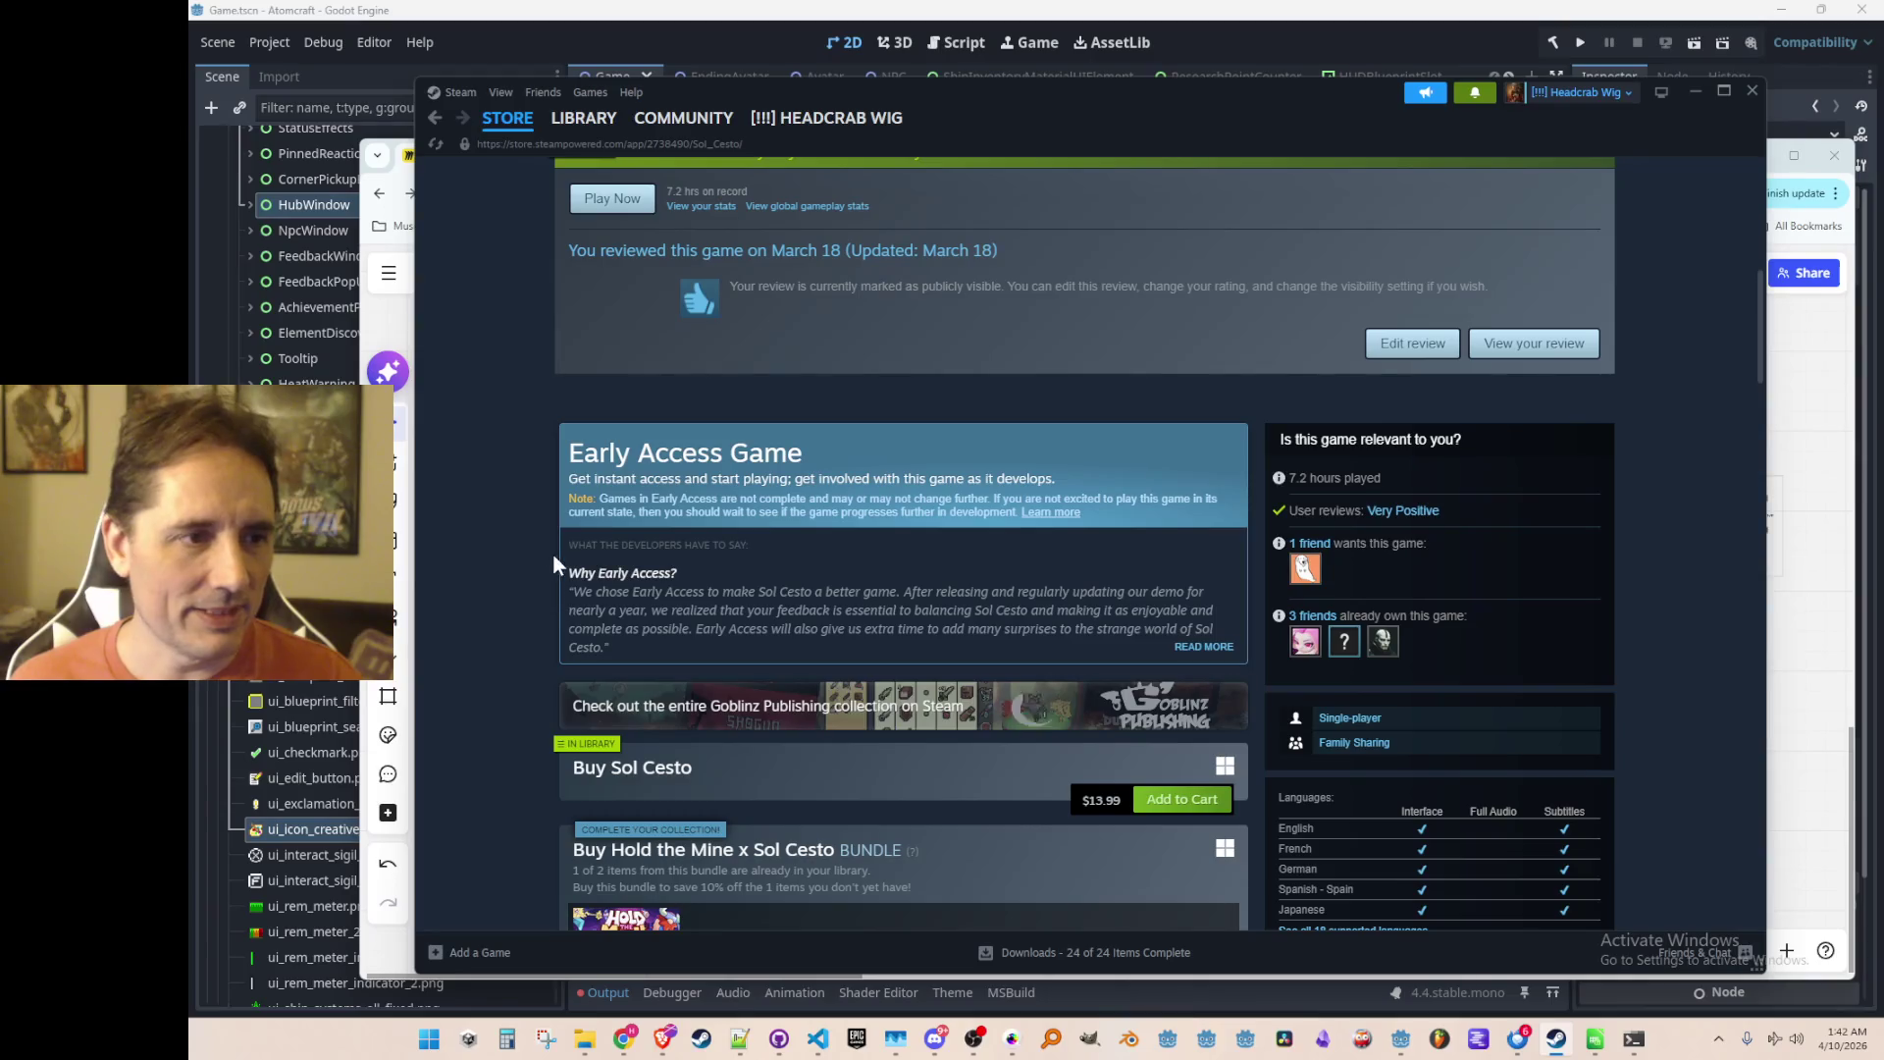
pyautogui.scroll(-10, 535, 599)
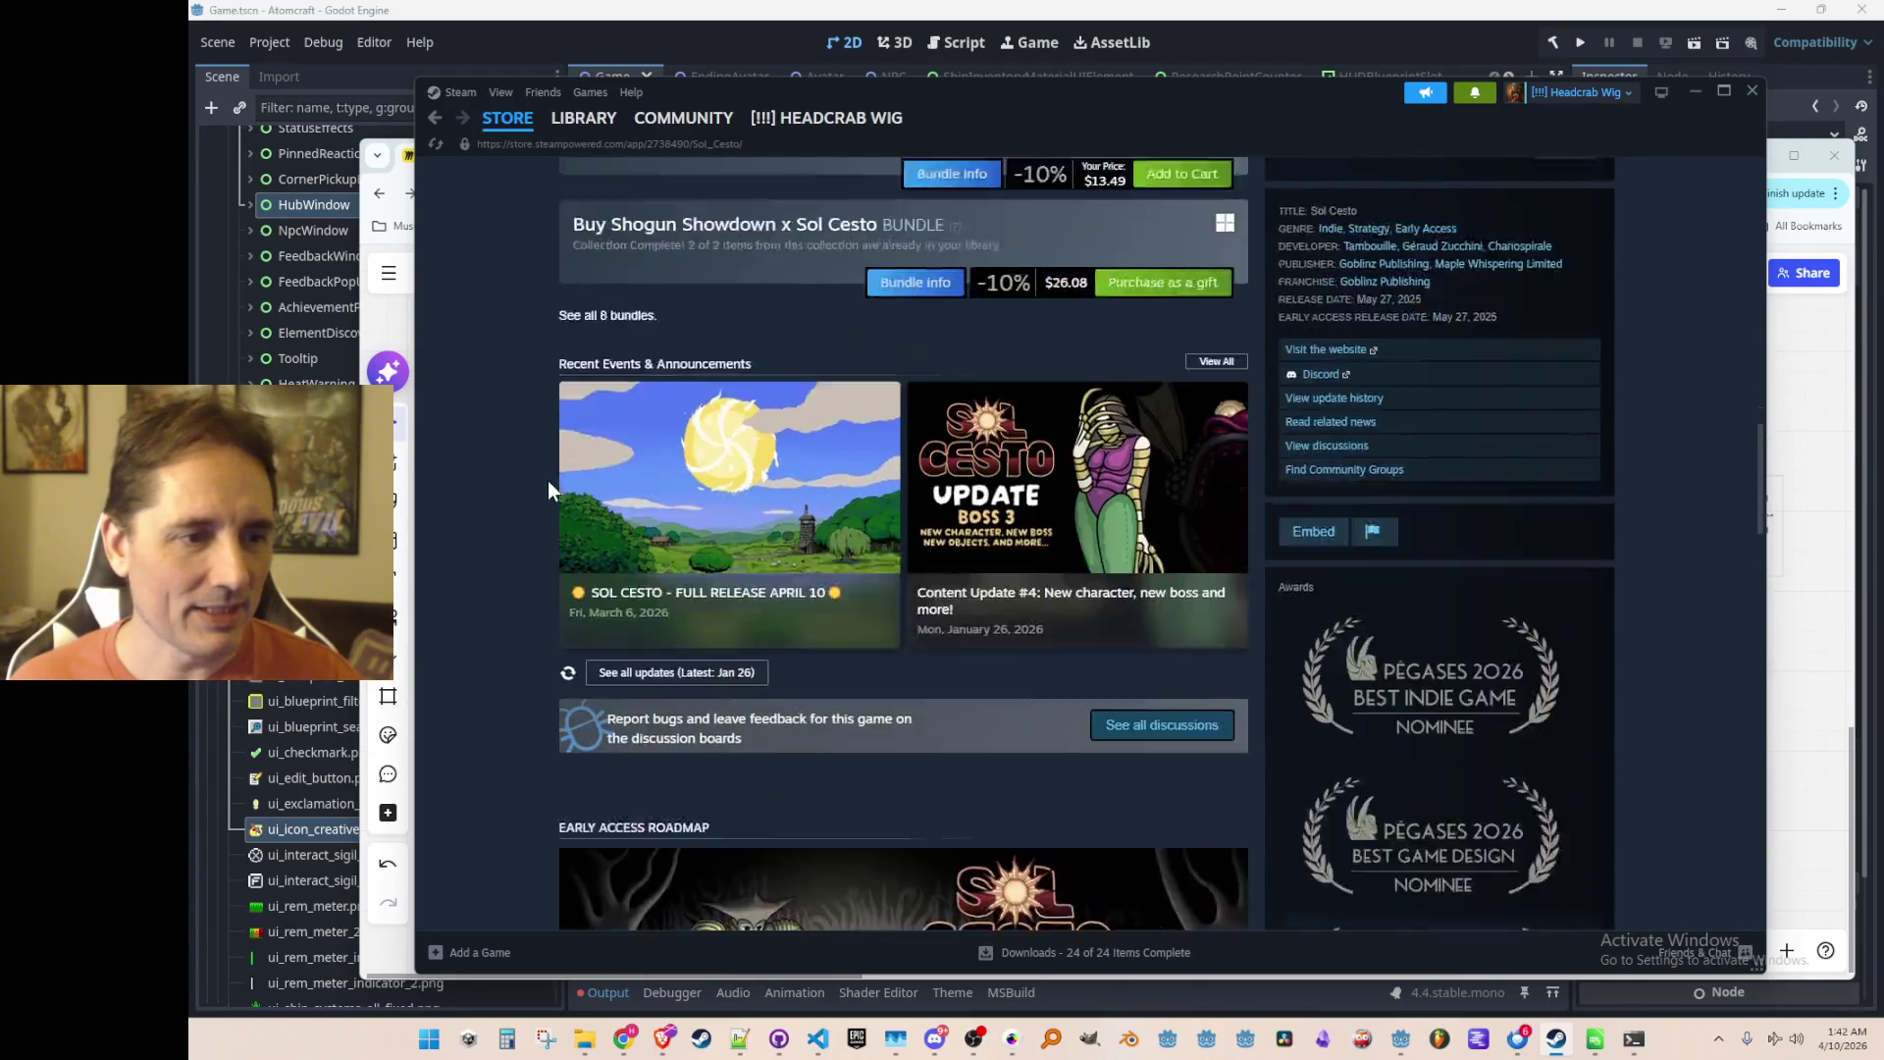
pyautogui.scroll(-2, 535, 493)
pyautogui.scroll(1, 510, 475)
pyautogui.click(622, 416)
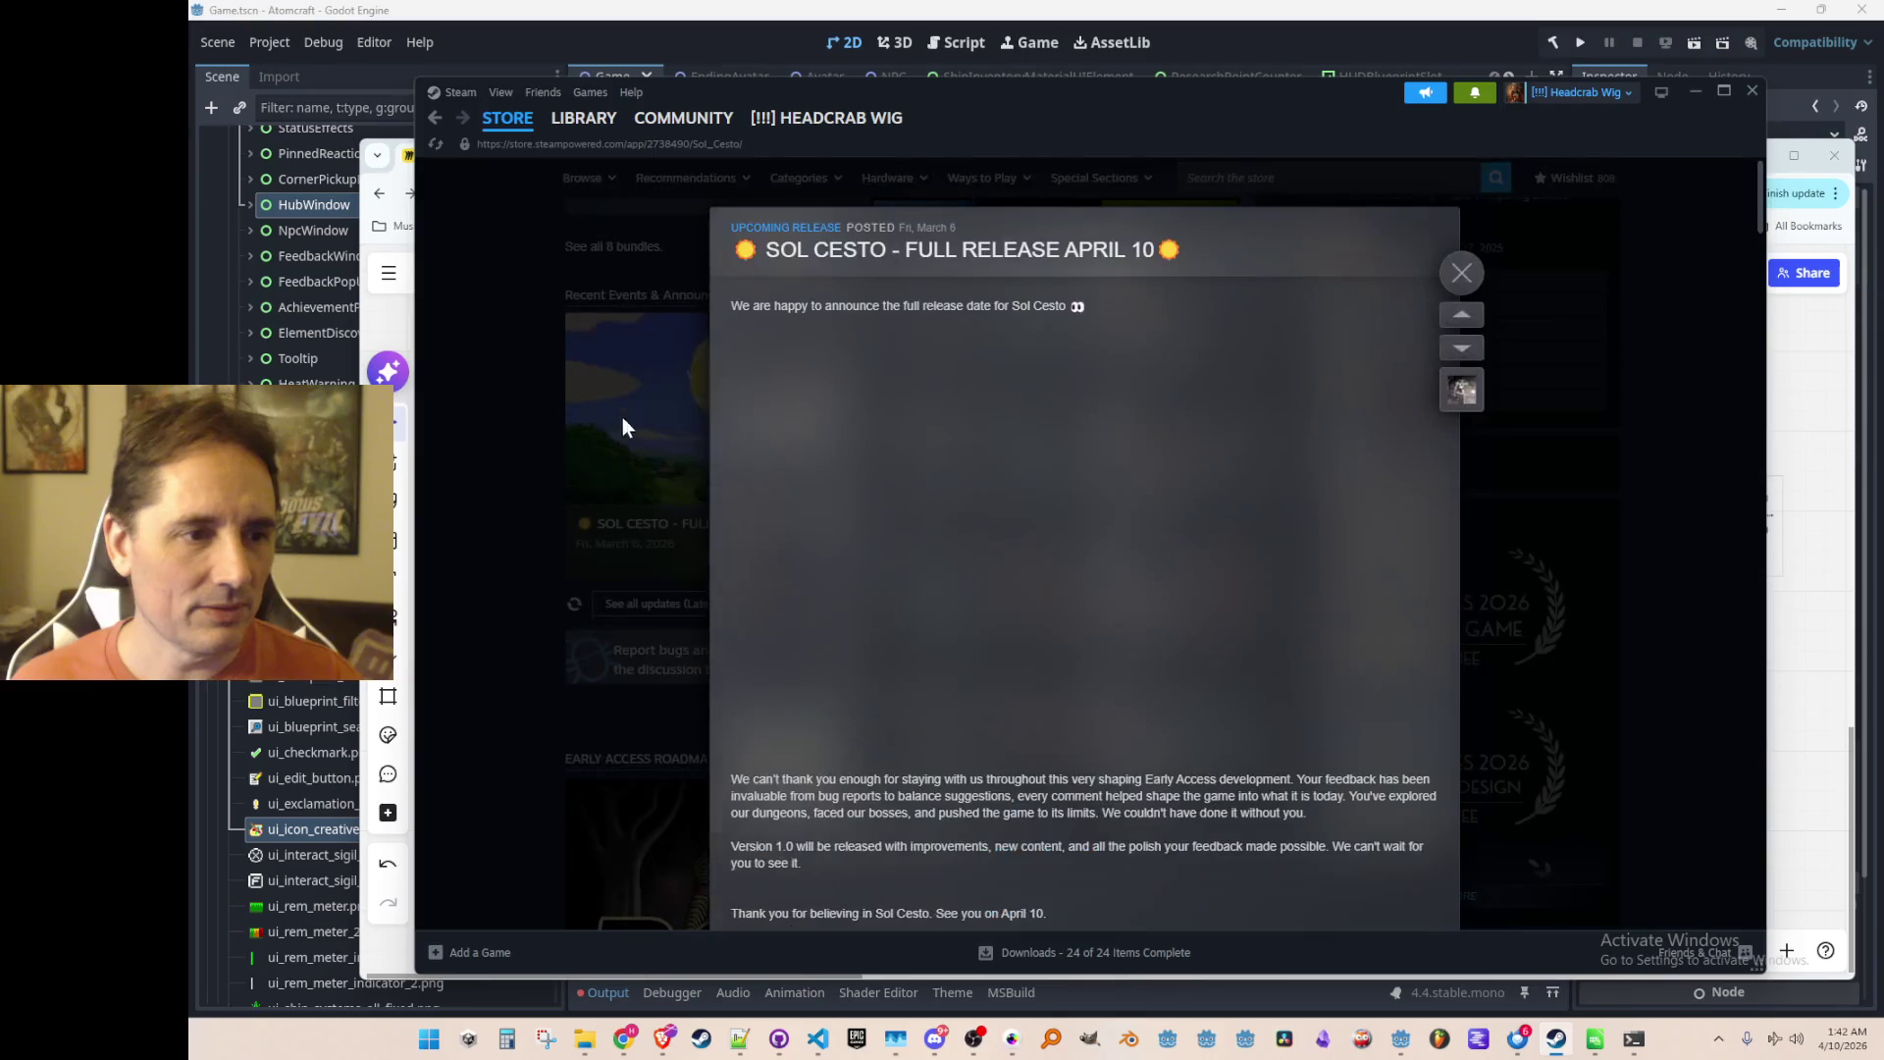
pyautogui.scroll(-5, 668, 404)
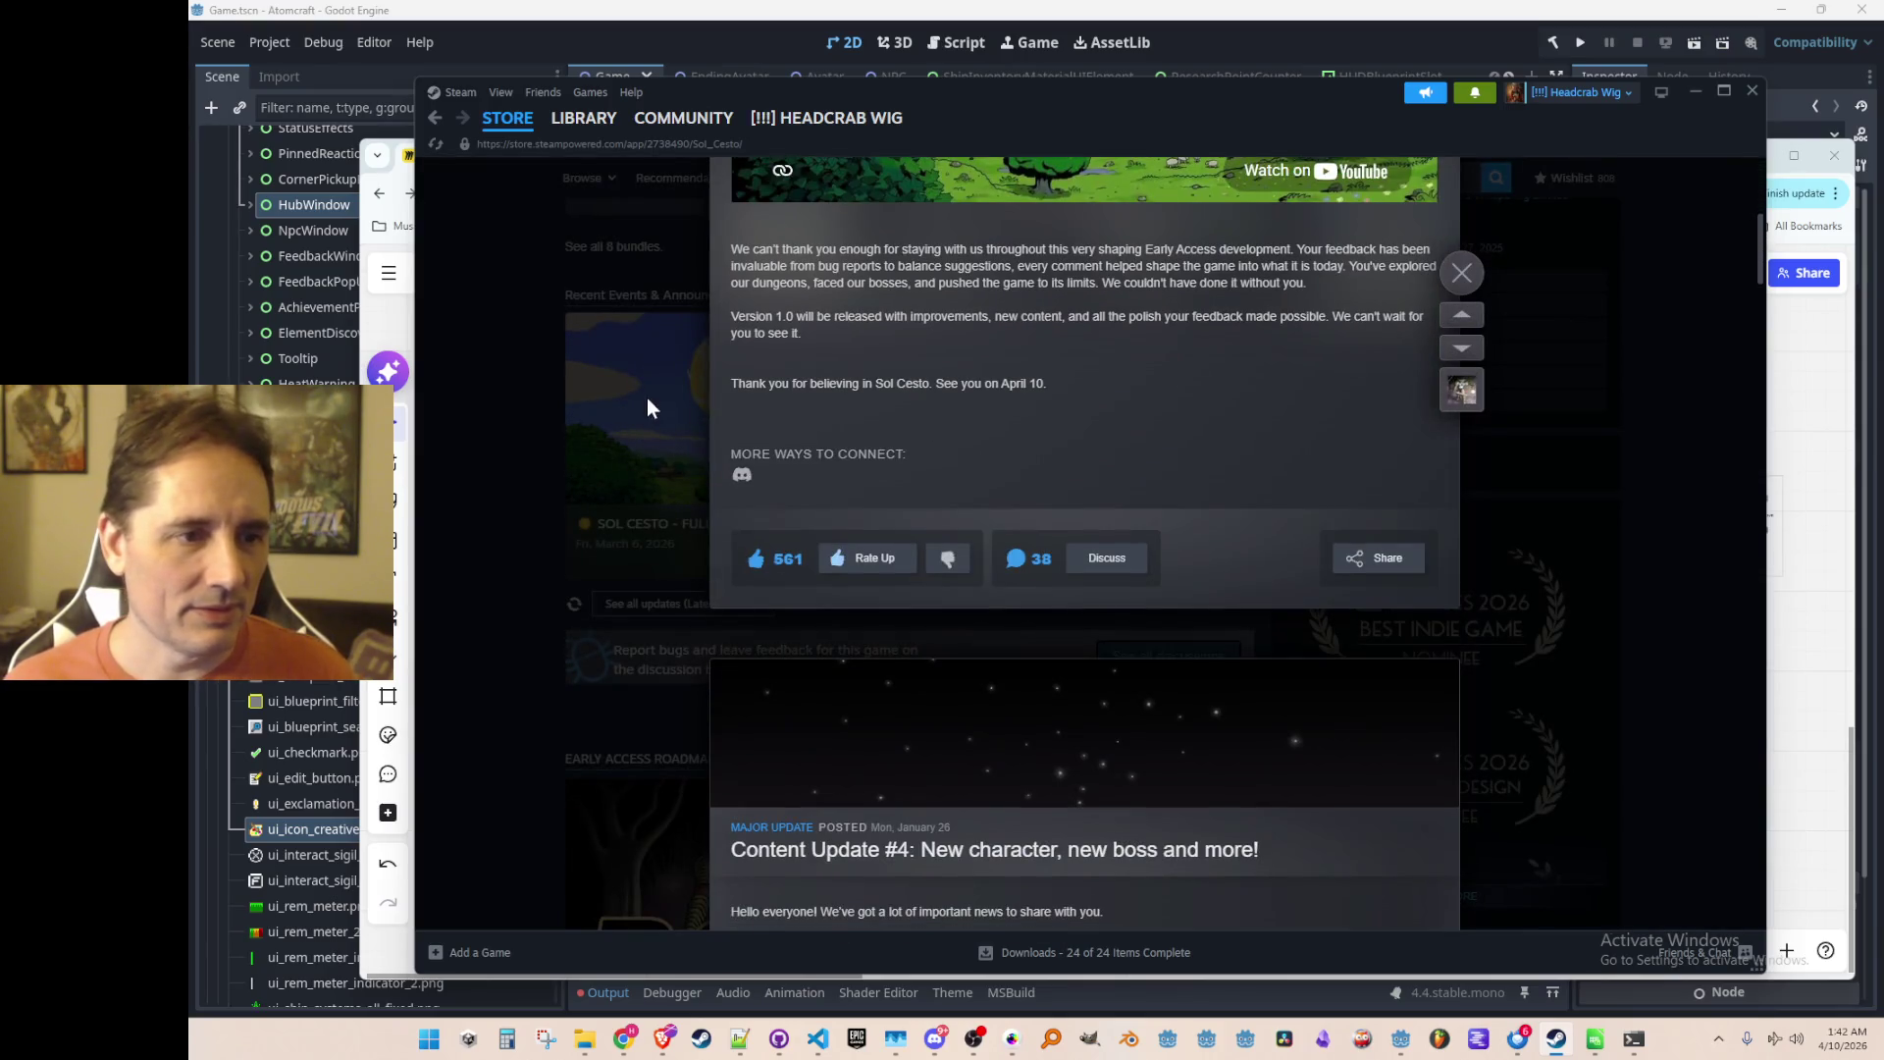
pyautogui.scroll(1, 645, 387)
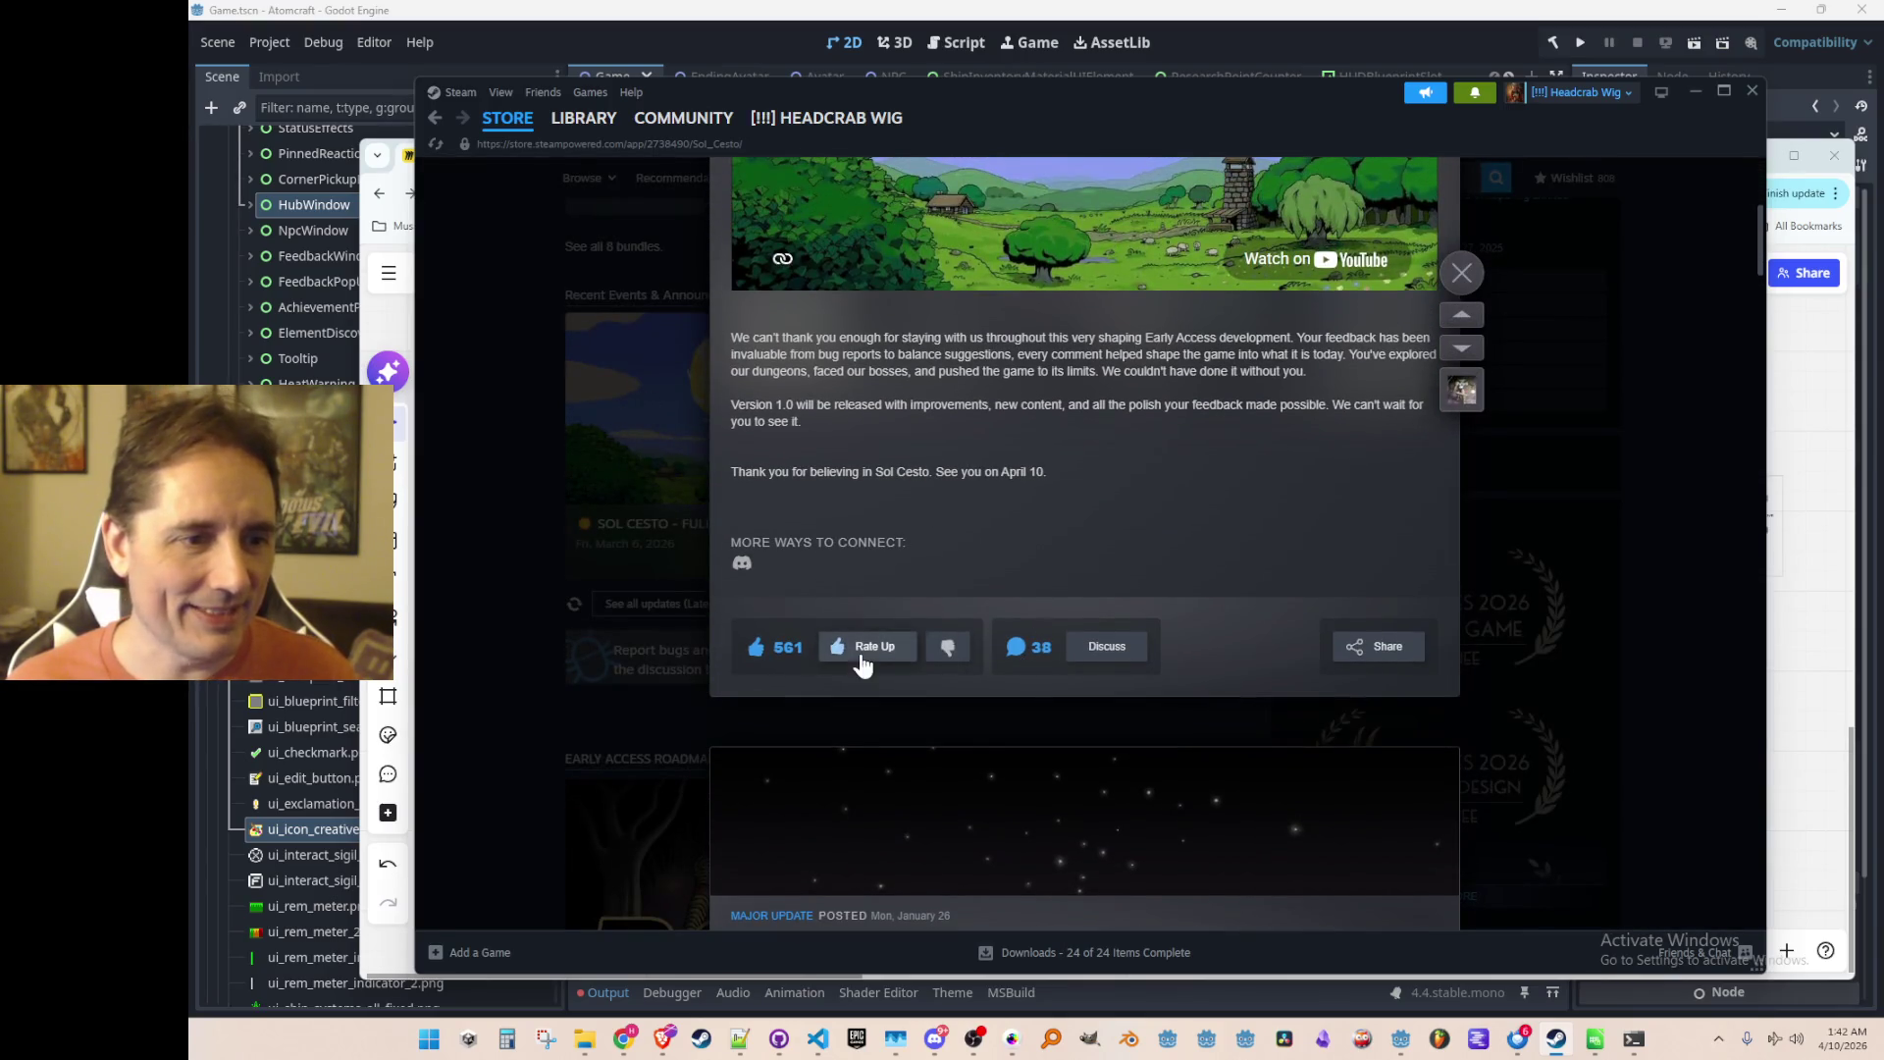
pyautogui.click(1090, 646)
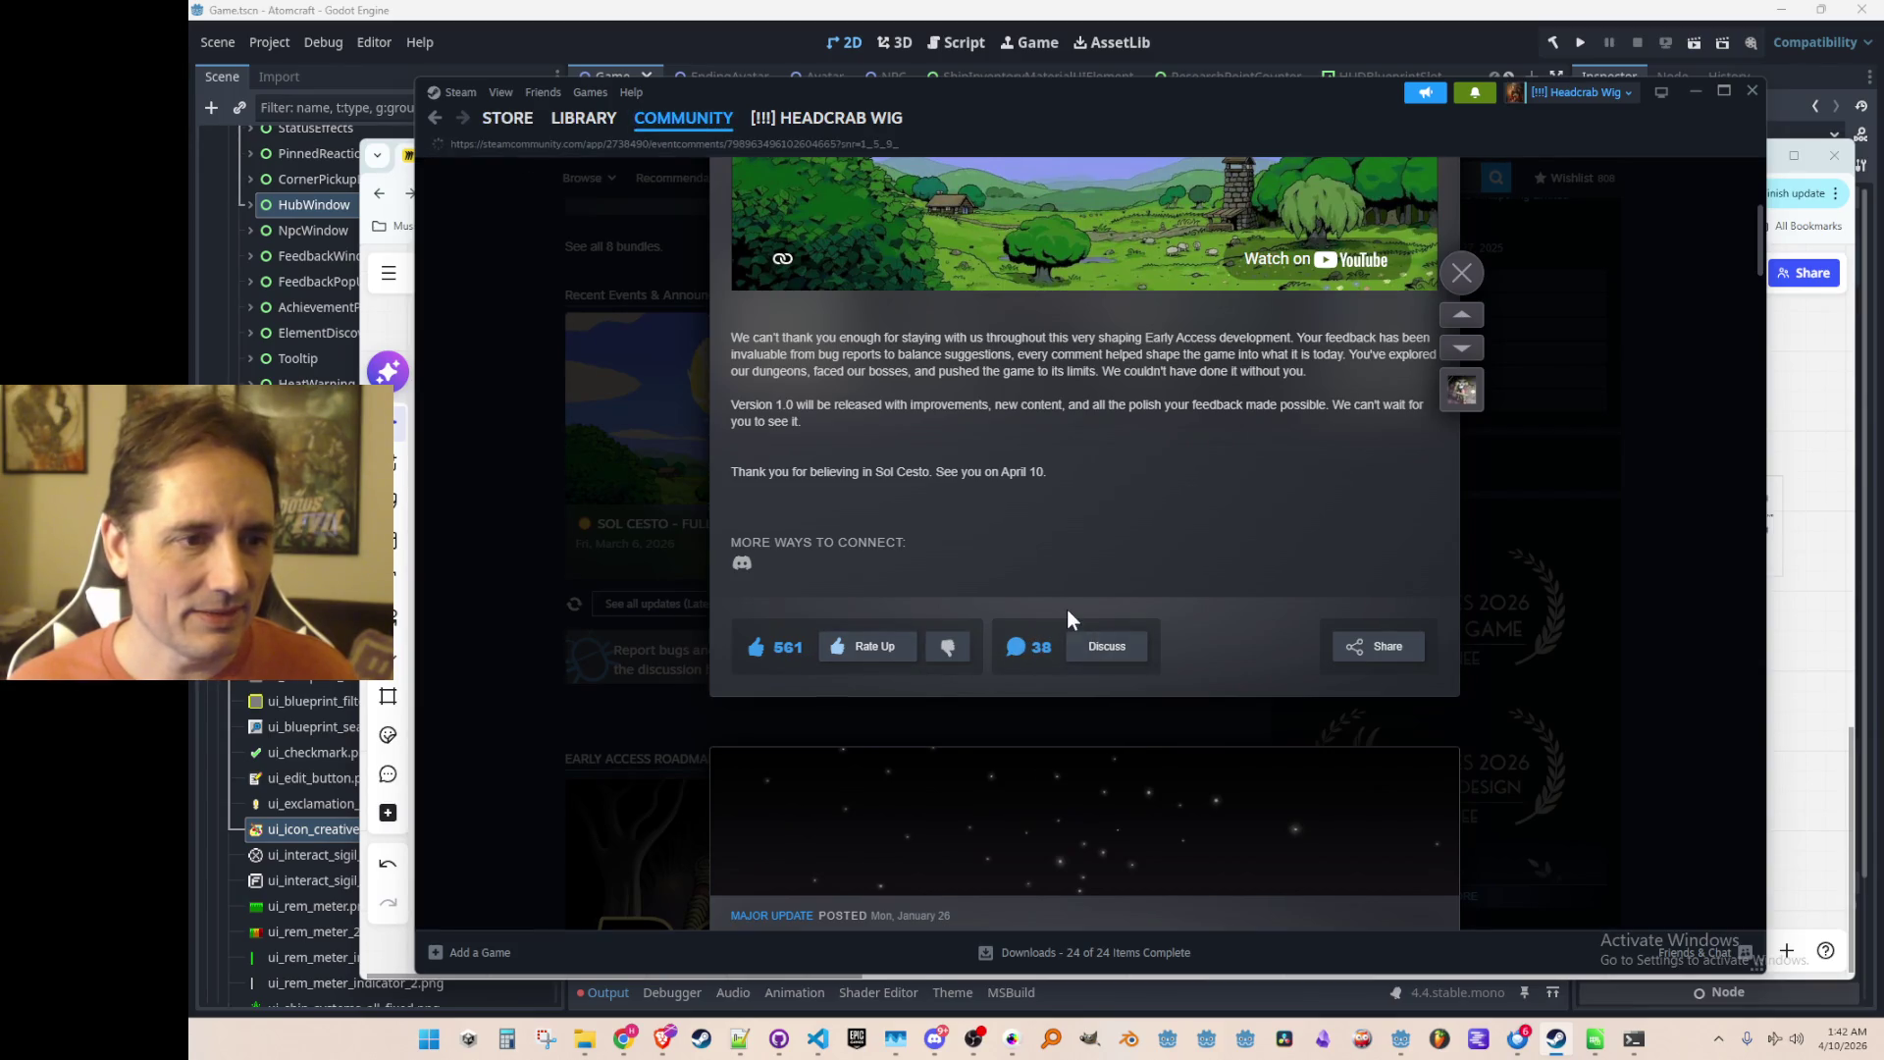
# Step: Post the comment 'Release the game please' on the third page of the discussion
pyautogui.scroll(-15, 1266, 481)
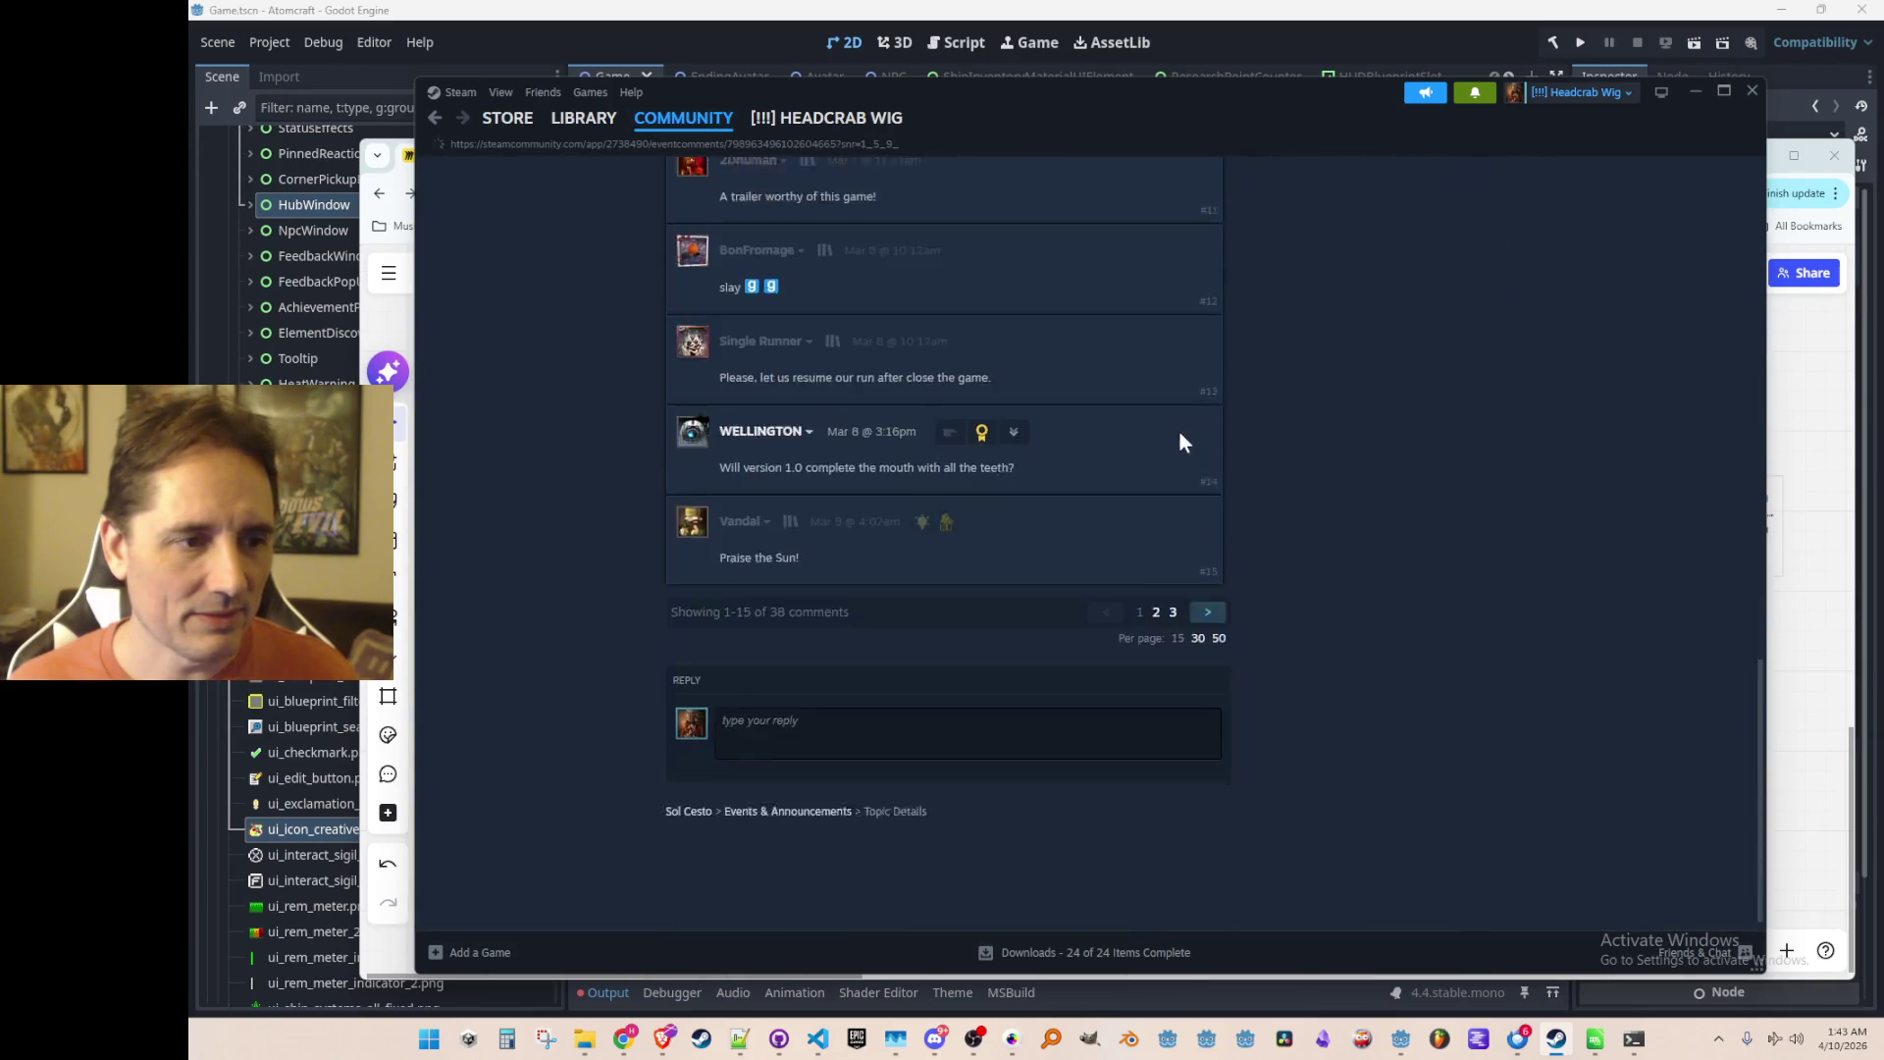
pyautogui.click(1174, 353)
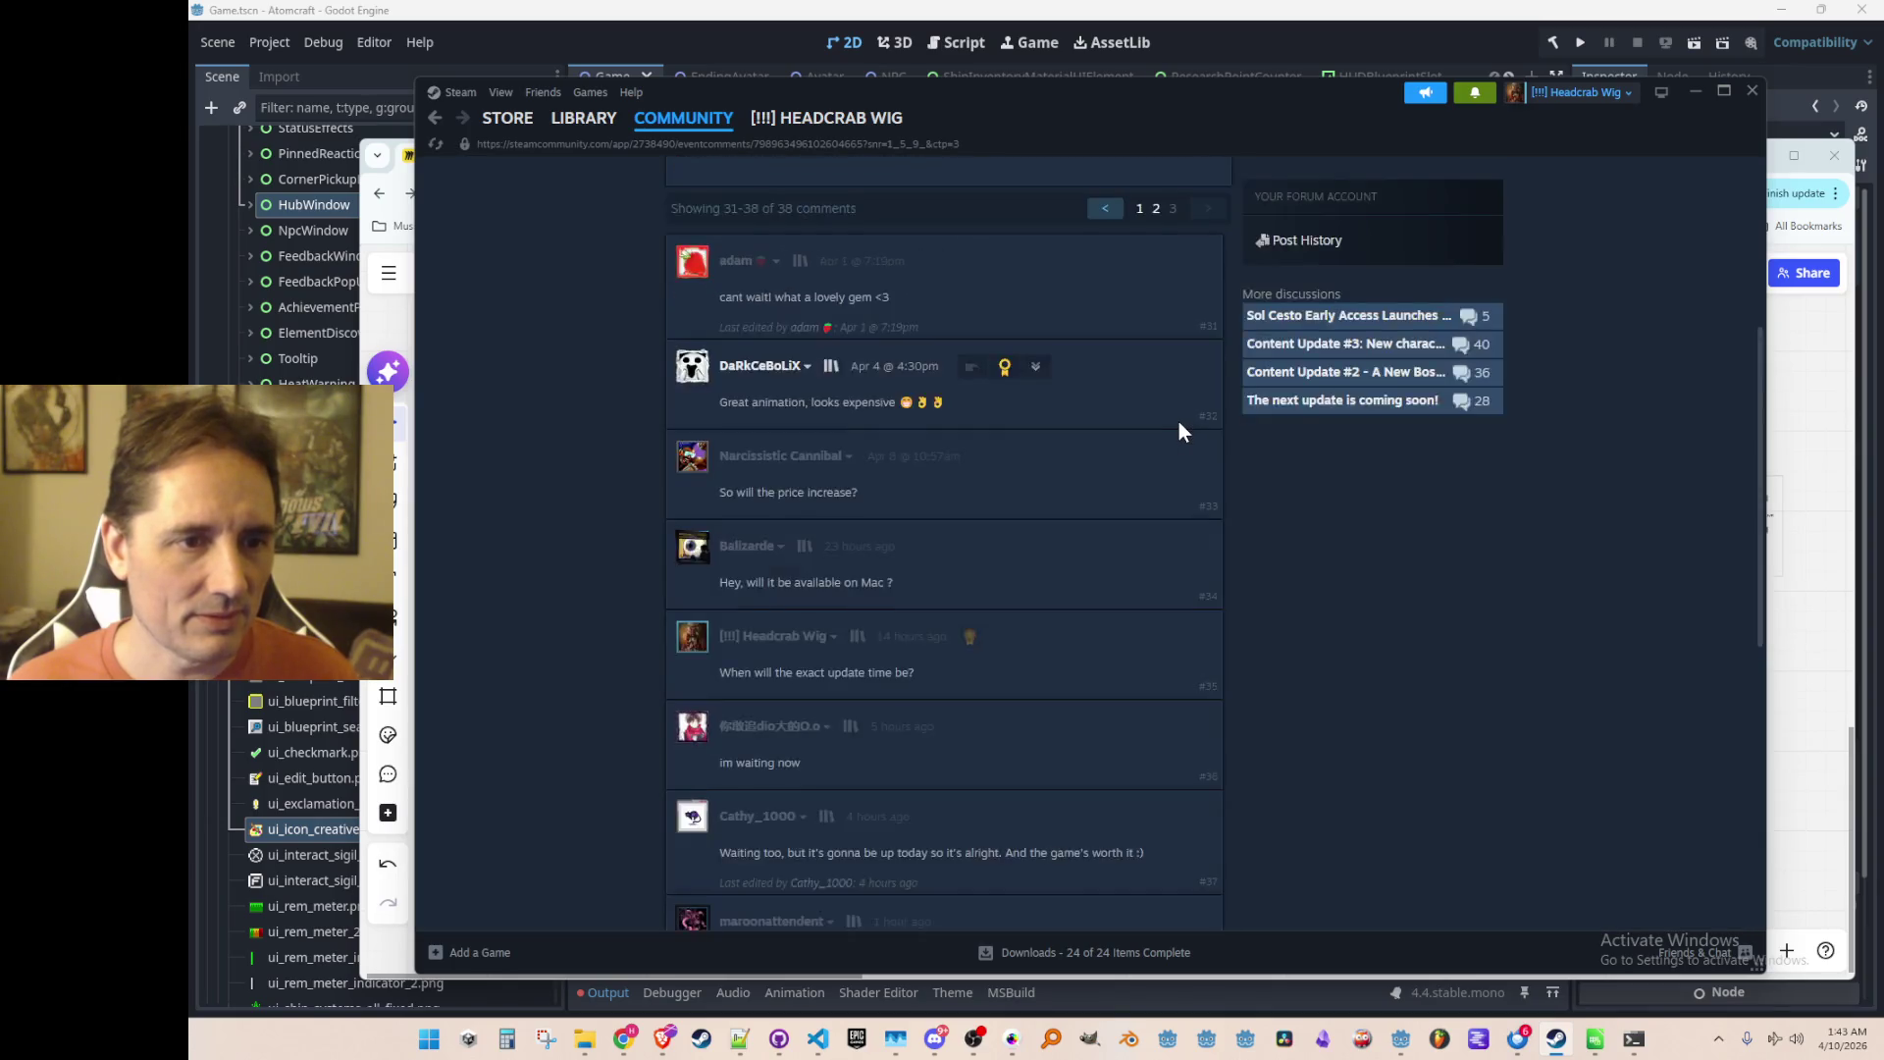
pyautogui.scroll(-10, 1180, 421)
pyautogui.scroll(2, 1187, 424)
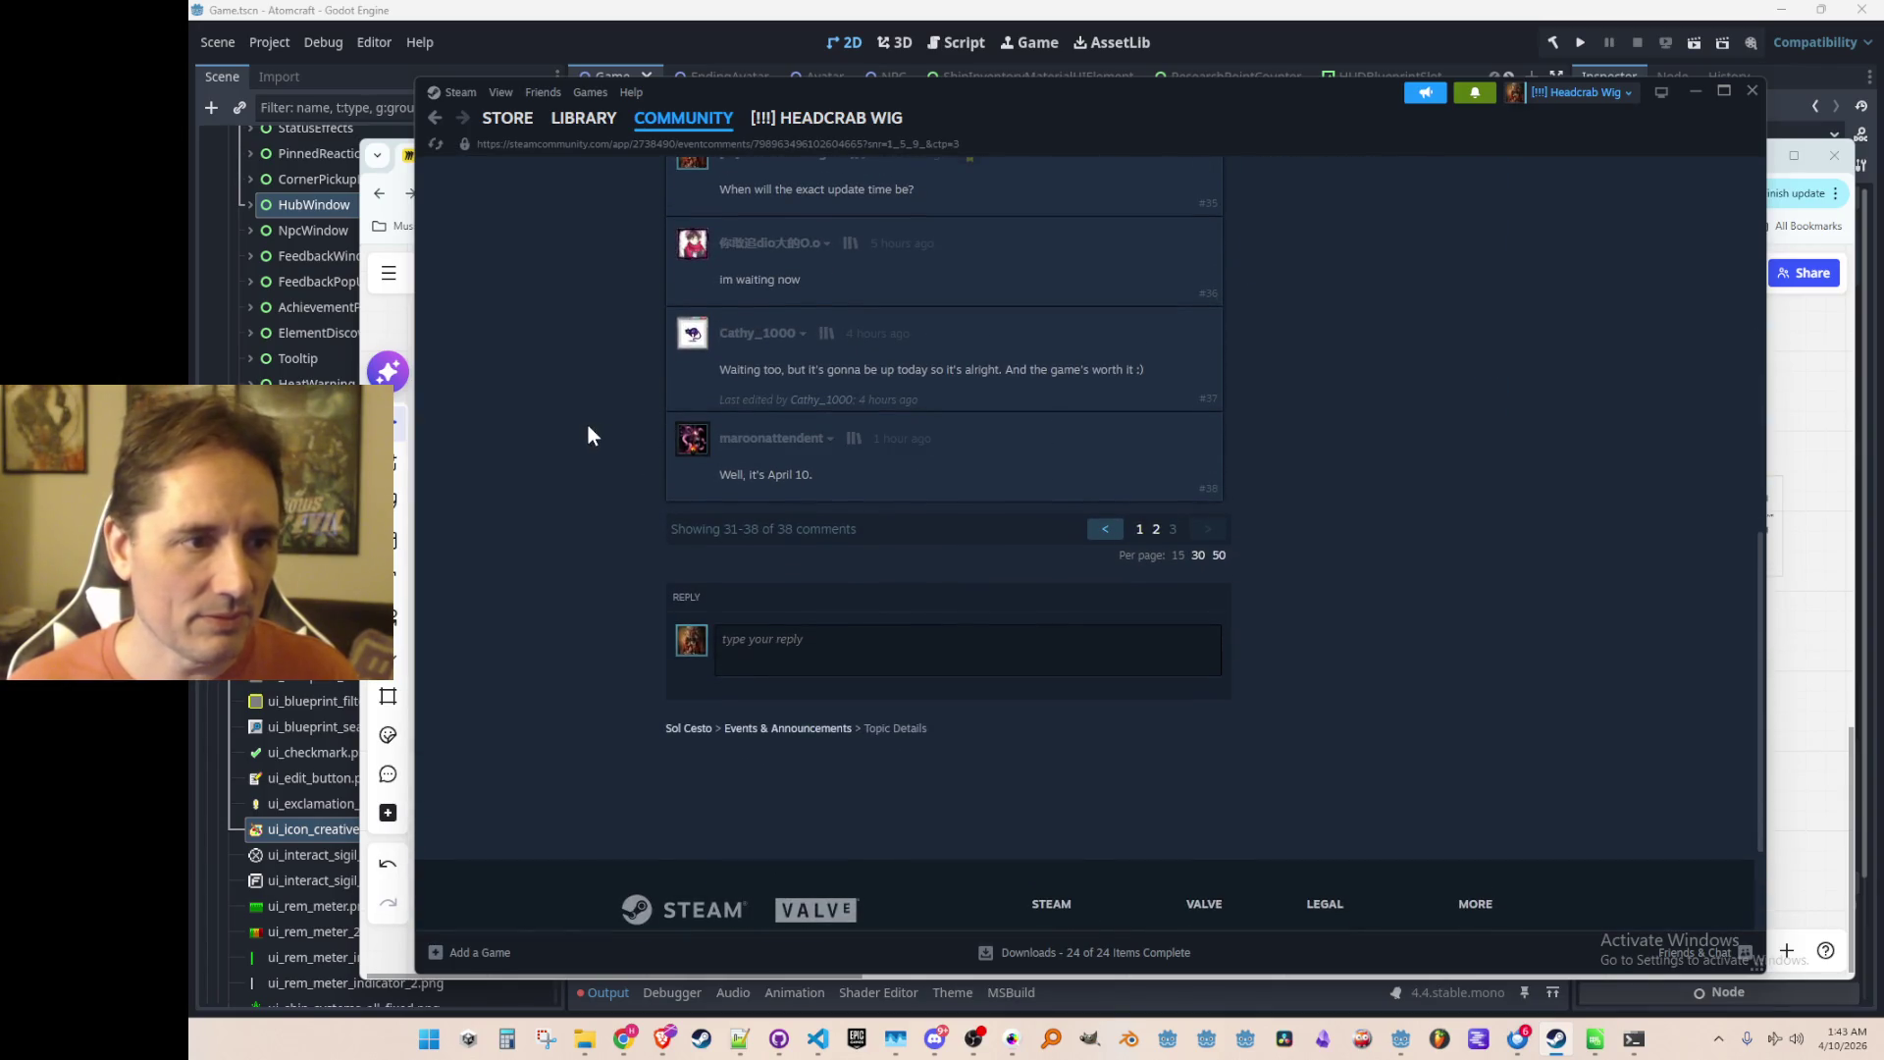
pyautogui.scroll(1, 578, 388)
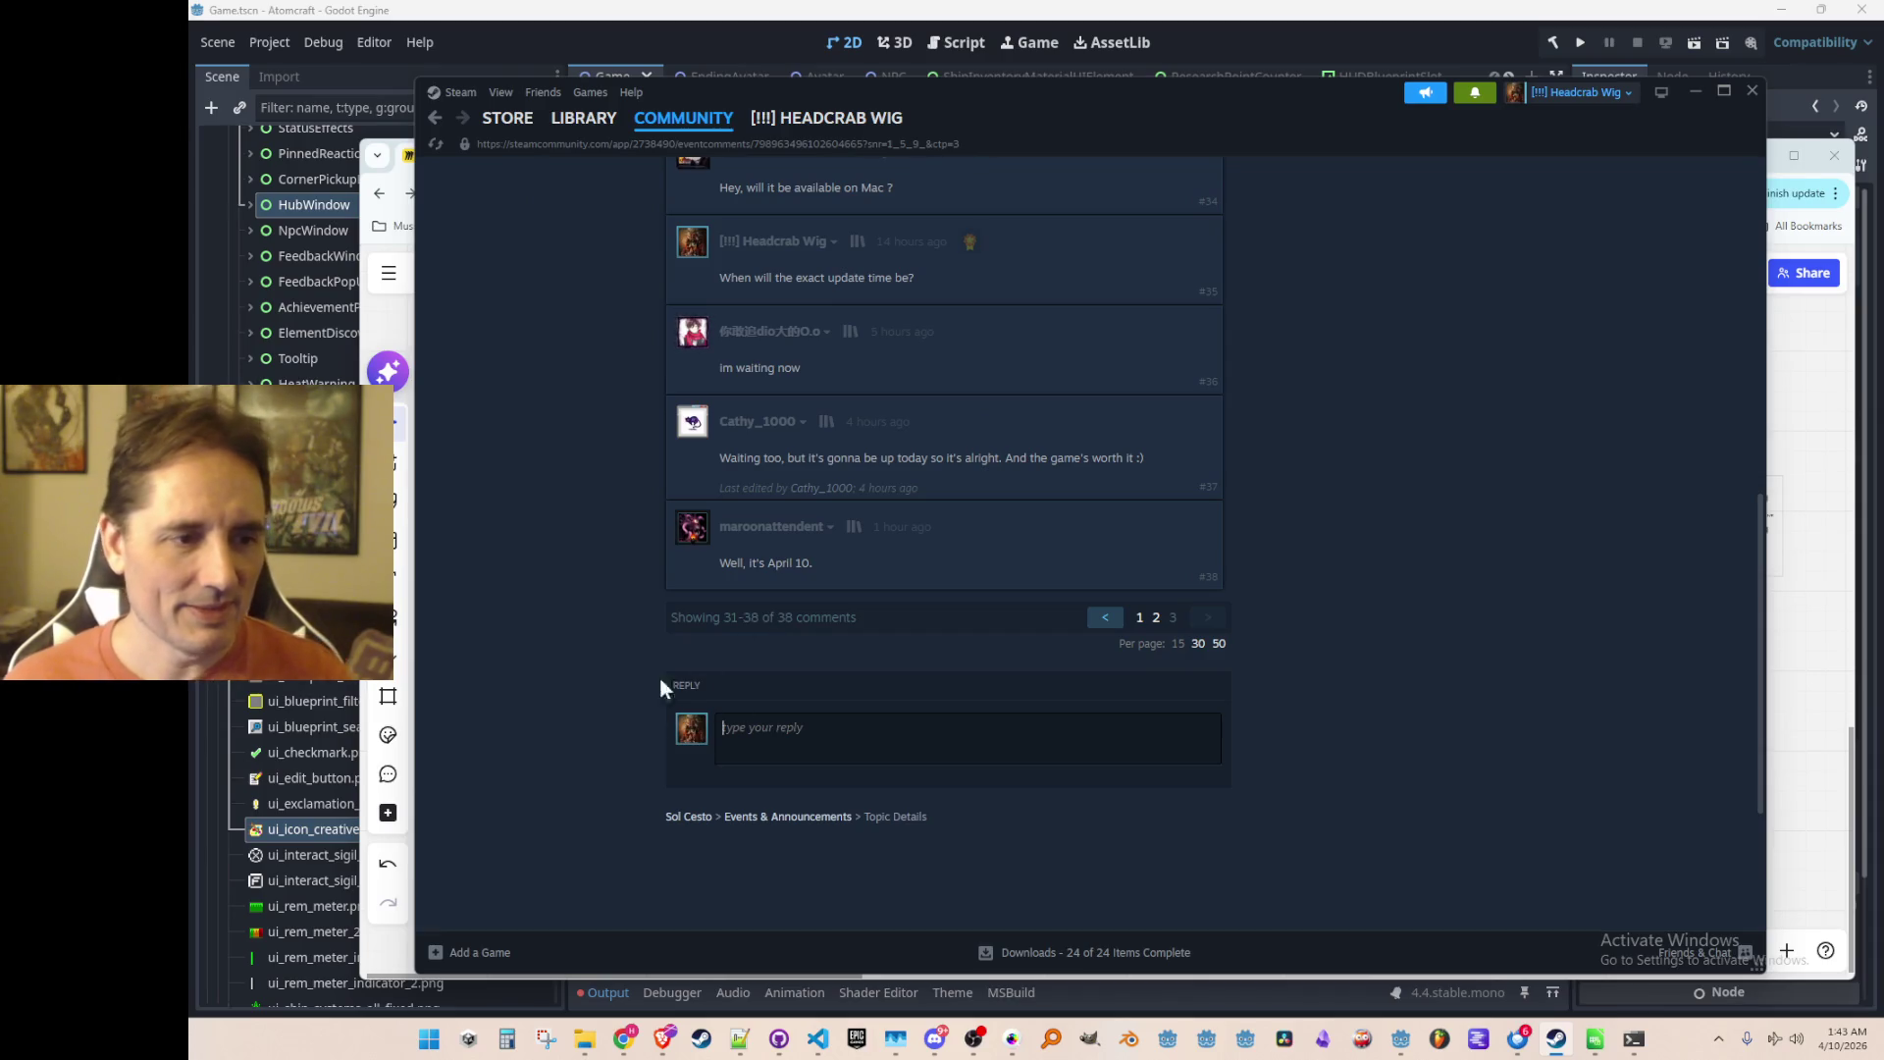
pyautogui.write('Reall')
pyautogui.press('BackSpace')
pyautogui.press('BackSpace')
pyautogui.press('BackSpace')
pyautogui.write('elease the game pl')
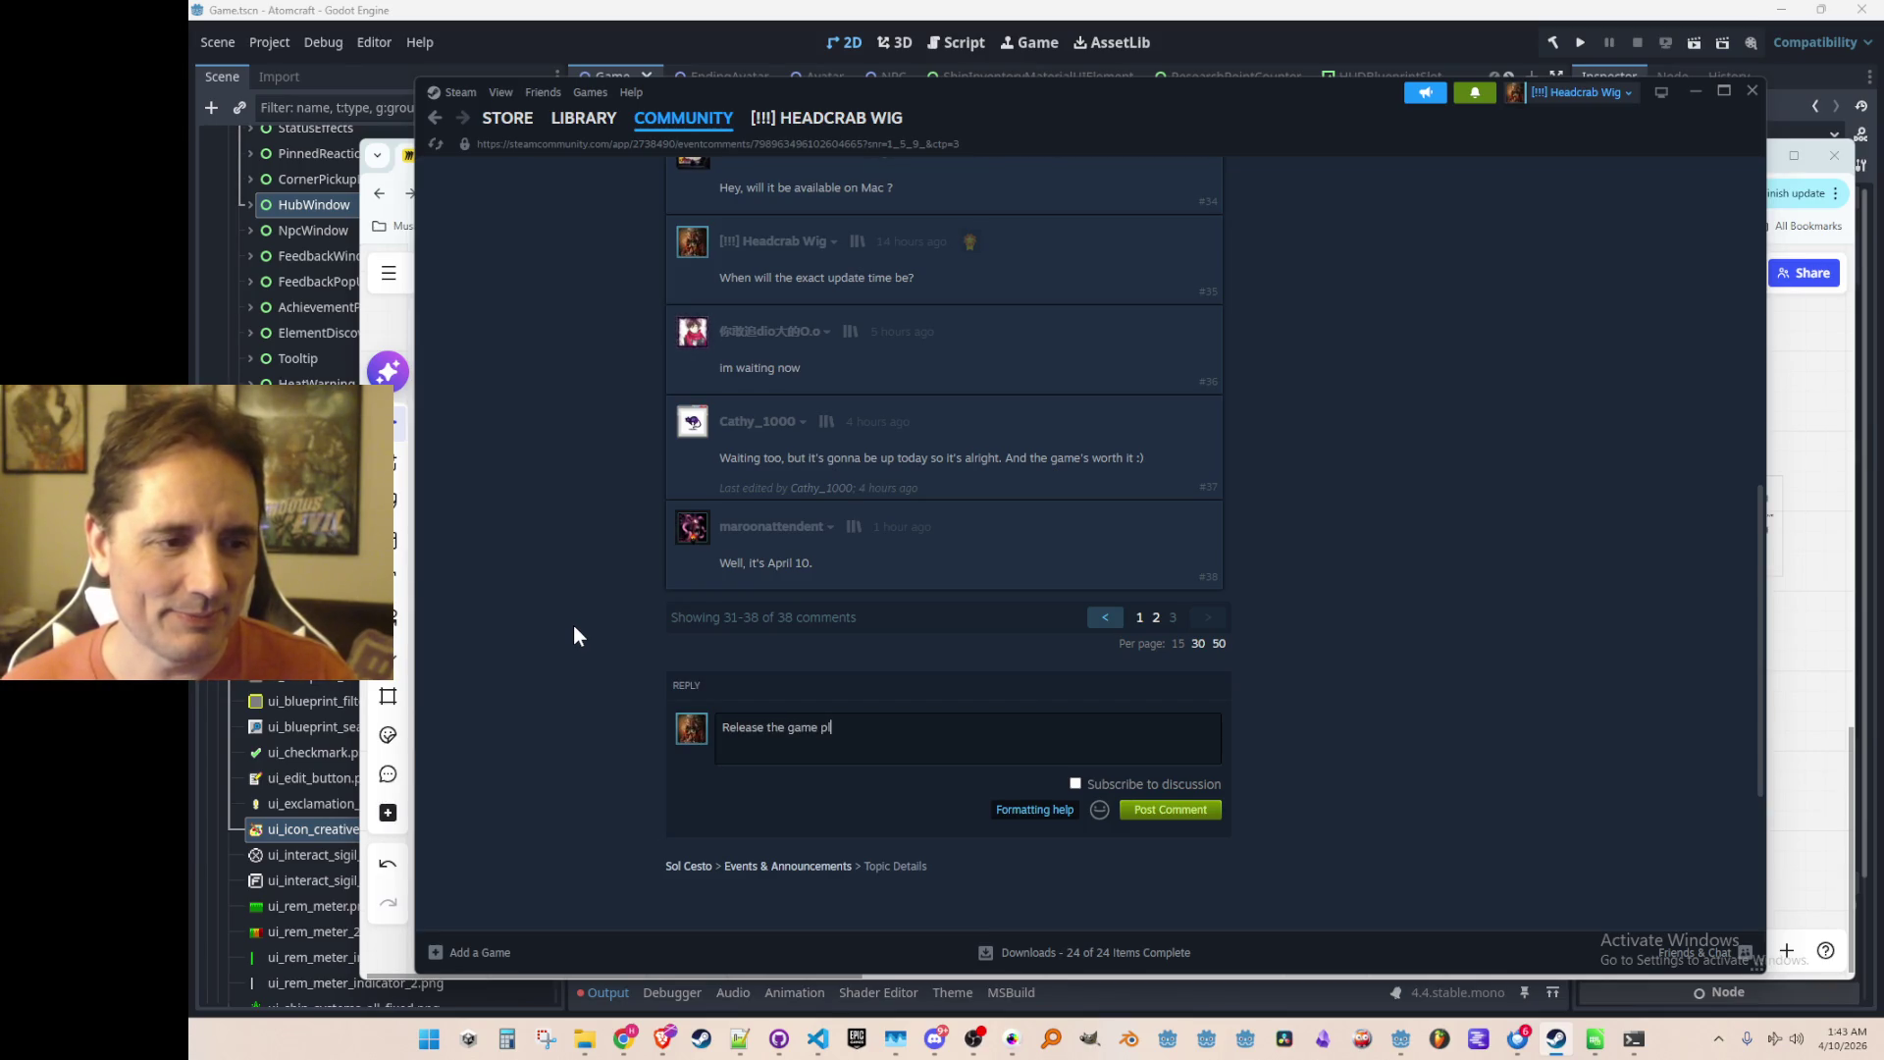
pyautogui.write('ease')
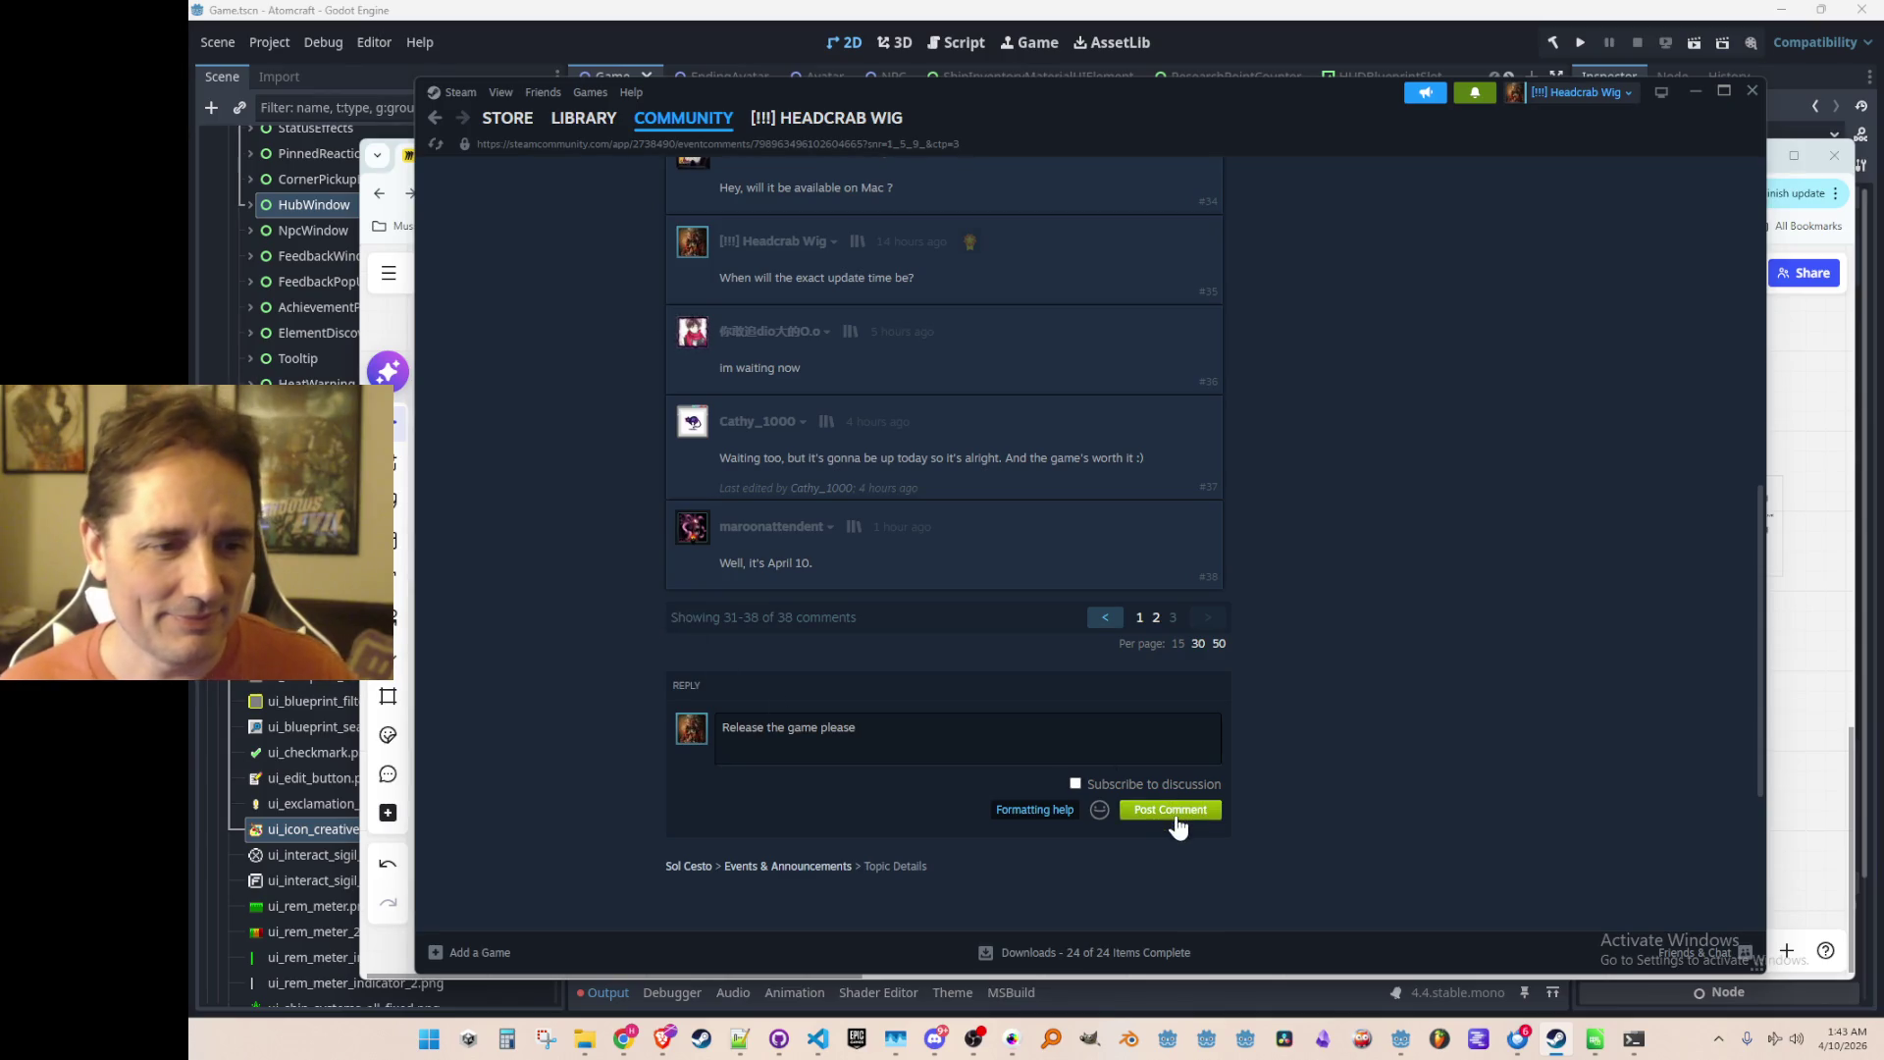
pyautogui.click(1174, 810)
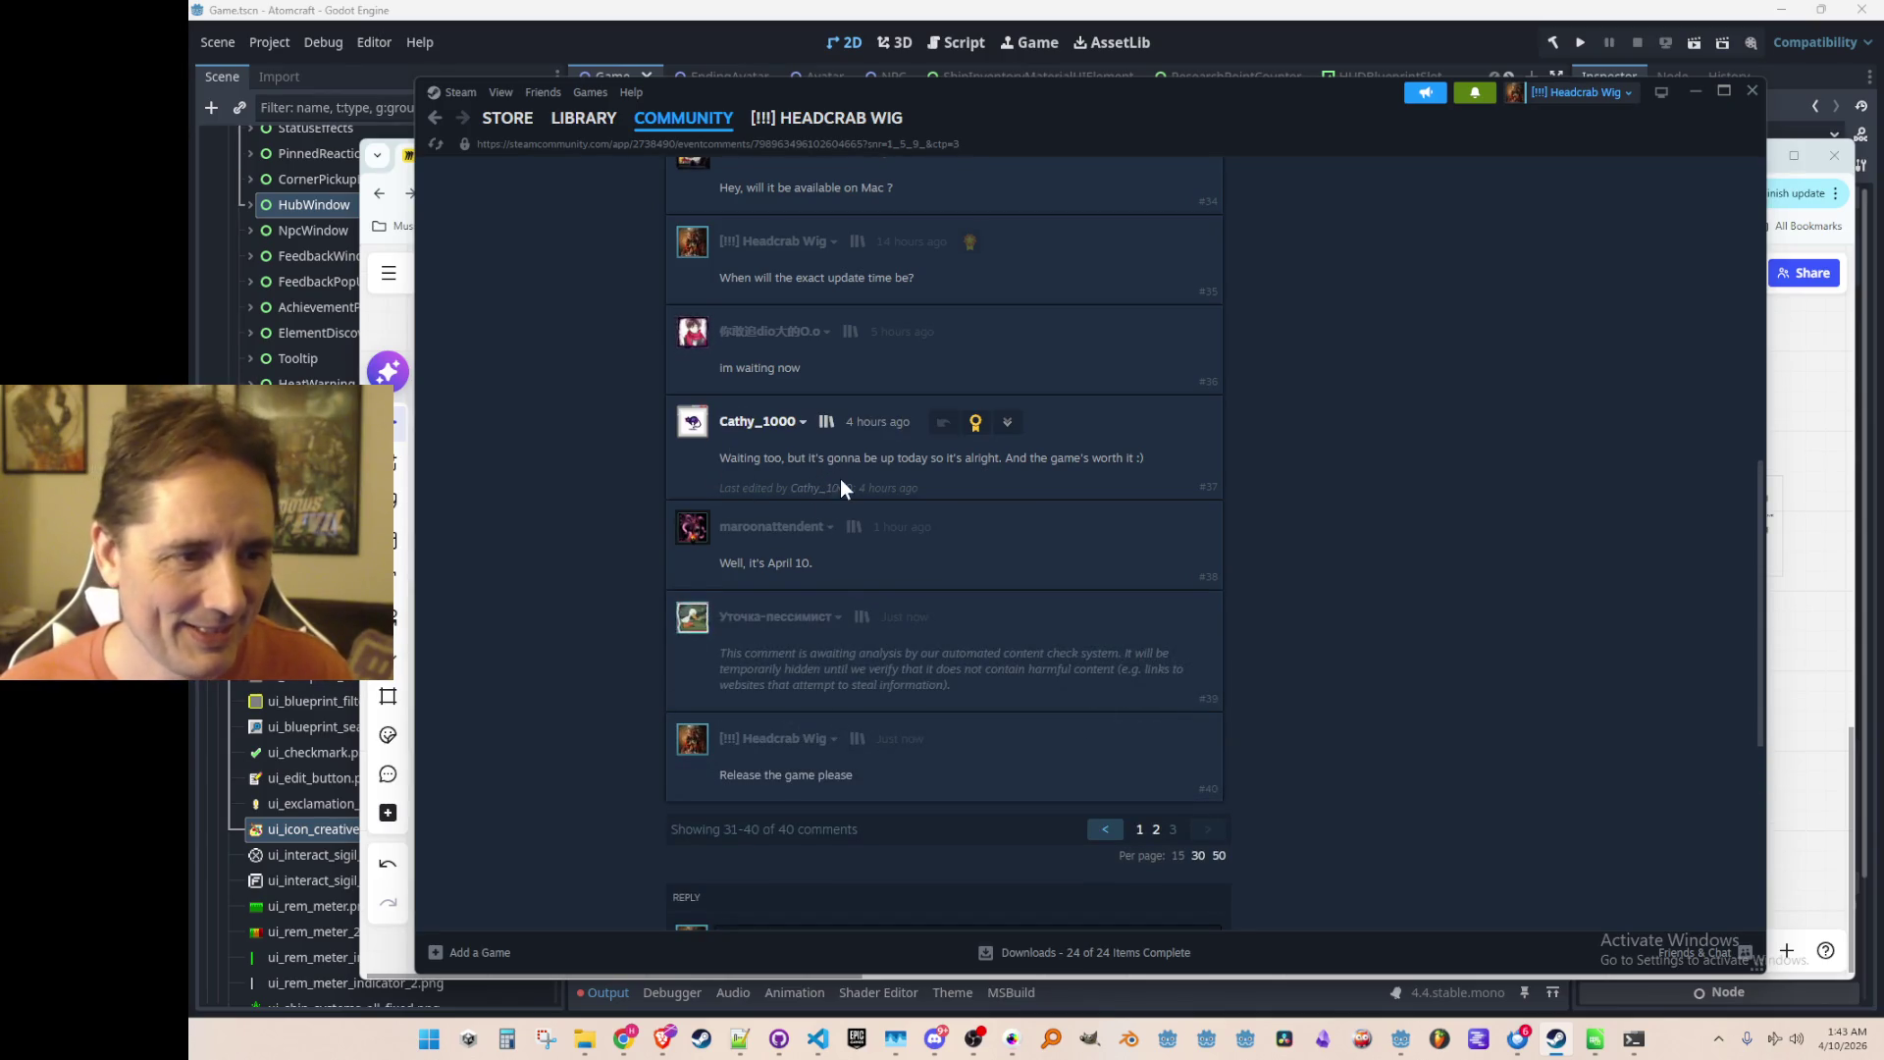
# Step: Return from the discussion to Sol Cesto's library page
pyautogui.scroll(-2, 849, 659)
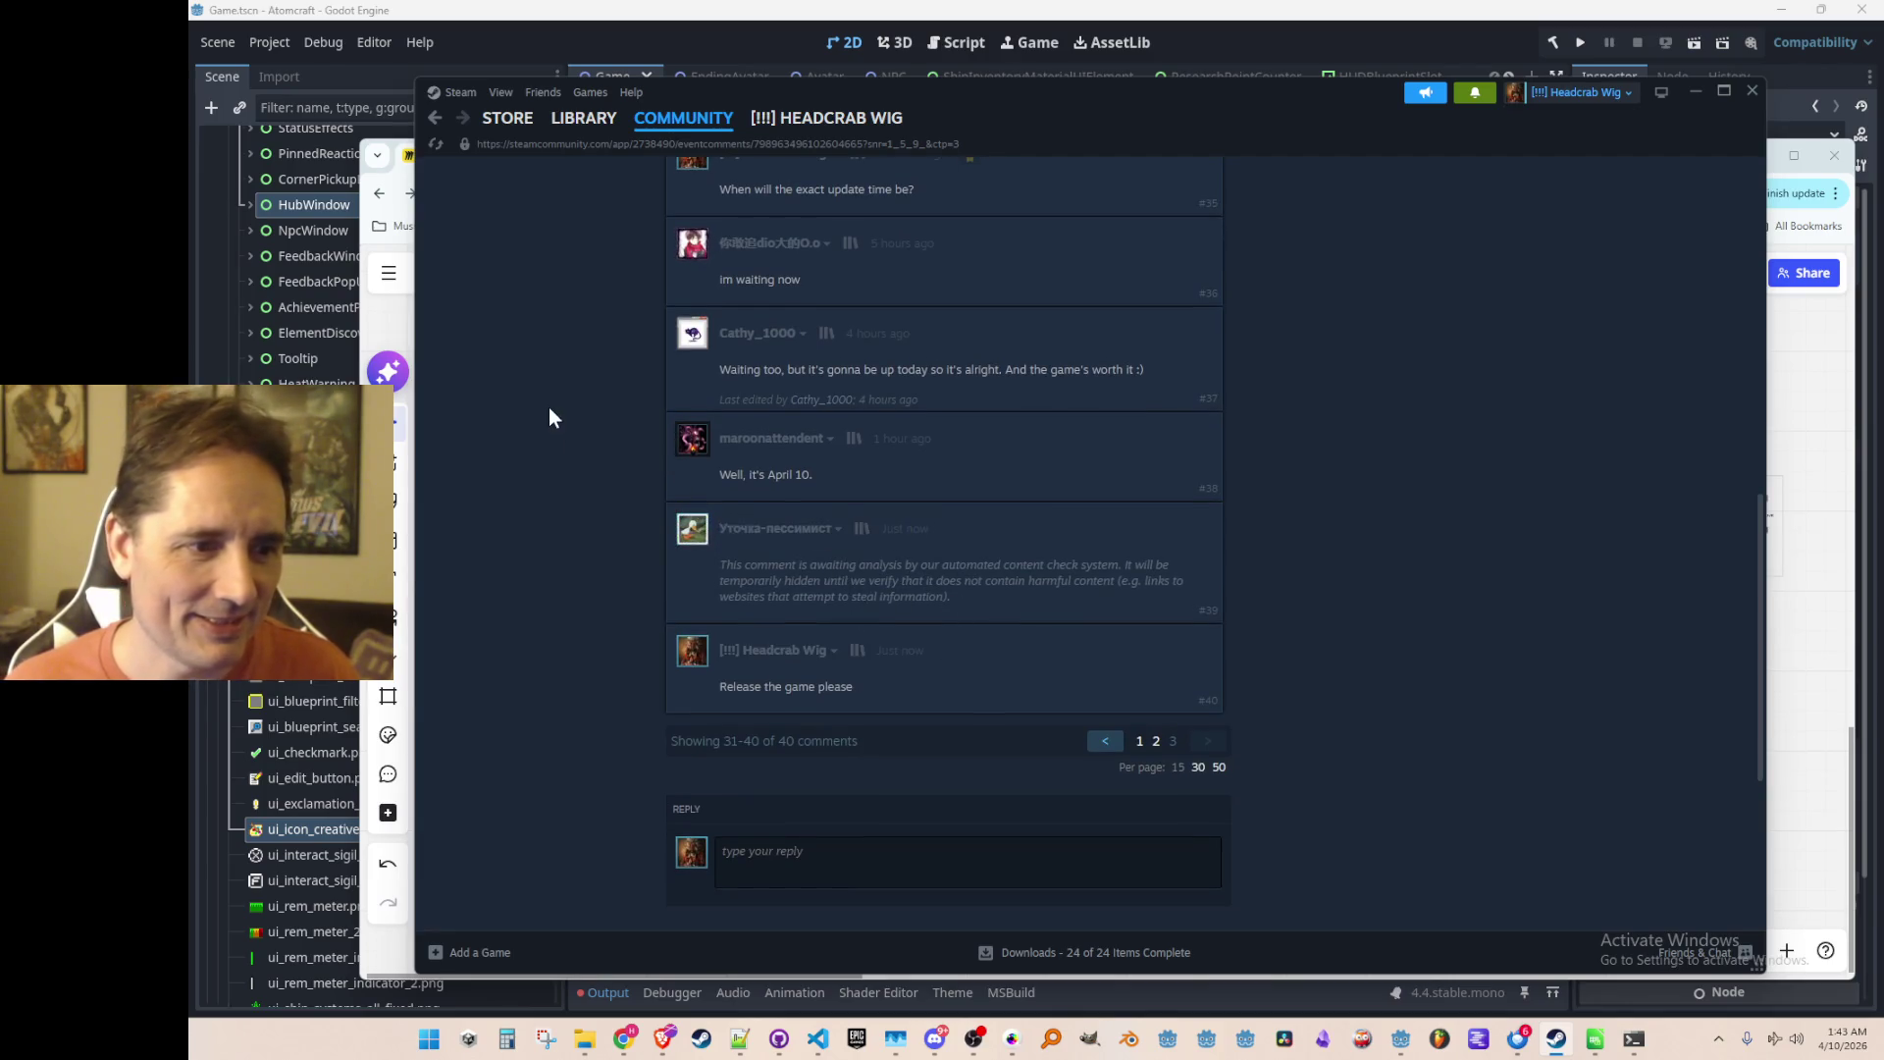
pyautogui.scroll(-2, 769, 620)
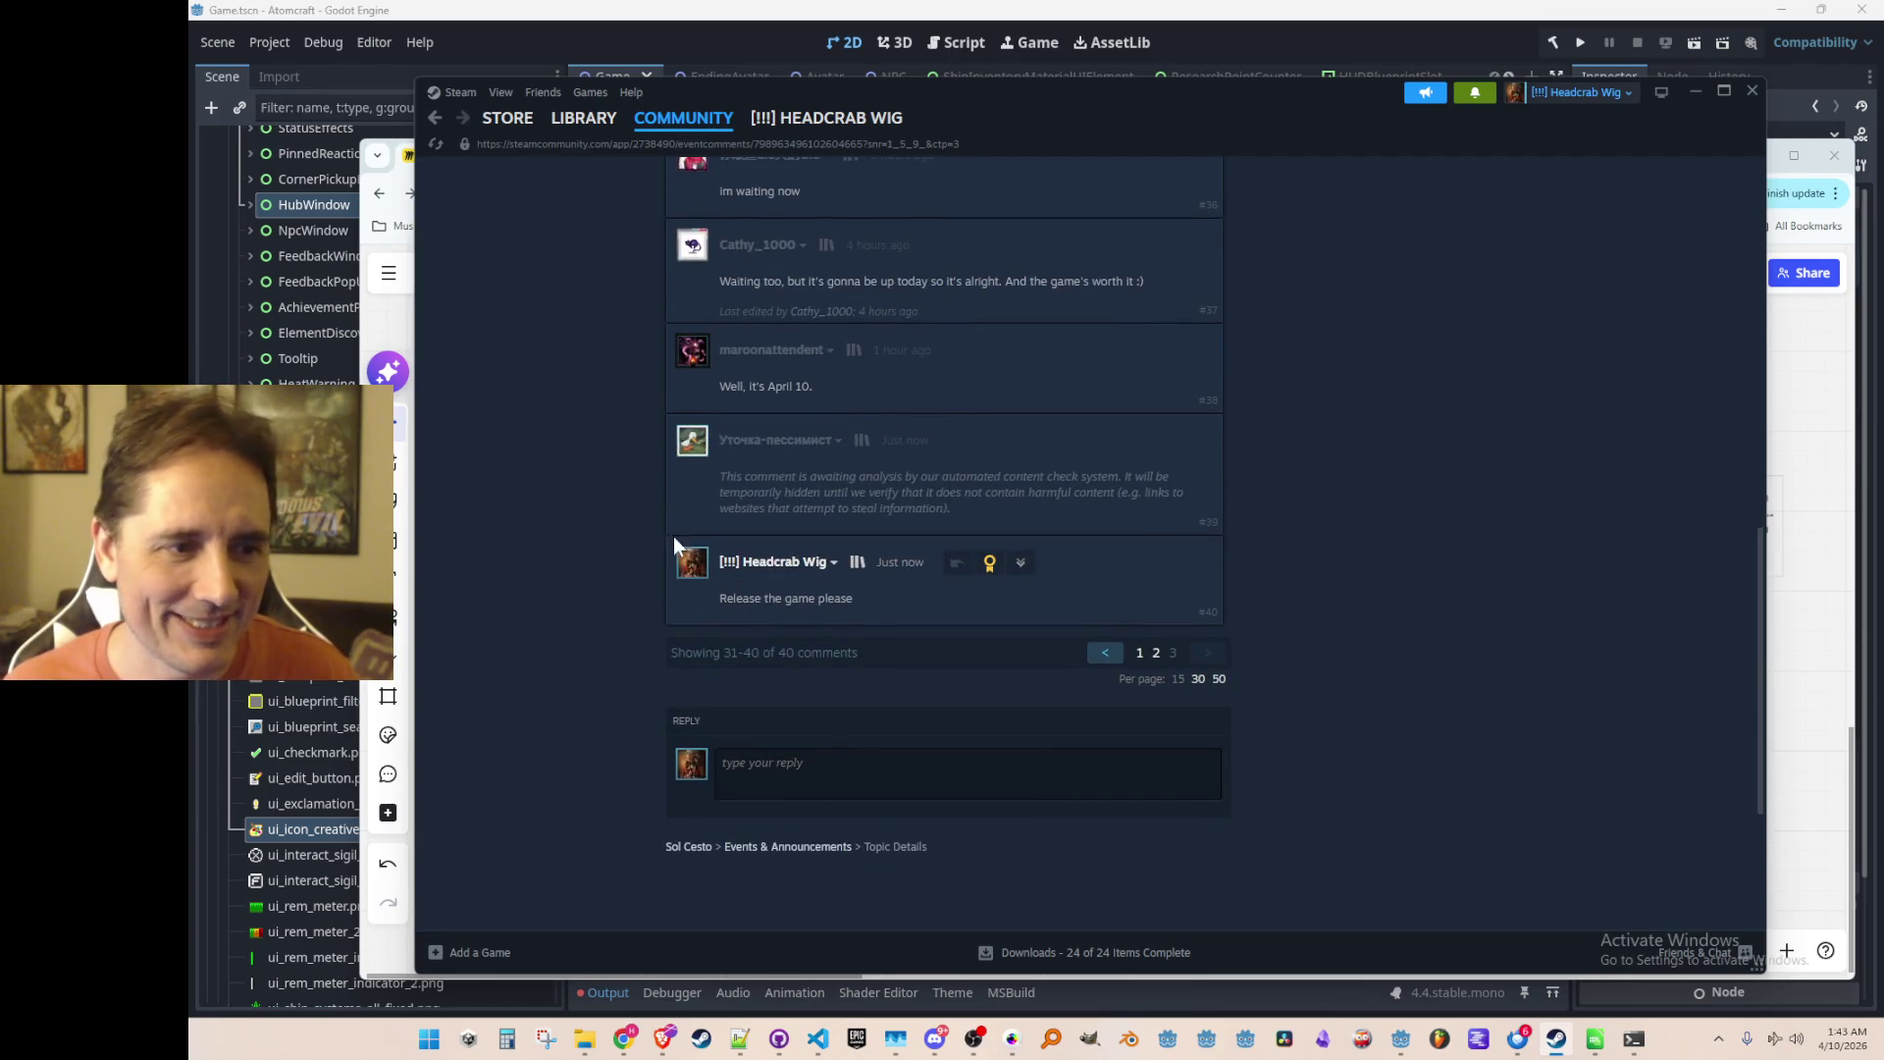
pyautogui.scroll(10, 674, 535)
pyautogui.click(600, 126)
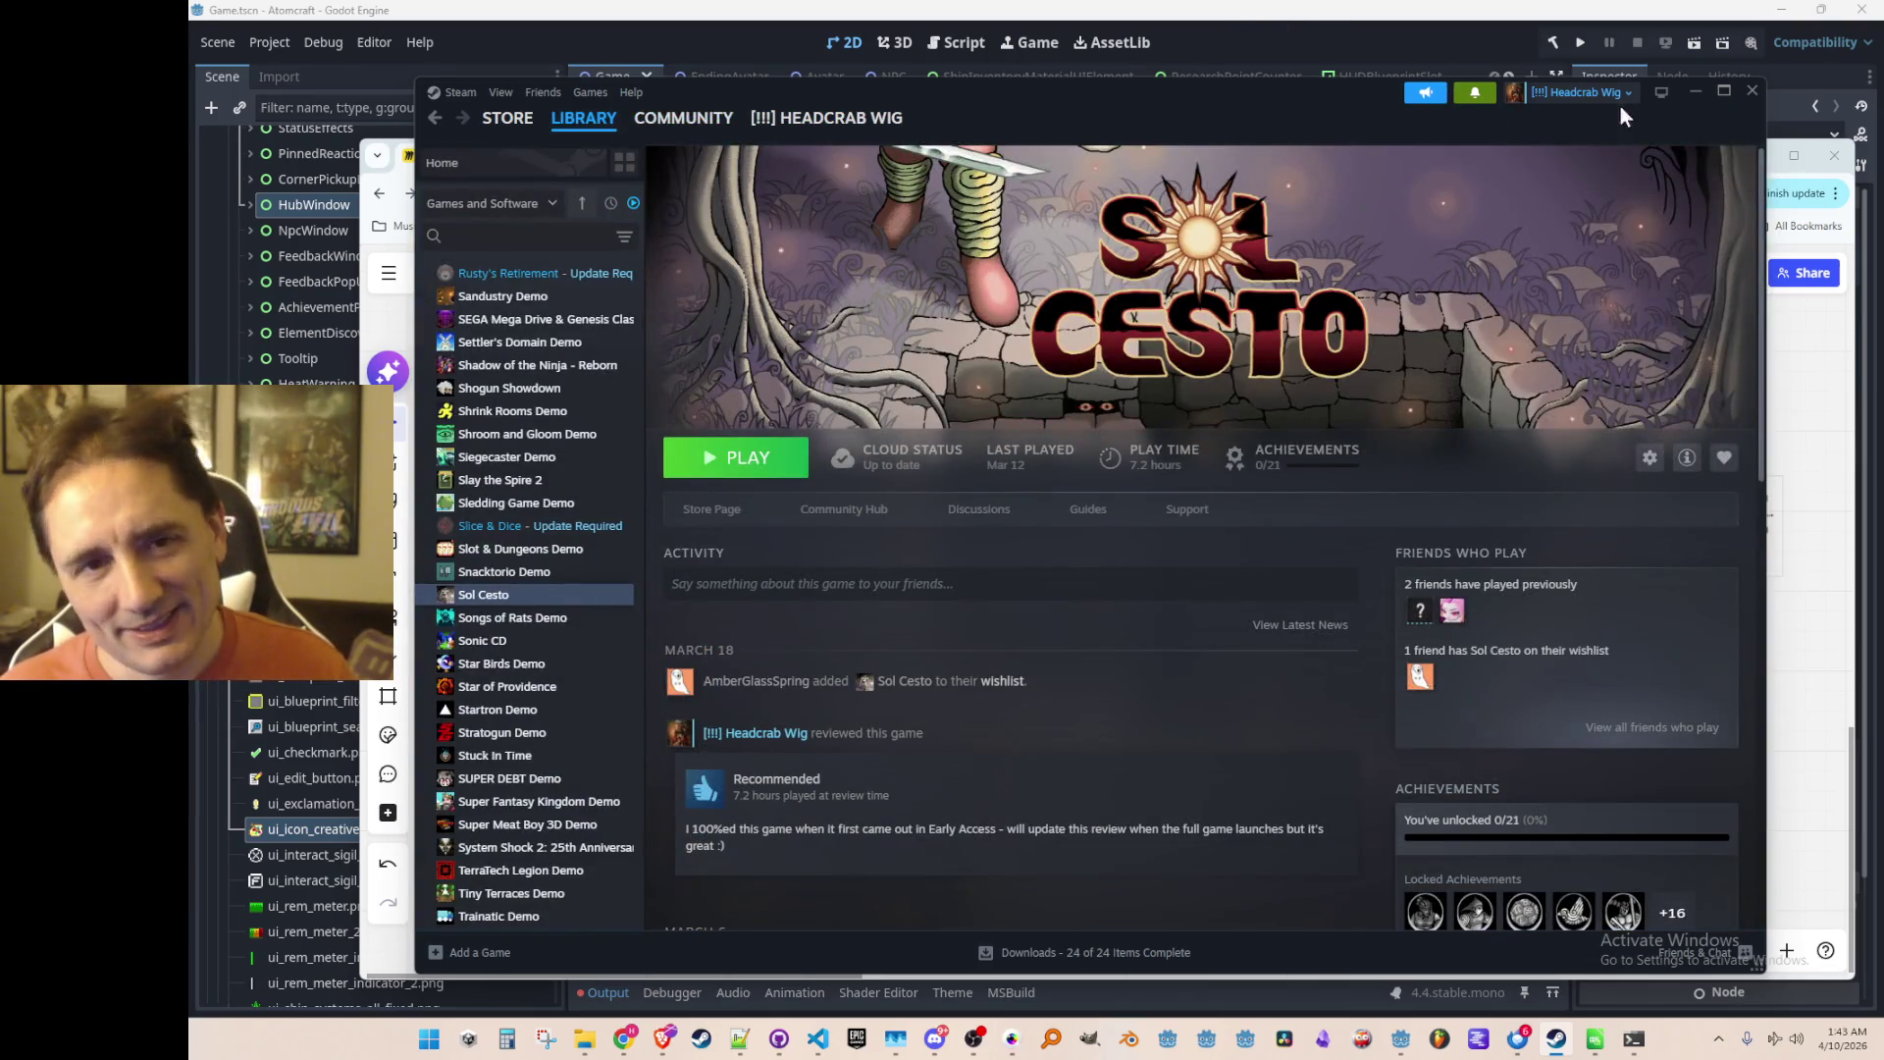
# Step: Minimize and restore Steam, then open Sol Cesto's store page to play its trailer
pyautogui.click(1697, 92)
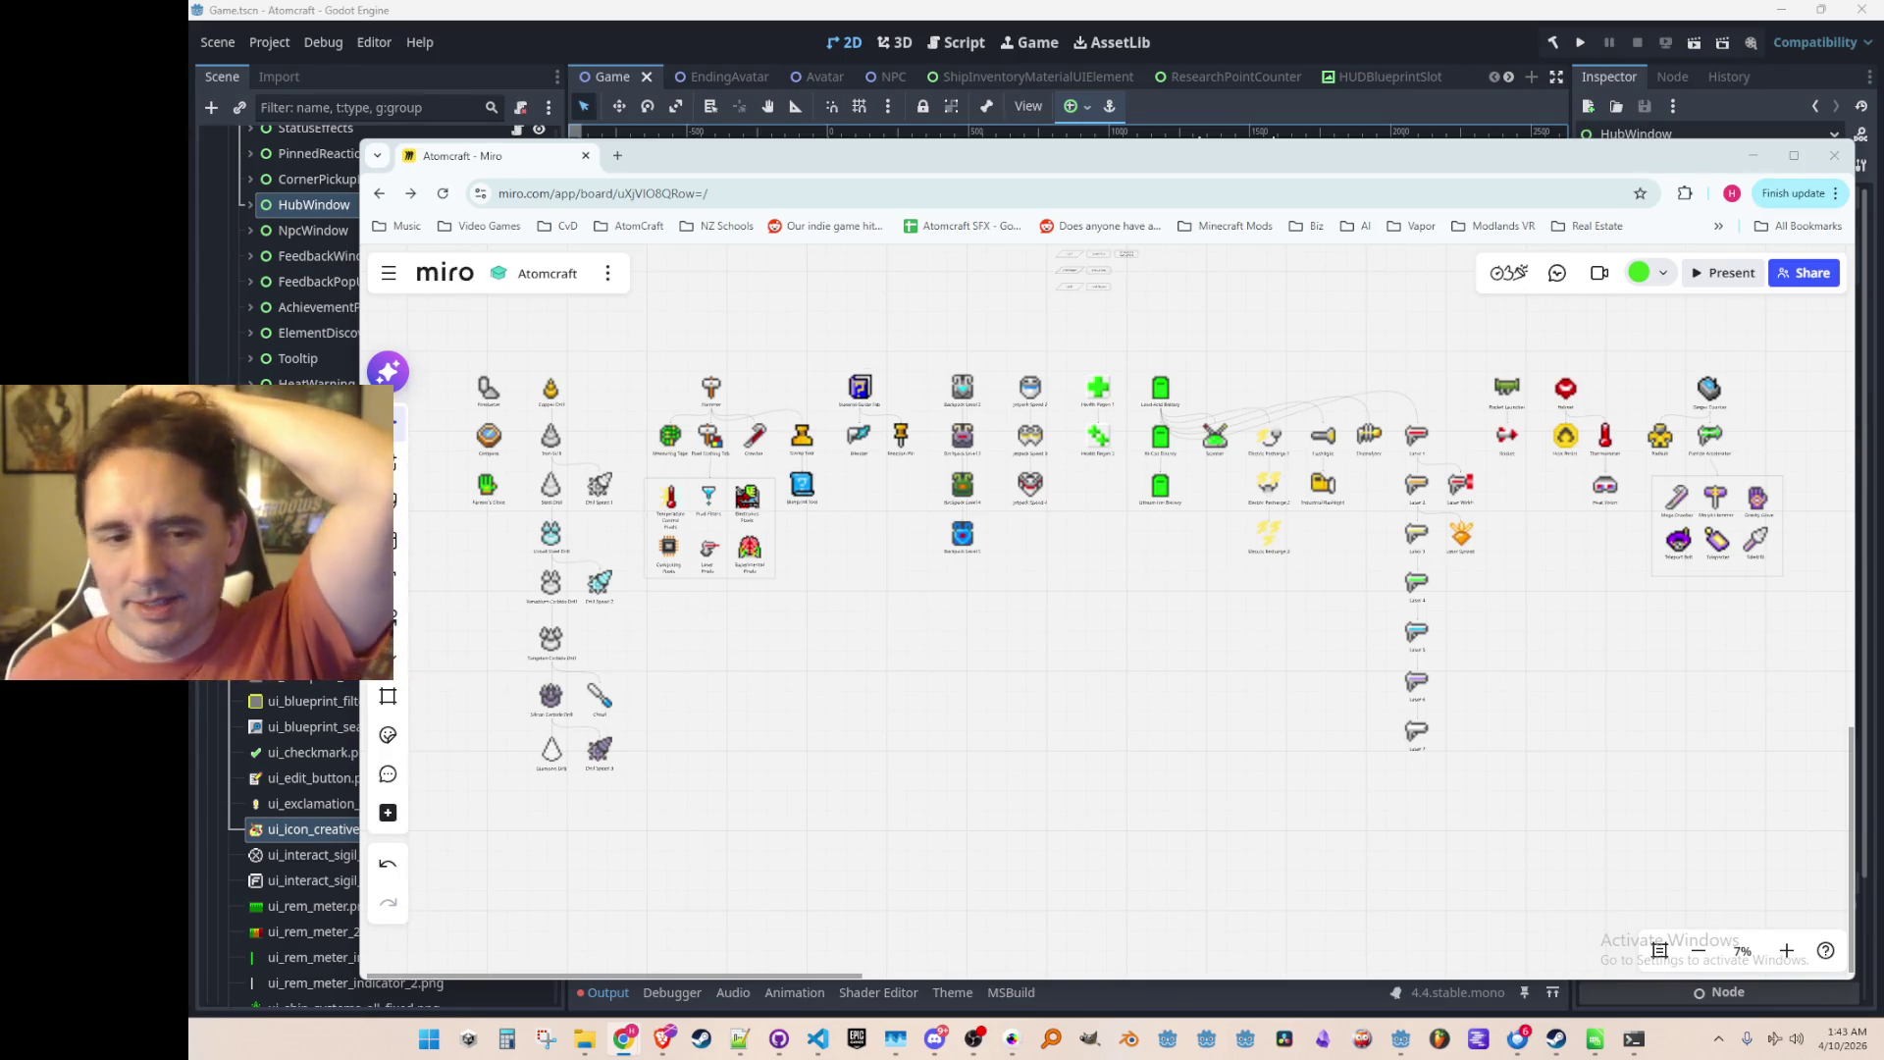
pyautogui.click(1557, 1042)
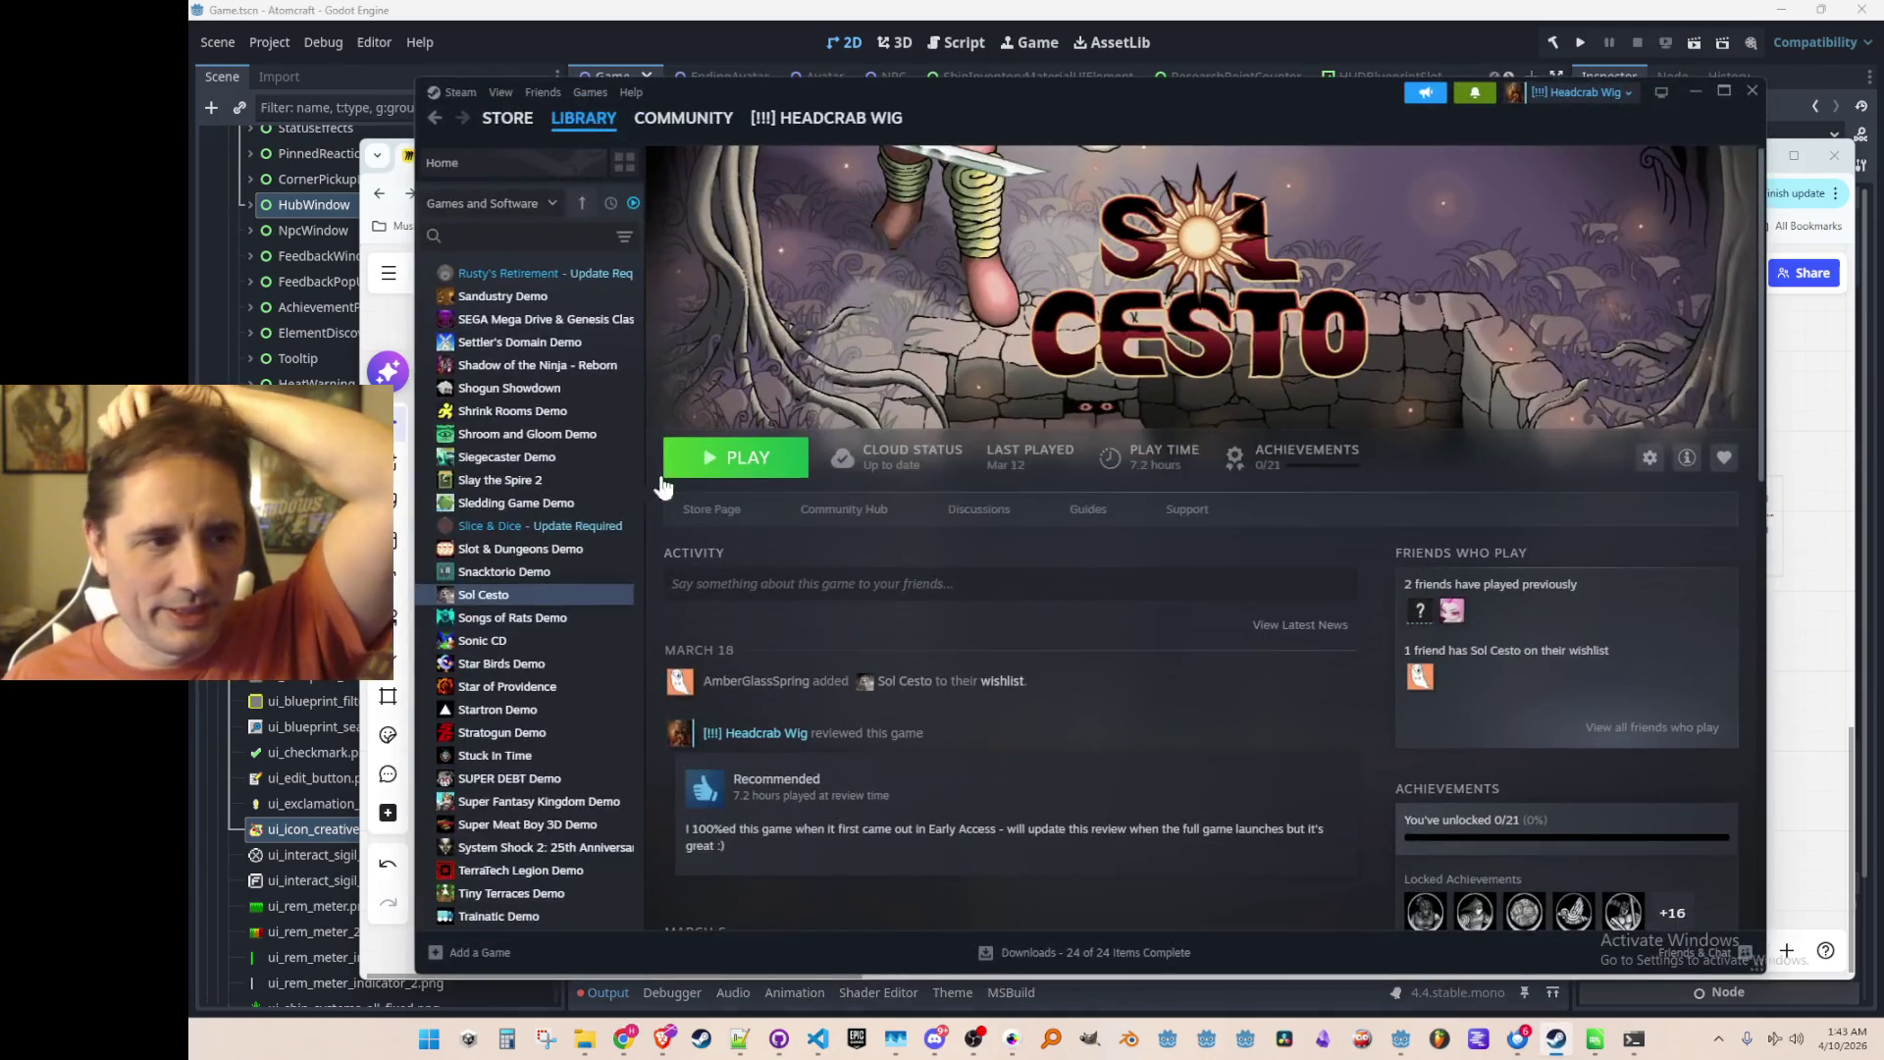
pyautogui.click(714, 511)
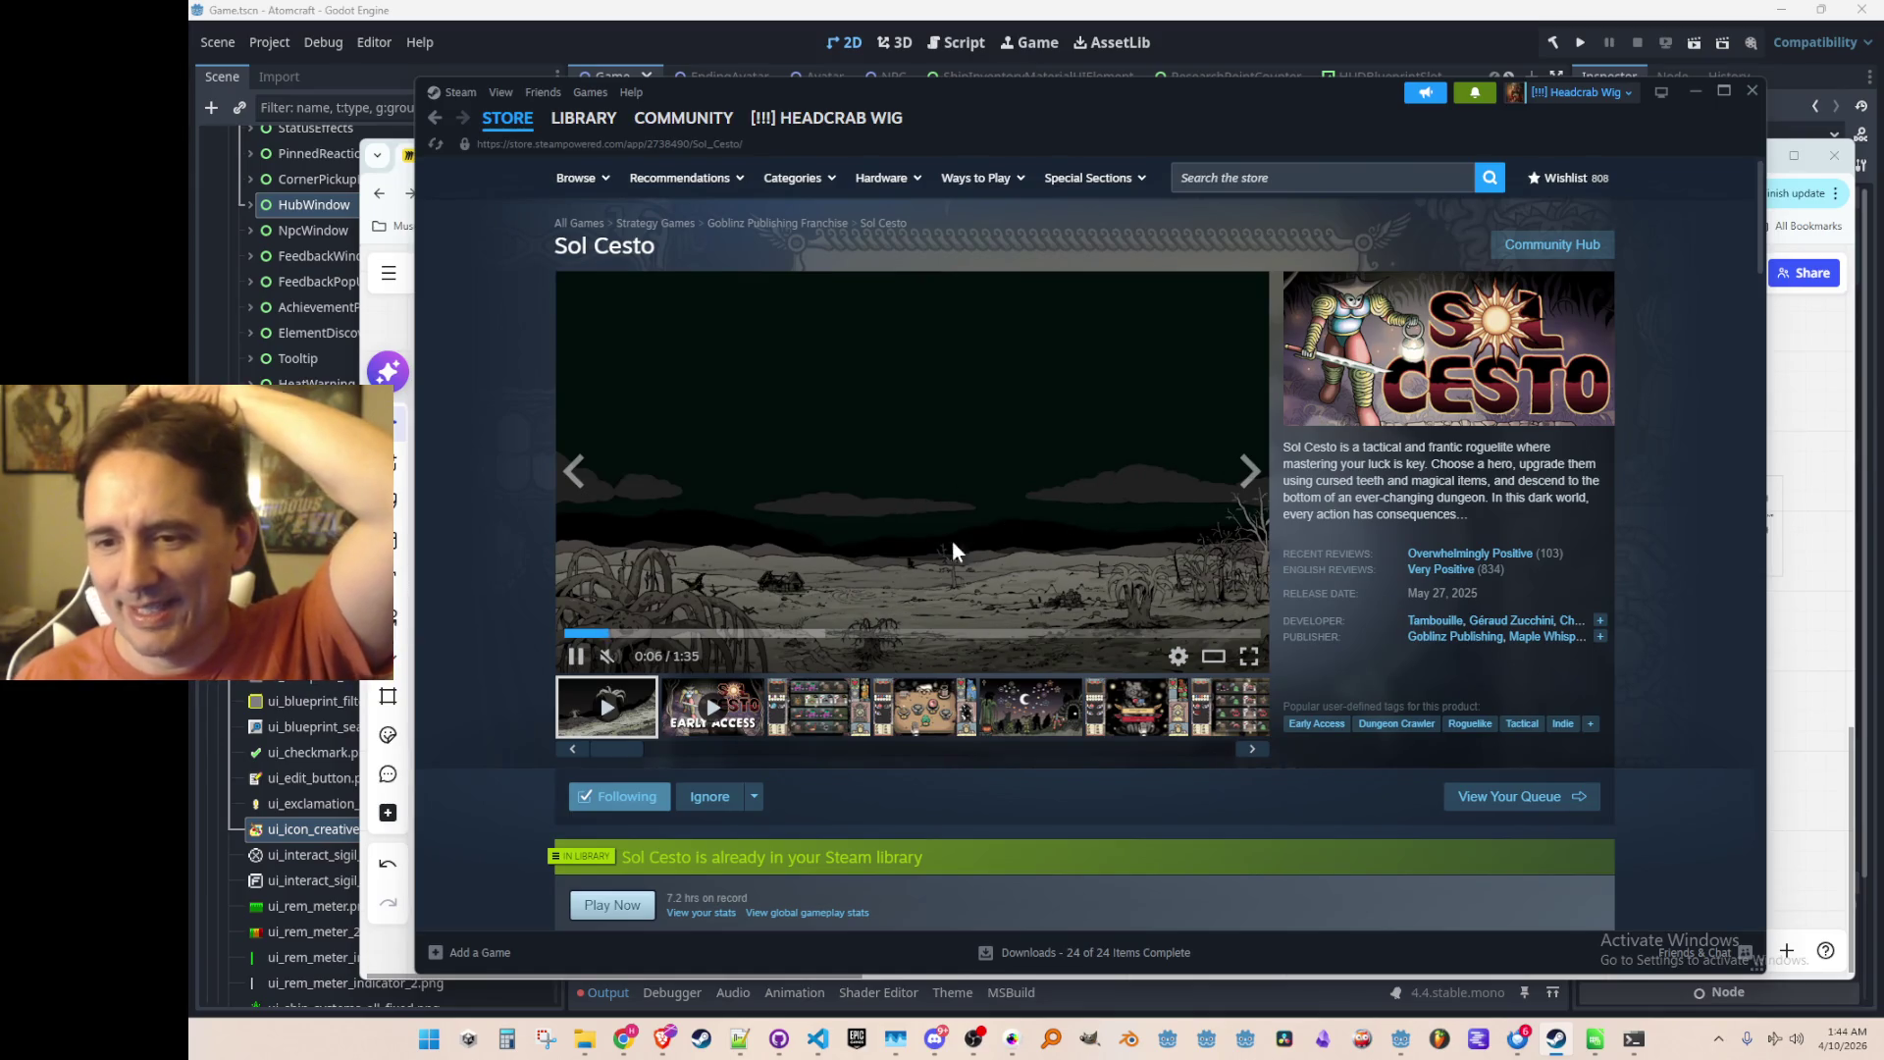
# Step: Watch Sol Cesto's Early Access trailer full screen, then return to the gallery player
pyautogui.click(775, 633)
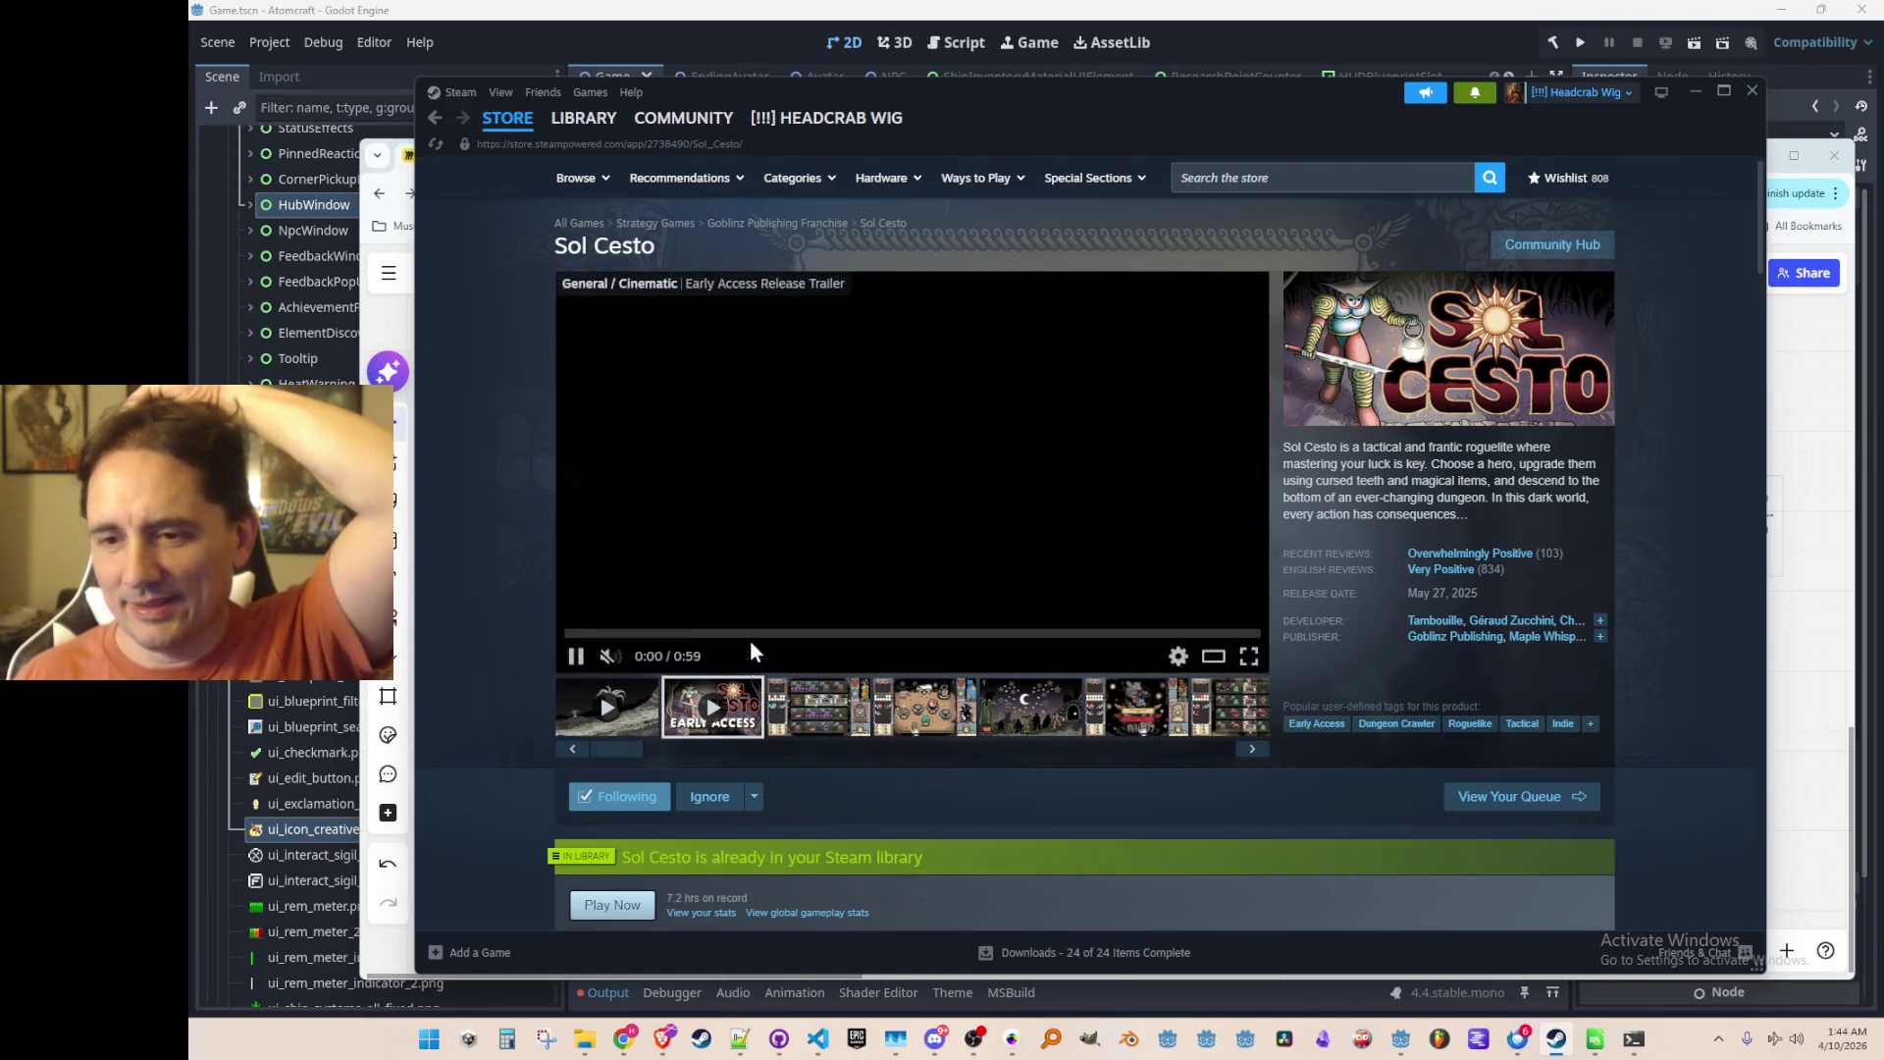
pyautogui.click(1246, 655)
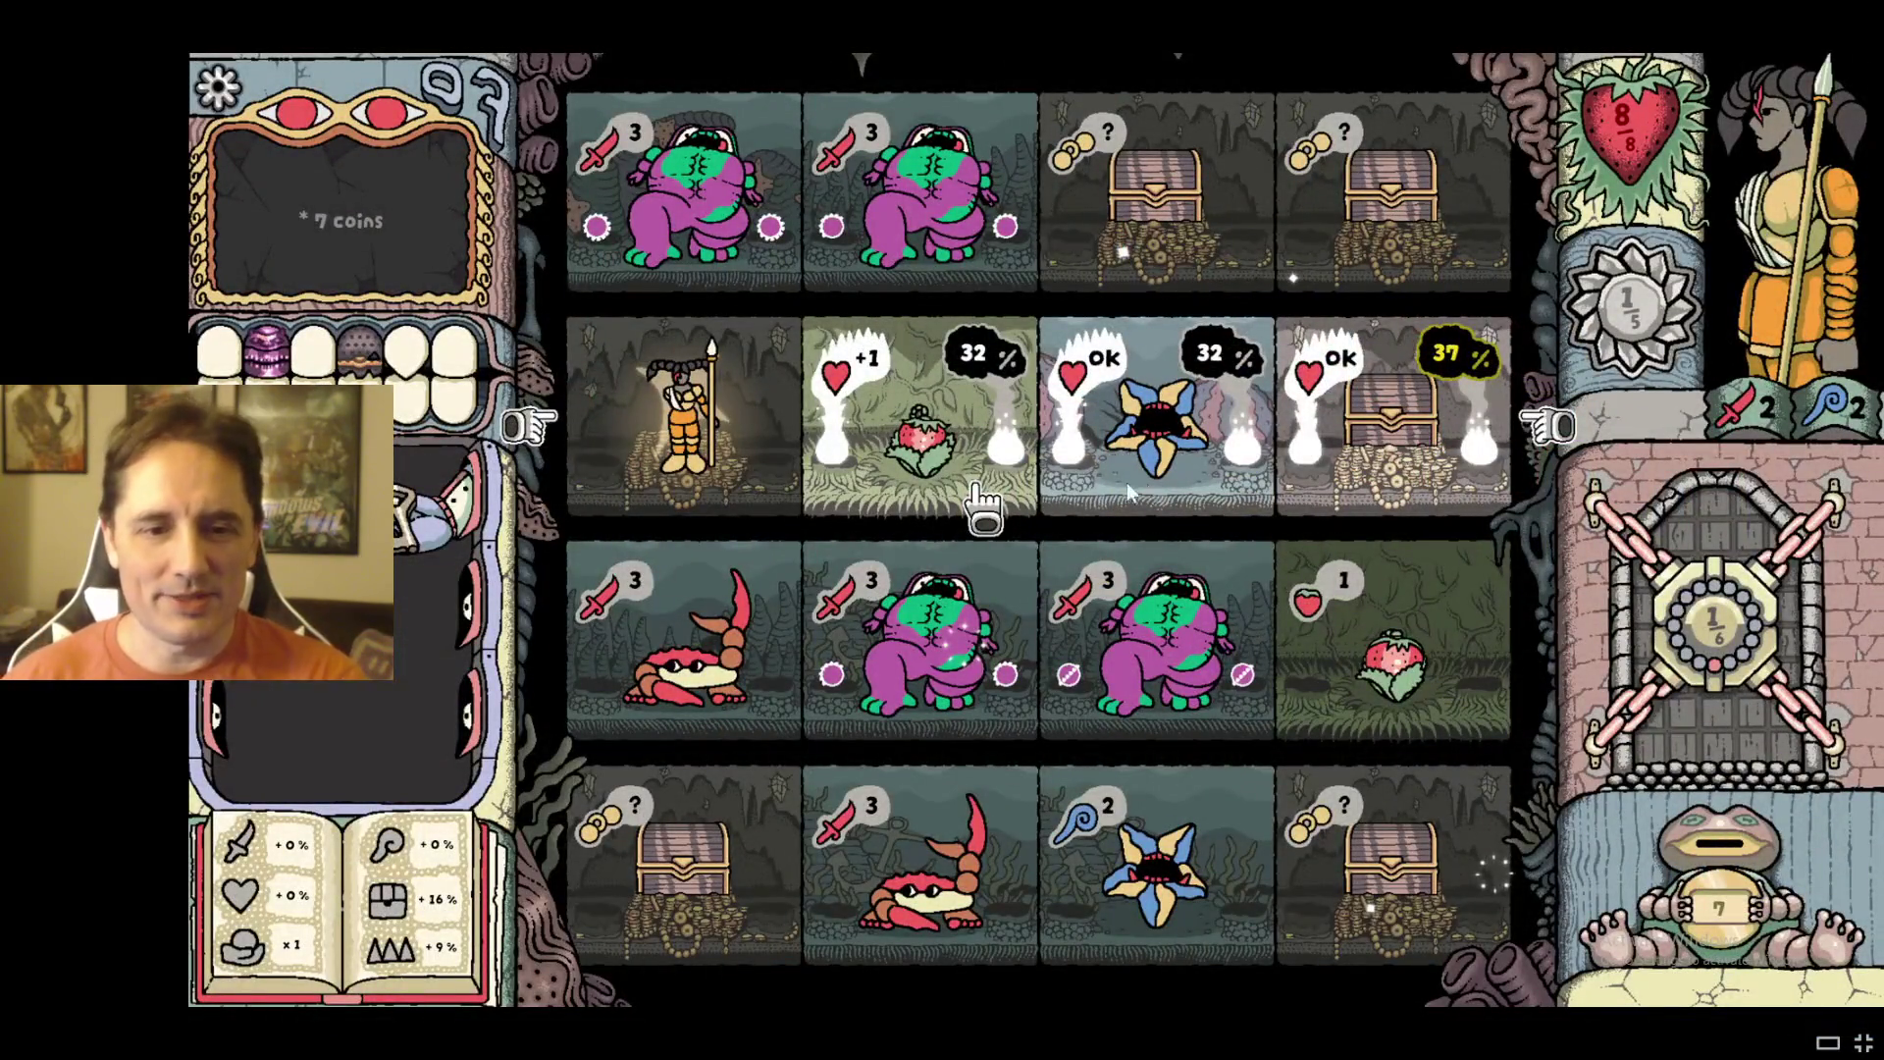
pyautogui.press('Escape')
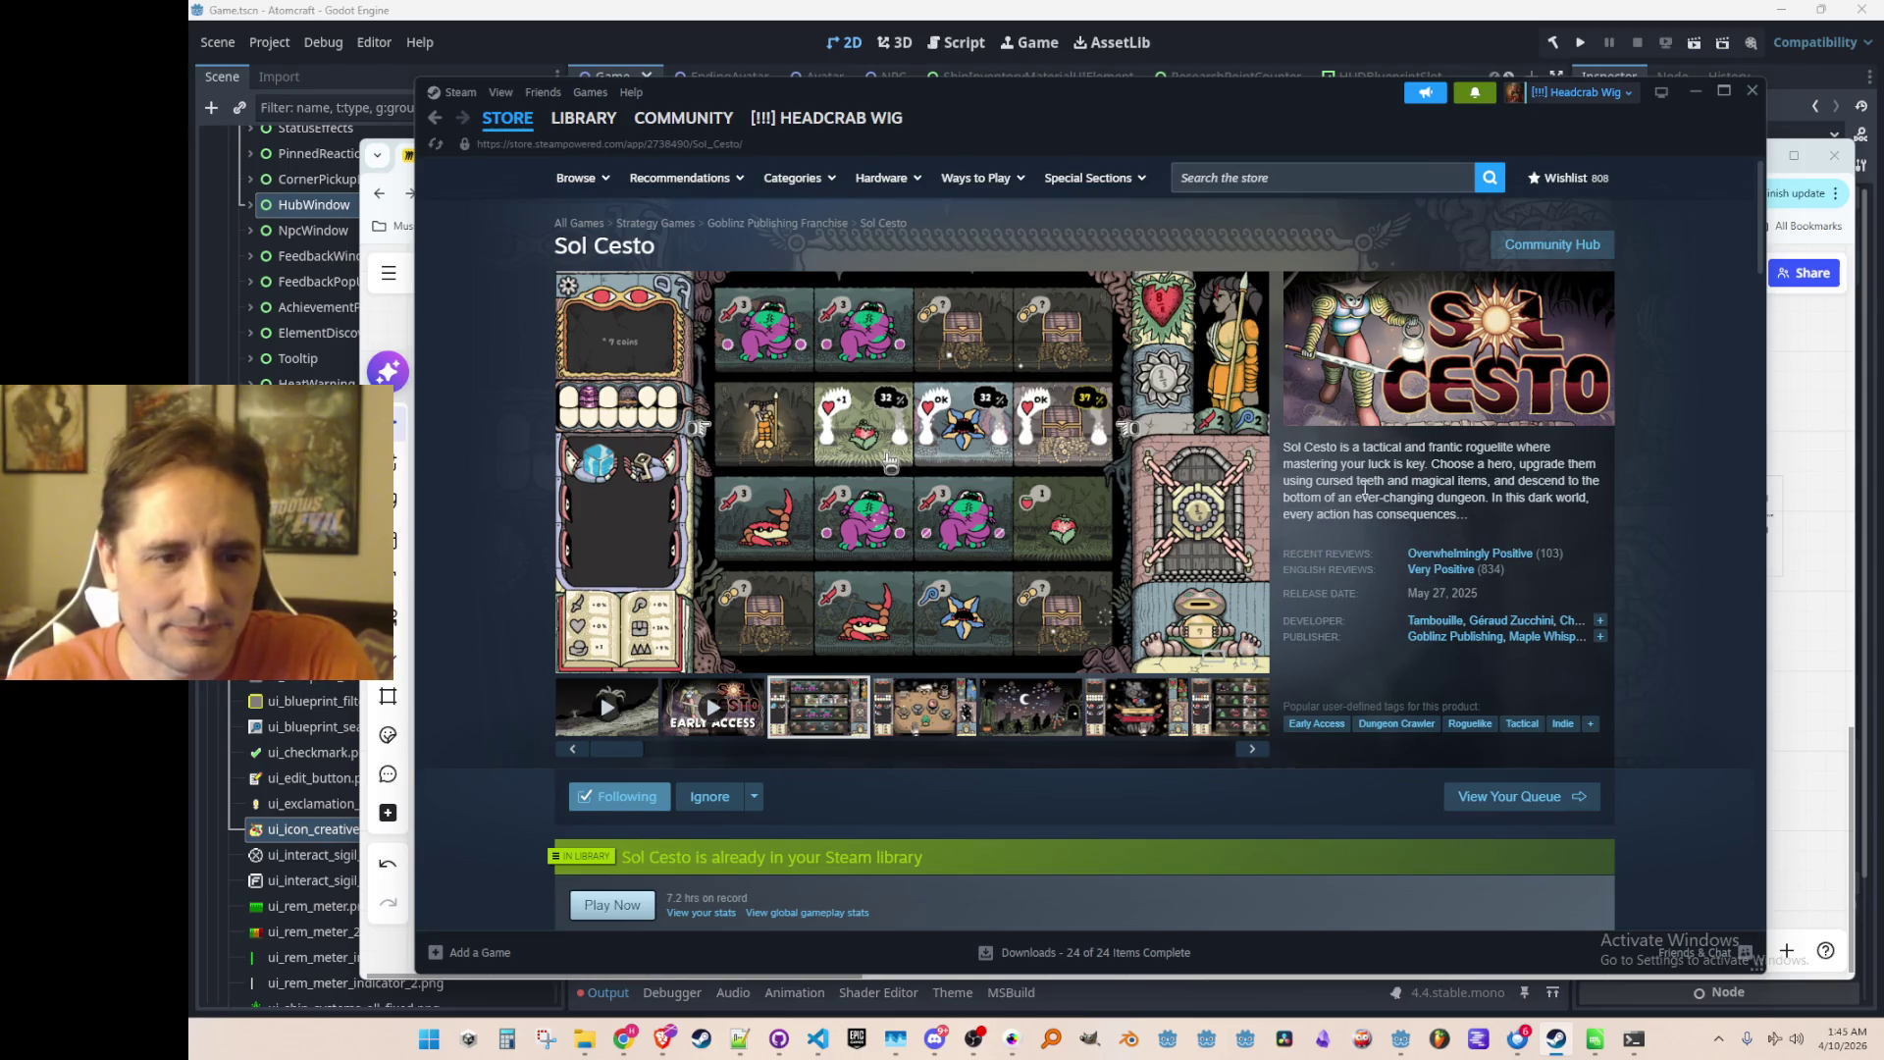
# Step: Return to Sol Cesto's library page, minimize Steam, and nudge the Miro browser window up-left
pyautogui.scroll(-10, 1364, 486)
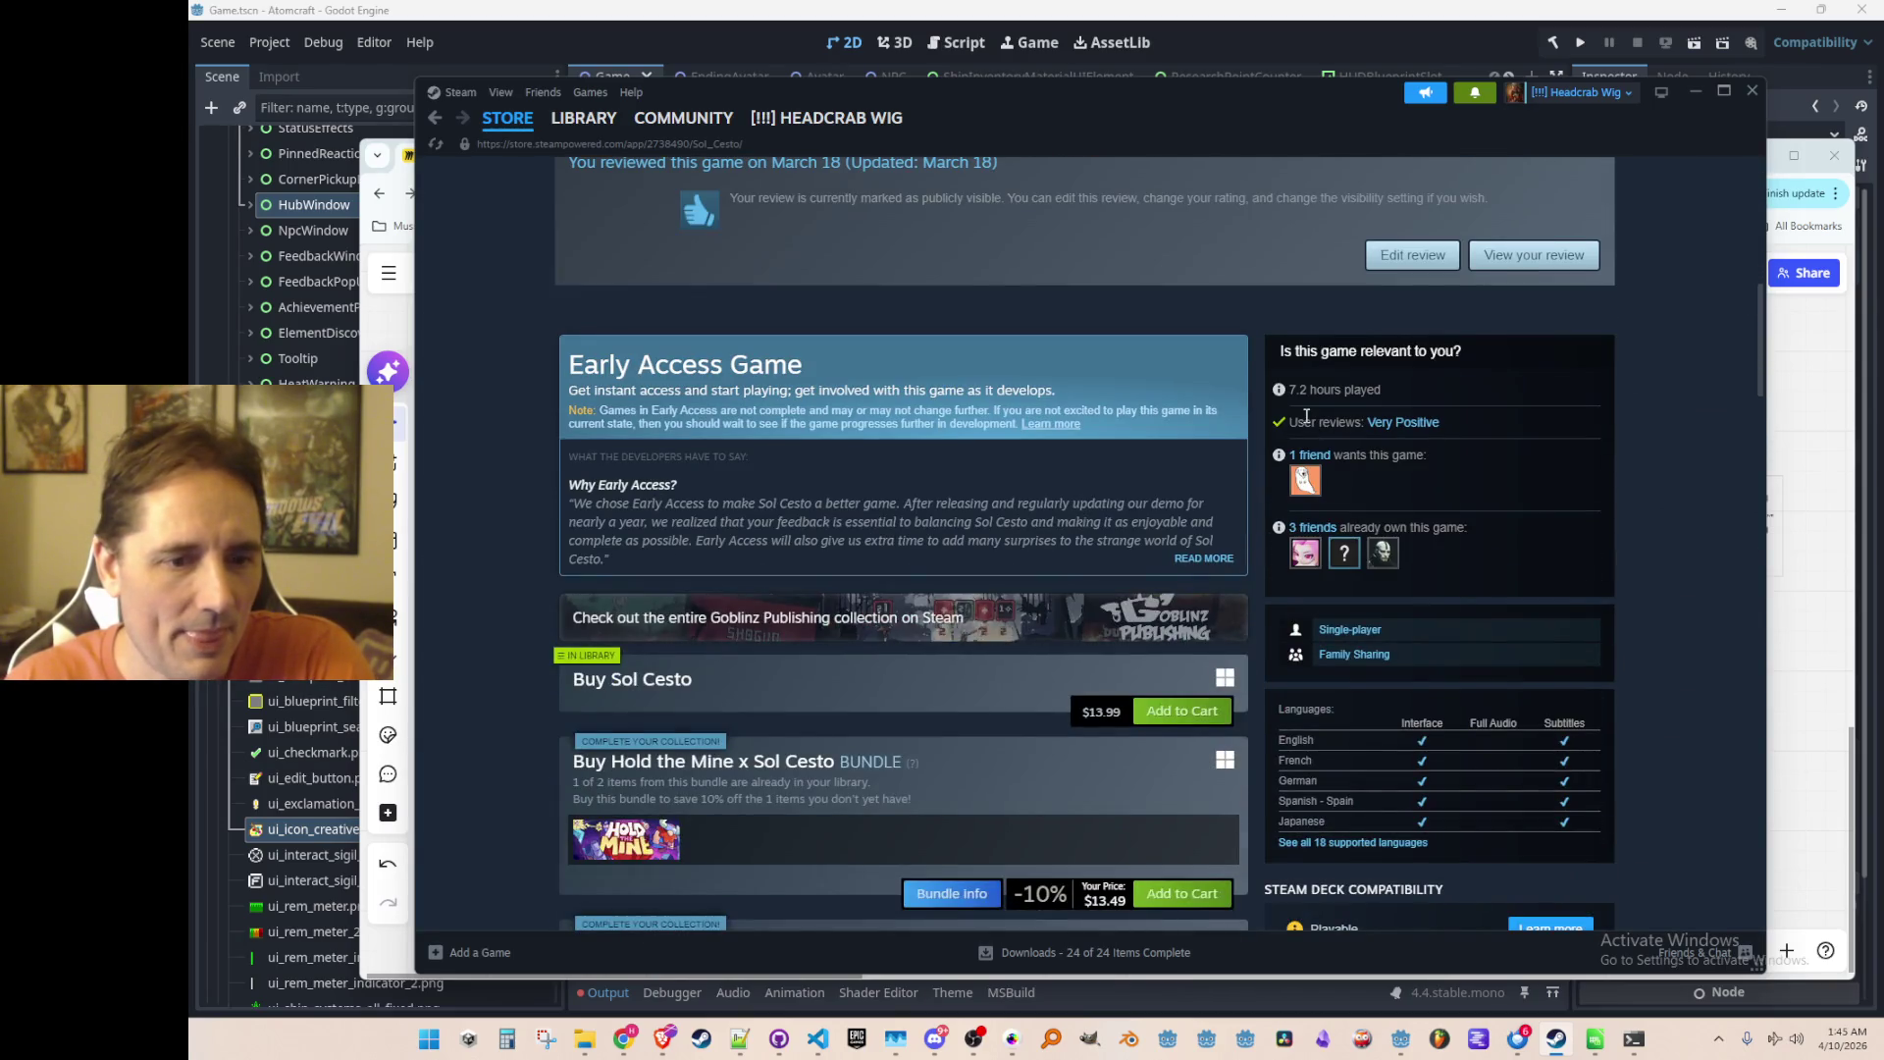
pyautogui.scroll(10, 1306, 416)
pyautogui.moveTo(589, 117)
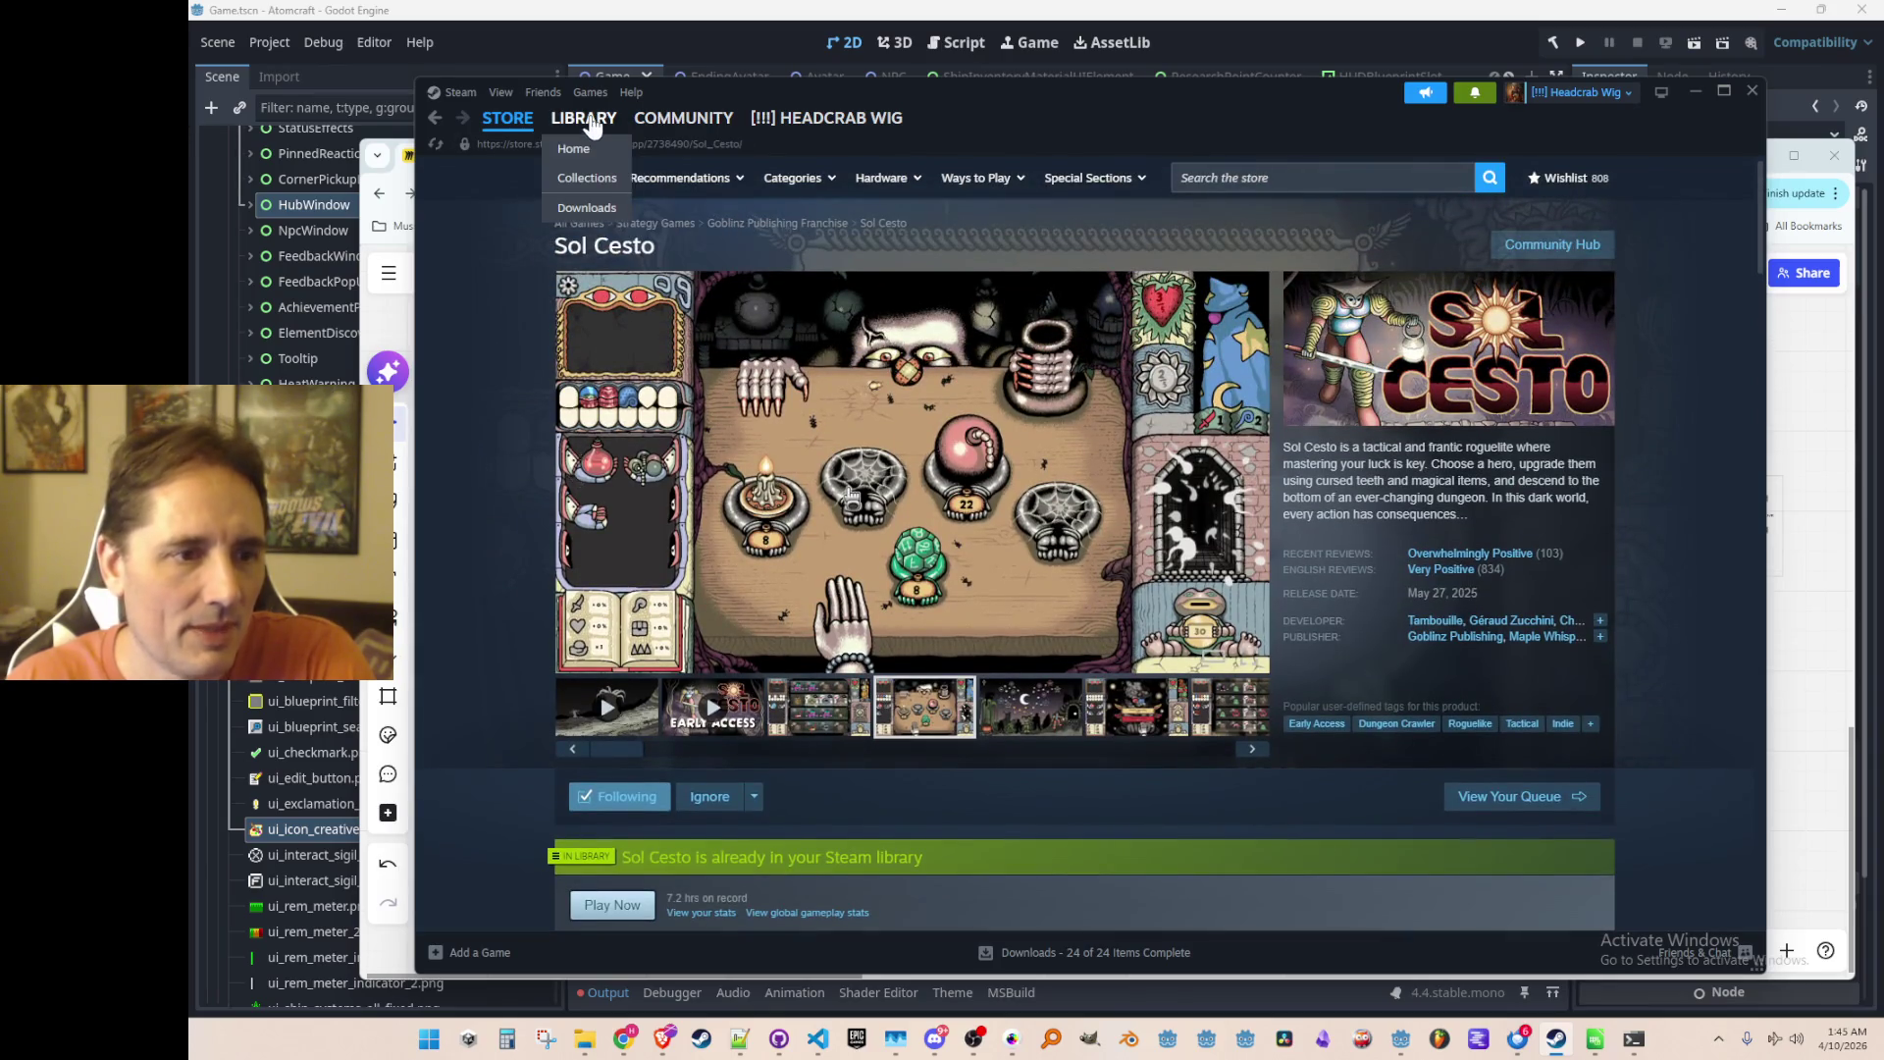
pyautogui.scroll(-4, 984, 481)
pyautogui.scroll(-3, 942, 510)
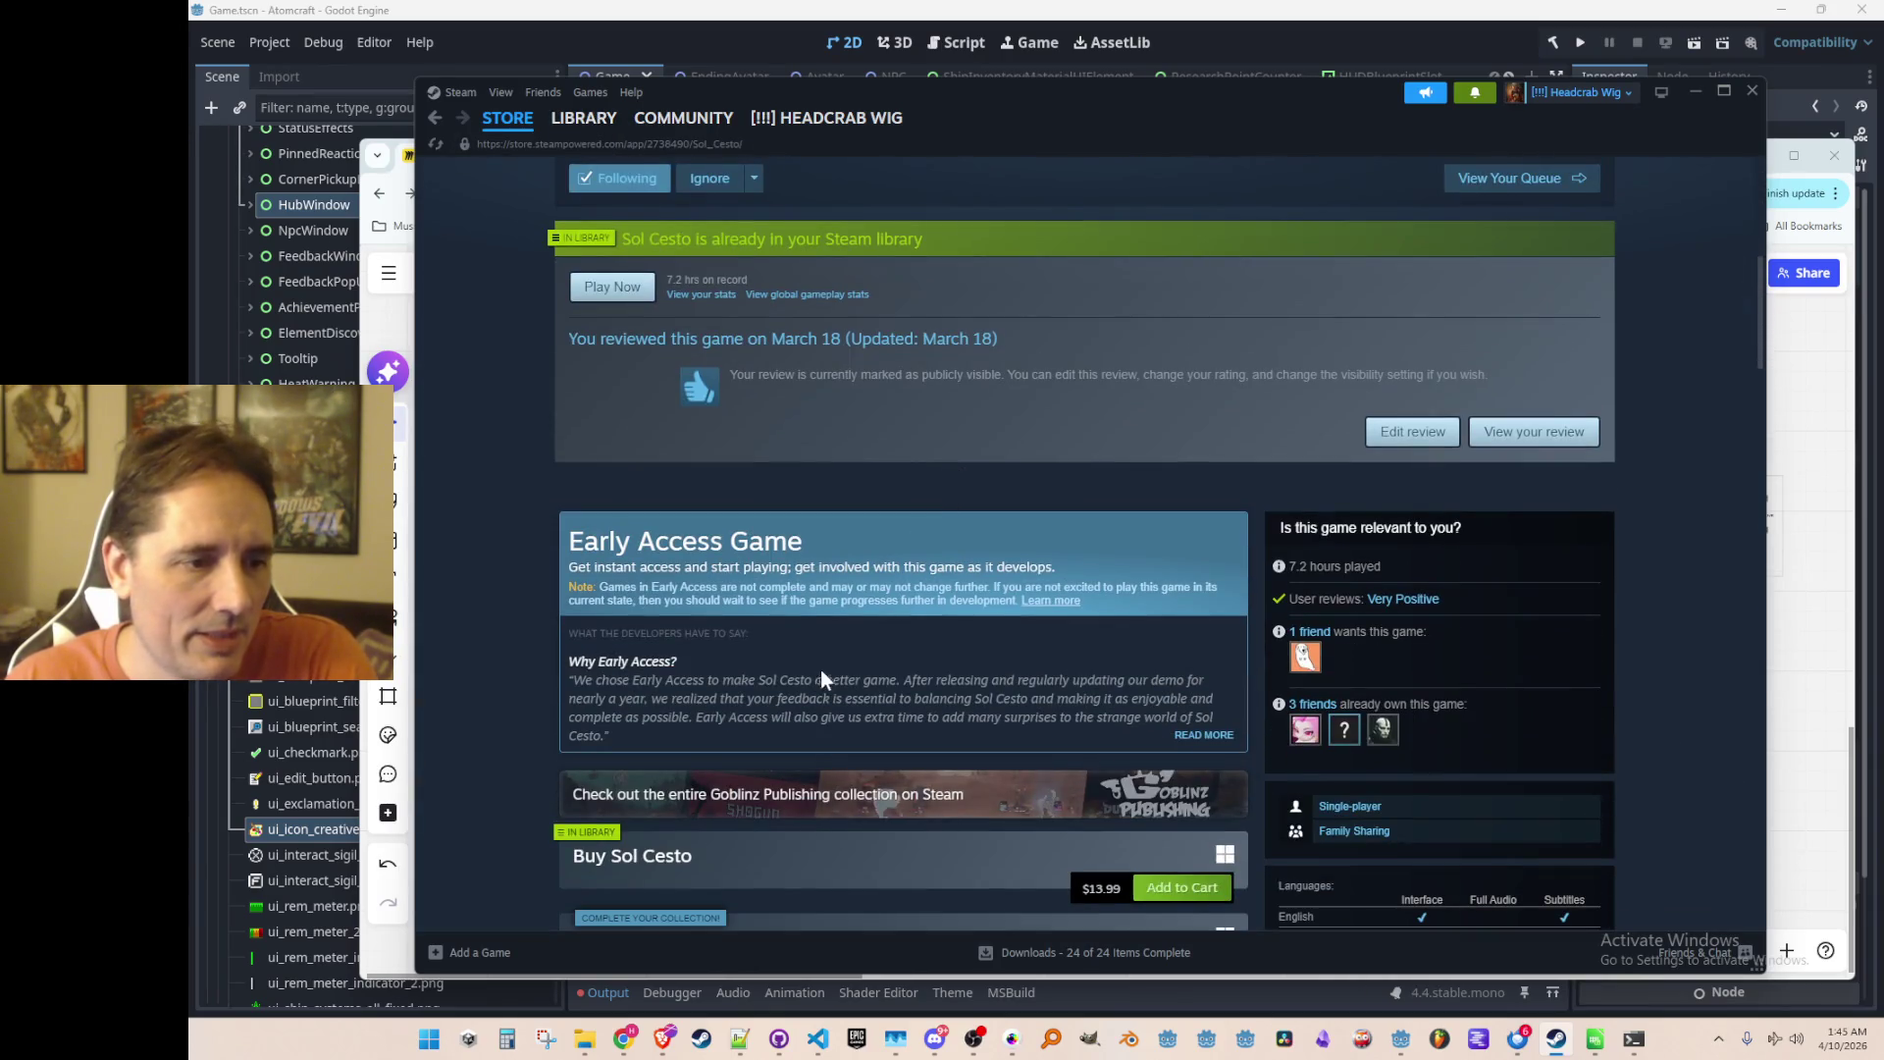
pyautogui.scroll(7, 820, 670)
pyautogui.click(587, 119)
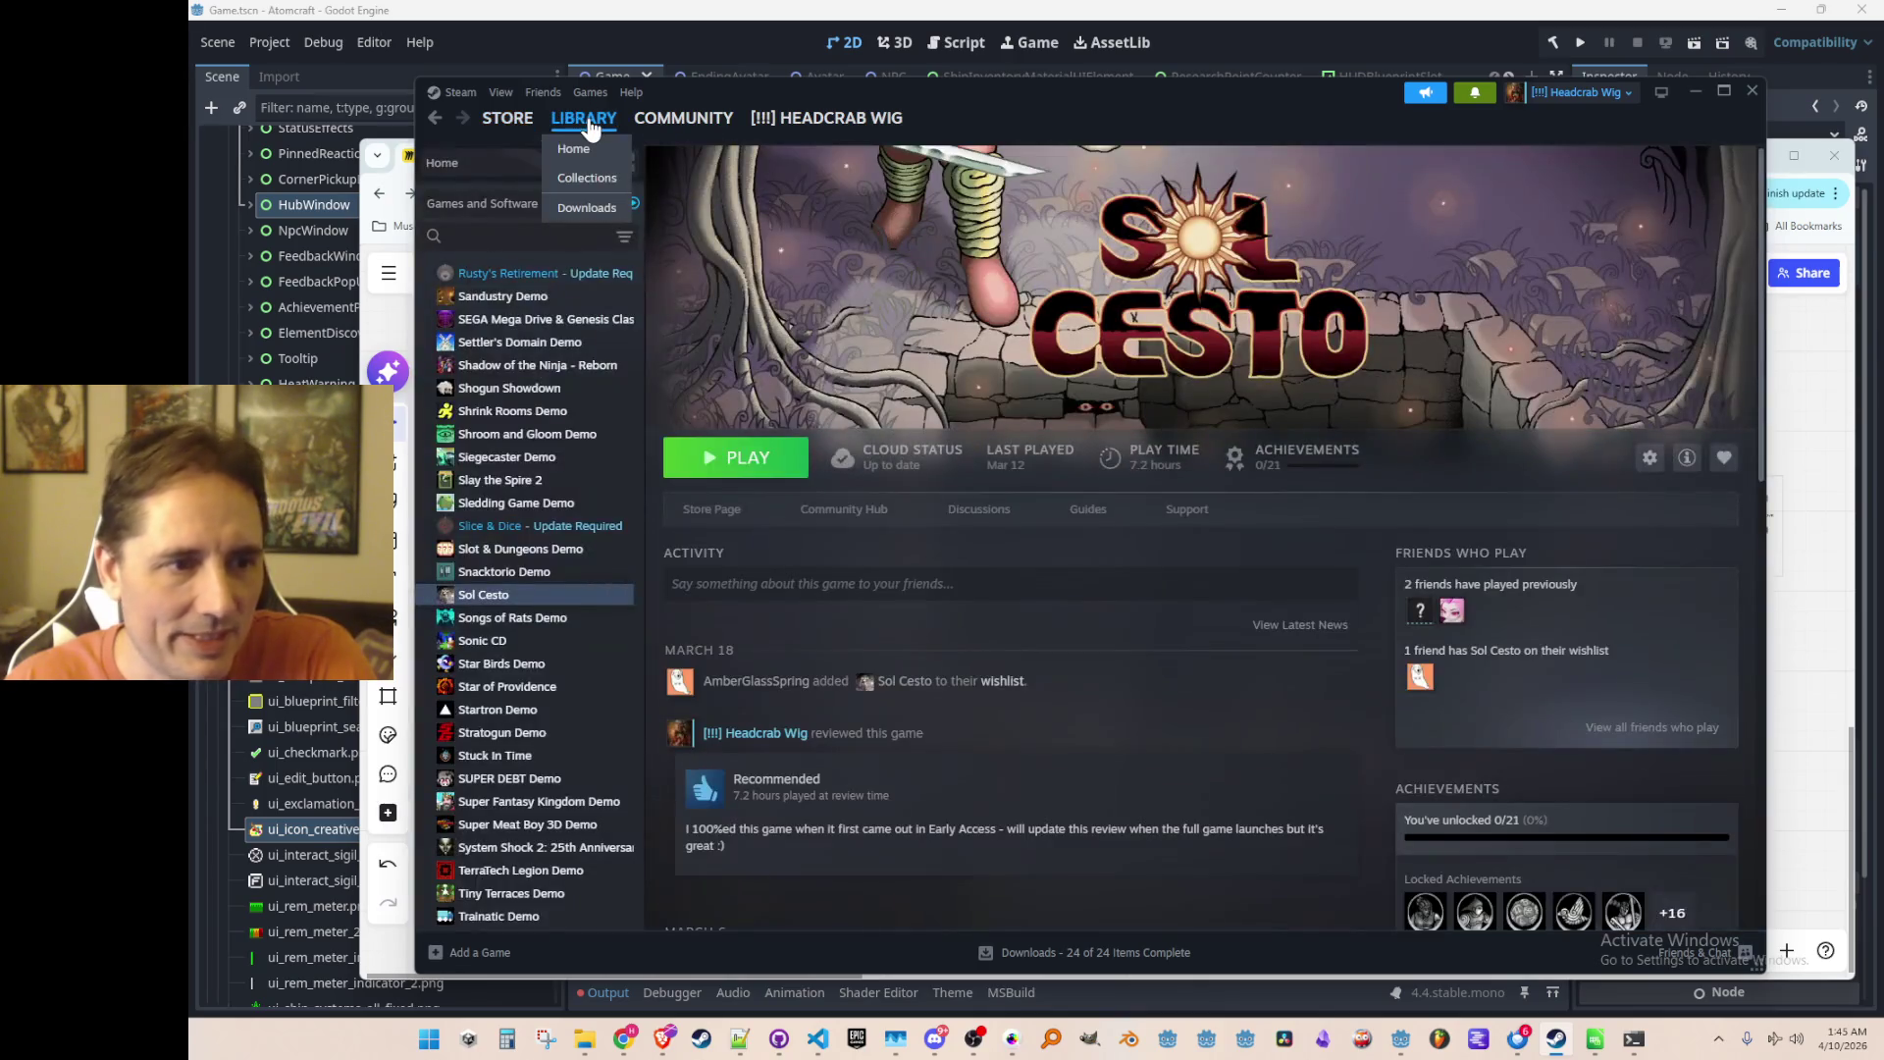
pyautogui.click(589, 127)
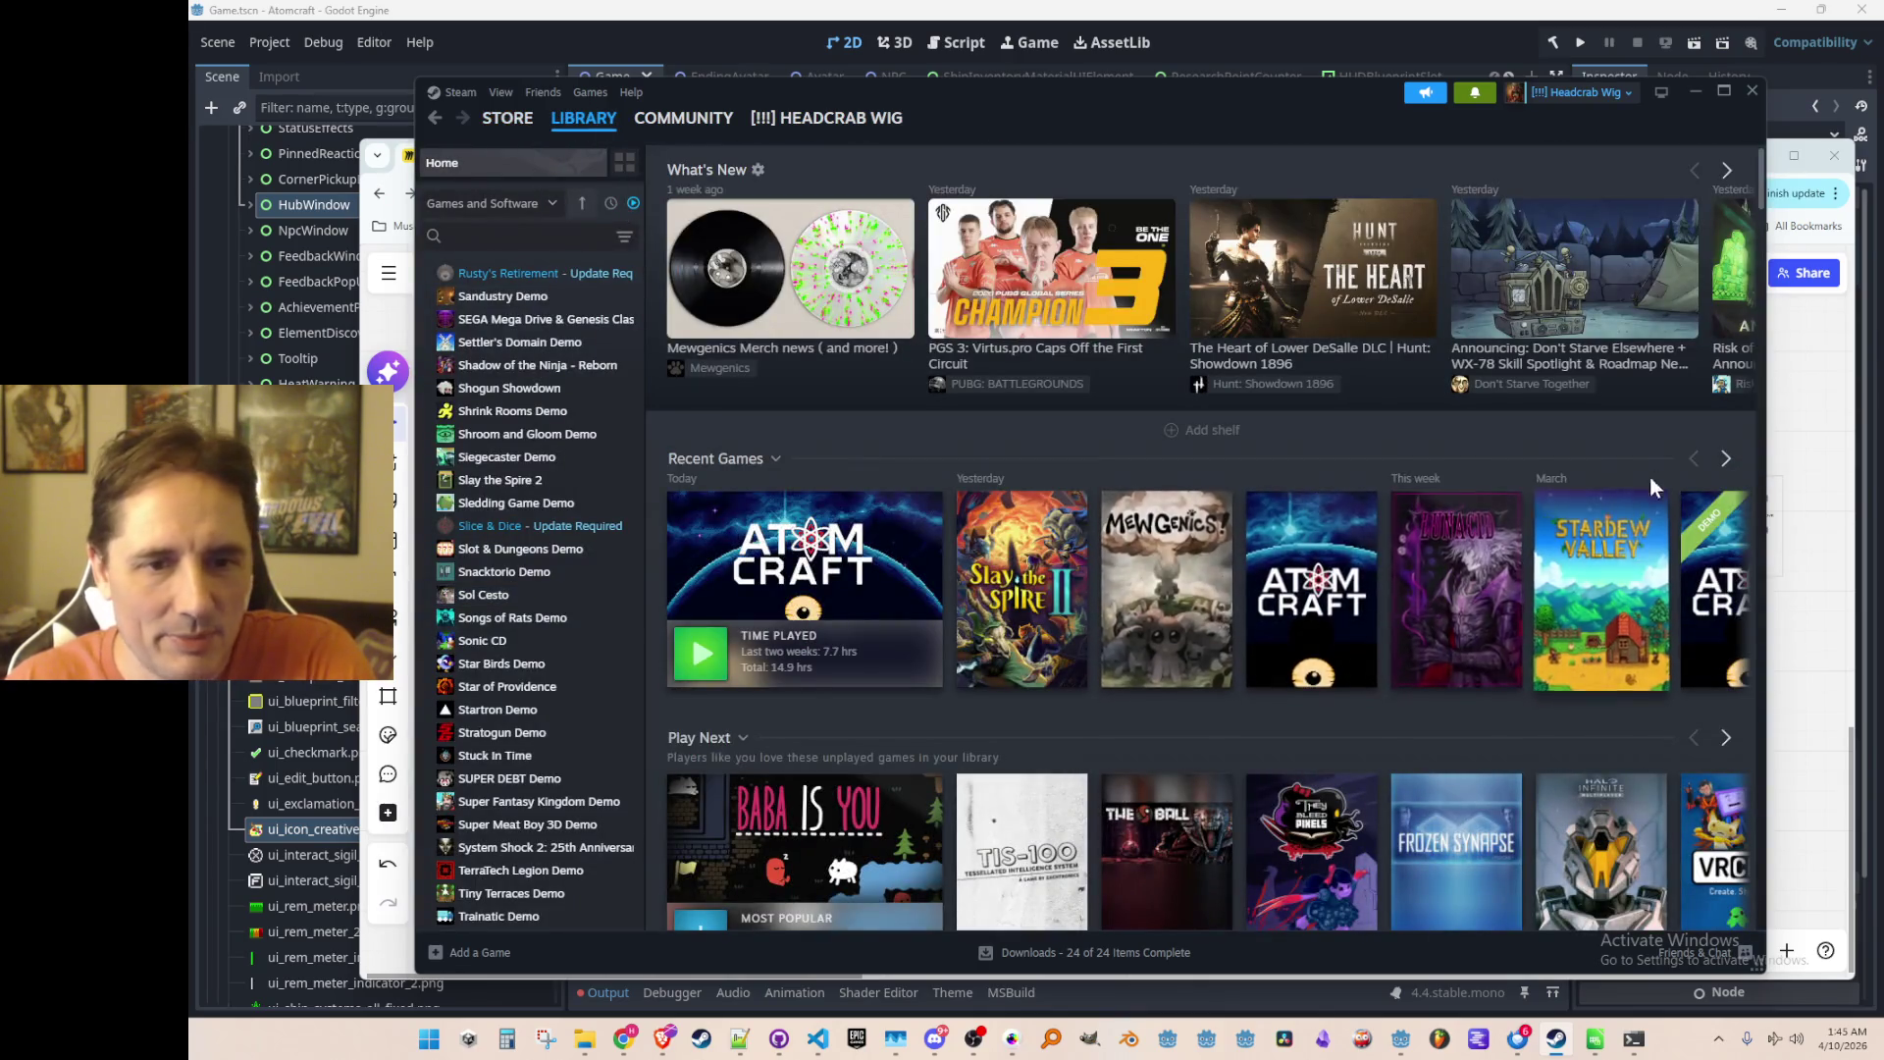
pyautogui.click(1727, 458)
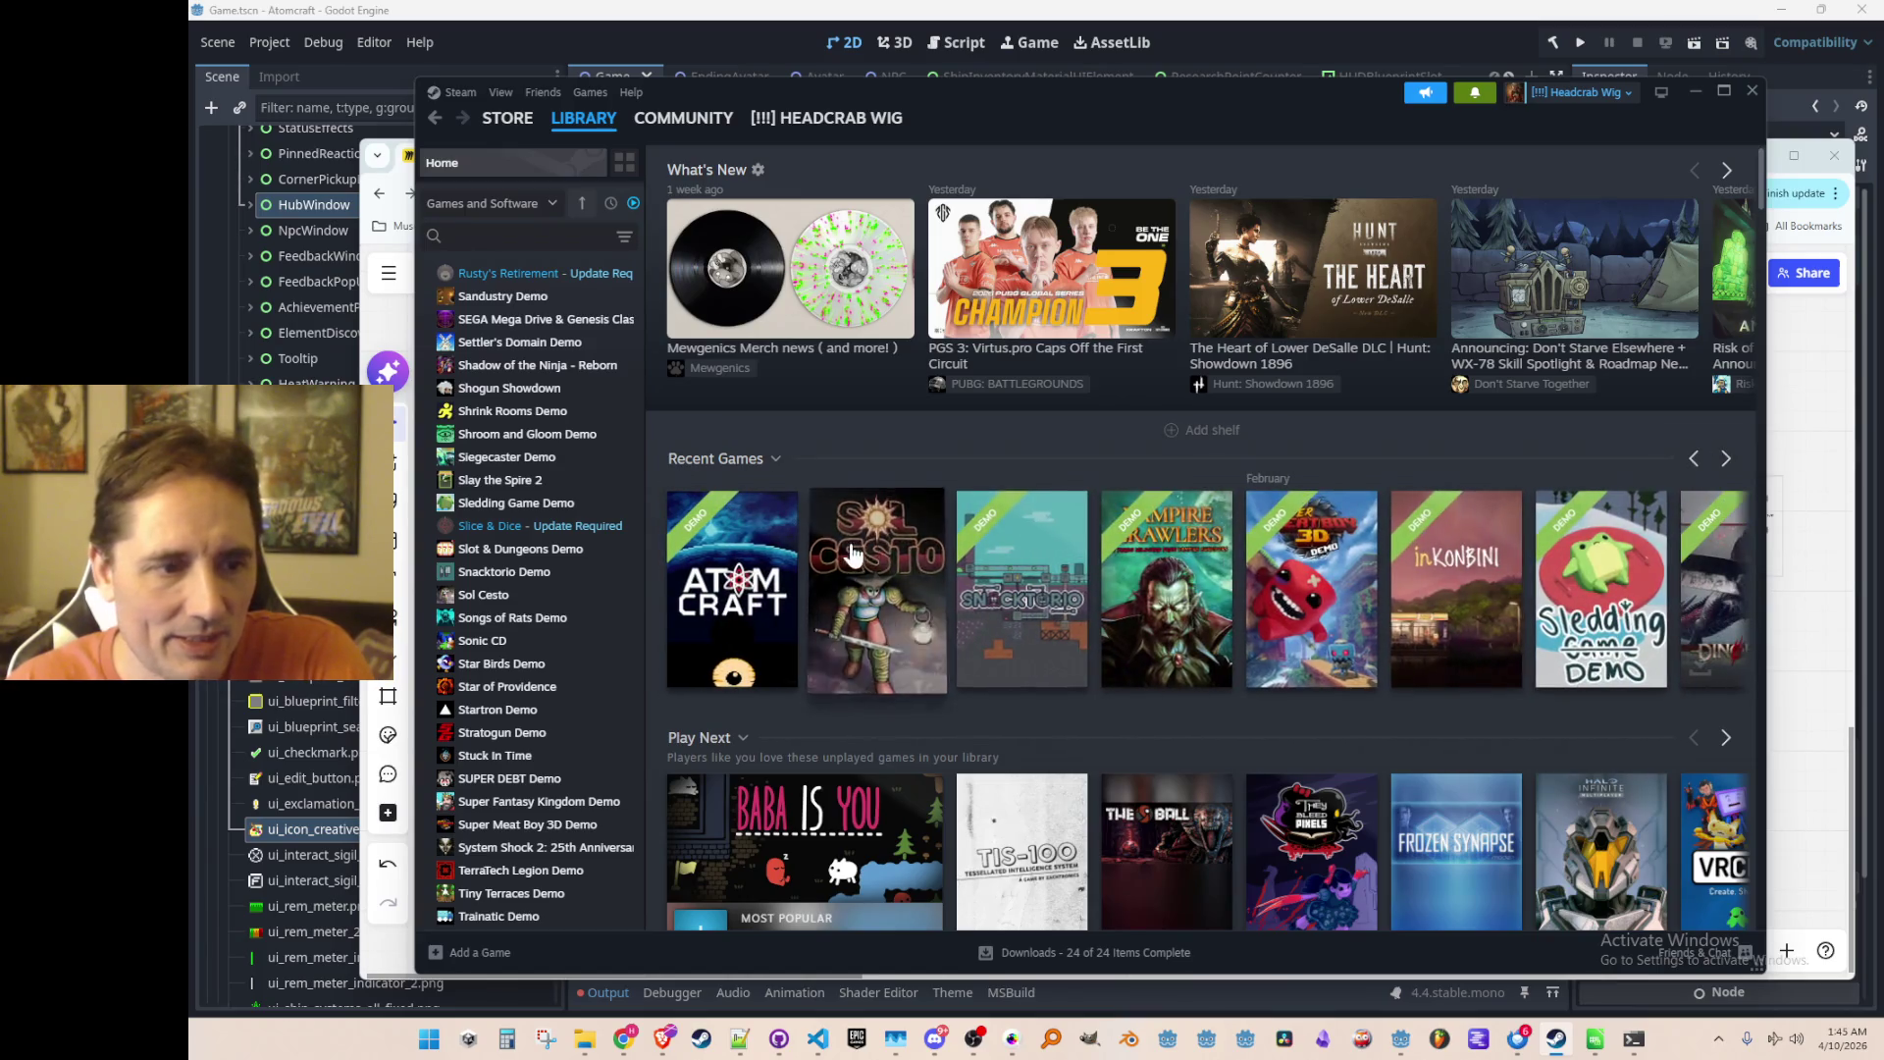
pyautogui.click(873, 550)
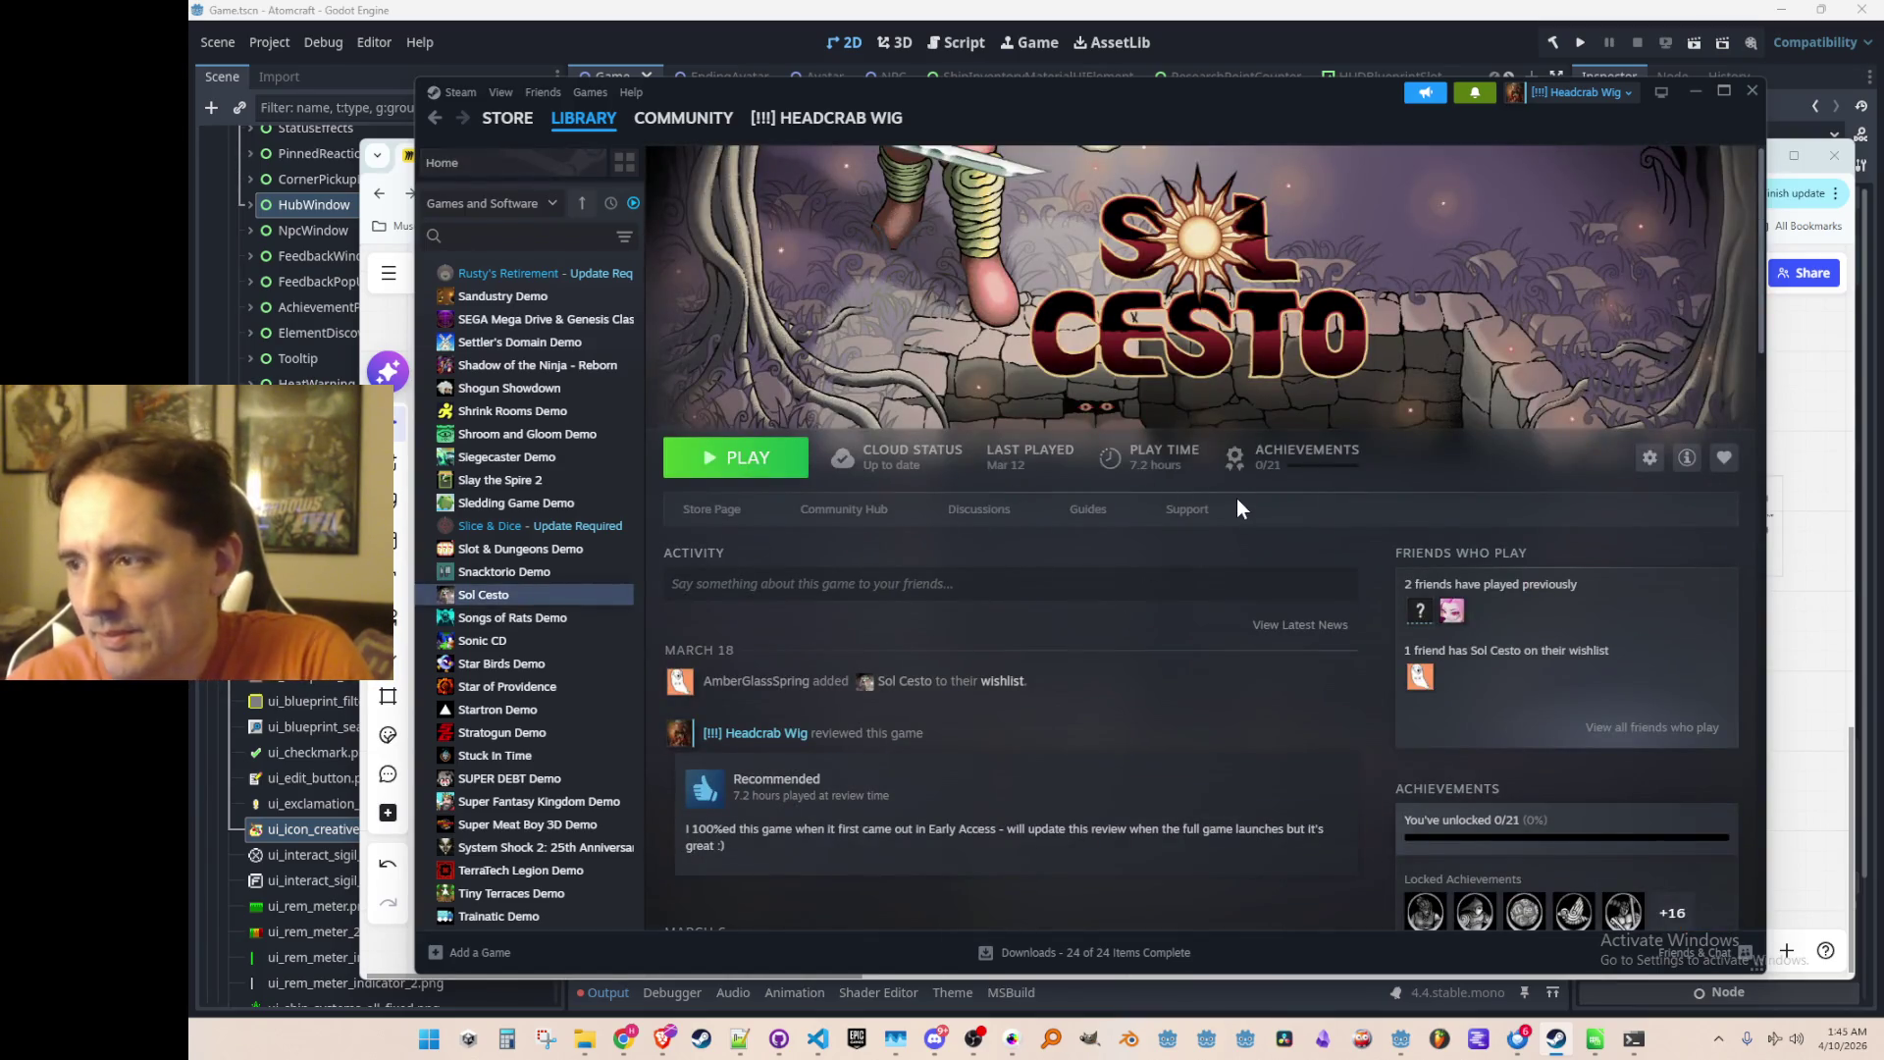
pyautogui.click(1698, 91)
pyautogui.moveTo(1442, 157); pyautogui.dragTo(1427, 139)
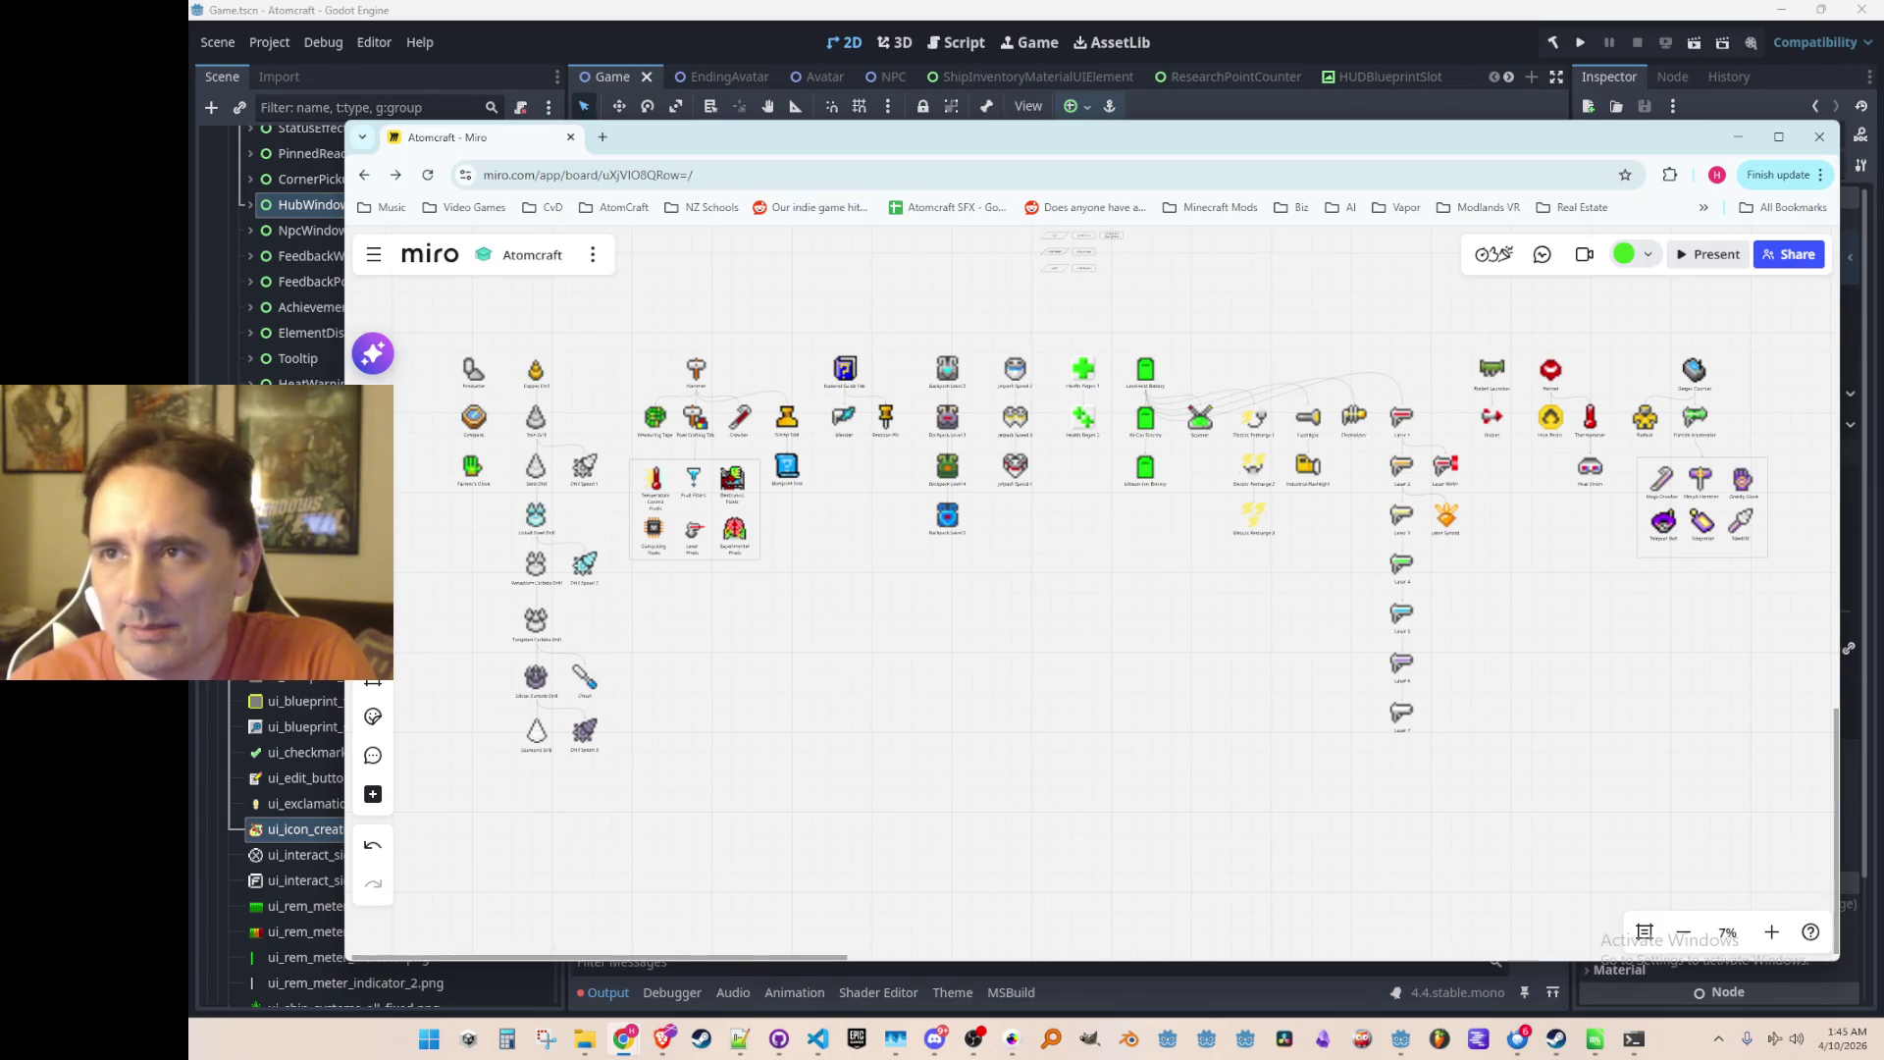
# Step: Move the YouTube music mix window to the top, resume playback, and switch back to Miro
pyautogui.click(663, 1038)
pyautogui.moveTo(1762, 356)
pyautogui.mouseDown()
pyautogui.moveTo(1568, 179)
pyautogui.moveTo(1603, 69)
pyautogui.mouseUp()
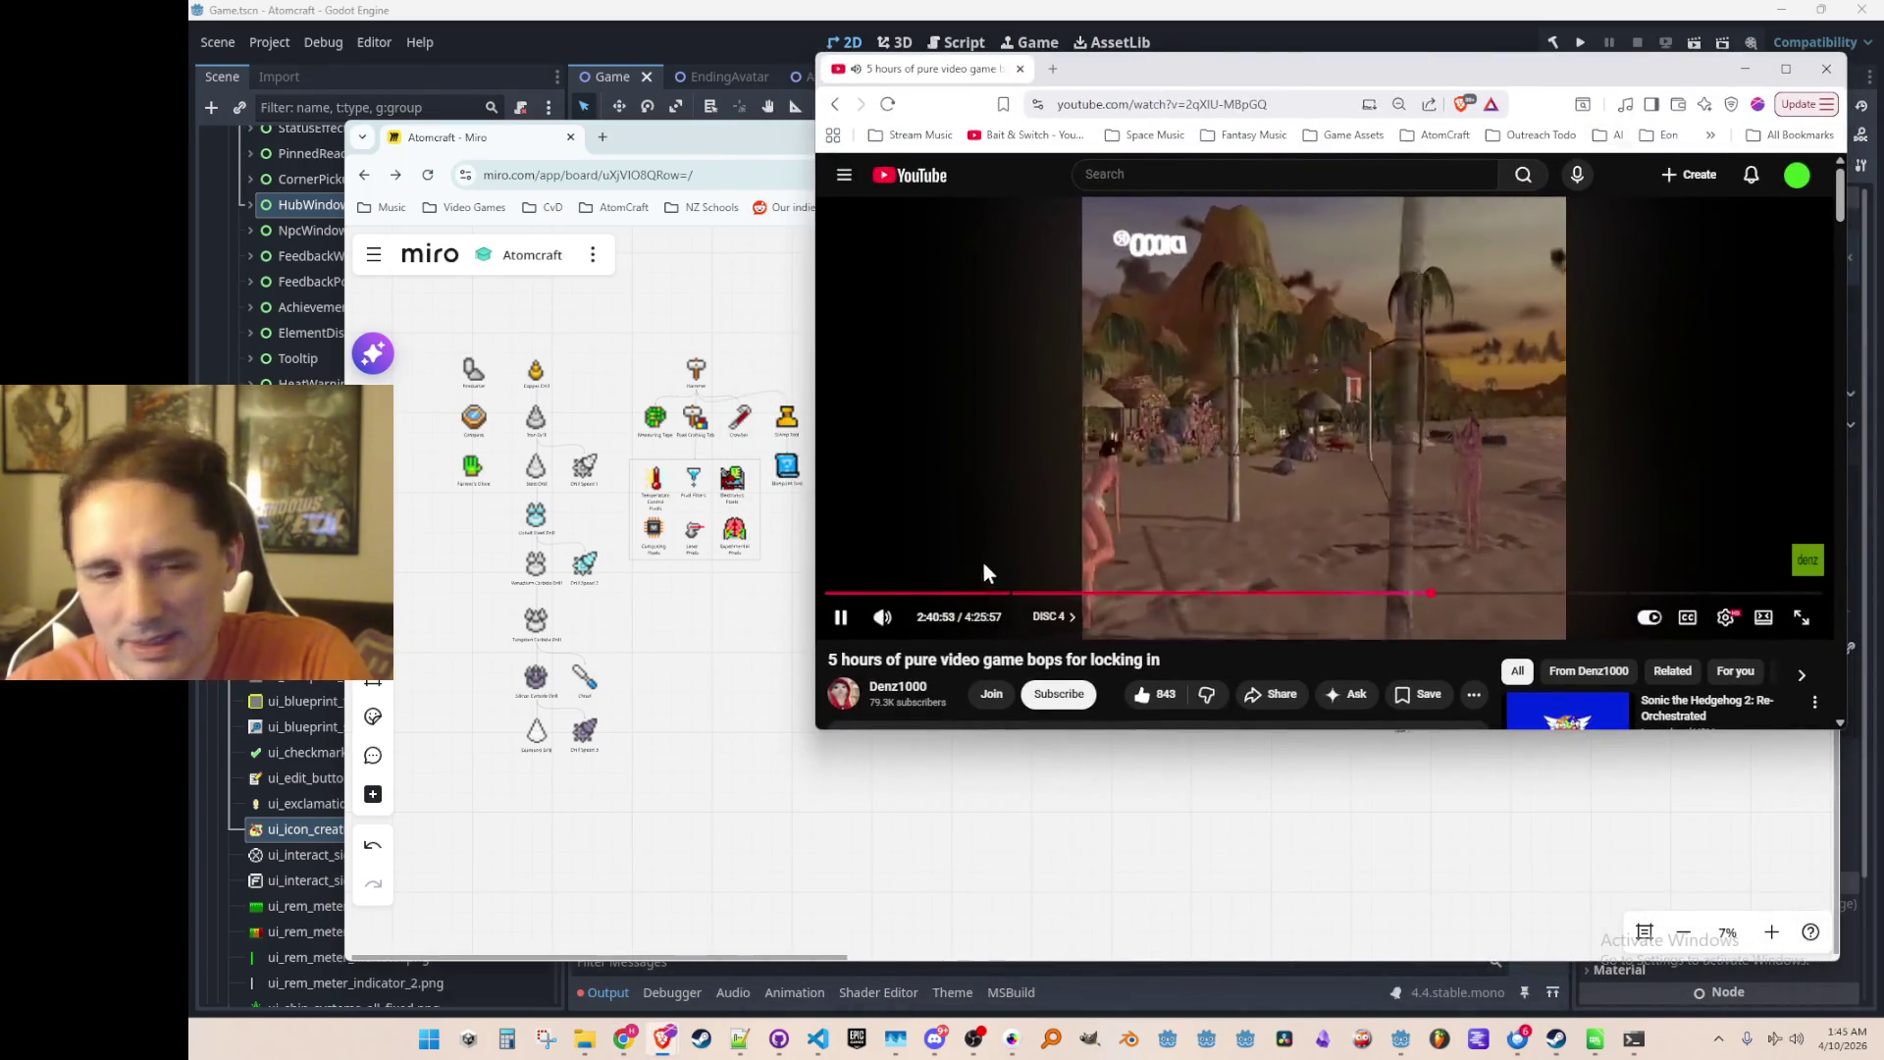
pyautogui.click(1802, 618)
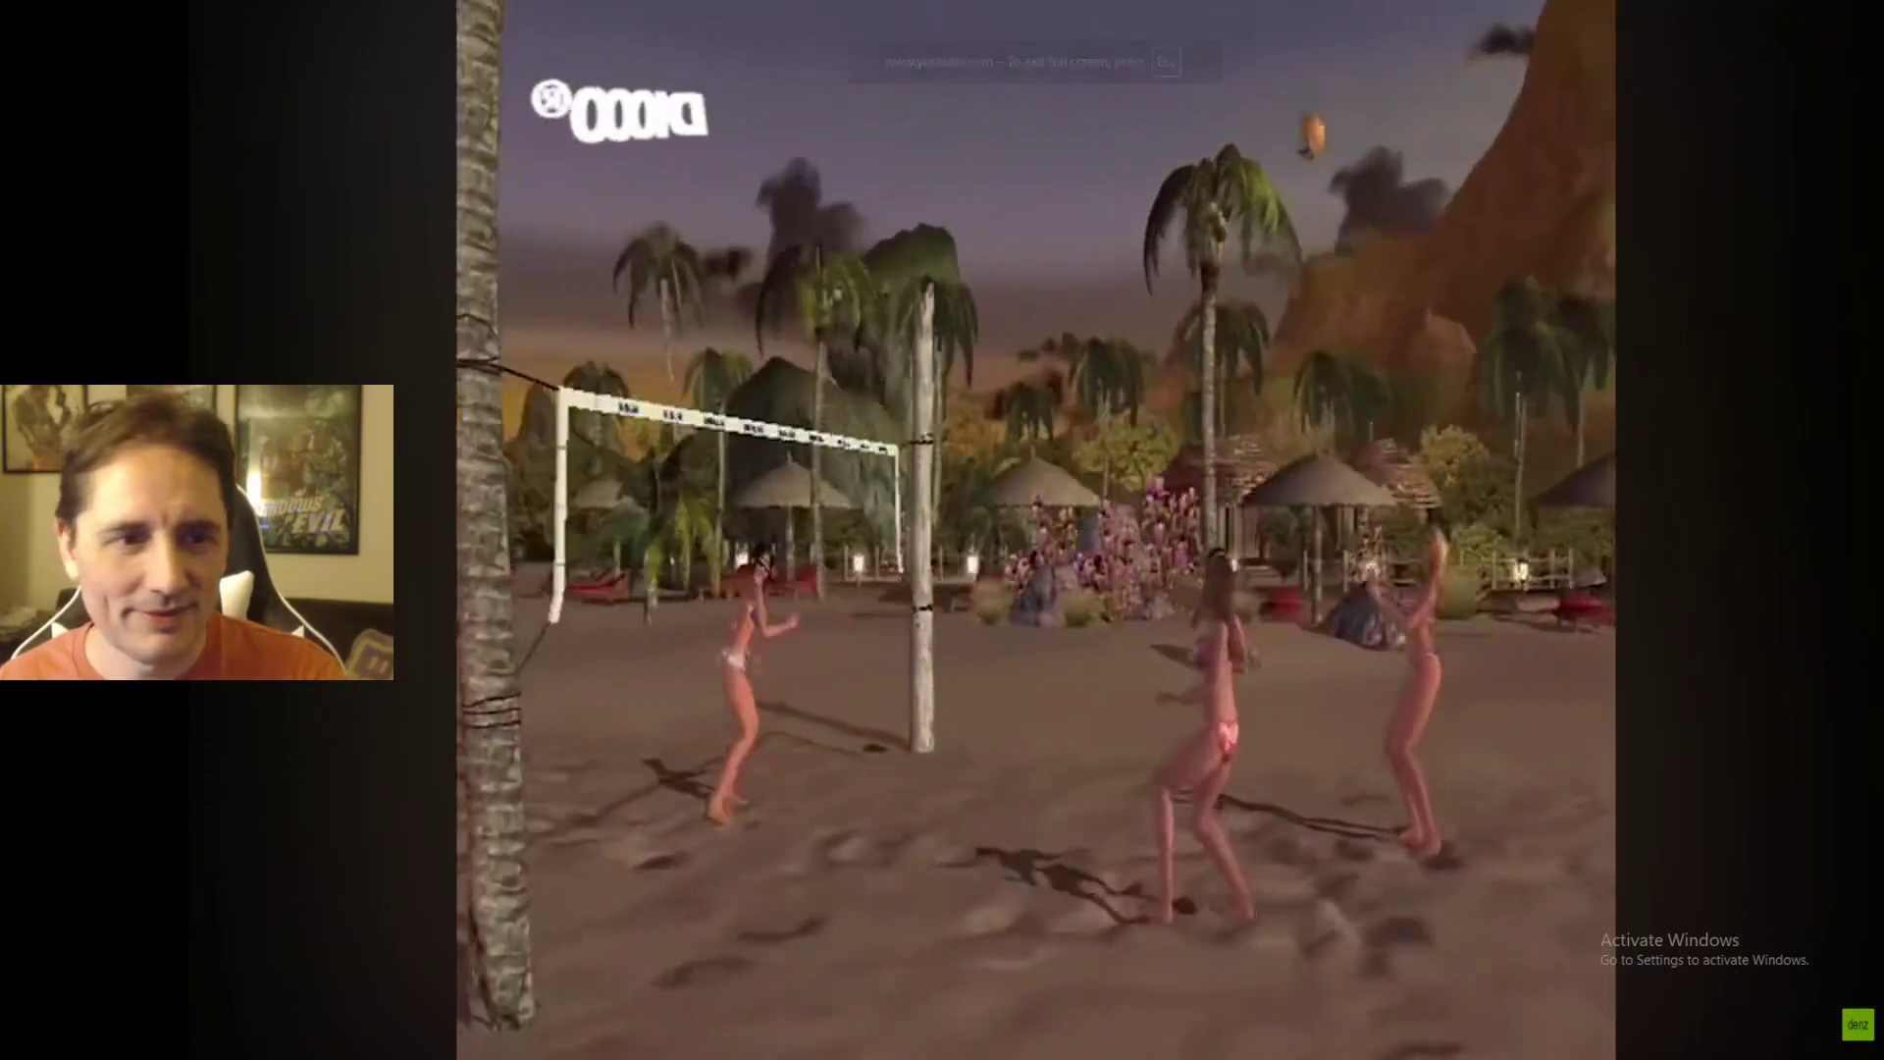
pyautogui.doubleClick(1531, 438)
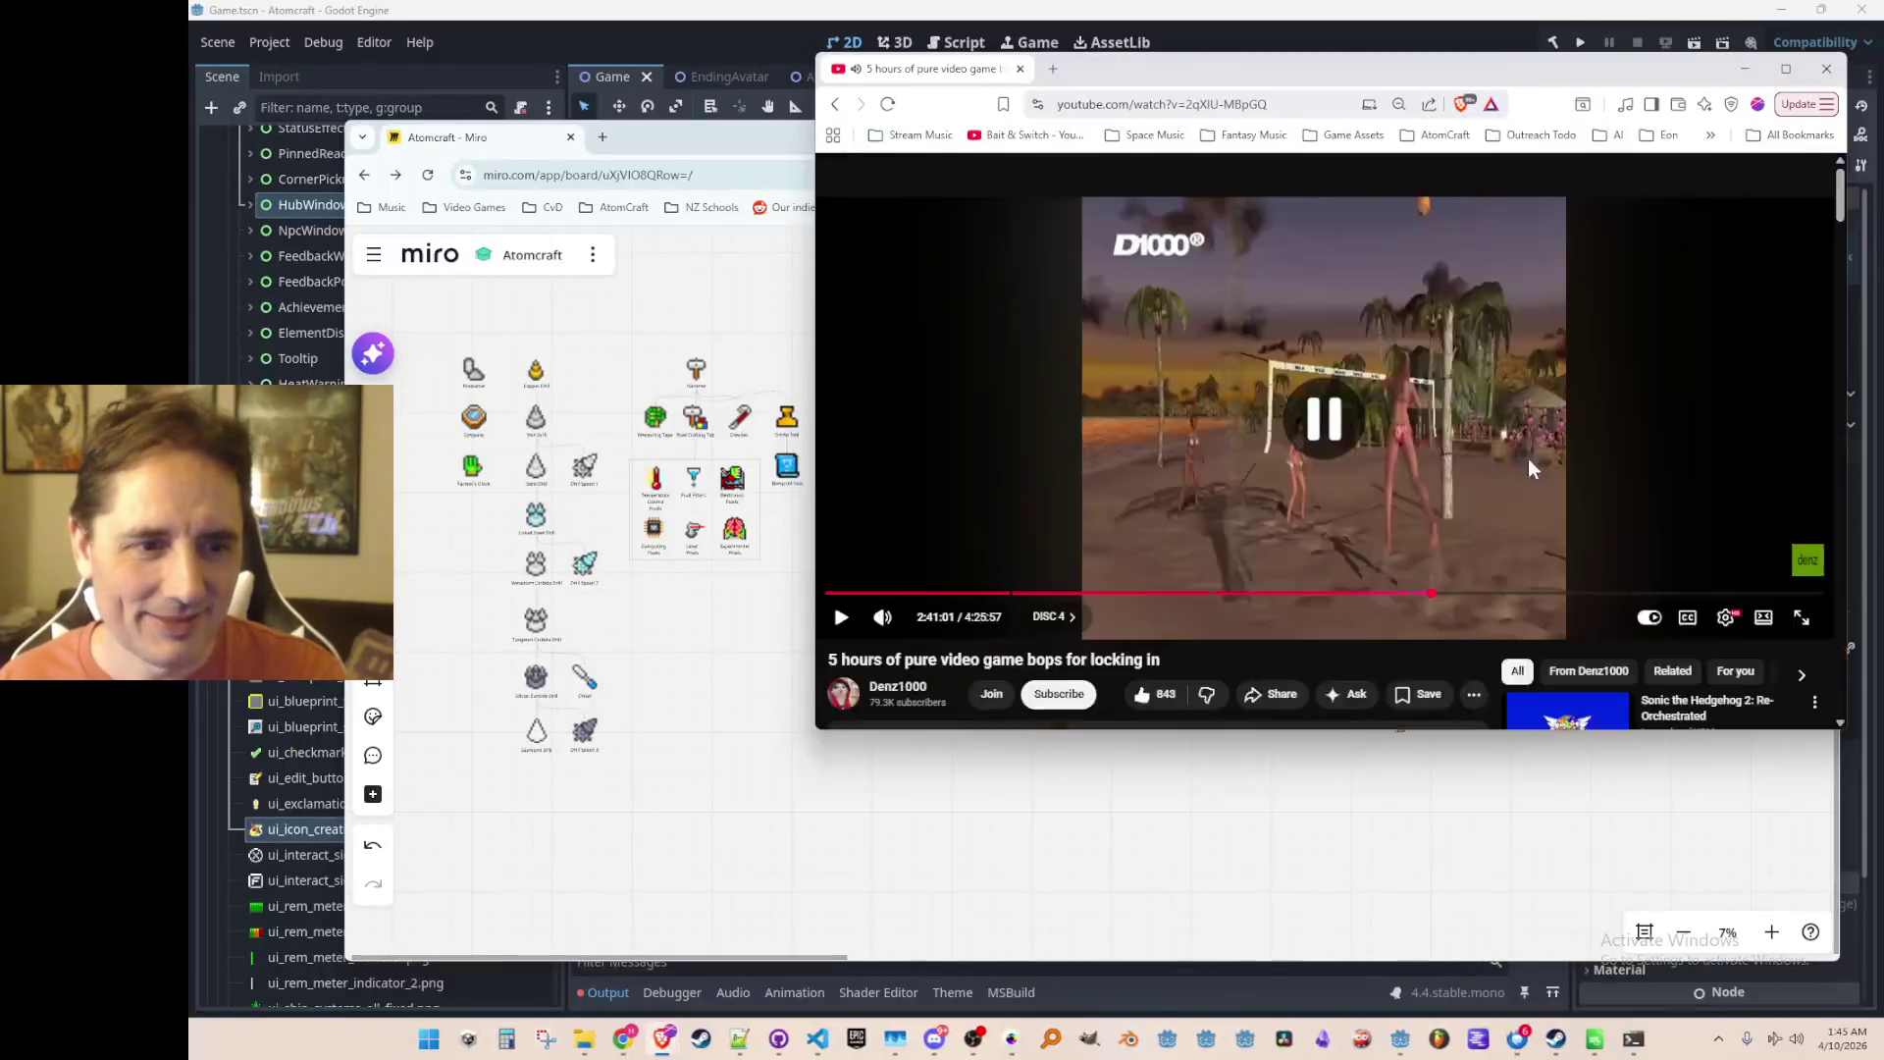
pyautogui.click(1459, 410)
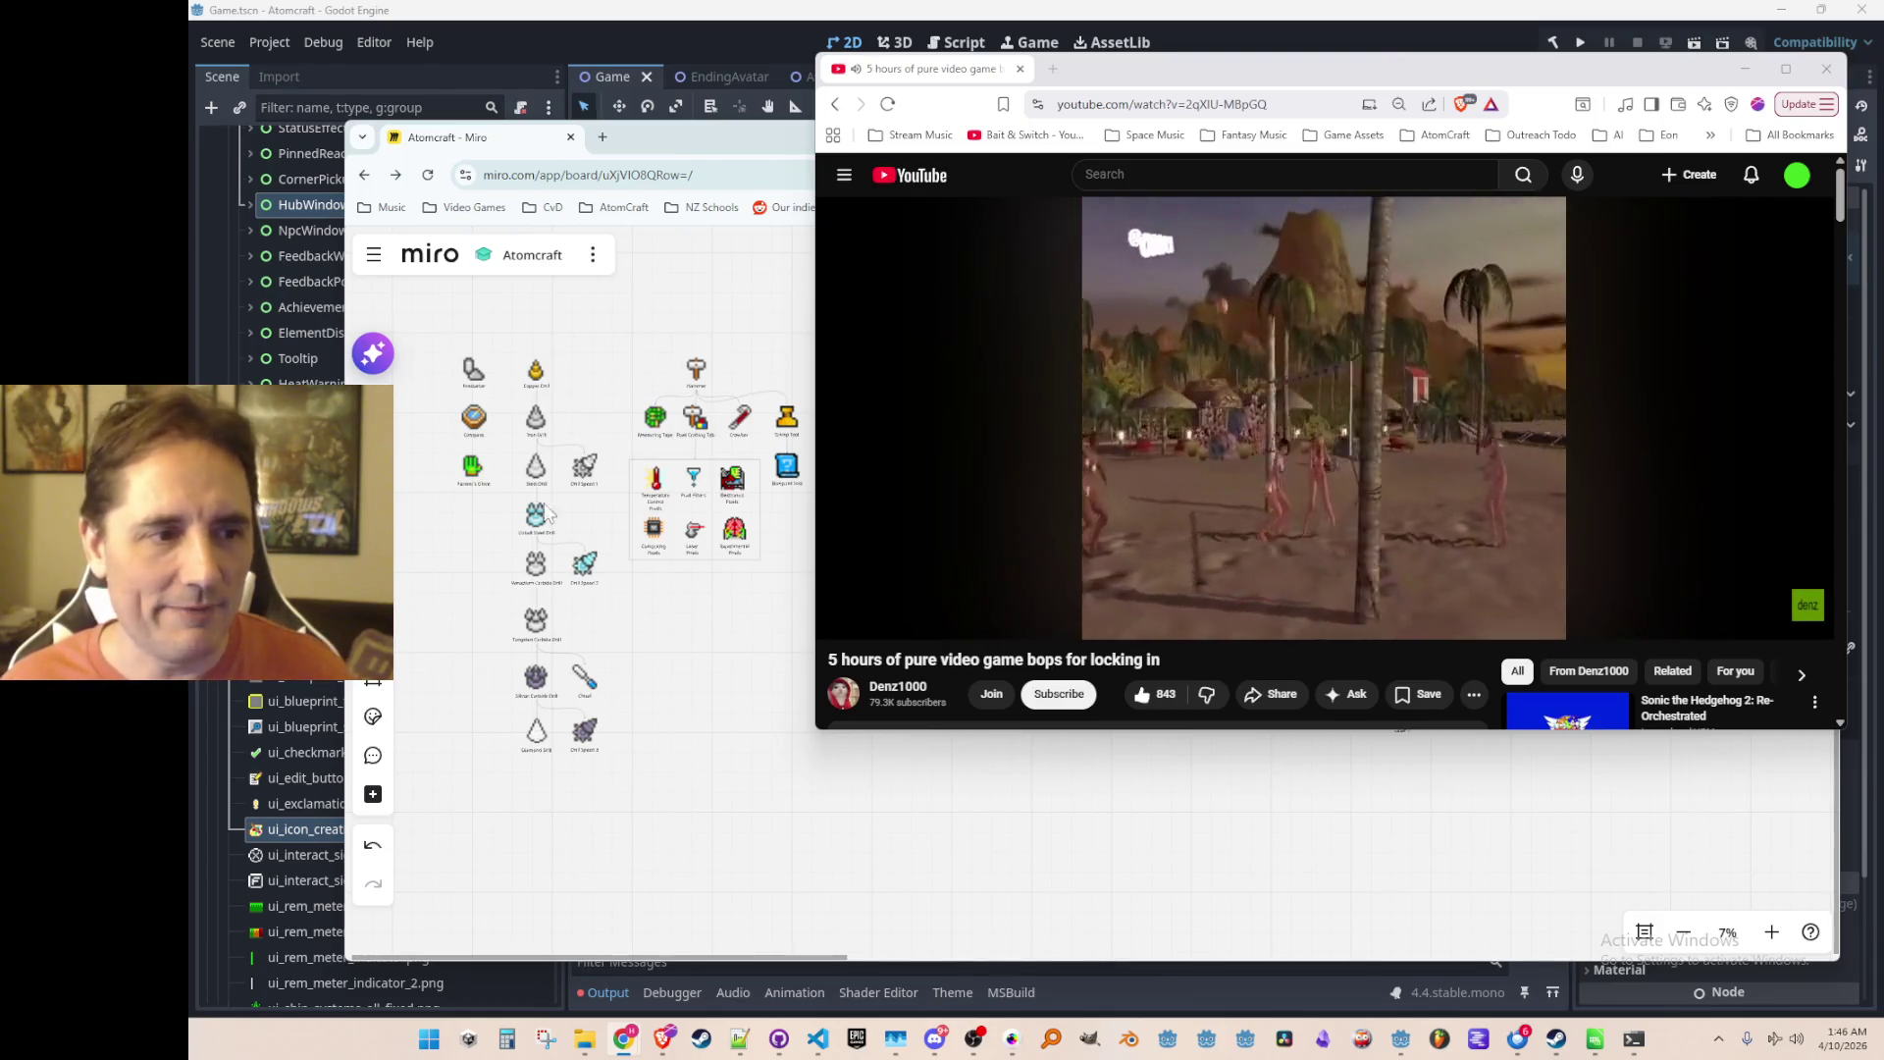
pyautogui.hotkey('alt', 'Tab')
pyautogui.hscroll(1, 1370, 579)
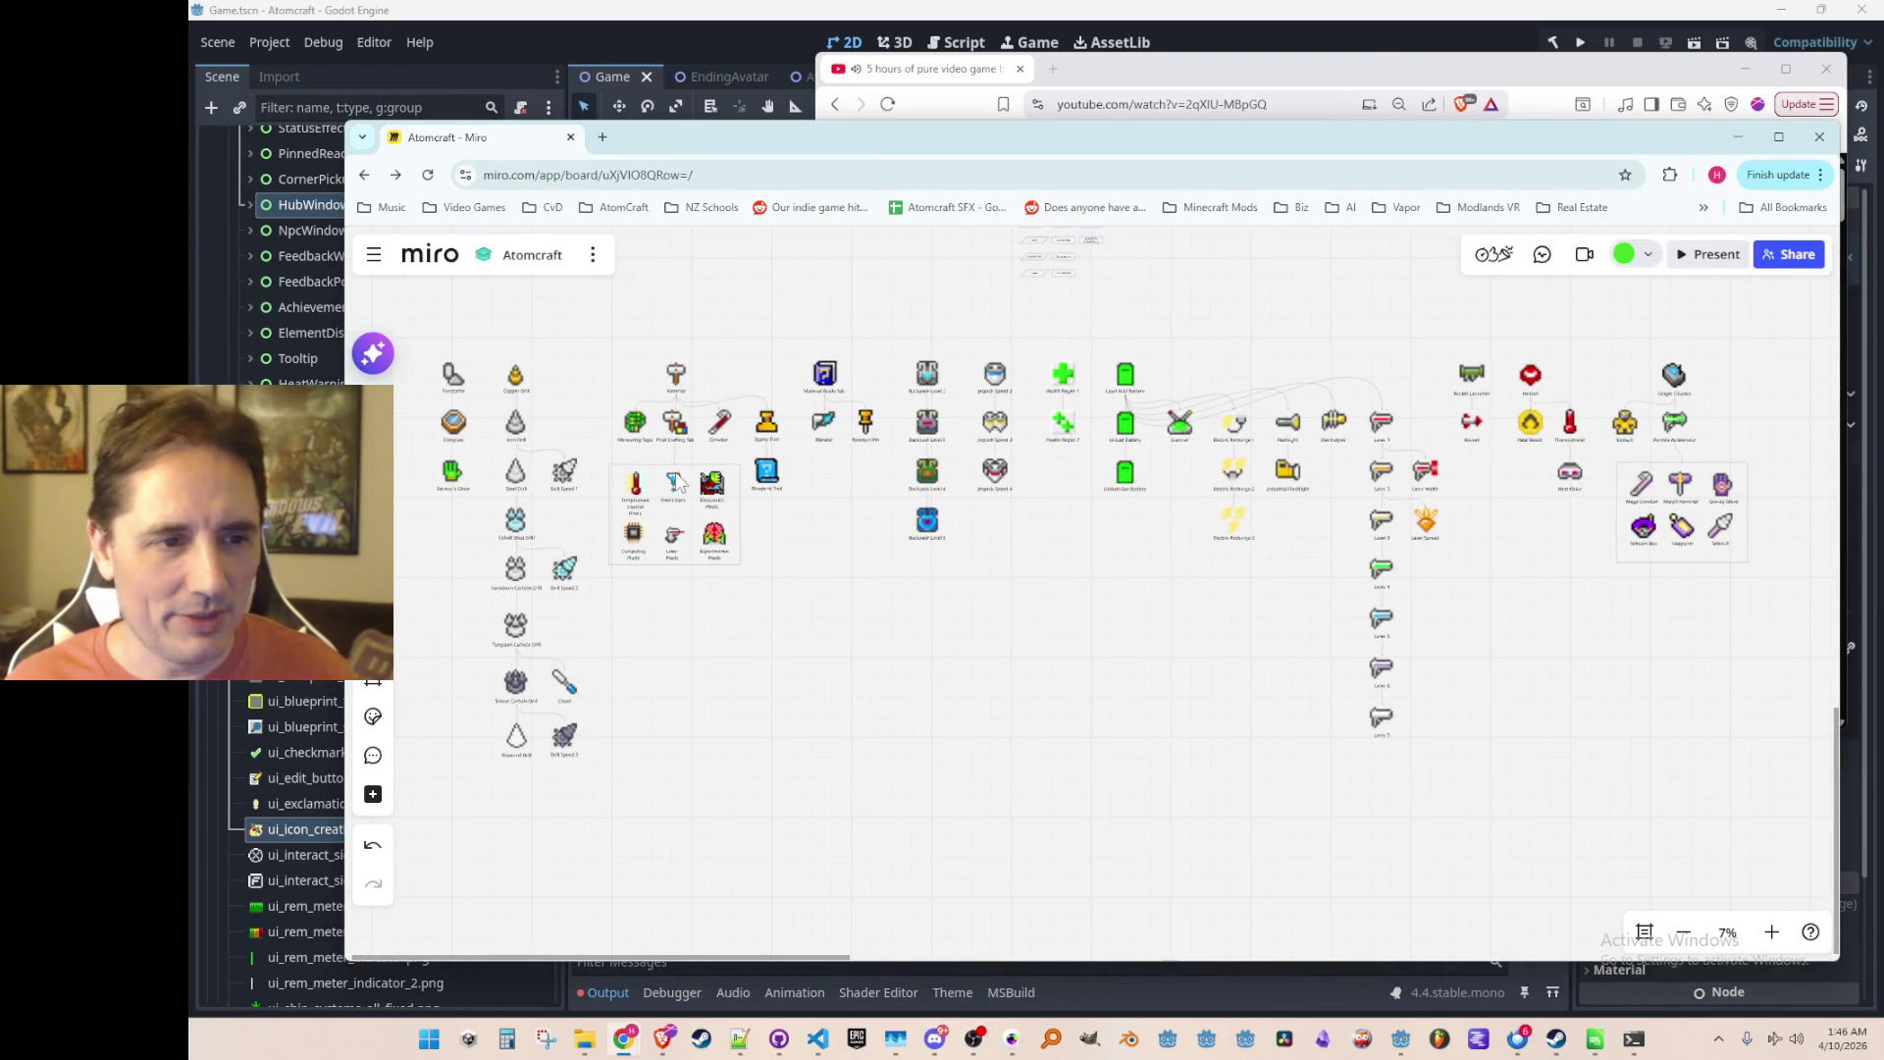
# Step: Pan the Miro board, then bring the YouTube music mix window back in front
pyautogui.hscroll(-2, 1011, 650)
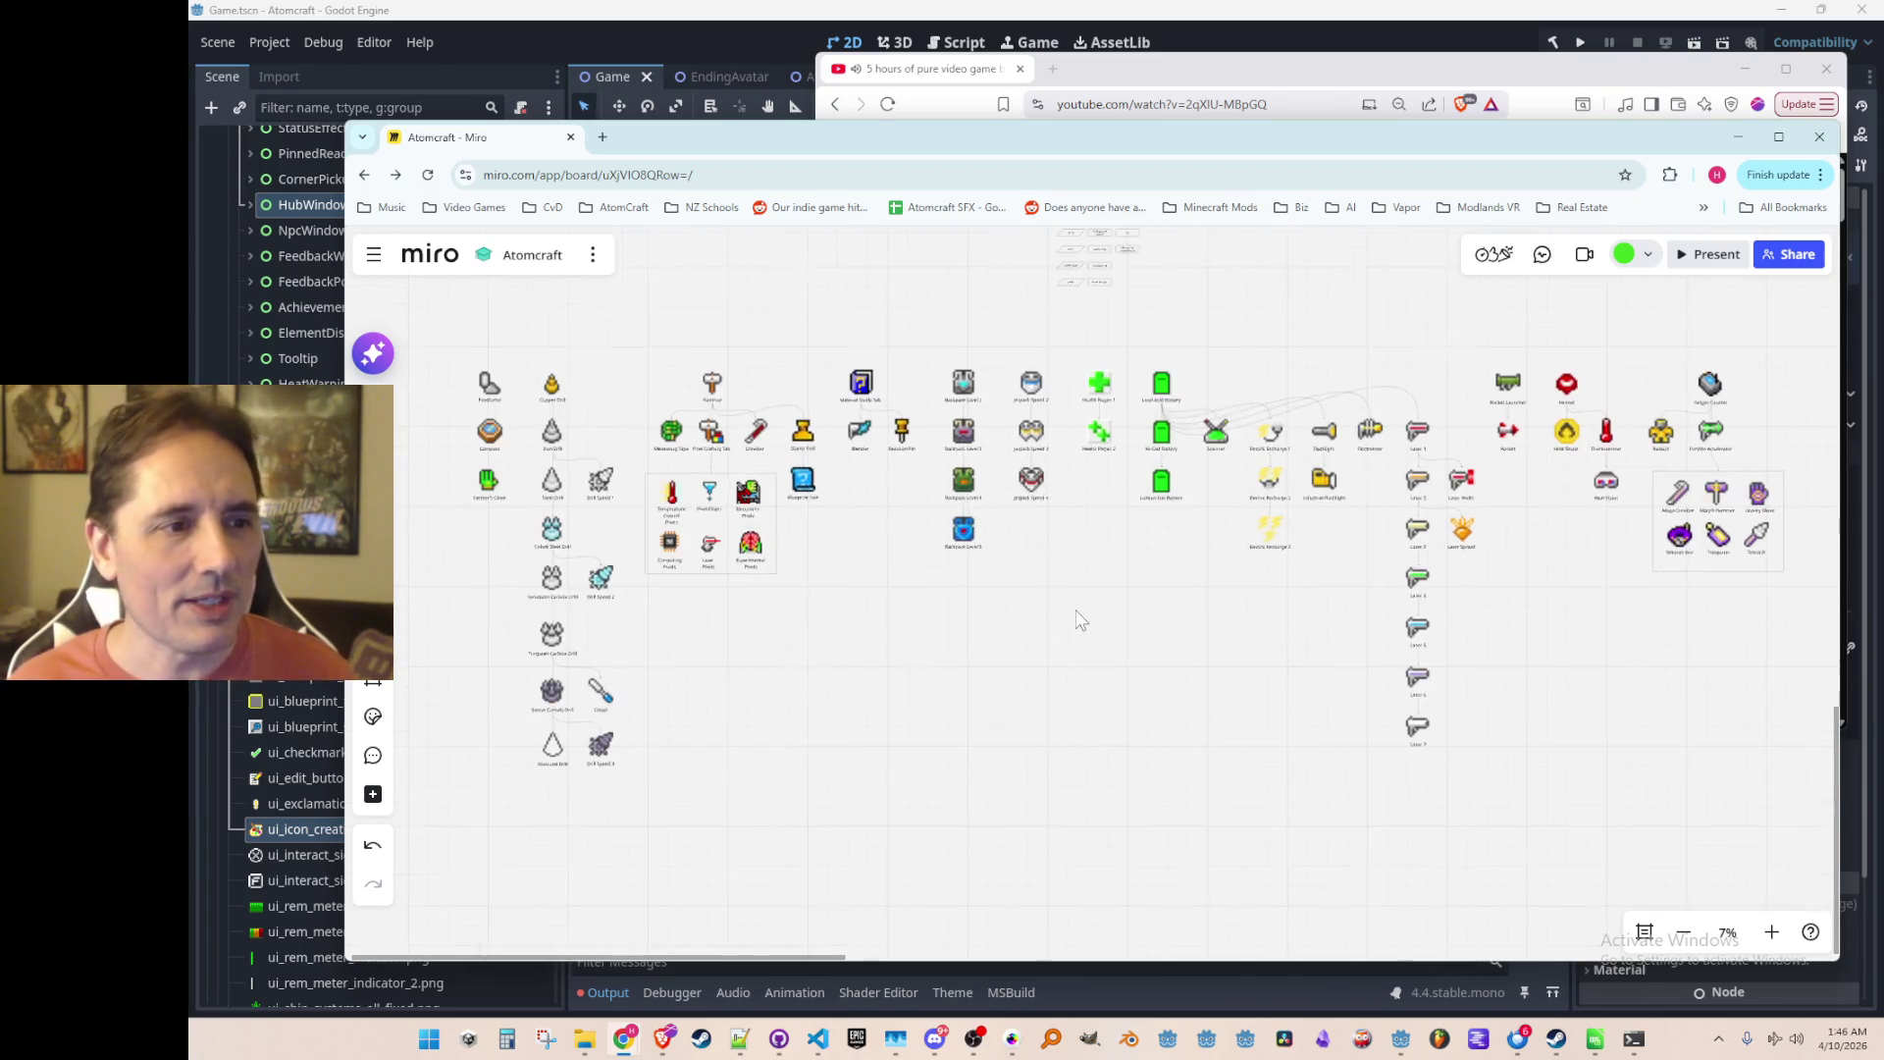
pyautogui.hscroll(1, 1080, 619)
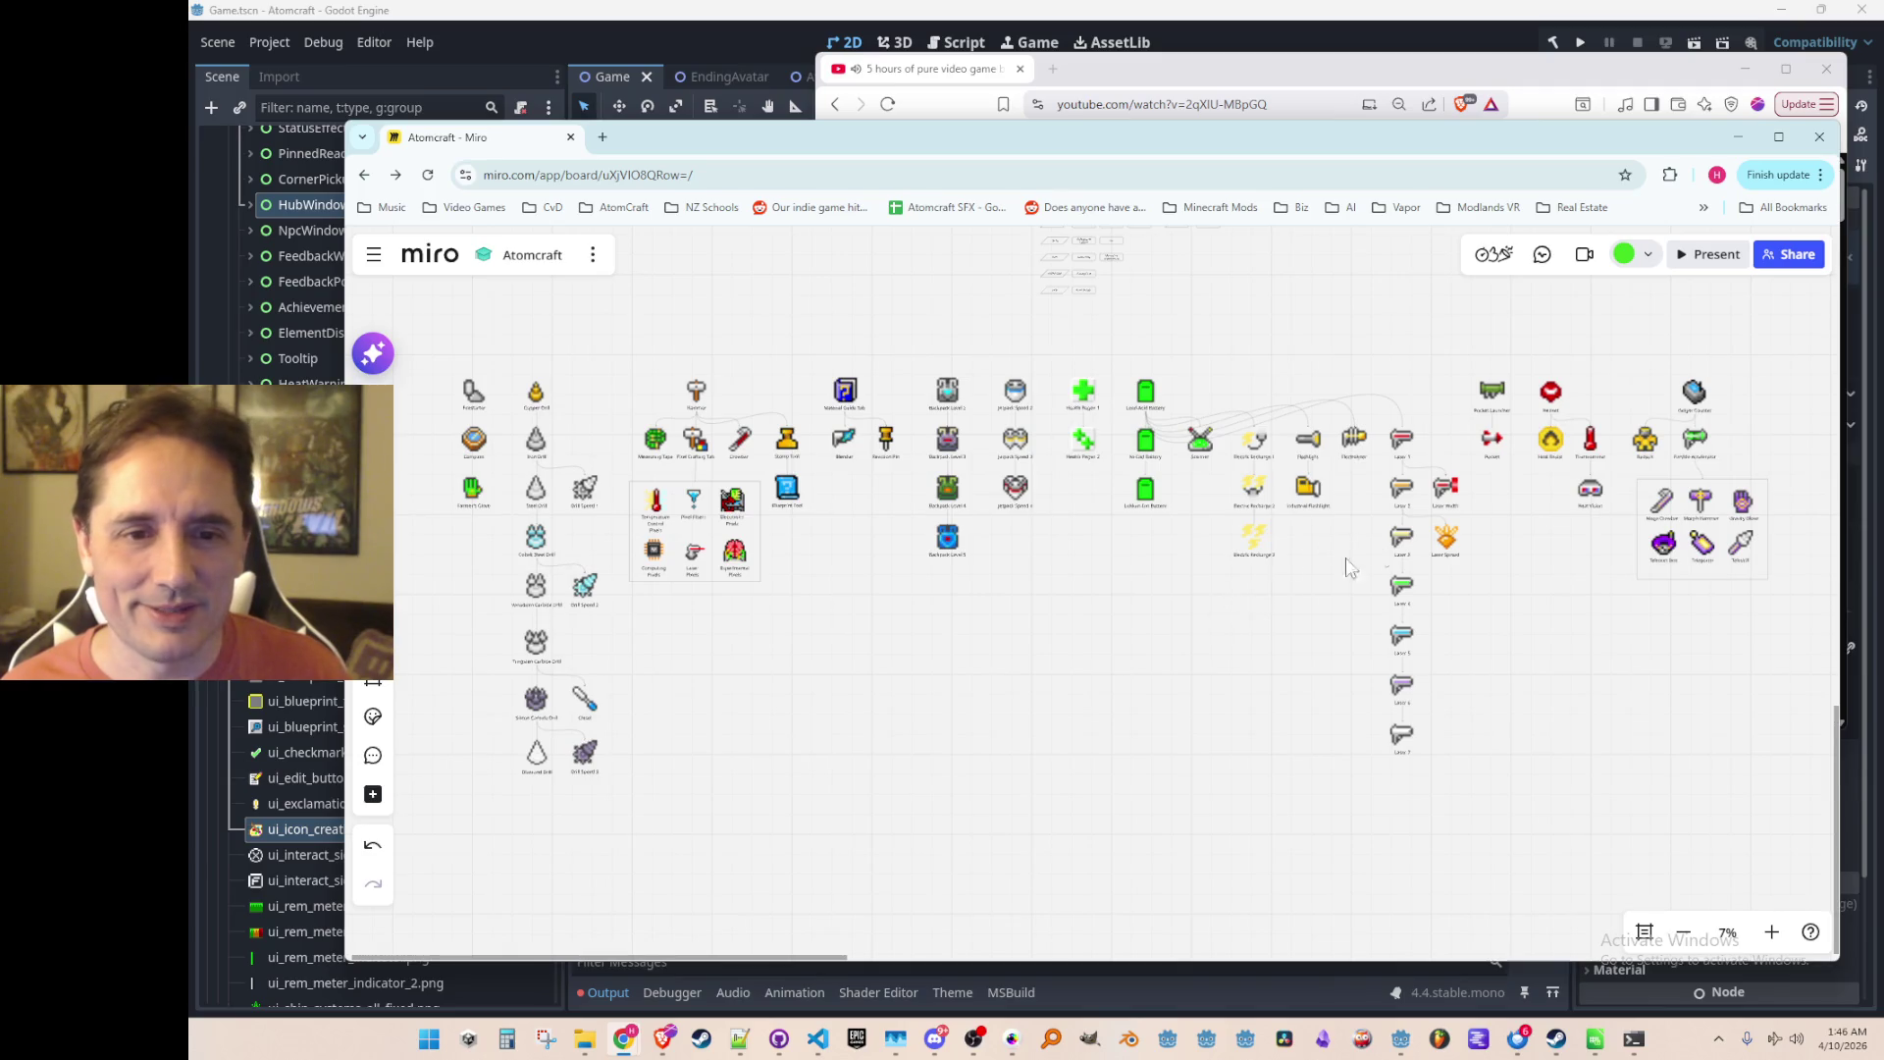
pyautogui.click(1515, 80)
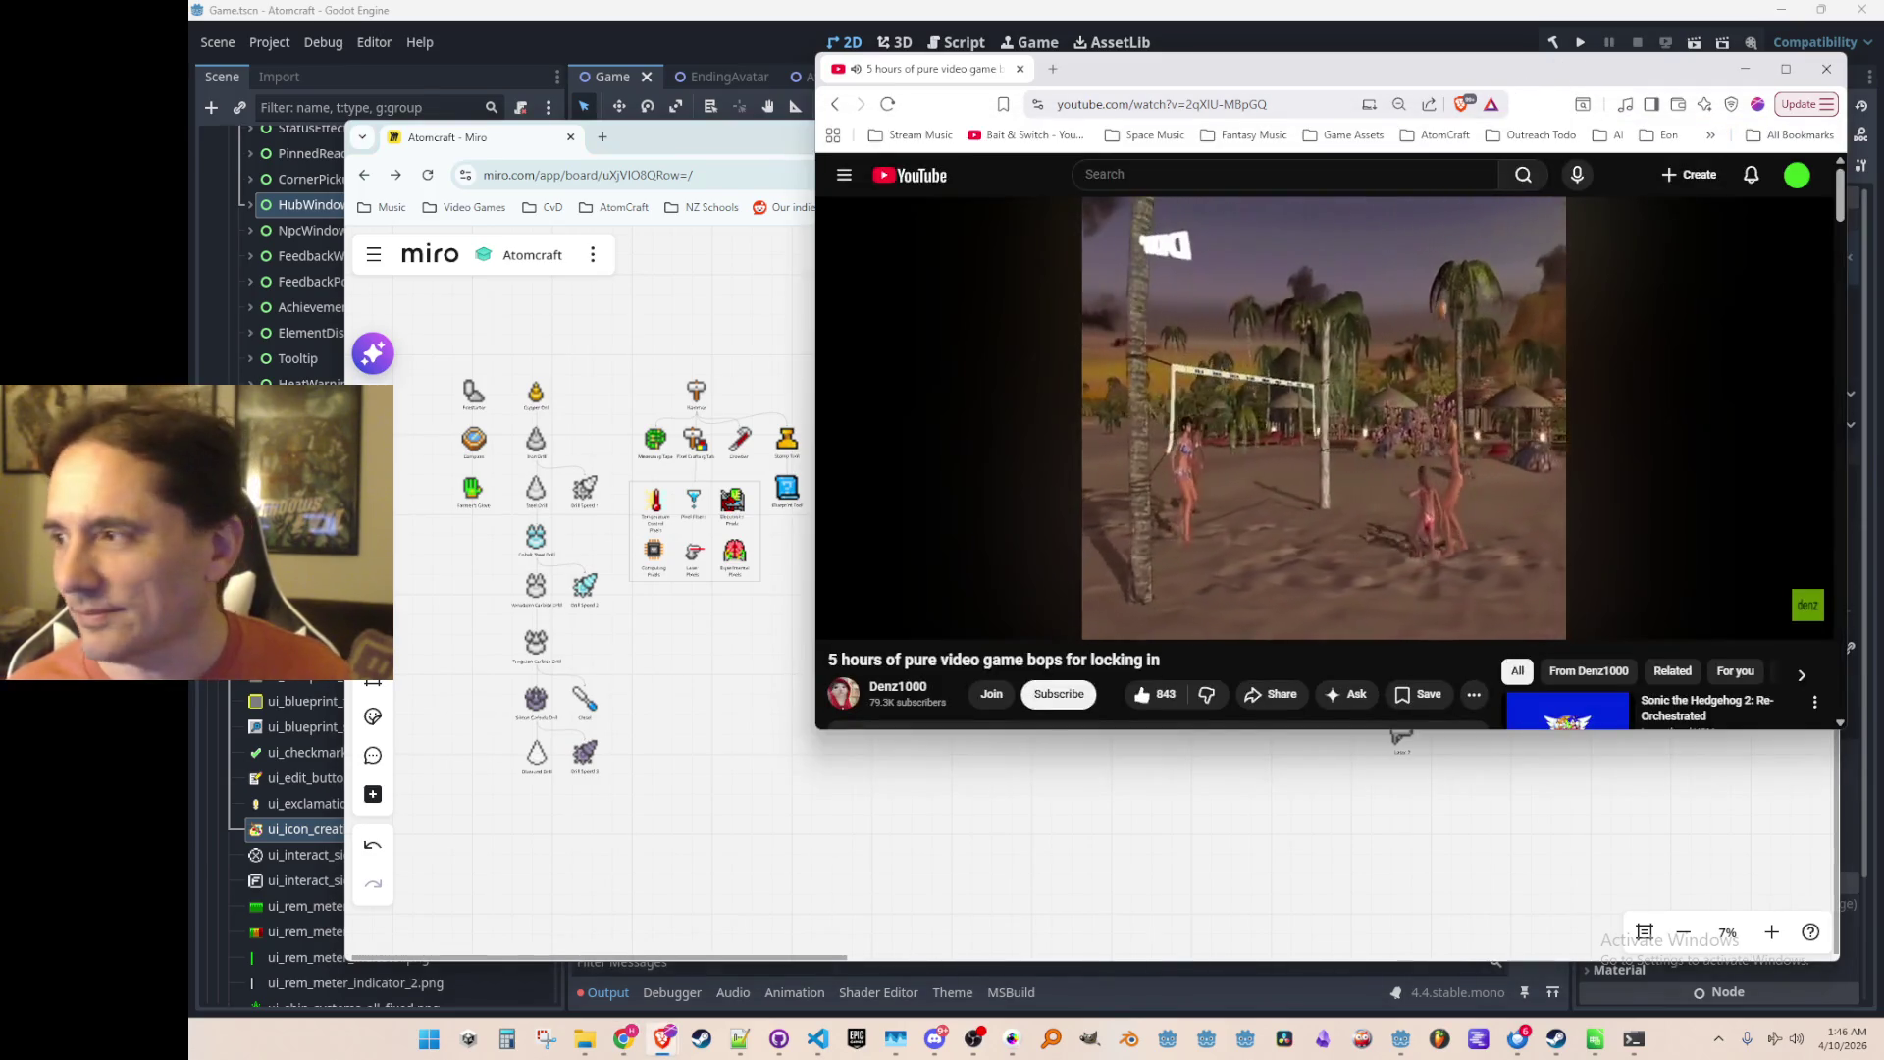